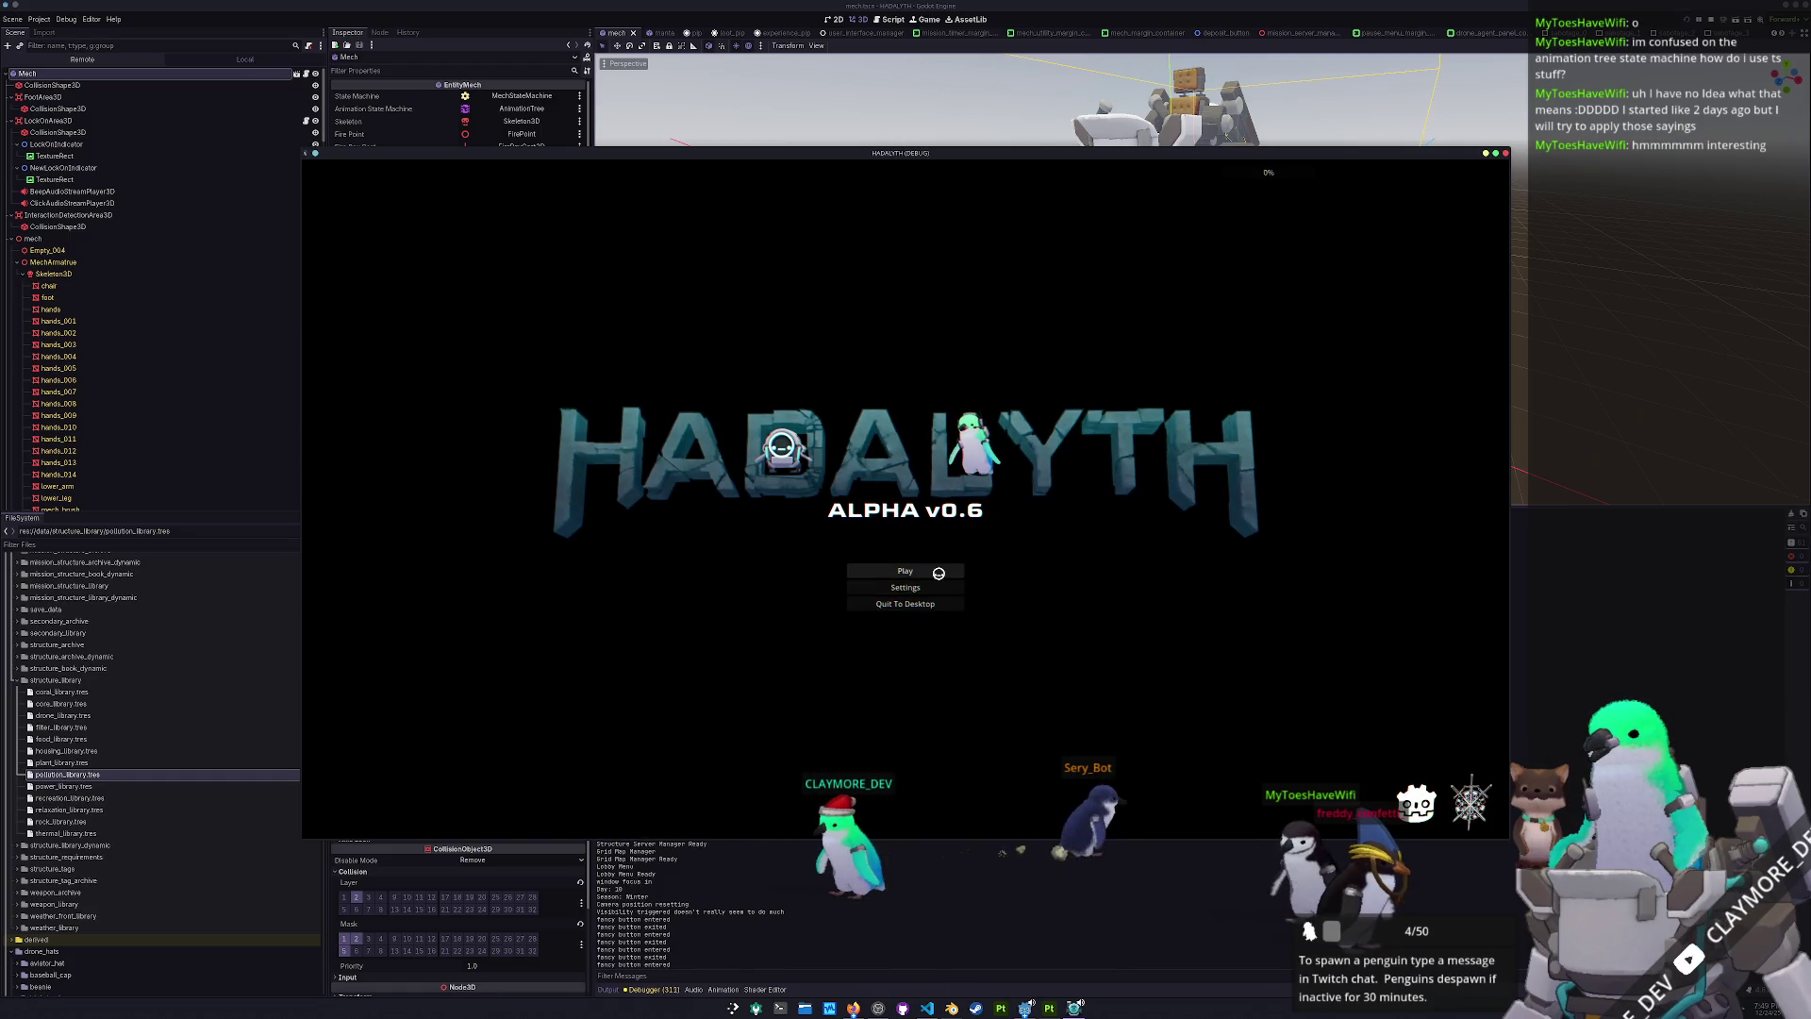
- Load the game from save slot 1 and deploy from the hub into a pollution mission
click(938, 573)
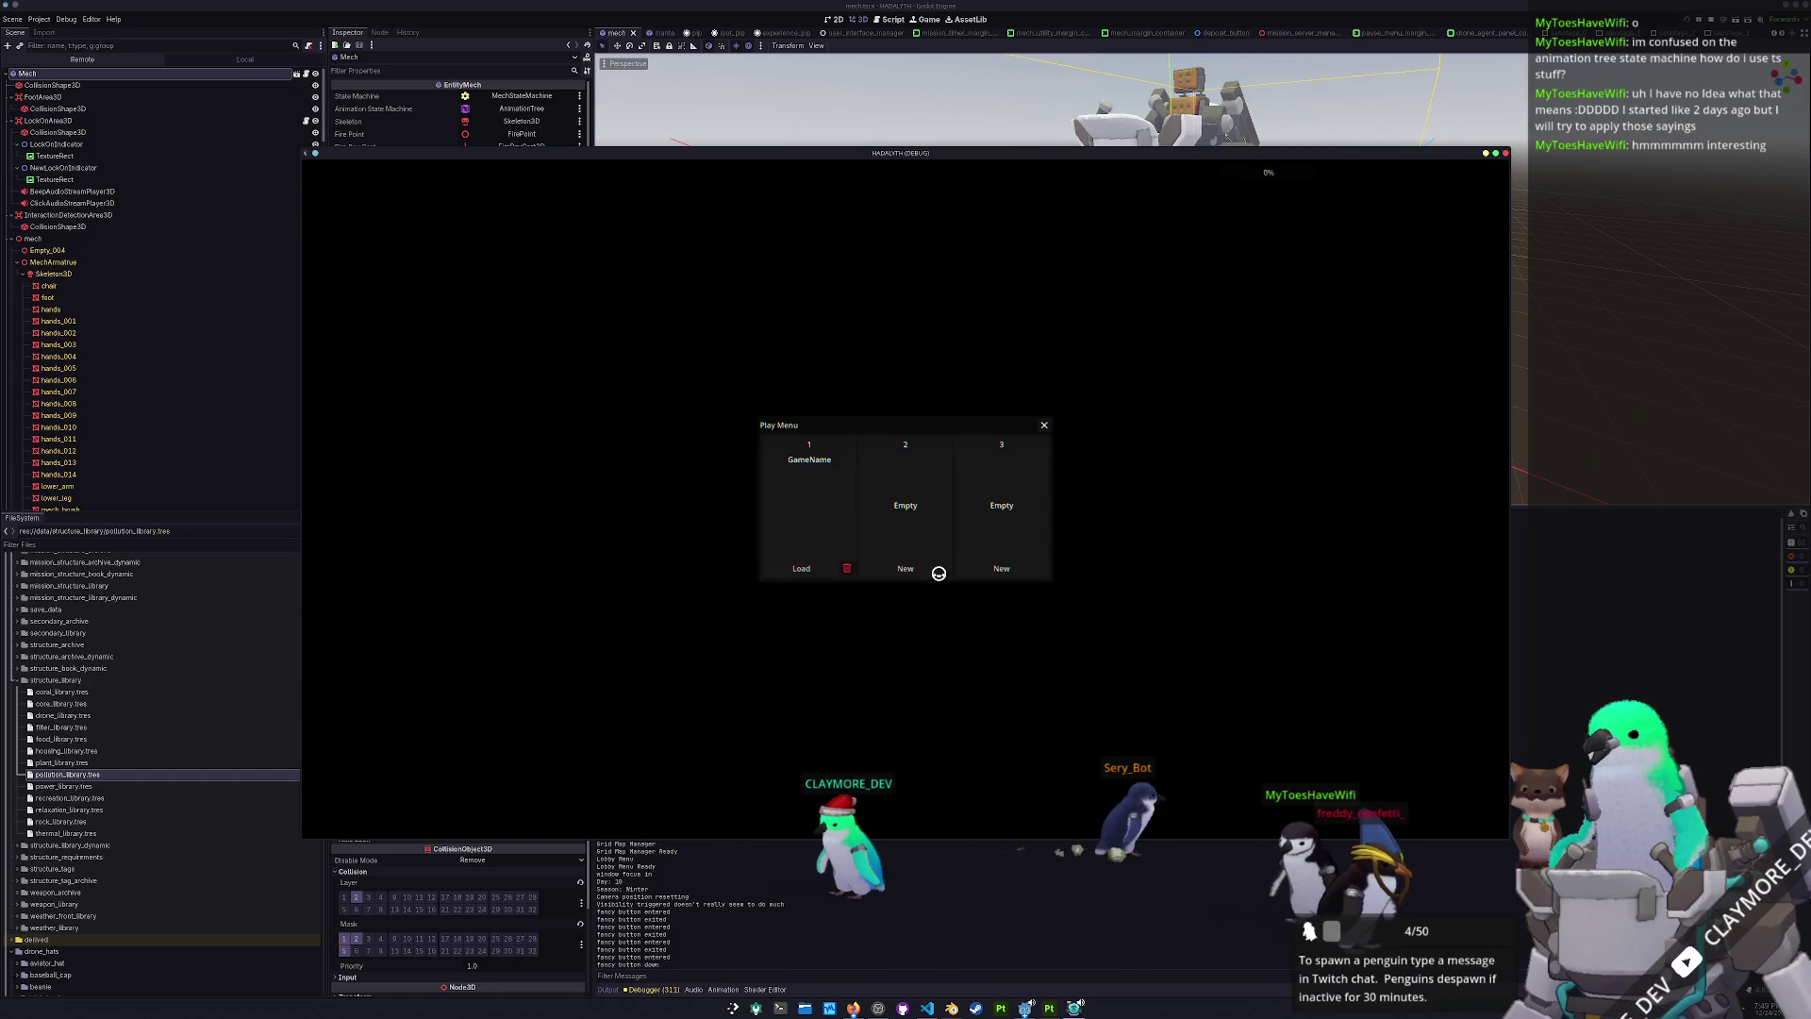
click(810, 570)
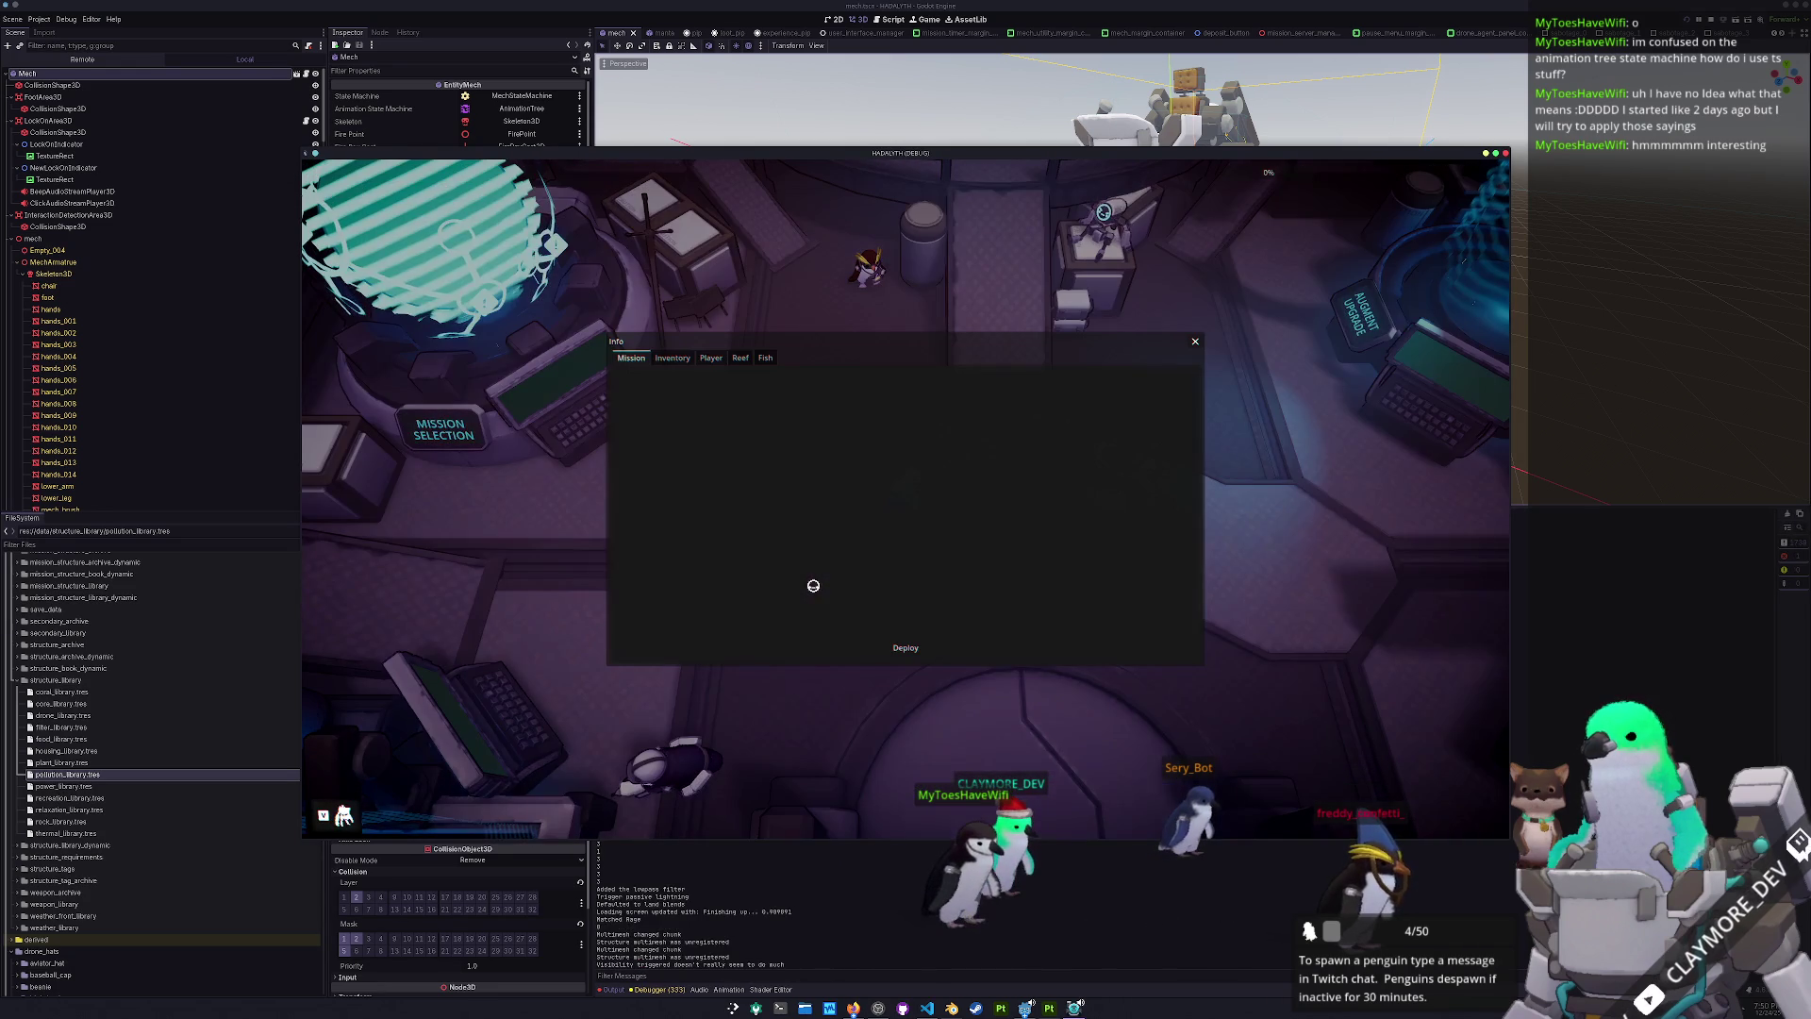
click(895, 643)
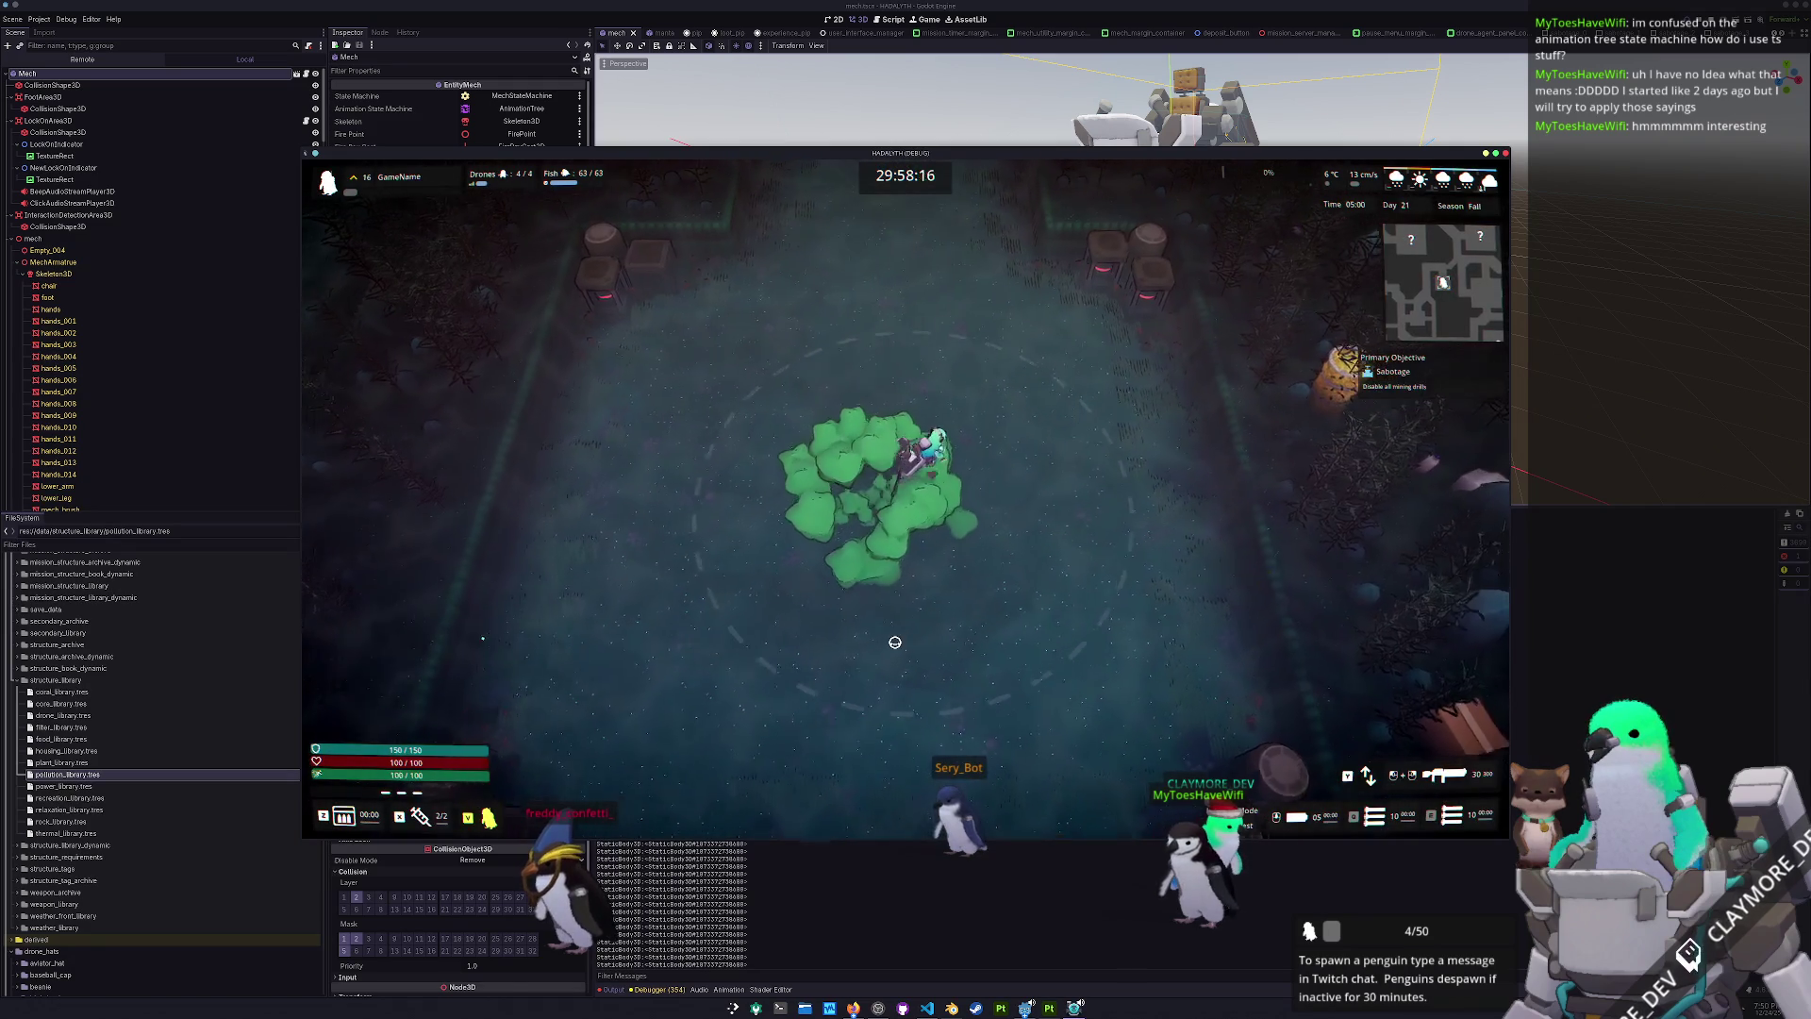
- Walk the mech up the map to the wrecked car, pause the mission and switch to VS Code
key(w)
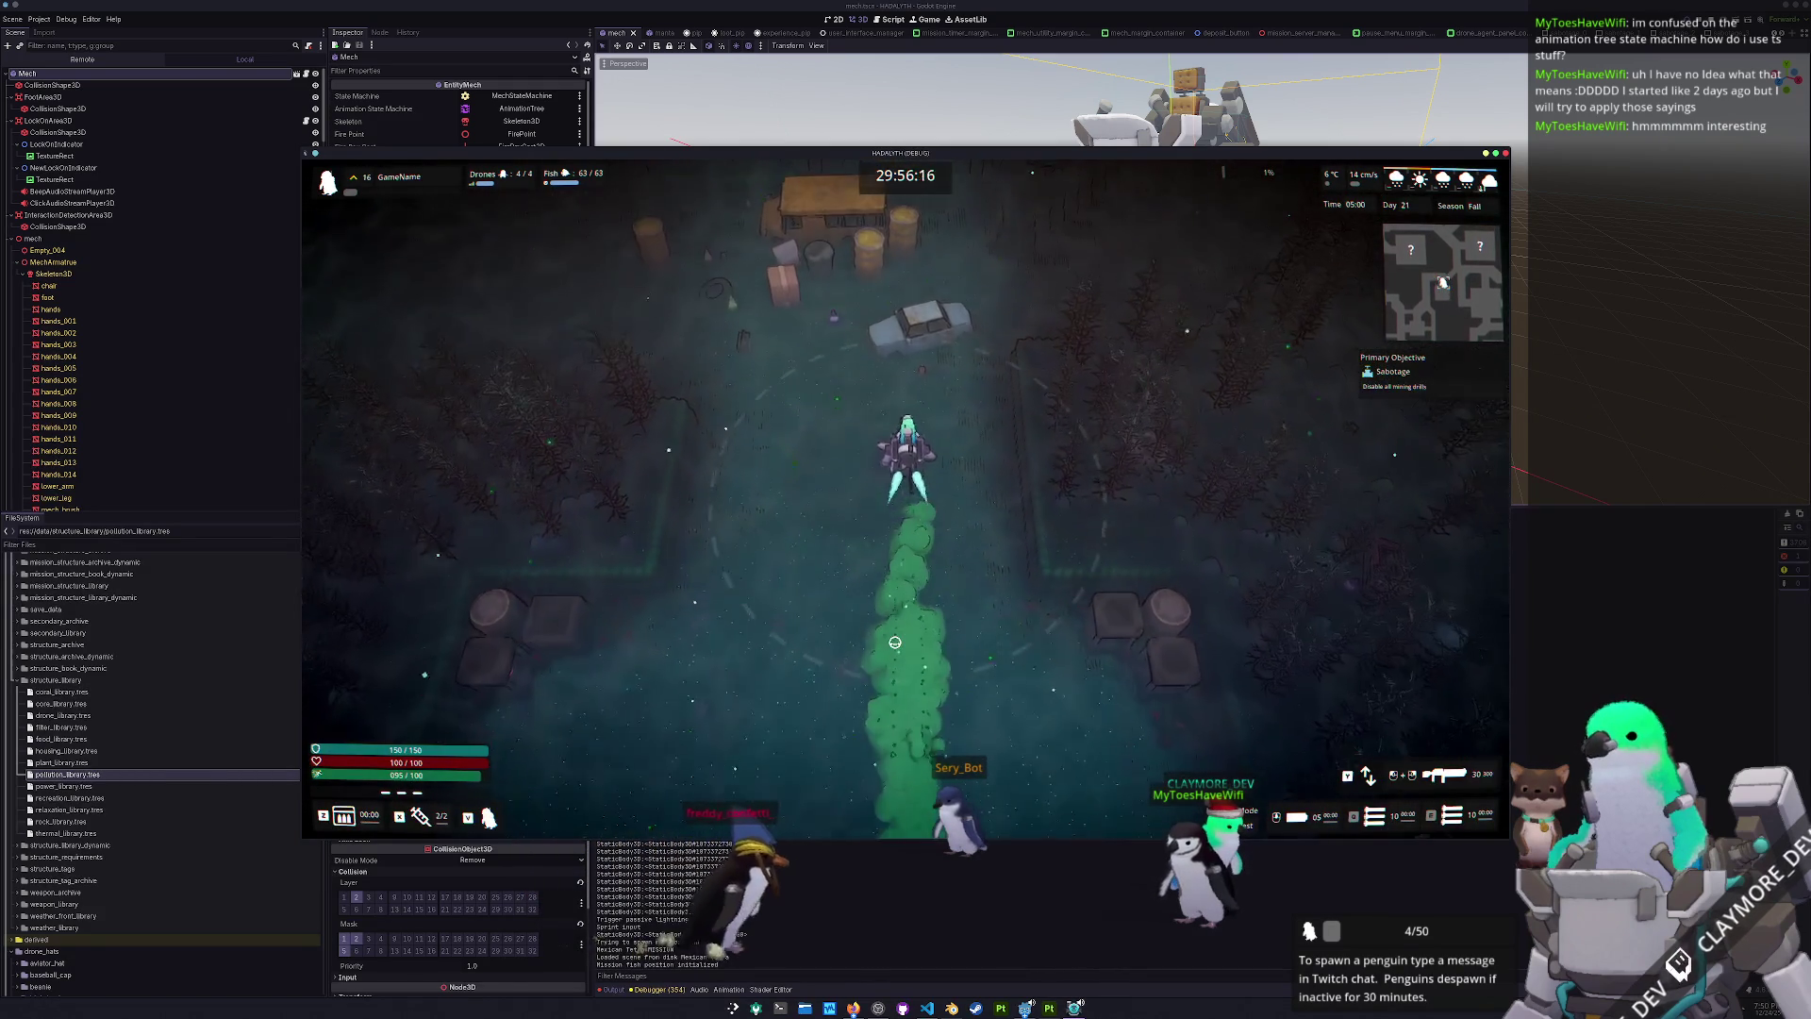
key(w)
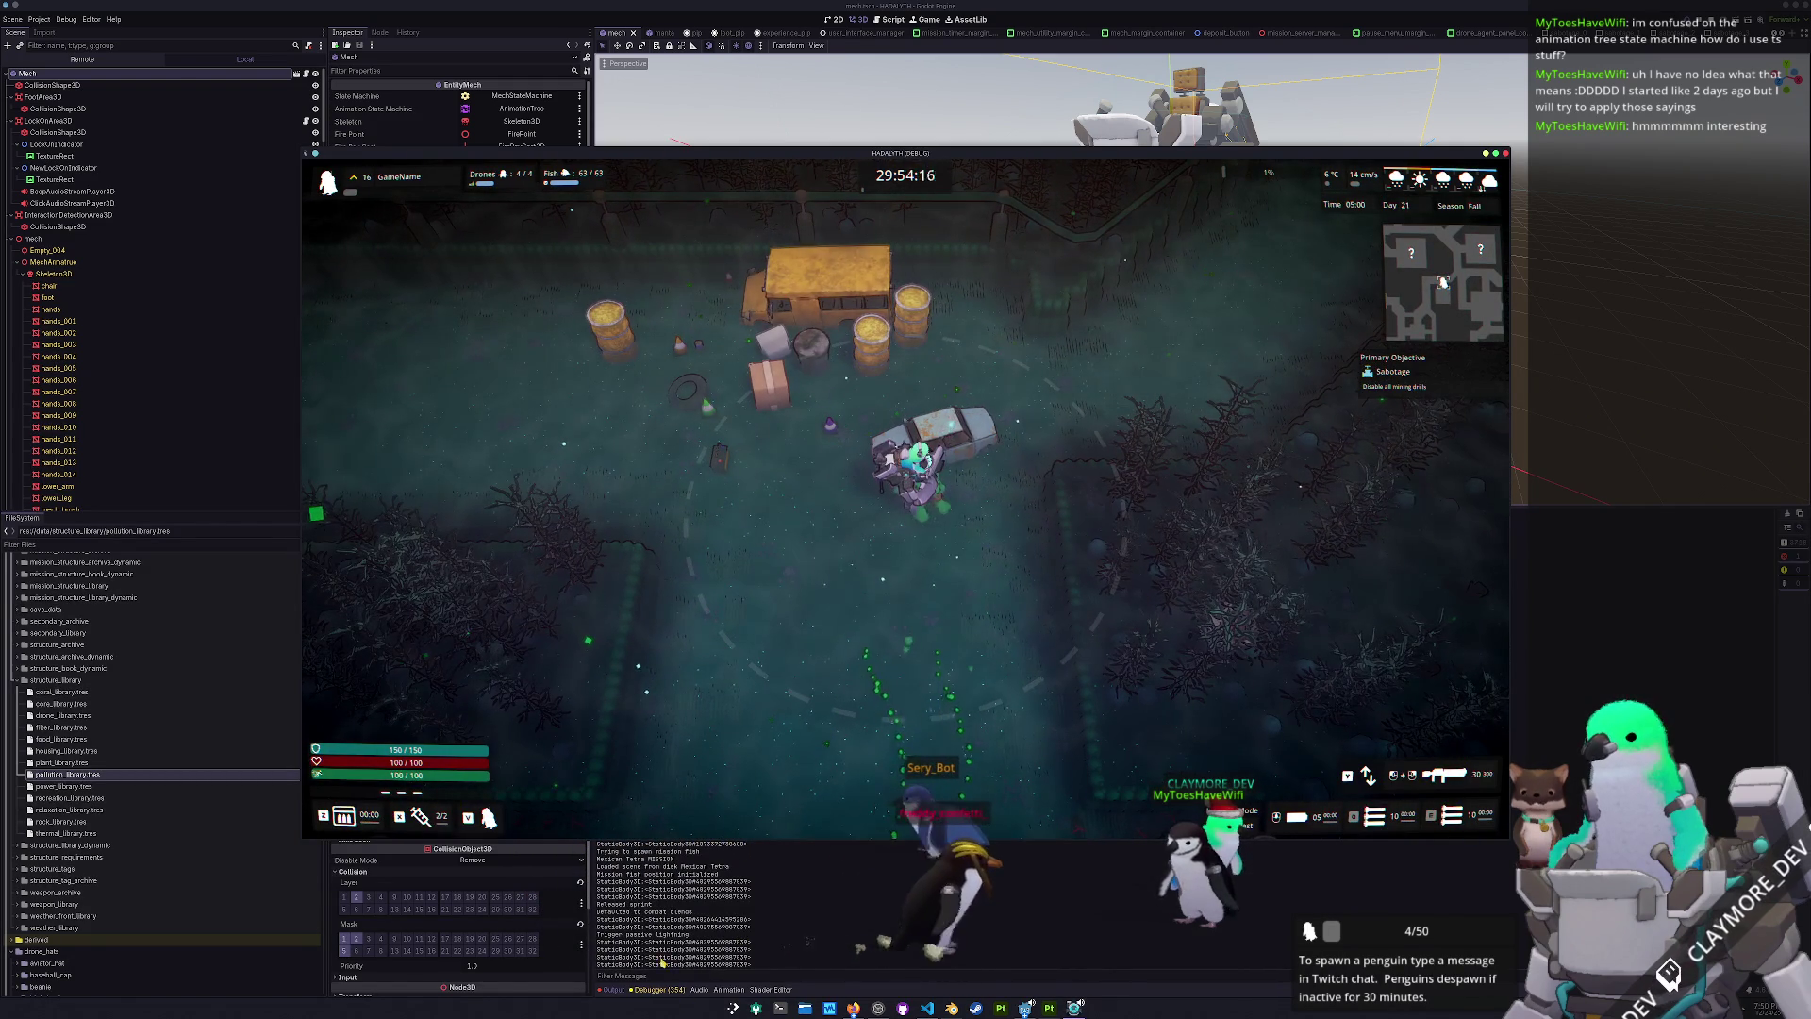
key(s)
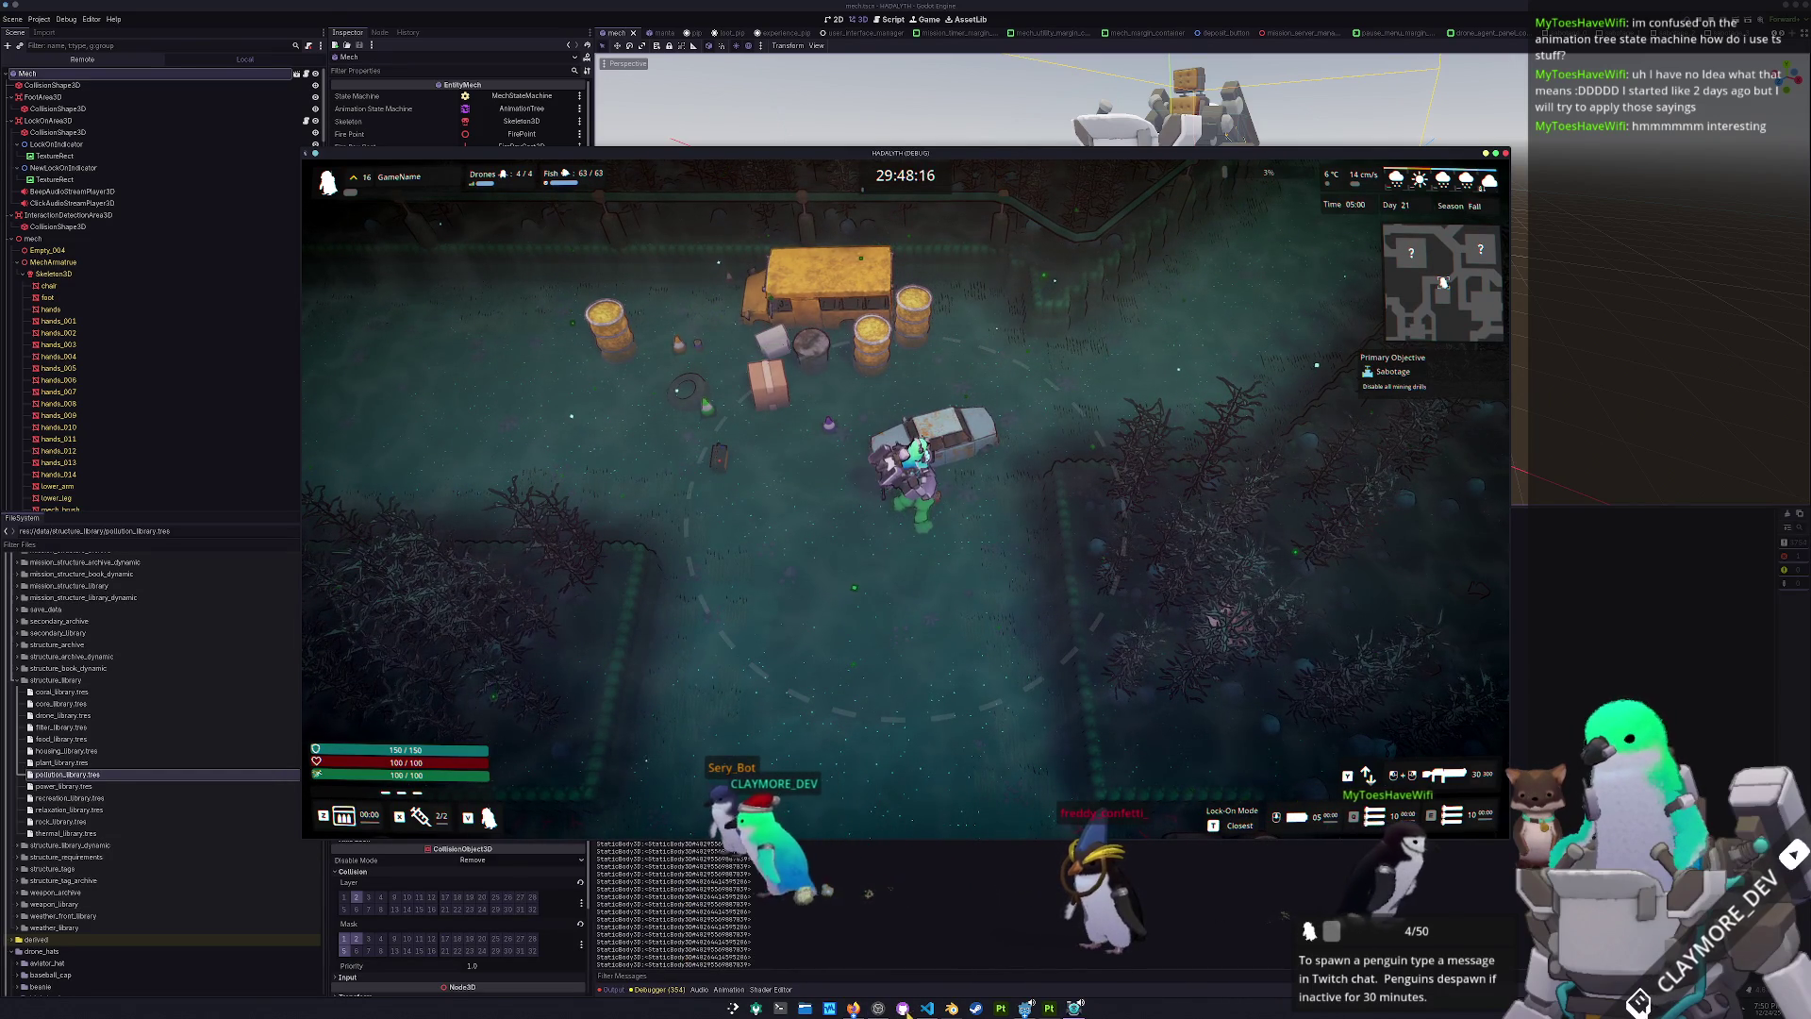
key(s)
key(w)
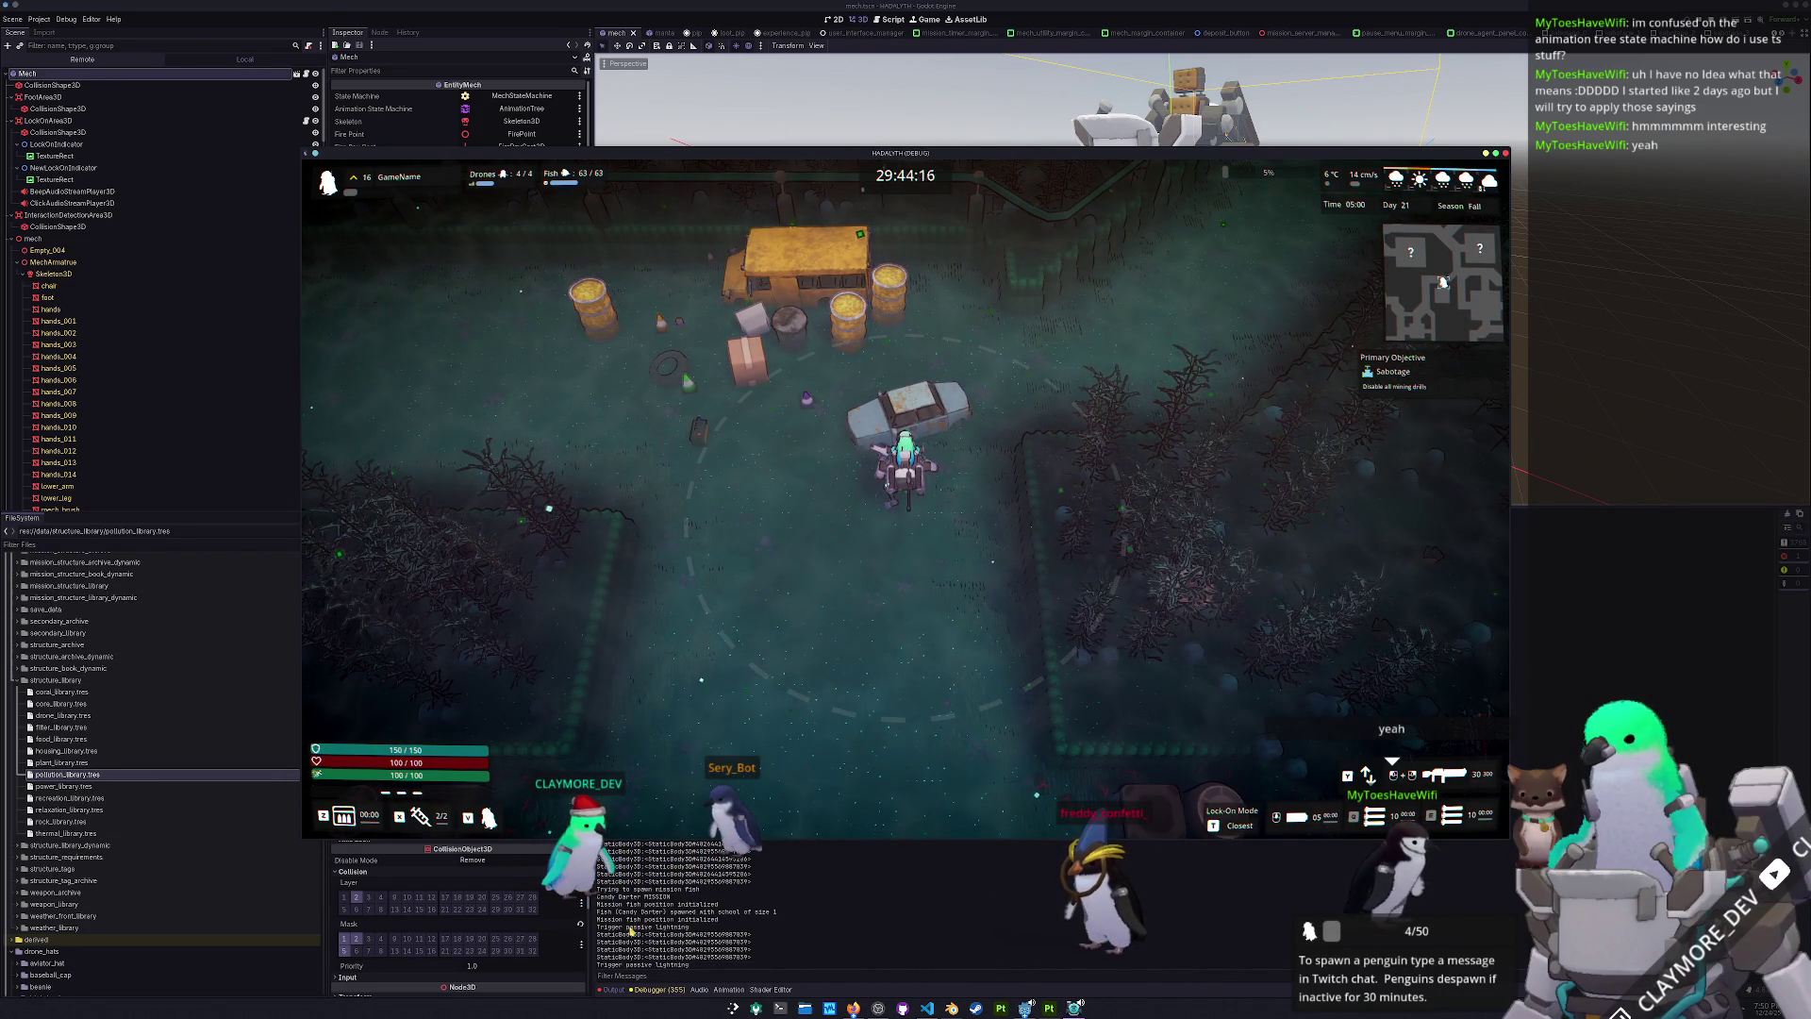
key(Escape)
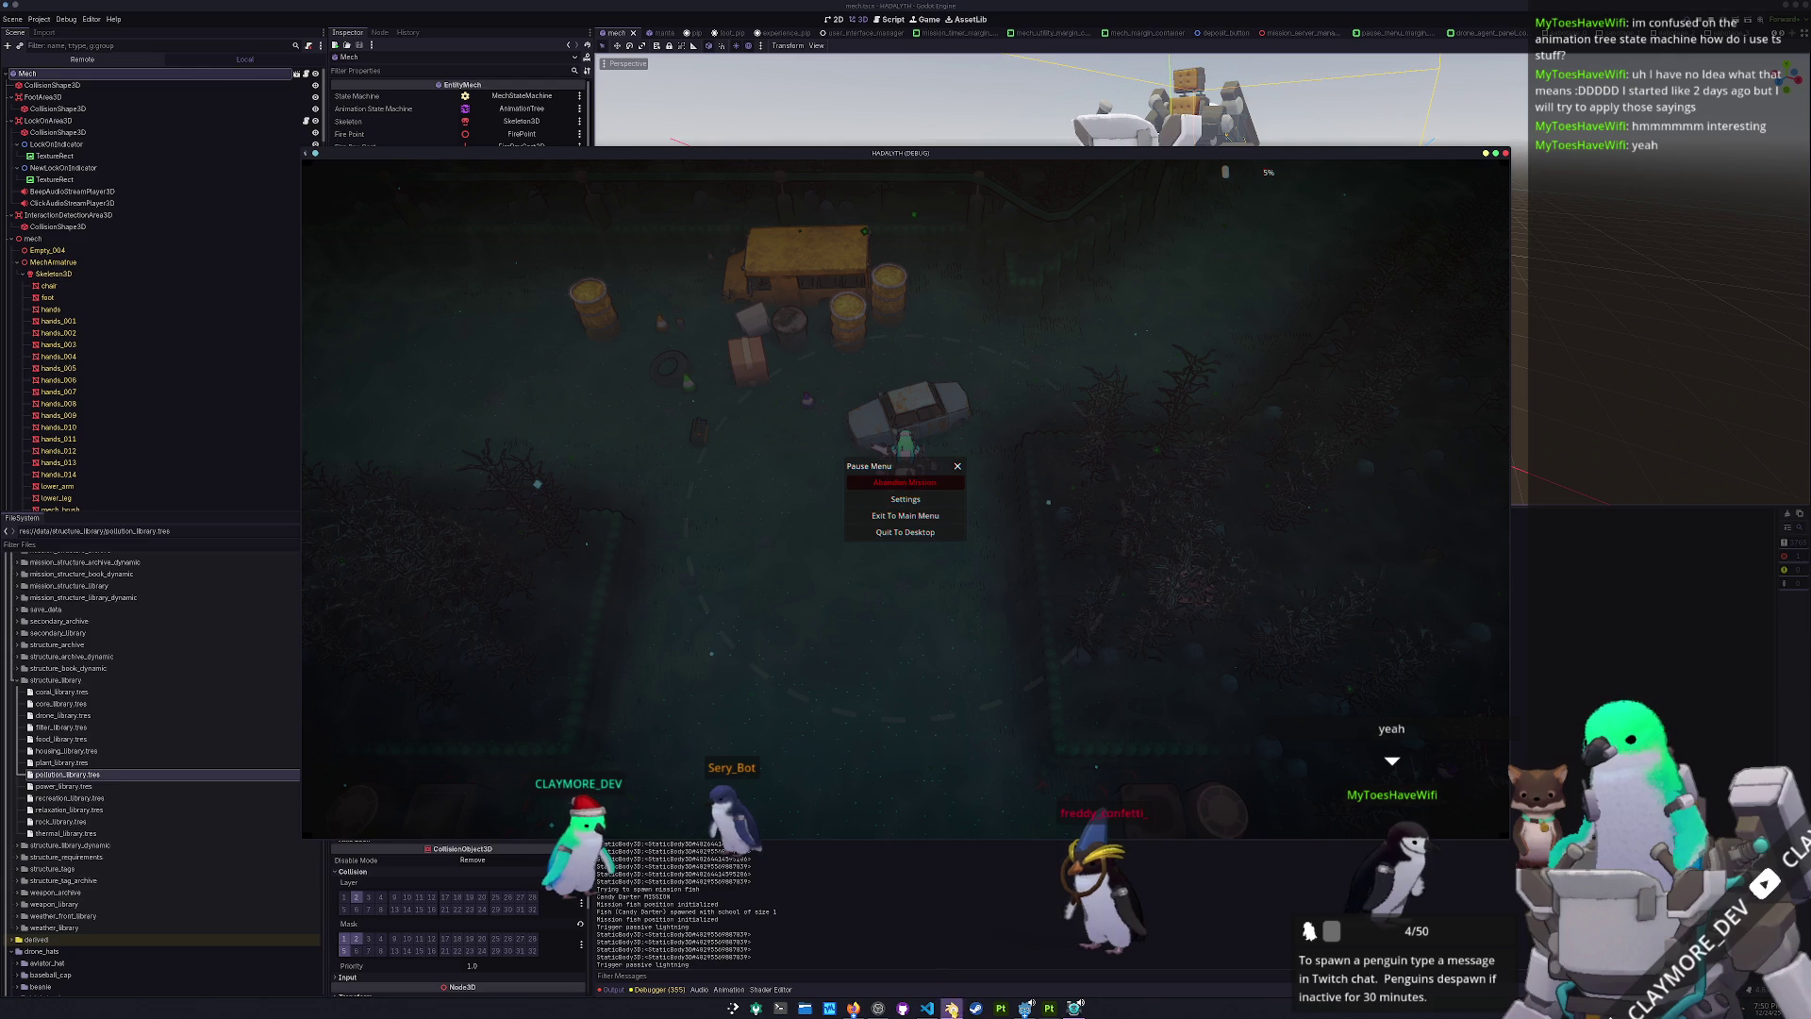
key(alt+Tab)
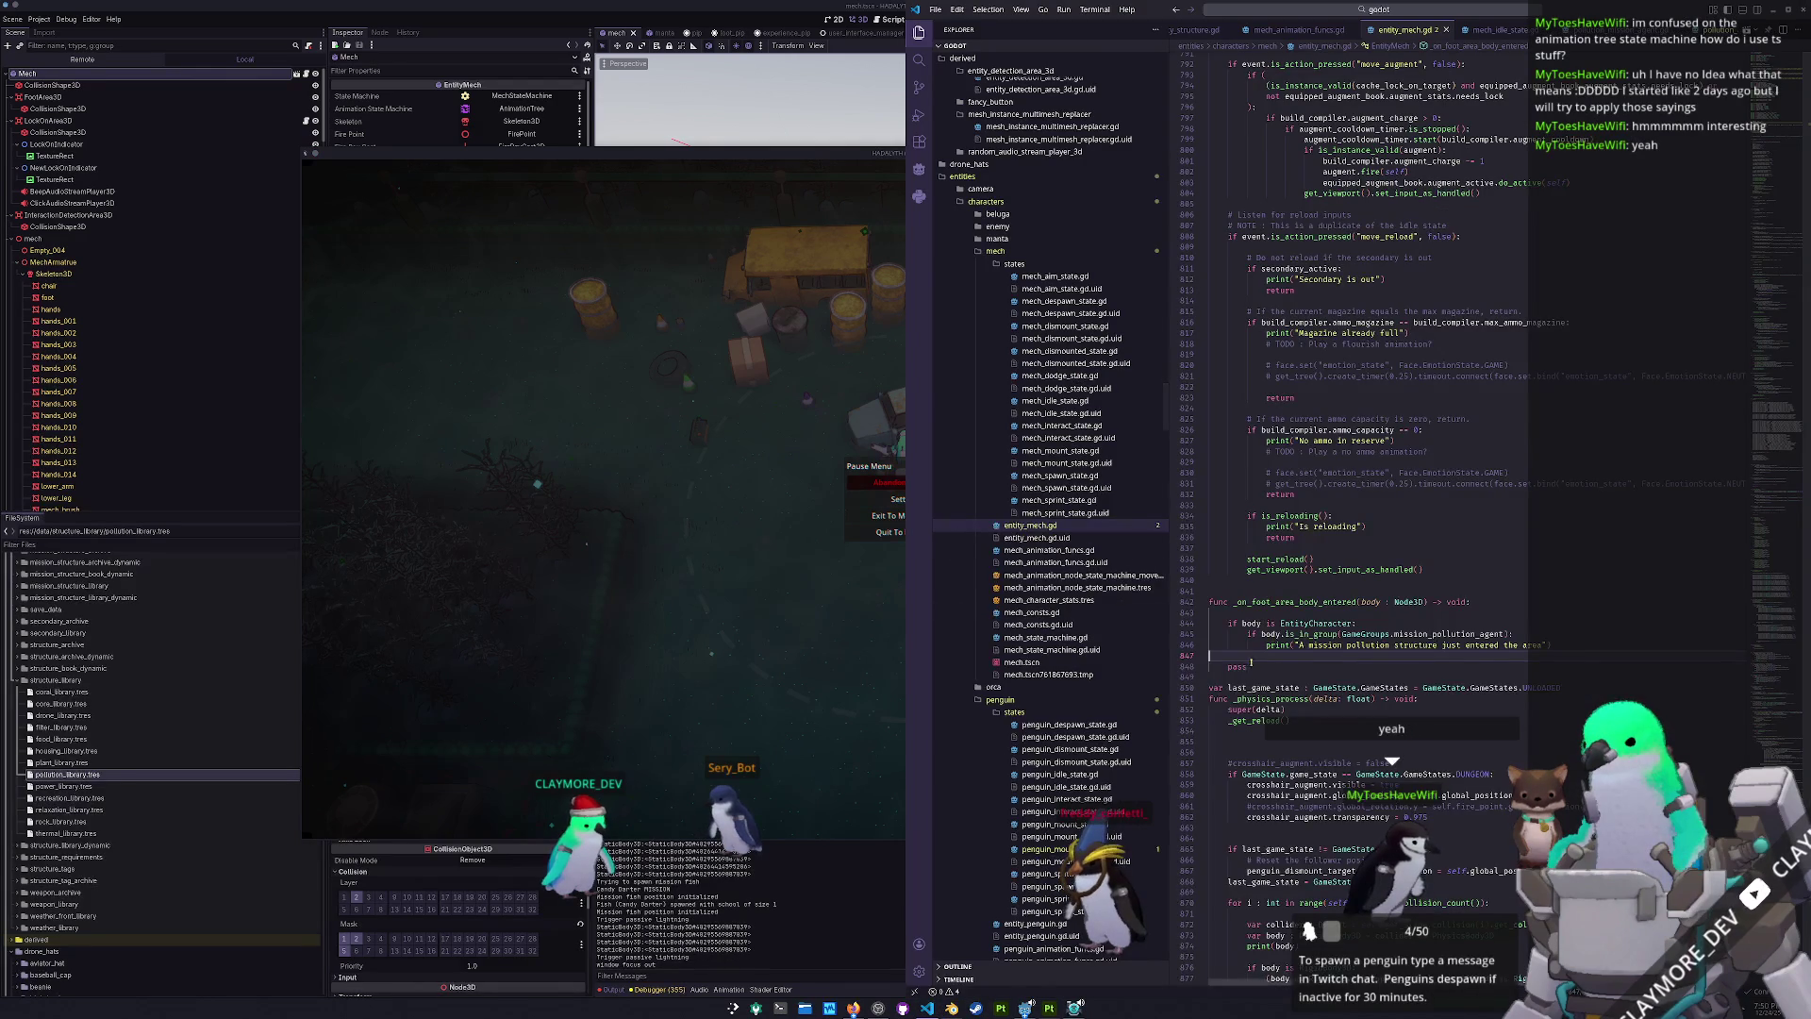
- Delete the print(body) debug line from entity_mech.gd, then quit the running game
scroll(1254, 664, down, 5)
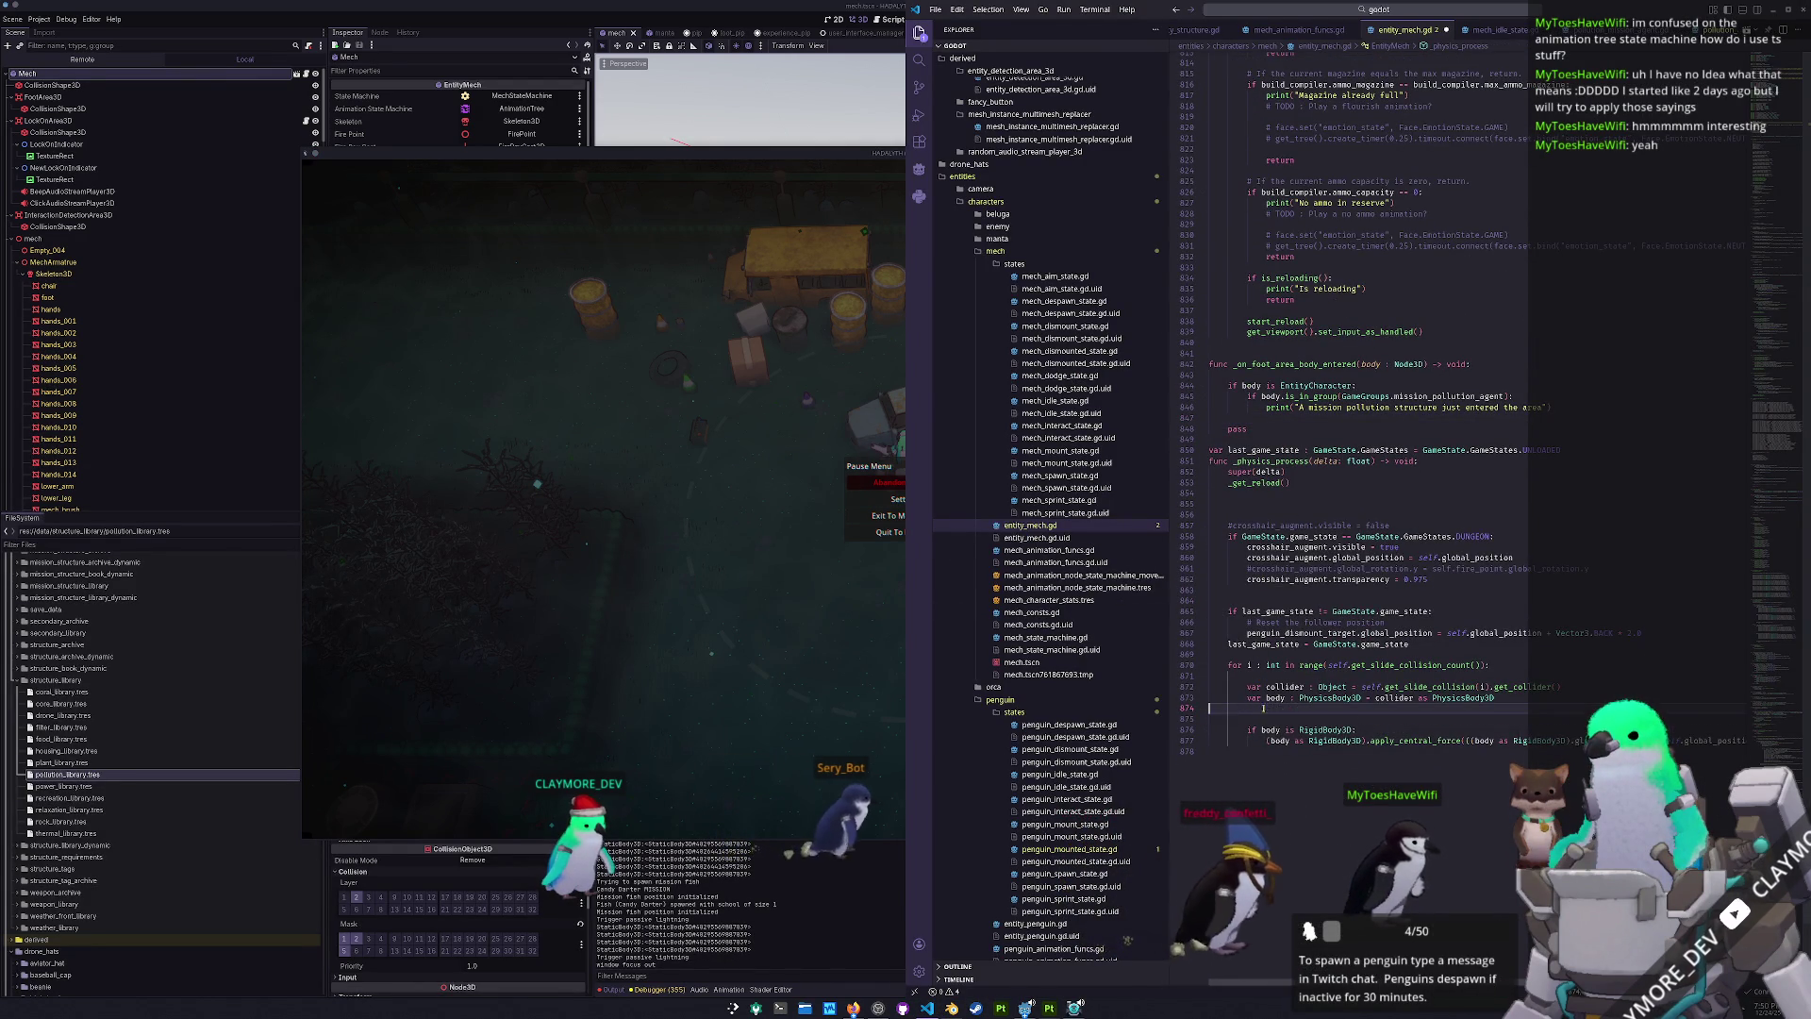
key(BackSpace)
click(779, 671)
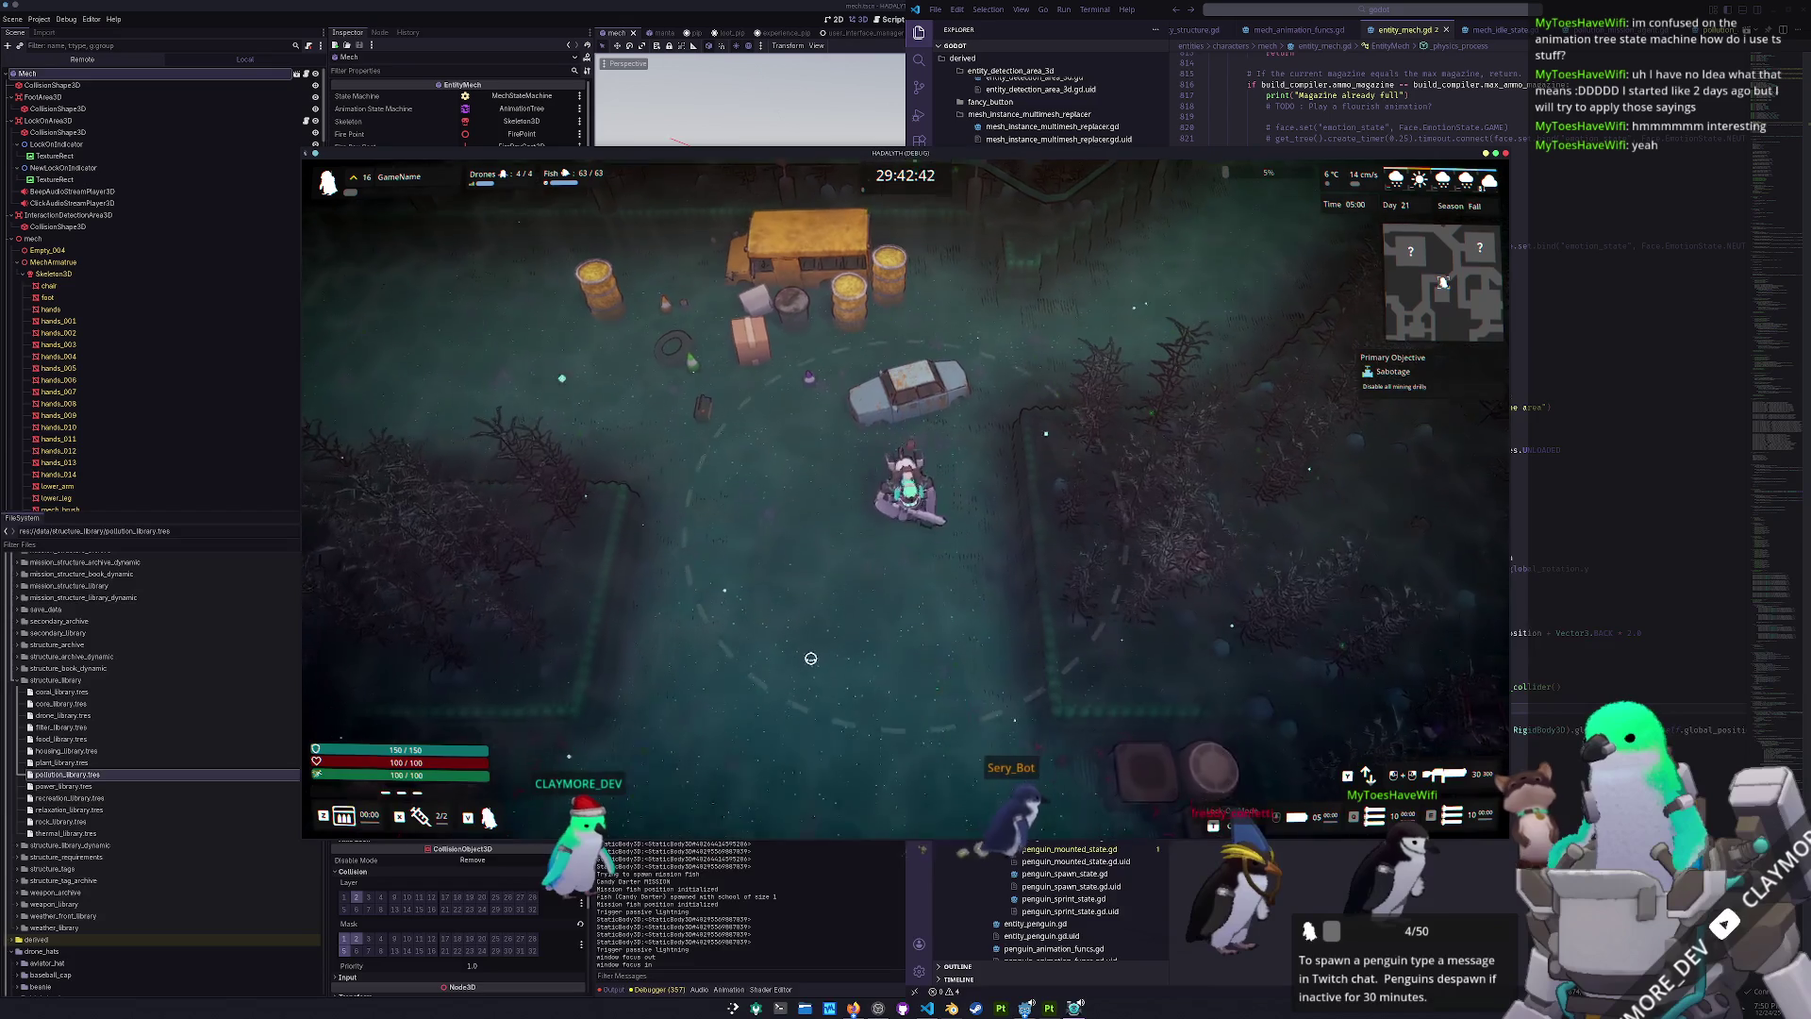
key(Escape)
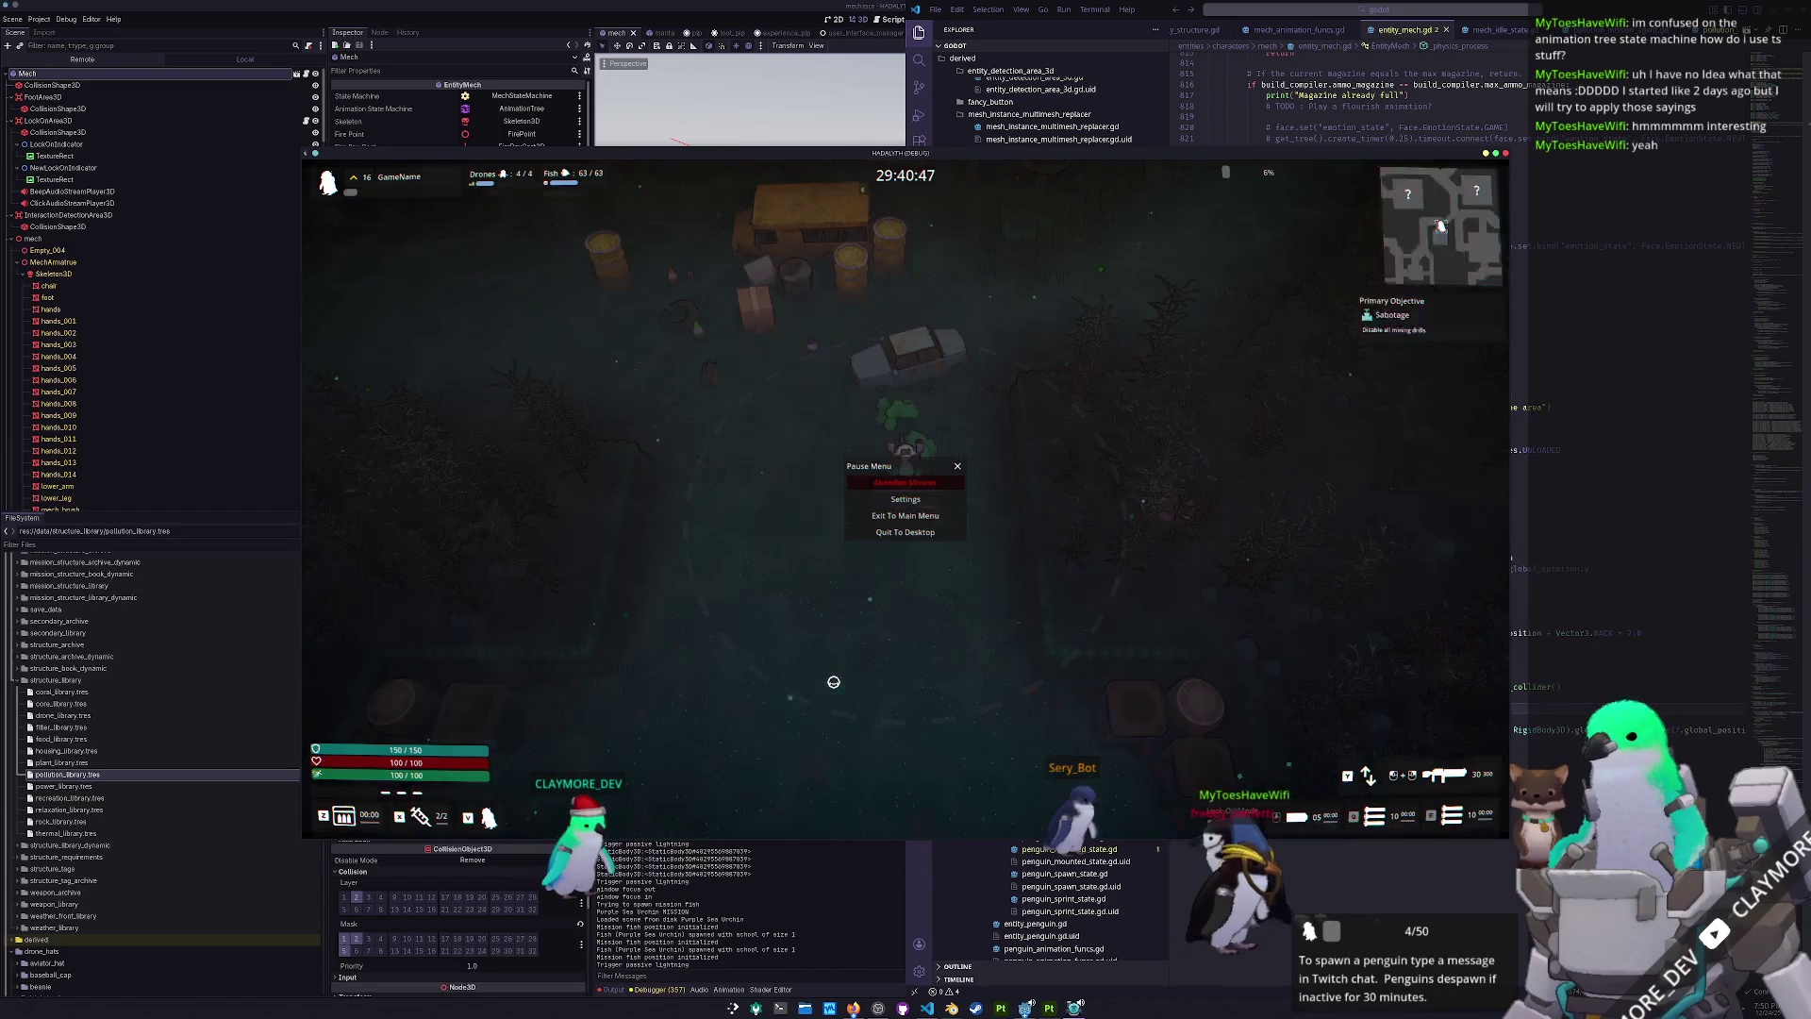
key(alt+F4)
scroll(987, 209, down, 4)
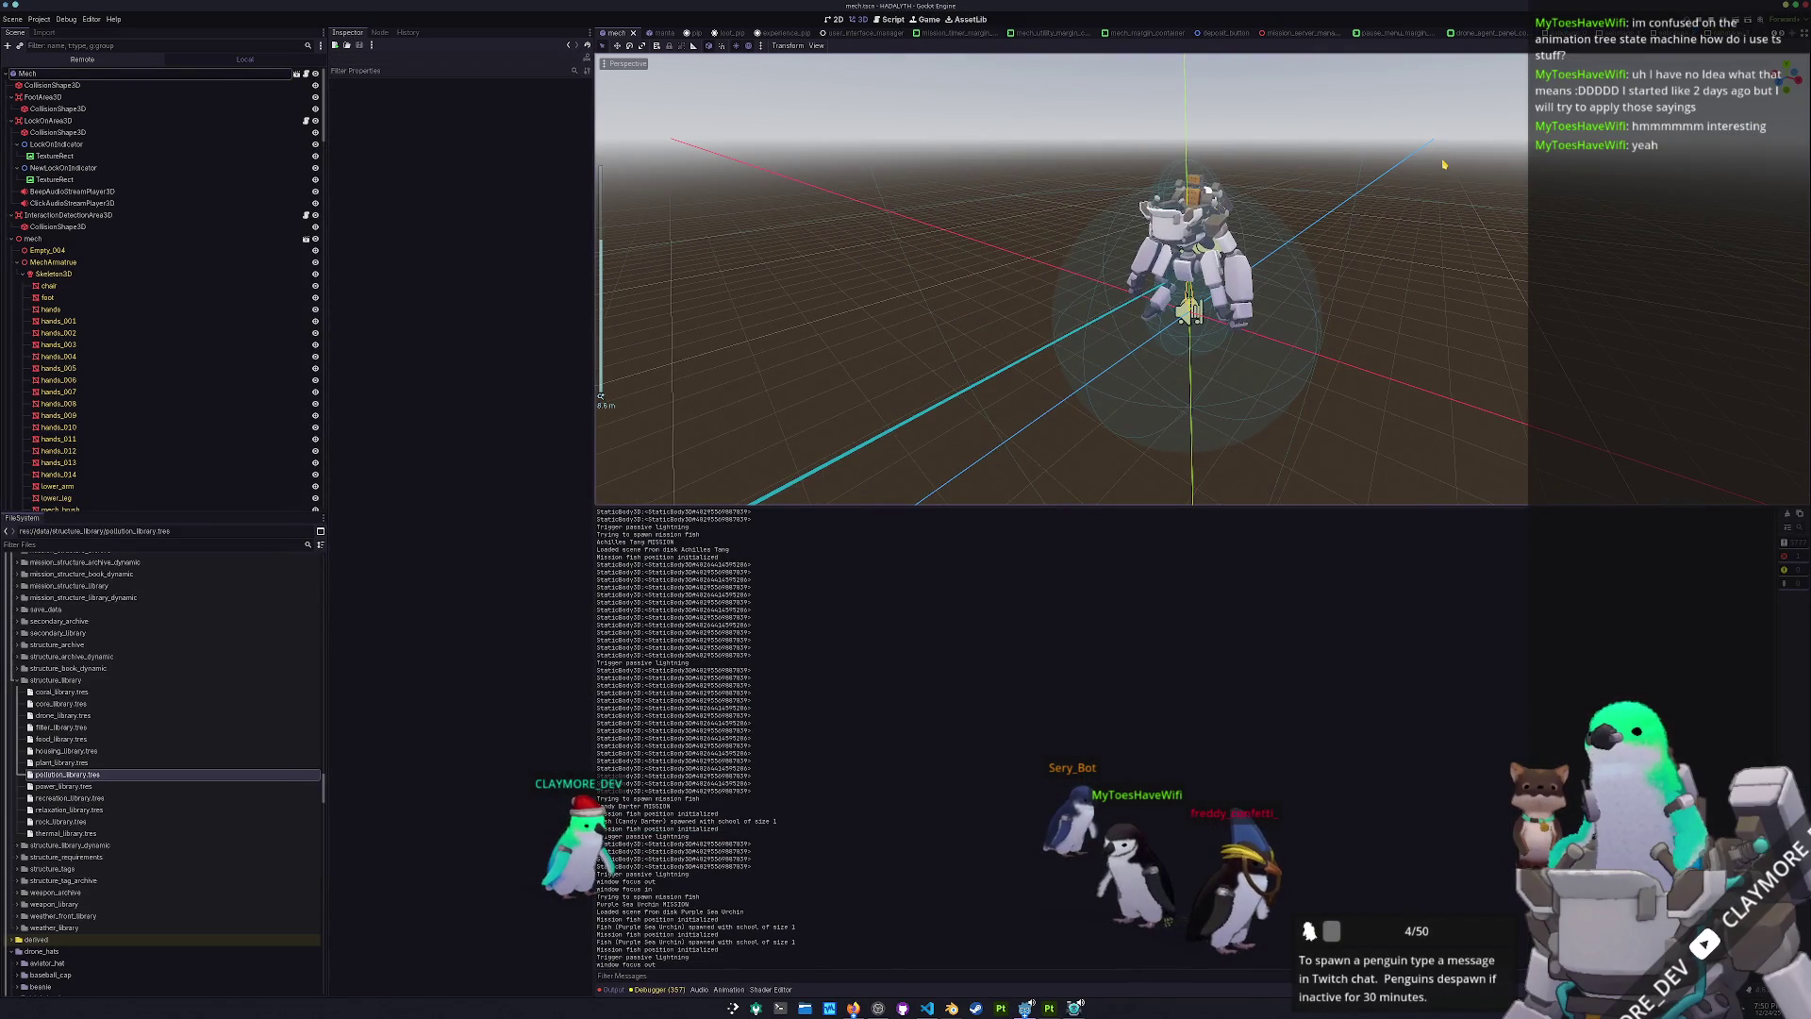
- Change the idle Blend2 amount in the AnimationTree's movement state machine and save mech.tscn
key(alt+shift+o)
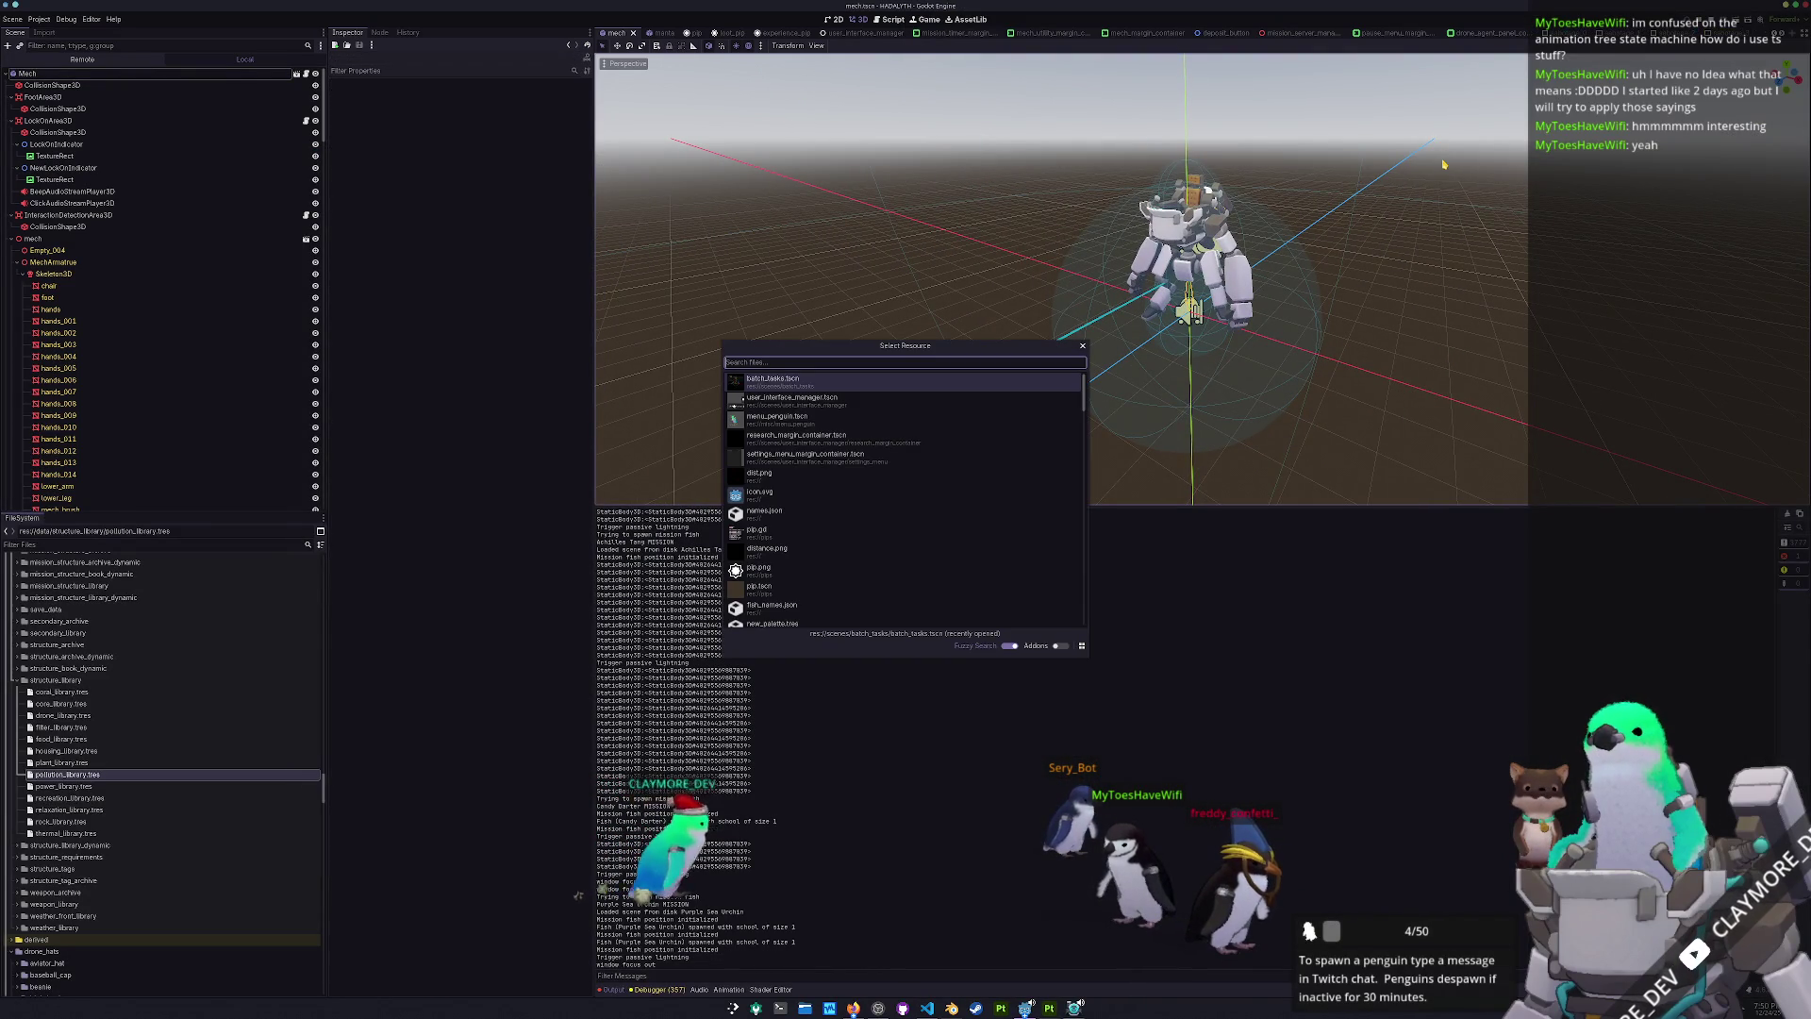
key(Escape)
scroll(115, 380, down, 5)
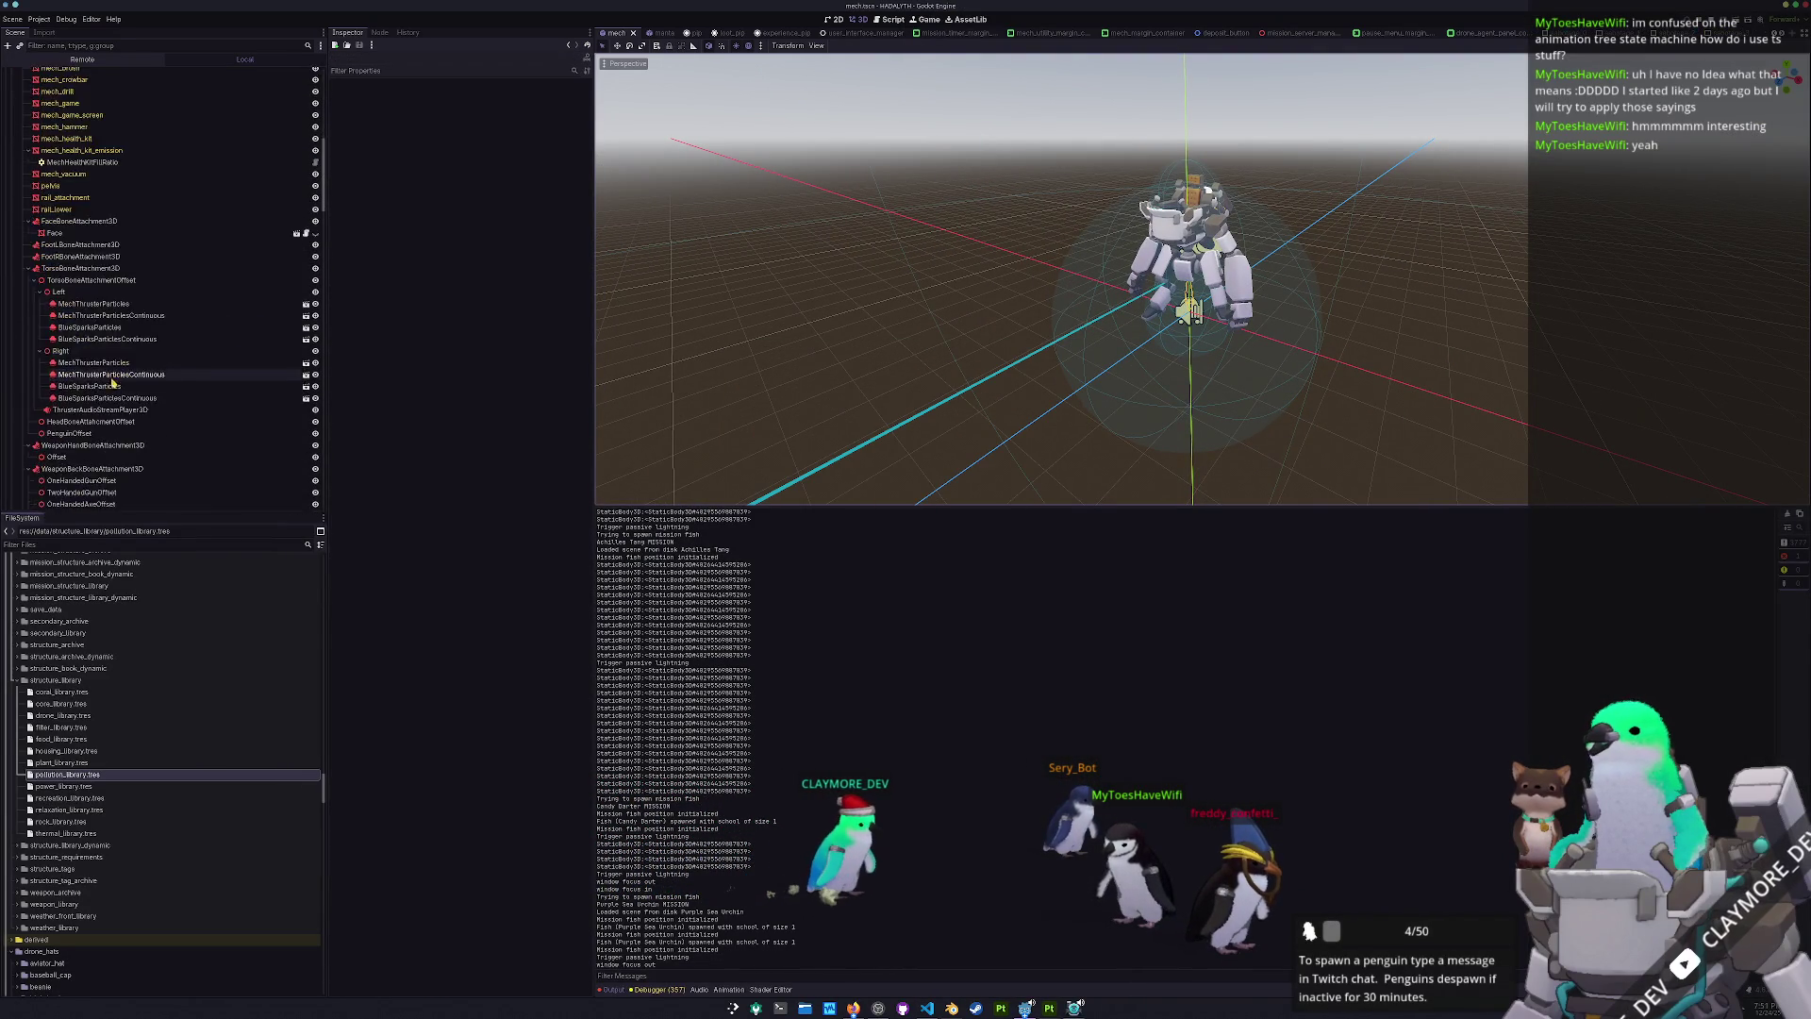
scroll(115, 380, down, 5)
click(63, 303)
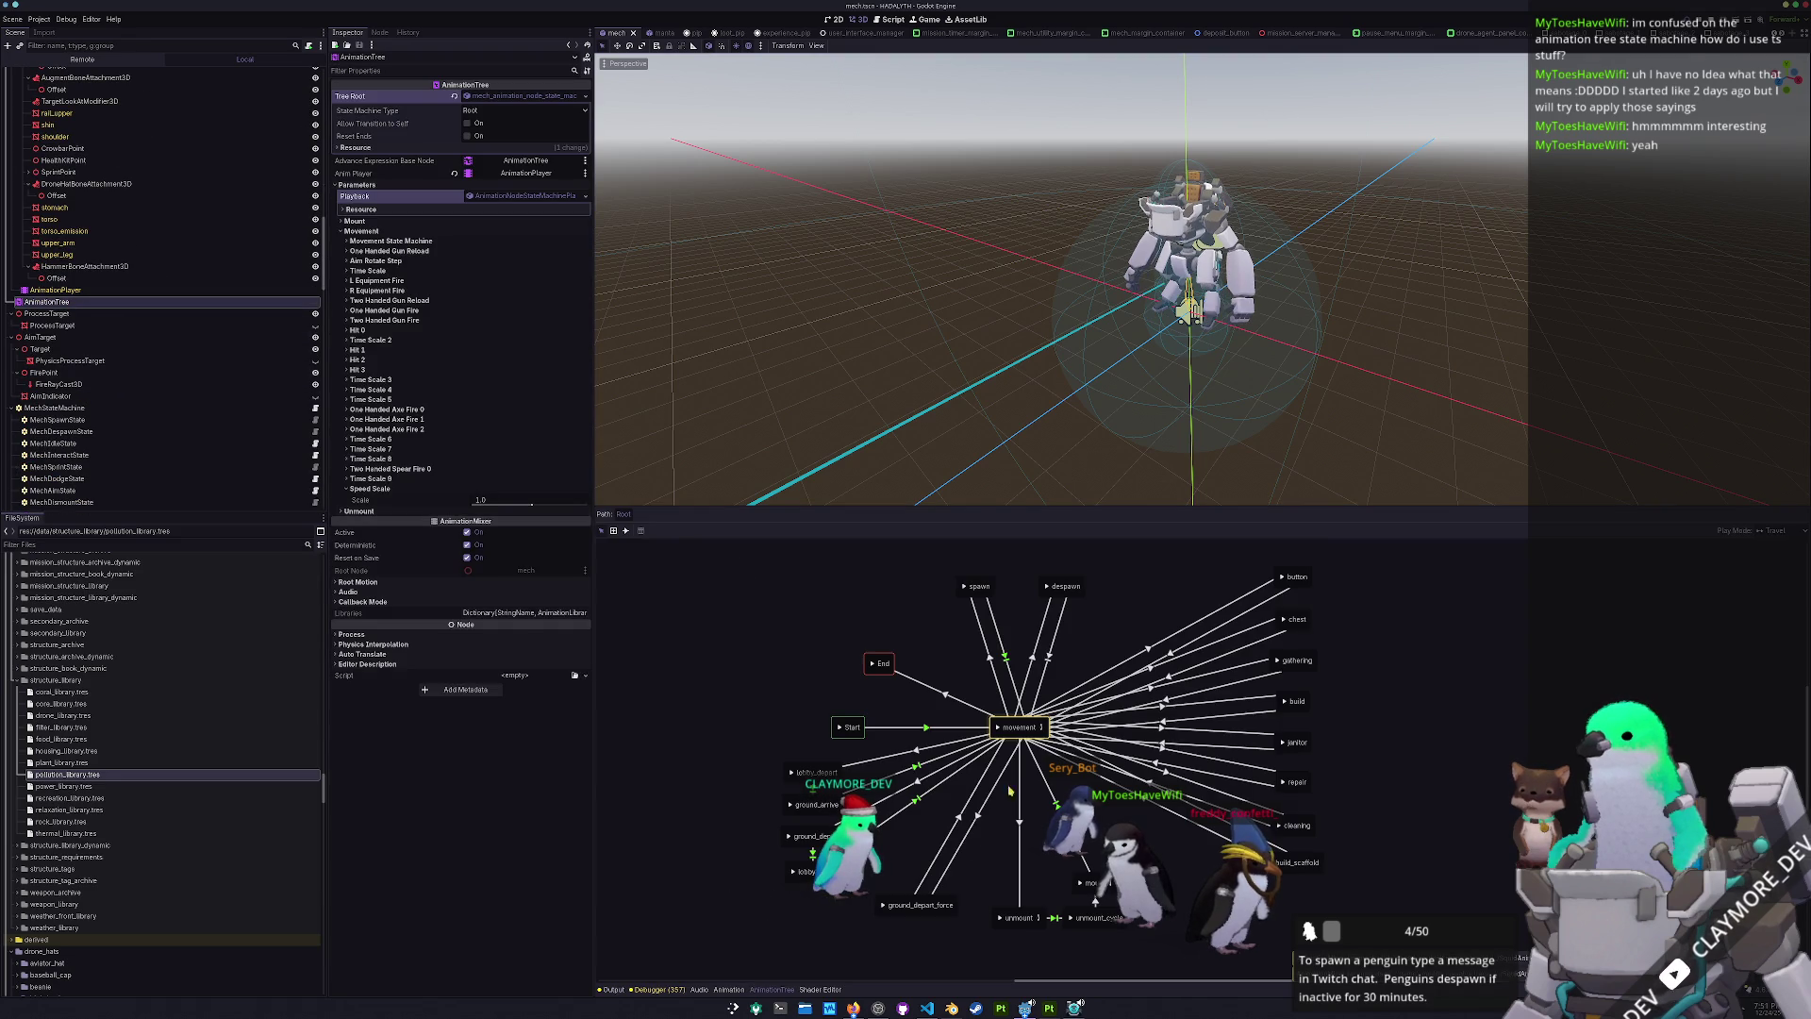
click(1043, 727)
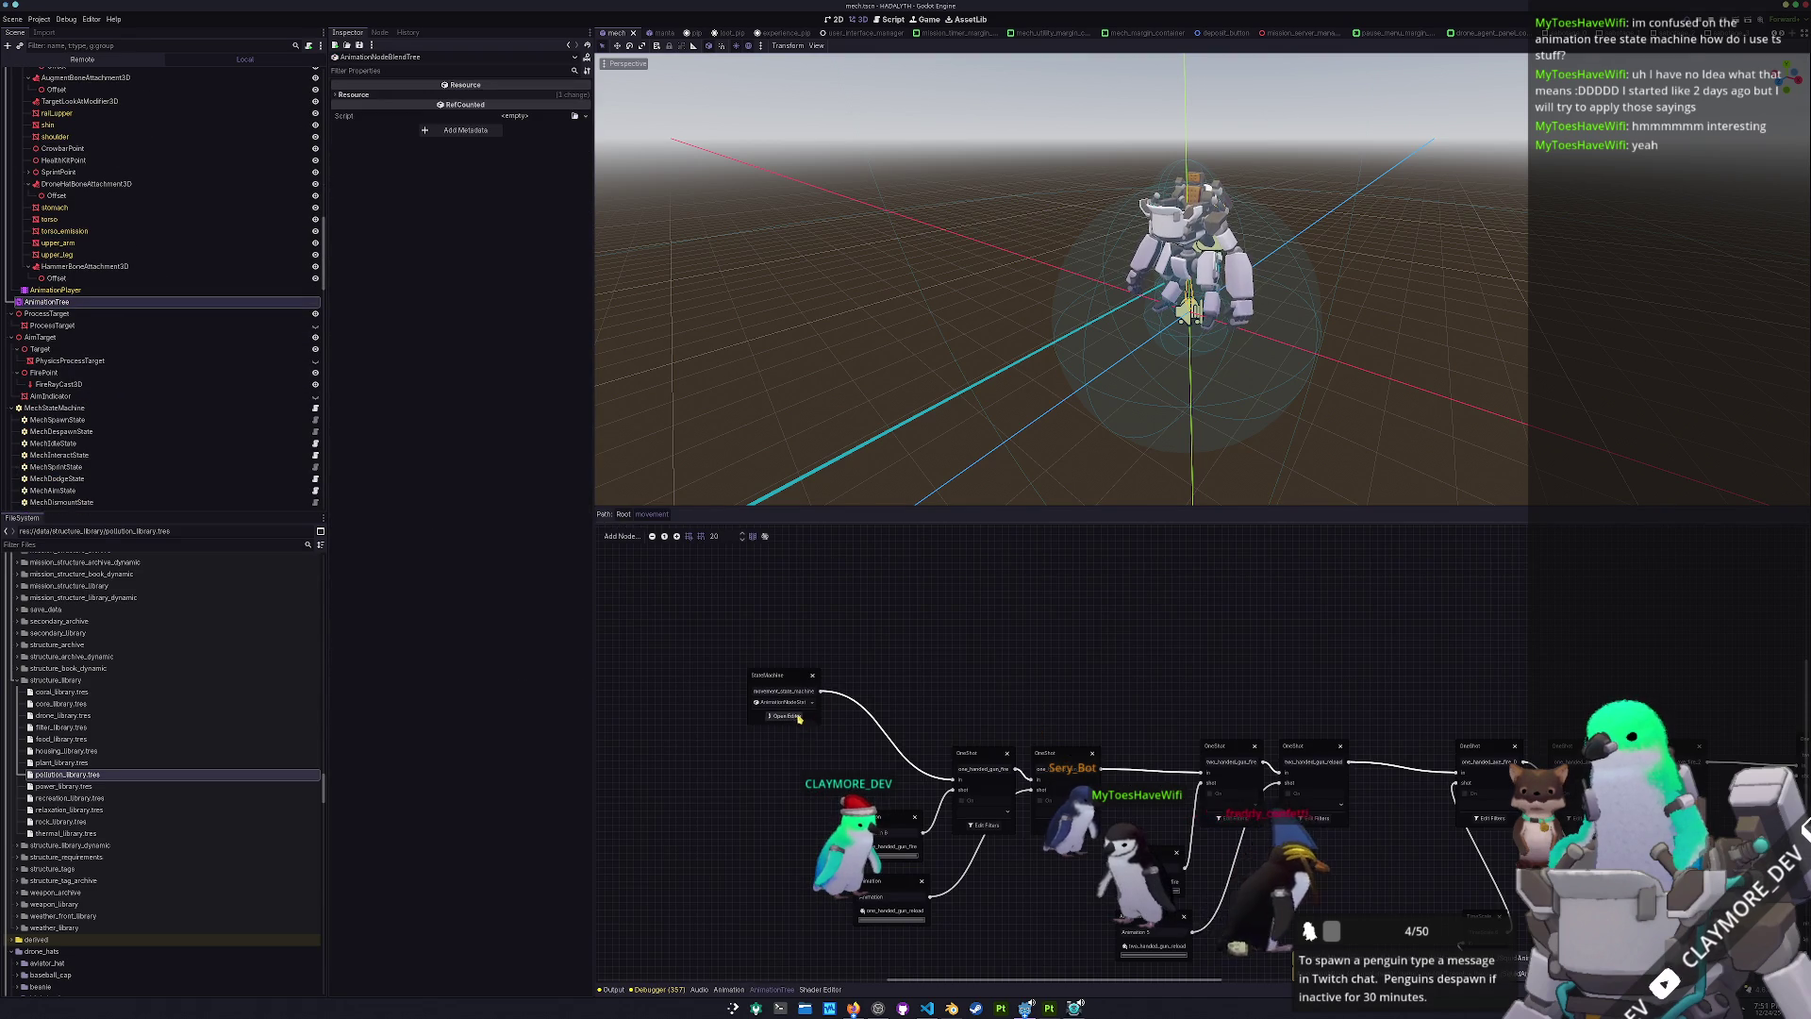
click(788, 717)
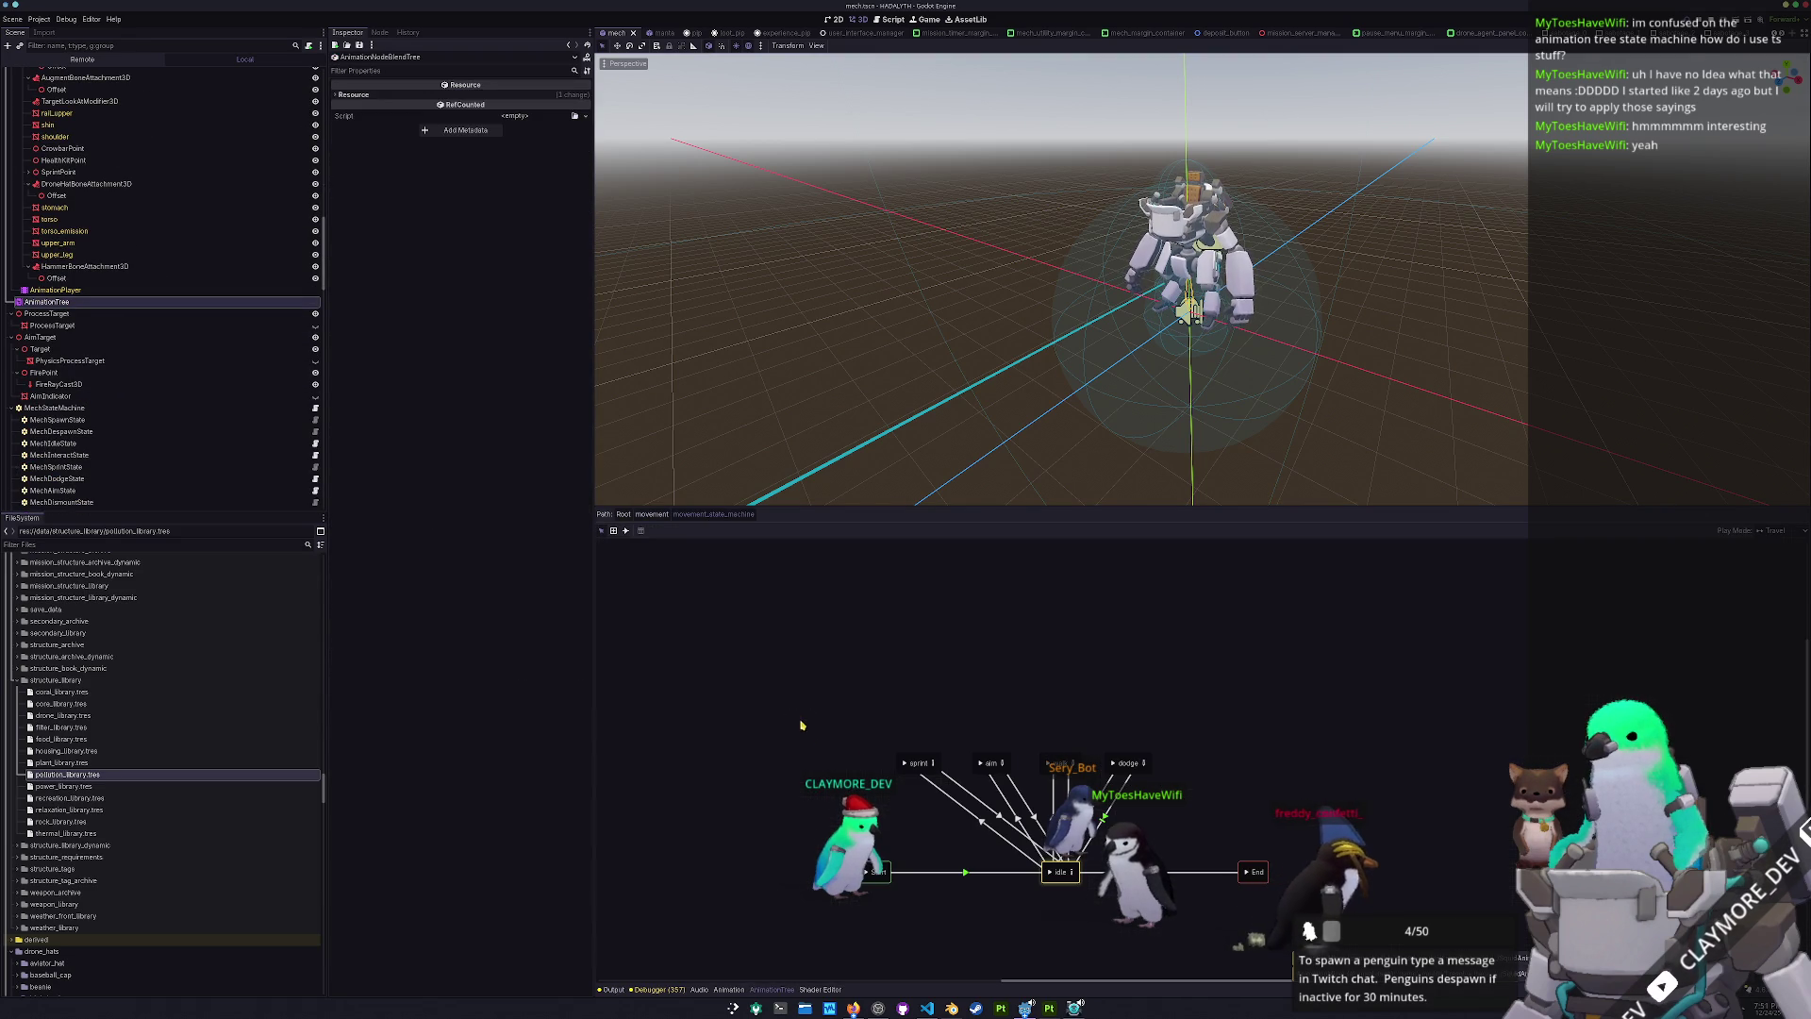
click(1072, 874)
drag(885, 752, 765, 751)
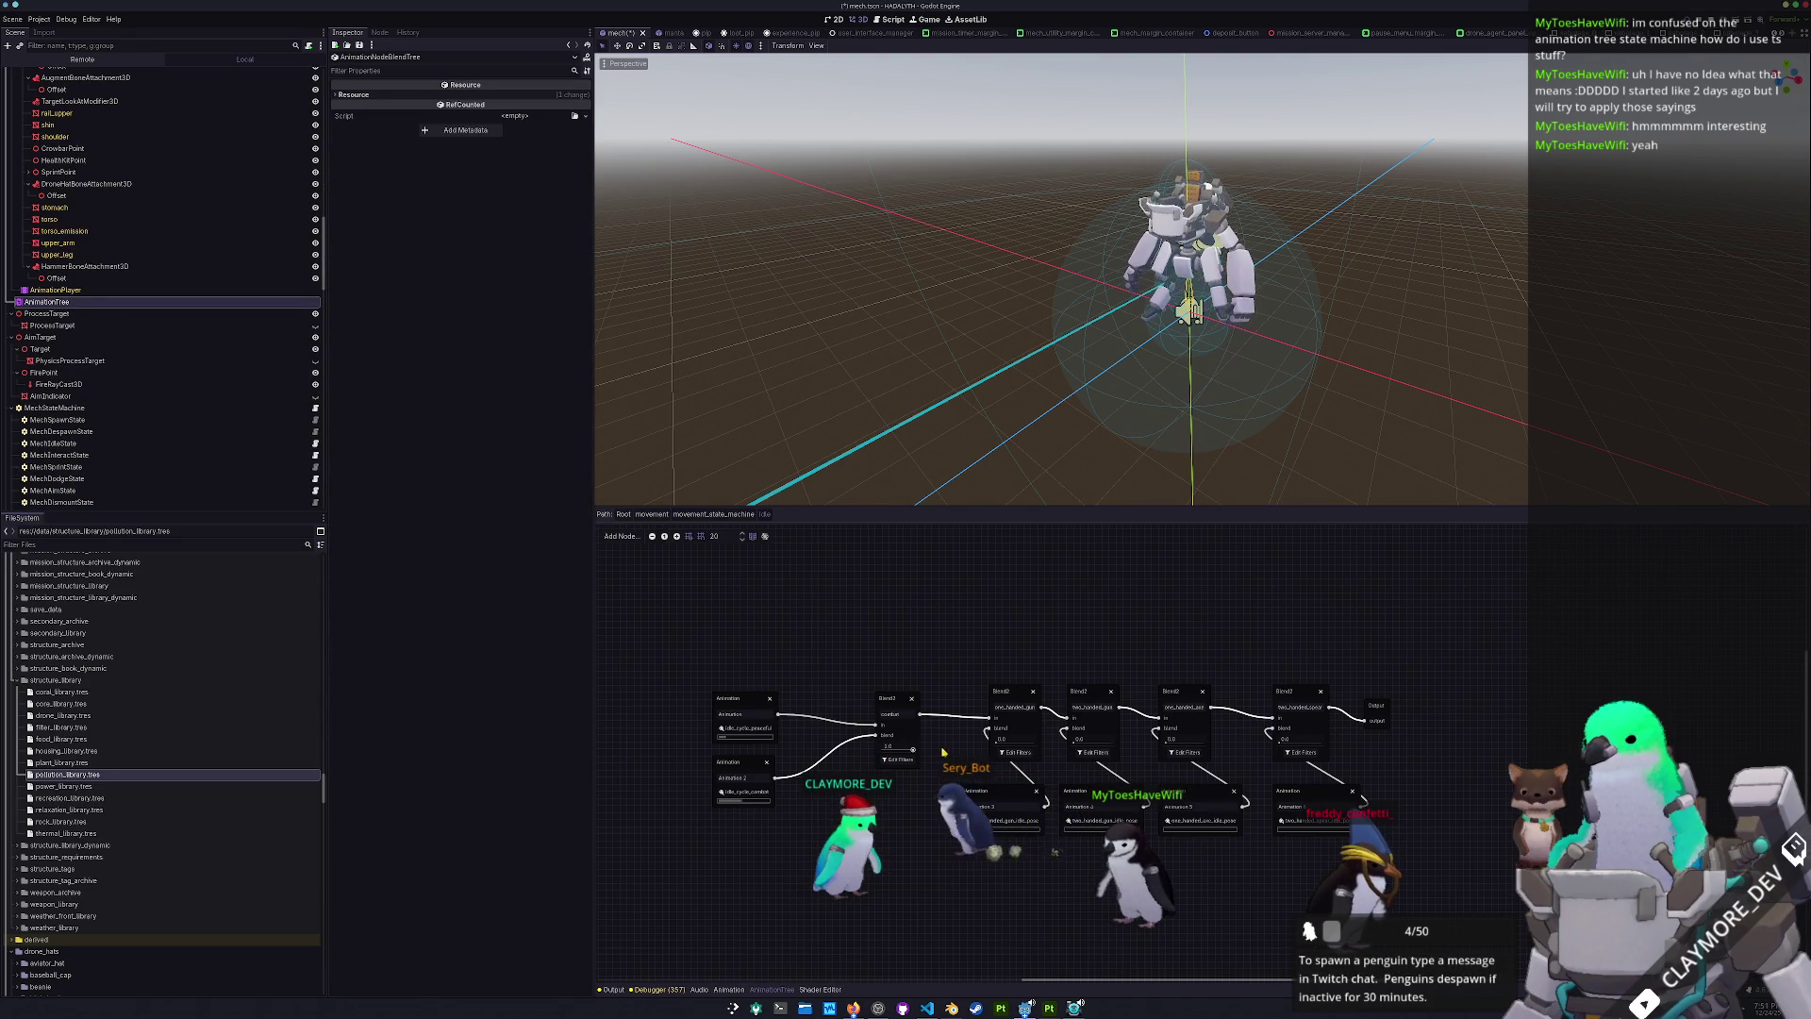
click(894, 325)
key(ctrl+s)
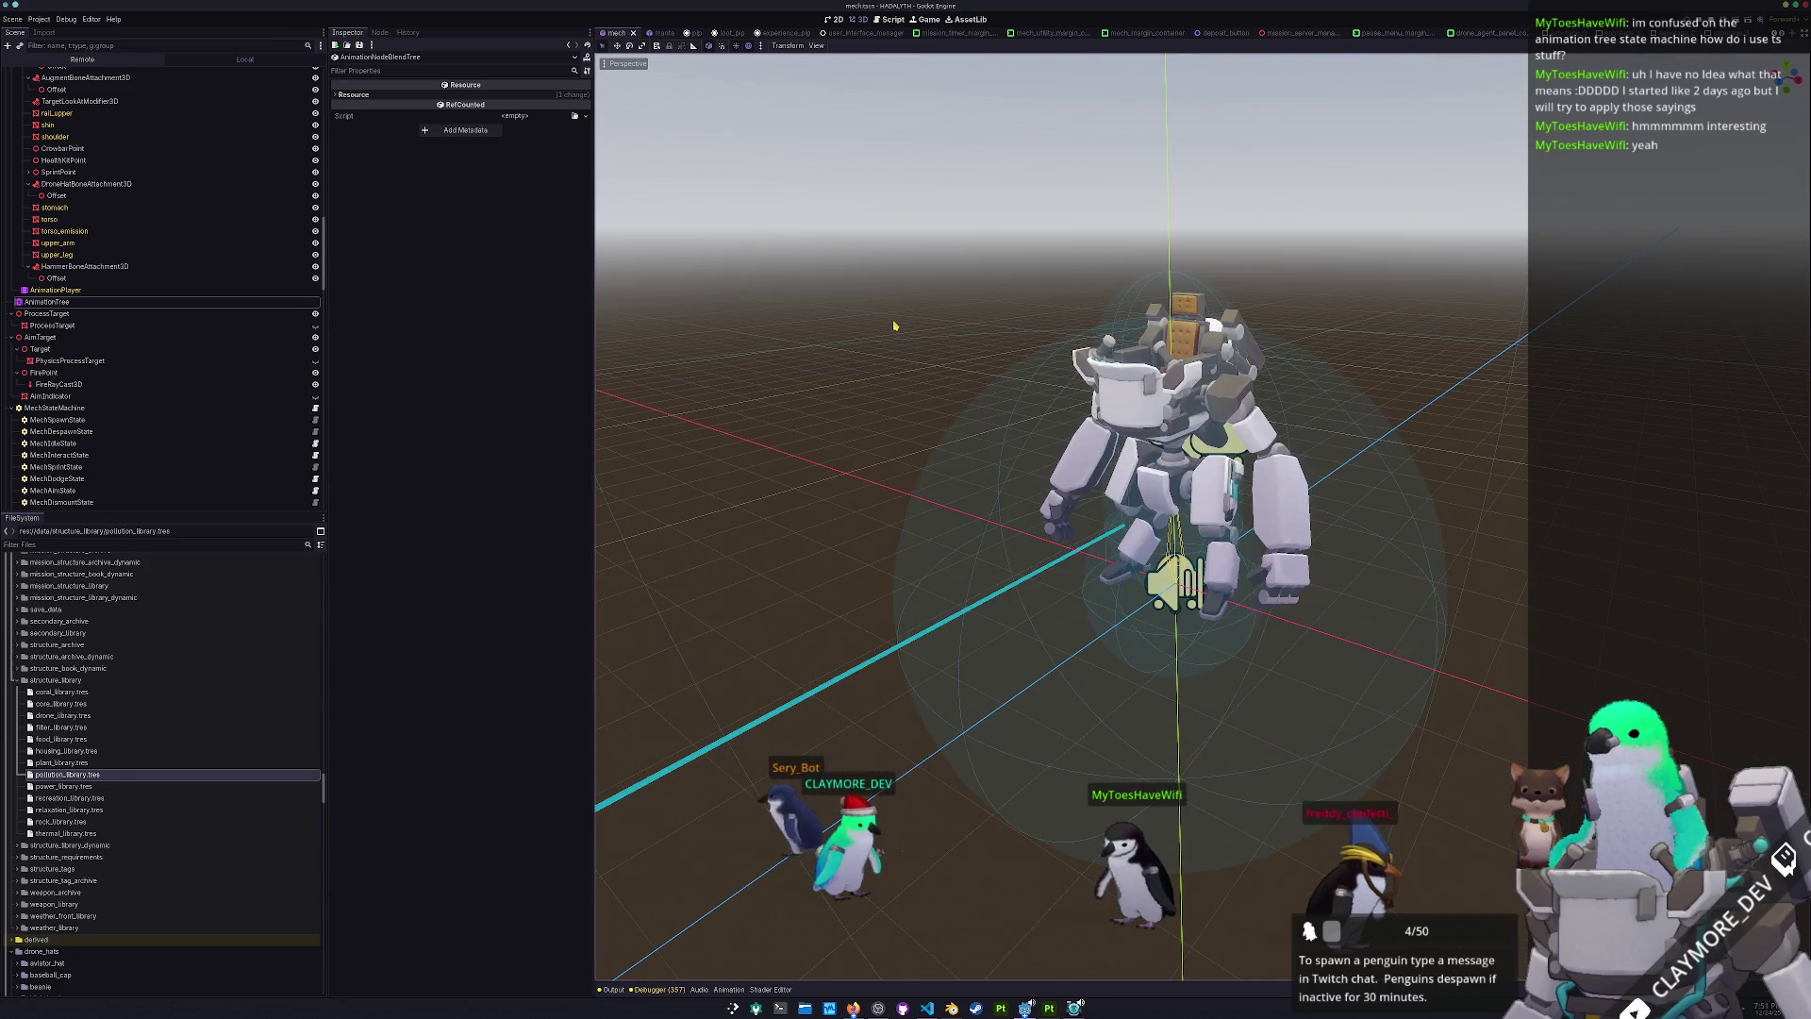
- Open car_mission.tscn through the quick file search
key(shift+alt+o)
text(car)
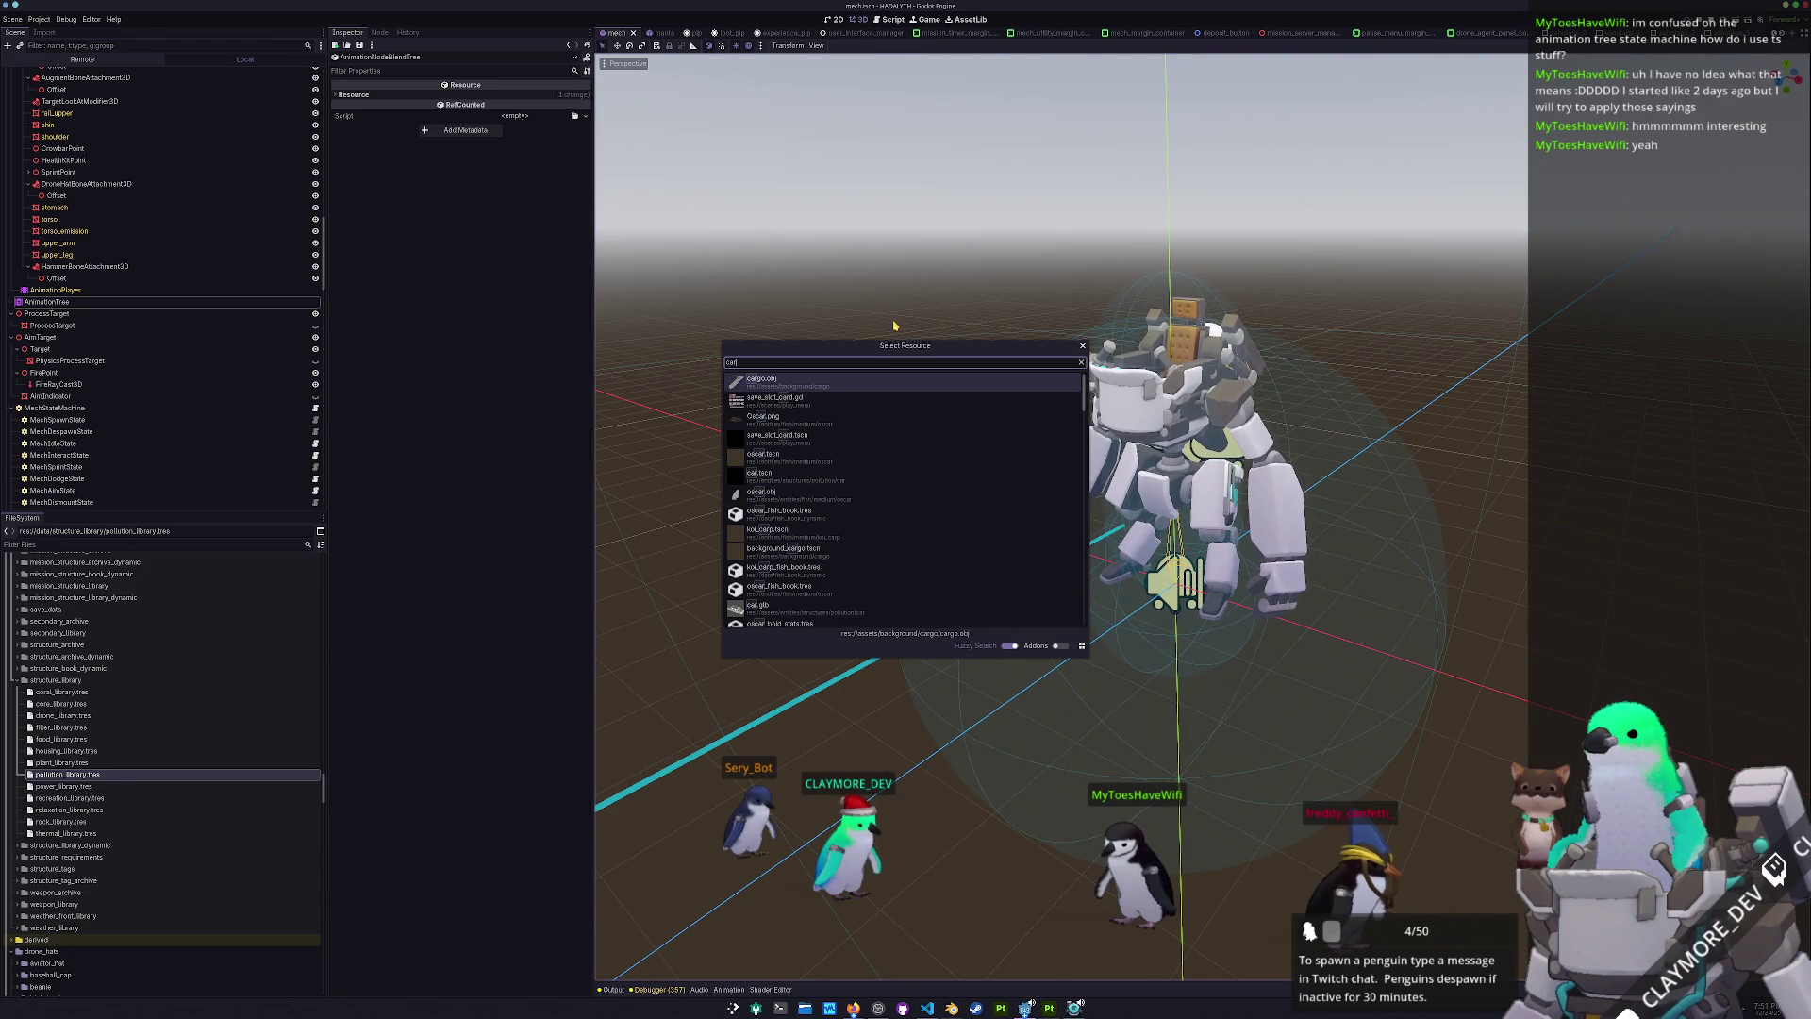
key(Down)
key(Down)
key(Down)
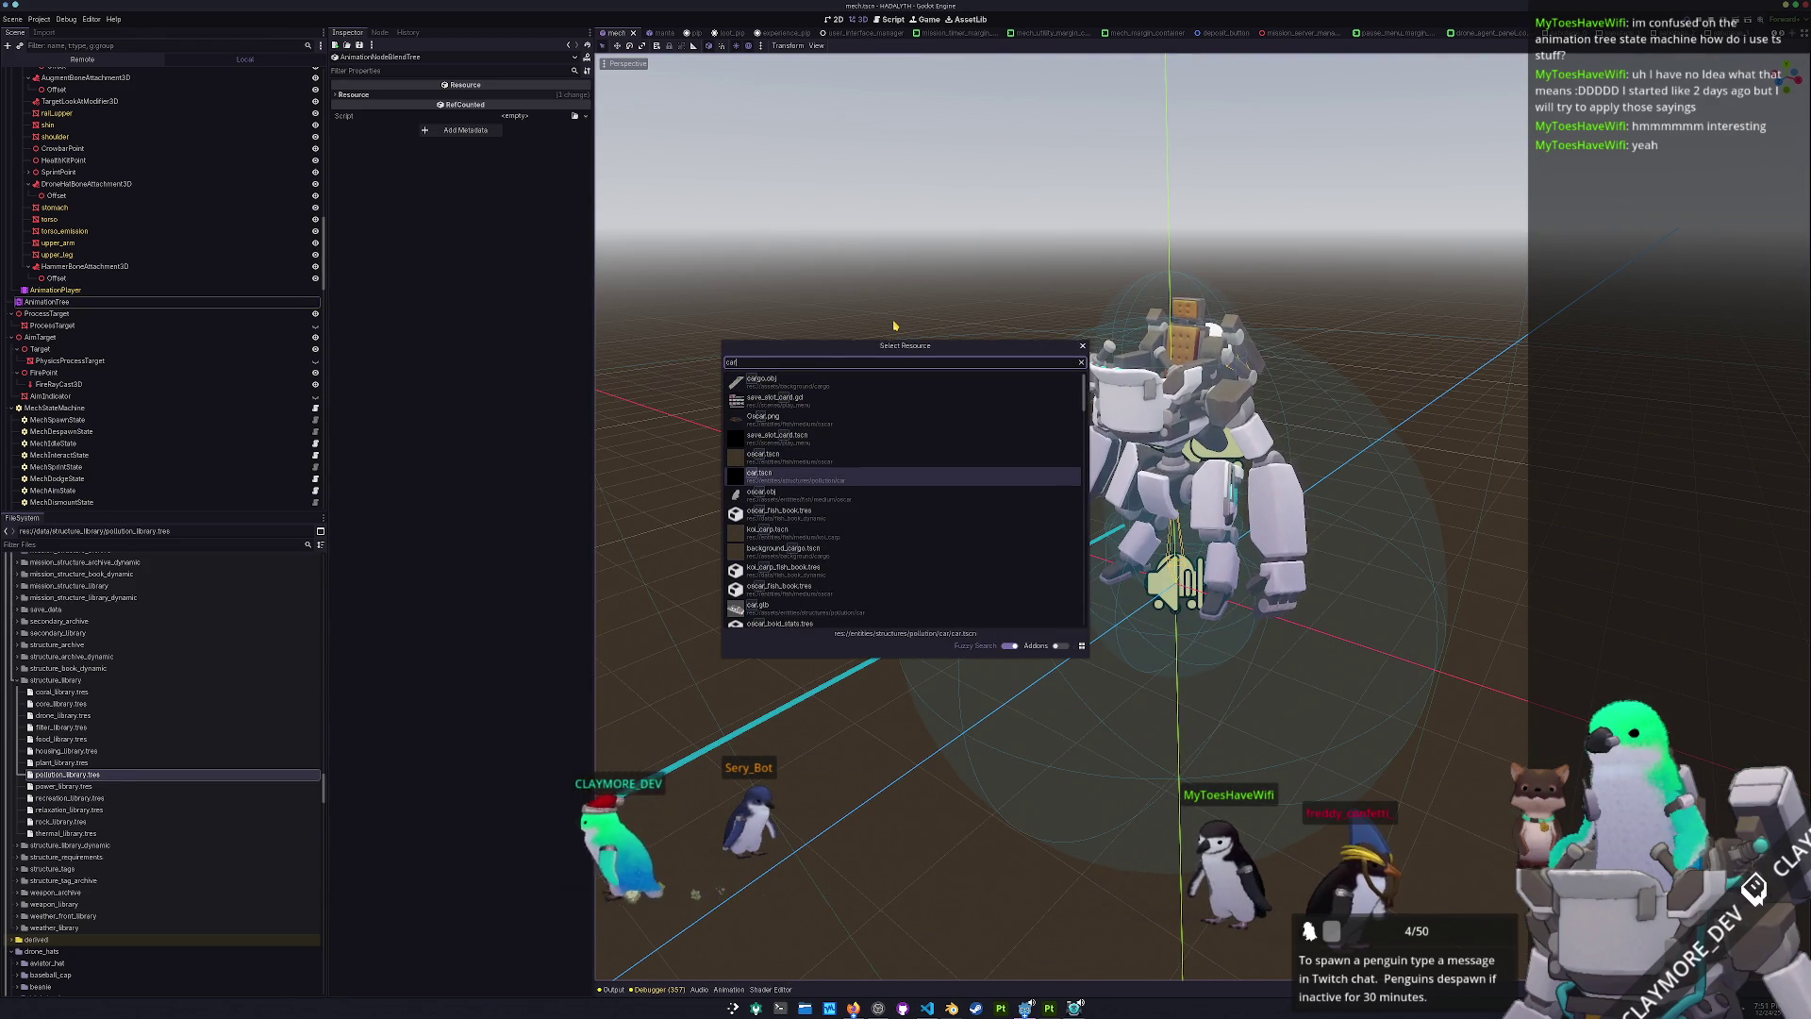
key(Down)
key(Down)
key(Down)
key(ctrl+a)
text(mission car)
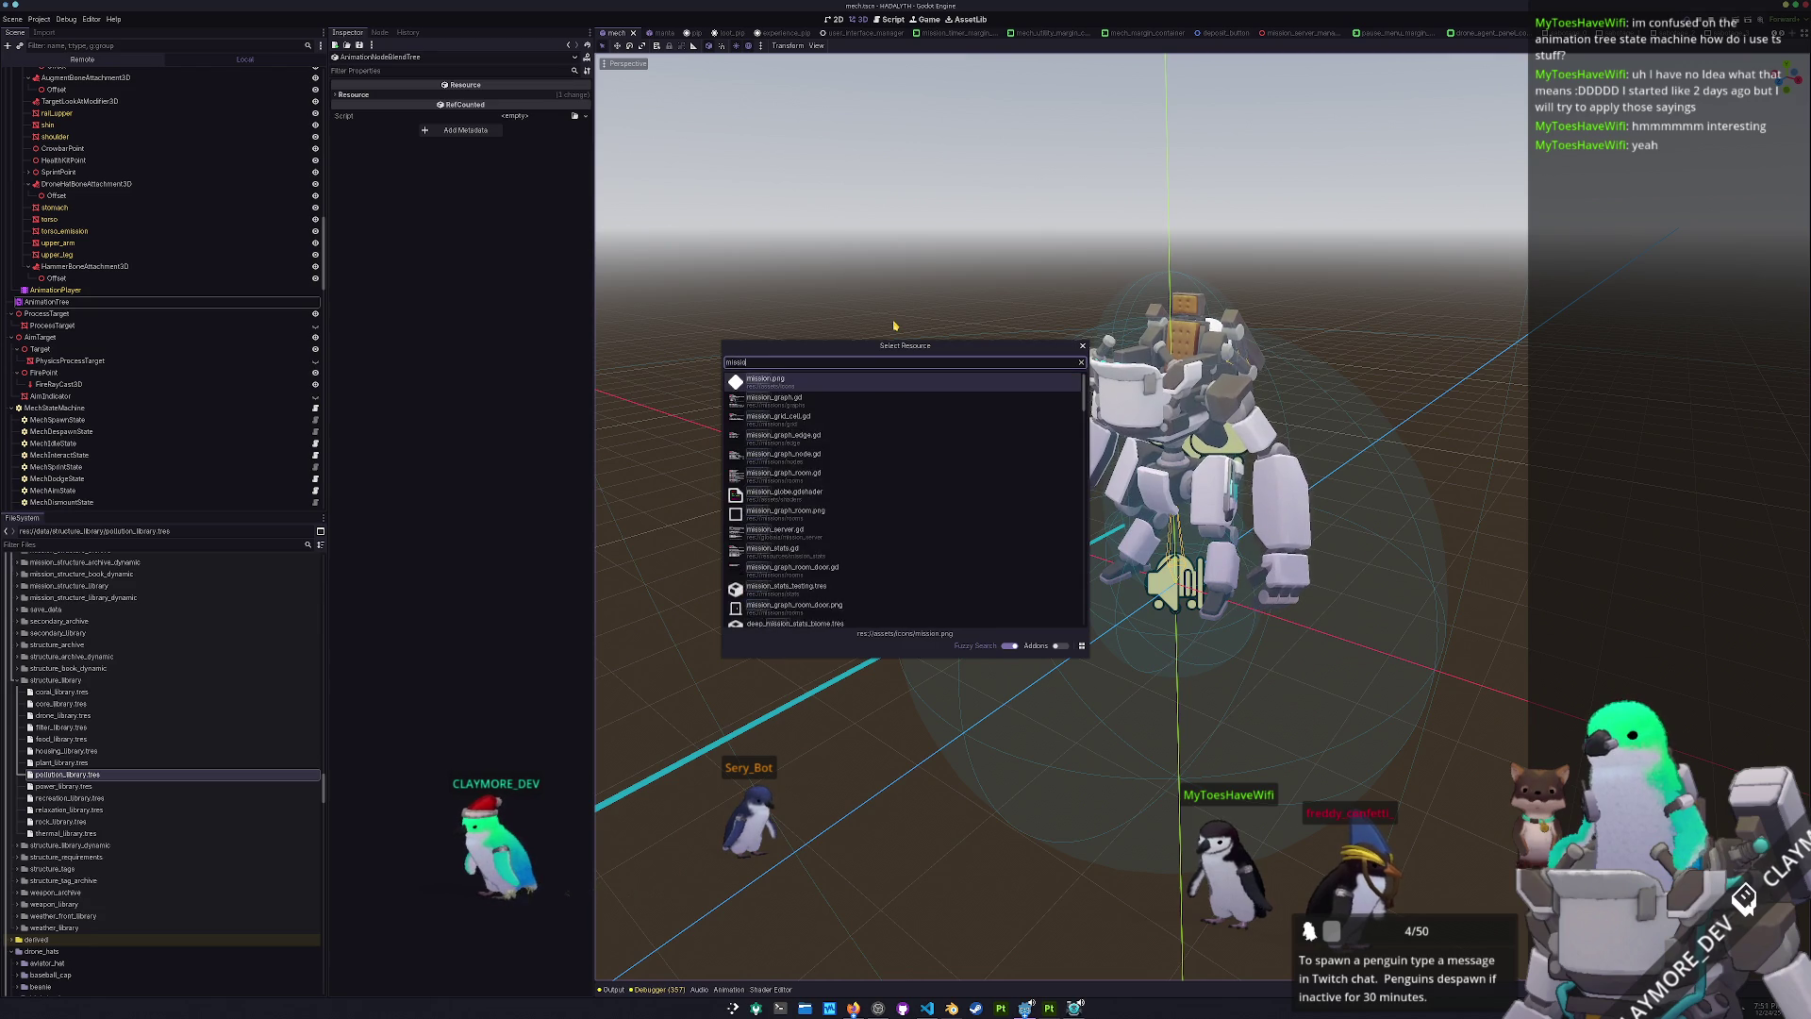
key(Return)
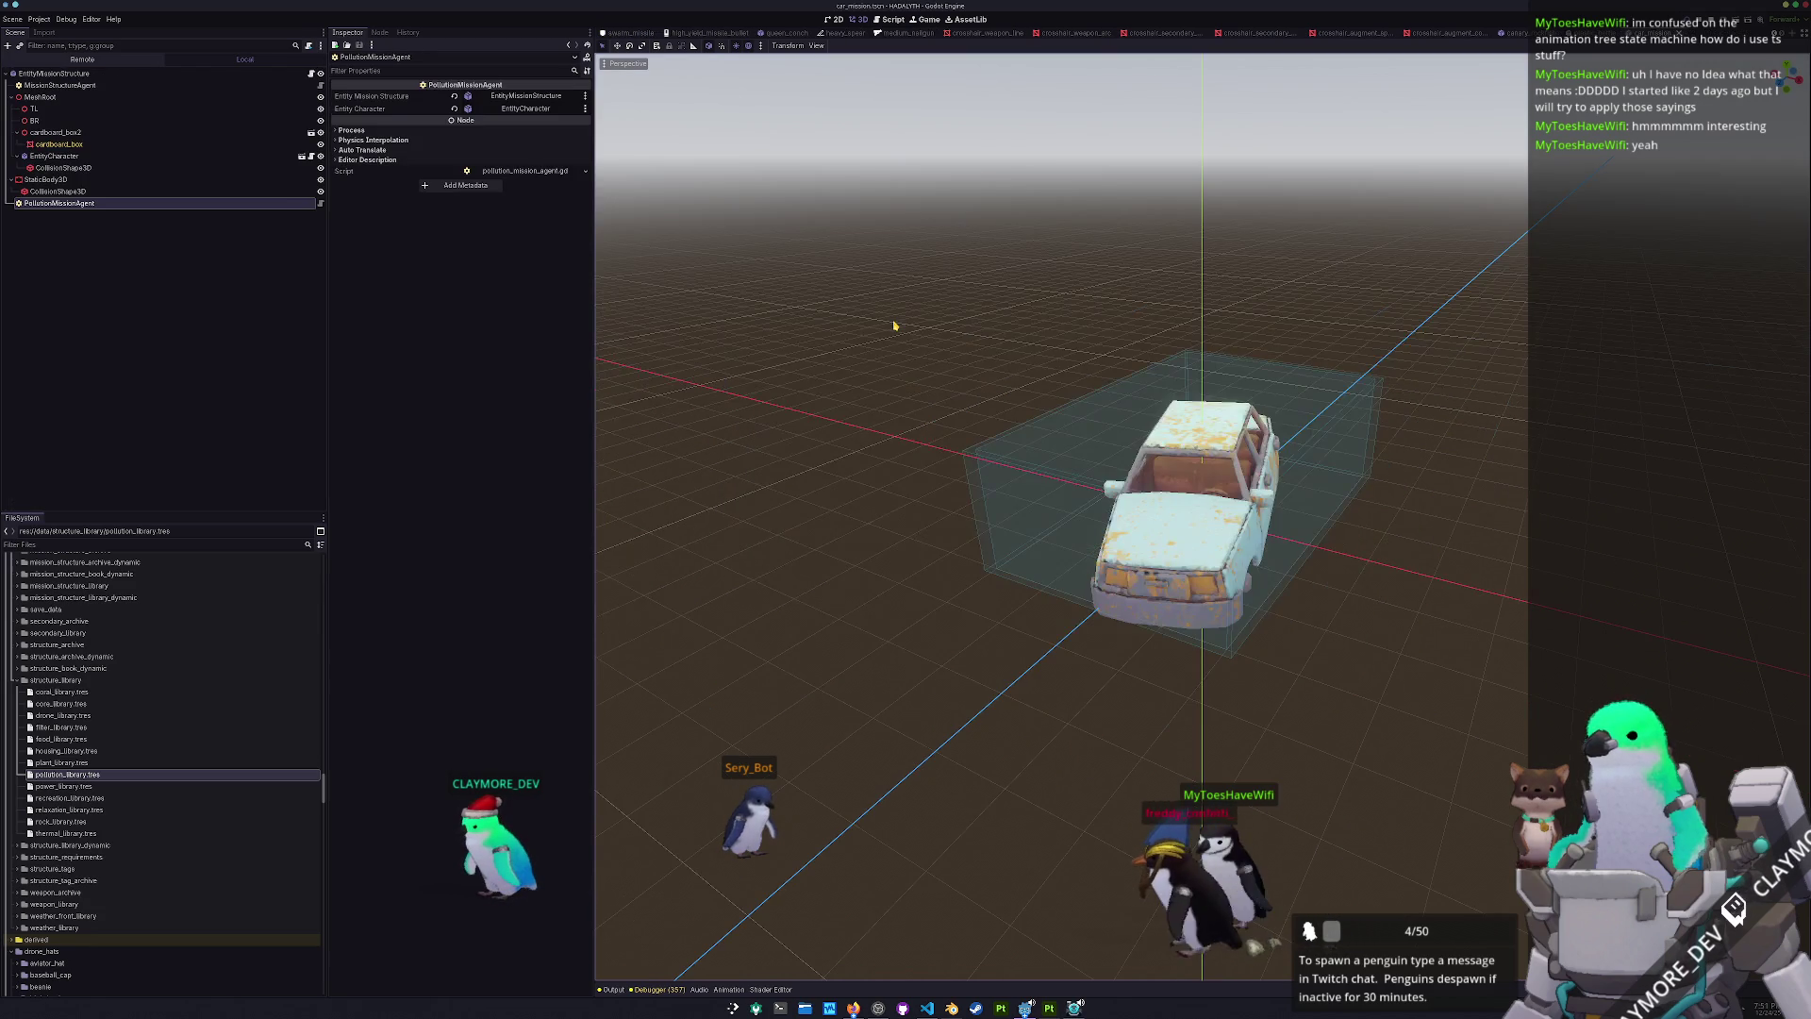
- Inspect the car's StaticBody3D collision layer and mask, then its EntityCharacter node
click(102, 180)
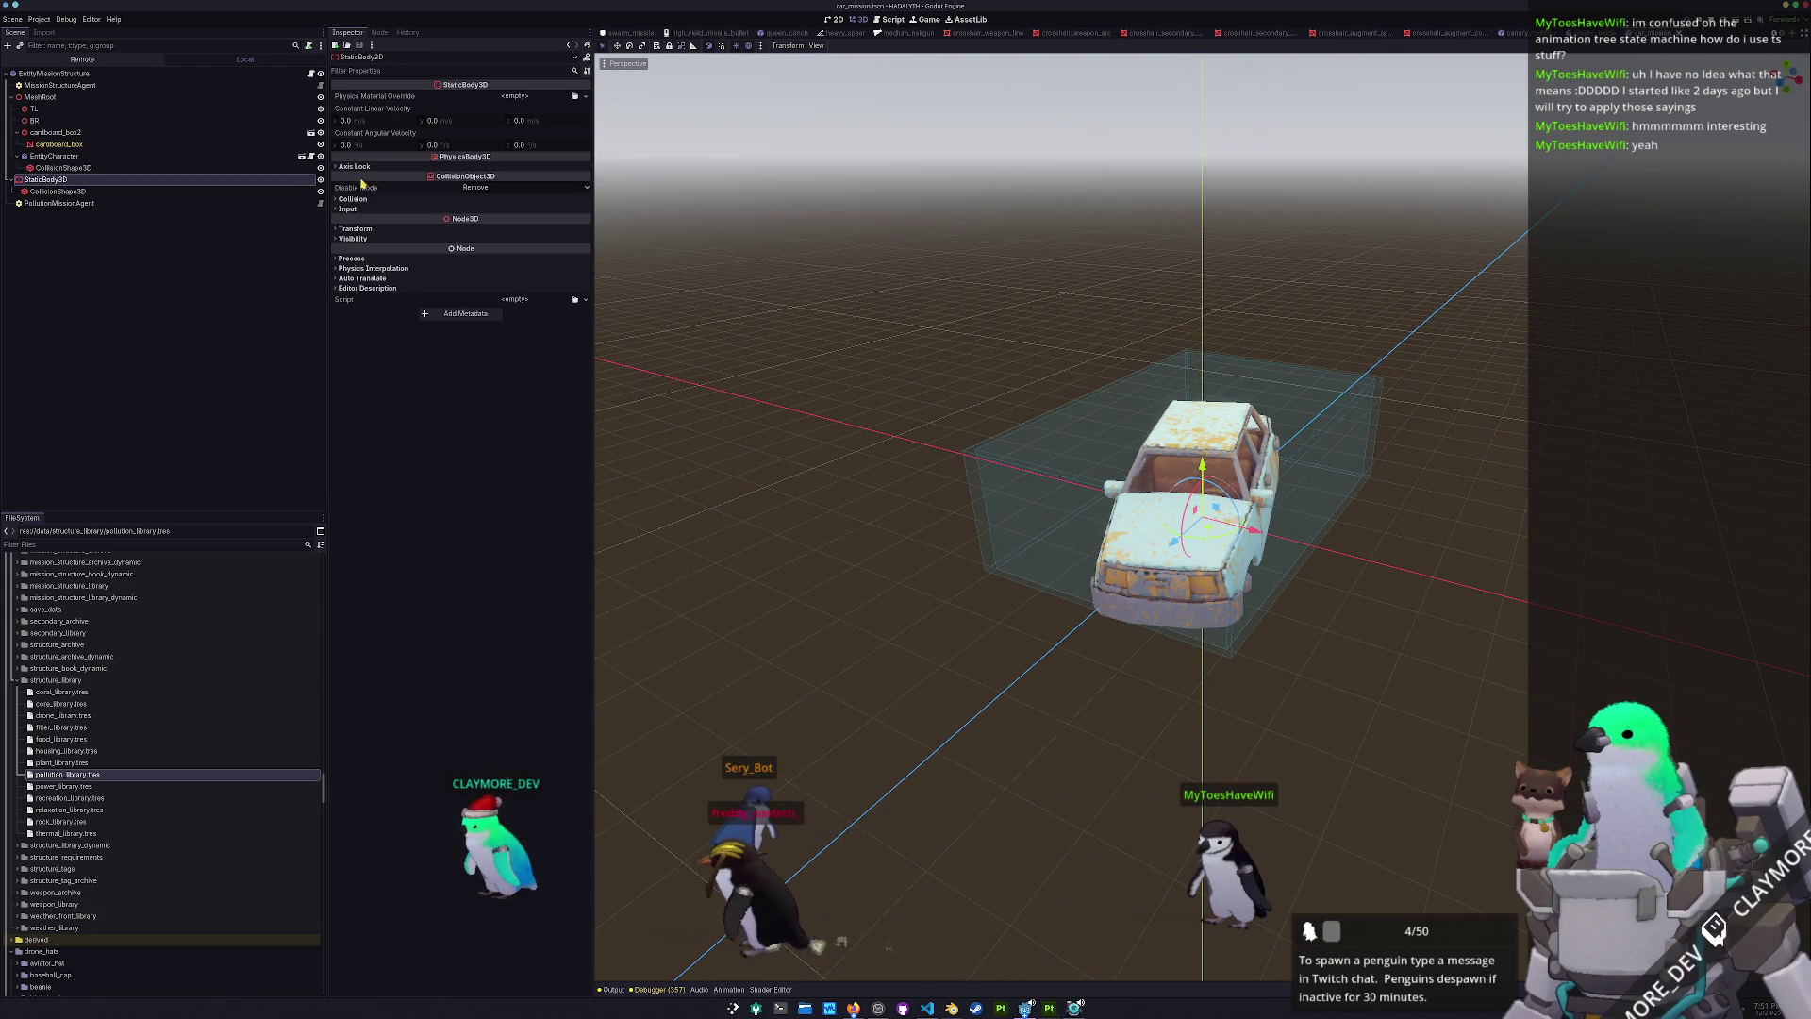
click(364, 199)
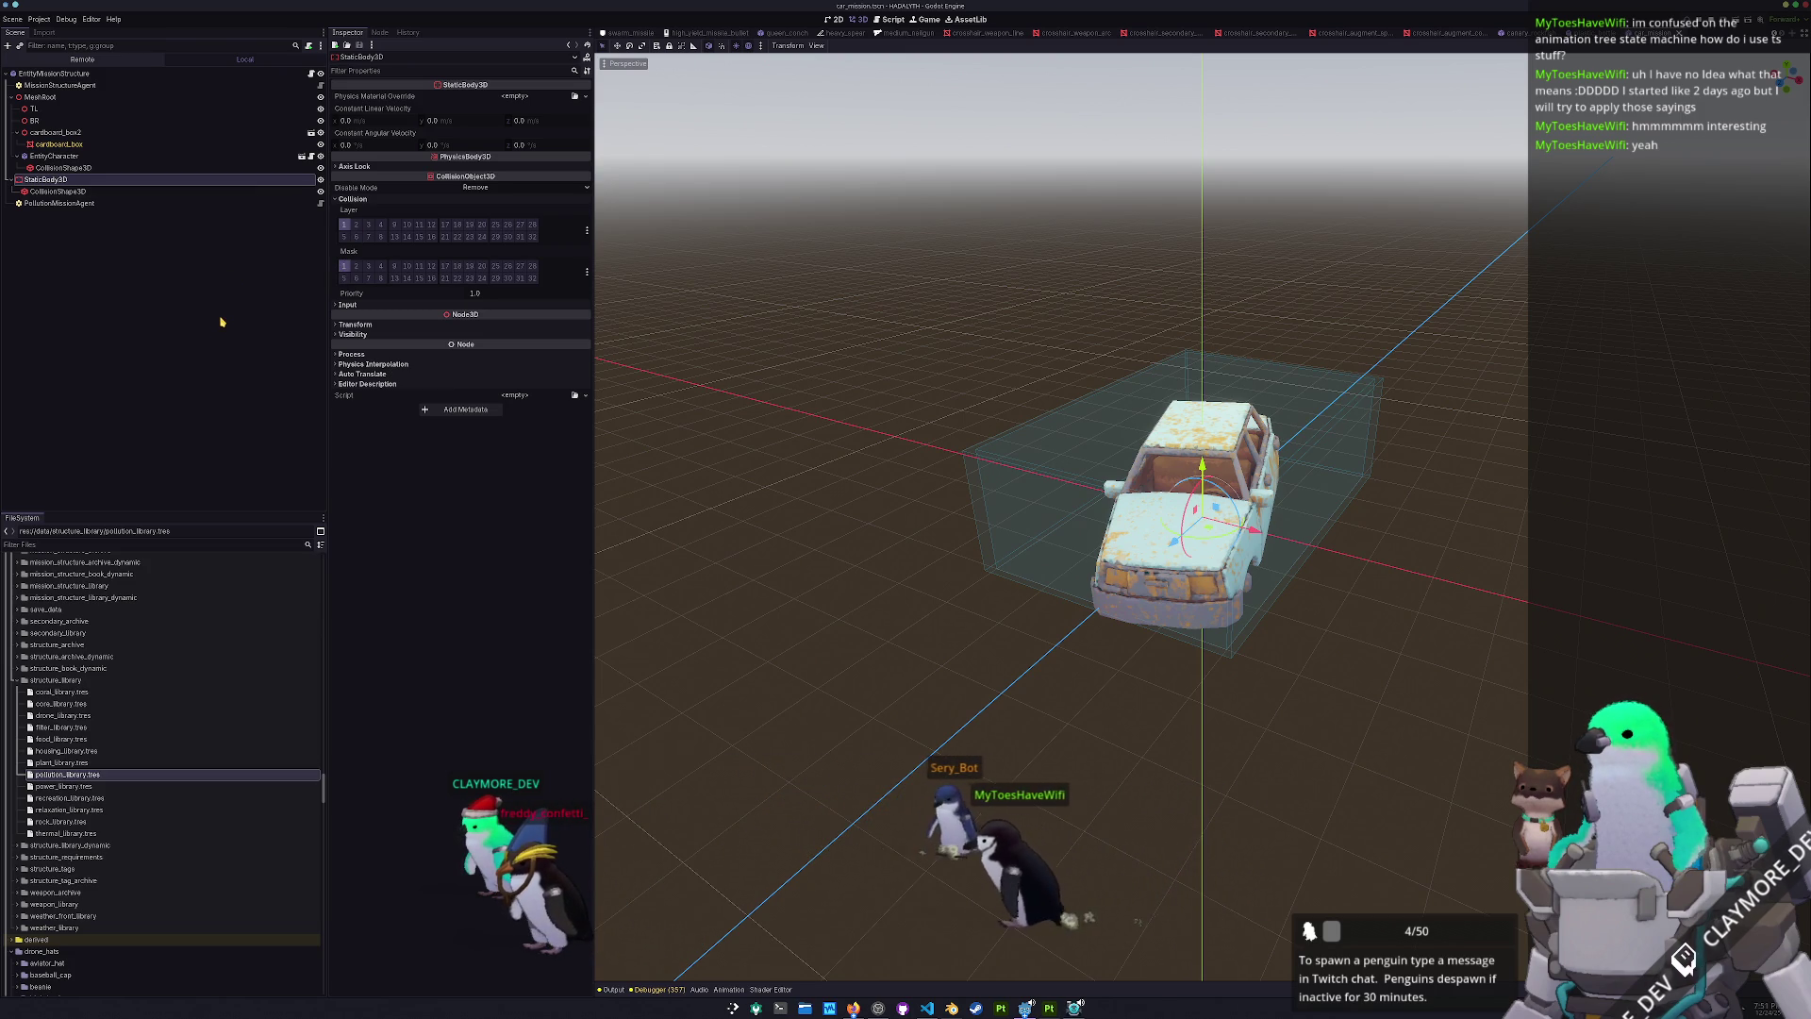
click(81, 156)
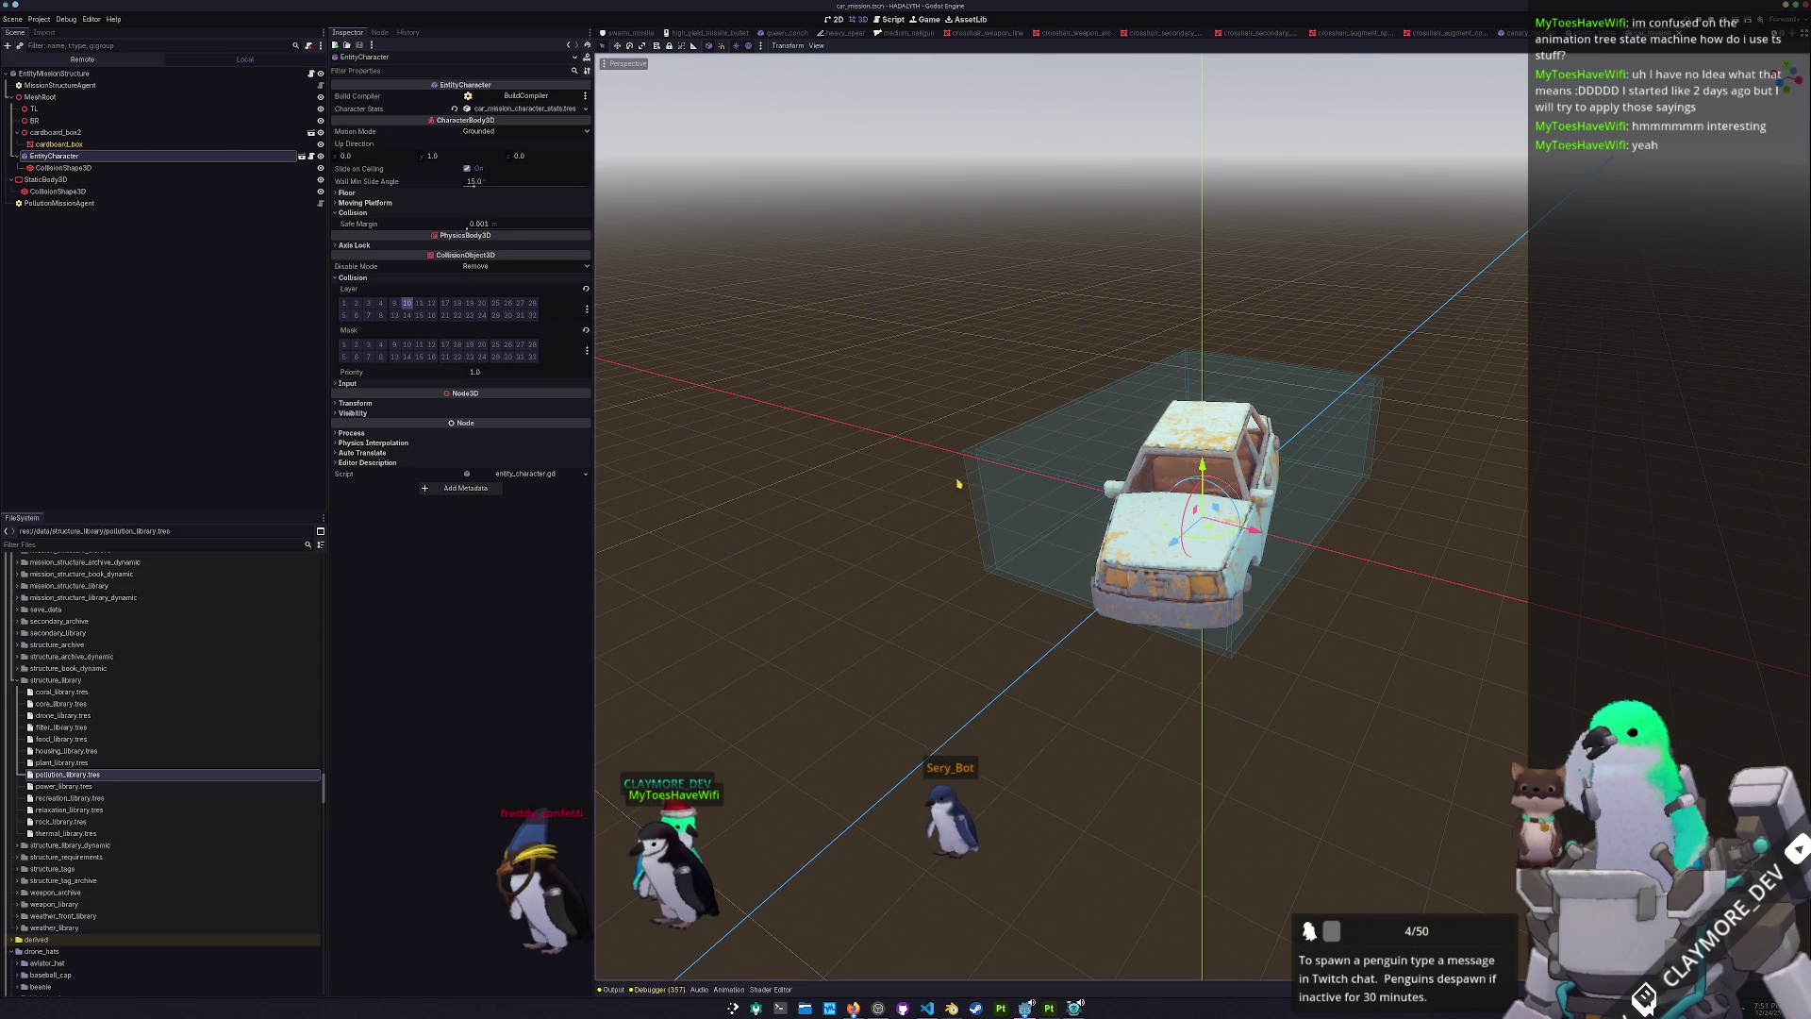
- Reopen mech.tscn and show the FootArea3D node's Area3D settings in the Inspector
key(ctrl+shift+o)
text(mech.ts)
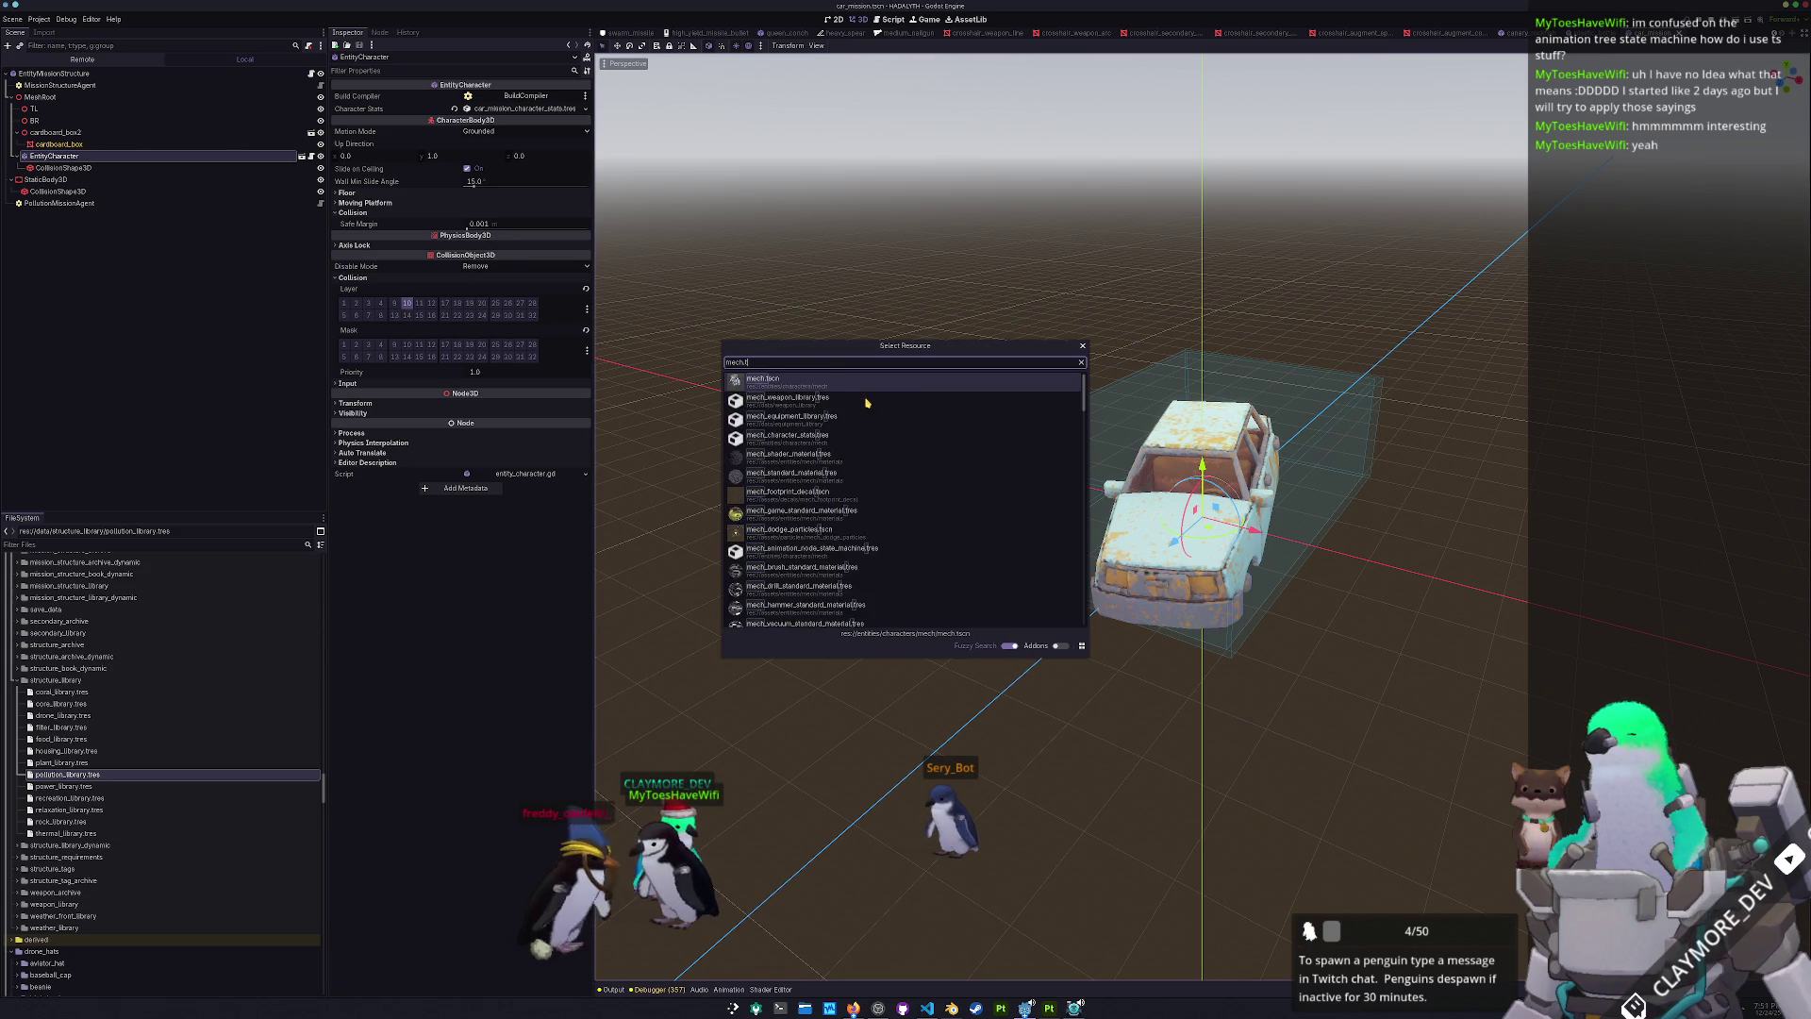
key(Return)
scroll(44, 172, up, 10)
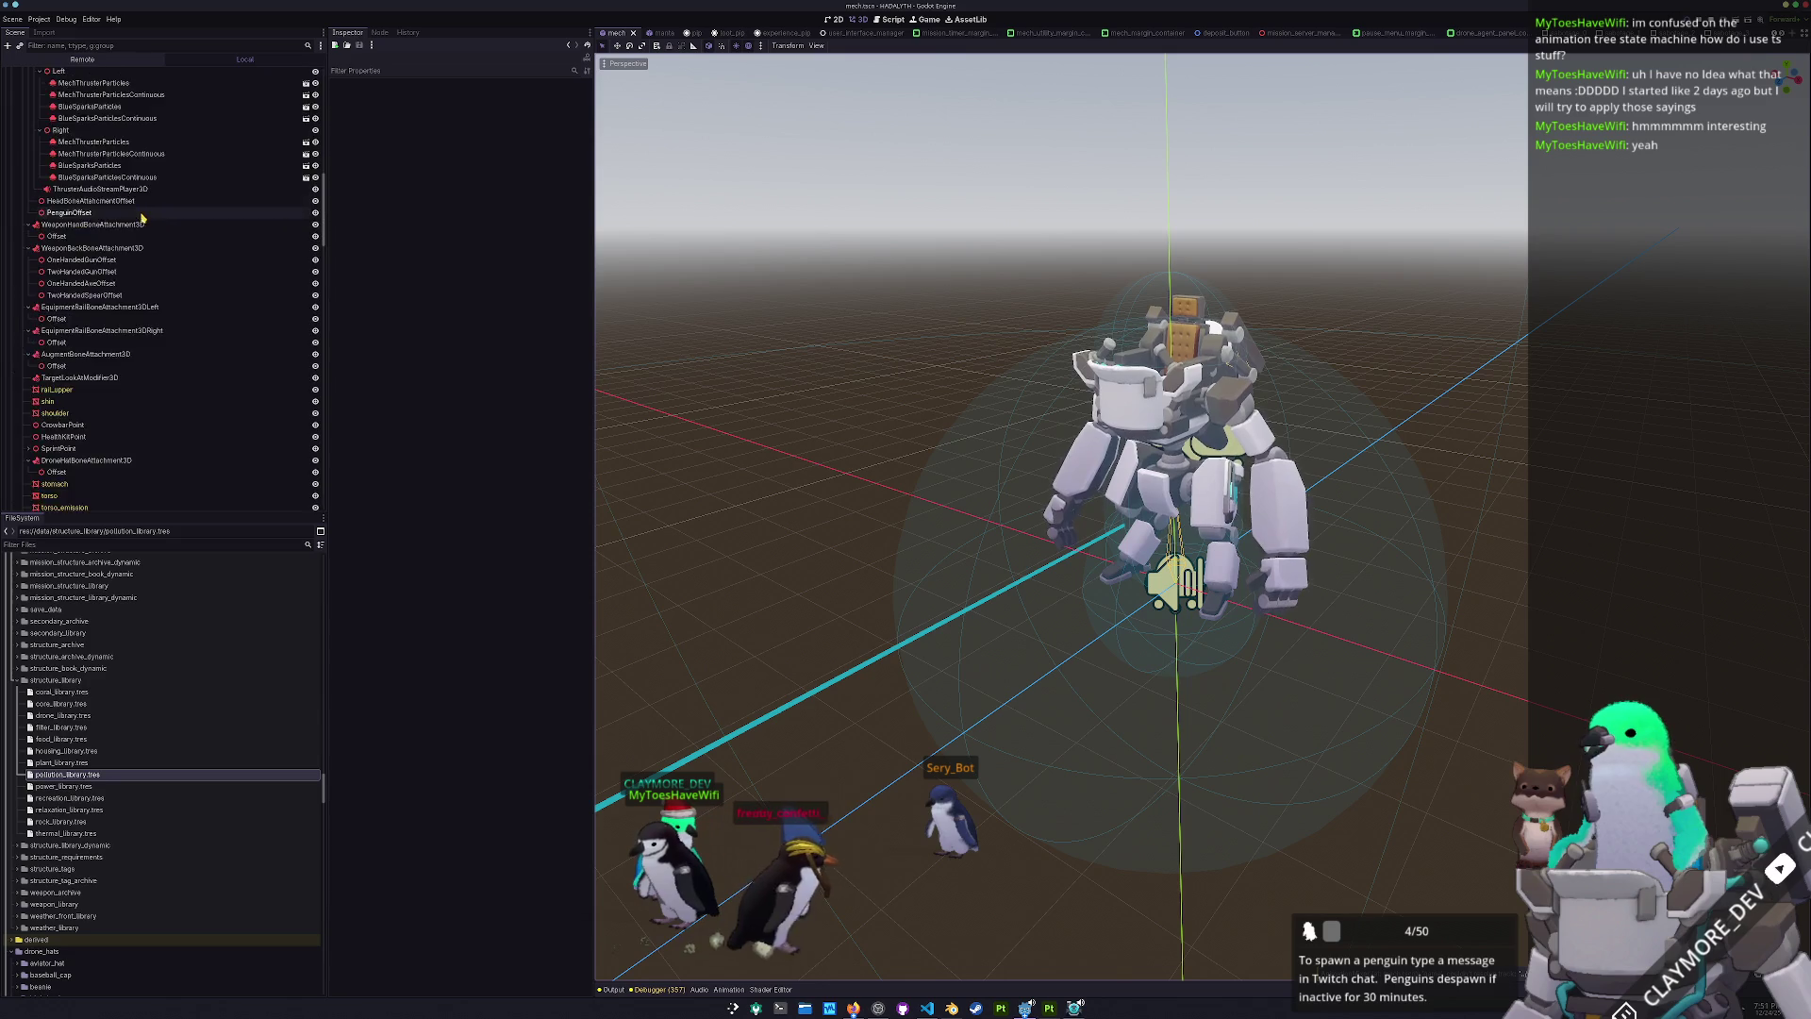
click(44, 96)
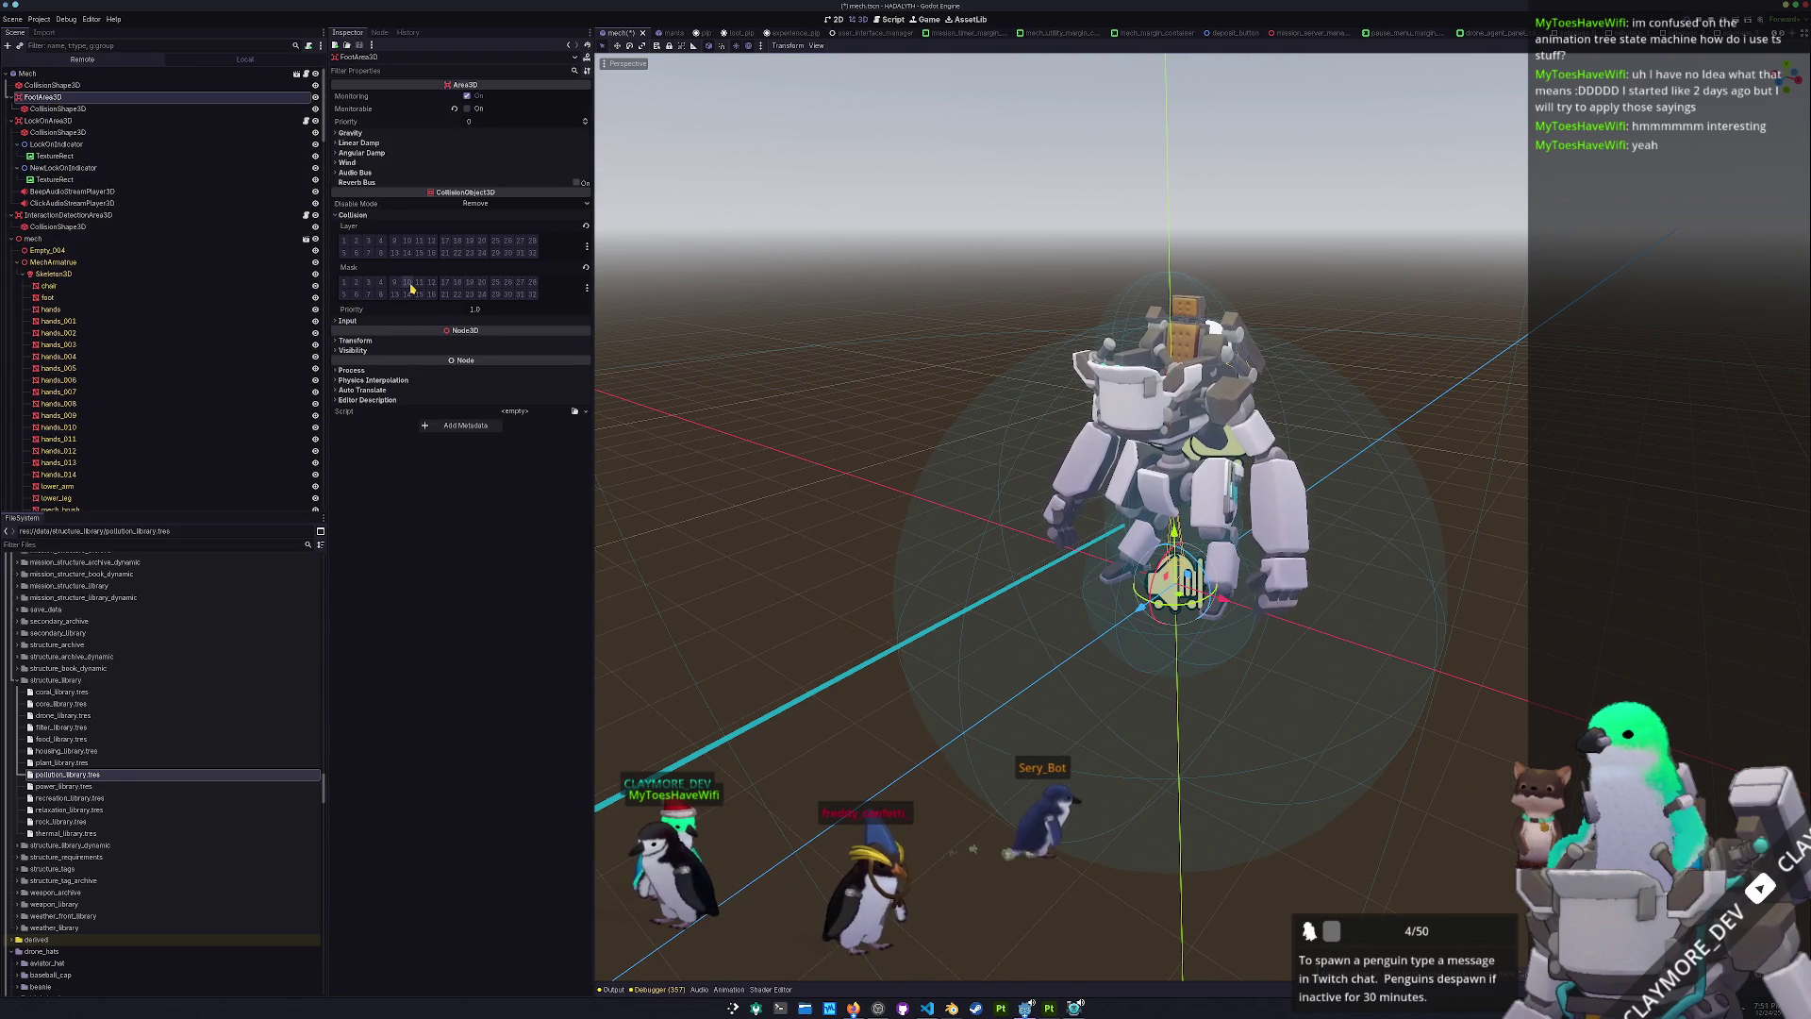
- Resume the mission, walk the mech north into the wrecked car's area, then pause again
key(alt+Tab)
key(Escape)
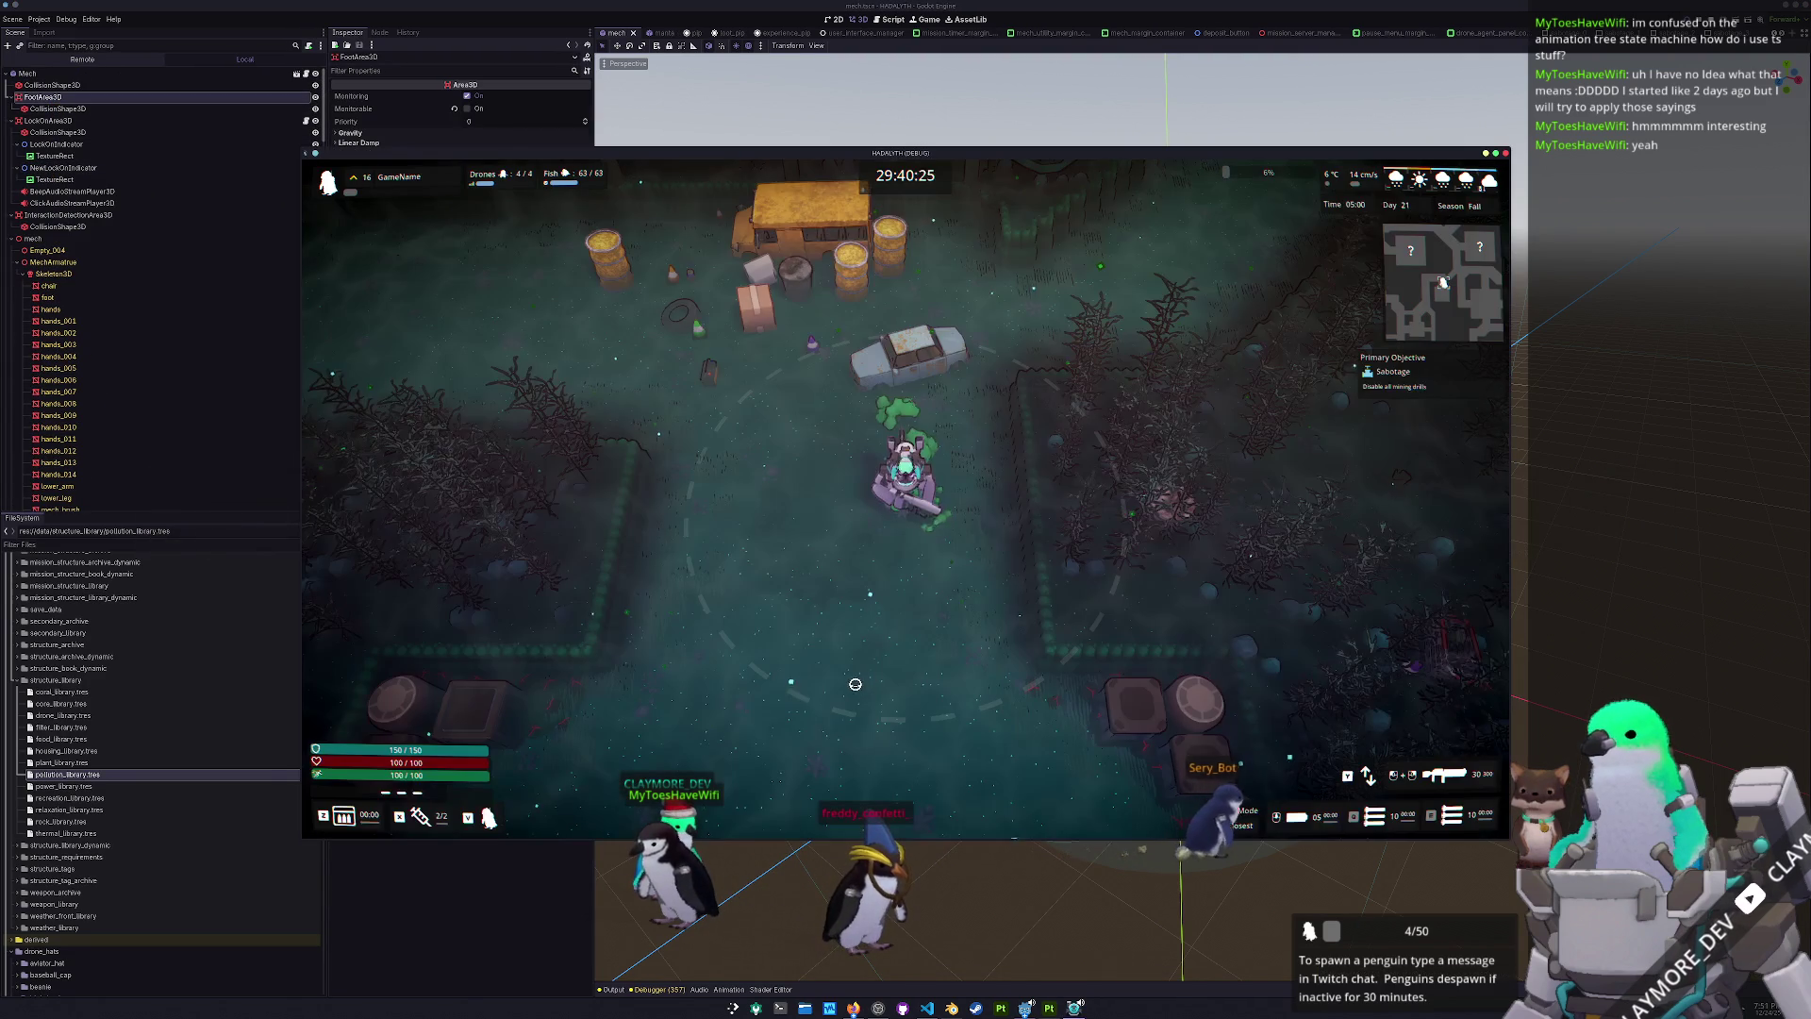
click(614, 989)
key(alt+Tab)
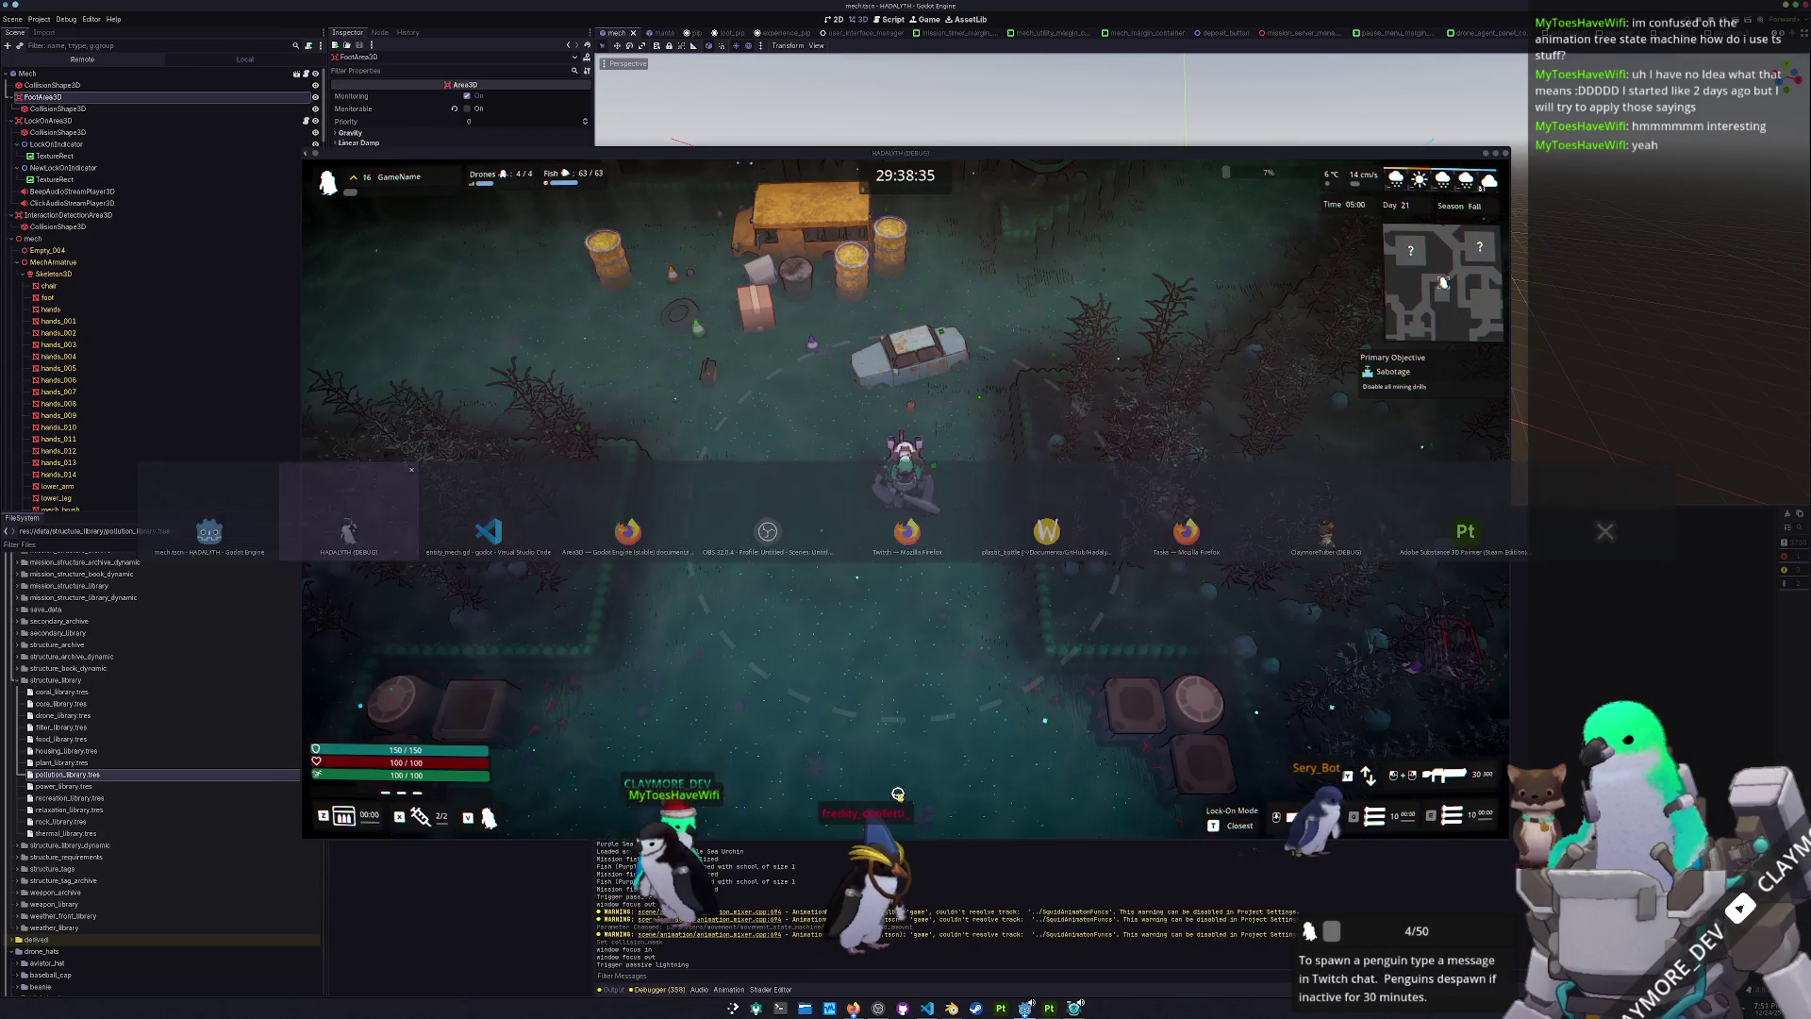
key(w)
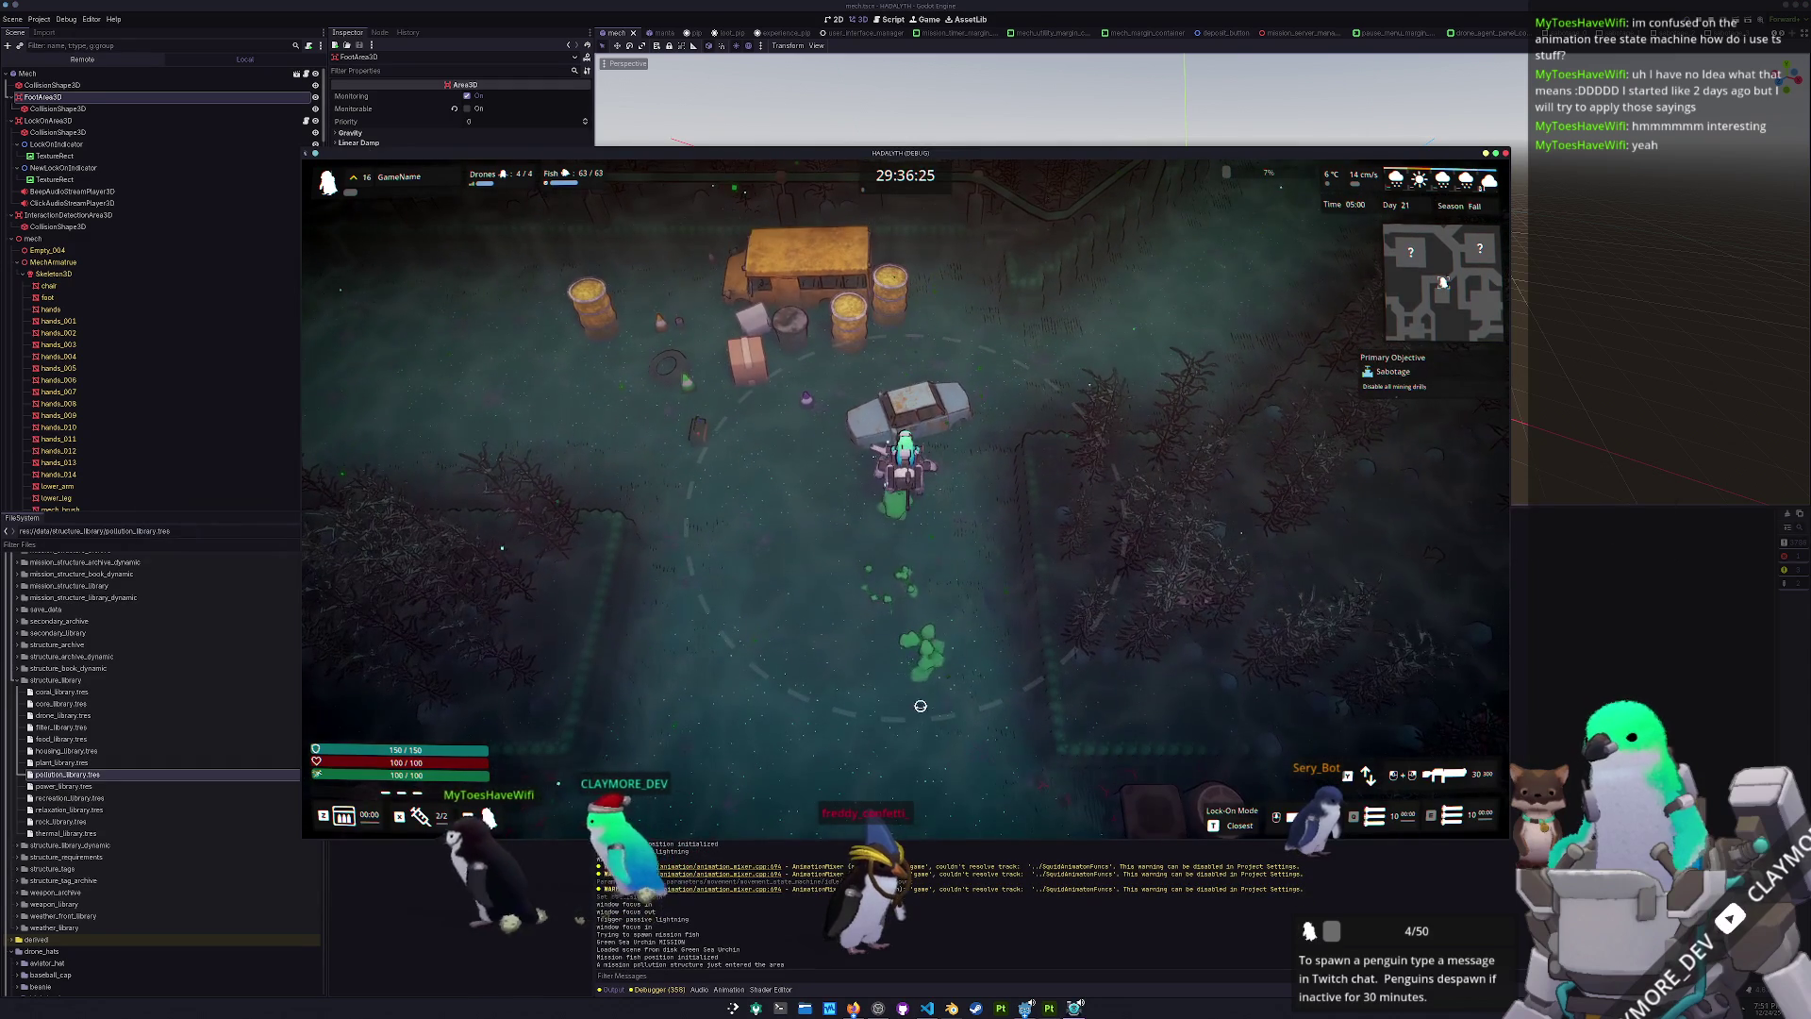
drag(786, 967, 573, 955)
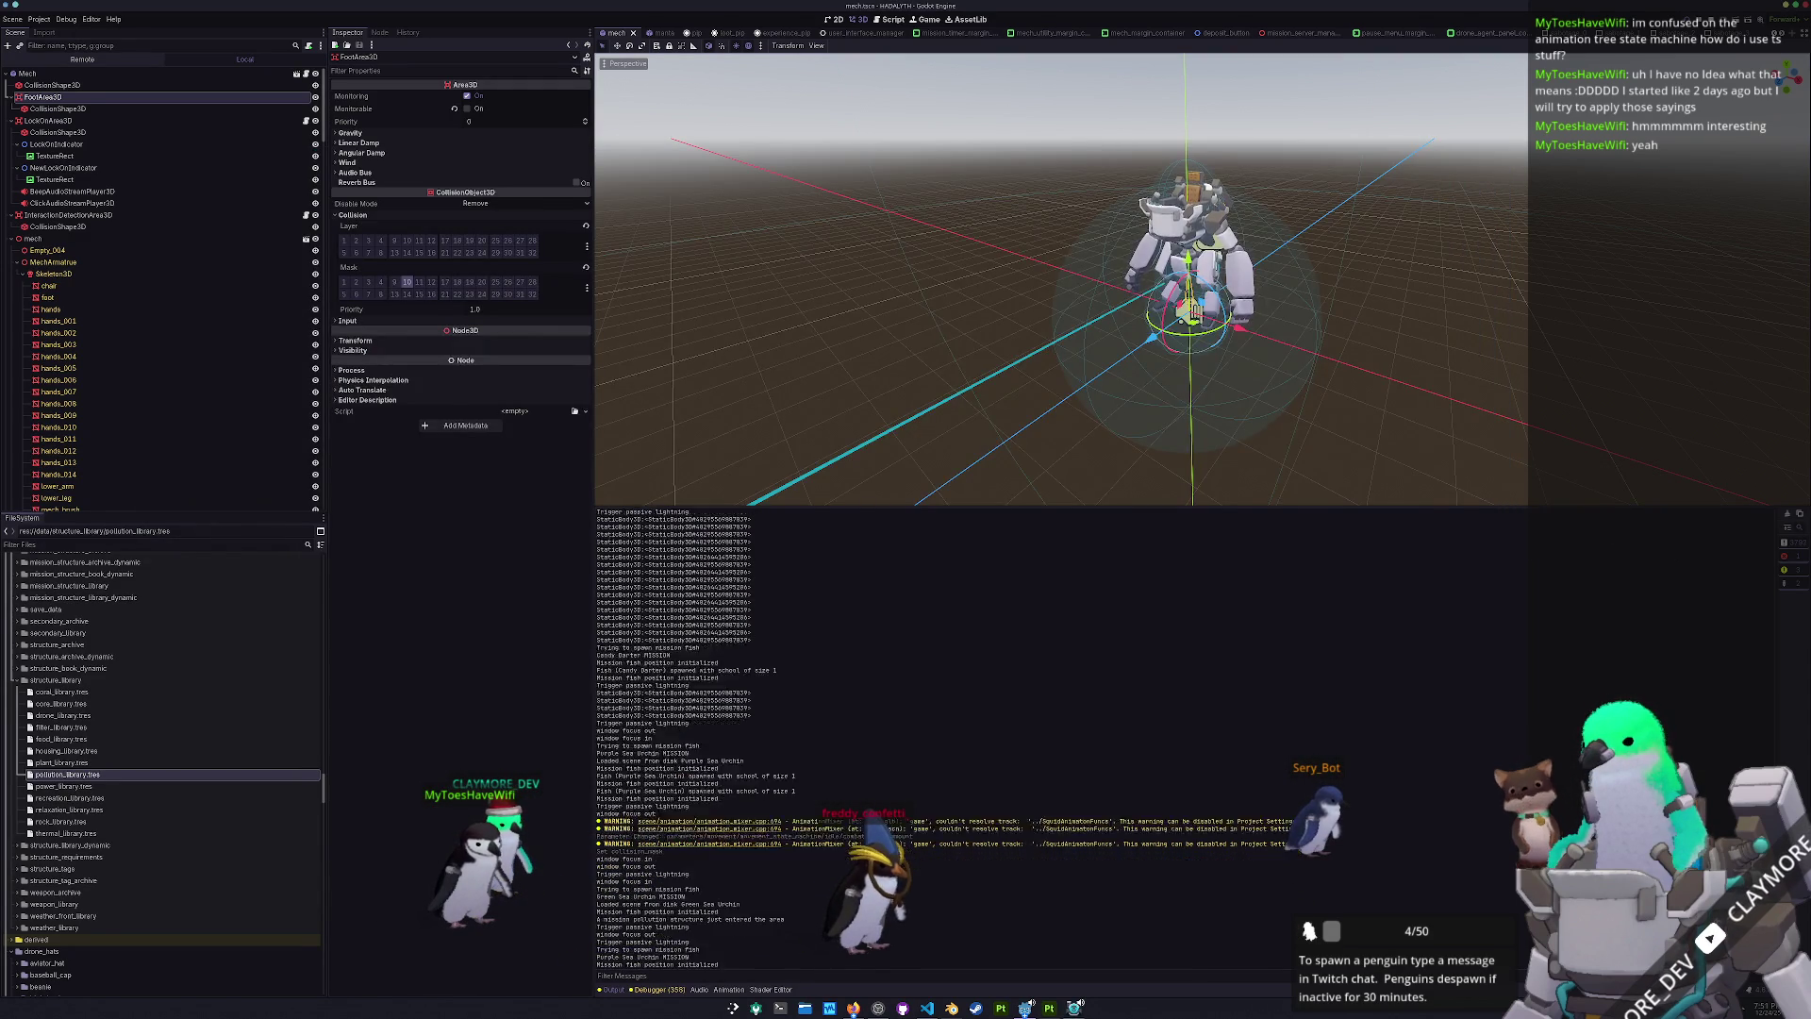
key(alt+Tab)
key(Escape)
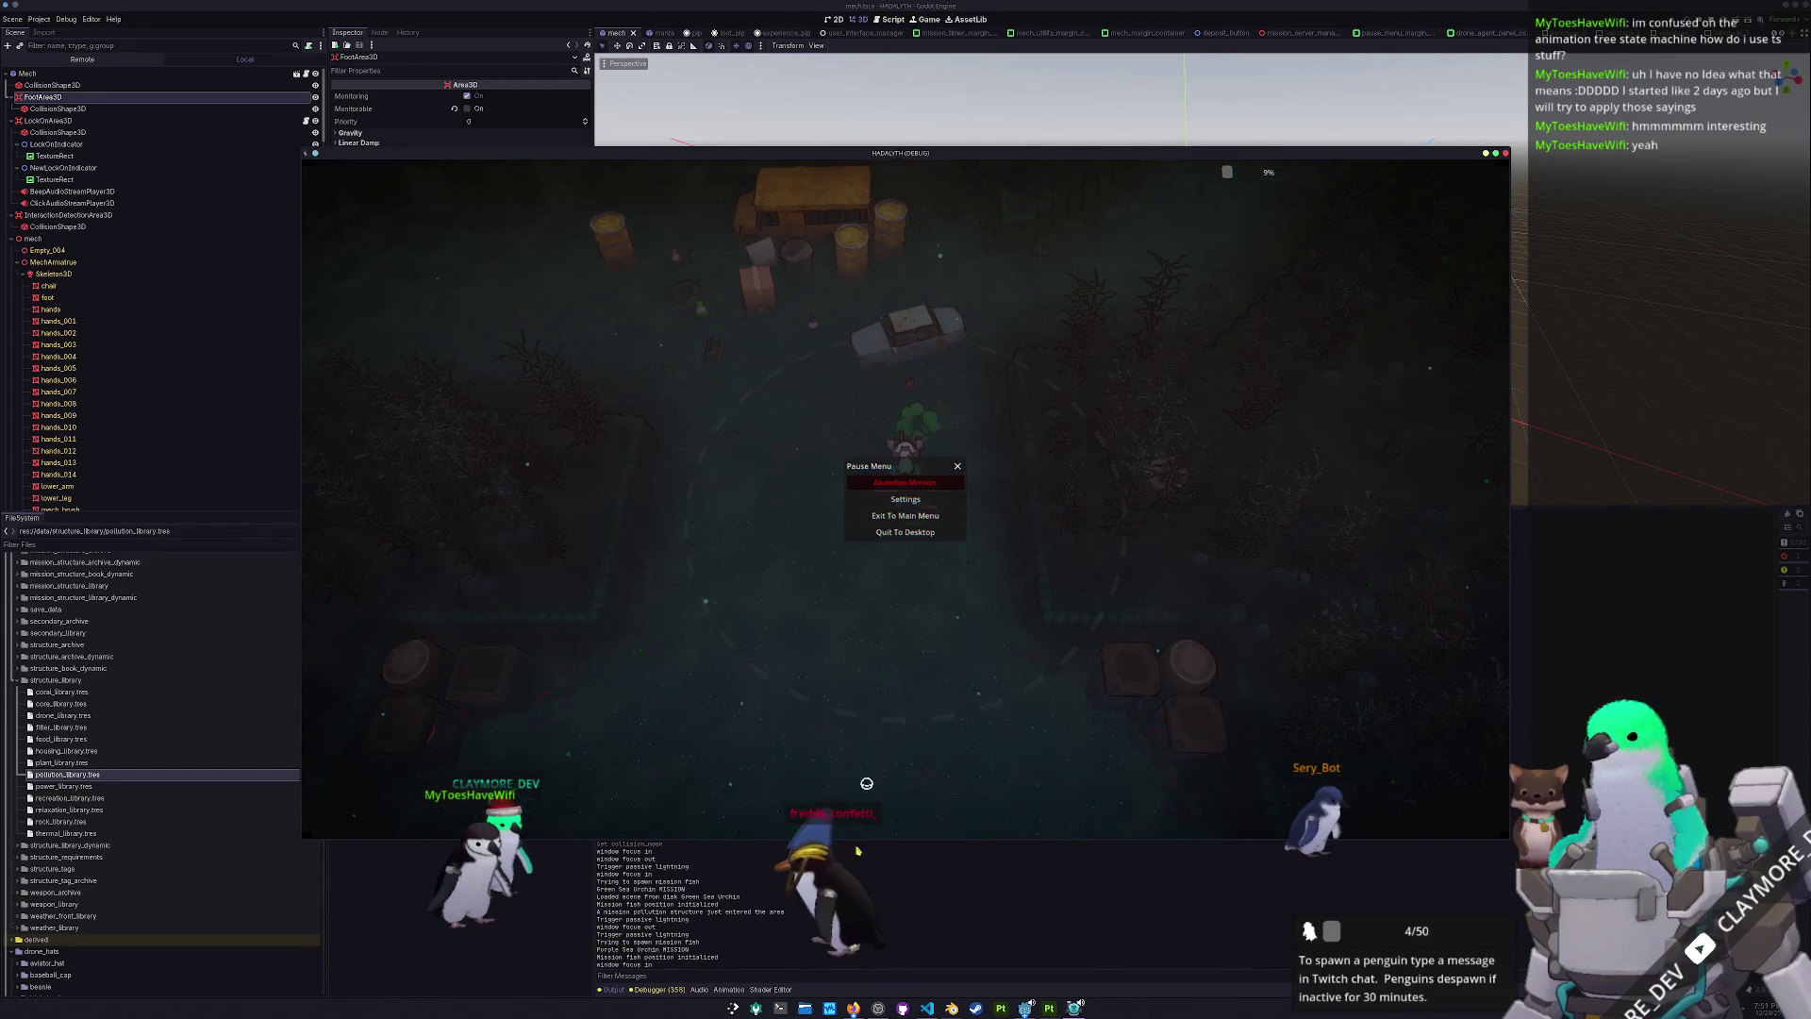
- Add an empty line after the pollution-structure print in _on_foot_area_body_entered of entity_mech.gd
click(927, 1007)
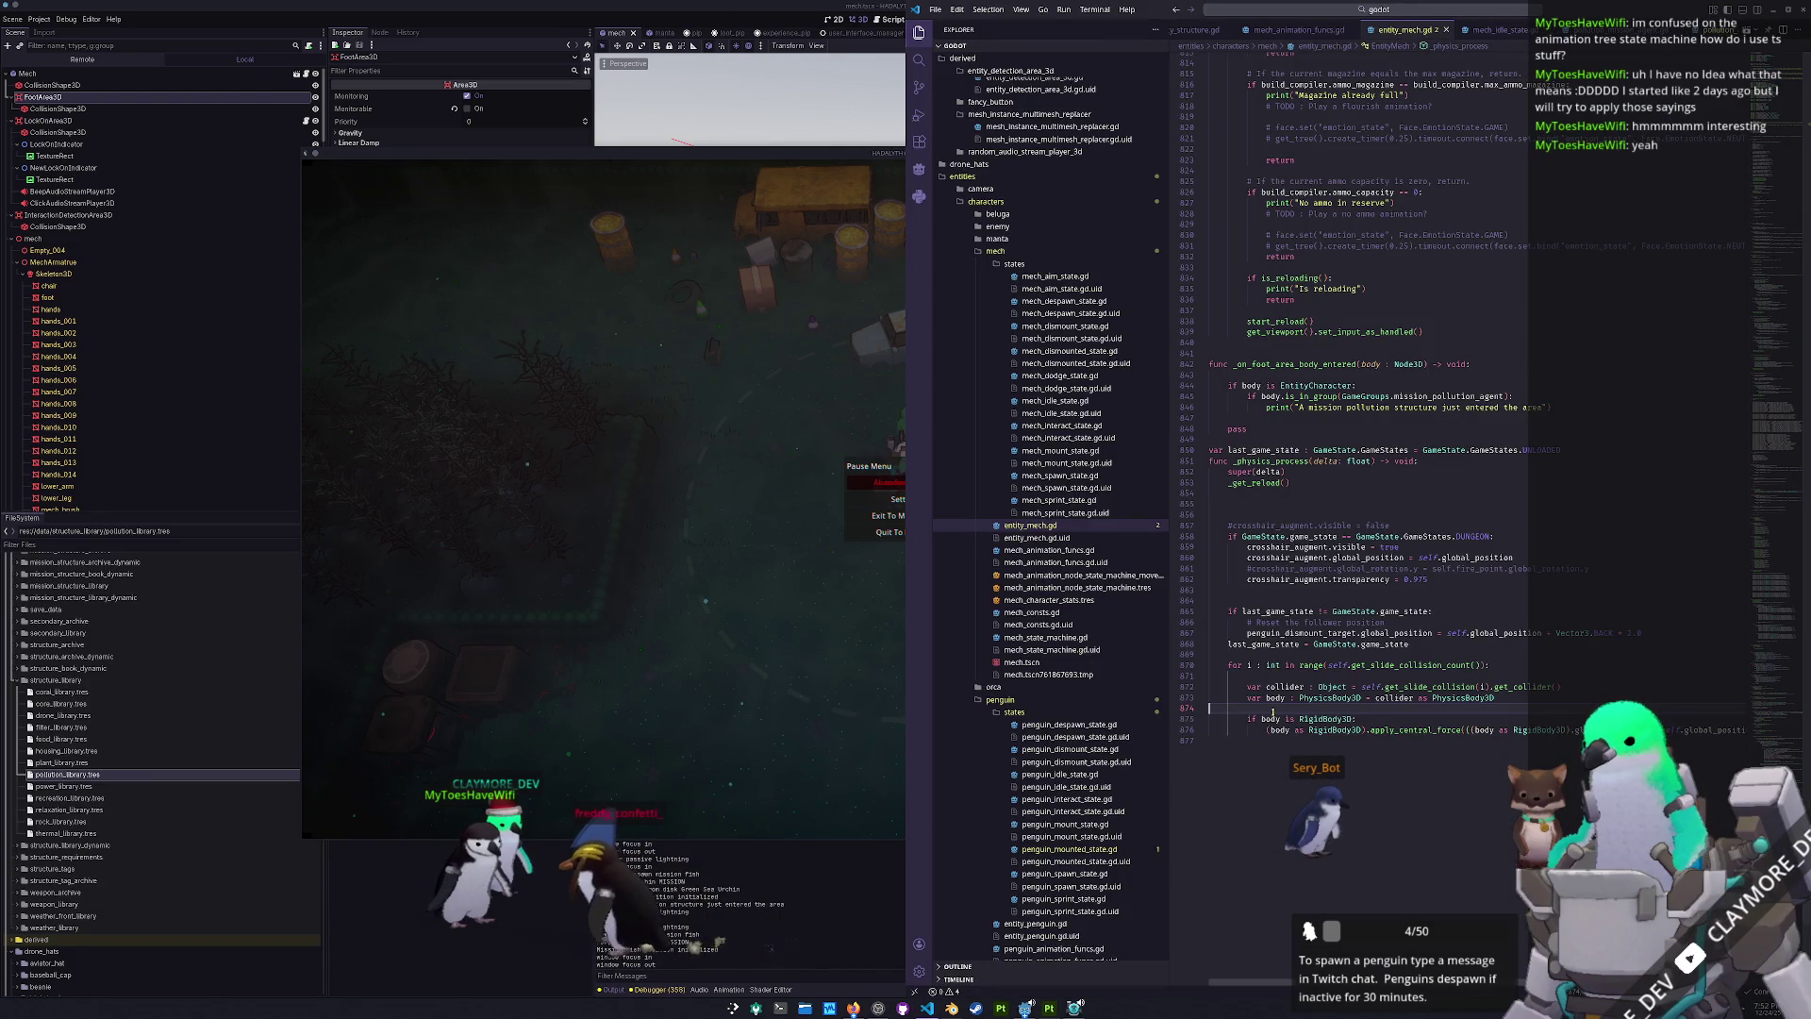
scroll(1273, 712, up, 3)
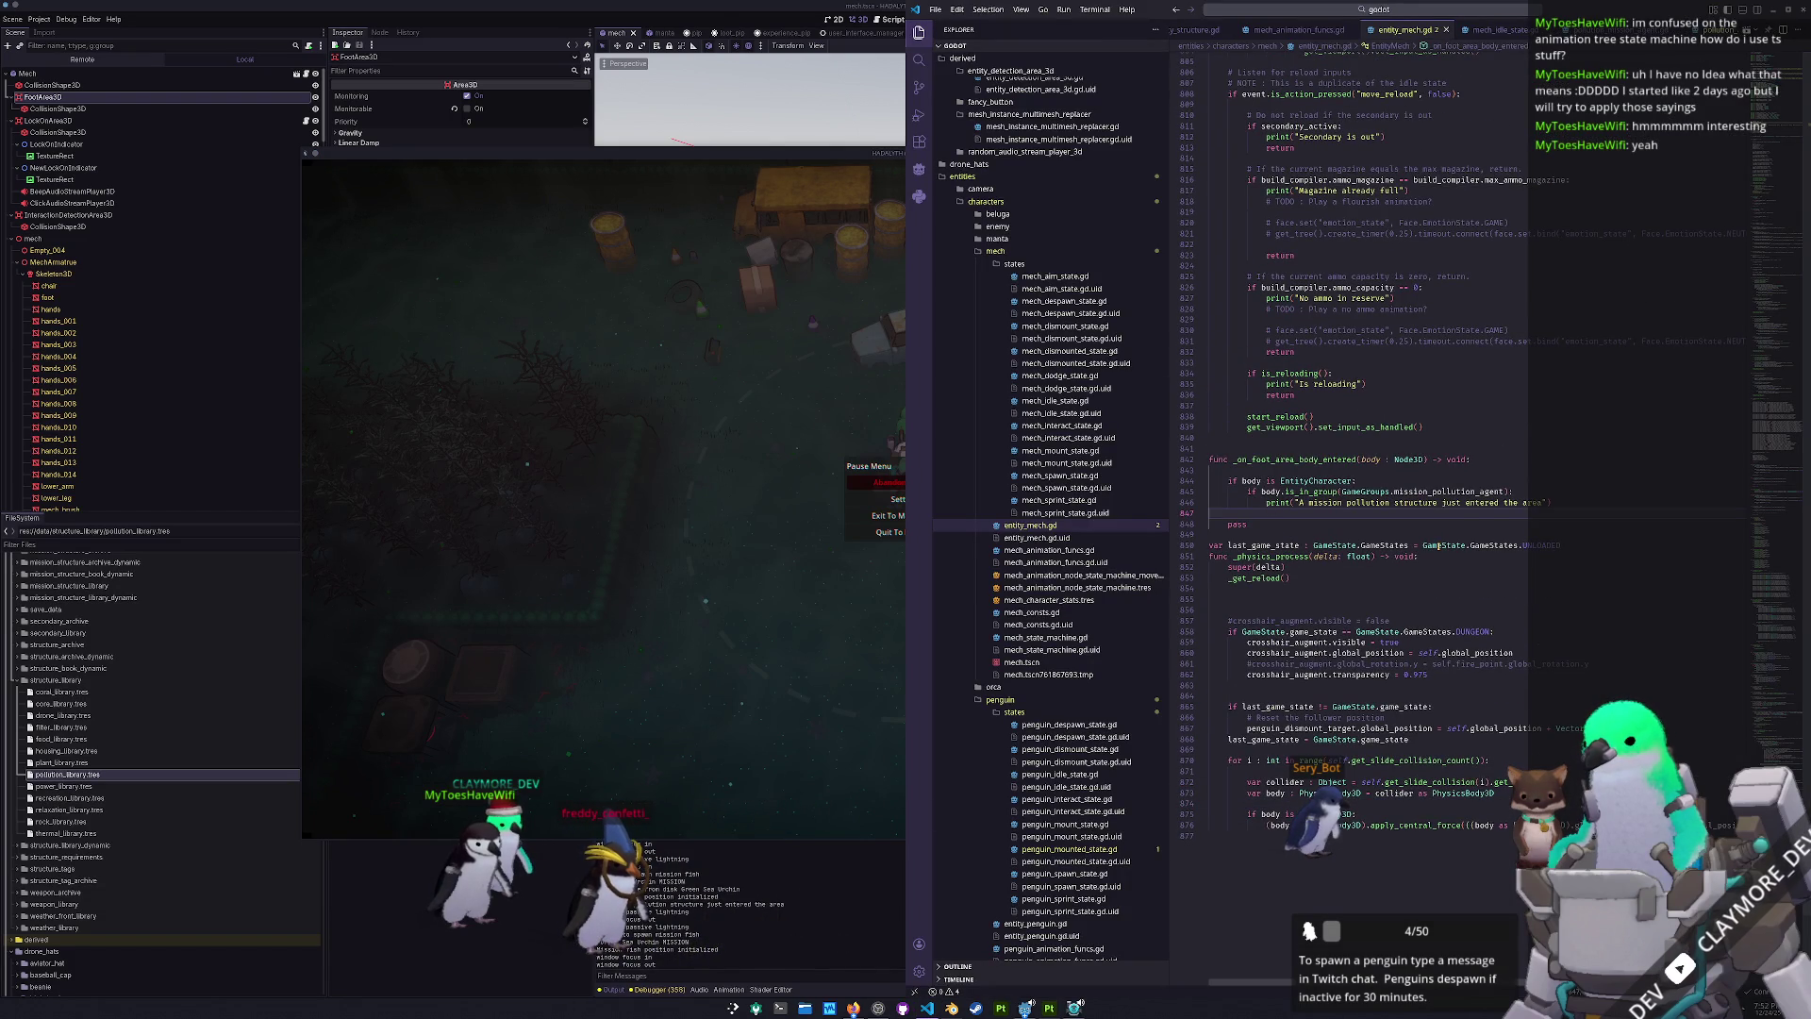
key(Return)
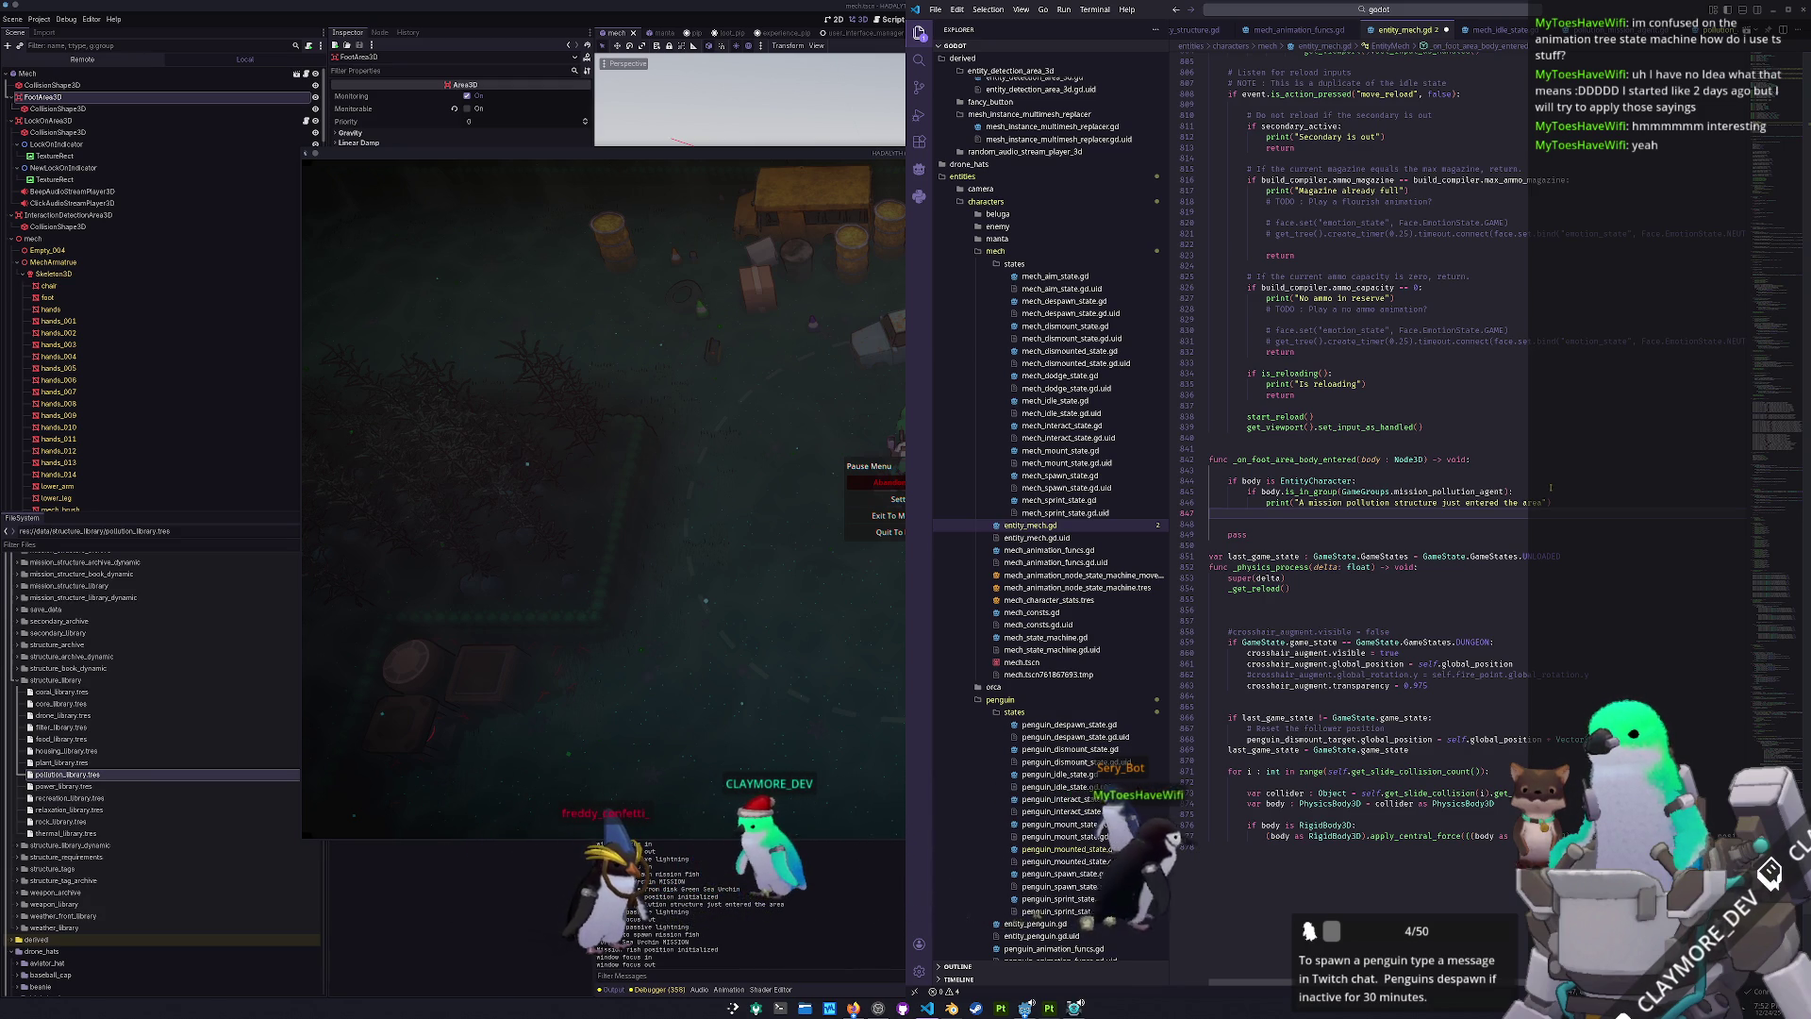
scroll(1471, 34, down, 5)
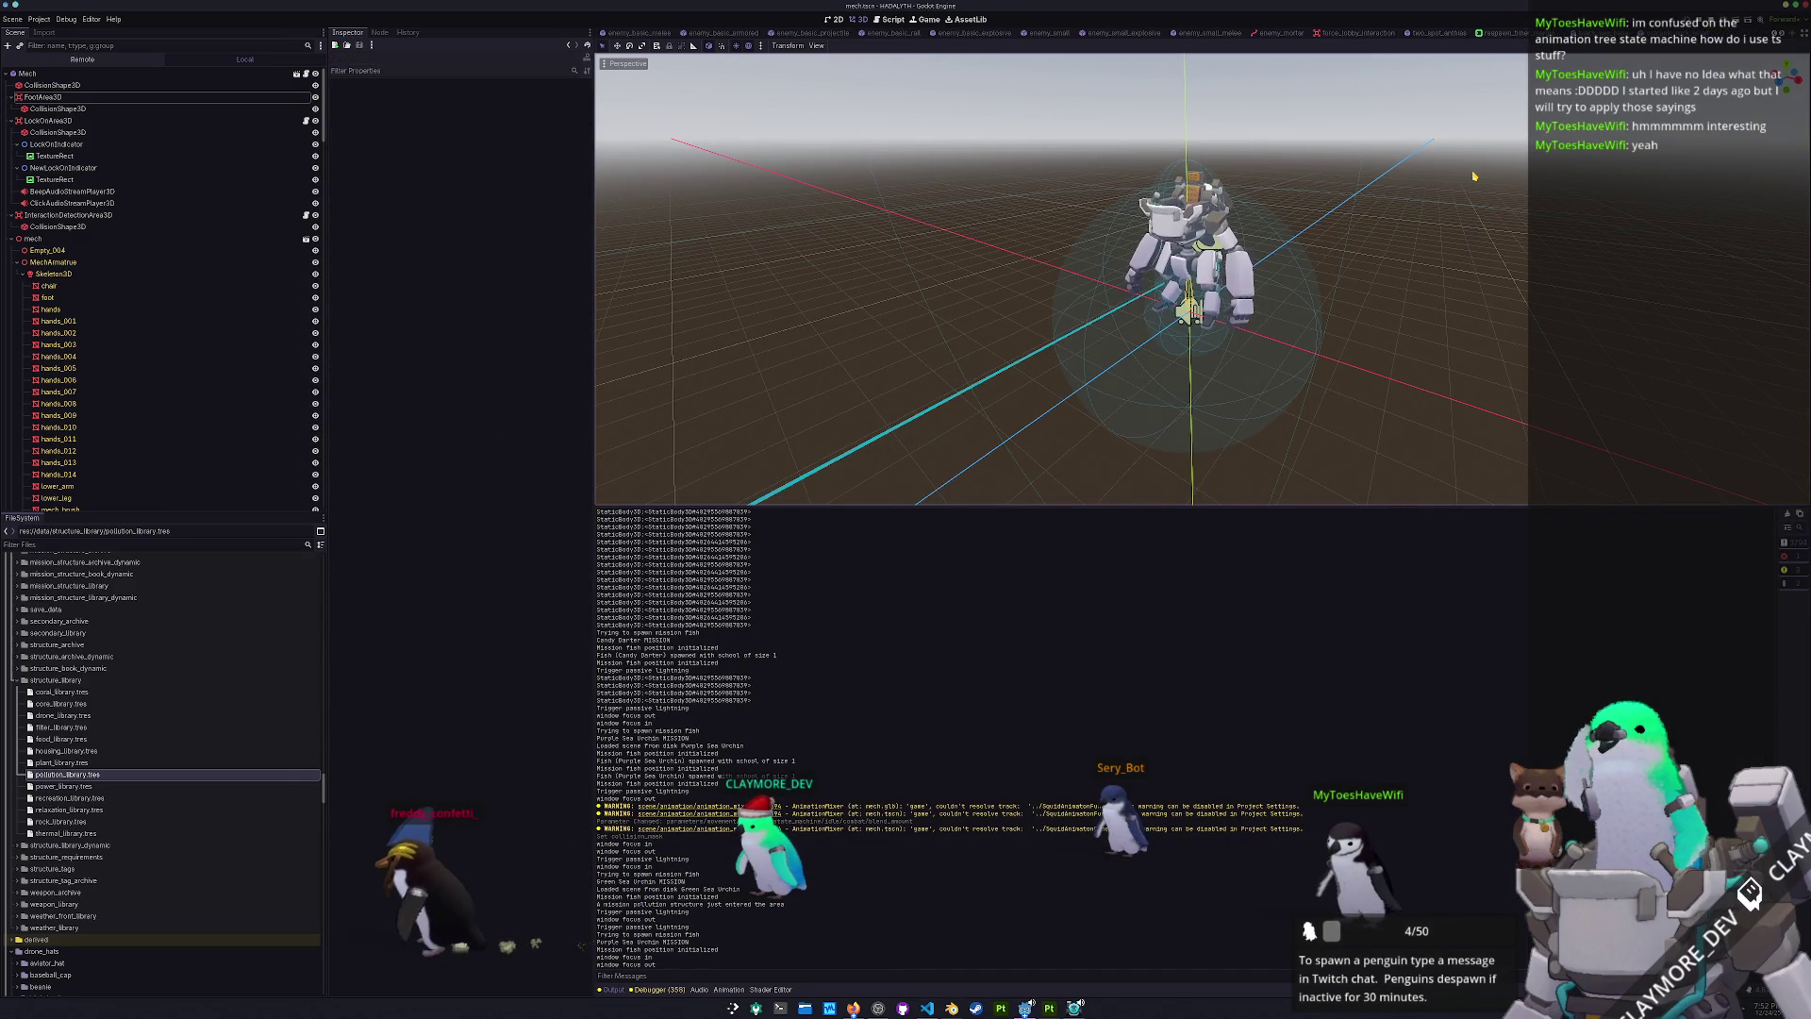
- Open the car_mission scene via quick search with 'miss car'
key(alt+shift+o)
text(miss car)
key(Return)
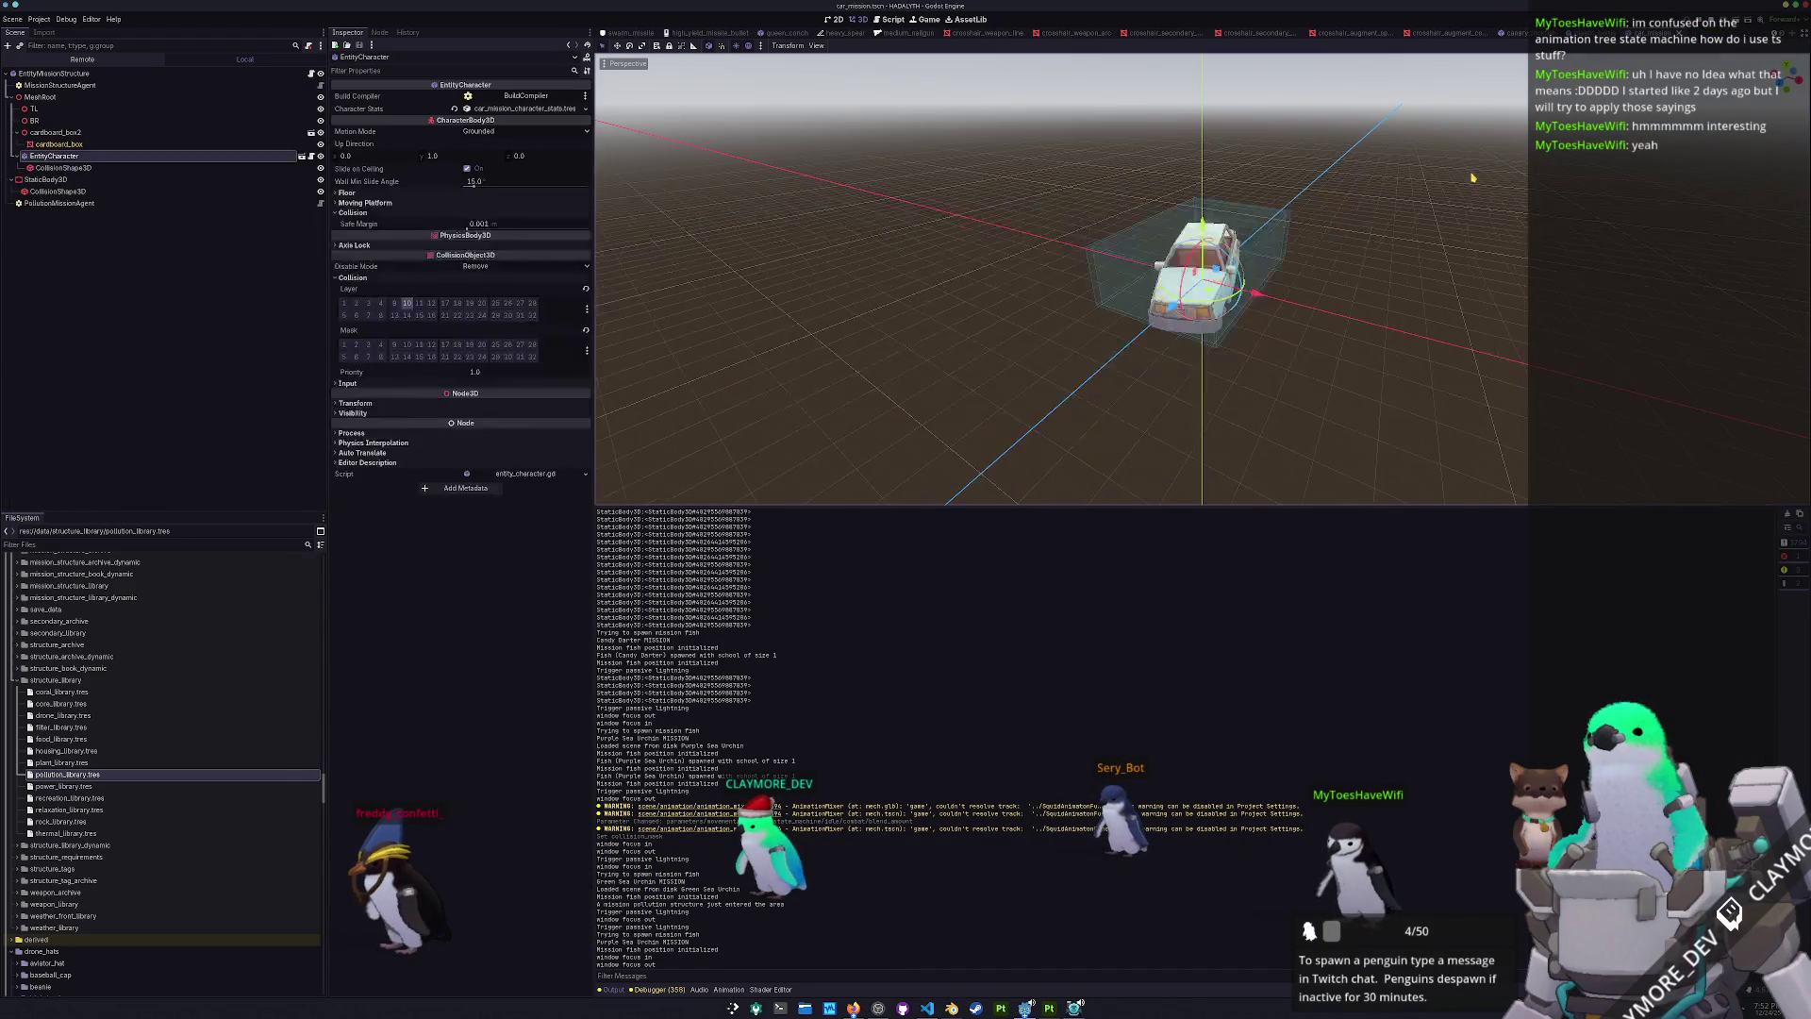
- Expand the EntityCharacter's Character State stats and check its Health of 20.0
click(151, 203)
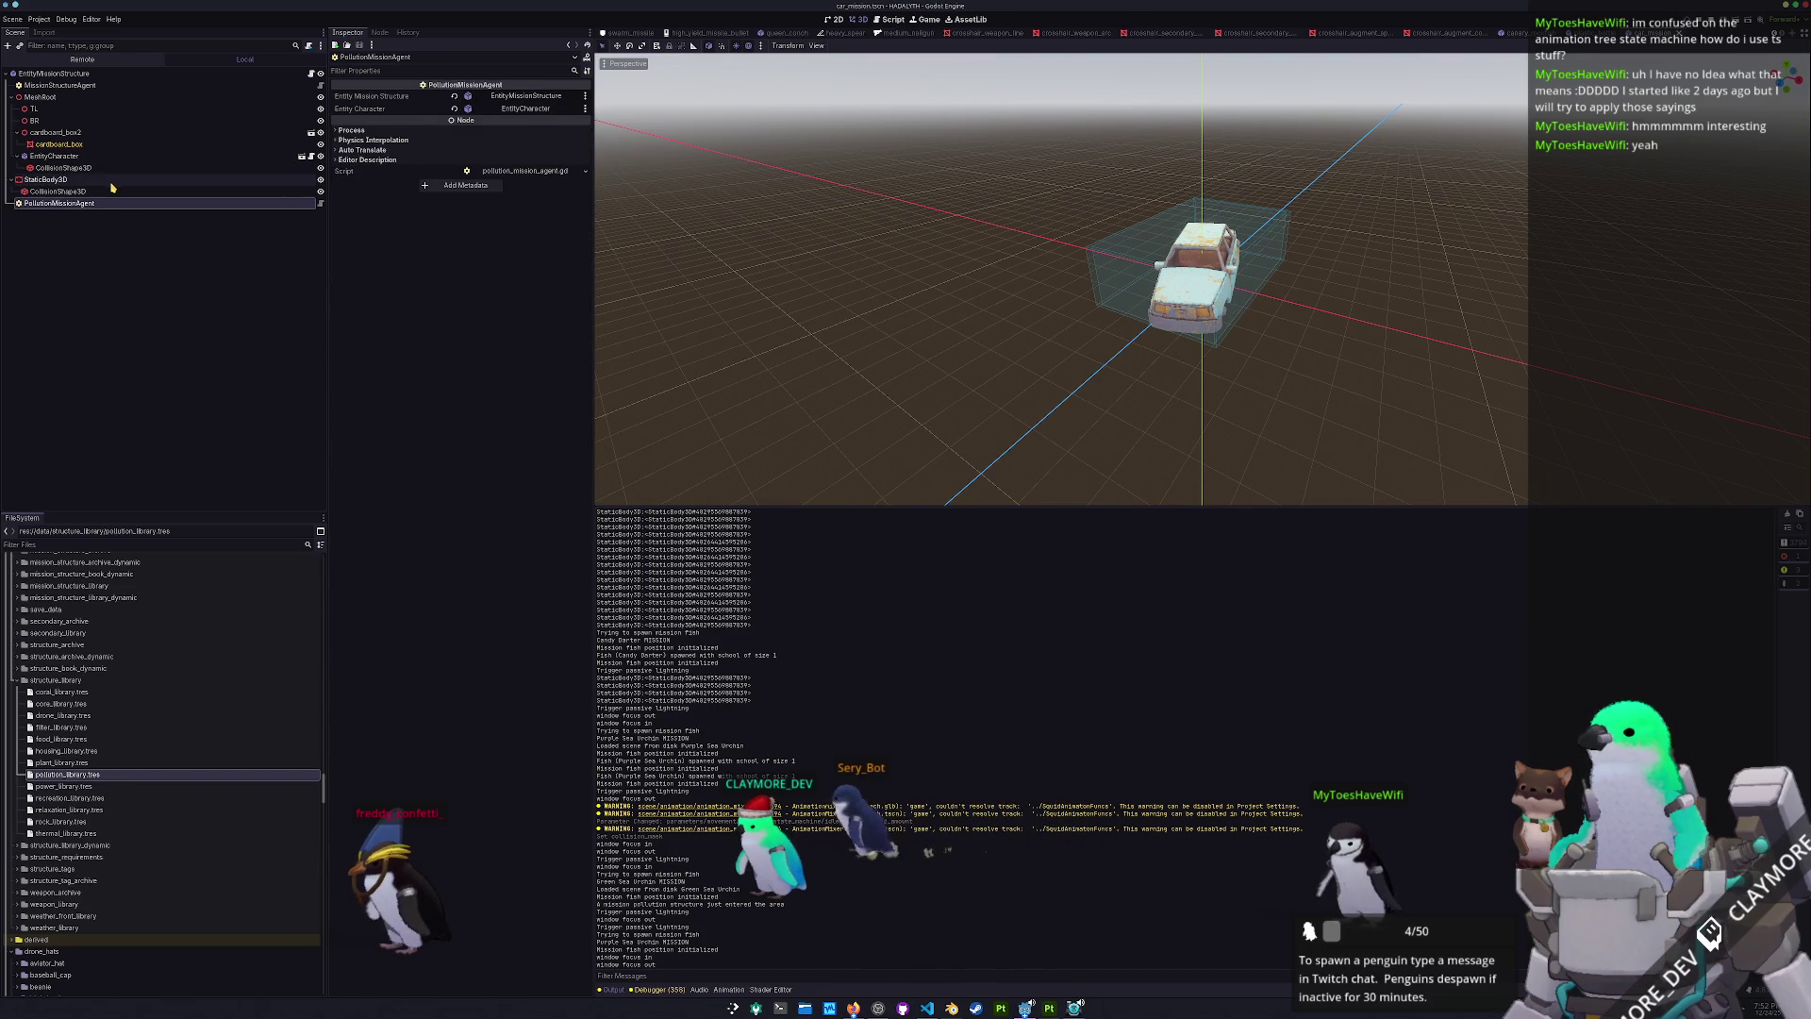
click(112, 180)
click(107, 156)
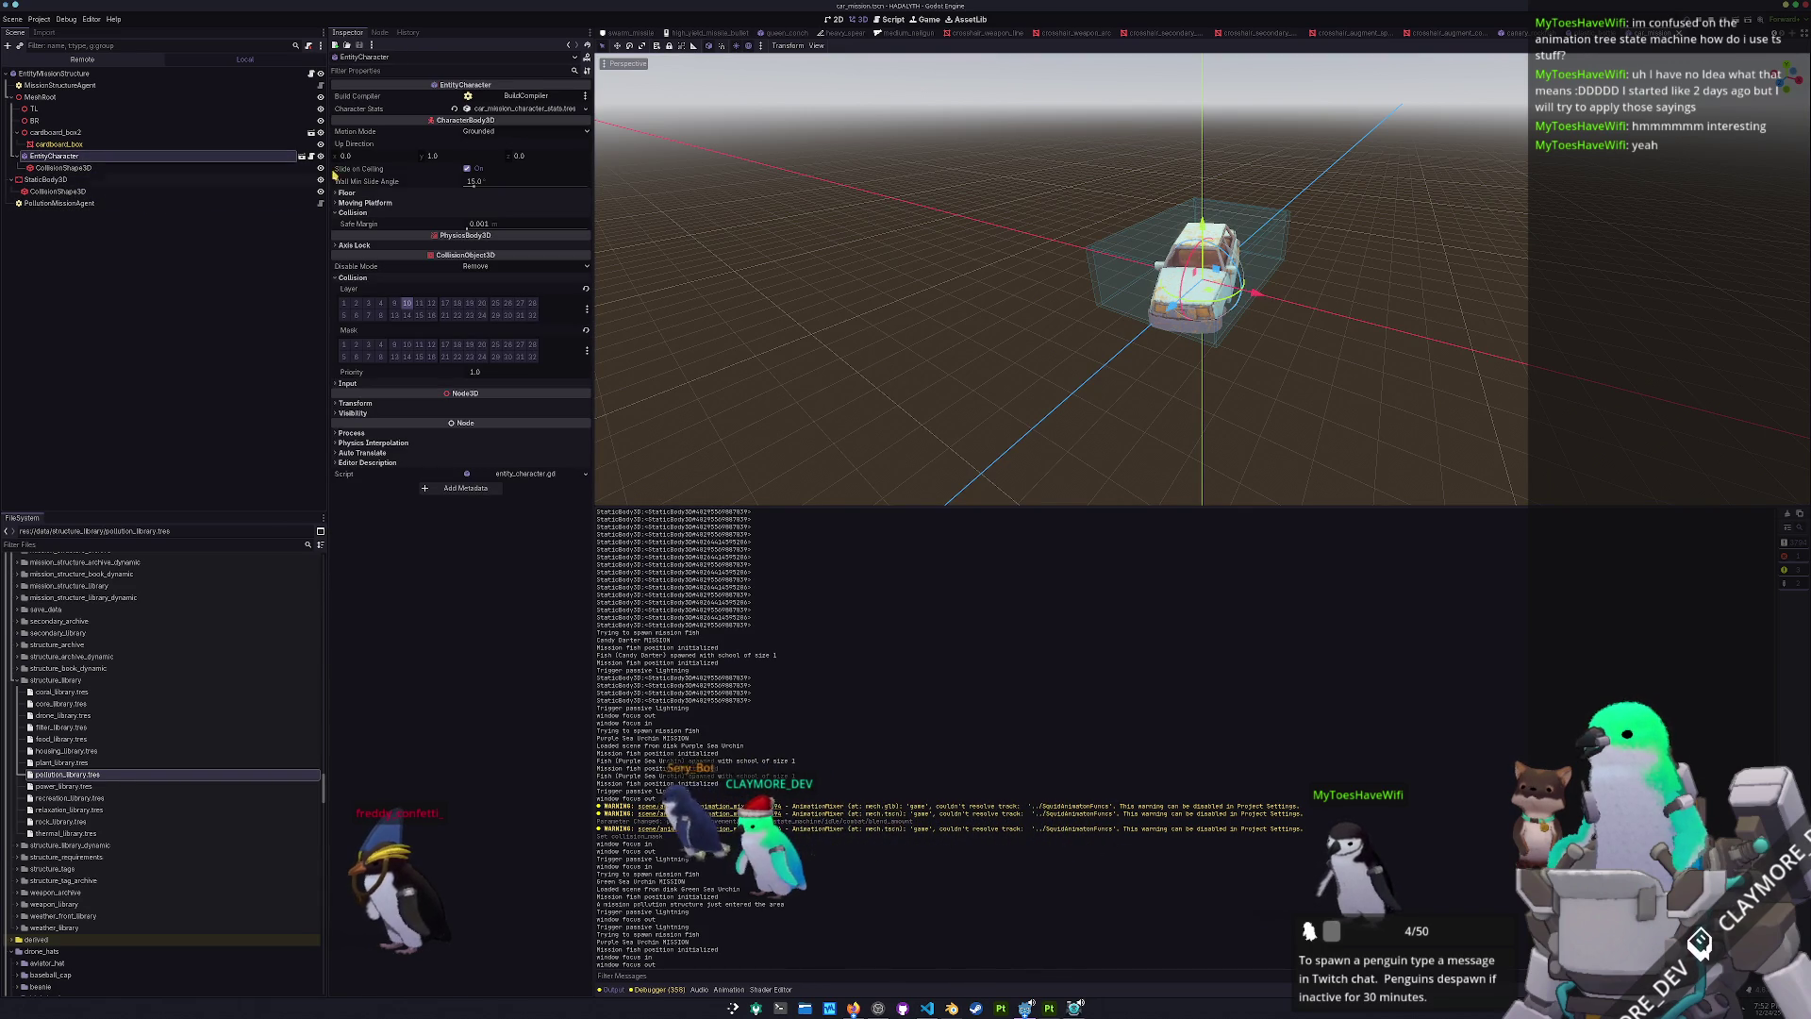
click(509, 109)
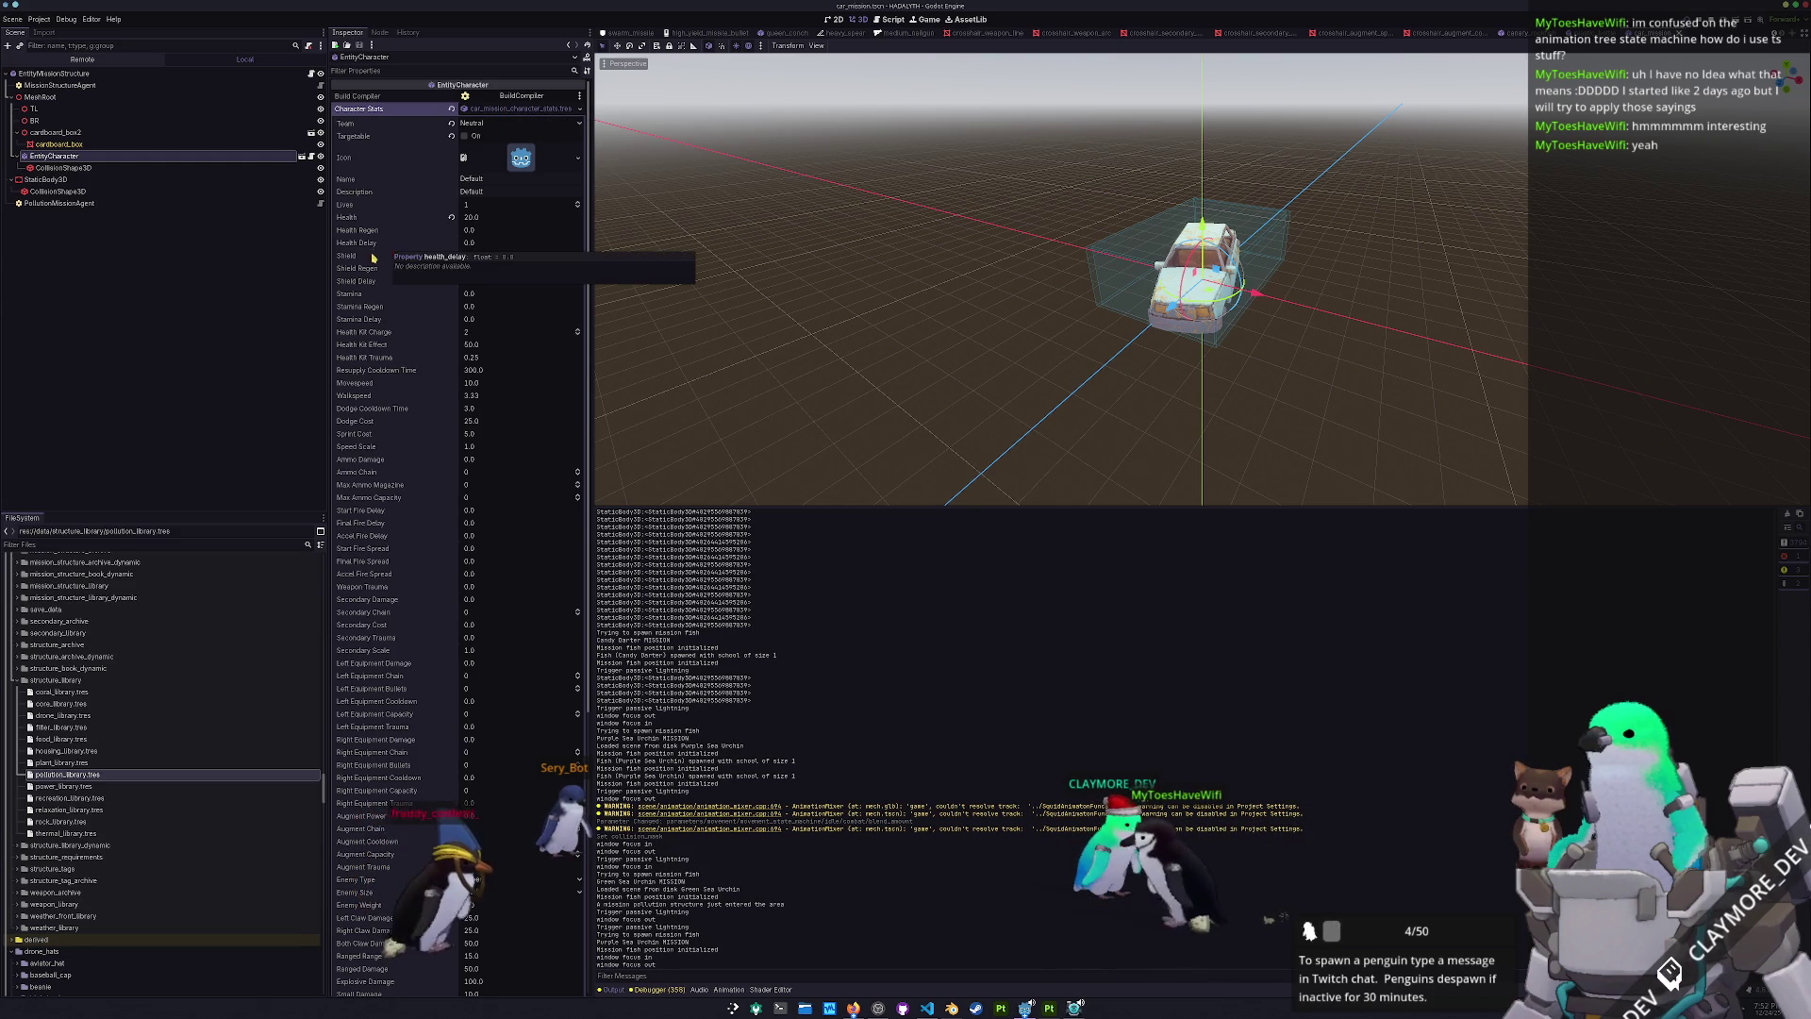
click(359, 216)
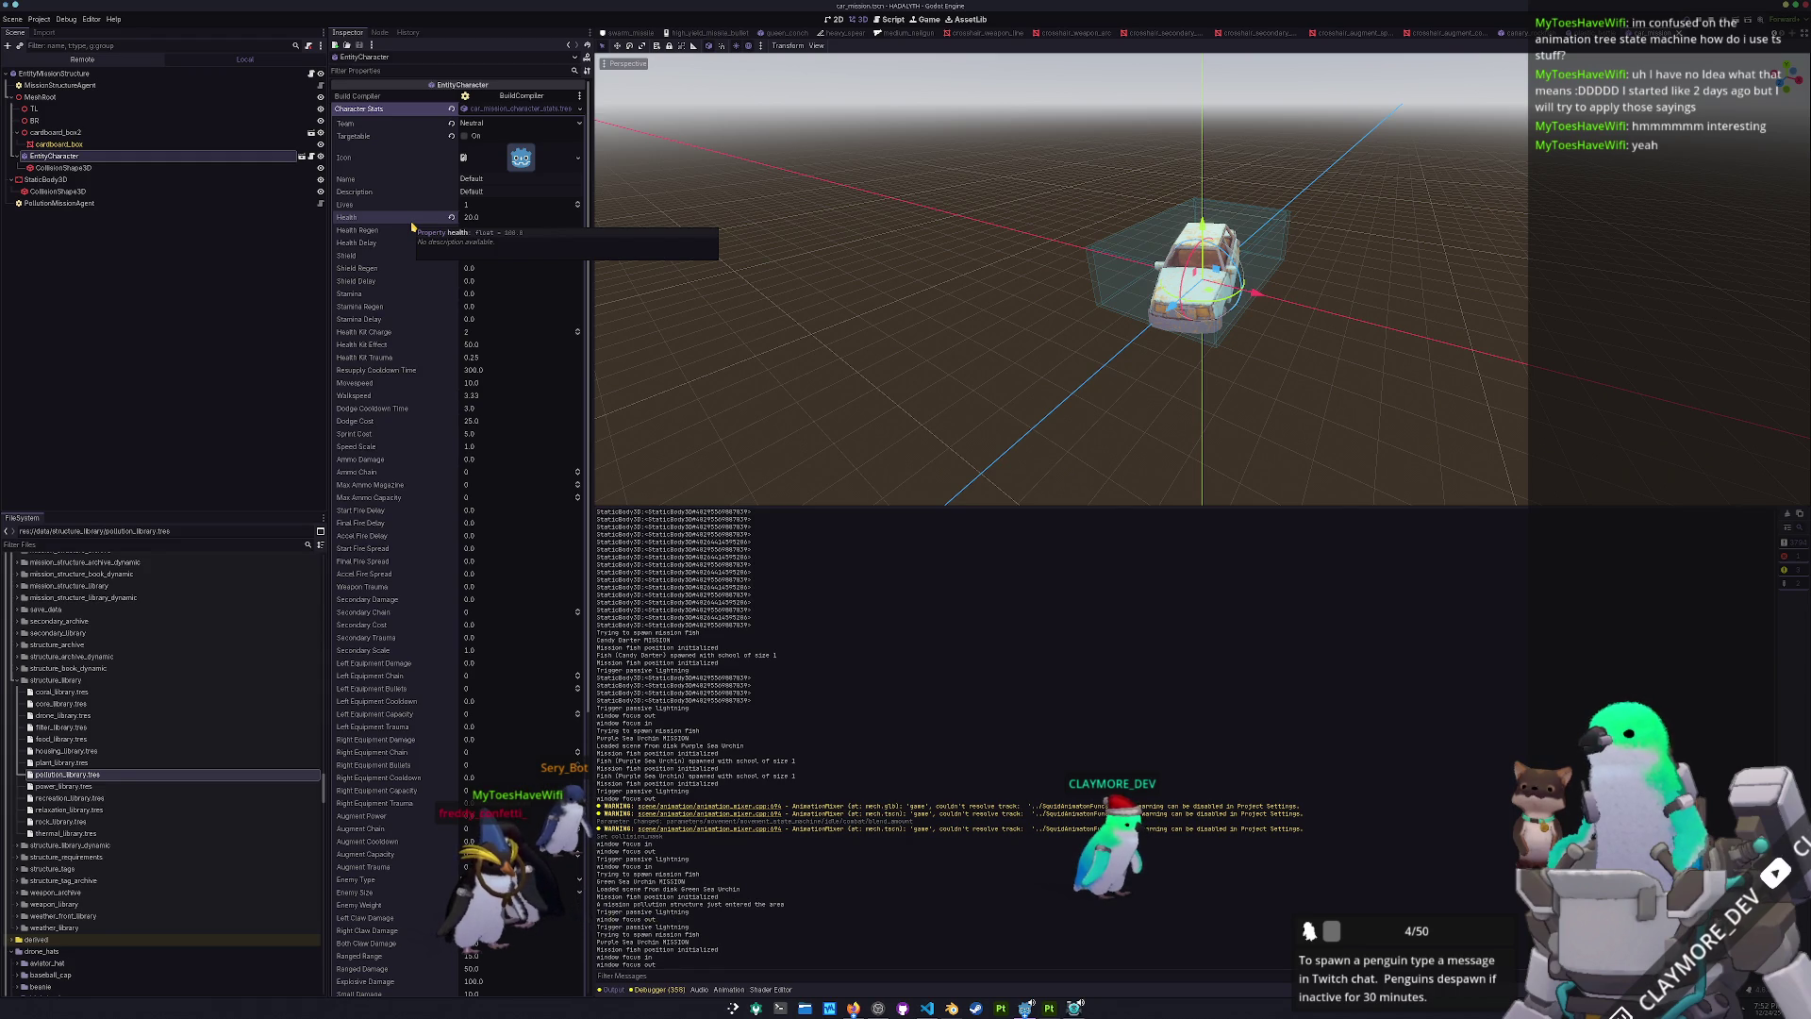
scroll(412, 561, down, 5)
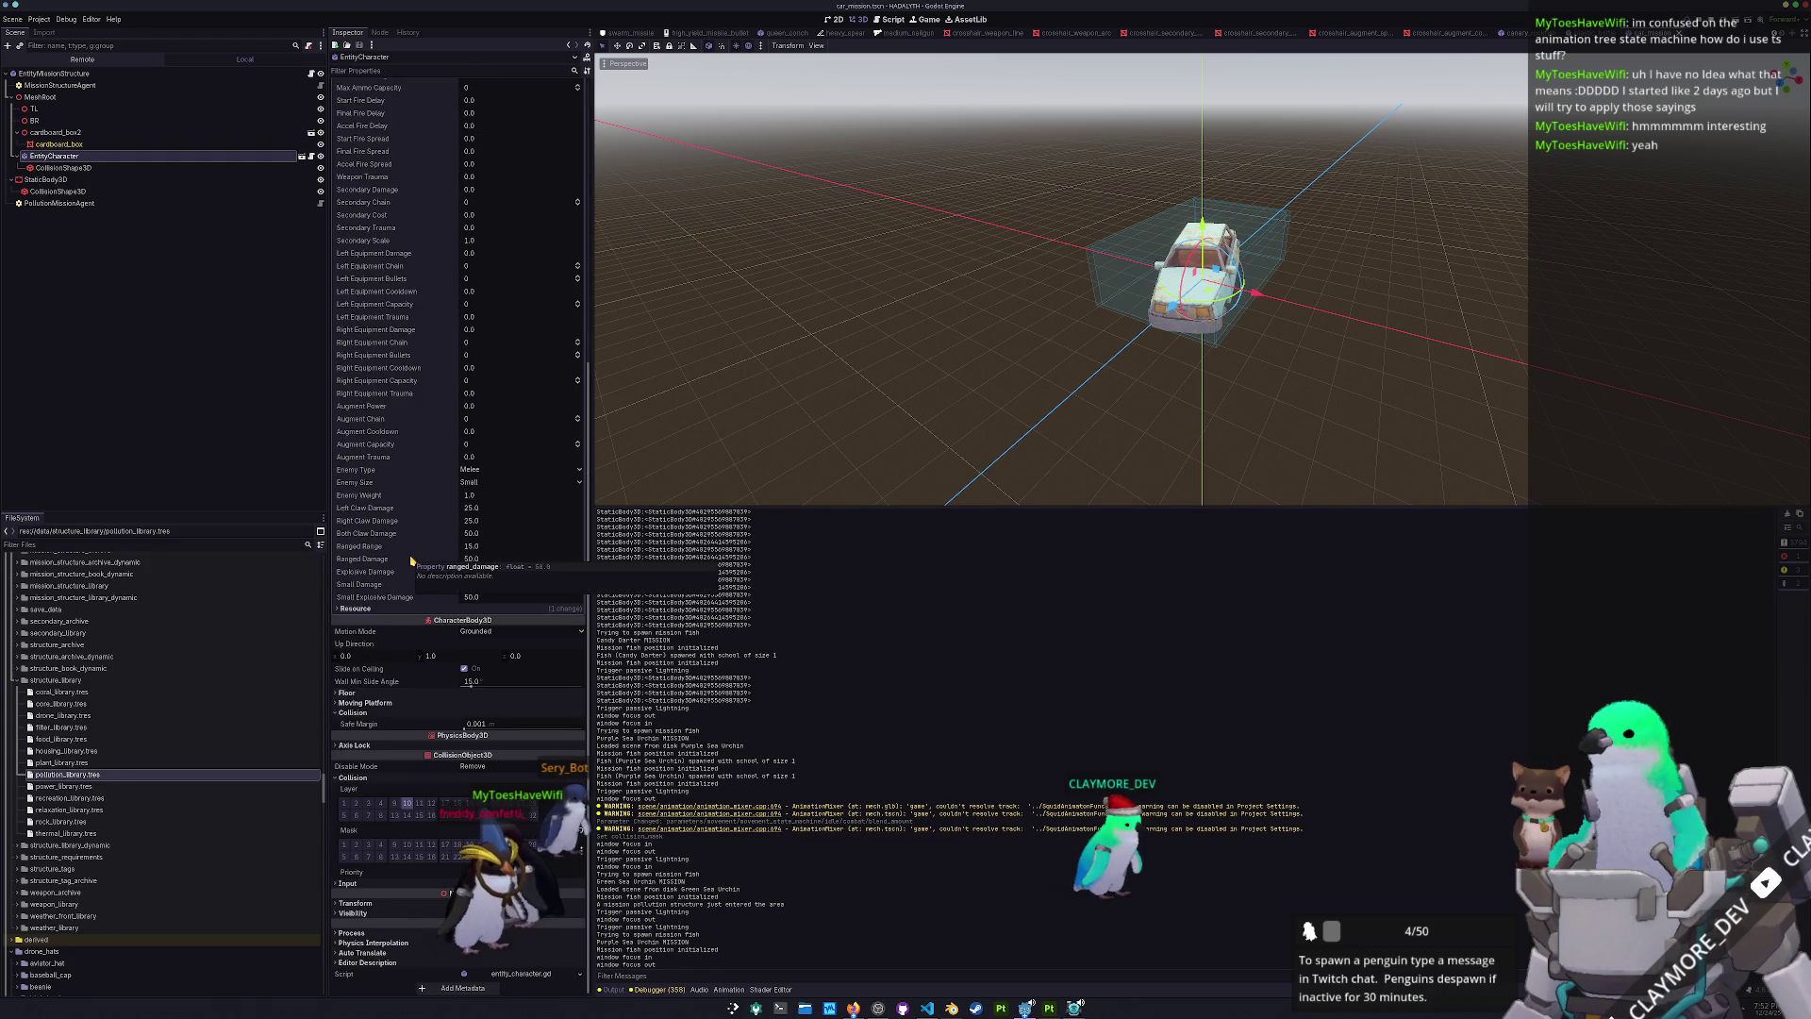
scroll(412, 561, up, 5)
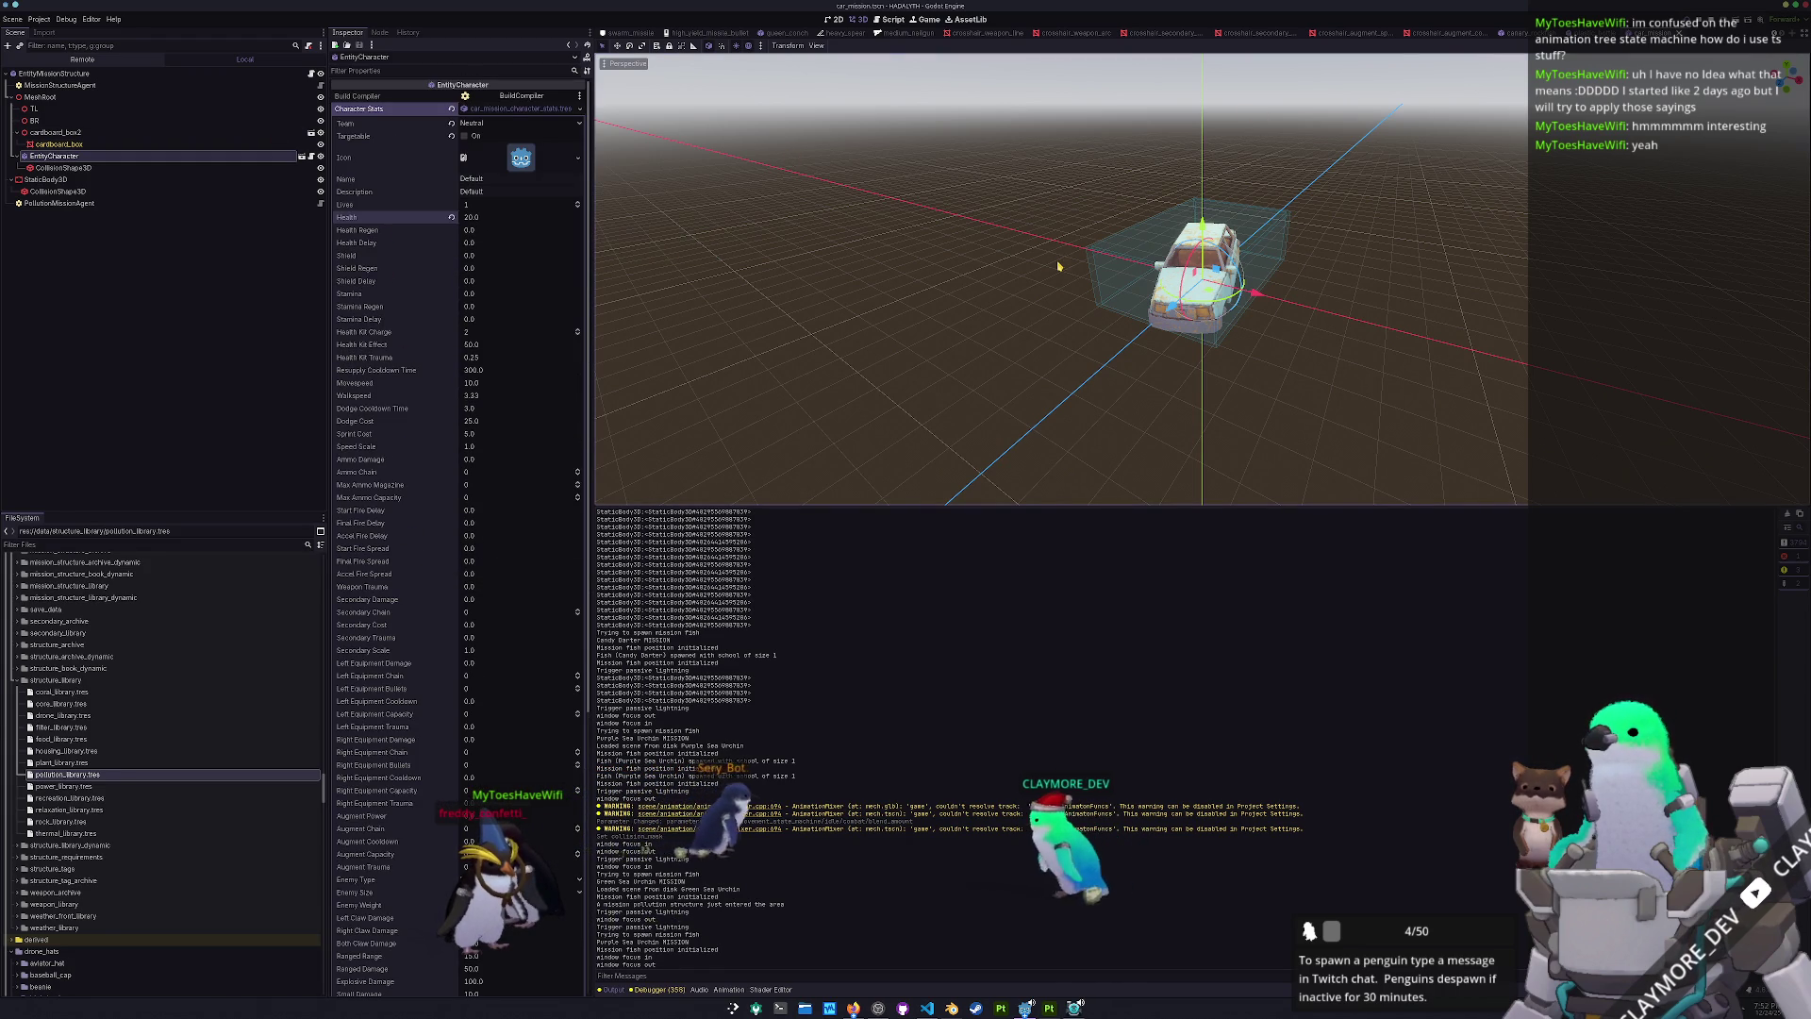
- Open the traffic_cone_red_mission scene via quick search
key(shift+alt+o)
text(mission)
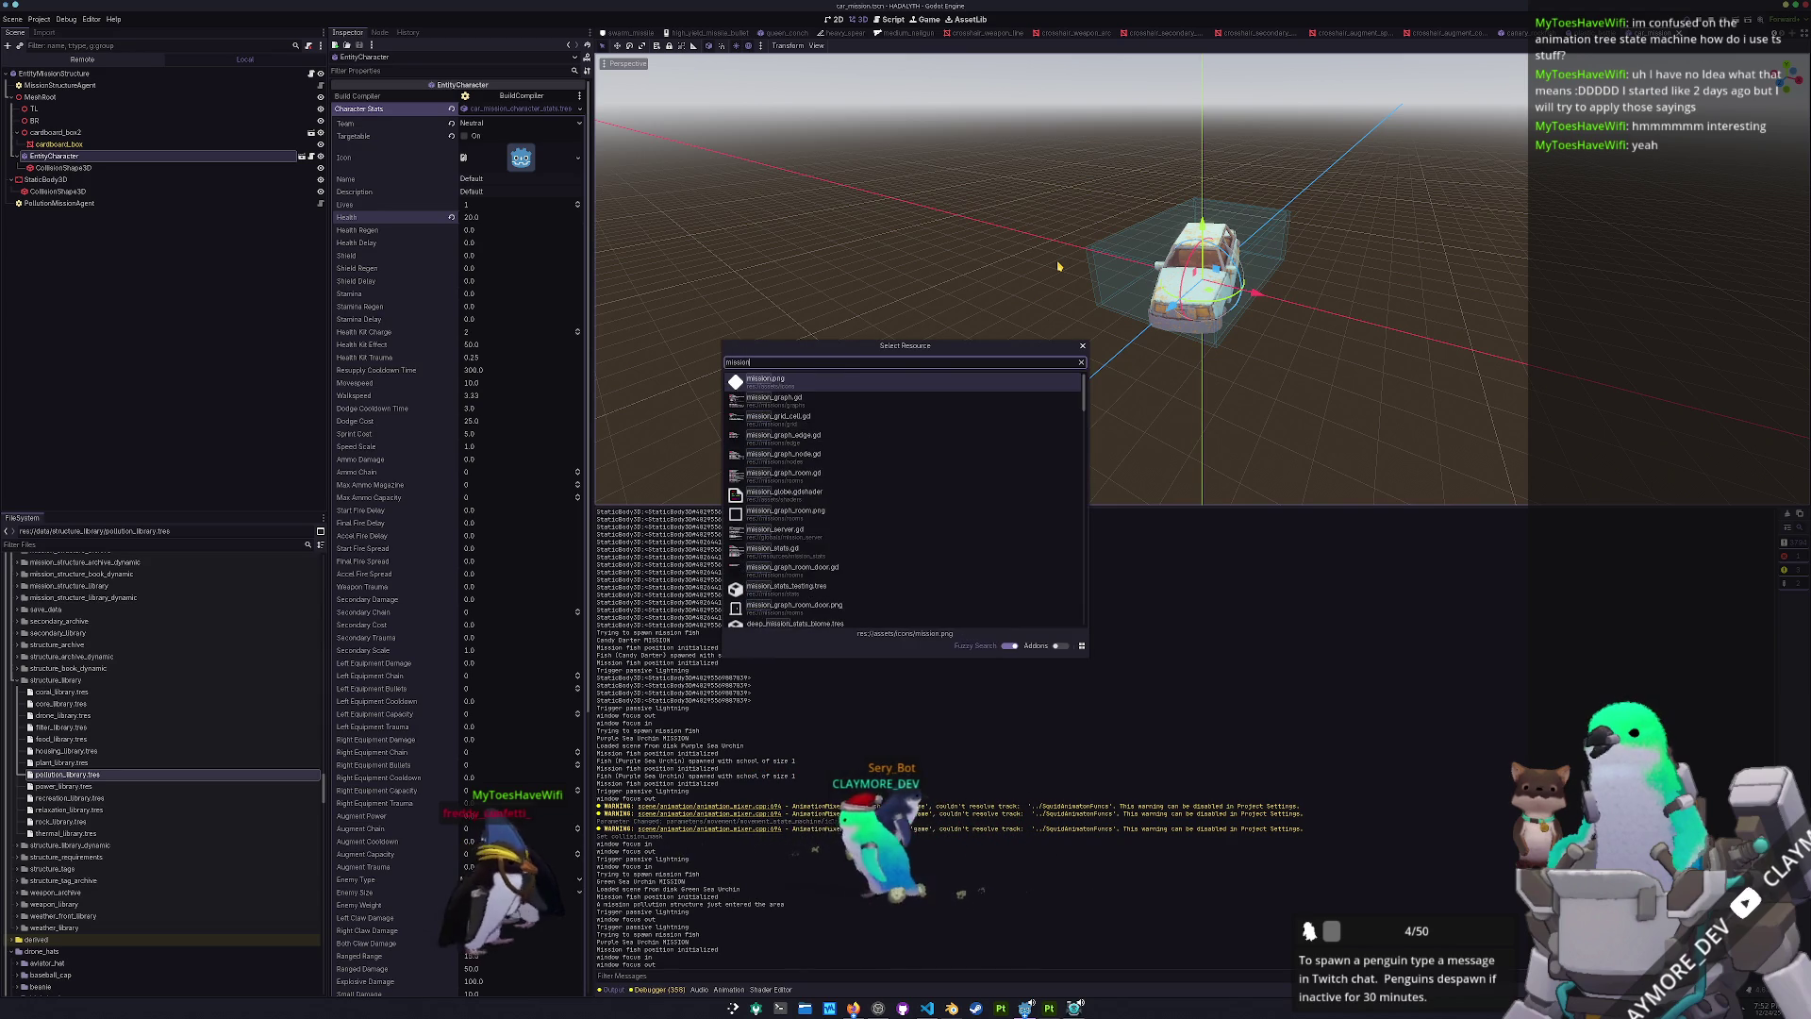
key(ctrl+a)
text(traffi)
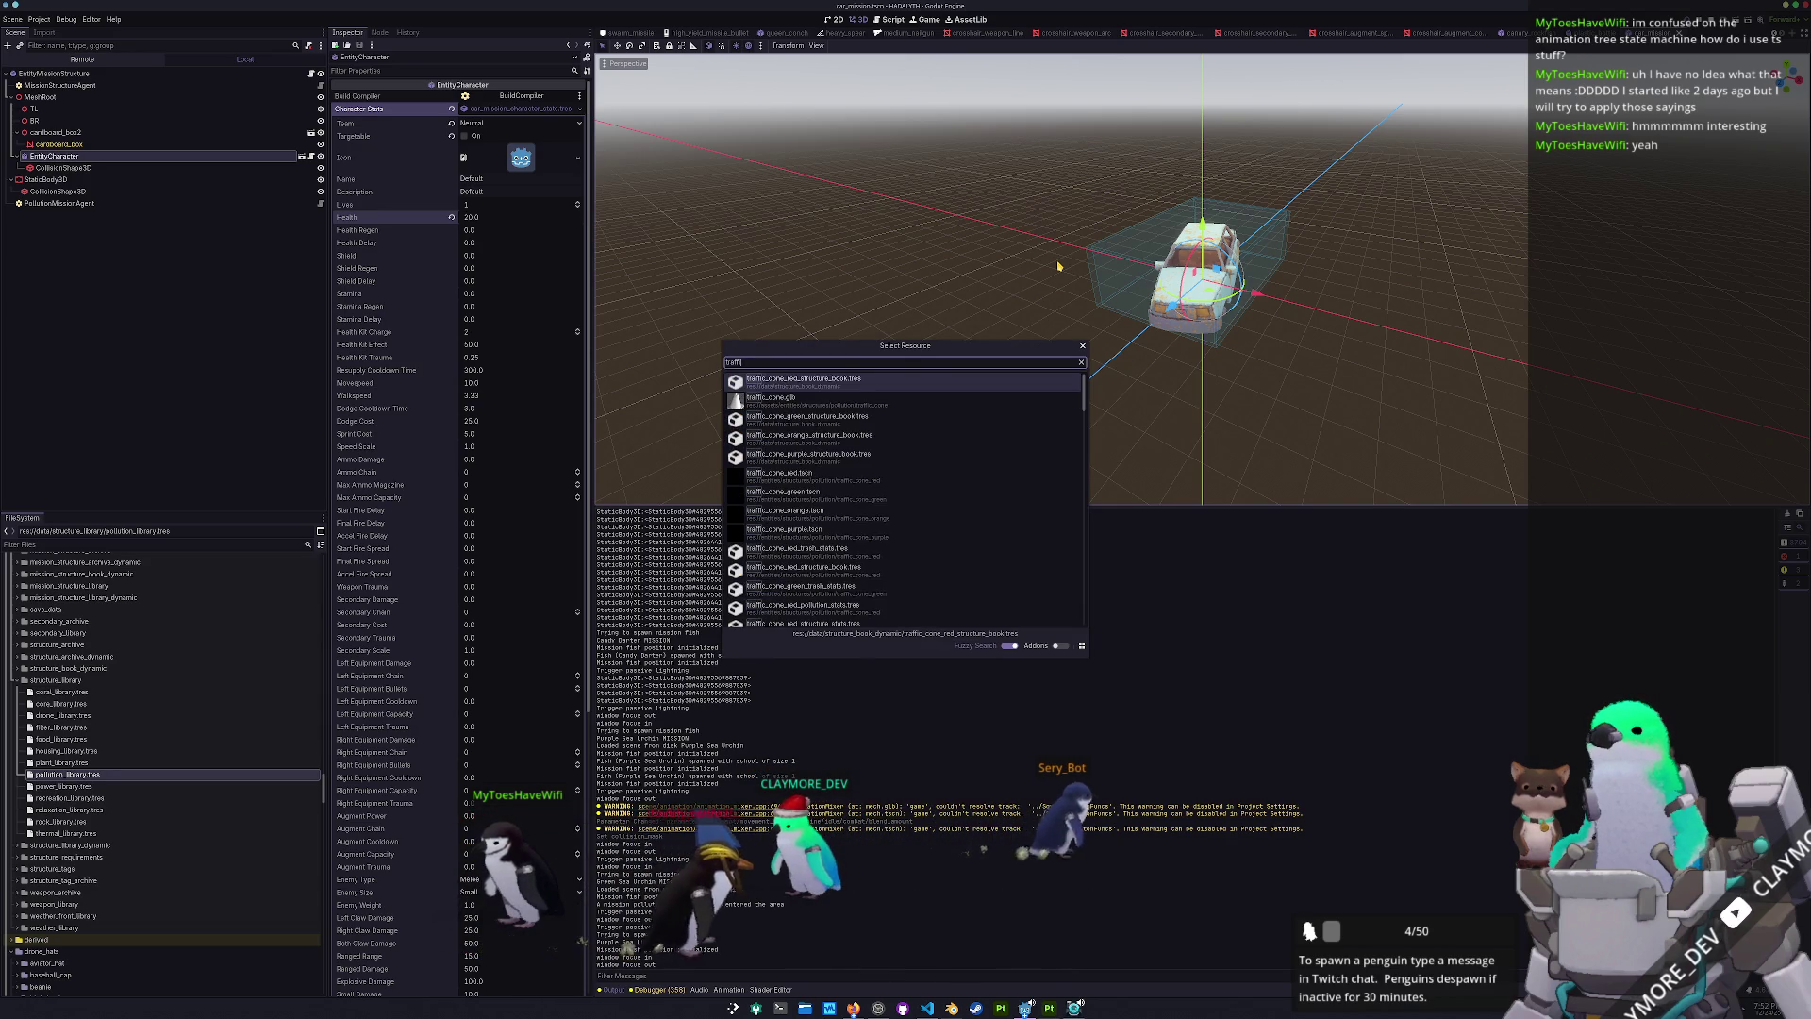
text(c_cone_red_mission)
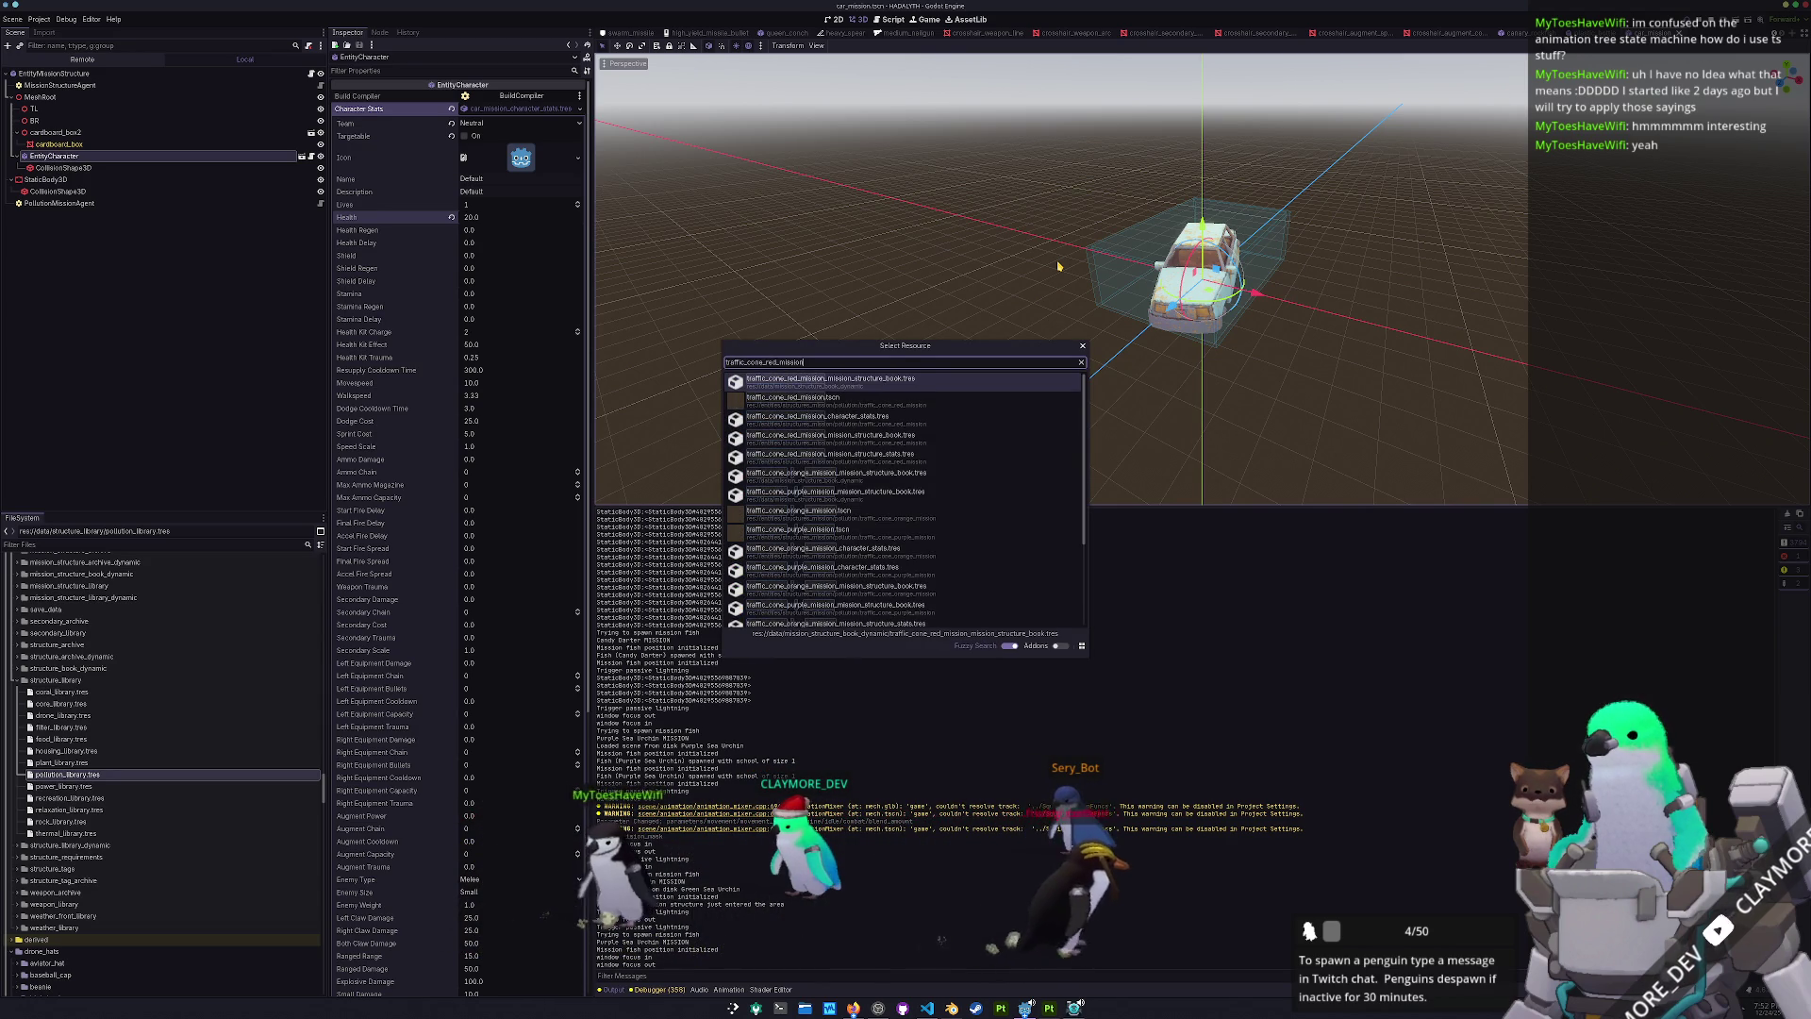
key(Down)
key(Return)
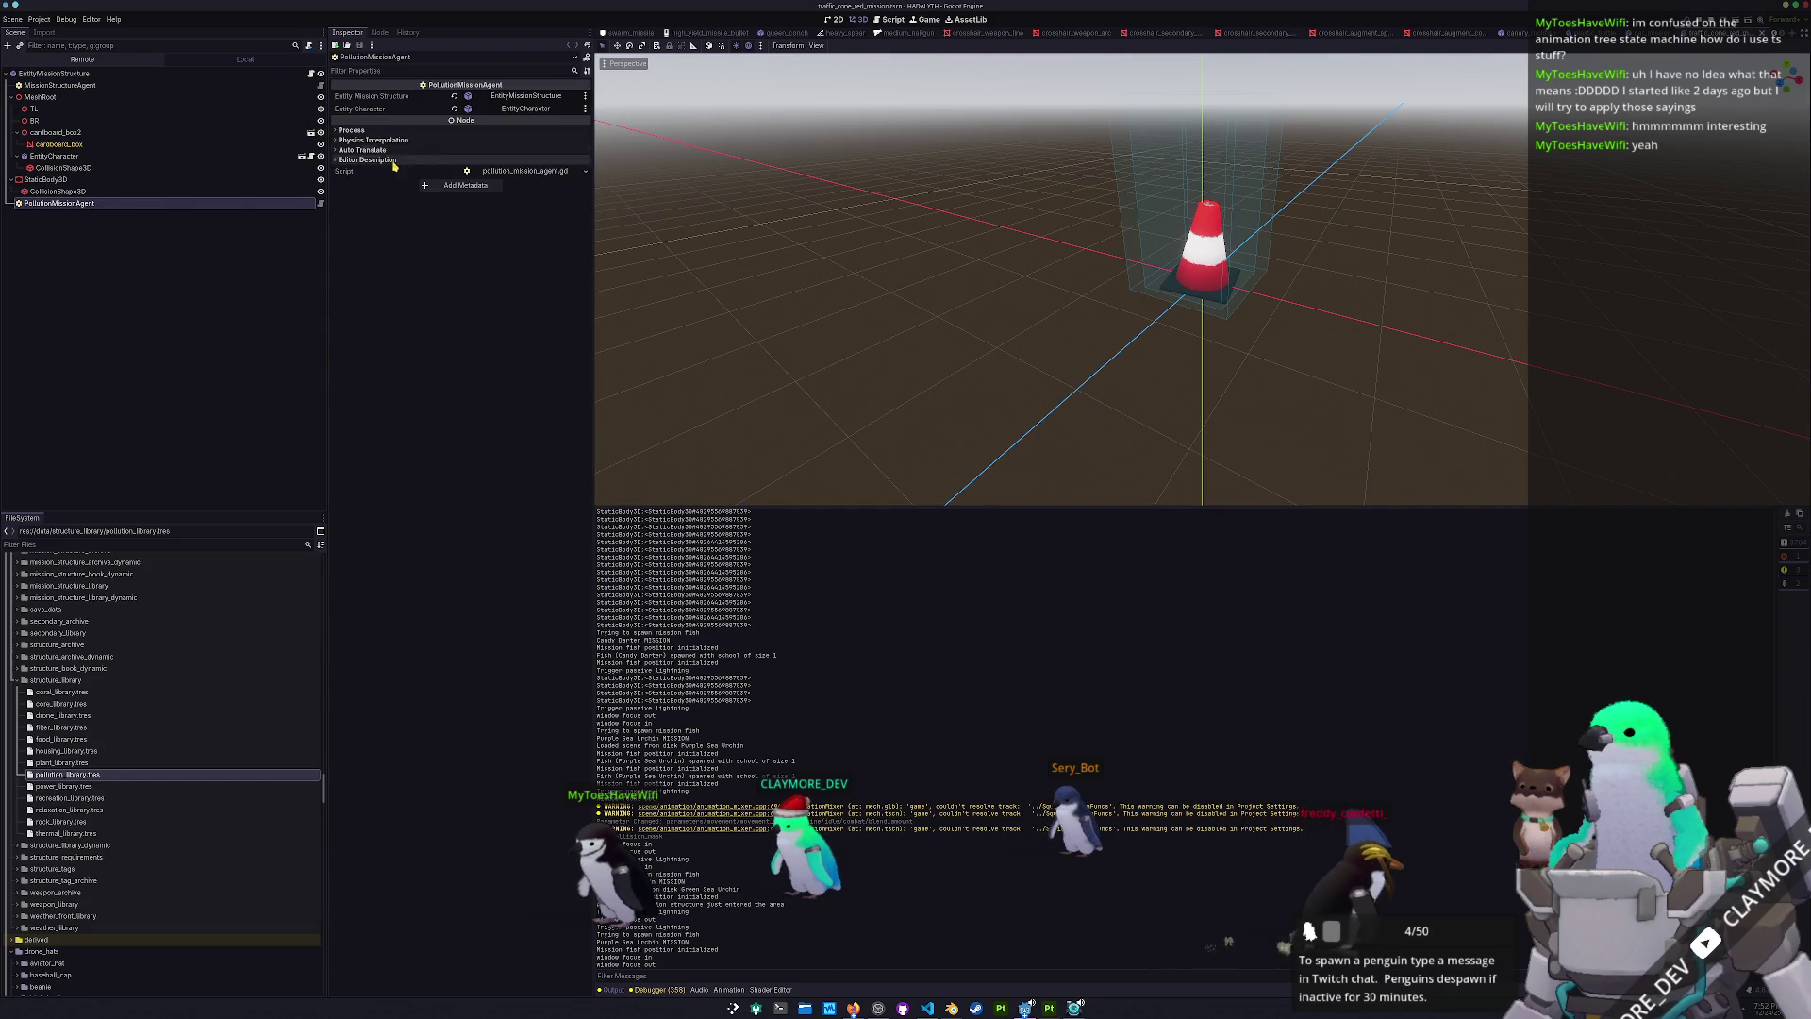
- Check the cone EntityCharacter's Health 5.0, then return to entity_mech.gd in VS Code
click(238, 158)
click(528, 110)
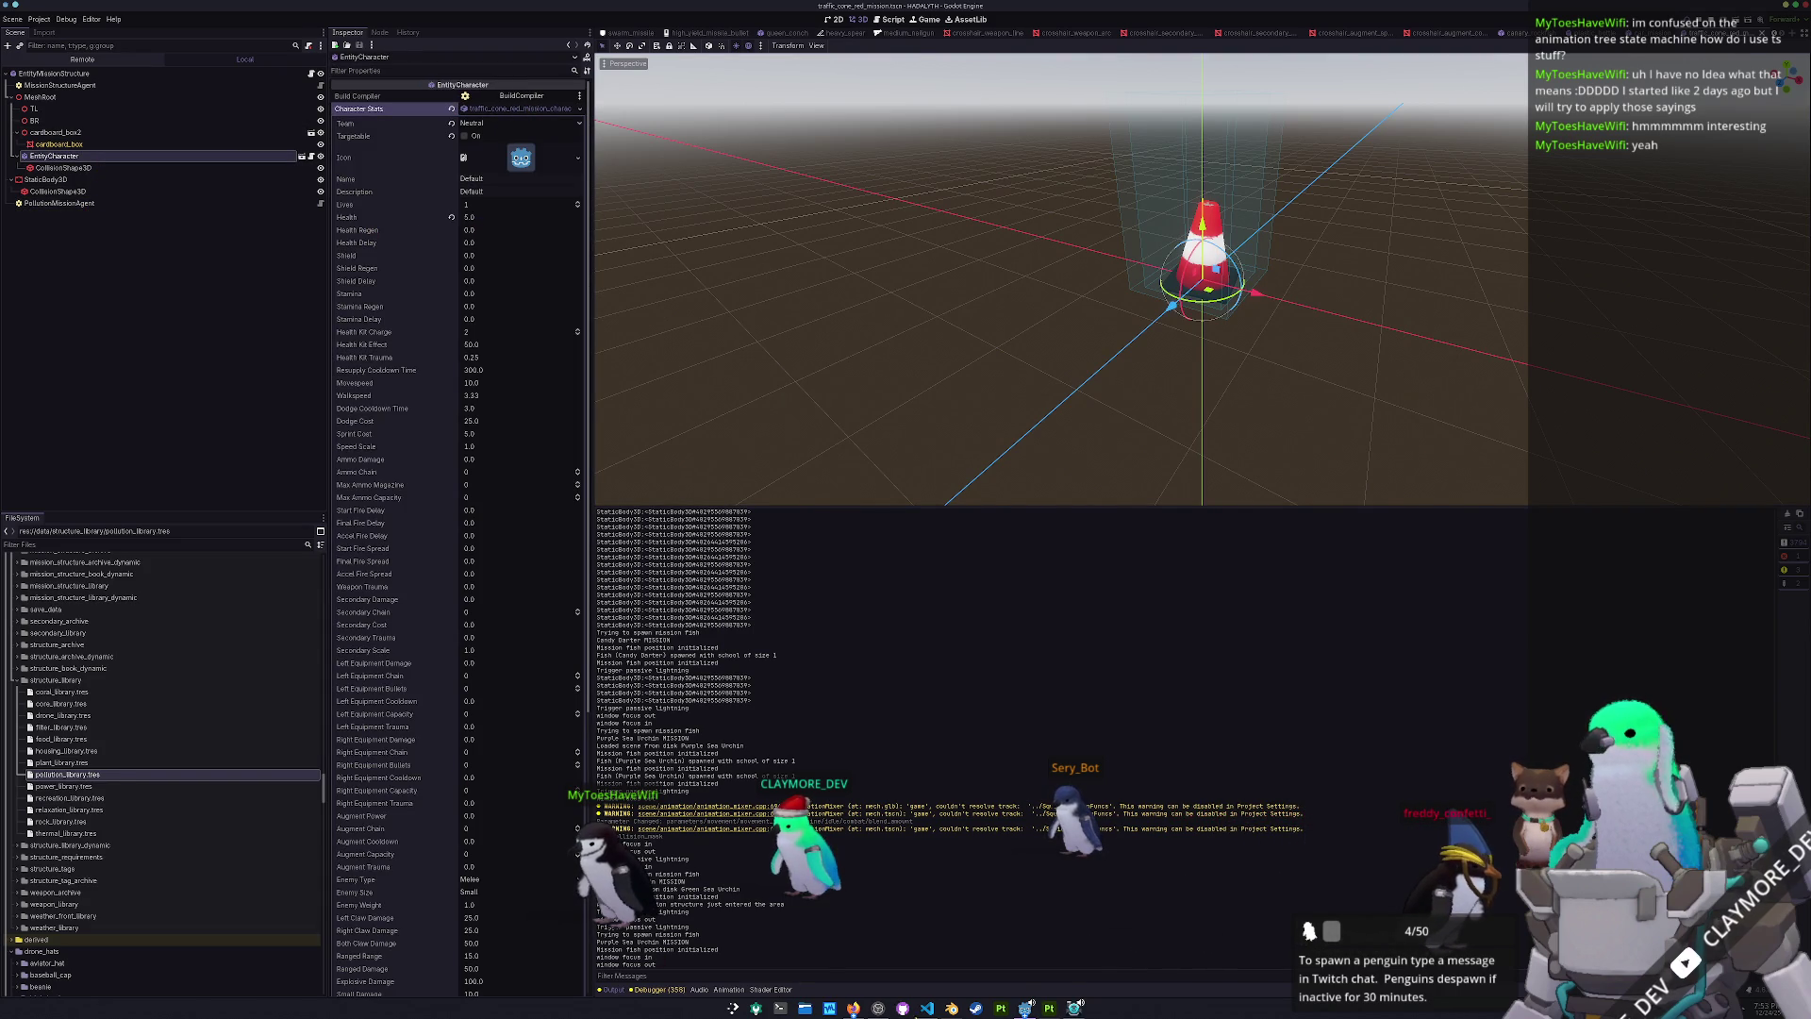
click(927, 1007)
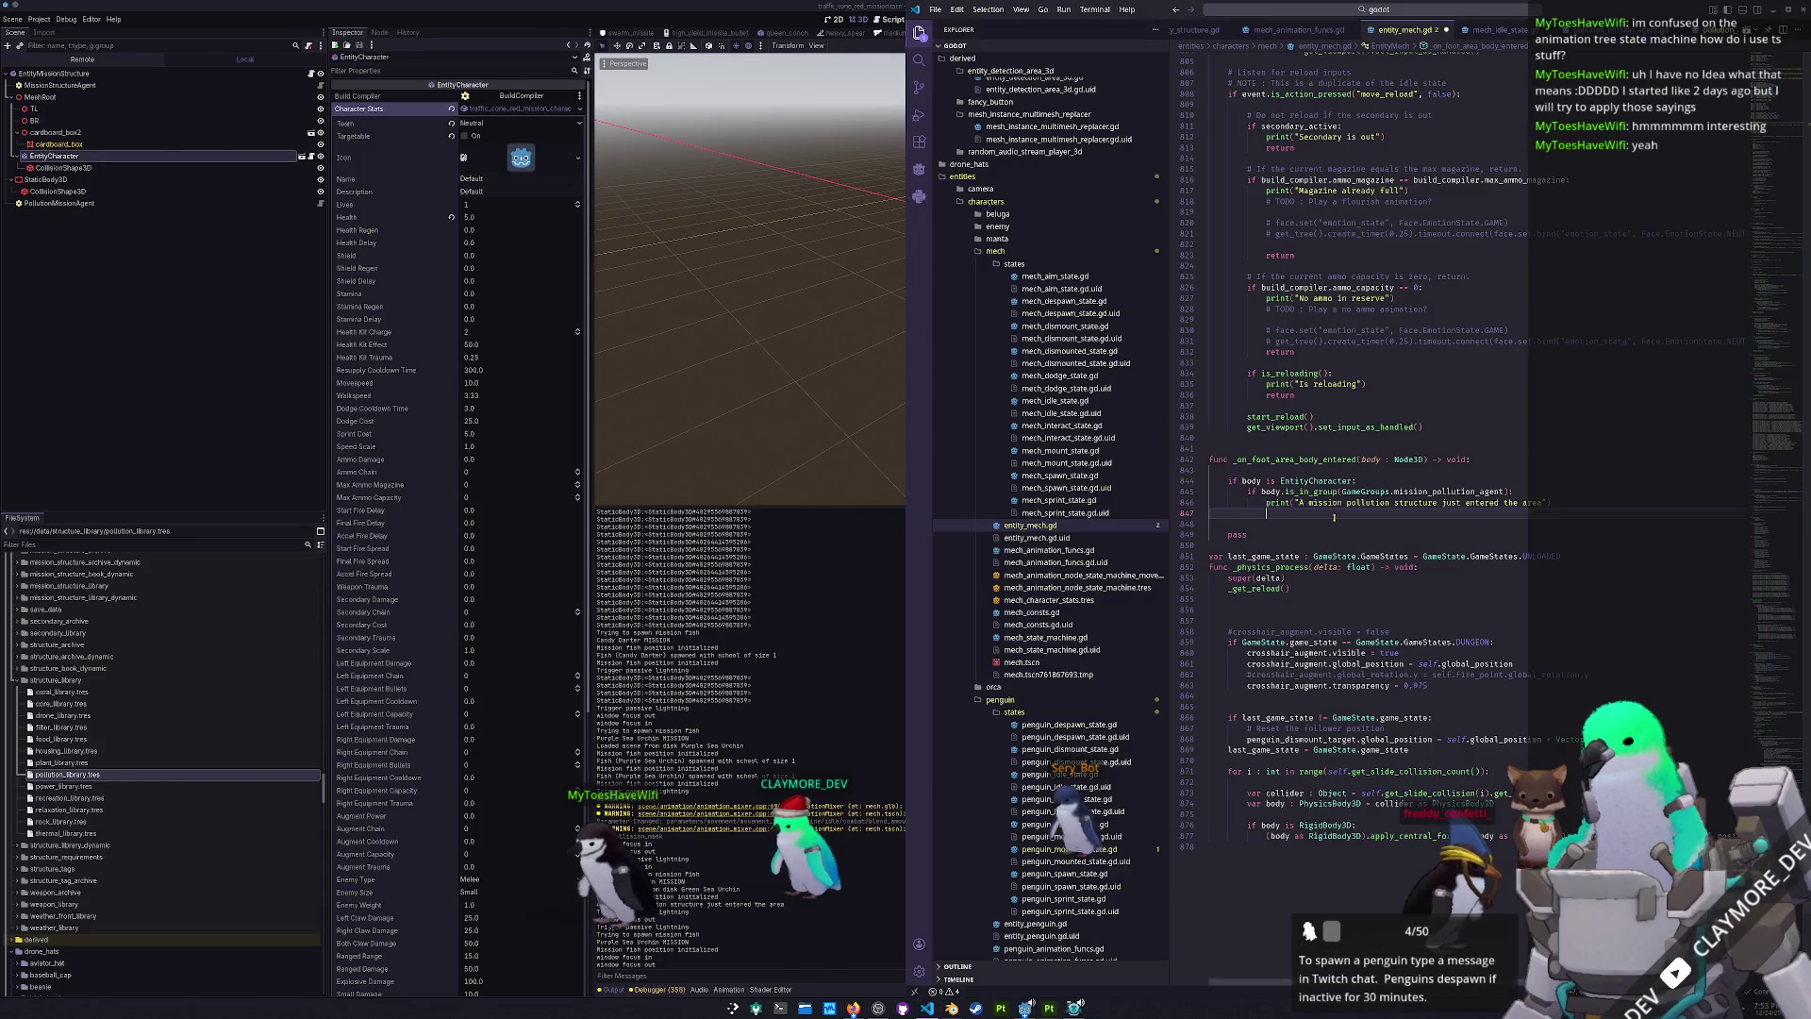
- Add a body health check with a body.take_damage(5.0) call below it
text(ifbody.health)
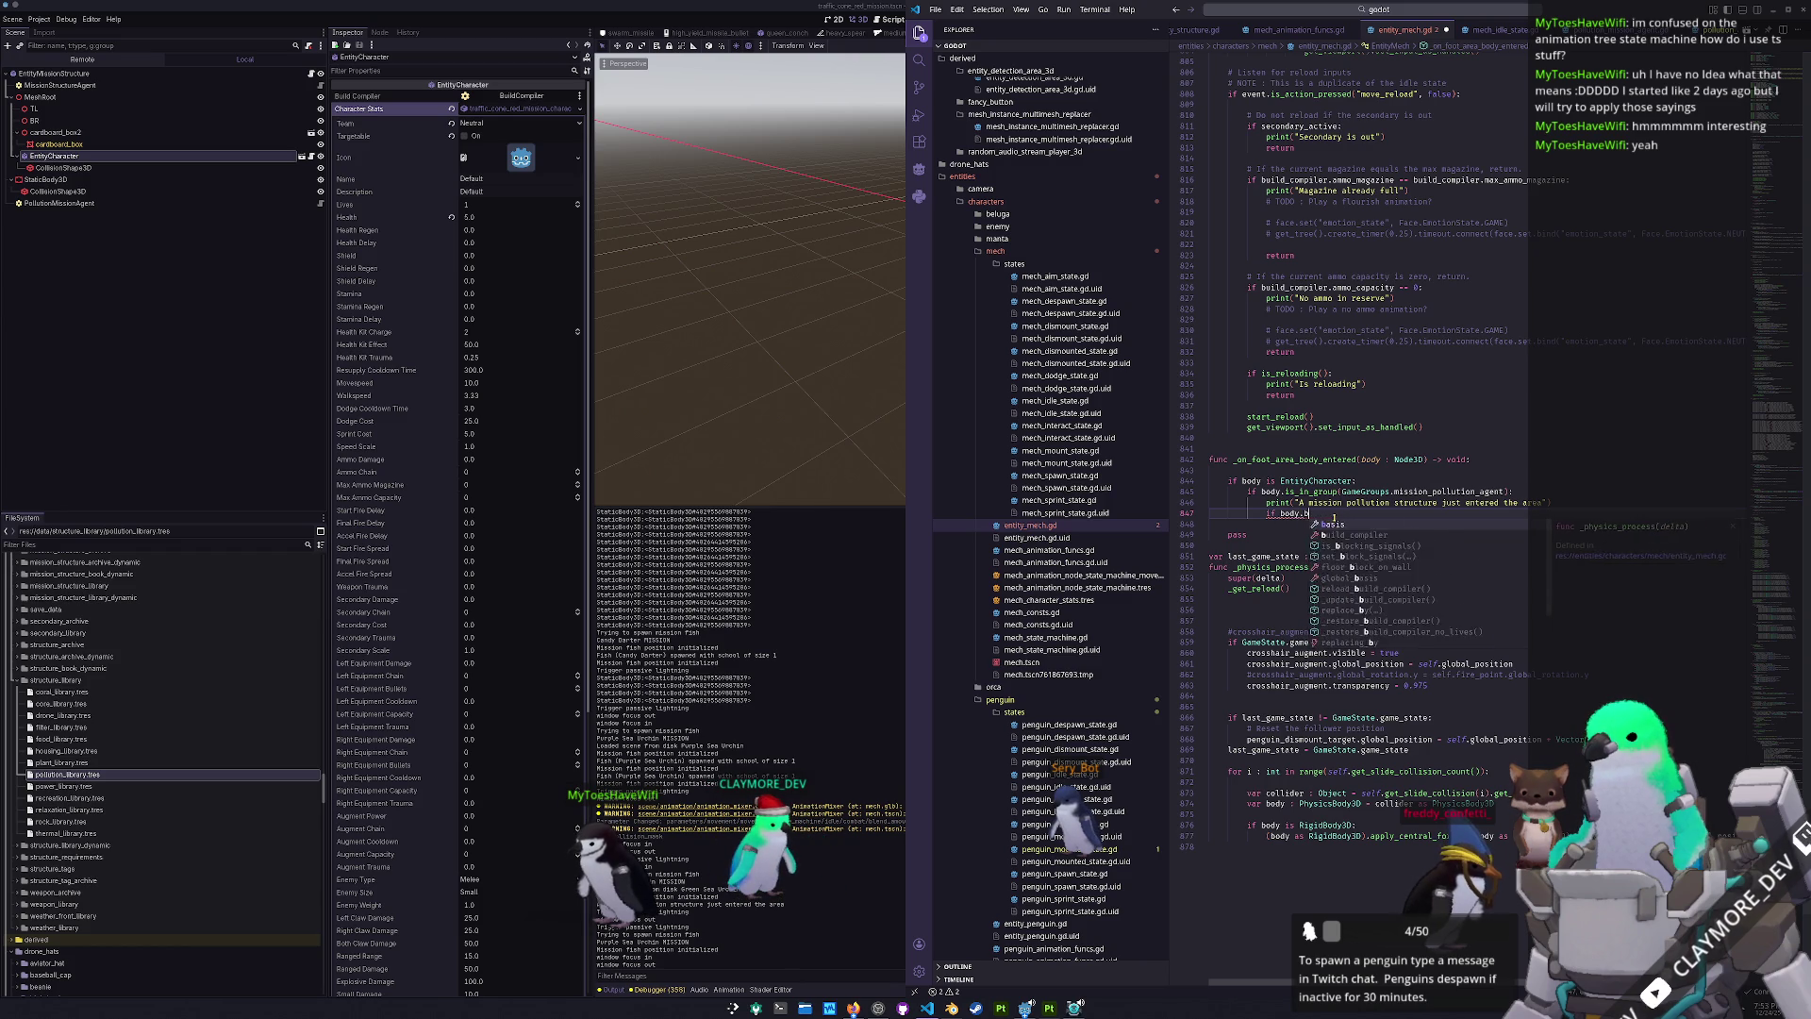
text(health <= 5.0)
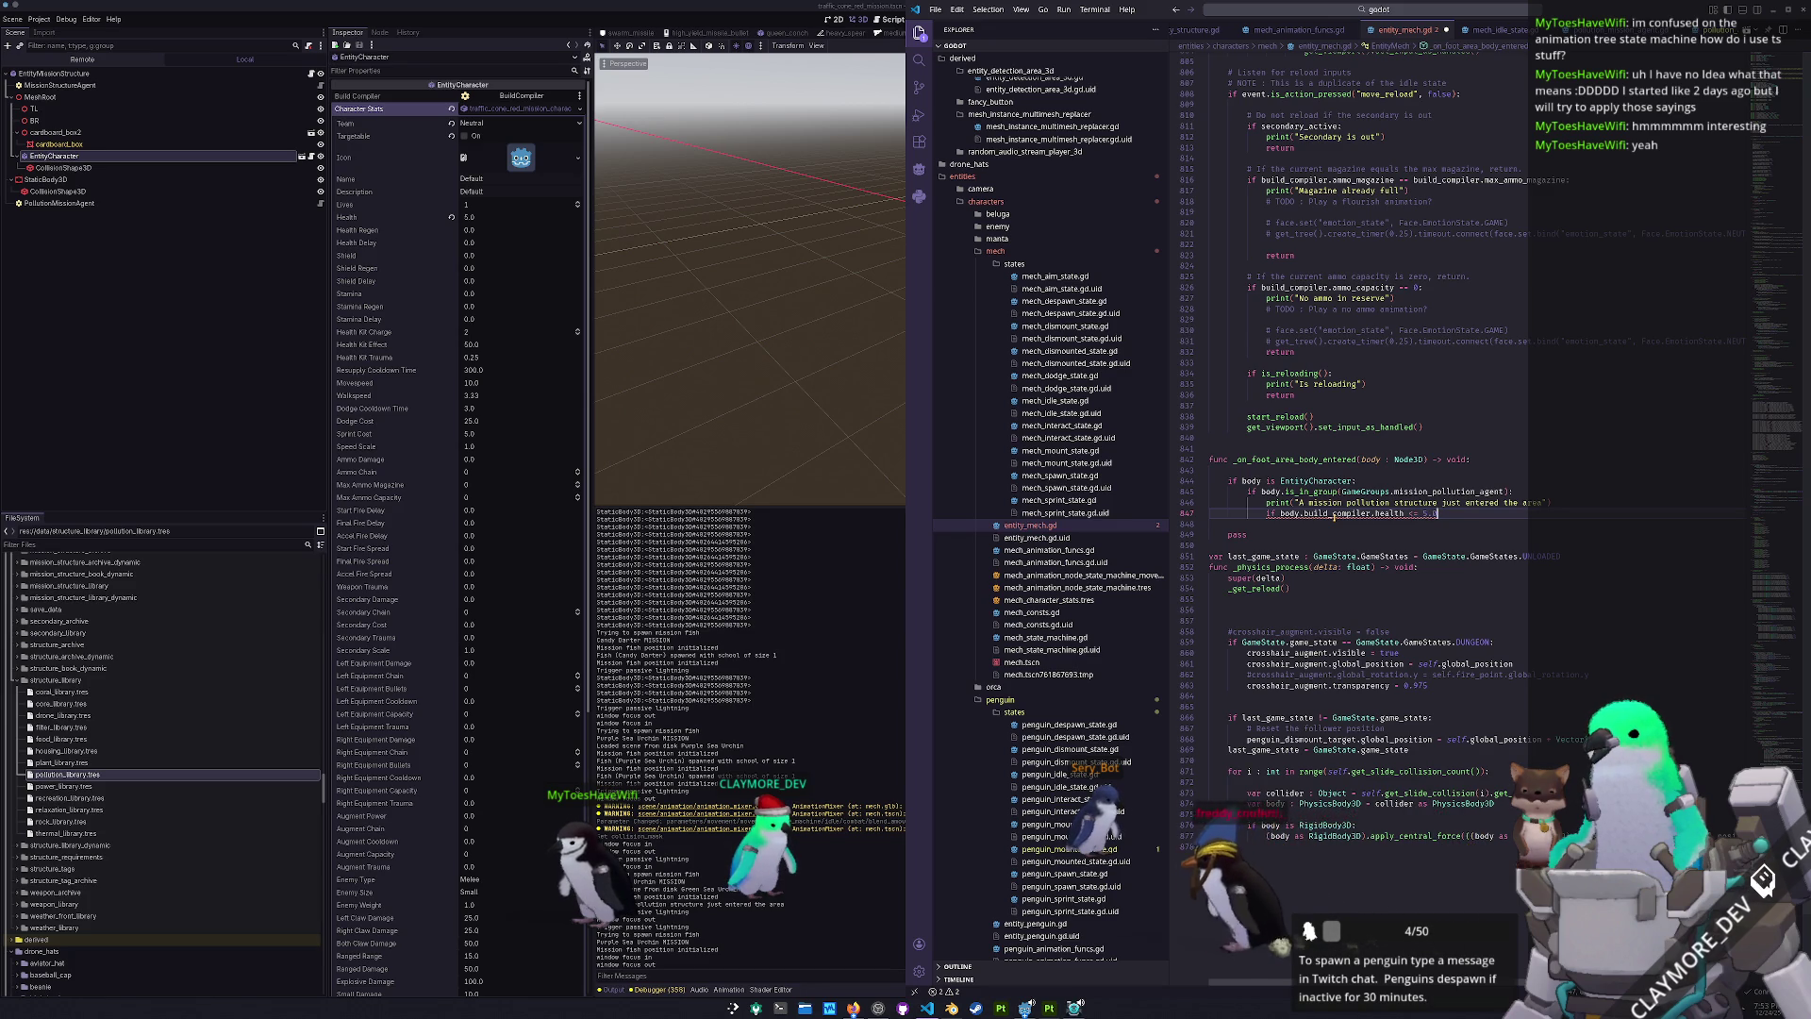
key(Tab)
key(Return)
text(body.take_damage(5.0)
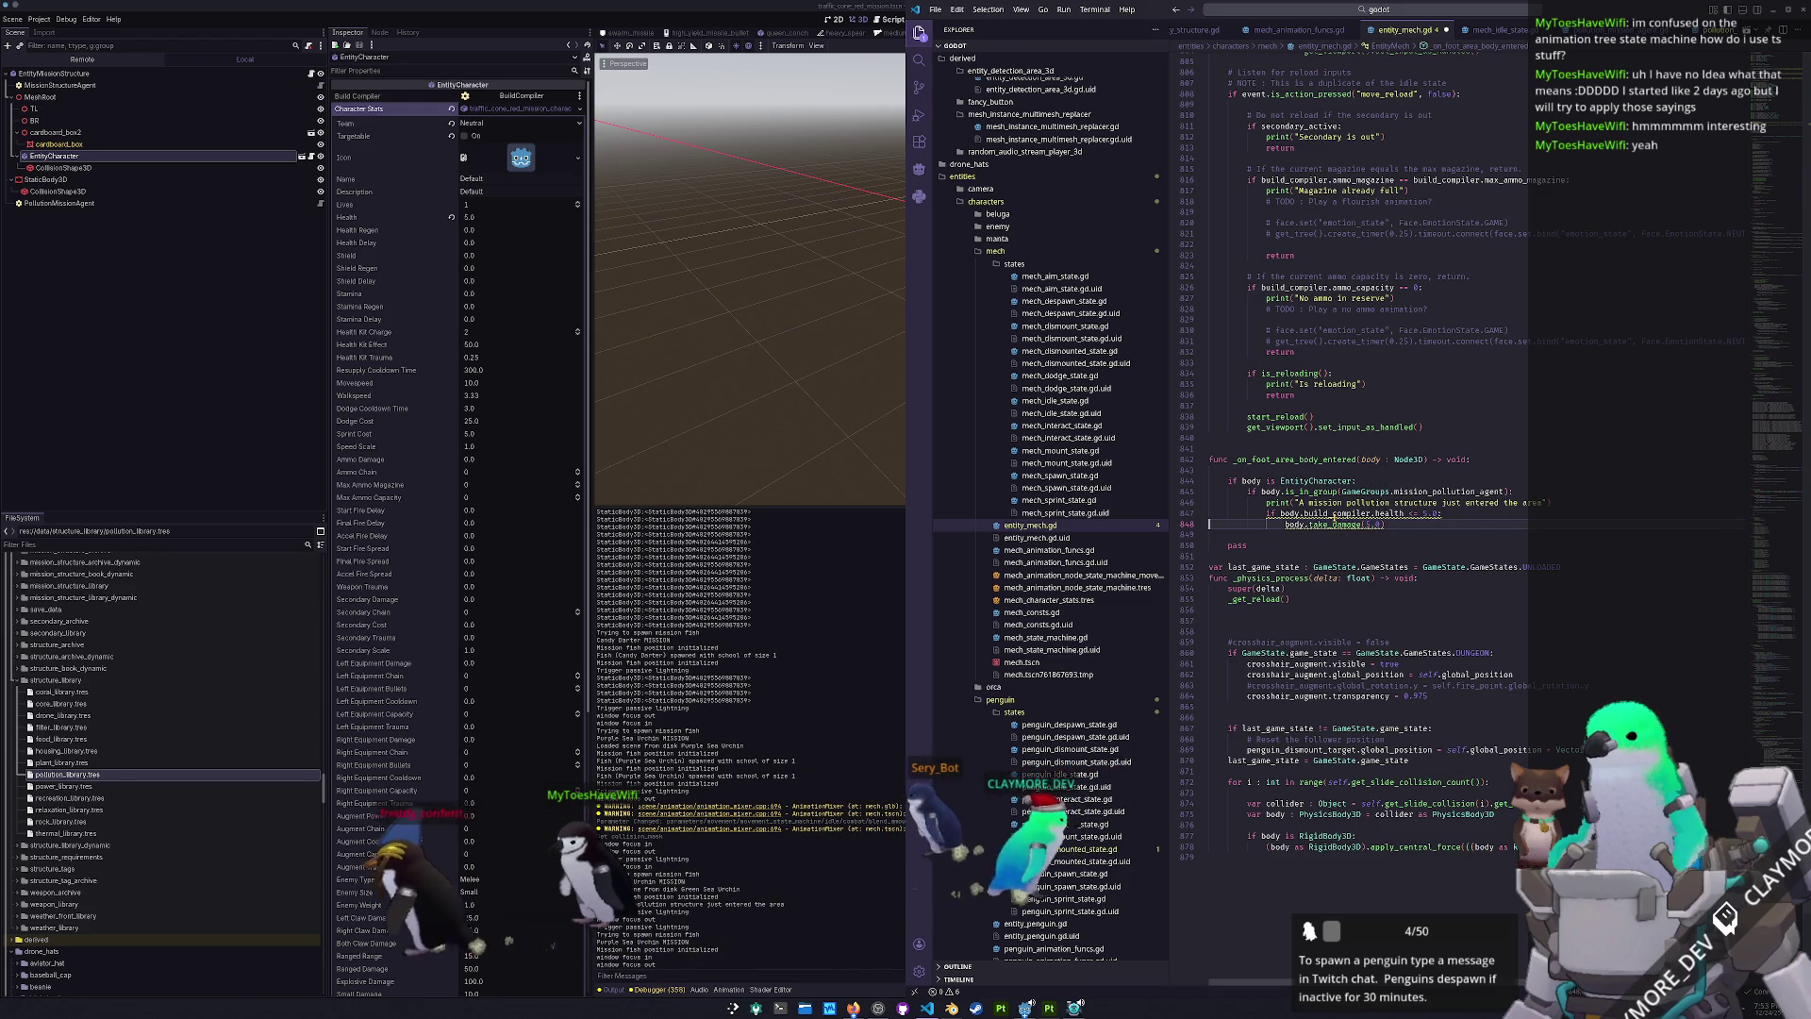
- Cast body 'as EntityCharacter' in the foot-area handler and save the mech script
click(1299, 513)
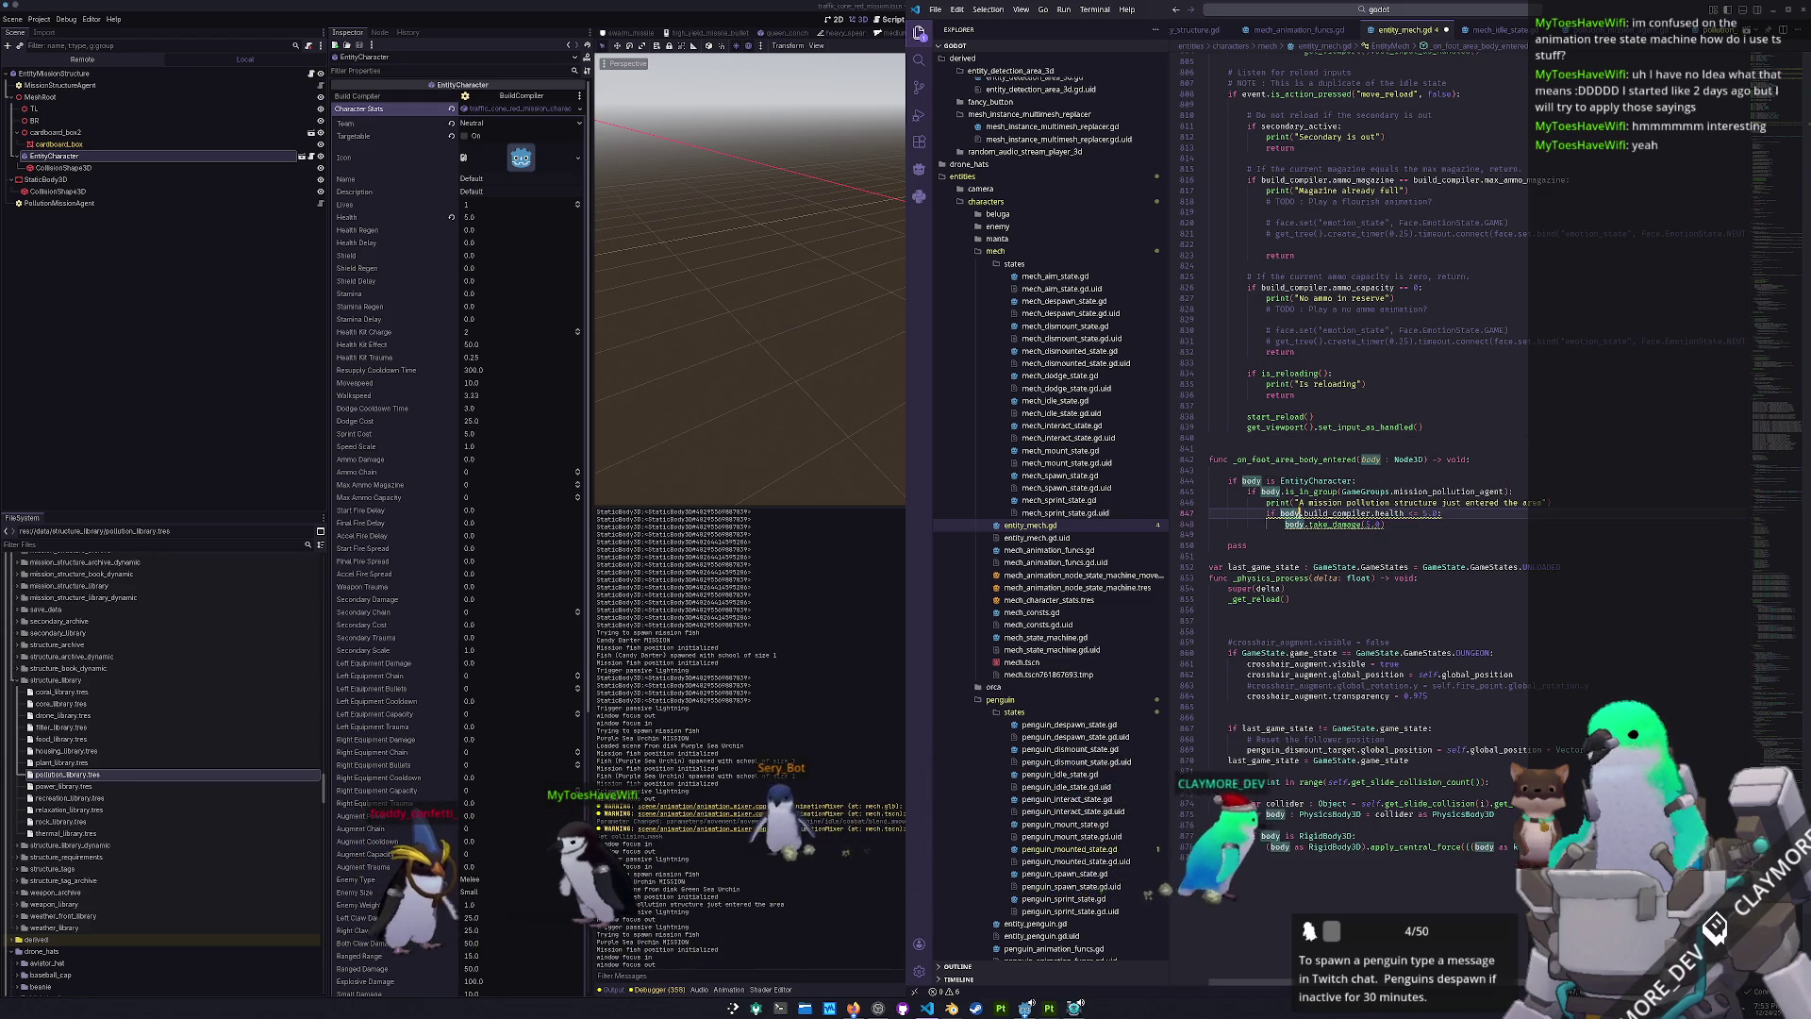
double_click(1317, 481)
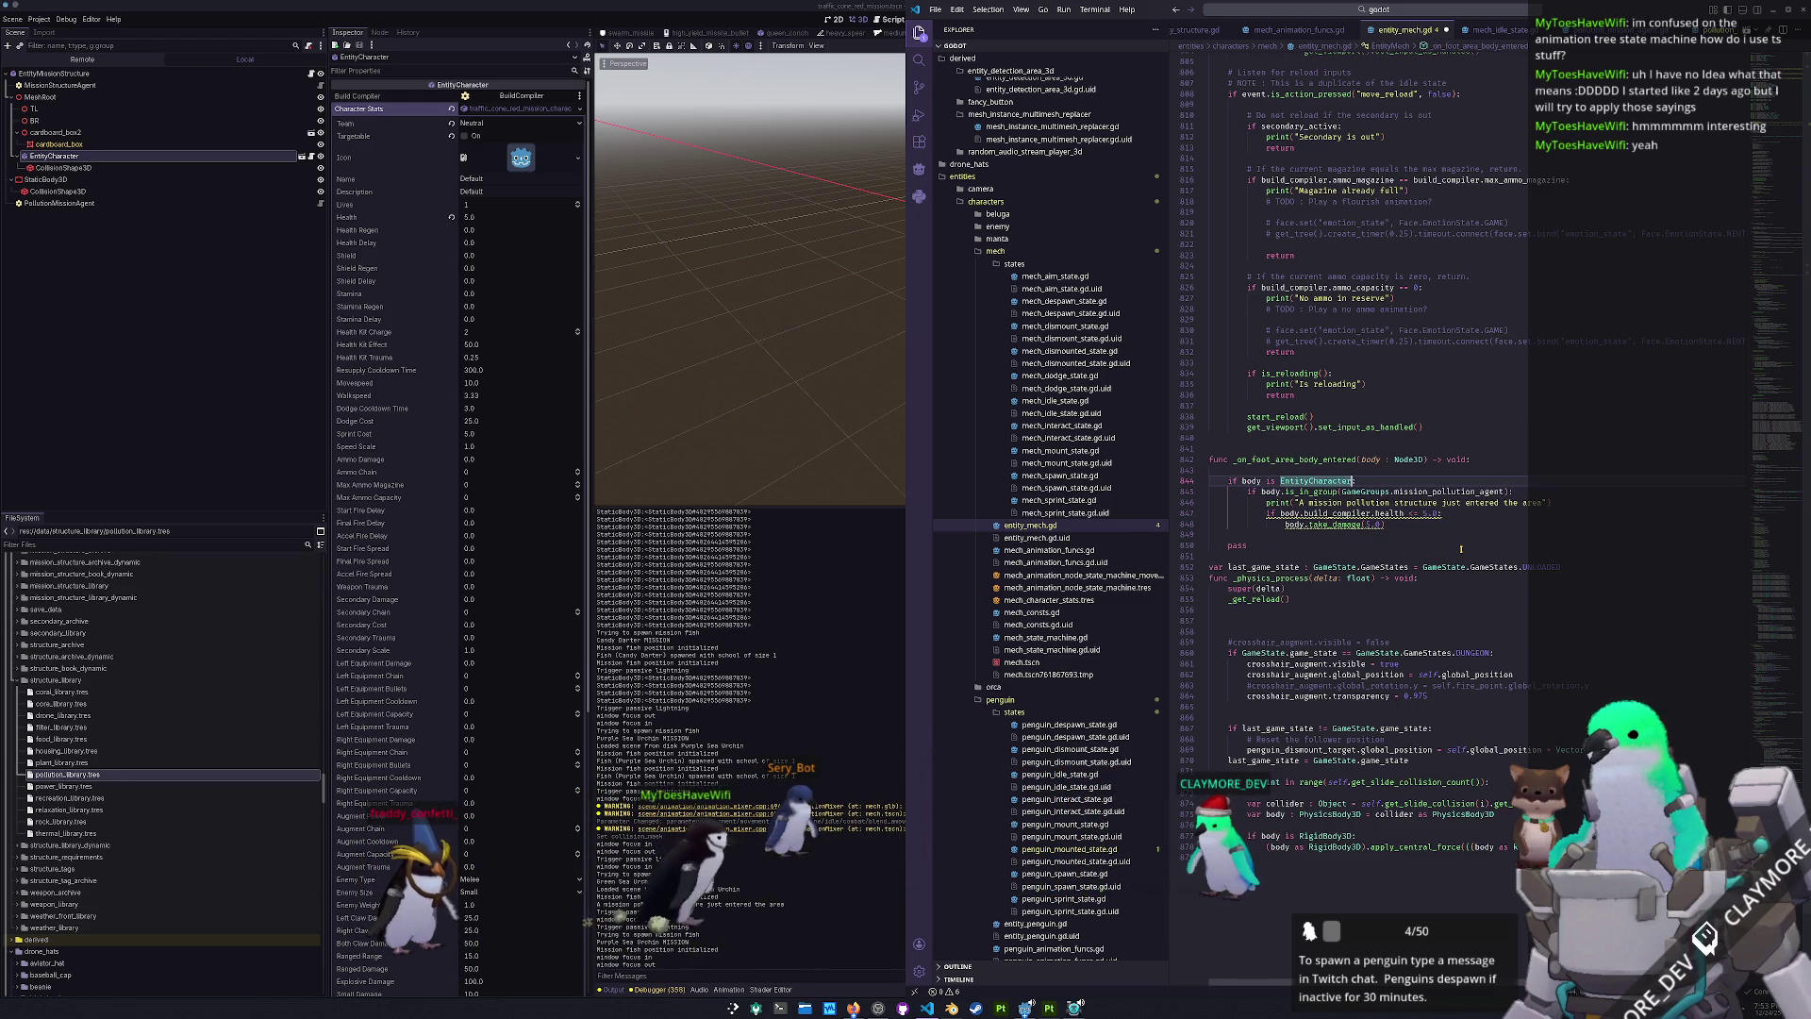
double_click(1349, 513)
key(Left)
key(BackSpace)
text(as)
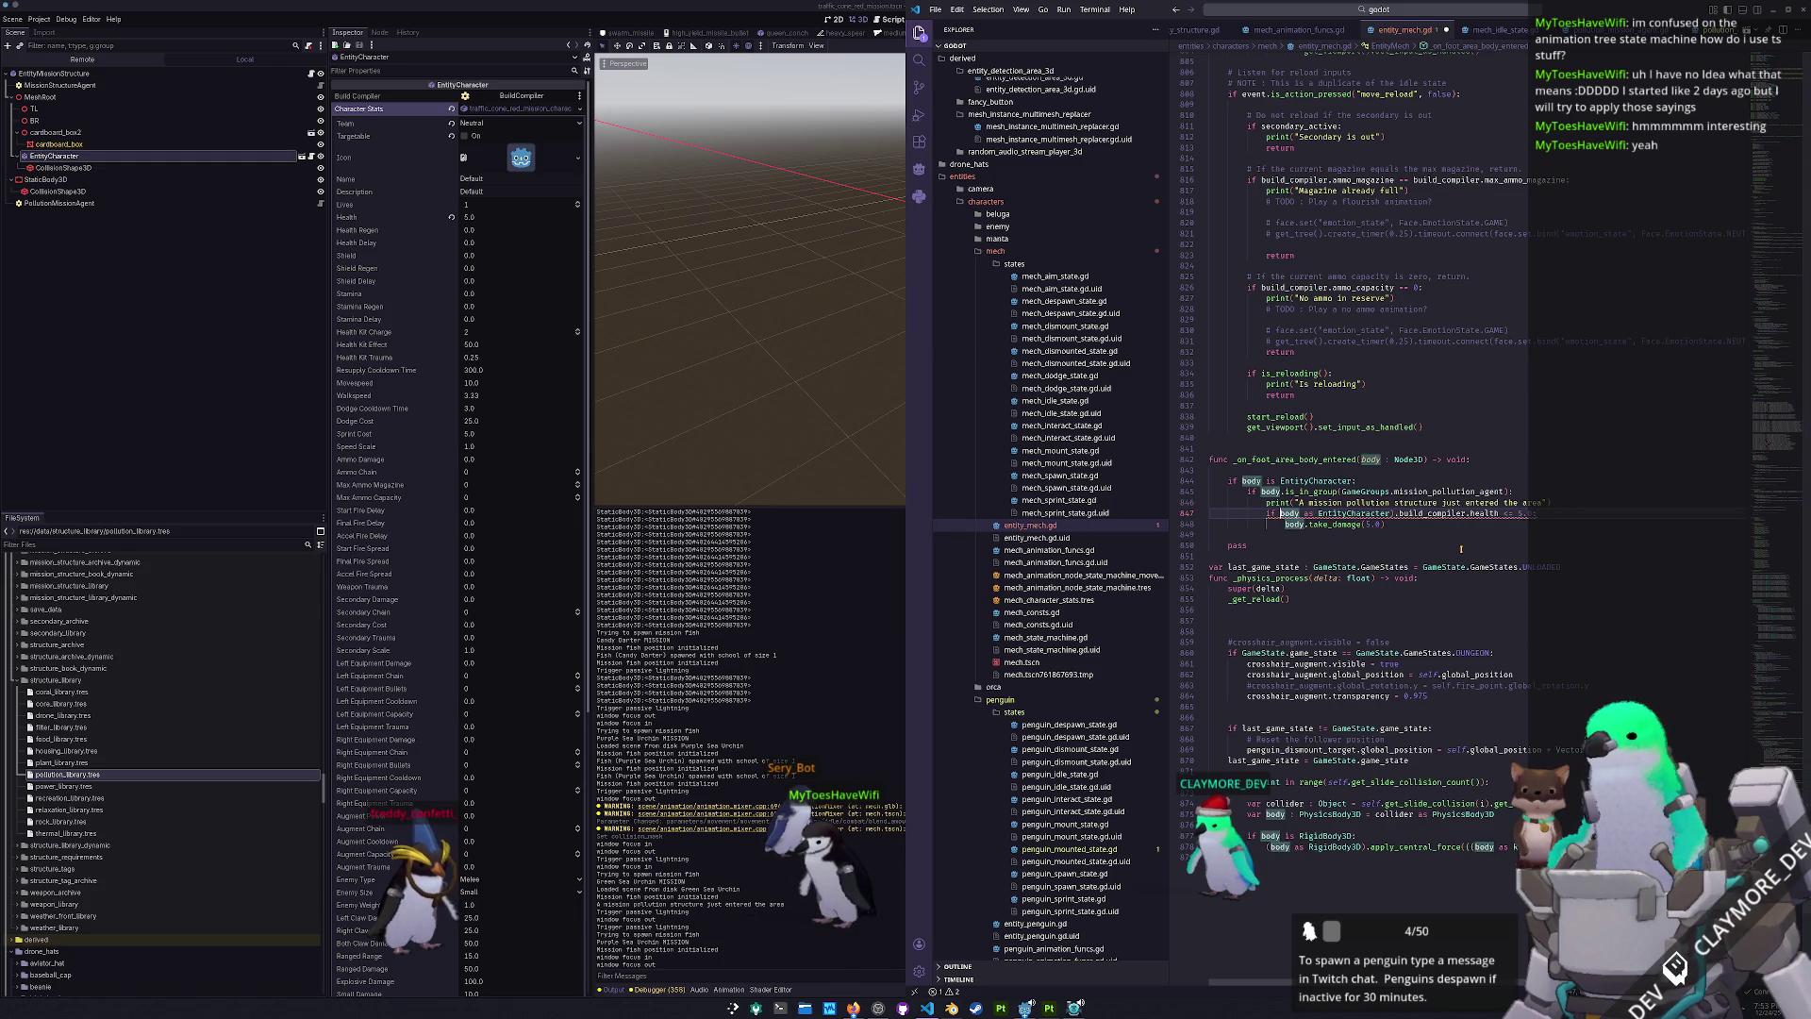
key(Down)
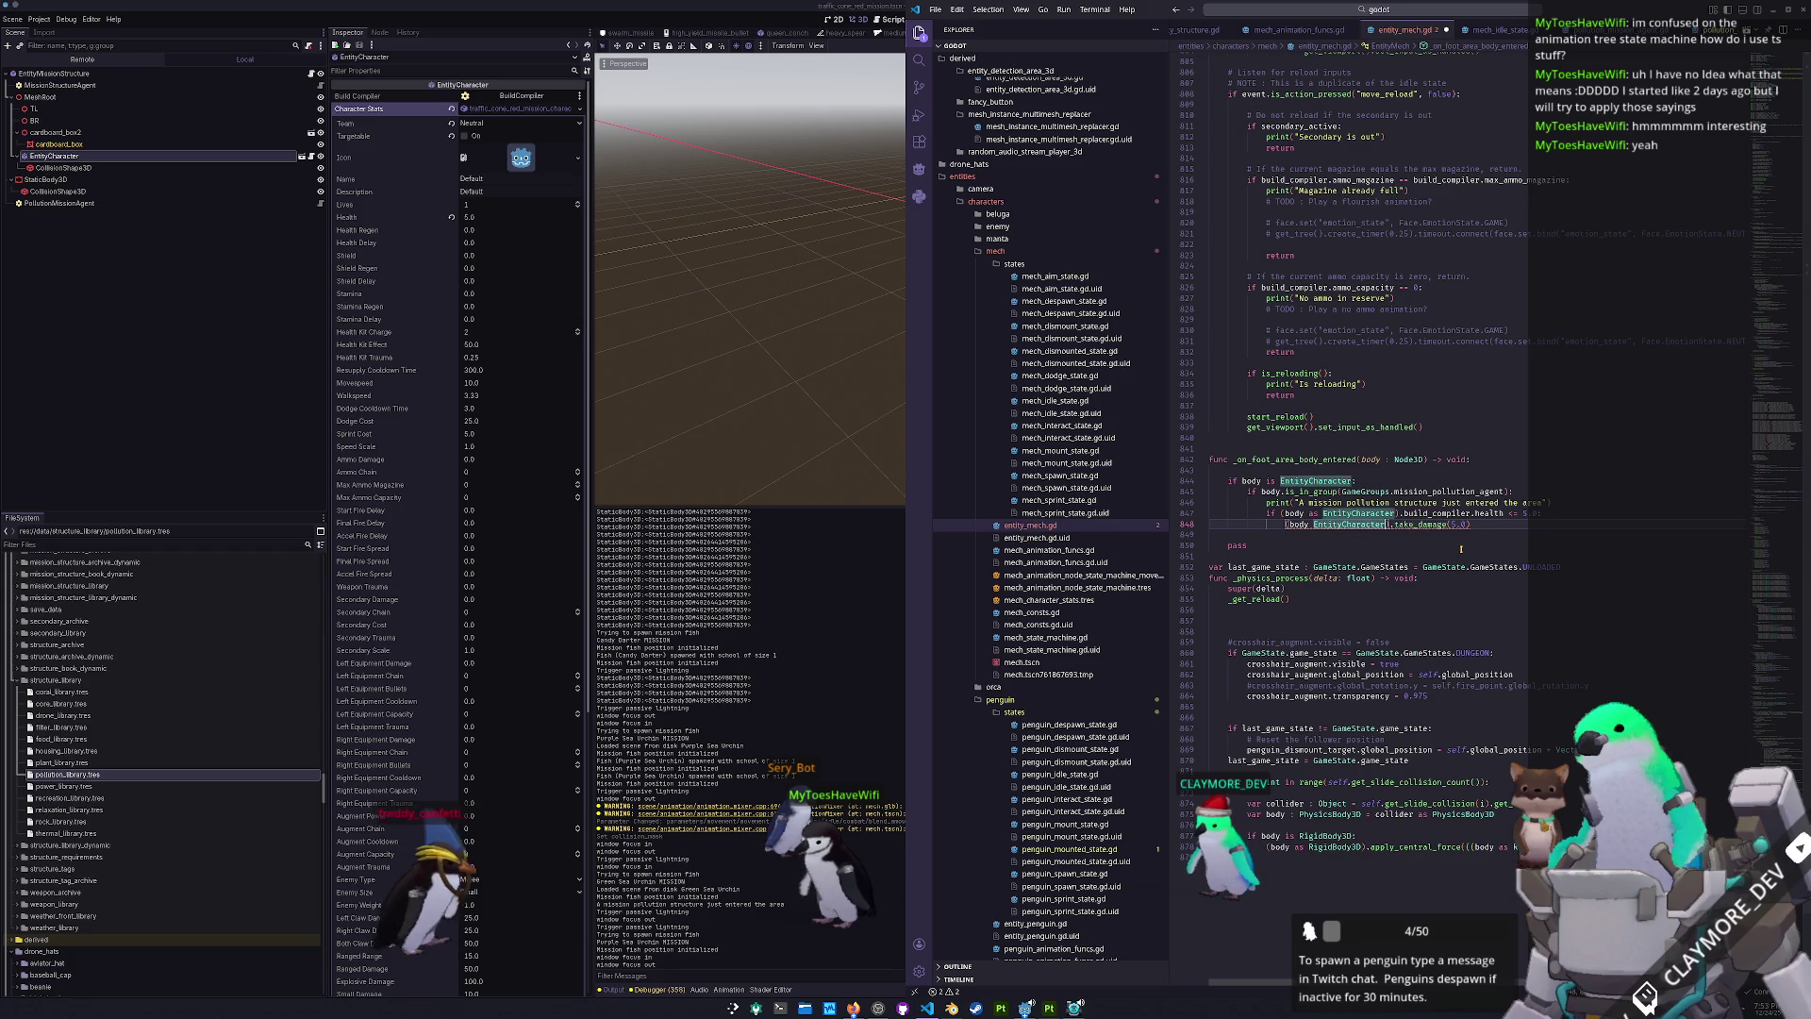
key(ctrl+Left)
text(as)
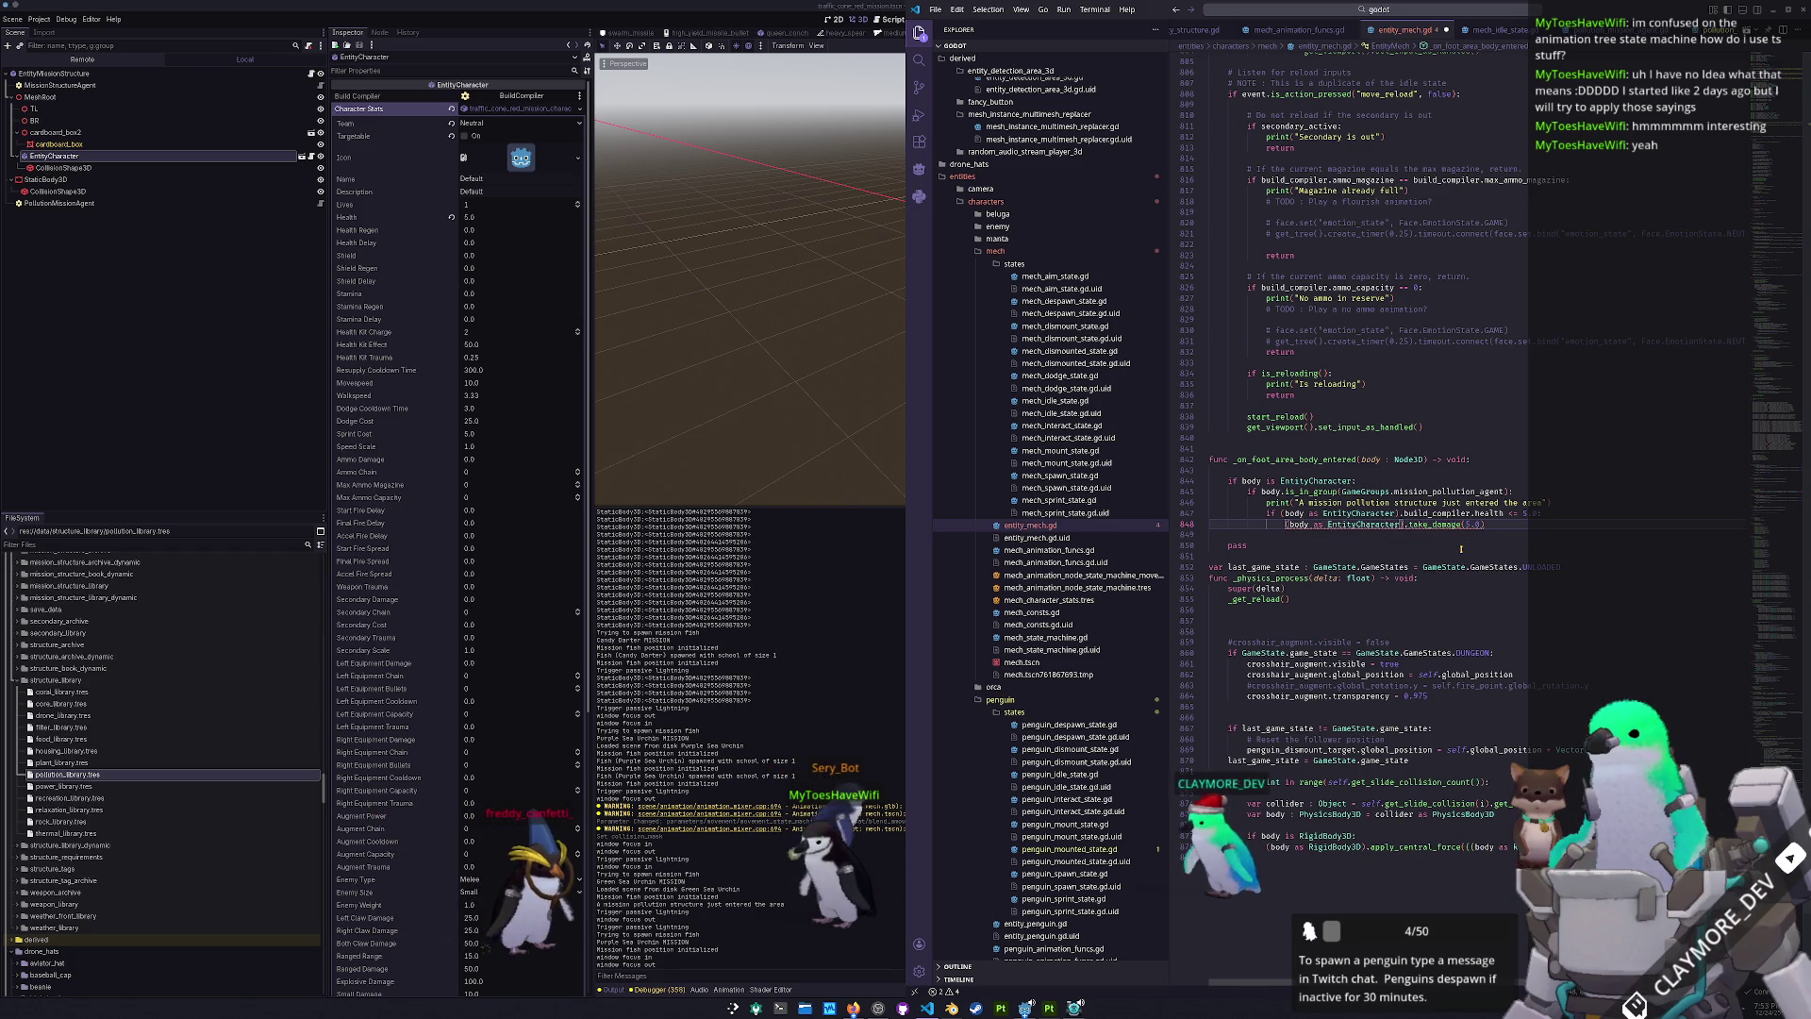
key(ctrl+s)
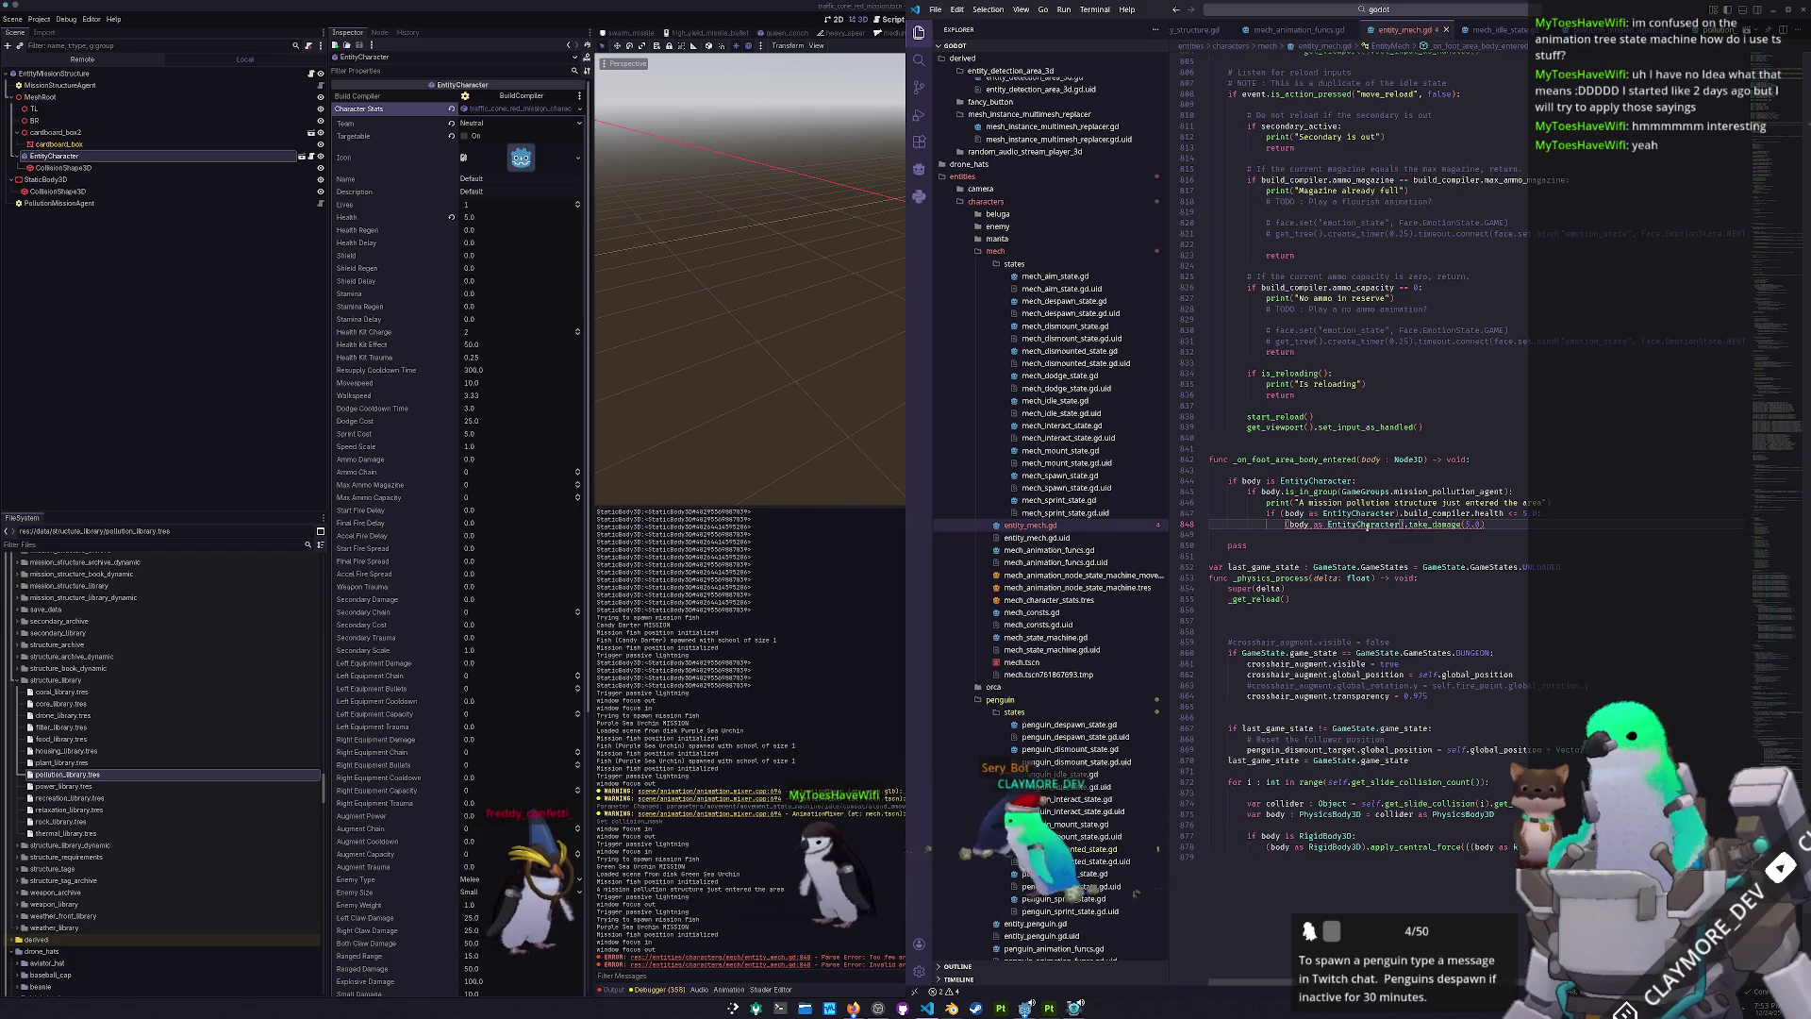
- Change the take_damage argument to 'self, 5.0' and launch the game with F5
double_click(1471, 524)
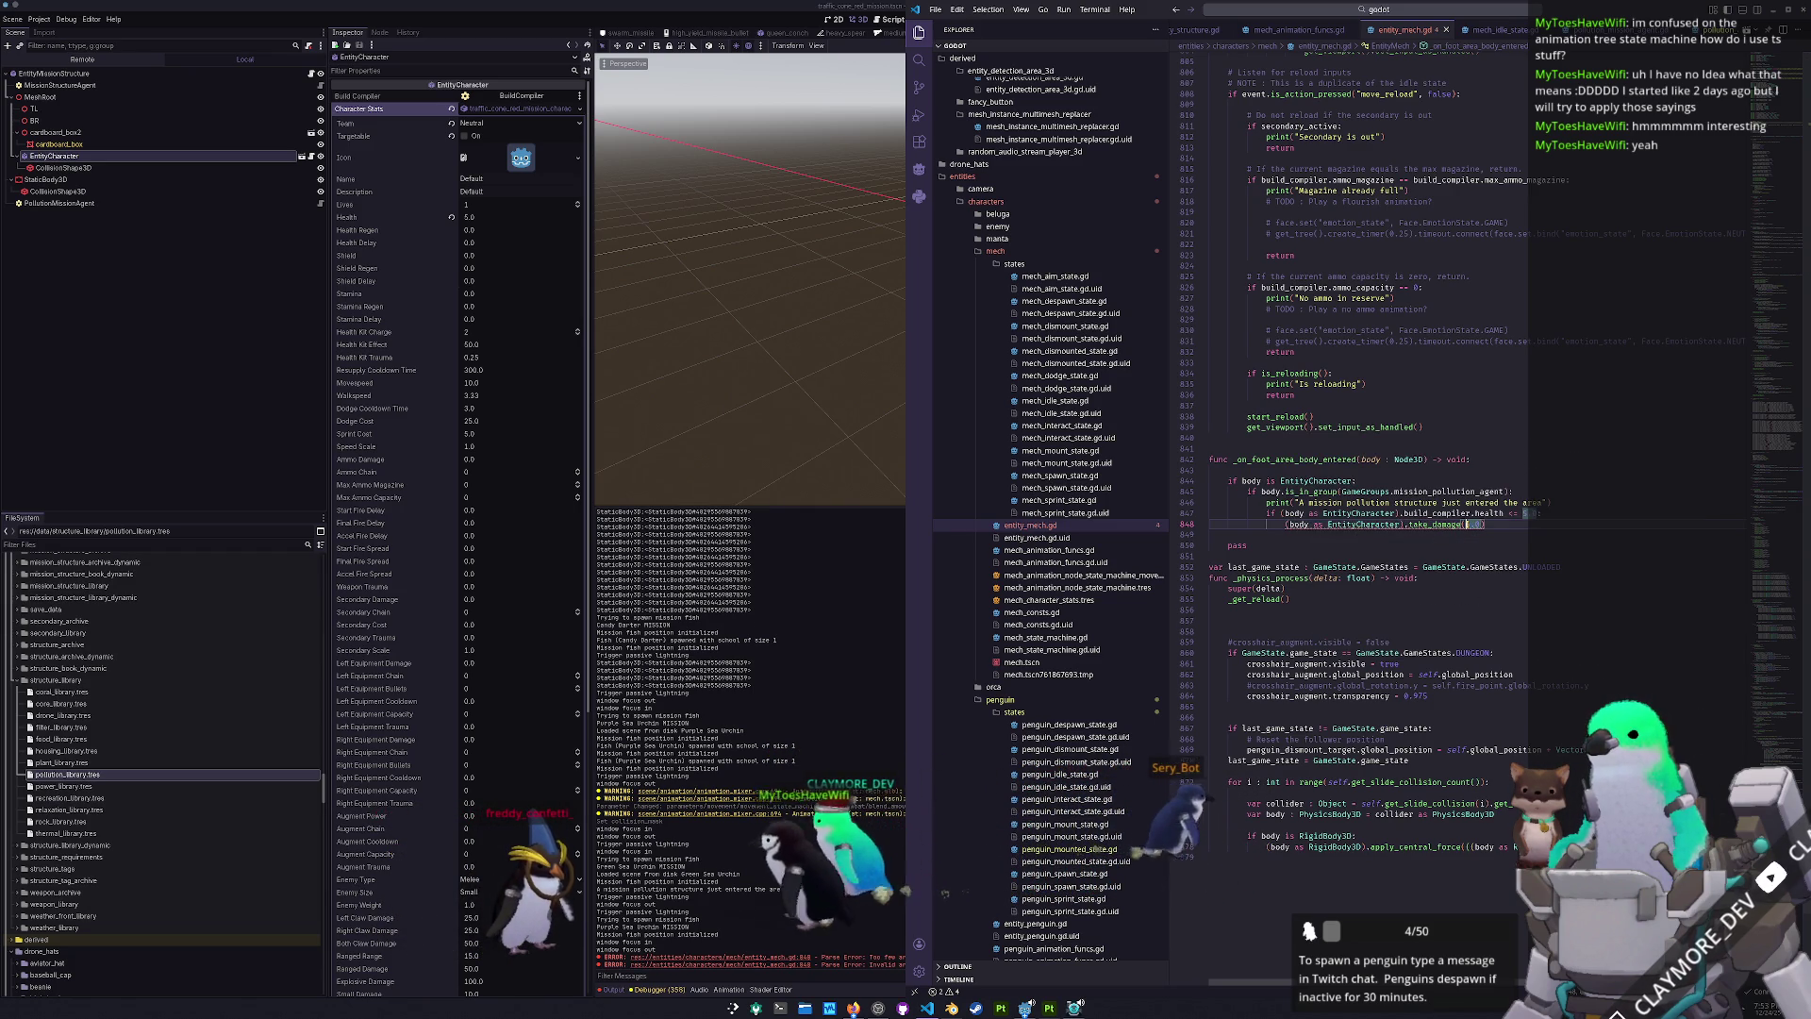
text(self, 5.0)
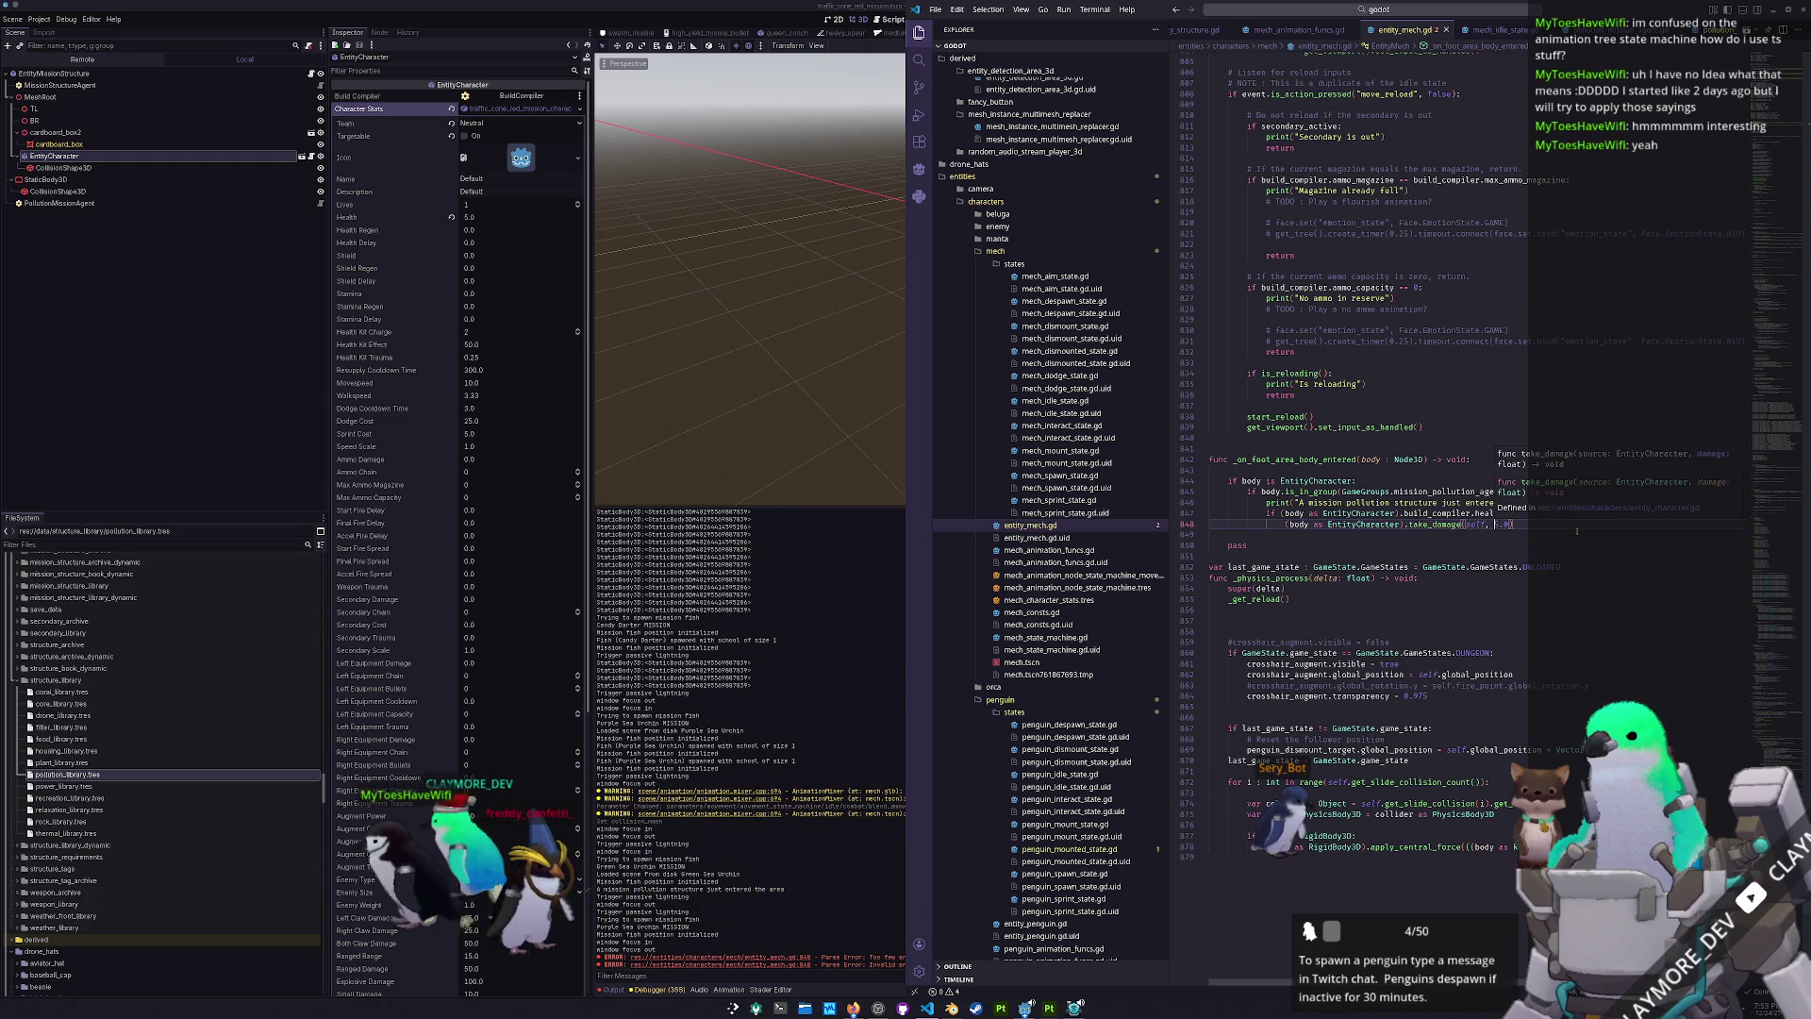
key(F5)
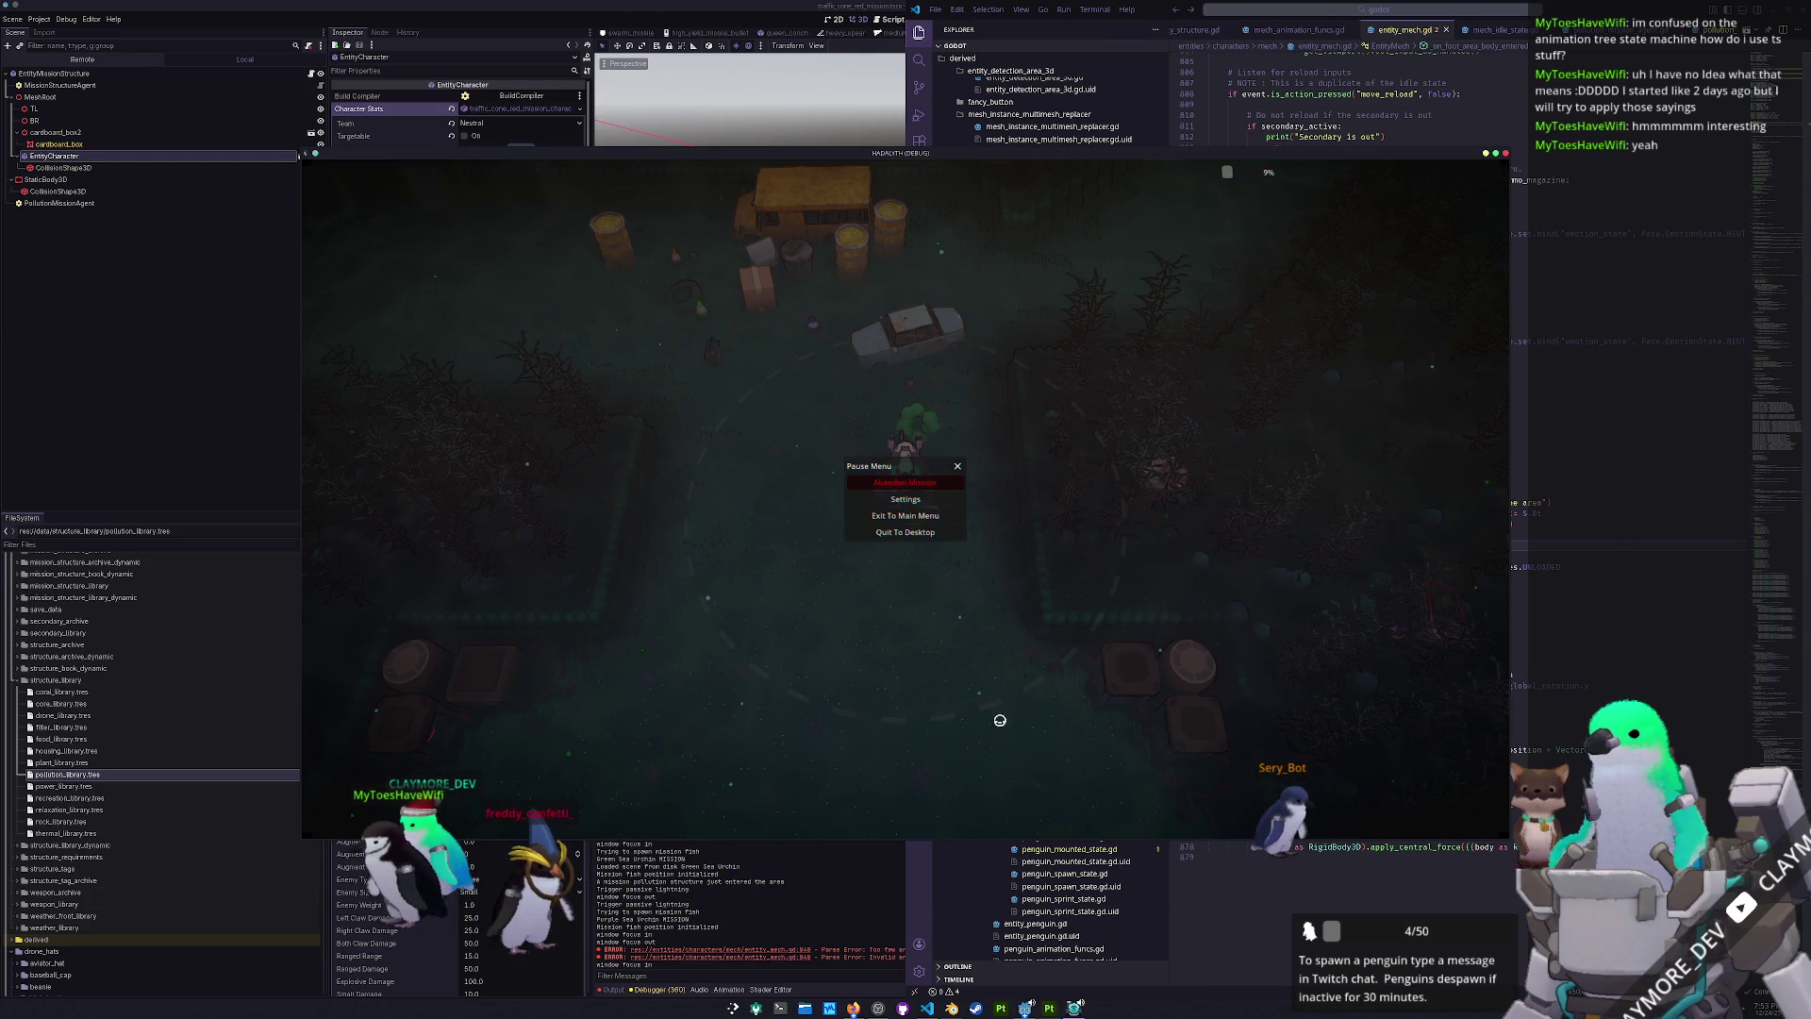
- Walk the mech north and west past the car and bus
key(w)
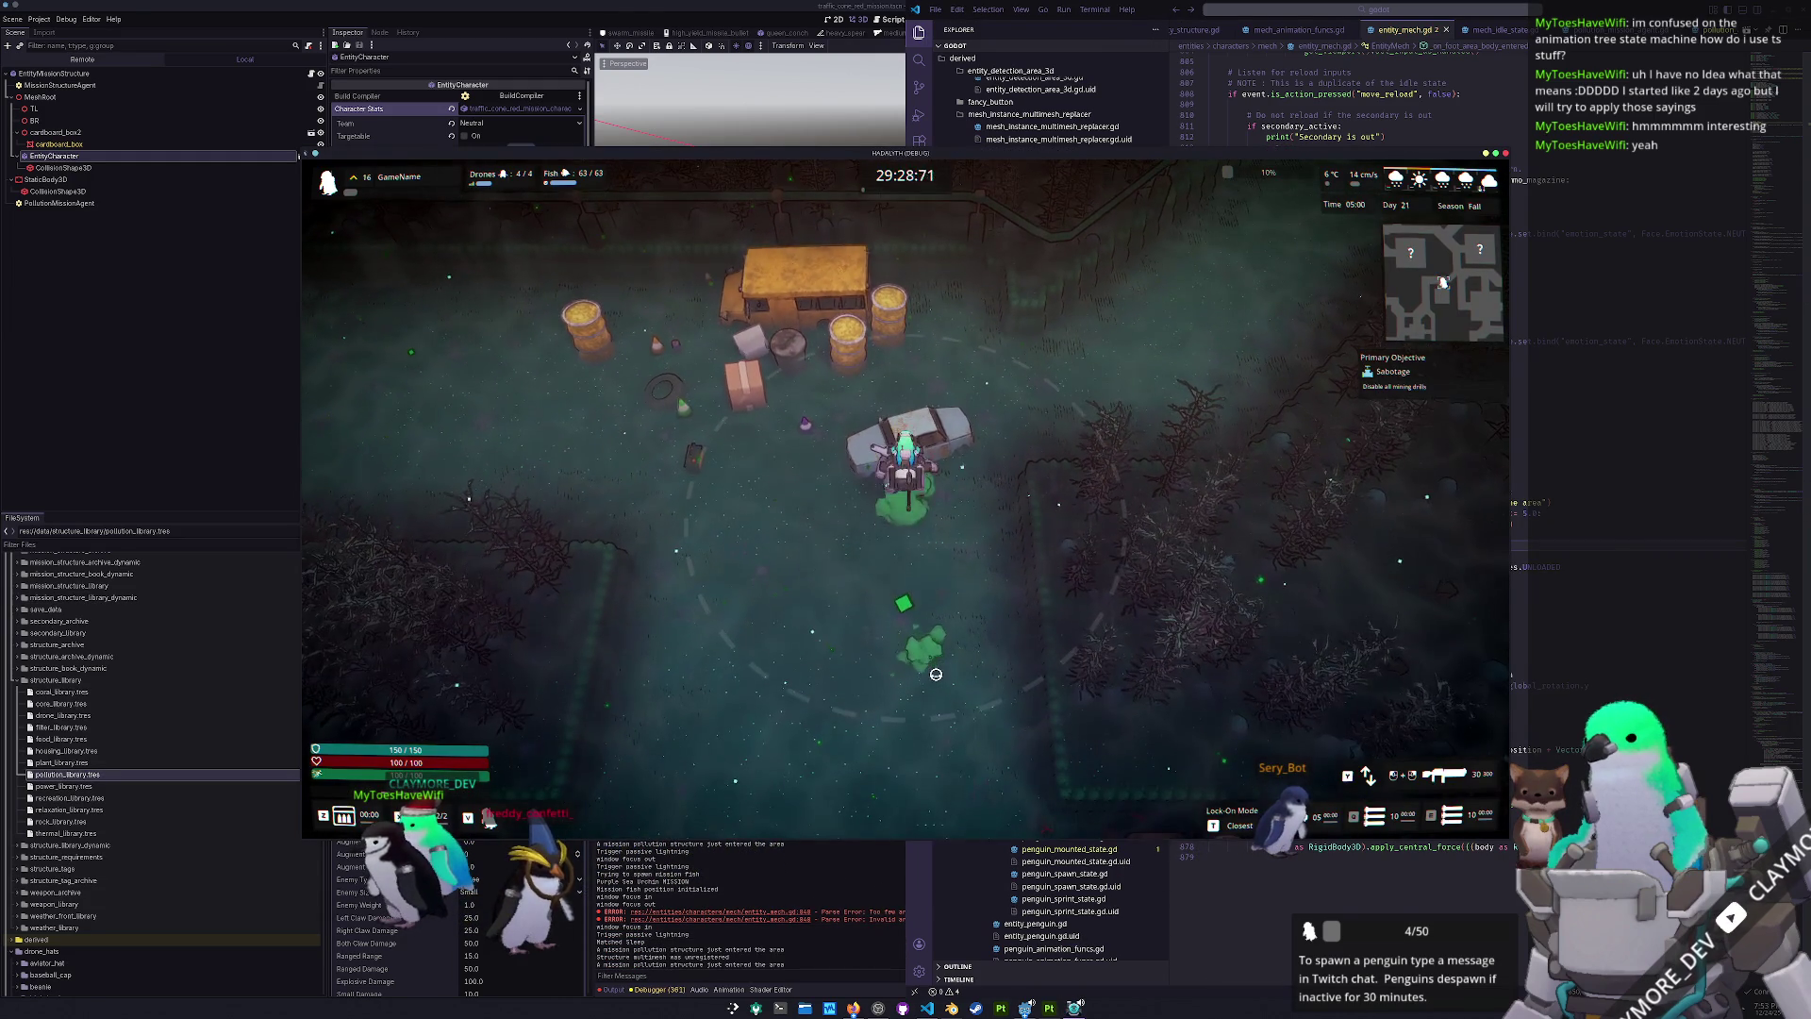
key(a)
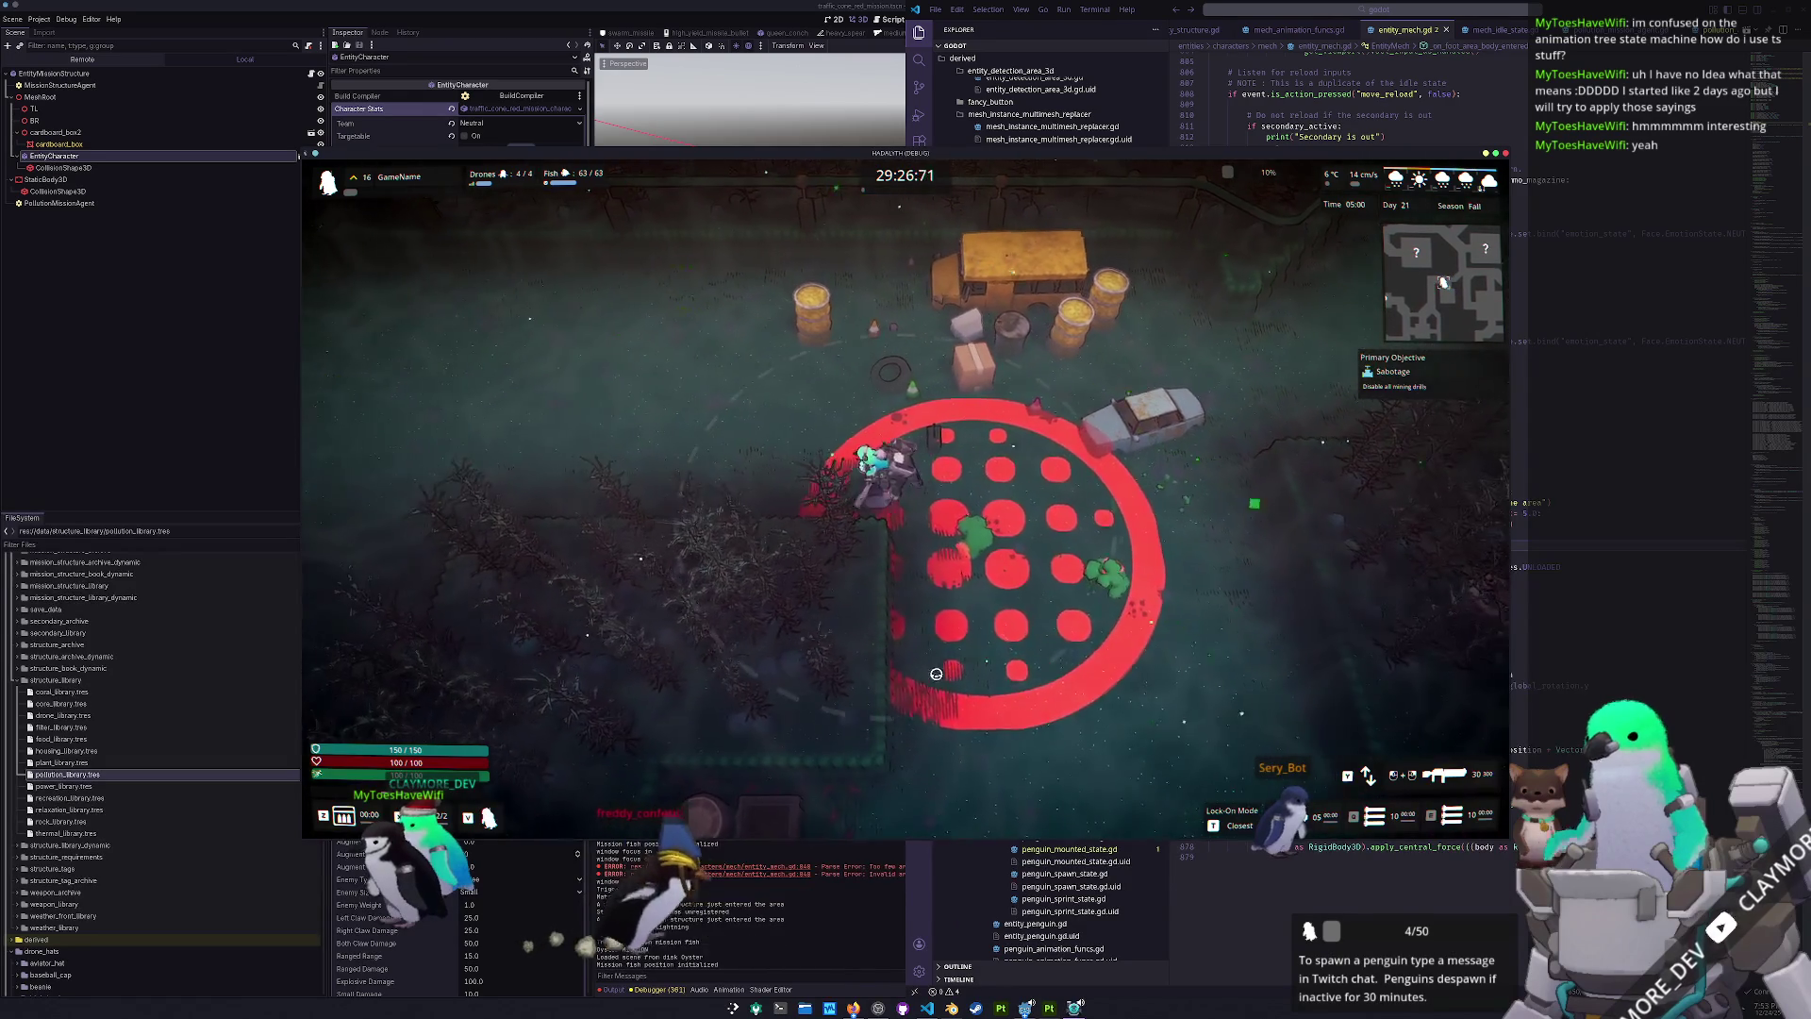
key(w)
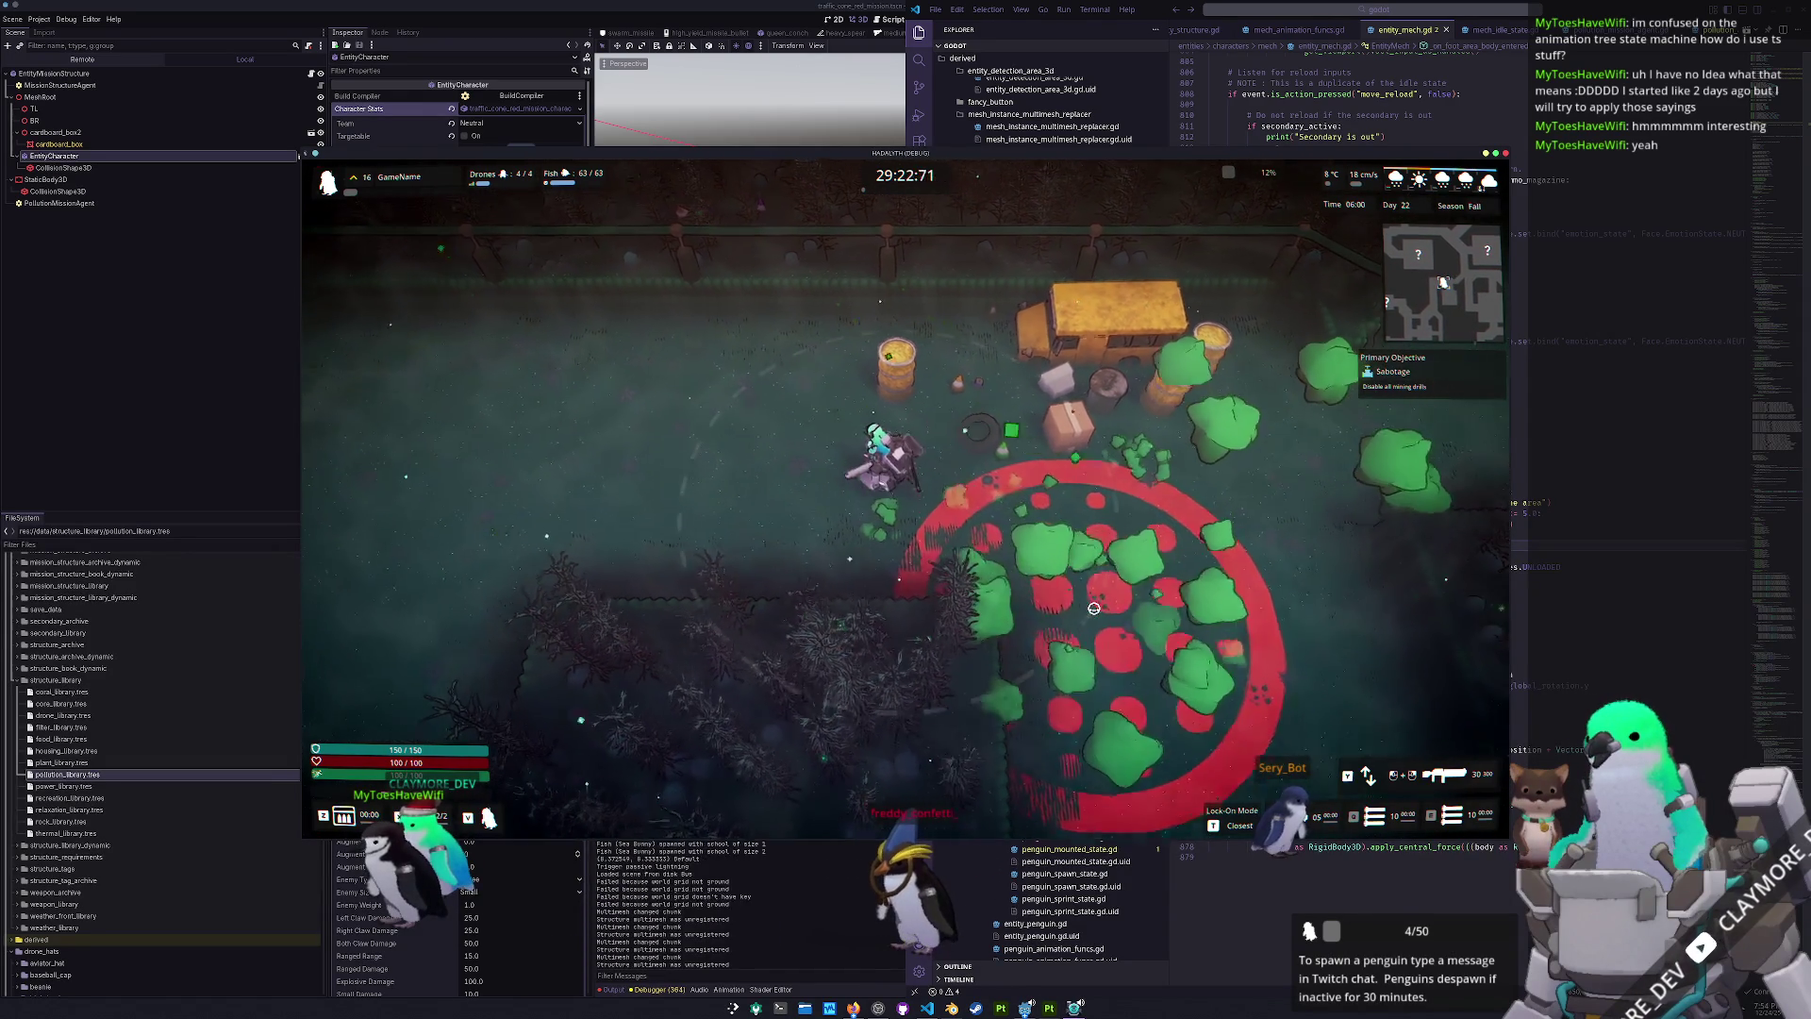
key(w)
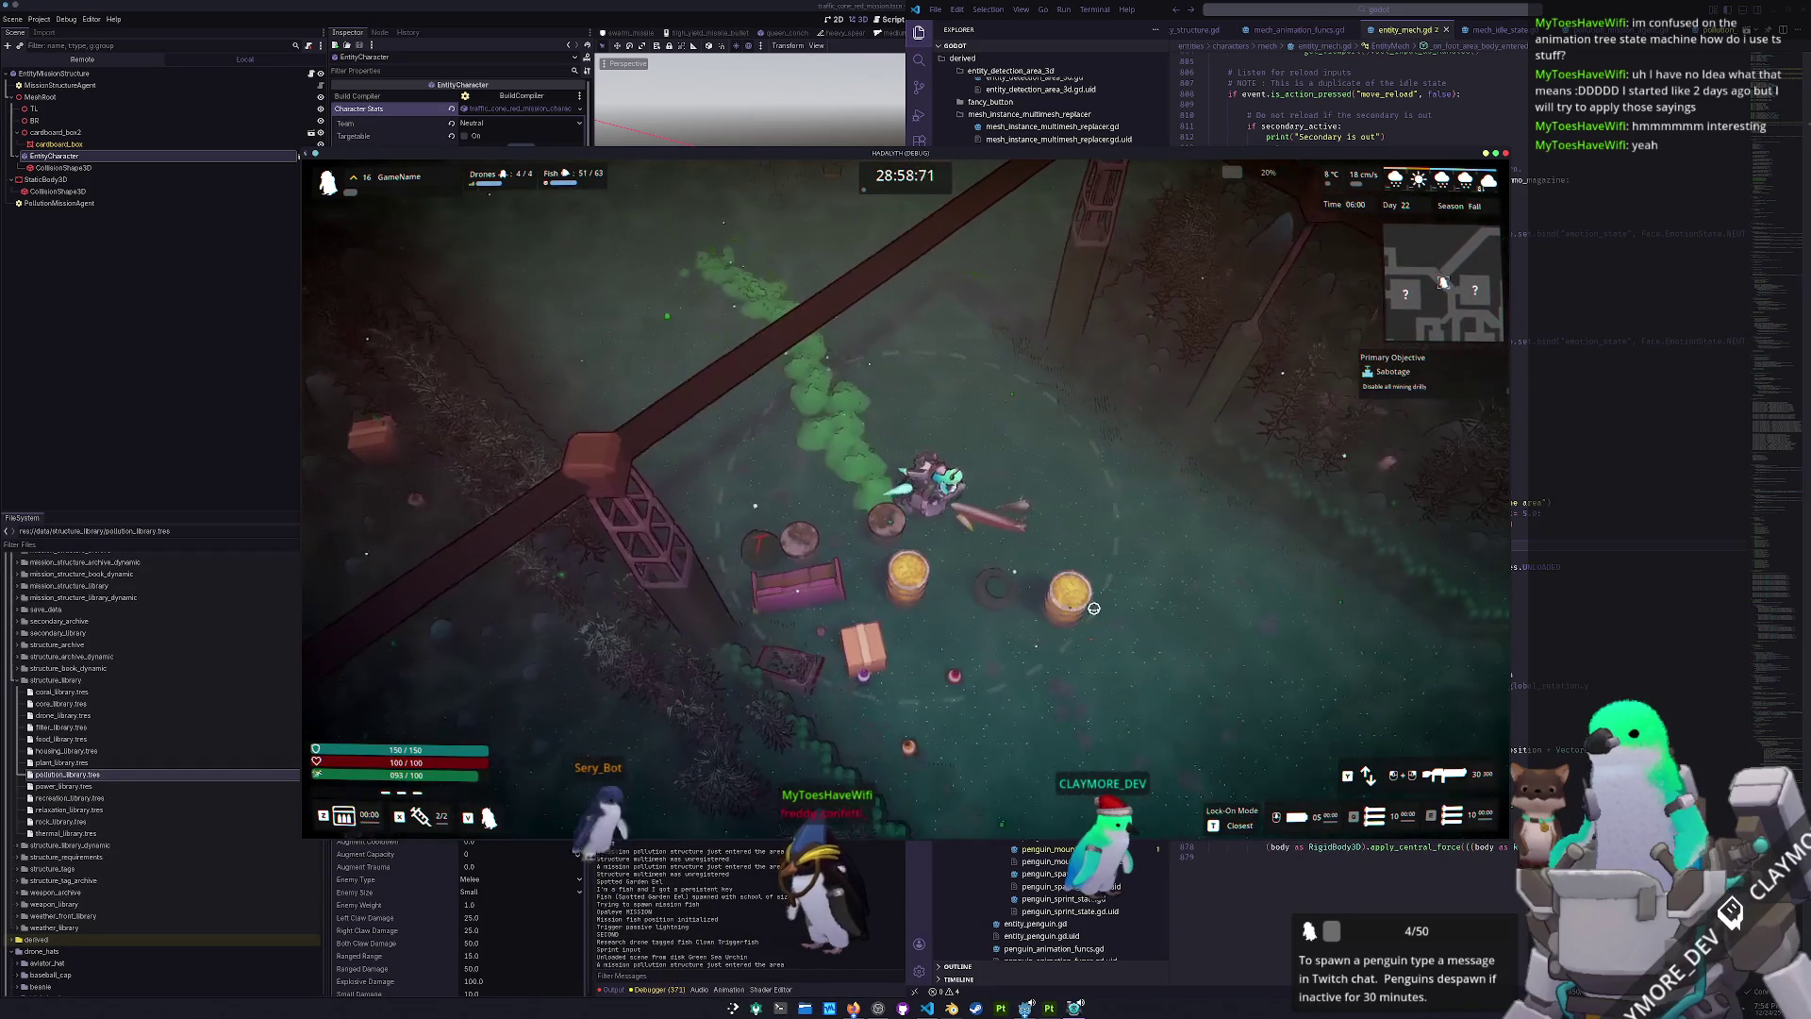
- Head down to shoot the green enemies, skirt the red pollution circle, and pause the game
key(d)
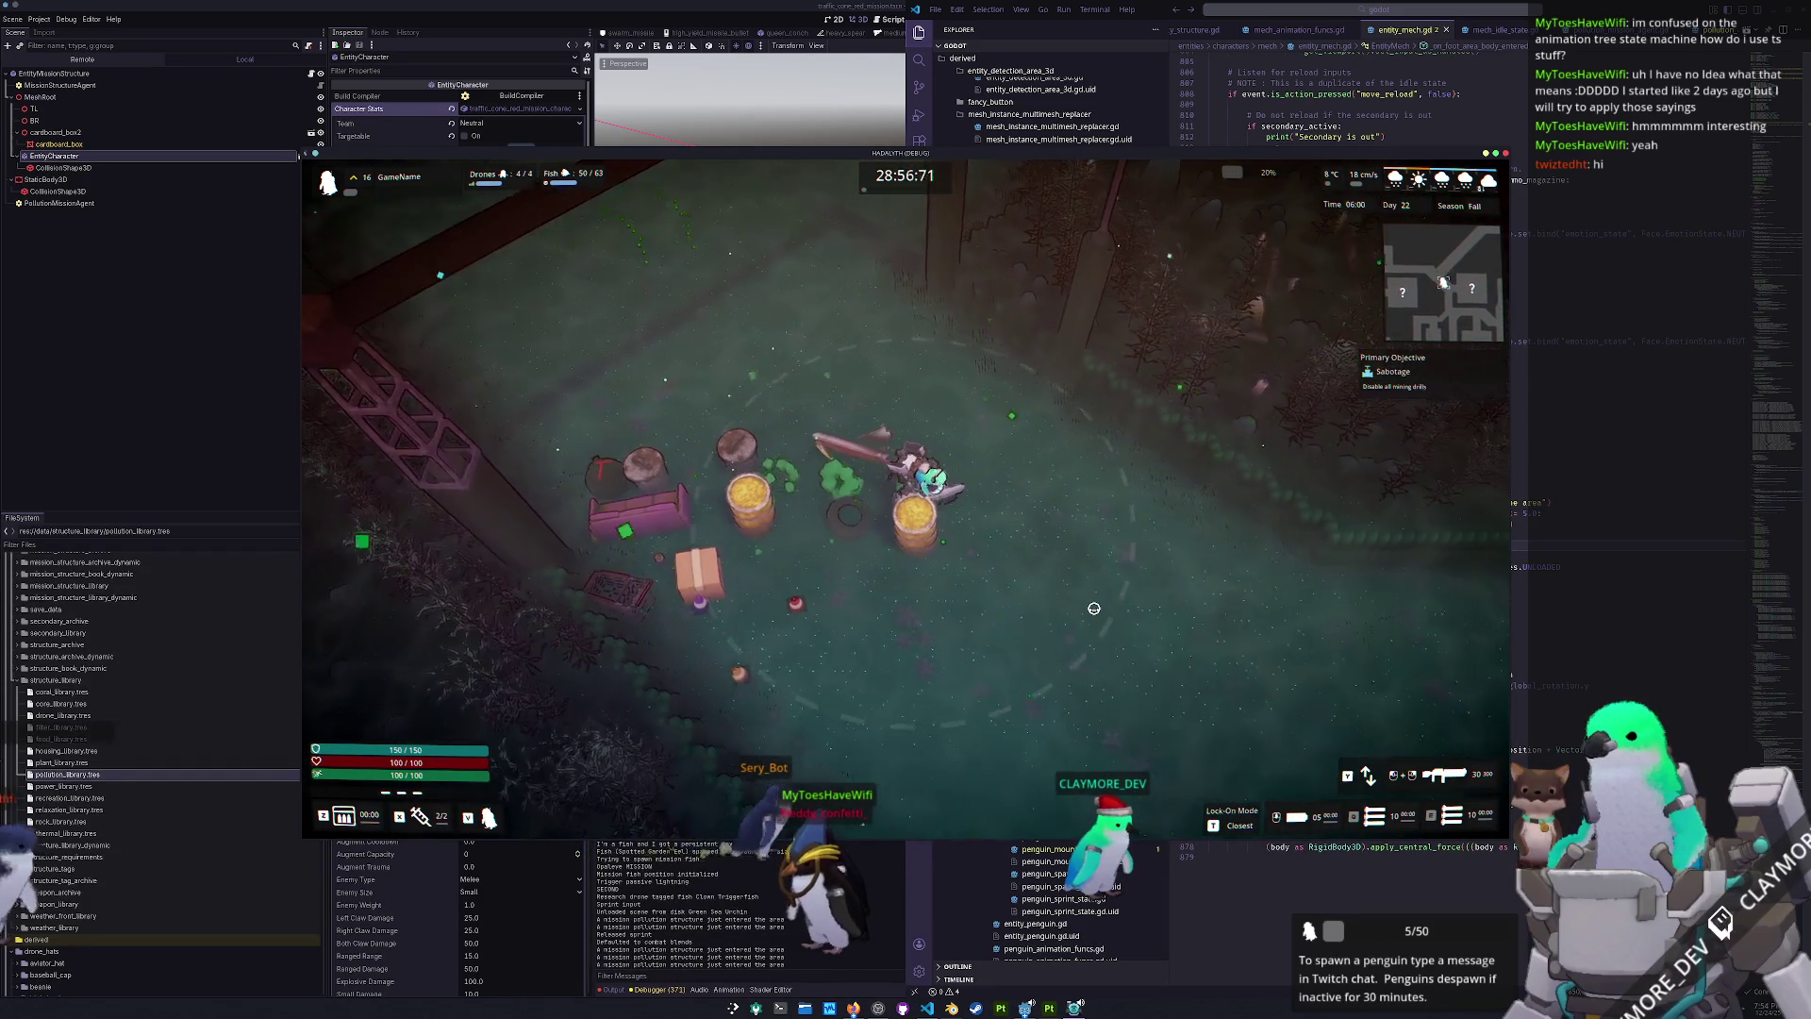
key(s)
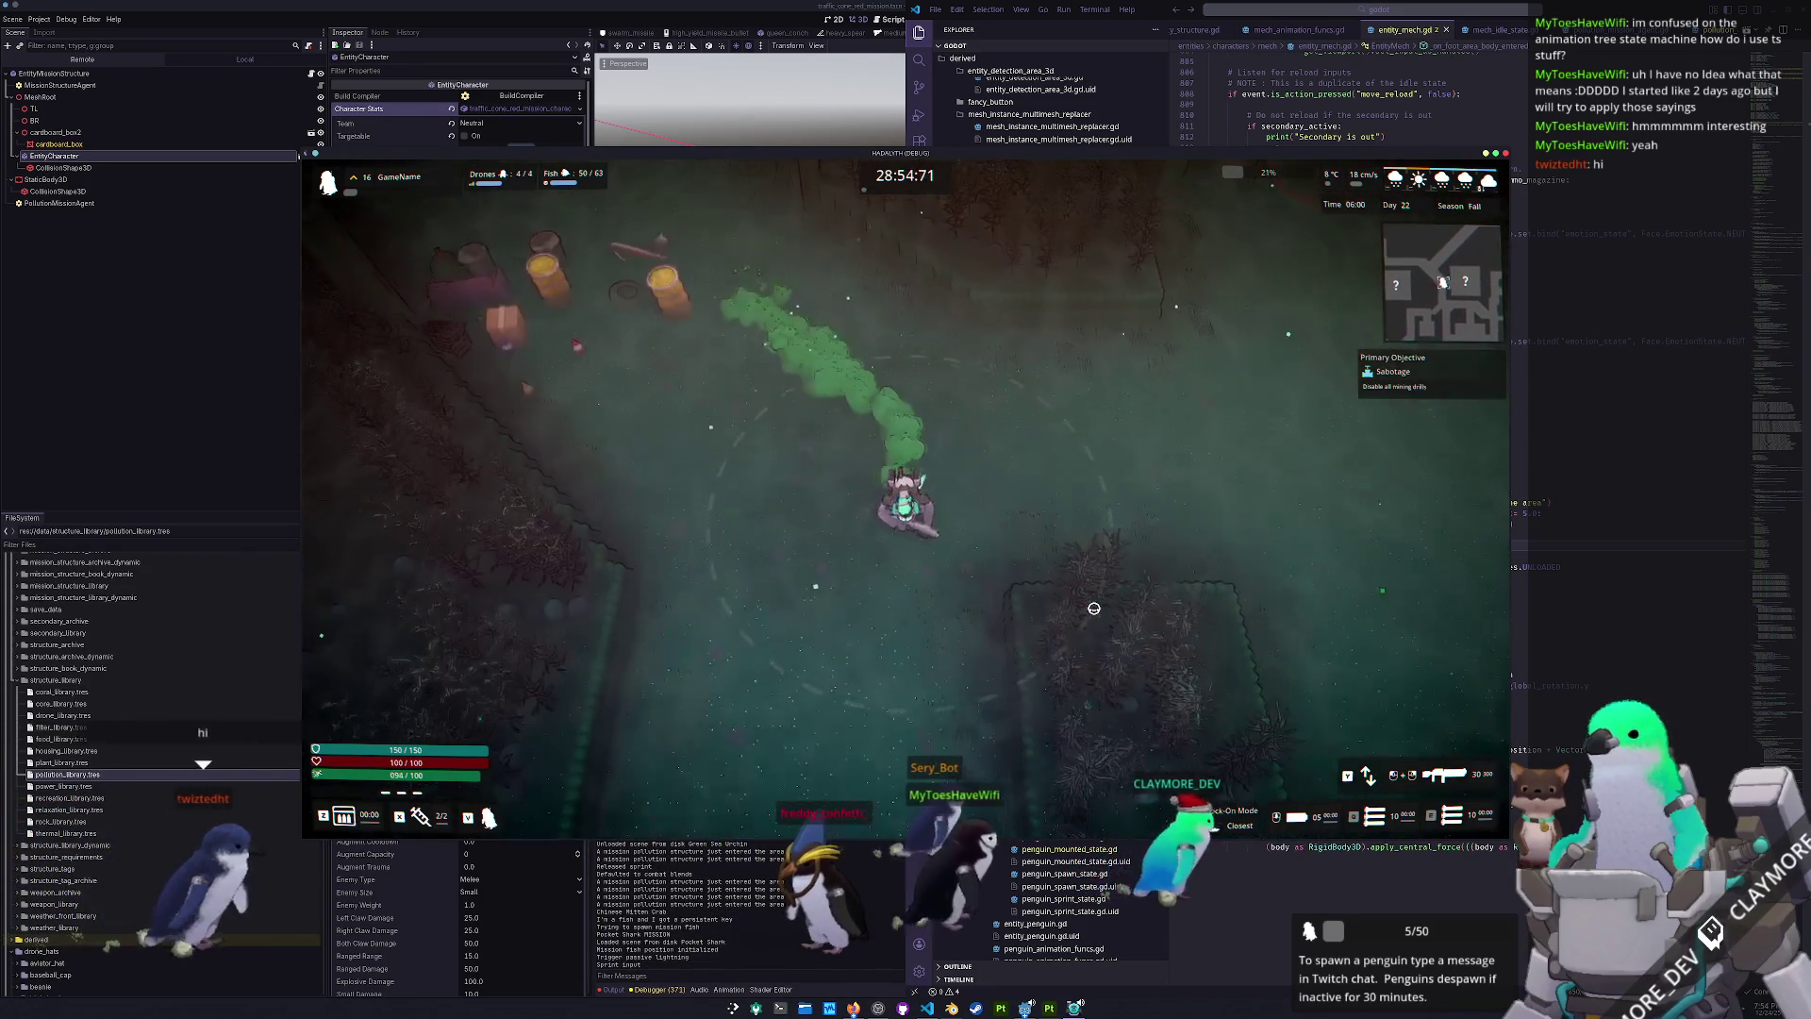
key(s)
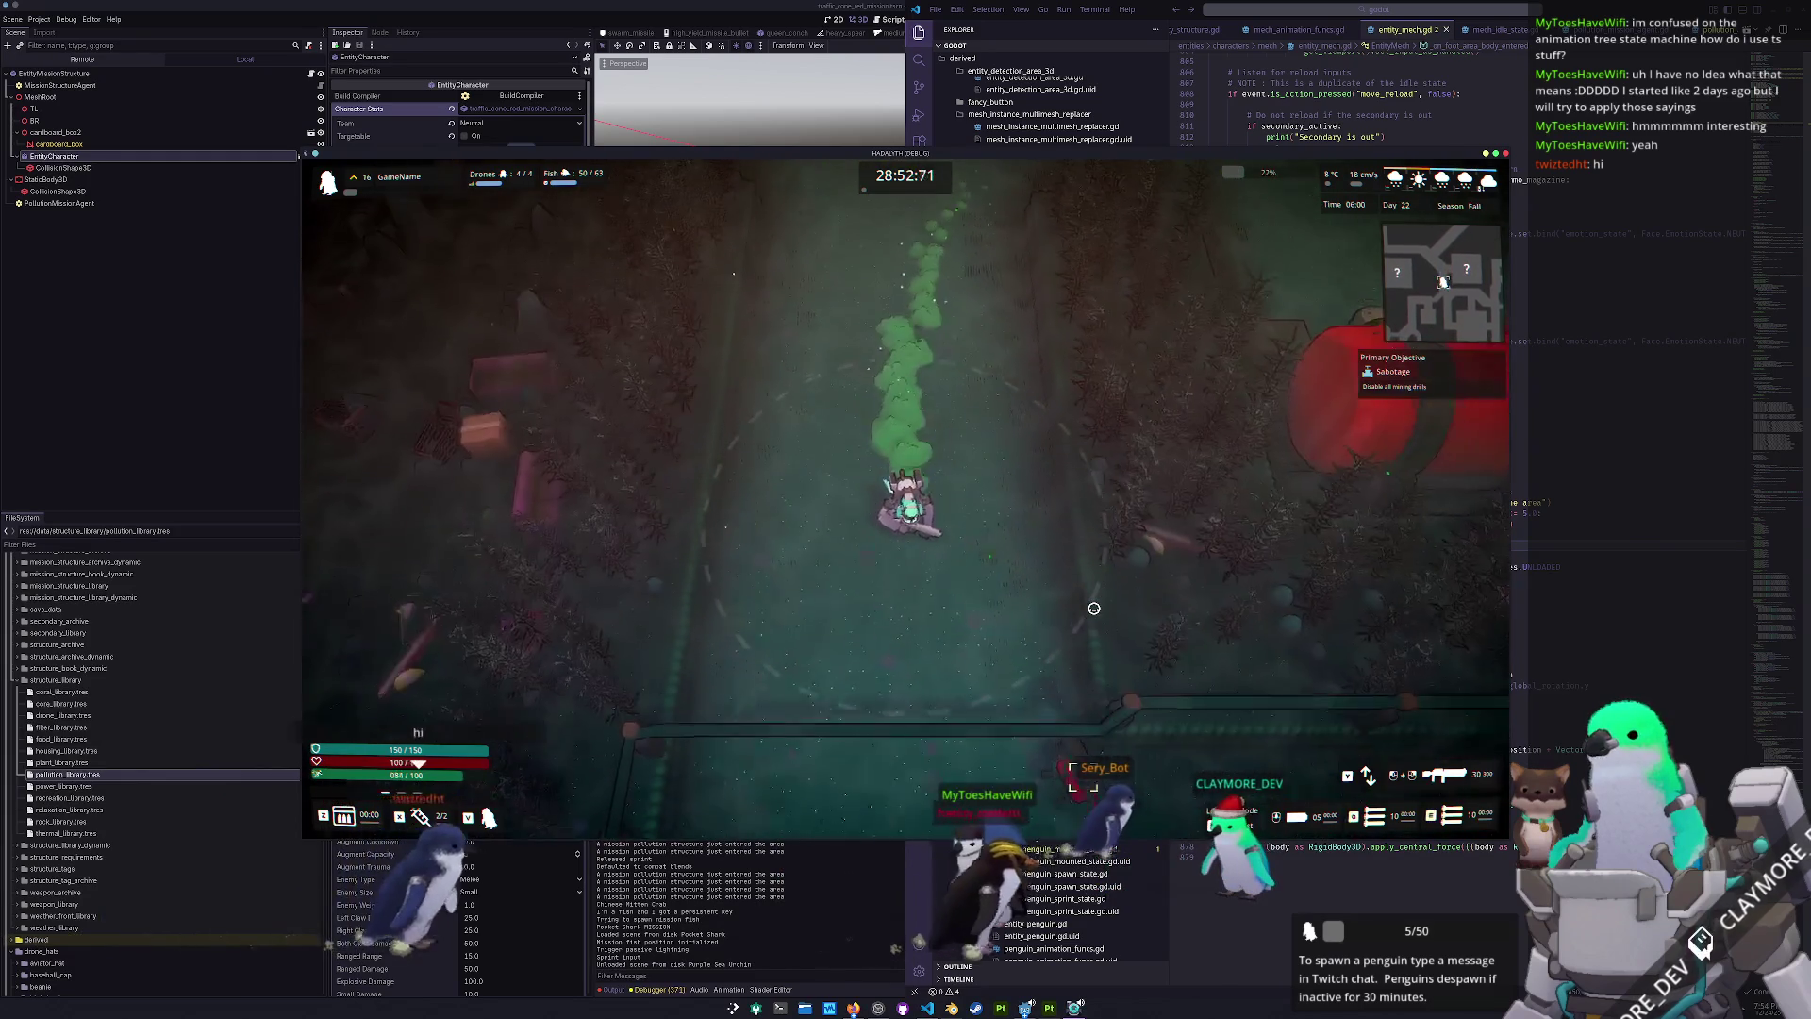
key(s)
click(1040, 378)
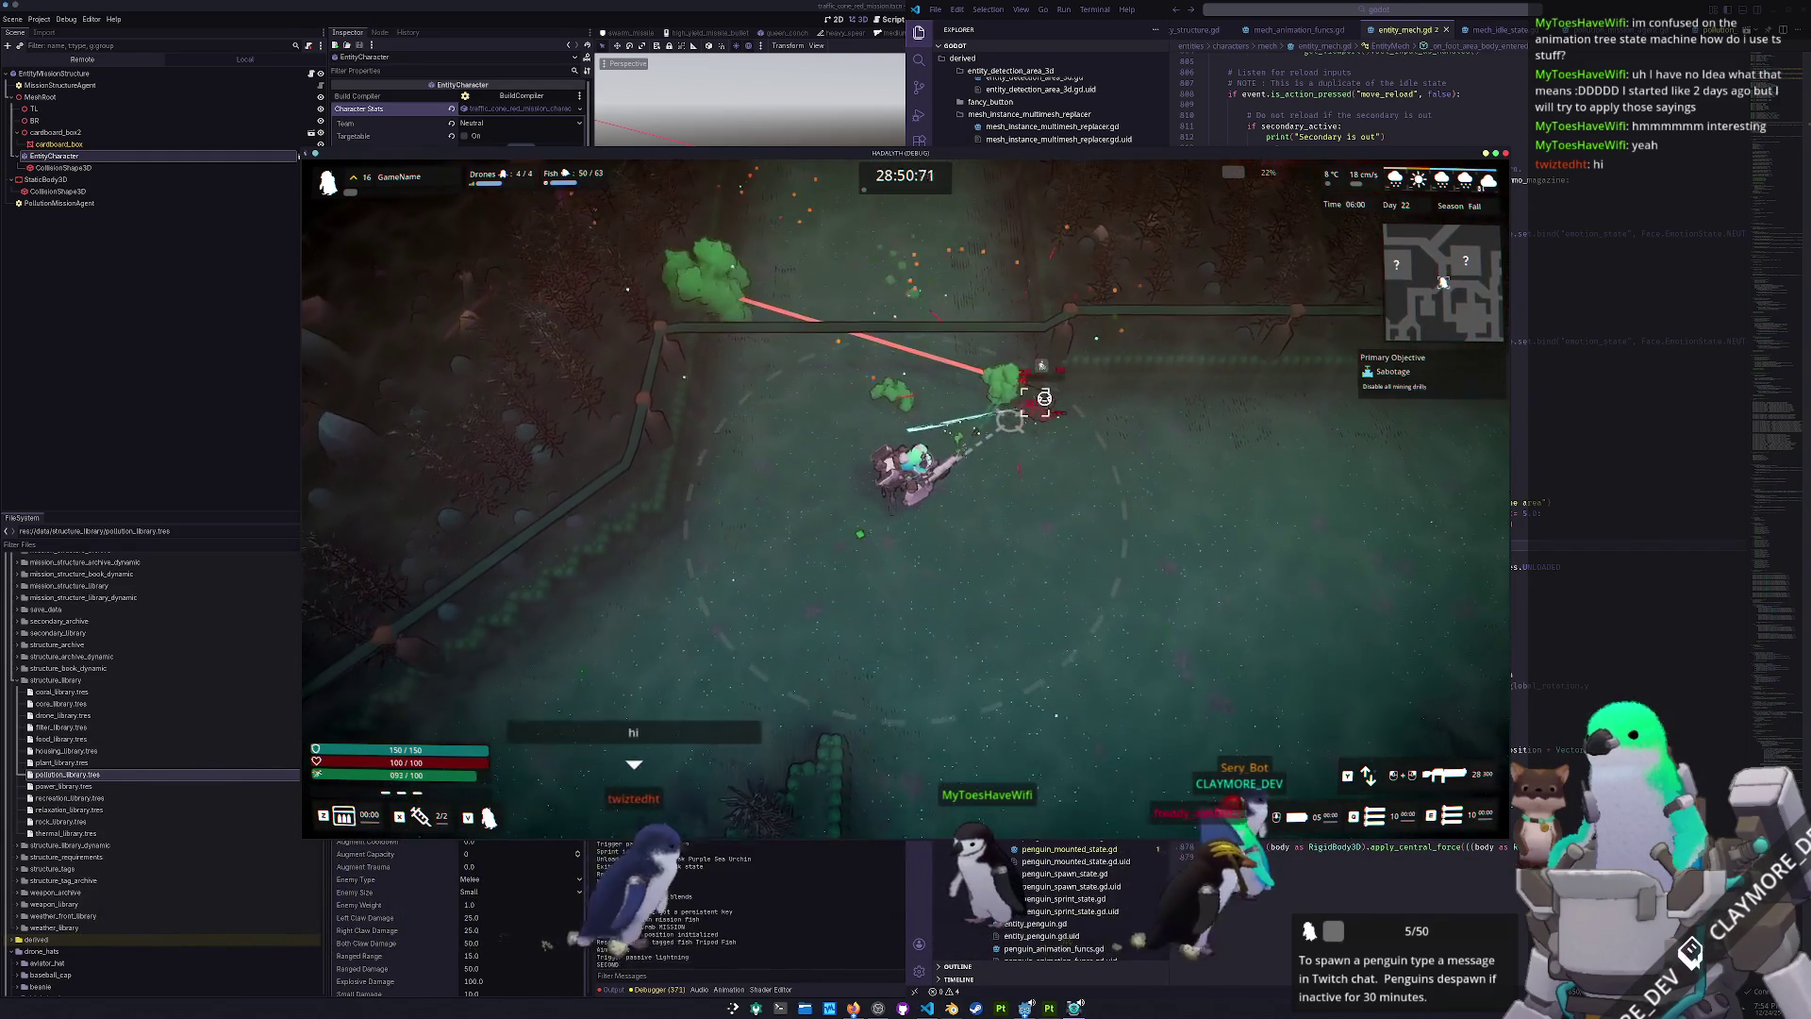
key(d)
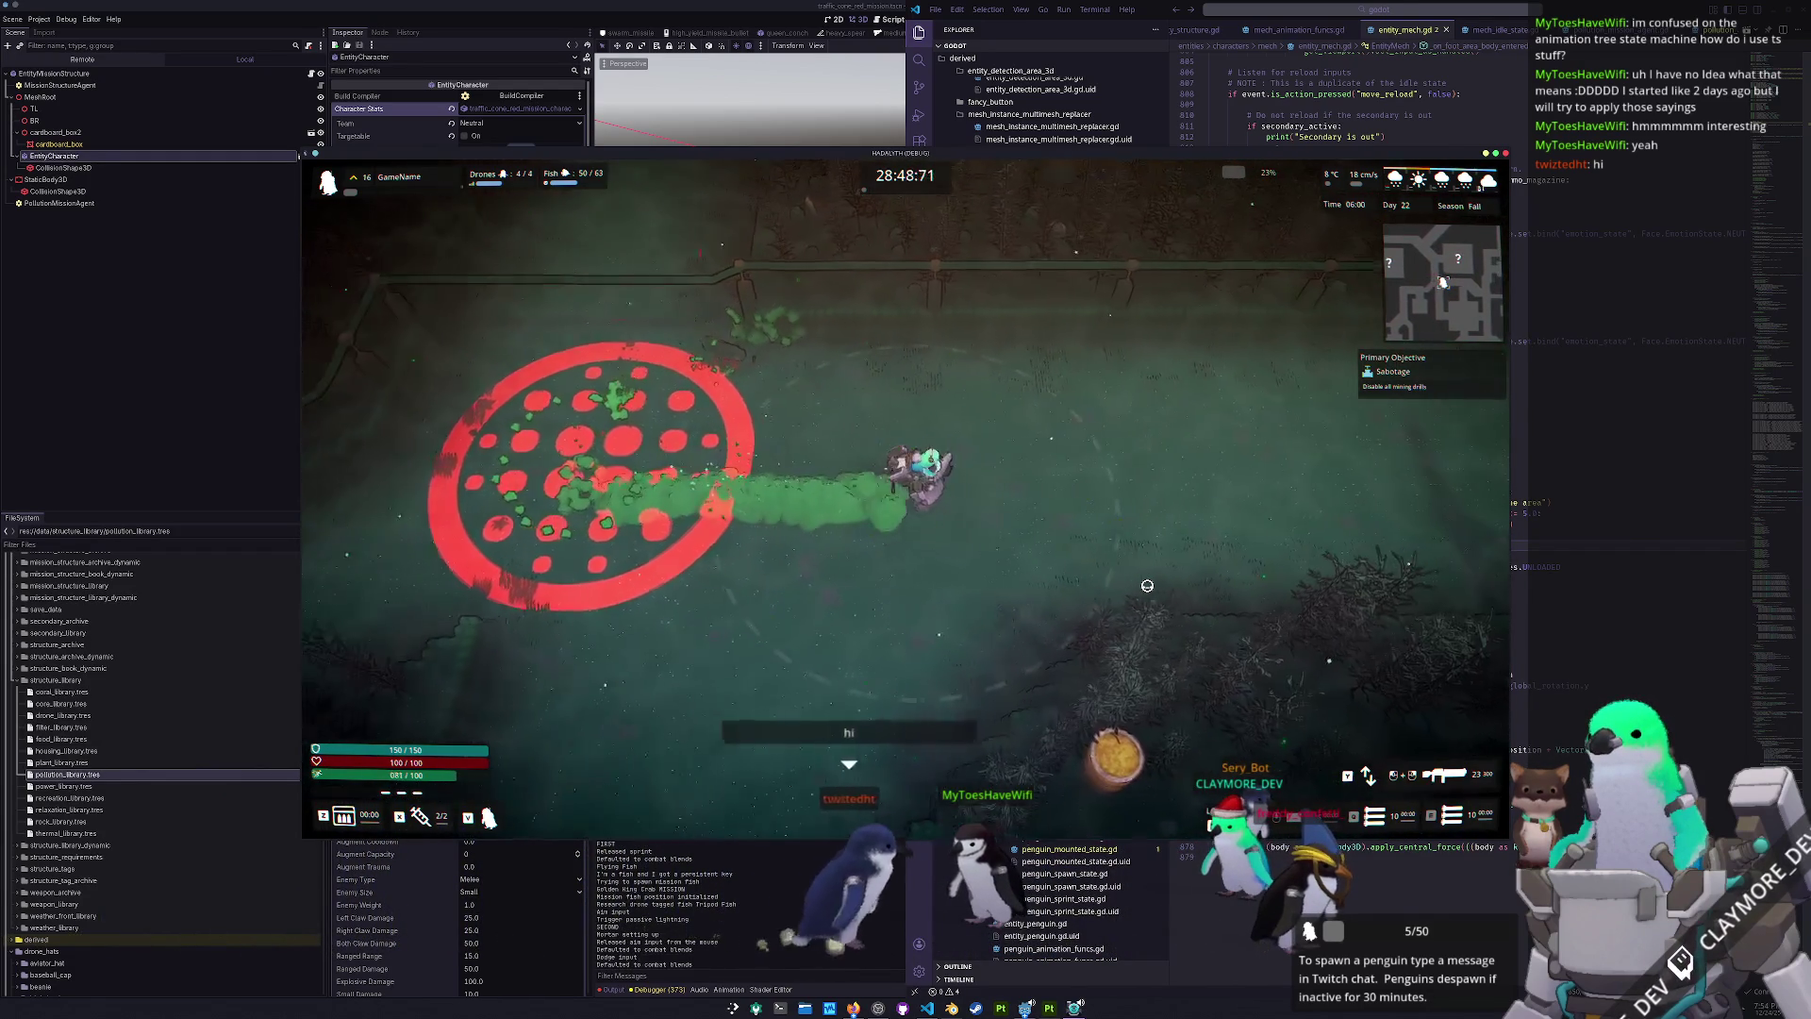
key(d)
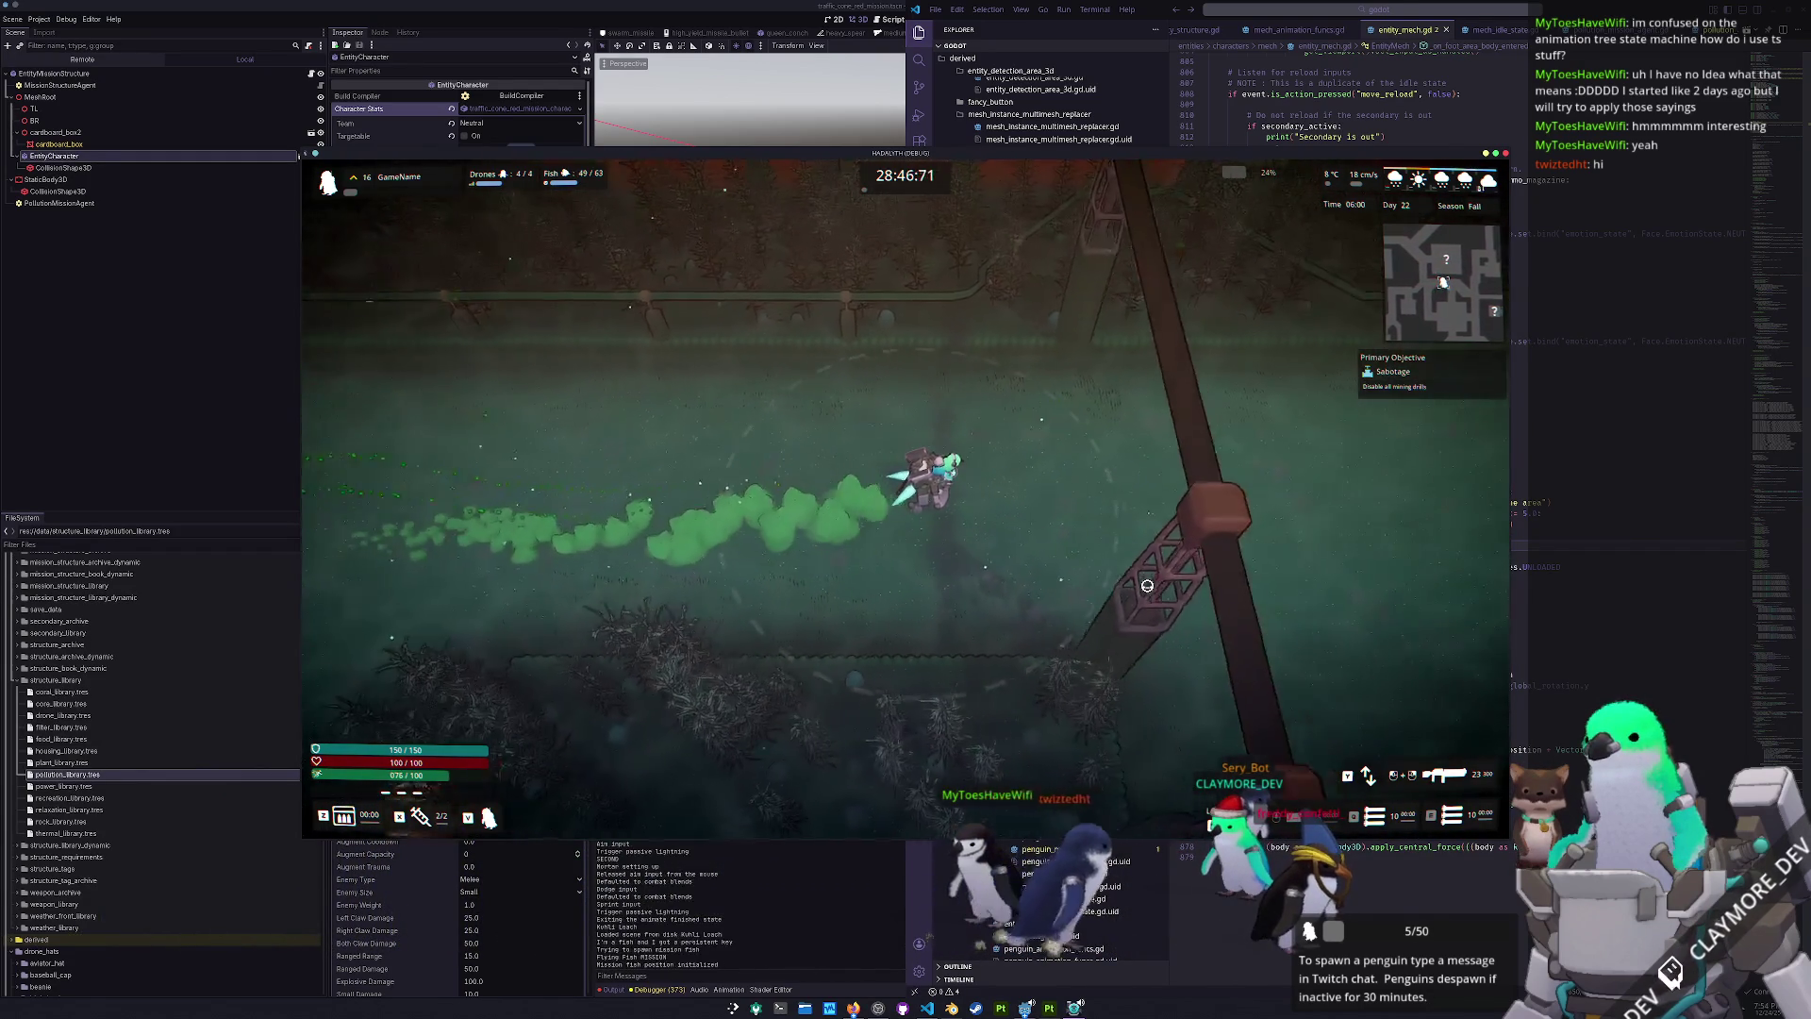
key(d)
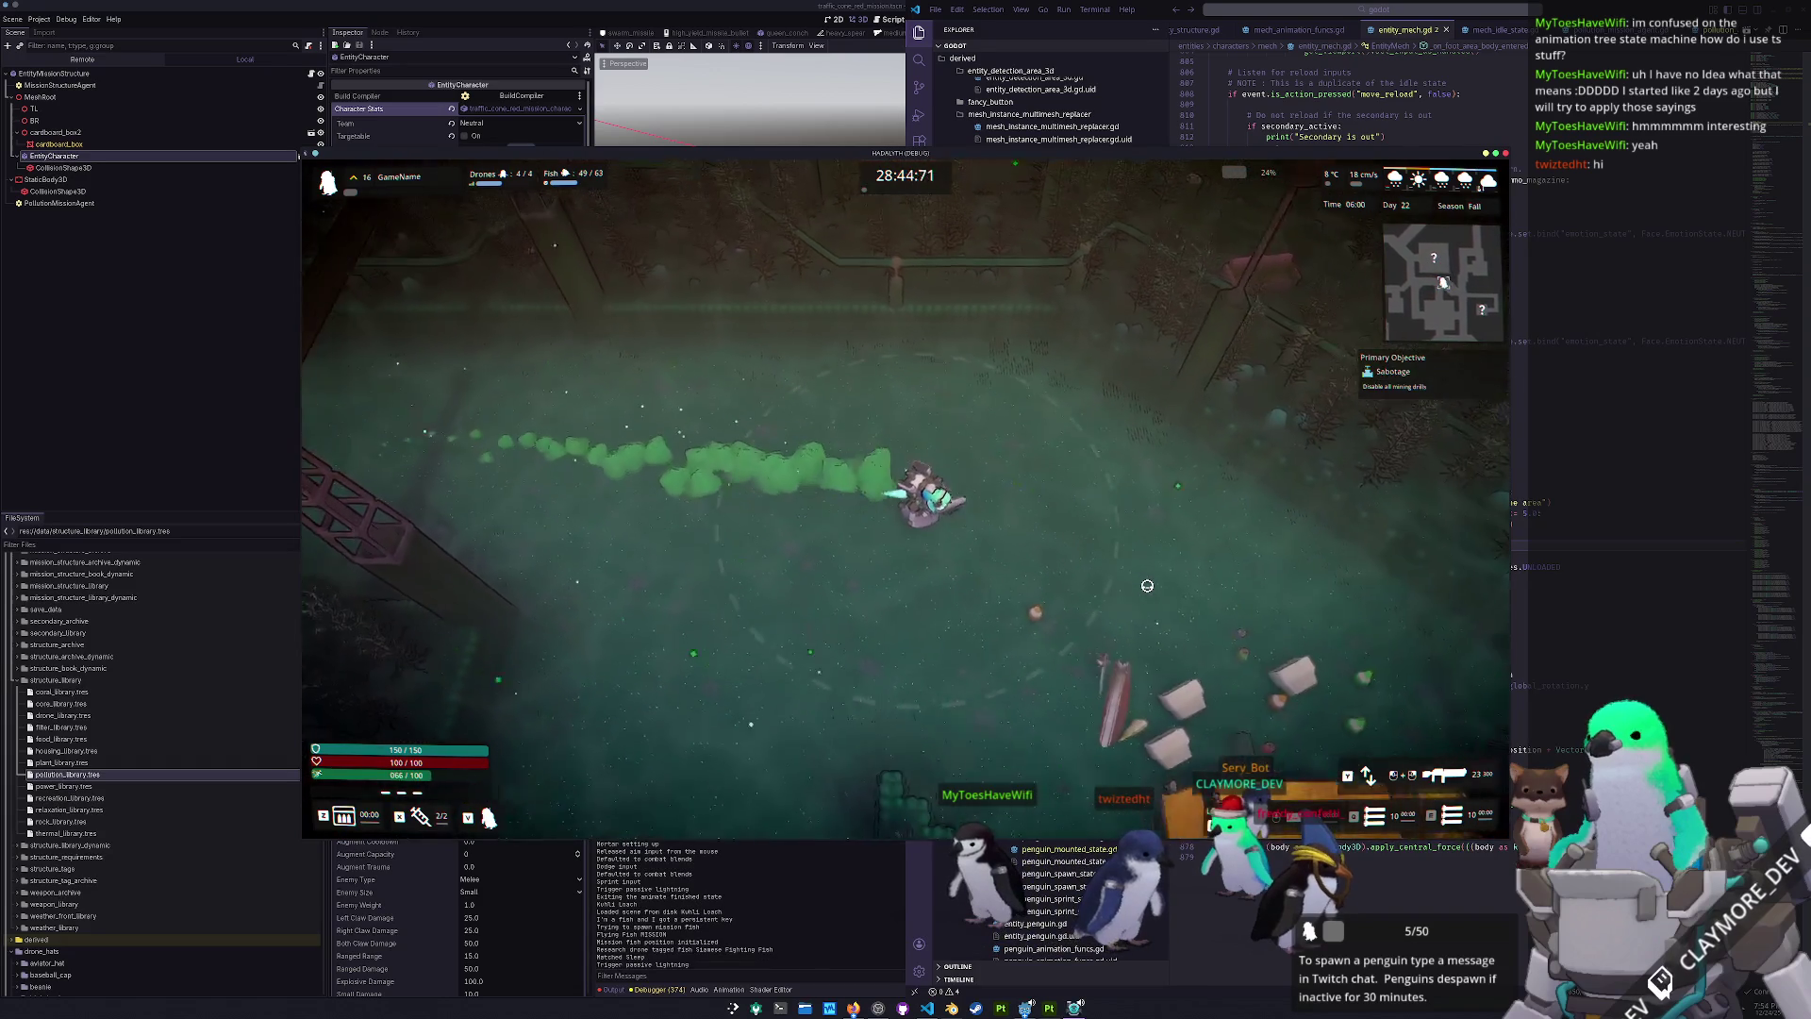
key(s)
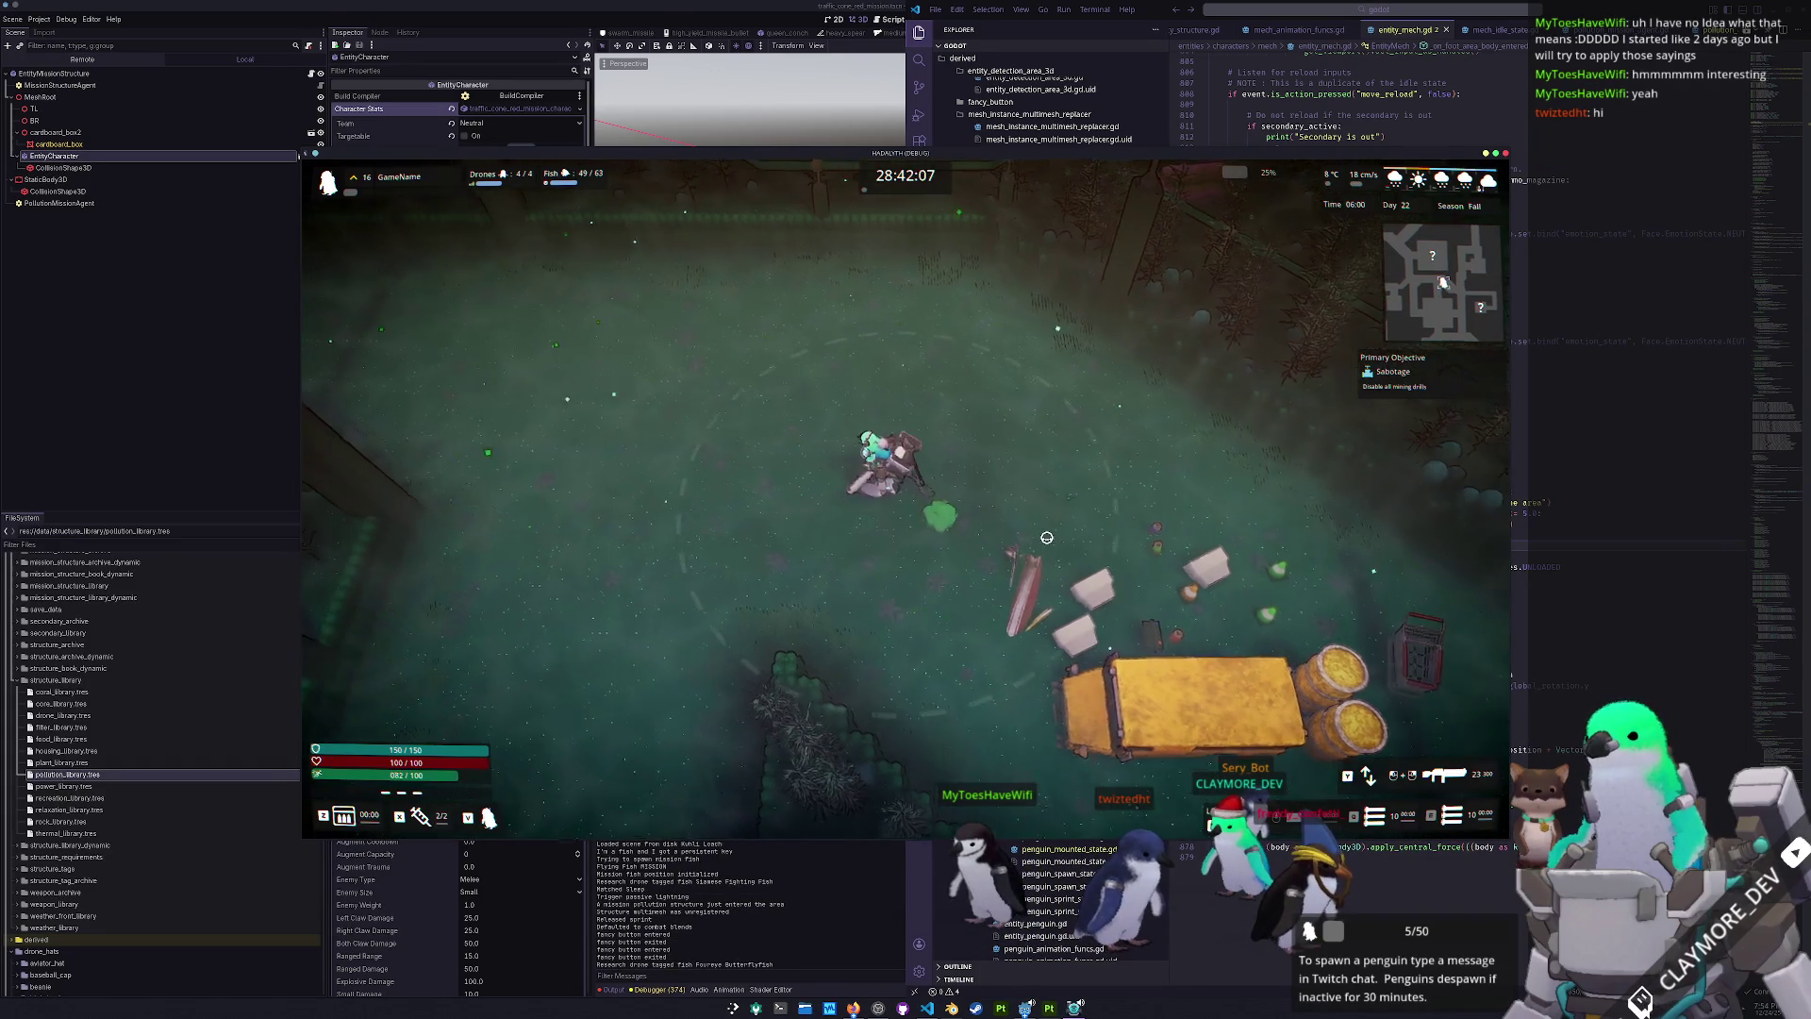
key(Escape)
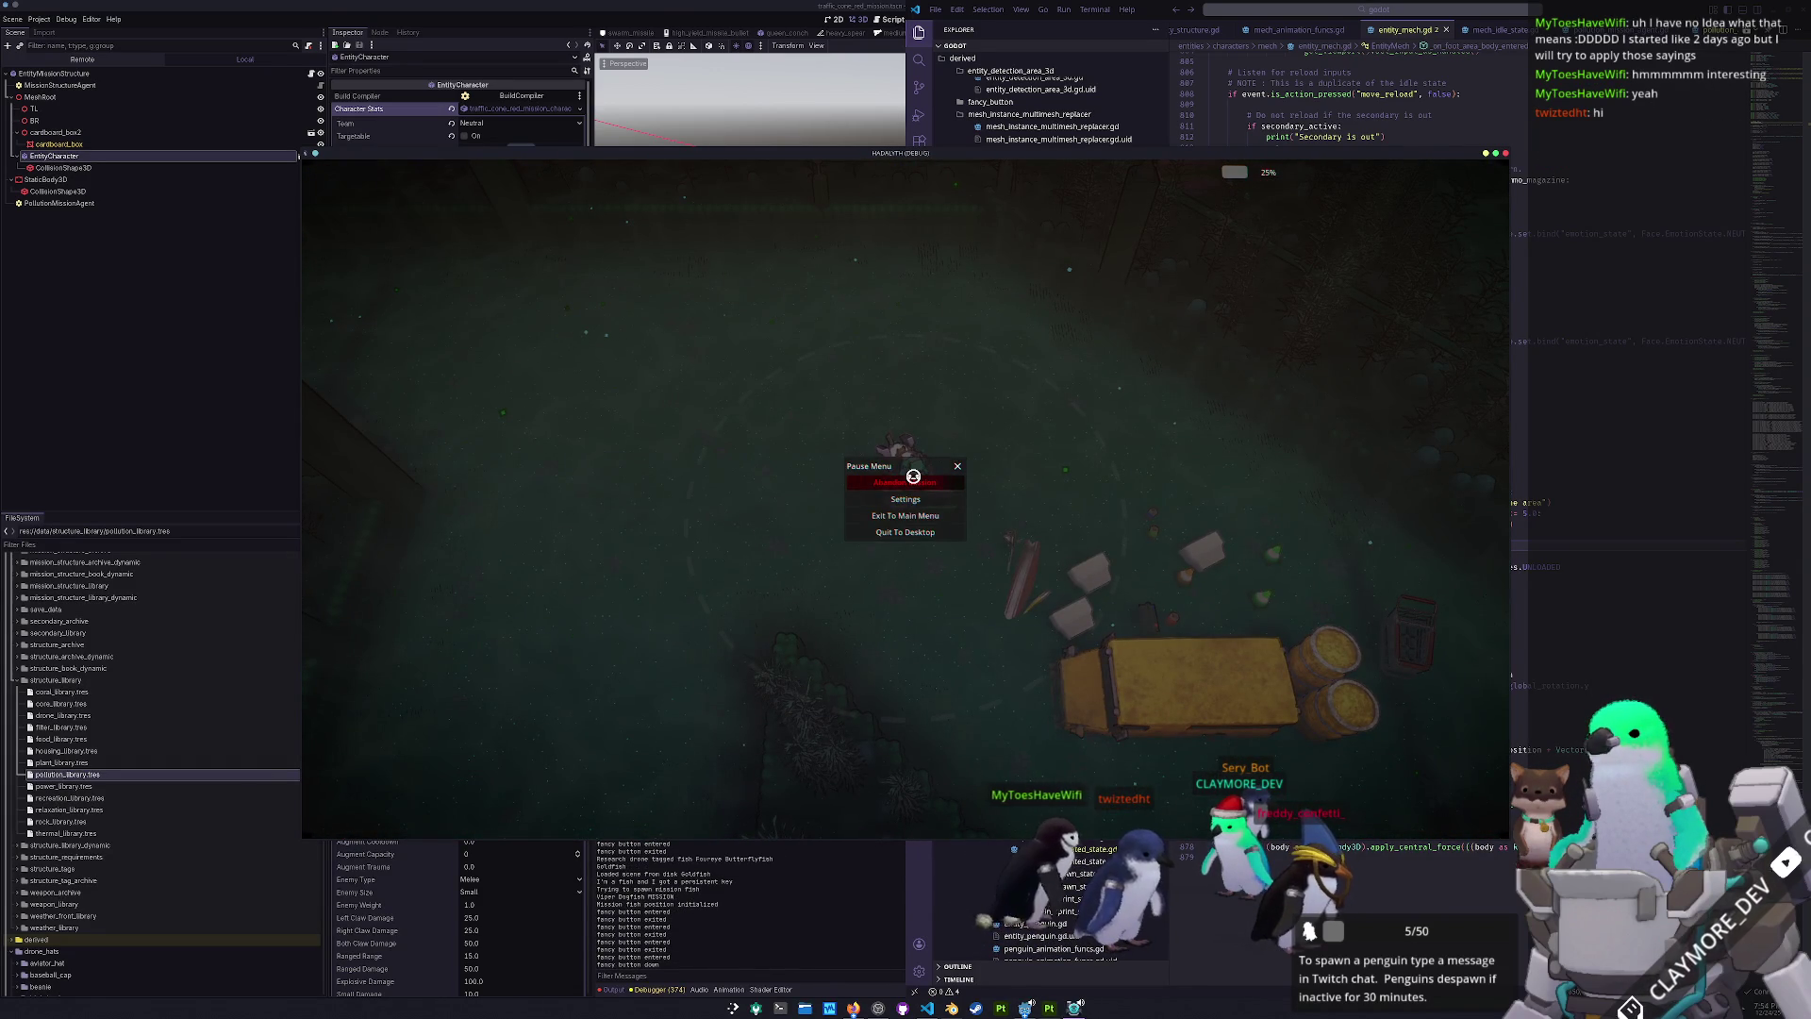
- Abandon the mission, dismiss the Mission Failure results, and briefly toggle build mode and the console
click(913, 476)
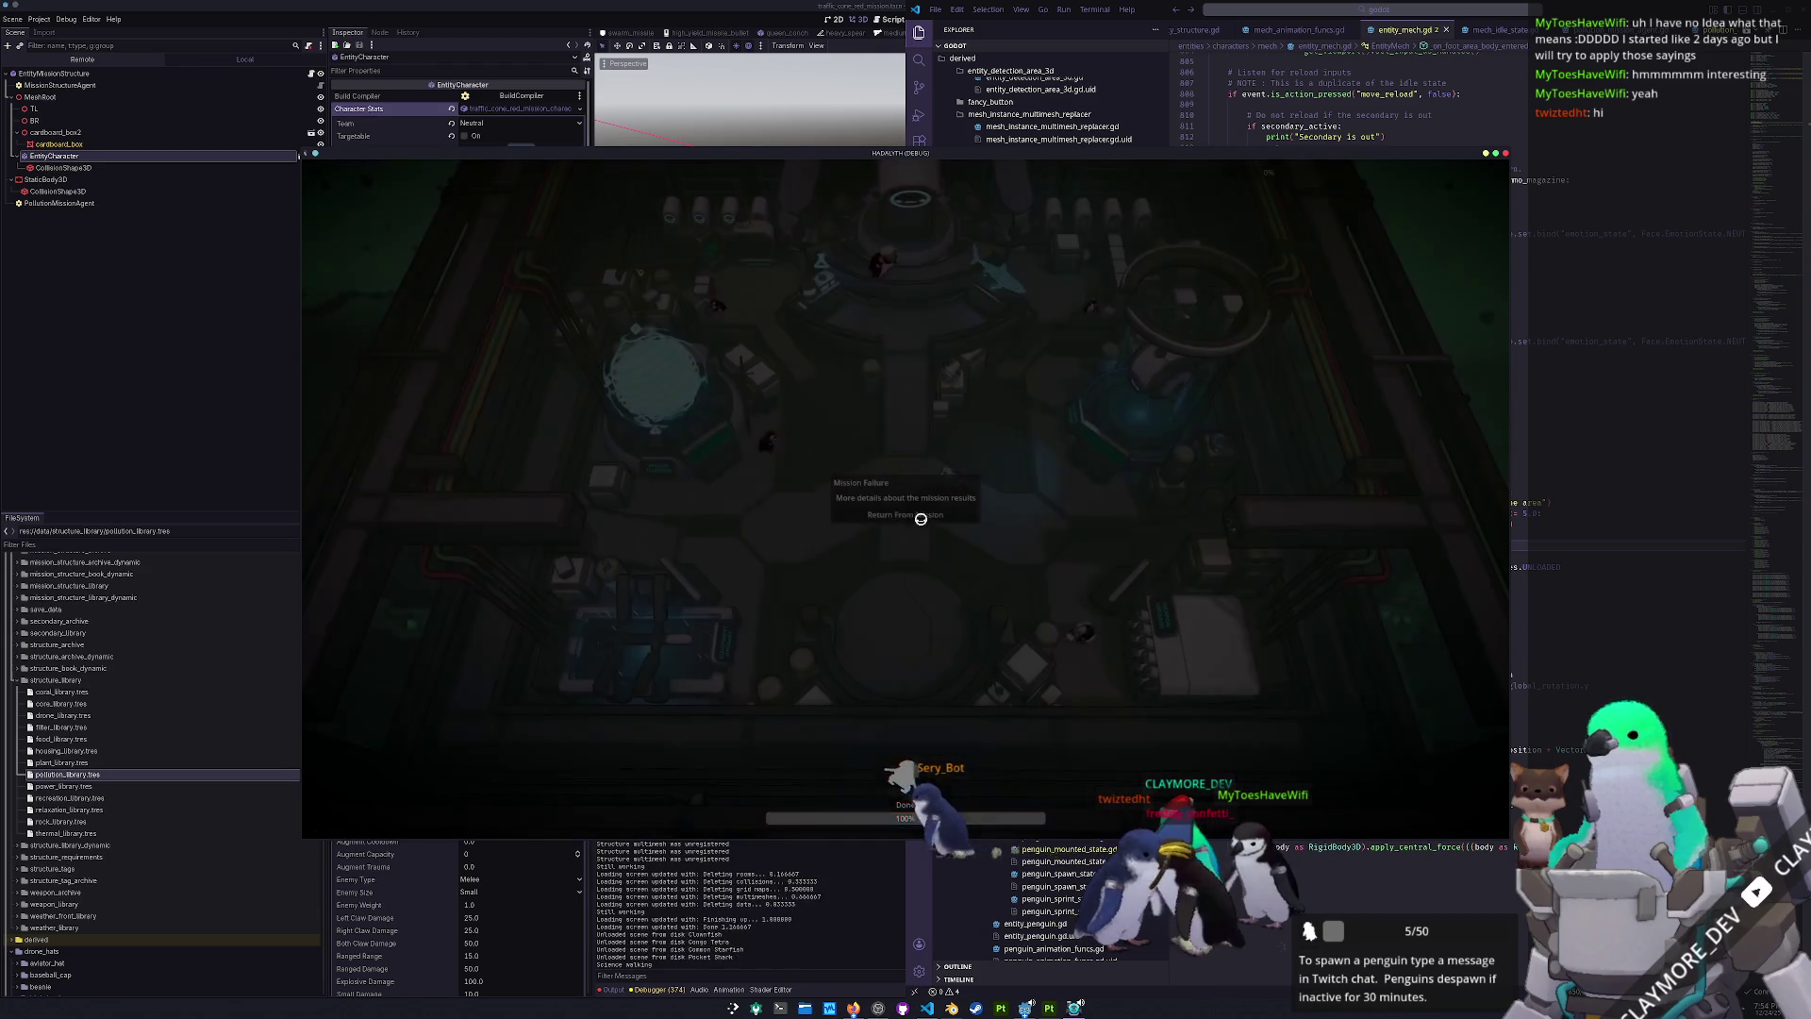
click(921, 515)
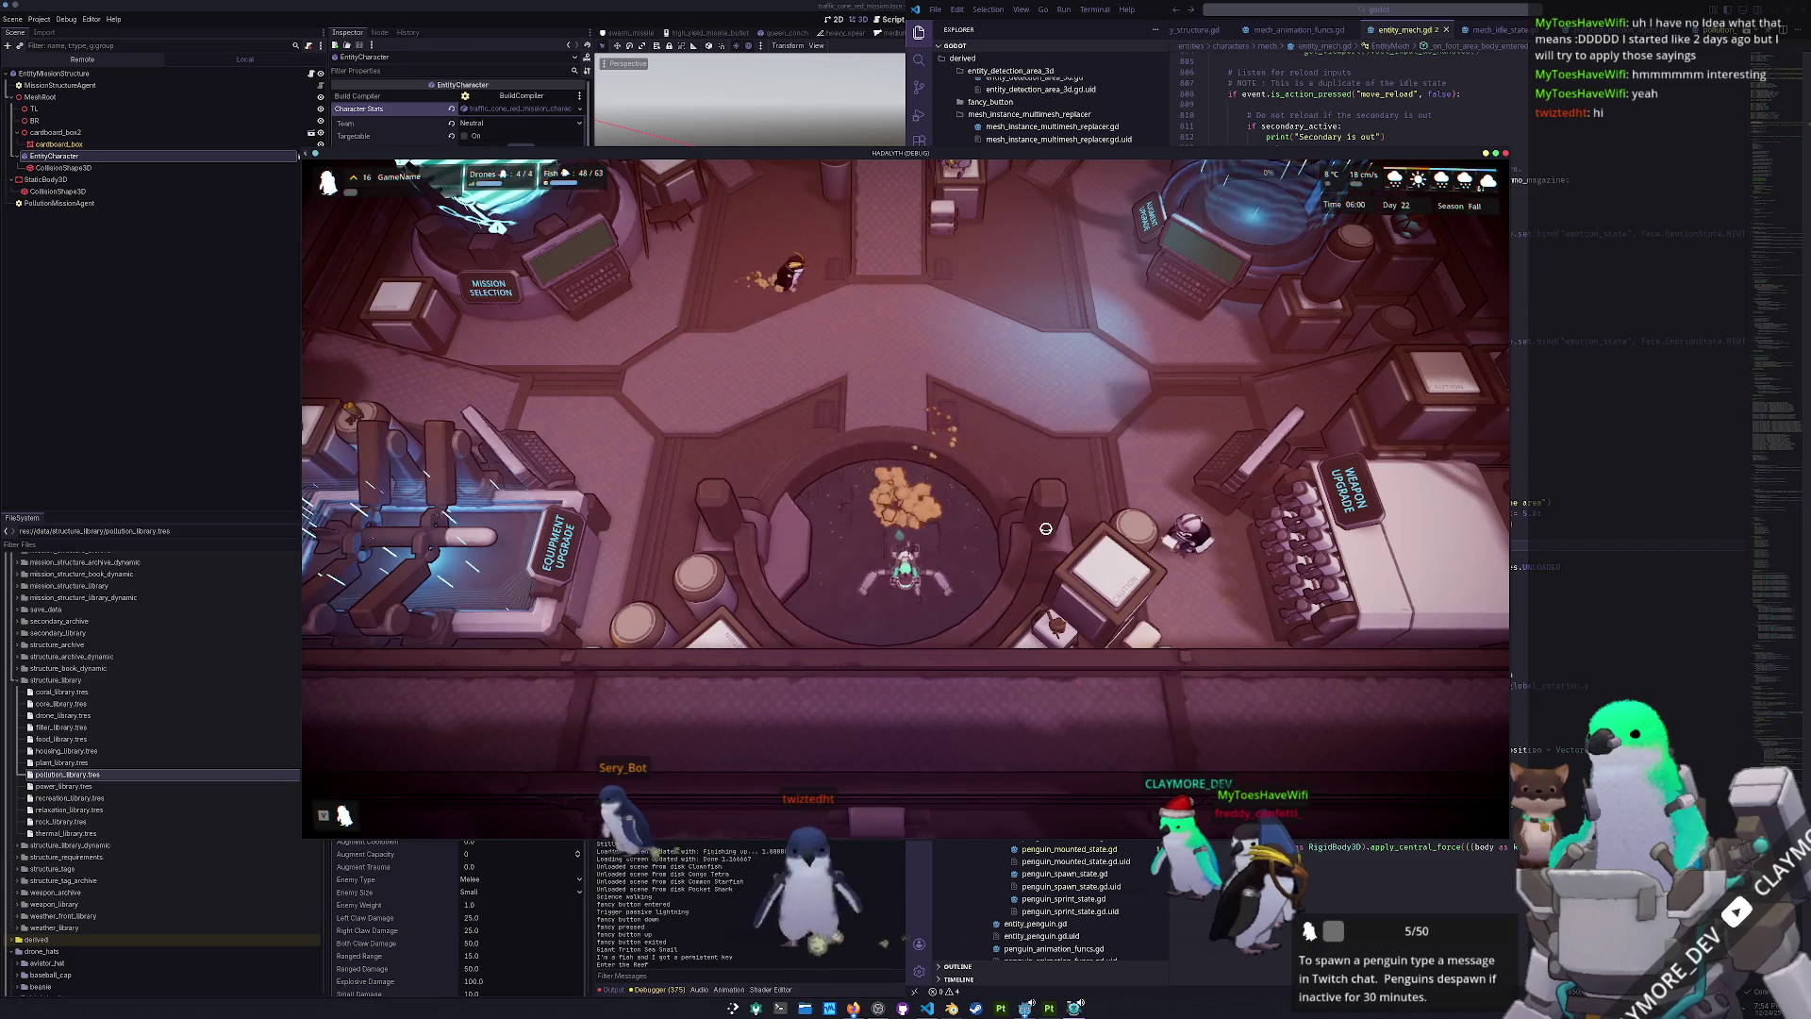
key(b)
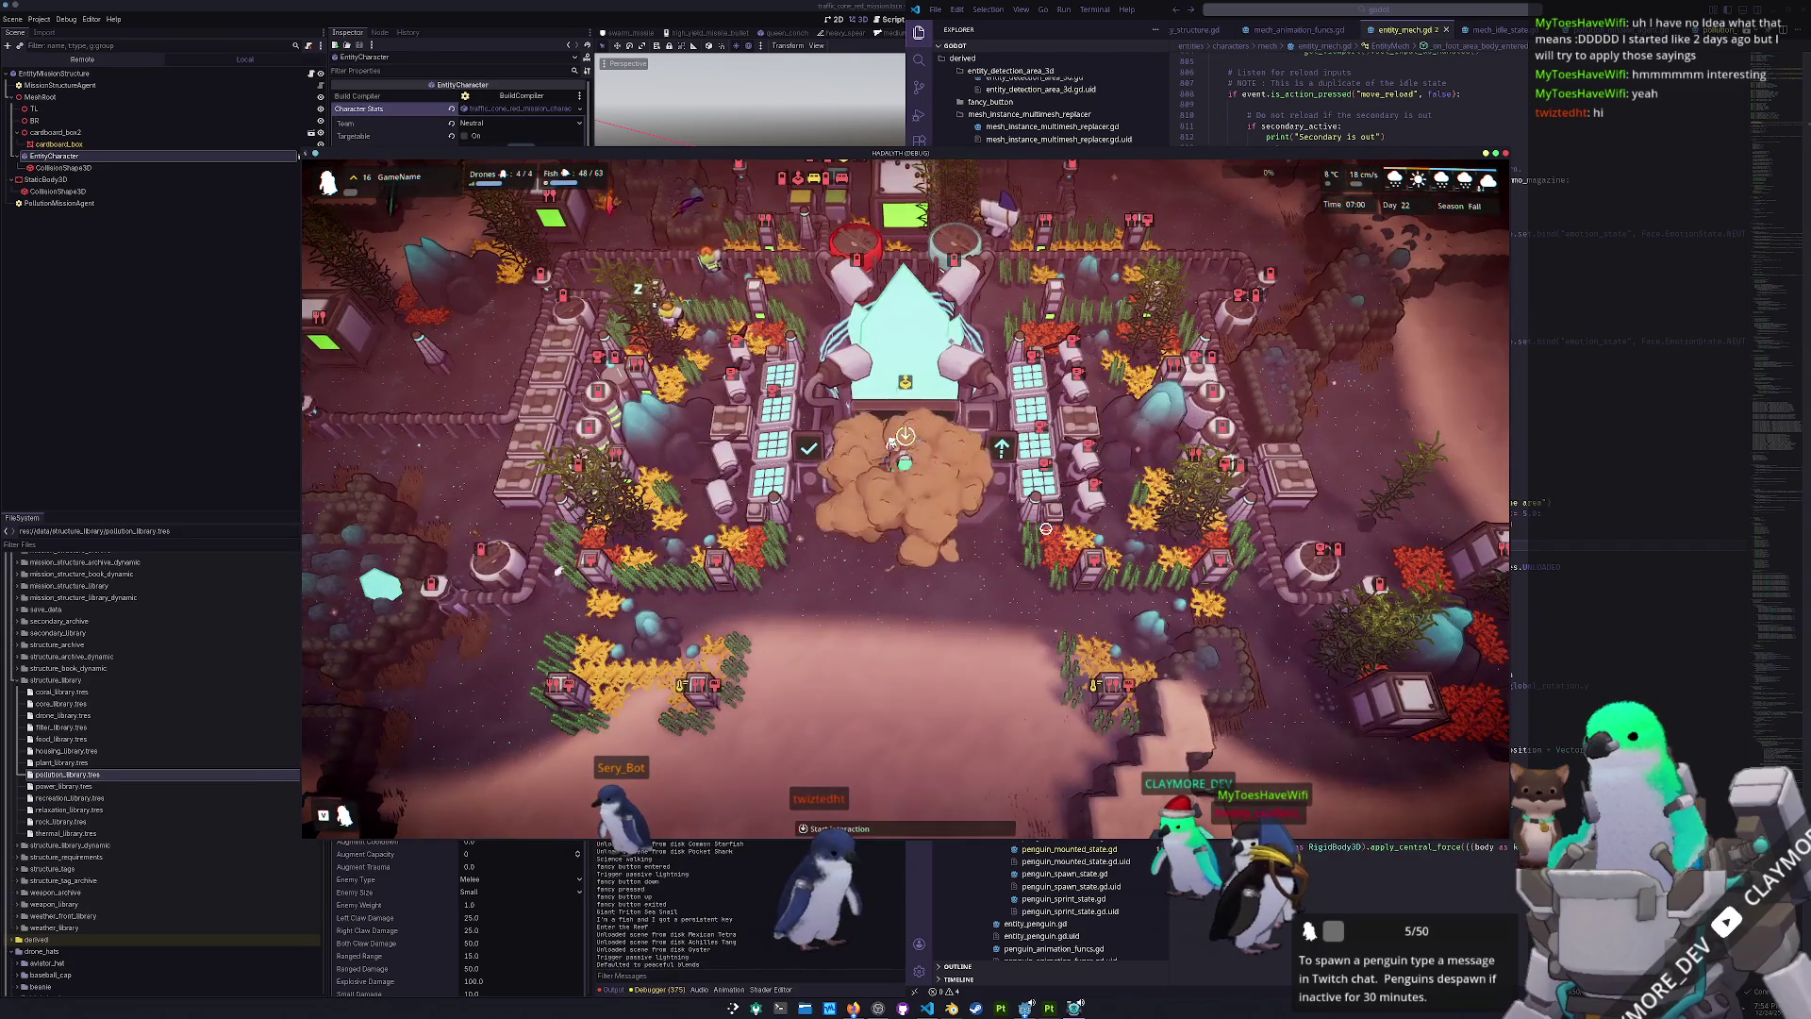
key(grave)
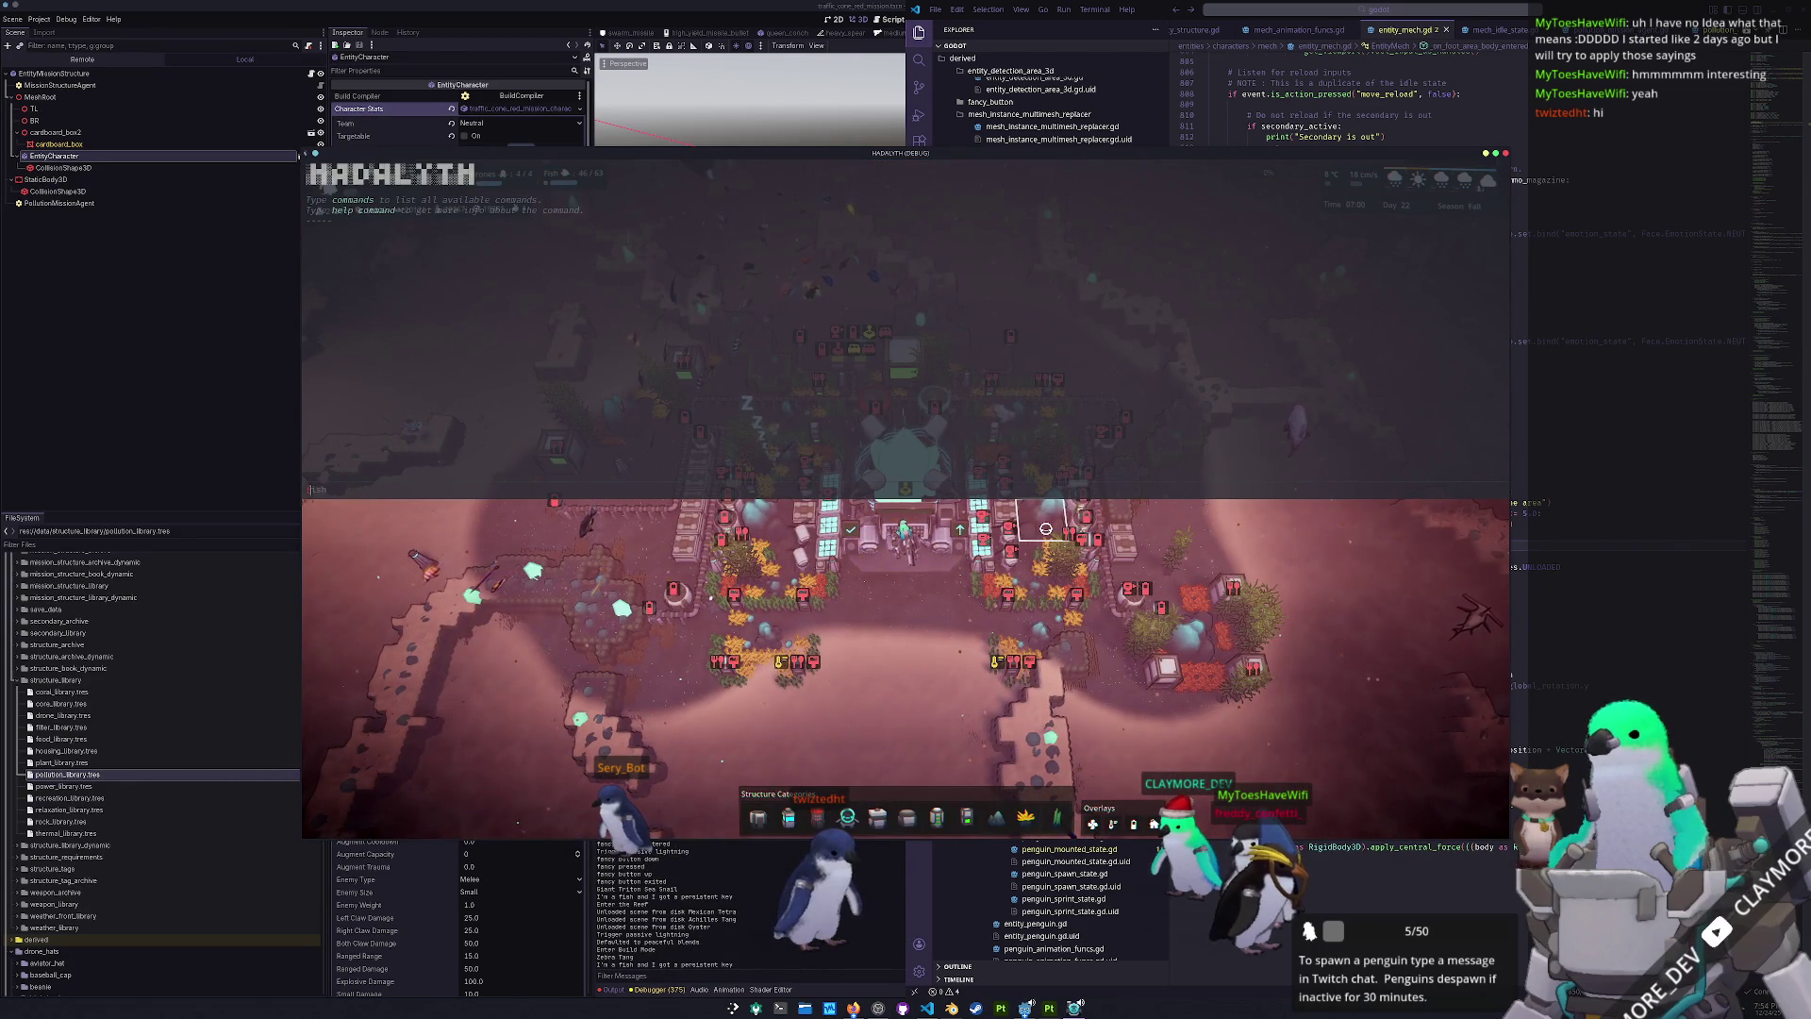
key(grave)
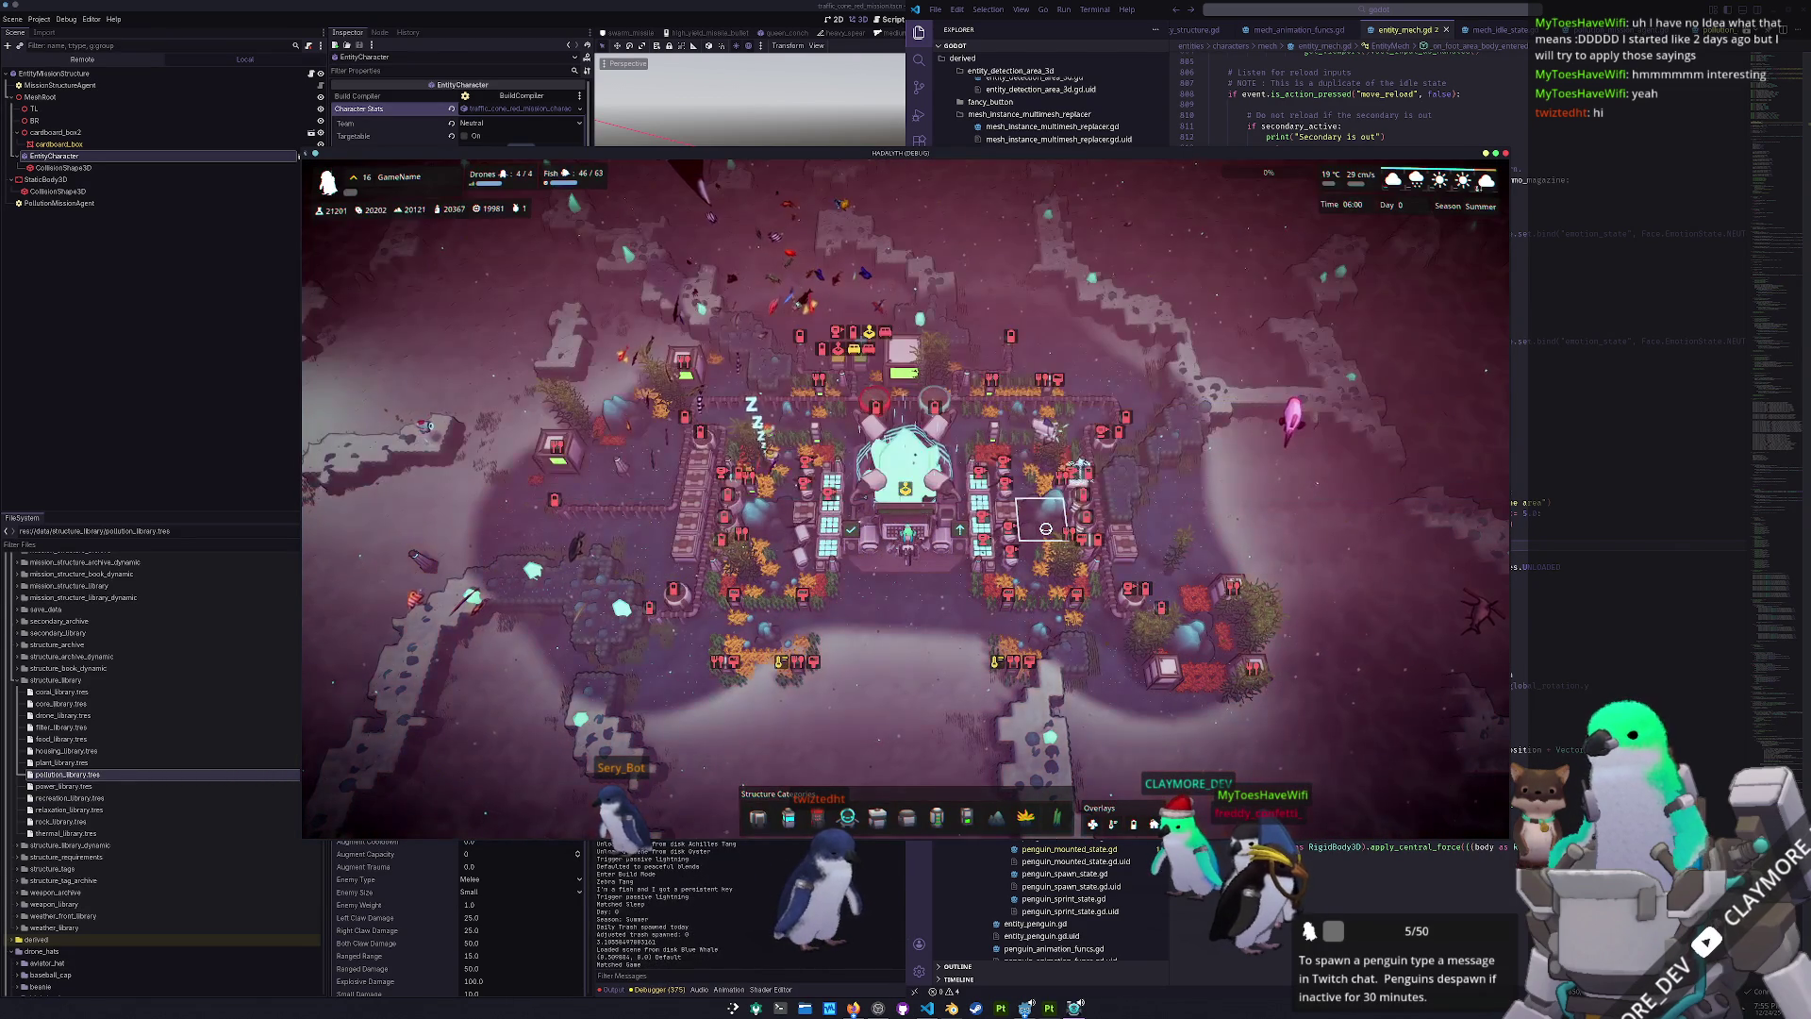
key(b)
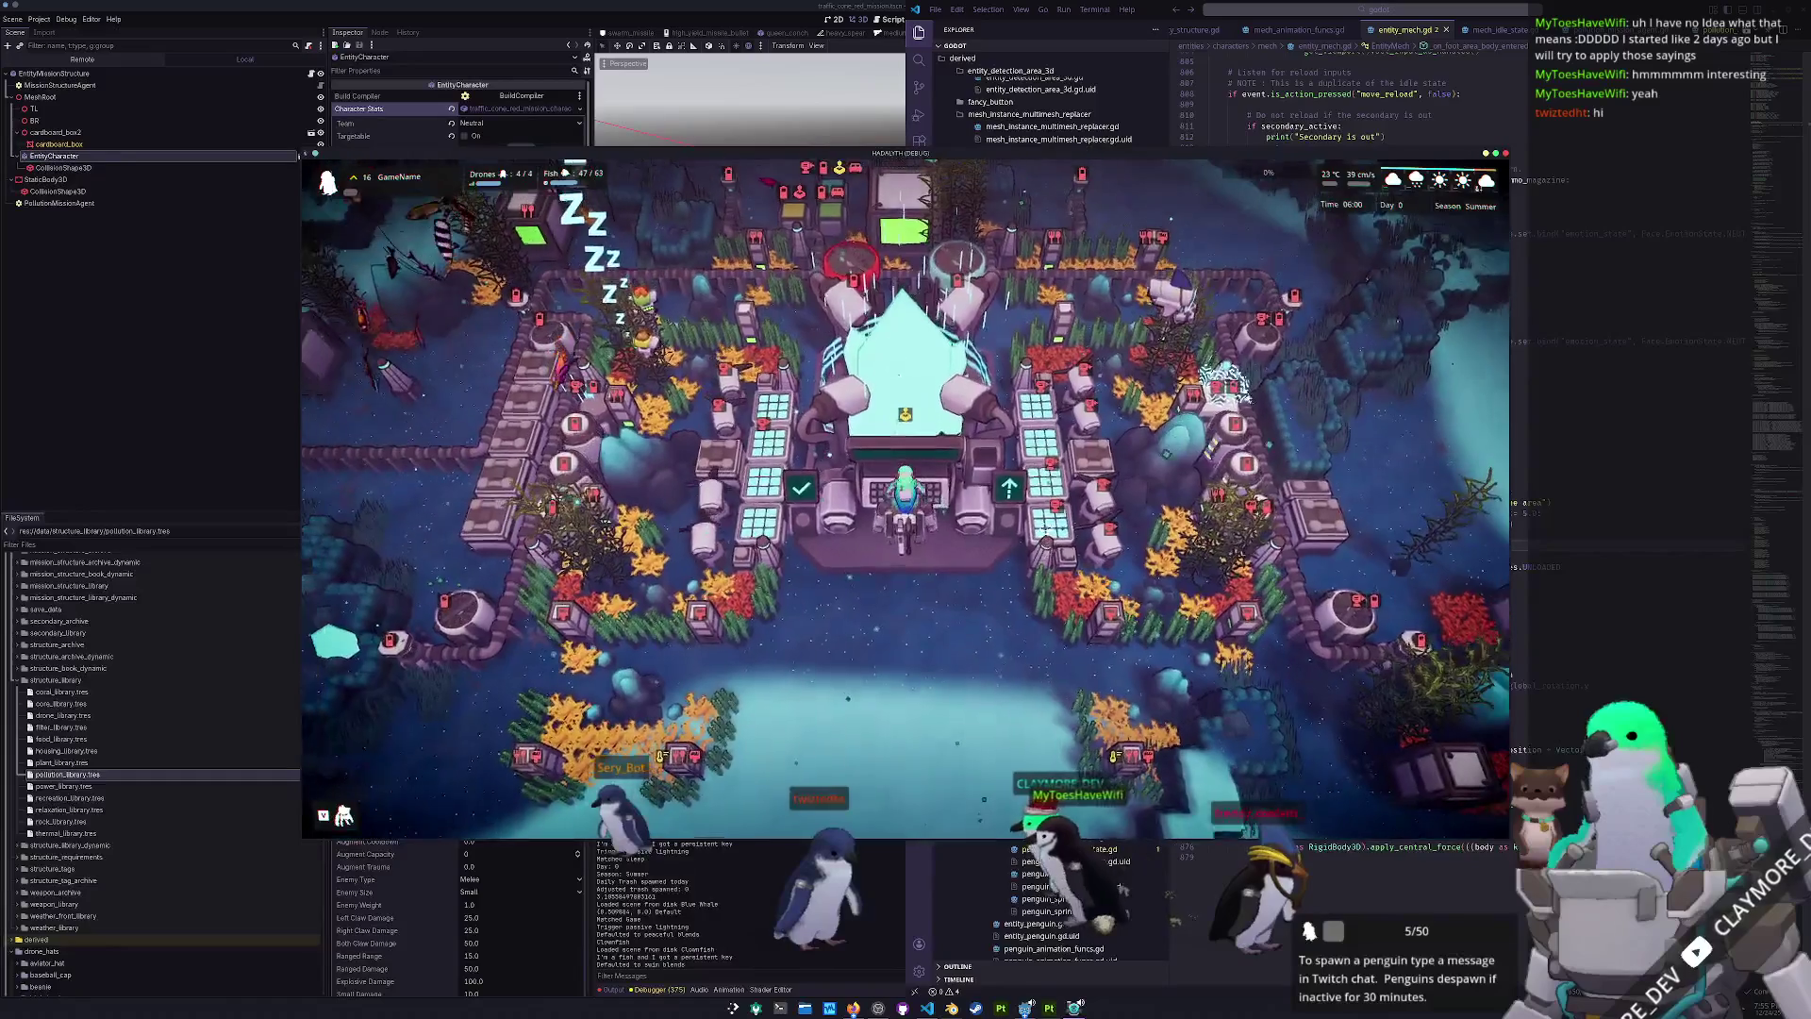
- Step out of the mech, board it again, and drive back to the base in build mode
key(s)
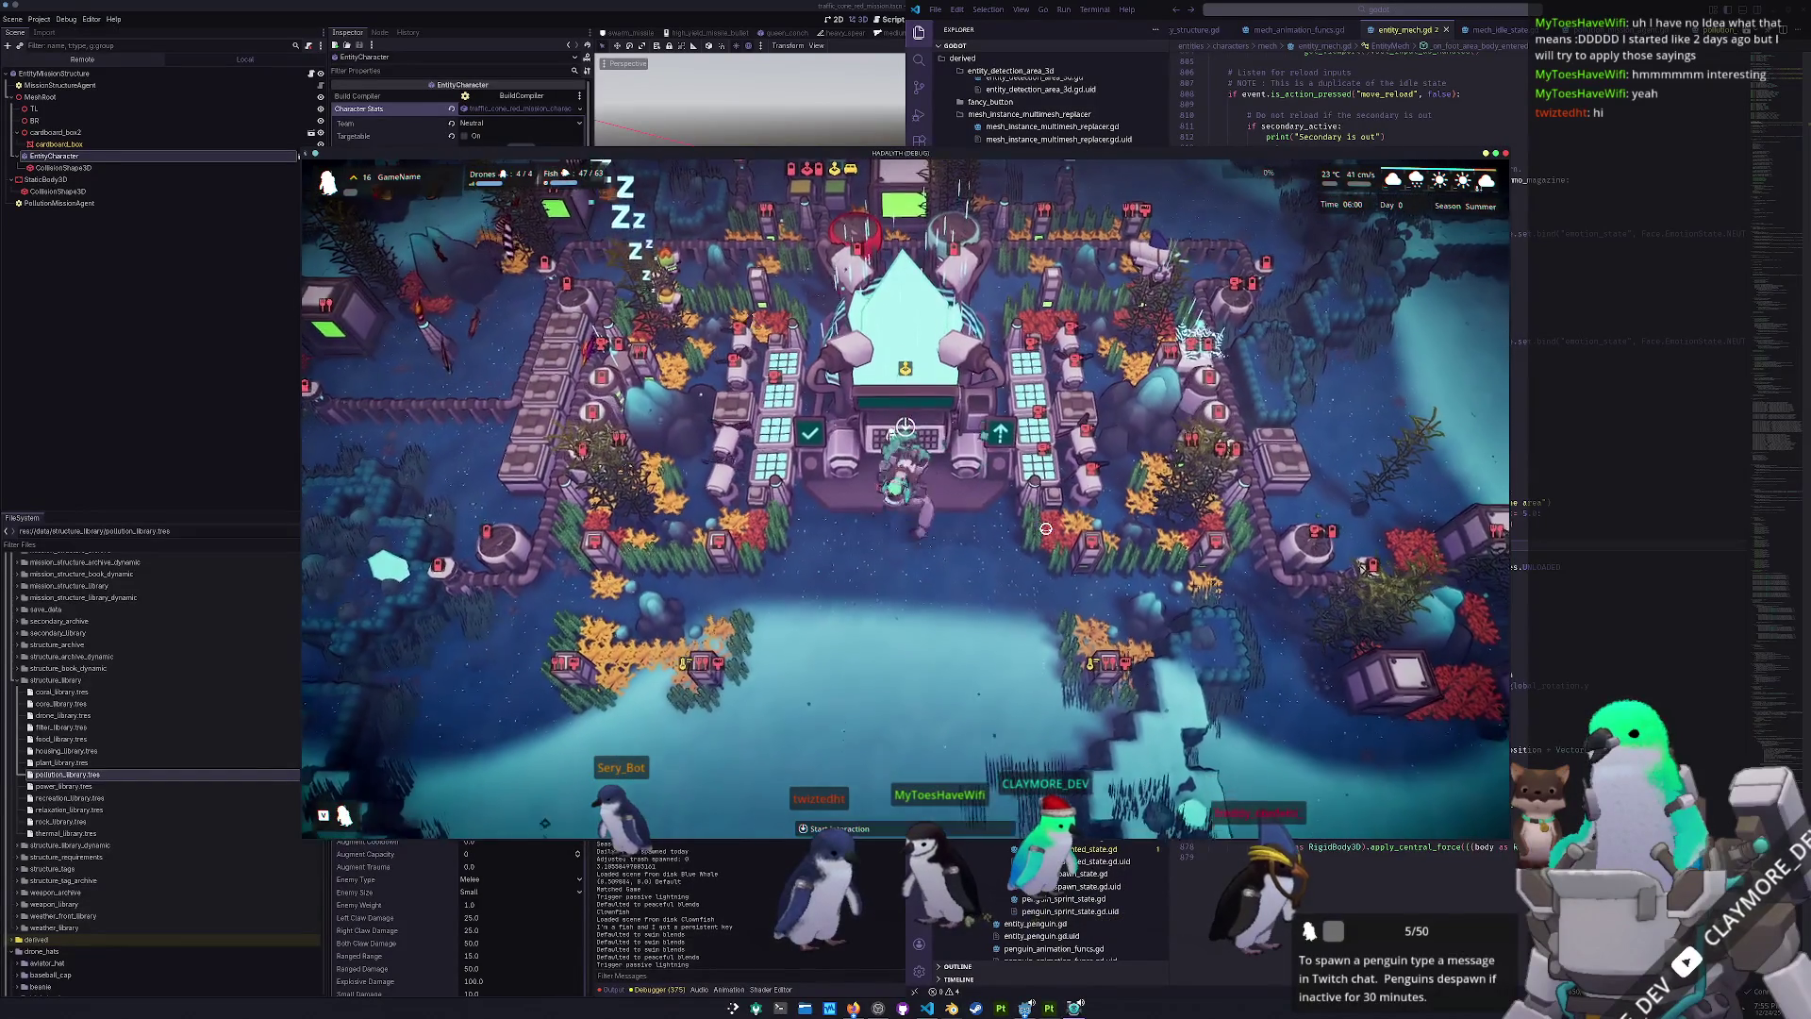
key(s)
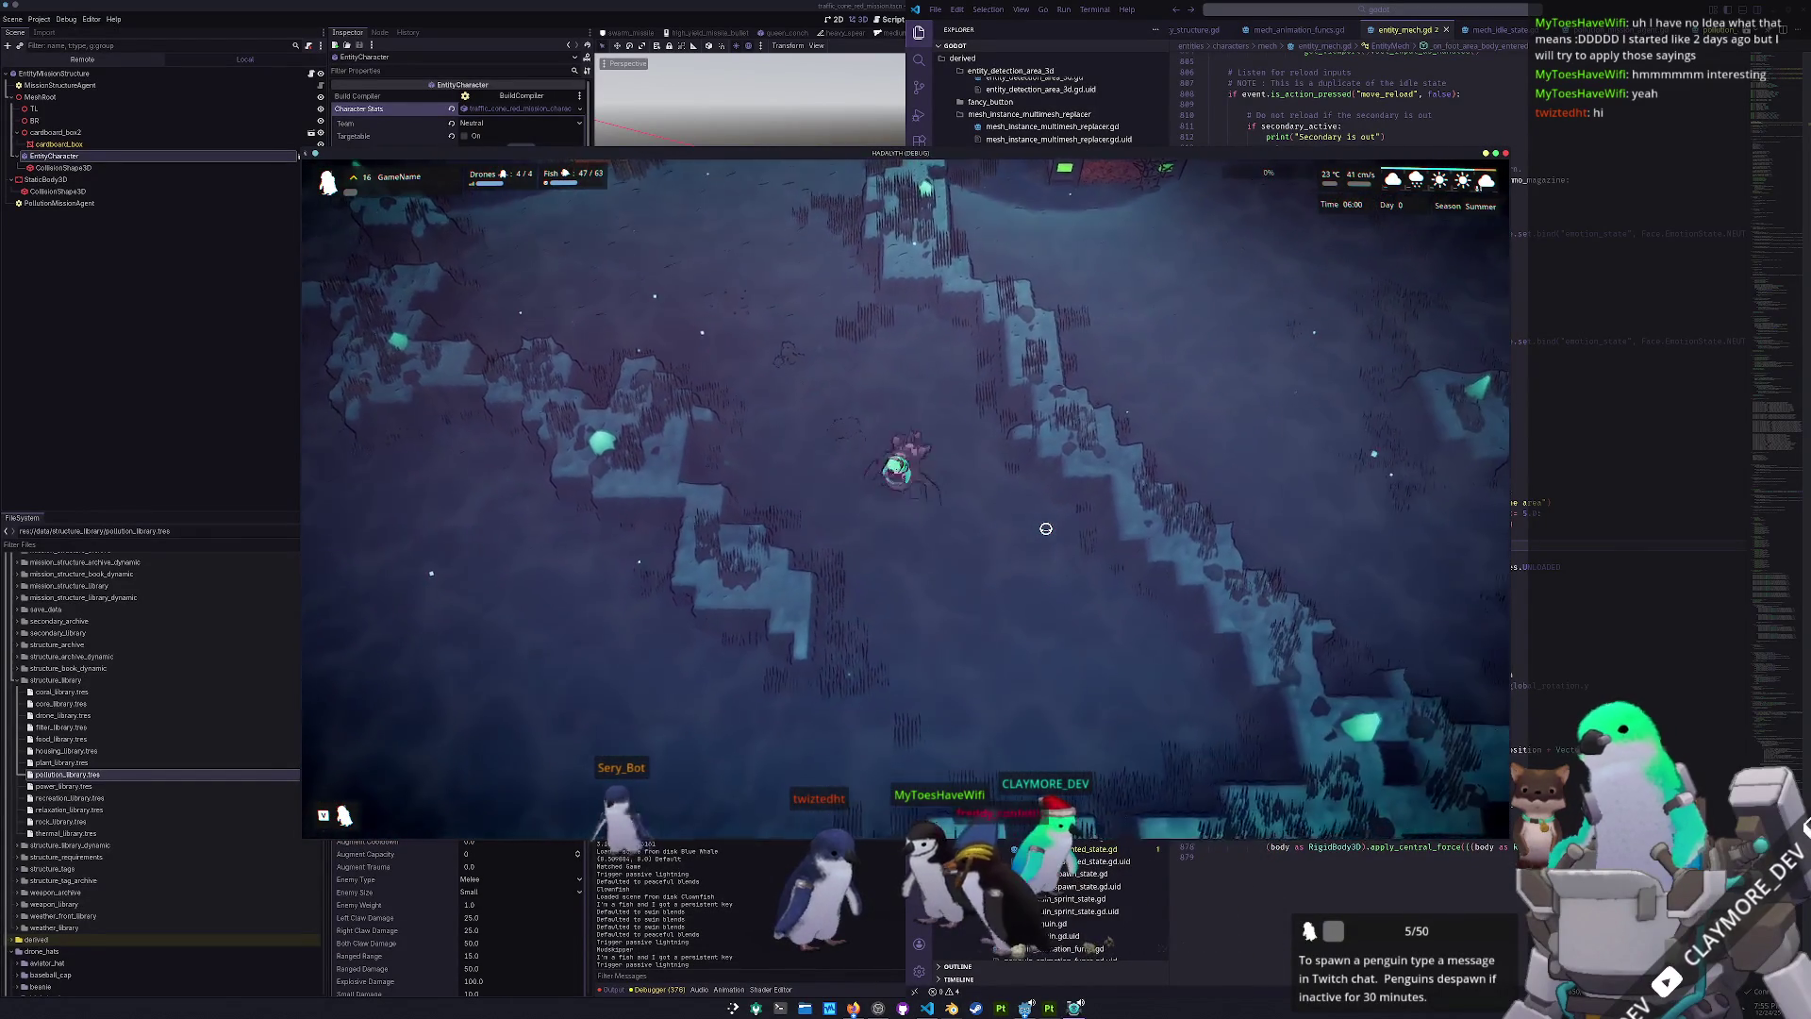
key(w)
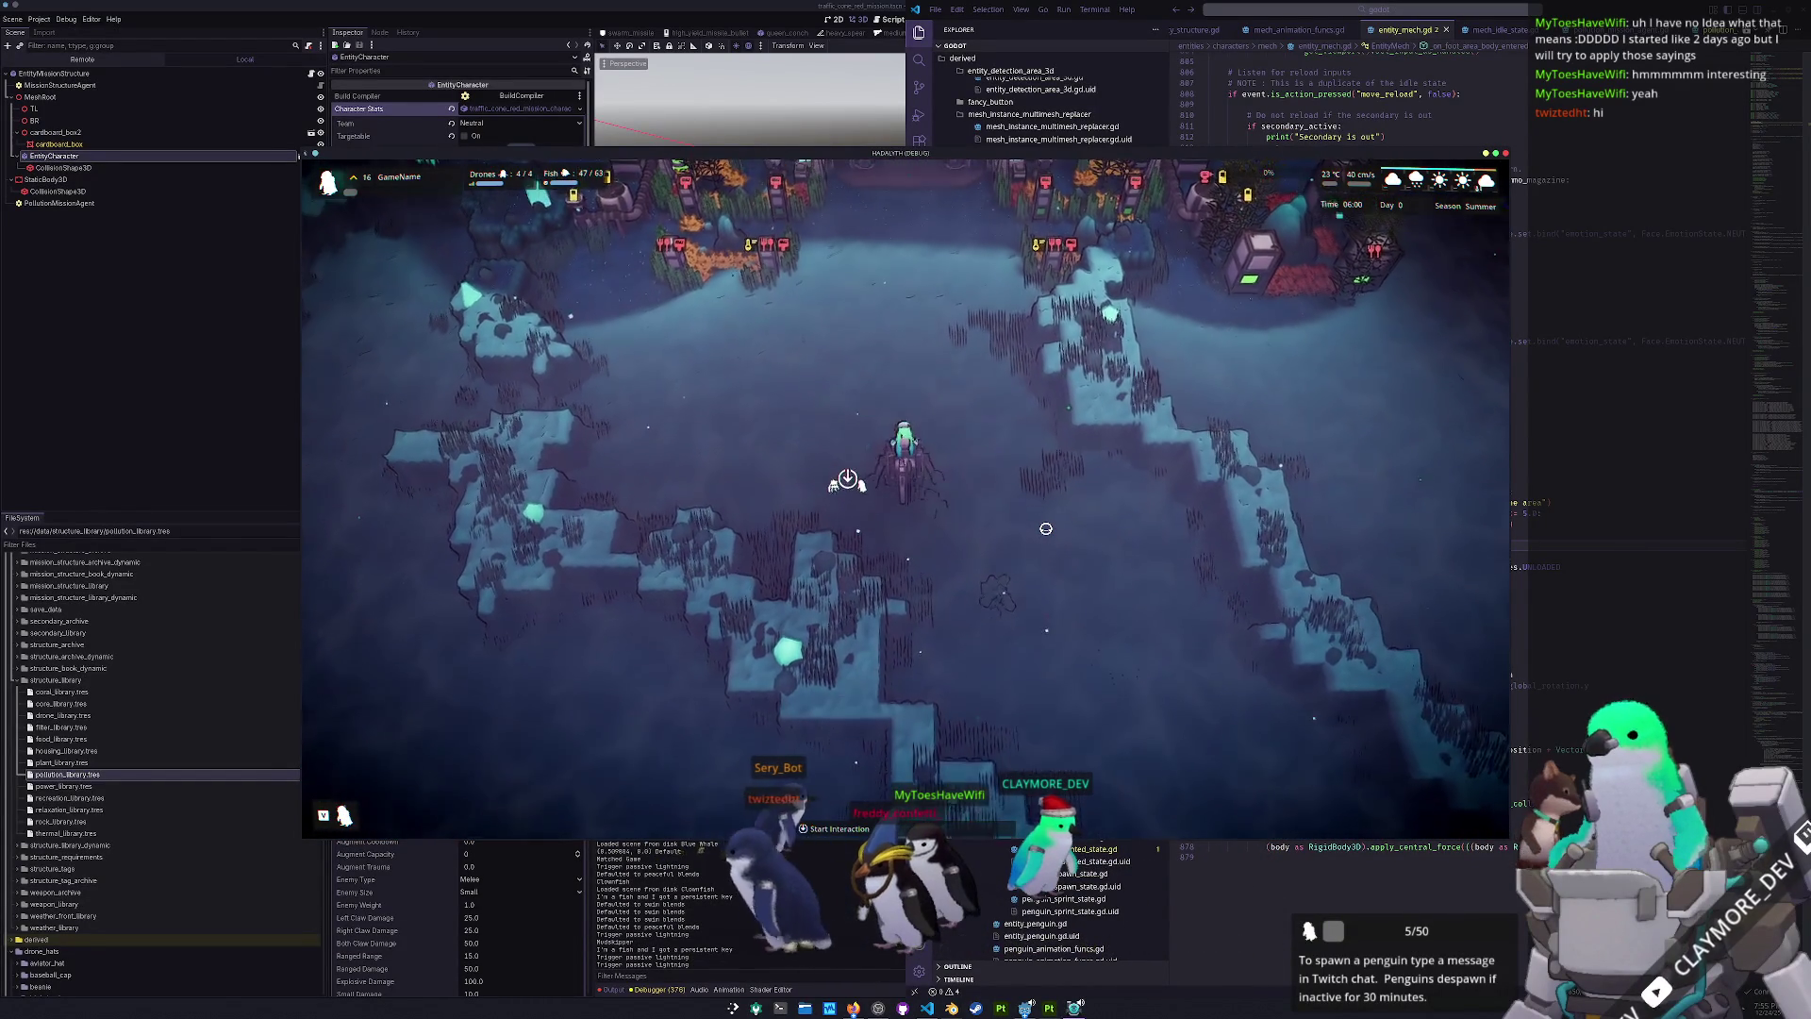
key(a)
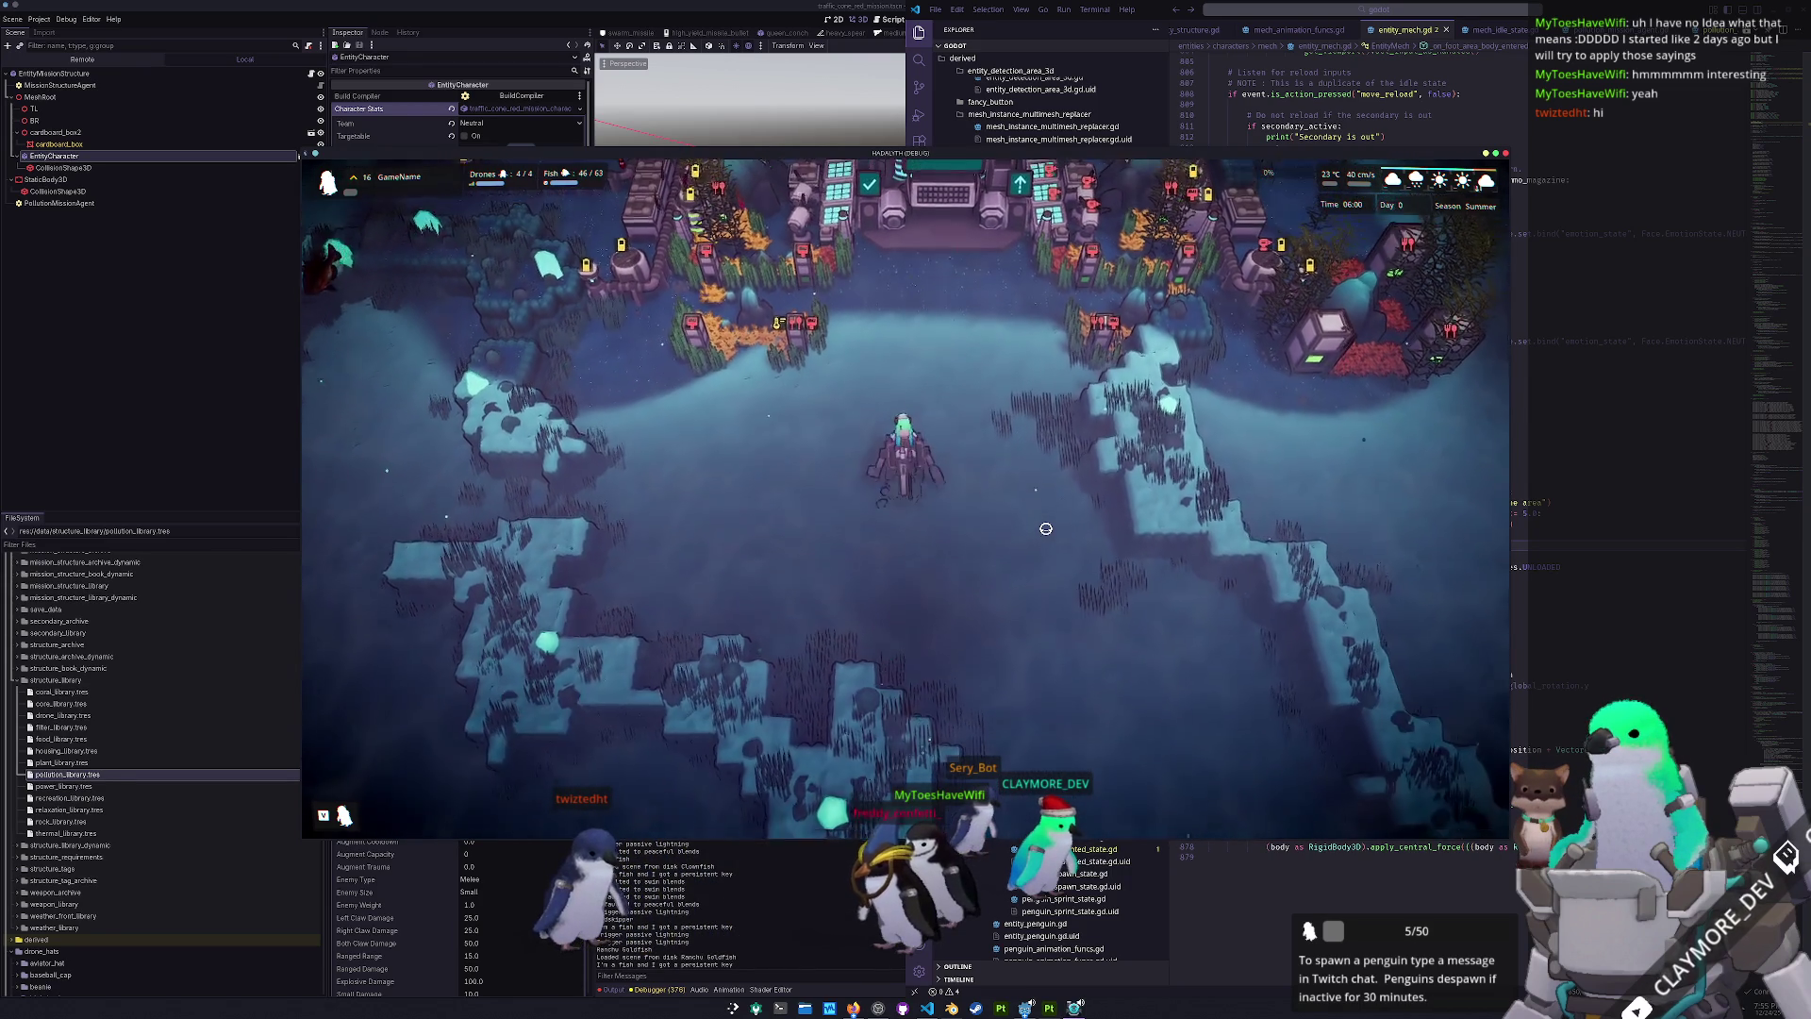
key(w)
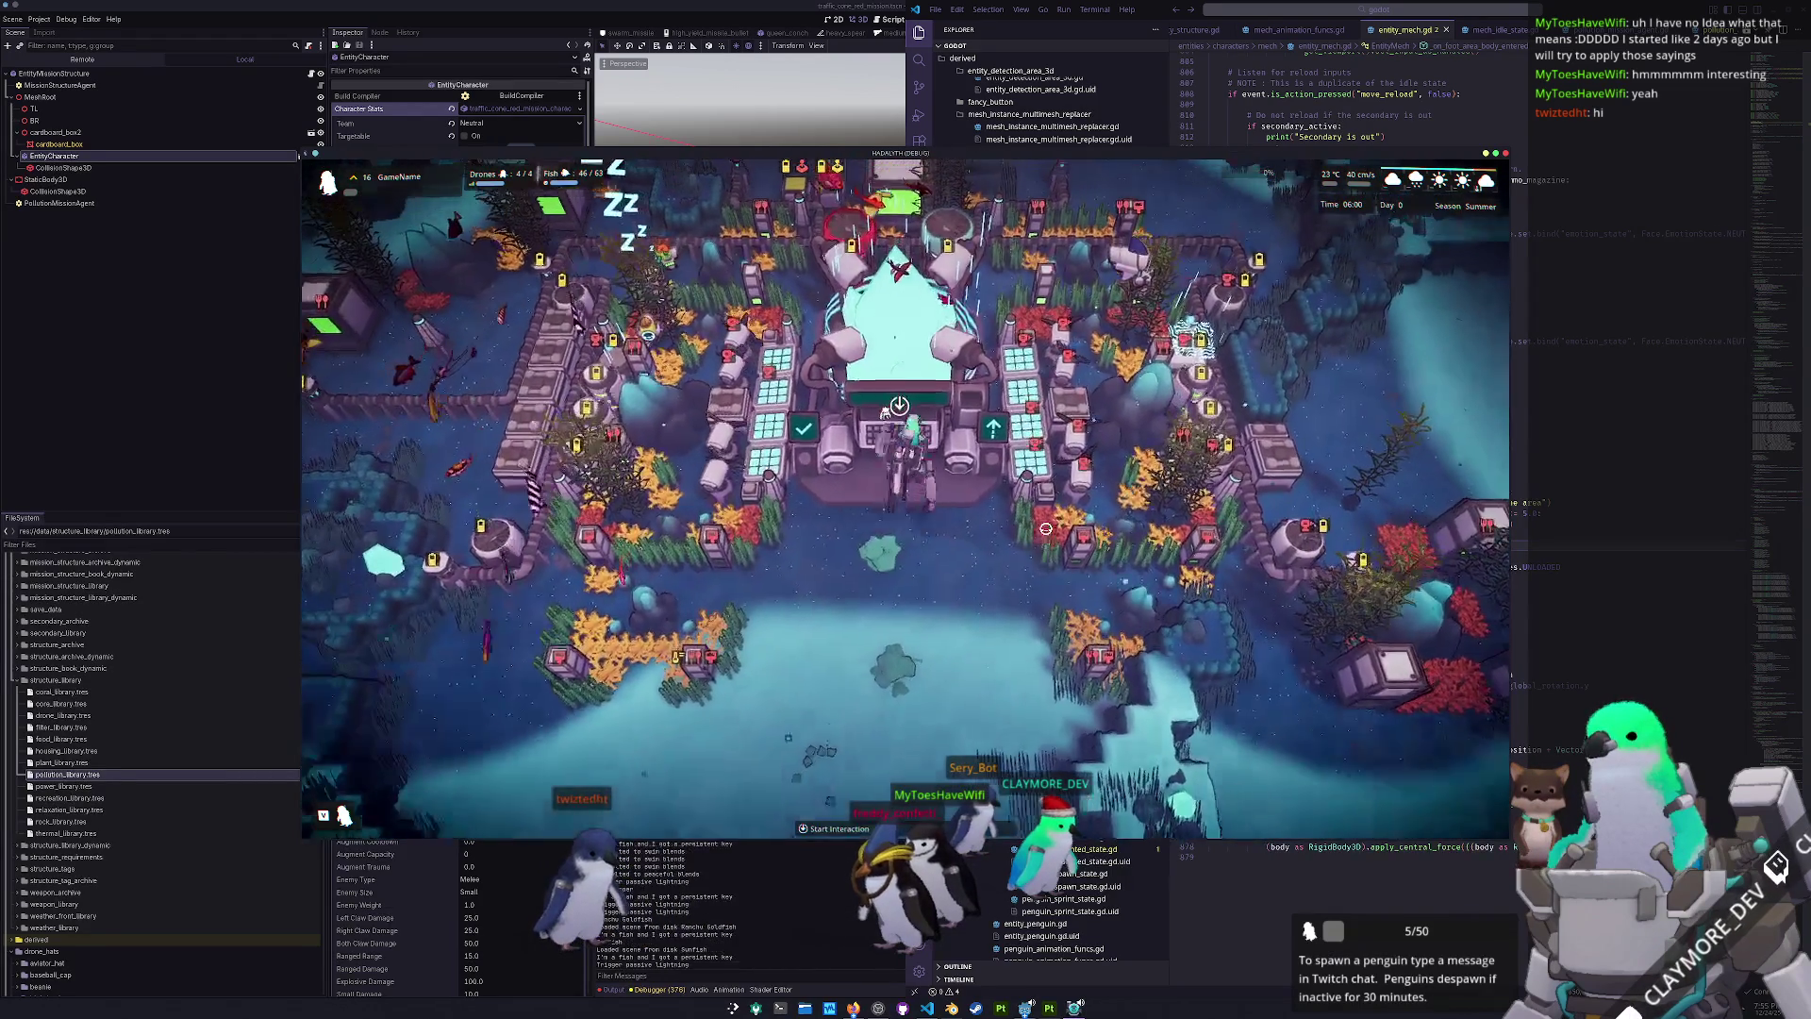
key(b)
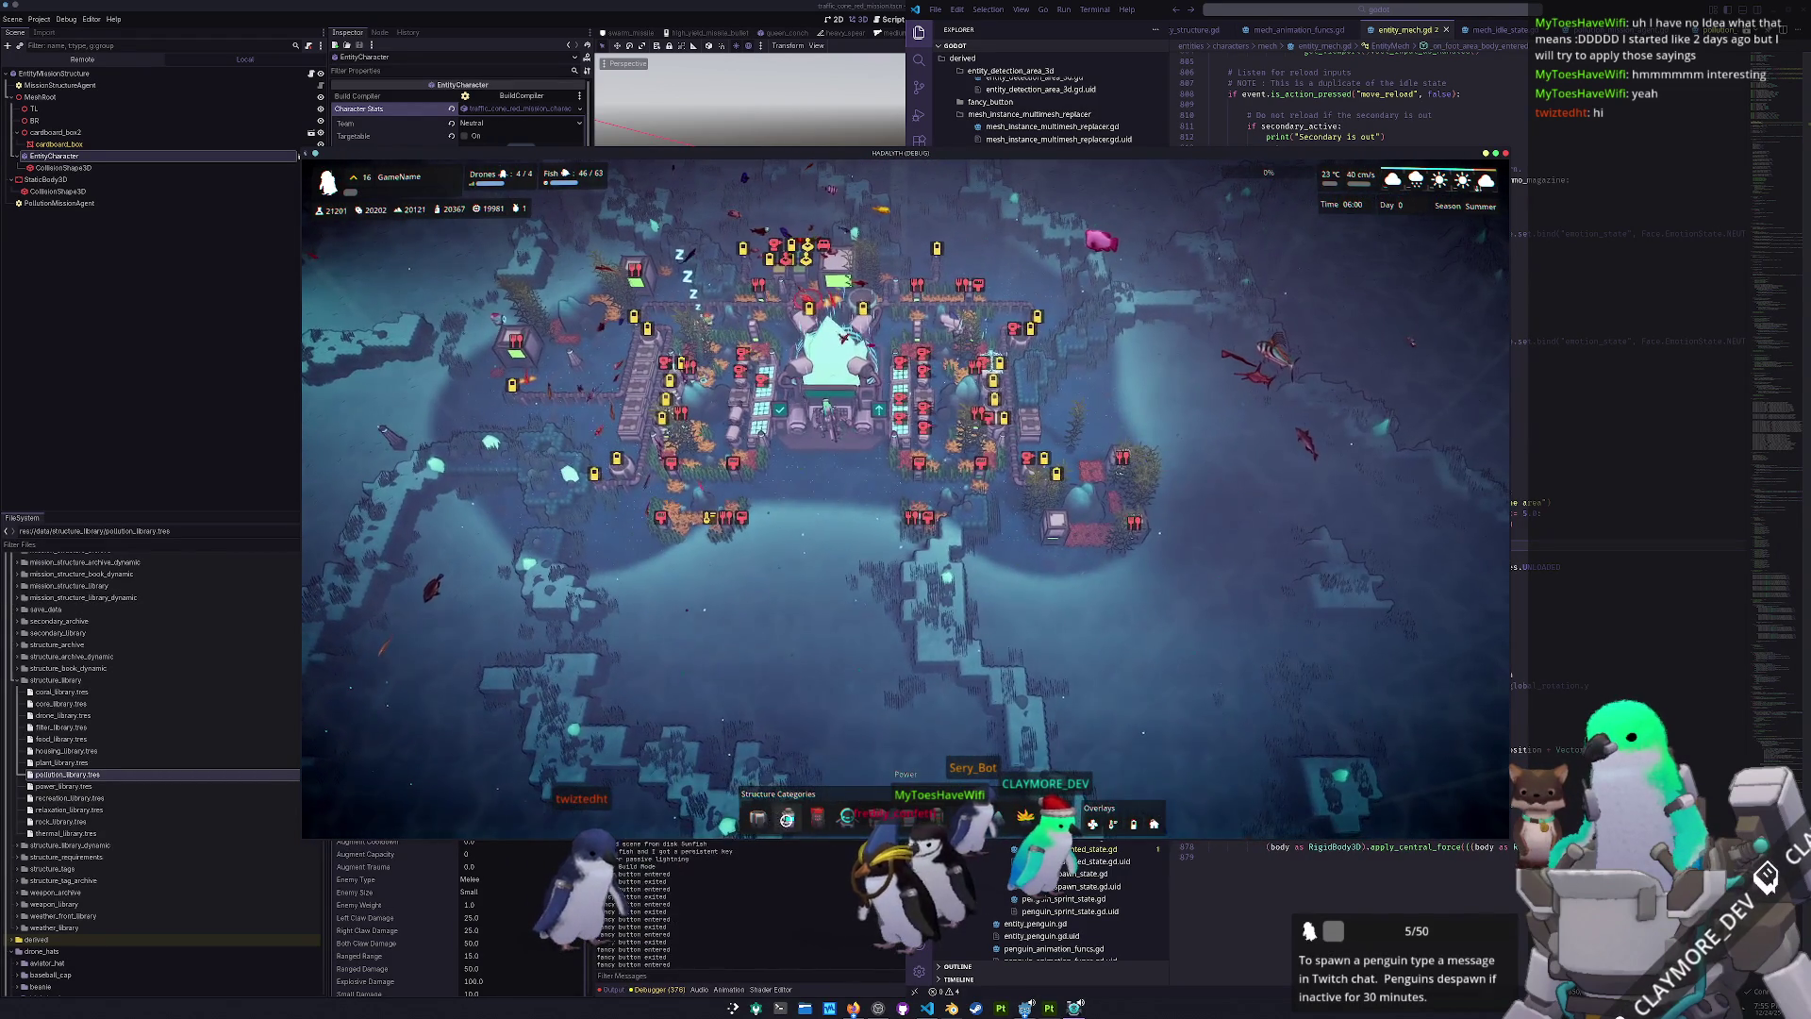
- Trial-place a Delivery Pylon and a Medium Filter, cancelling each for a refund
click(817, 767)
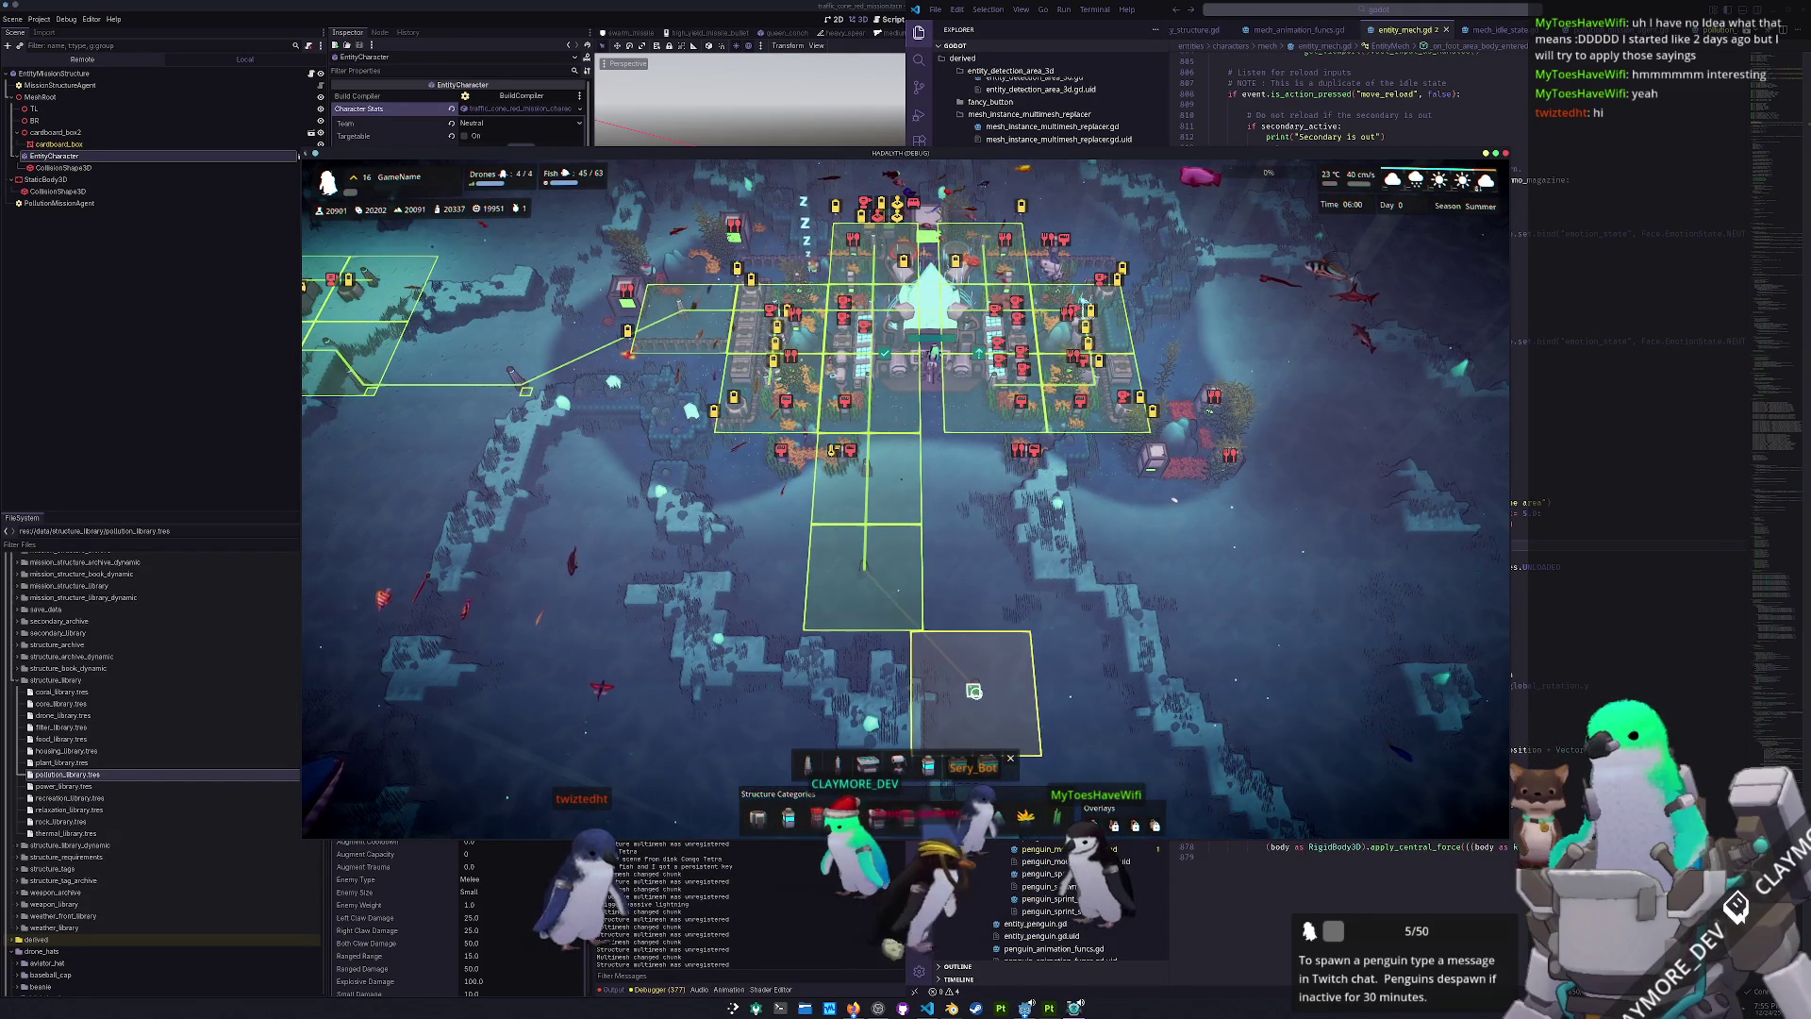
key(s)
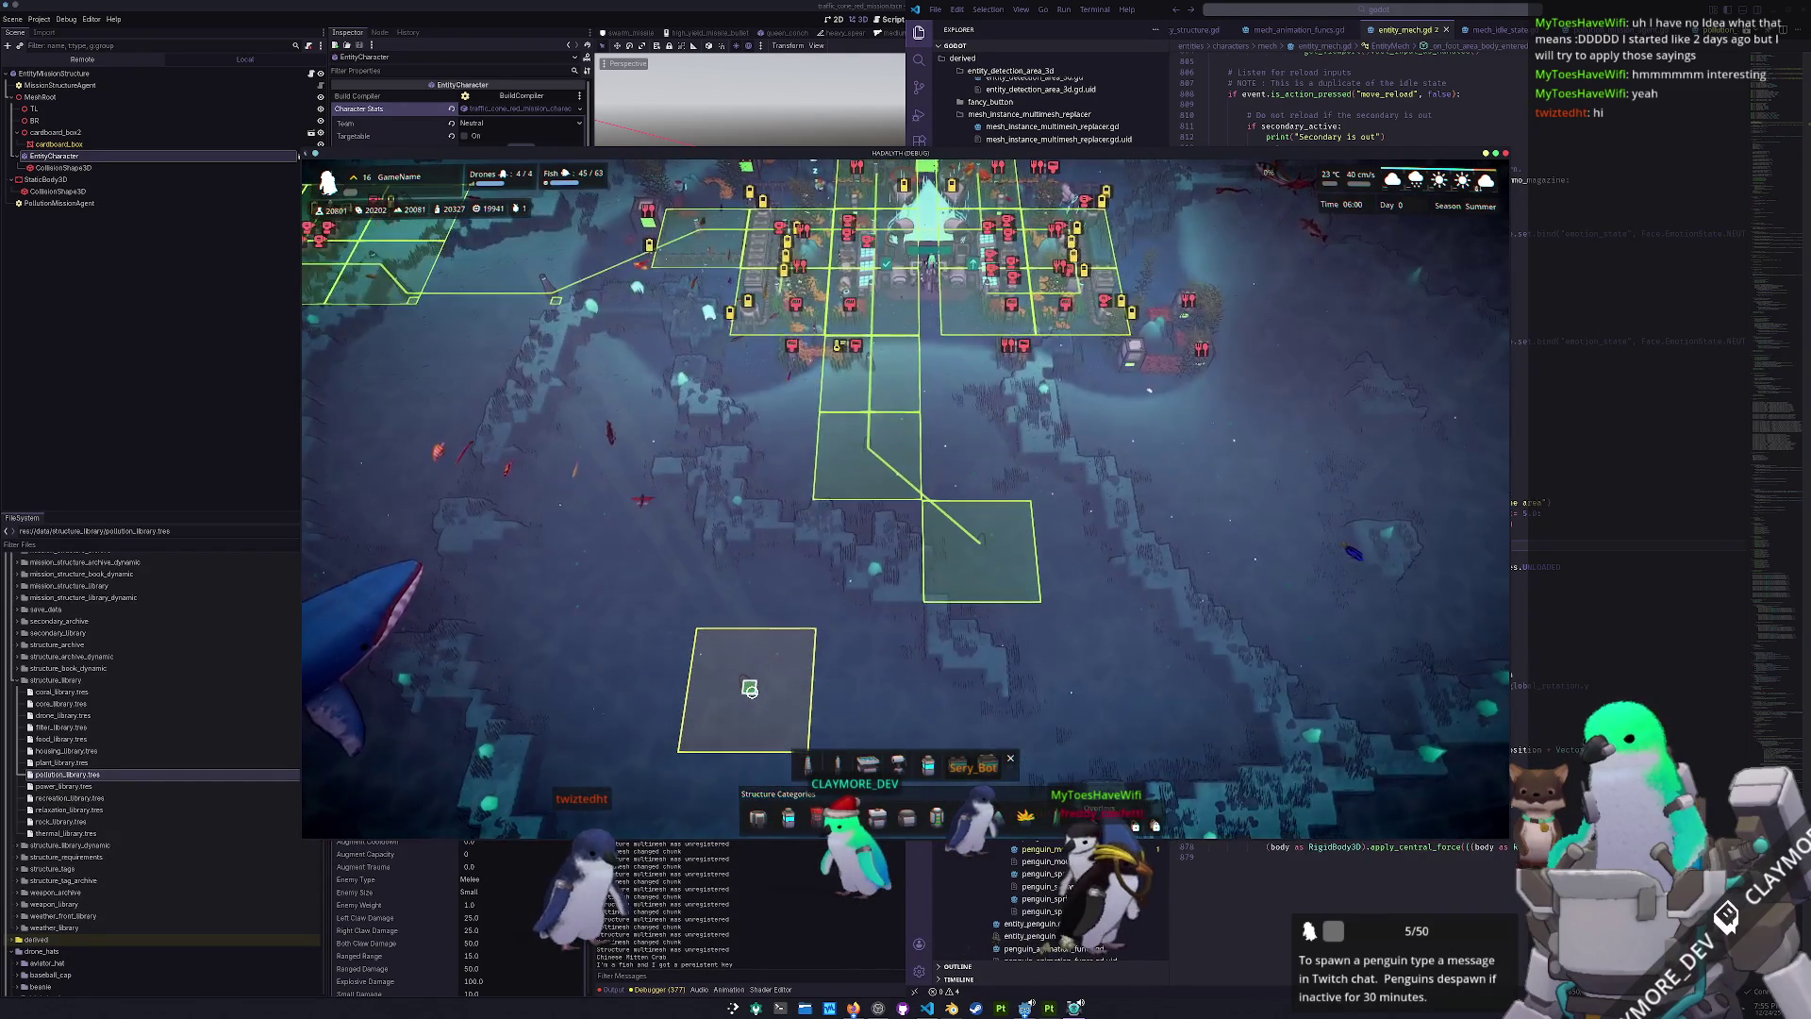
right_click(751, 692)
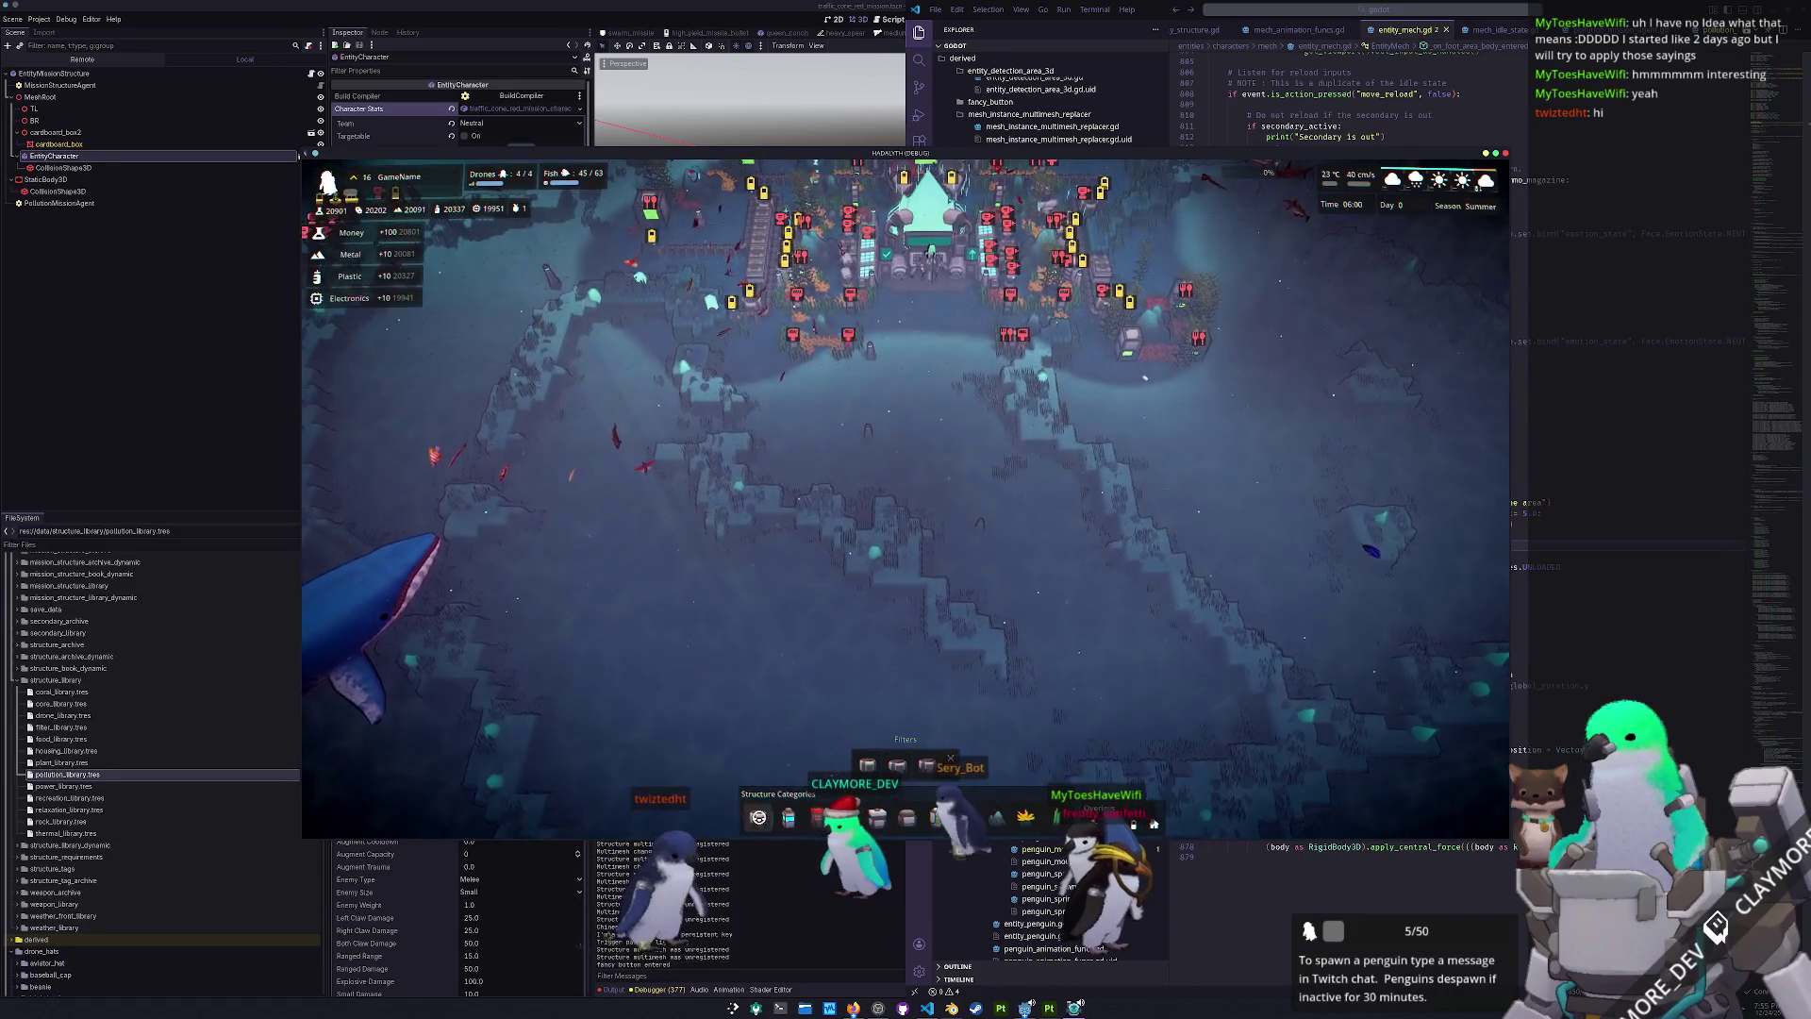
click(903, 769)
scroll(735, 698, up, 3)
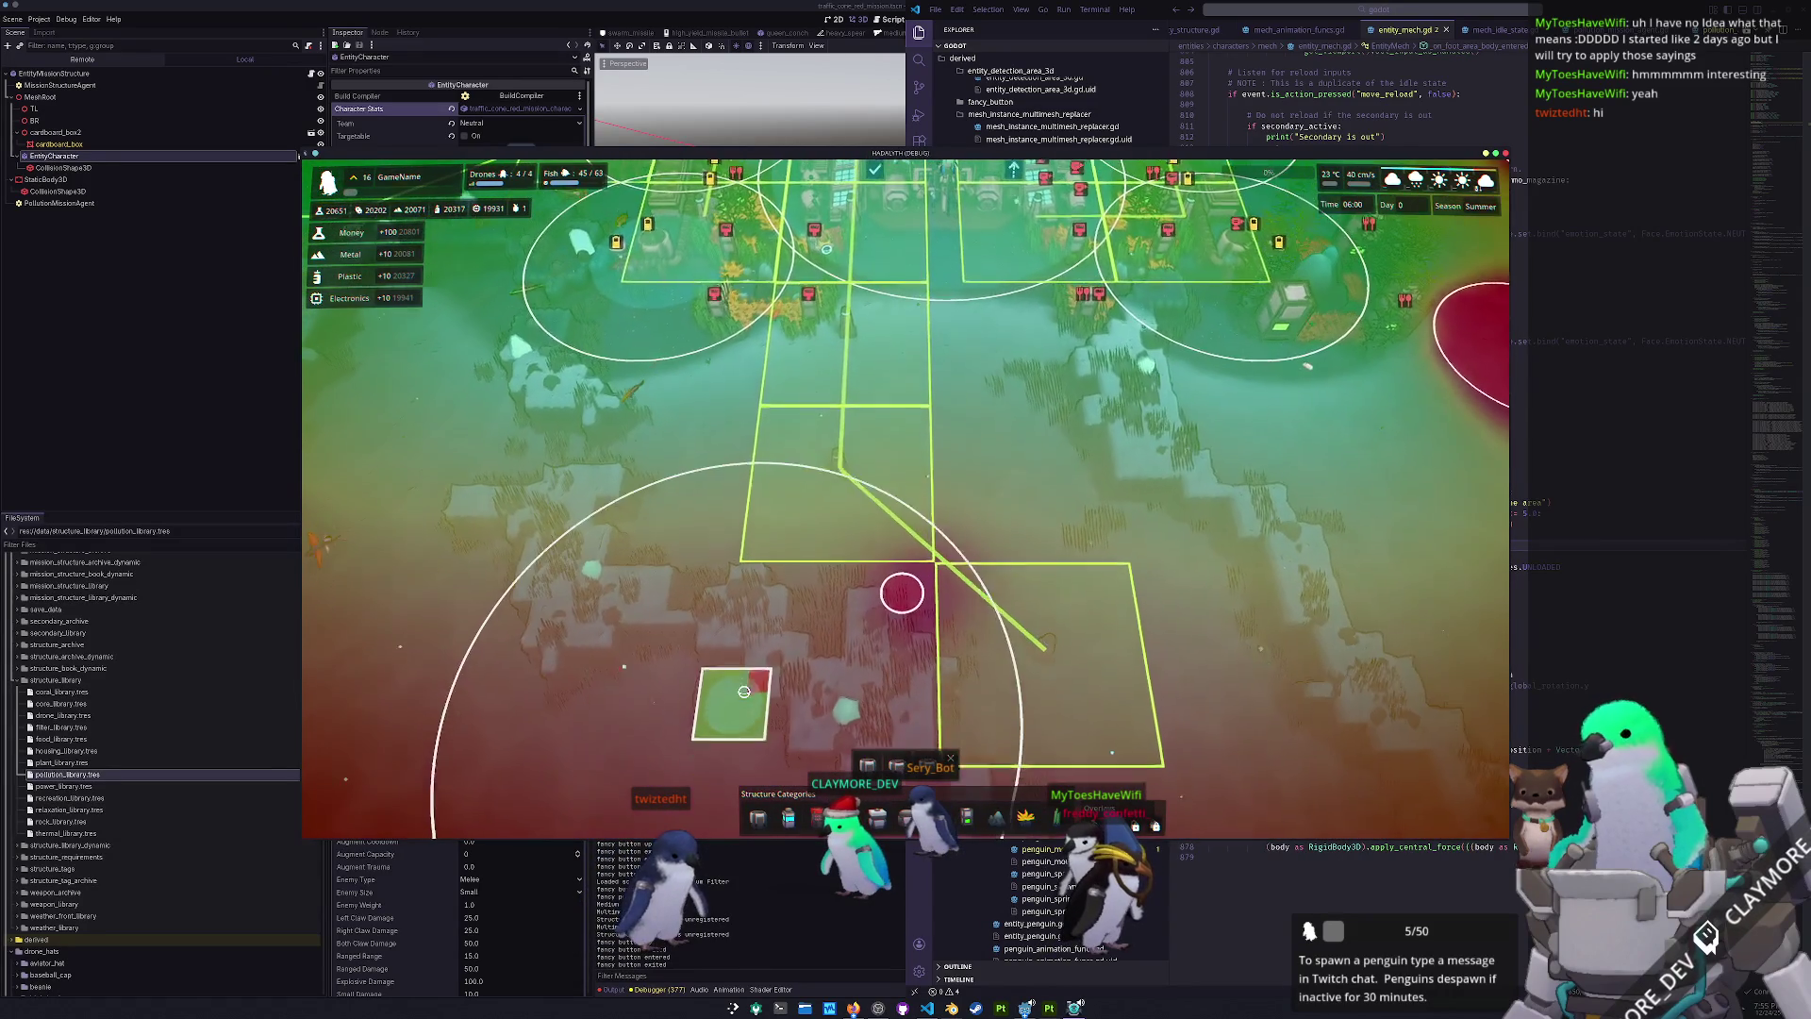
right_click(744, 630)
- Inspect the Red Traffic Cone, rotate the camera, then start and cancel a Small Filter
click(914, 697)
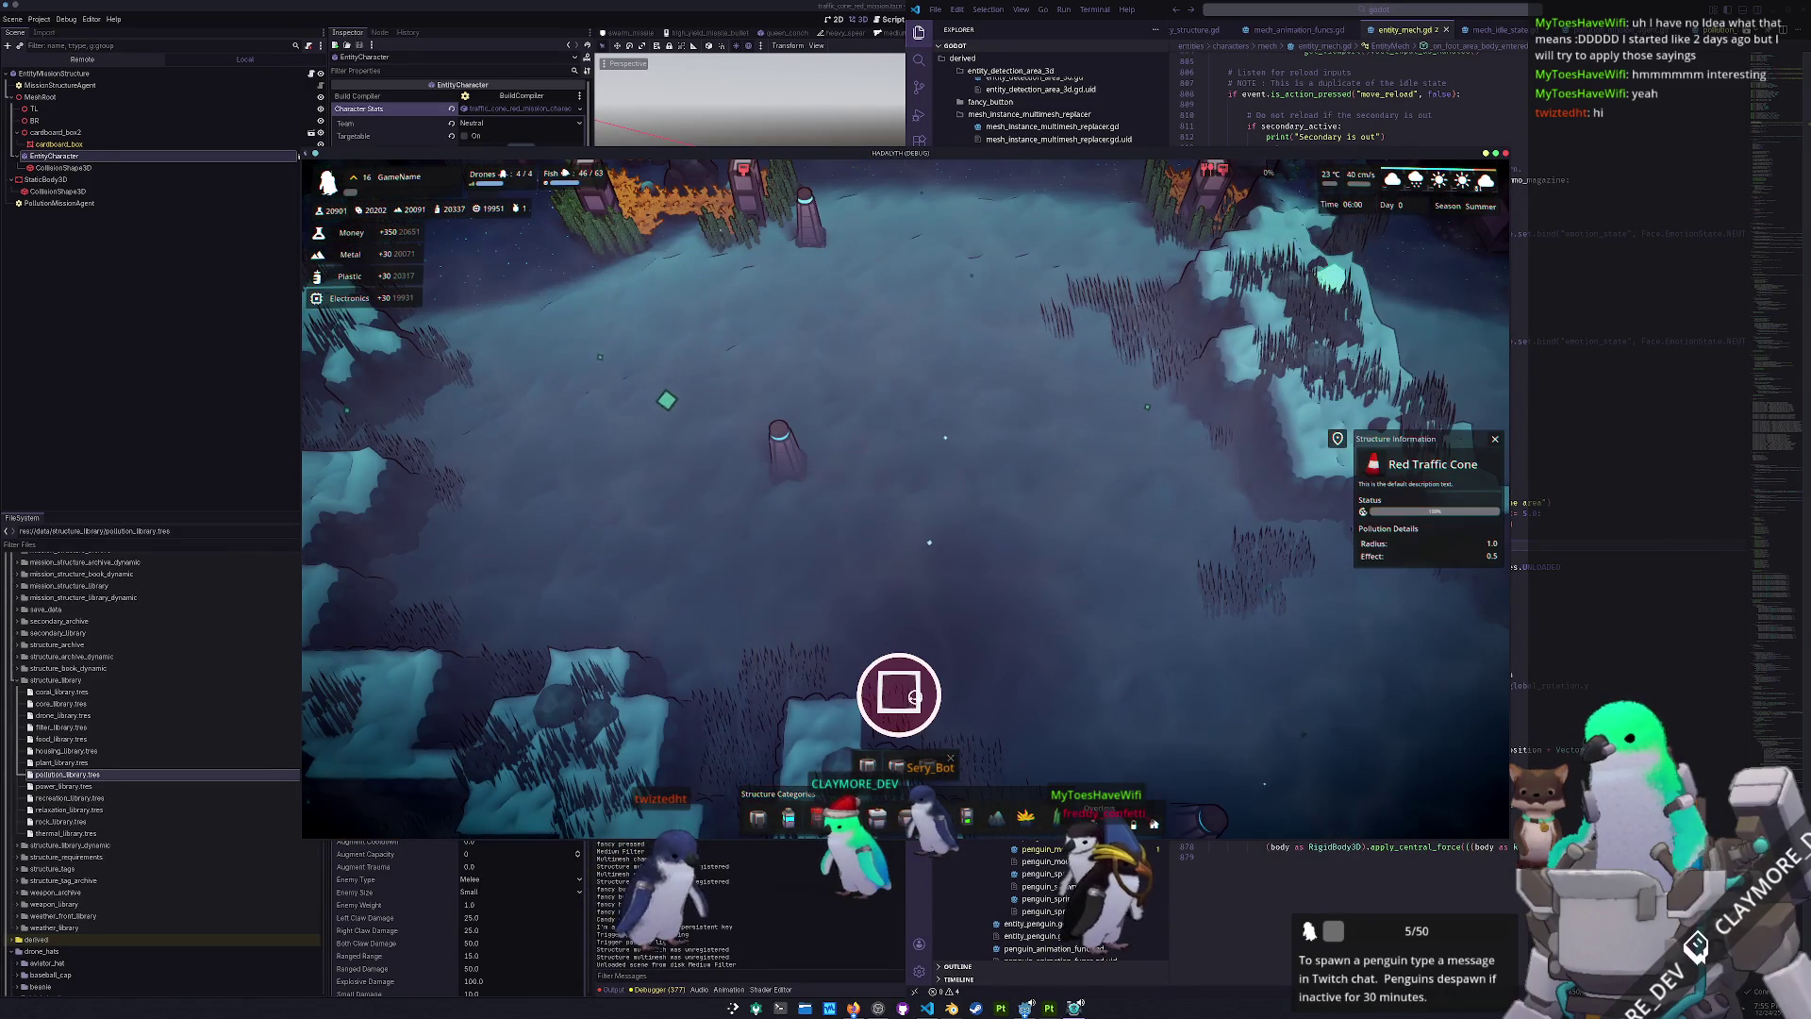
key(q)
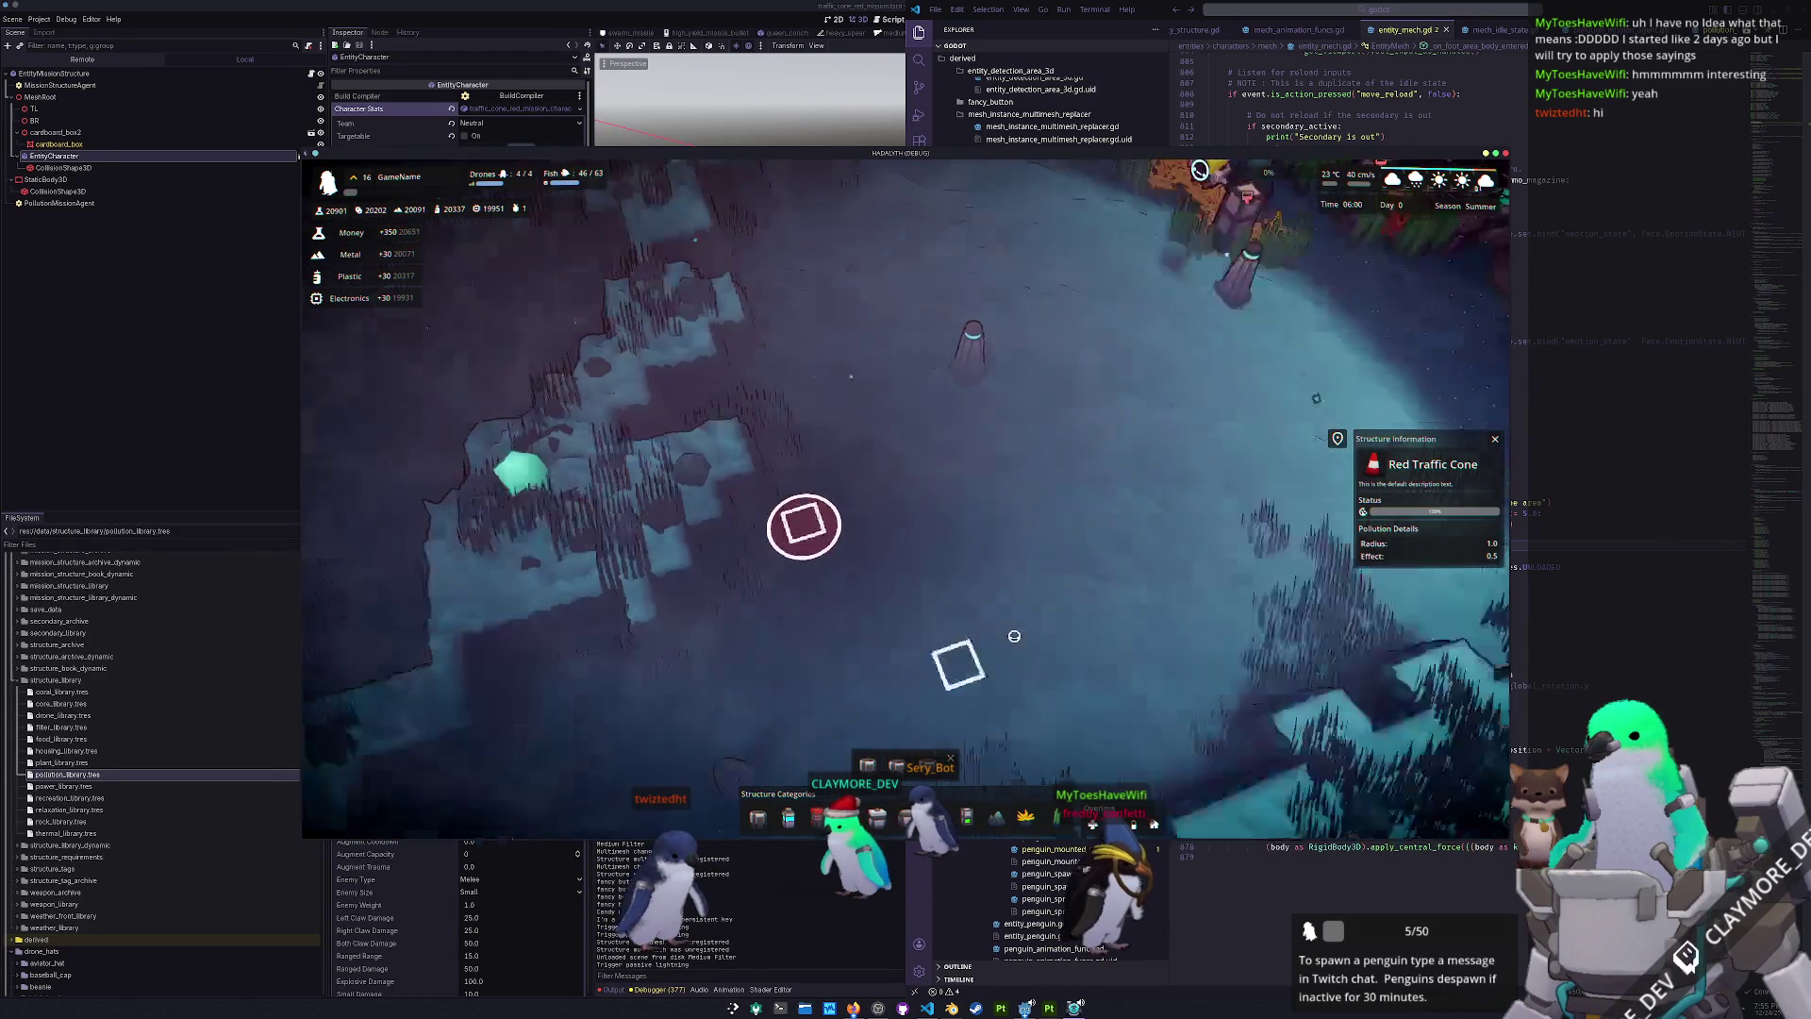
key(q)
right_click(790, 548)
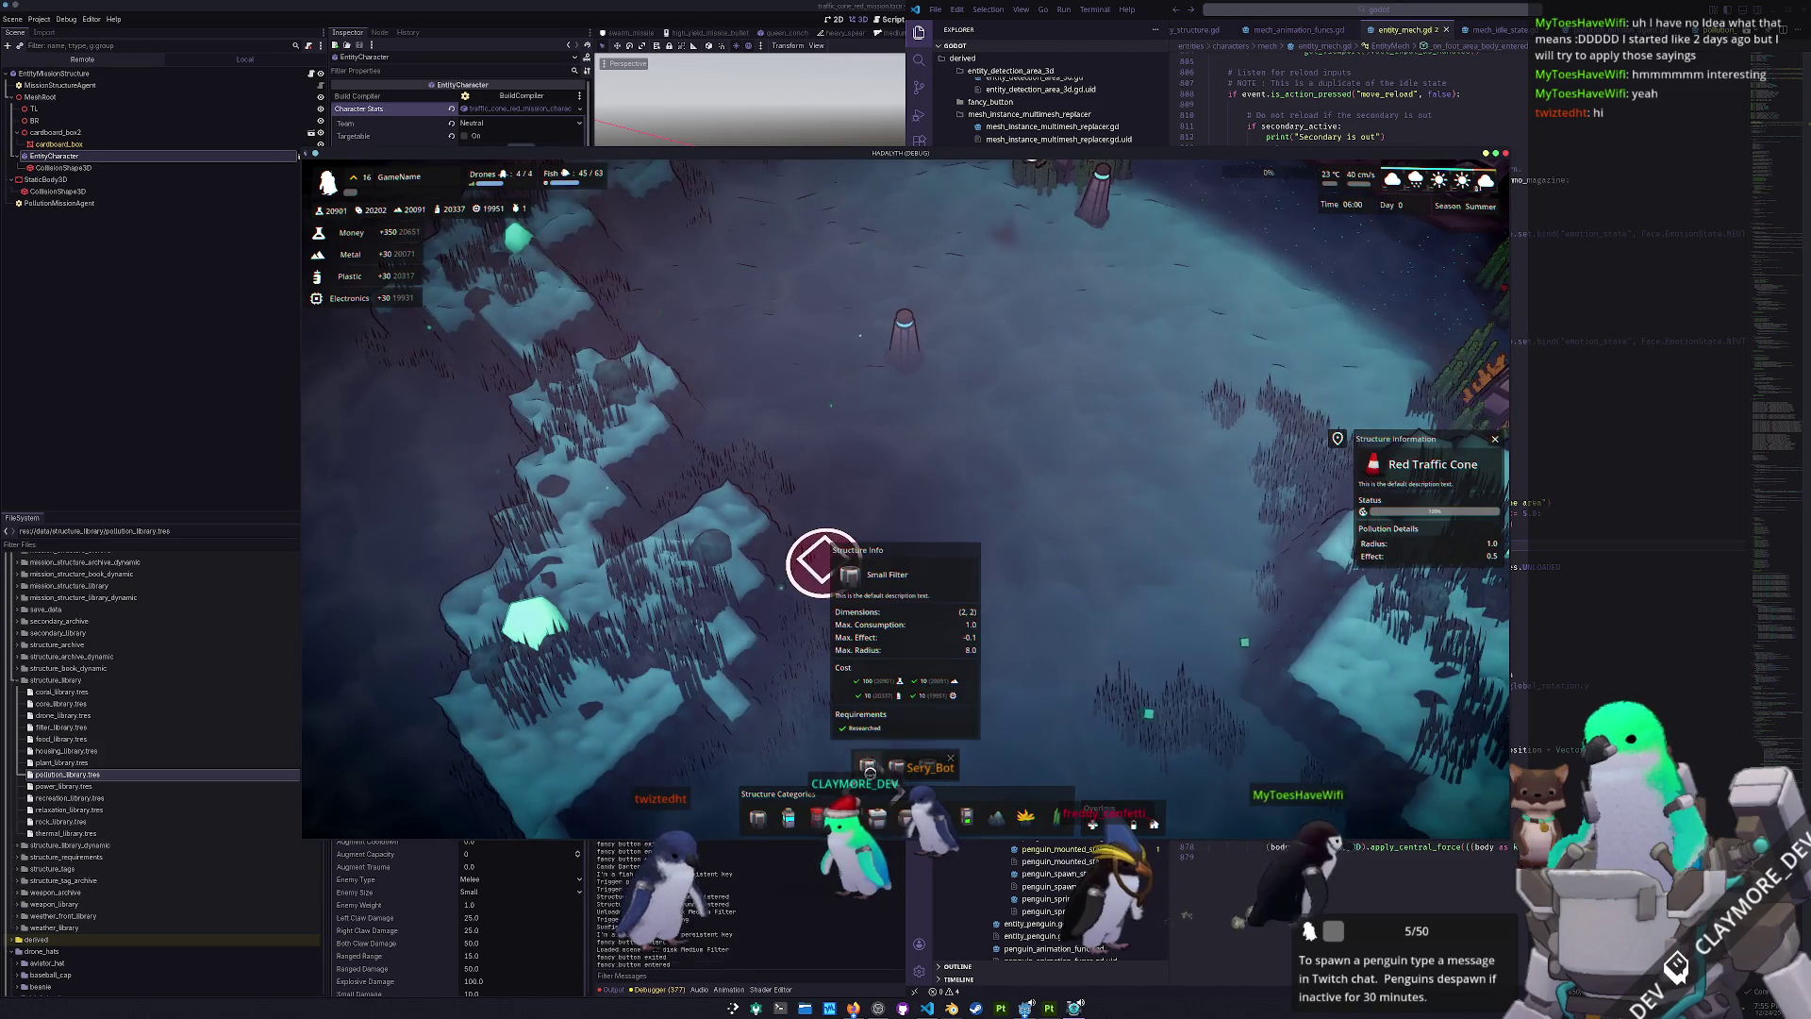
click(927, 577)
right_click(928, 576)
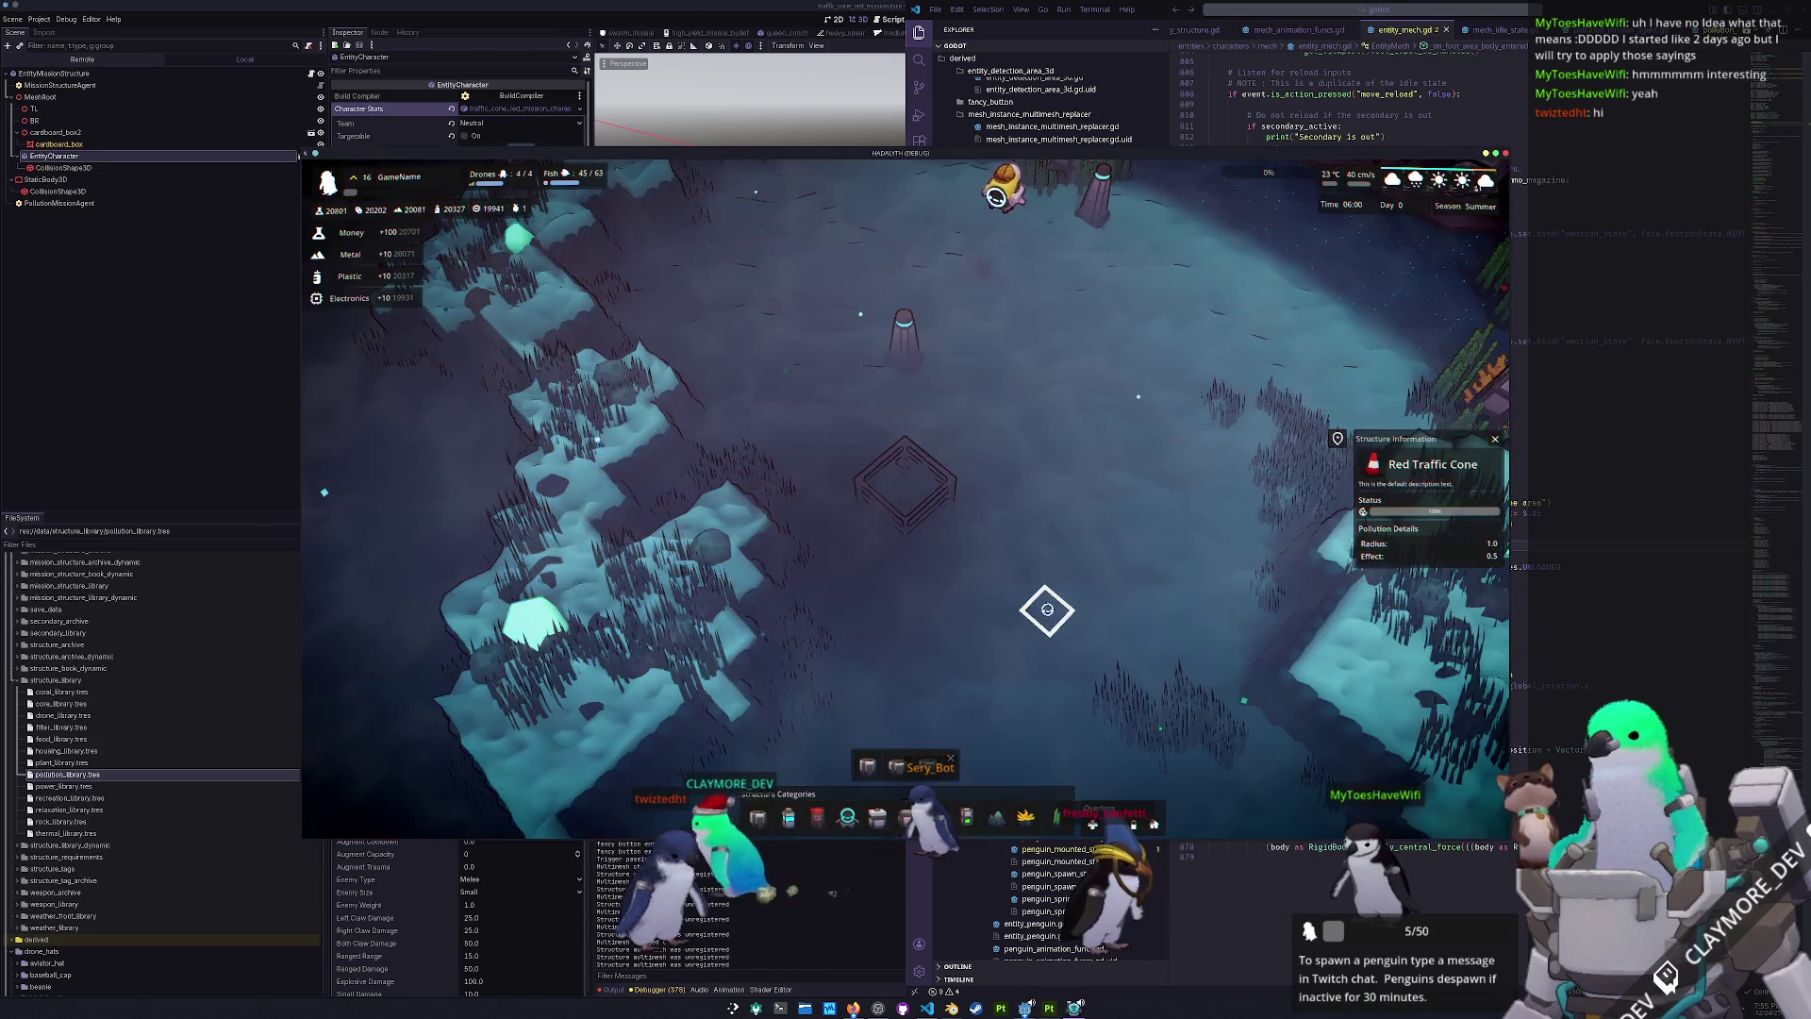
- Turn the view back, walk the mech south and back, and enter build mode
key(q)
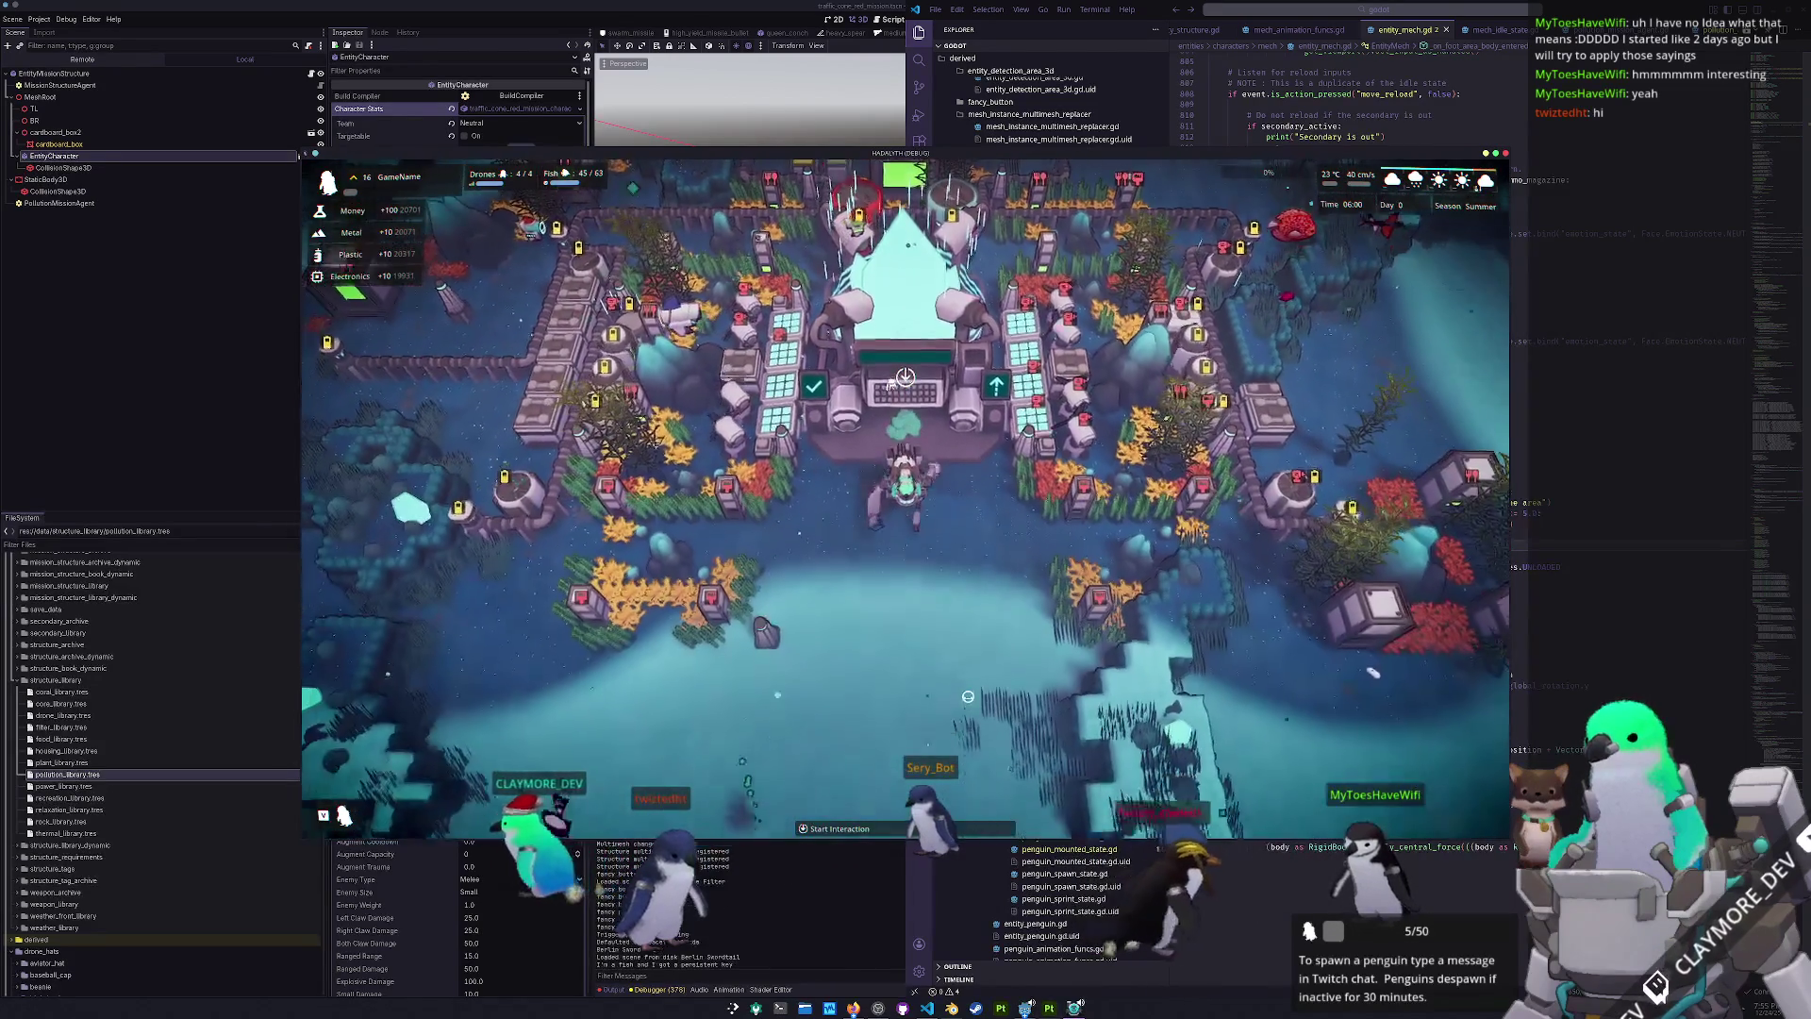
key(s)
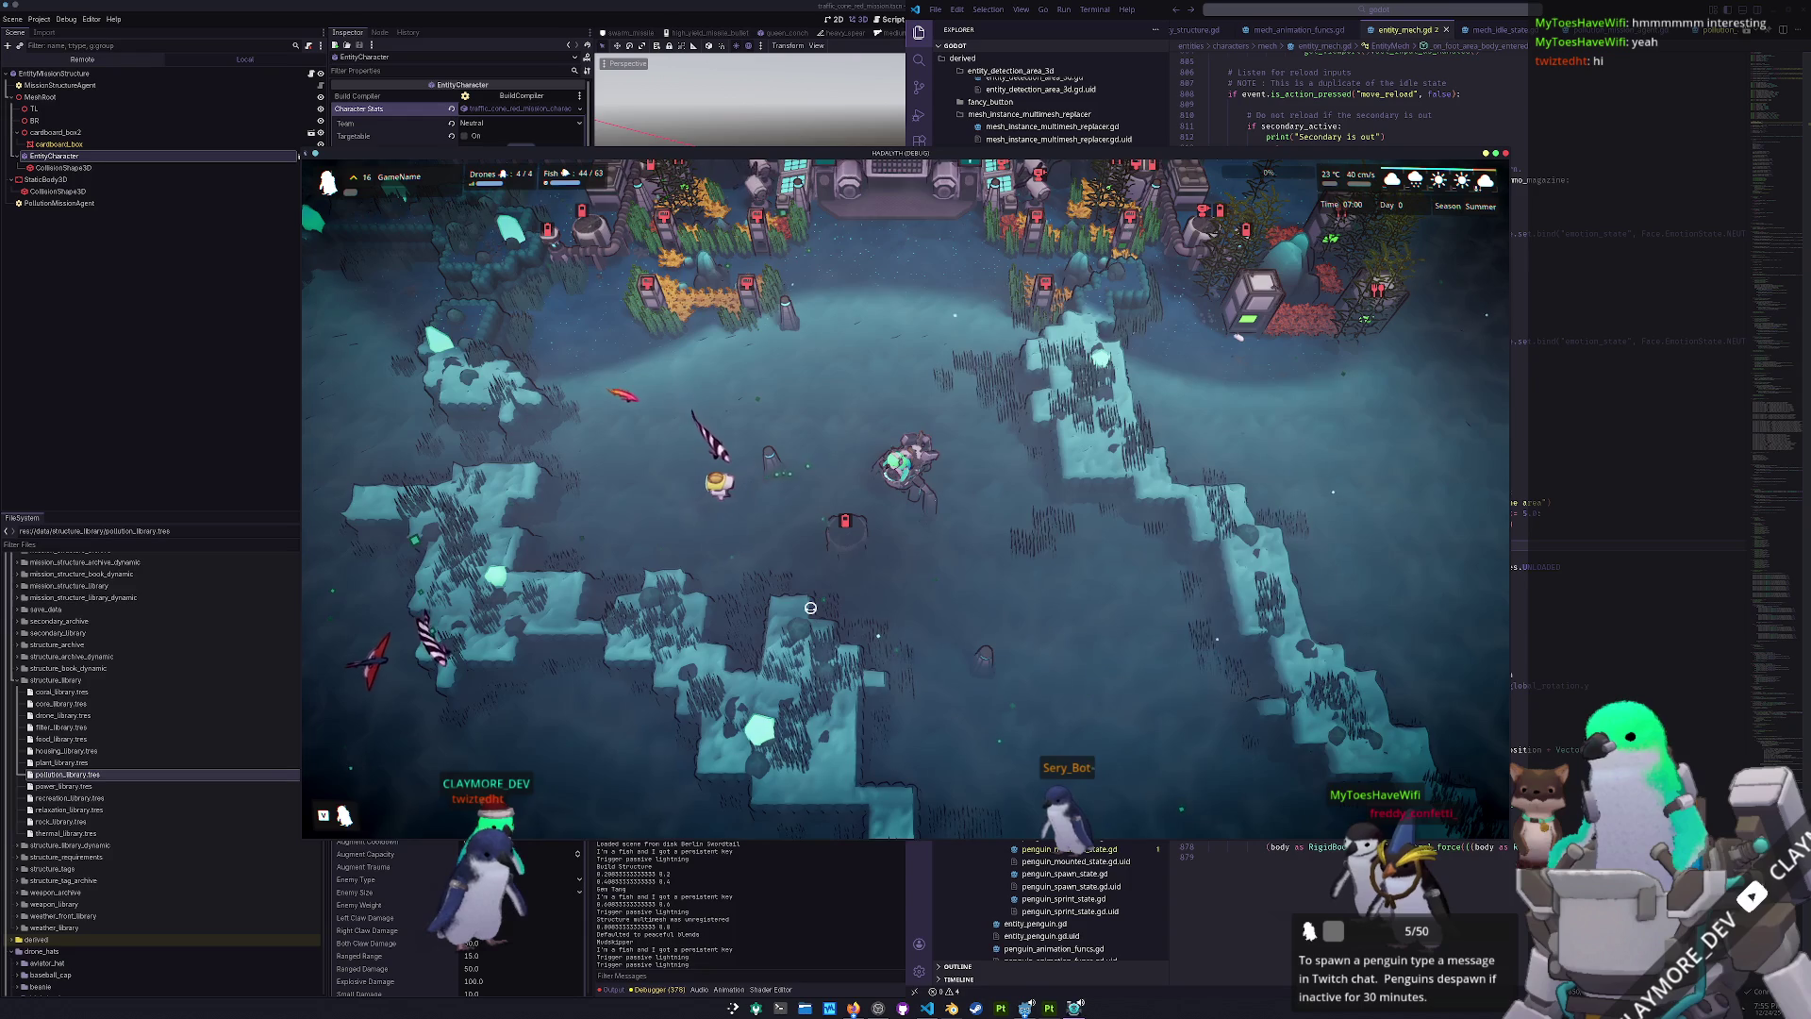
key(w)
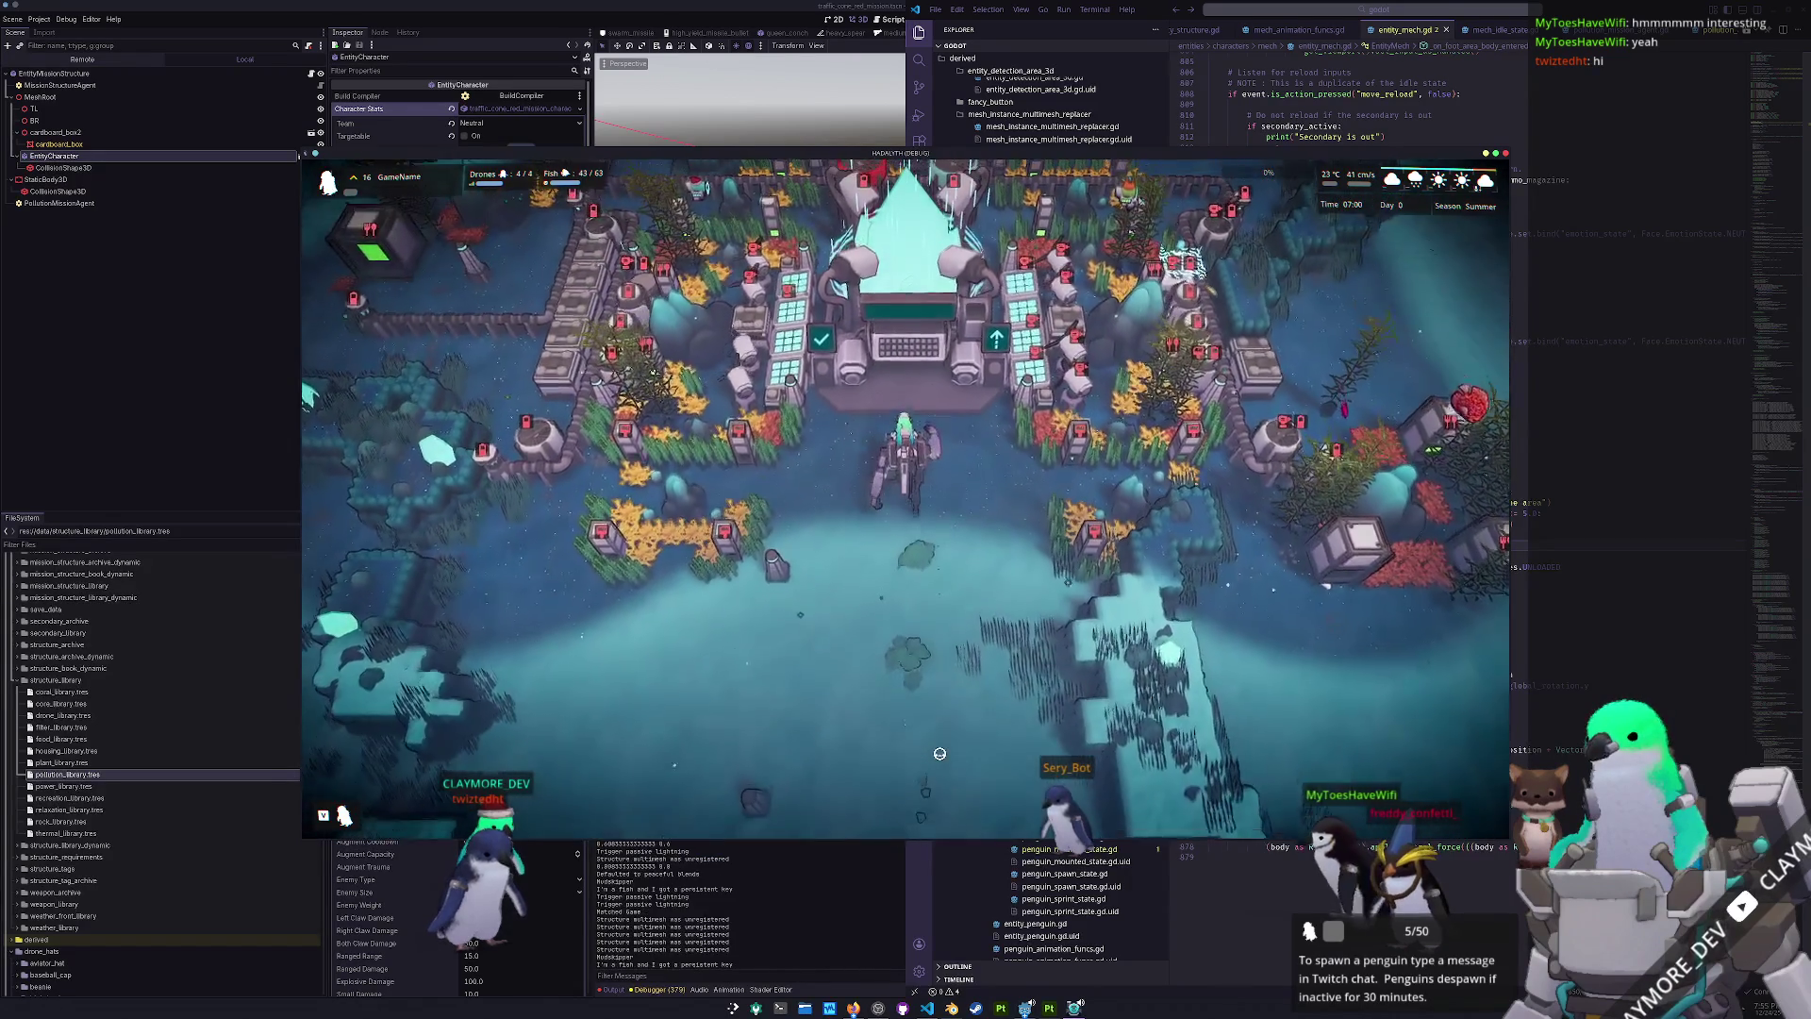
key(b)
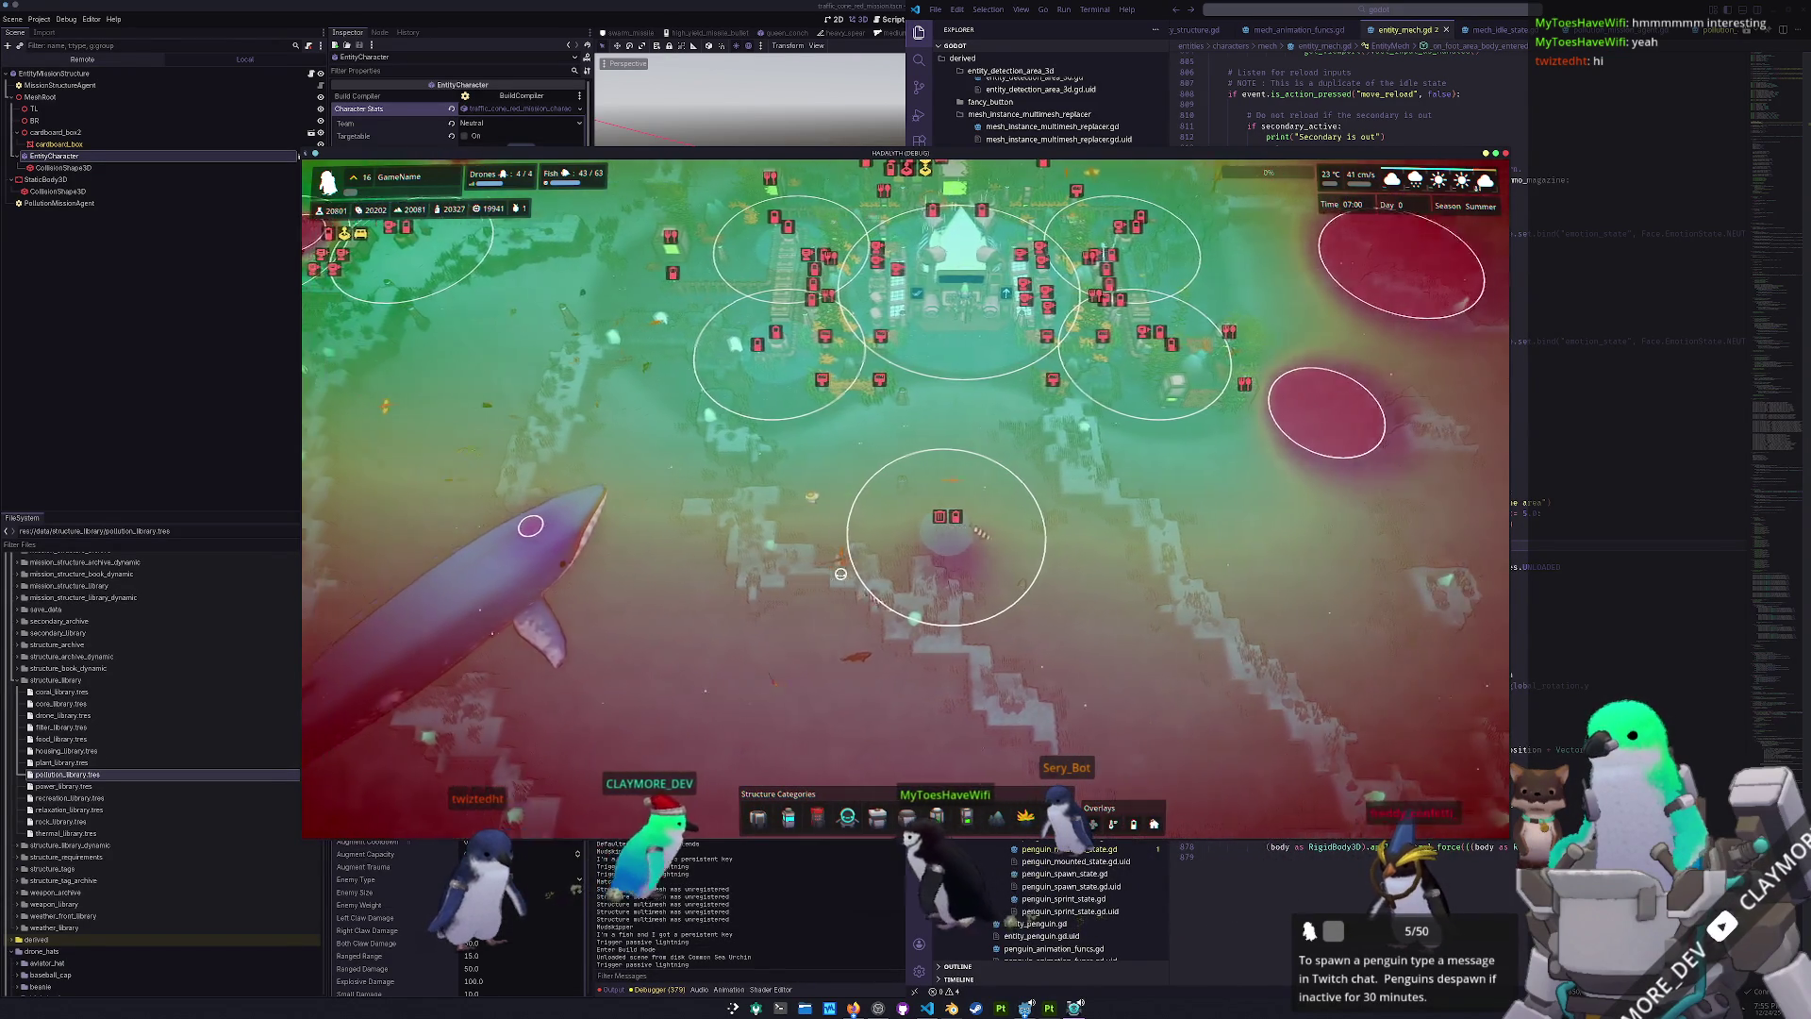
- Inspect the Bus structure's details, then pan over to the Green Traffic Cone and beyond
scroll(896, 571, up, 5)
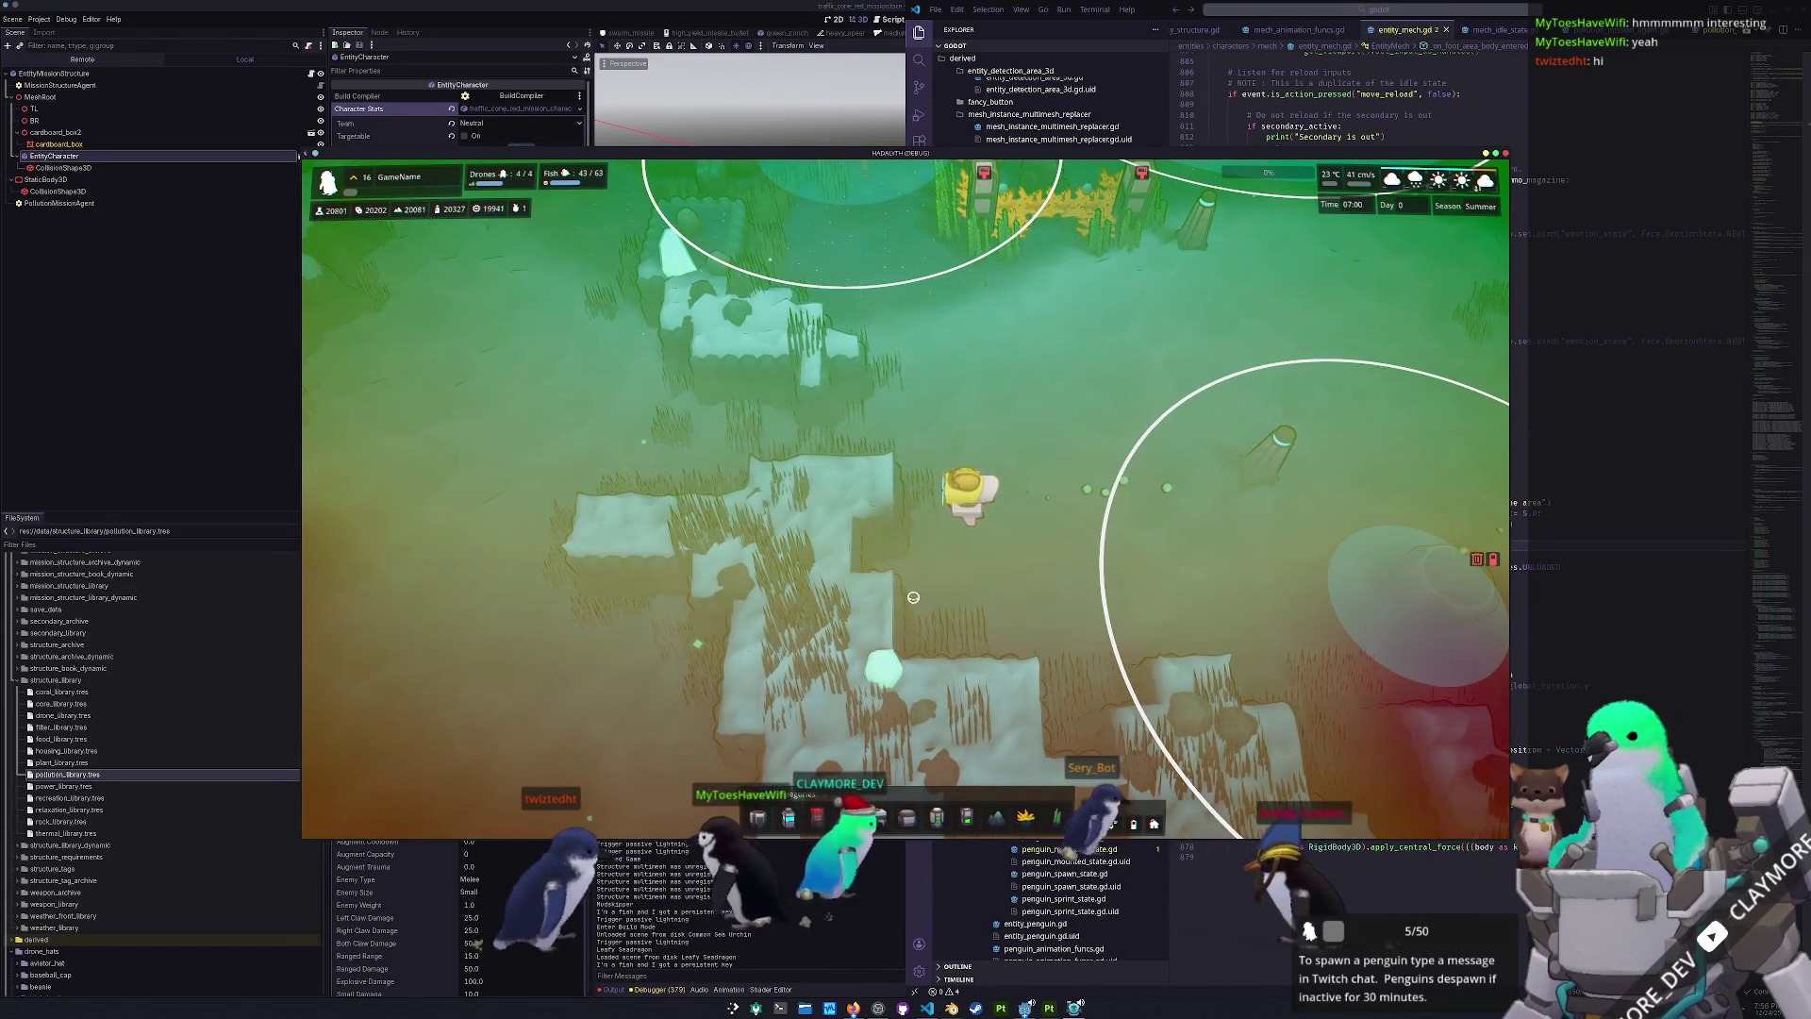
scroll(912, 594, down, 6)
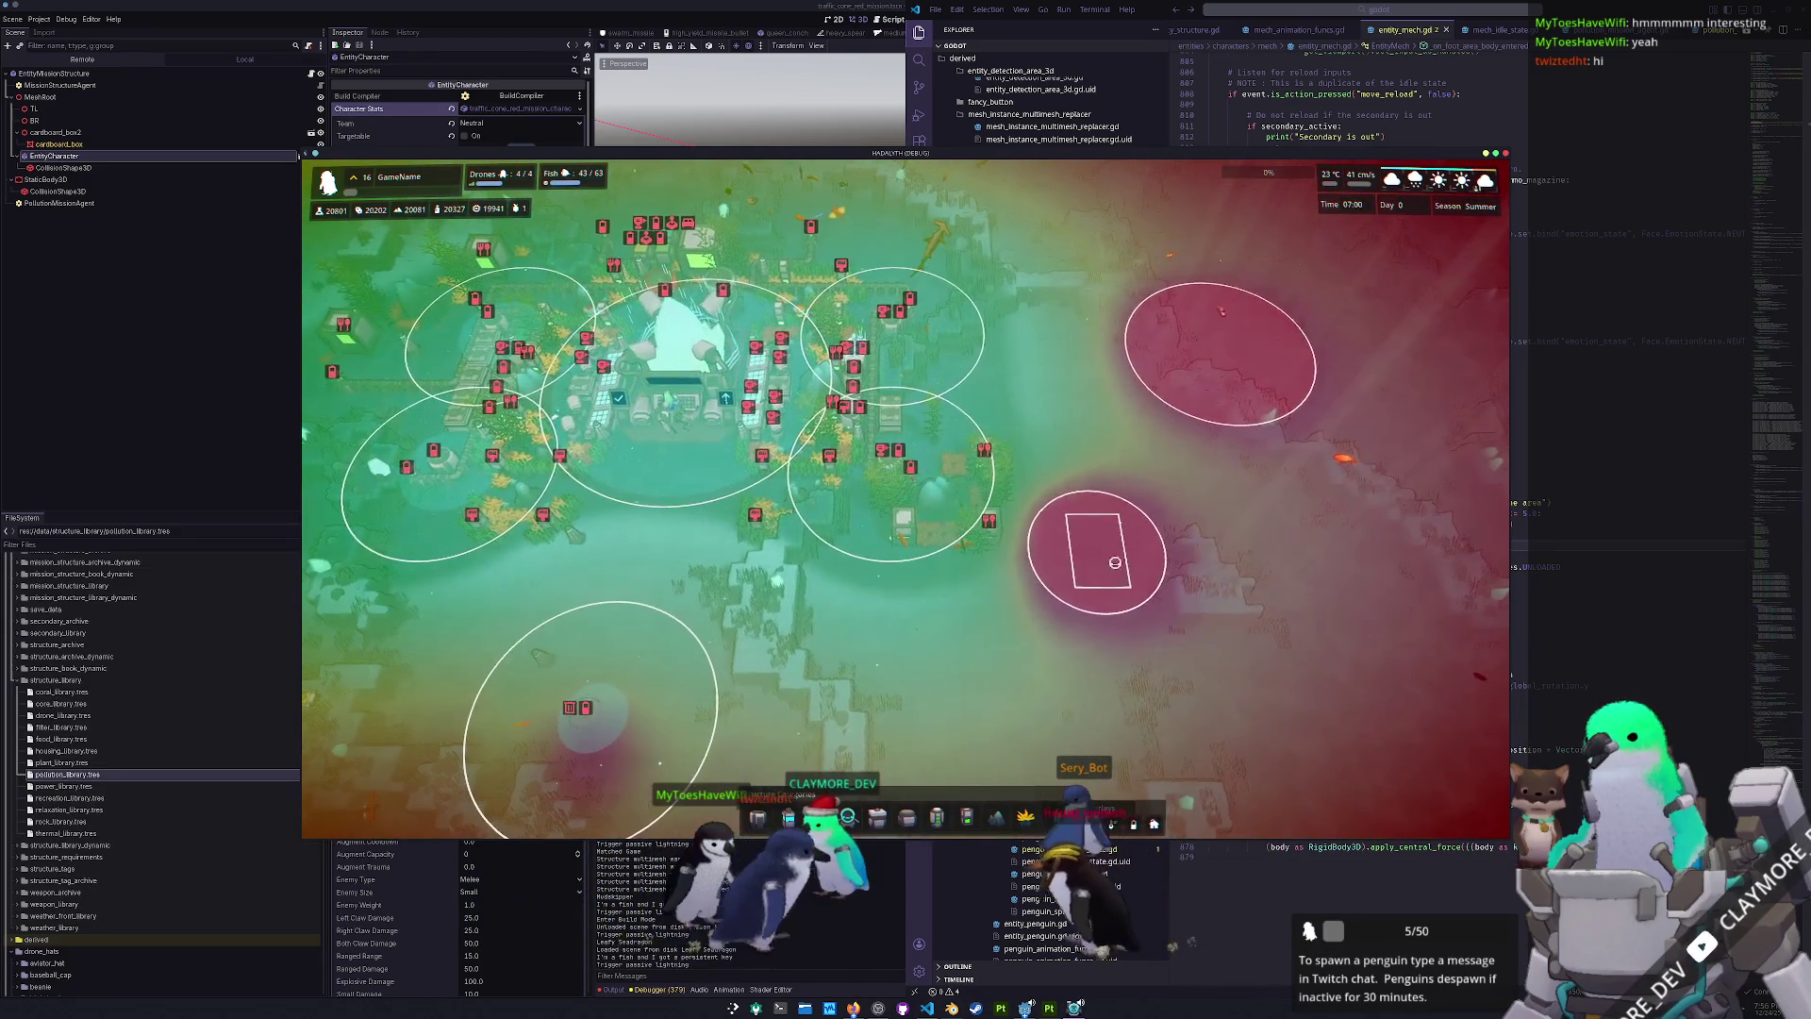
click(1114, 563)
scroll(1085, 547, up, 2)
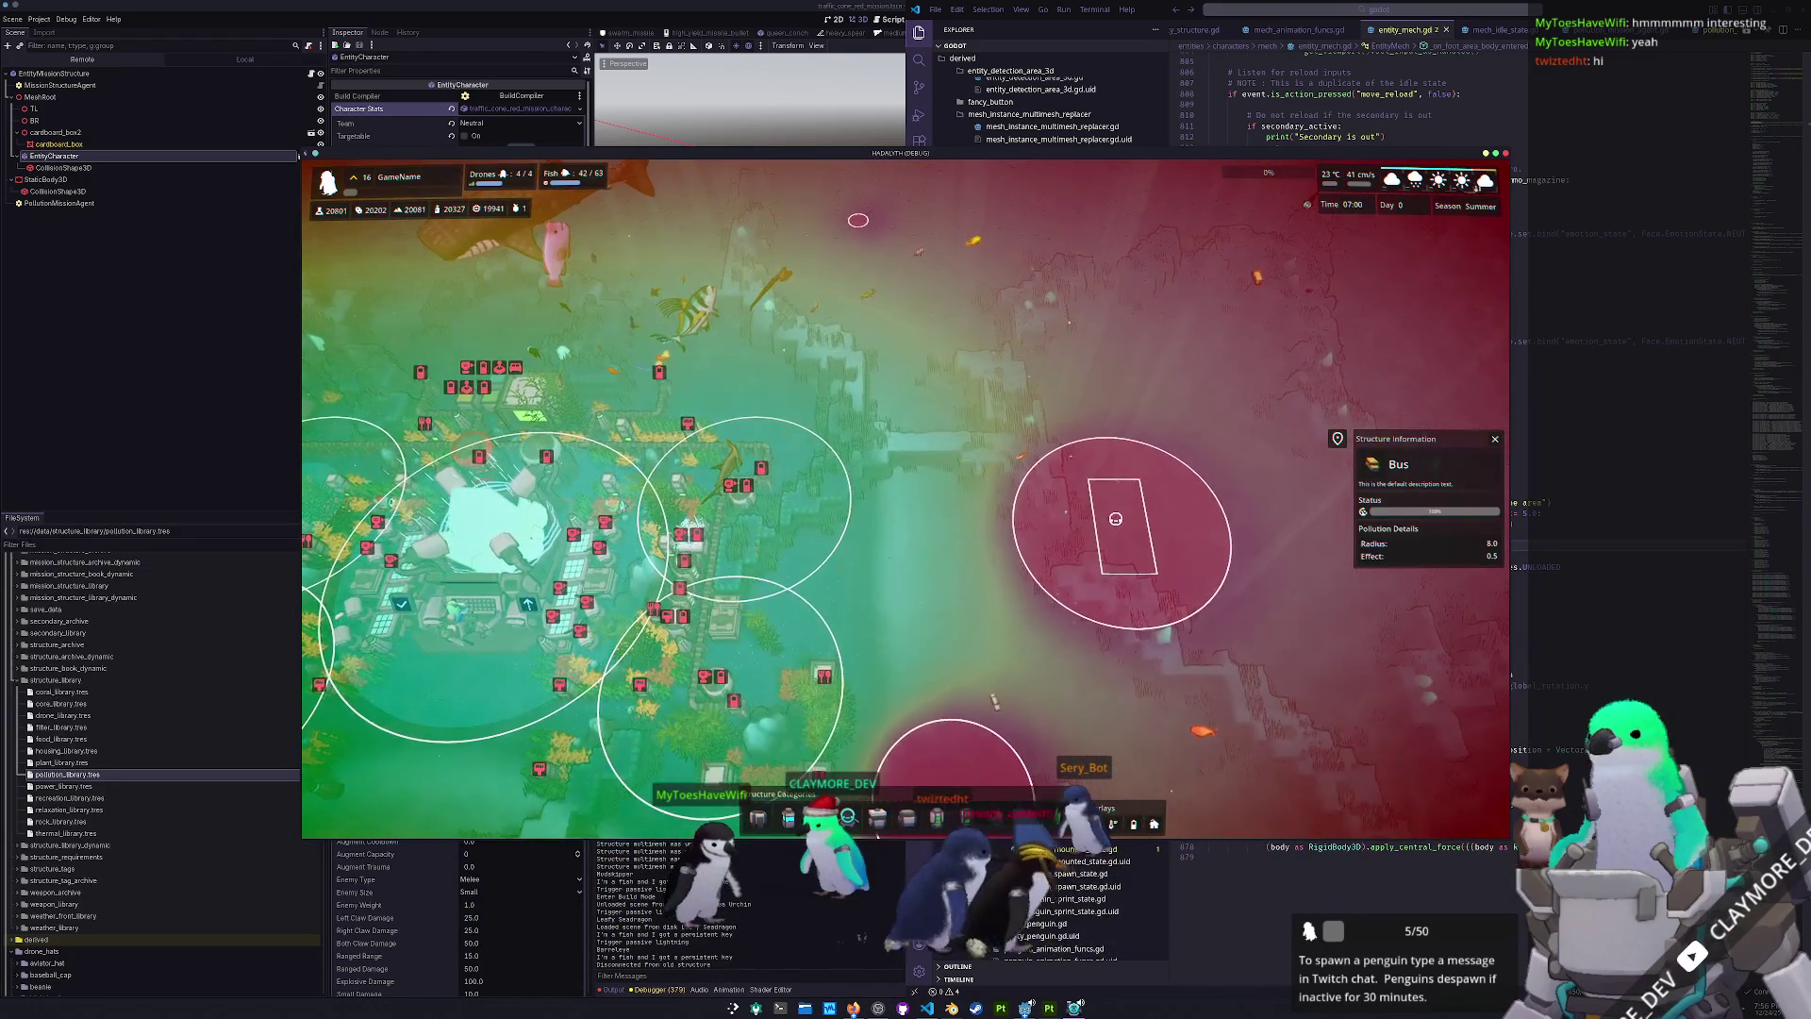
mouse_move(1116, 519)
middle_down()
mouse_move(913, 317)
mouse_move(911, 571)
middle_up()
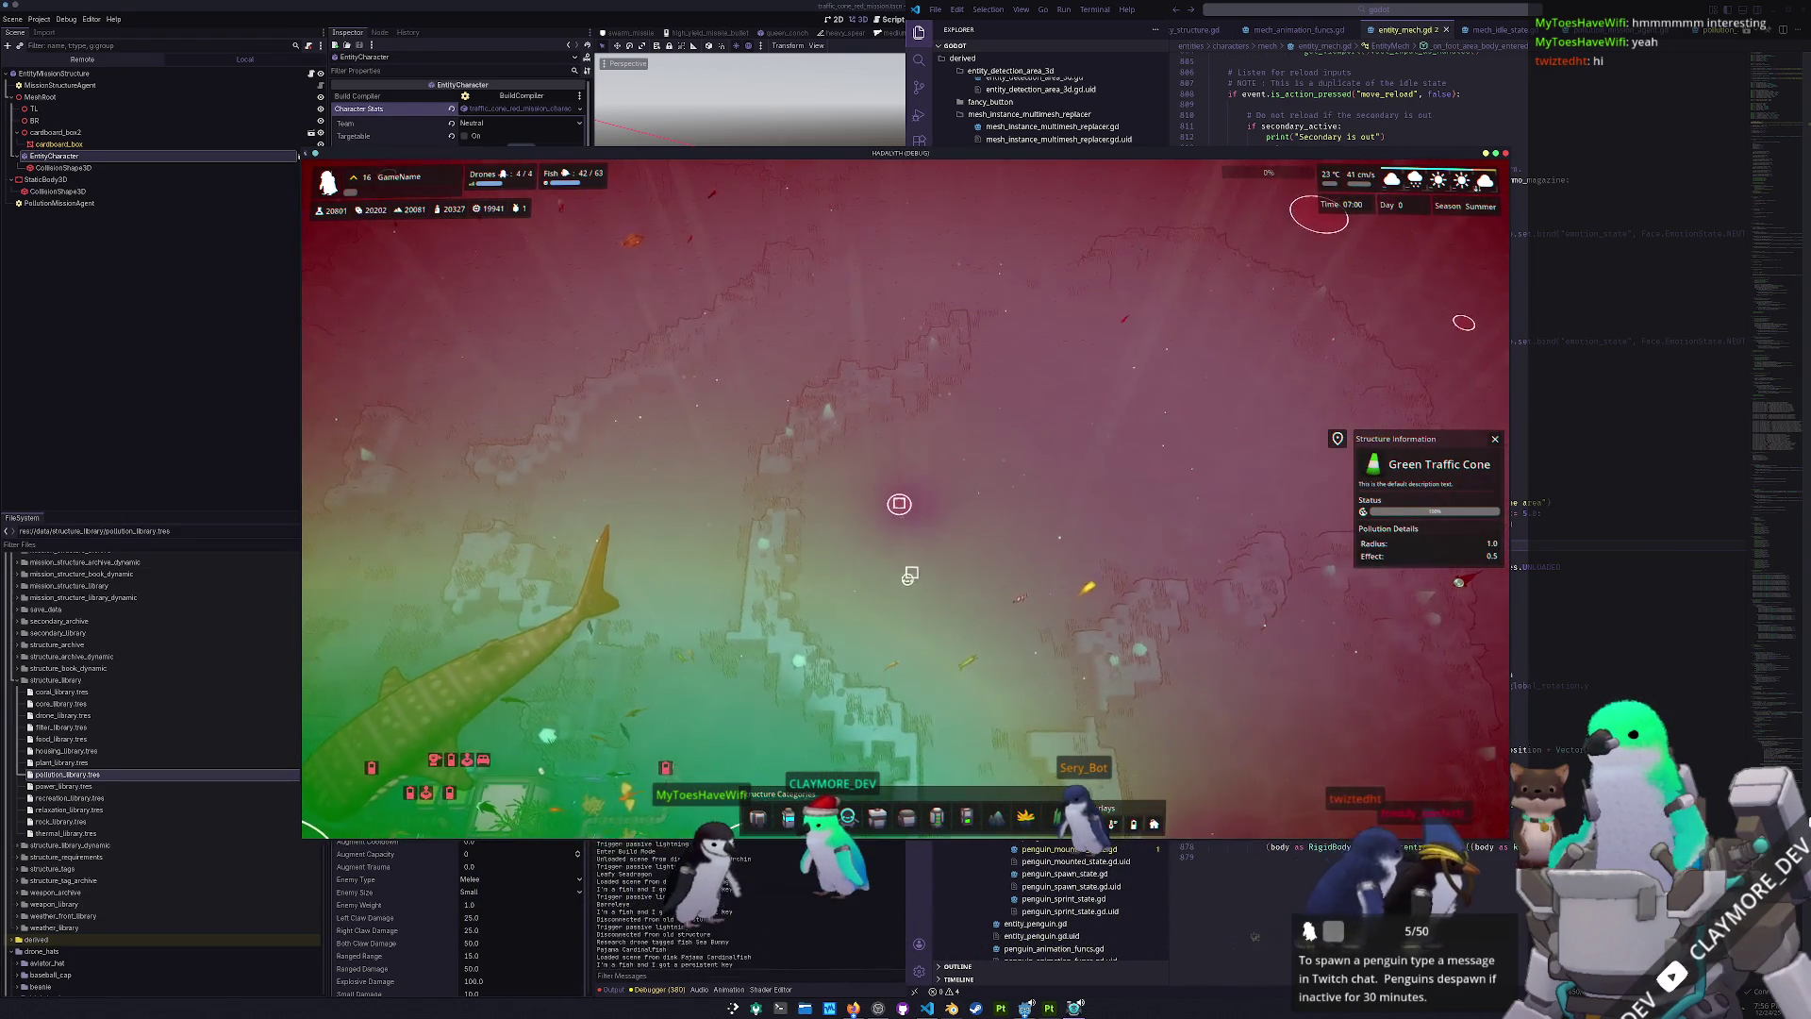
scroll(911, 572, down, 5)
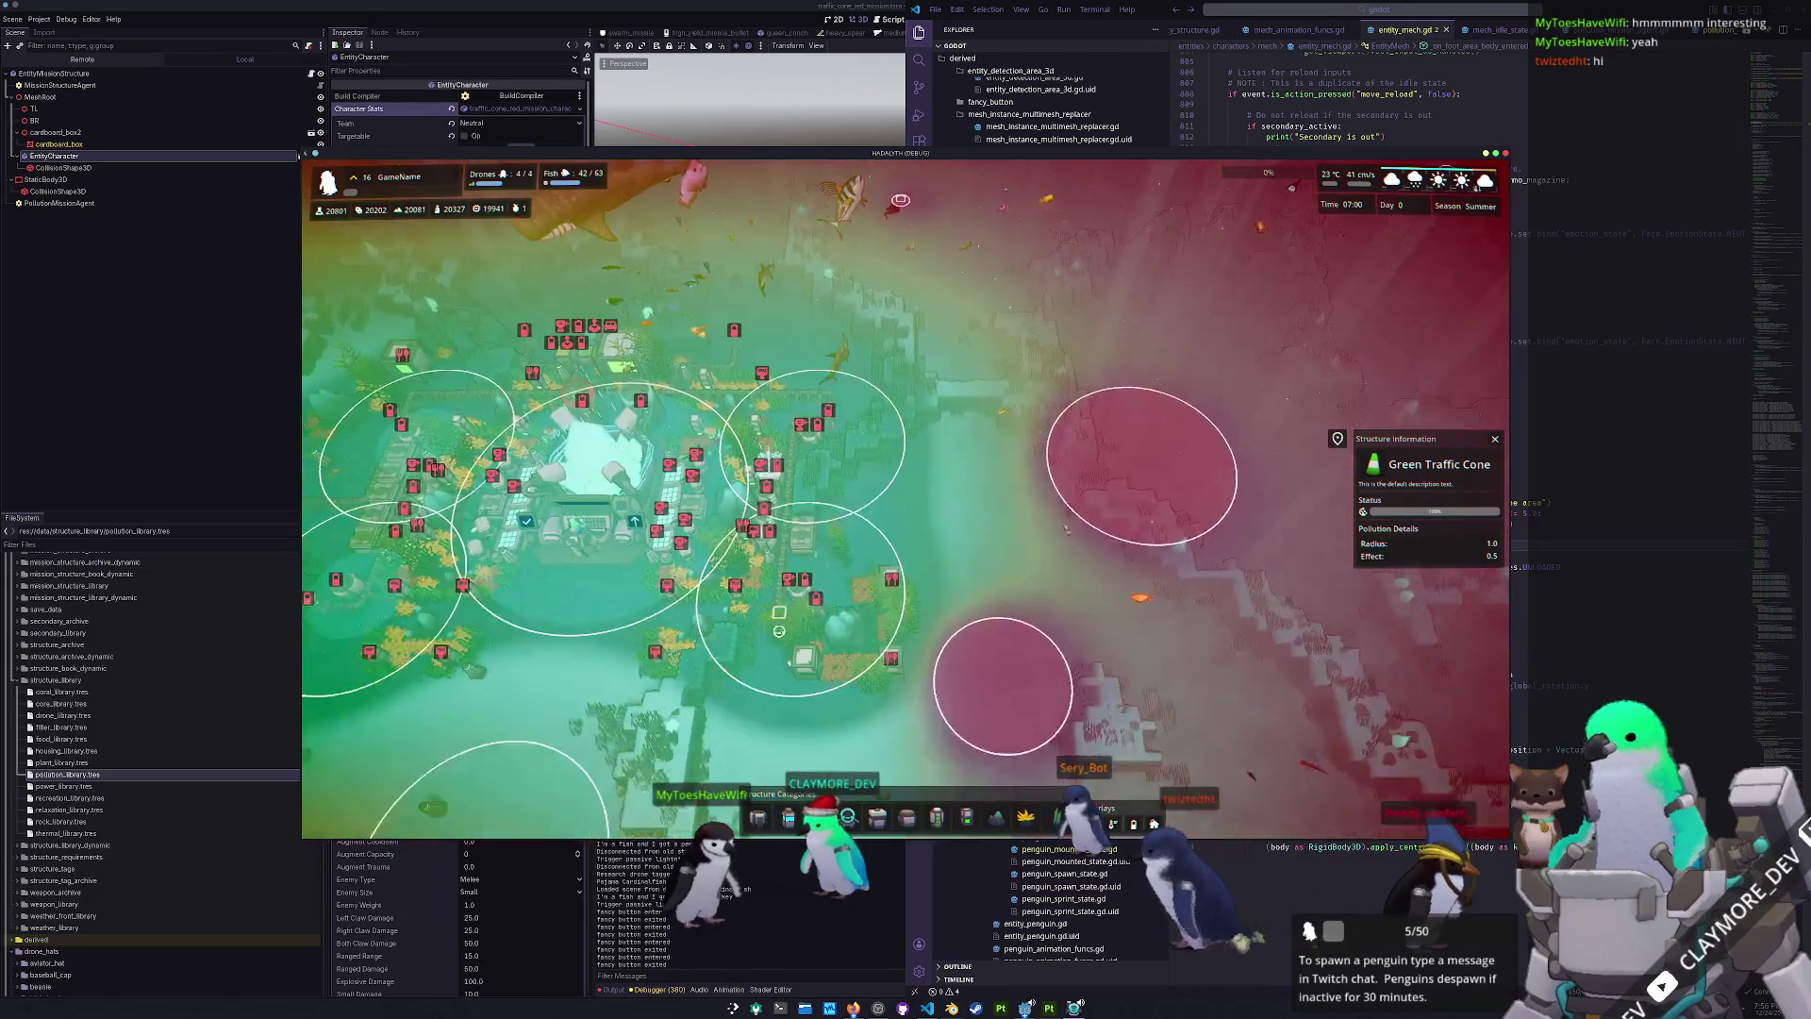
scroll(780, 627, up, 3)
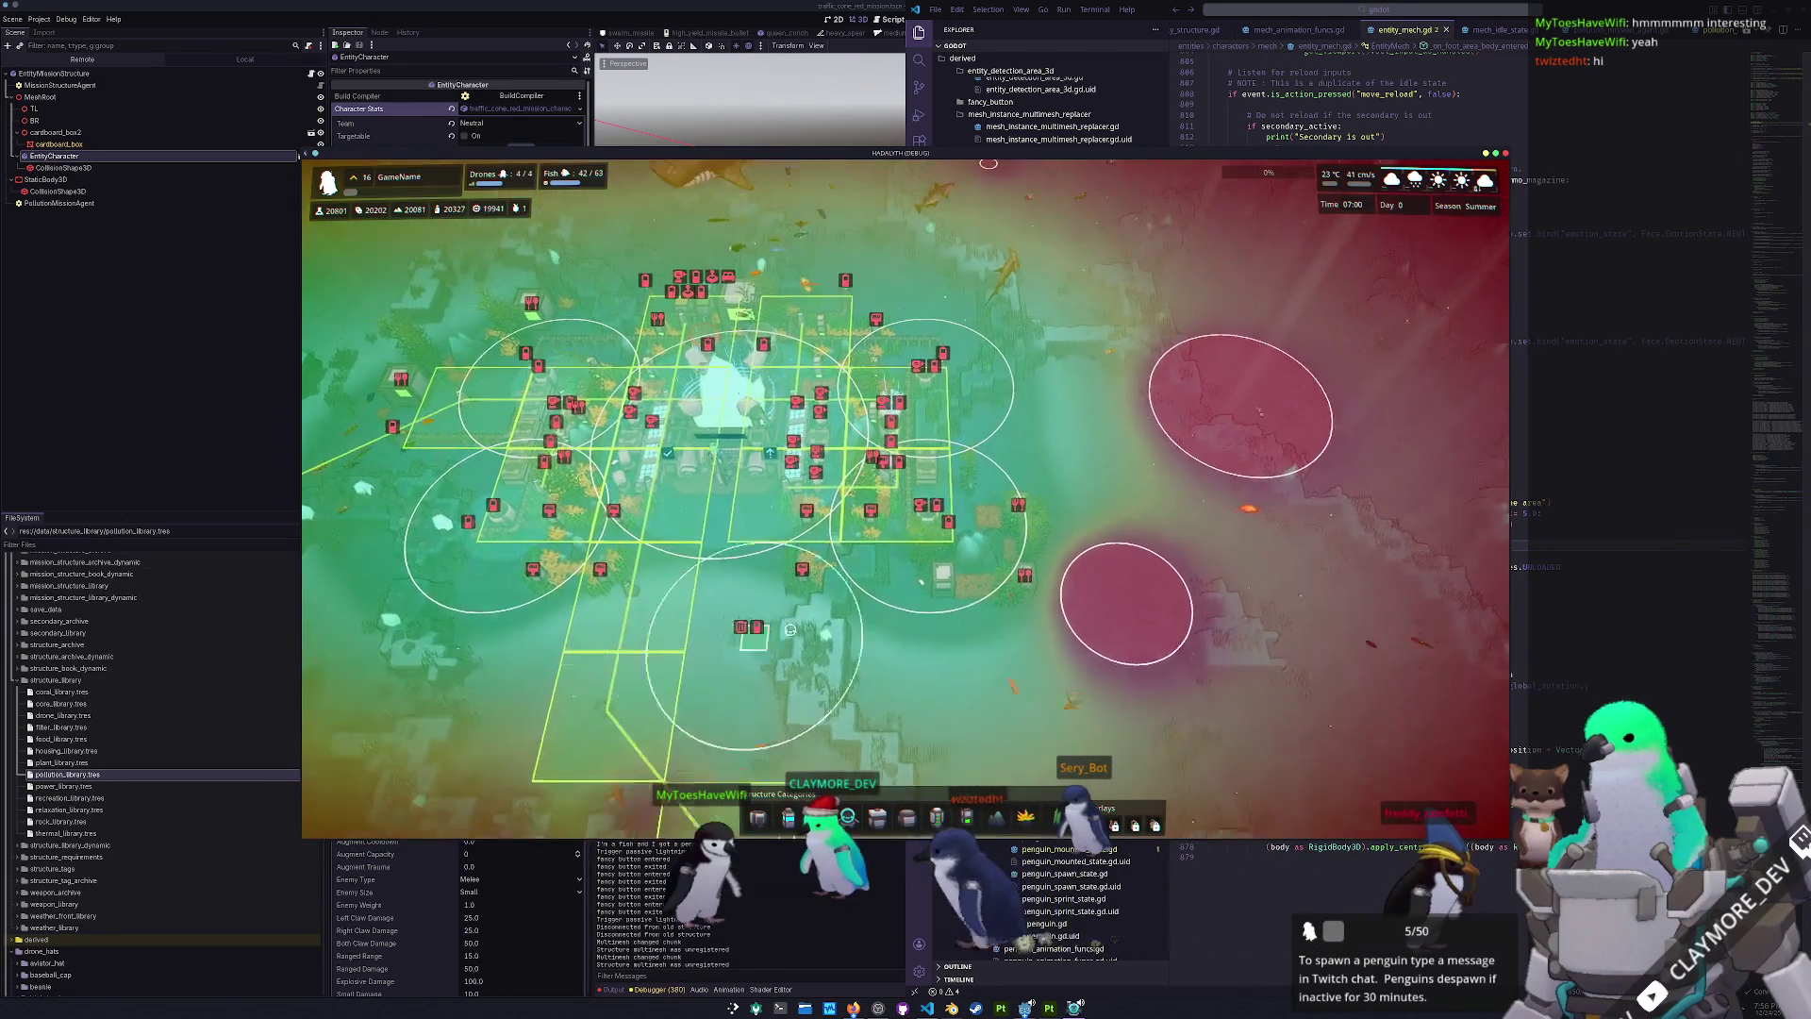
mouse_move(790, 630)
middle_down()
mouse_move(861, 415)
mouse_move(863, 514)
mouse_move(689, 614)
middle_up()
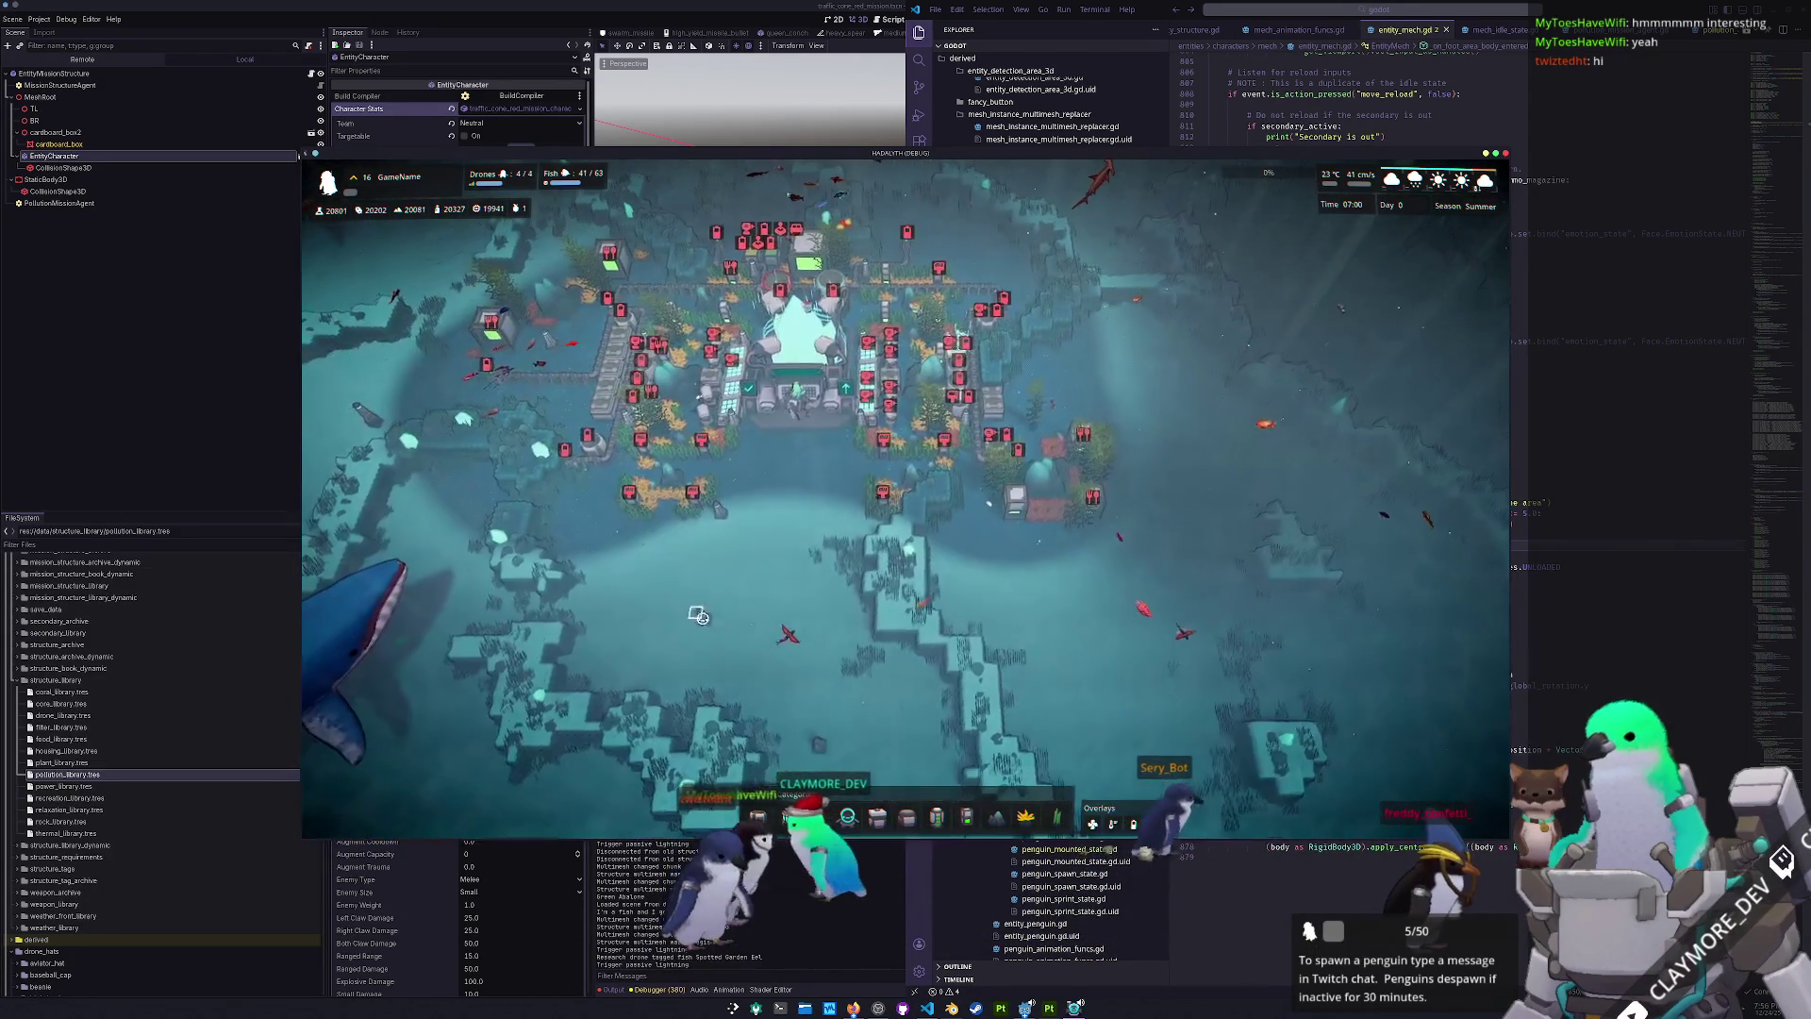
- Inspect a Delivery Pylon, open the second structure category, then leave build mode
key(d)
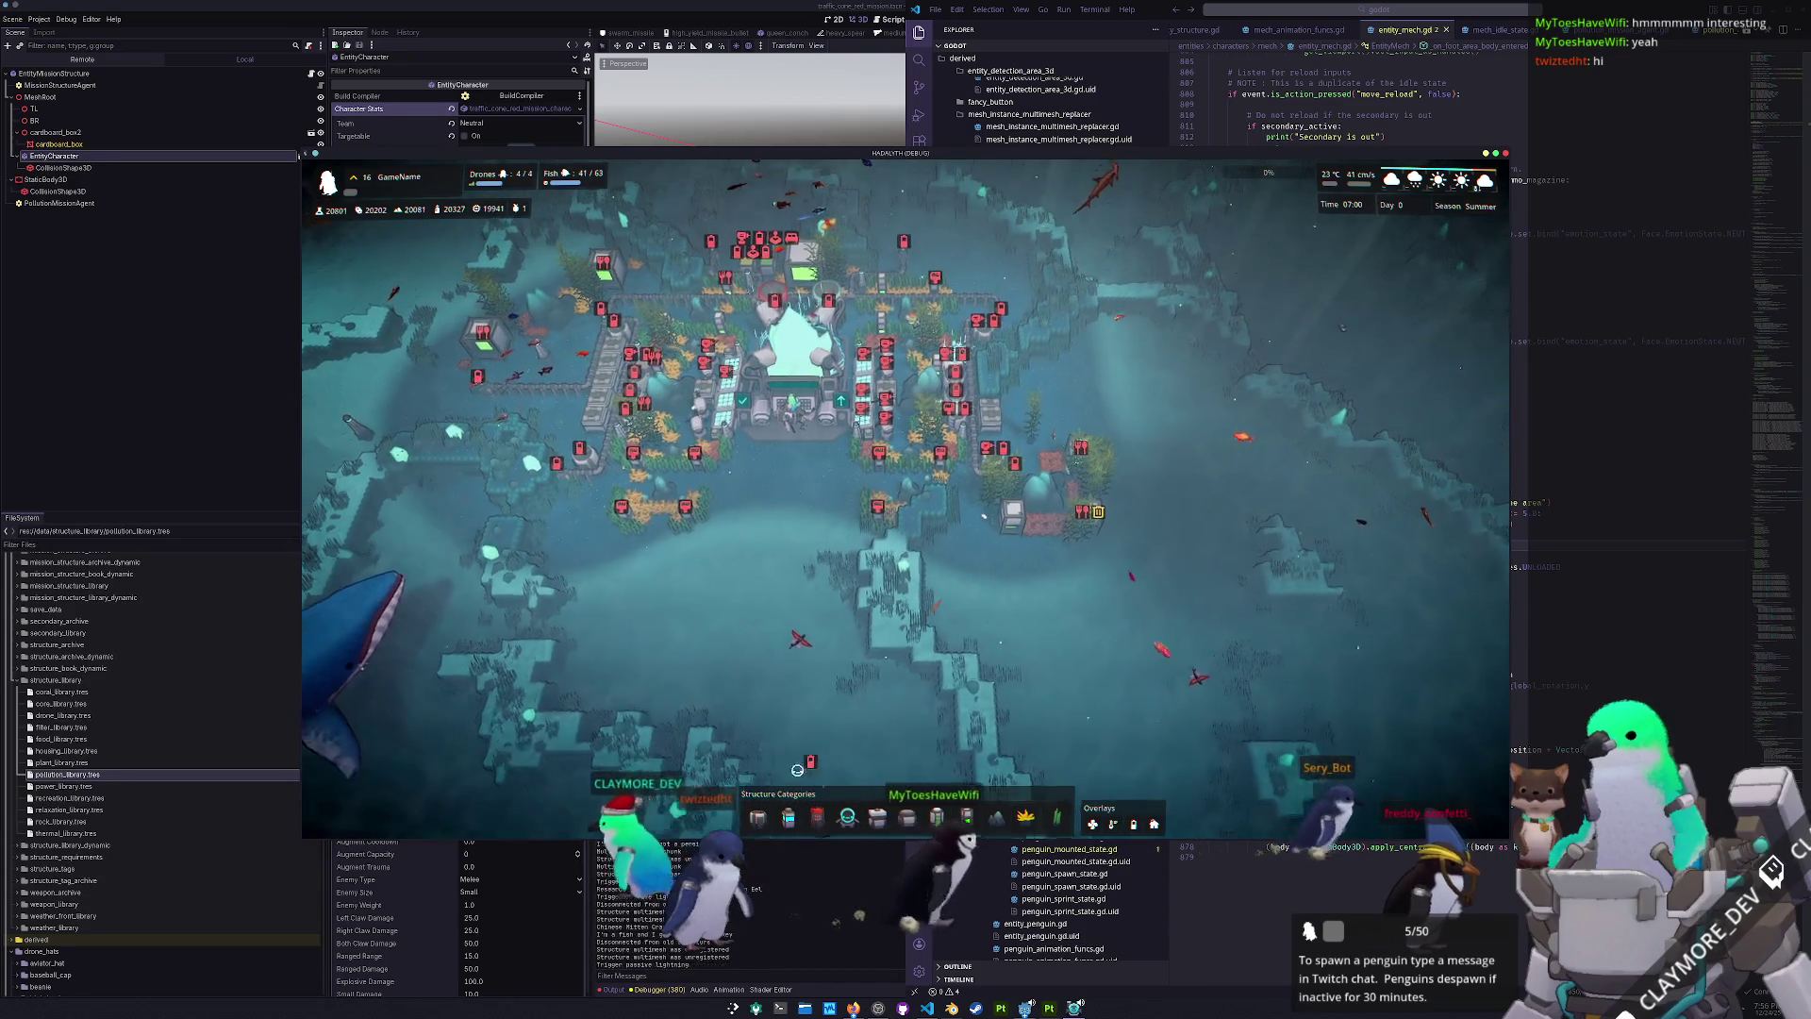
click(698, 698)
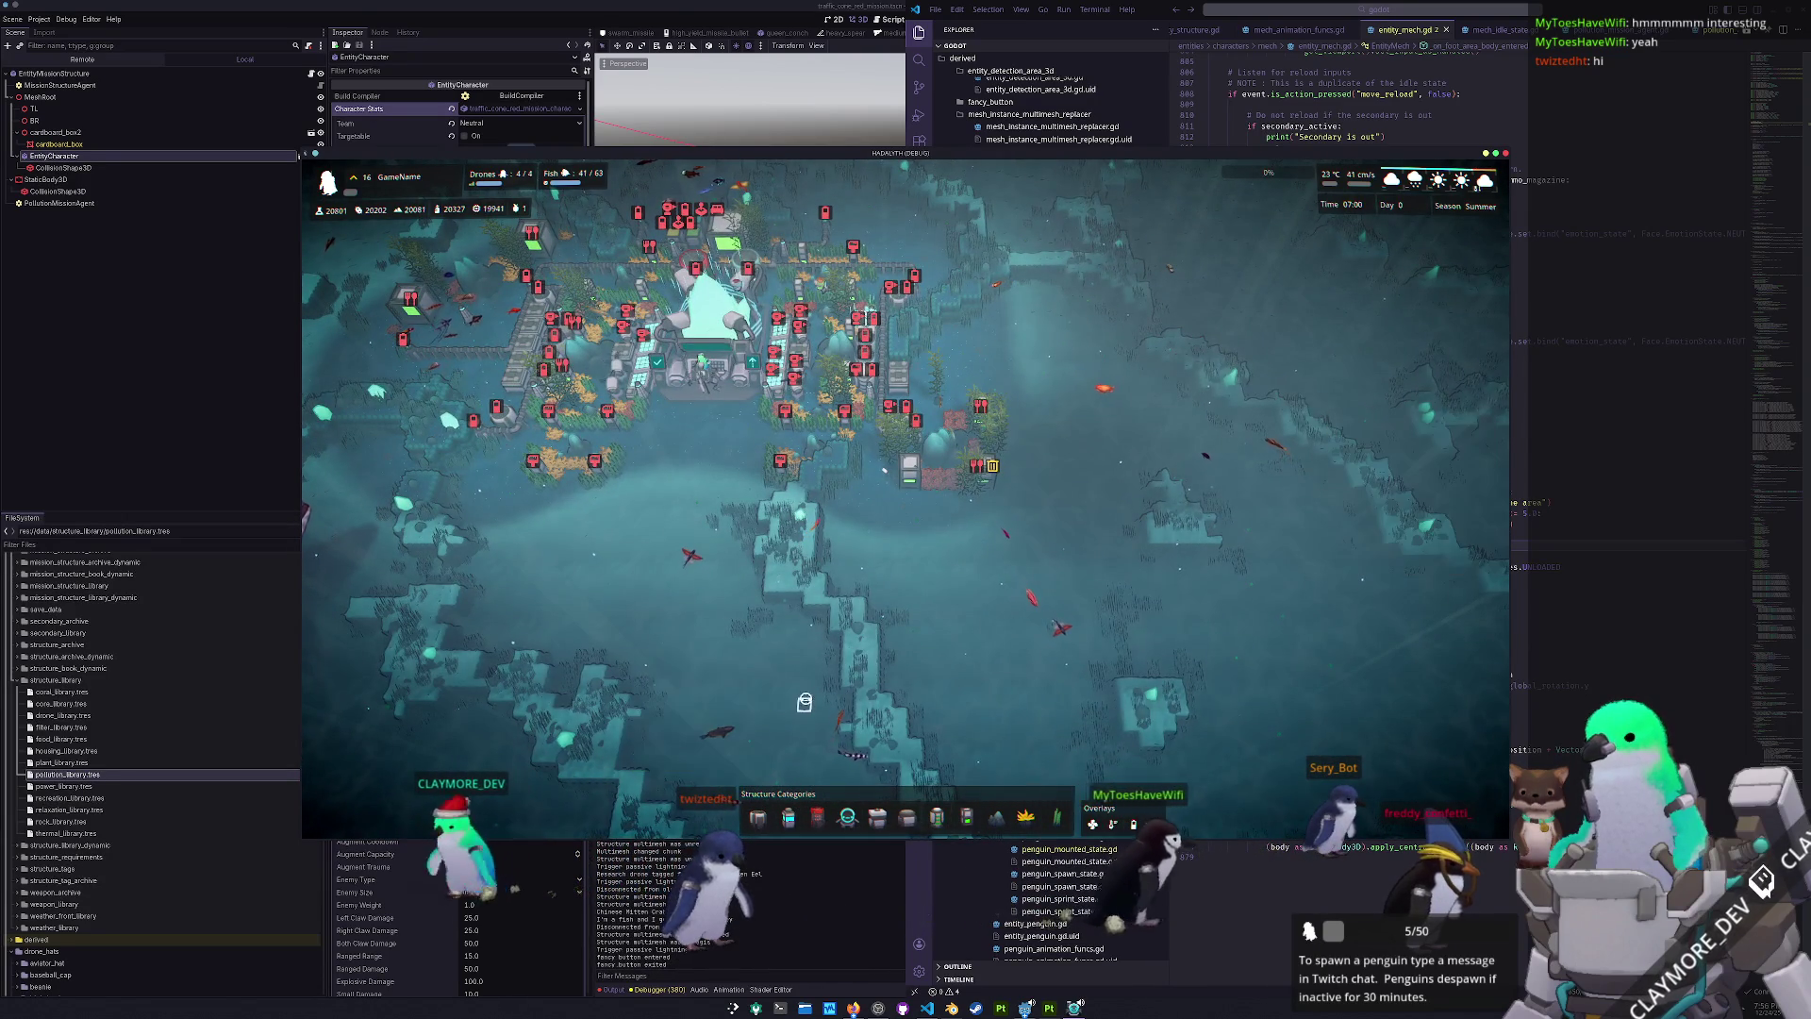
key(w)
click(791, 817)
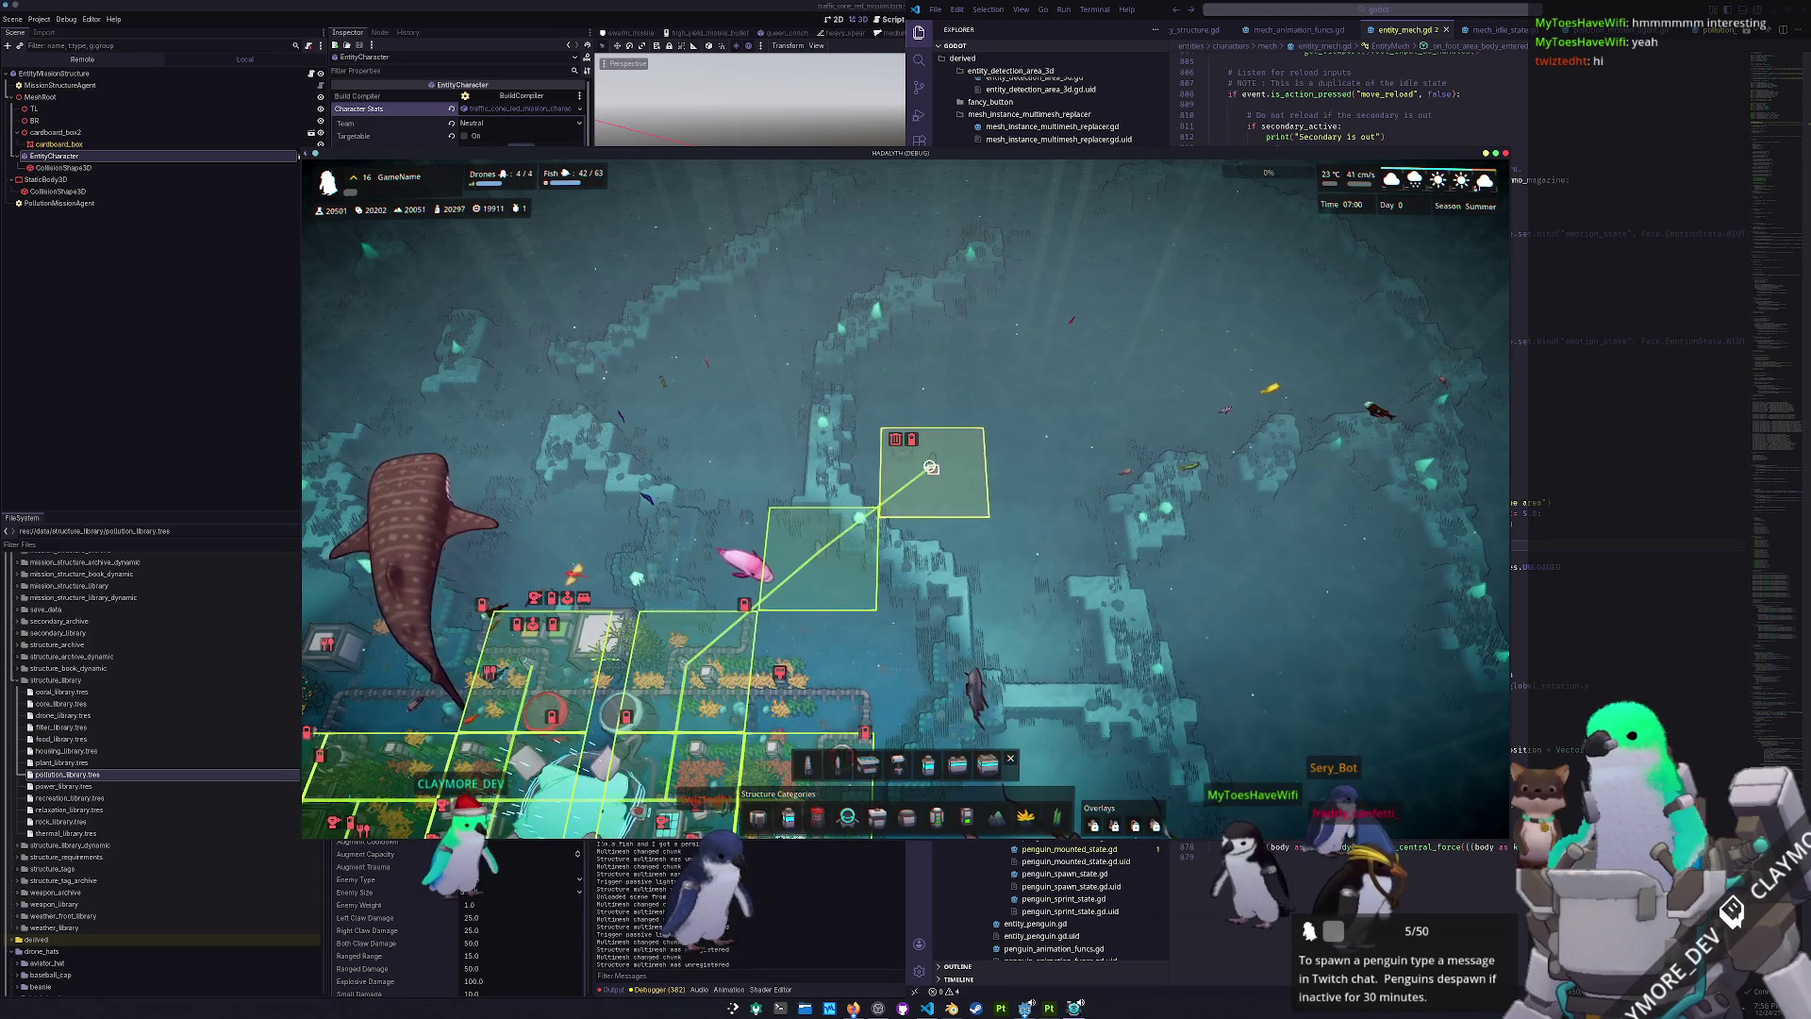
key(Escape)
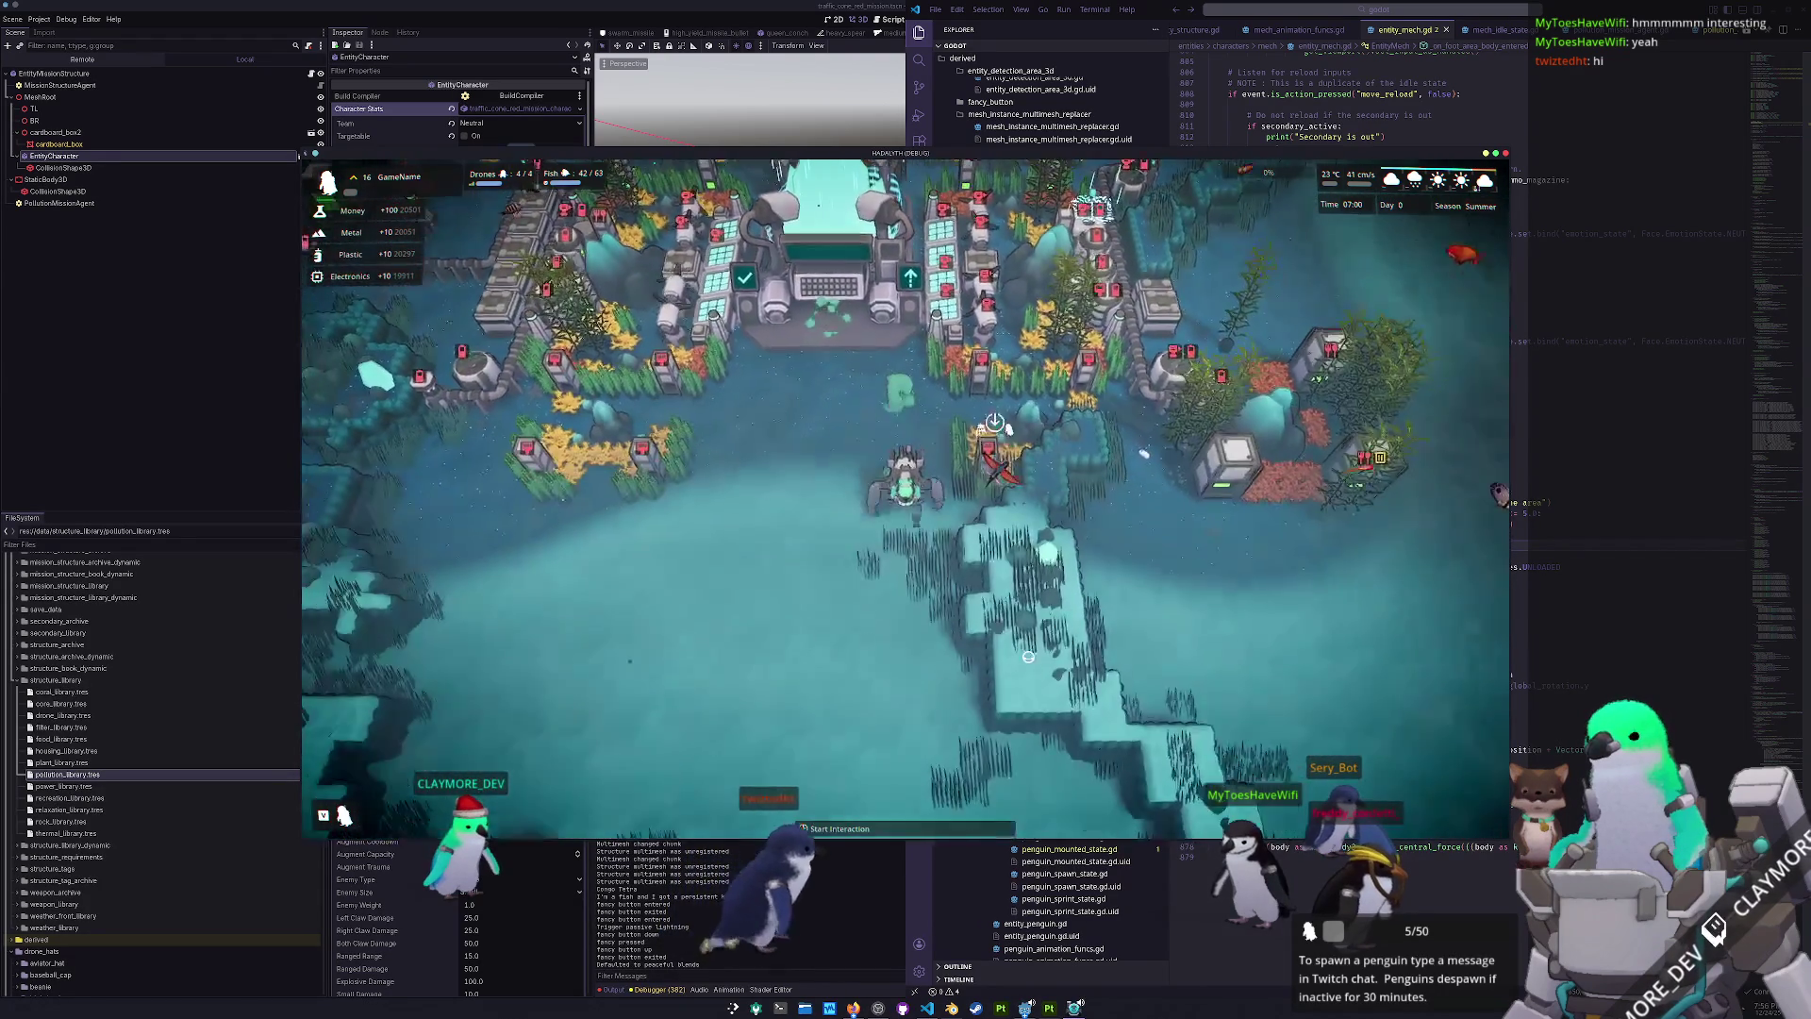
- Walk the mech south from the base and pan the camera across the seabed
key(s)
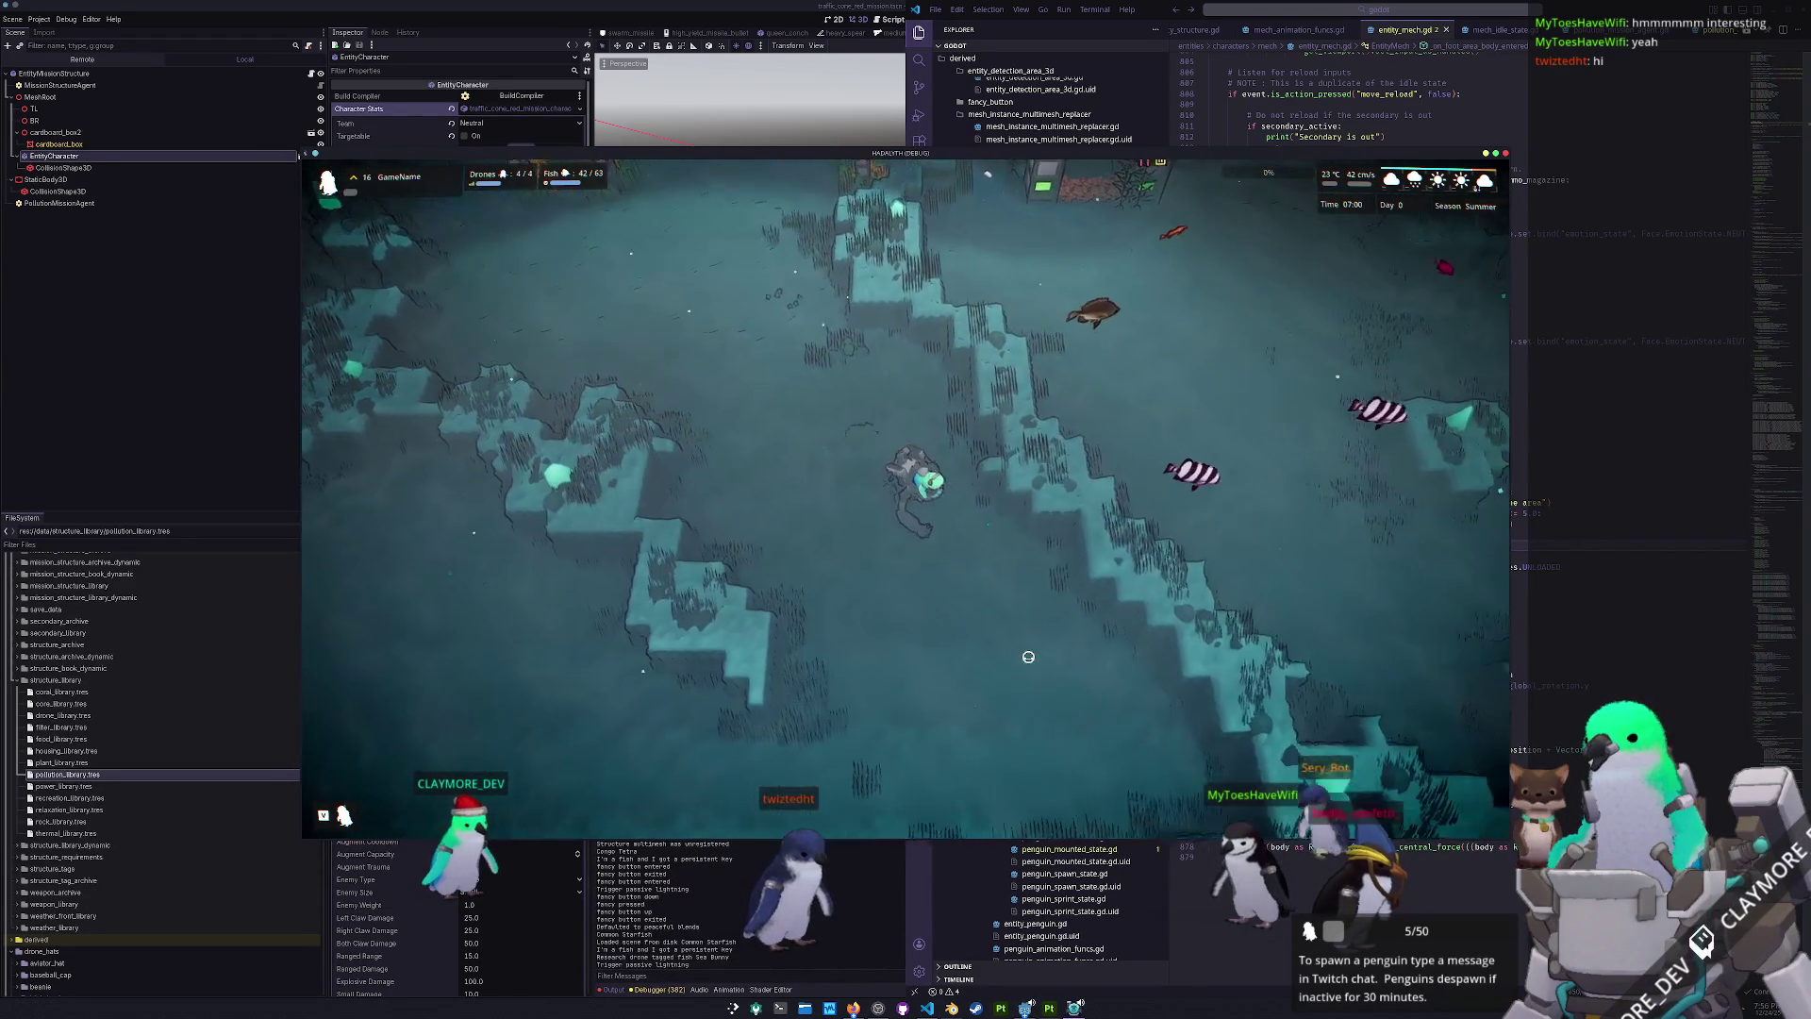
key(s)
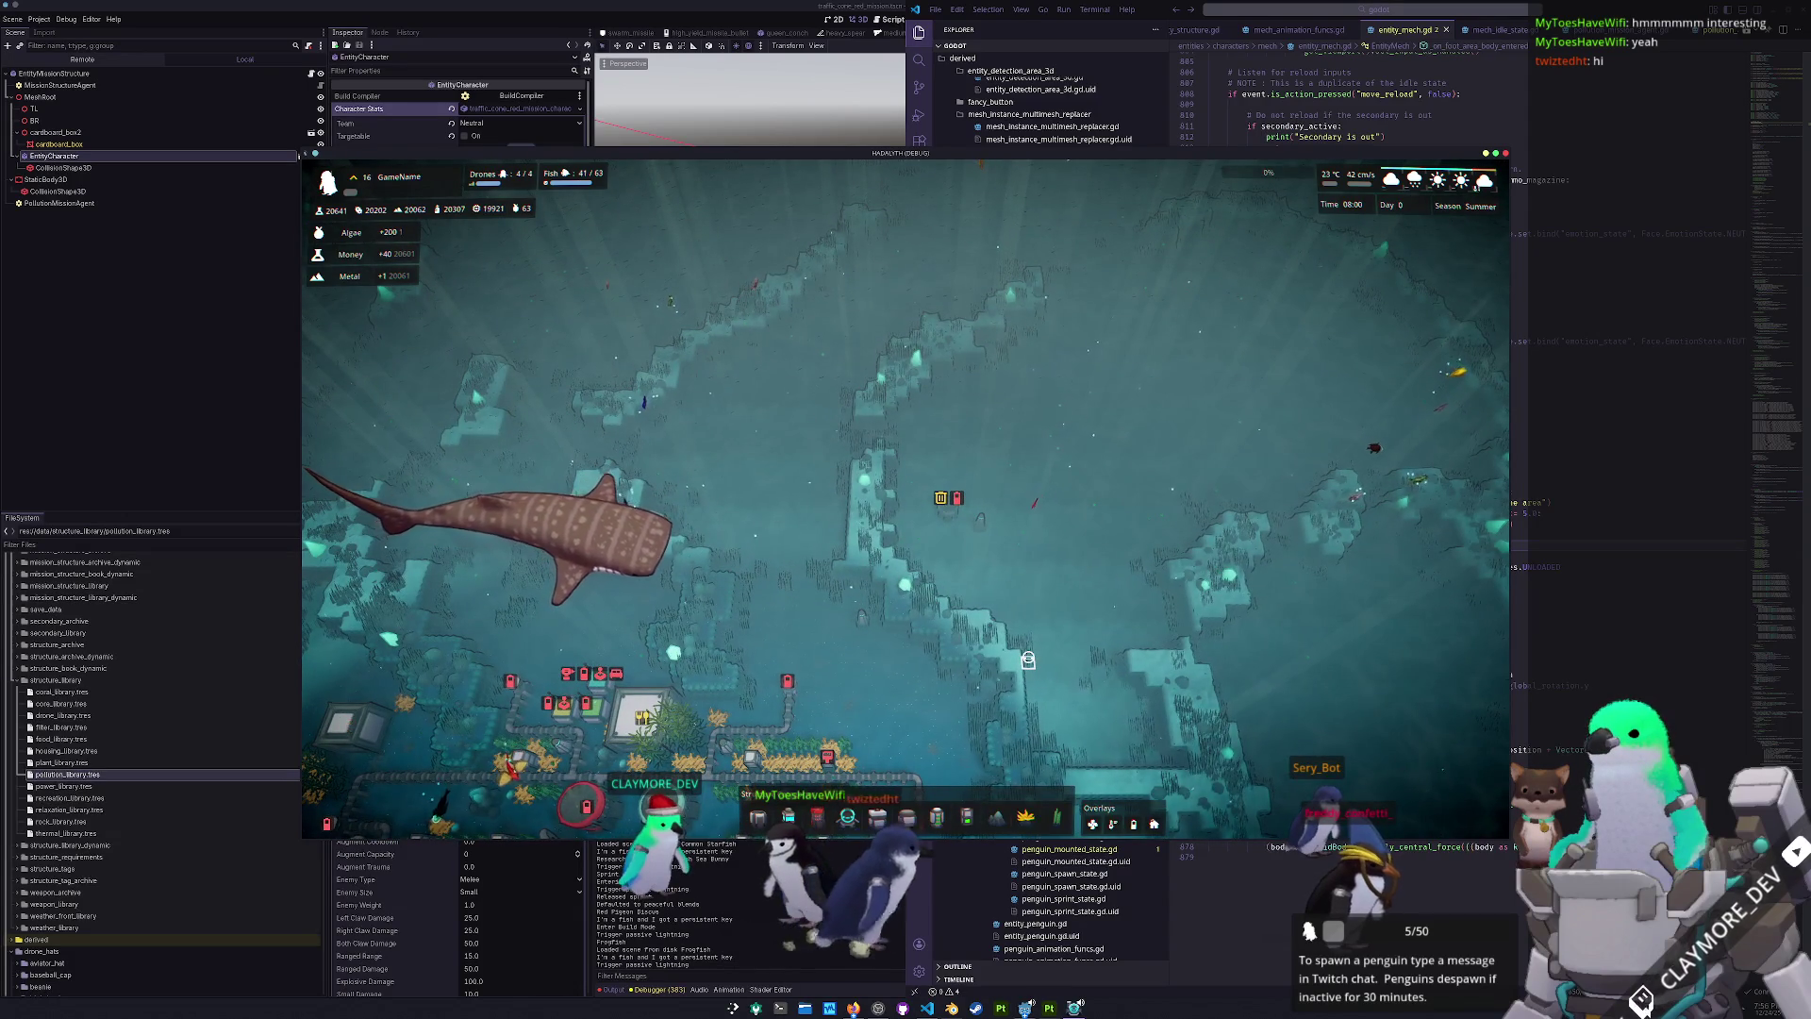
key(s)
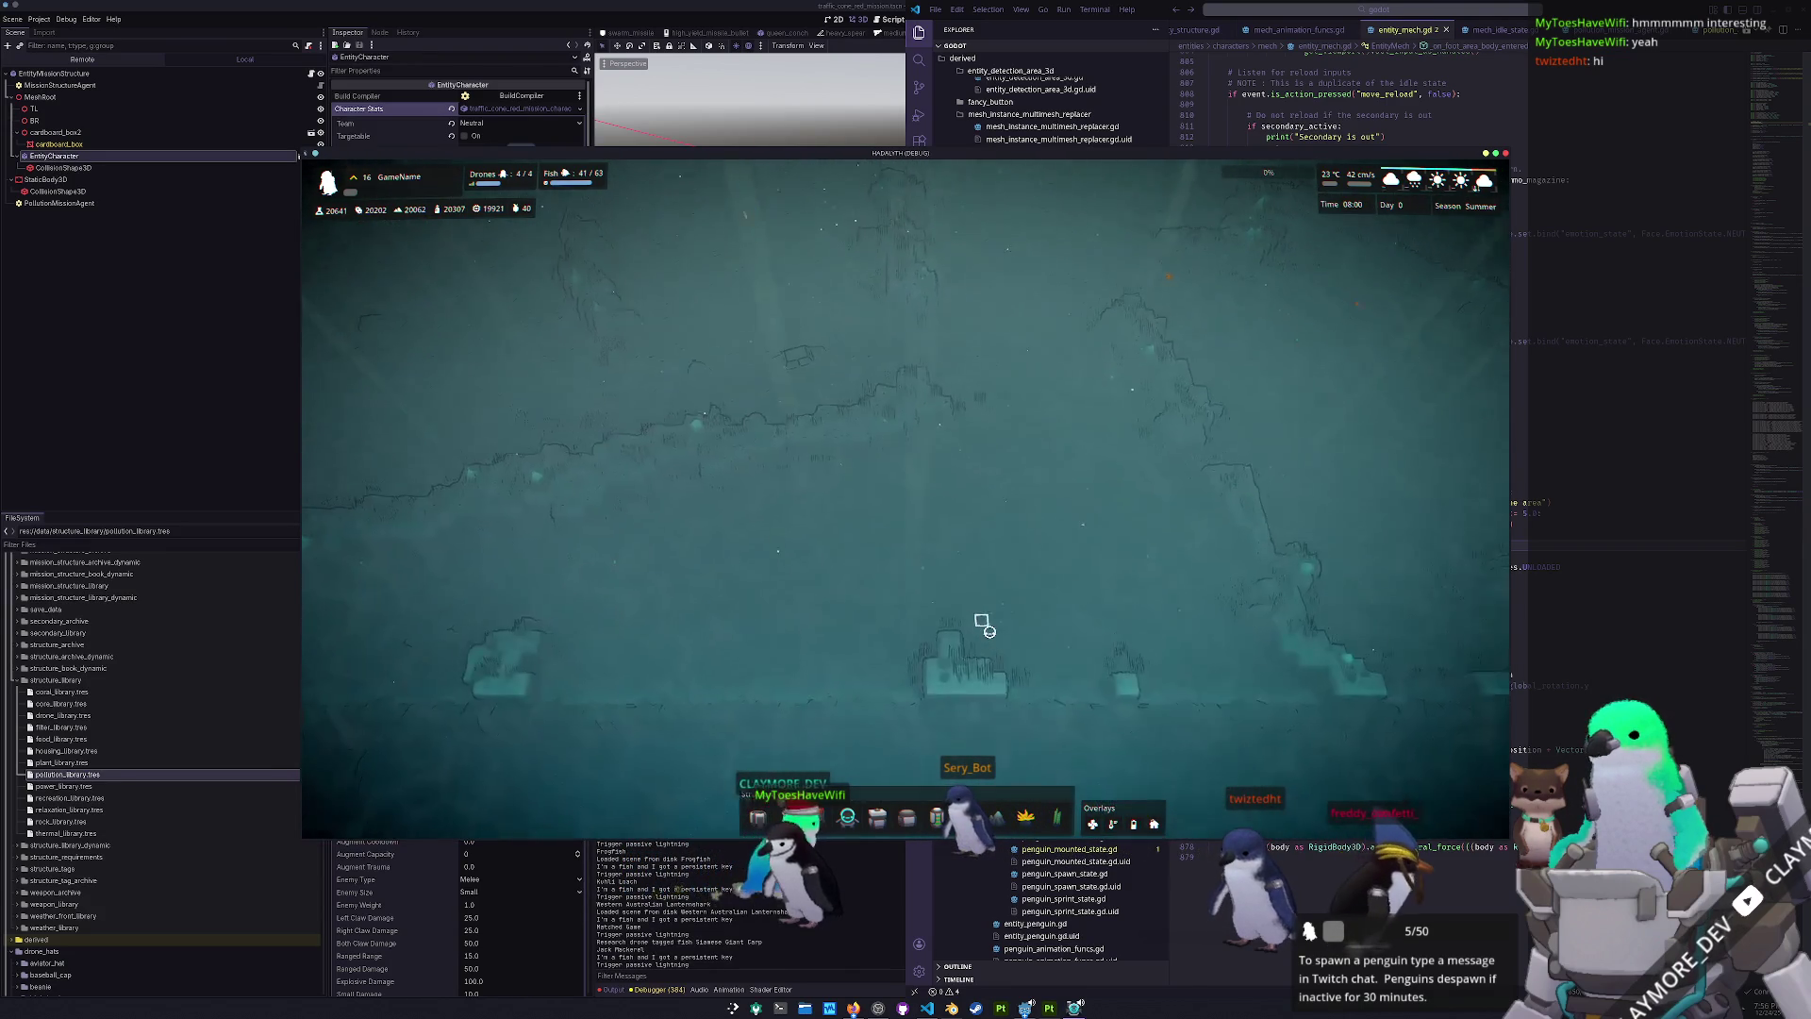
key(w)
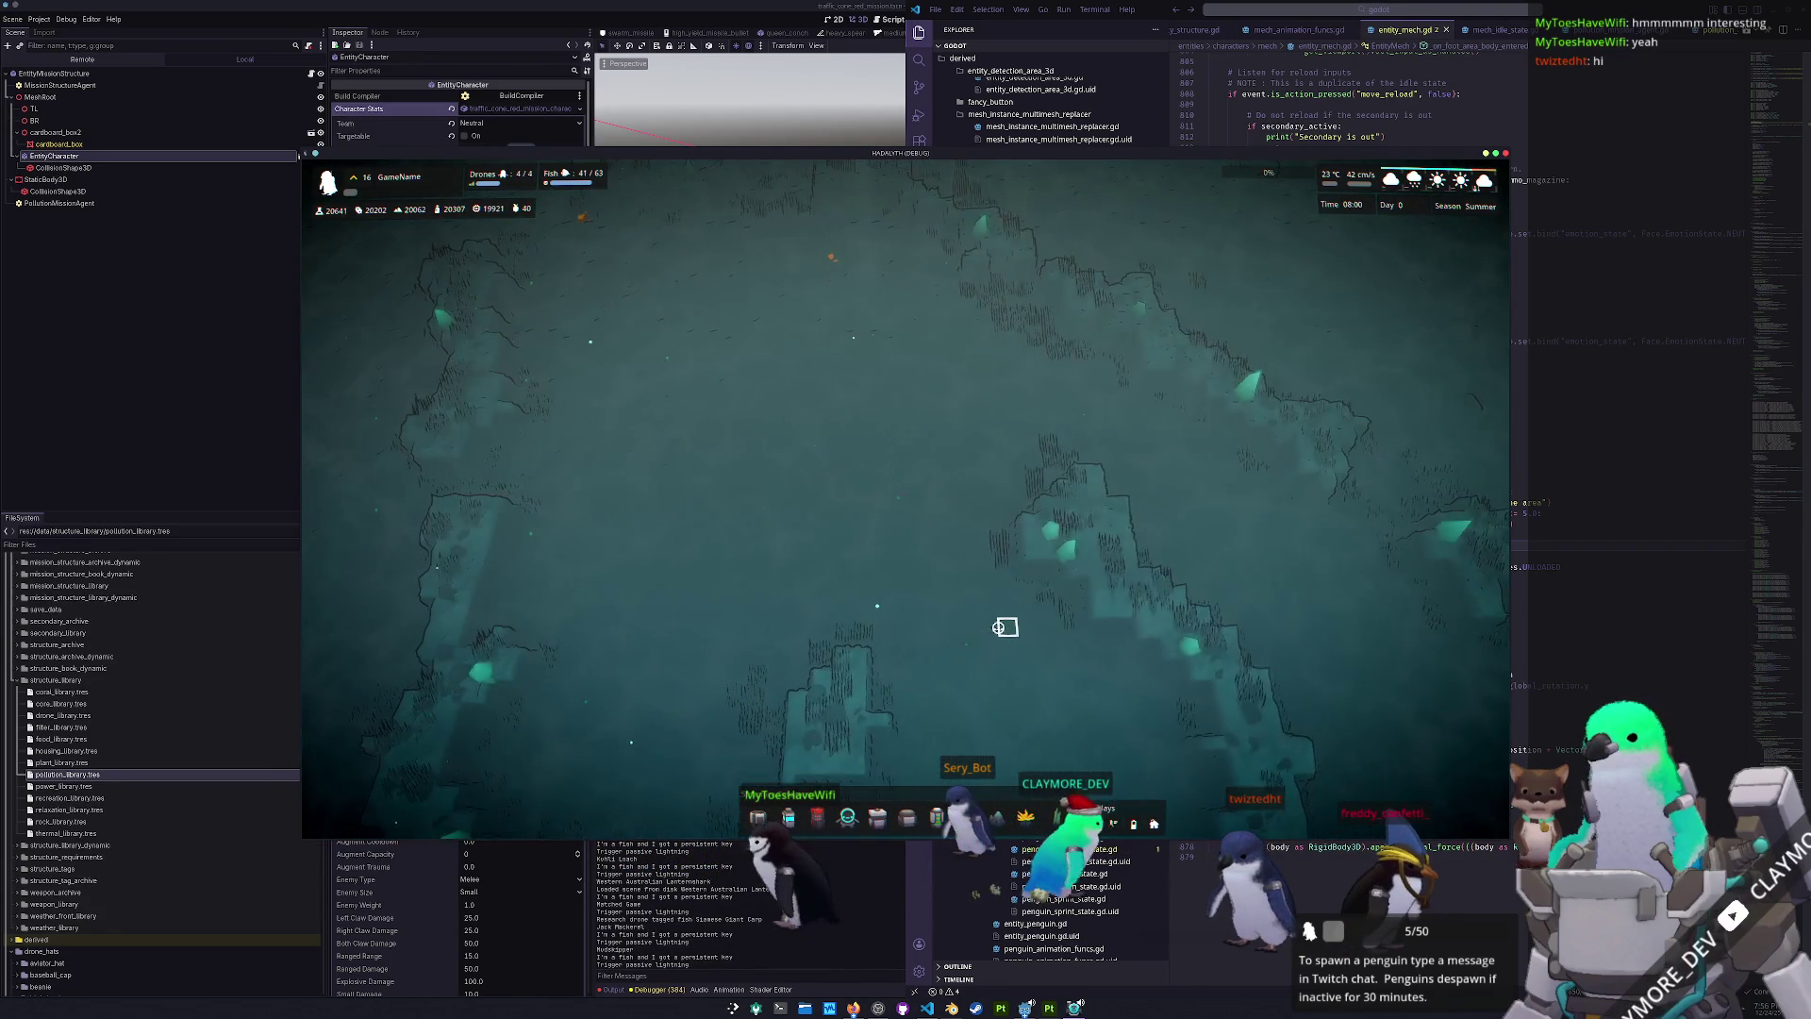
key(s)
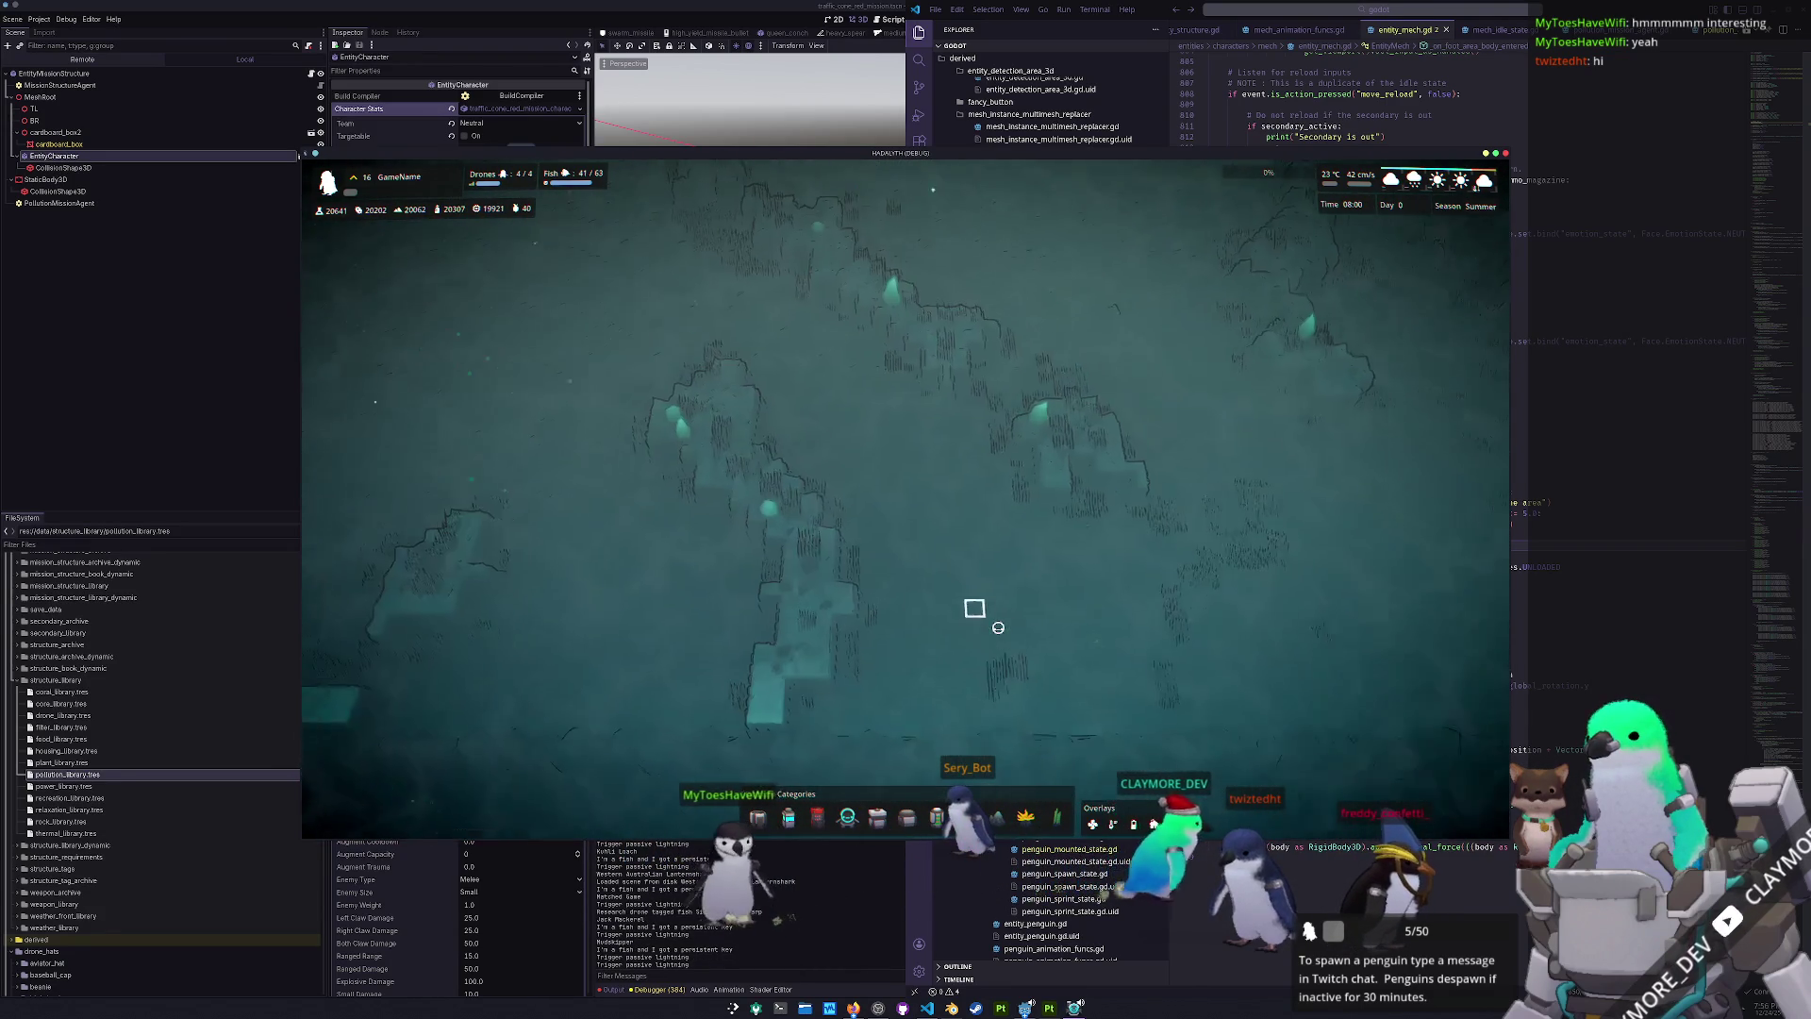
key(w)
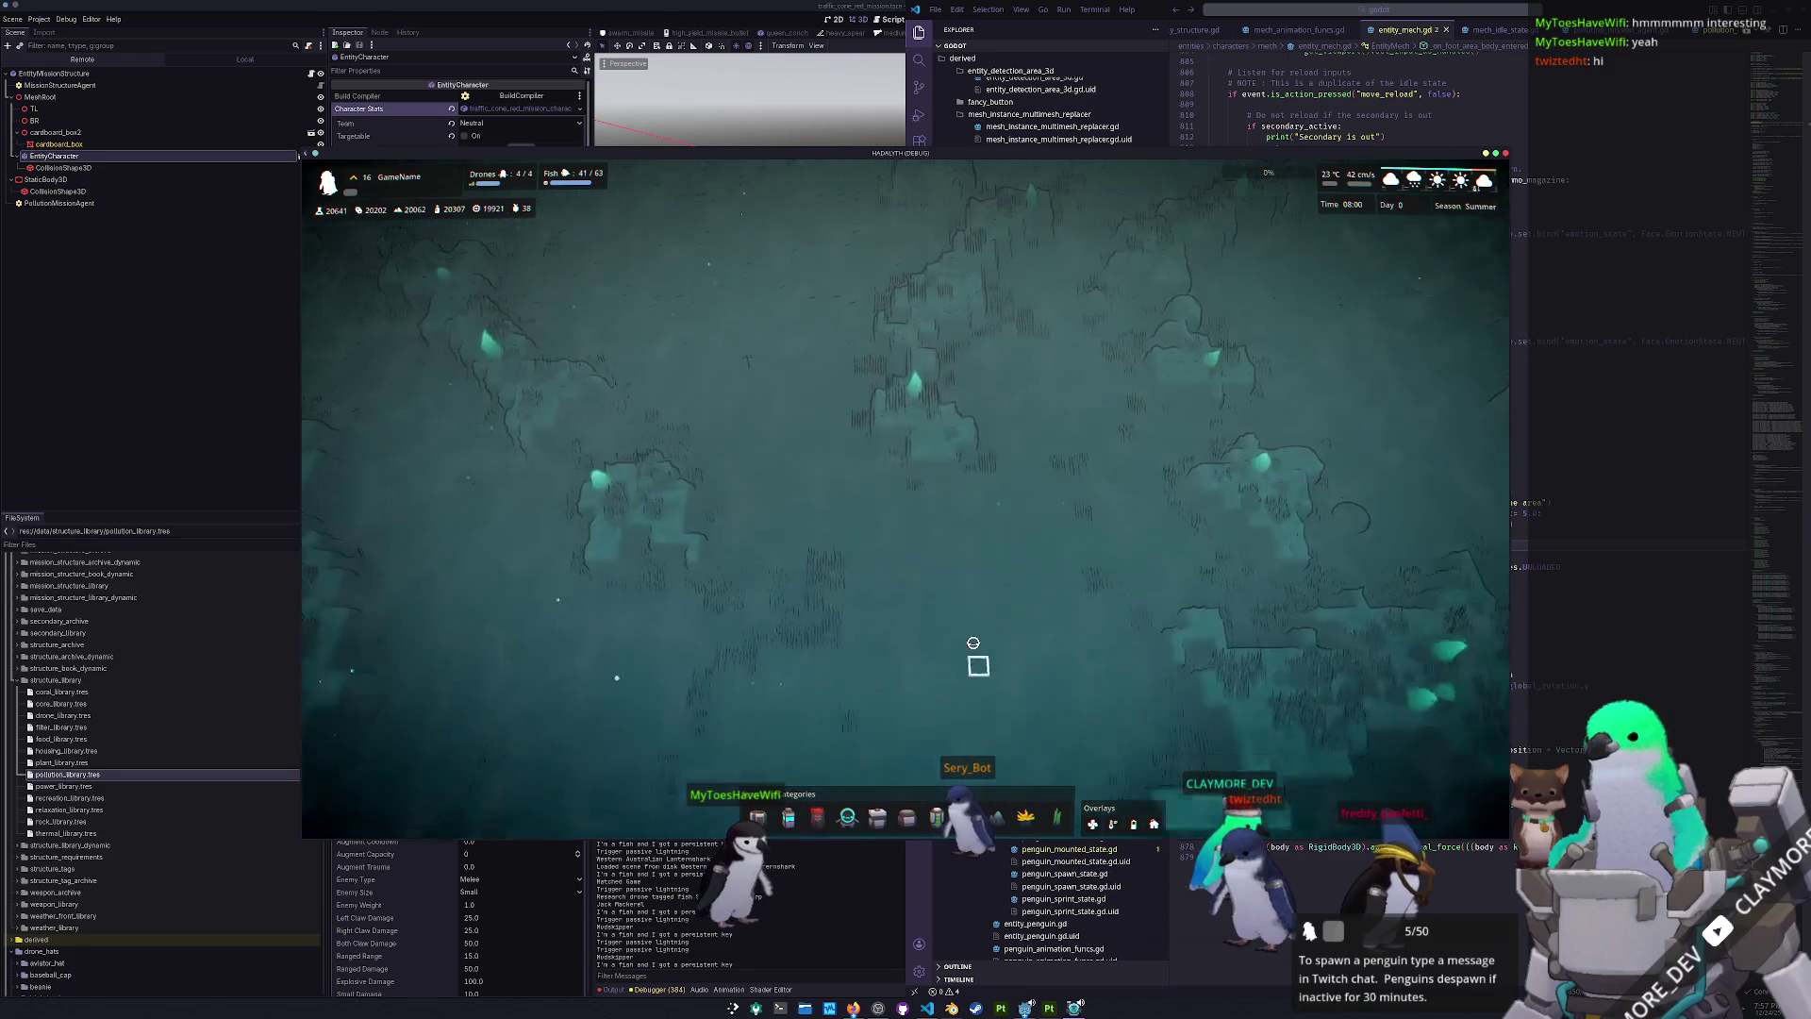
key(d)
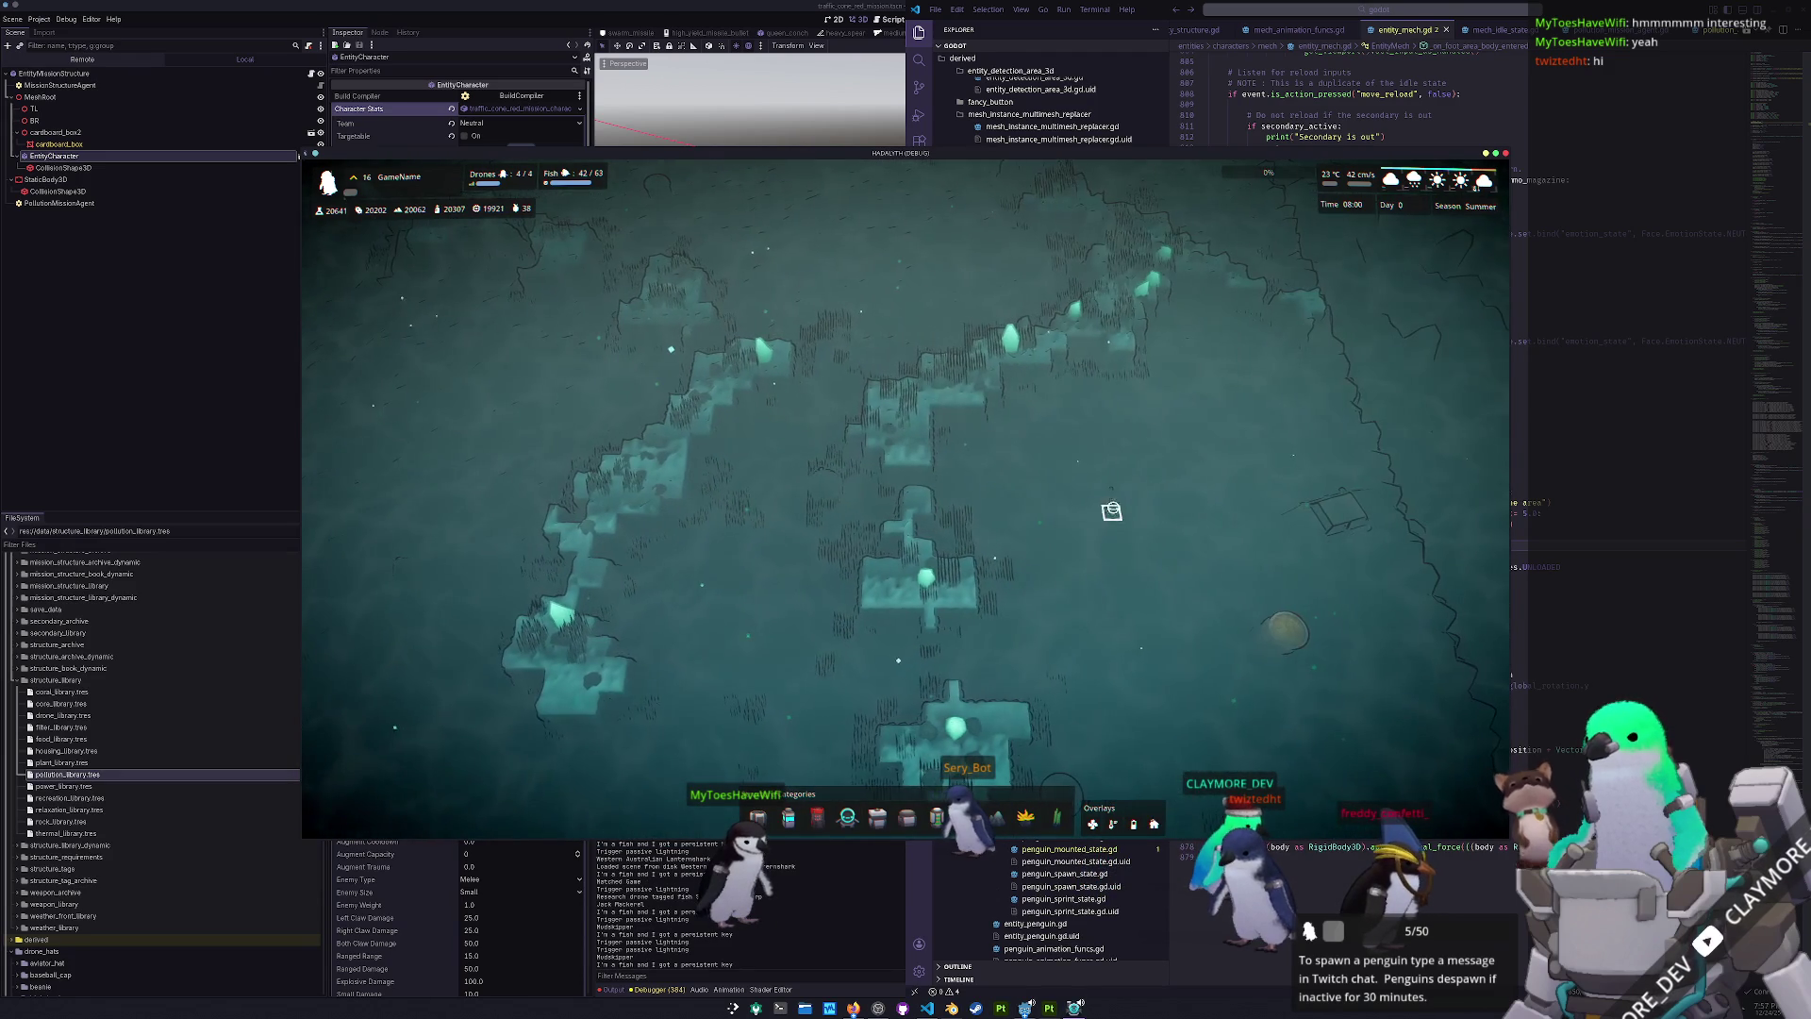
- Show the Red Traffic Cone's details (radius 1.0, effect 0.5), start placing one, and return to the base
click(1108, 498)
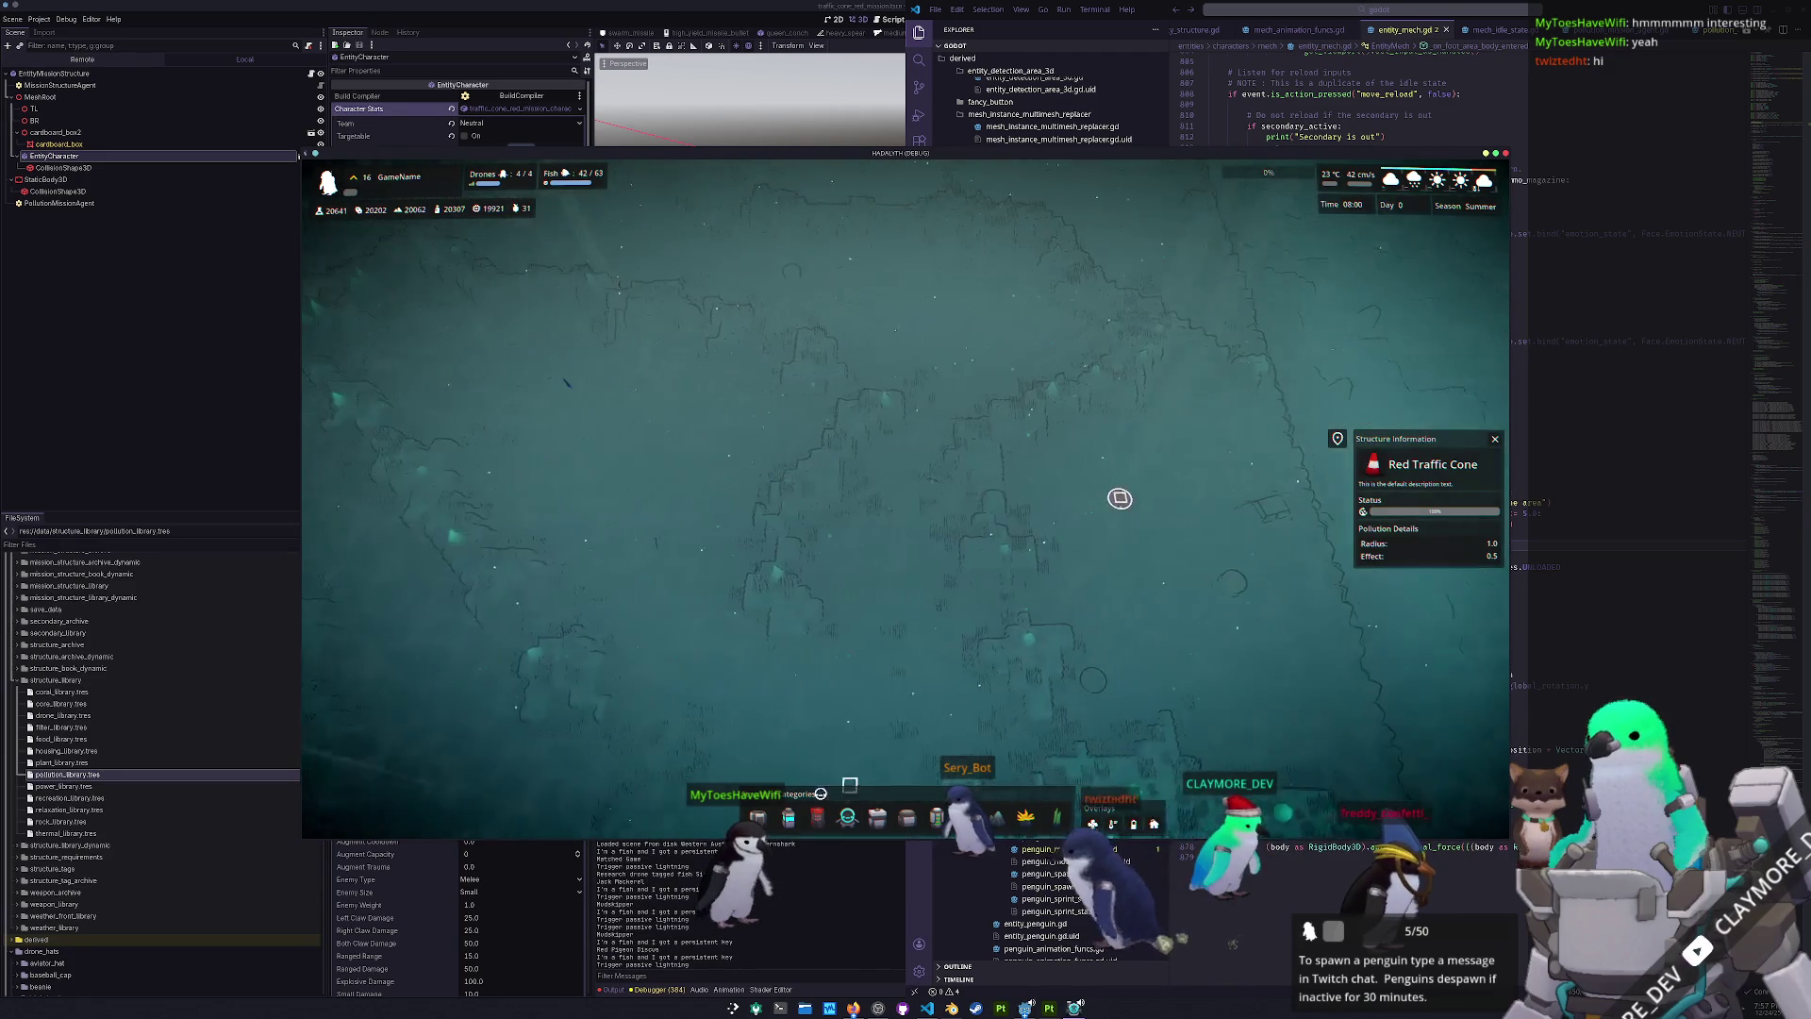
click(918, 695)
key(d)
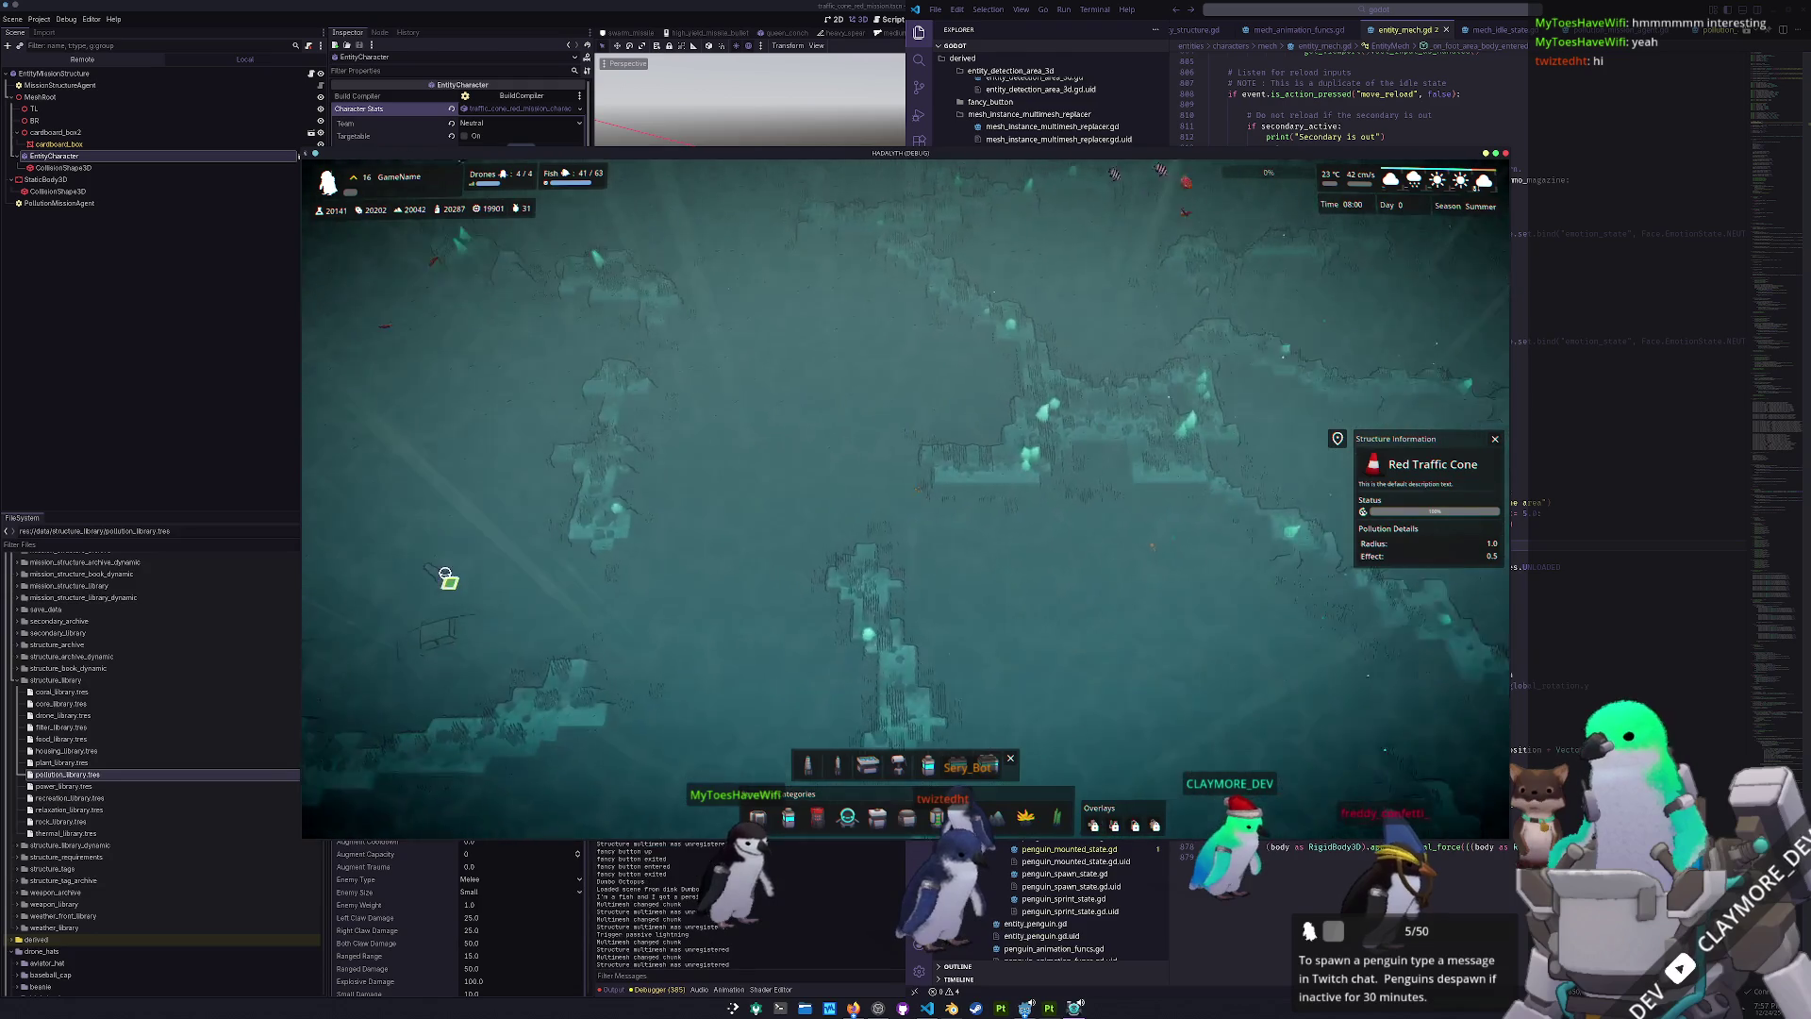
key(d)
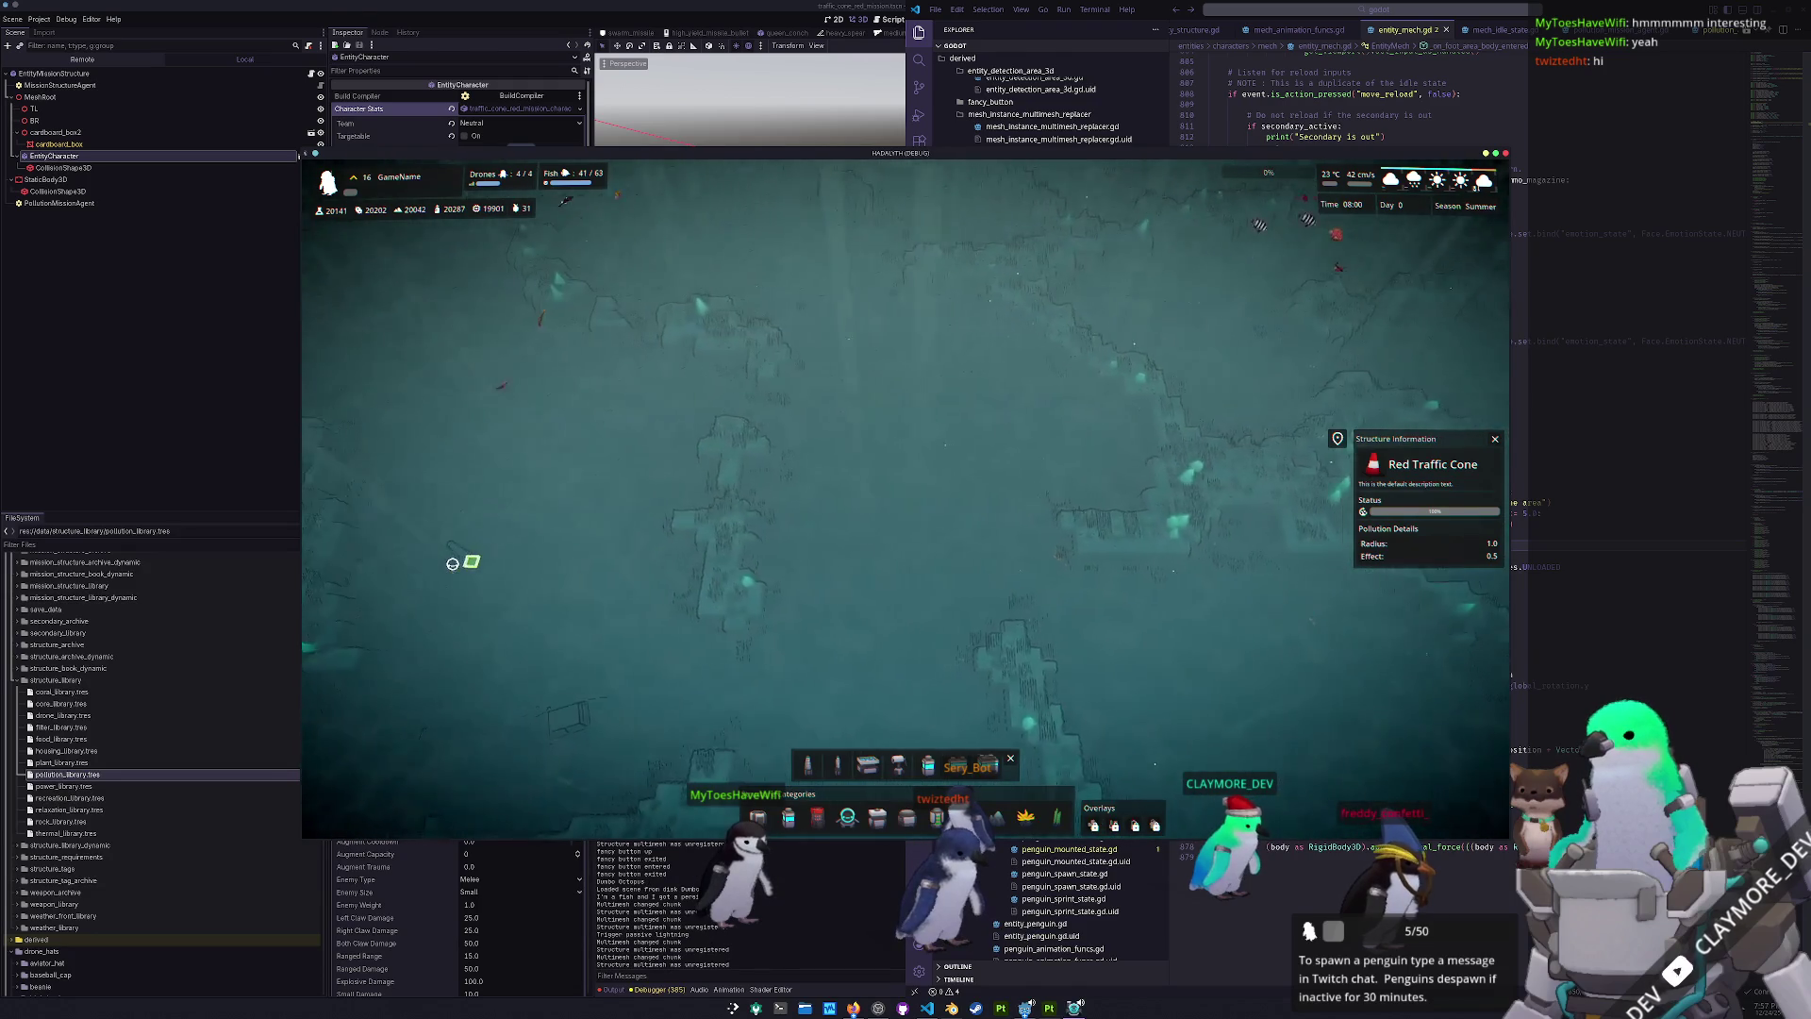
key(d)
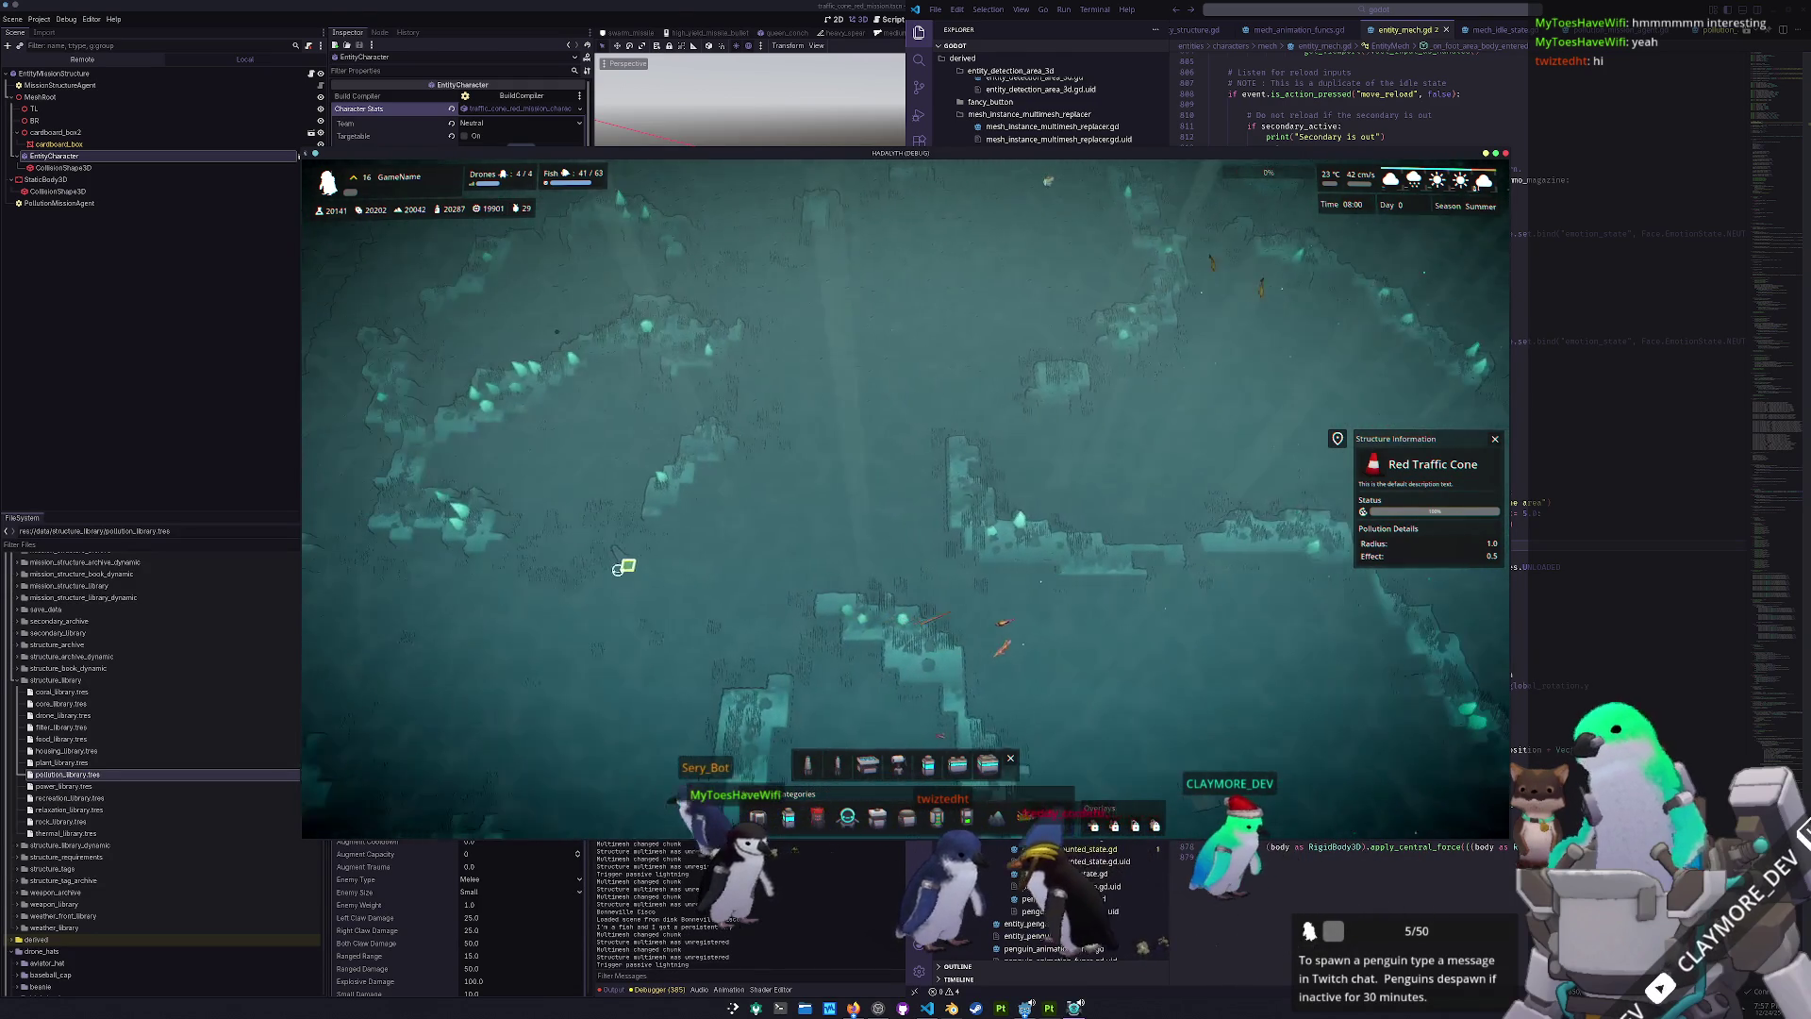
key(d)
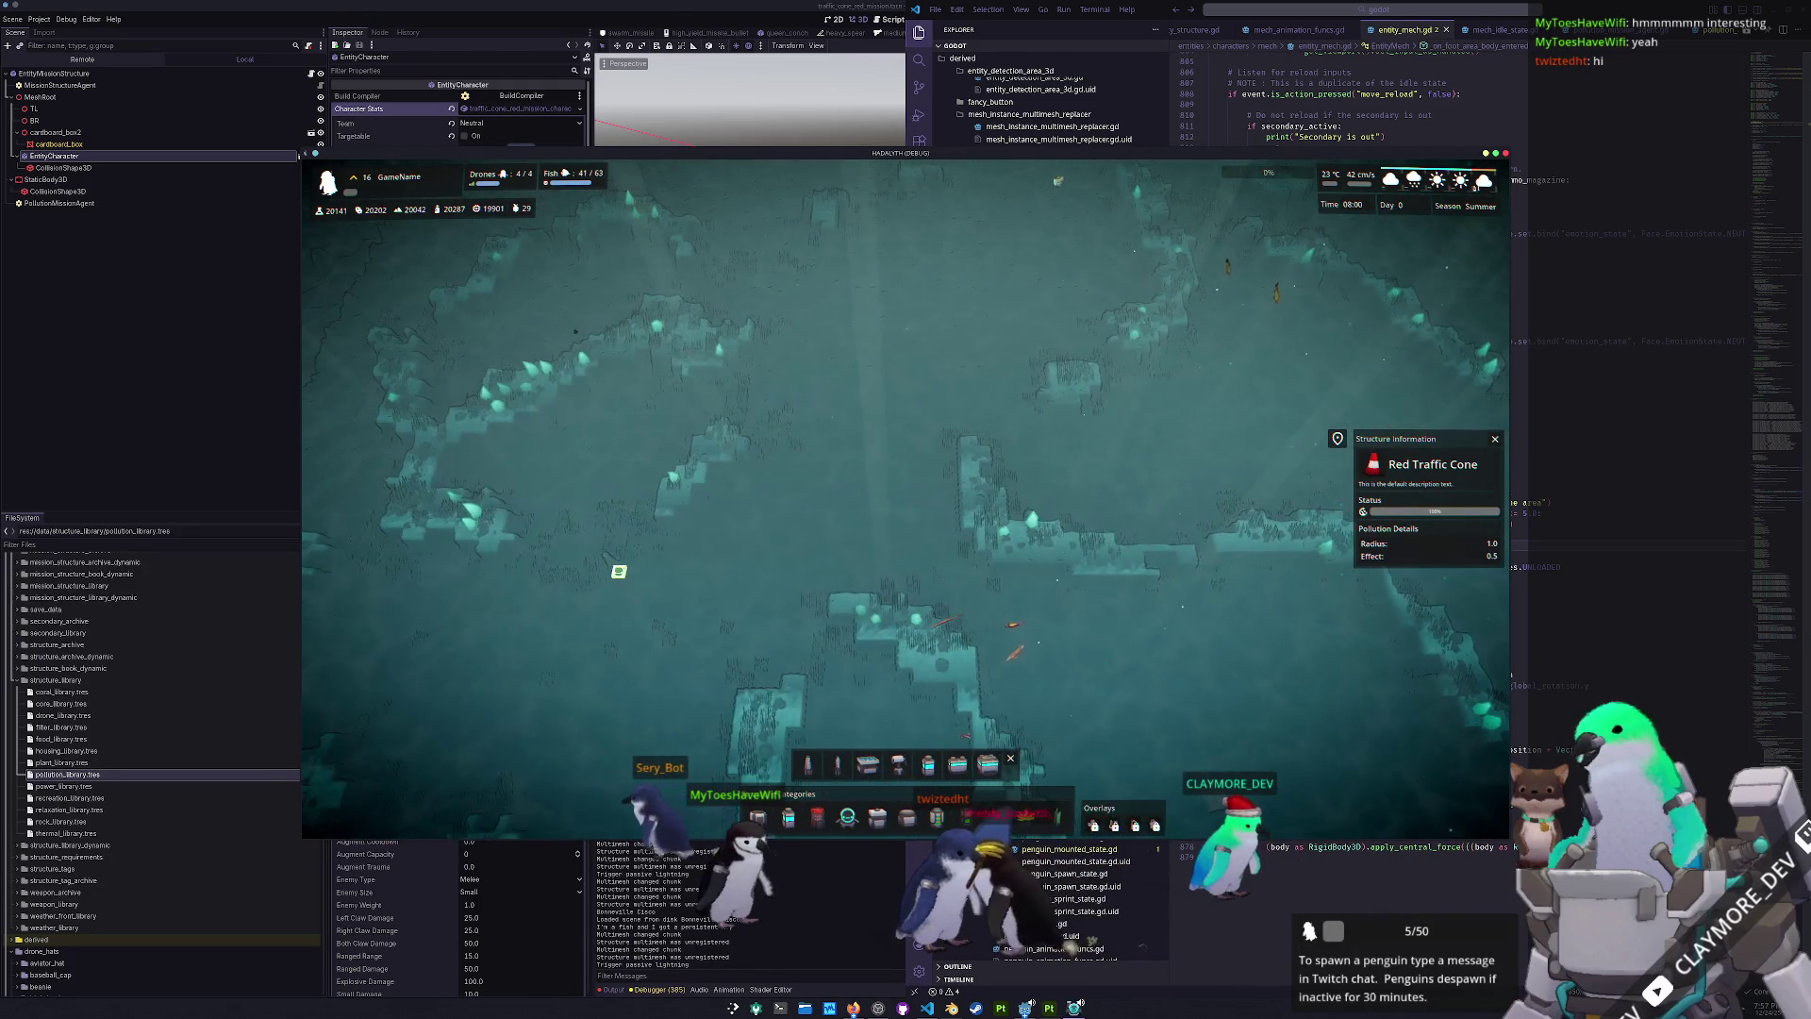
key(d)
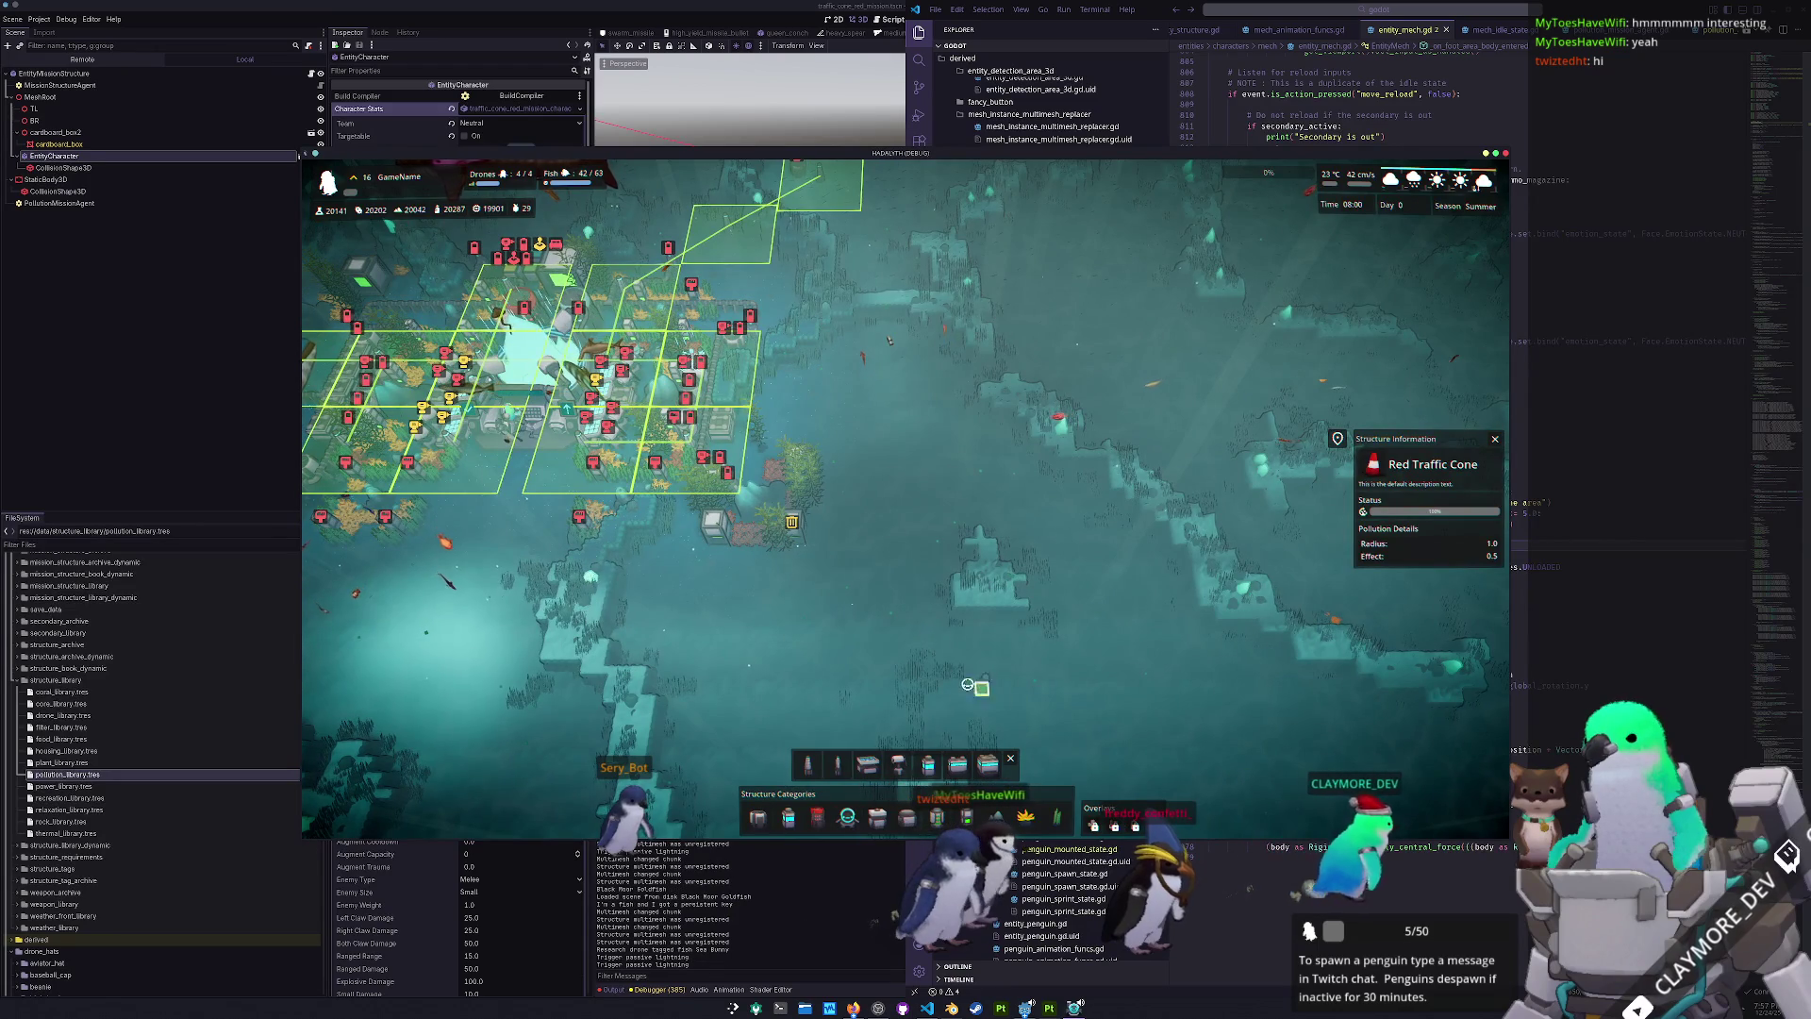
- Fix two path points leading out from the base for the new traffic cone
key(s)
key(d)
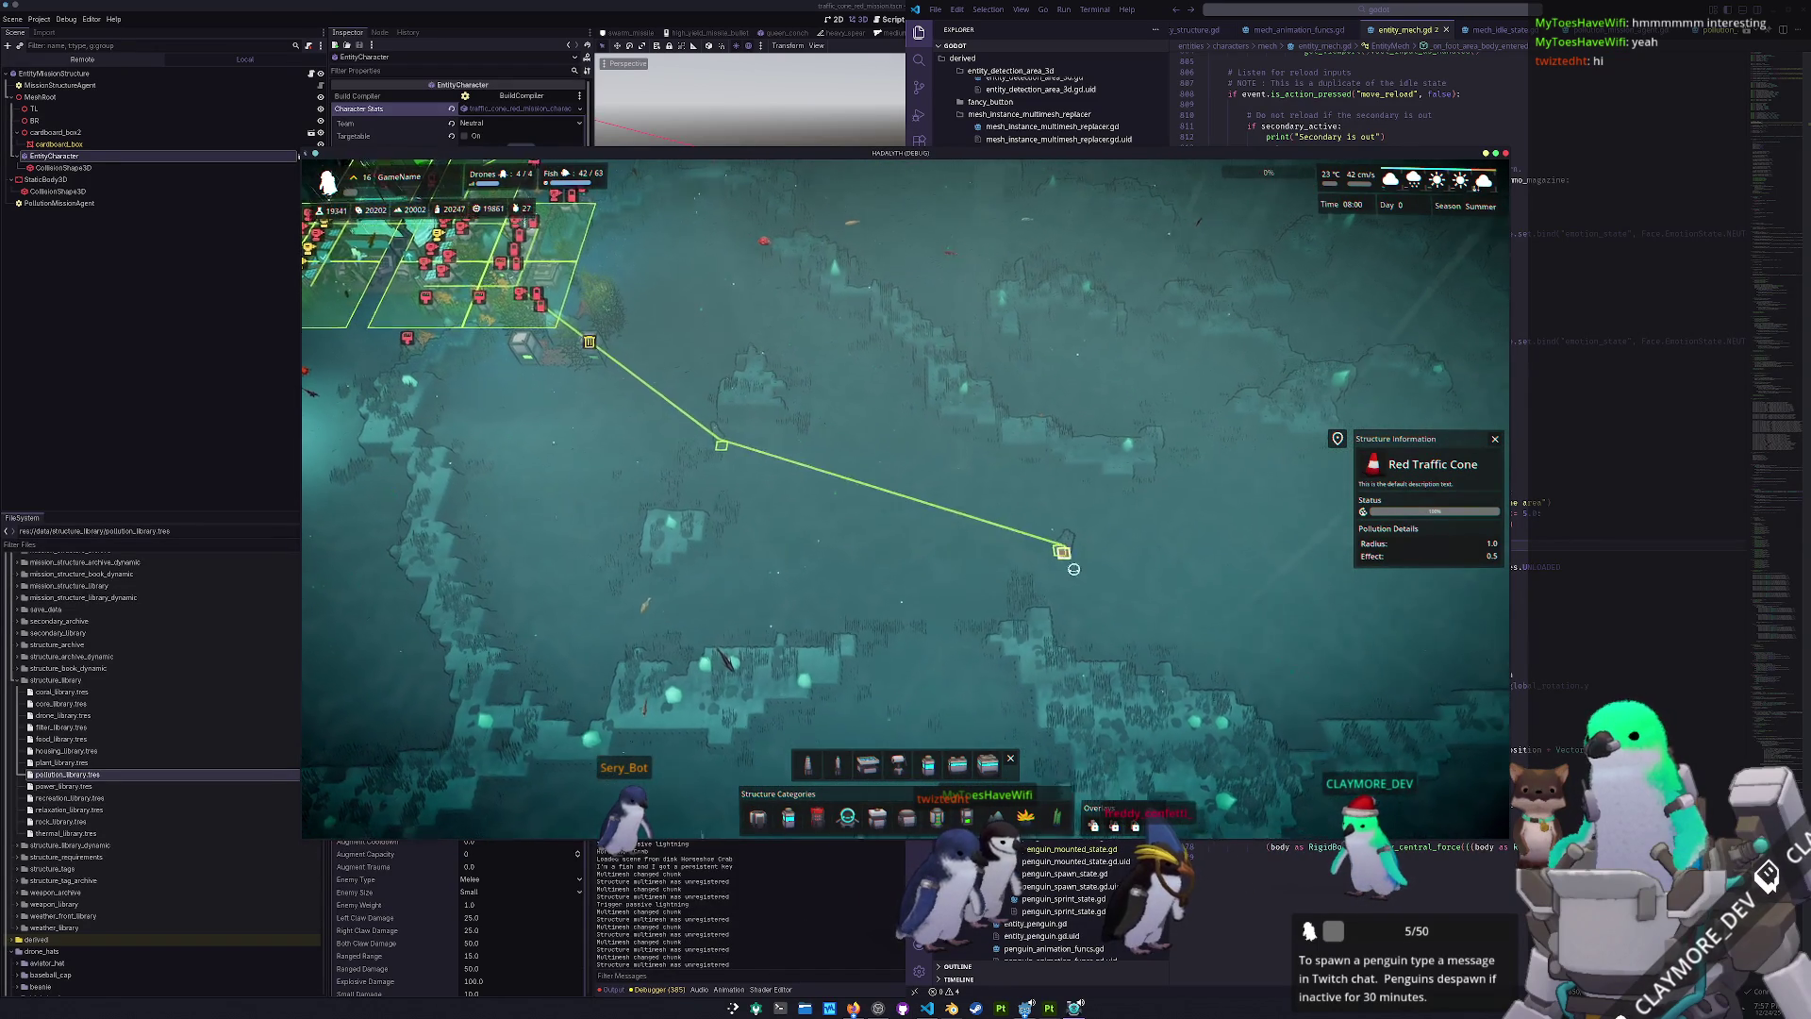
click(1068, 558)
key(s)
key(d)
key(d)
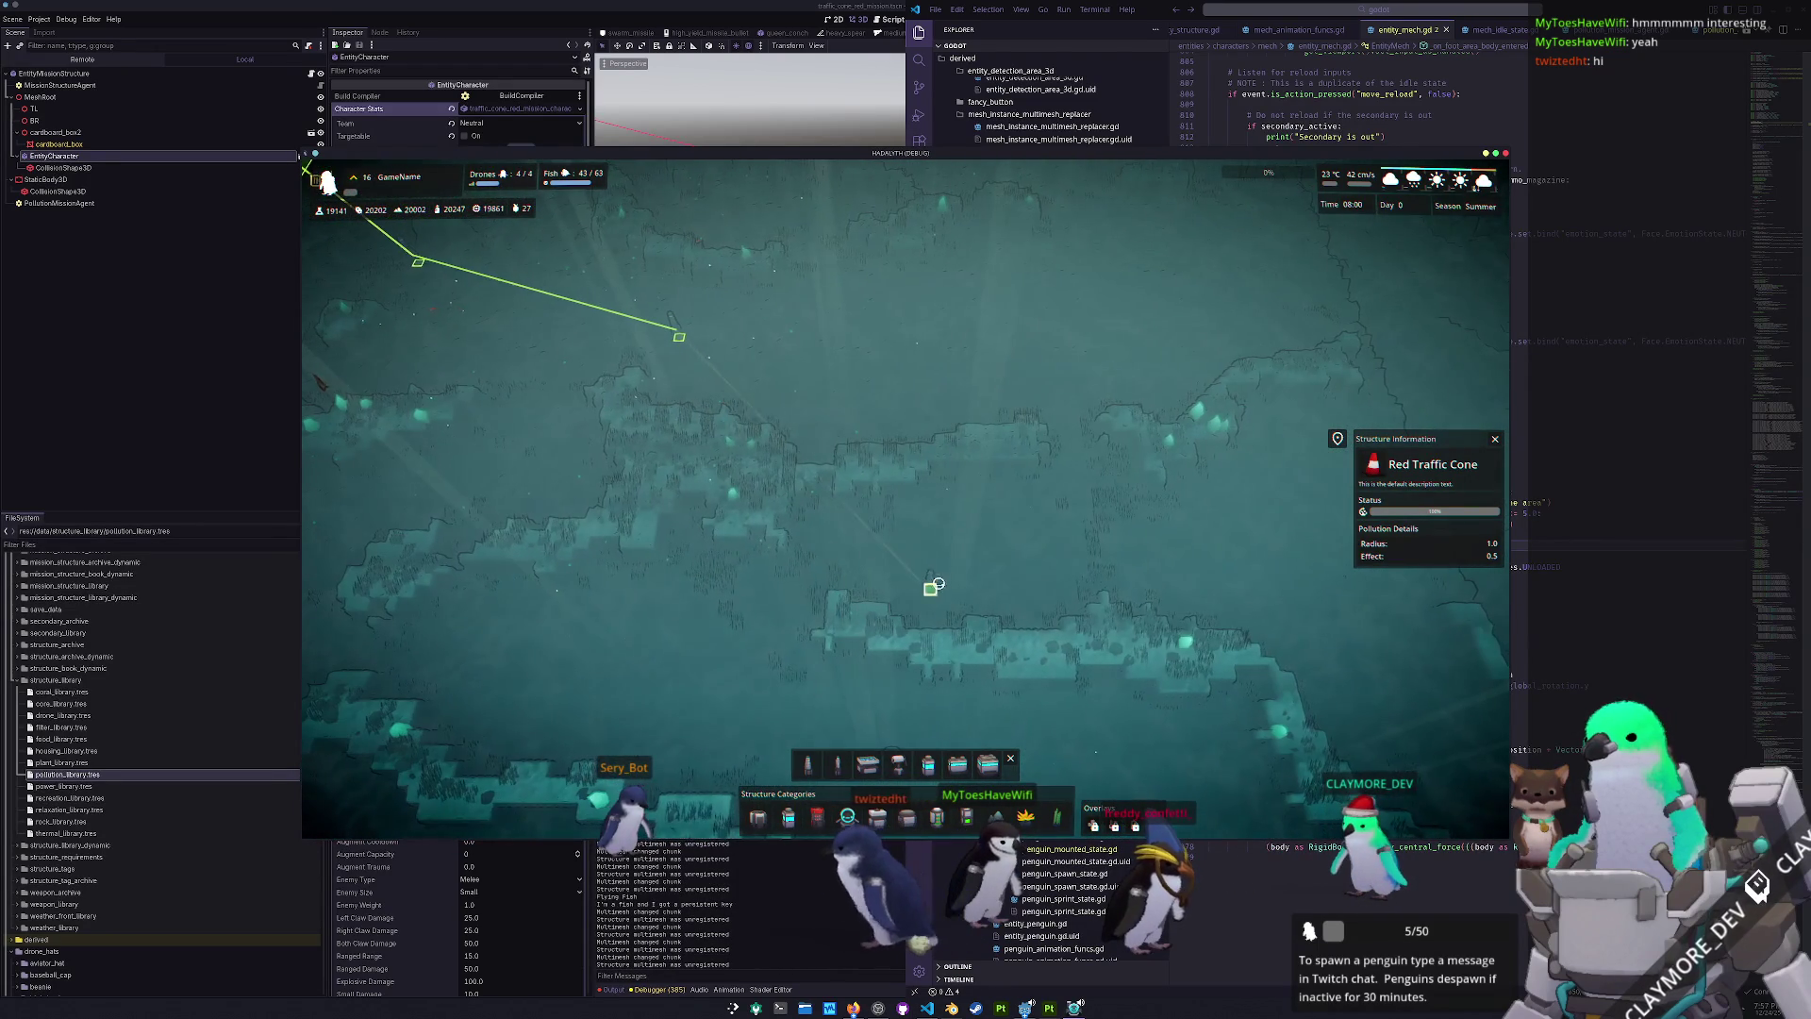
click(963, 573)
- Follow the path to its end and drop the Red Traffic Cone there
key(s)
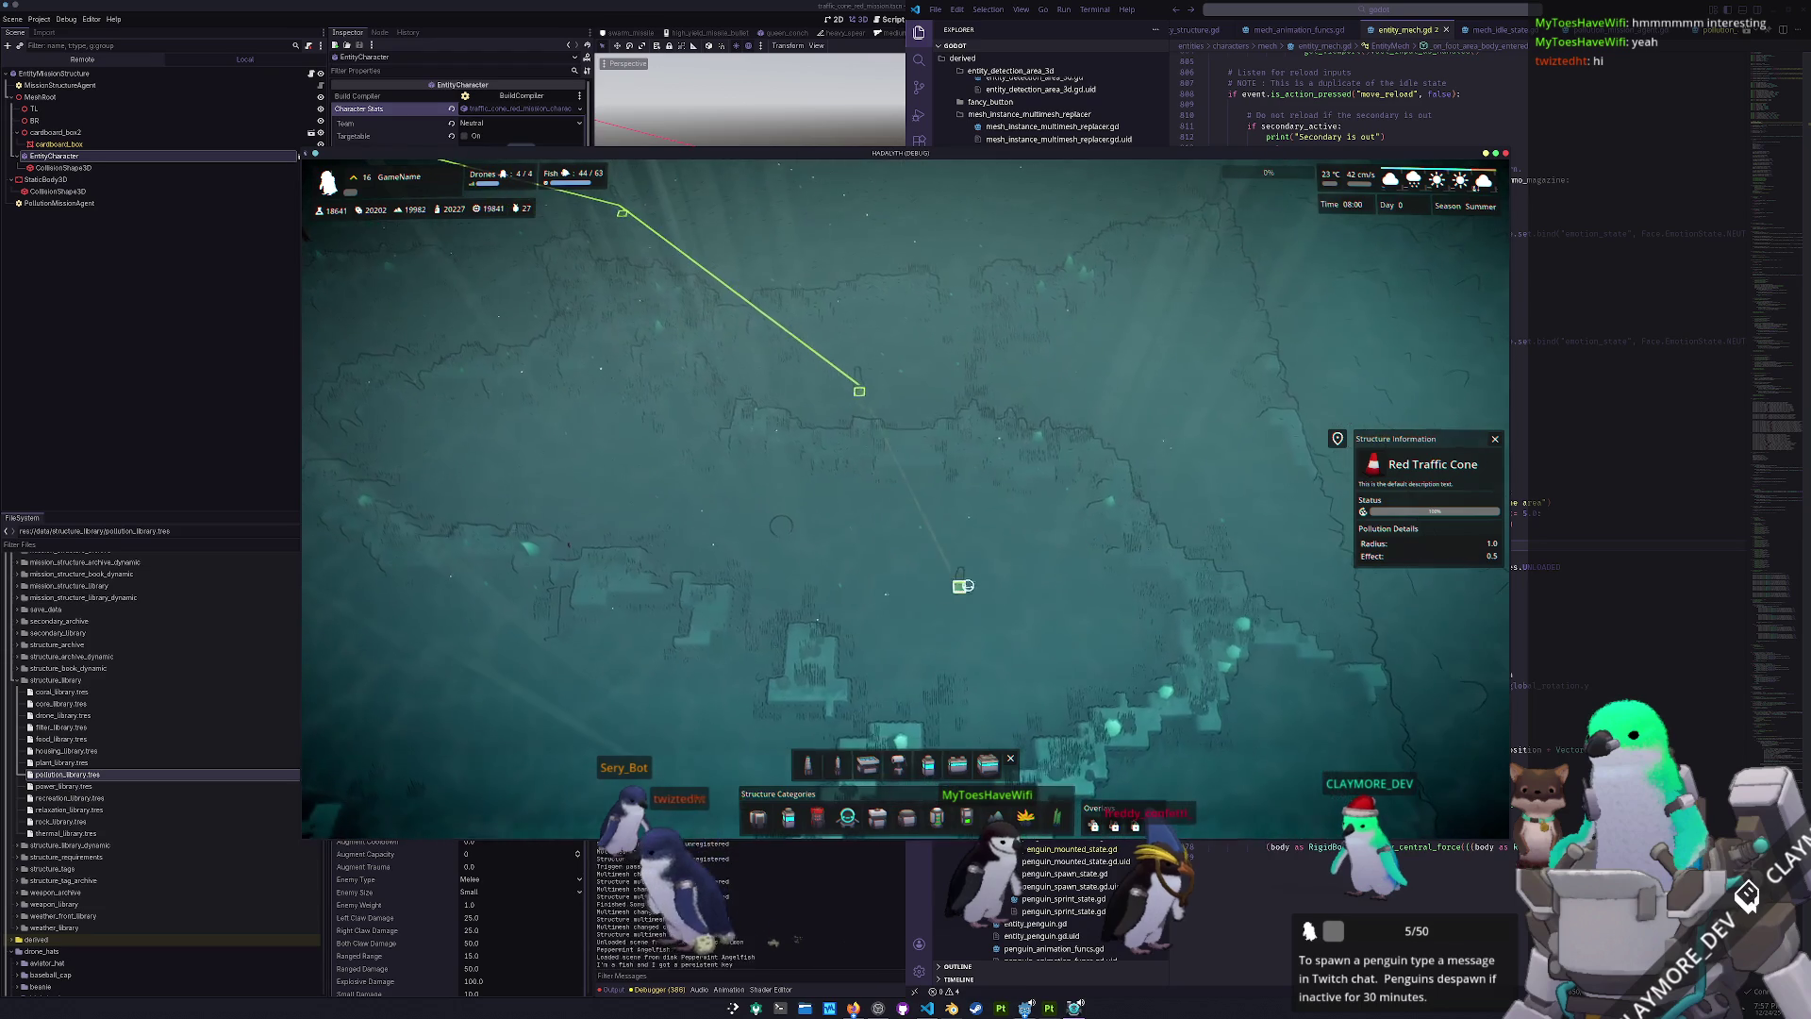
key(s)
key(a)
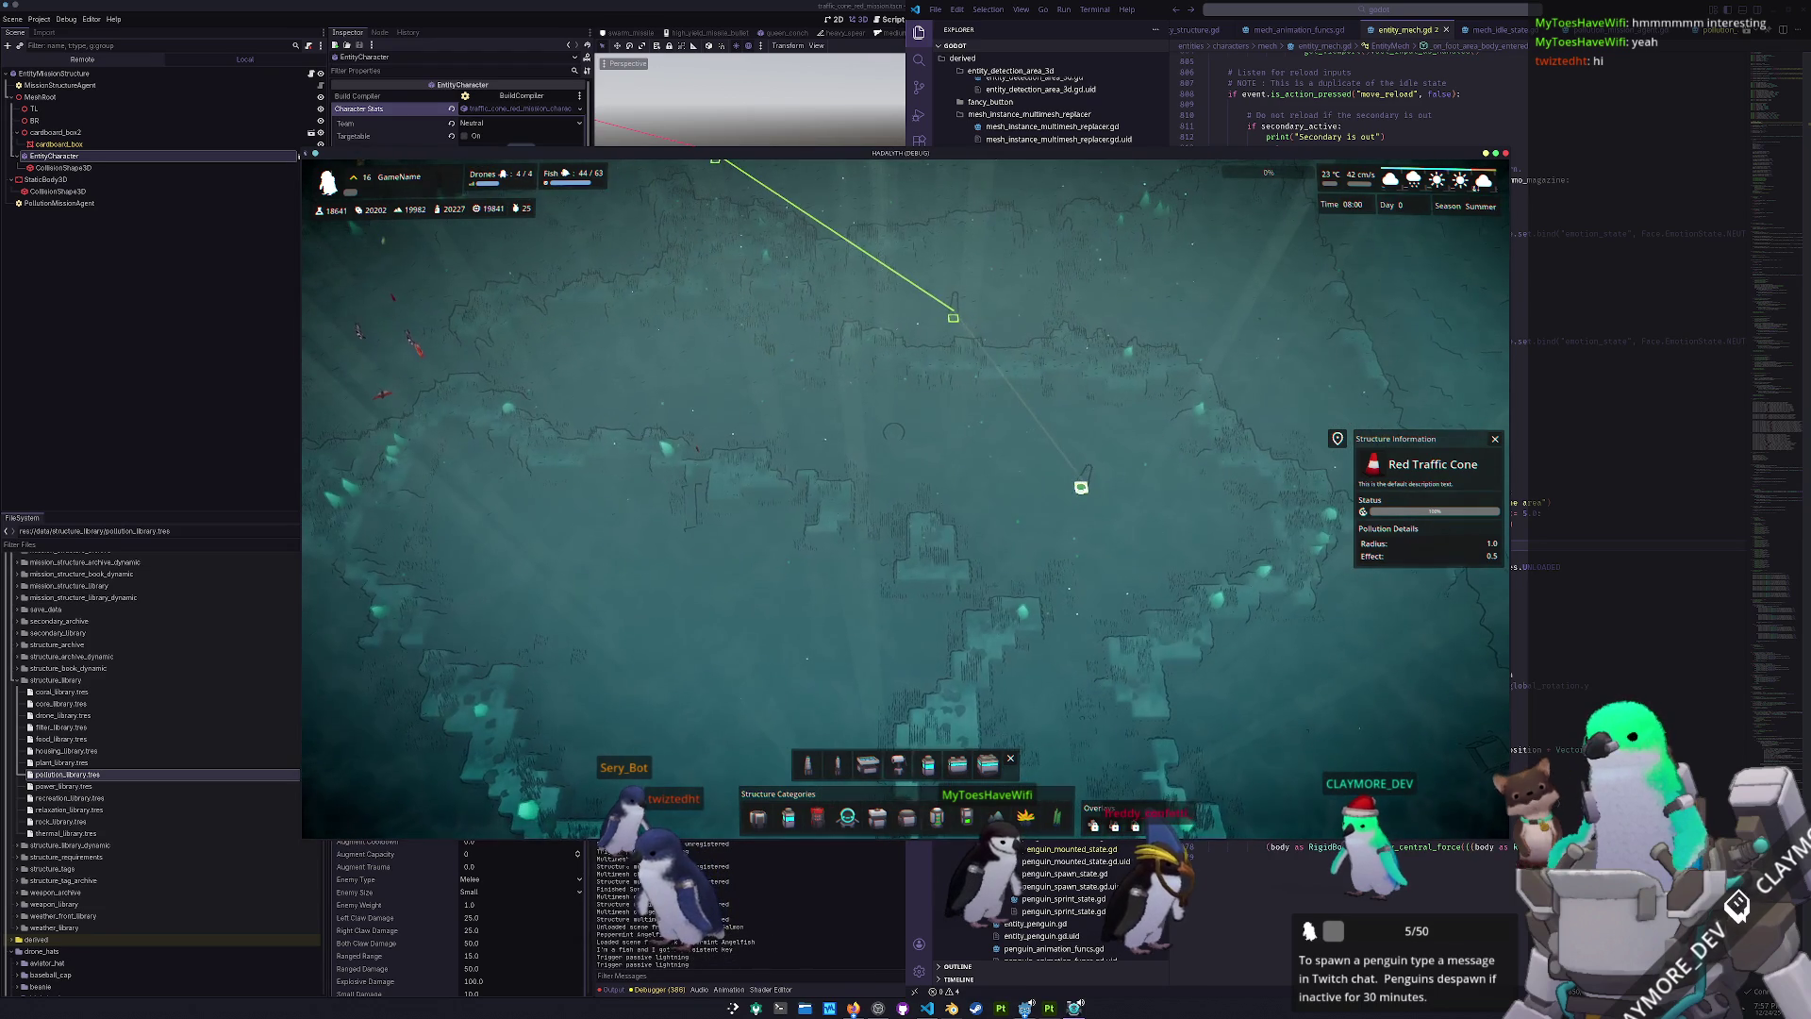
key(s)
key(d)
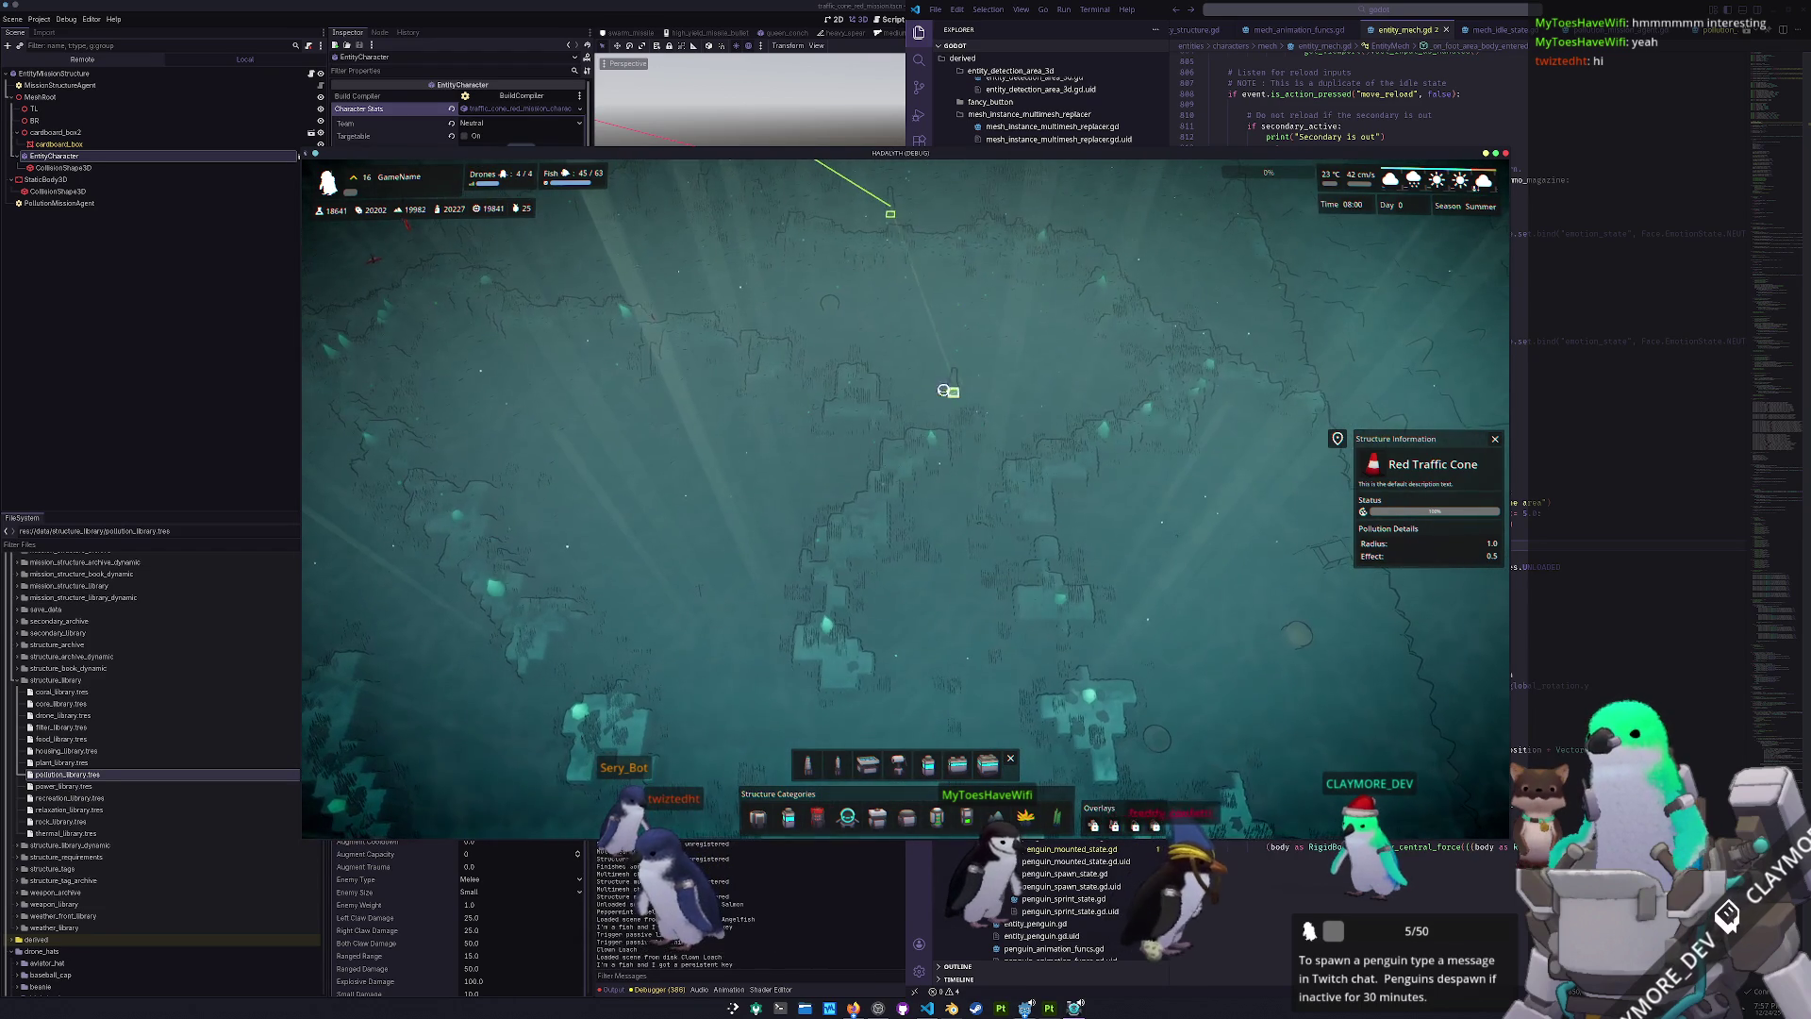
key(w)
key(a)
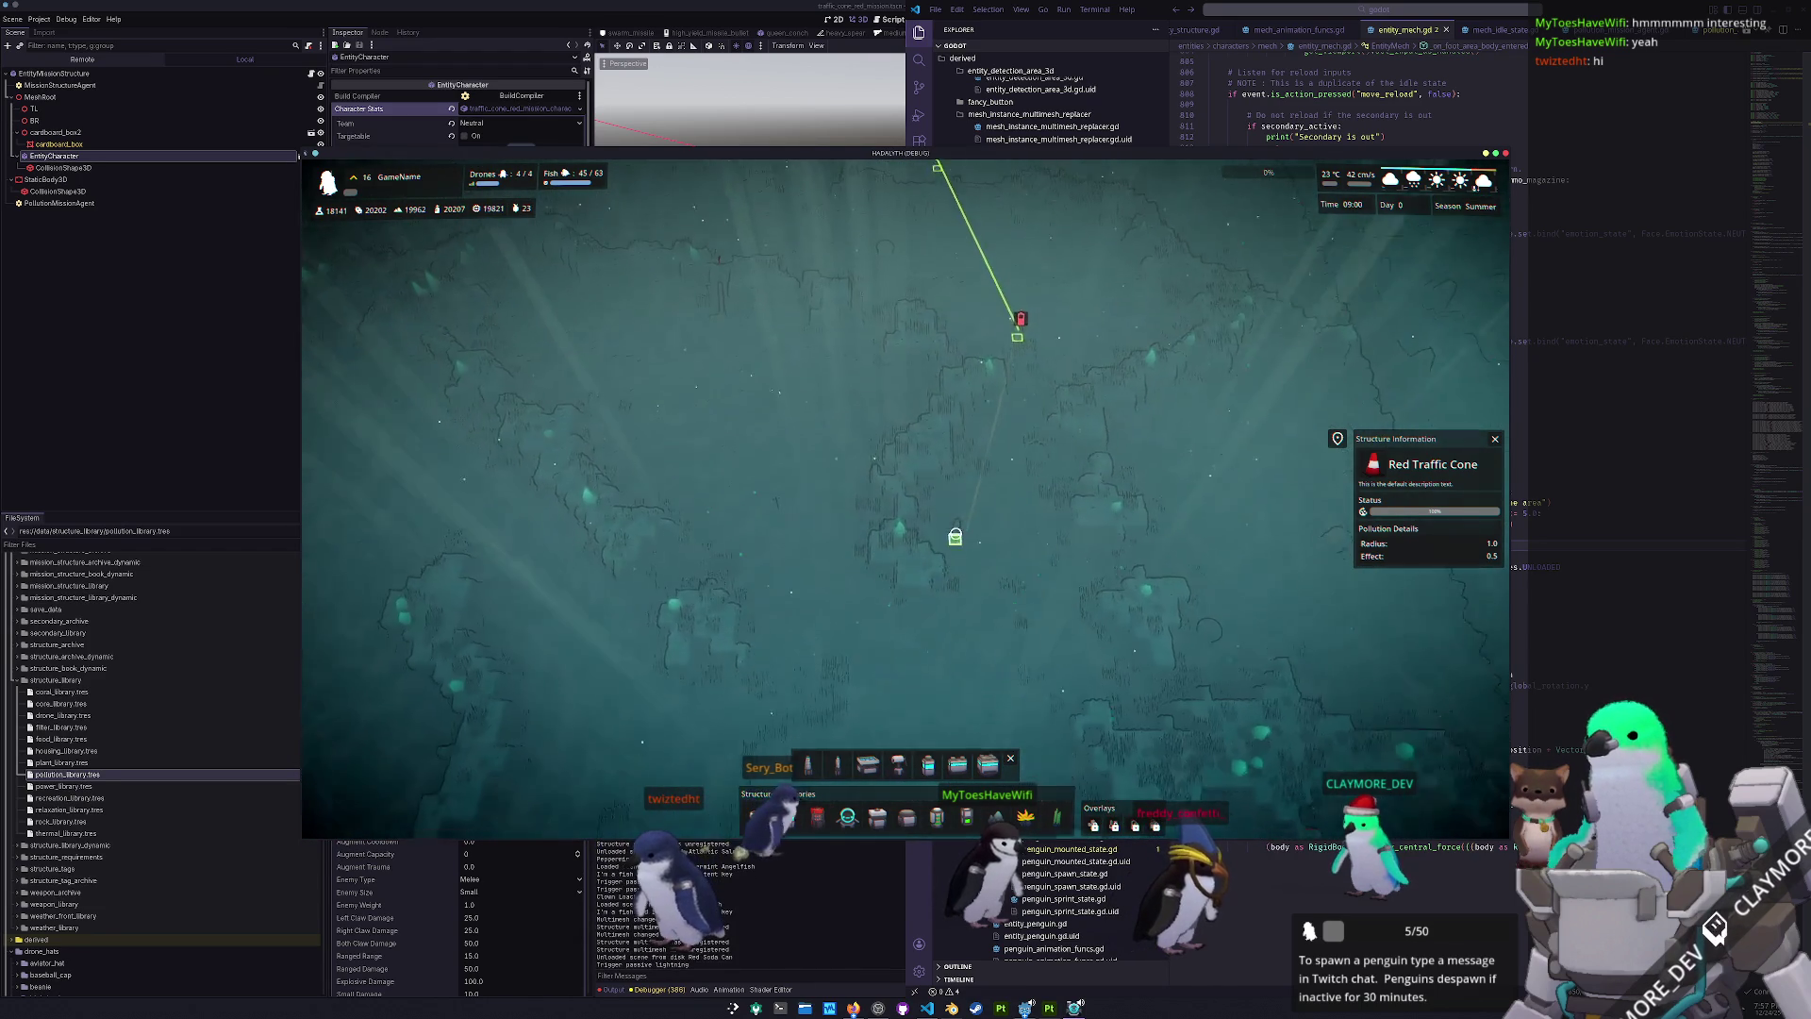
key(d)
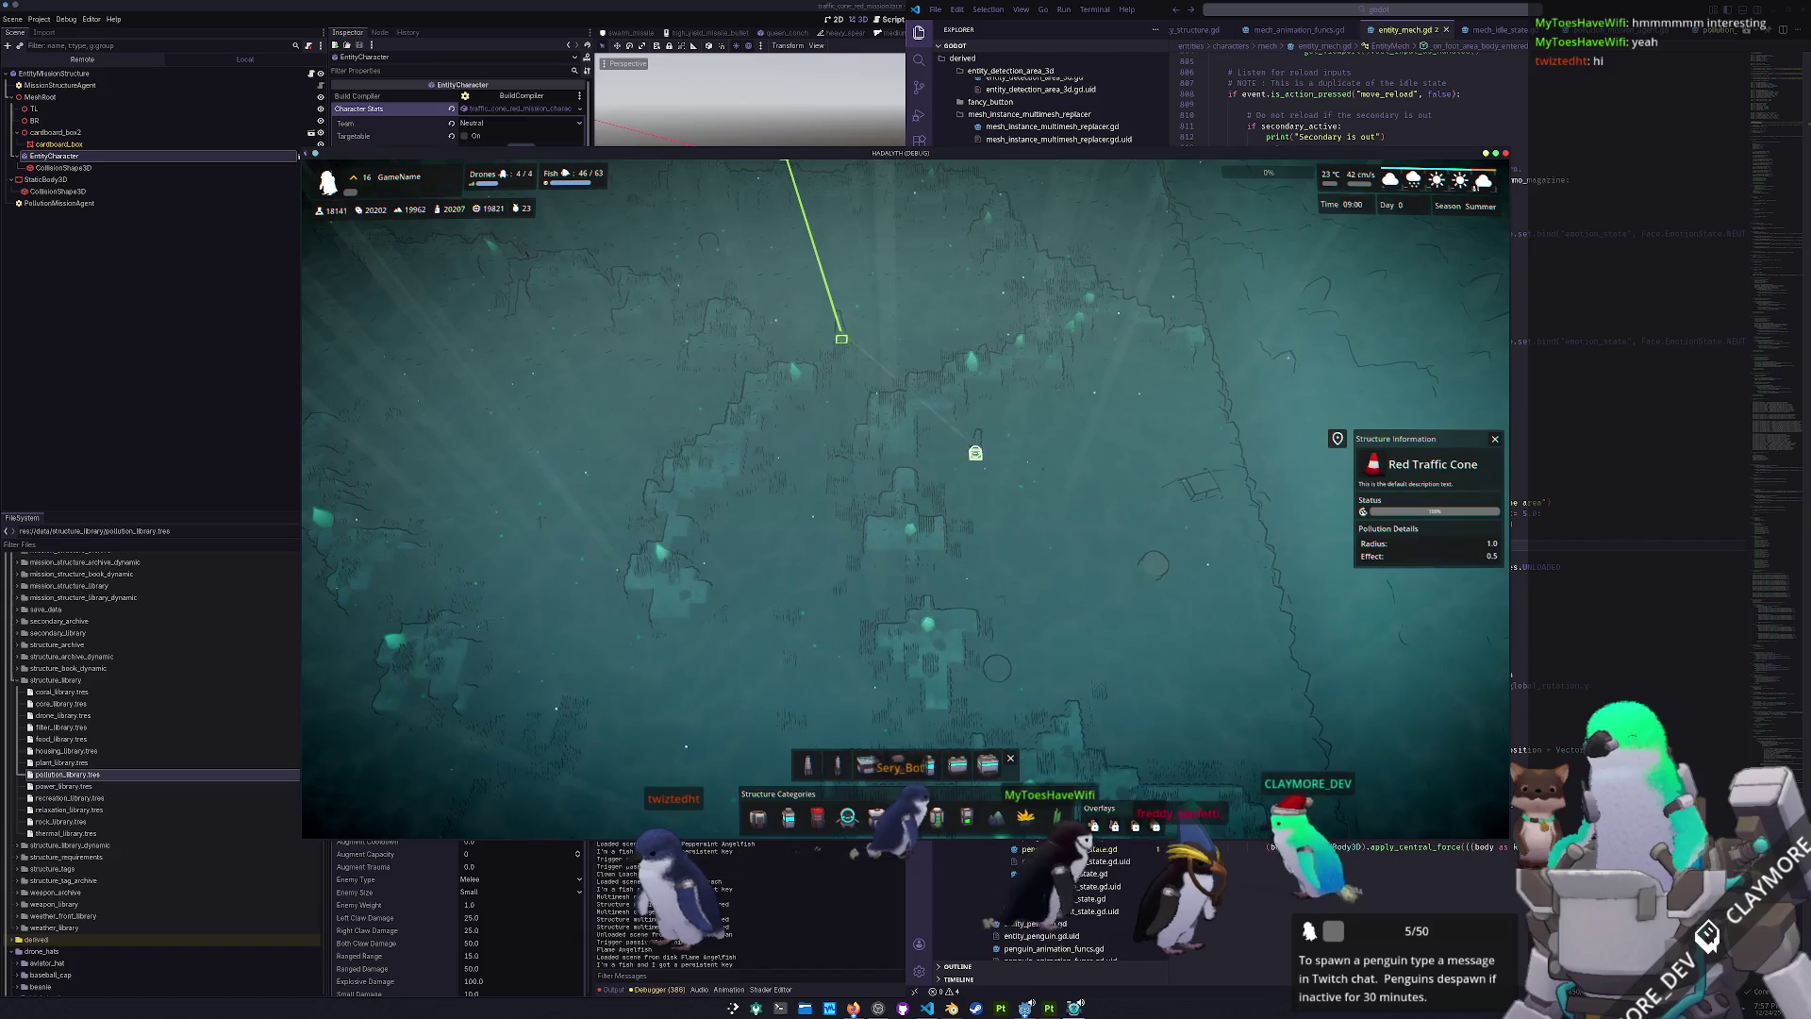
click(978, 466)
key(w)
key(d)
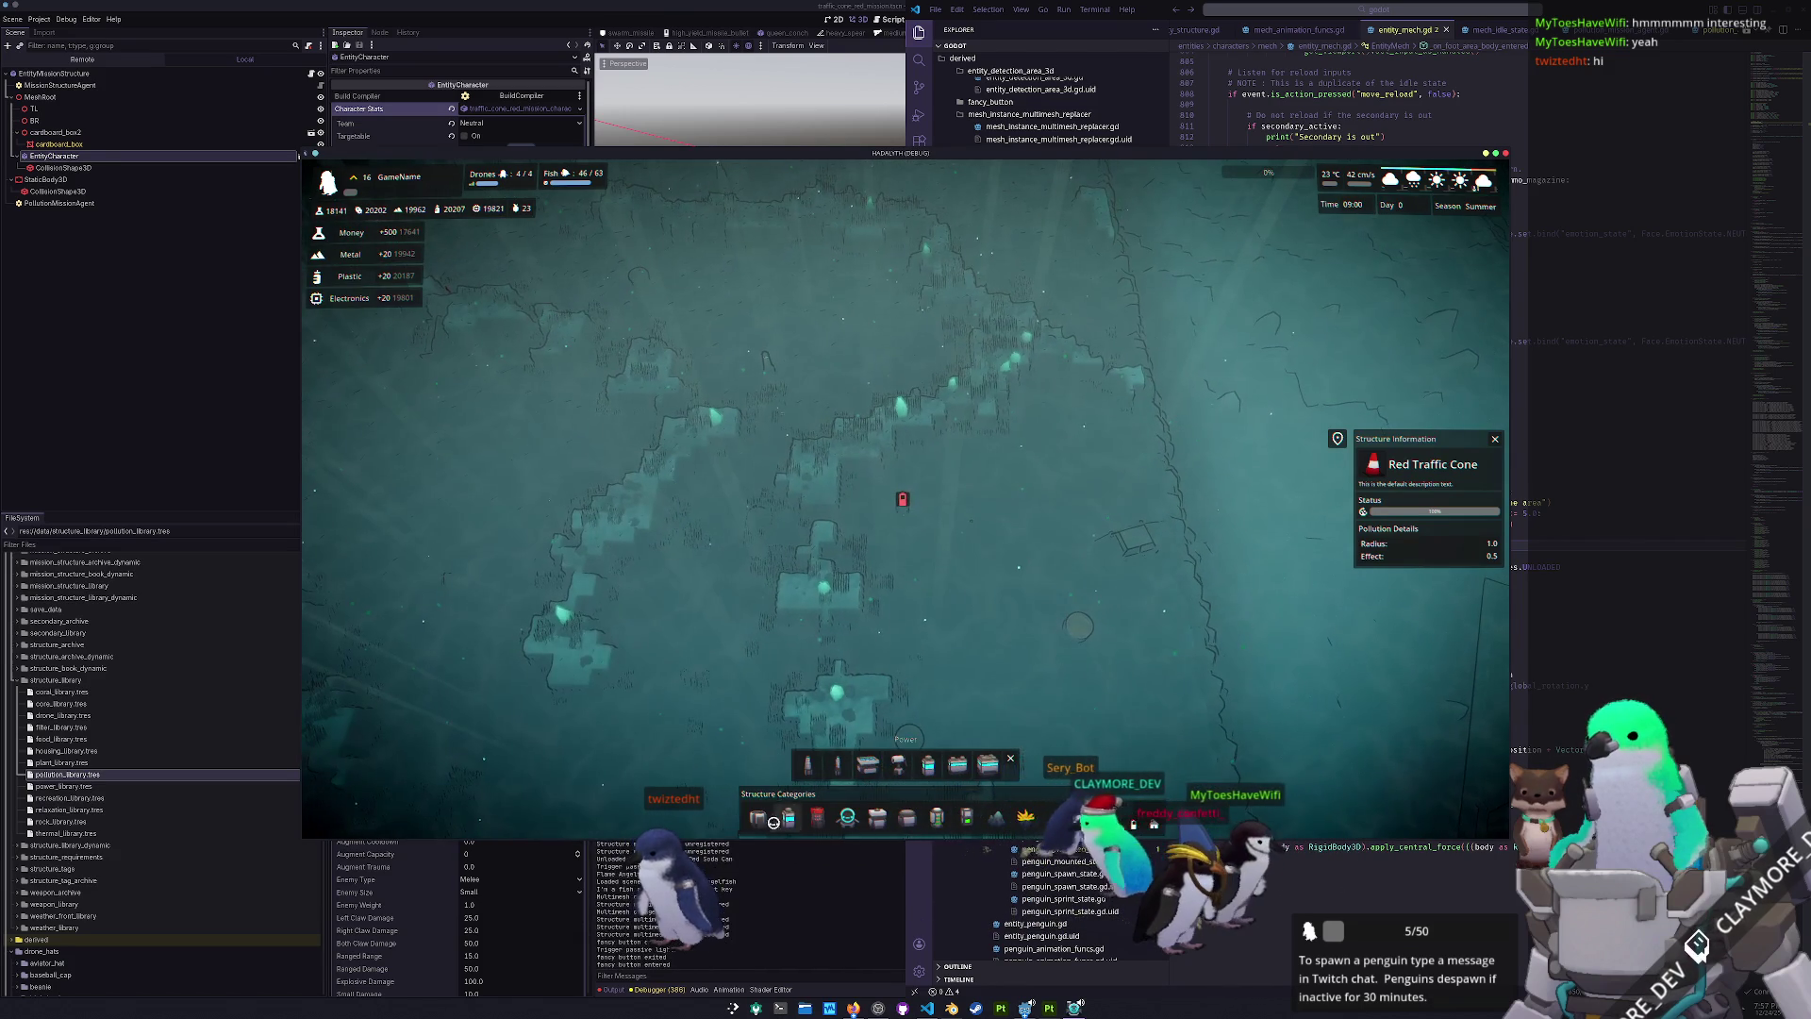
- Start and cancel a Small Filter placement, then exit build mode
click(867, 766)
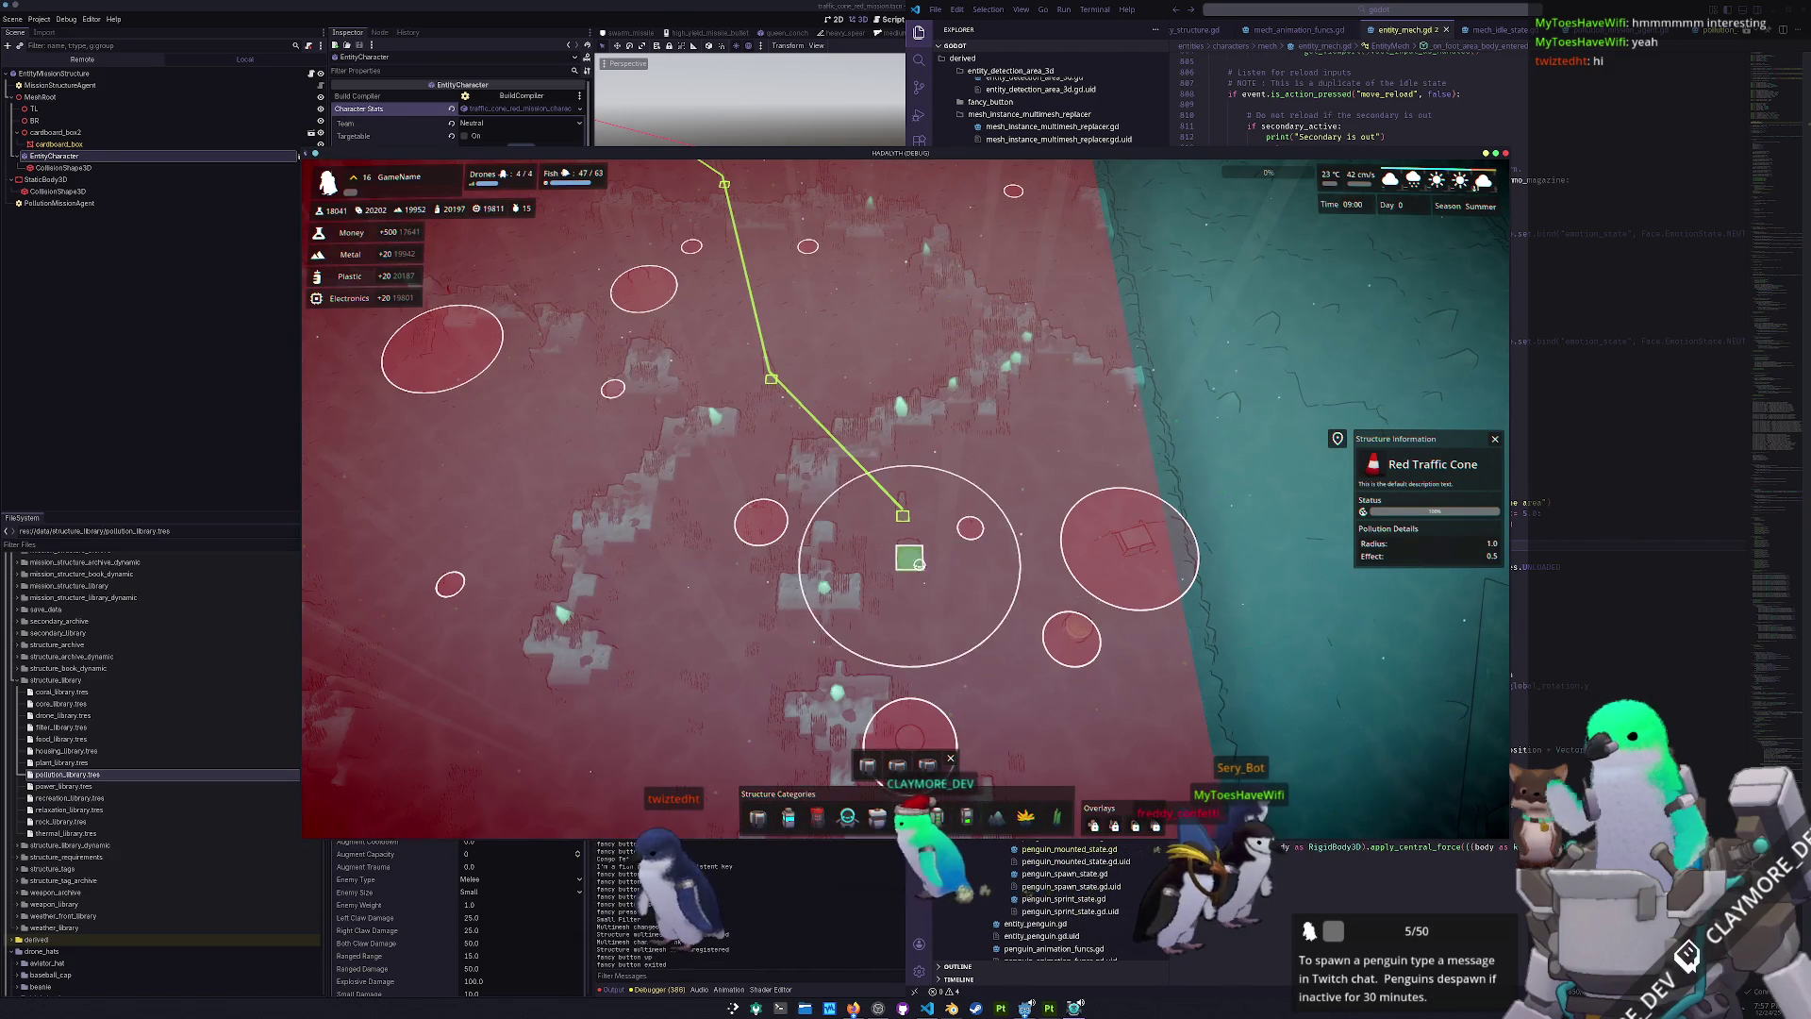
right_click(918, 663)
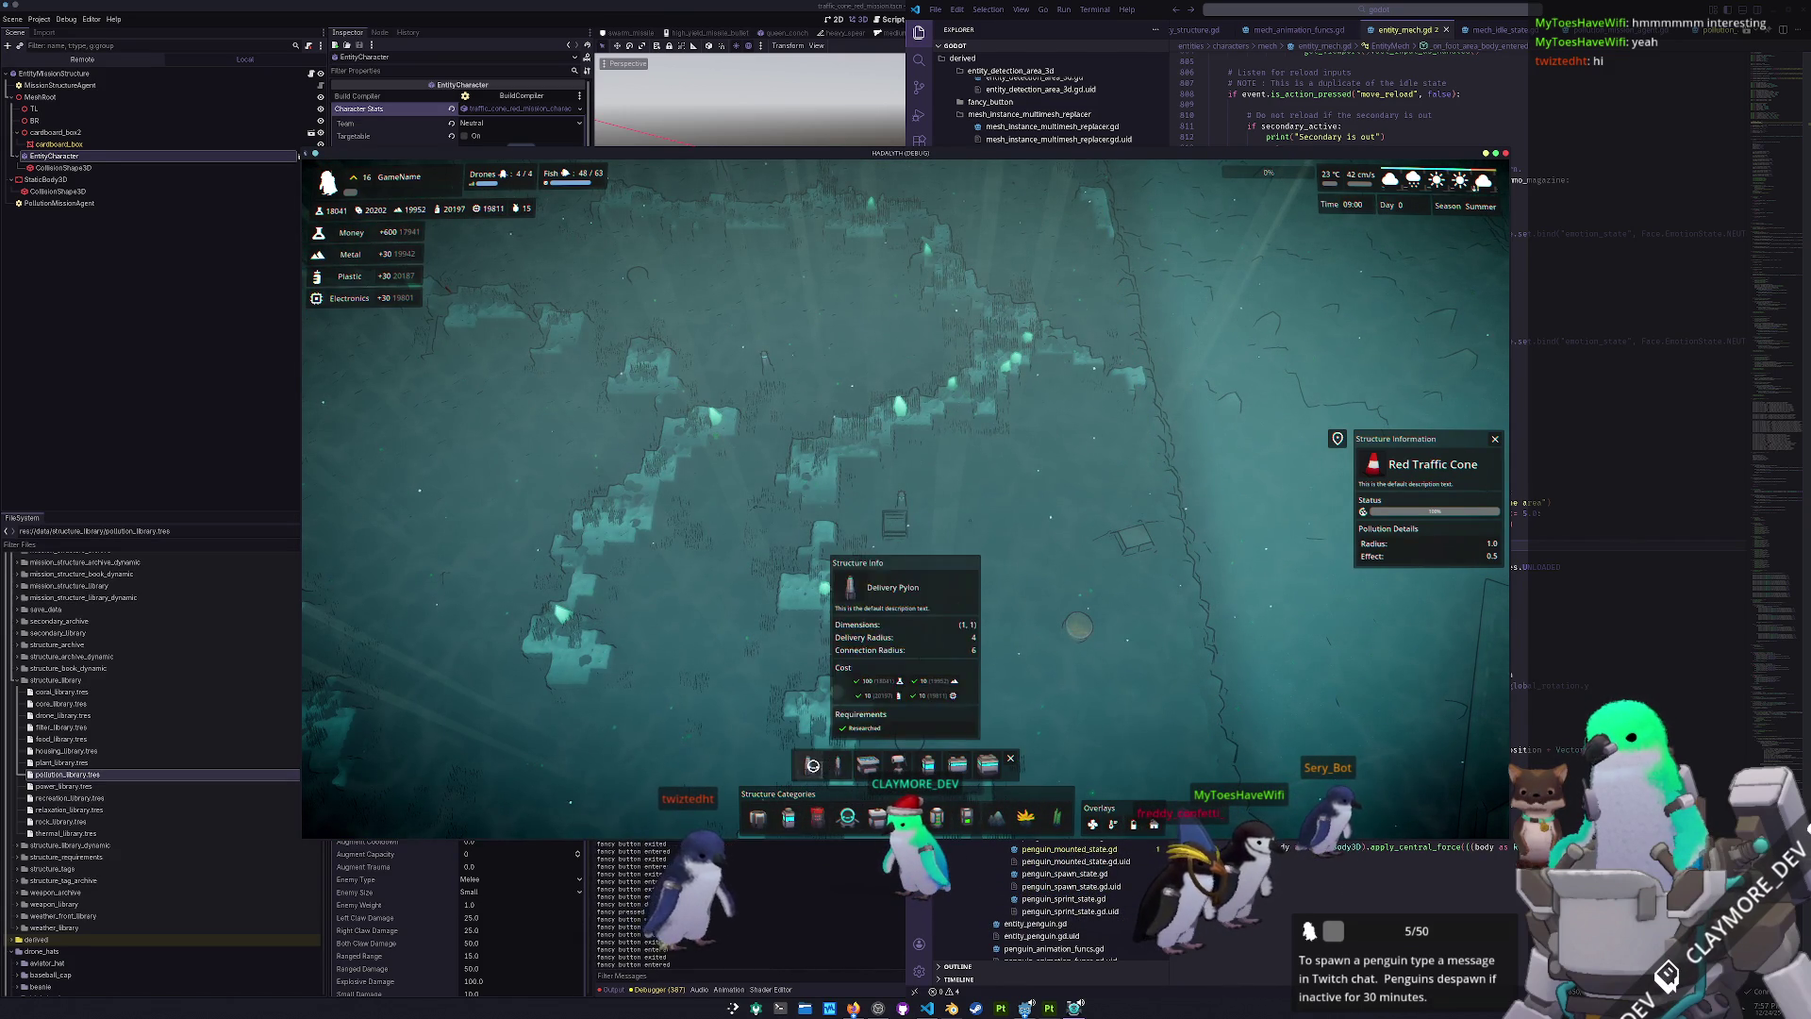
scroll(903, 547, up, 2)
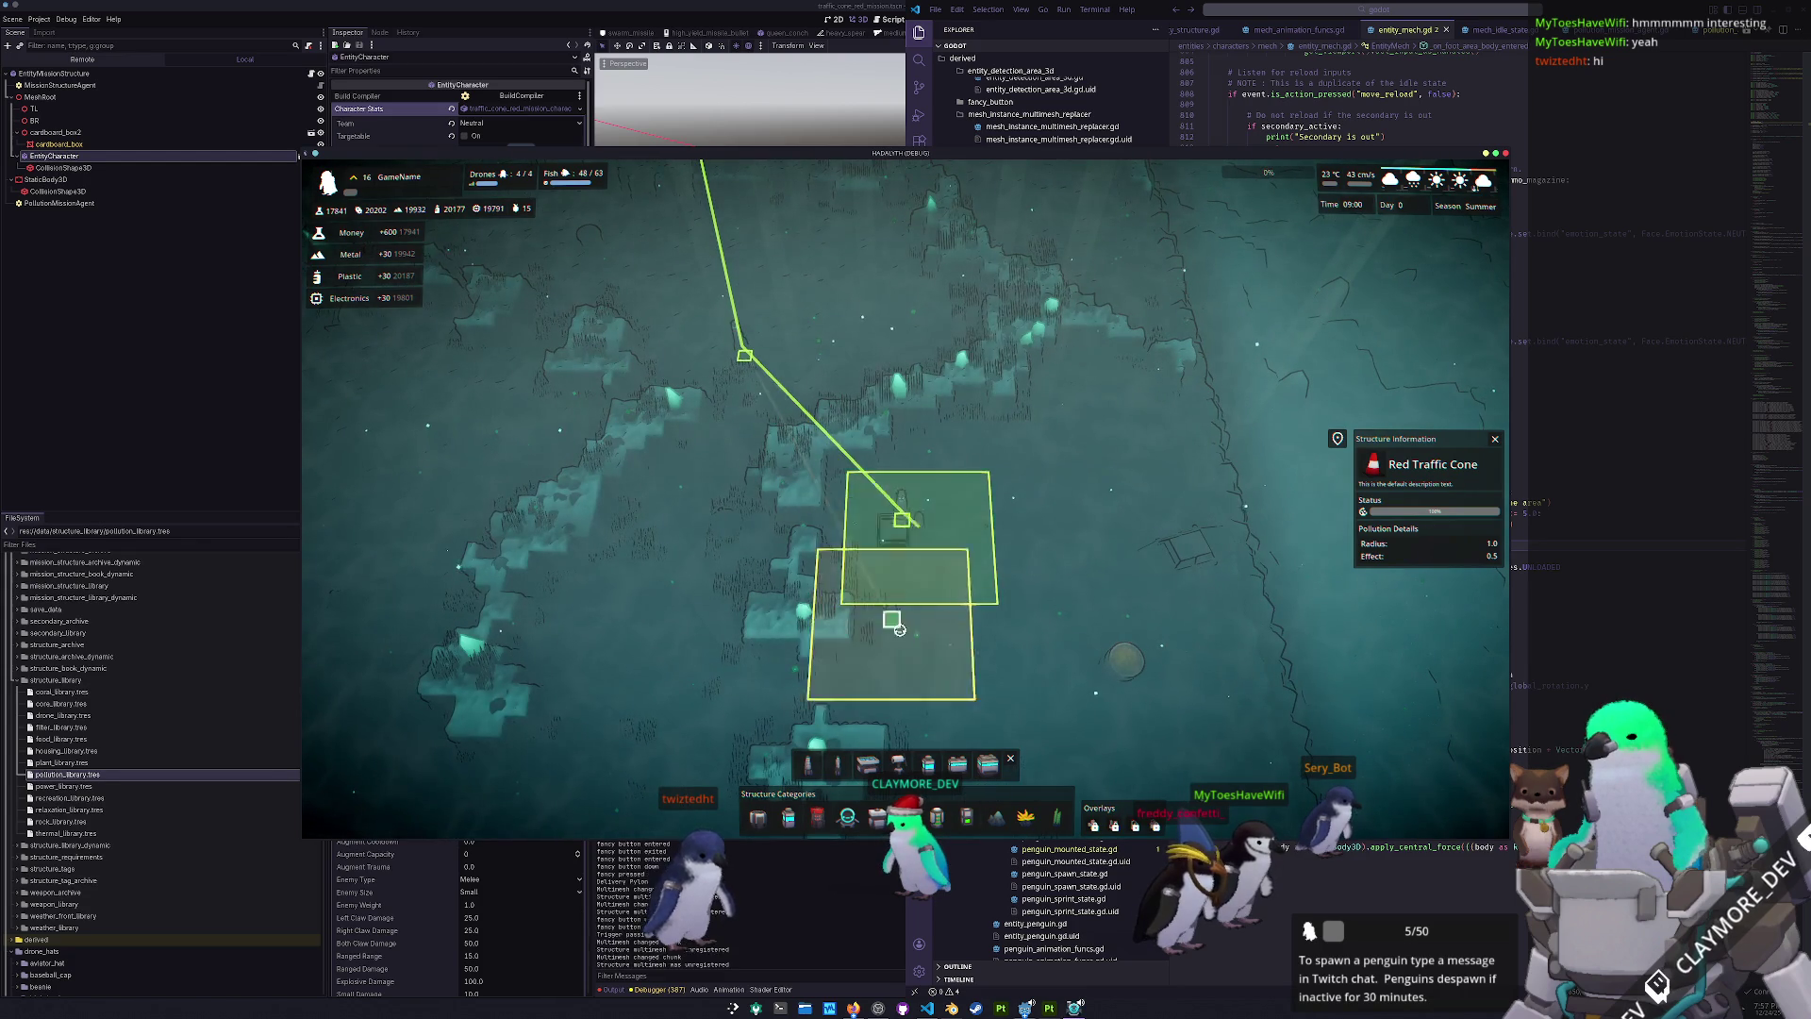
key(Escape)
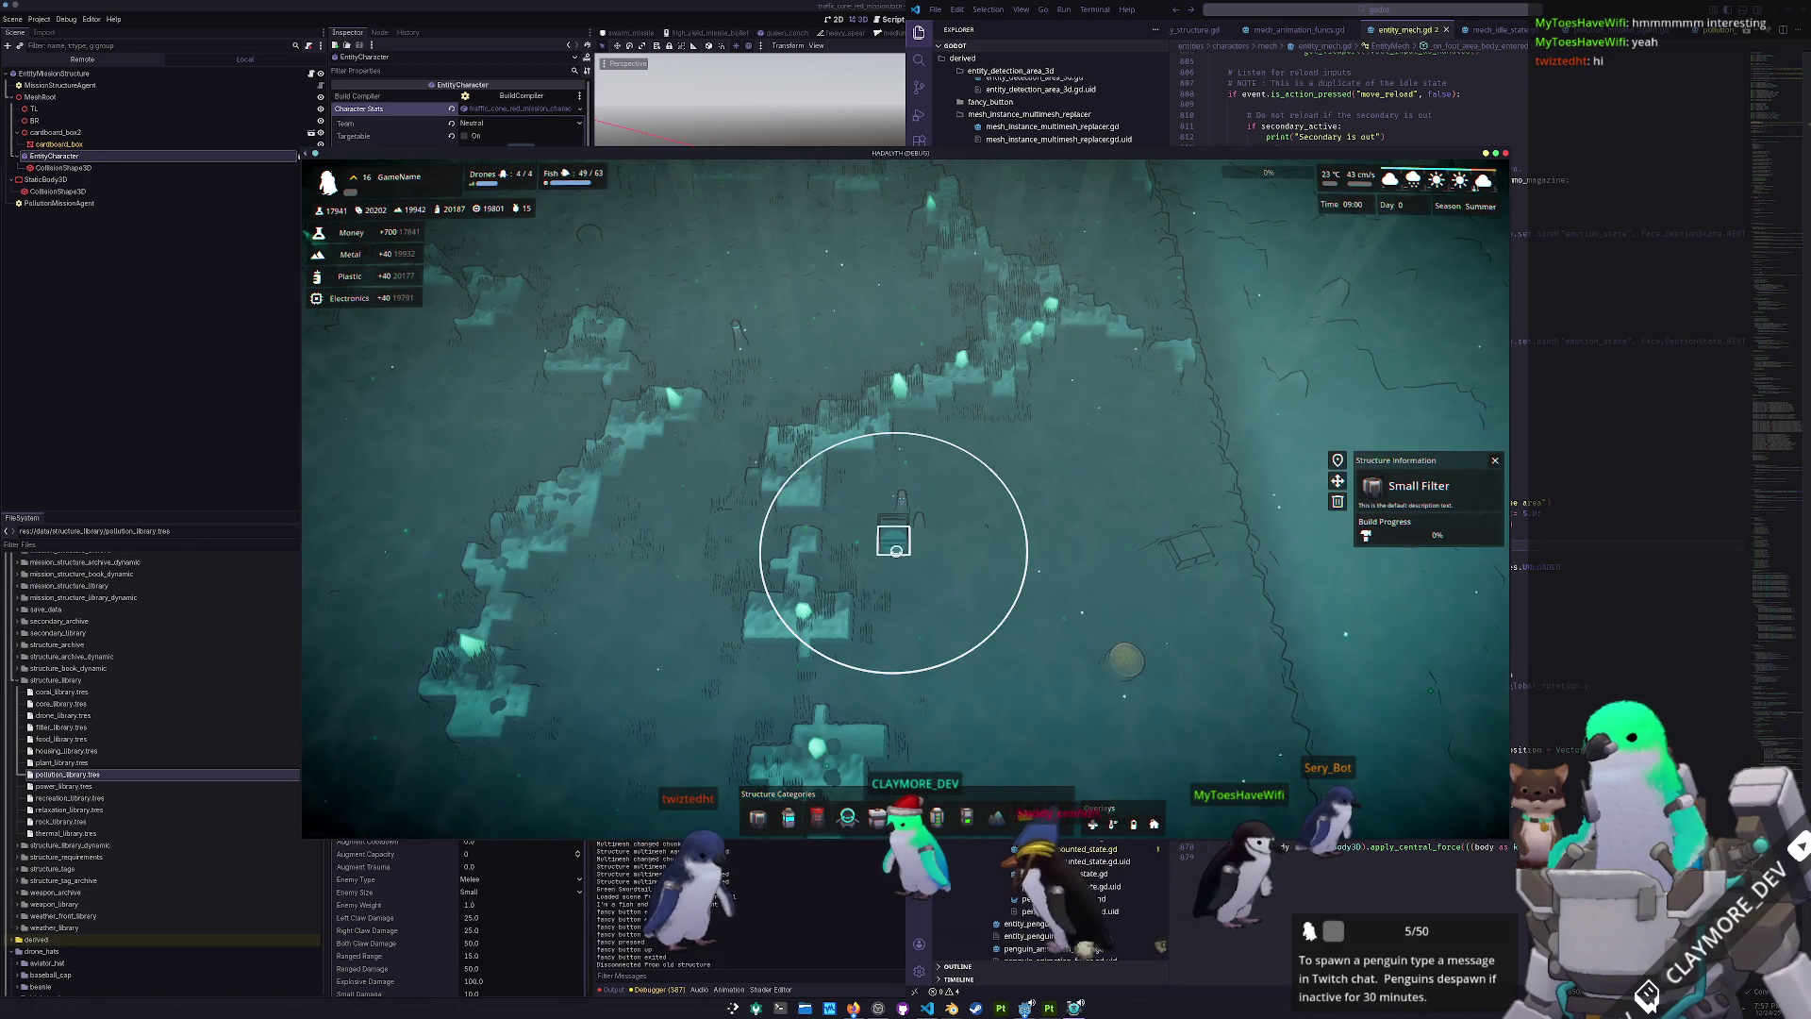
- Steer the mech south out of the base and build the structure beside it
key(s)
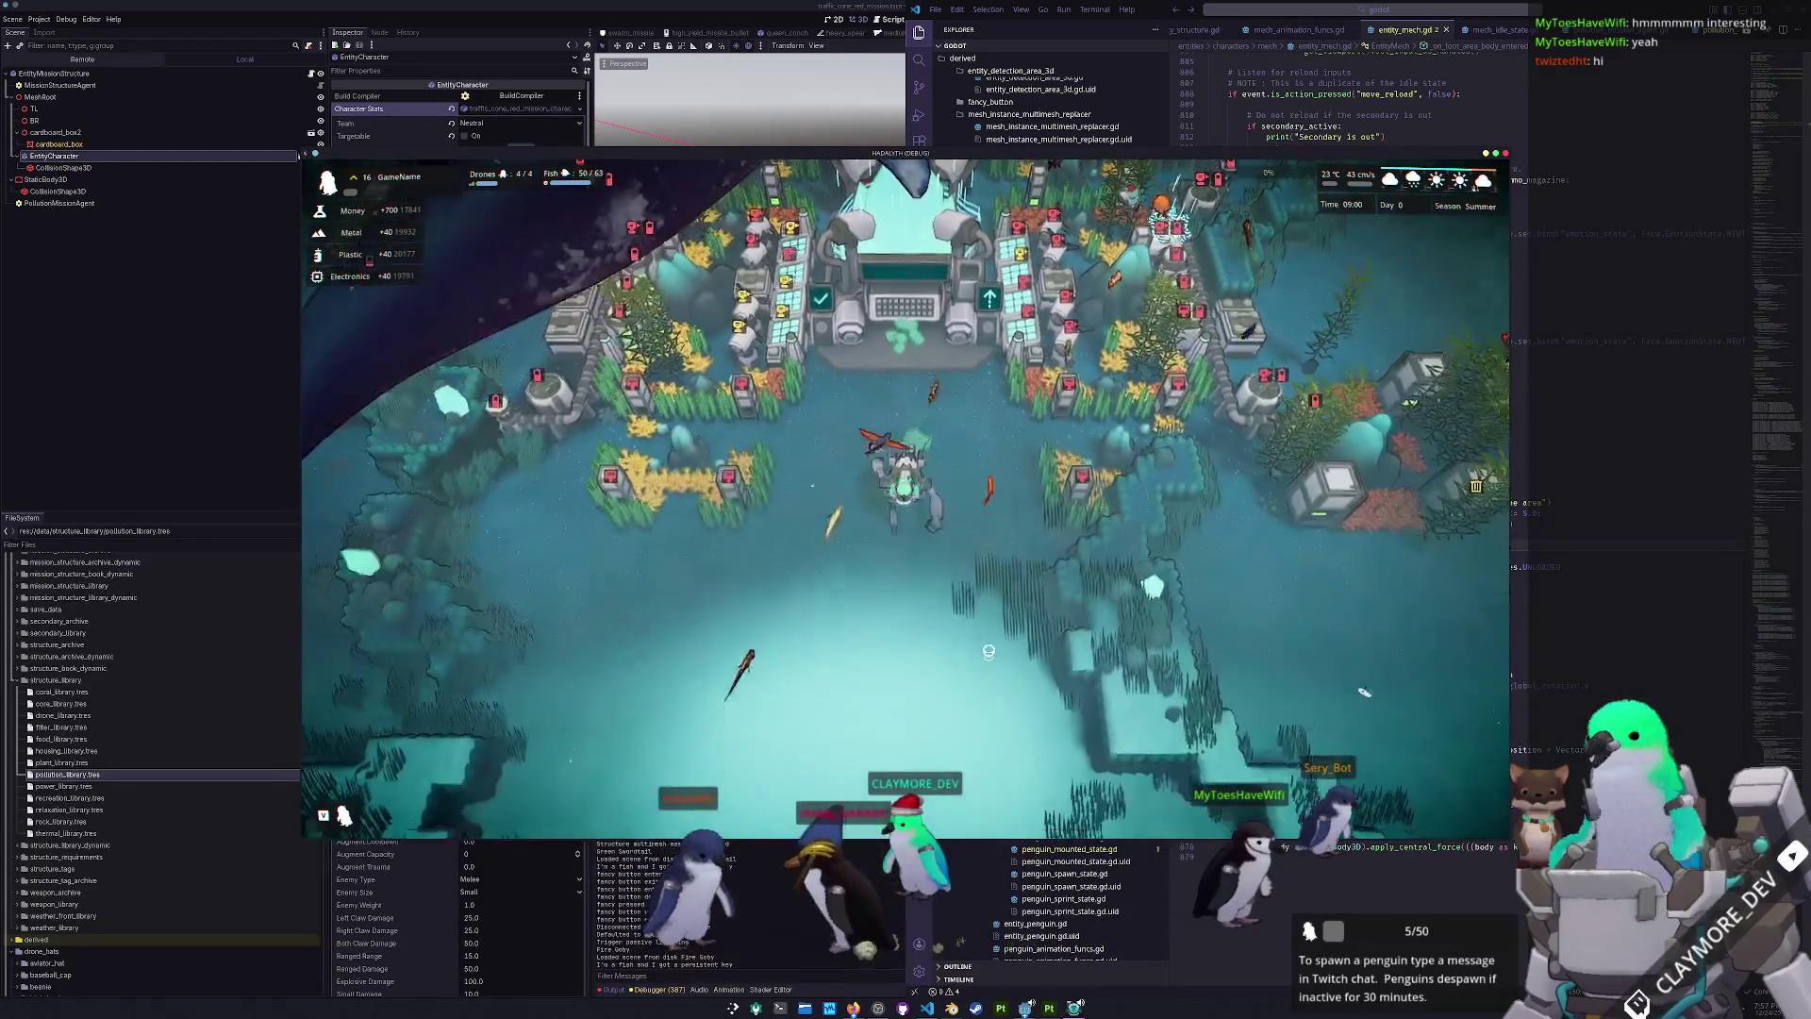
key(s)
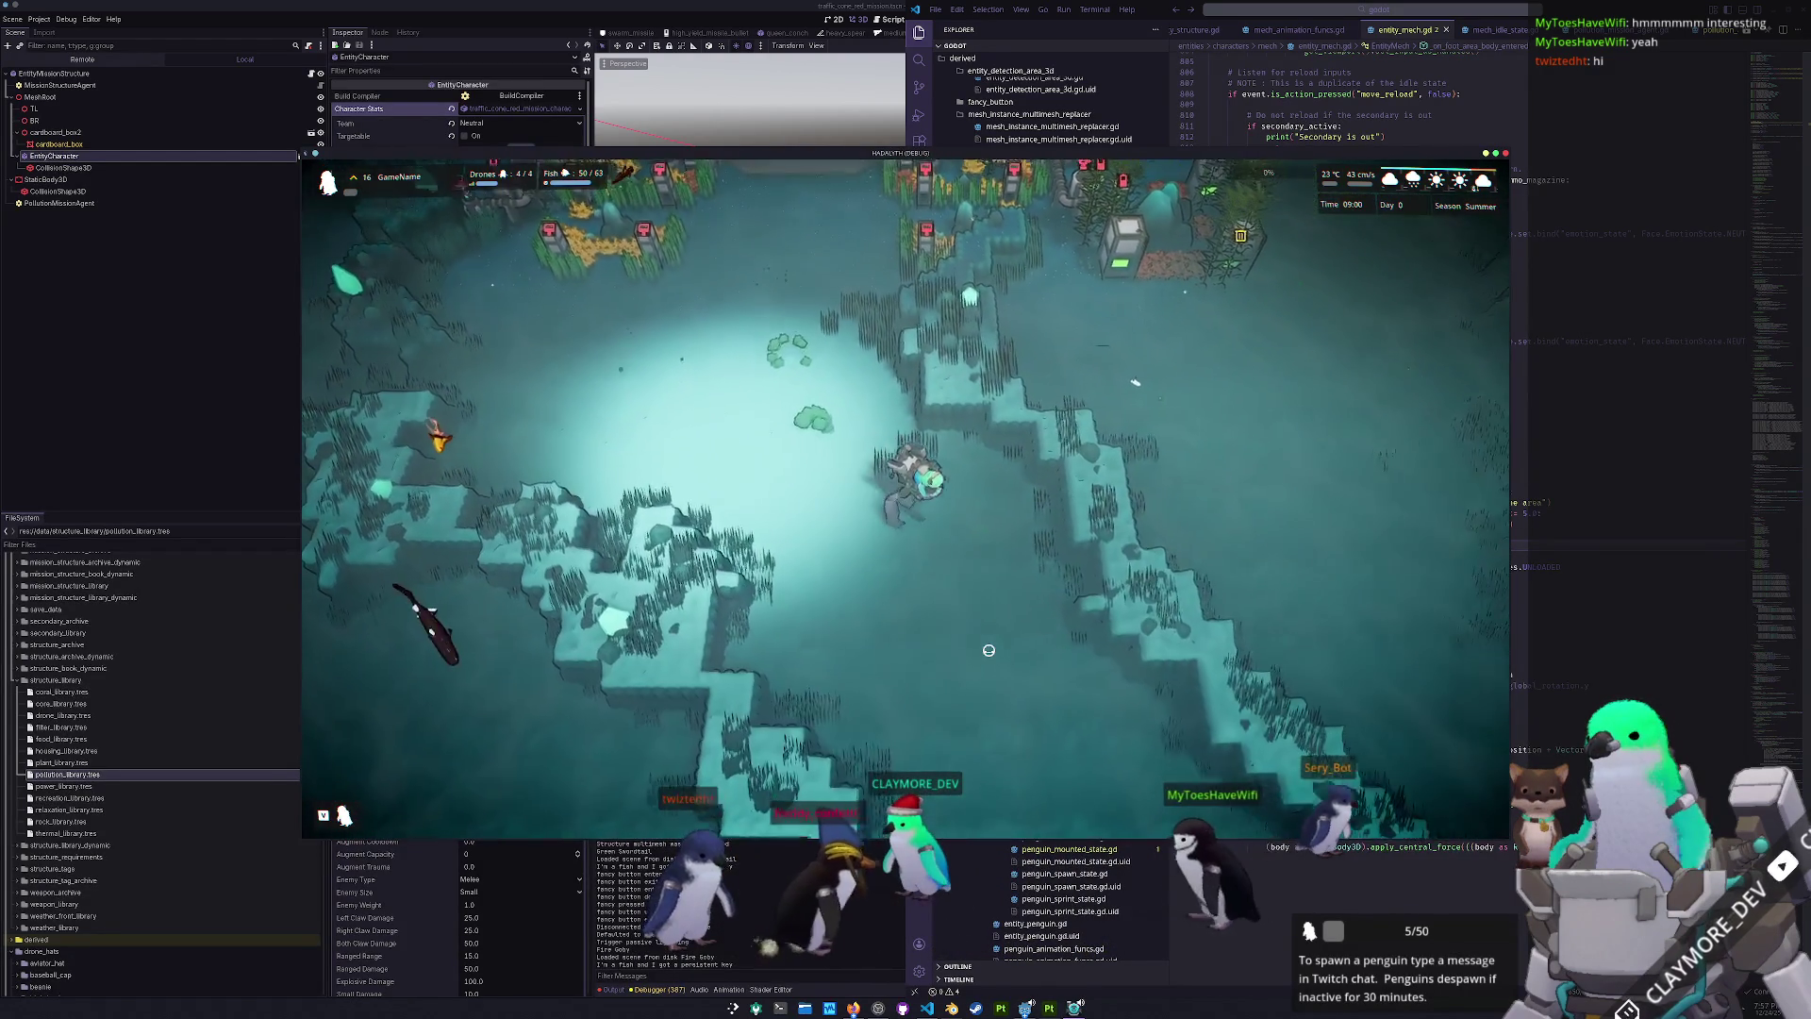
key(s)
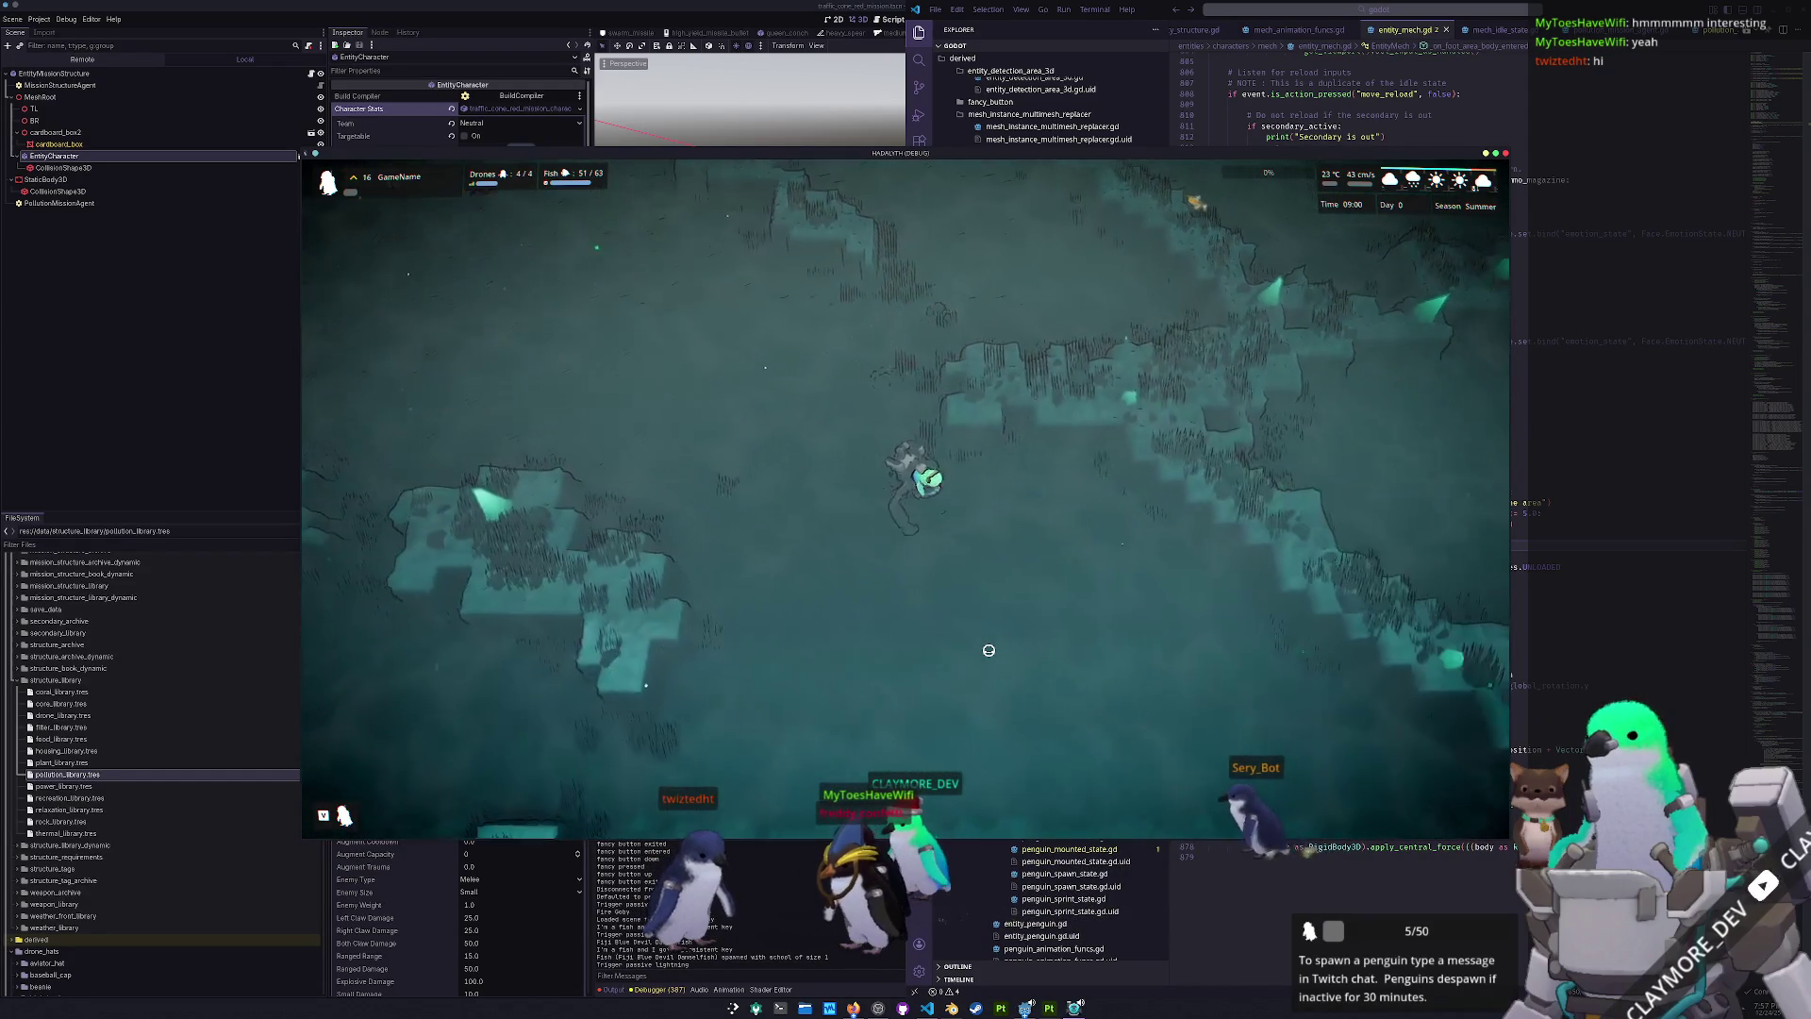
key(s)
key(s)
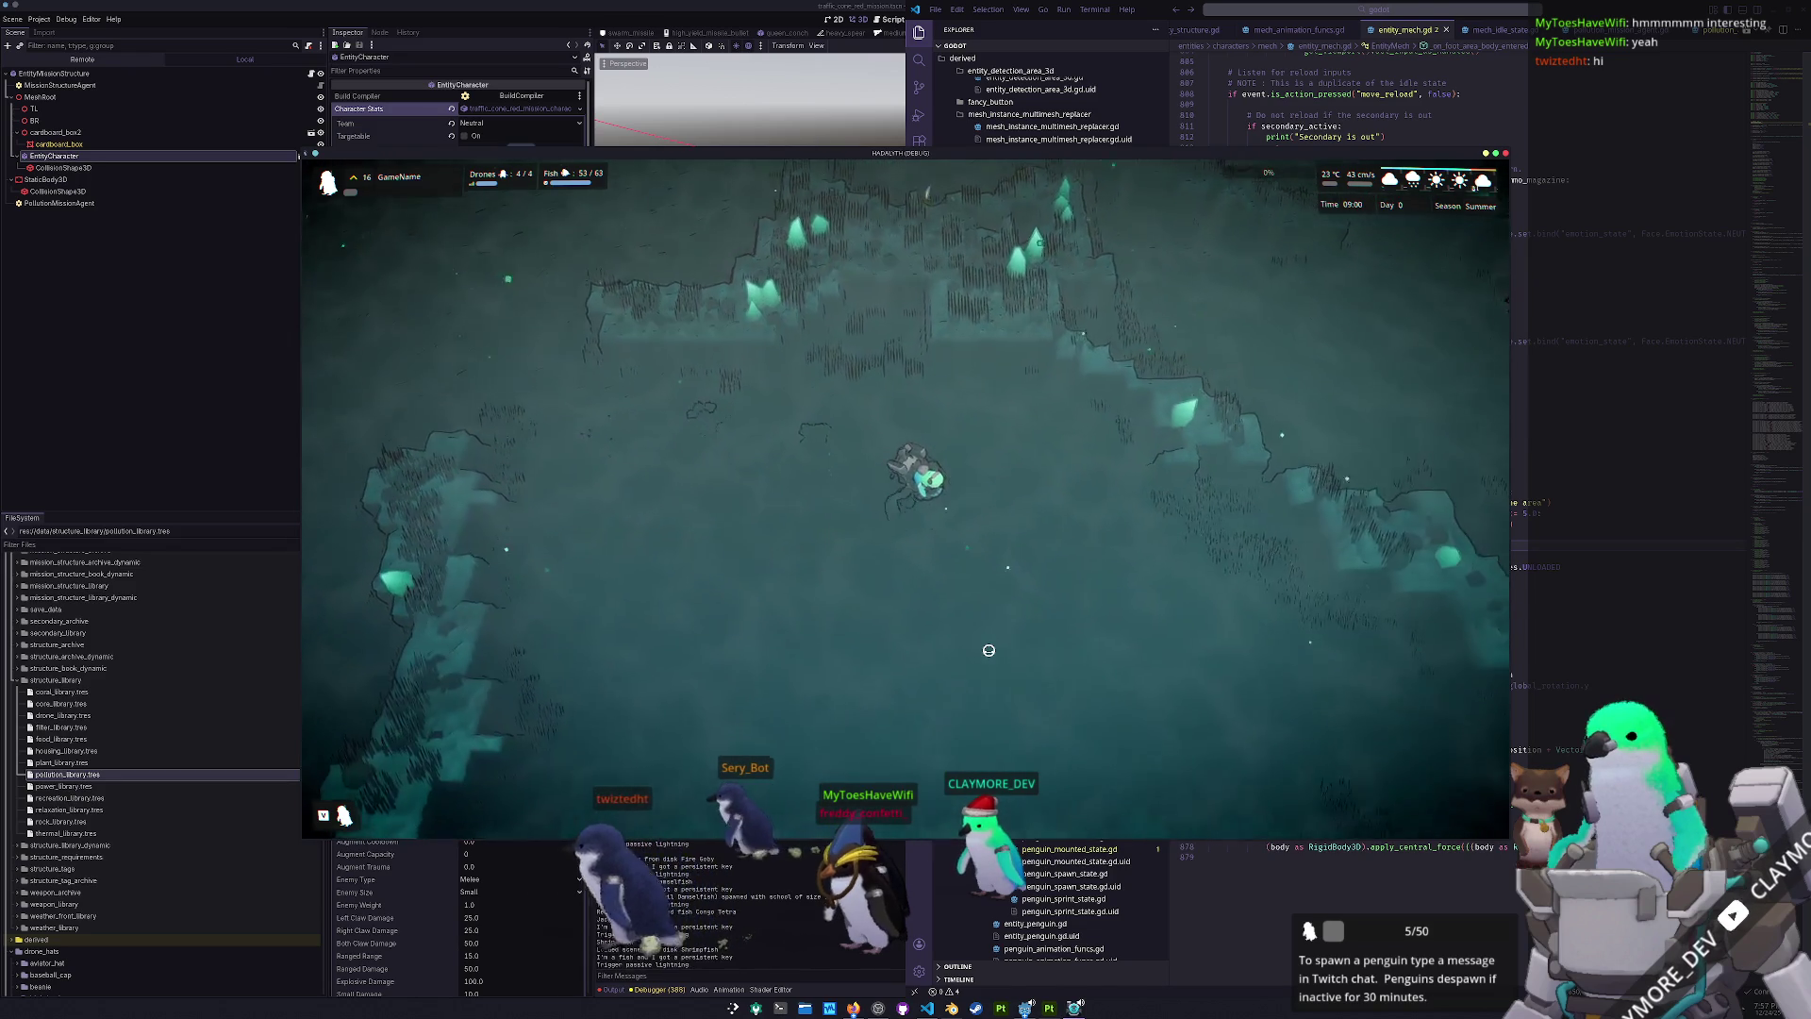
key(s)
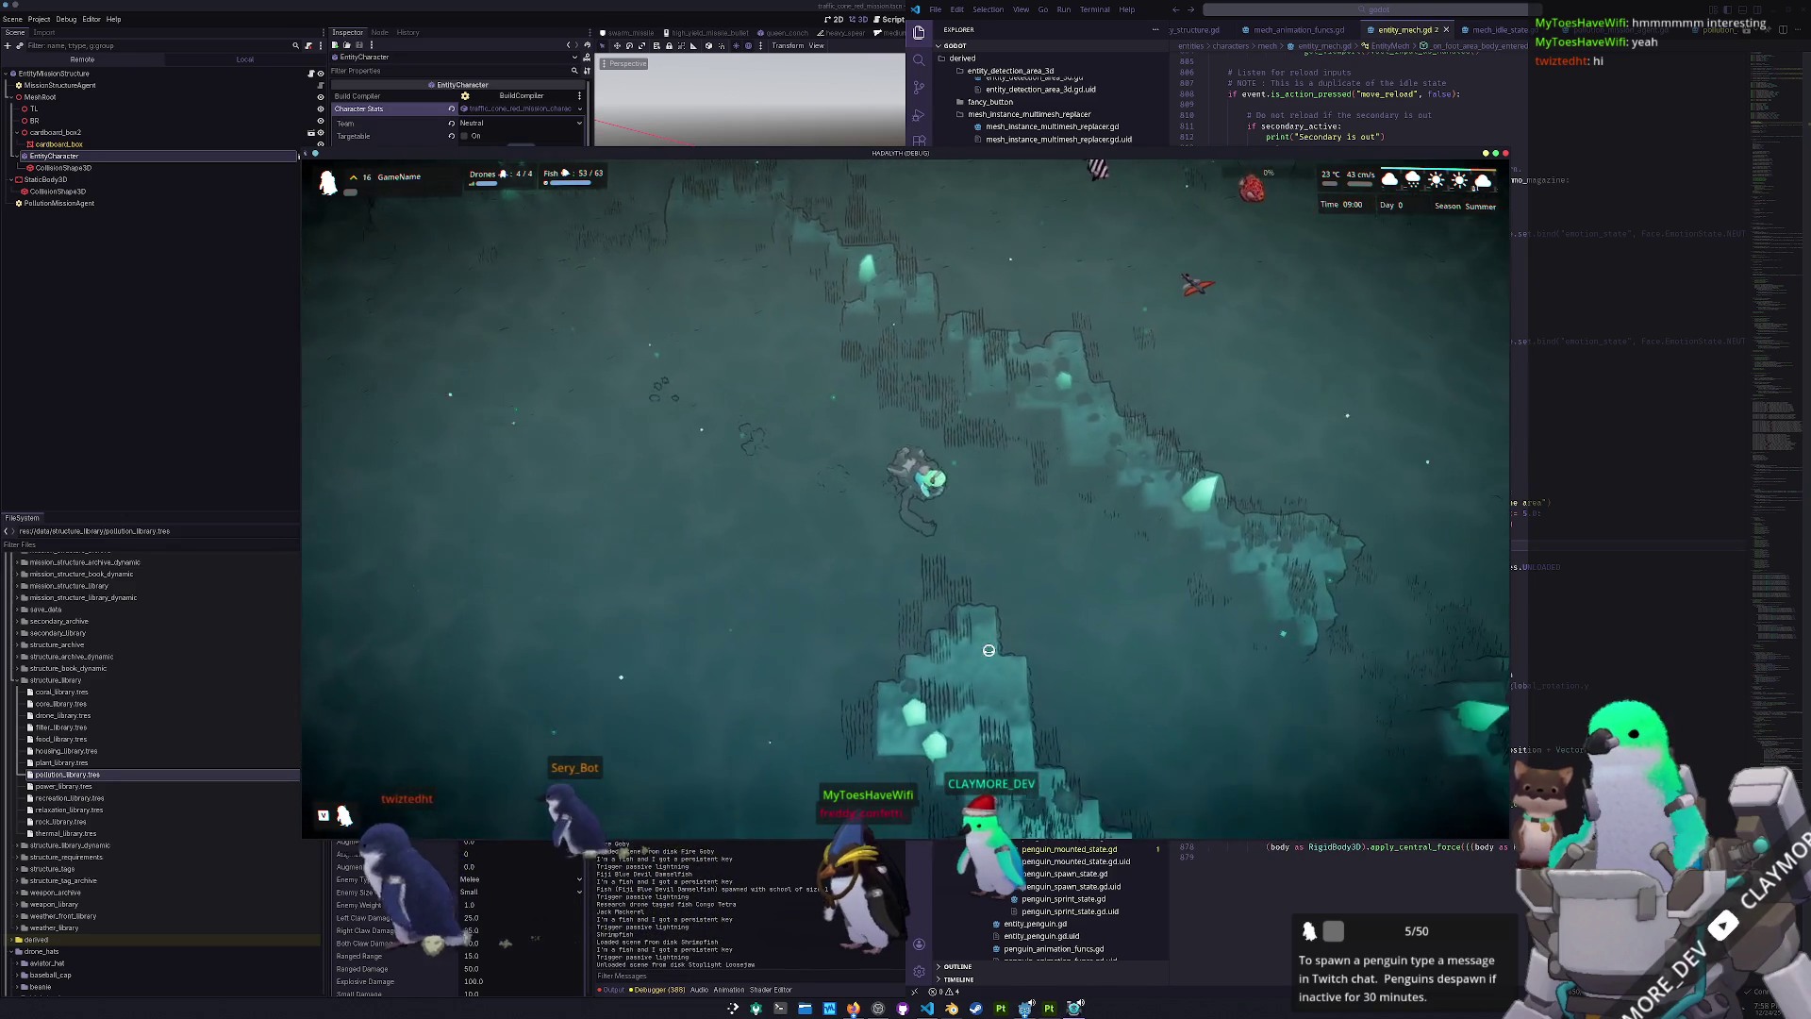
key(s)
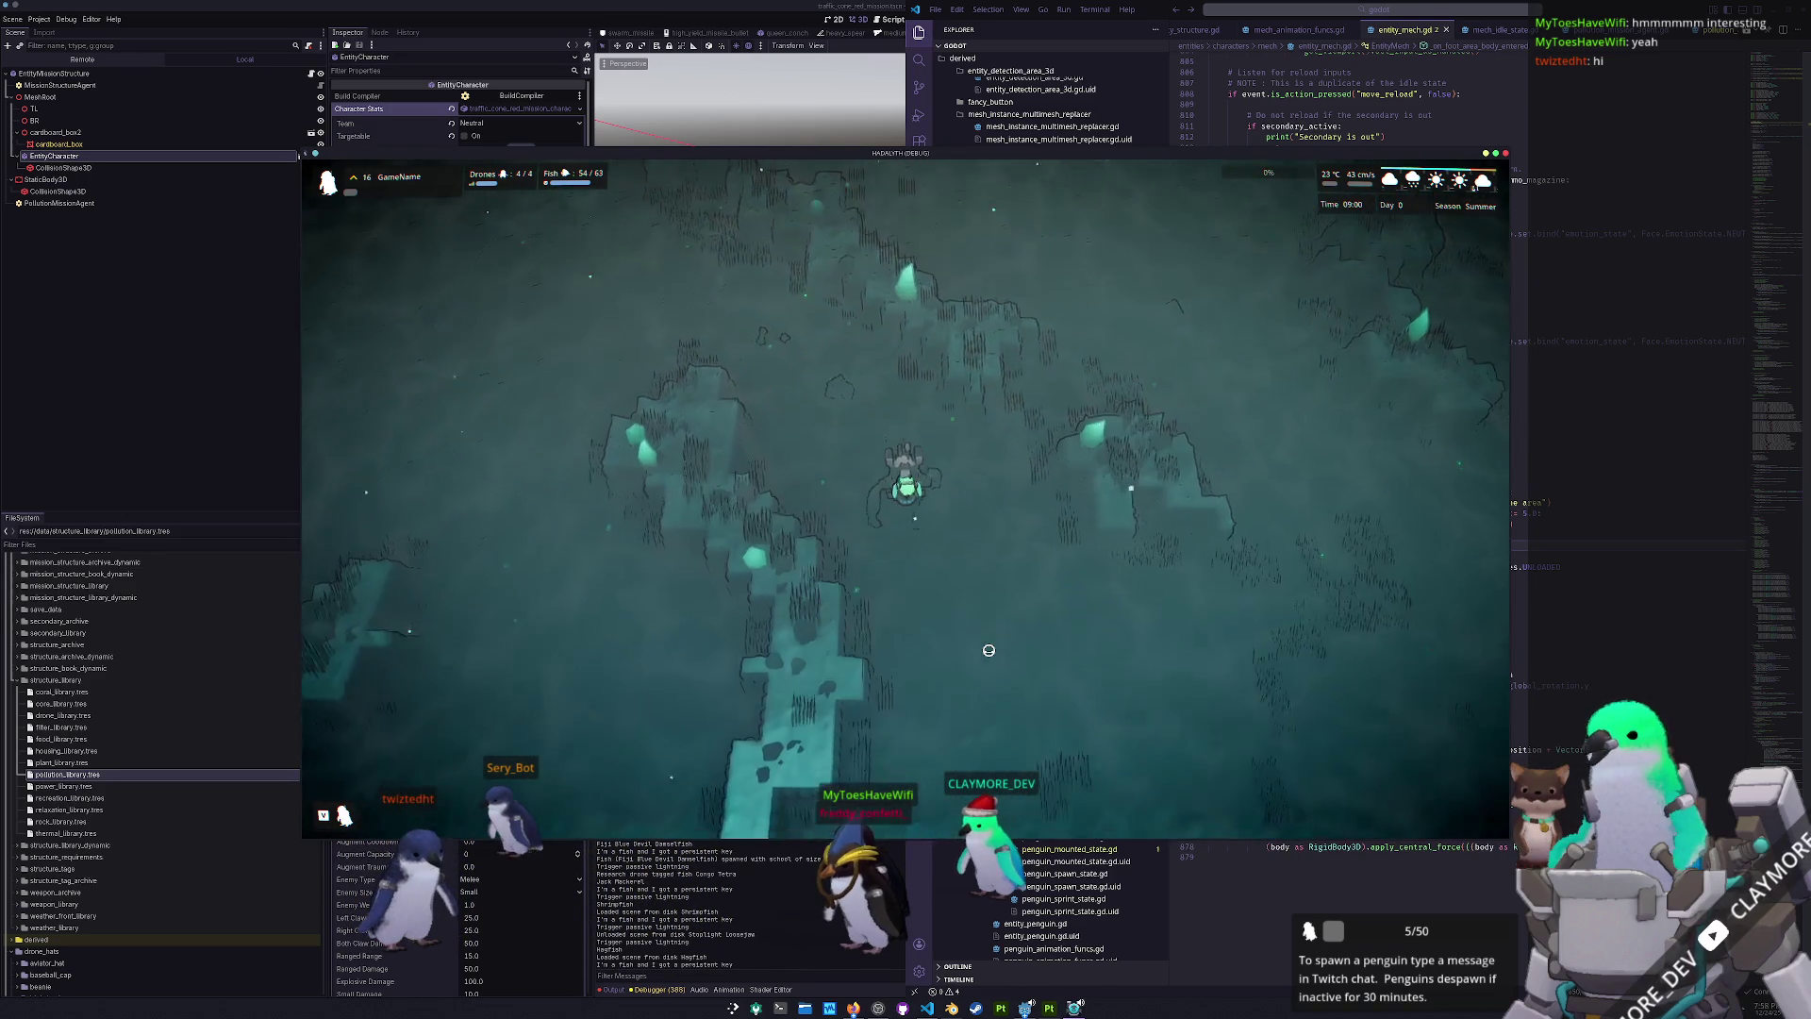
key(s)
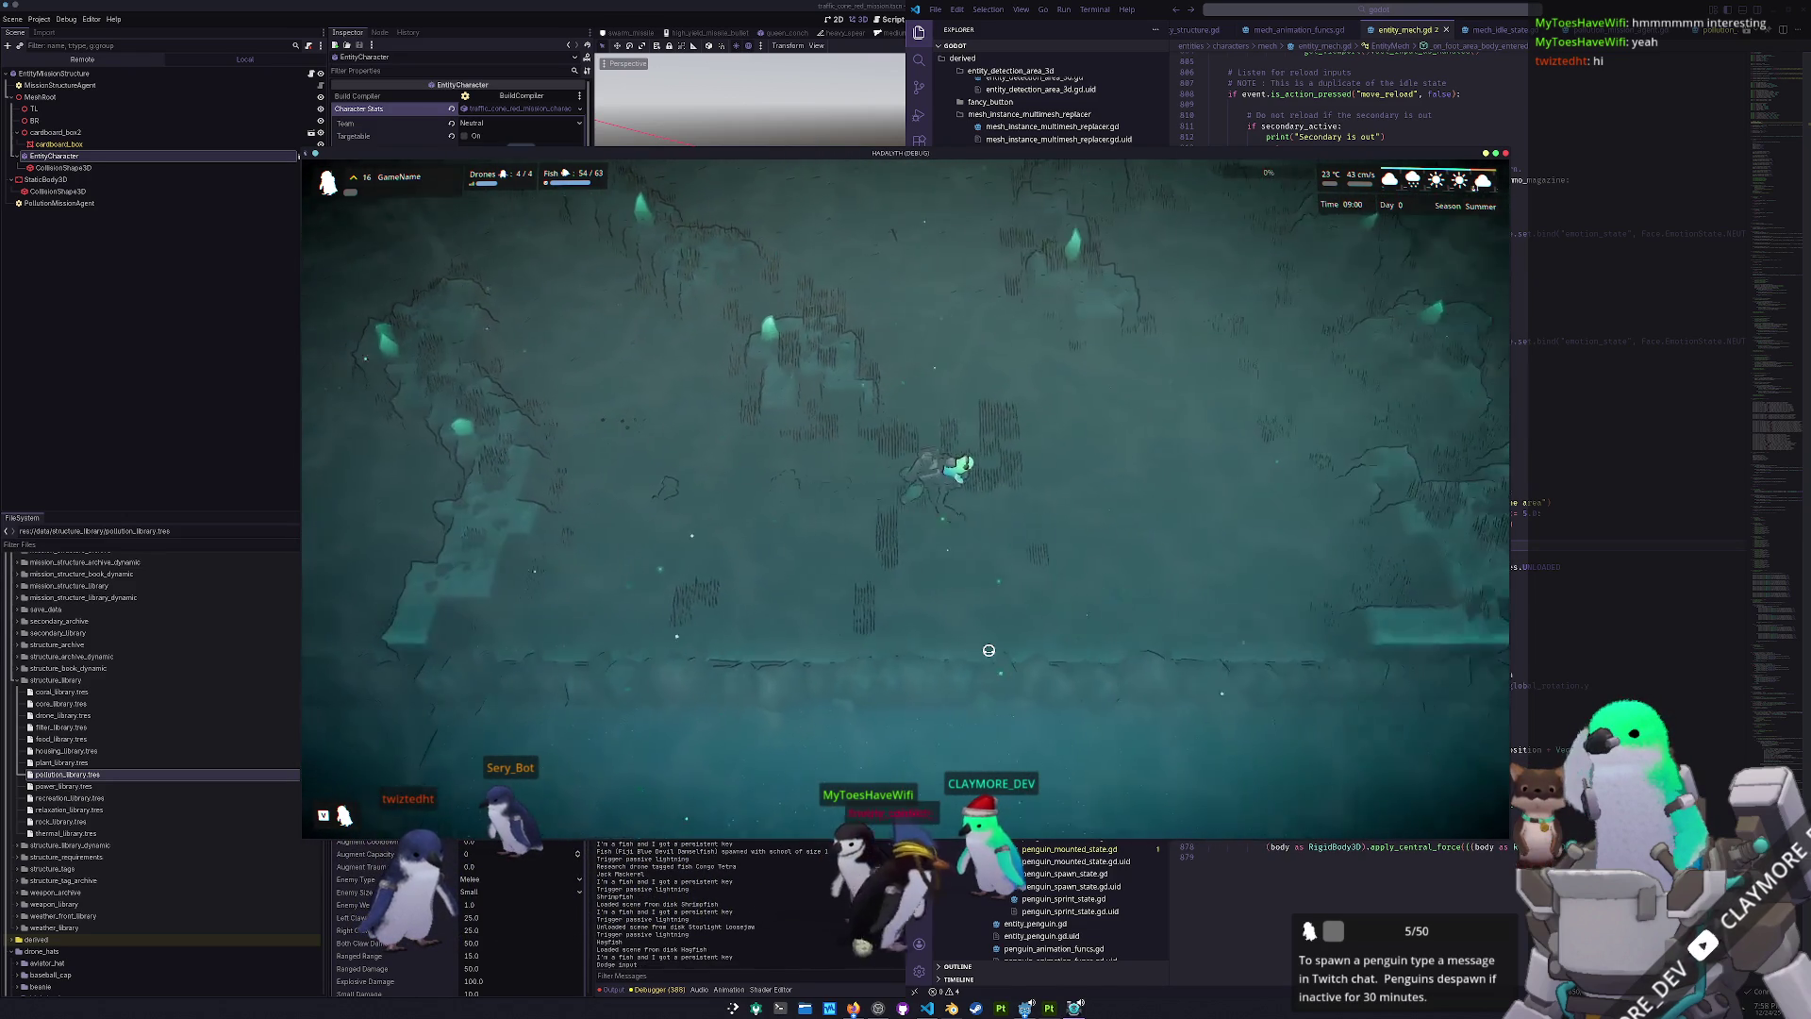
key(s)
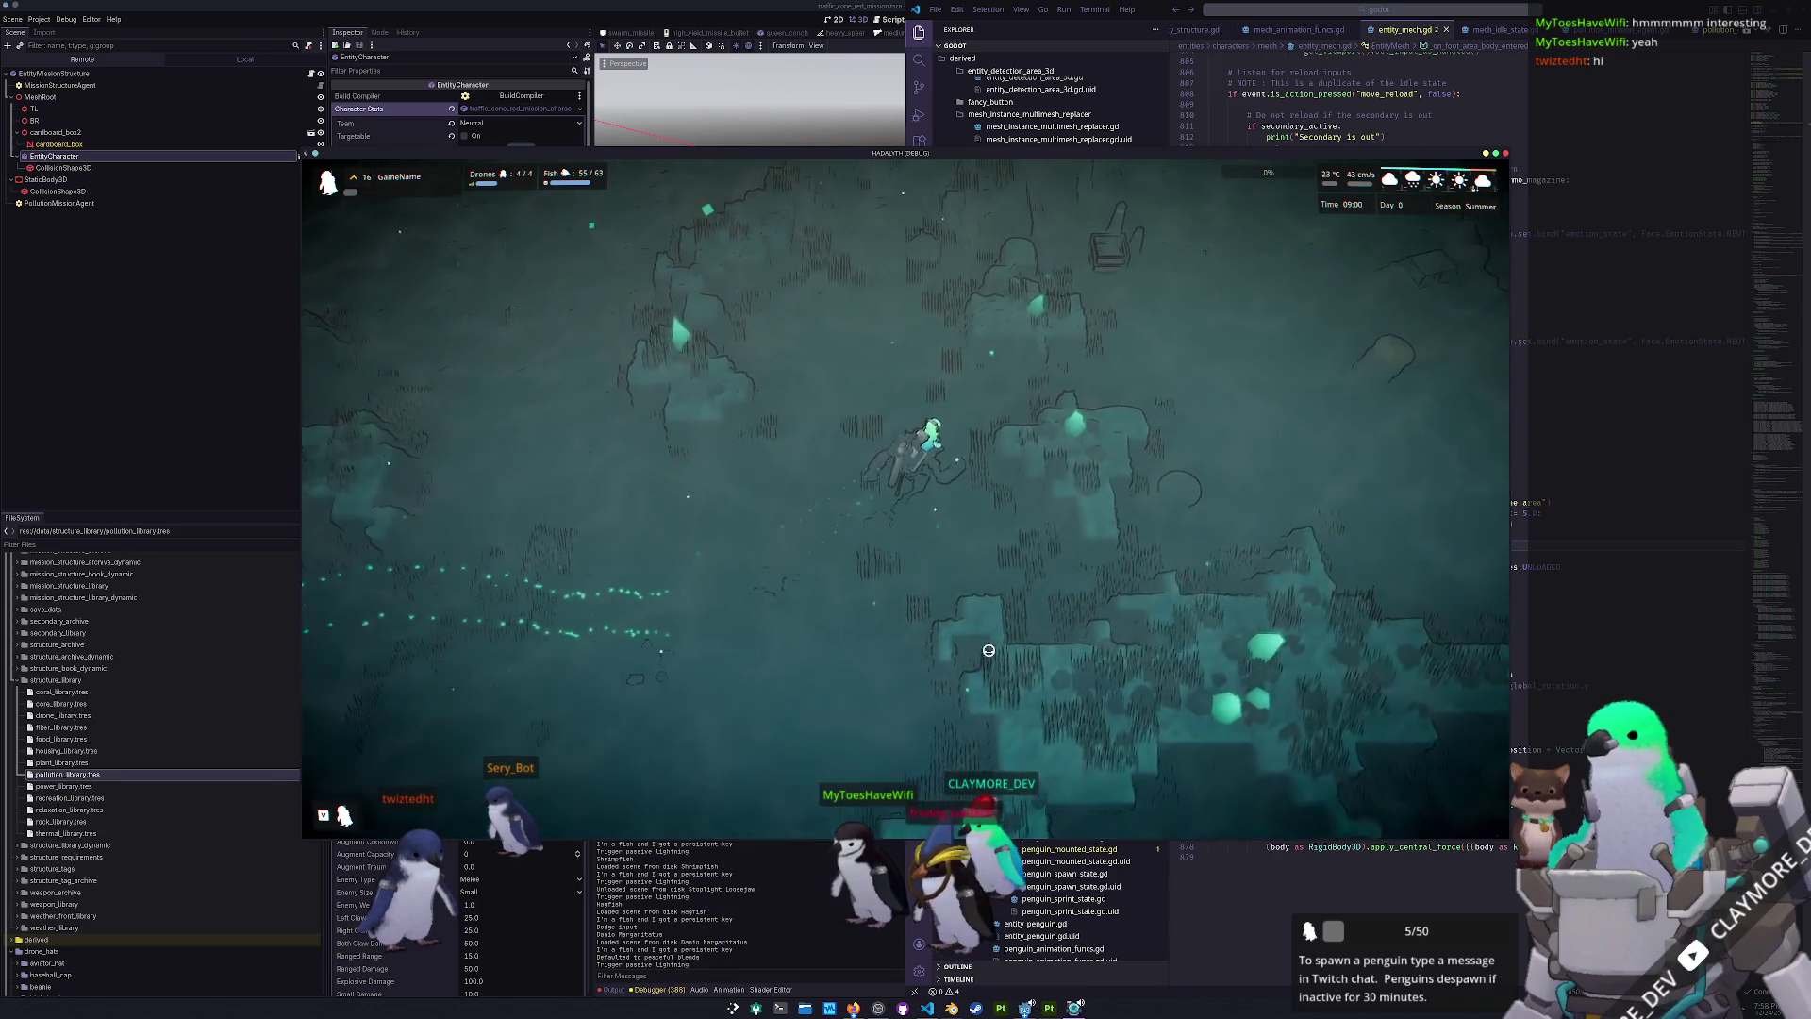
key(d)
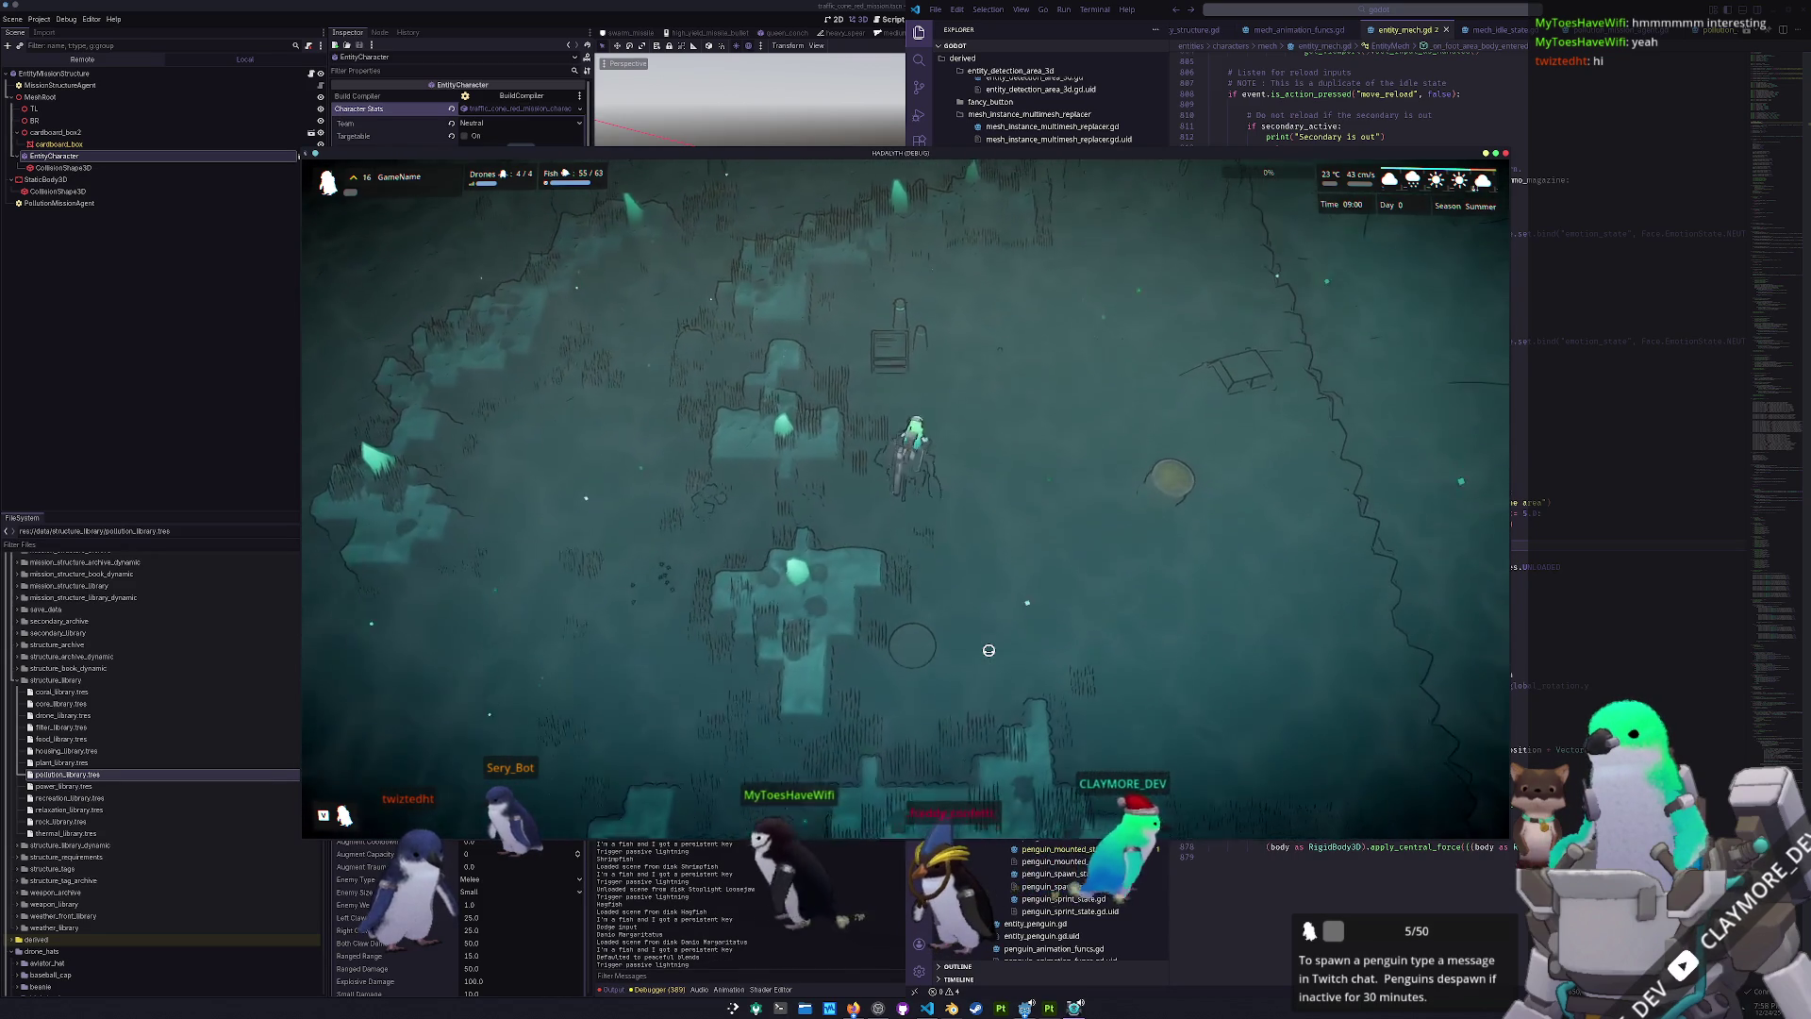
key(e)
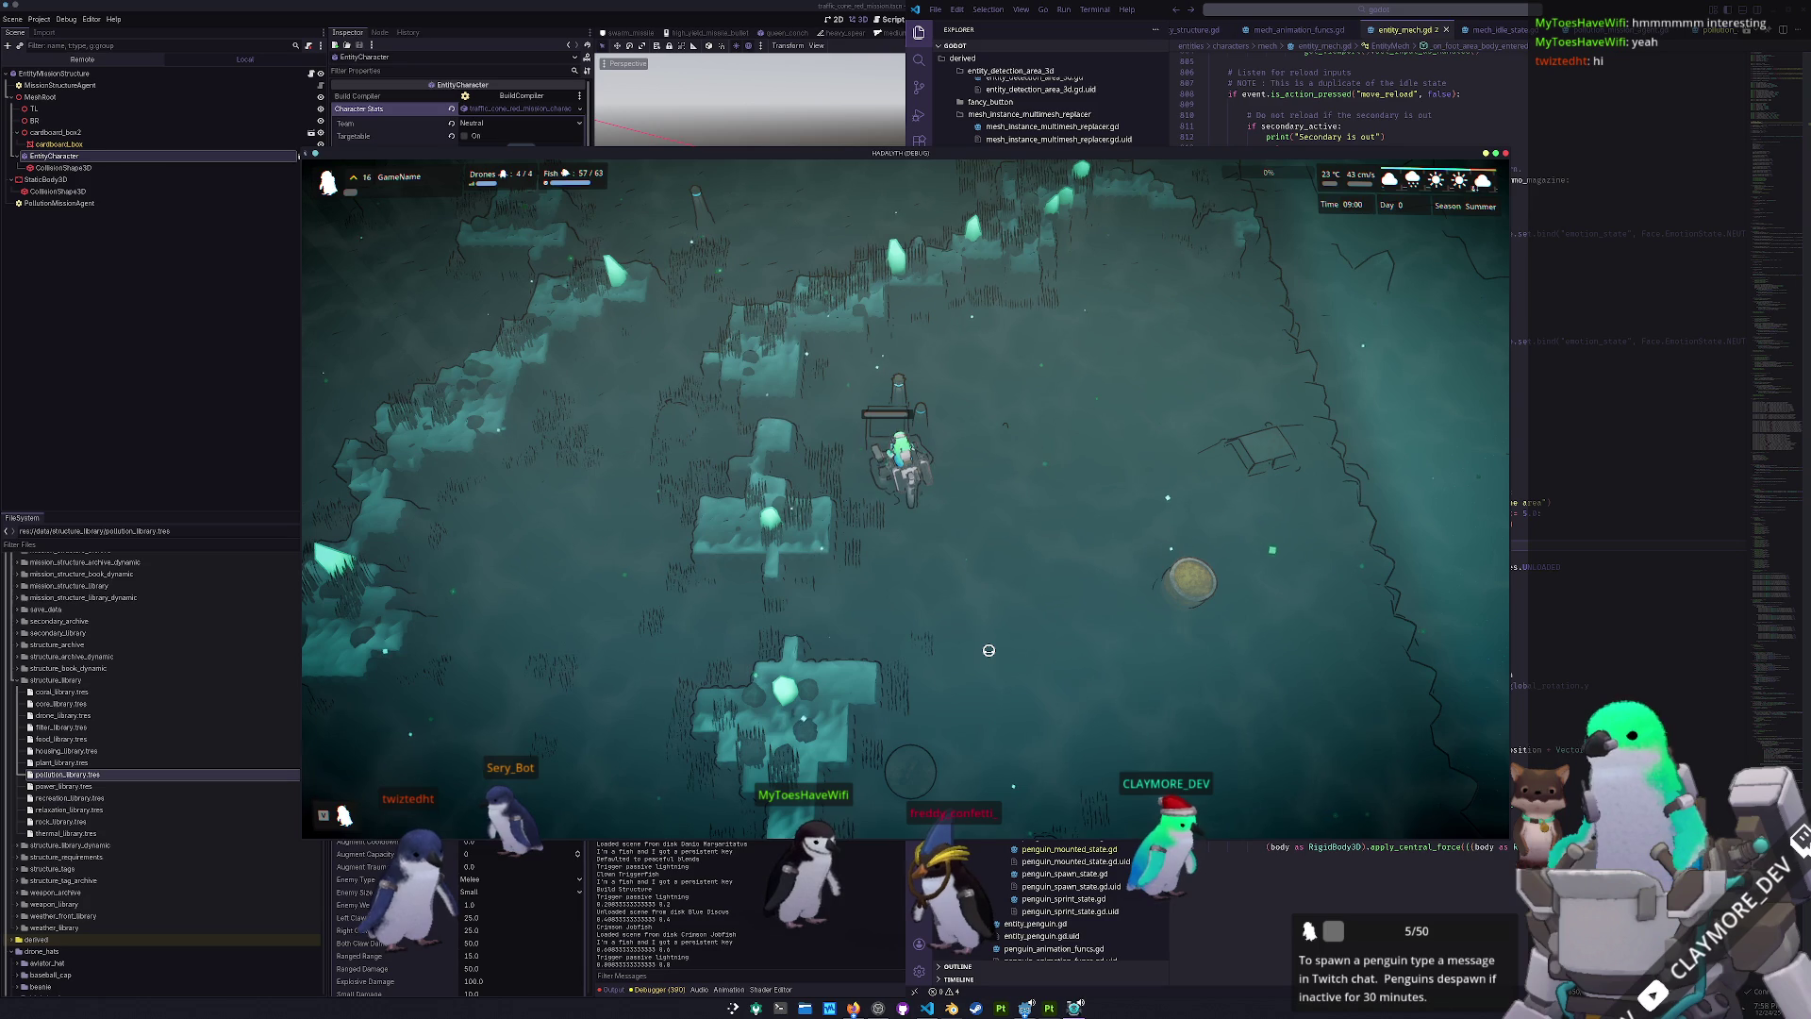
- Walk the mech left across the seabed to pick up a piece of plastic
key(d)
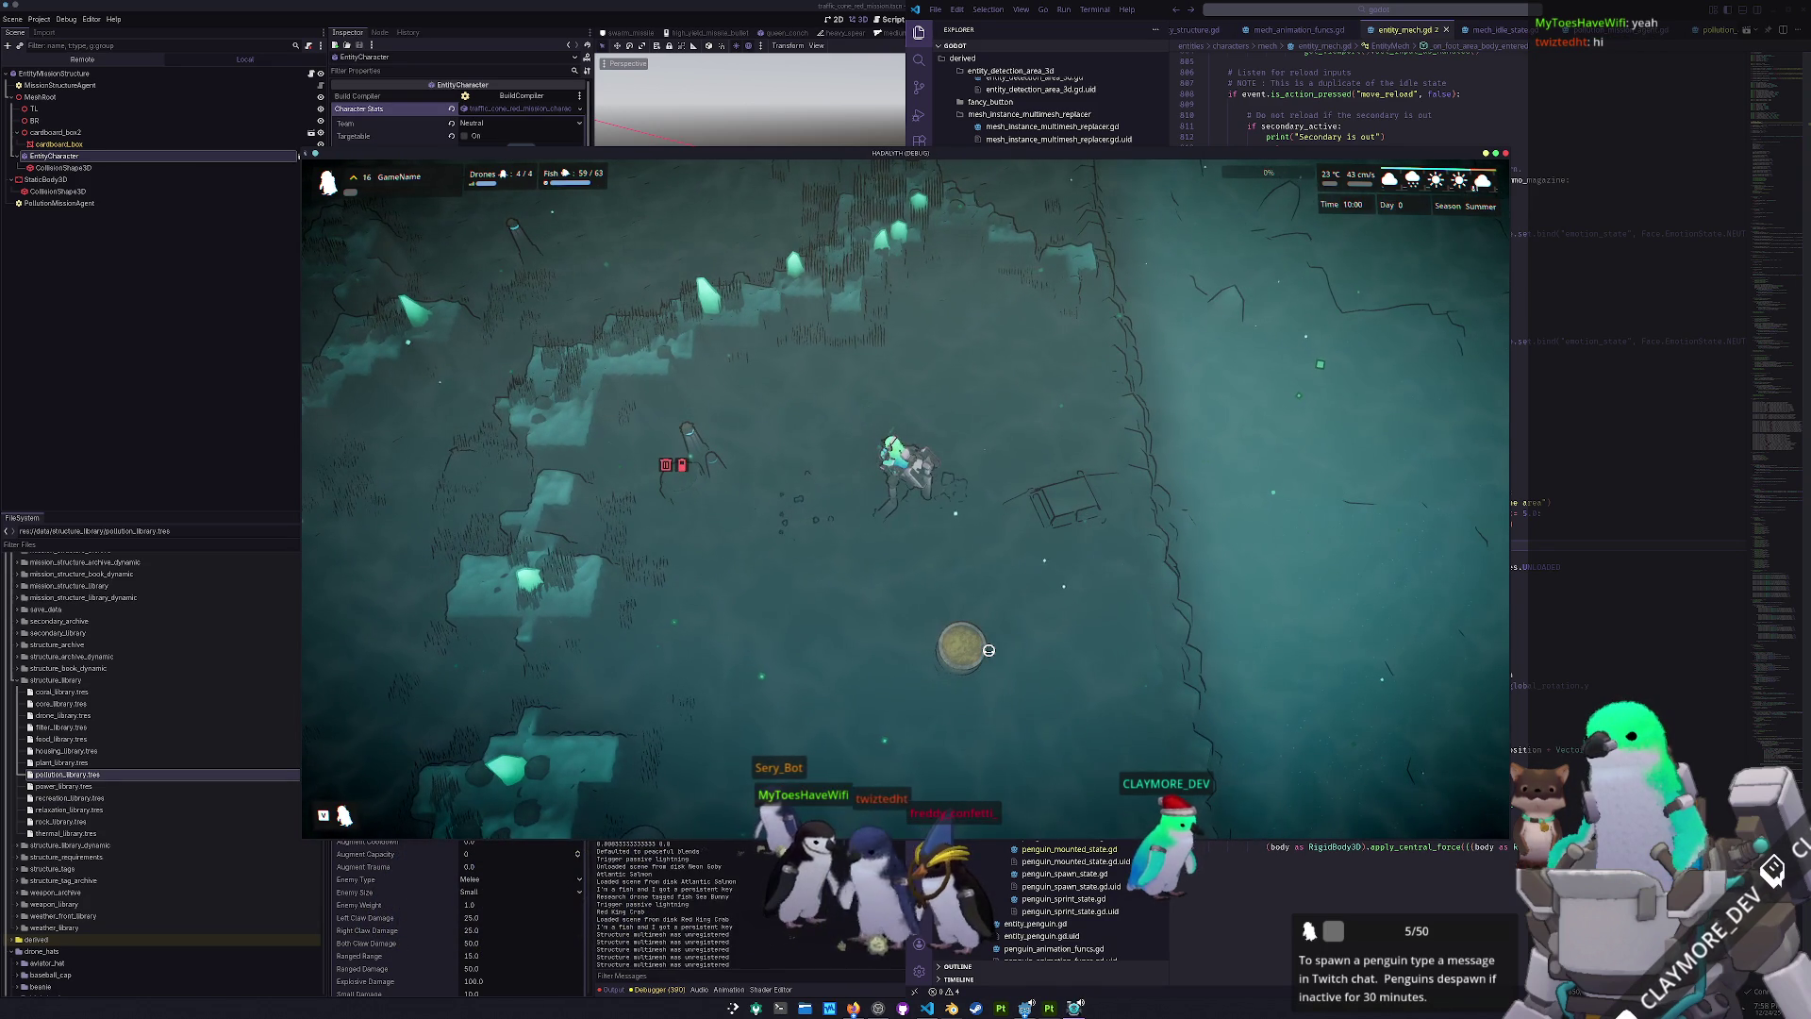
key(a)
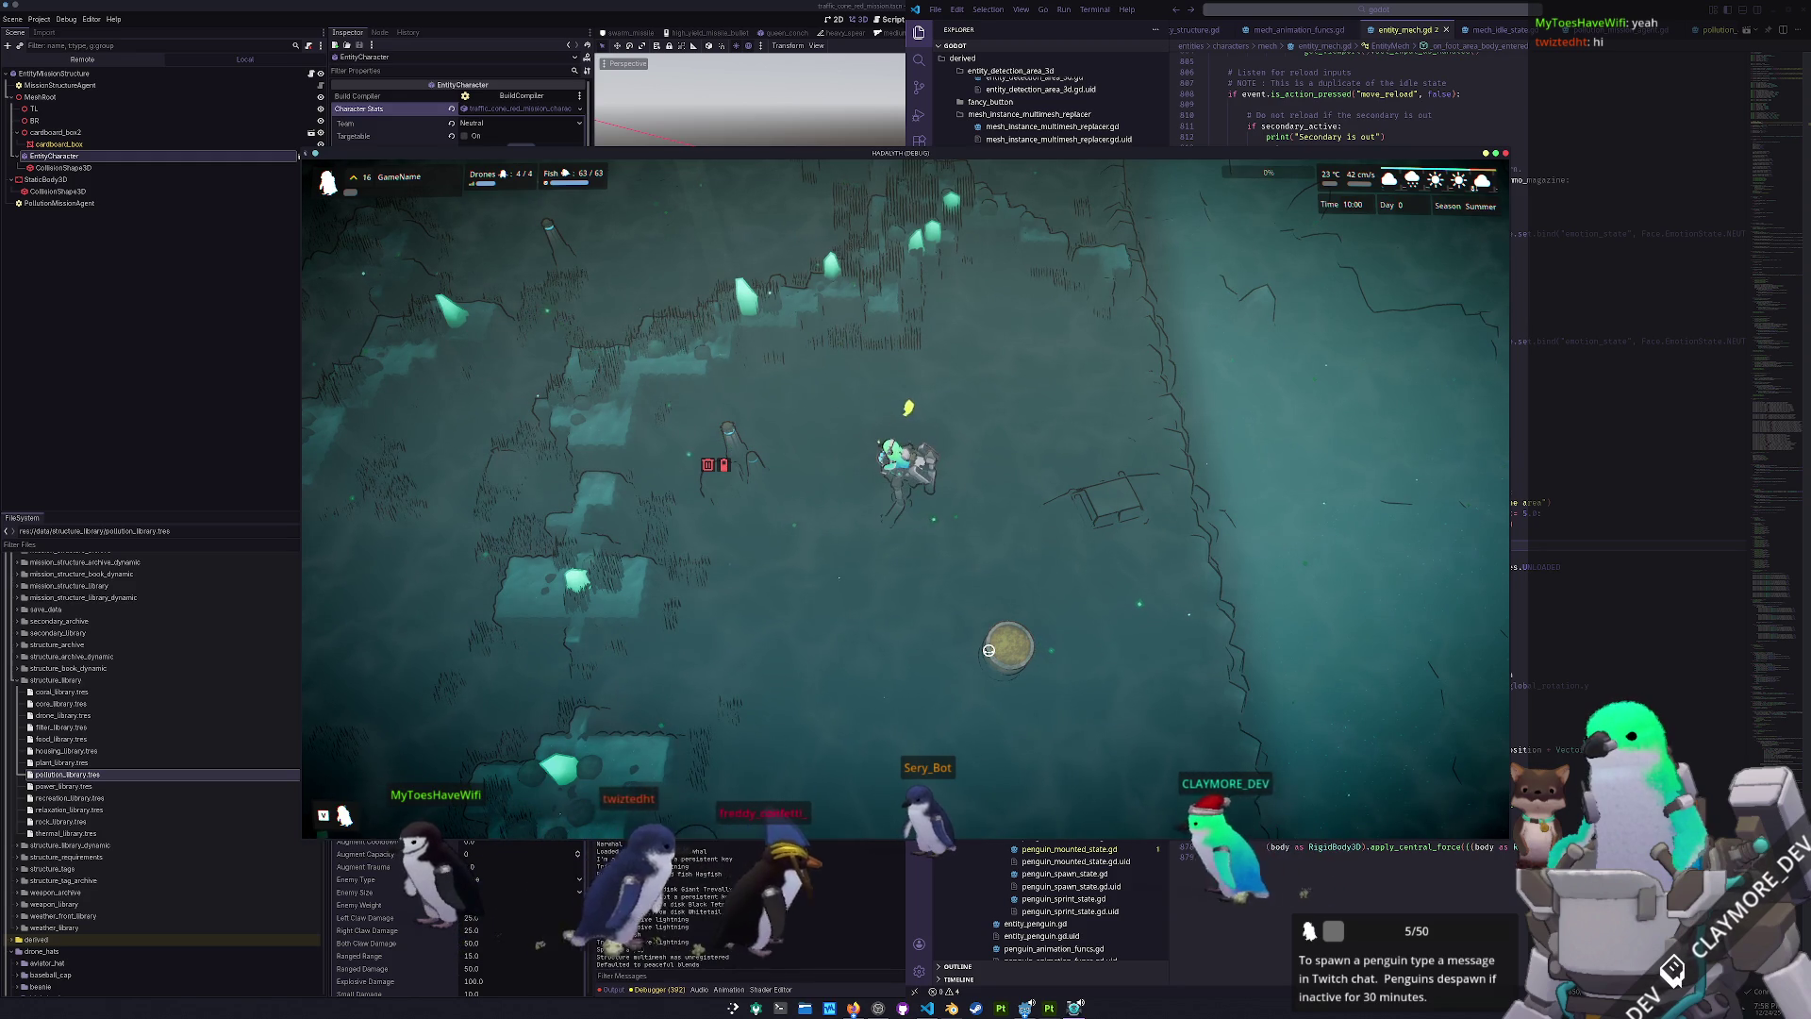
key(a)
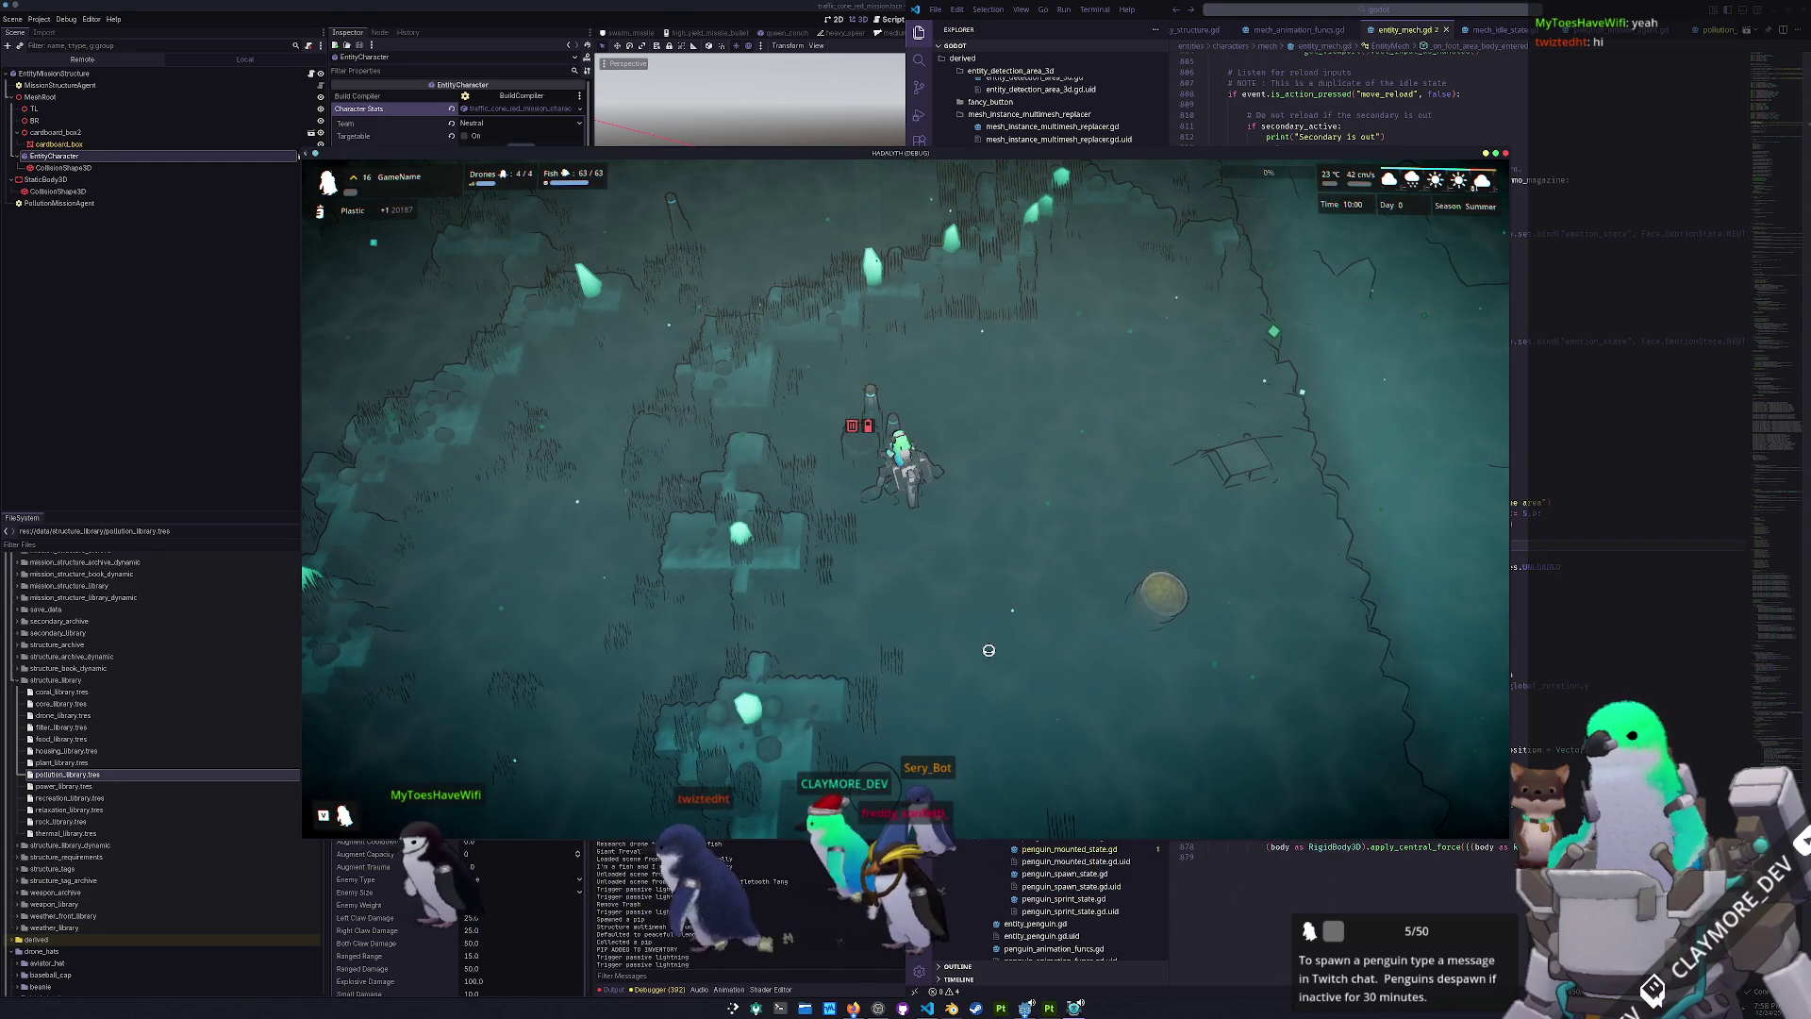
key(d)
key(w)
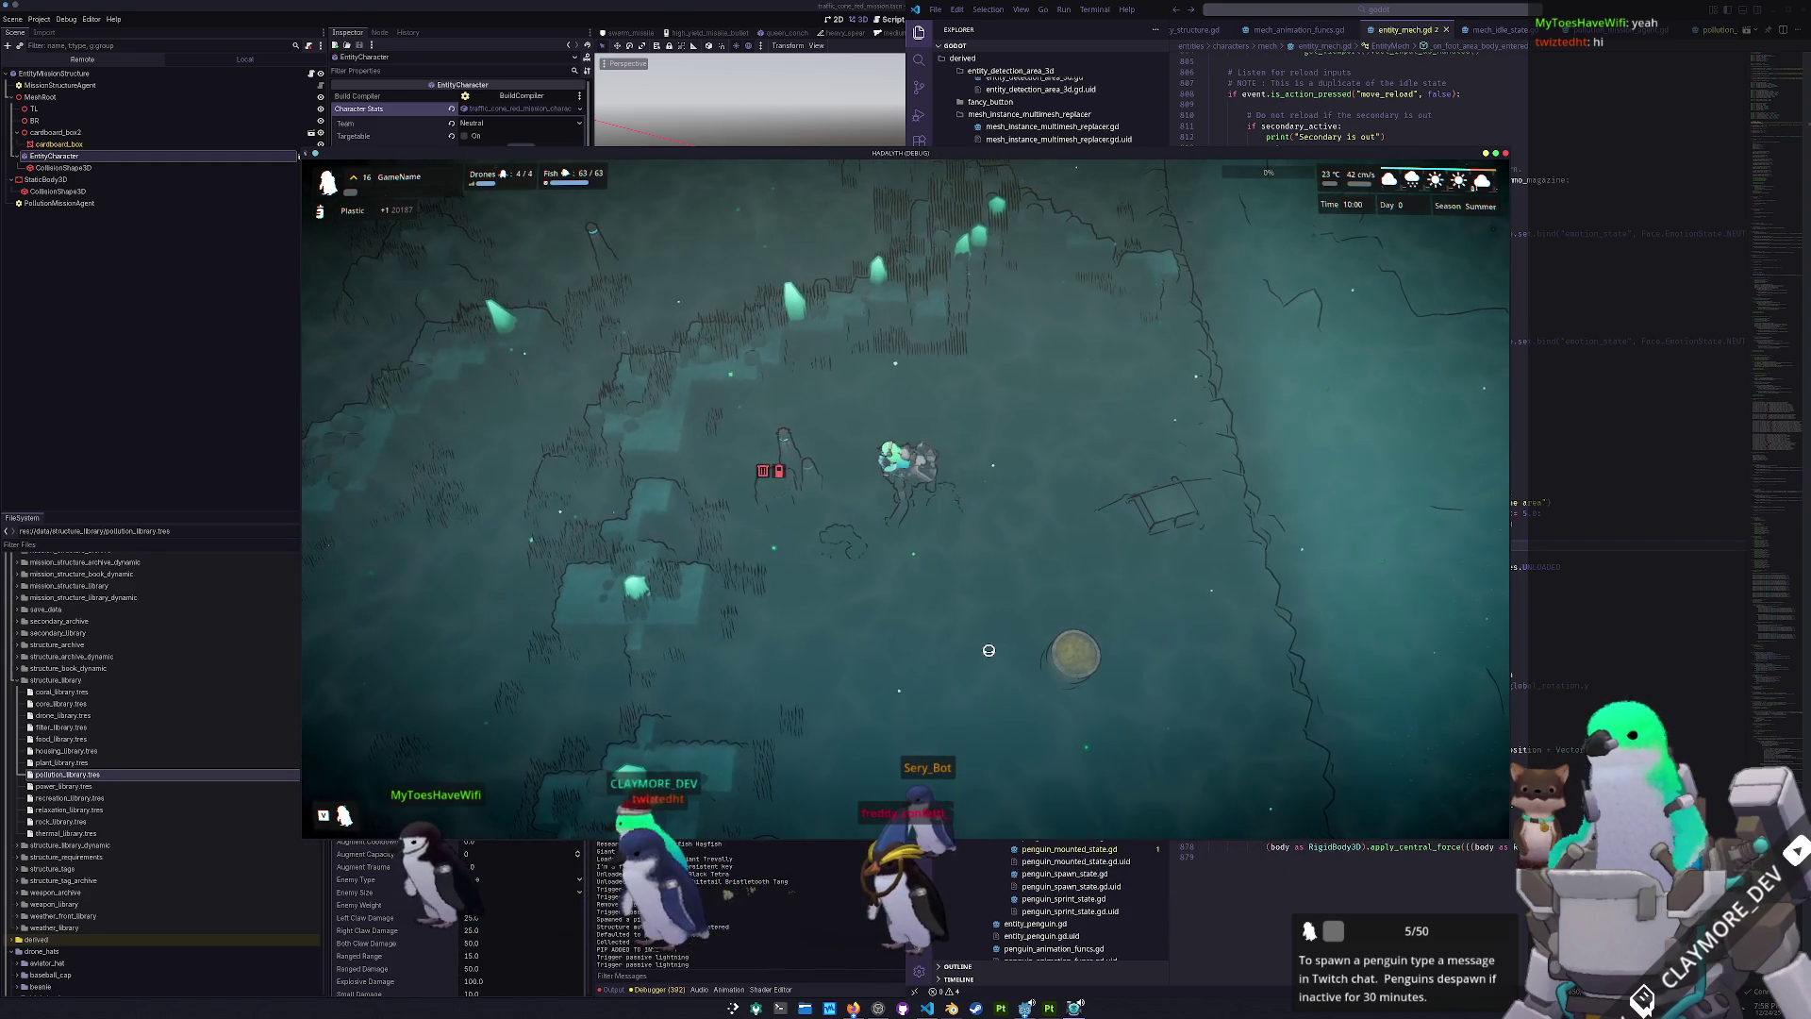
- Steer the mech left and up back into the home base, collecting one algae
key(a)
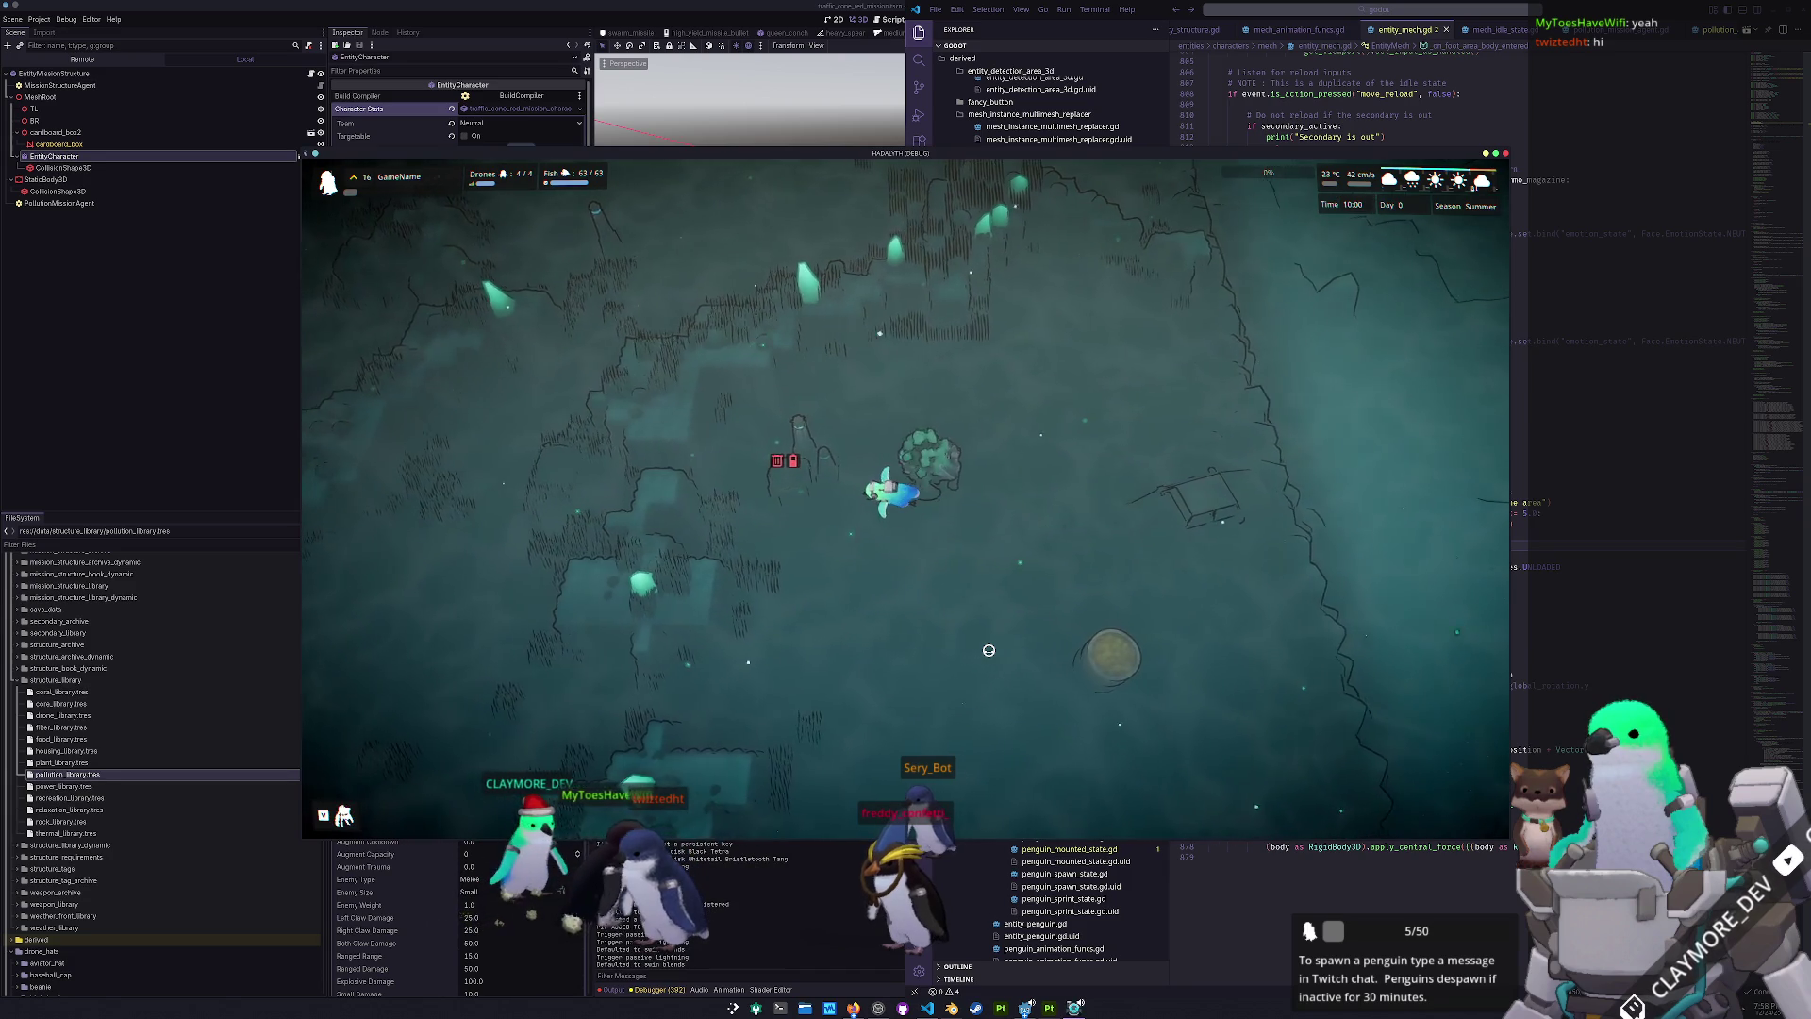
key(w)
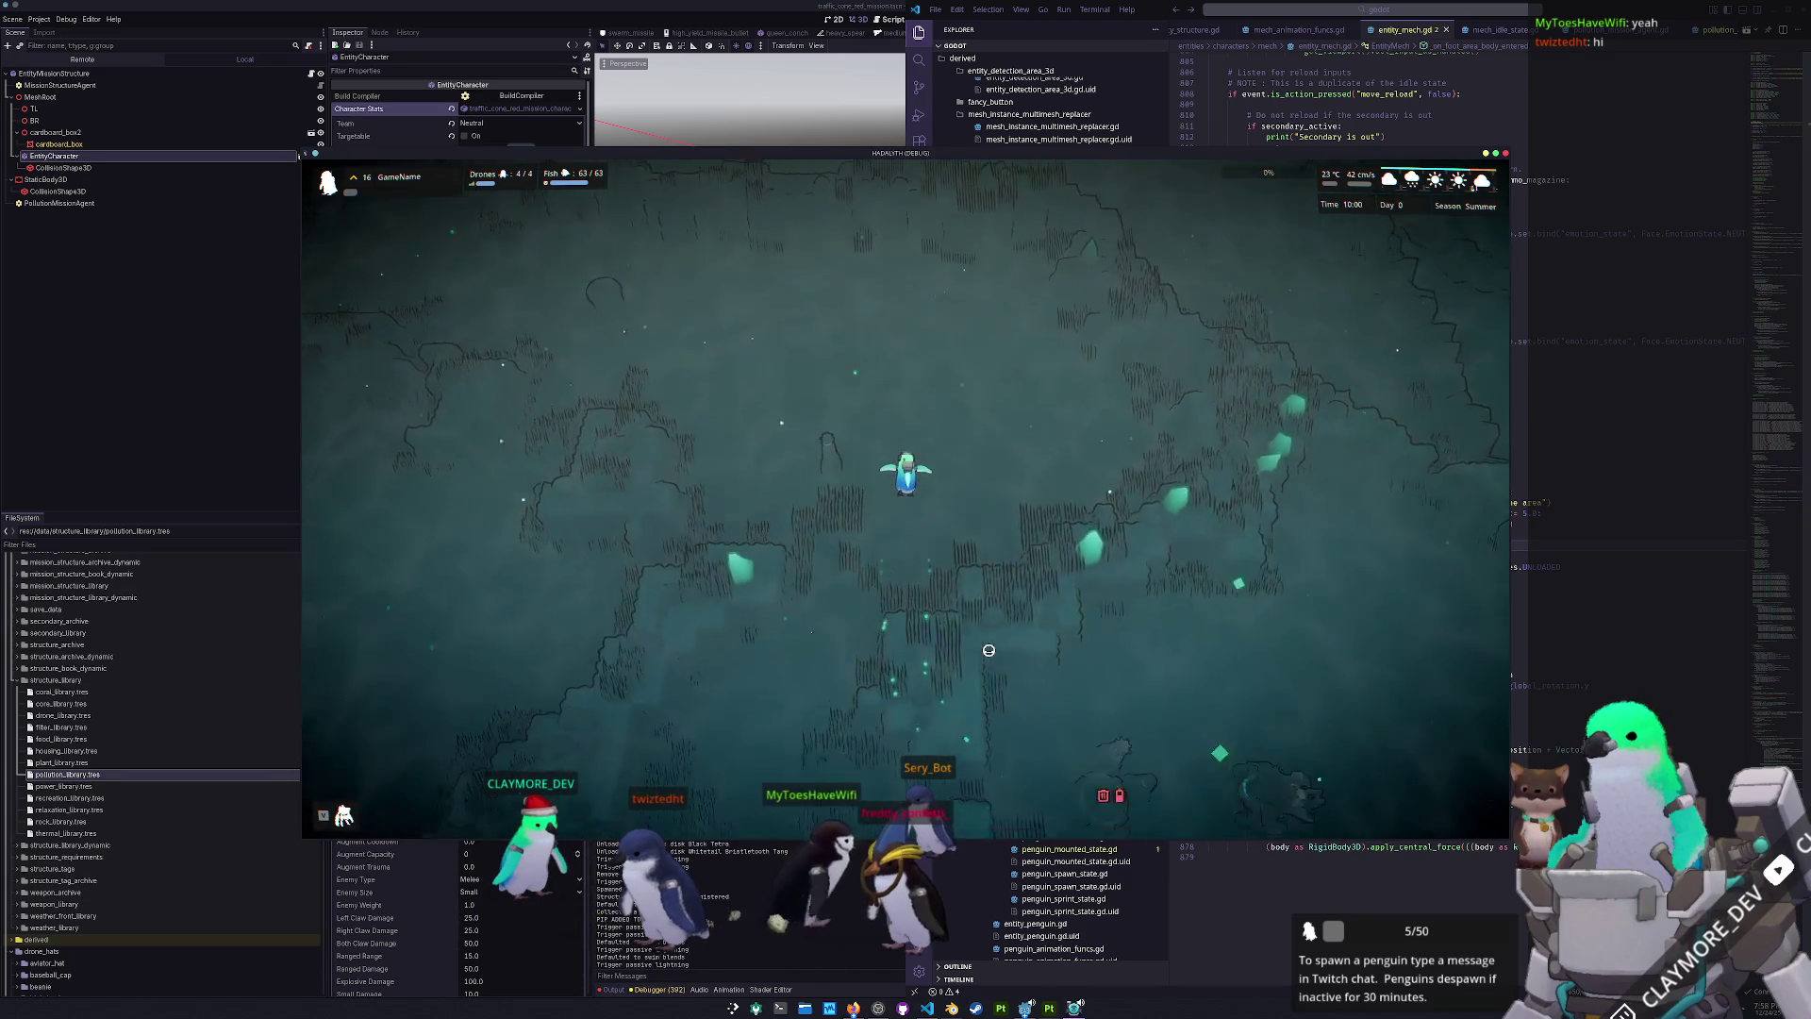
key(w)
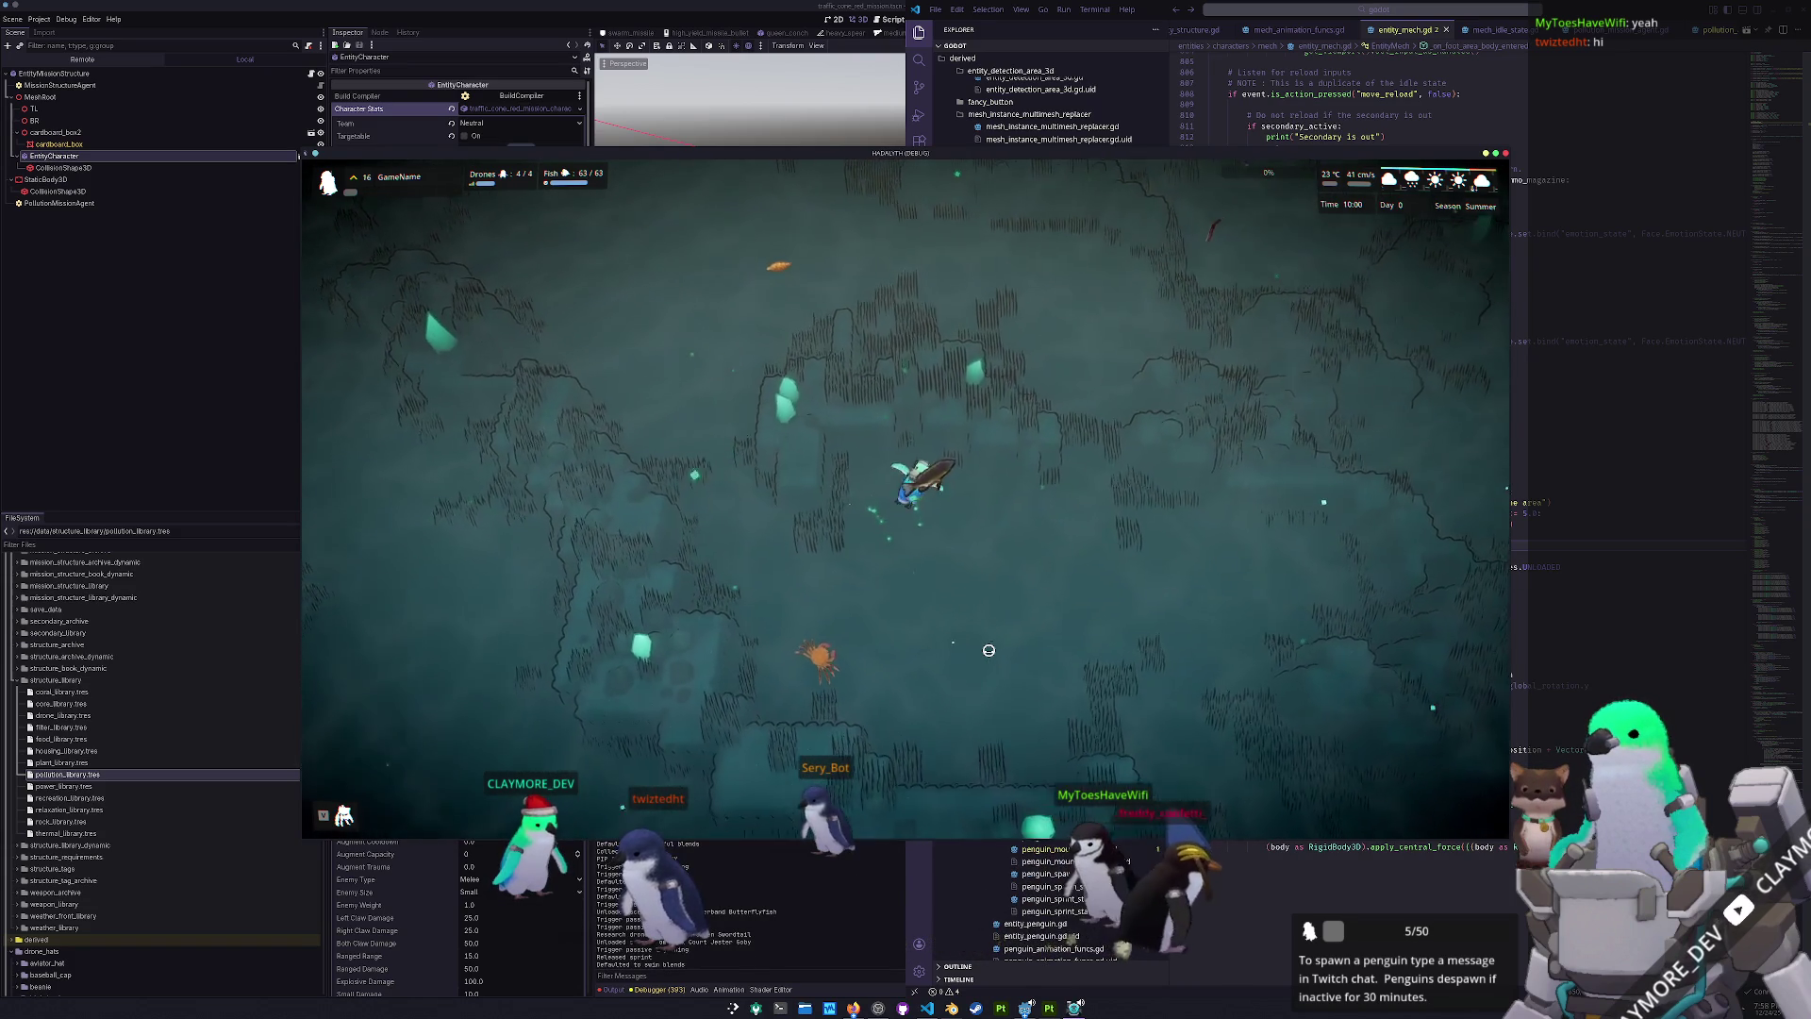
key(s)
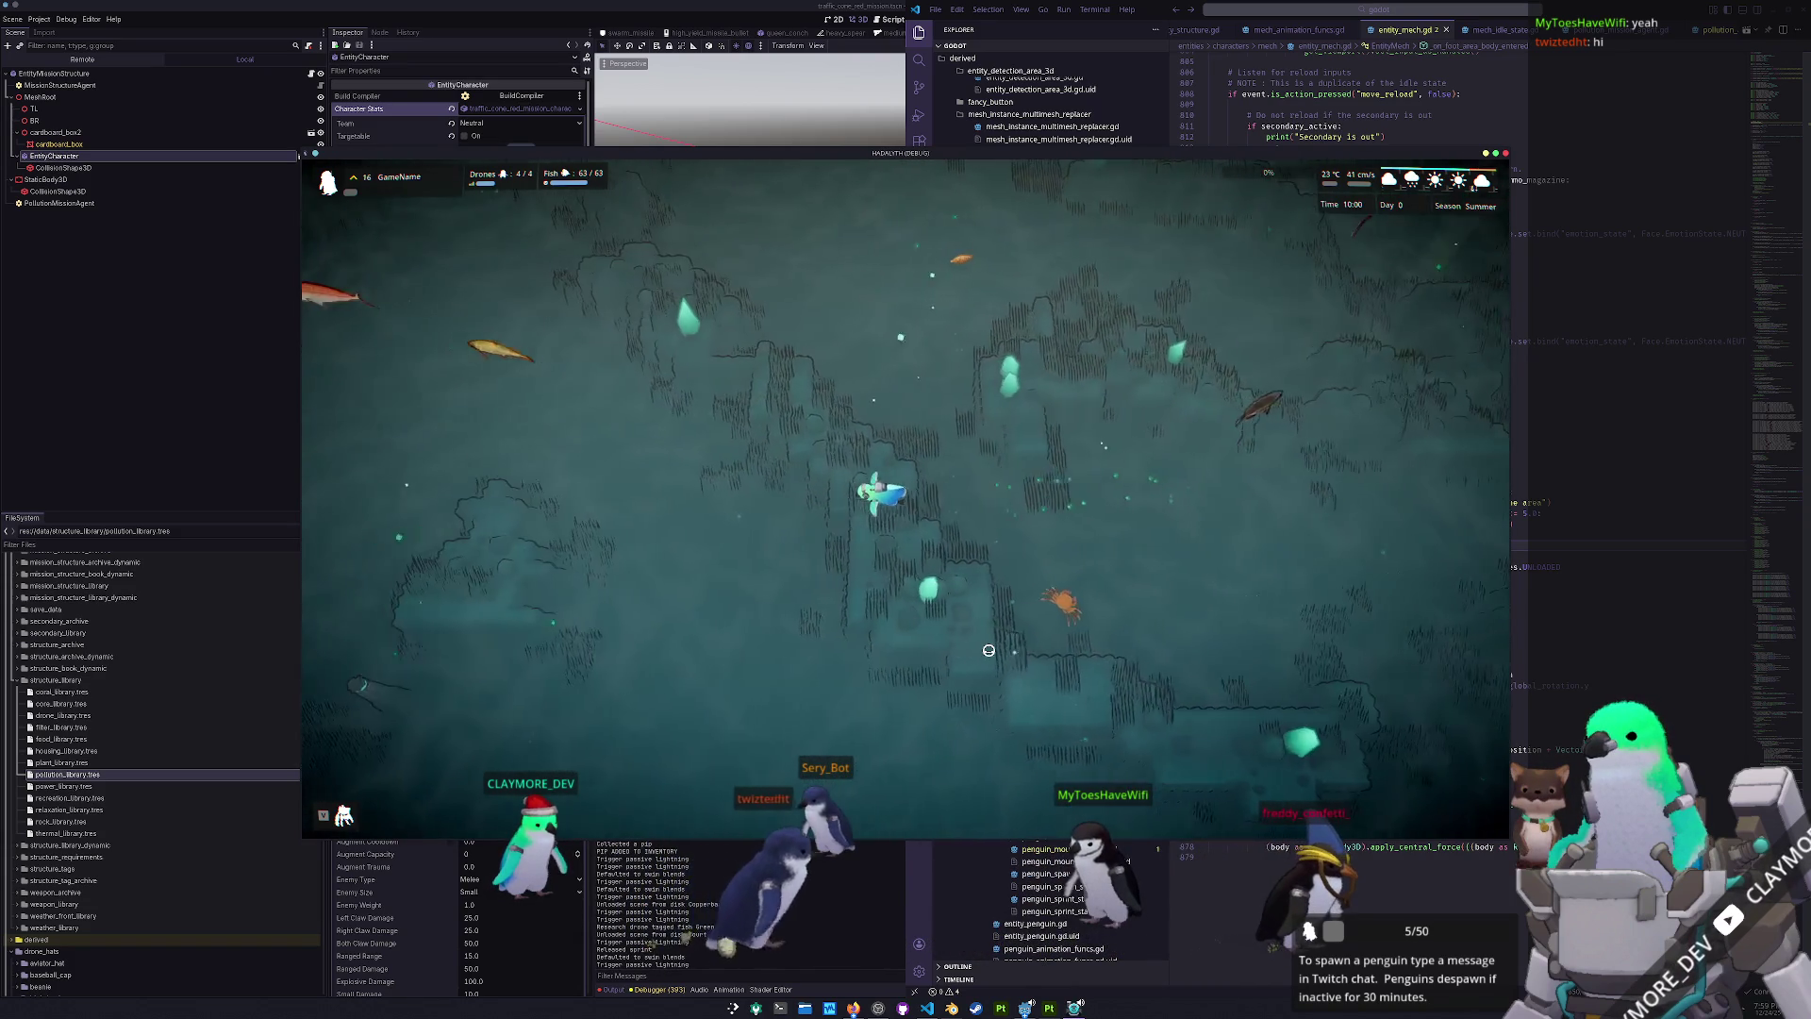
key(a)
key(a)
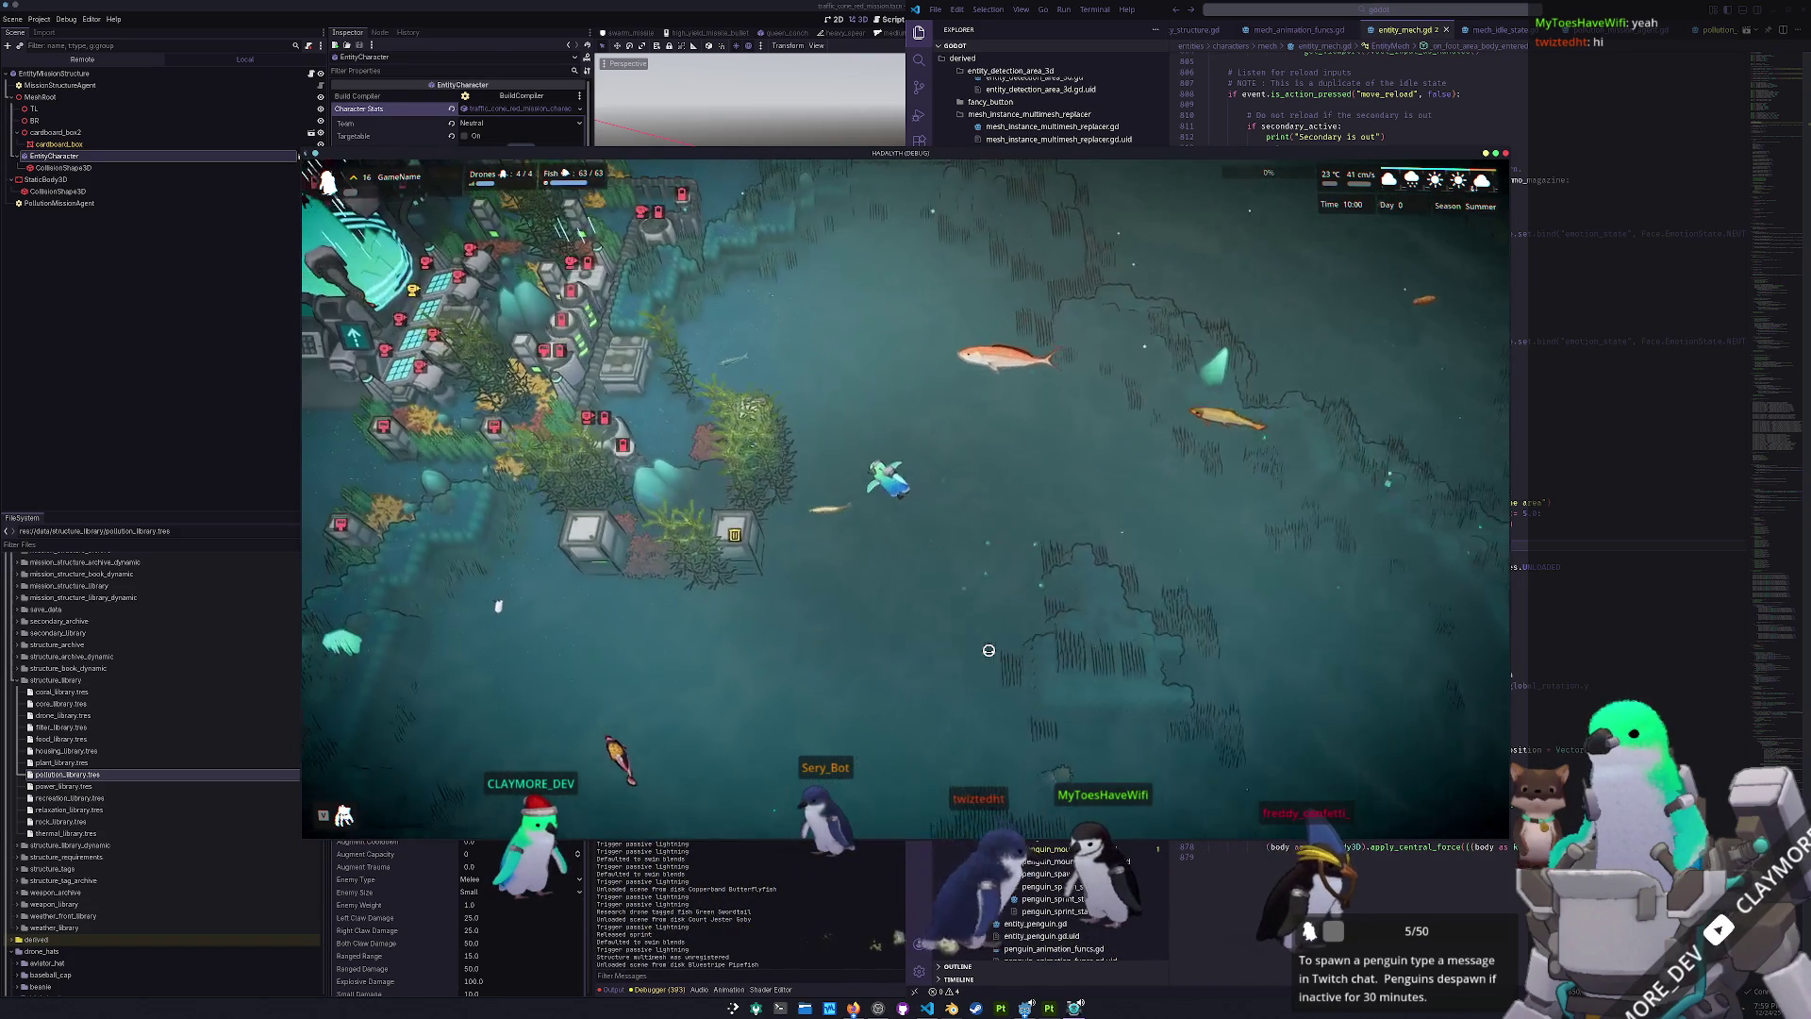
key(a)
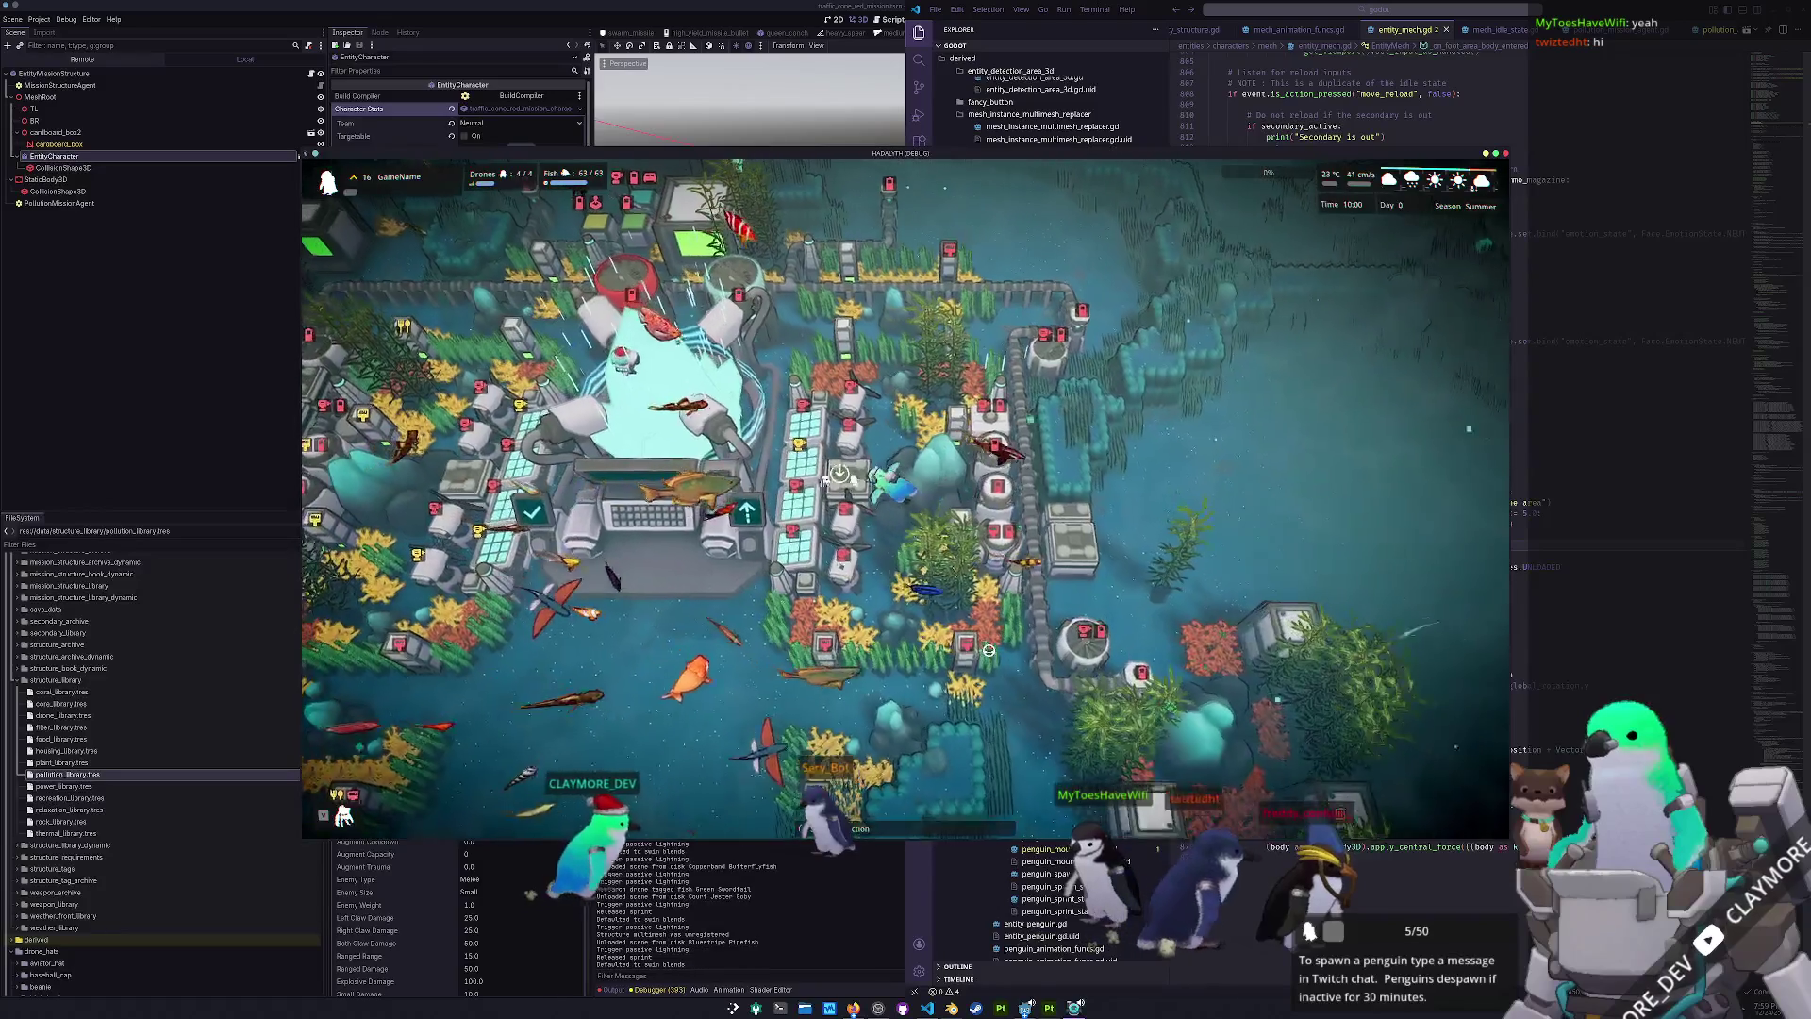
key(w)
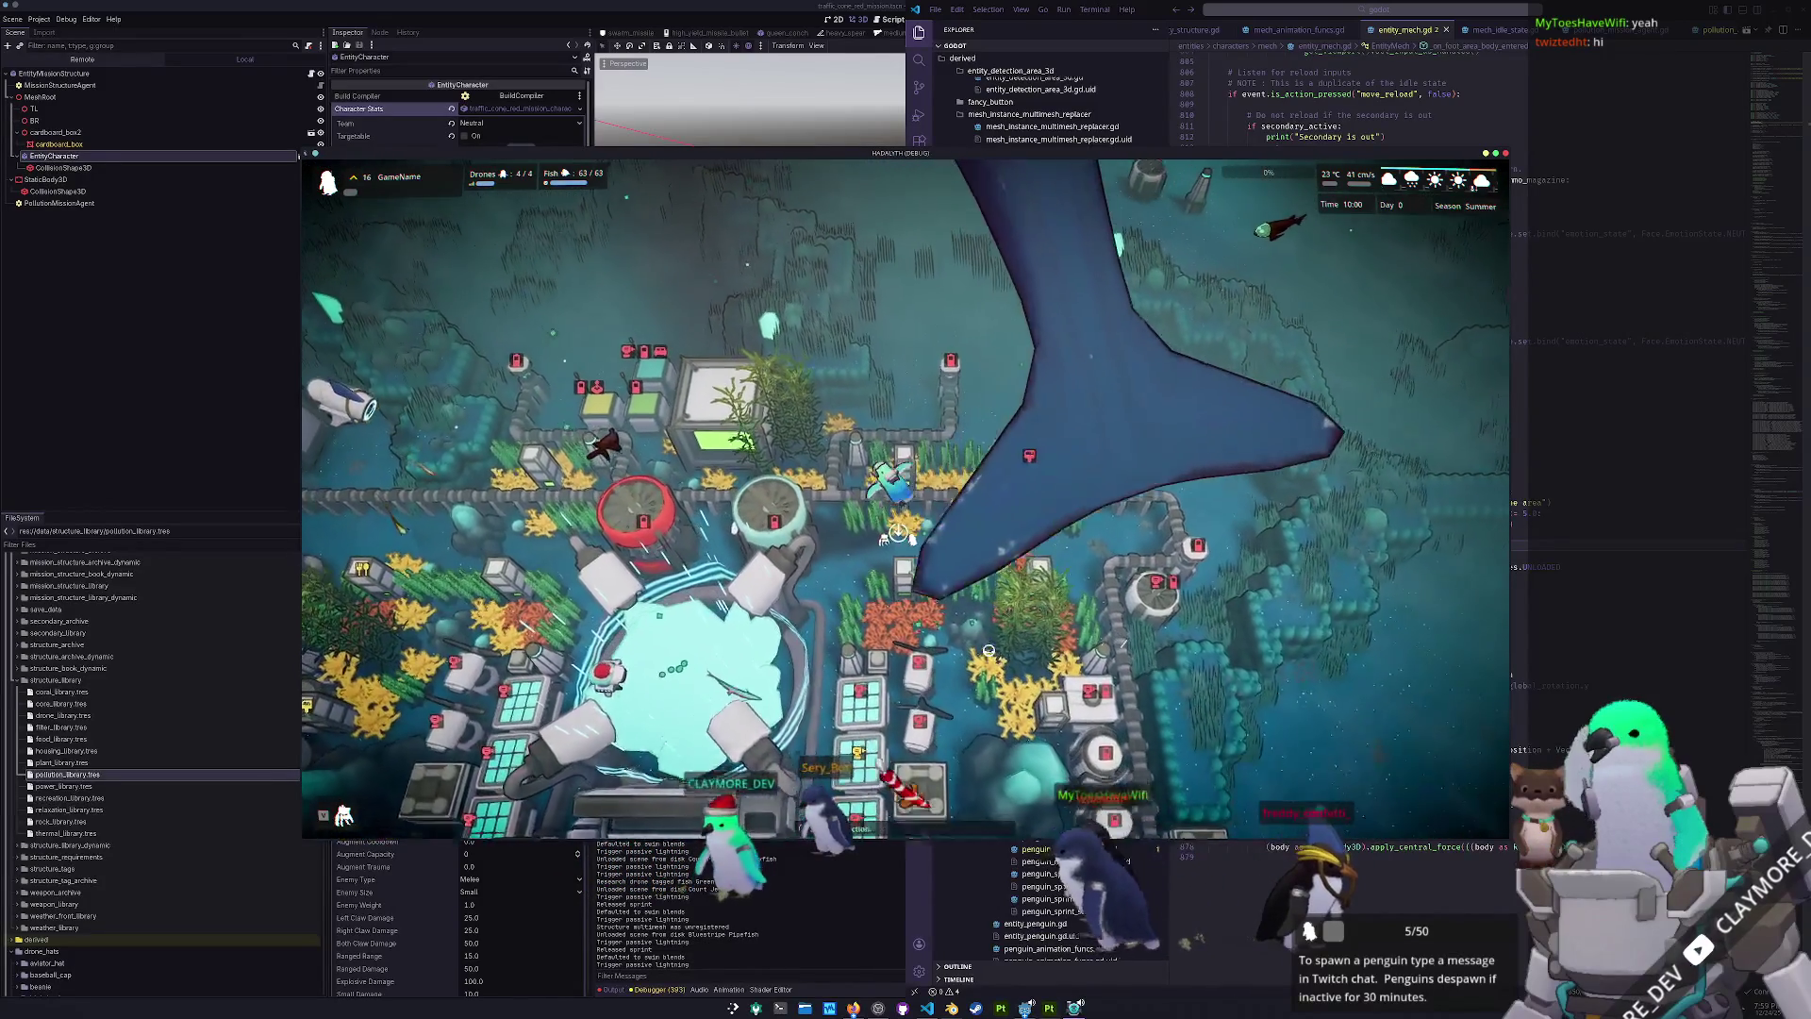
key(w)
key(a)
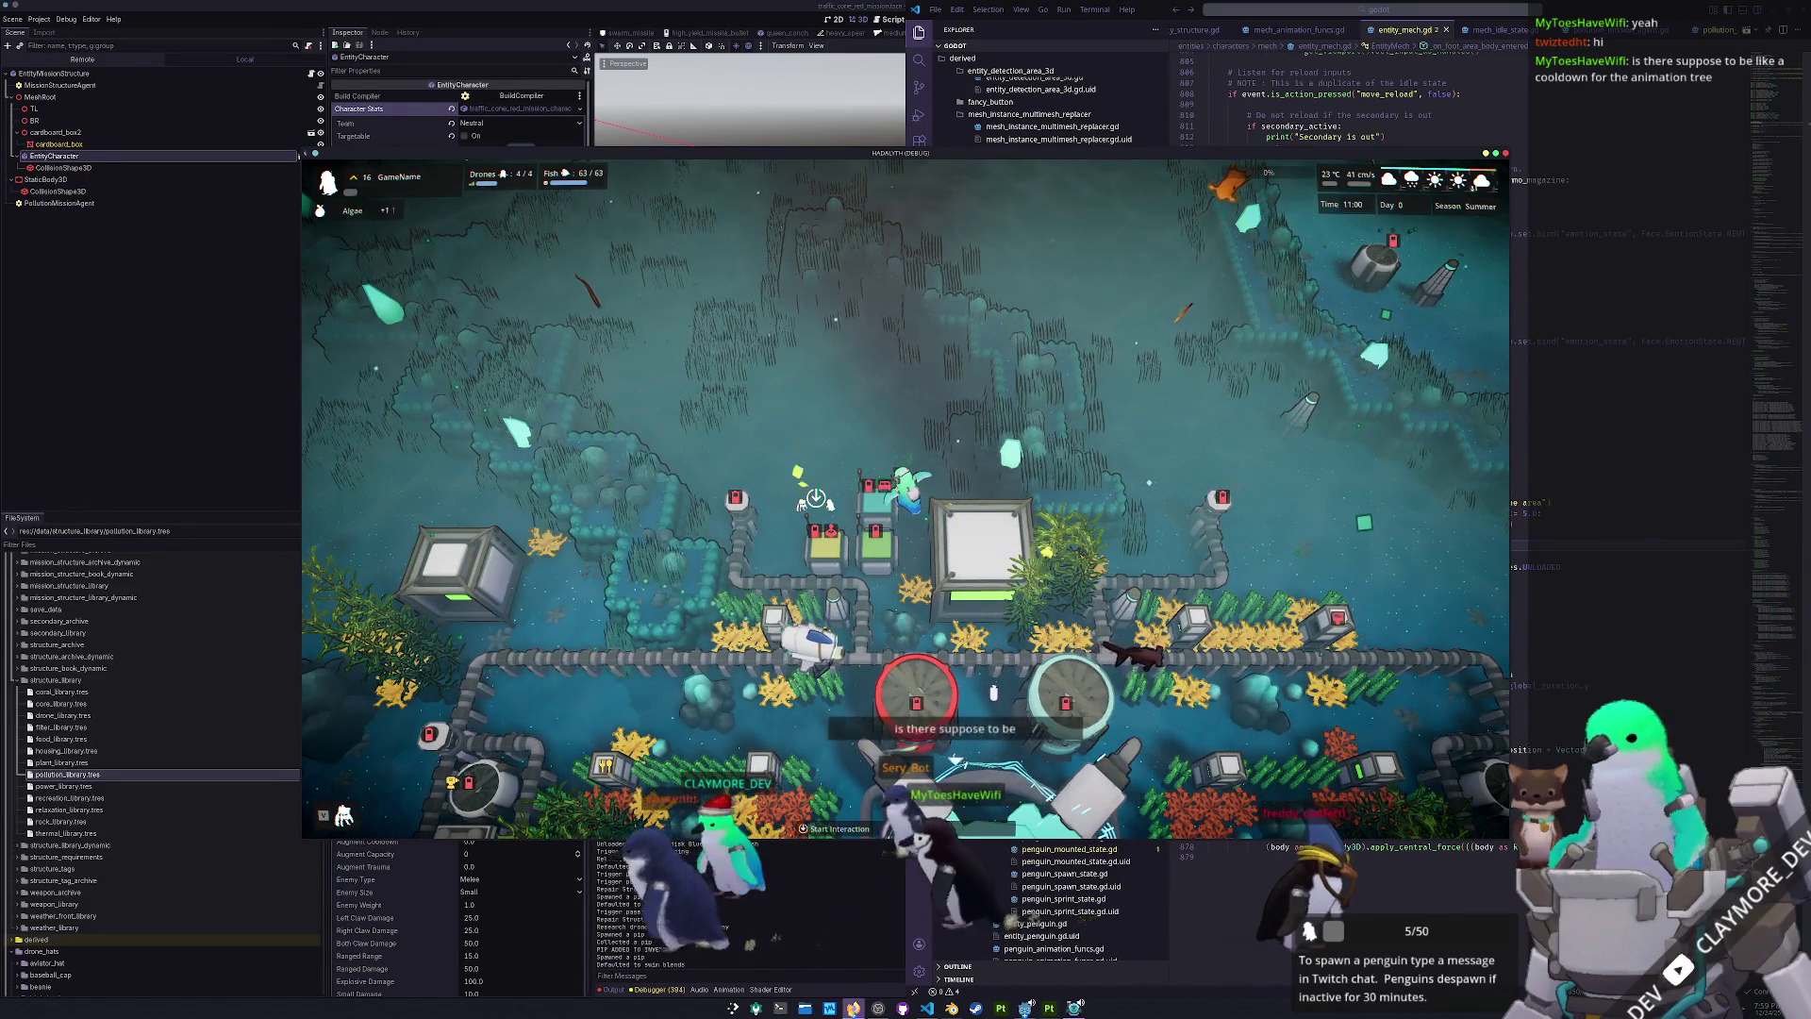
mouse_move(854, 1007)
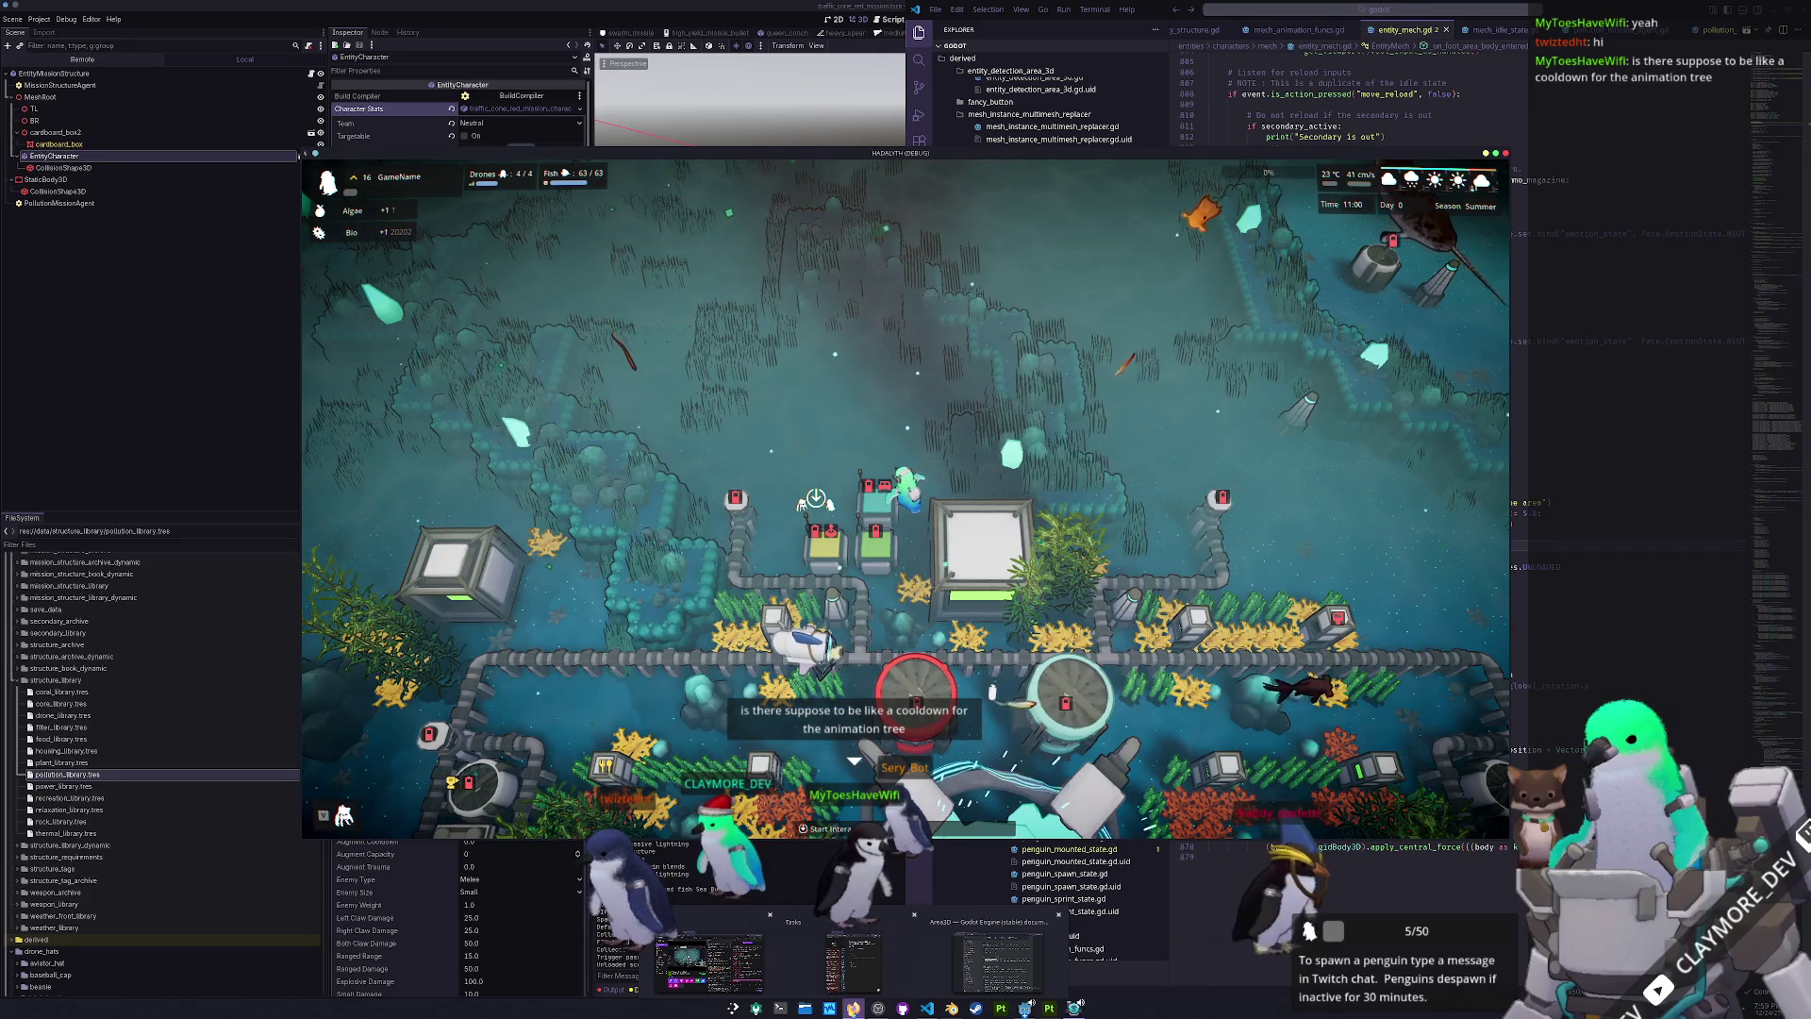
- Drag the crushable-by-foot task card into Devlog 6, then search the code editor for batch_mission
click(858, 964)
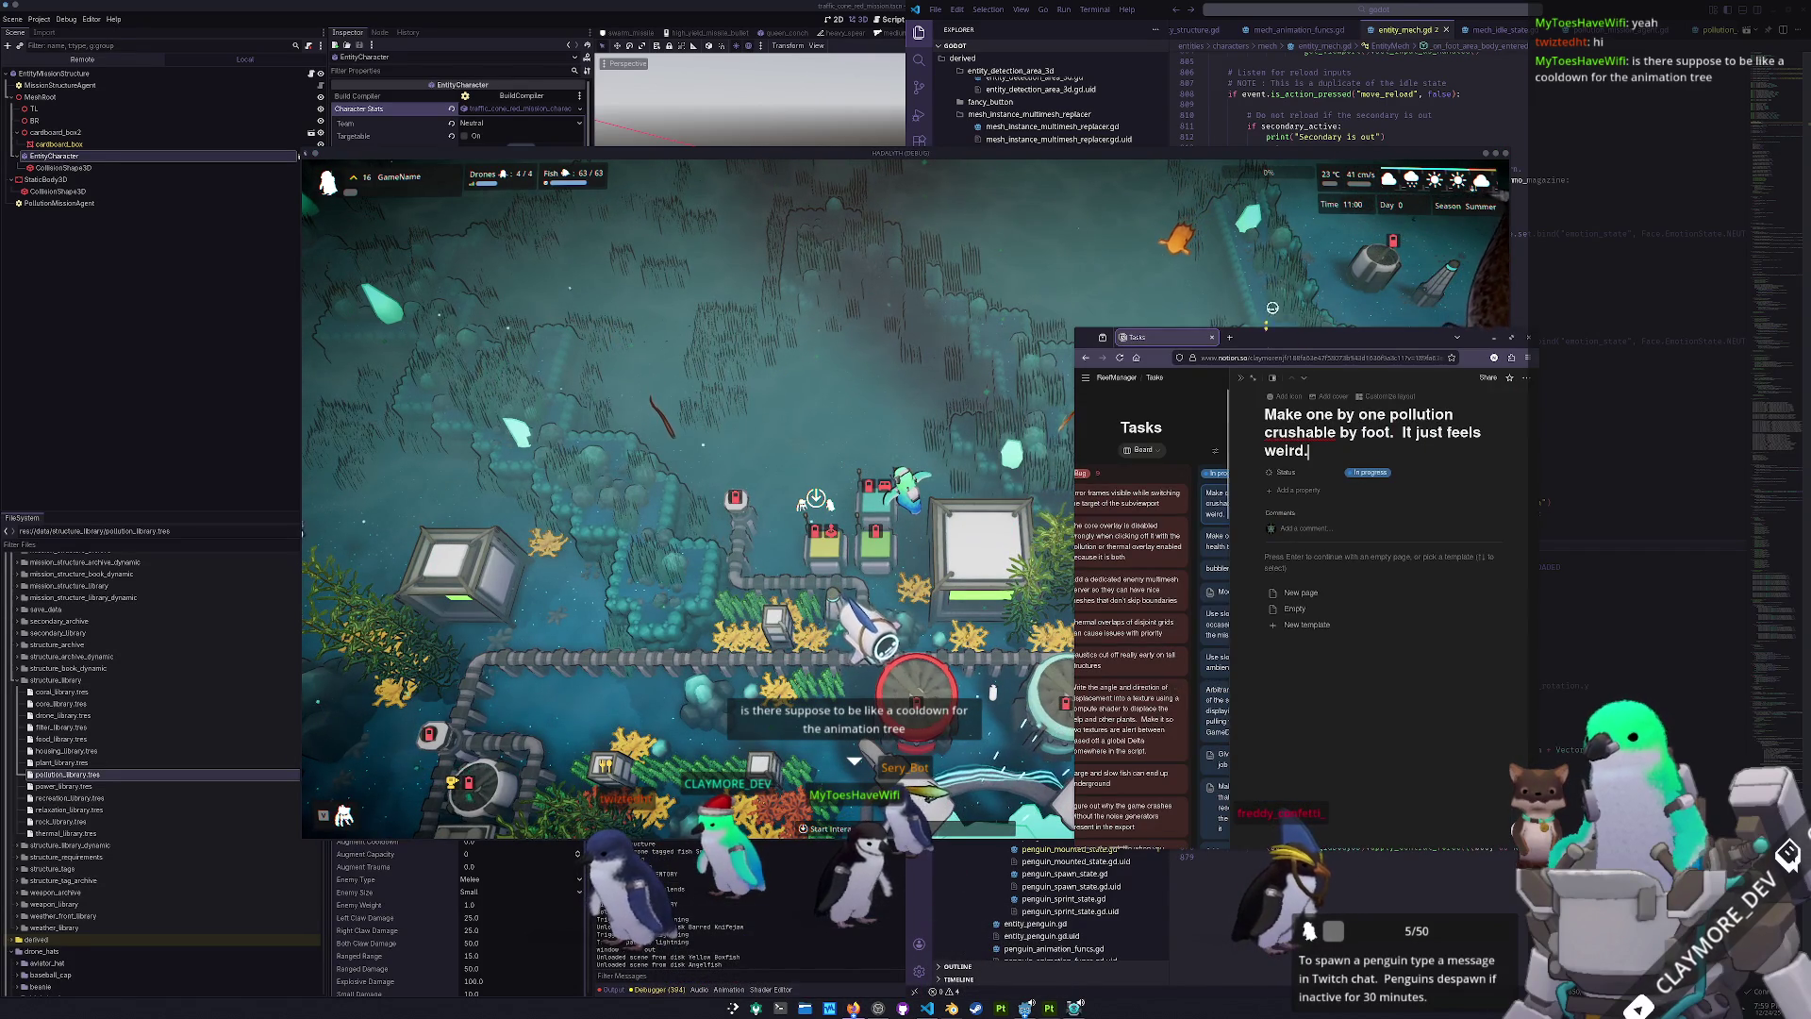
click(1242, 378)
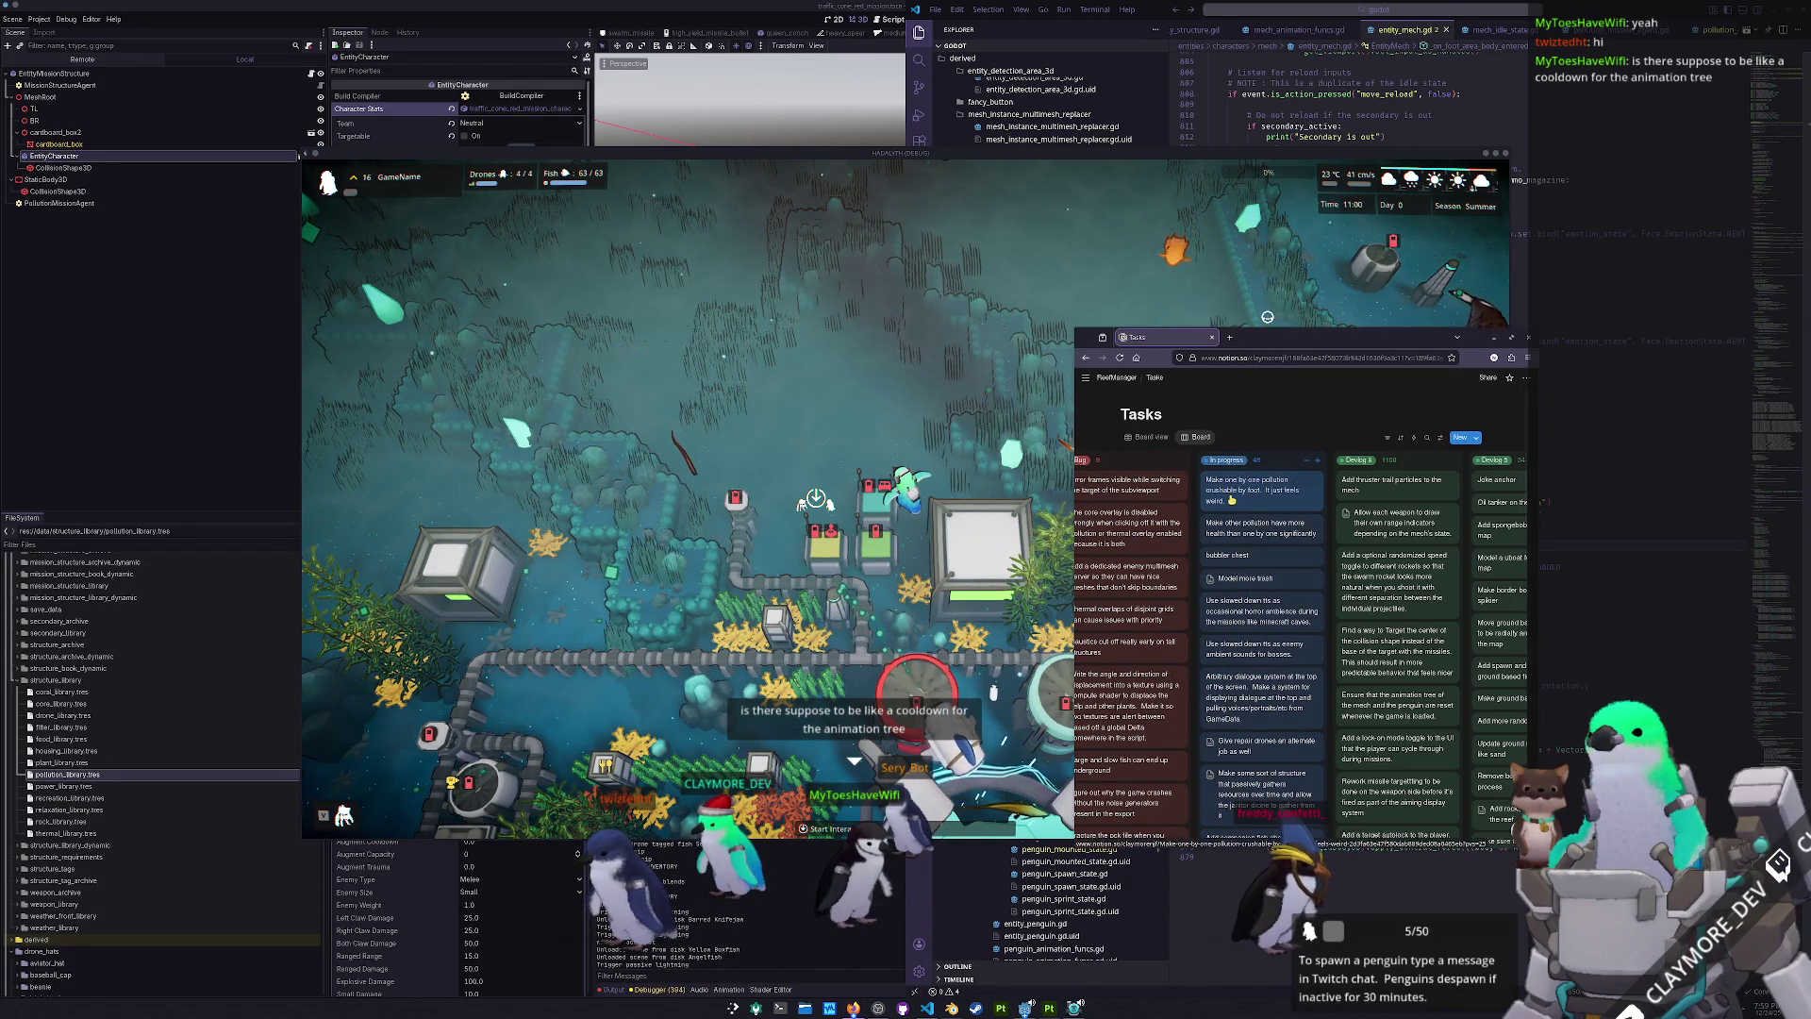
drag(1320, 490, 1453, 472)
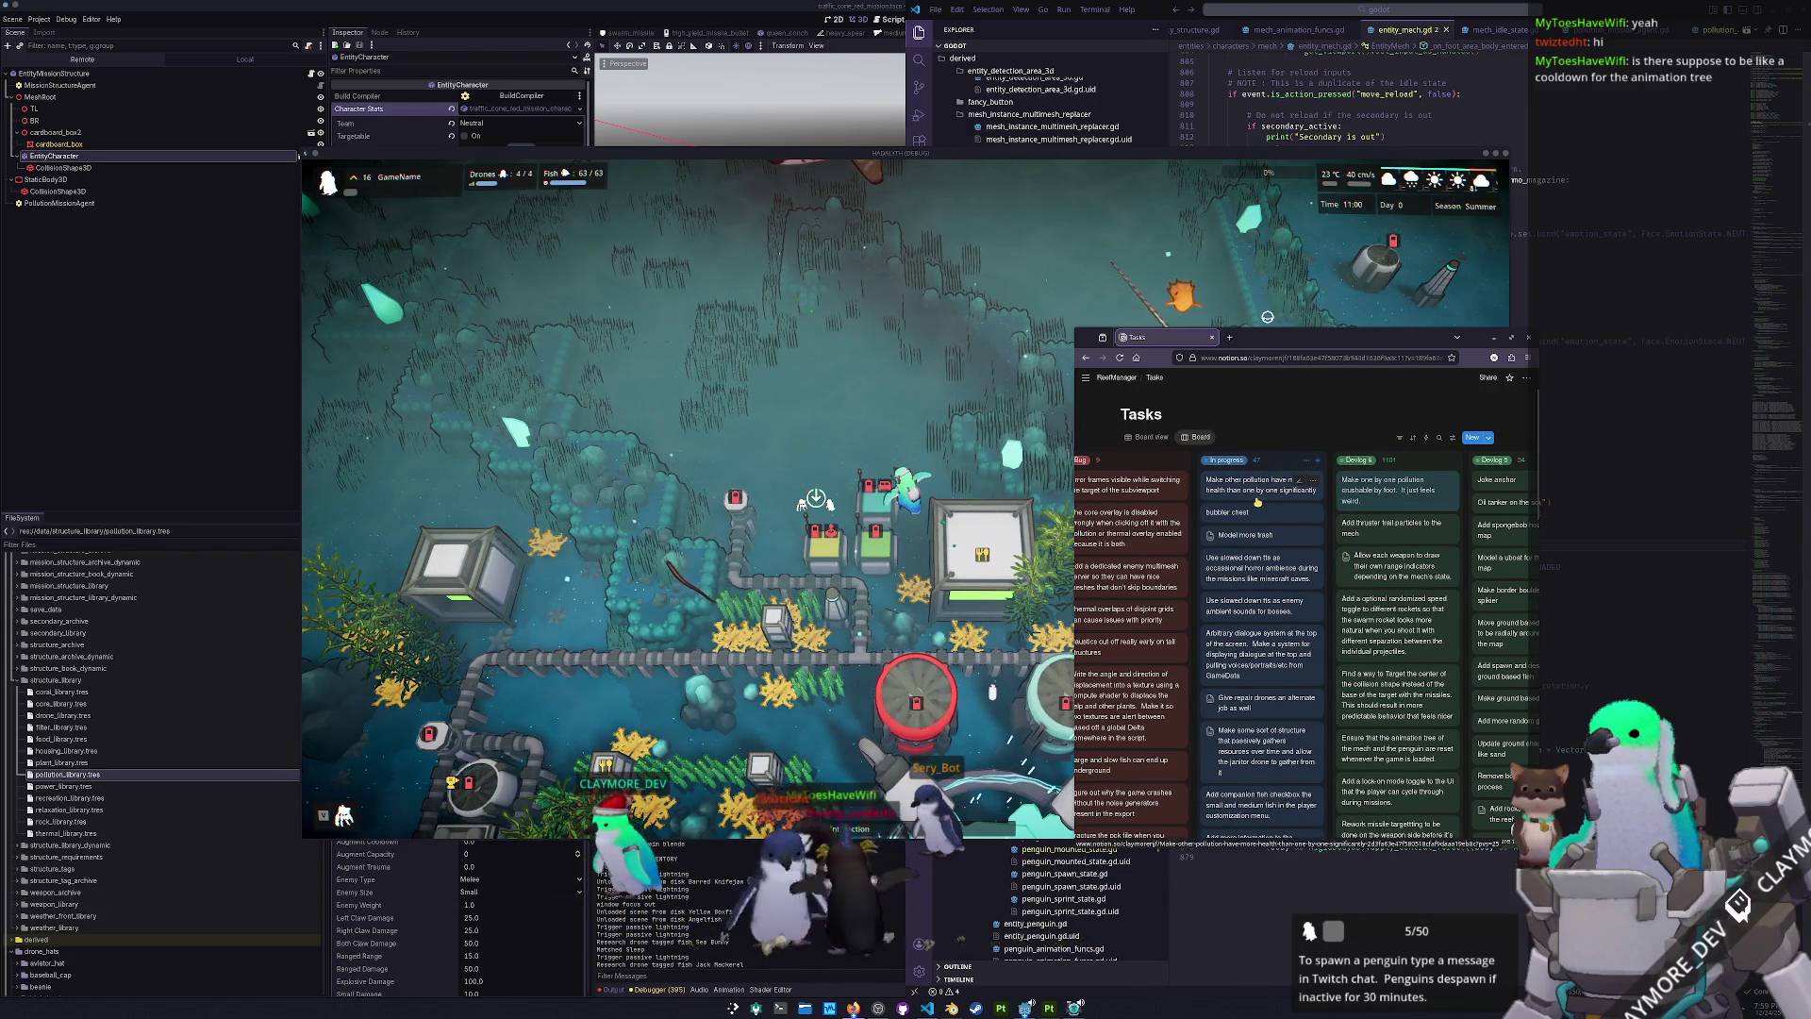
drag(1256, 490, 1299, 481)
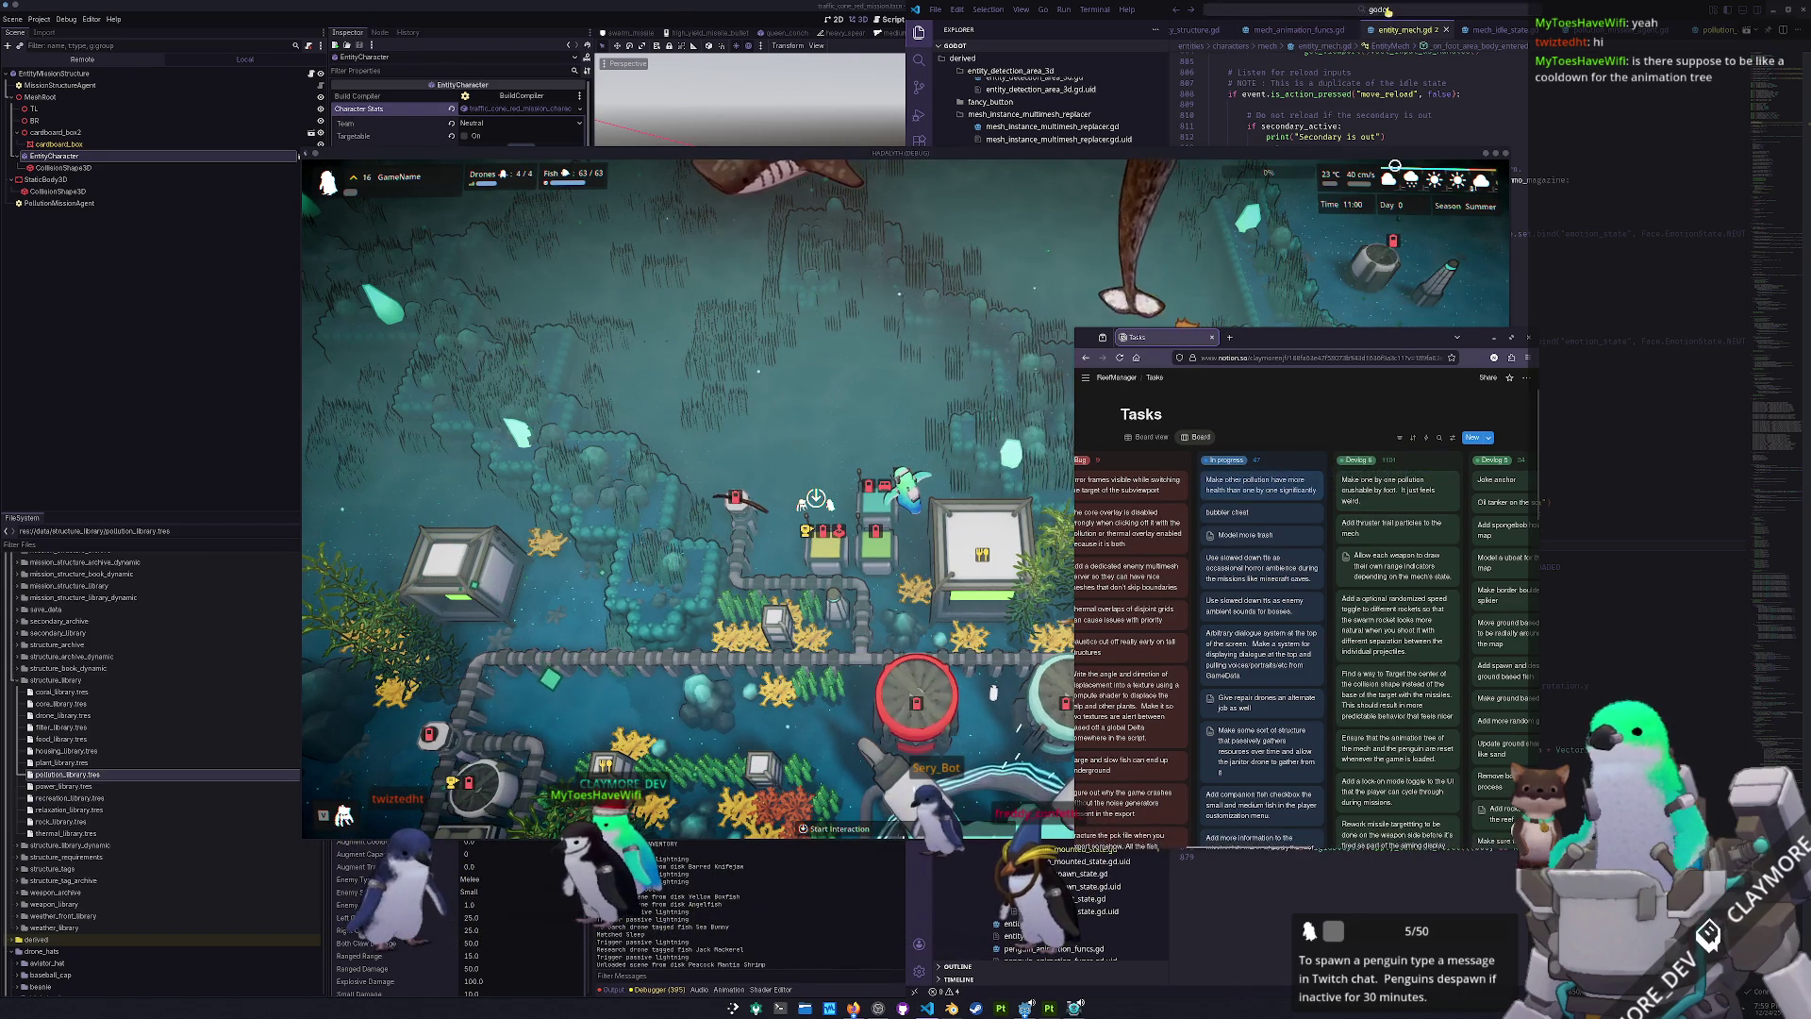
click(1387, 9)
text(batch_mission)
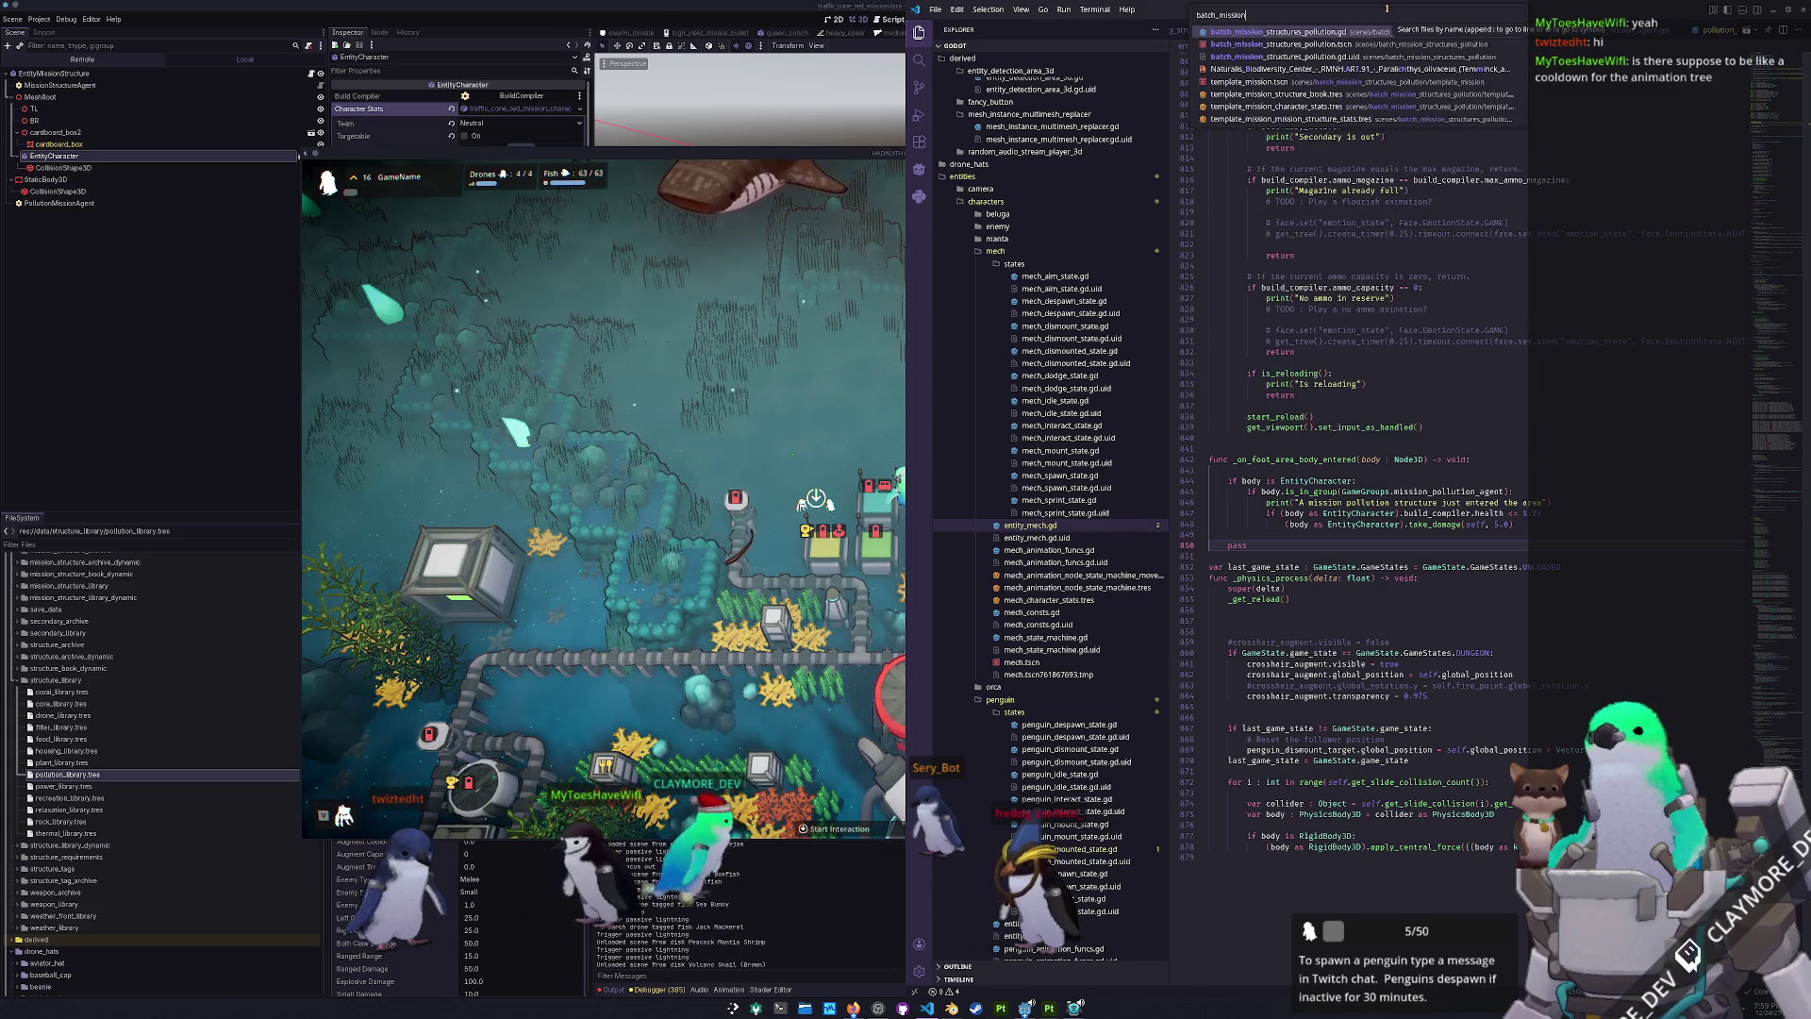
- Open batch_mission_structures_pollution.gd and scroll through its code that duplicates and saves structures
key(Return)
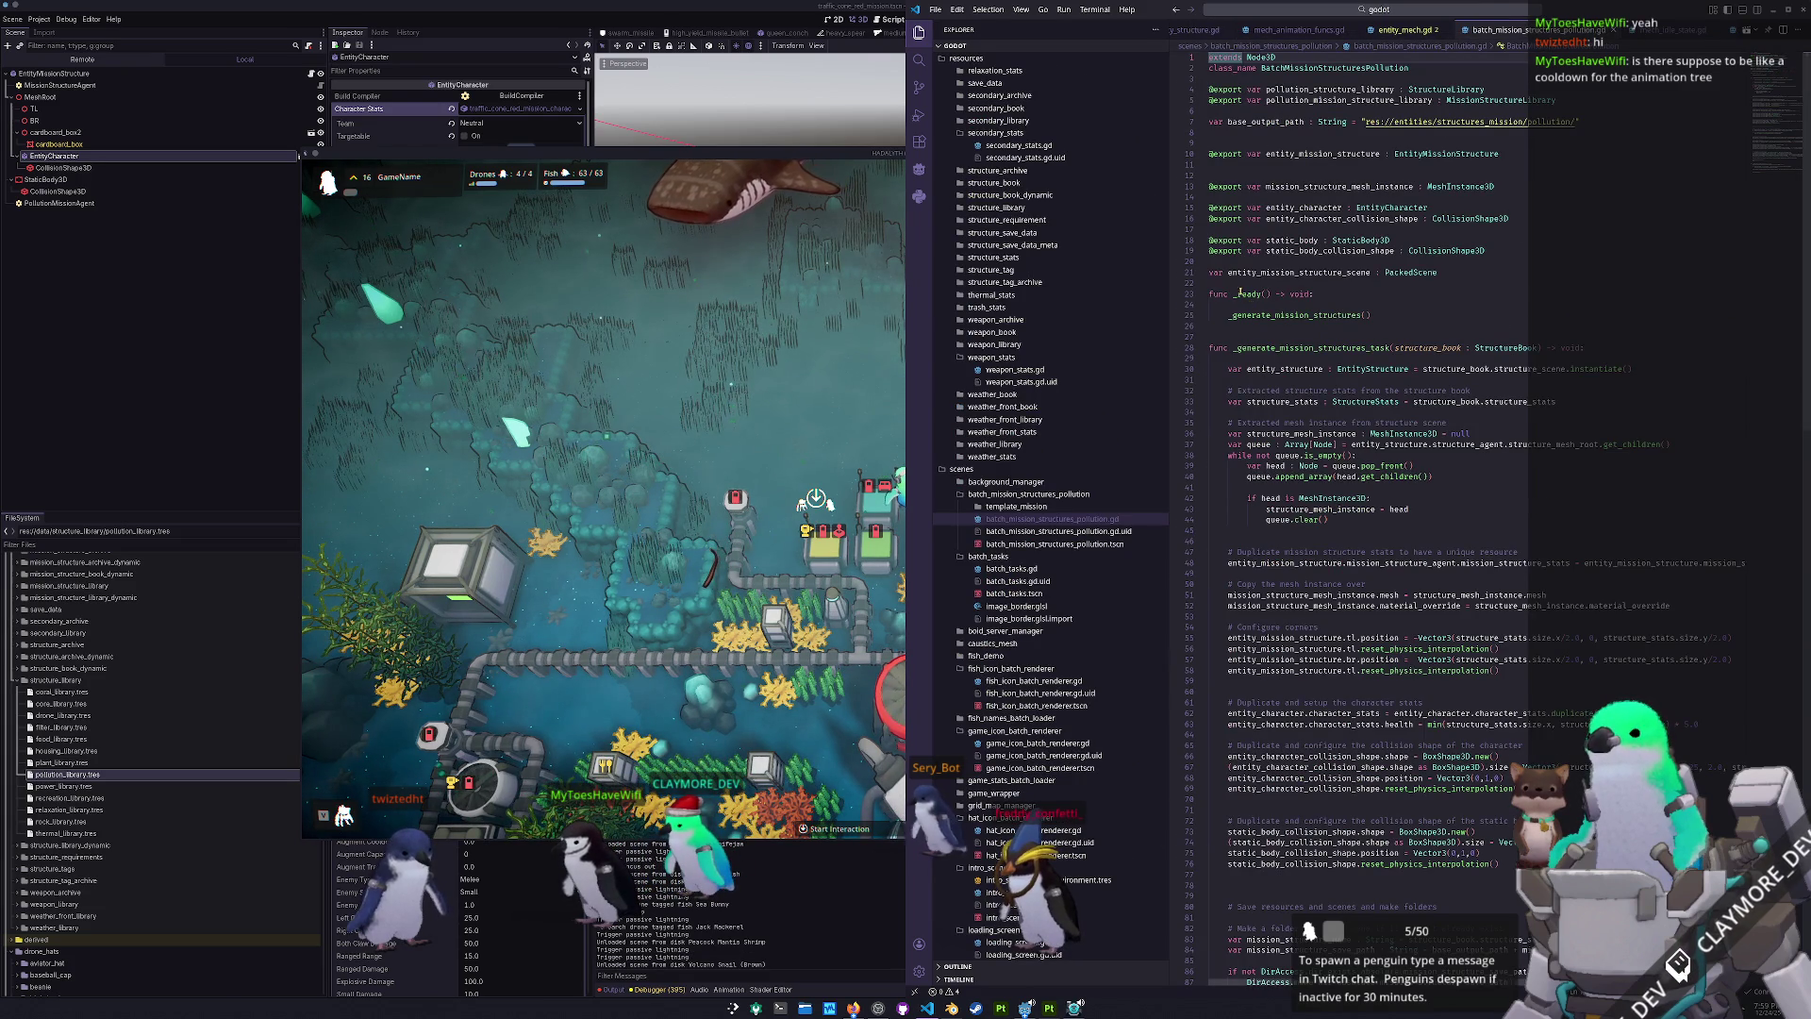
click(1231, 520)
click(1233, 536)
scroll(1230, 458, down, 5)
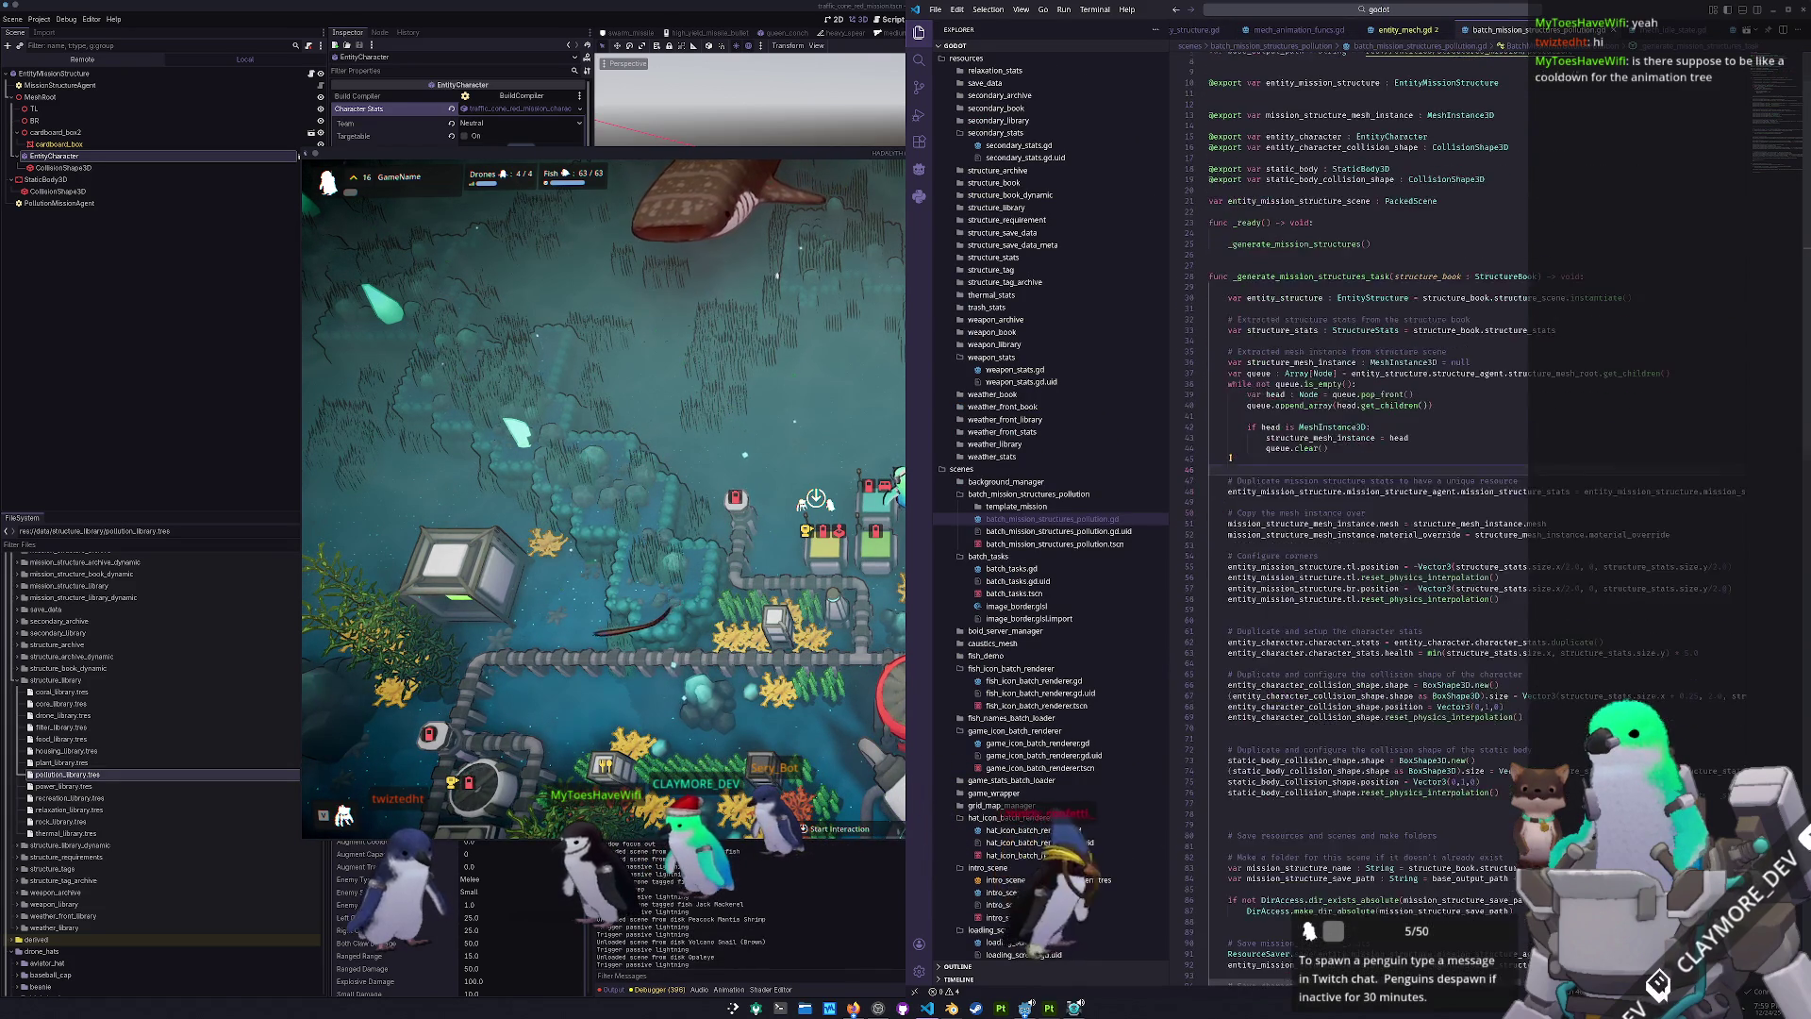
scroll(1231, 457, down, 5)
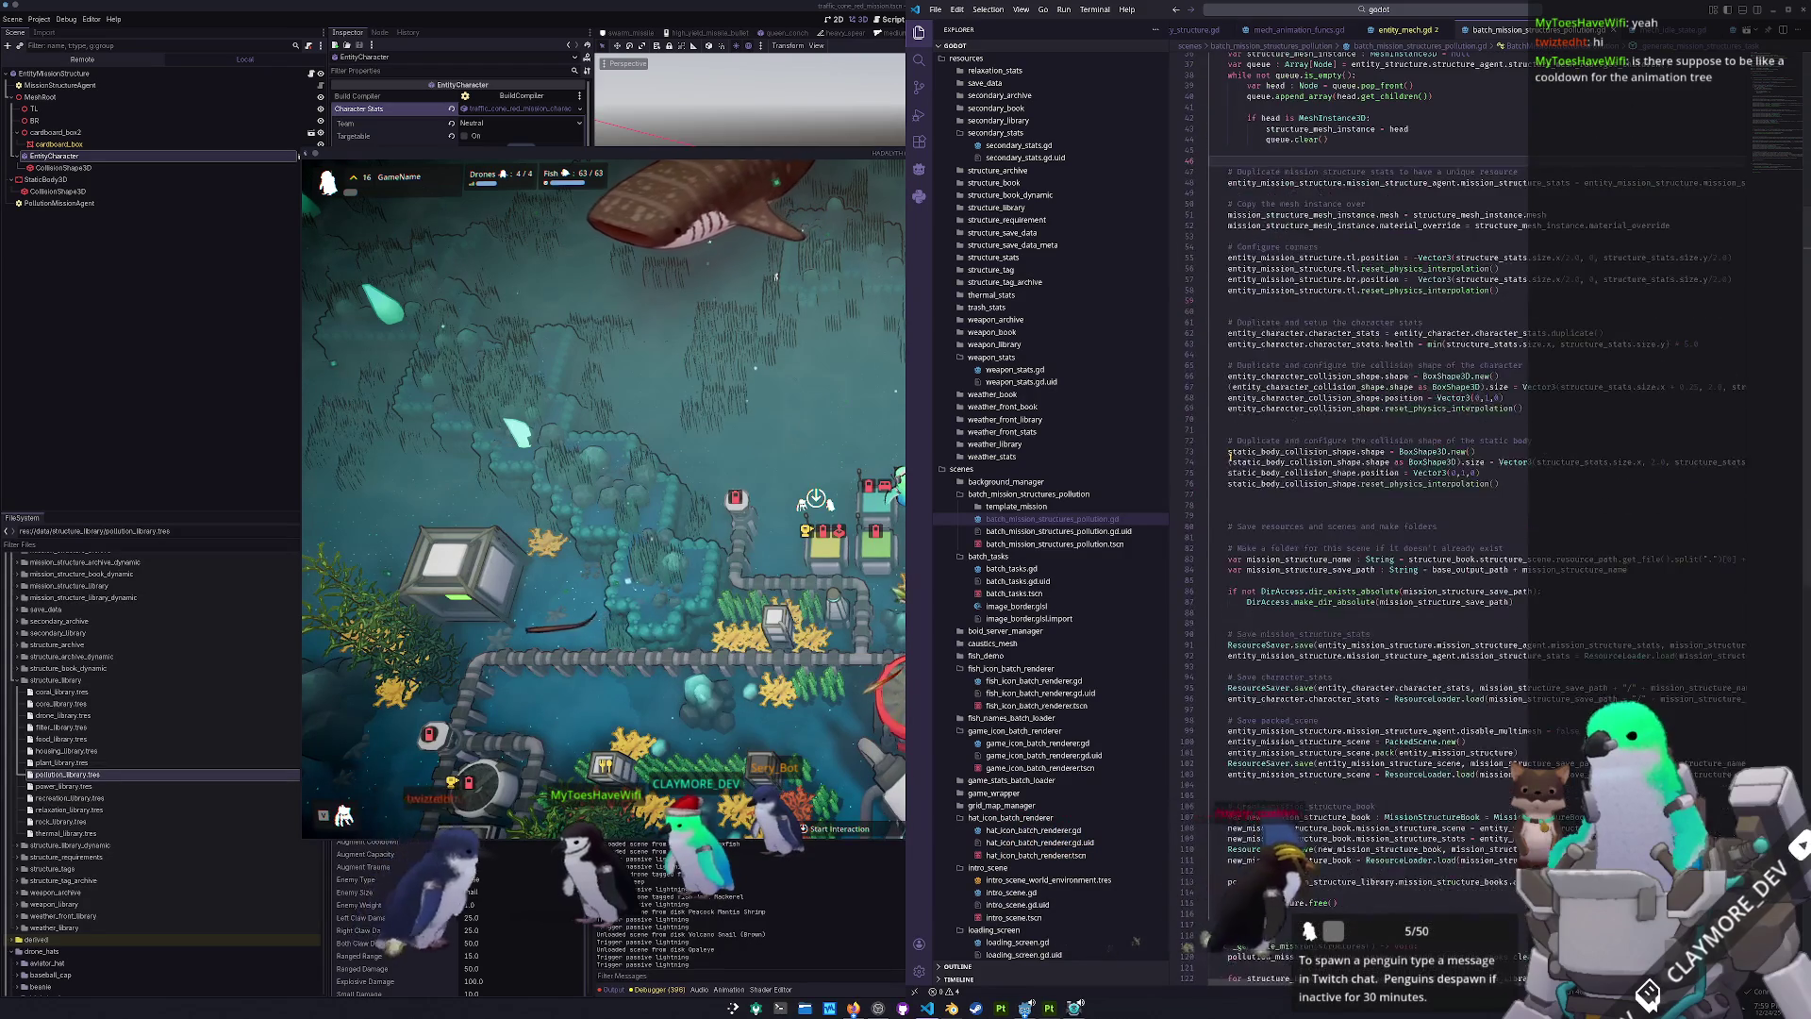
scroll(1230, 458, down, 5)
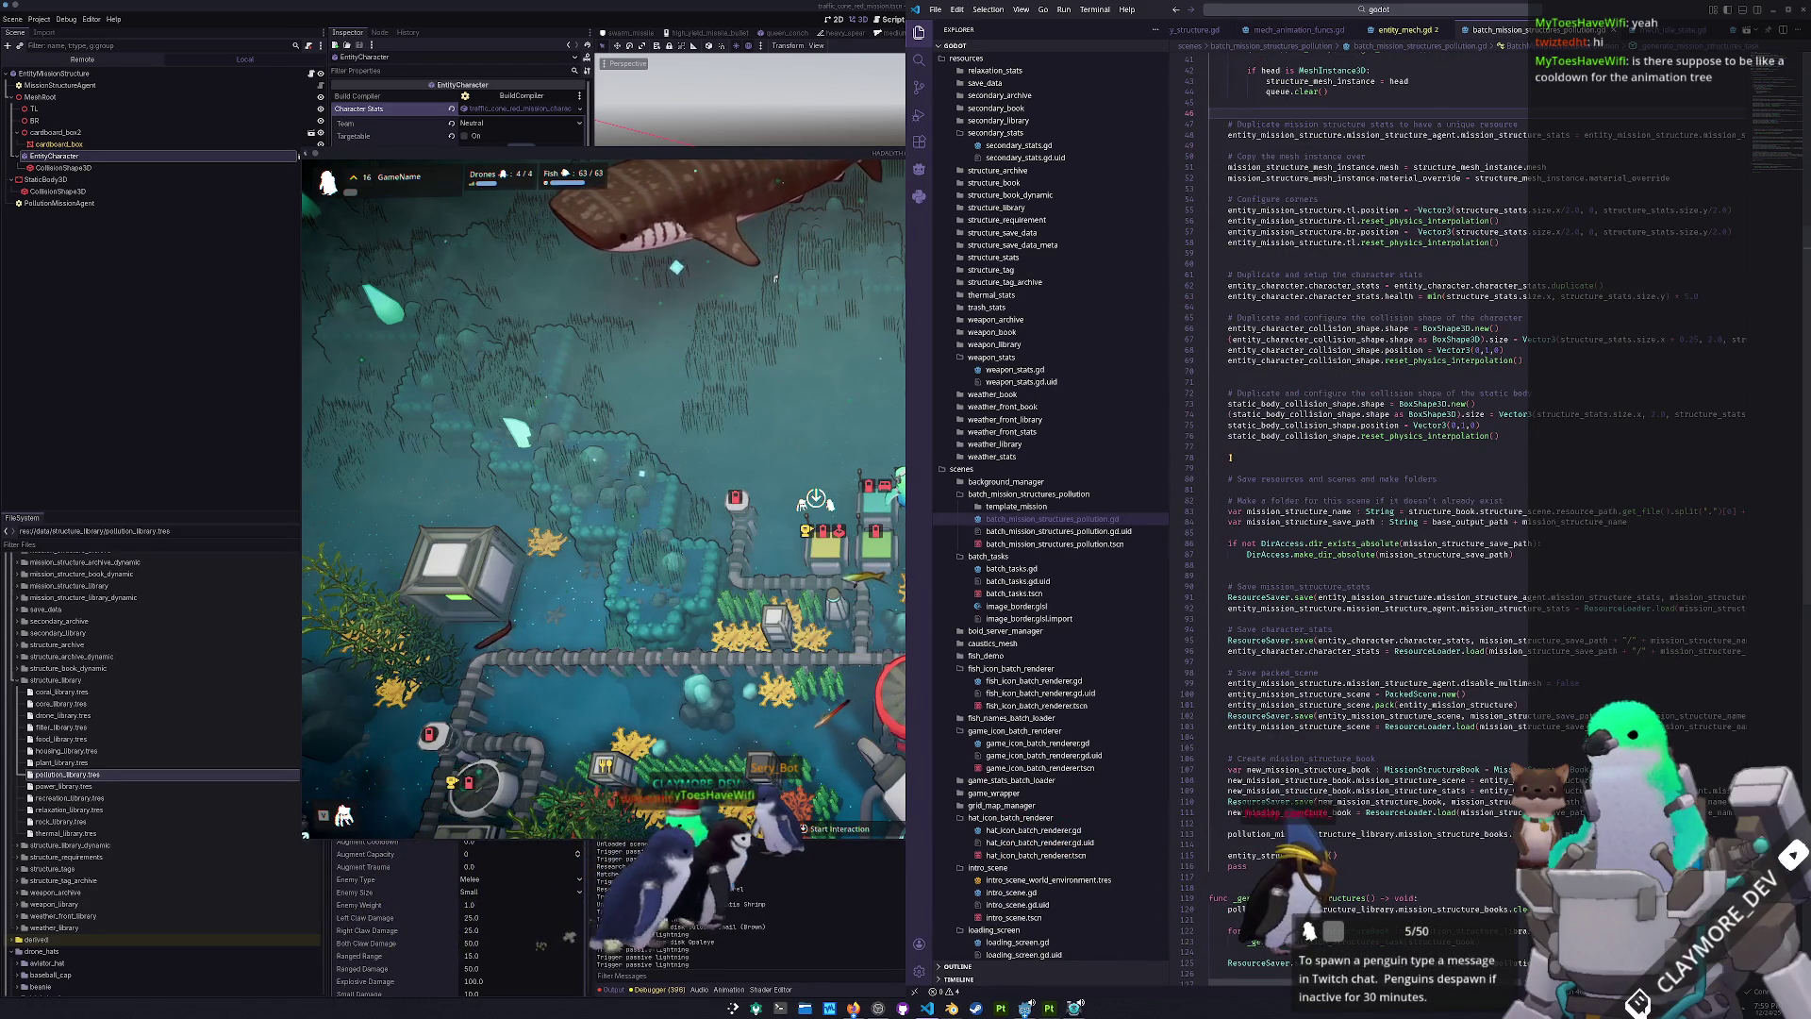
scroll(1230, 457, down, 5)
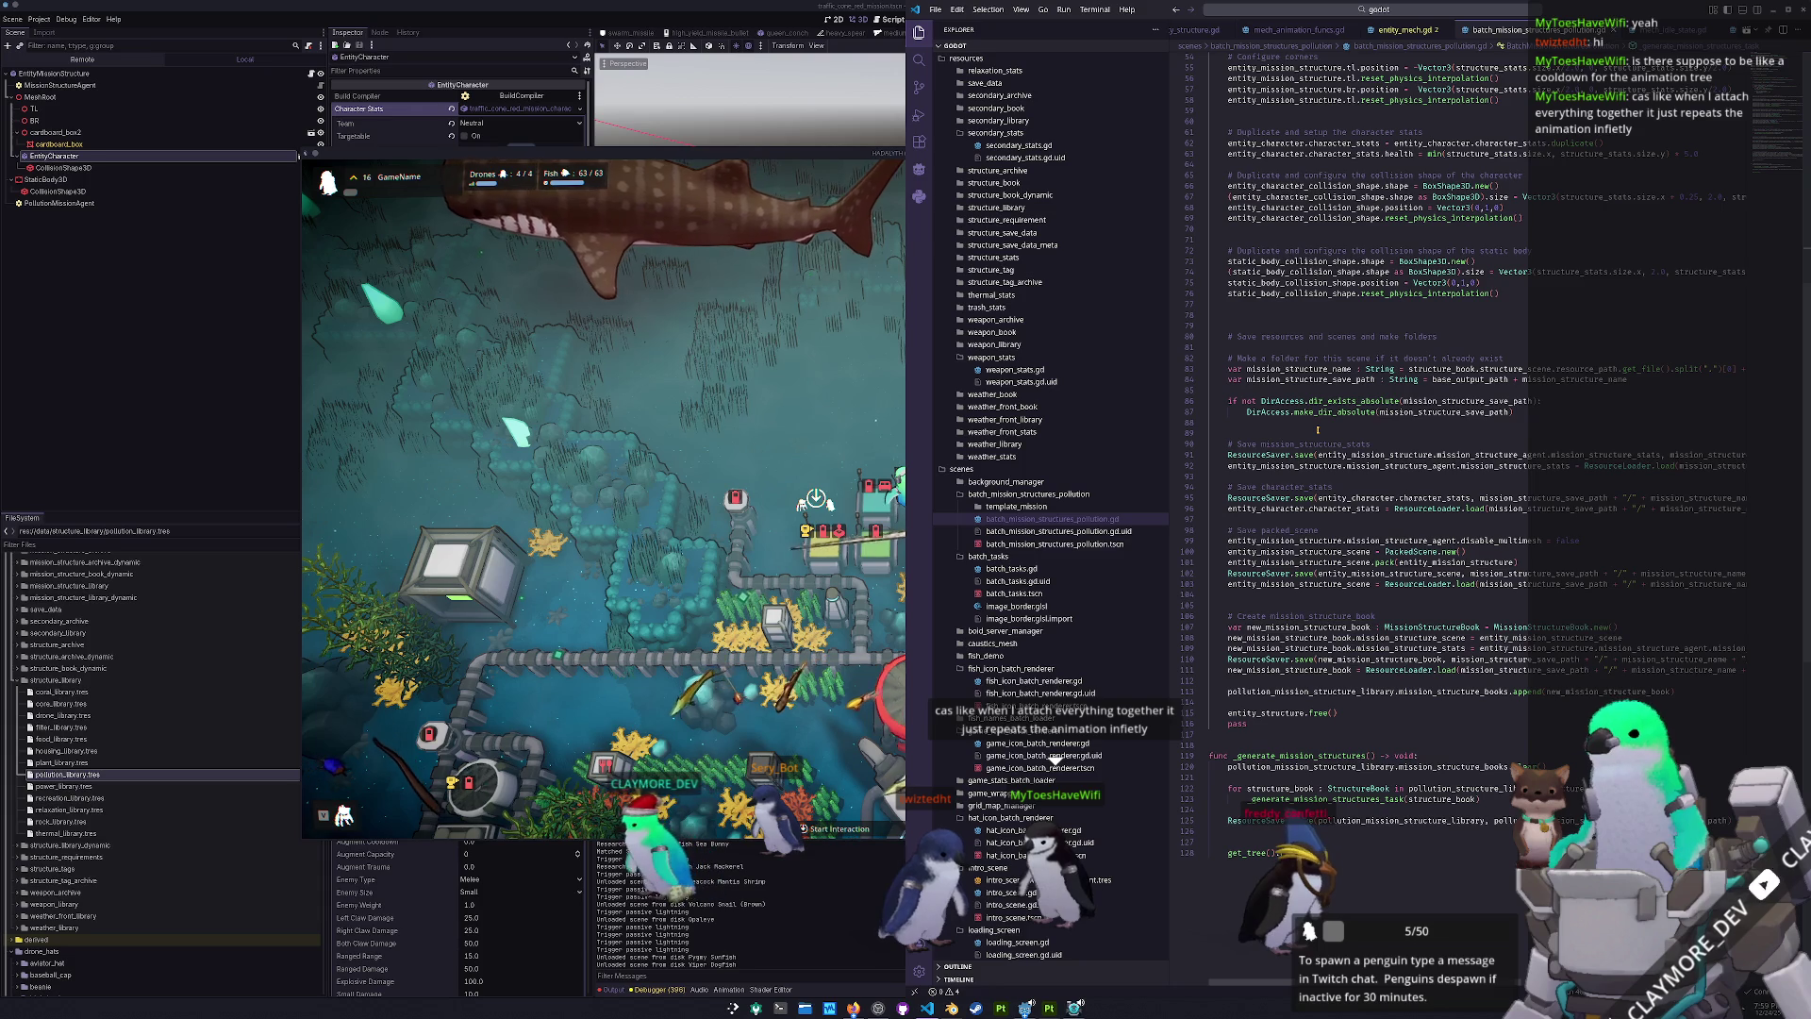
scroll(1318, 430, up, 5)
scroll(1318, 430, up, 2)
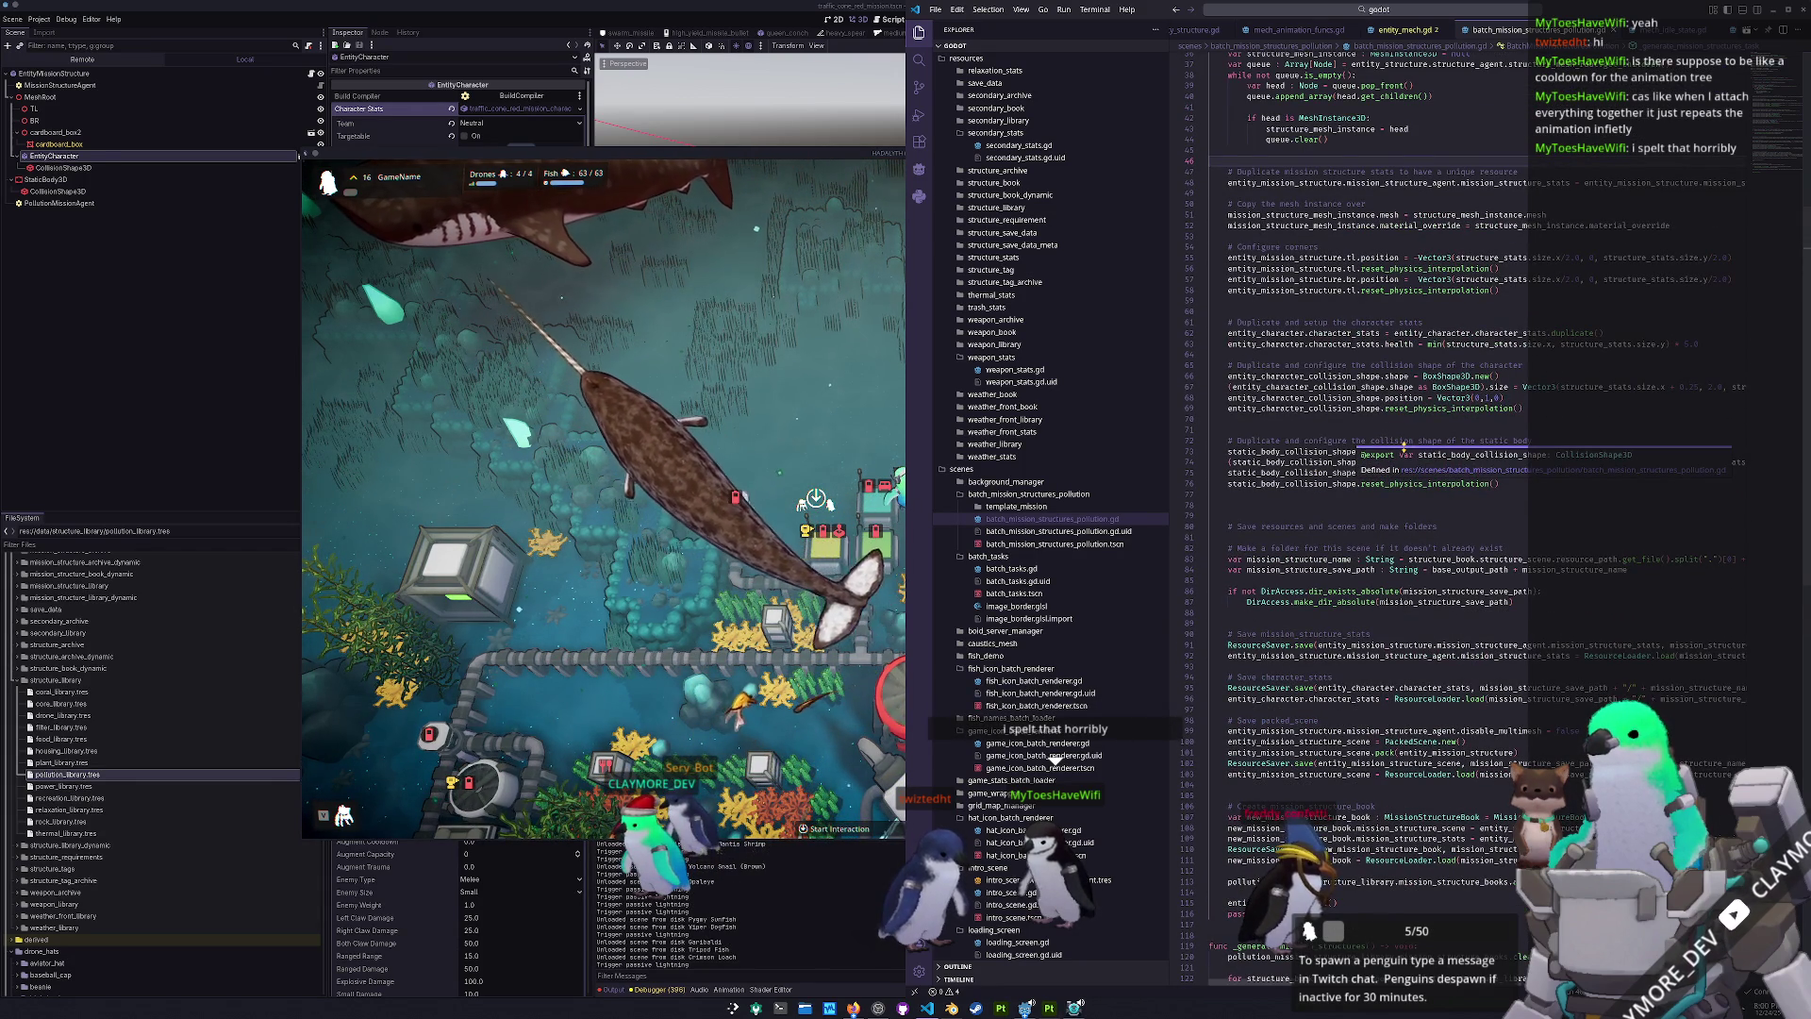
- Stop the running game and switch to the canary_rockfish scene
key(F8)
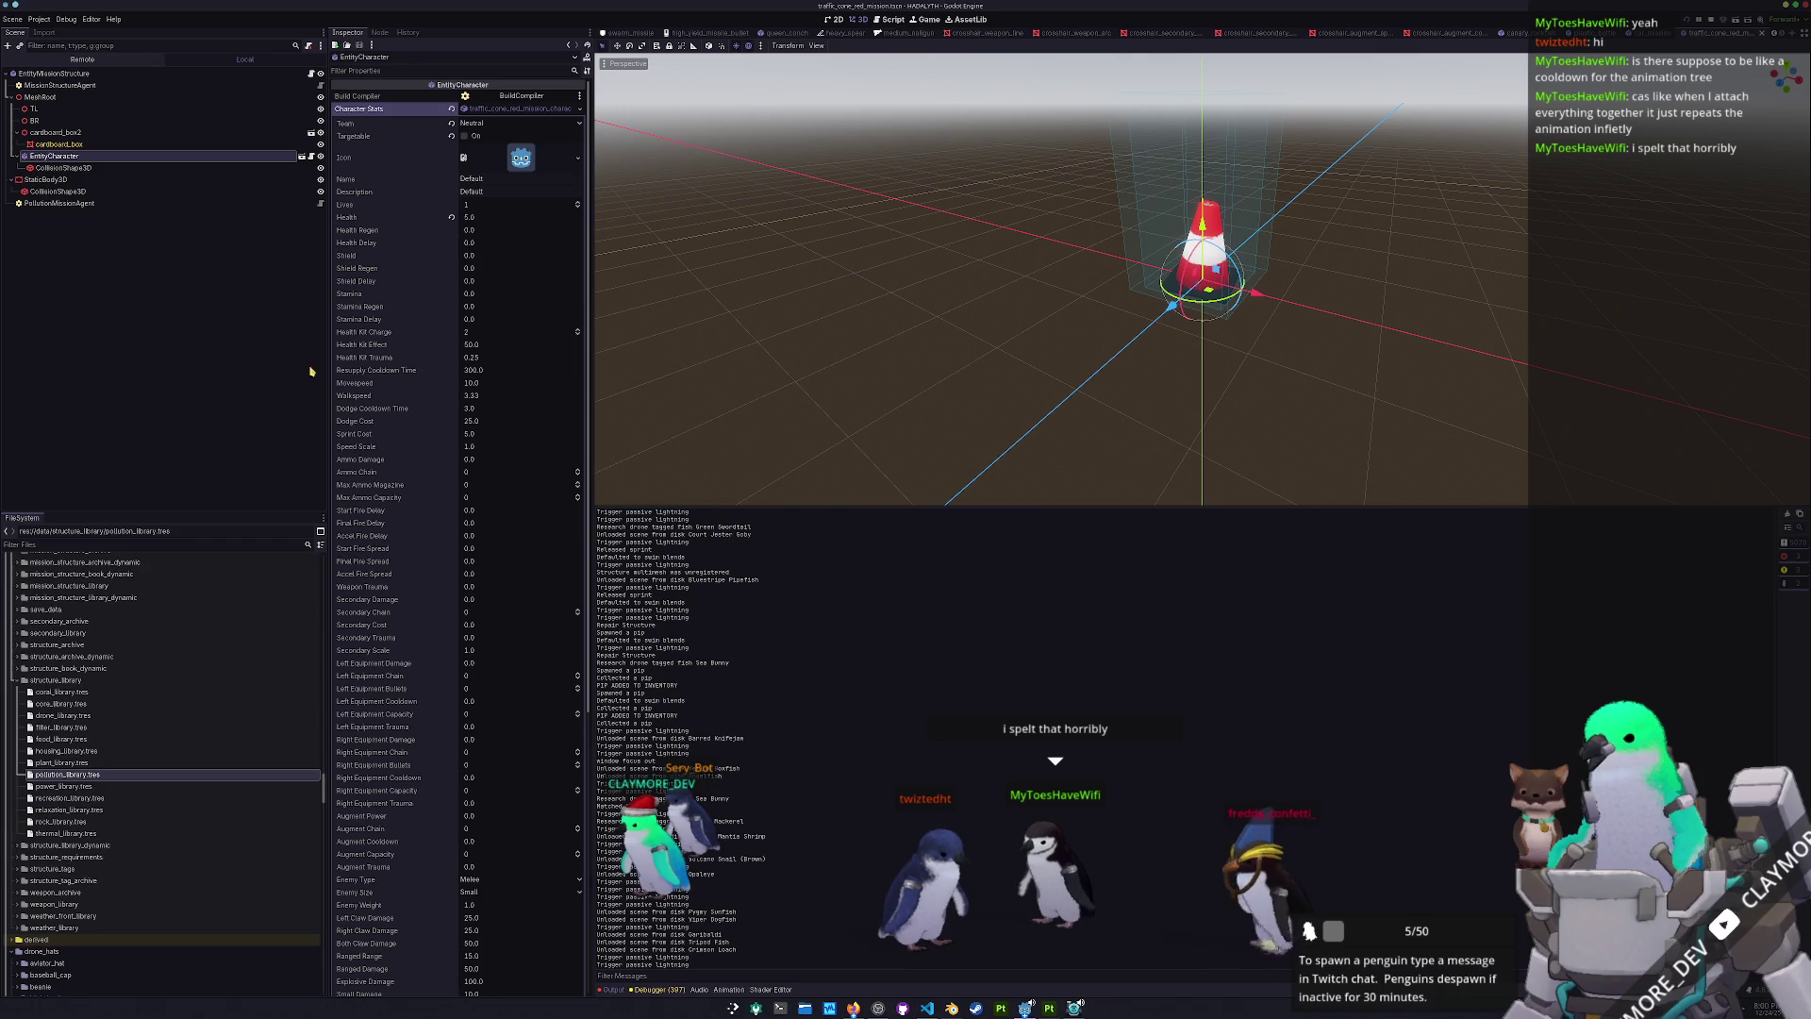
click(1521, 34)
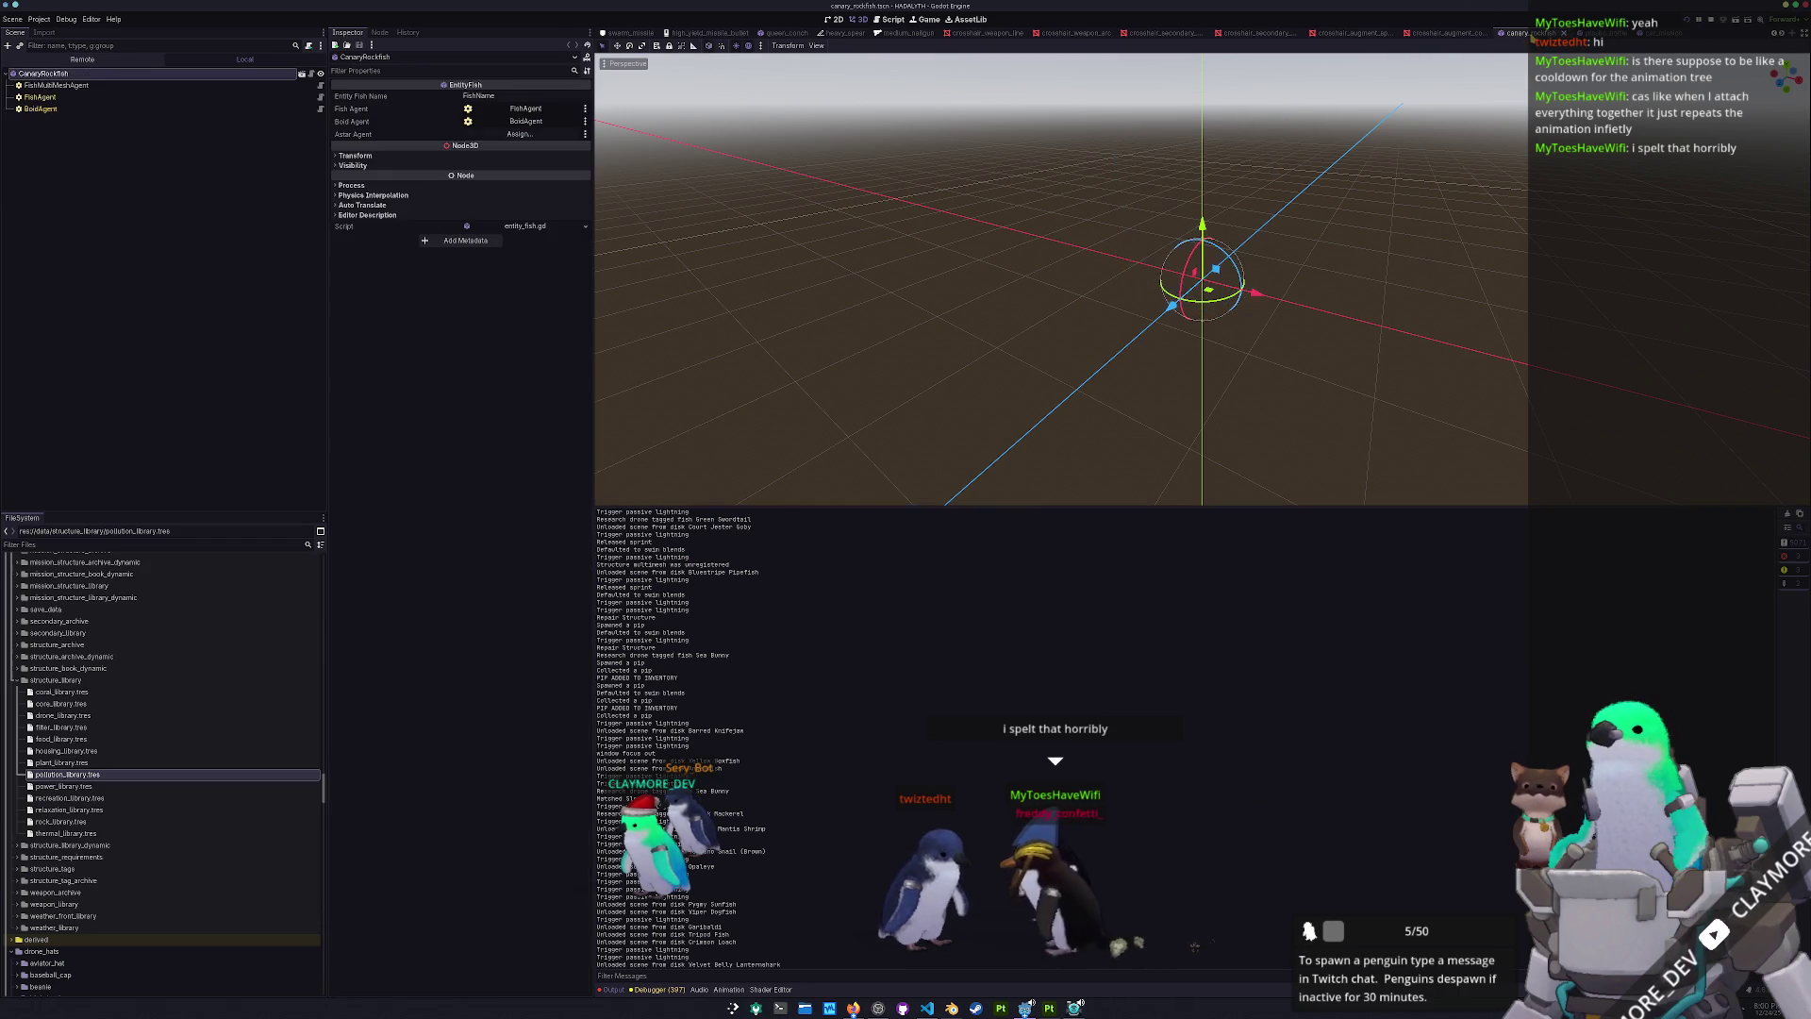
scroll(1516, 33, up, 3)
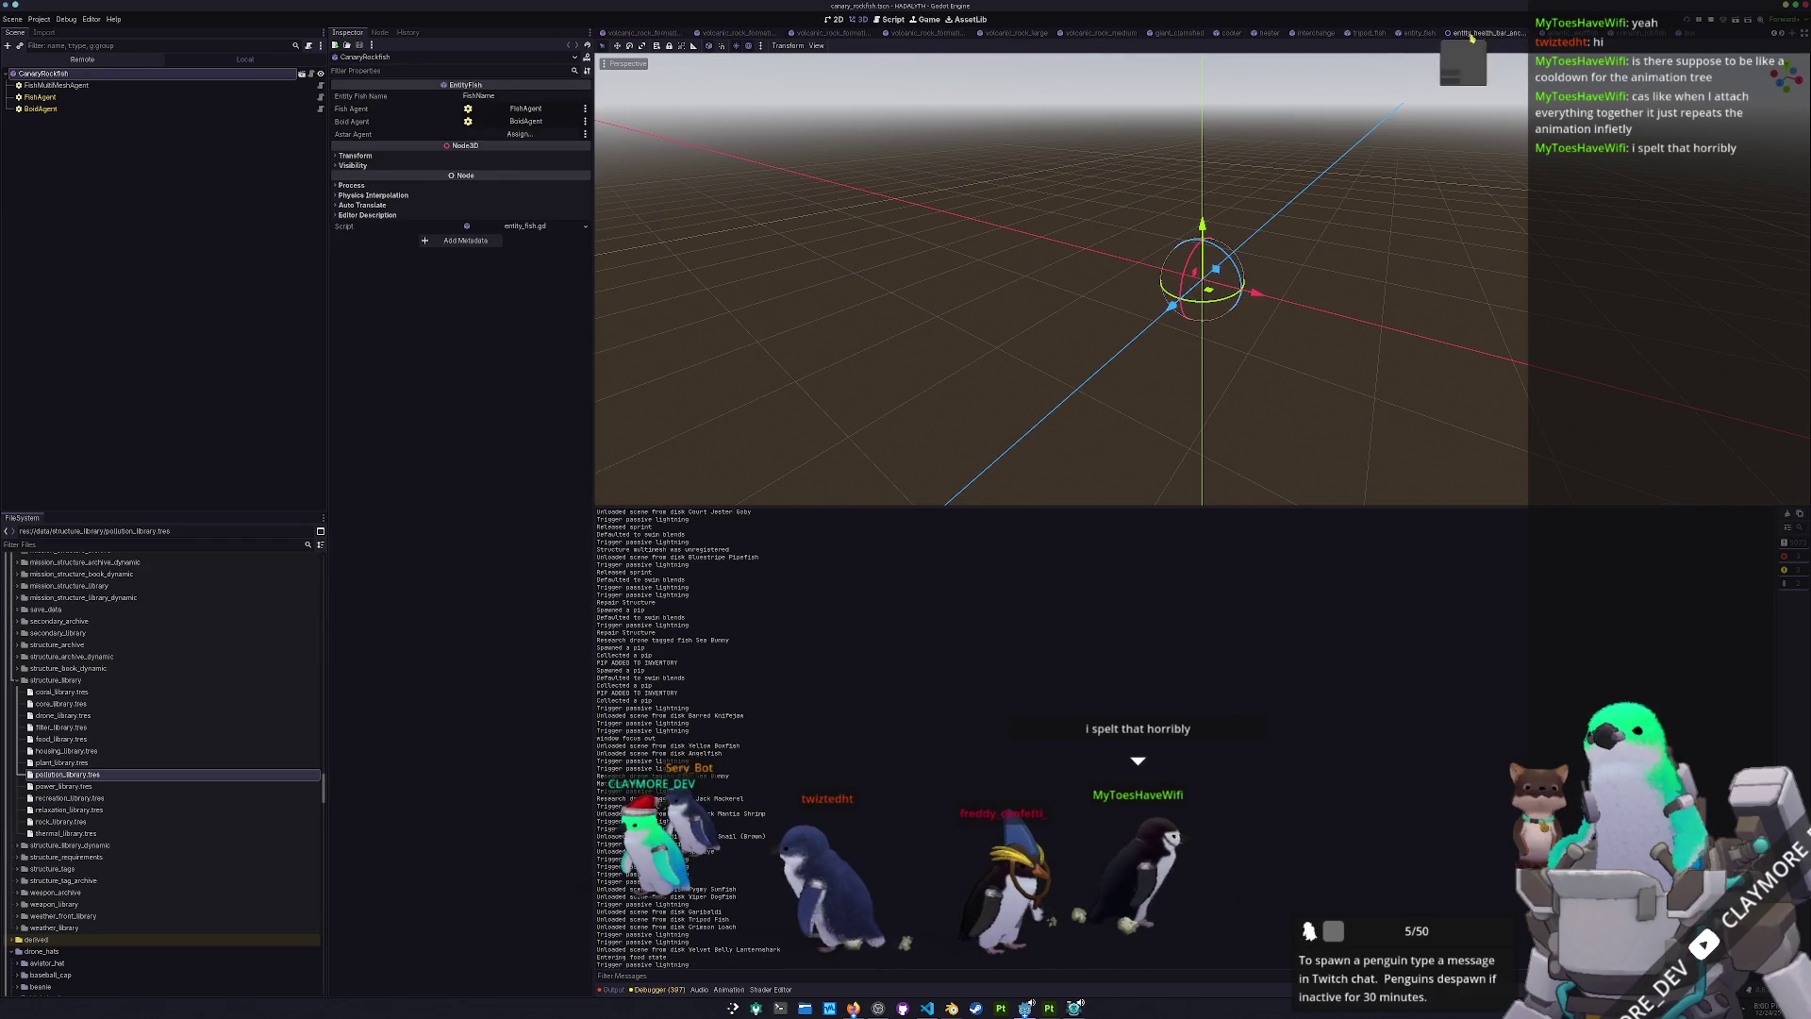
click(1379, 146)
- Quick-open the penguin.tscn scene by searching 'penguin'
key(alt+shift+o)
text(penguin)
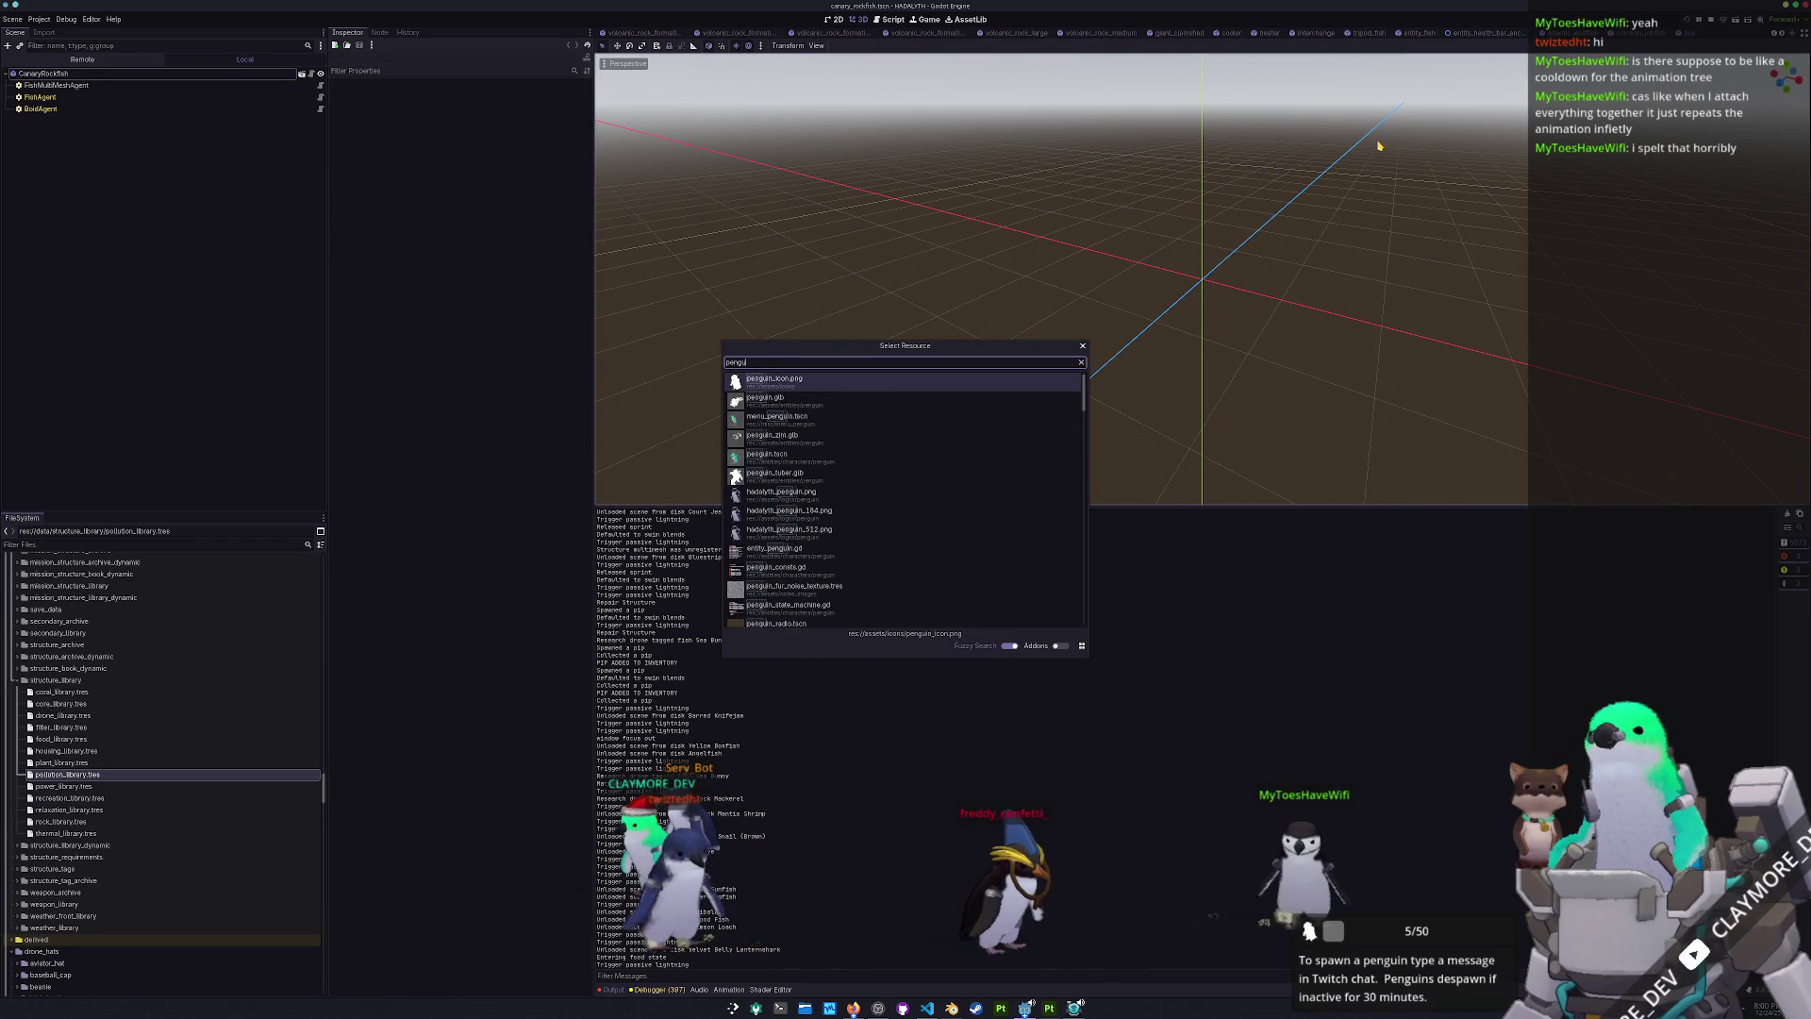
key(Down)
key(Down)
key(Down)
key(Return)
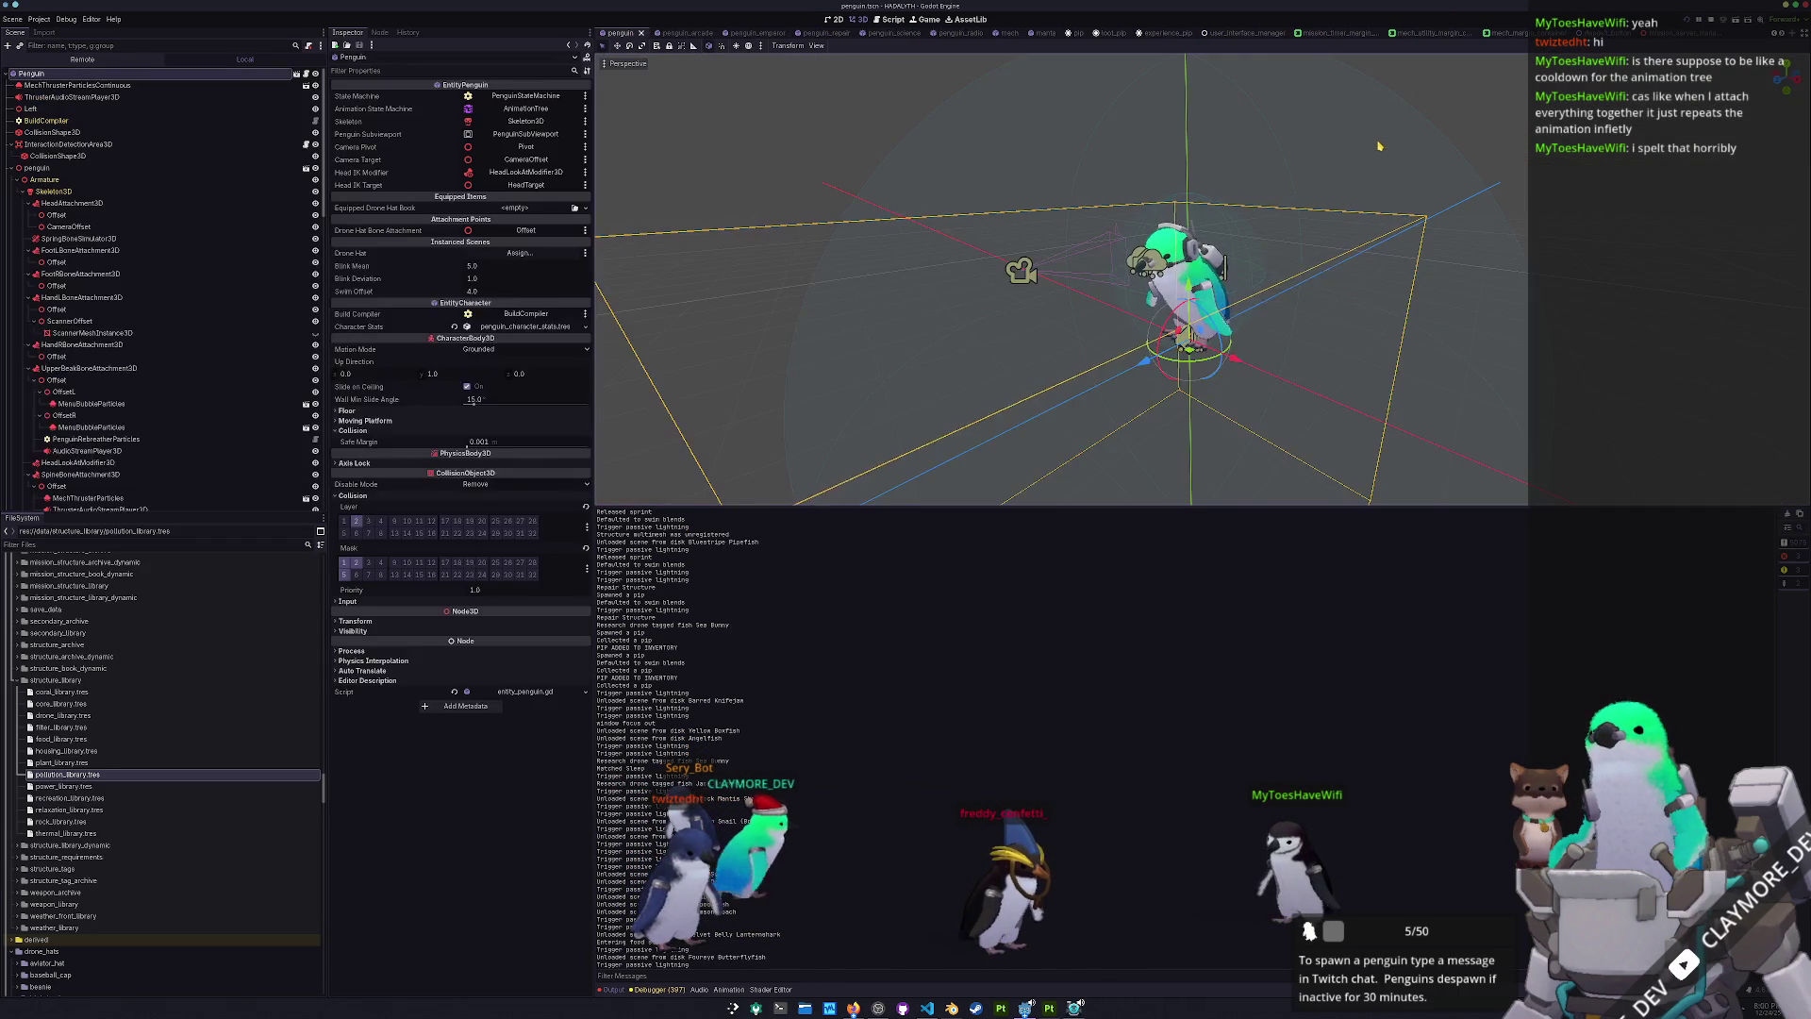
- Enlarge the AnimationTree state machine graph and select the despawn→movement transition
scroll(55, 248, down, 5)
click(58, 256)
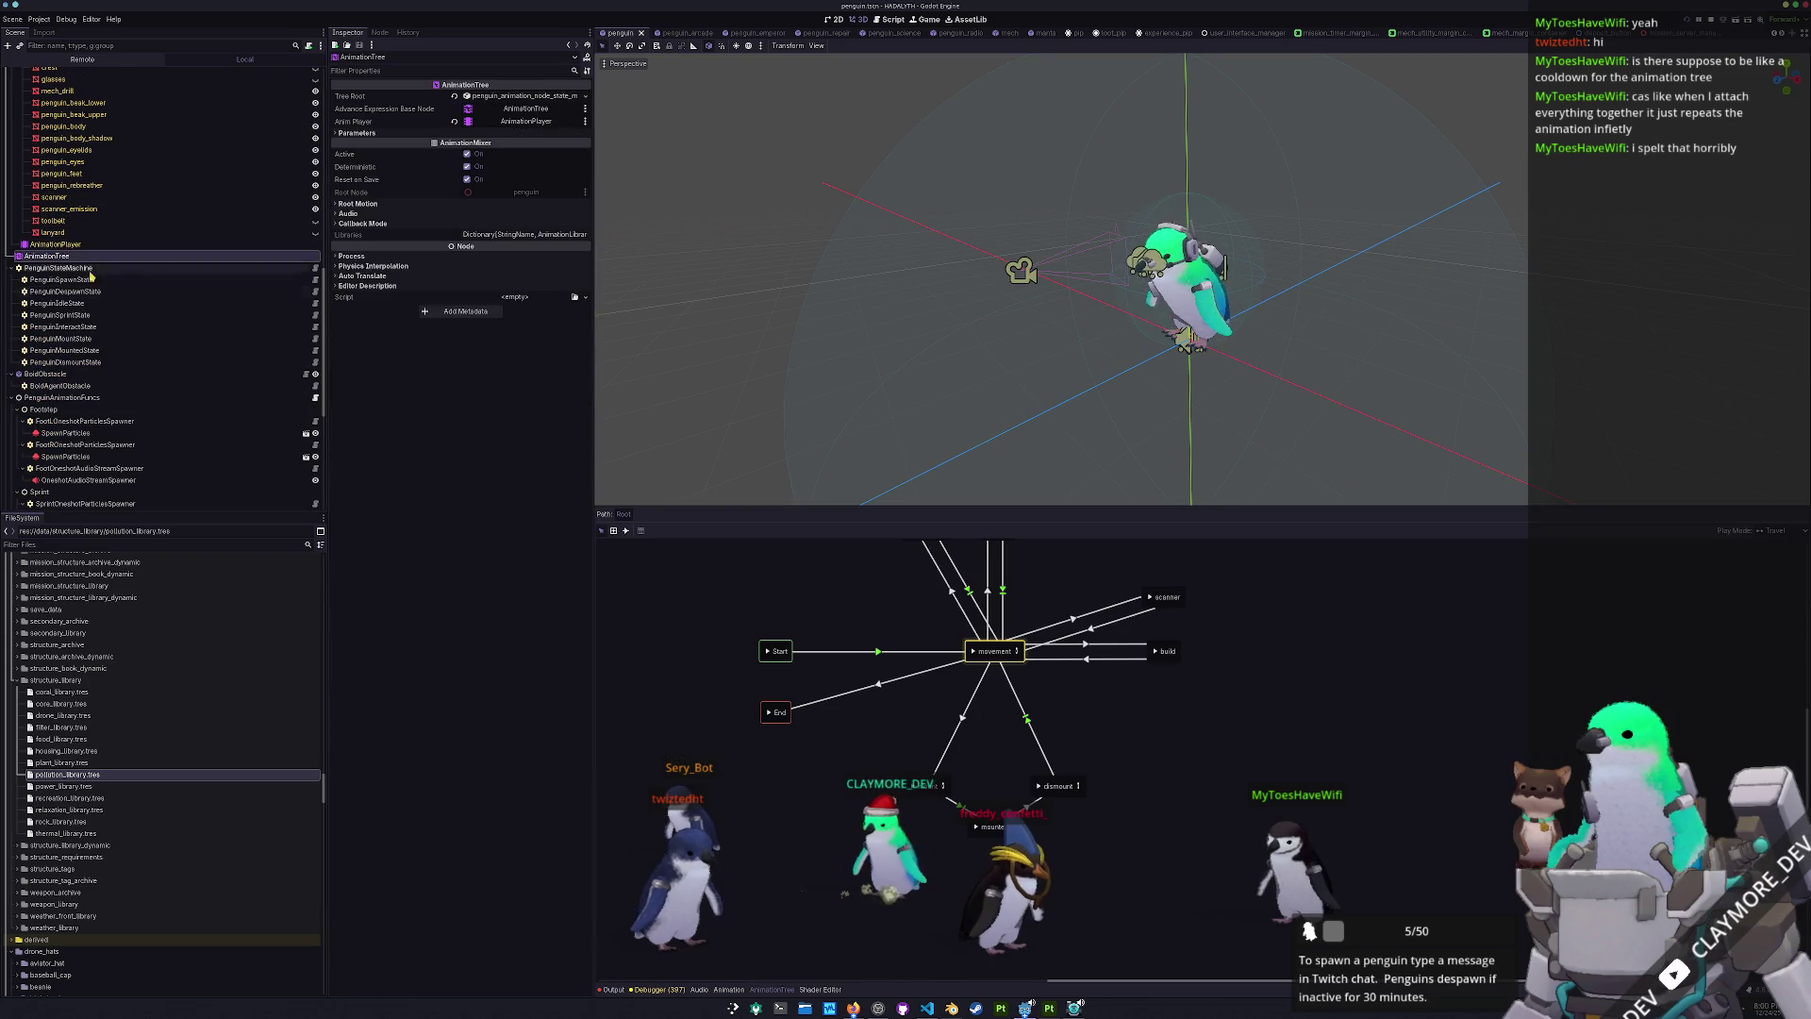
drag(978, 507, 977, 271)
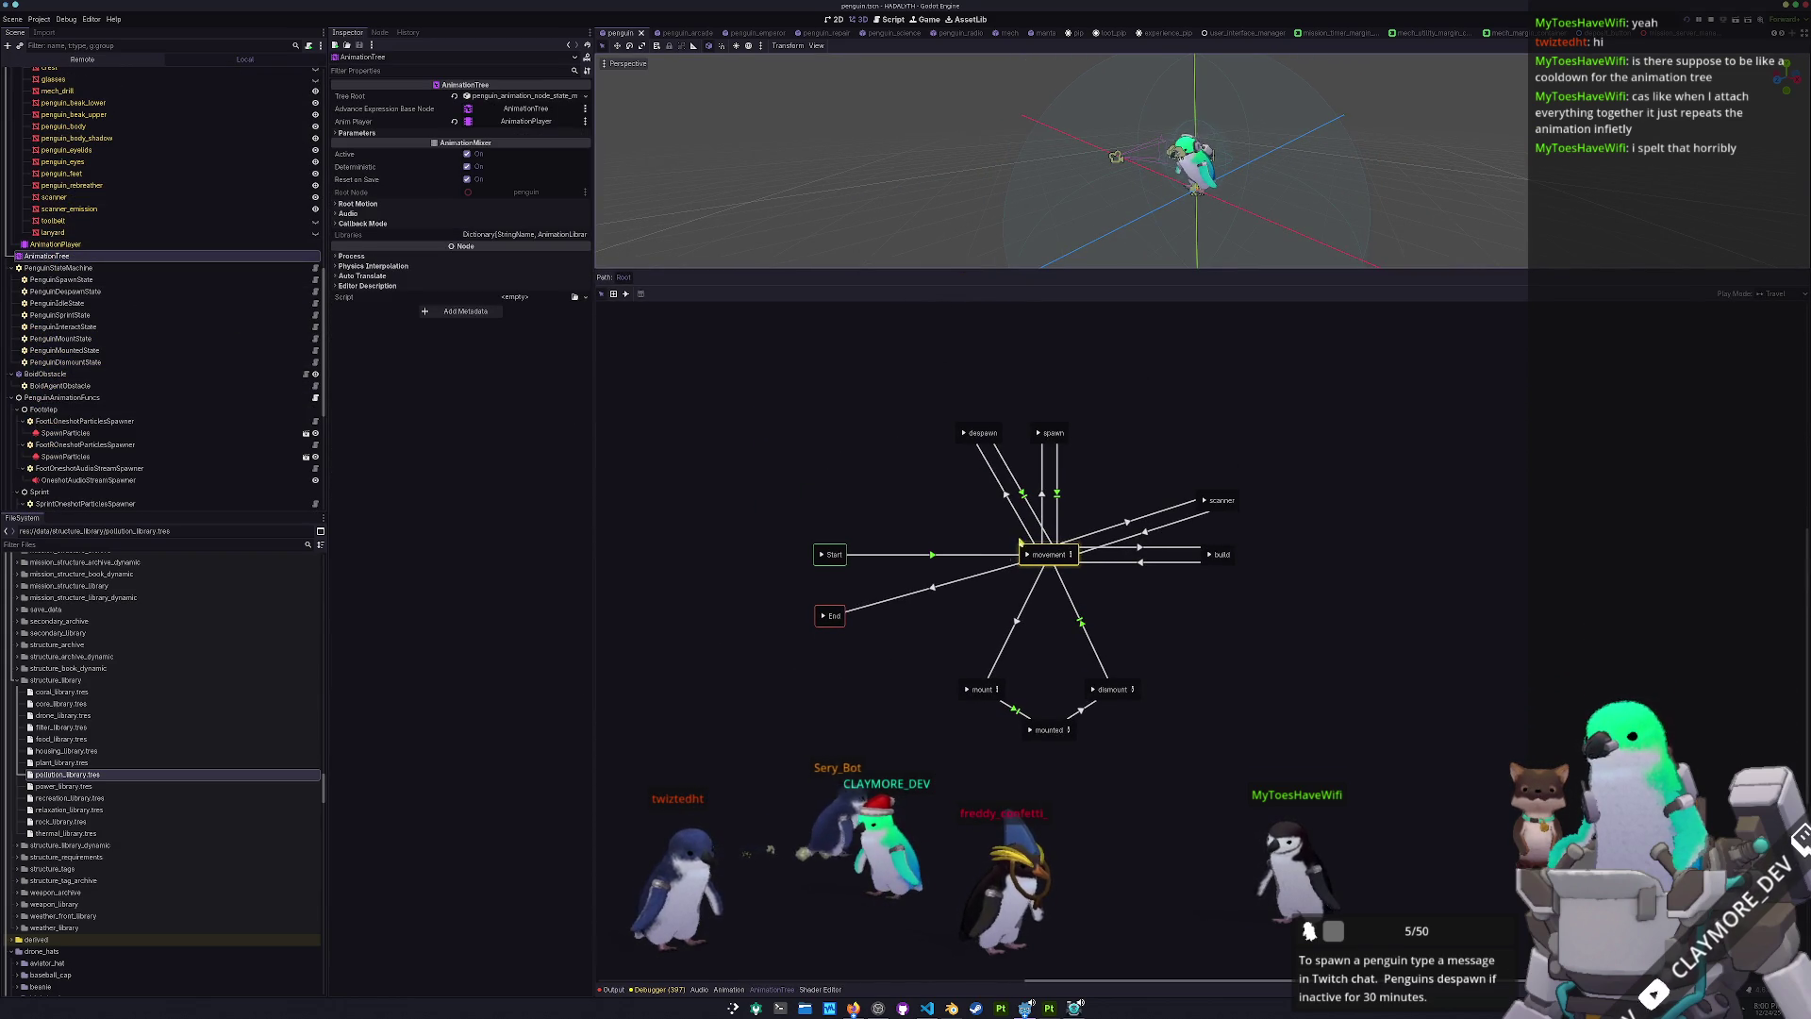
click(1014, 506)
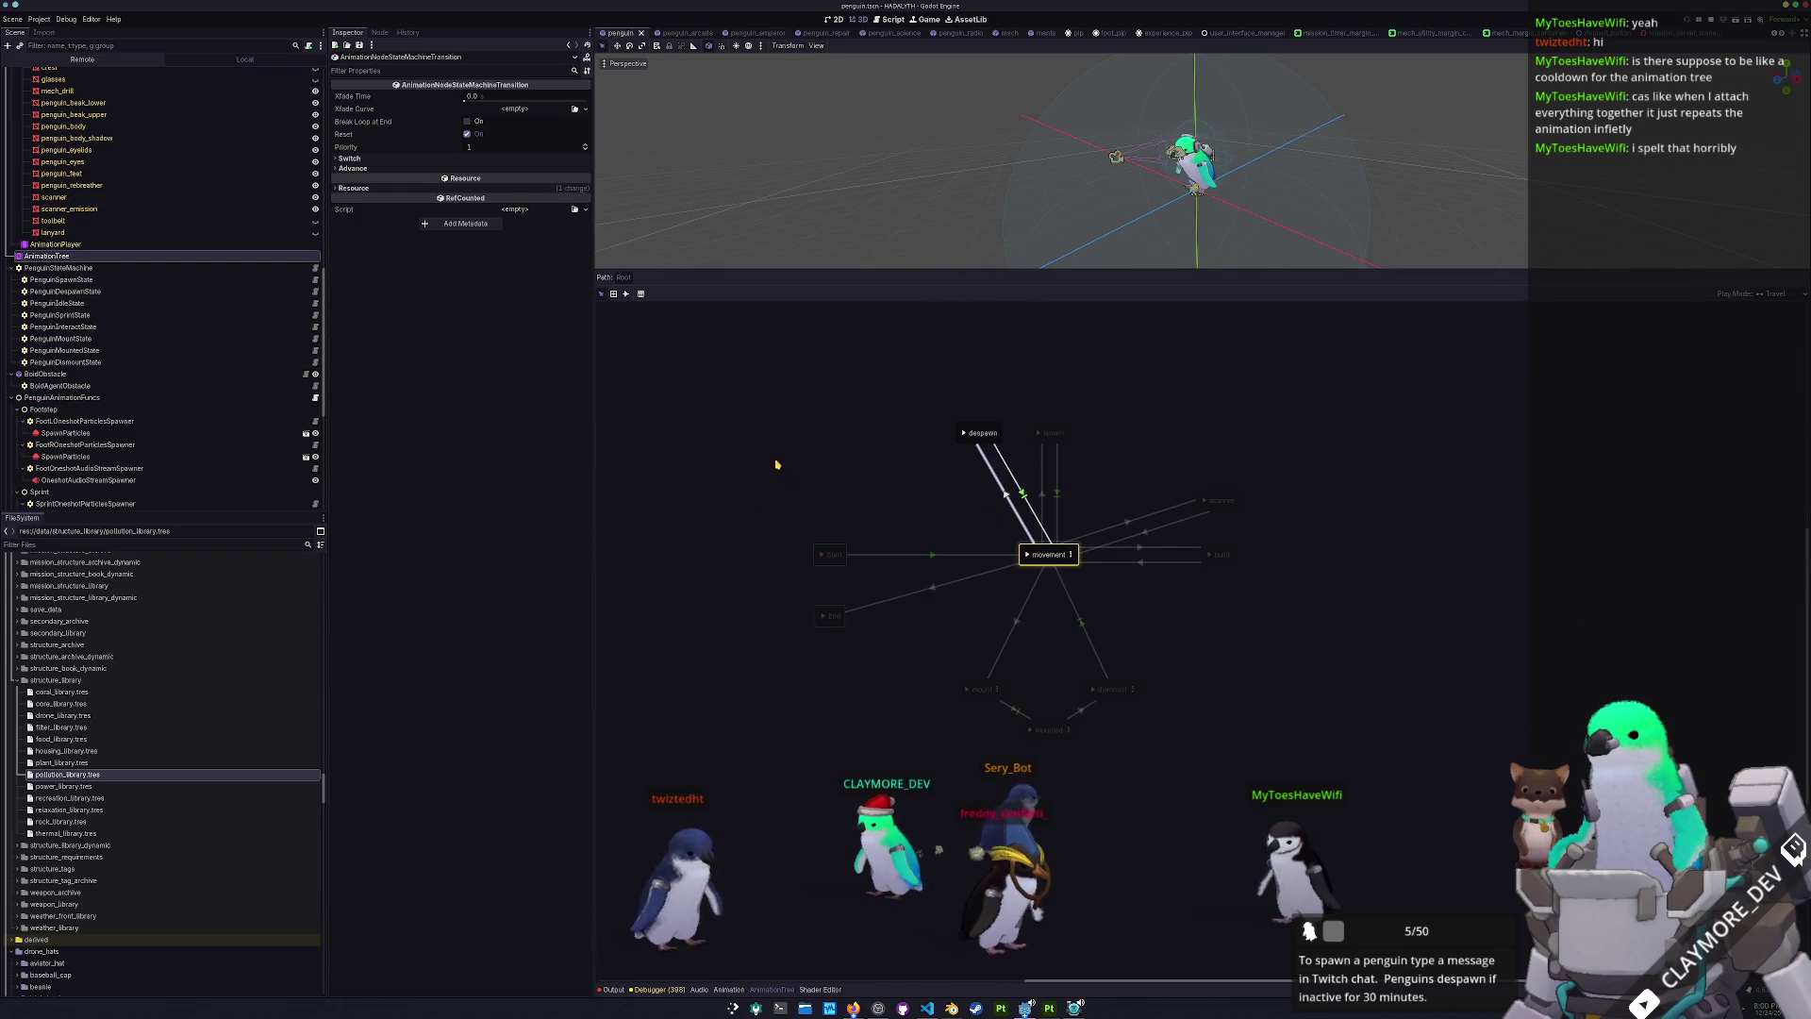
- Inspect the Start→movement, mount→mounted and mounted→dismount transitions
click(932, 556)
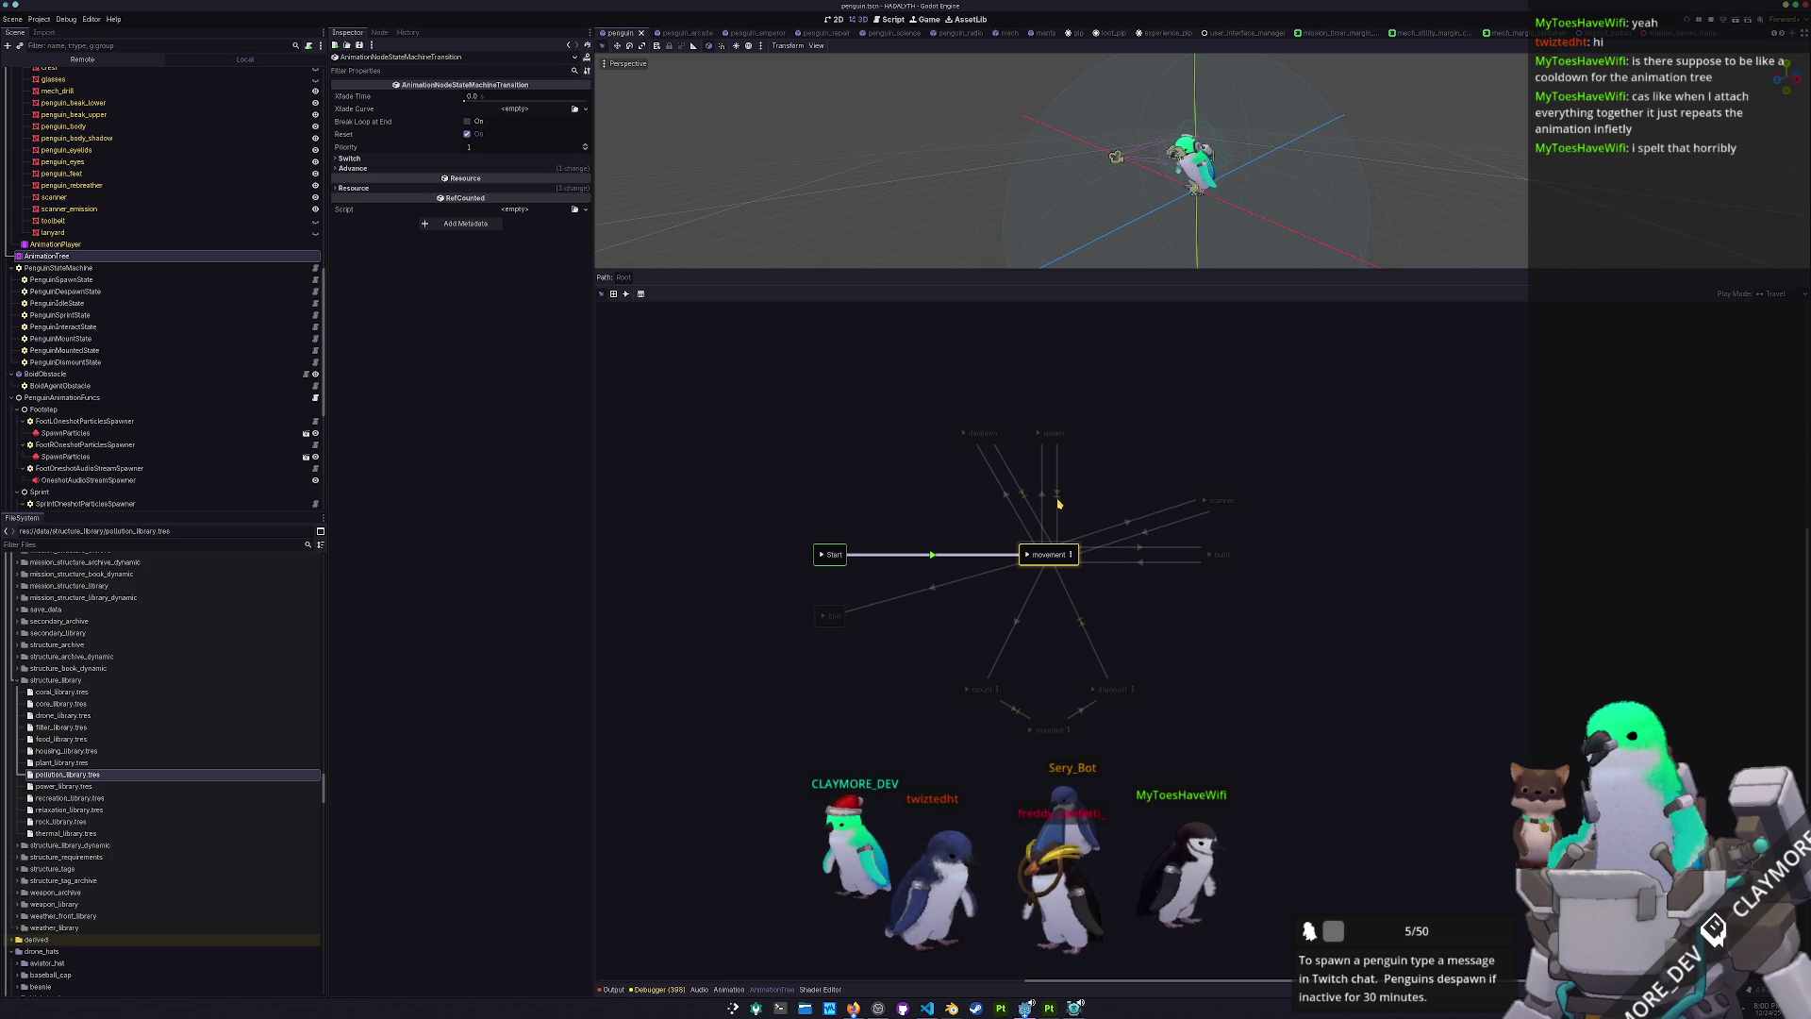
click(1019, 708)
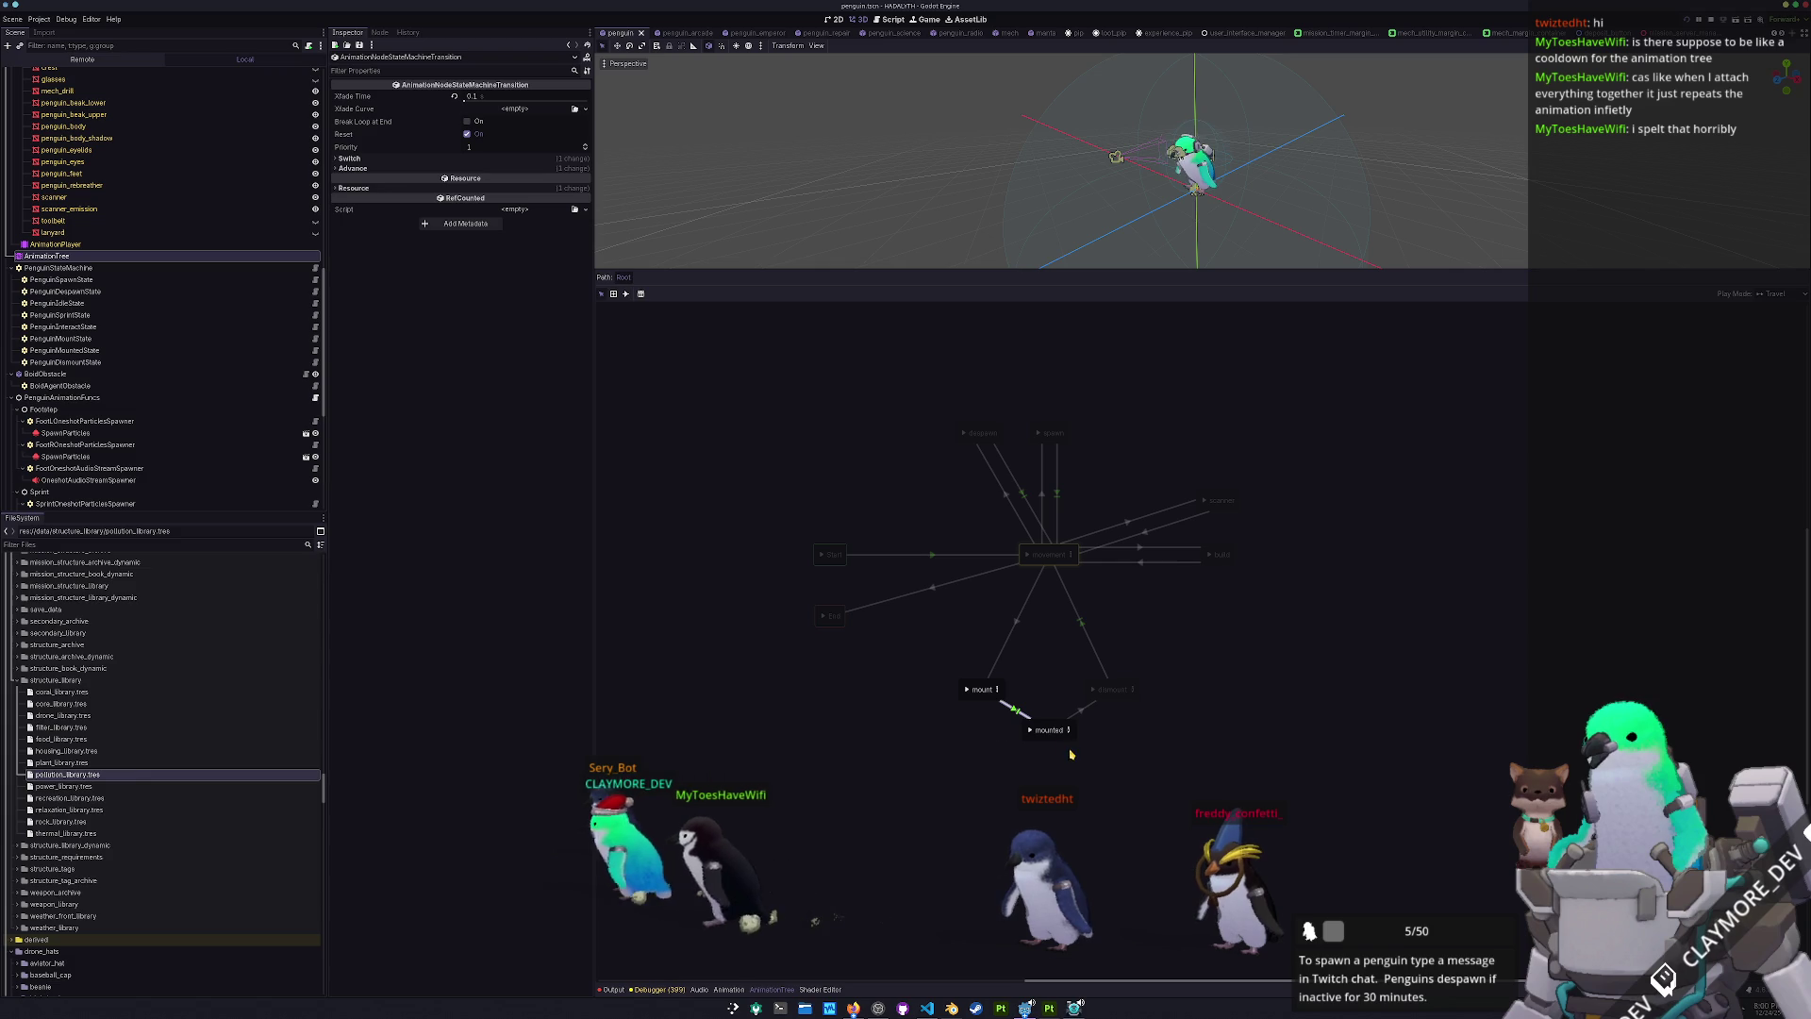
click(1085, 709)
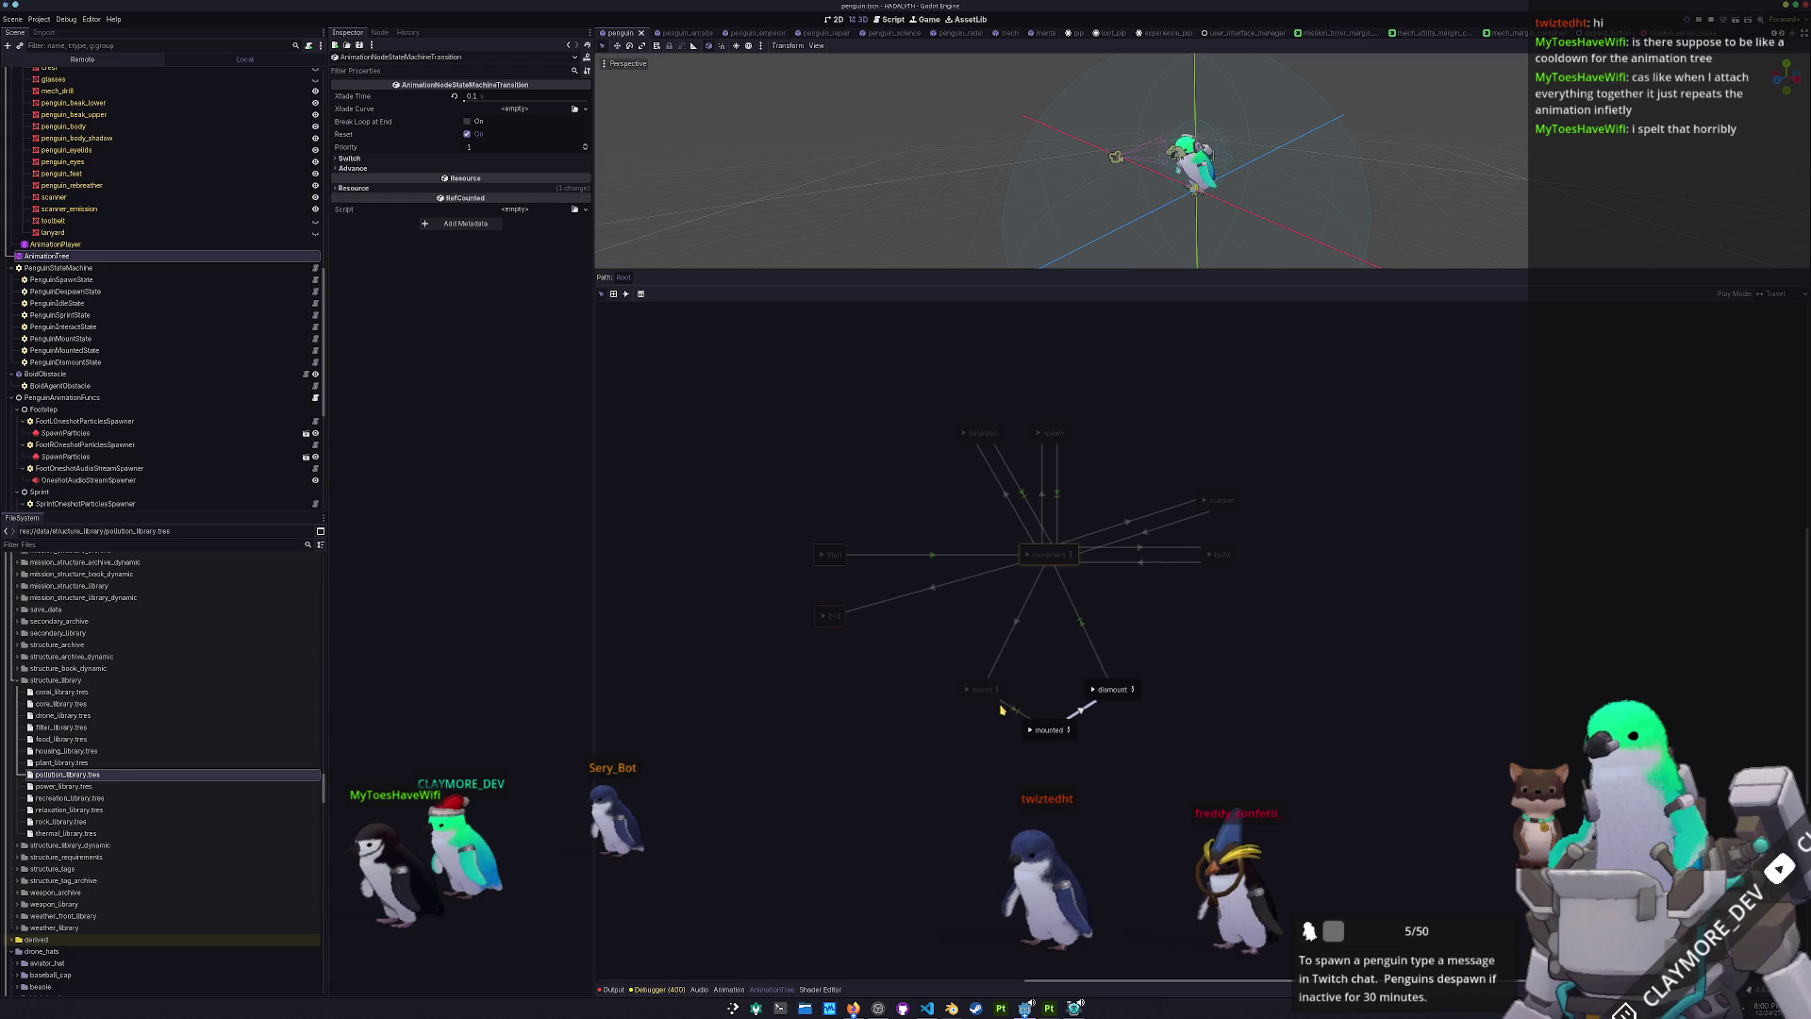
click(950, 552)
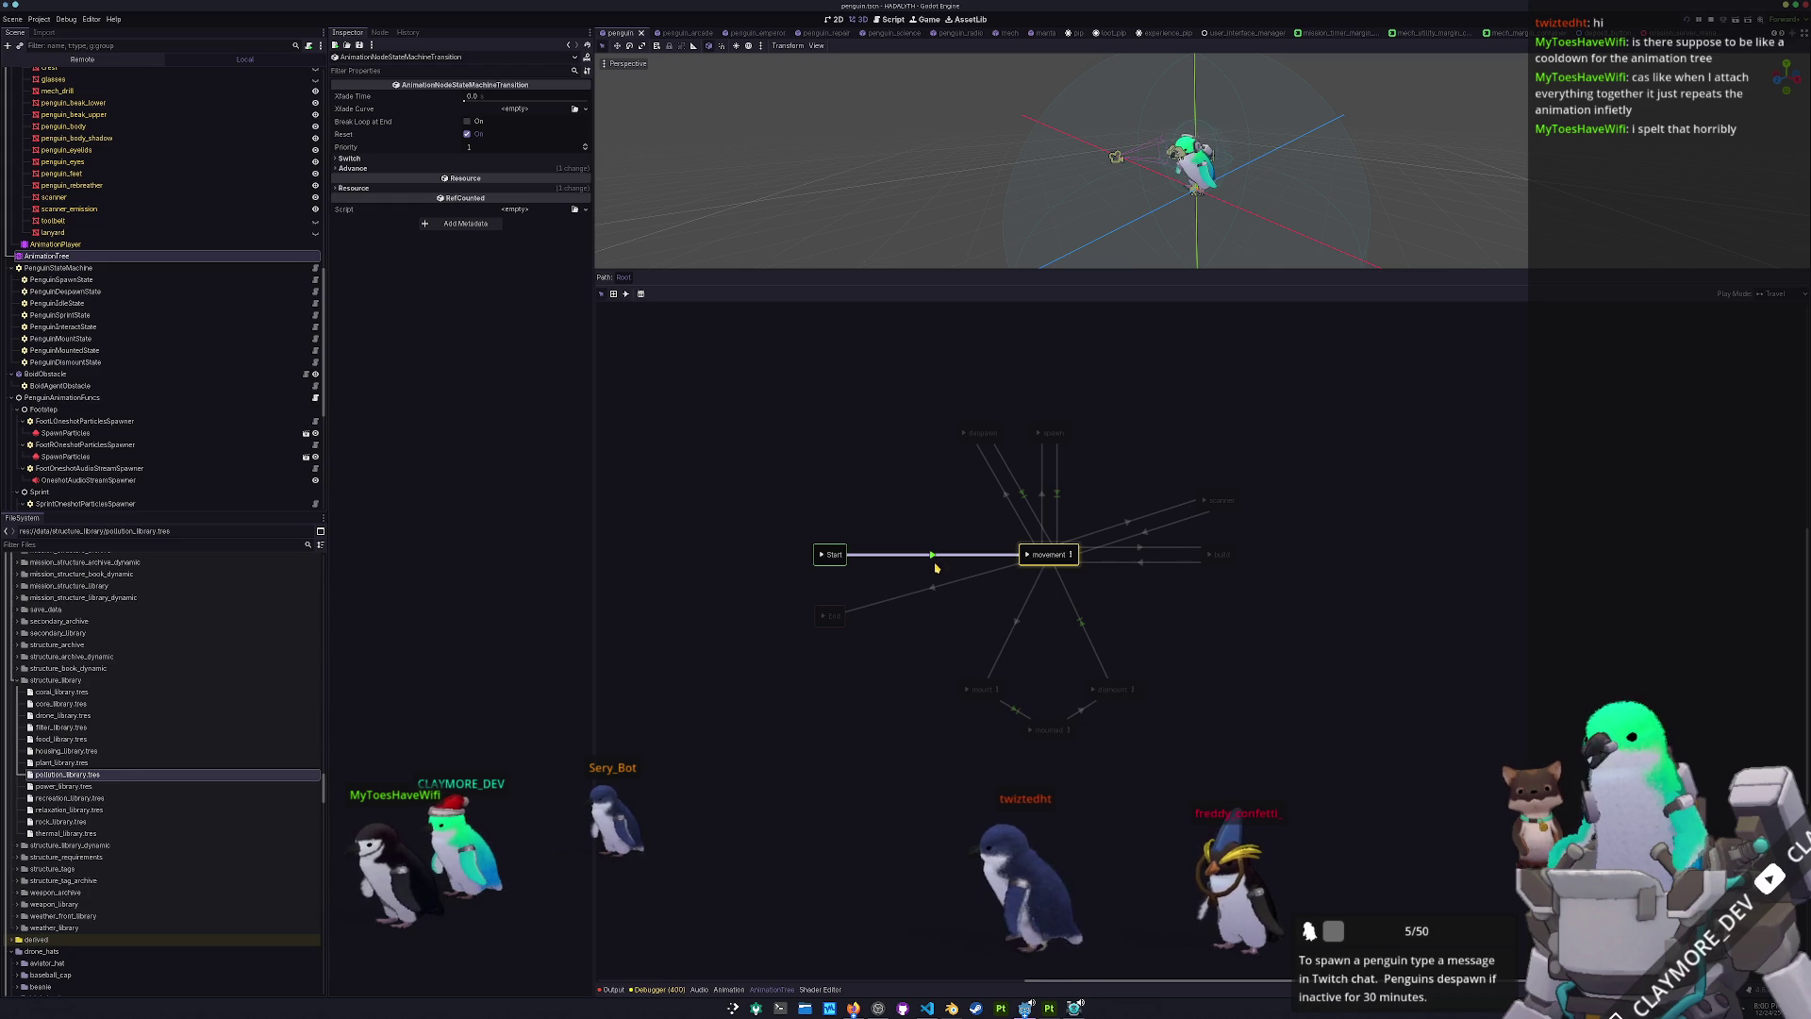
- Keep Start→movement's Advance Mode on Auto, then return to the Visual Studio Code script
click(460, 169)
click(486, 179)
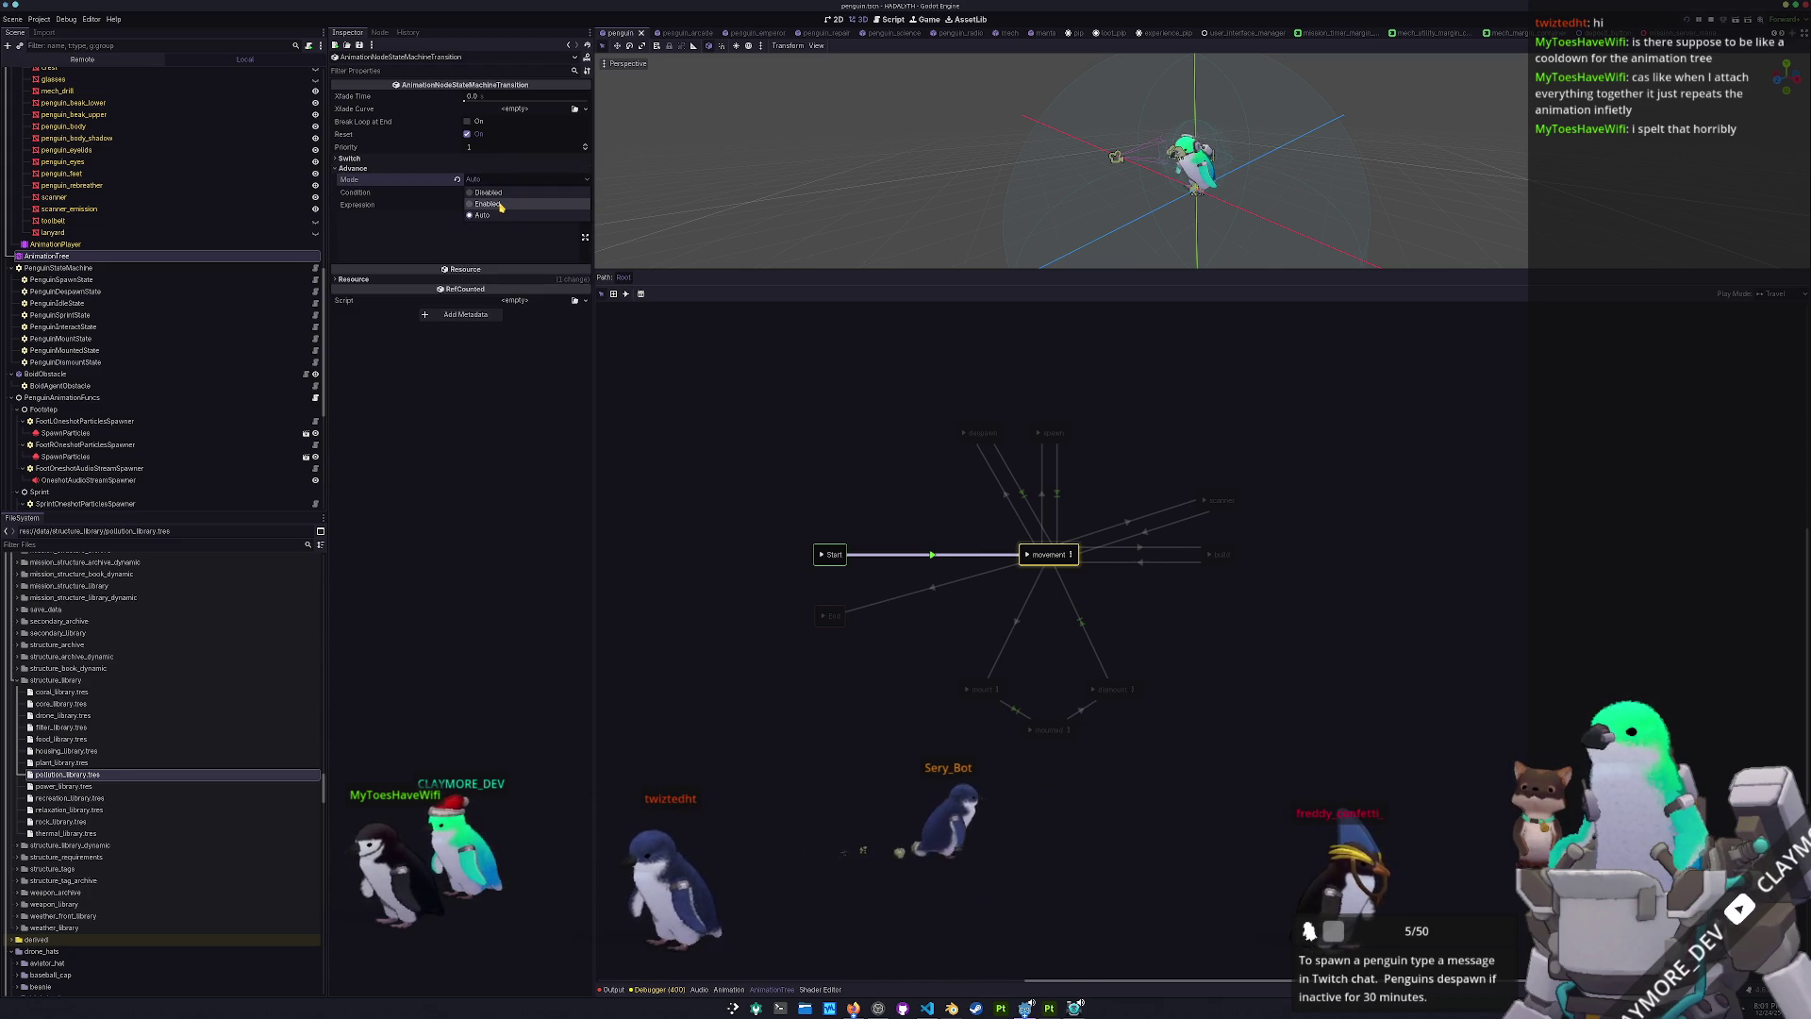
click(482, 214)
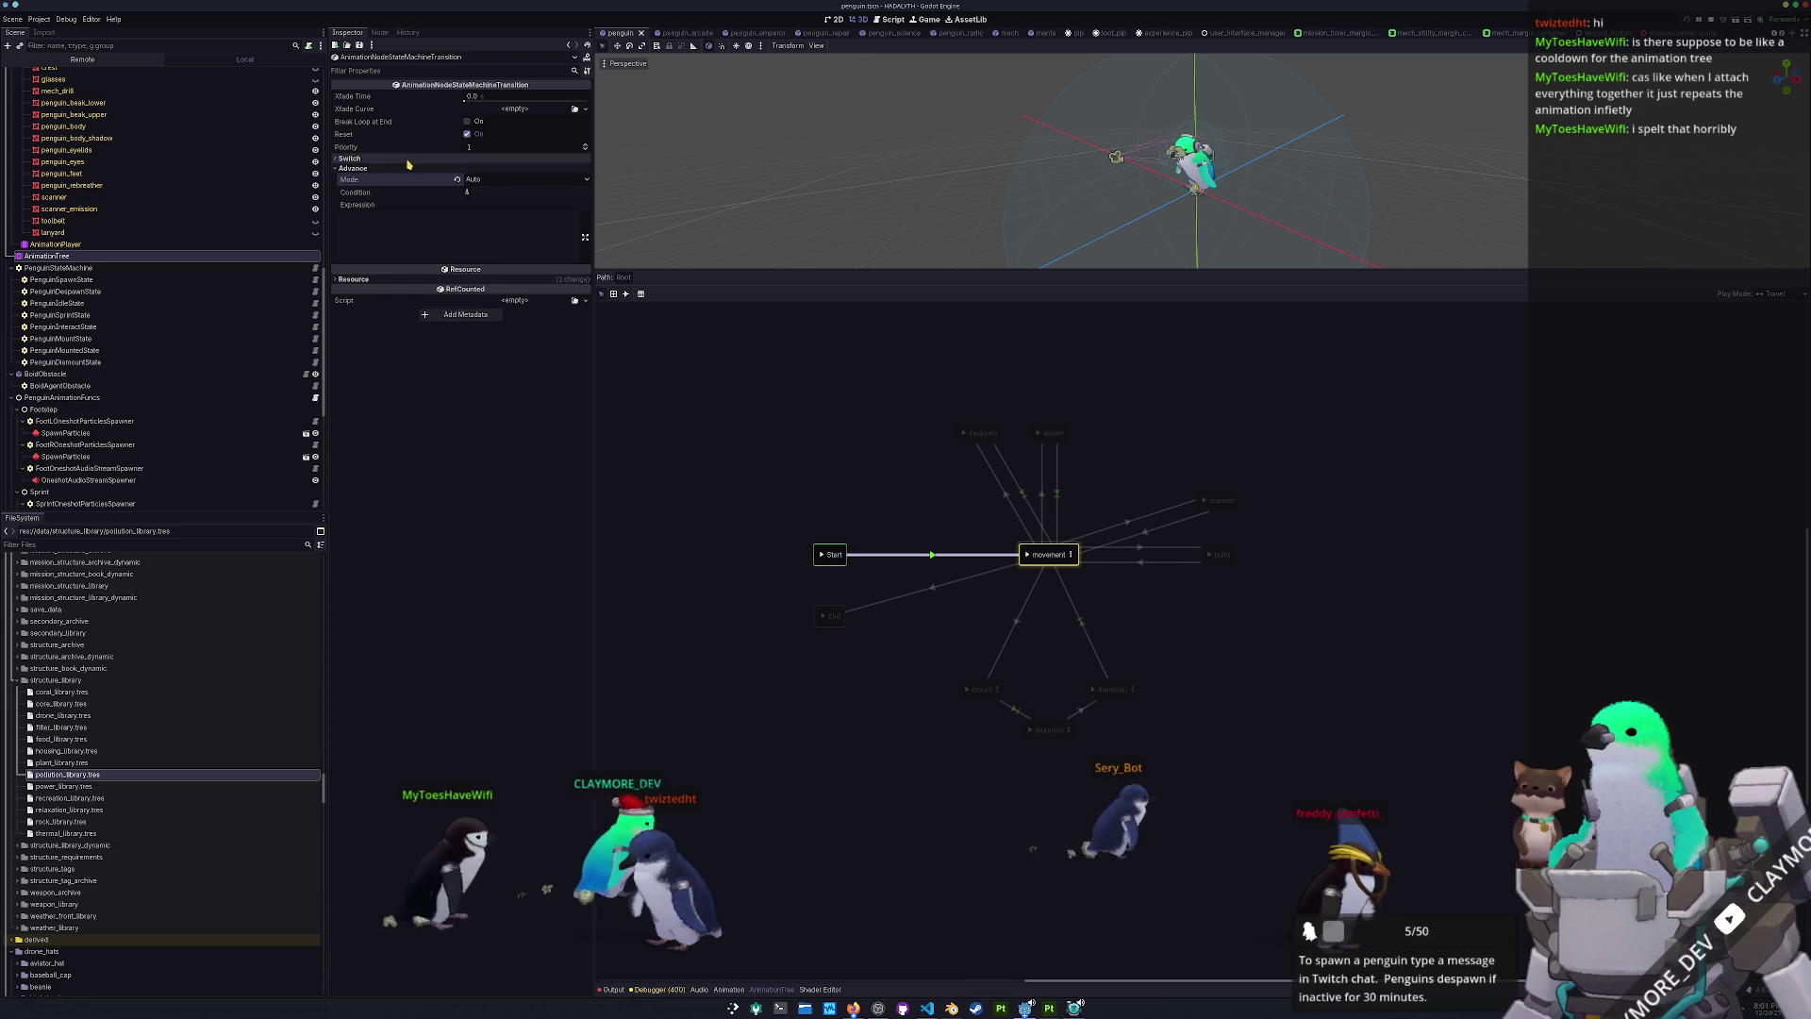
click(406, 159)
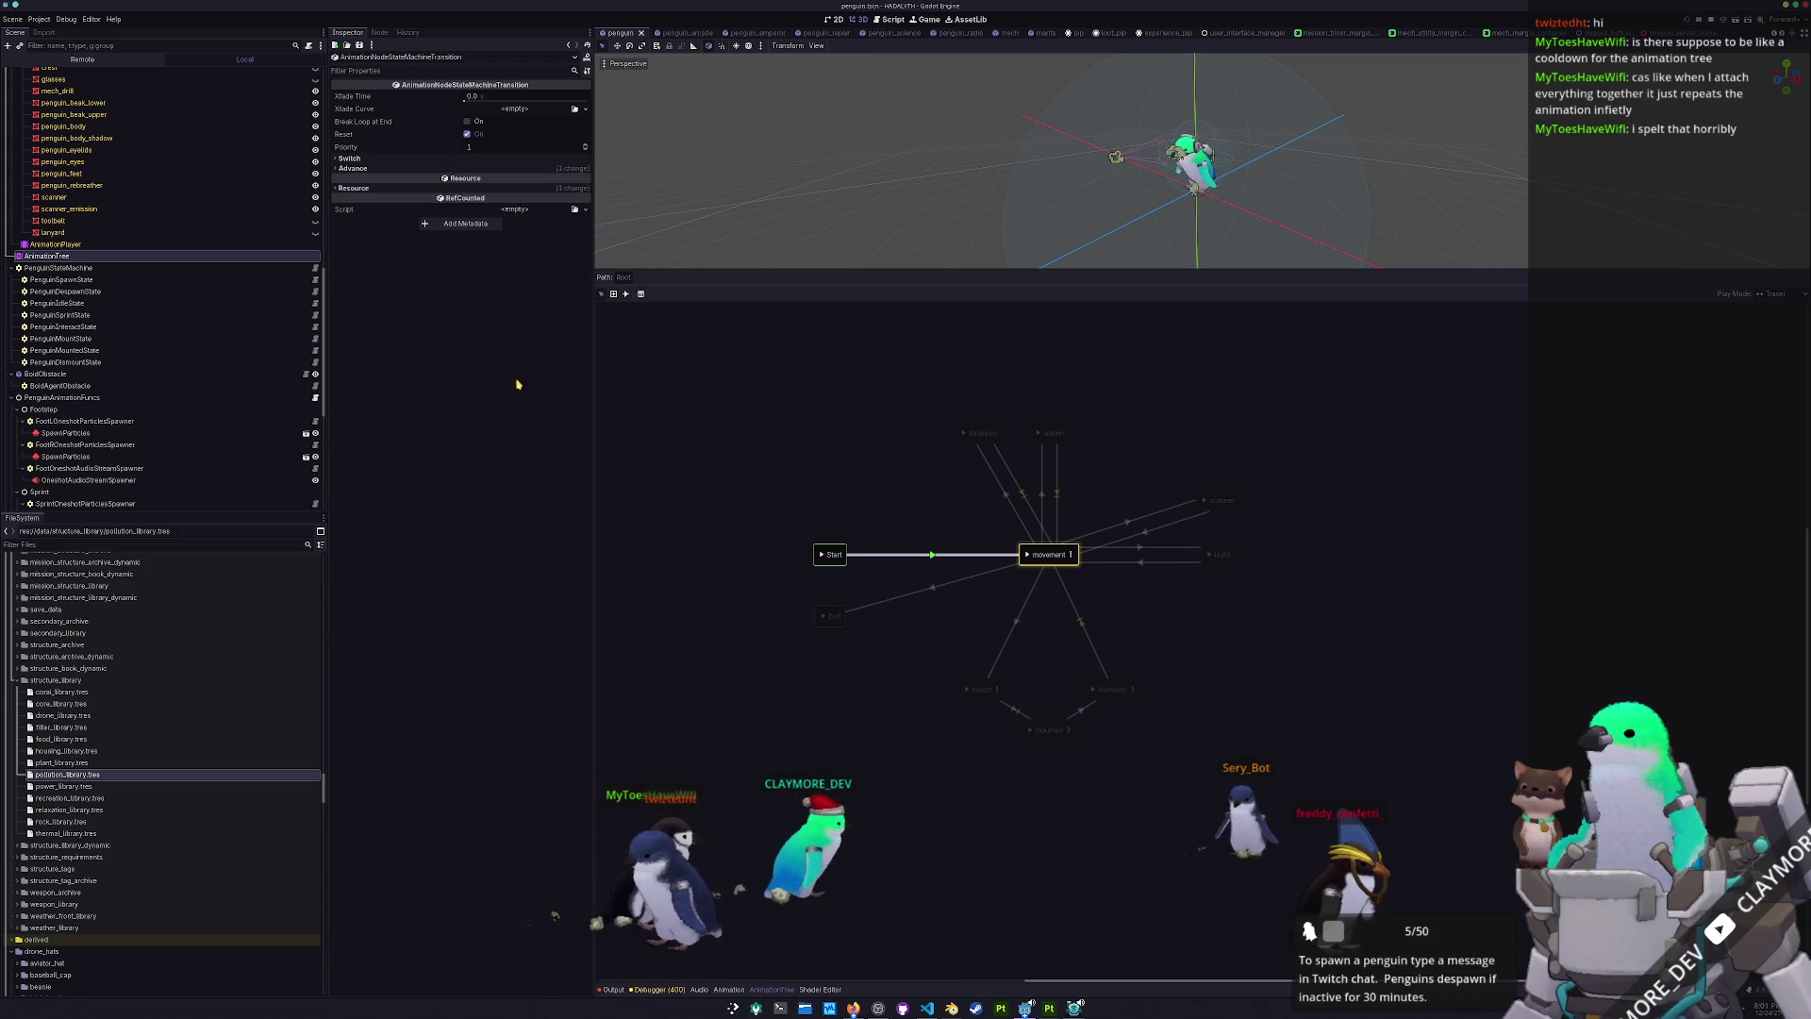
click(729, 750)
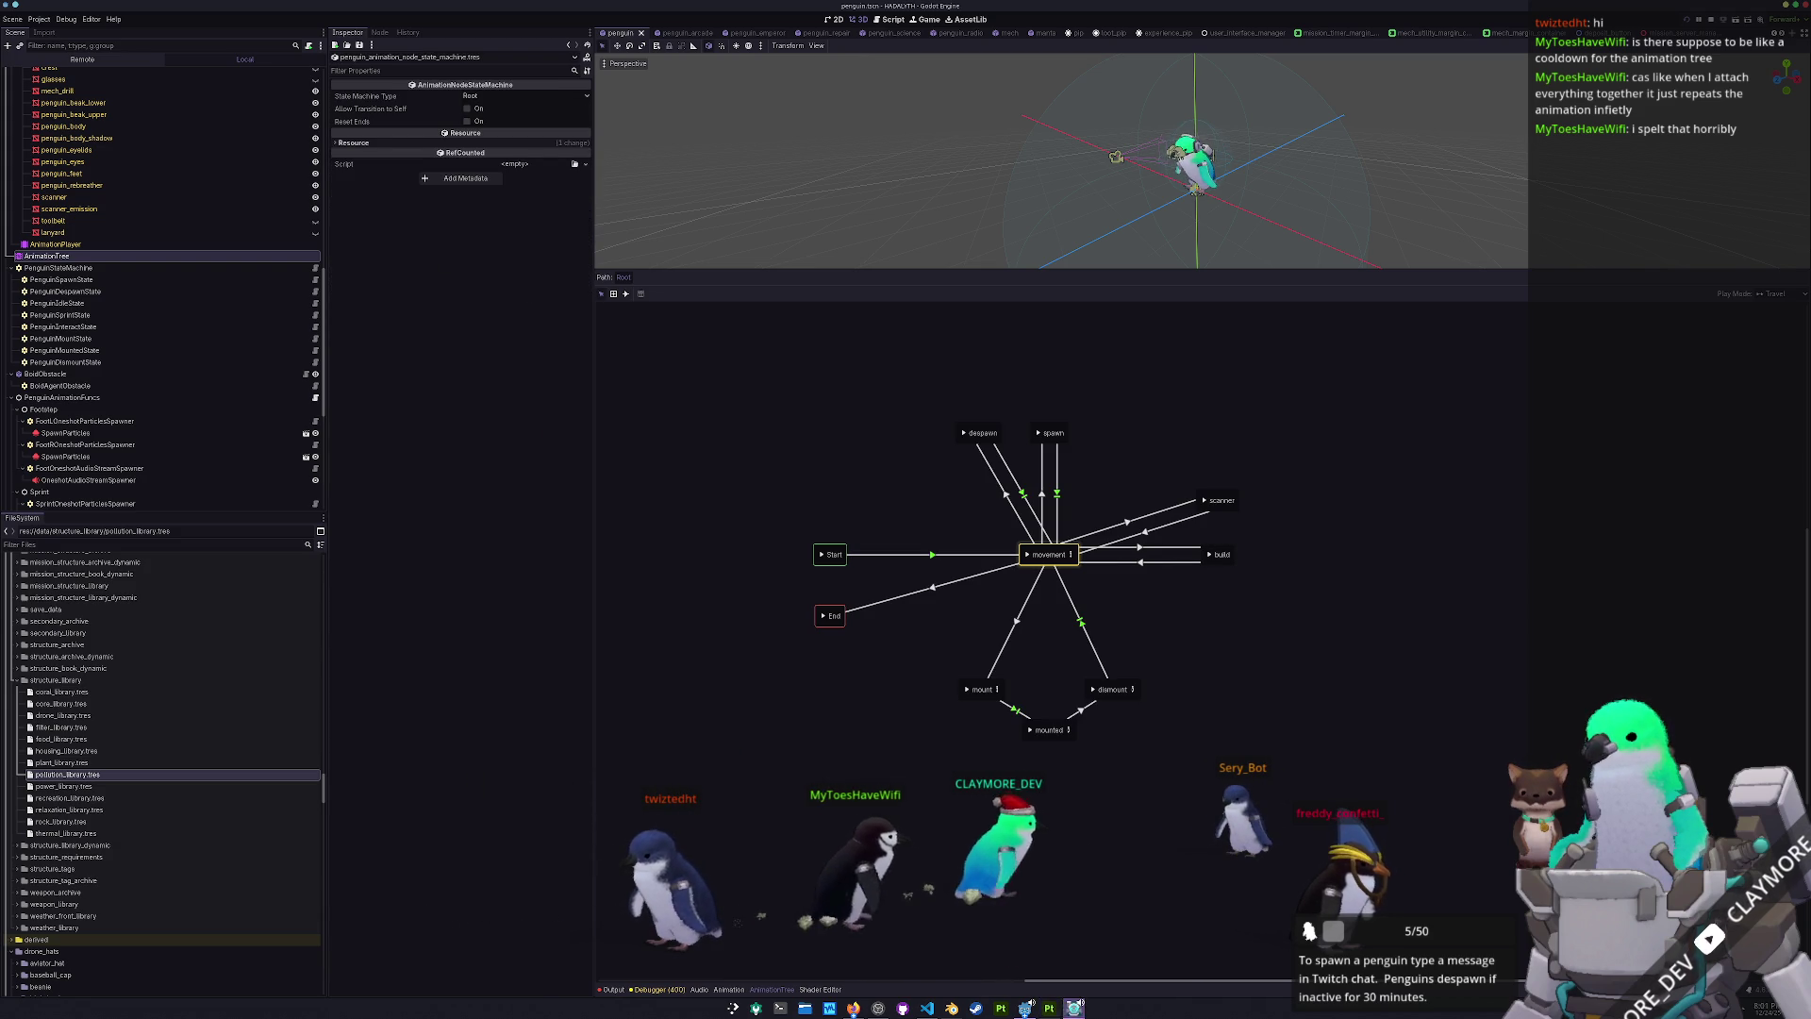
click(853, 1008)
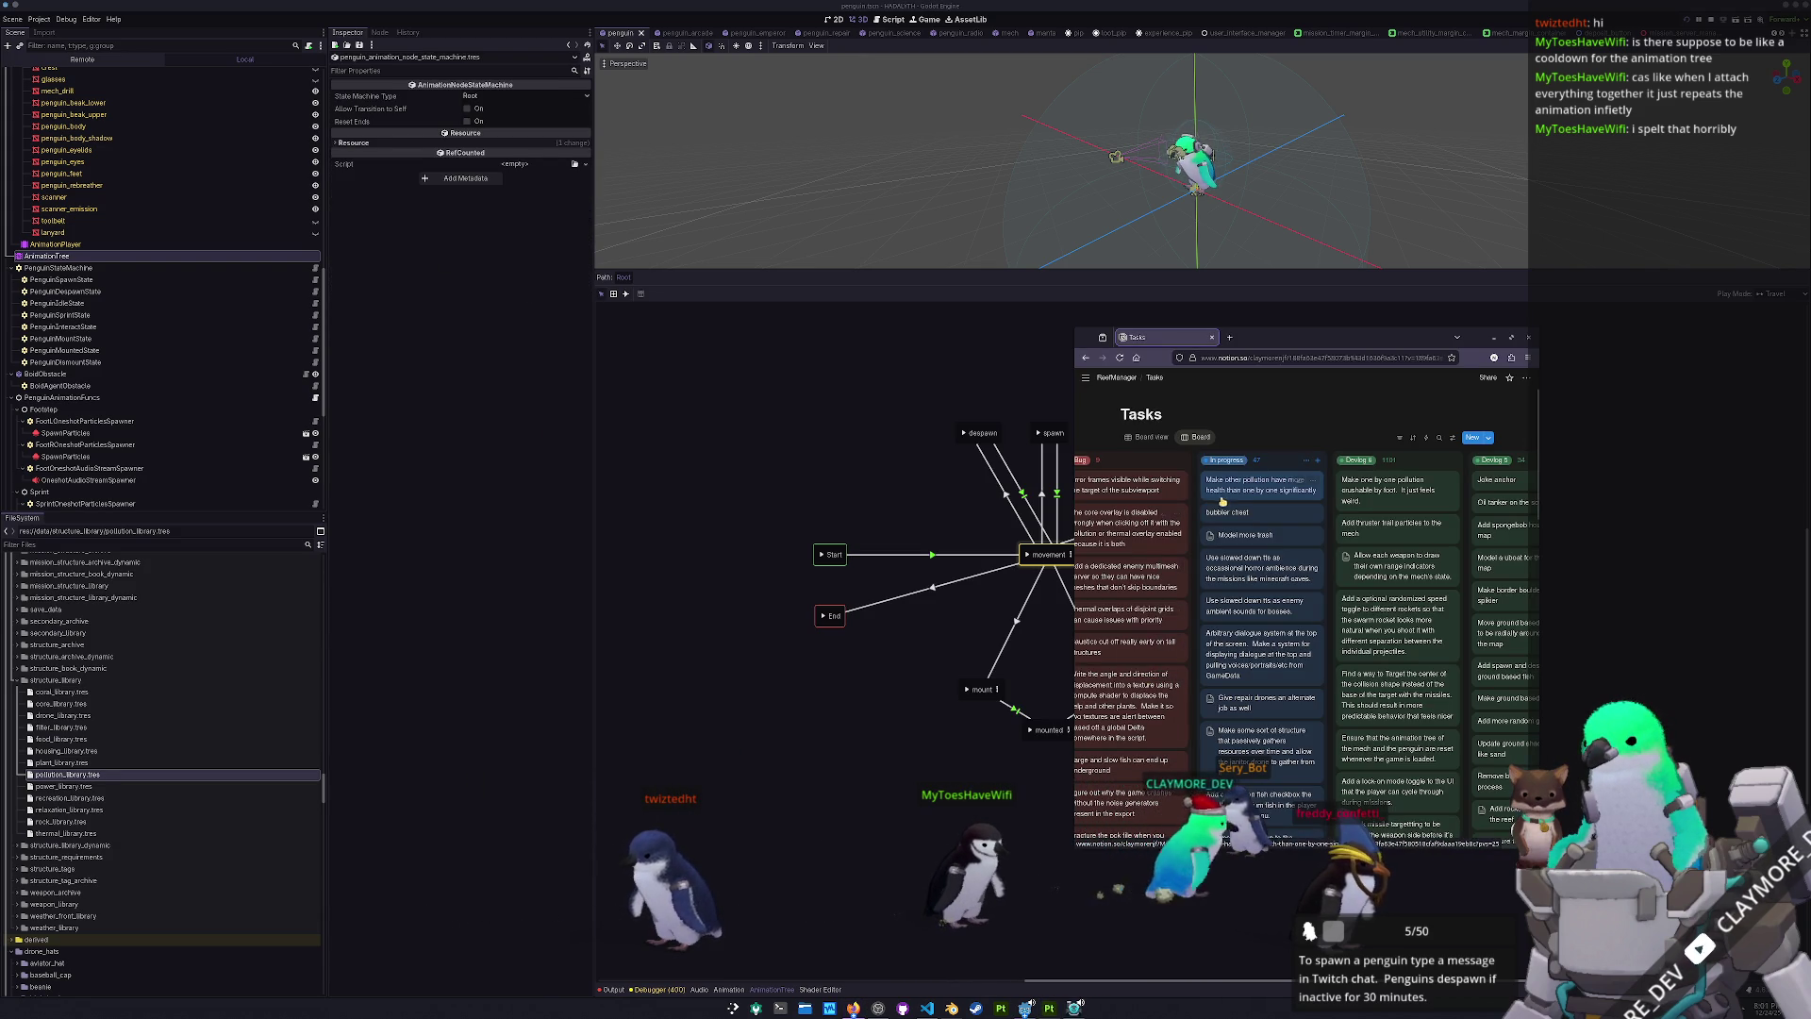
click(927, 1007)
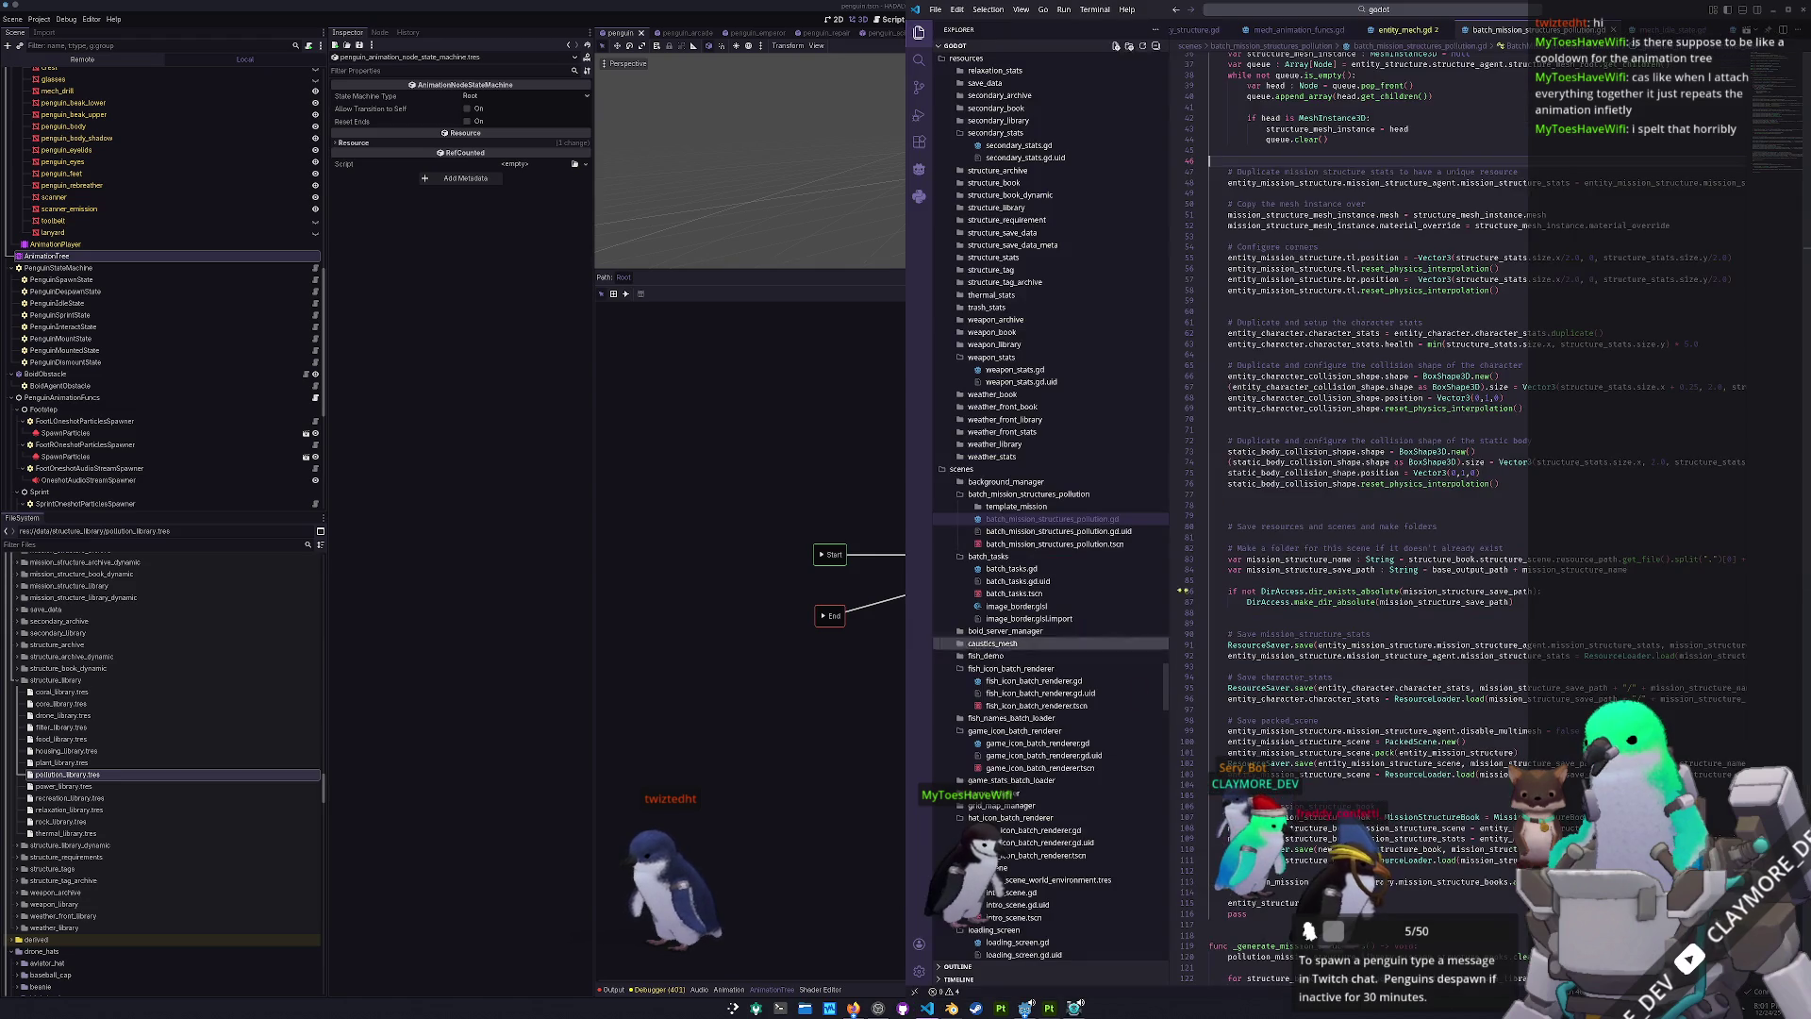
- Widen the Visual Studio Code window and place the caret on line 45
drag(905, 390, 512, 390)
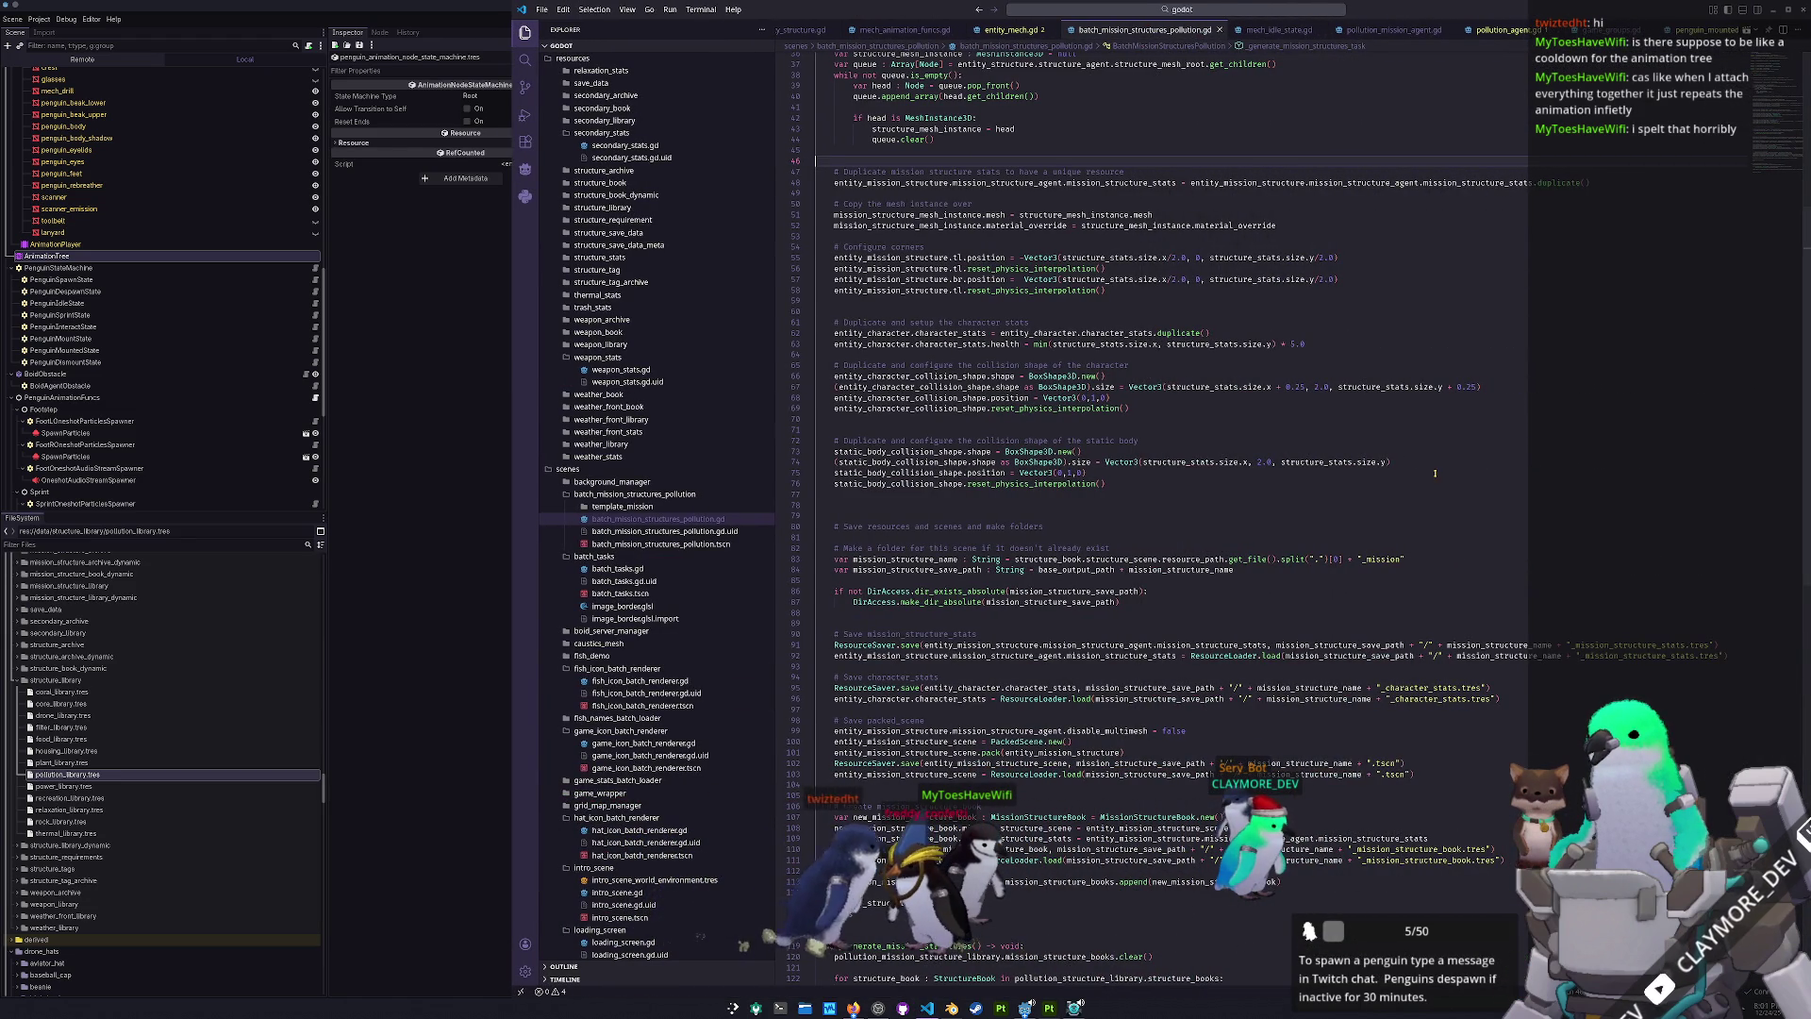
scroll(1425, 491, down, 3)
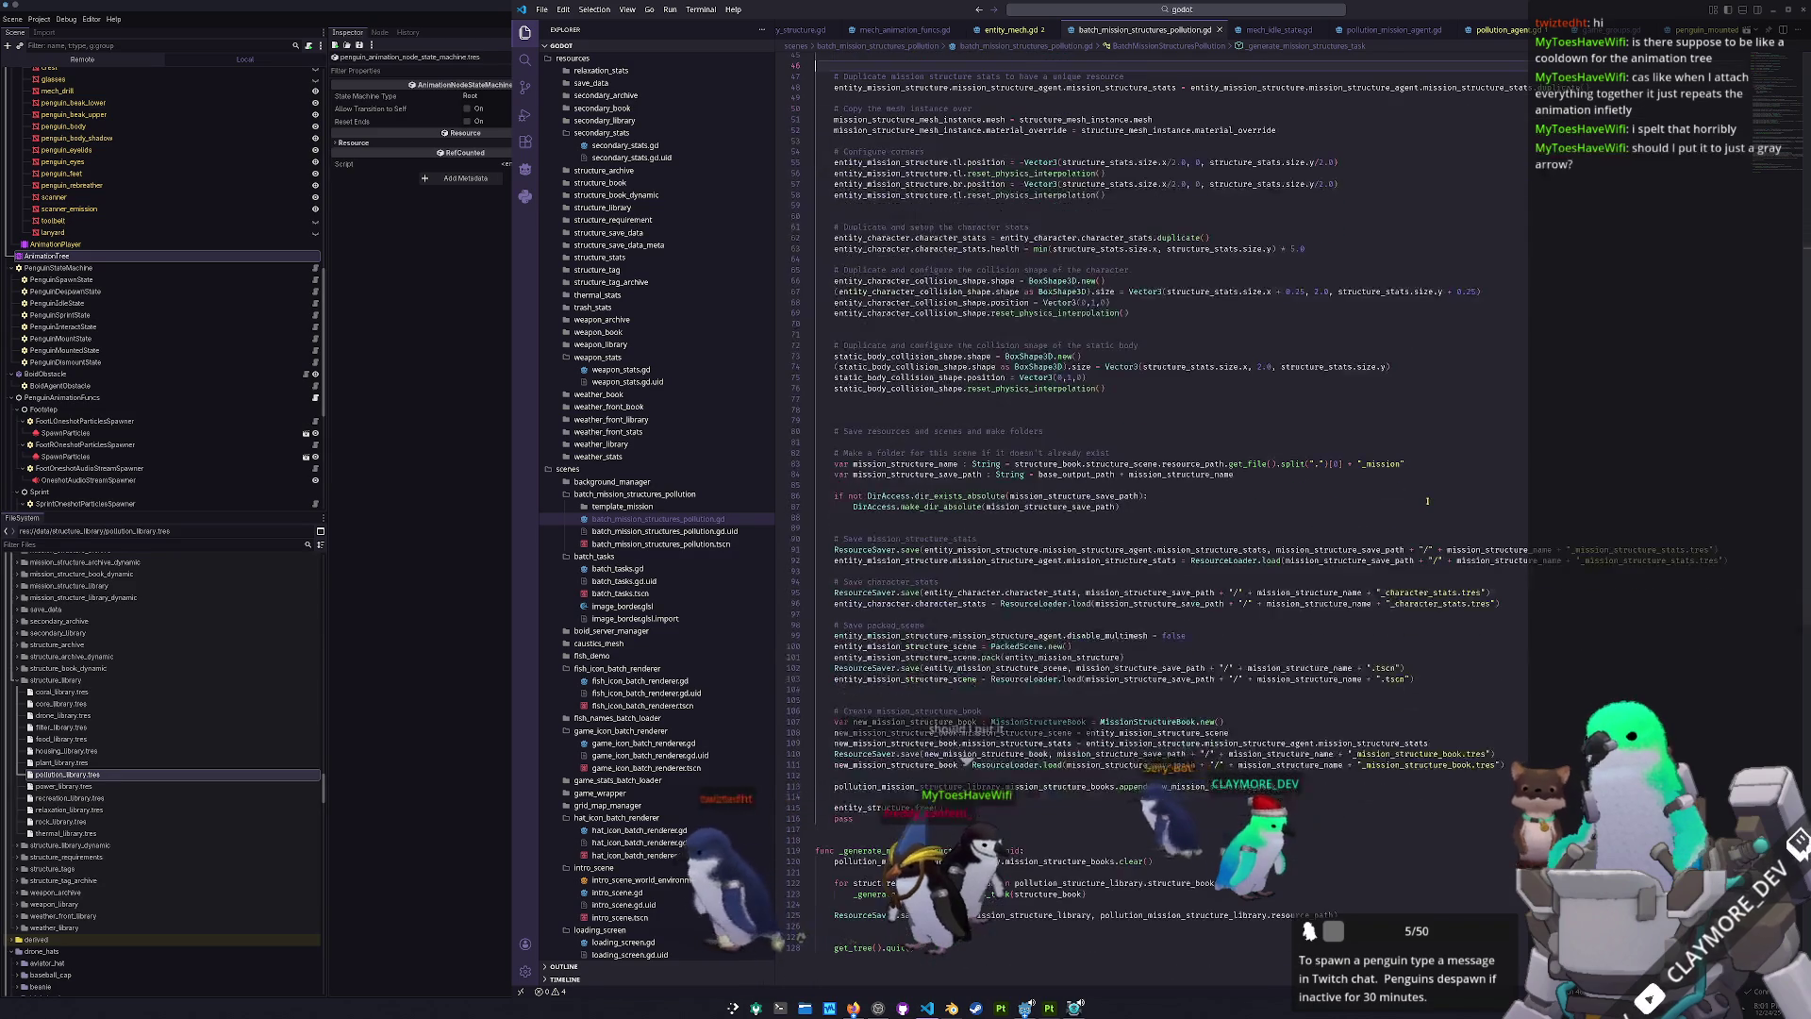
scroll(1428, 501, up, 3)
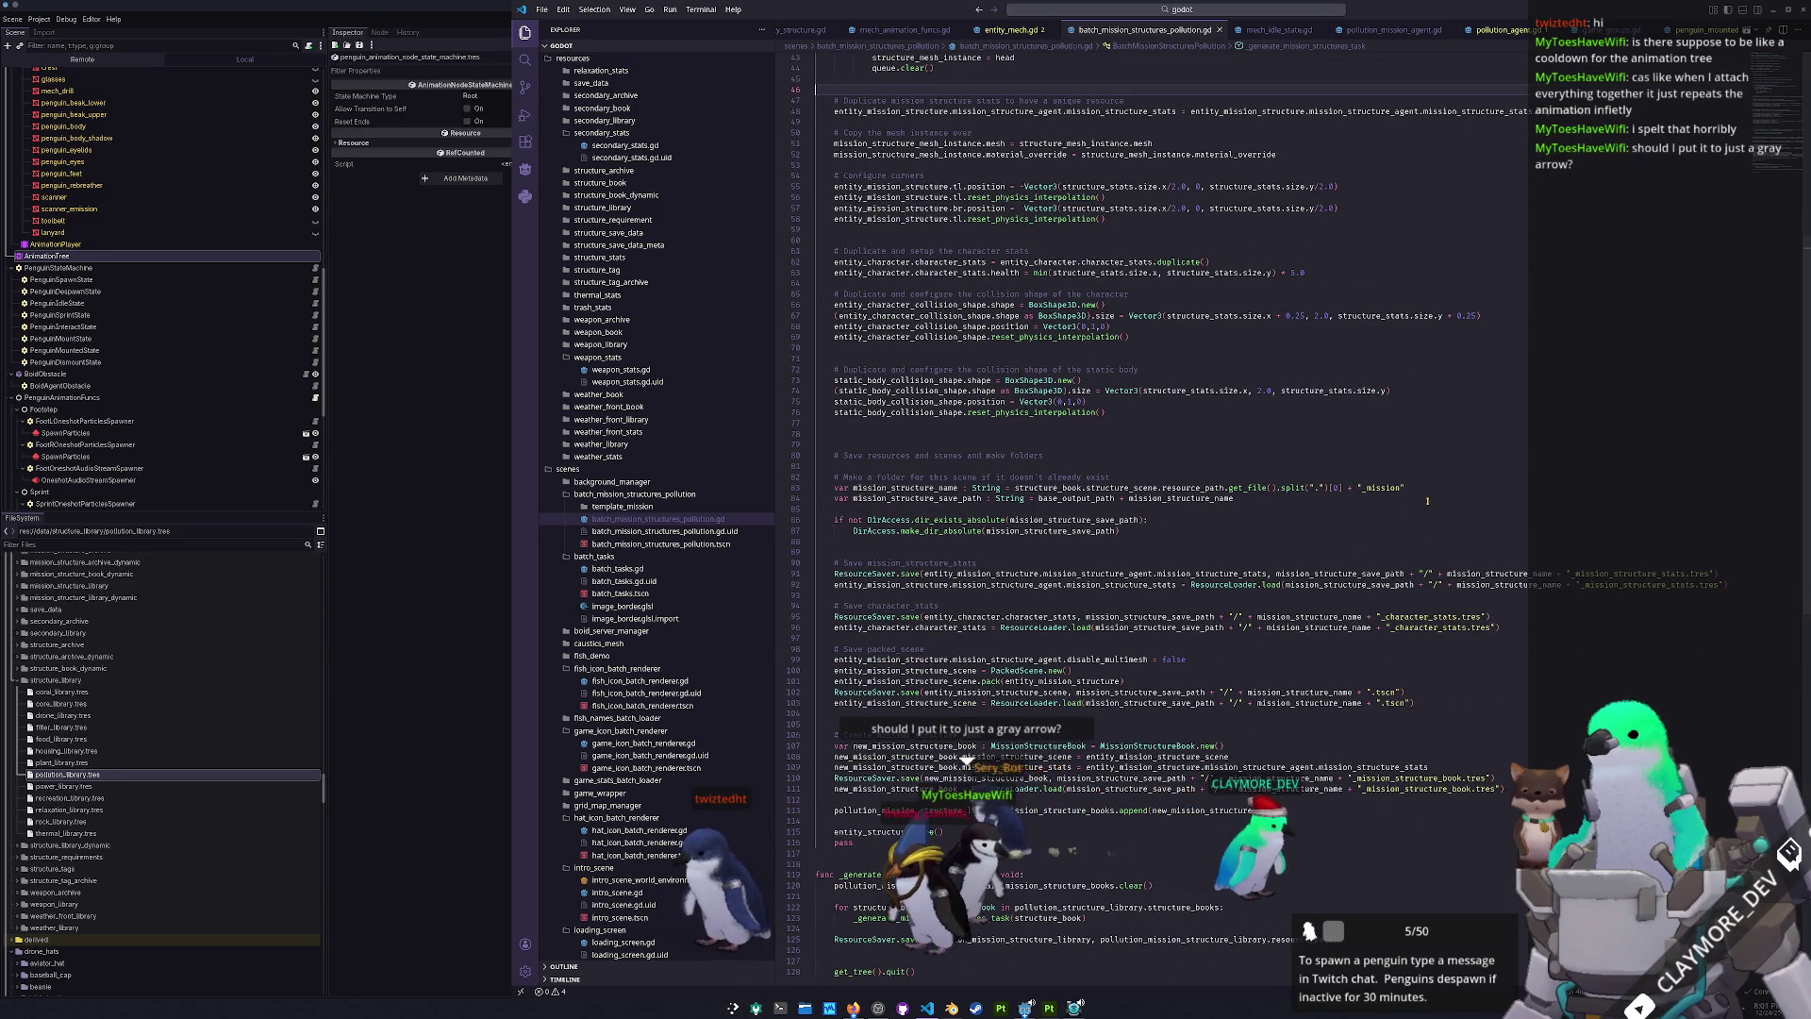
scroll(1427, 501, up, 12)
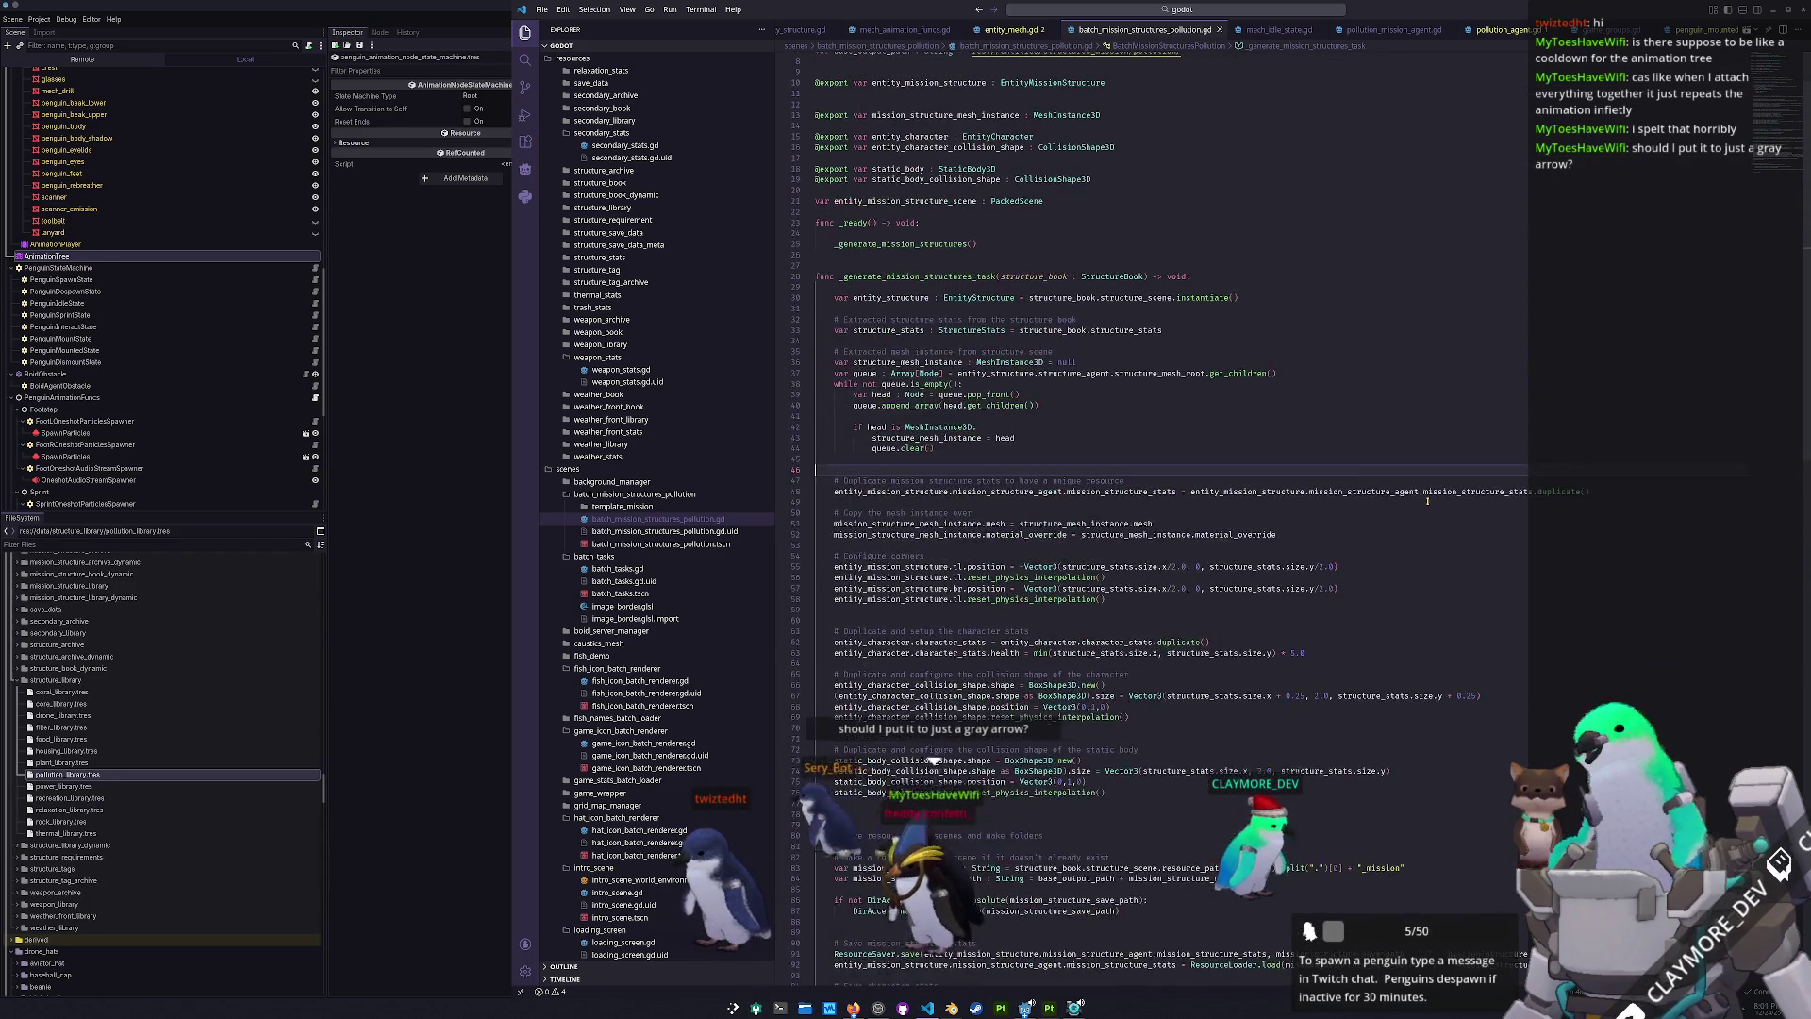
click(1118, 520)
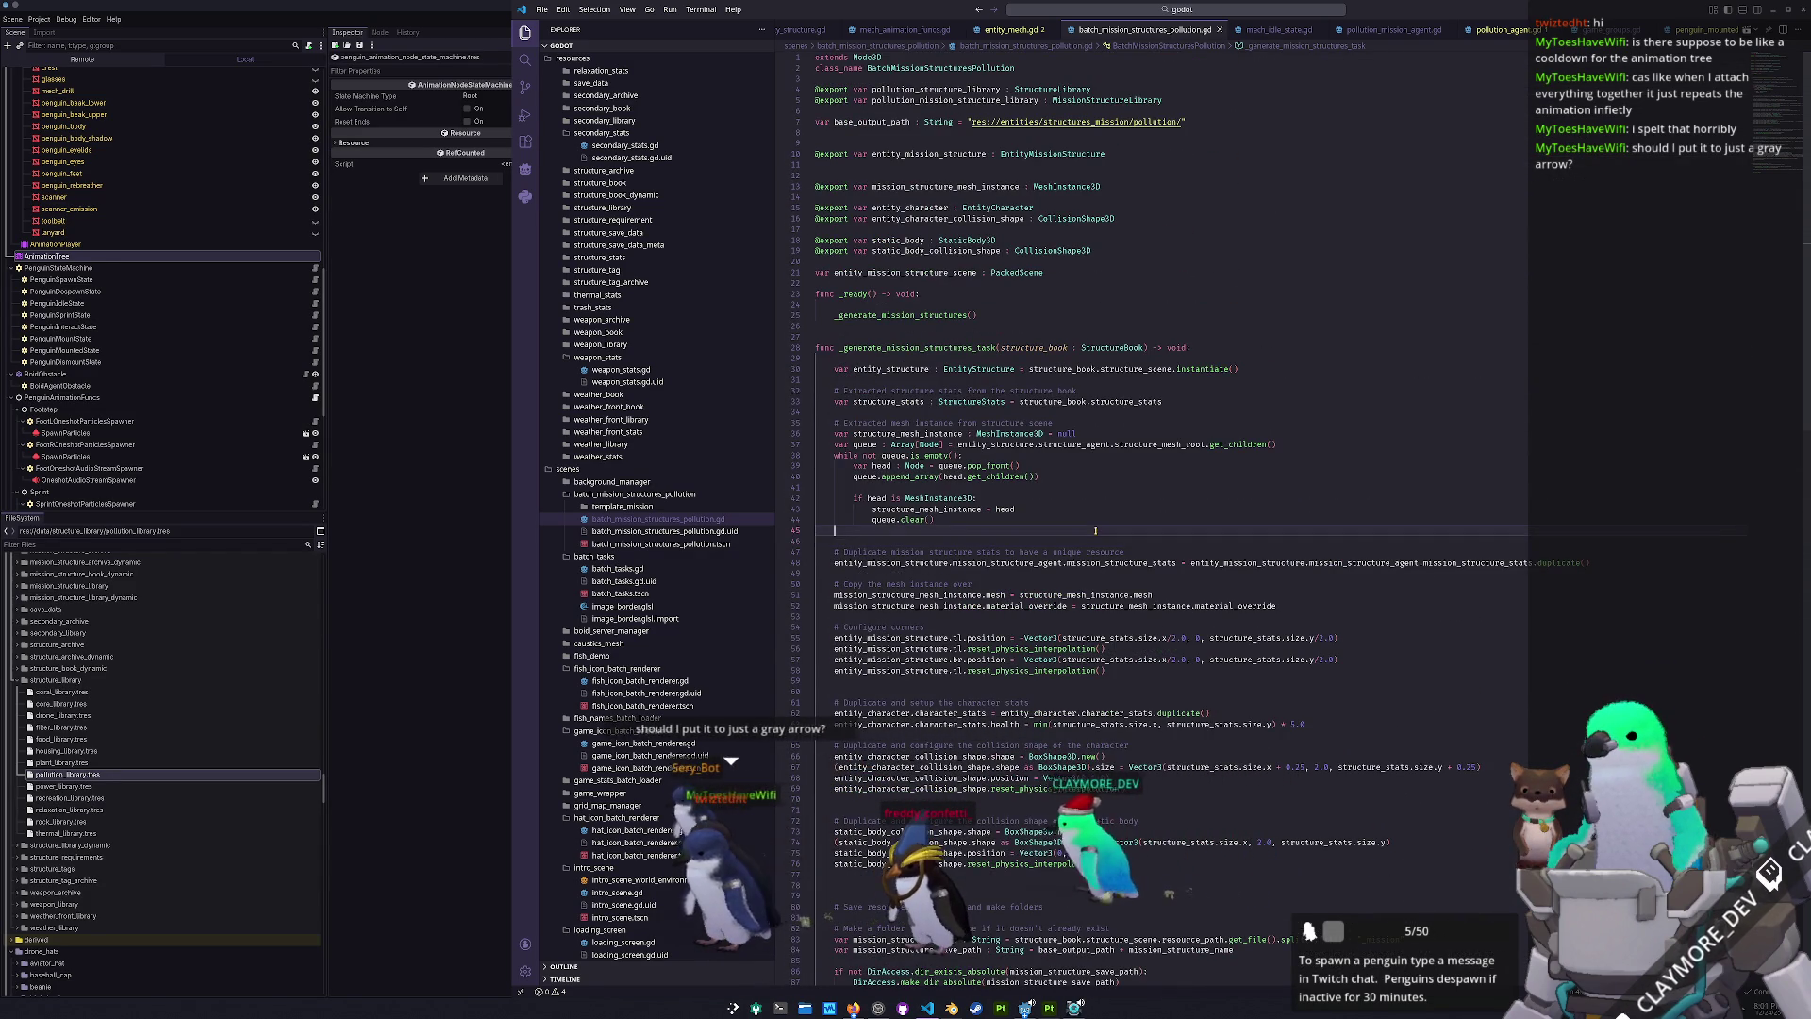
- Insert two blank lines at line 97 to space out the code
scroll(1339, 481, down, 6)
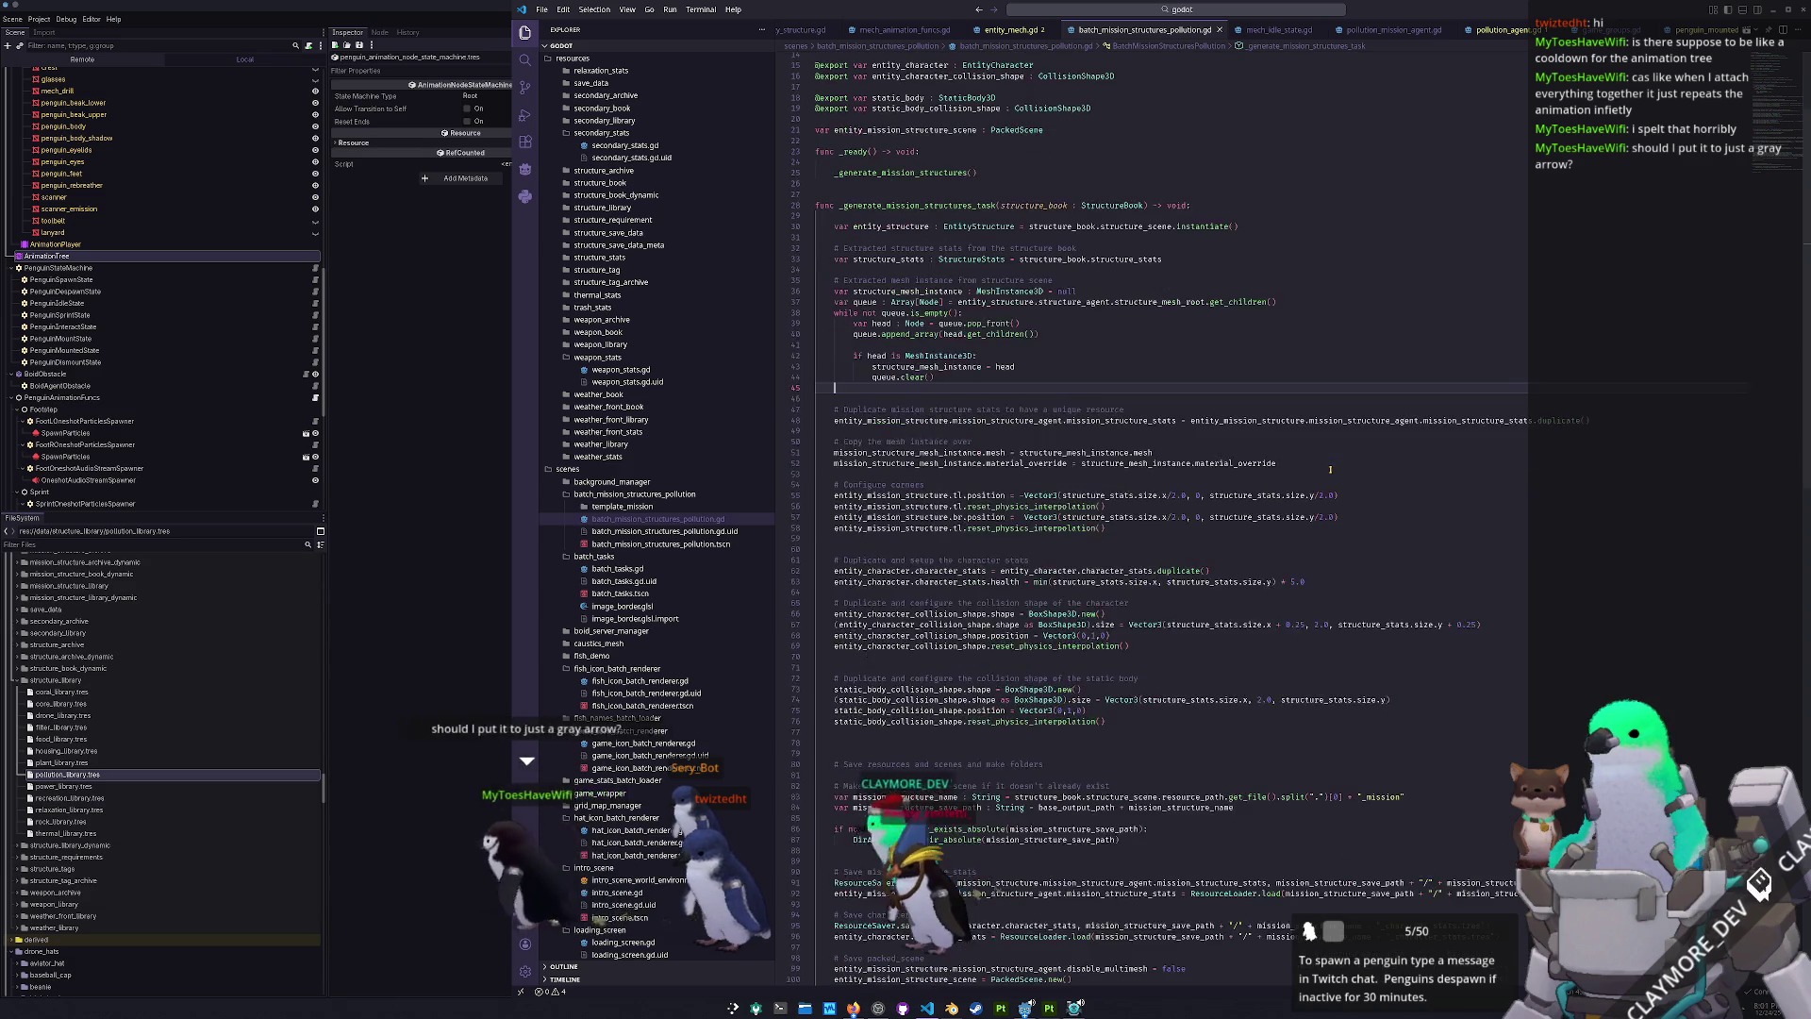
scroll(1361, 500, down, 7)
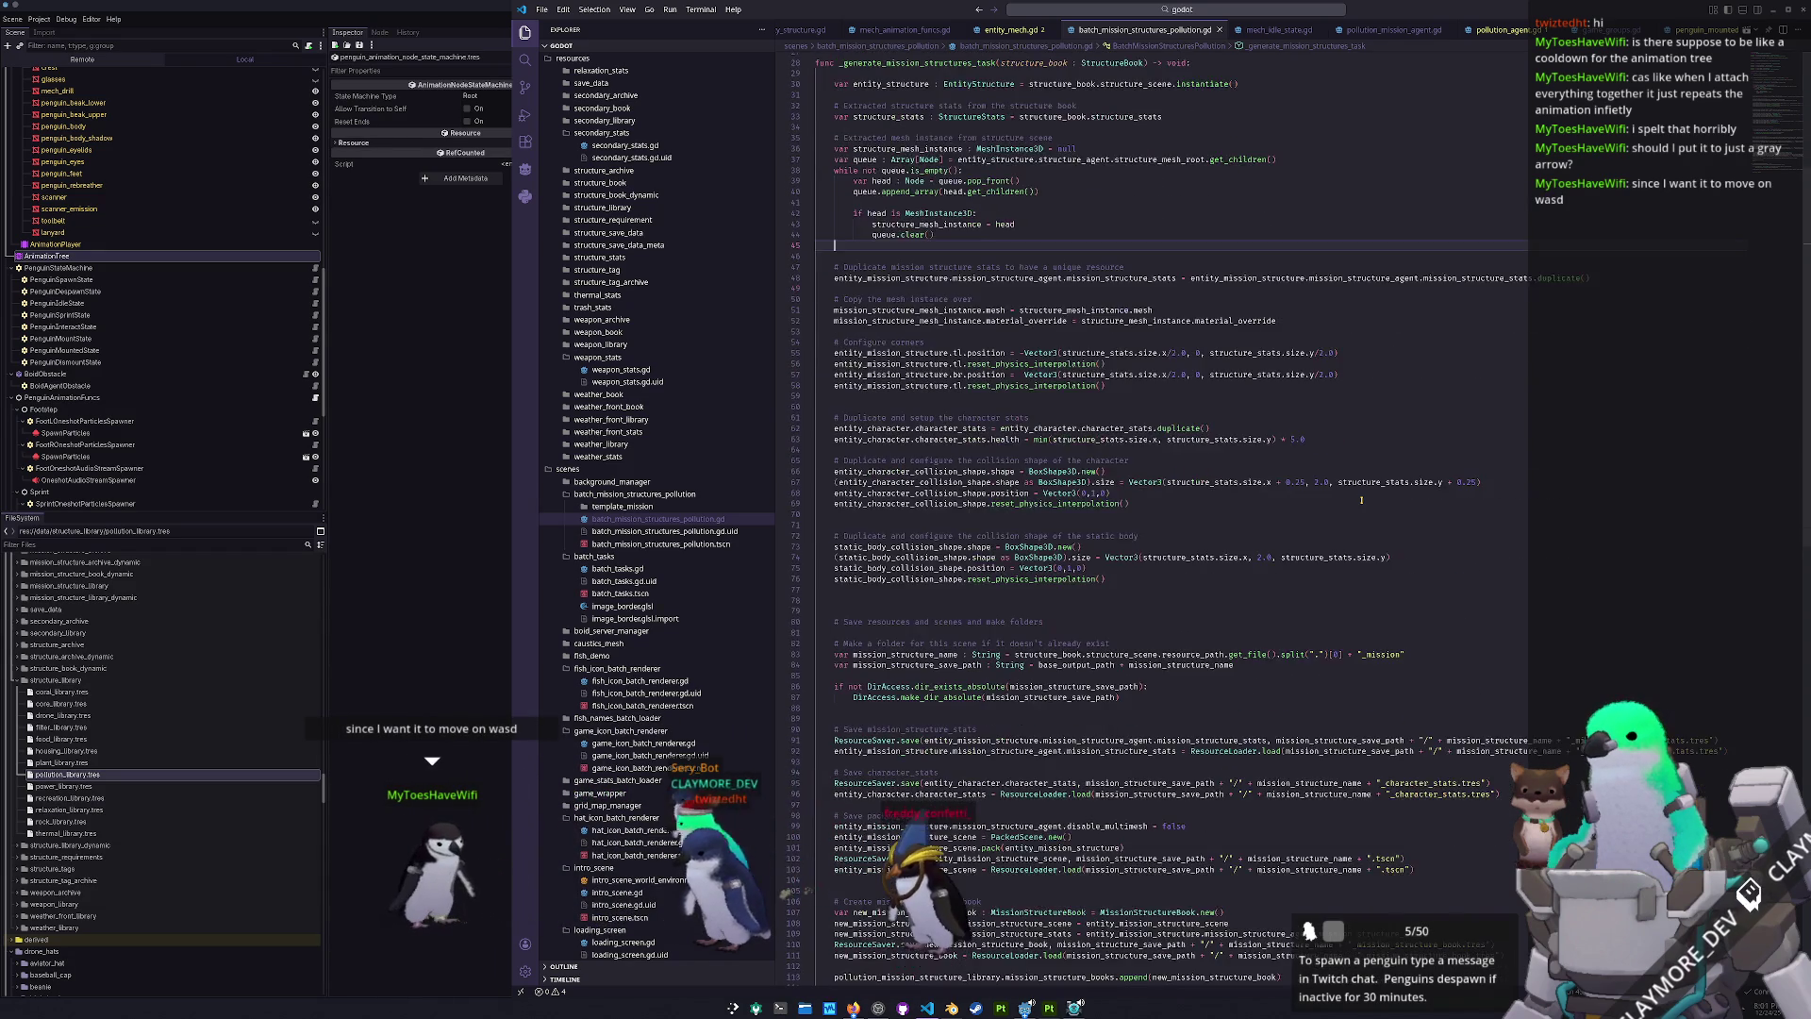
scroll(1362, 500, down, 2)
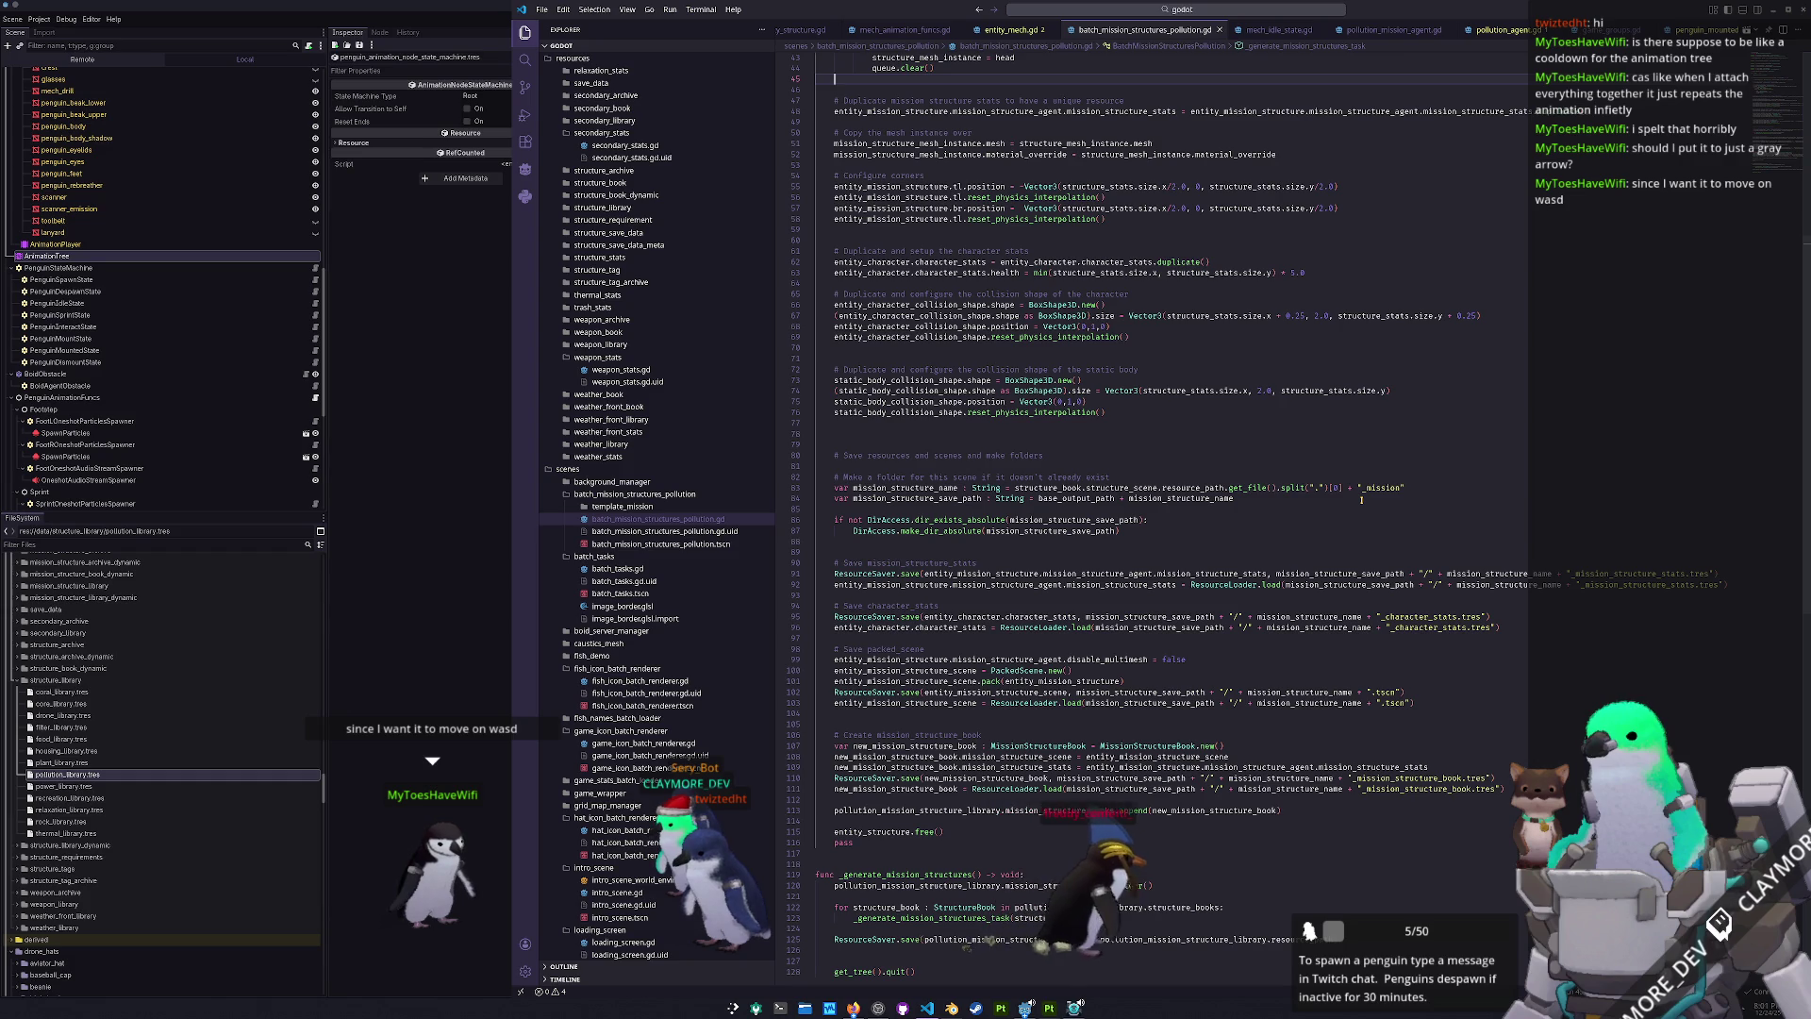
scroll(1358, 519, down, 5)
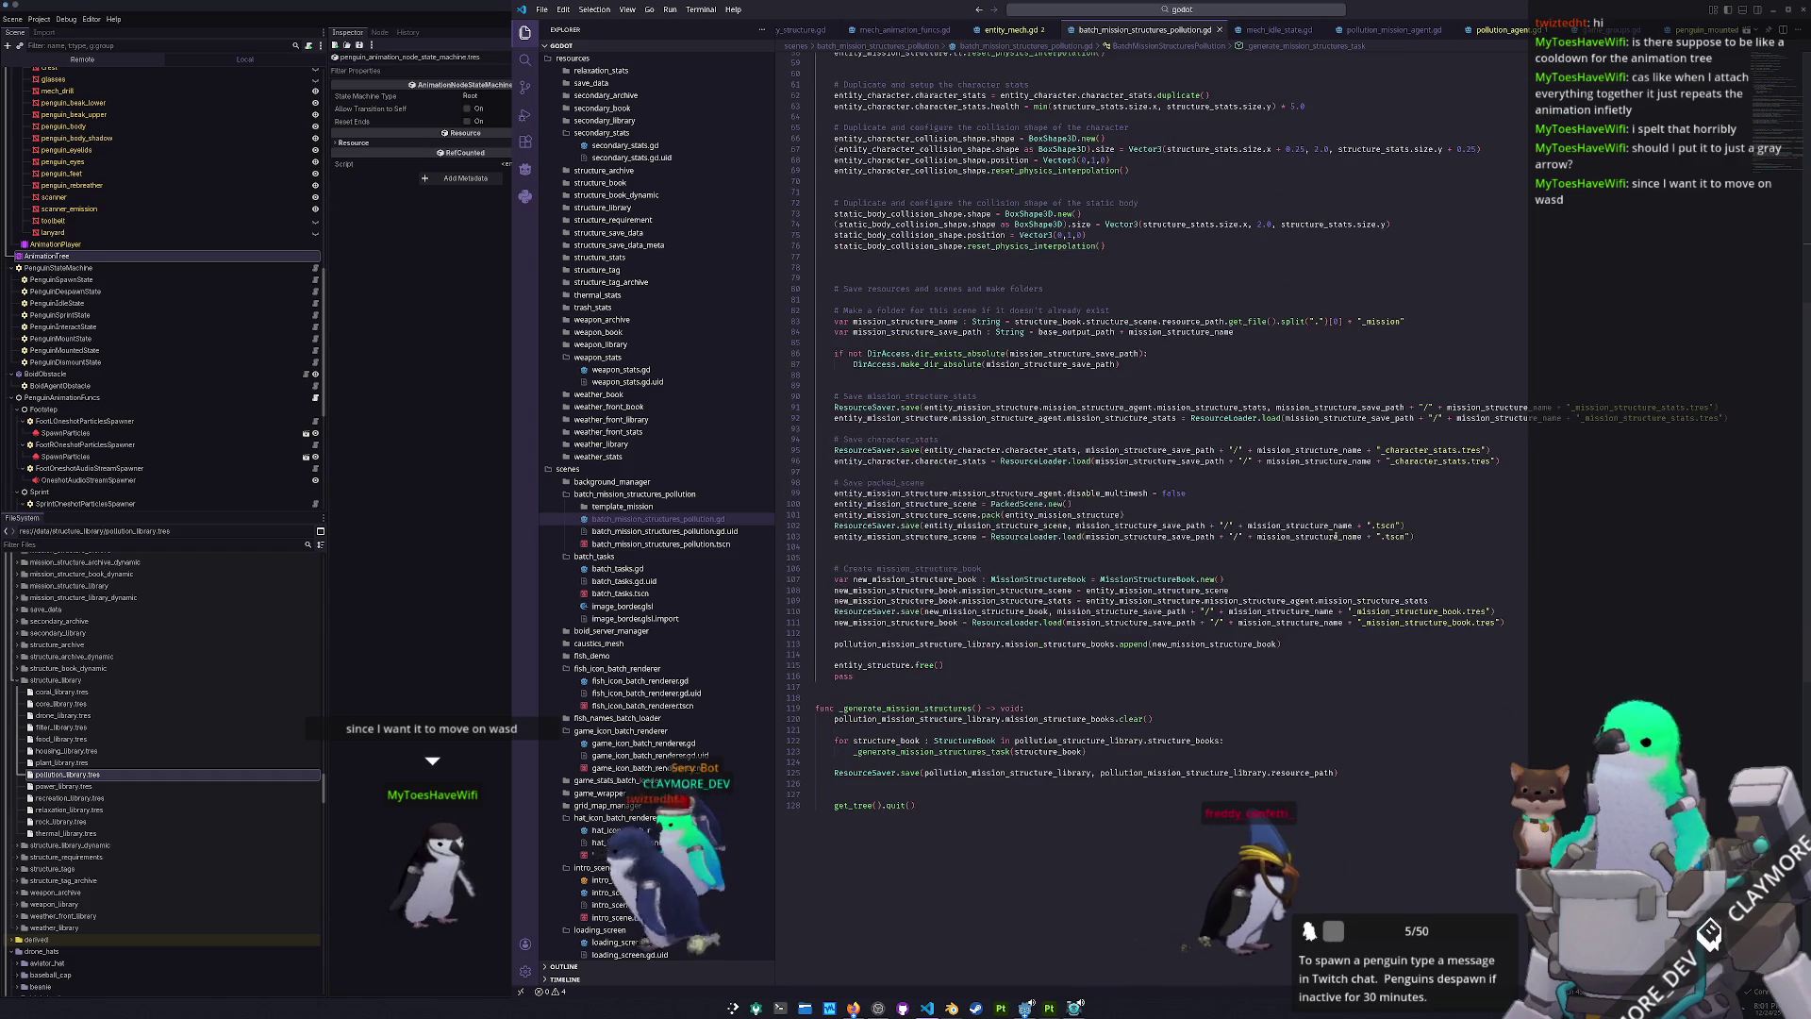
click(978, 556)
scroll(943, 551, up, 2)
click(880, 544)
key(Return)
key(Up)
key(Up)
key(Up)
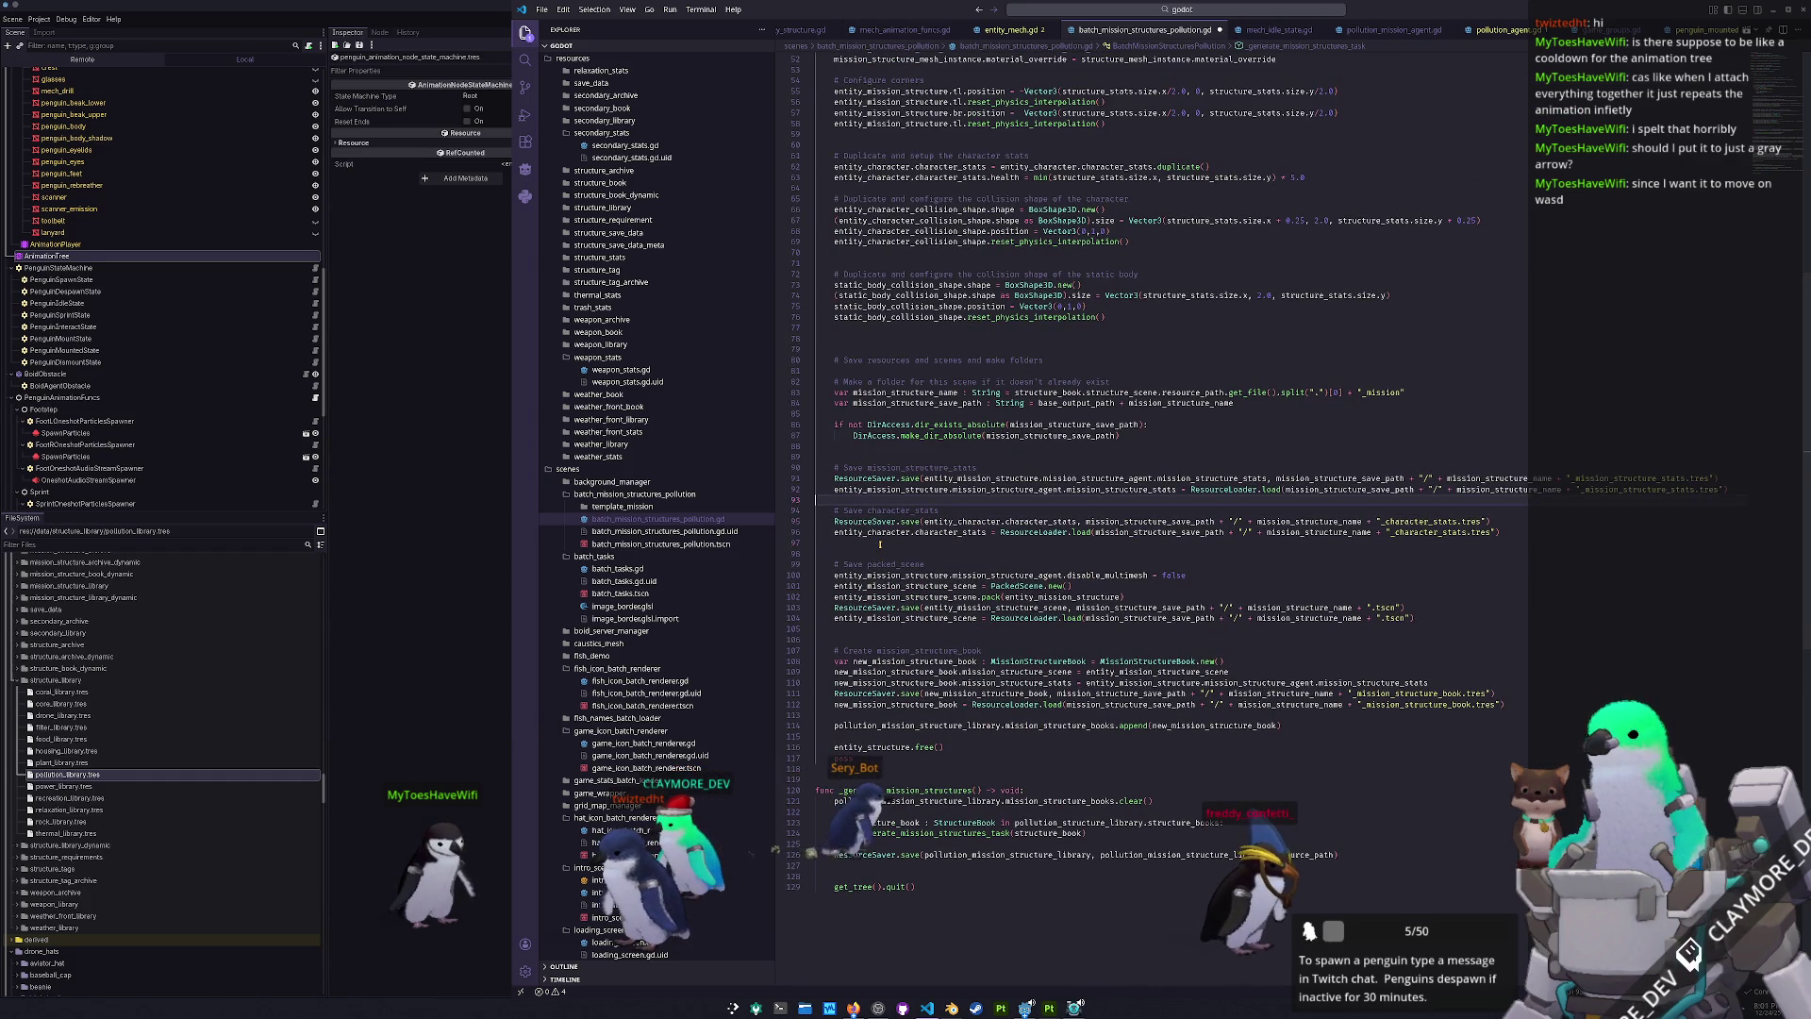
key(Return)
key(Up)
key(Up)
key(Up)
key(Up)
key(Up)
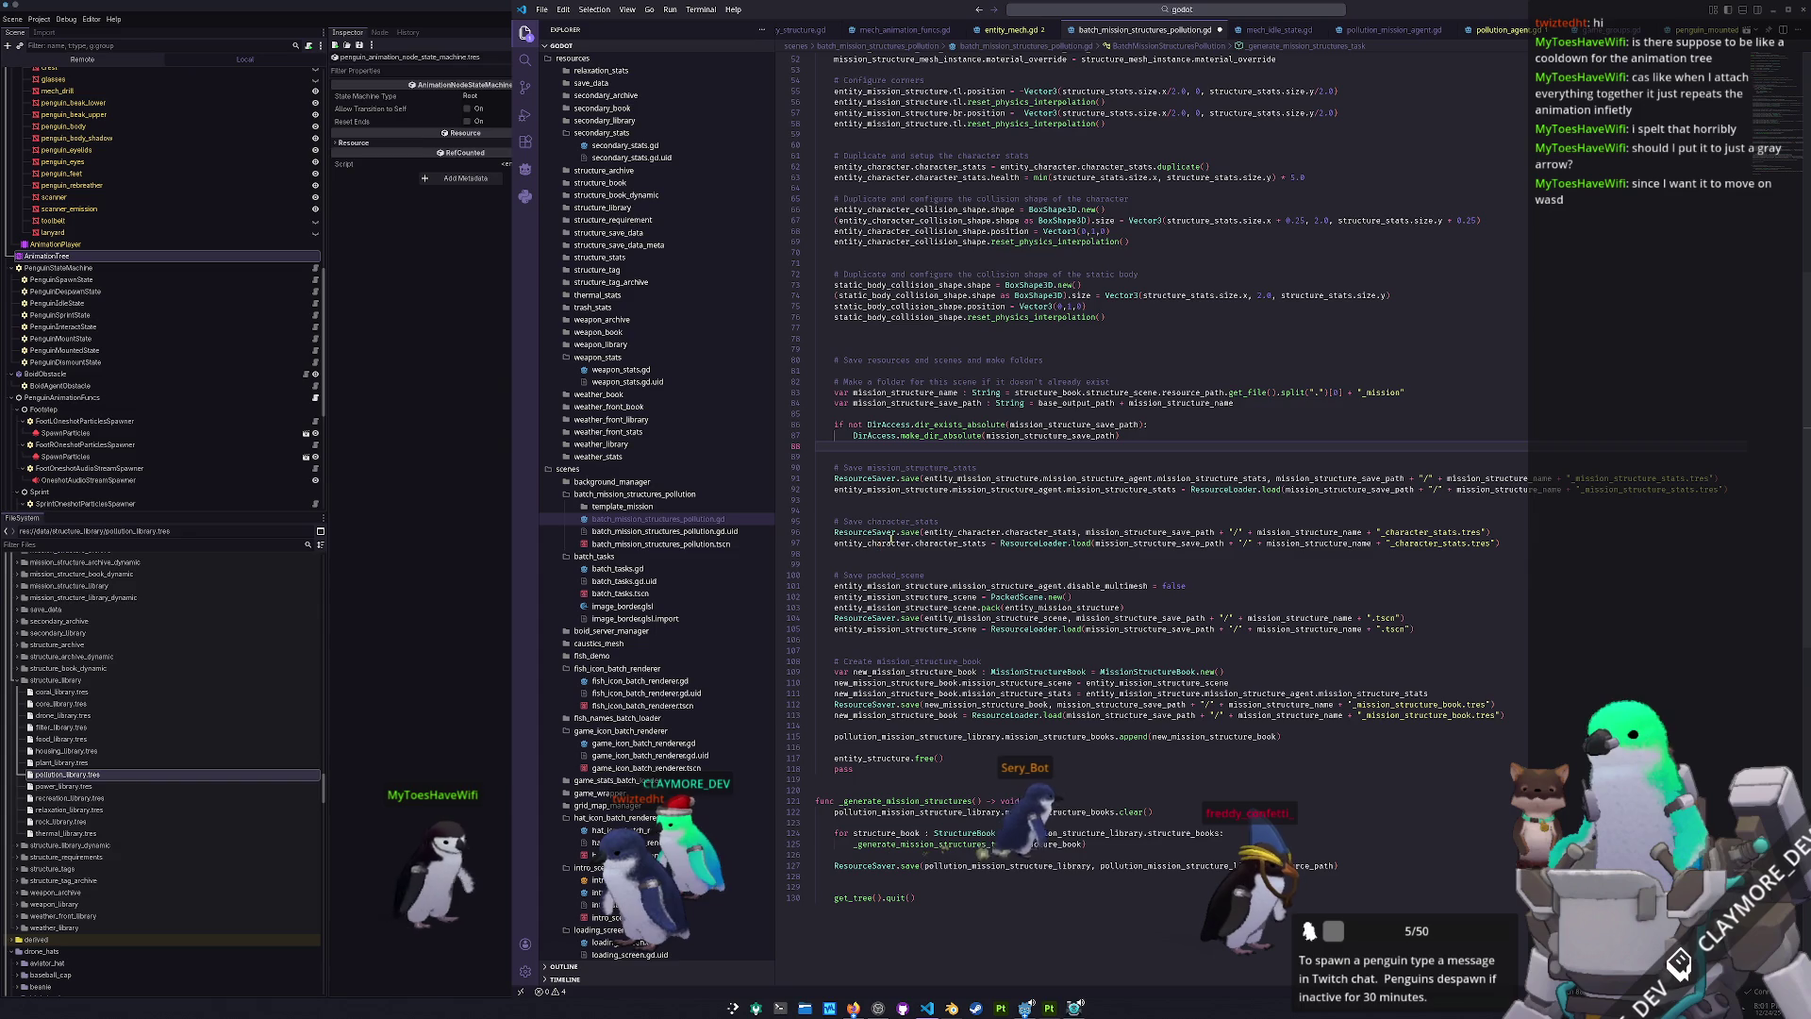
- Add a blank line at line 64, select the 0 of line 63's 5.0 multiplier, then open entity_mech.gd
scroll(1269, 574, up, 5)
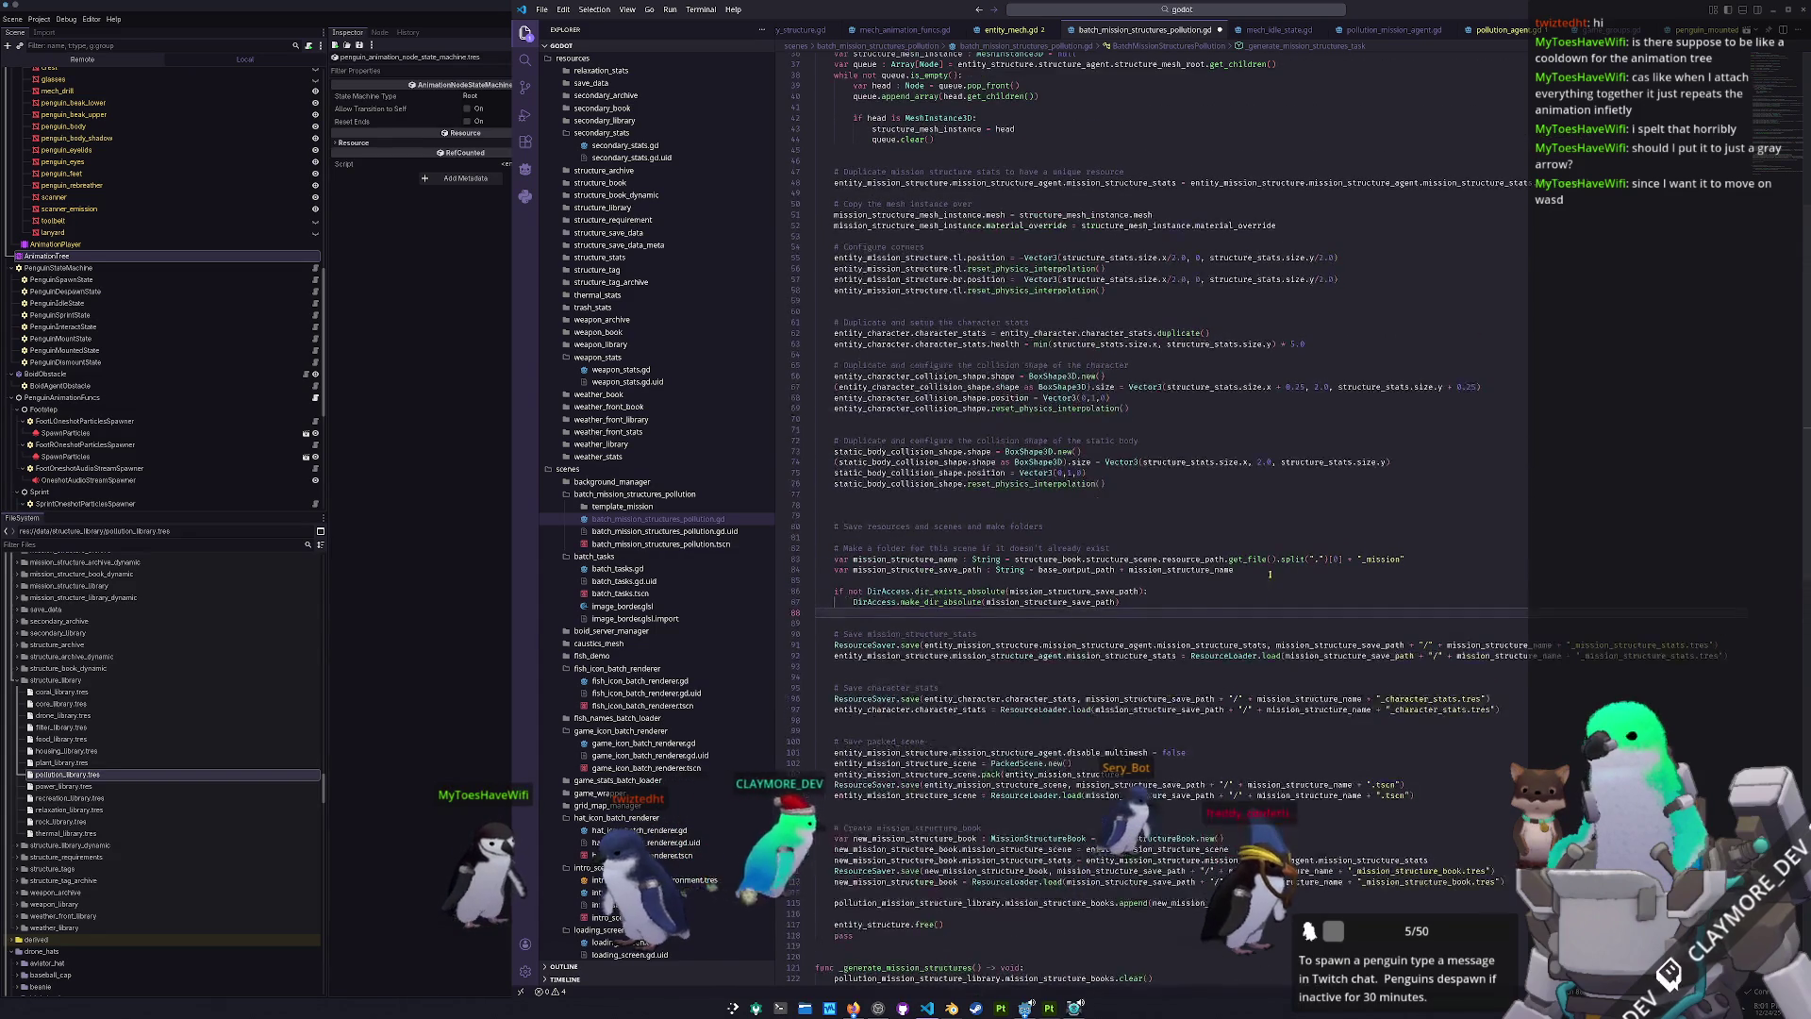
scroll(1269, 573, up, 5)
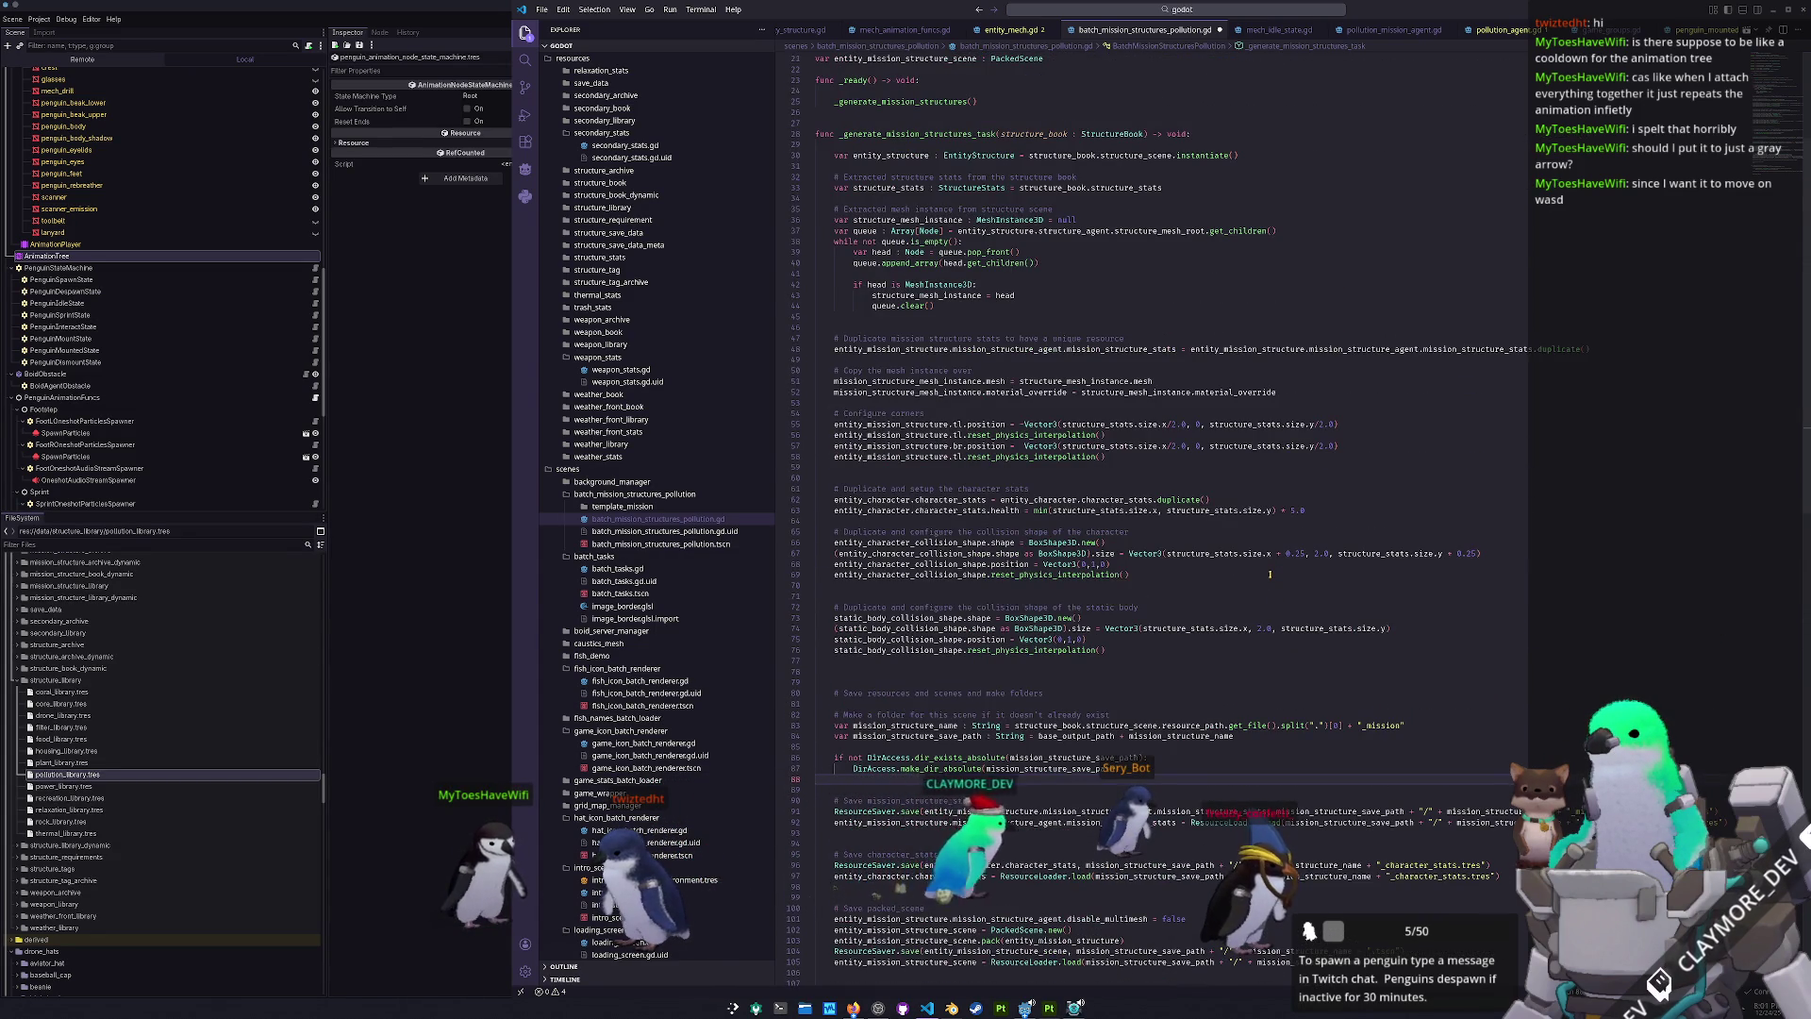
scroll(1269, 574, up, 1)
click(1166, 568)
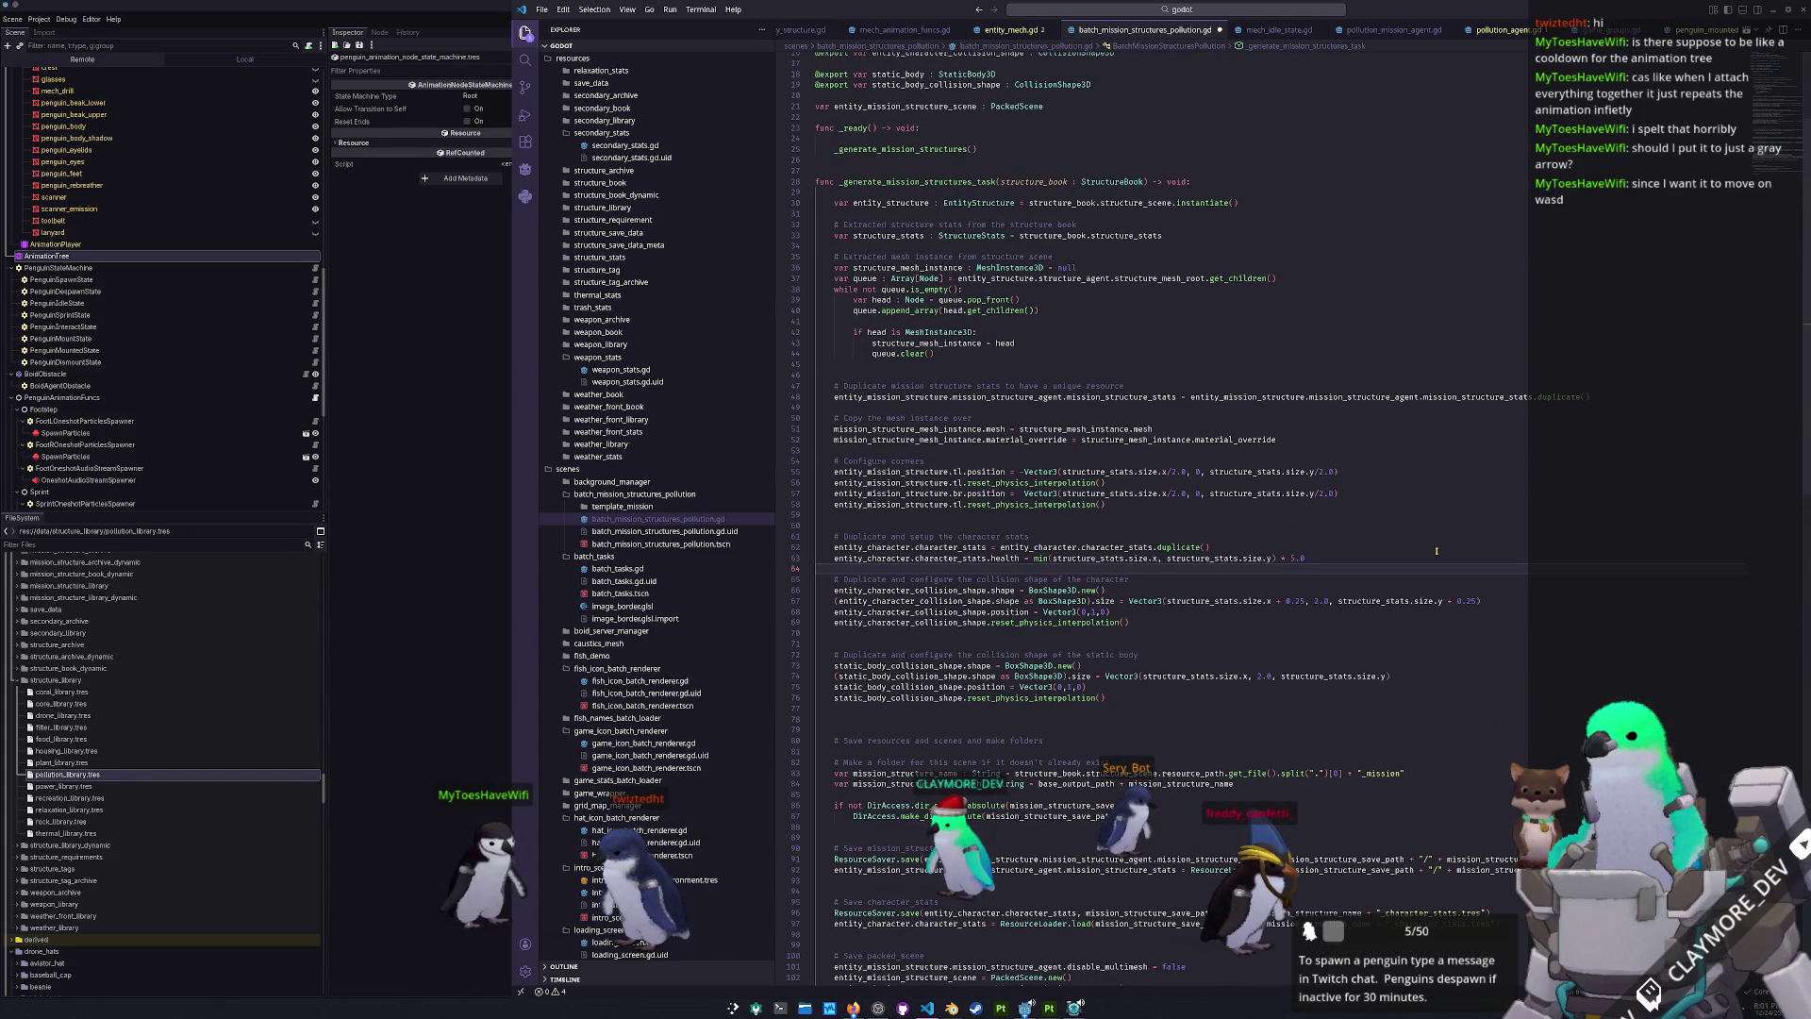
key(Return)
key(Up)
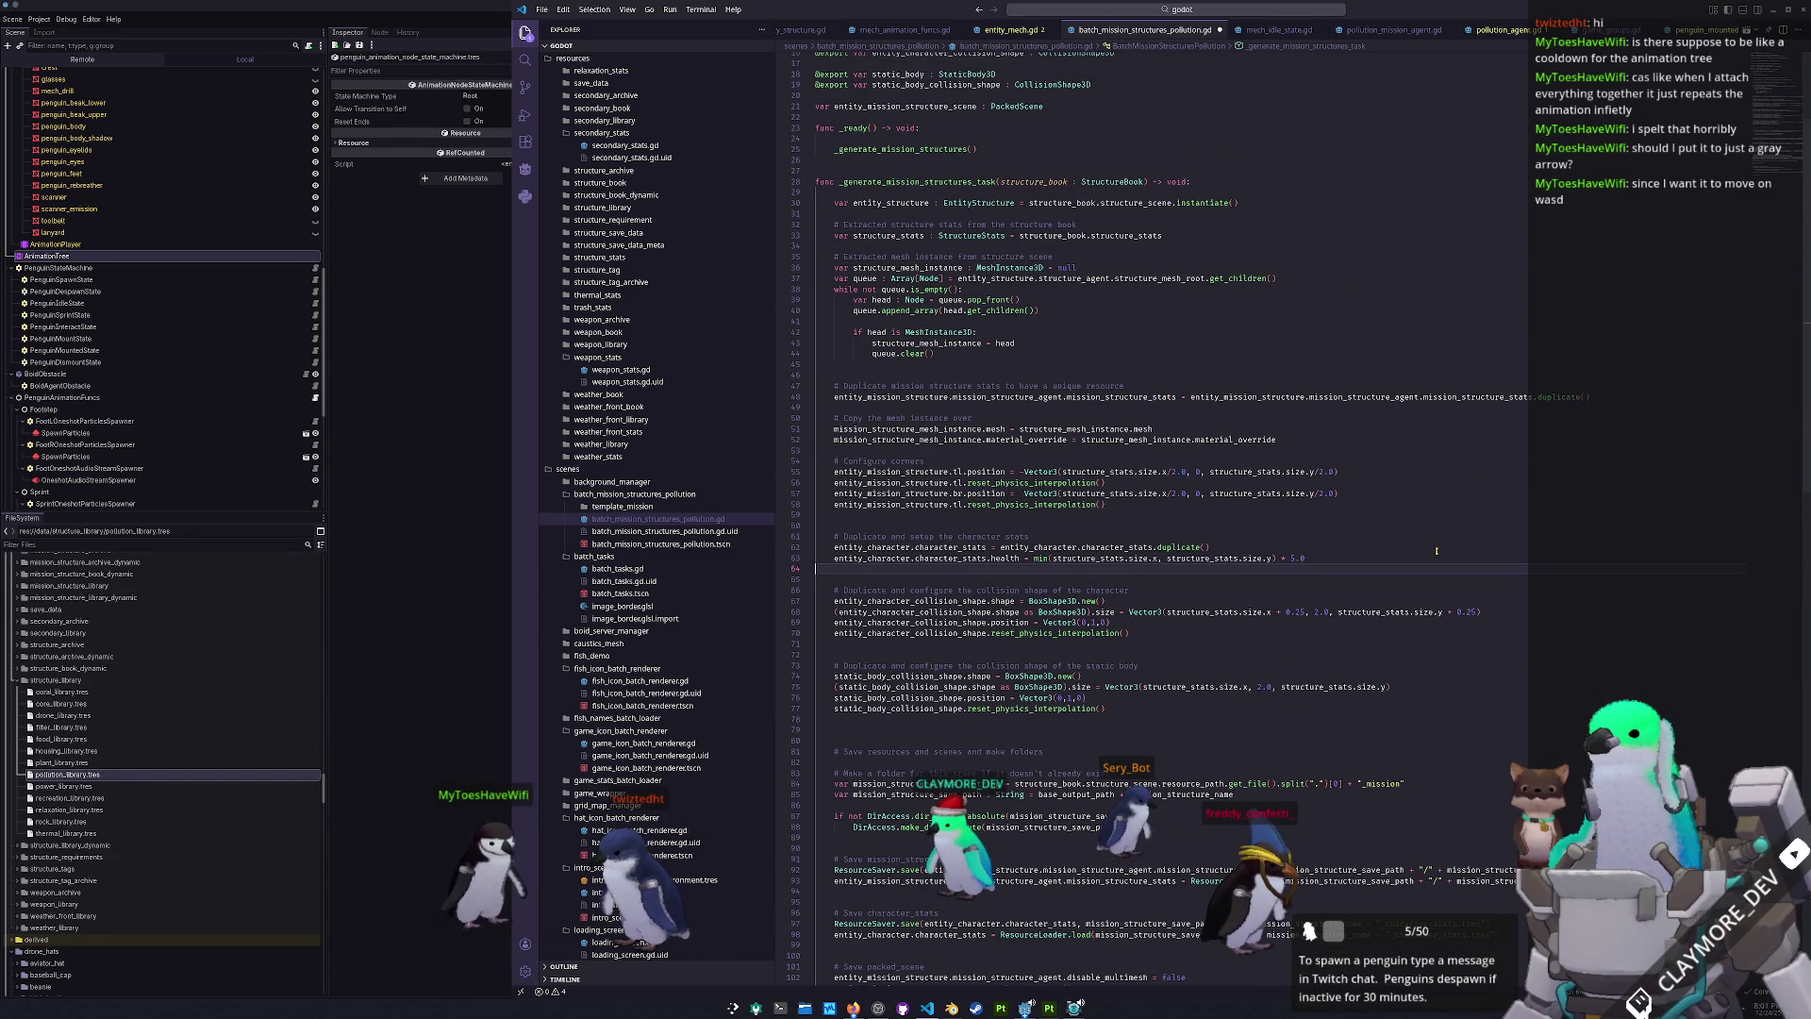
key(Up)
key(End)
key(shift+Left)
key(shift+Left)
key(shift+Left)
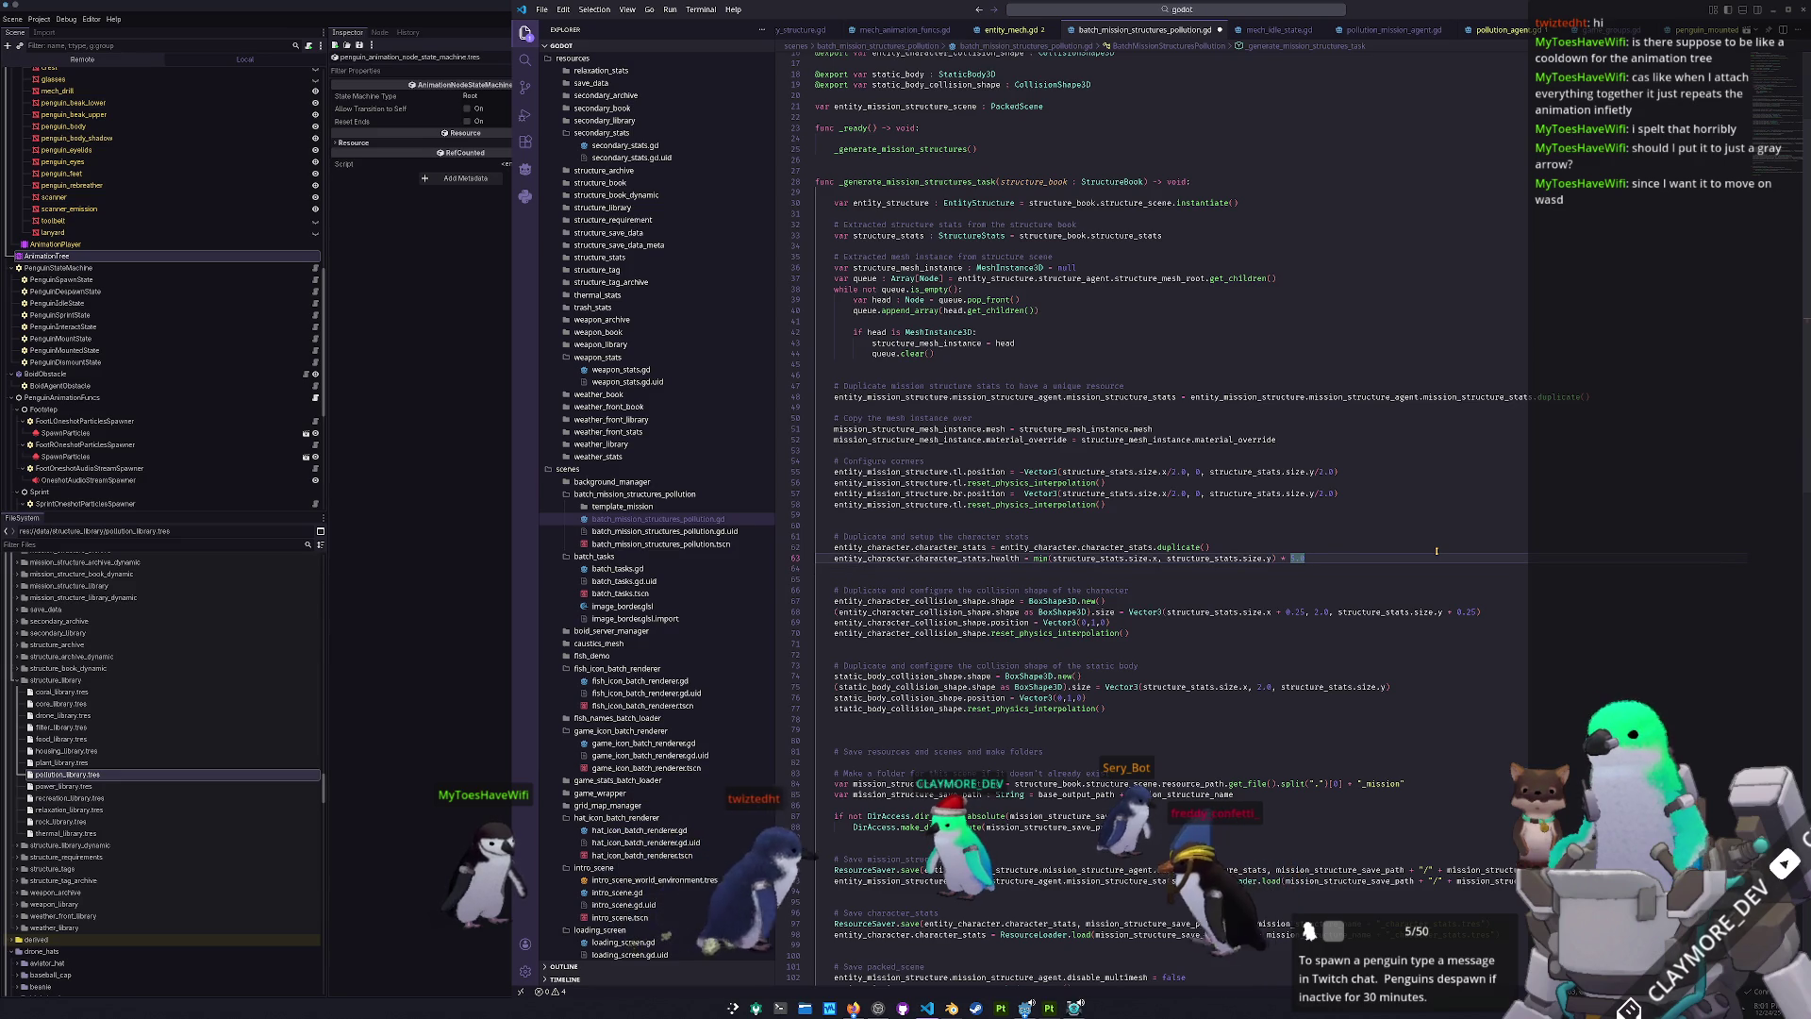
key(shift+Right)
key(shift+Right)
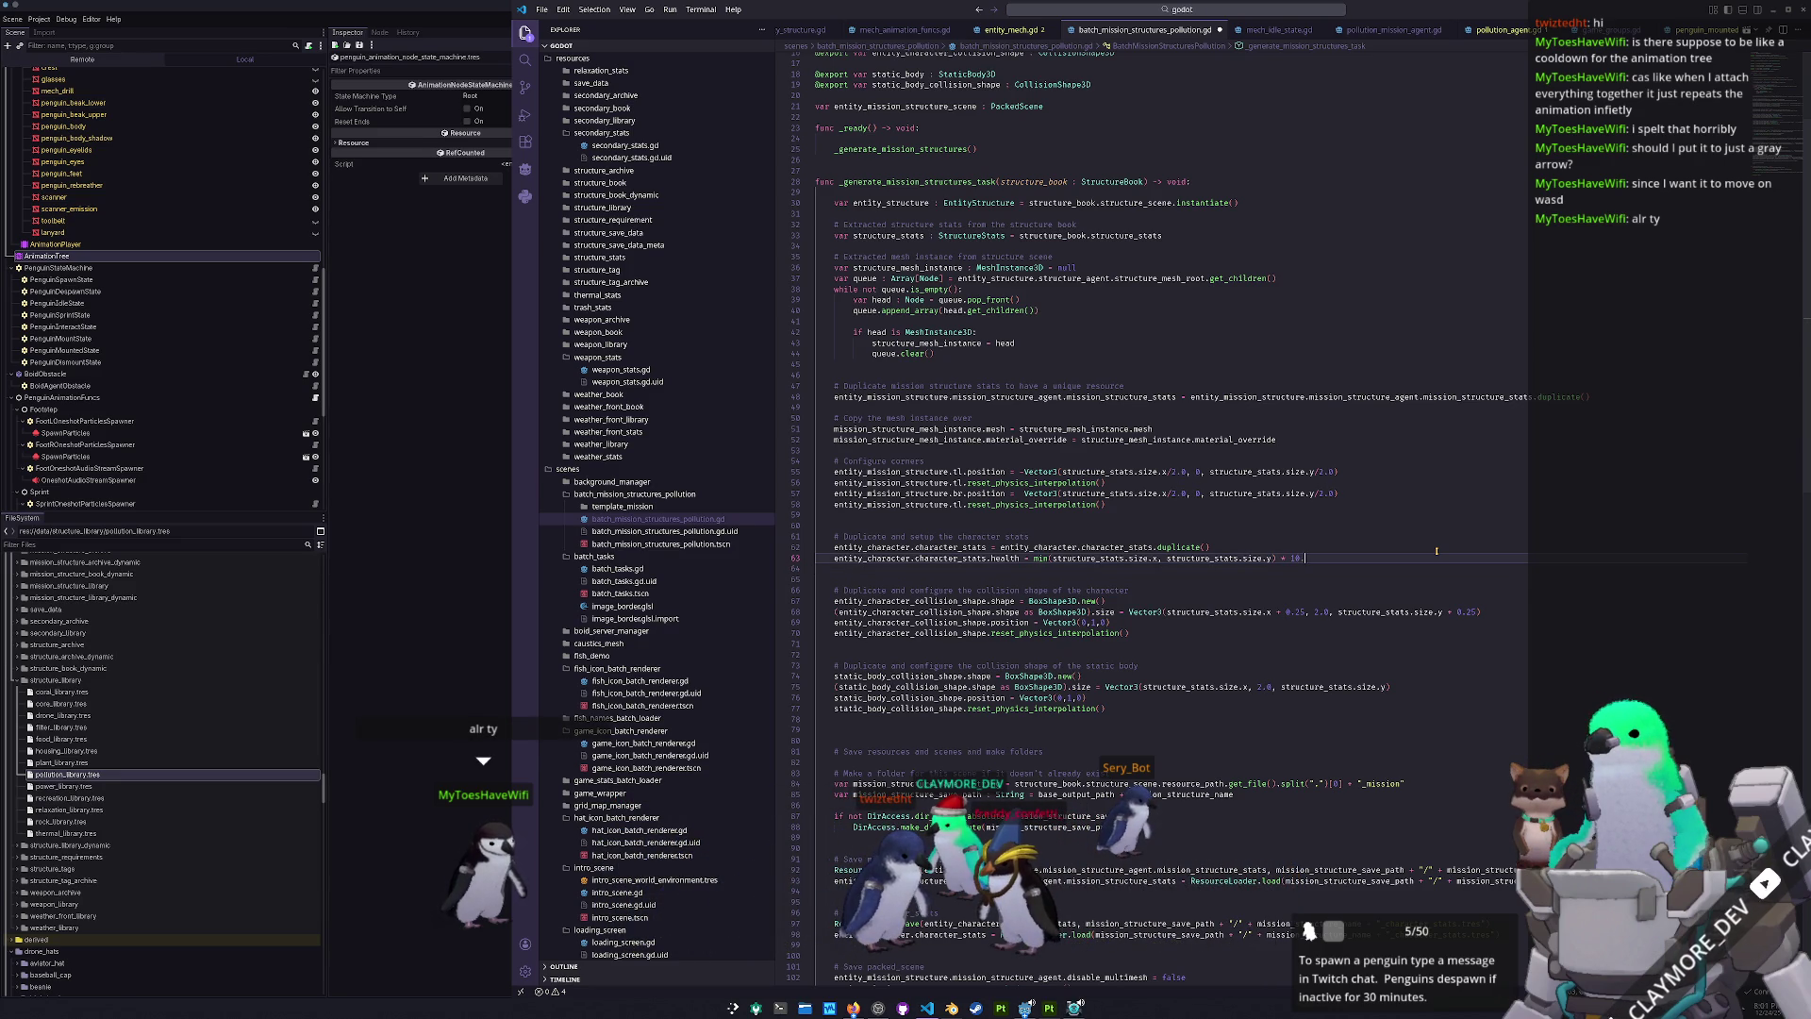
click(1010, 29)
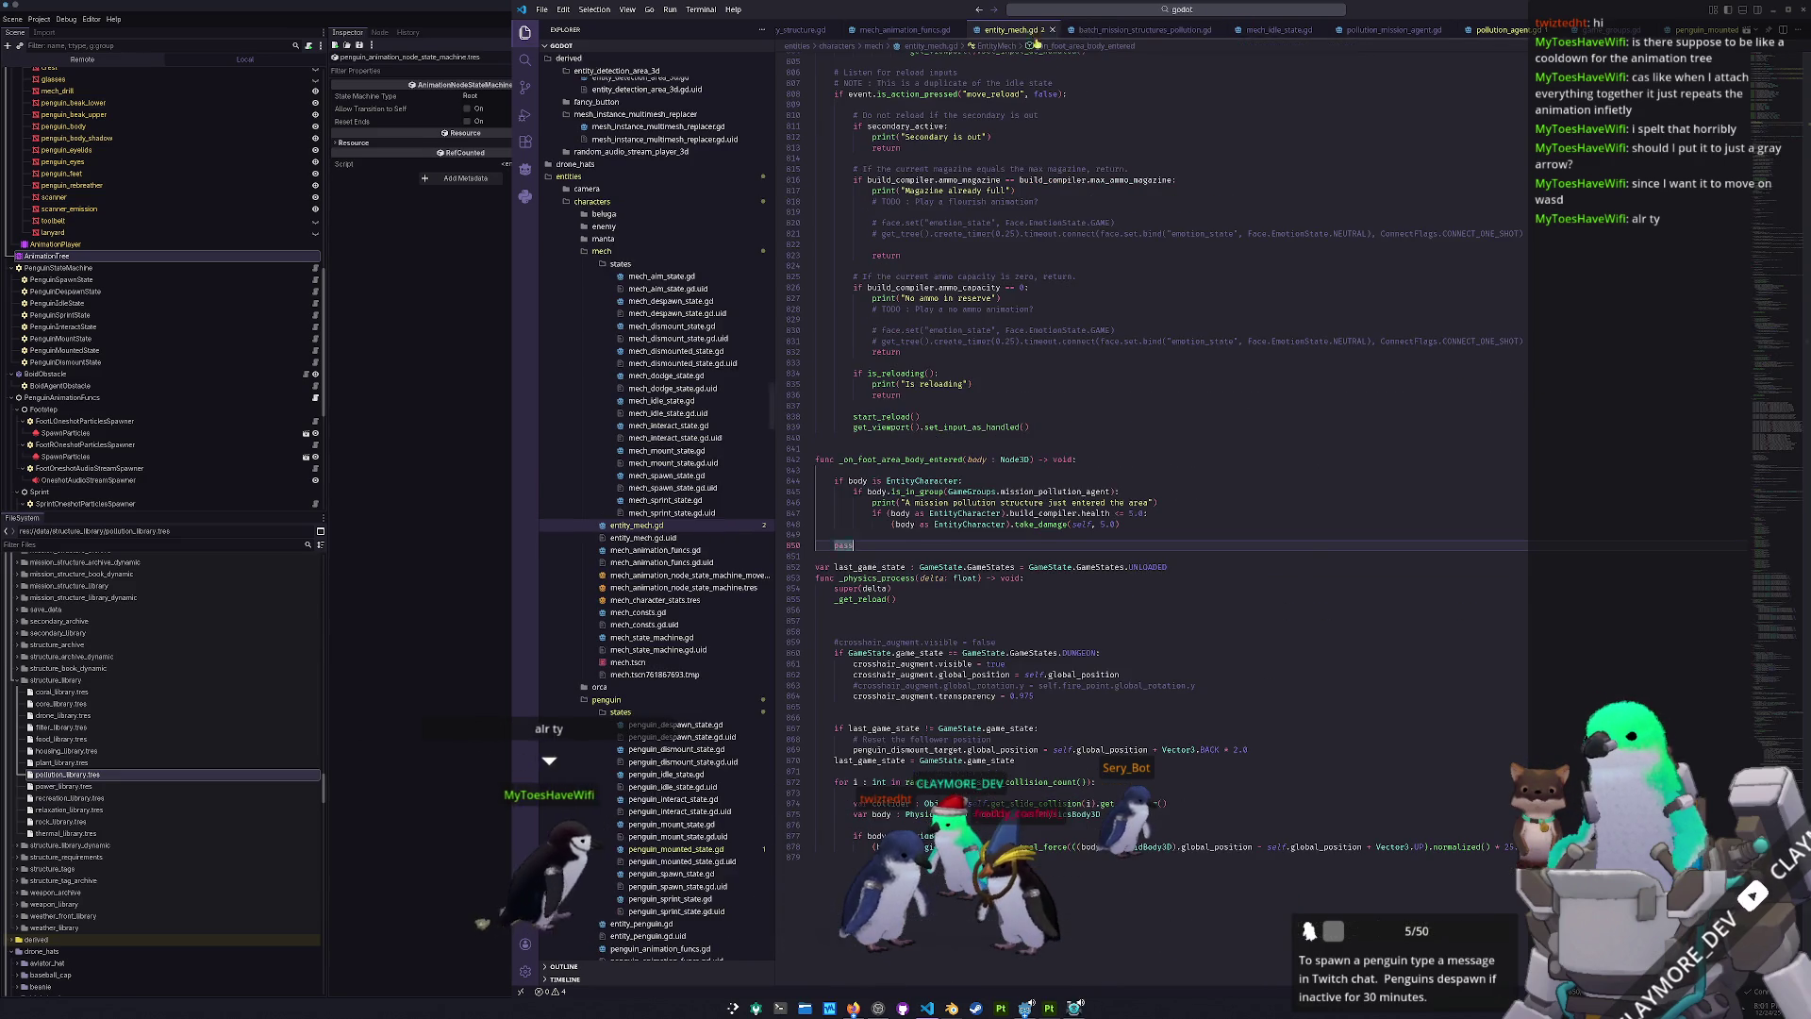
- Raise the pollution structure's damage to the mech on line 848 from 5.0 to 10.0
click(1134, 519)
text(10)
click(495, 615)
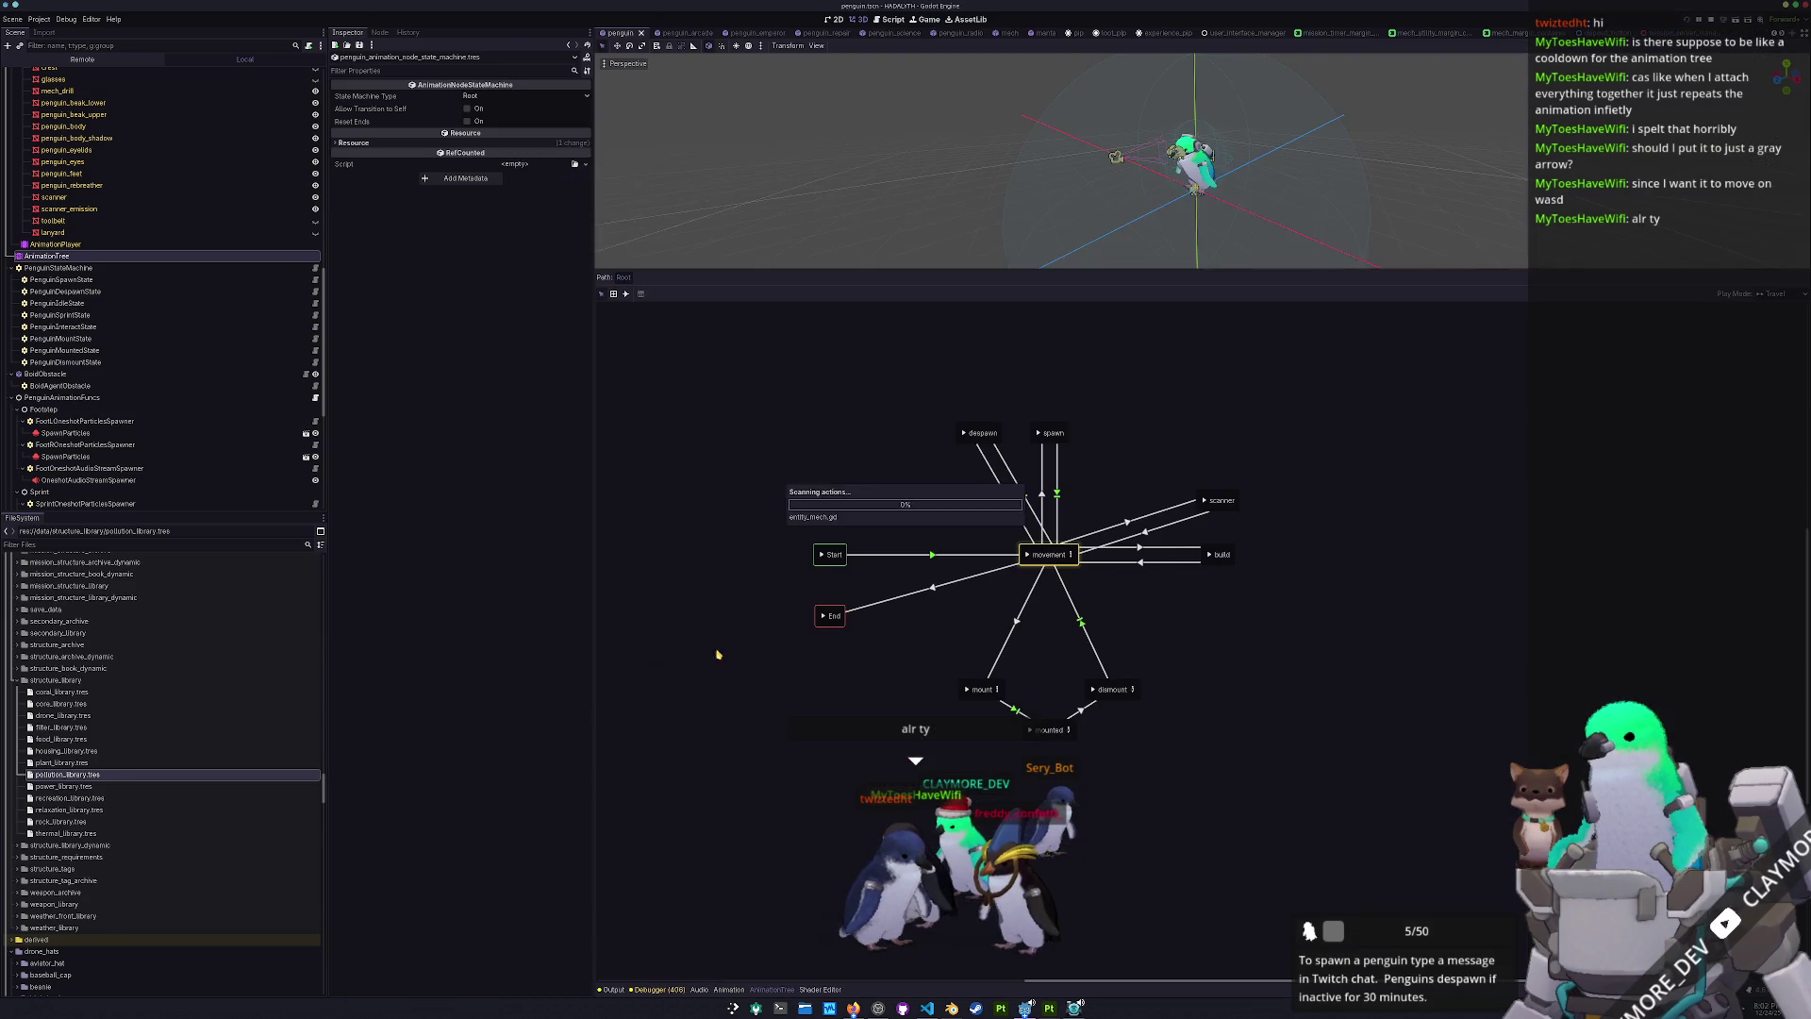
- Quick-open batch_mission_structures_pollution.tscn in Godot
key(shift+alt+o)
text(miss)
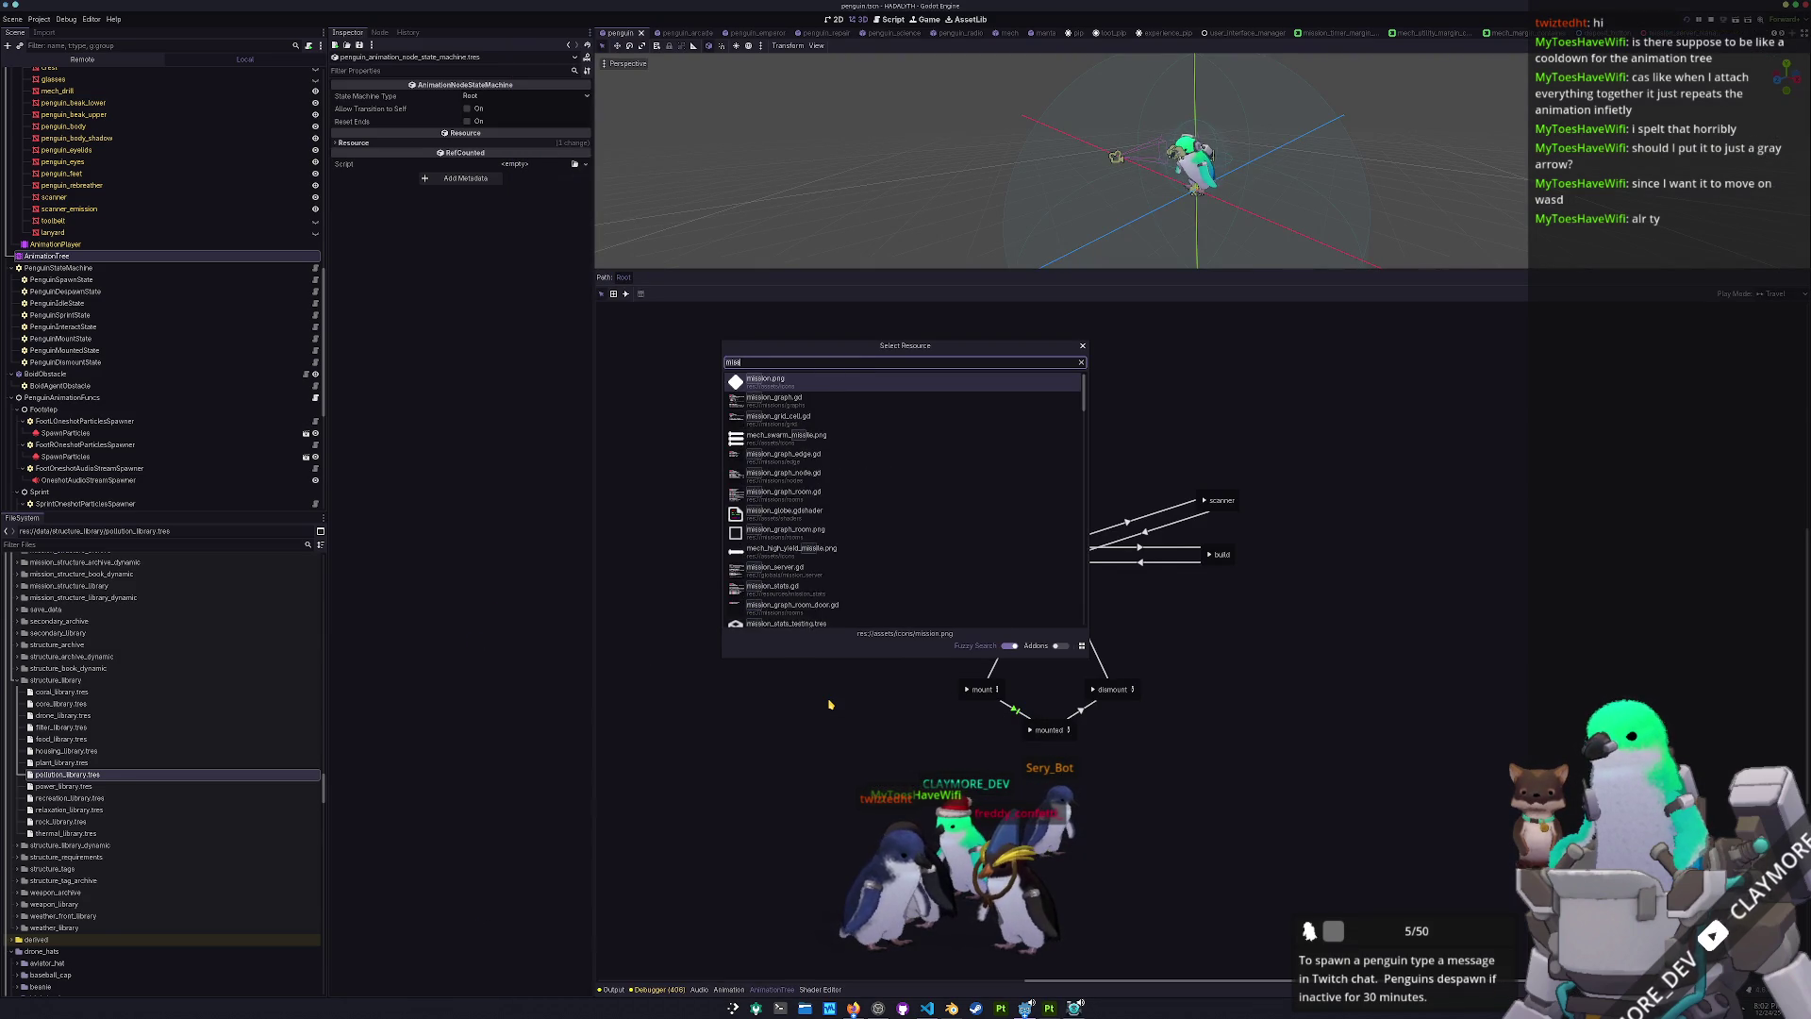
key(ctrl+a)
text(batch_mission_structures_pollution)
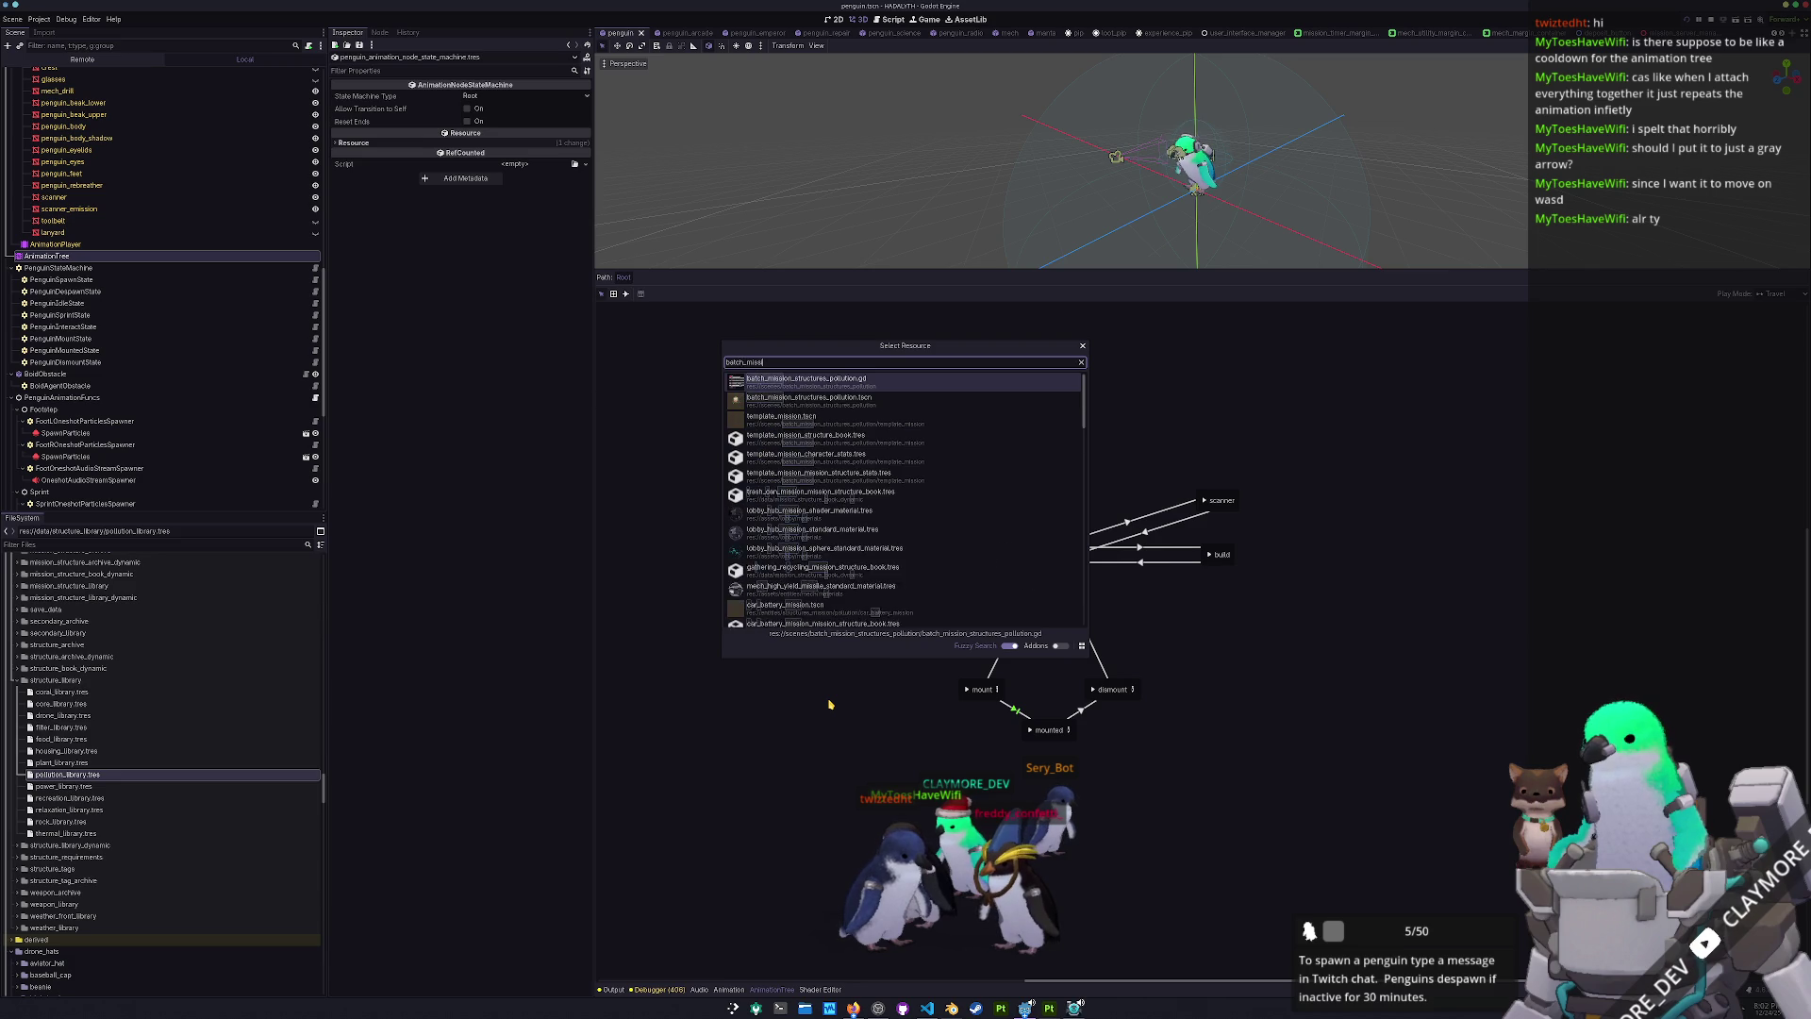
key(Return)
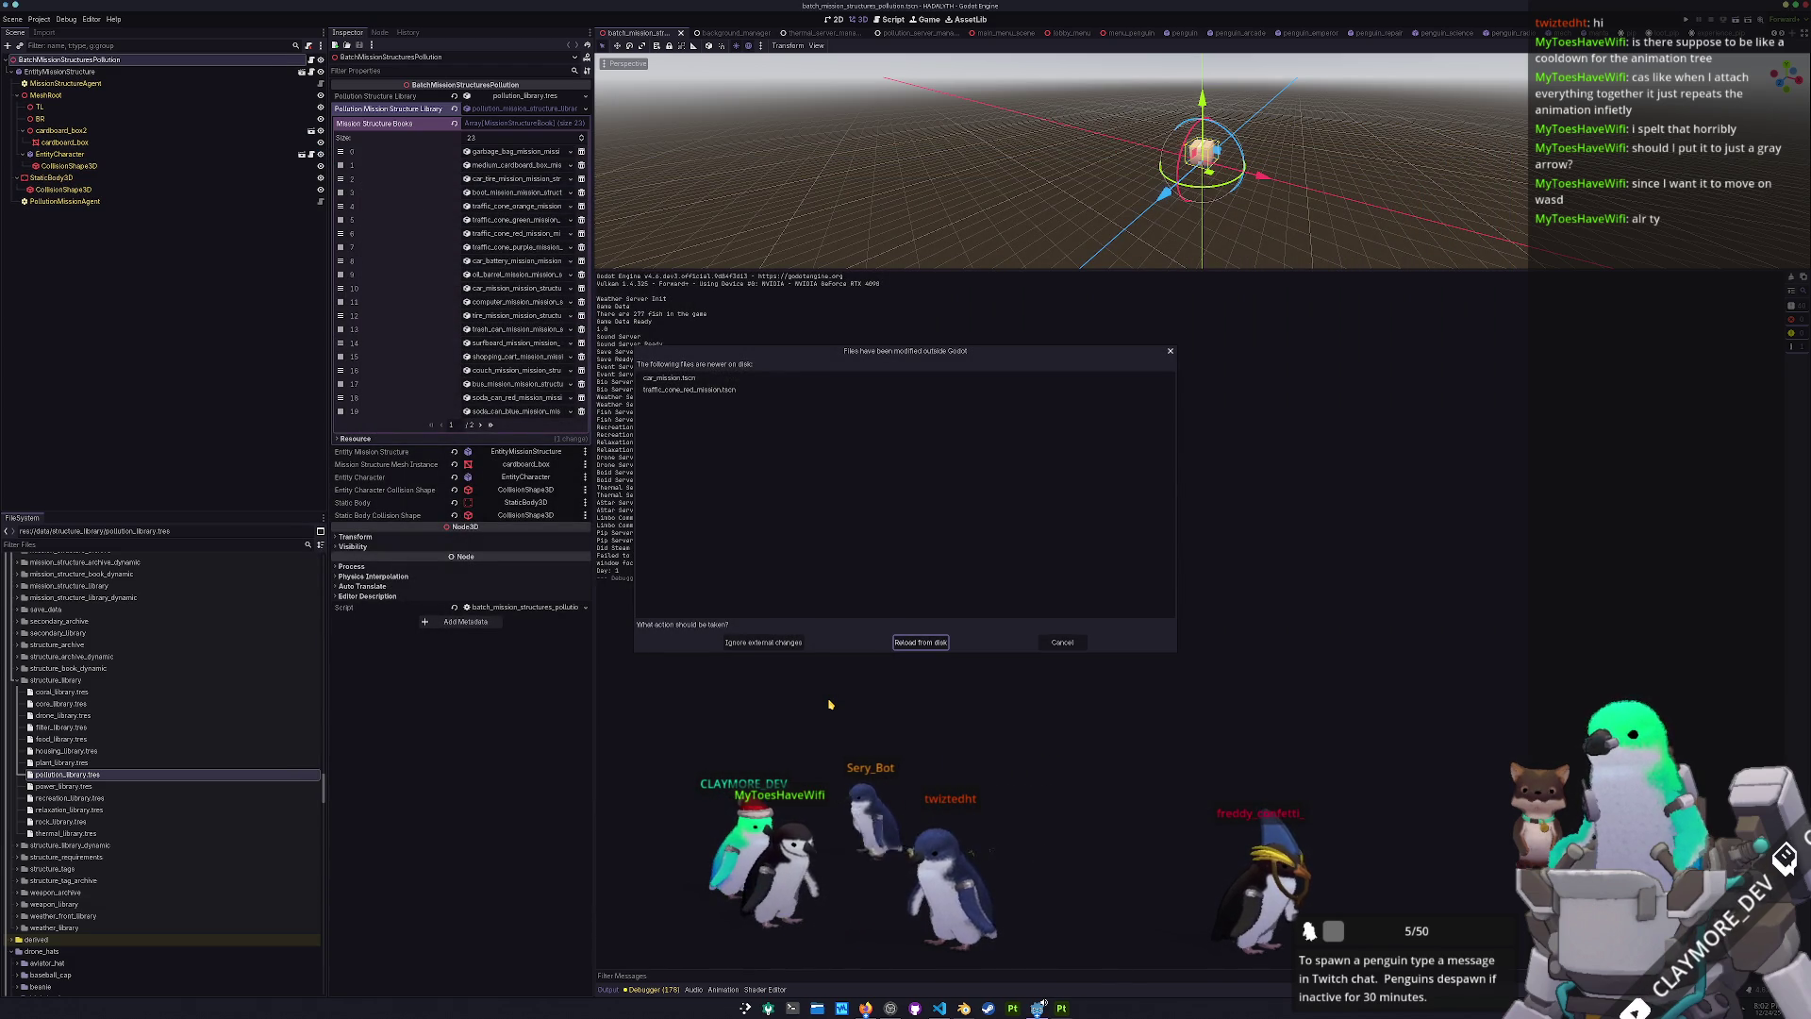
- Reload modified files from disk, run the game, and move the pollution health card to Devlog
key(Return)
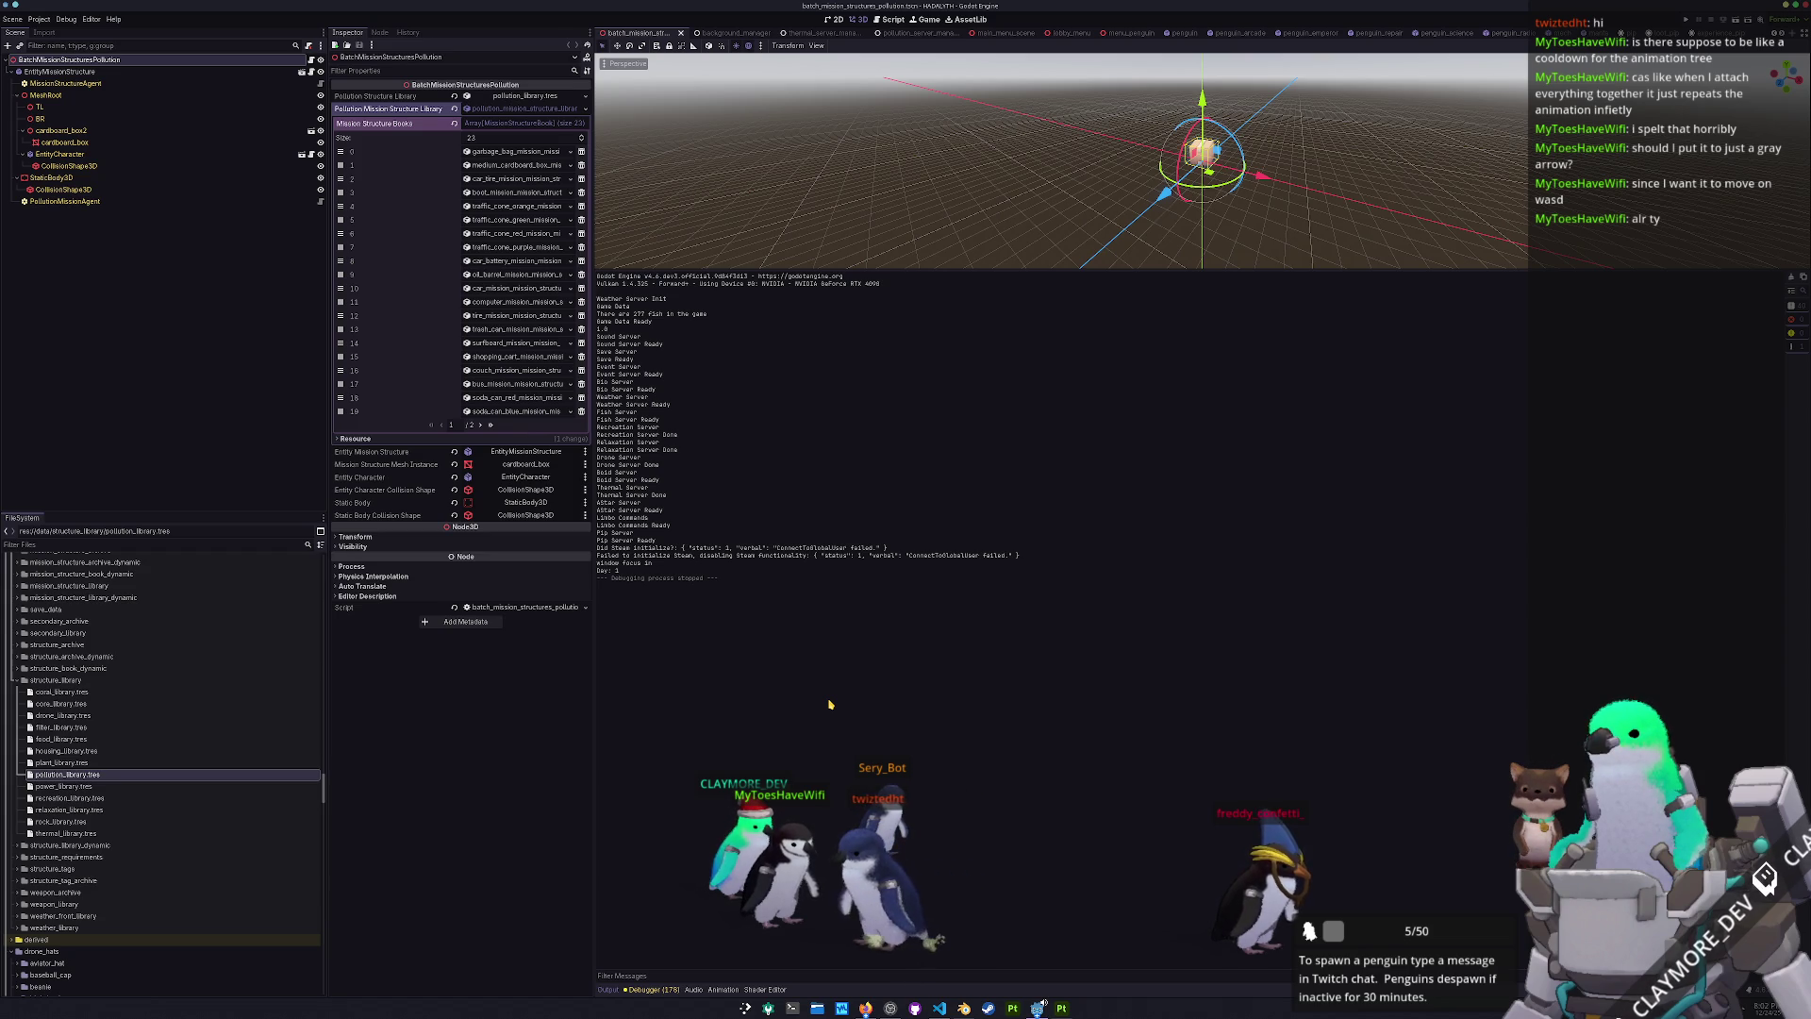
key(F5)
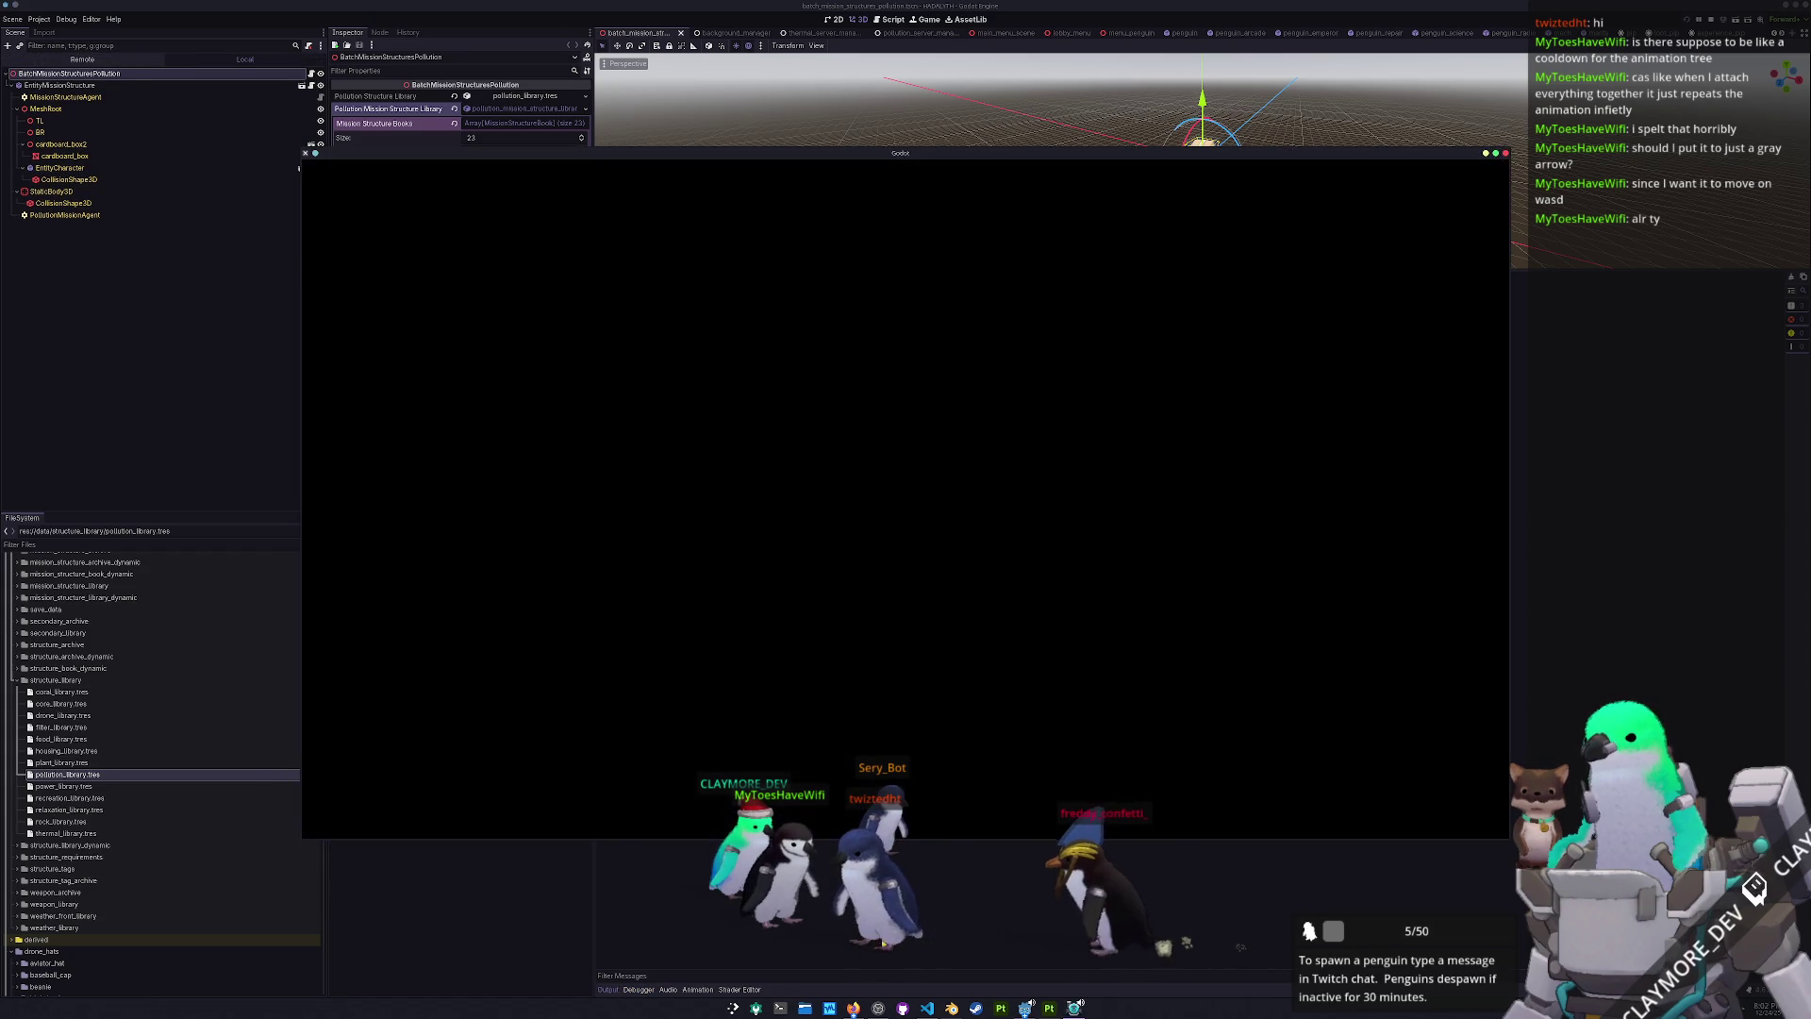
key(alt+Tab)
drag(1333, 477, 1364, 496)
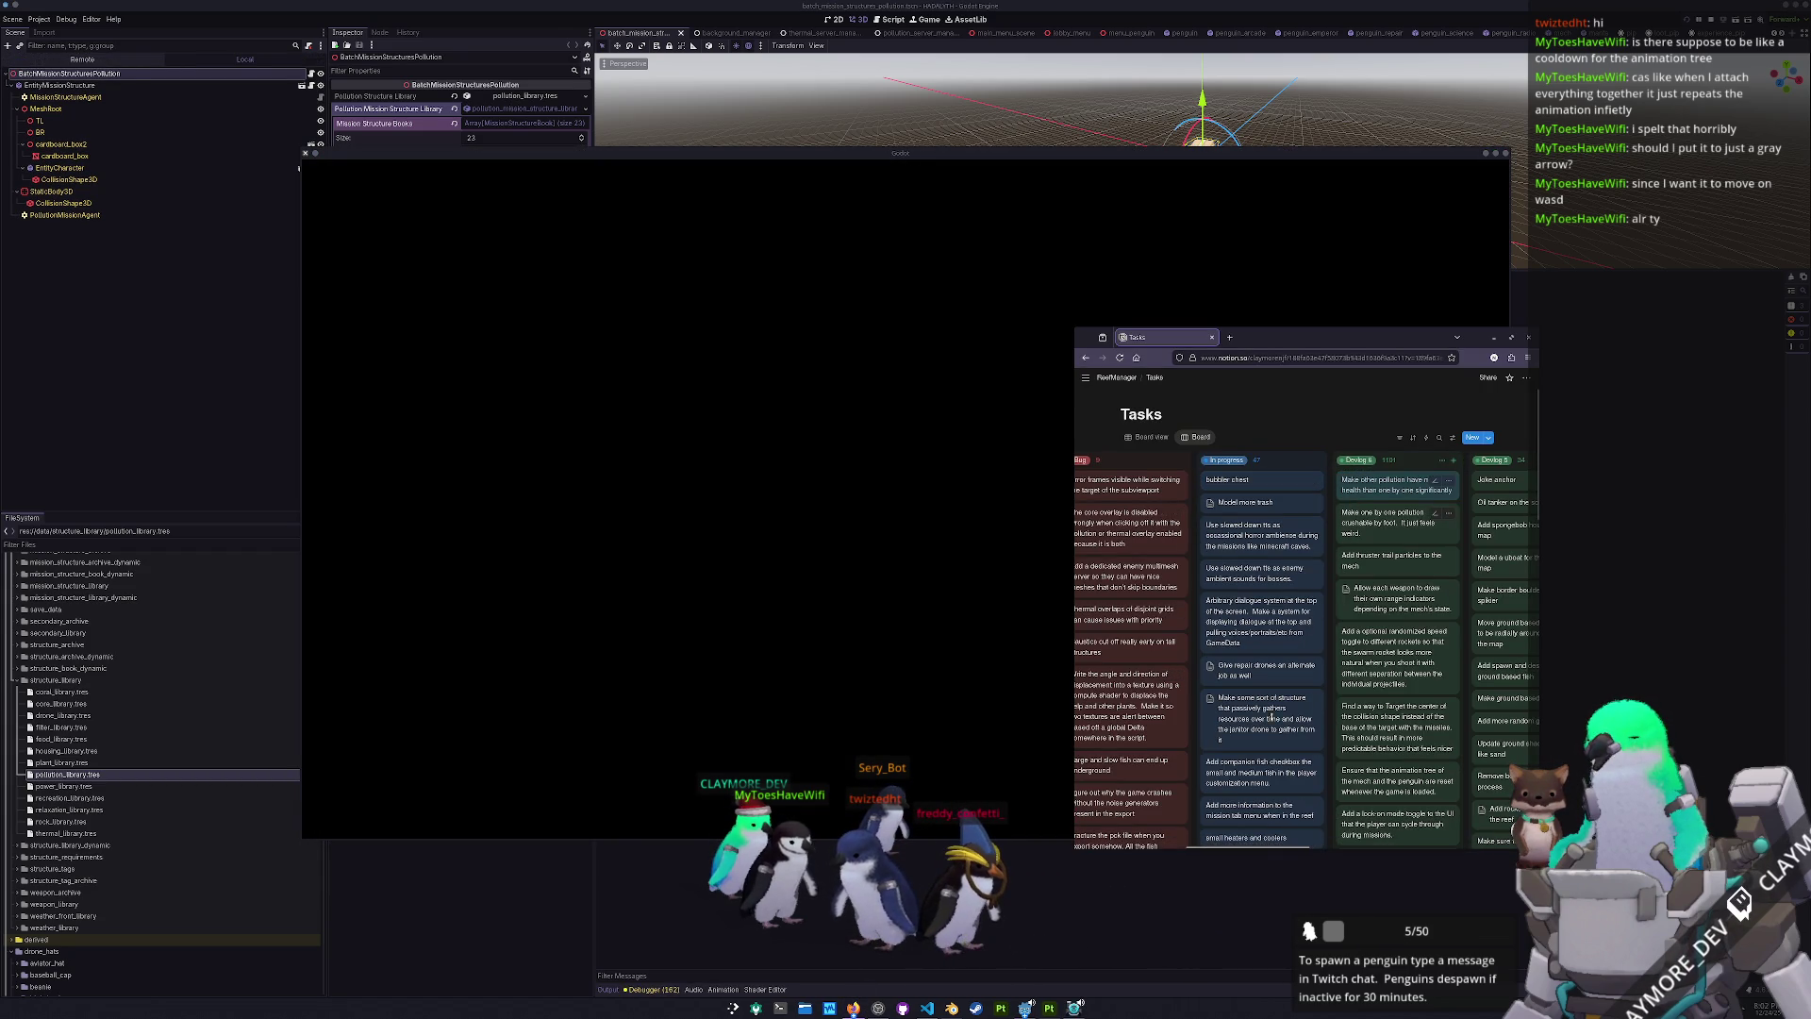
click(1245, 505)
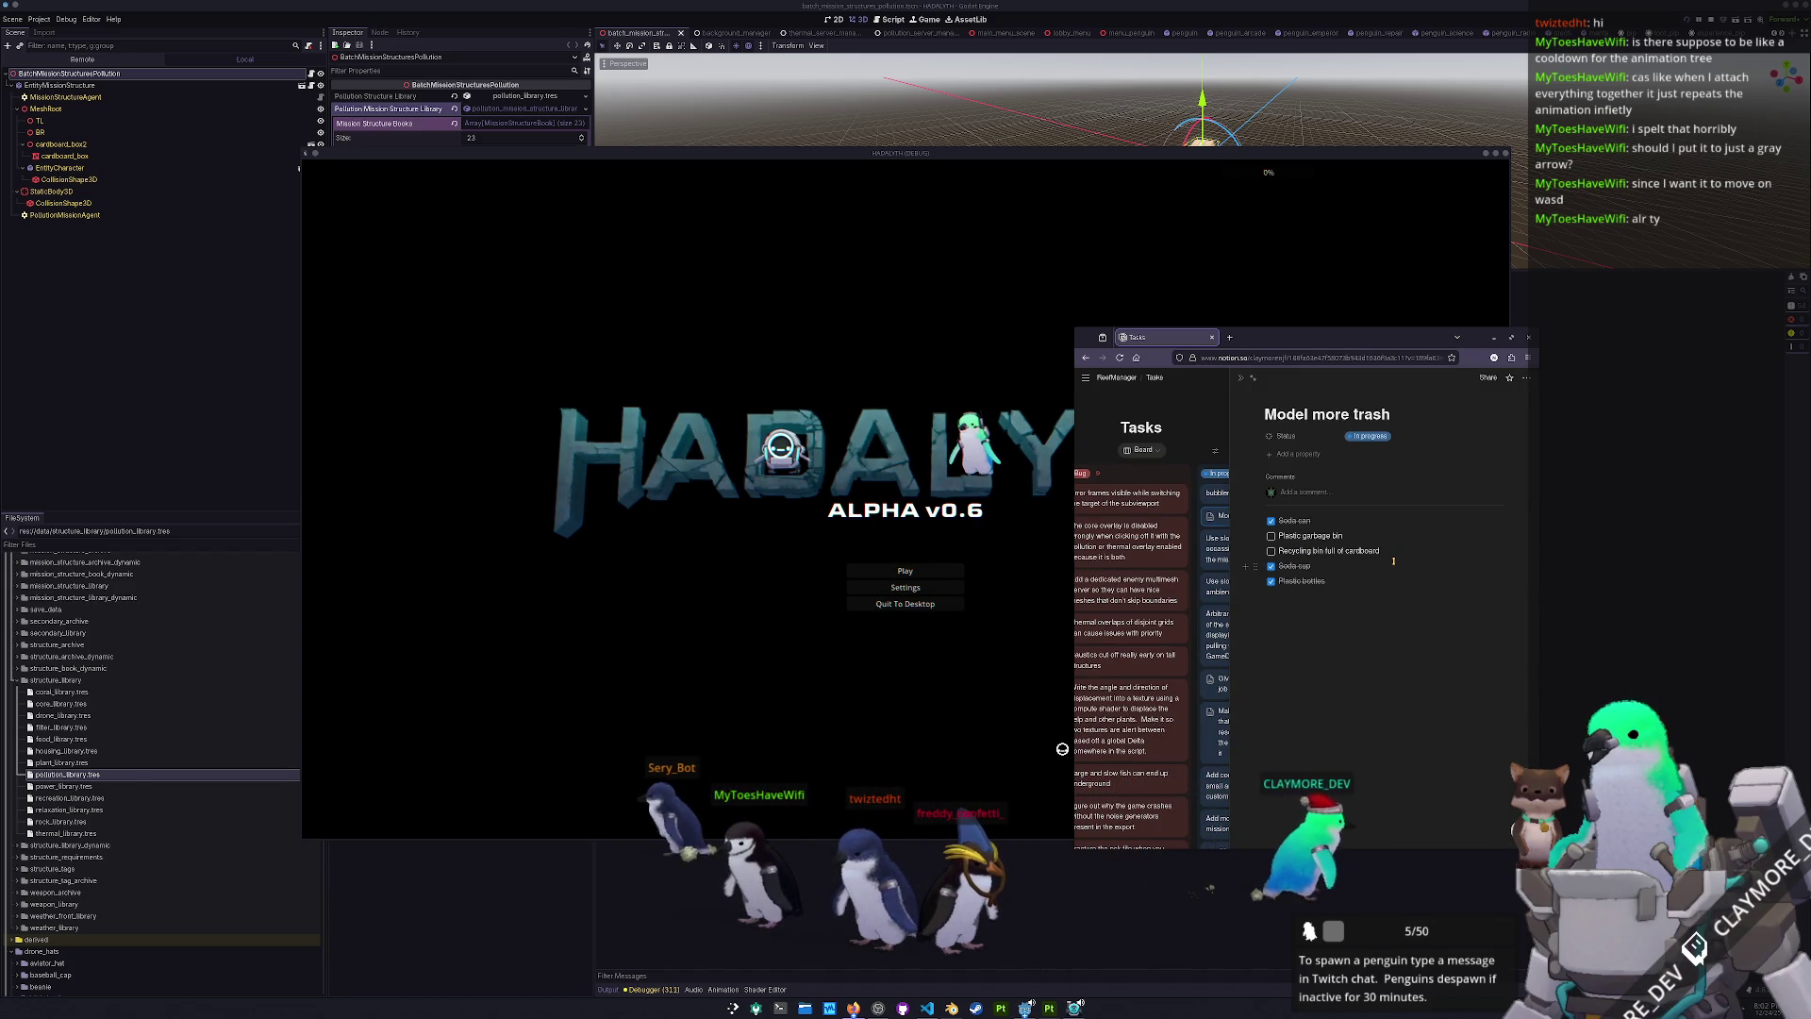
- Load the first save slot from Hadalyth's Play menu
click(892, 560)
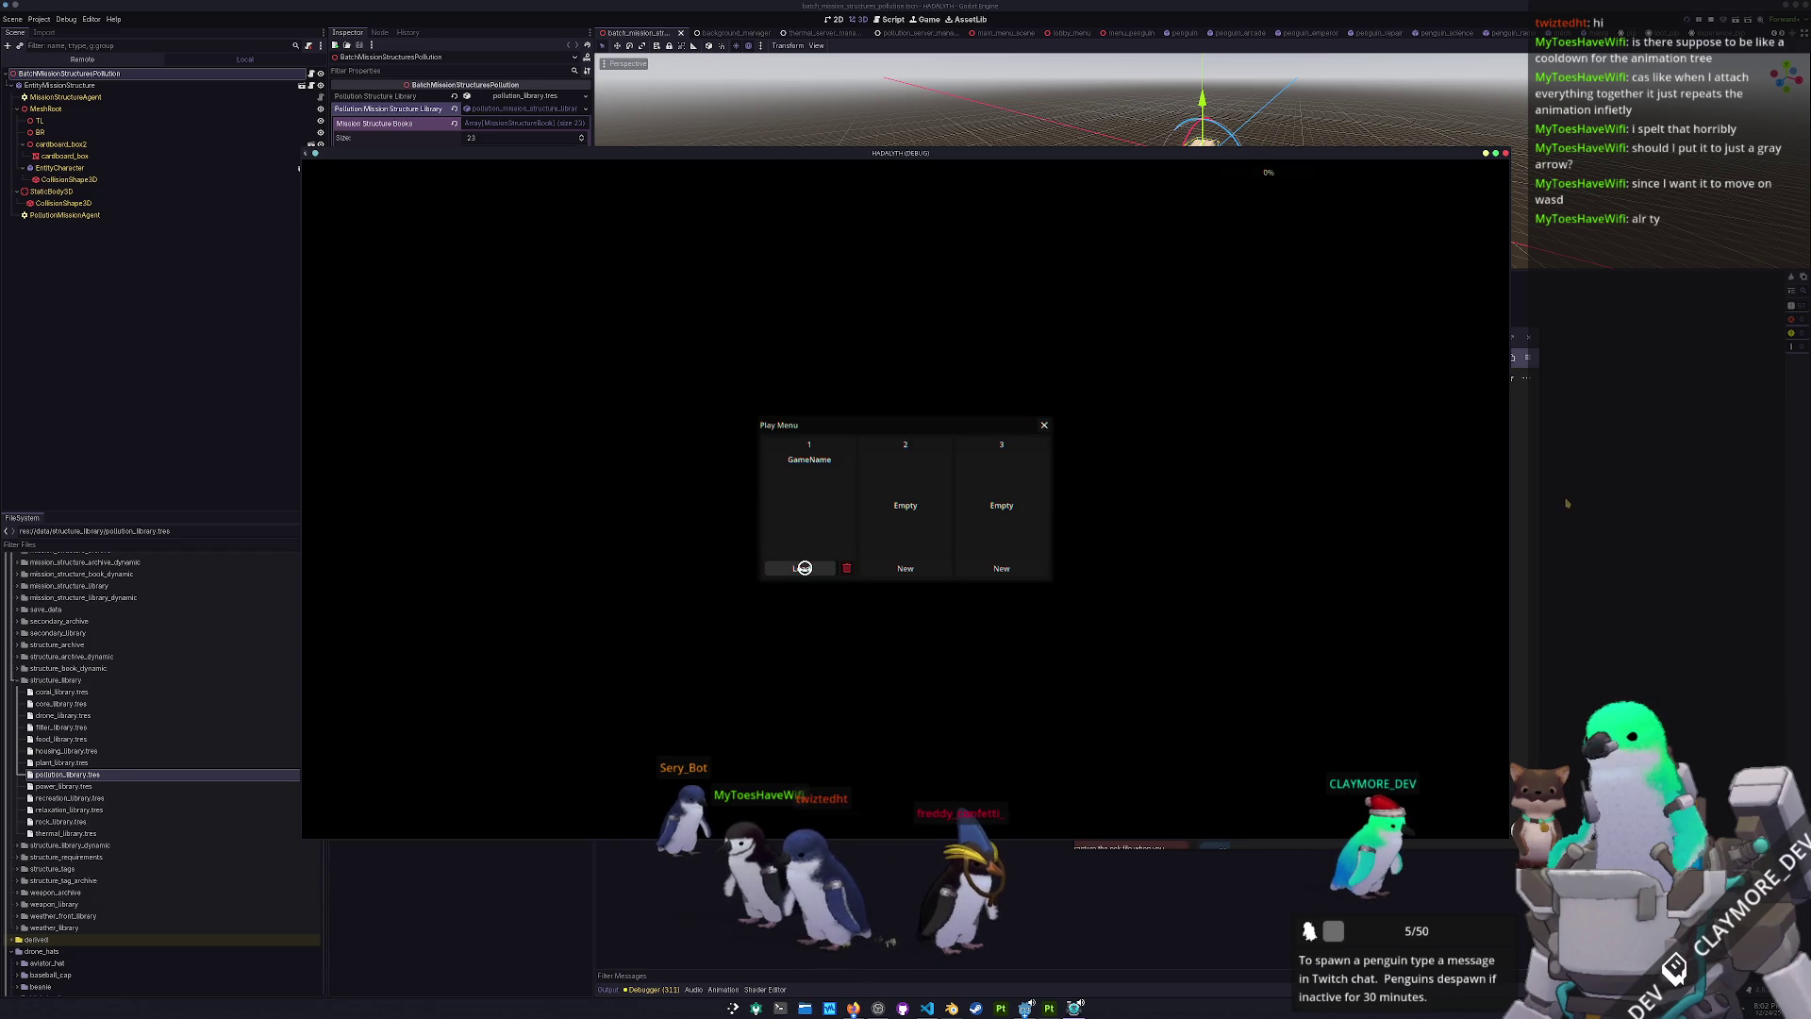
click(804, 568)
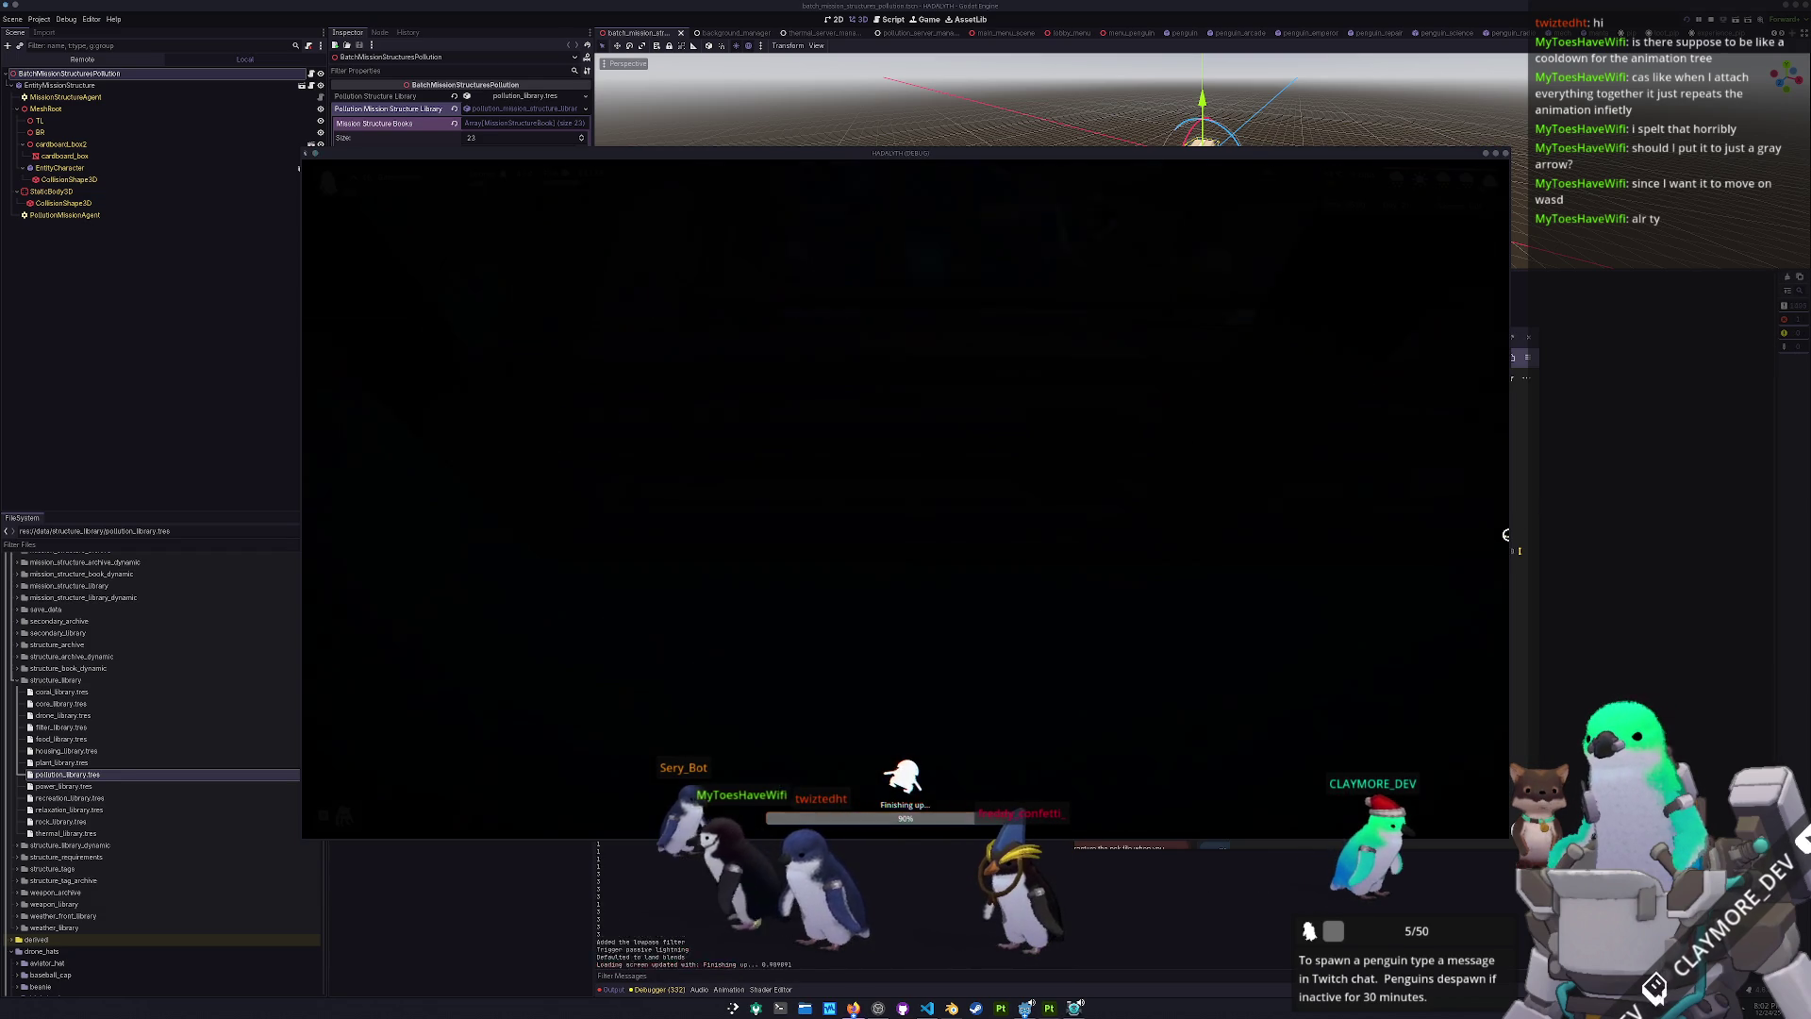
key(Escape)
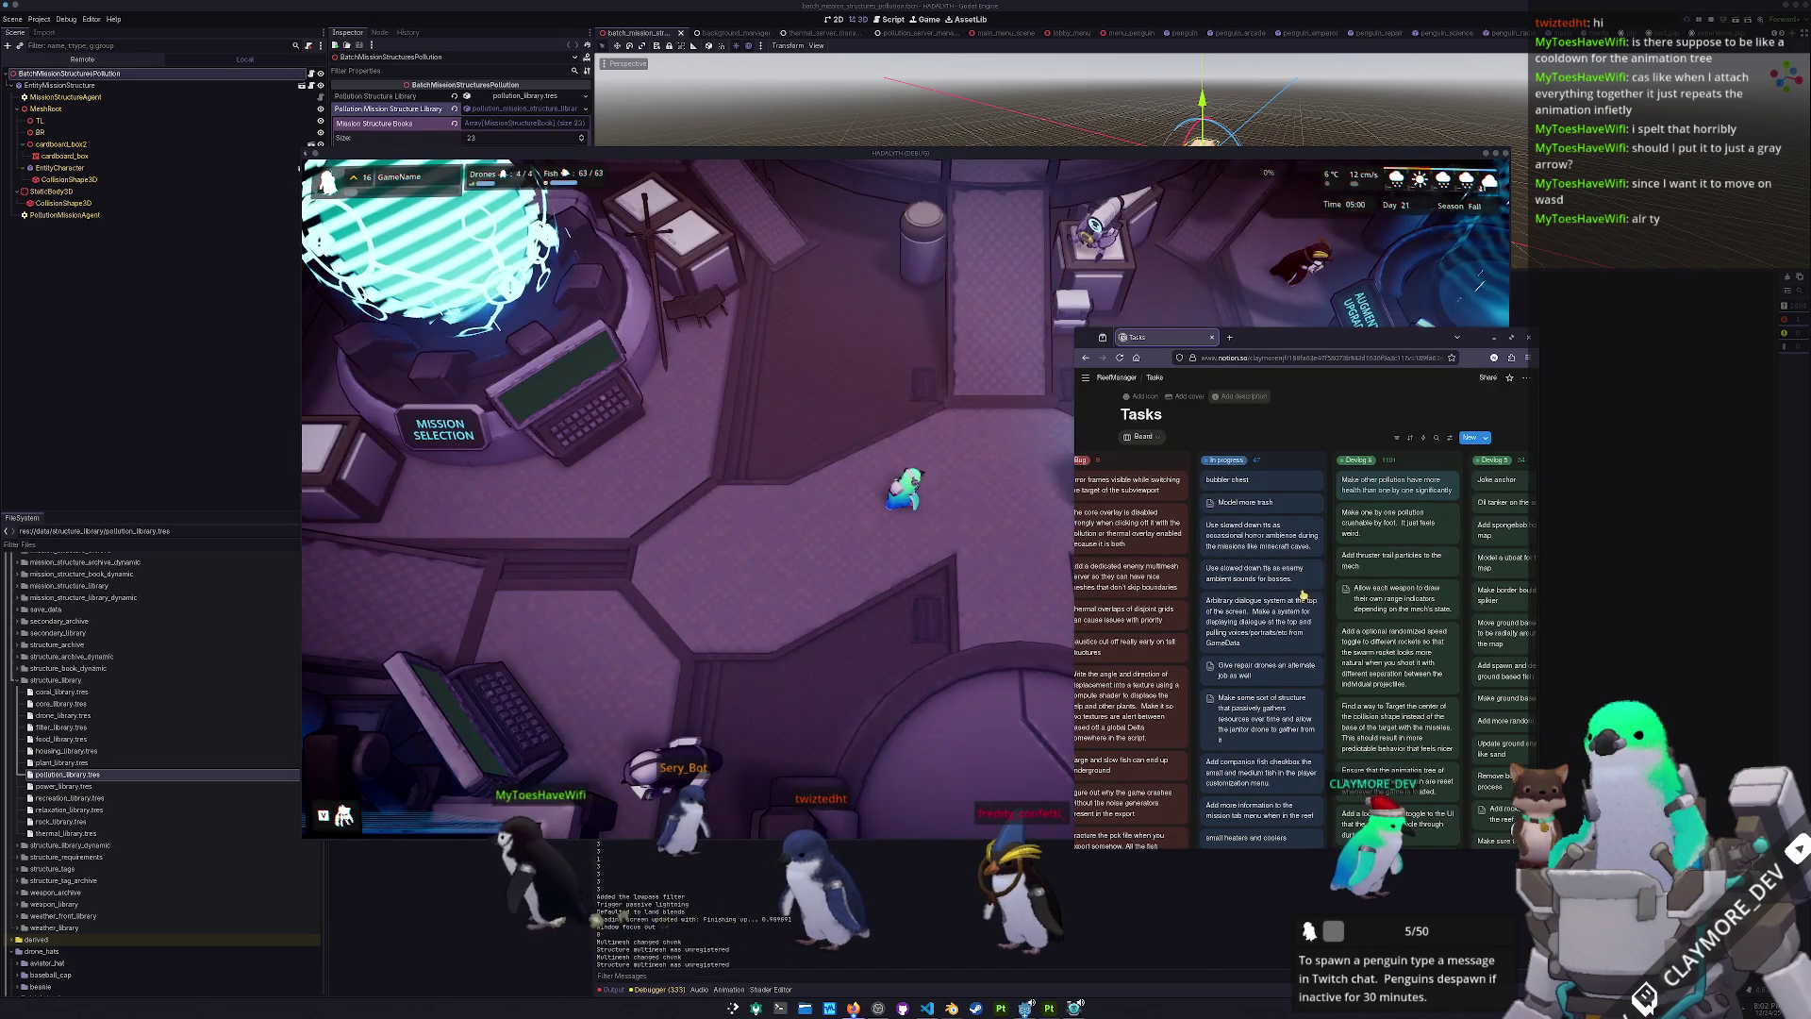
scroll(1276, 698, down, 2)
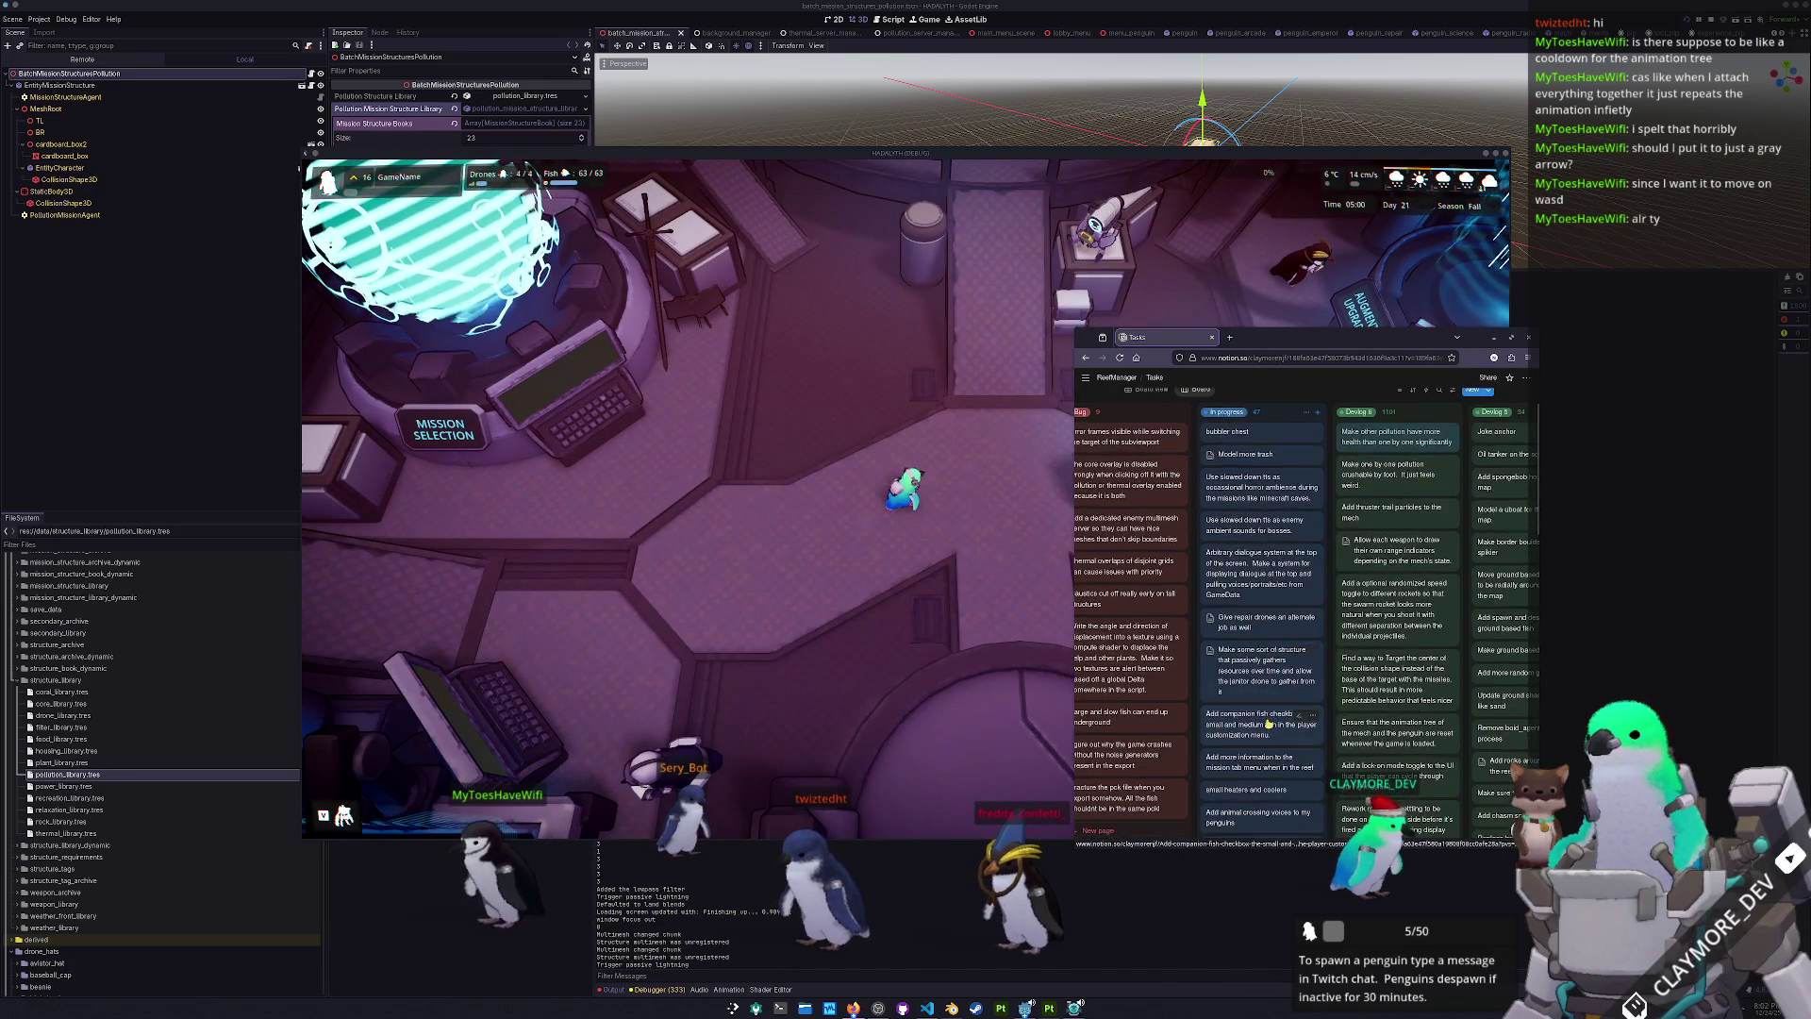
click(932, 722)
- Pull the camera back over the mech and run the 'b add' console command
key(d)
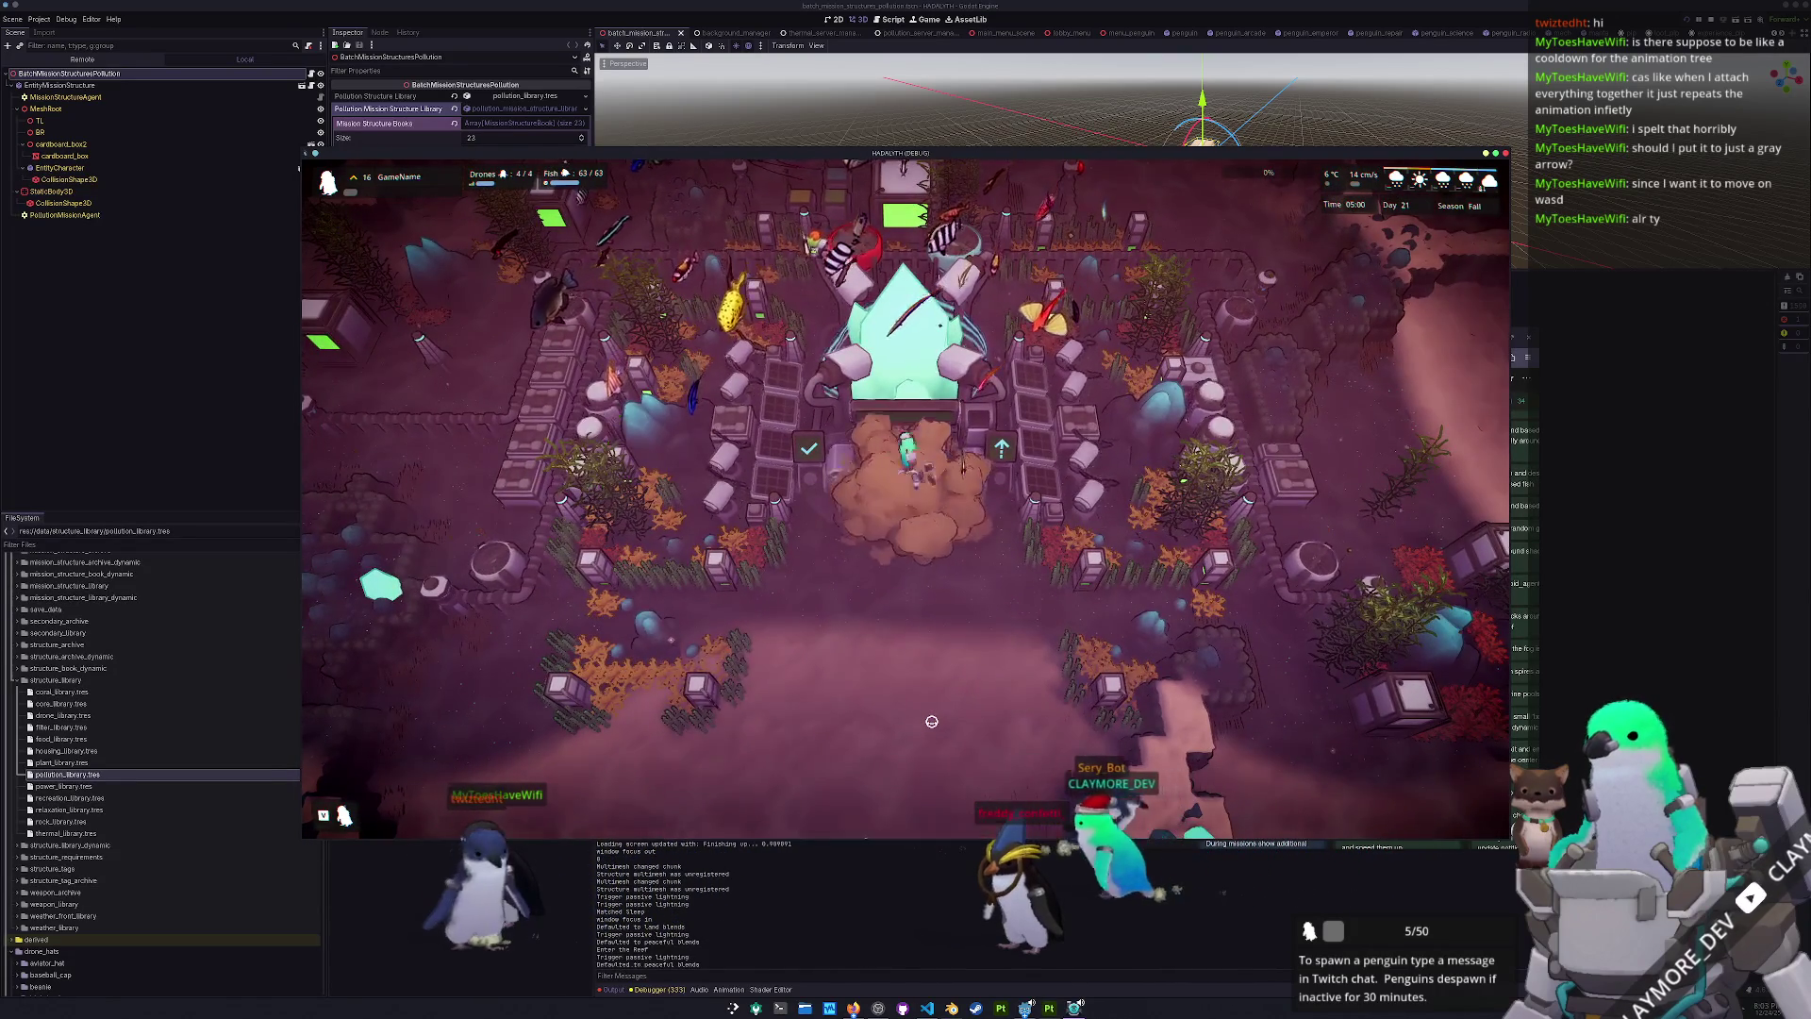
text(b add)
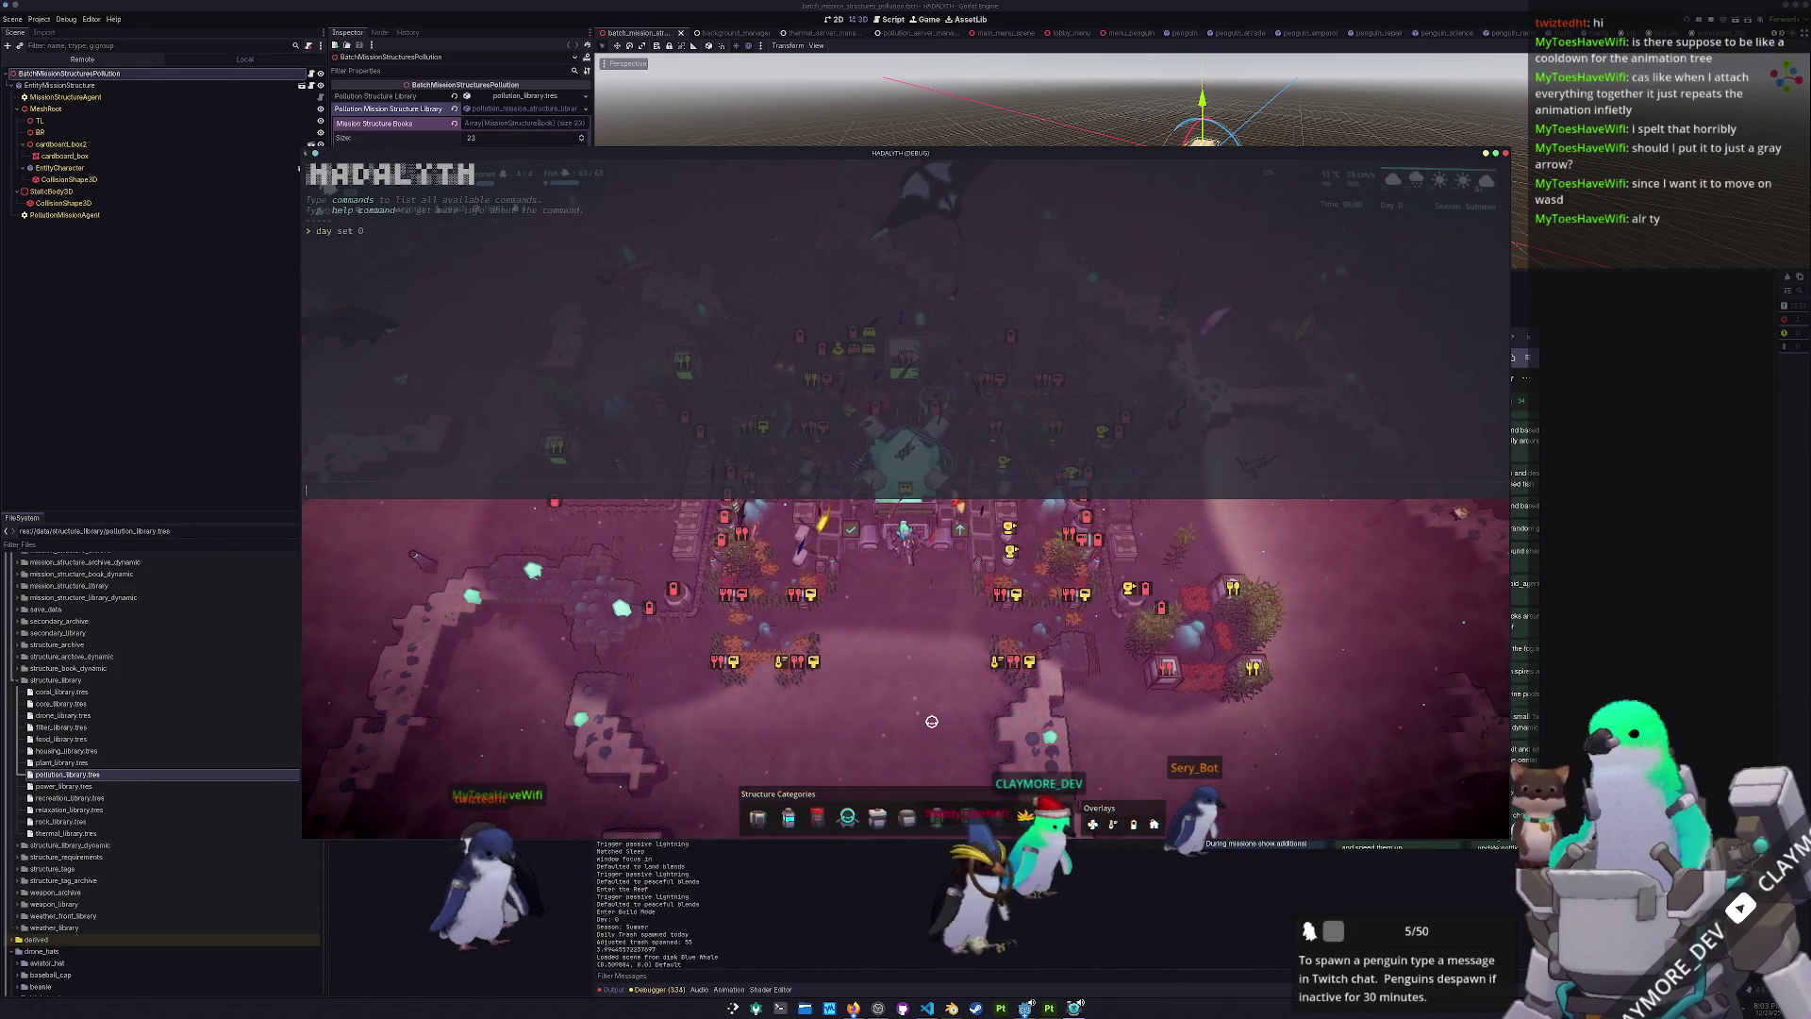
key(Escape)
scroll(931, 722, down, 3)
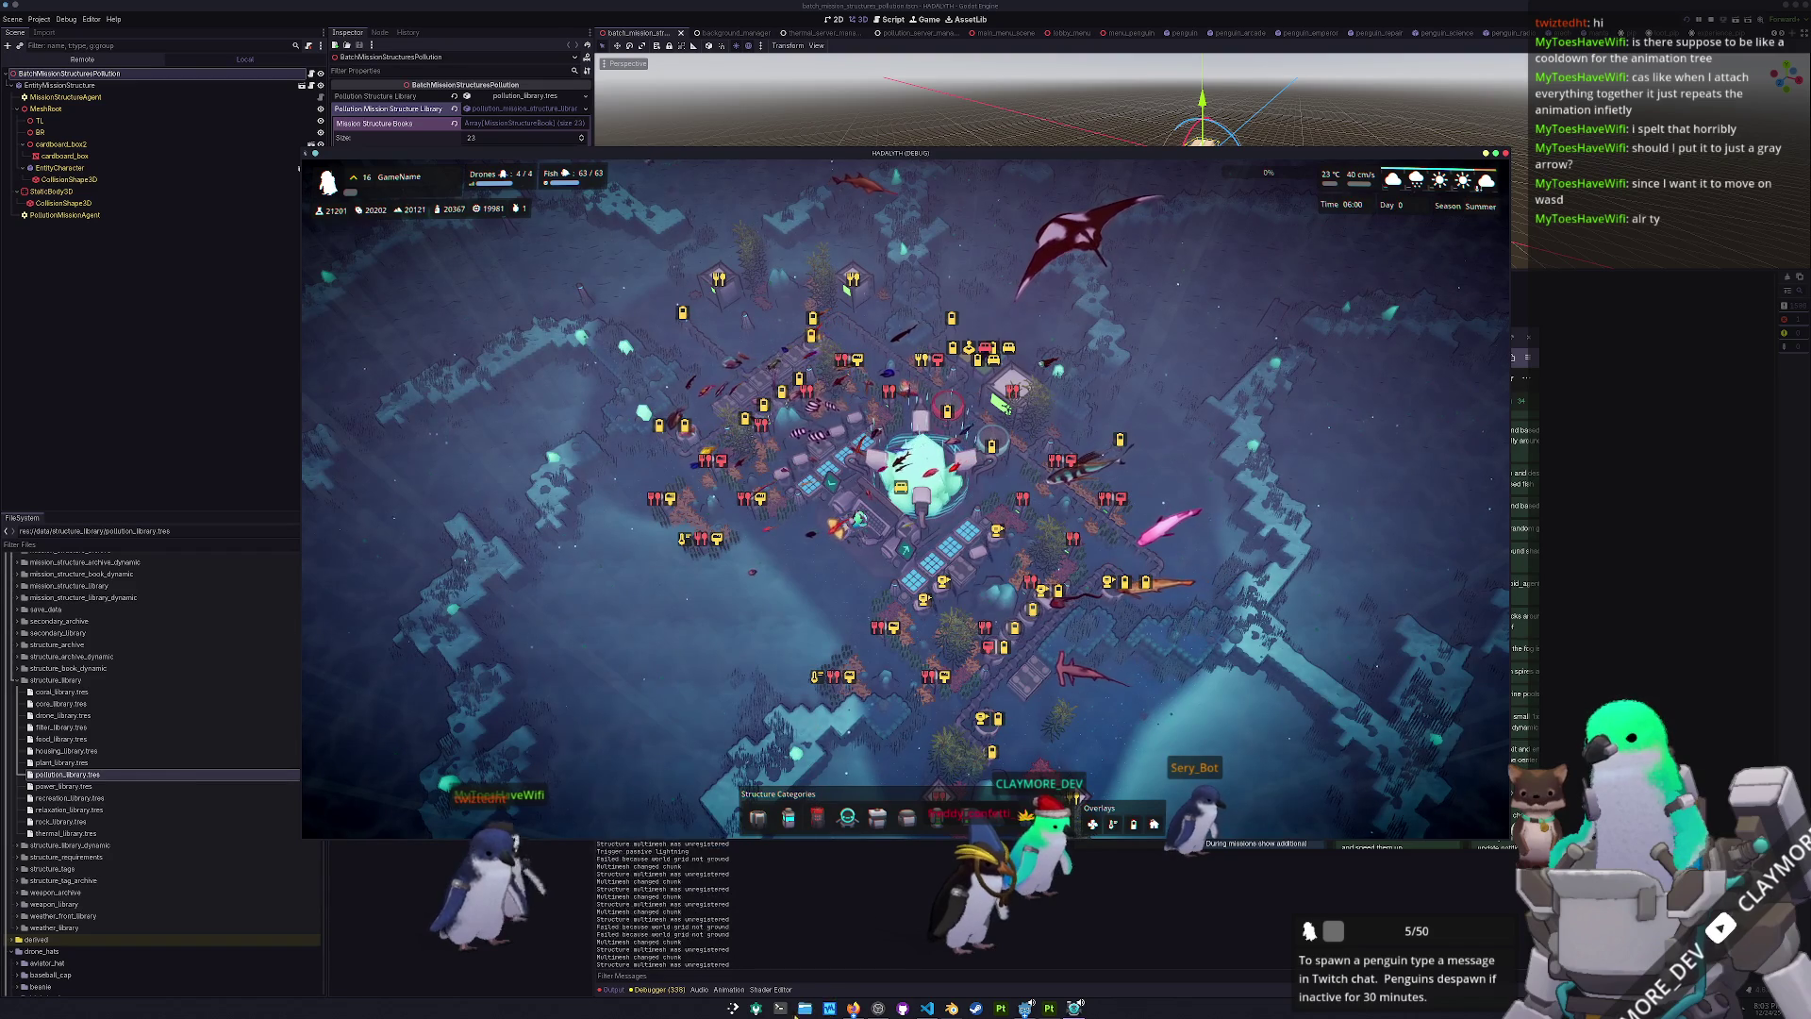
- Review the 'Model more trash' task details in Notion, then switch to Blender
key(alt+Tab)
scroll(1256, 726, up, 3)
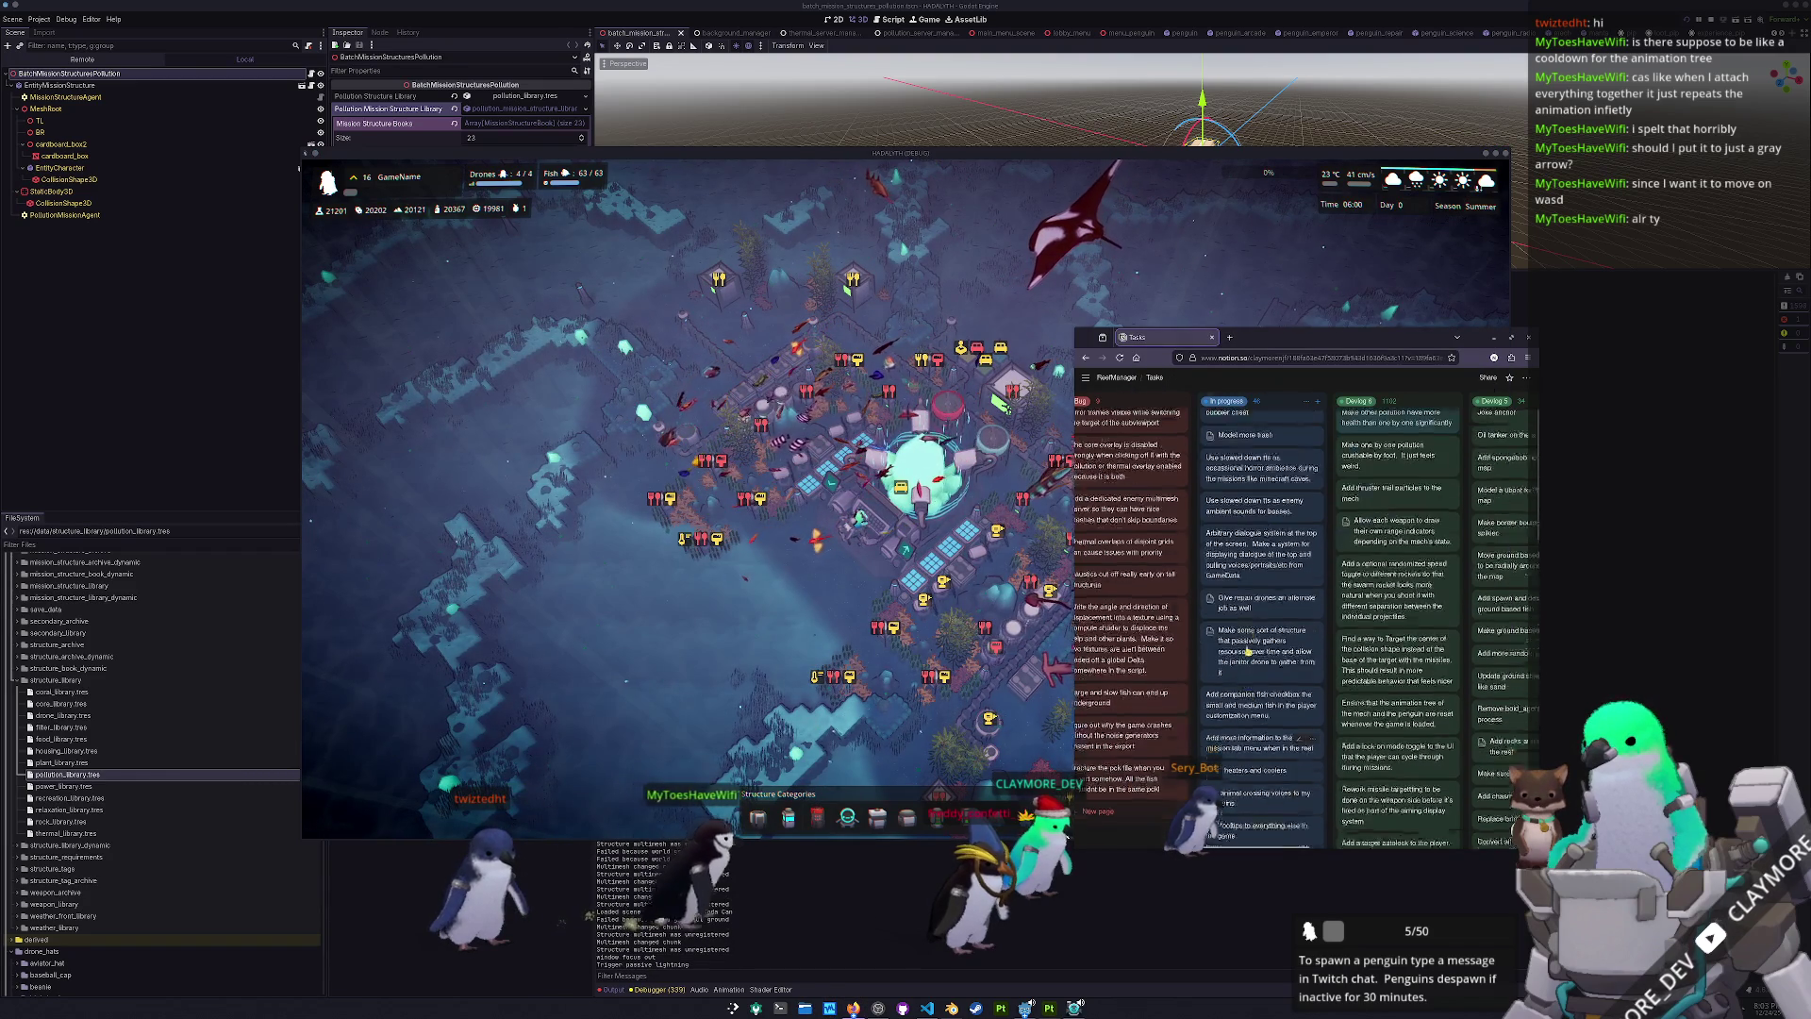
scroll(1264, 745, up, 1)
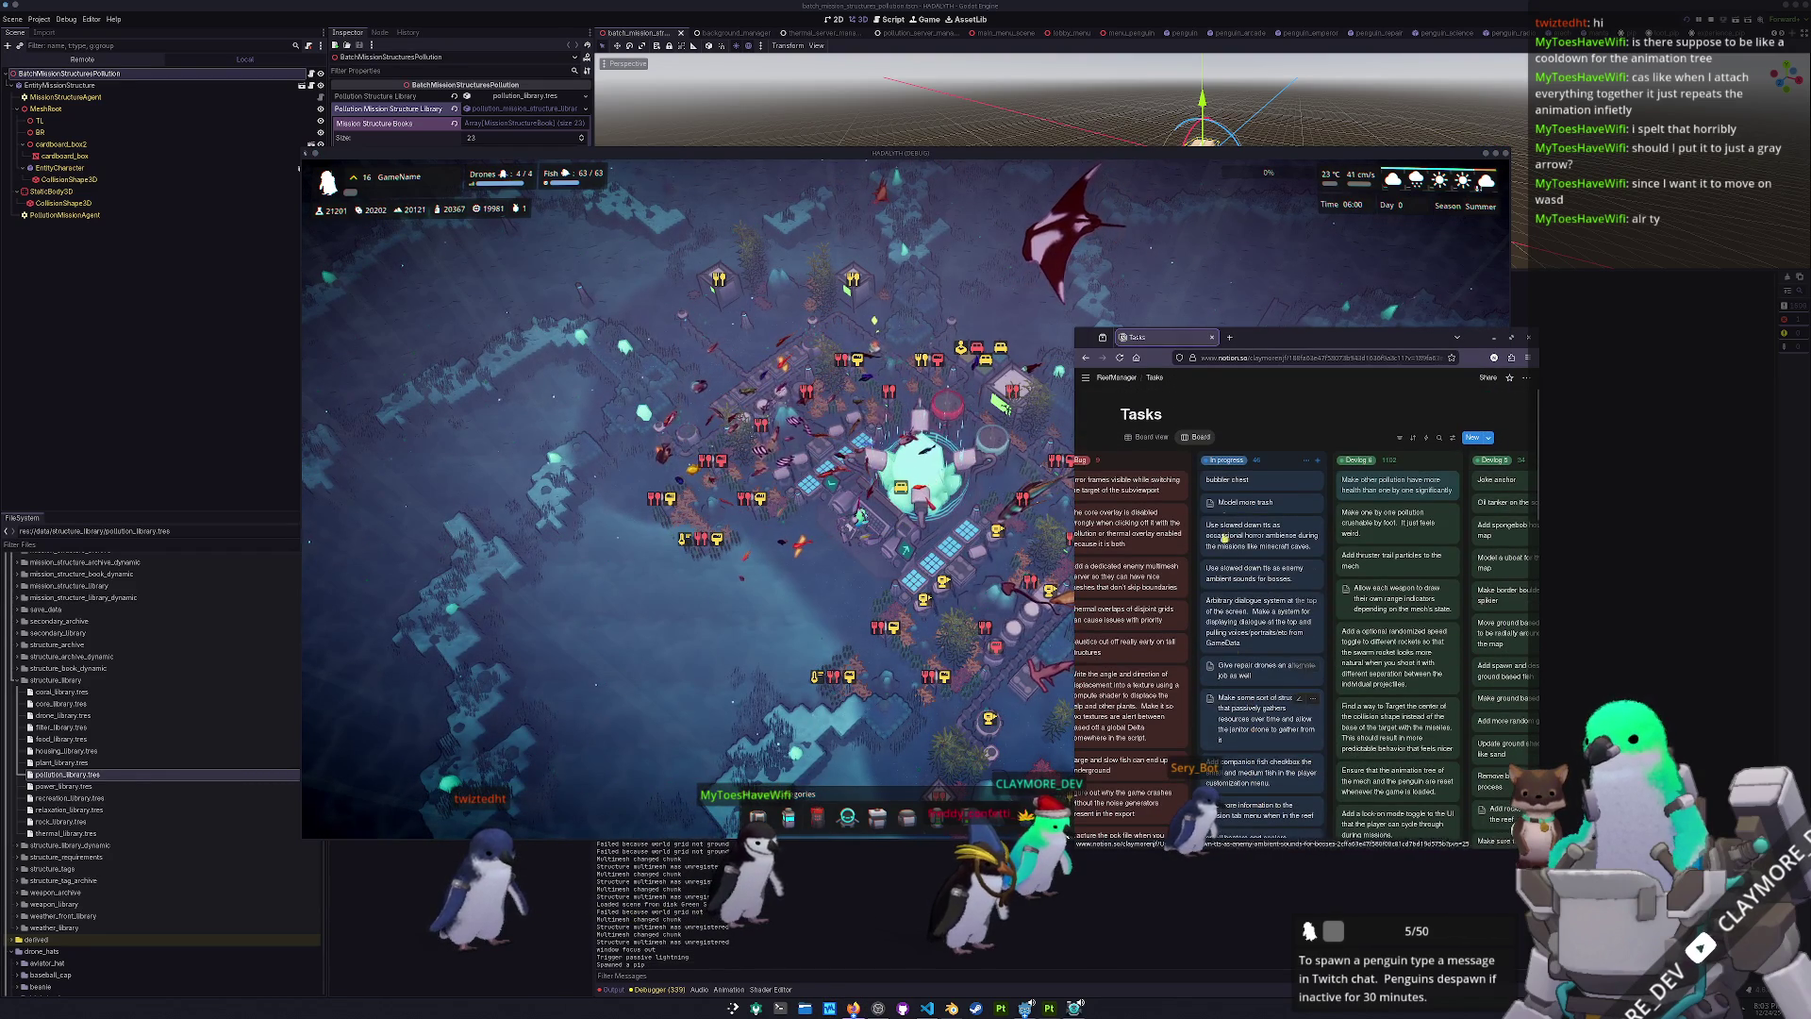
click(1245, 505)
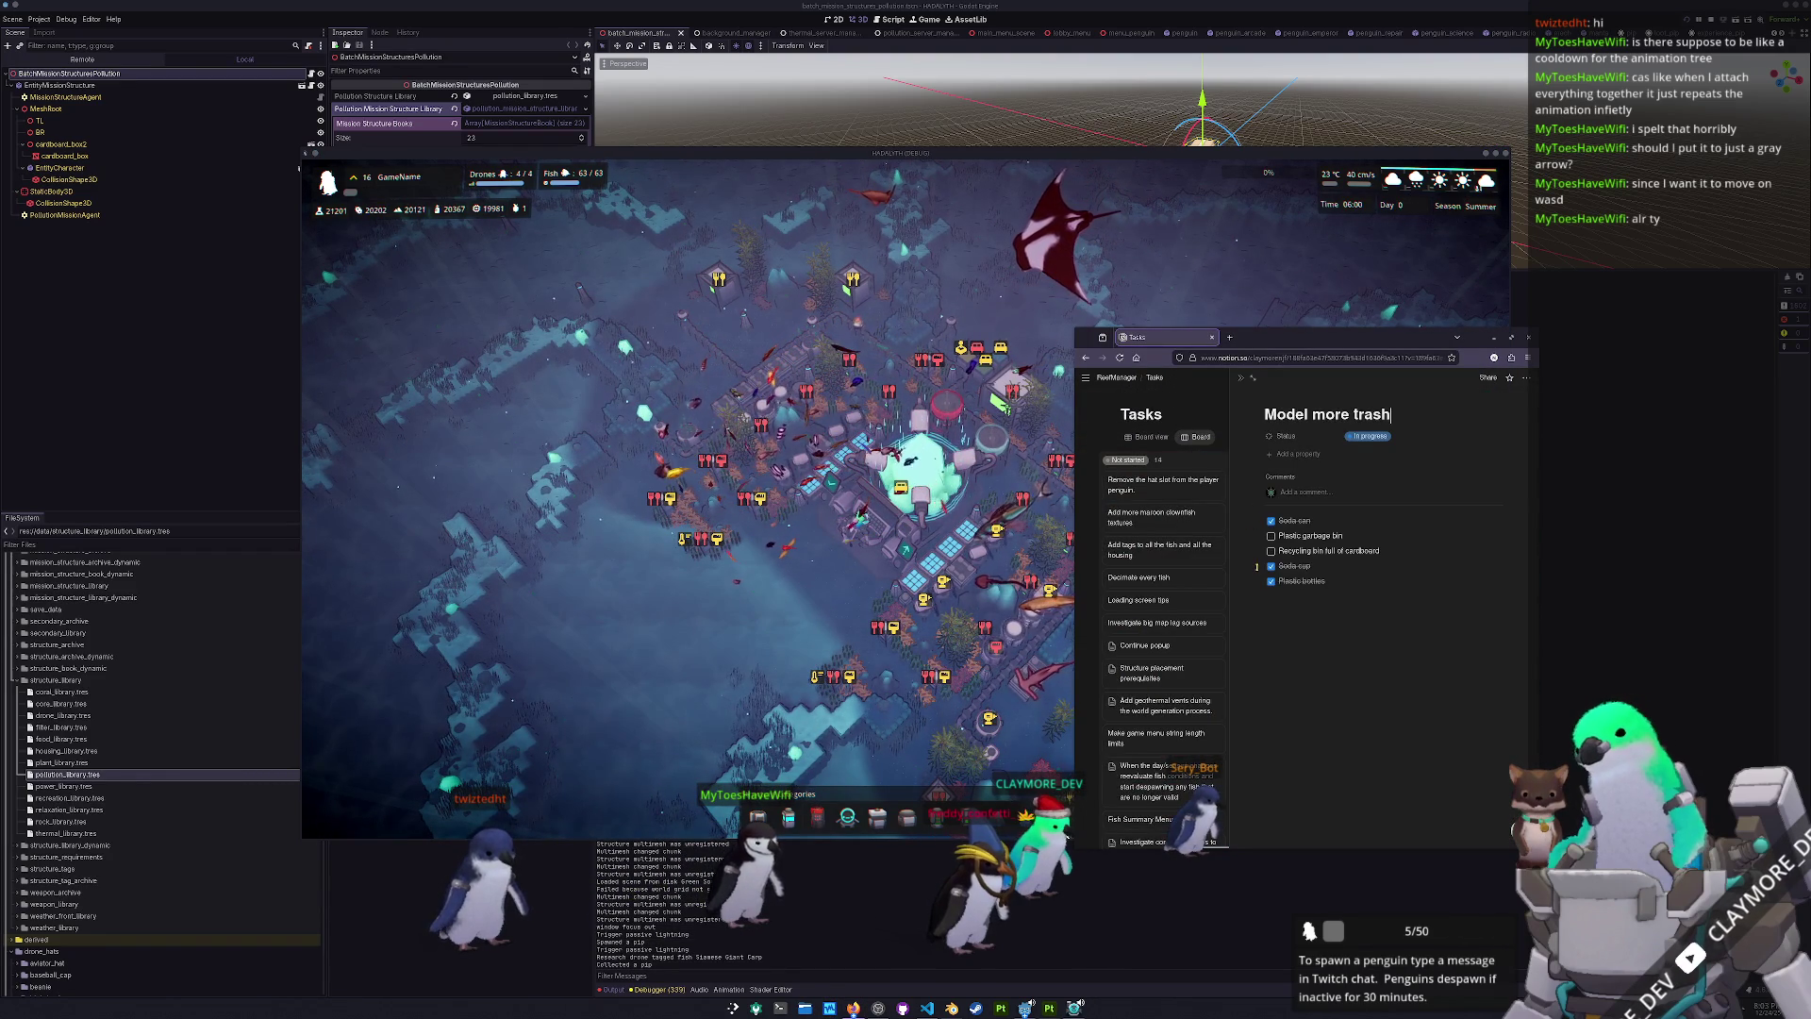
scroll(1258, 570, right, 5)
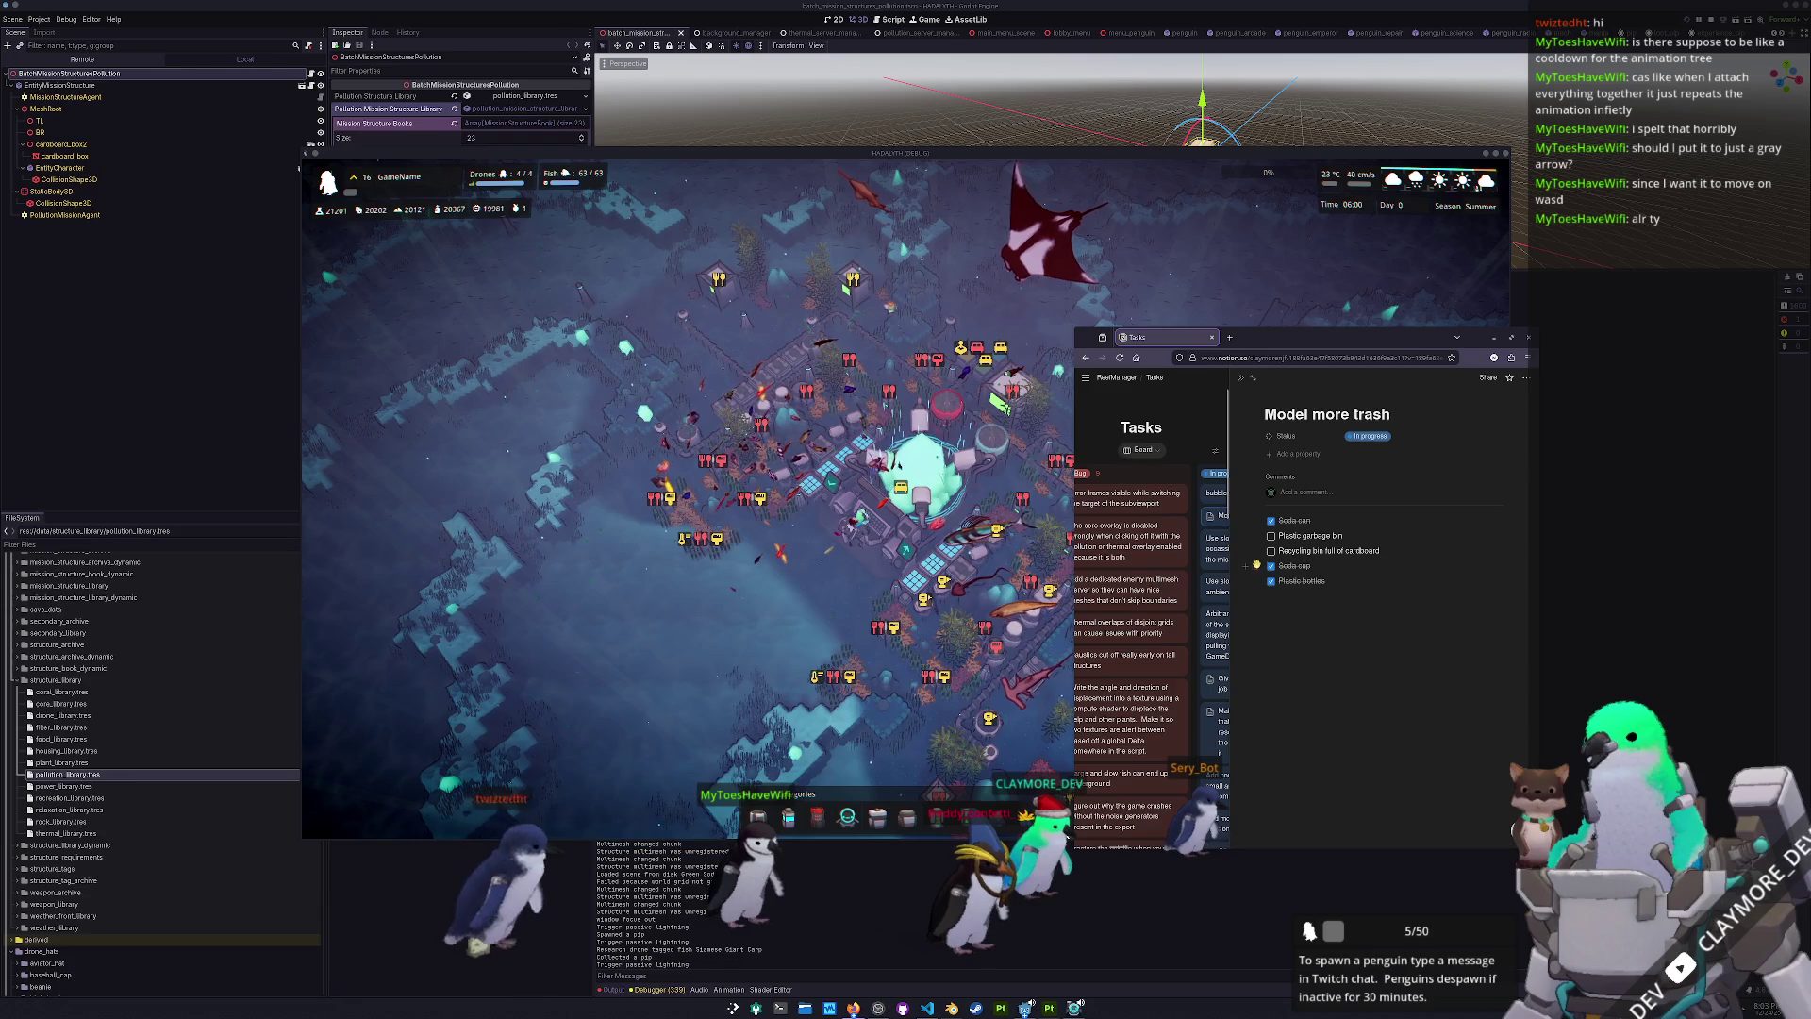
click(1241, 378)
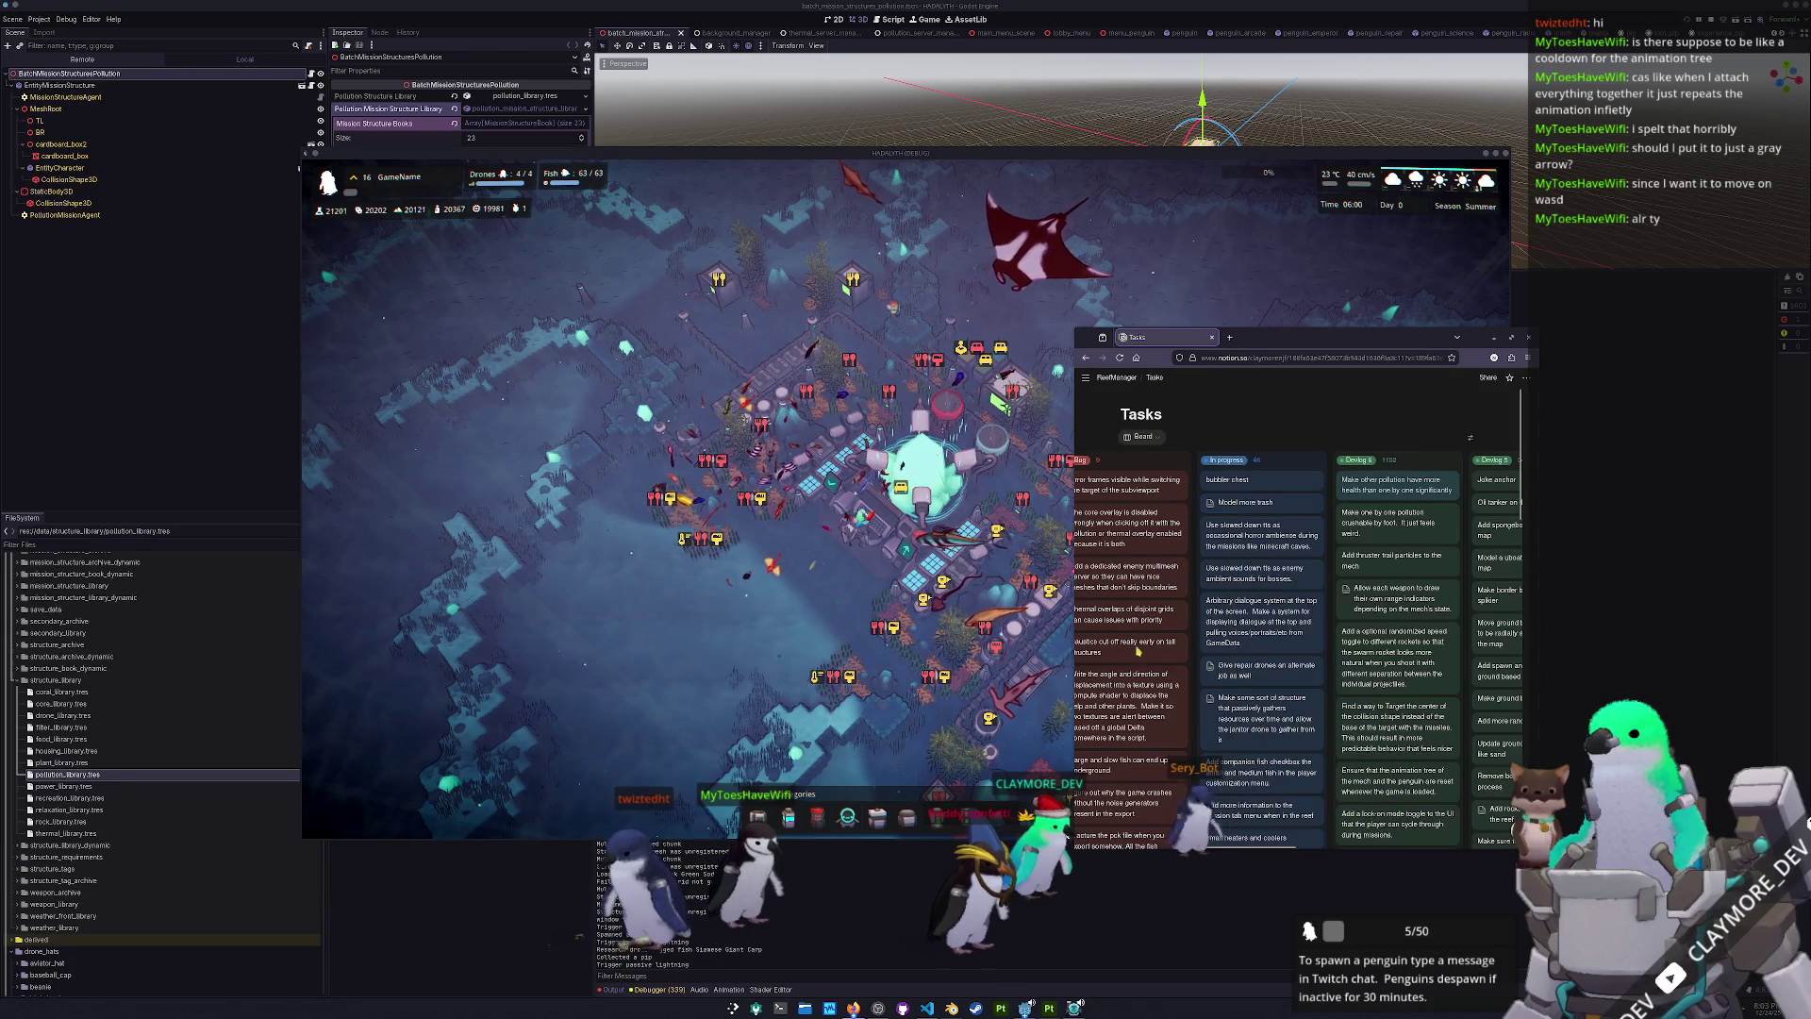
click(962, 1011)
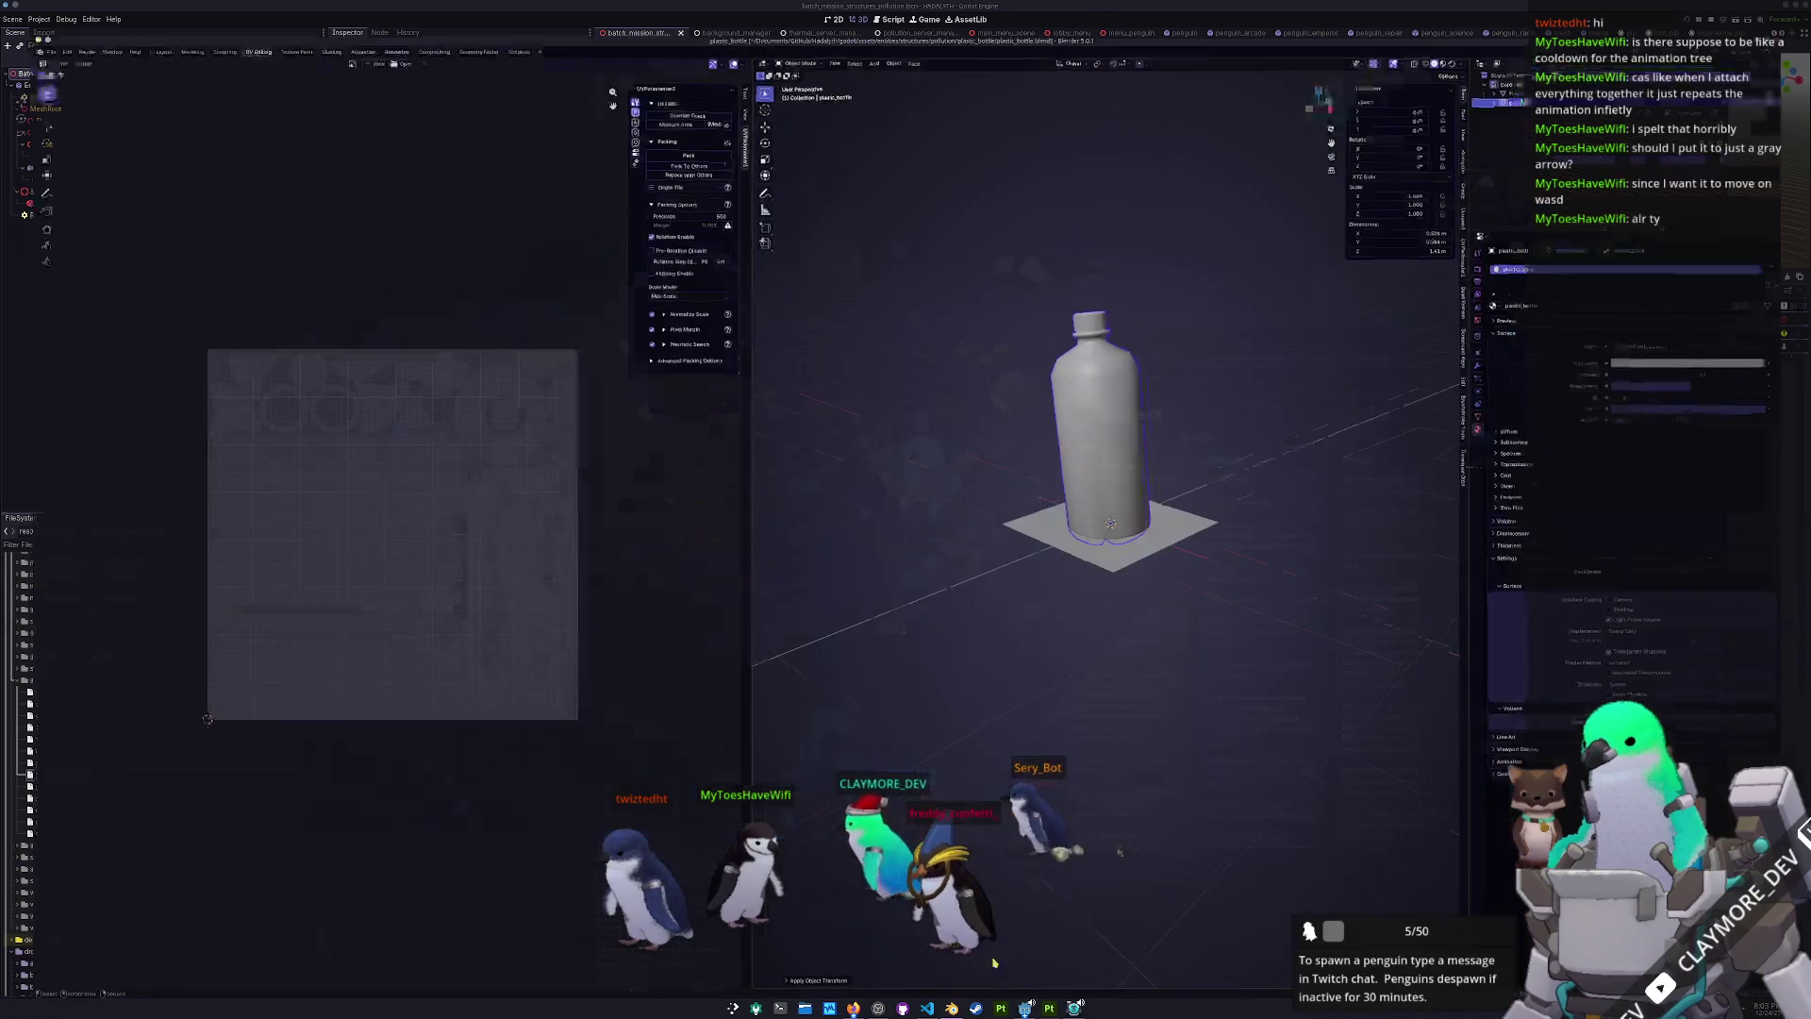
- Start an empty General Blender file, open the file browser, and view NOAA's Find A Species page
click(20, 17)
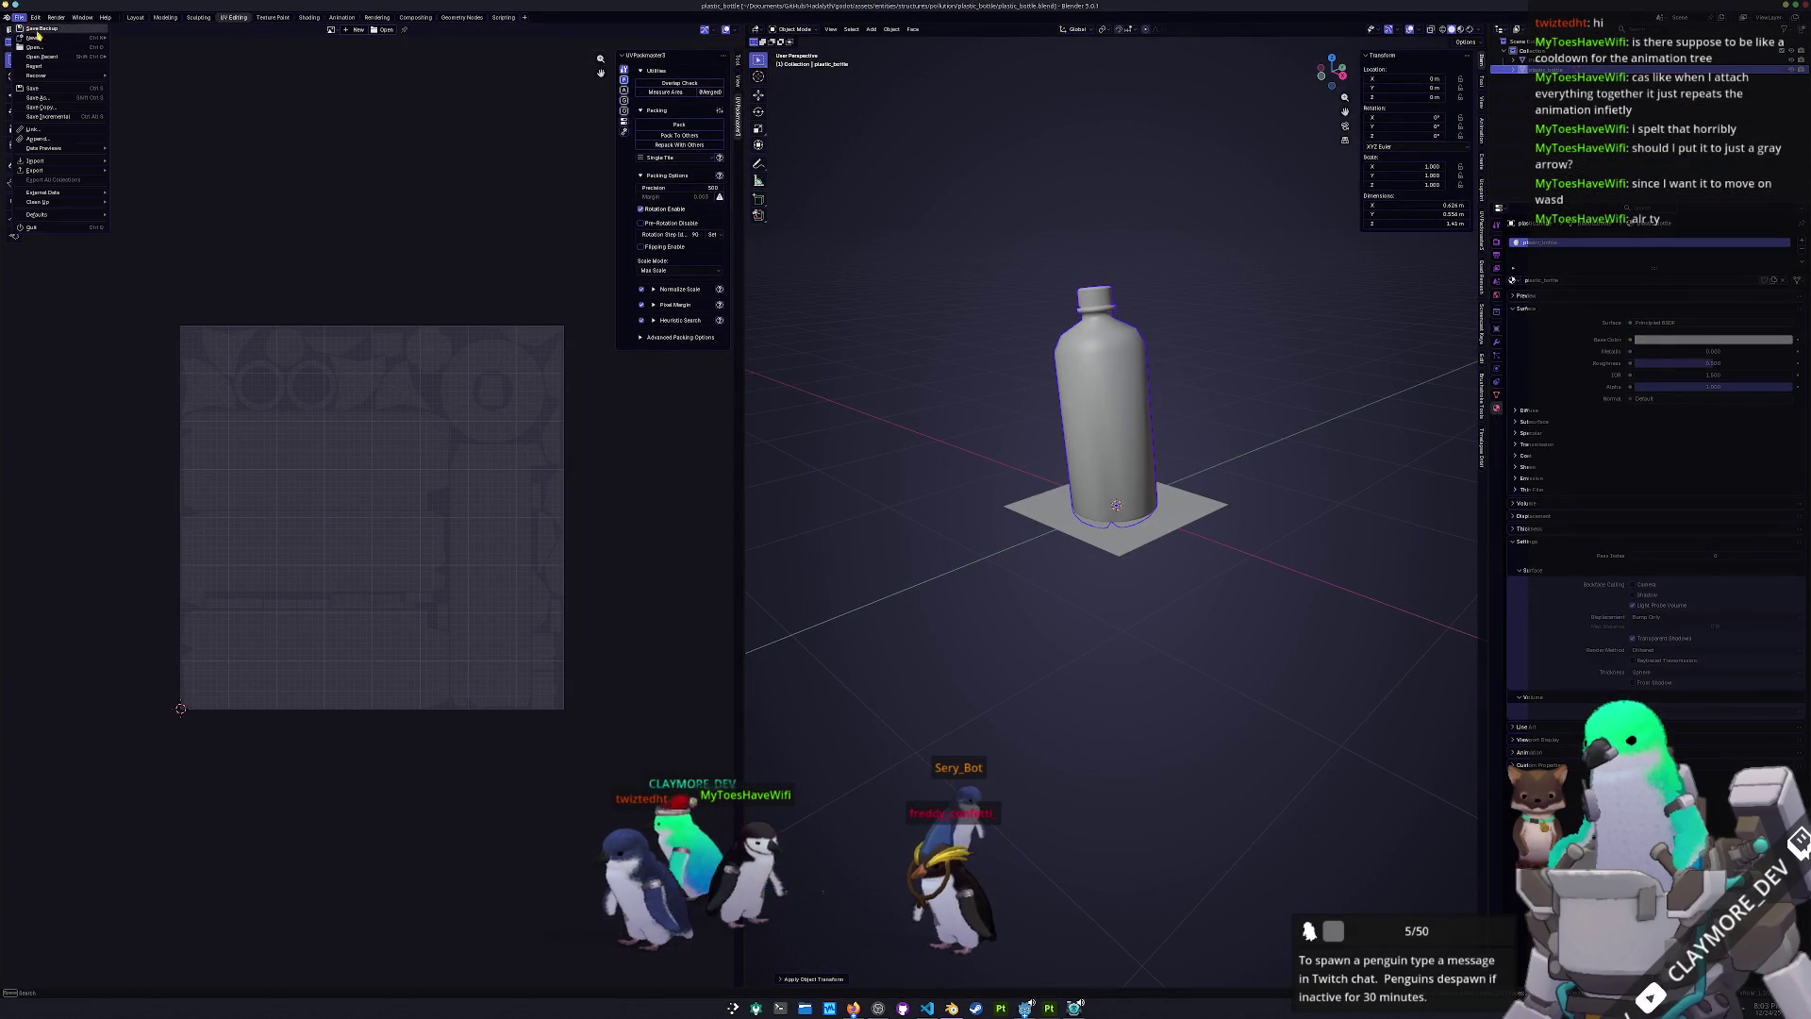
click(124, 38)
click(703, 401)
key(ctrl+s)
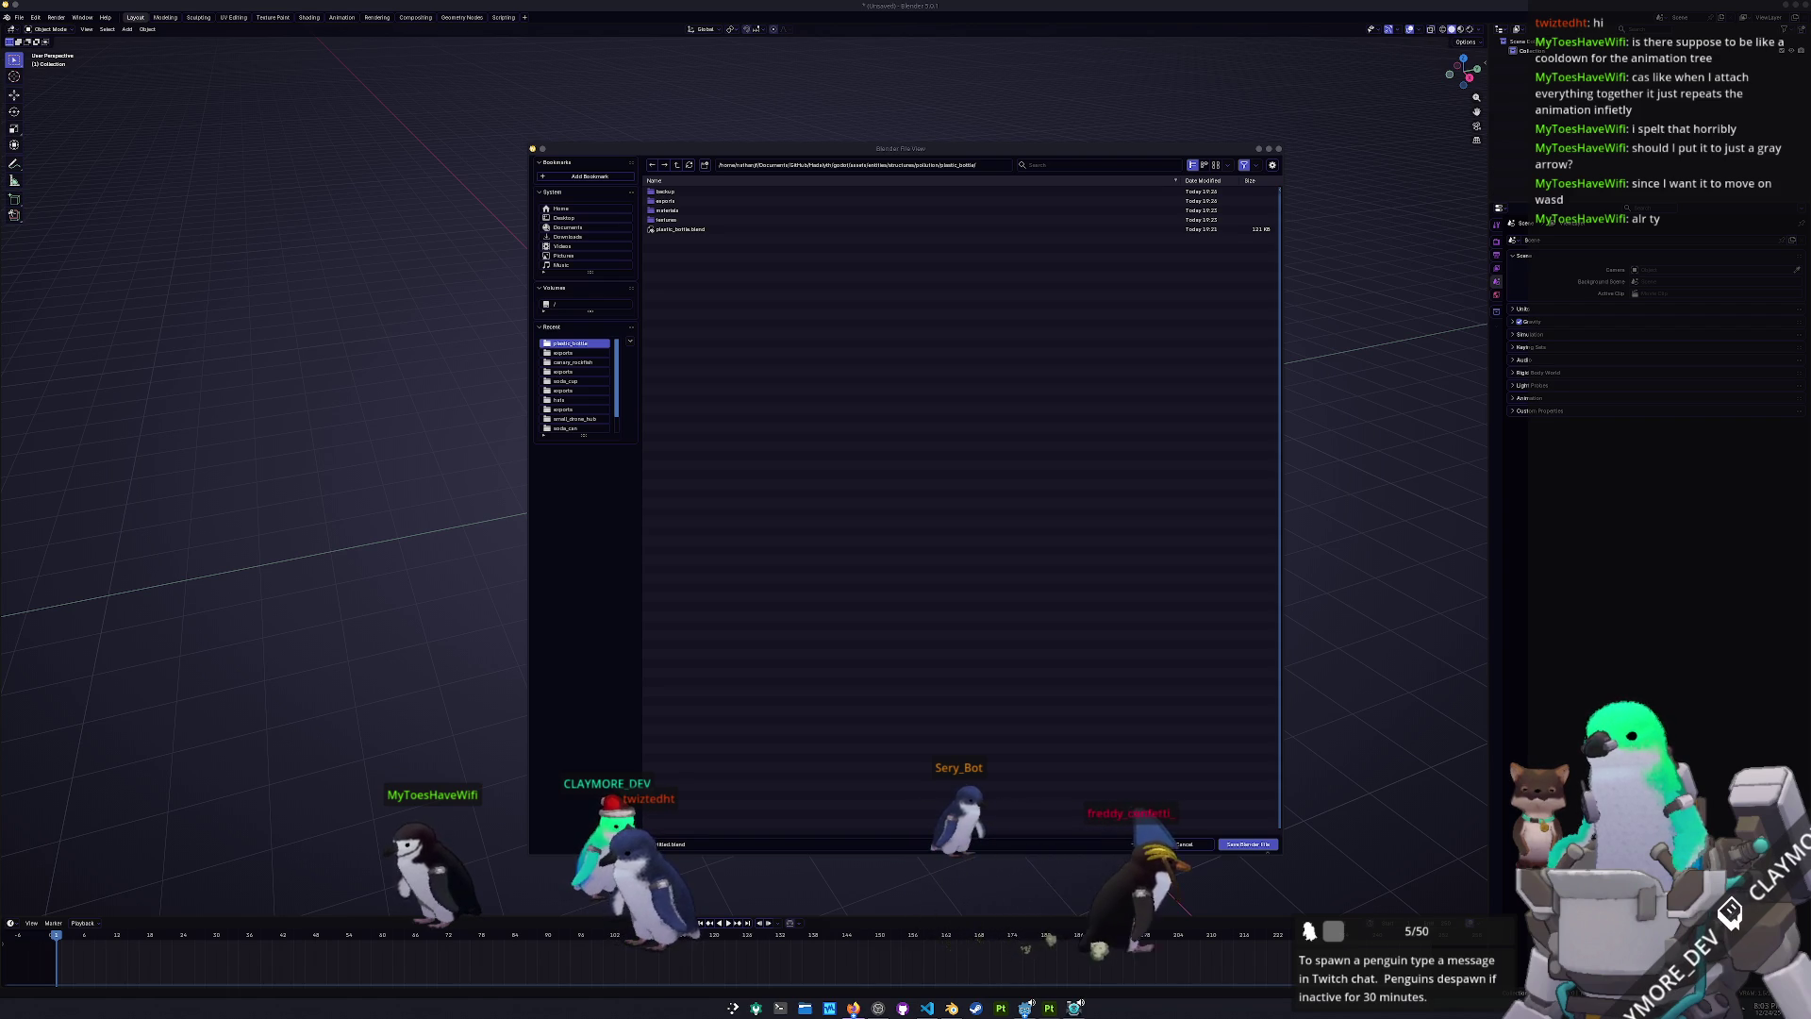
key(alt+Tab)
click(747, 587)
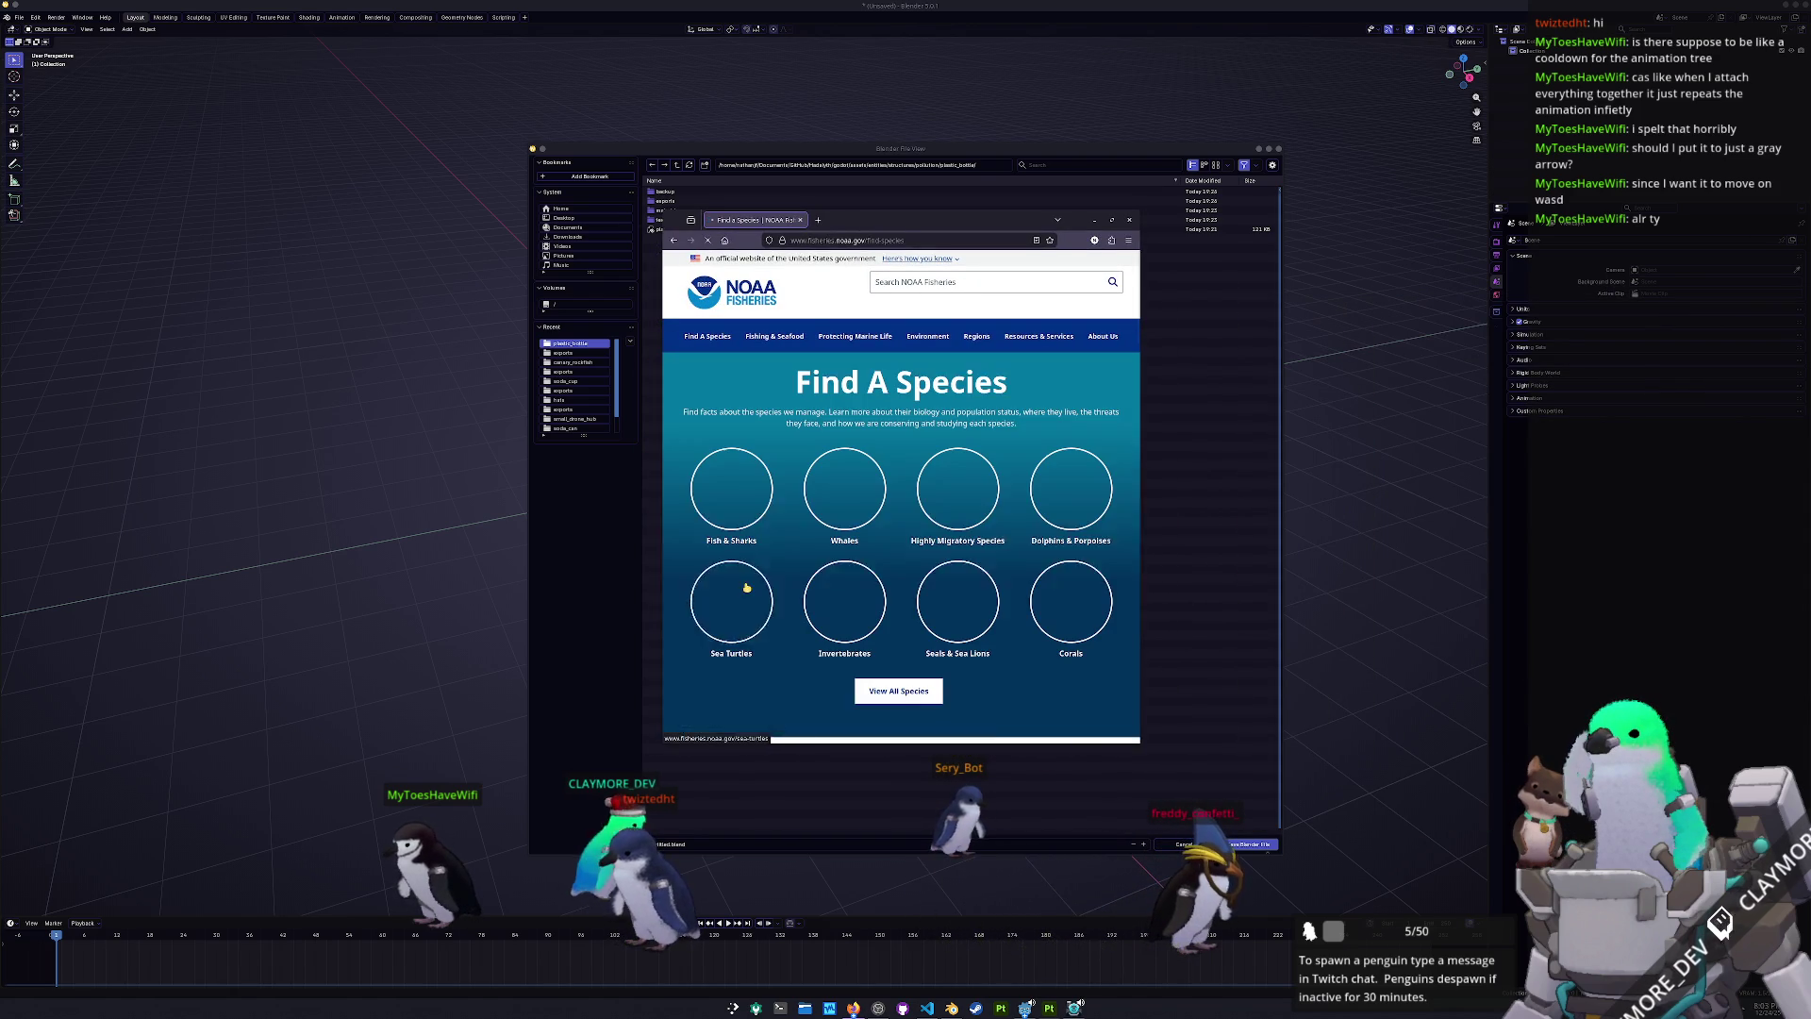
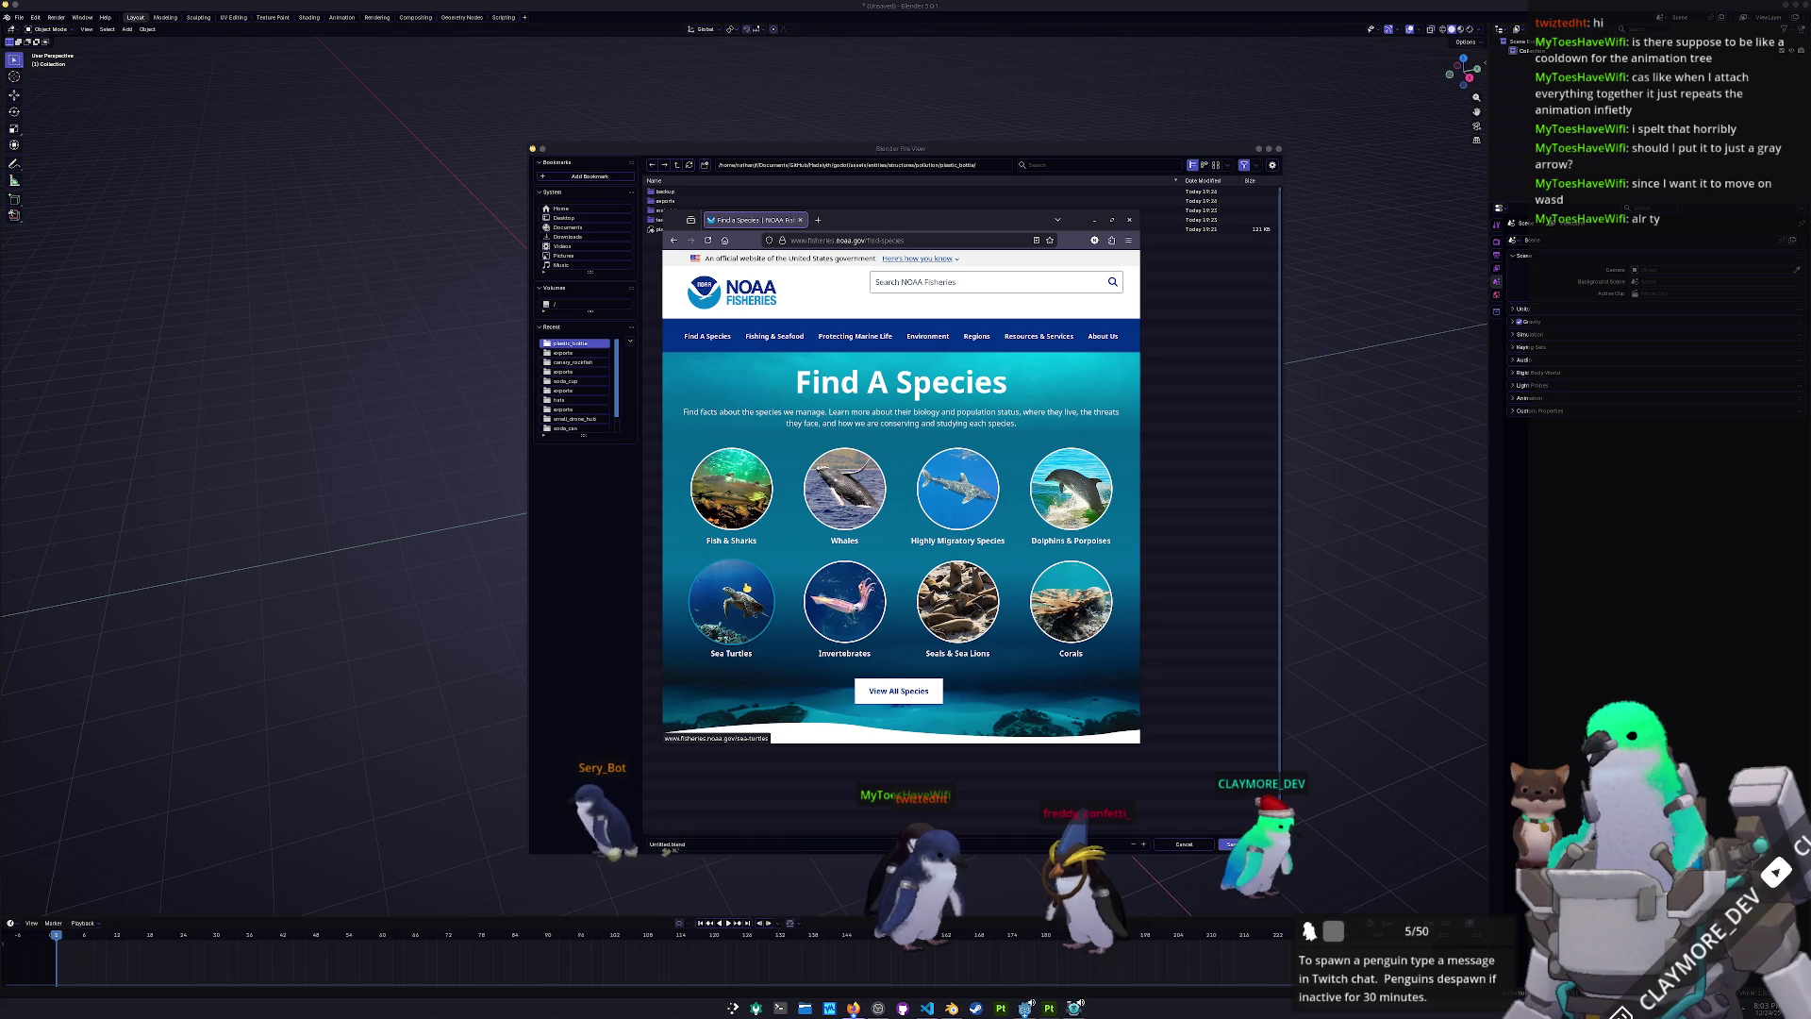
- Scroll through the NOAA species directory listing, then enlarge the Firefox window
scroll(917, 615, down, 1)
scroll(910, 604, down, 1)
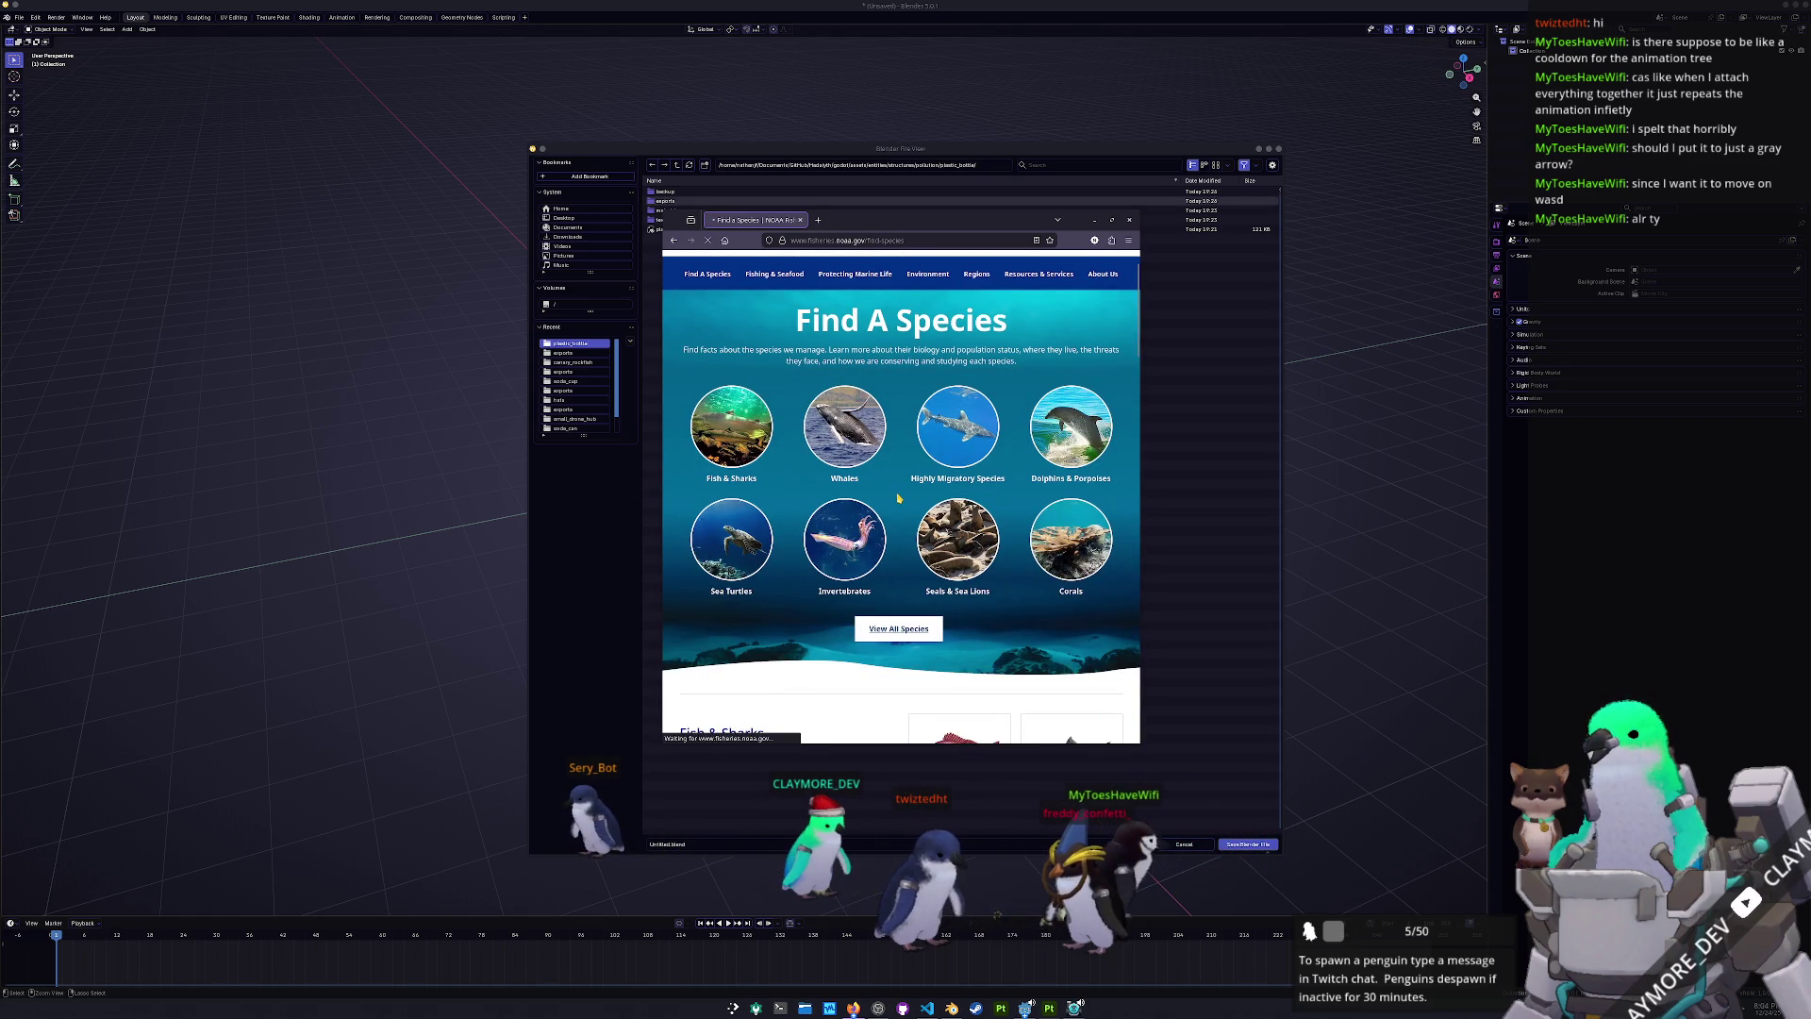
scroll(898, 498, down, 2)
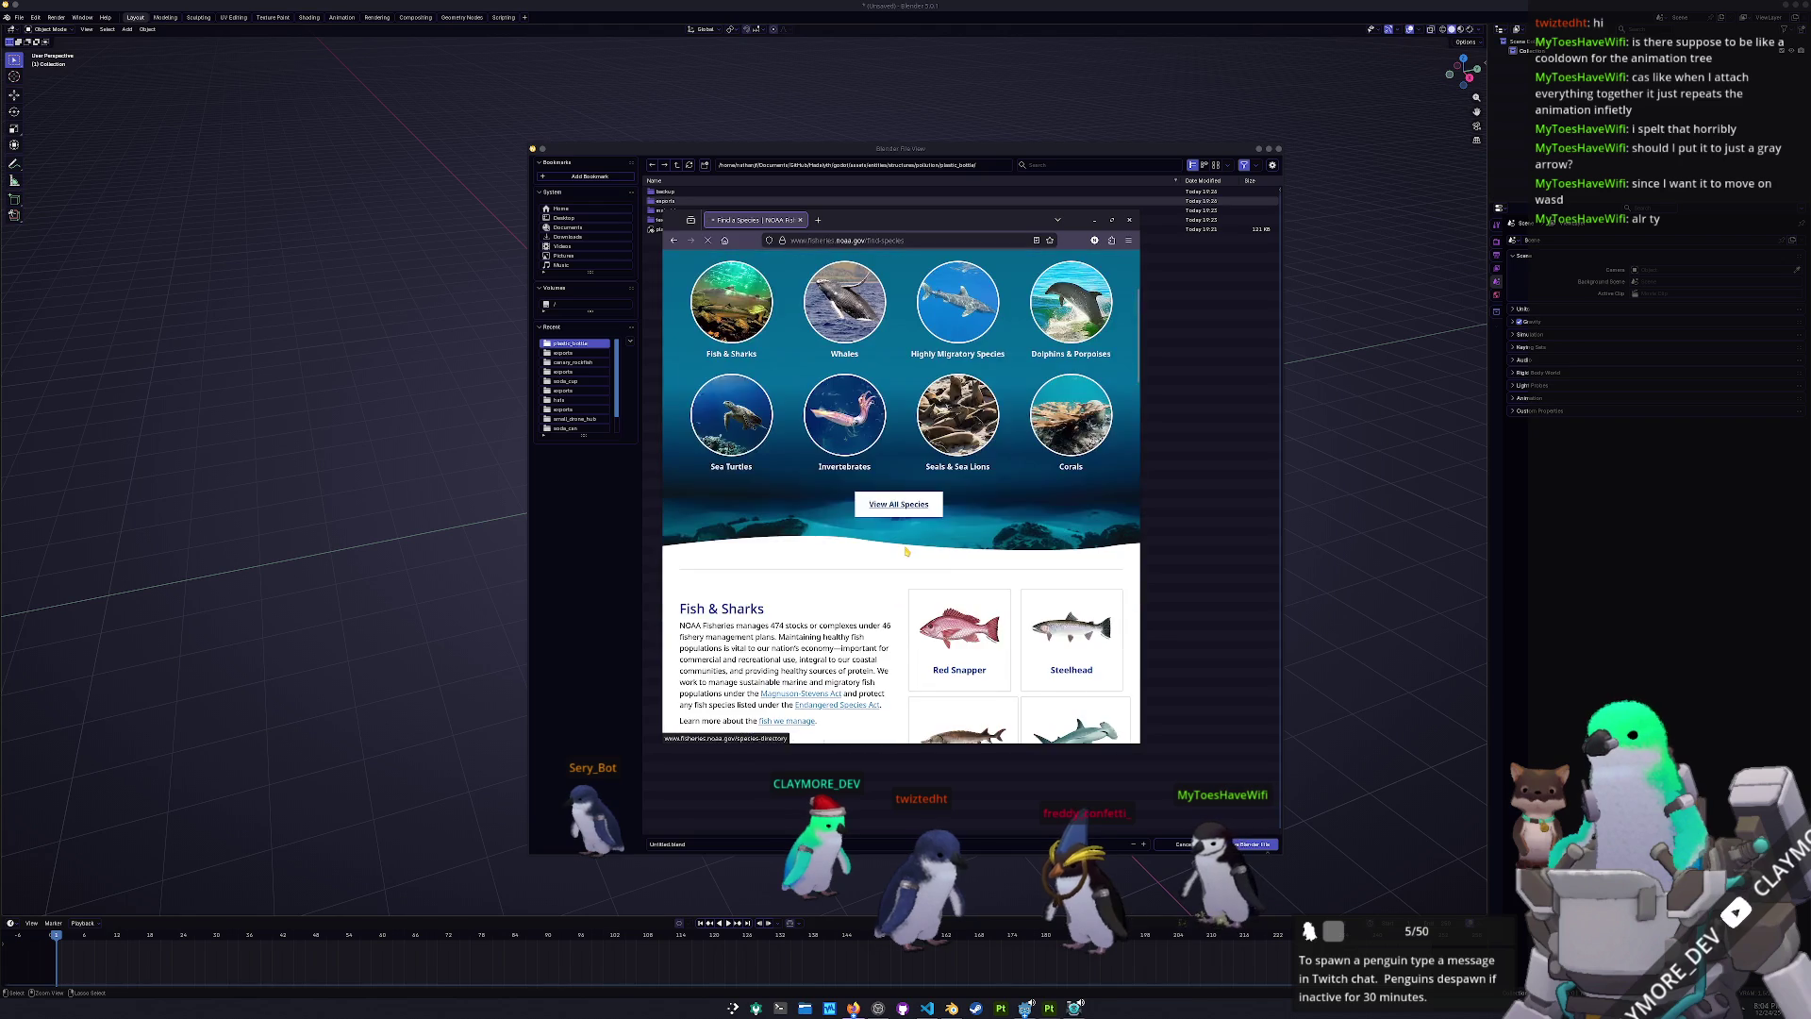
scroll(879, 595, down, 5)
scroll(879, 596, down, 15)
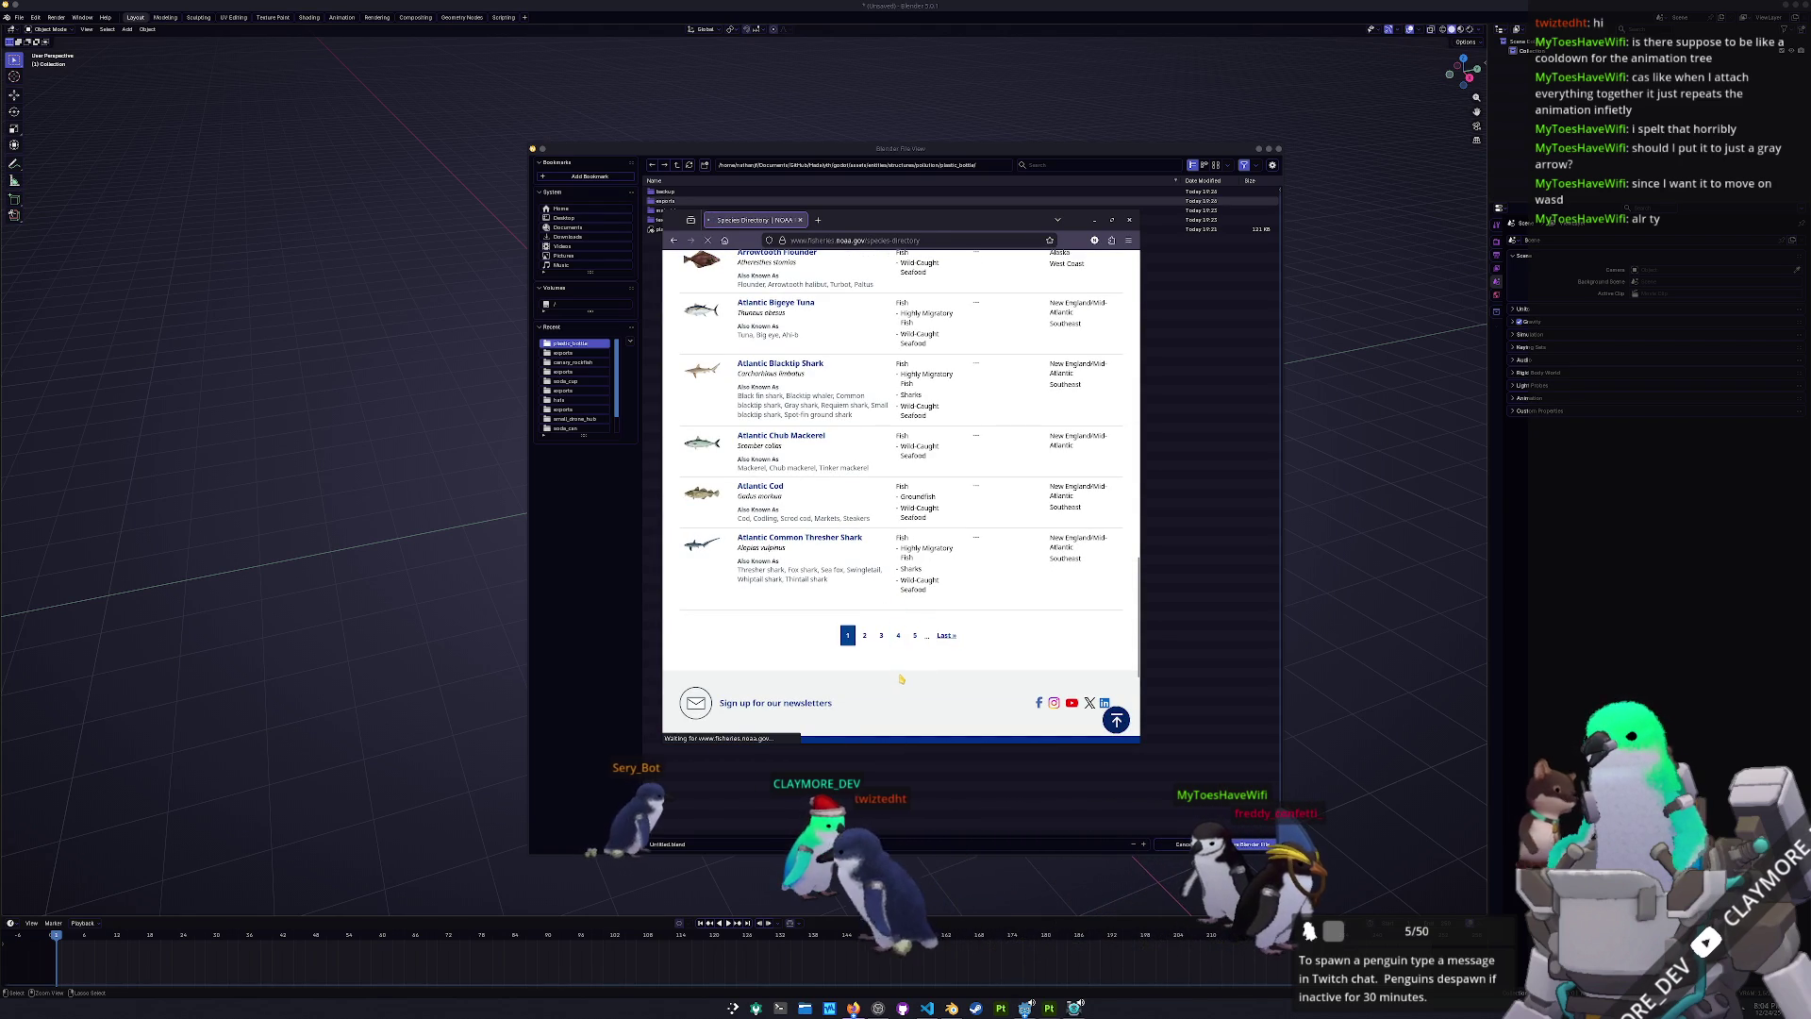
scroll(892, 596, down, 10)
scroll(891, 596, down, 1)
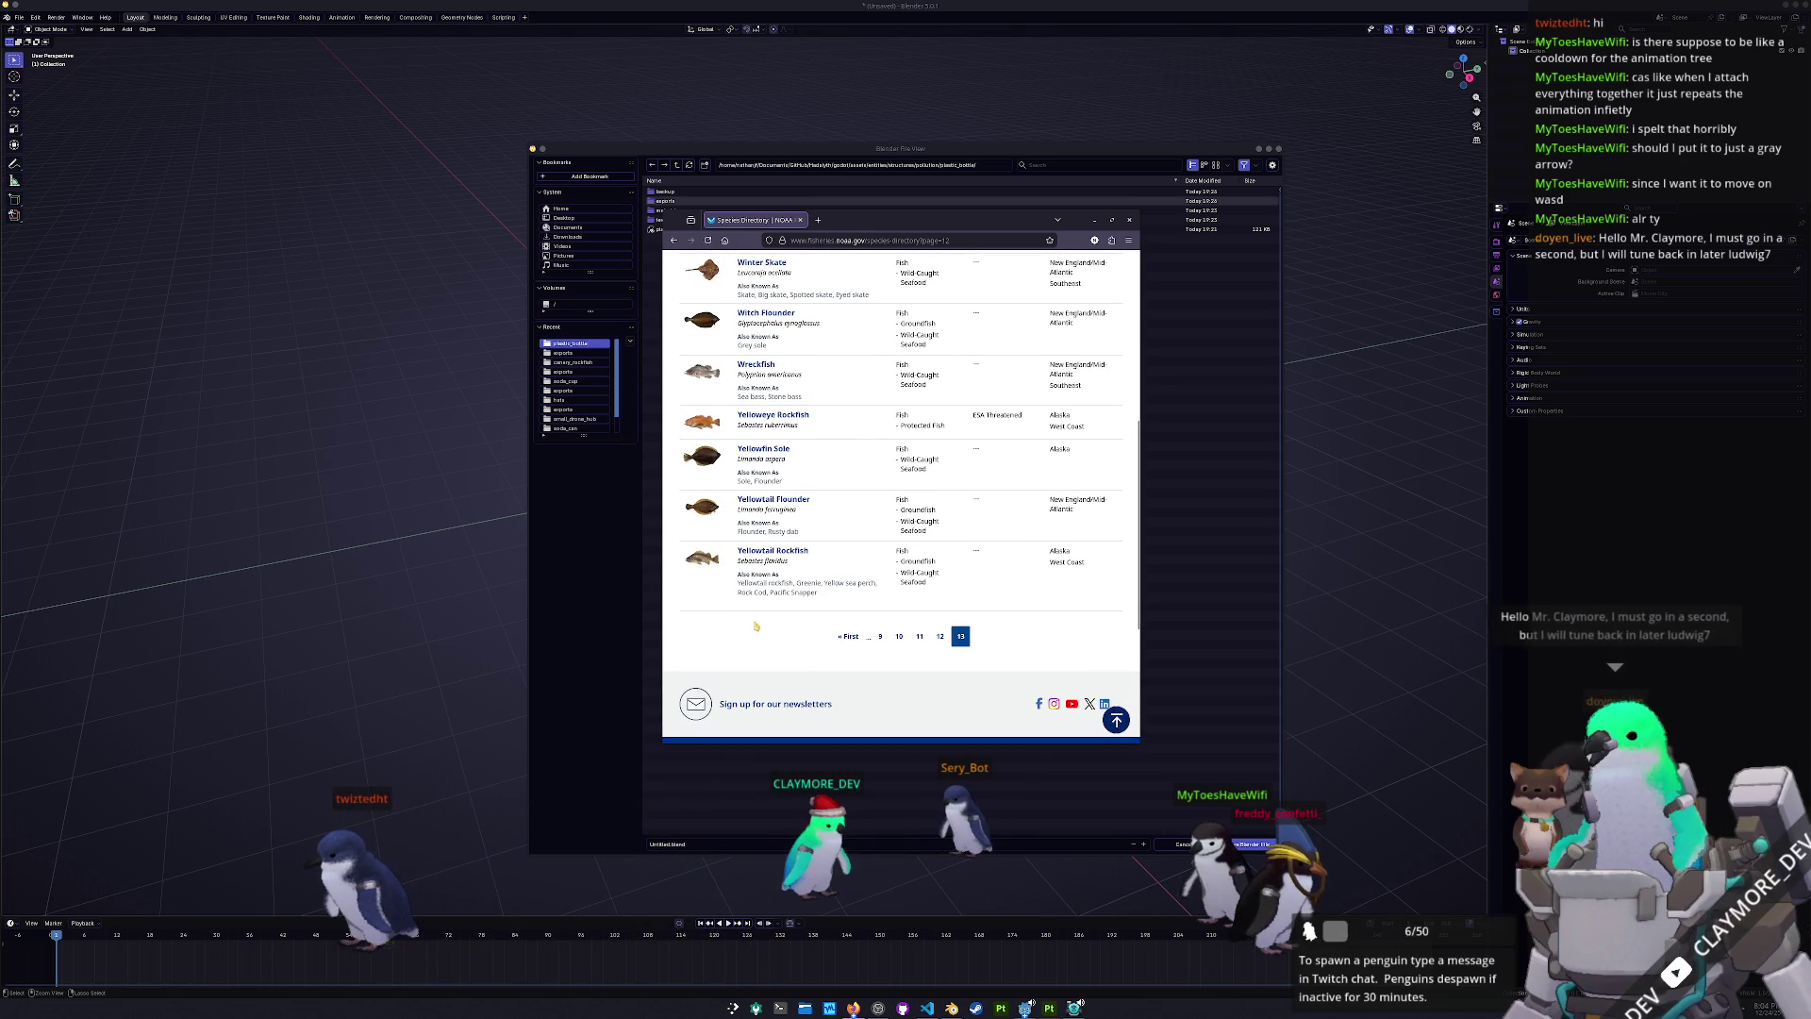
scroll(756, 625, up, 2)
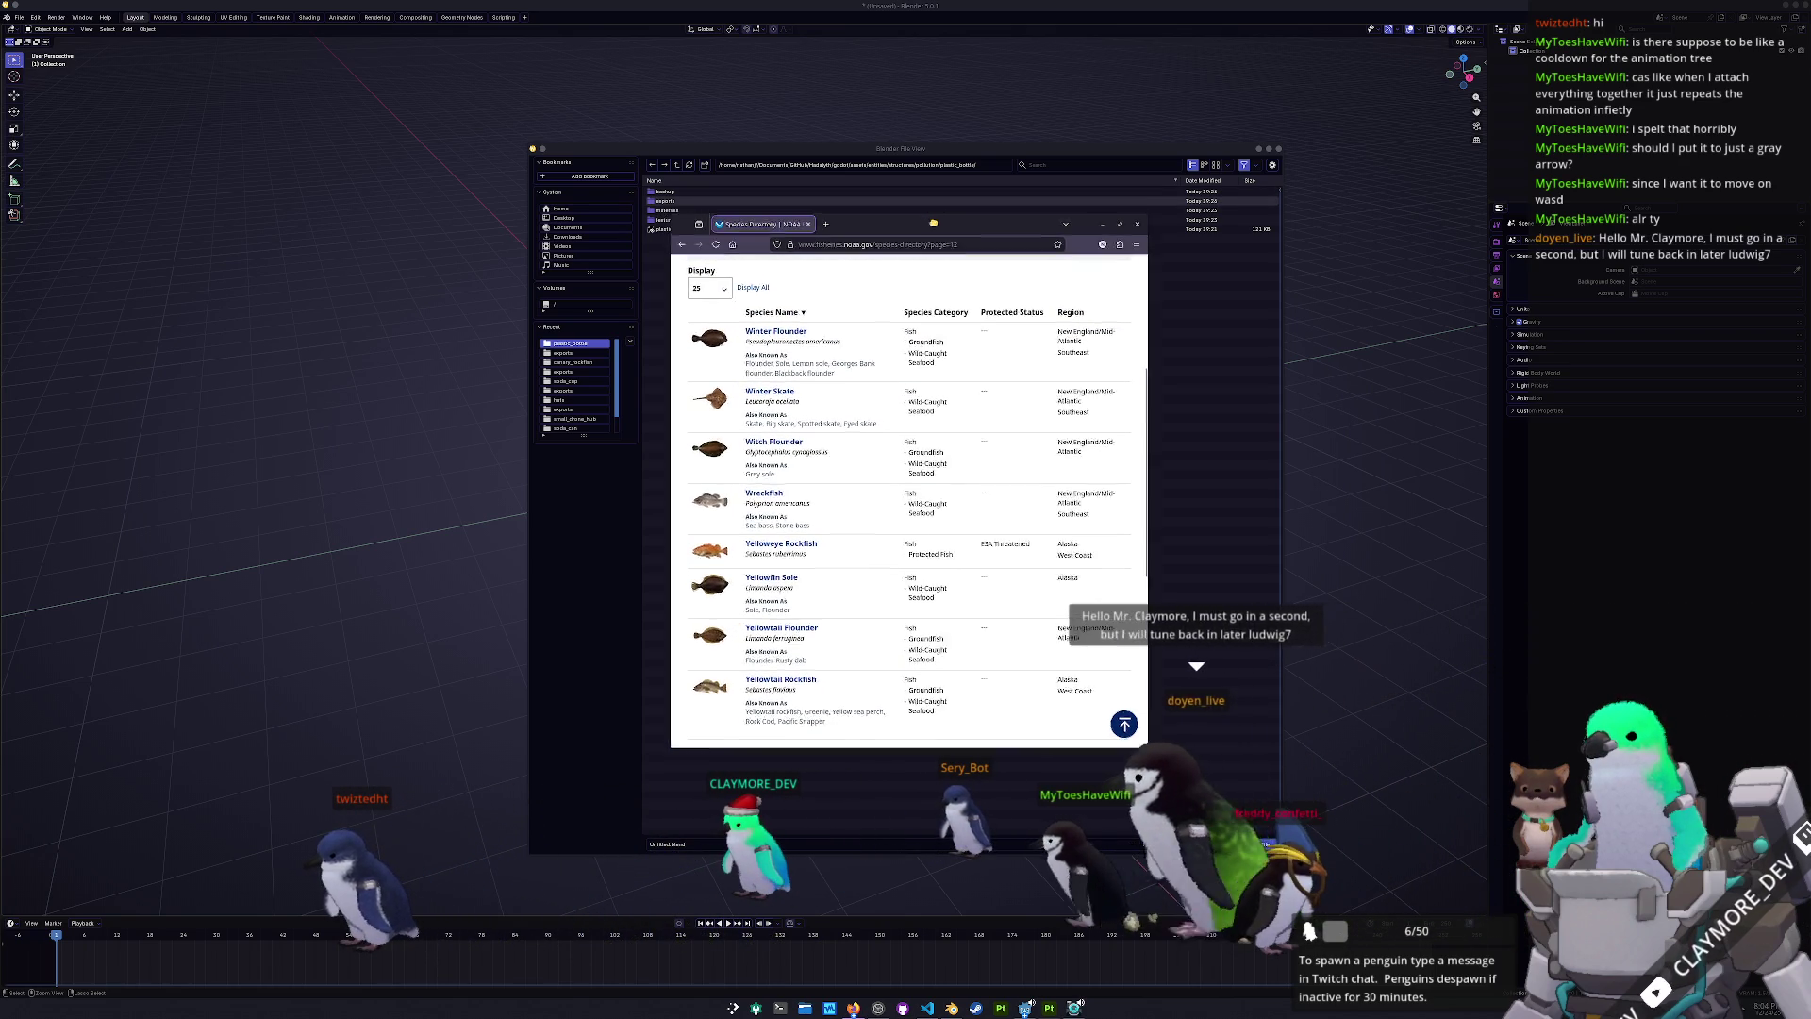
drag(664, 213, 595, 74)
- Go back to page 11 of the species directory
scroll(659, 580, up, 2)
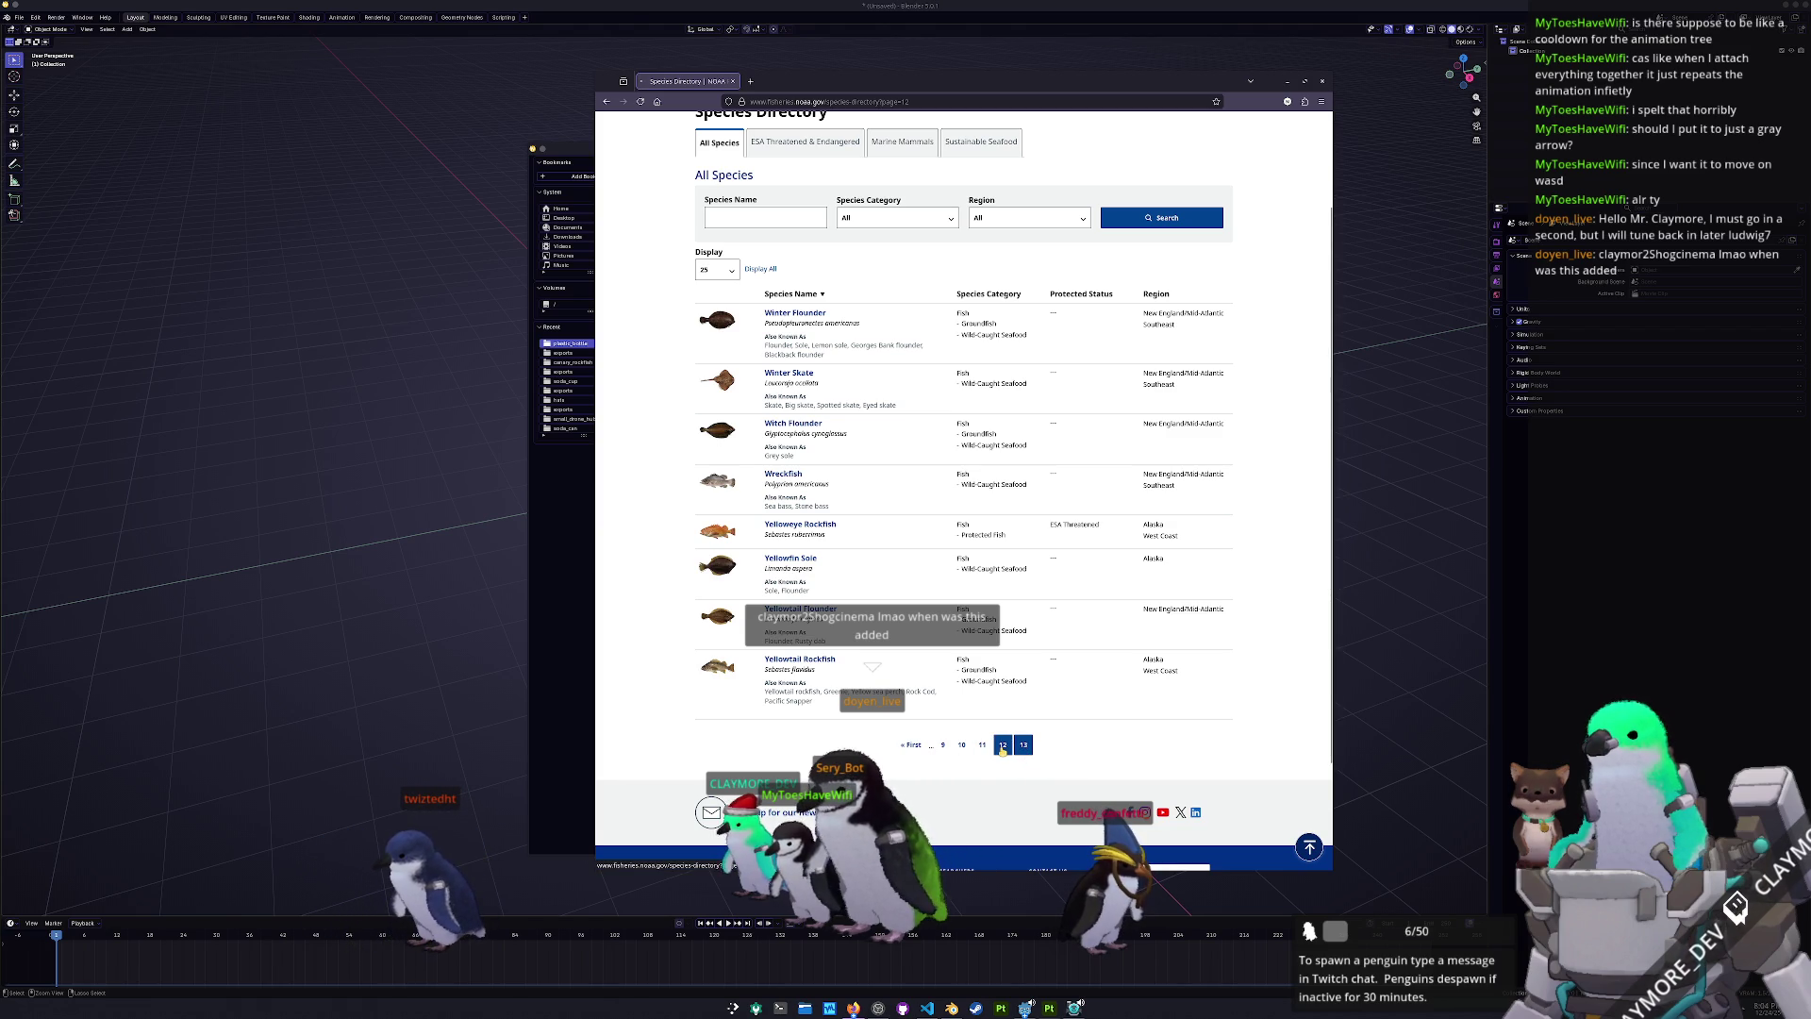
scroll(670, 705, up, 3)
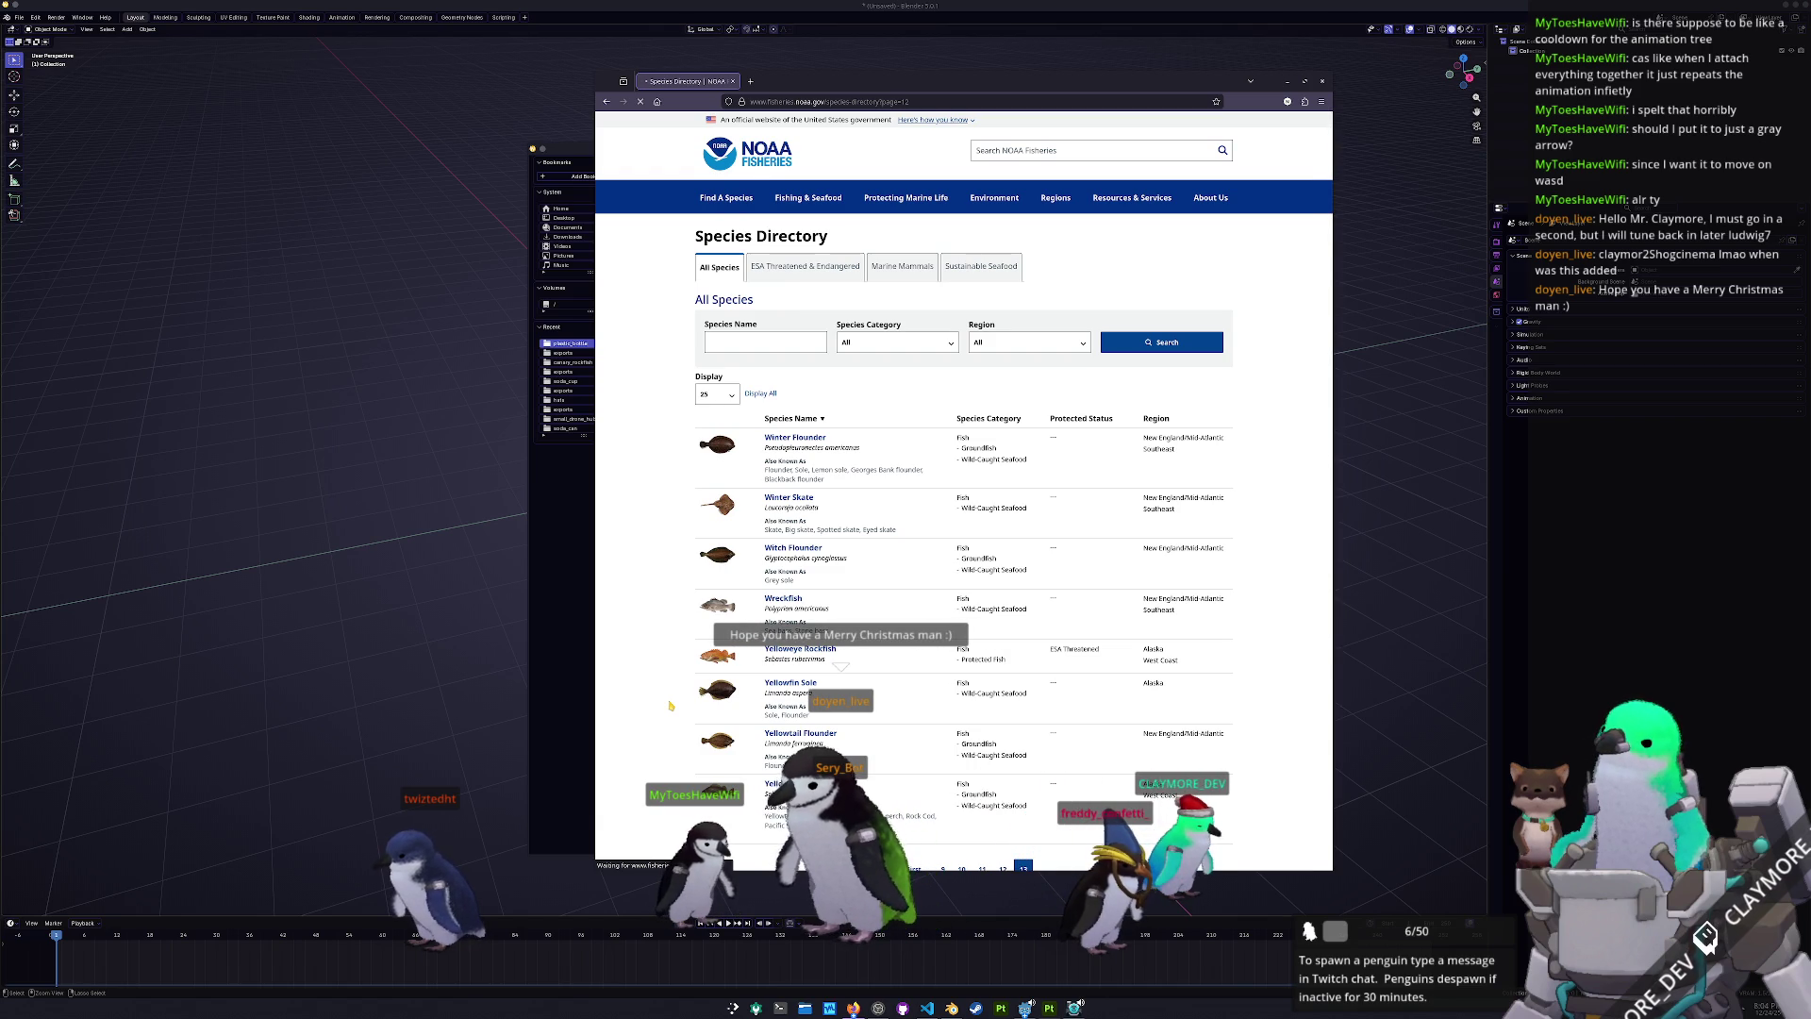
key(alt+Left)
- Browse page 11's species list and open the Steelhead species page in a new tab
scroll(670, 706, down, 3)
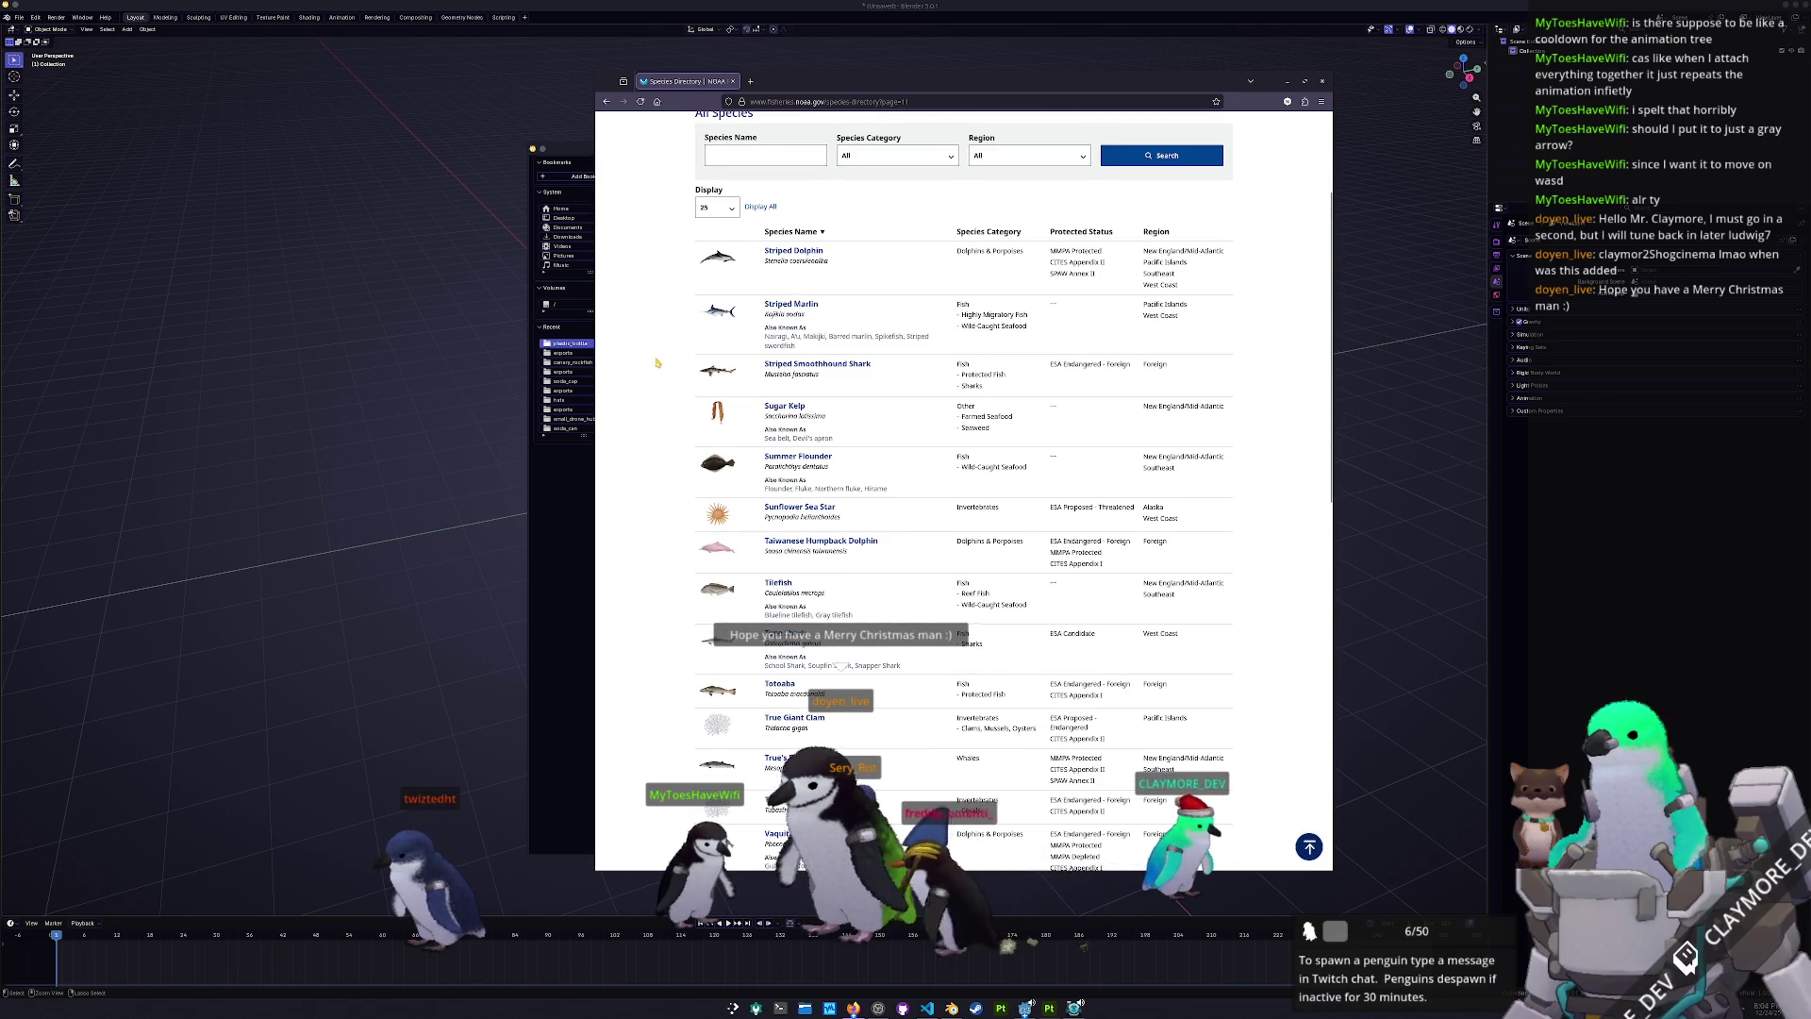
scroll(657, 360, down, 5)
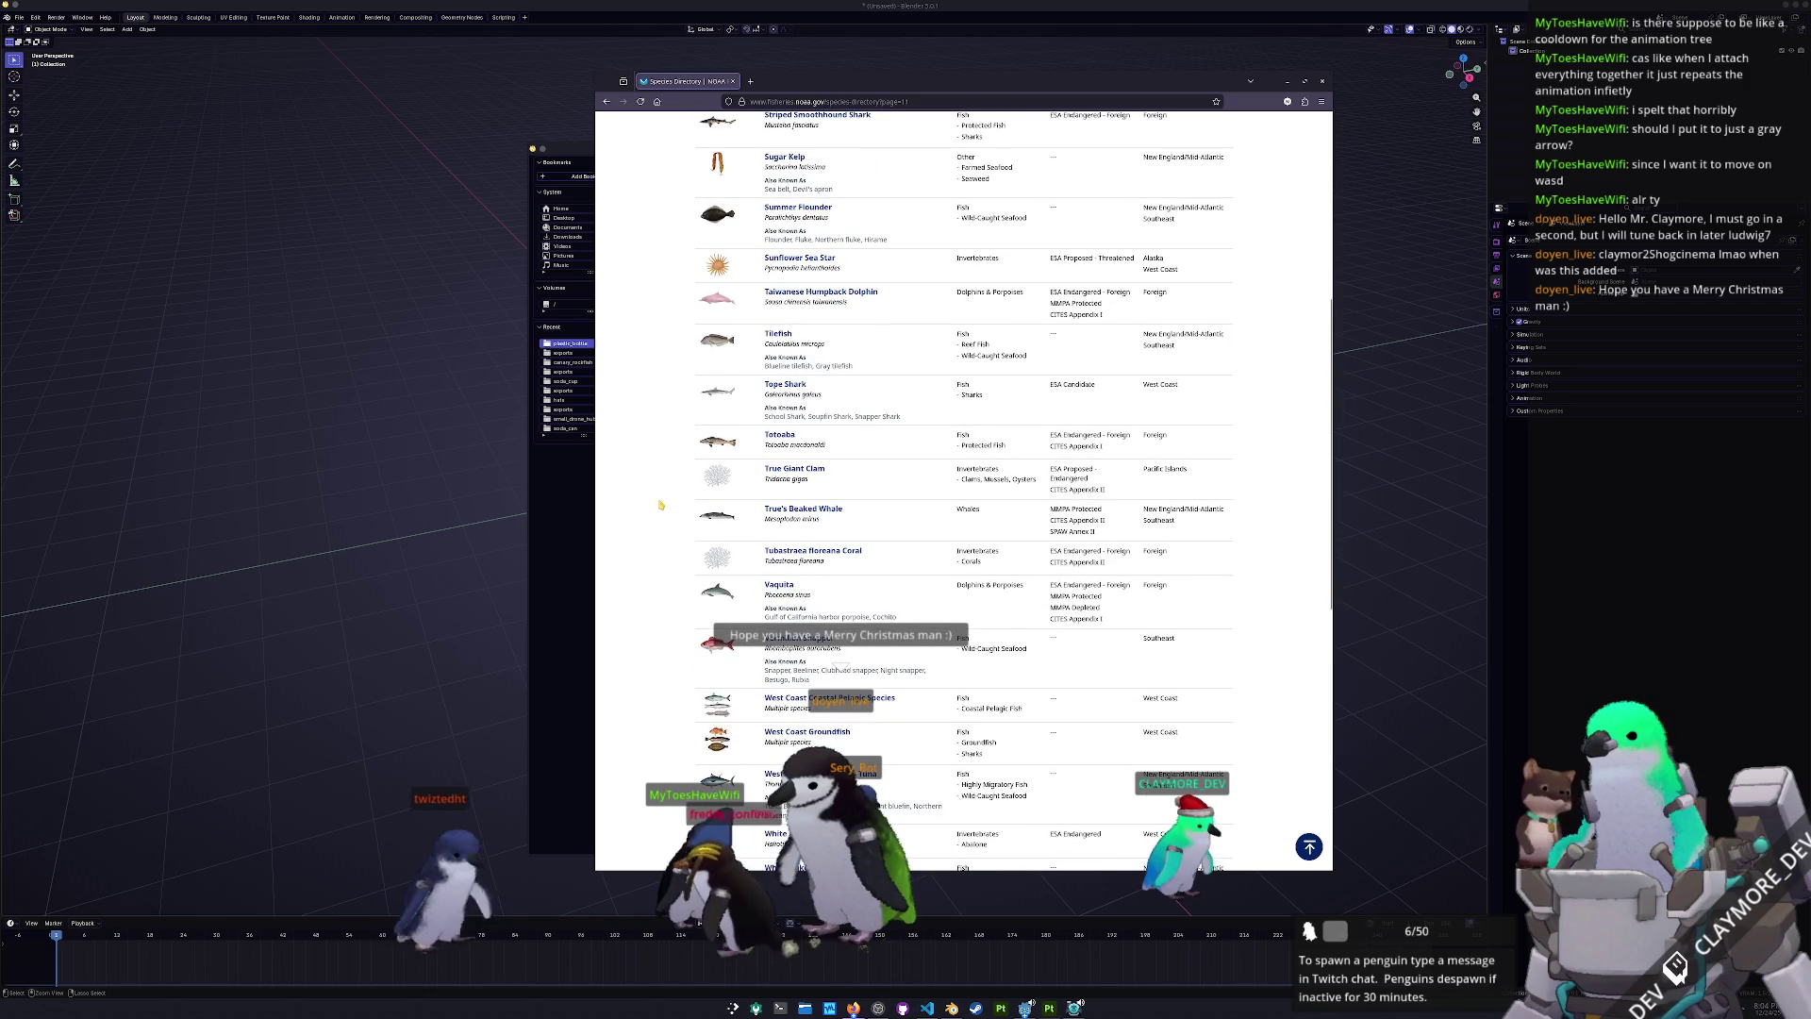
scroll(661, 504, down, 5)
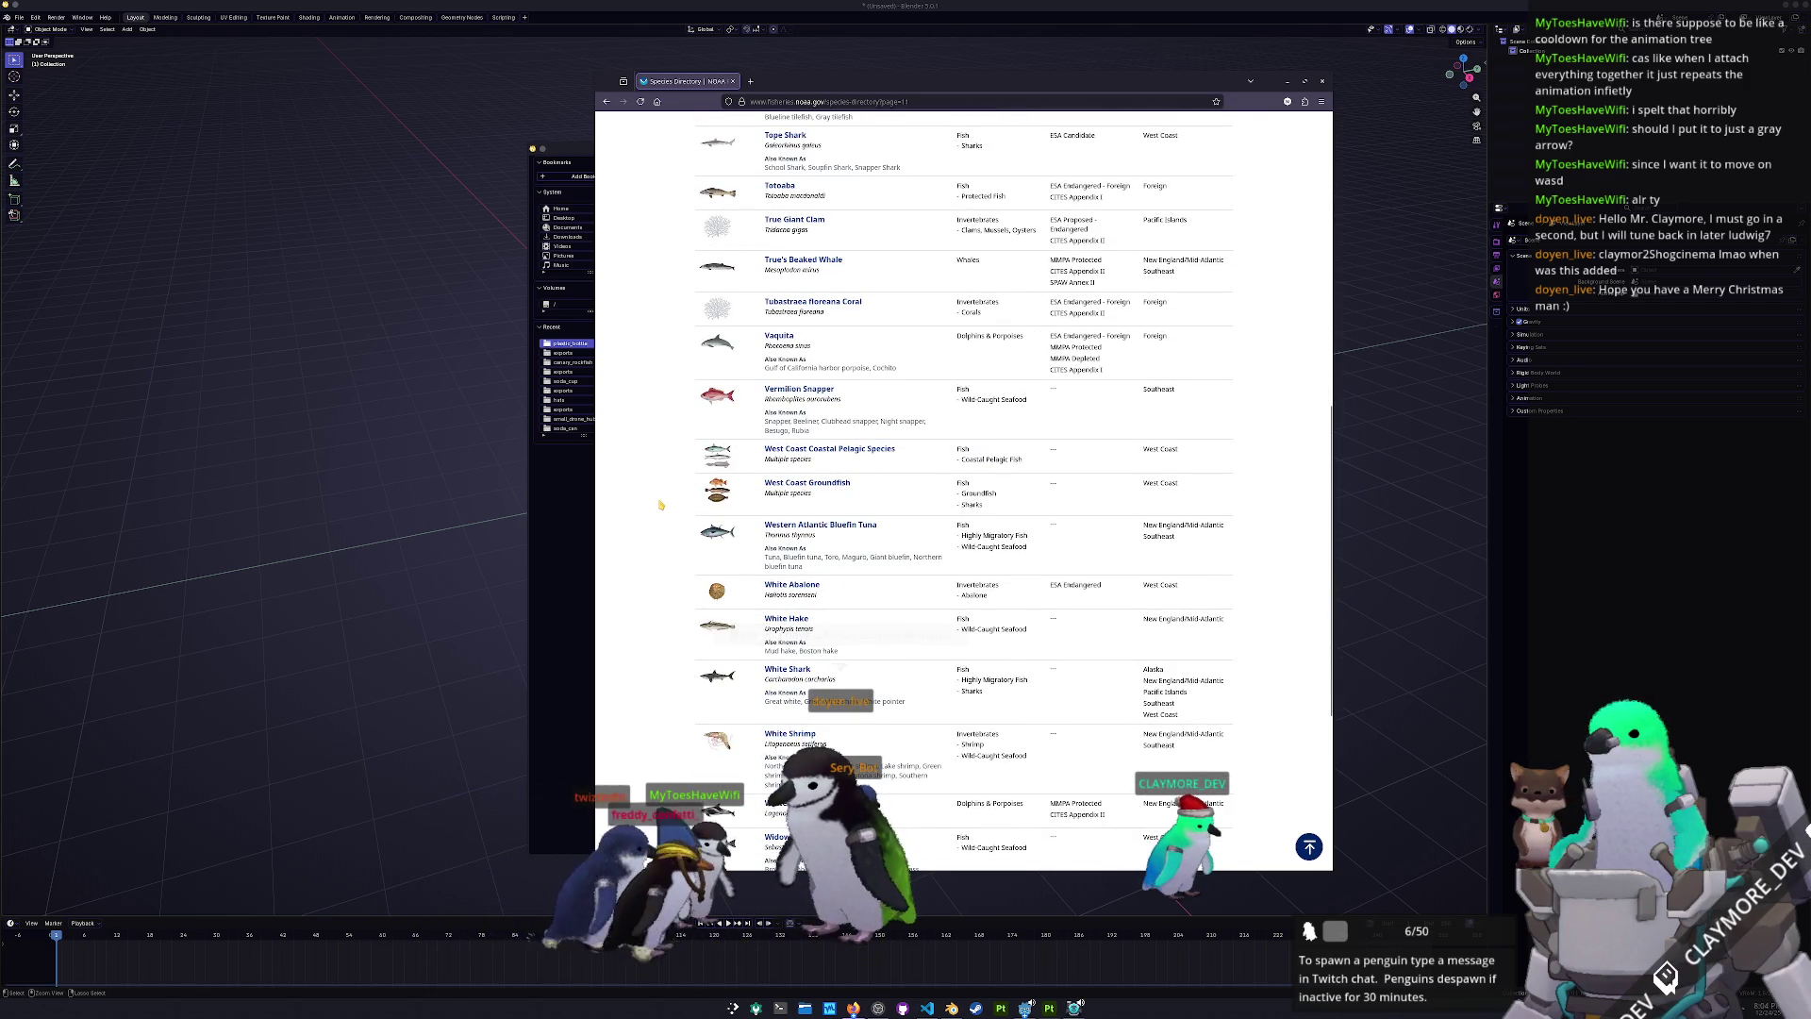
ctrl+scroll(667, 497, up, 3)
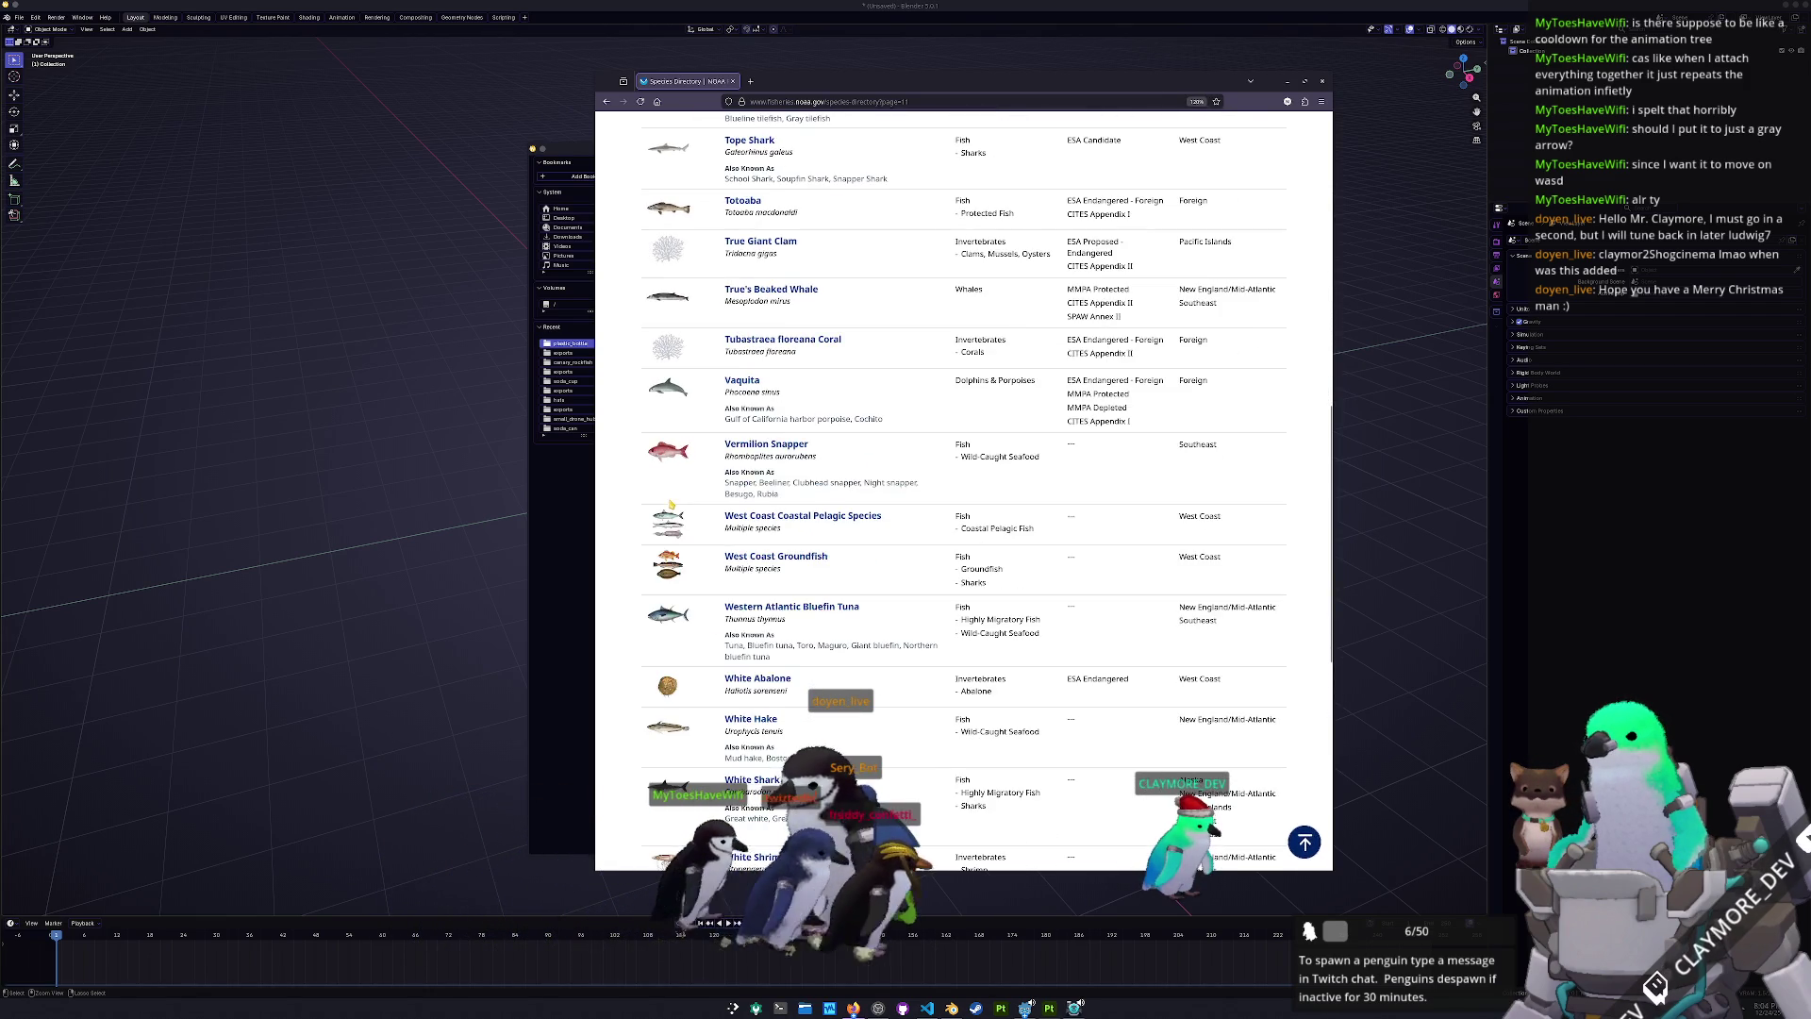
scroll(658, 614, down, 5)
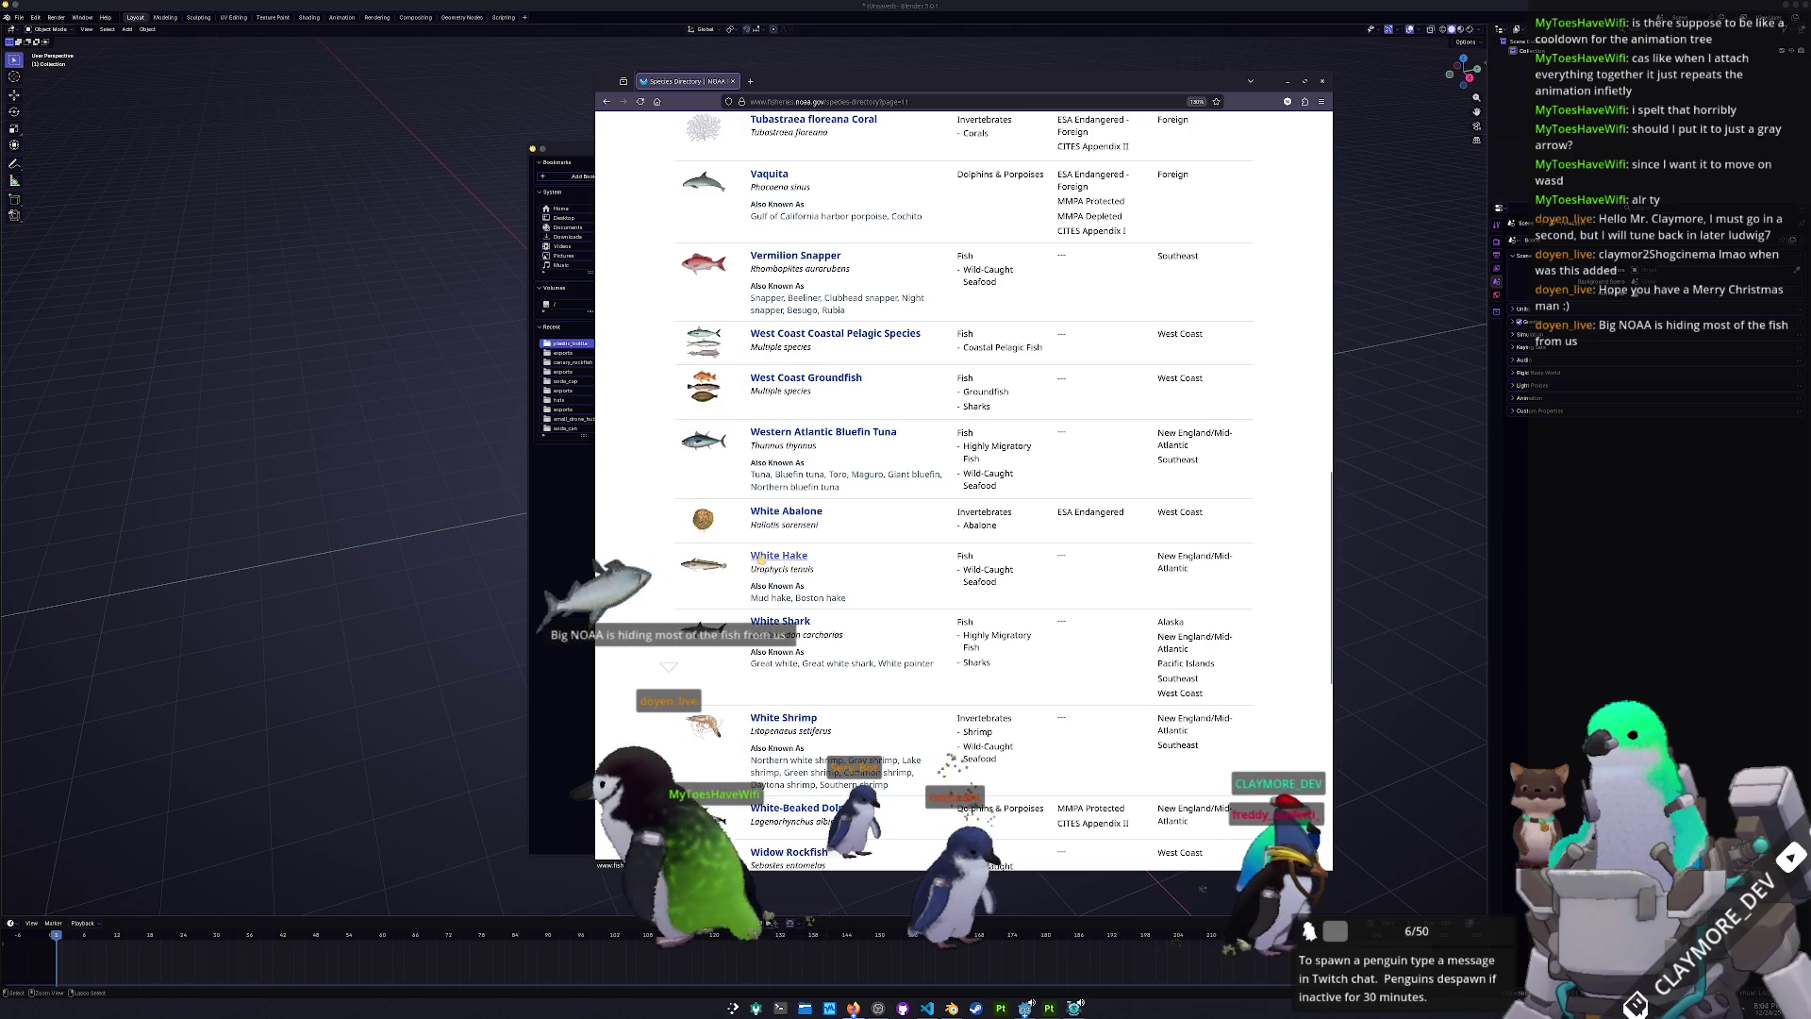
scroll(761, 557, down, 4)
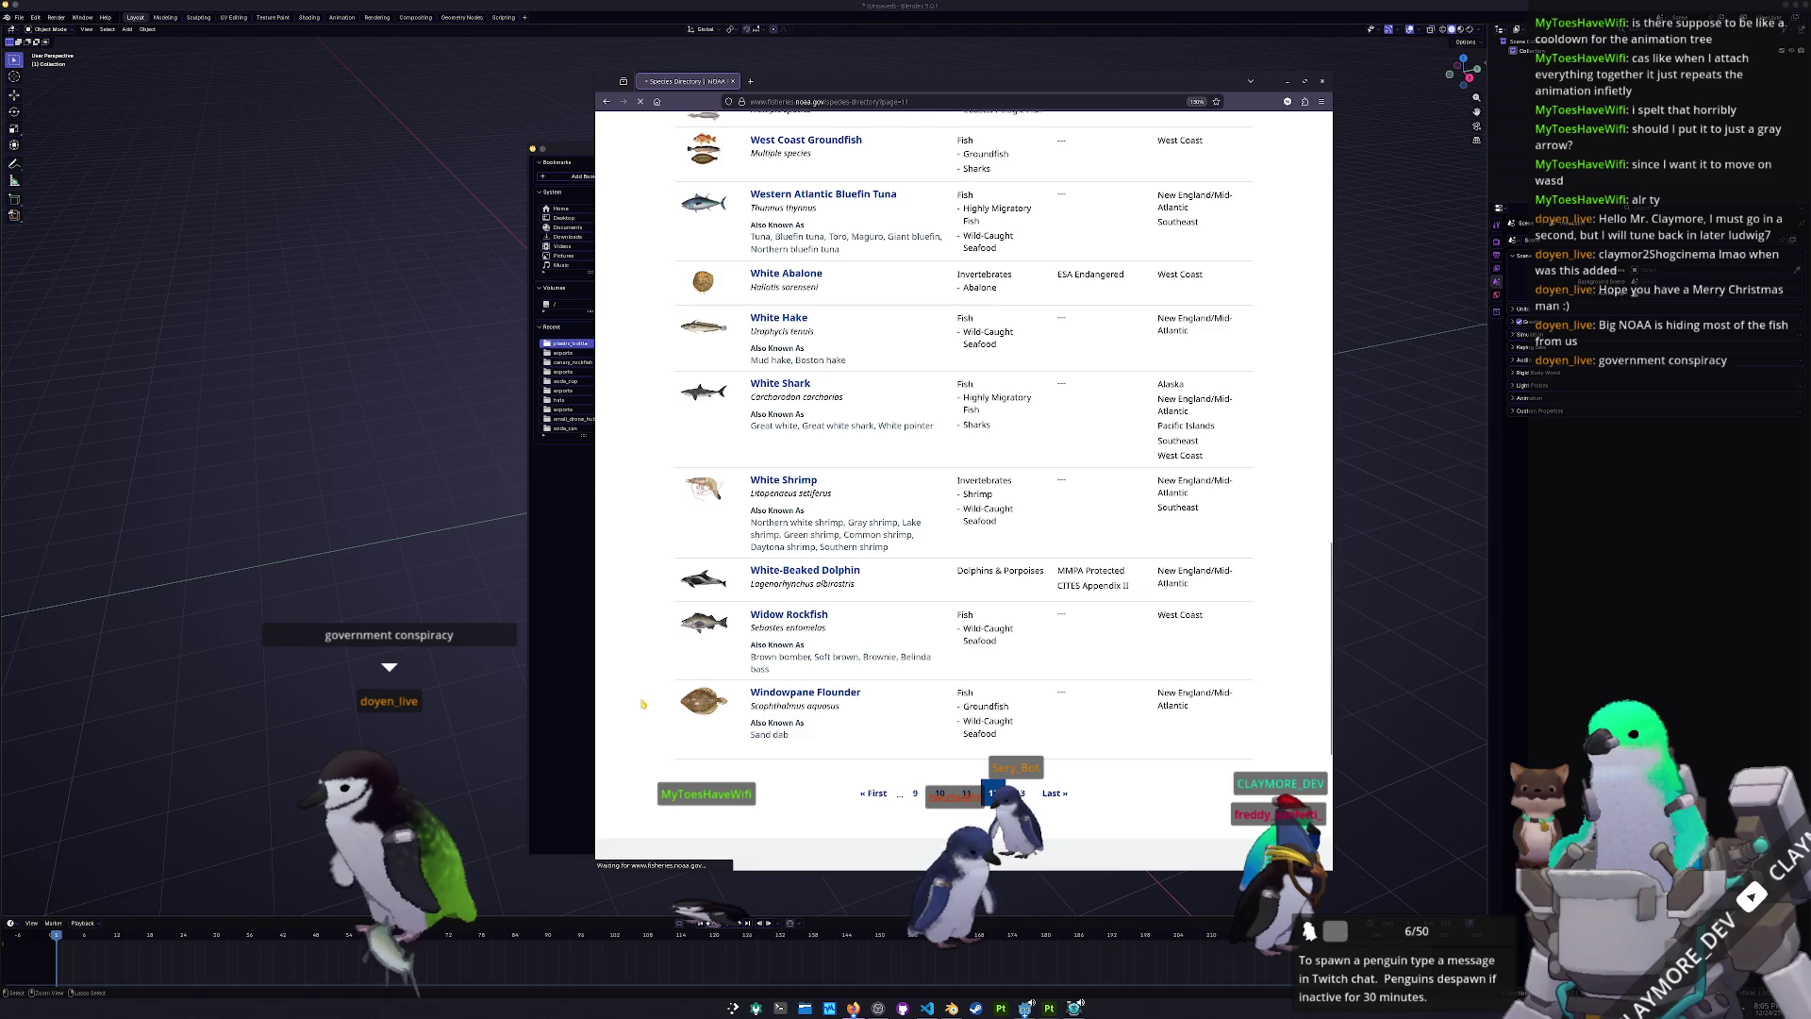
scroll(643, 703, up, 15)
scroll(682, 703, down, 3)
scroll(660, 651, down, 20)
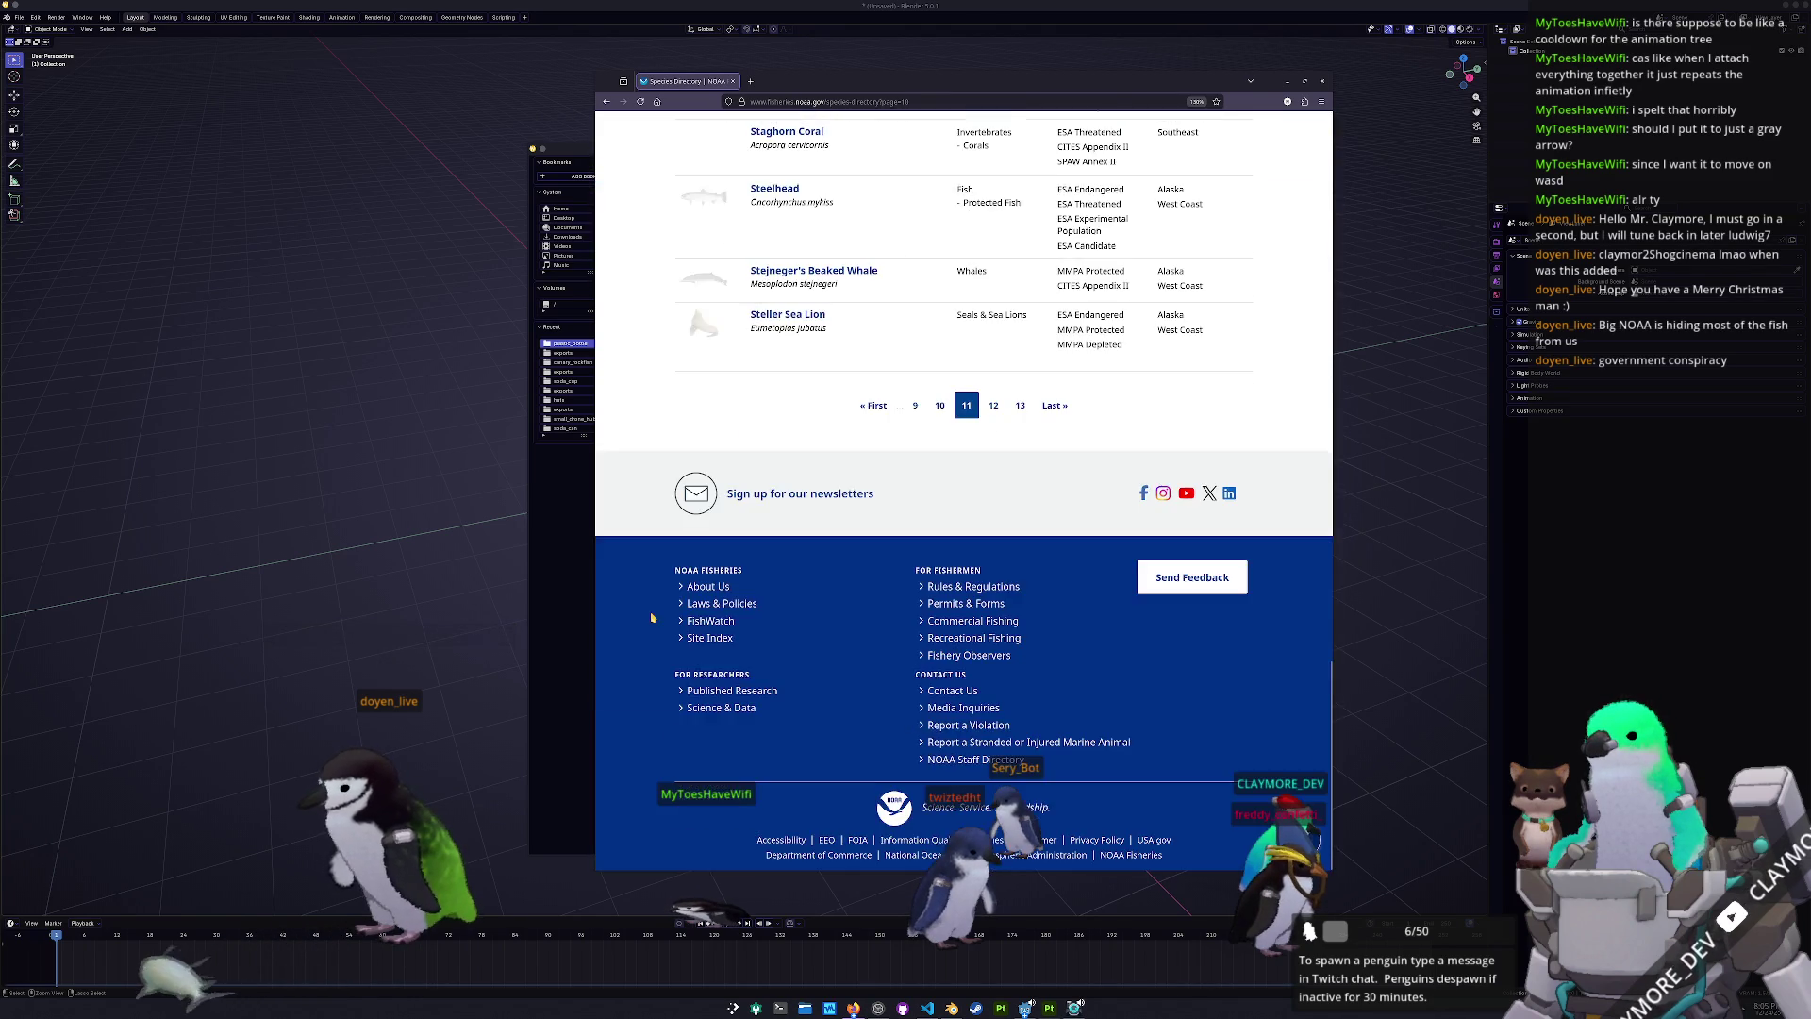
scroll(651, 618, up, 5)
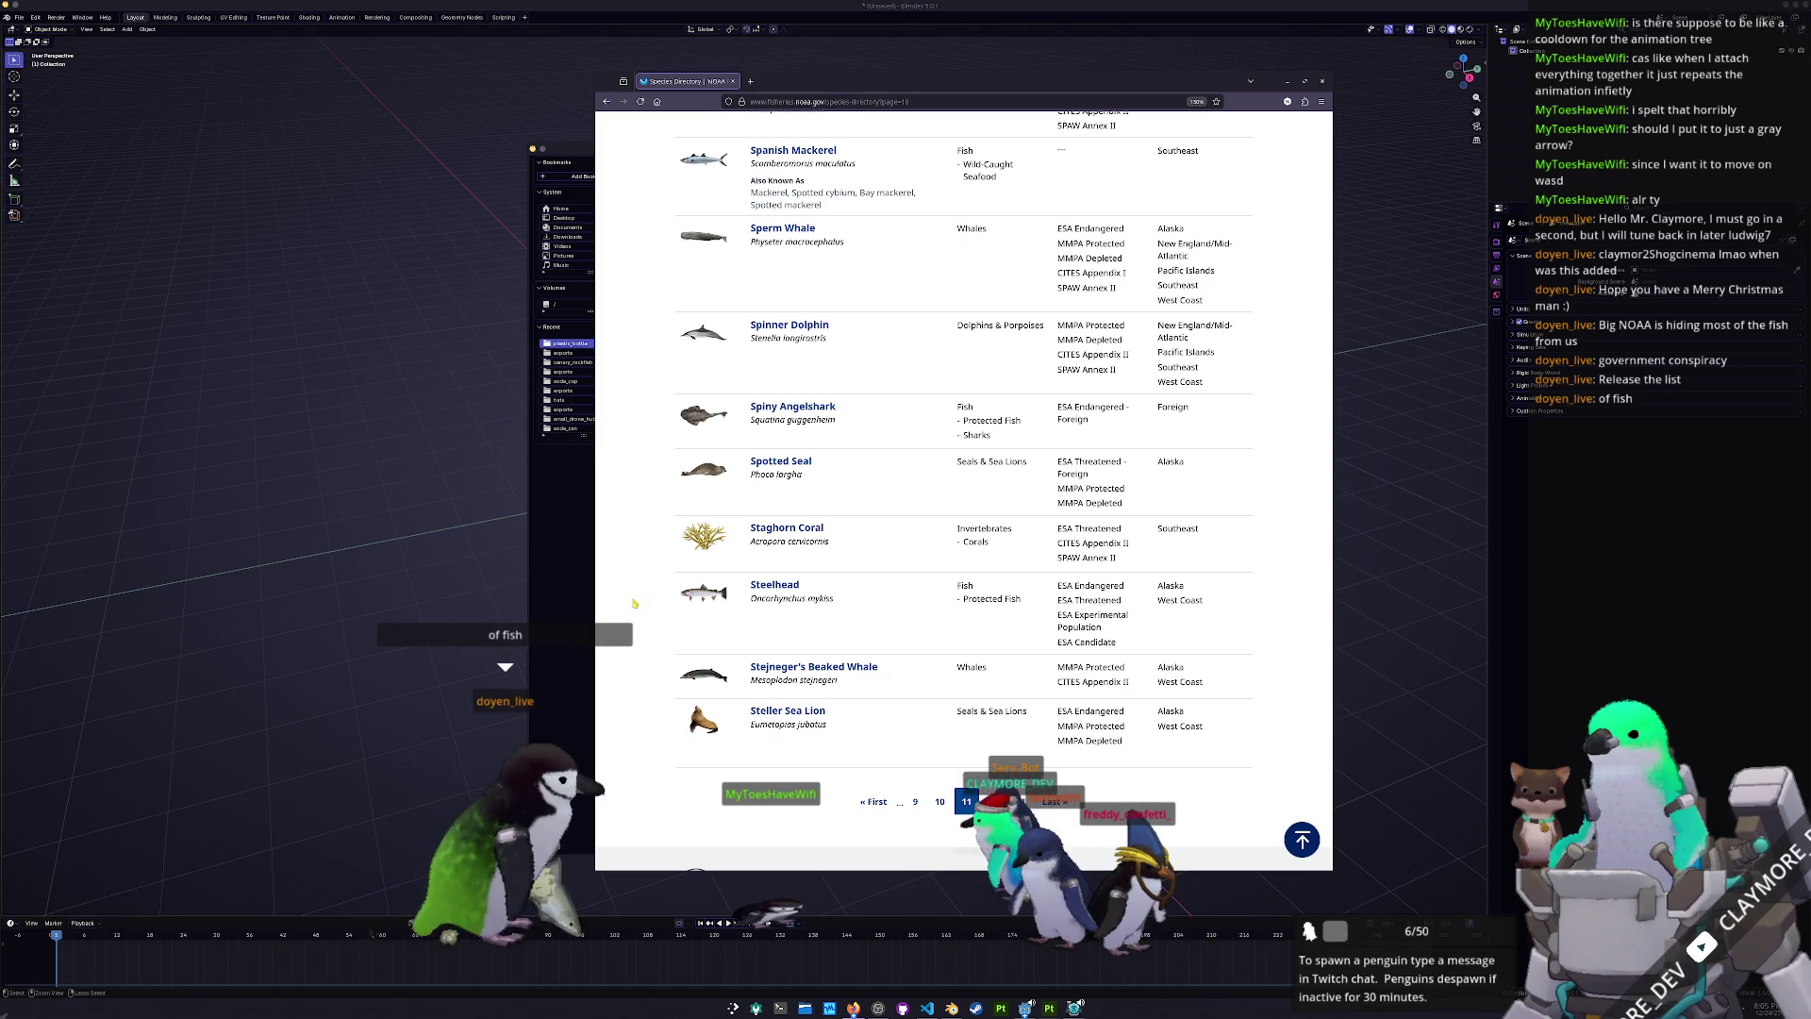
scroll(634, 664, up, 1)
scroll(634, 664, up, 1)
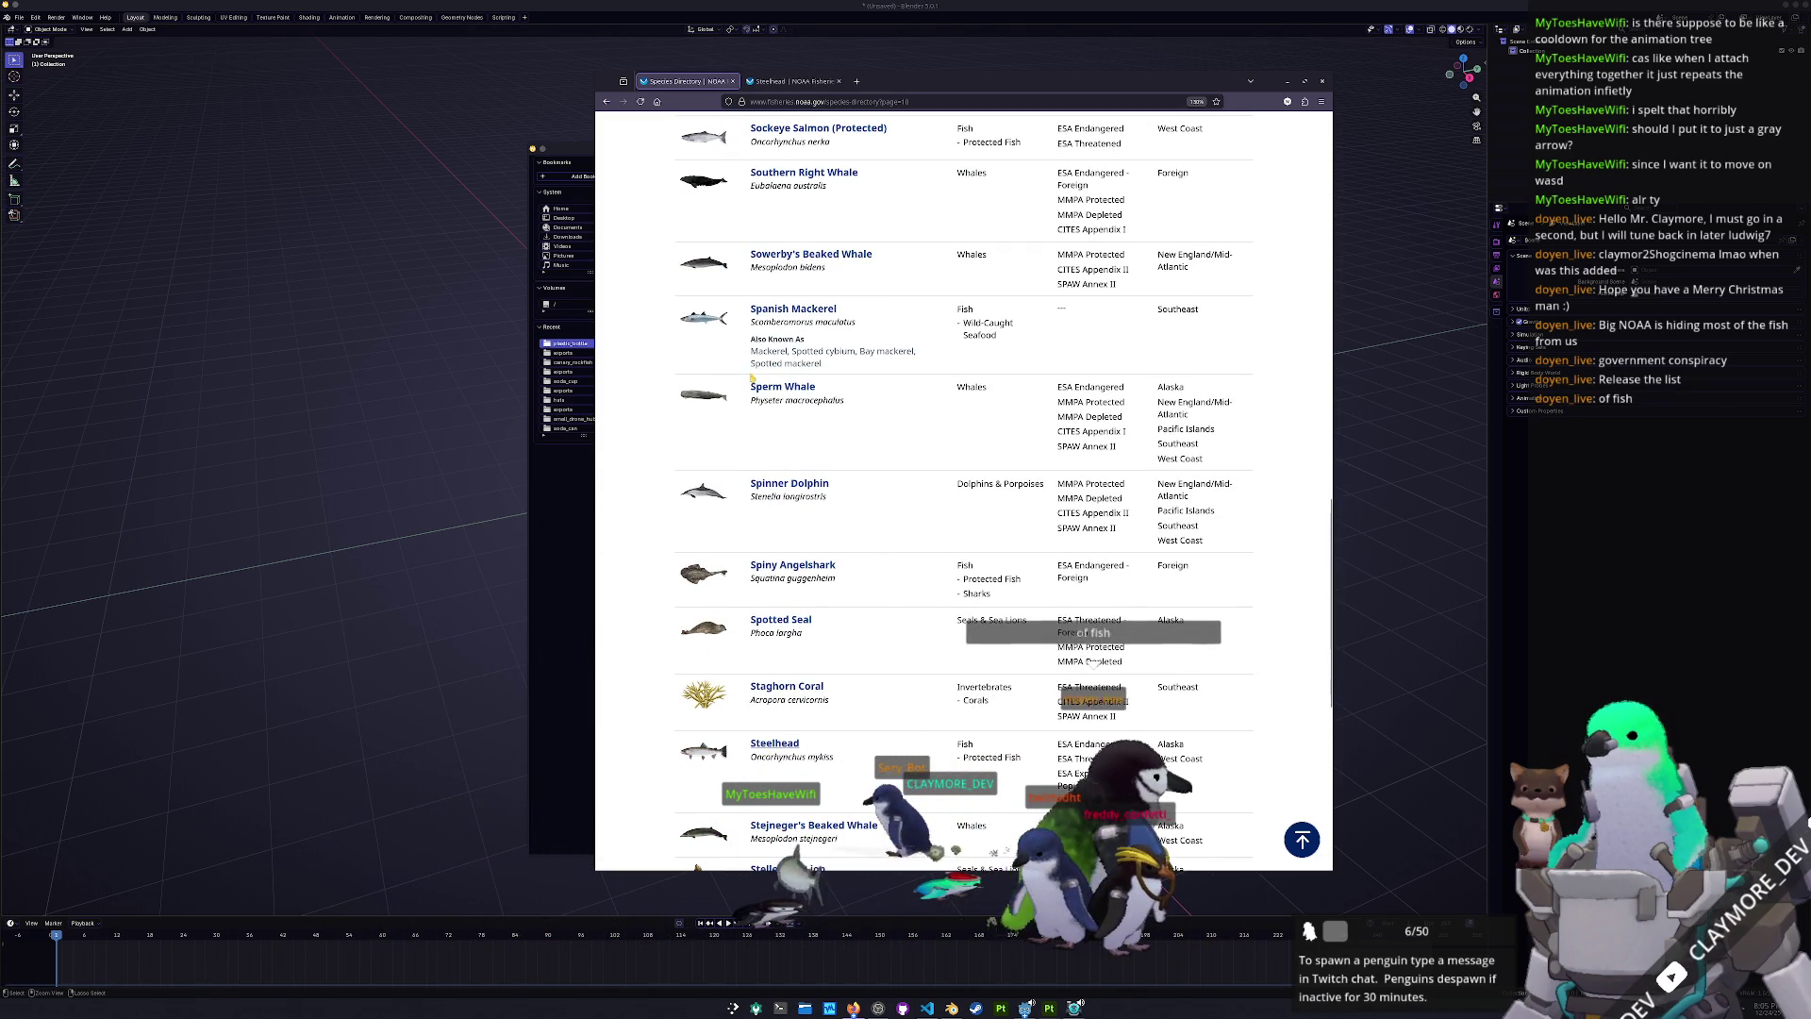
click(819, 81)
- Glance at the Steelhead tab, return to the directory and load page 10
scroll(834, 496, down, 2)
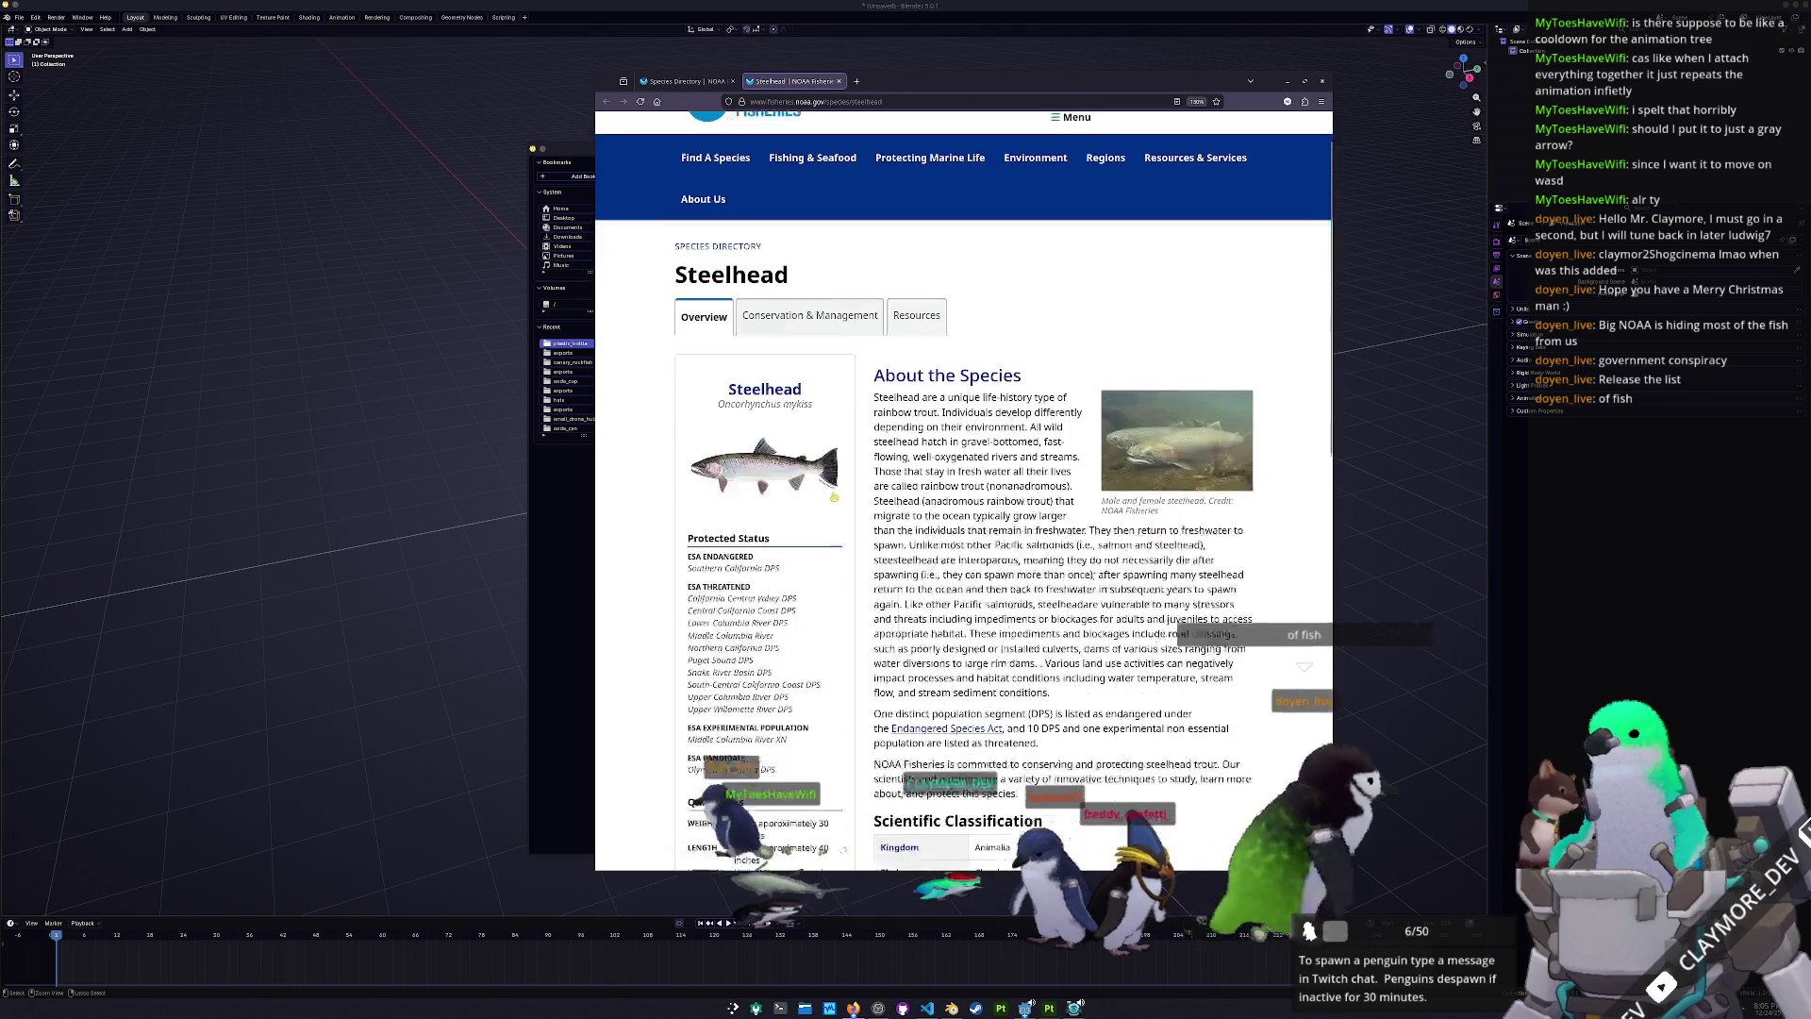
scroll(834, 496, up, 1)
key(ctrl+Tab)
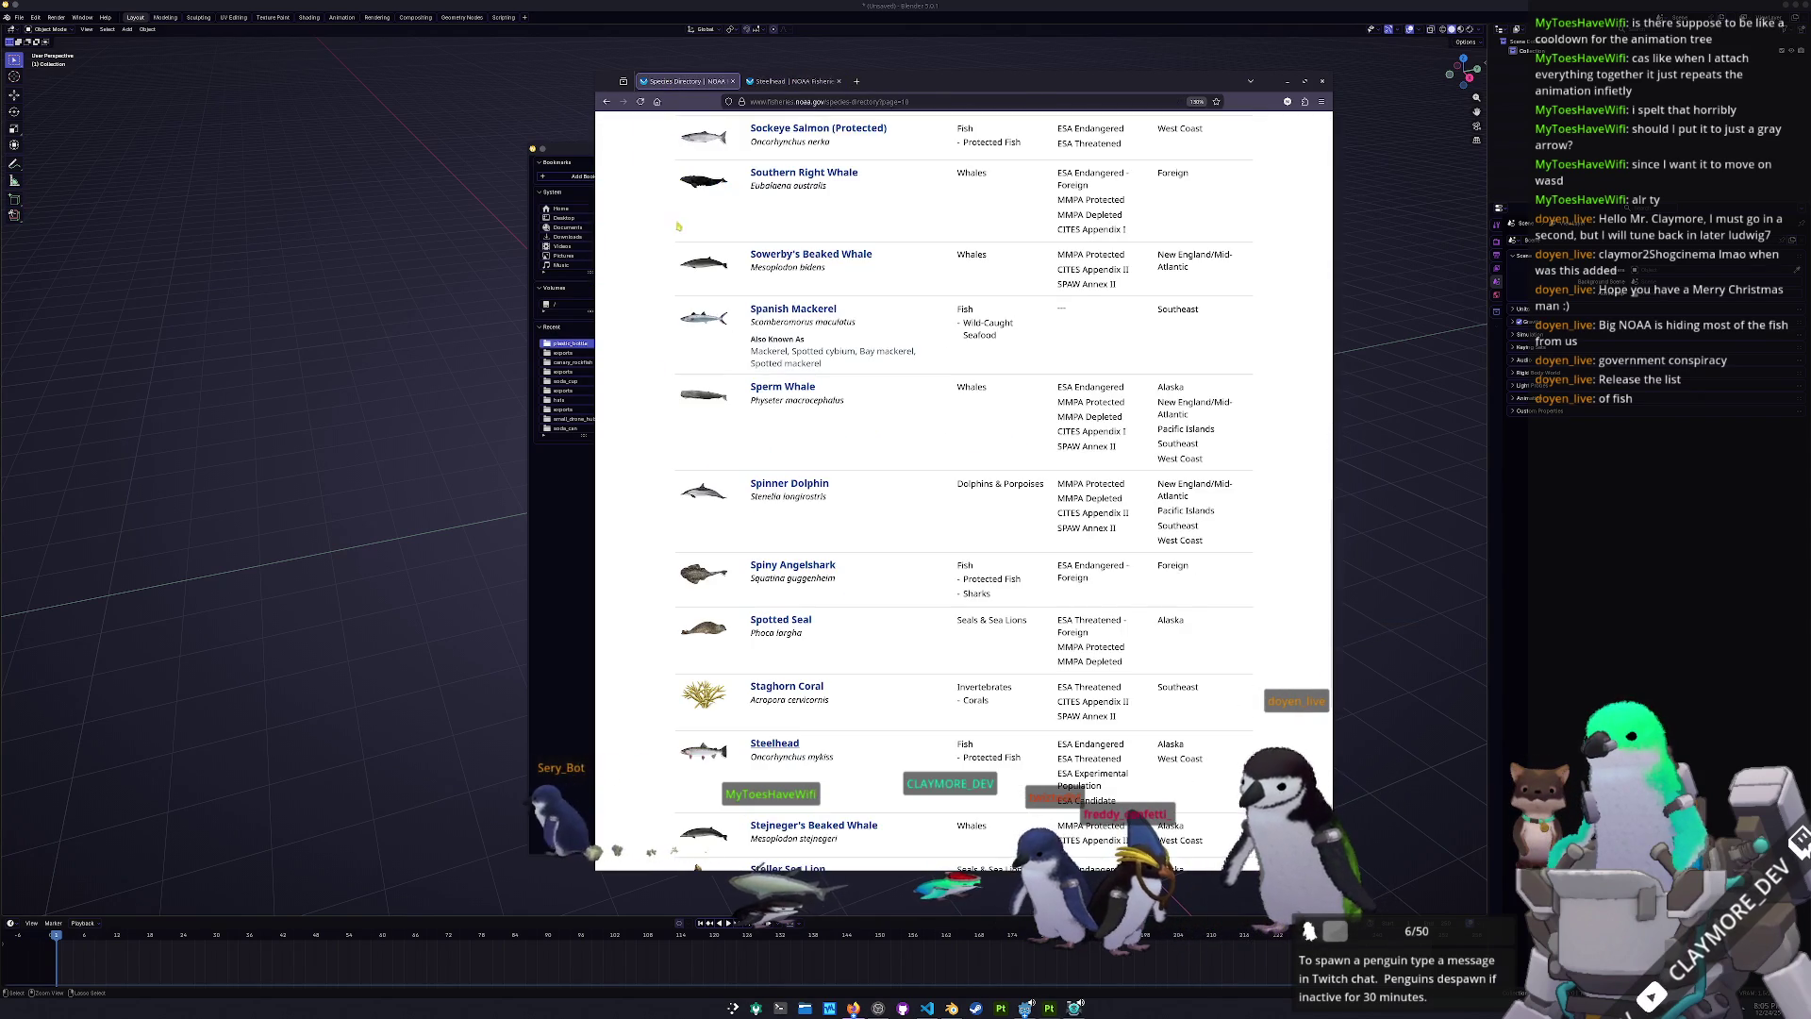
scroll(679, 537, up, 5)
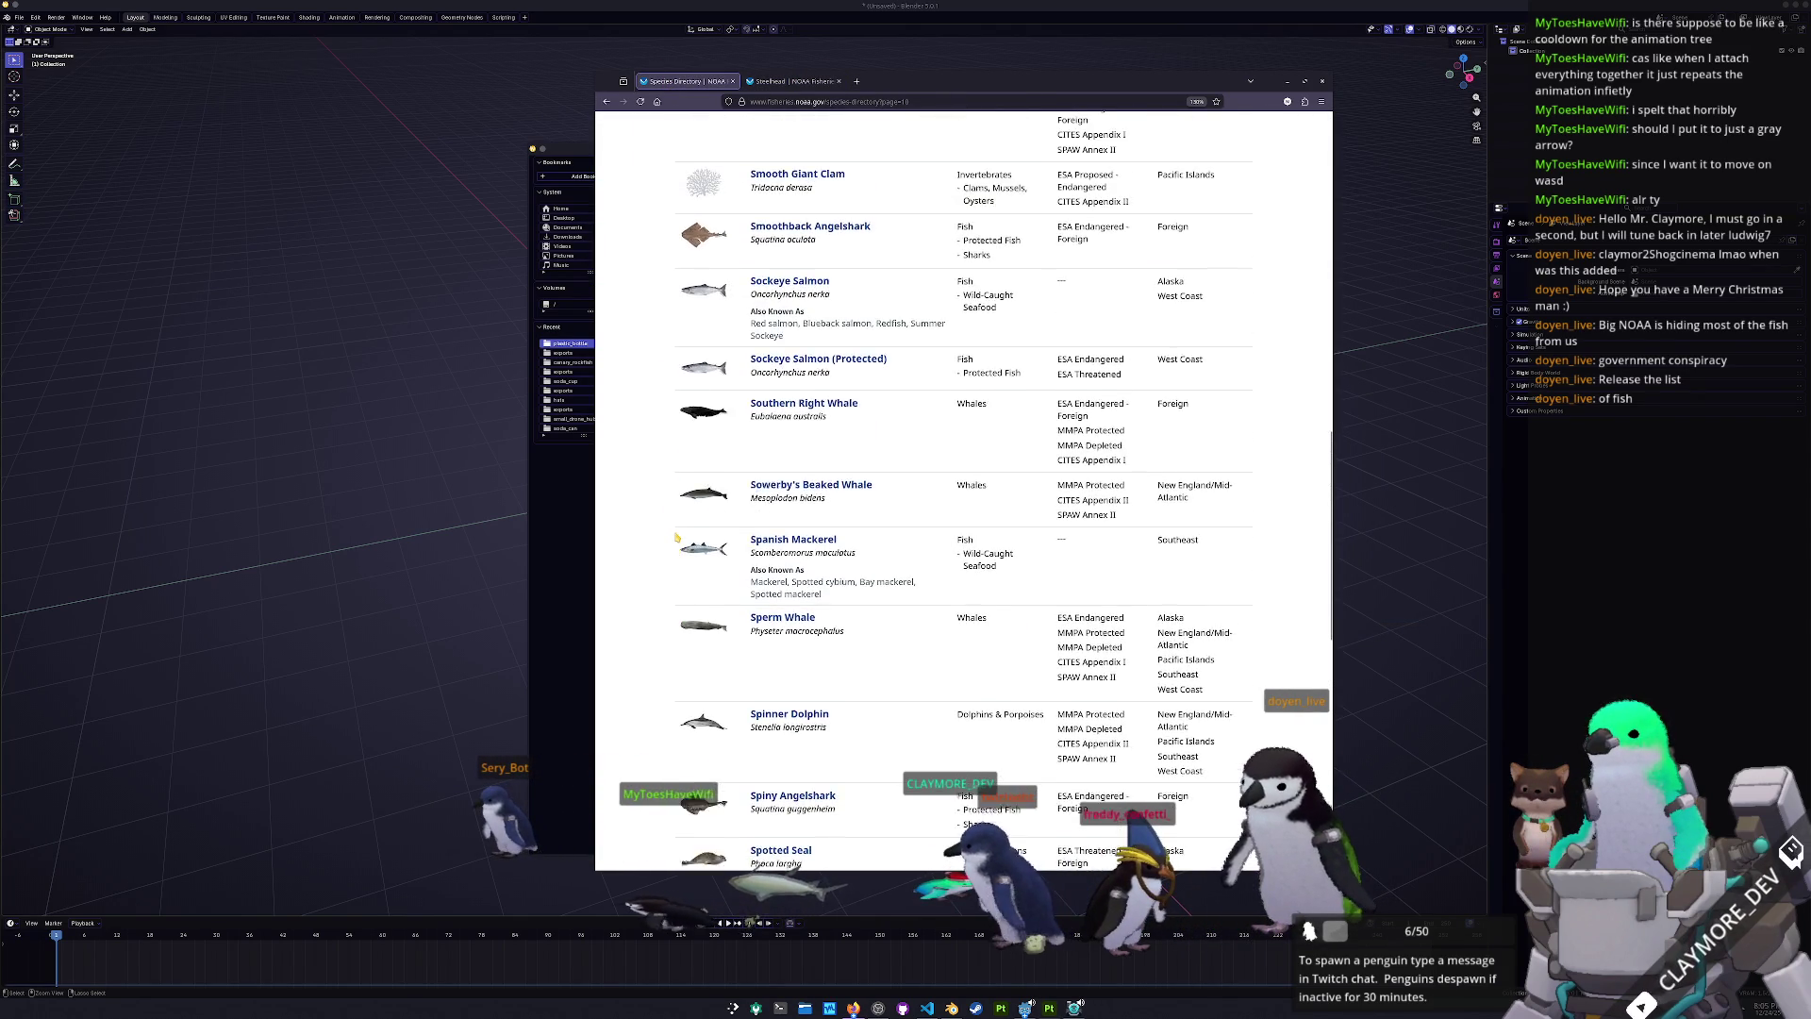
scroll(676, 537, up, 7)
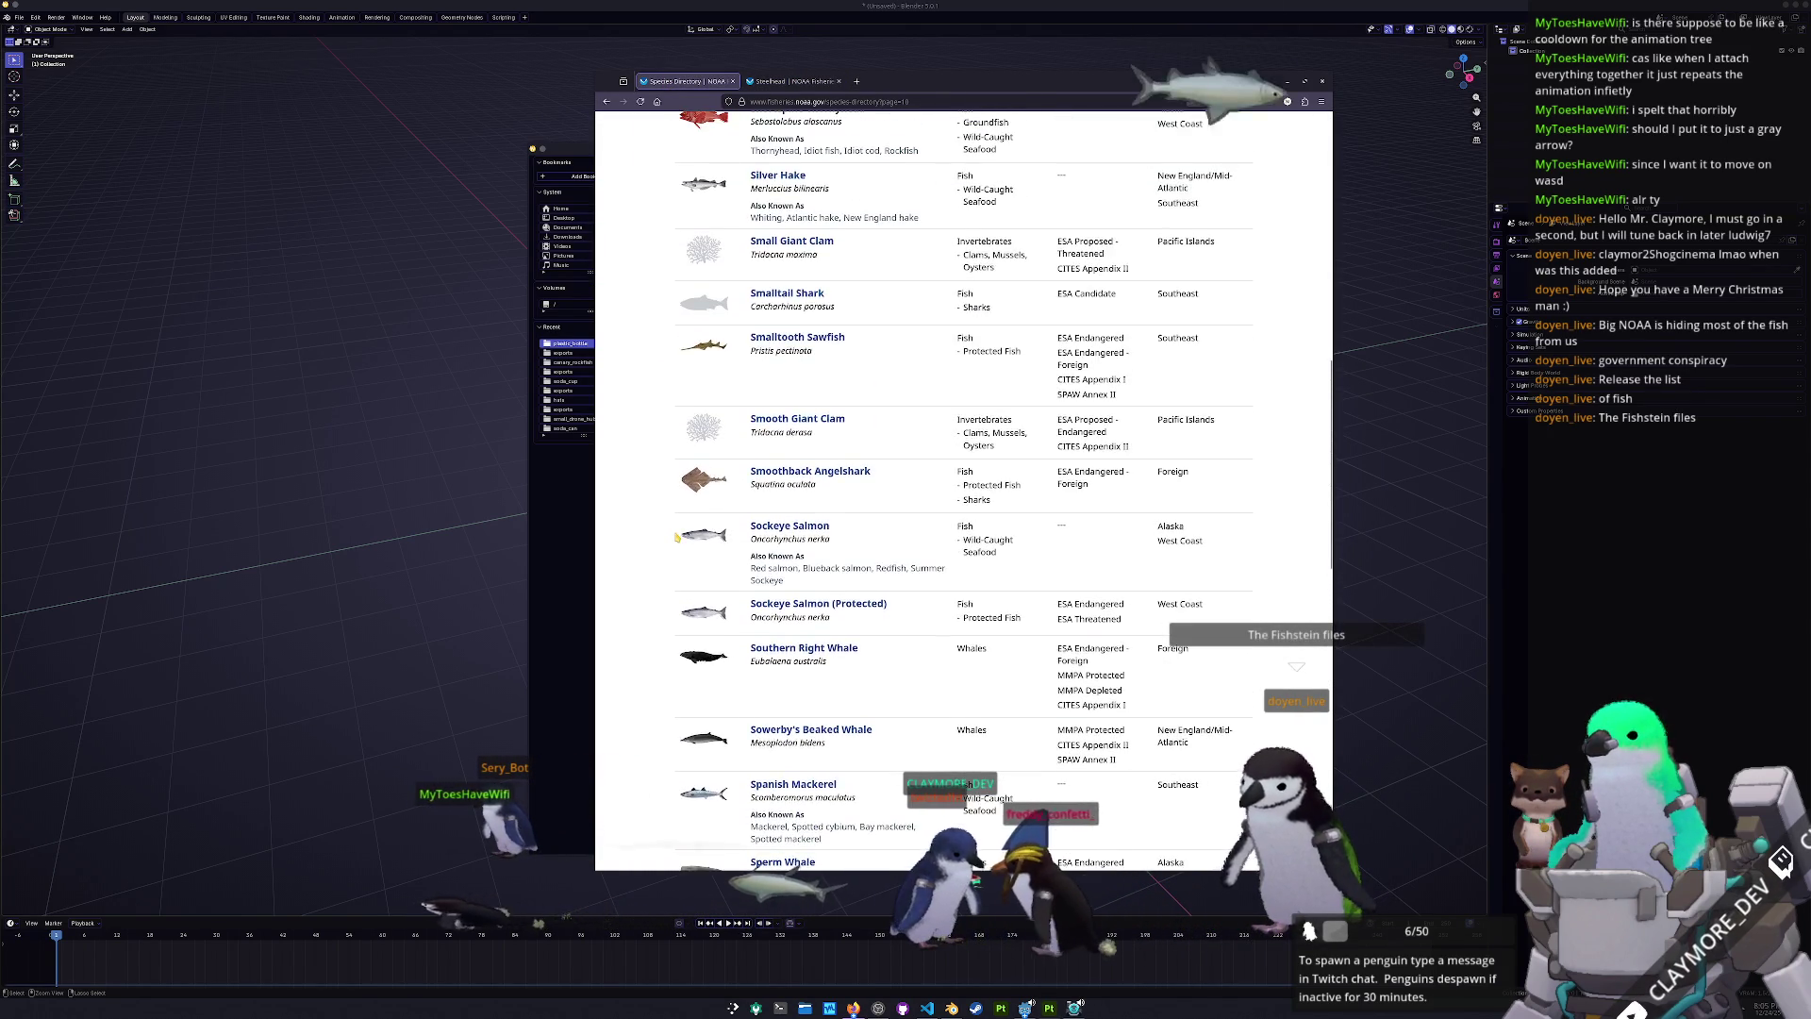
scroll(677, 537, up, 8)
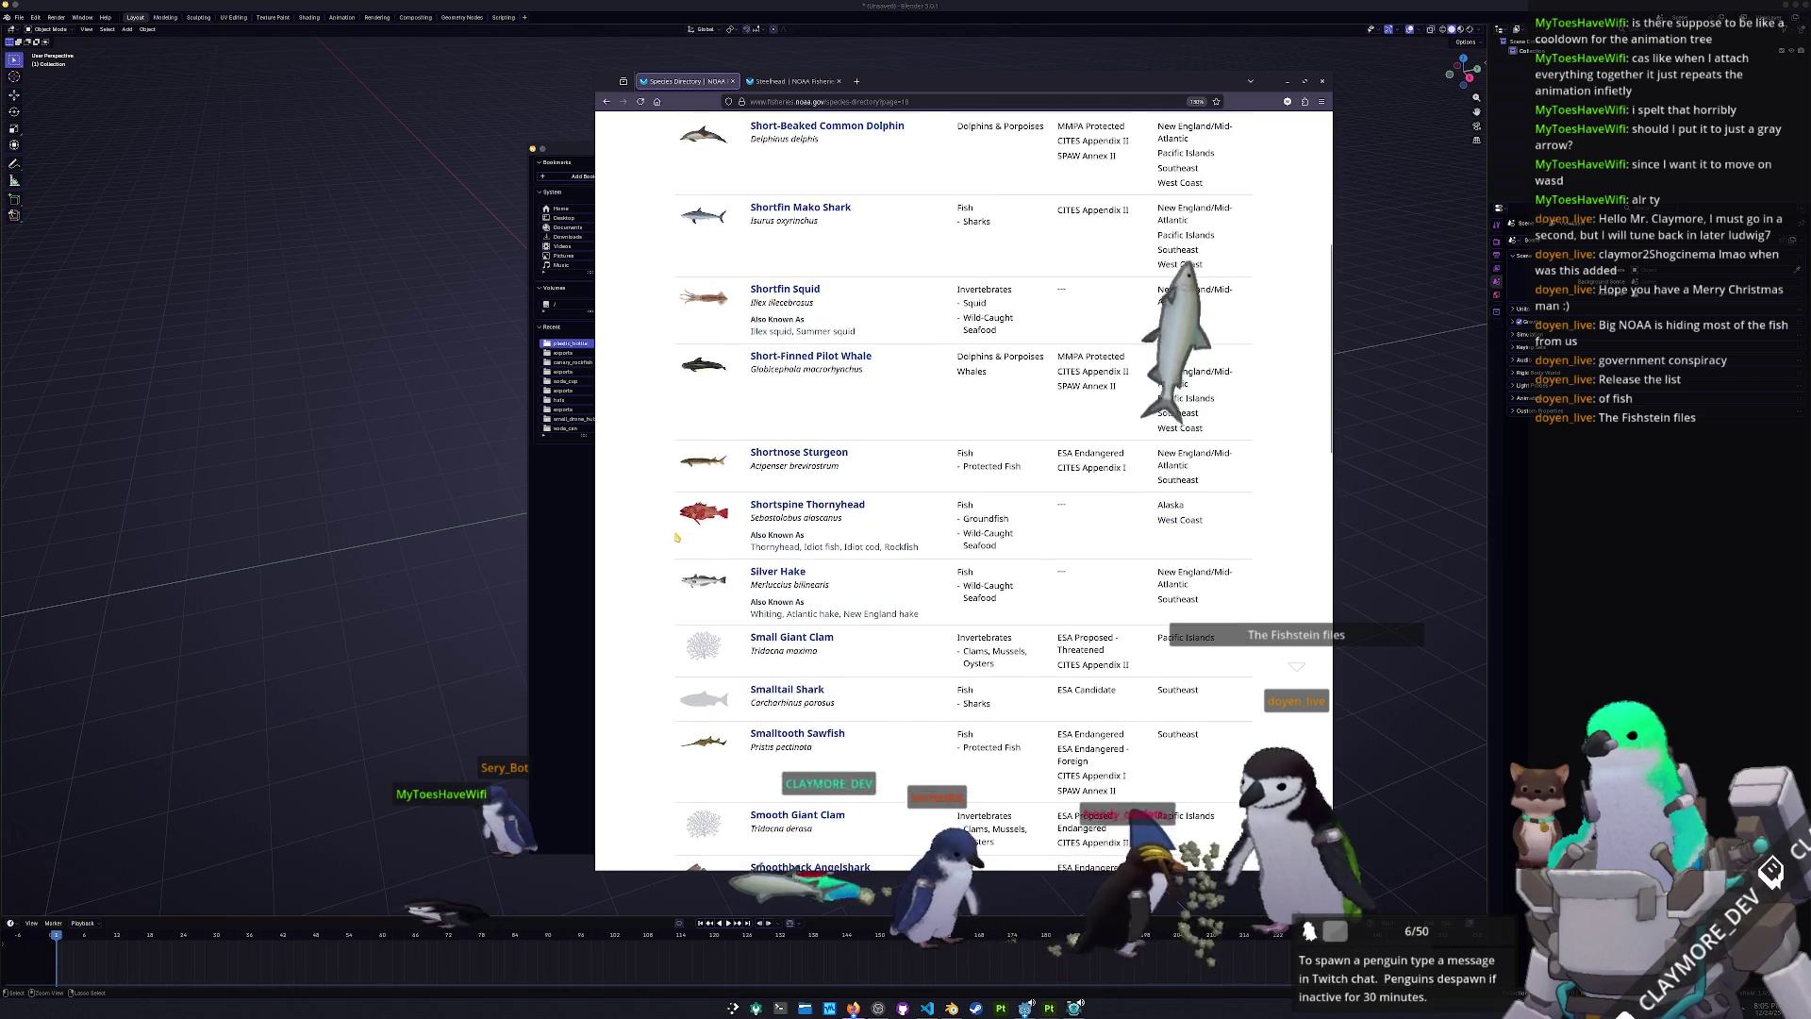
scroll(676, 537, up, 9)
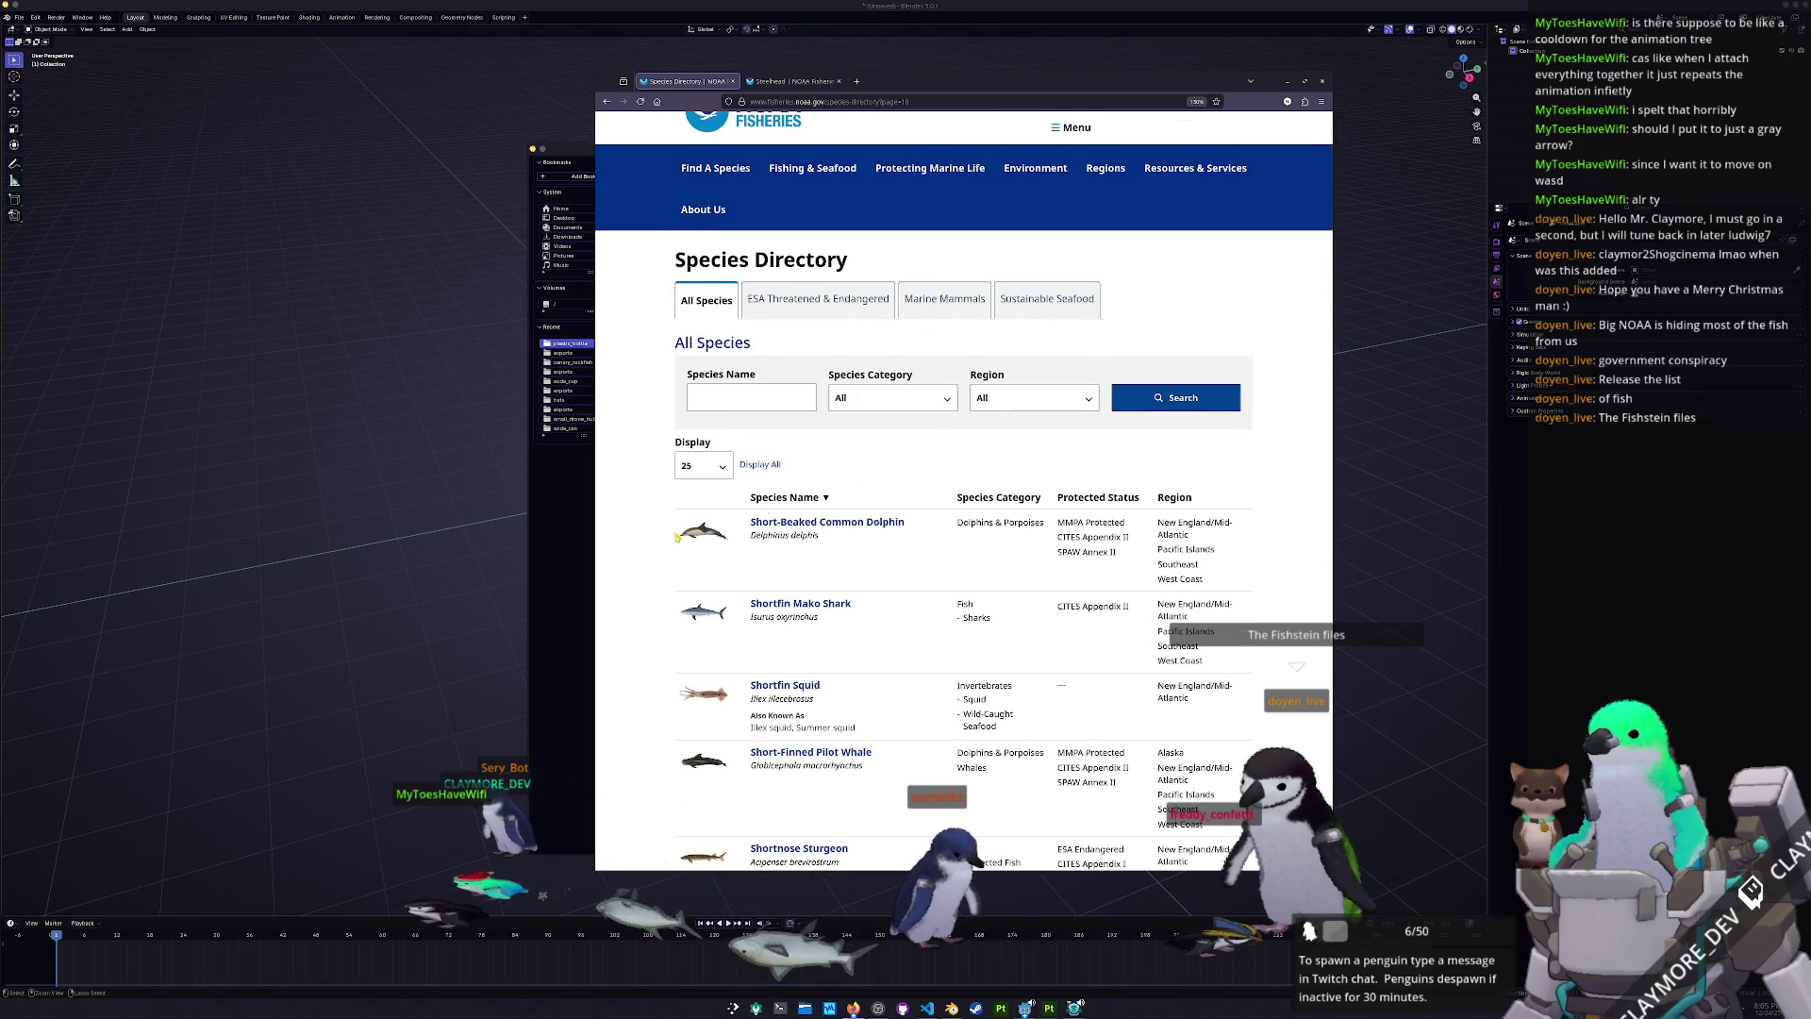
scroll(677, 537, down, 4)
scroll(653, 451, down, 20)
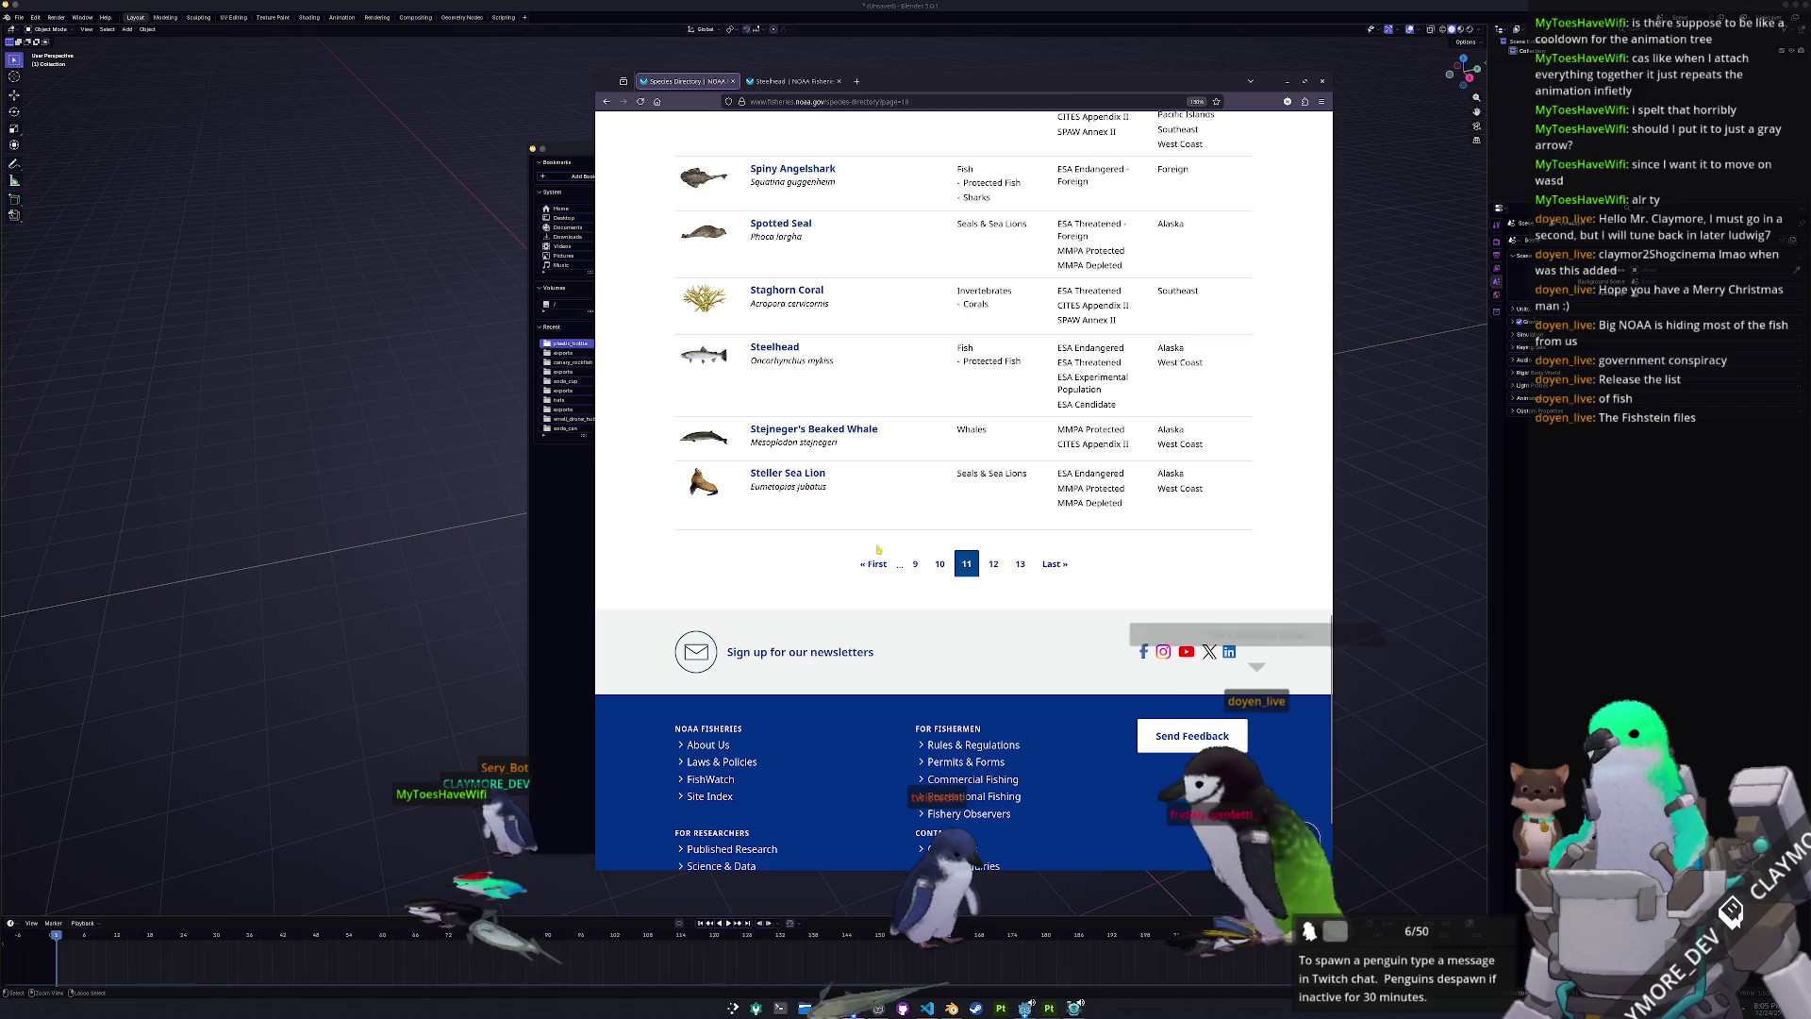
click(937, 566)
click(937, 568)
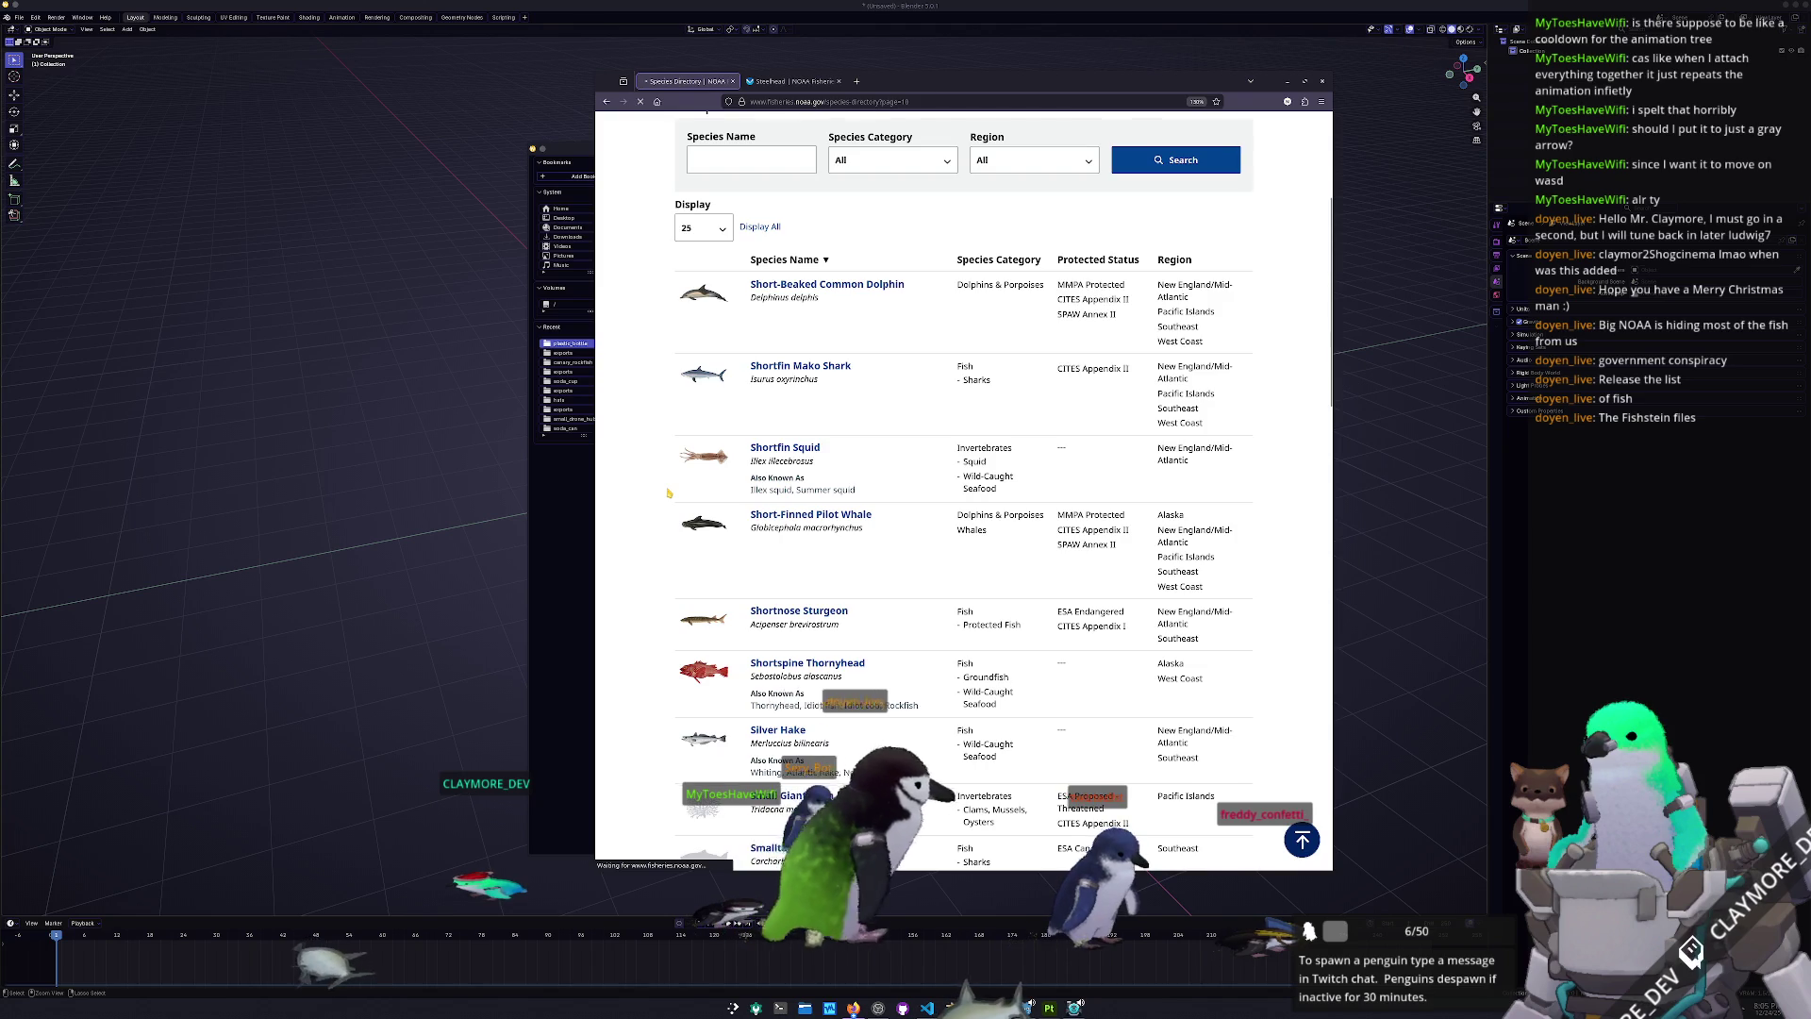
- Scan page 10 and look over the newly opened Ribbon Seal page
scroll(660, 514, down, 3)
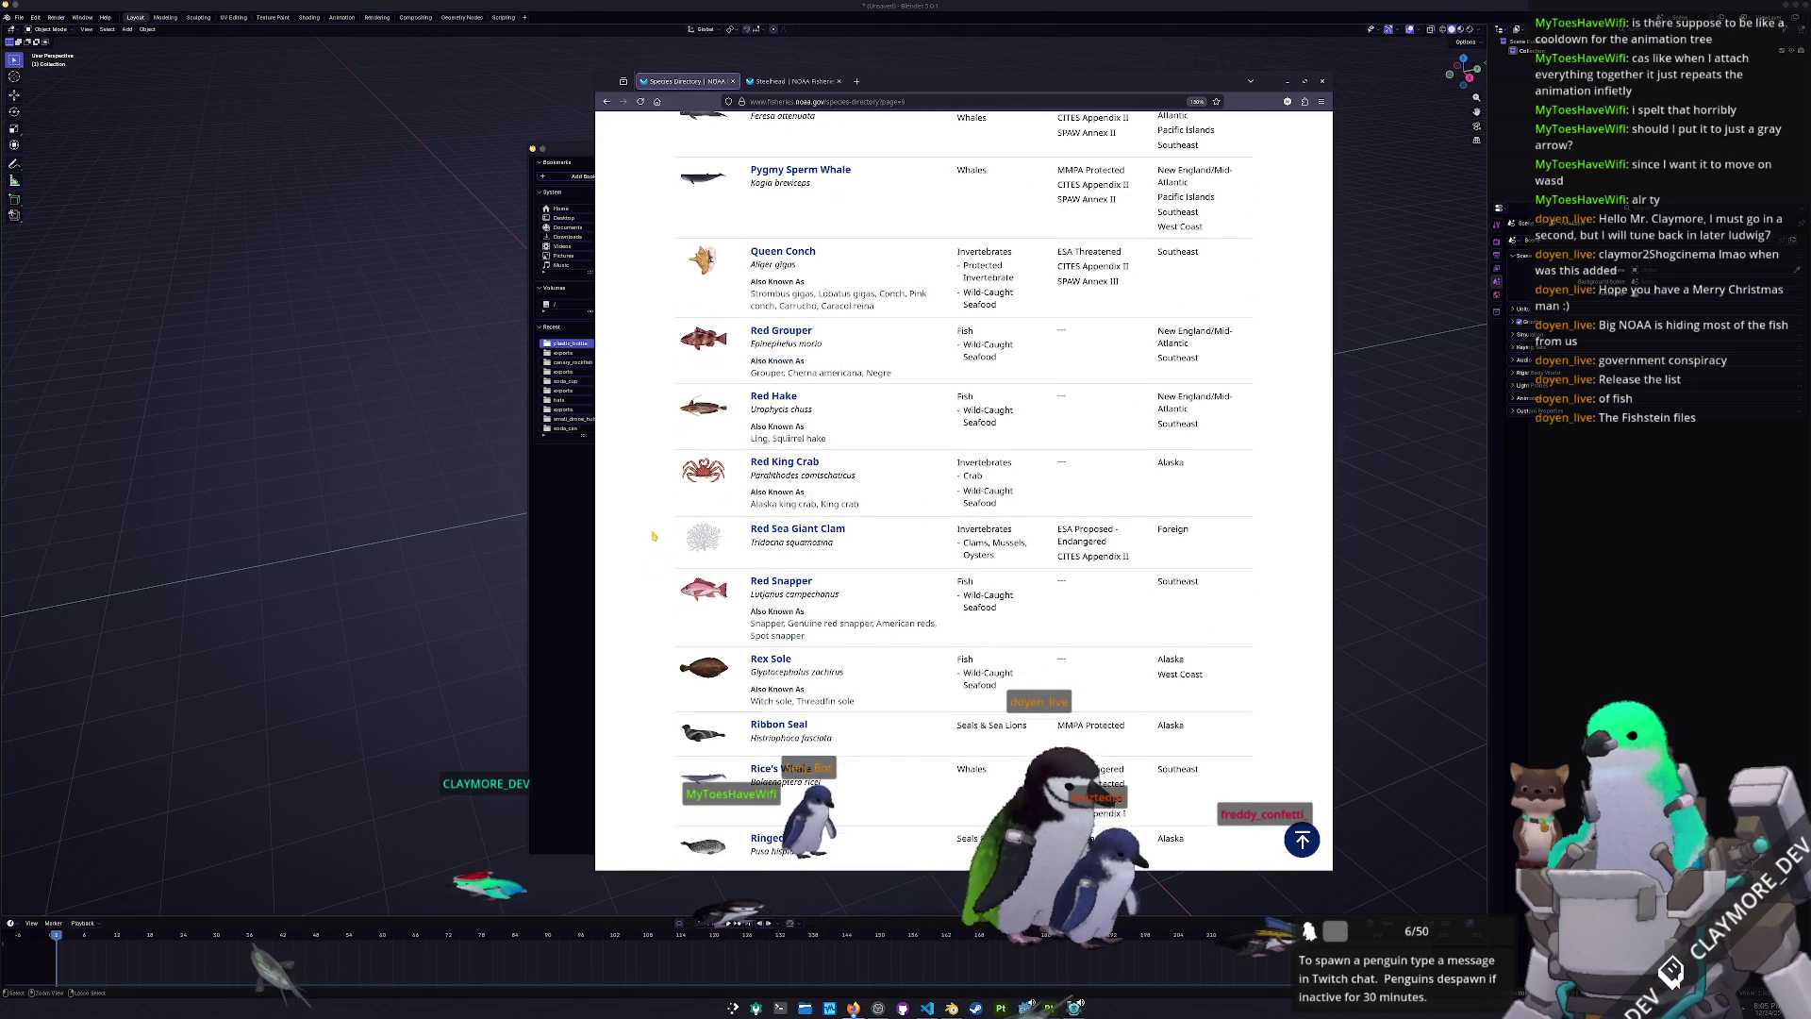
scroll(653, 536, up, 3)
scroll(651, 538, down, 7)
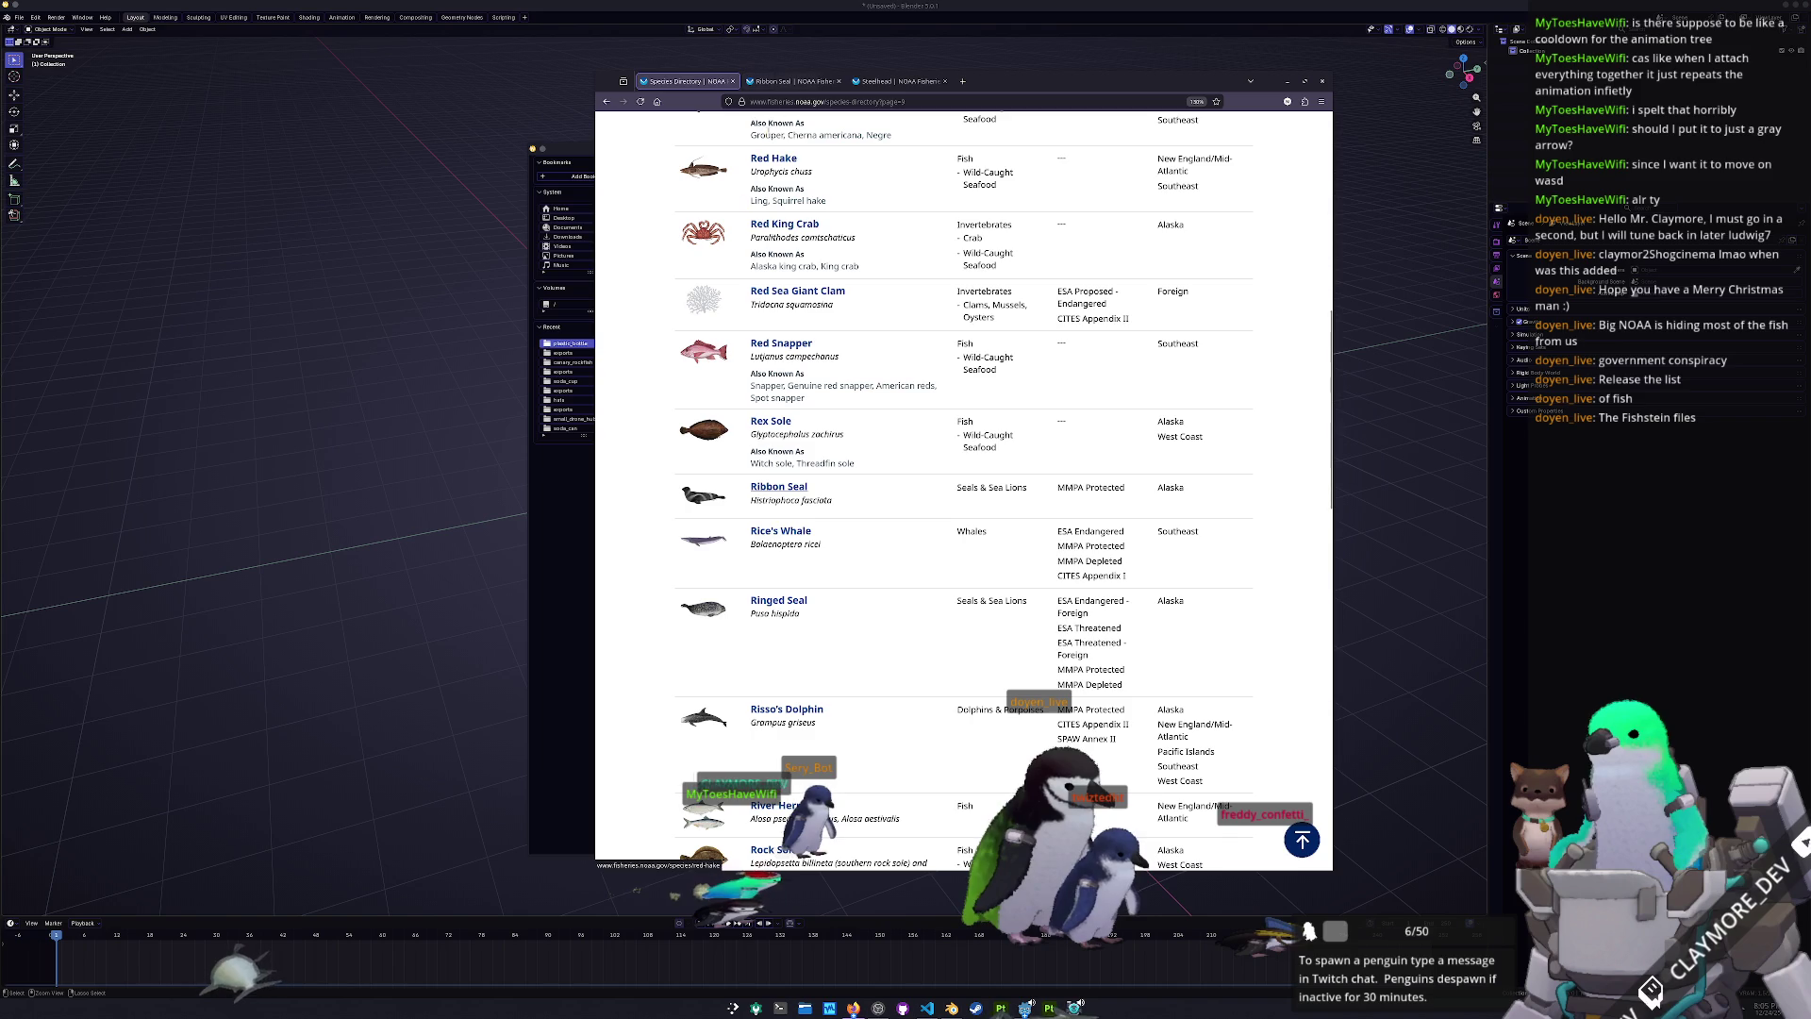
key(ctrl+Tab)
scroll(850, 465, down, 6)
scroll(778, 273, up, 8)
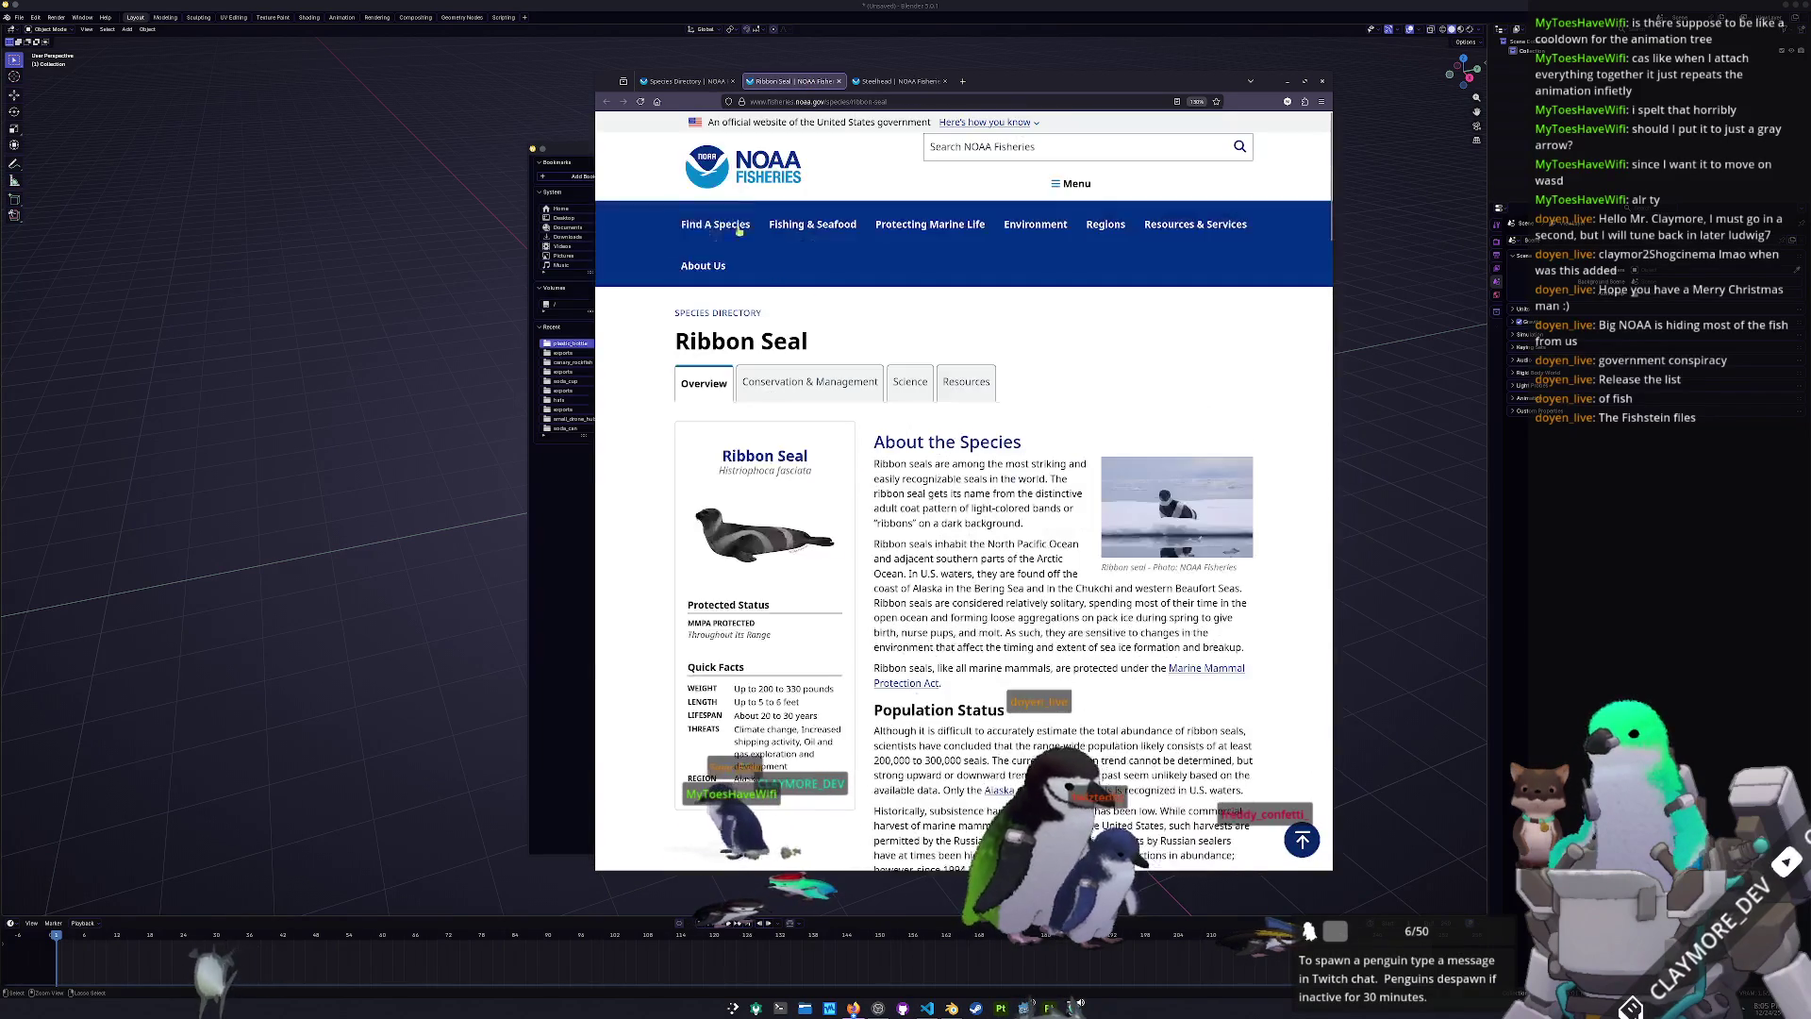
- Back on the directory, open the Risso's Dolphin species page
click(705, 84)
scroll(668, 481, down, 3)
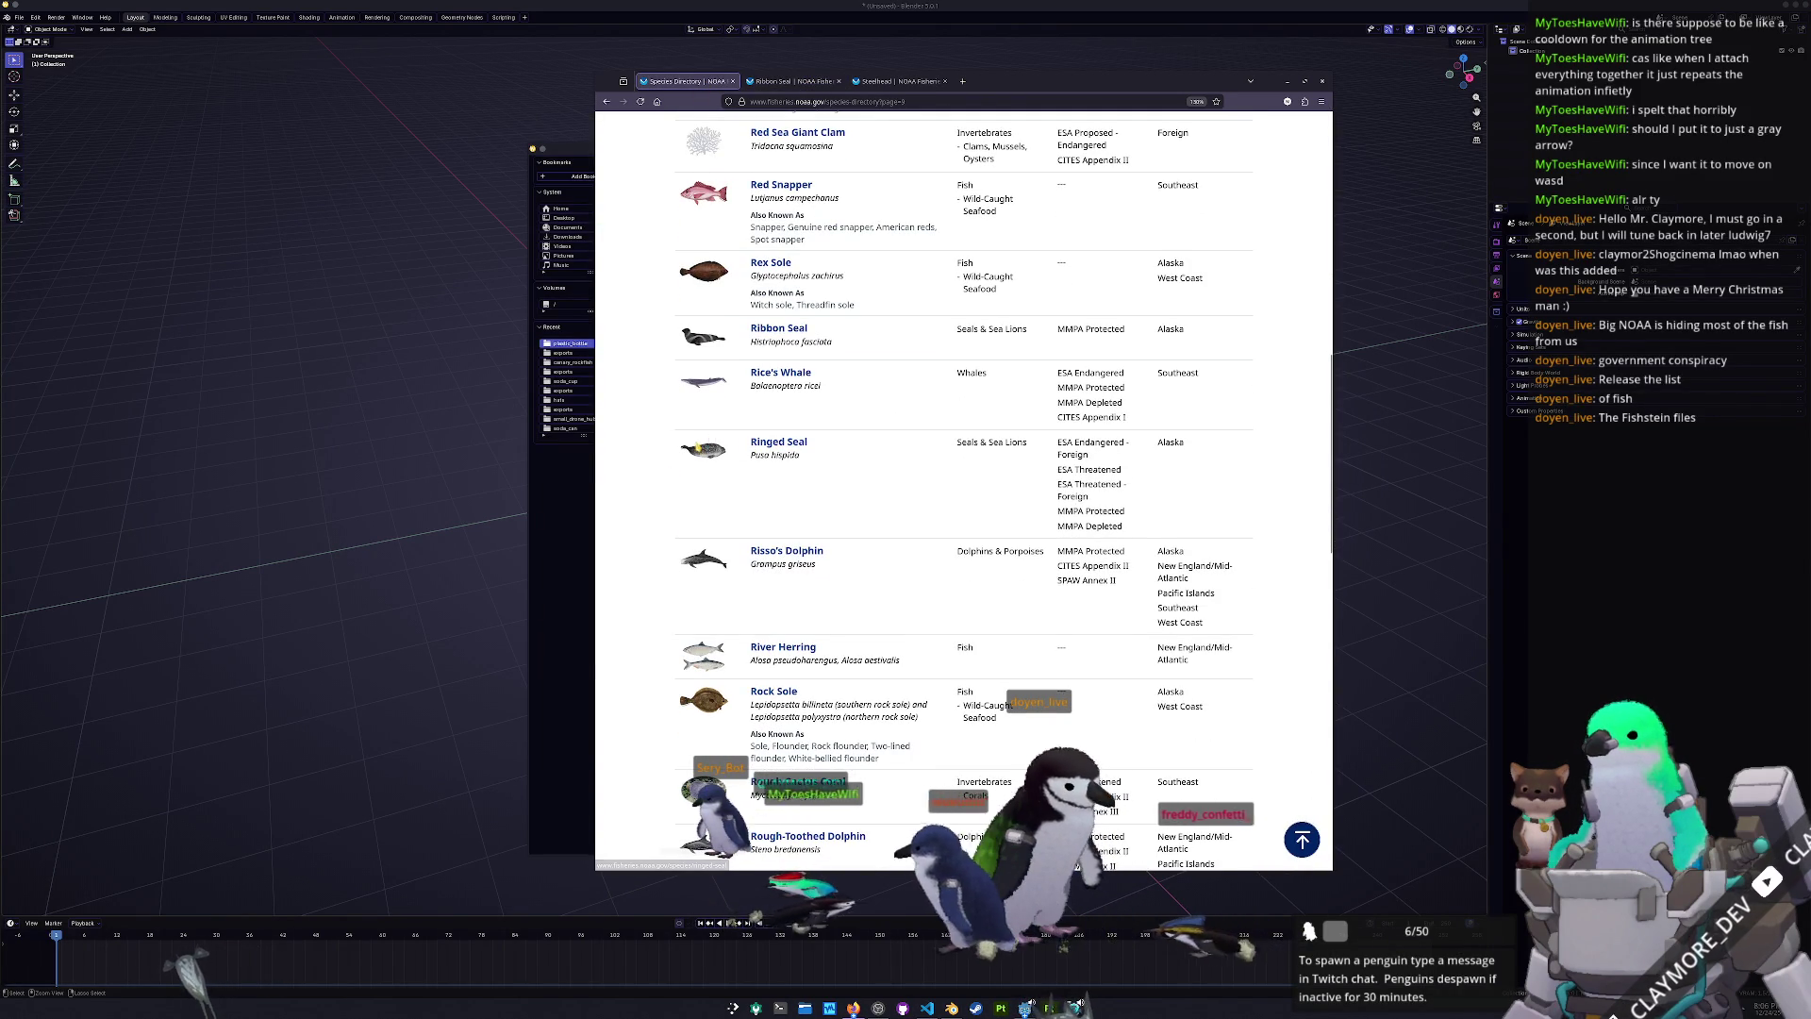
scroll(699, 449, down, 3)
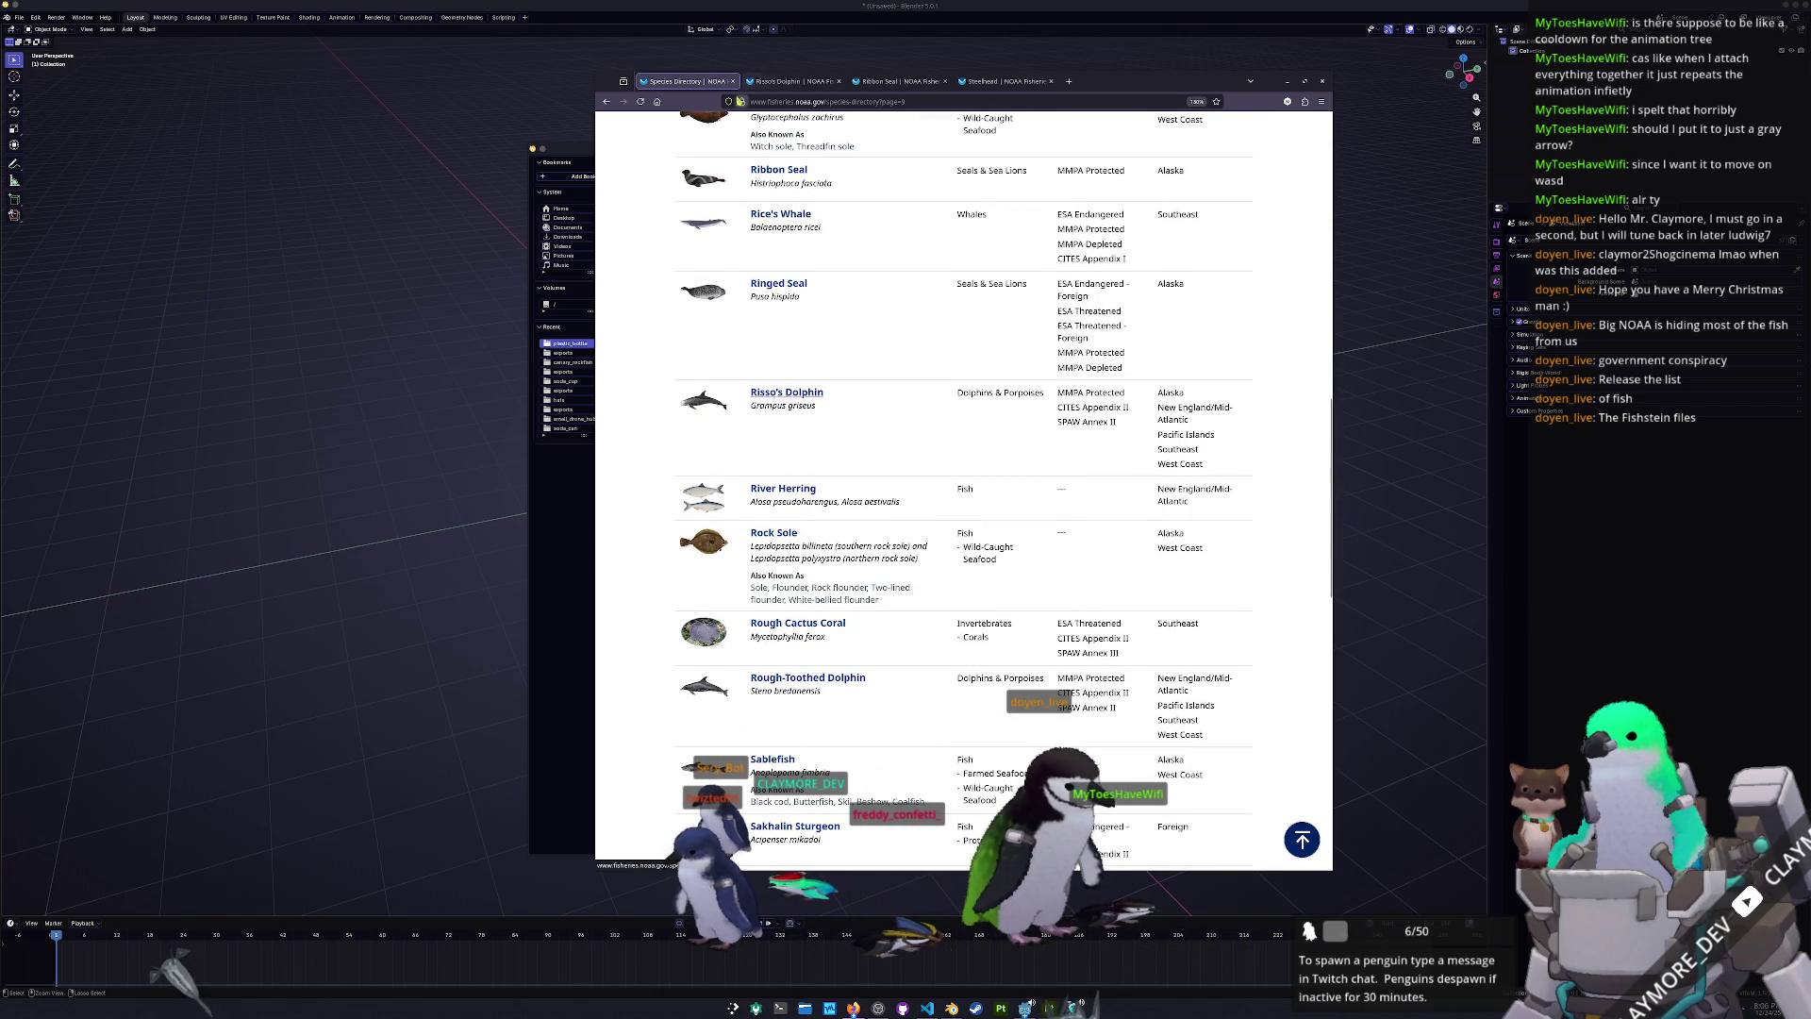
click(782, 84)
- Open the Risso's dolphin illustration full-size in its own tab, then switch to Godot
scroll(817, 478, down, 3)
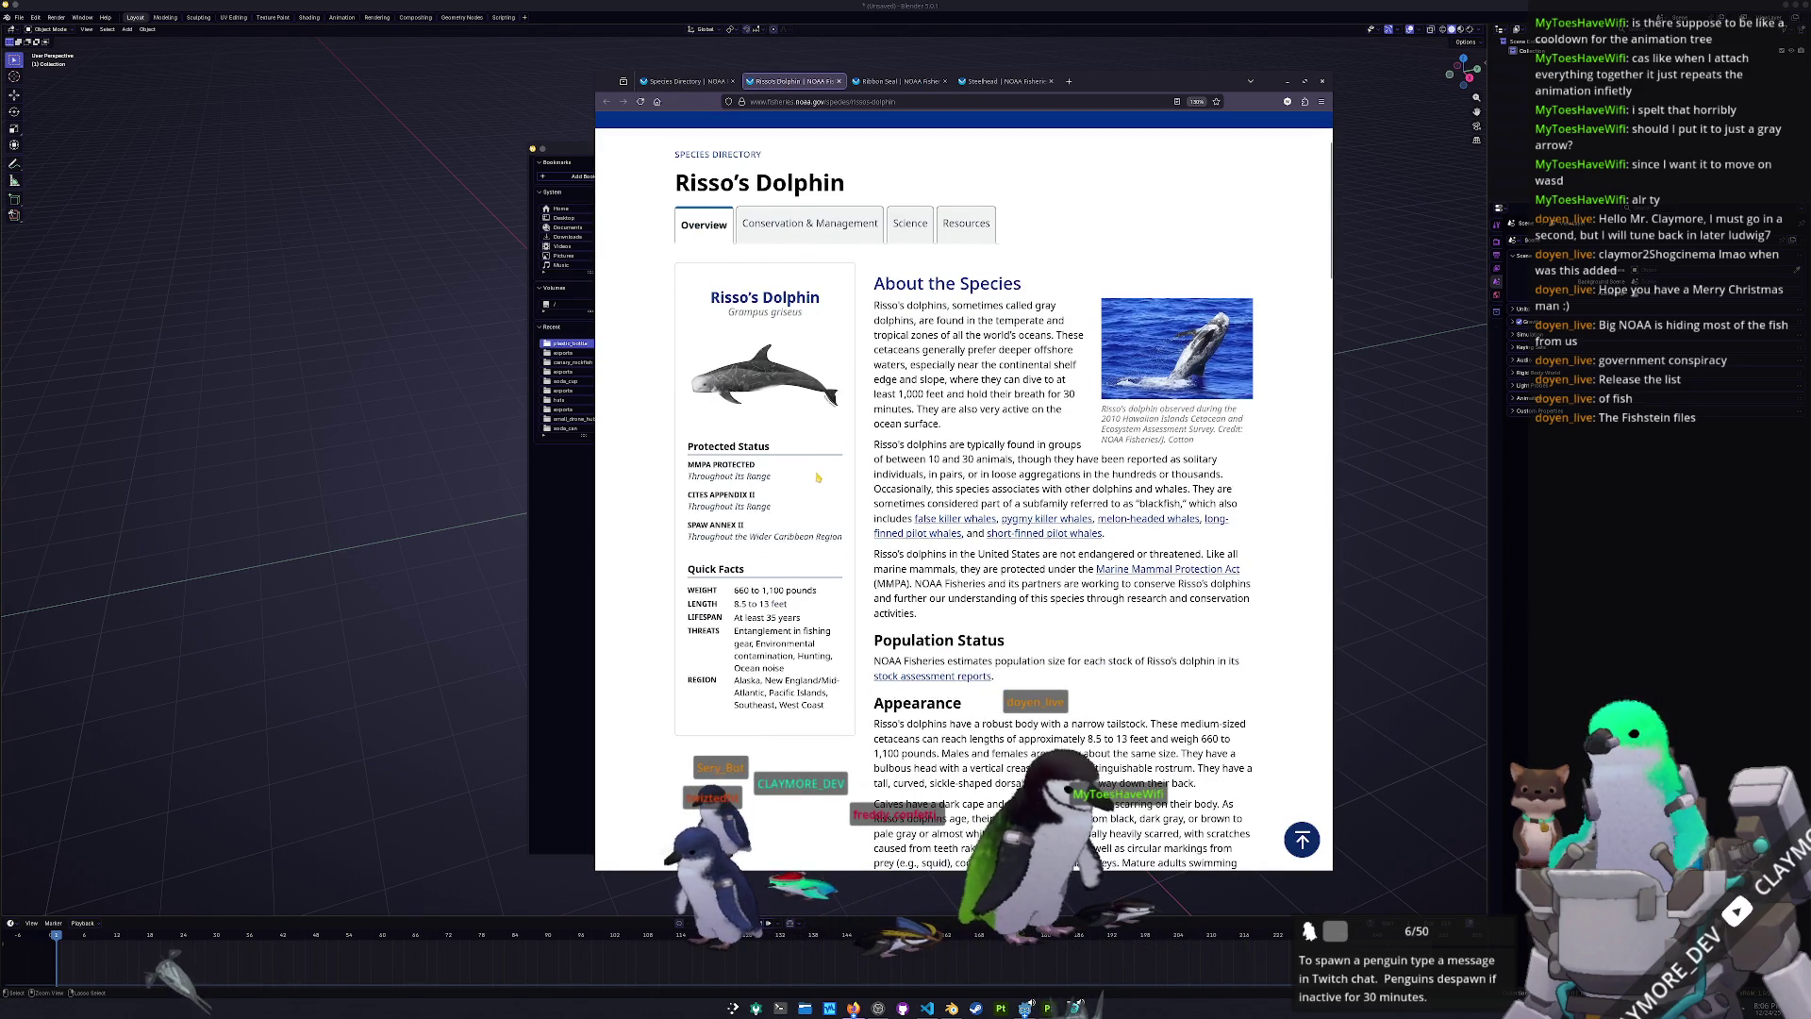
right_click(776, 383)
click(811, 392)
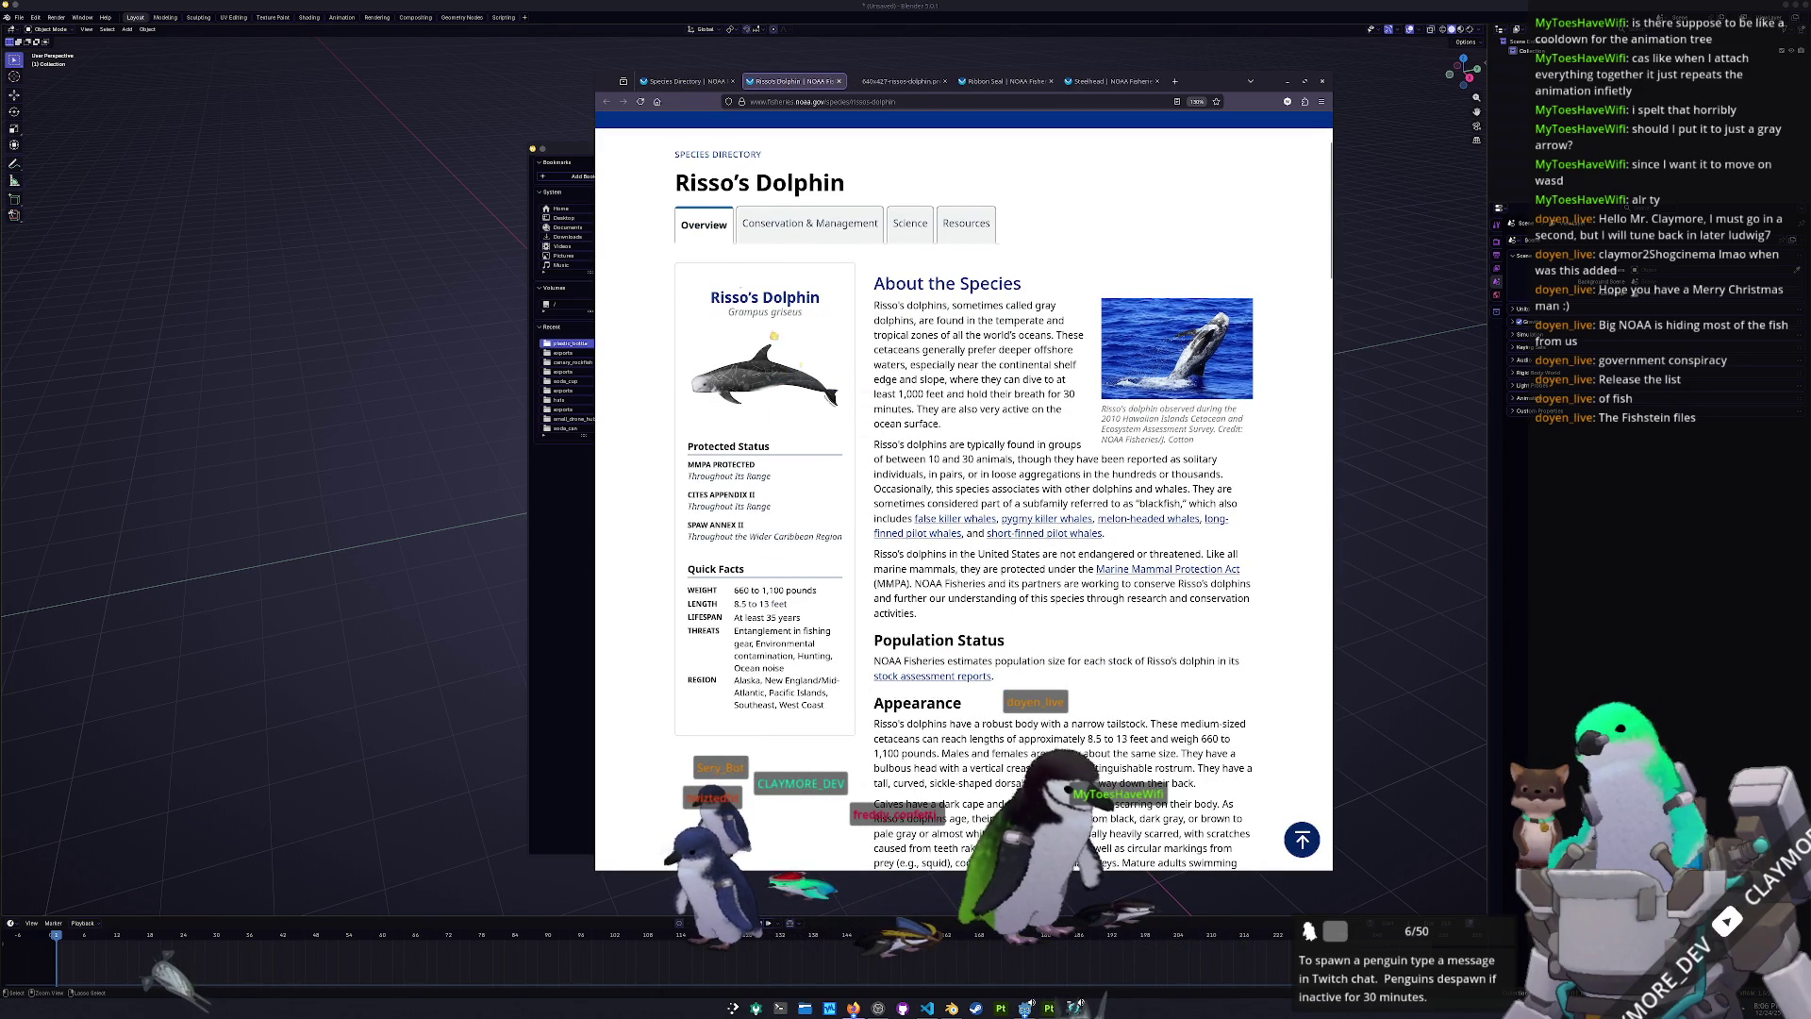
click(892, 81)
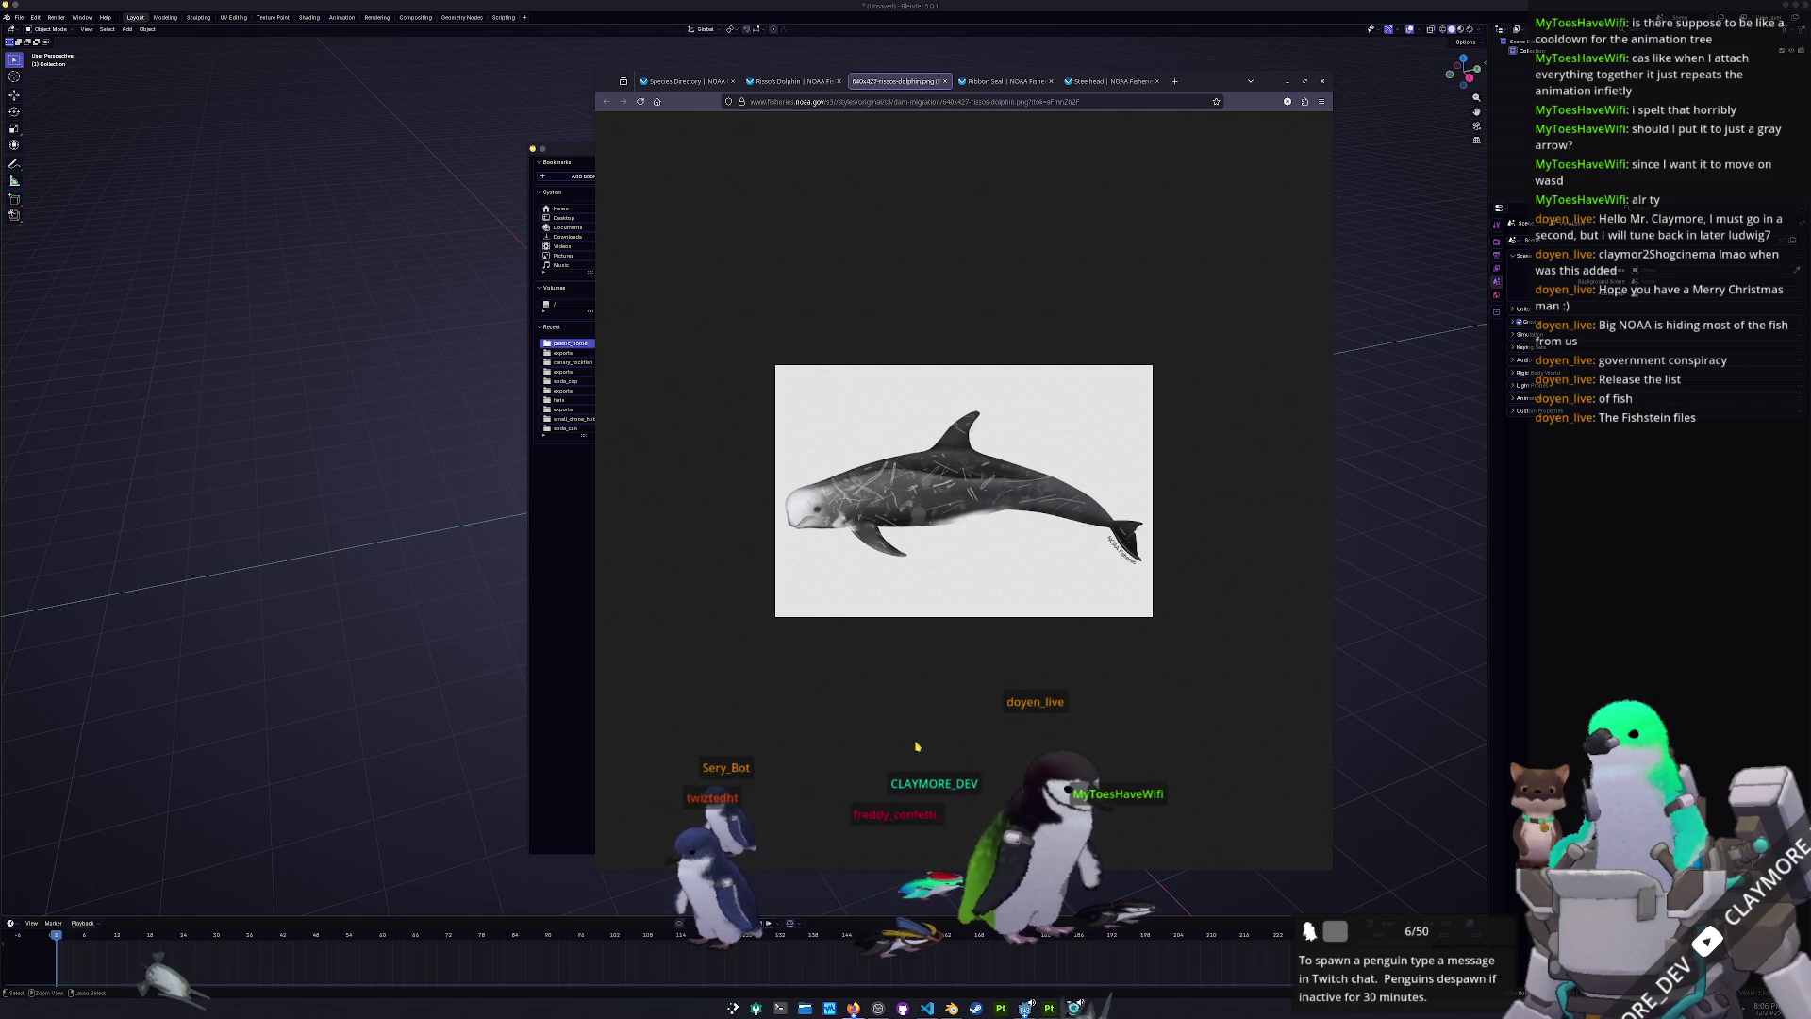
click(1026, 1007)
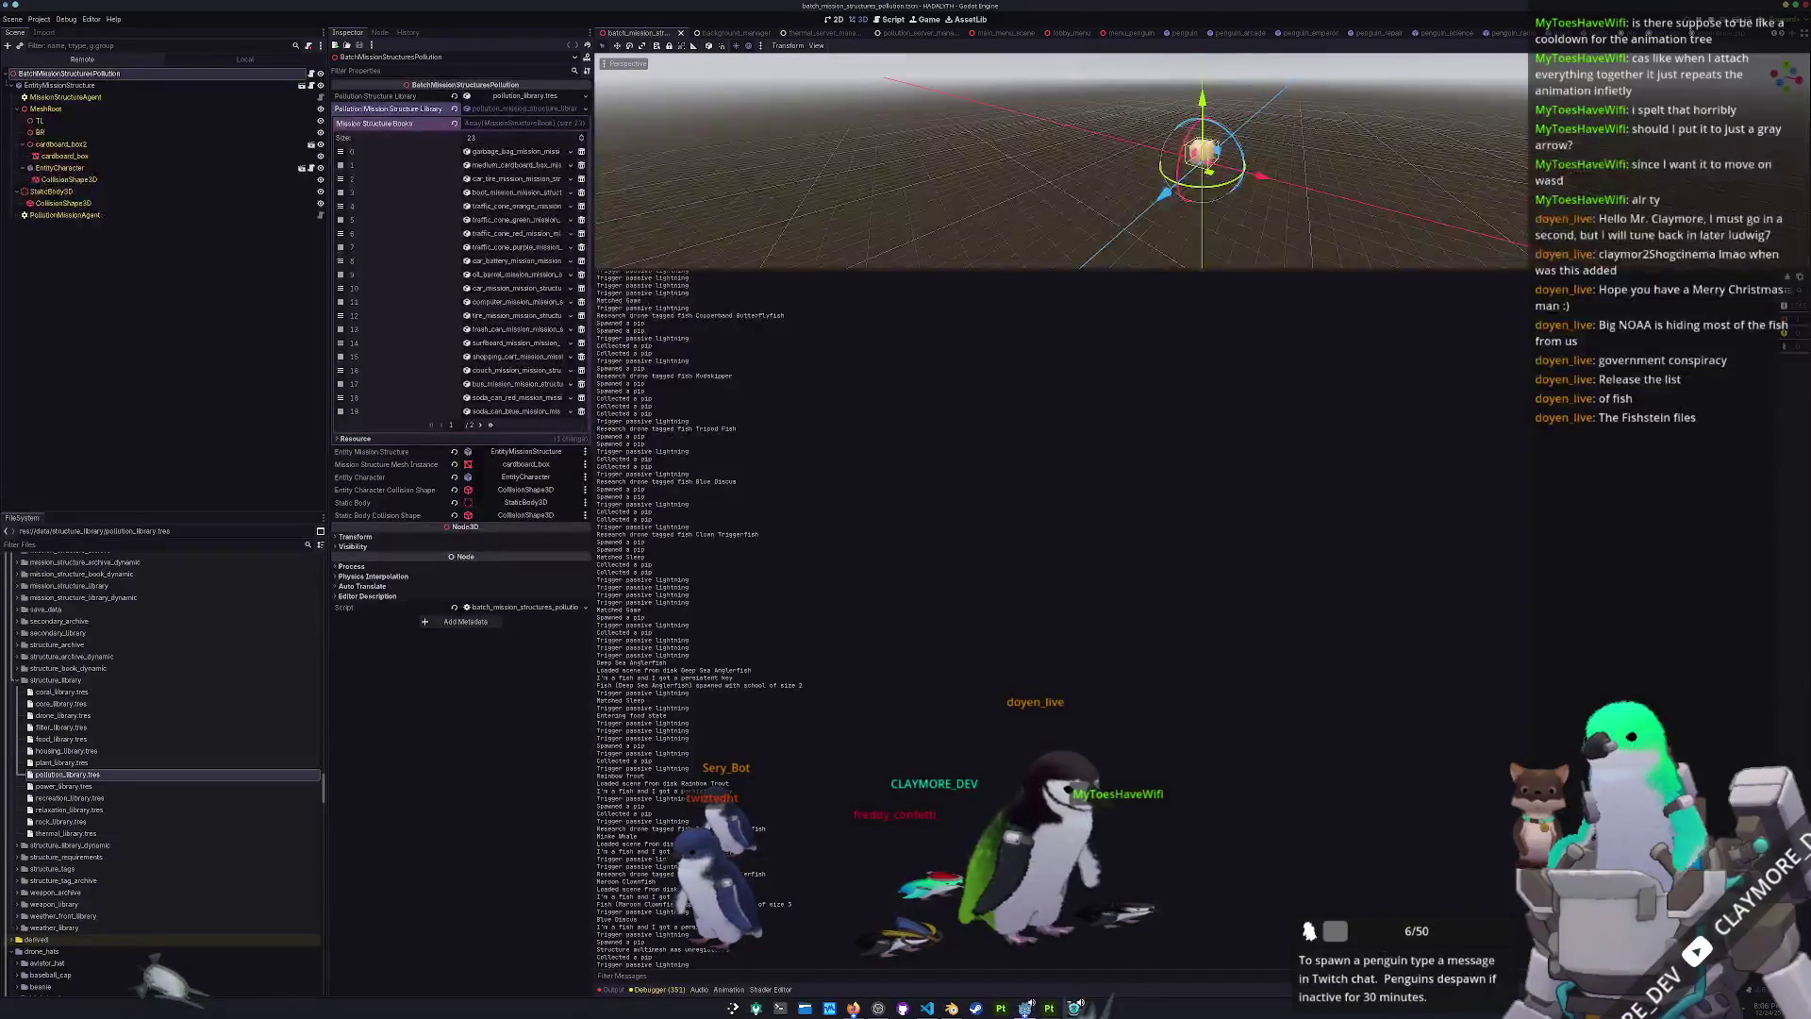
- Check the HADALYTH debug game, close its console, and return to Firefox
click(1076, 1006)
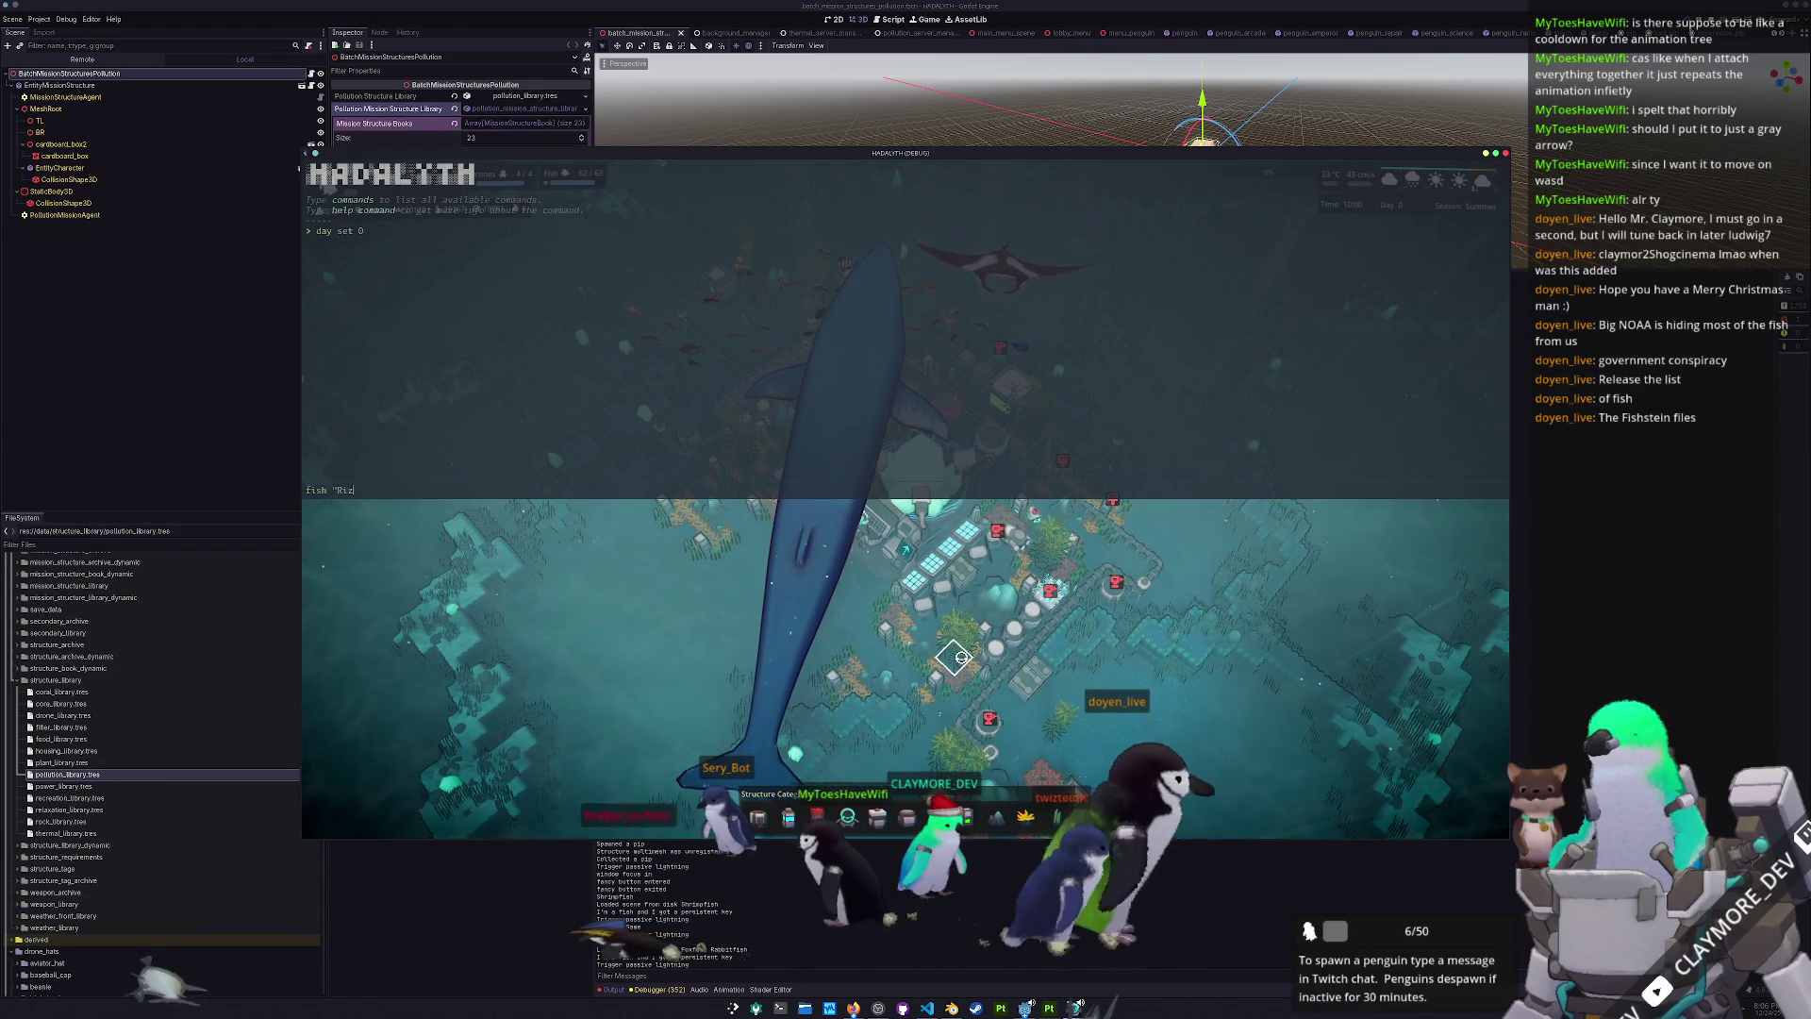
key(Escape)
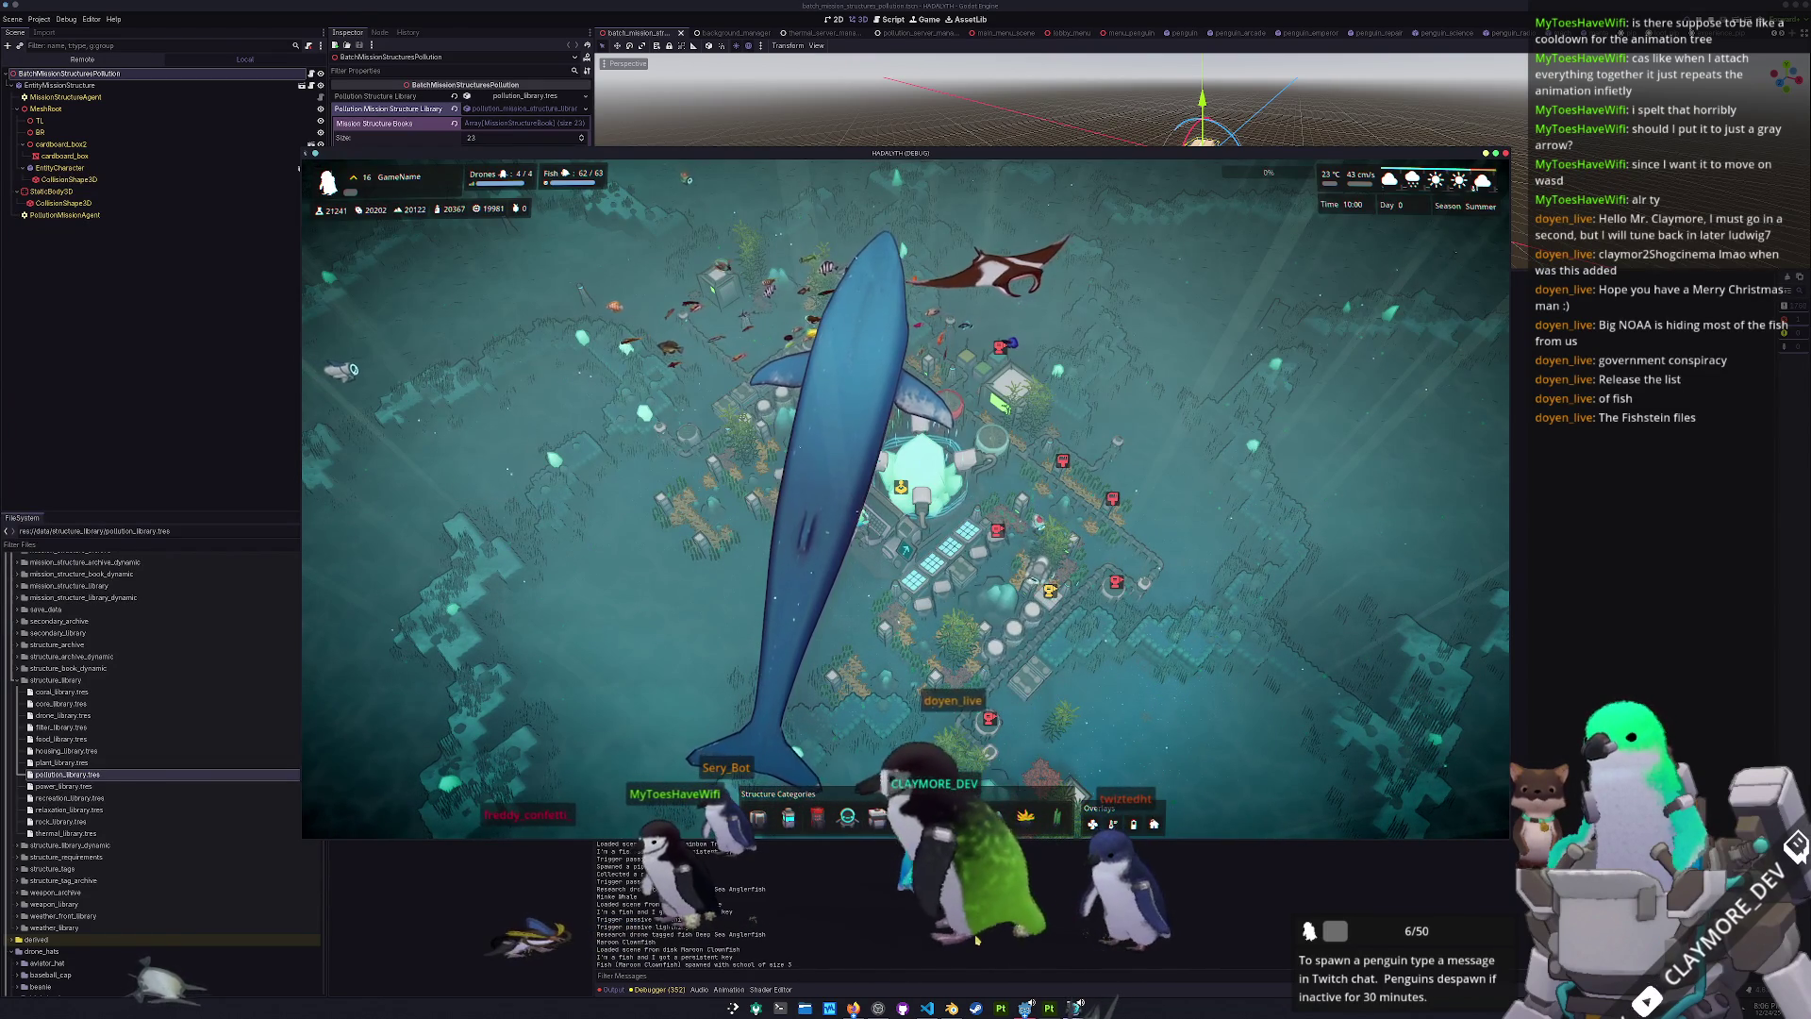
click(853, 1006)
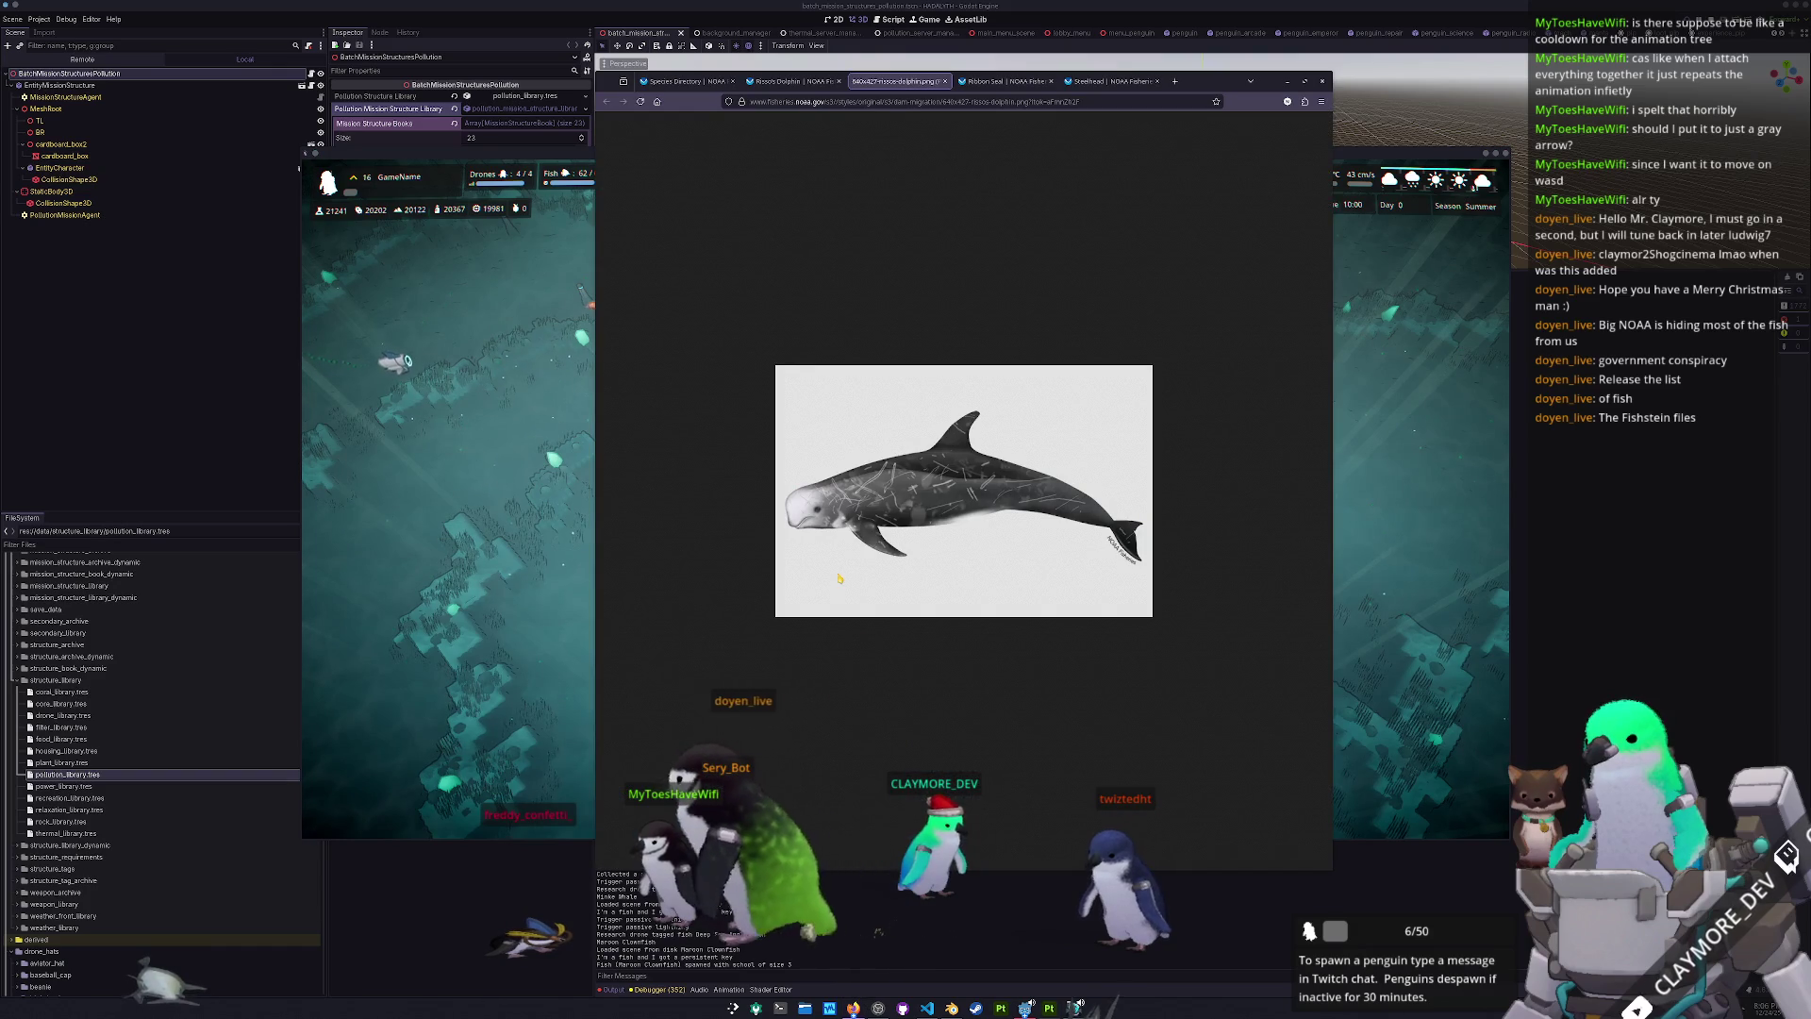
- Return to the NOAA Risso's Dolphin species page and scroll through it
ctrl+scroll(873, 554, up, 1)
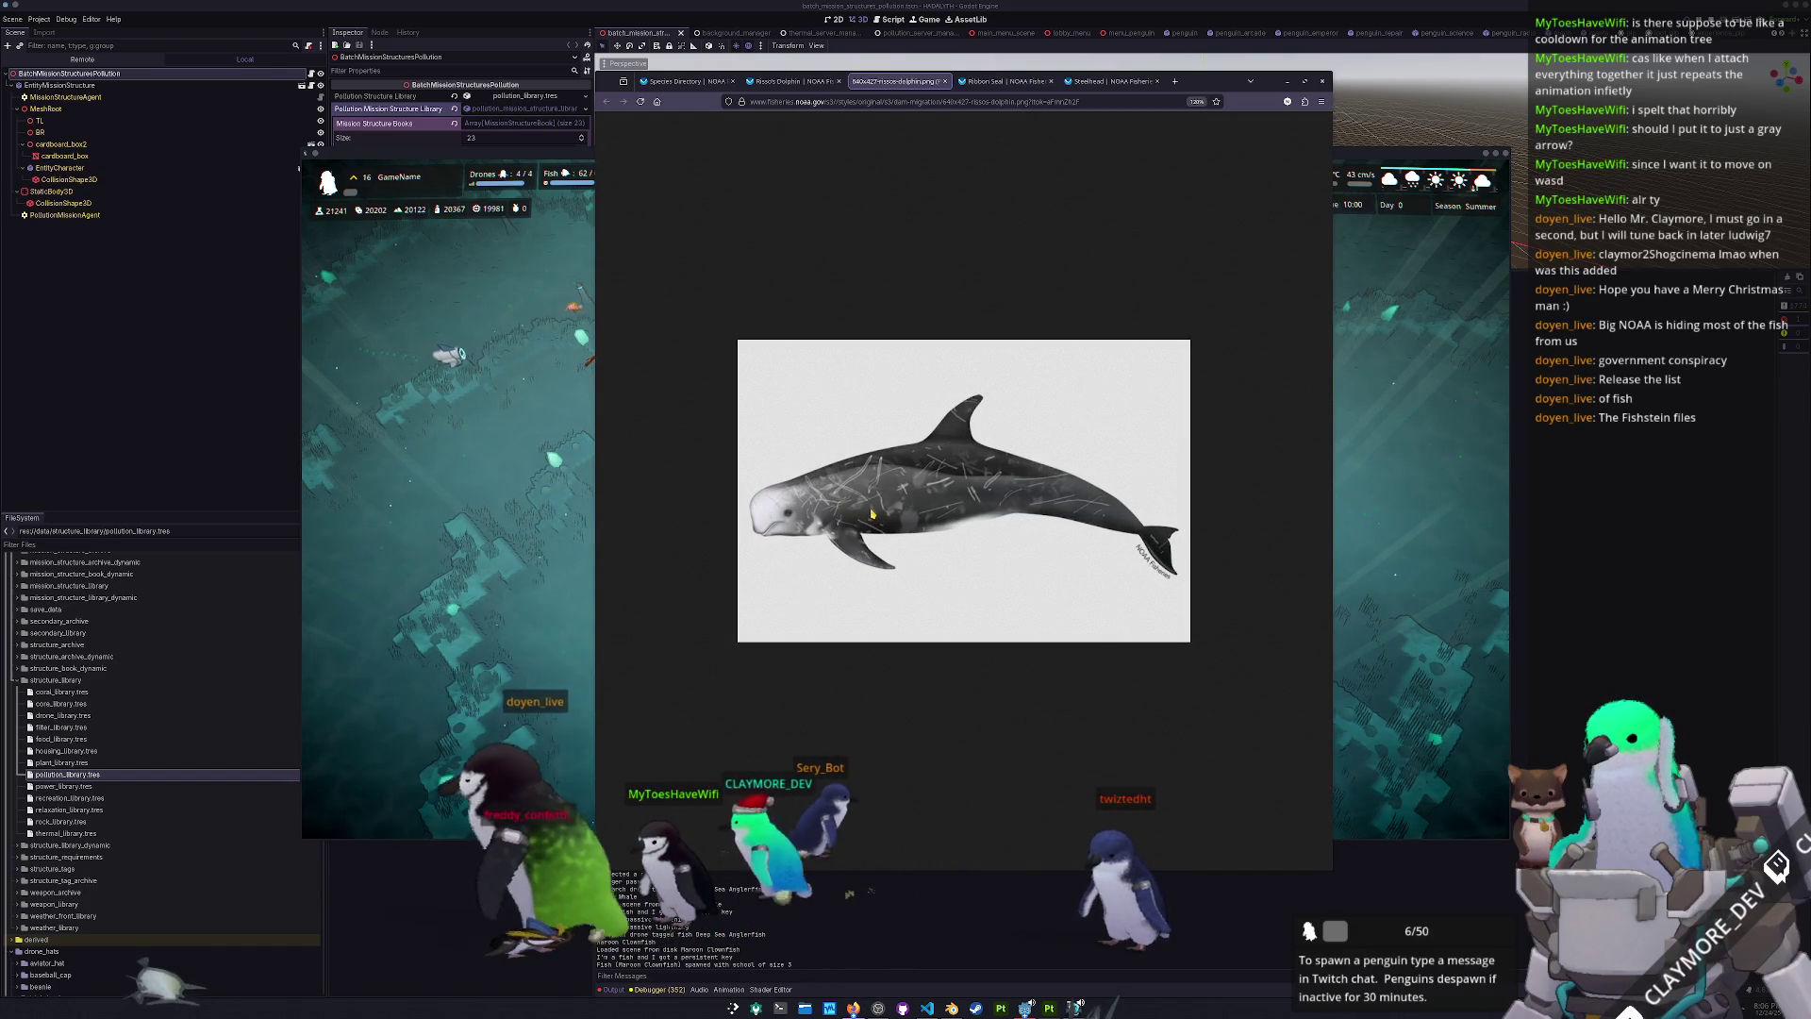
click(805, 82)
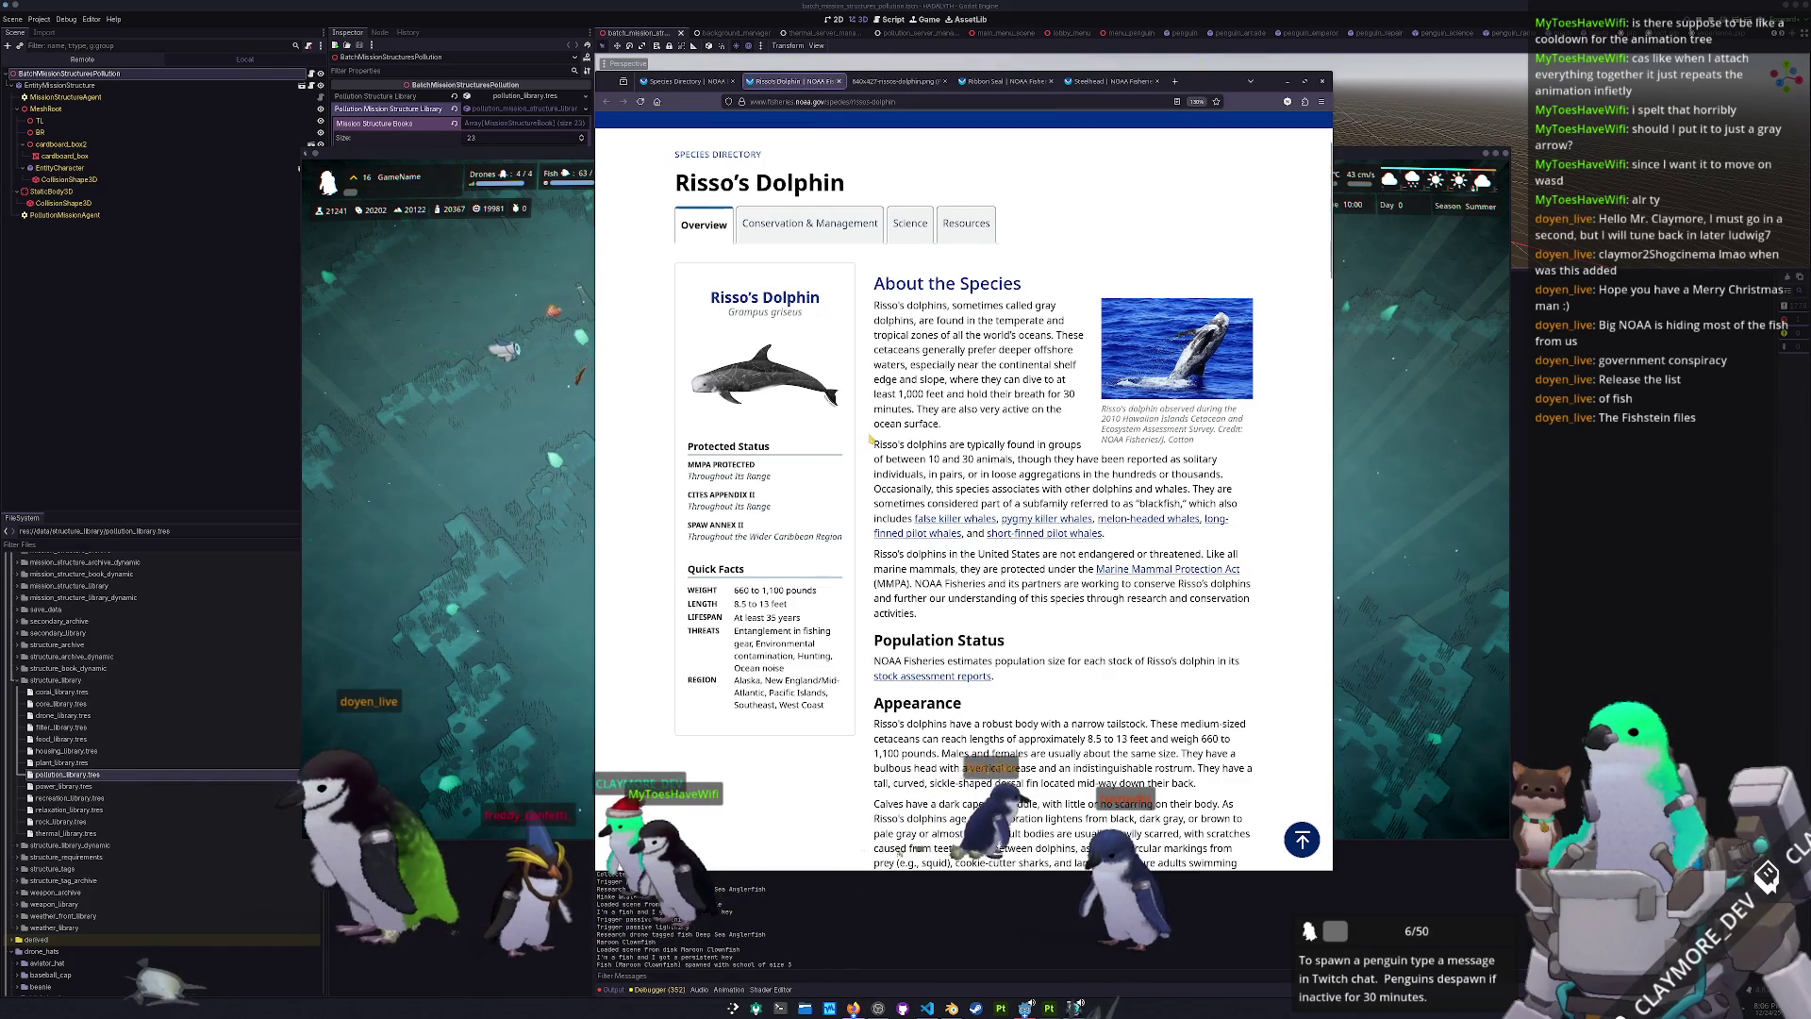
scroll(866, 429, down, 3)
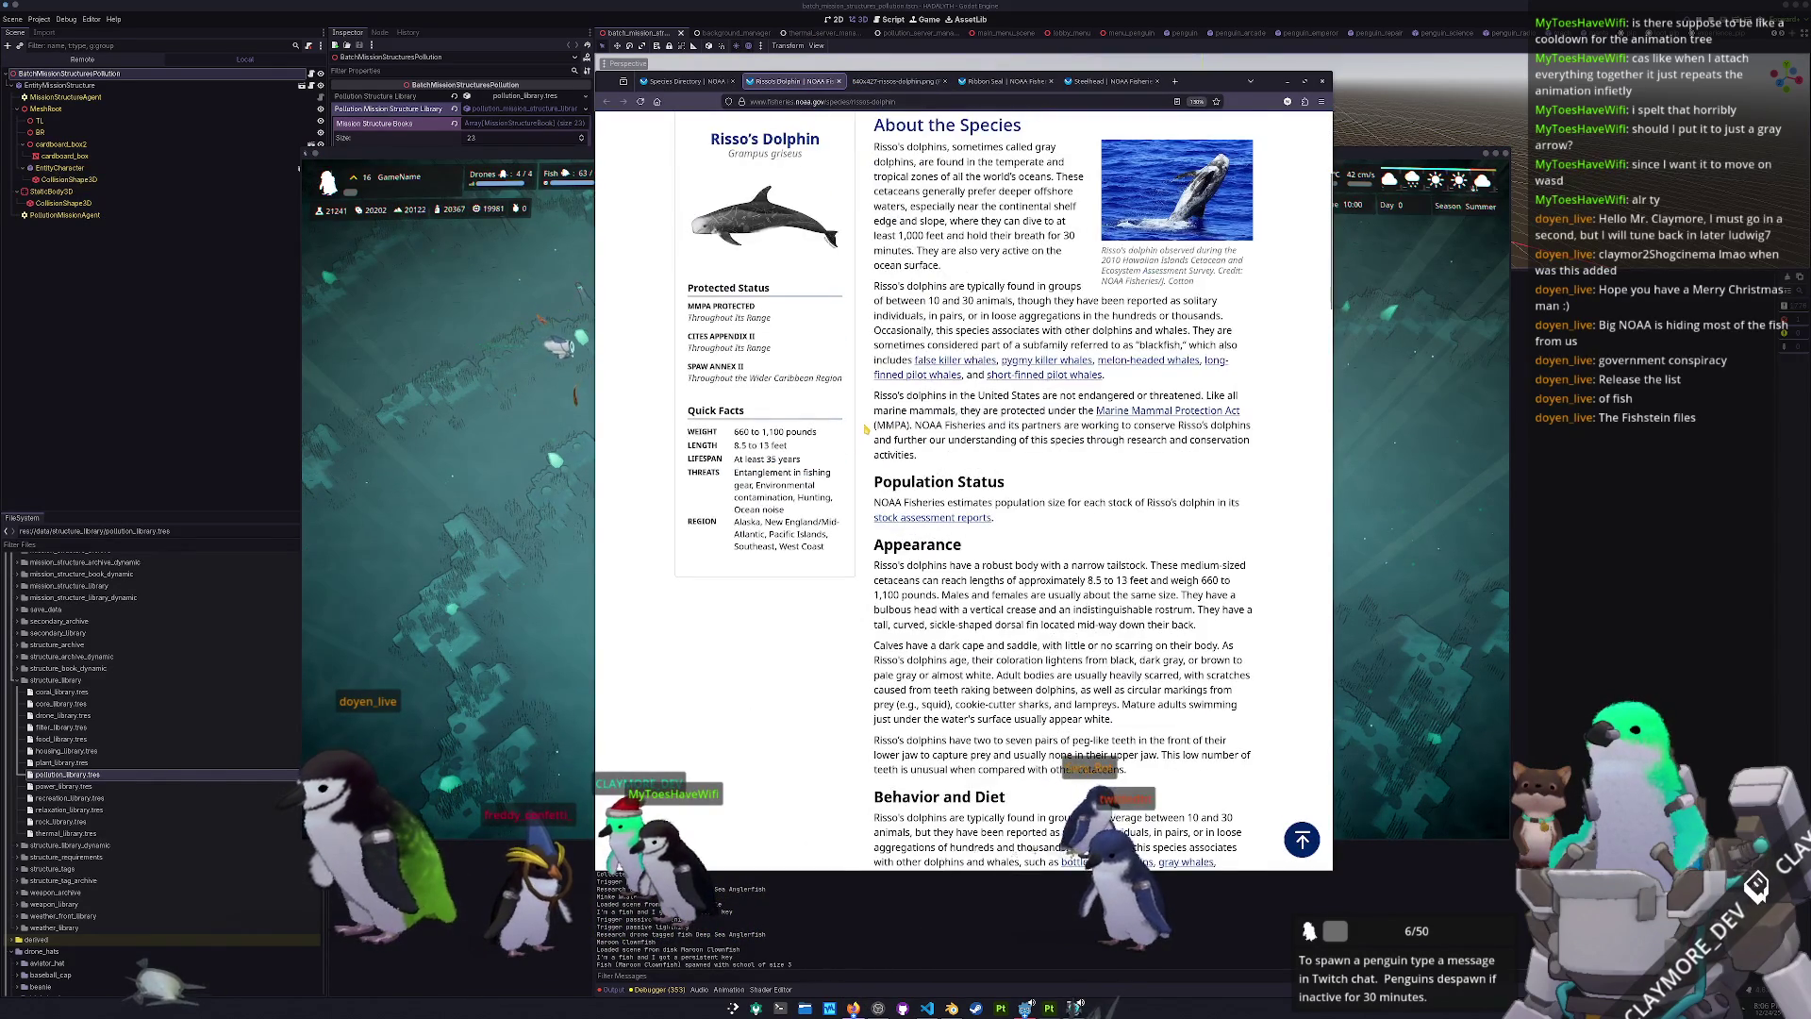
scroll(857, 477, down, 5)
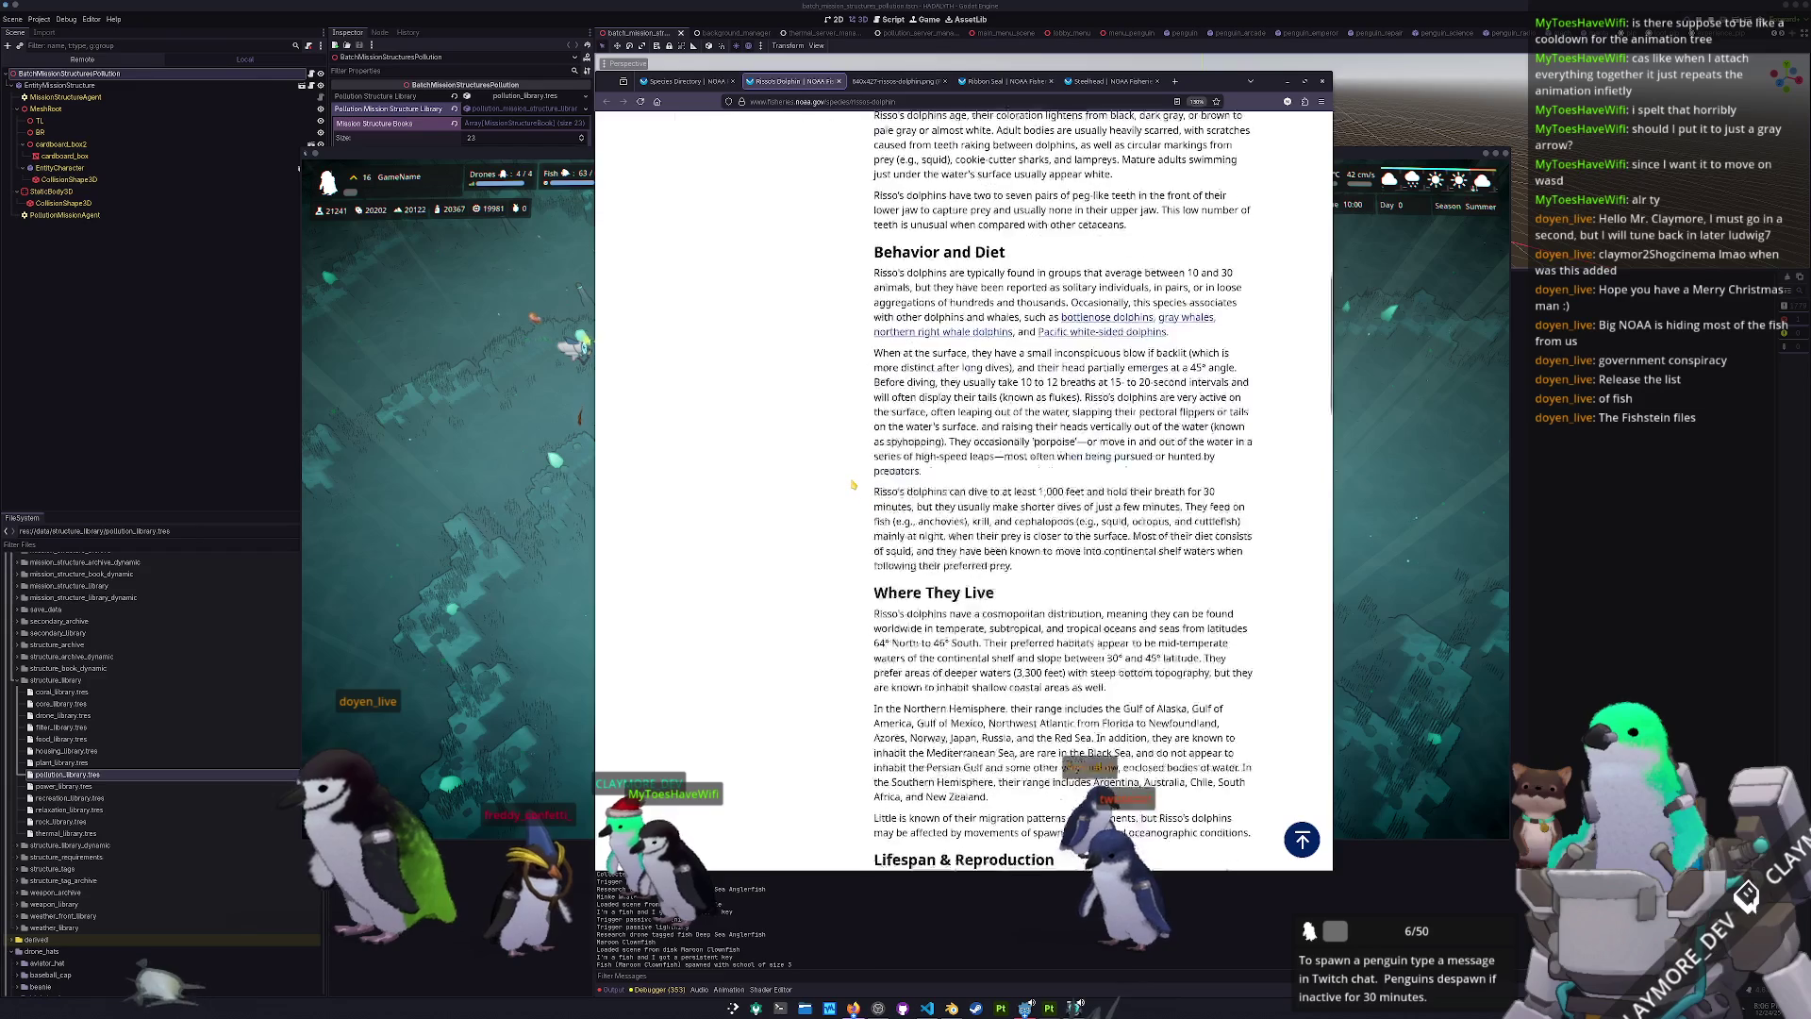
scroll(852, 484, down, 6)
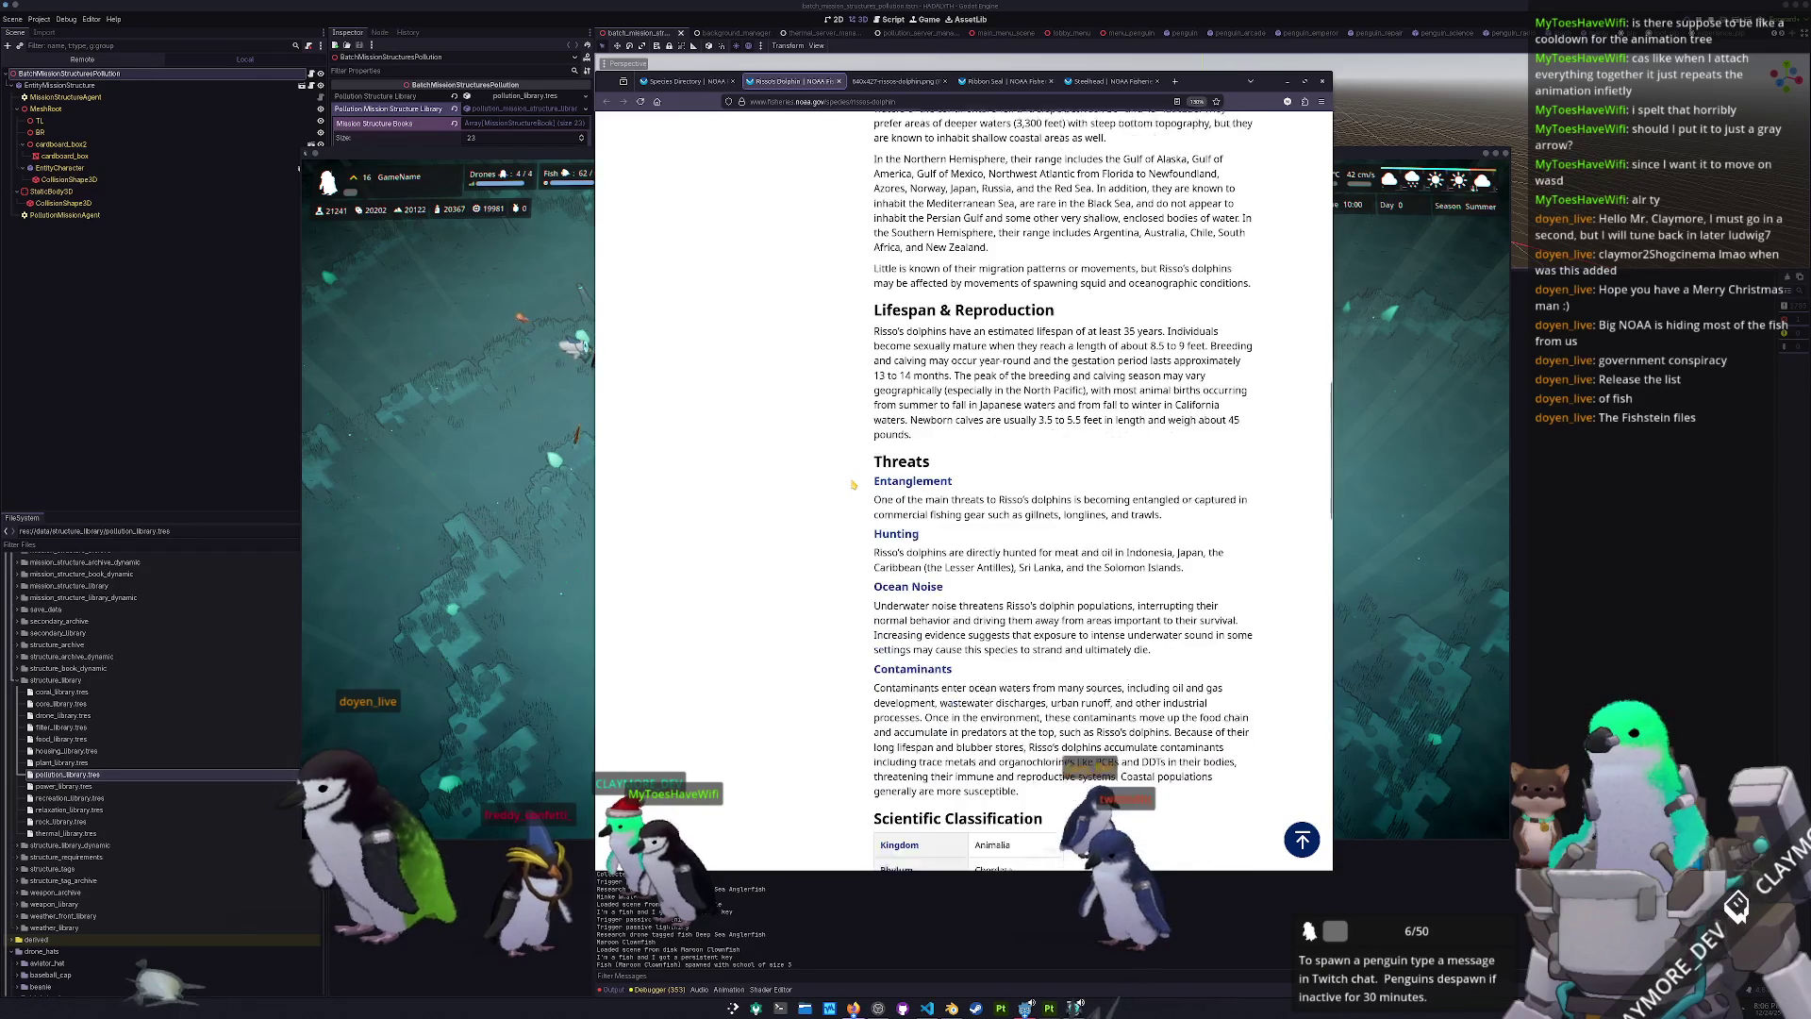
scroll(851, 484, up, 6)
scroll(851, 484, up, 10)
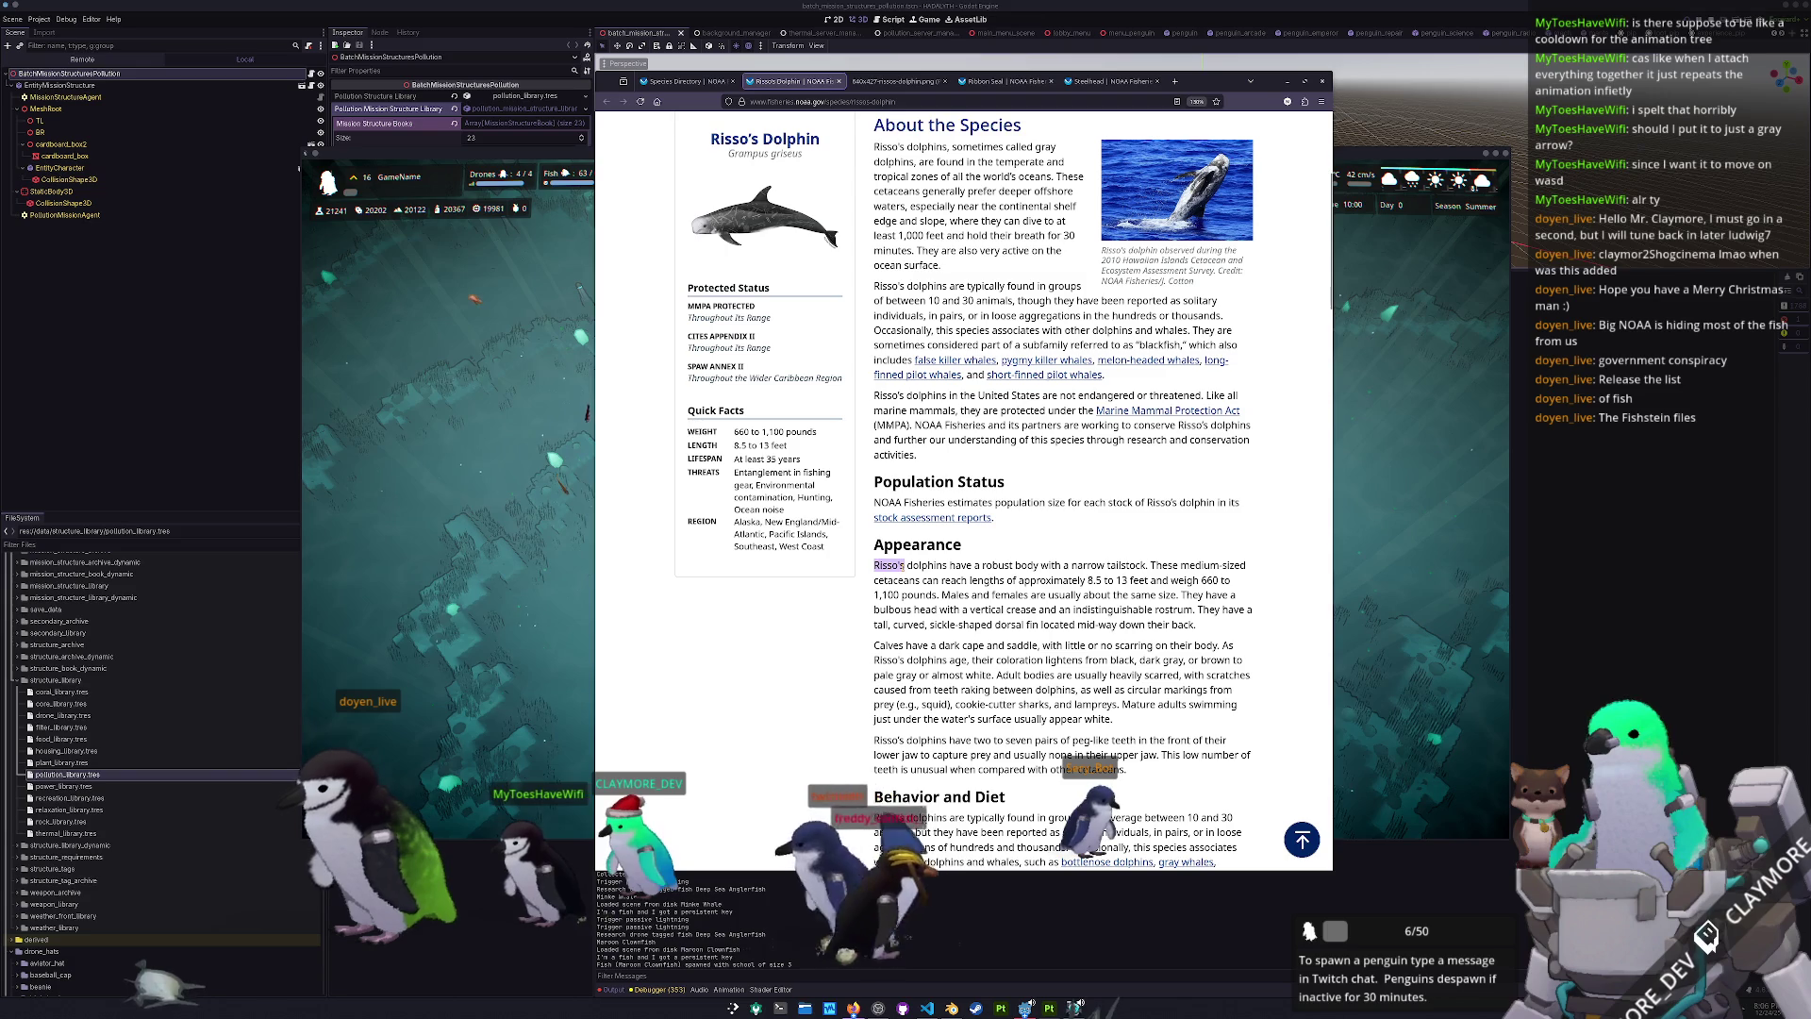
scroll(852, 484, up, 3)
- Select the 'Risso's Dolphin' title and search Google for it
drag(676, 340, 845, 341)
right_click(845, 340)
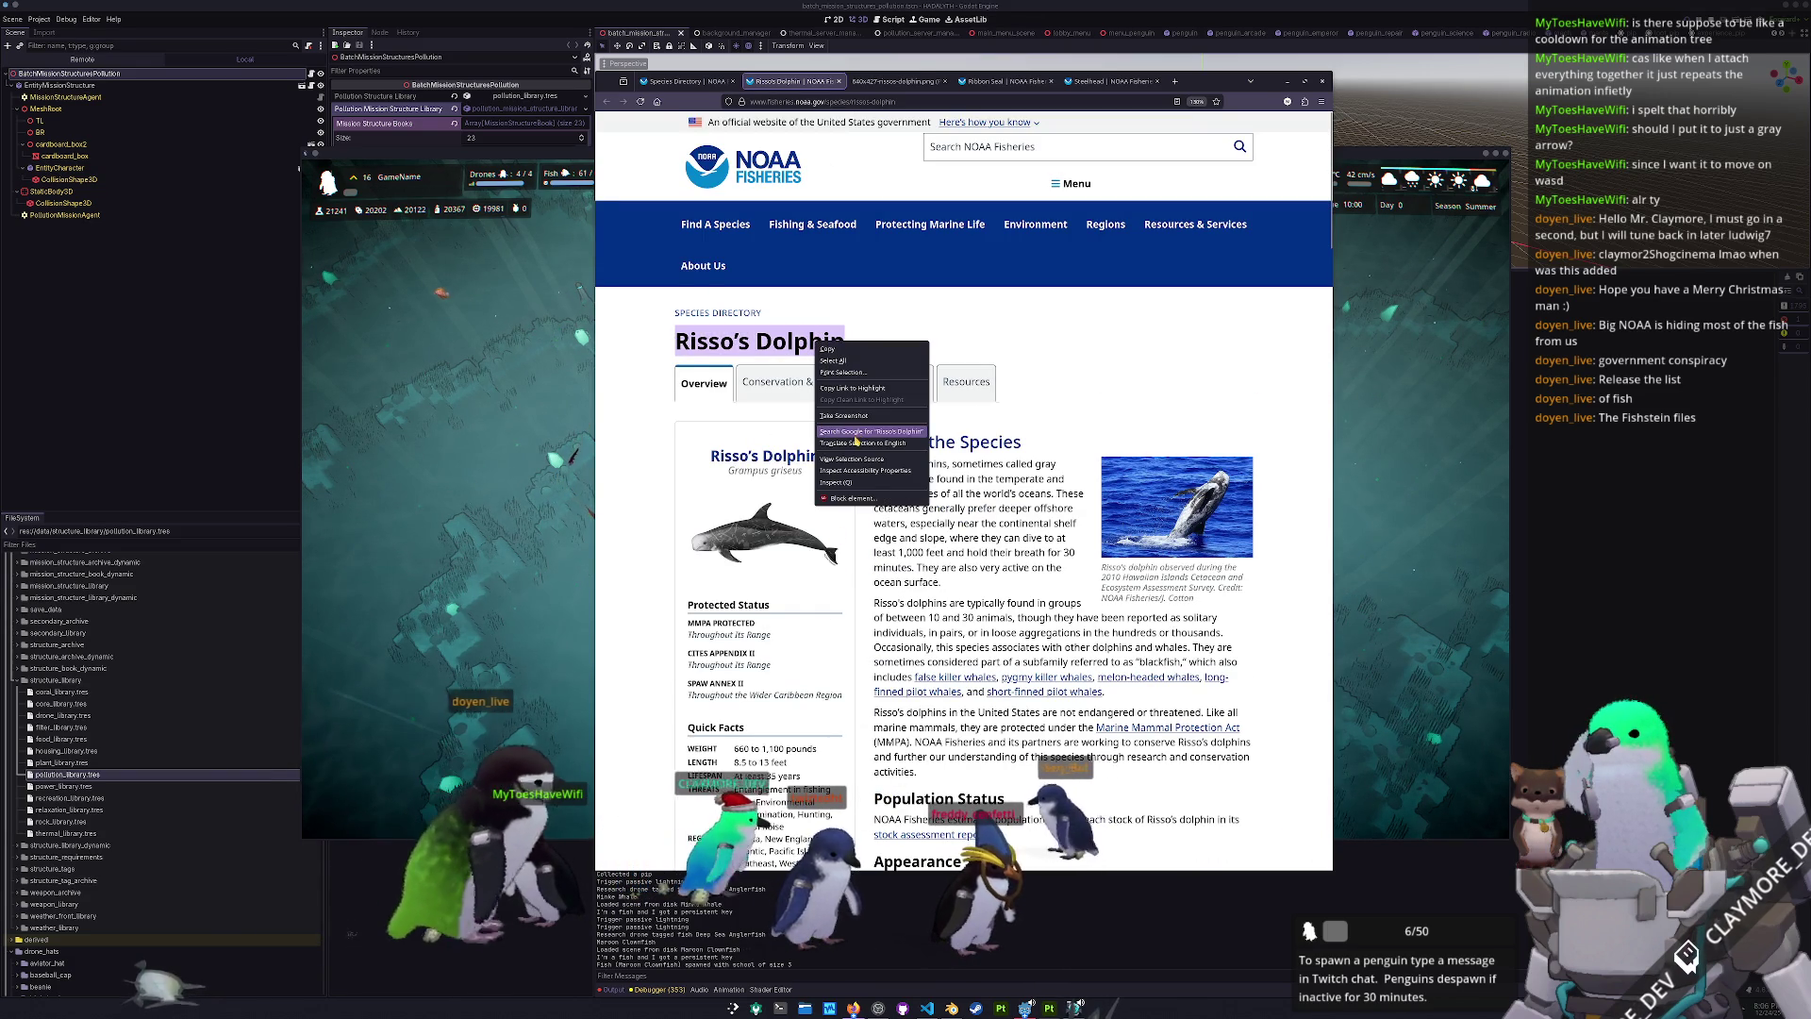
click(868, 436)
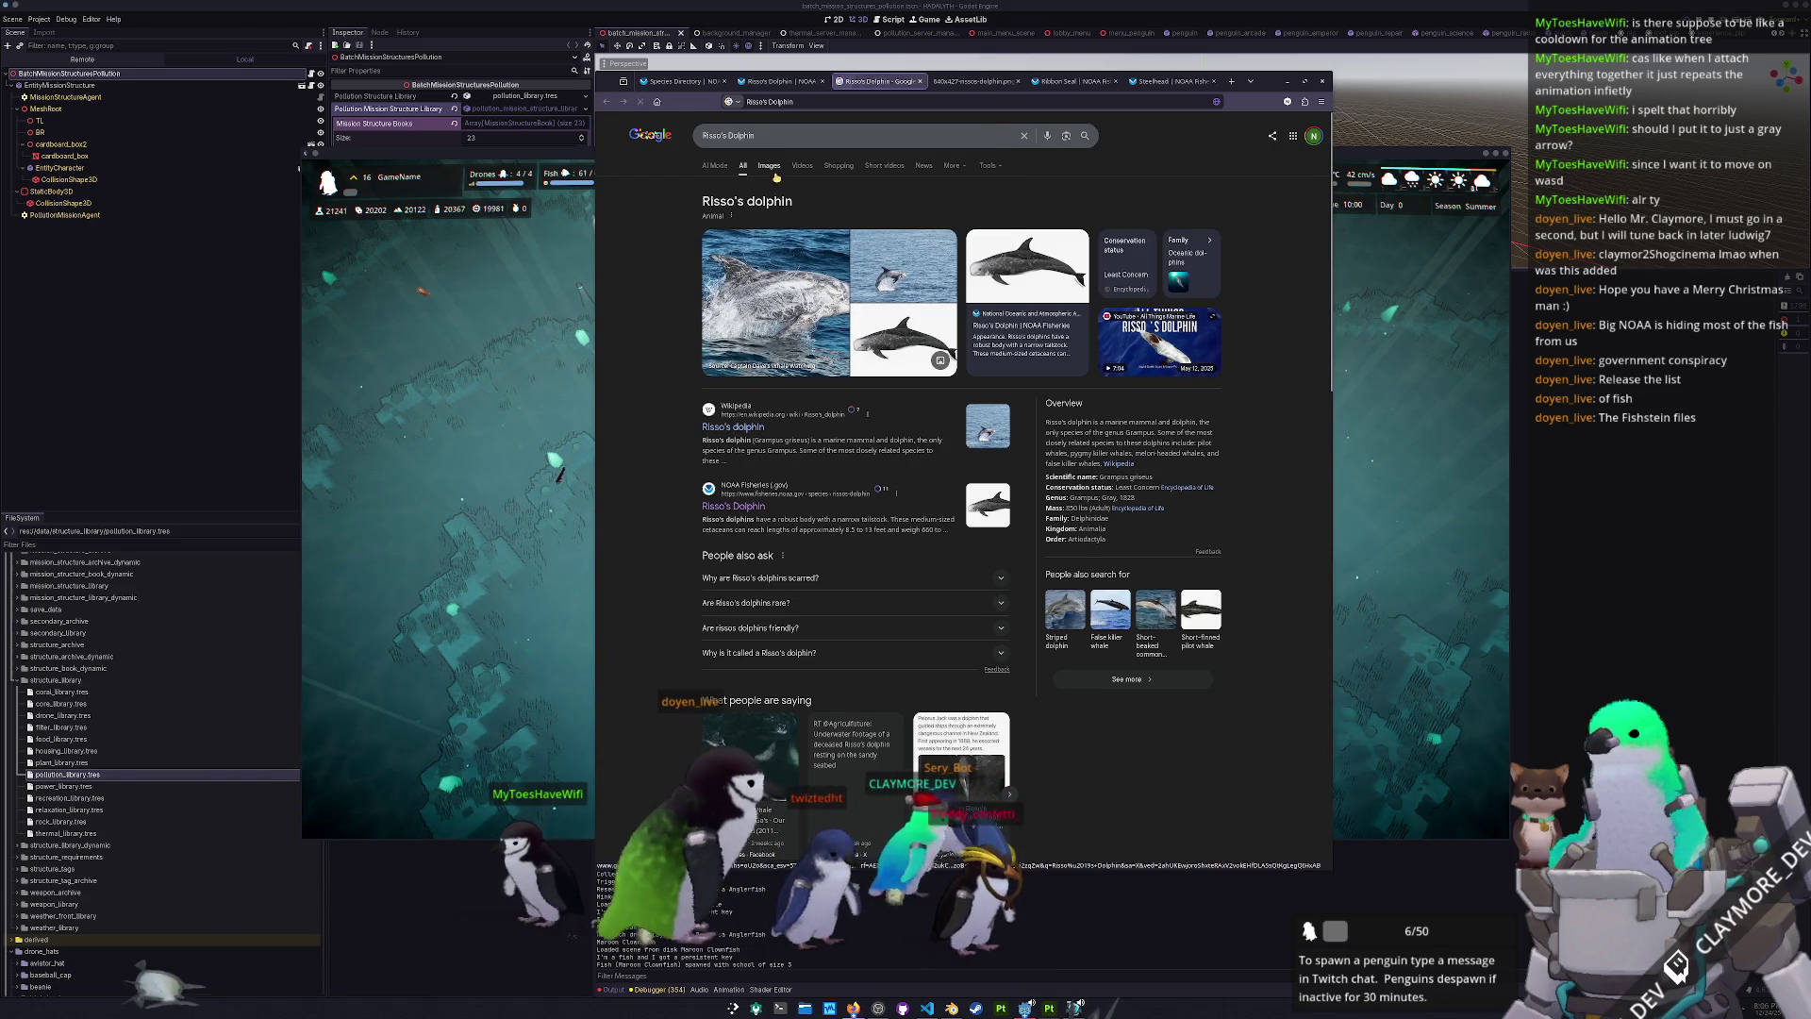
- In image results, open the Ionian Dolphin Project diagram in its own tab and view it
click(771, 172)
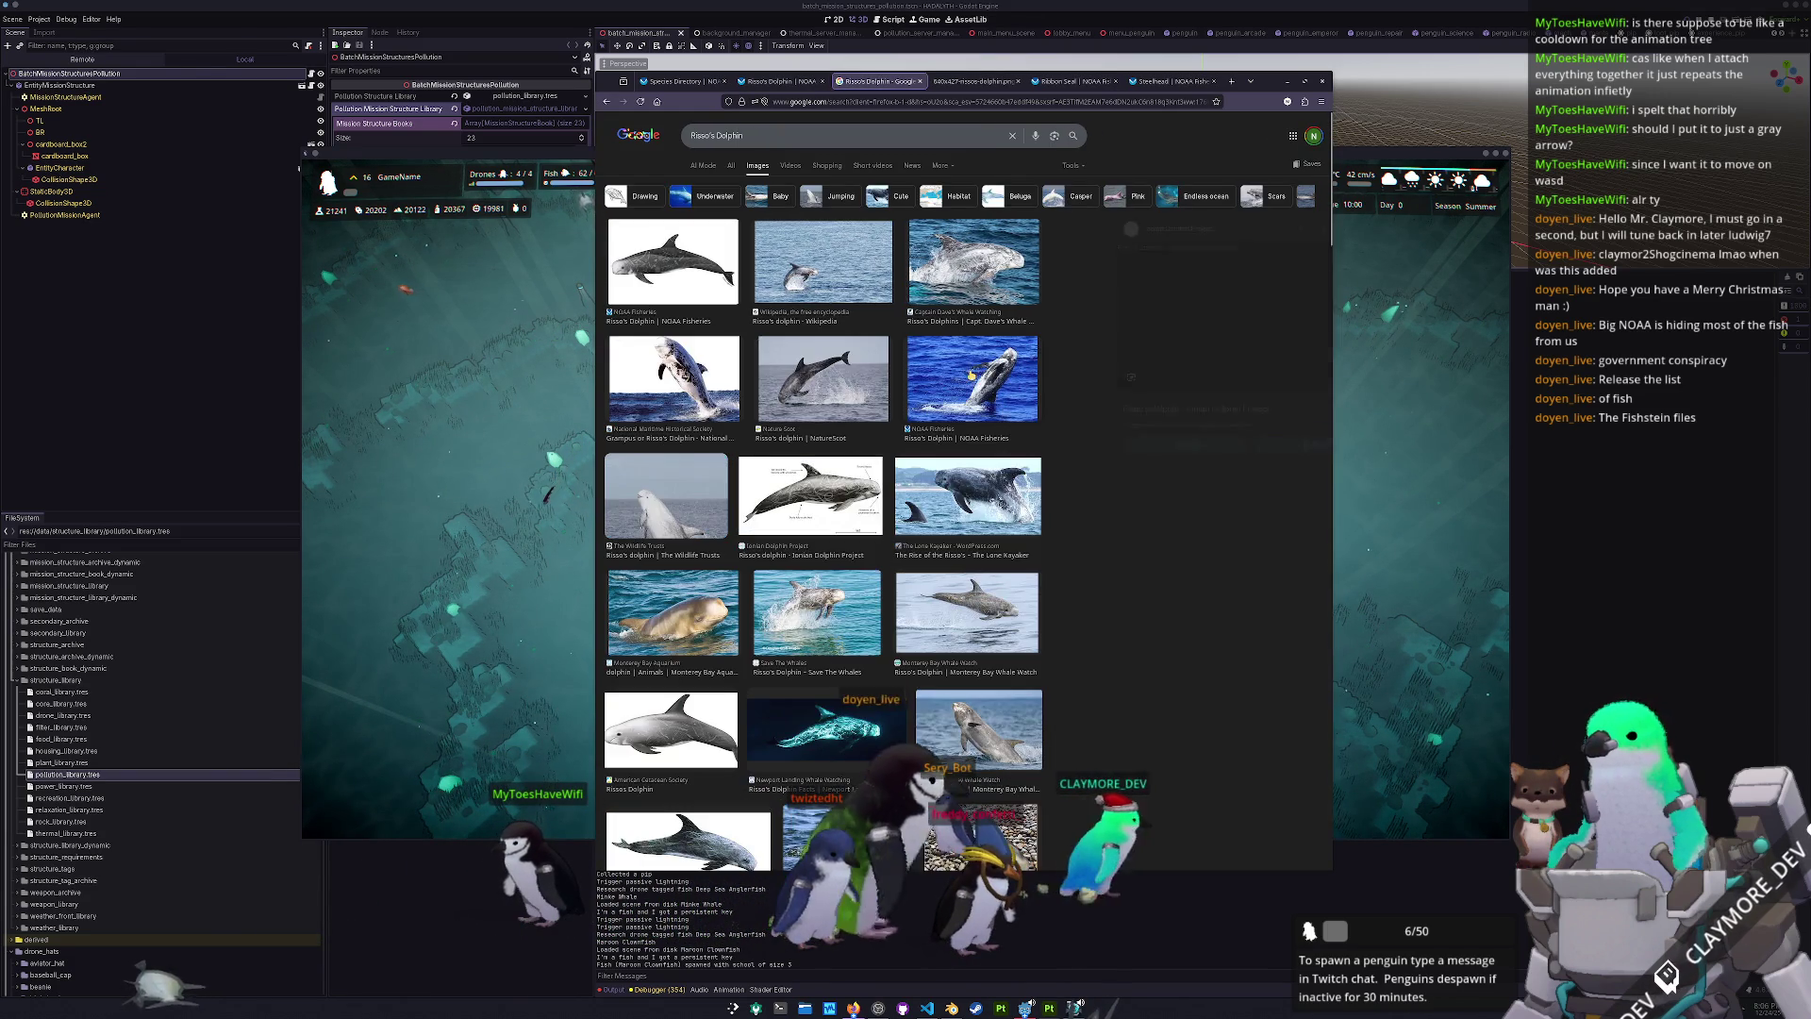
click(811, 495)
right_click(1206, 332)
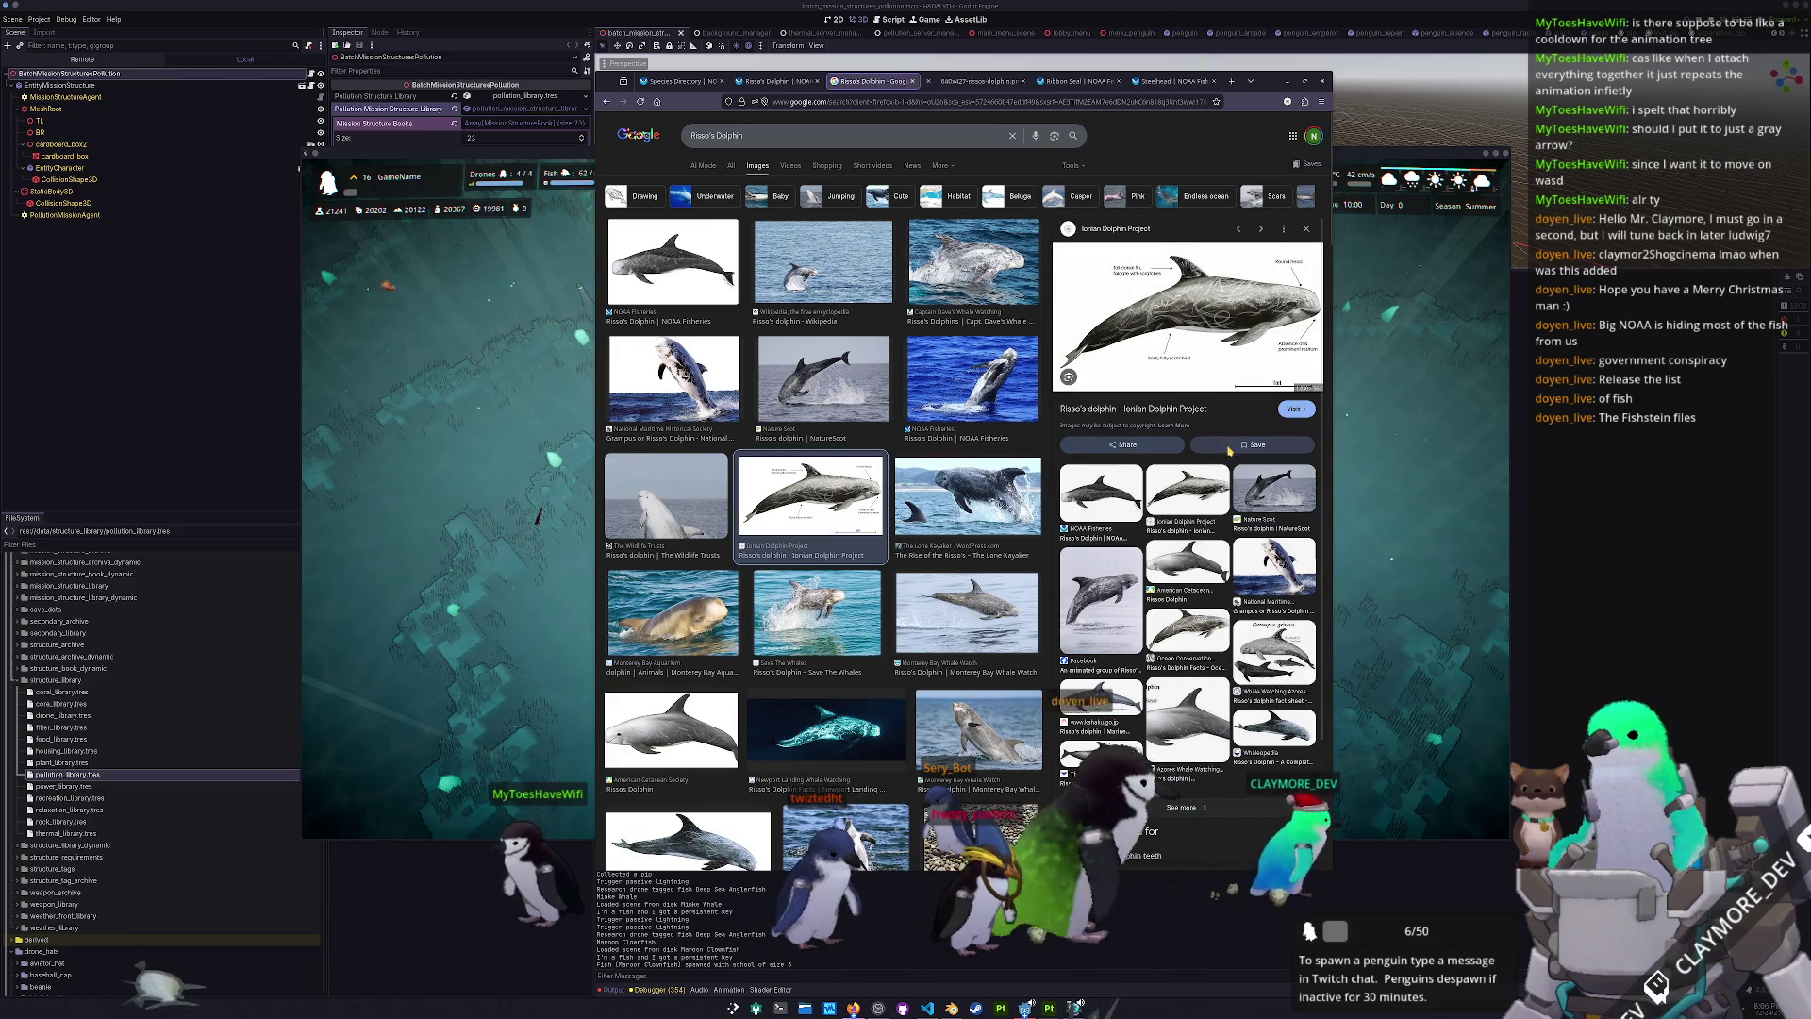
click(1254, 528)
click(924, 81)
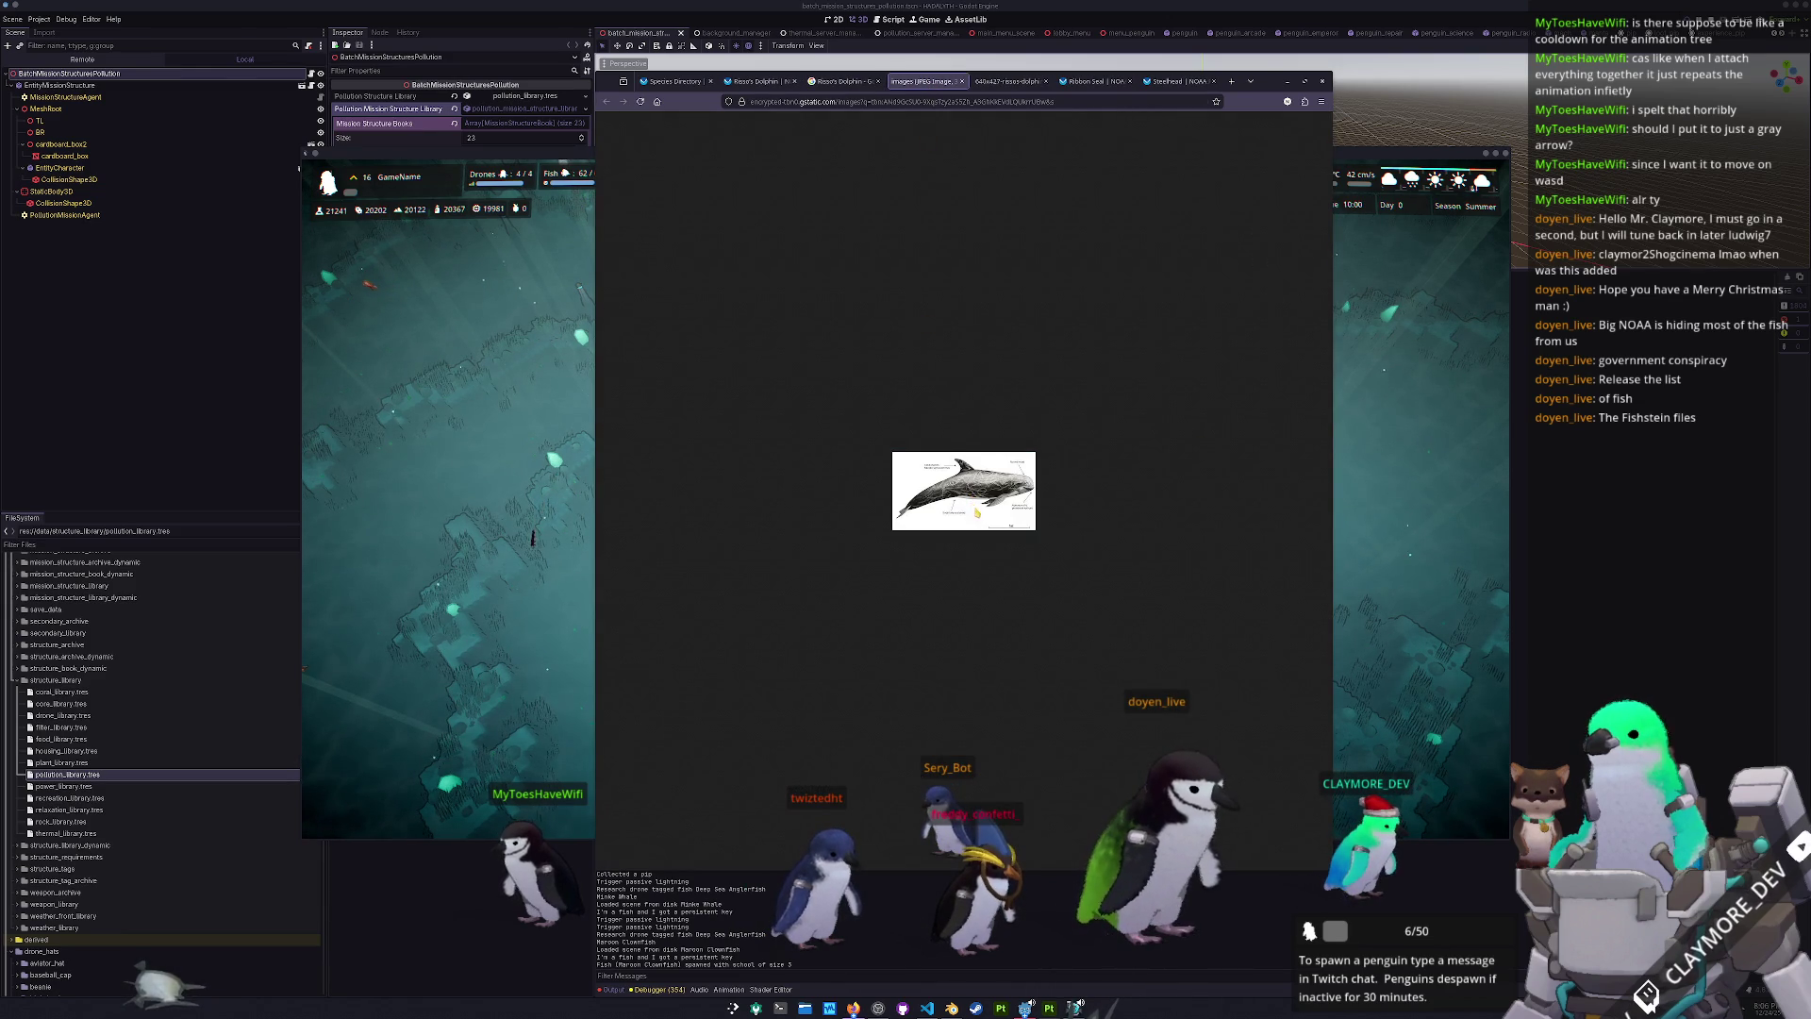
ctrl+scroll(976, 513, up, 8)
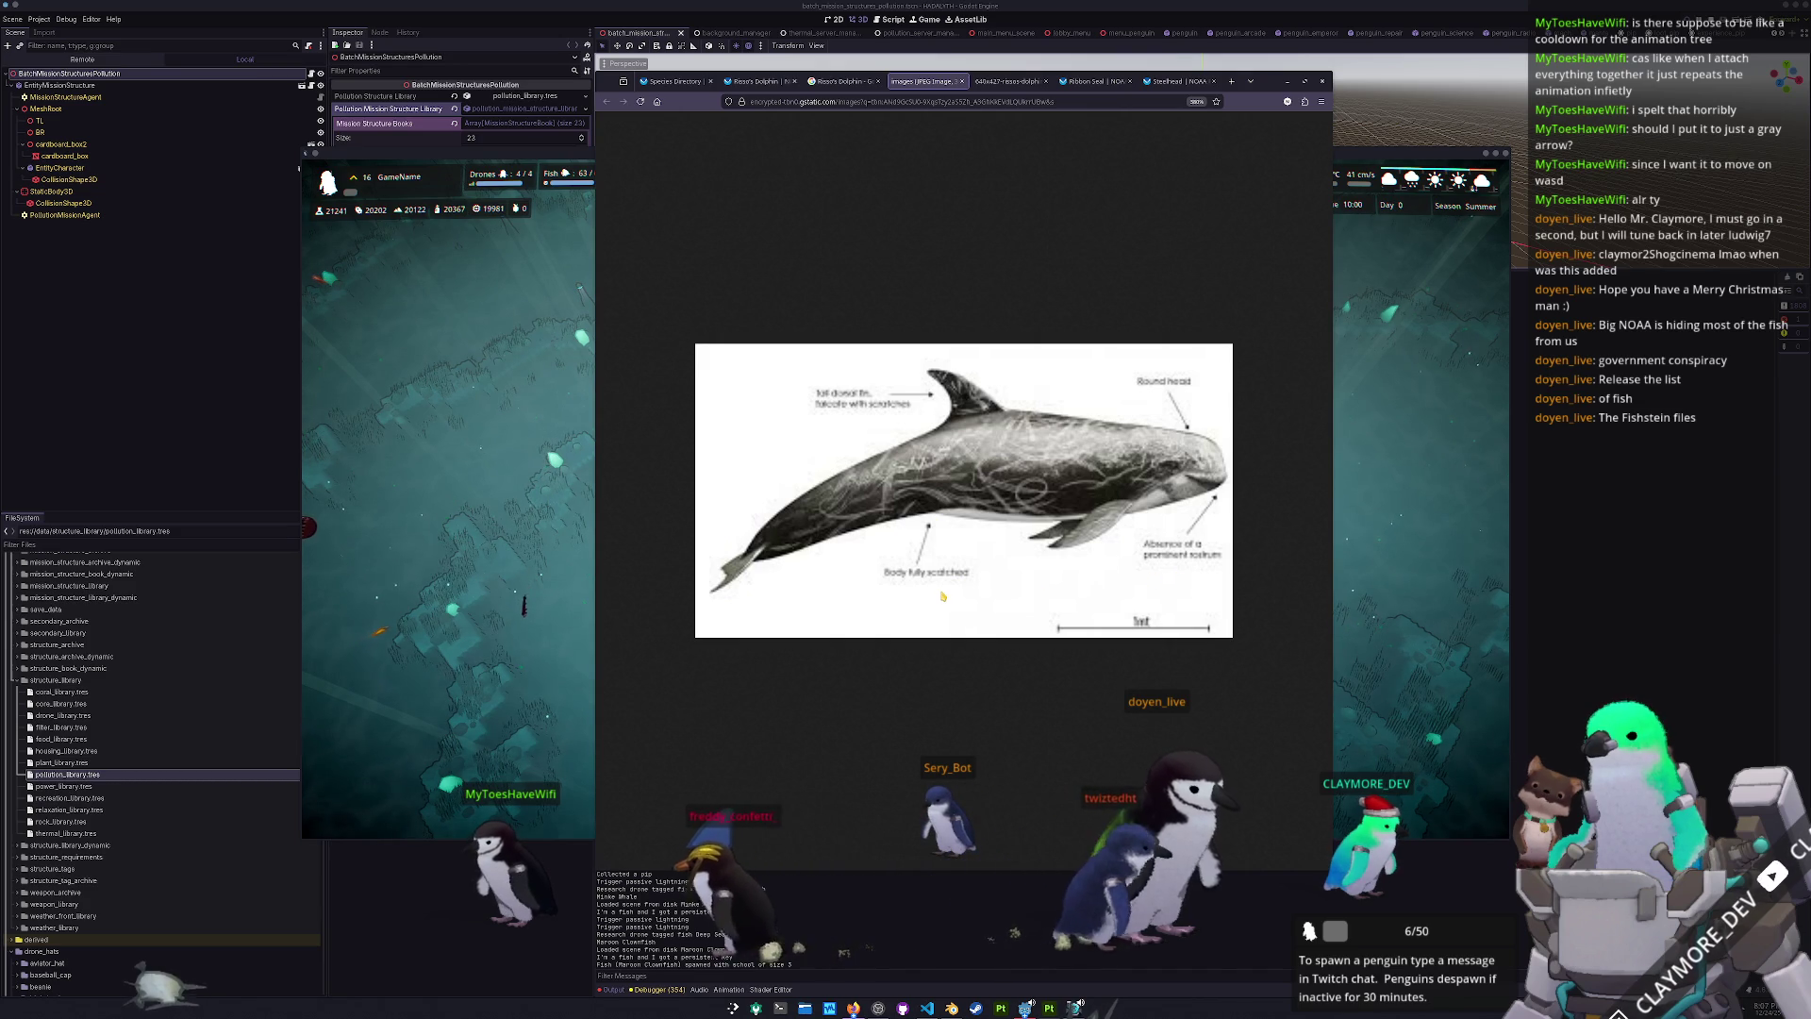
click(840, 81)
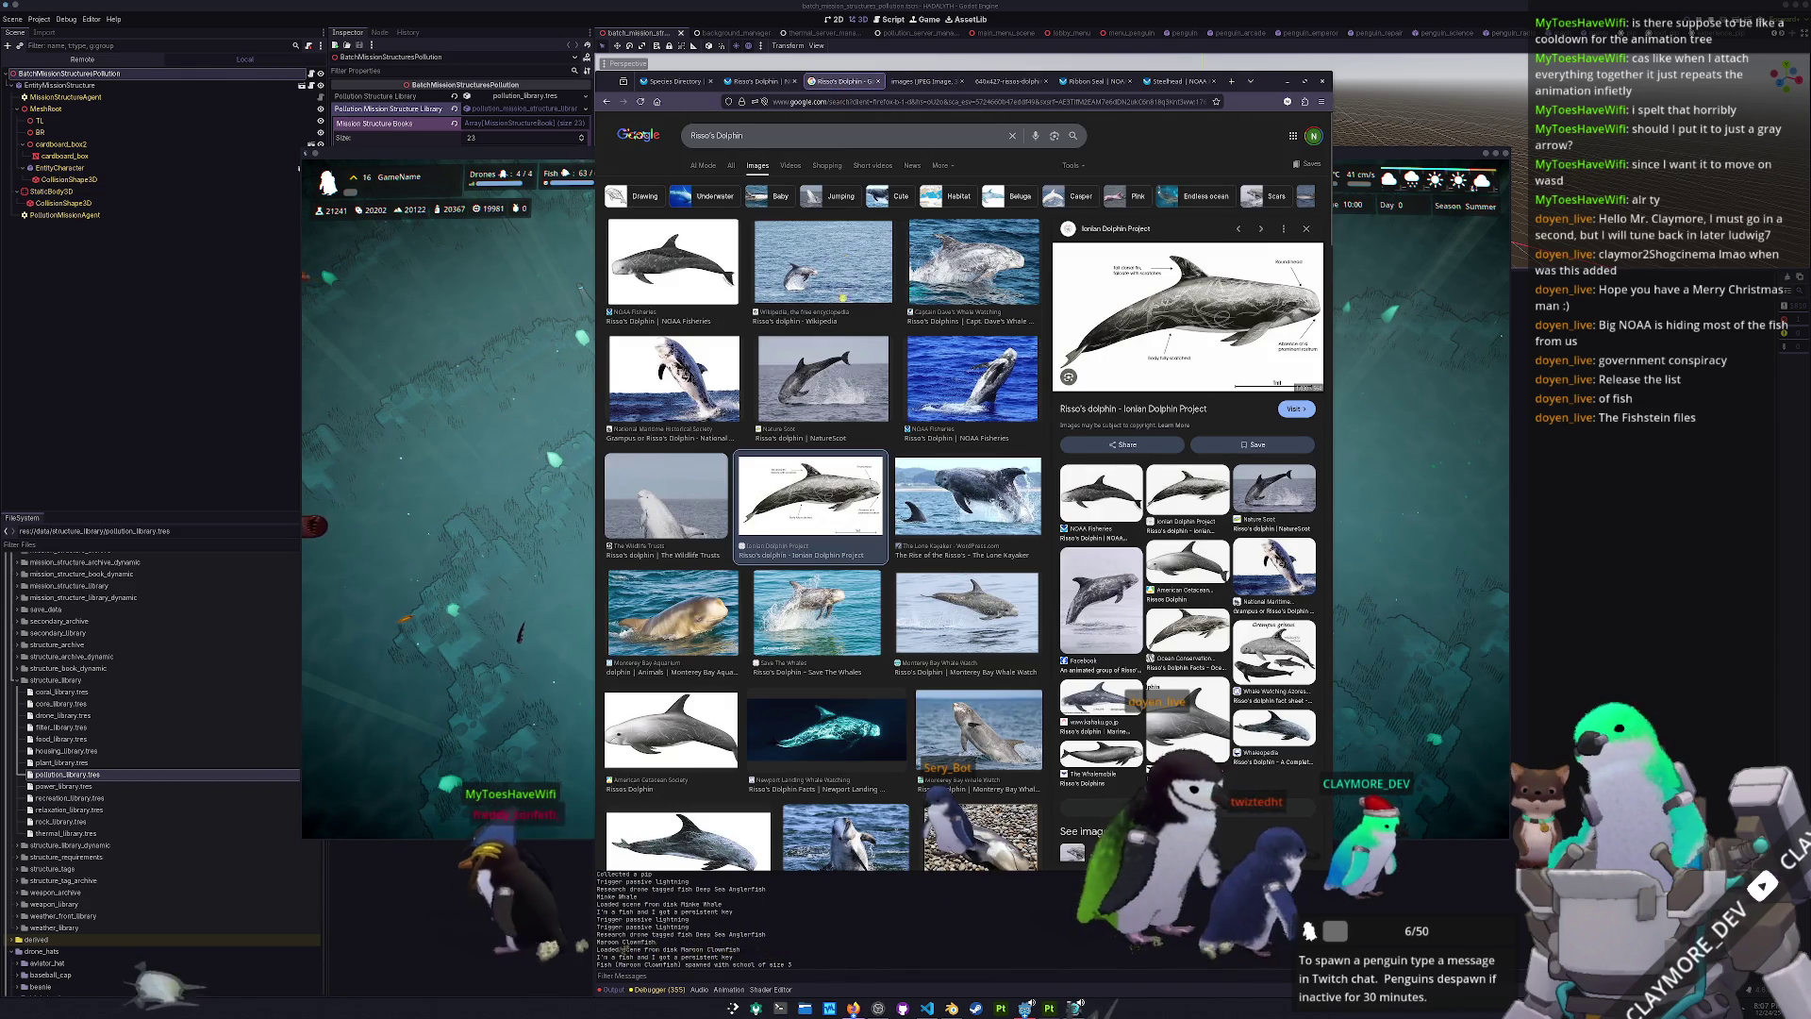
- Preview the Maritime Historical Society, Wildlife Trusts, Cetacean Society, Whalesopedia and Azores Whales images
click(685, 374)
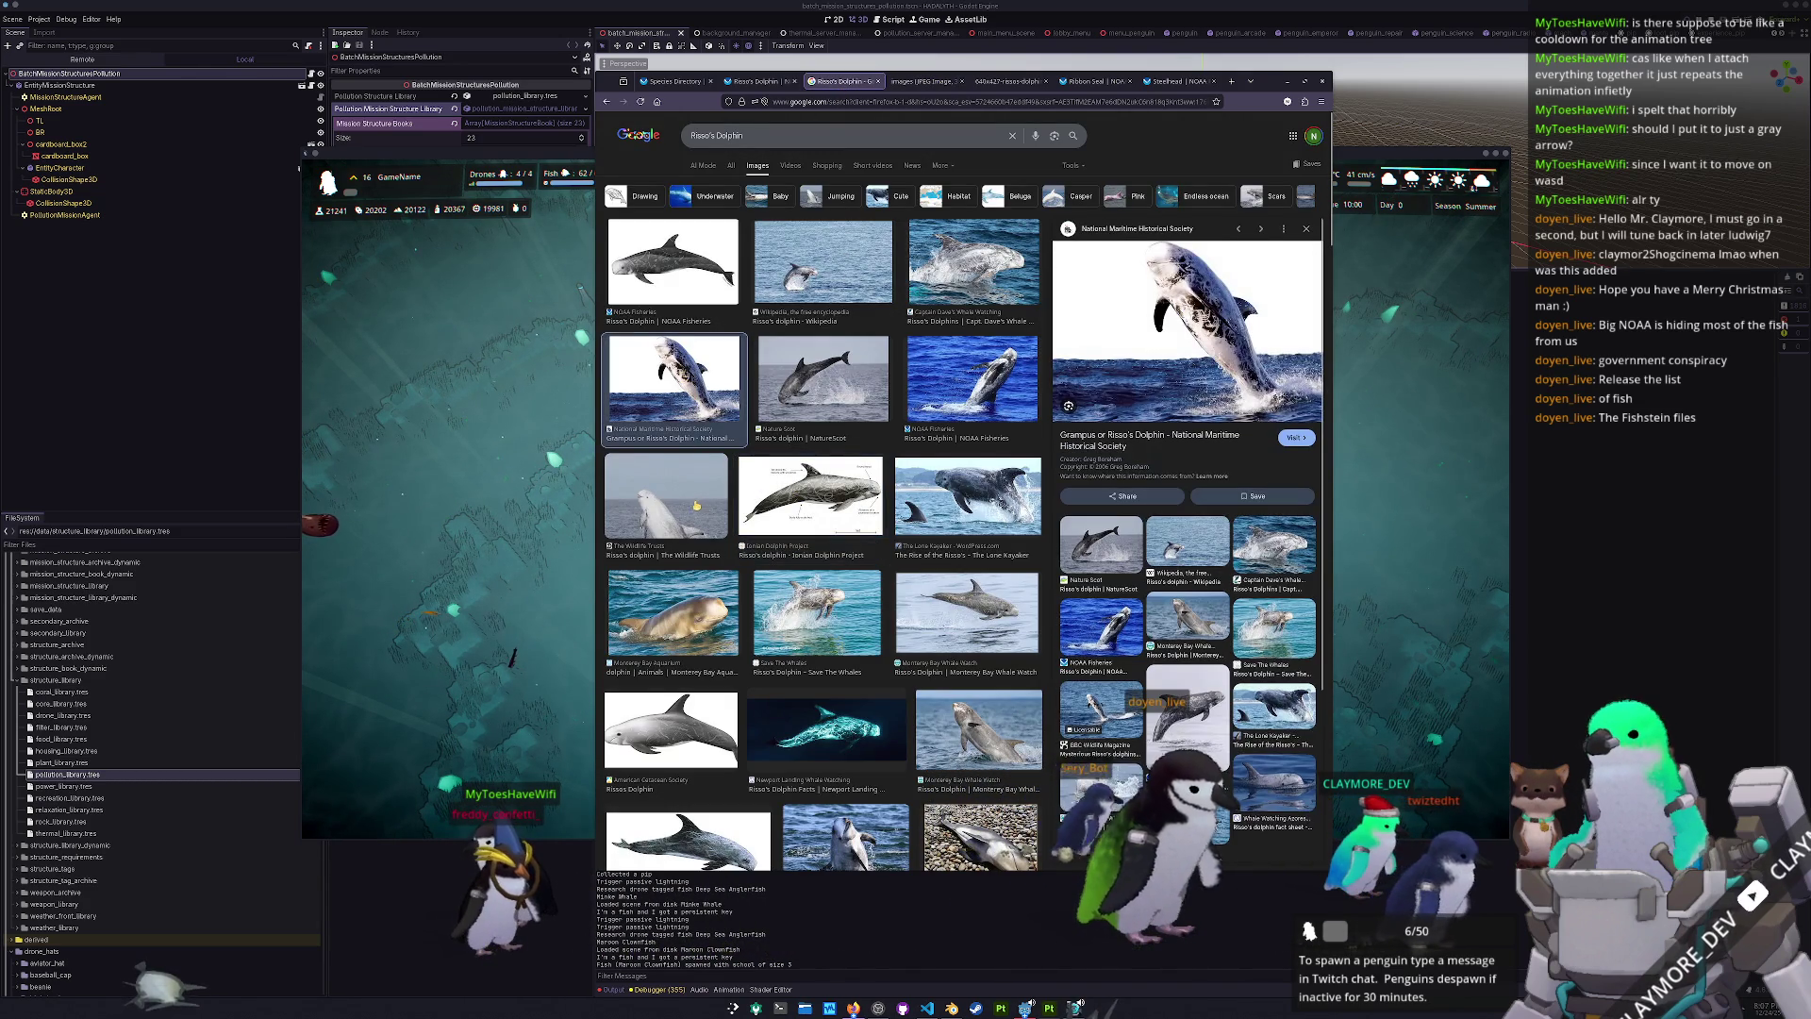
click(695, 507)
scroll(702, 528, down, 3)
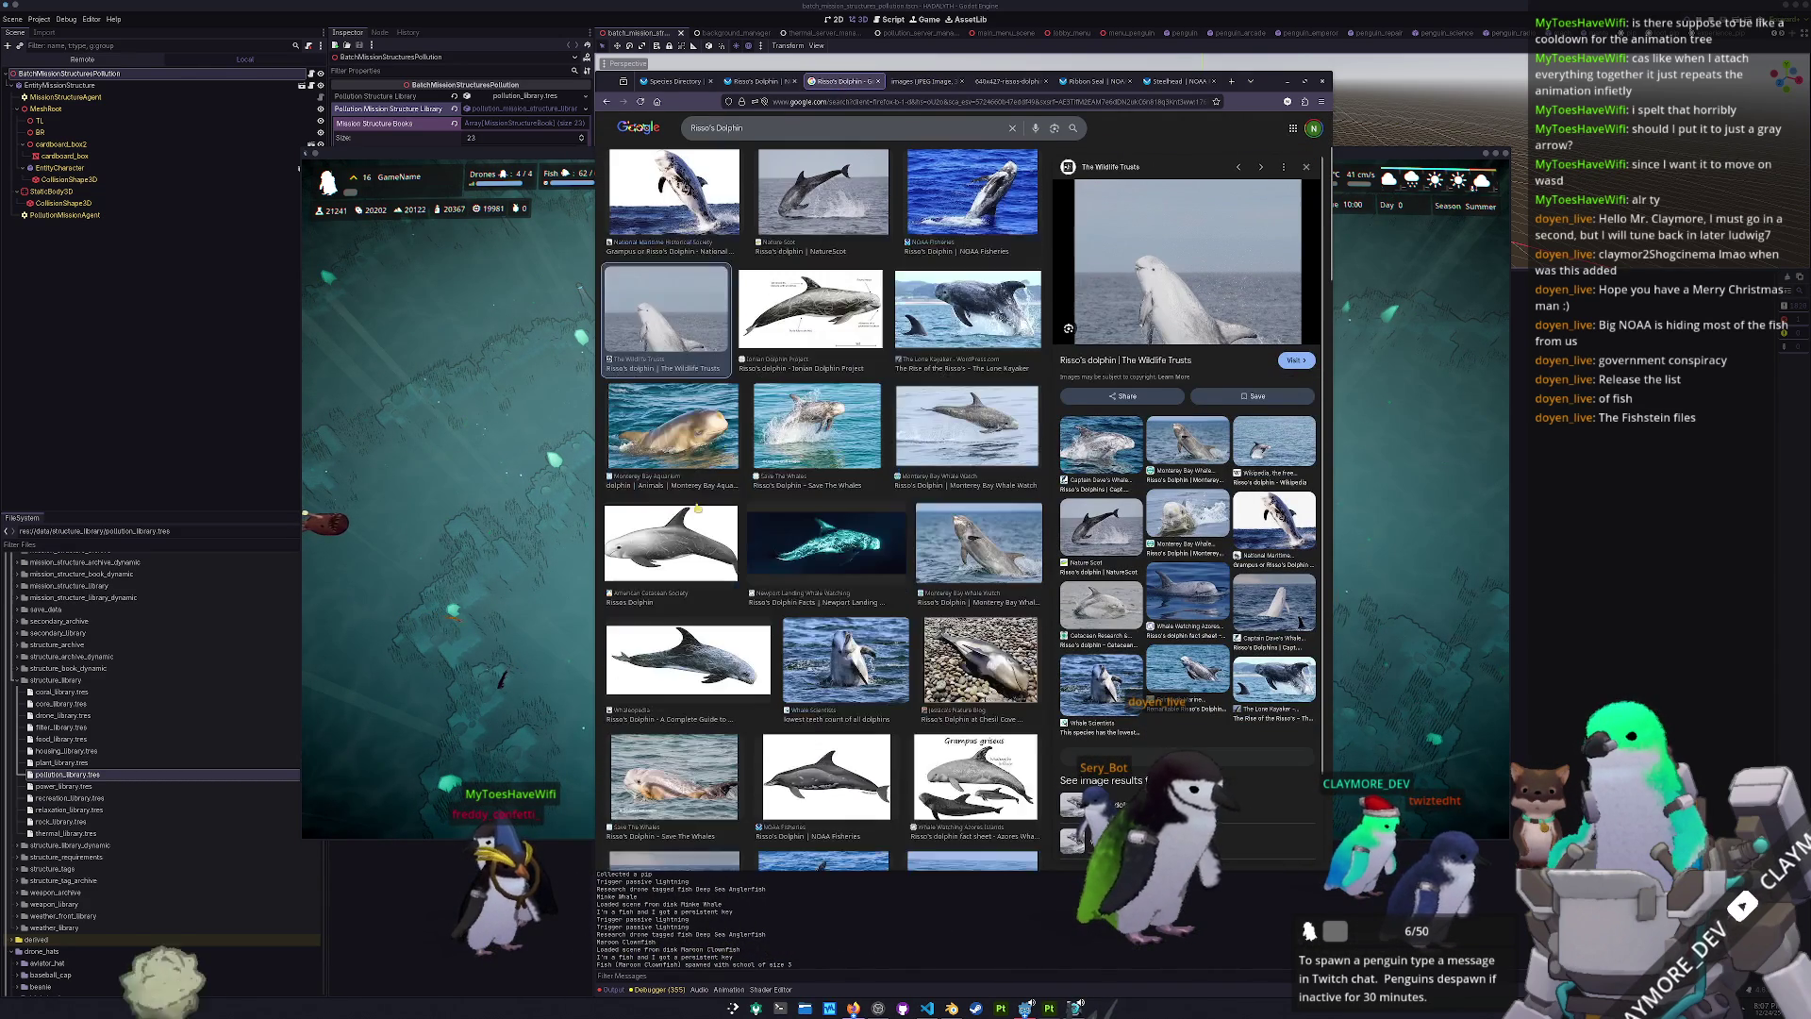
click(703, 544)
scroll(878, 496, up, 2)
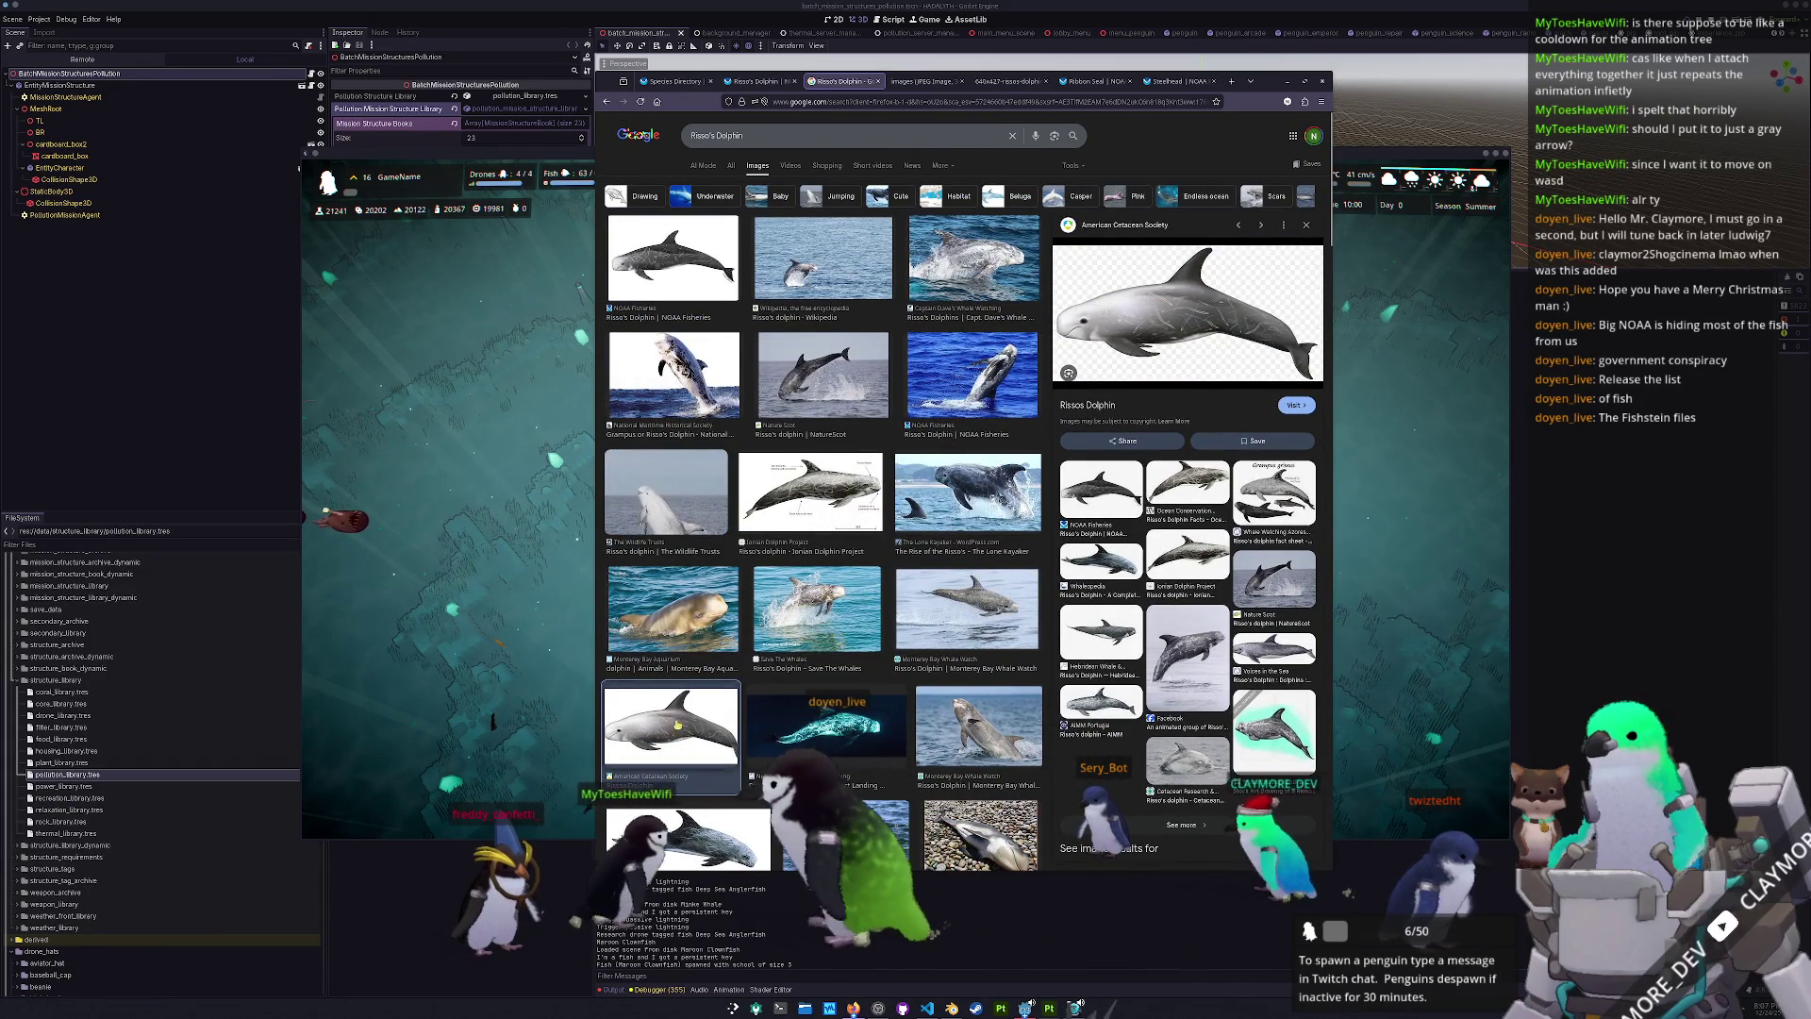
scroll(632, 561, down, 2)
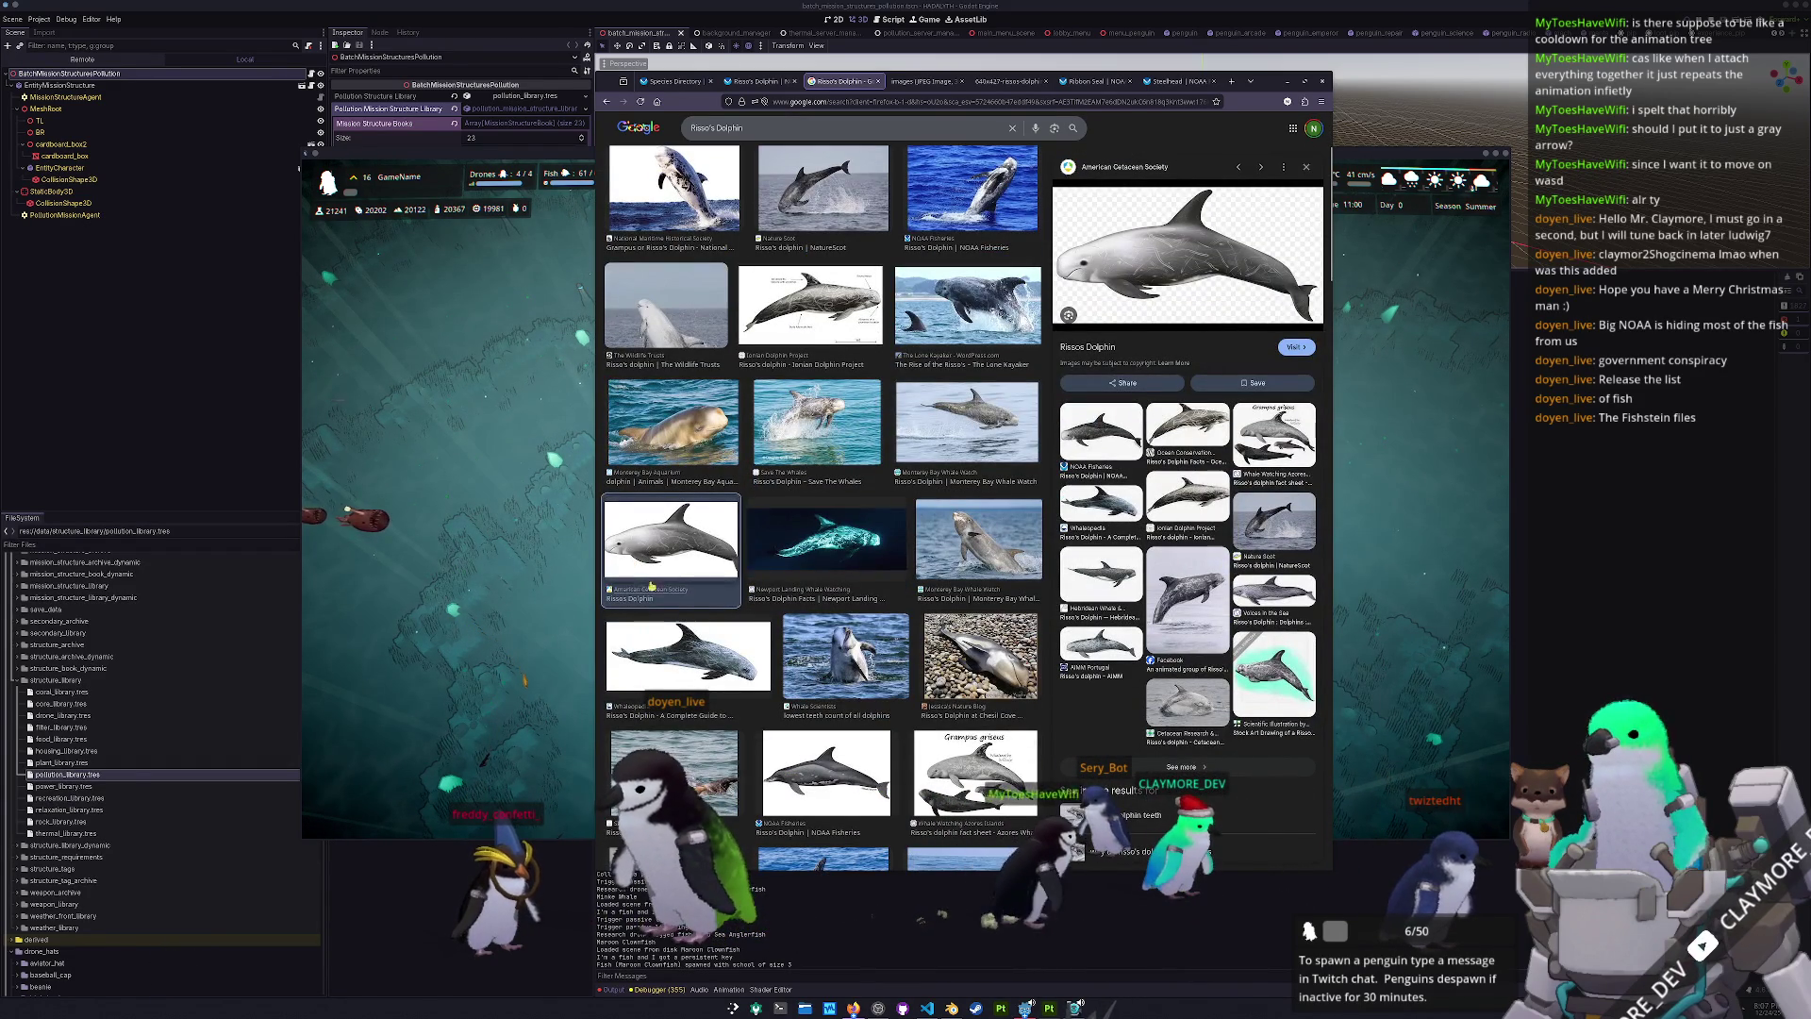
click(676, 644)
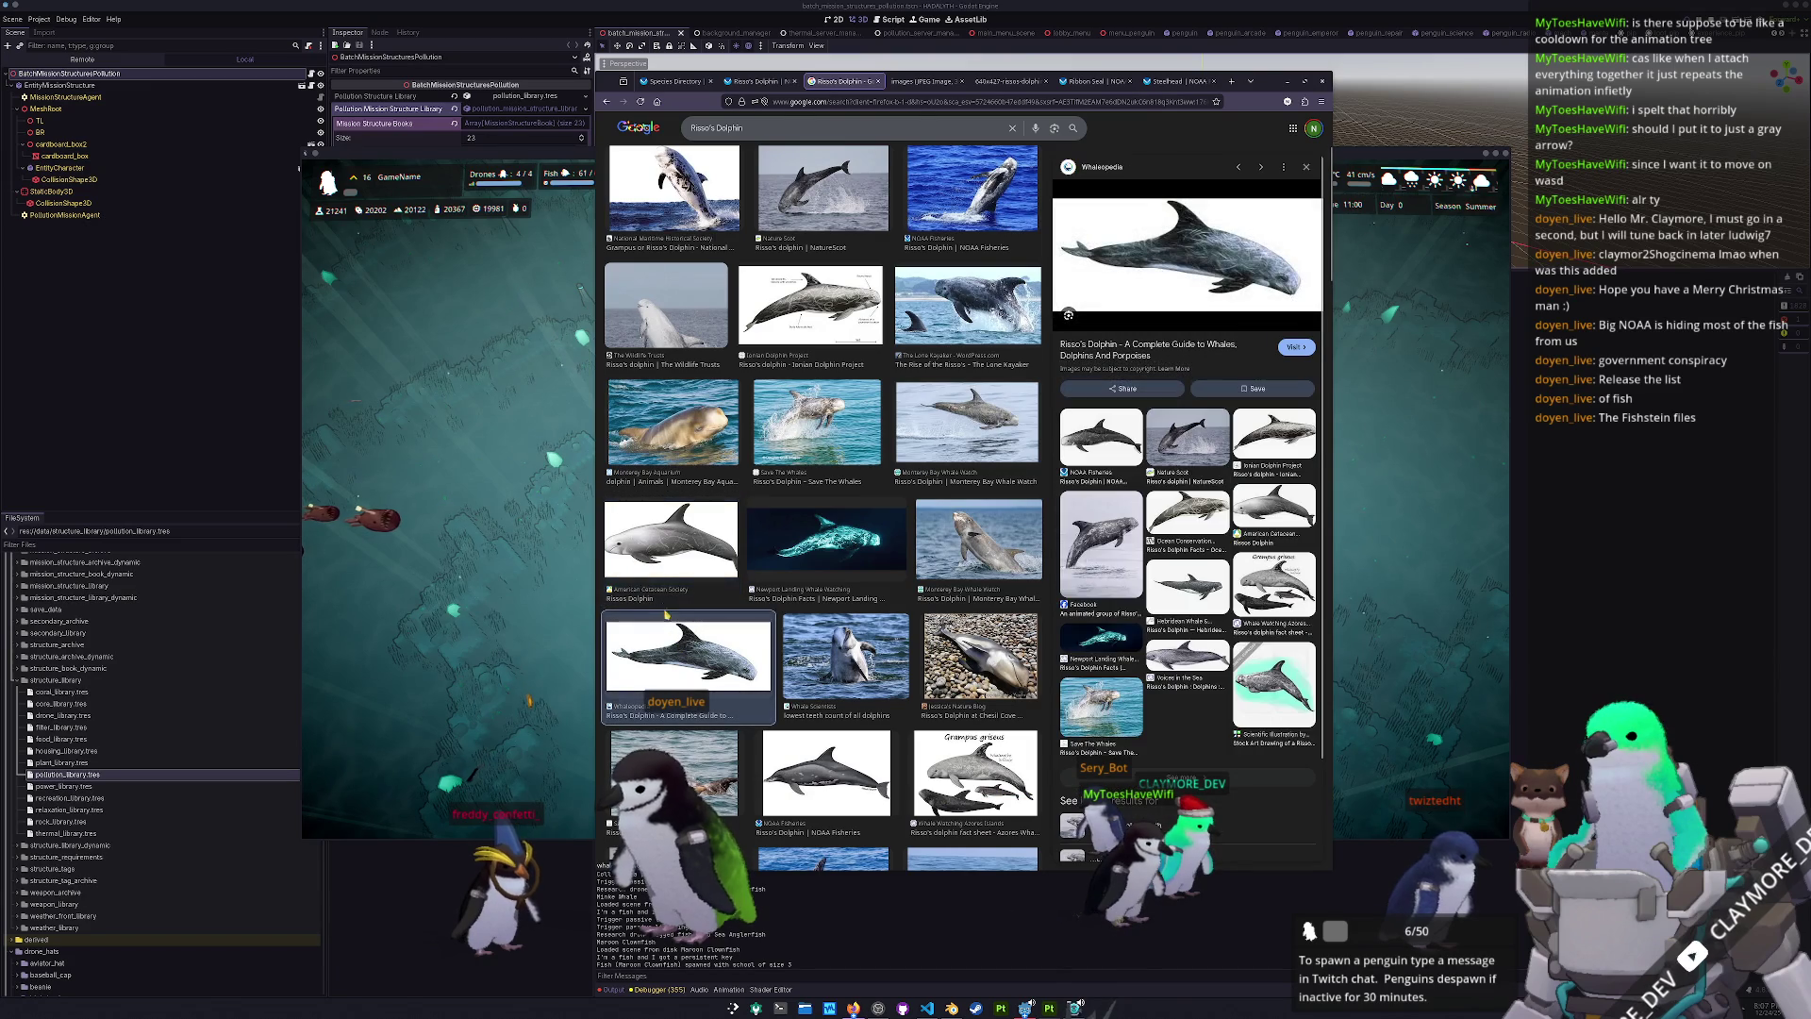
scroll(653, 571, down, 3)
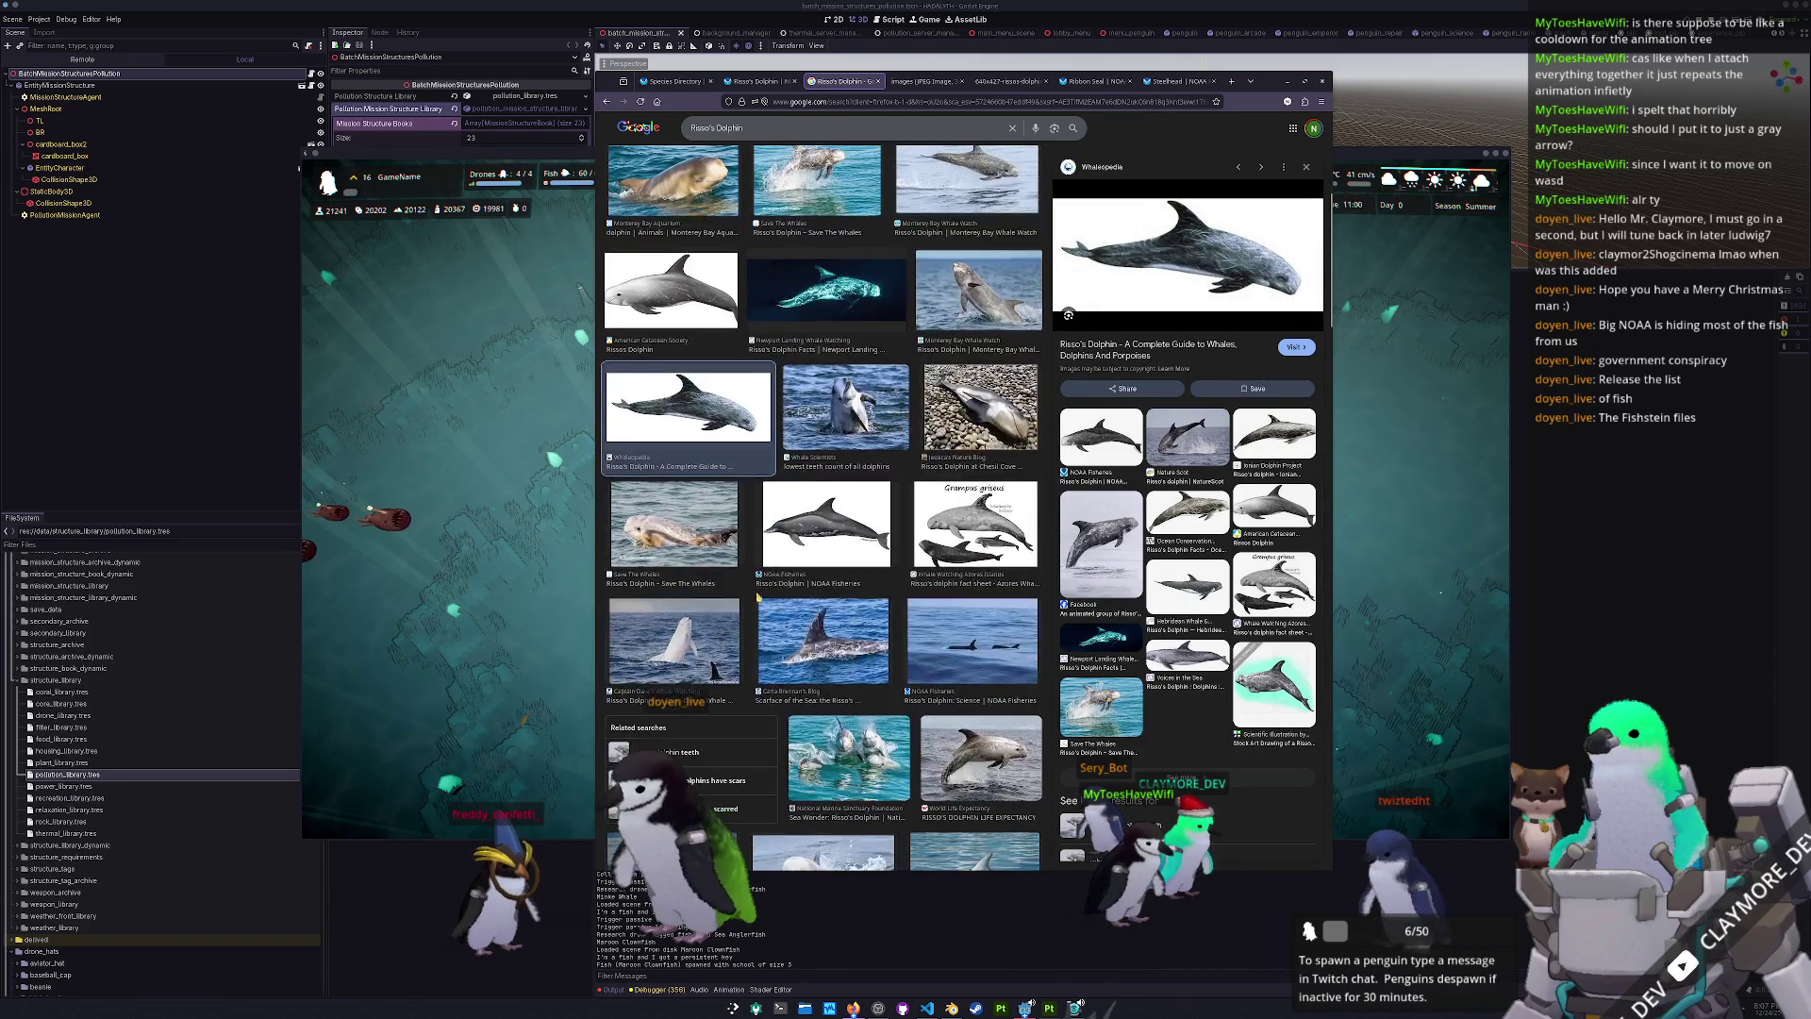
scroll(959, 544, down, 1)
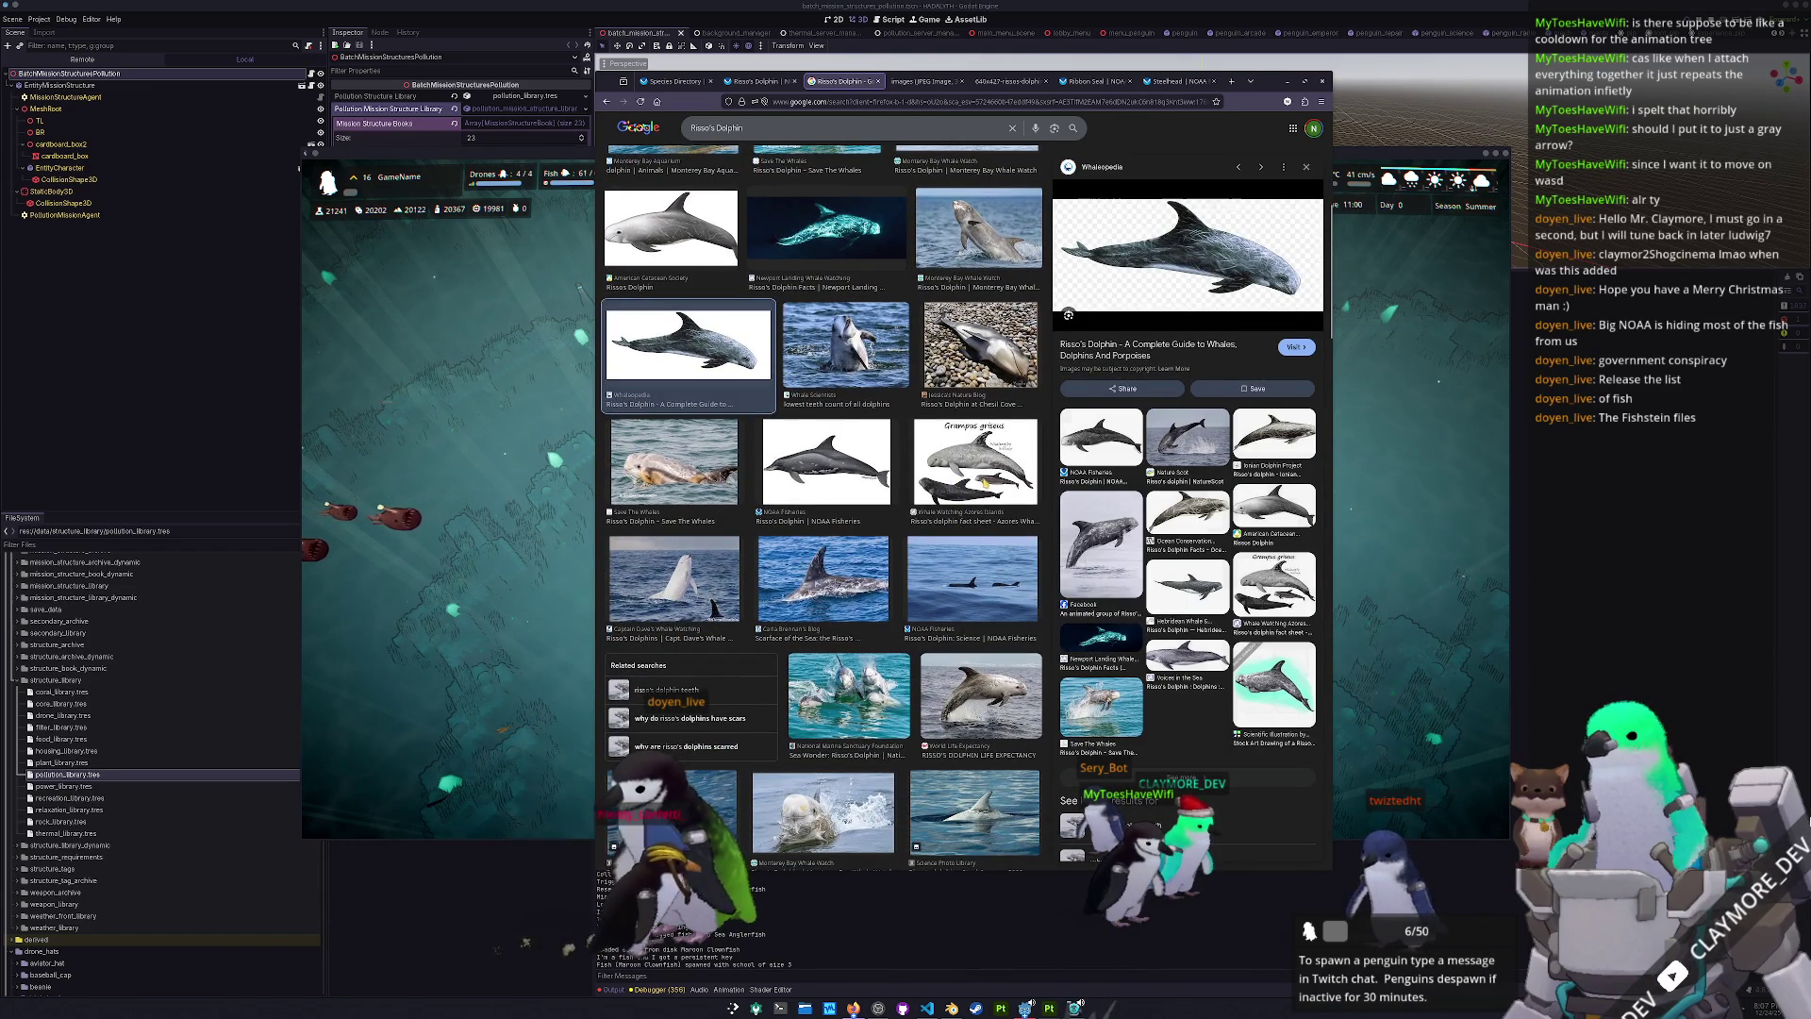
click(984, 483)
scroll(825, 552, down, 6)
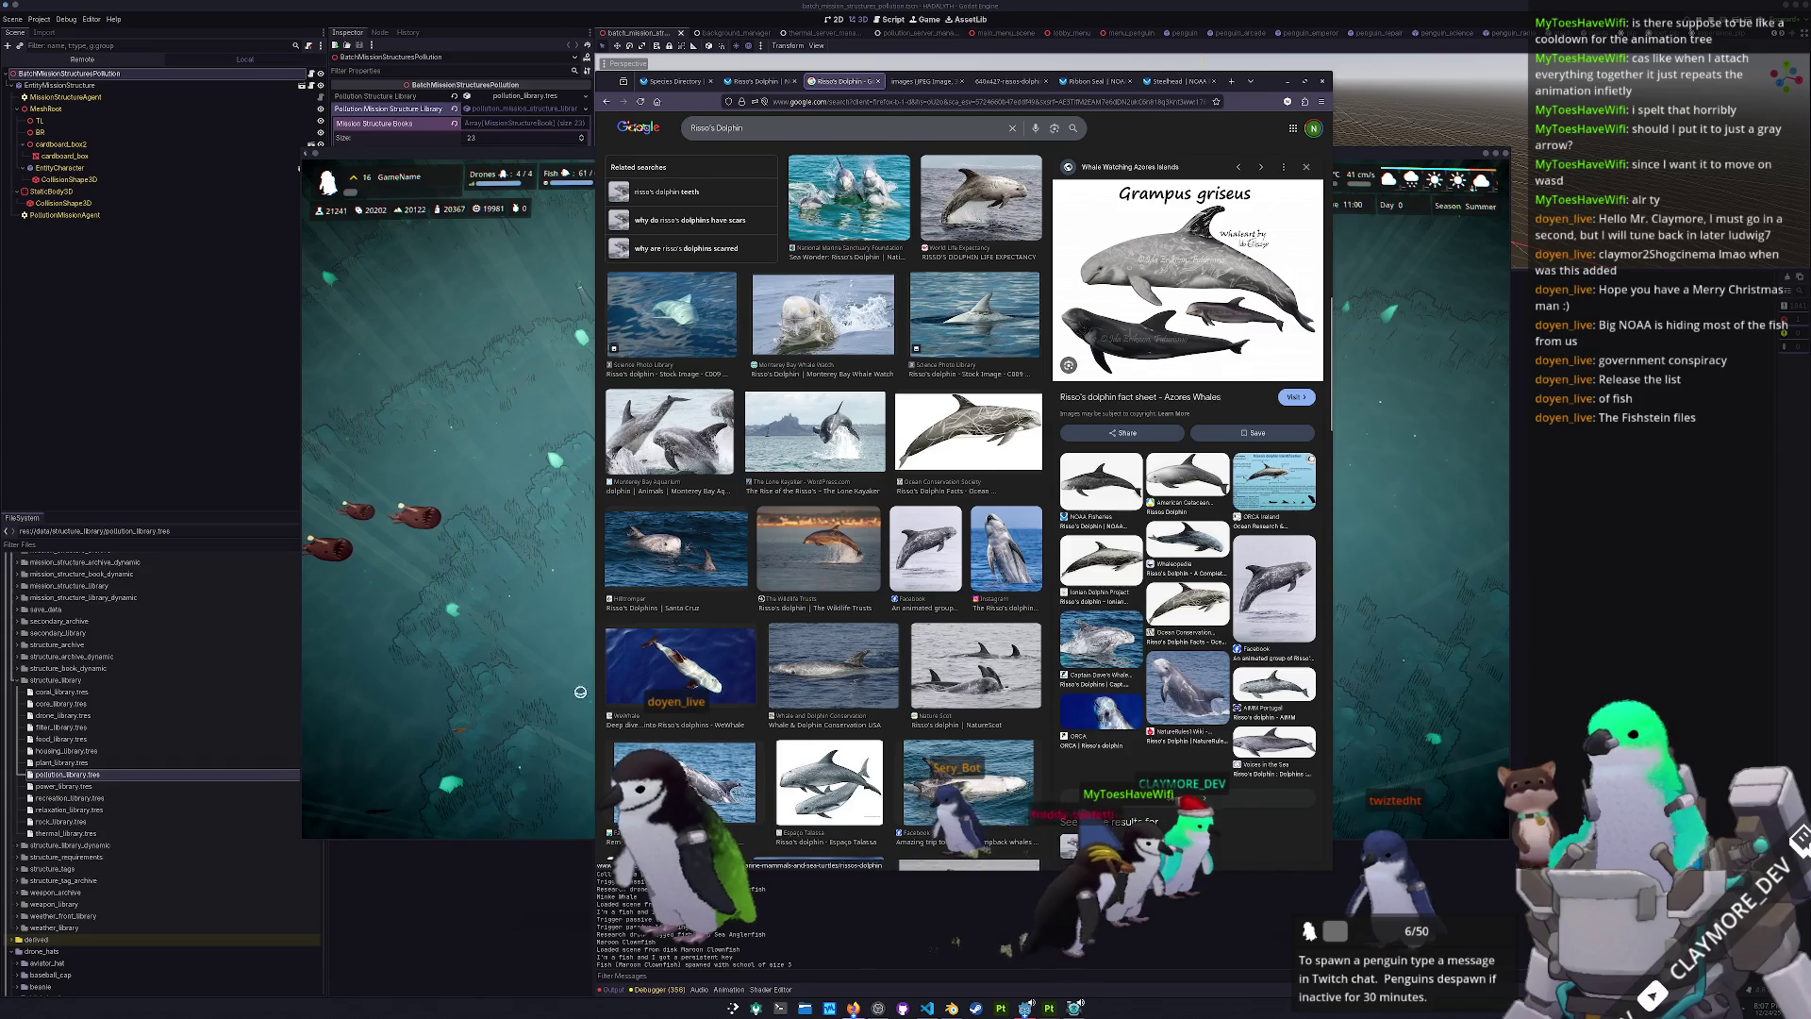
click(1381, 502)
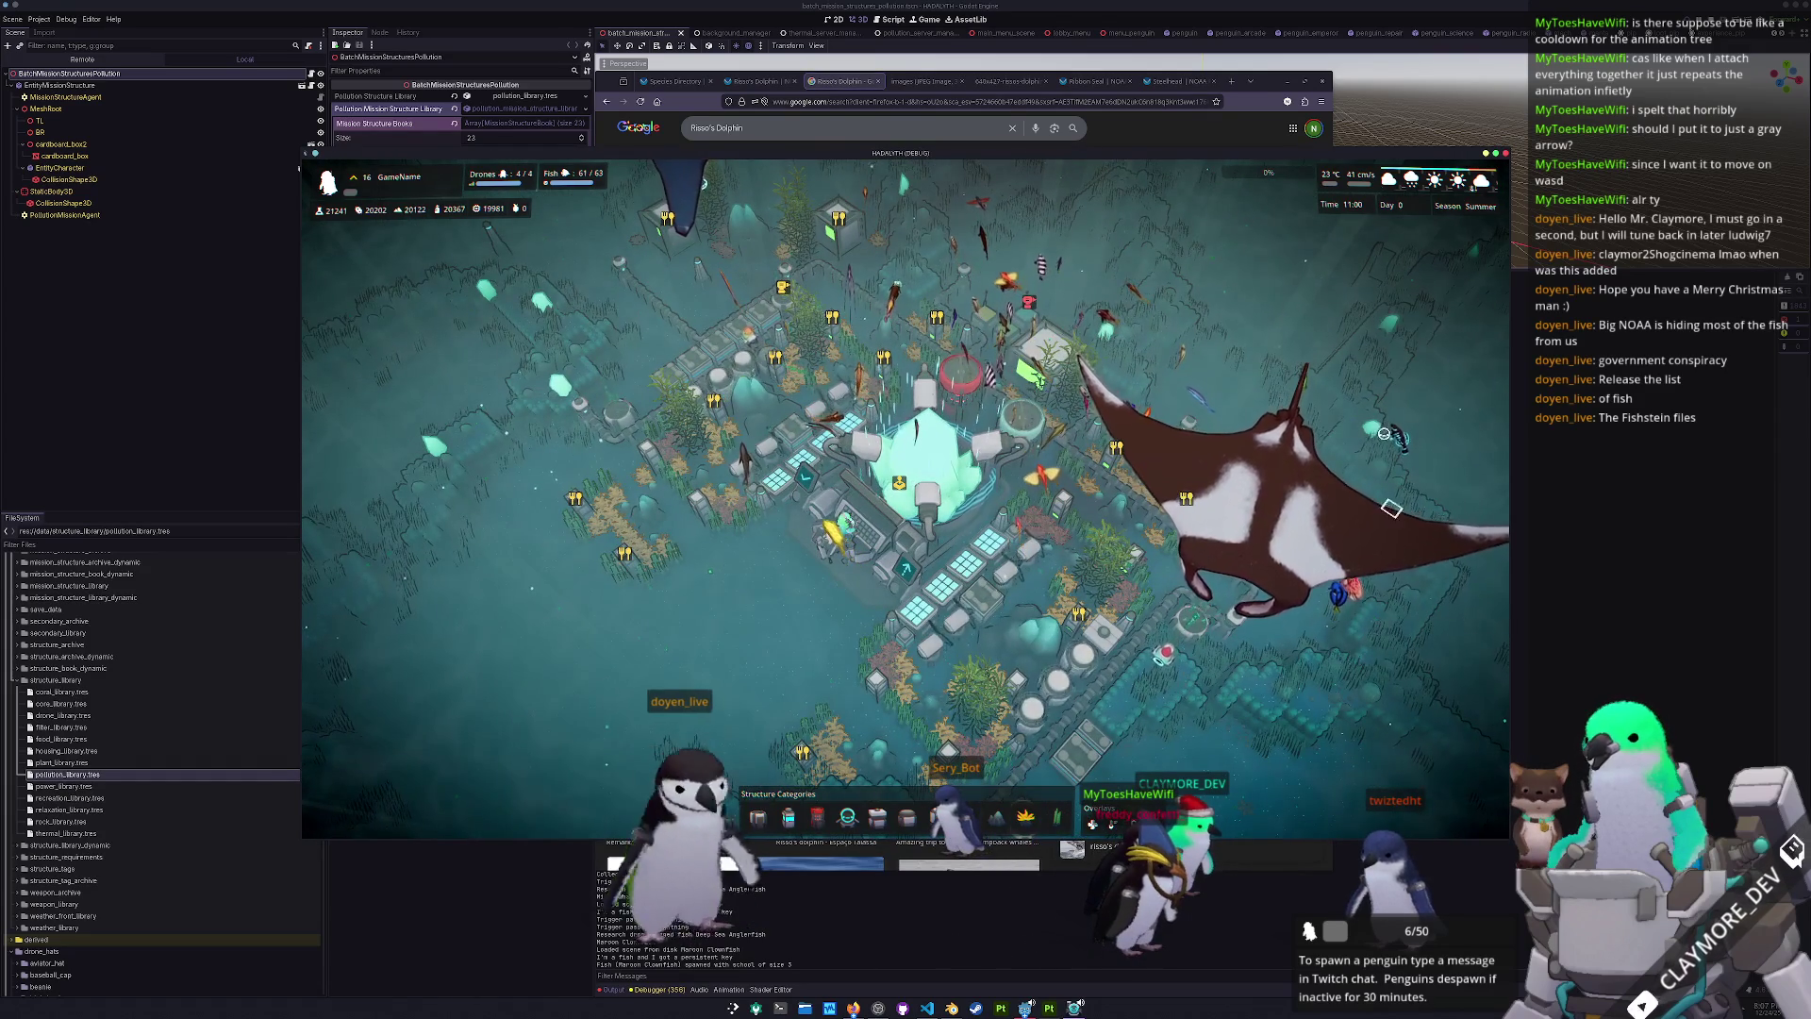
- Preview the American Cetacean Society and Ionian Dolphin Project diagrams, then return to the NOAA page
scroll(1226, 594, down, 3)
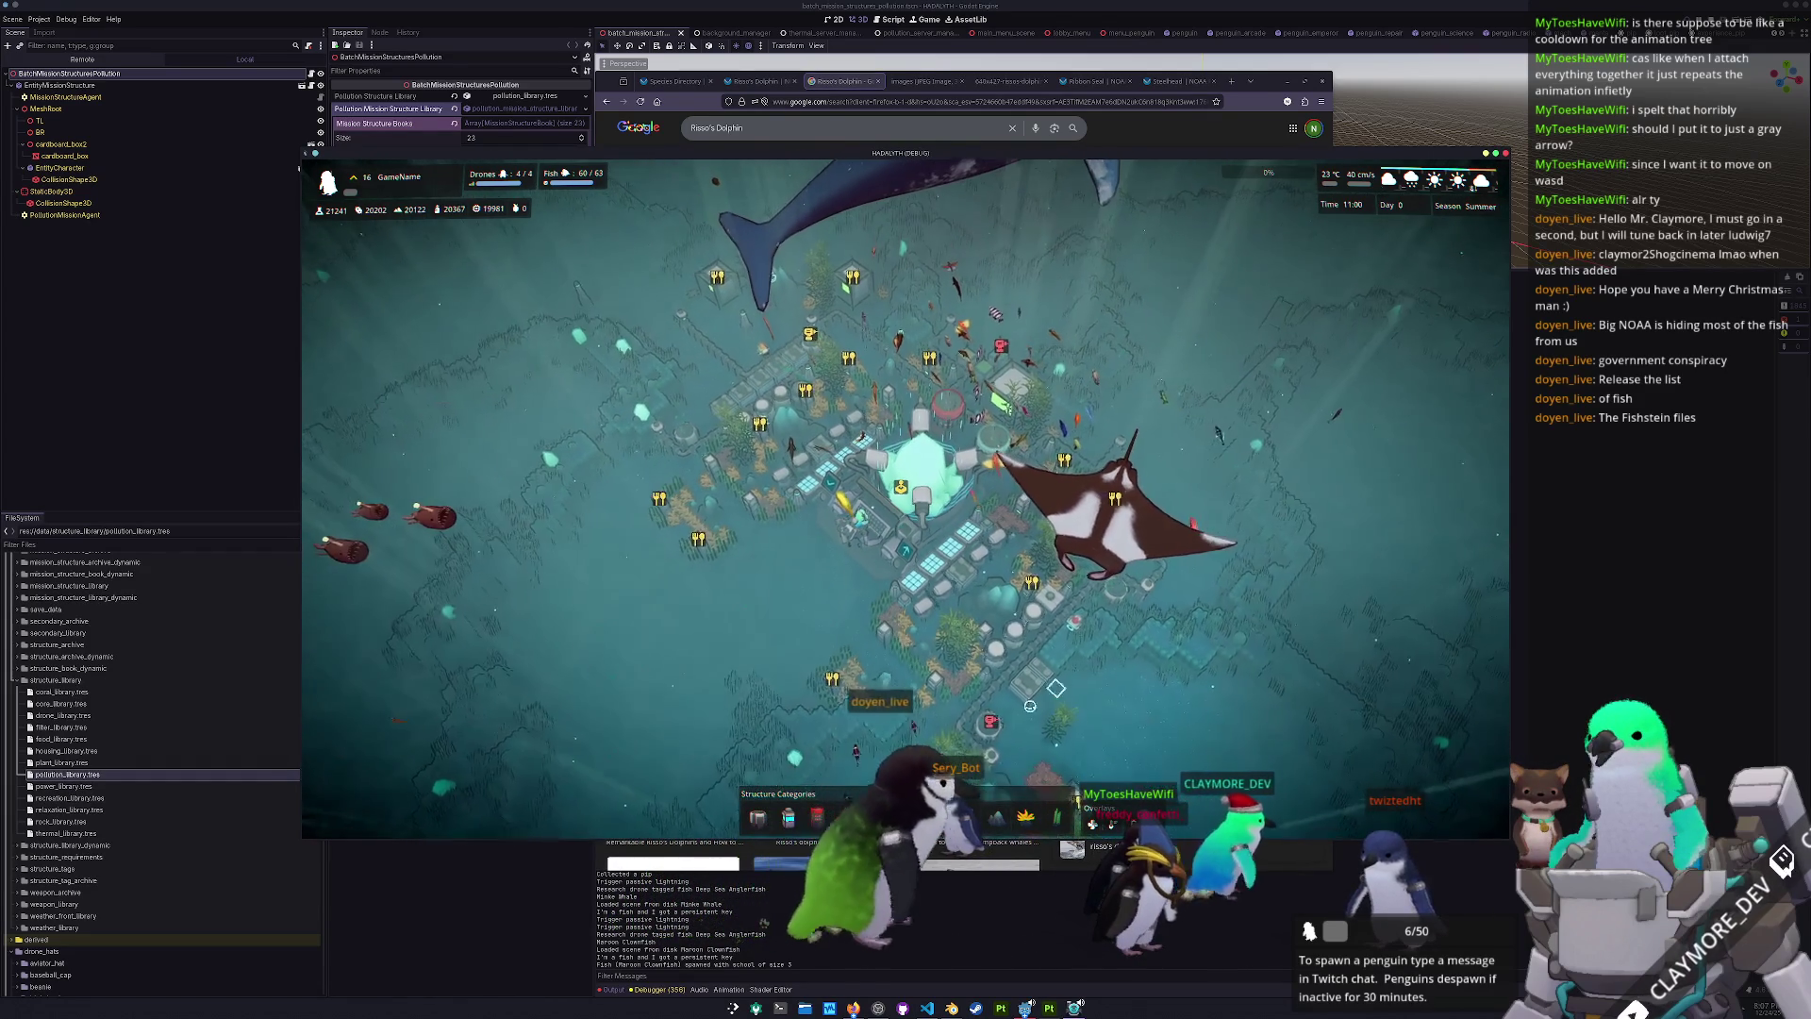
key(alt+Tab)
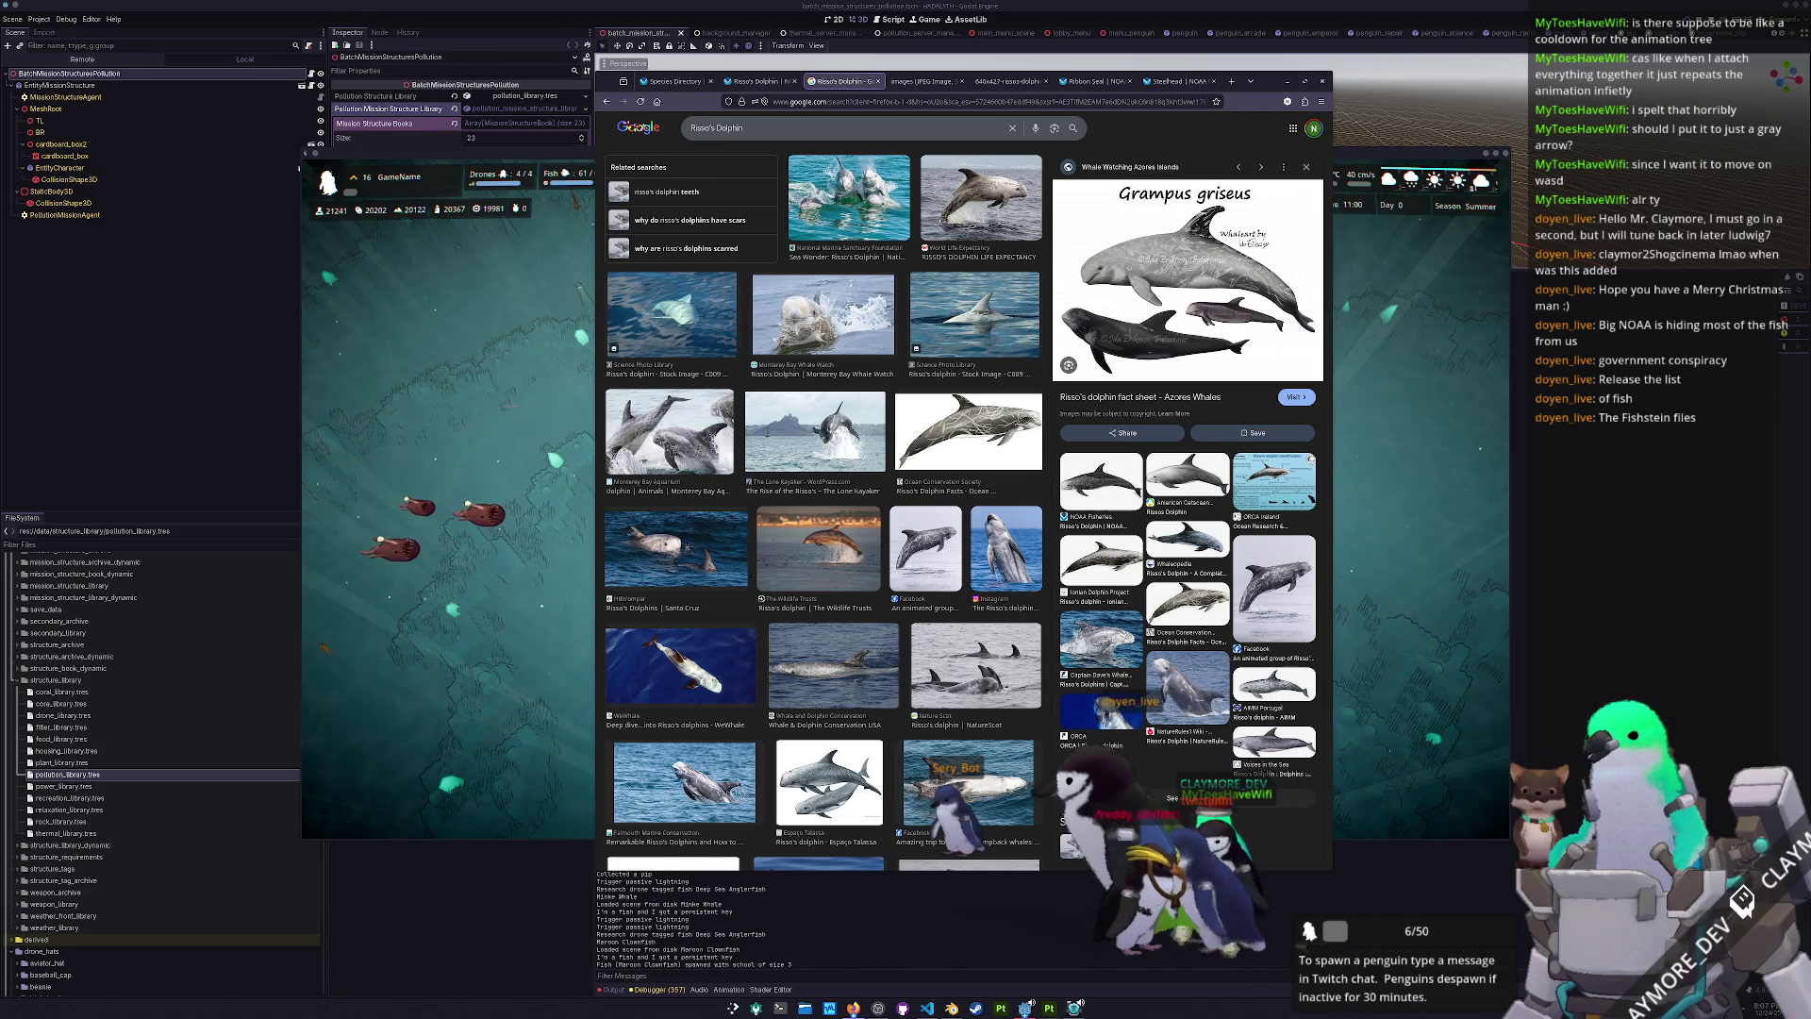
scroll(824, 452, down, 5)
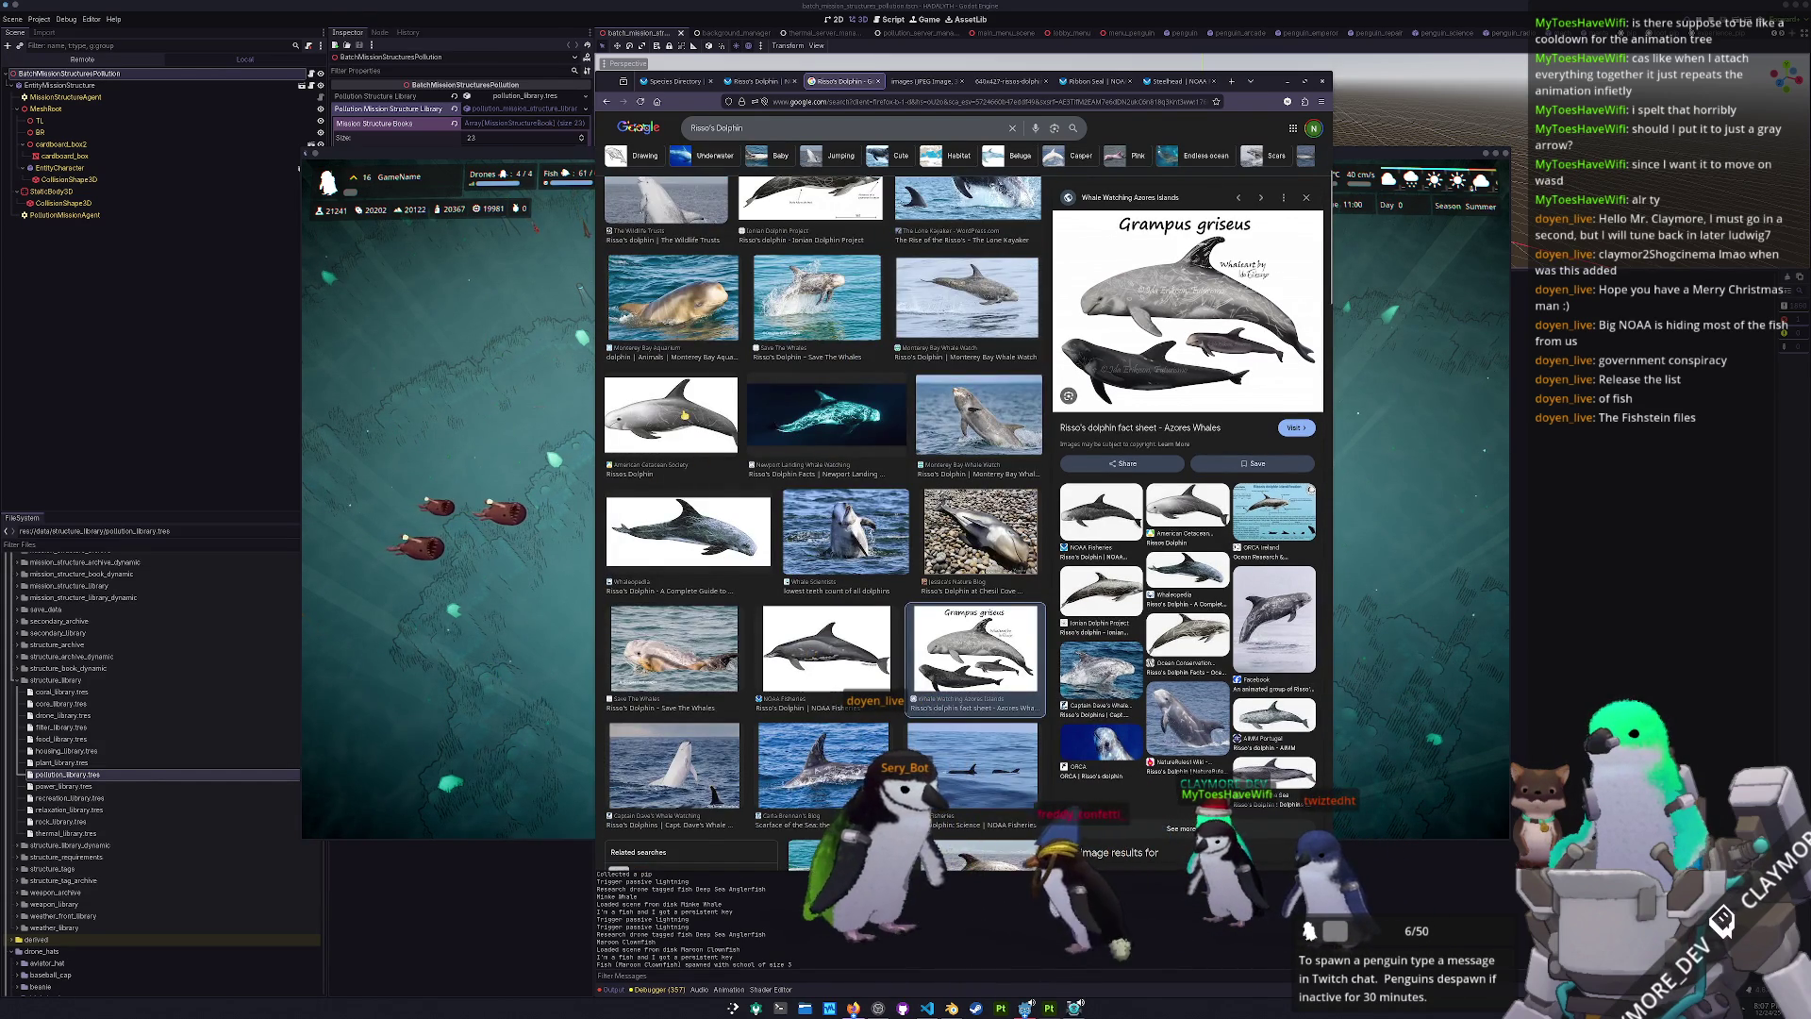
click(685, 415)
scroll(728, 482, up, 3)
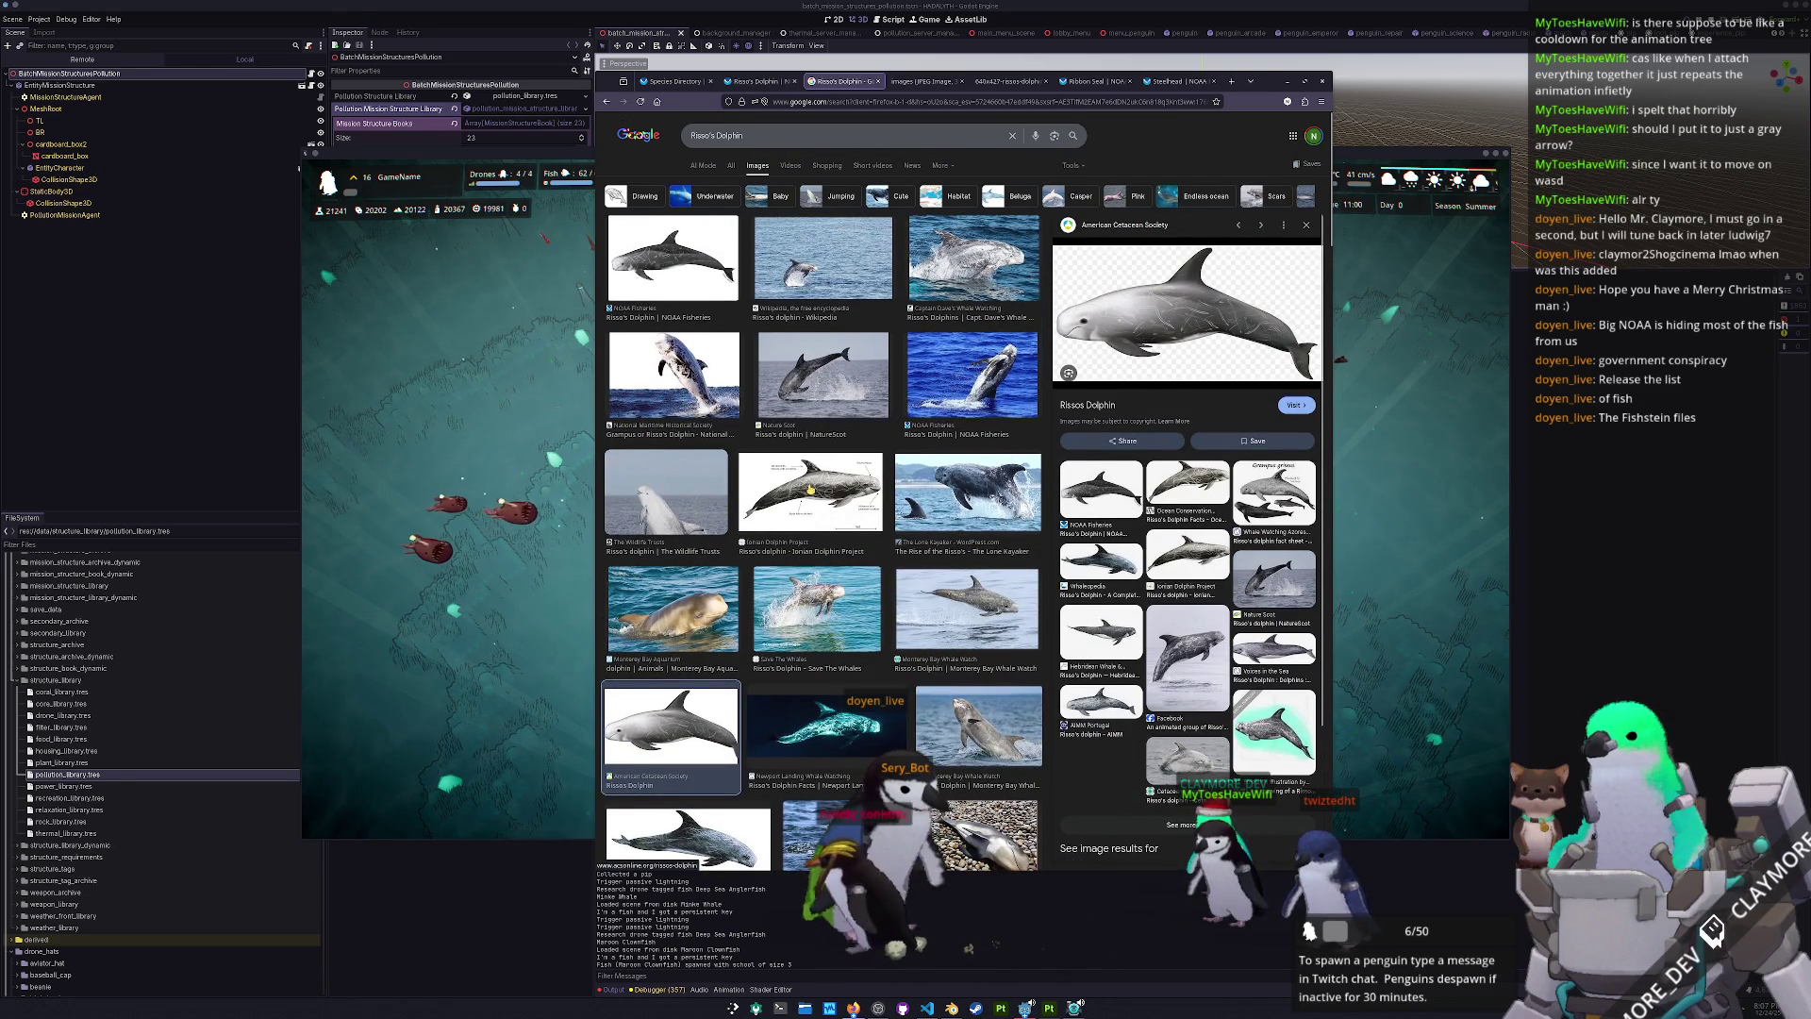
click(810, 489)
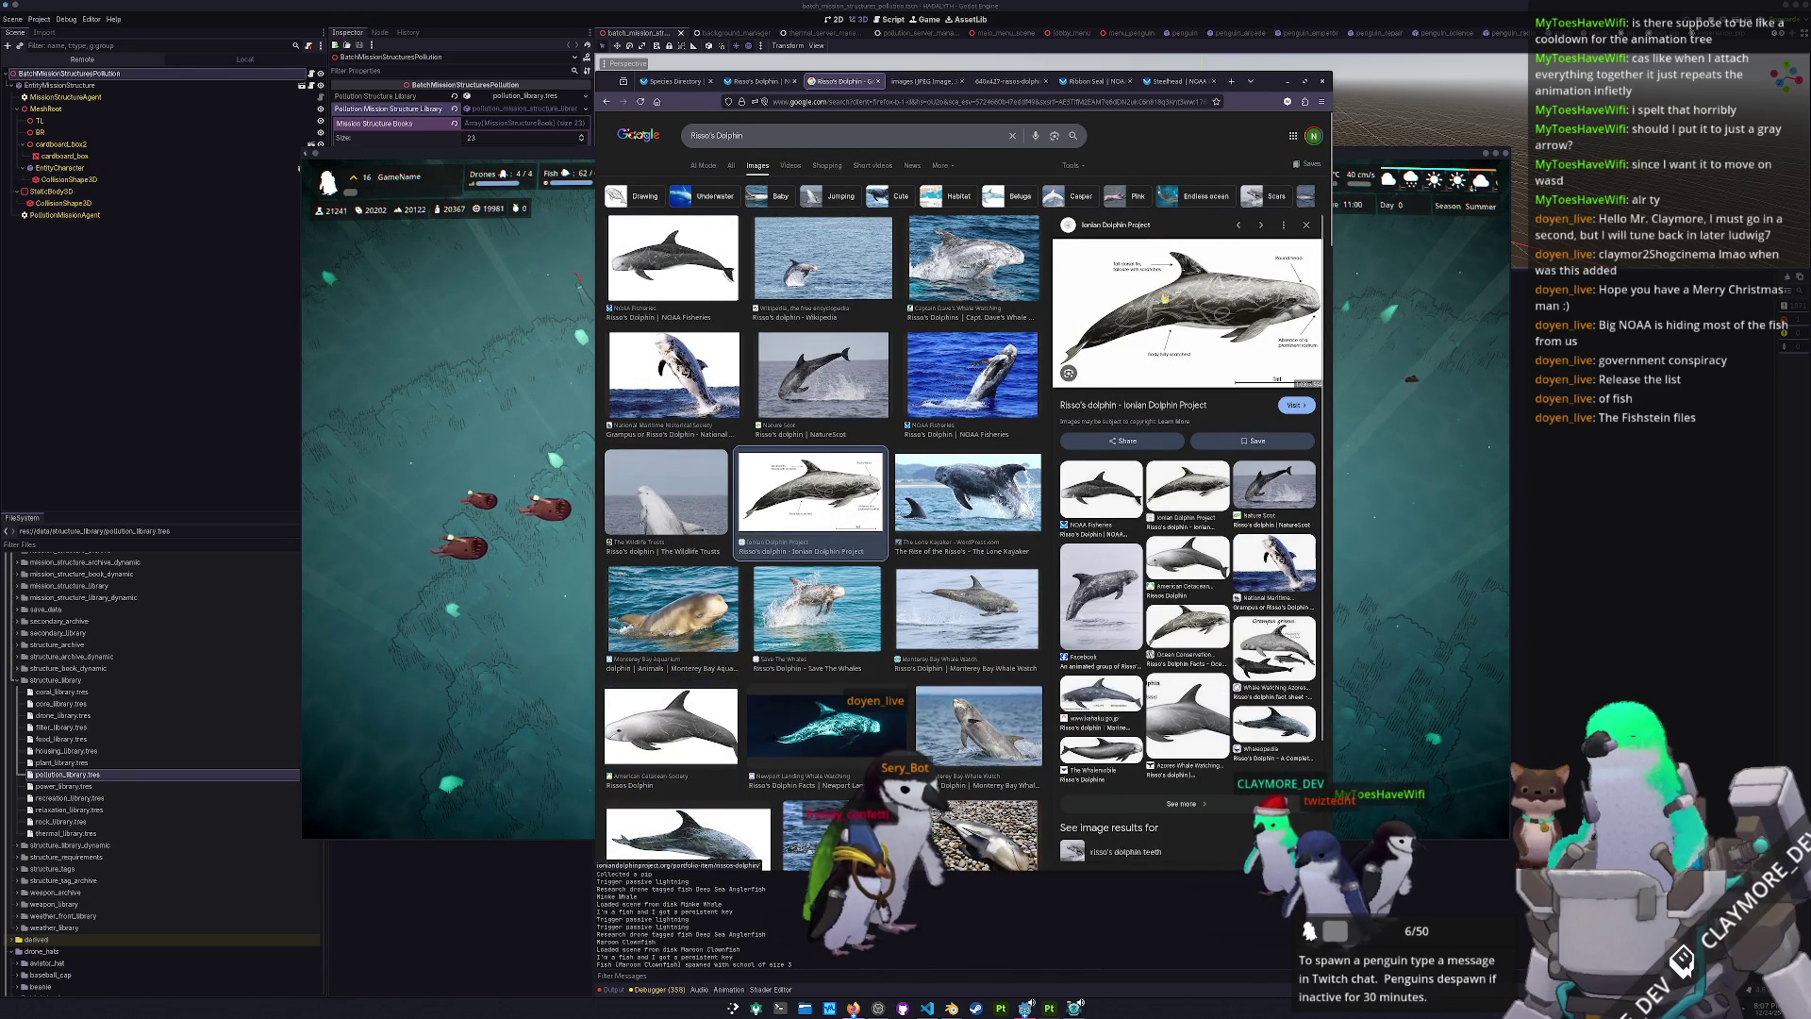
click(768, 83)
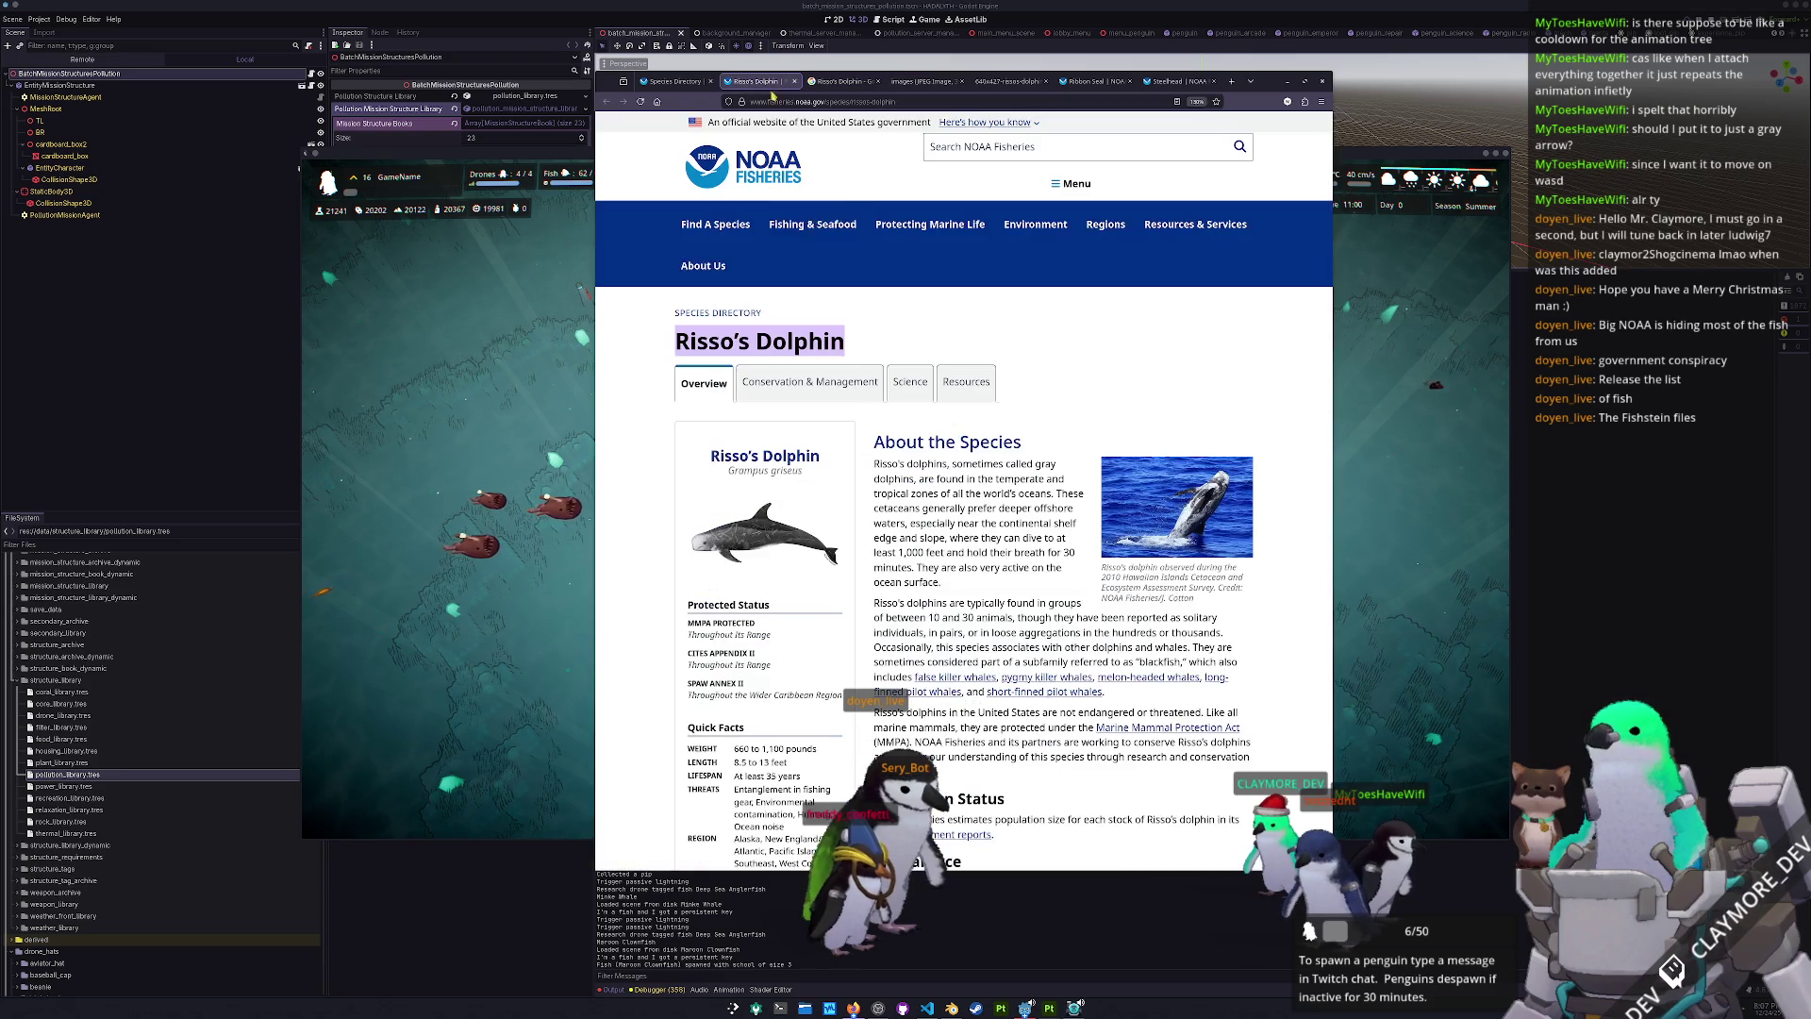
- Read the Appearance section, highlighting the teeth-raking scratches sentence, then return to image results
scroll(873, 496, down, 1)
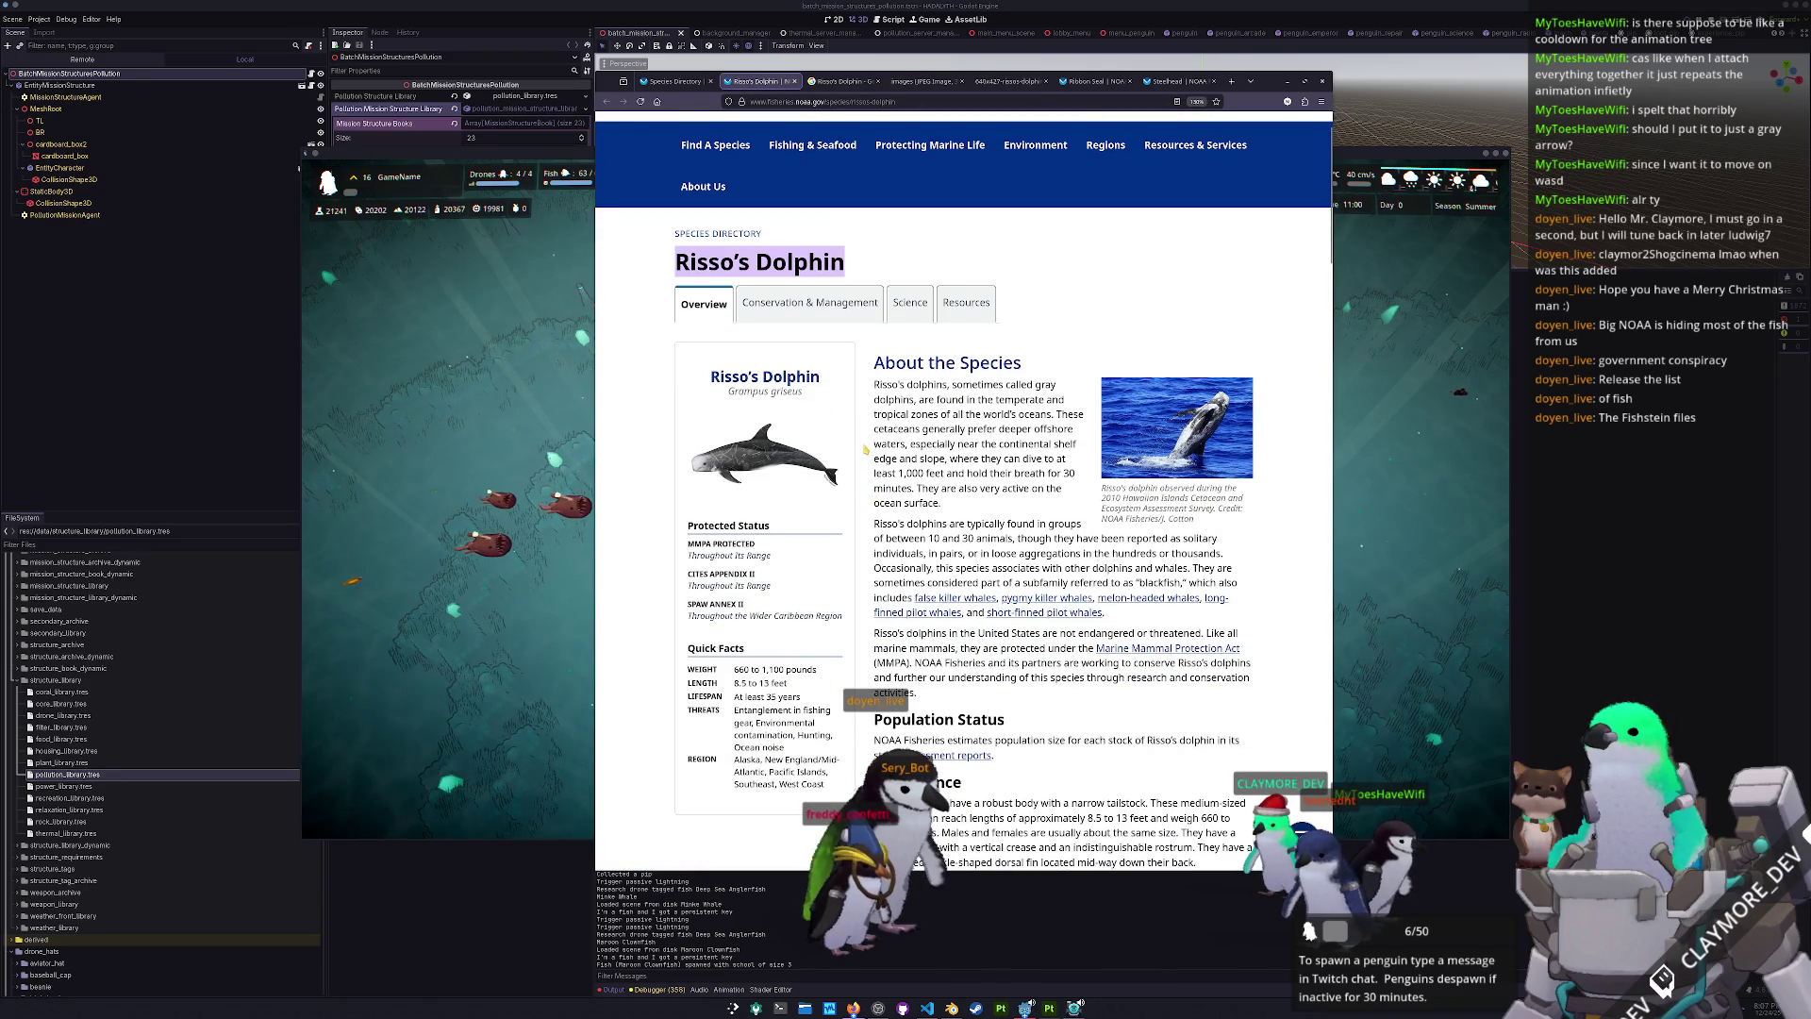
scroll(865, 450, down, 1)
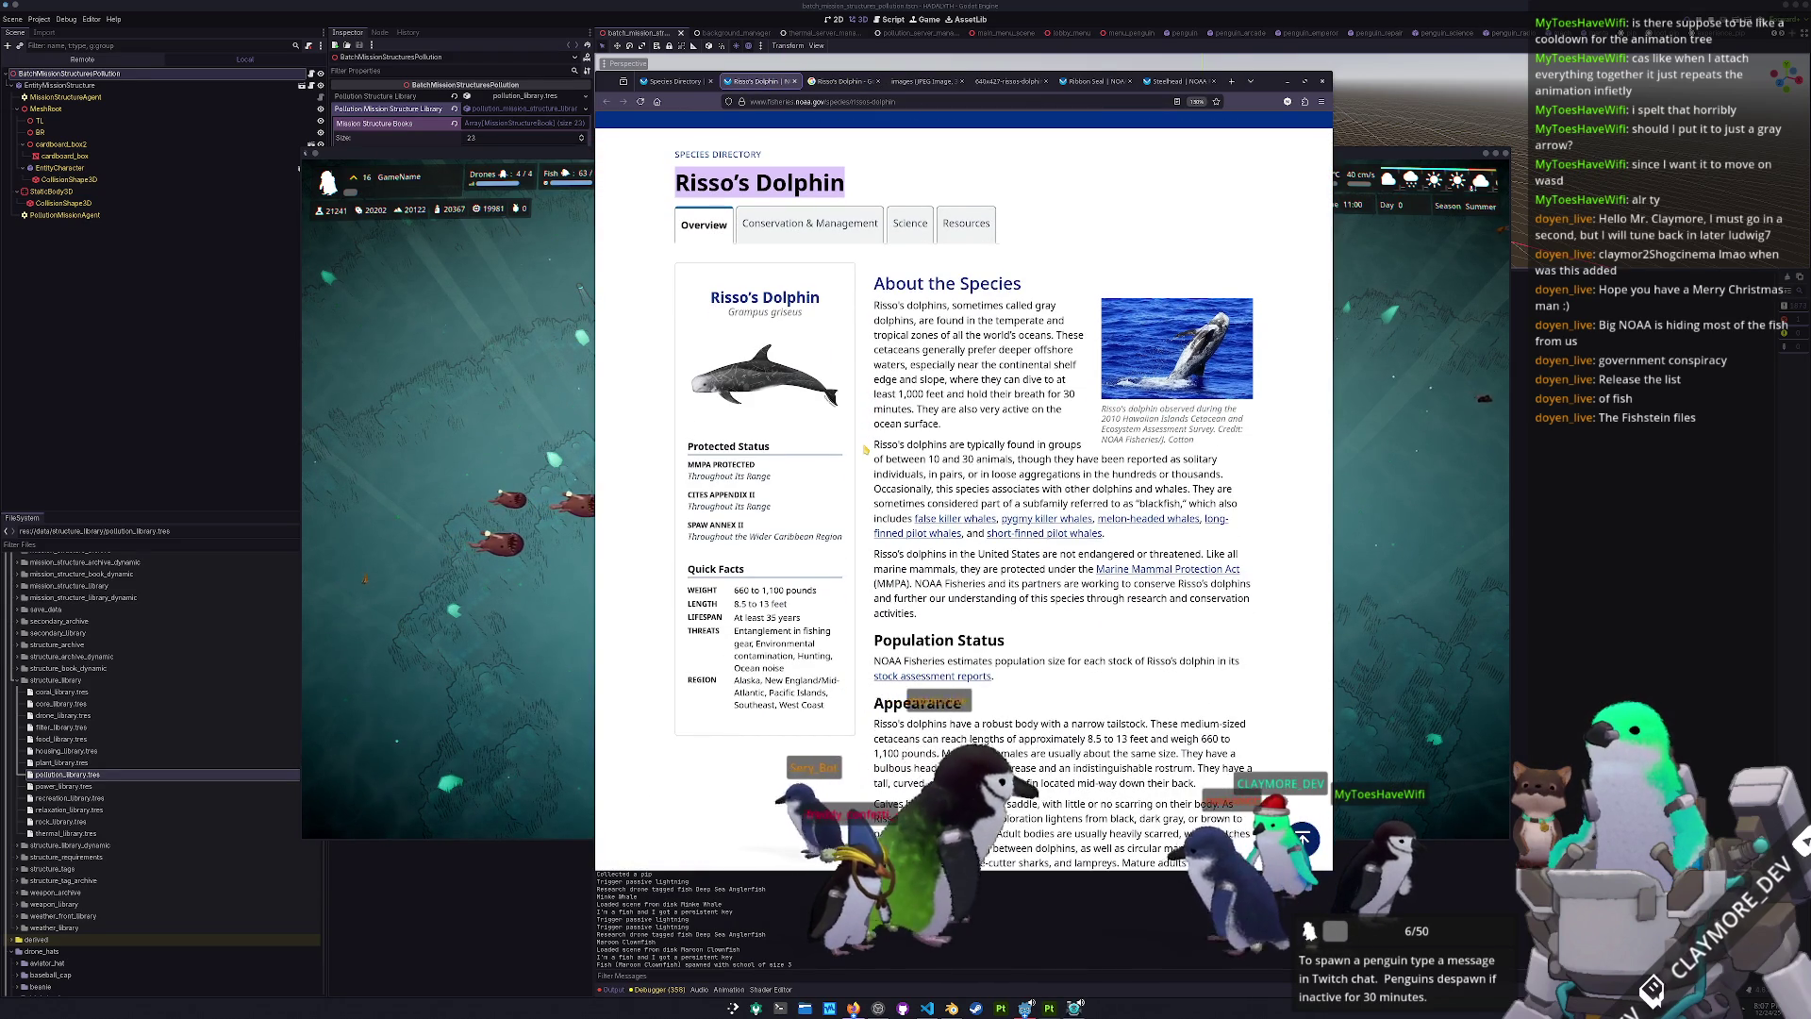
scroll(865, 450, down, 1)
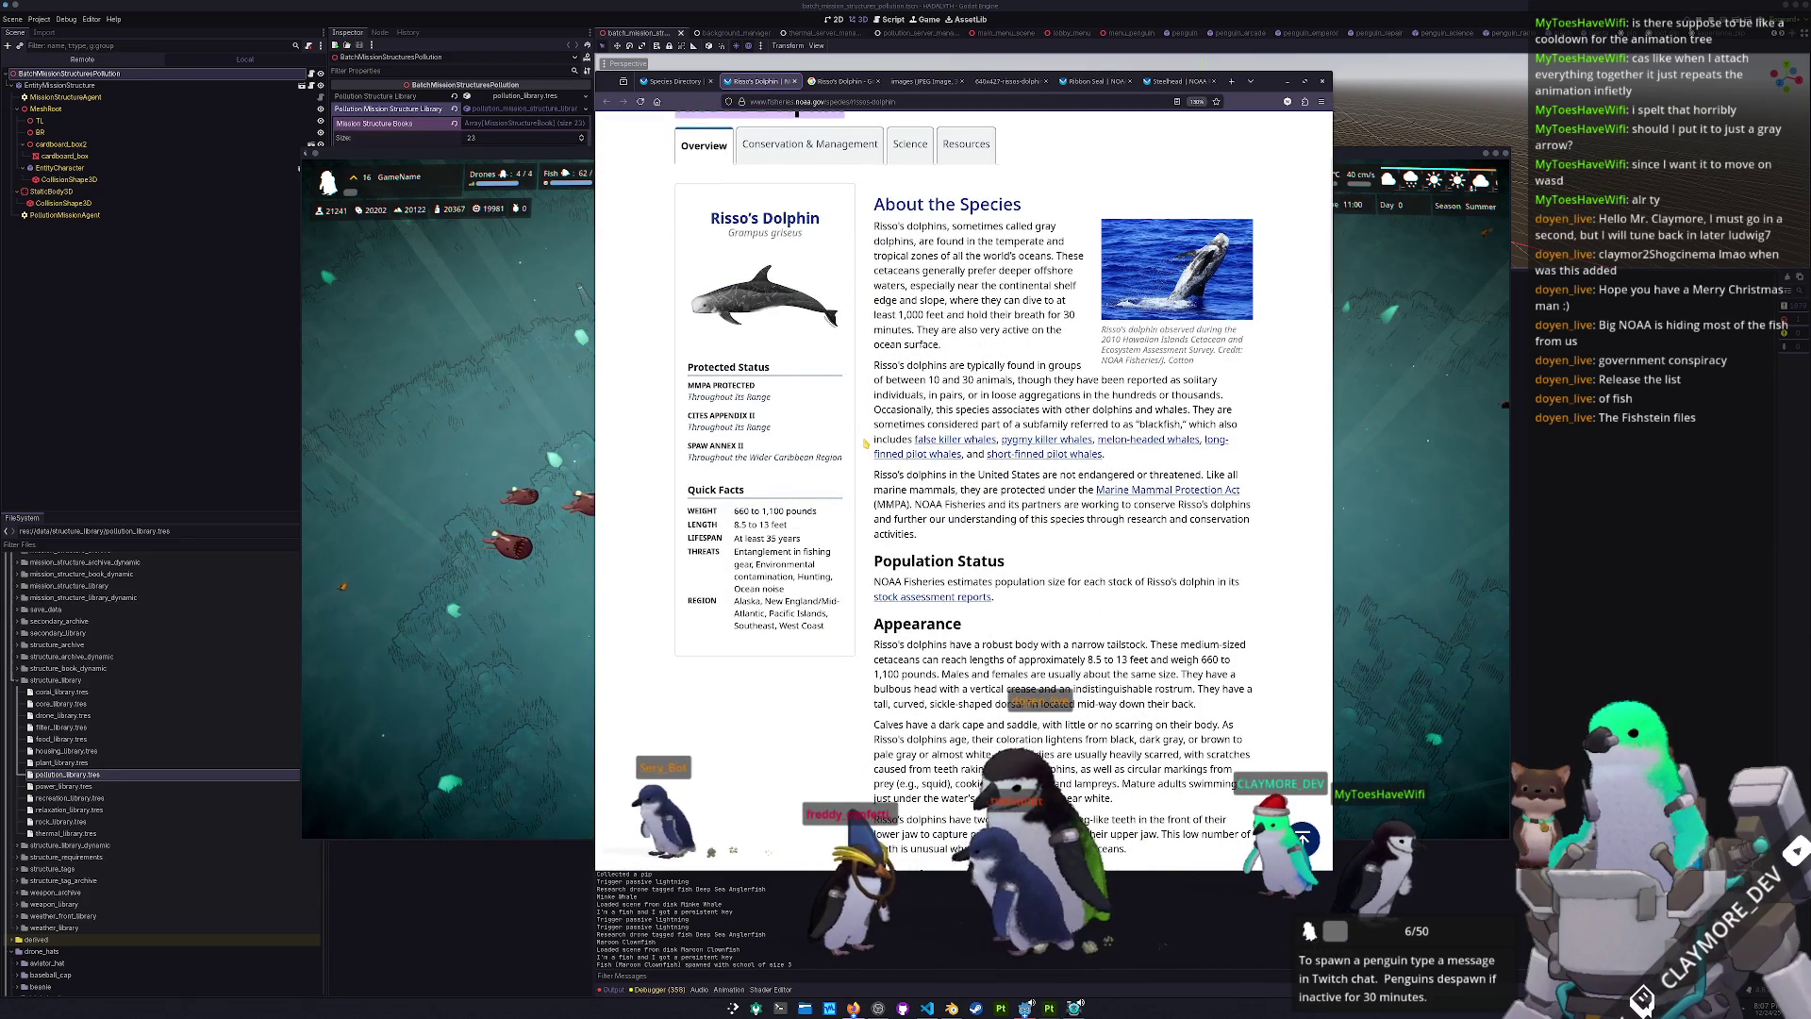
scroll(866, 444, down, 1)
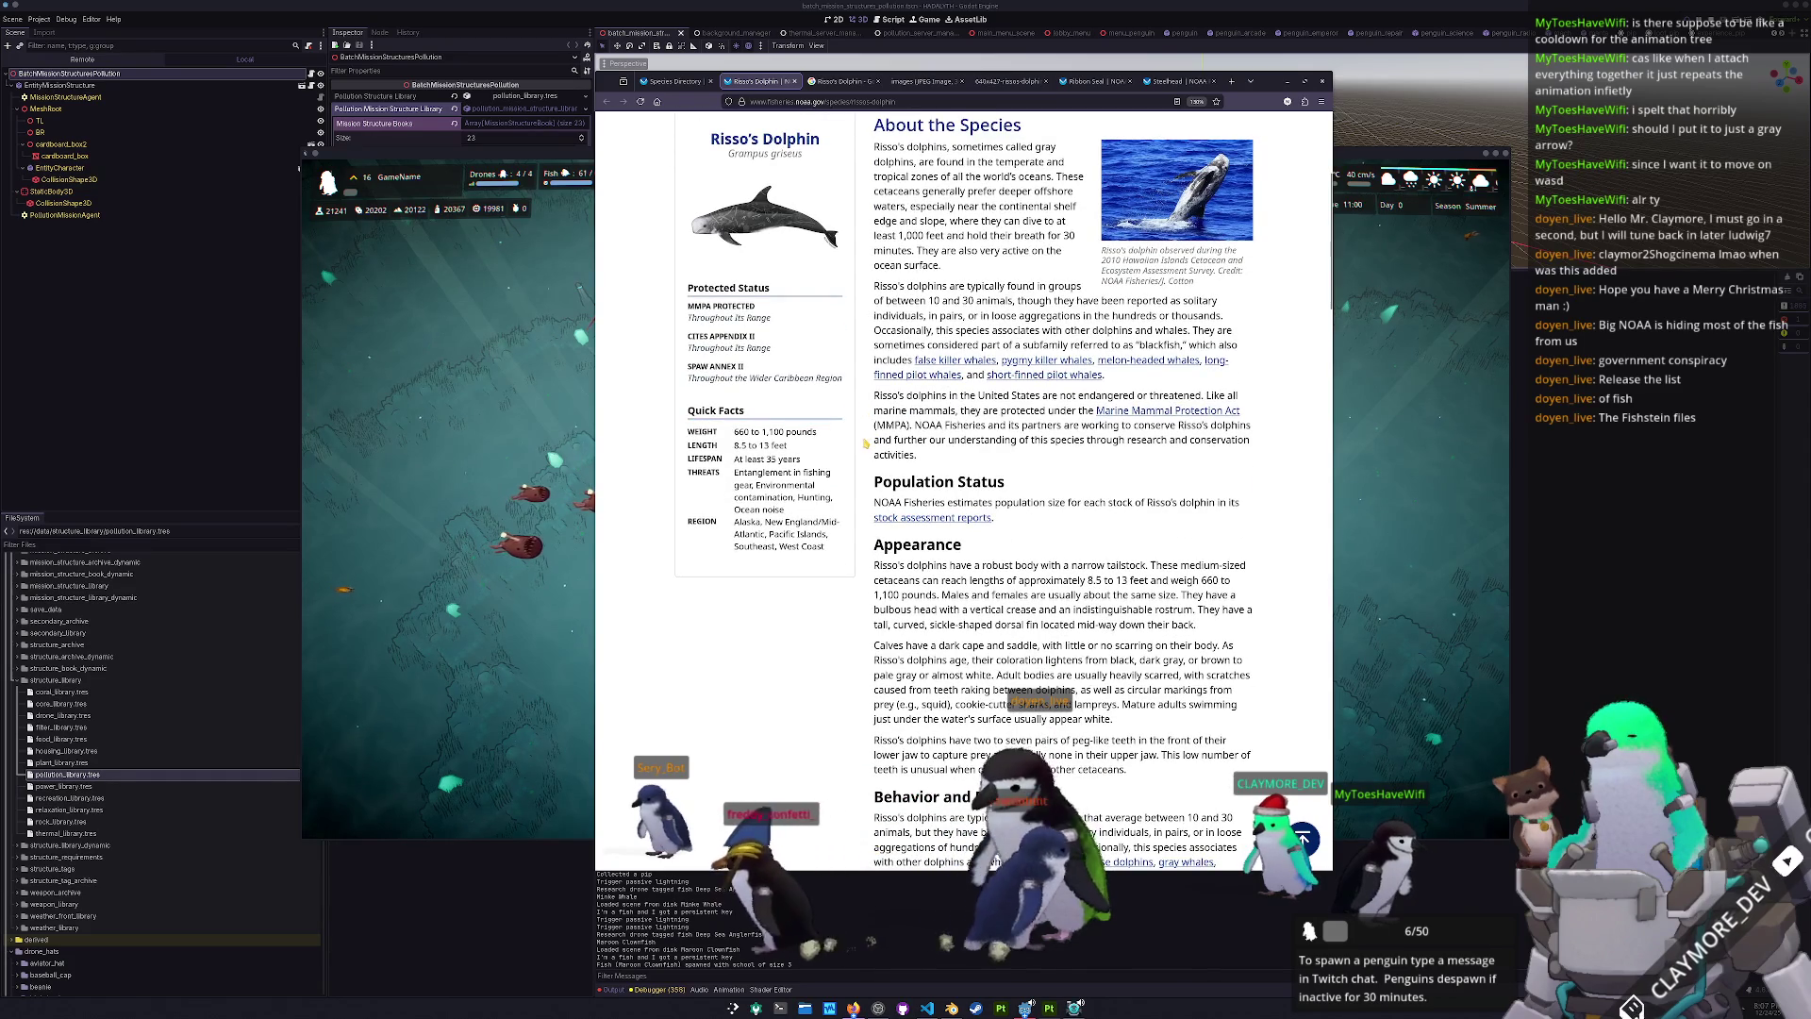
scroll(865, 443, down, 3)
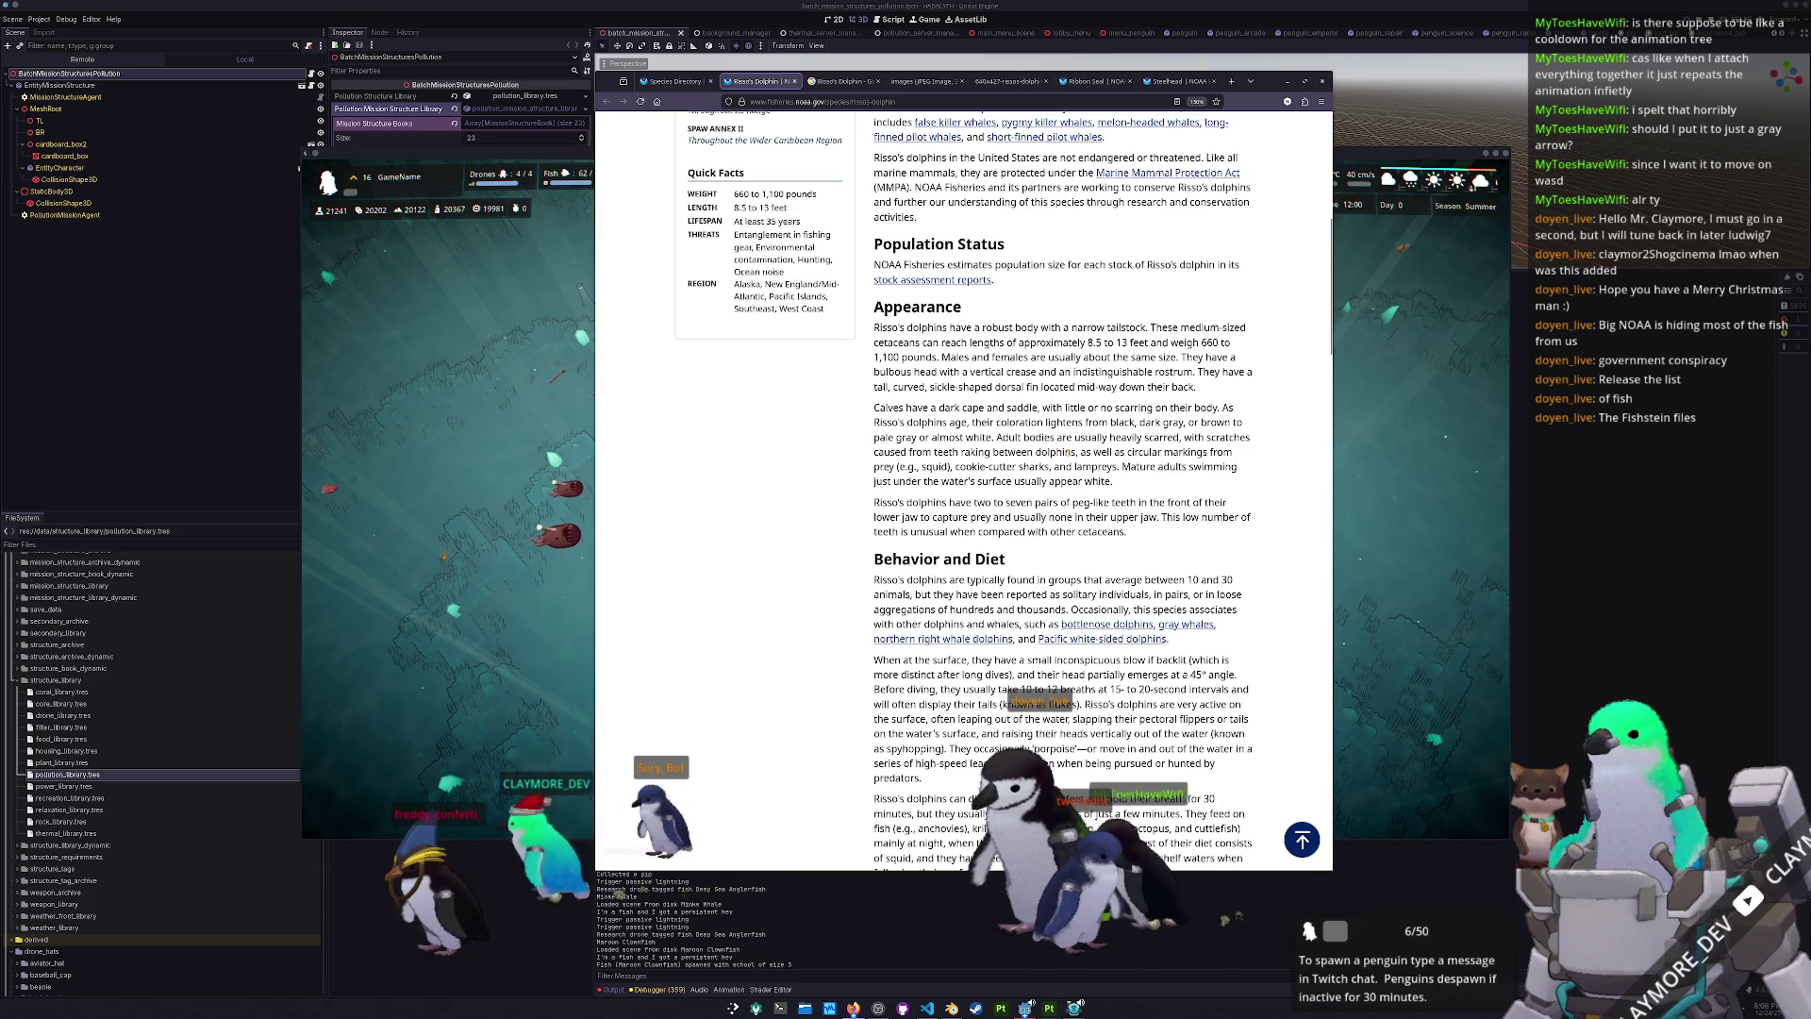
mouse_move(1076, 452)
mouse_down()
mouse_move(1185, 437)
mouse_move(1013, 466)
mouse_move(870, 452)
mouse_up()
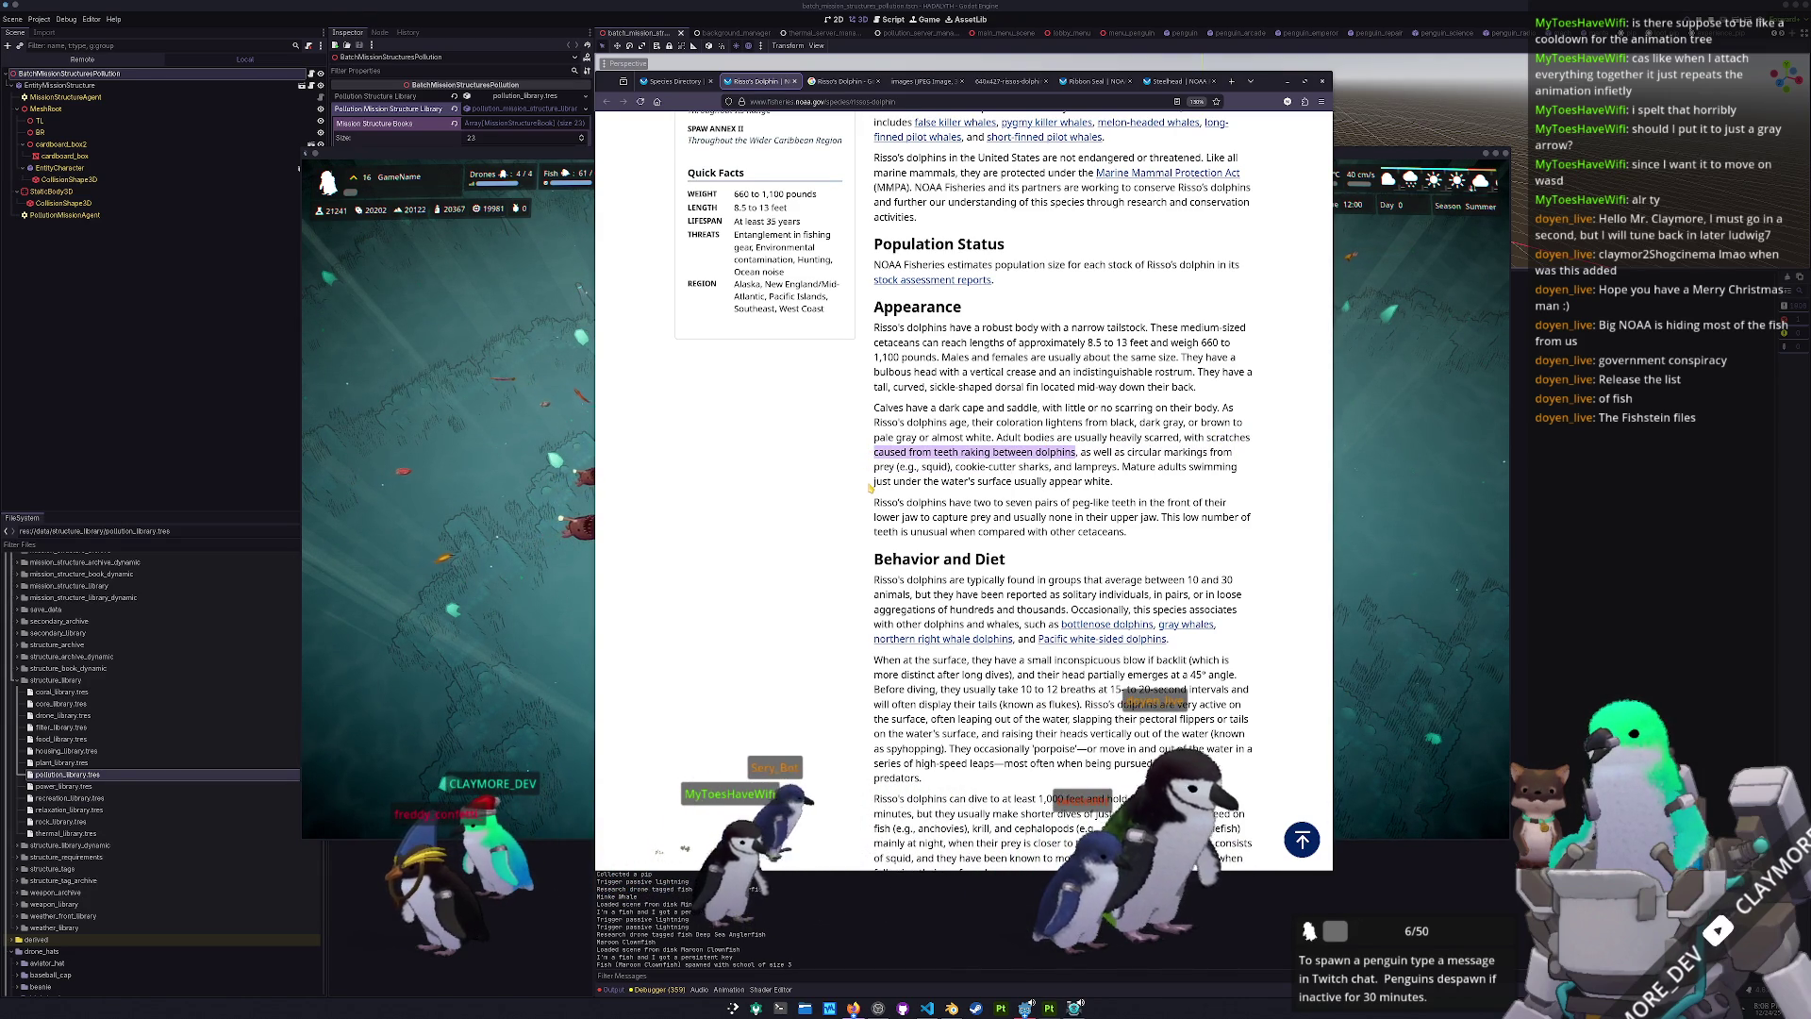
click(870, 488)
scroll(867, 489, down, 5)
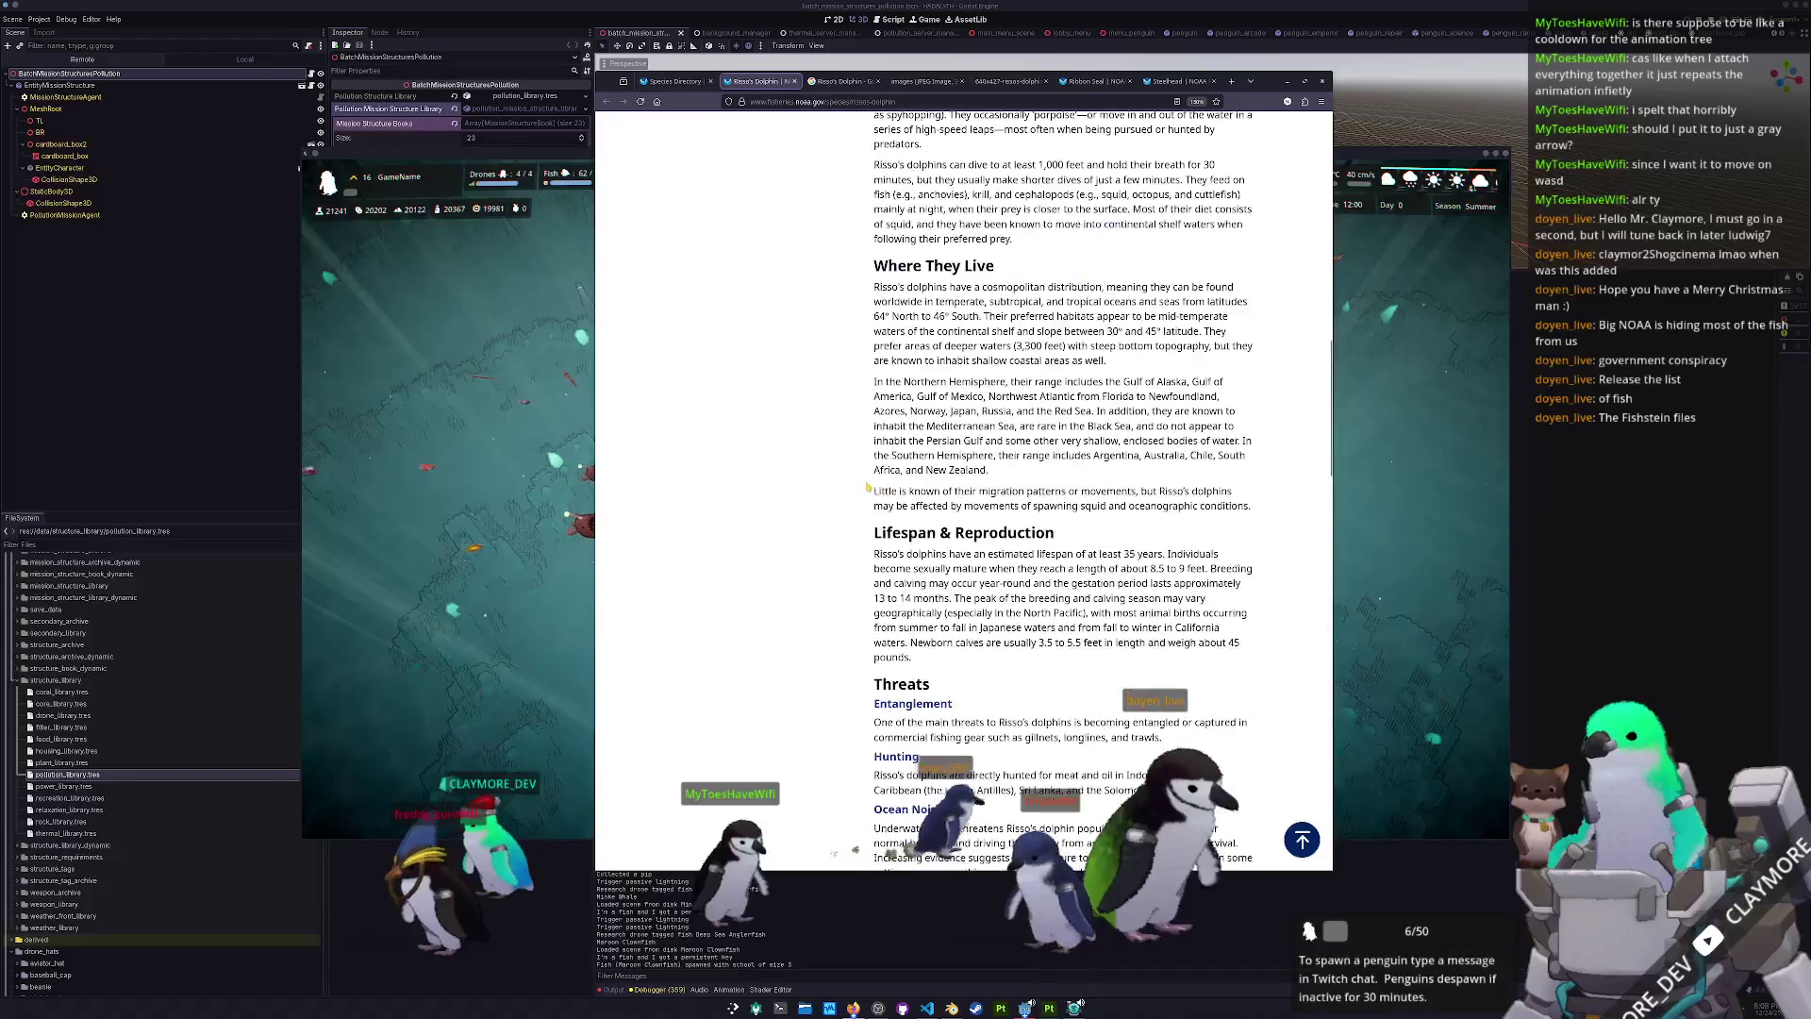
scroll(866, 490, up, 15)
click(877, 81)
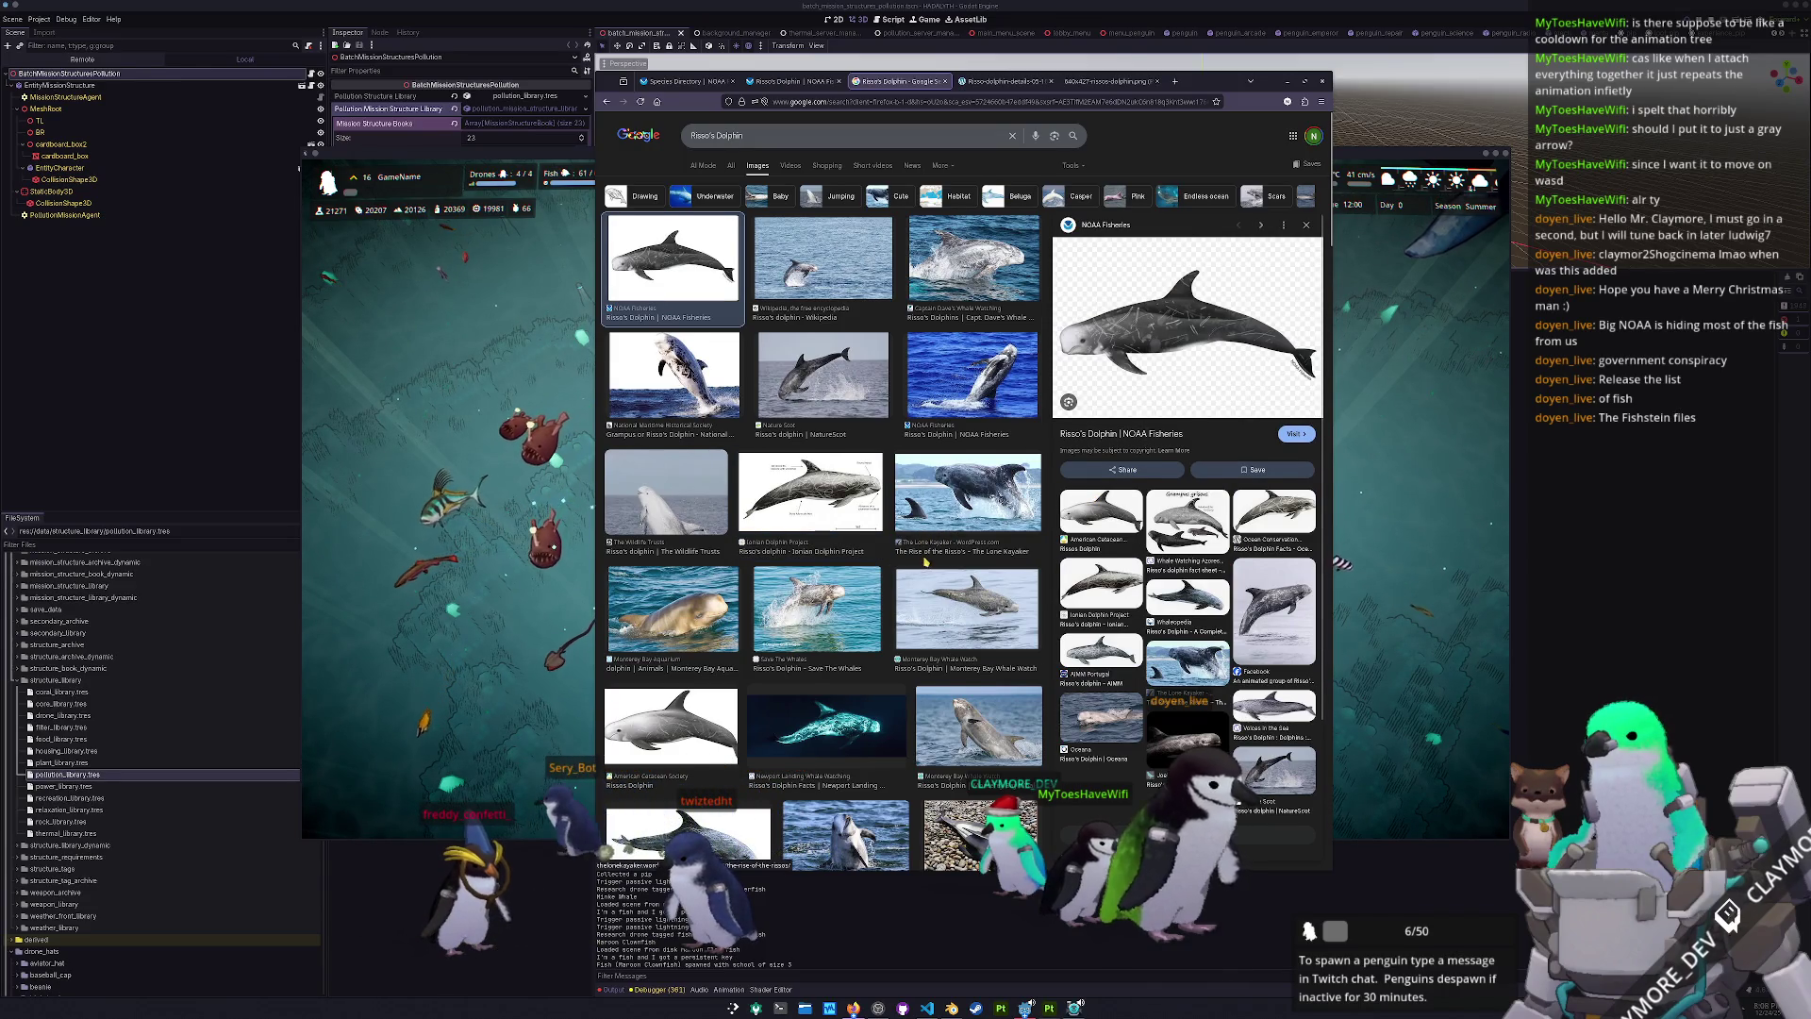
- Open the NatureScot leaping Risso's dolphin photo in a new tab
scroll(926, 562, down, 1)
scroll(868, 359, up, 1)
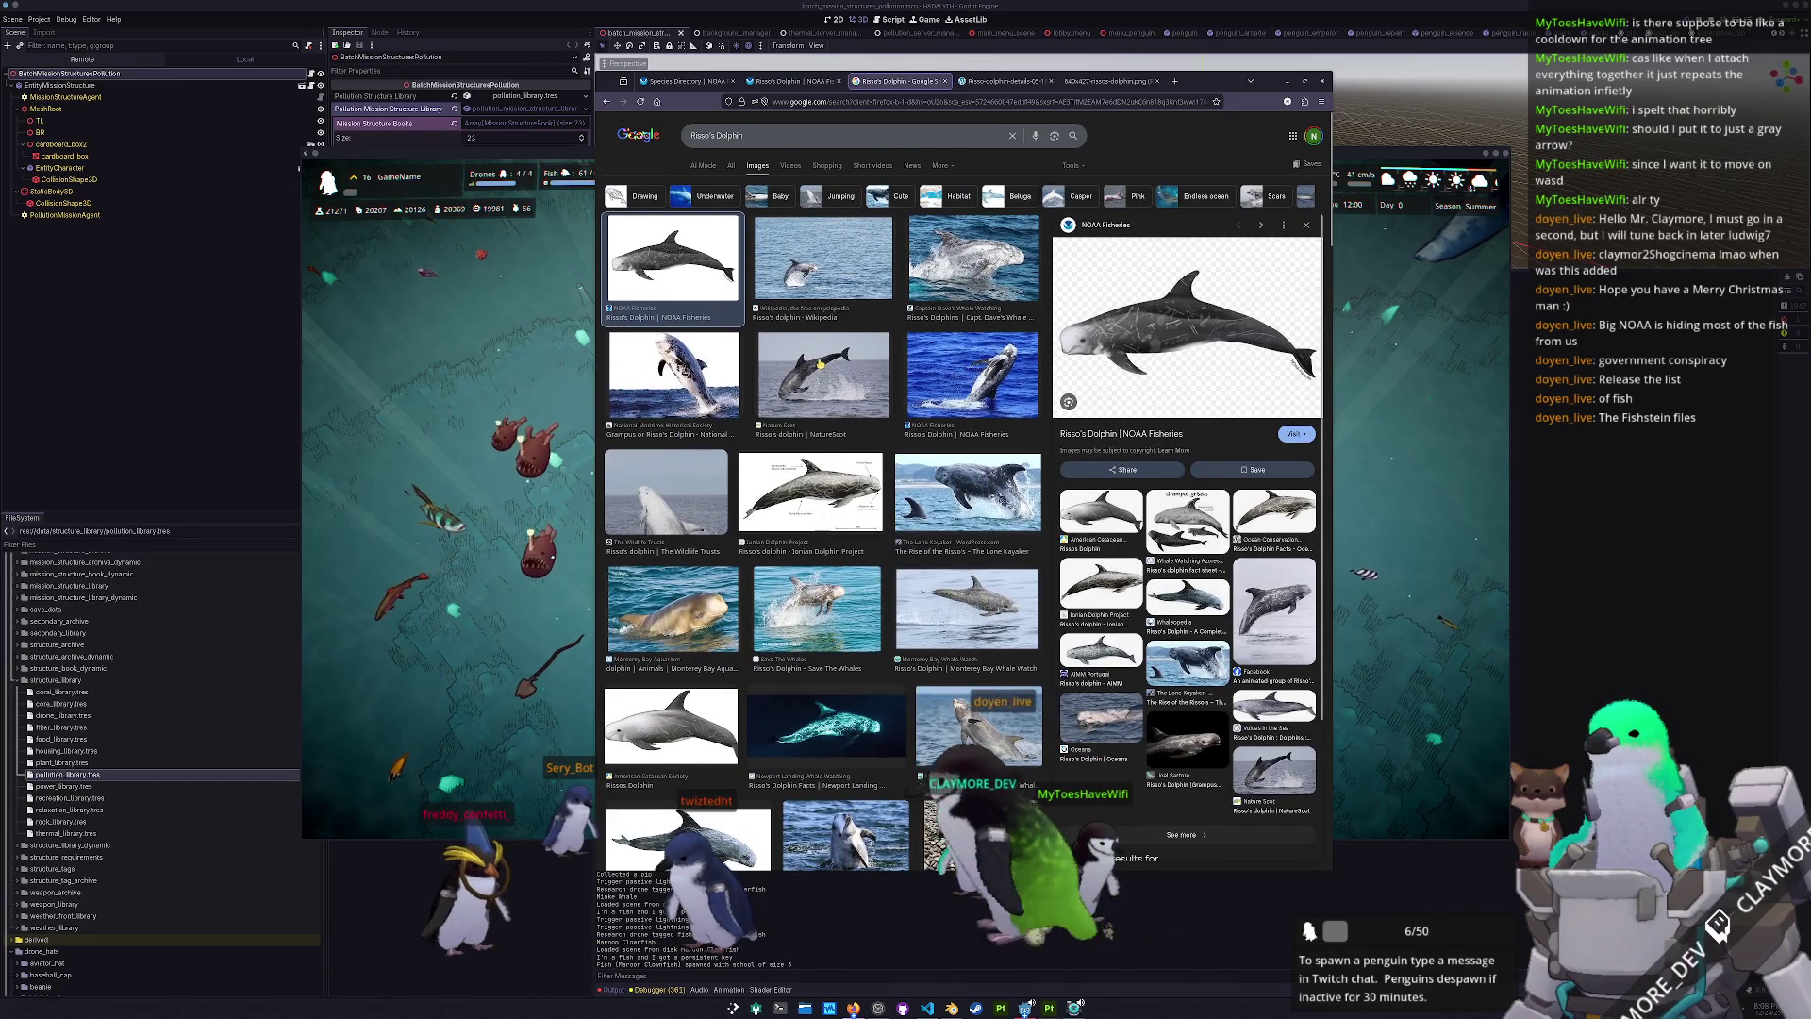
click(869, 359)
right_click(1224, 298)
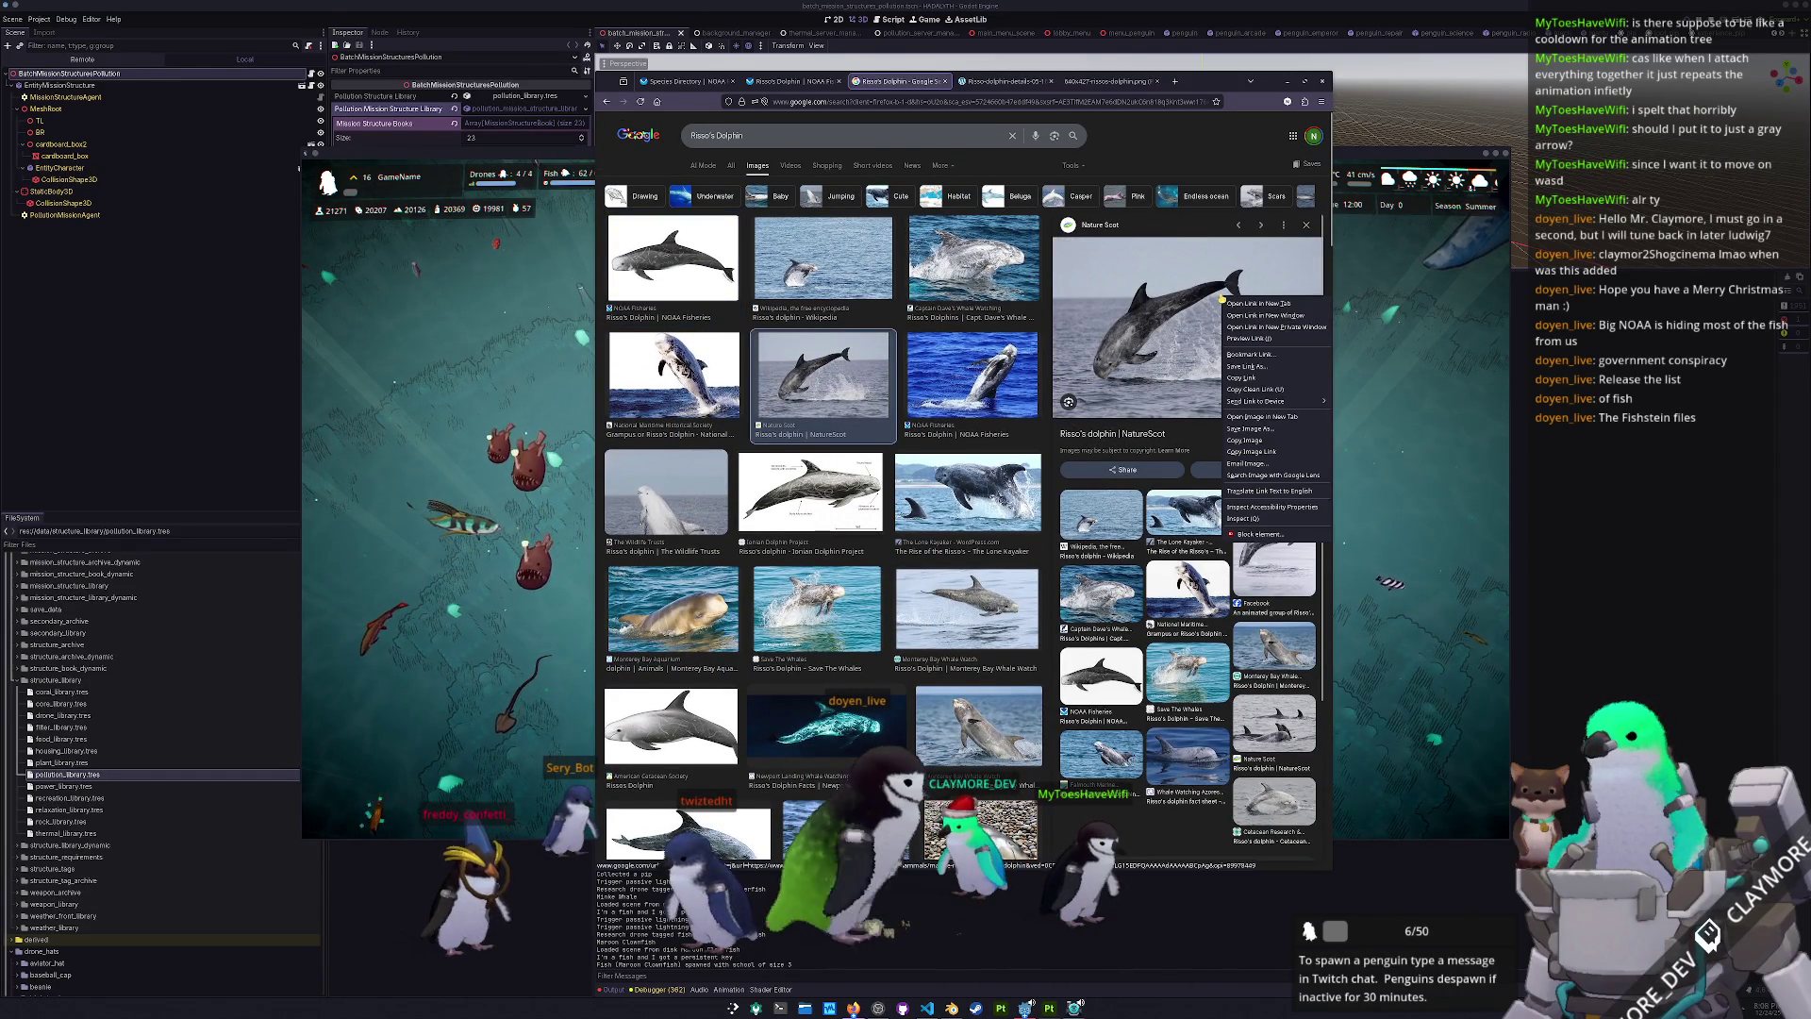
click(1240, 418)
- Skim the NOAA illustration's source page, close it, and view the leaping dolphin photo
scroll(1156, 397, down, 1)
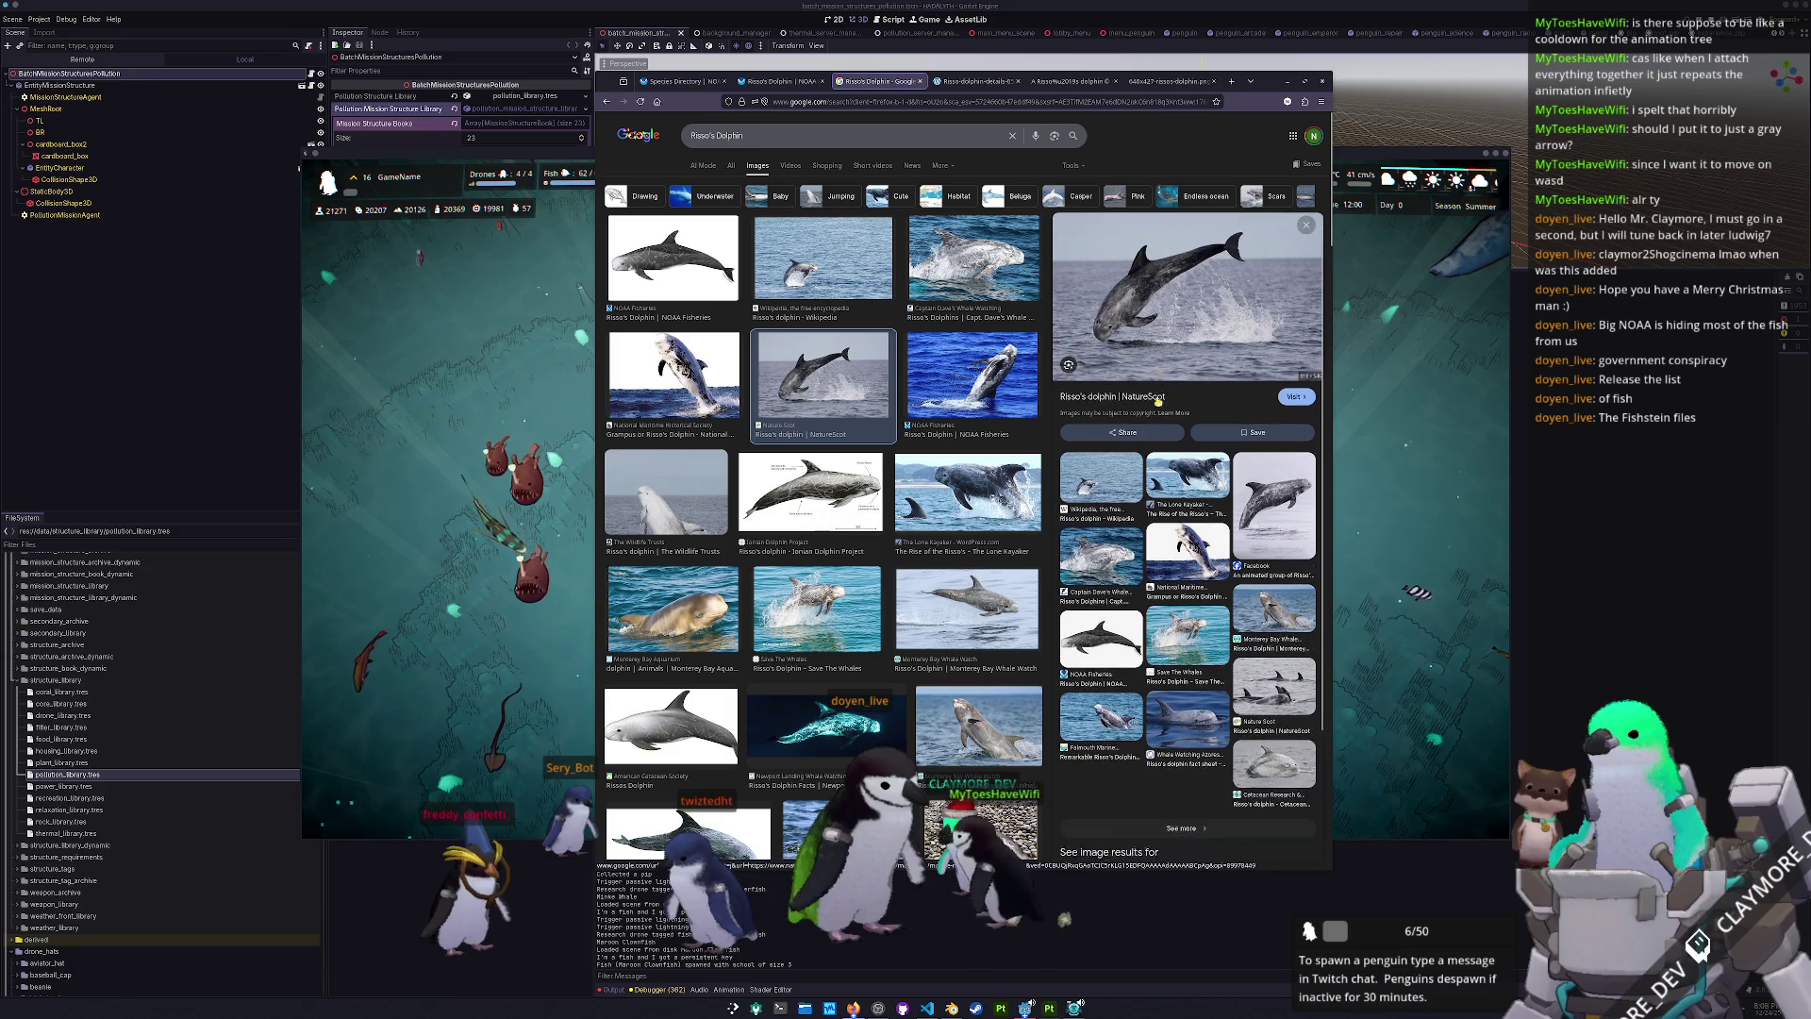
scroll(839, 645, down, 3)
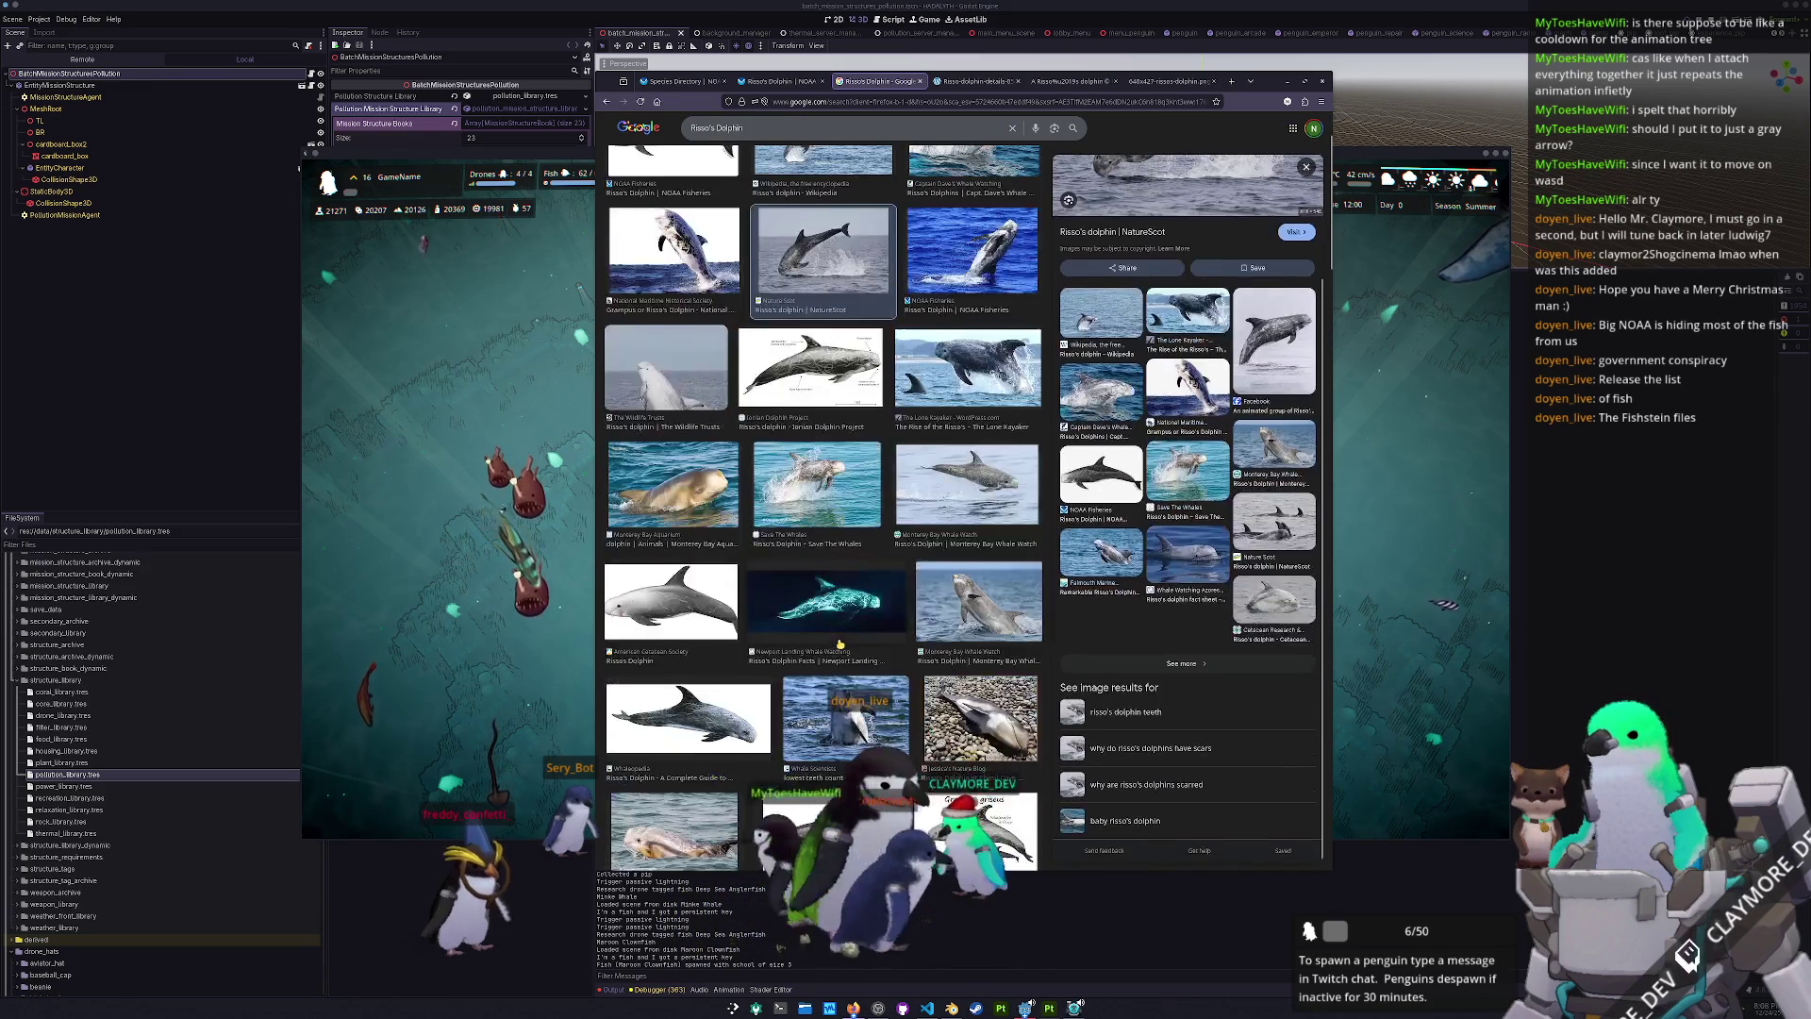
scroll(835, 660, down, 1)
click(831, 677)
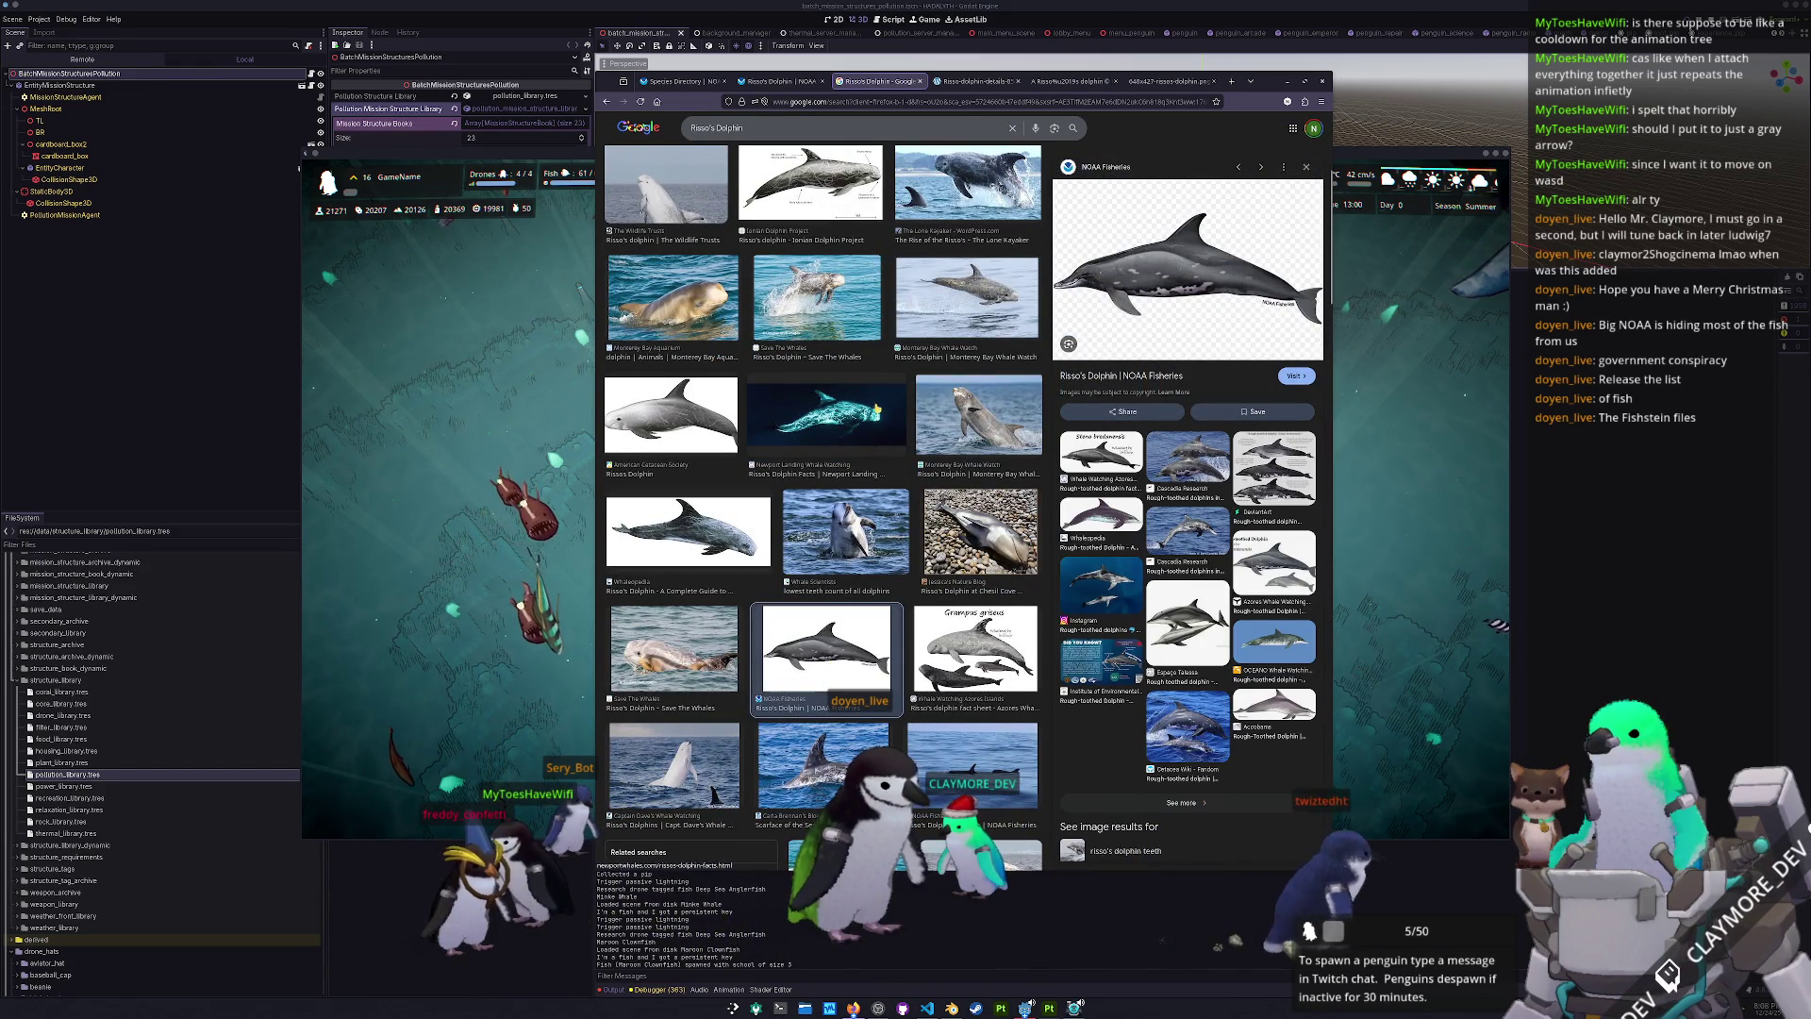
middle_click(972, 194)
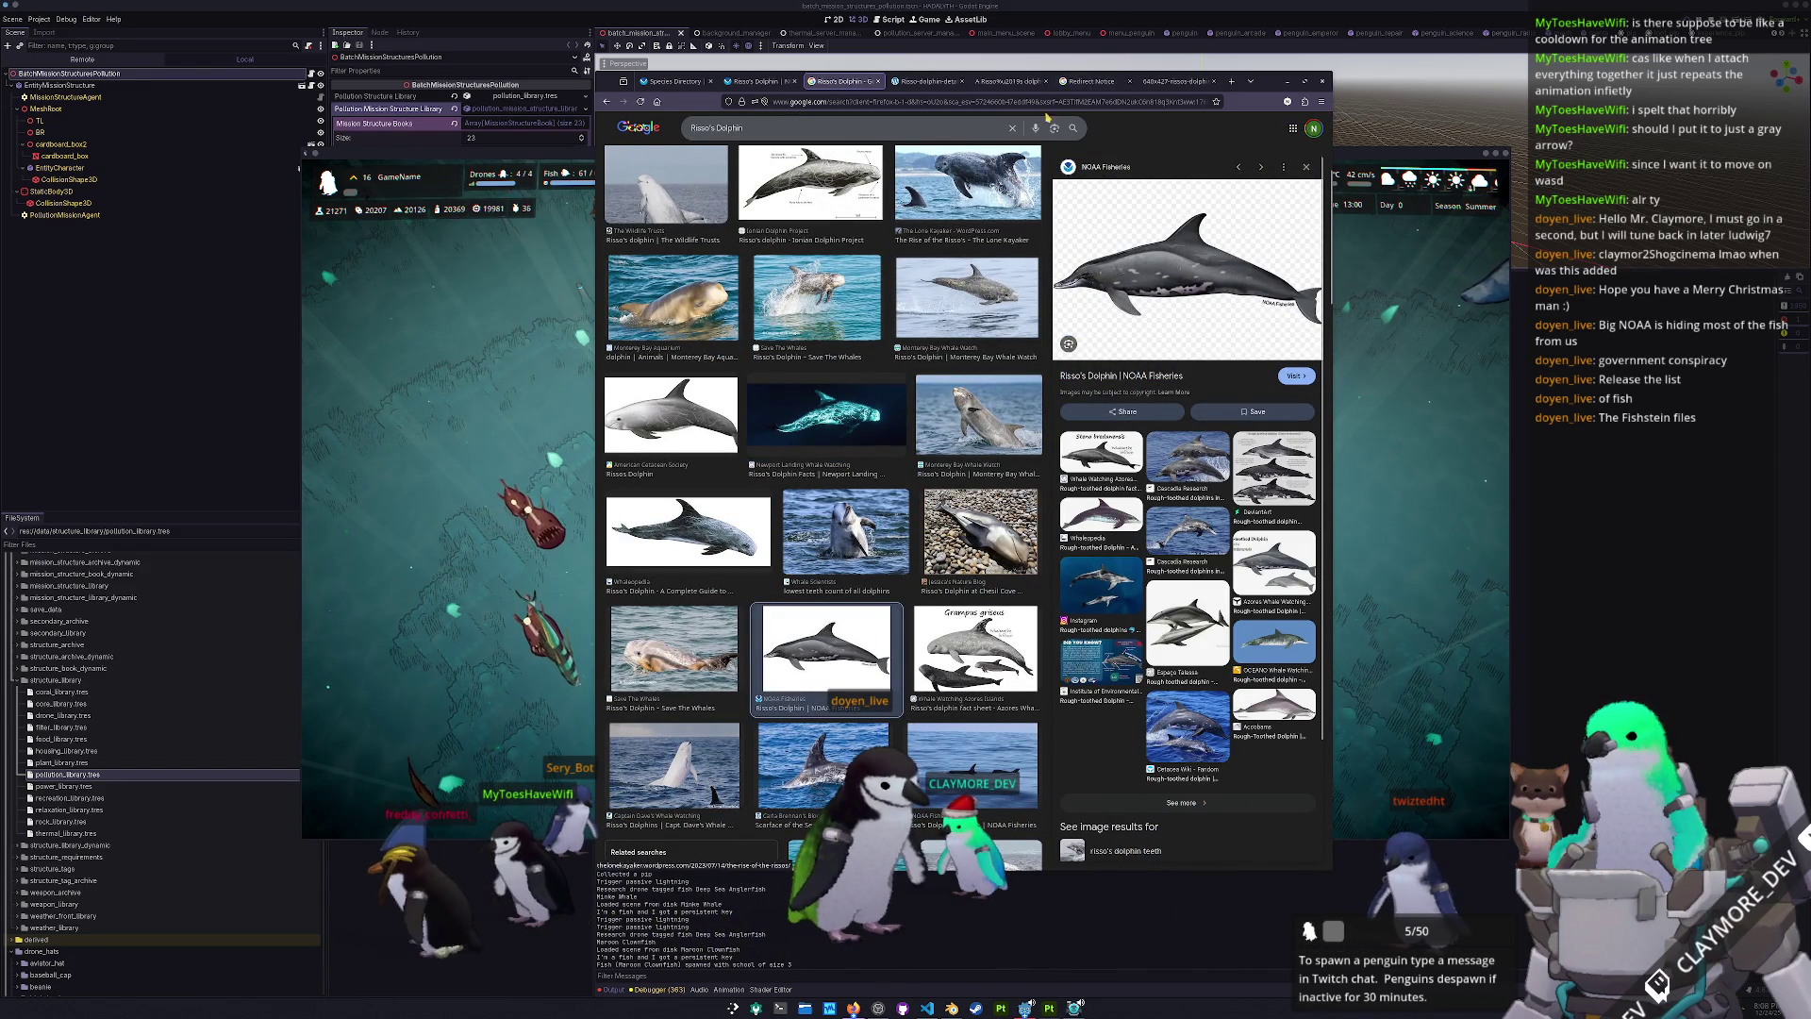
click(1092, 81)
click(838, 162)
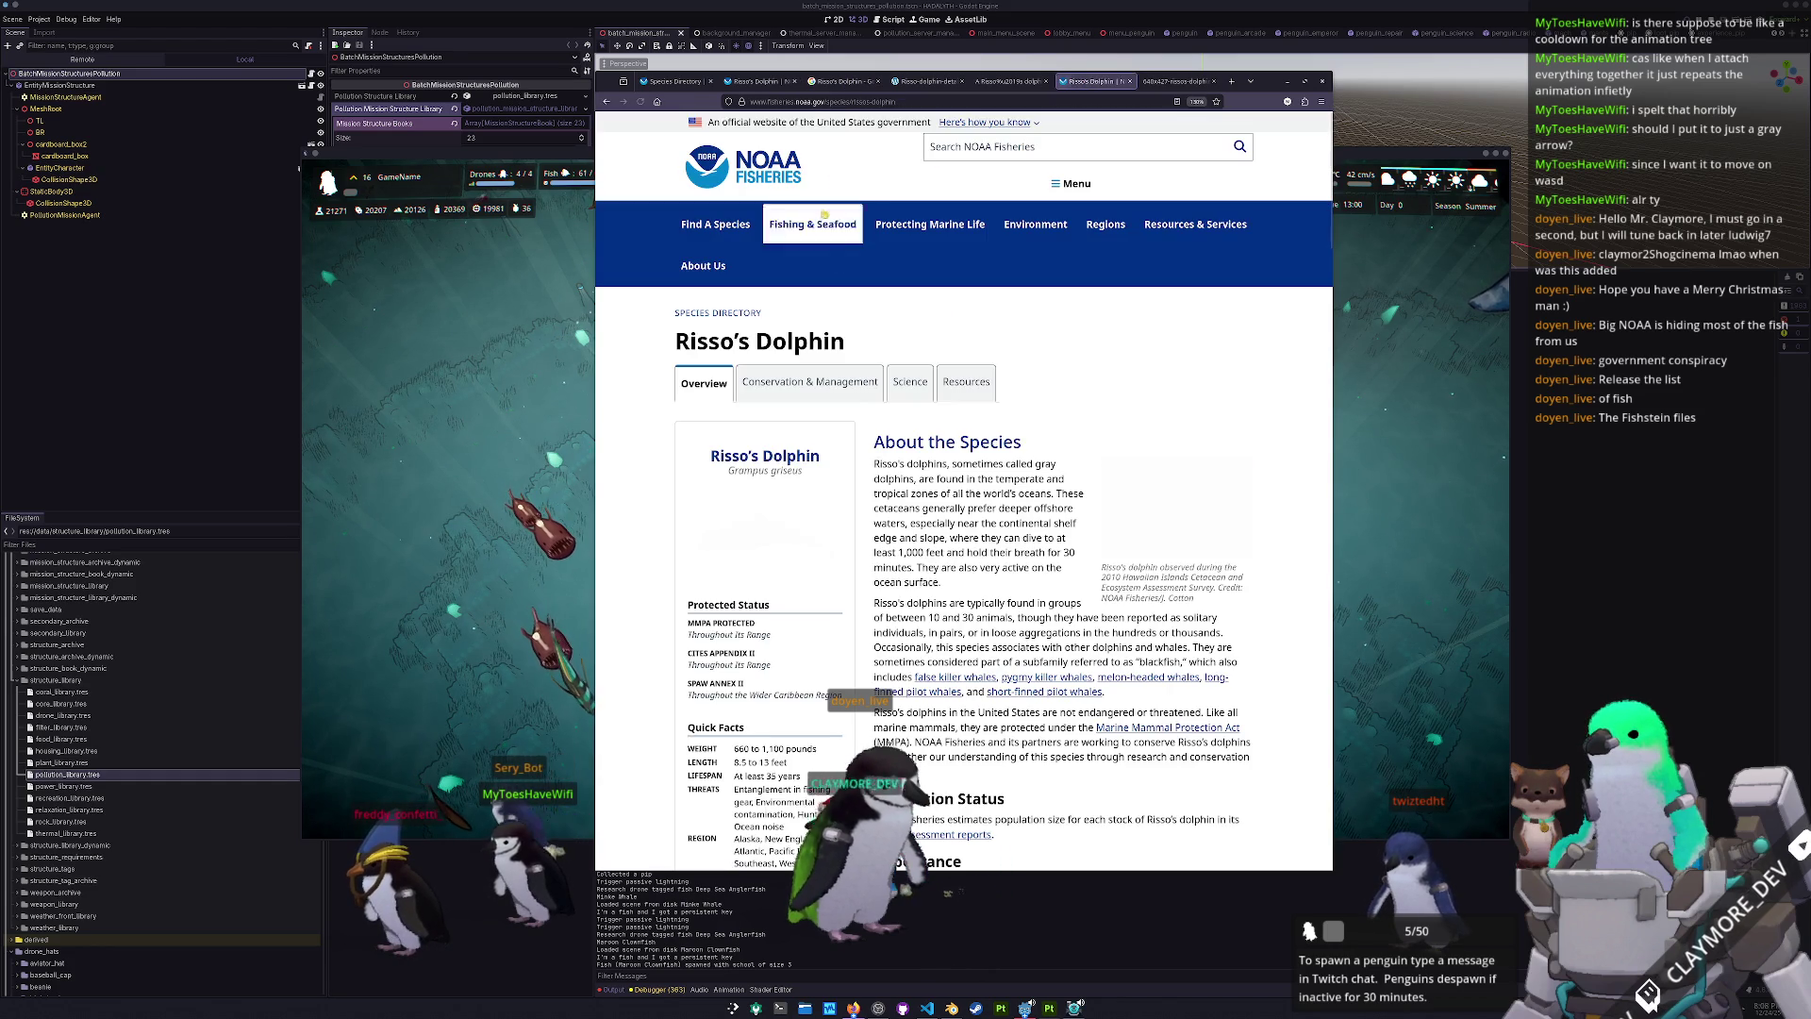
scroll(868, 489, down, 5)
scroll(868, 489, down, 20)
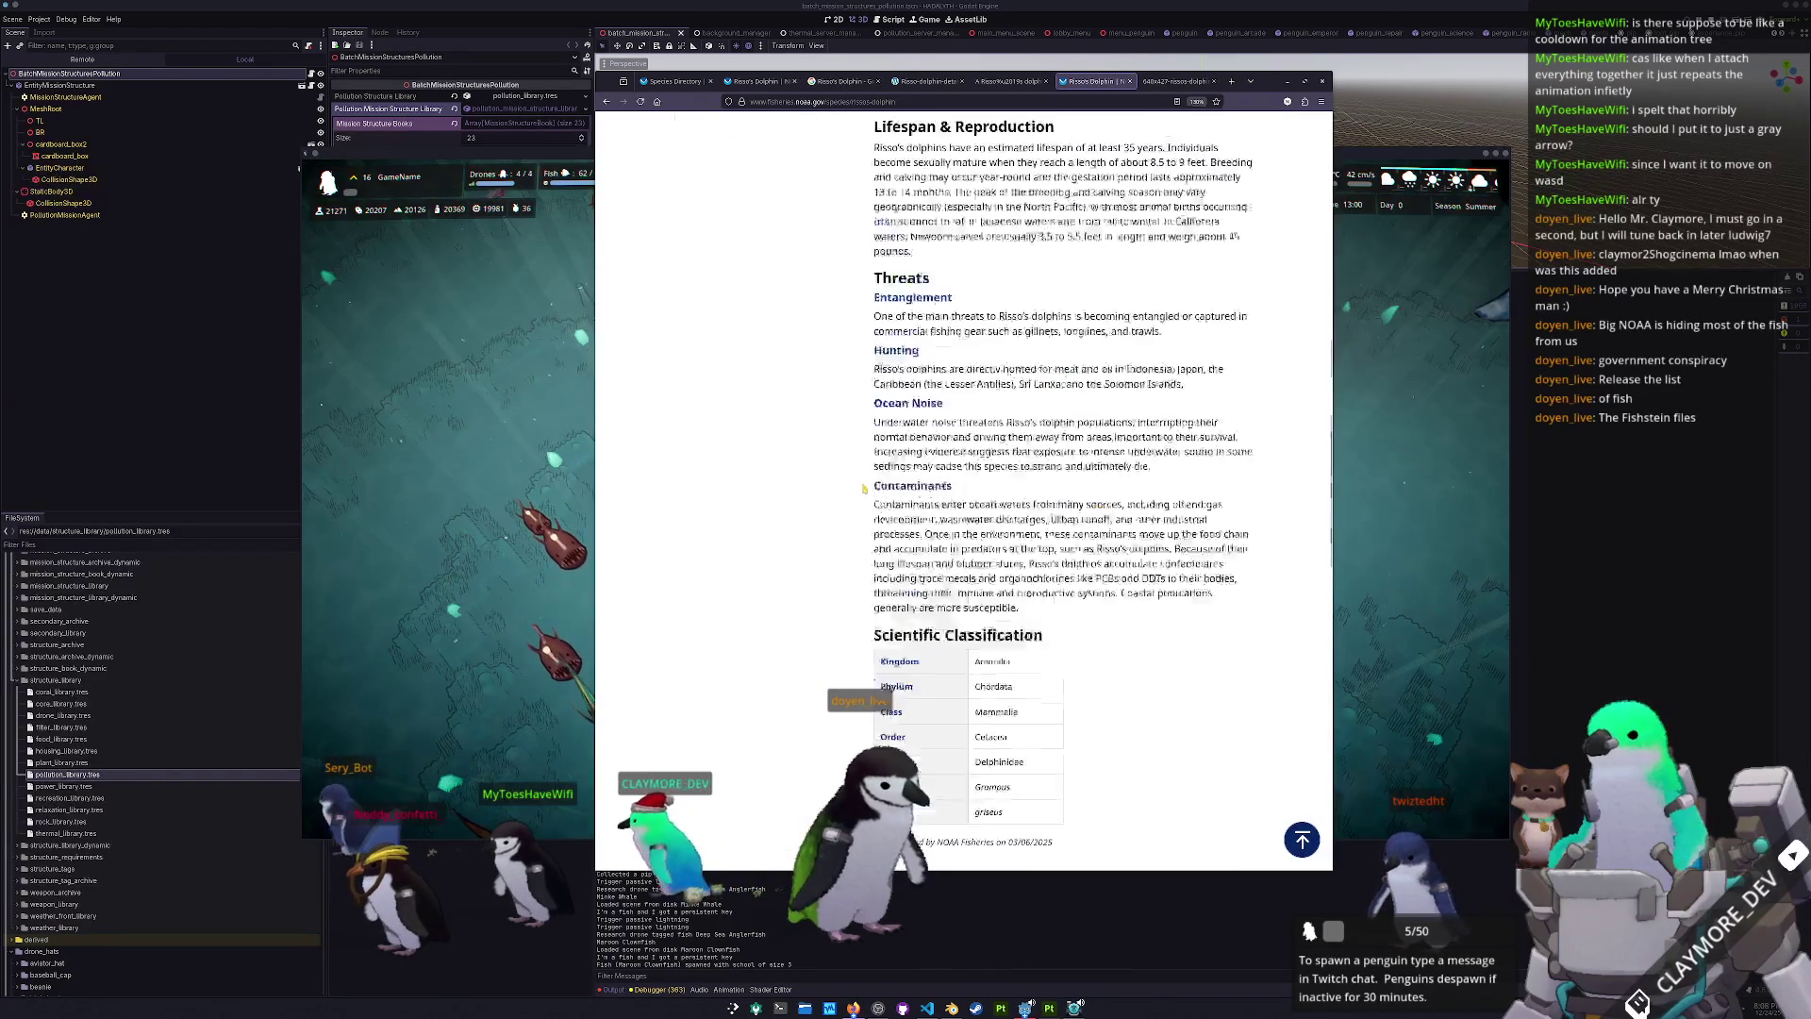
scroll(868, 505, down, 3)
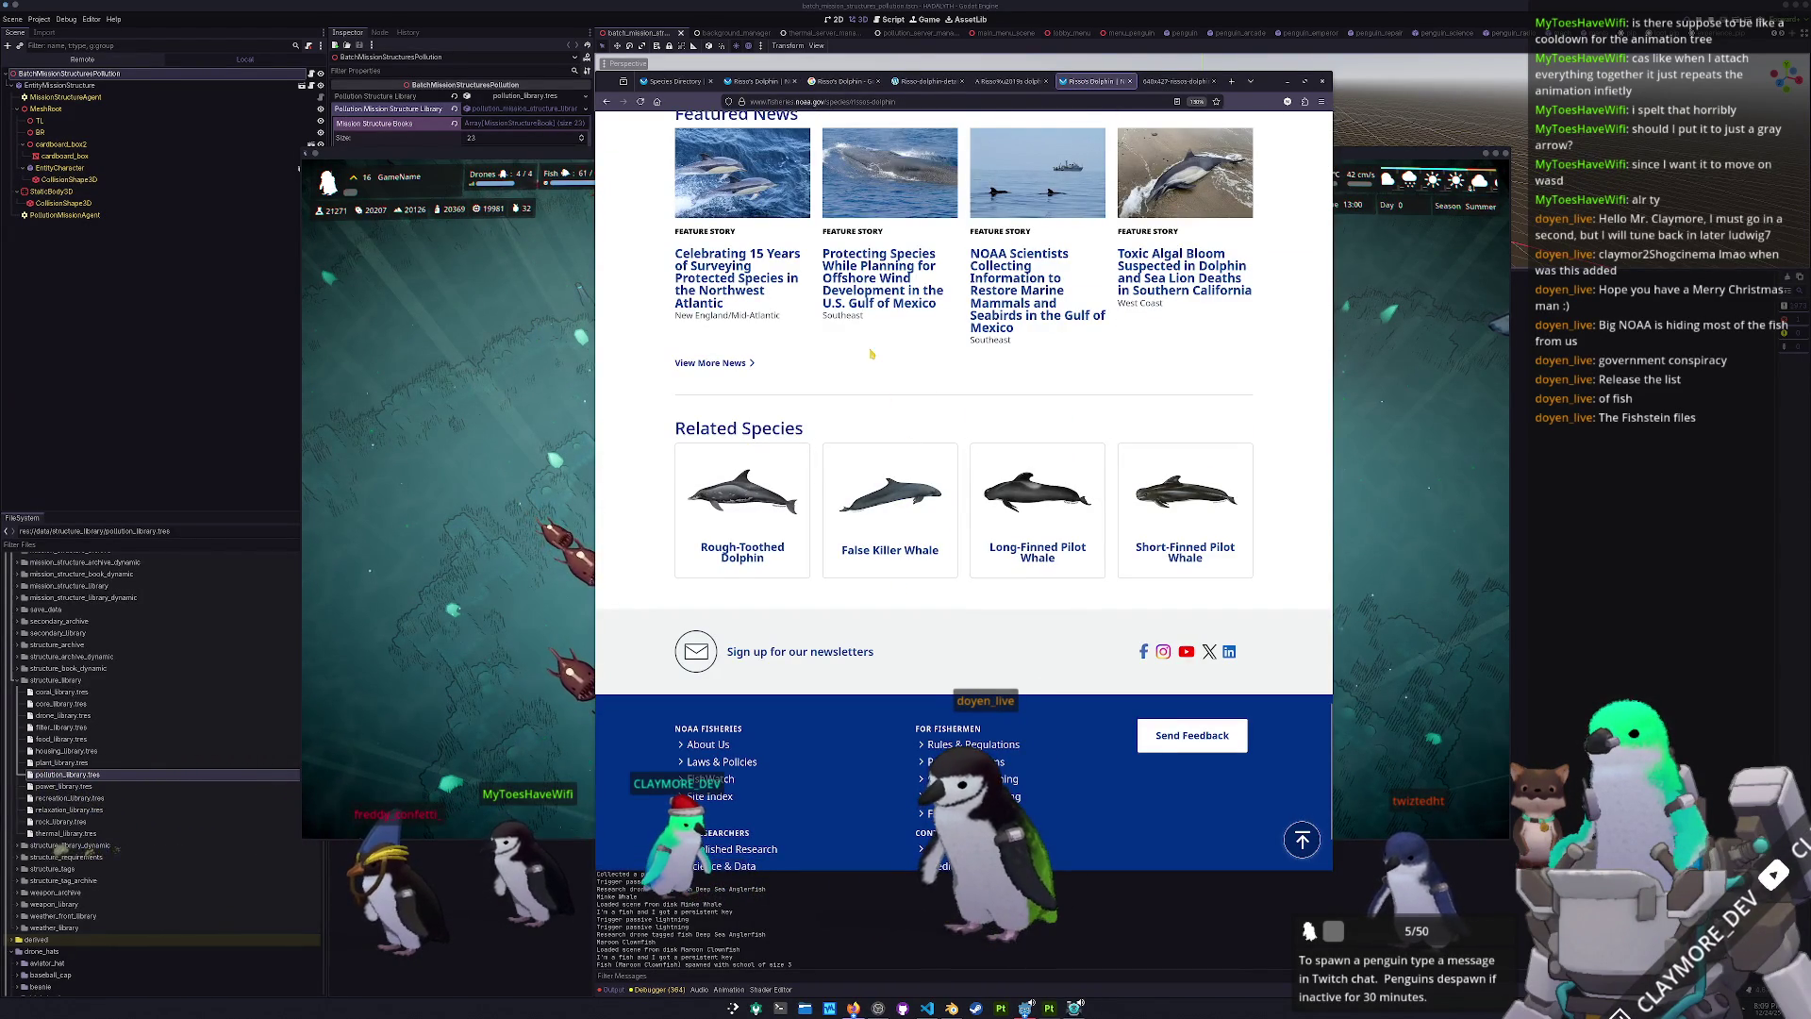
key(ctrl+w)
click(1003, 82)
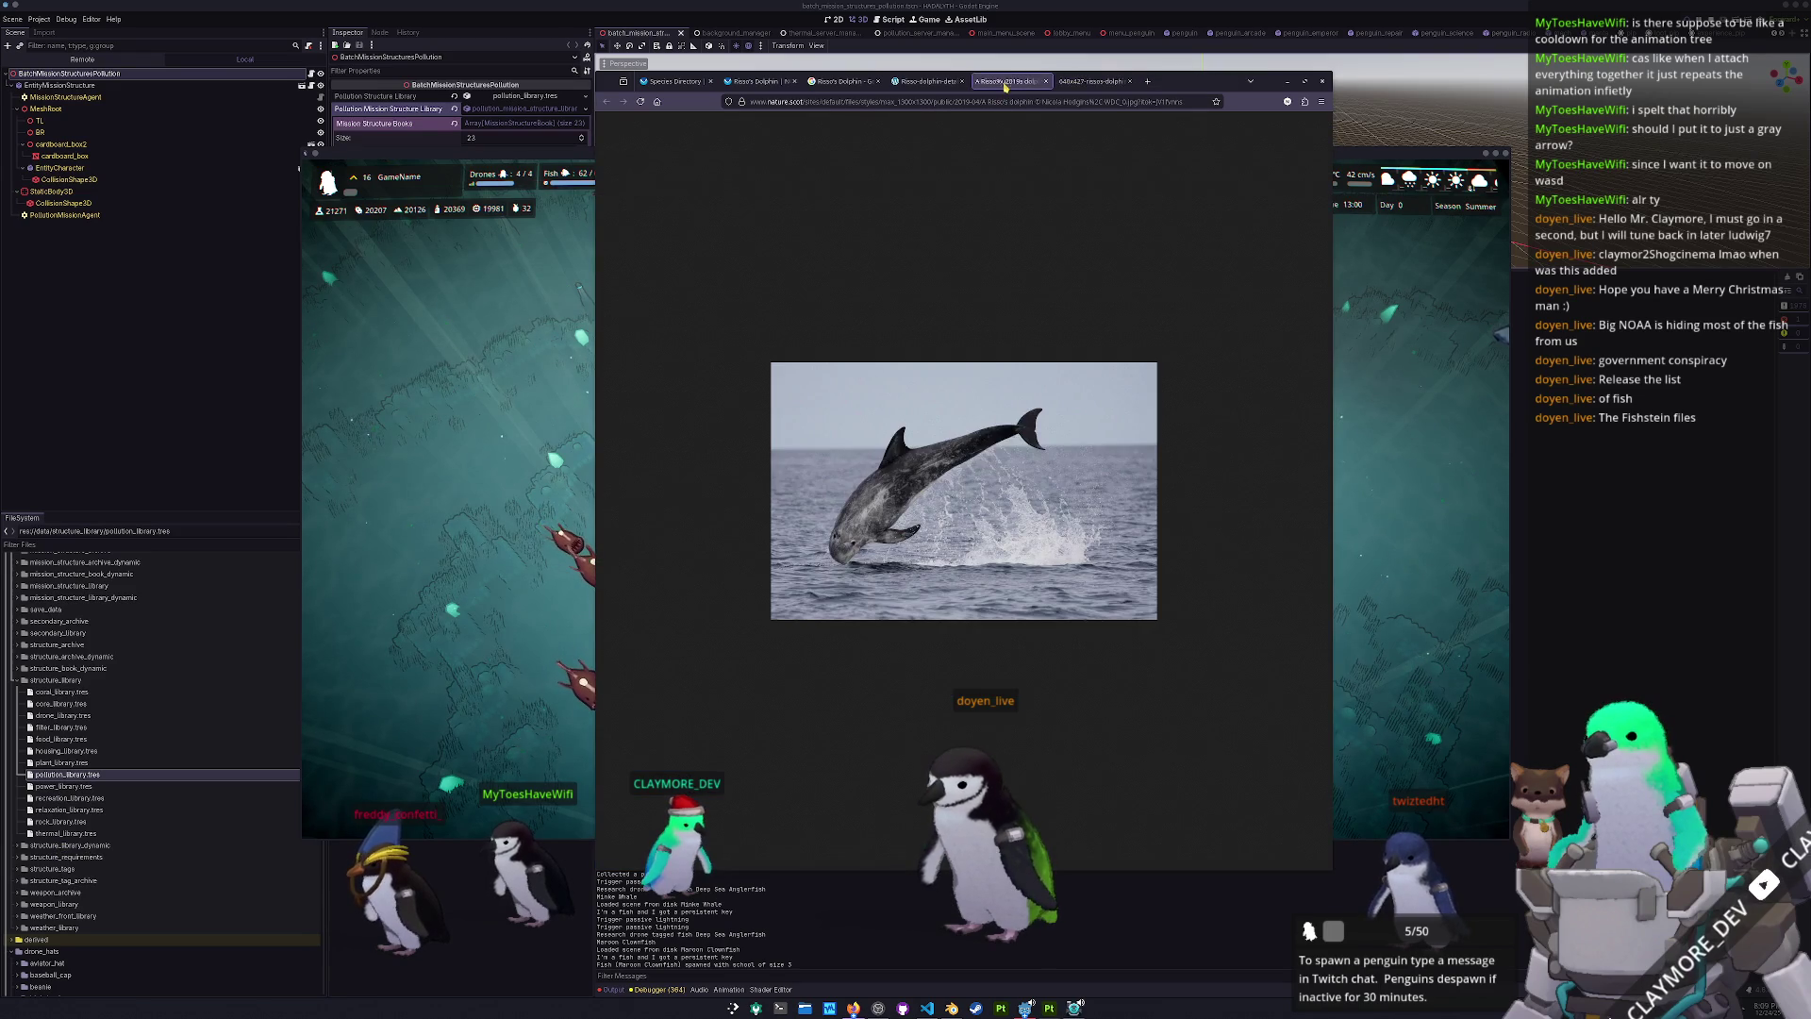
- Flip through the browser tabs to the labelled Risso's dolphin diagram and keep it in front
click(1091, 80)
click(1009, 81)
click(941, 82)
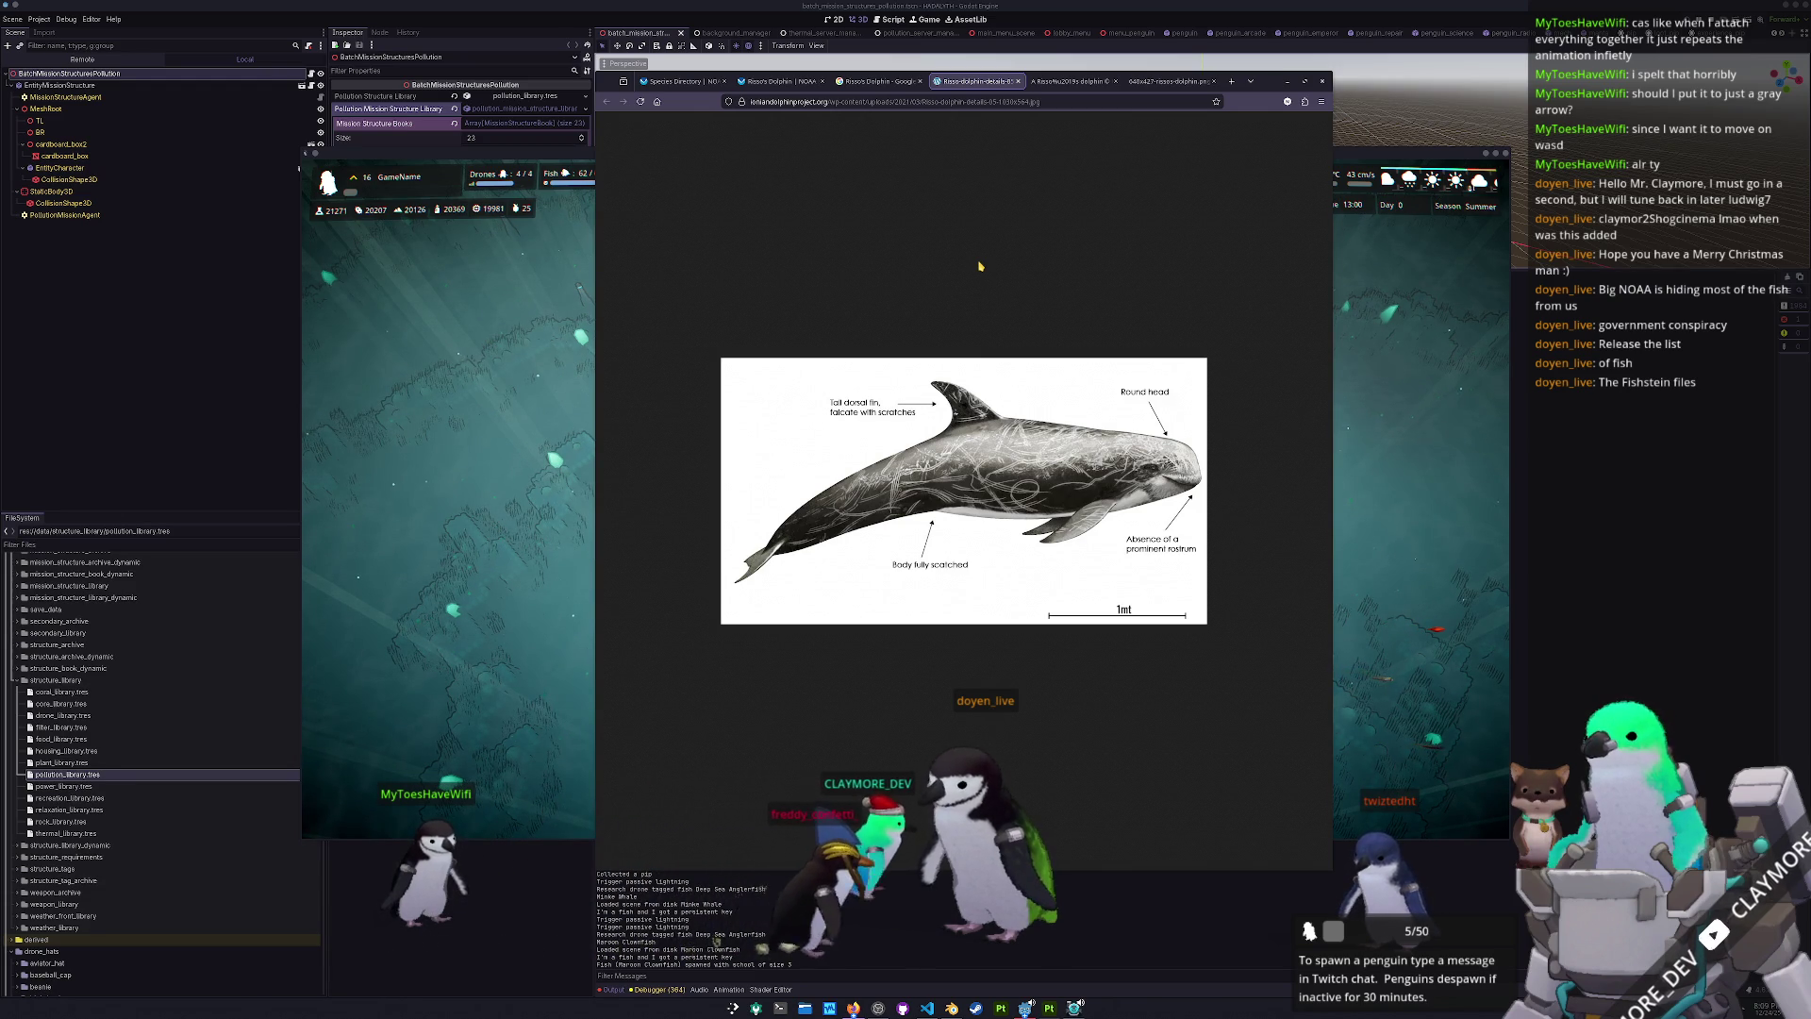
click(1391, 402)
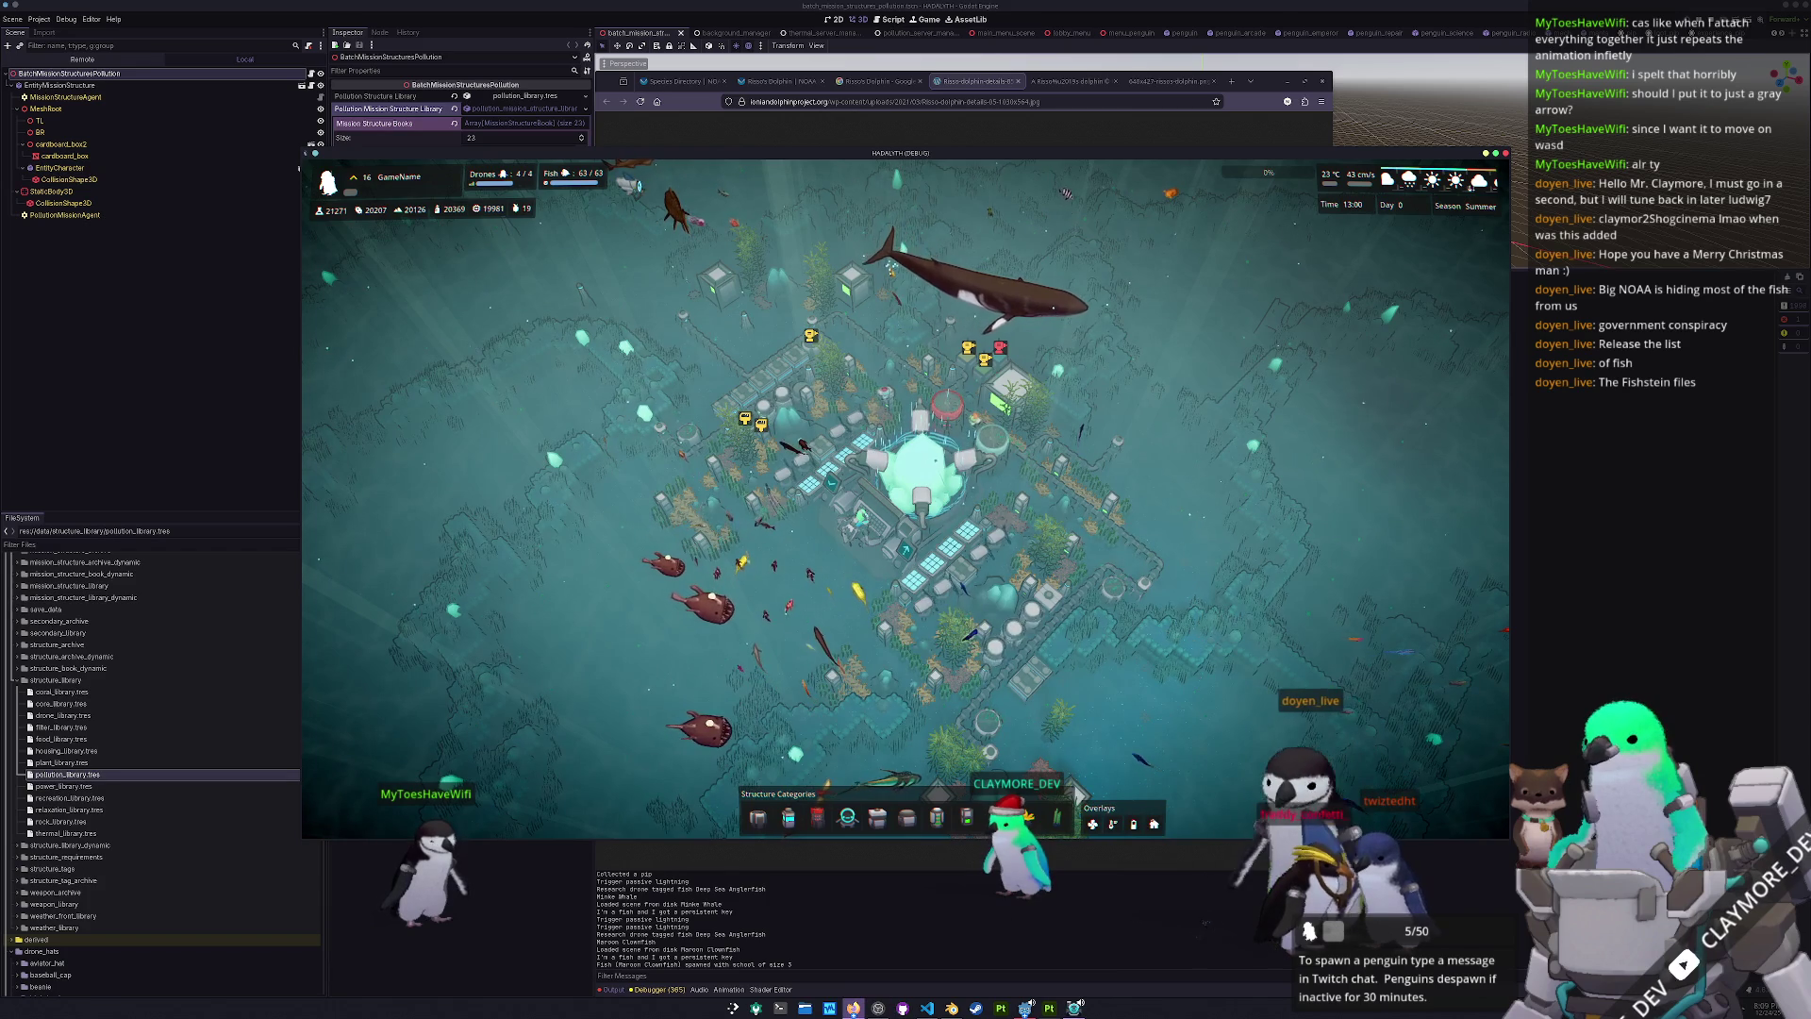
click(853, 1007)
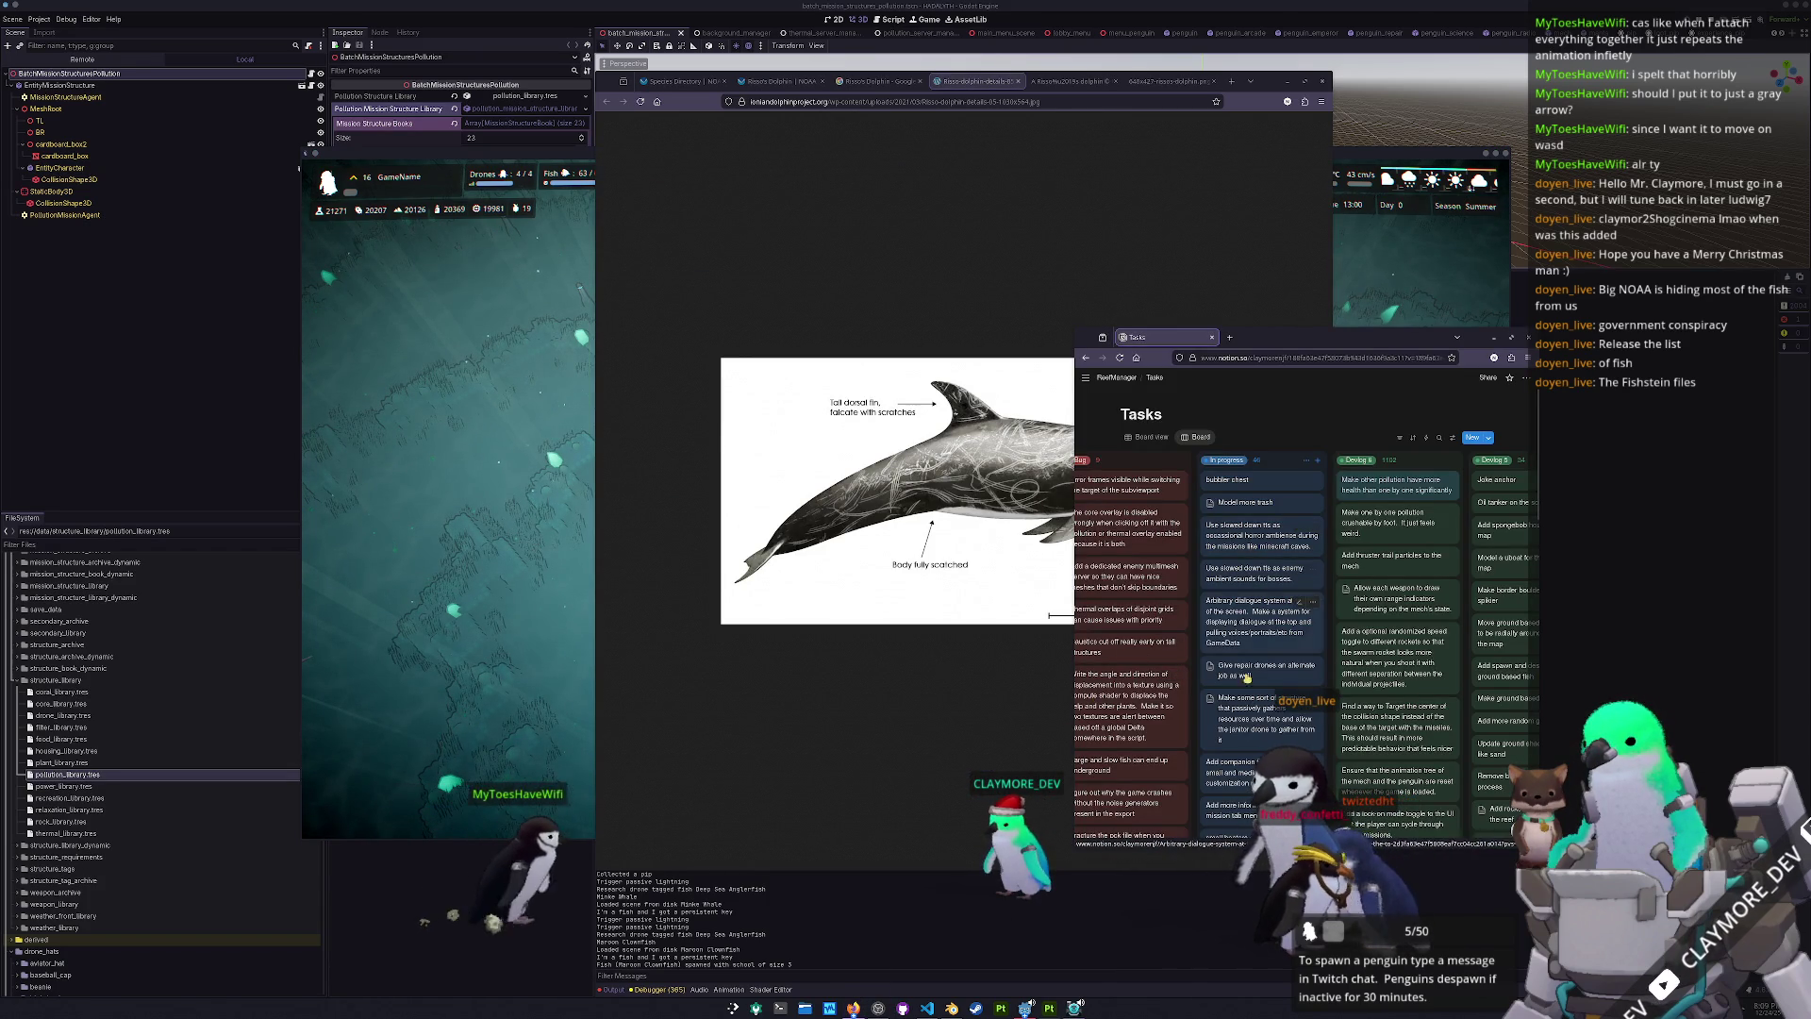
- Add an In progress card for finishing the end mission system and tab-menu mission details
scroll(1225, 766, down, 5)
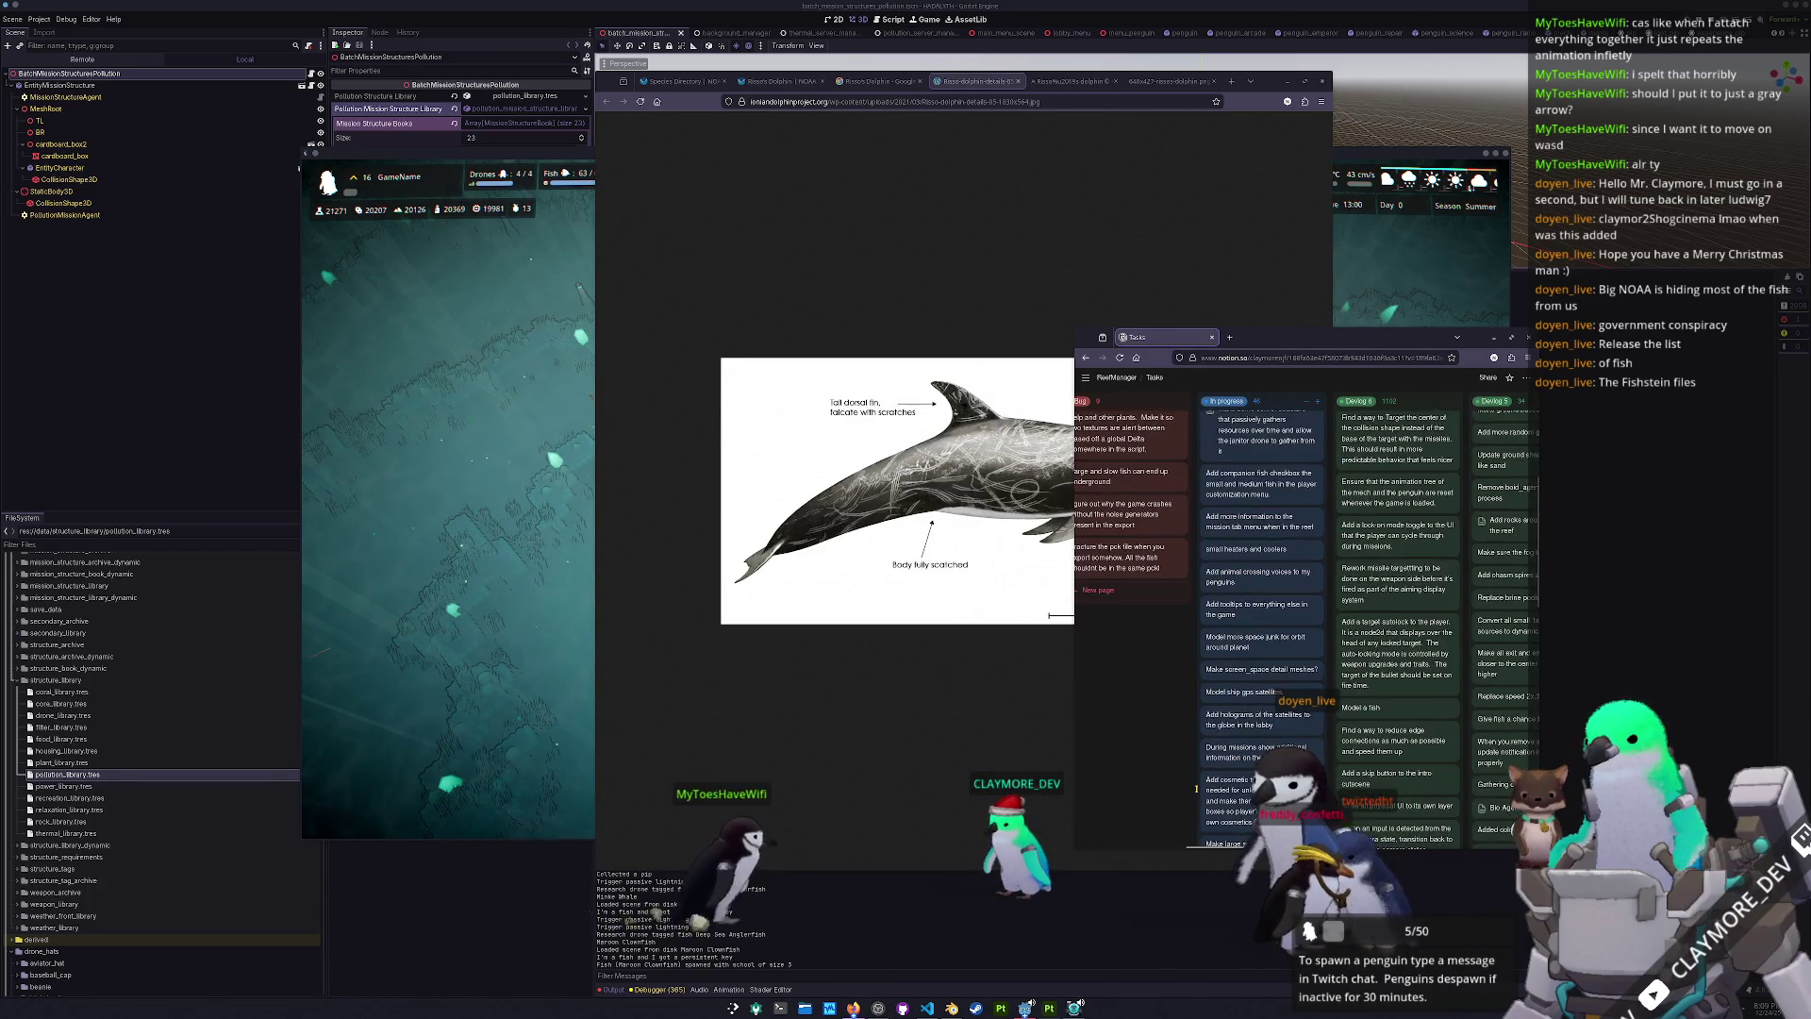
scroll(1196, 788, up, 5)
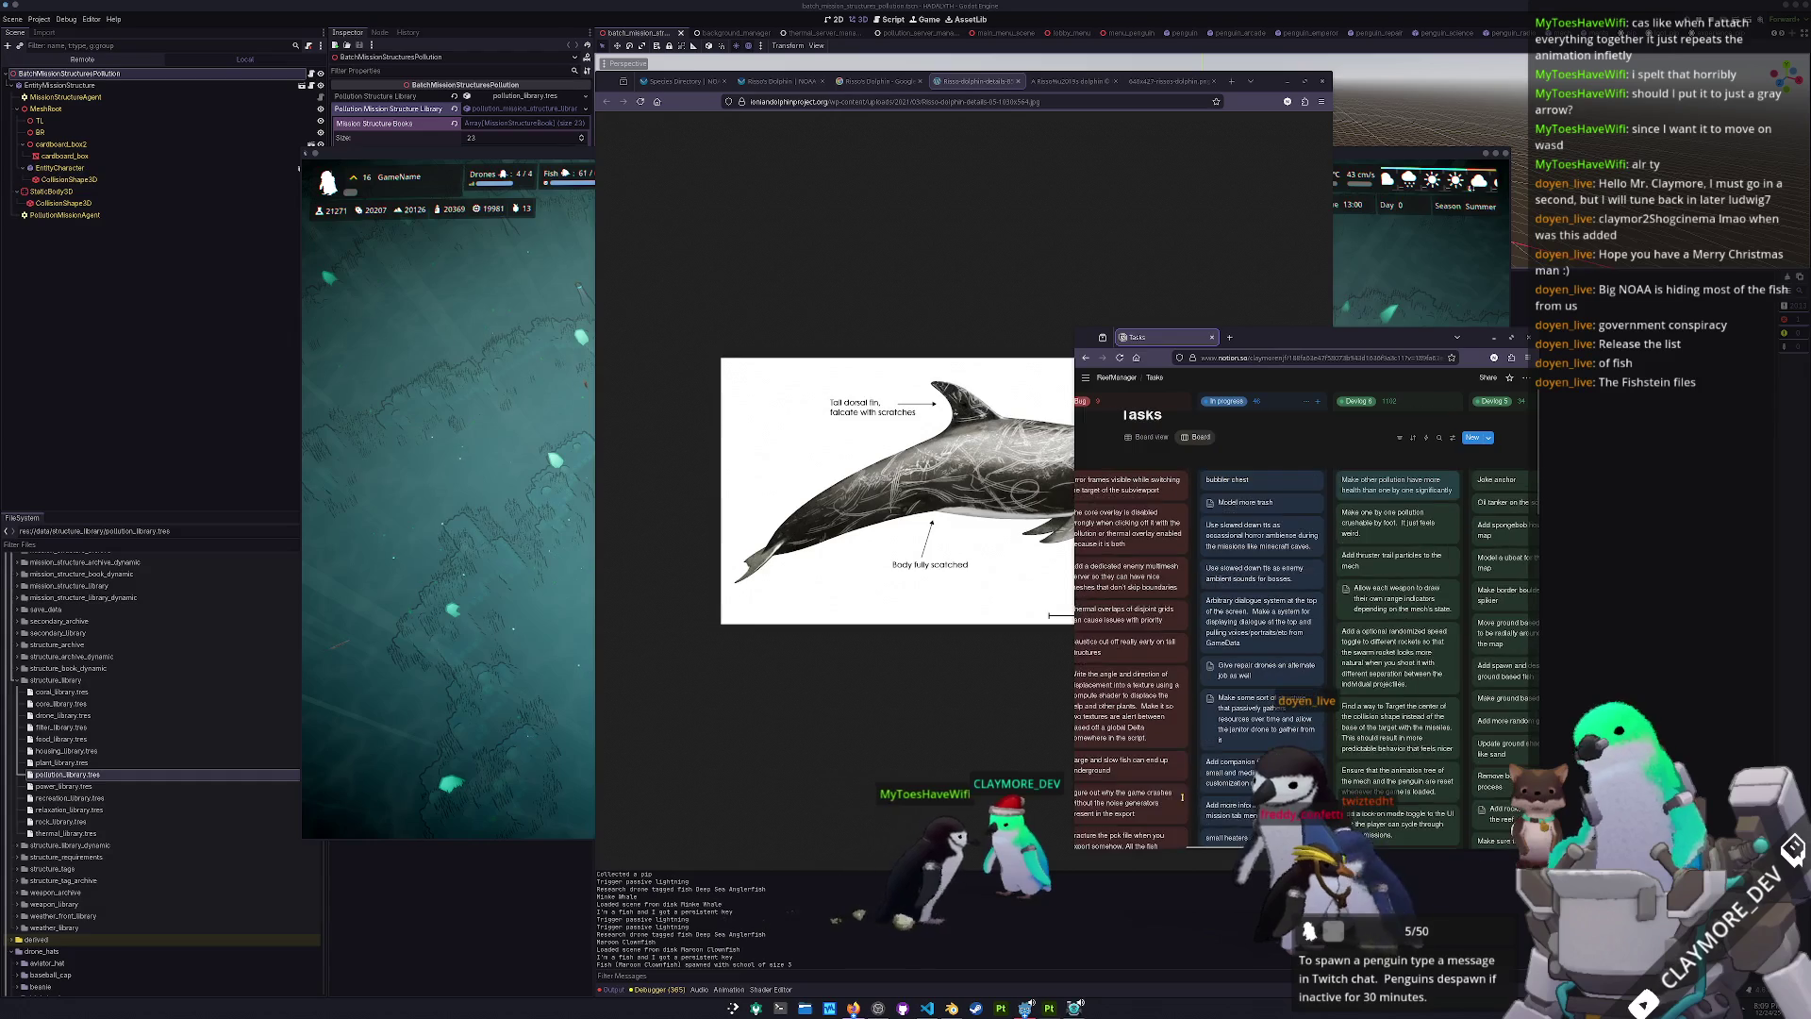
click(1318, 461)
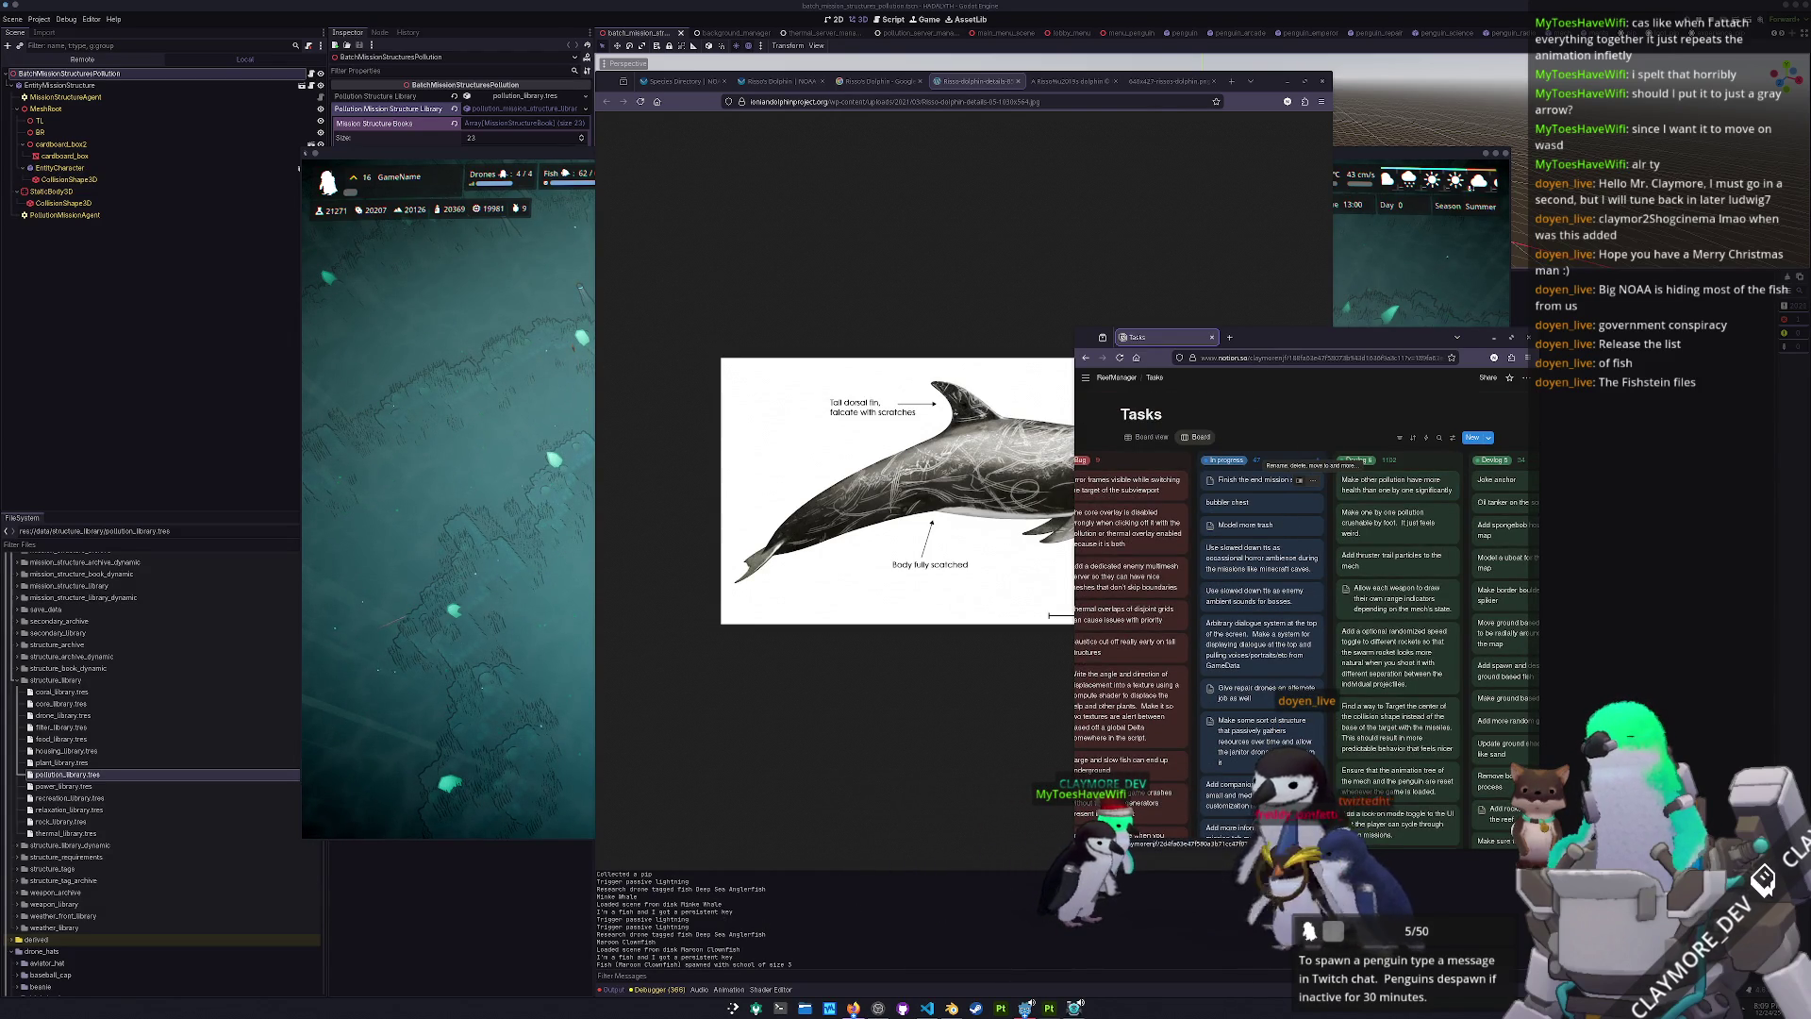
text( and th)
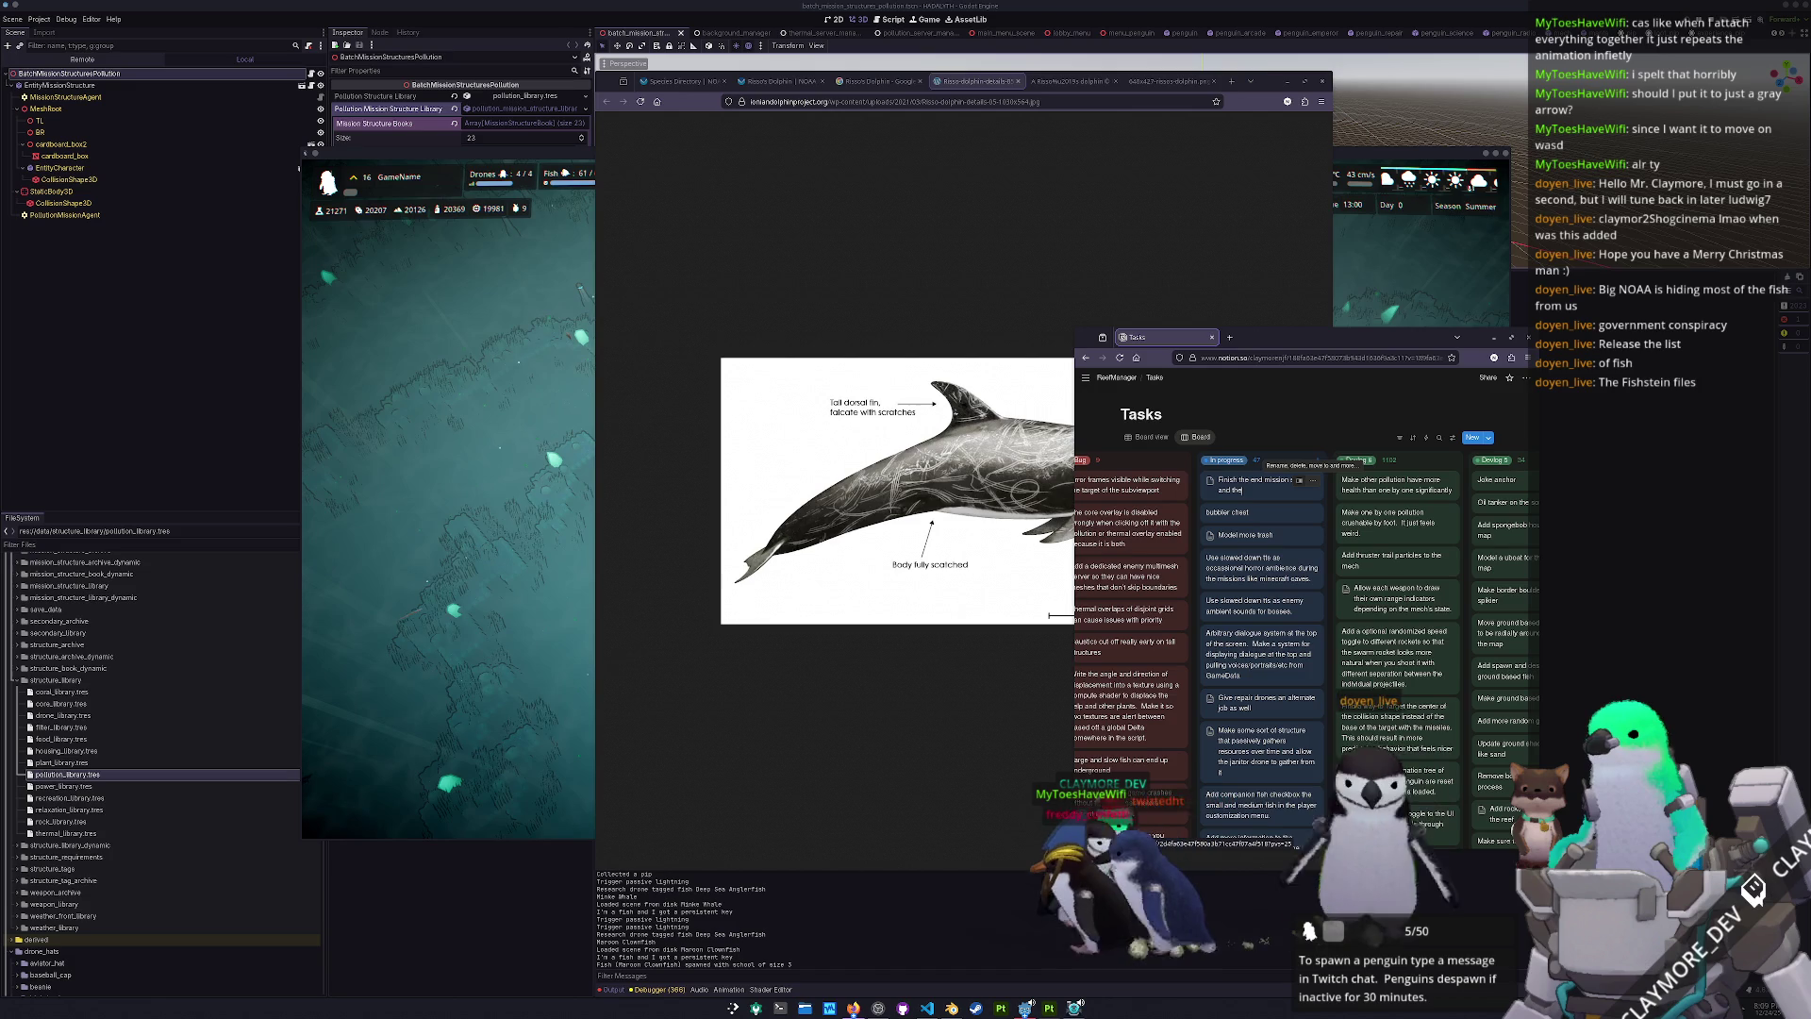
text(eef mission details)
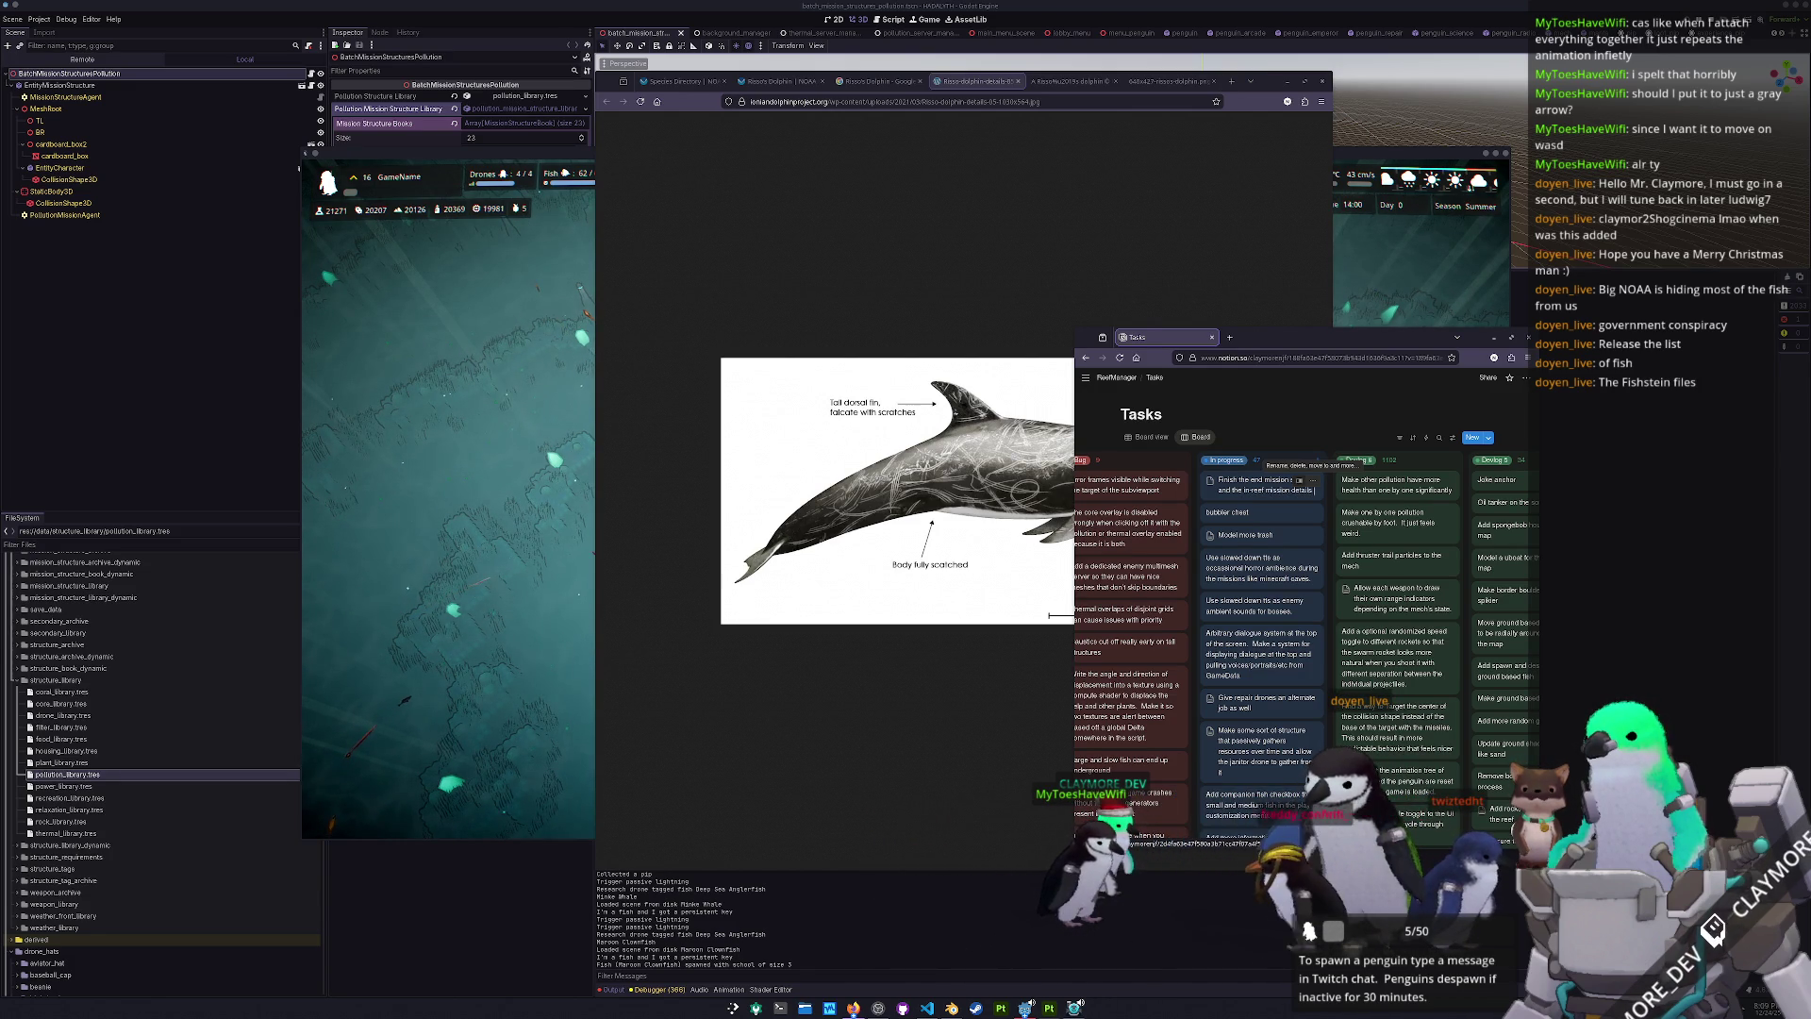
text(in the tab menu)
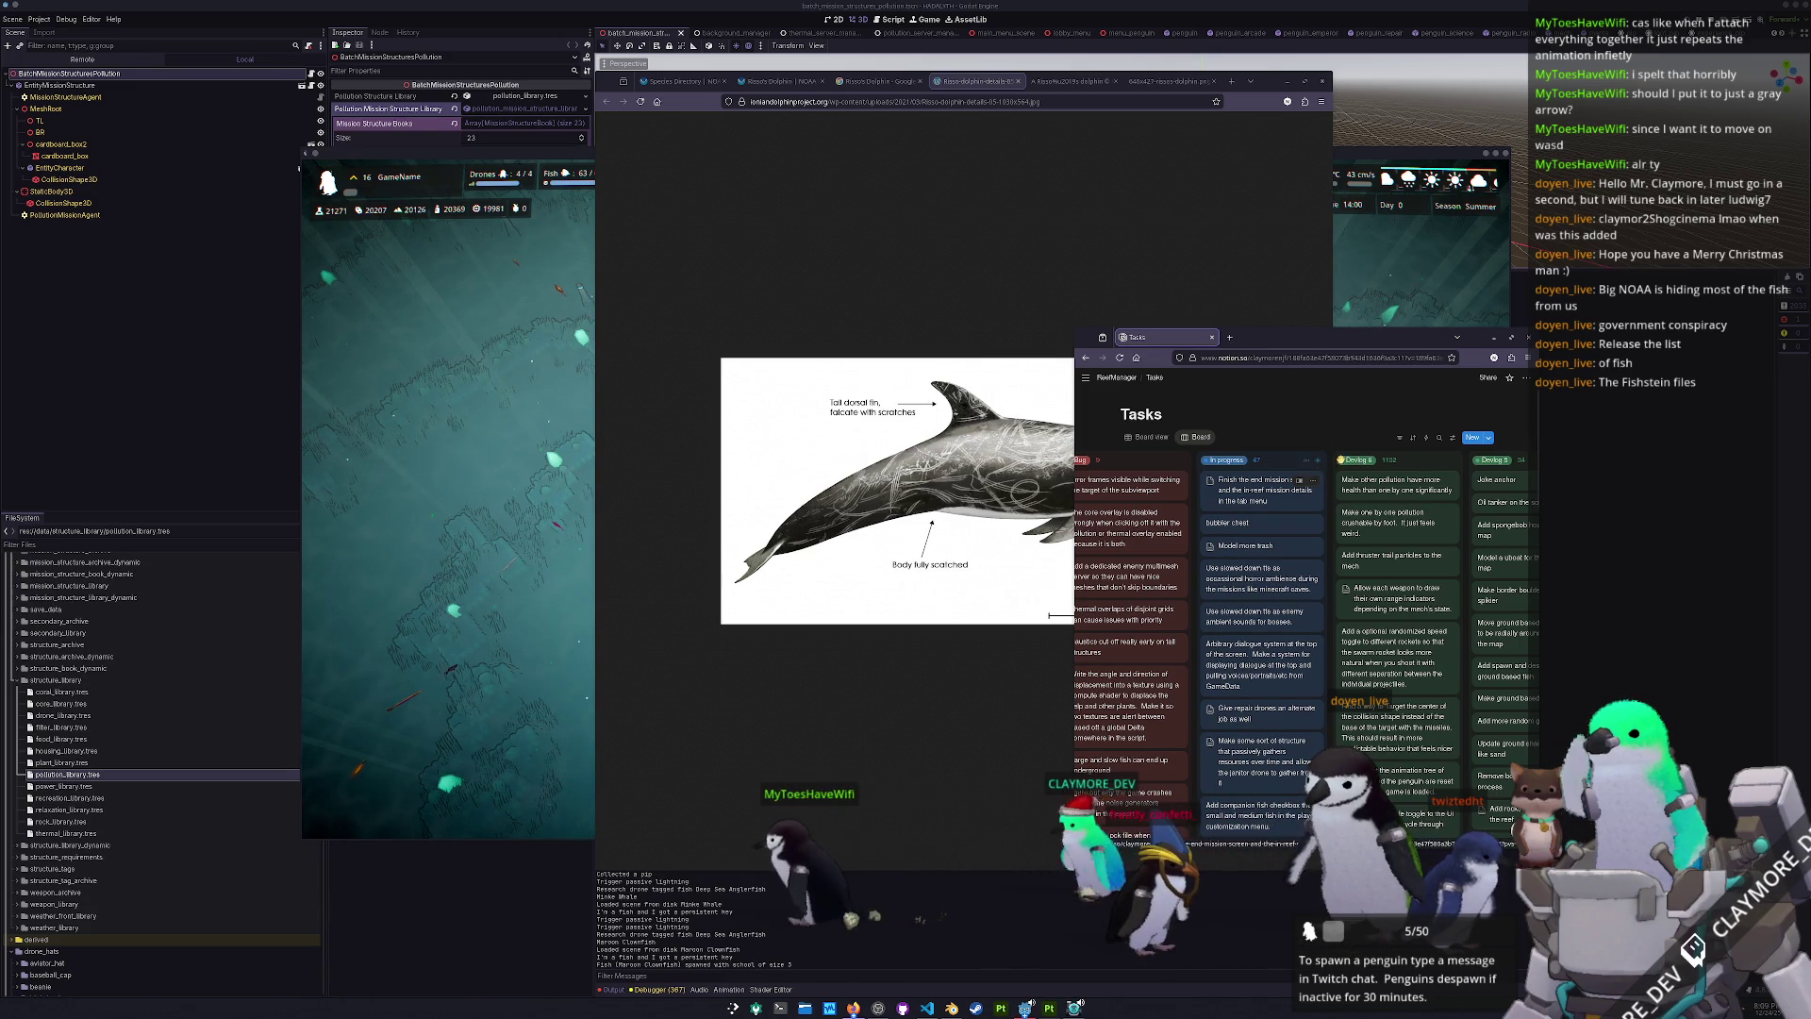
key(Escape)
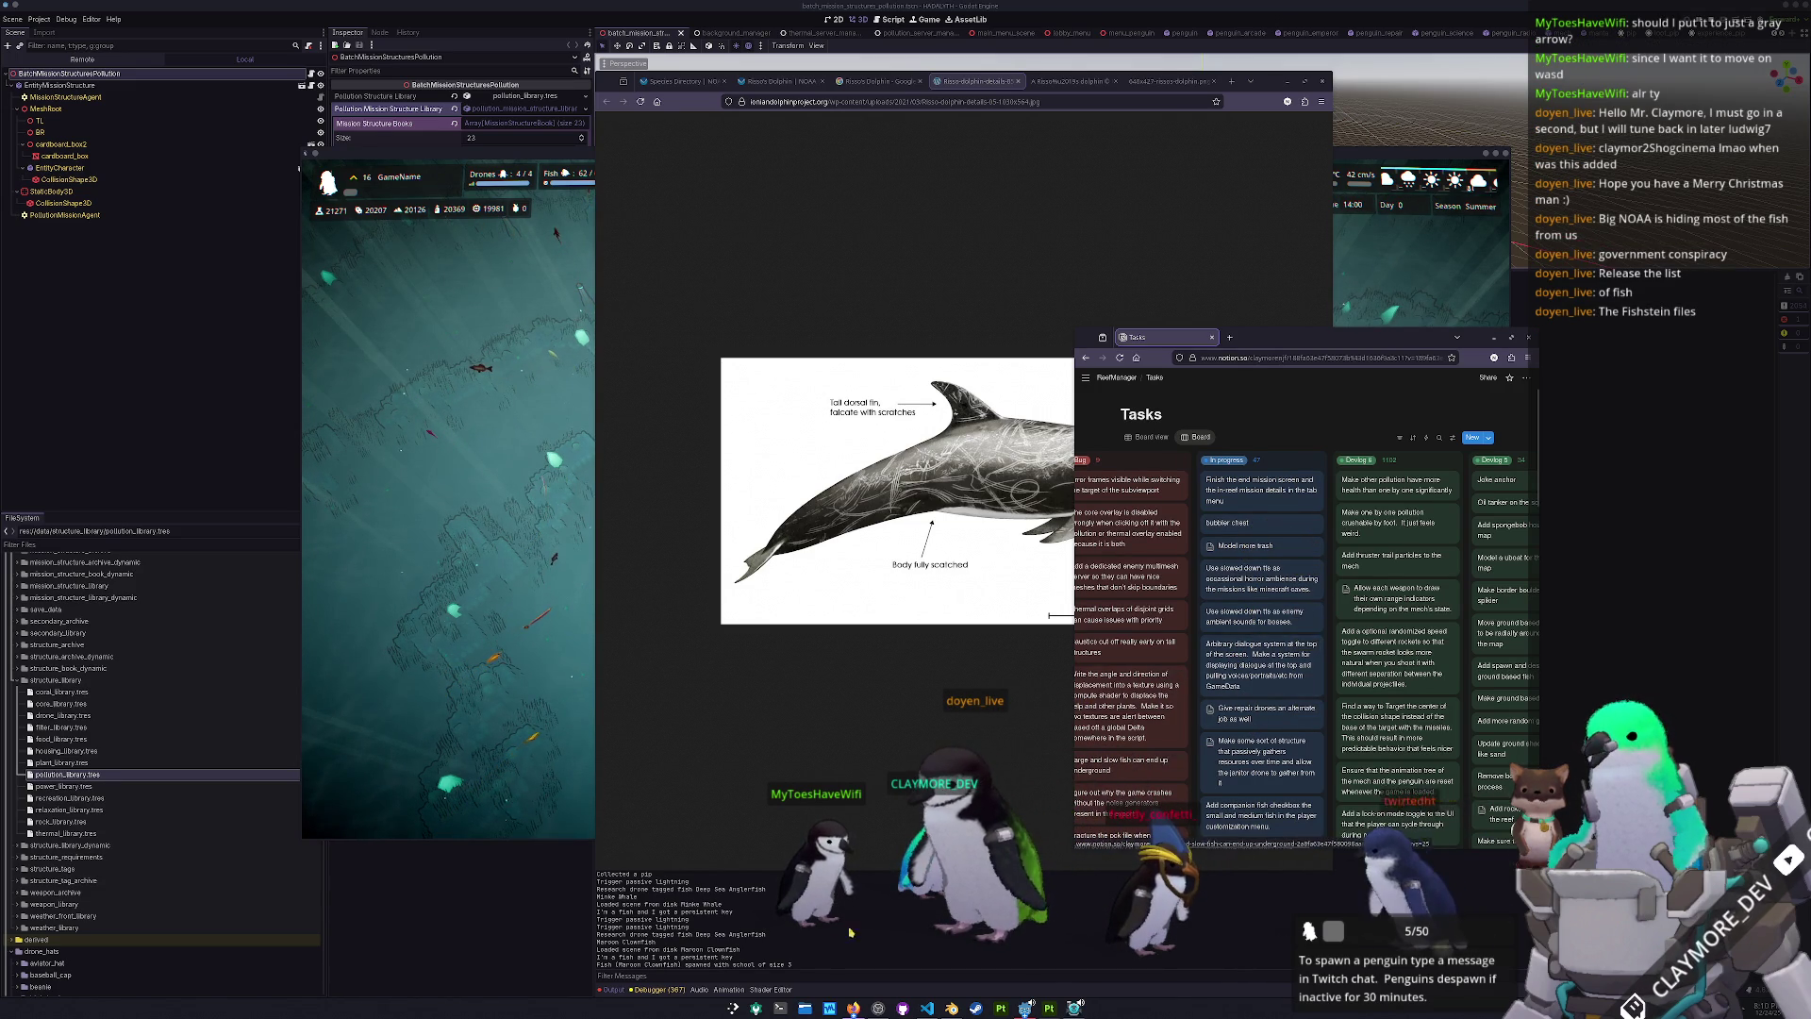
- In Blender's Save As dialog, navigate to the entities/fish folder
click(927, 1007)
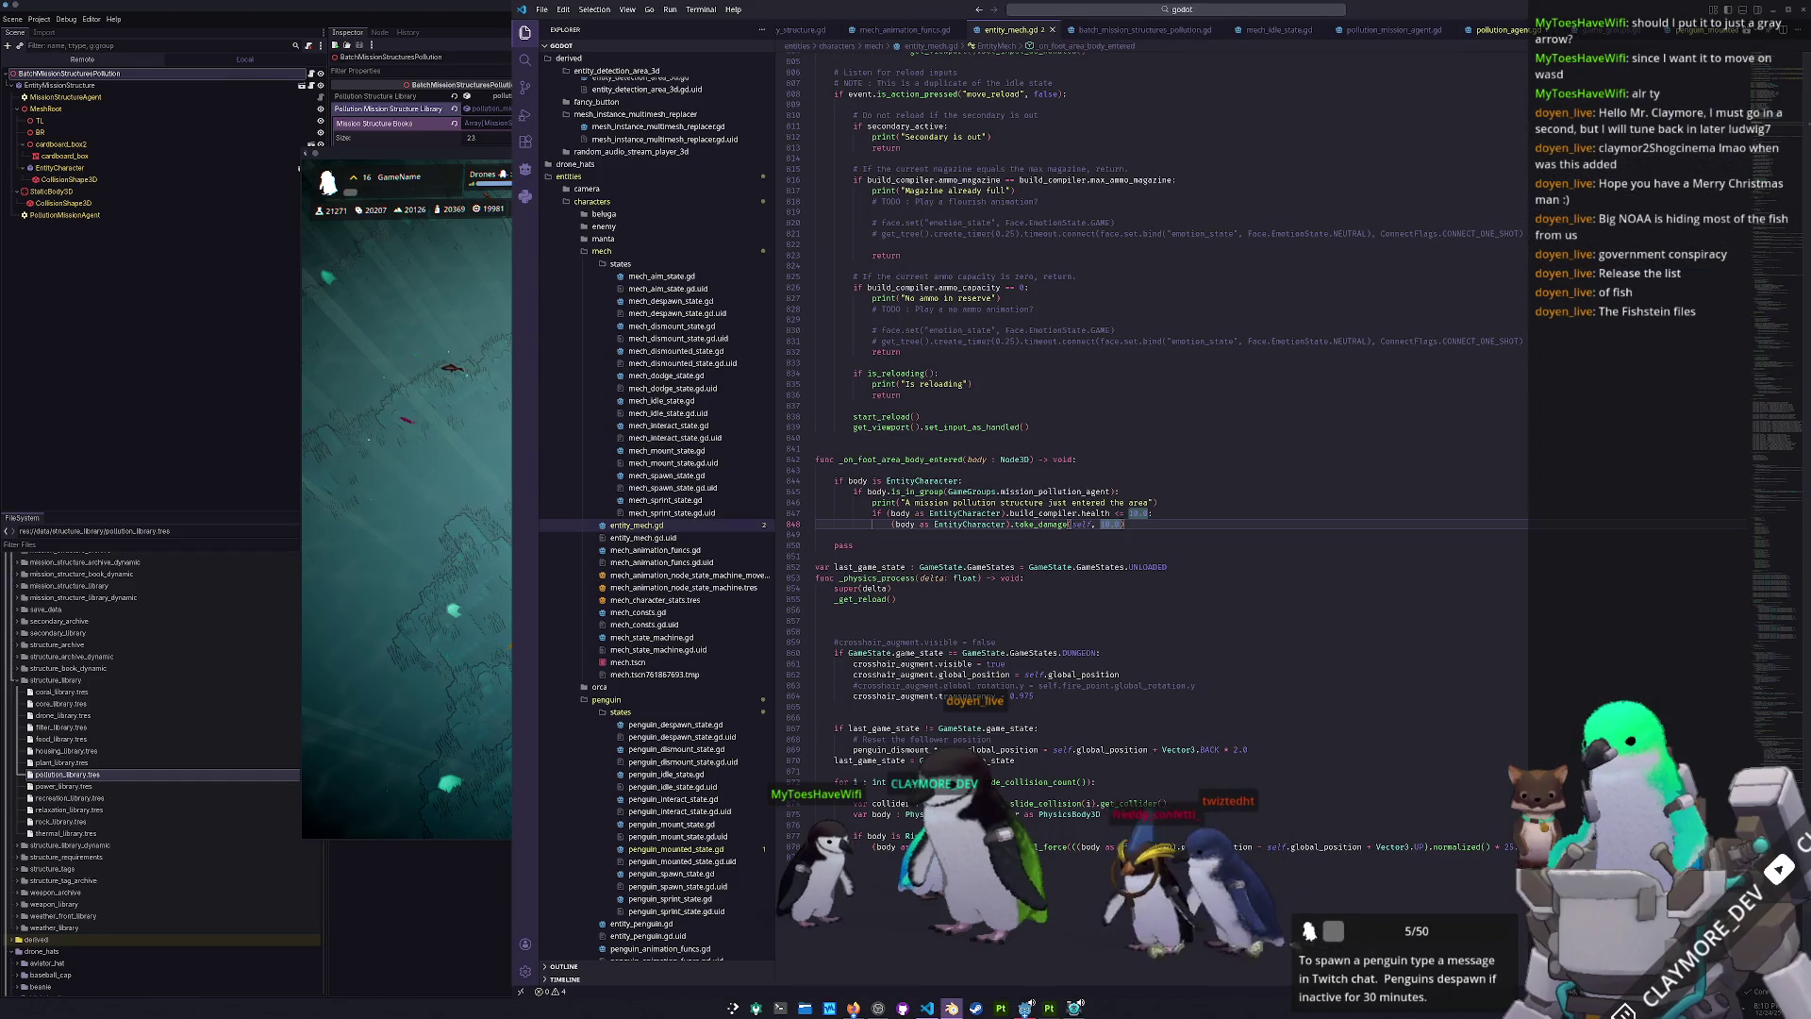
click(951, 1007)
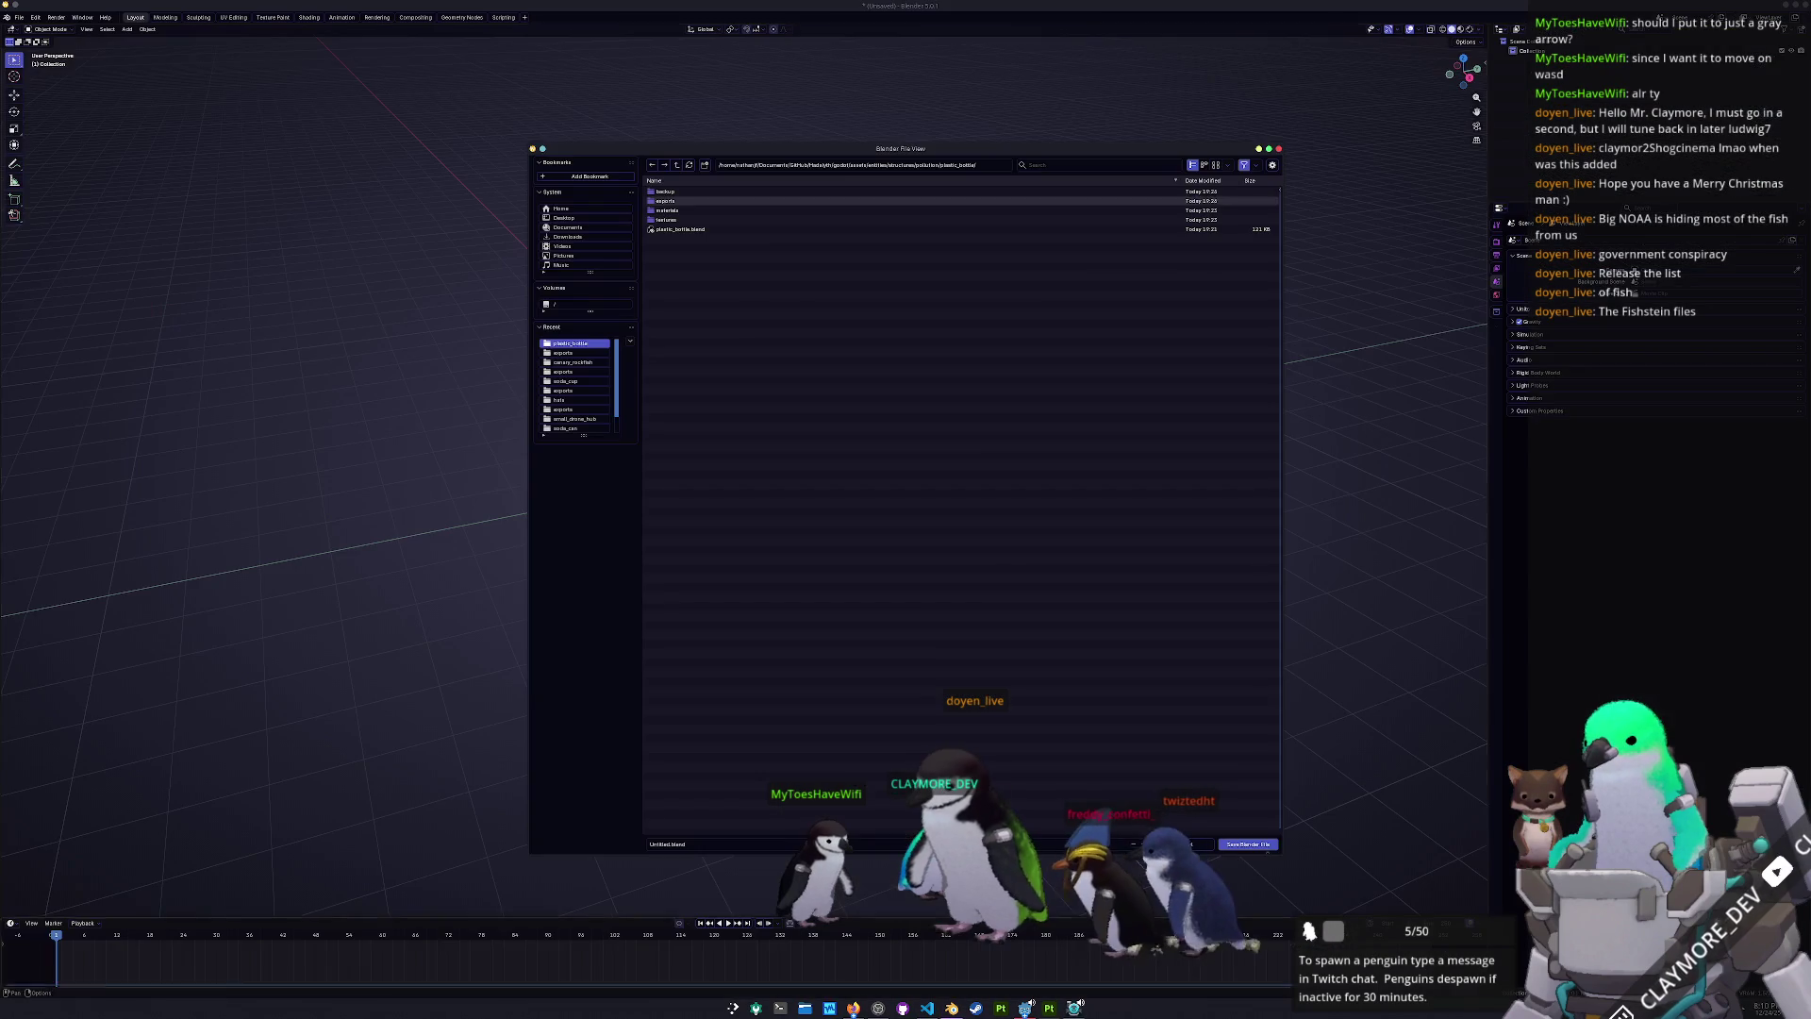
click(680, 165)
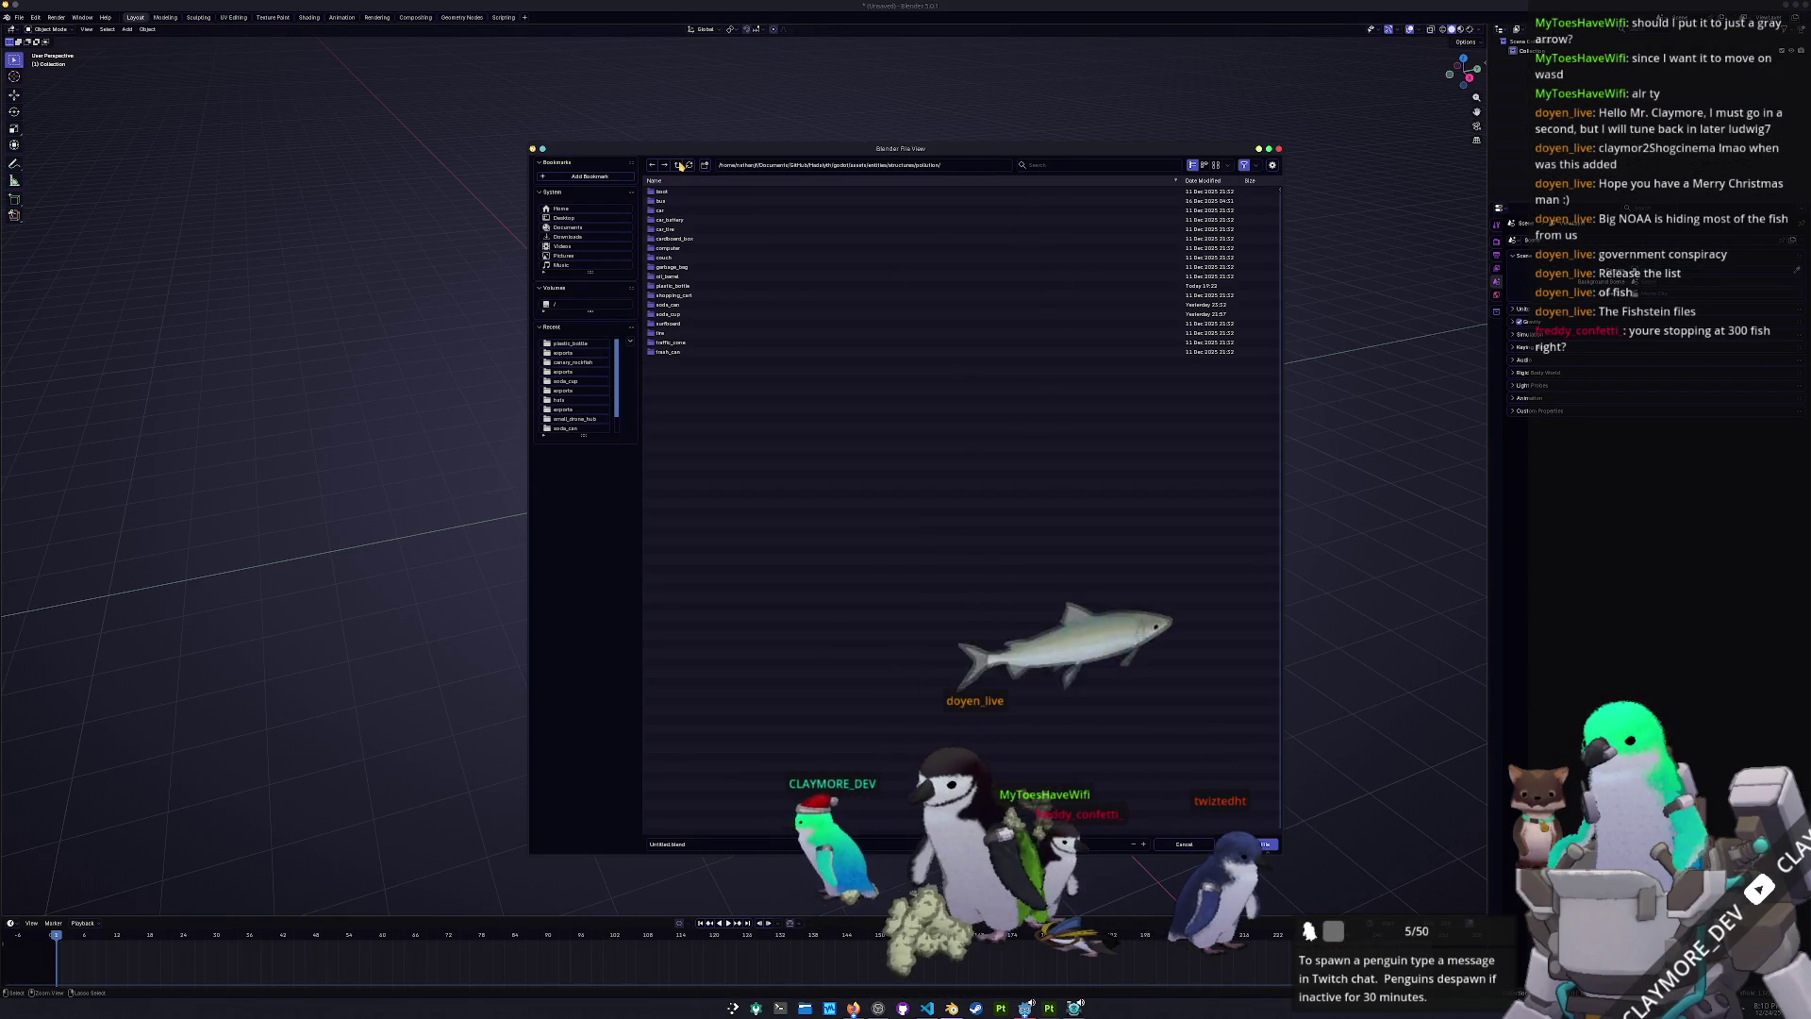
click(679, 165)
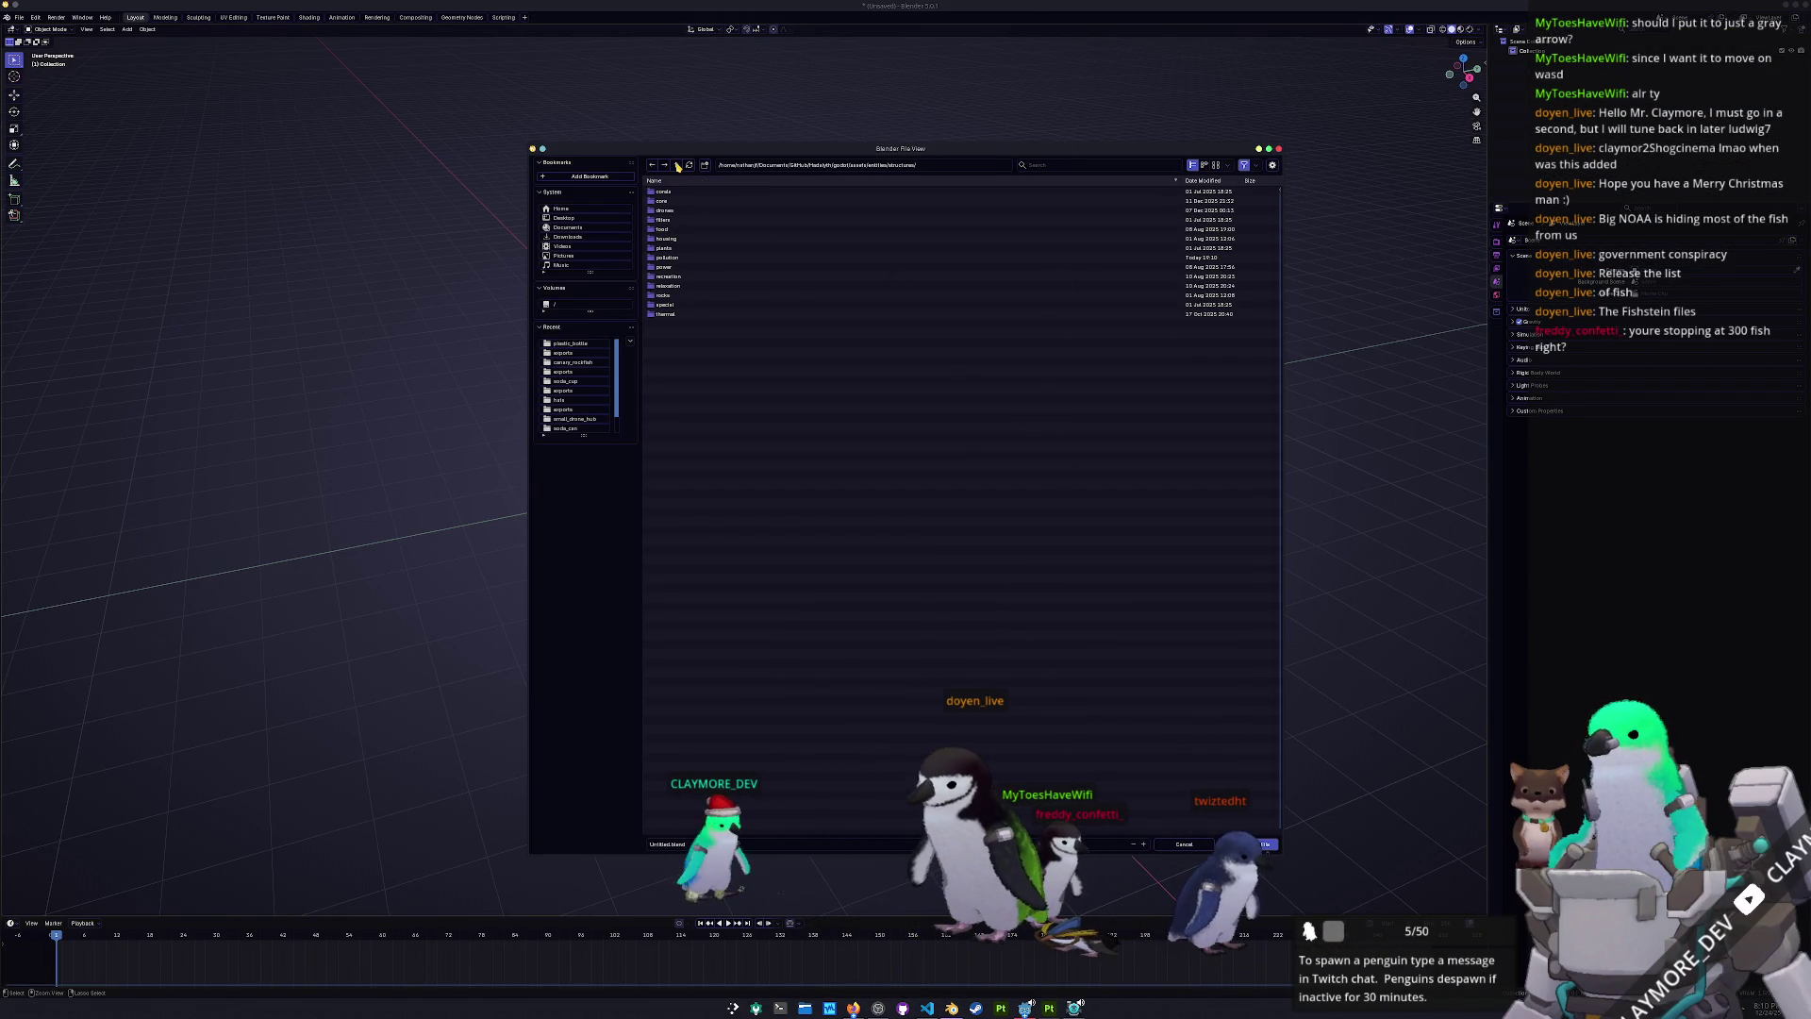
click(678, 165)
click(674, 201)
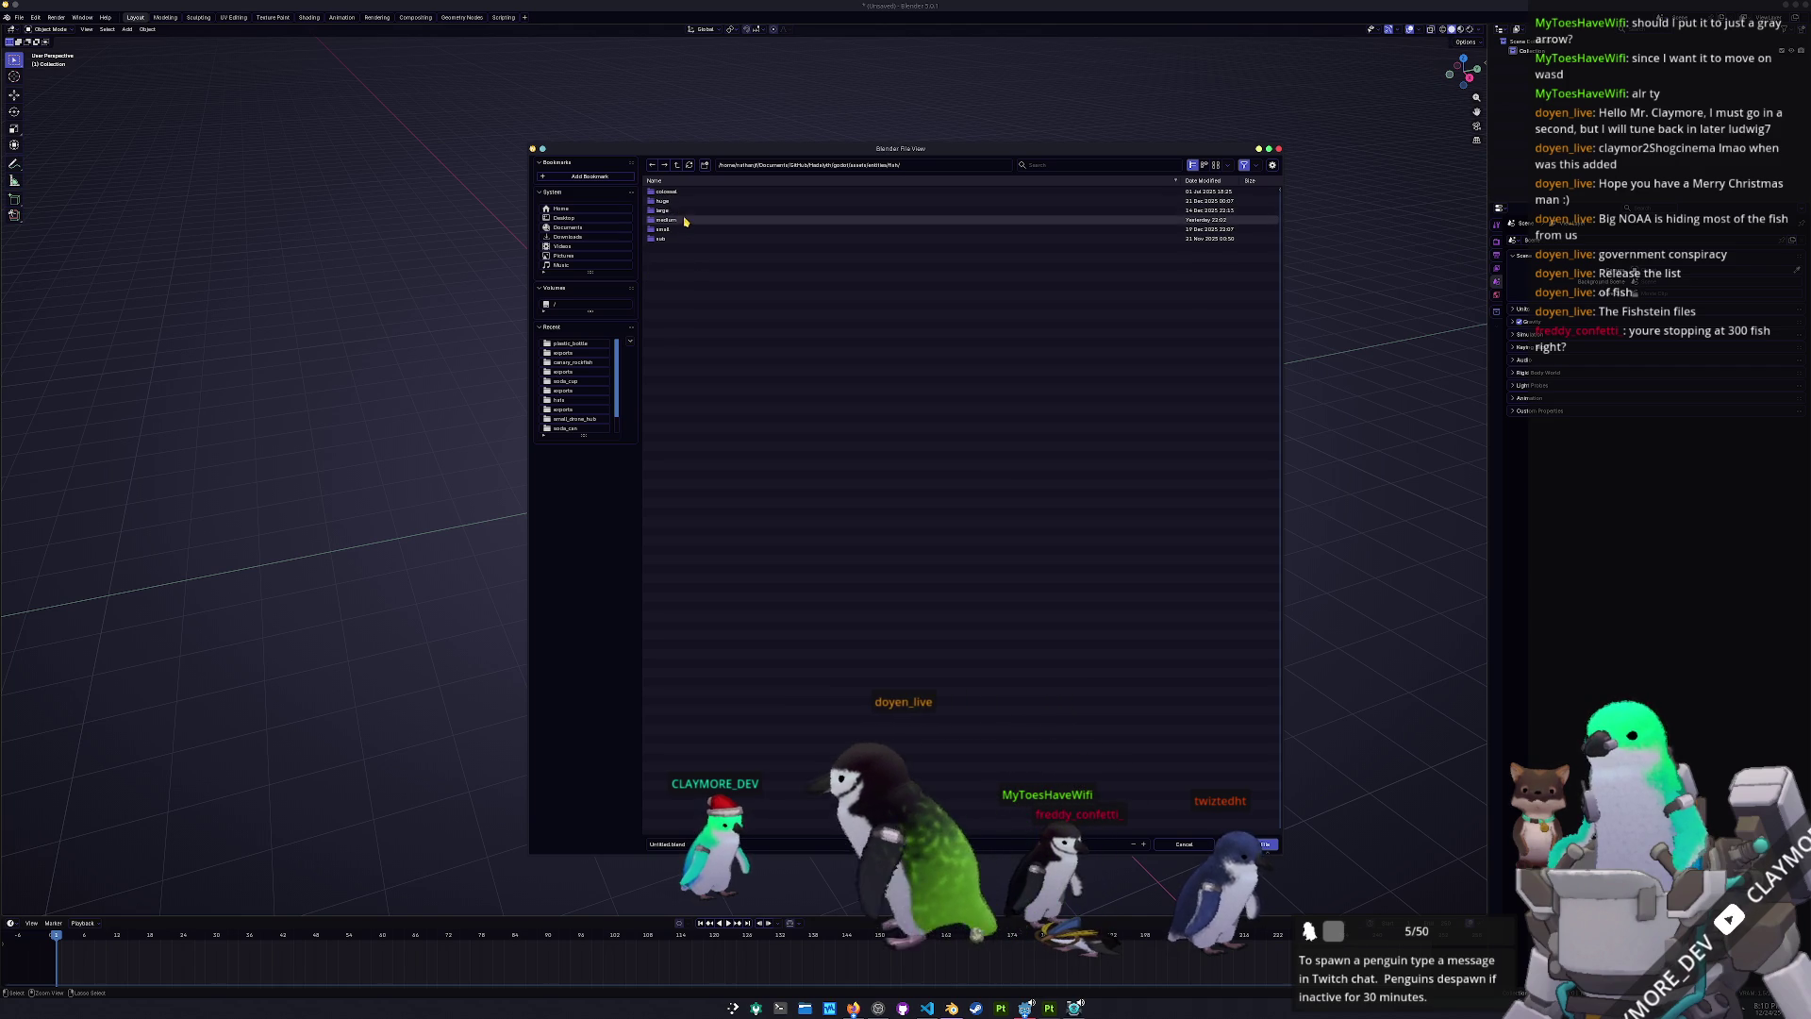
click(688, 220)
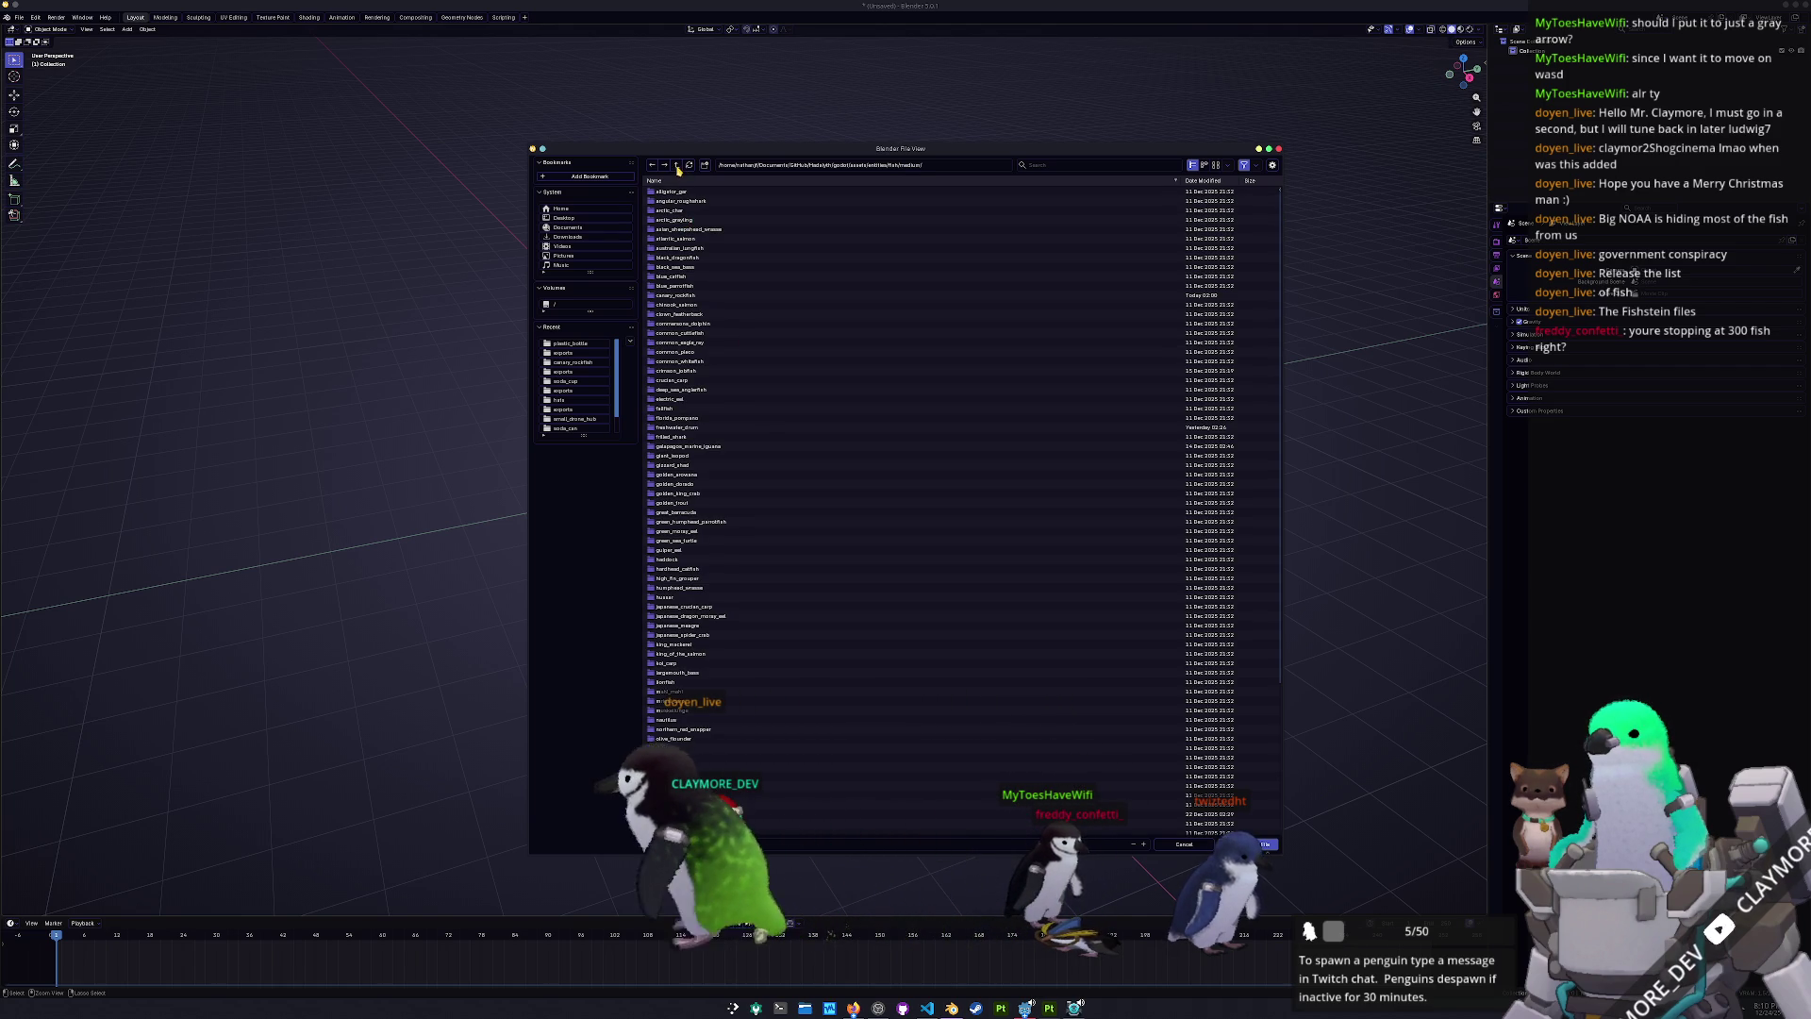
key(BackSpace)
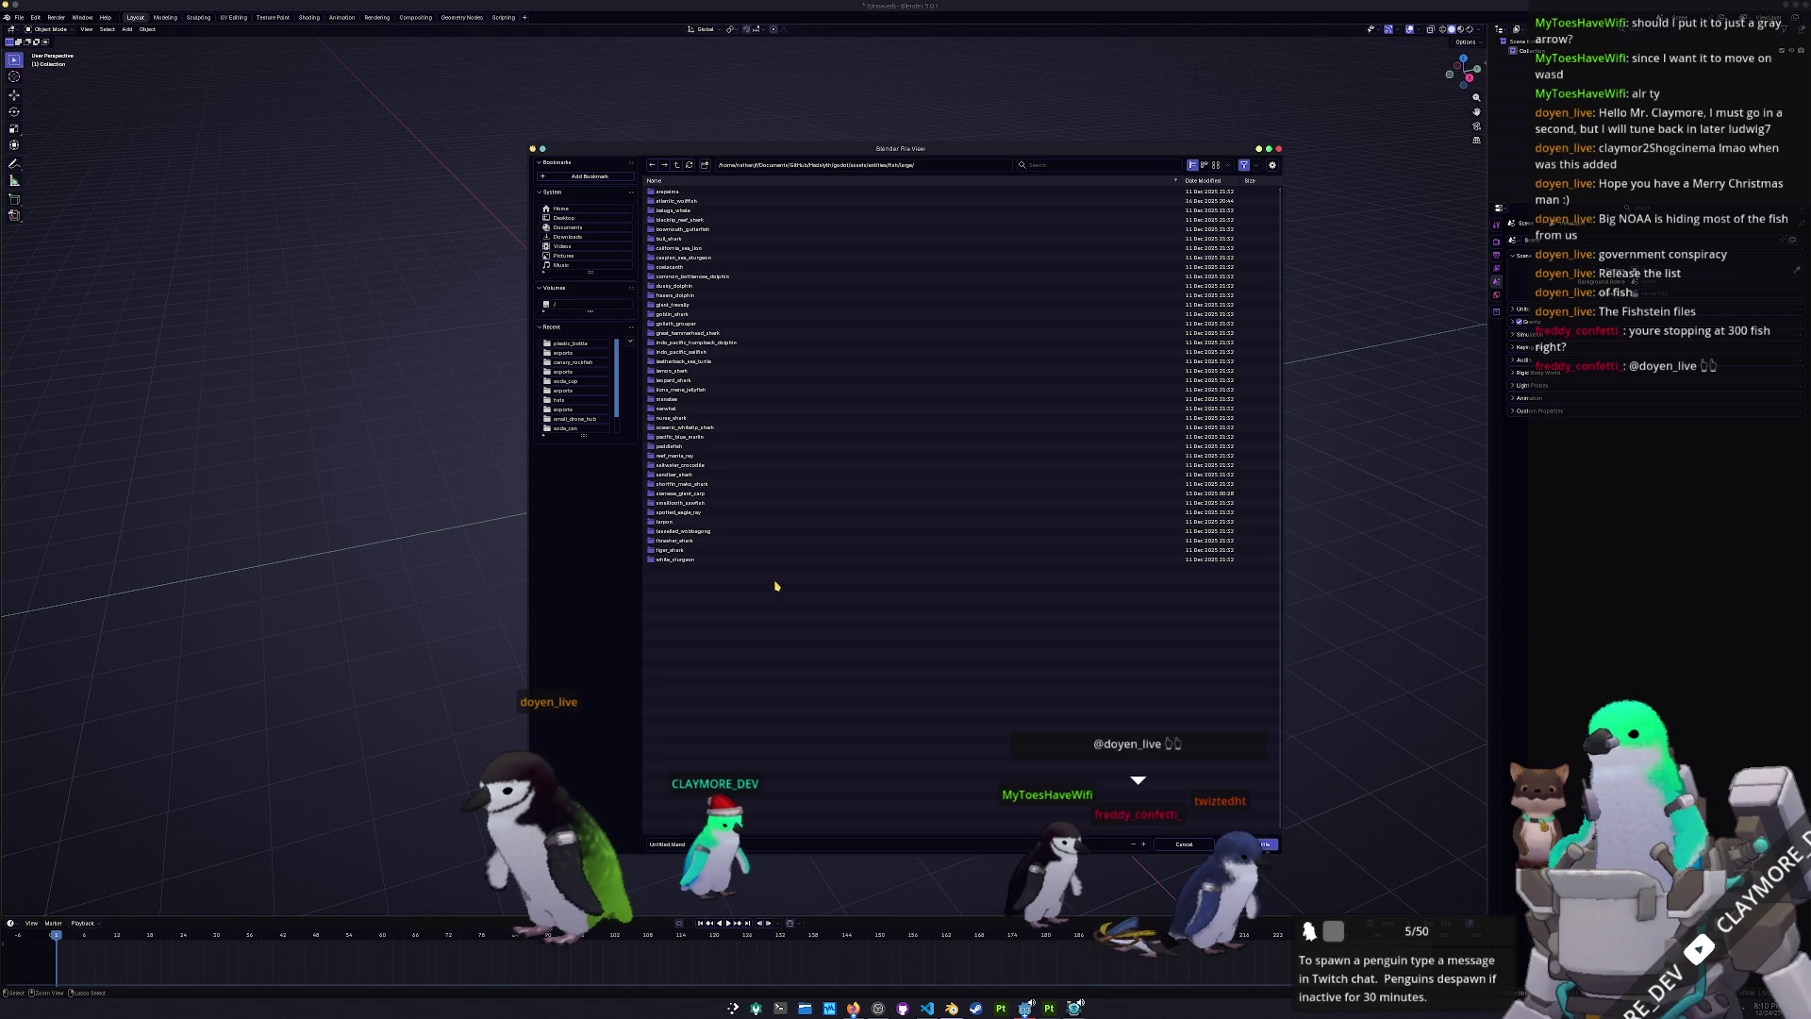
- Create a rizzy_dolphin folder and save the scene inside it as rizzos_dolphin.blend
click(705, 165)
text(izzy_d)
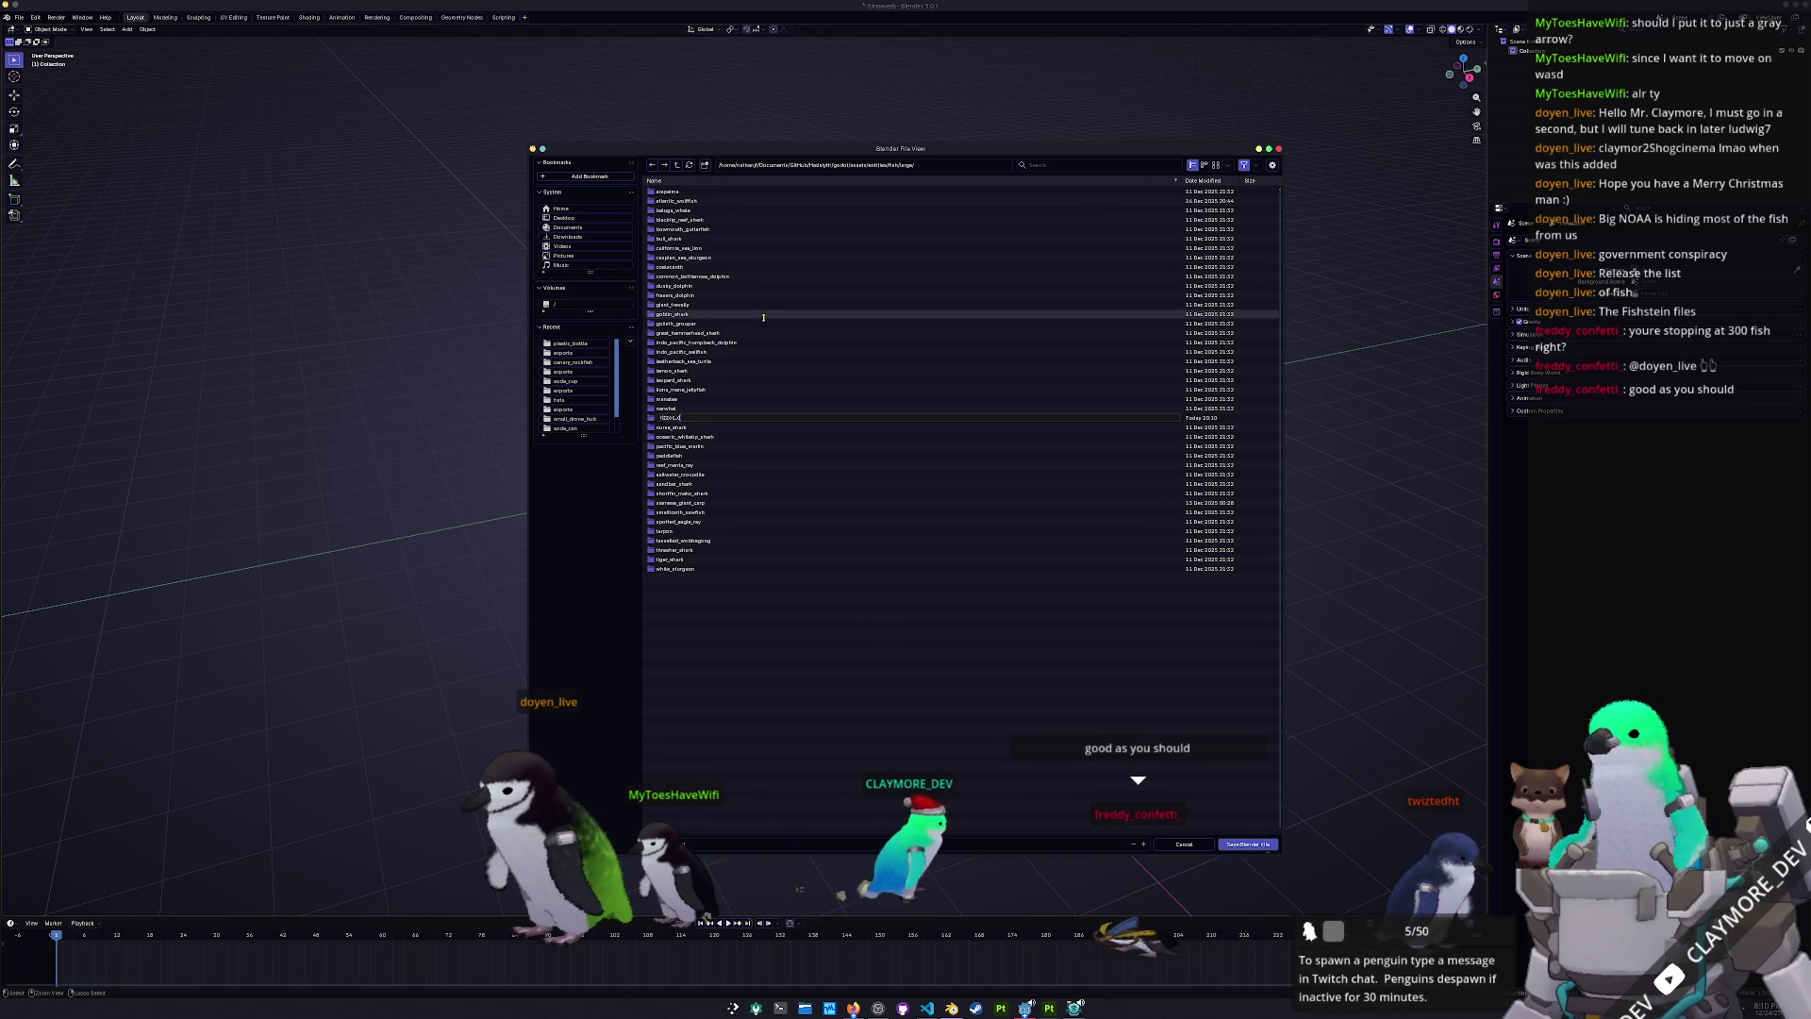
key(Return)
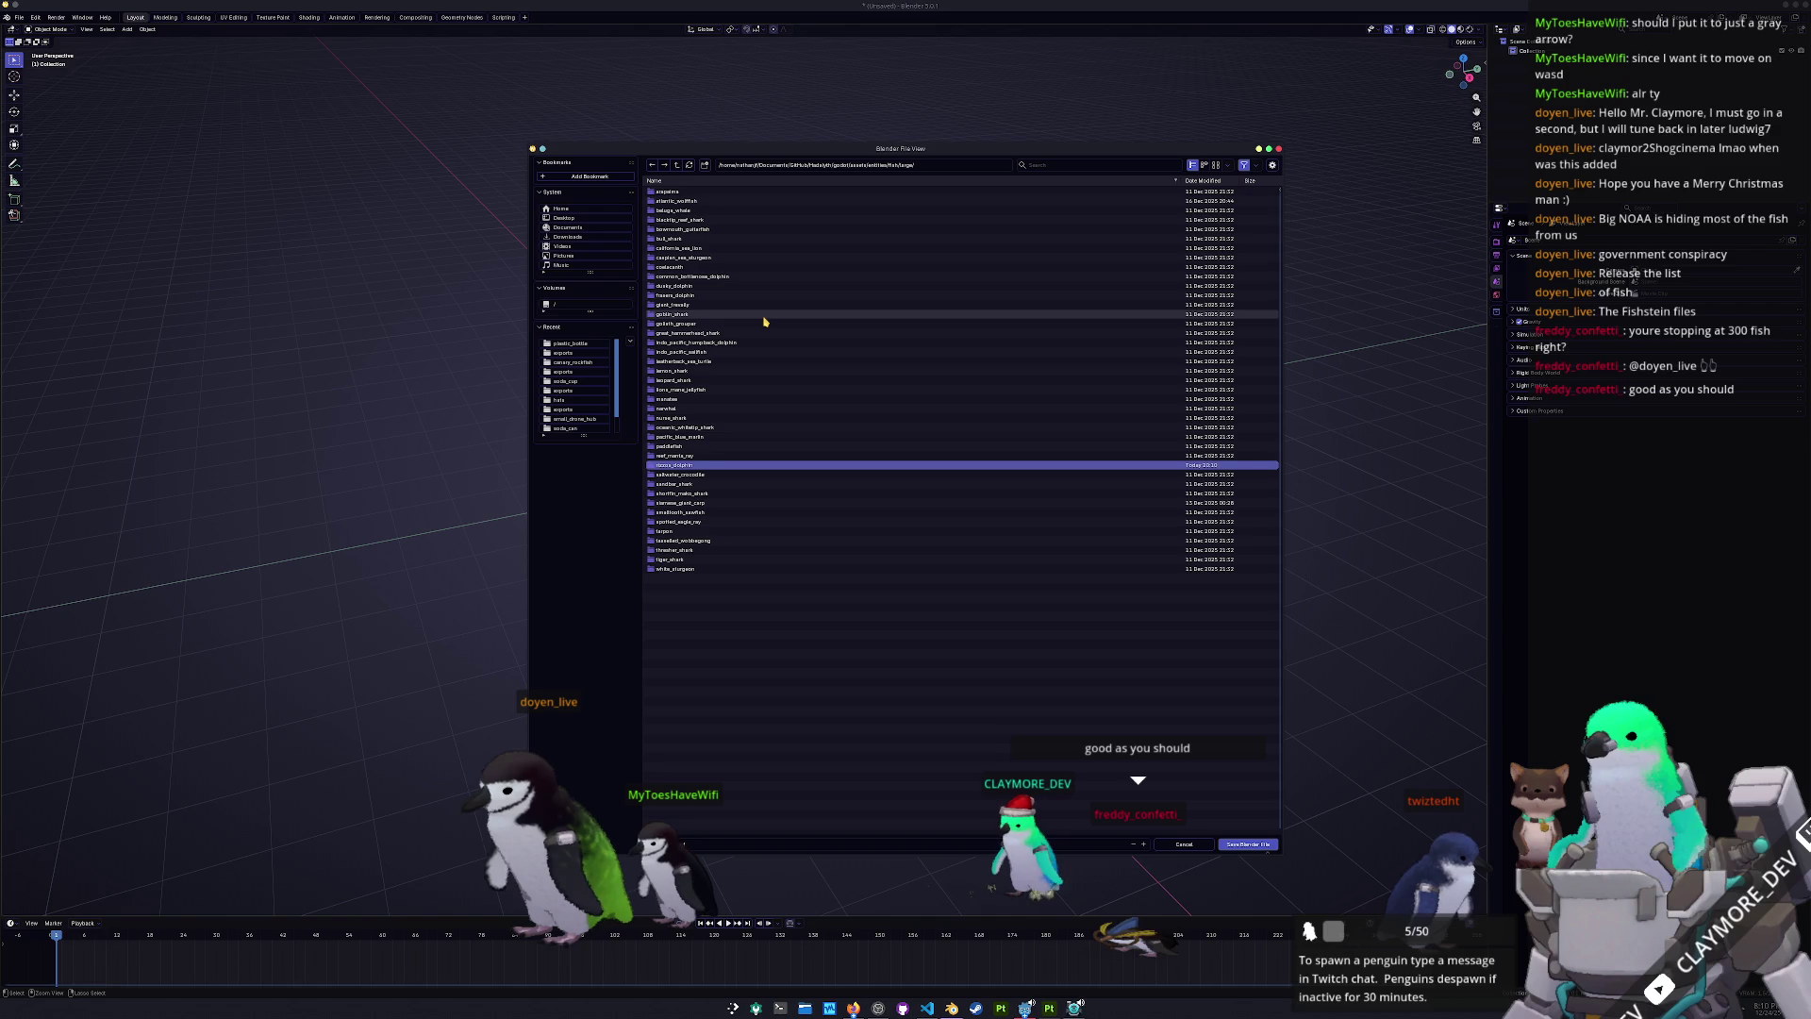
double_click(681, 465)
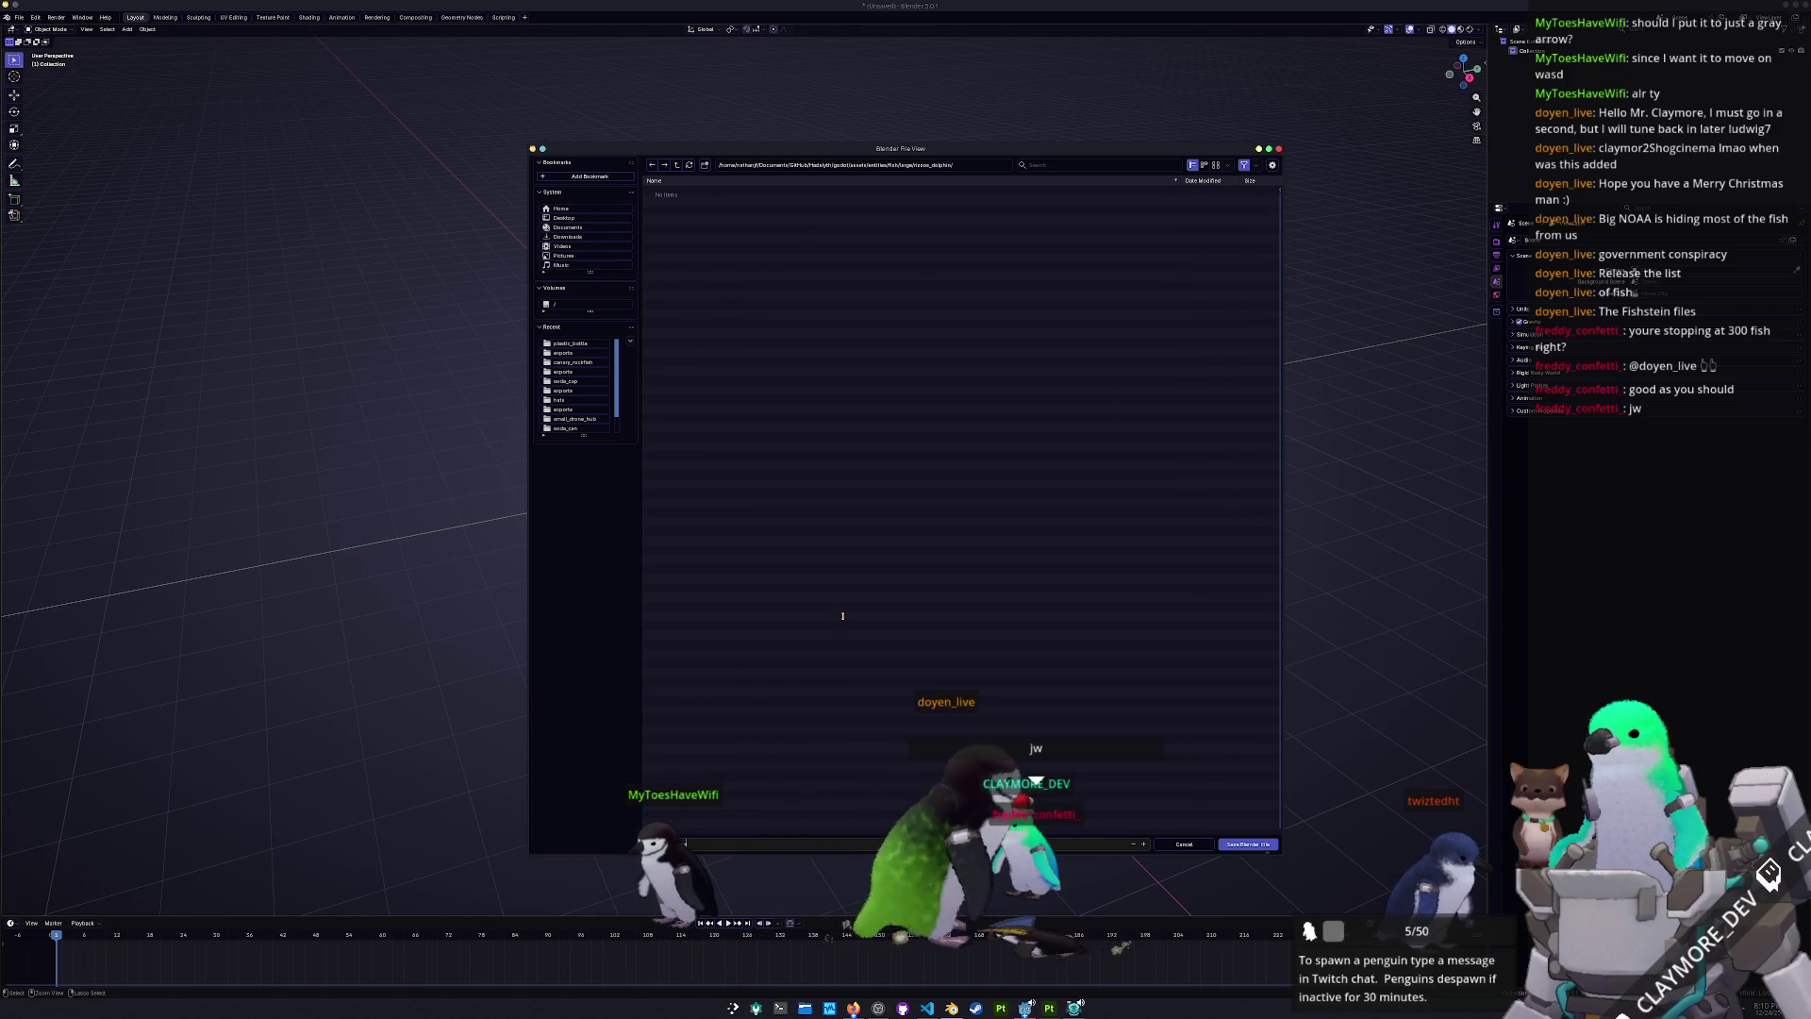
text(rizzos_dolphin)
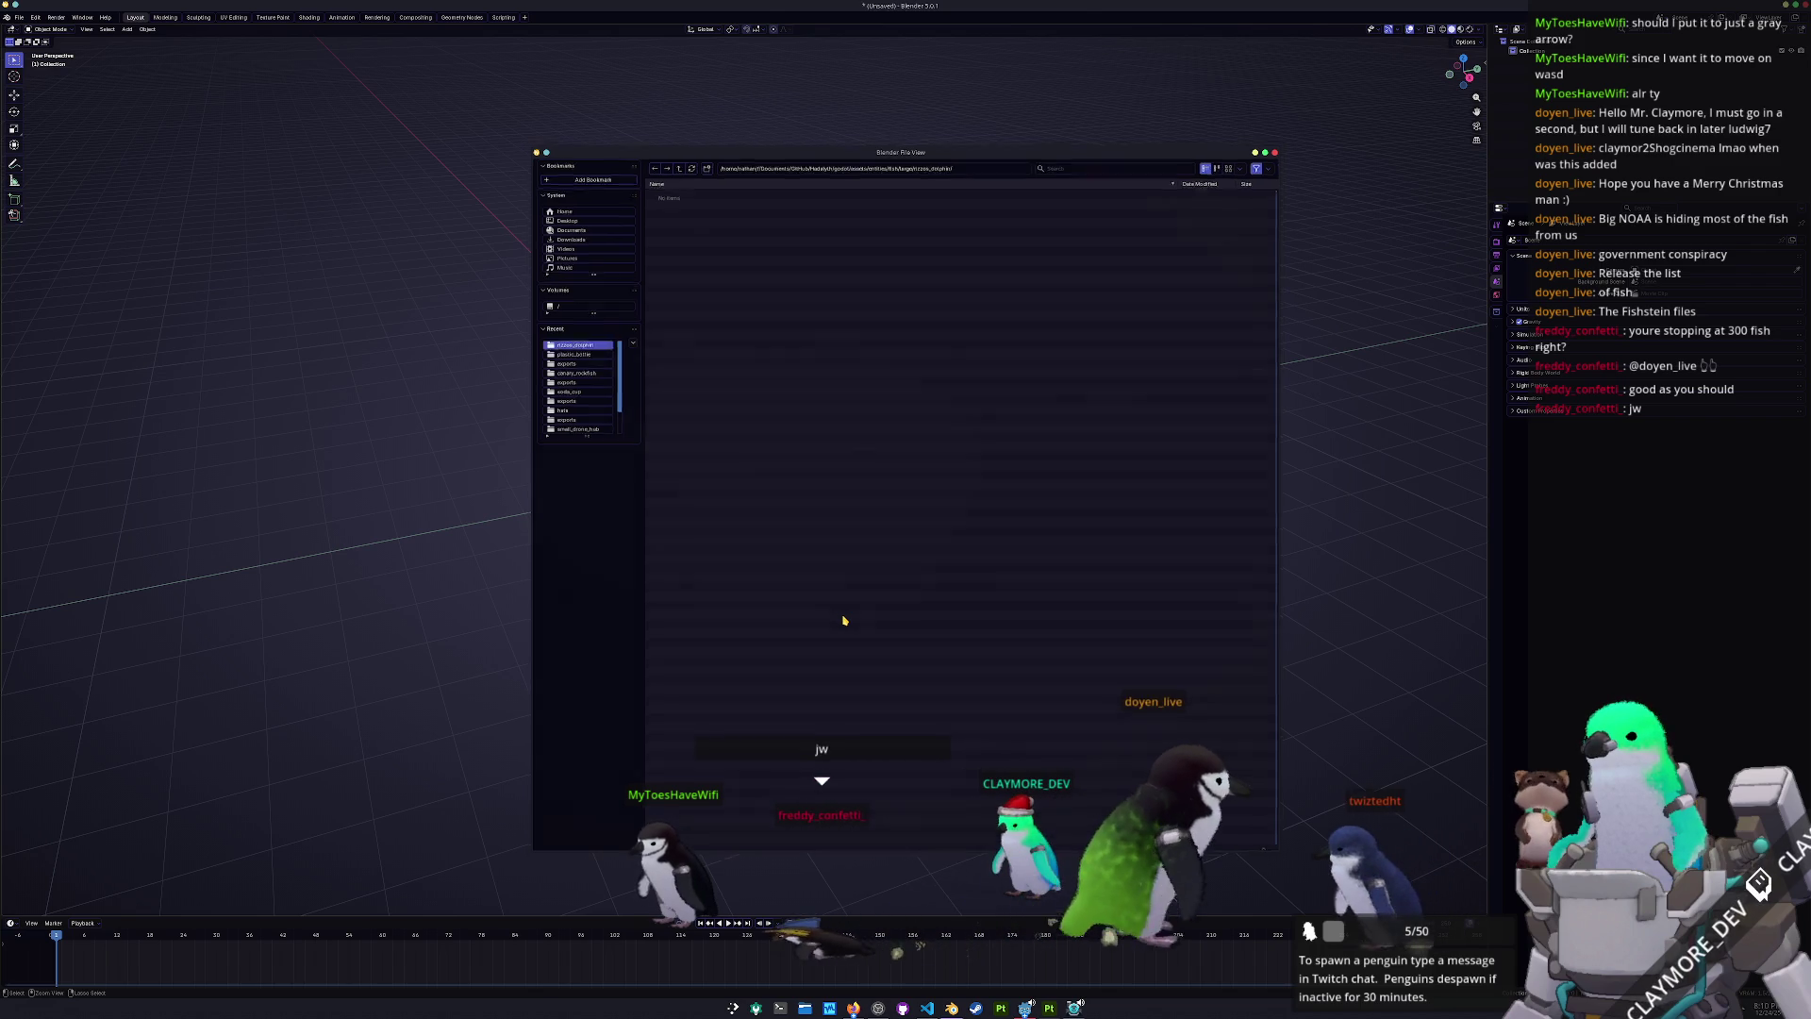
key(Return)
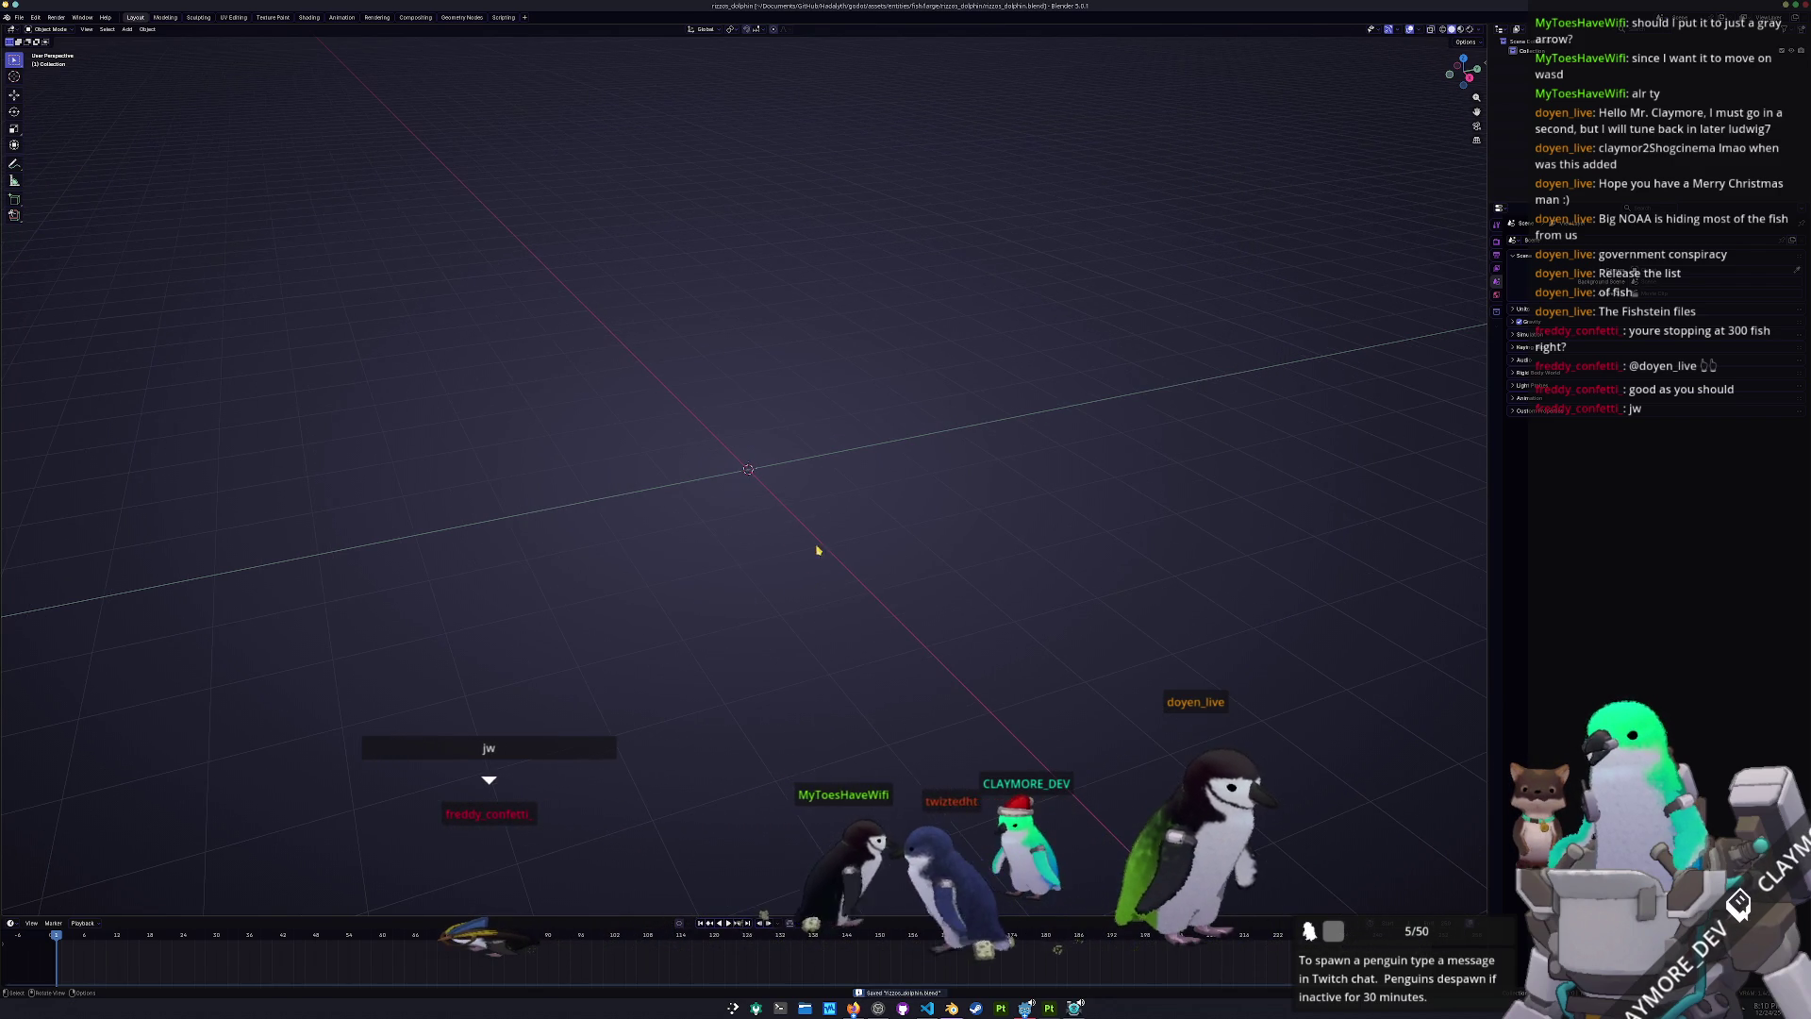
shift+middle_drag(734, 411, 691, 388)
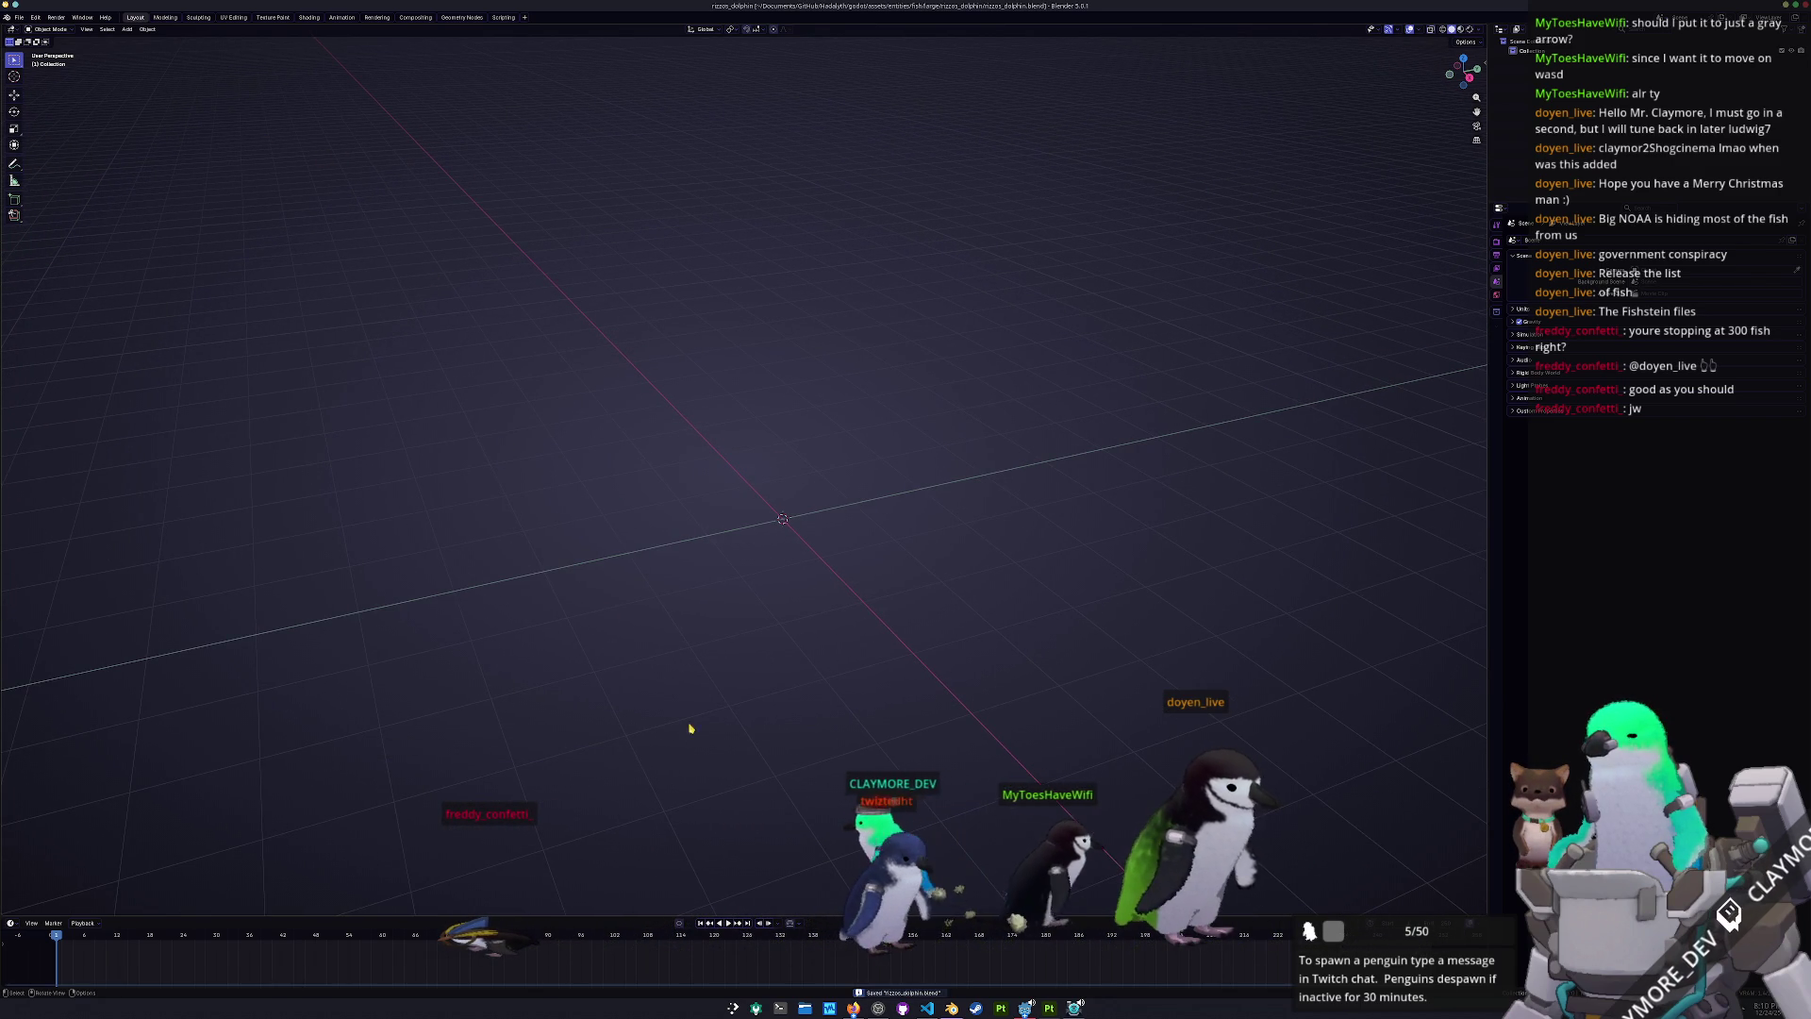
key(alt+Tab)
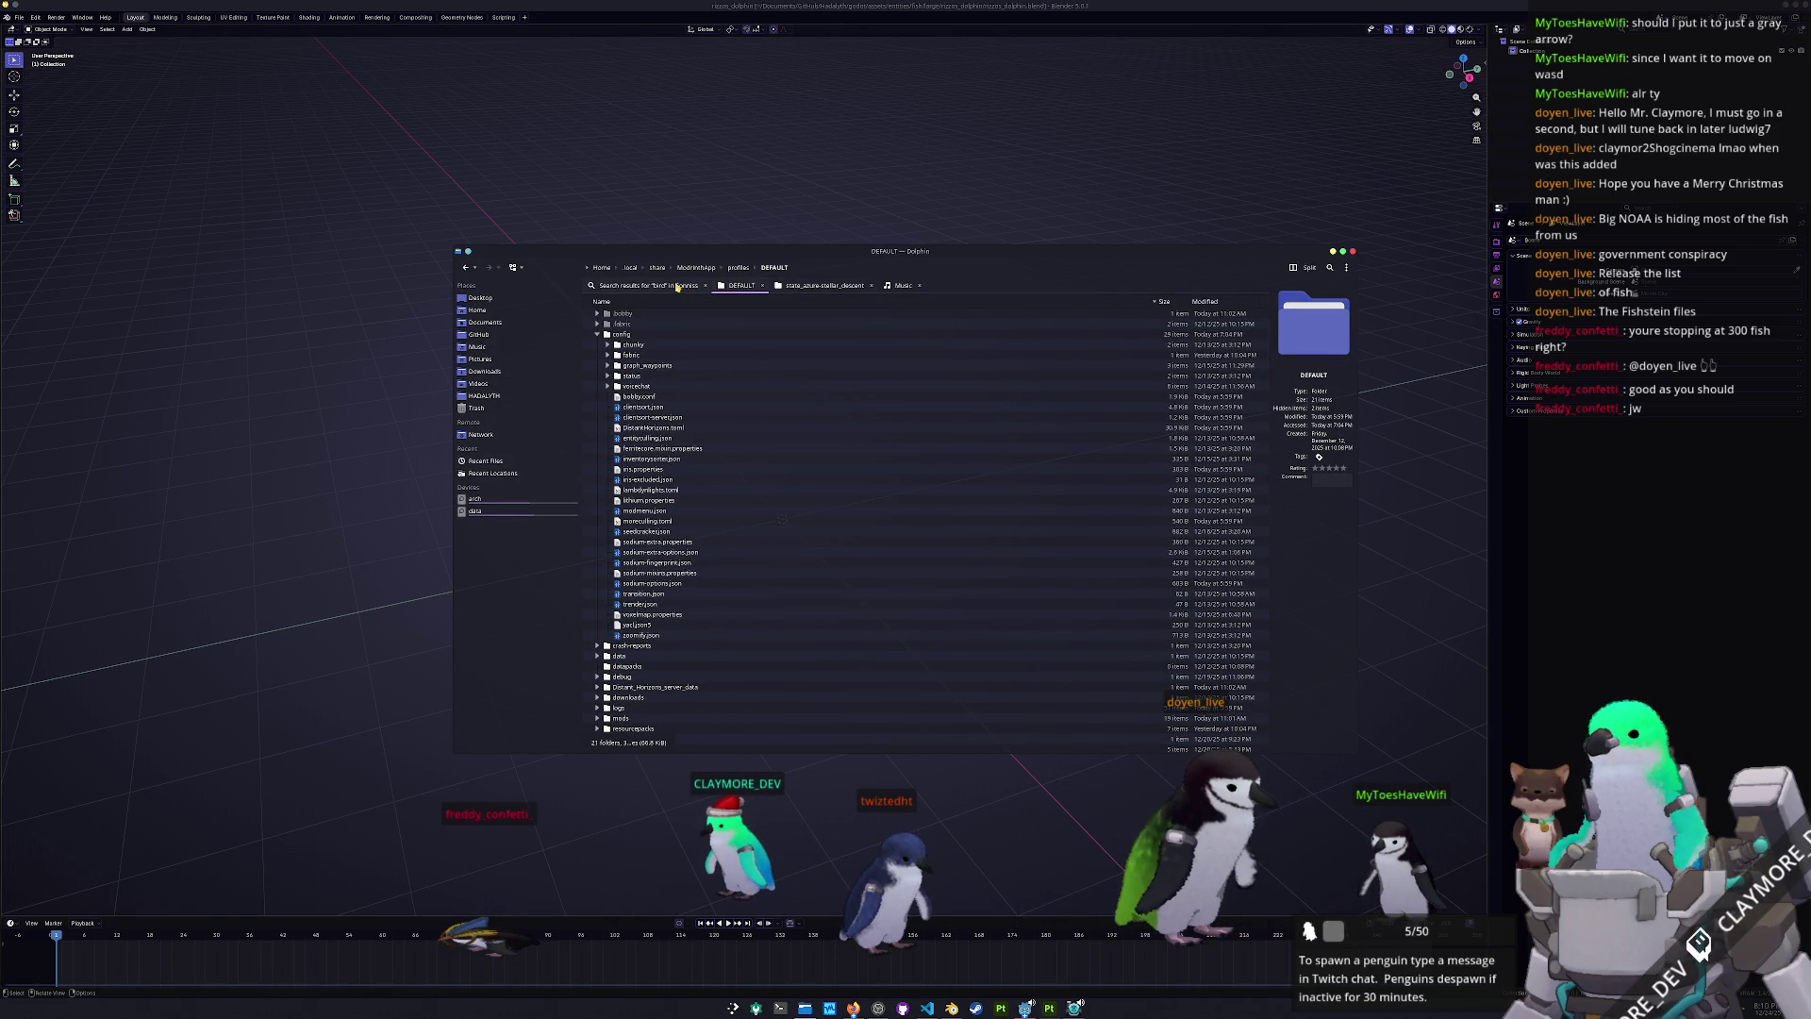
- In Dolphin, browse Documents > GitHub > Hadalyth > godot > entities
click(471, 322)
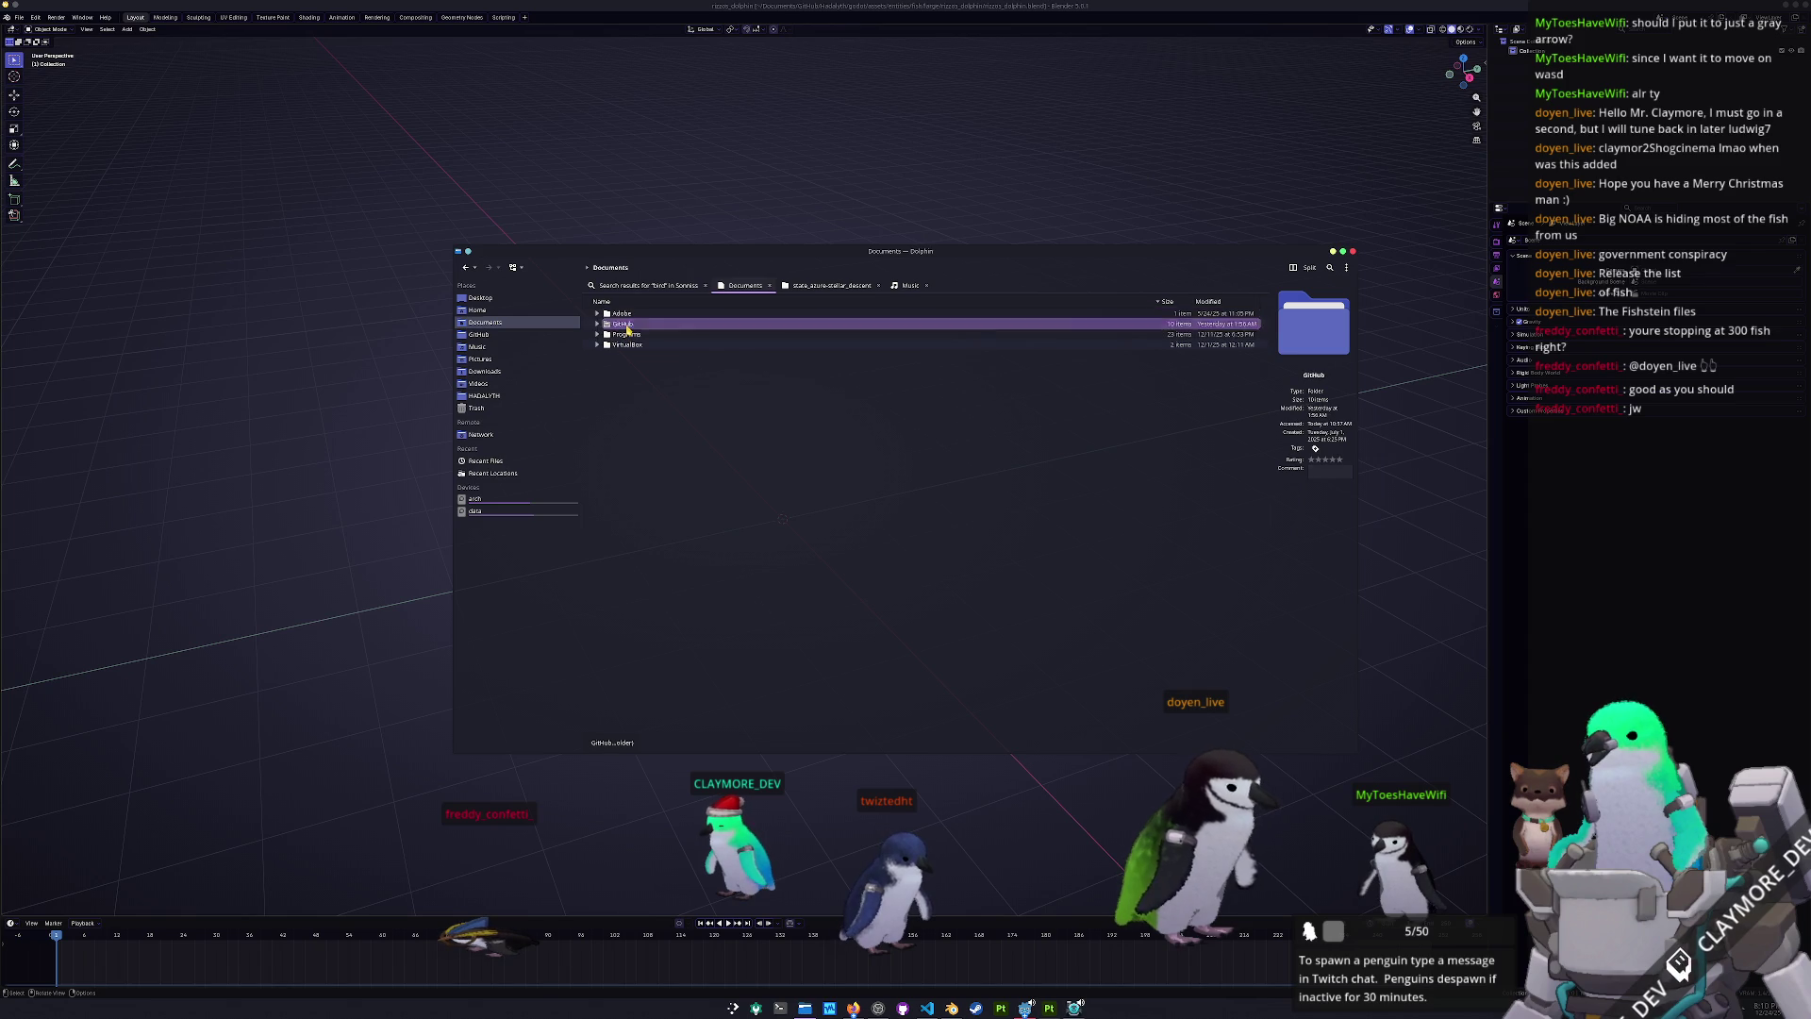
double_click(624, 325)
double_click(626, 386)
double_click(622, 371)
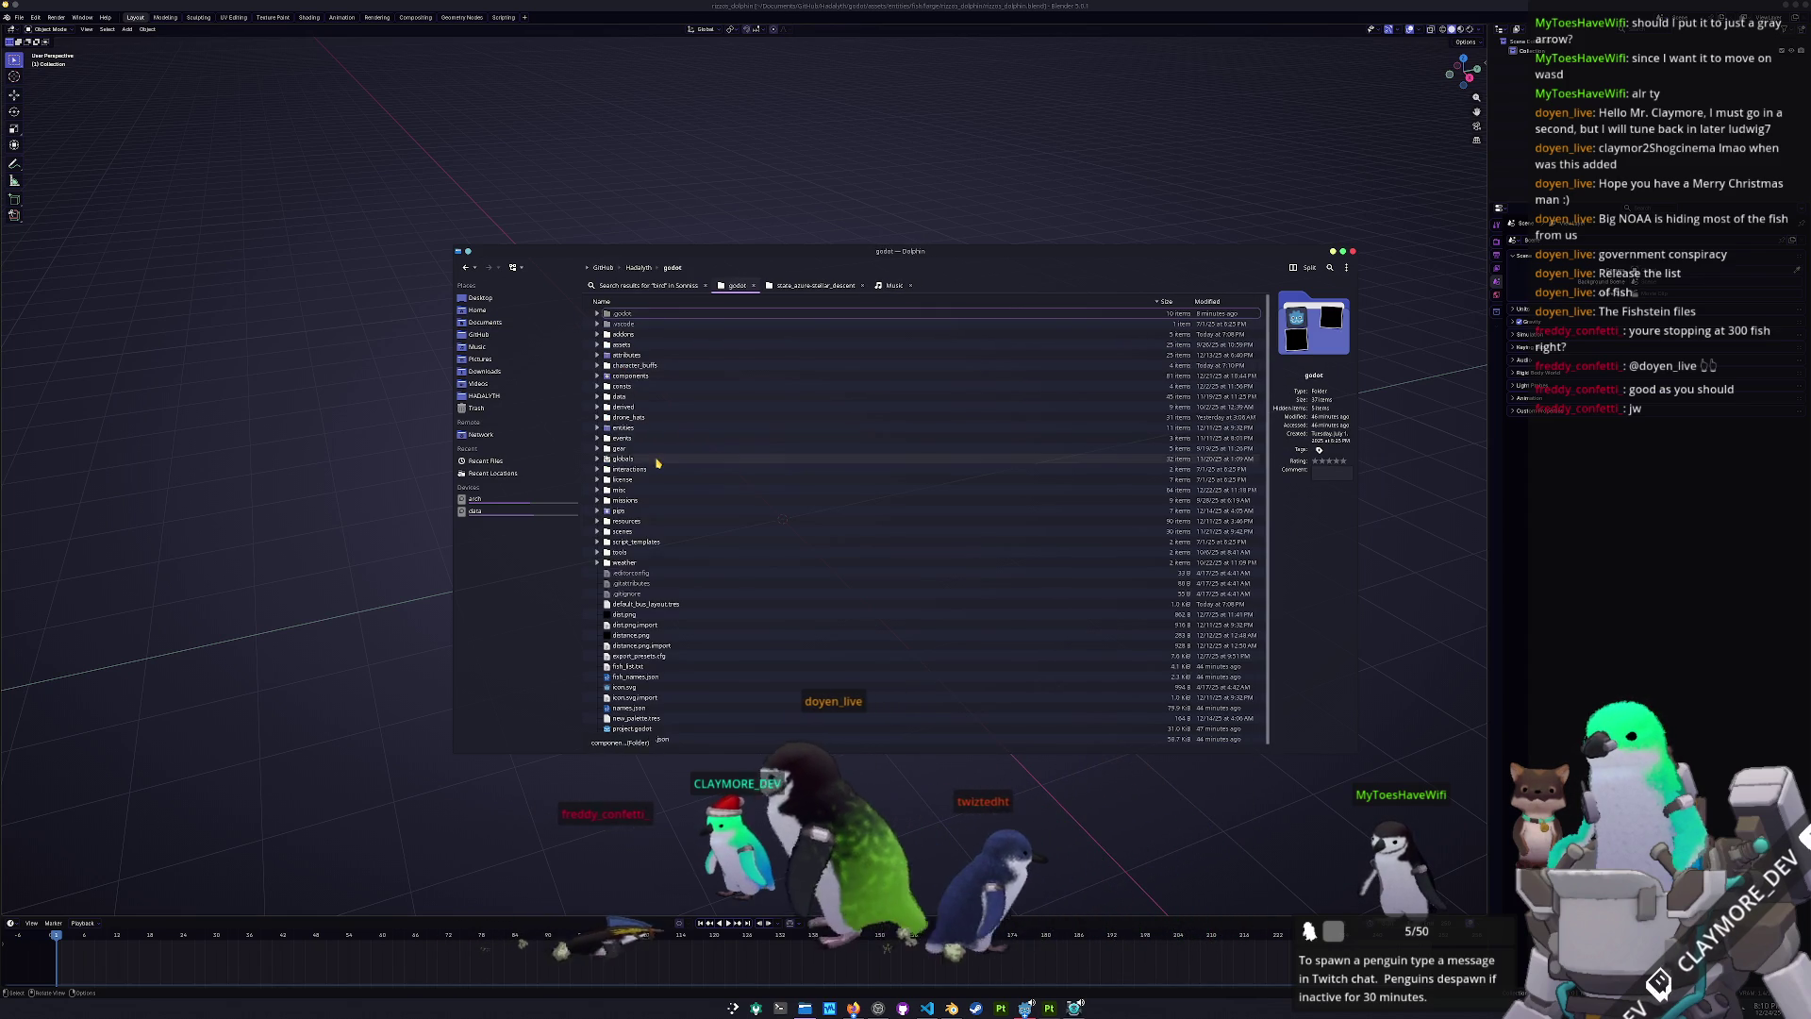
double_click(623, 427)
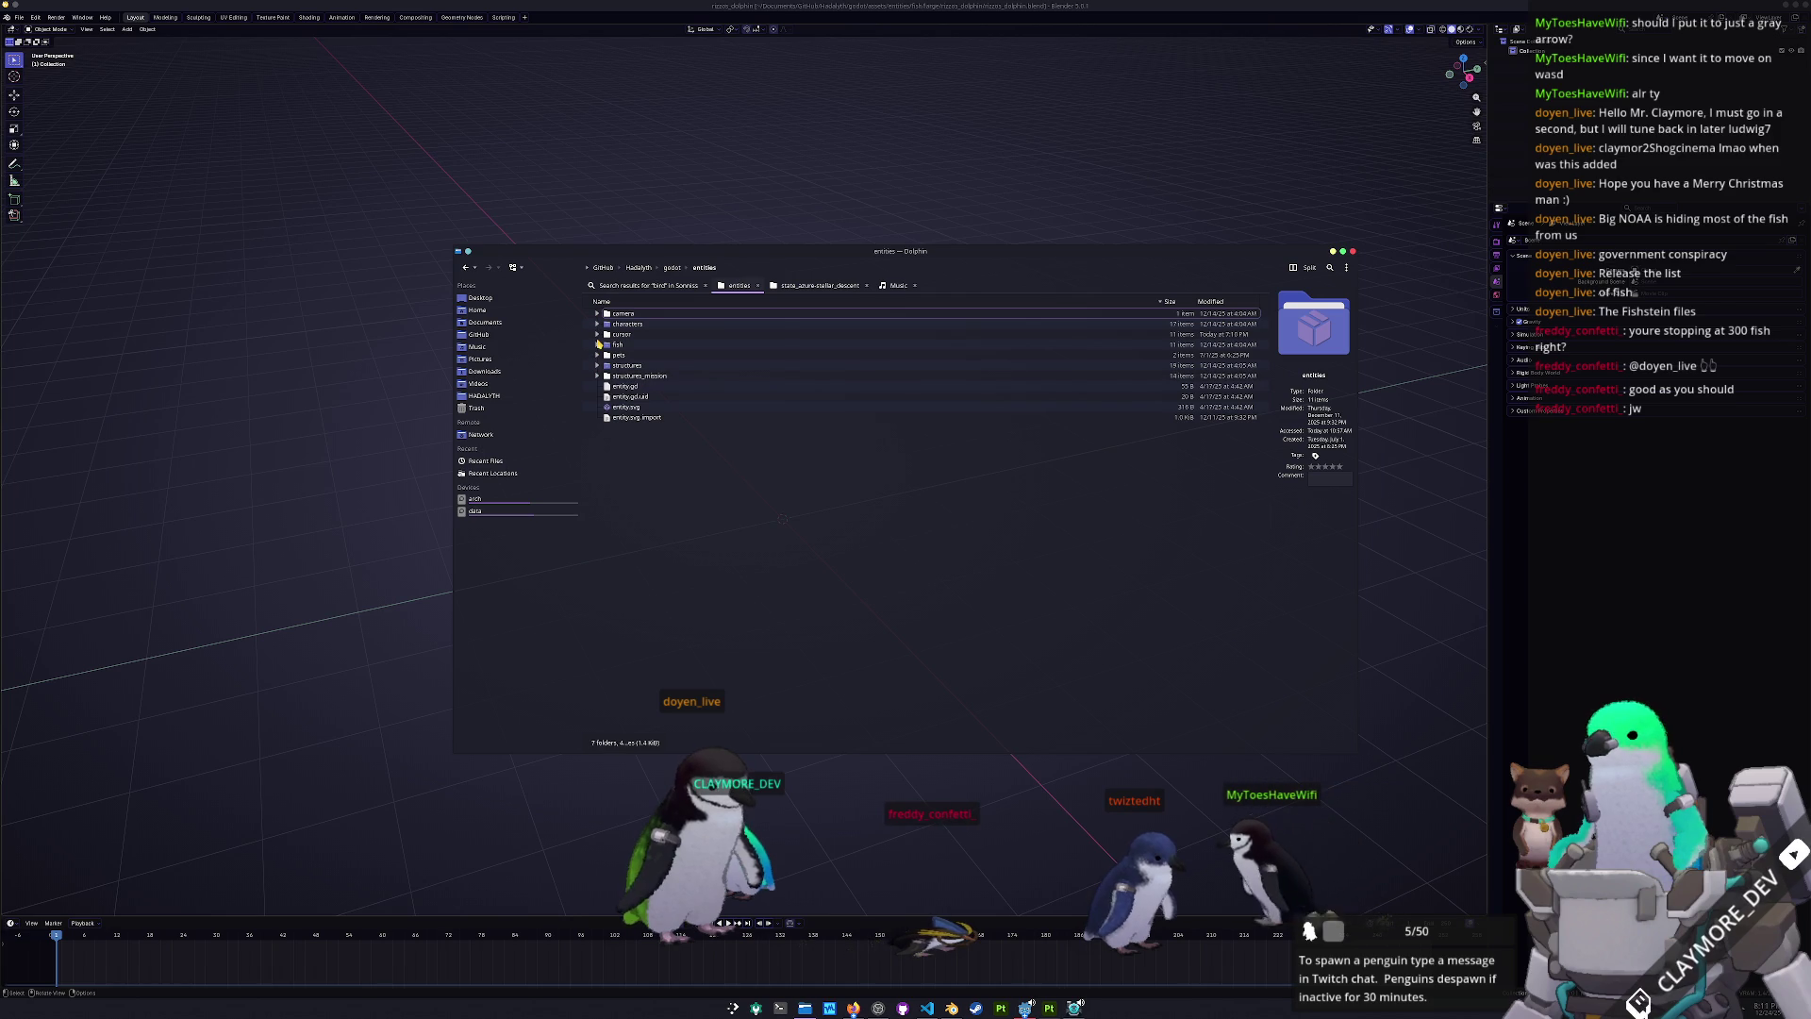
- Expand the fish folder and its large subfolder
click(599, 345)
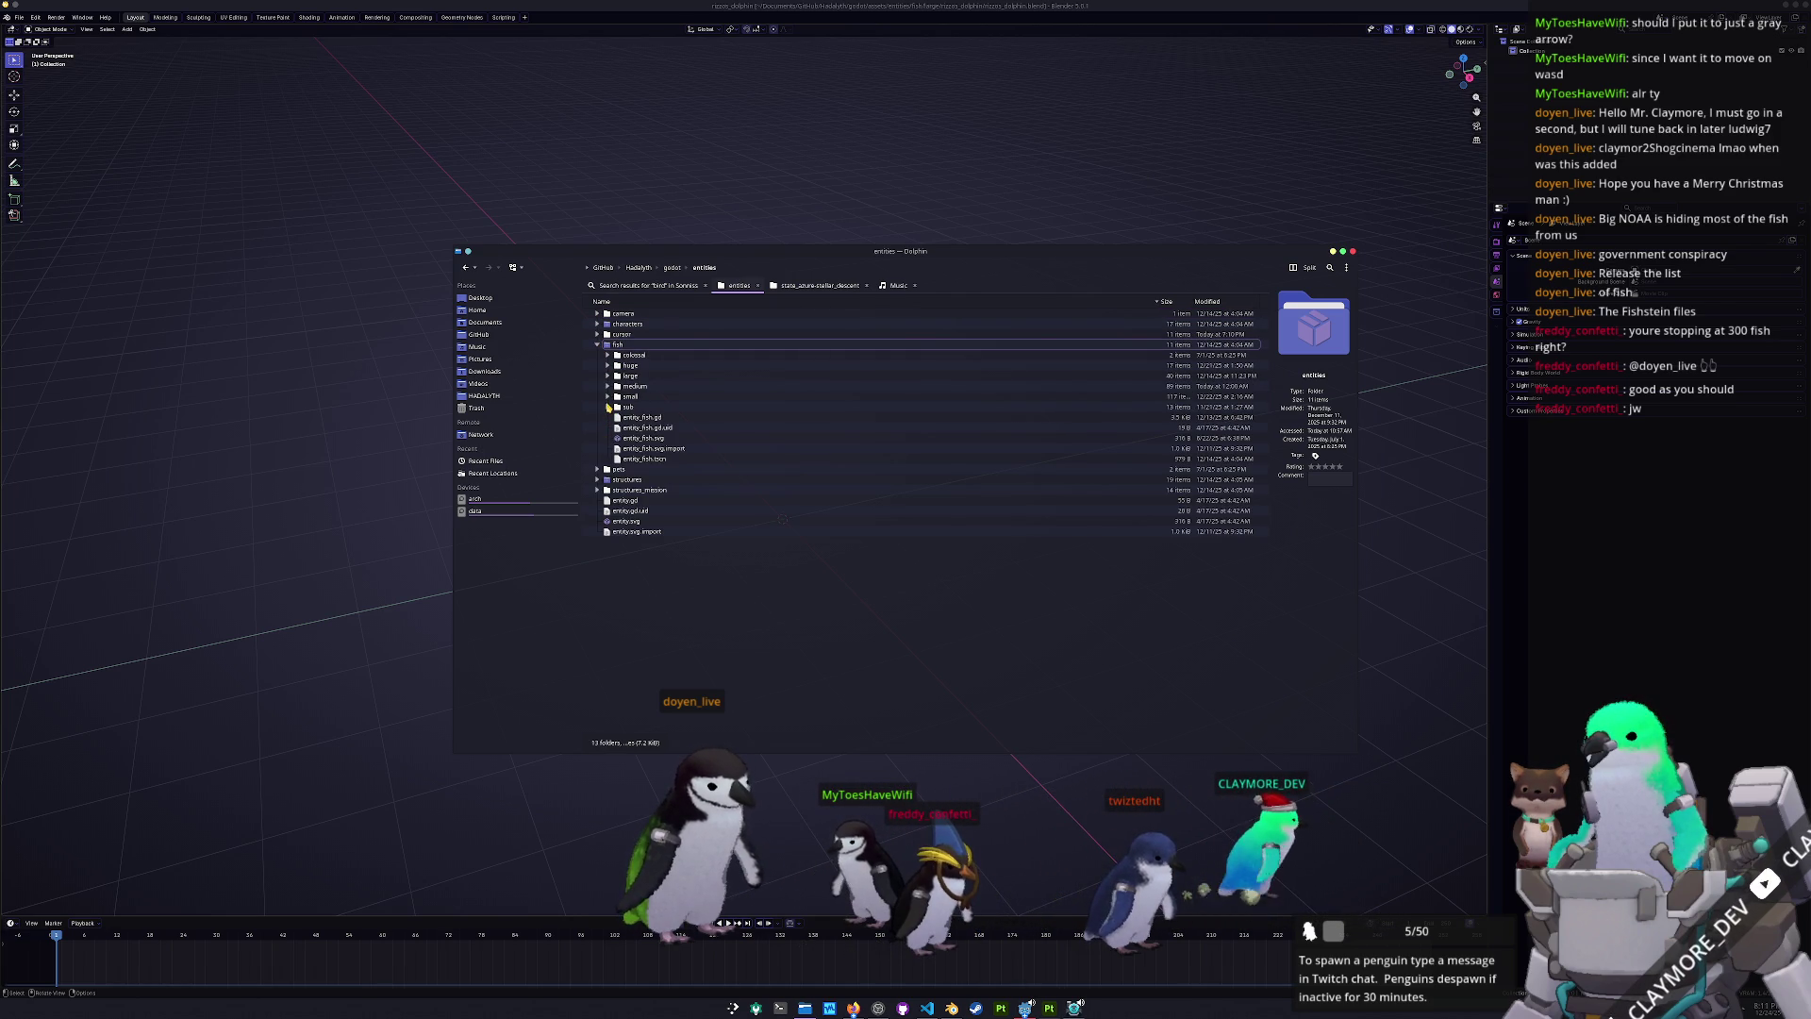
click(608, 387)
click(609, 386)
click(608, 375)
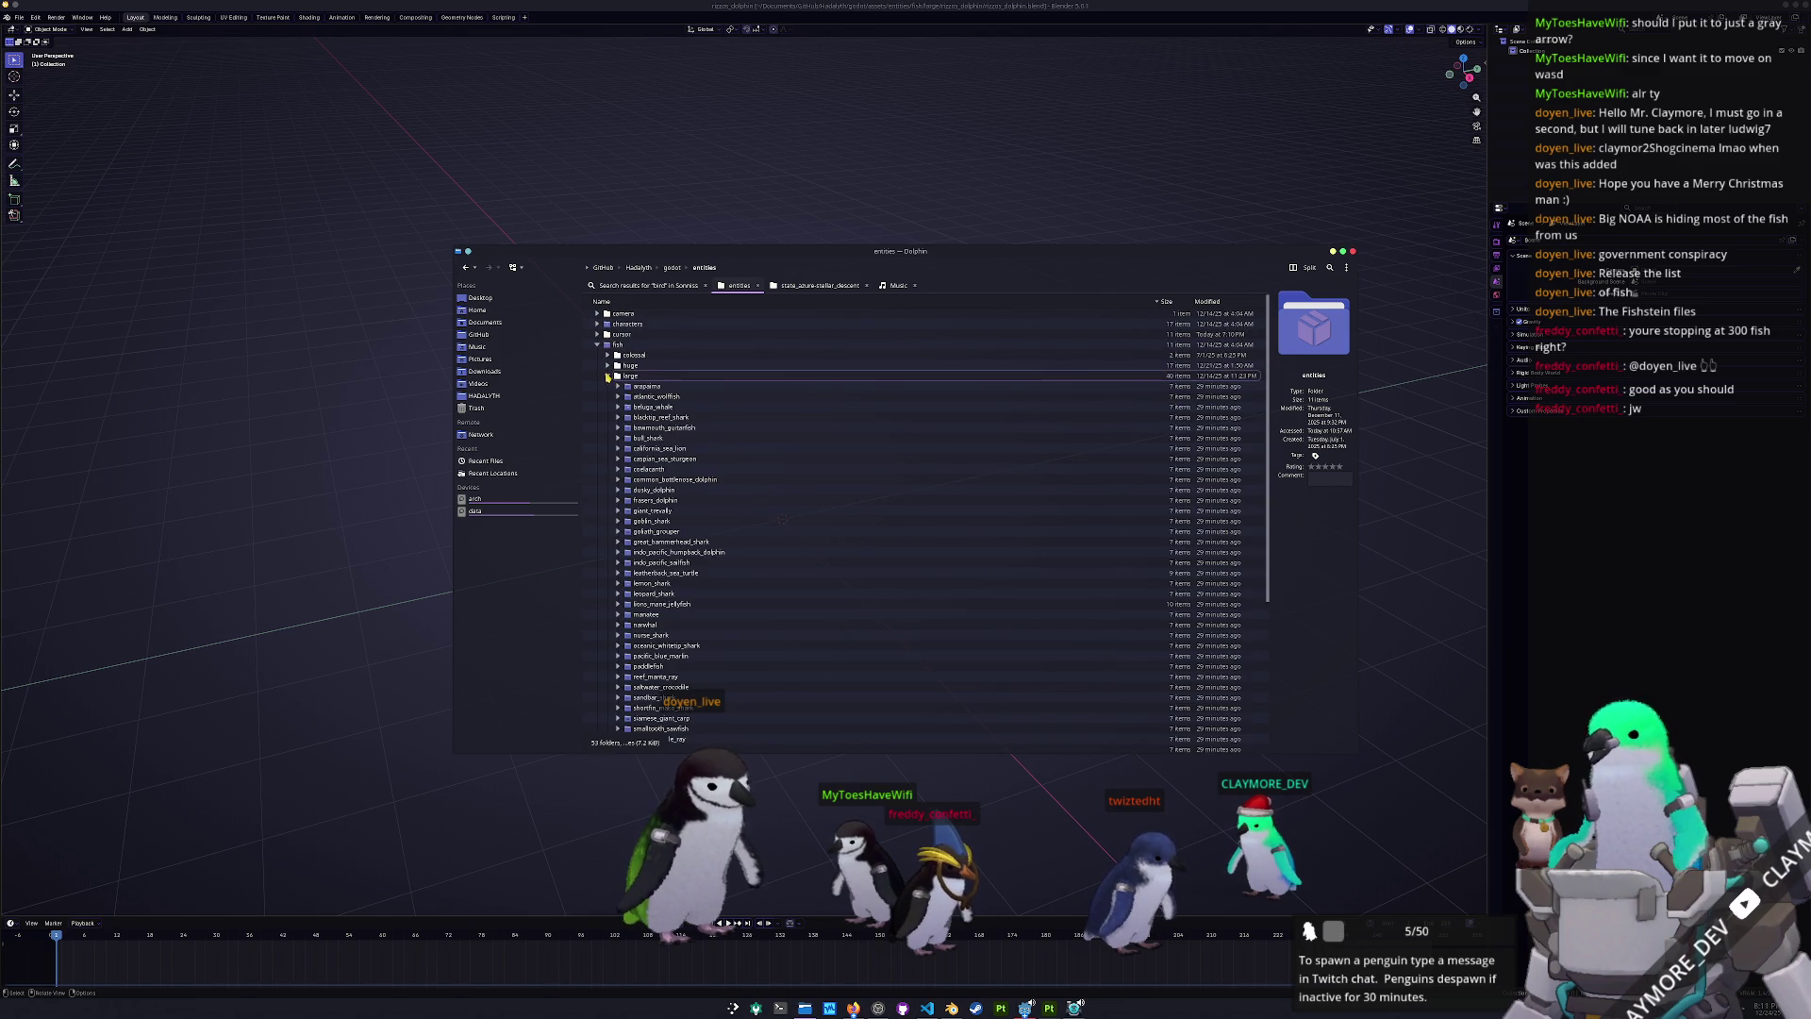
scroll(615, 438, down, 3)
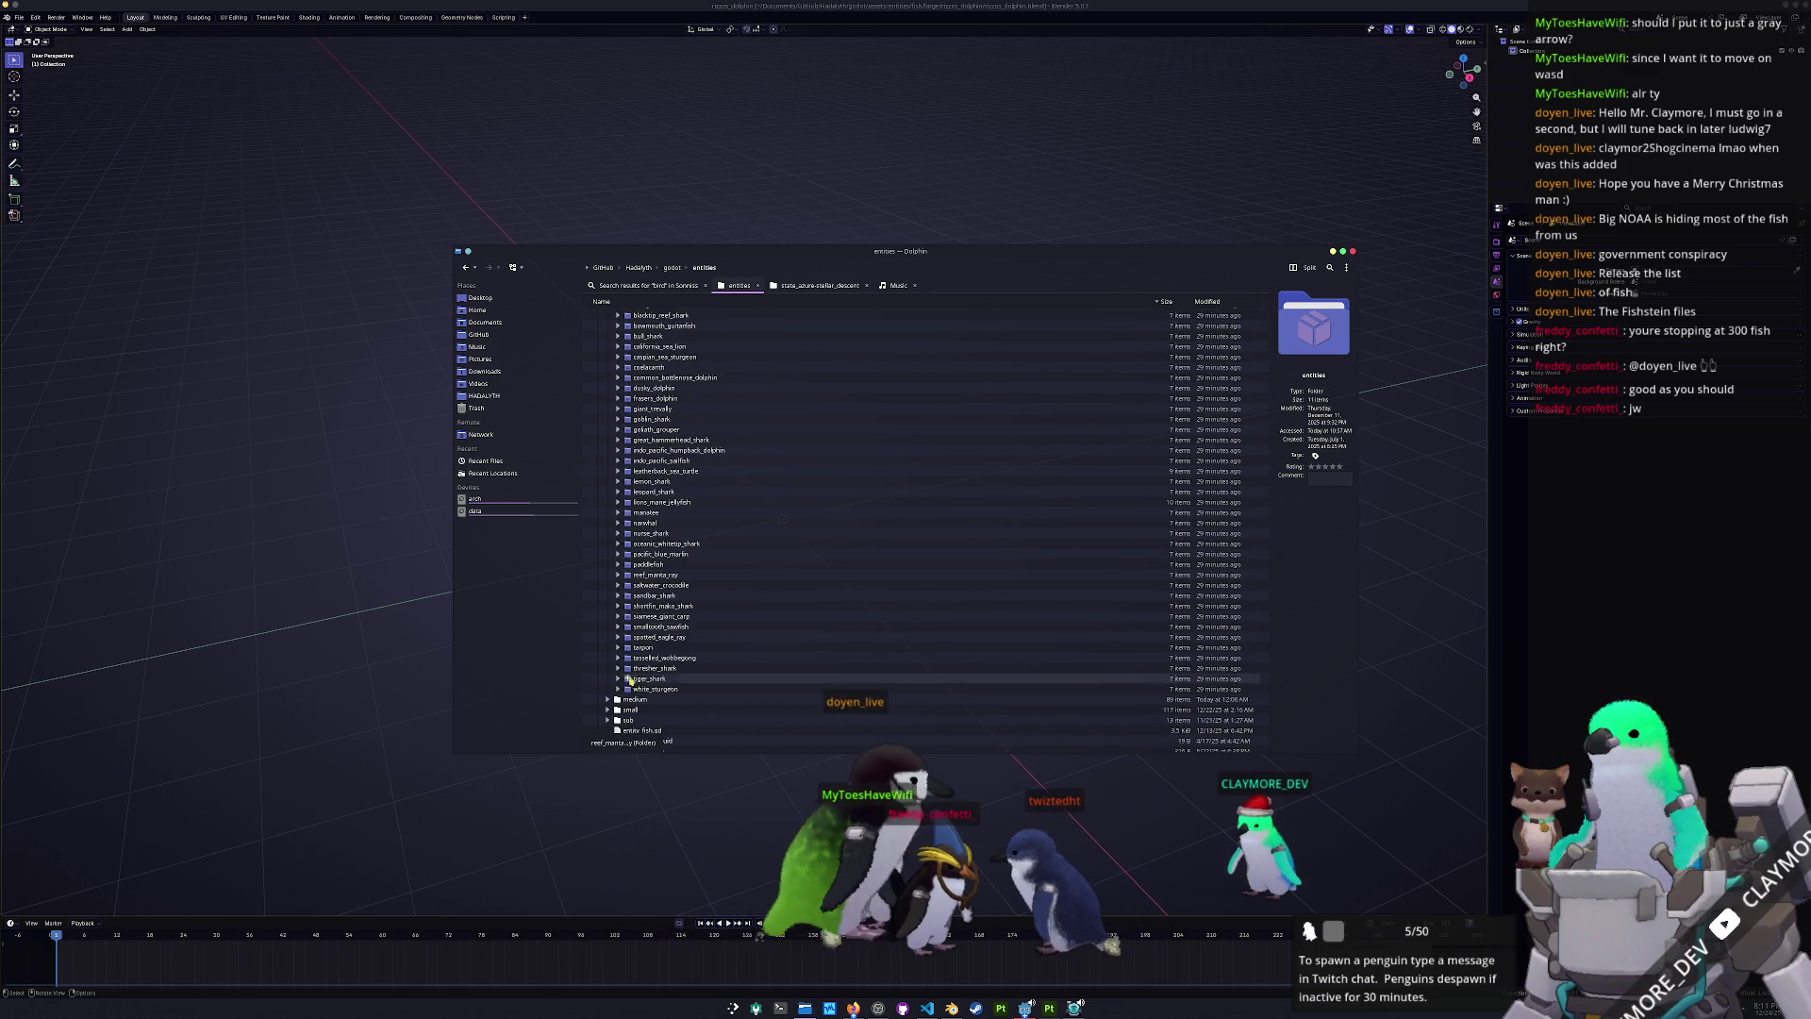
key(alt+Tab)
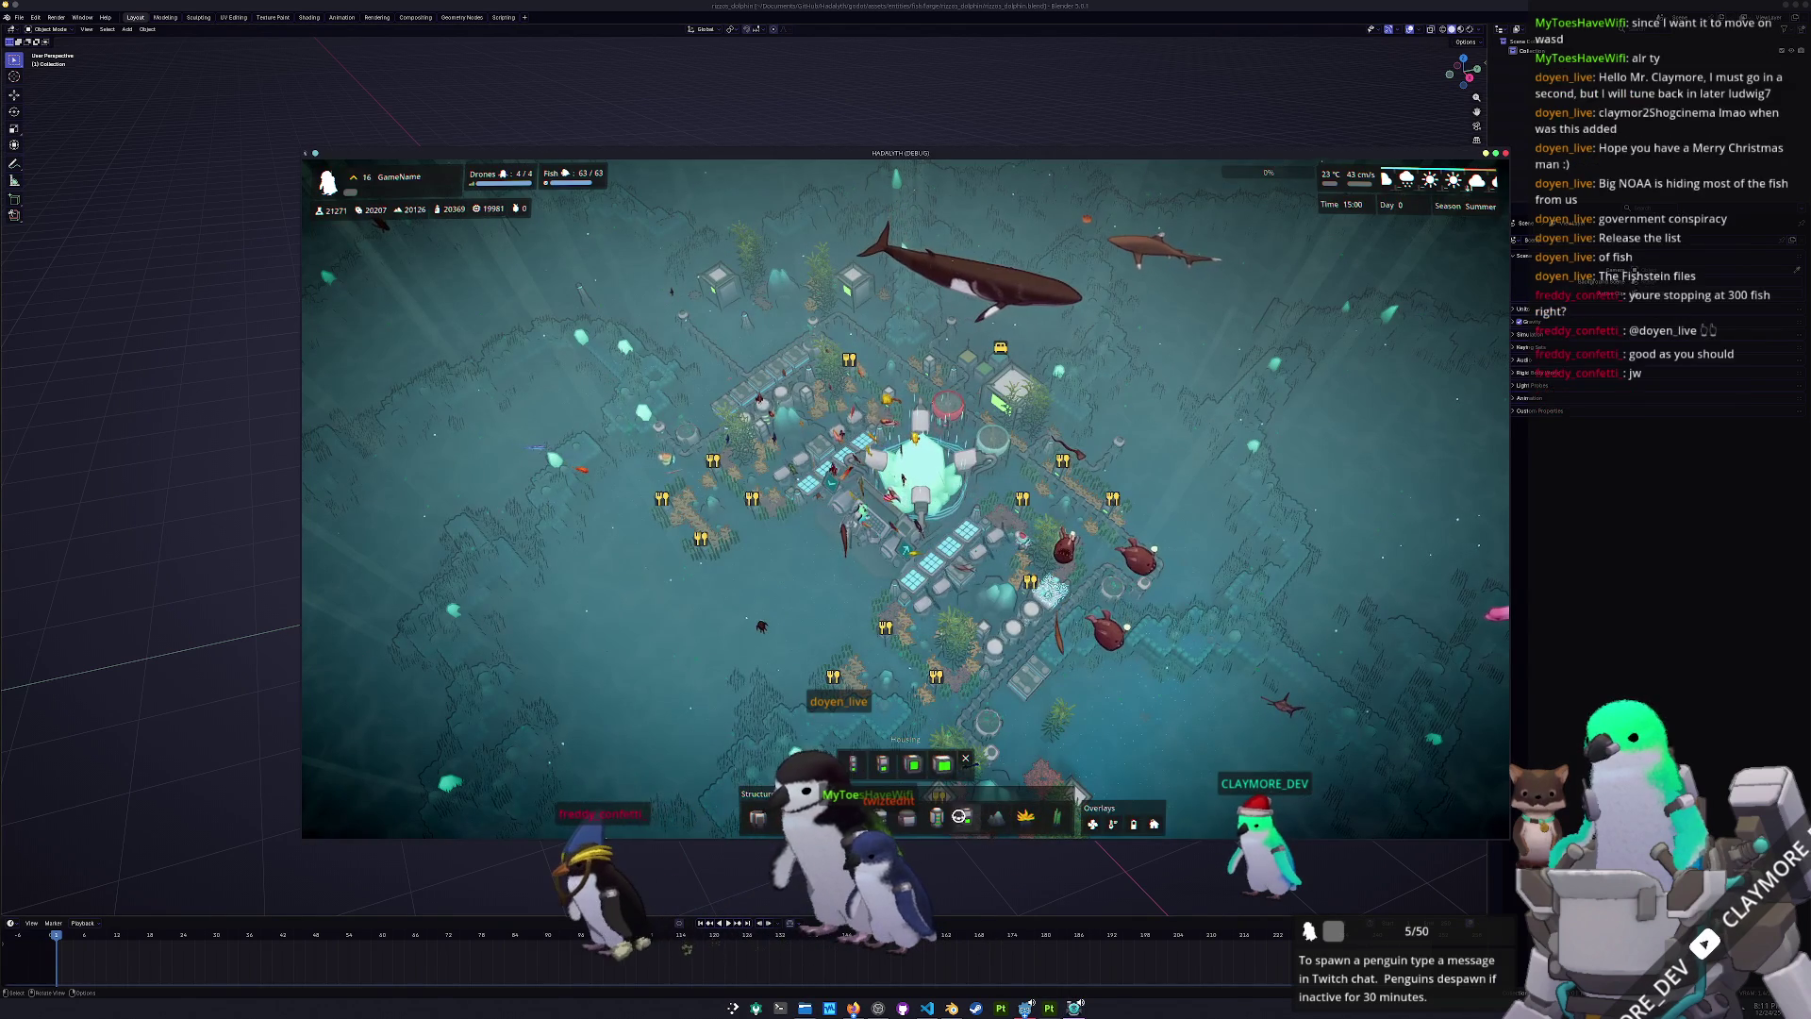
- Cycle the Structure Categories through Plants, Rocks, Relaxation and others, ending on Thermal
click(1057, 817)
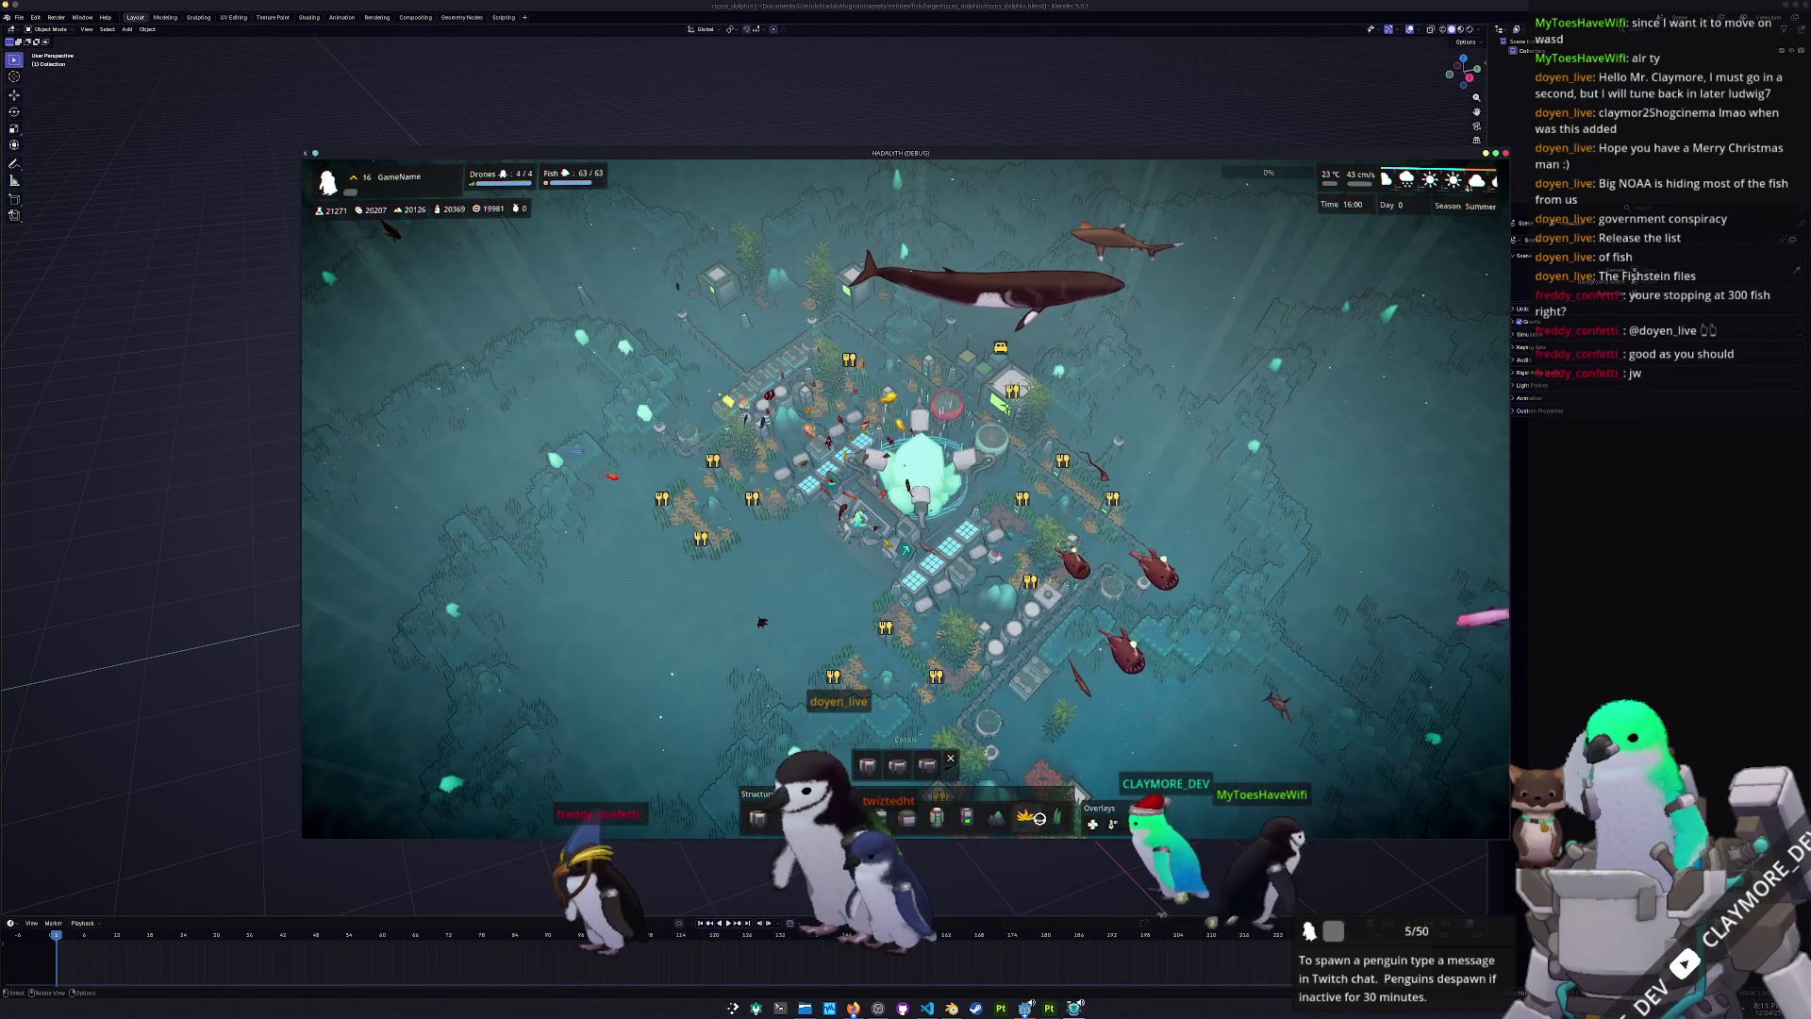
click(996, 817)
mouse_move(910, 772)
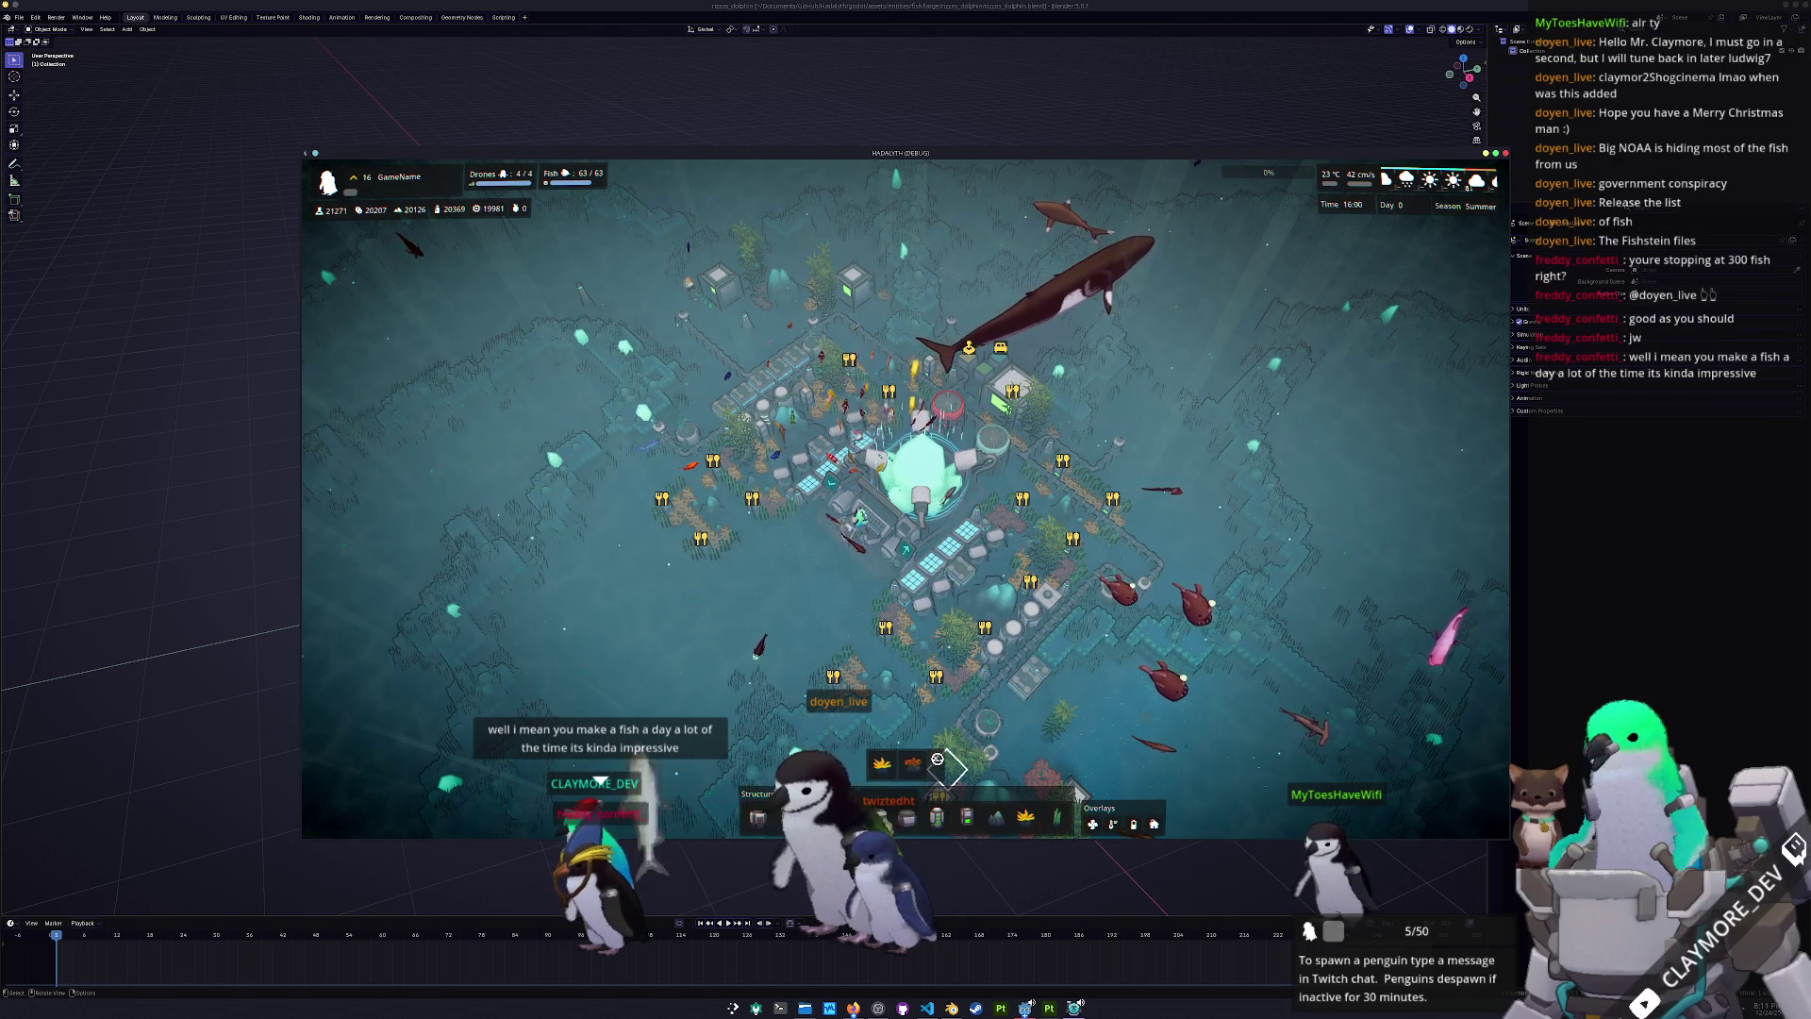
click(1056, 816)
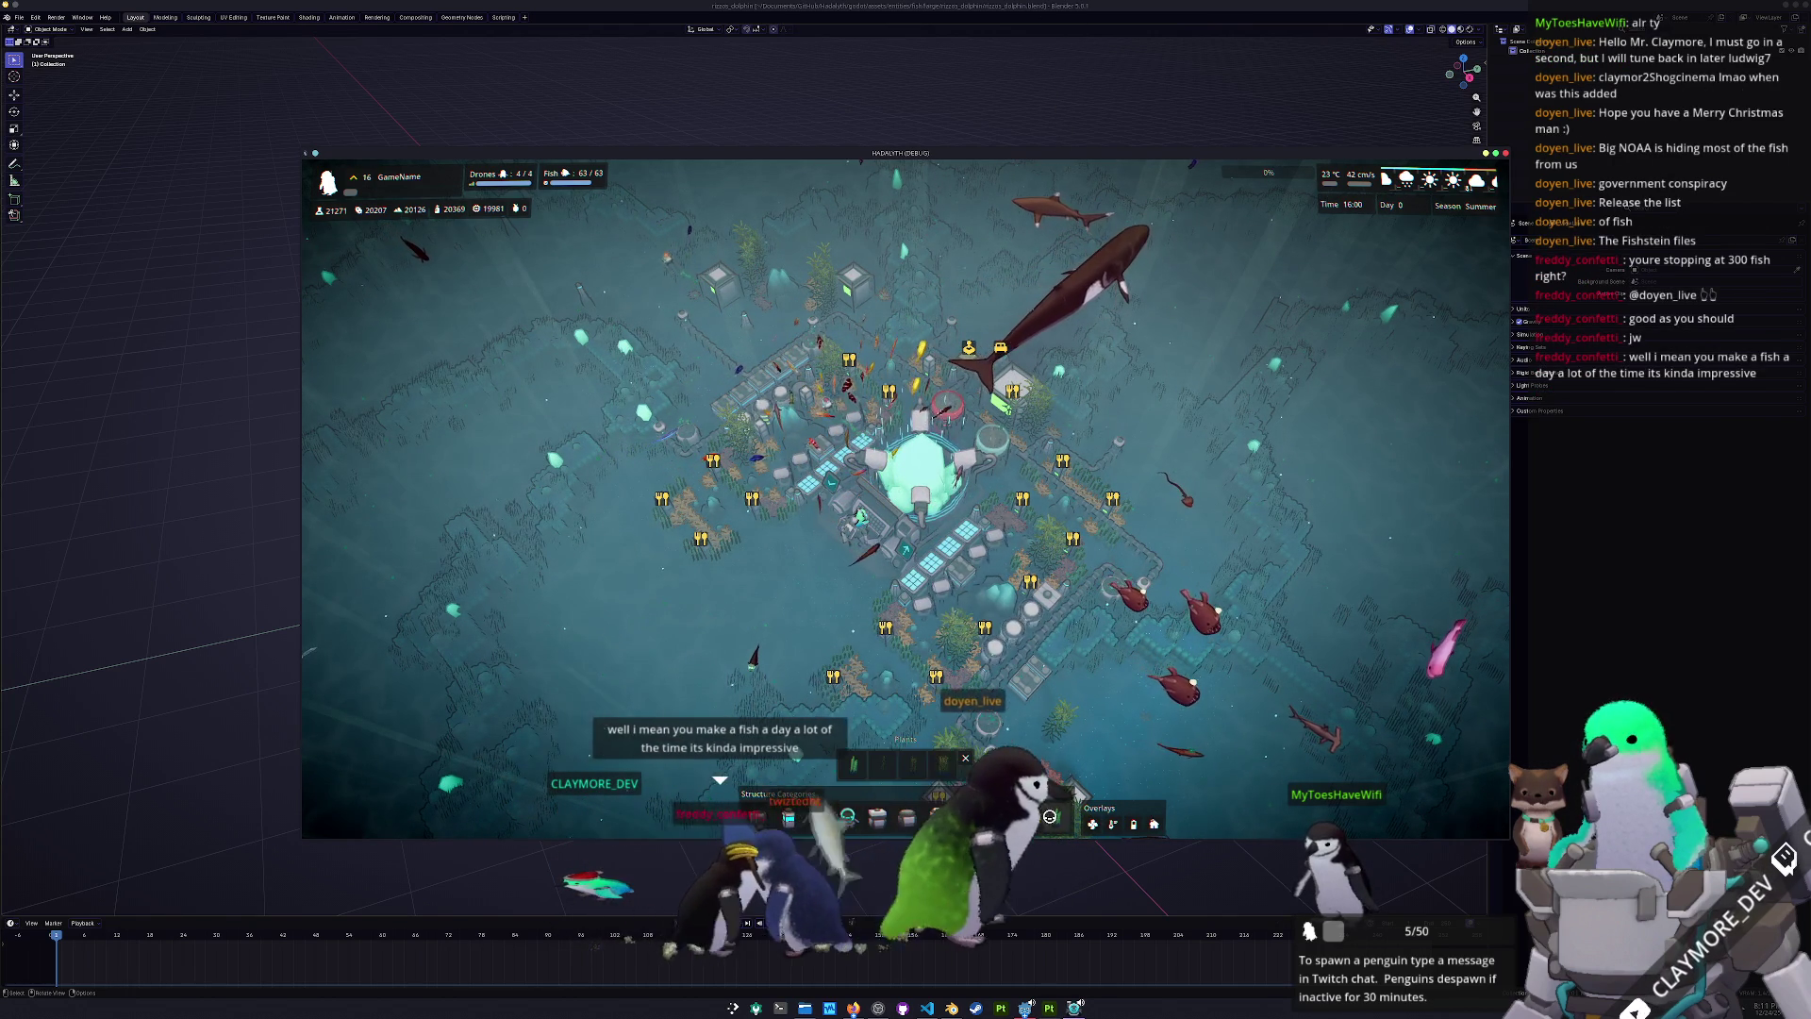
mouse_move(853, 769)
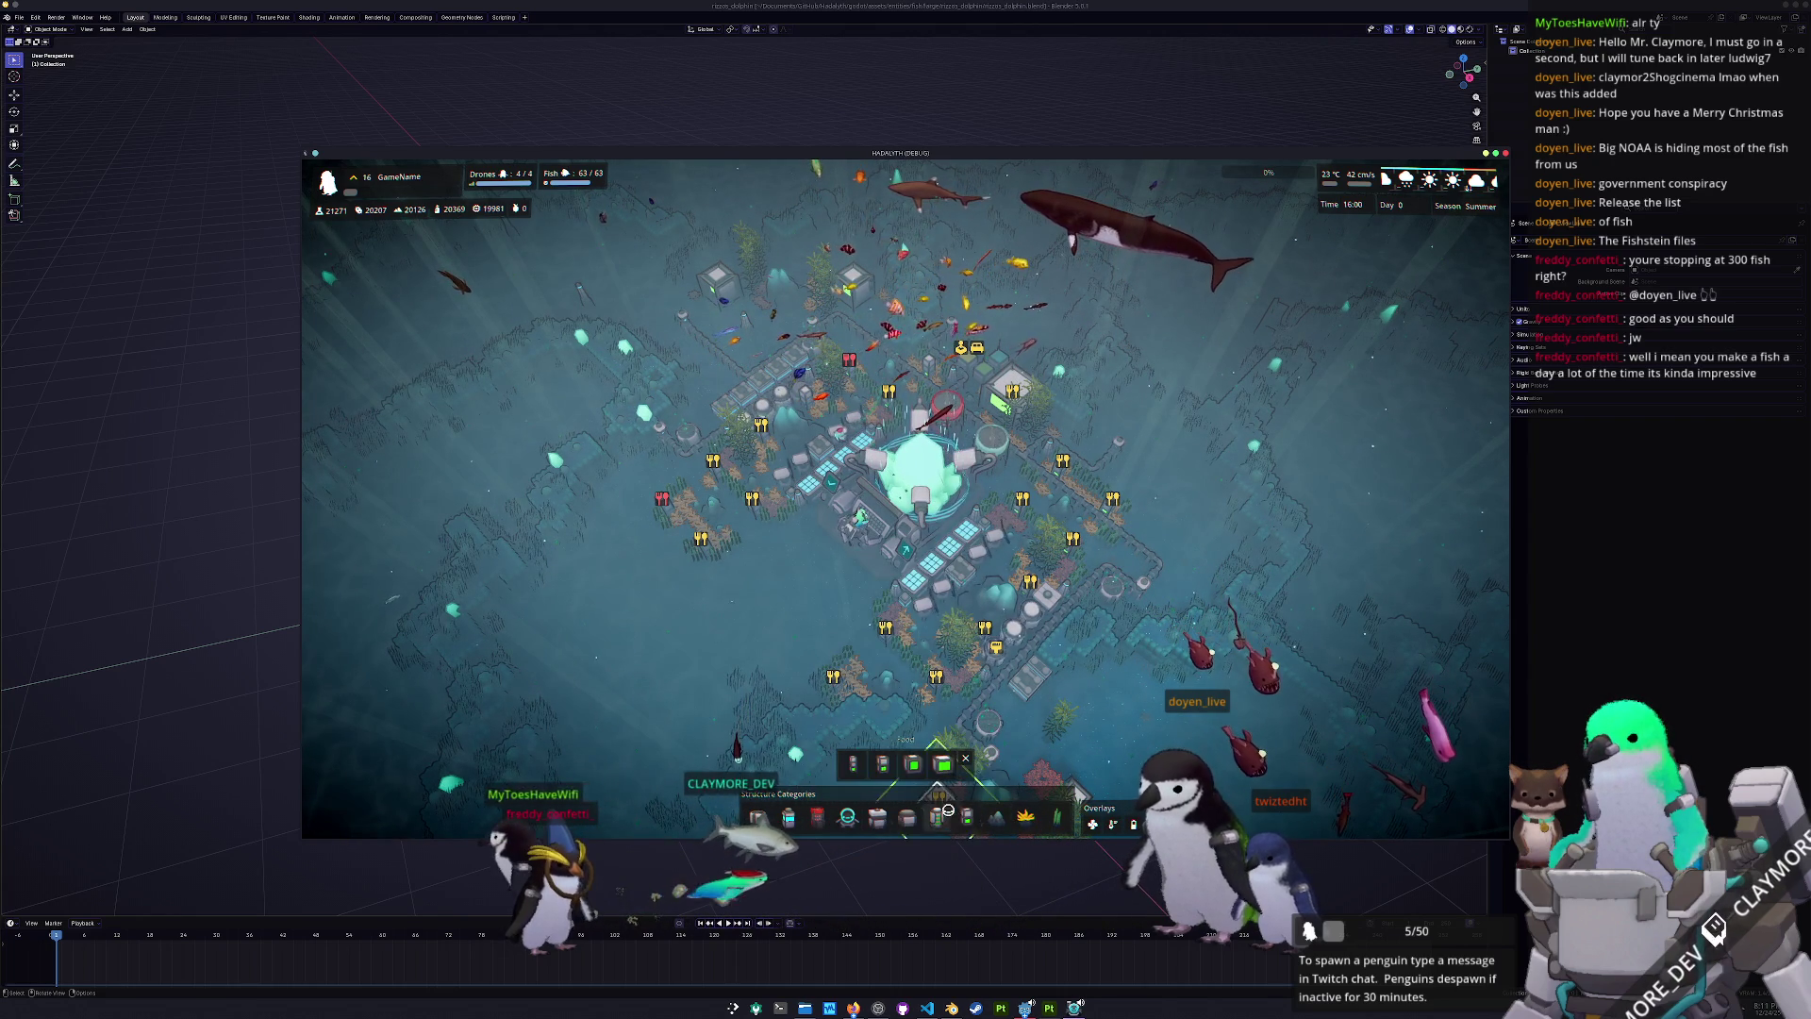
click(942, 765)
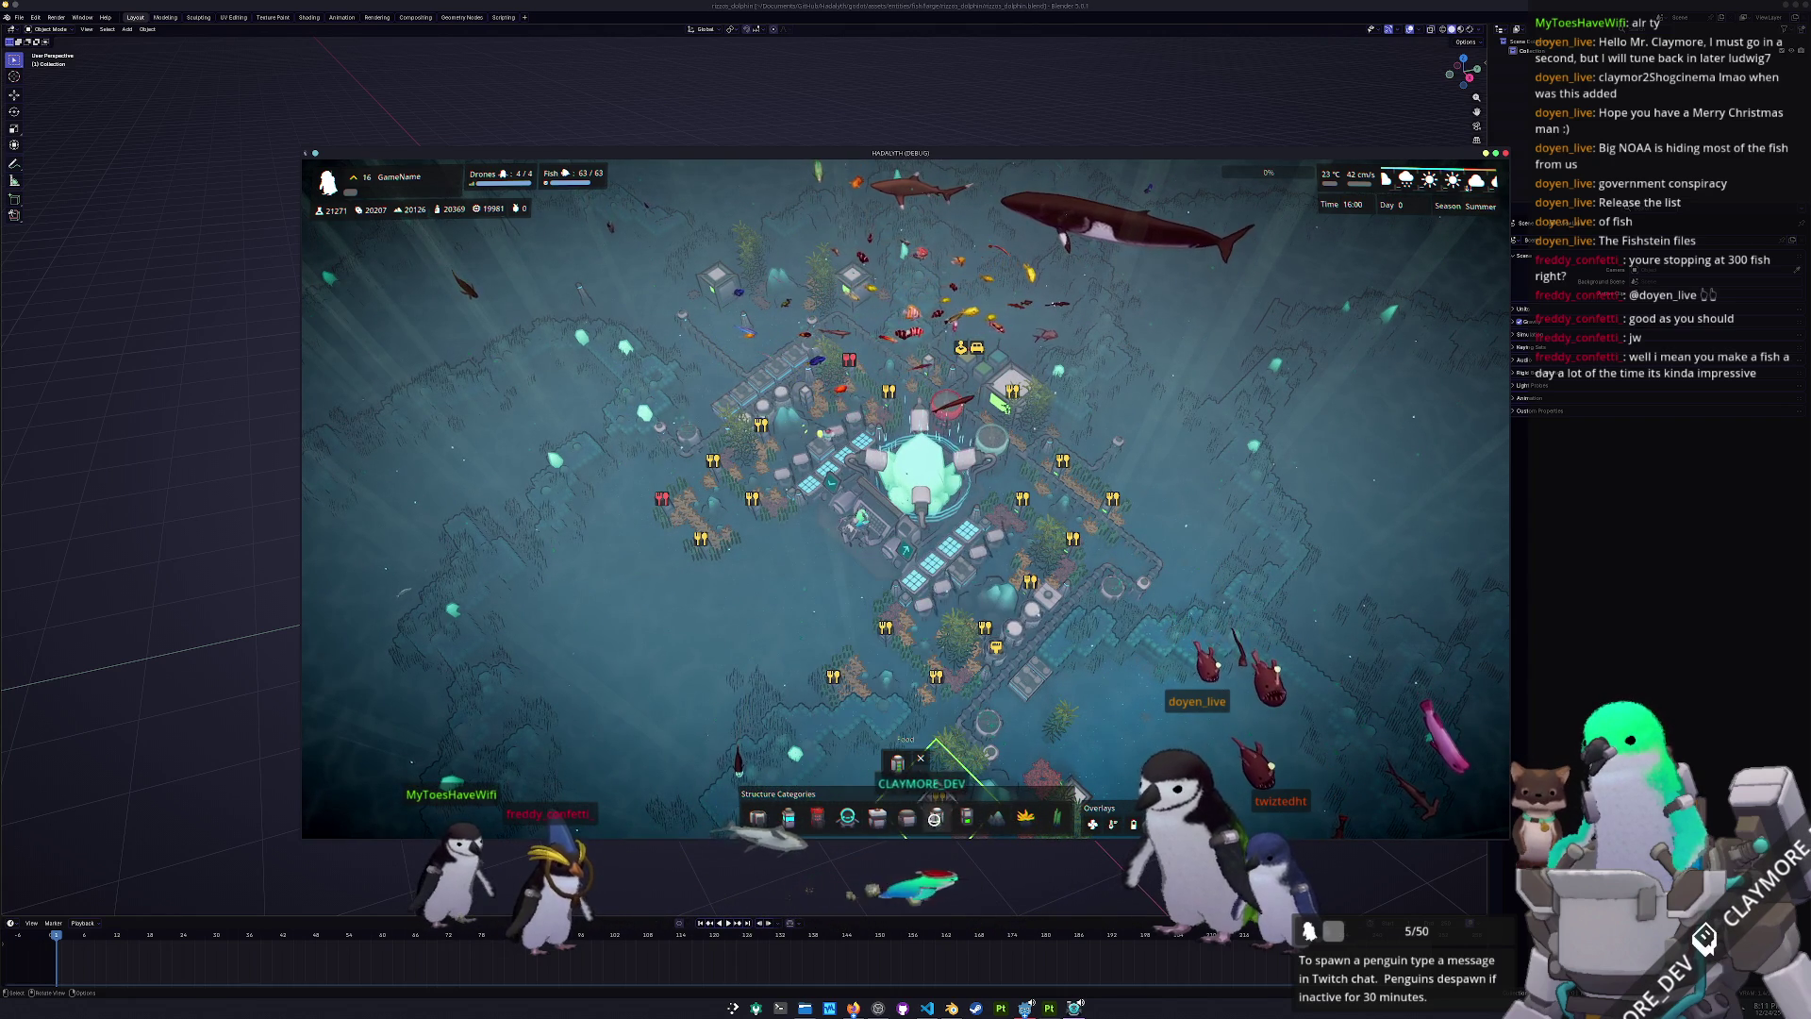
click(909, 816)
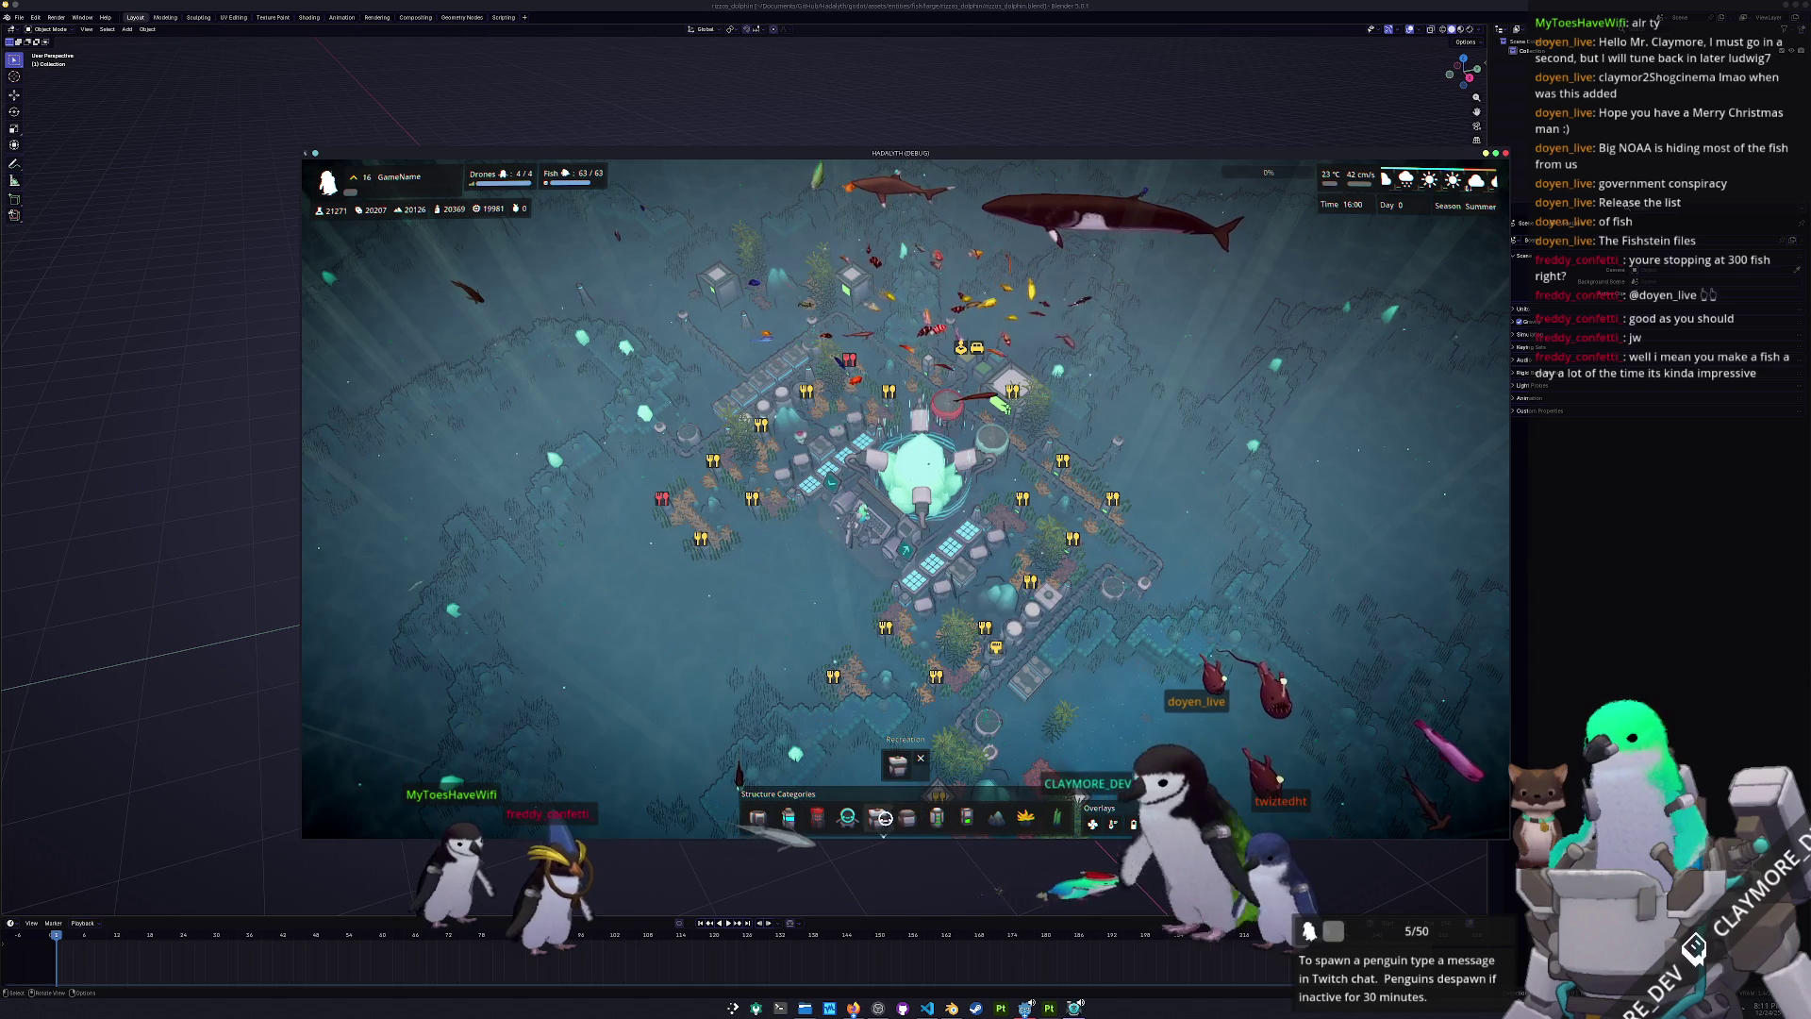
click(937, 817)
mouse_move(882, 766)
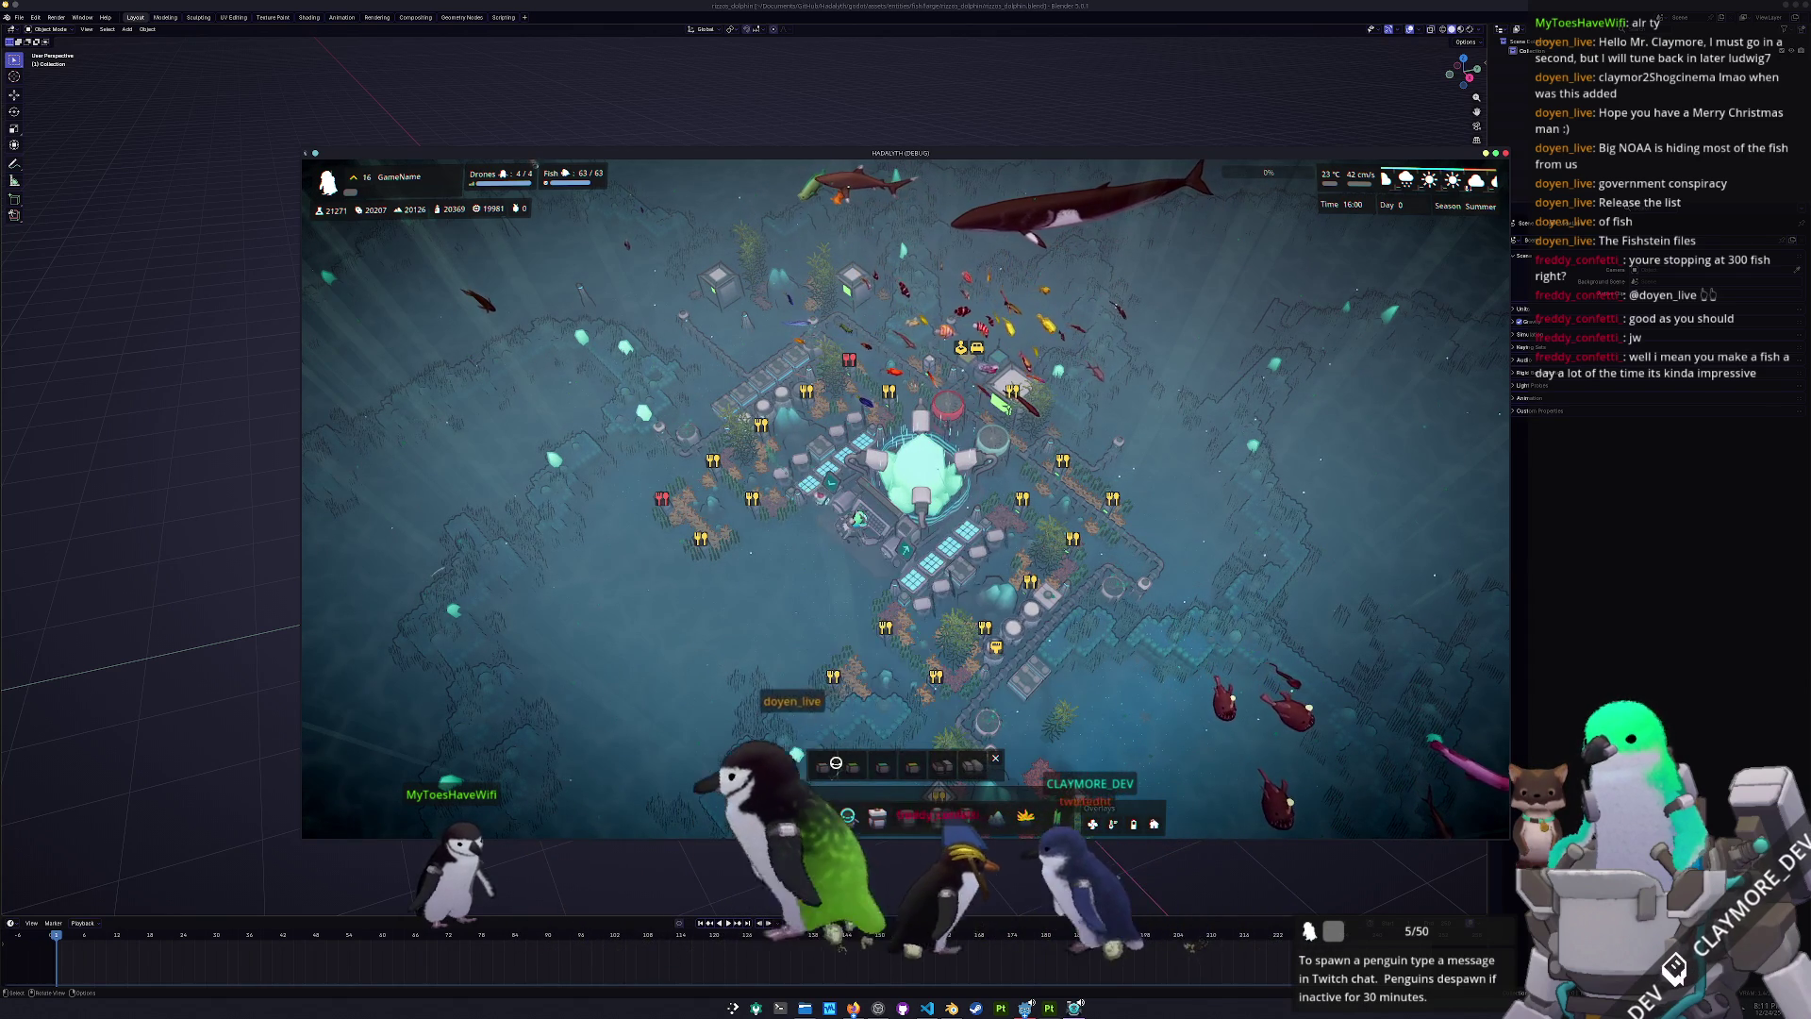
click(966, 817)
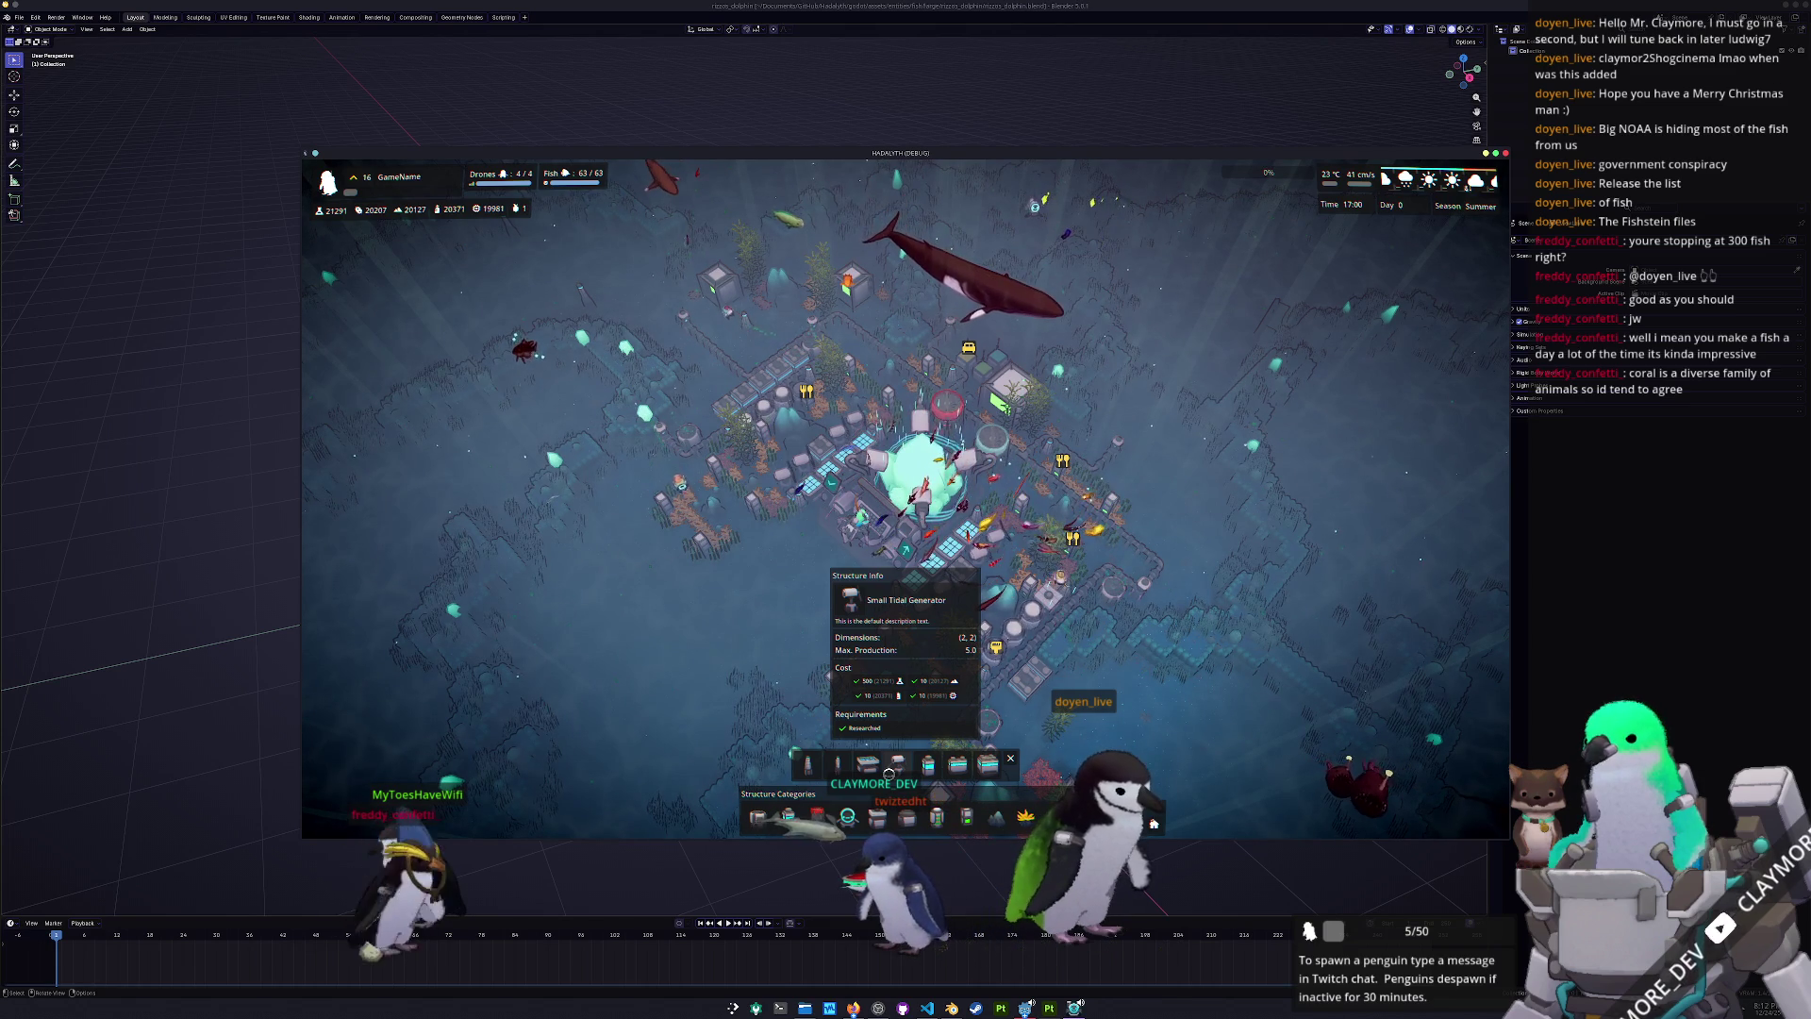
- Plant a Medium Kelp Patch on an open seabed tile below the core
click(757, 819)
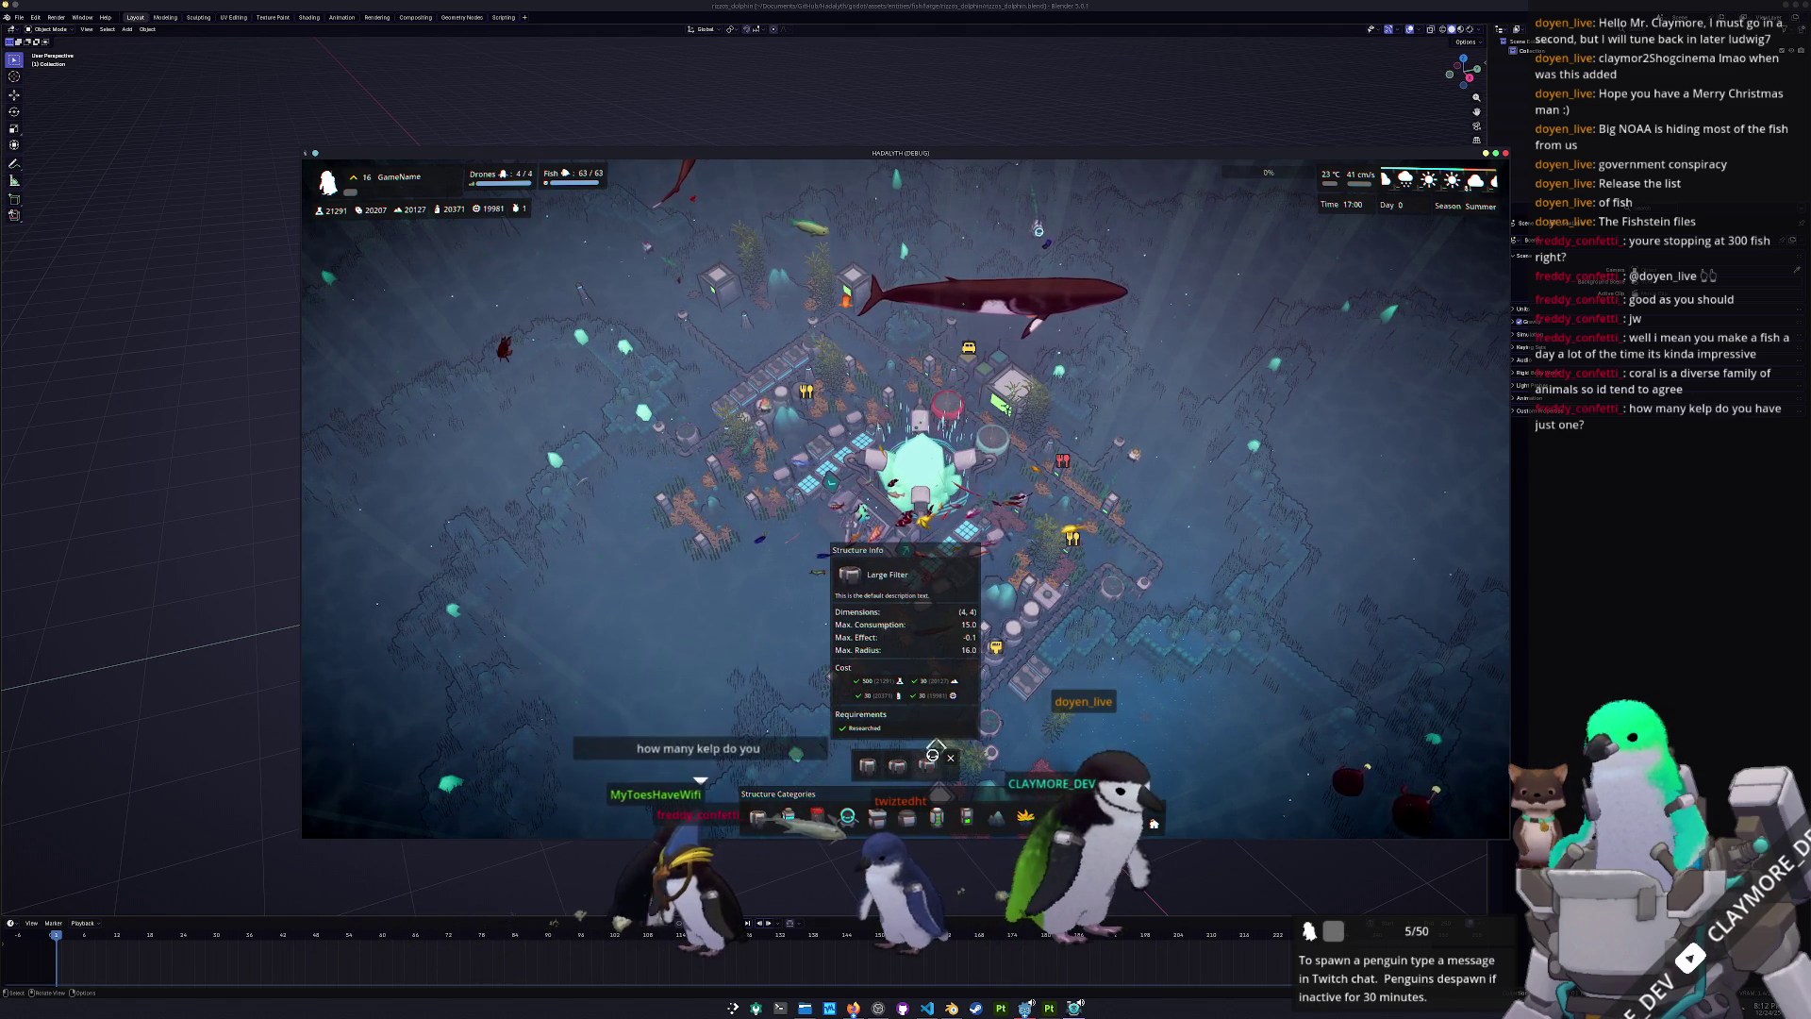
click(869, 766)
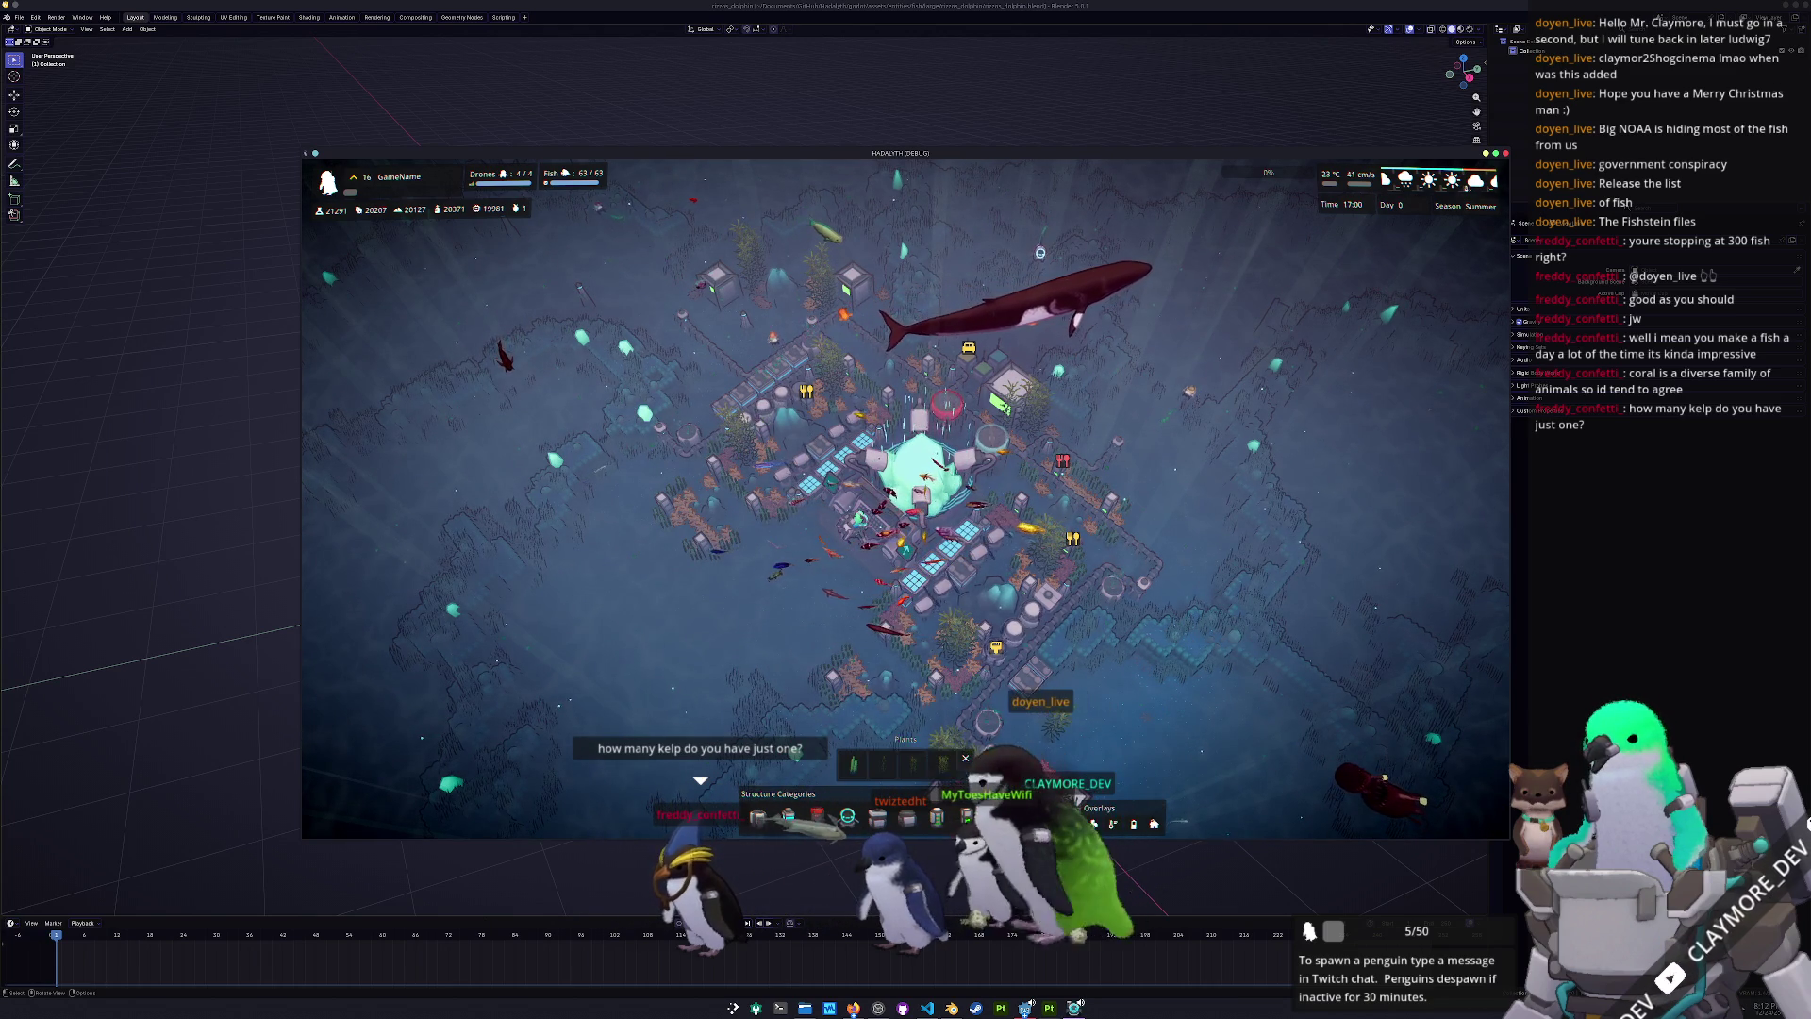
scroll(906, 769, up, 5)
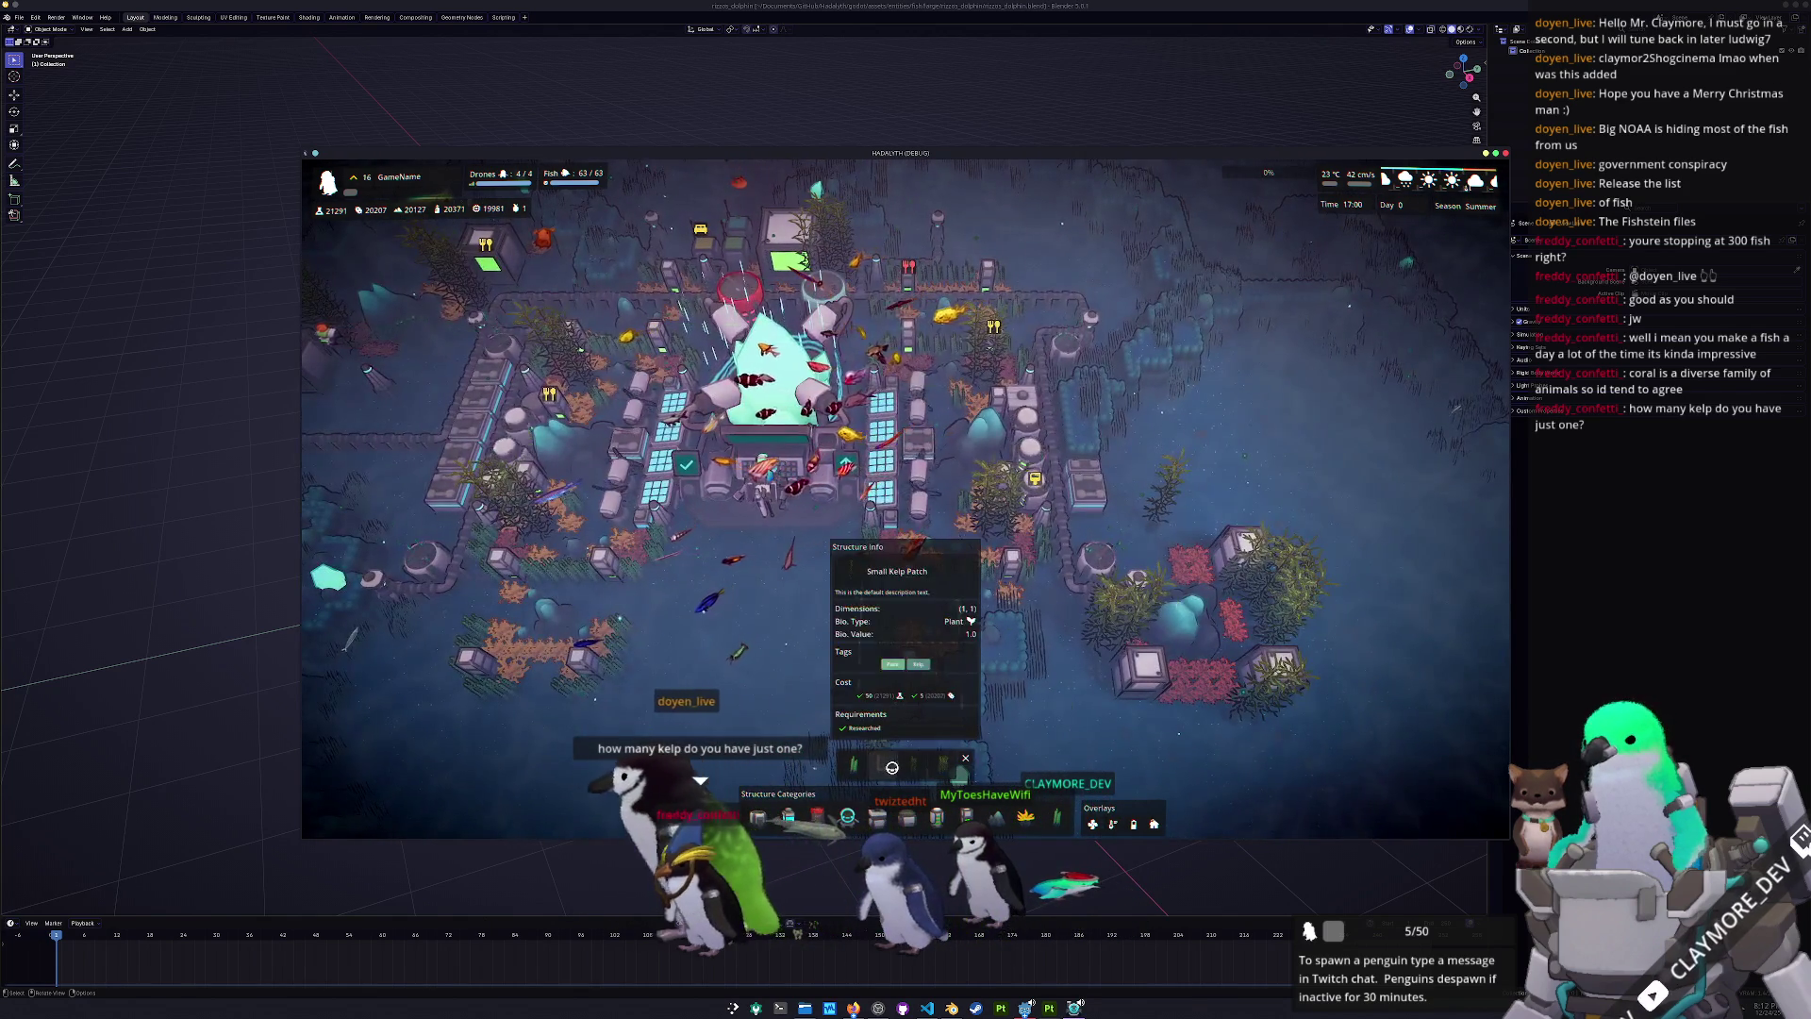
click(892, 766)
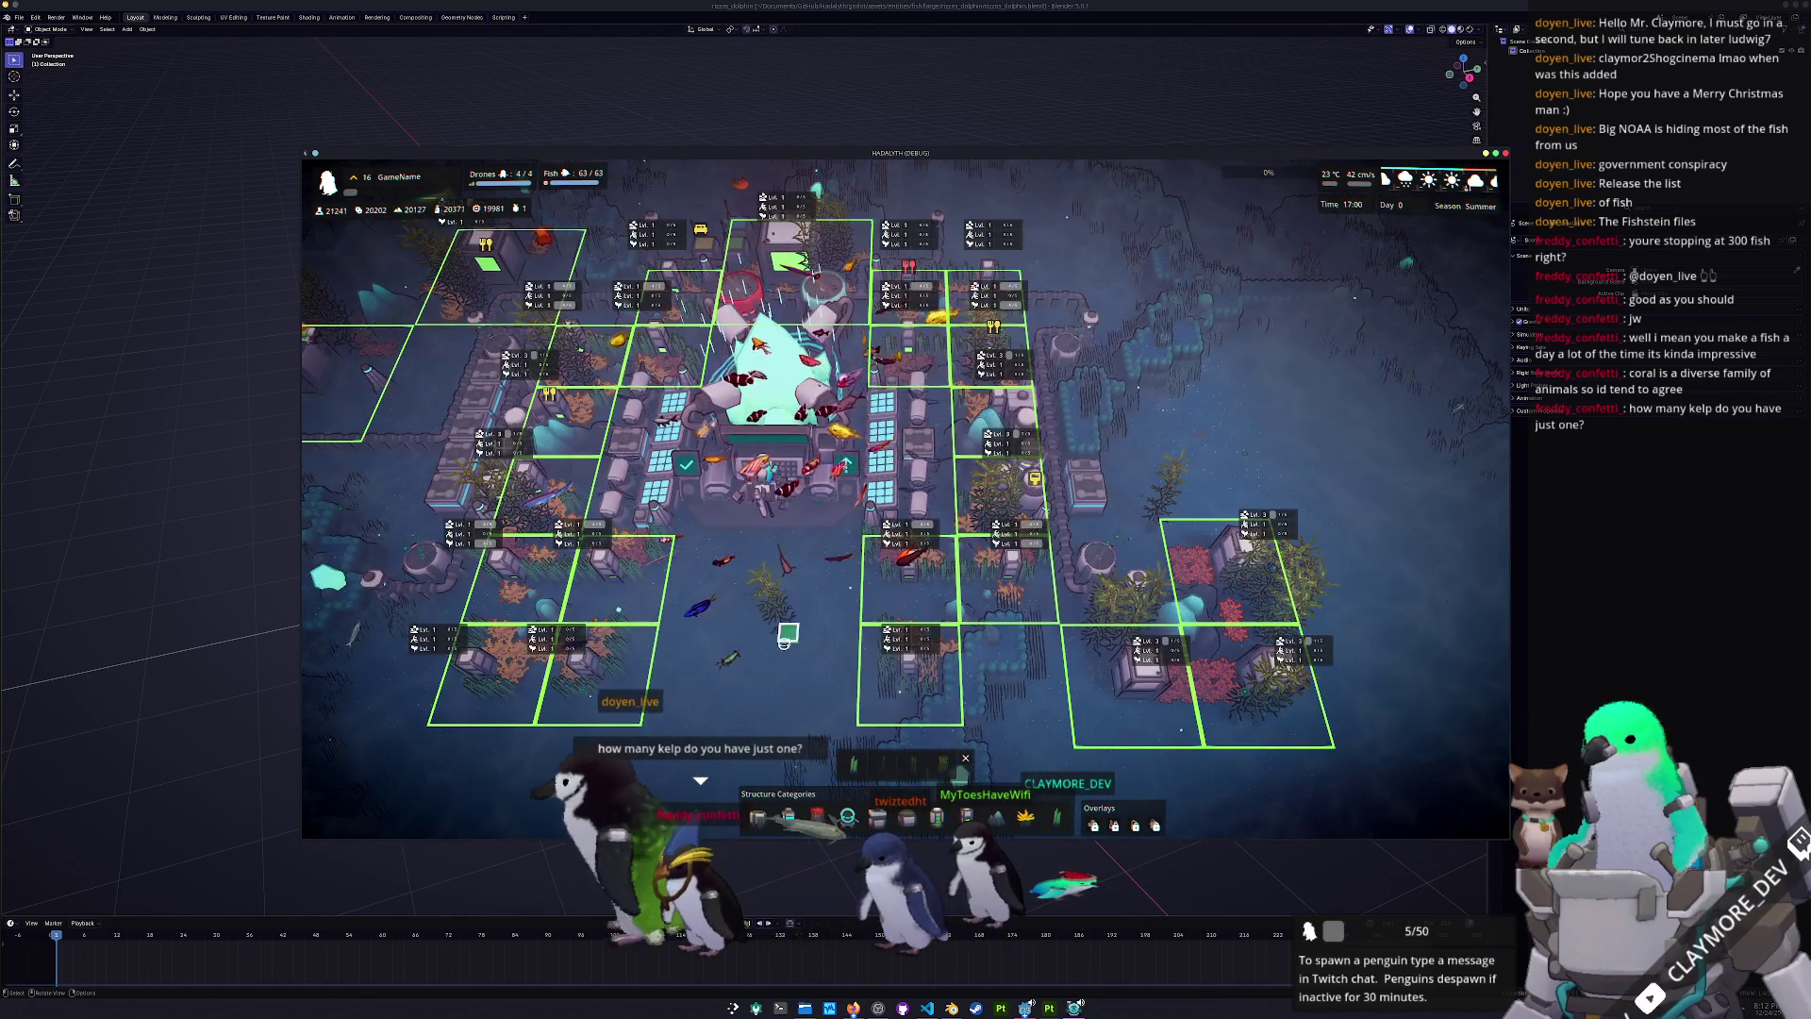
scroll(859, 594, up, 3)
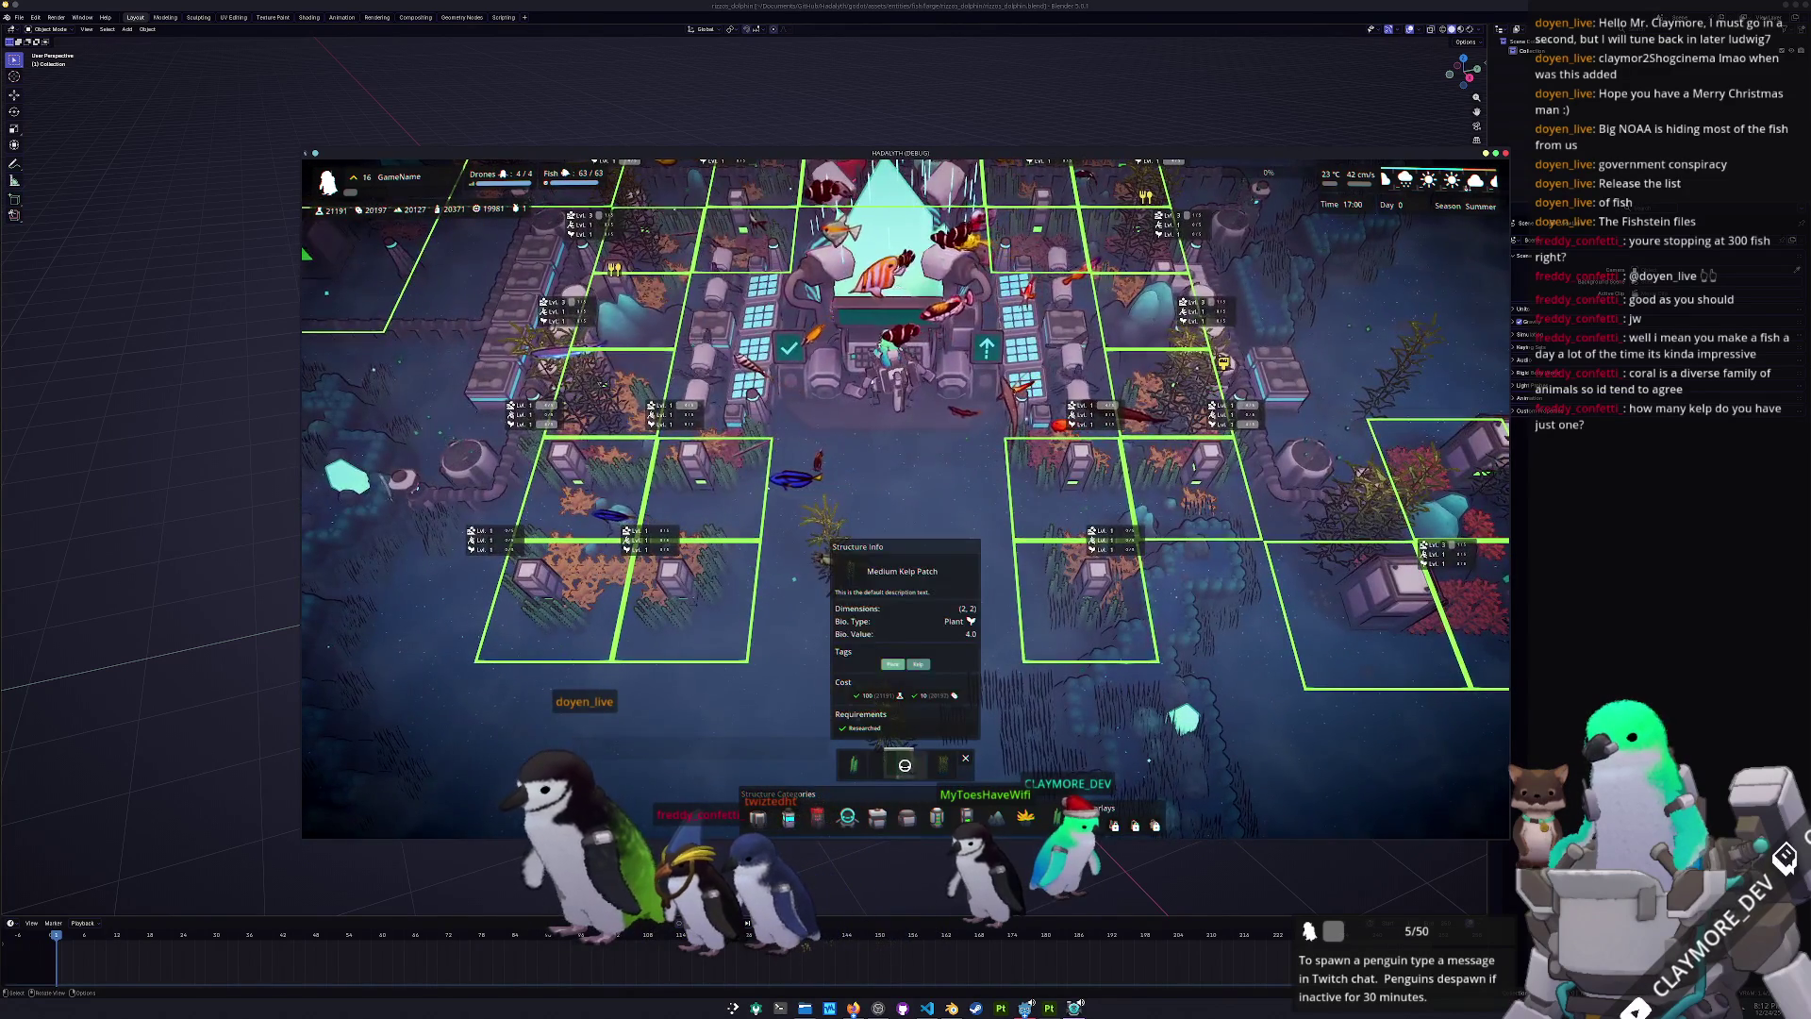
click(904, 765)
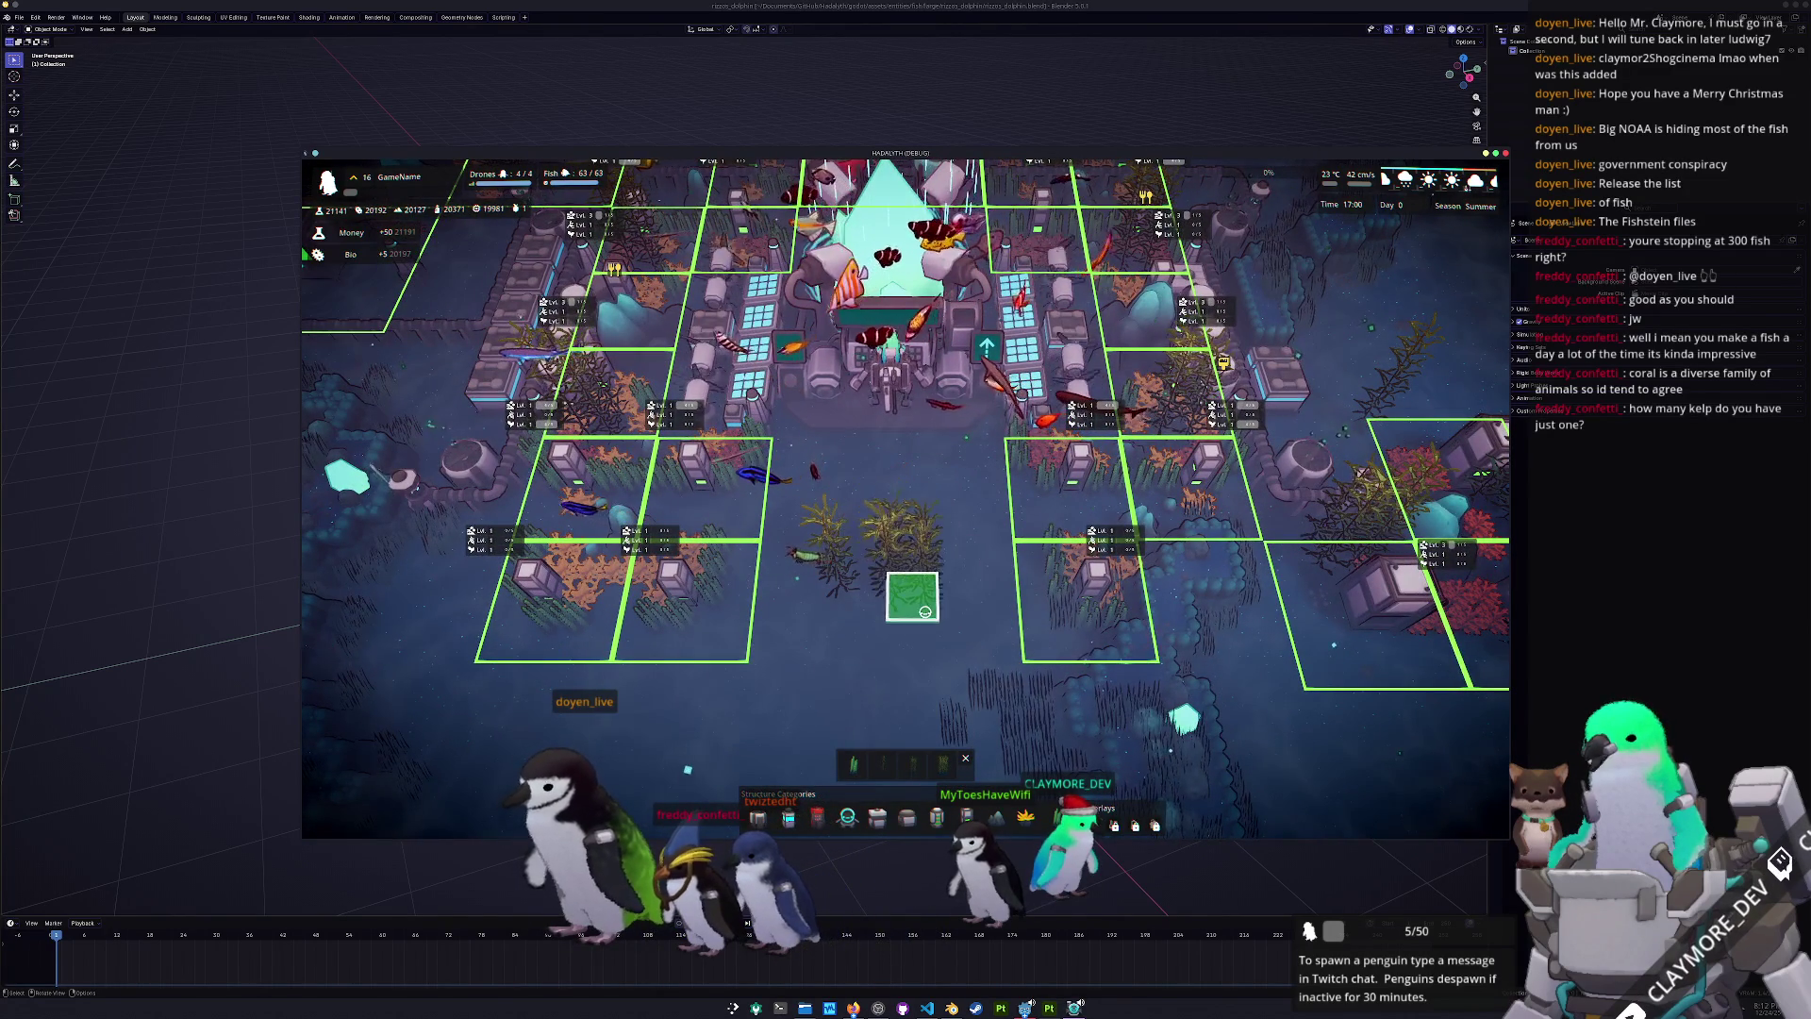
click(926, 606)
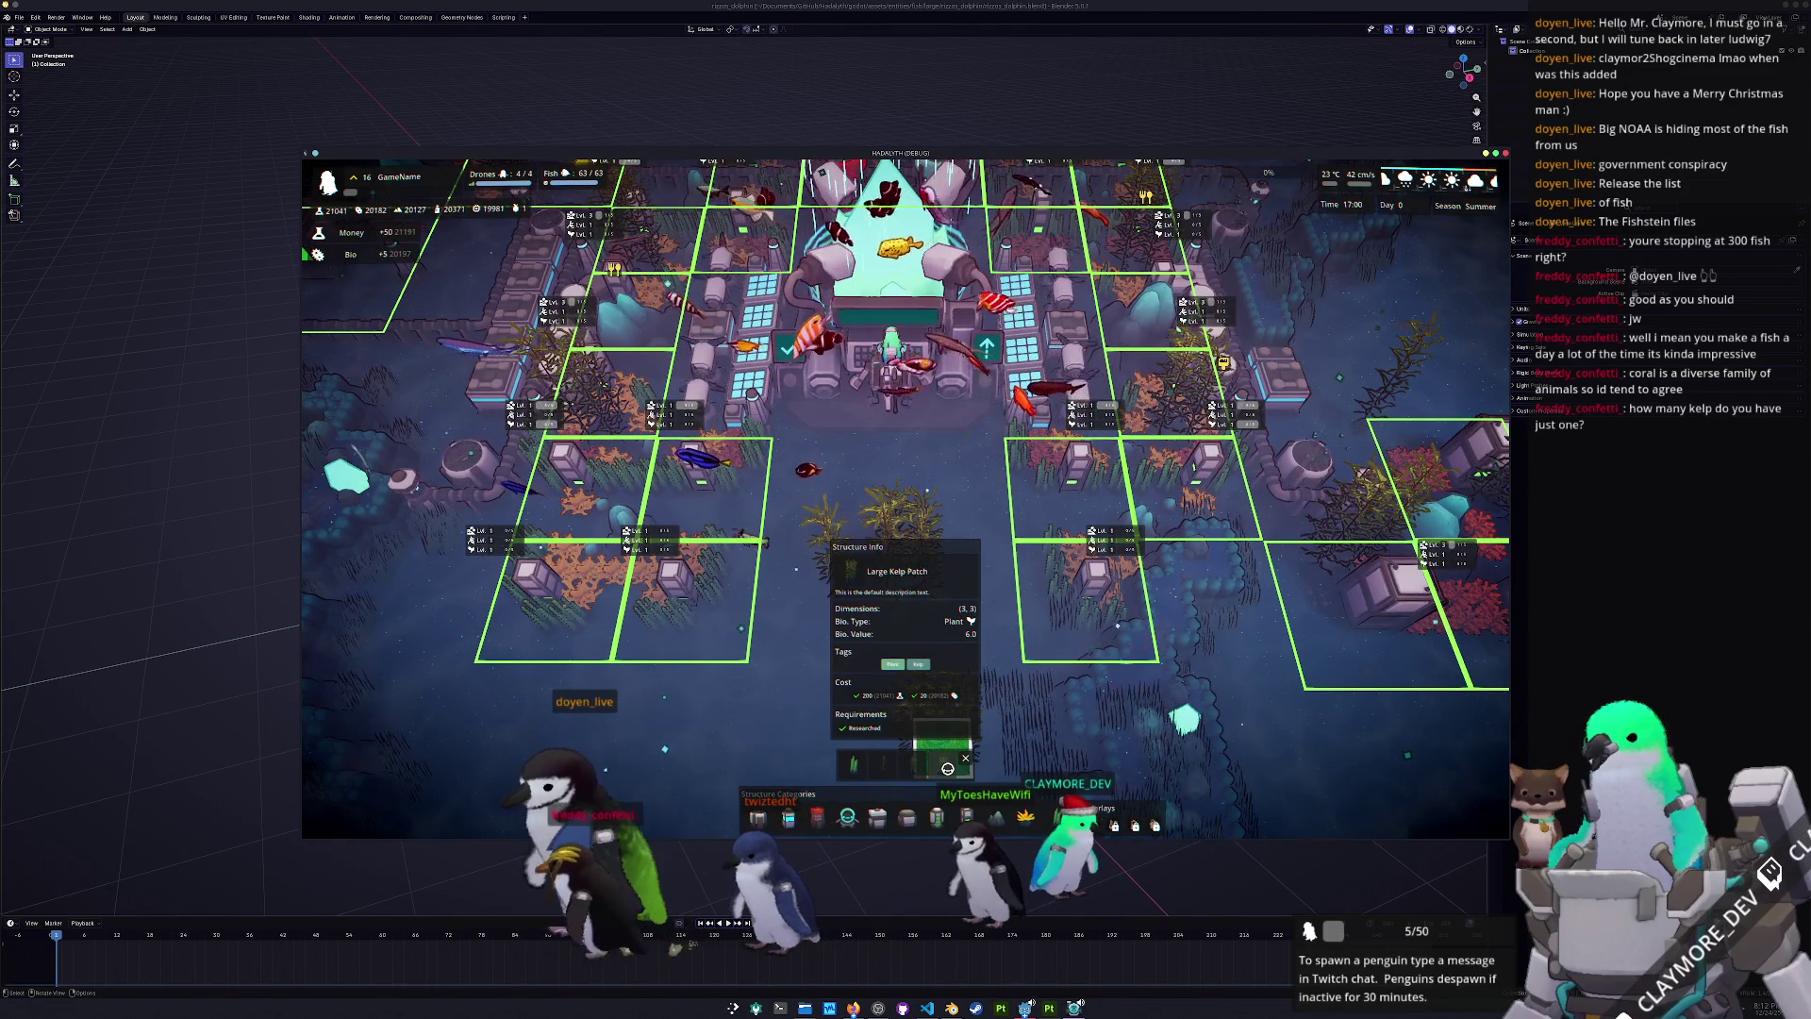
- Plant a Large Kelp Patch beside it, toggle the zone grid, and inspect the central kelp
click(948, 769)
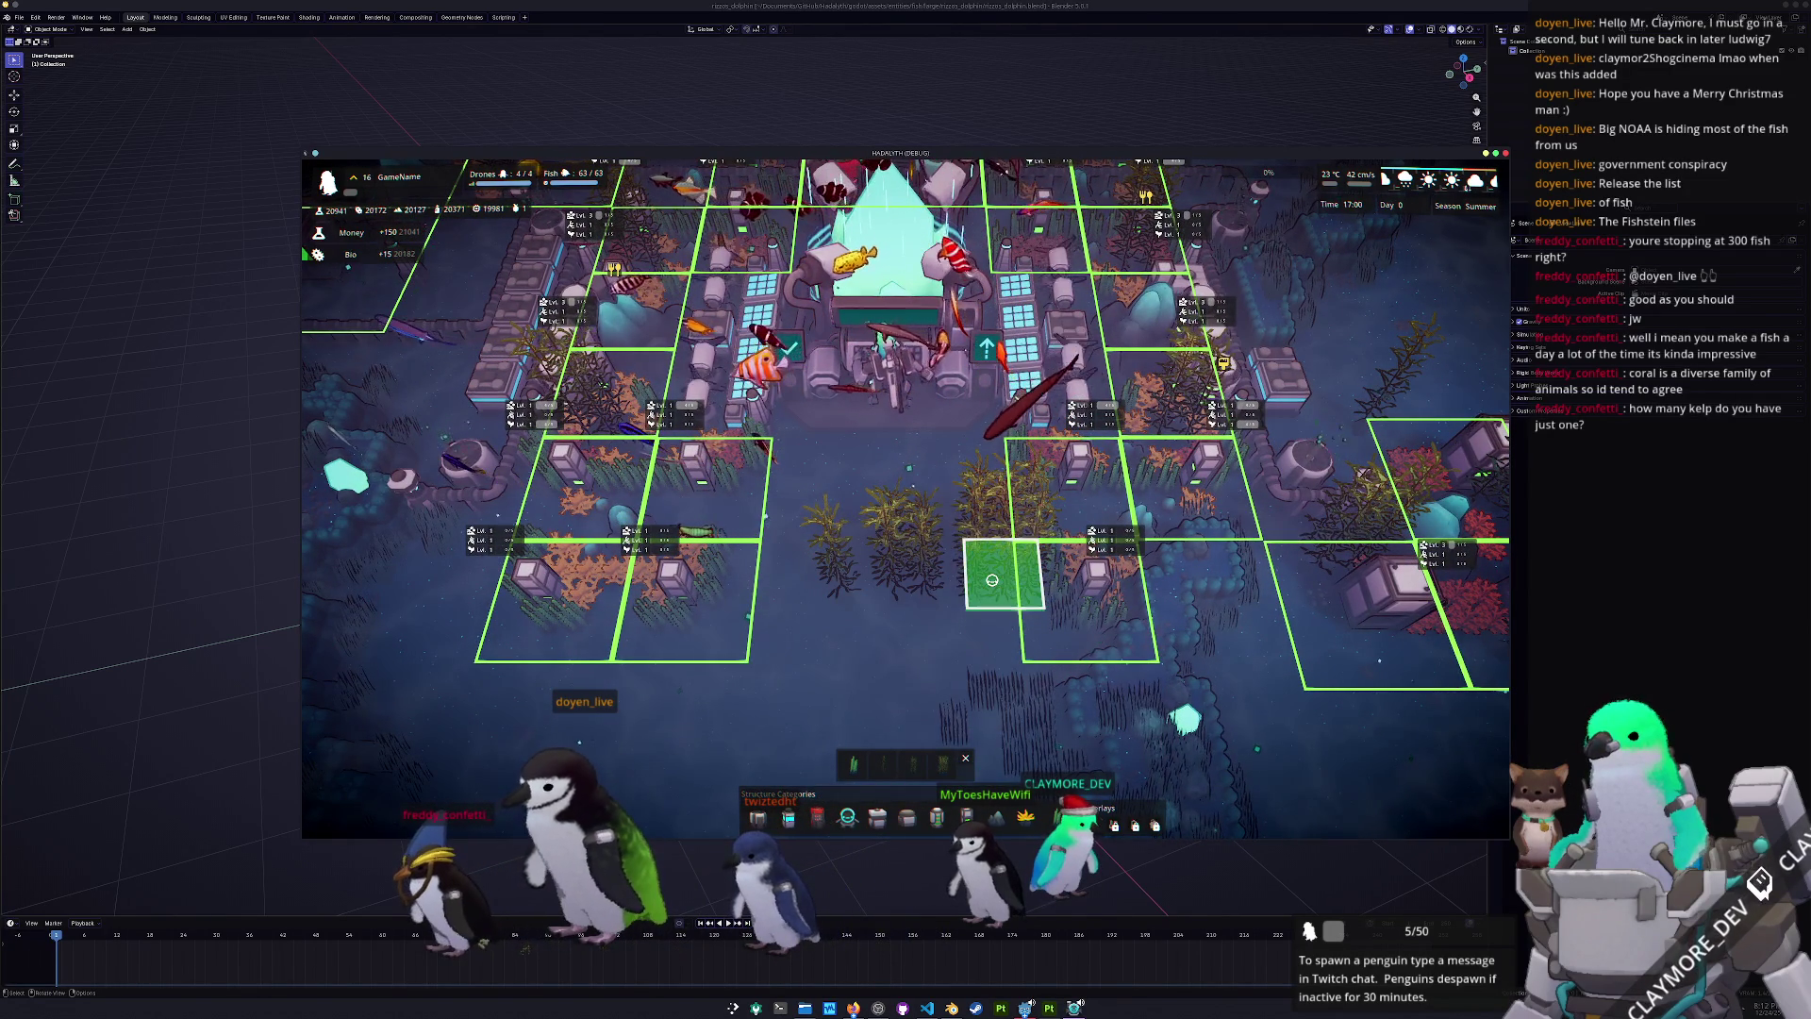
click(996, 581)
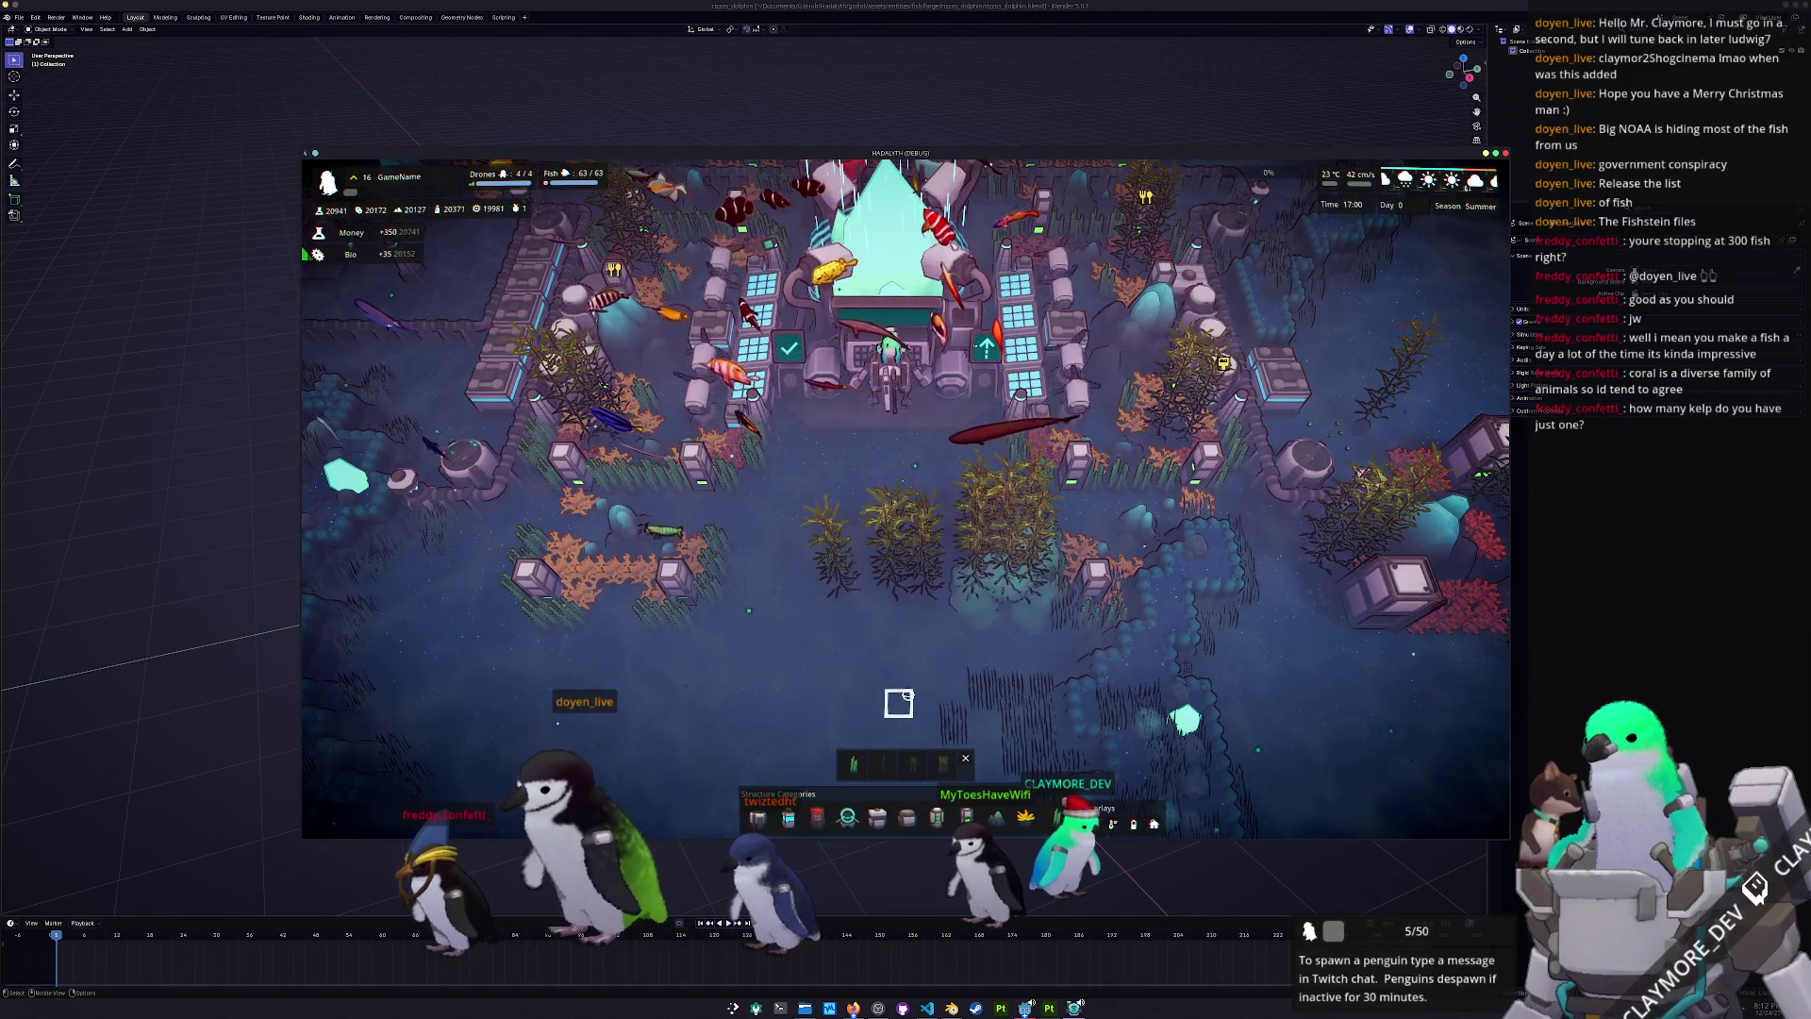
click(1000, 590)
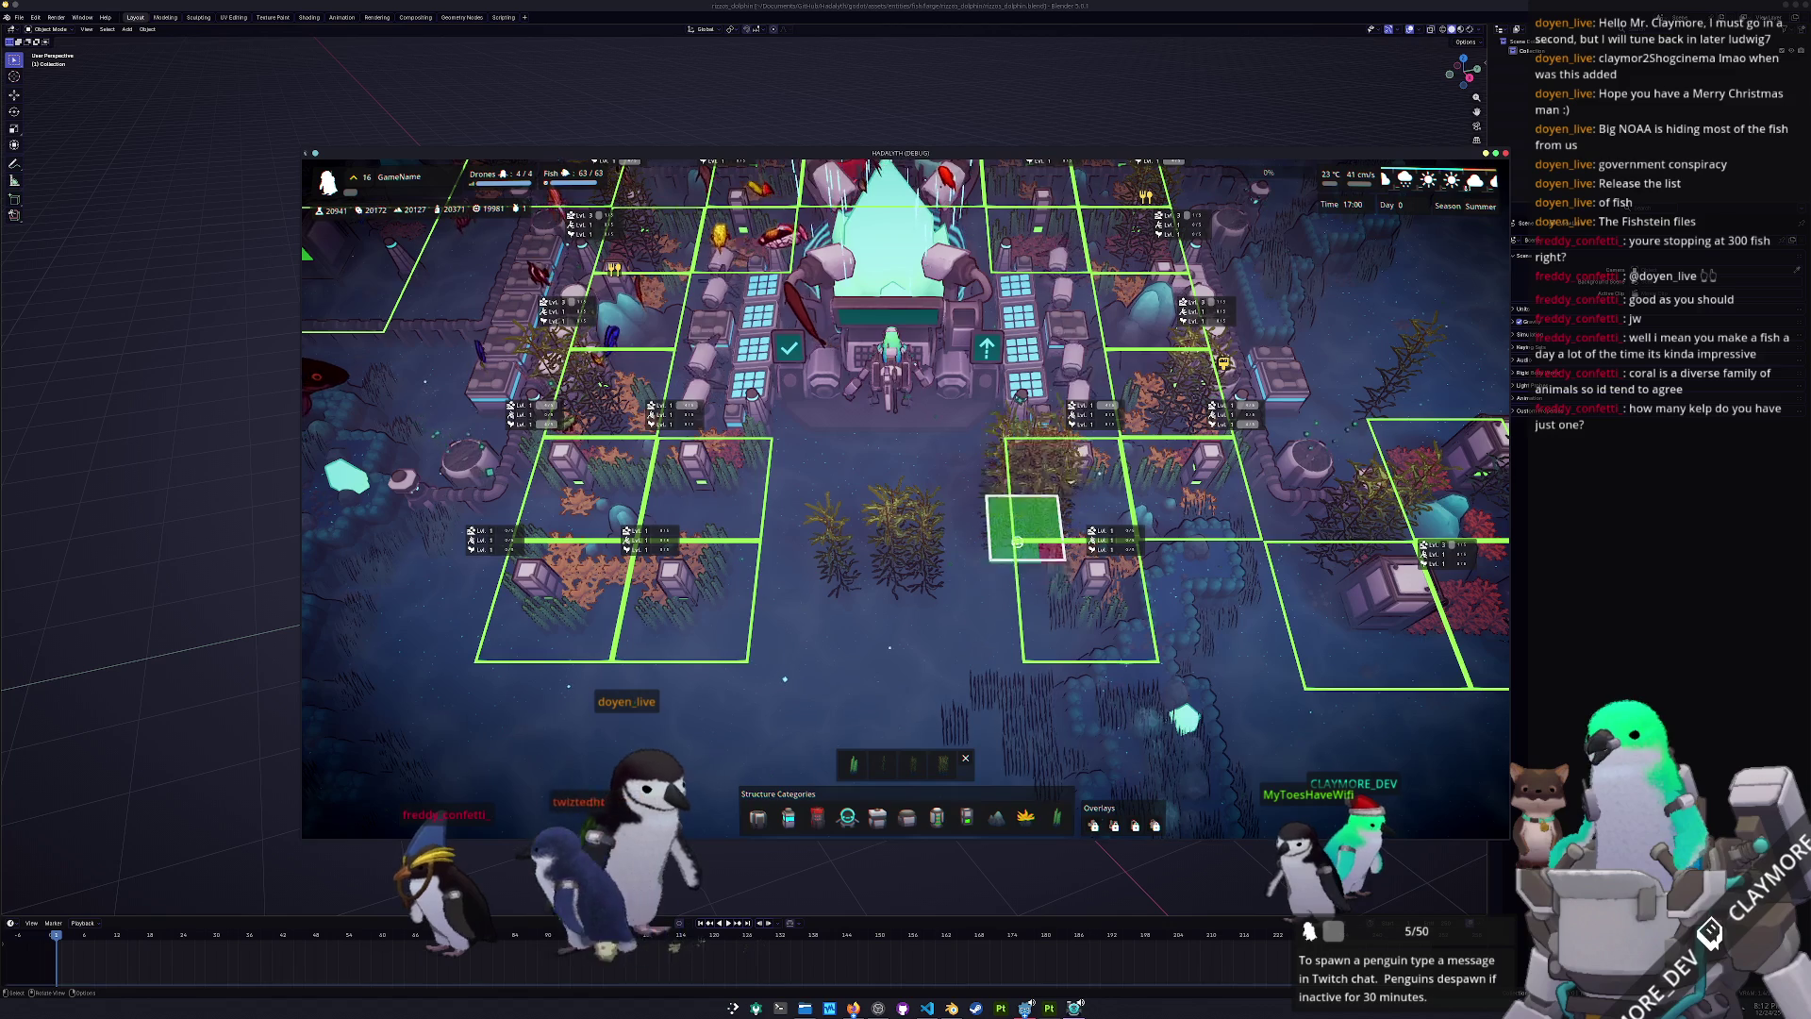
scroll(1019, 538, up, 5)
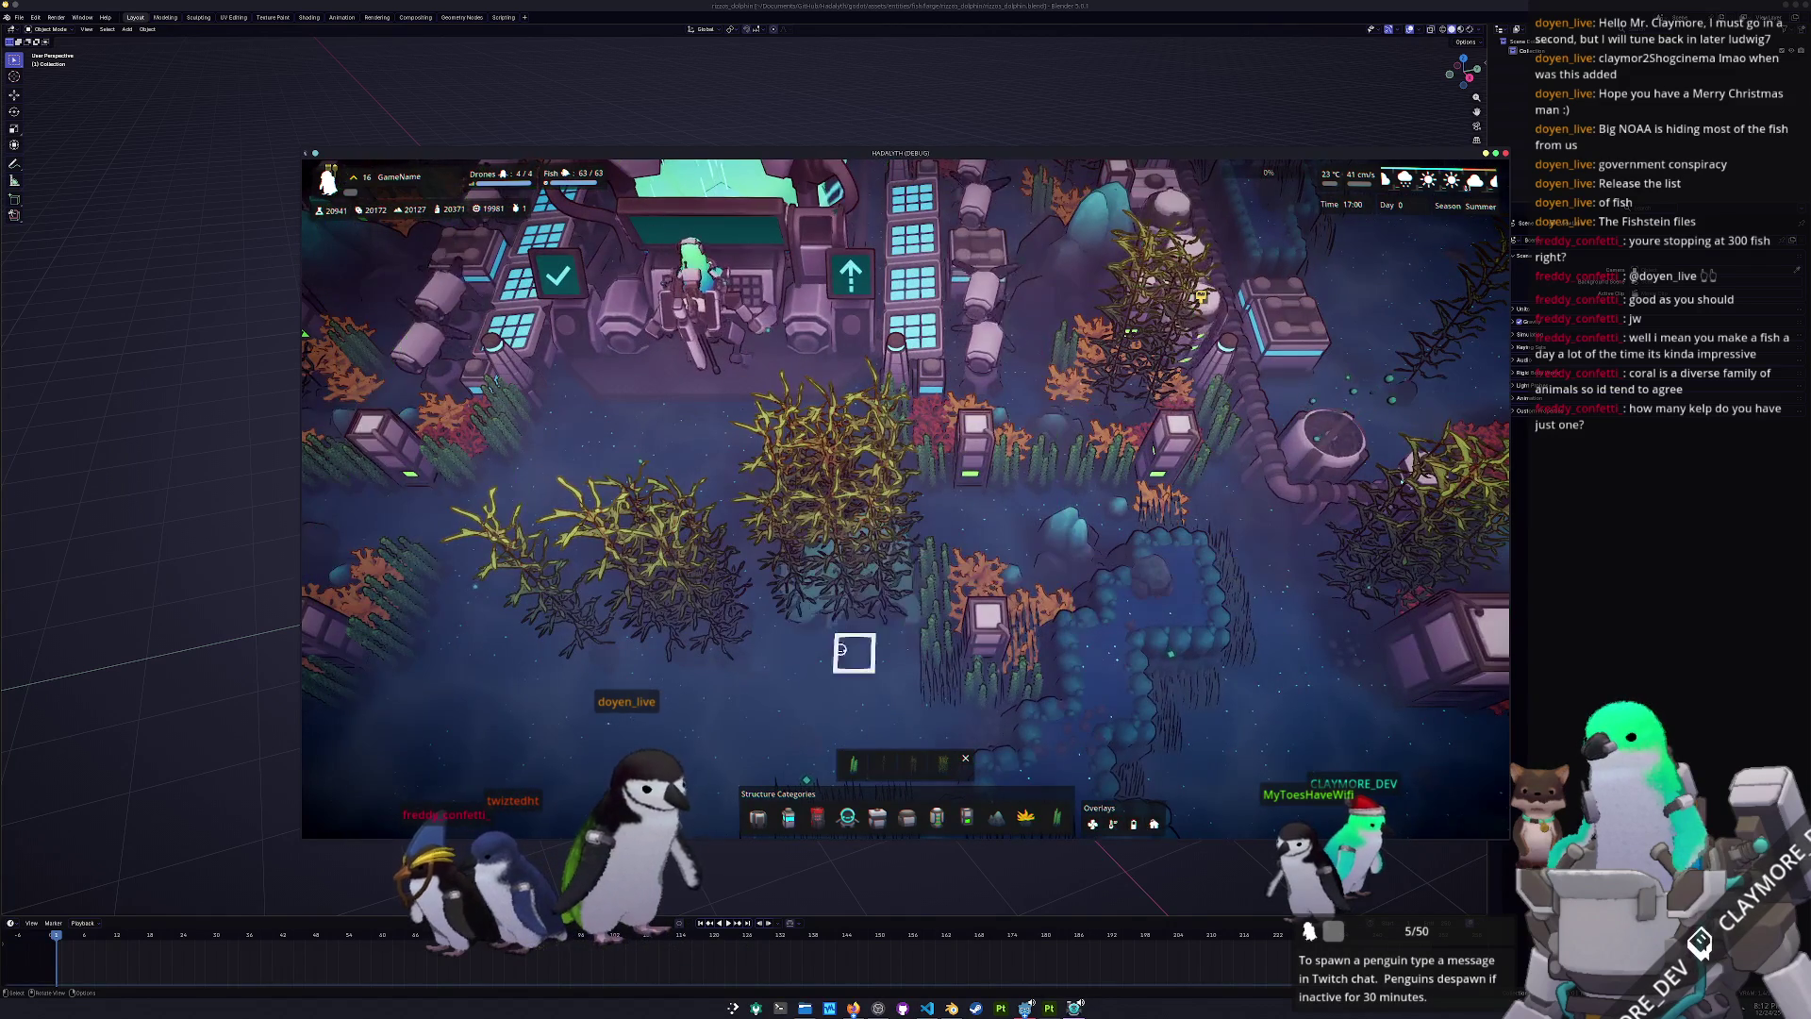
key(g)
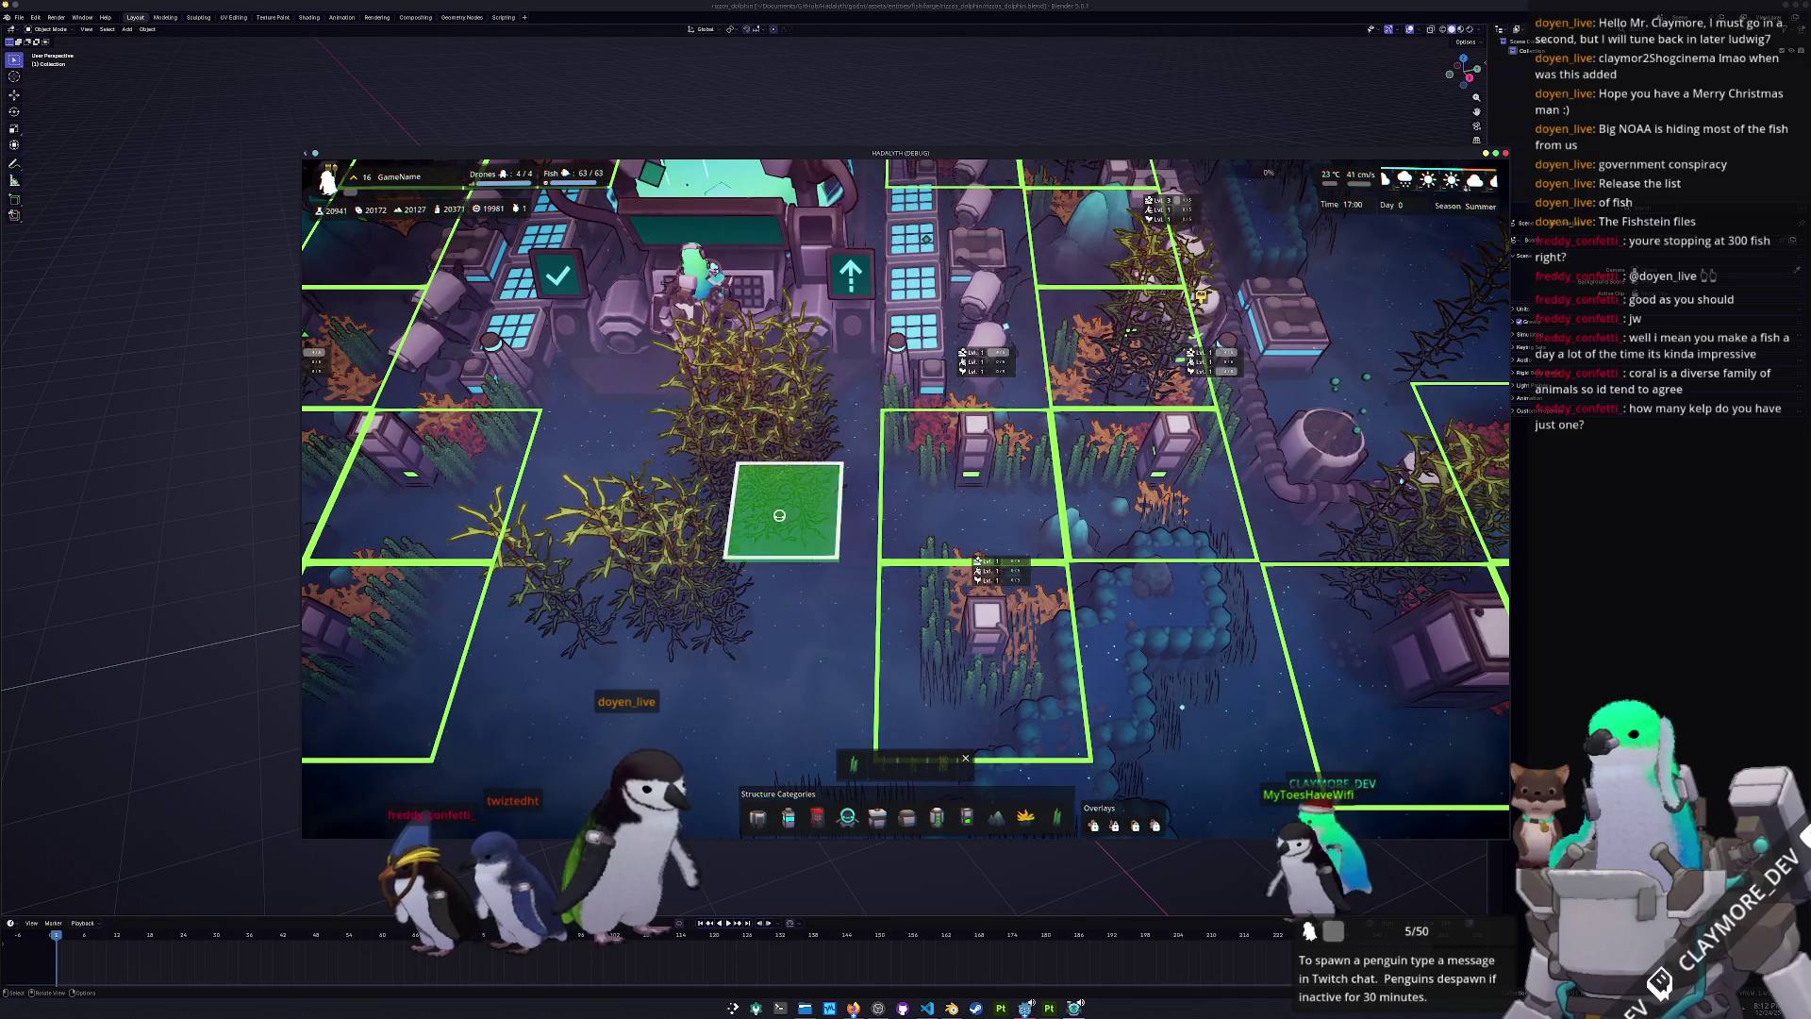
key(g)
key(g)
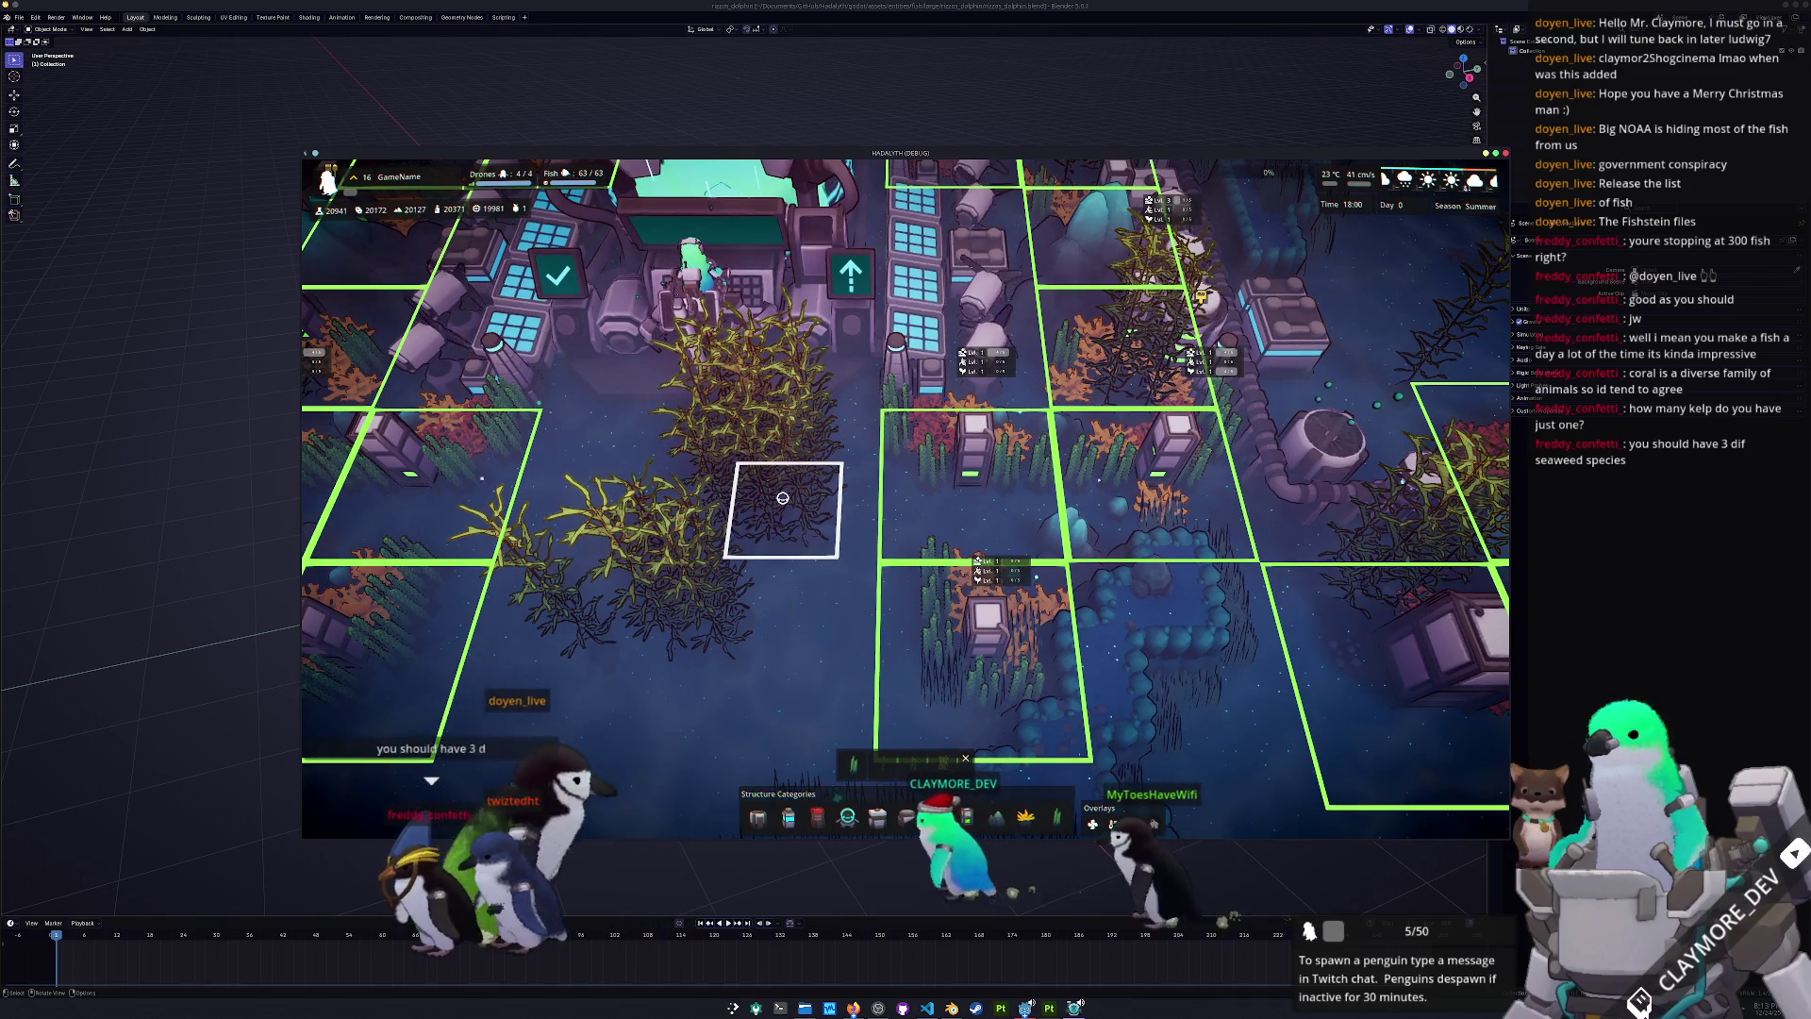
click(778, 567)
scroll(778, 567, down, 5)
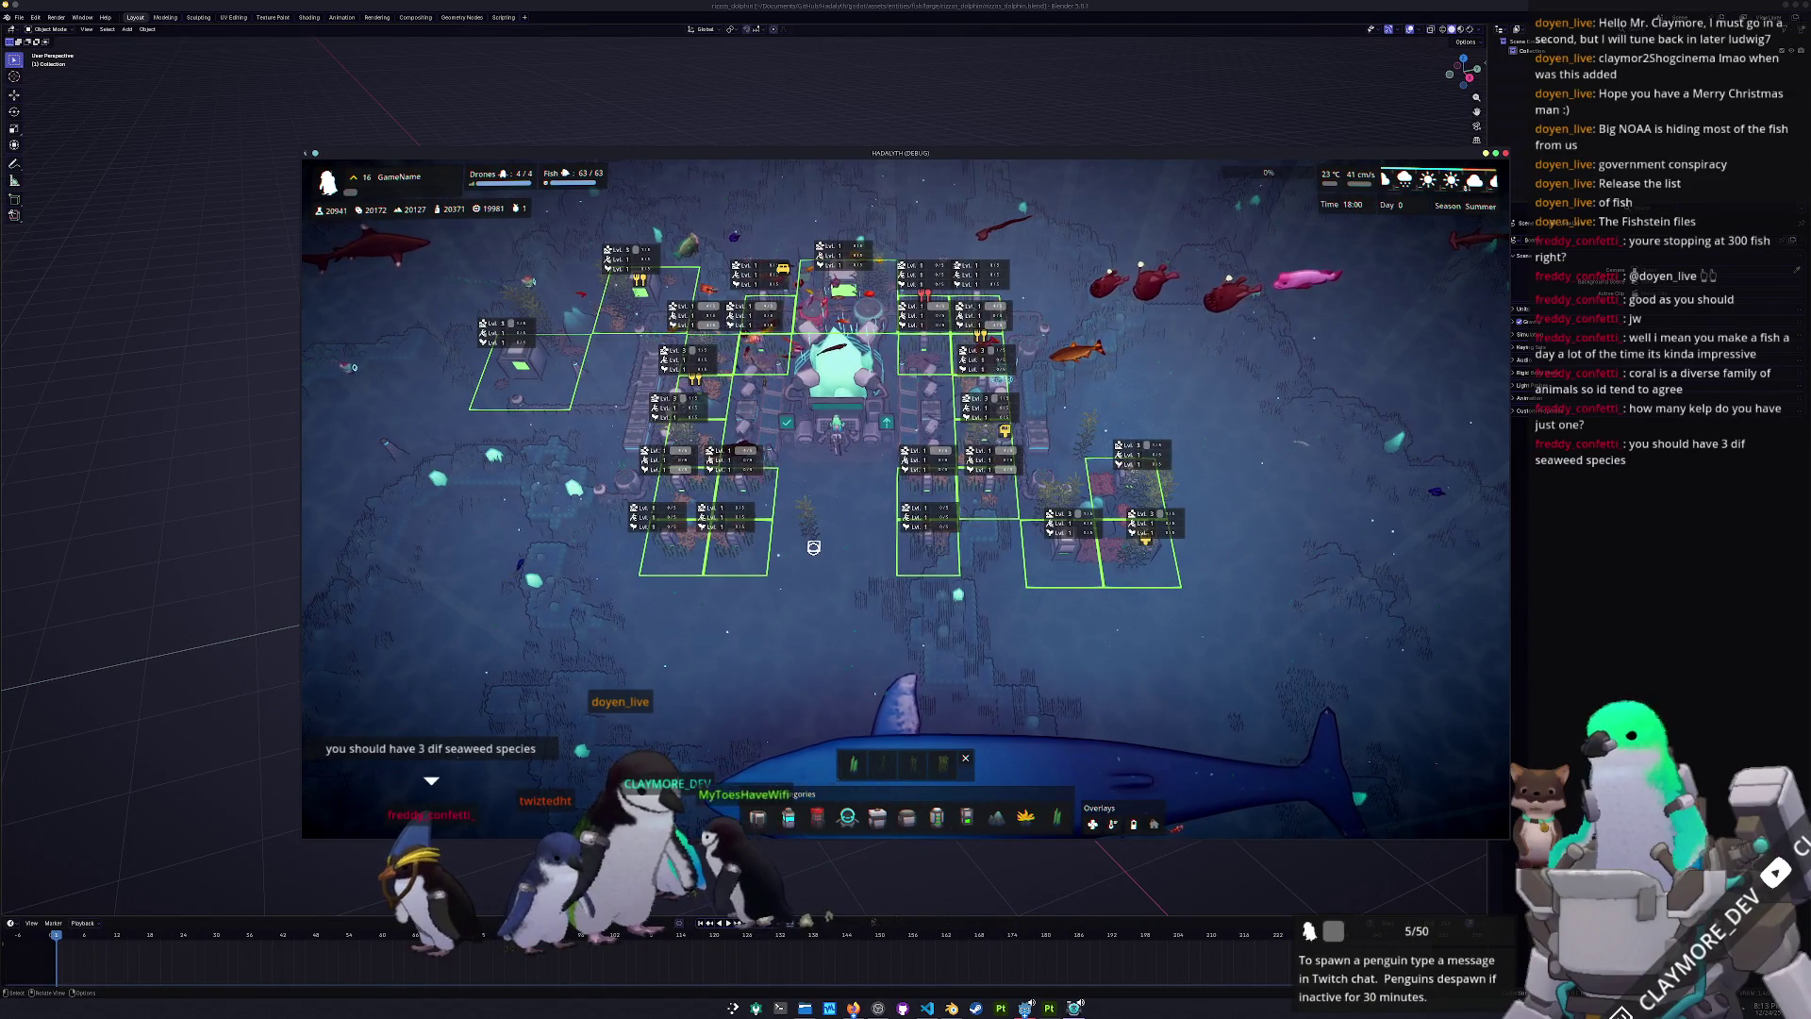
- Inspect a Small Kelp Patch and the Core, hide the zone overlays, and close the game
click(842, 543)
scroll(899, 560, up, 3)
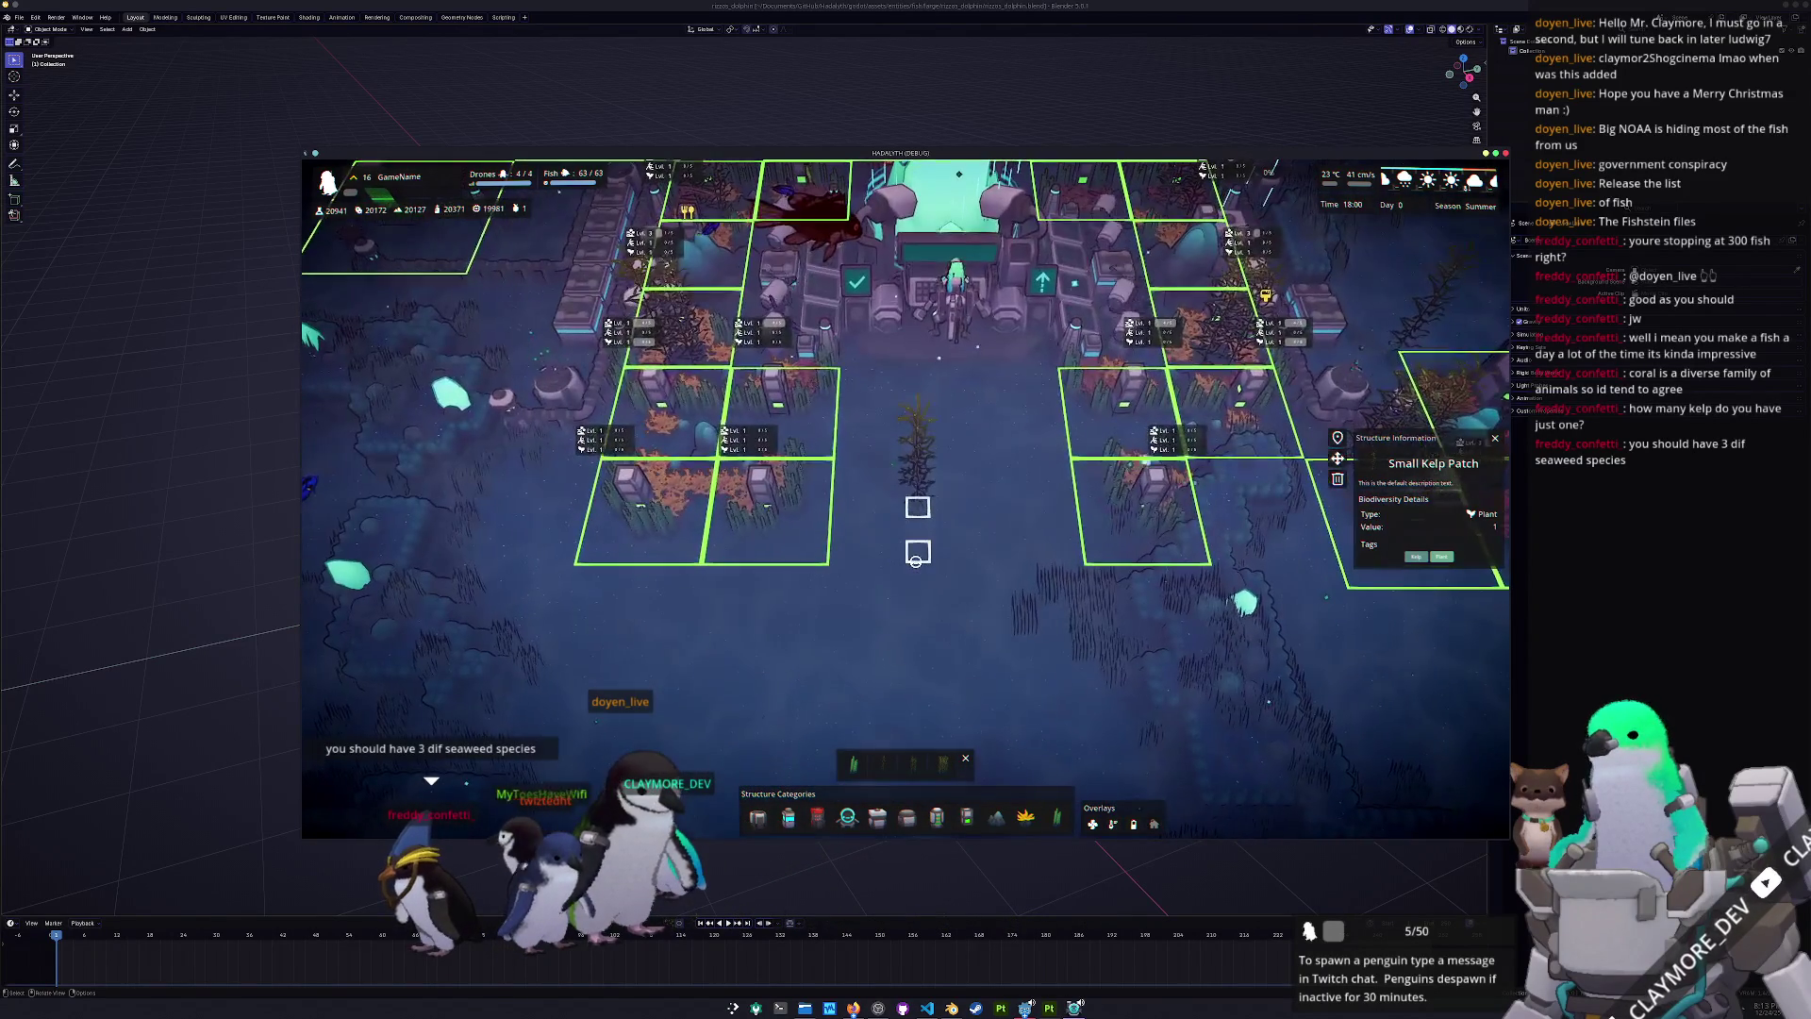
click(932, 320)
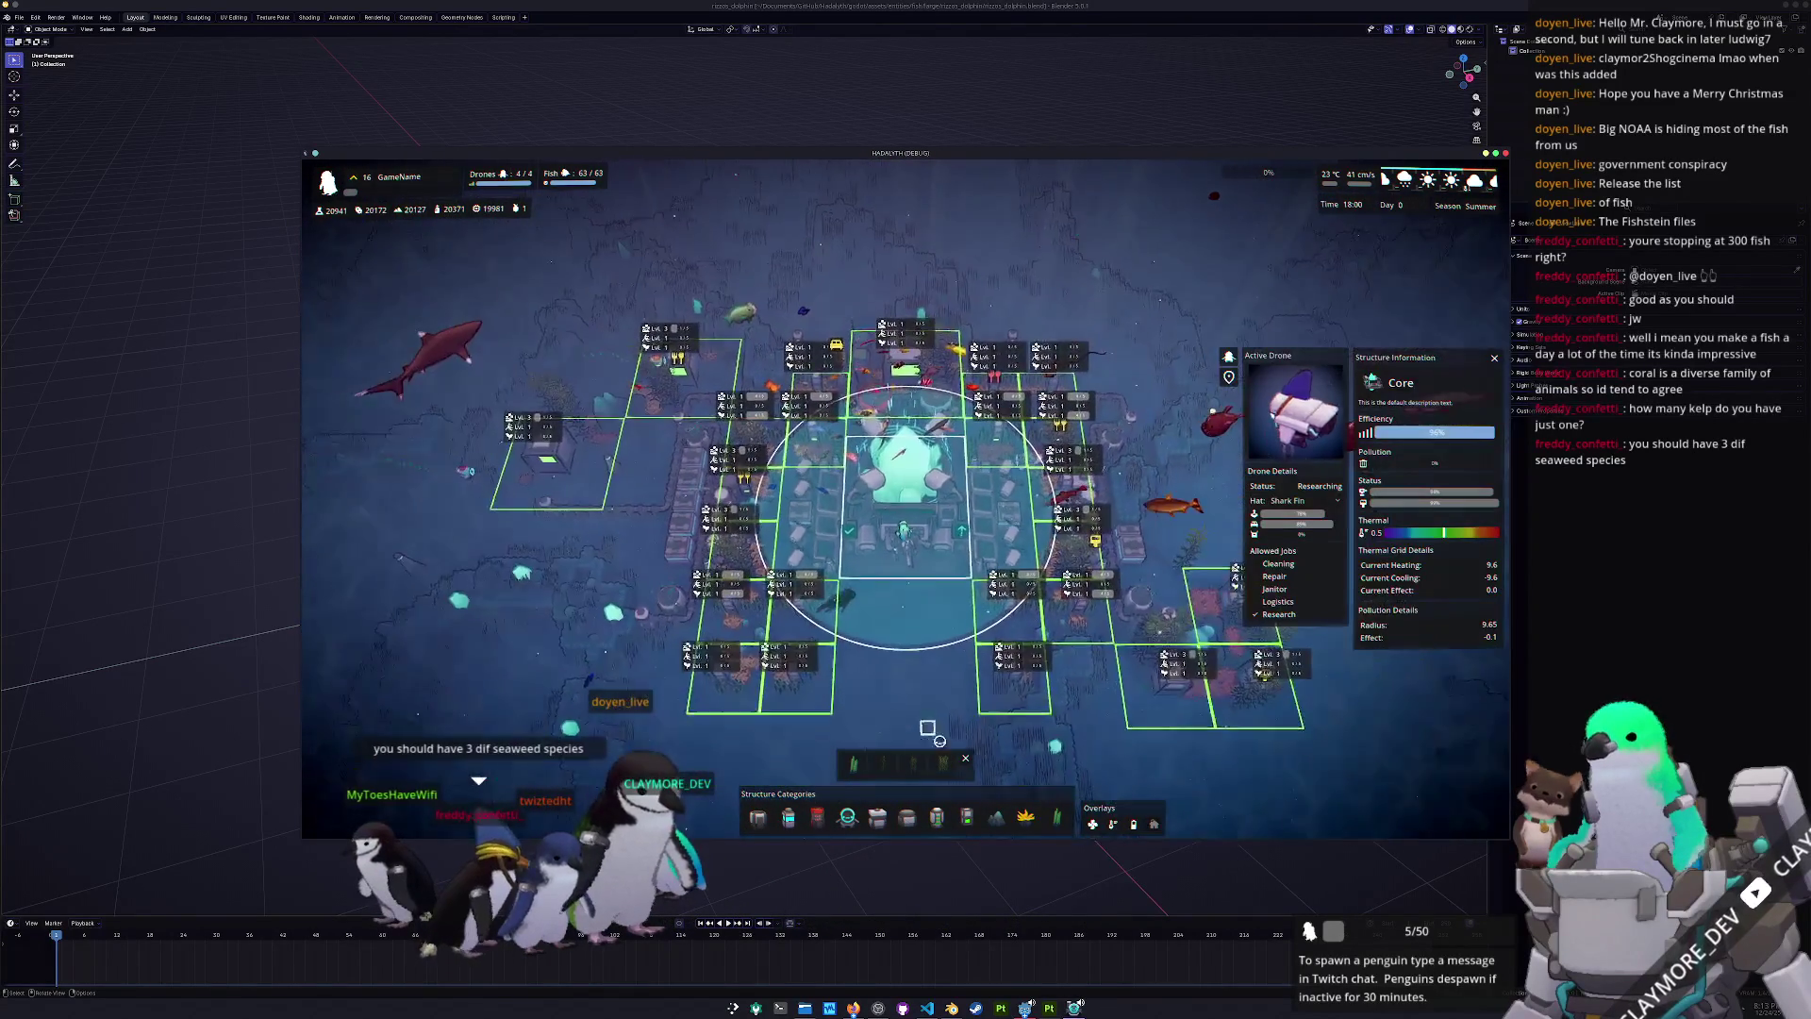
middle_drag(1009, 717, 811, 678)
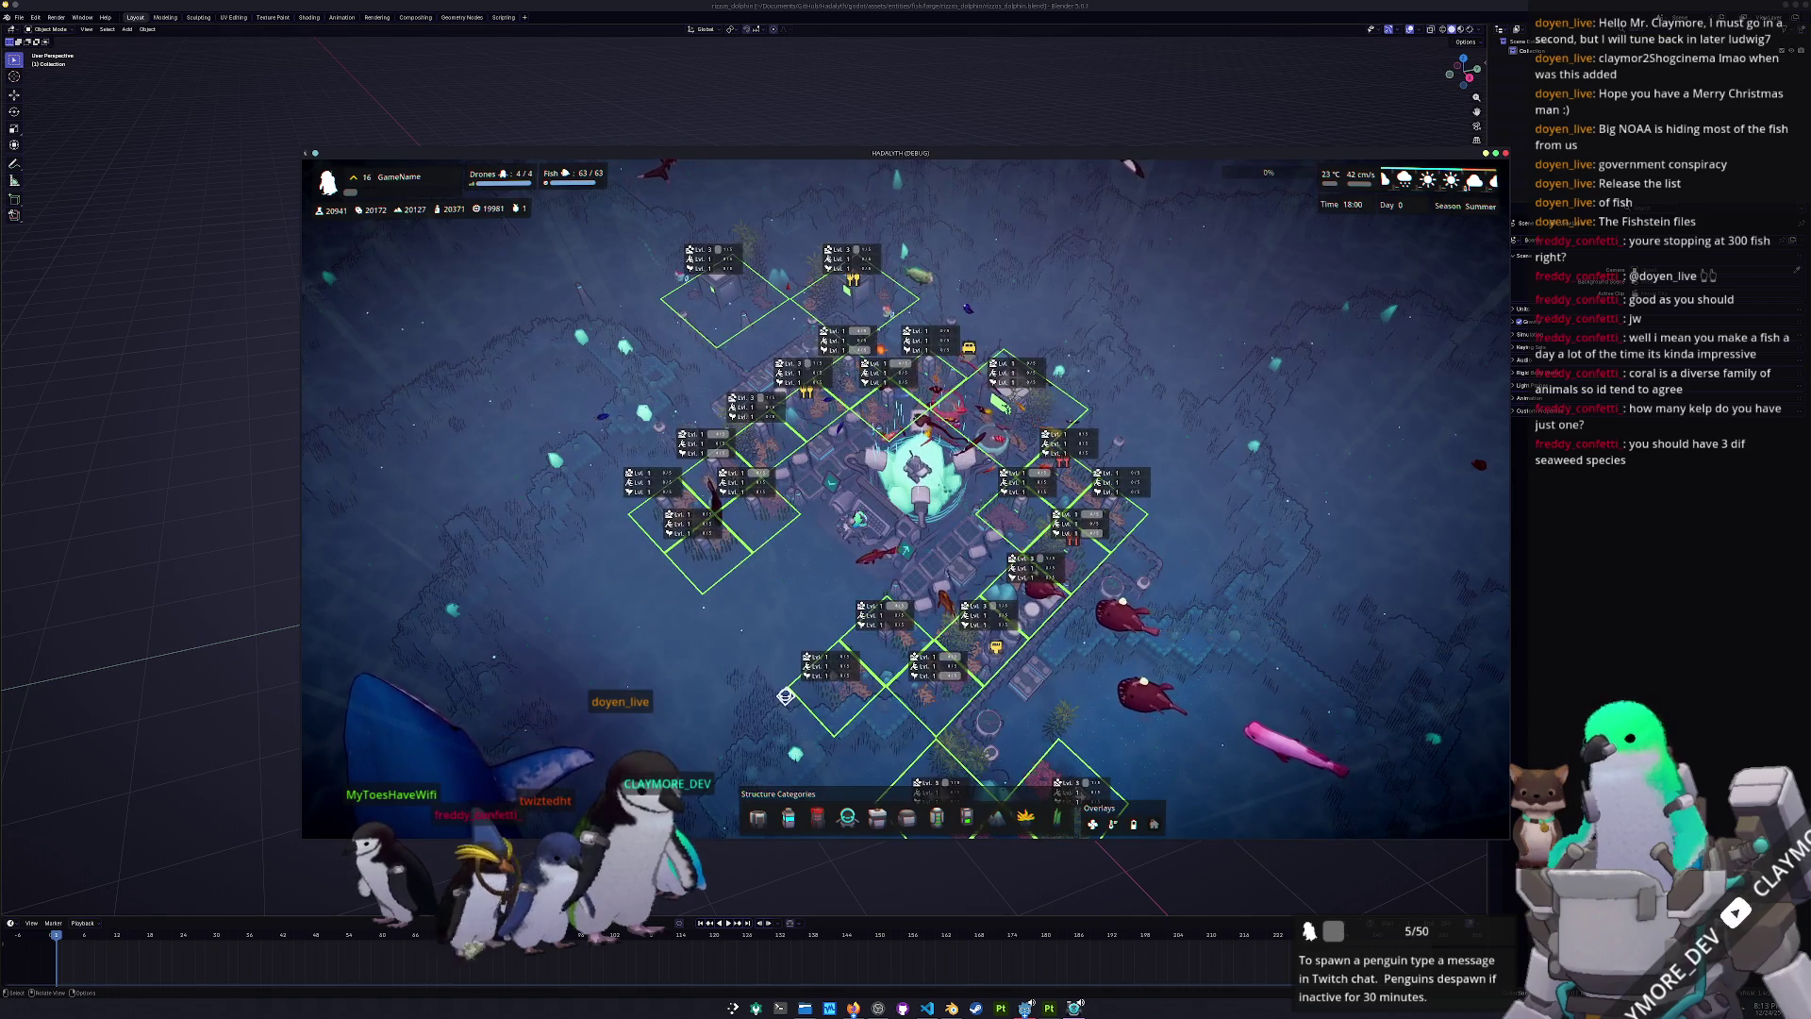
key(Escape)
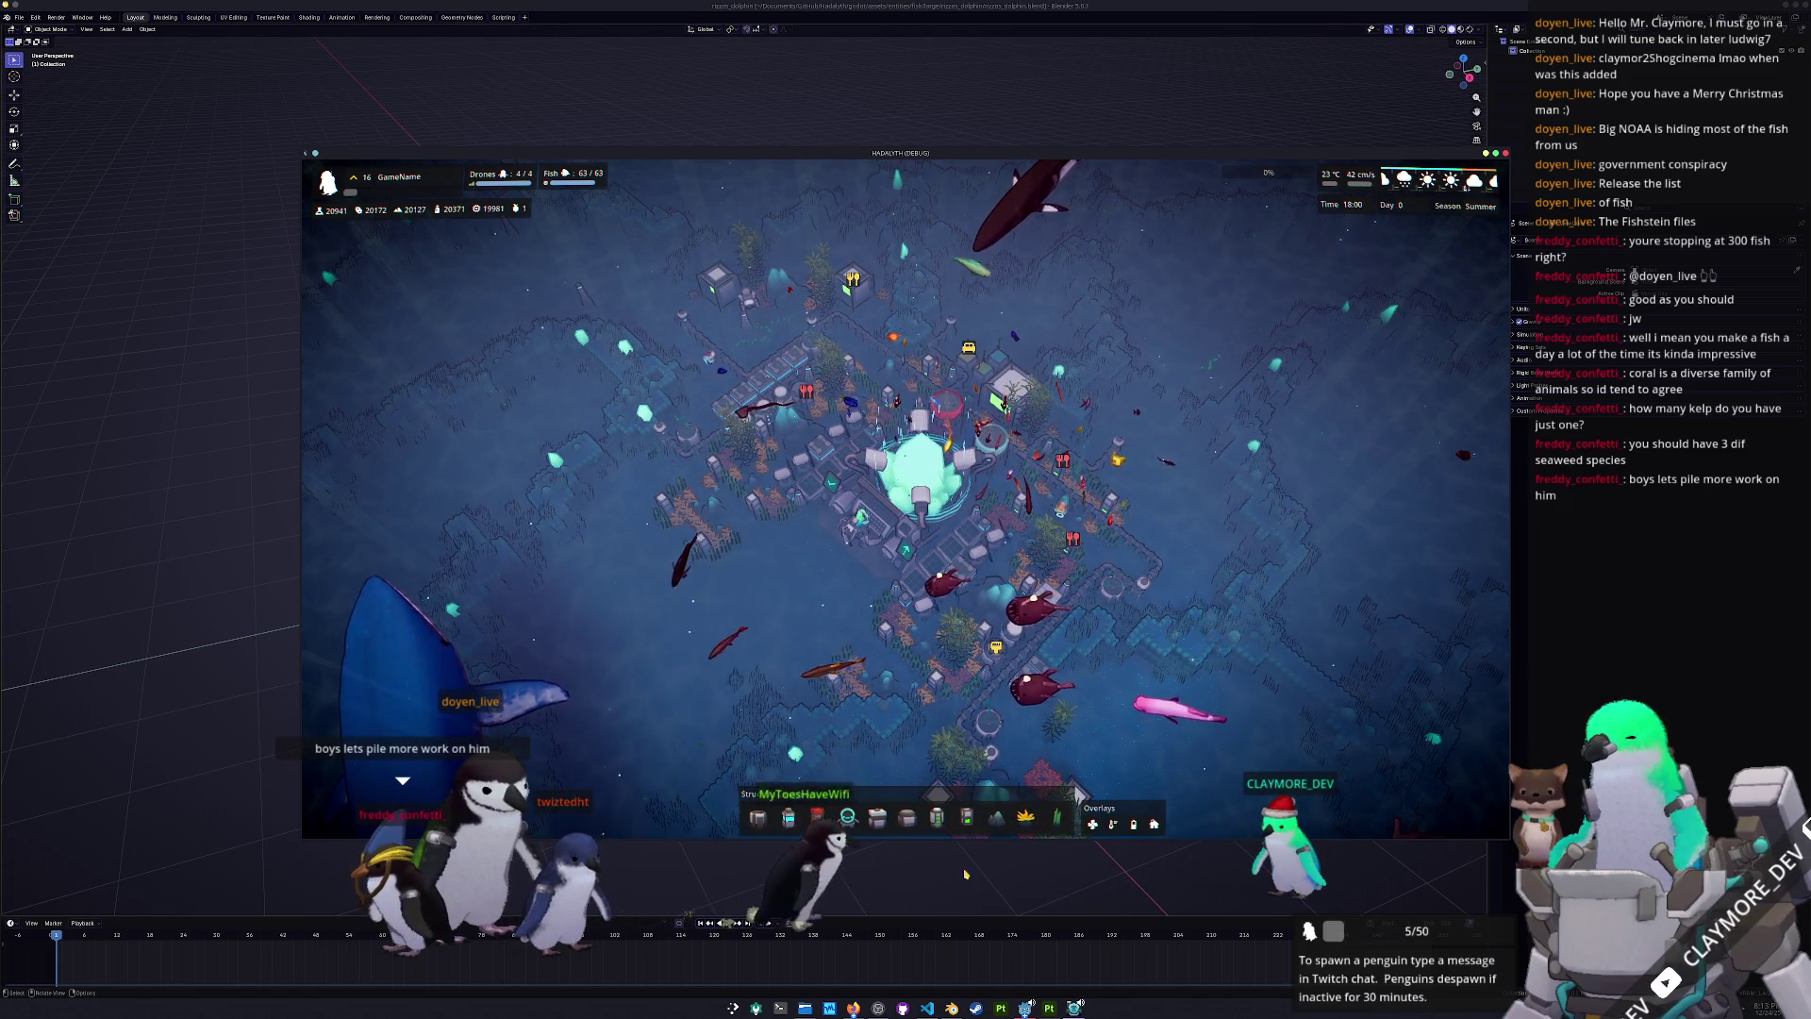
key(alt+F4)
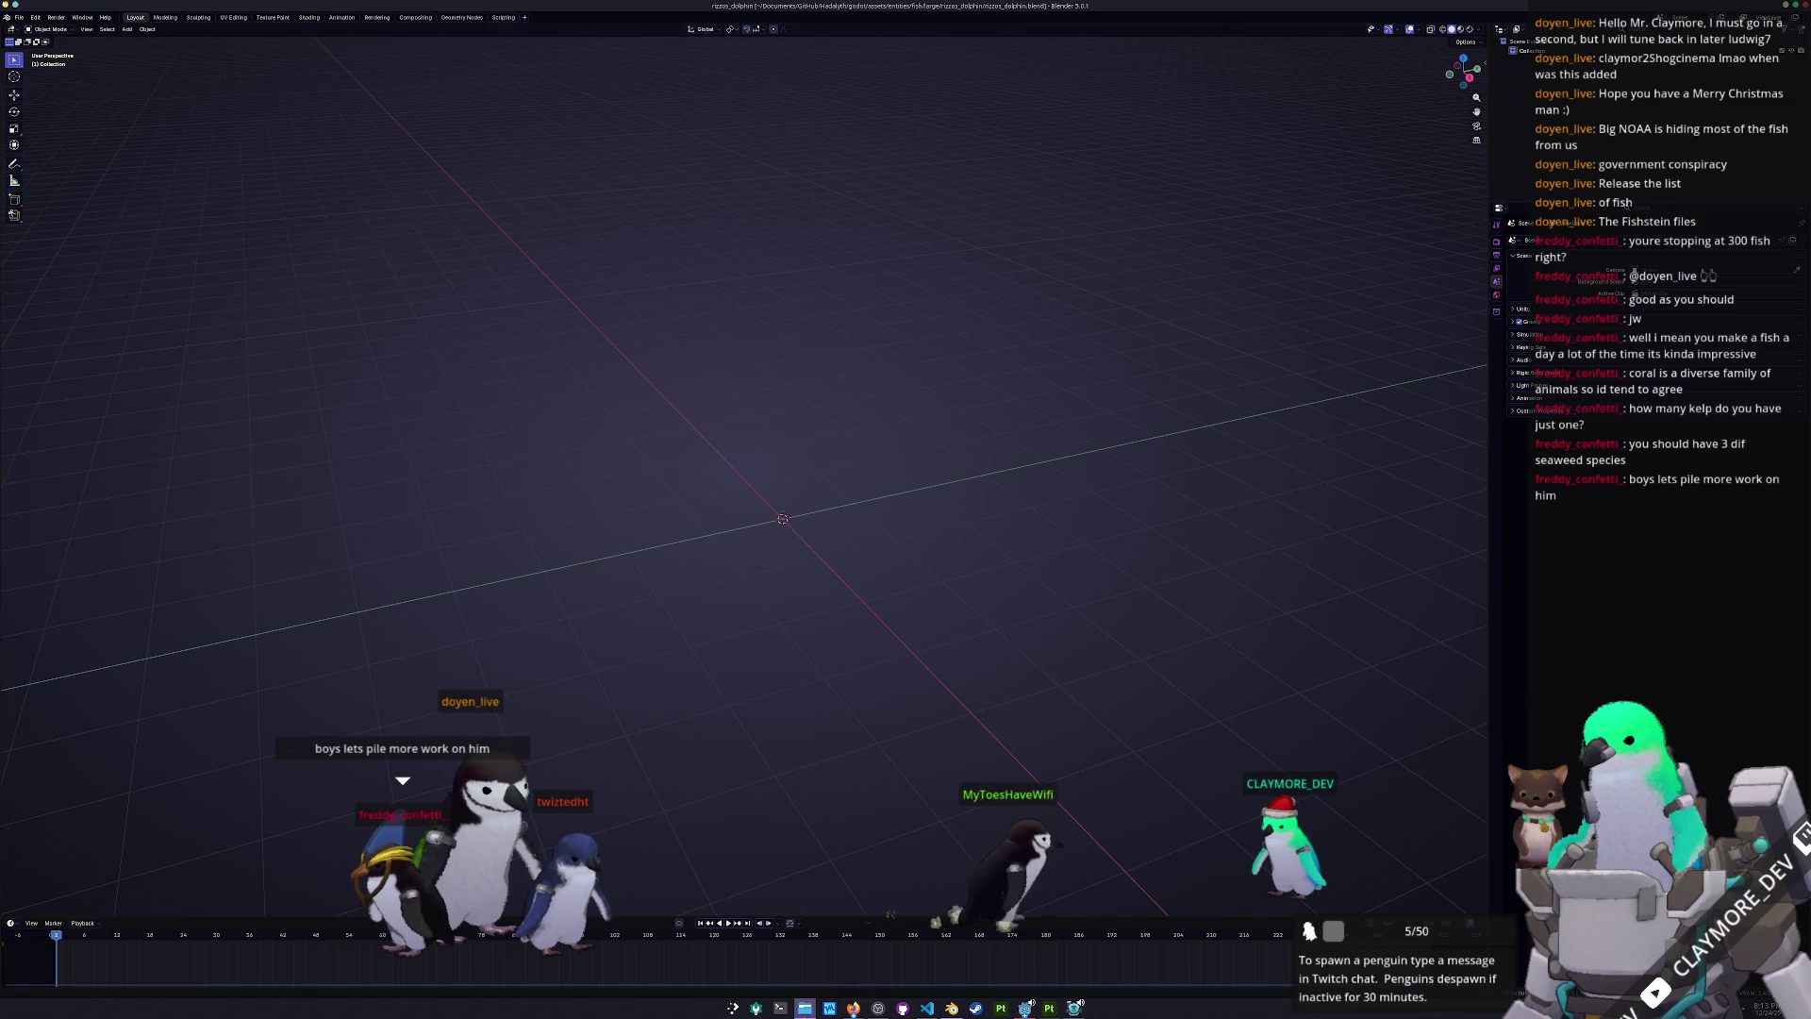
- Back in Dolphin, expand godot > assets > entities > fish in the folder tree
key(alt+Tab)
scroll(678, 585, up, 2)
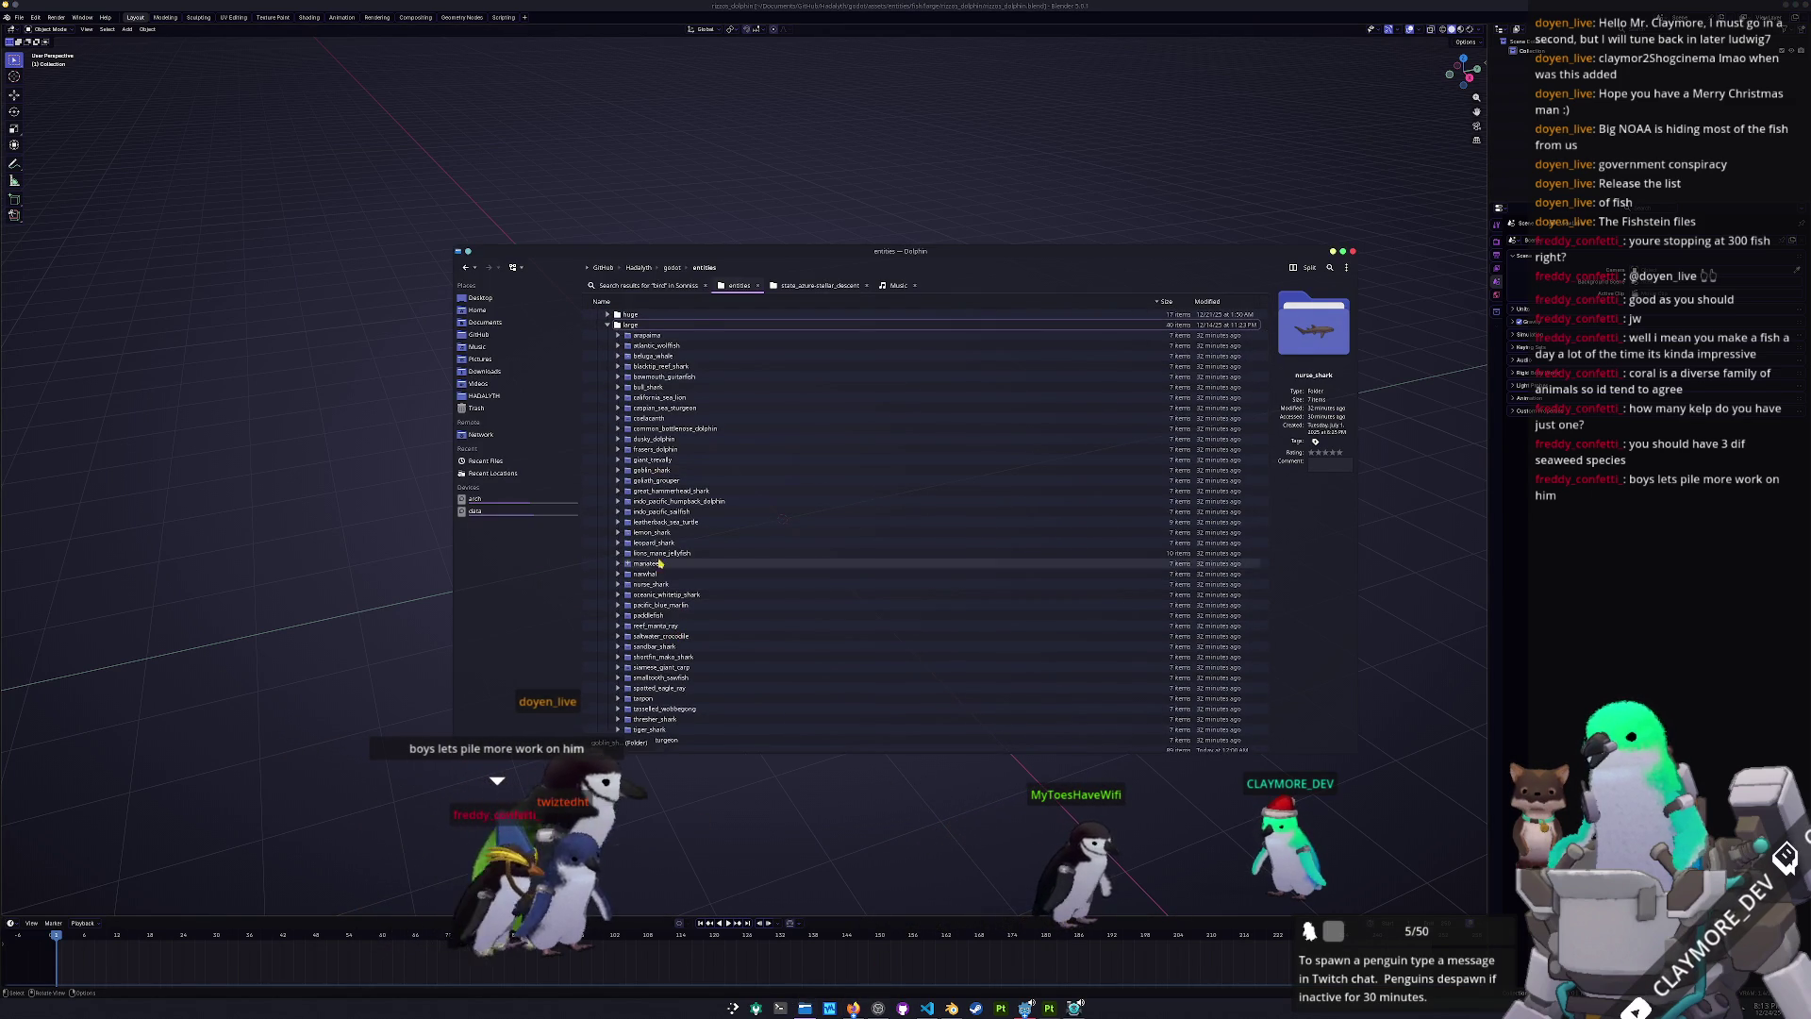
scroll(669, 626, up, 2)
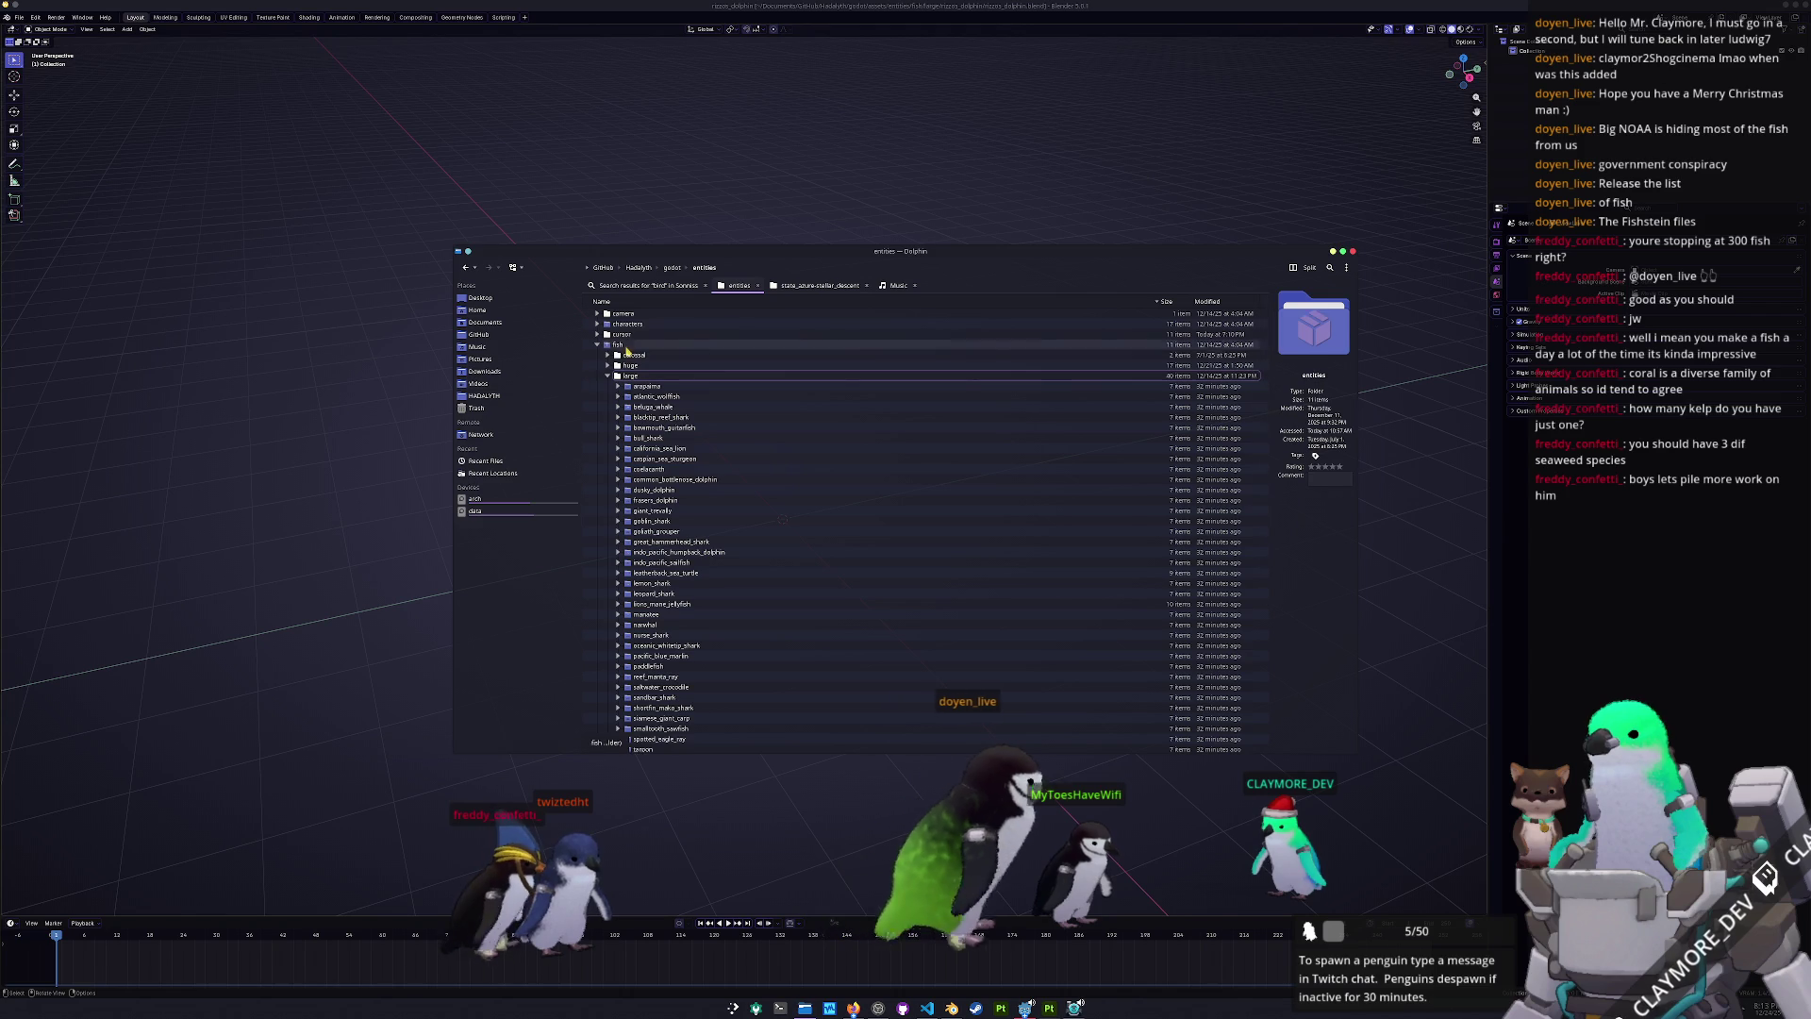
click(671, 267)
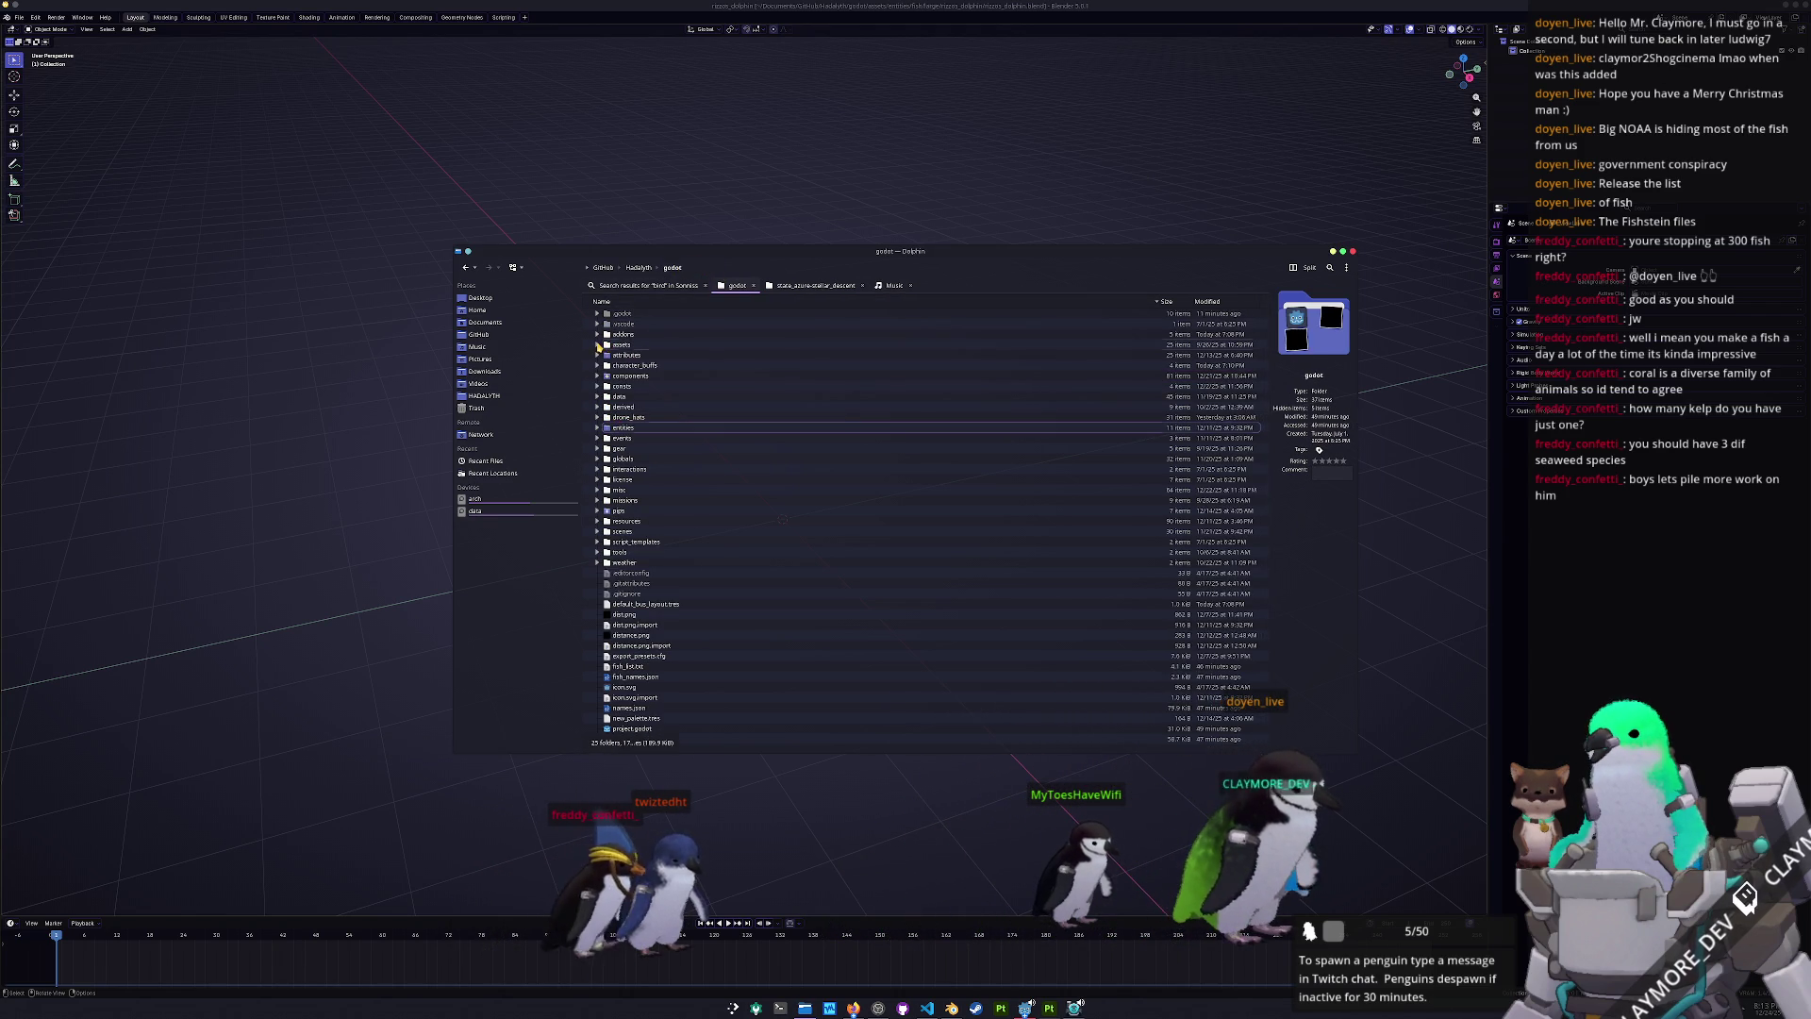
click(597, 345)
click(607, 396)
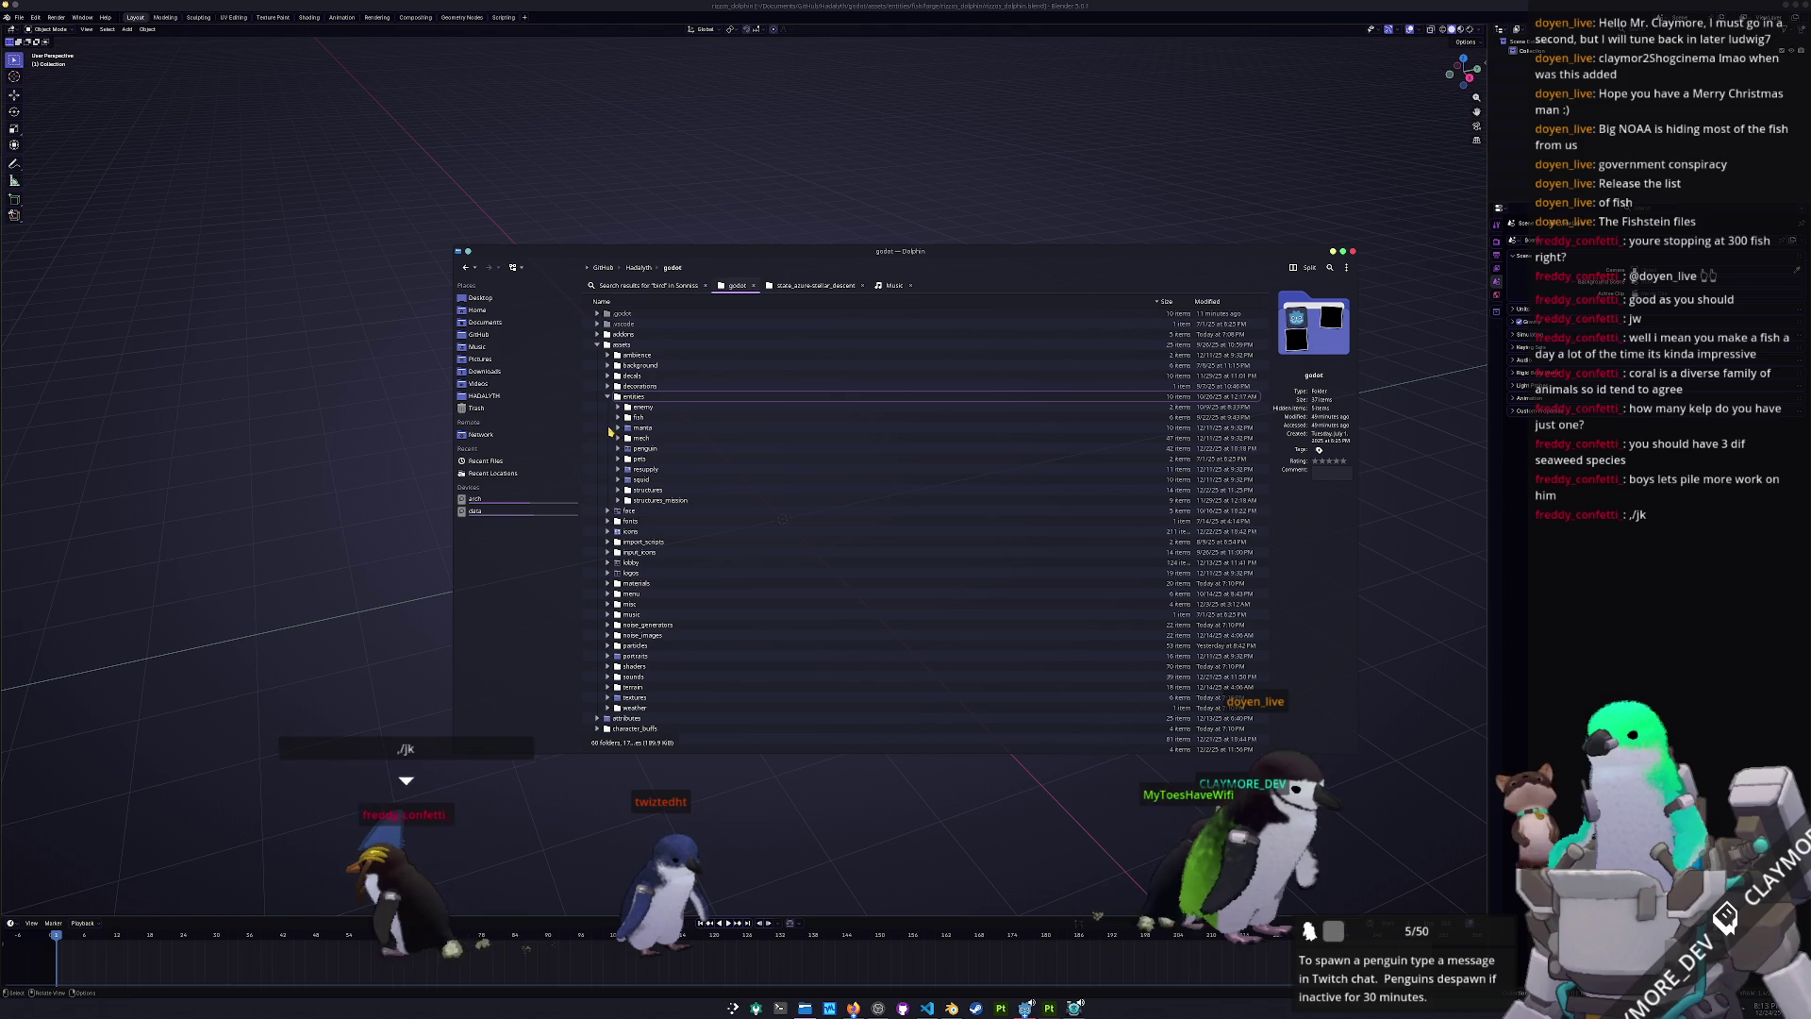
click(618, 417)
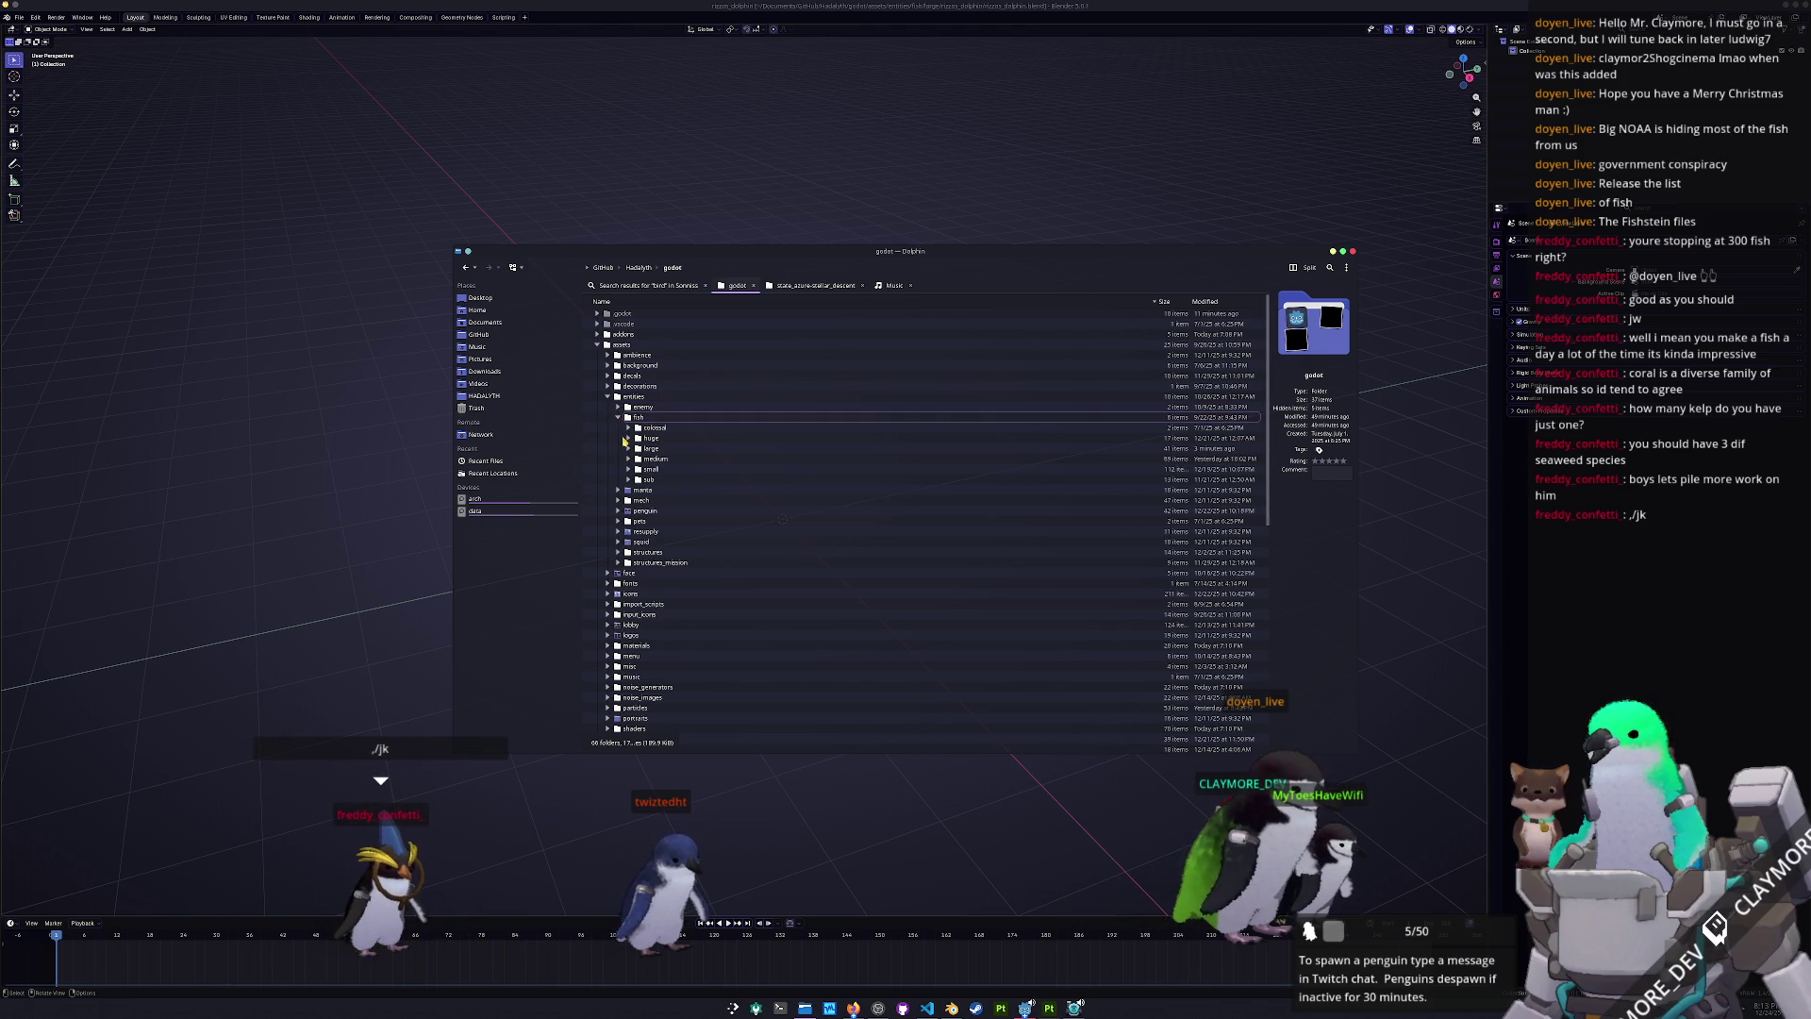
click(628, 458)
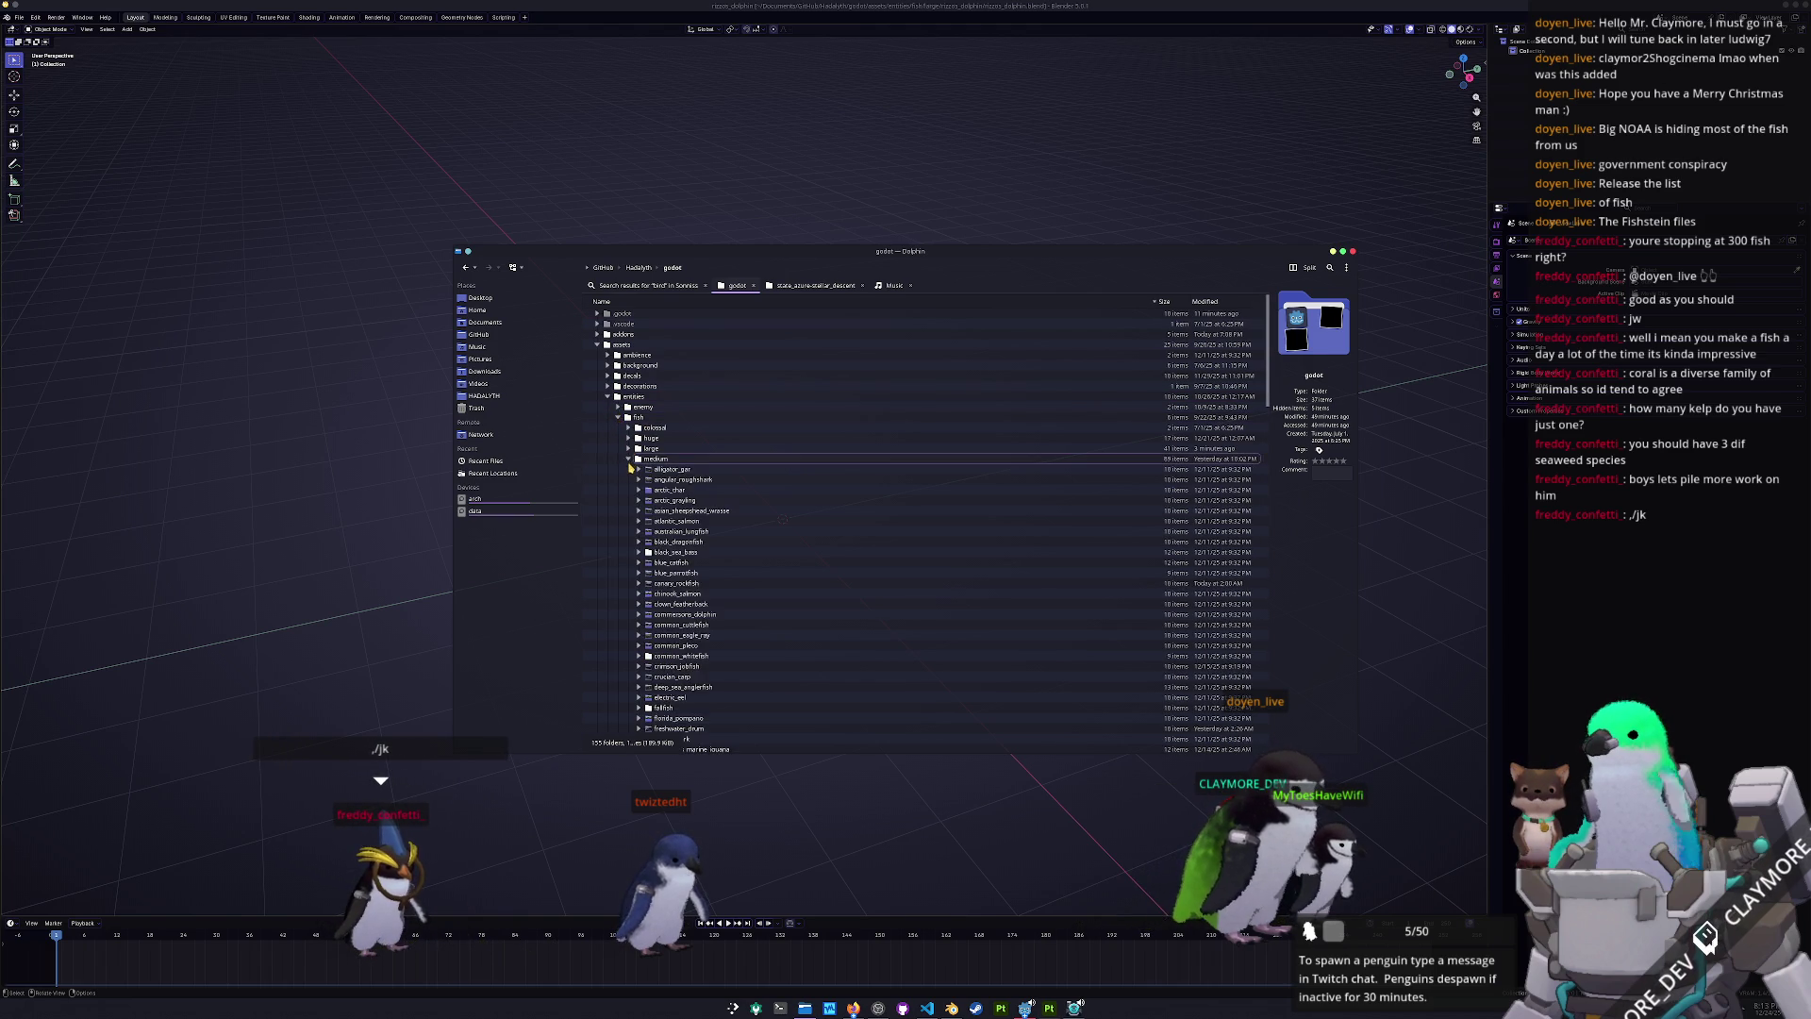
scroll(630, 509, down, 10)
scroll(629, 532, down, 12)
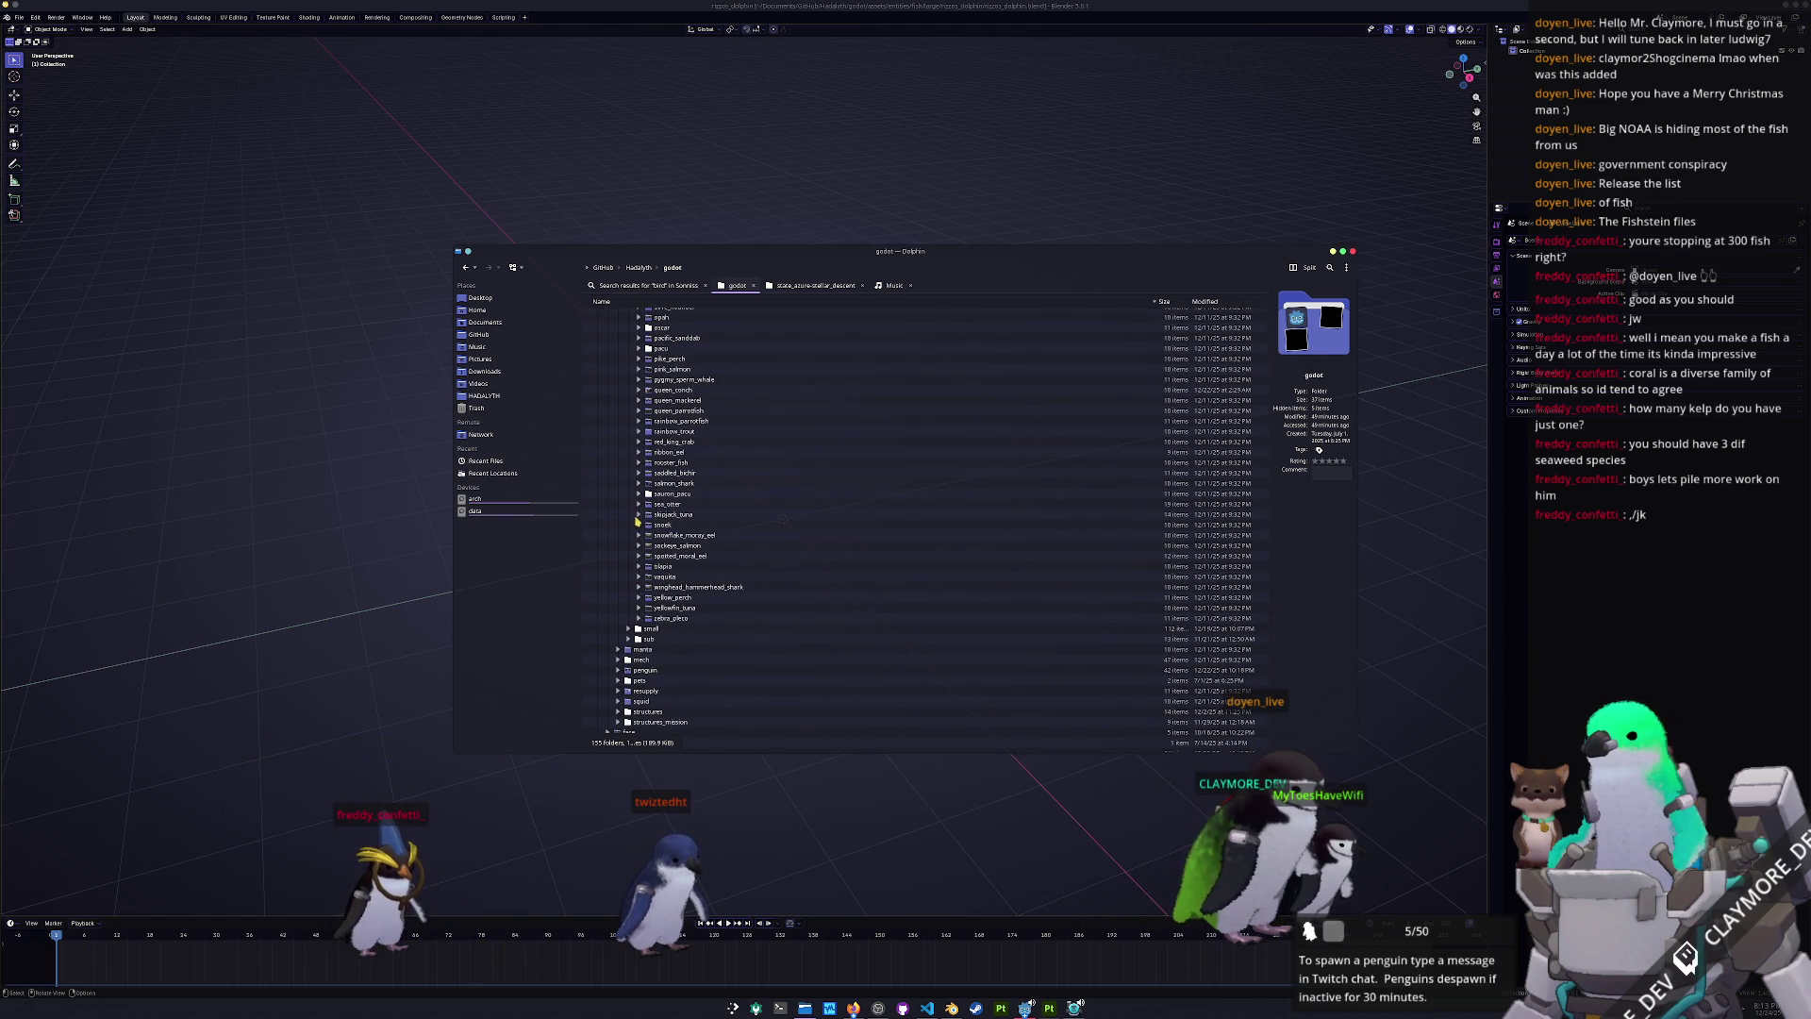
scroll(637, 524, up, 3)
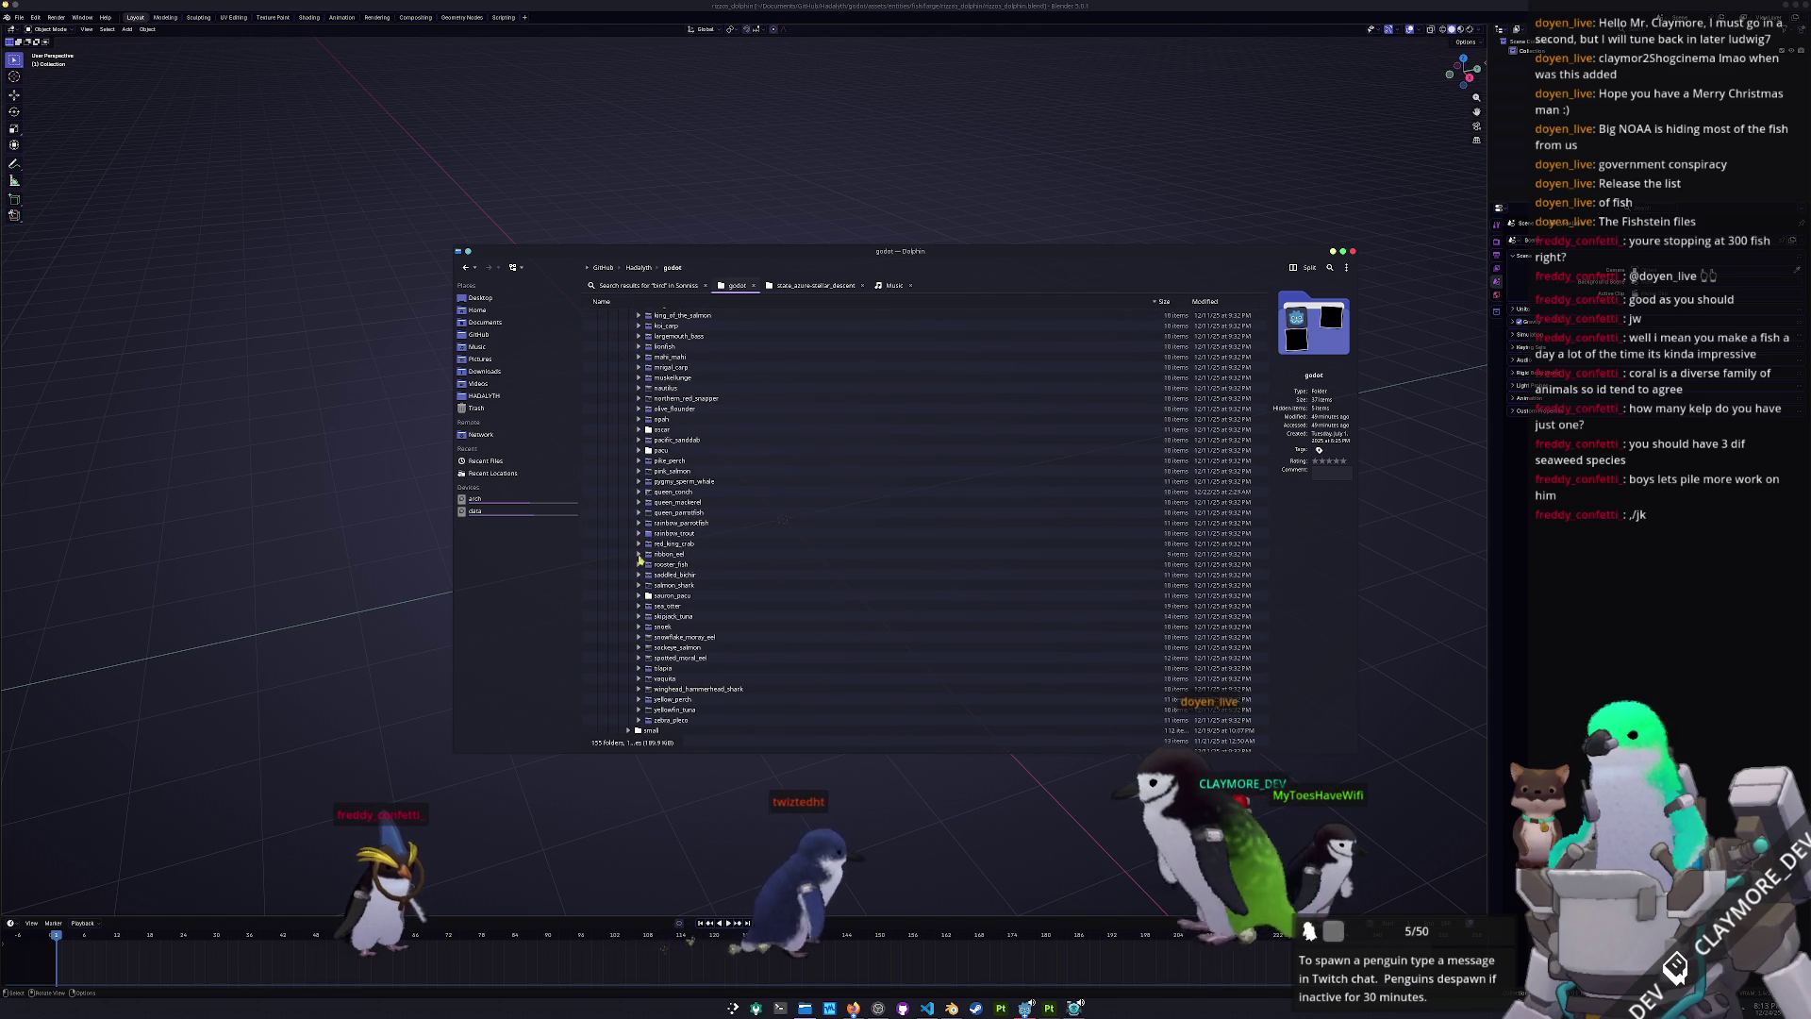
scroll(636, 528, up, 5)
- Open the rizzos_dolphin folder under large and start a new folder via Create New
click(628, 449)
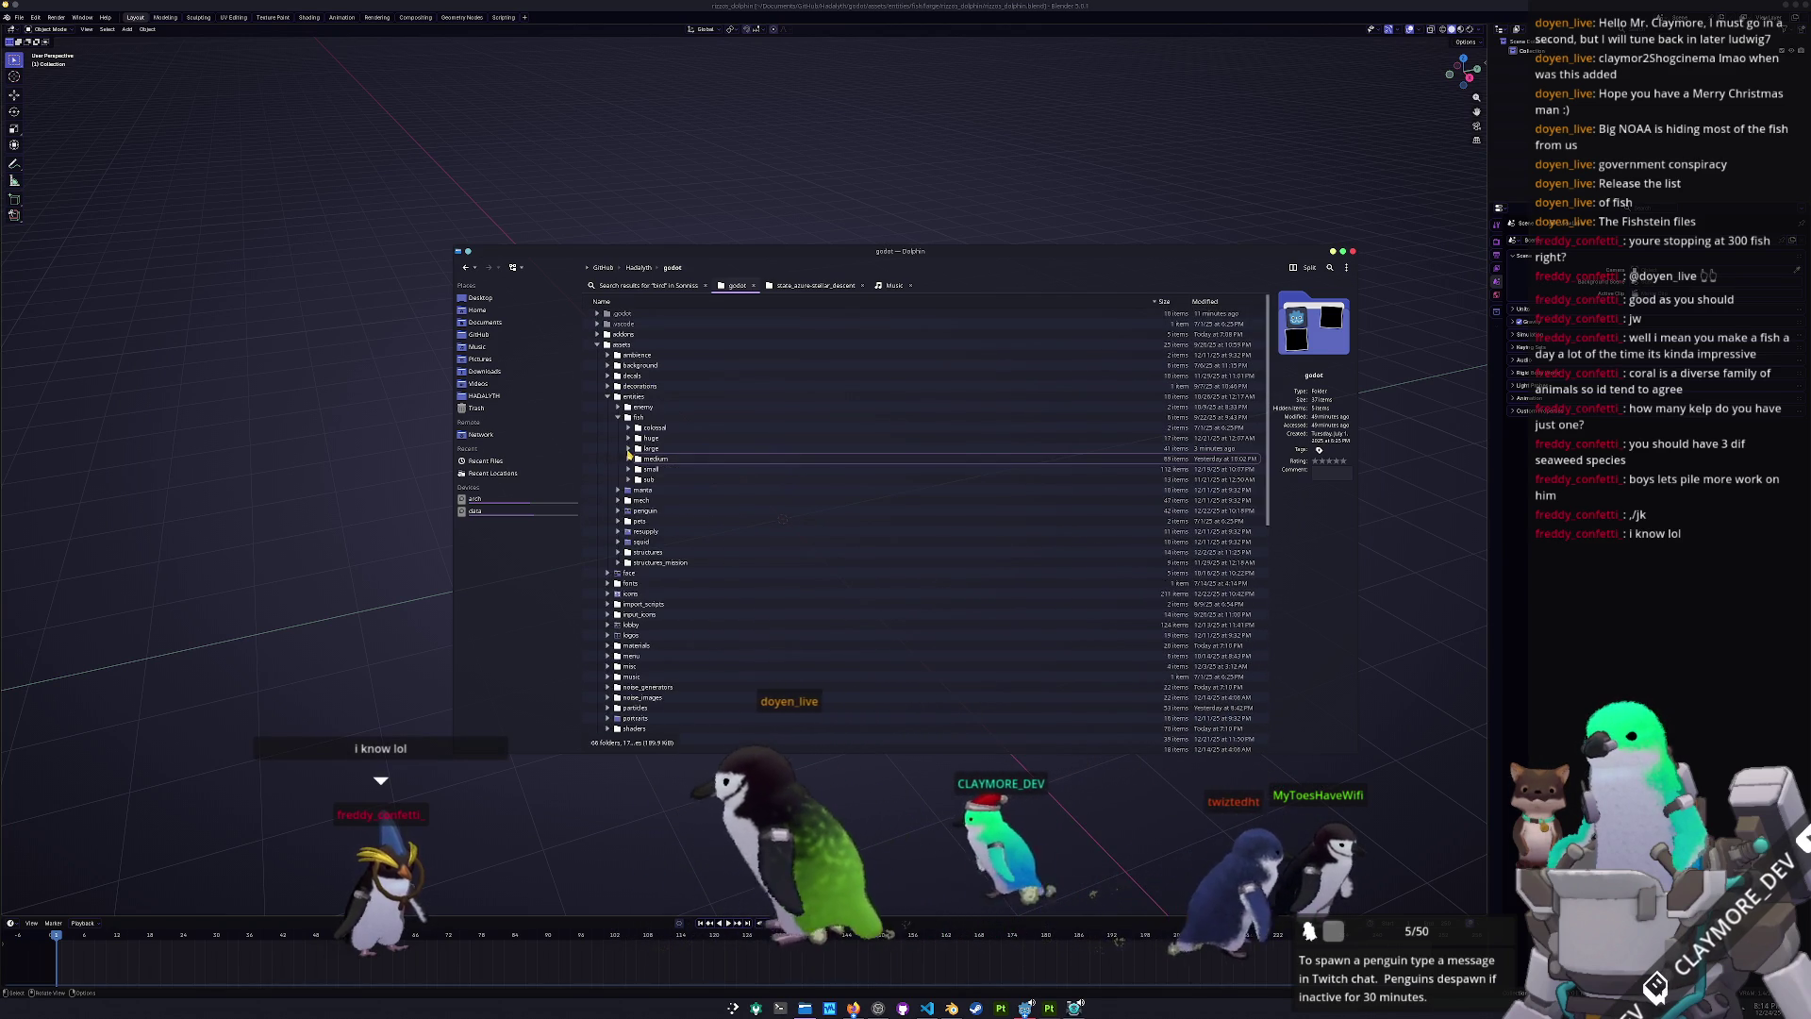
click(628, 450)
scroll(632, 510, down, 9)
scroll(633, 541, up, 3)
click(638, 556)
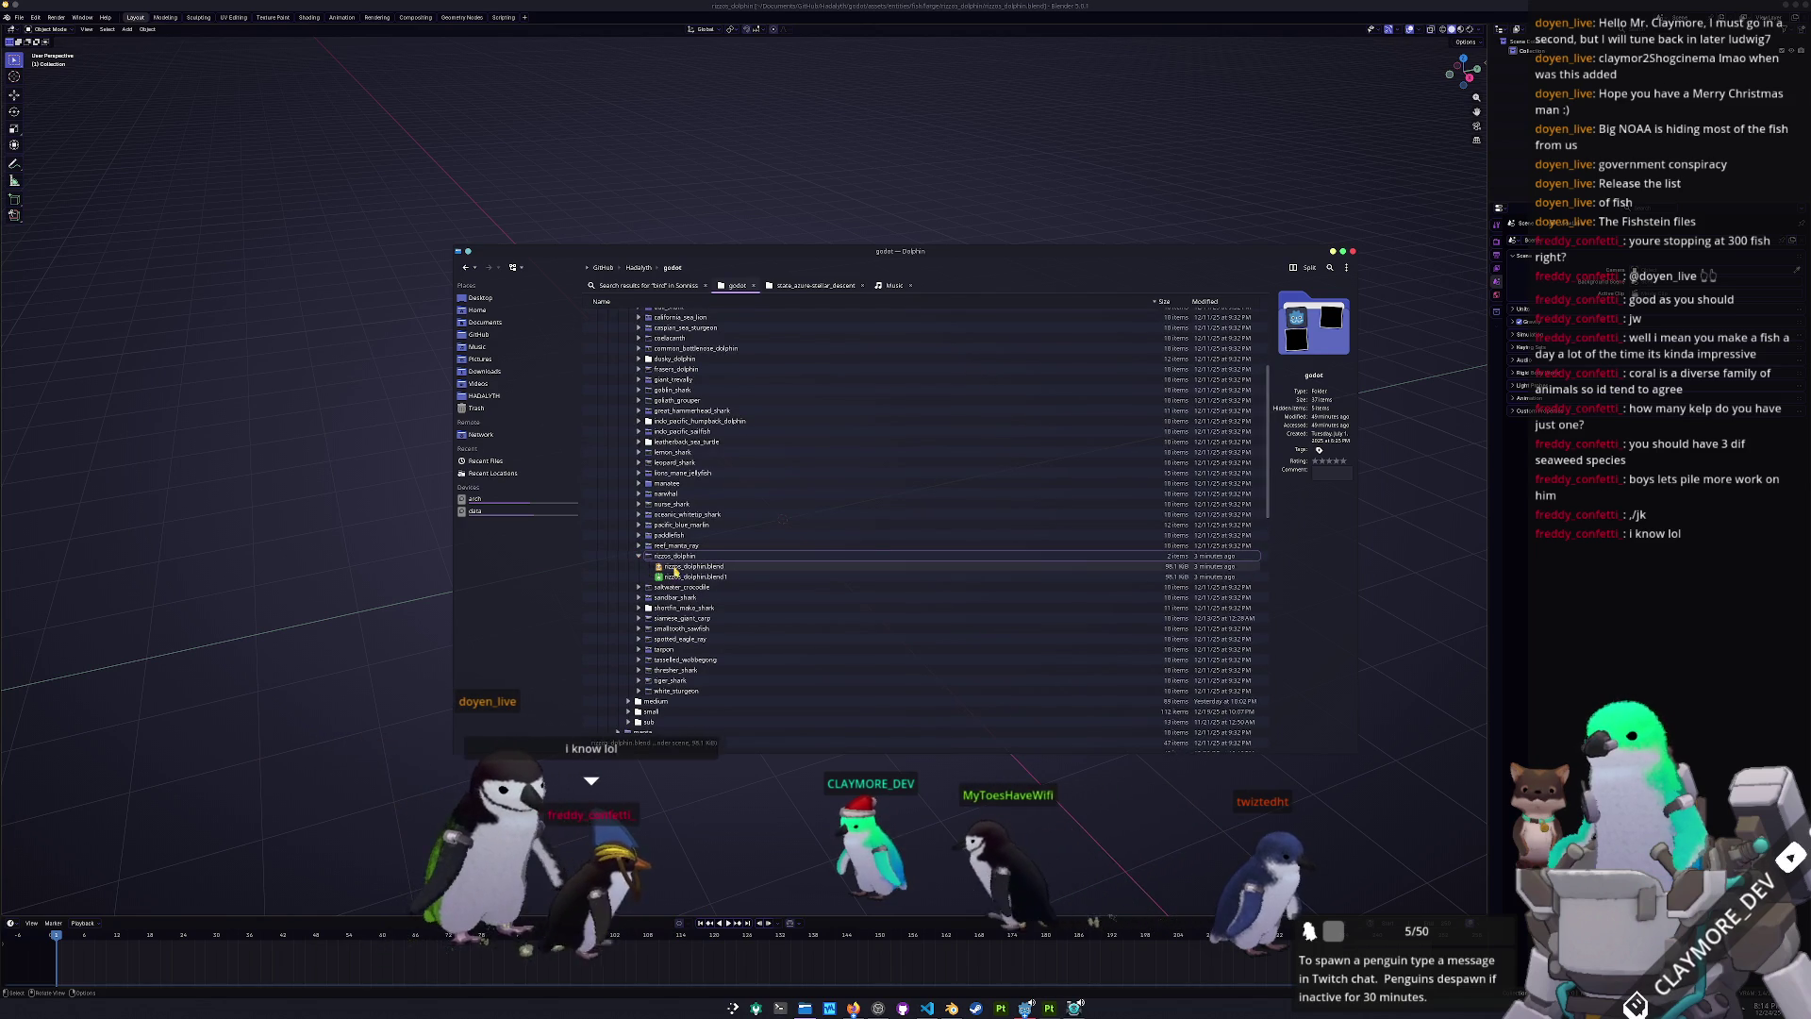
double_click(681, 557)
right_click(688, 401)
mouse_move(699, 403)
click(876, 419)
text(reference)
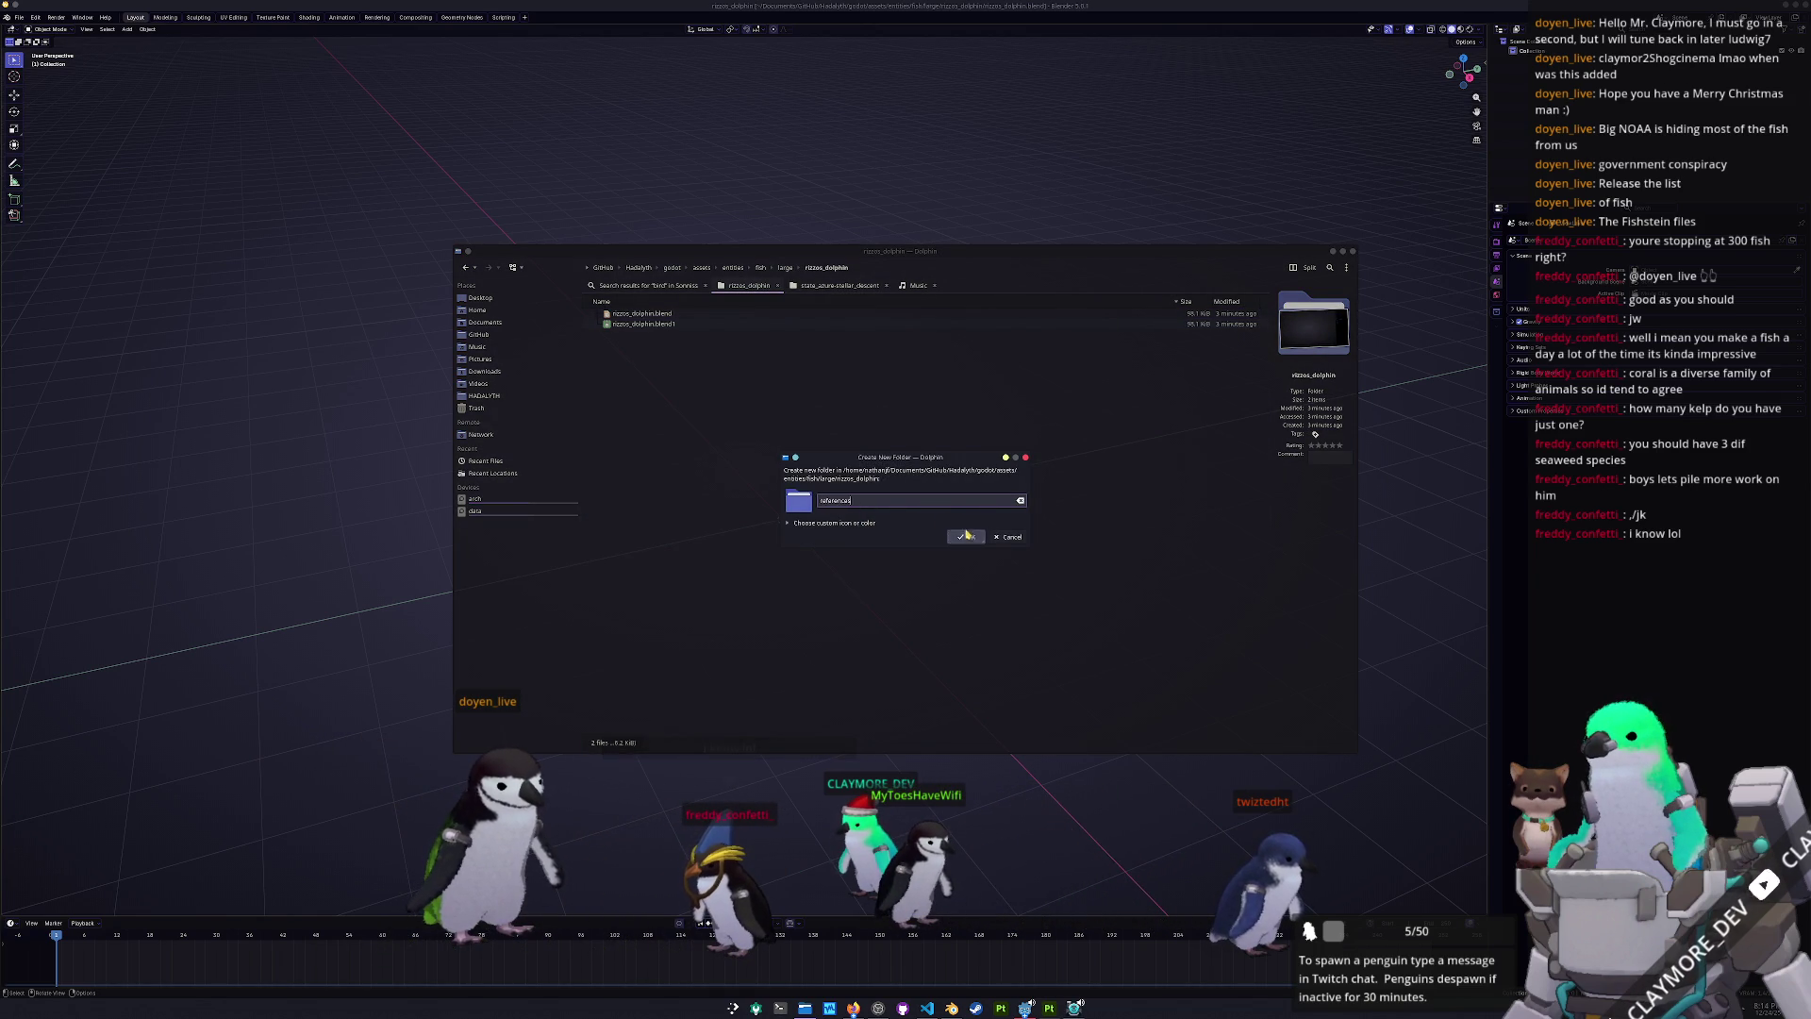
- Create the references folder and save the first dolphin image from the browser into it
click(967, 535)
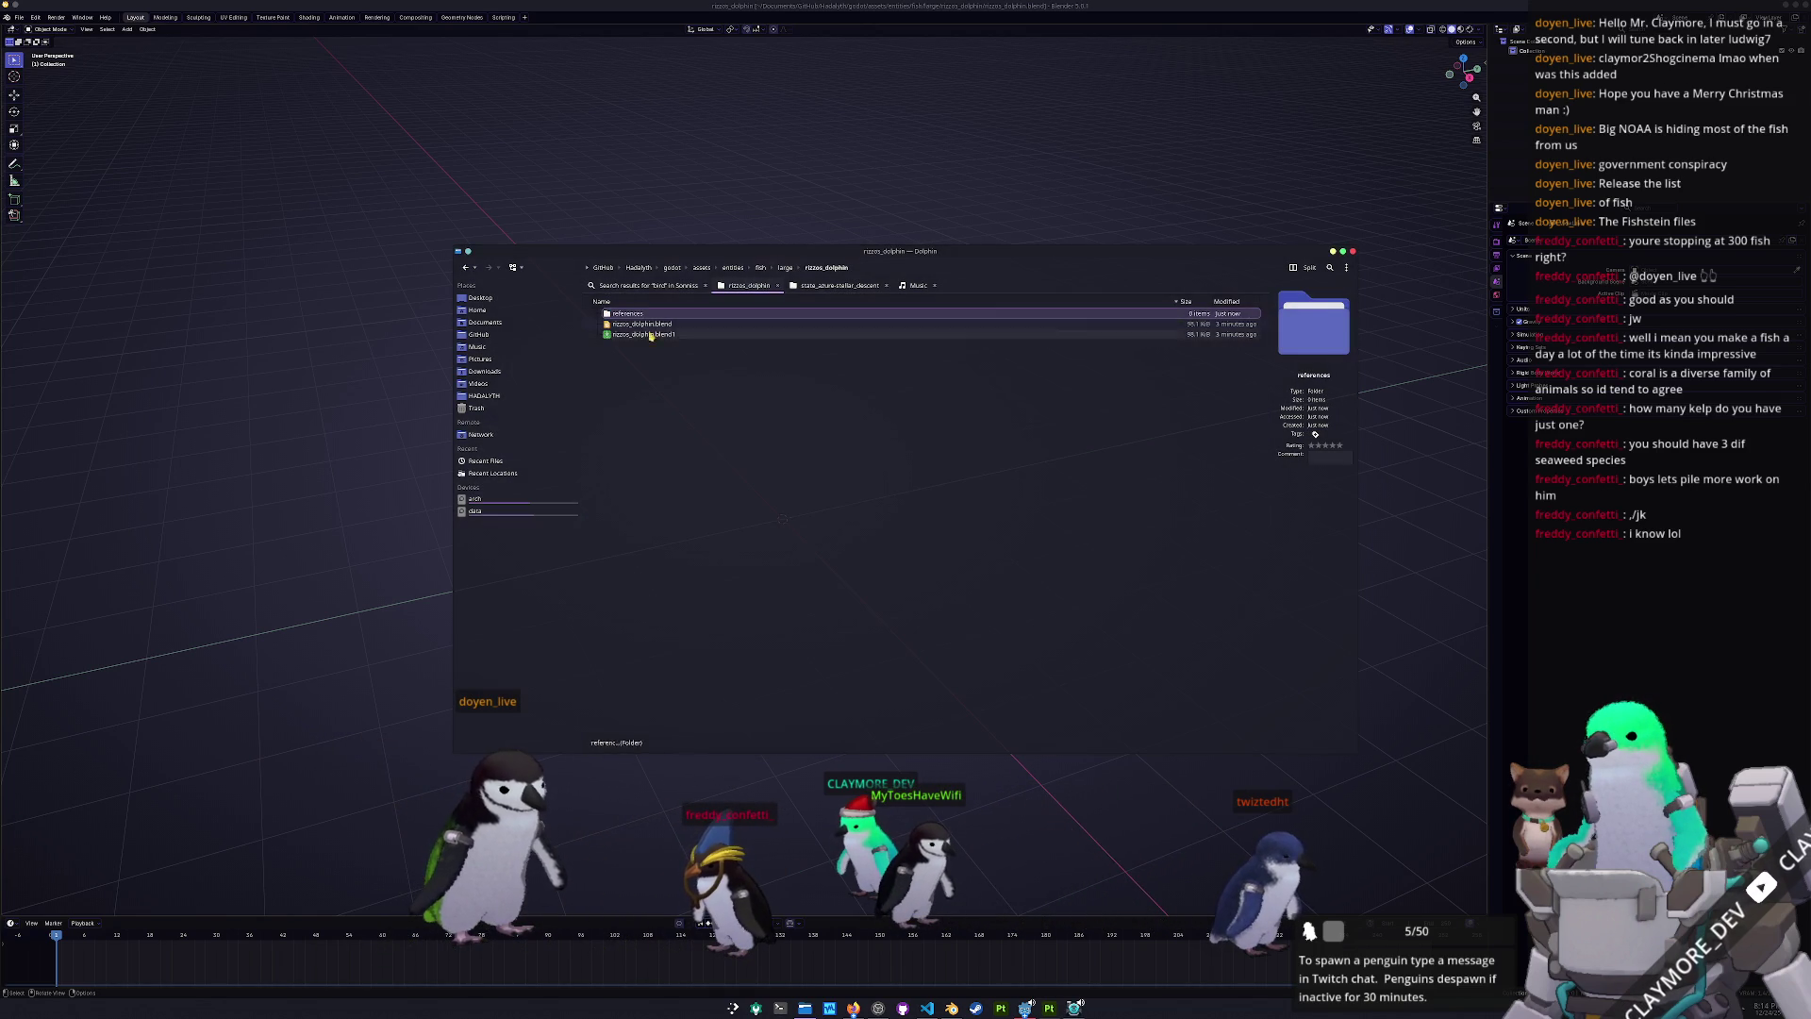
key(Return)
key(alt+Tab)
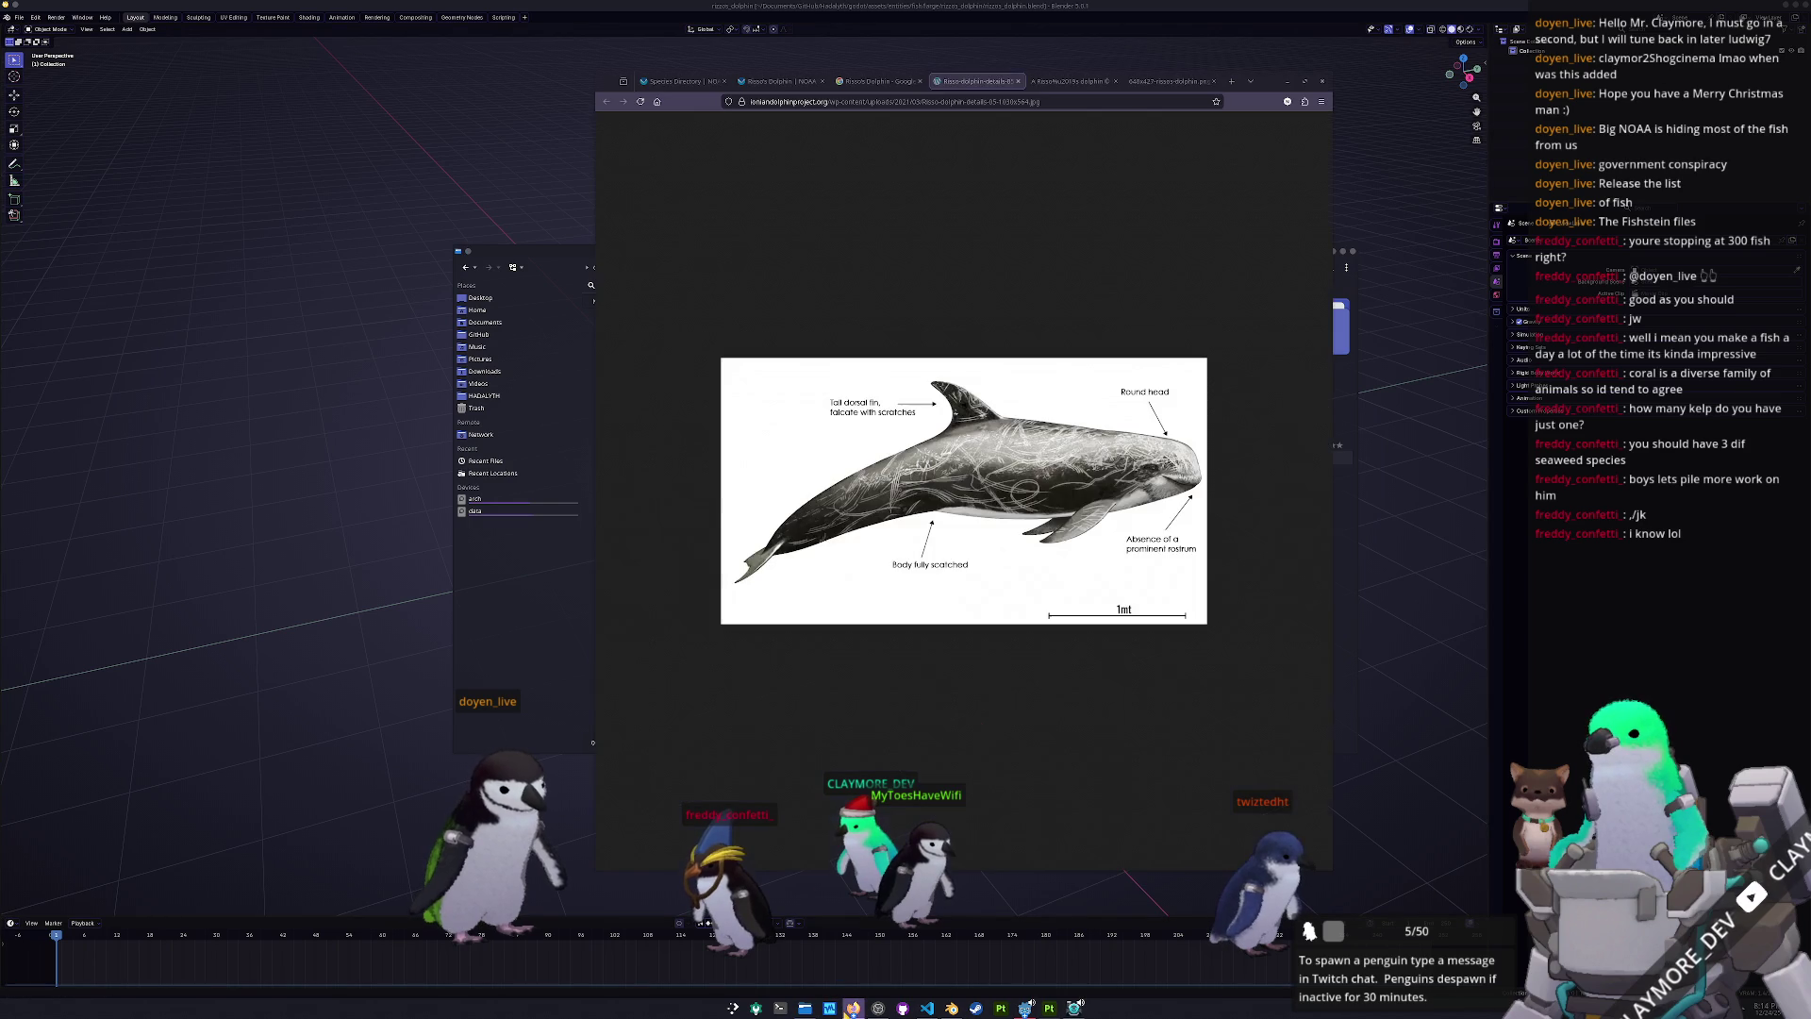
drag(1259, 83, 1629, 161)
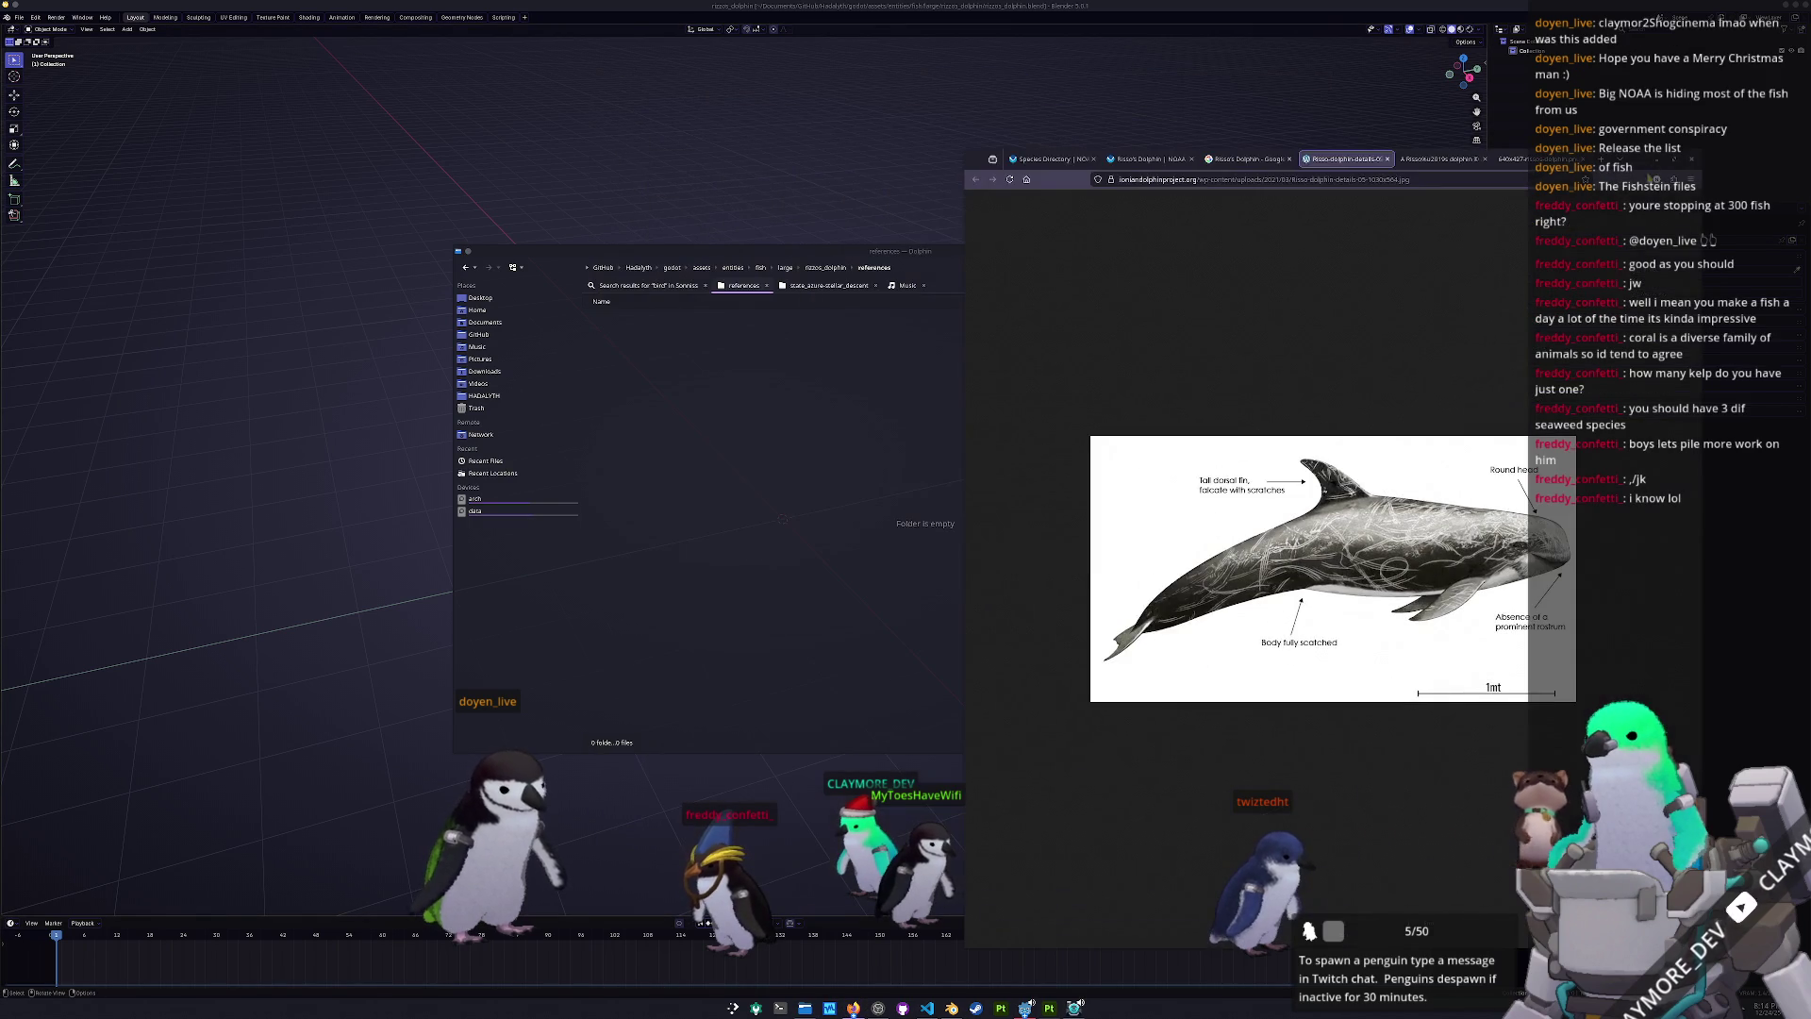
drag(1366, 579, 789, 485)
click(835, 480)
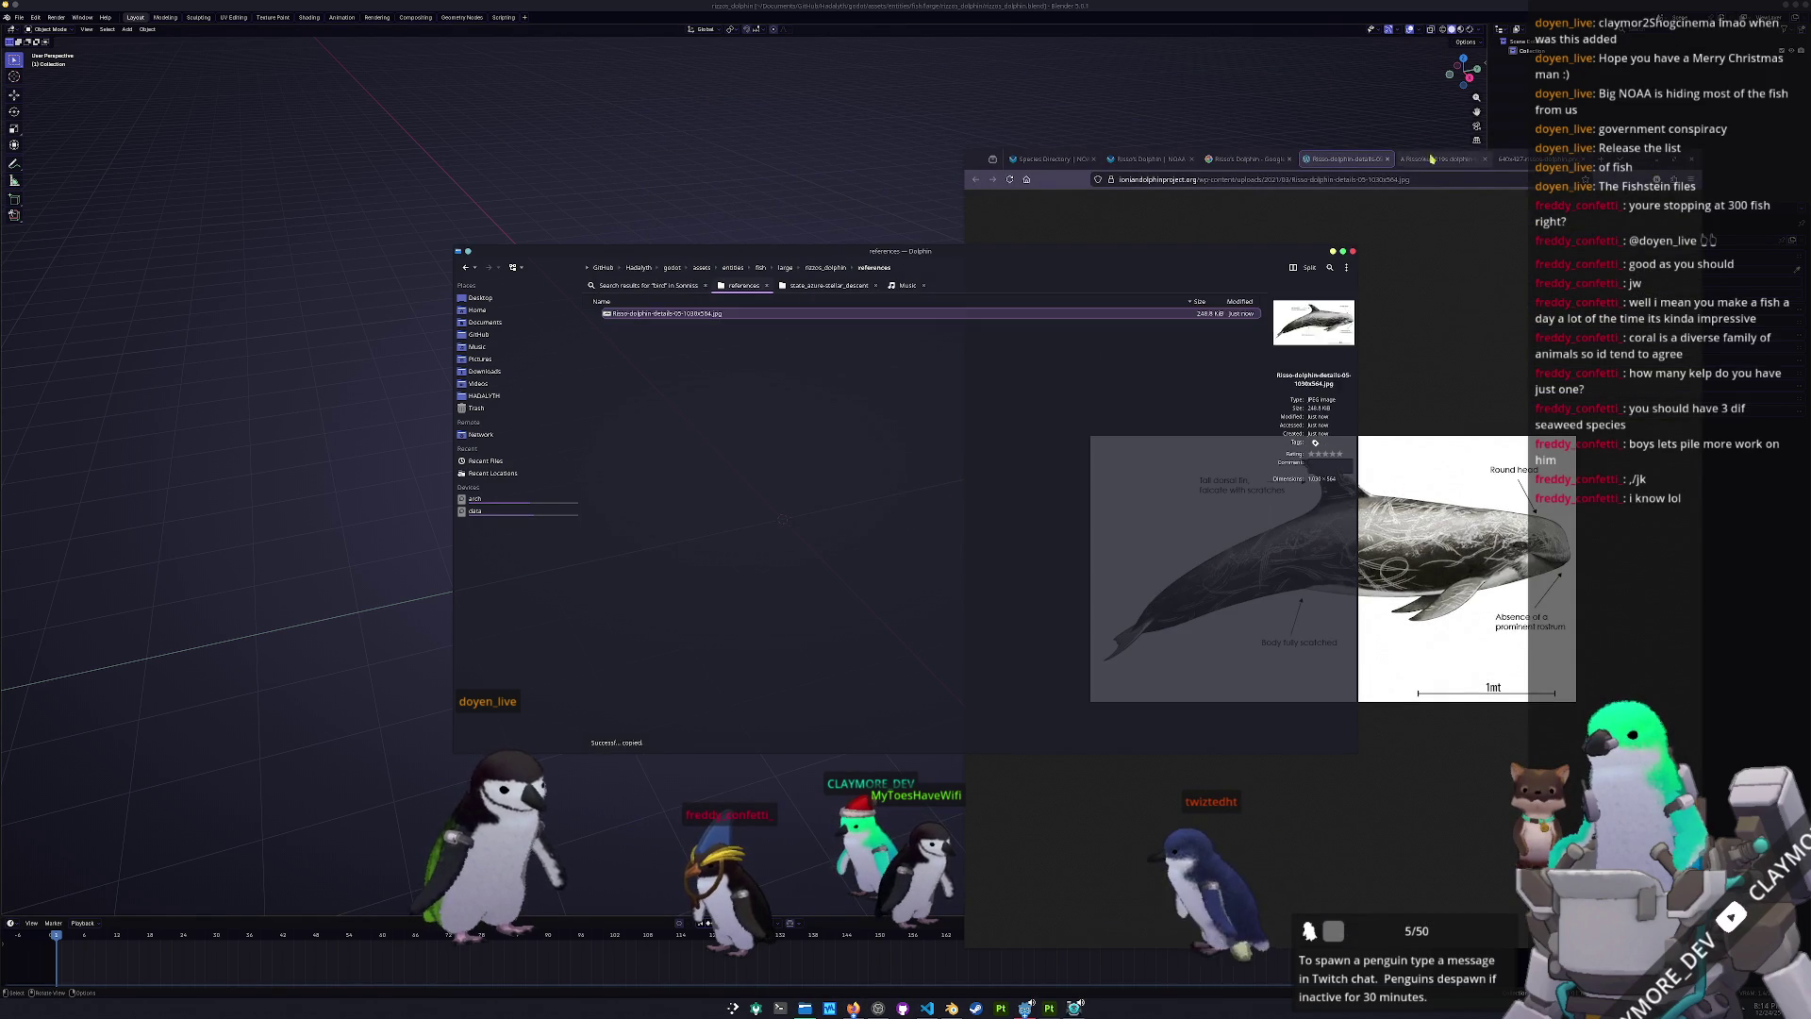
- Save the second dolphin photo and the NOAA dolphin image into the references folder
click(1440, 159)
drag(1333, 513, 827, 439)
click(827, 439)
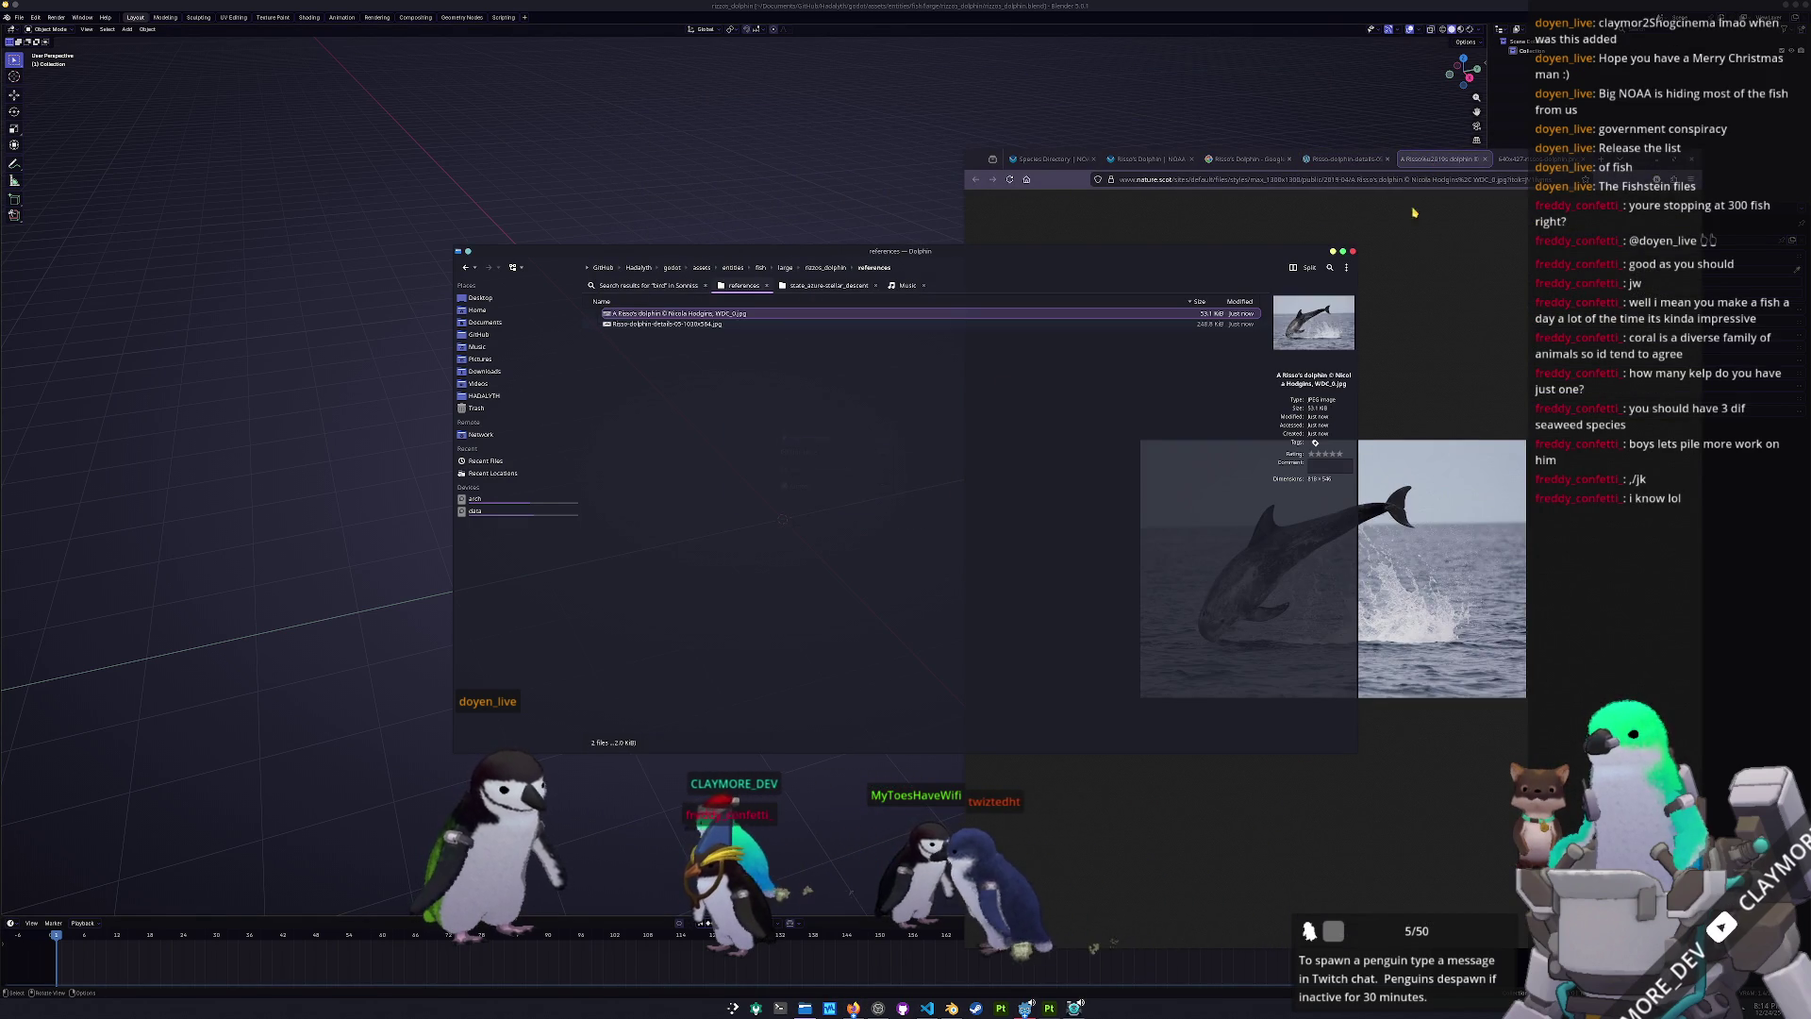
click(1512, 158)
drag(1320, 566, 830, 449)
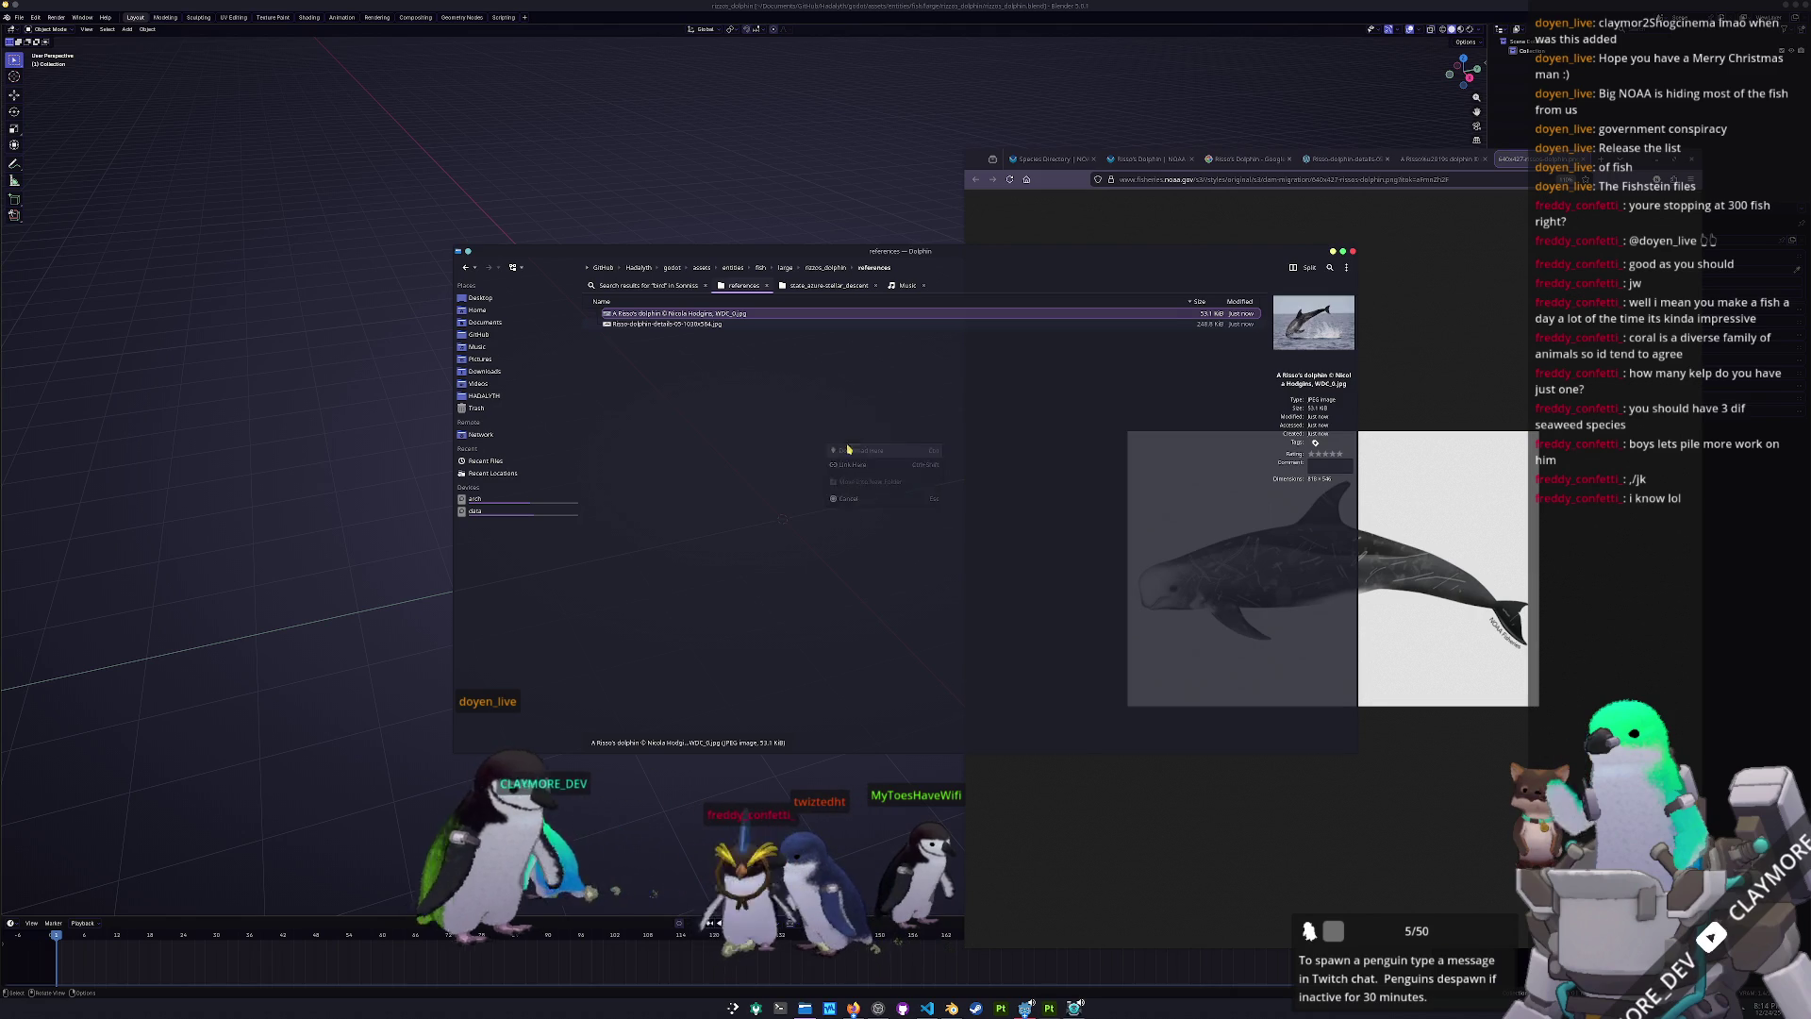
click(832, 450)
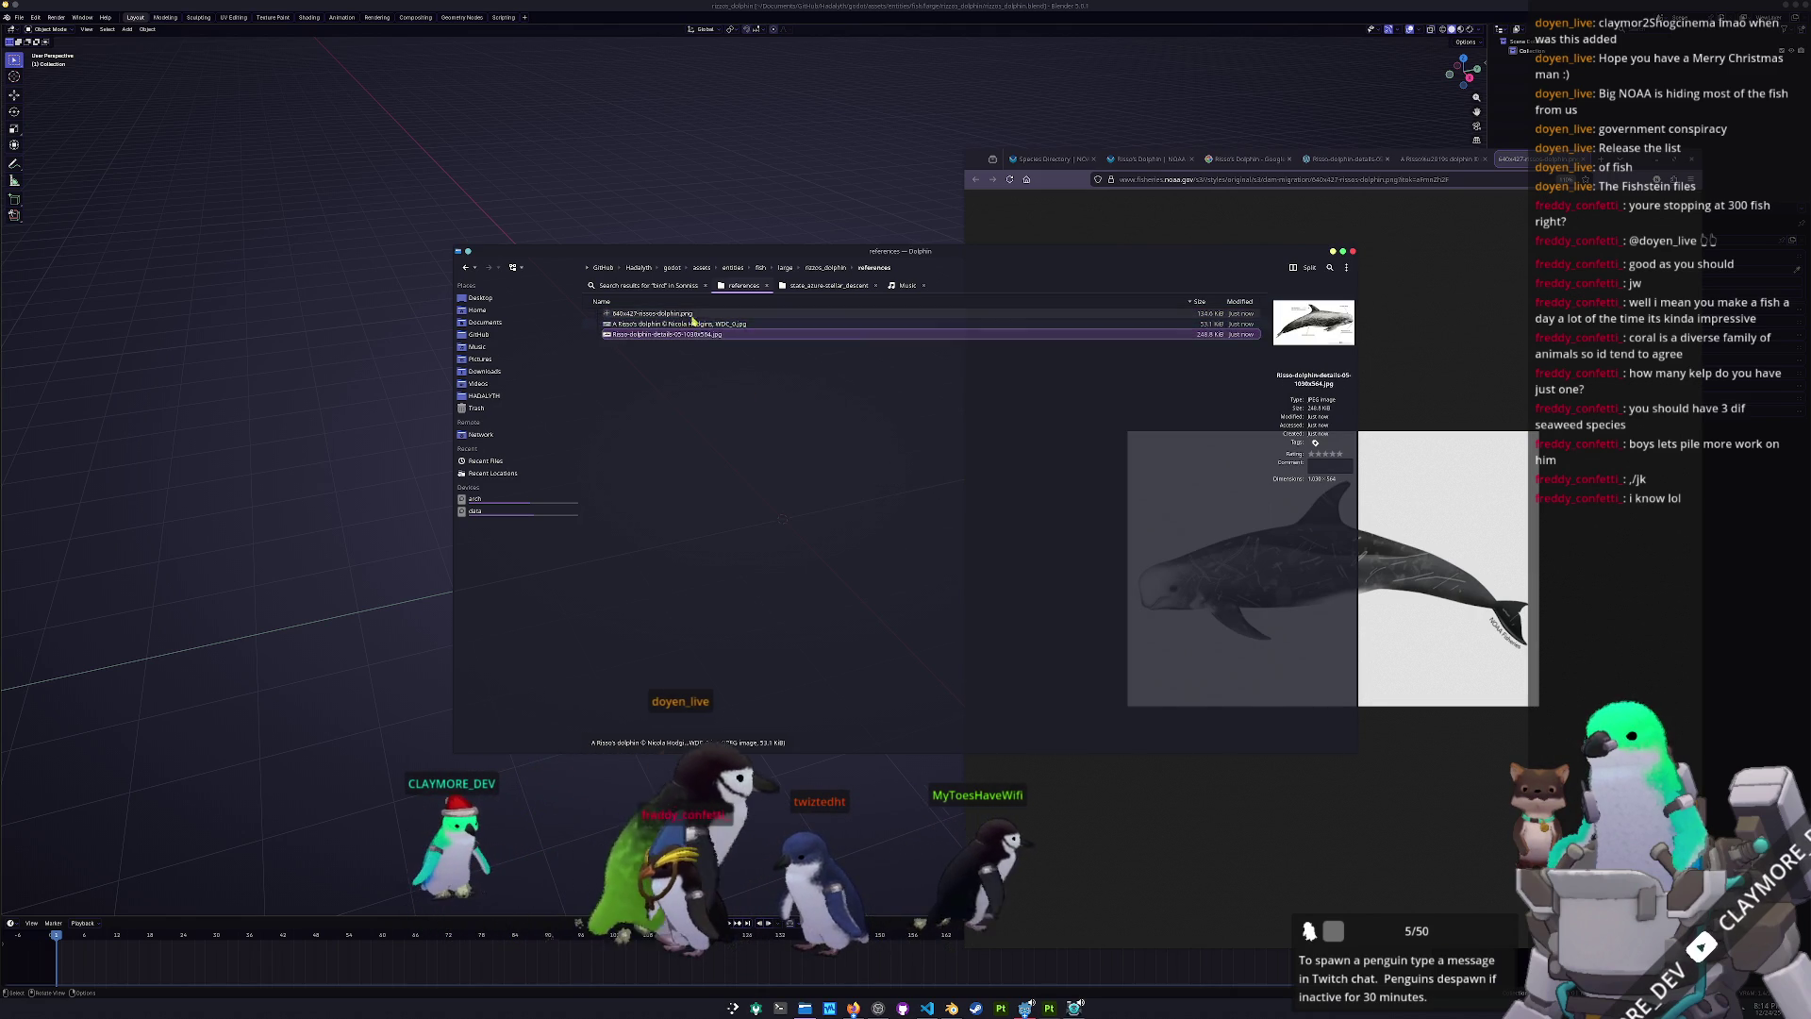
- Drag the PNG, the photo and the annotated diagram into Blender's viewport
drag(661, 313, 396, 224)
key(alt+Tab)
drag(661, 323, 726, 201)
key(alt+Tab)
mouse_move(701, 336)
mouse_down()
mouse_move(1052, 223)
mouse_move(1084, 188)
mouse_up()
- Move the middle and left dolphin references so all three sit side by side
key(g)
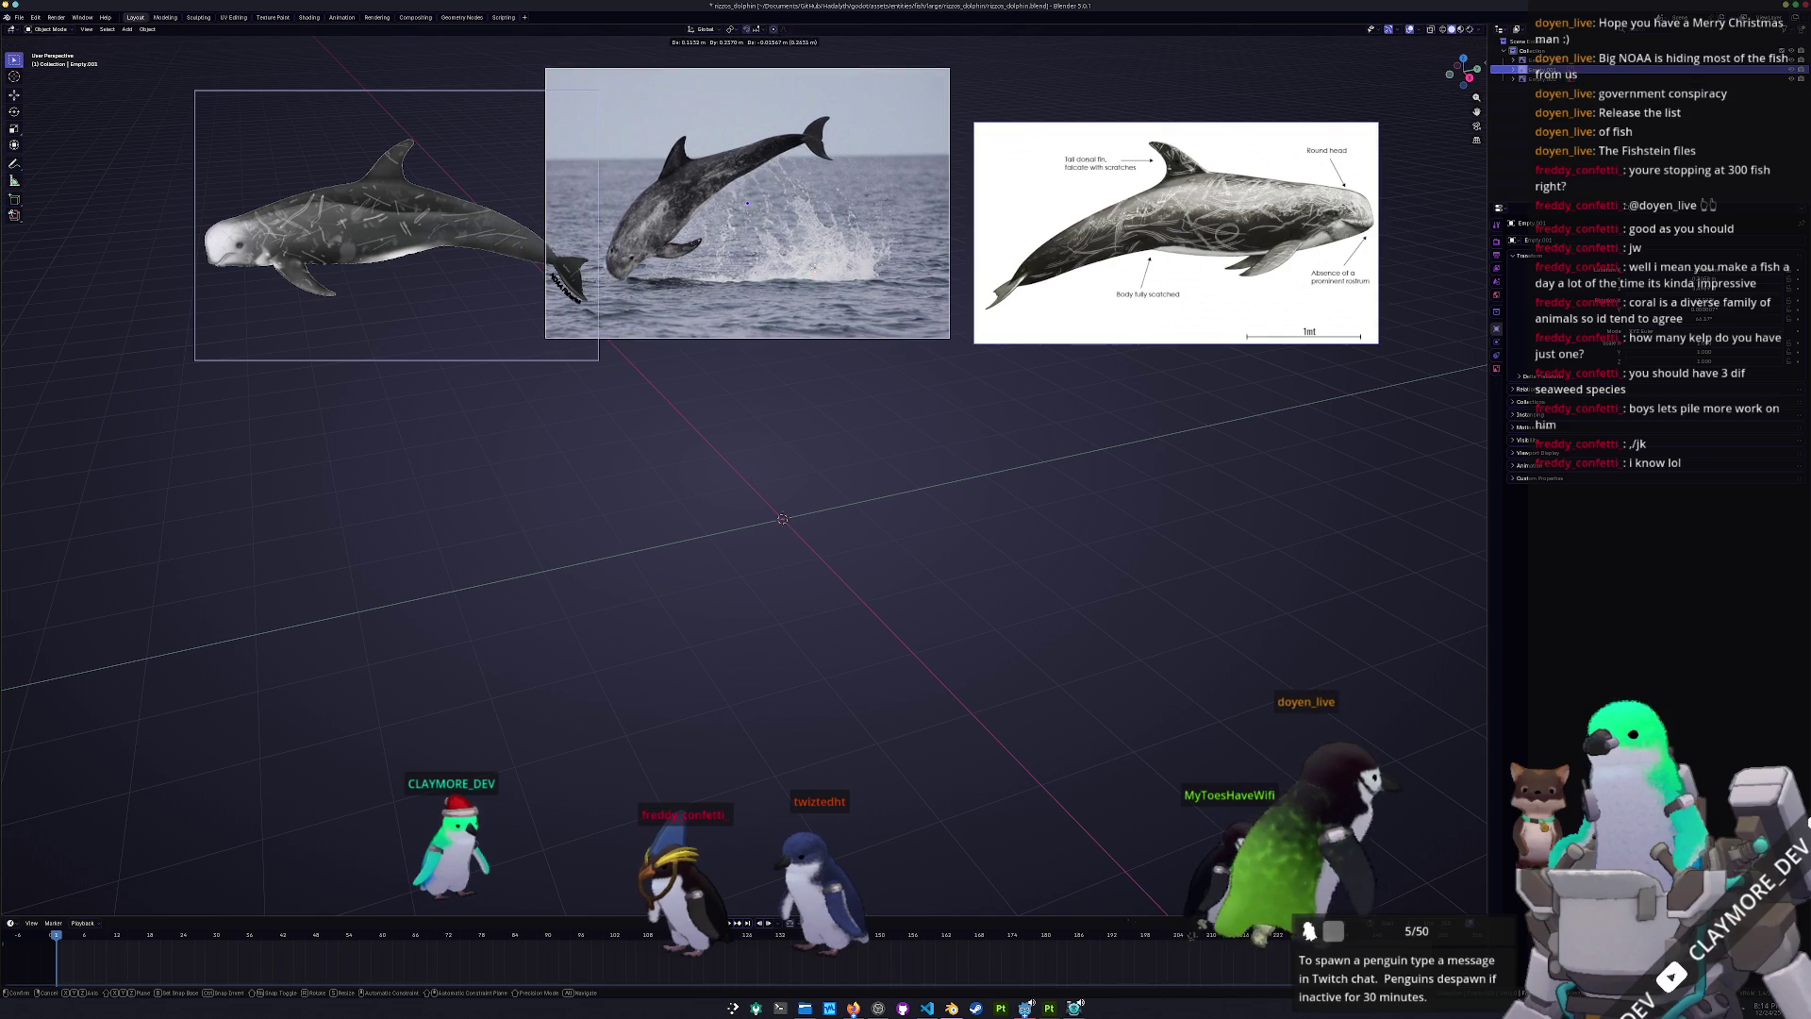
key(Return)
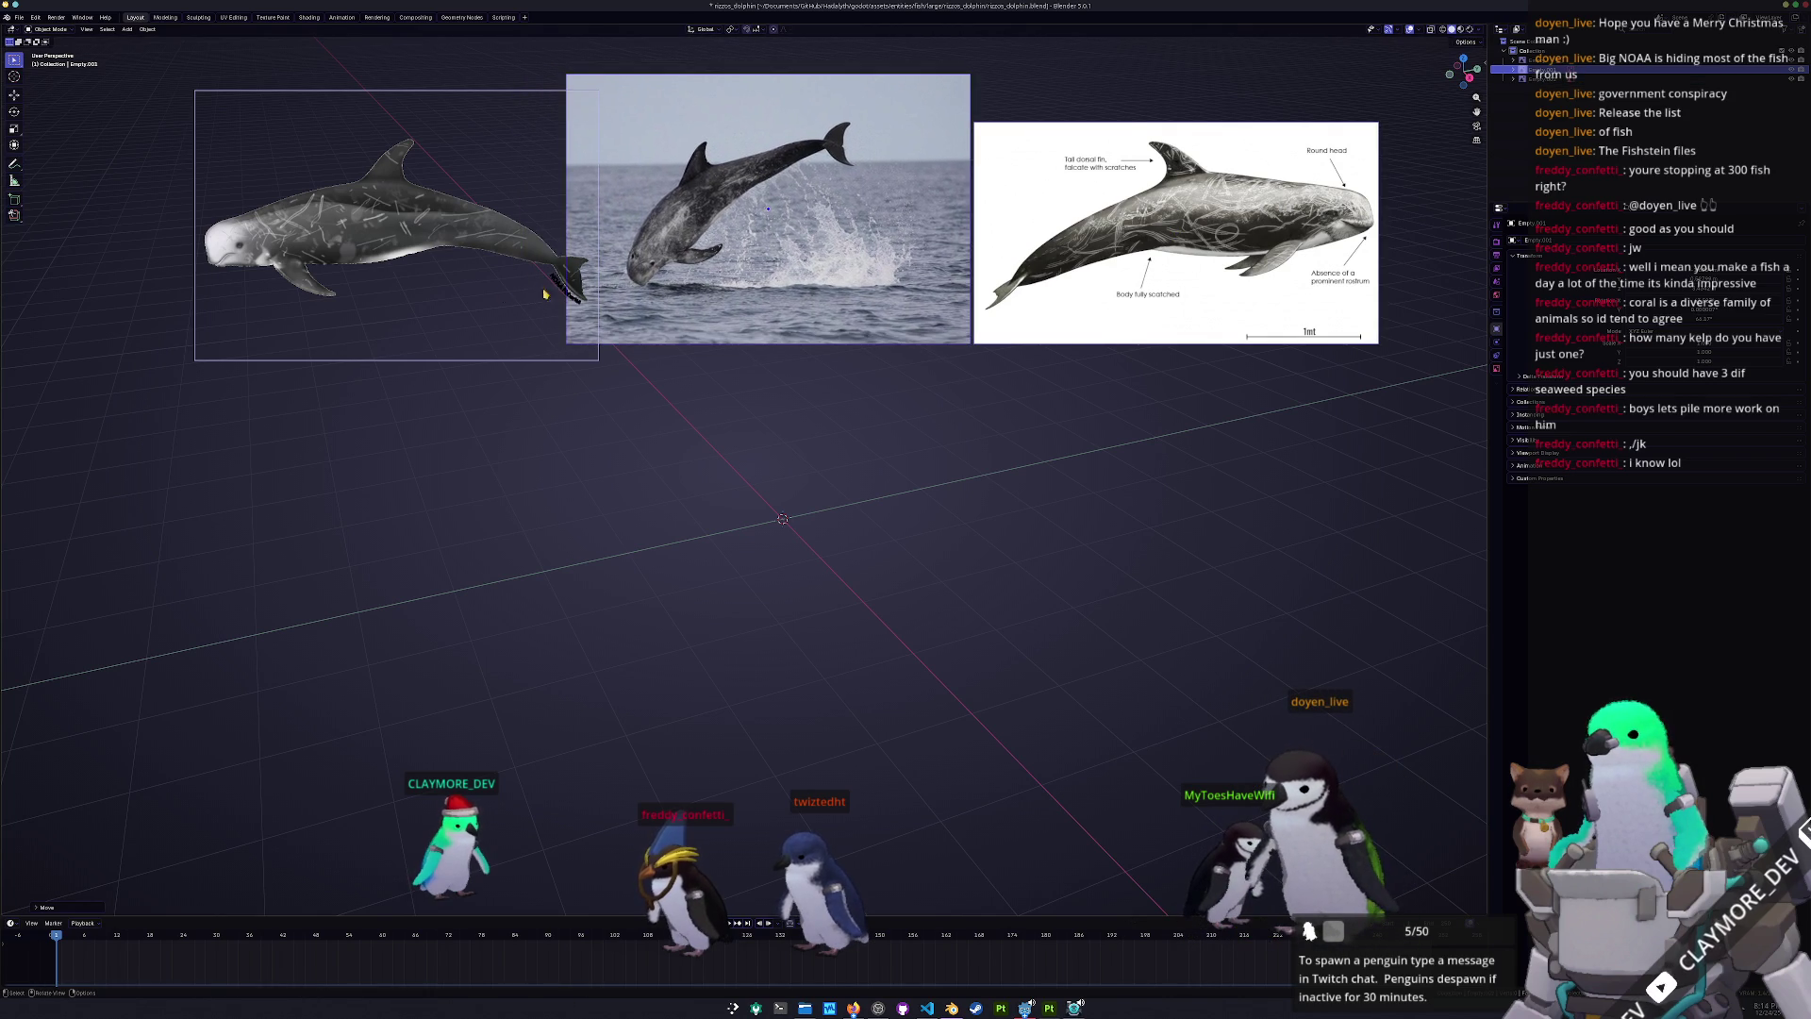
drag(449, 261, 410, 244)
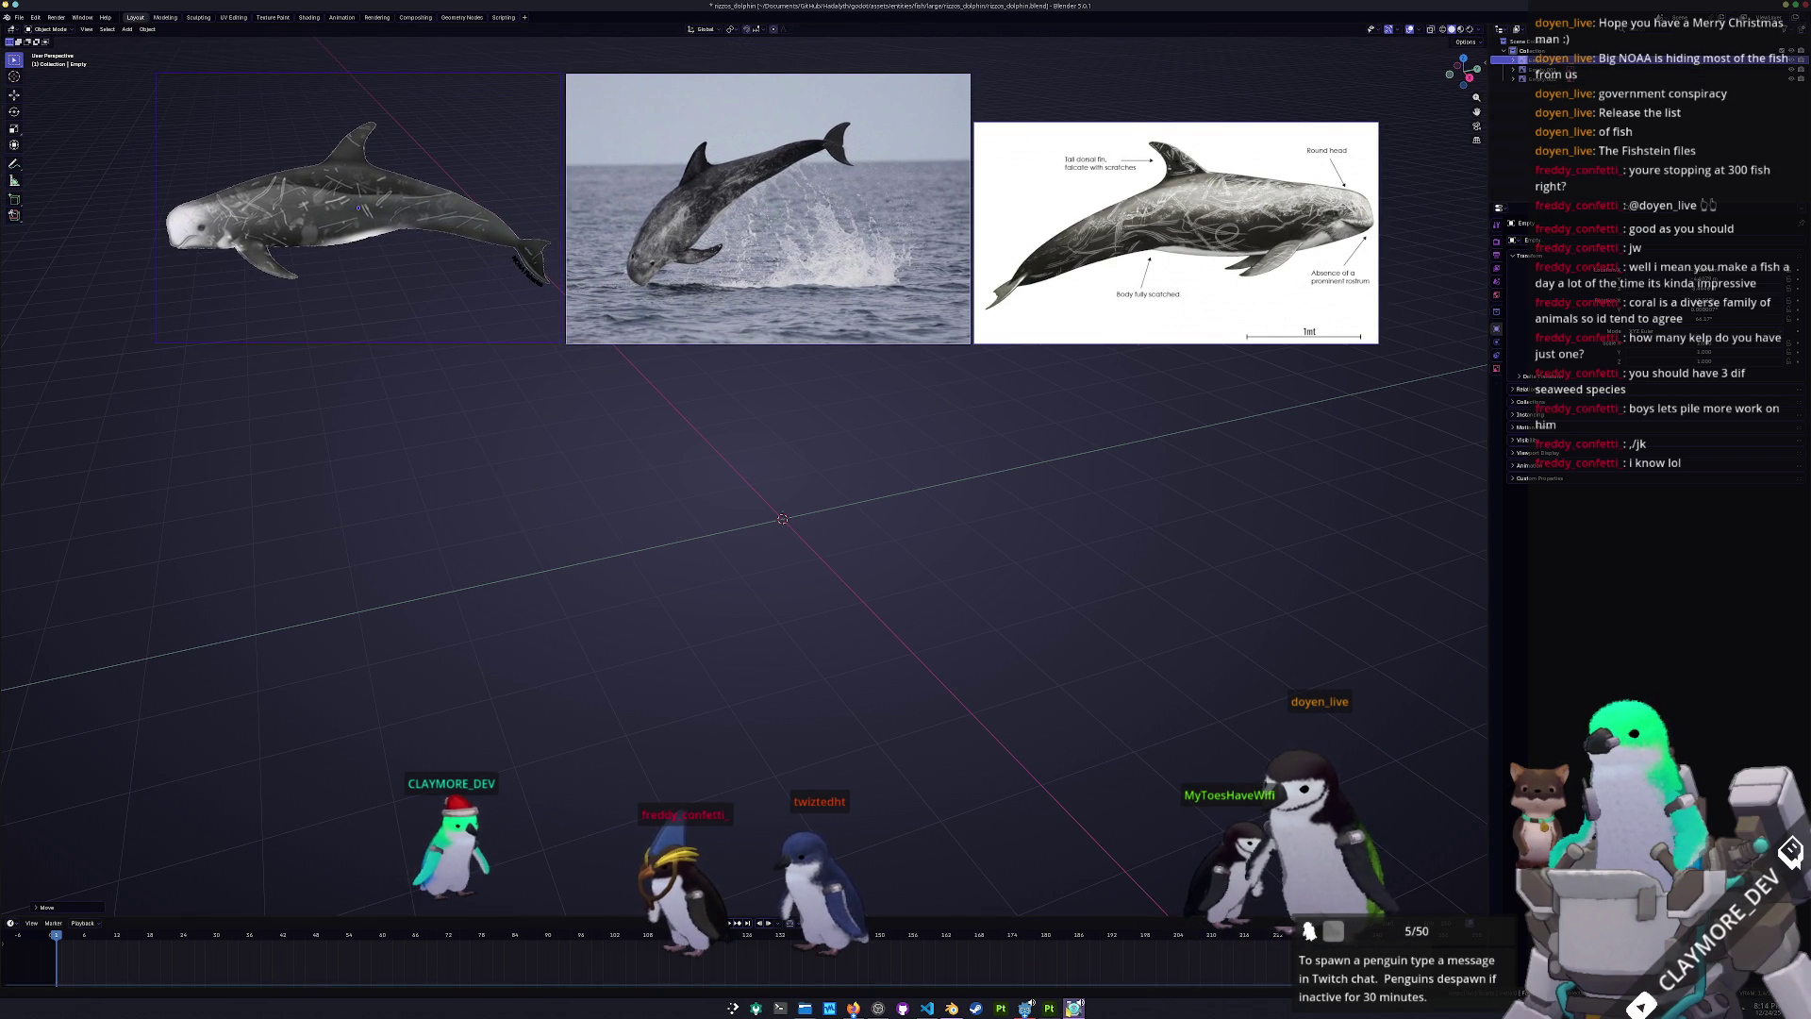
key(alt+Tab)
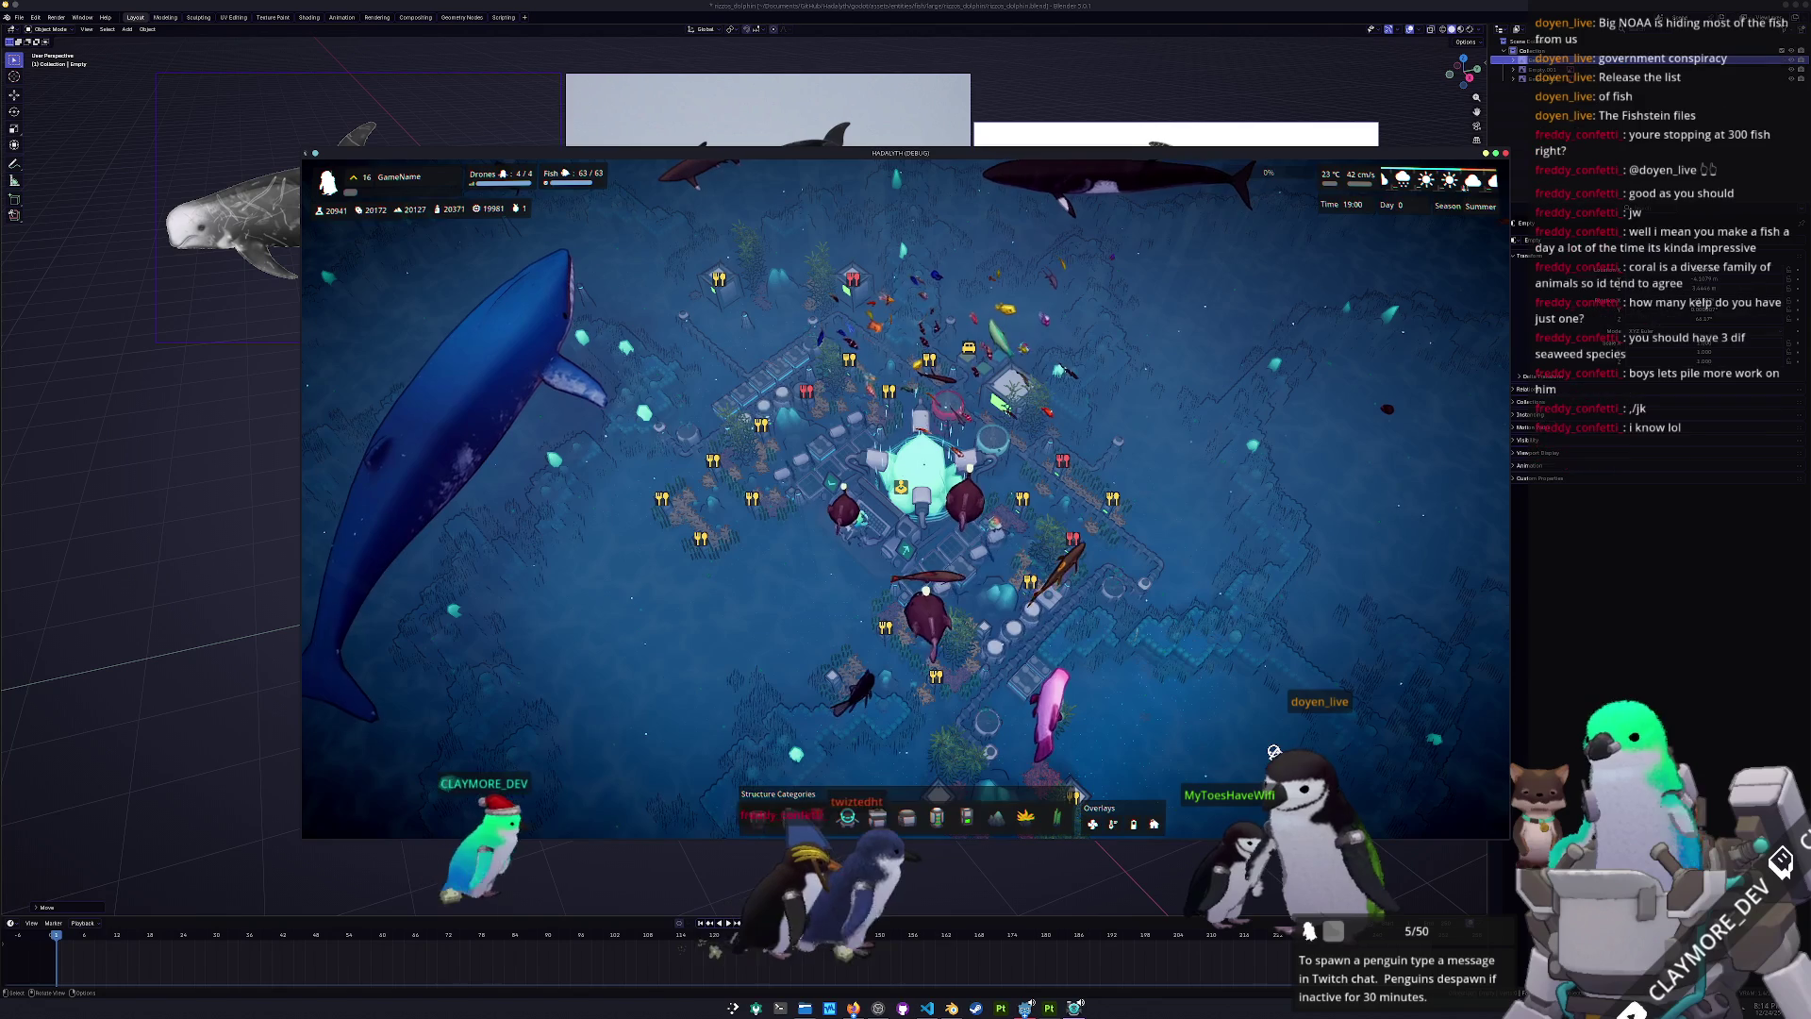
- Hide the debug game's HUD to reveal the underwater base, then quit the game
key(h)
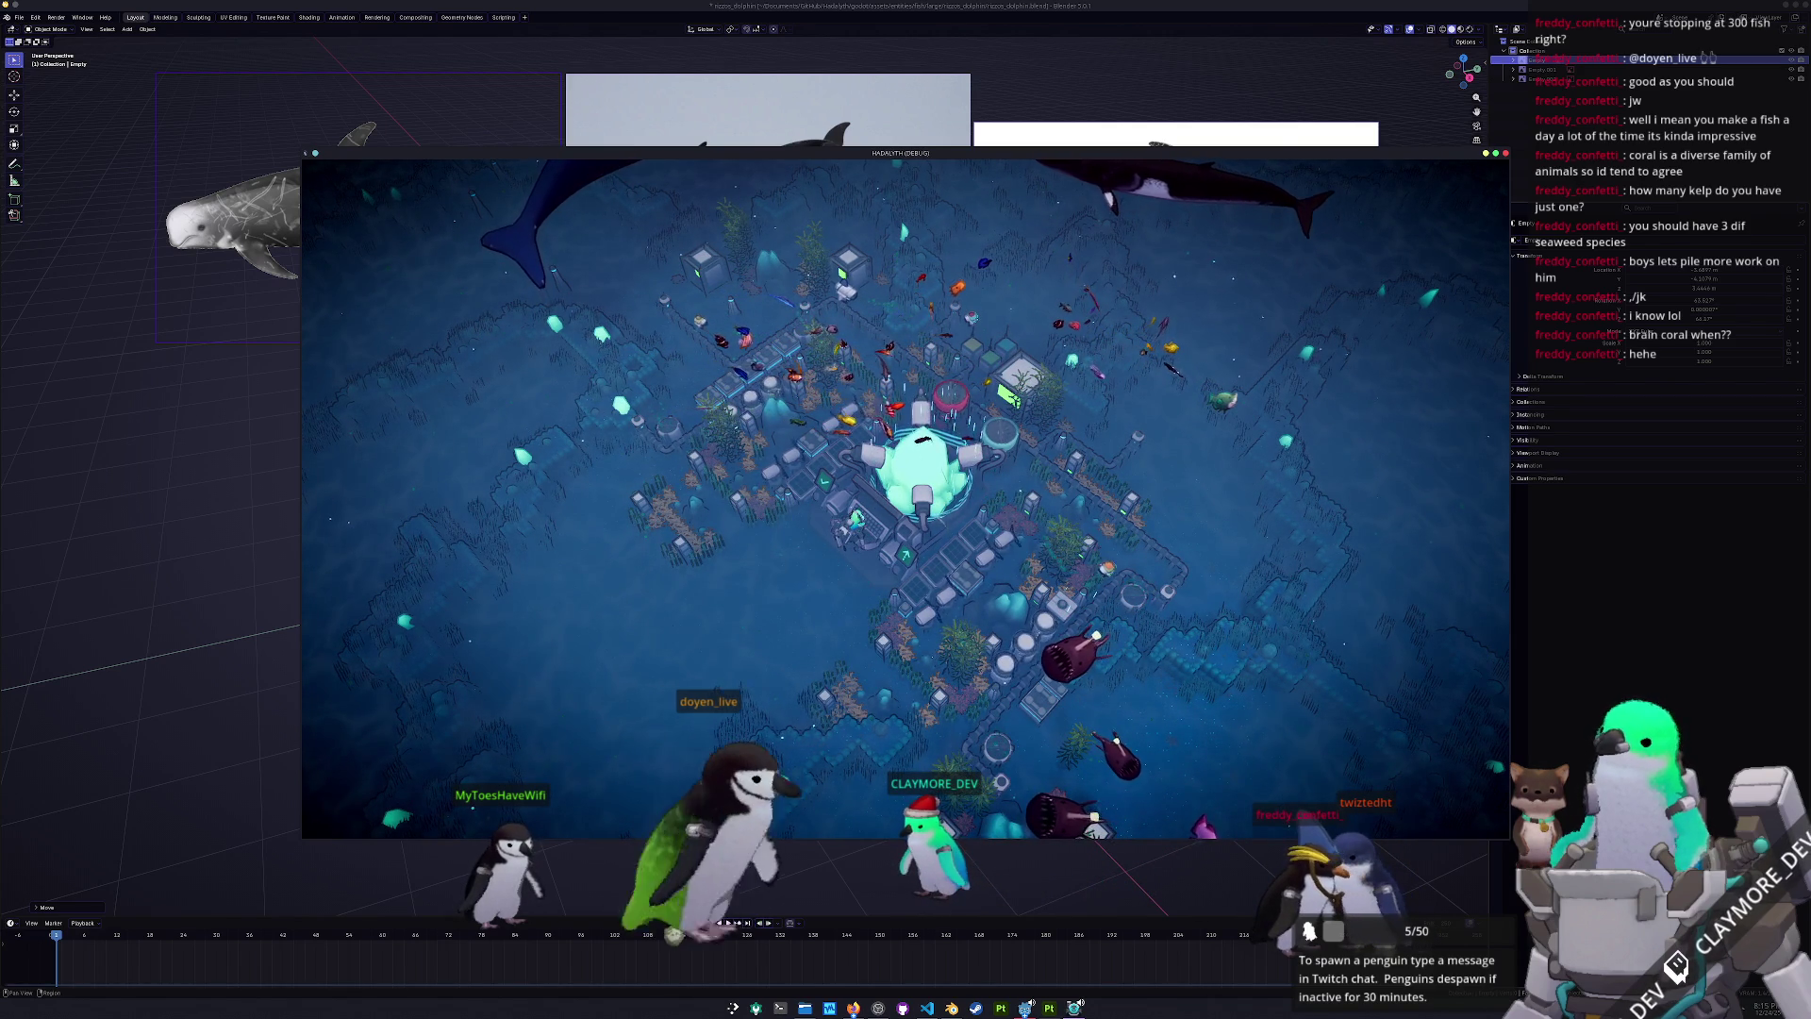
key(alt+F4)
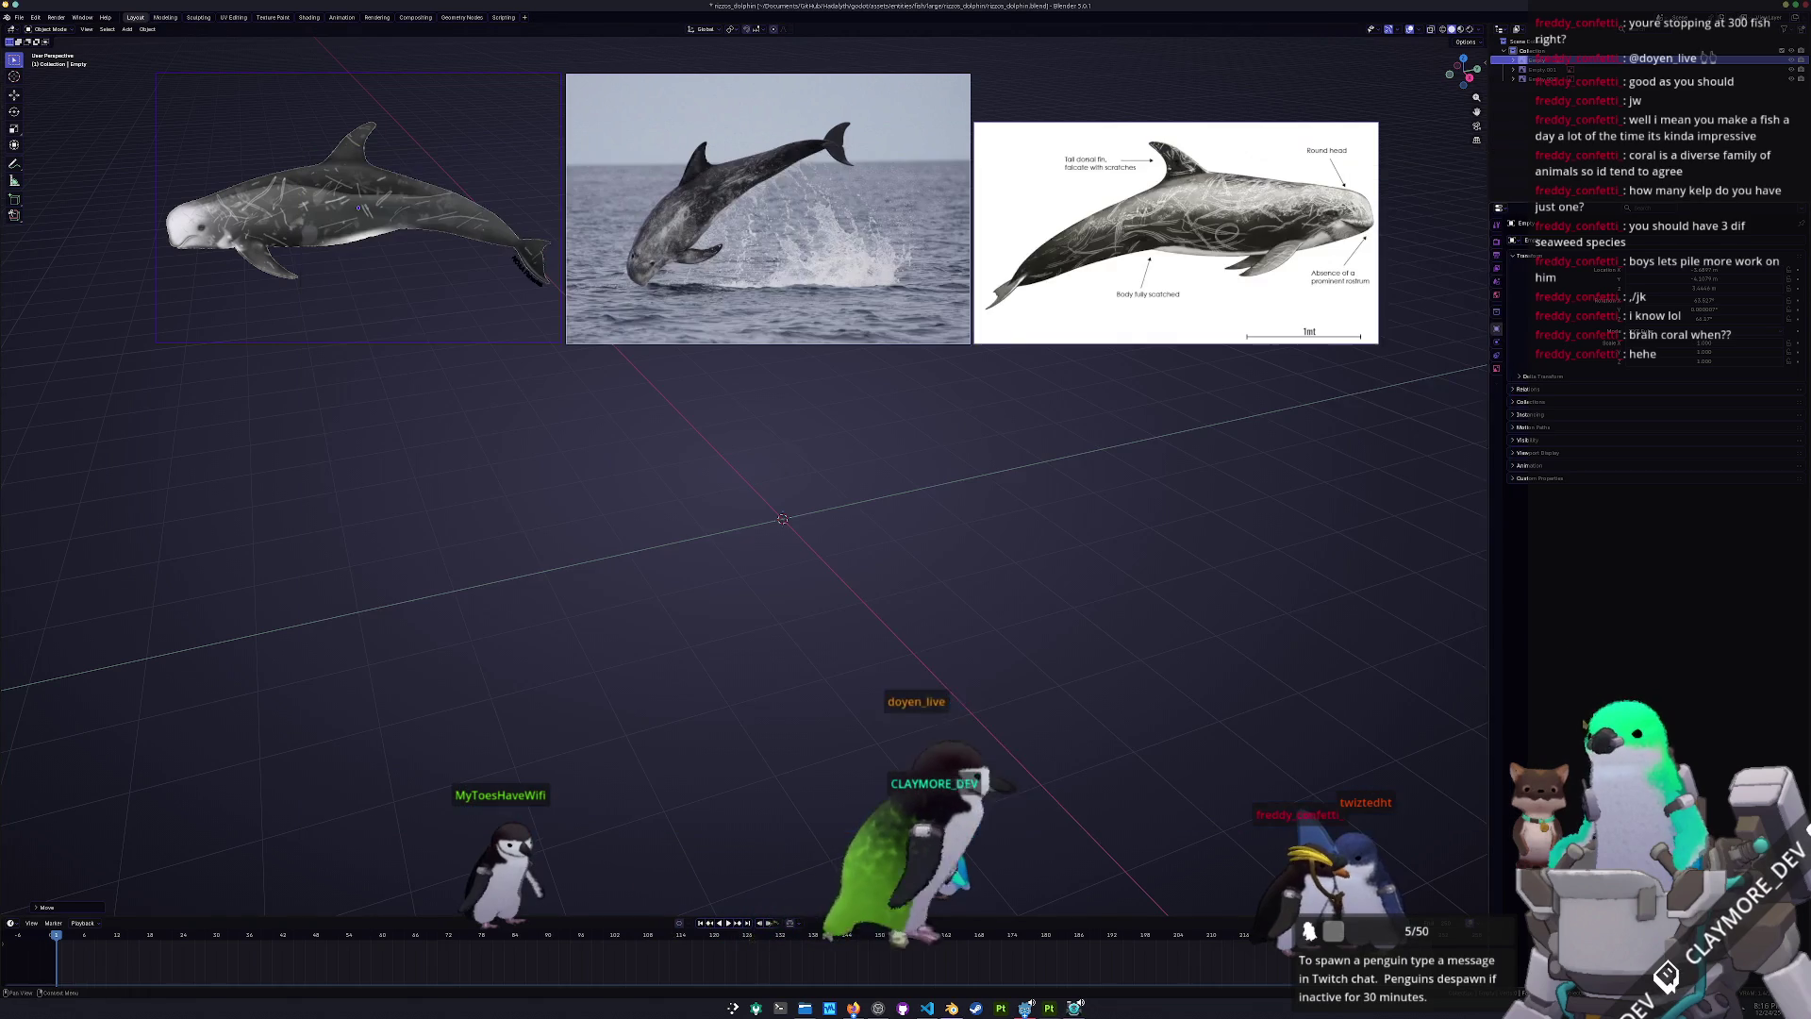
- Clear the annotated diagram's location and rotation, then stand it upright with a 90° X rotation
scroll(792, 452, down, 4)
mouse_move(911, 413)
shift+middle_down()
mouse_move(992, 413)
mouse_move(974, 380)
mouse_move(891, 364)
shift+middle_up()
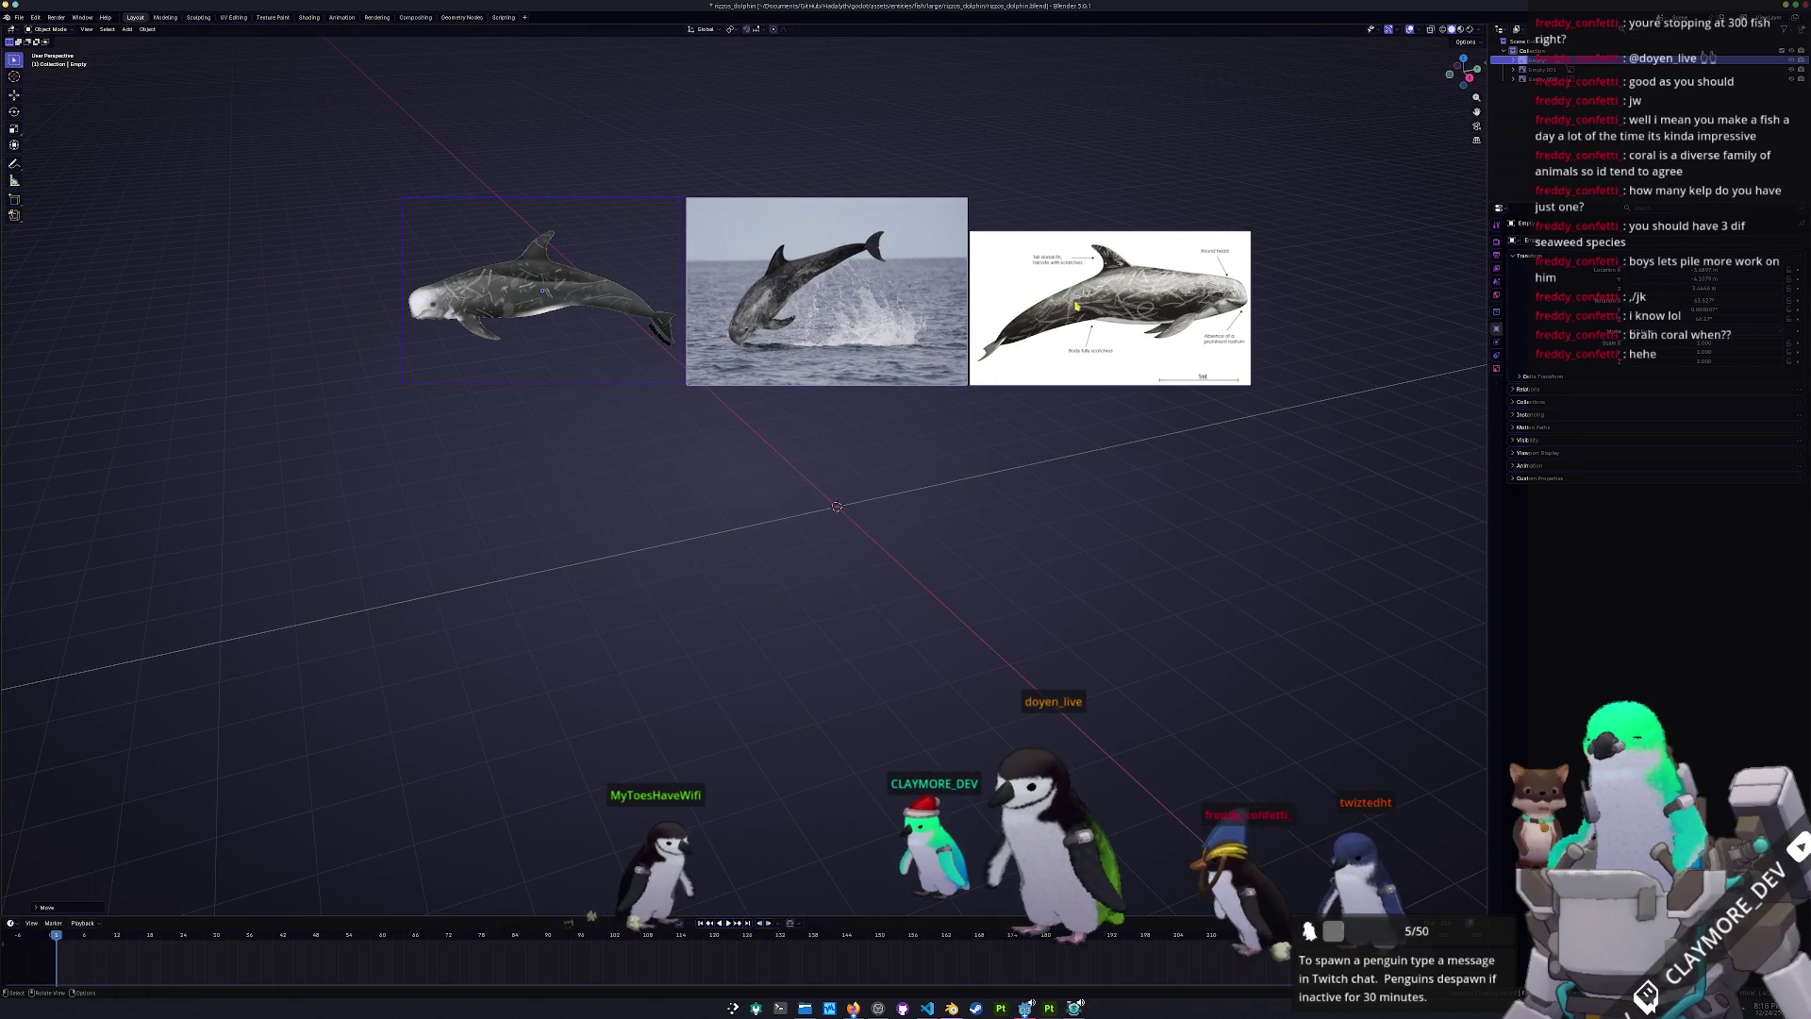
click(1094, 294)
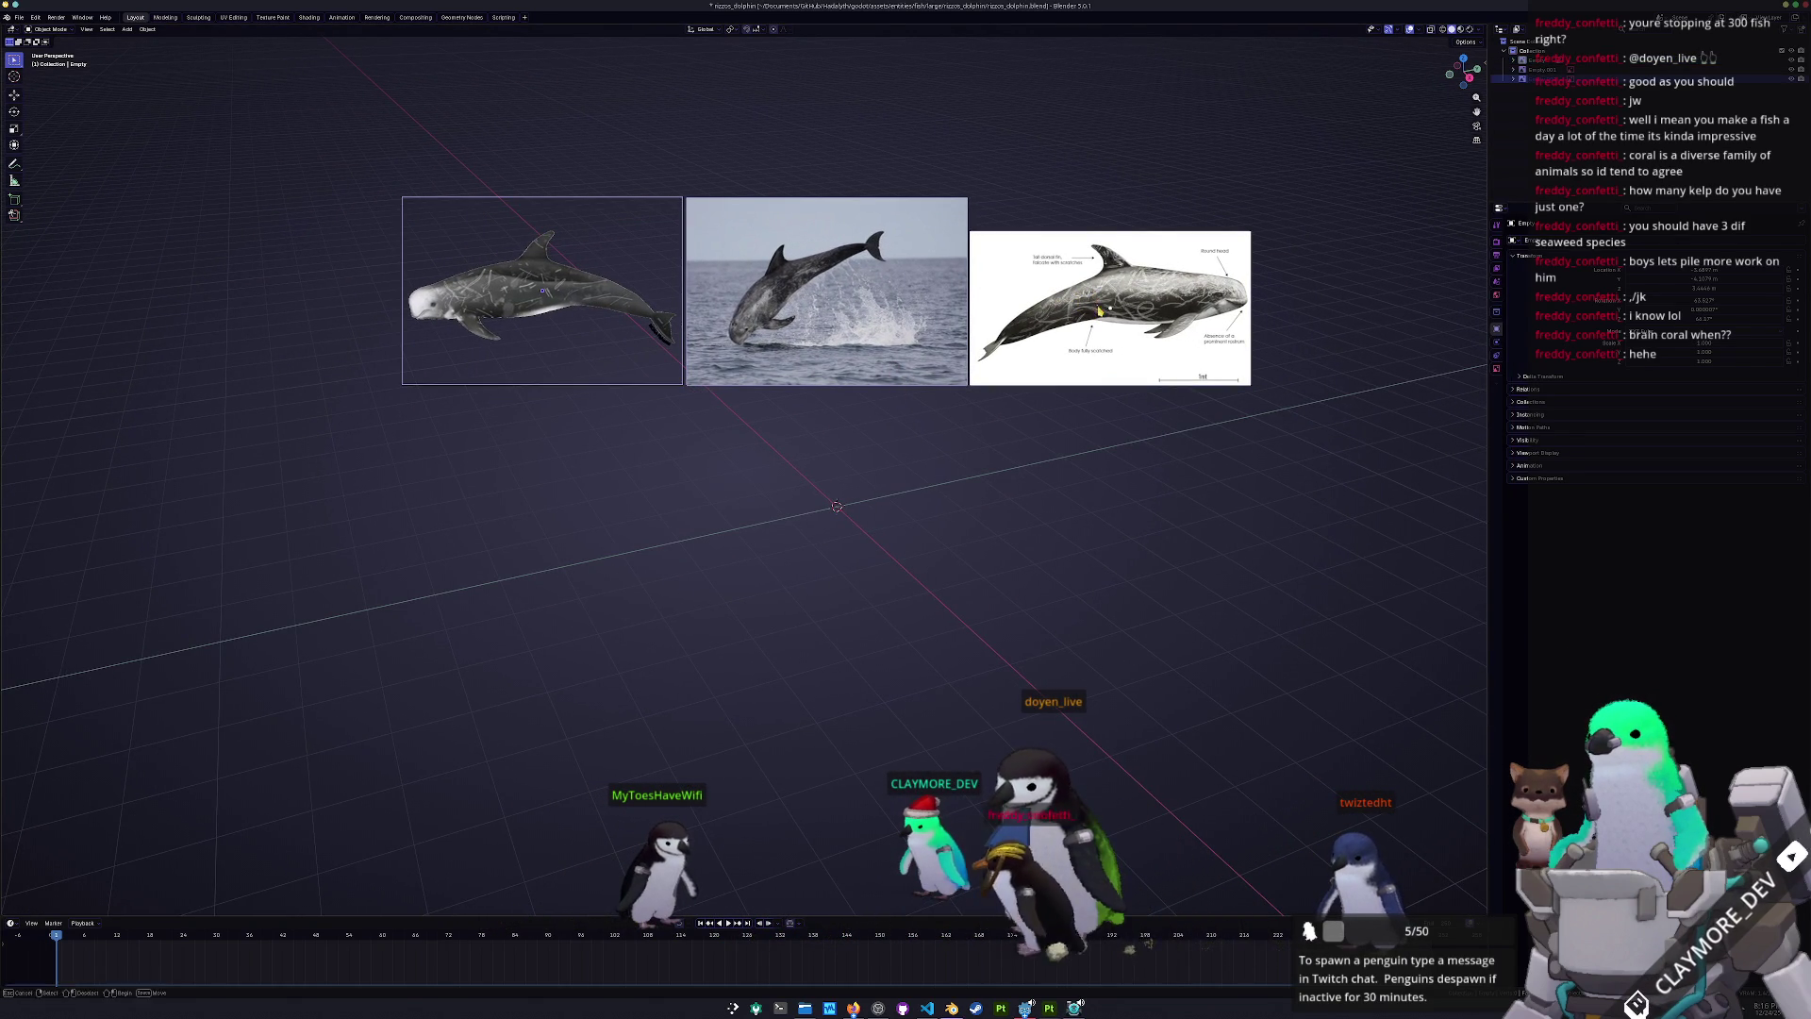
key(alt+g)
key(alt+r)
key(r)
key(x)
key(9)
key(0)
key(Return)
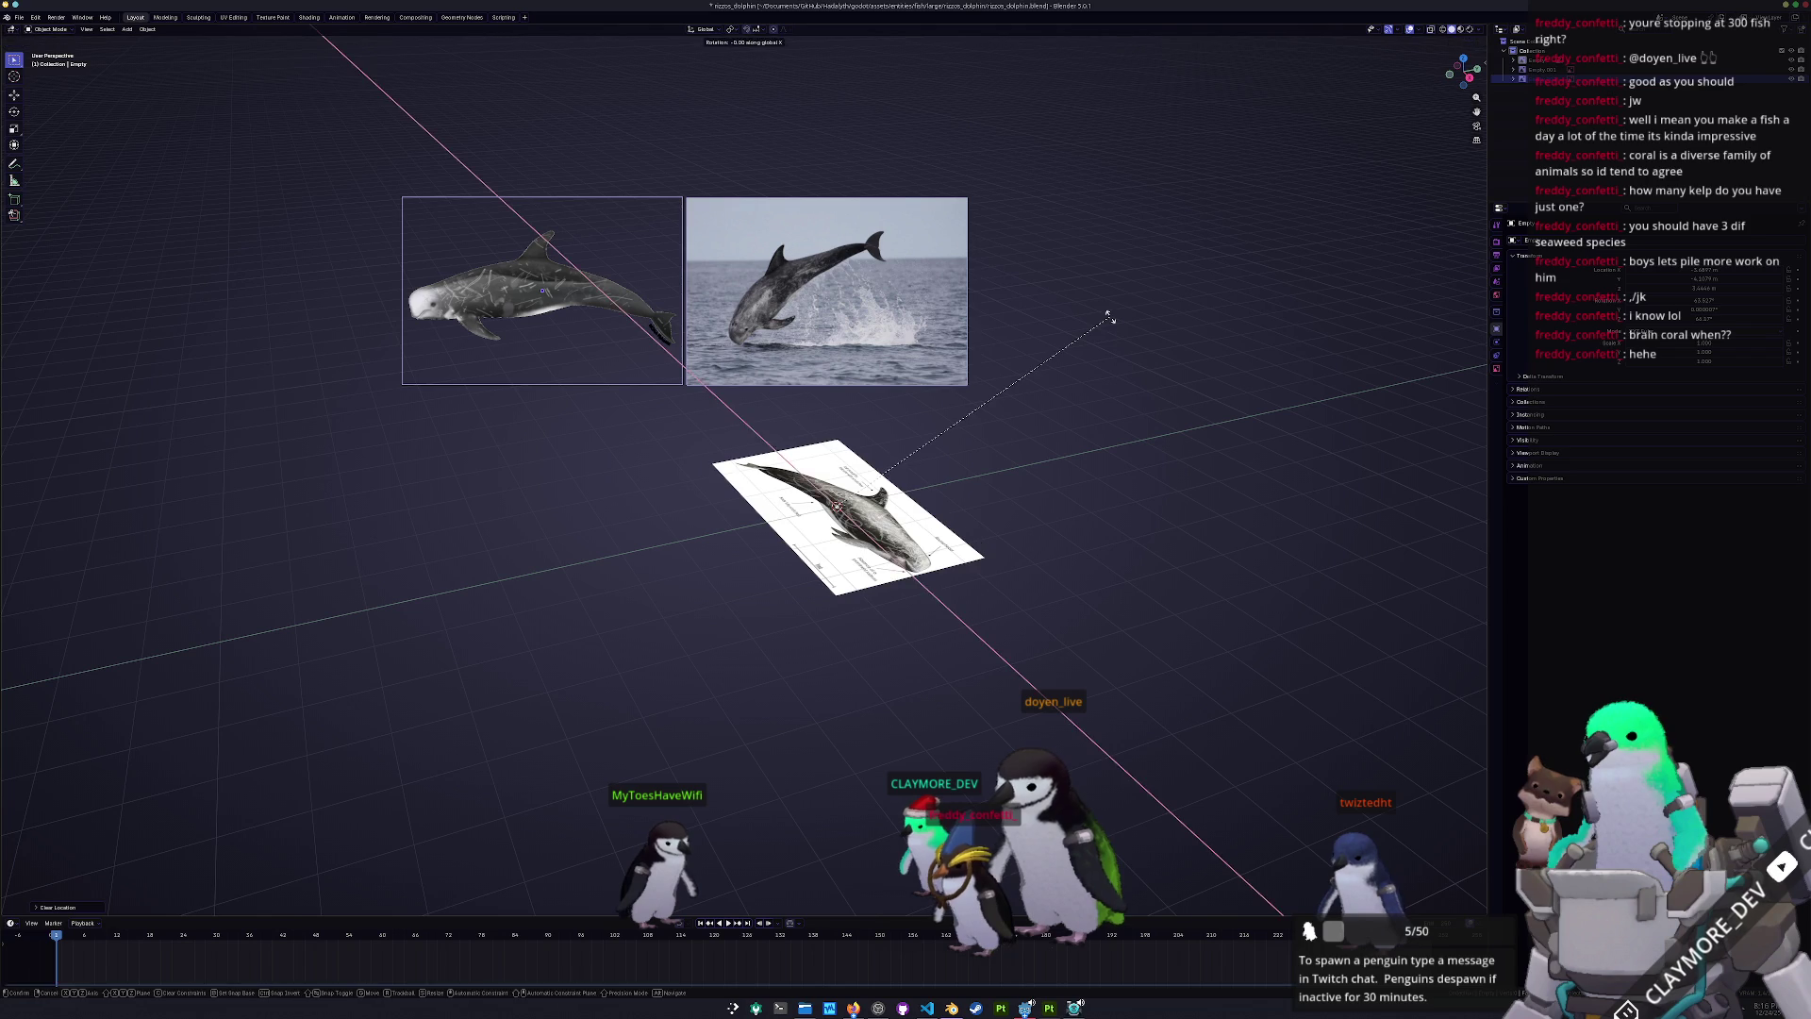
- Turn the diagram -90° about Z and move it up and left
key(r)
key(z)
key(9)
key(0)
key(minus)
key(Return)
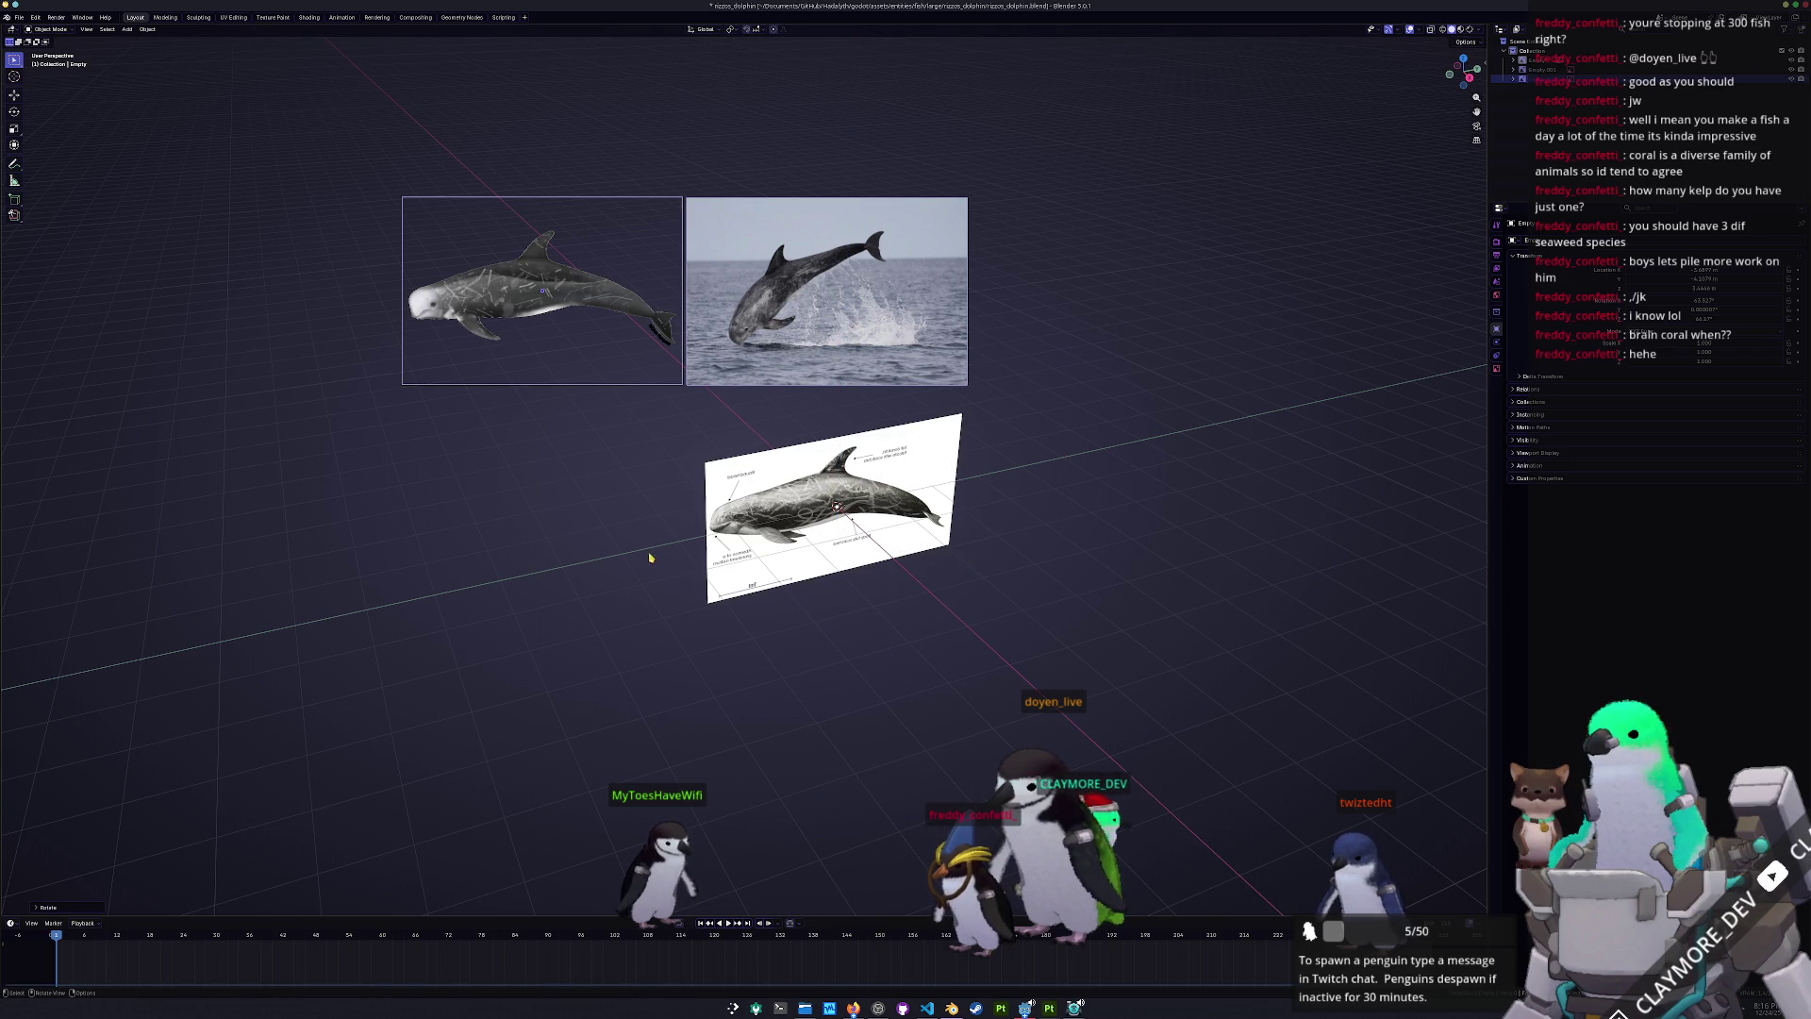
scroll(653, 535, up, 3)
key(g)
click(654, 535)
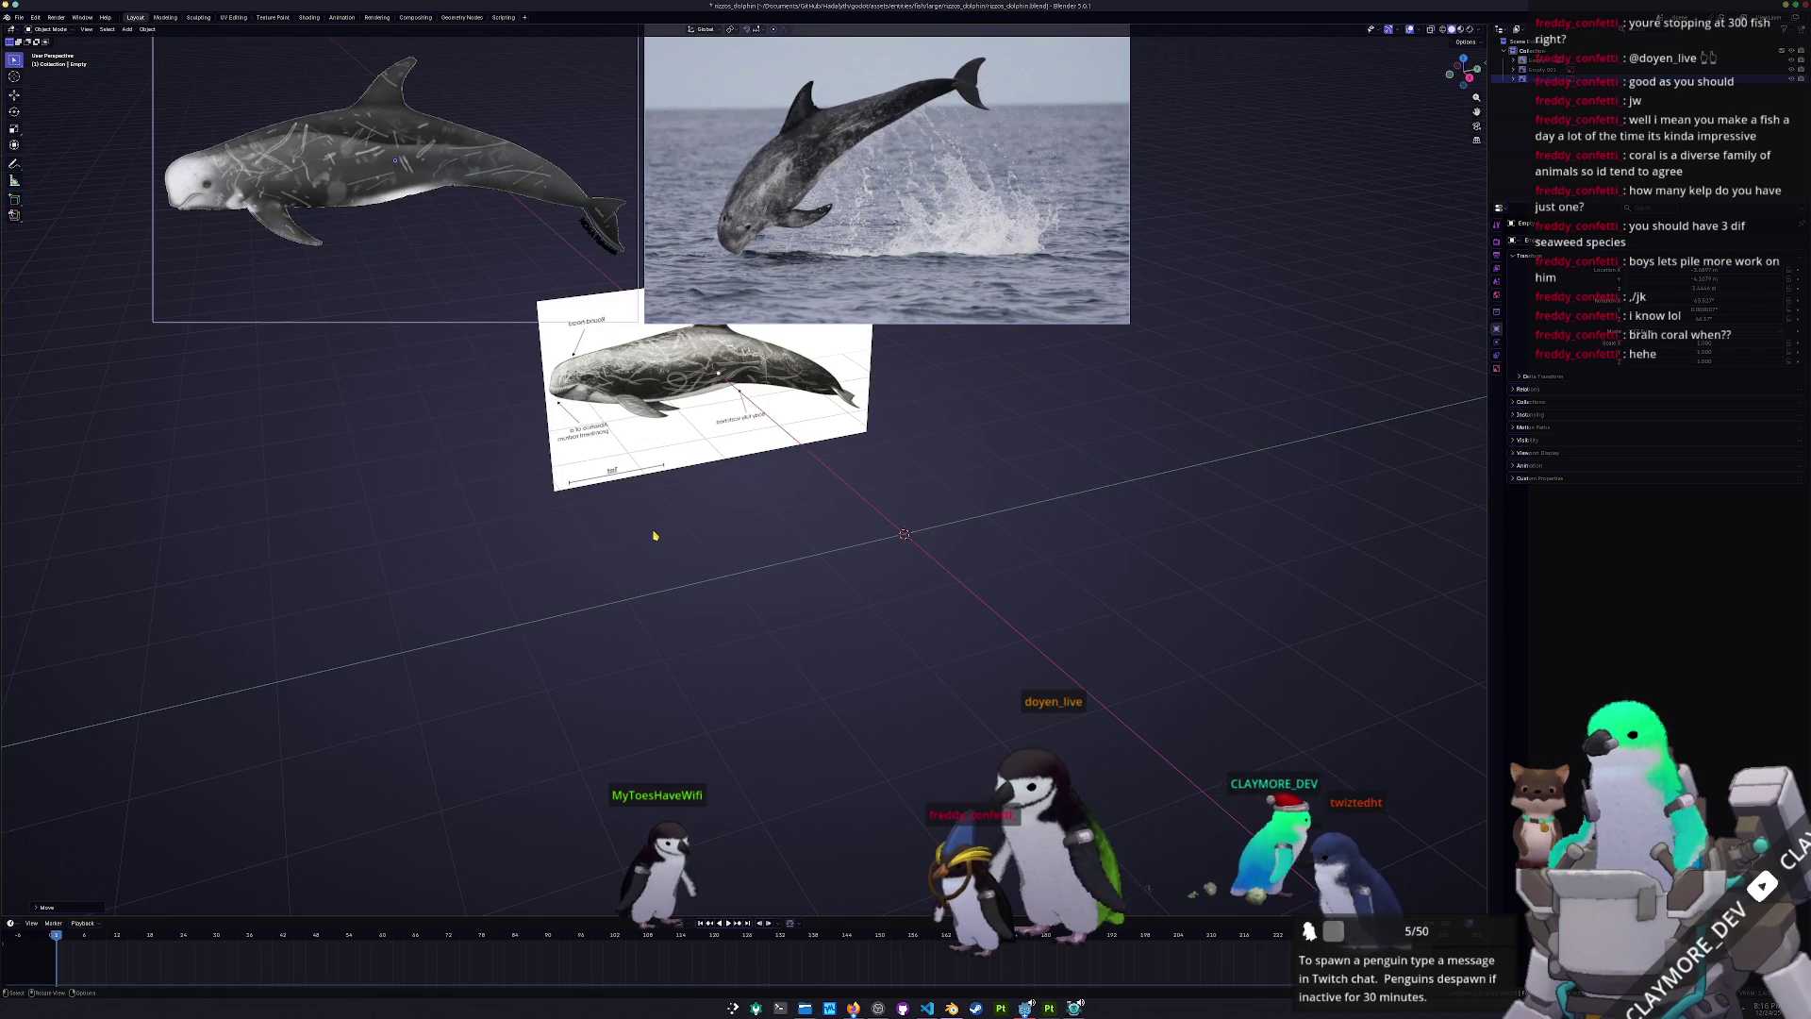
- Set the left image and diagram opacity to 0.25, shift the diagram right, and add a cube
click(1496, 370)
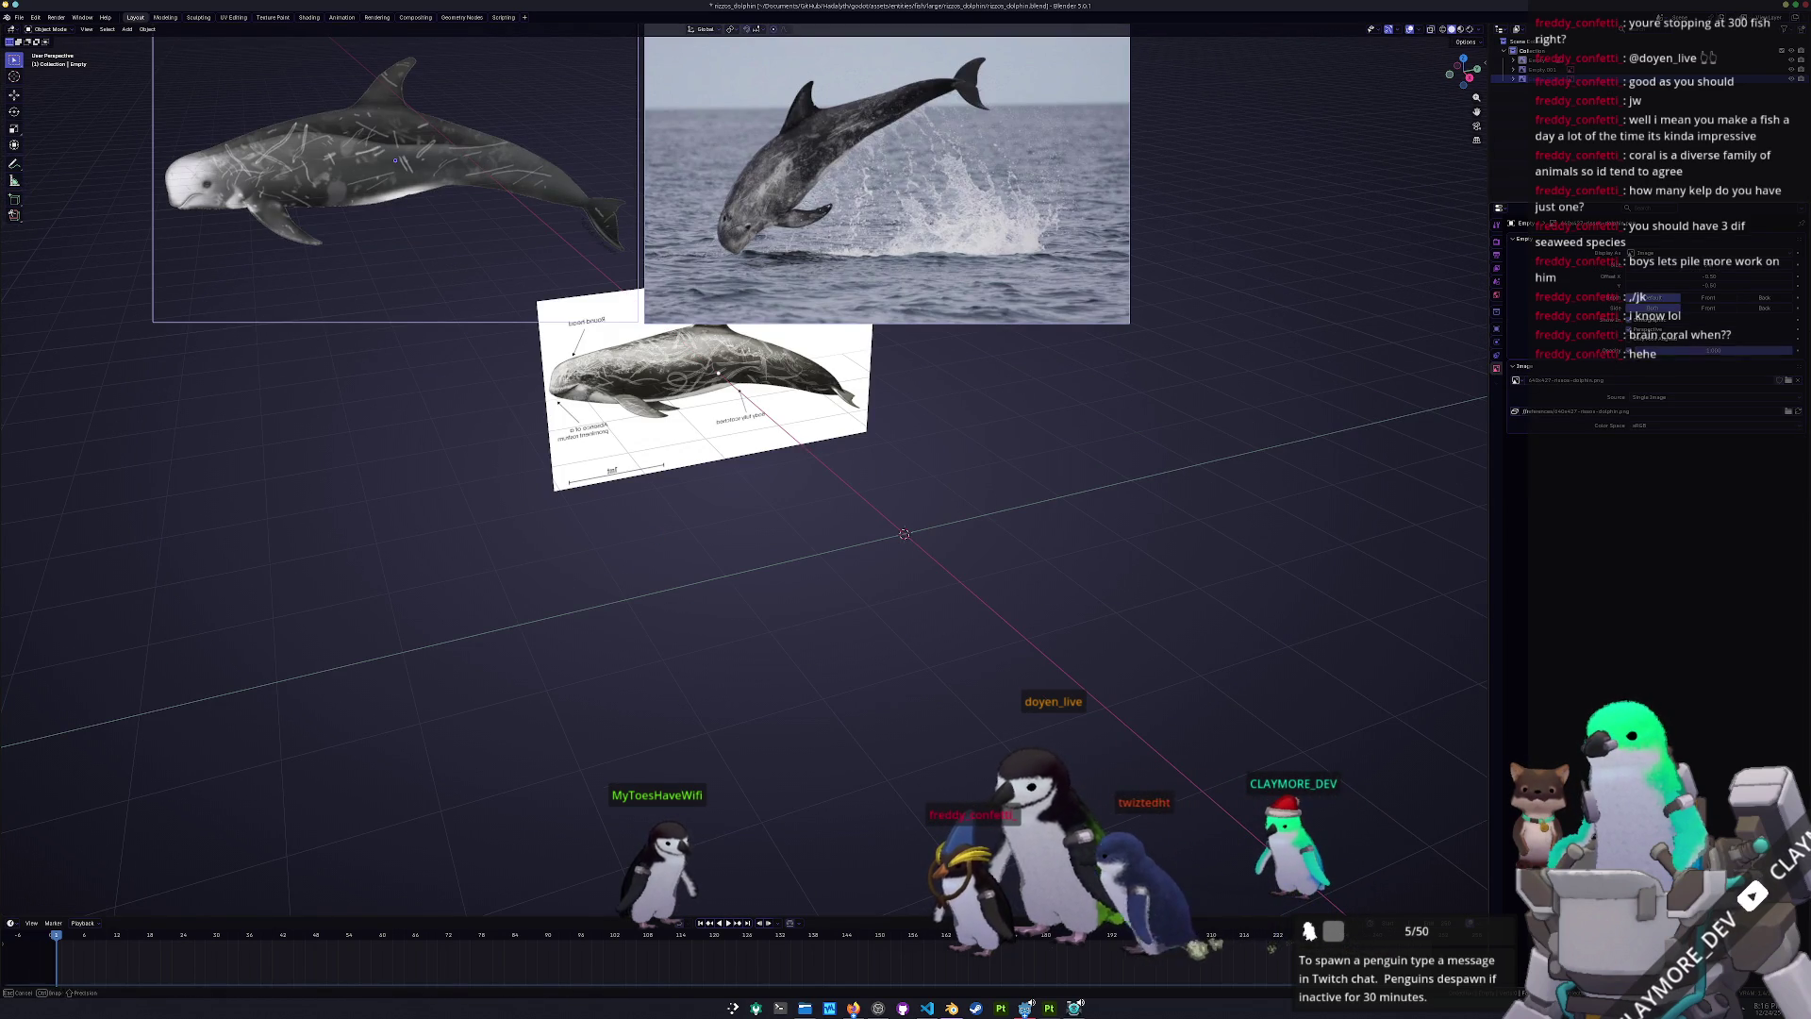
key(Return)
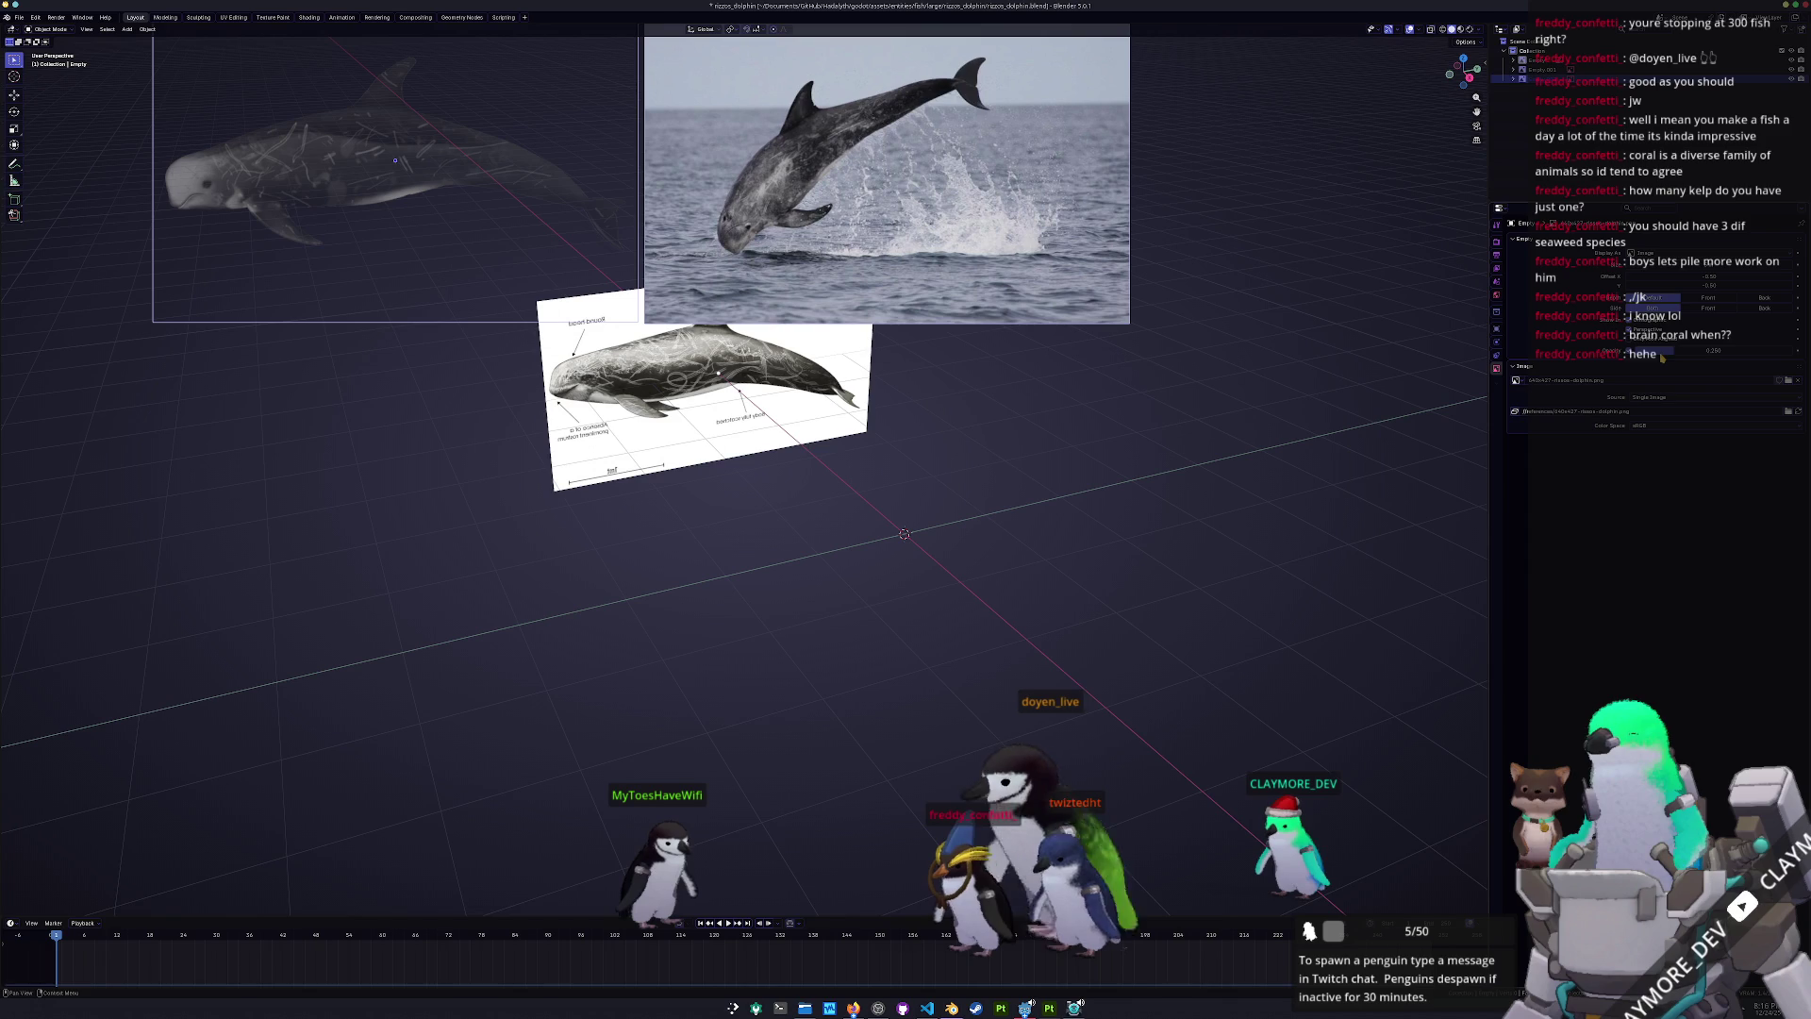
click(1543, 80)
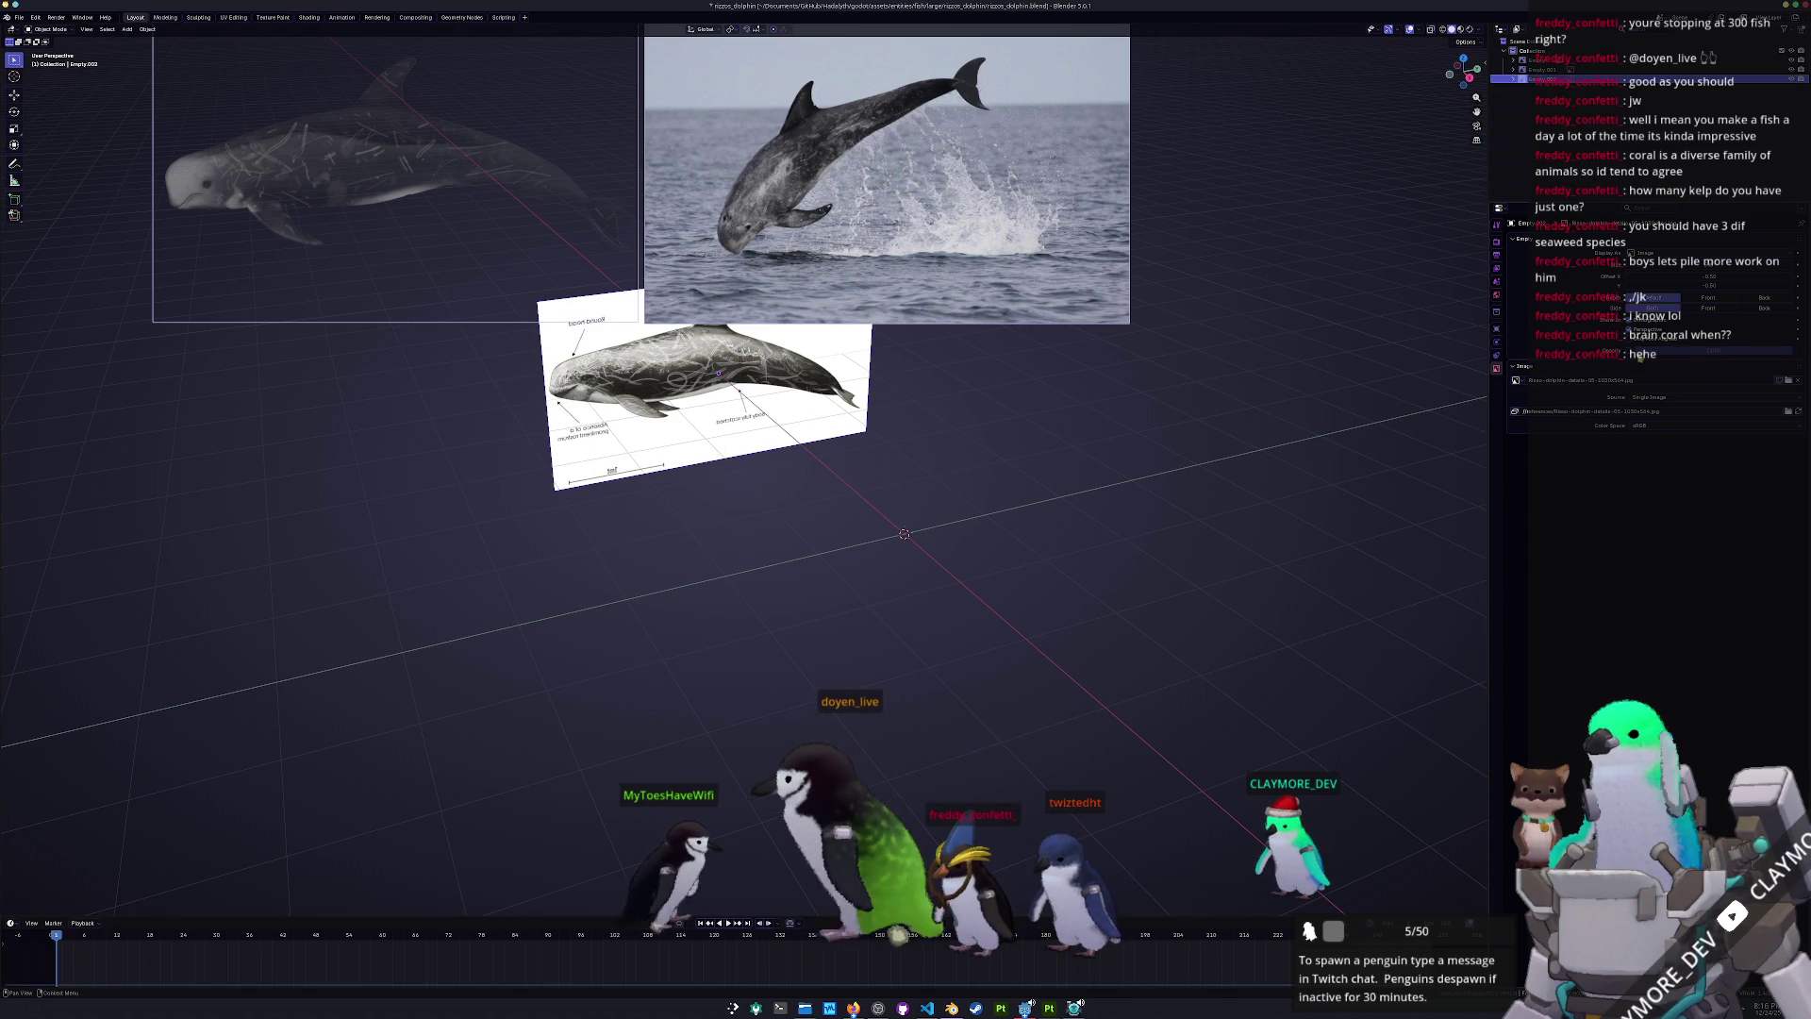
key(Return)
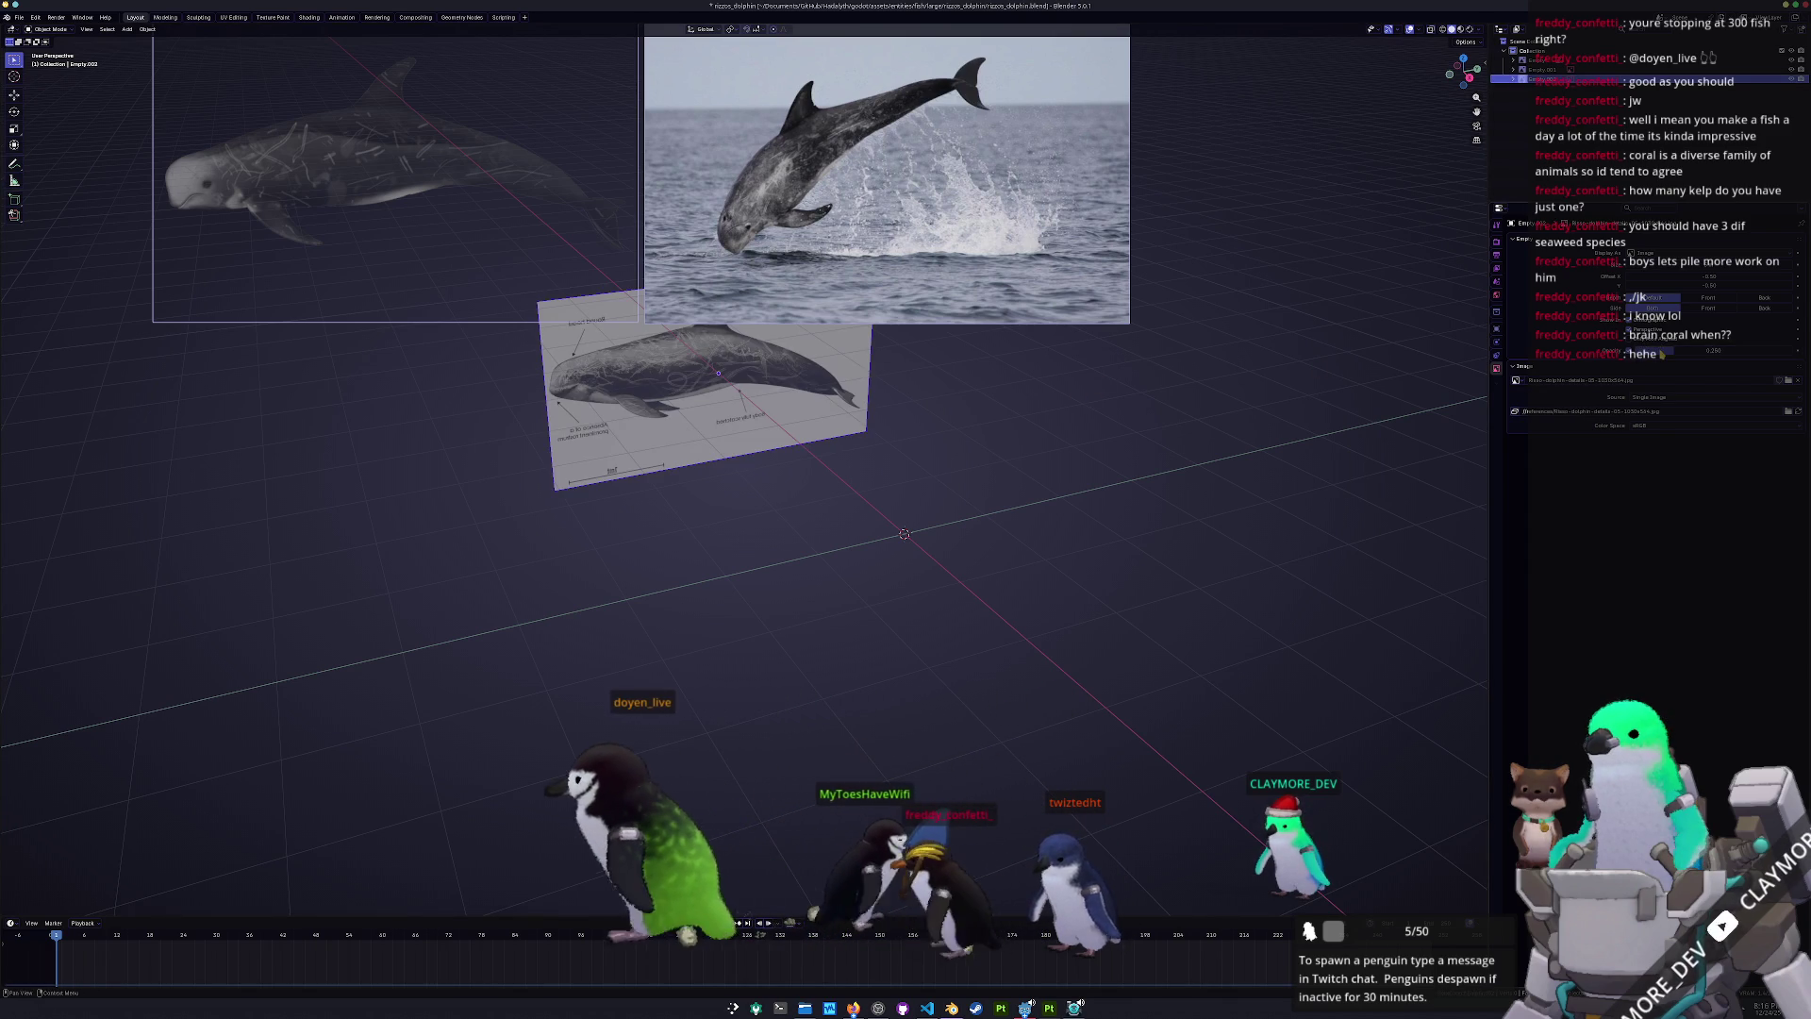
key(g)
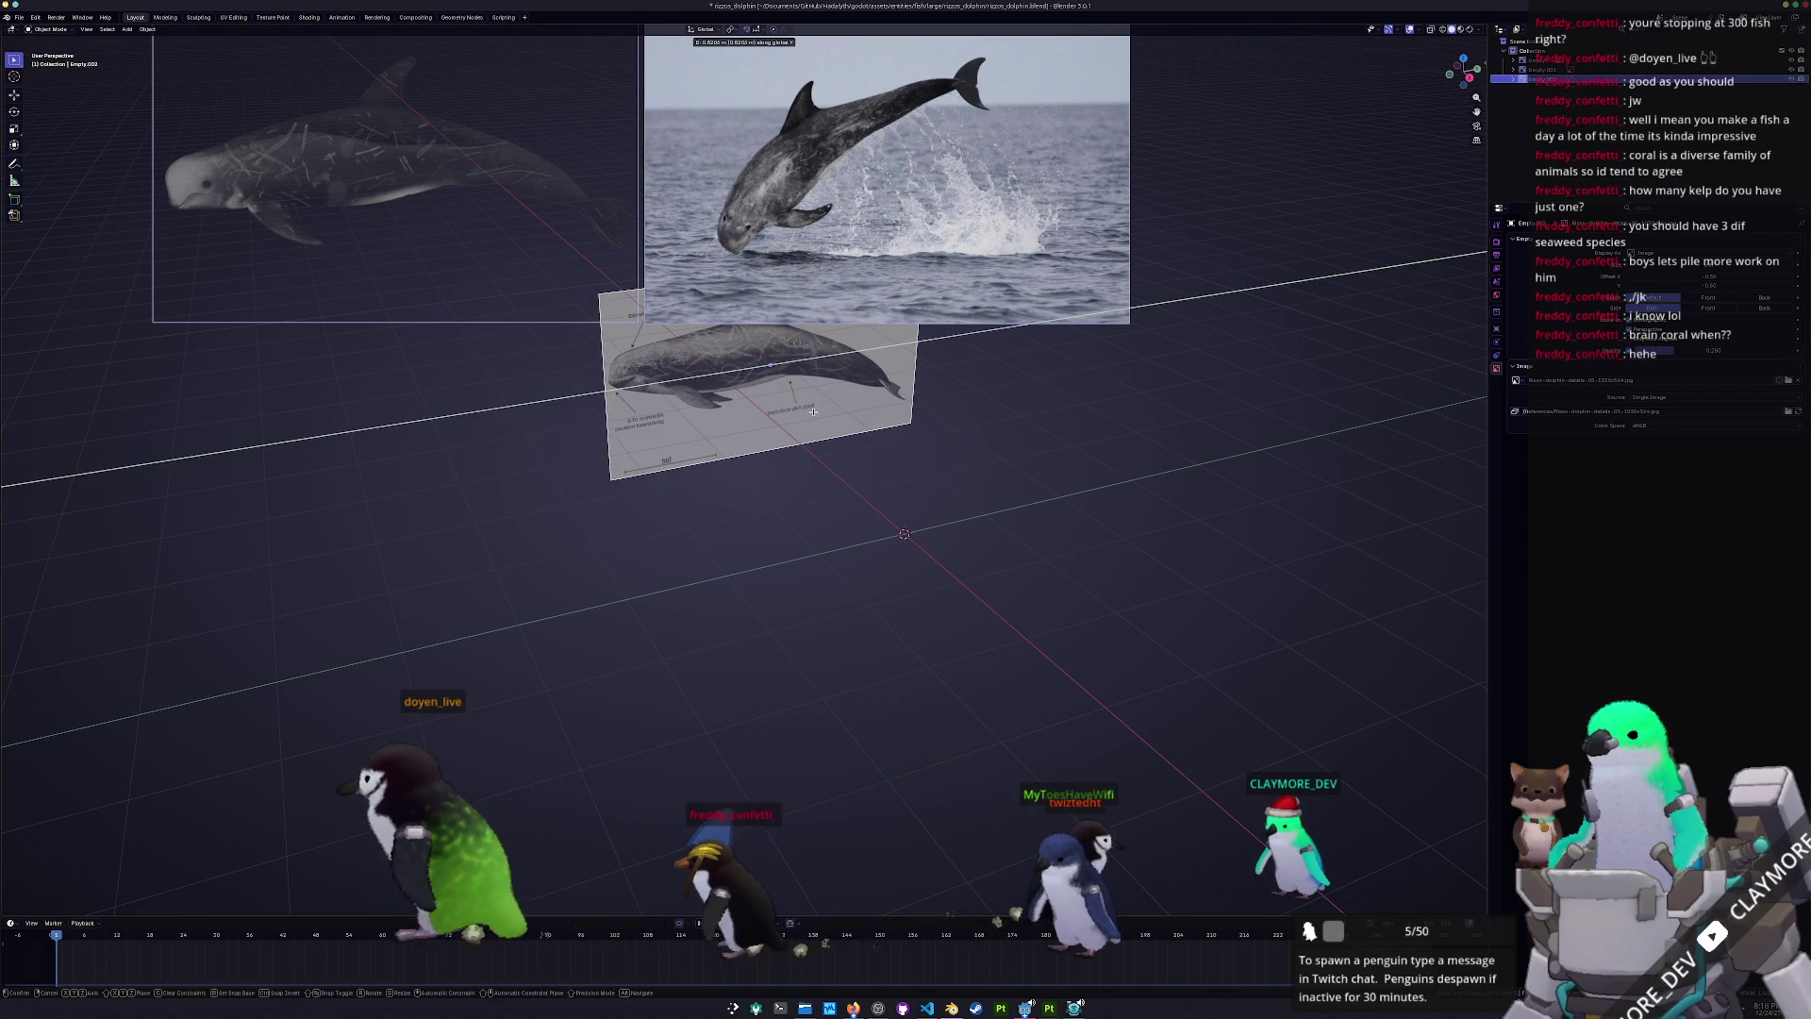
click(981, 419)
key(r)
key(x)
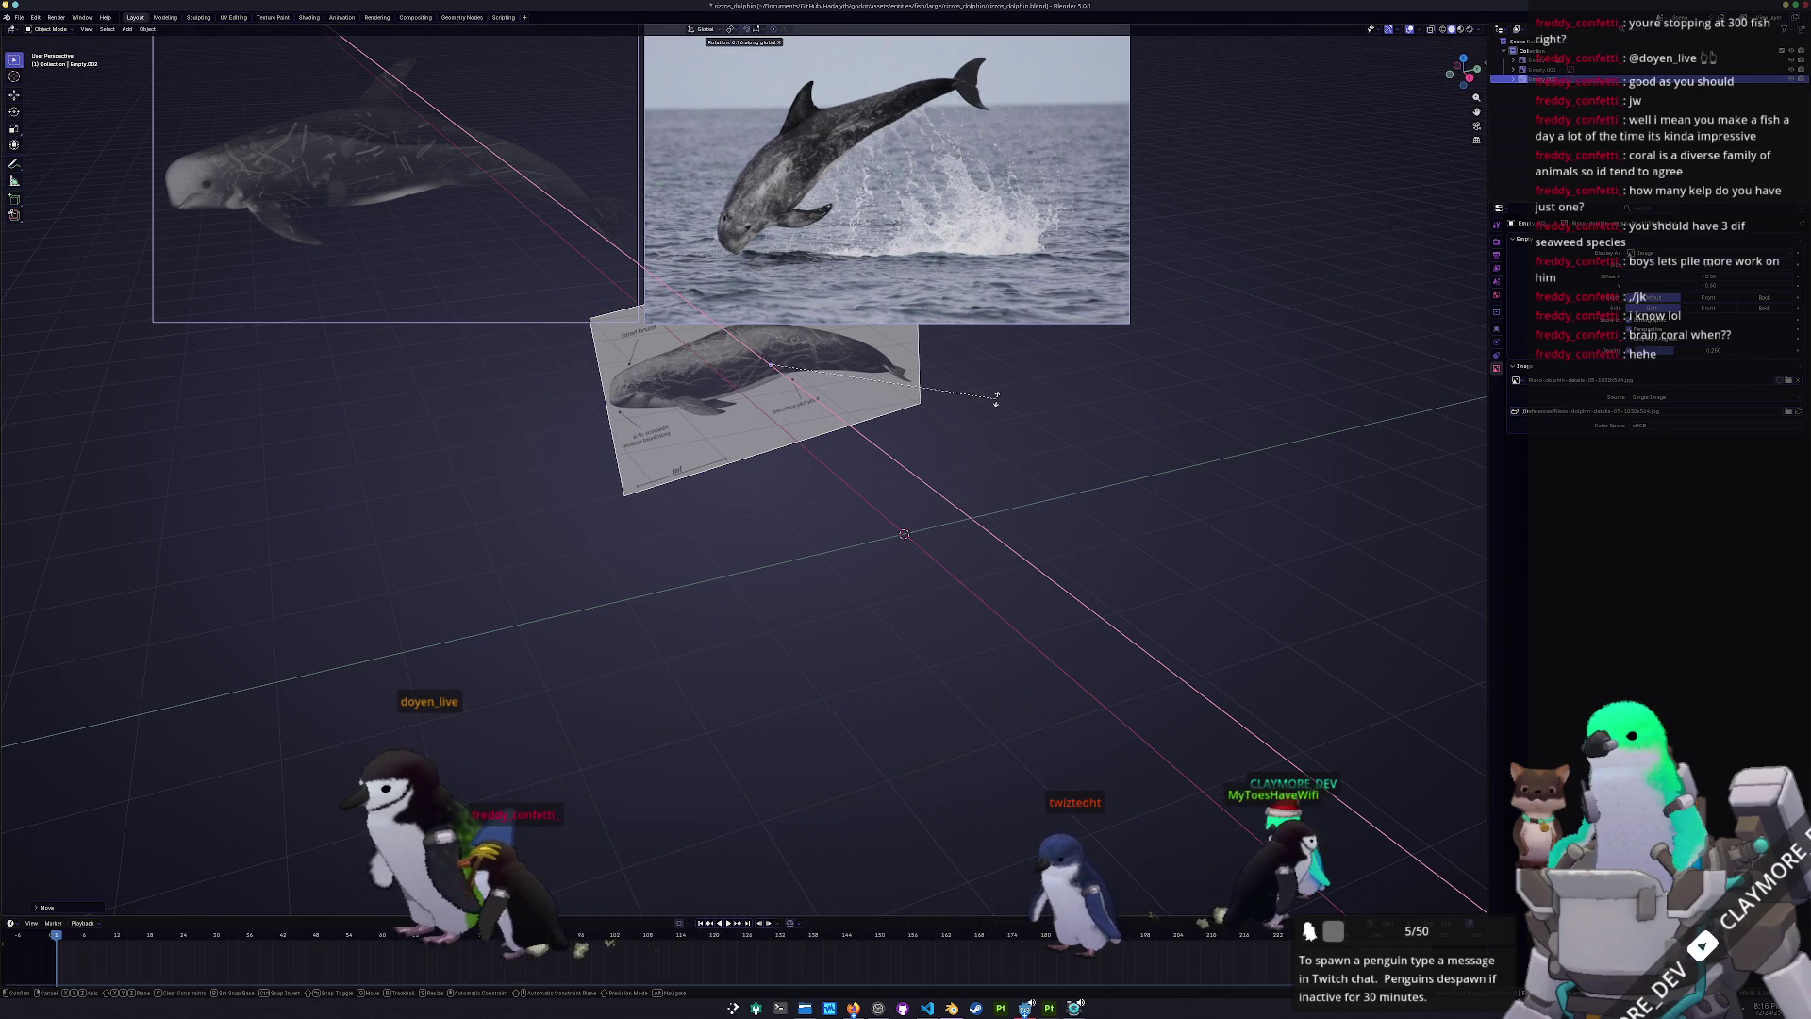
key(Escape)
key(shift+a)
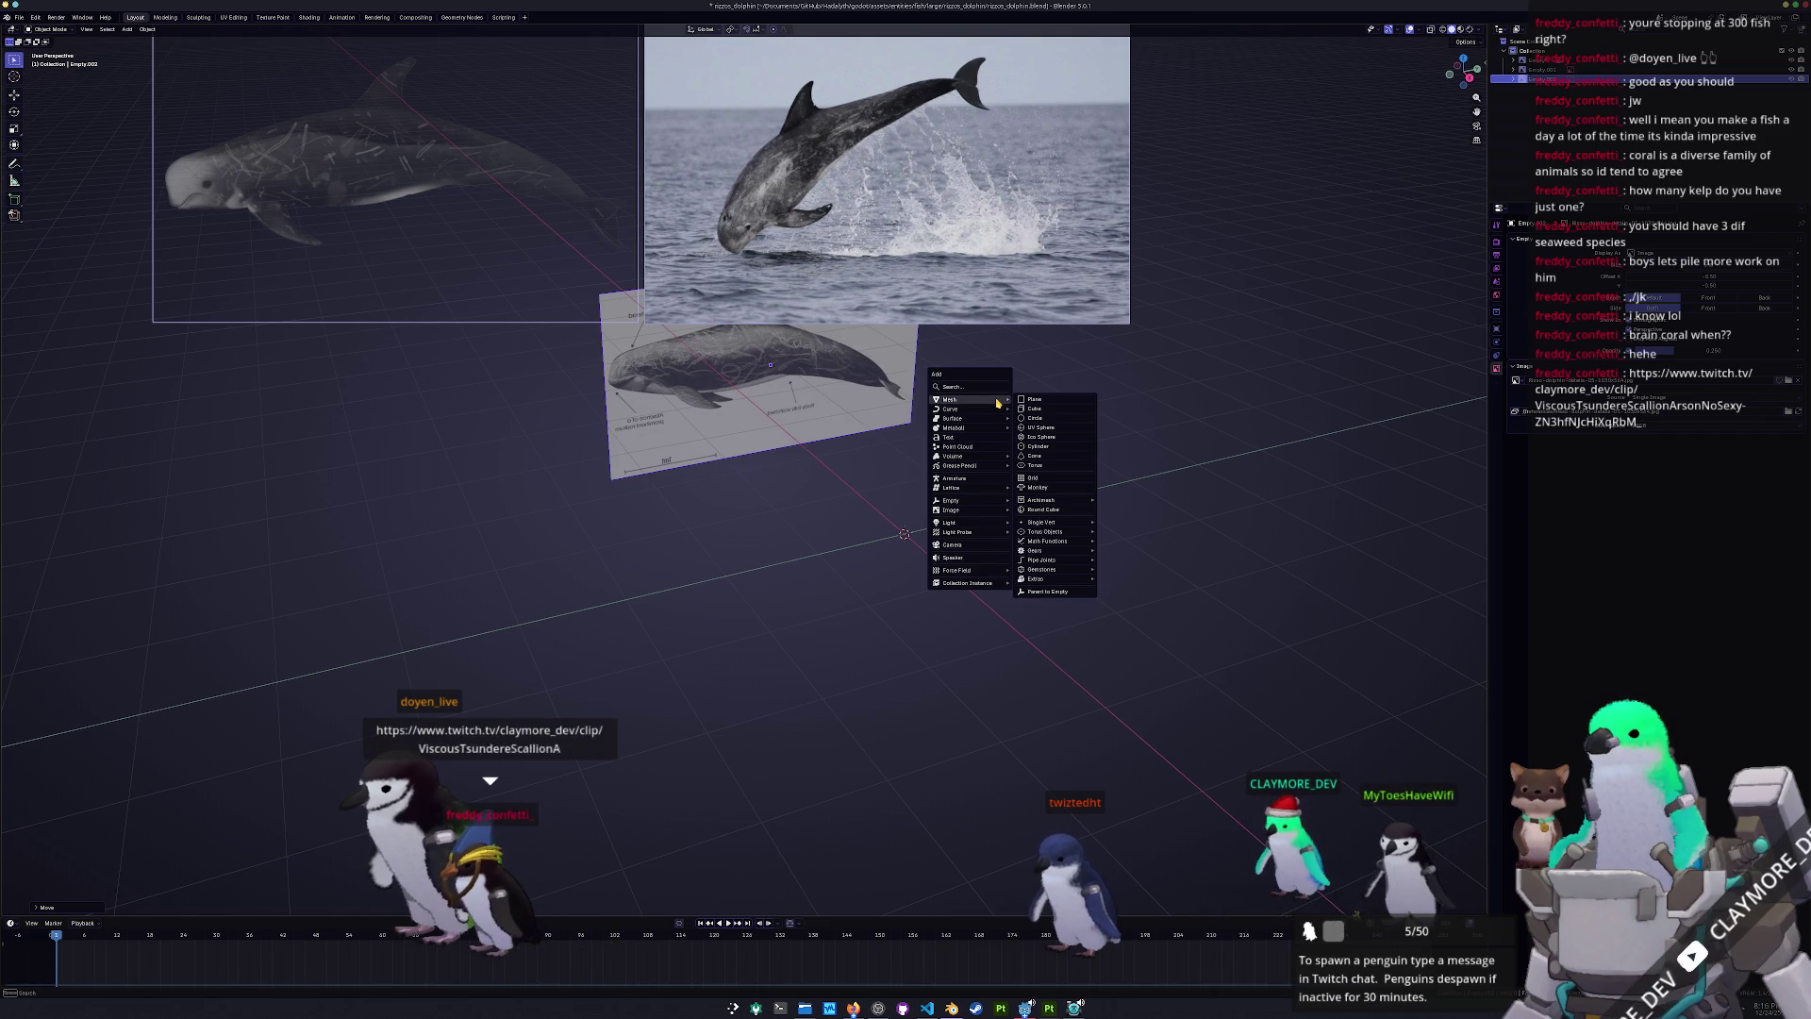
click(1034, 408)
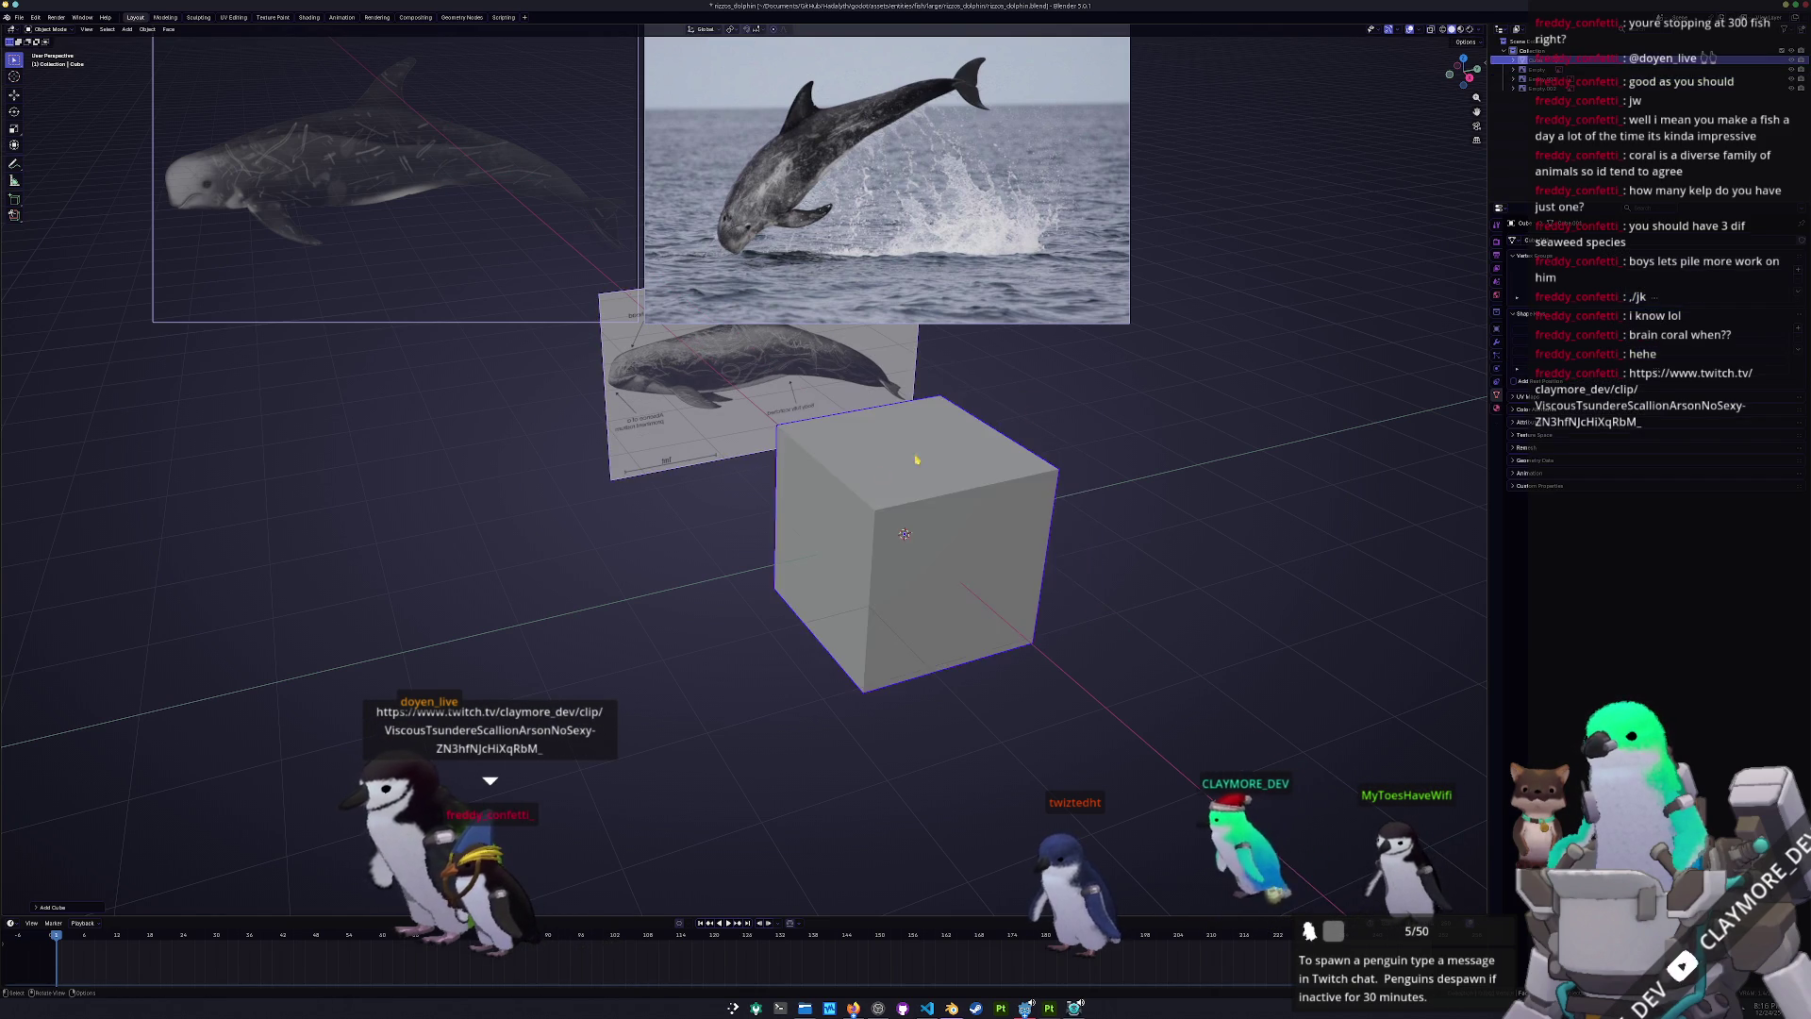
- Loop-cut the cube down the middle and delete its left half's vertices
middle_drag(1034, 409, 938, 461)
key(Tab)
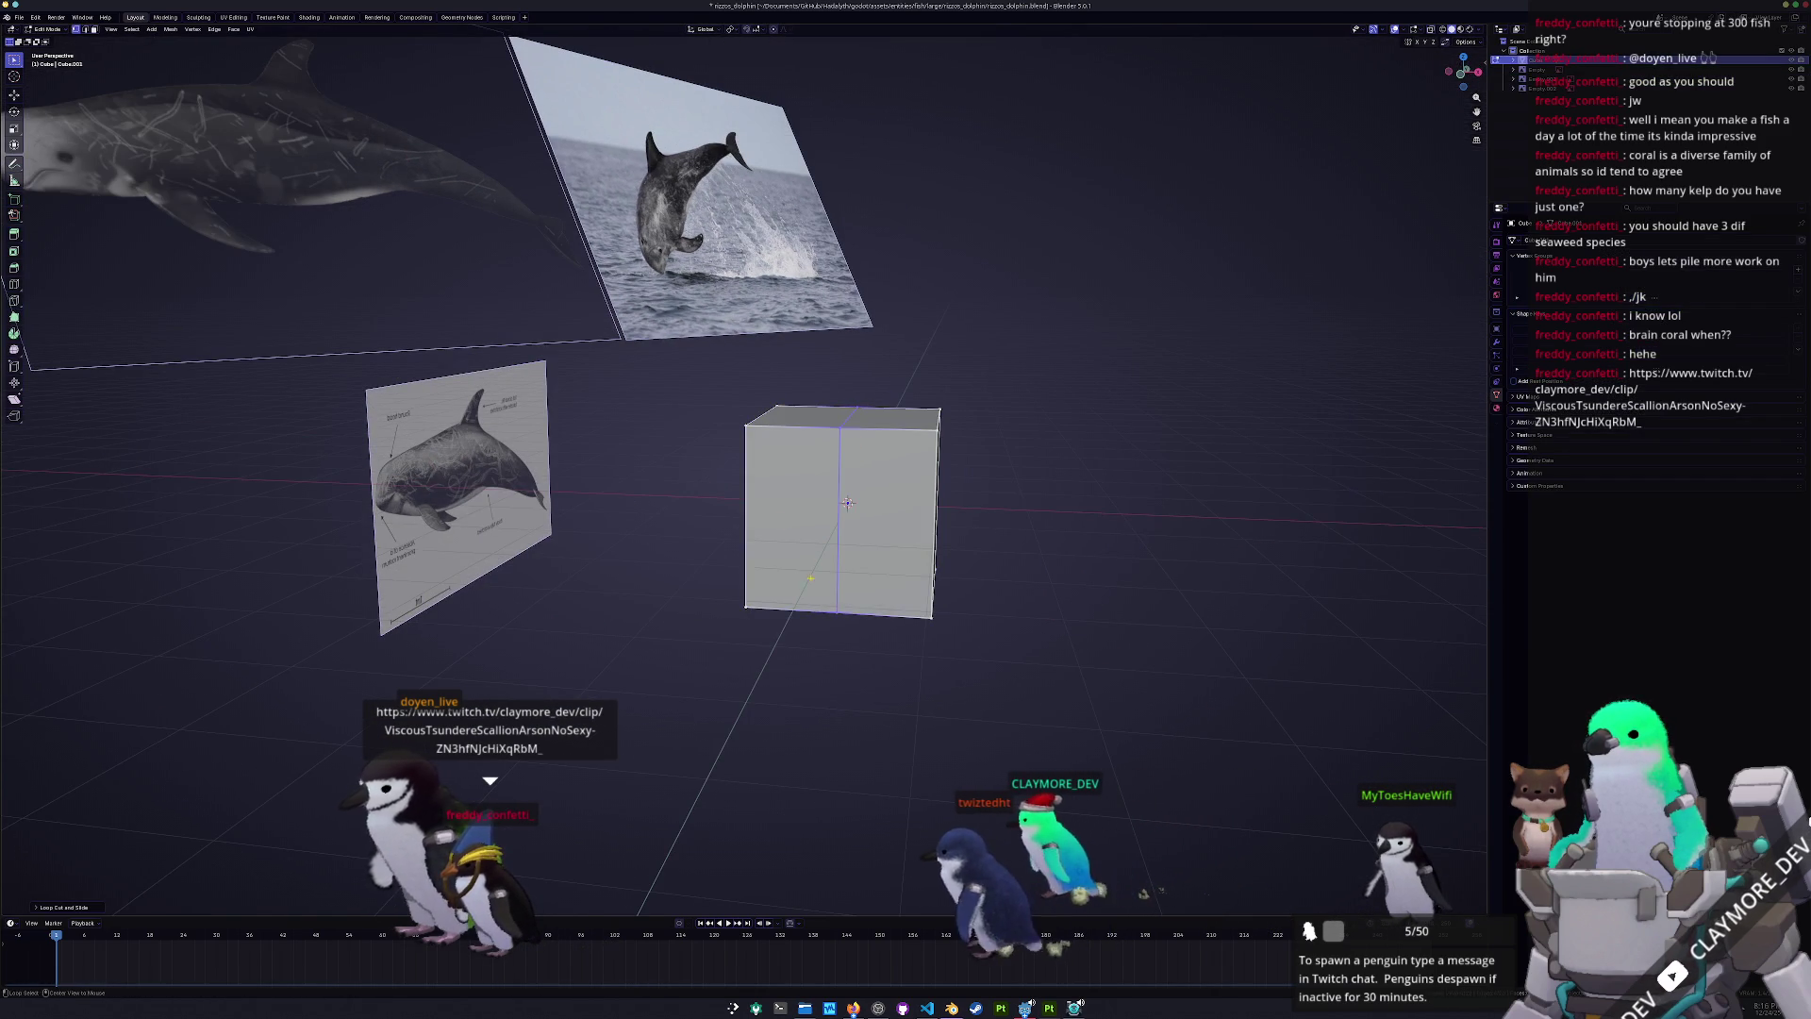
key(ctrl+r)
click(807, 647)
right_click(806, 647)
drag(806, 647, 660, 377)
key(x)
click(660, 378)
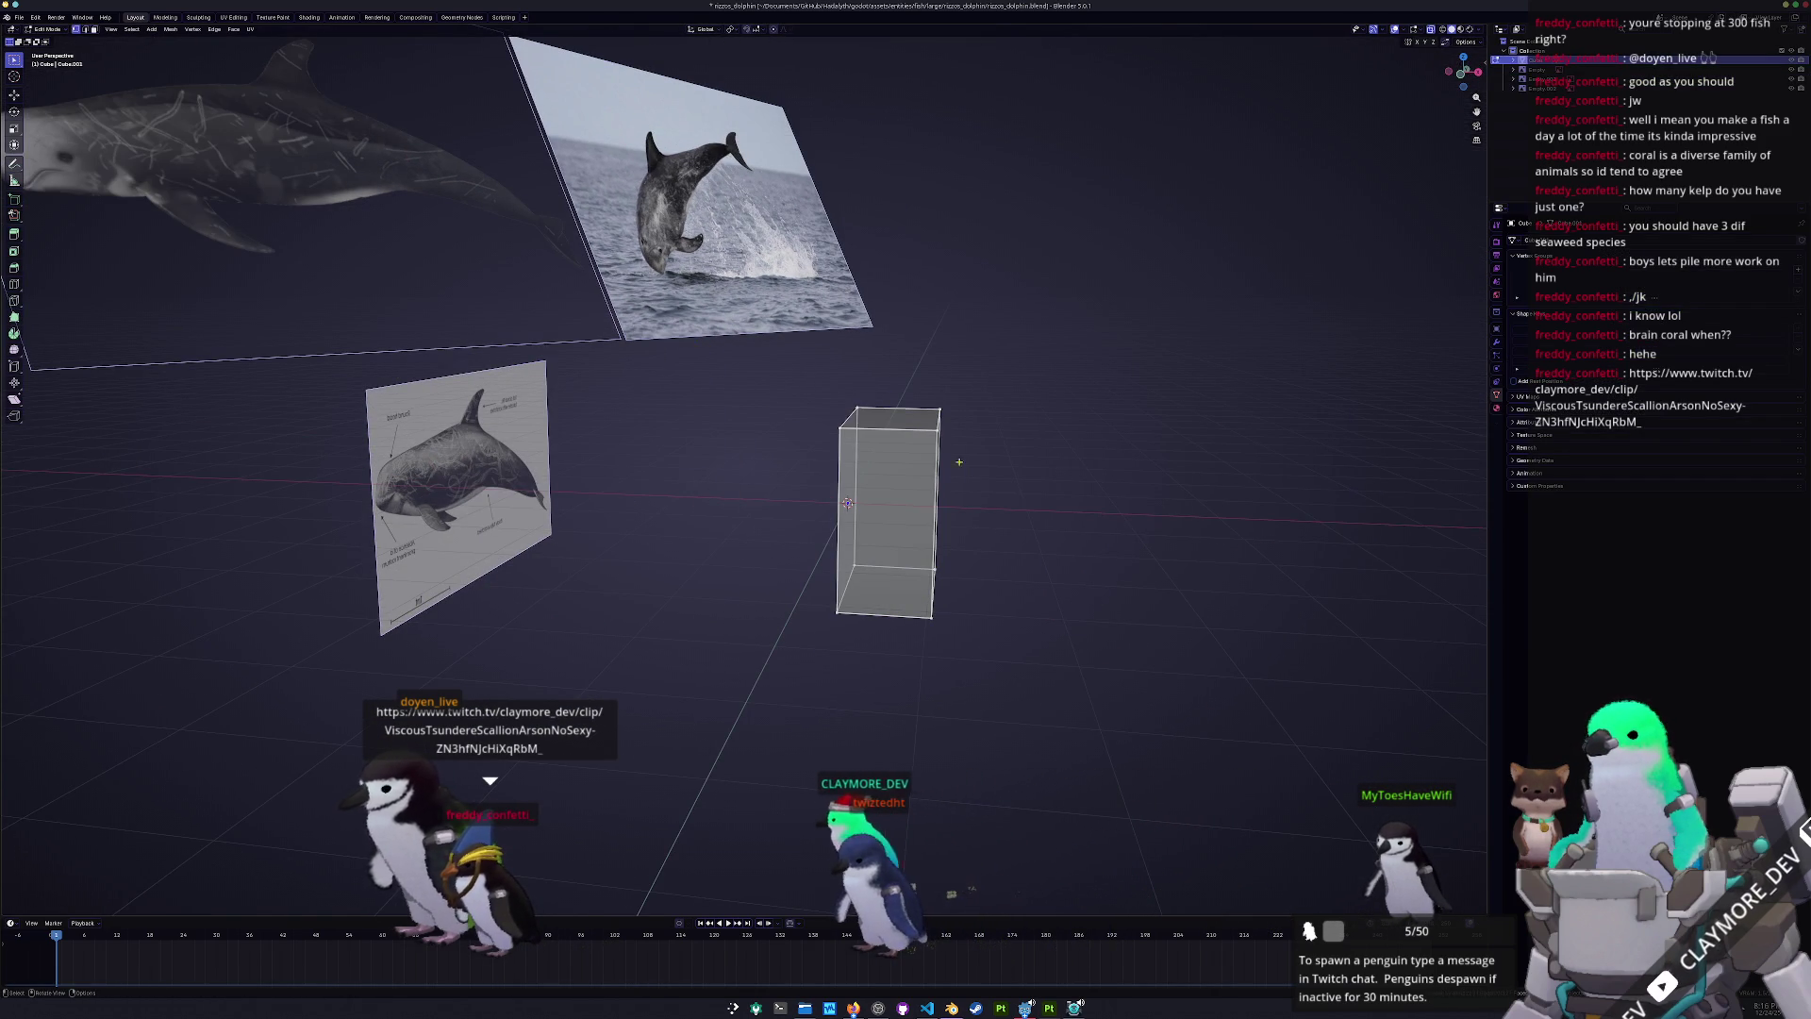
- Add a Mirror modifier to the half cube and switch to the right side view
click(1497, 341)
click(1660, 240)
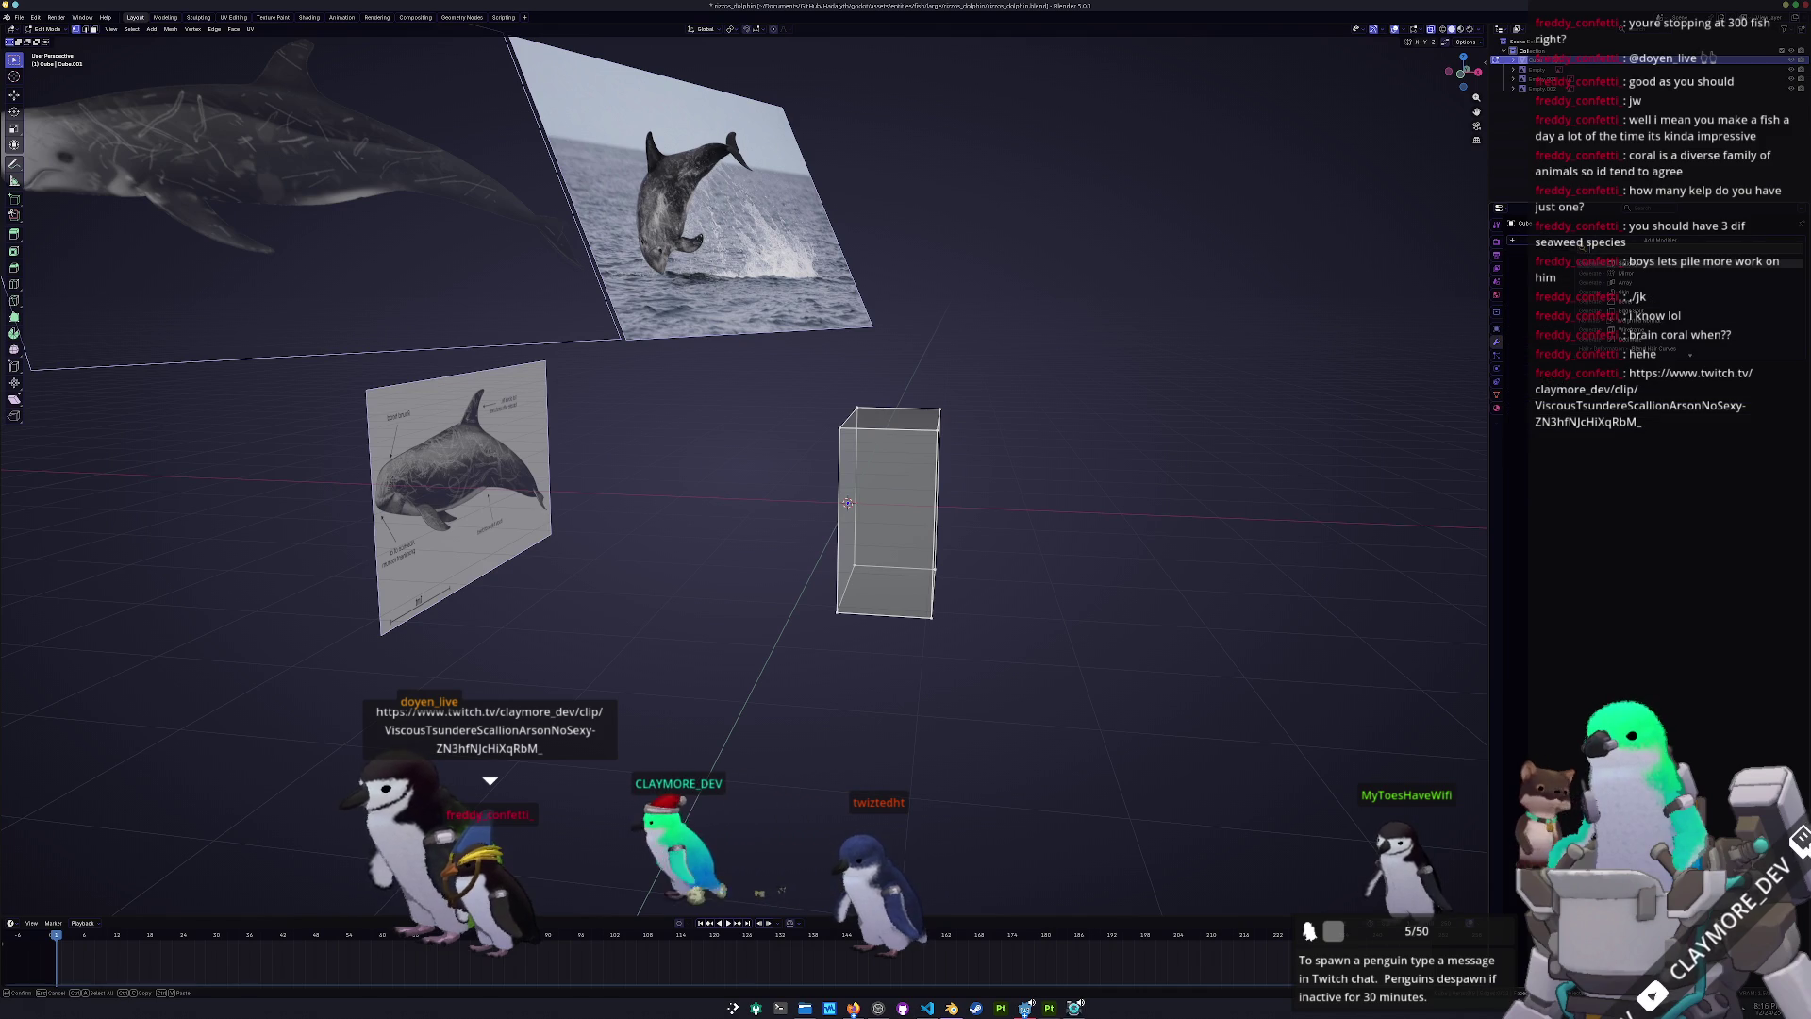
click(1626, 298)
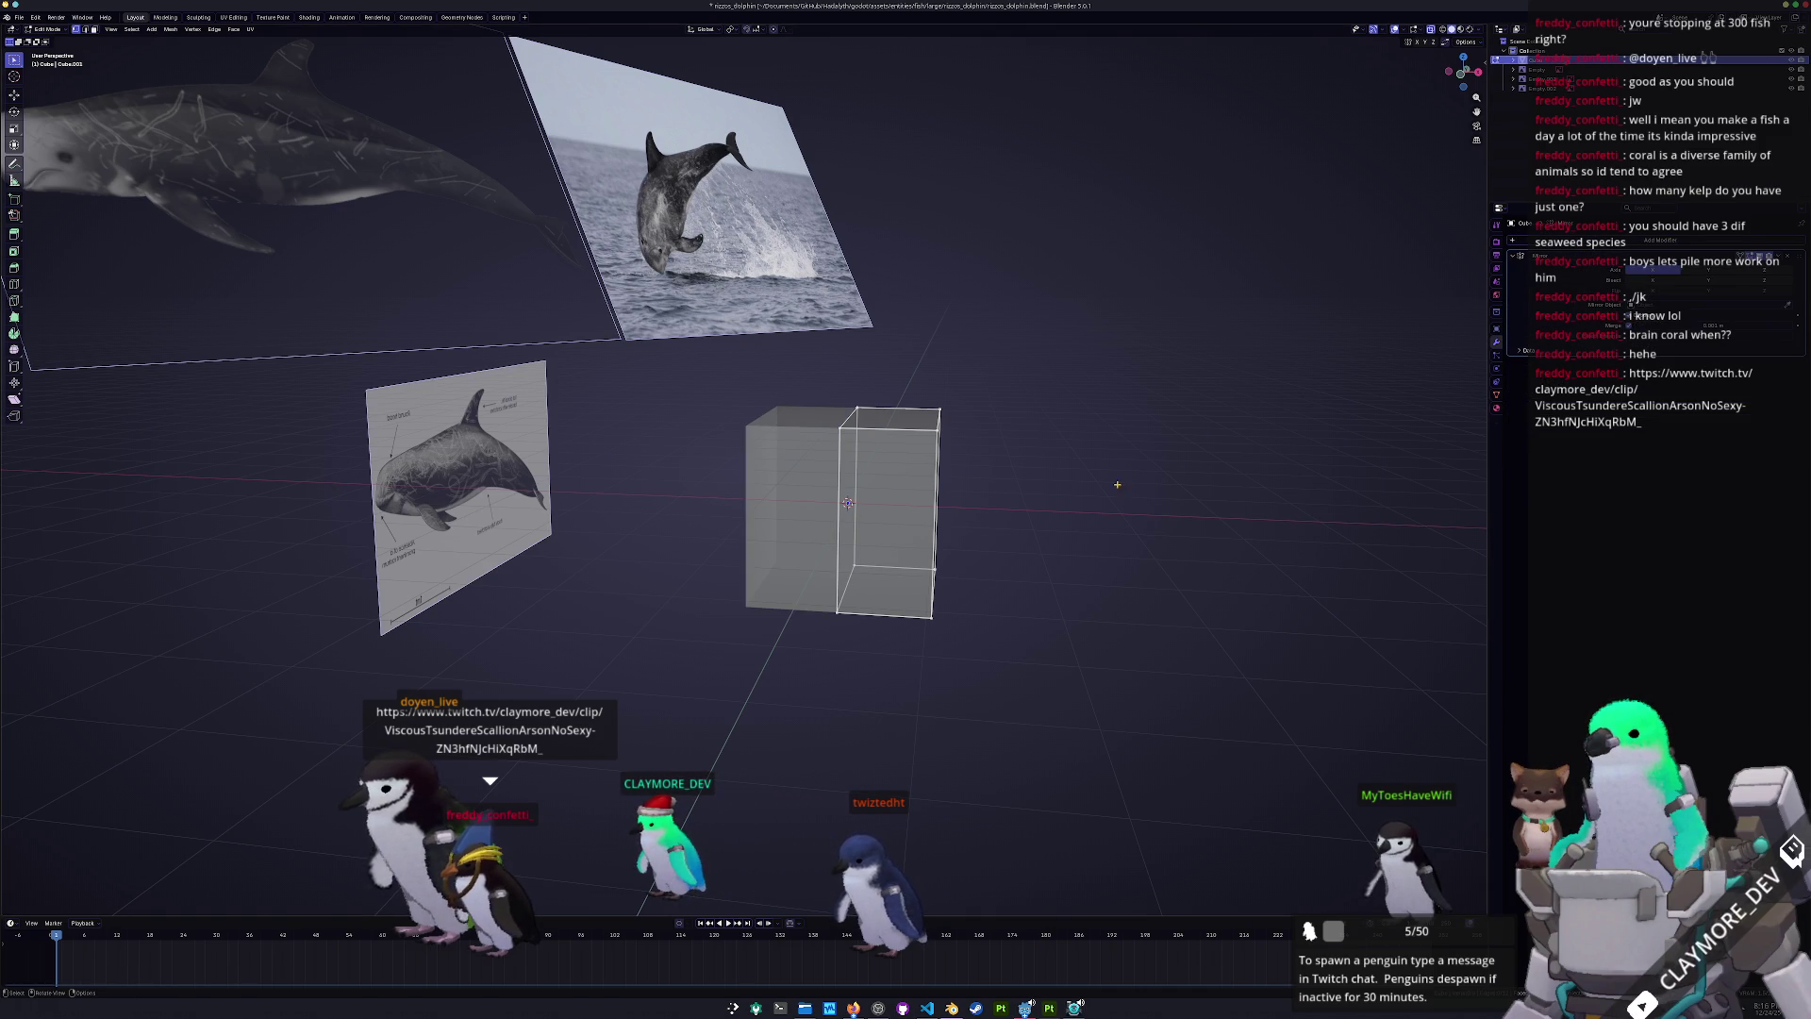
key(KP_3)
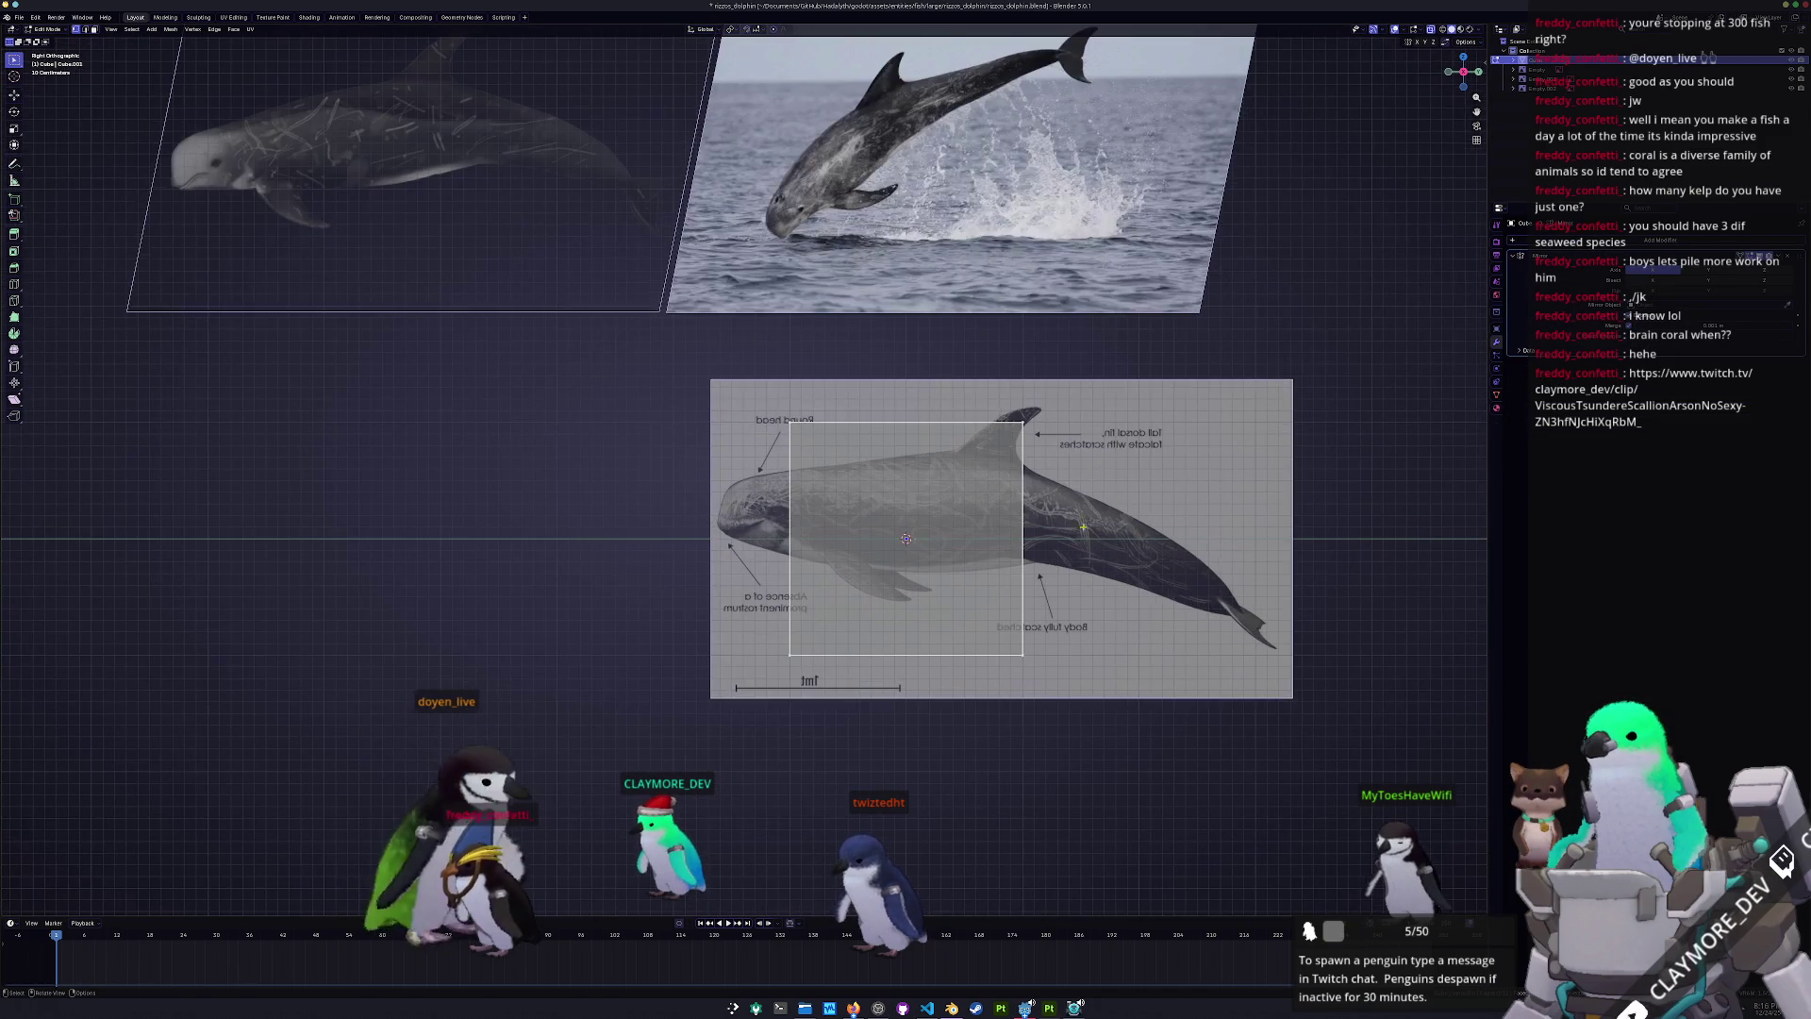
scroll(1161, 509, up, 3)
- Lower the box's top edge and raise its bottom vertices vertically onto the dolphin outline
key(g)
key(z)
click(1161, 509)
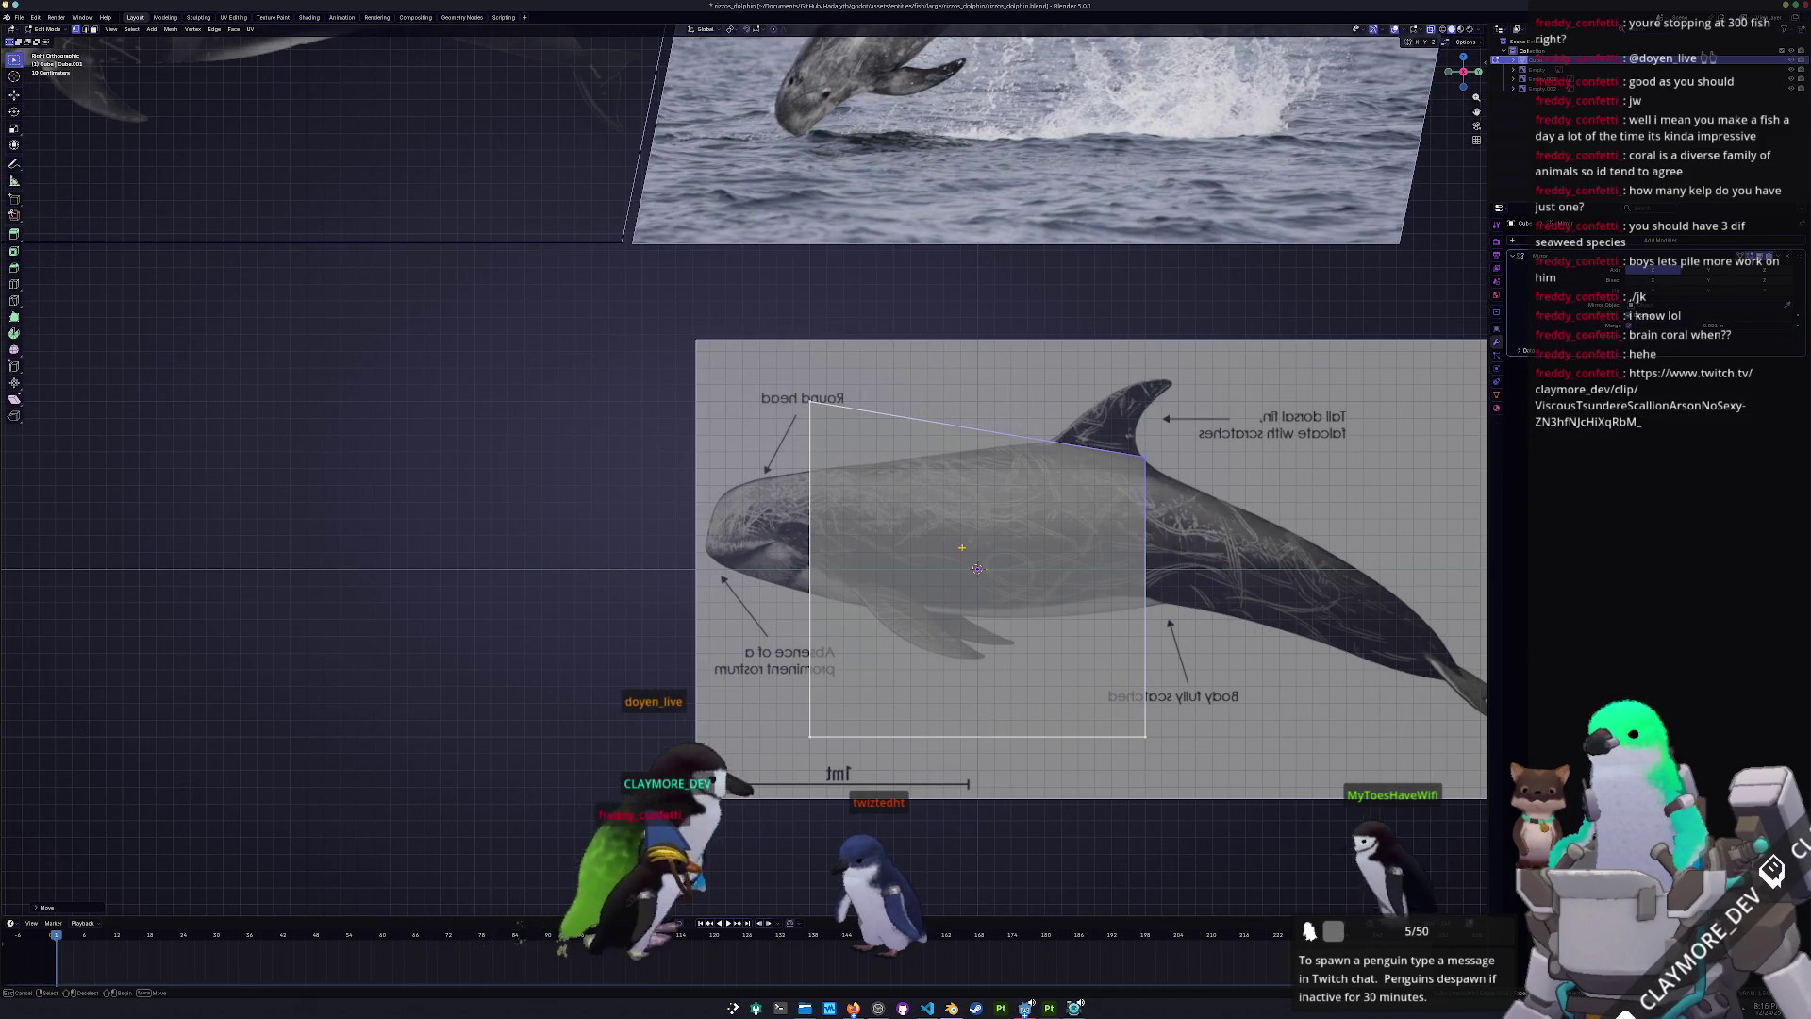
click(809, 736)
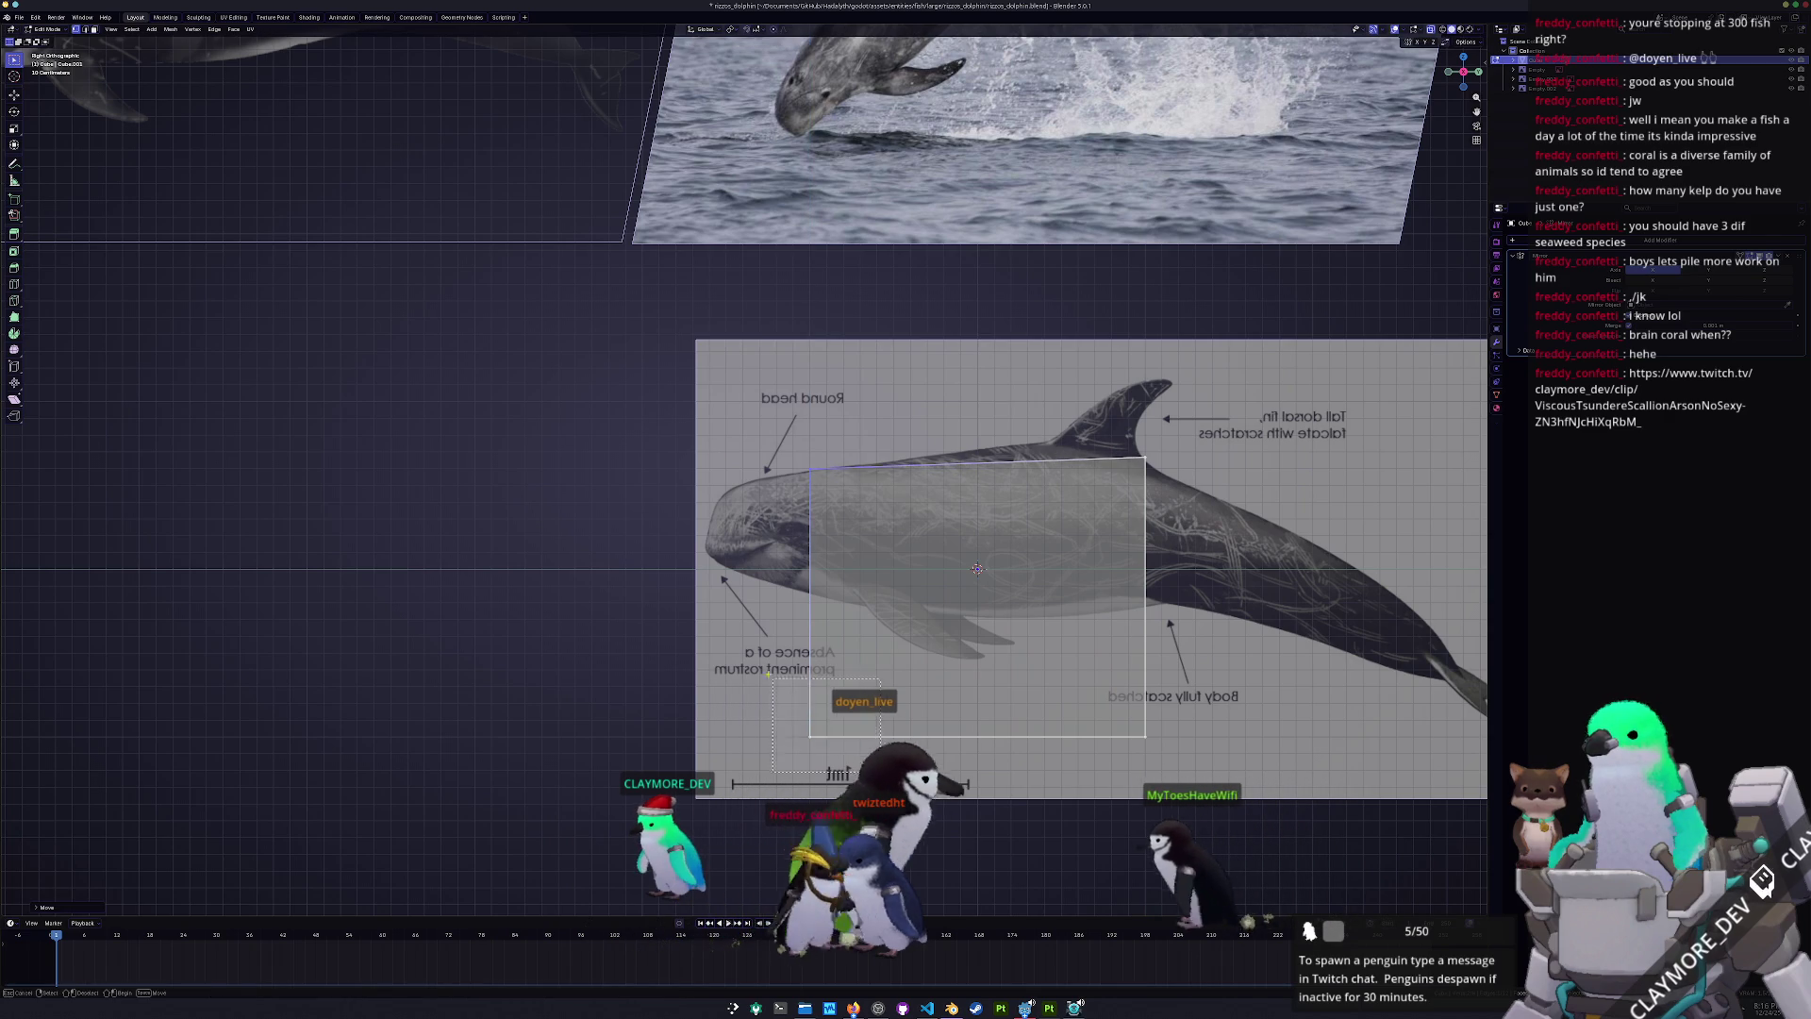
key(g)
key(z)
click(1022, 645)
click(1145, 735)
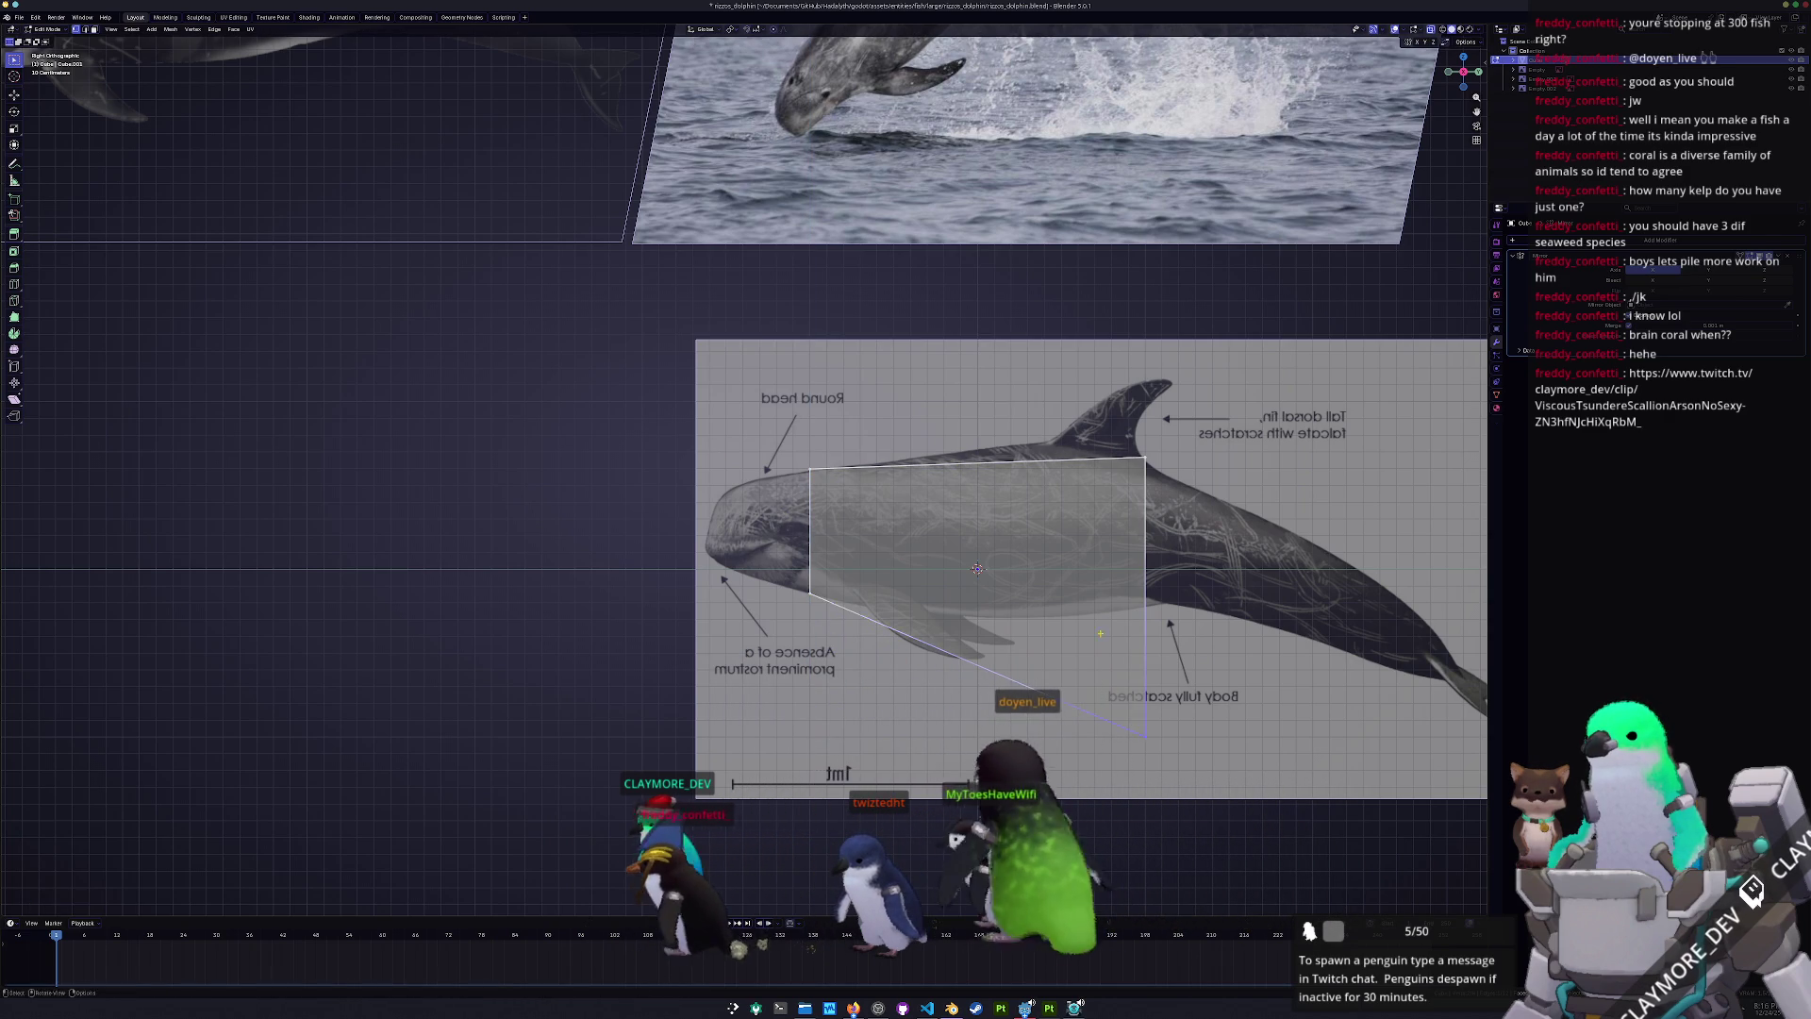
key(g)
key(z)
click(1127, 502)
- Add an edge loop and snap its top and bottom vertices to the back and belly lines
key(ctrl+r)
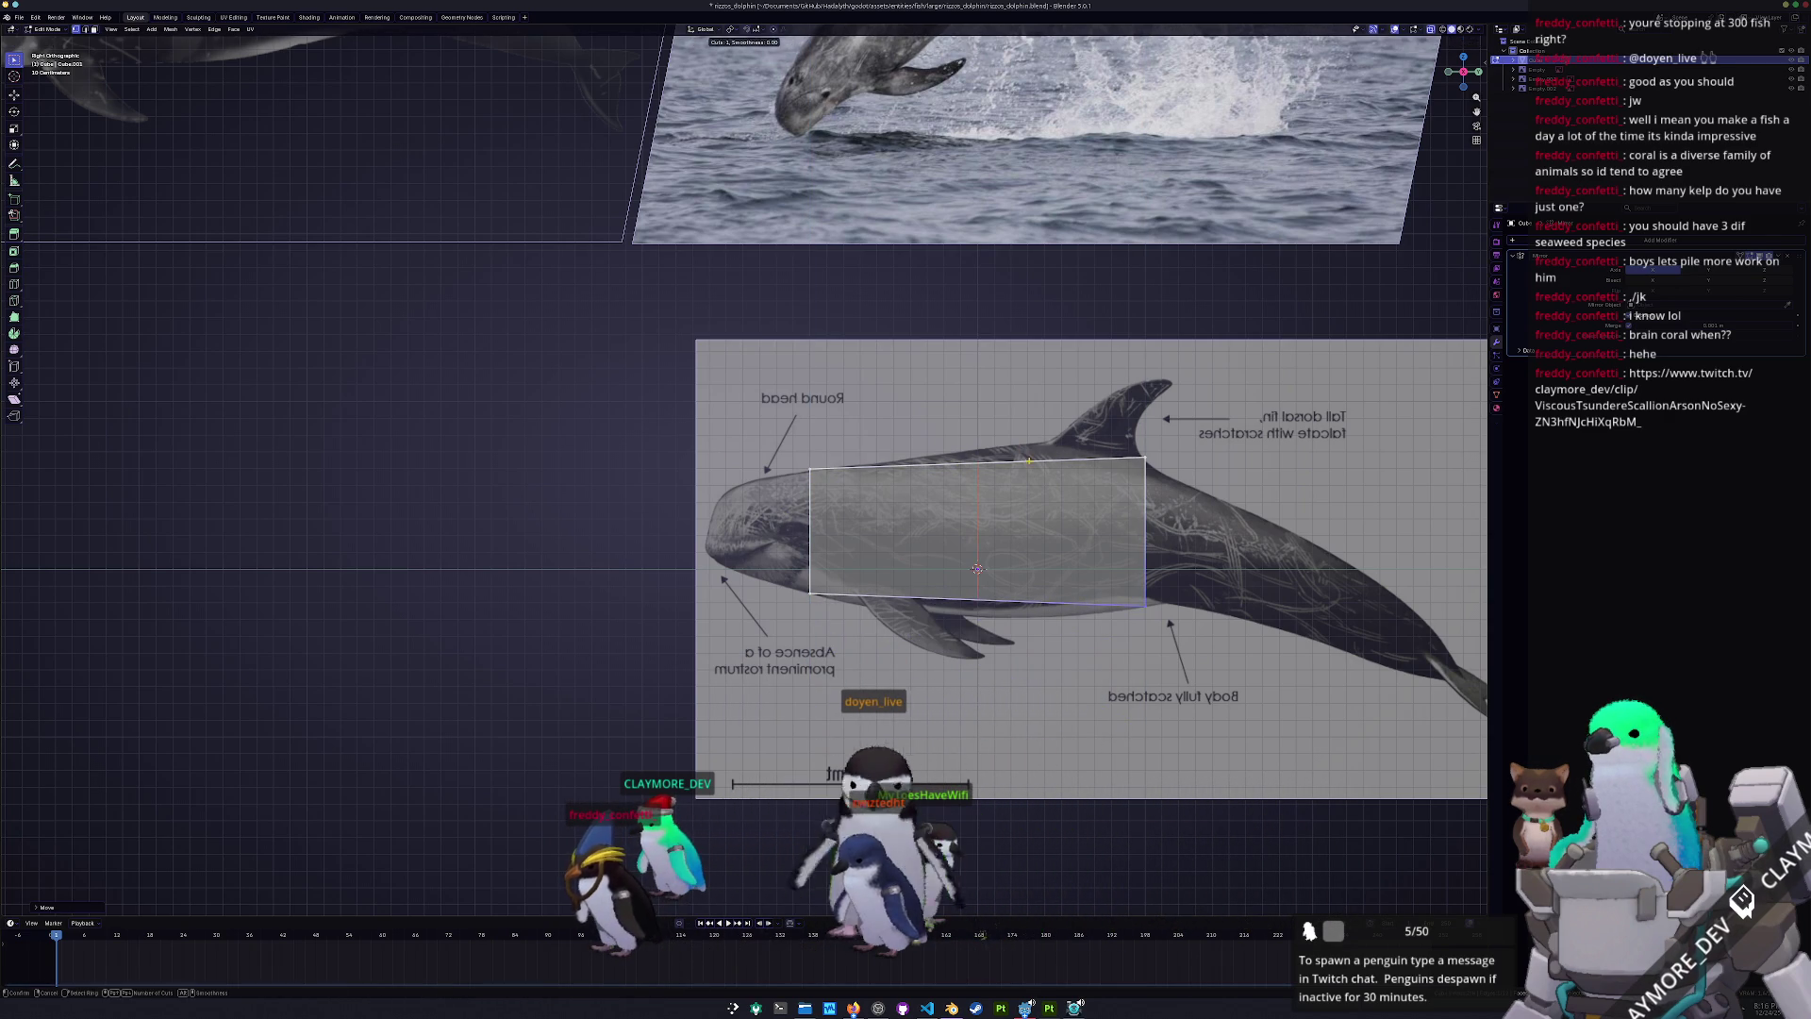
click(1044, 529)
click(1044, 443)
key(g)
key(z)
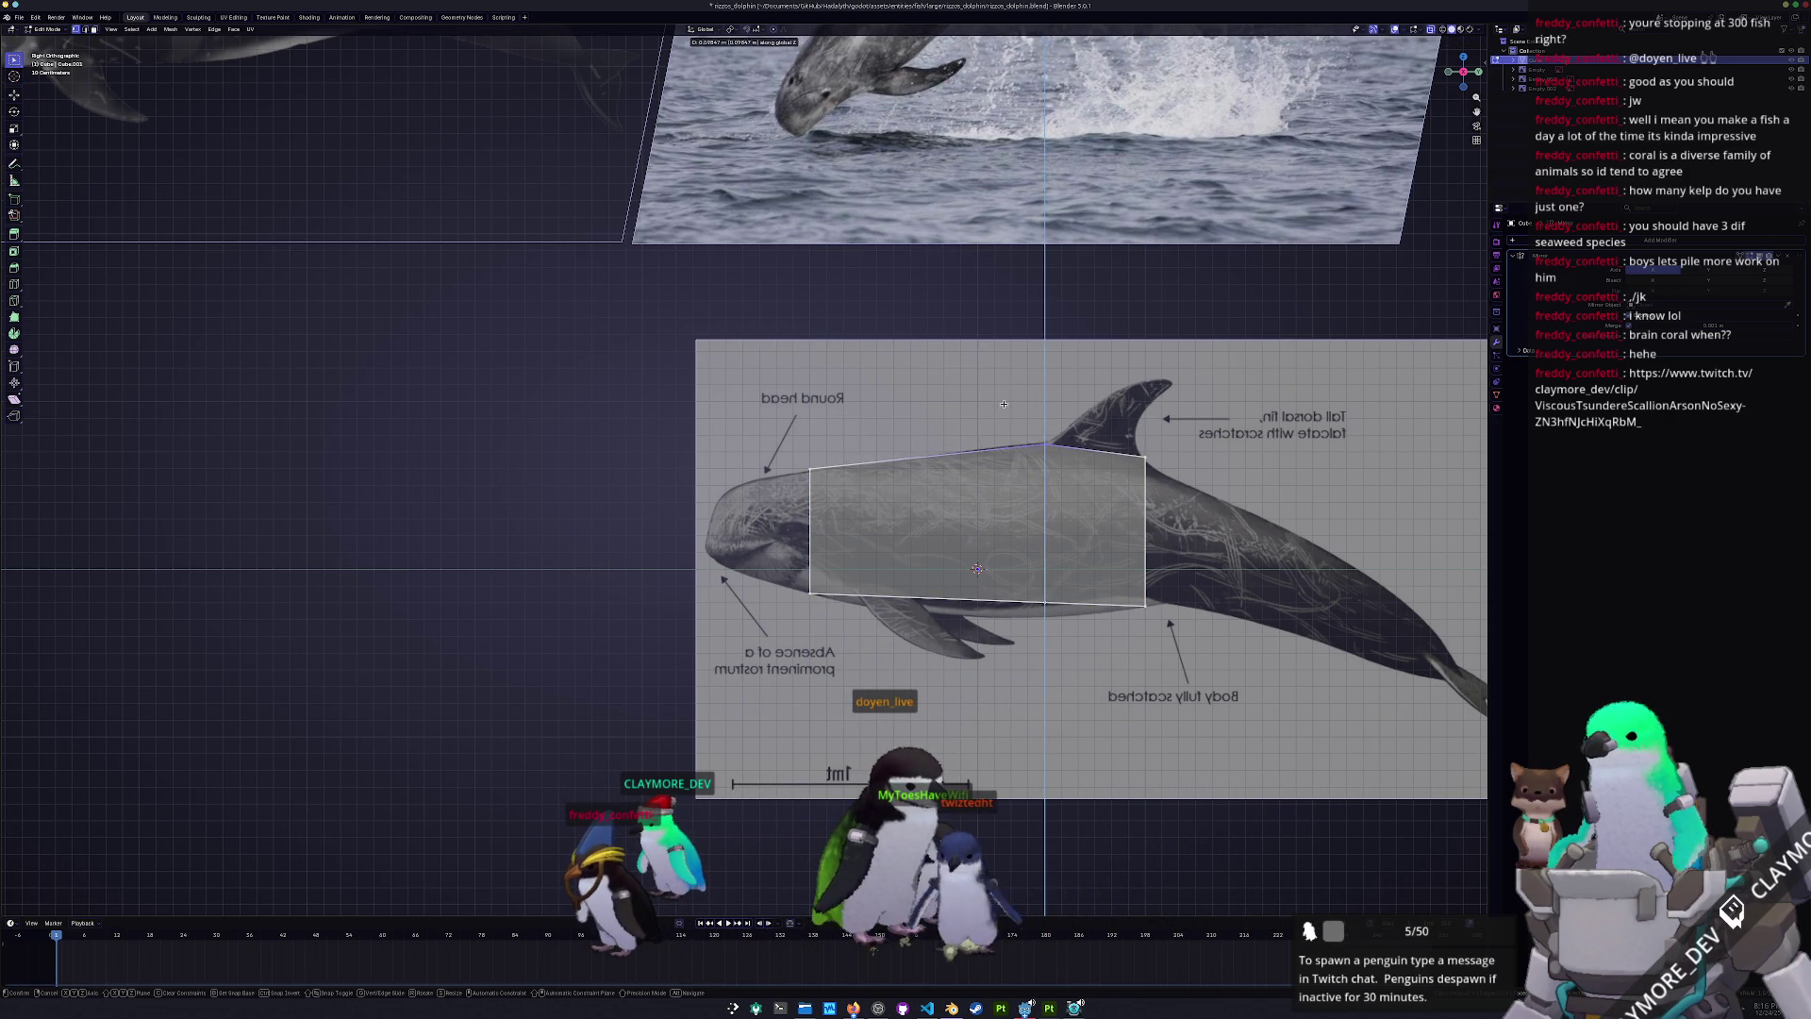
click(1004, 404)
key(g)
key(z)
click(996, 541)
- Add a second centred edge loop and move its vertices vertically onto the body outline
key(ctrl+r)
click(933, 531)
right_click(932, 531)
key(g)
key(z)
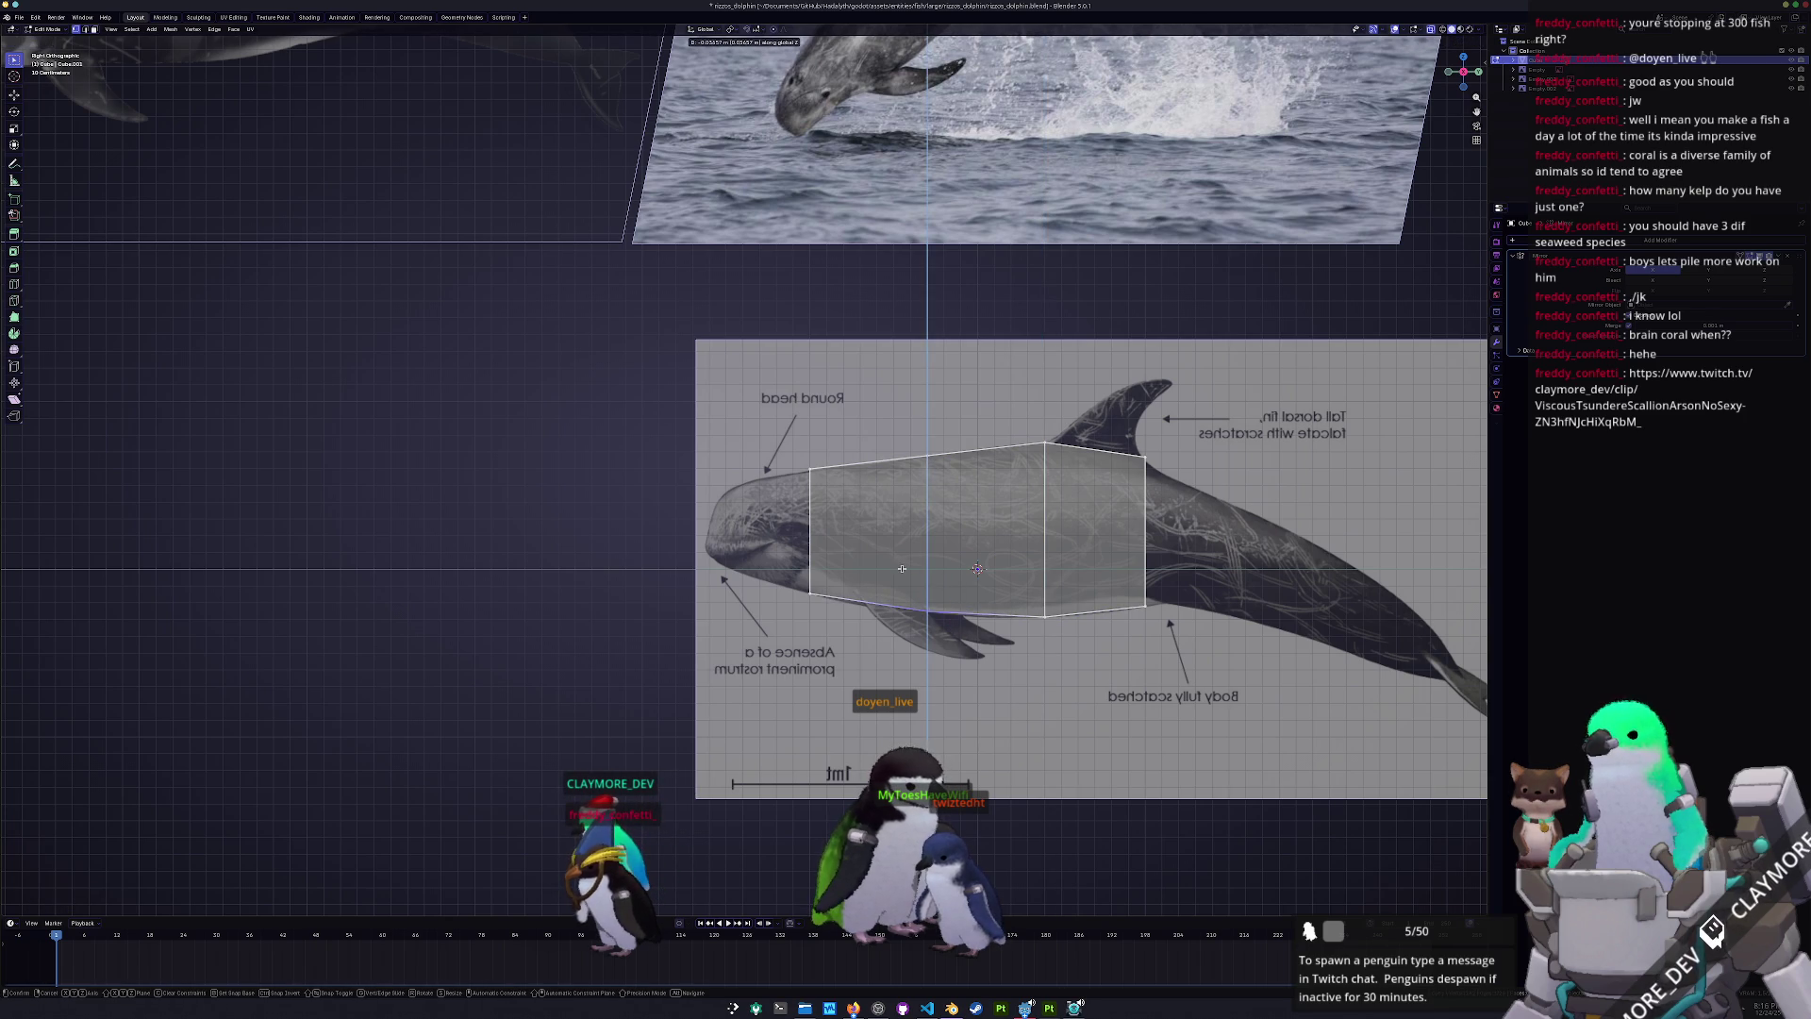
click(902, 570)
key(g)
key(z)
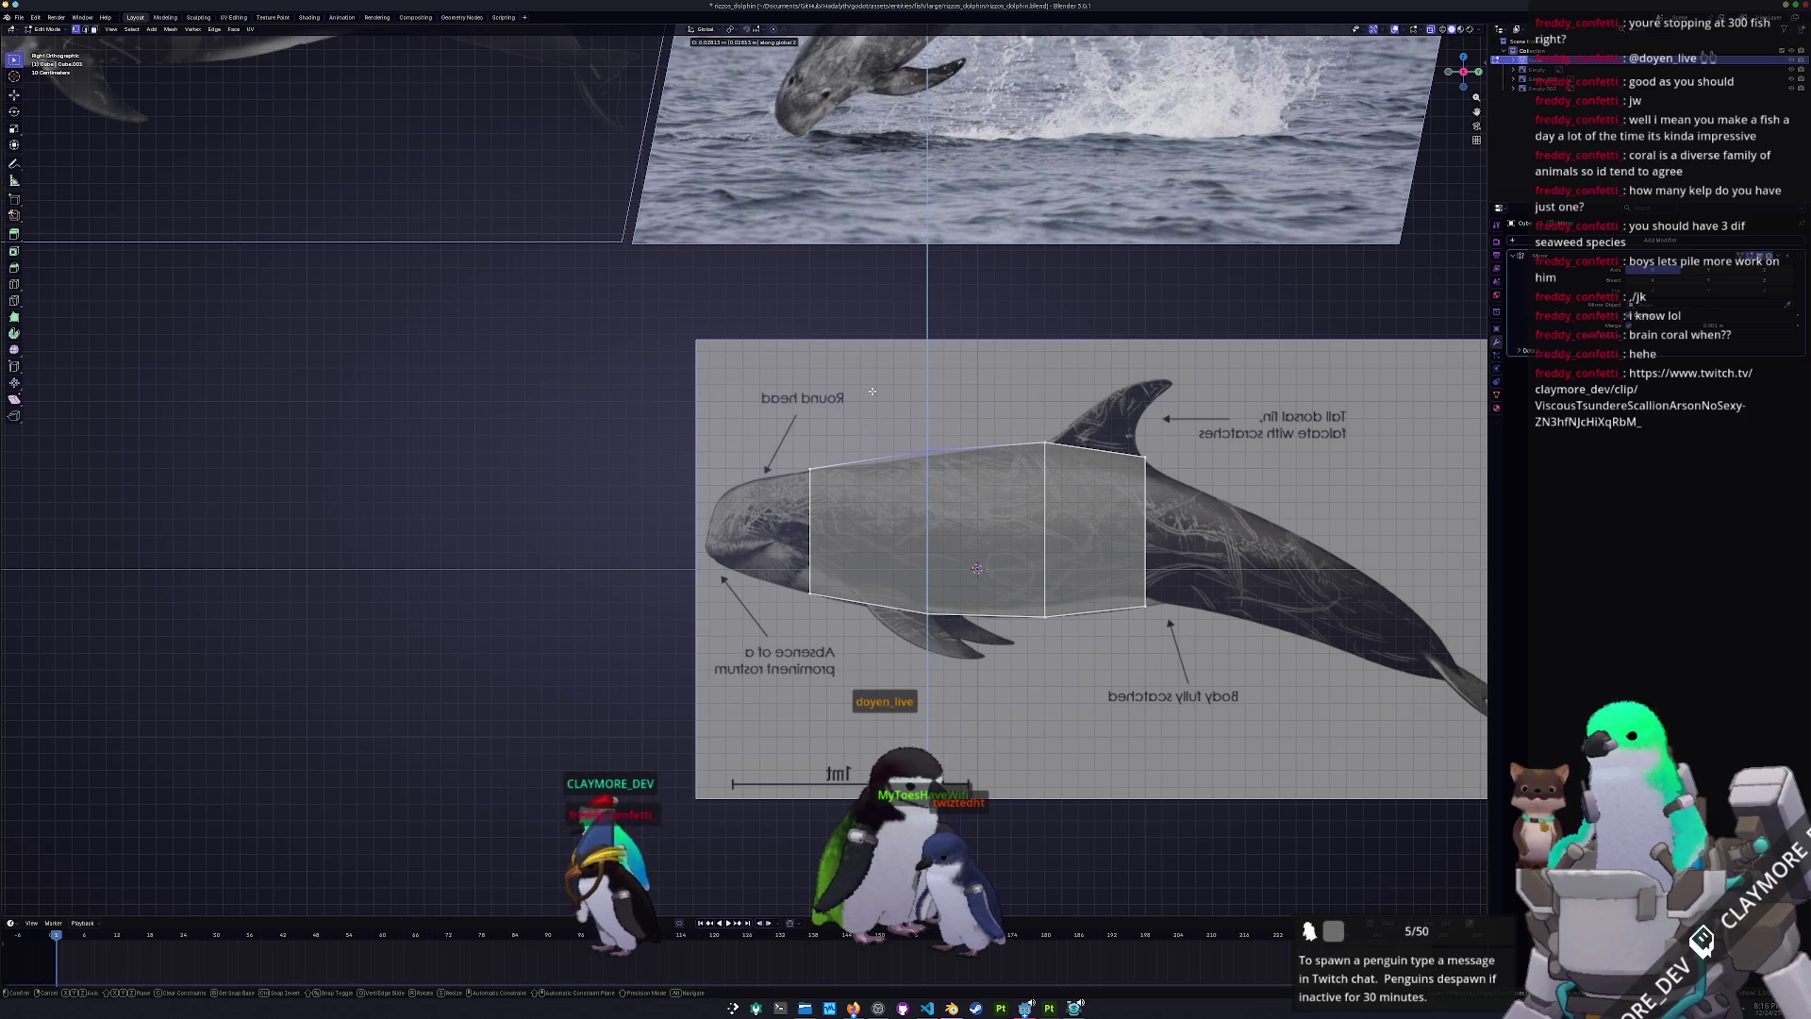
click(873, 390)
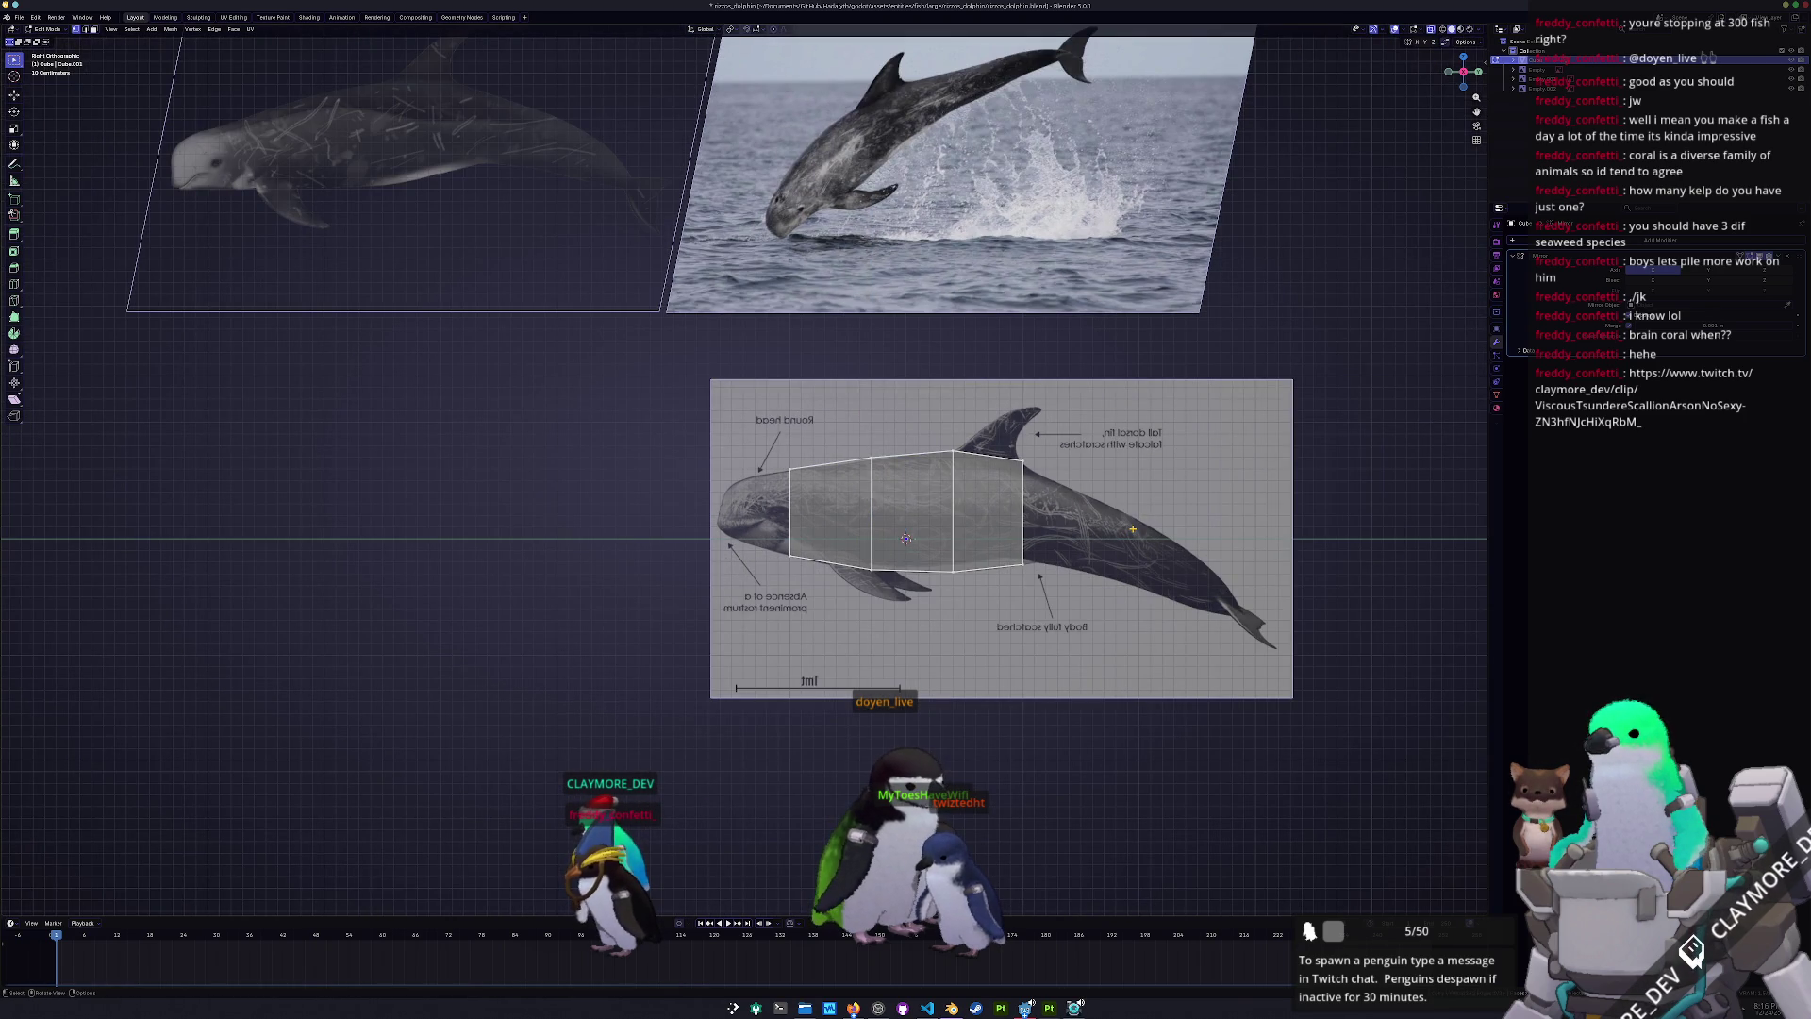
- Back in Object Mode, duplicate the side-view dolphin reference image in place
key(Tab)
click(1173, 526)
key(shift+d)
right_click(1245, 521)
- Tilt the duplicated reference, then extrude the body box's front face along Z toward the head
key(r)
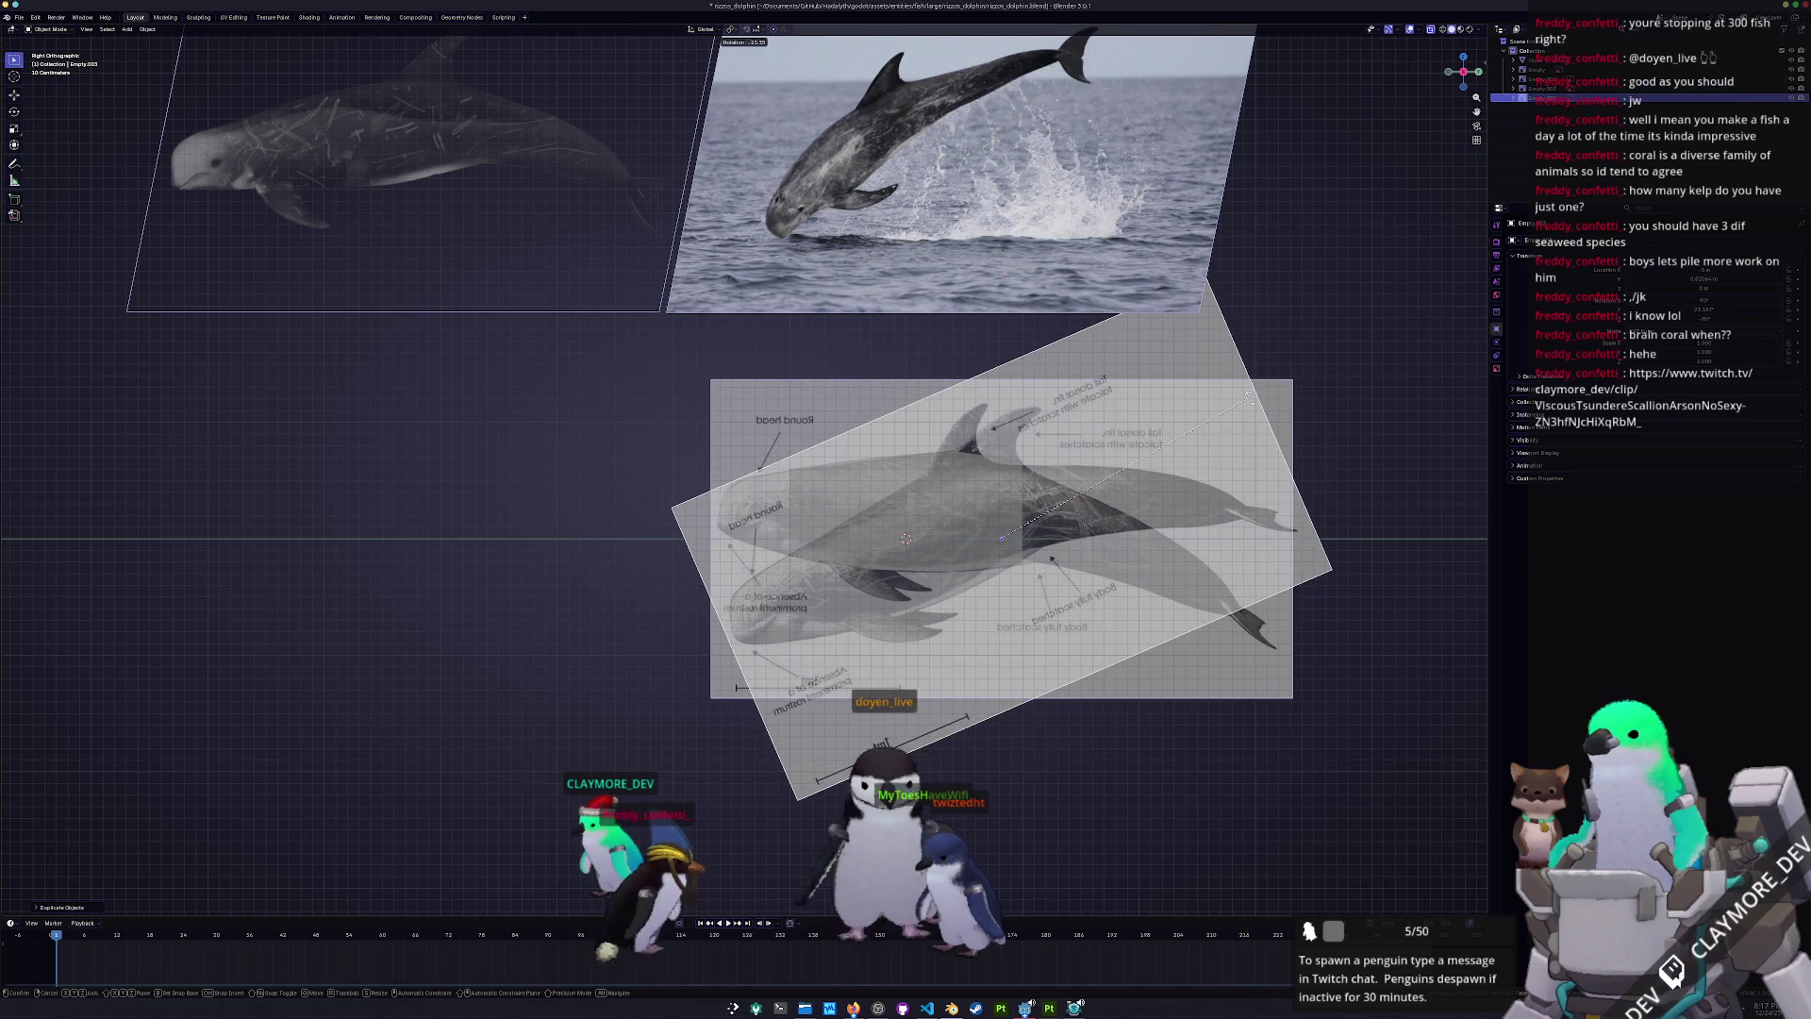
click(1253, 420)
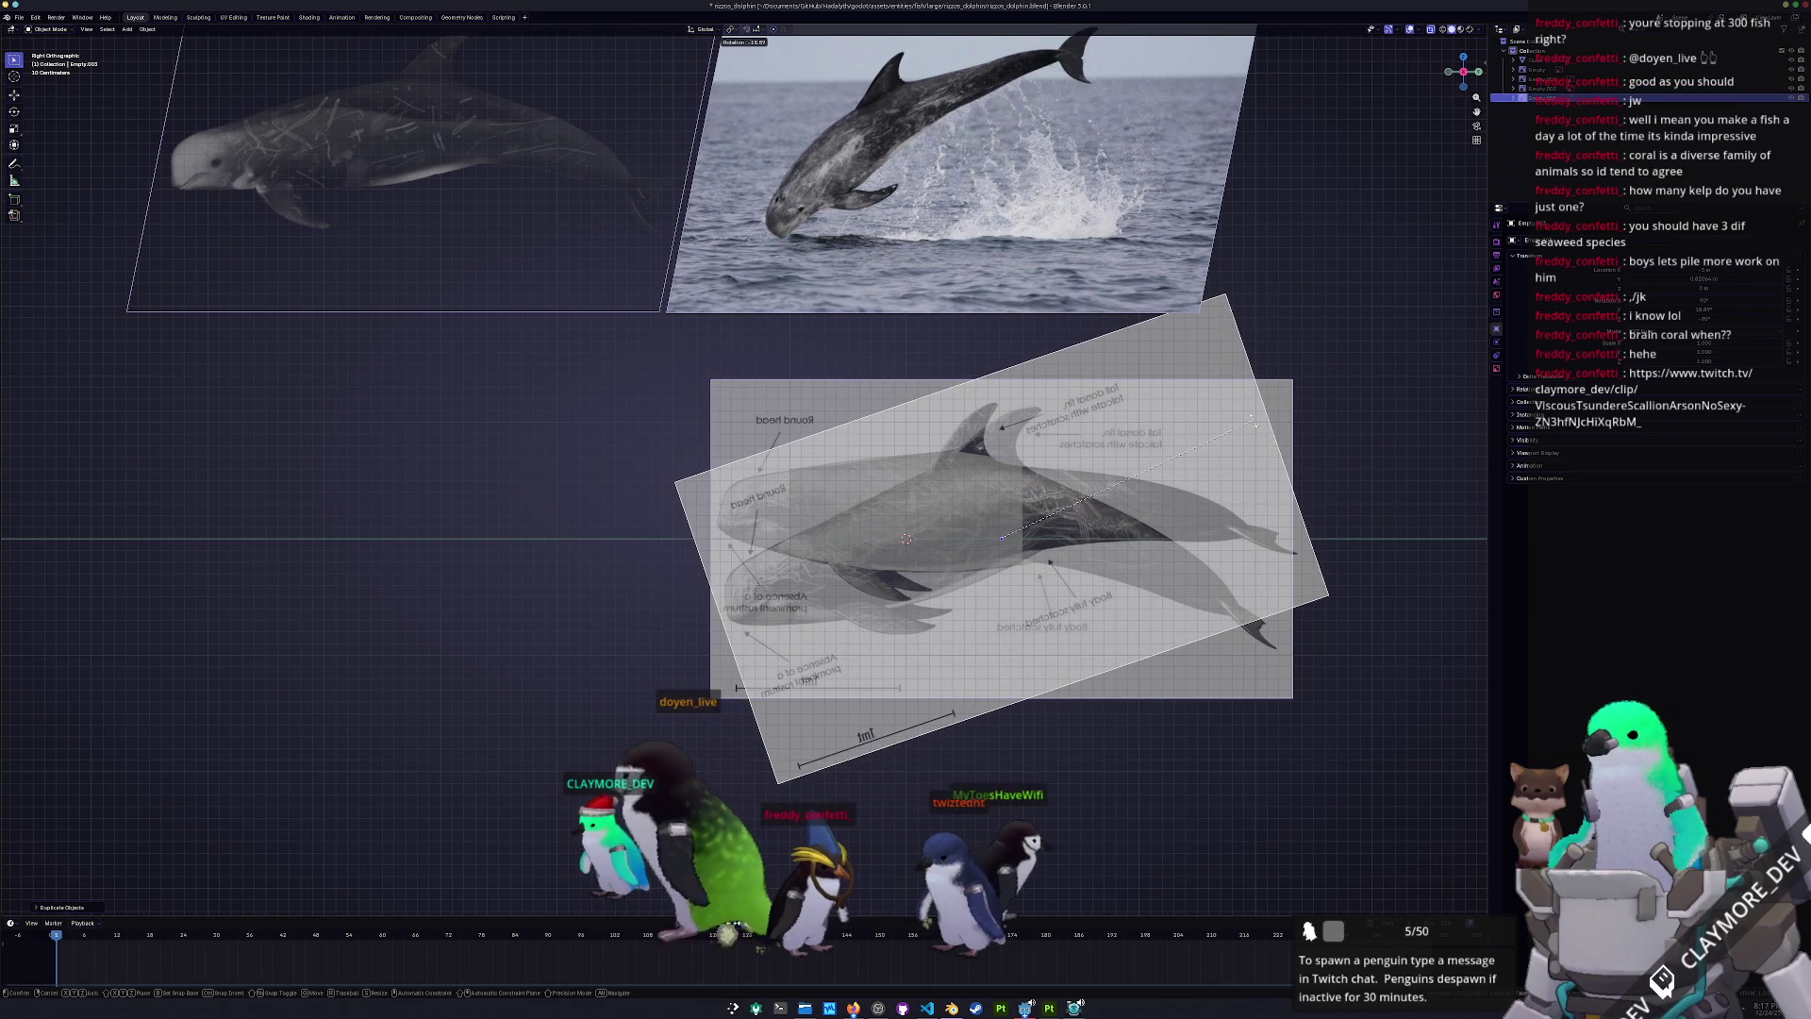
click(921, 526)
key(Tab)
scroll(968, 632, up, 2)
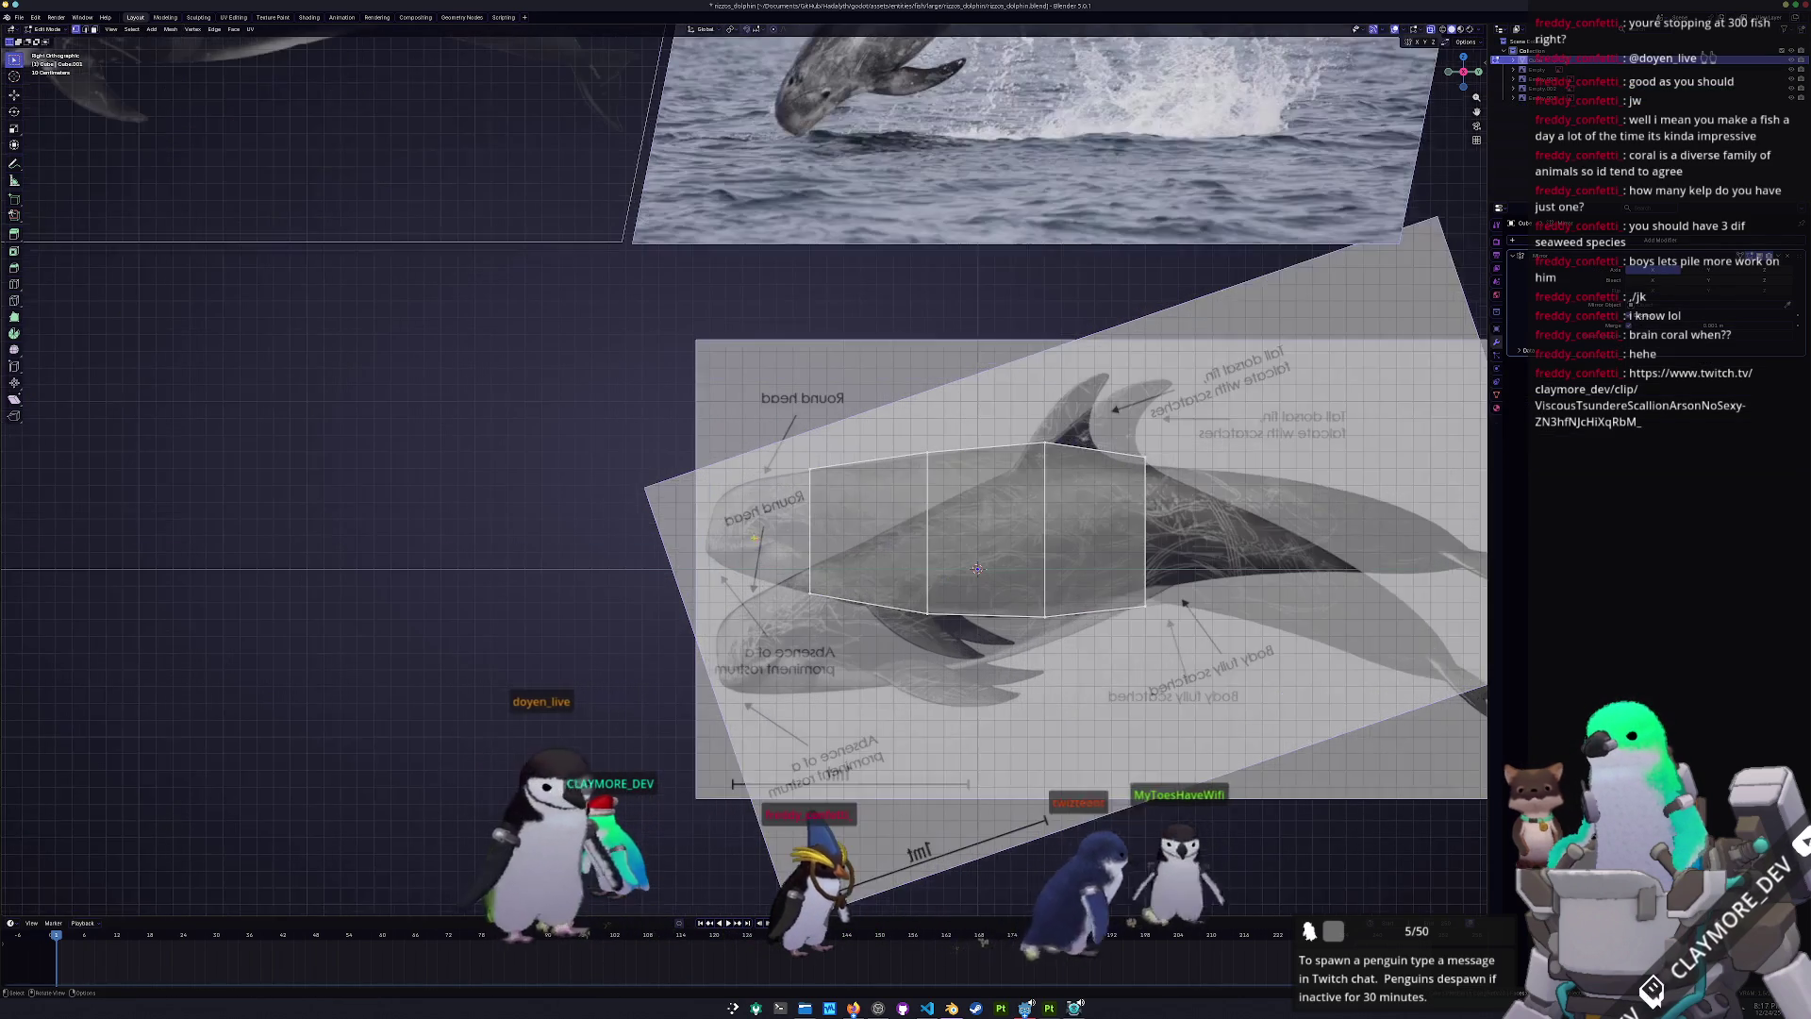
scroll(968, 632, up, 2)
key(e)
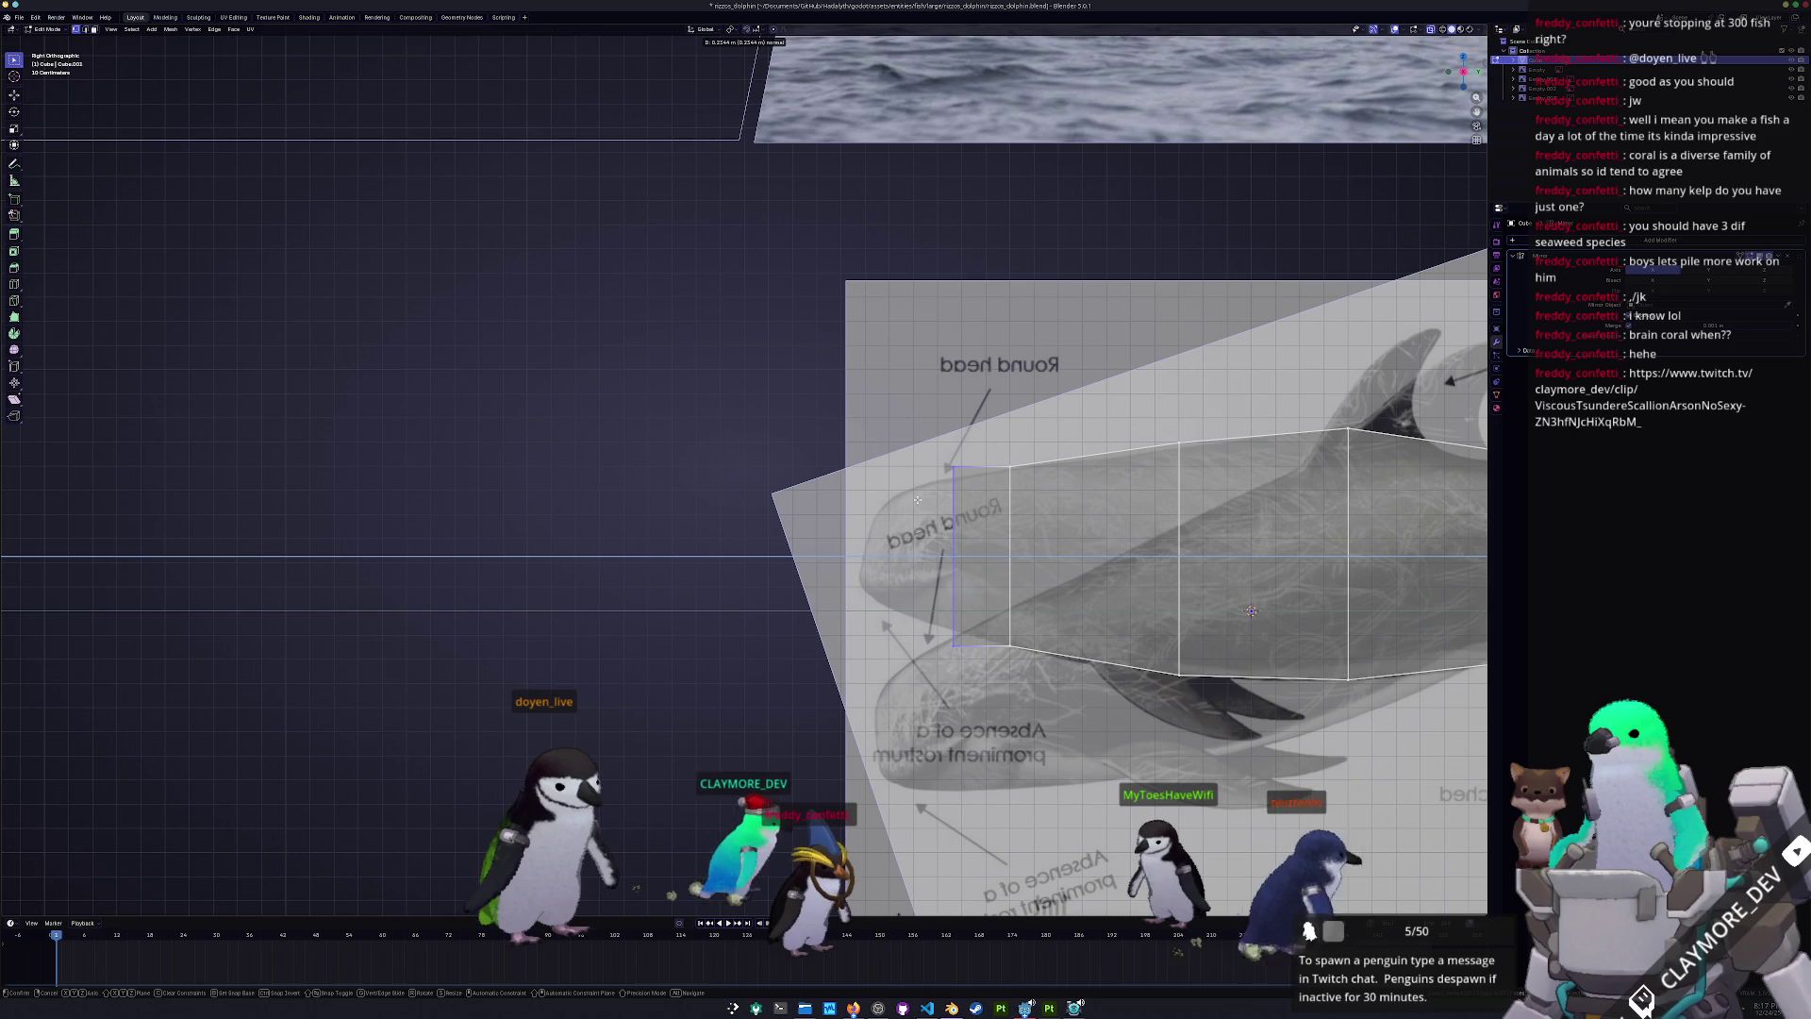
key(z)
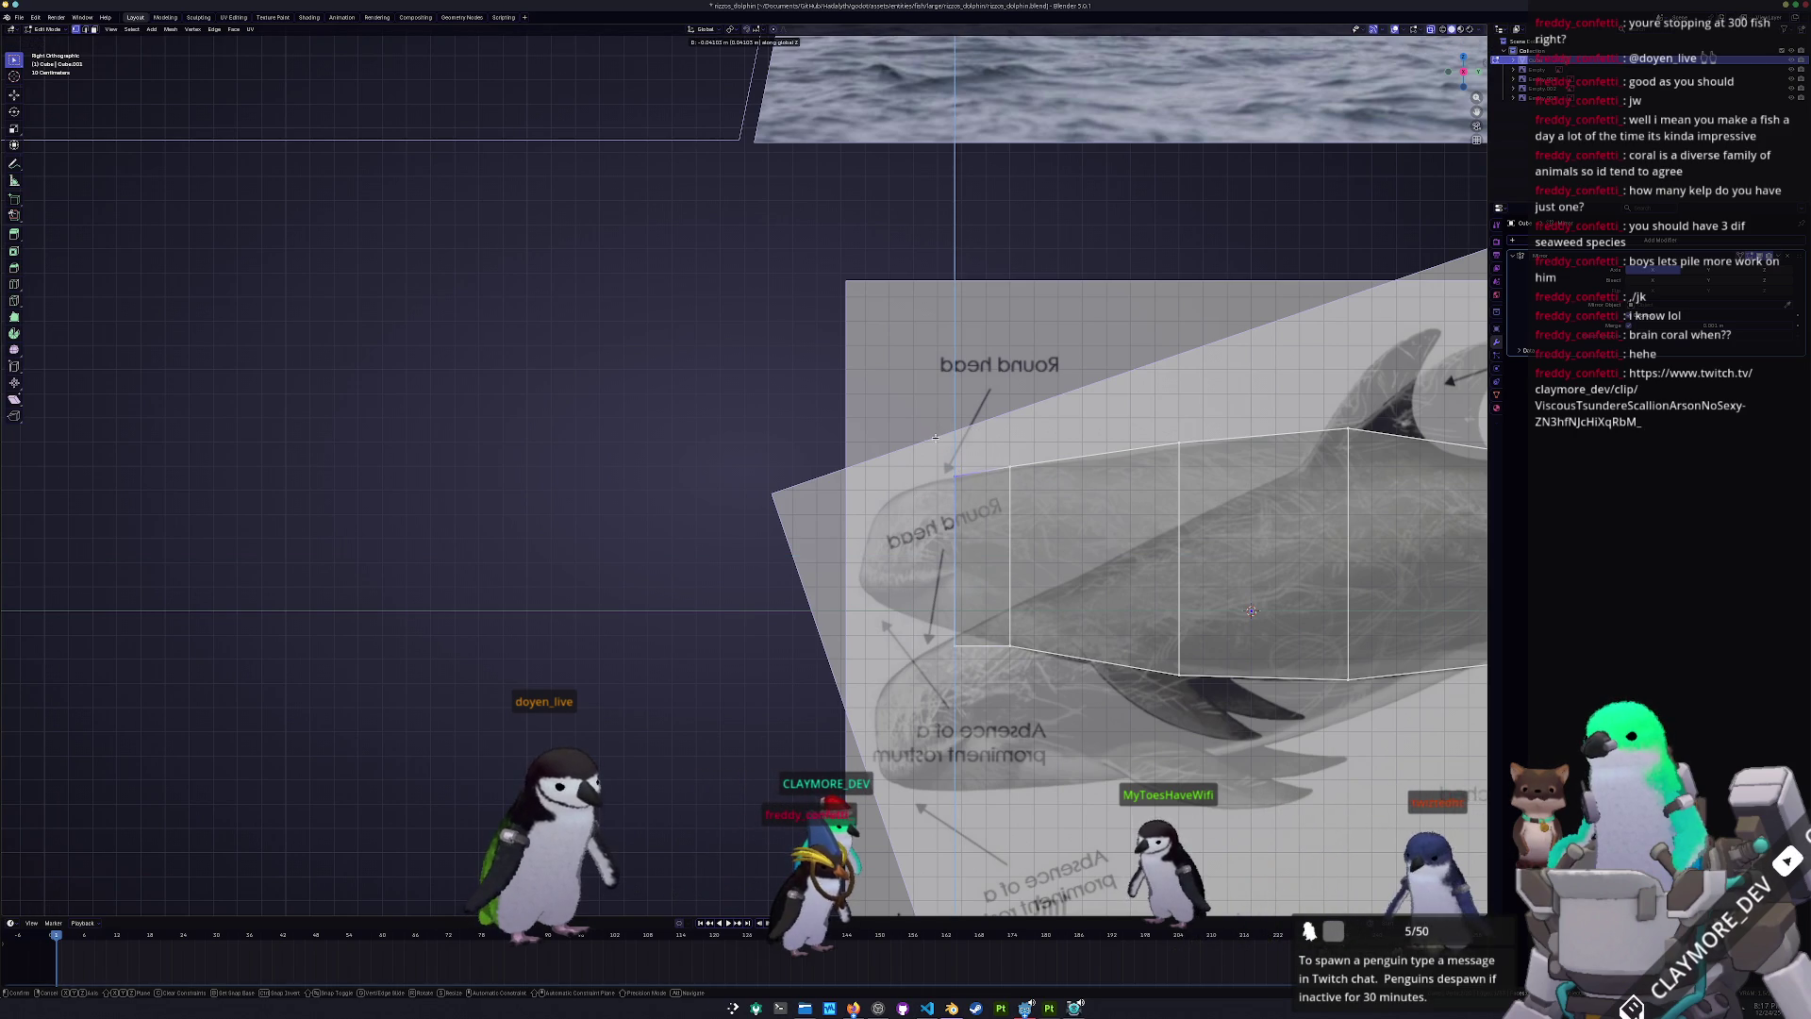
click(934, 440)
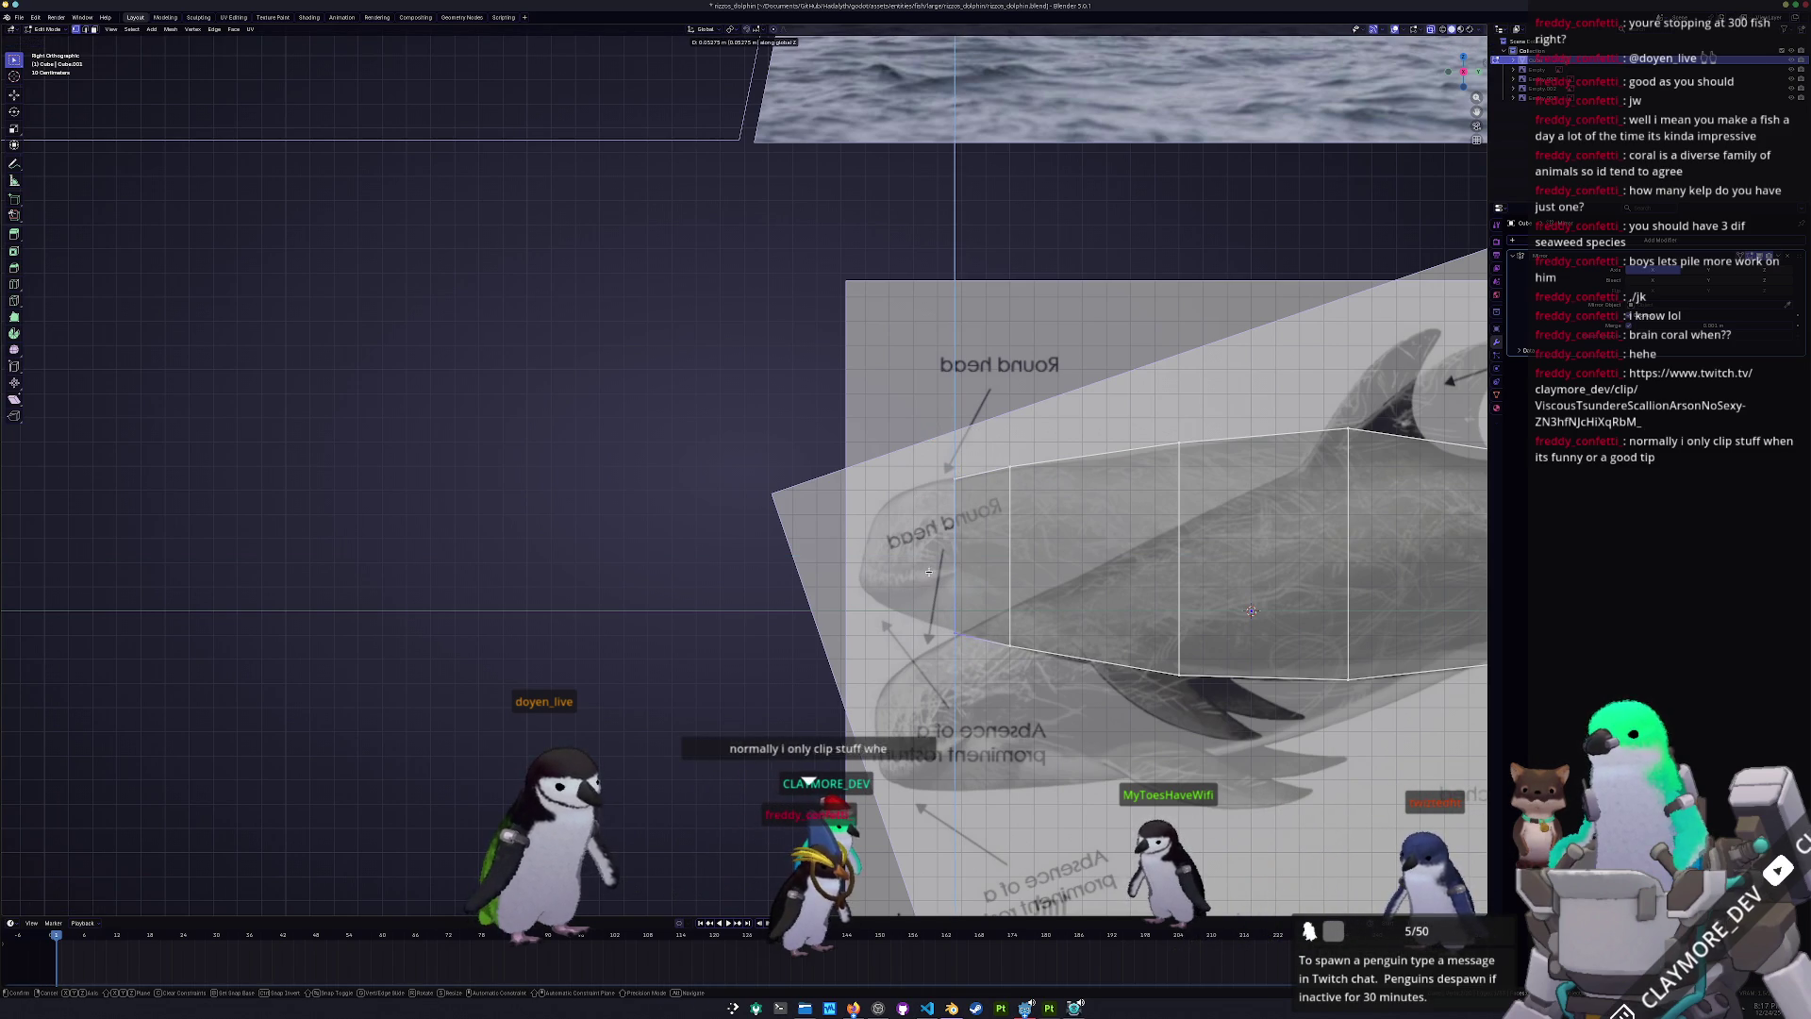
scroll(929, 569, down, 3)
shift+middle_drag(929, 569, 858, 607)
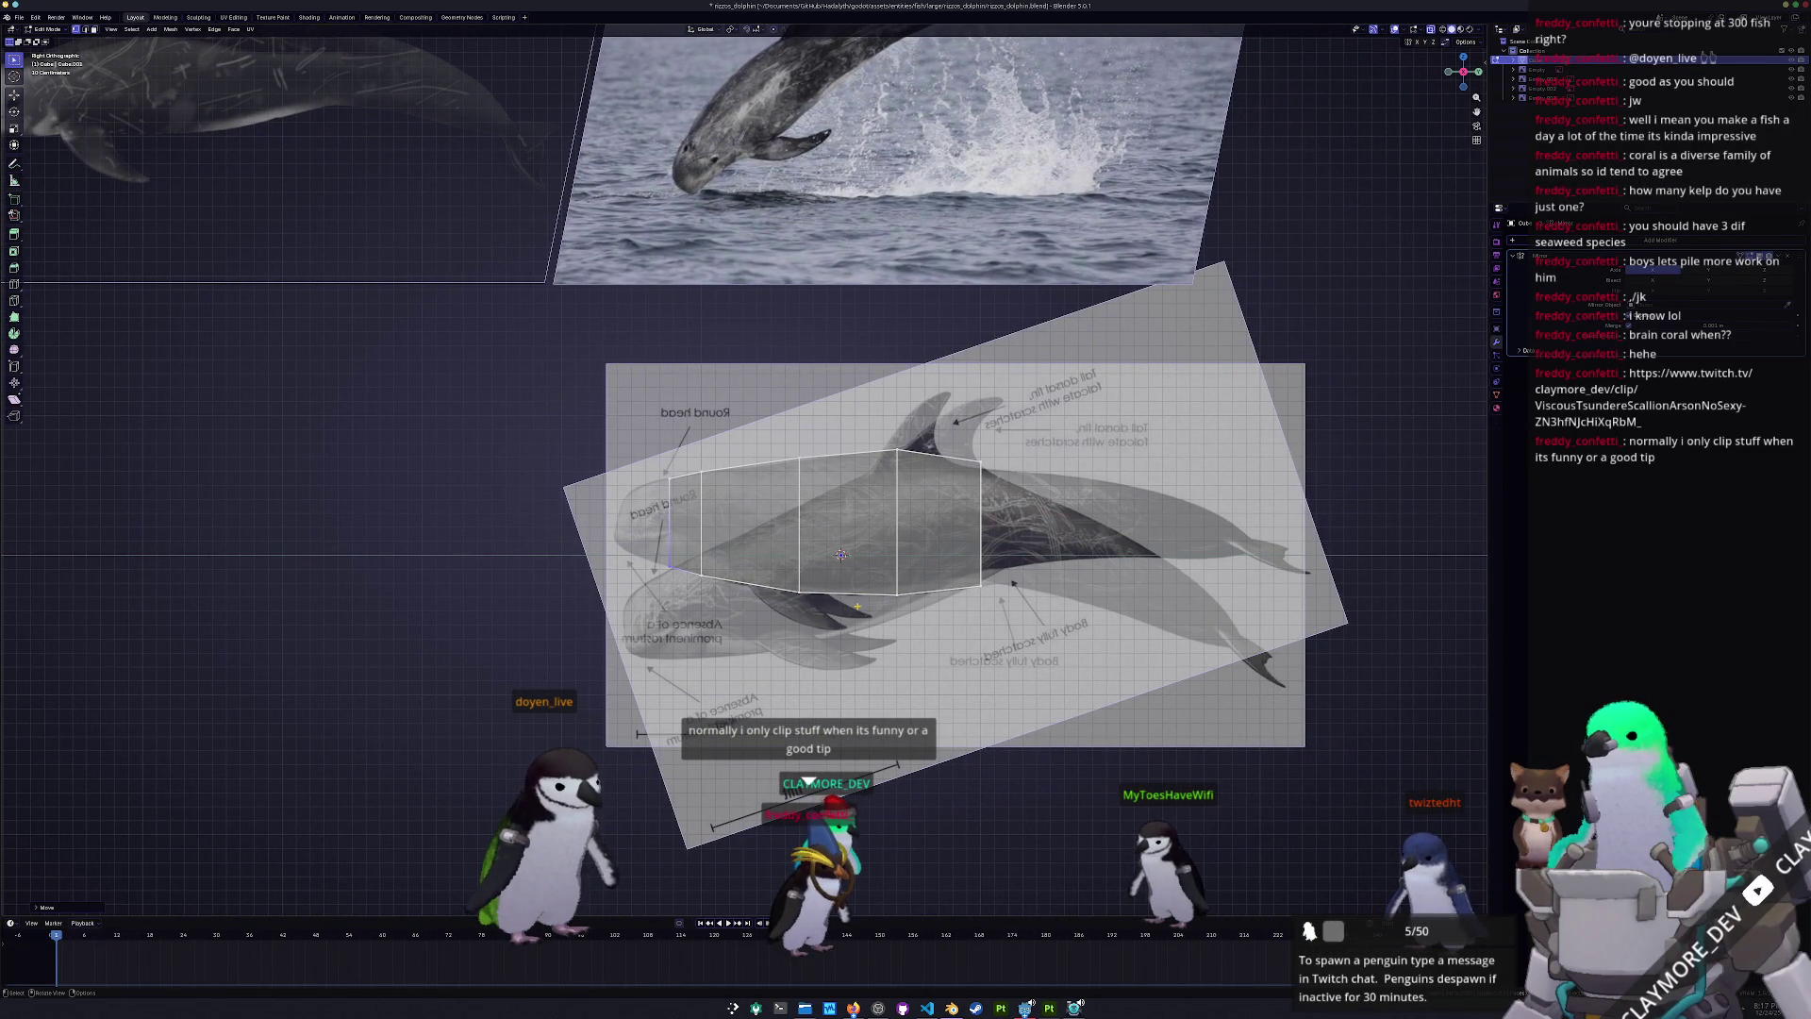
- Extrude the rear face back twice, adding two new tail segments along the body axis
scroll(1045, 564, up, 2)
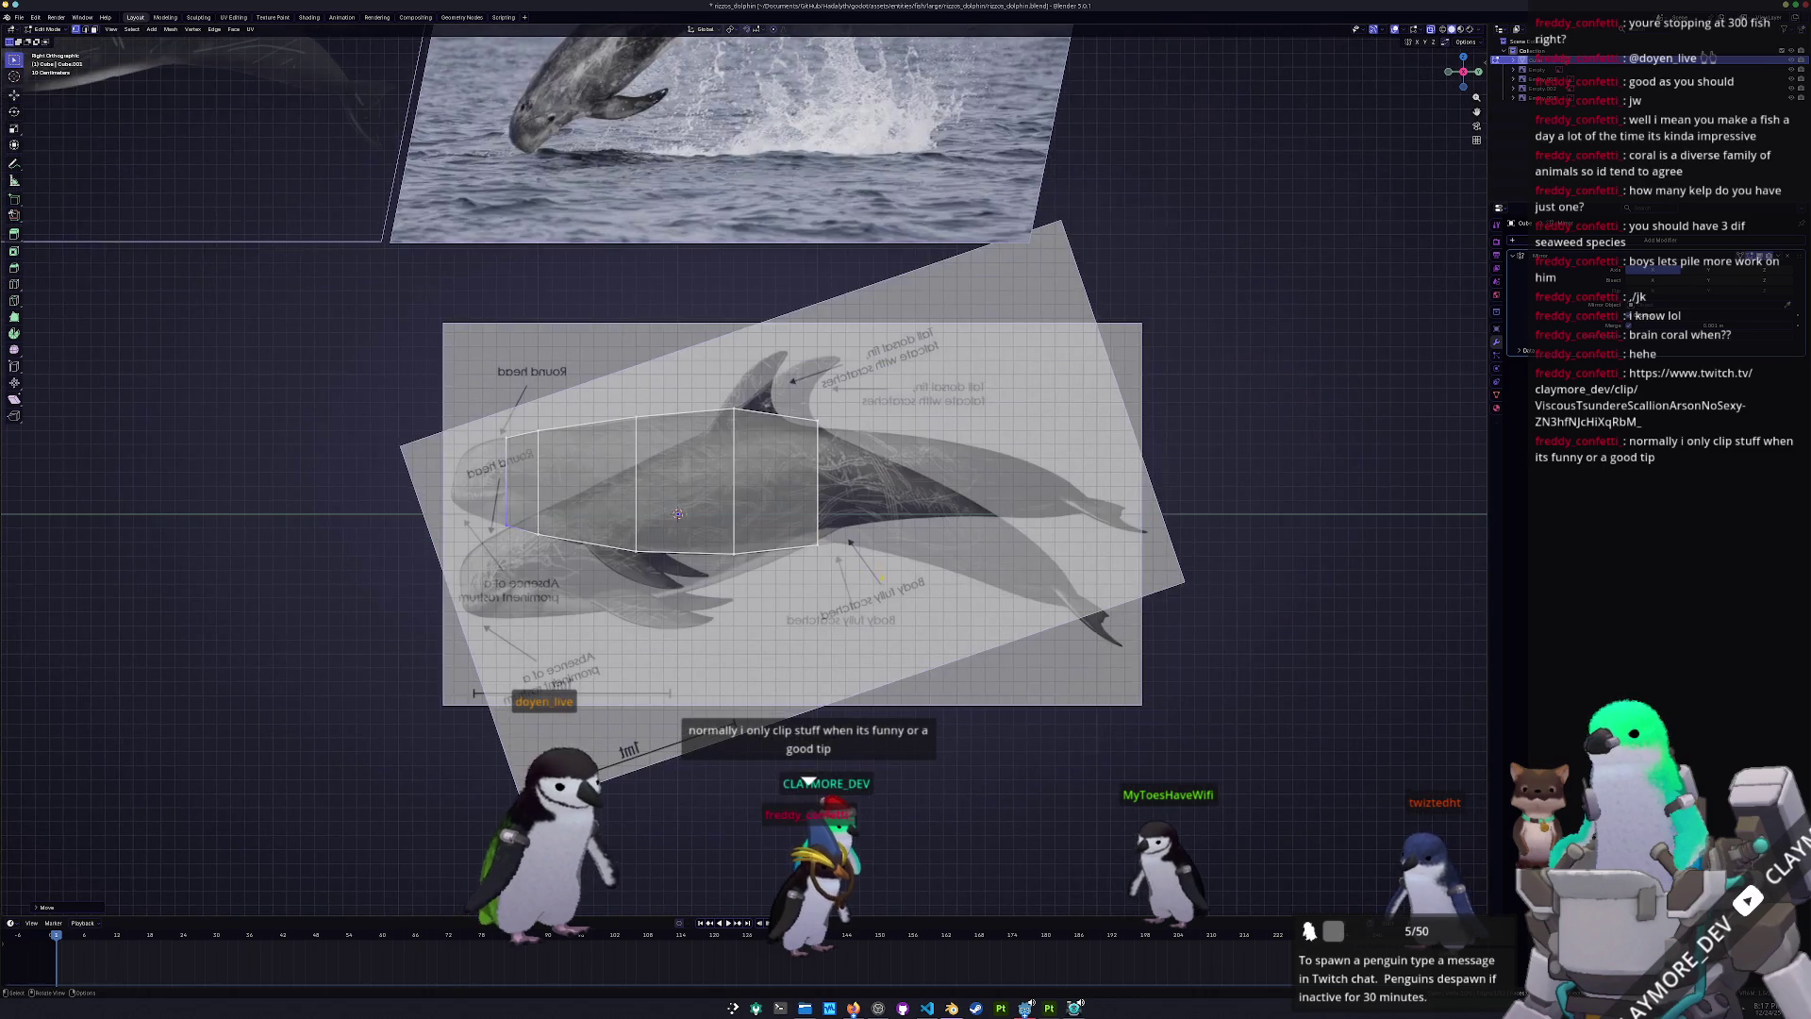
scroll(962, 520, up, 1)
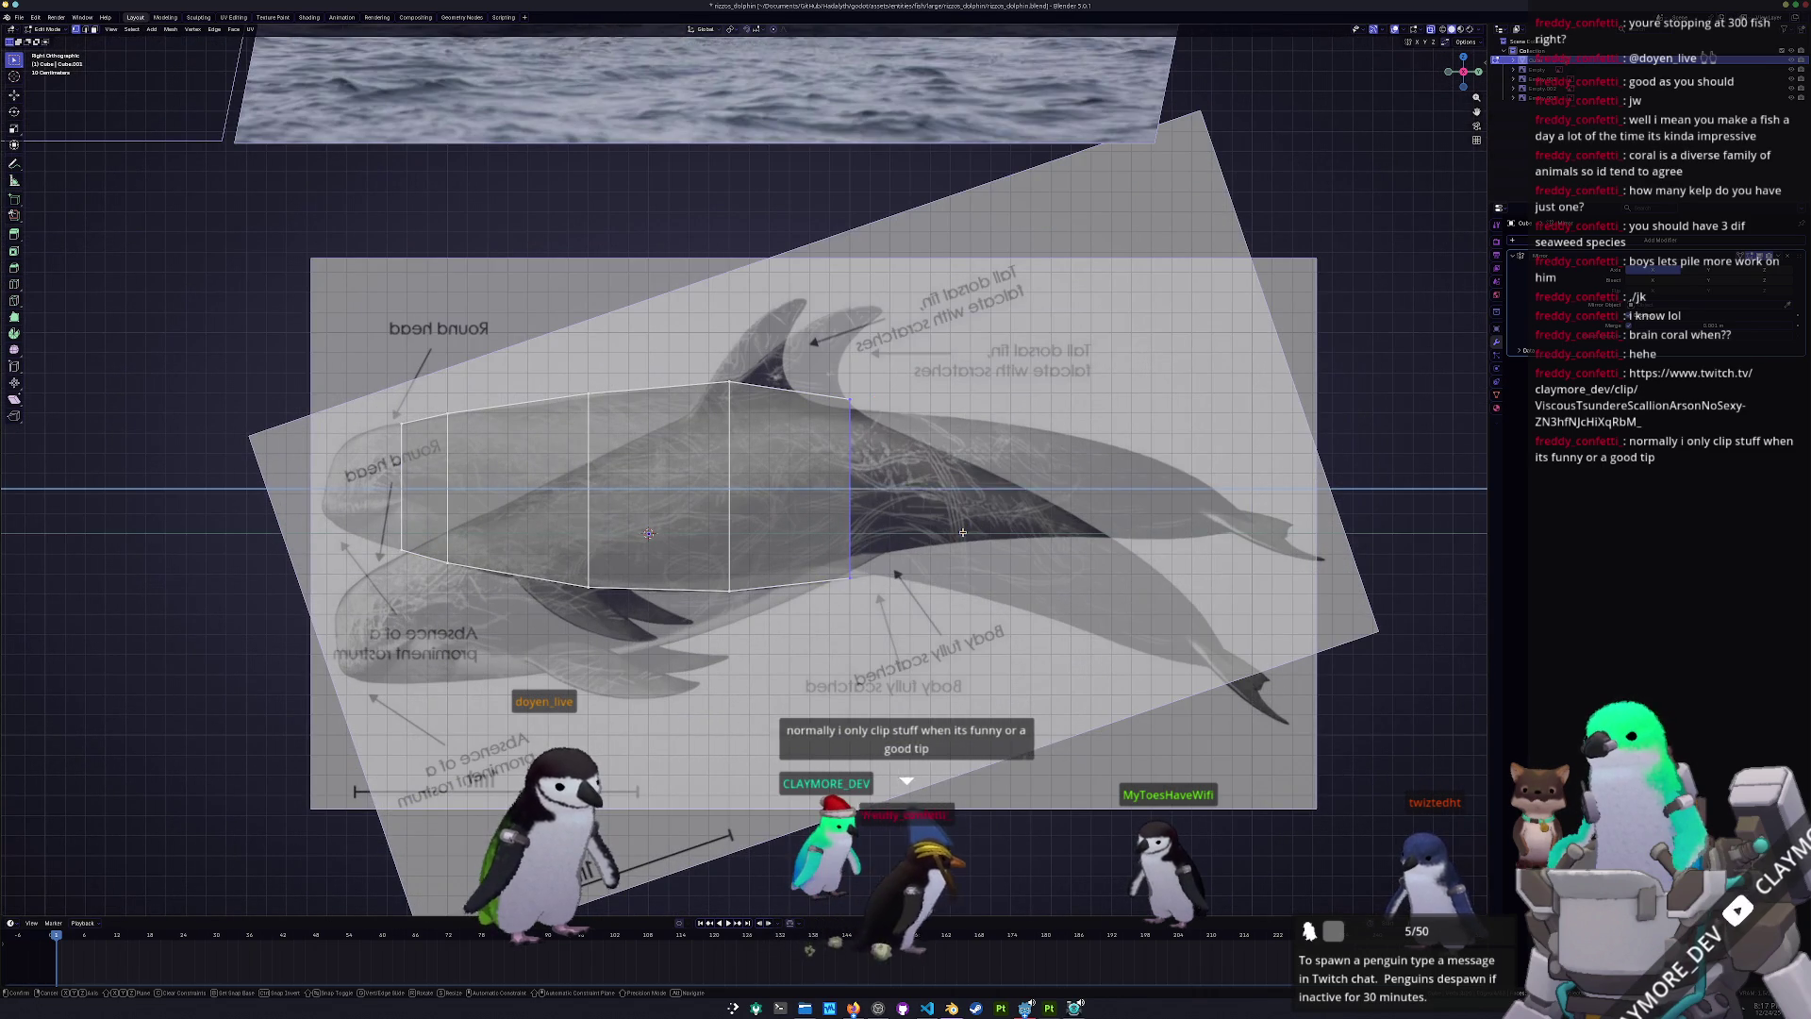
key(e)
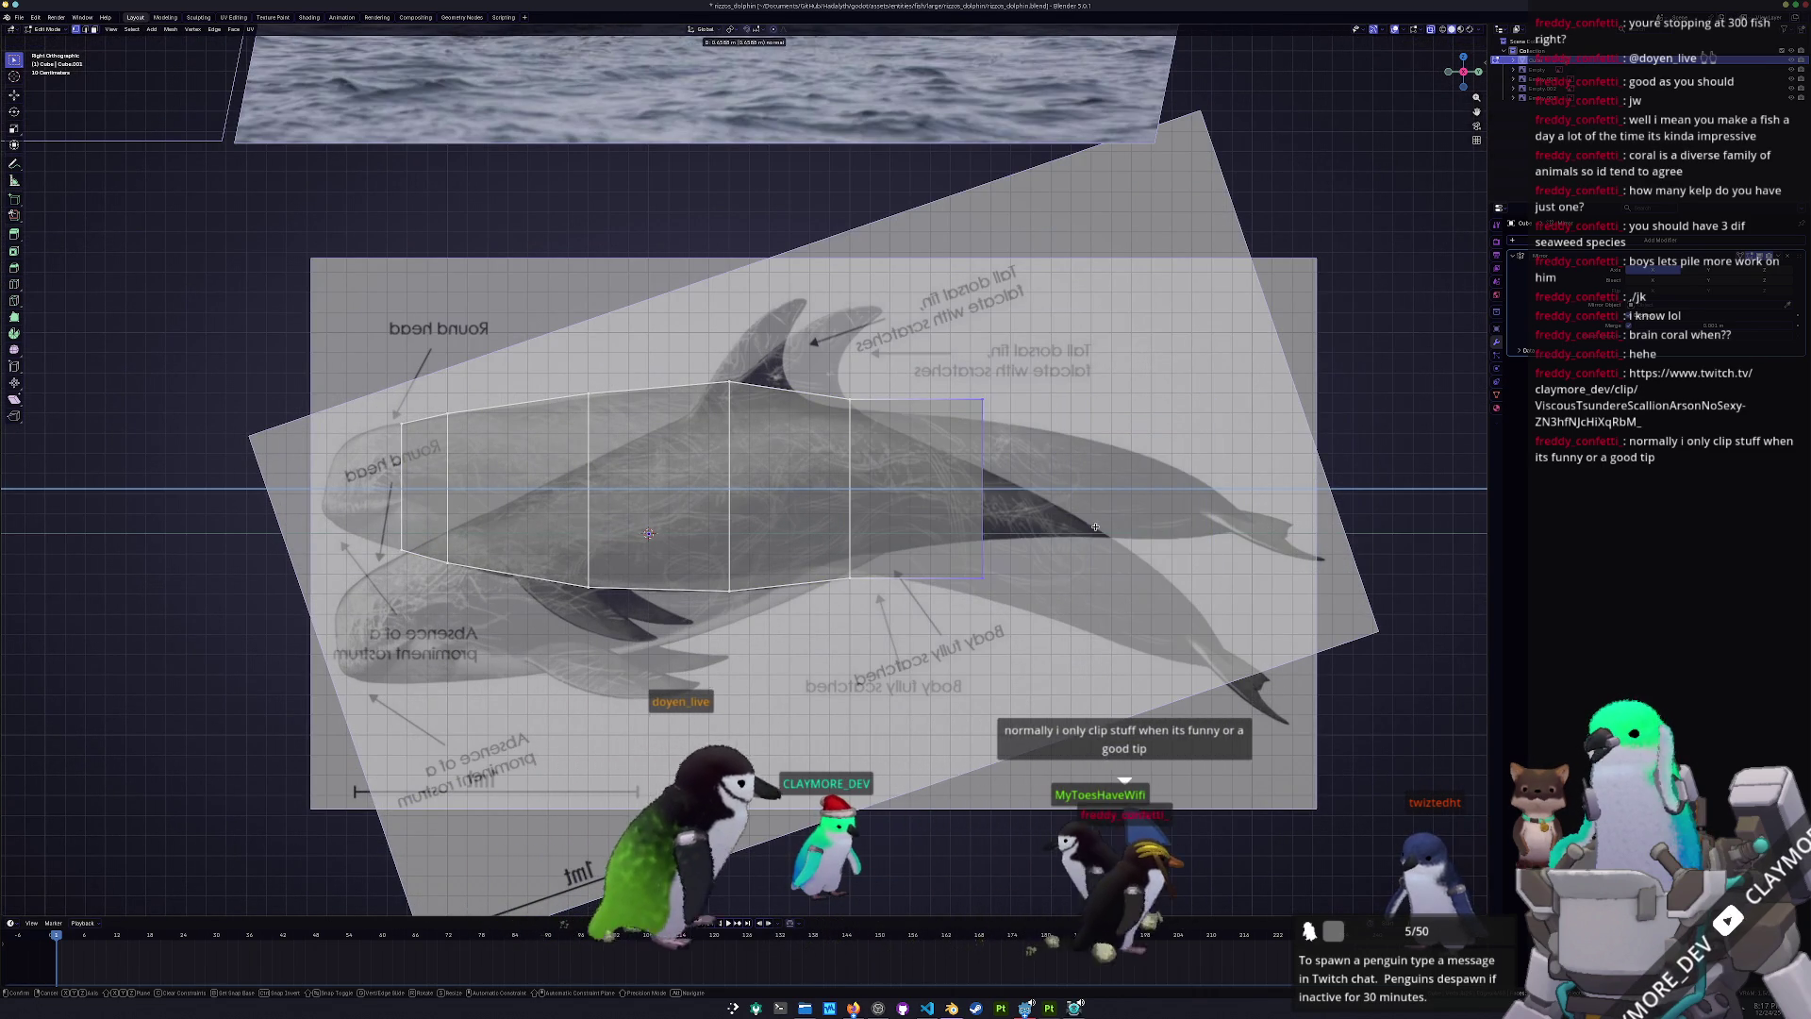
click(945, 530)
key(g)
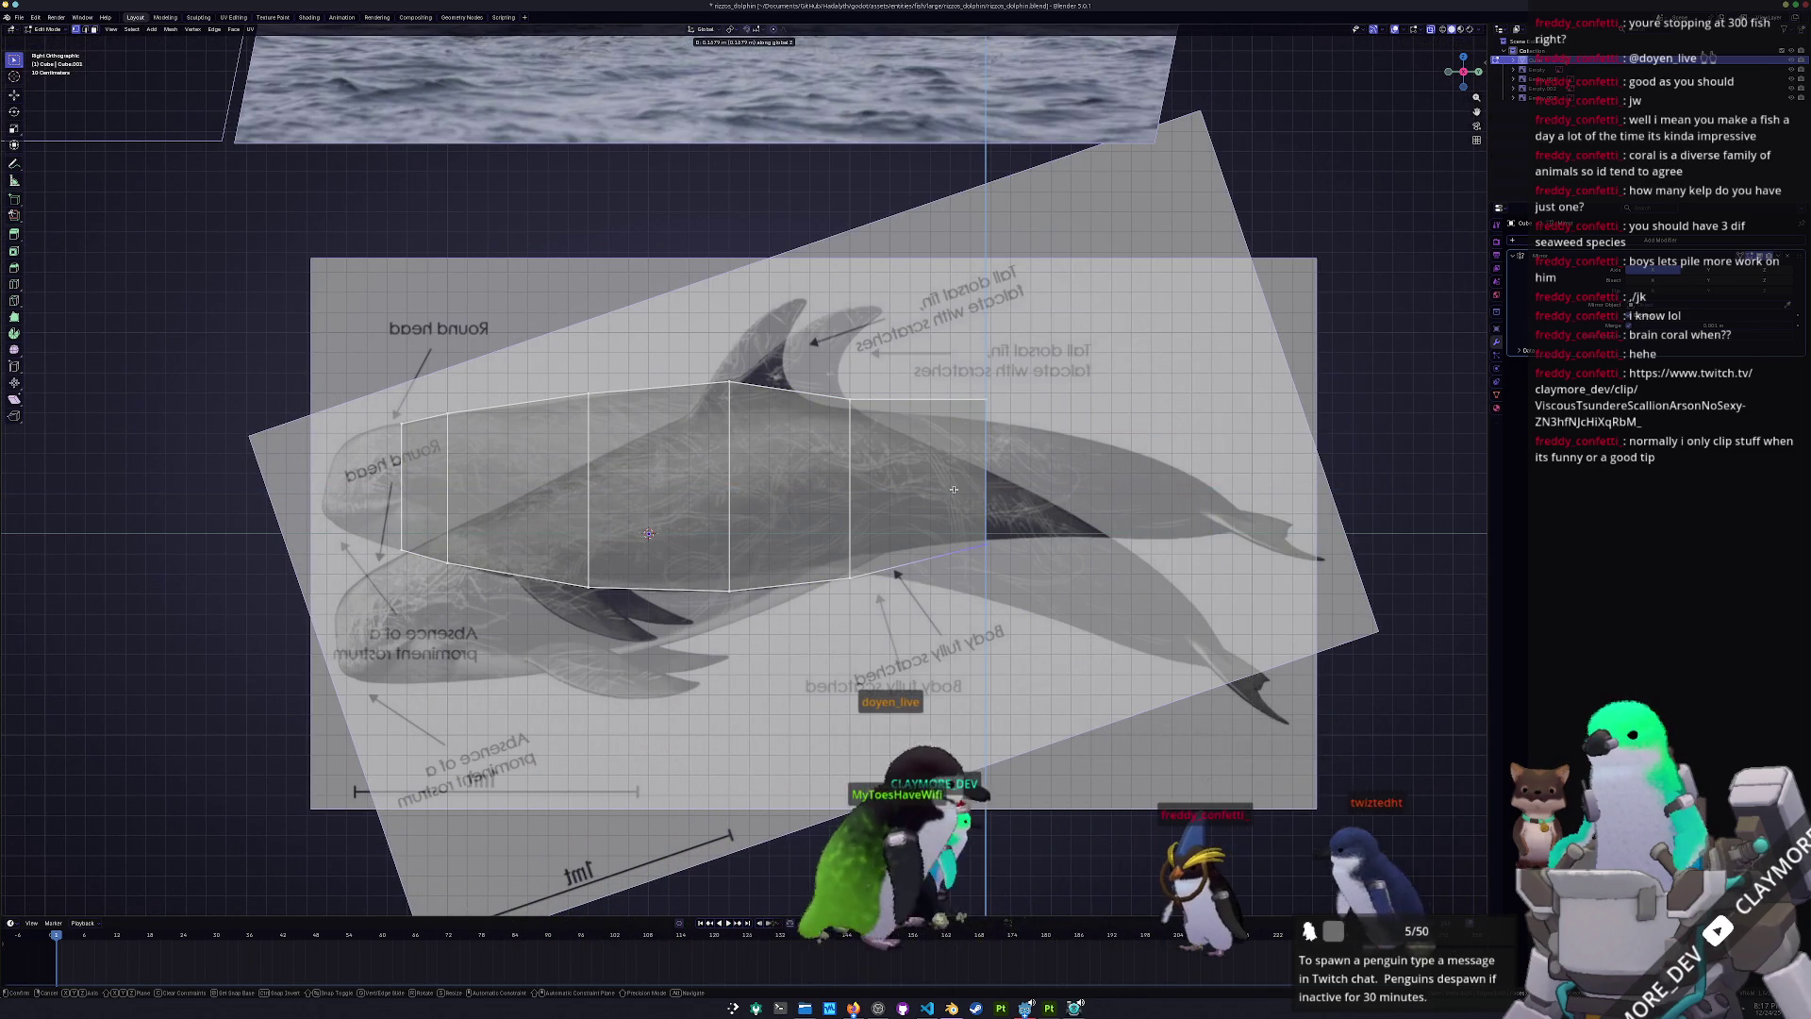
key(Escape)
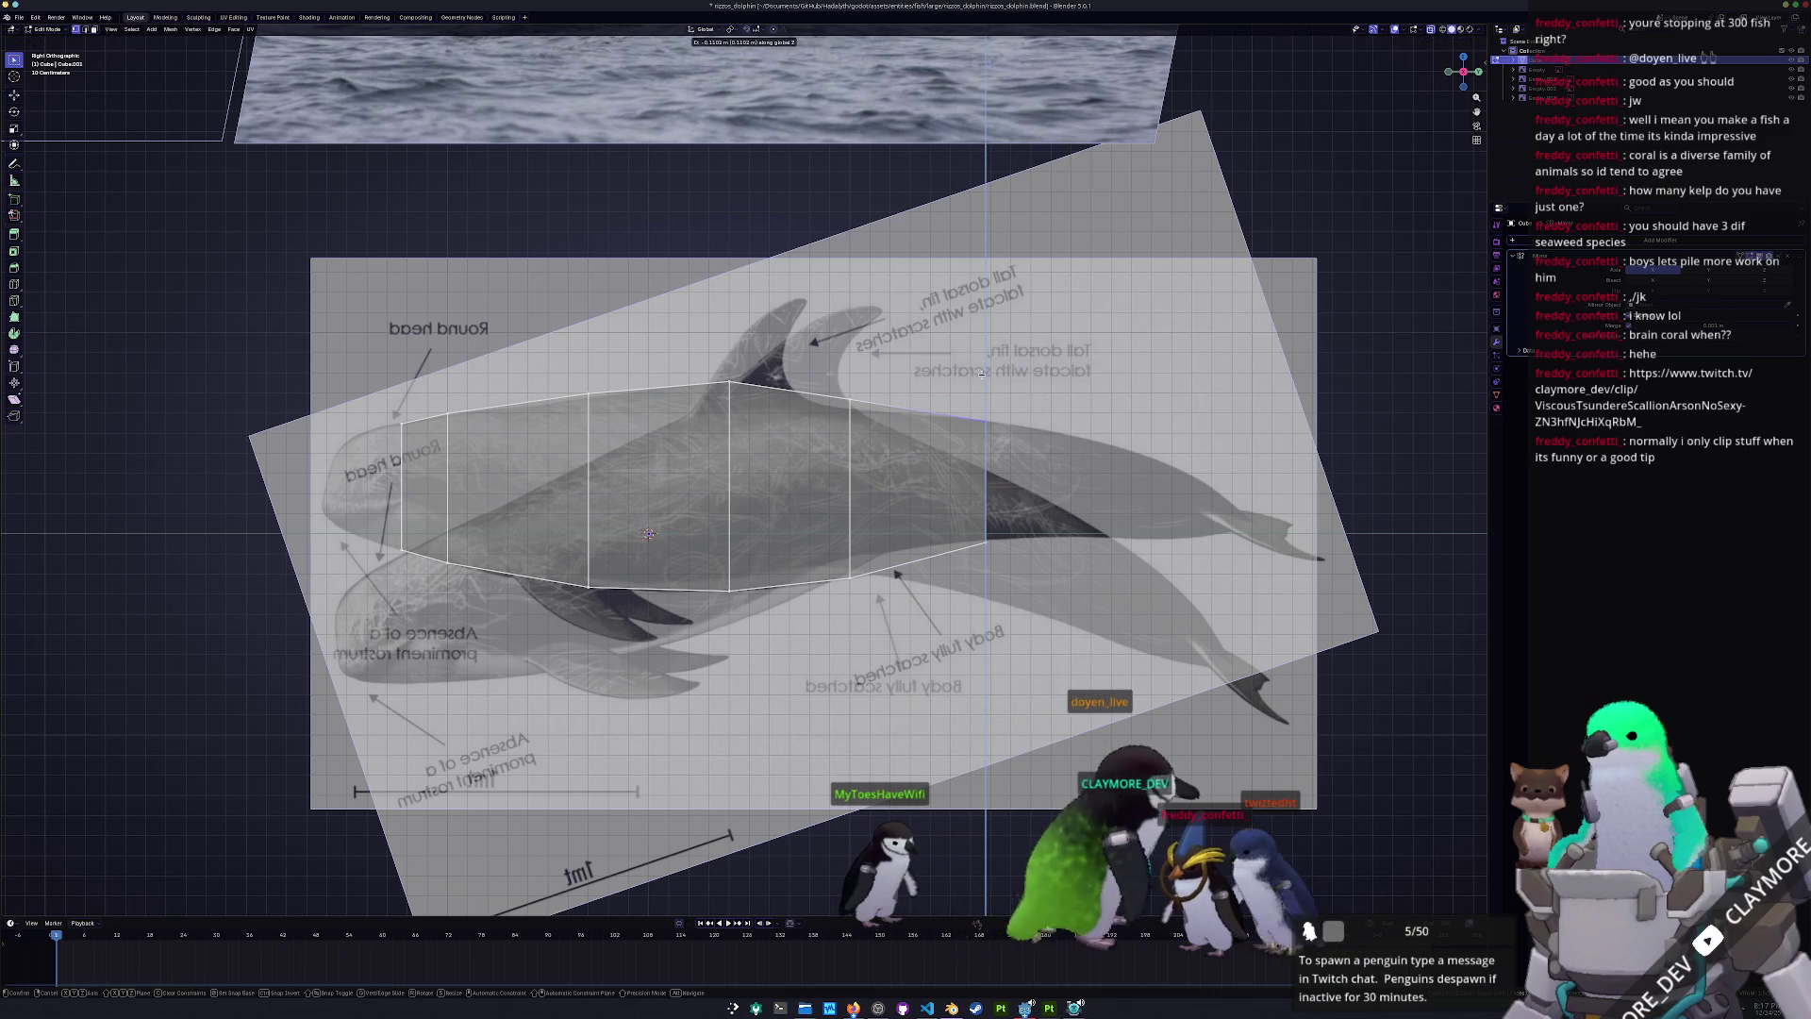
shift+middle_drag(969, 352, 969, 507)
key(e)
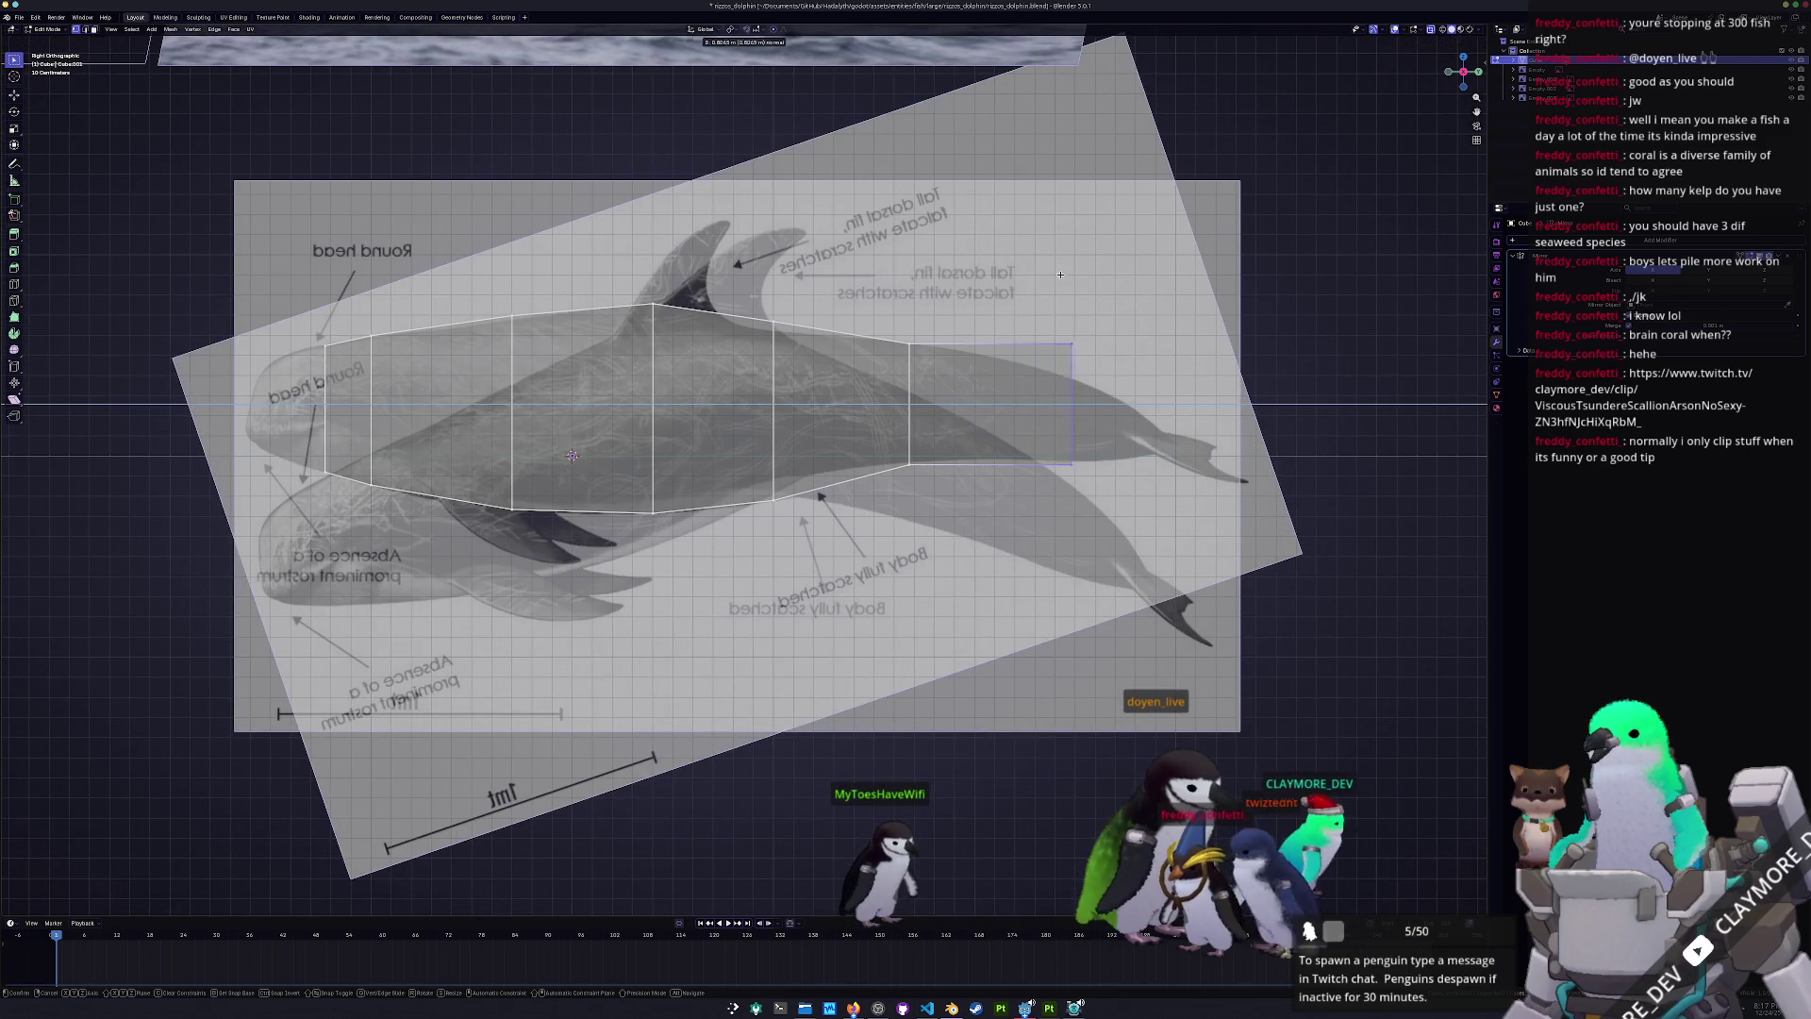
scroll(1073, 278, up, 2)
key(z)
click(975, 279)
- Add a centred edge loop in the last segment and lower the top vertices onto the back outline
key(ctrl+r)
click(855, 274)
right_click(855, 270)
drag(856, 271, 856, 271)
key(g)
key(z)
click(860, 257)
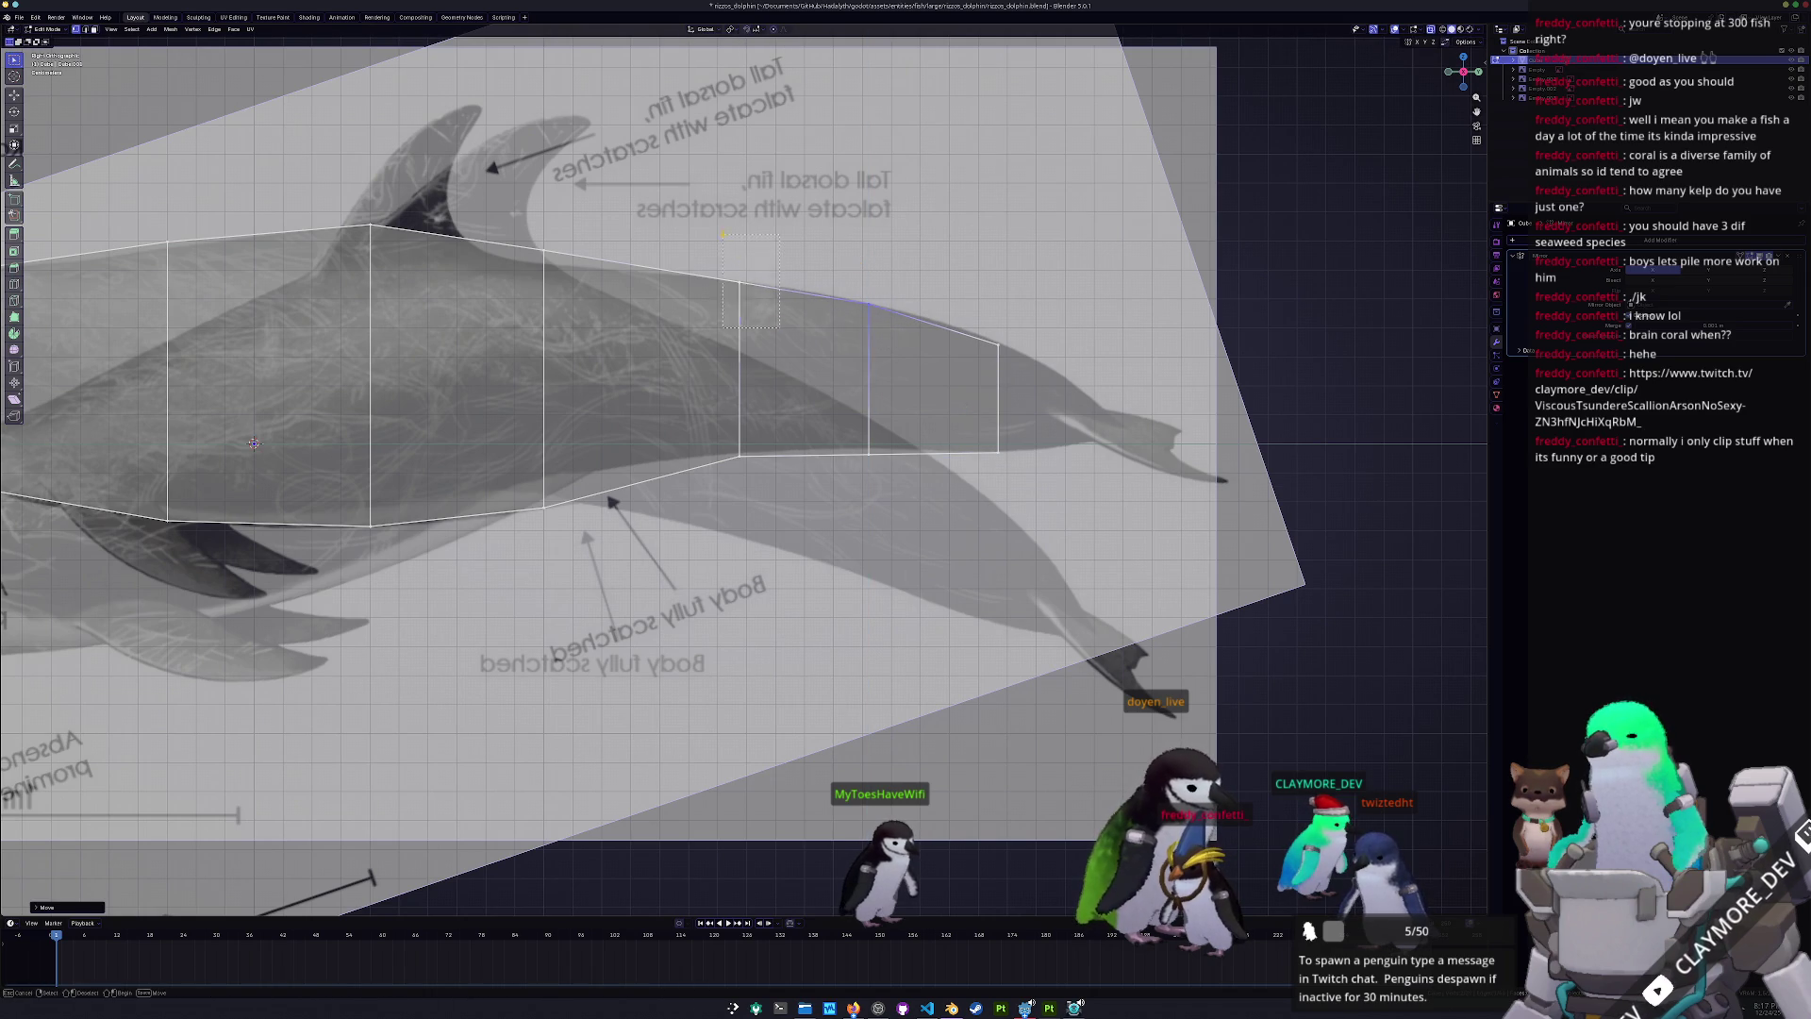
drag(730, 243, 726, 237)
key(g)
key(z)
click(724, 229)
- Extrude the tail's end face into a tip segment and lower its vertices toward the tail
shift+middle_drag(725, 229, 597, 212)
drag(849, 302, 896, 453)
key(e)
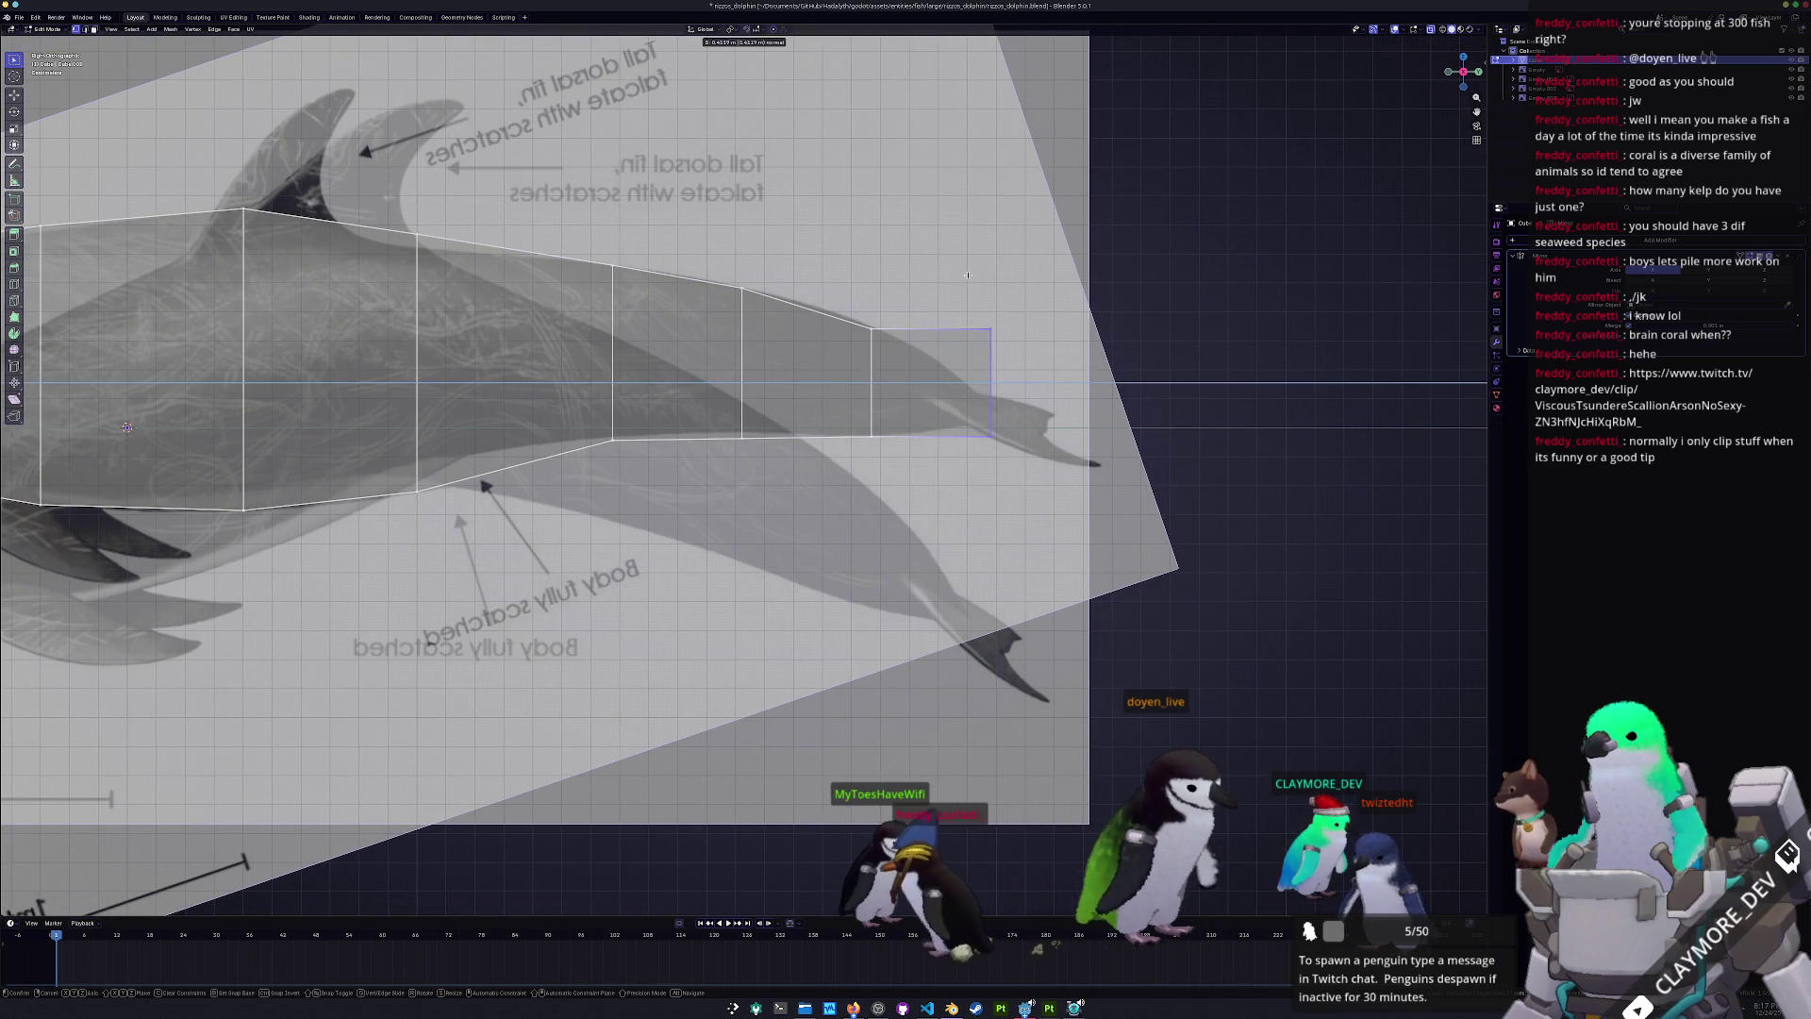
click(976, 276)
click(985, 308)
key(g)
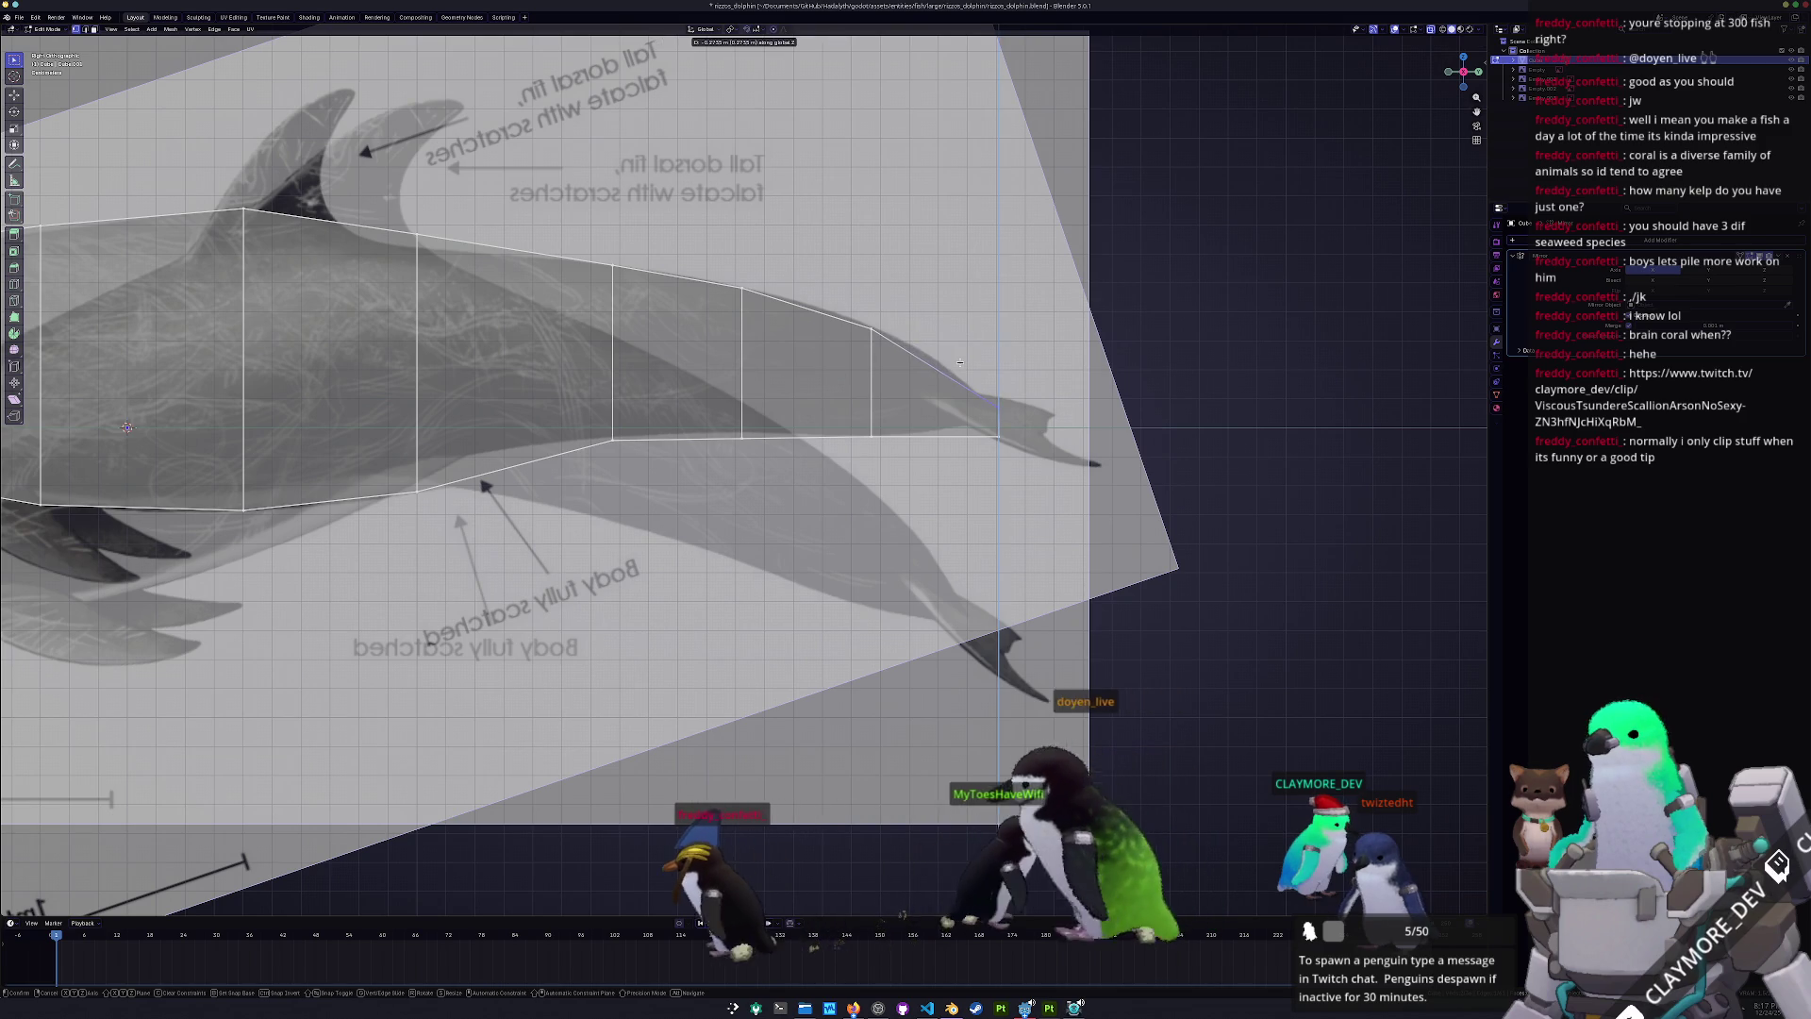
click(986, 424)
key(g)
key(z)
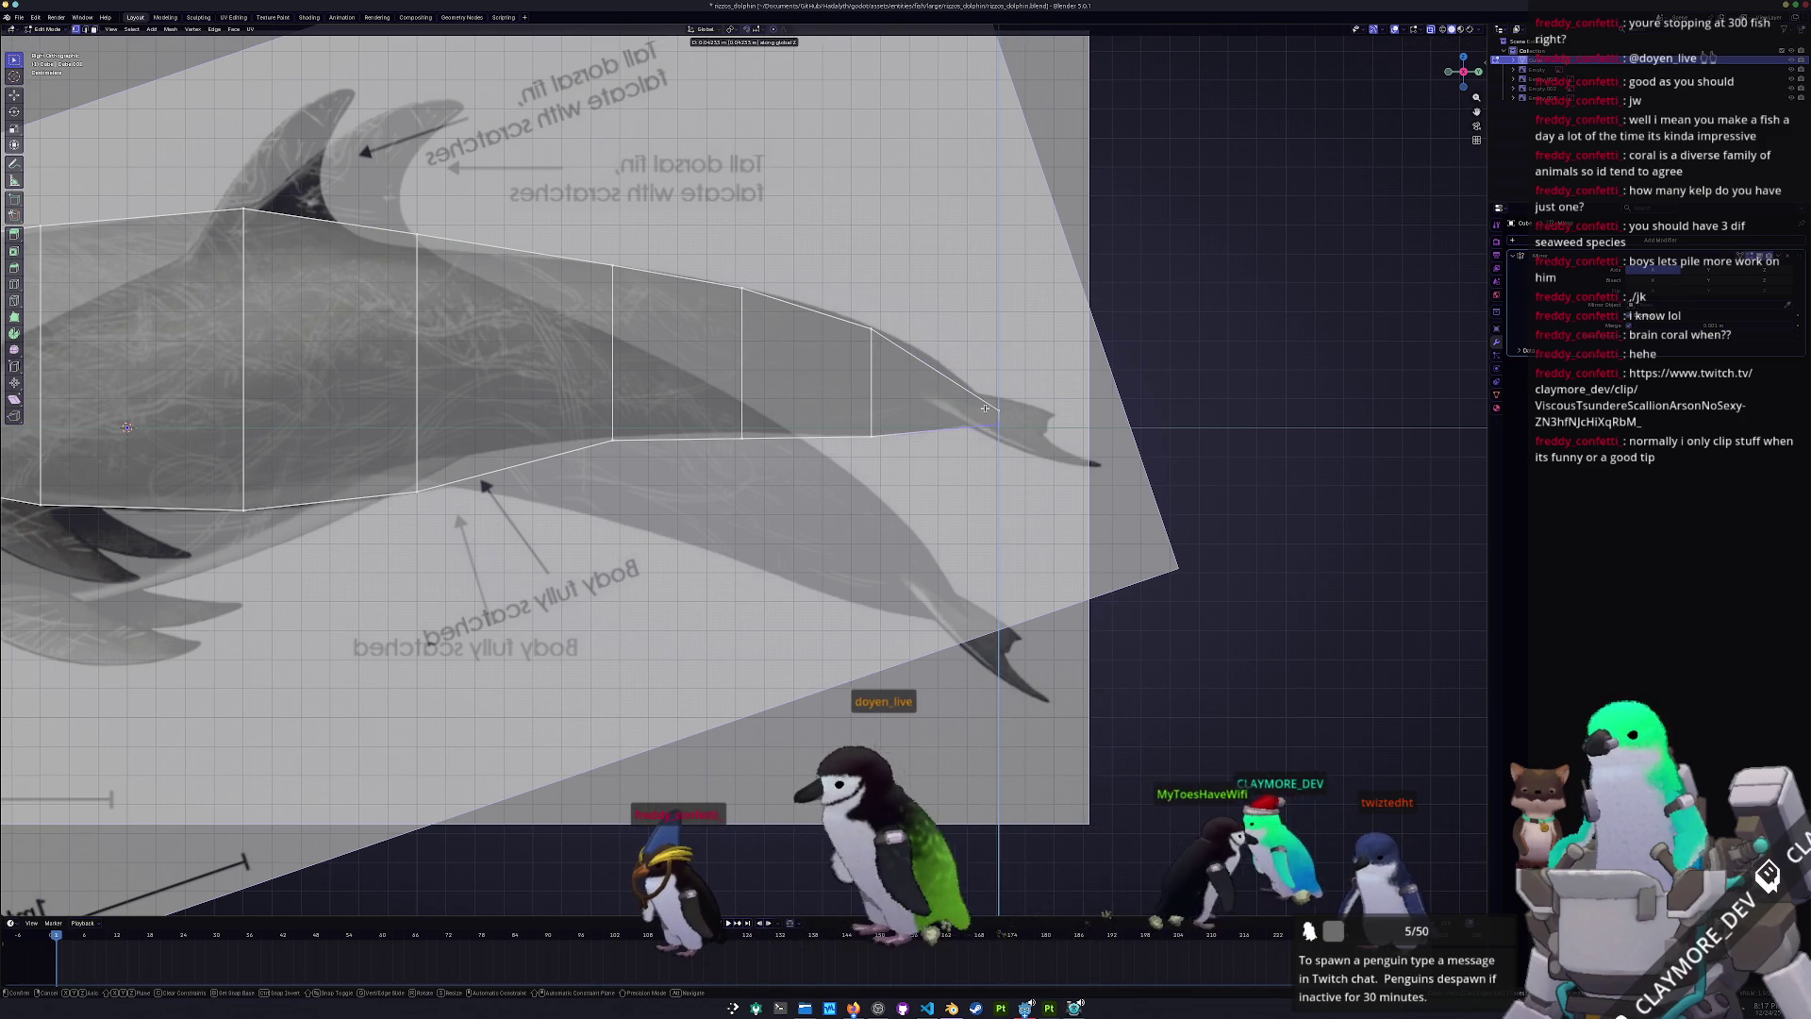
click(985, 407)
- Try lengthening the tail tip, undo it, then set the tip's height on the outline
drag(976, 370, 969, 368)
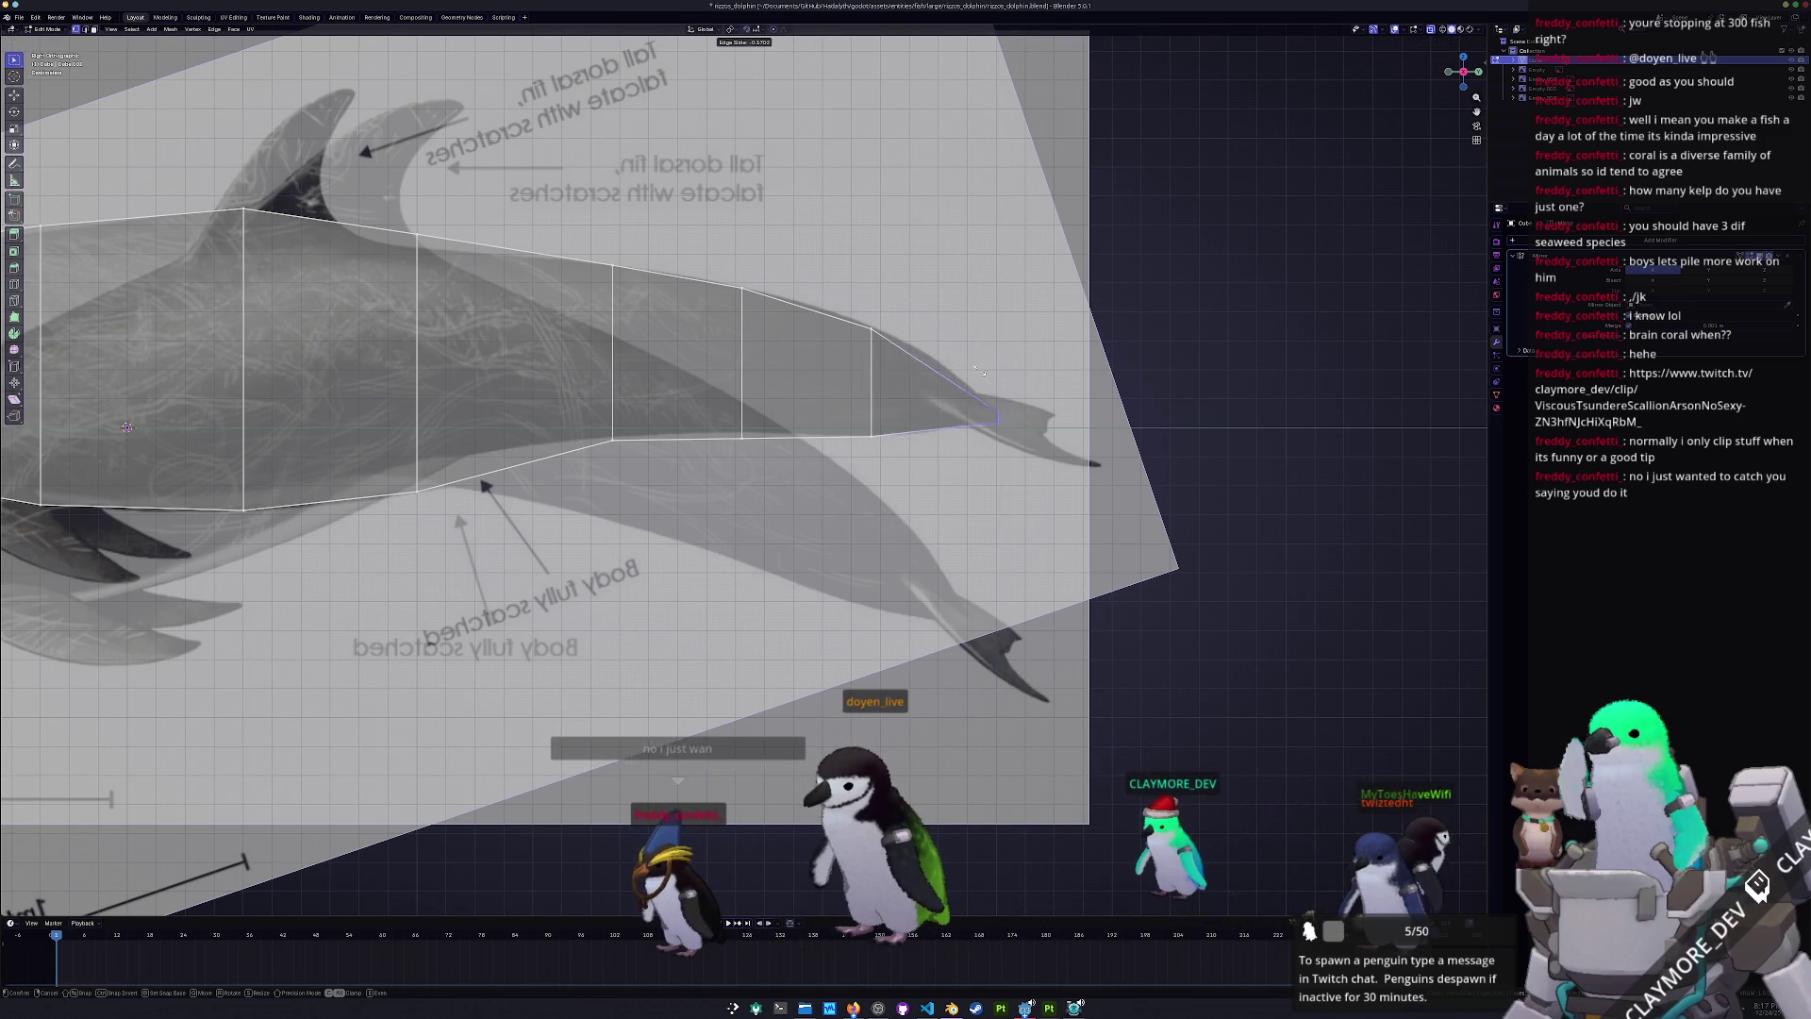
key(g)
key(y)
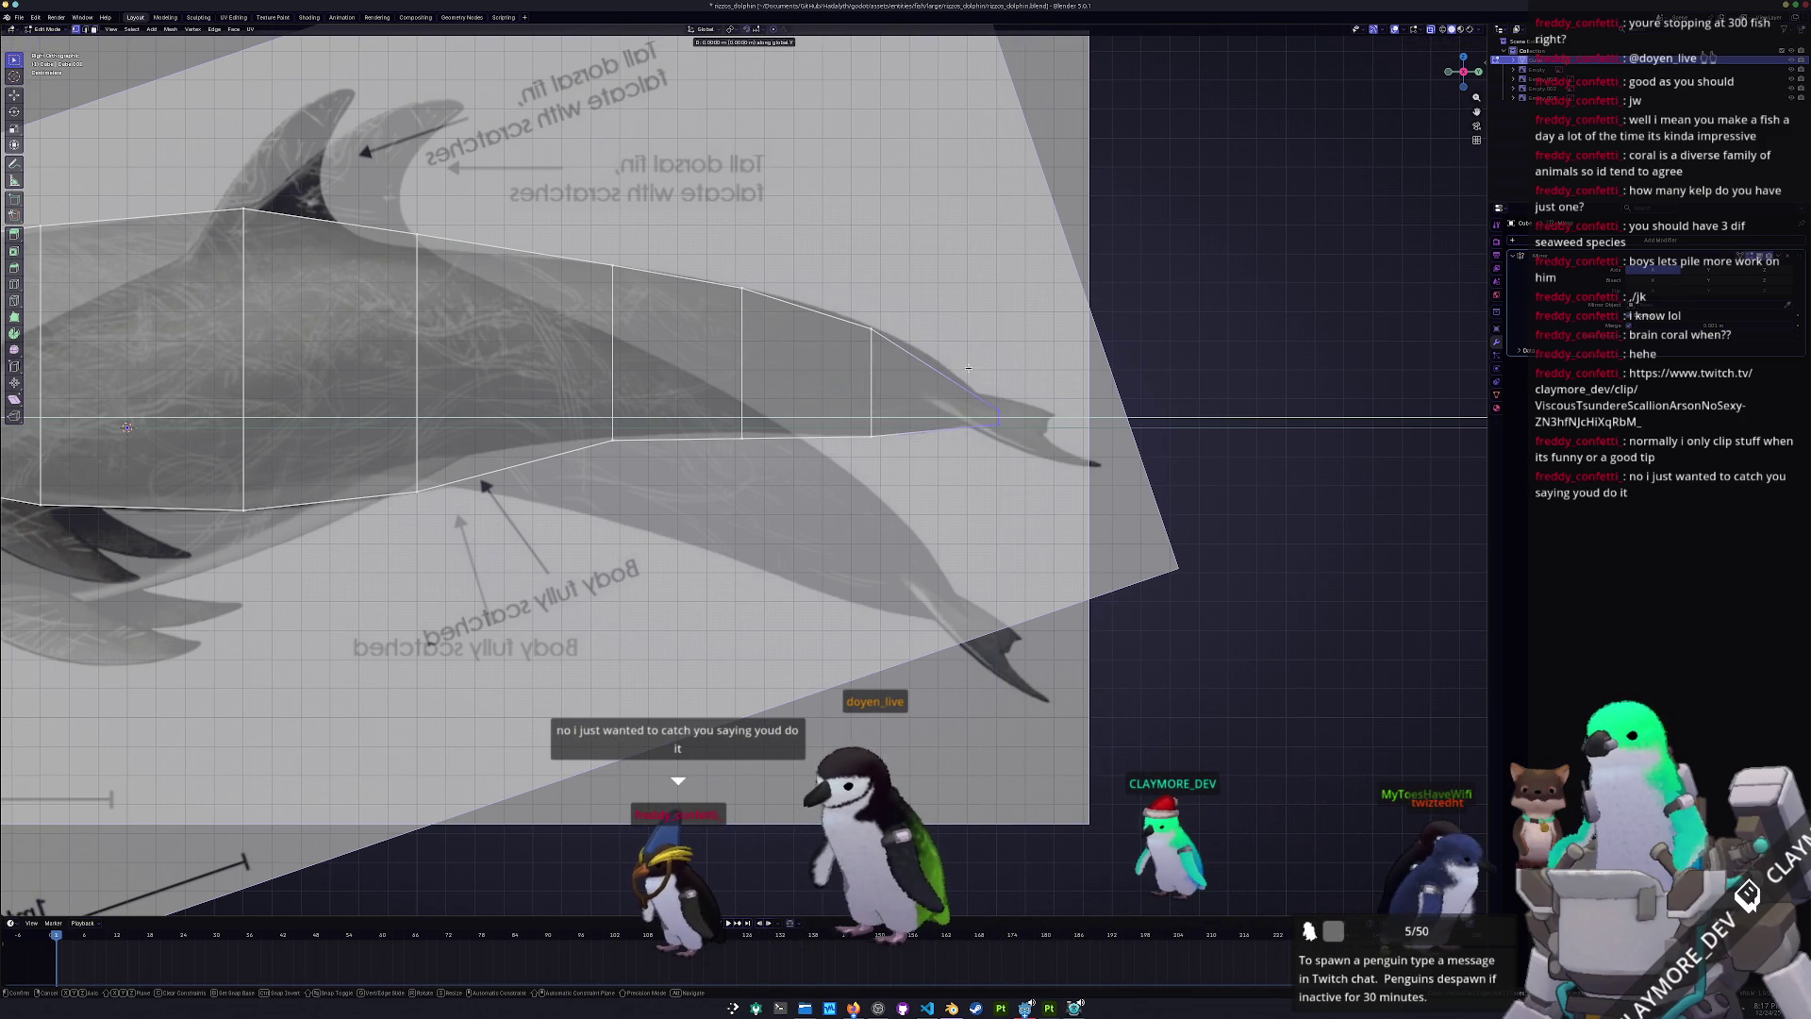
click(1017, 375)
key(ctrl+z)
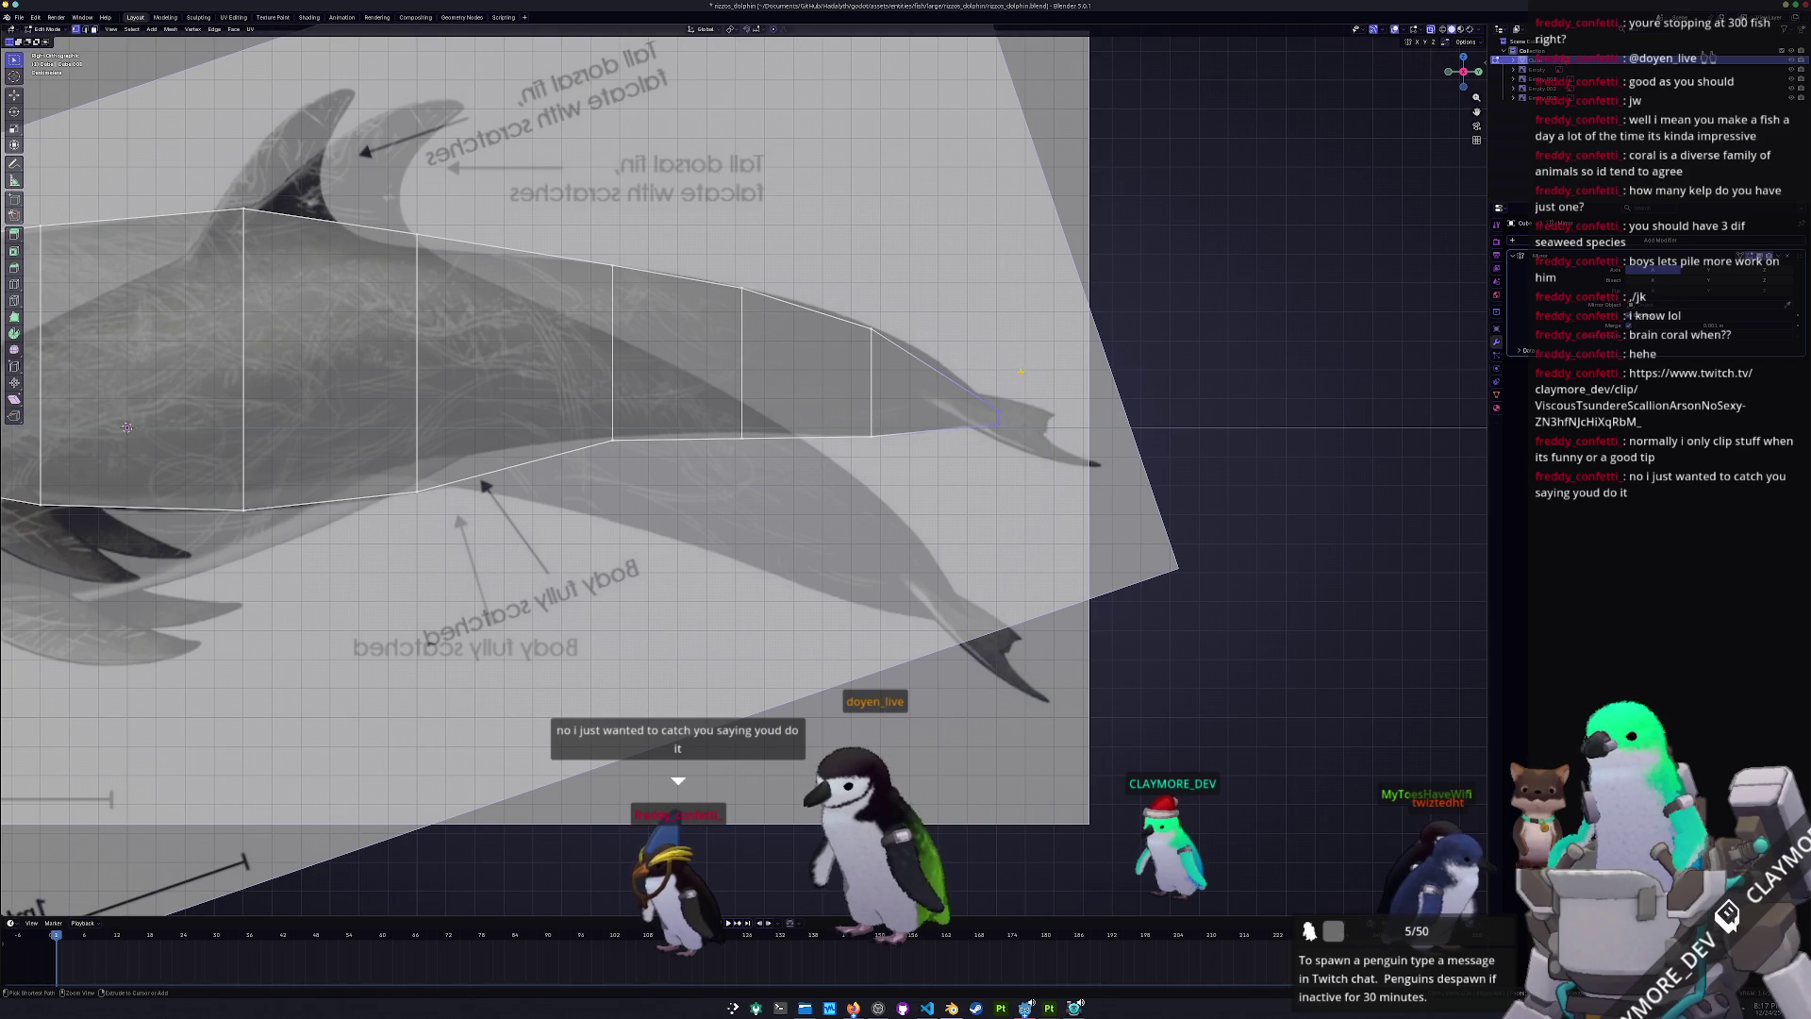
scroll(1016, 381, up, 1)
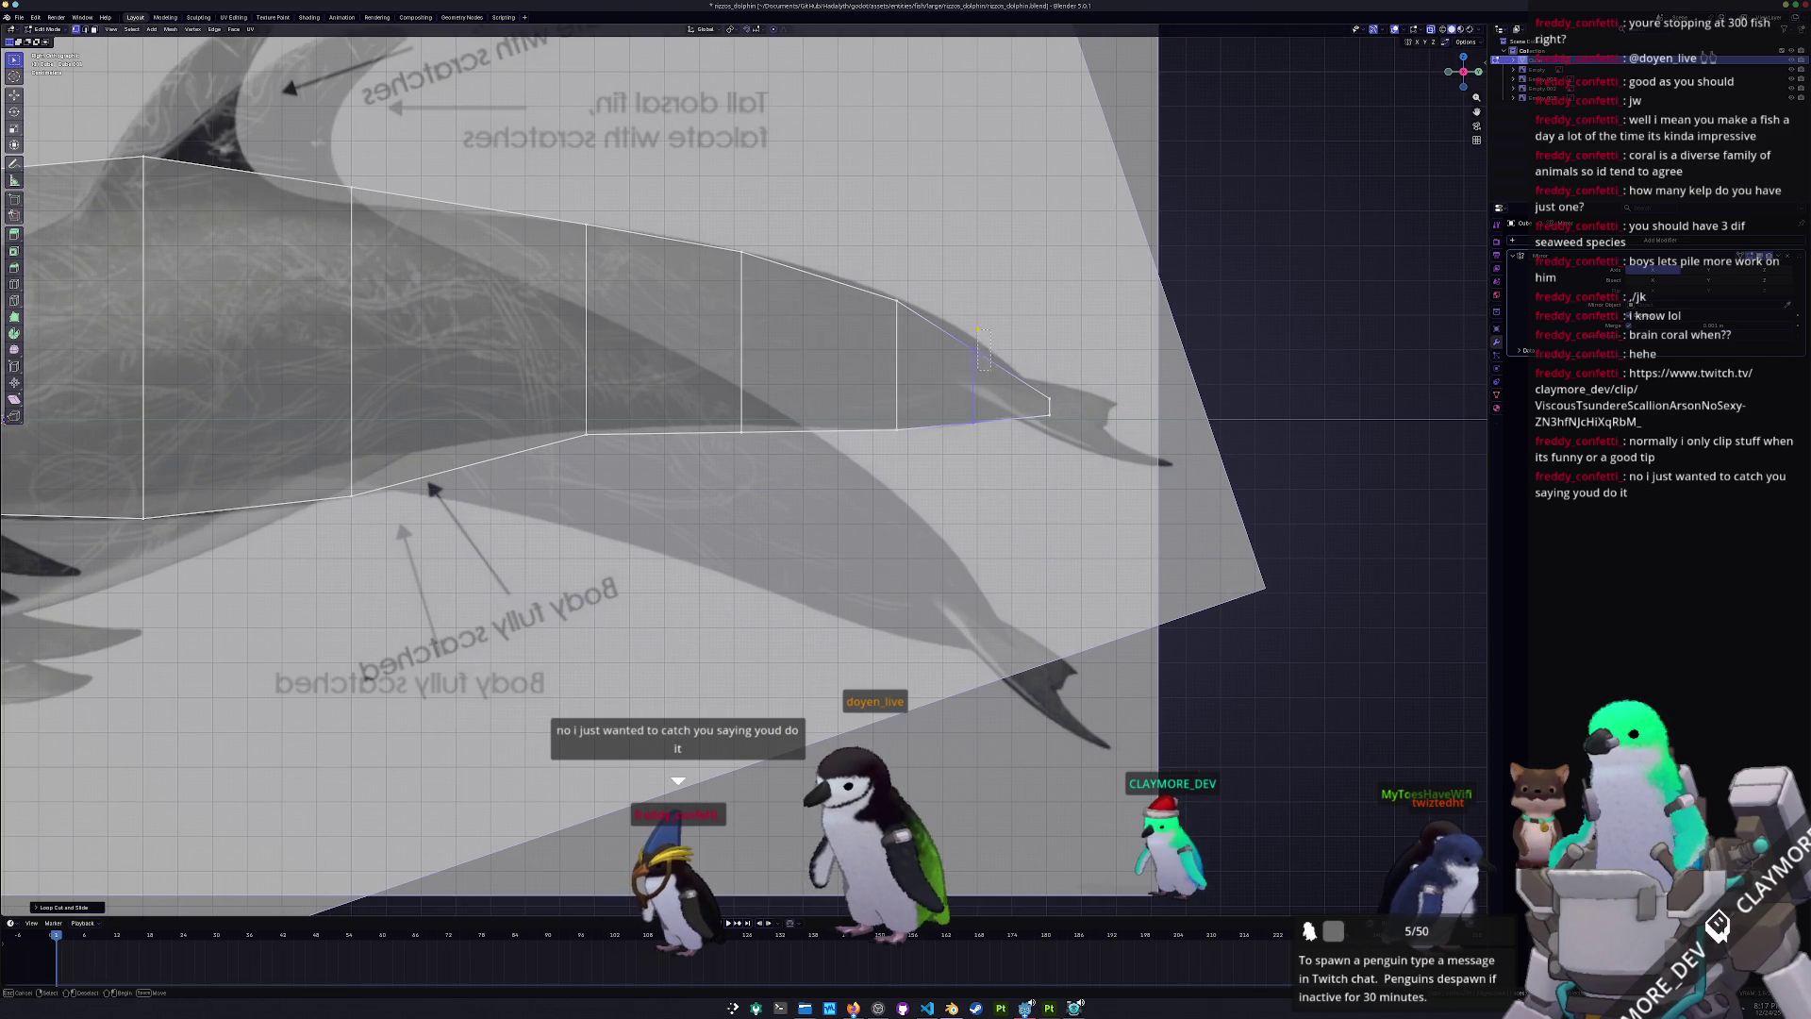
key(g)
key(z)
click(979, 293)
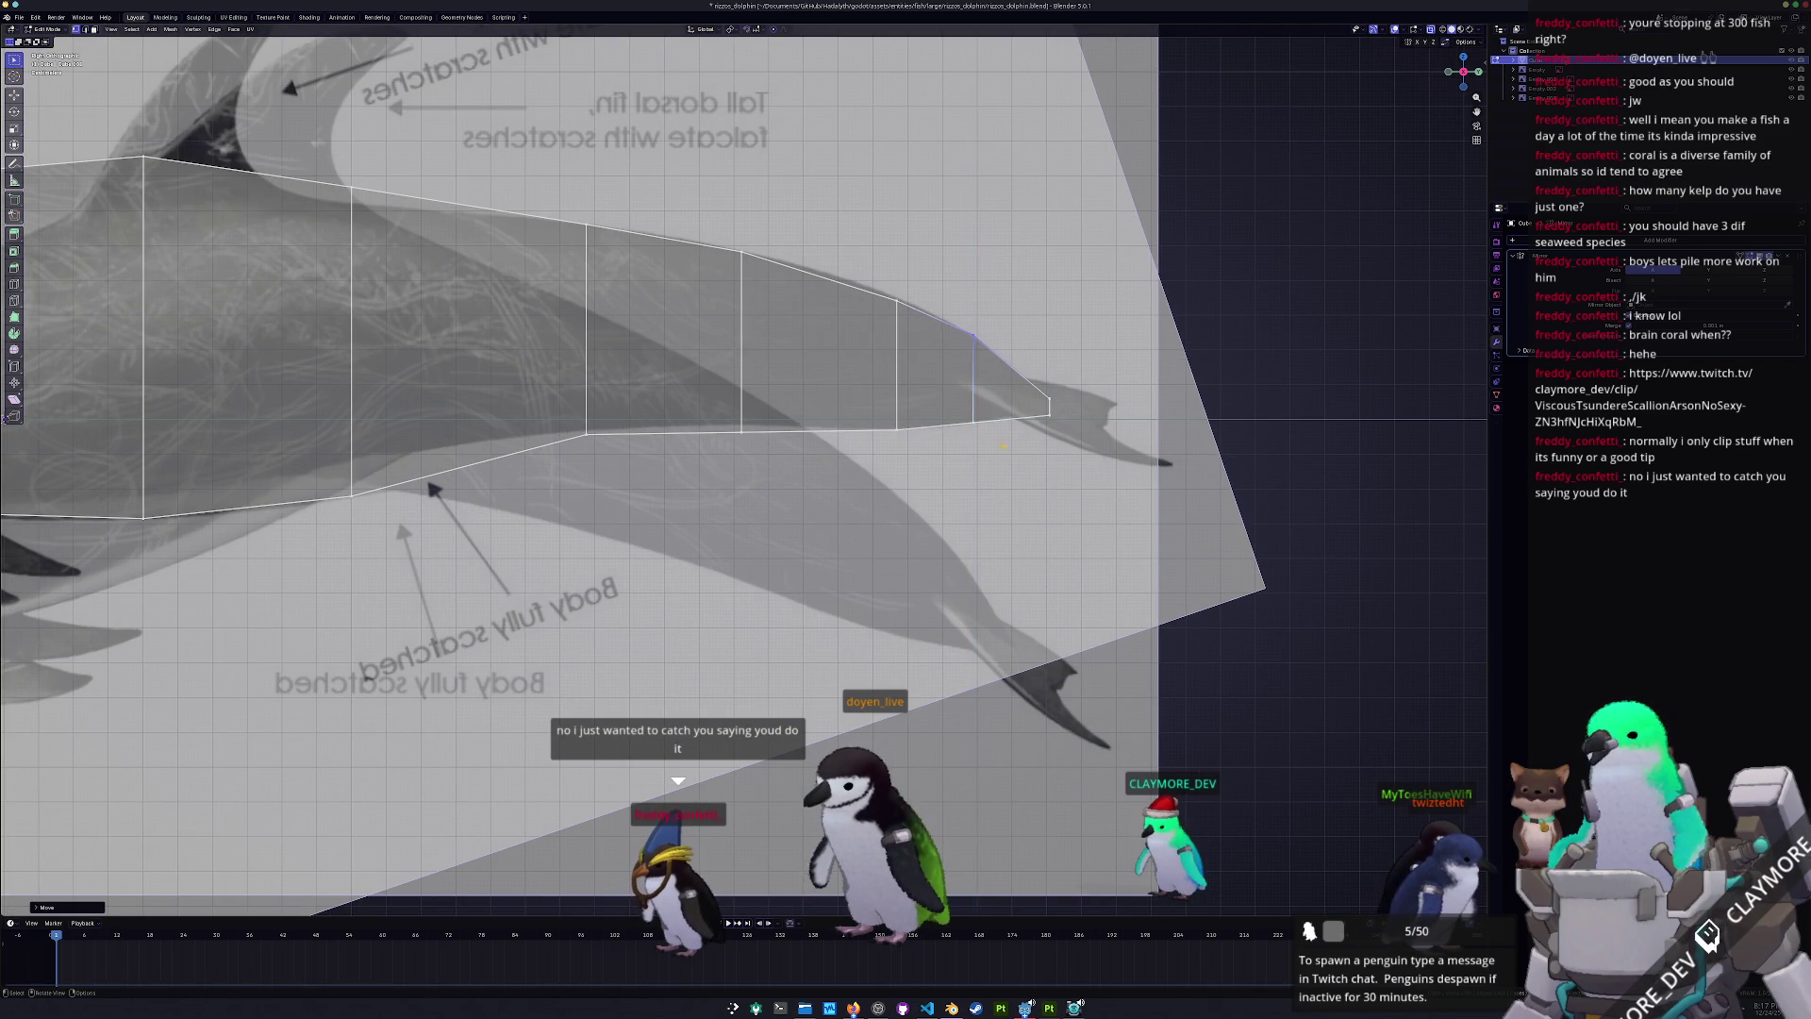
- Move two body loops' vertical edges up or down to match the body outline
click(867, 397)
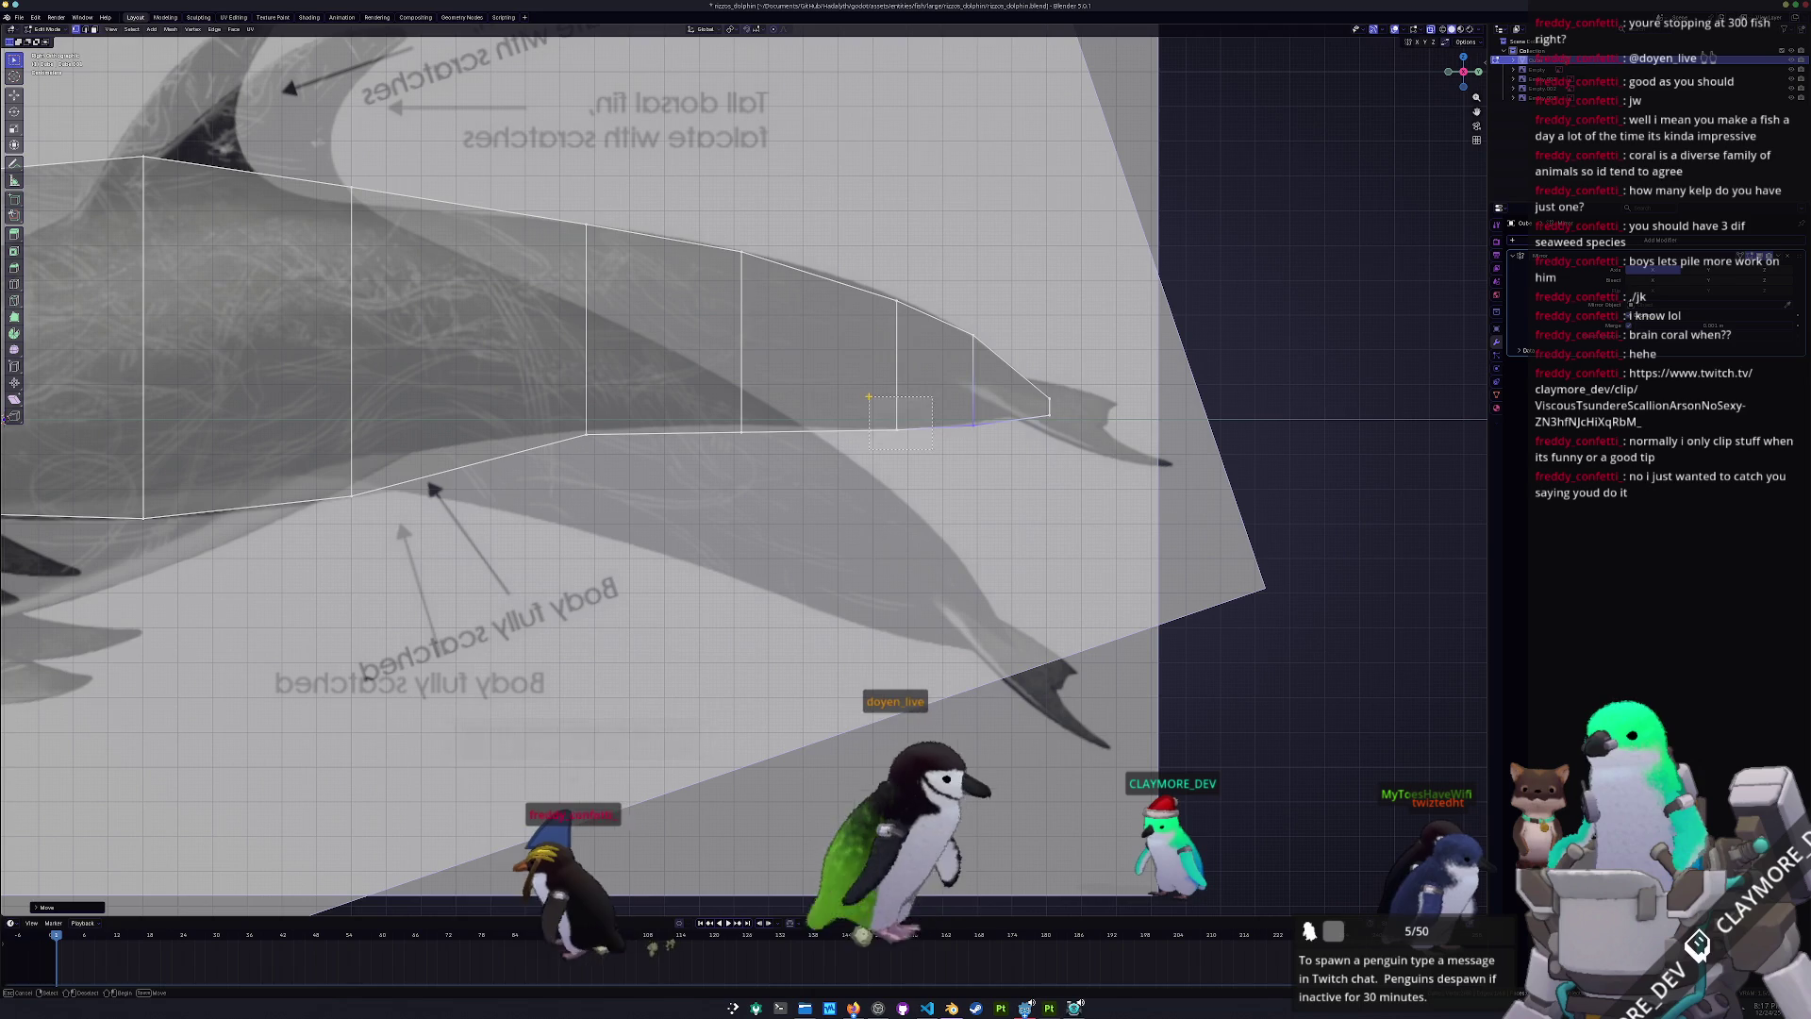
key(g)
key(z)
click(868, 396)
ctrl+scroll(294, 413, up, 5)
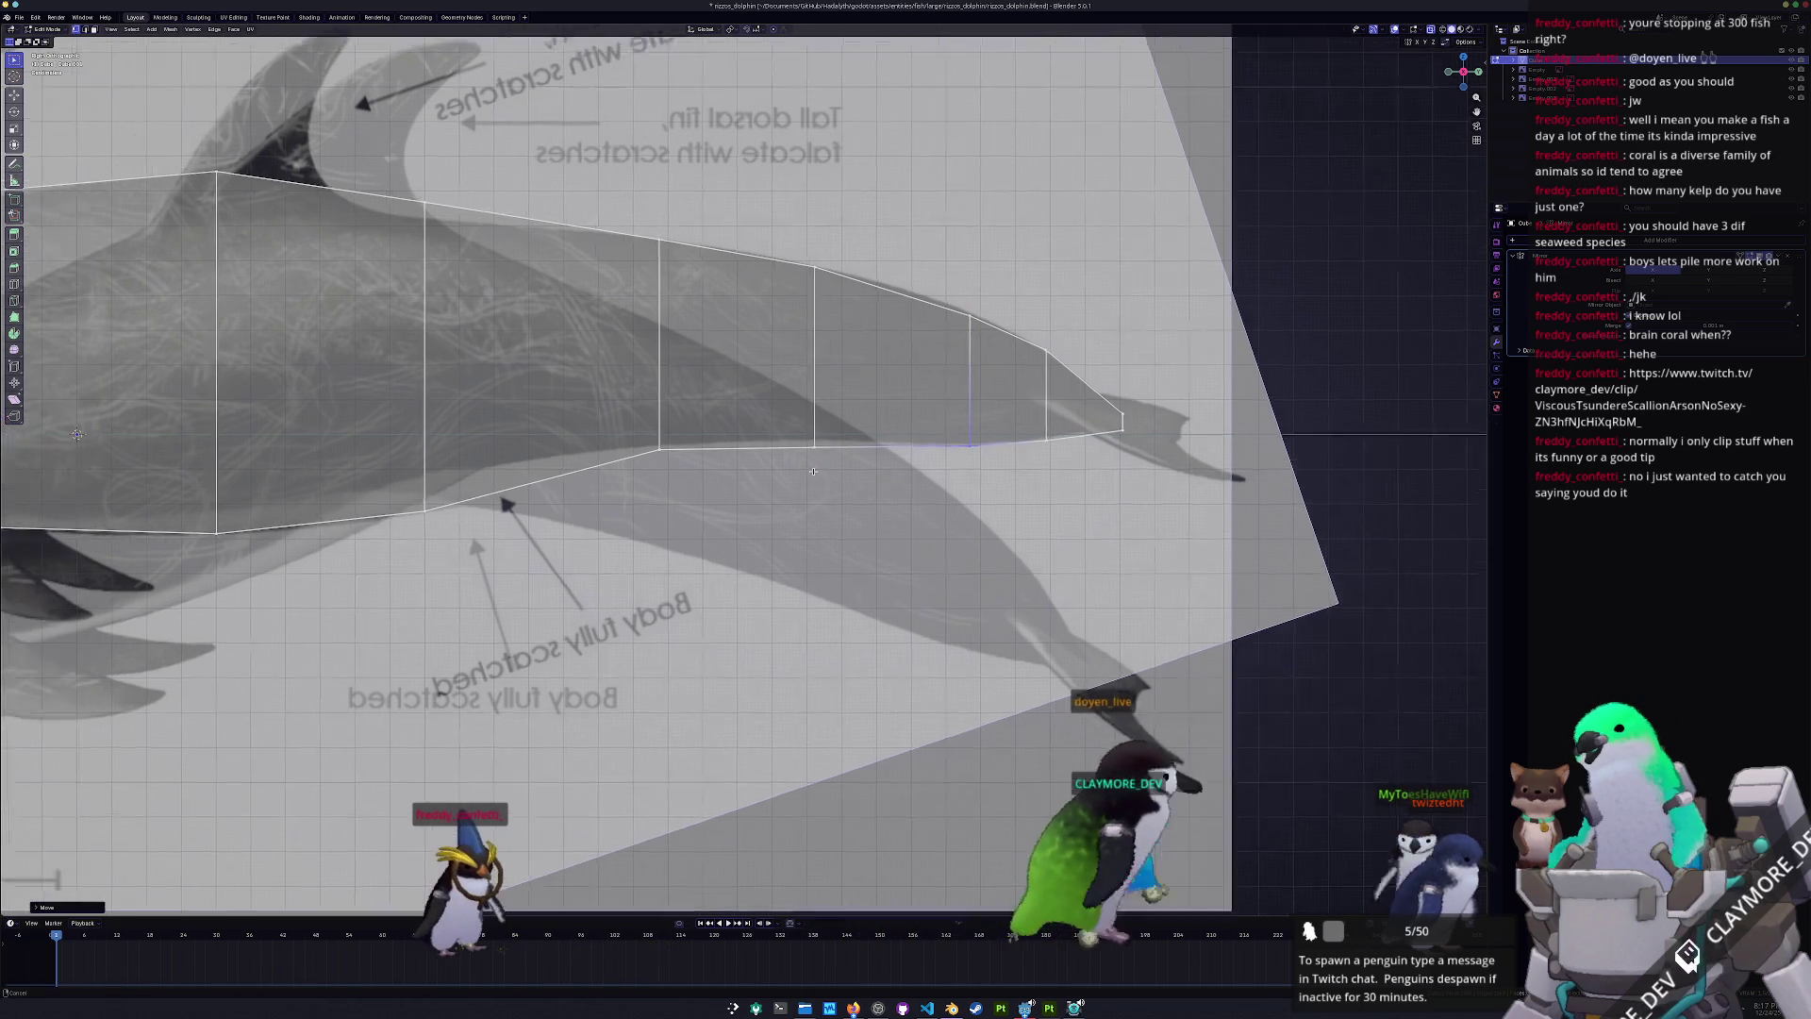
click(642, 453)
key(g)
key(z)
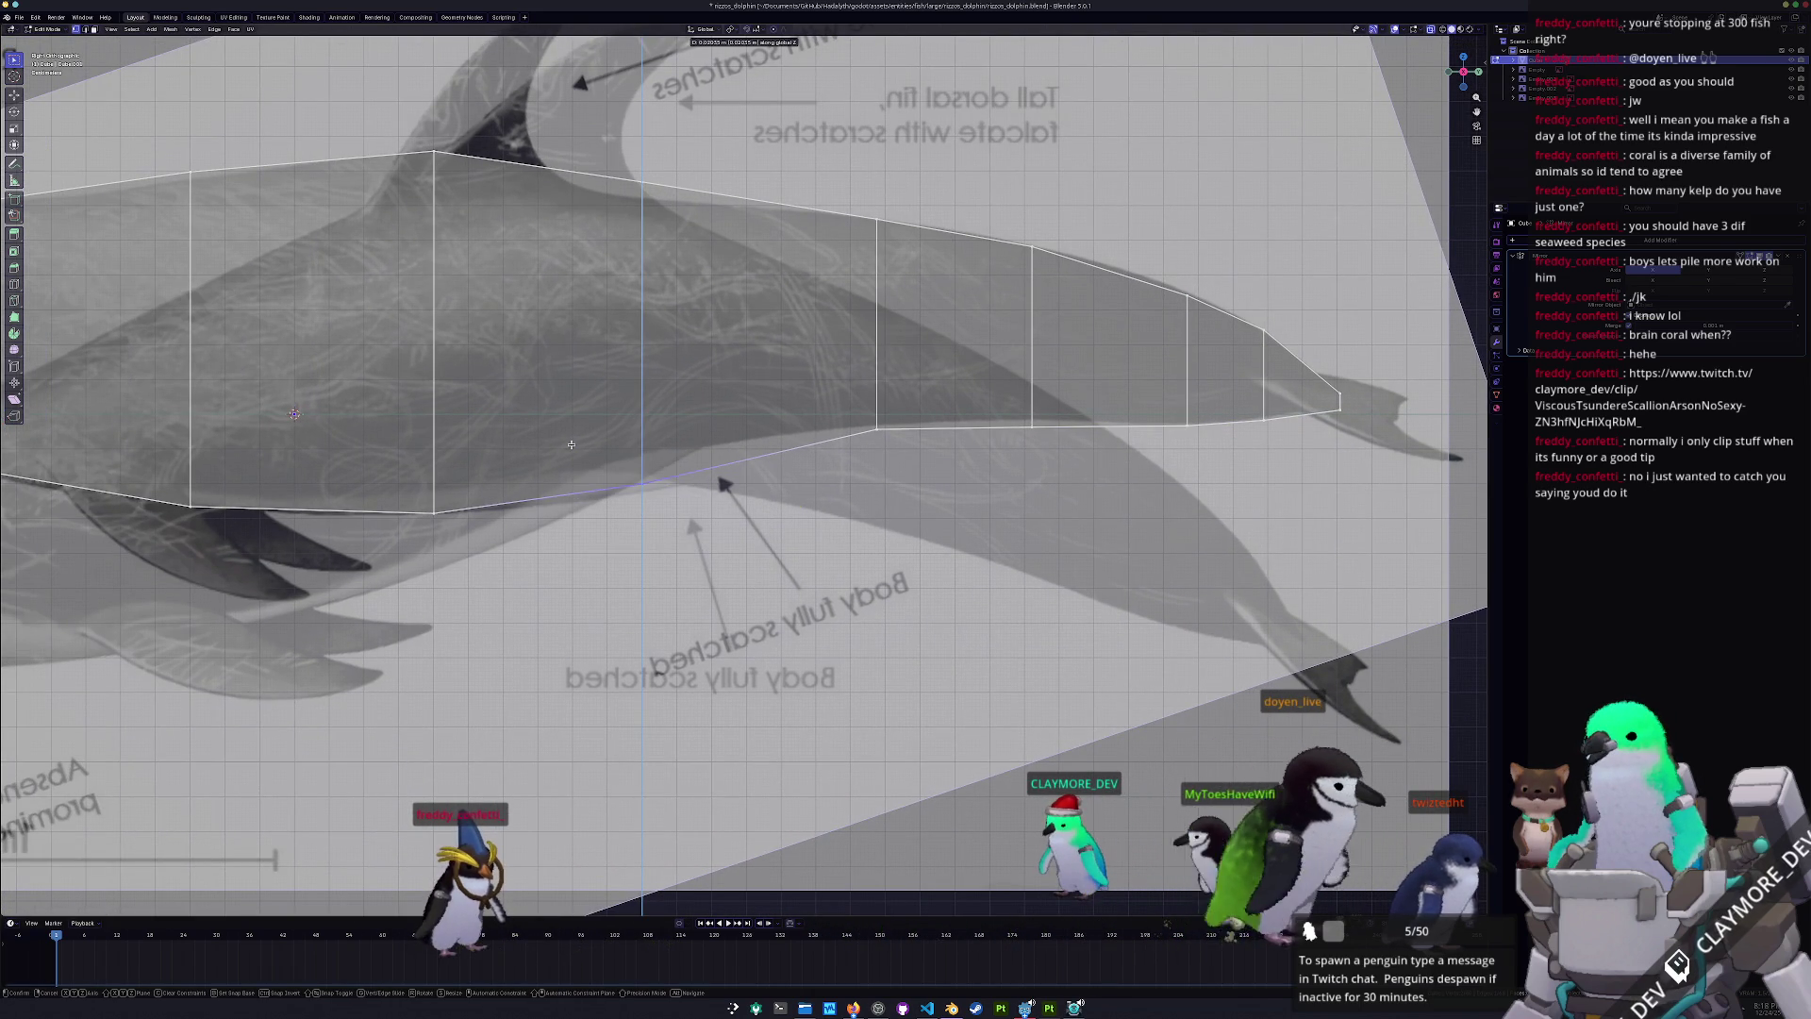
click(572, 445)
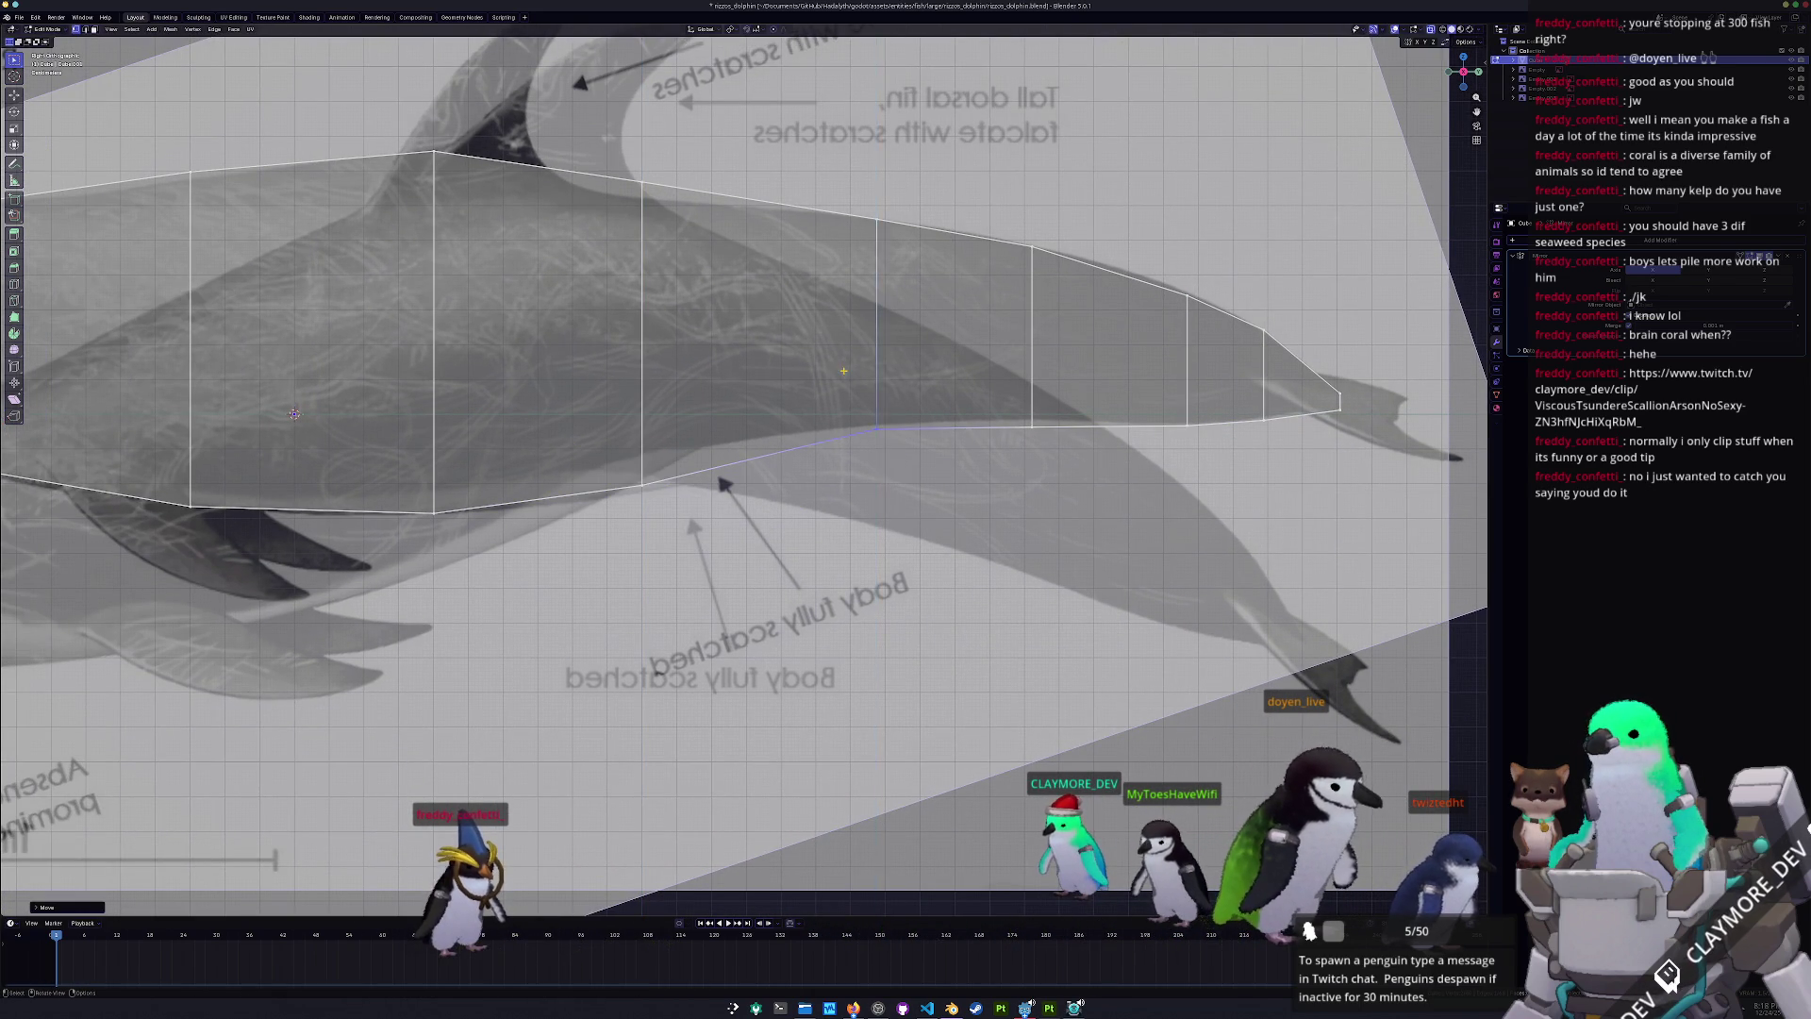
scroll(871, 434, down, 2)
ctrl+scroll(872, 434, down, 2)
ctrl+scroll(871, 434, down, 2)
scroll(887, 444, up, 2)
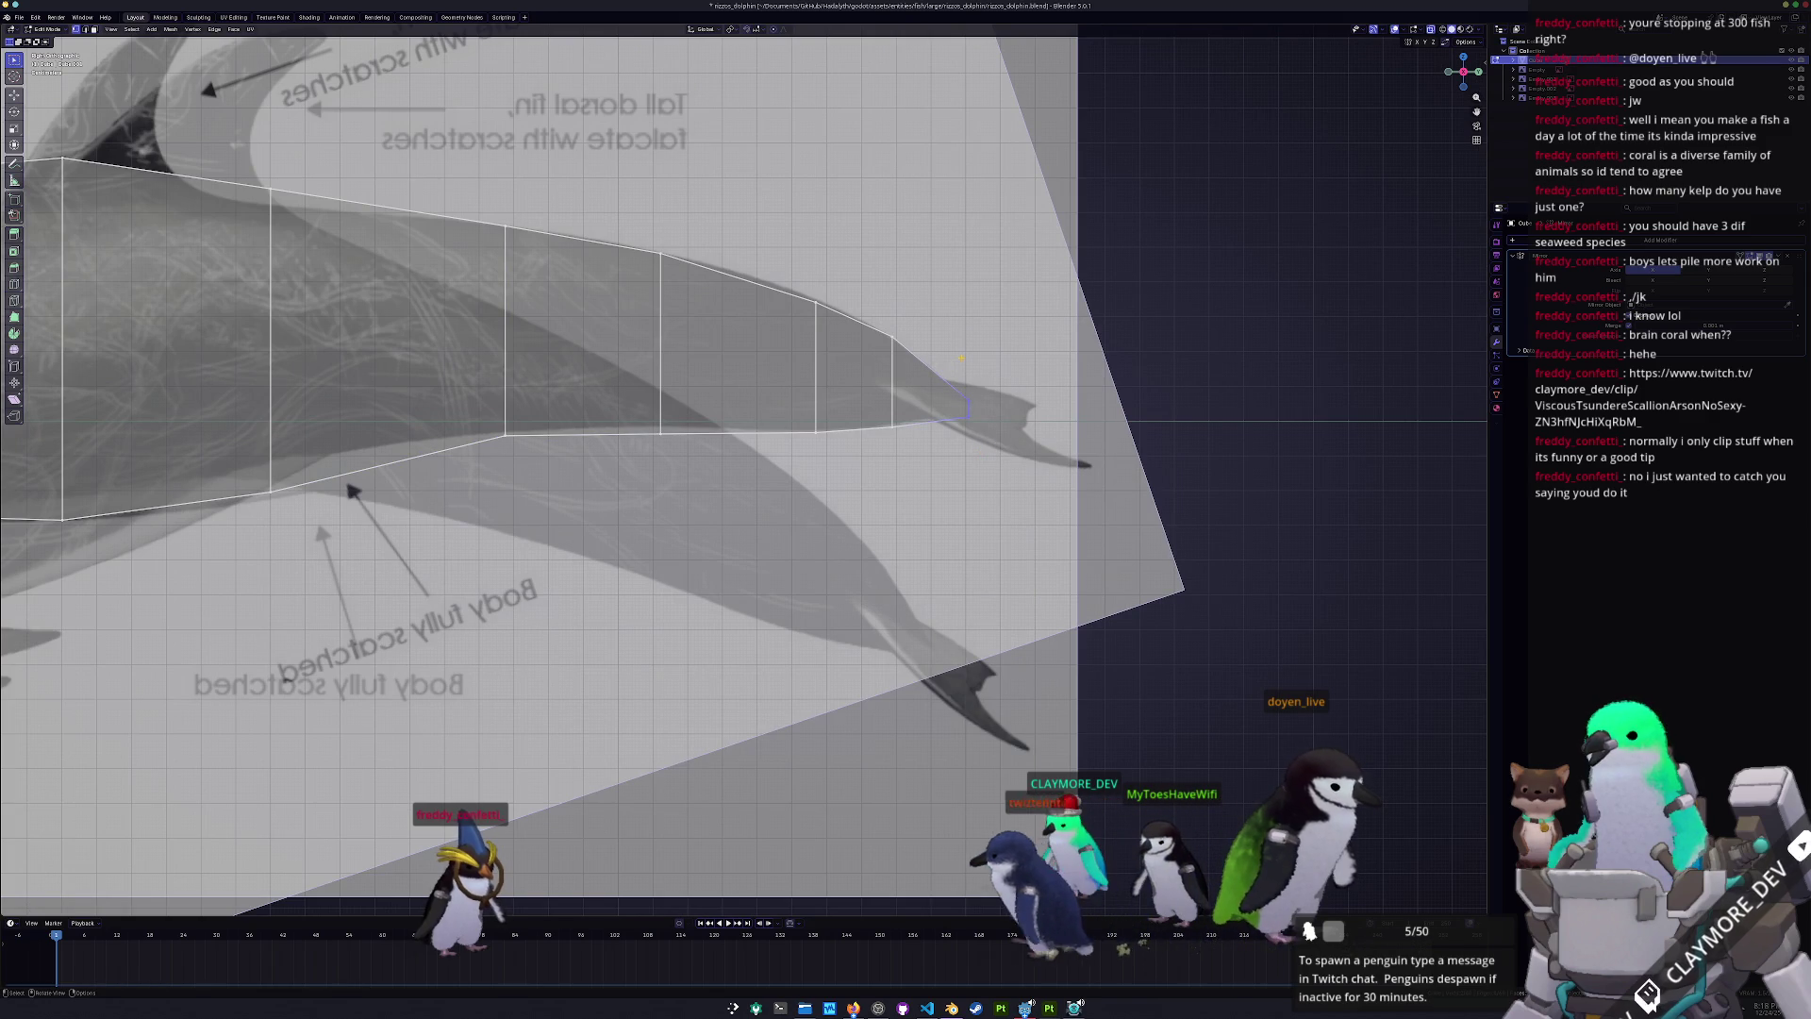
scroll(443, 393, down, 3)
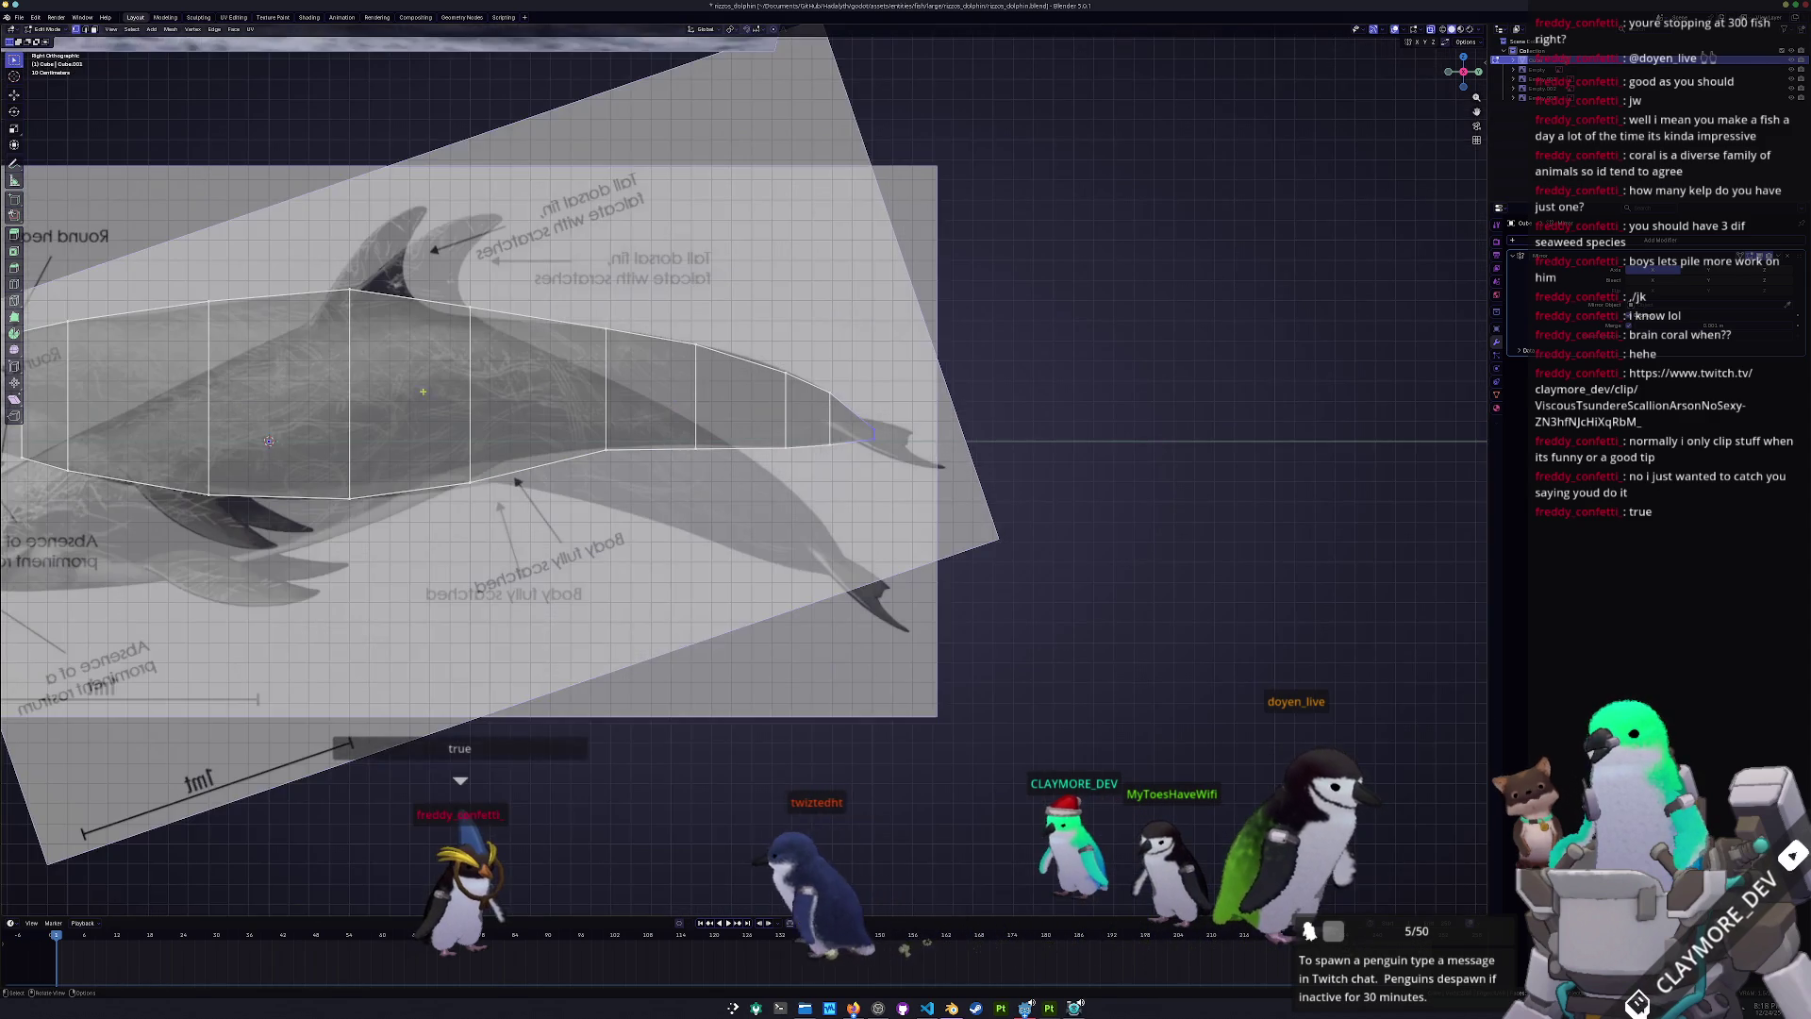
- Cut a horizontal loop lengthwise along the body and slide it into position
scroll(439, 394, up, 2)
ctrl+scroll(566, 406, up, 4)
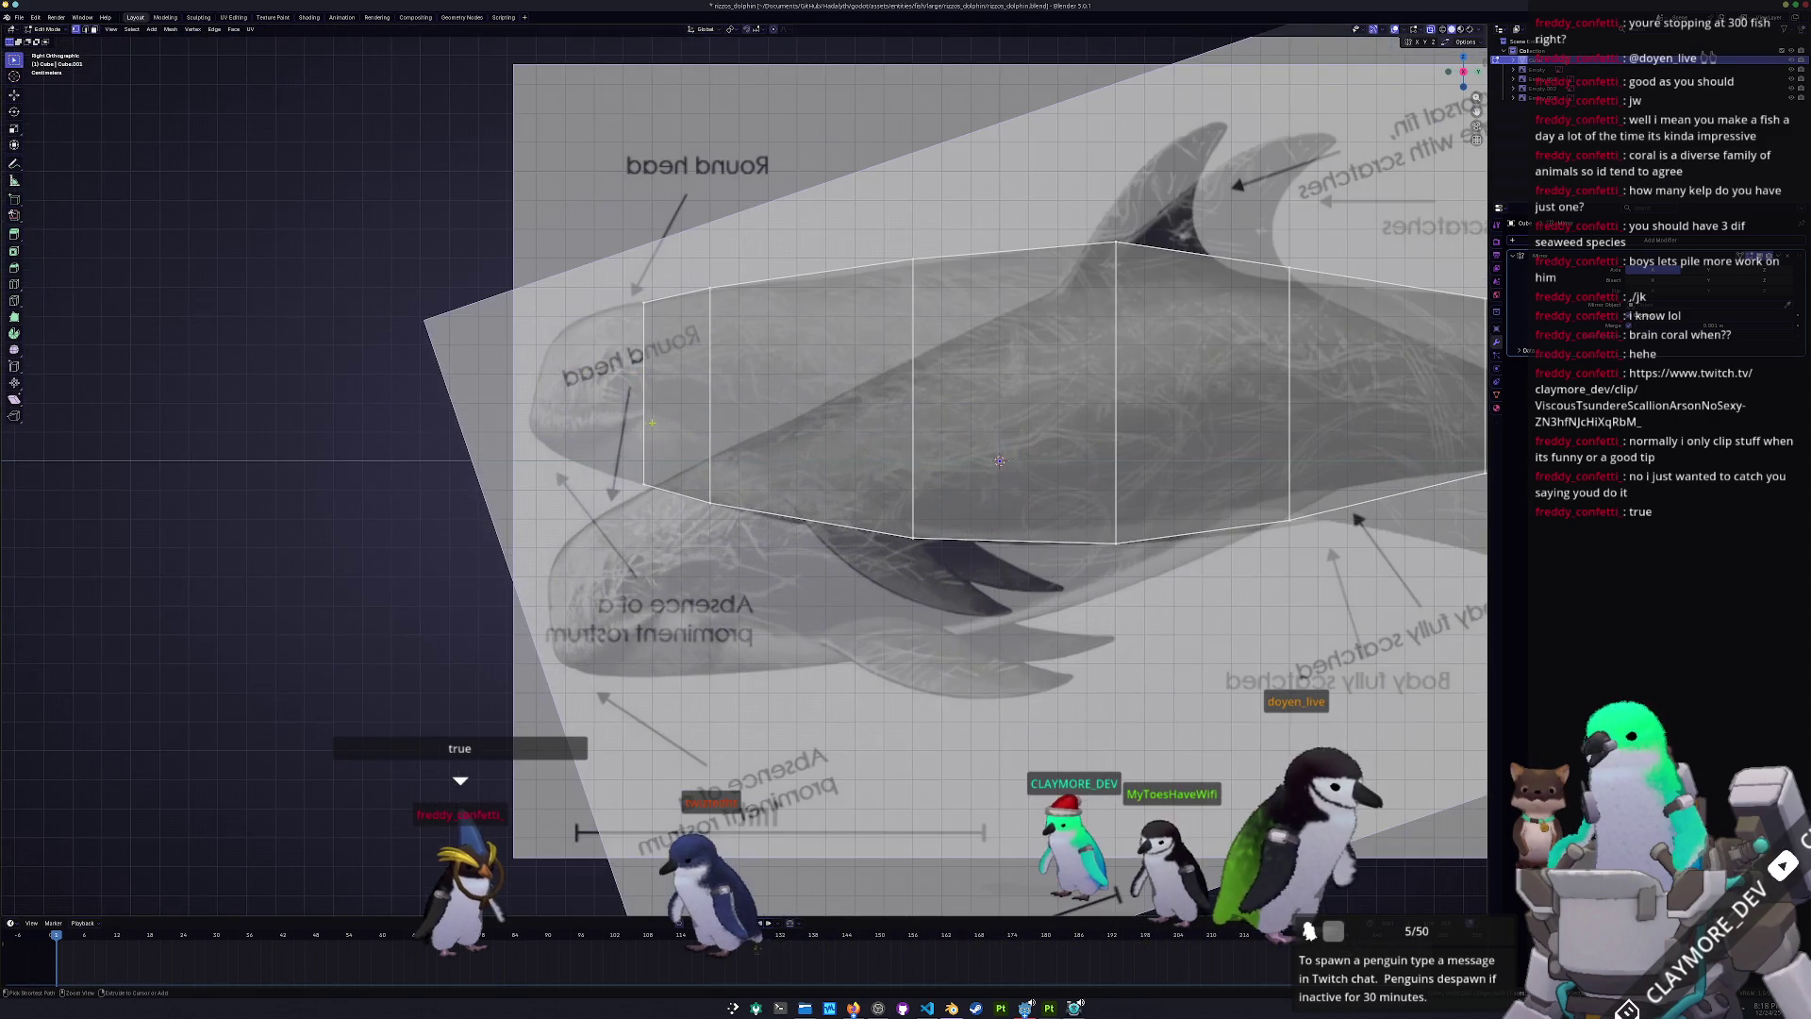
key(ctrl+r)
click(661, 426)
click(646, 440)
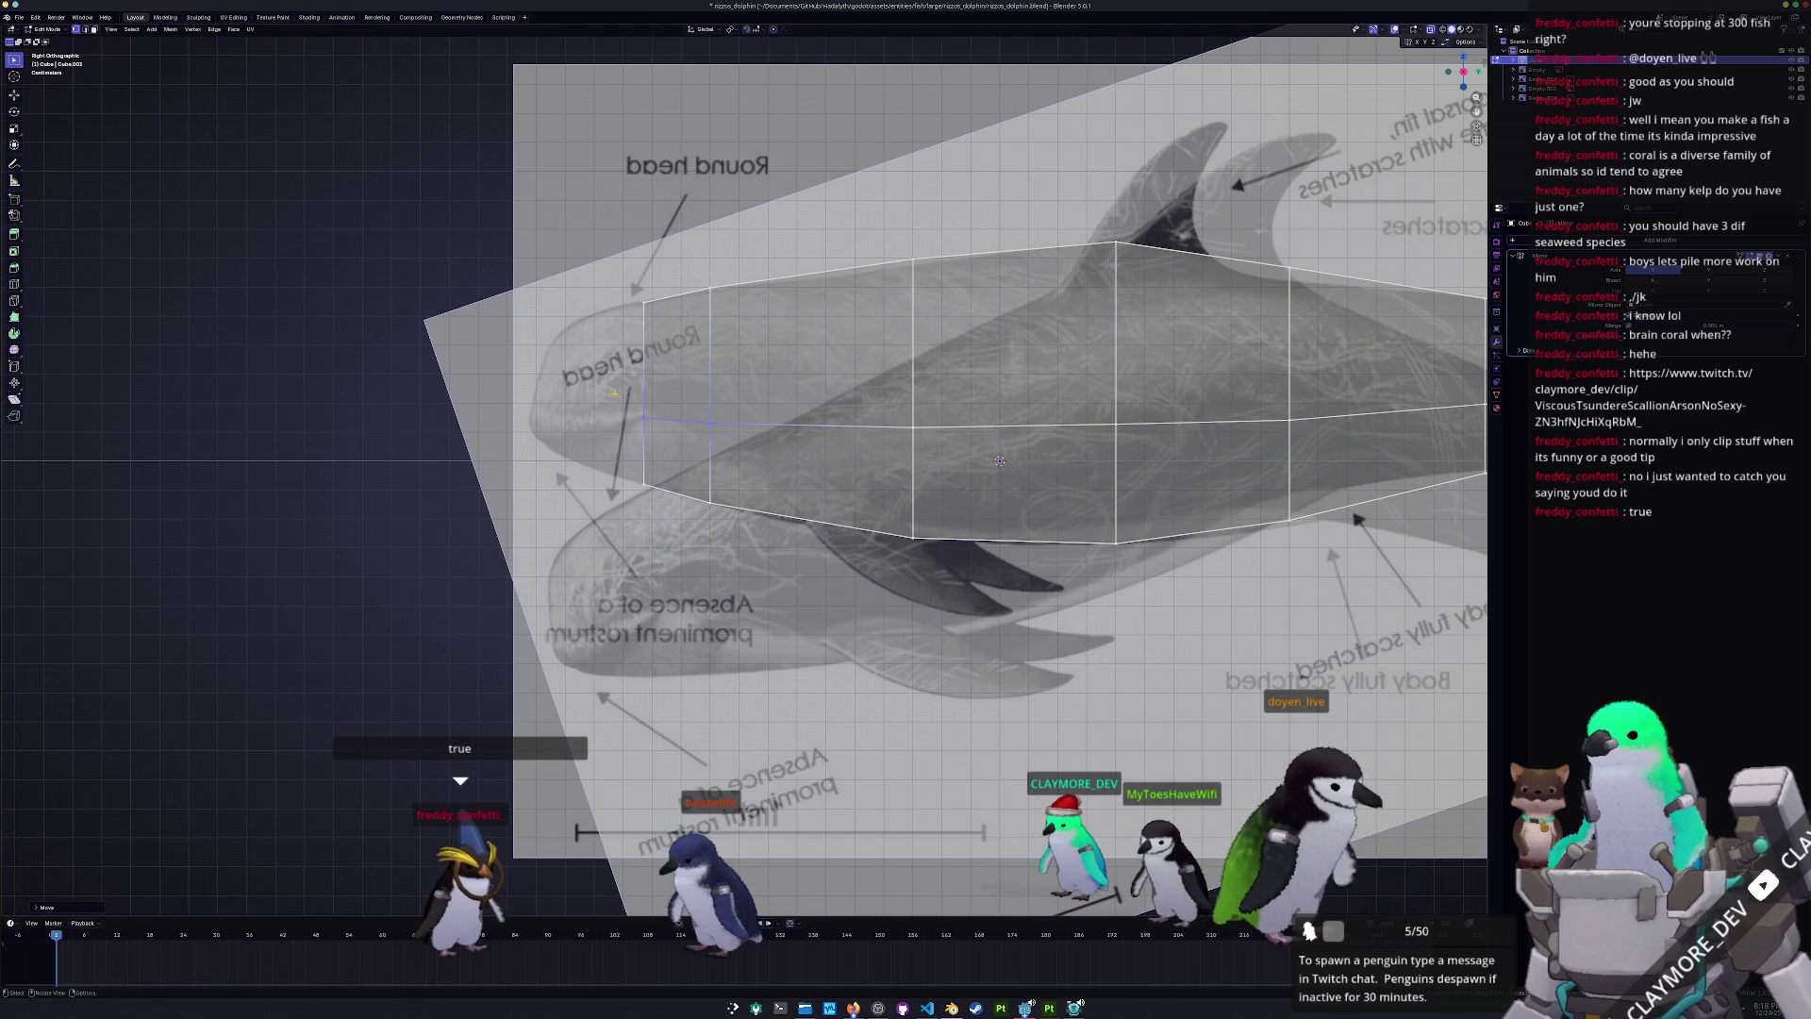
key(g)
key(g)
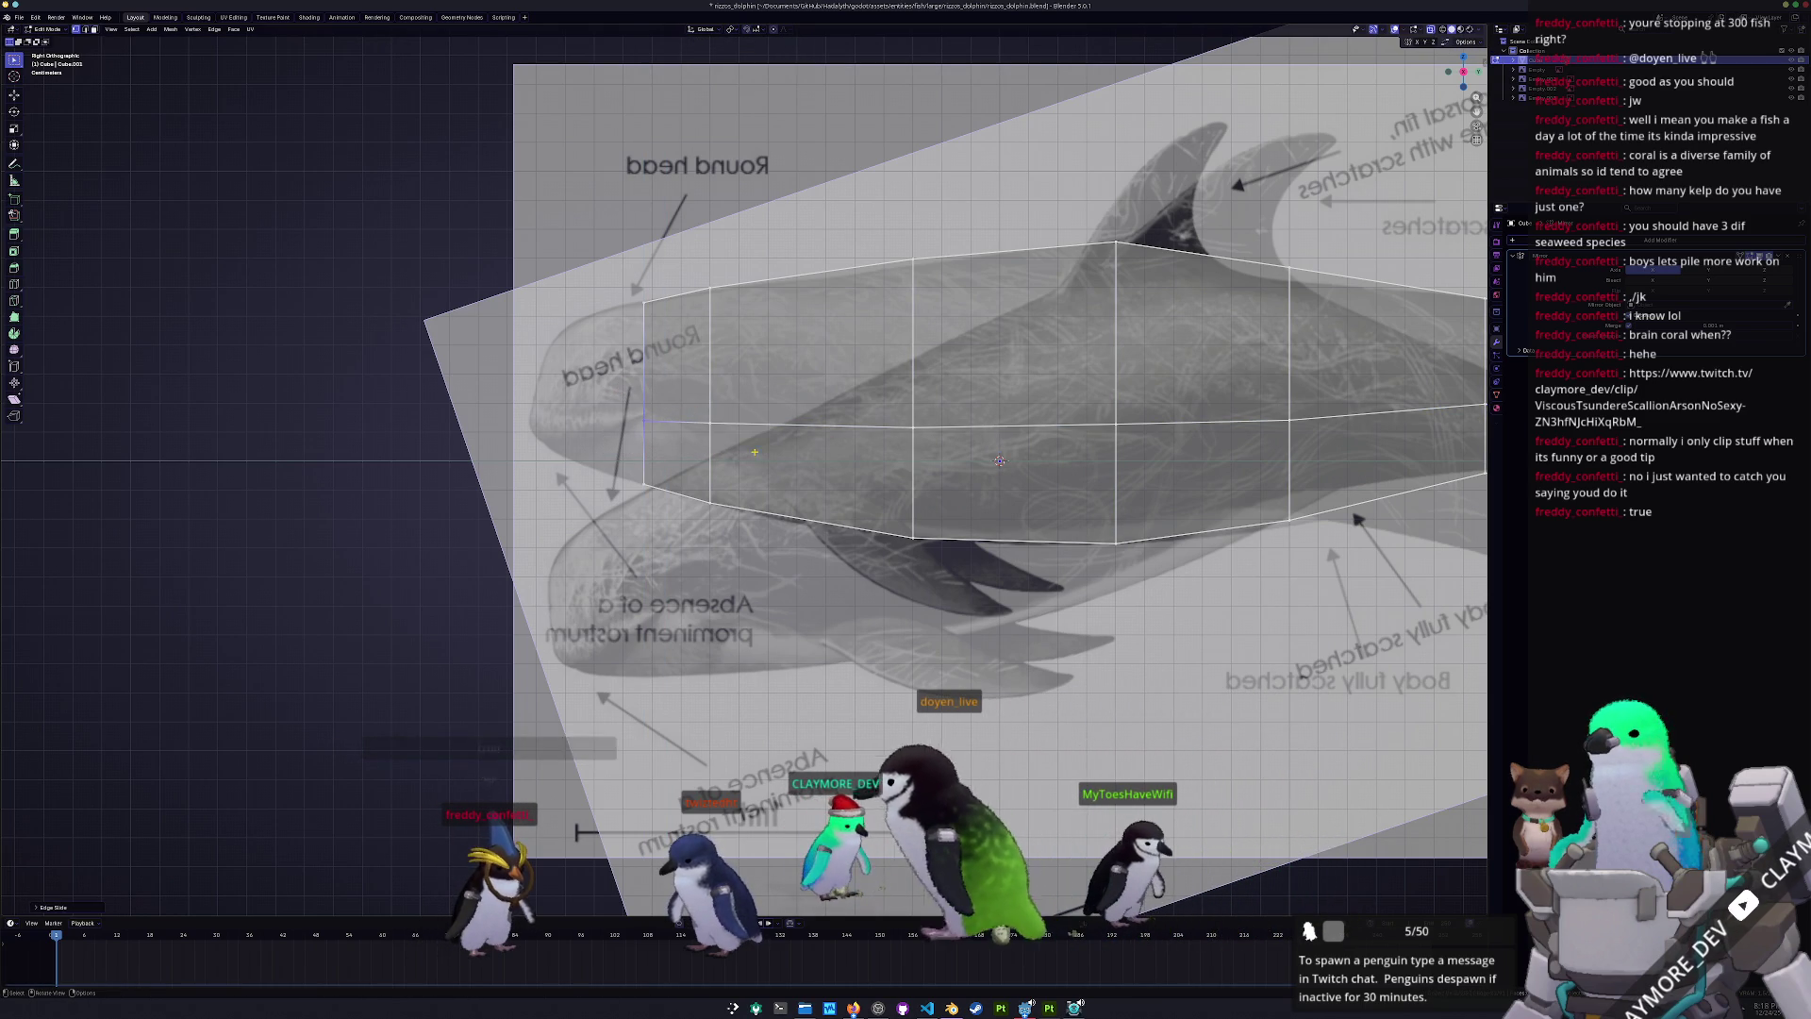
click(693, 381)
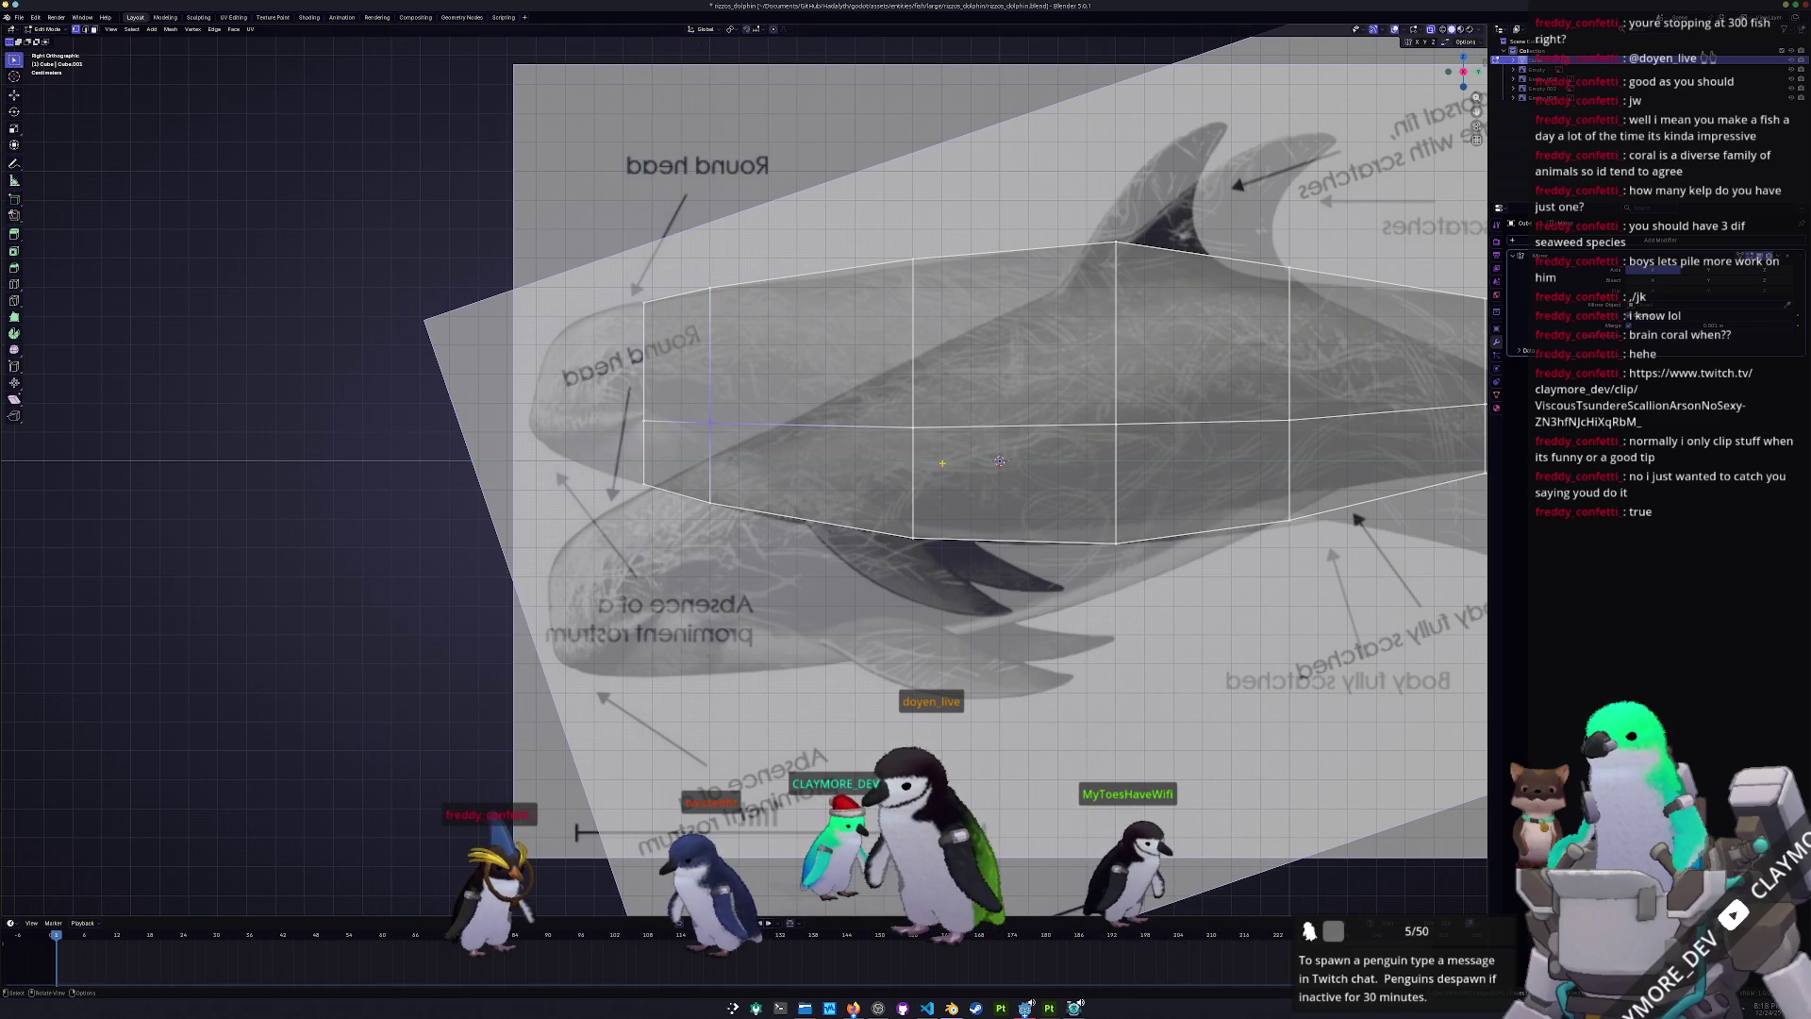
- Move the first two vertical sections vertically to match the reference outline
key(g)
key(z)
shift+middle_drag(999, 378, 809, 382)
click(812, 385)
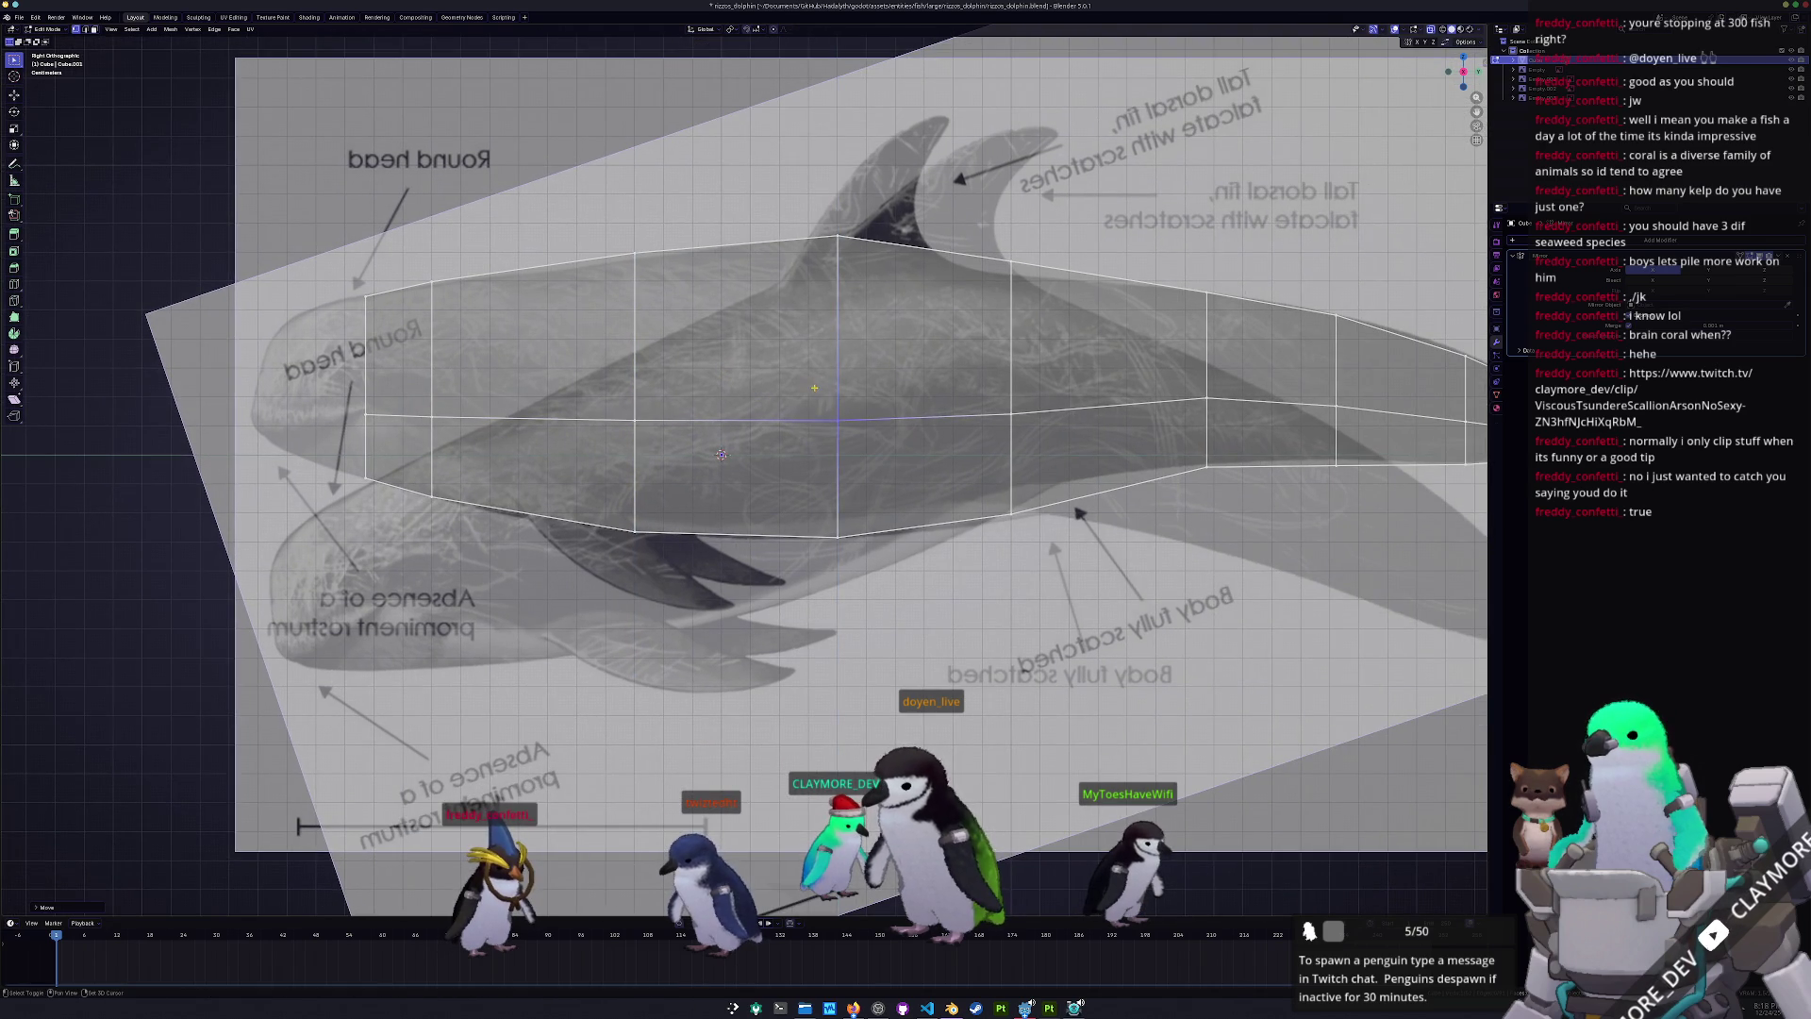
drag(1063, 456, 965, 378)
key(g)
key(z)
click(976, 415)
- Fit the remaining vertical loops' heights to the outline, then select the front-end vertices
shift+middle_drag(976, 415, 744, 420)
drag(1037, 448, 932, 361)
key(g)
key(z)
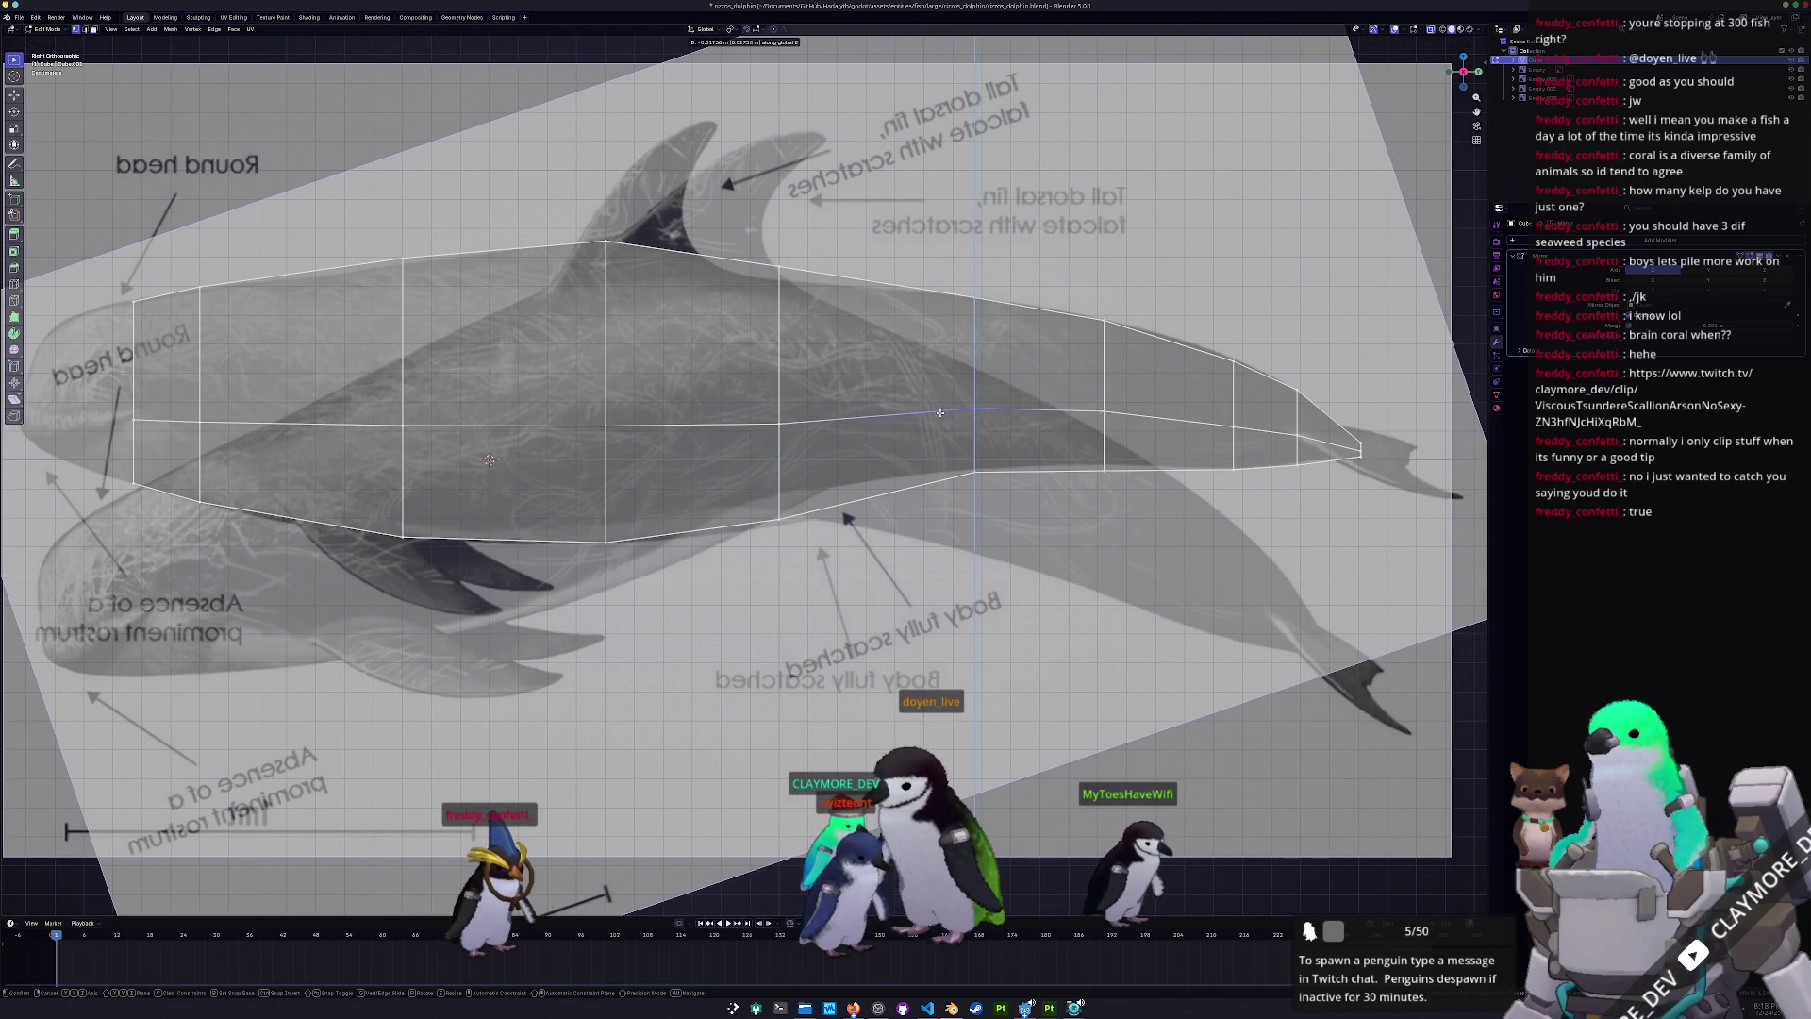
click(951, 435)
drag(1162, 447, 1062, 351)
key(g)
key(z)
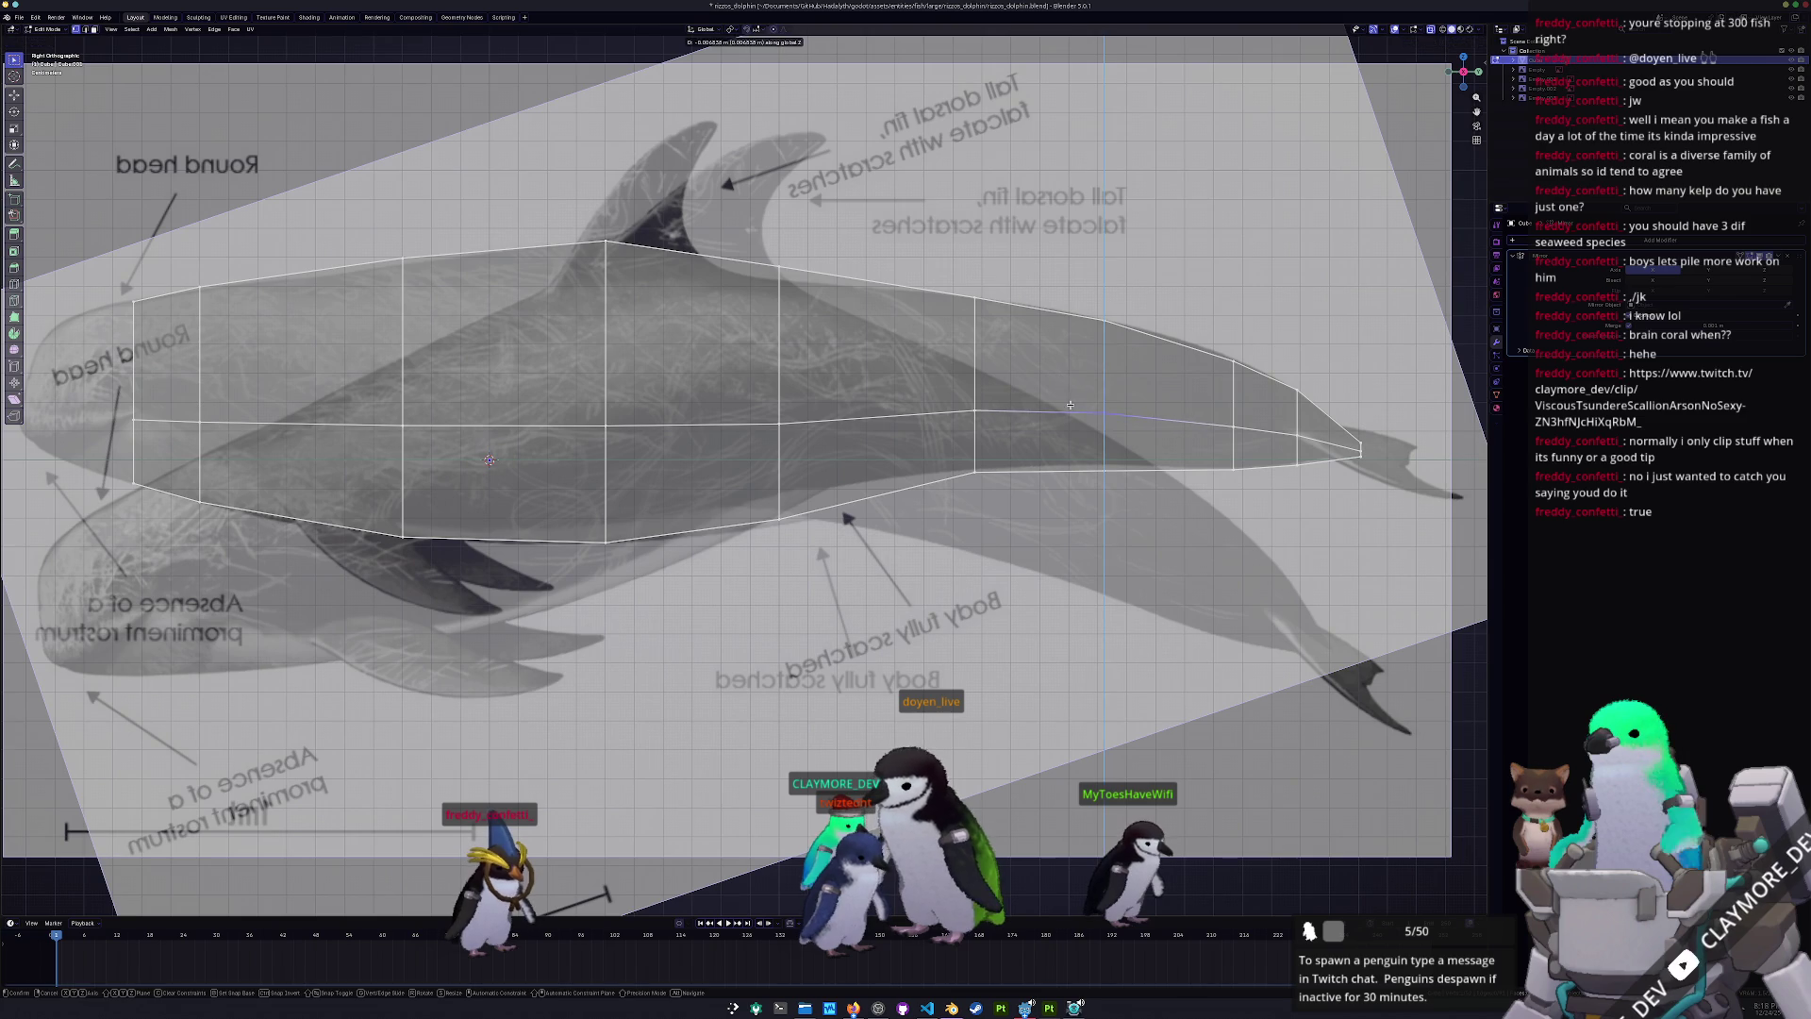
click(1071, 403)
scroll(1071, 404, down, 3)
shift+middle_drag(452, 401, 564, 401)
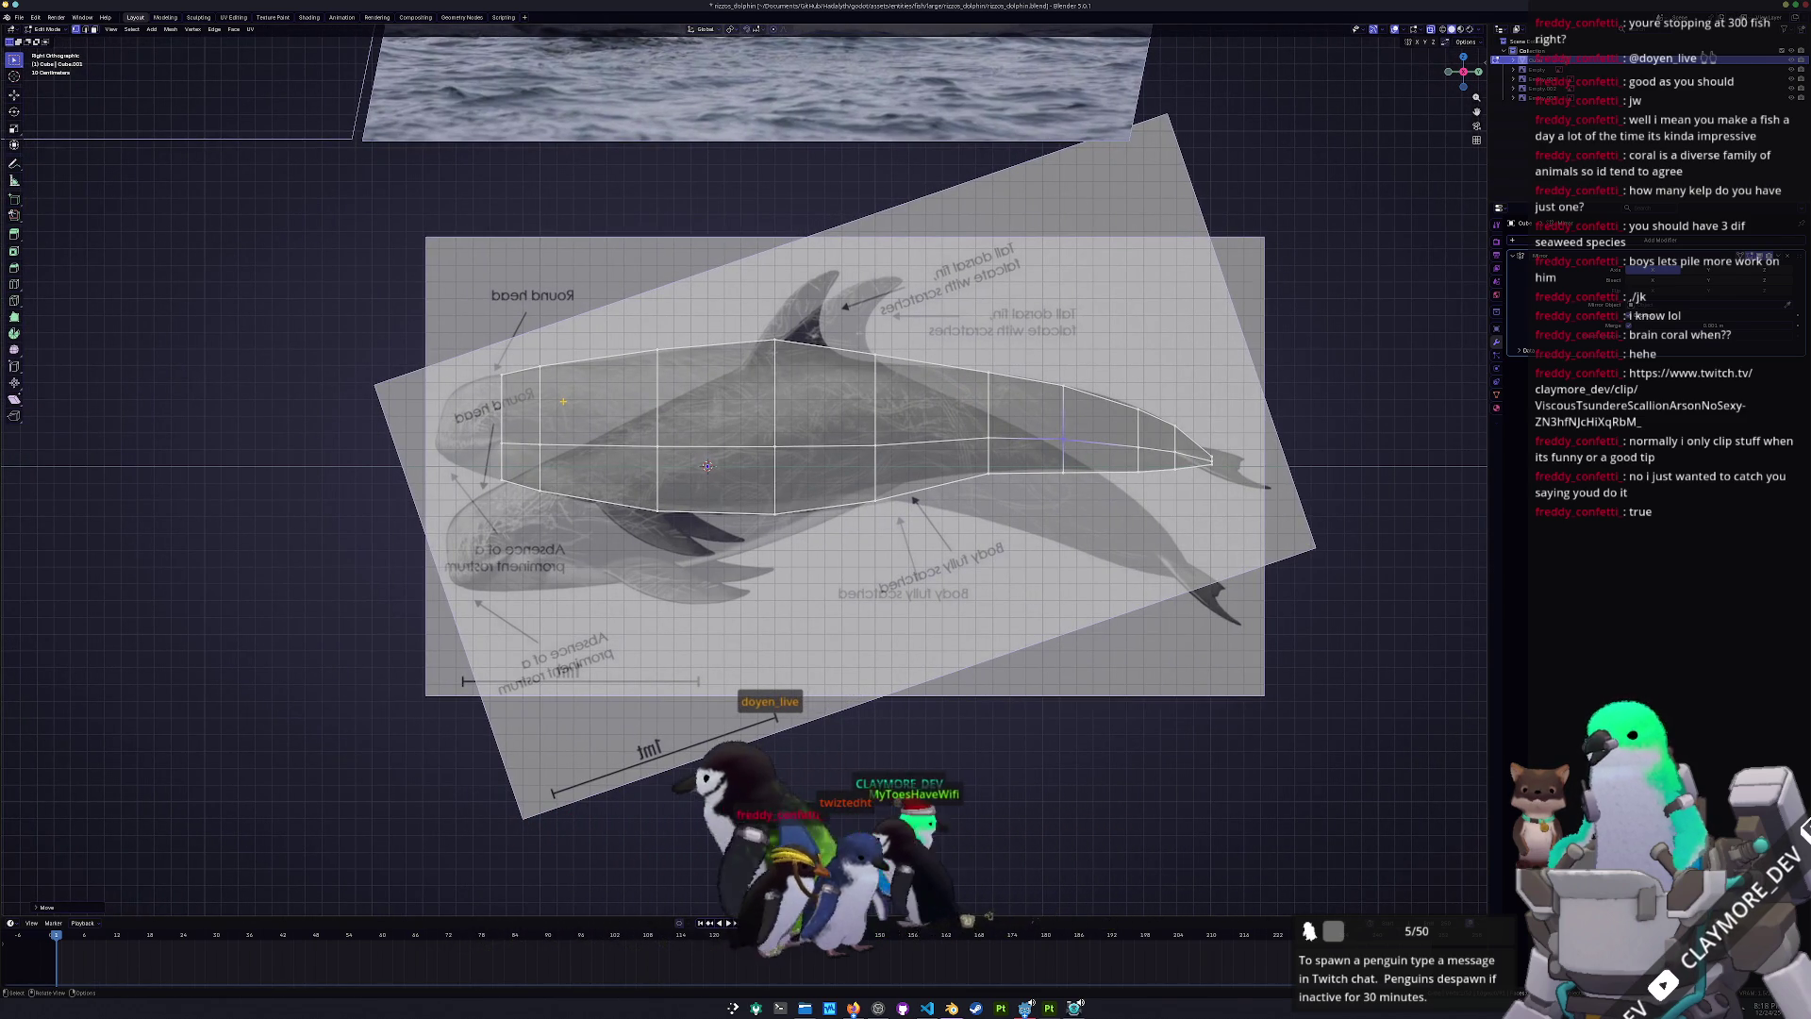
scroll(564, 401, up, 3)
ctrl+scroll(687, 591, up, 4)
drag(714, 533, 620, 418)
- Extrude the front end twice into a head block and set the front edge's height
scroll(620, 418, up, 1)
key(e)
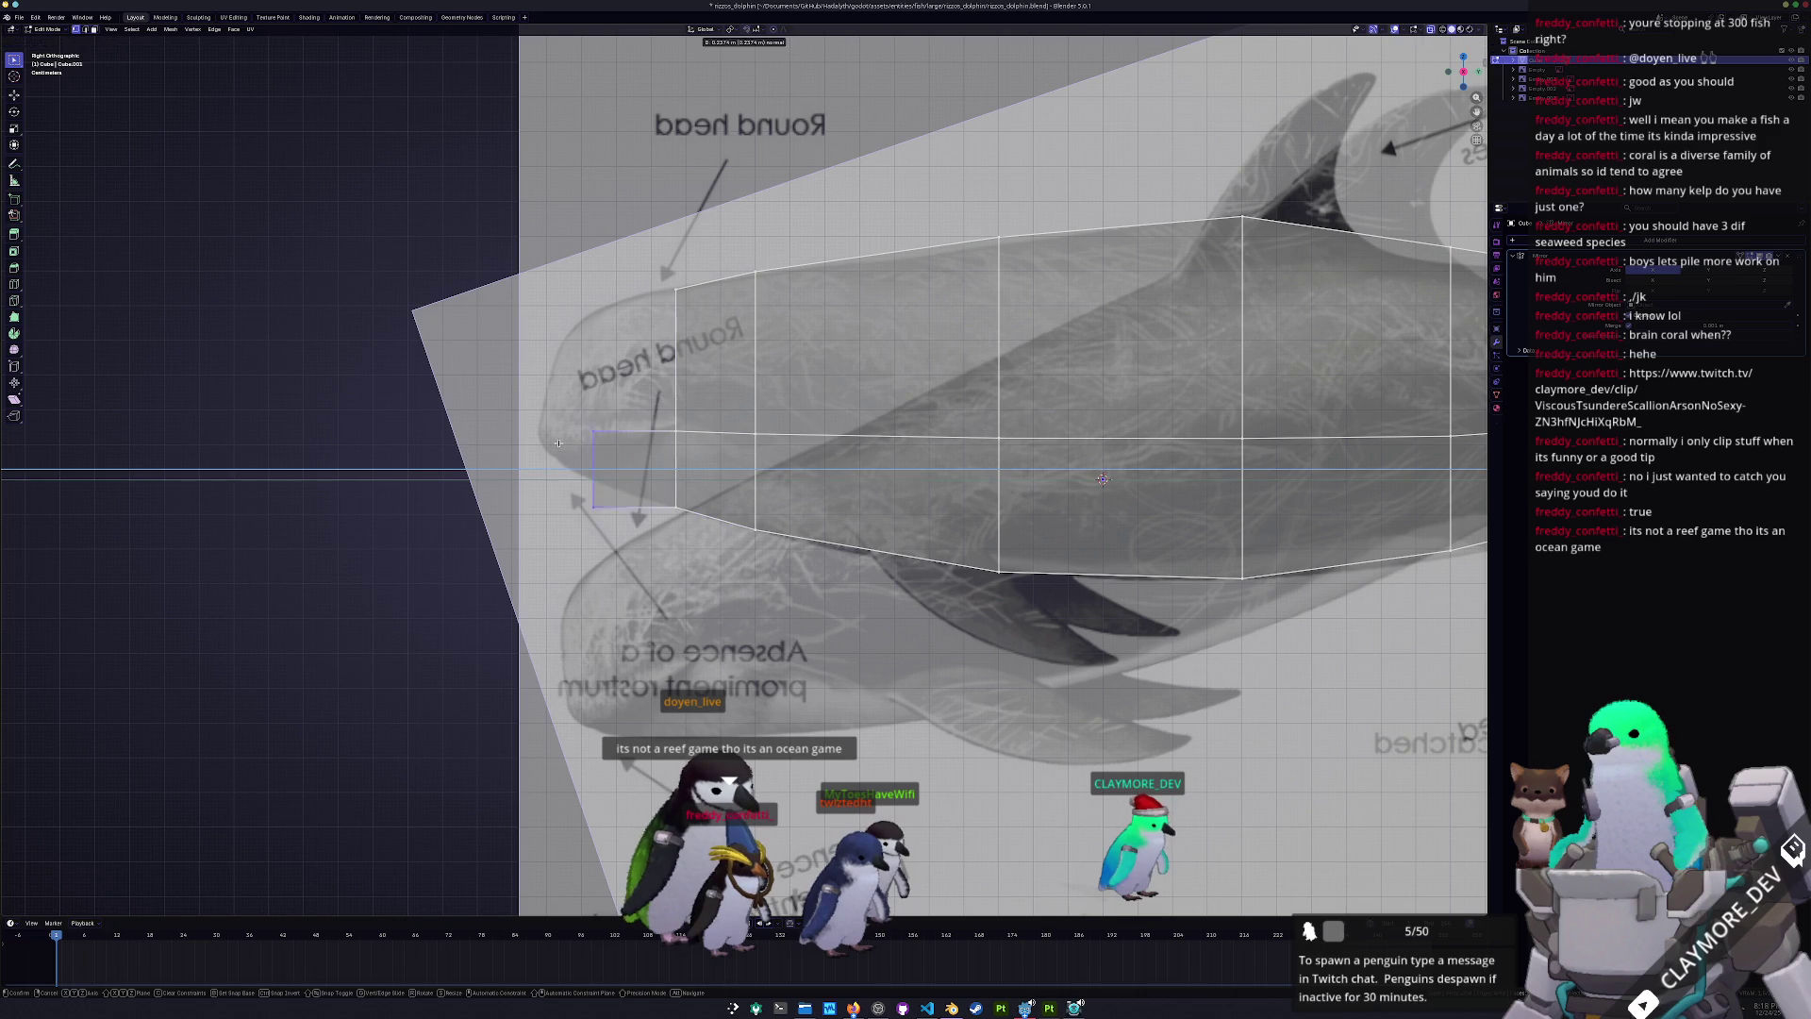
click(511, 452)
drag(673, 363, 661, 279)
key(e)
key(z)
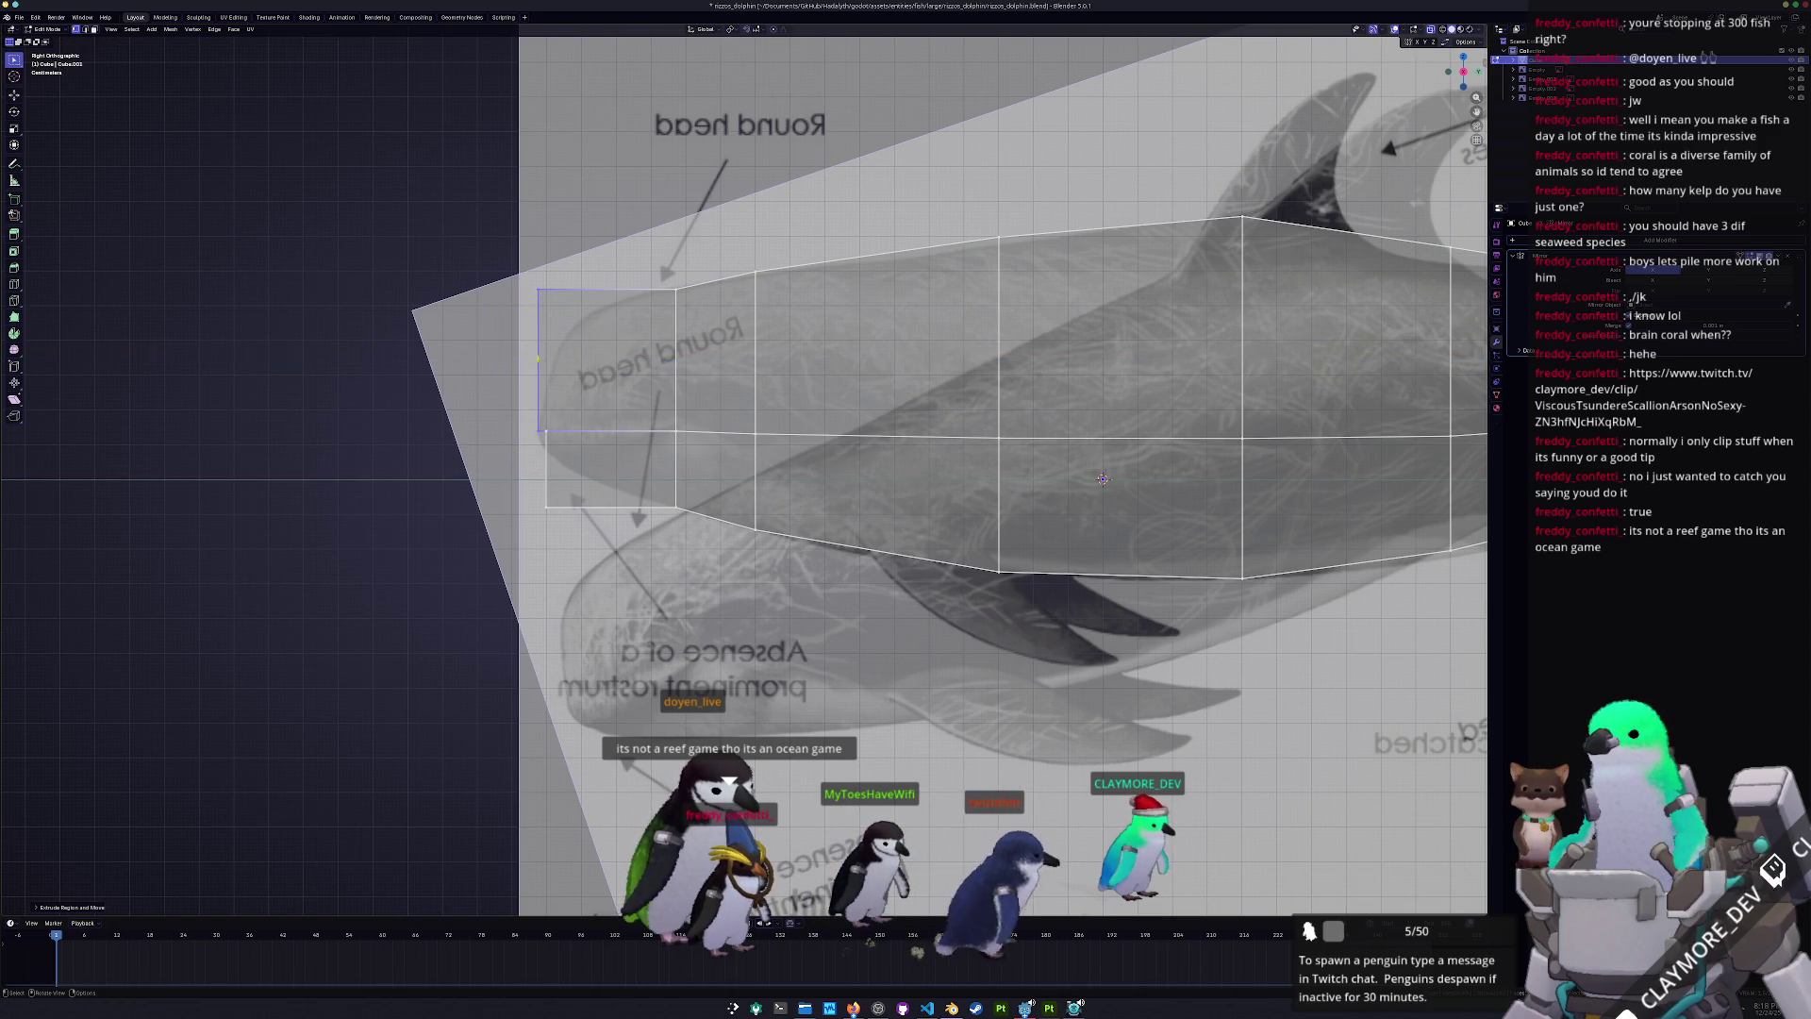
scroll(510, 340, up, 1)
click(472, 407)
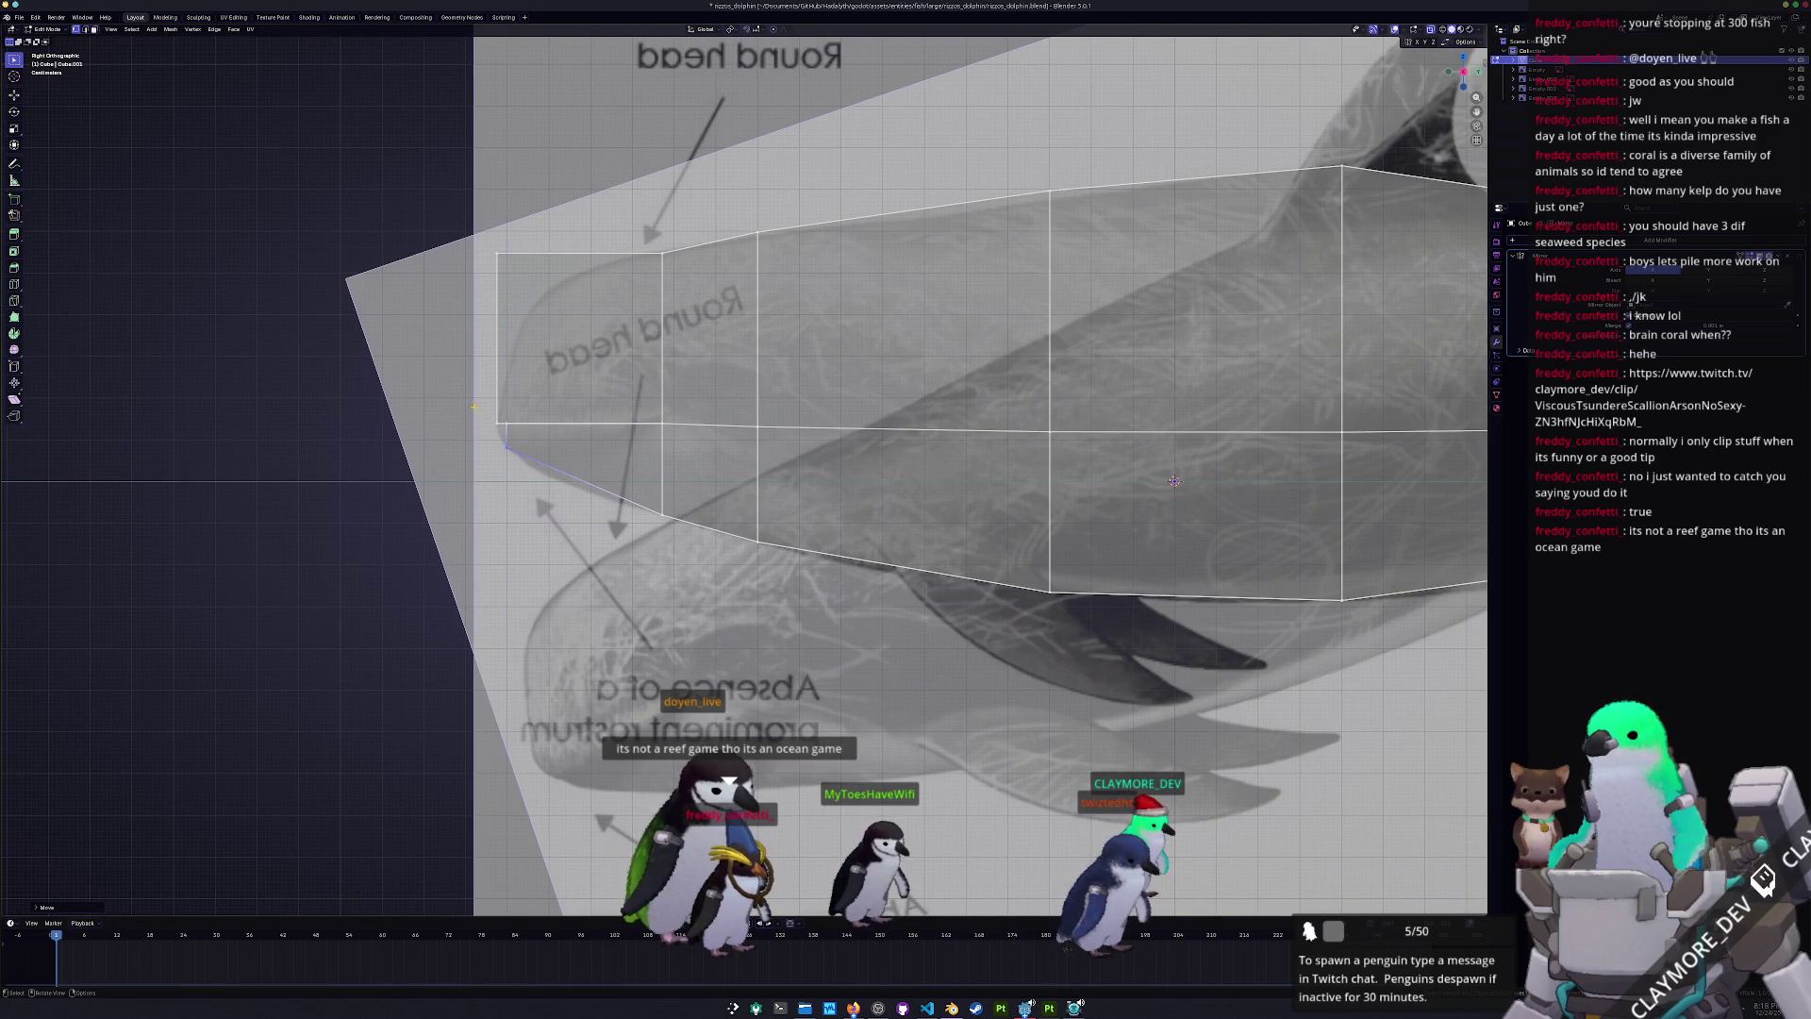
key(g)
key(z)
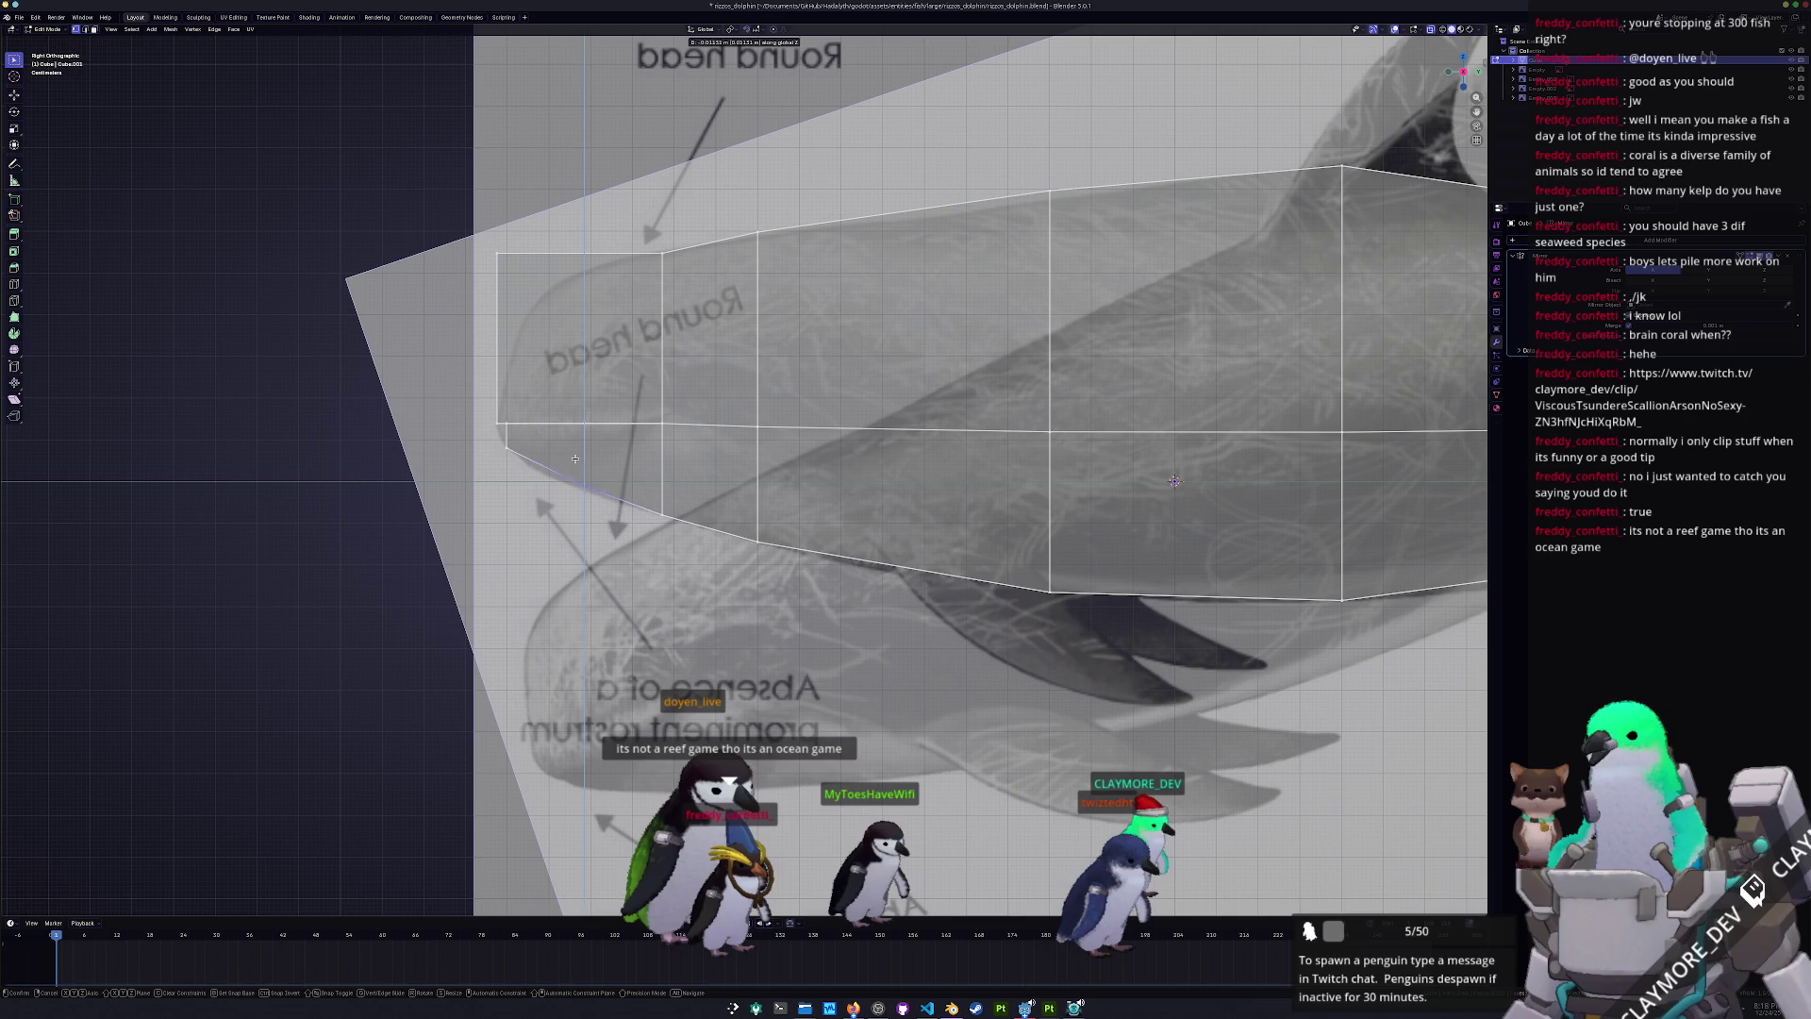
click(573, 464)
- Add a loop cut across the head and adjust its height vertically
scroll(575, 472, up, 2)
key(ctrl+r)
click(582, 507)
key(g)
key(z)
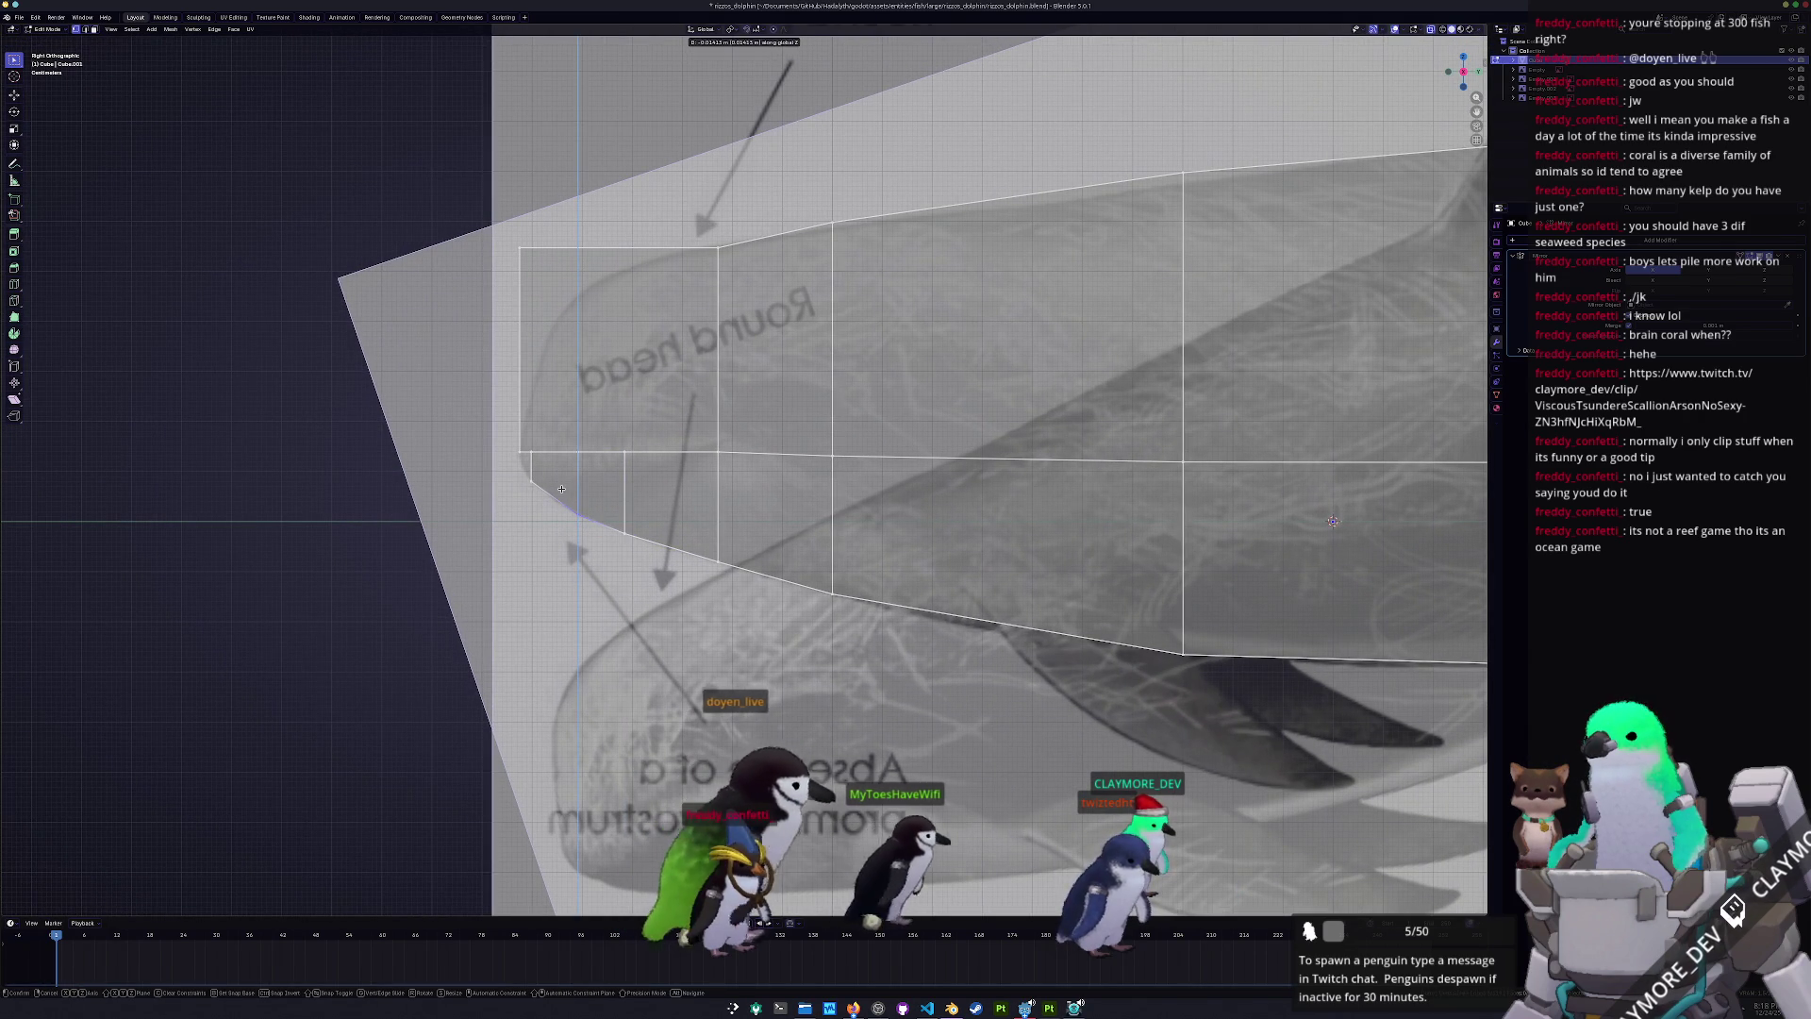
click(561, 489)
- Add two evenly spaced loop cuts across the head
key(ctrl+r)
scroll(672, 252, up, 1)
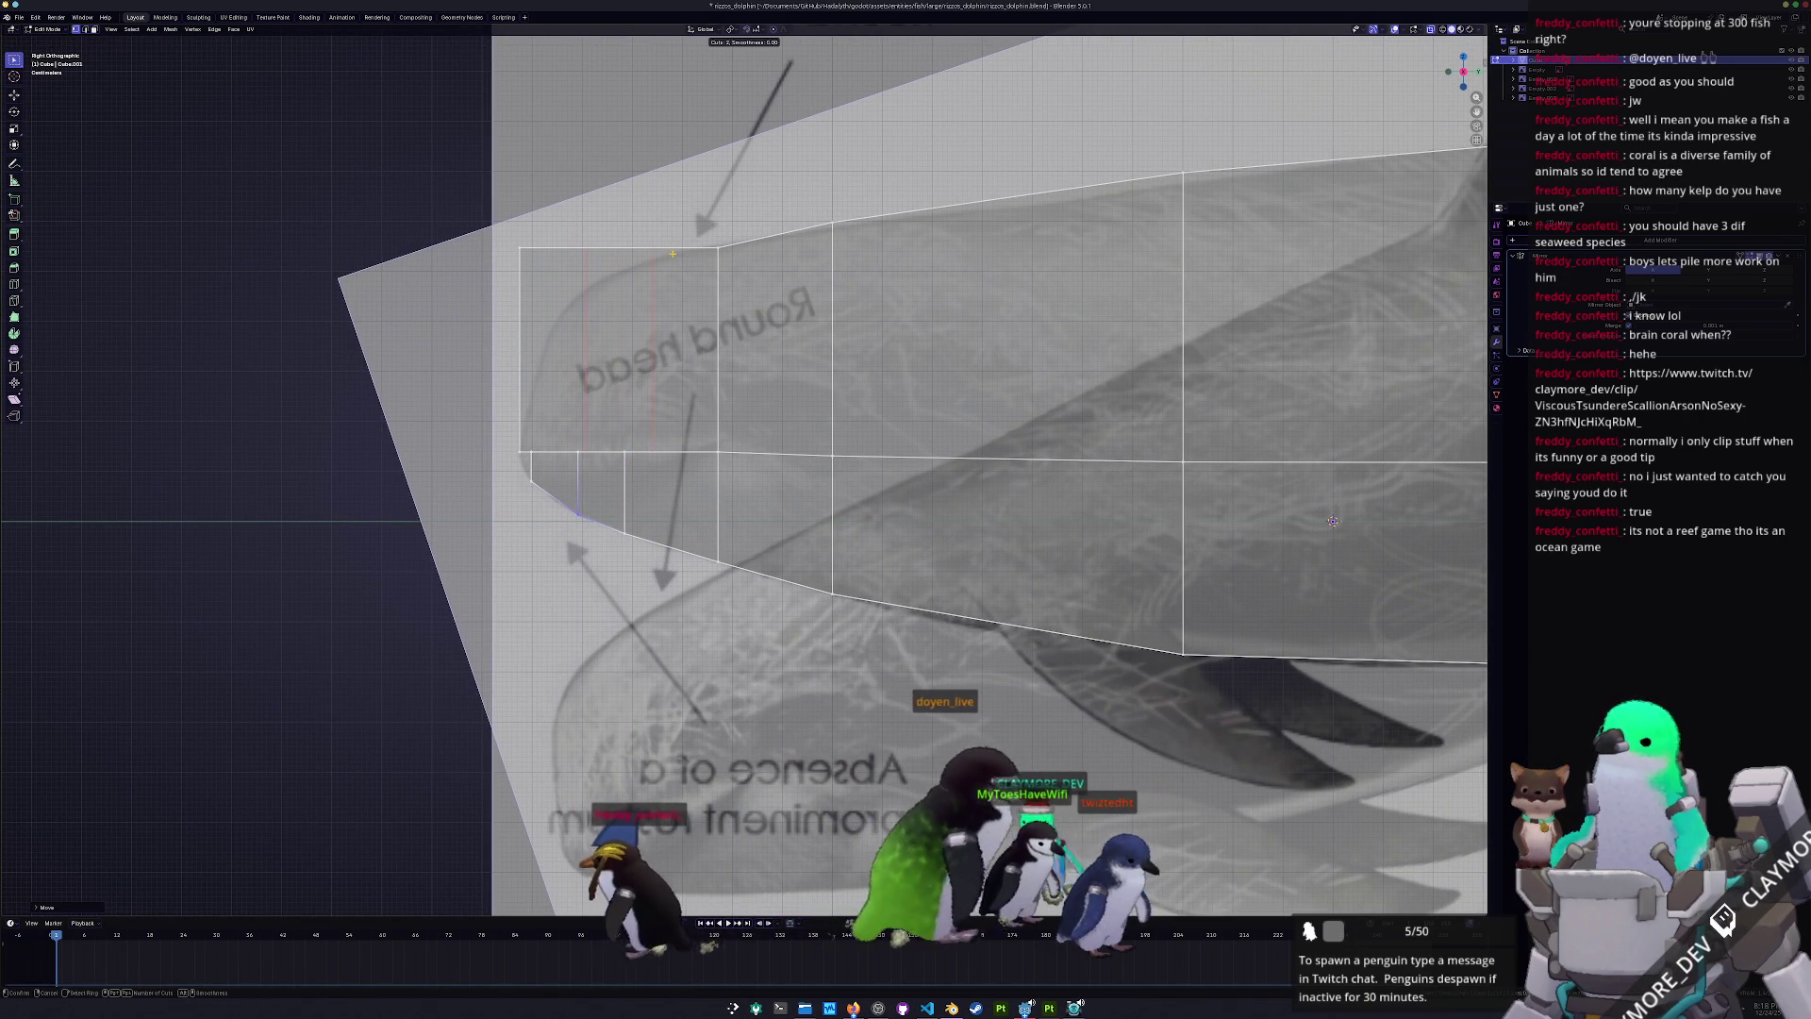
click(672, 253)
click(672, 253)
scroll(576, 463, up, 1)
scroll(577, 463, up, 1)
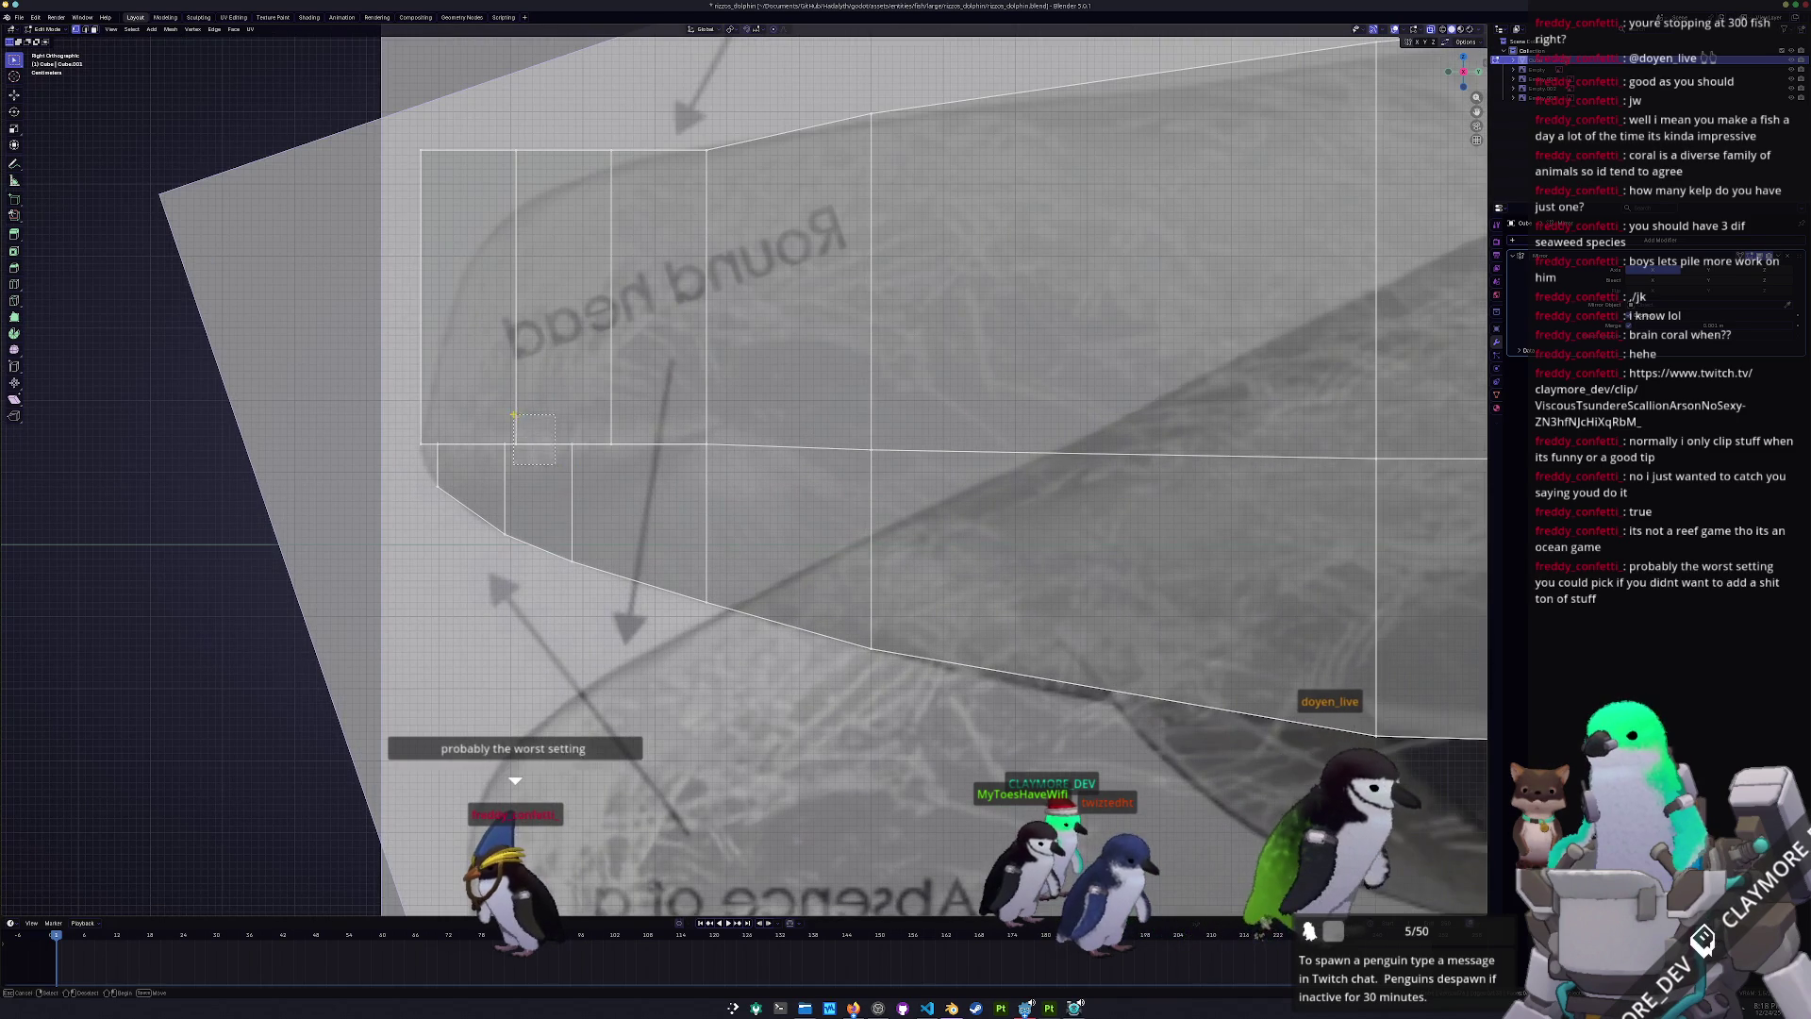
- Raise the head's lower front edge to angle it toward the rounded head
click(515, 443)
key(g)
key(z)
click(515, 406)
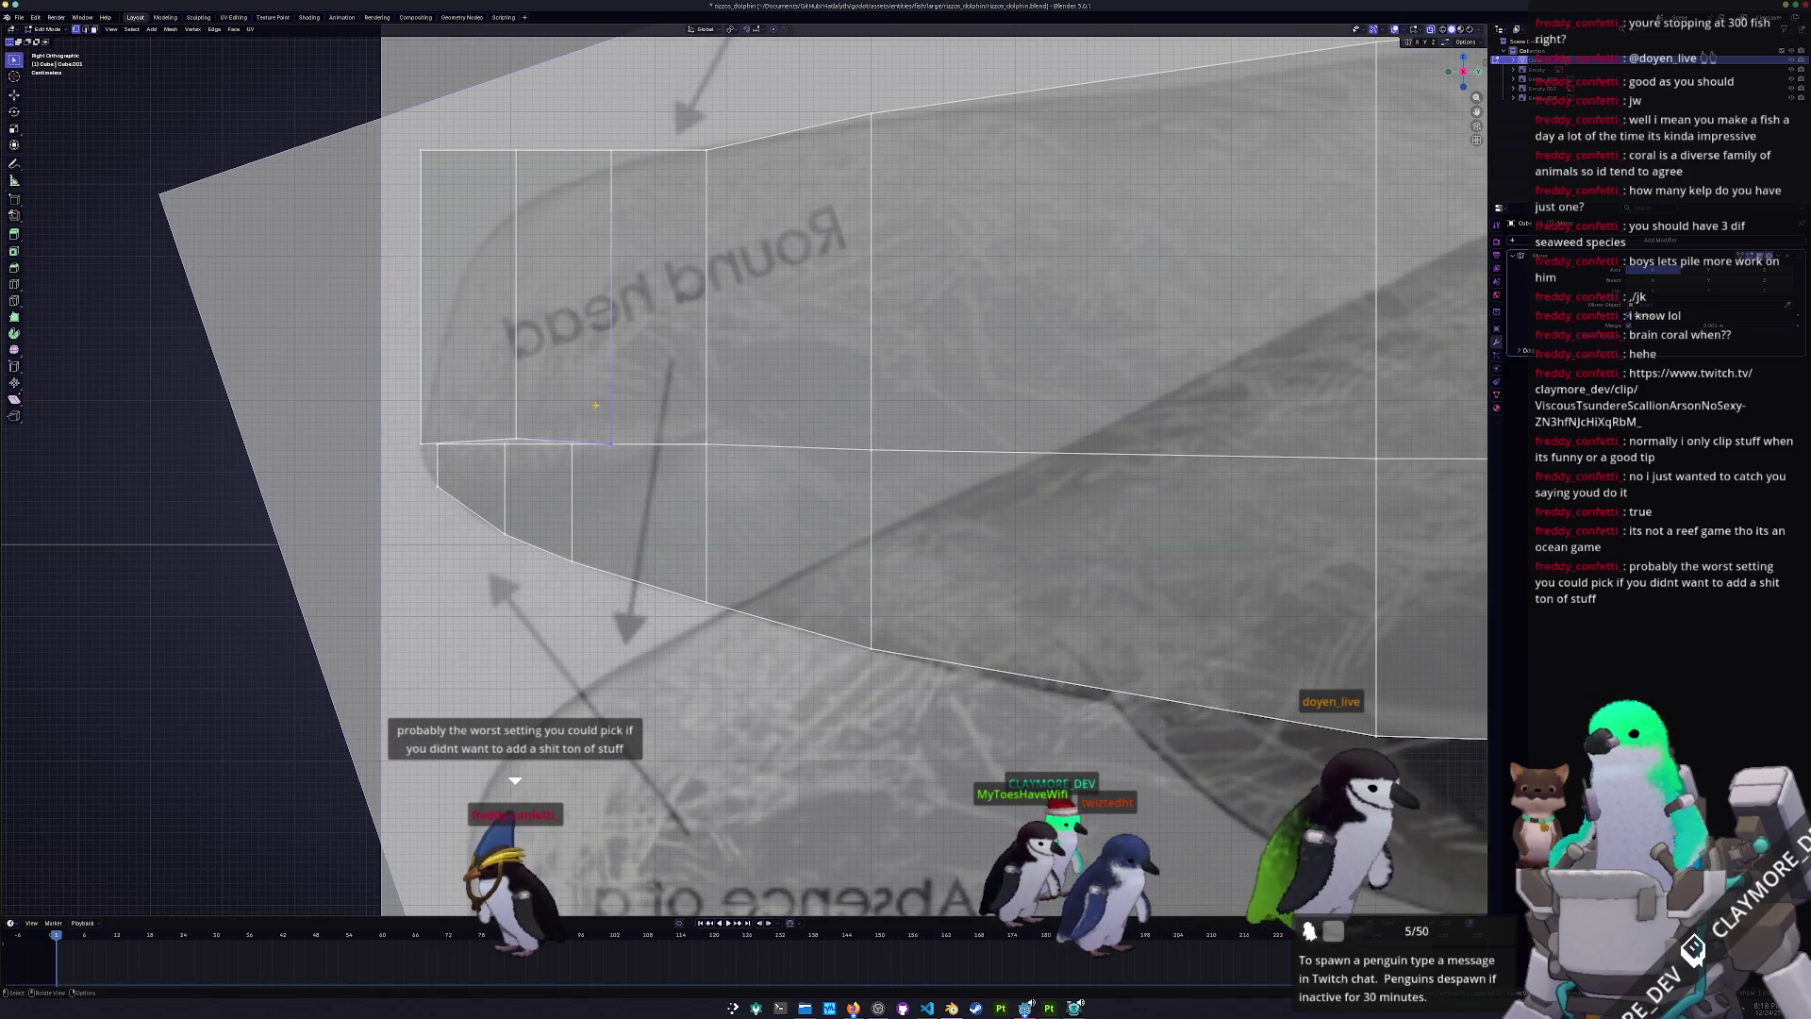
key(g)
key(z)
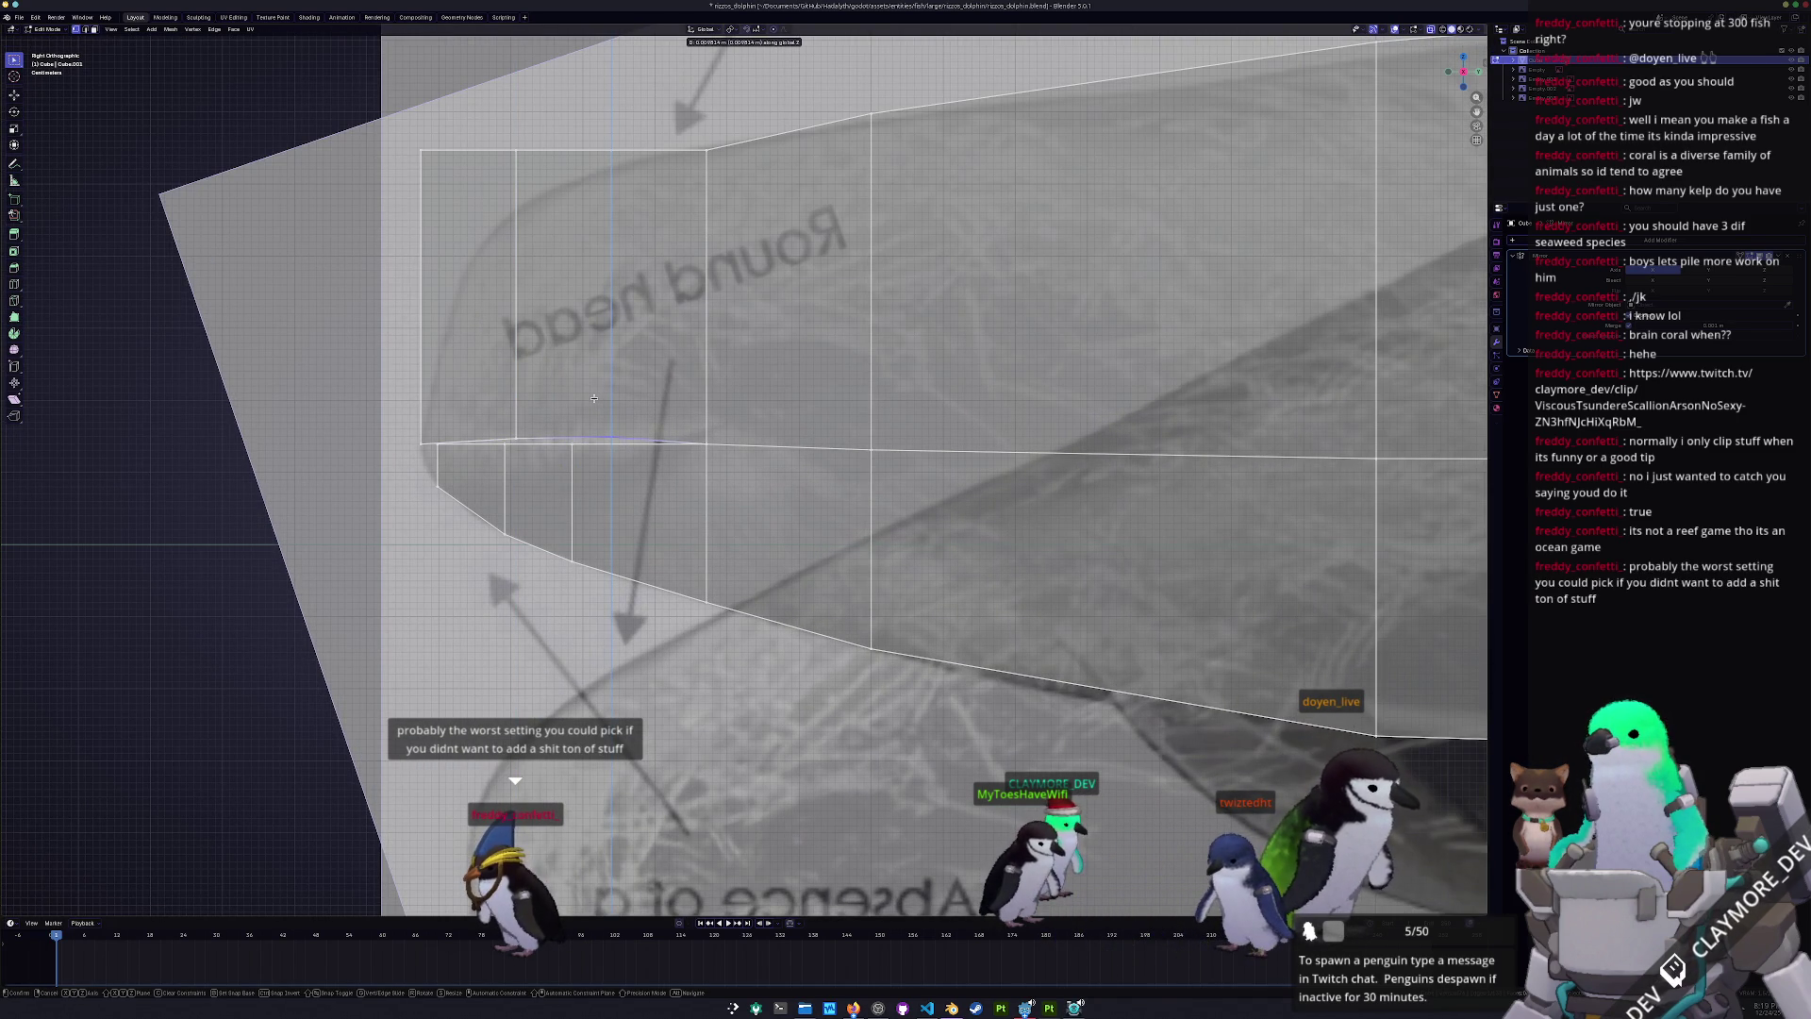
click(594, 399)
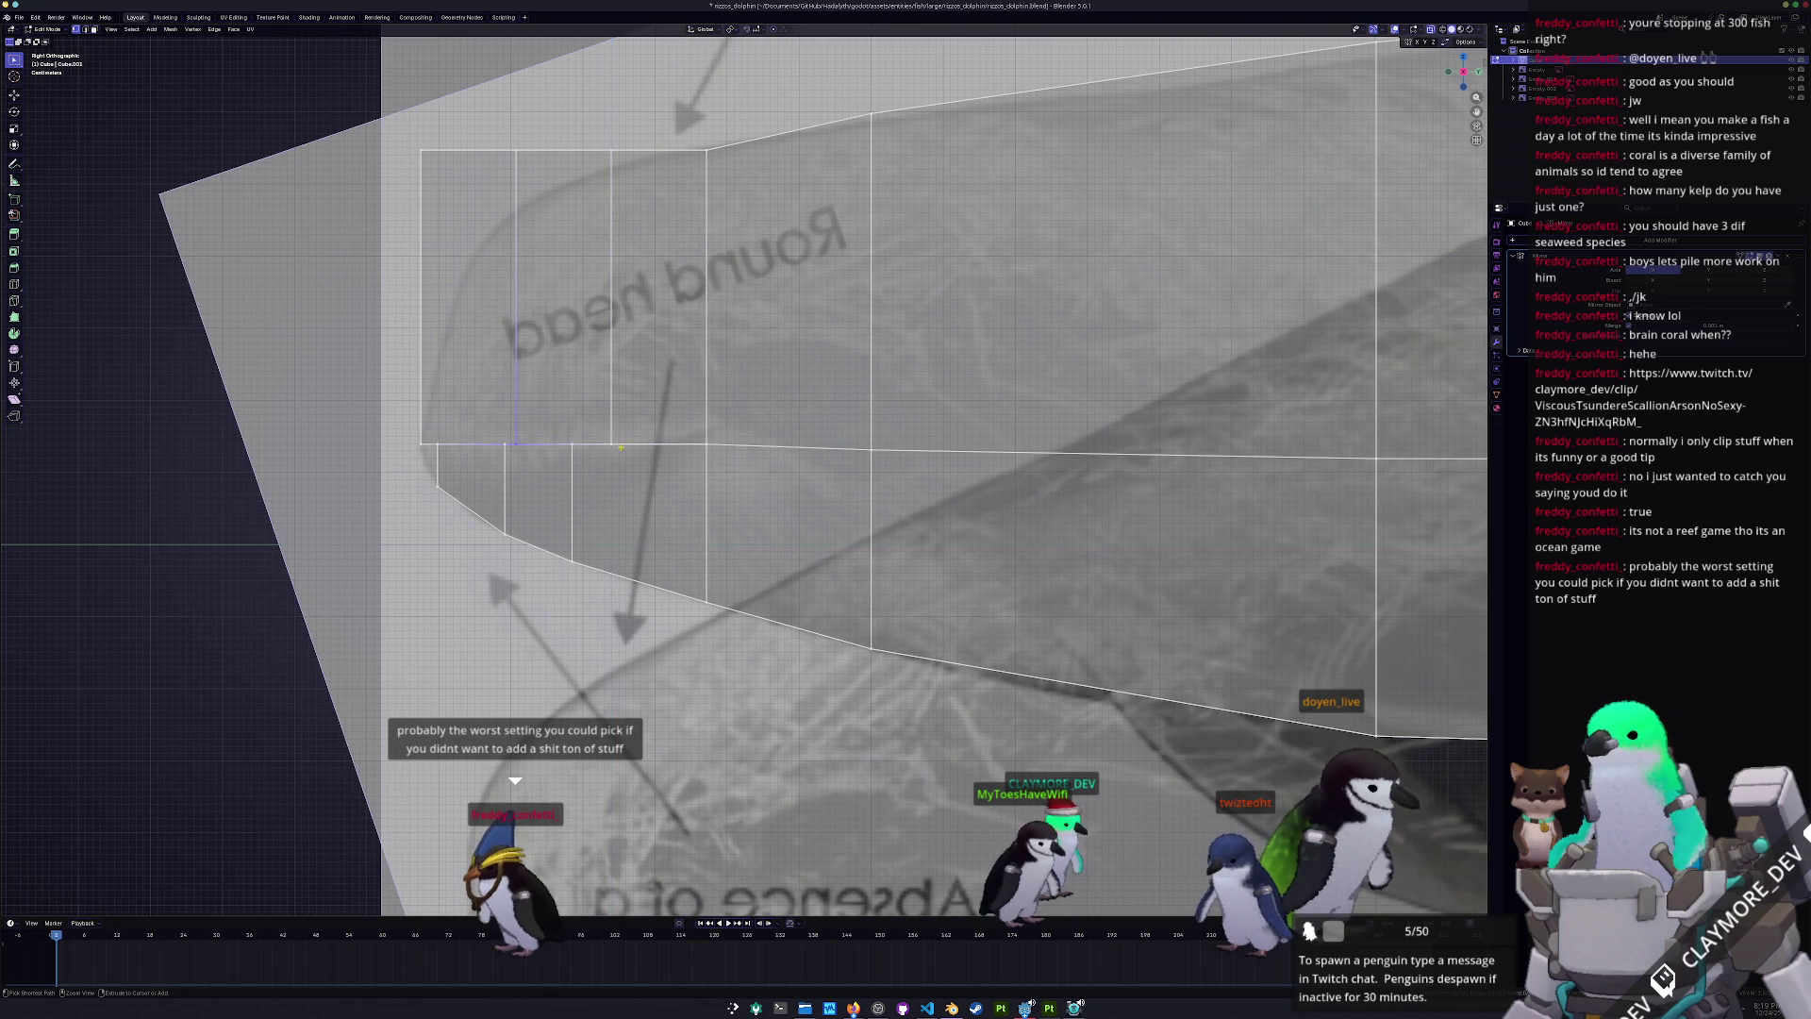
click(472, 510)
scroll(472, 509, down, 2)
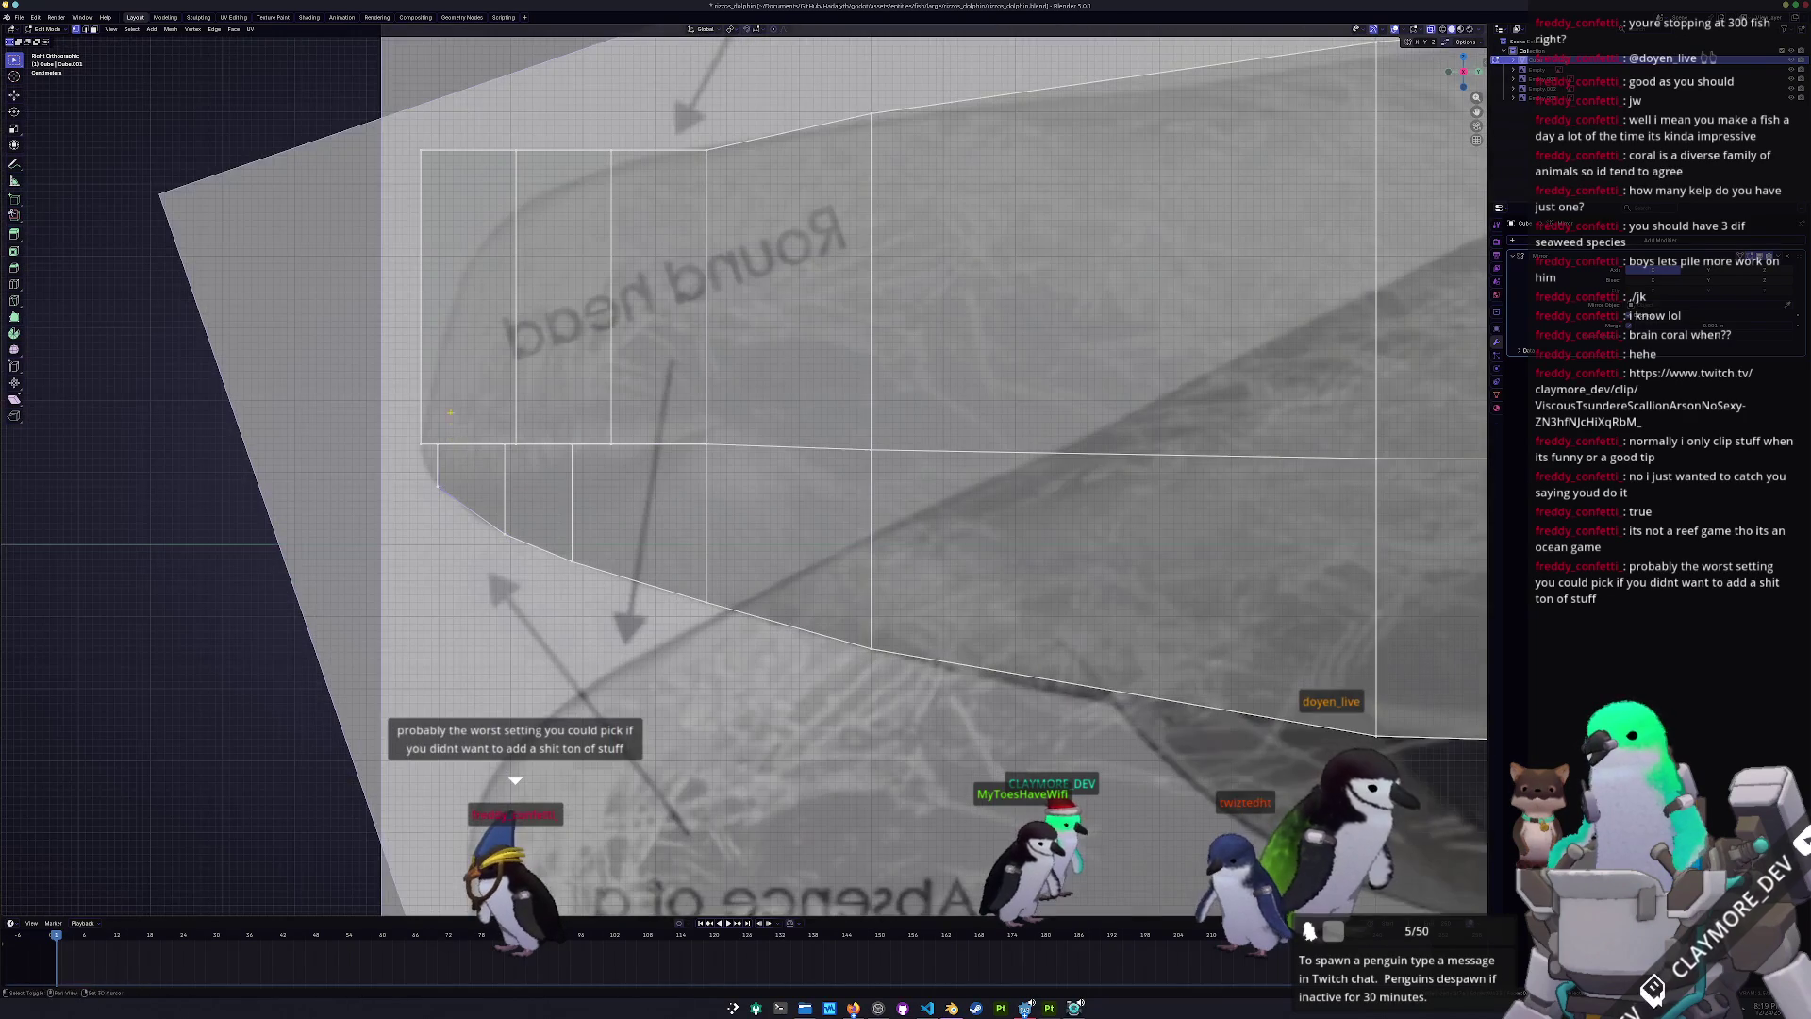
- Shift the head's front edge along Y and lower the top front corner to round the nose
scroll(475, 489, up, 2)
key(g)
key(y)
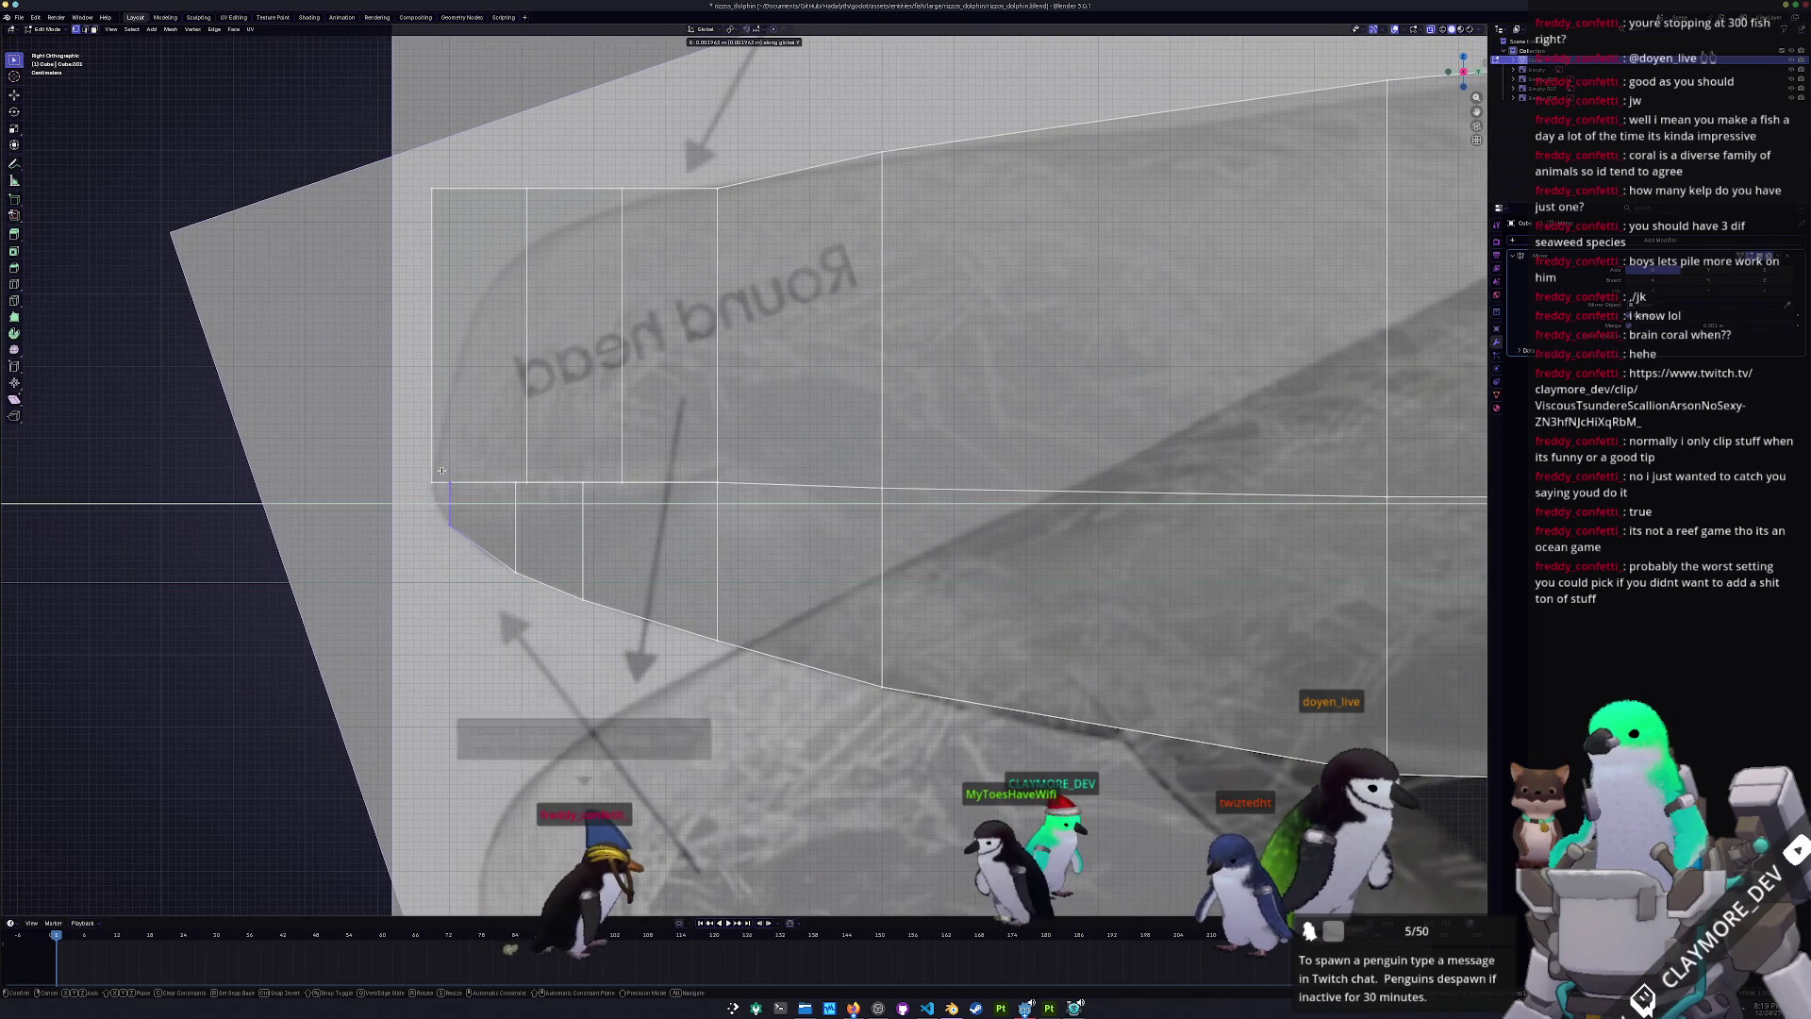
click(429, 476)
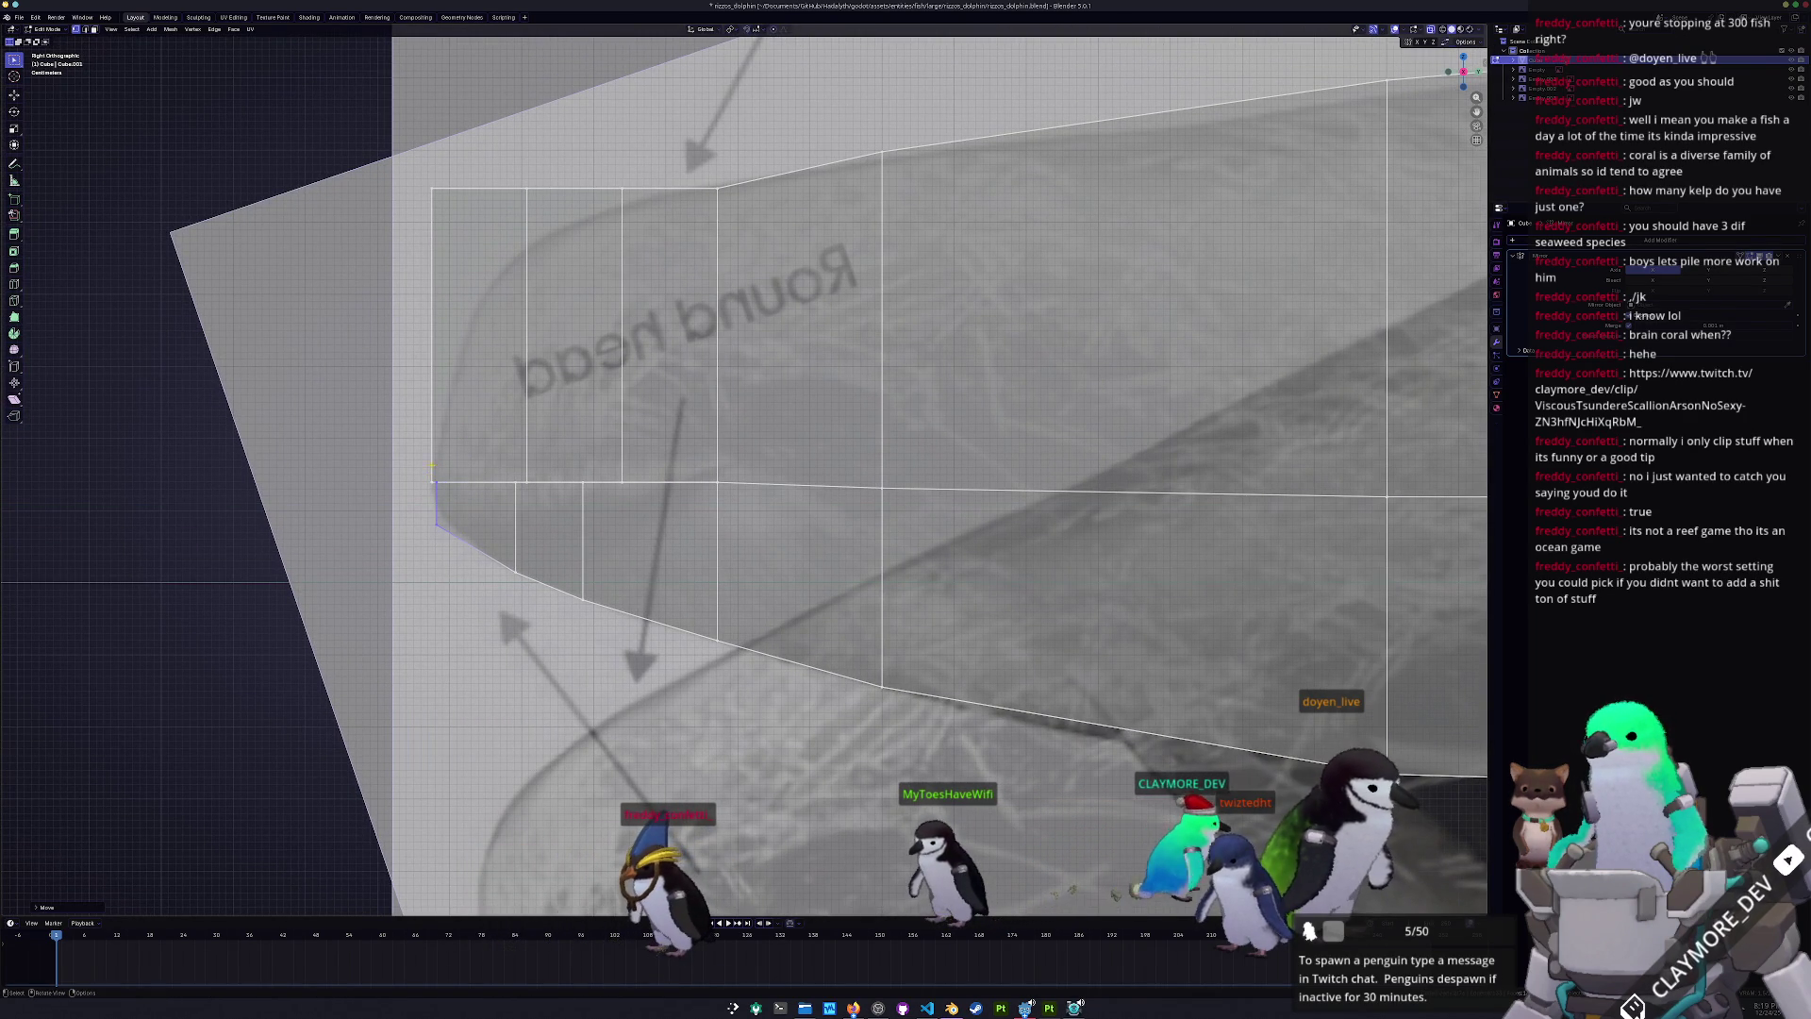
drag(441, 152, 432, 156)
key(g)
key(z)
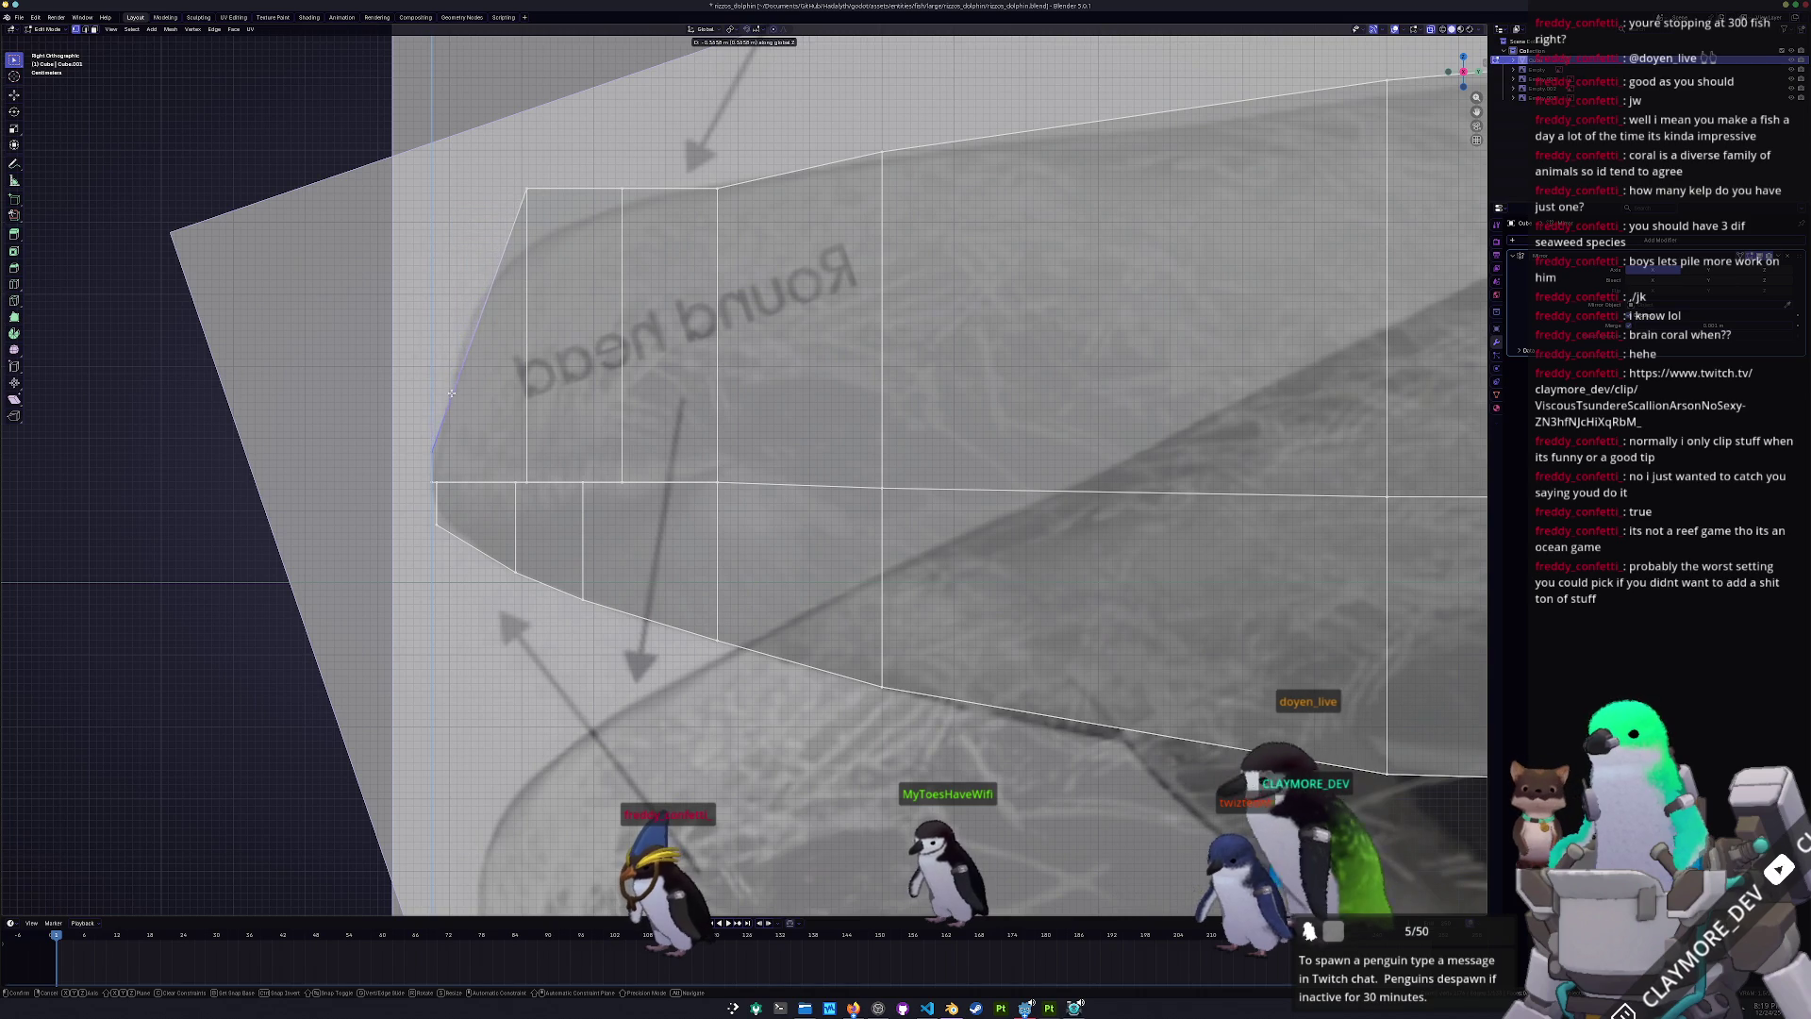
click(486, 202)
- Select further top vertices and reposition a front-edge vertex vertically along the head outline
drag(598, 144, 598, 149)
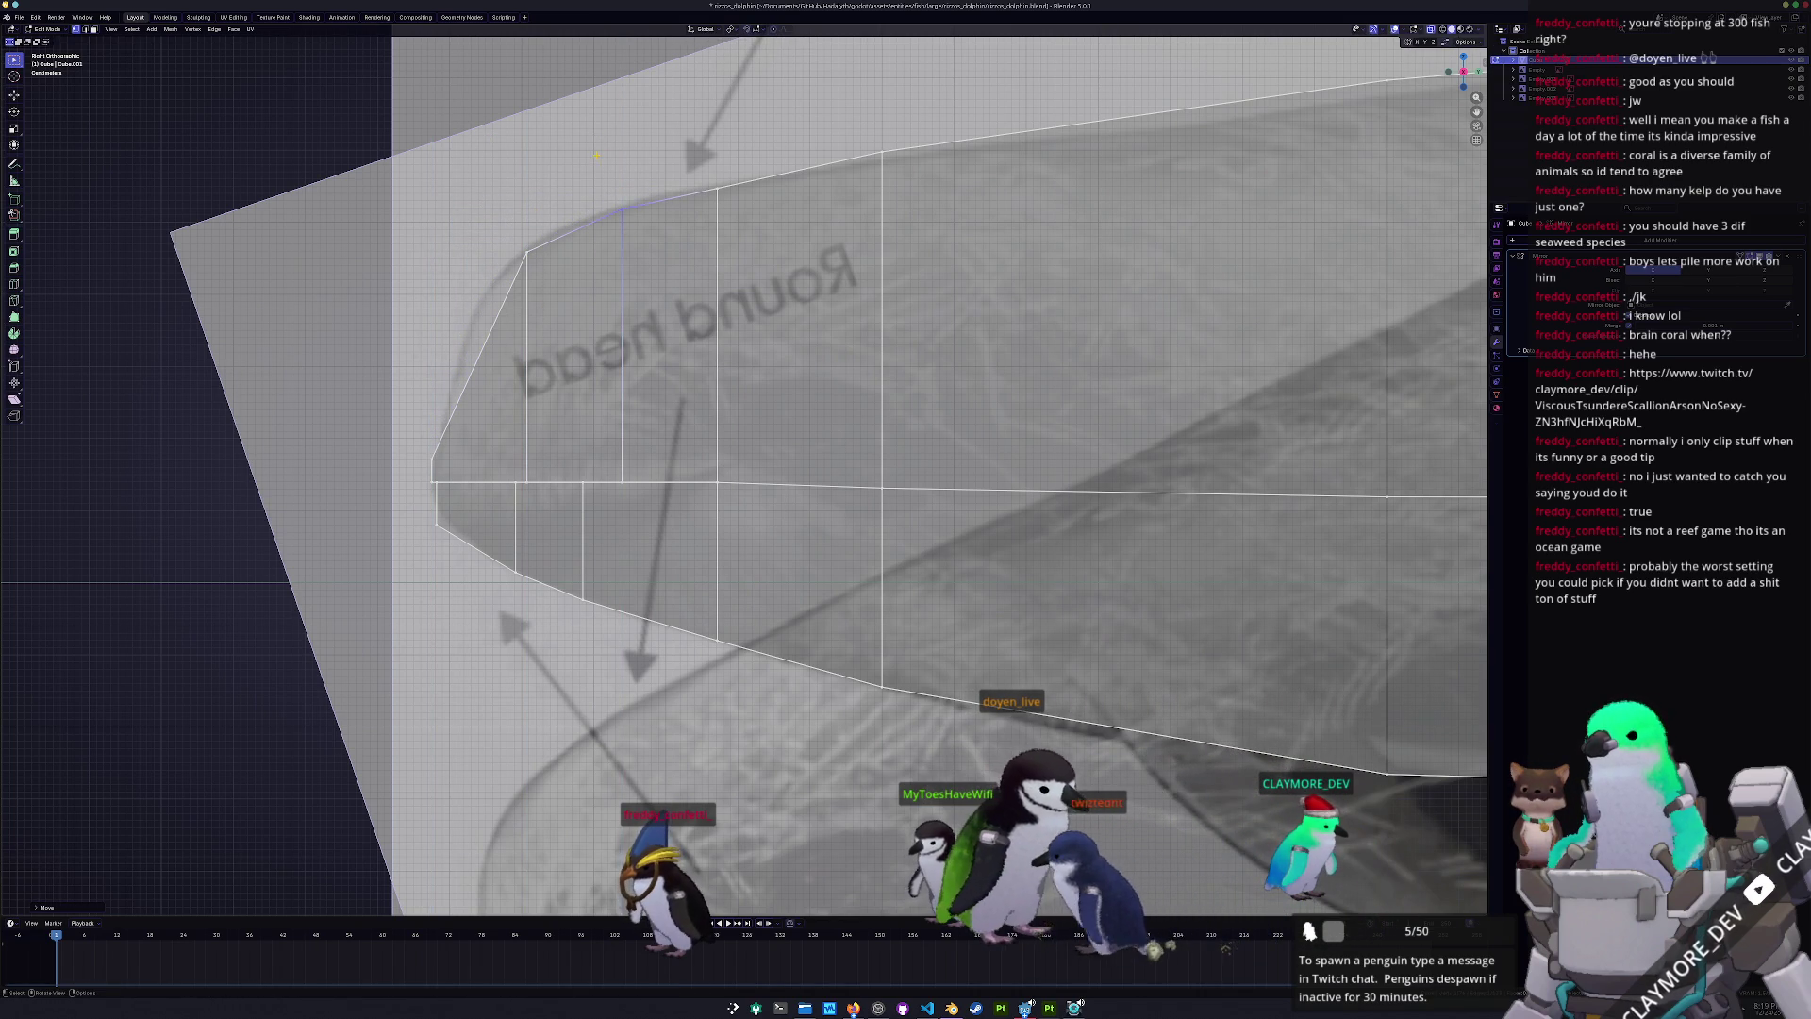
drag(732, 224, 700, 174)
ctrl+scroll(573, 361, down, 2)
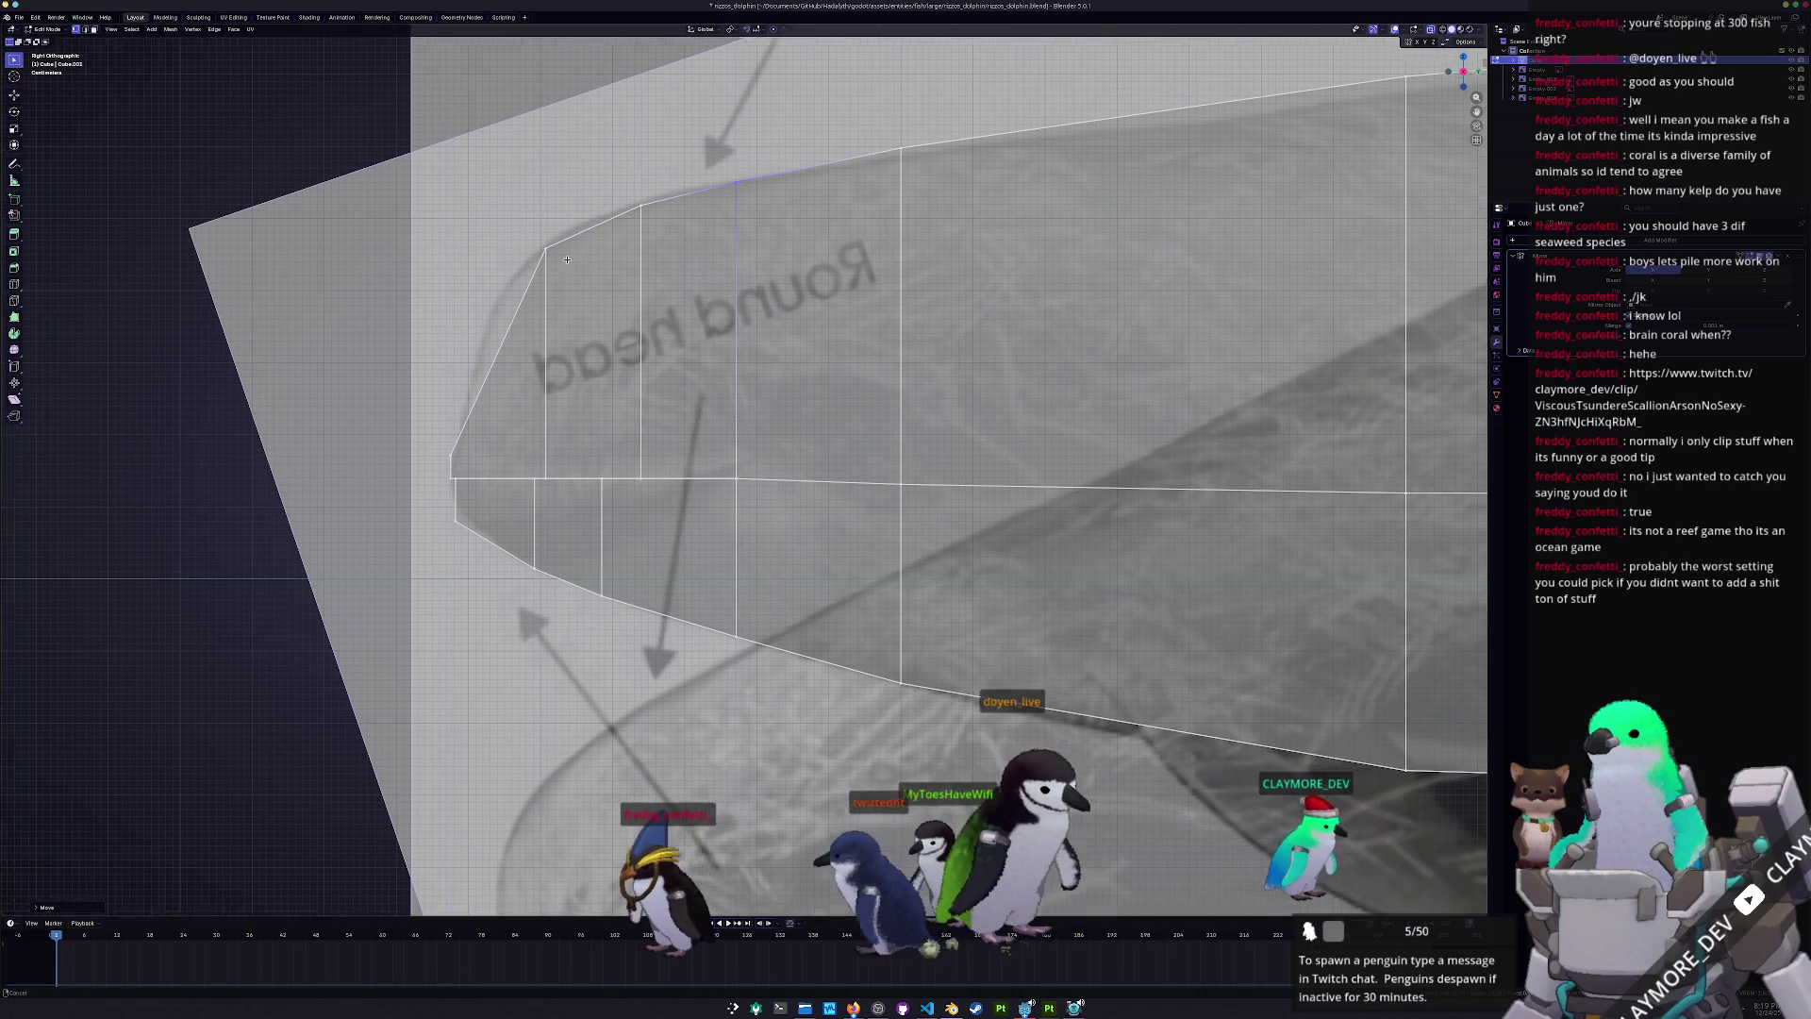
click(573, 360)
key(g)
key(z)
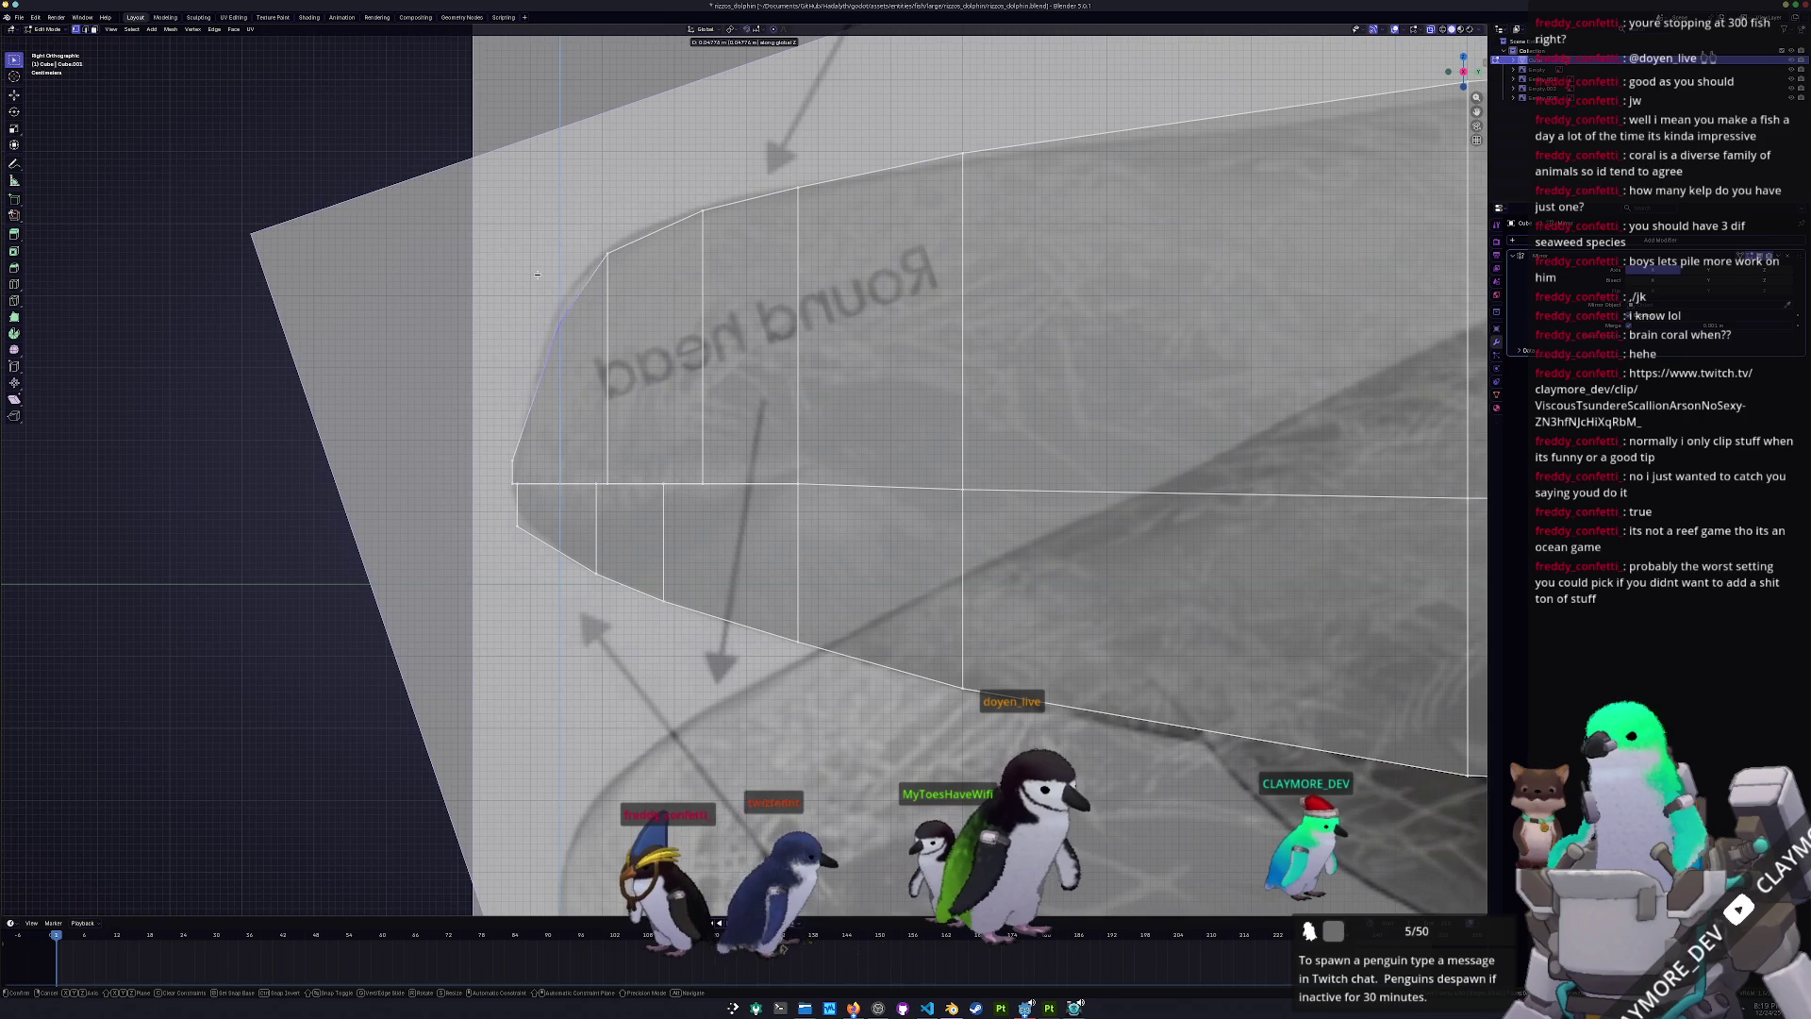
click(537, 257)
- Add another loop cut across the head and connect a new edge to the outline
key(ctrl+r)
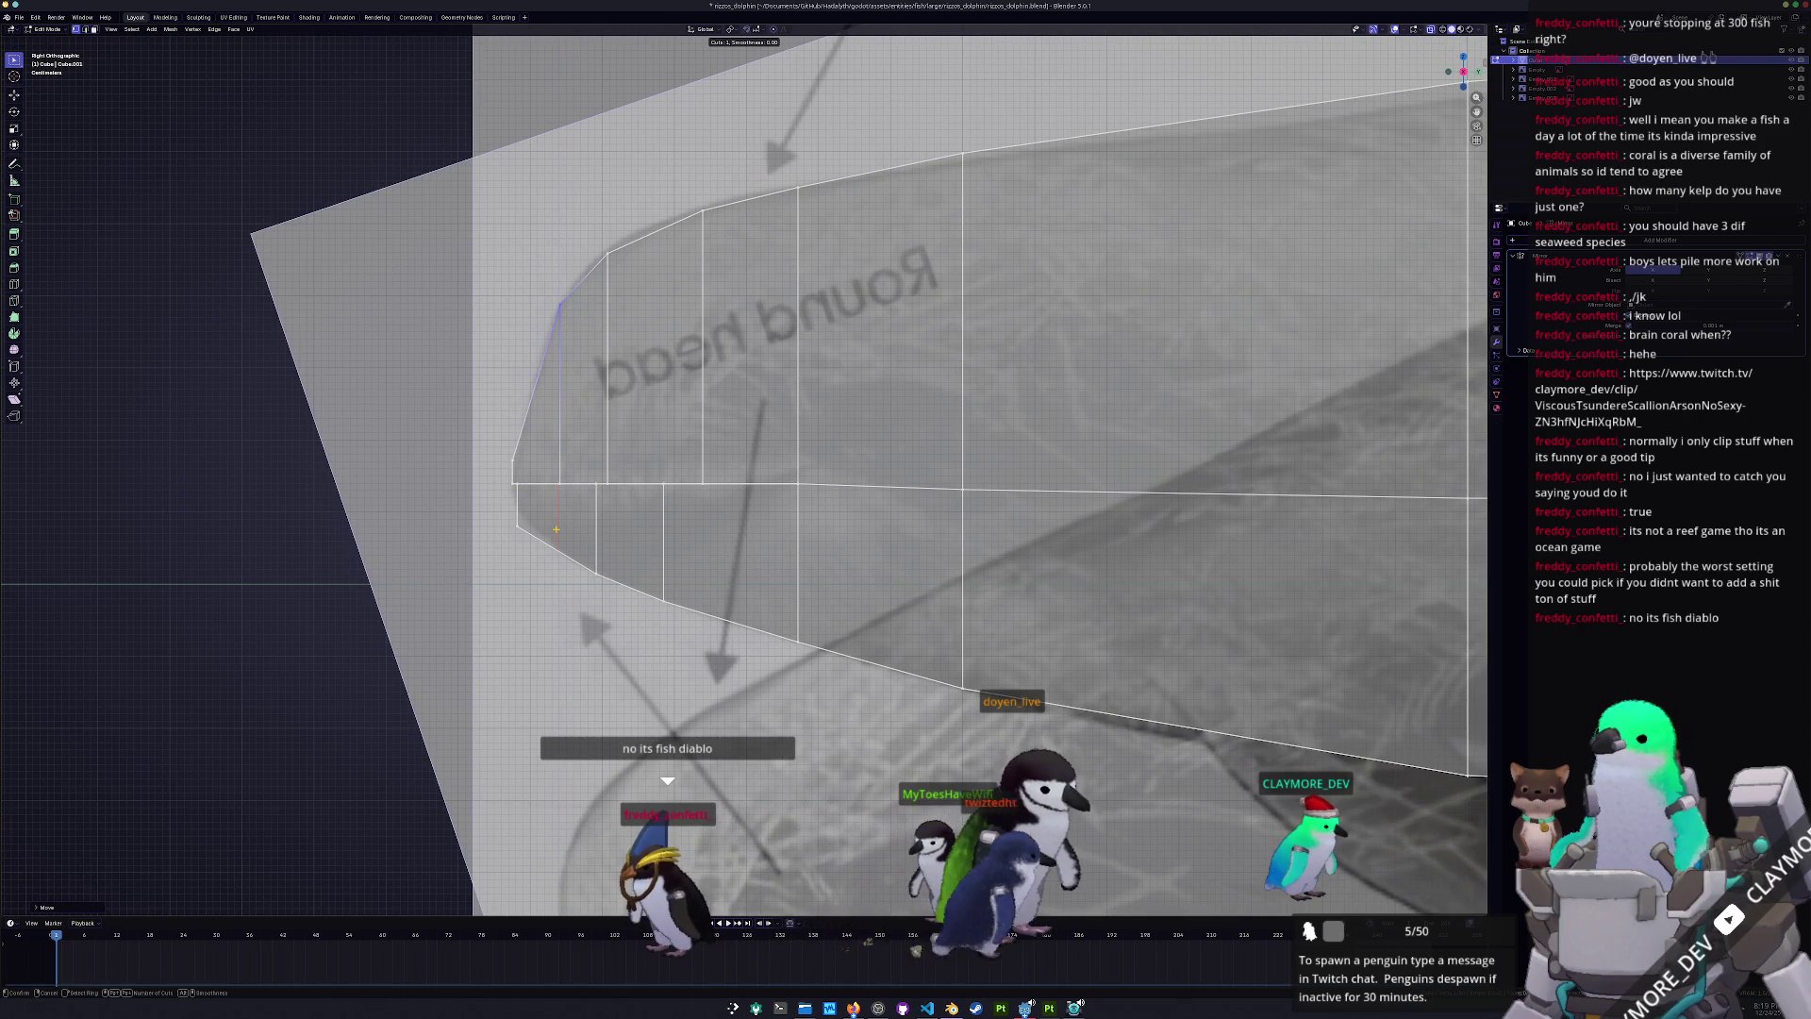
click(557, 529)
click(541, 525)
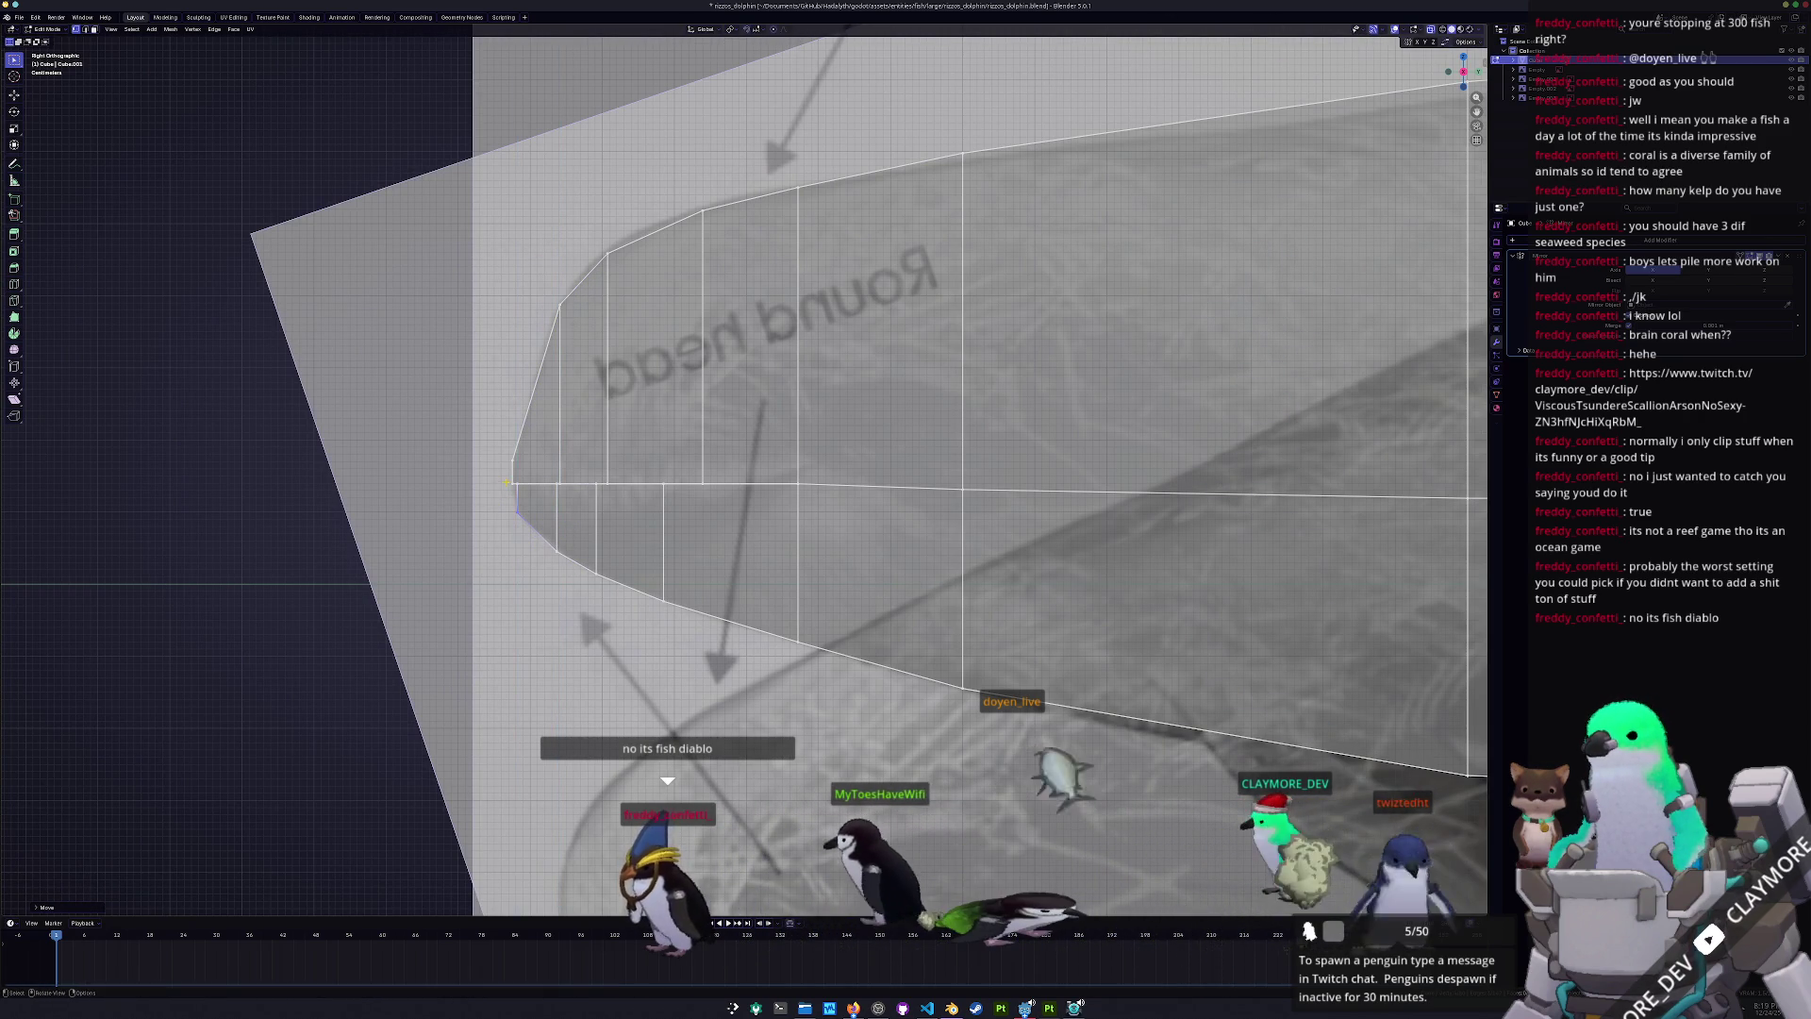
ctrl+click(536, 374)
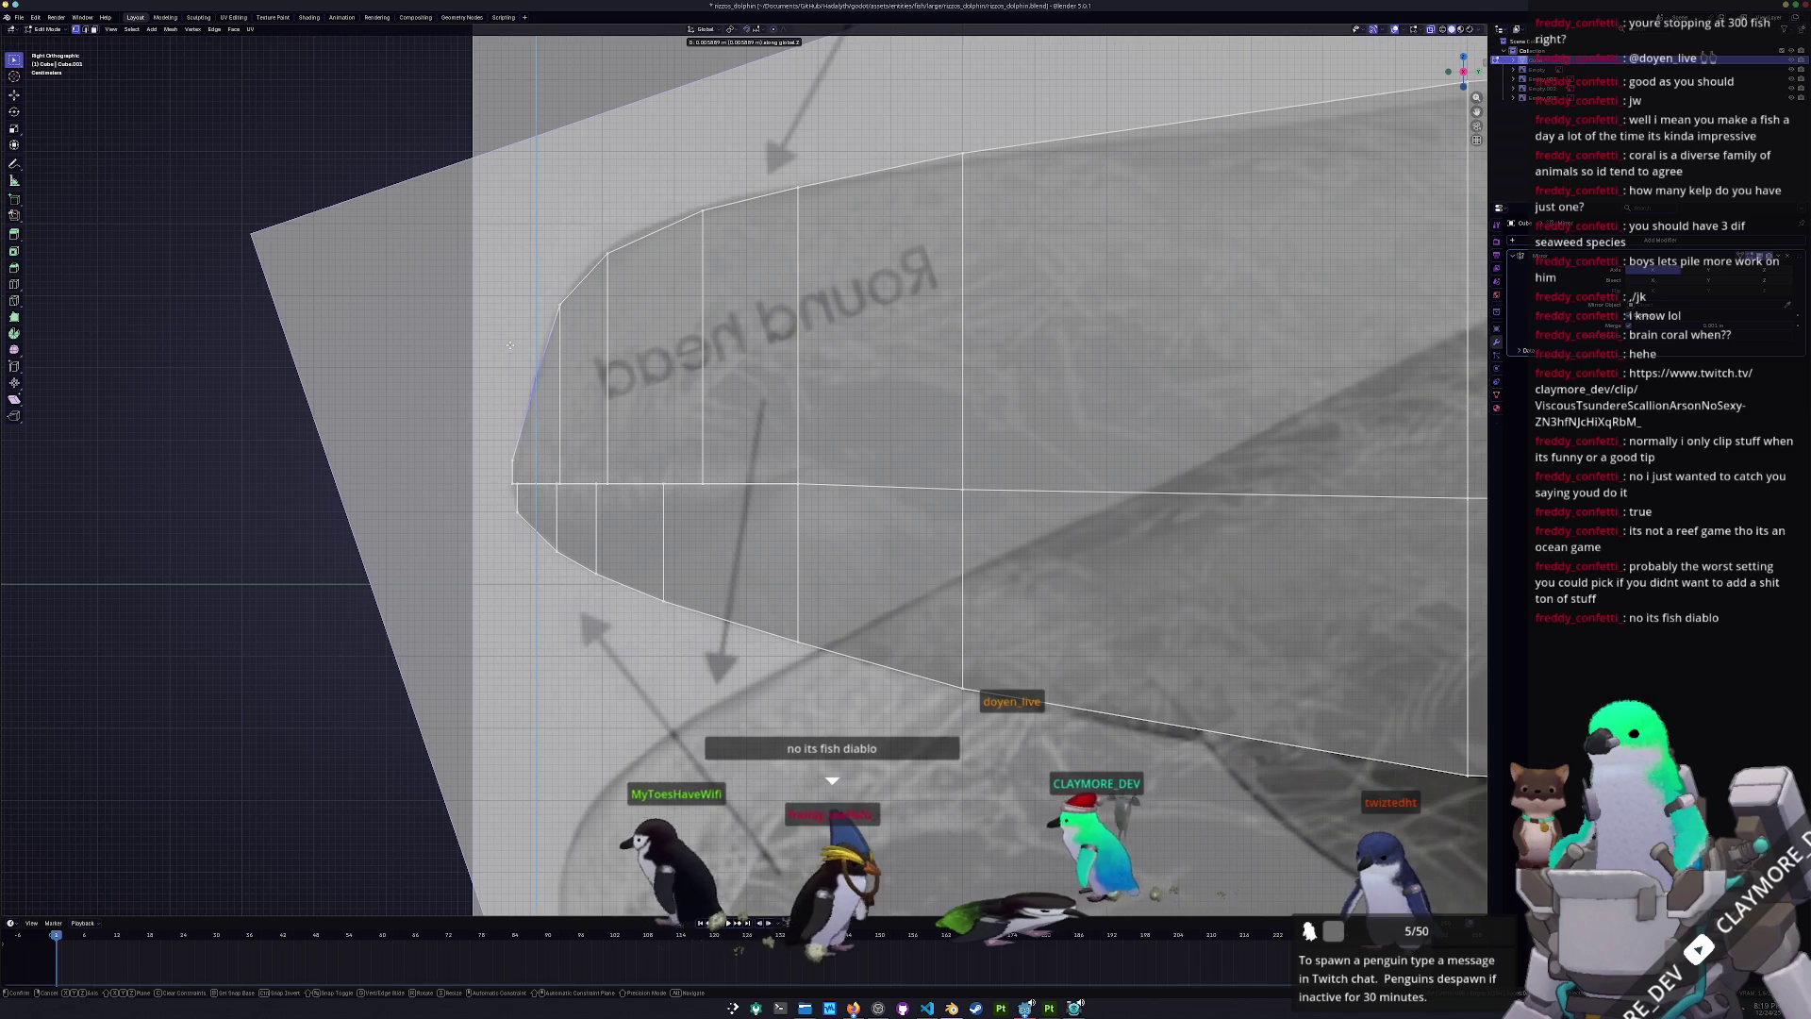
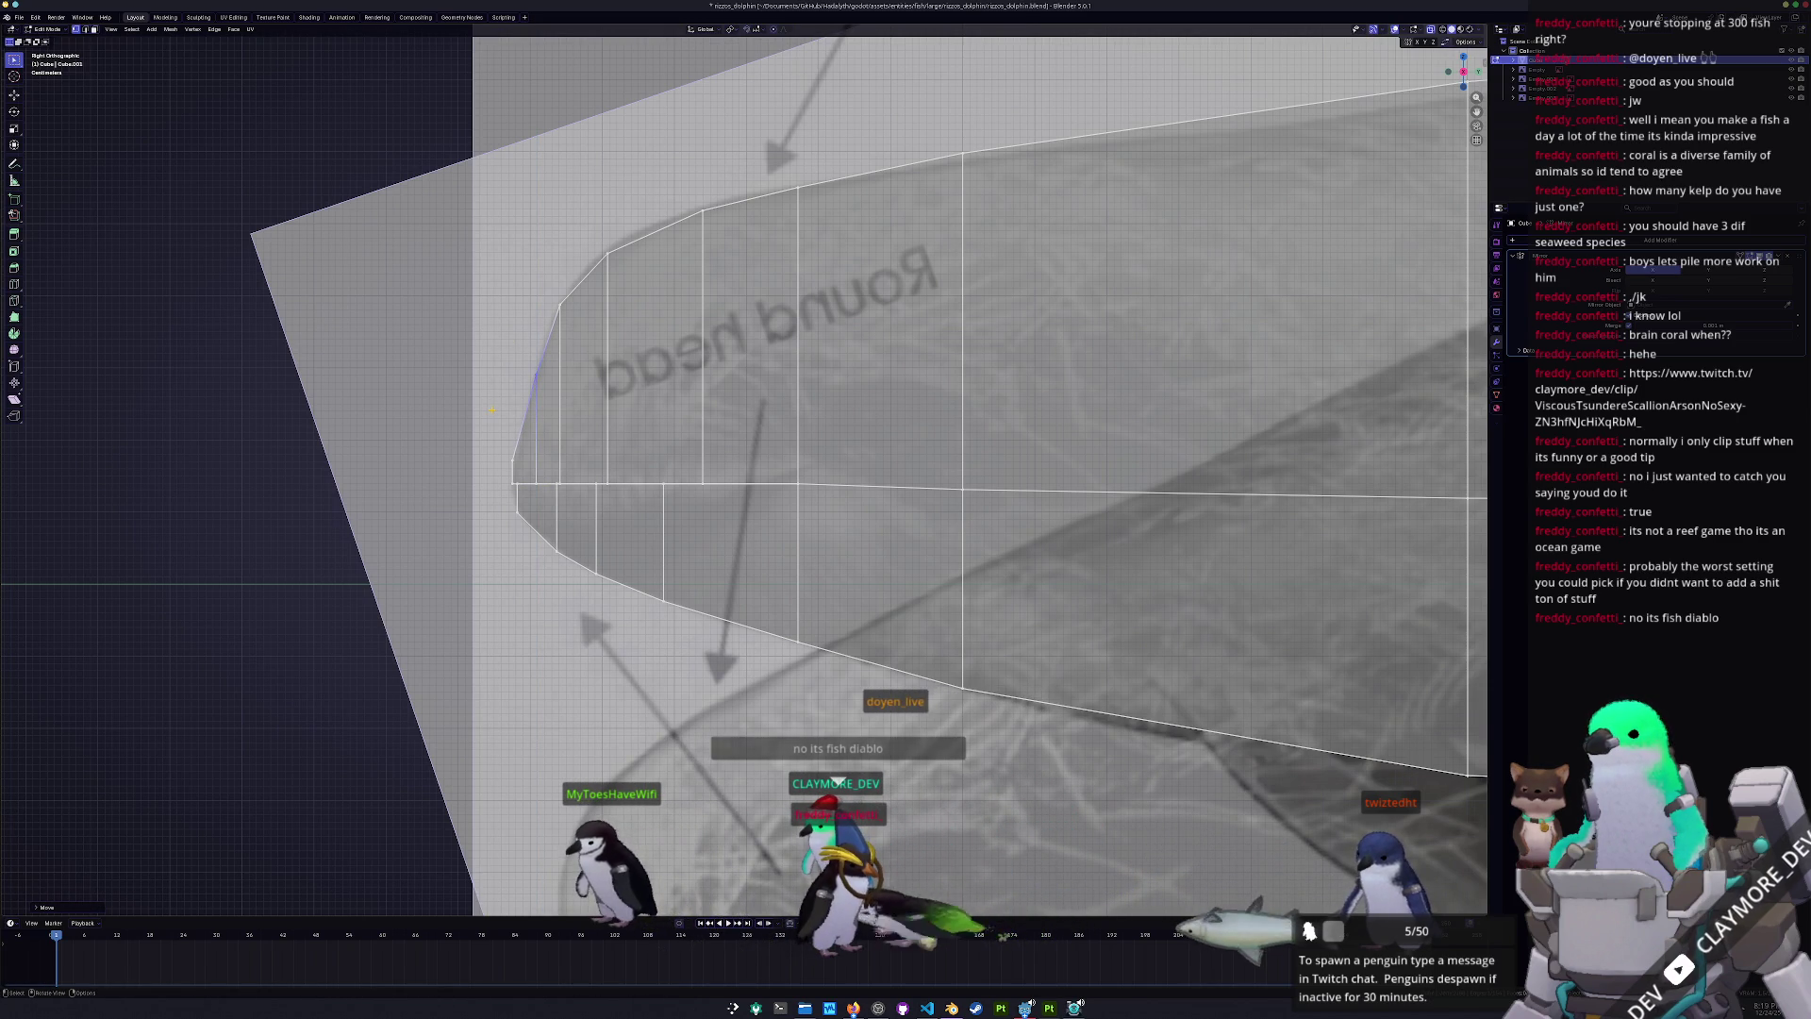
- Add a mid-body edge loop and drop its bottom vertex onto the reference belly outline
scroll(452, 459, down, 2)
scroll(888, 505, up, 2)
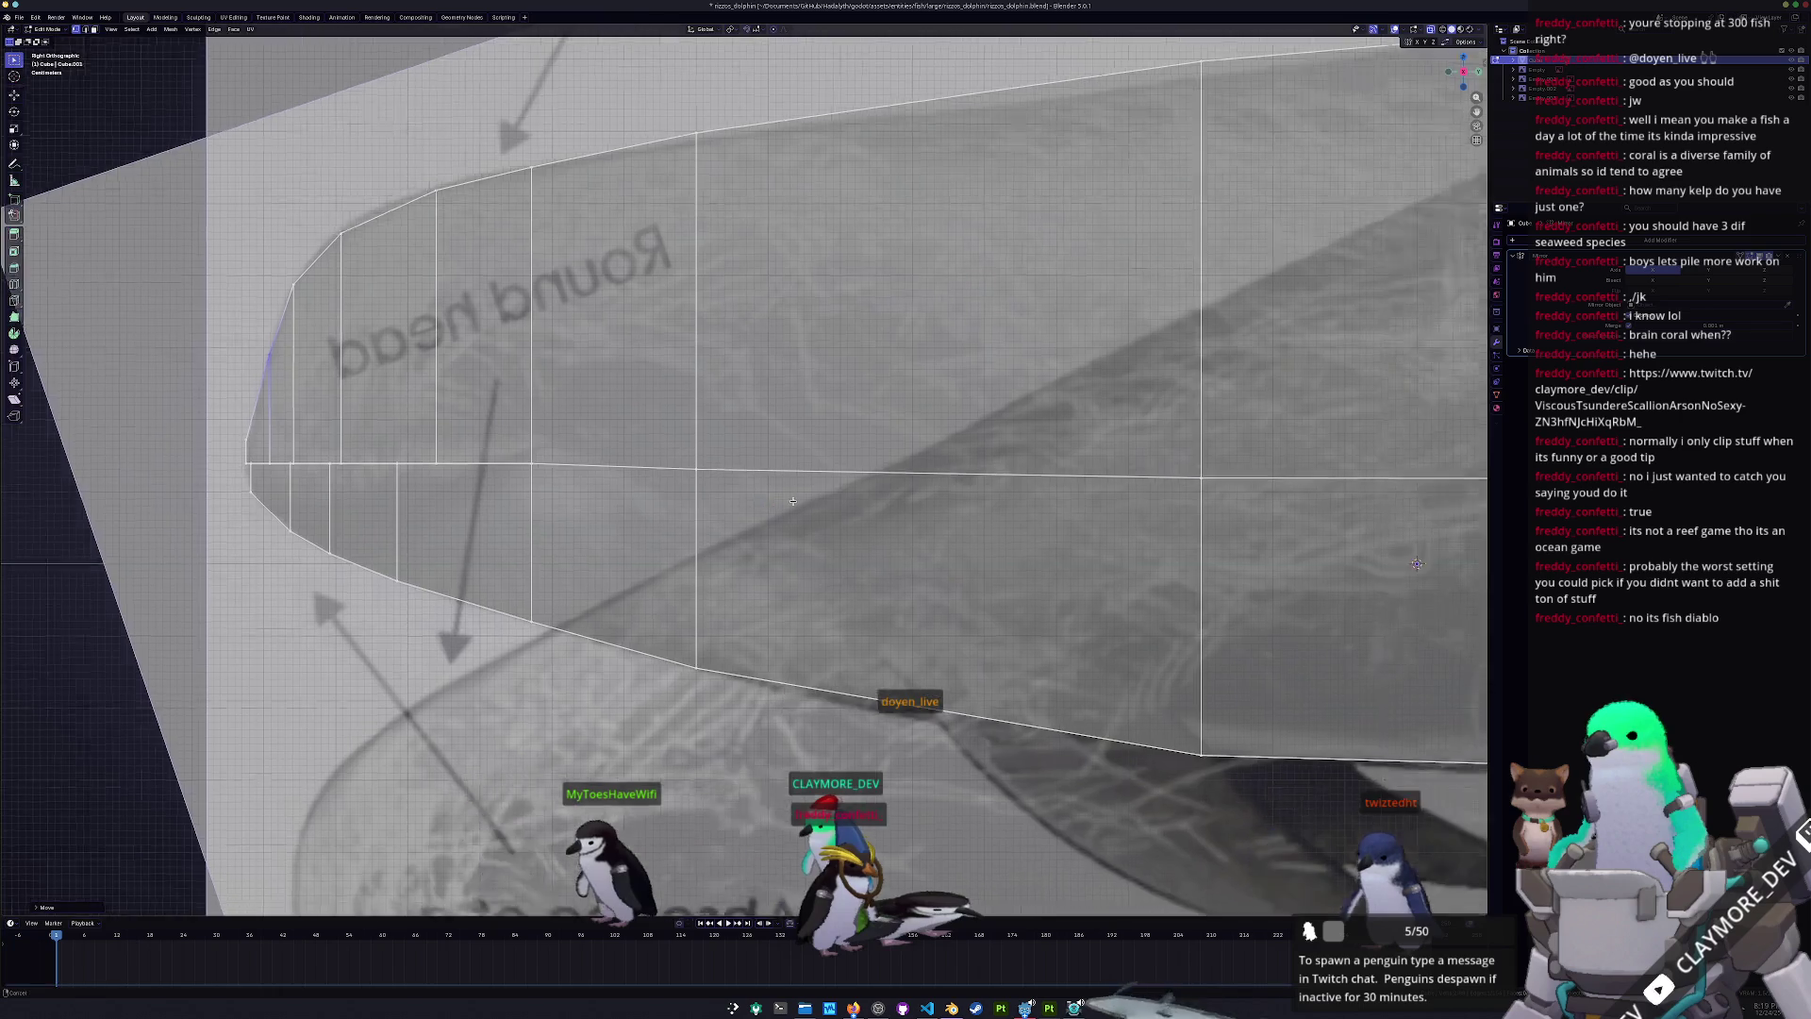
scroll(888, 505, down, 3)
scroll(519, 520, up, 4)
key(ctrl+r)
click(823, 628)
key(g)
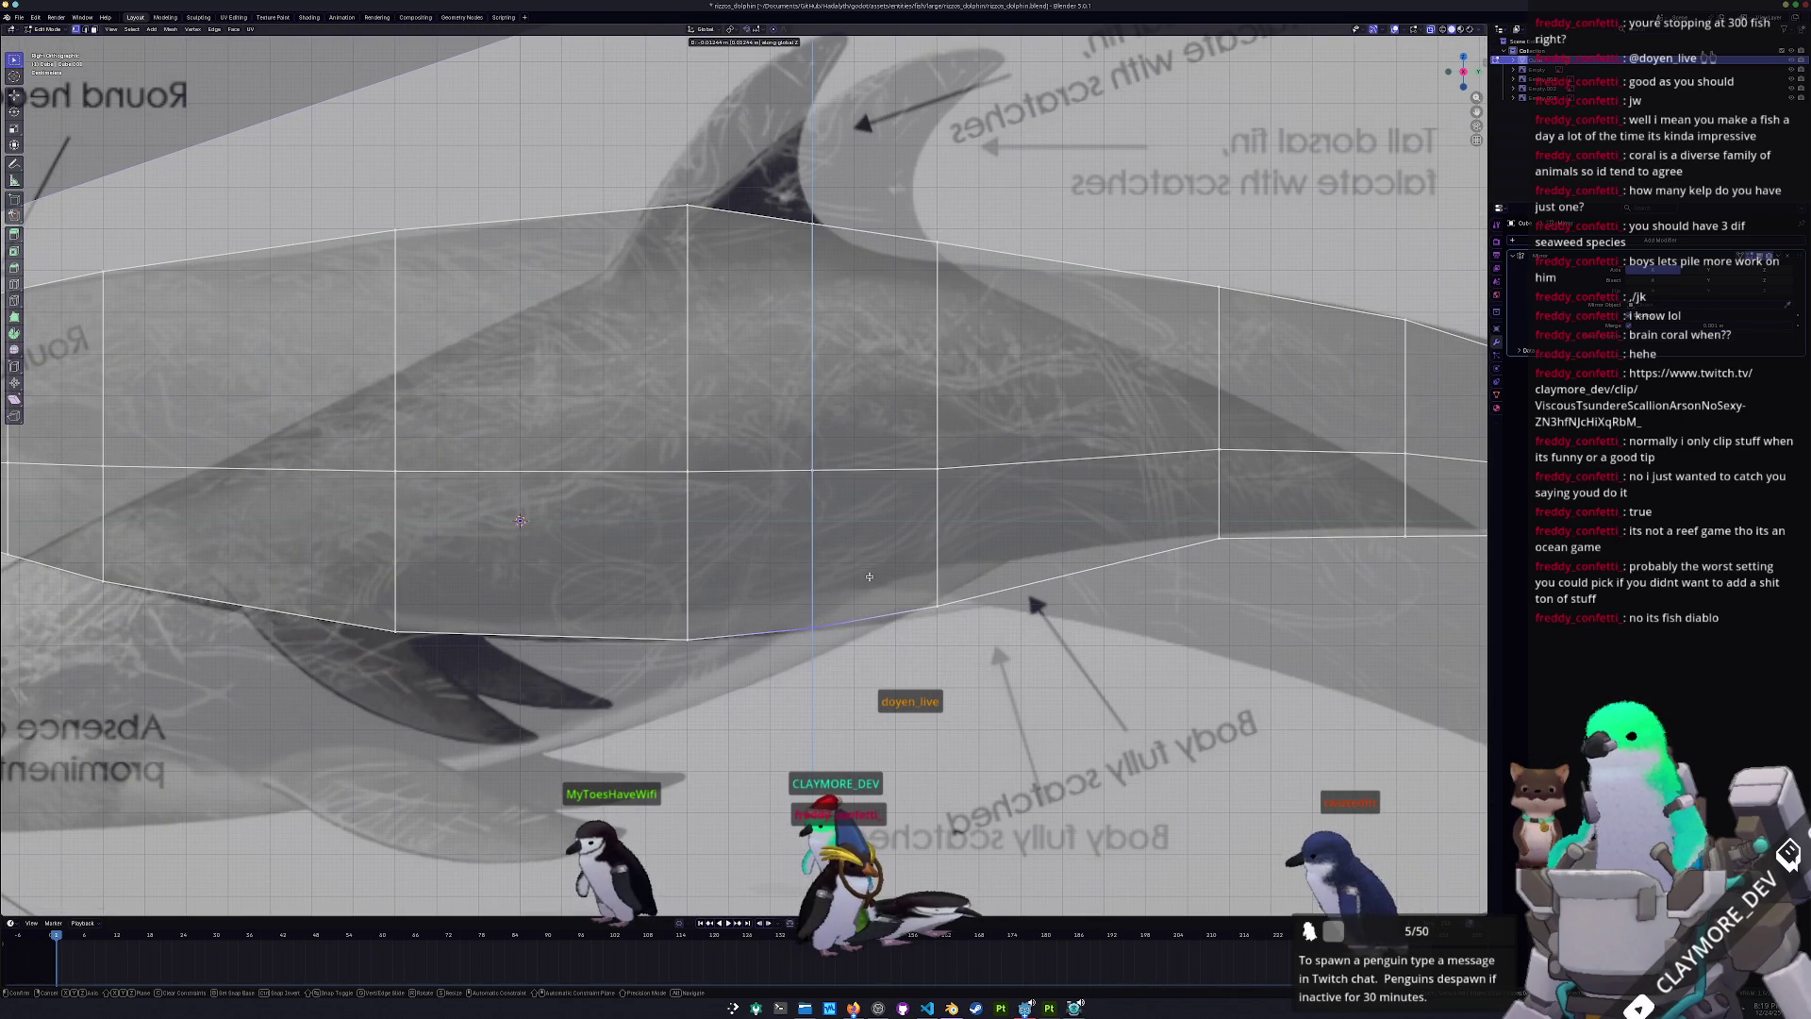
click(872, 579)
drag(938, 593, 907, 569)
key(g)
key(z)
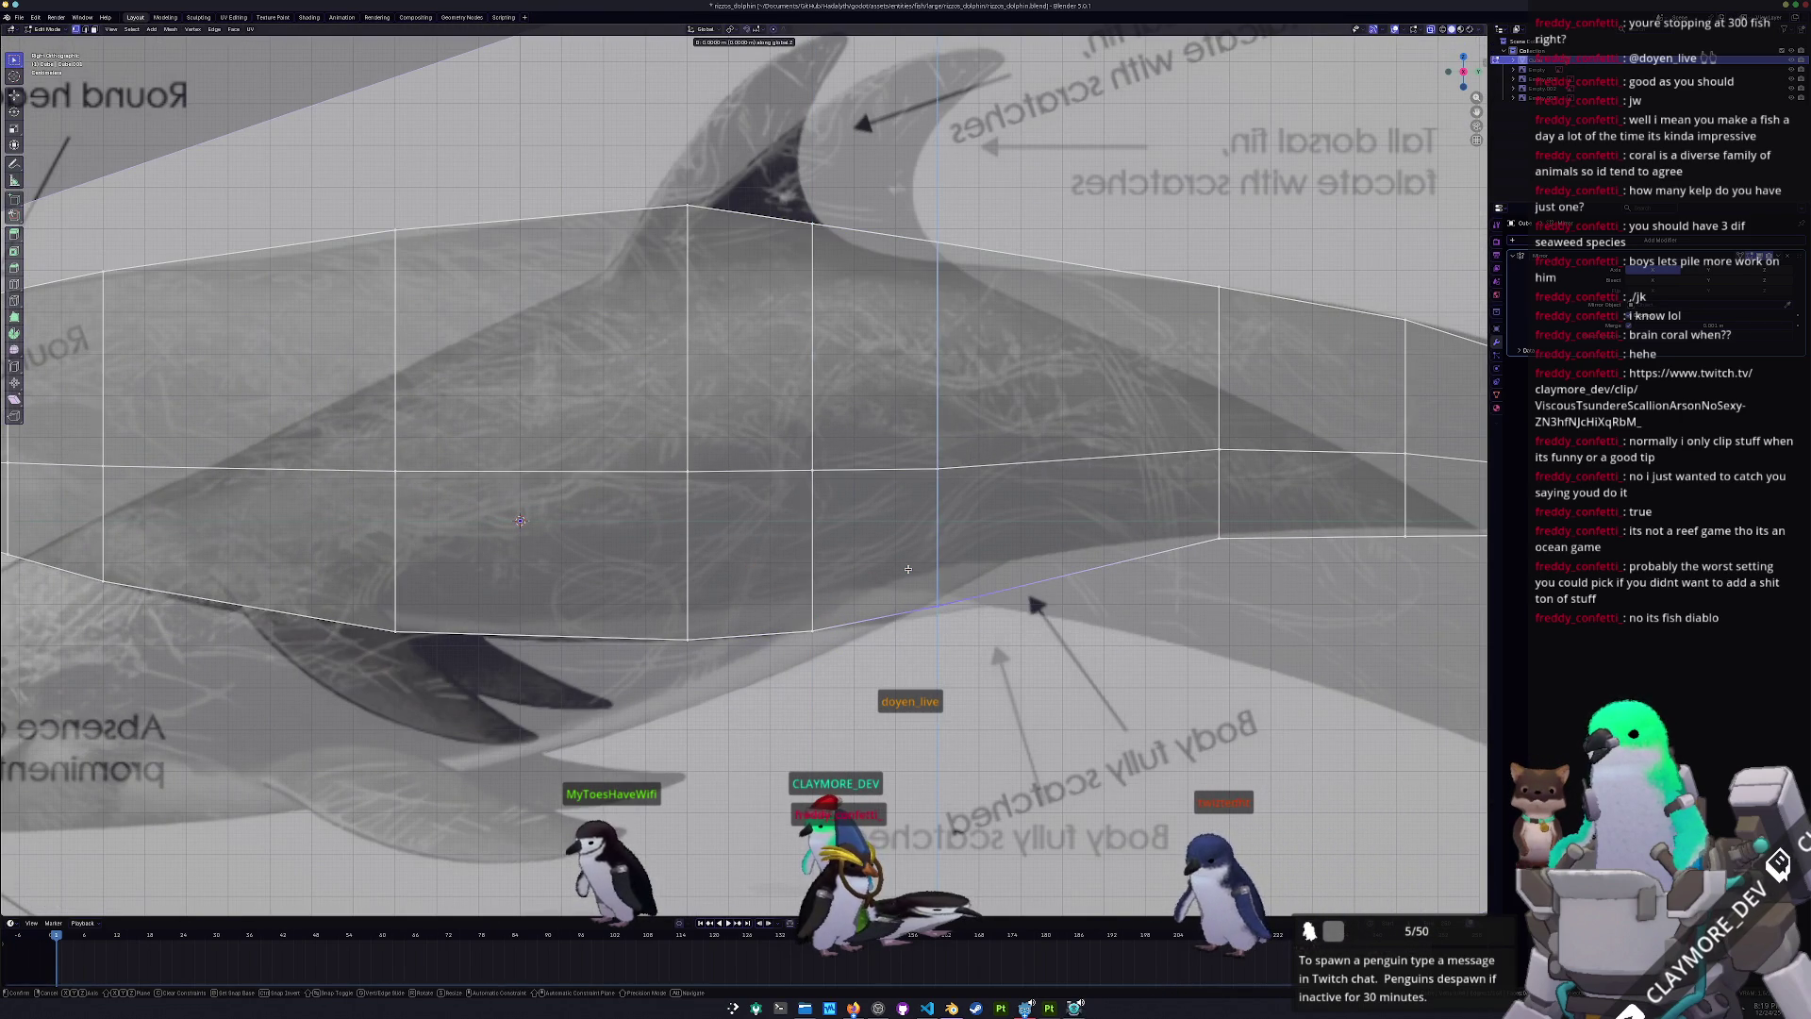
click(909, 571)
- Move the next belly vertex vertically onto the reference belly line
shift+middle_drag(1073, 582, 876, 602)
drag(958, 535, 958, 535)
key(g)
key(z)
click(959, 534)
- Add another edge loop across the body and move its vertex vertically to the outline
mouse_move(958, 534)
shift+middle_down()
mouse_move(526, 619)
mouse_move(1161, 539)
mouse_move(1033, 553)
shift+middle_up()
key(ctrl+r)
click(1048, 419)
key(g)
key(z)
click(1002, 331)
scroll(1002, 331, down, 5)
- Add a centred edge loop near the head and move its vertex onto the reference outline
shift+middle_drag(1002, 331, 1292, 339)
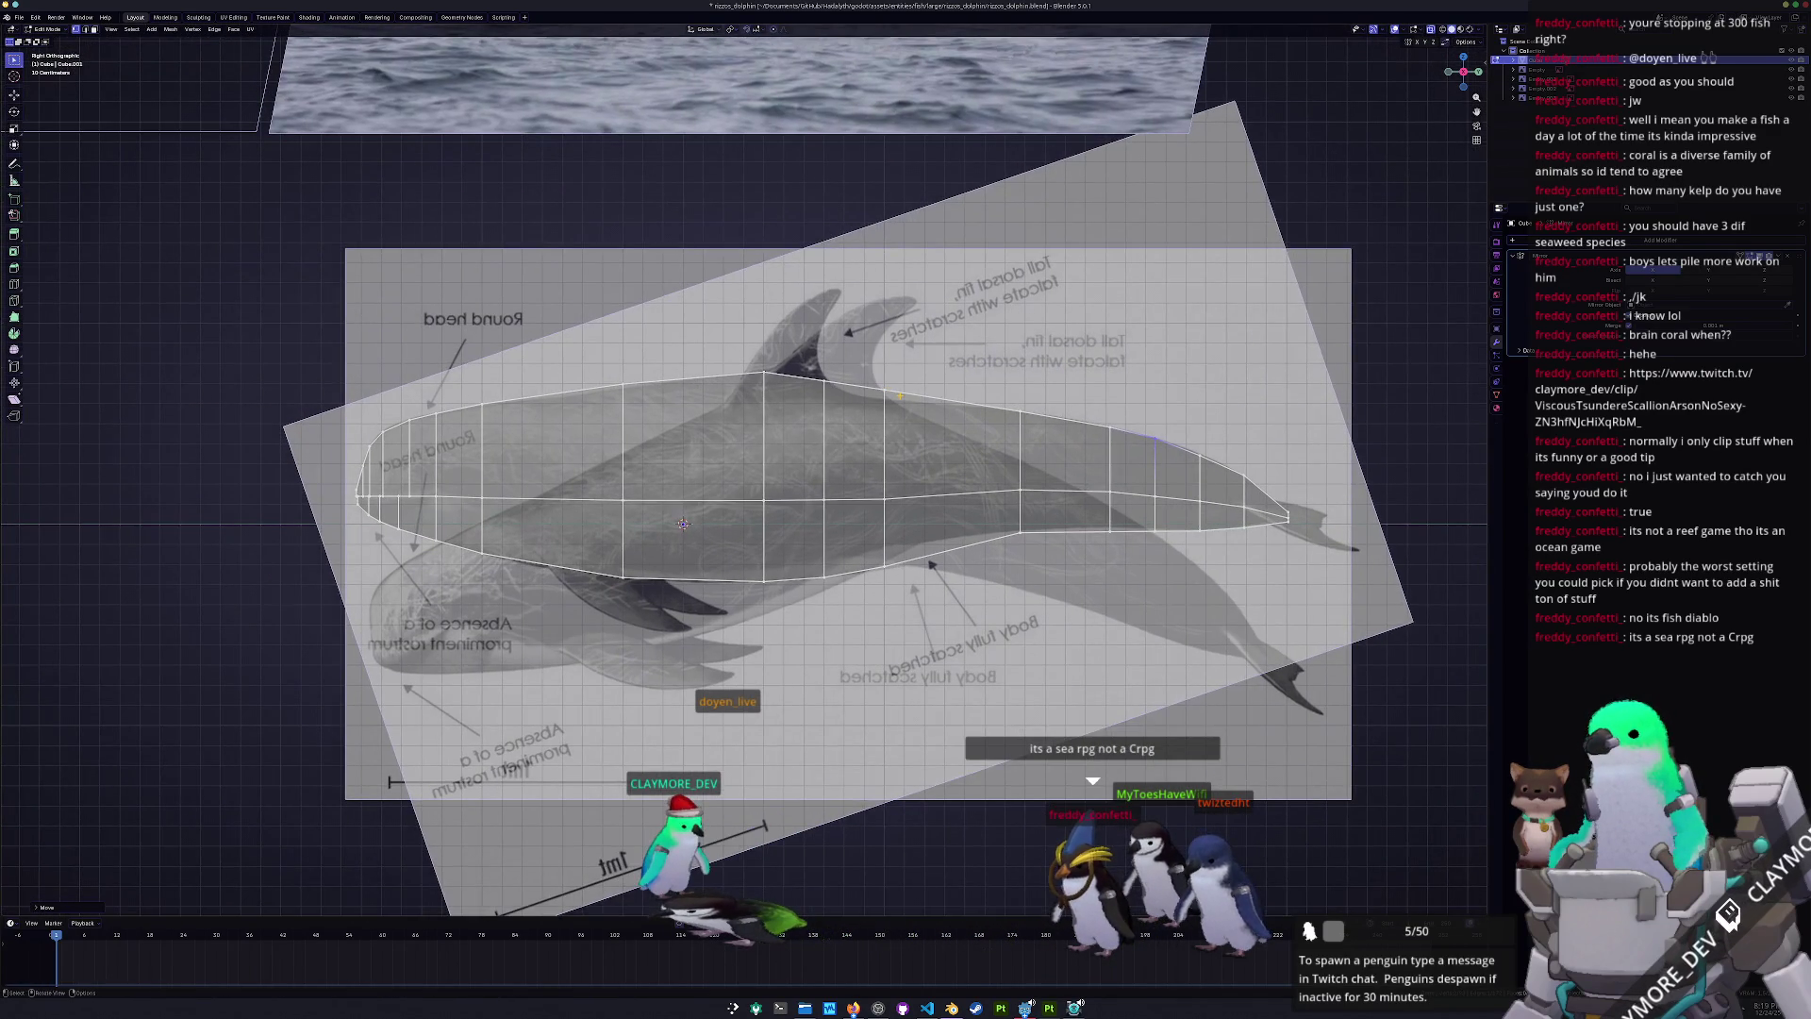
key(ctrl+r)
click(713, 388)
right_click(712, 388)
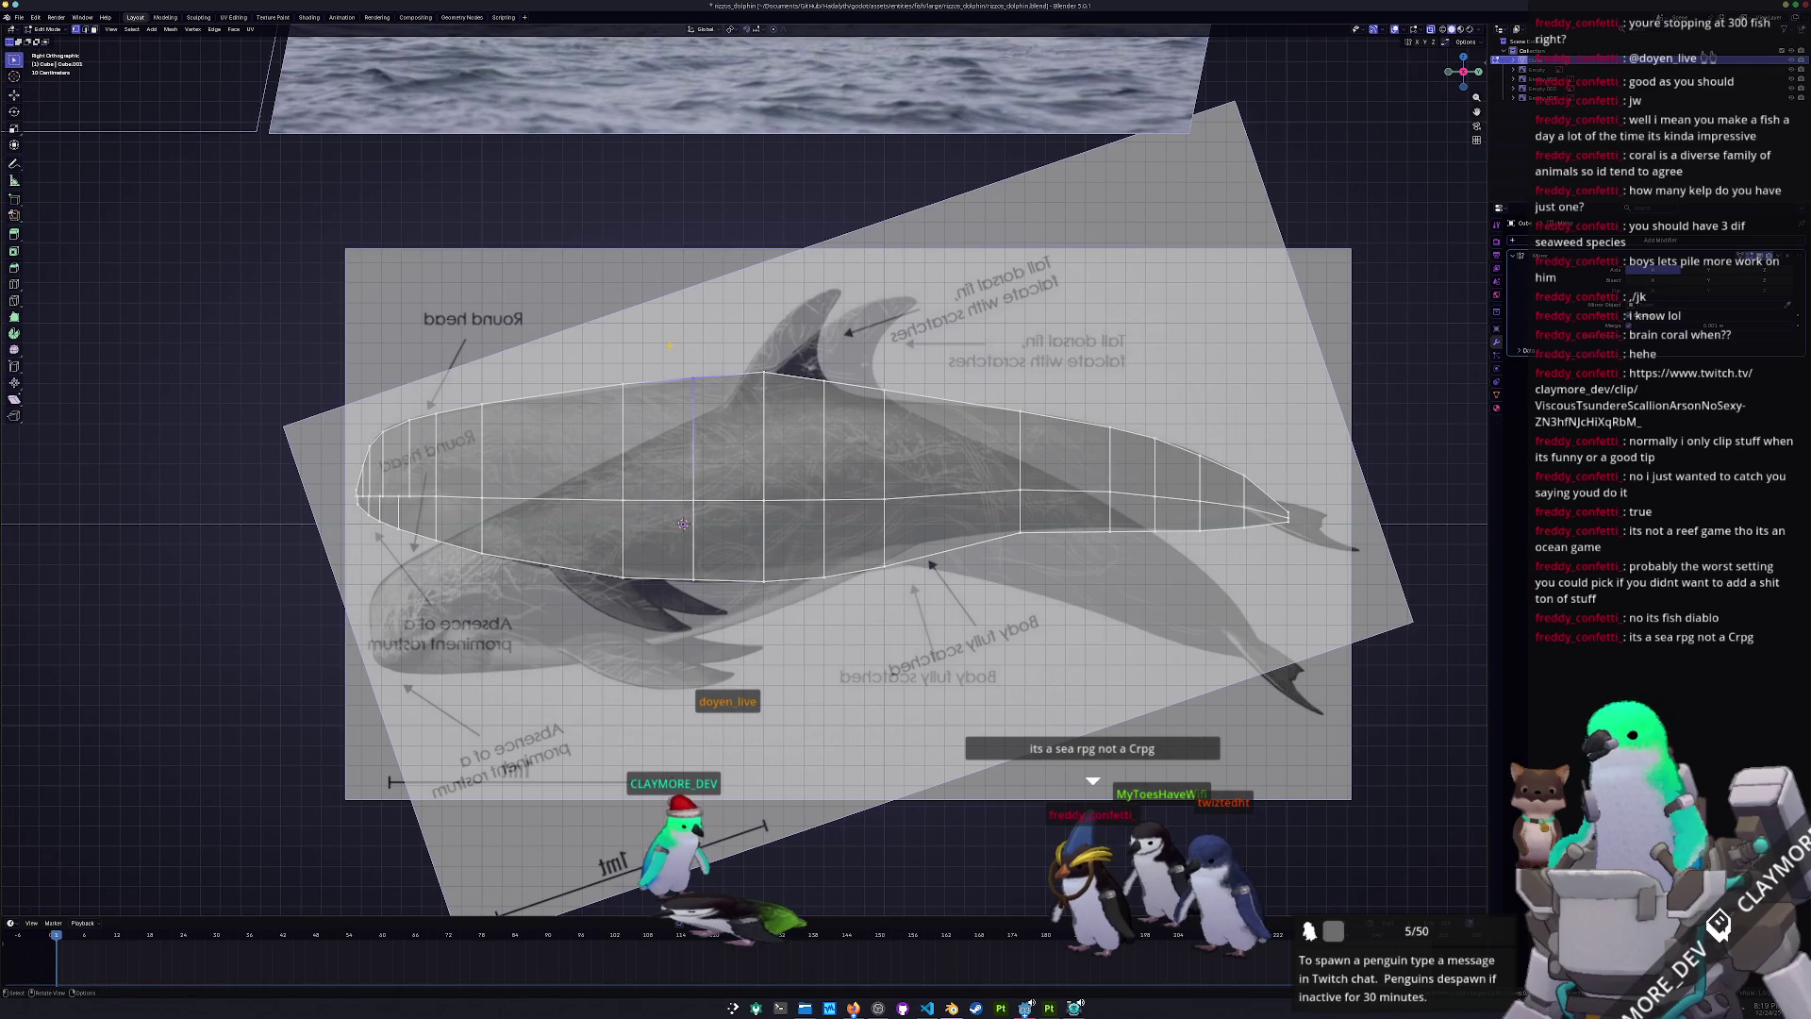
scroll(670, 346, up, 3)
key(g)
key(z)
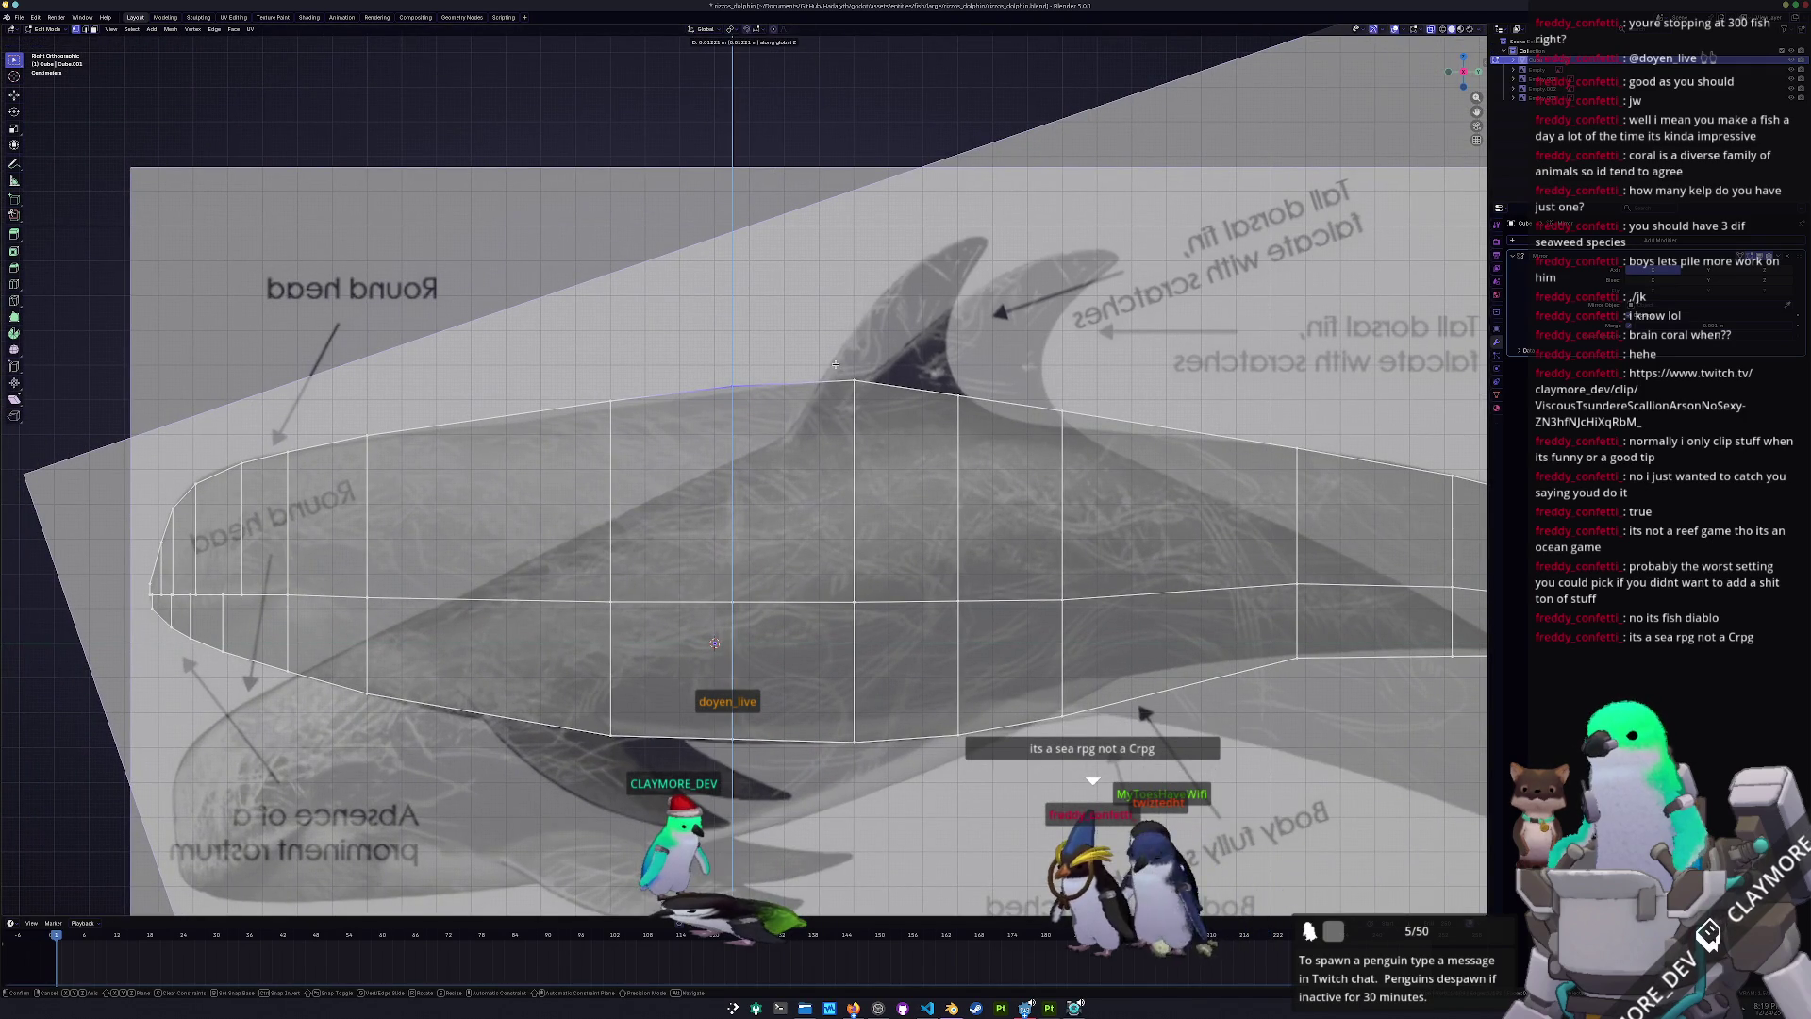
click(836, 364)
- Raise the vertex at the dorsal fin base to its new height under the fin
drag(842, 355, 842, 354)
key(g)
key(z)
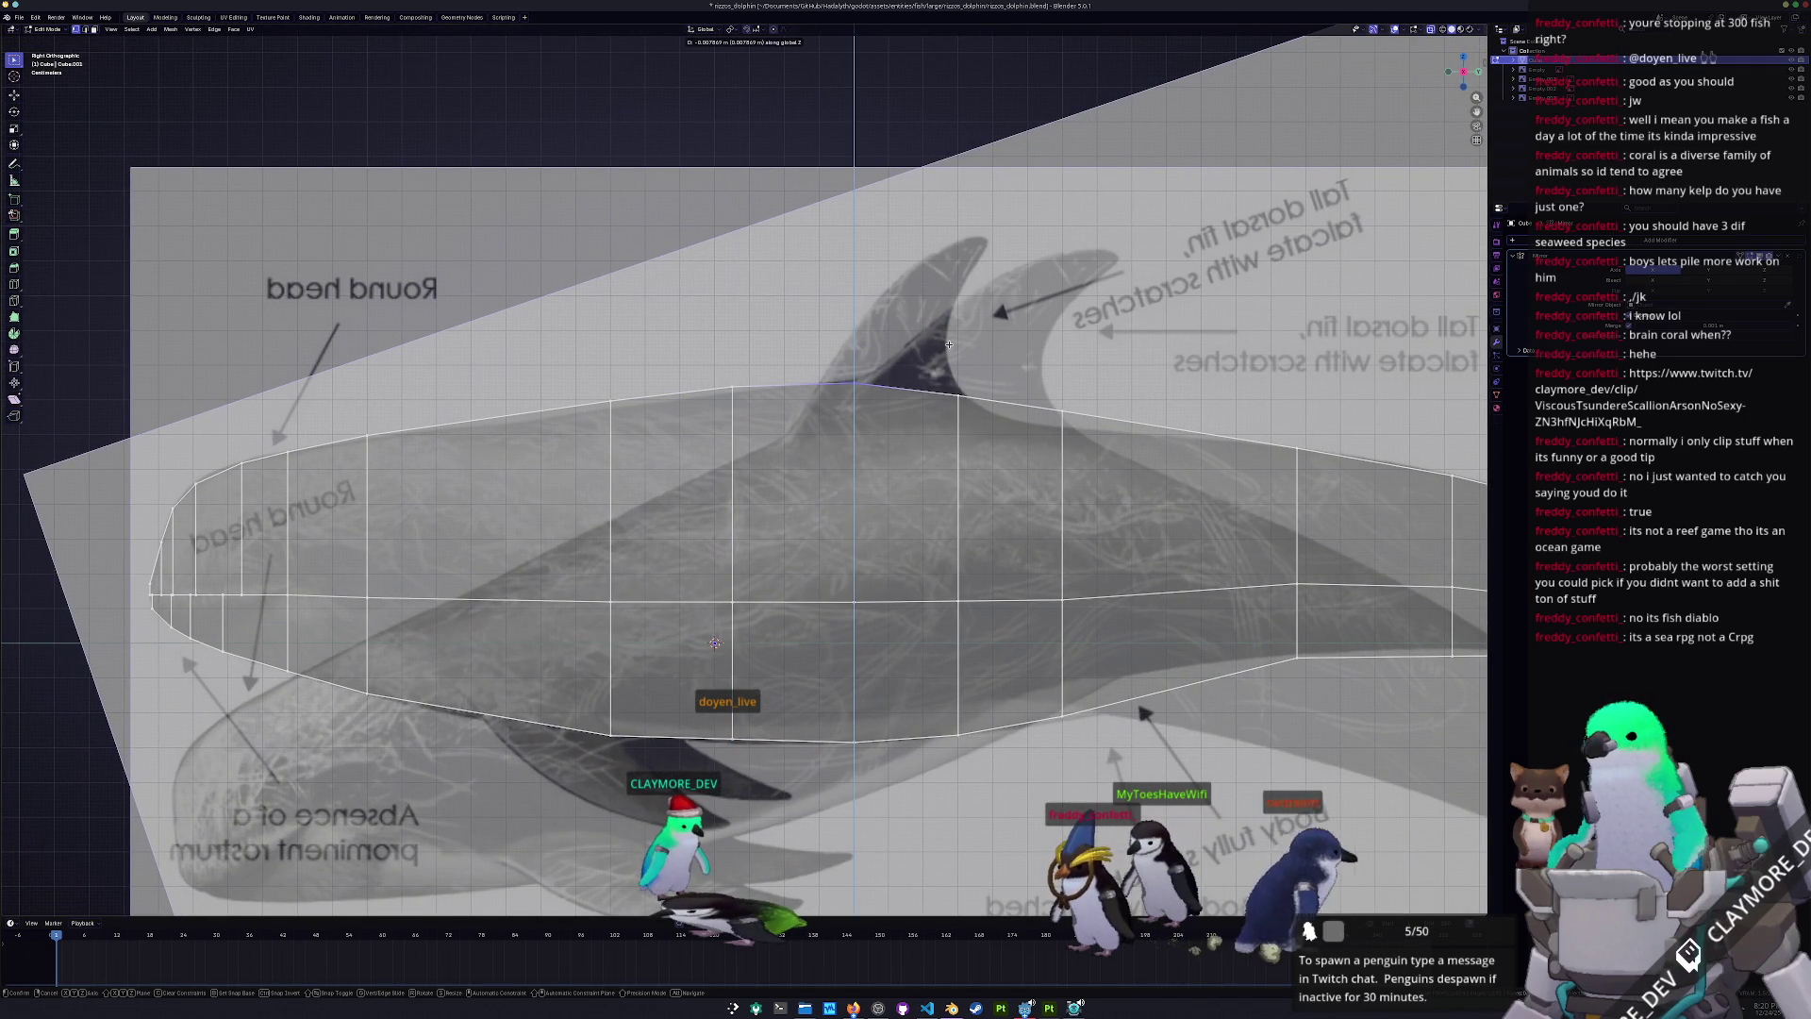
click(948, 345)
shift+middle_drag(959, 406, 780, 401)
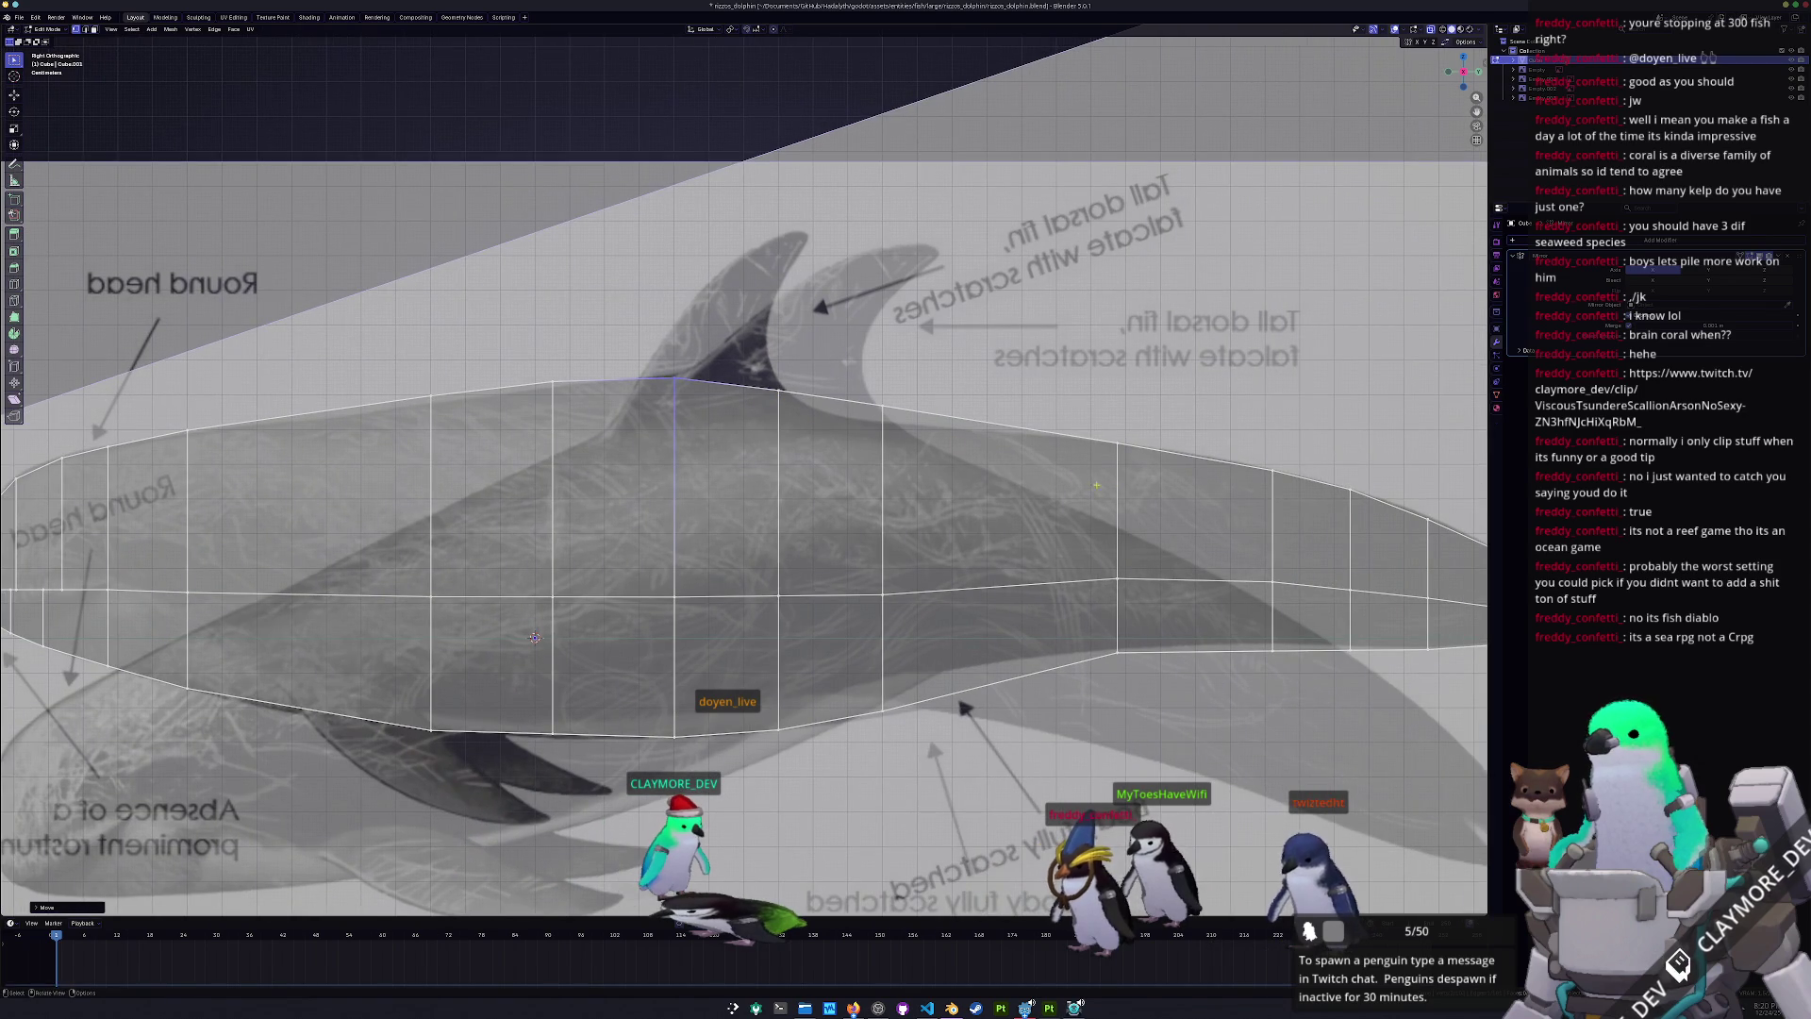
mouse_move(534, 638)
shift+middle_down()
mouse_move(816, 769)
mouse_move(902, 626)
mouse_move(934, 604)
mouse_move(959, 628)
shift+middle_up()
scroll(902, 626, down, 3)
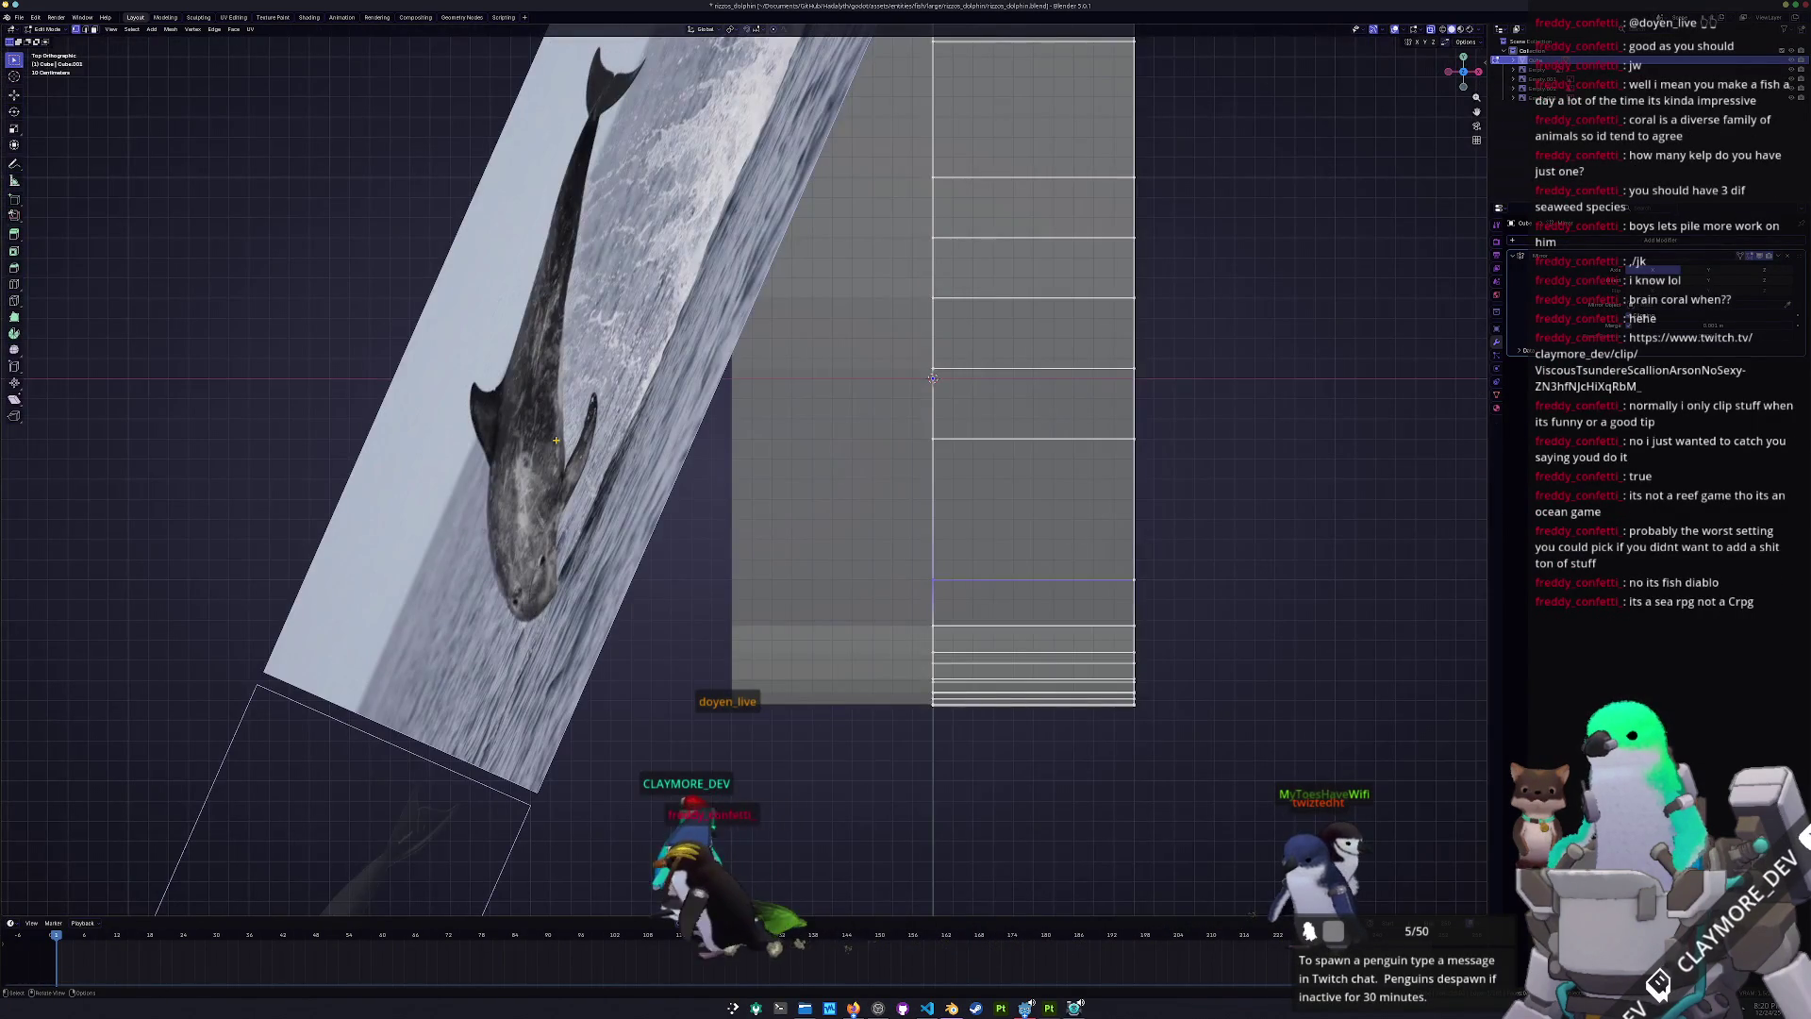
- In Top Ortho, slide the bottom-right corner vertex inward along X
key(KP_7)
scroll(961, 628, up, 3)
drag(1111, 563, 1074, 539)
key(g)
key(x)
click(738, 530)
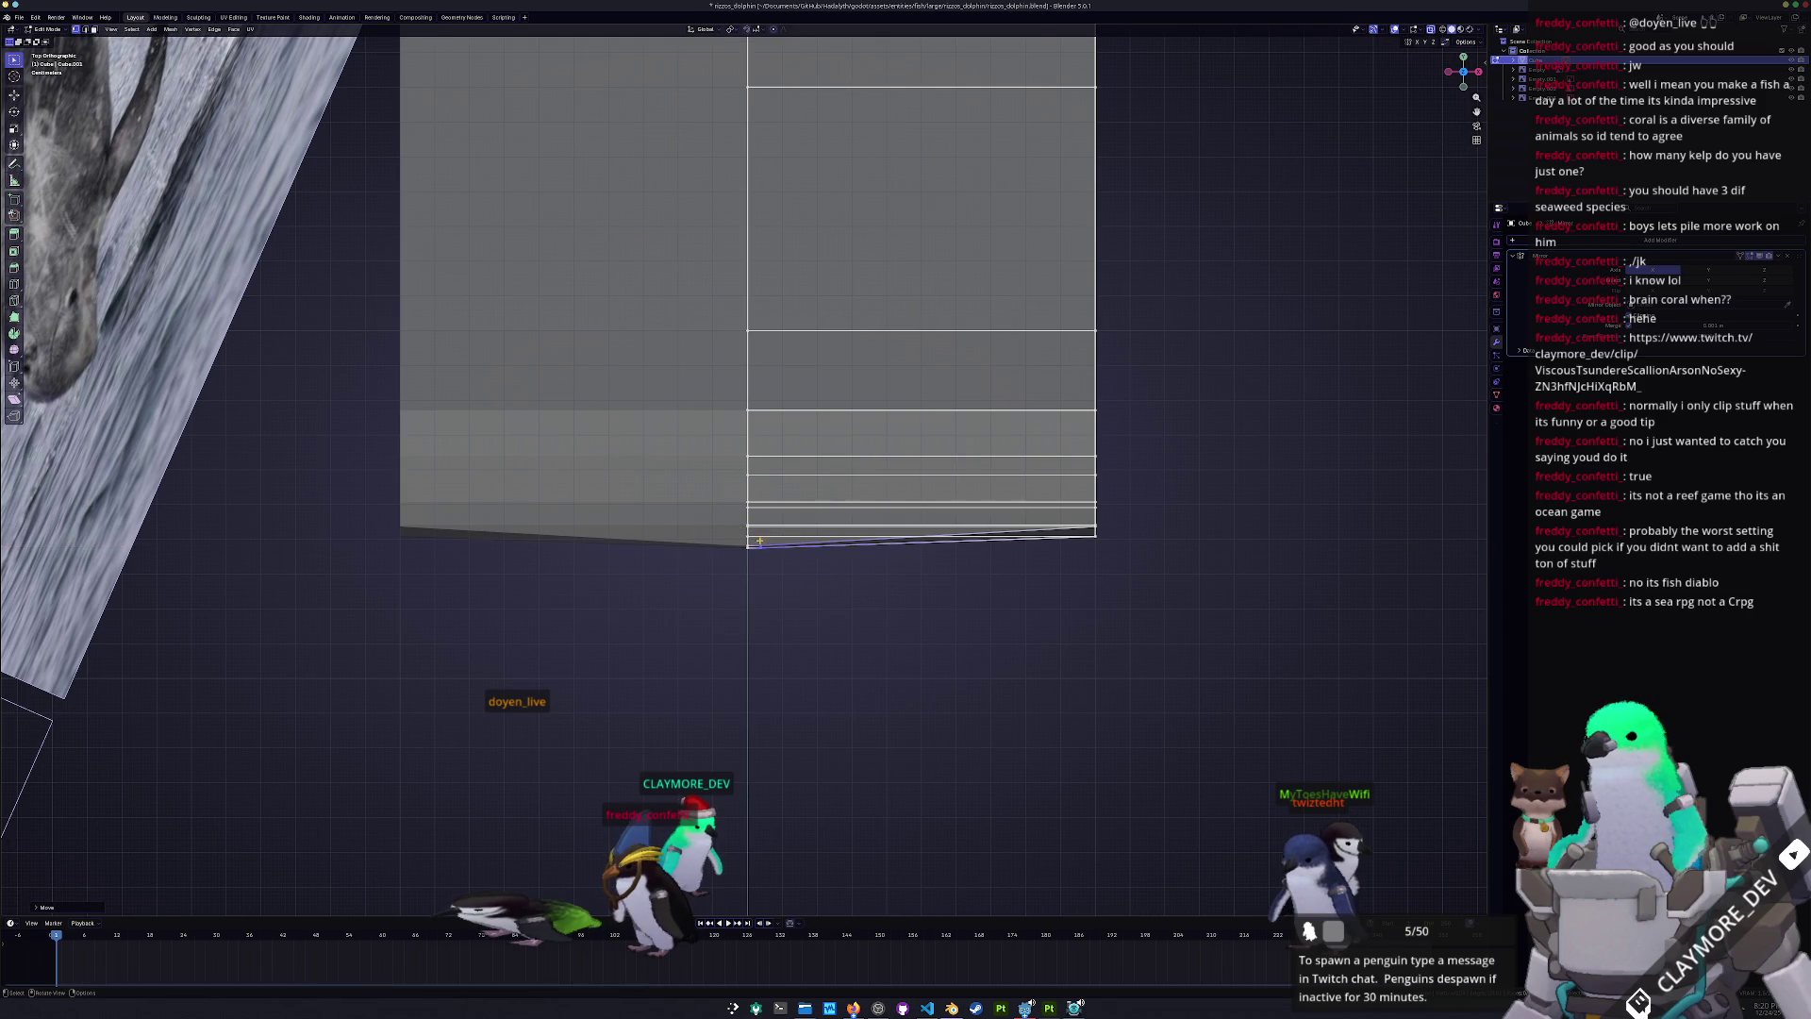
- Pull the neighbouring vertices inward along X to narrow the lower end
scroll(1212, 594, up, 1)
mouse_move(1210, 572)
mouse_down()
mouse_move(1148, 515)
mouse_move(1136, 531)
mouse_move(1182, 551)
mouse_up()
key(g)
key(x)
click(770, 511)
key(g)
key(x)
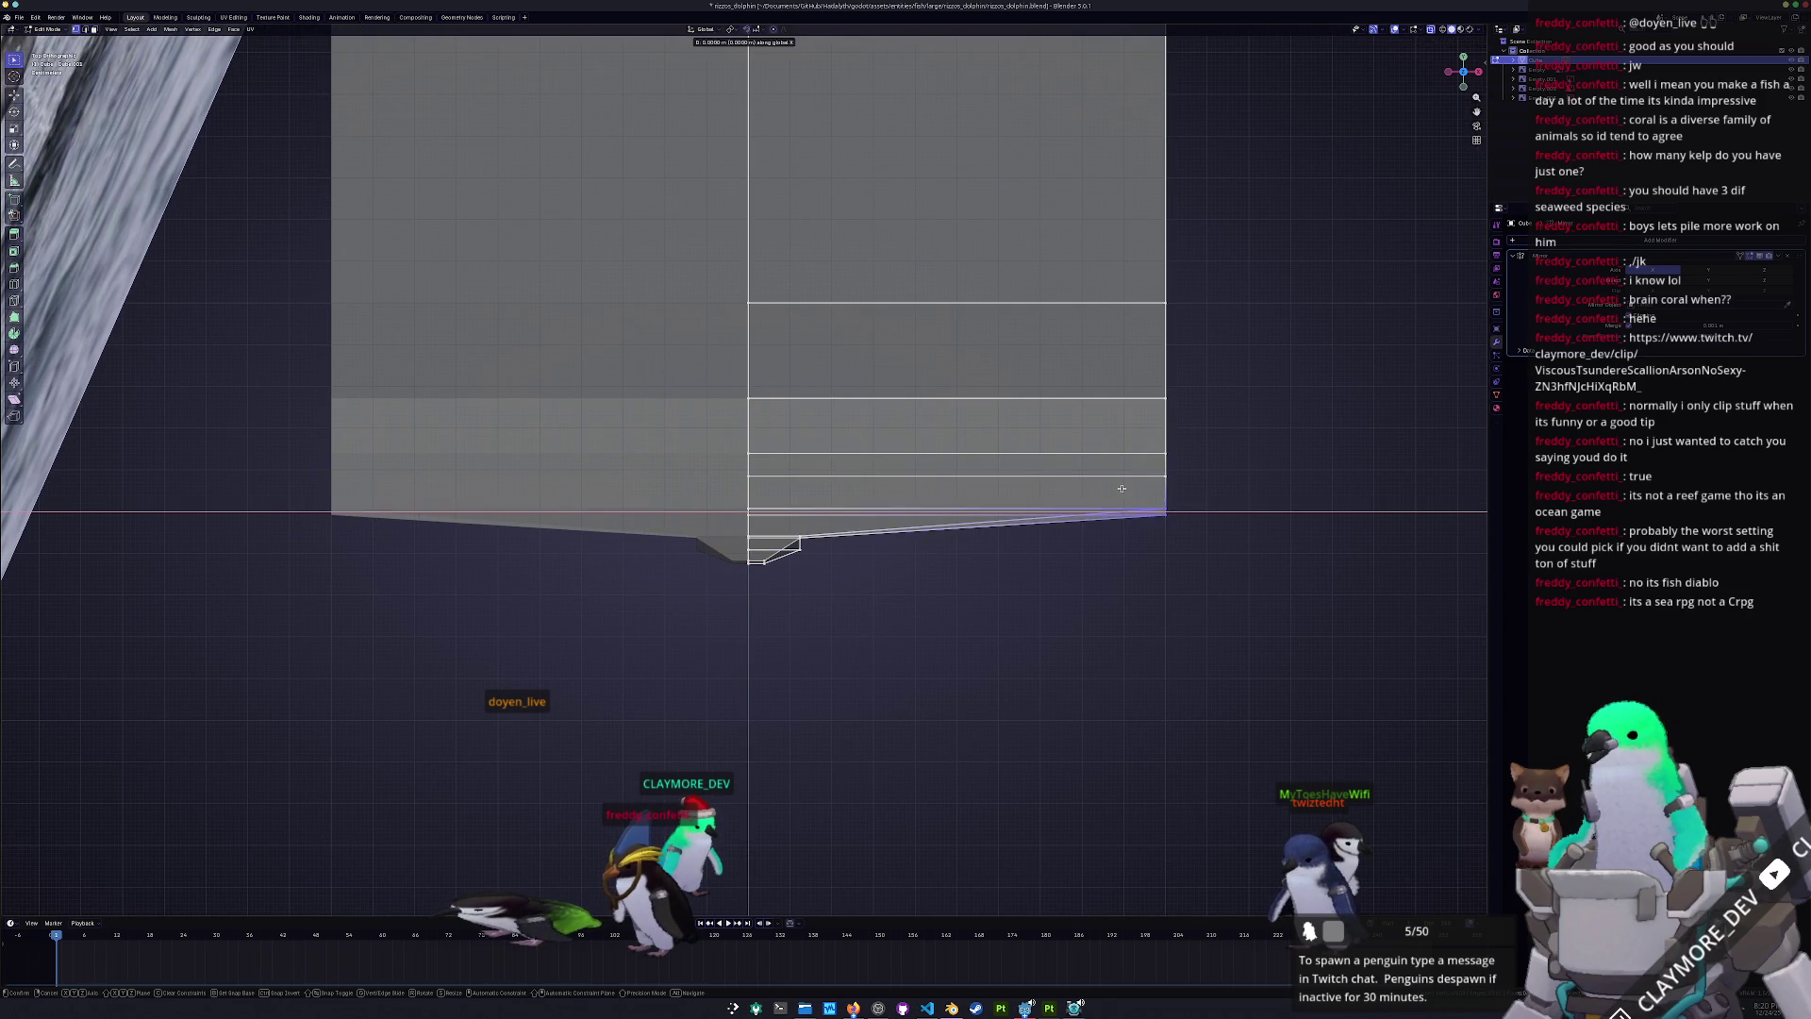
key(g)
key(x)
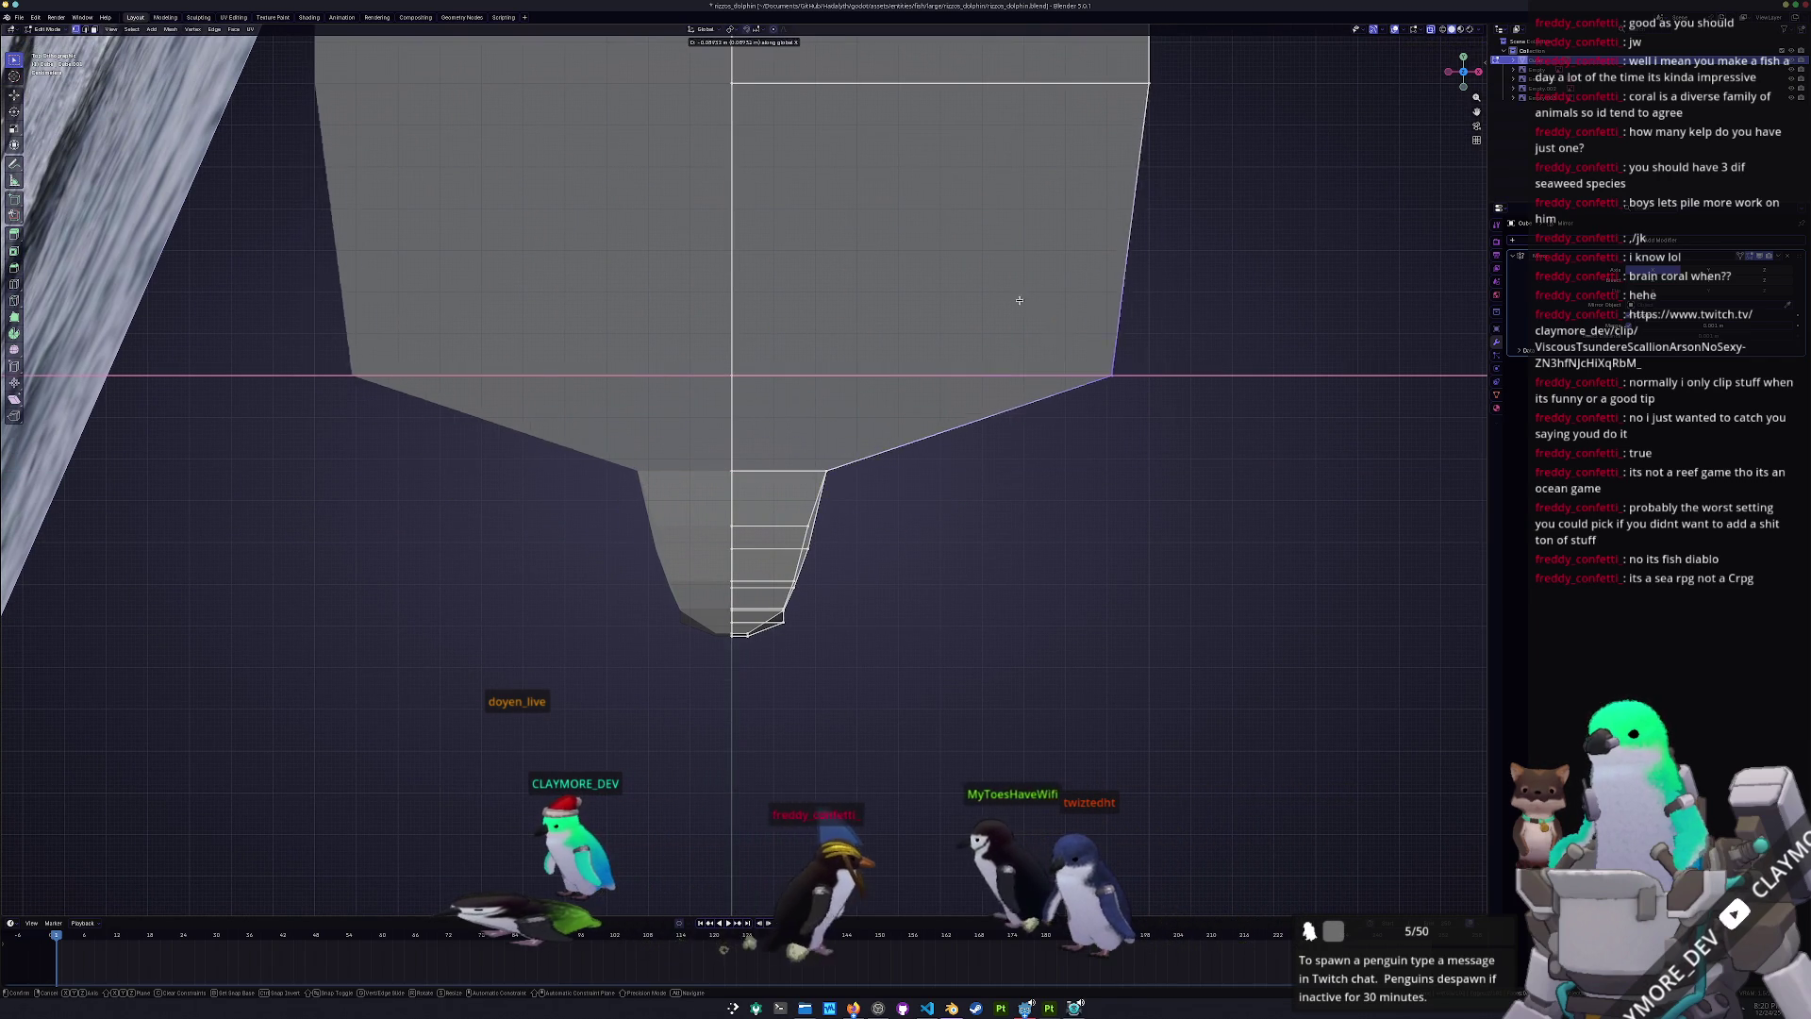
click(760, 242)
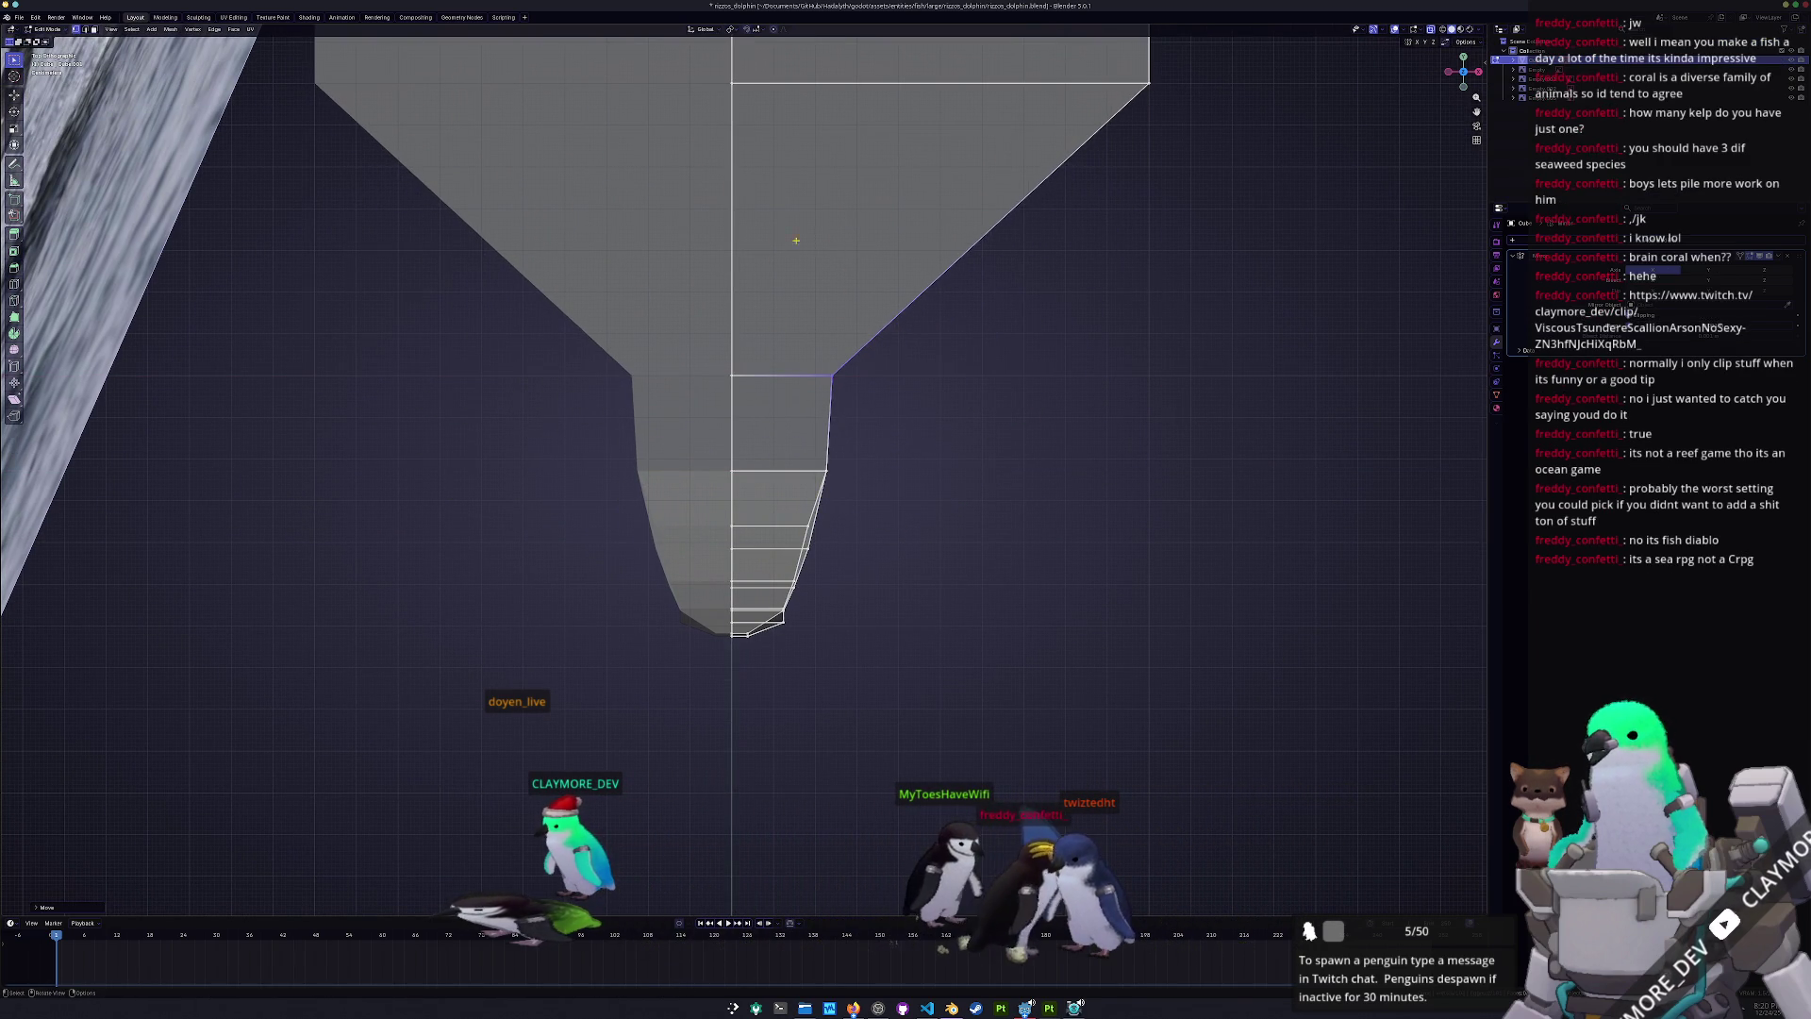
- Move the selected vertices and the right corner vertex further inward along X
shift+scroll(765, 241, up, 5)
key(g)
key(x)
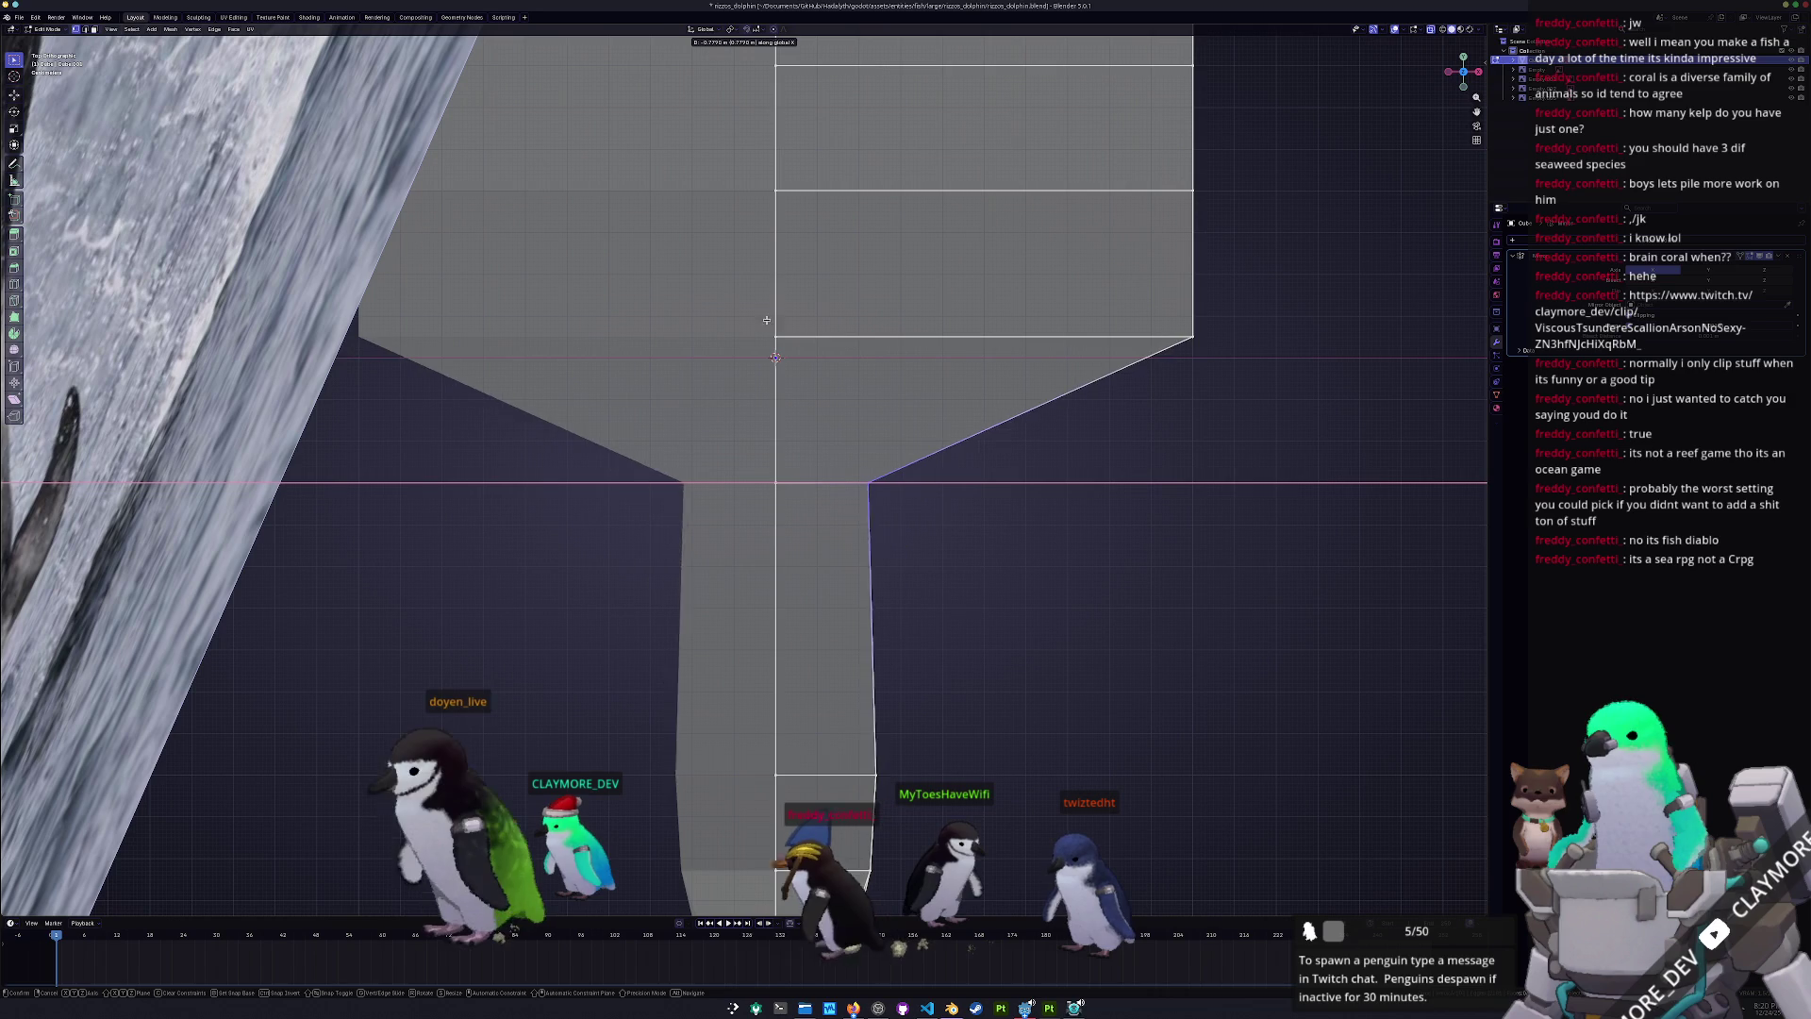
click(781, 322)
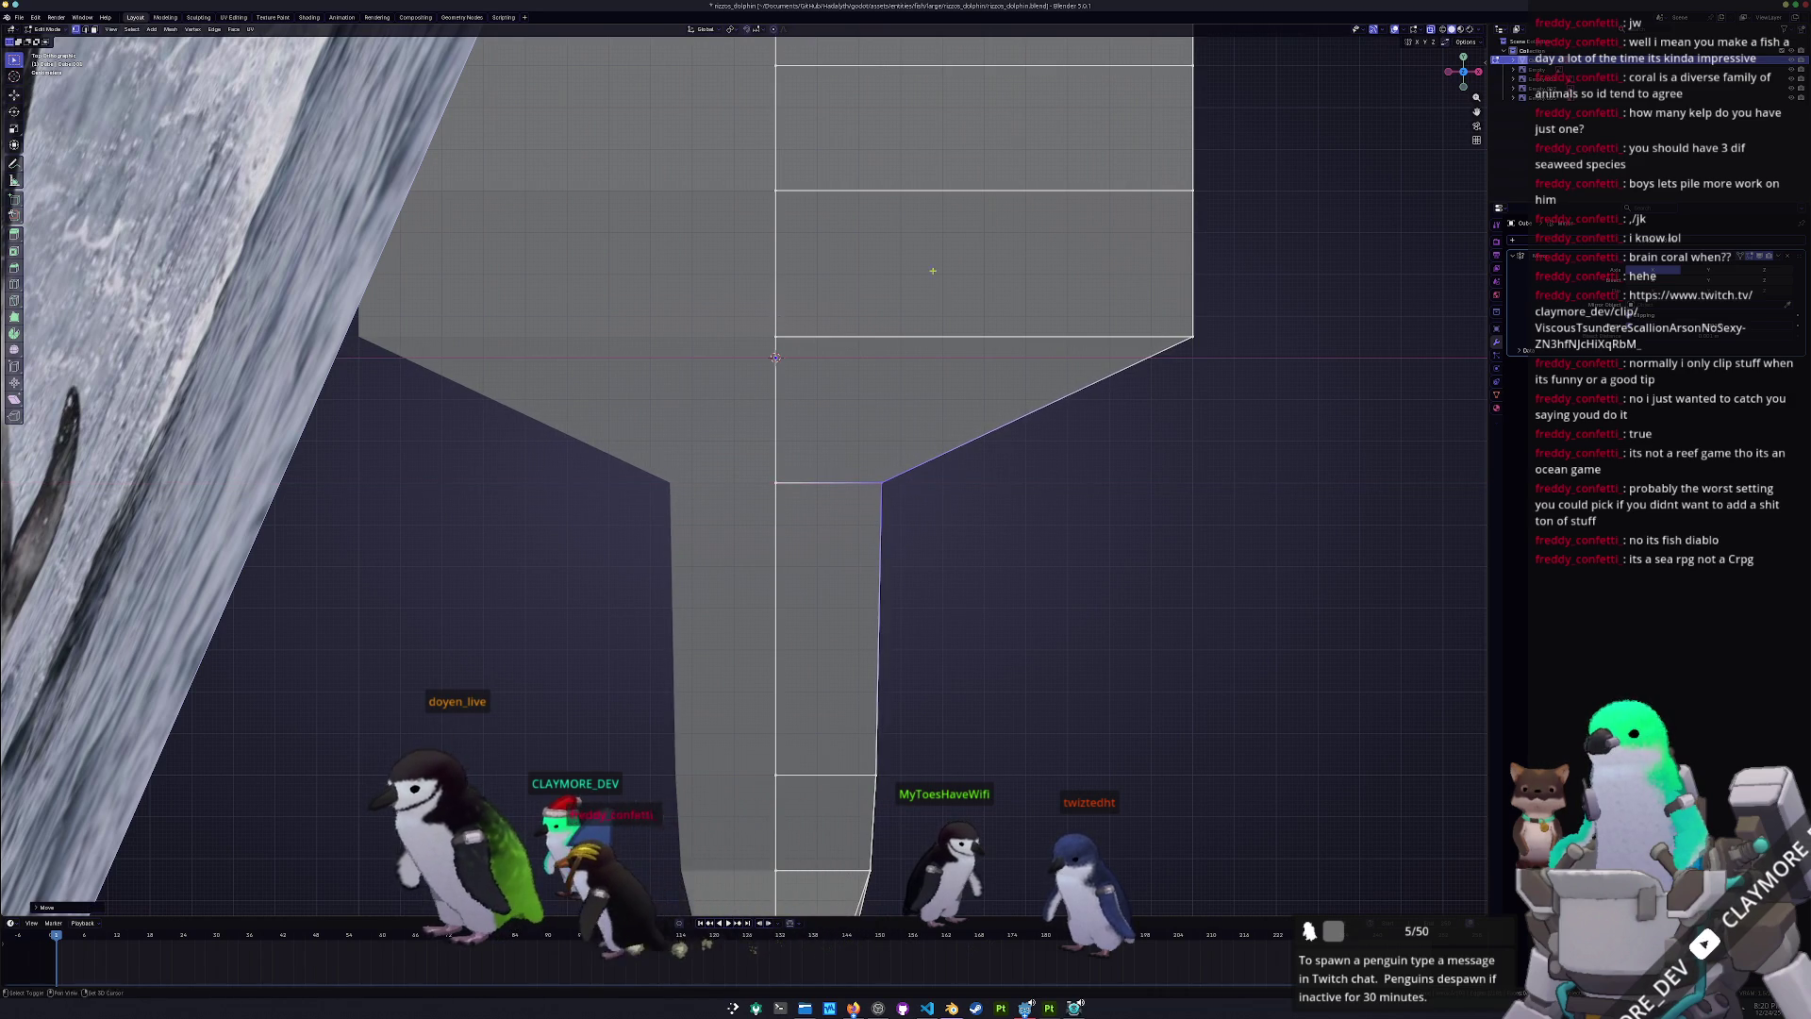
shift+scroll(909, 283, up, 2)
drag(1264, 520, 1151, 384)
key(g)
key(x)
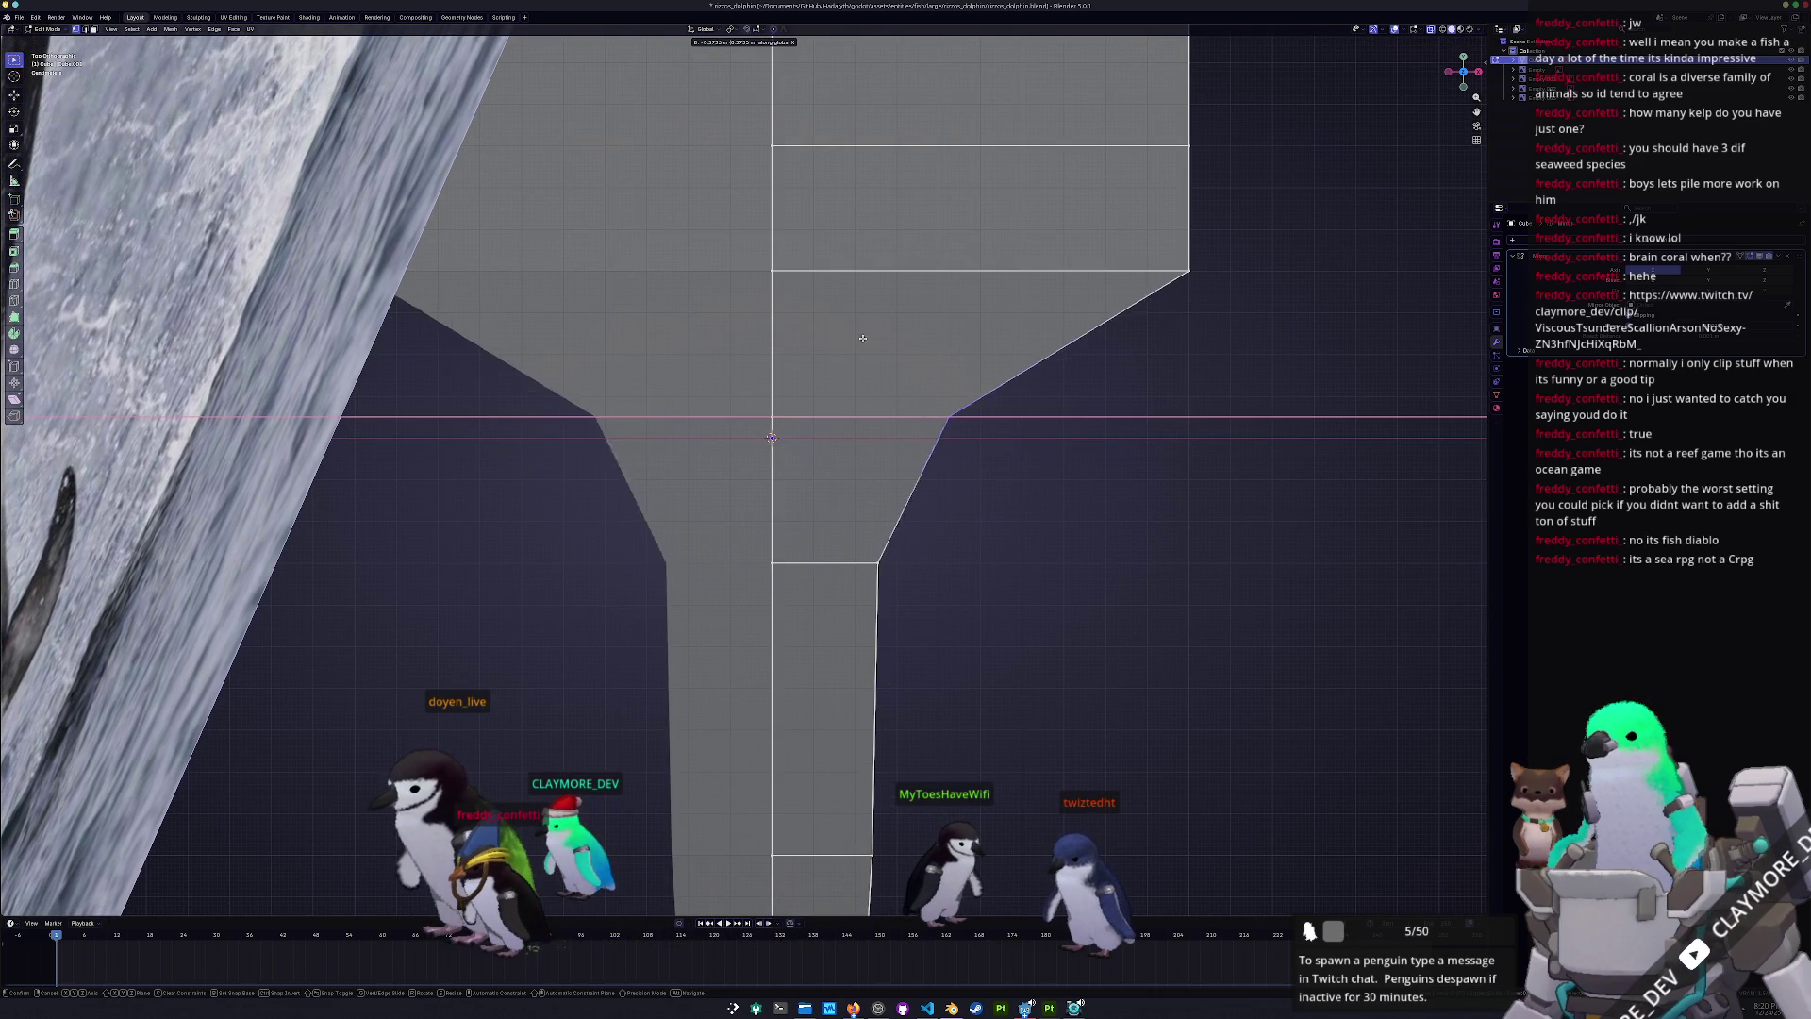
click(797, 317)
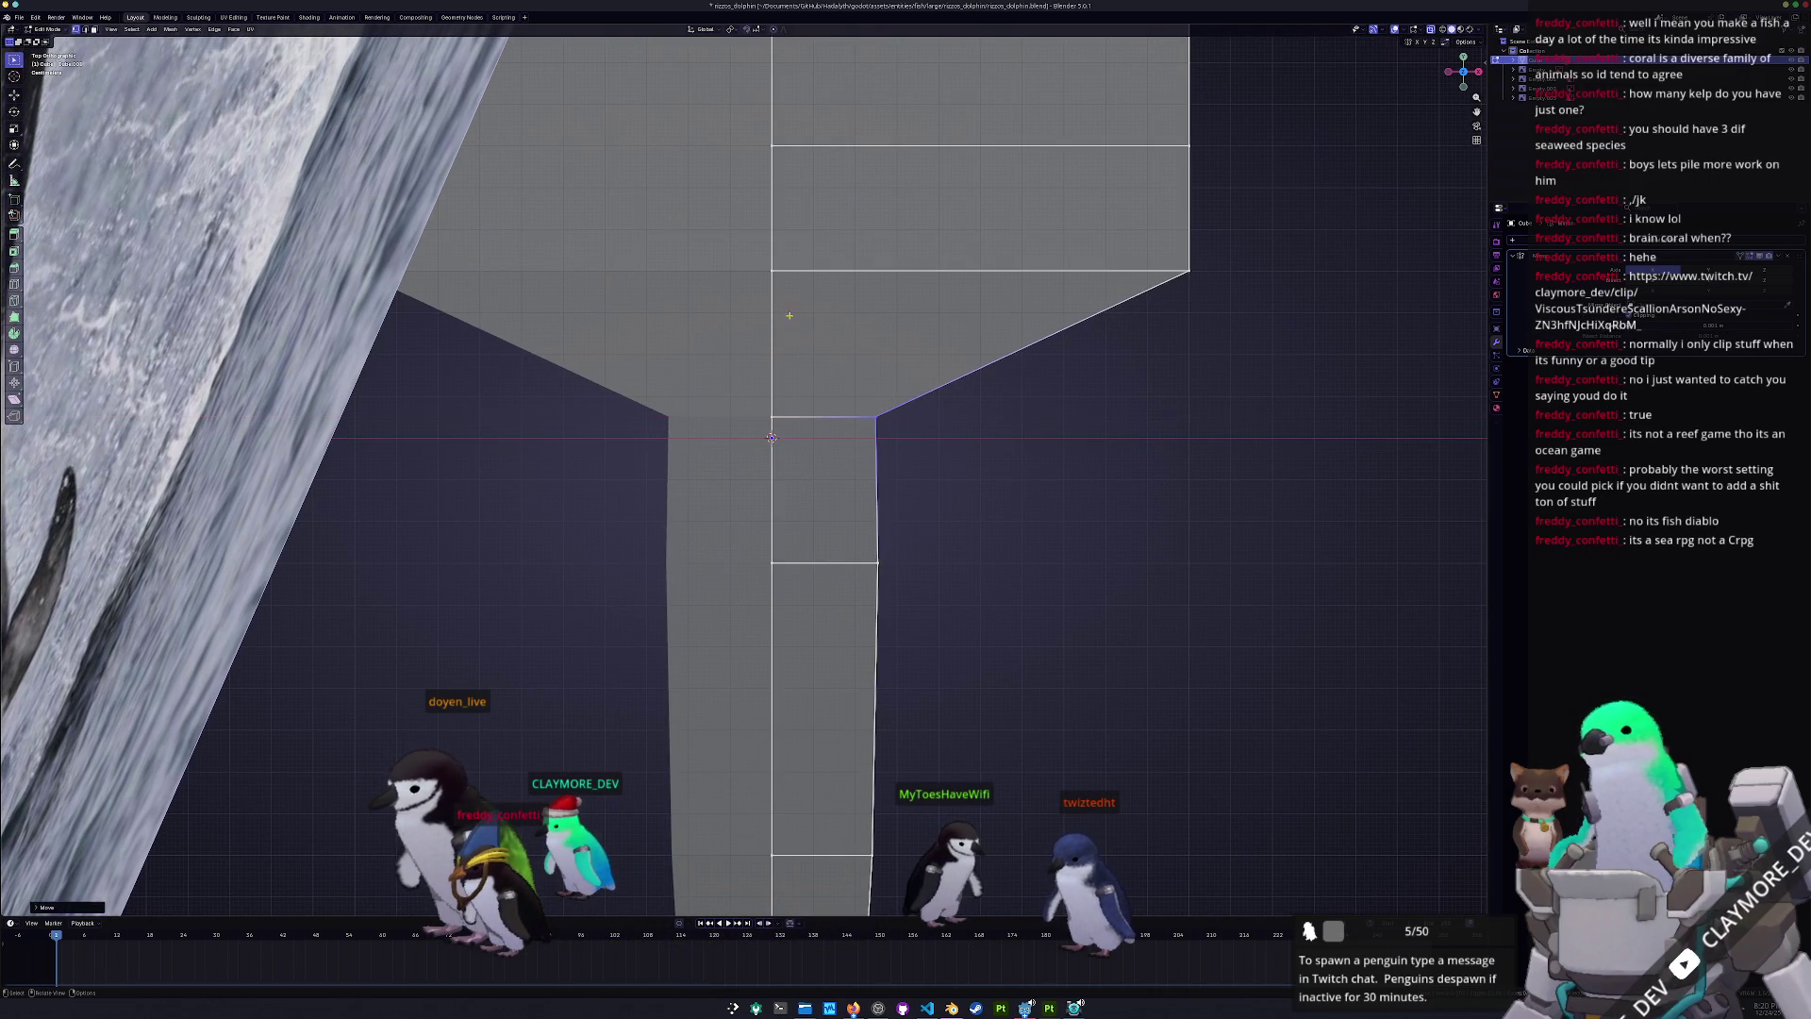
- Box-select the remaining corner vertex and slide it inward to form the tapered point
scroll(797, 316, down, 3)
key(b)
drag(1076, 588, 969, 493)
key(g)
key(x)
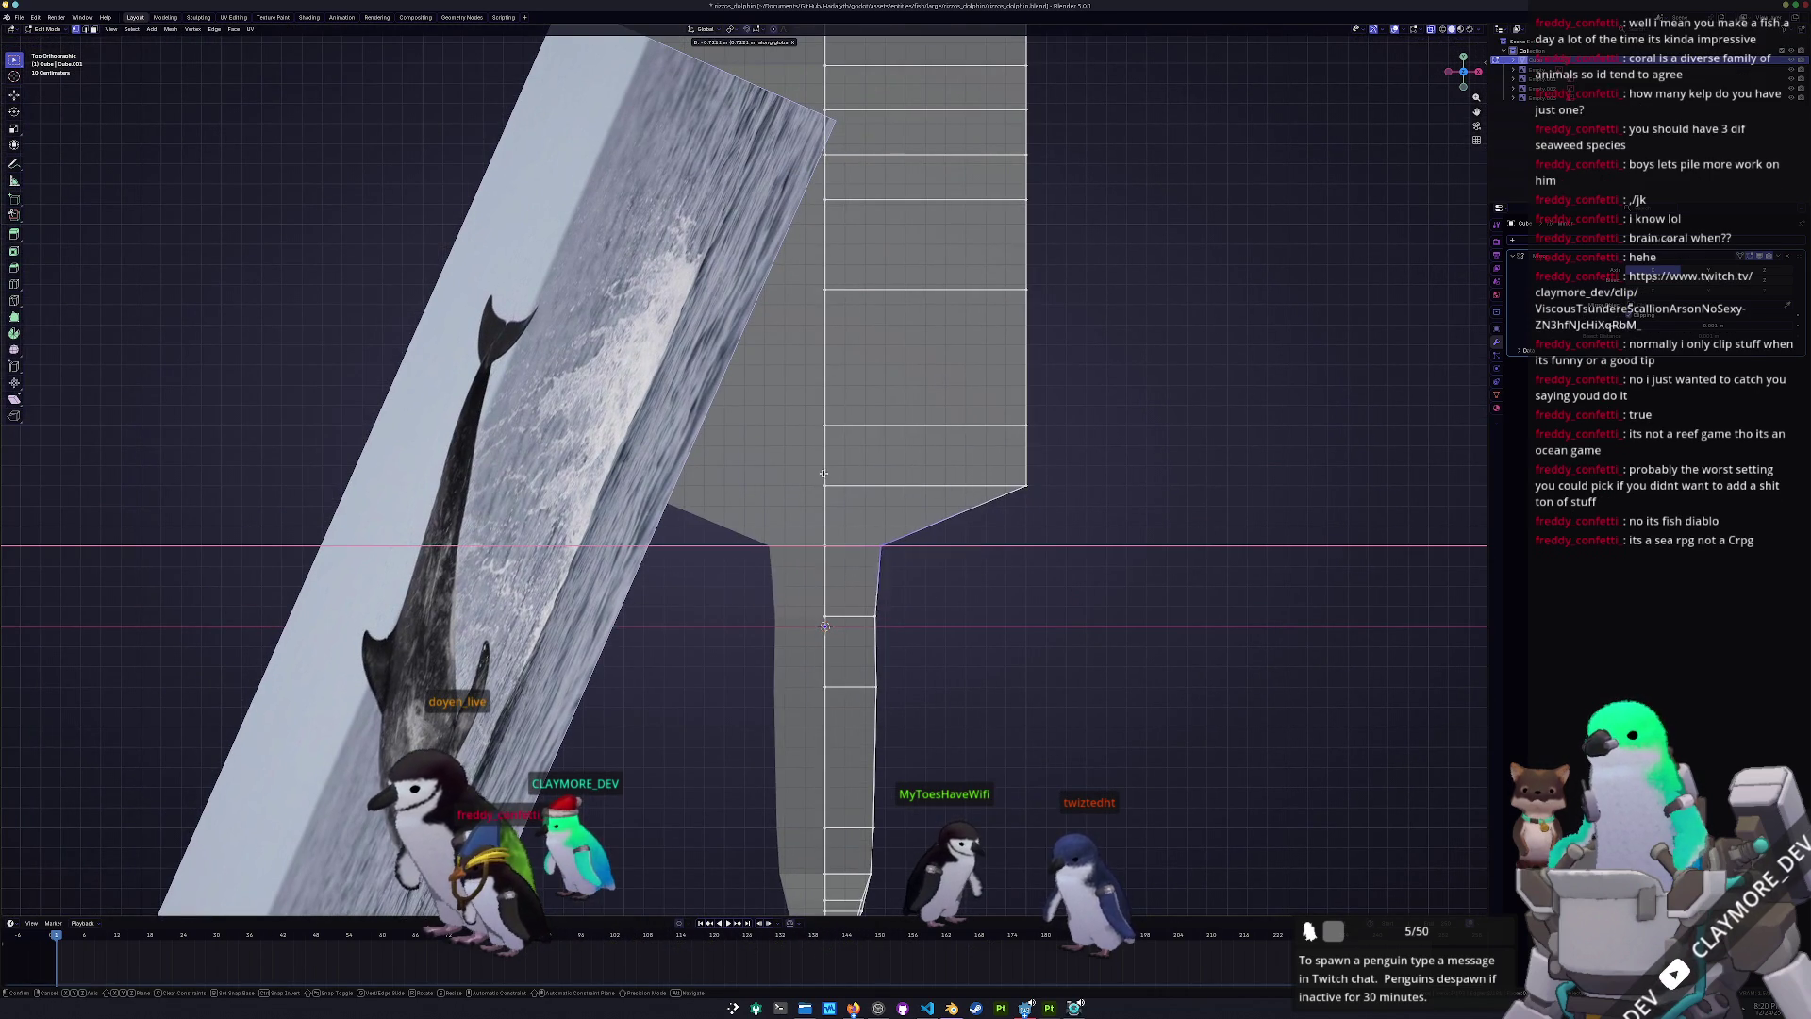
click(815, 472)
scroll(815, 472, down, 5)
scroll(886, 301, up, 2)
shift+scroll(886, 302, up, 2)
- Move the top-right vertex inward along X in three successive passes
key(g)
key(x)
click(776, 216)
key(g)
key(x)
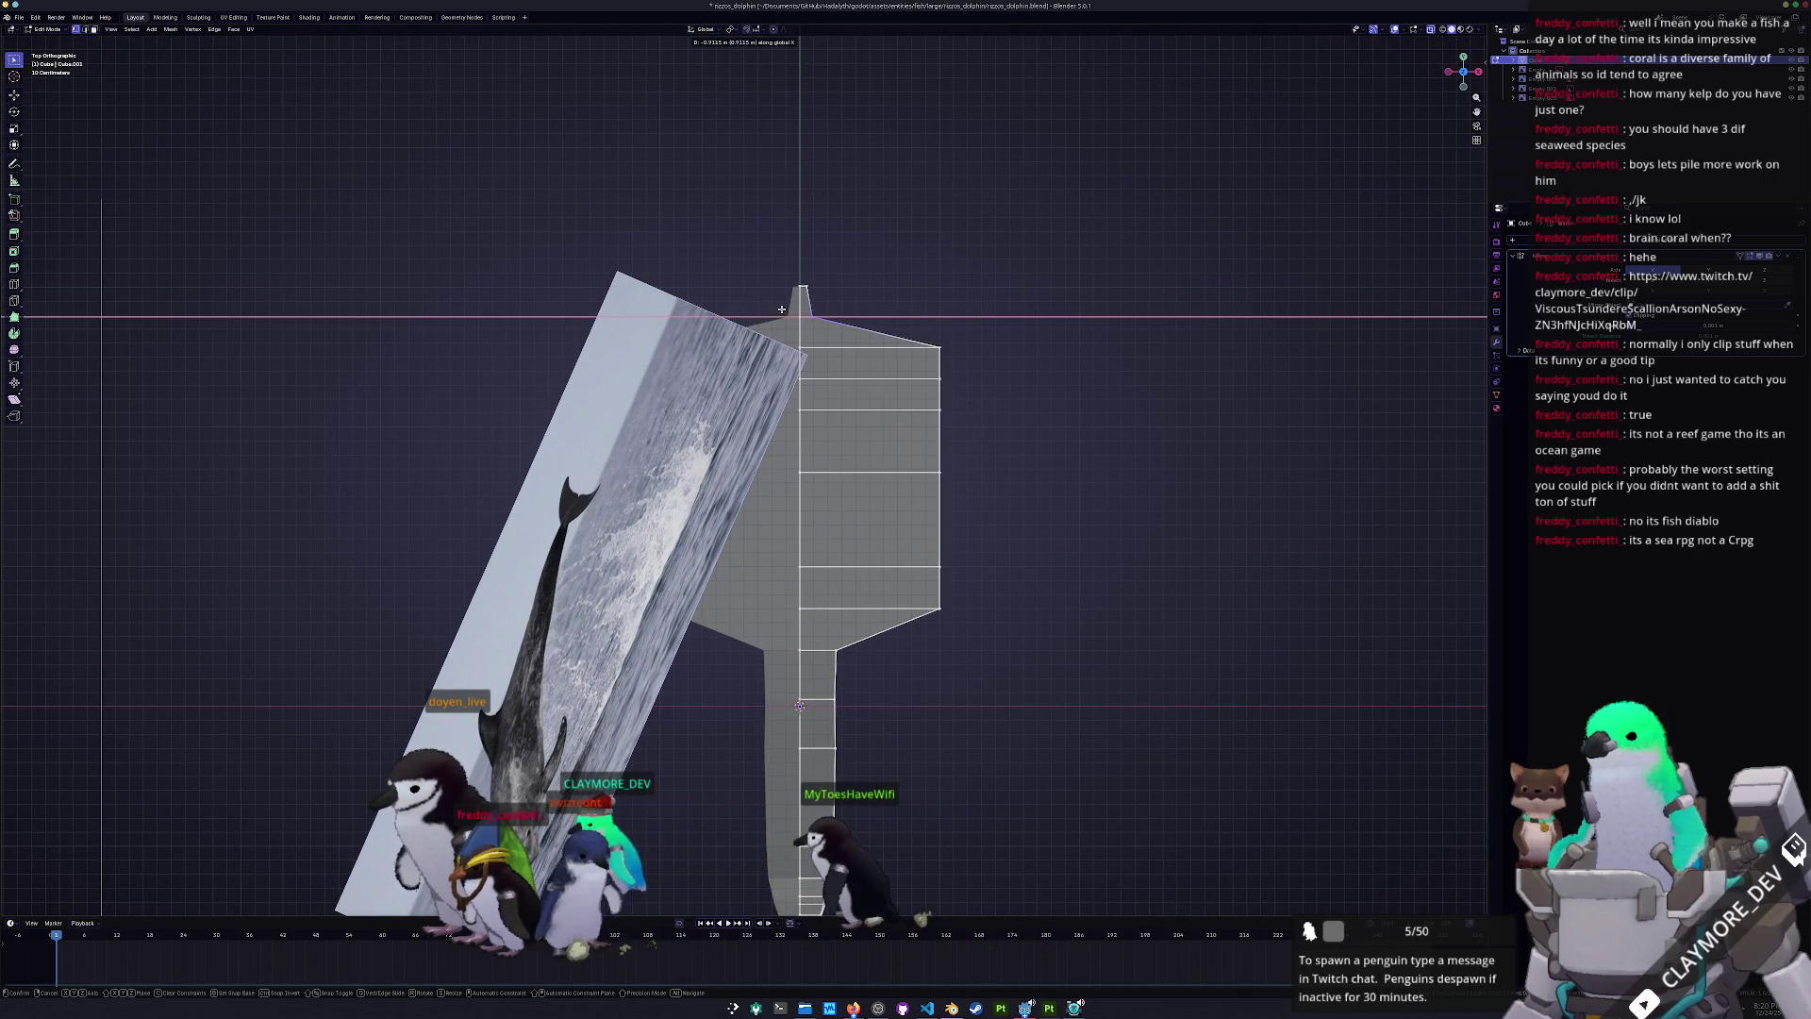
click(781, 308)
key(g)
key(x)
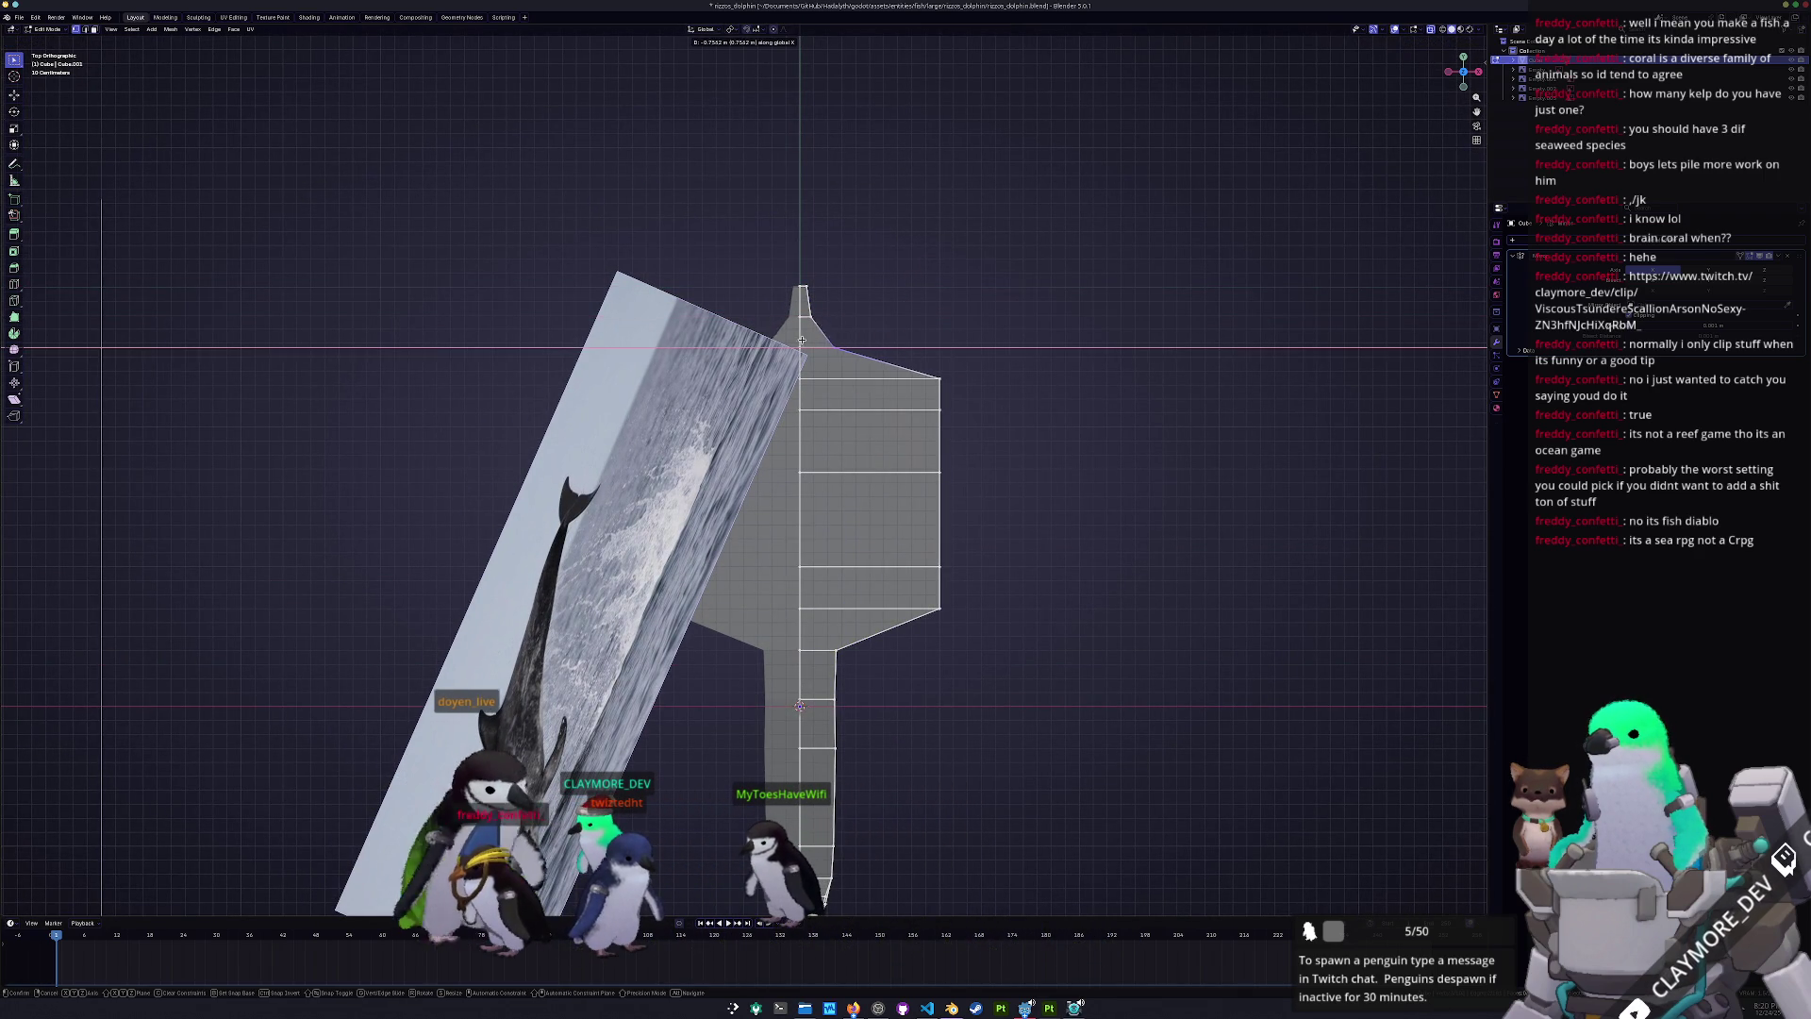
click(782, 345)
- Slide the next top-right vertices inward to slim the side outline
scroll(817, 341, up, 3)
key(g)
key(x)
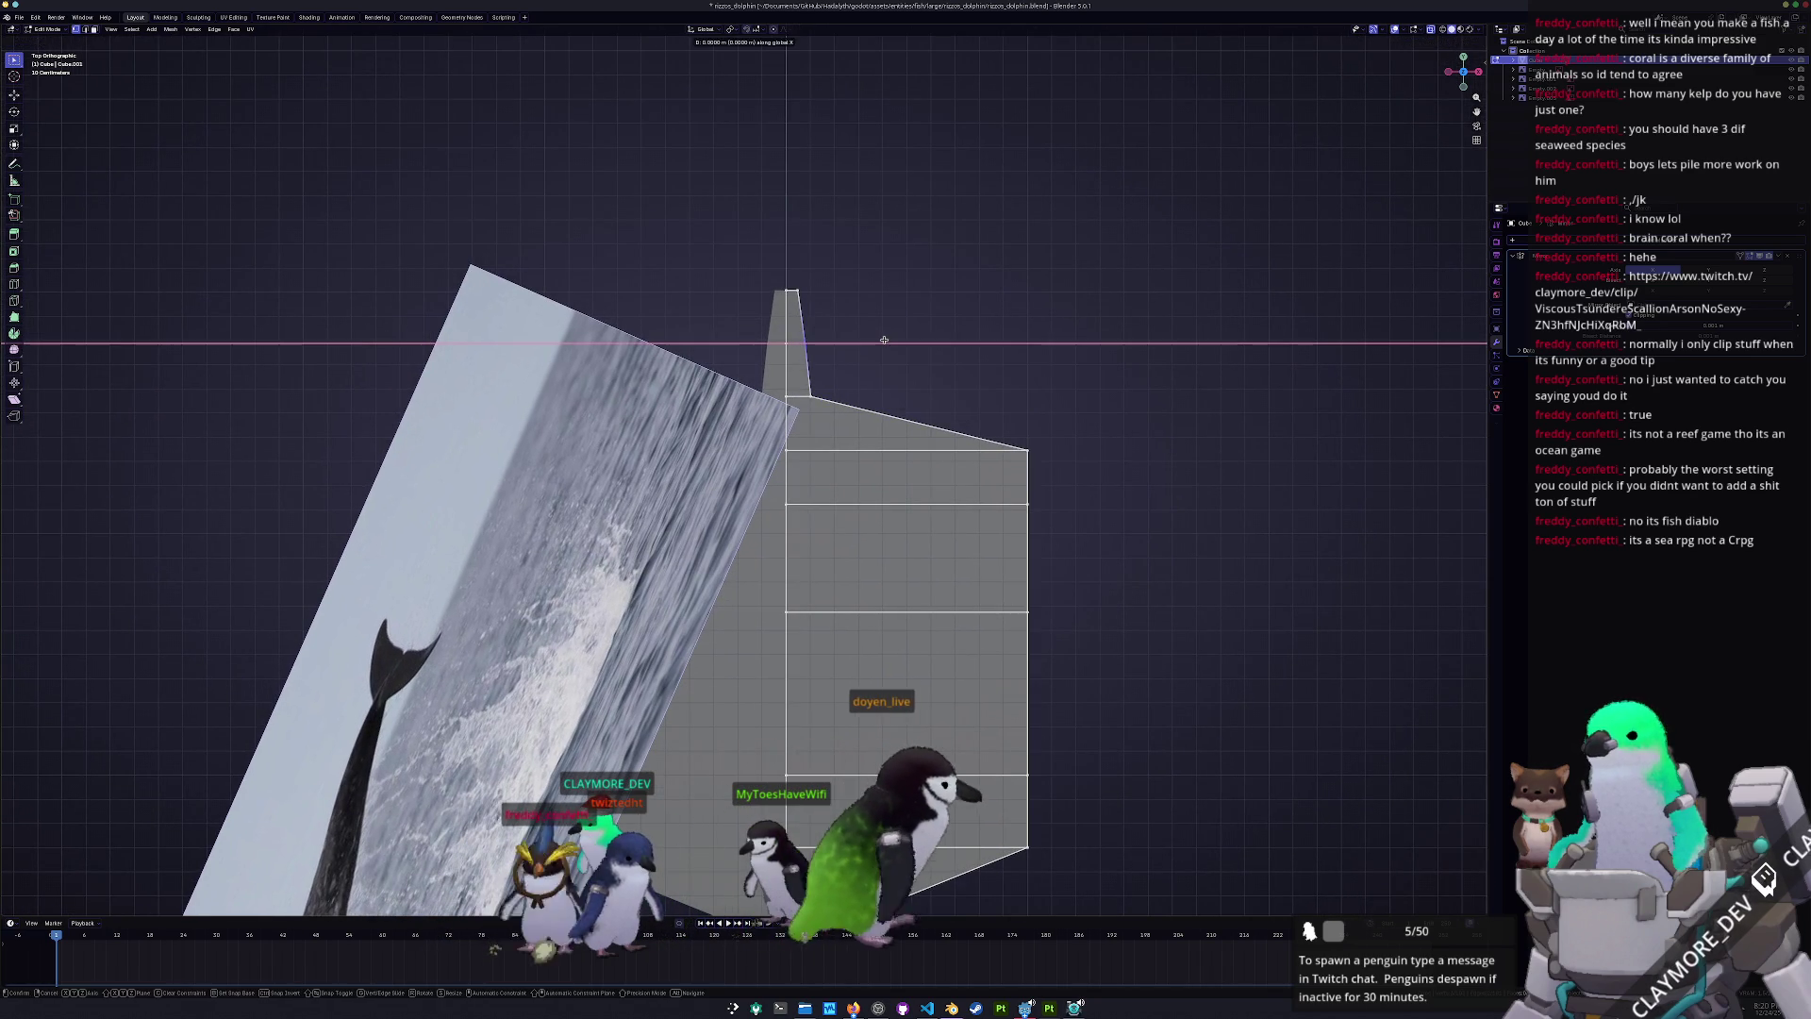
click(798, 266)
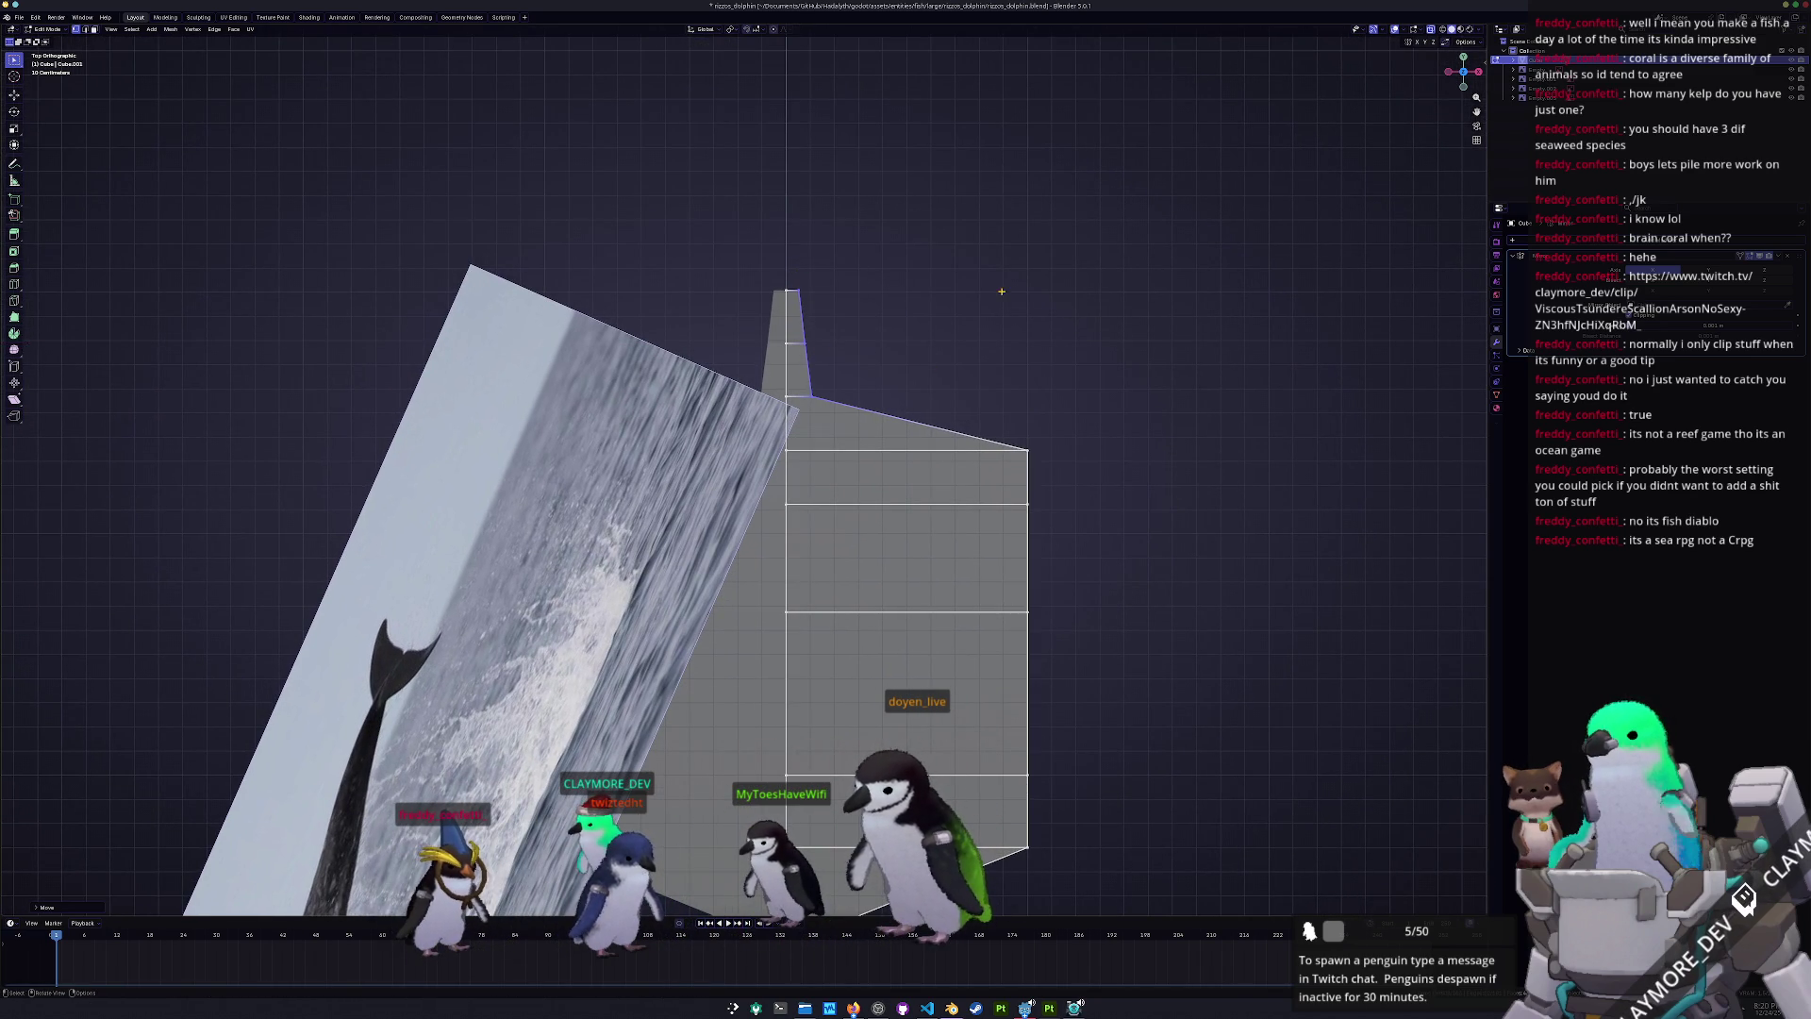
key(g)
key(x)
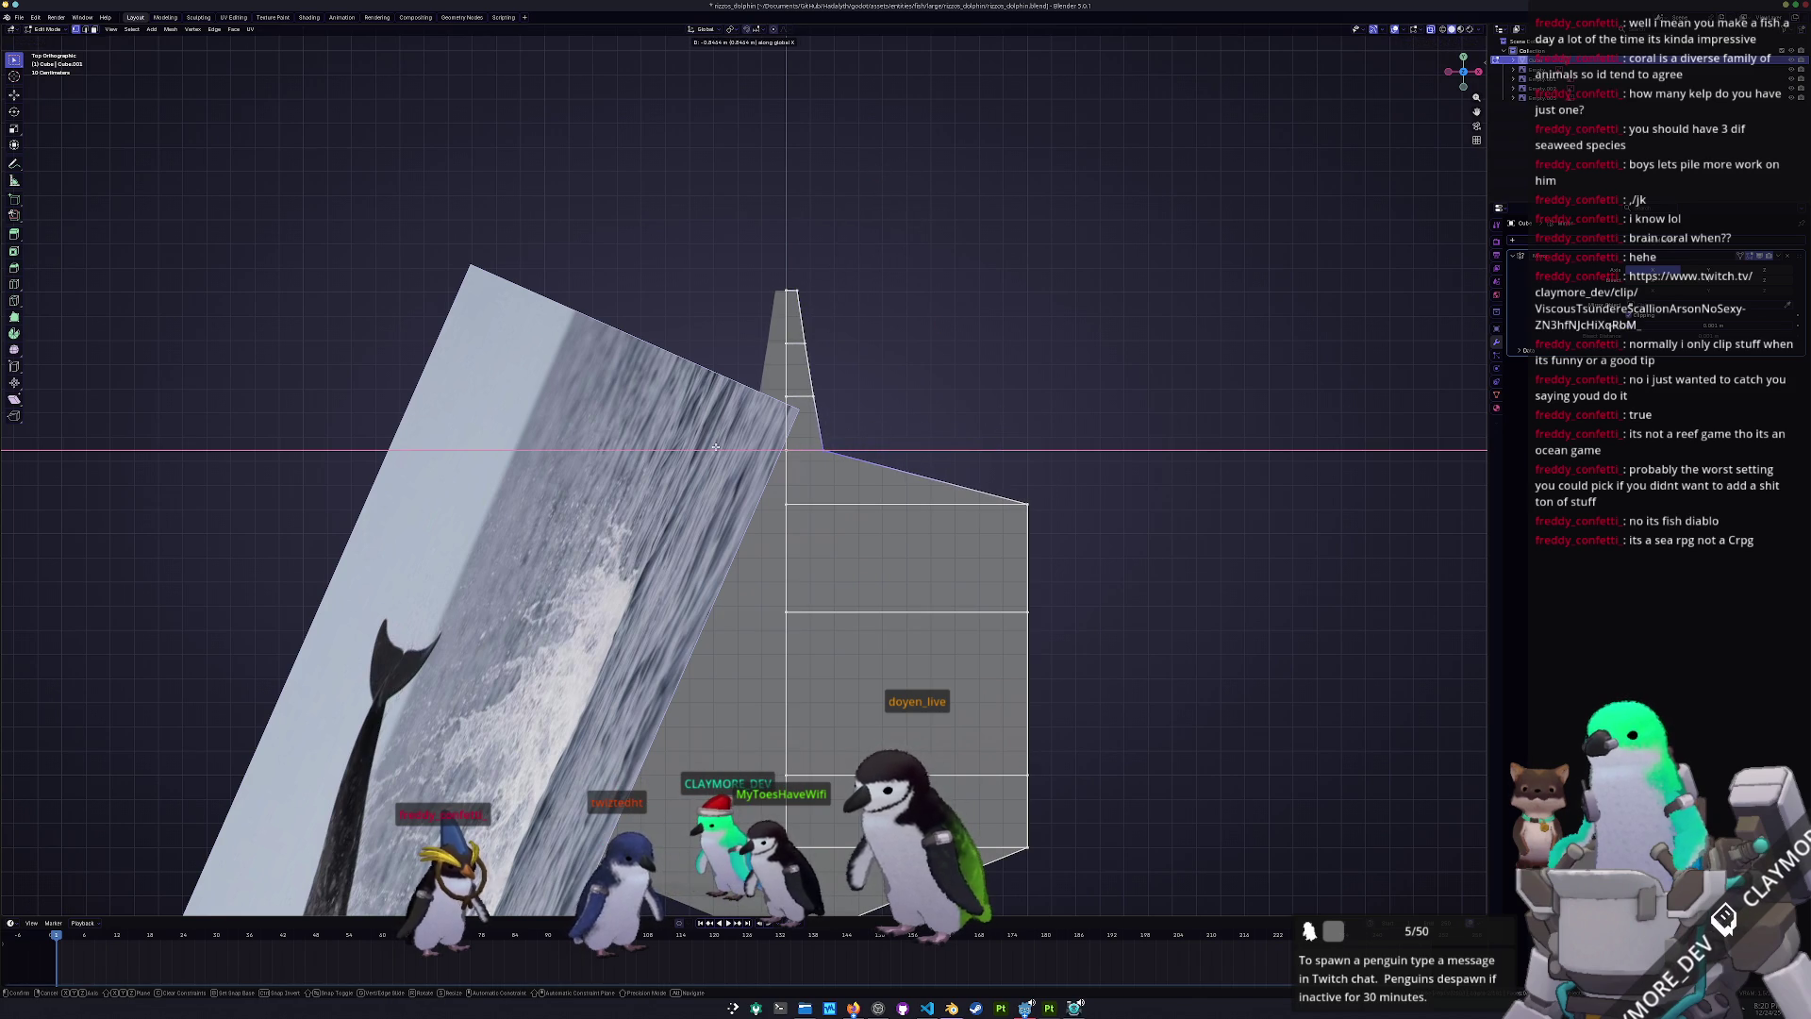
click(710, 446)
- Pull the upper top-right vertex and the right side point inward along X
shift+middle_drag(1000, 556, 955, 384)
key(g)
key(x)
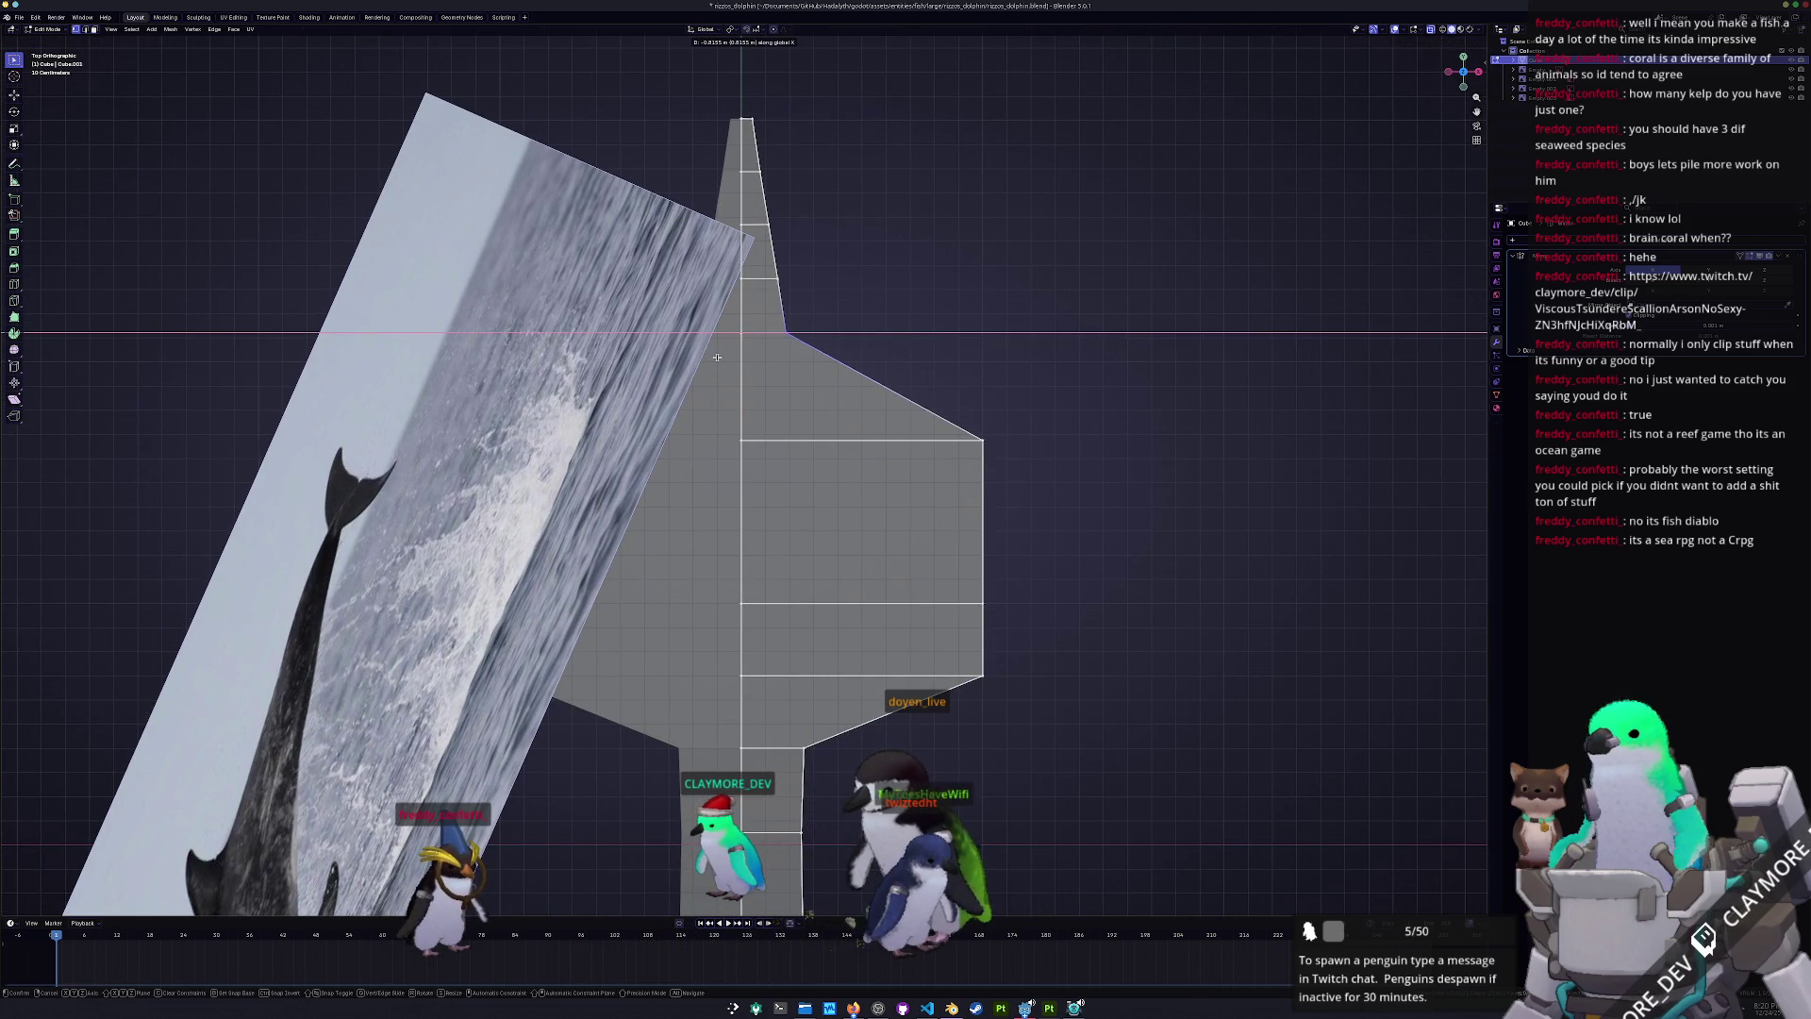
click(717, 357)
click(983, 440)
key(g)
key(x)
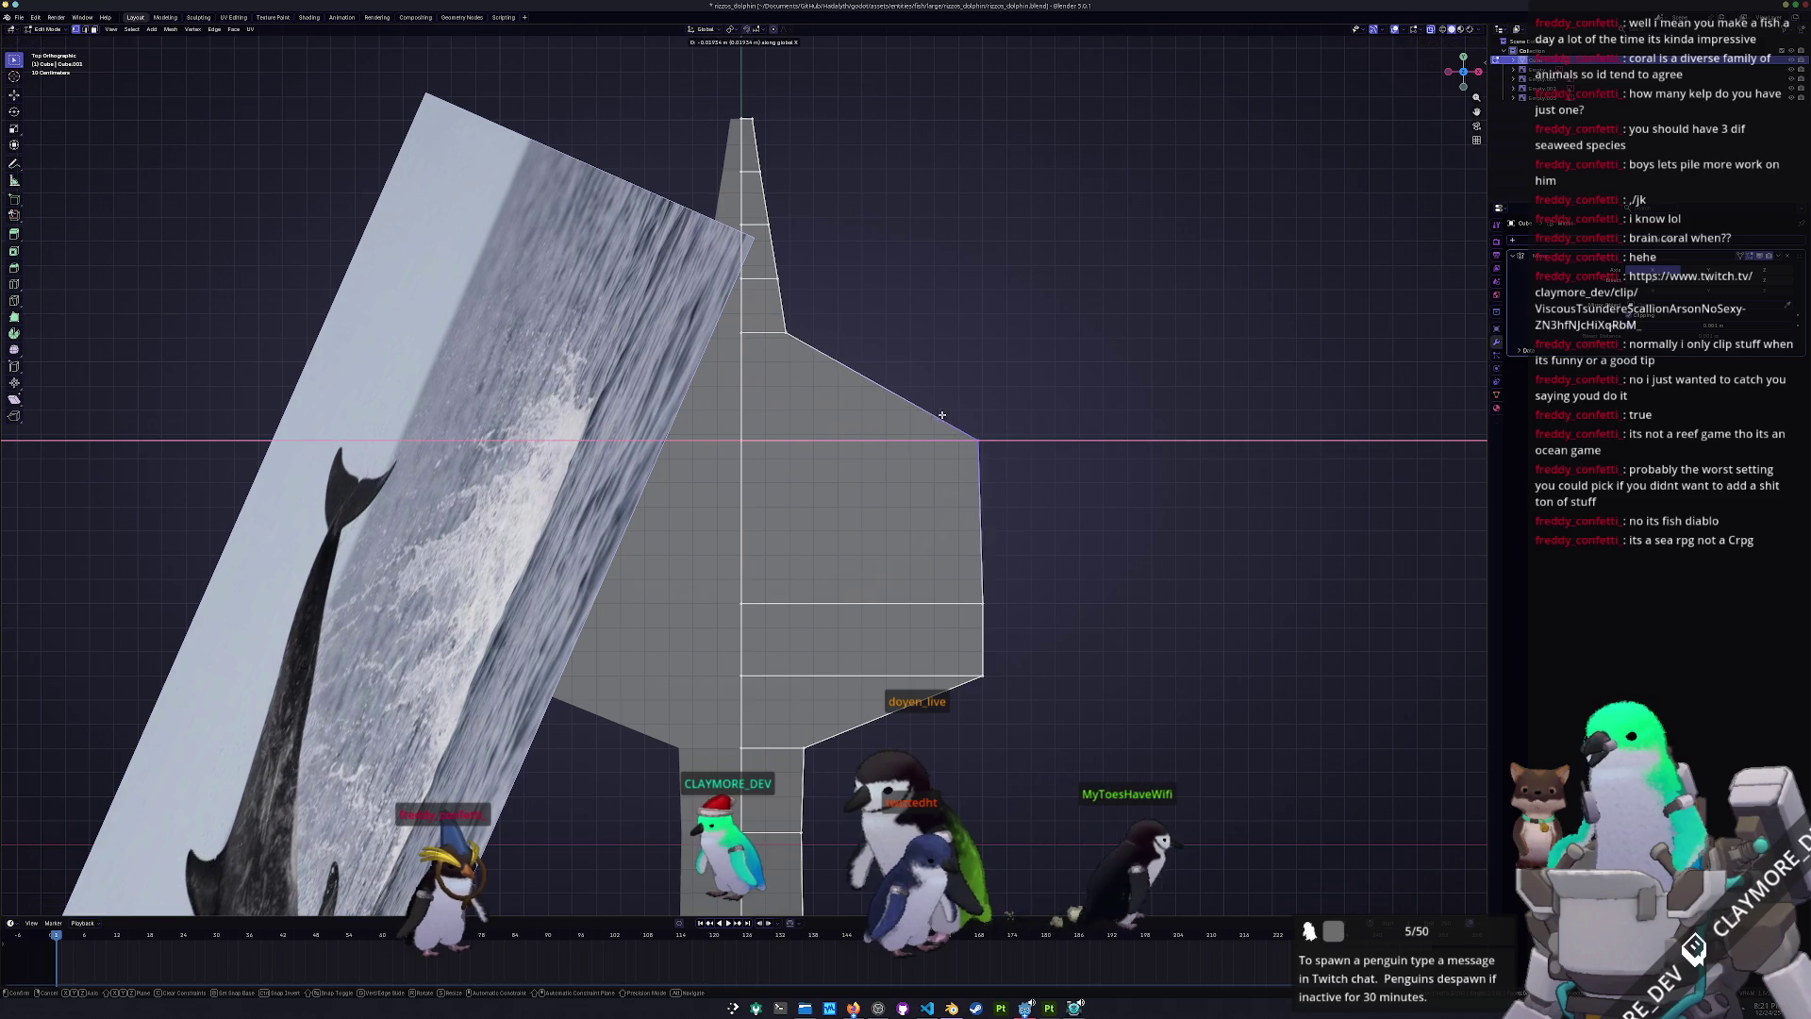
click(484, 385)
- Bring the last side point and the spiky right tip in flush with the body
scroll(997, 514, up, 3)
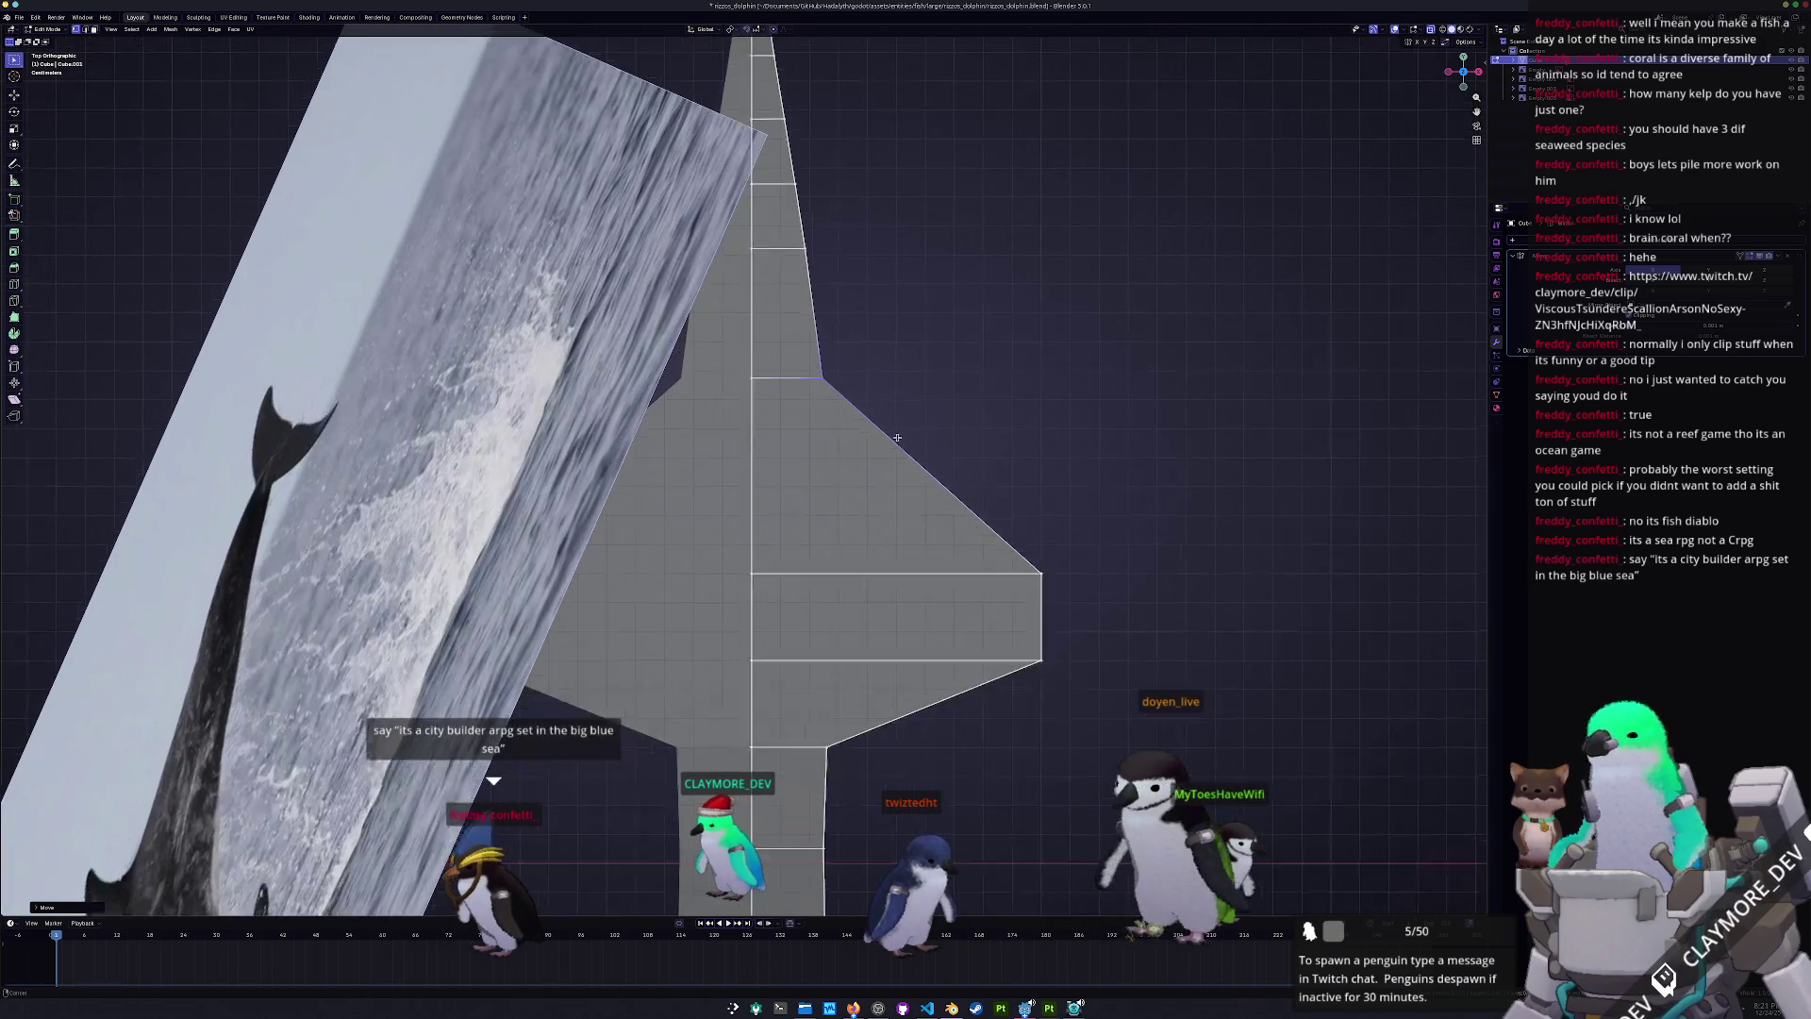
drag(1068, 521, 1009, 479)
key(g)
key(x)
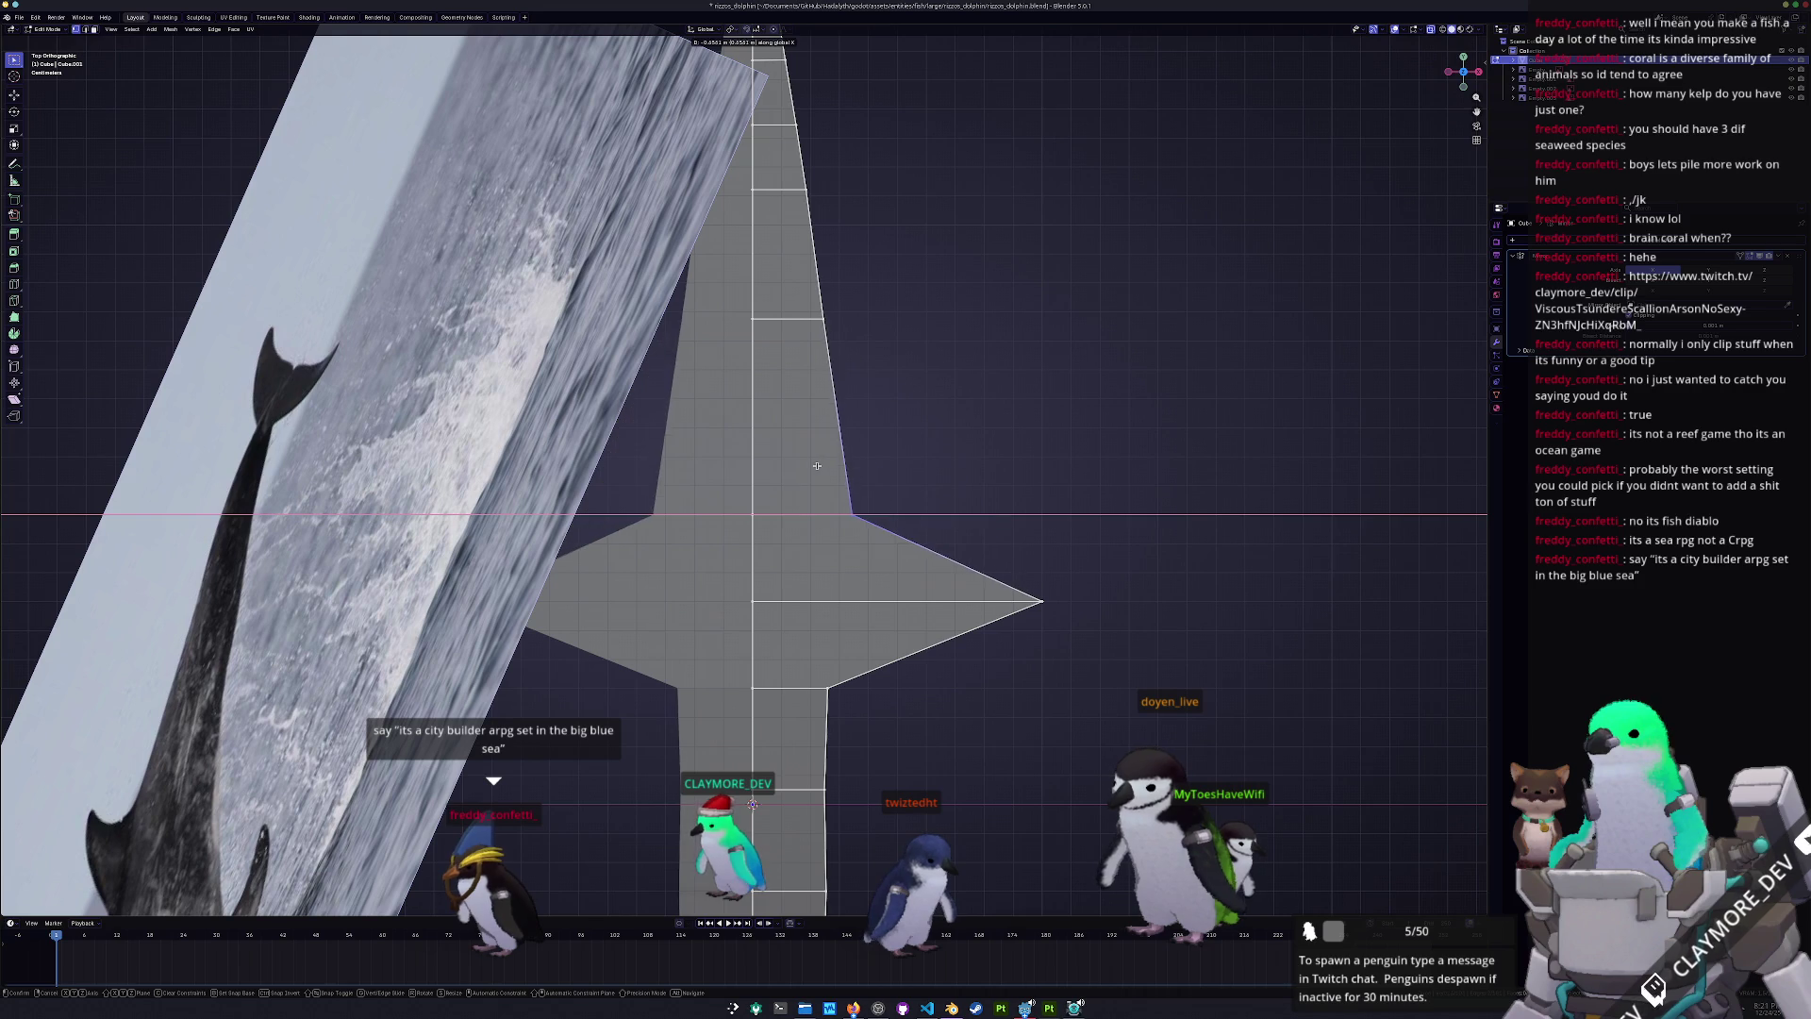
click(810, 466)
drag(1076, 666, 989, 571)
key(g)
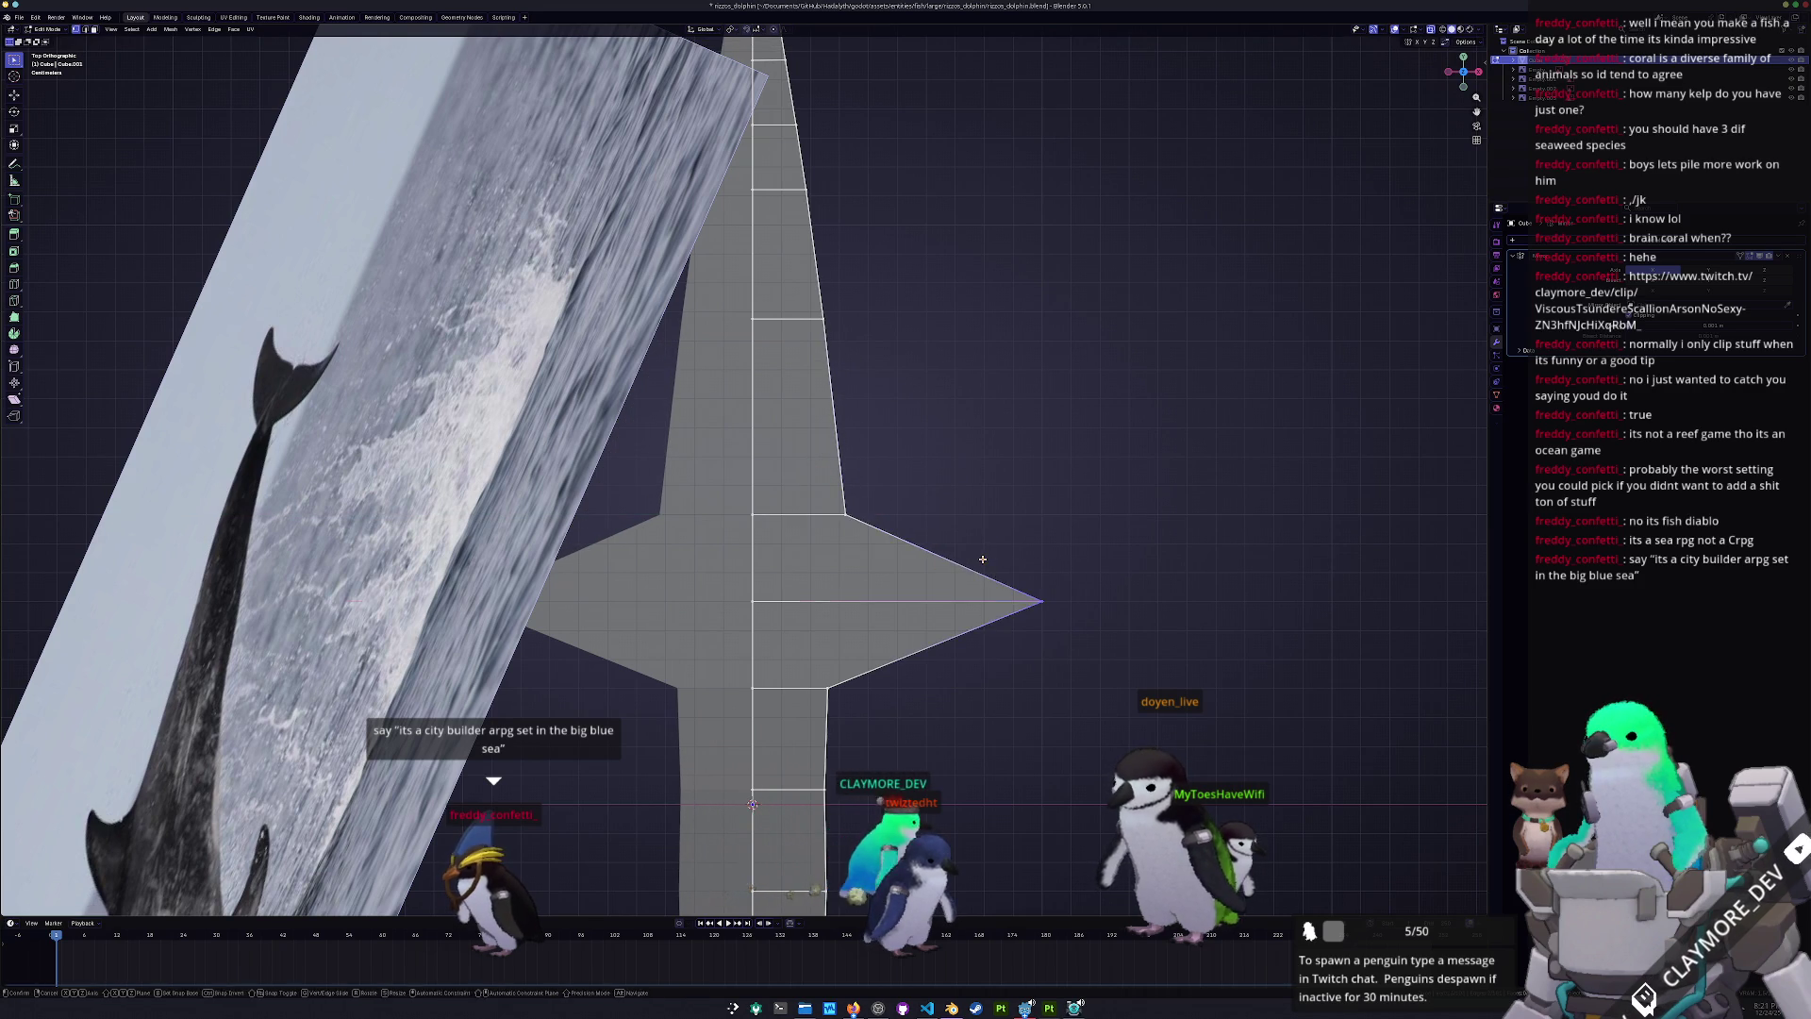
key(x)
click(799, 582)
shift+middle_drag(853, 704, 853, 579)
- Pull the first right-edge outline vertex inward along X
key(g)
key(x)
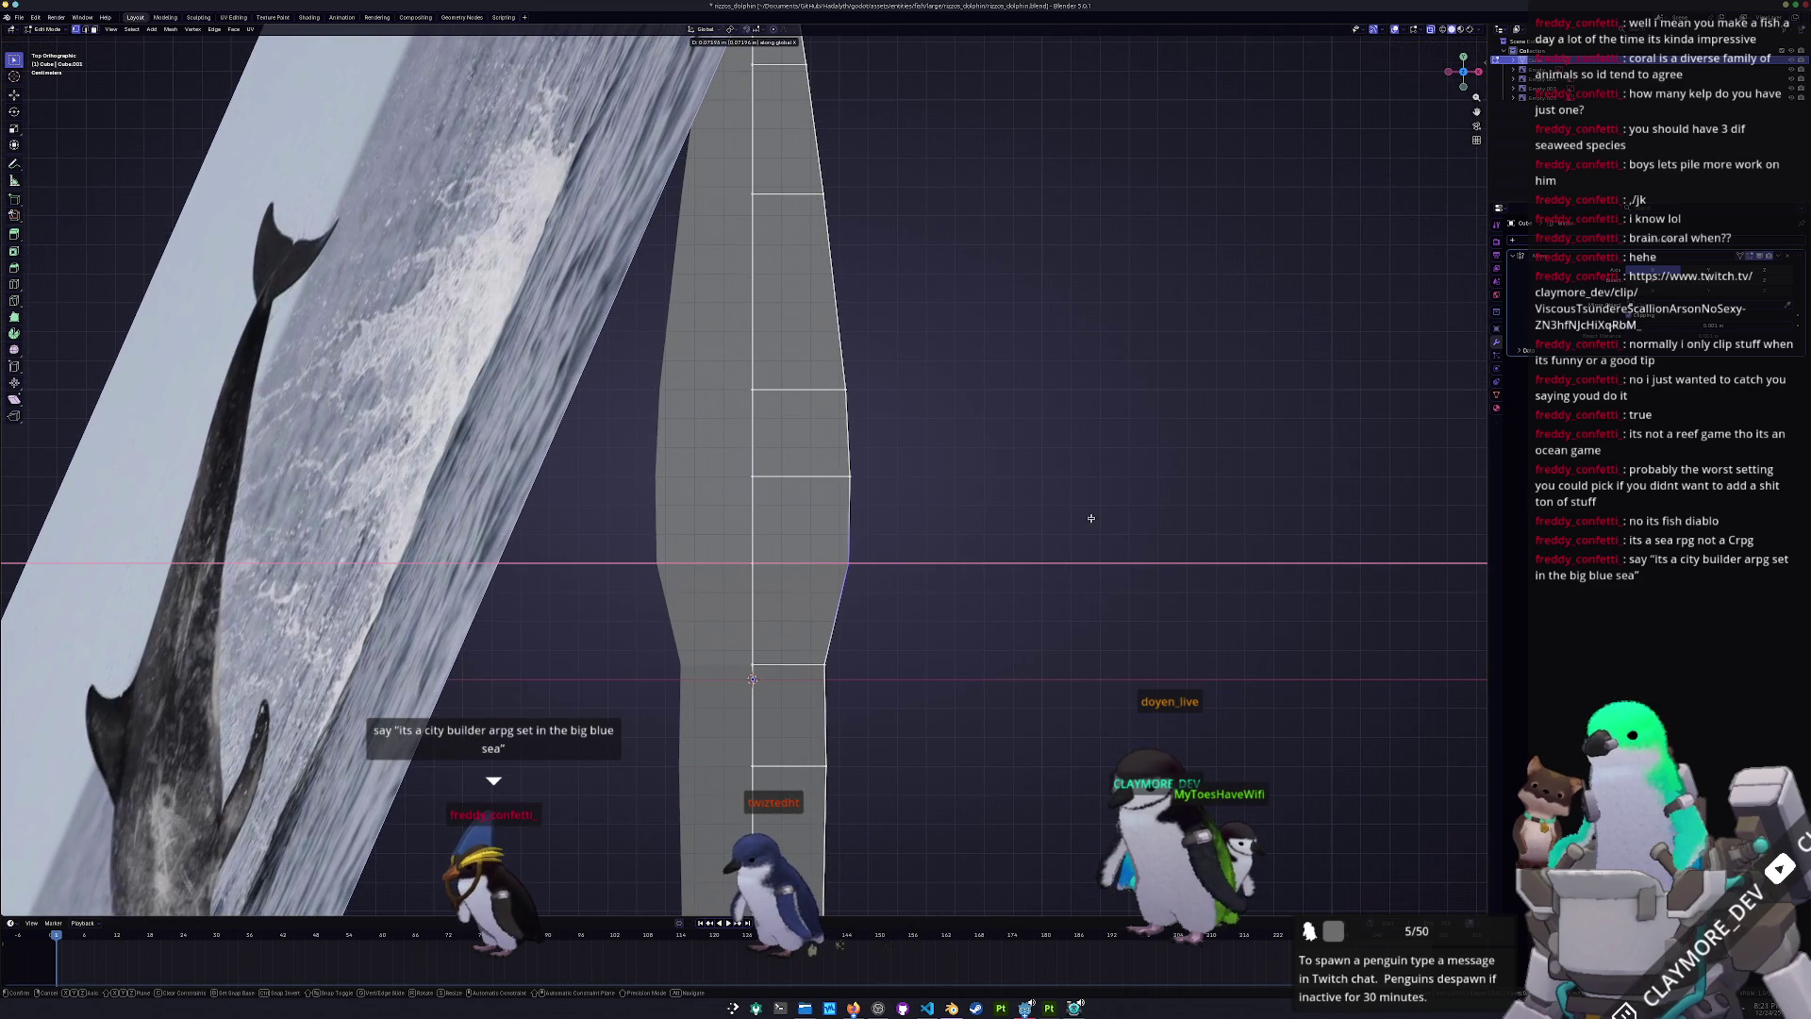
right_click(1104, 519)
shift+middle_drag(867, 613, 881, 554)
key(g)
key(x)
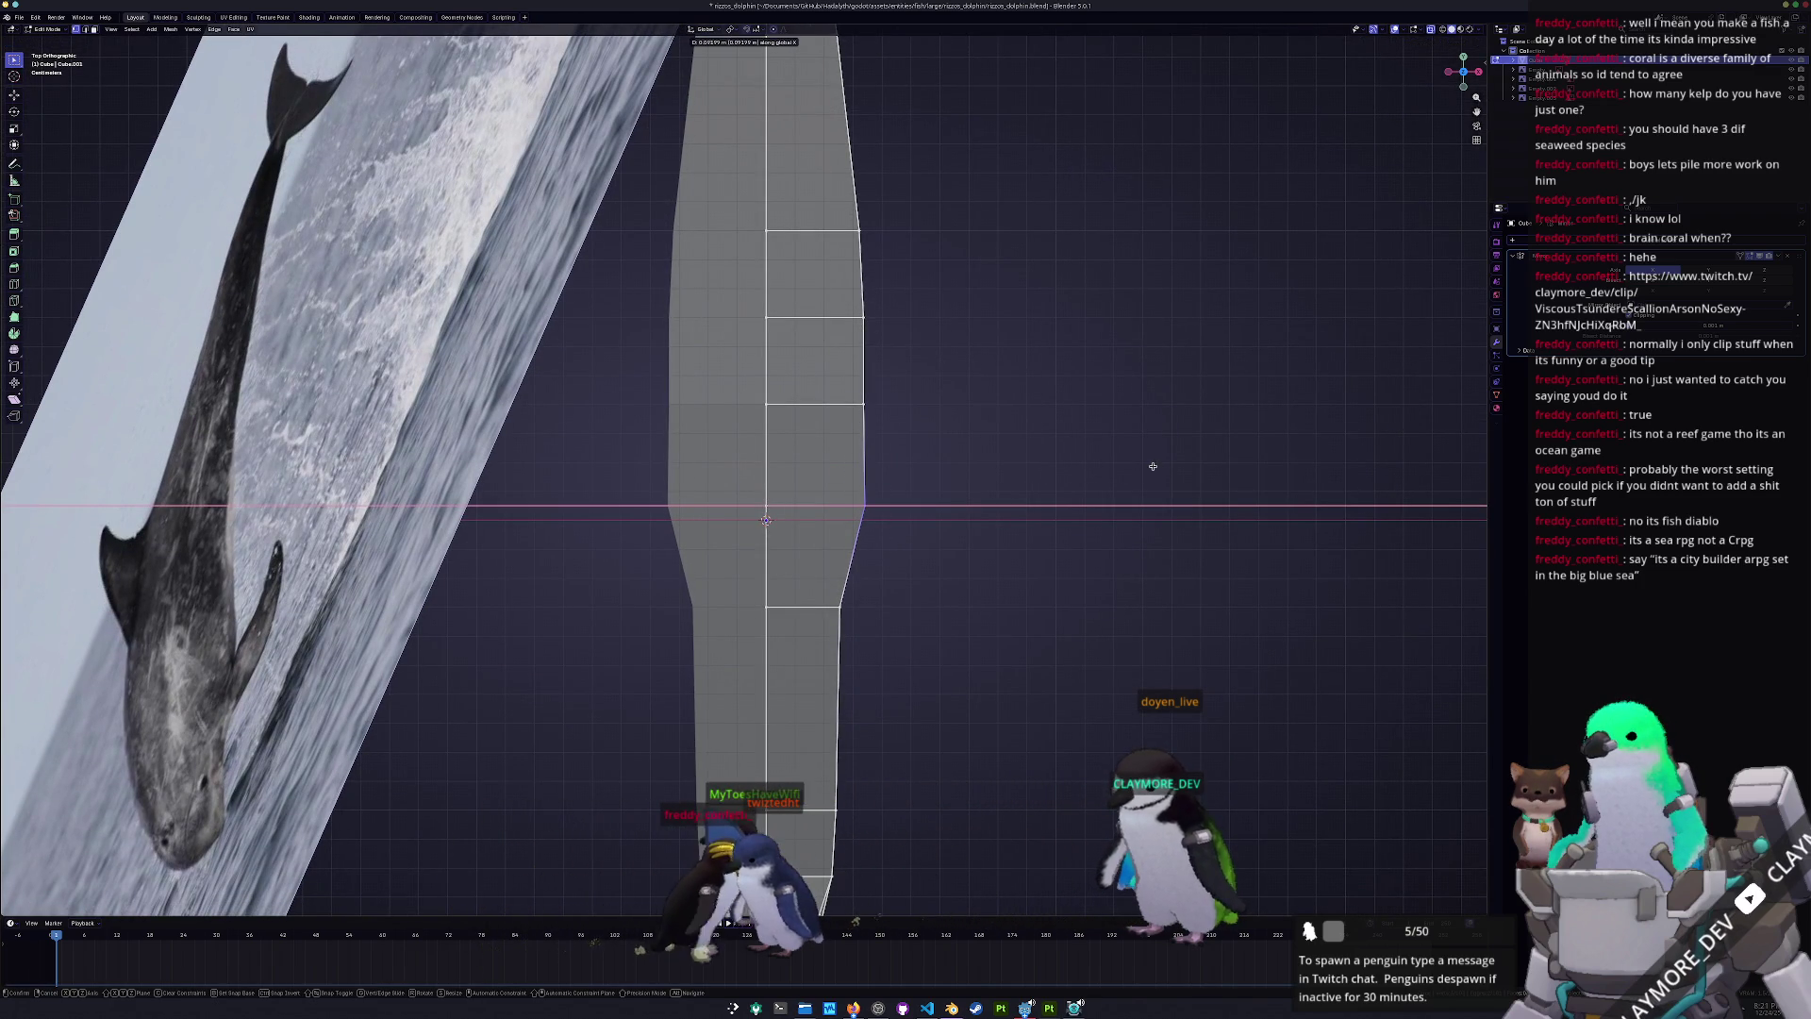
shift+middle_drag(954, 582, 925, 405)
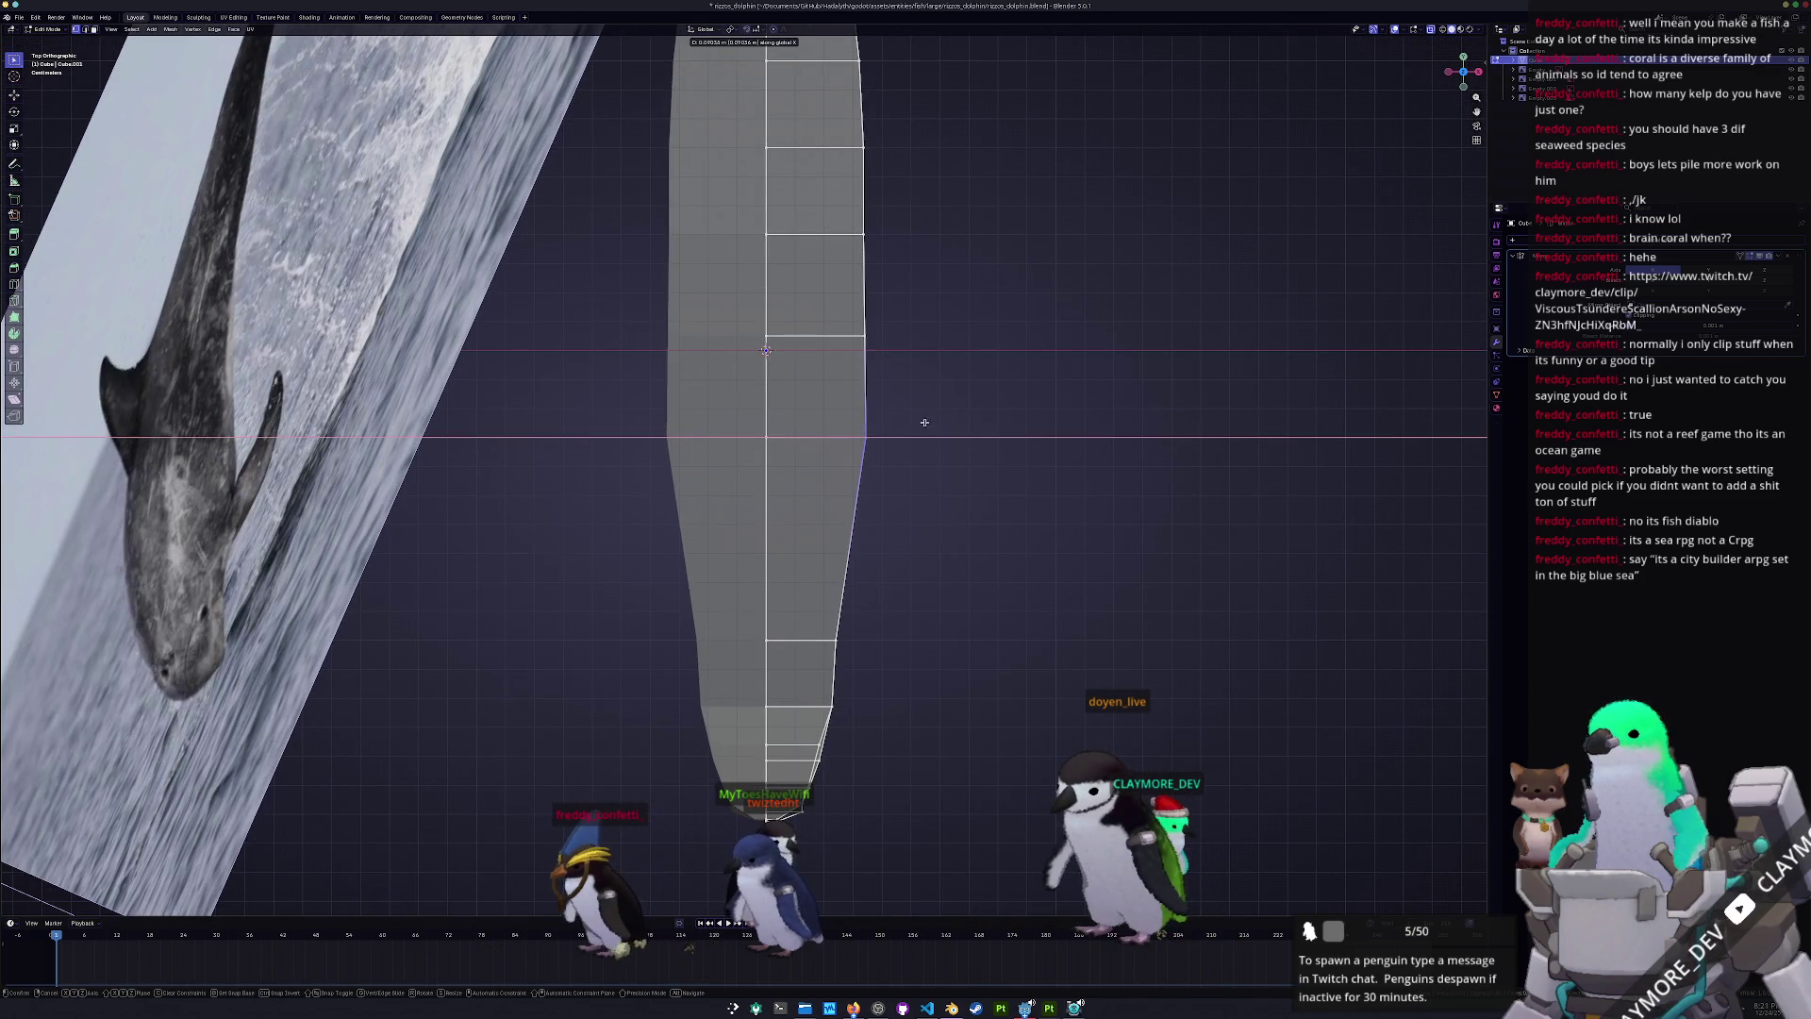
click(933, 428)
- Move the next two right-edge vertices and the upper edge vertex inward along X
drag(932, 434, 814, 307)
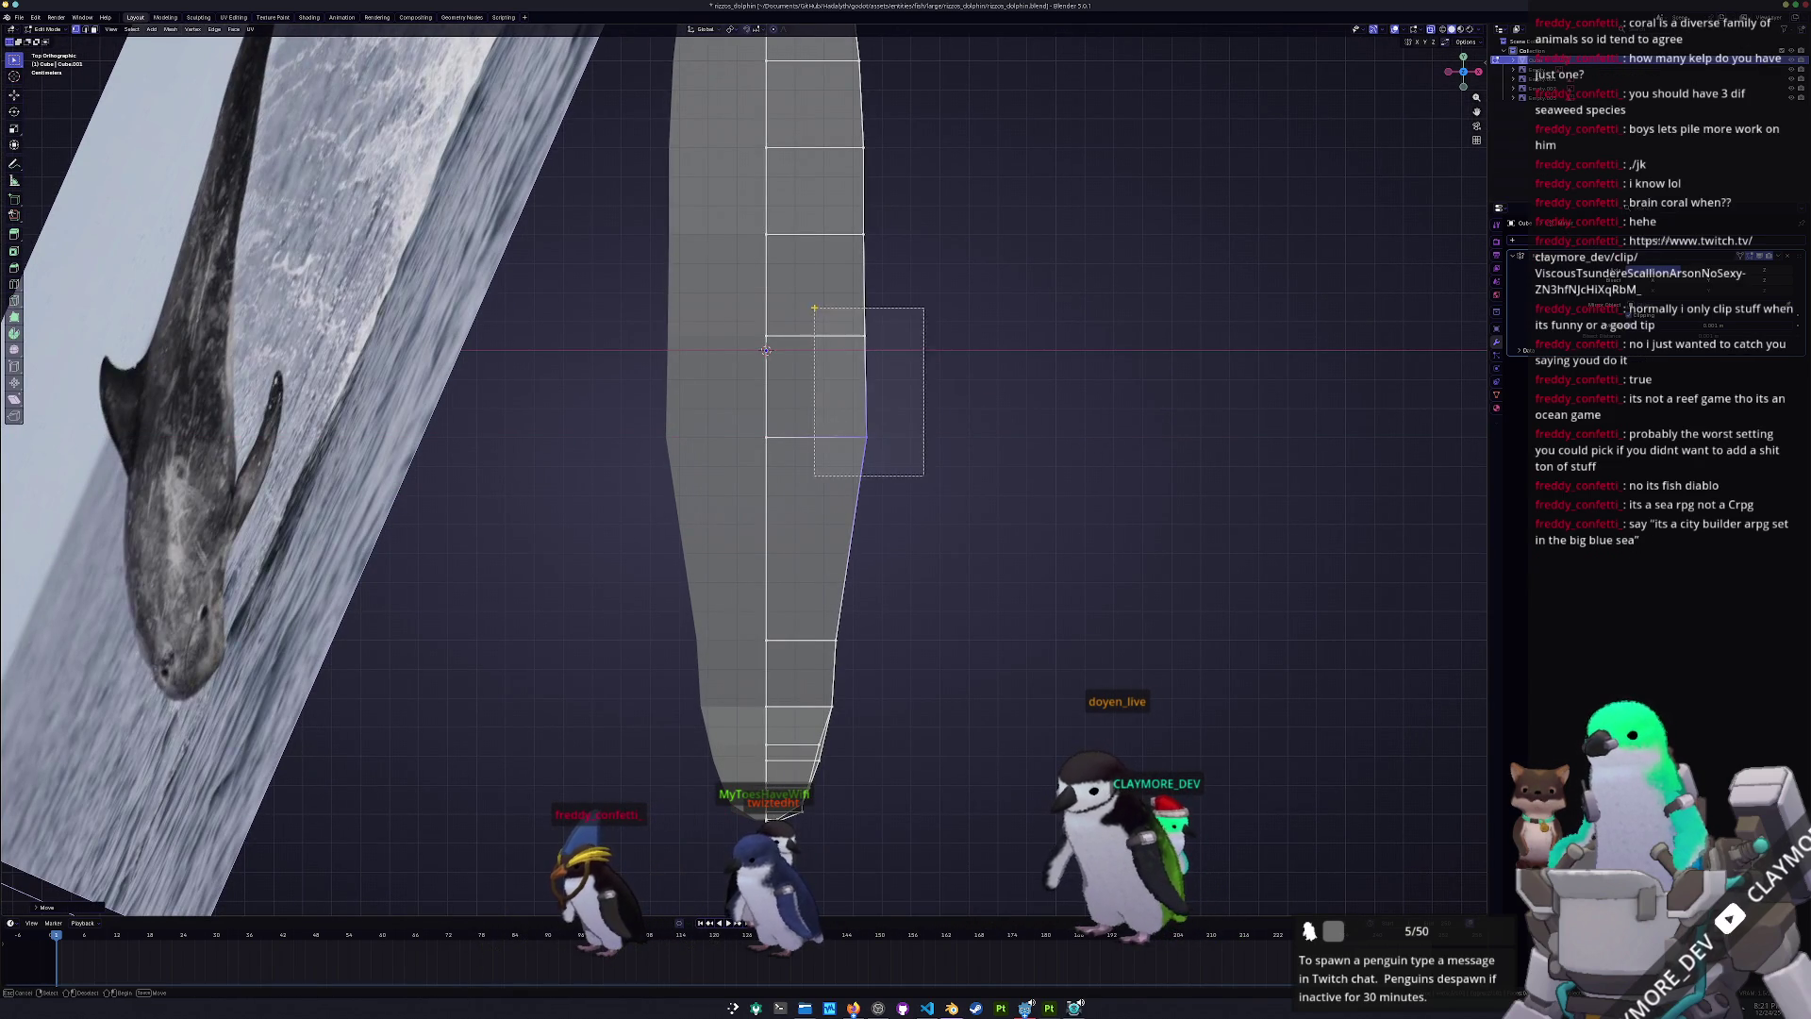
key(g)
key(x)
click(900, 303)
drag(943, 269, 826, 200)
key(g)
key(x)
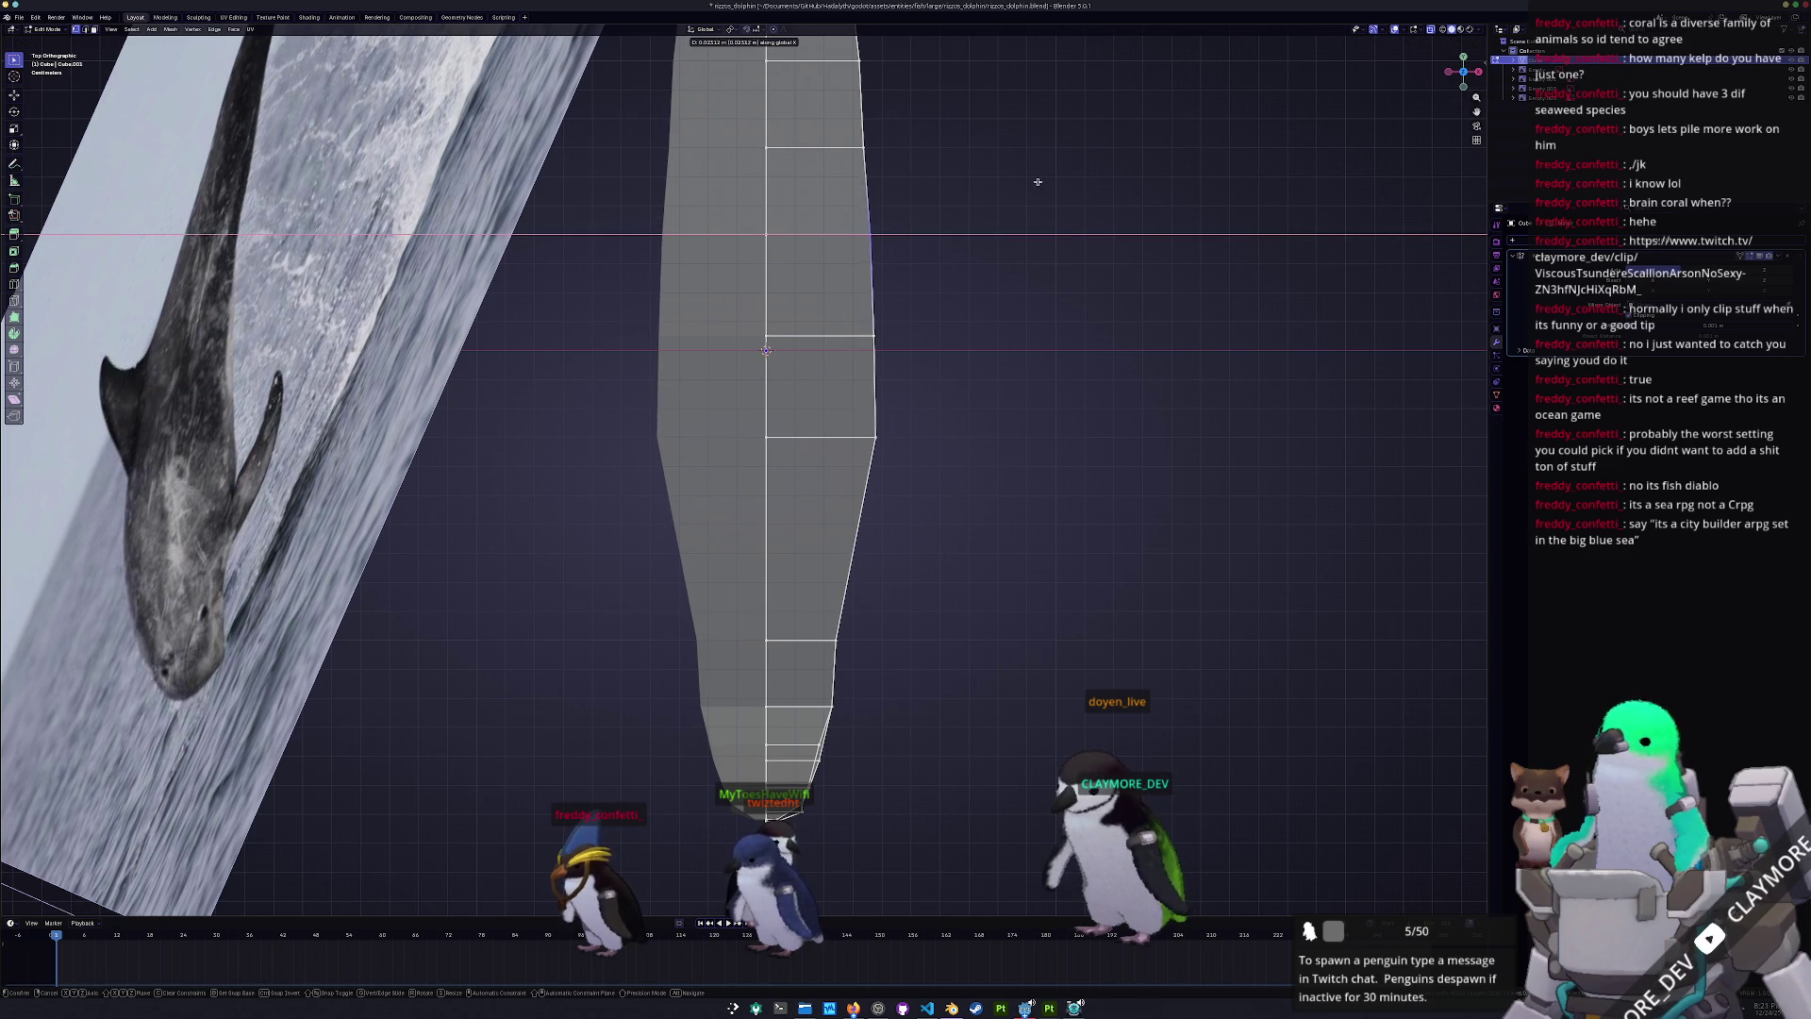
ctrl+scroll(991, 189, up, 5)
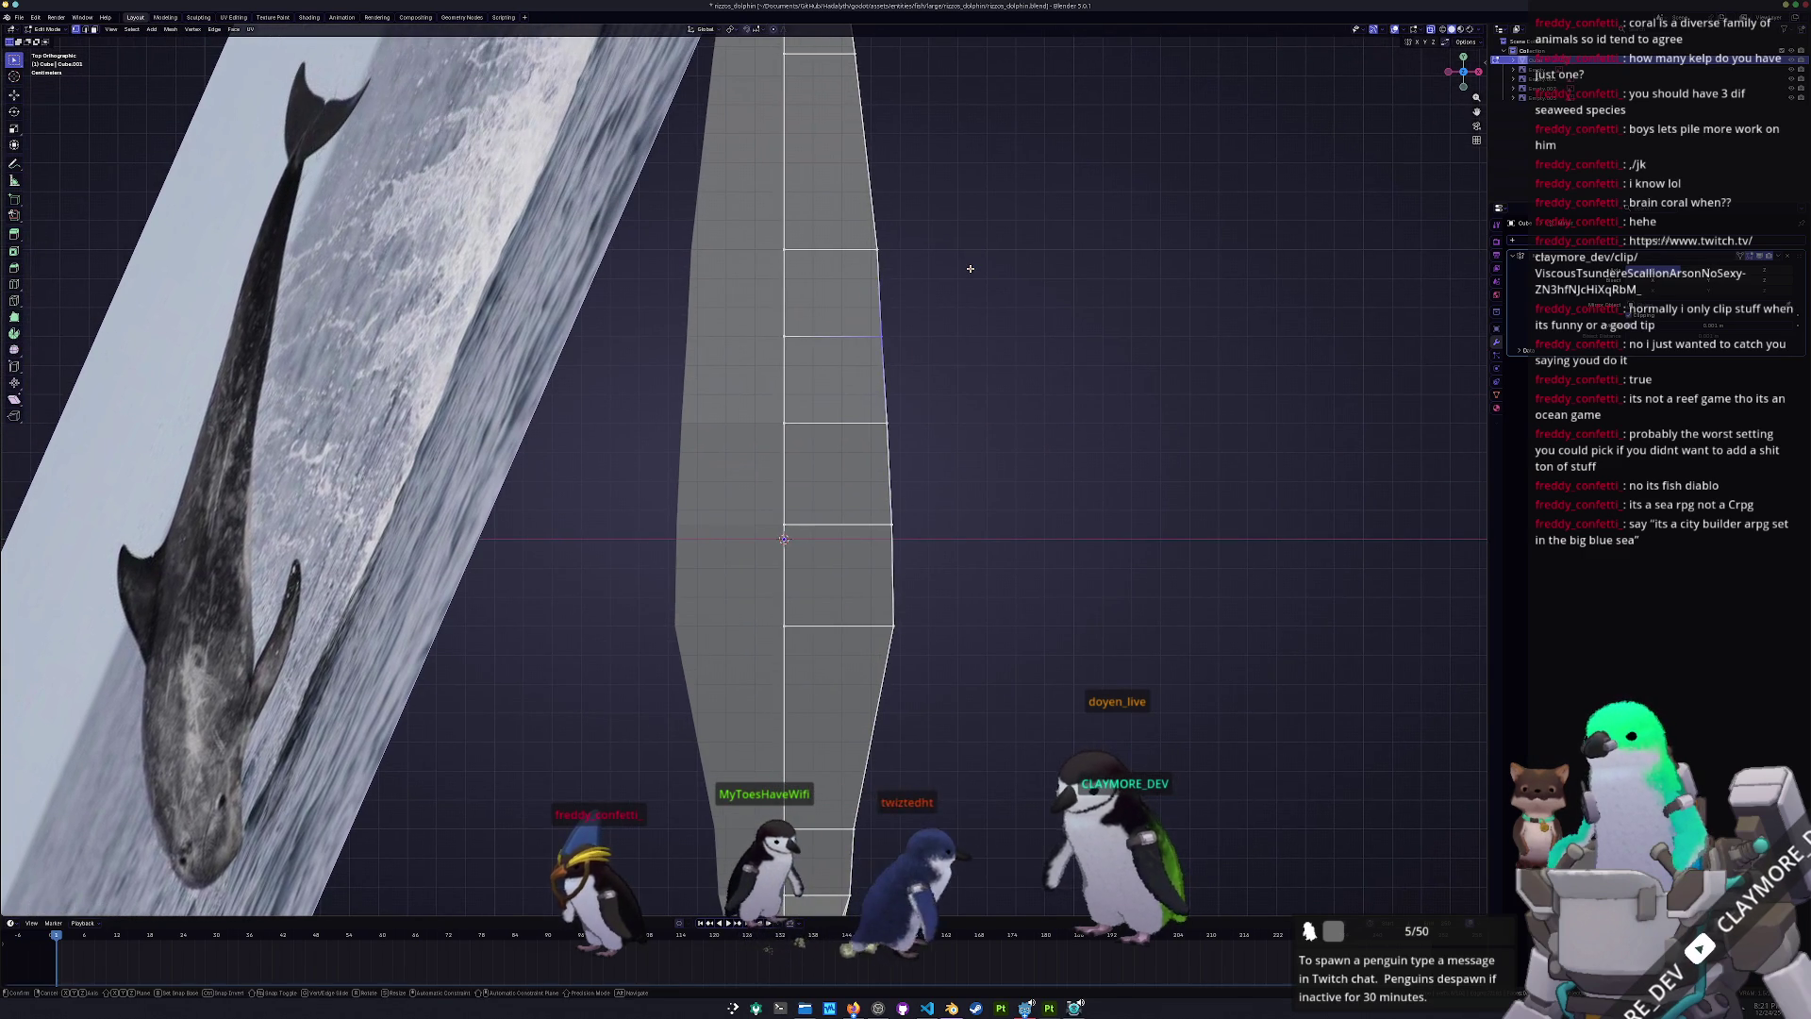
shift+scroll(983, 257, down, 10)
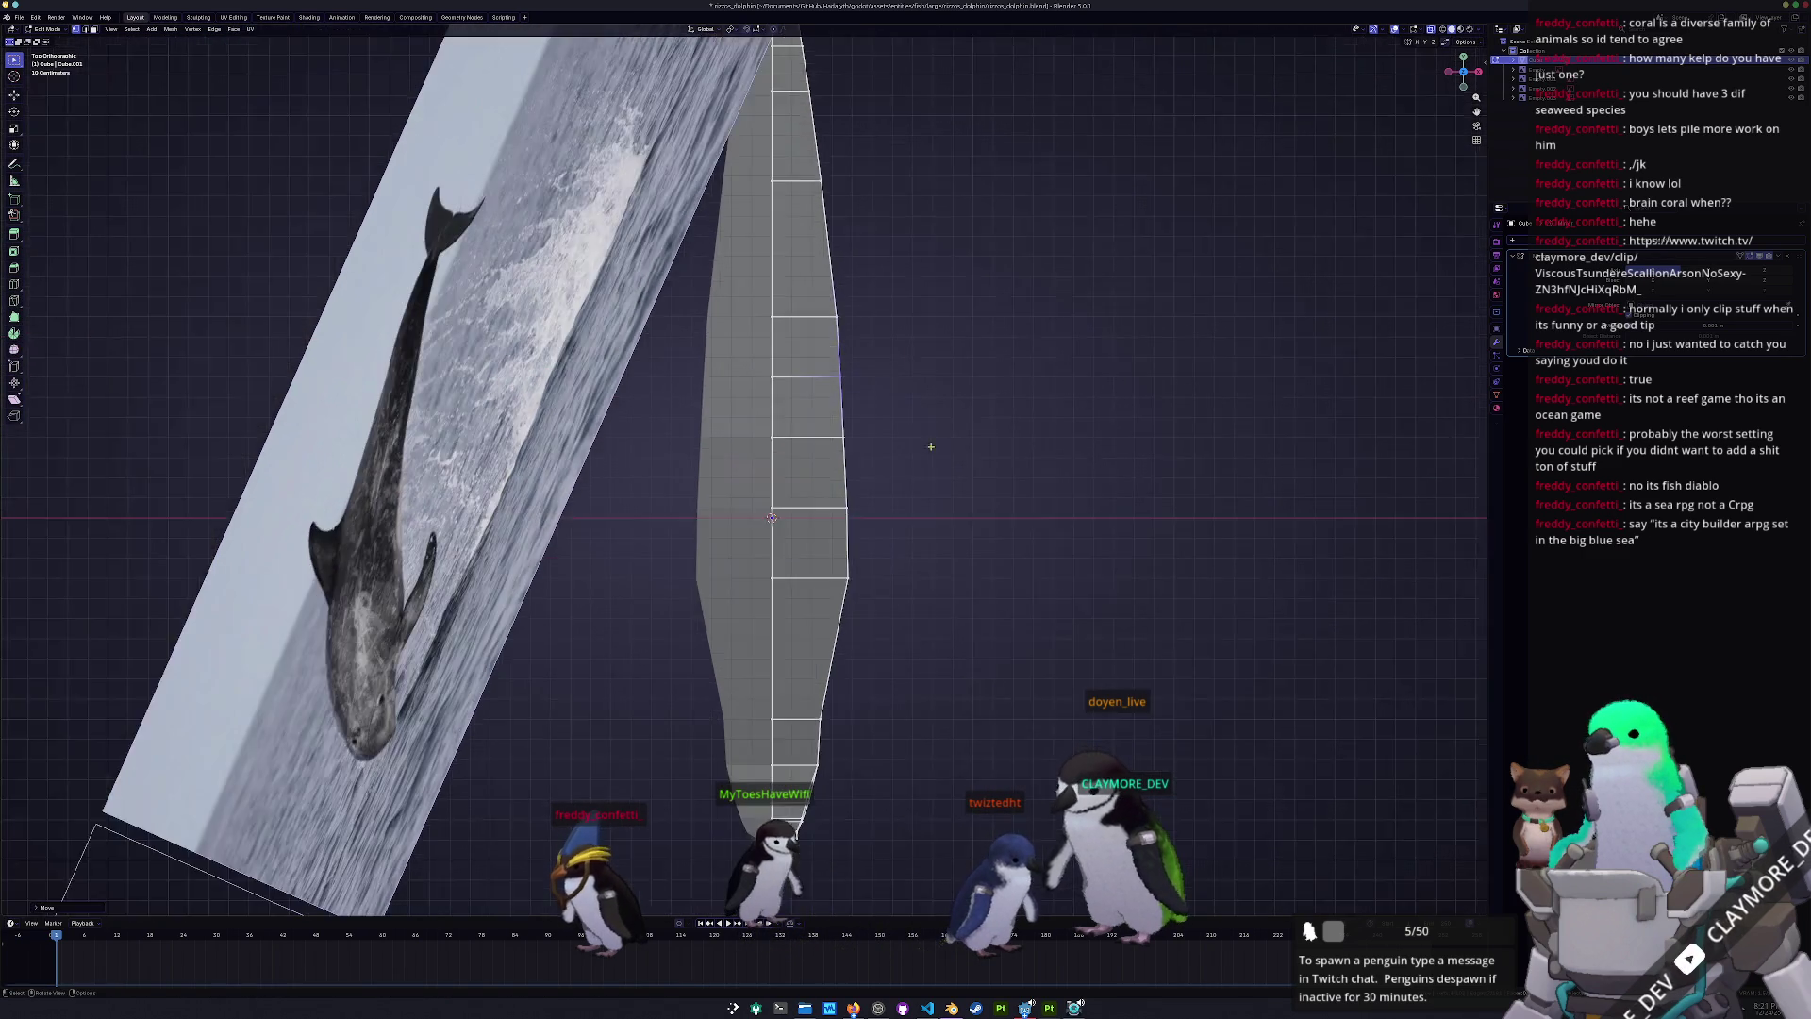
key(x)
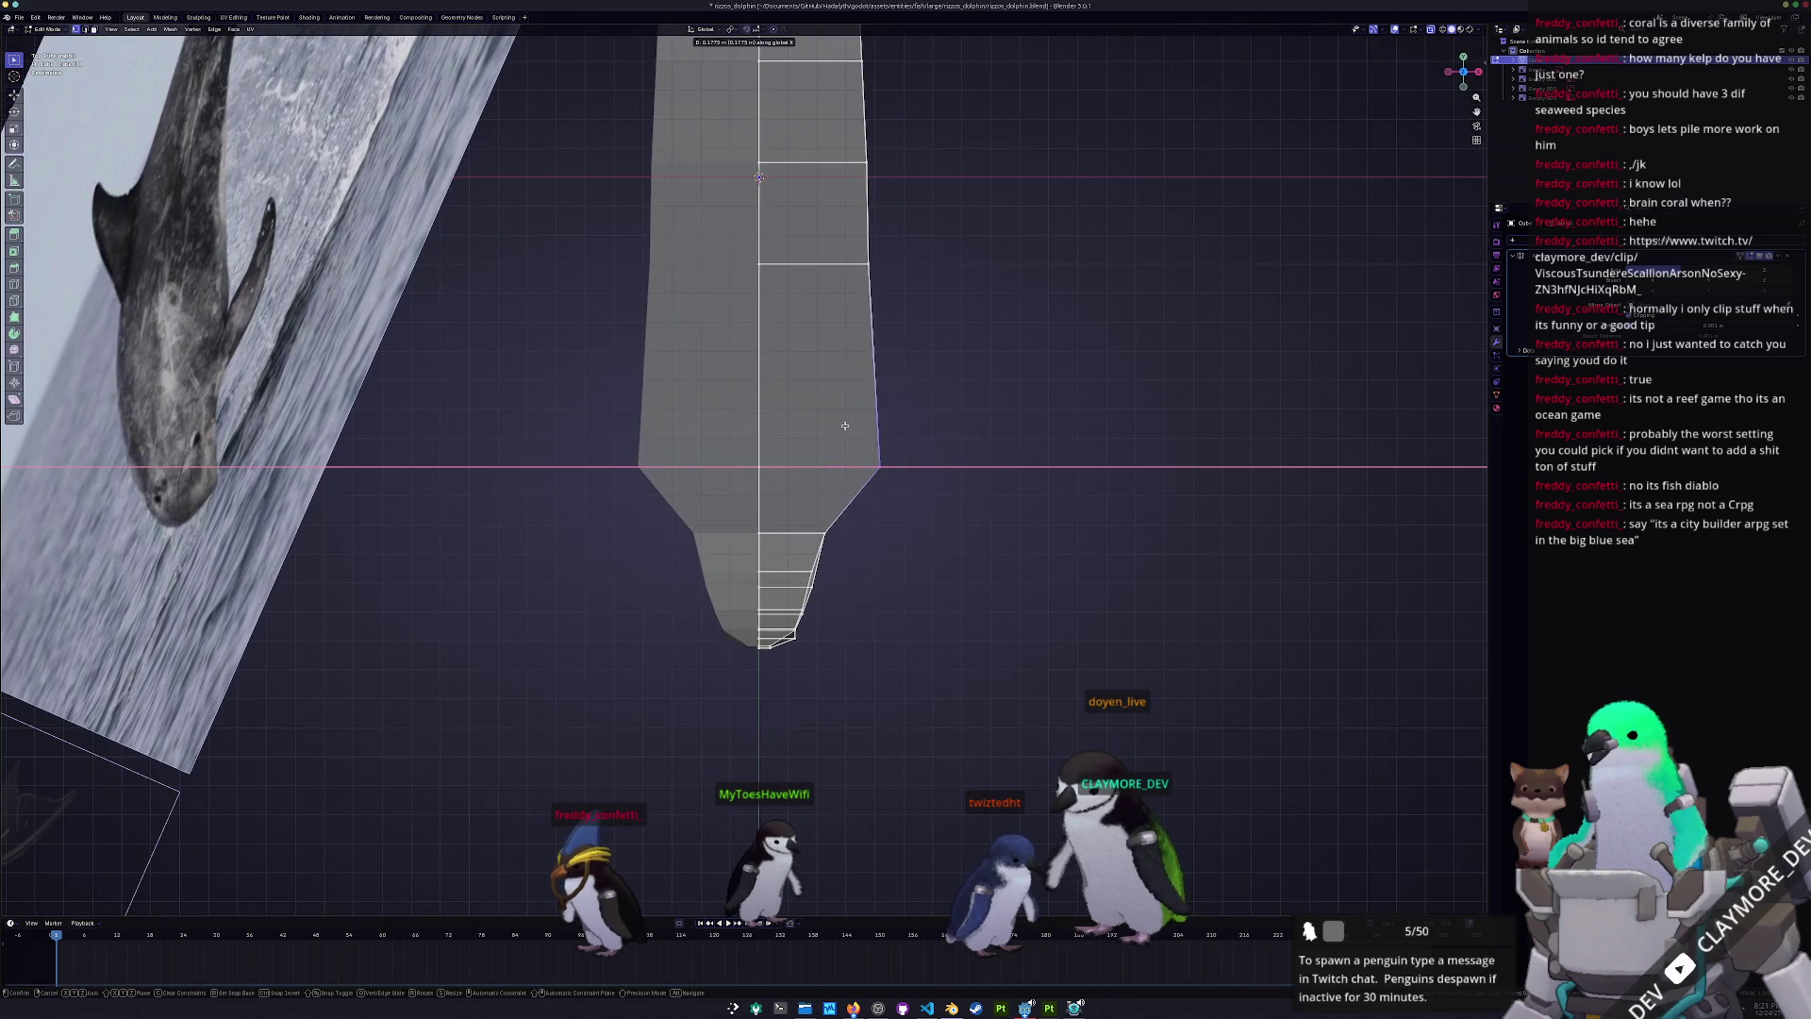
click(708, 432)
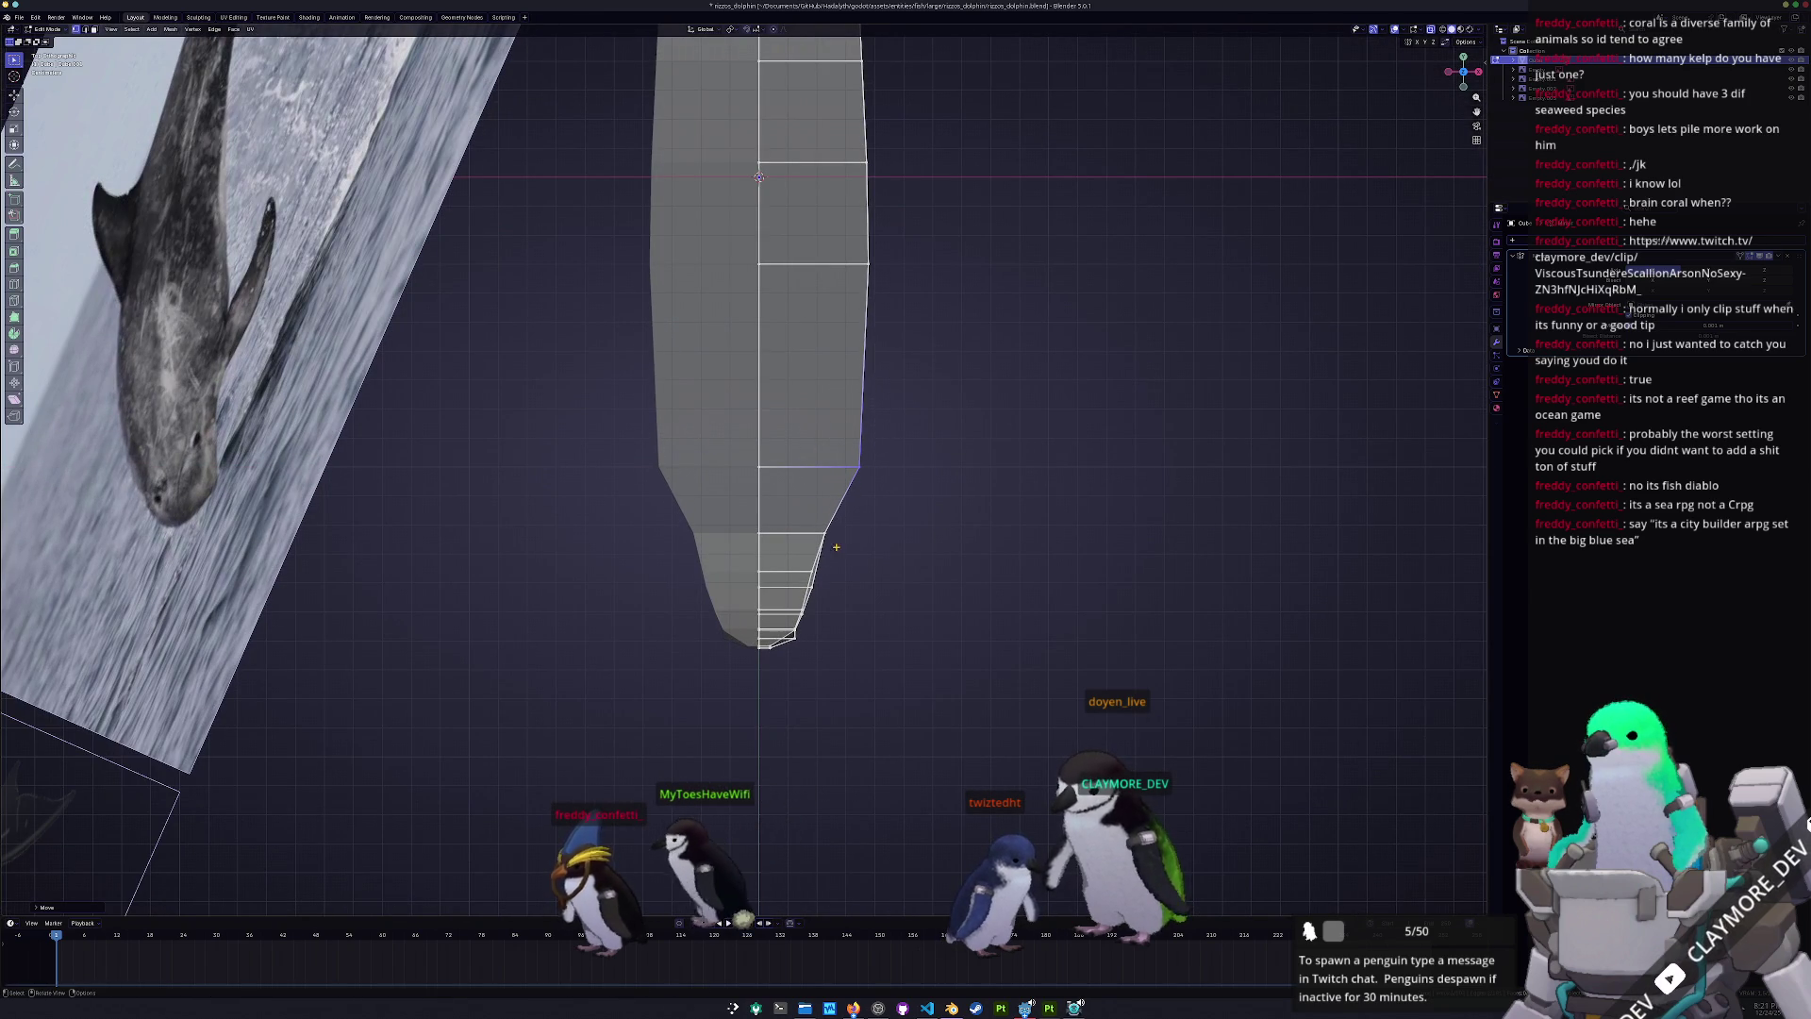
- Shift the tip vertices and lower tip vertices along X to narrow the end
key(g)
key(x)
click(974, 504)
scroll(821, 596, up, 3)
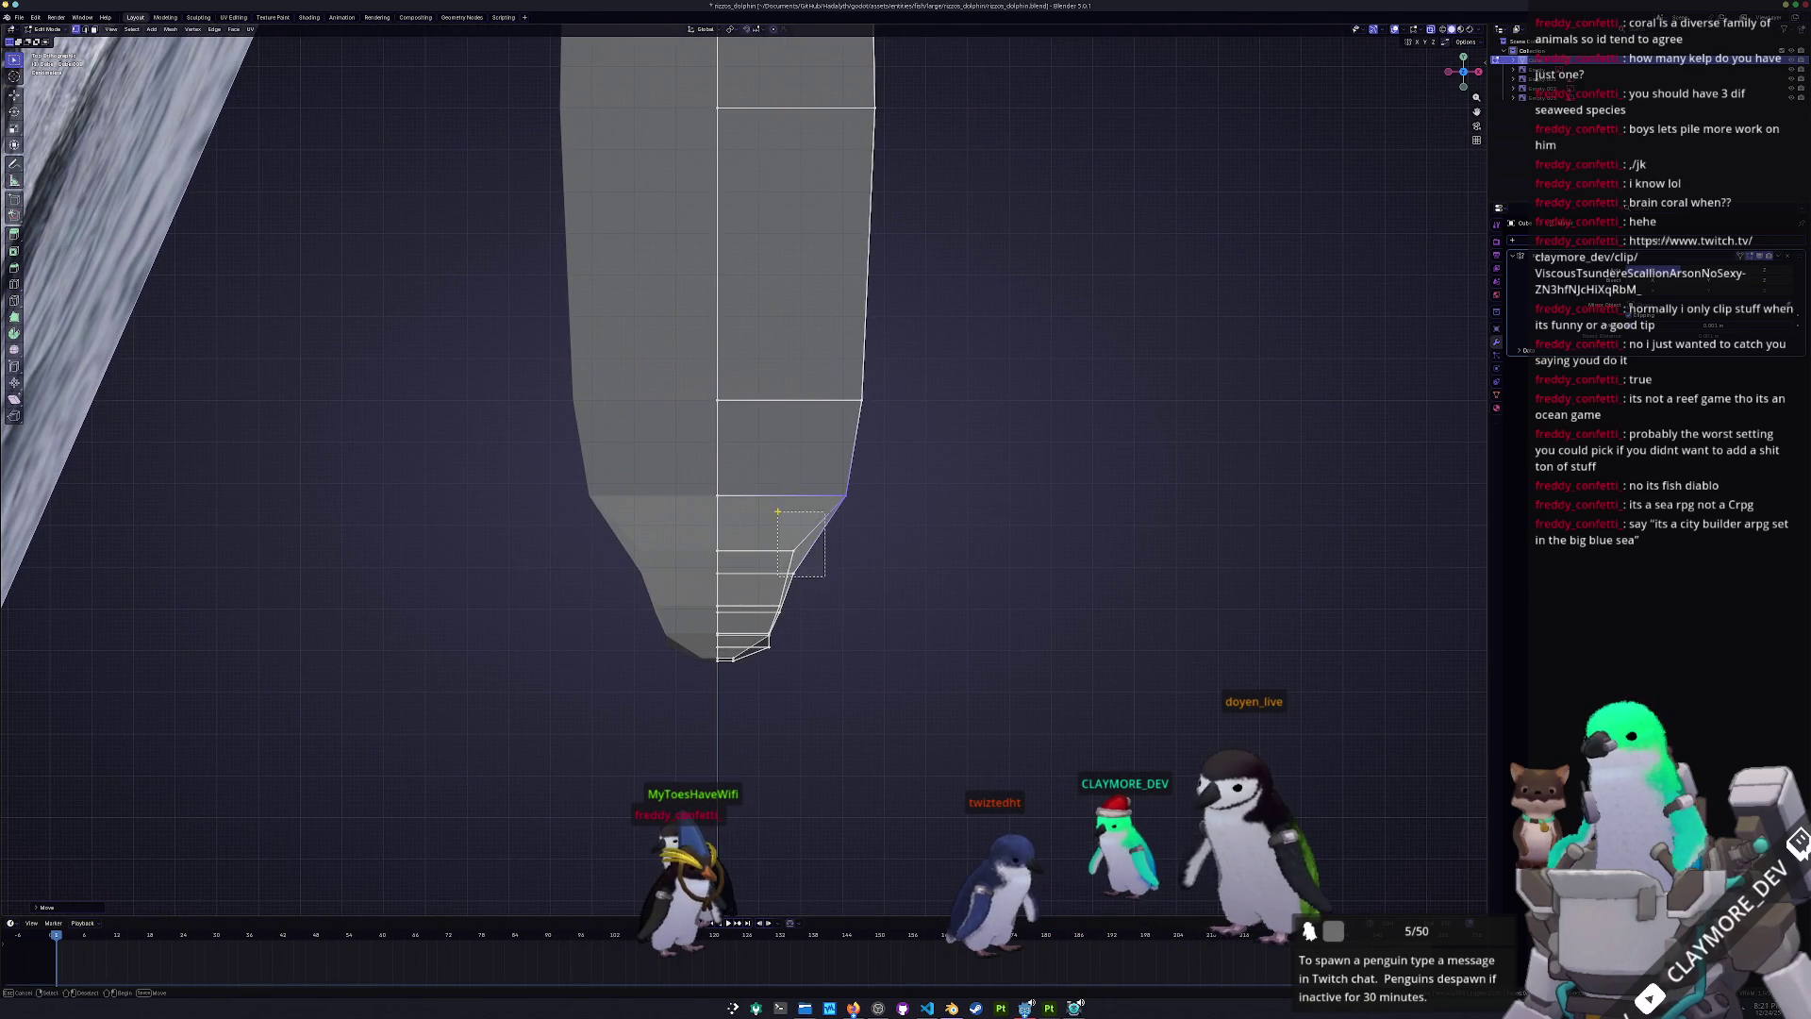
key(g)
key(x)
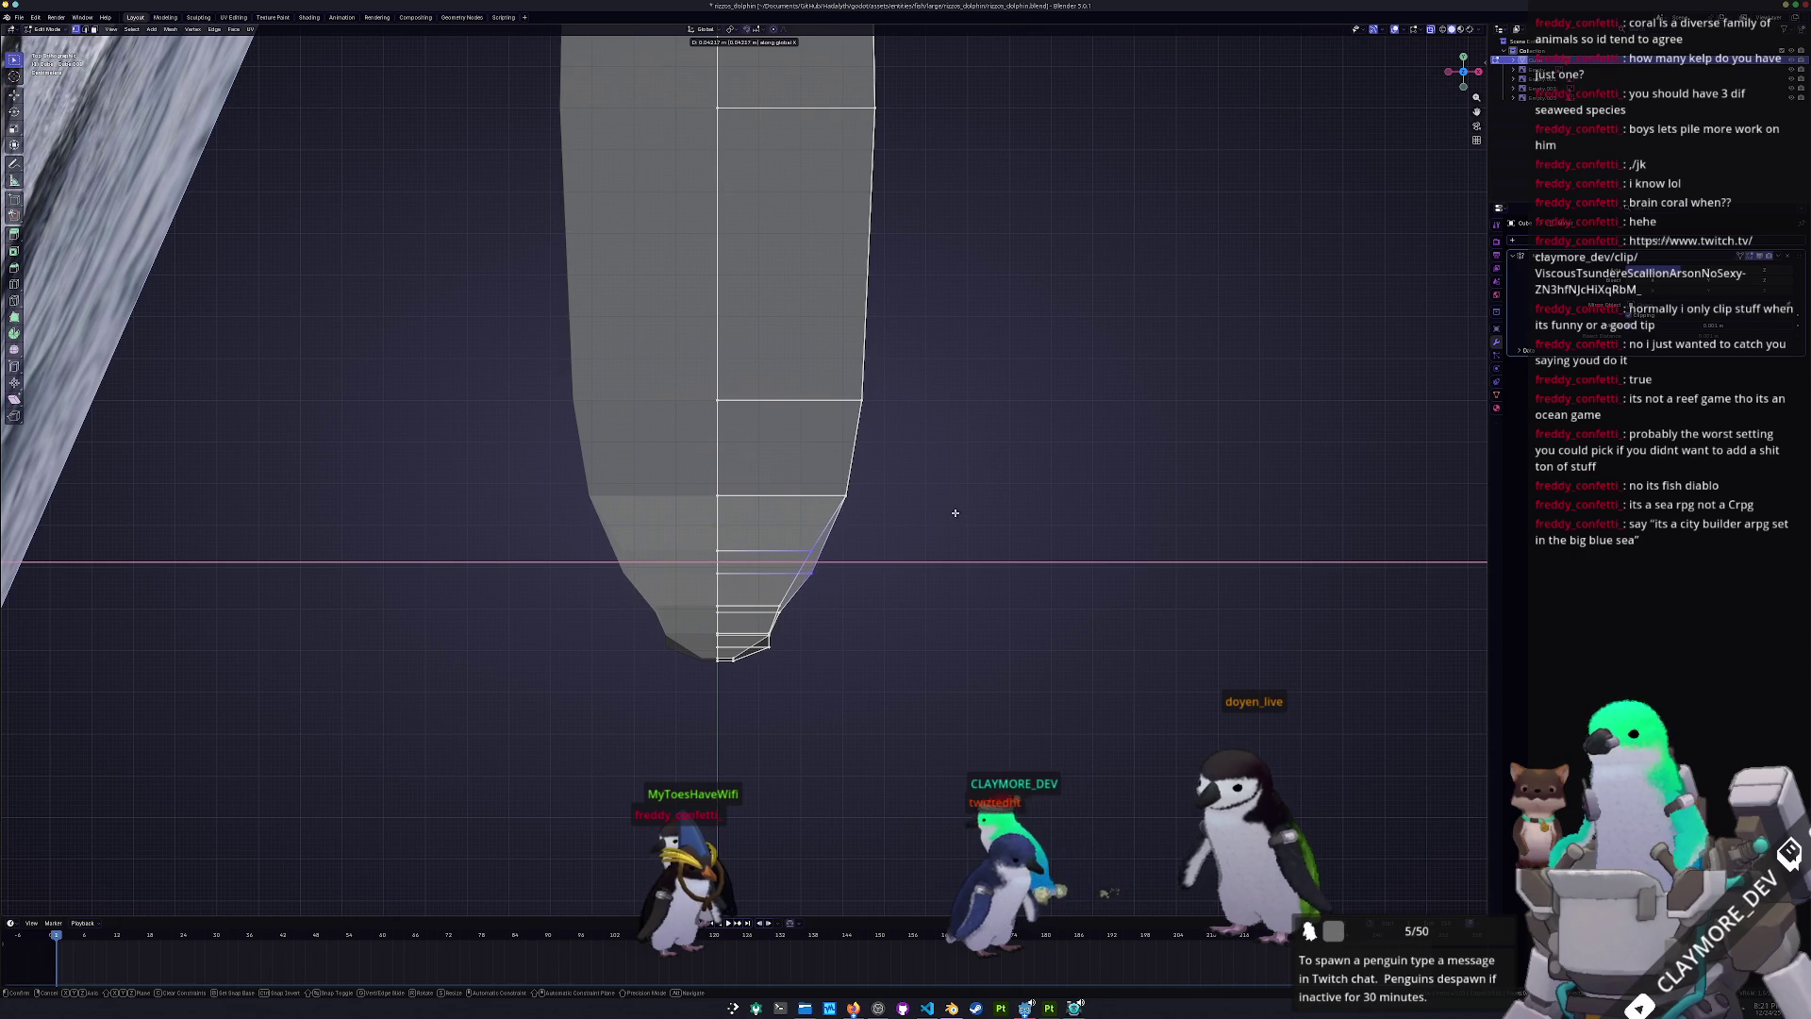
click(956, 512)
scroll(830, 717, up, 3)
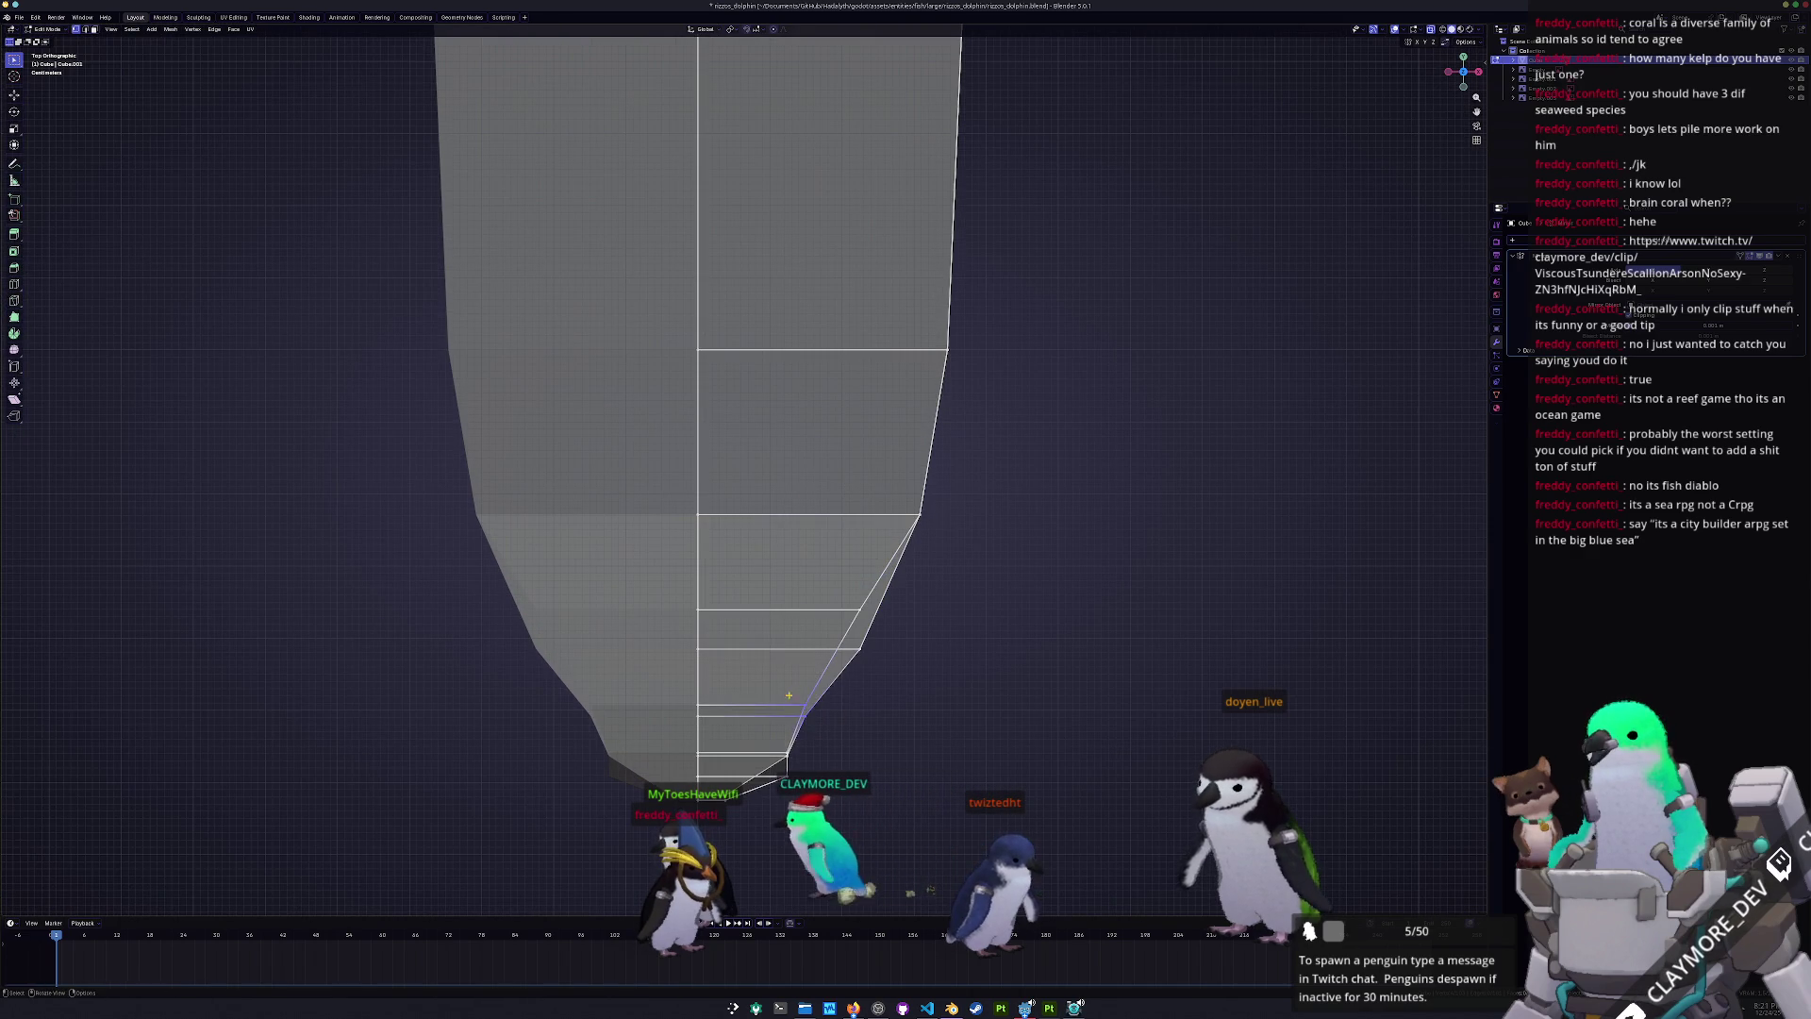
key(g)
key(x)
click(807, 694)
- Adjust higher, lower, and near-tip vertices along X into a rounded, blunt point
click(830, 580)
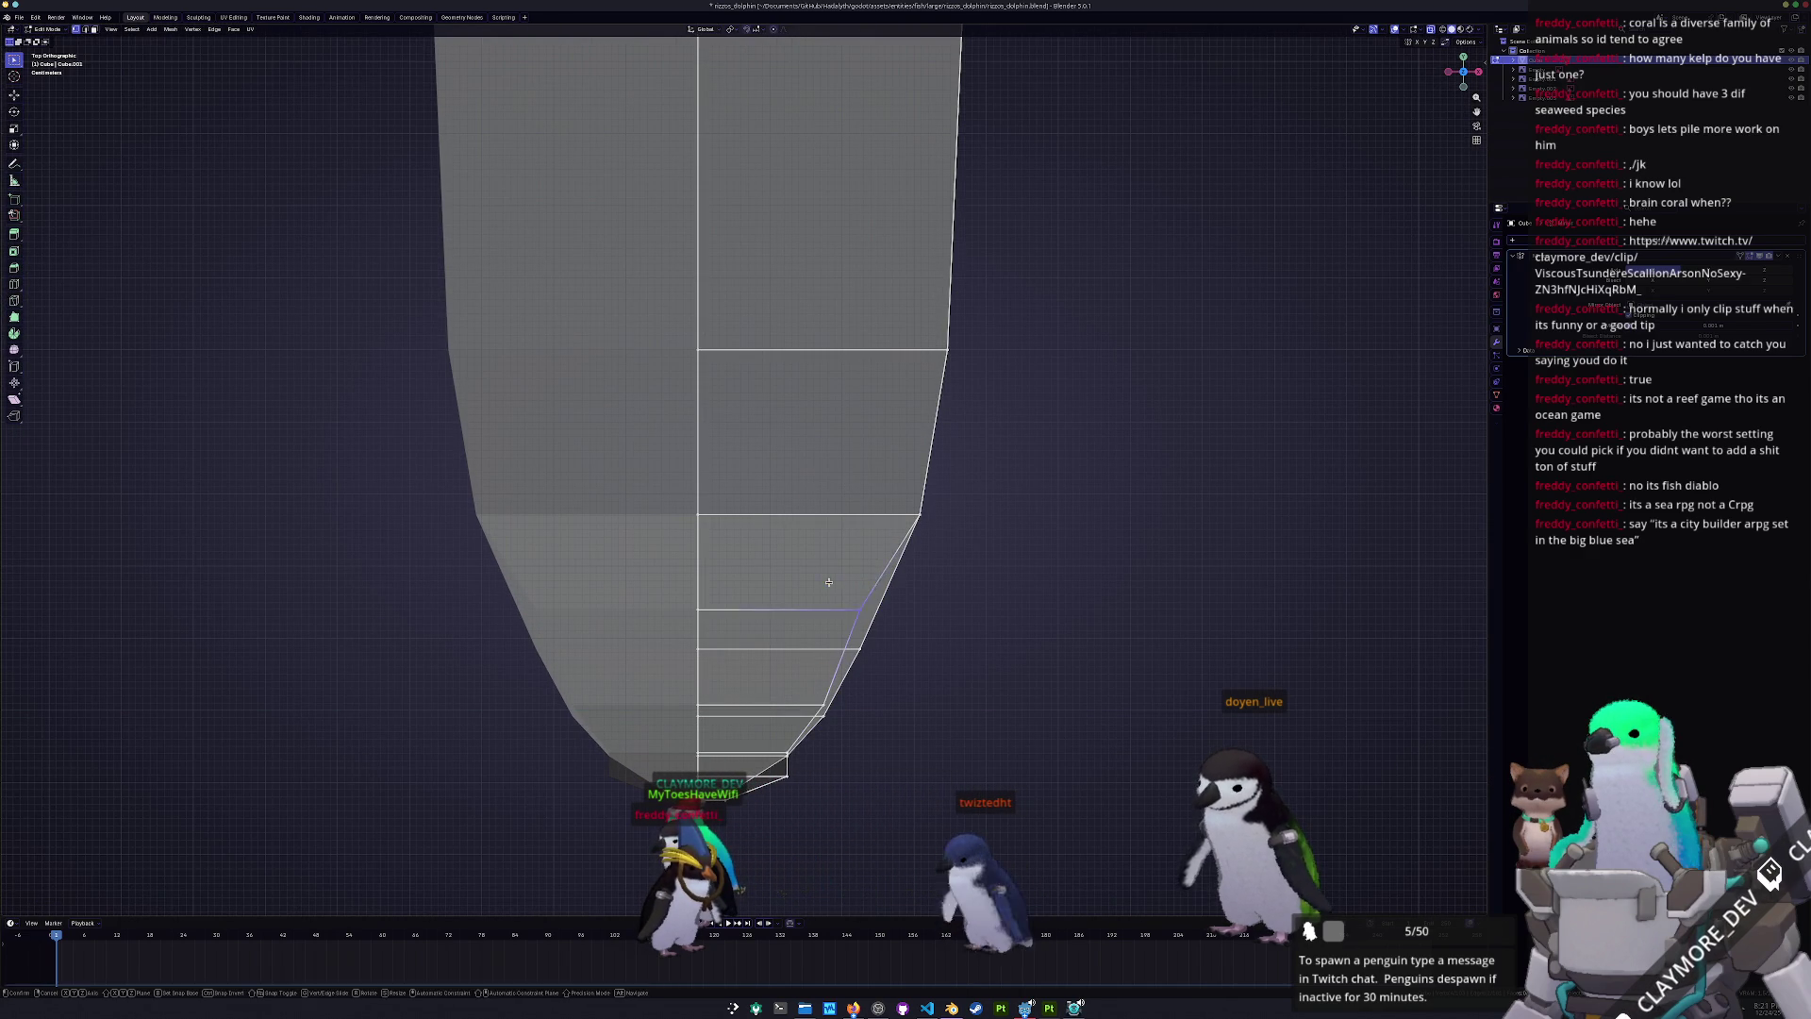
key(g)
key(x)
click(845, 587)
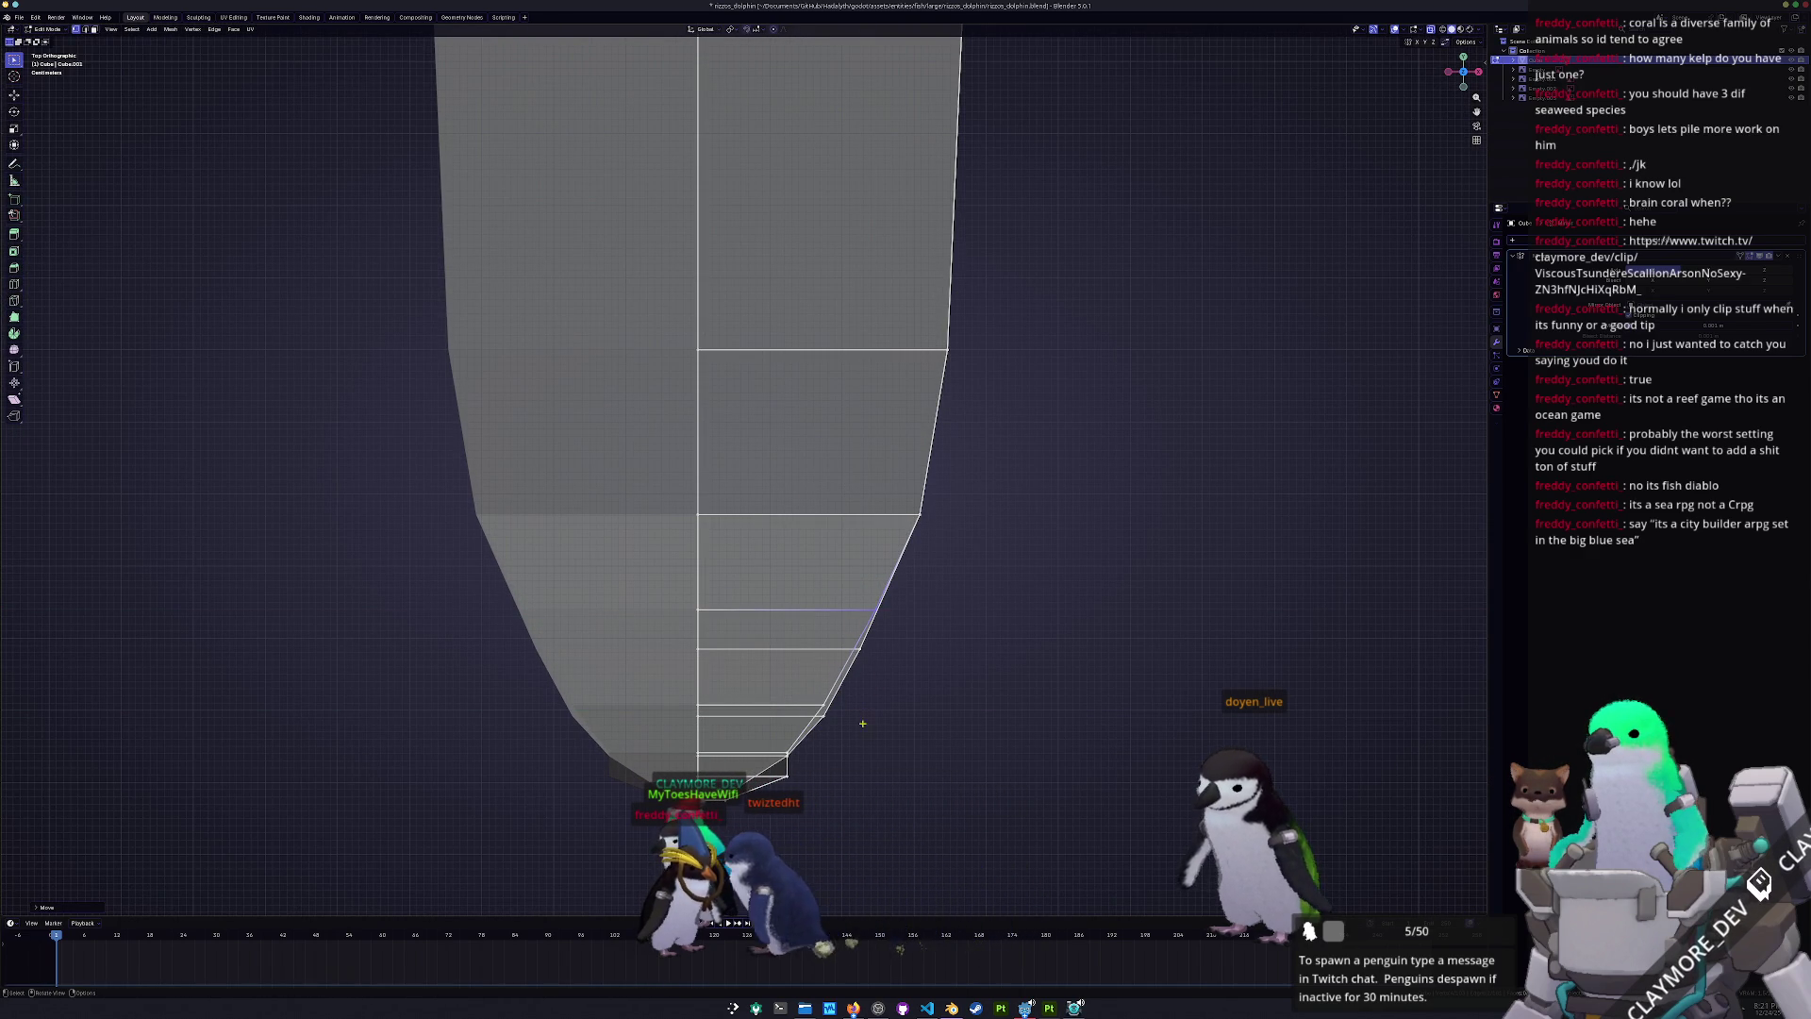
click(826, 704)
key(g)
key(x)
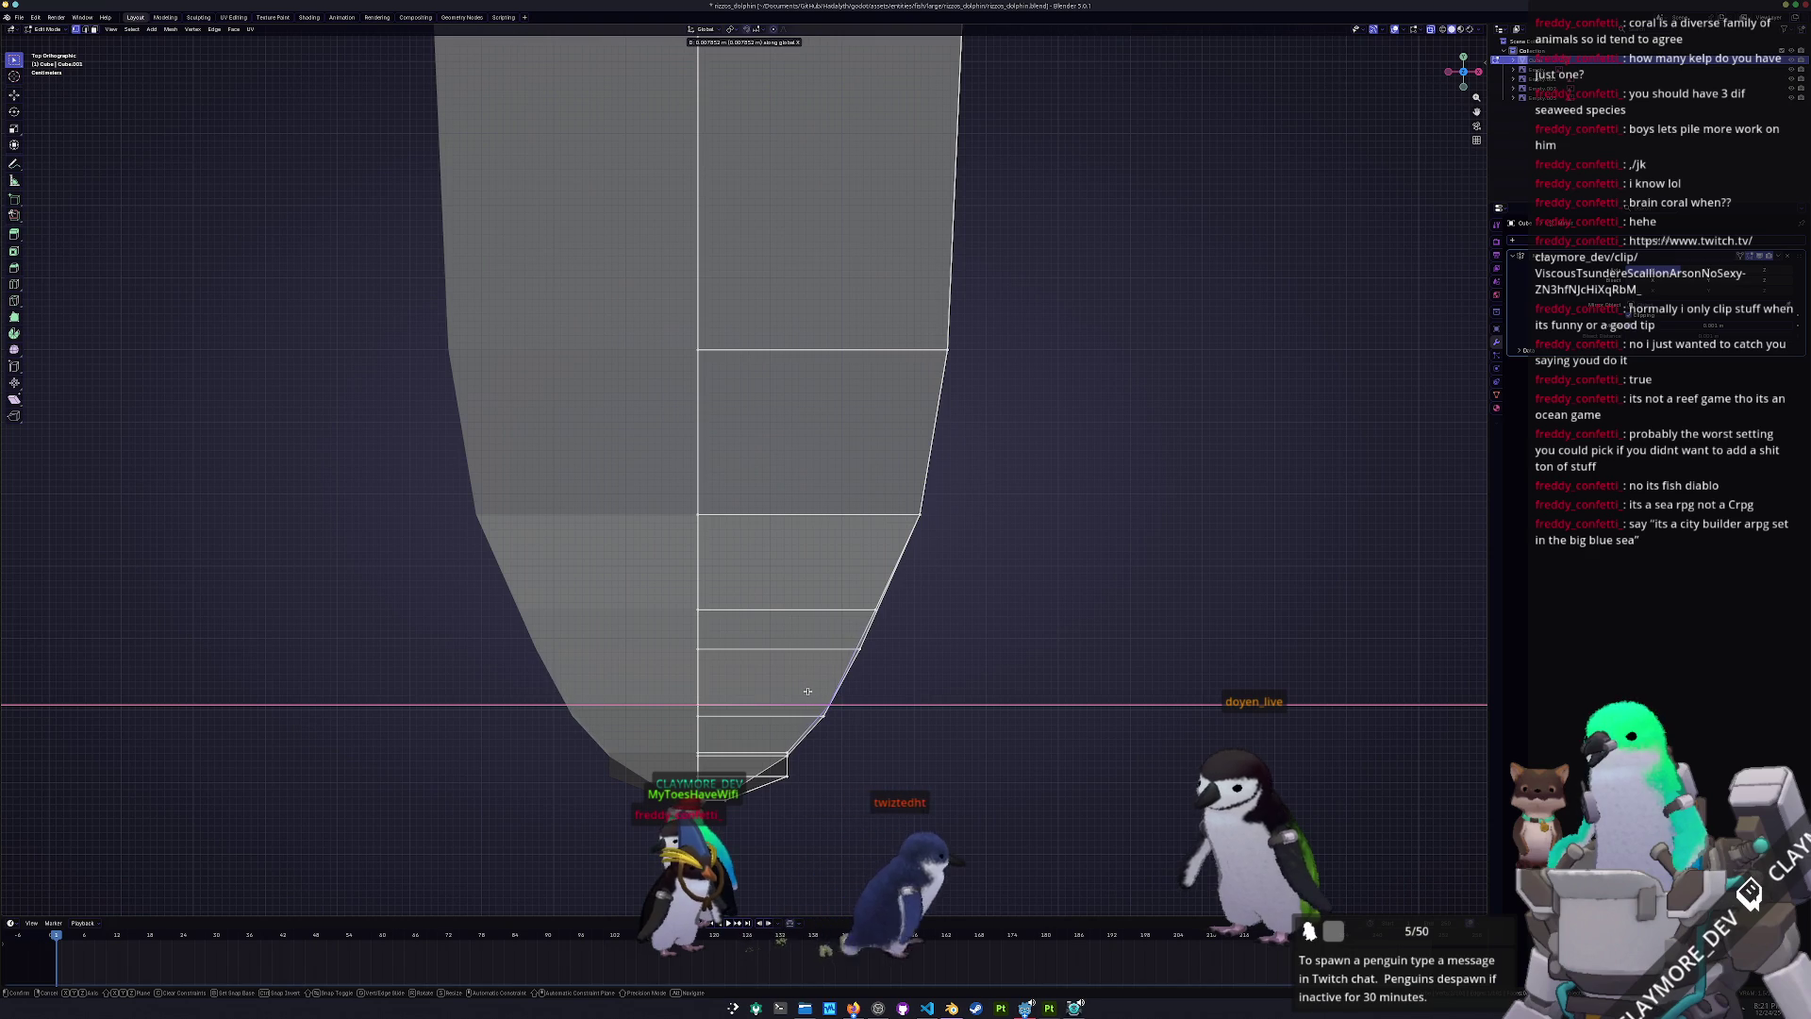
click(808, 691)
shift+middle_drag(808, 691, 811, 555)
click(791, 639)
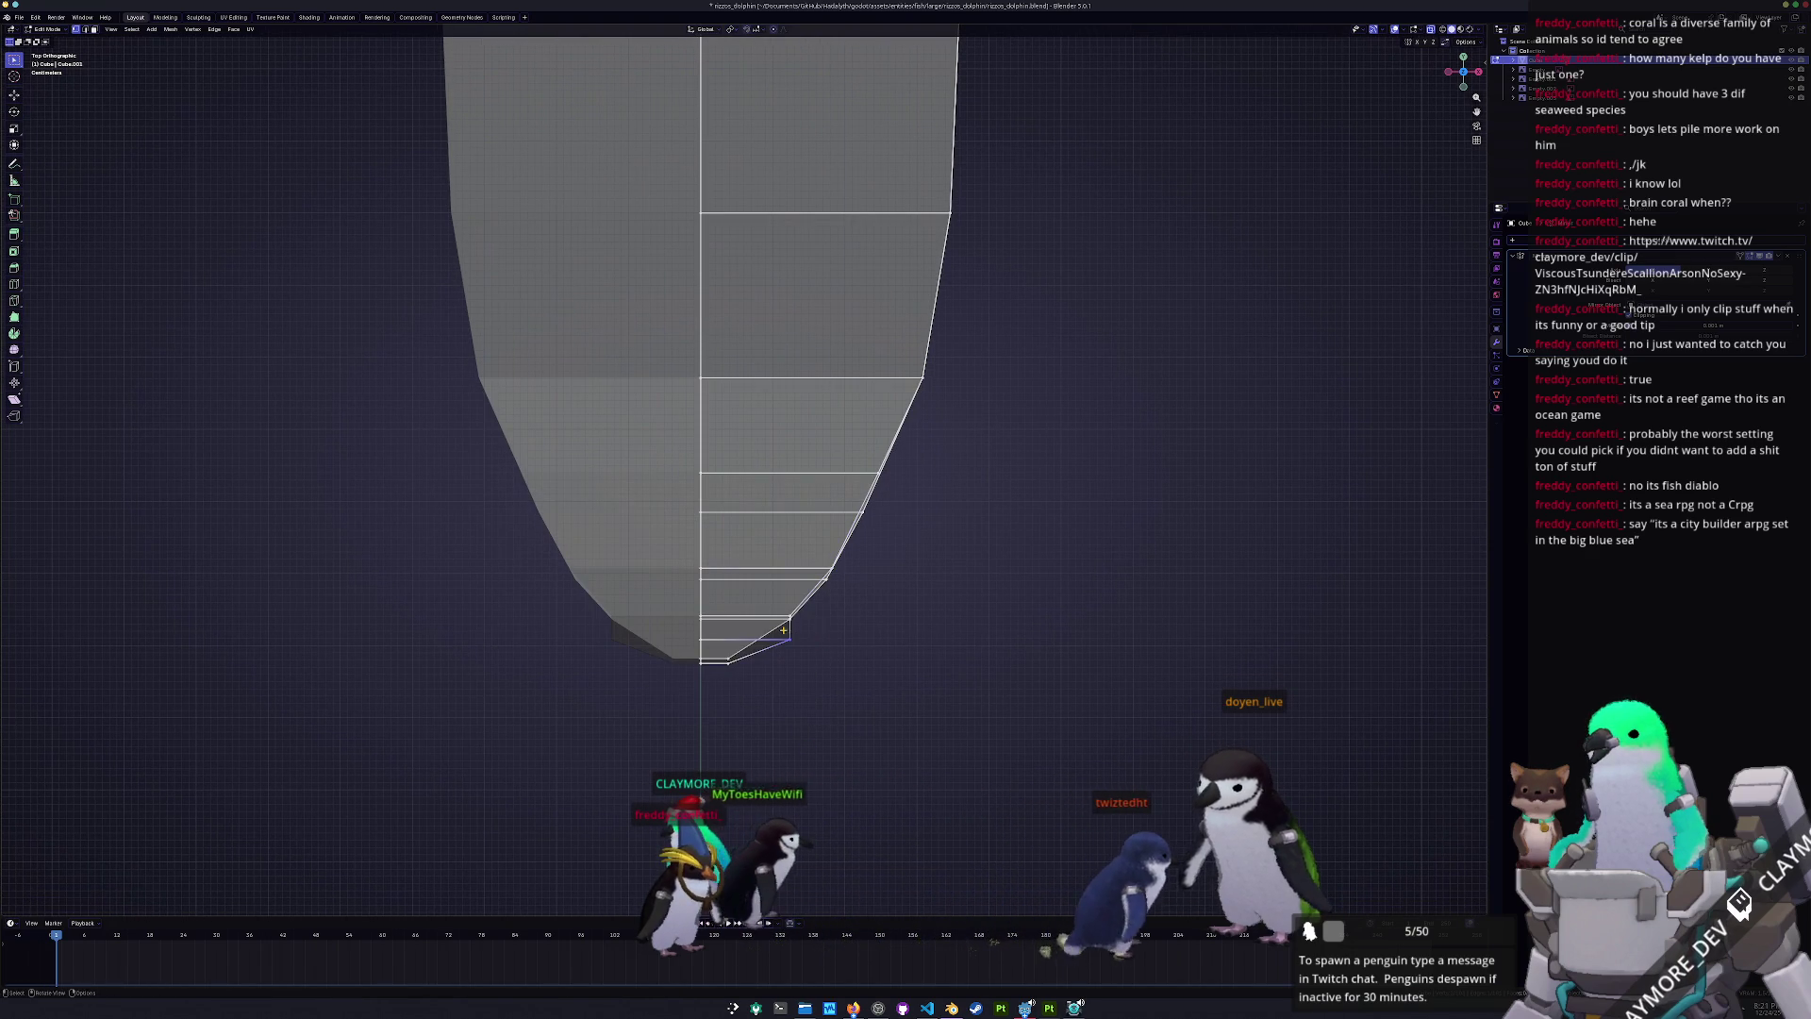
key(g)
key(x)
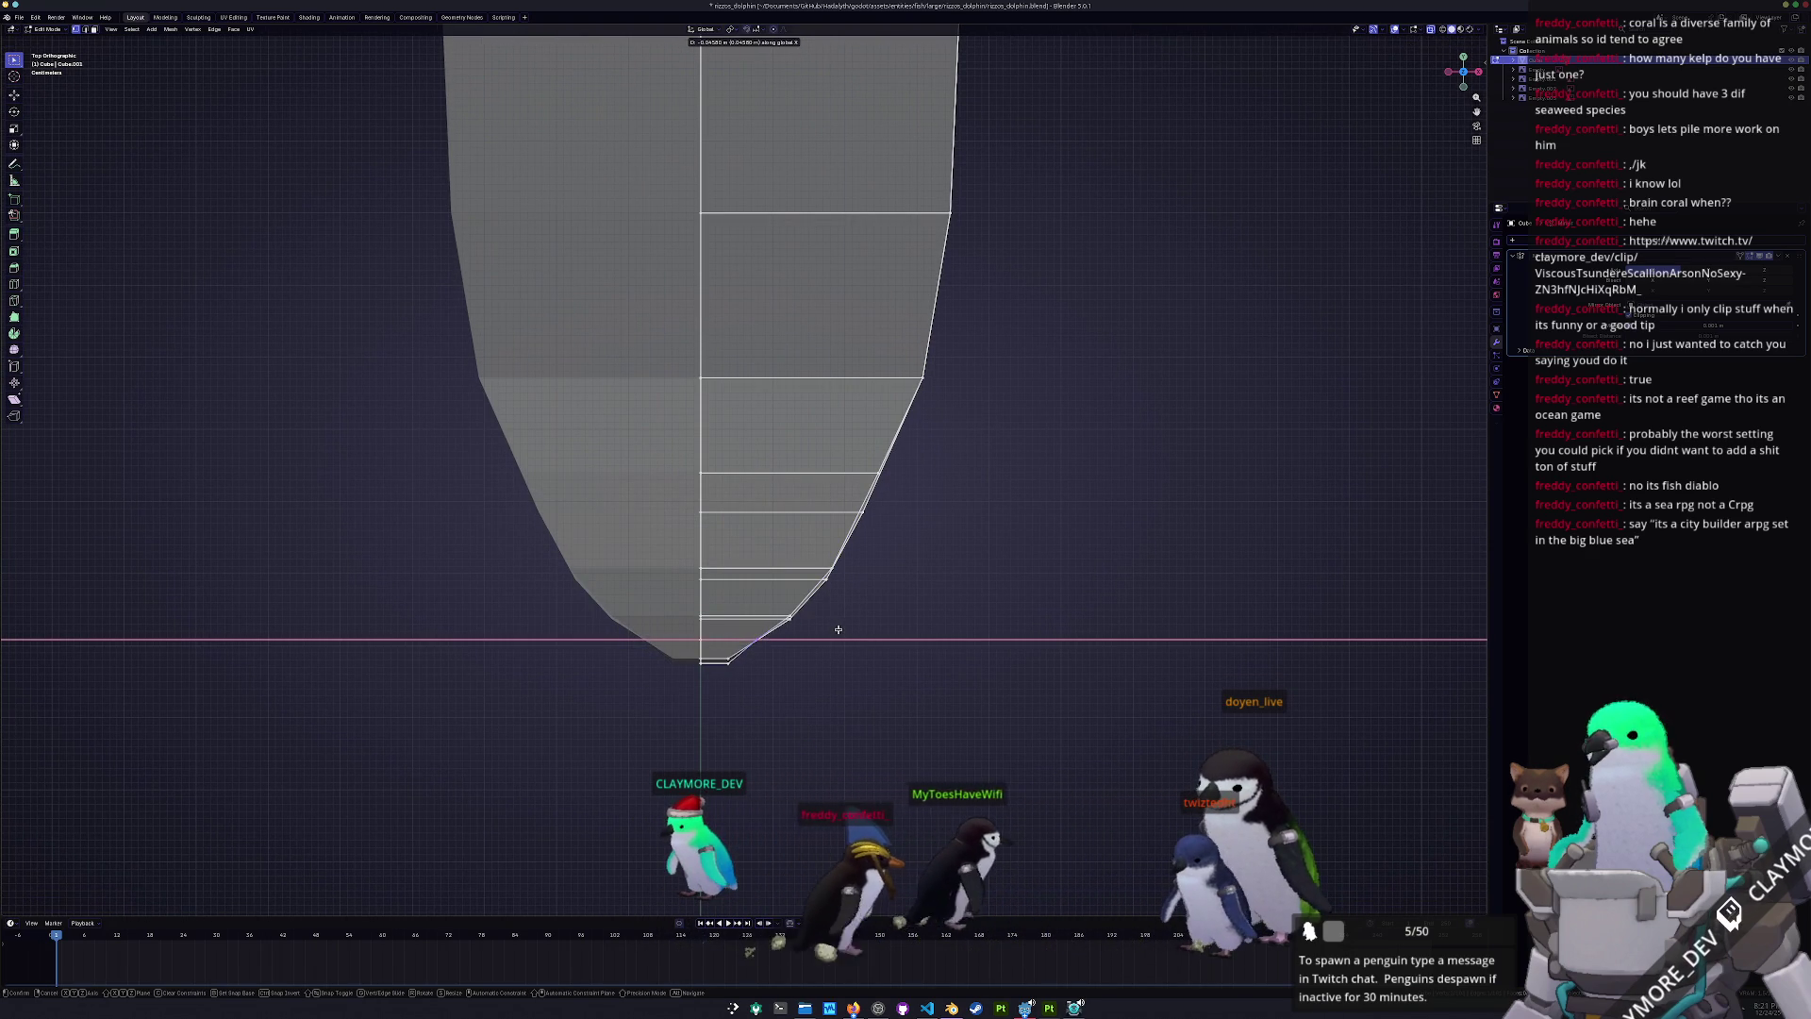
click(836, 632)
- Orbit around the dolphin and exit Edit Mode to view the whole tapered mesh
key(b)
key(Escape)
mouse_move(739, 730)
middle_down()
mouse_move(708, 627)
mouse_move(736, 613)
middle_up()
key(Tab)
key(Tab)
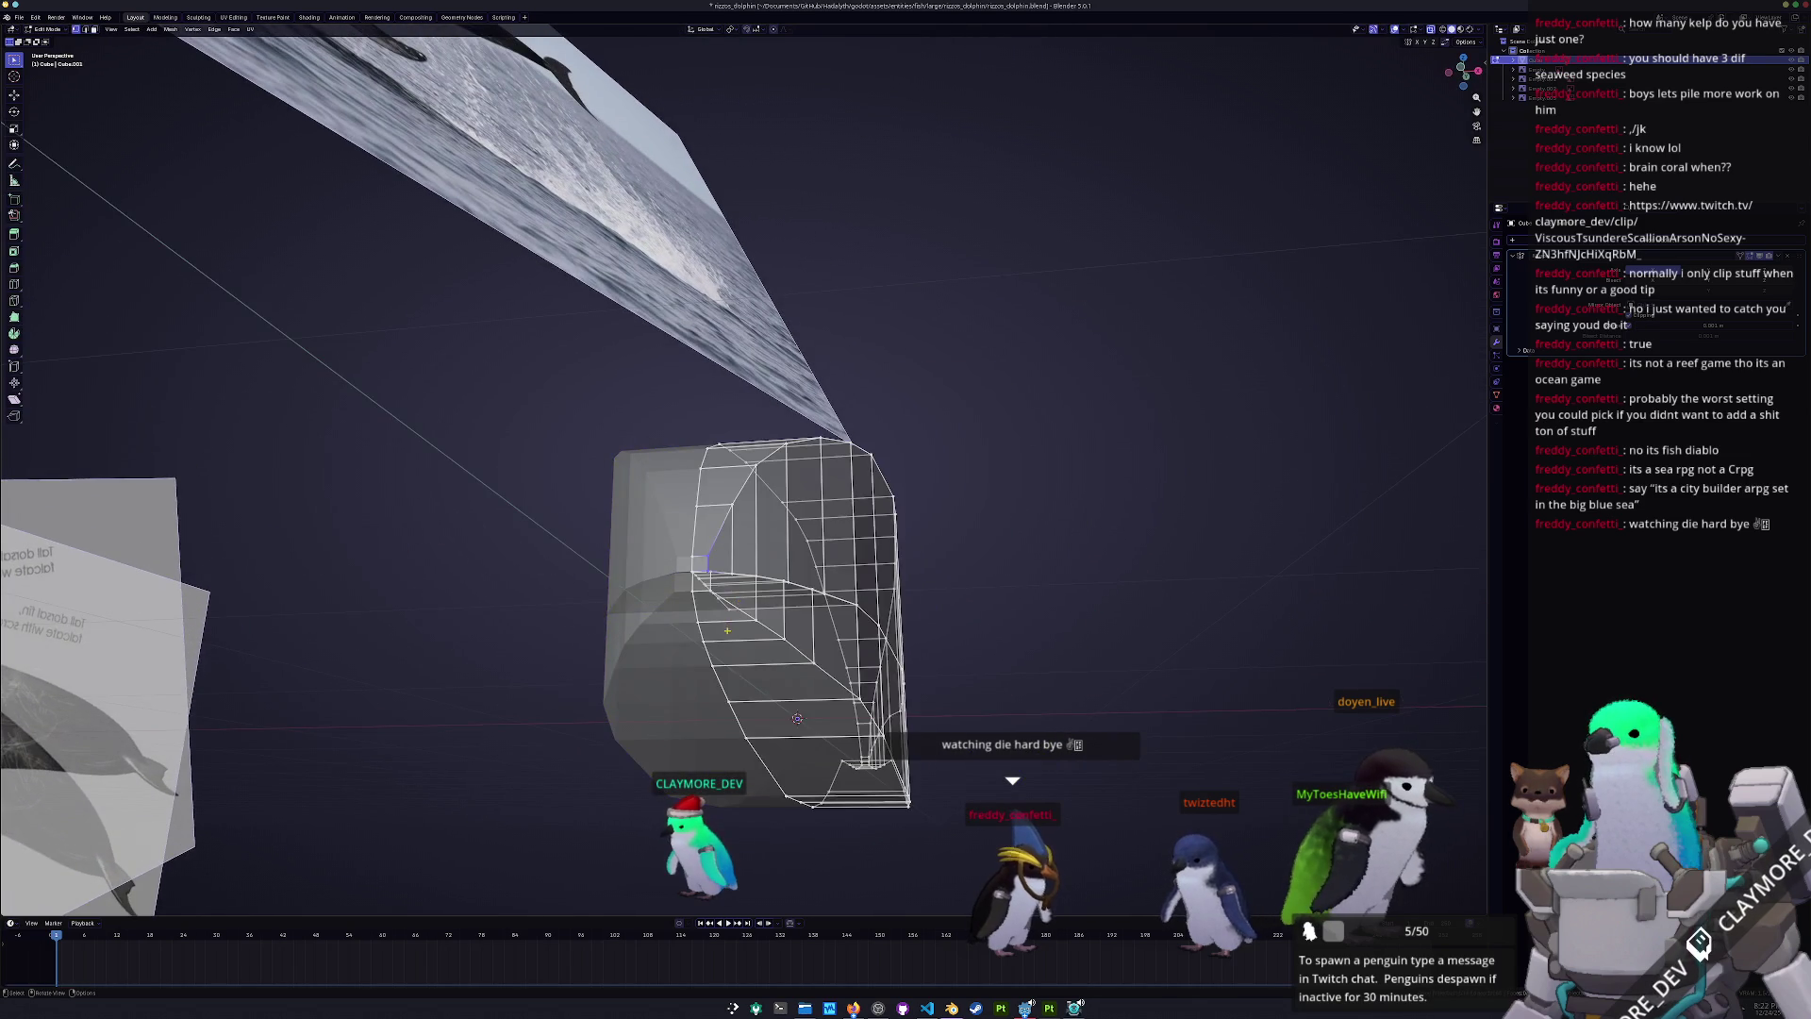
- Edge-slide the selected loop with a value of 0, then slide the top edge loop
middle_drag(792, 672, 802, 677)
key(g)
key(g)
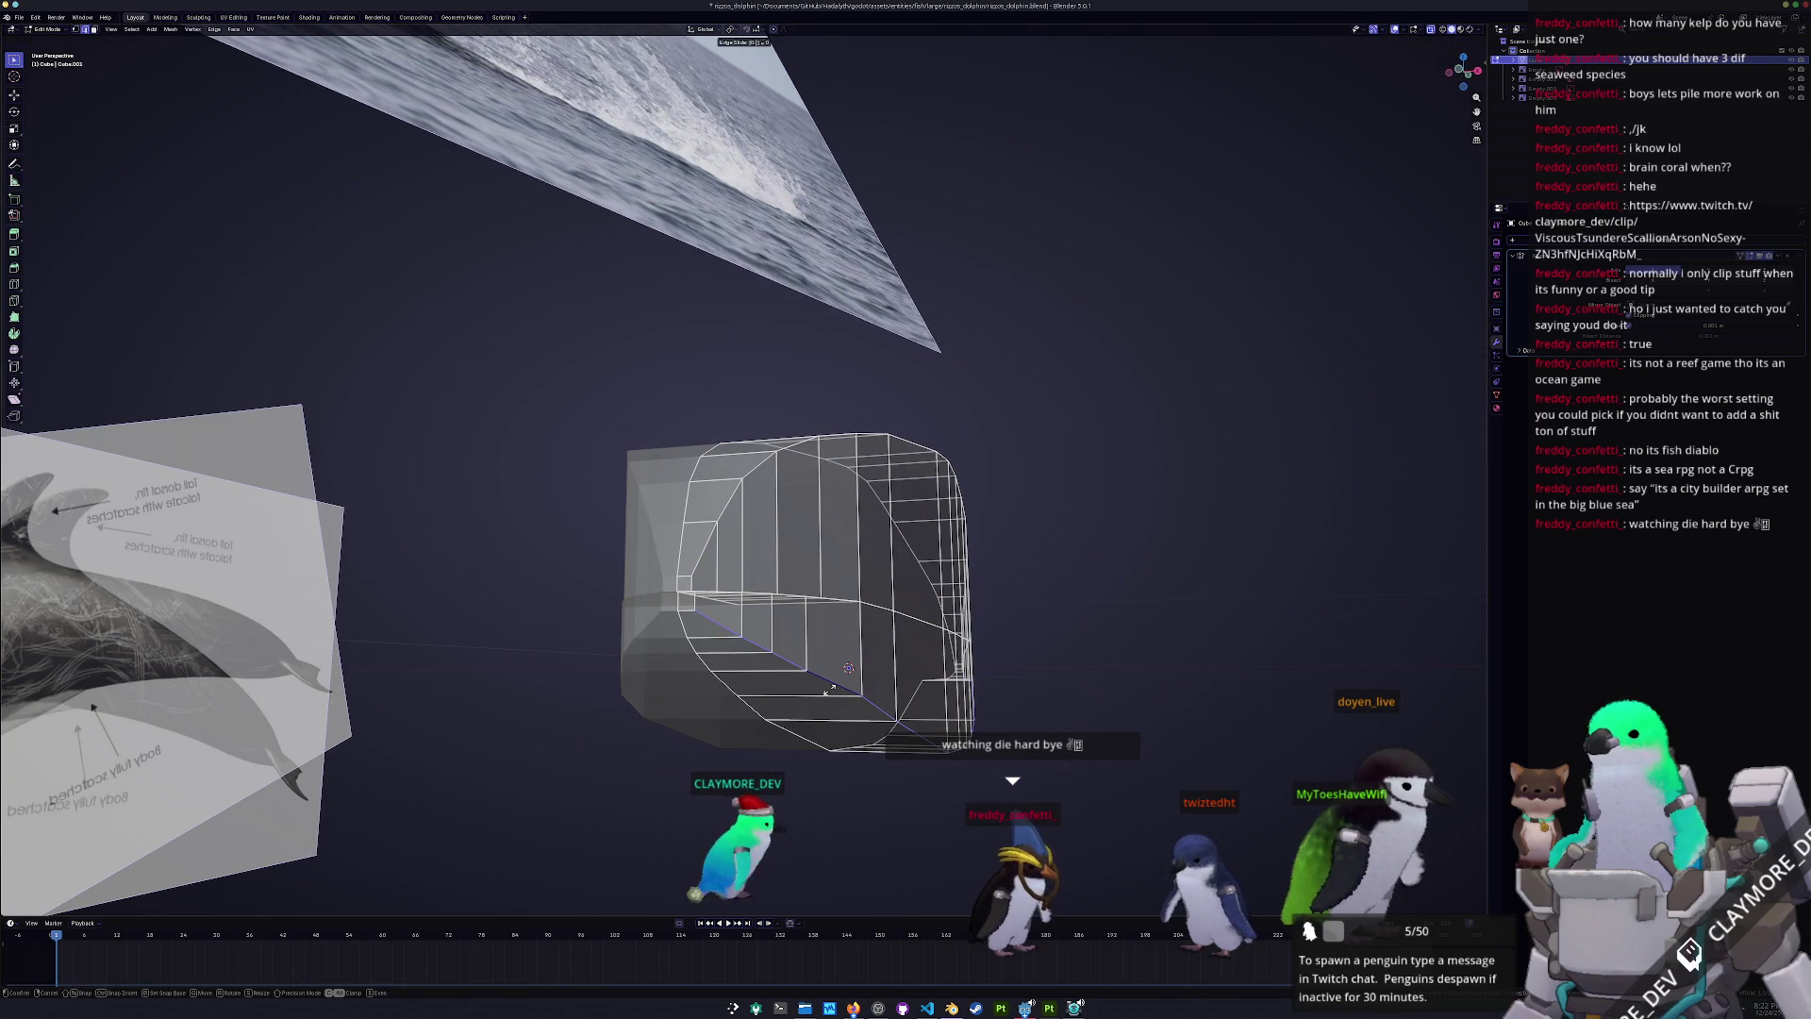
text(0000)
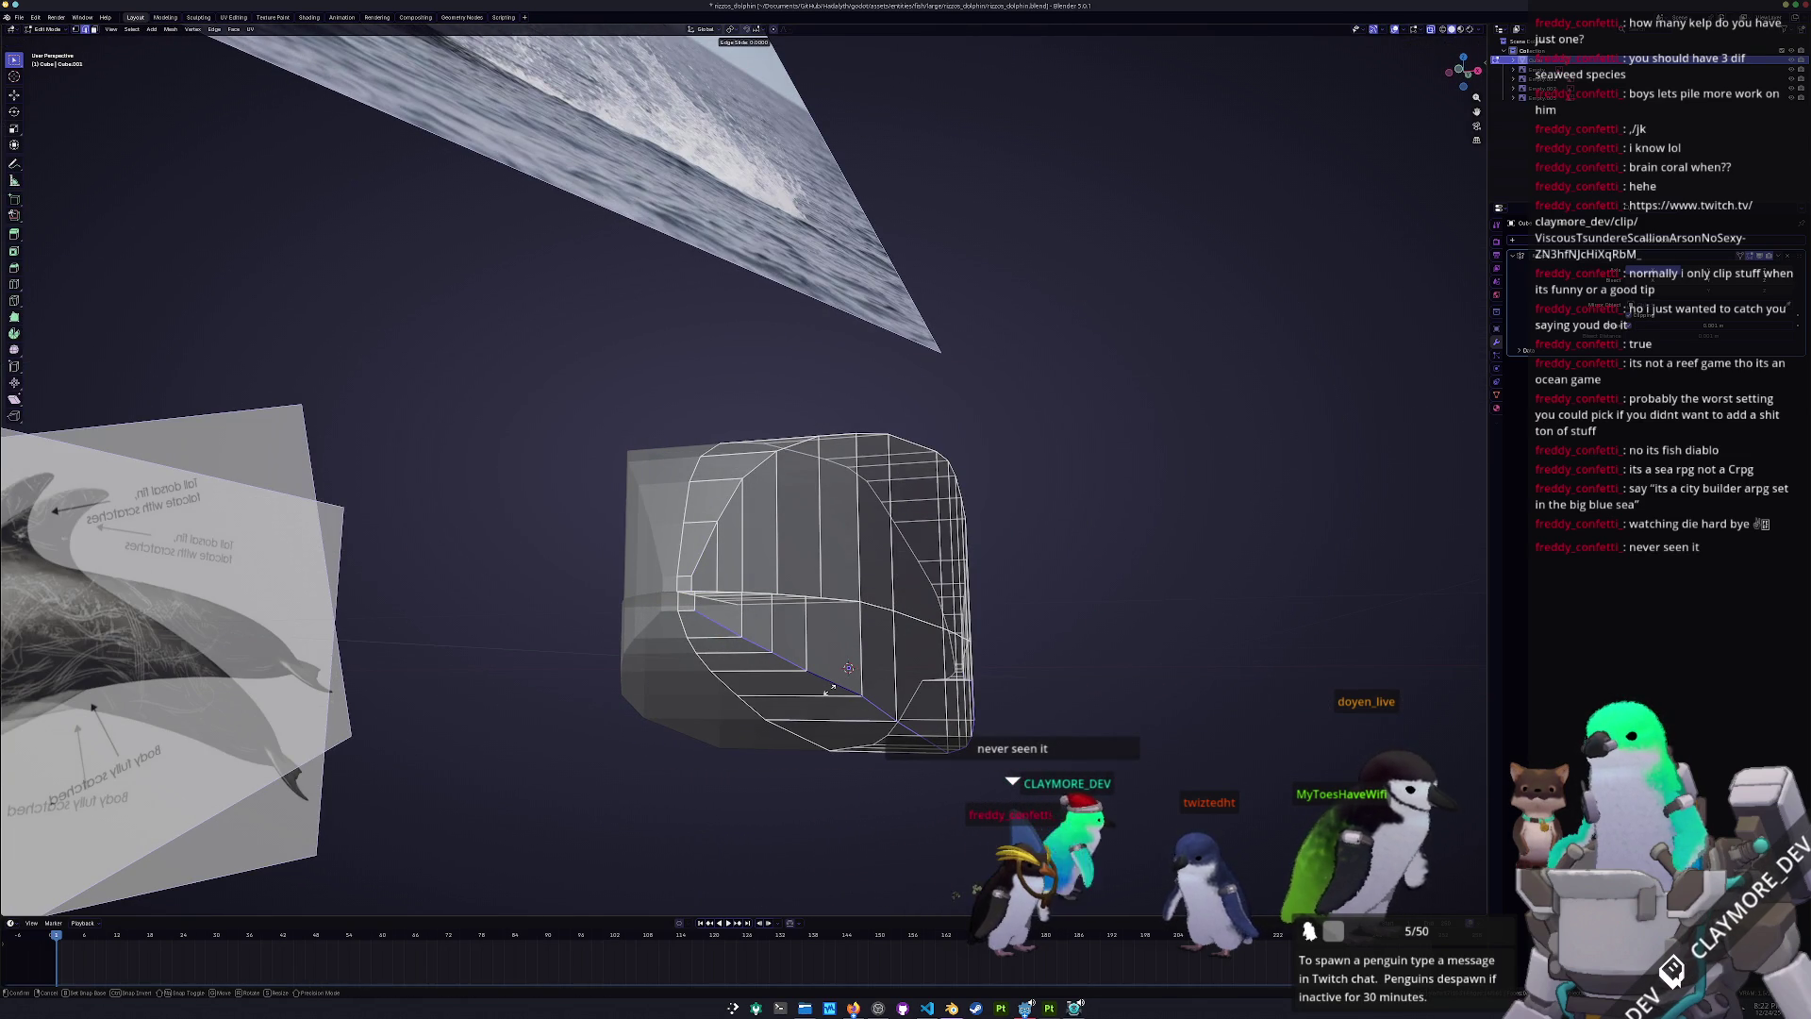
key(Return)
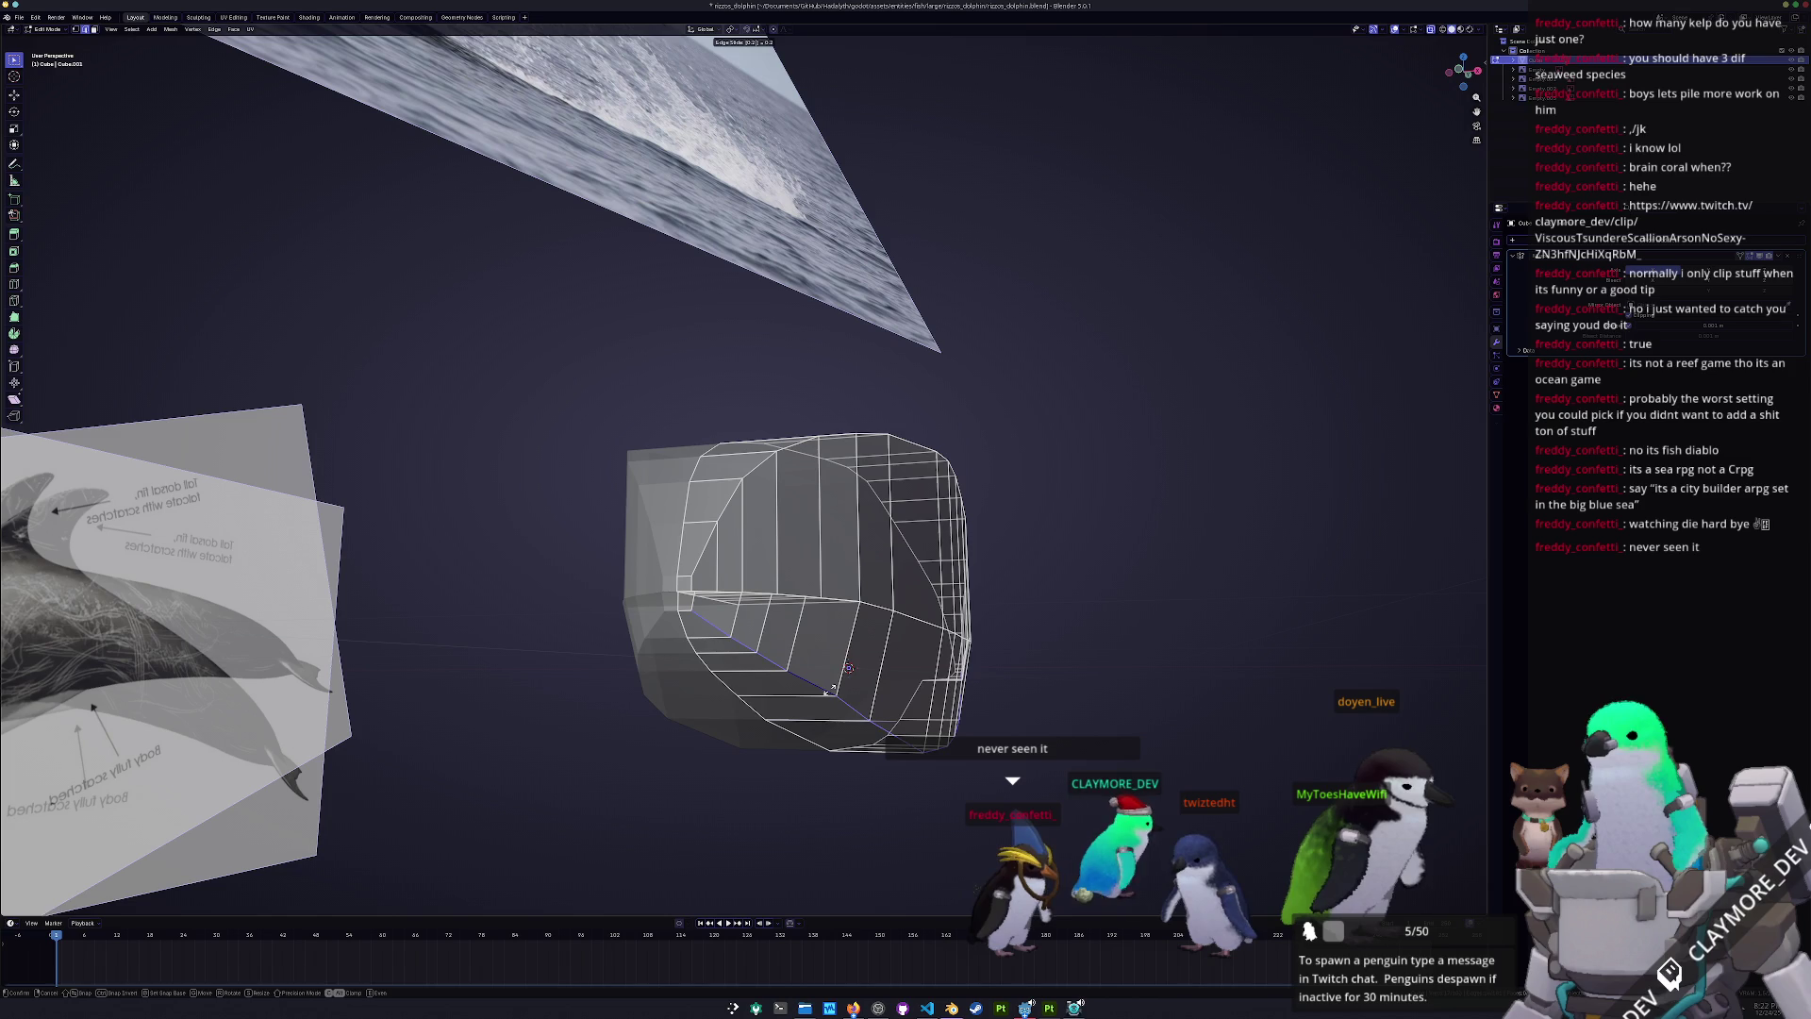
click(830, 691)
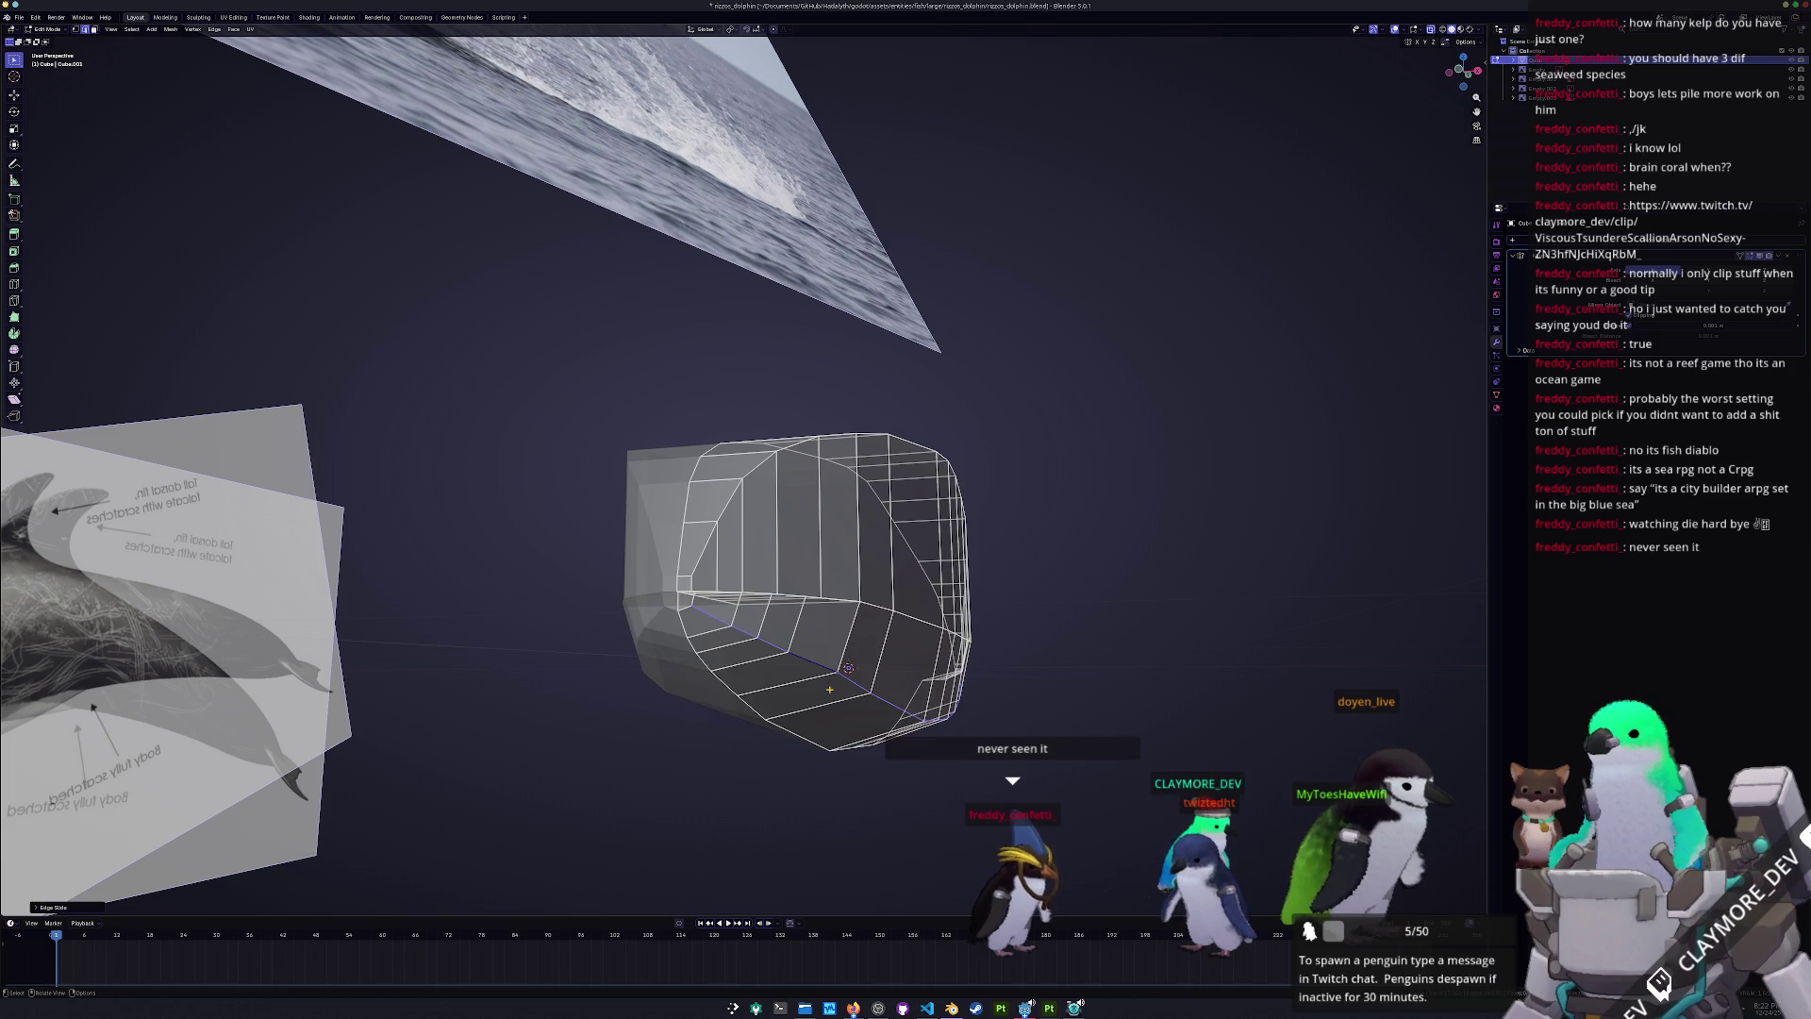
alt+click(792, 444)
key(g)
key(g)
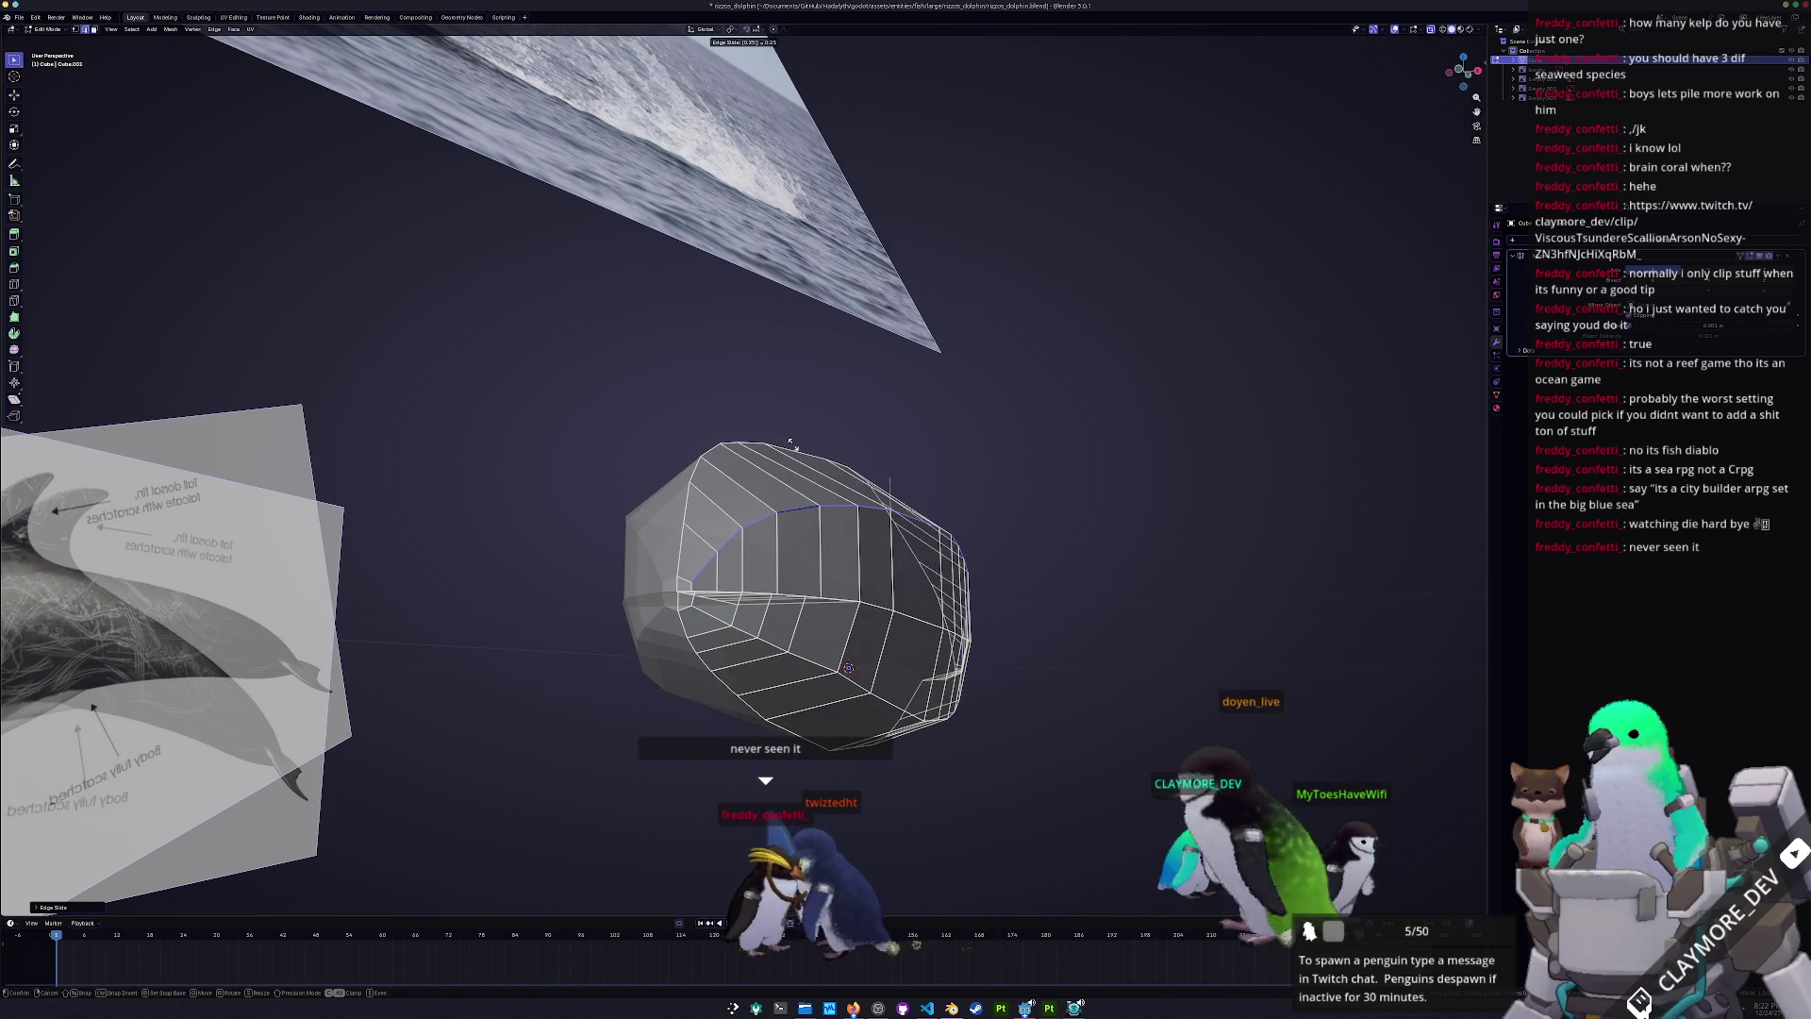
key(Return)
- Switch to Right view and zoom in on the rounded head against the reference
middle_drag(793, 444, 648, 411)
key(KP_3)
key(Tab)
scroll(797, 489, up, 5)
key(Tab)
scroll(623, 495, up, 5)
shift+middle_drag(642, 484, 753, 491)
drag(709, 461, 707, 463)
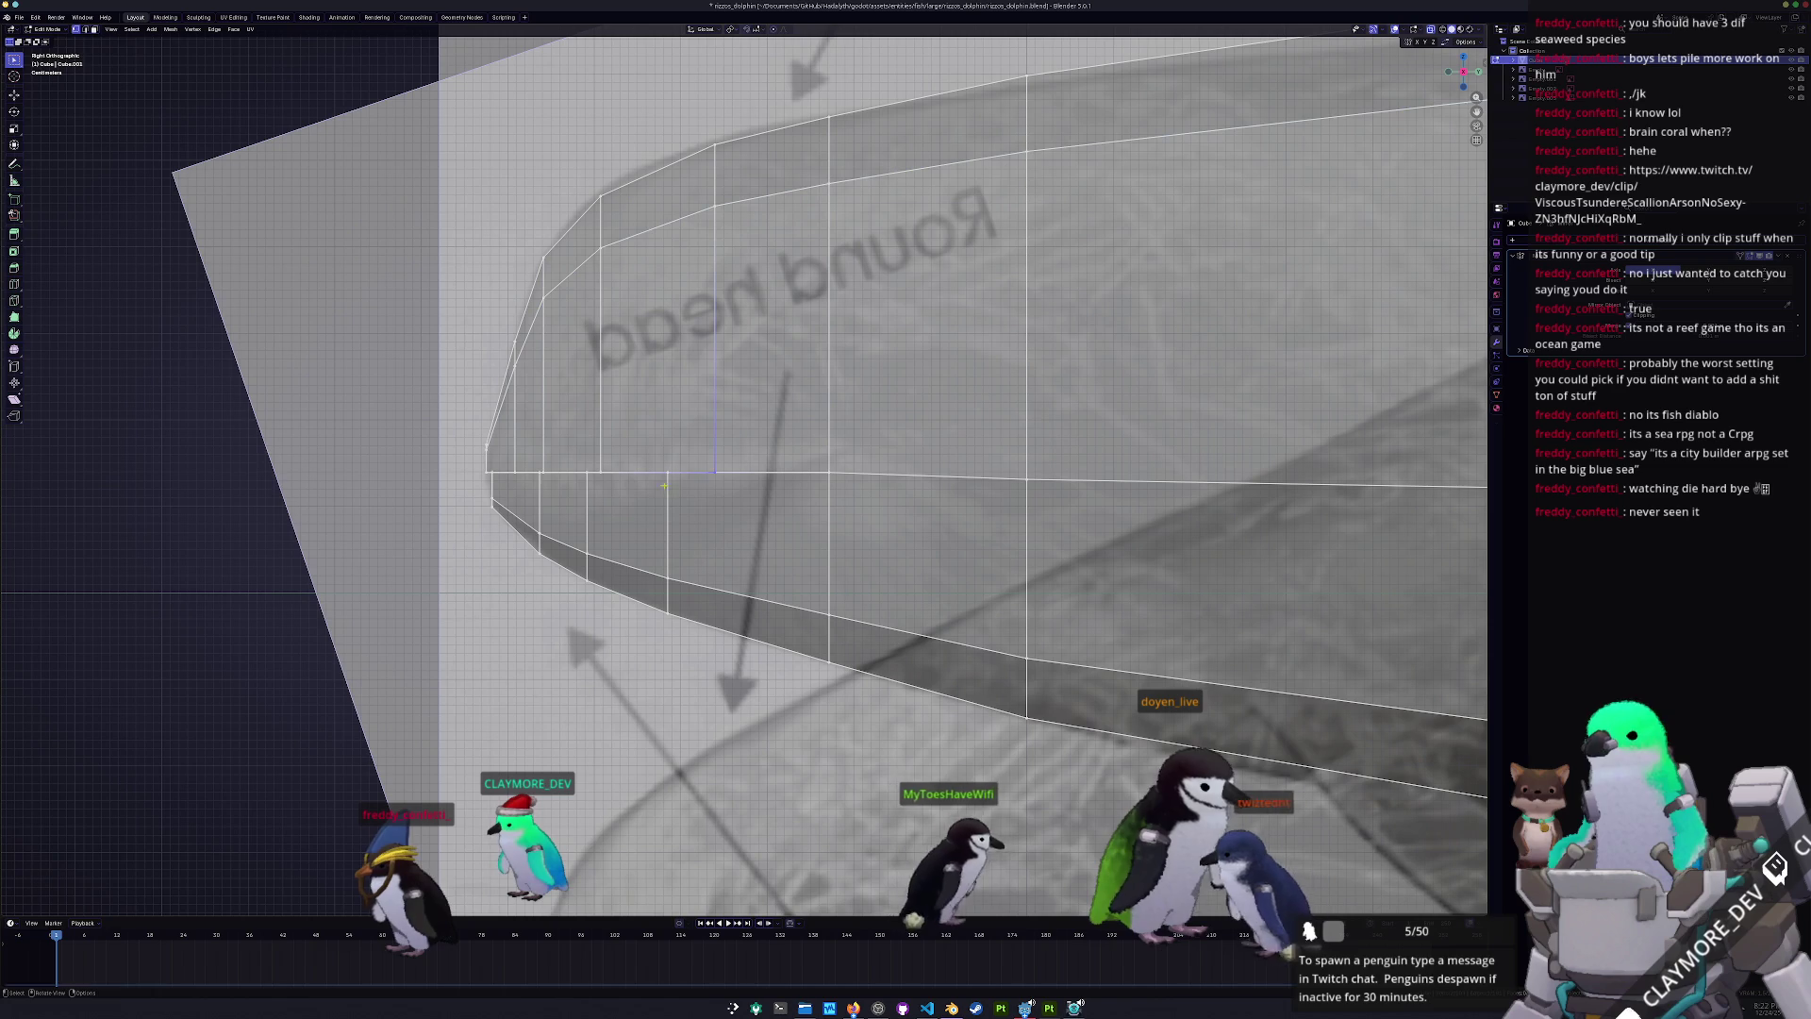
- Lower the head's front edge vertices along Z to form a mouth-like crease
drag(566, 484, 538, 449)
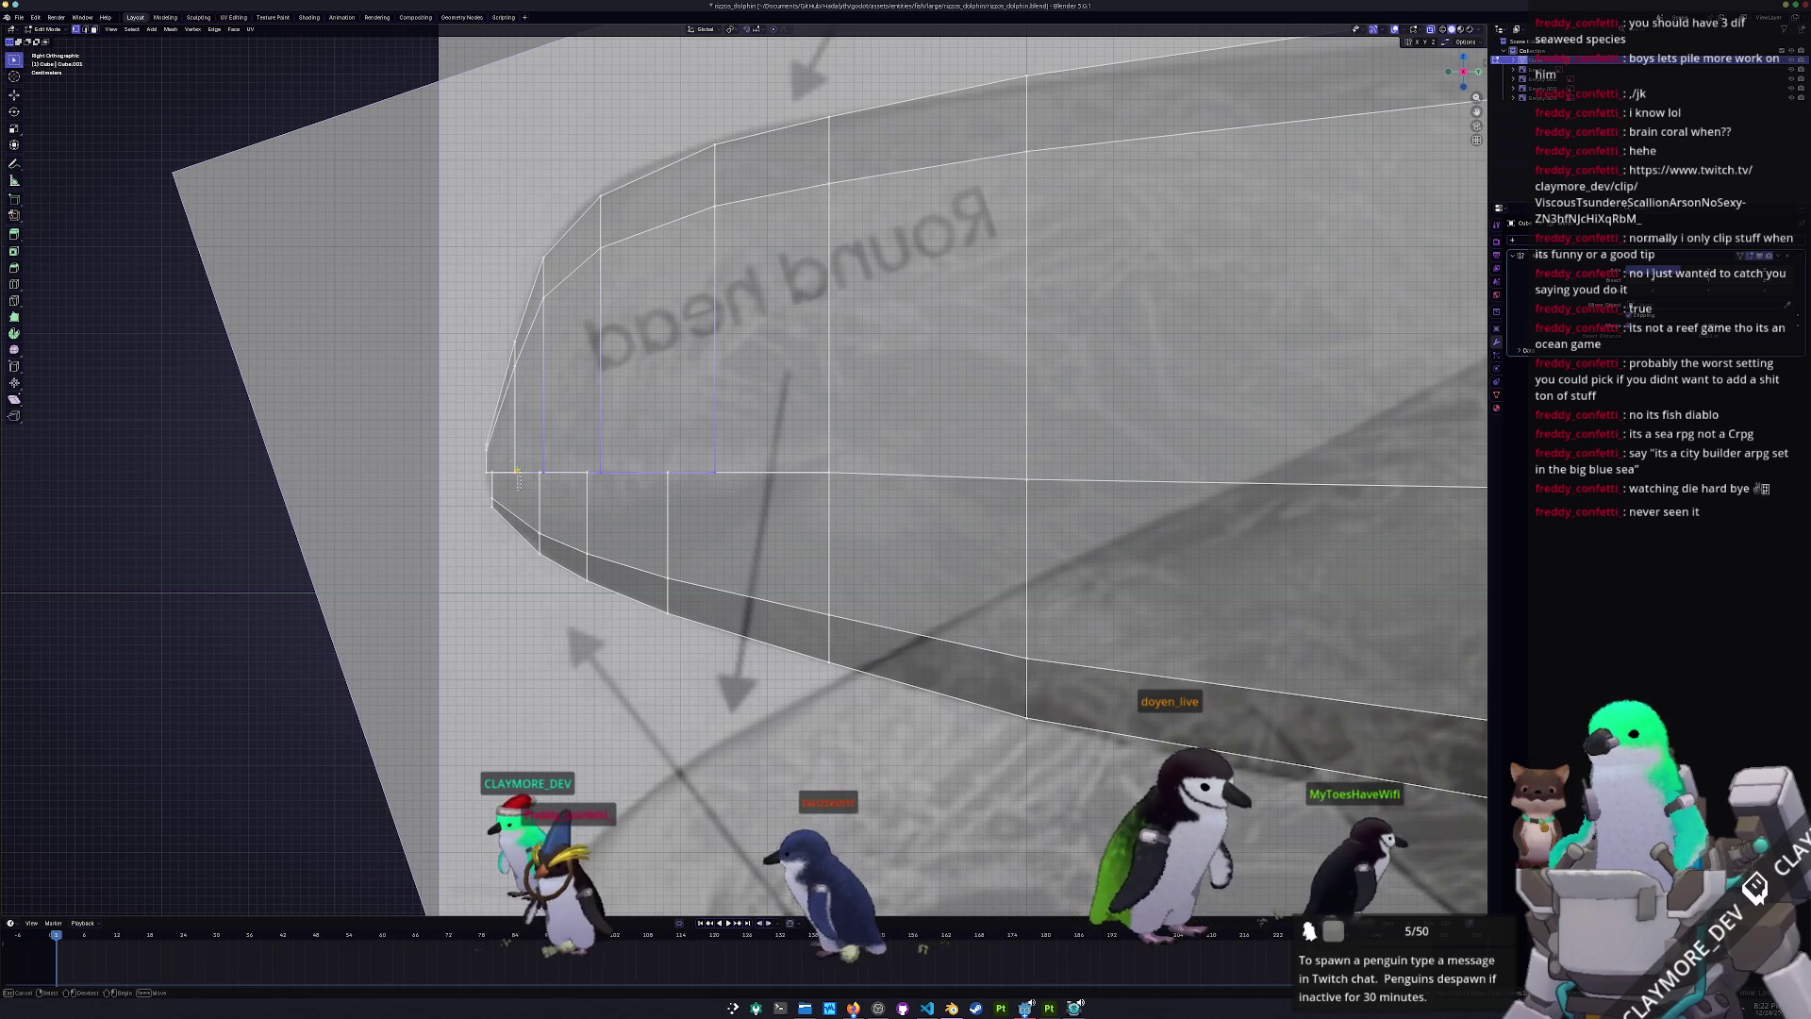
scroll(506, 467, up, 4)
scroll(582, 515, down, 2)
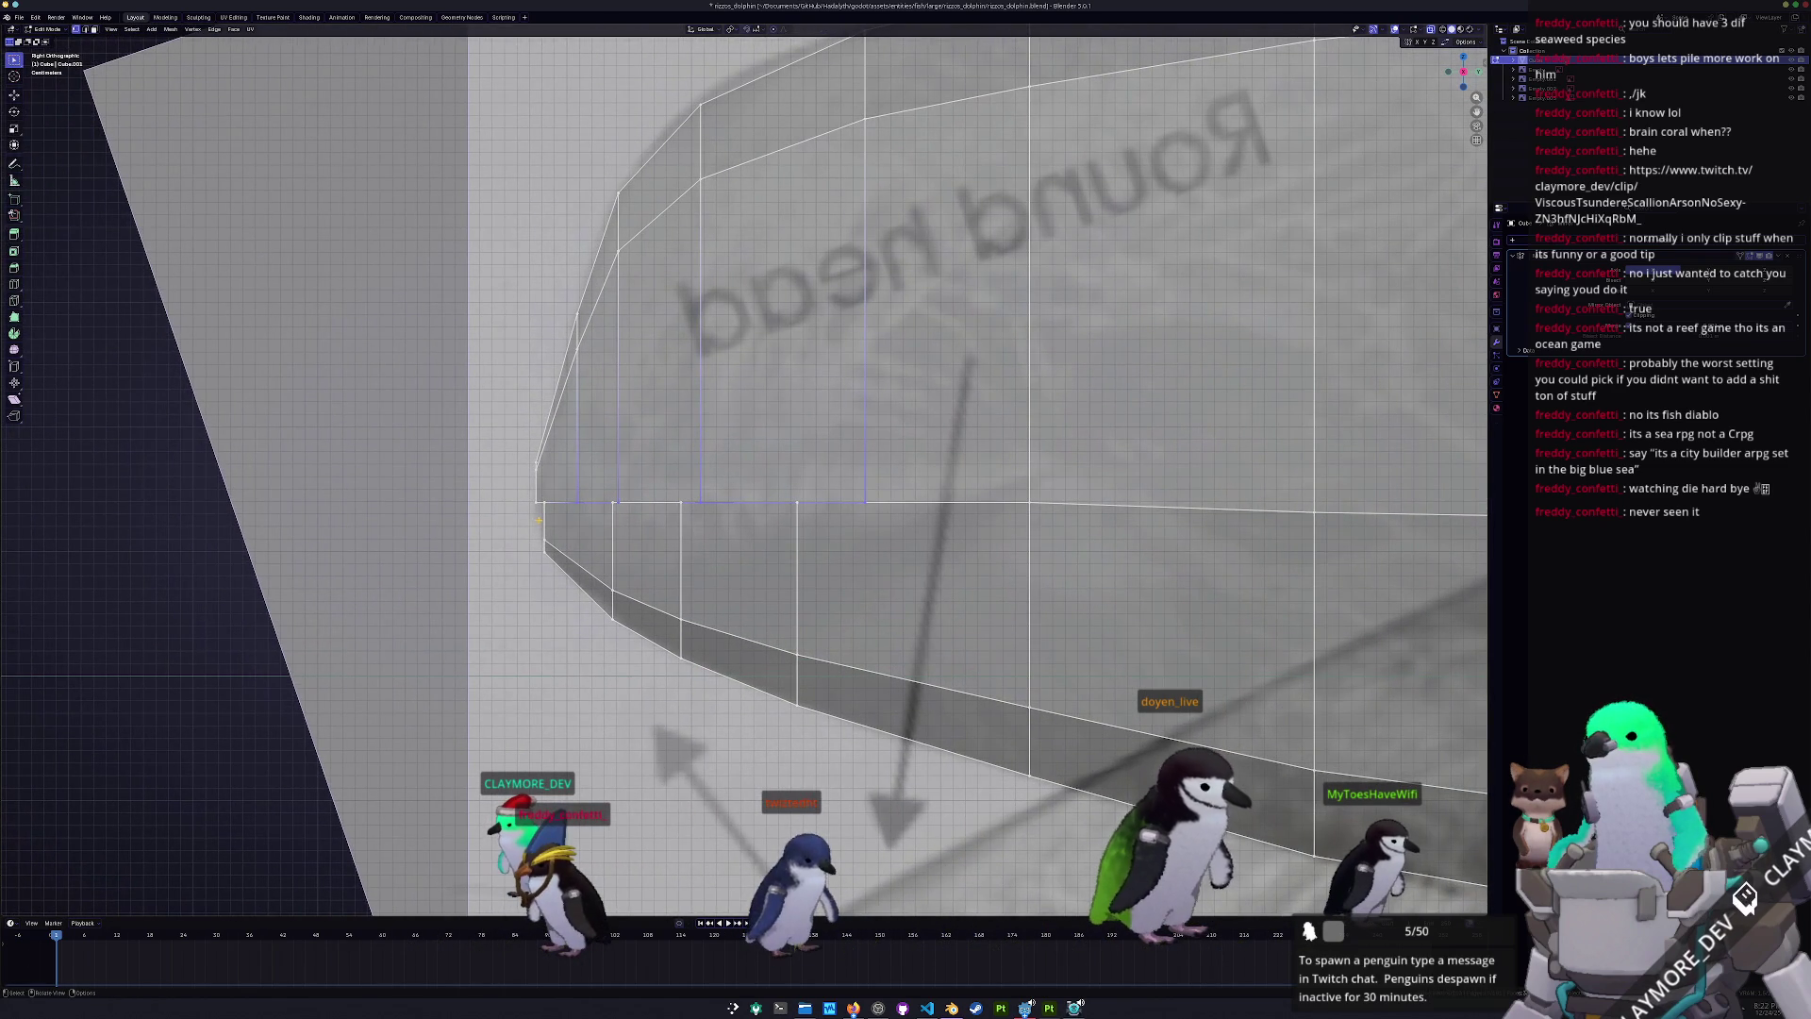
key(g)
key(z)
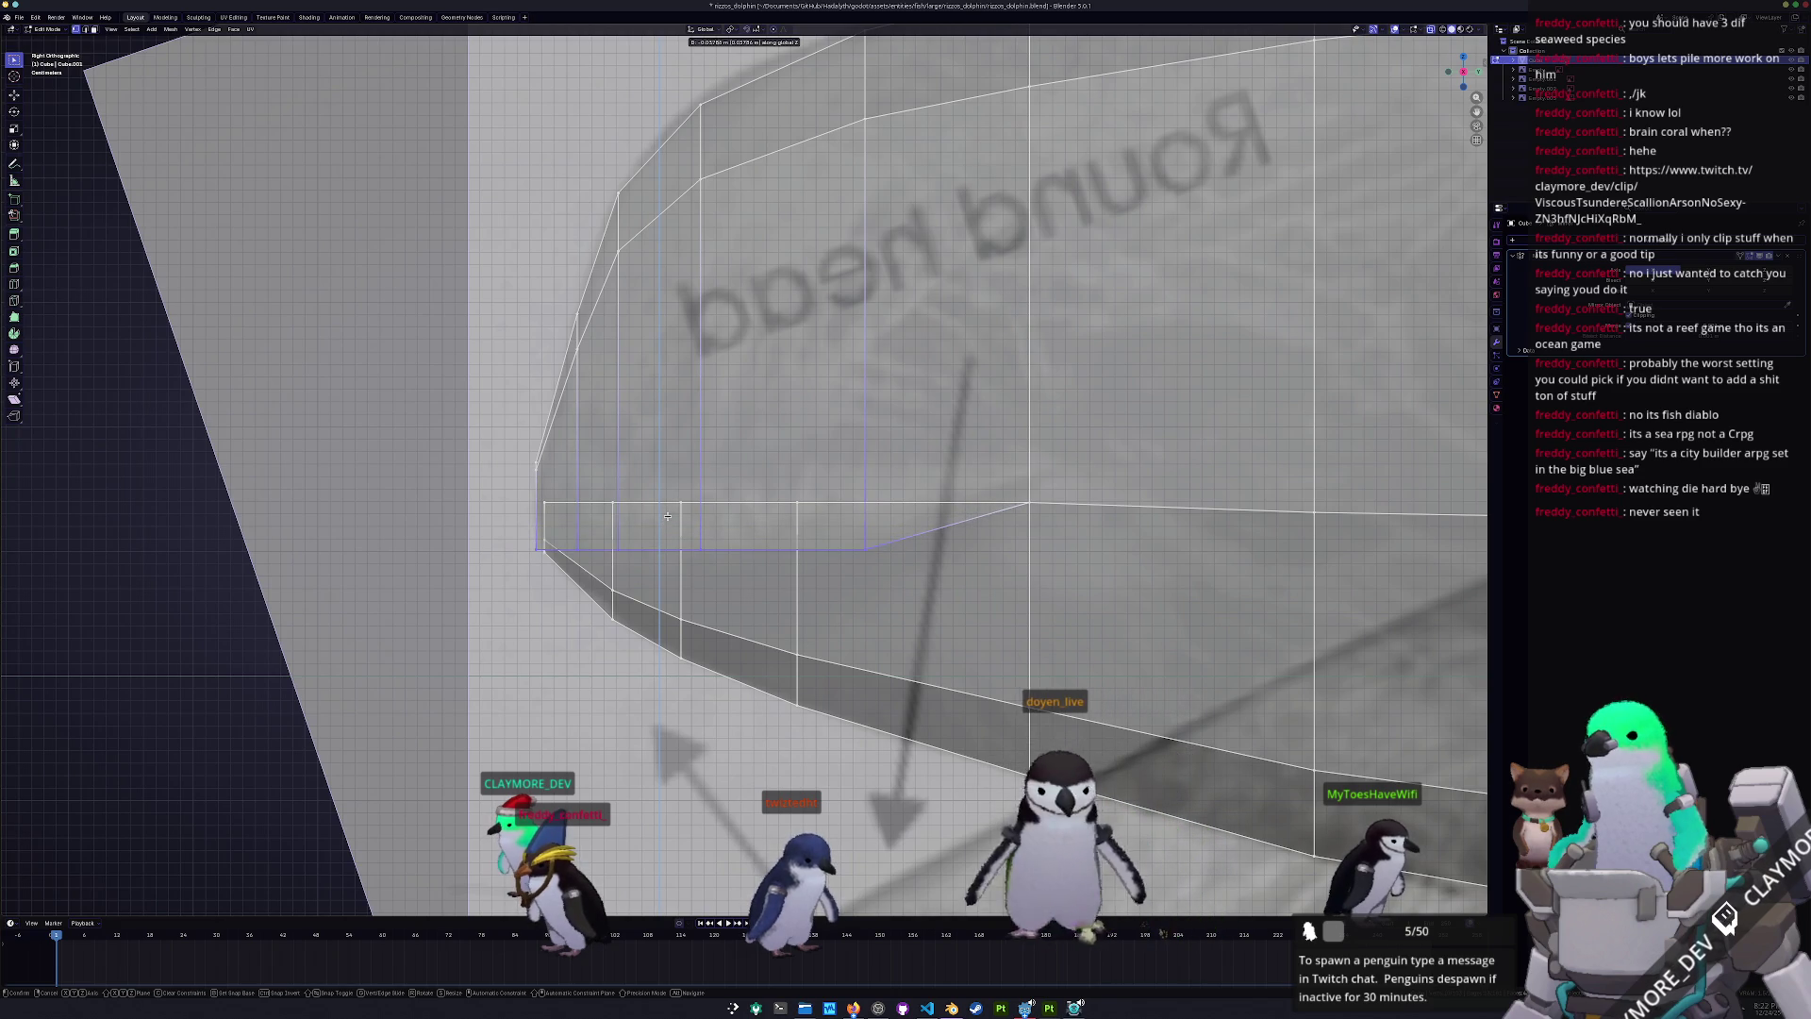
click(668, 516)
scroll(668, 516, down, 3)
mouse_move(668, 516)
middle_down()
mouse_move(1150, 410)
mouse_move(981, 503)
mouse_move(971, 301)
middle_up()
scroll(1152, 410, down, 3)
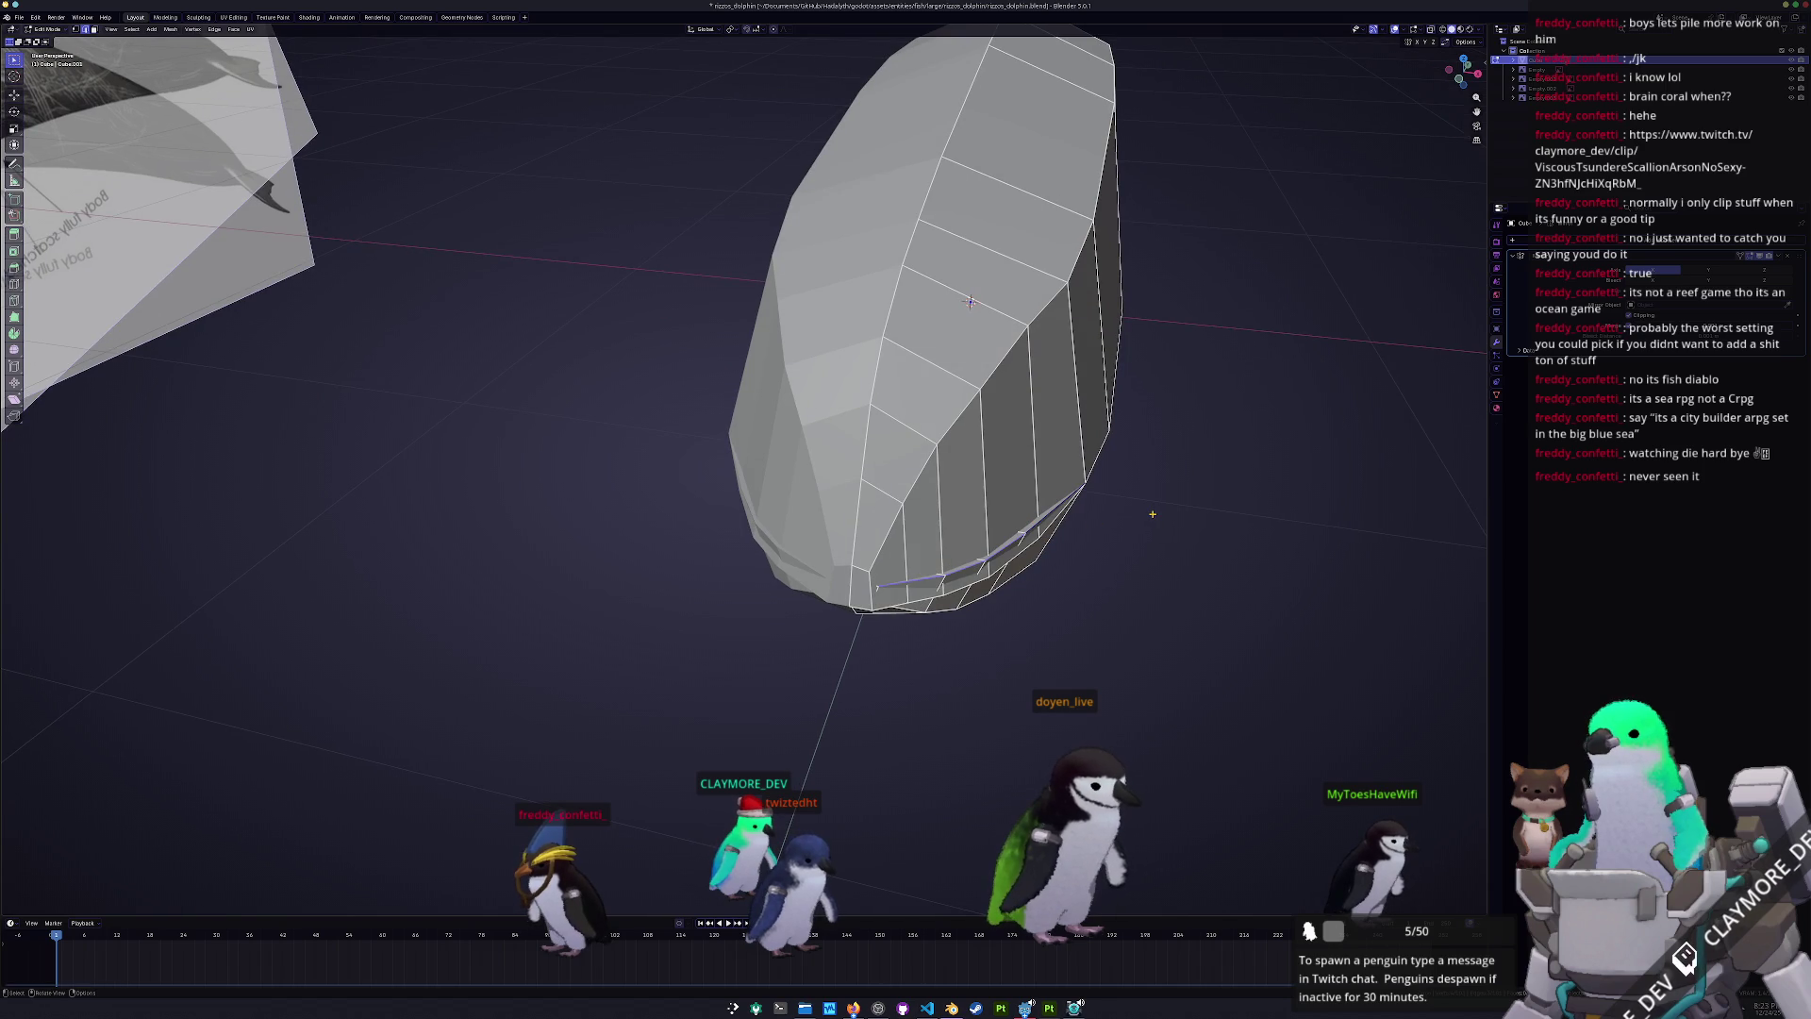
- Narrow the edge loop along X, shift it along X, then check it in side view
key(s)
key(x)
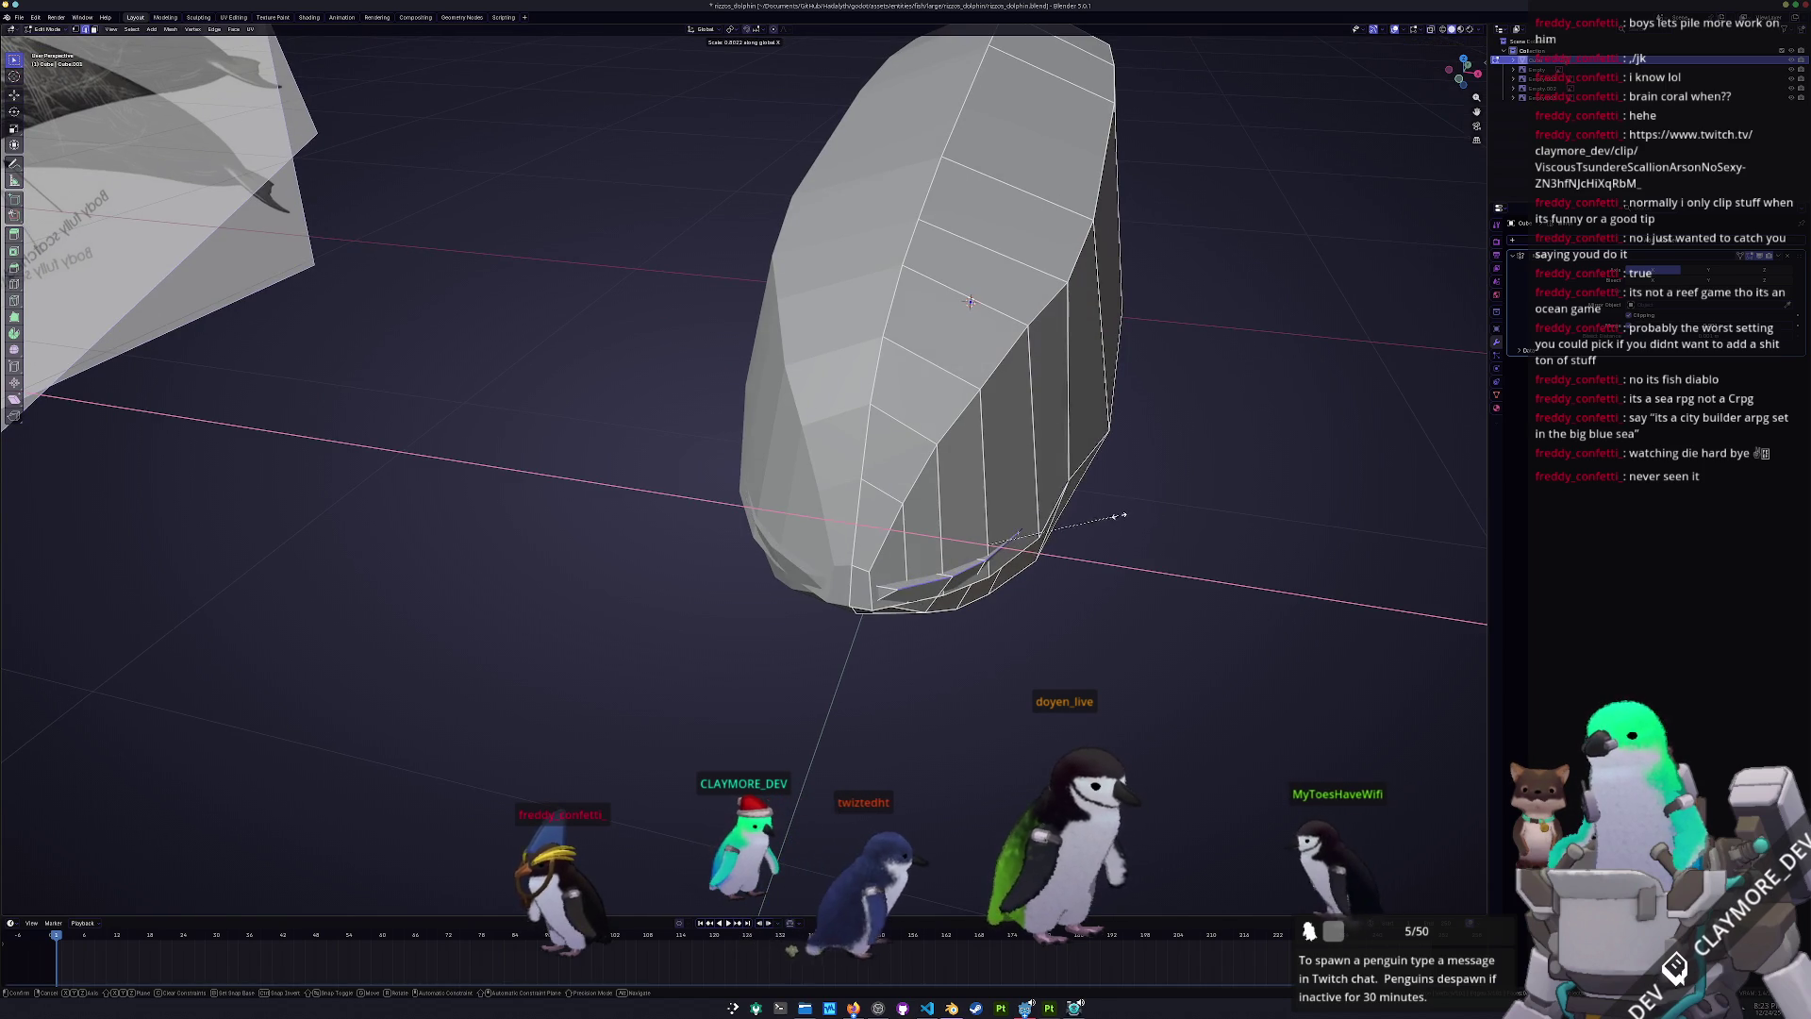
click(1125, 524)
key(g)
key(x)
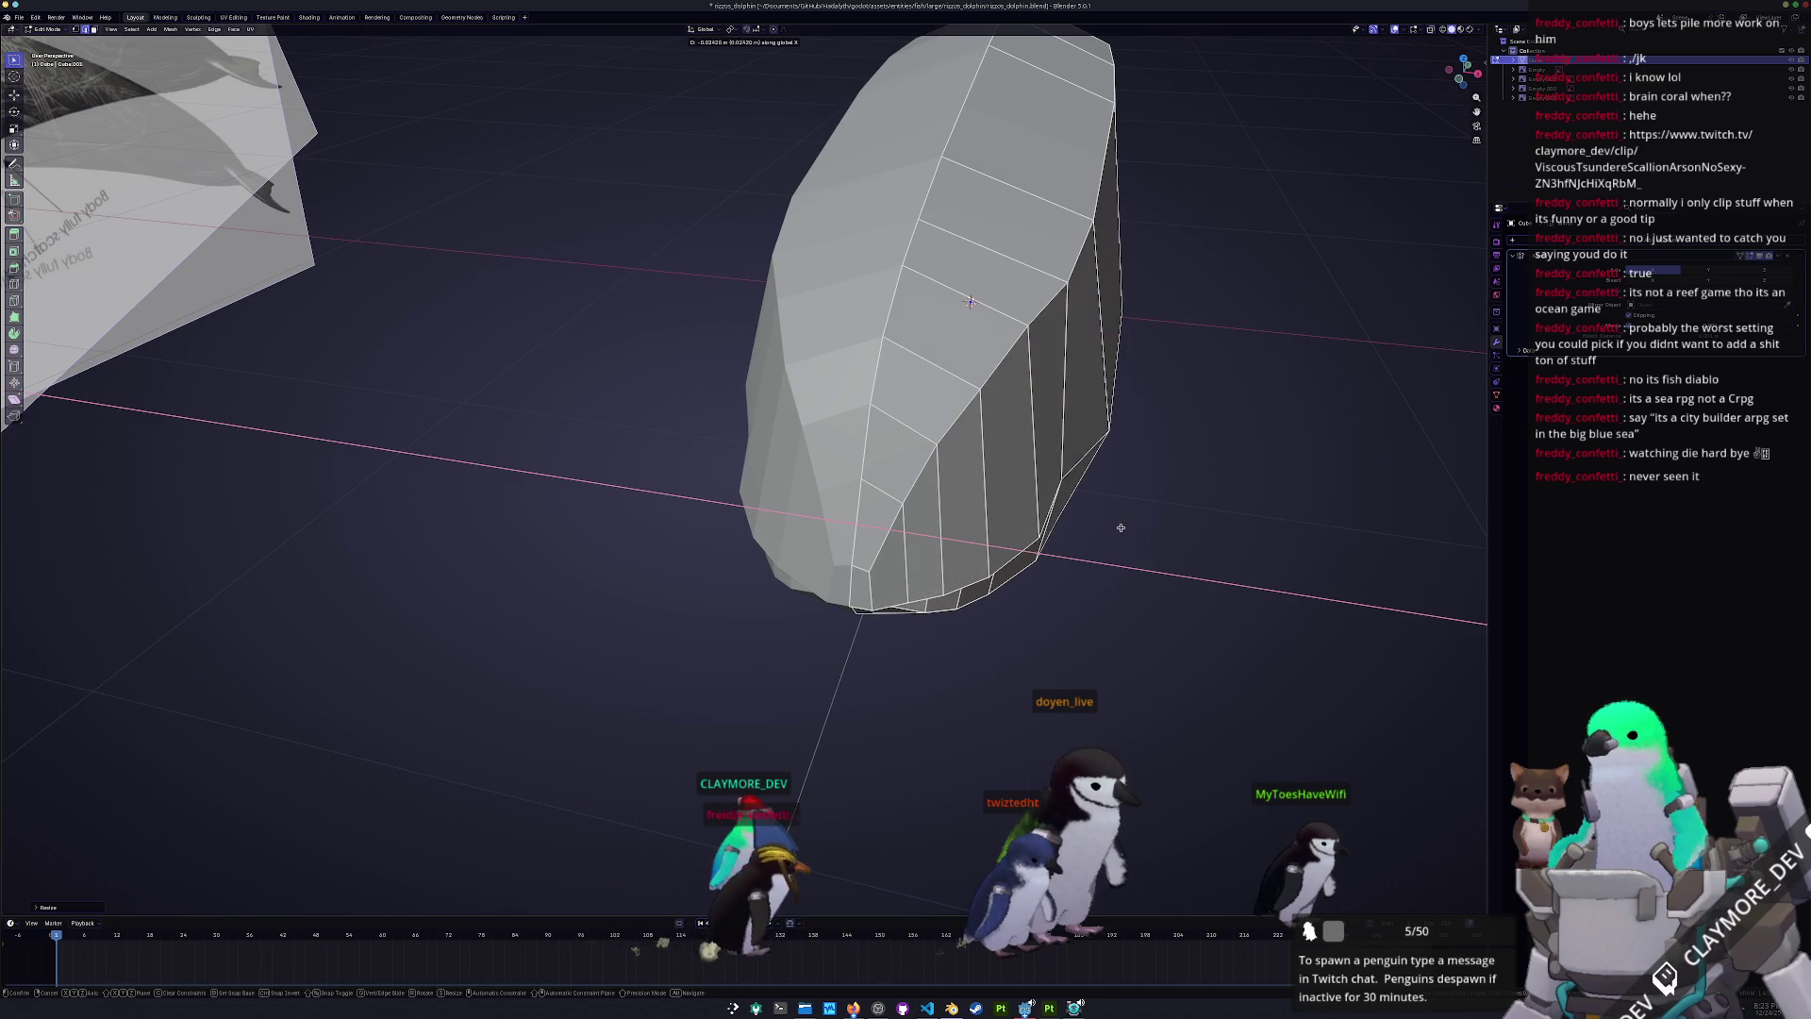
click(1120, 528)
mouse_move(1119, 527)
middle_down()
mouse_move(1066, 436)
mouse_move(1032, 460)
mouse_move(941, 452)
middle_up()
key(KP_3)
- Add a centred edge loop across the dolphin's head and lower it along Z
scroll(690, 403, up, 8)
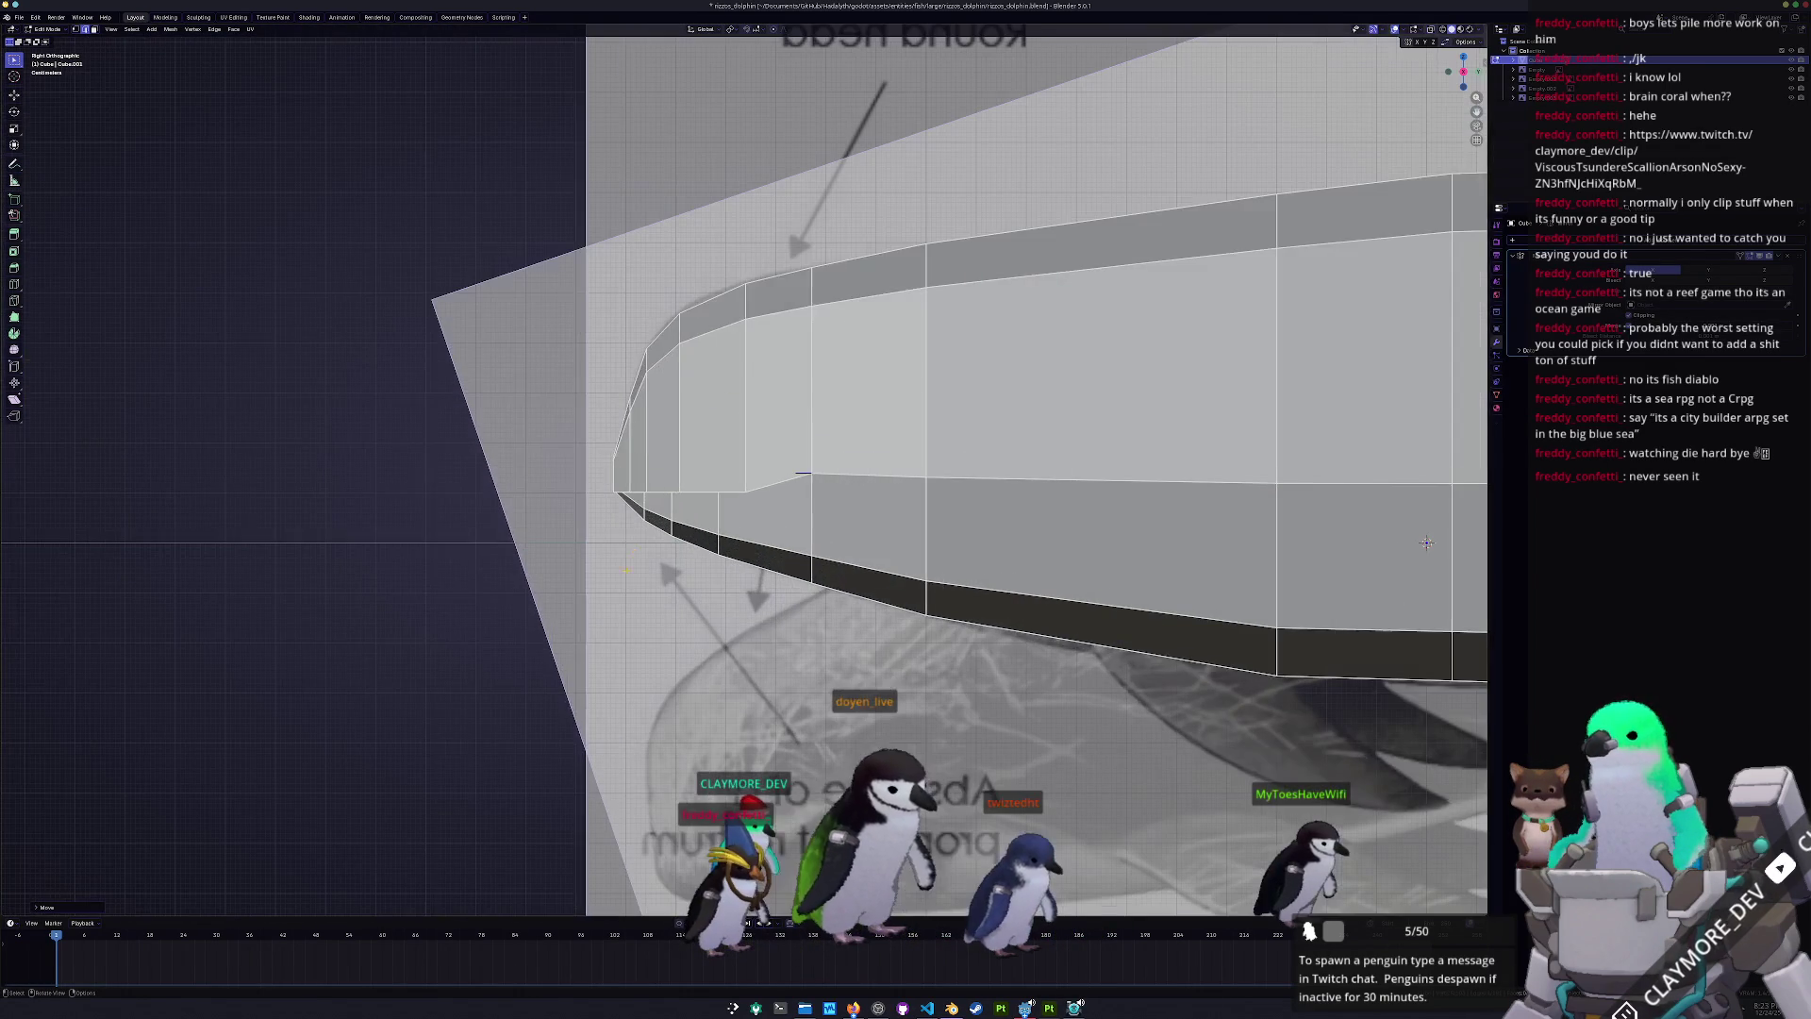
scroll(577, 396, up, 3)
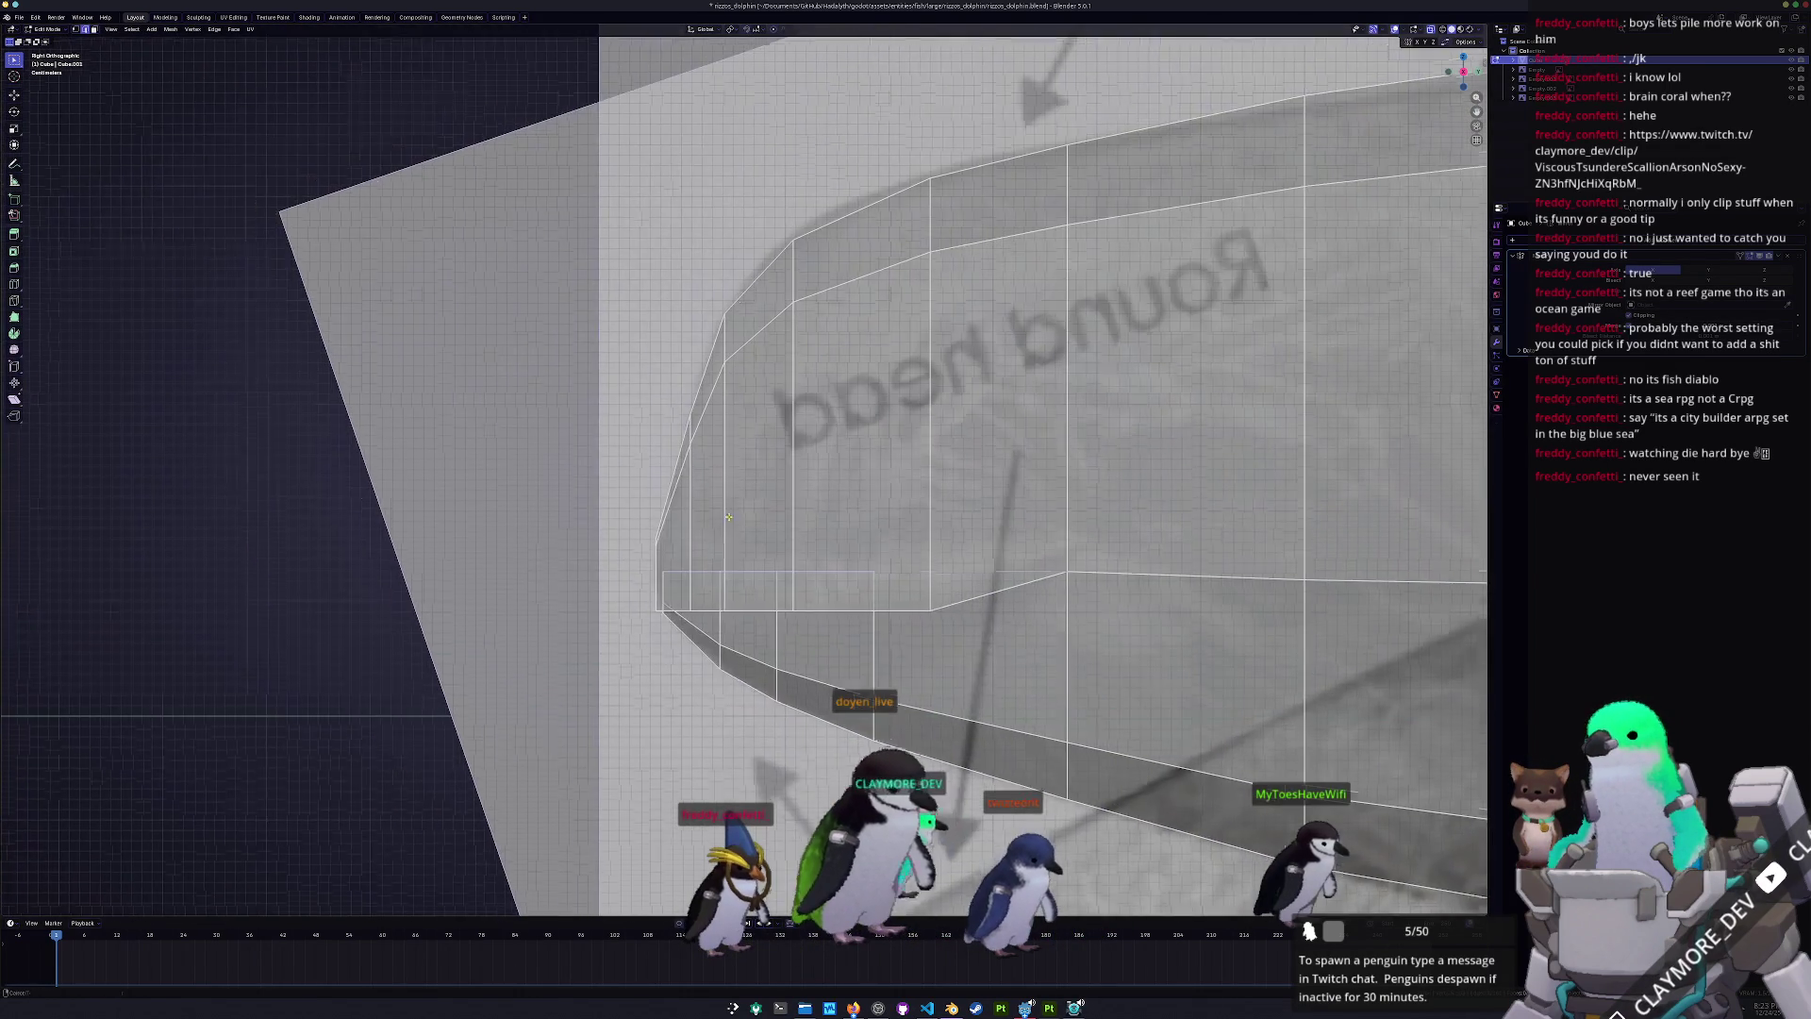
key(ctrl+r)
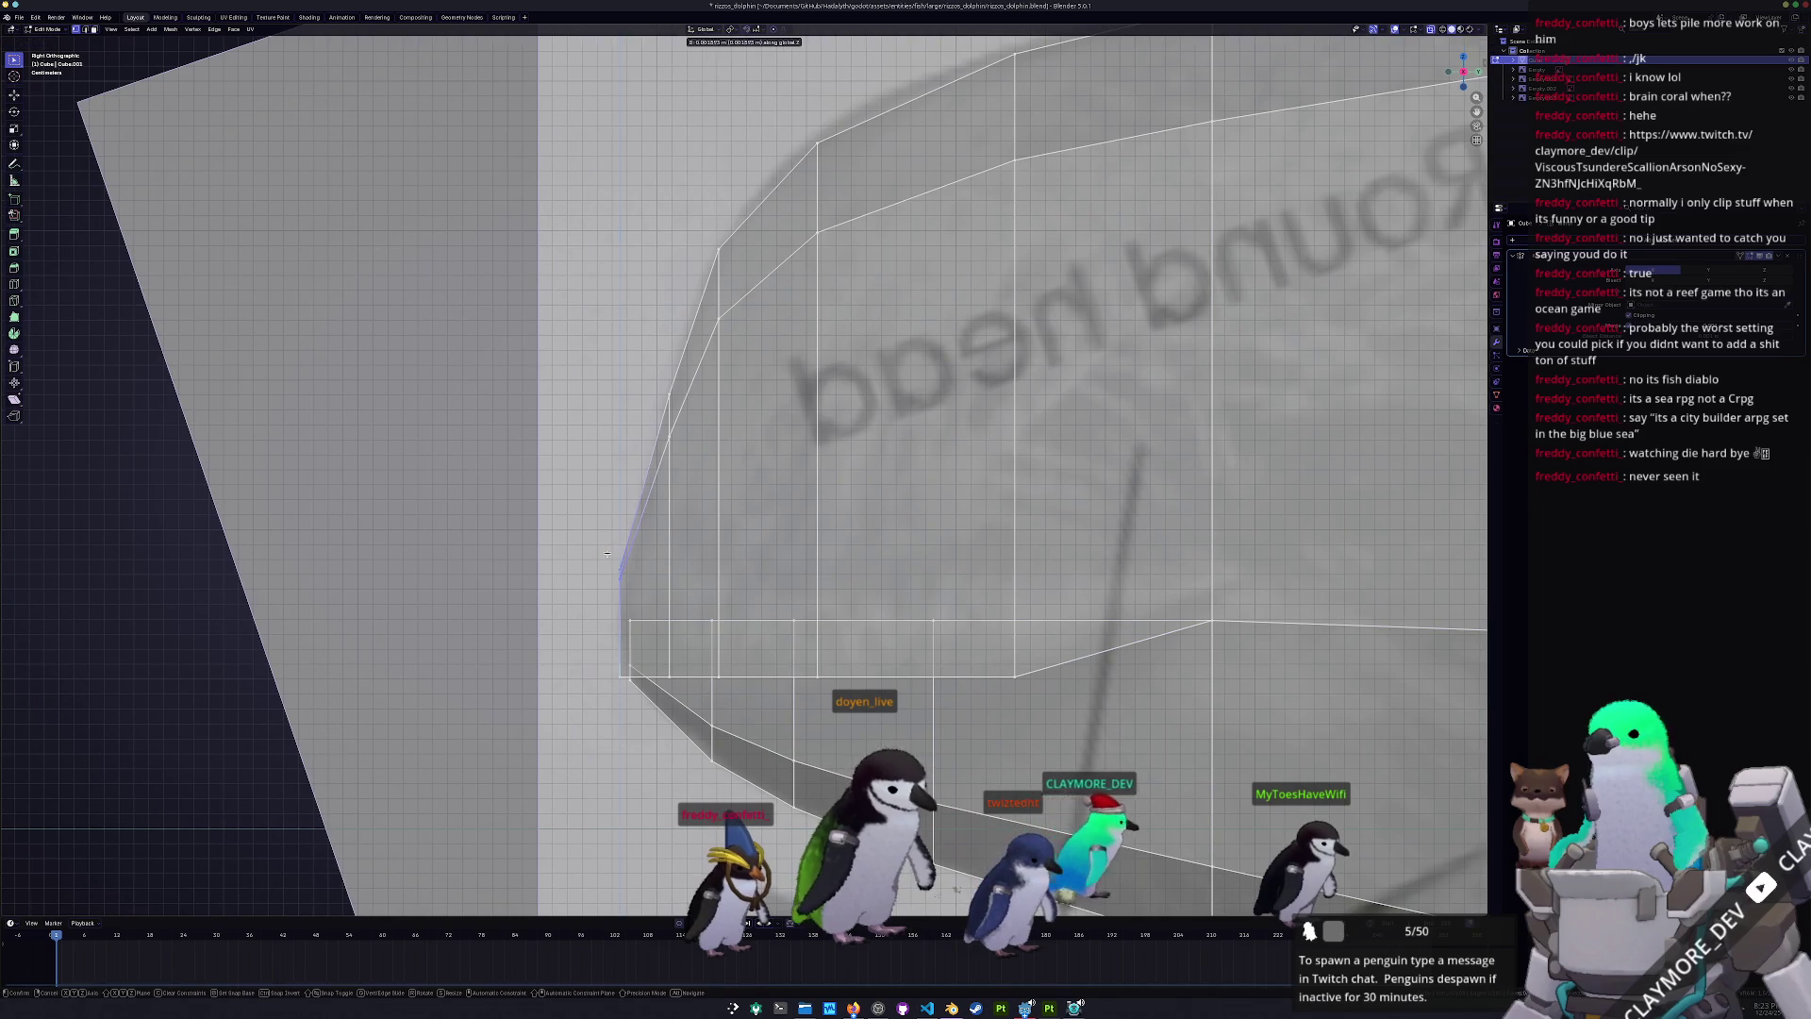
click(685, 587)
right_click(685, 587)
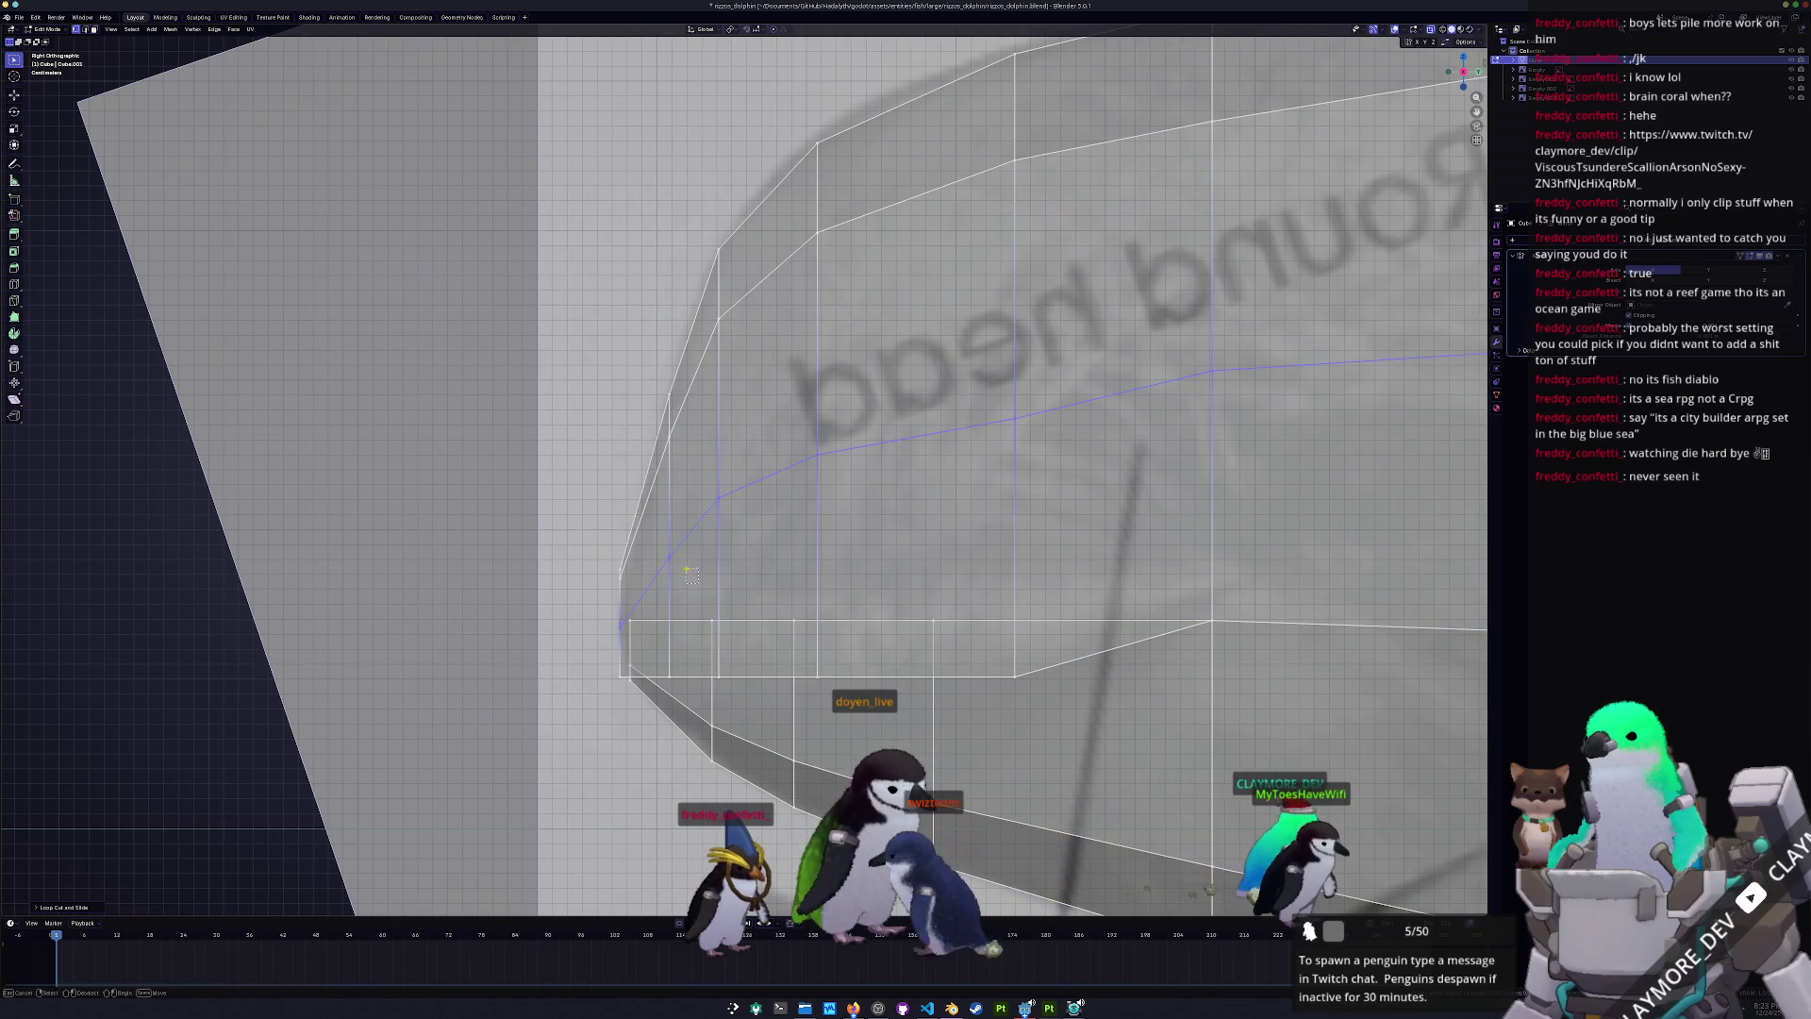
key(g)
key(z)
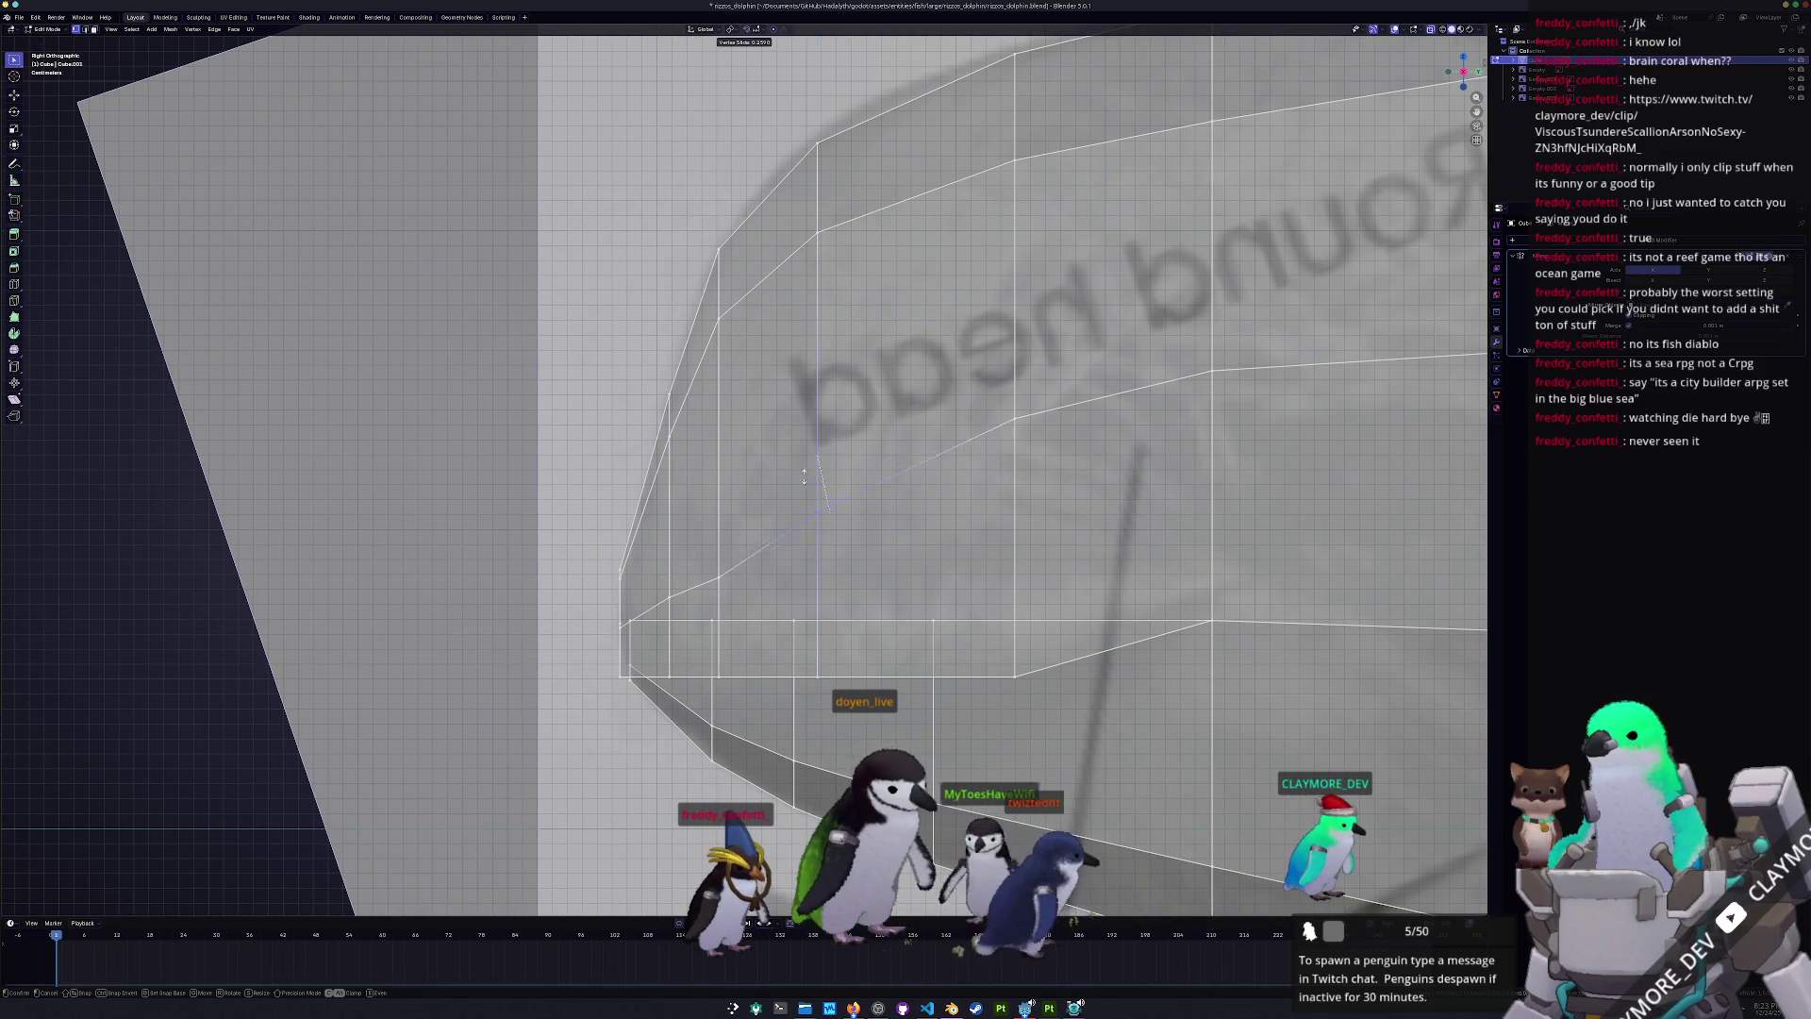
click(813, 518)
mouse_move(813, 518)
middle_down()
mouse_move(938, 538)
mouse_move(749, 541)
middle_up()
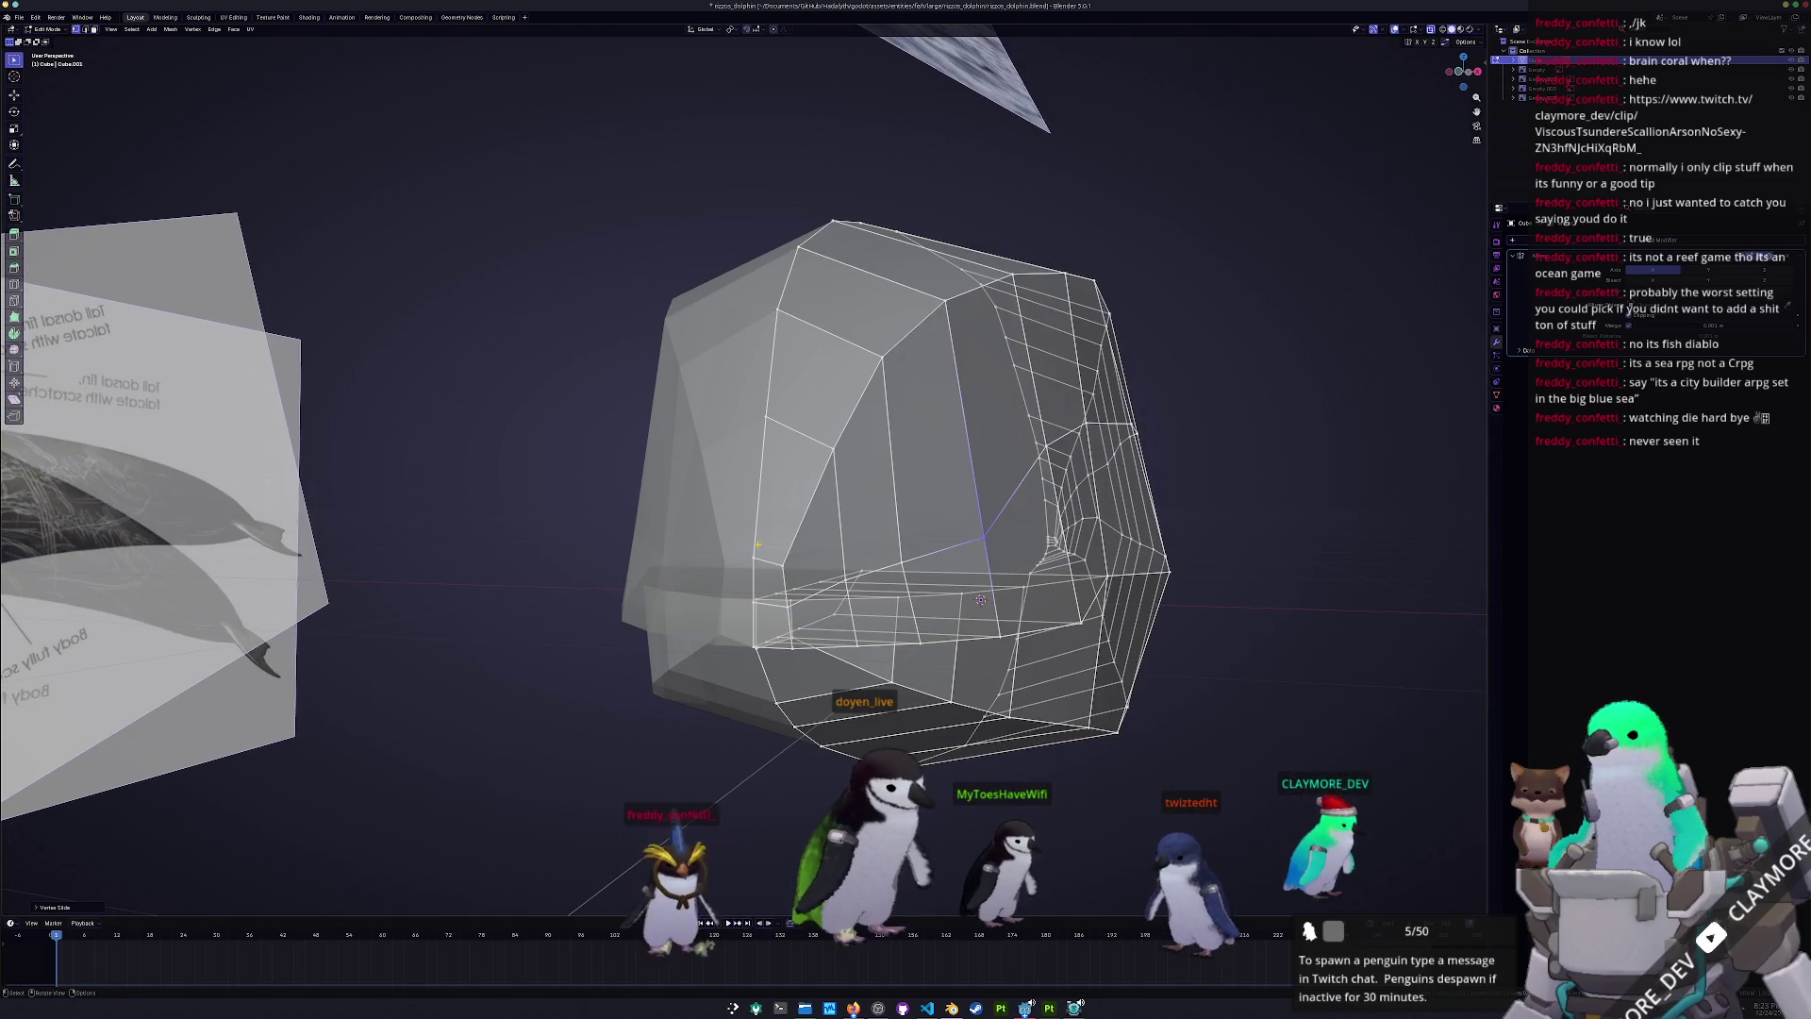
key(KP_3)
- Vertex-slide three head vertices on the new loop to round the head profile
click(868, 443)
key(shift+v)
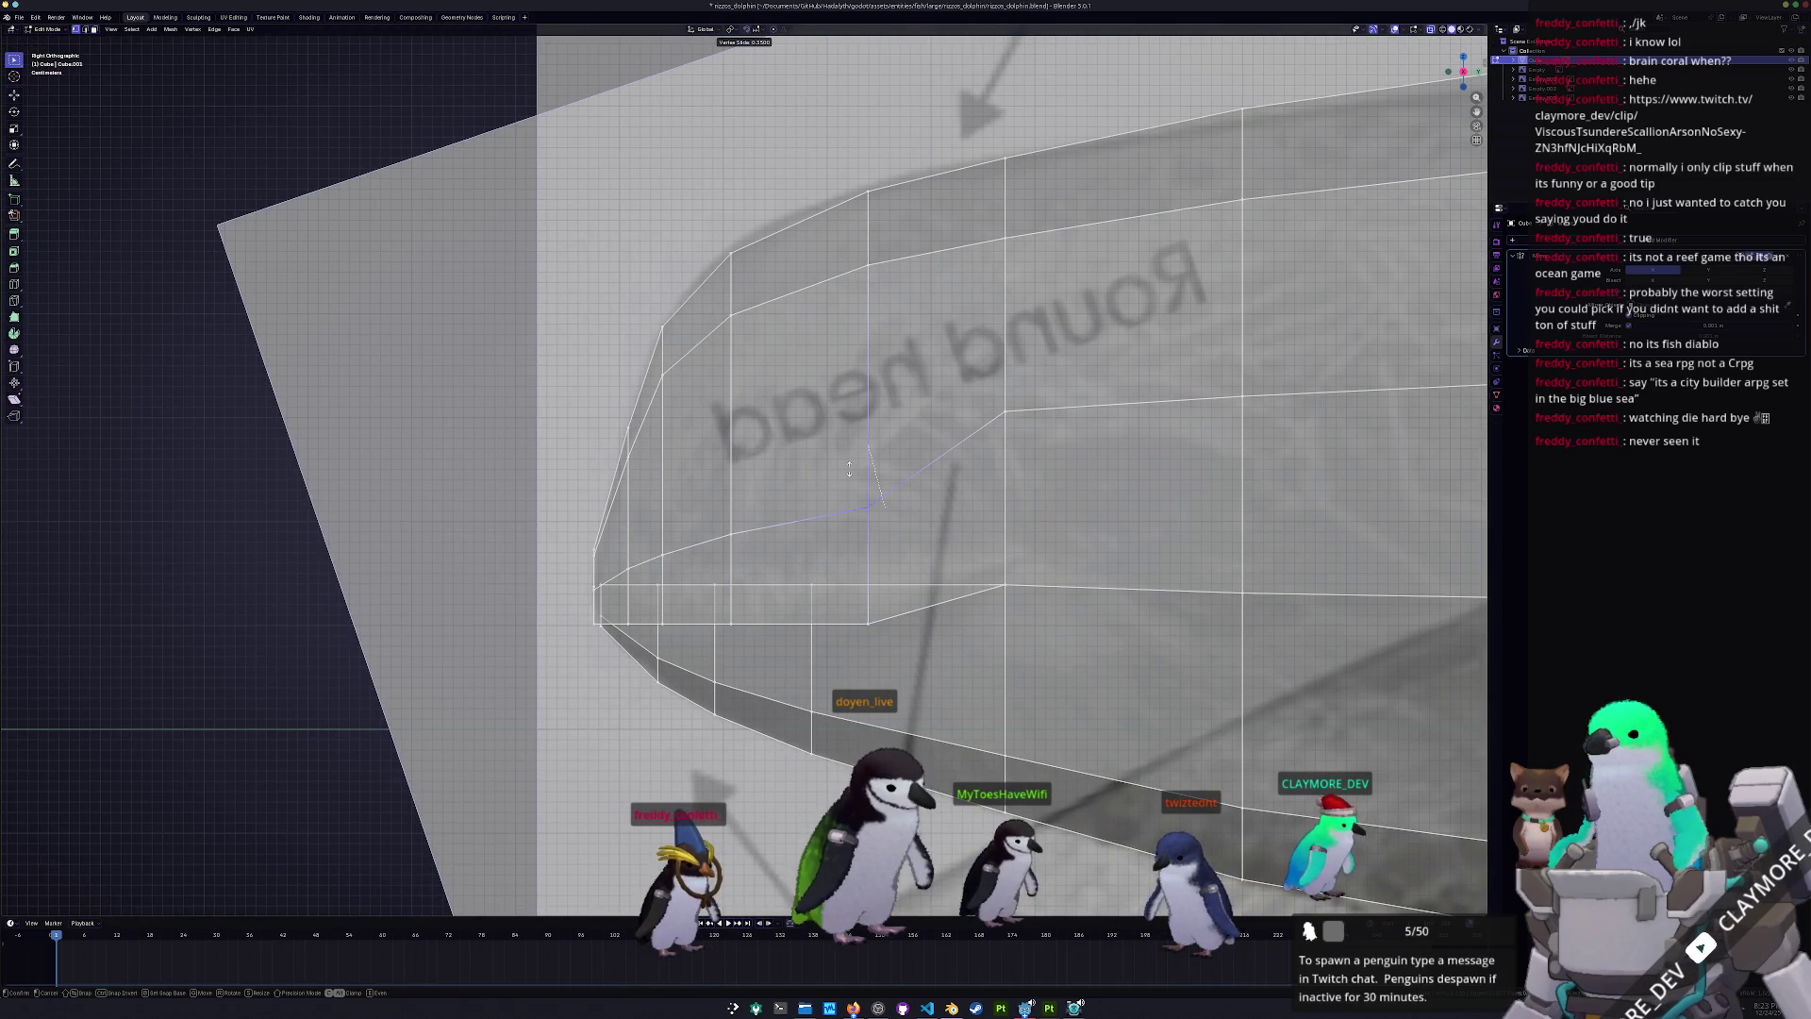
click(849, 467)
click(973, 387)
key(shift+v)
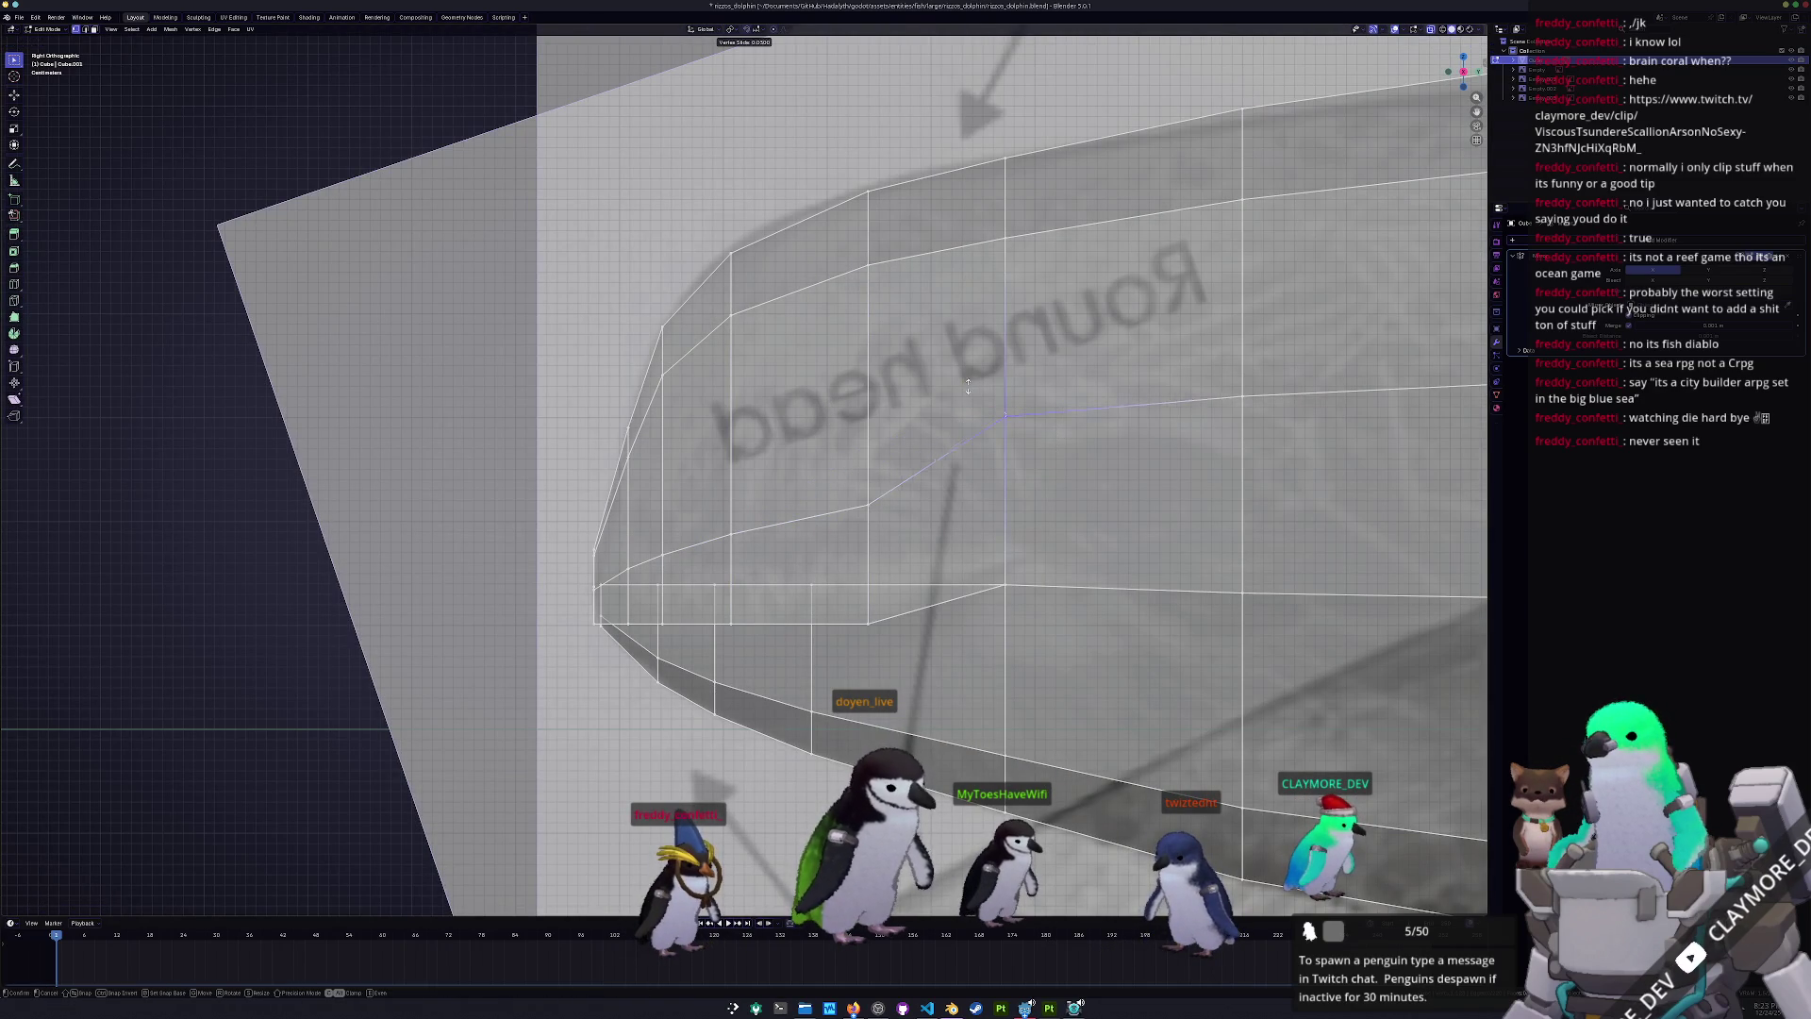
click(990, 448)
shift+middle_drag(1100, 467, 722, 497)
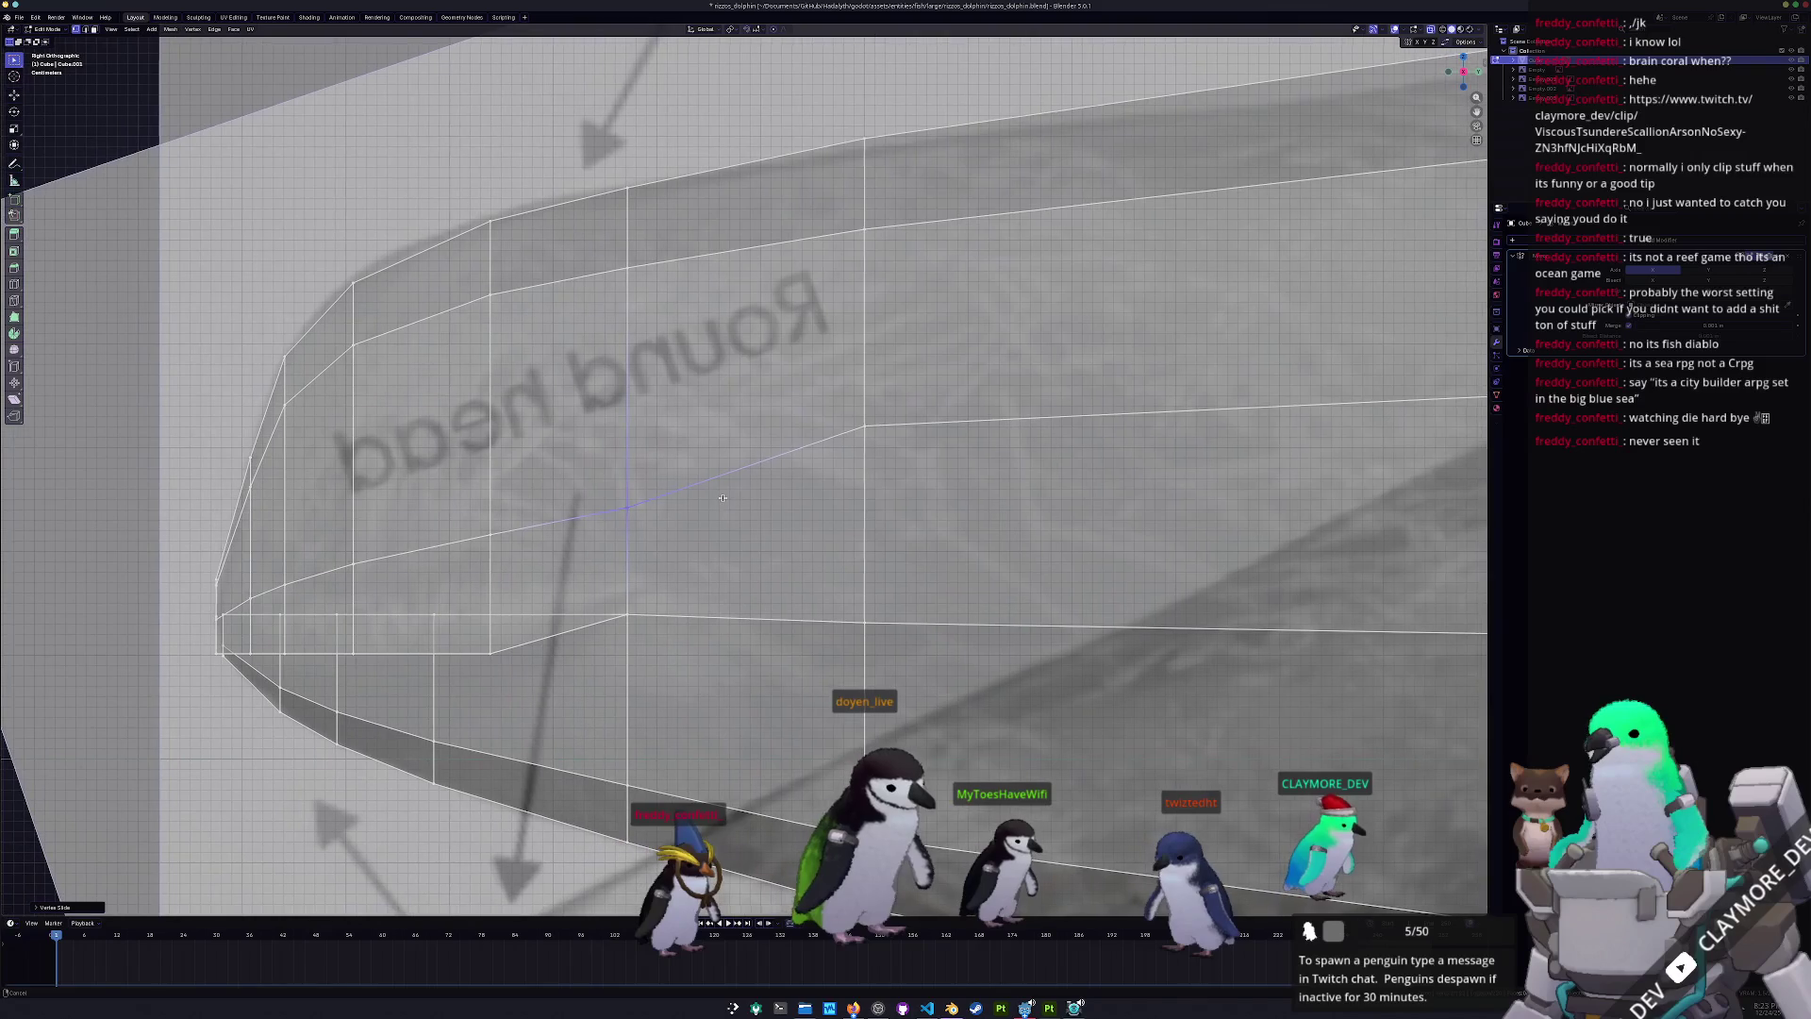
click(864, 427)
key(shift+v)
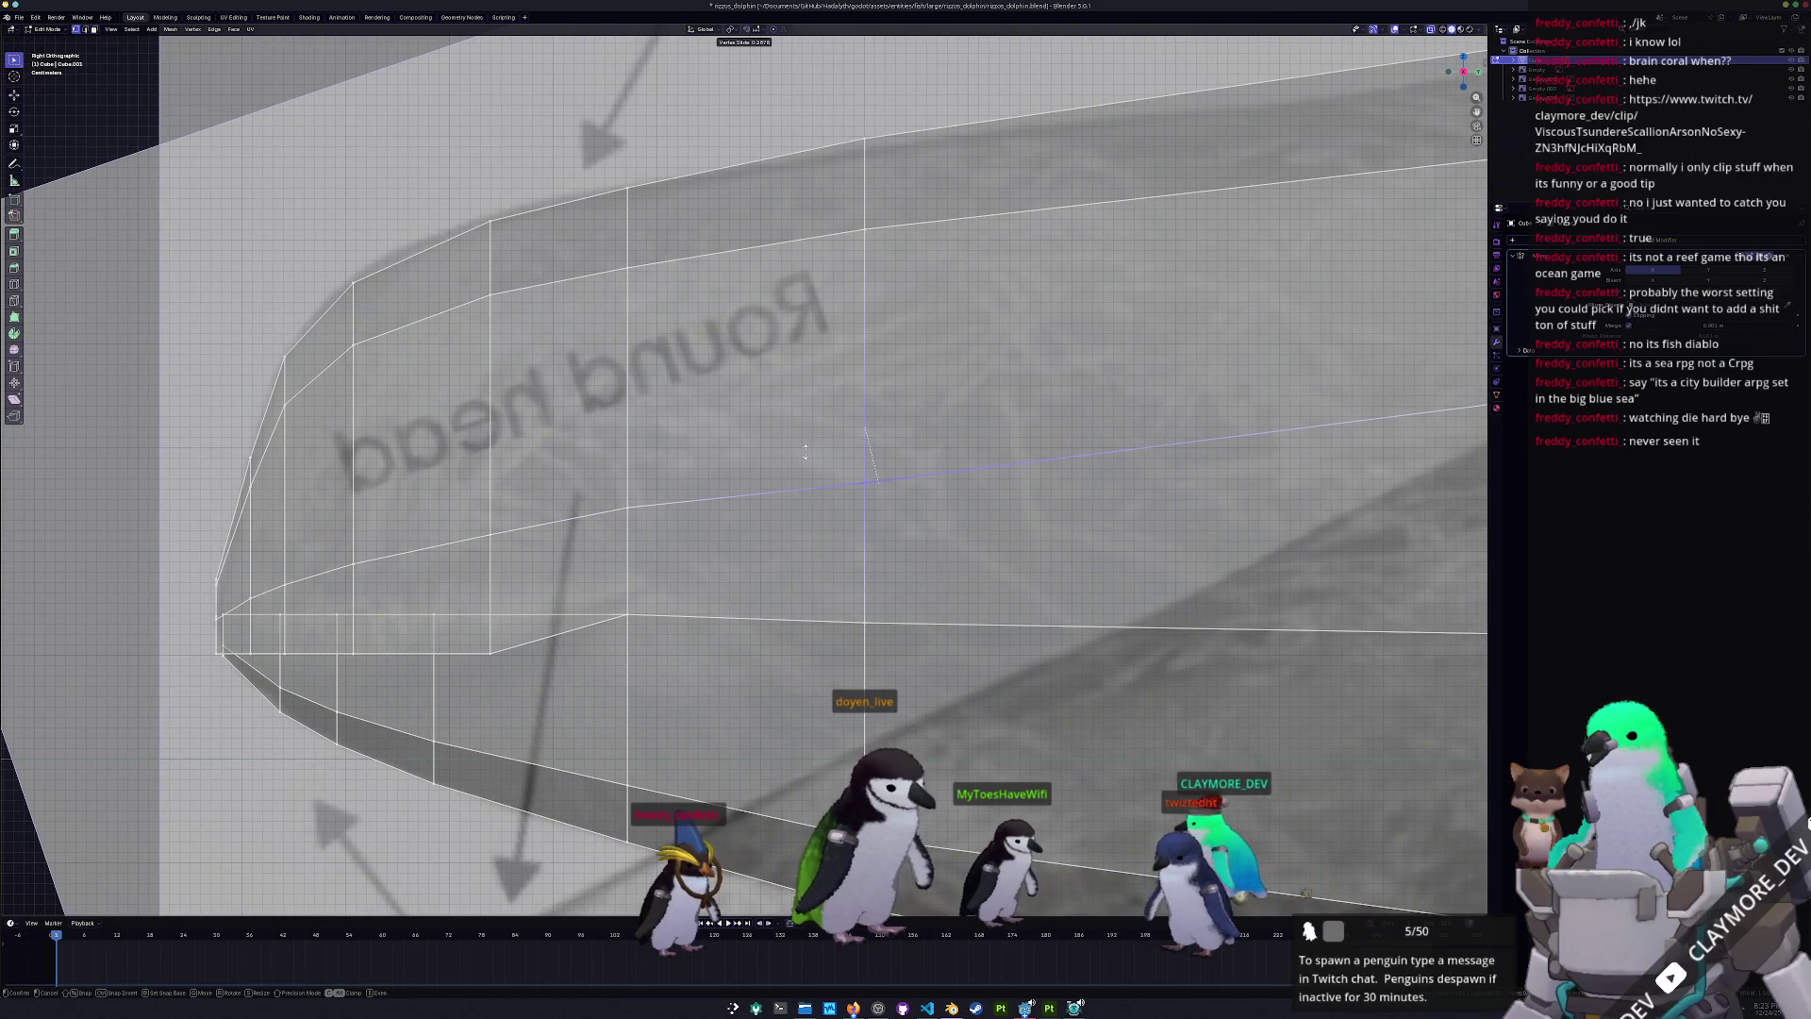
click(805, 452)
- Slide the remaining loop vertices along the body back to below the dorsal fin
scroll(975, 488, down, 4)
click(1151, 435)
key(shift+v)
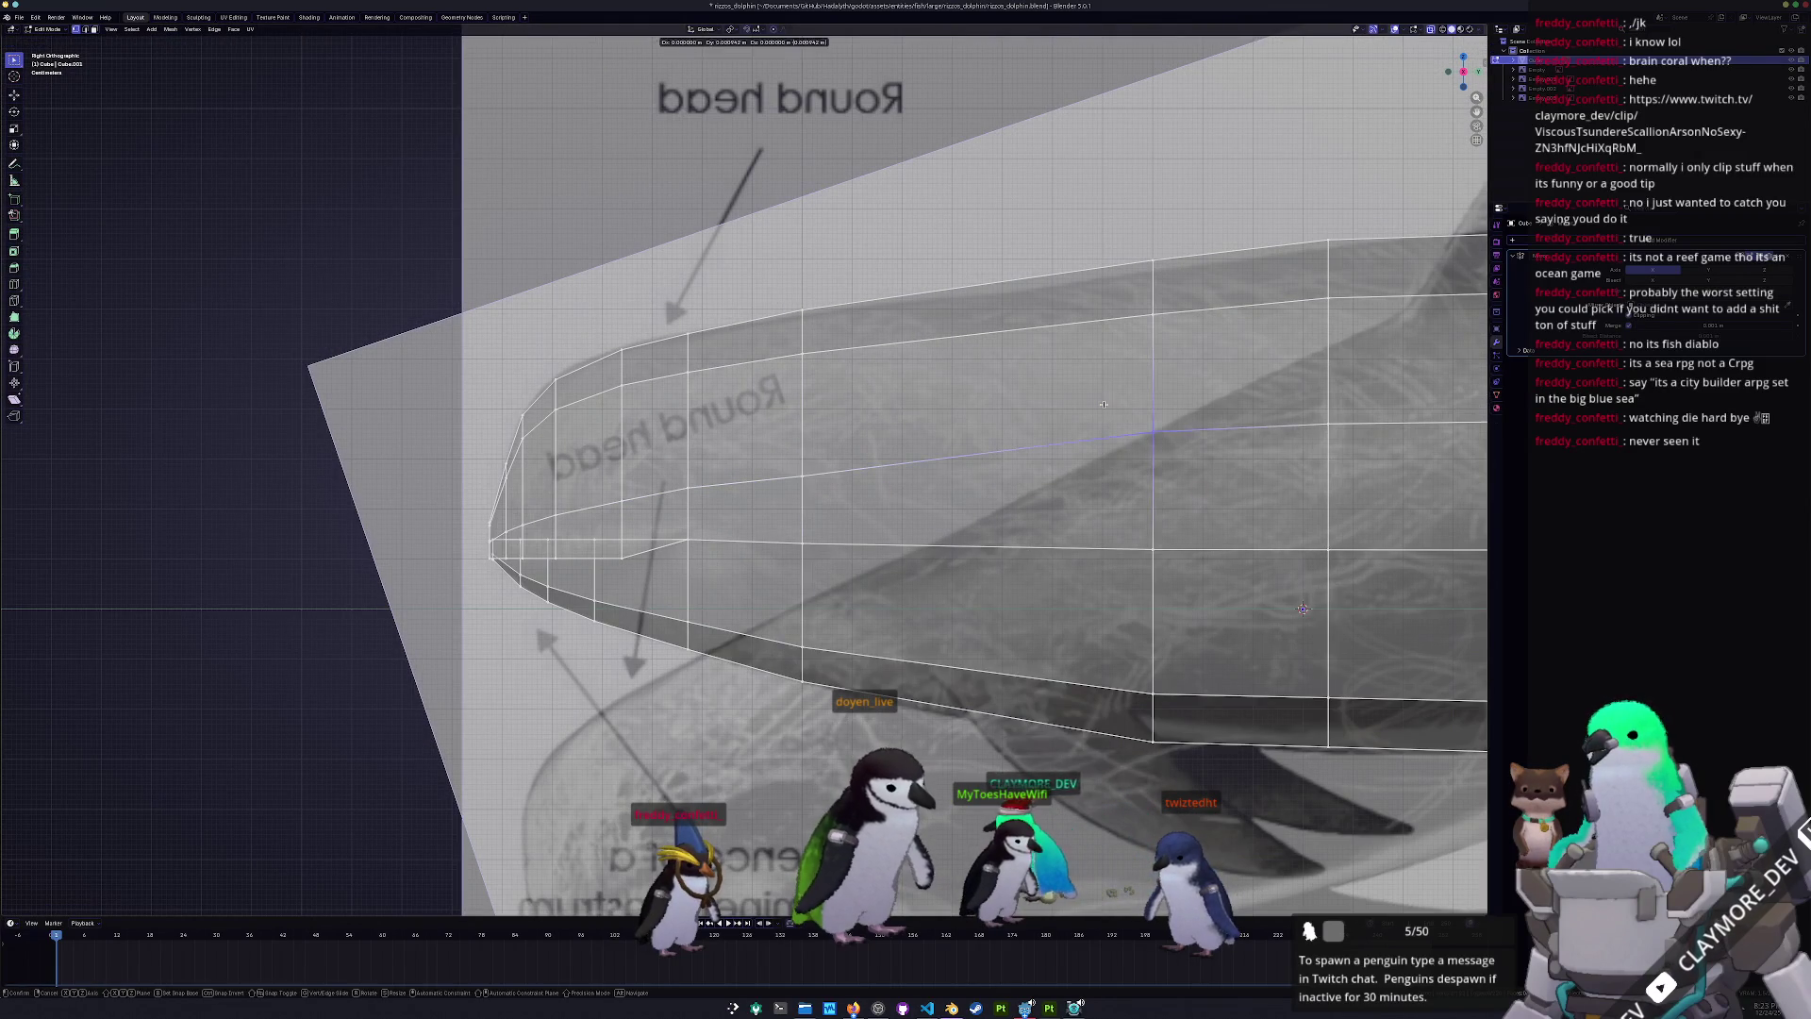
click(1107, 422)
shift+middle_drag(1108, 421, 817, 434)
click(1037, 436)
key(shift+v)
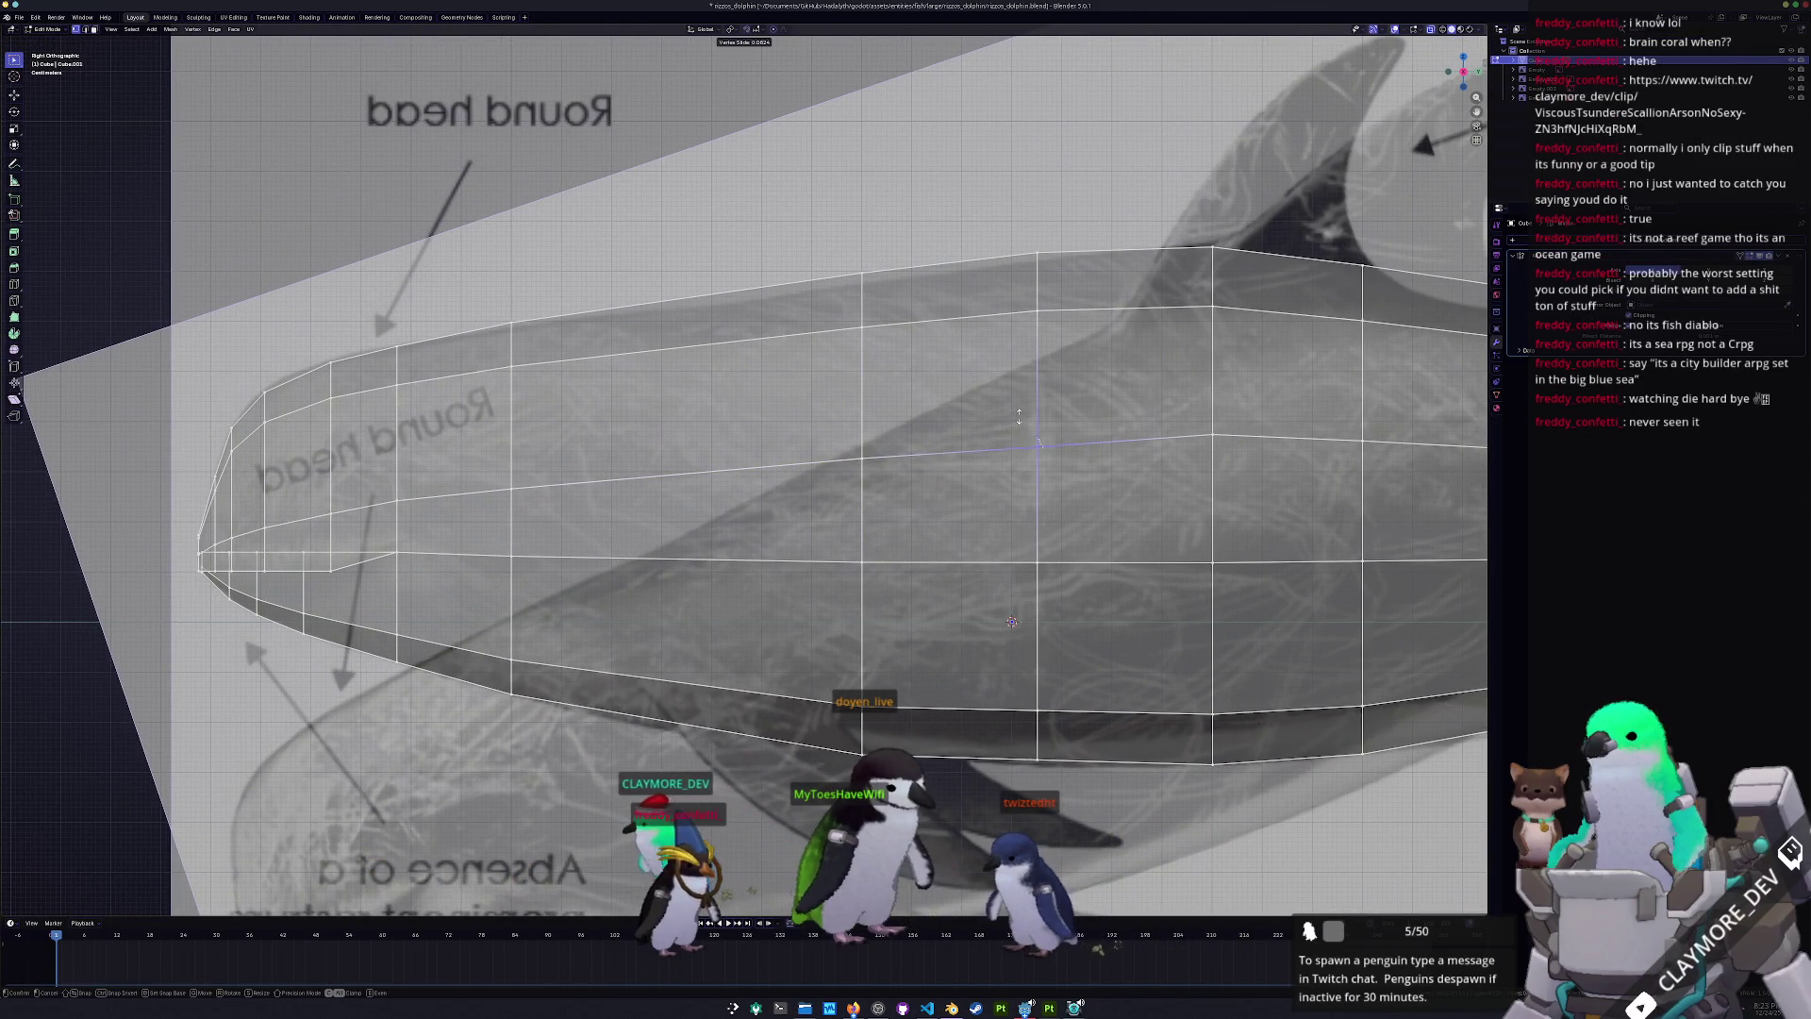
click(1019, 416)
shift+middle_drag(1261, 459, 1061, 463)
drag(1003, 413, 1004, 413)
key(shift+v)
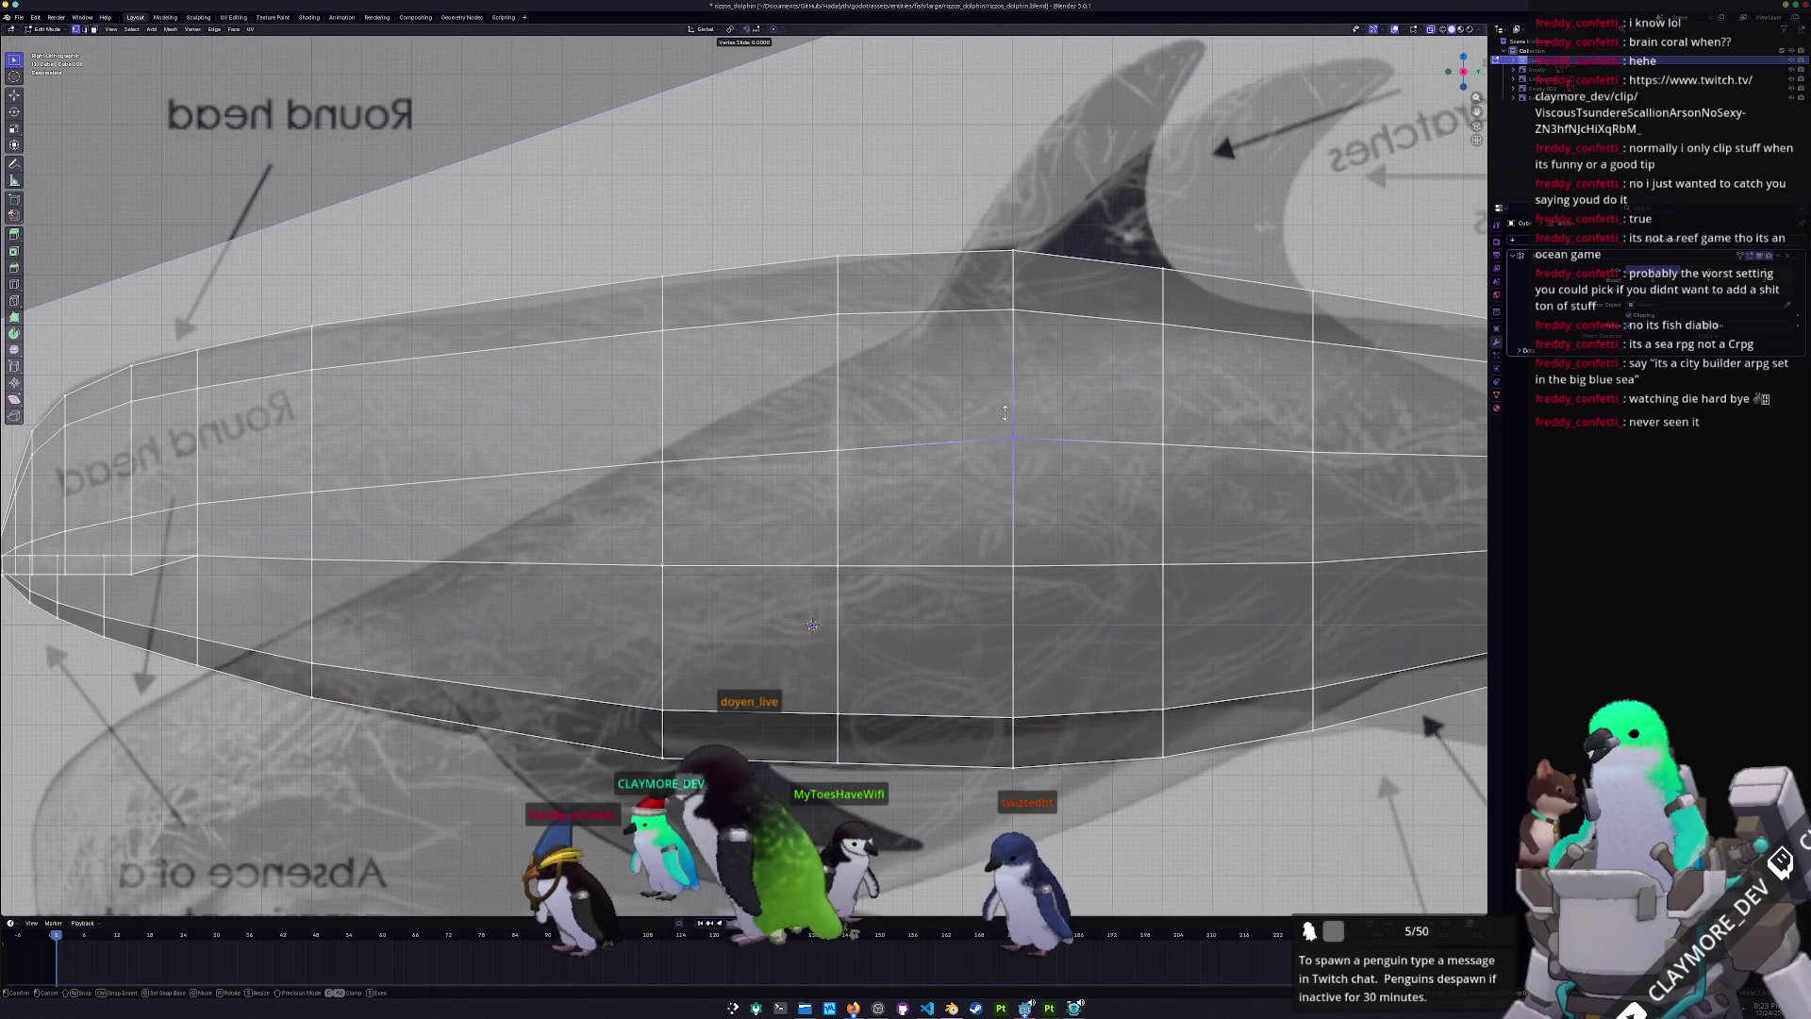
click(1009, 424)
- Shift the nose vertex along Y and move a snout vertex vertically
scroll(1009, 423, down, 2)
mouse_move(434, 503)
shift+middle_down()
mouse_move(926, 491)
mouse_move(769, 509)
shift+middle_up()
scroll(927, 485, up, 5)
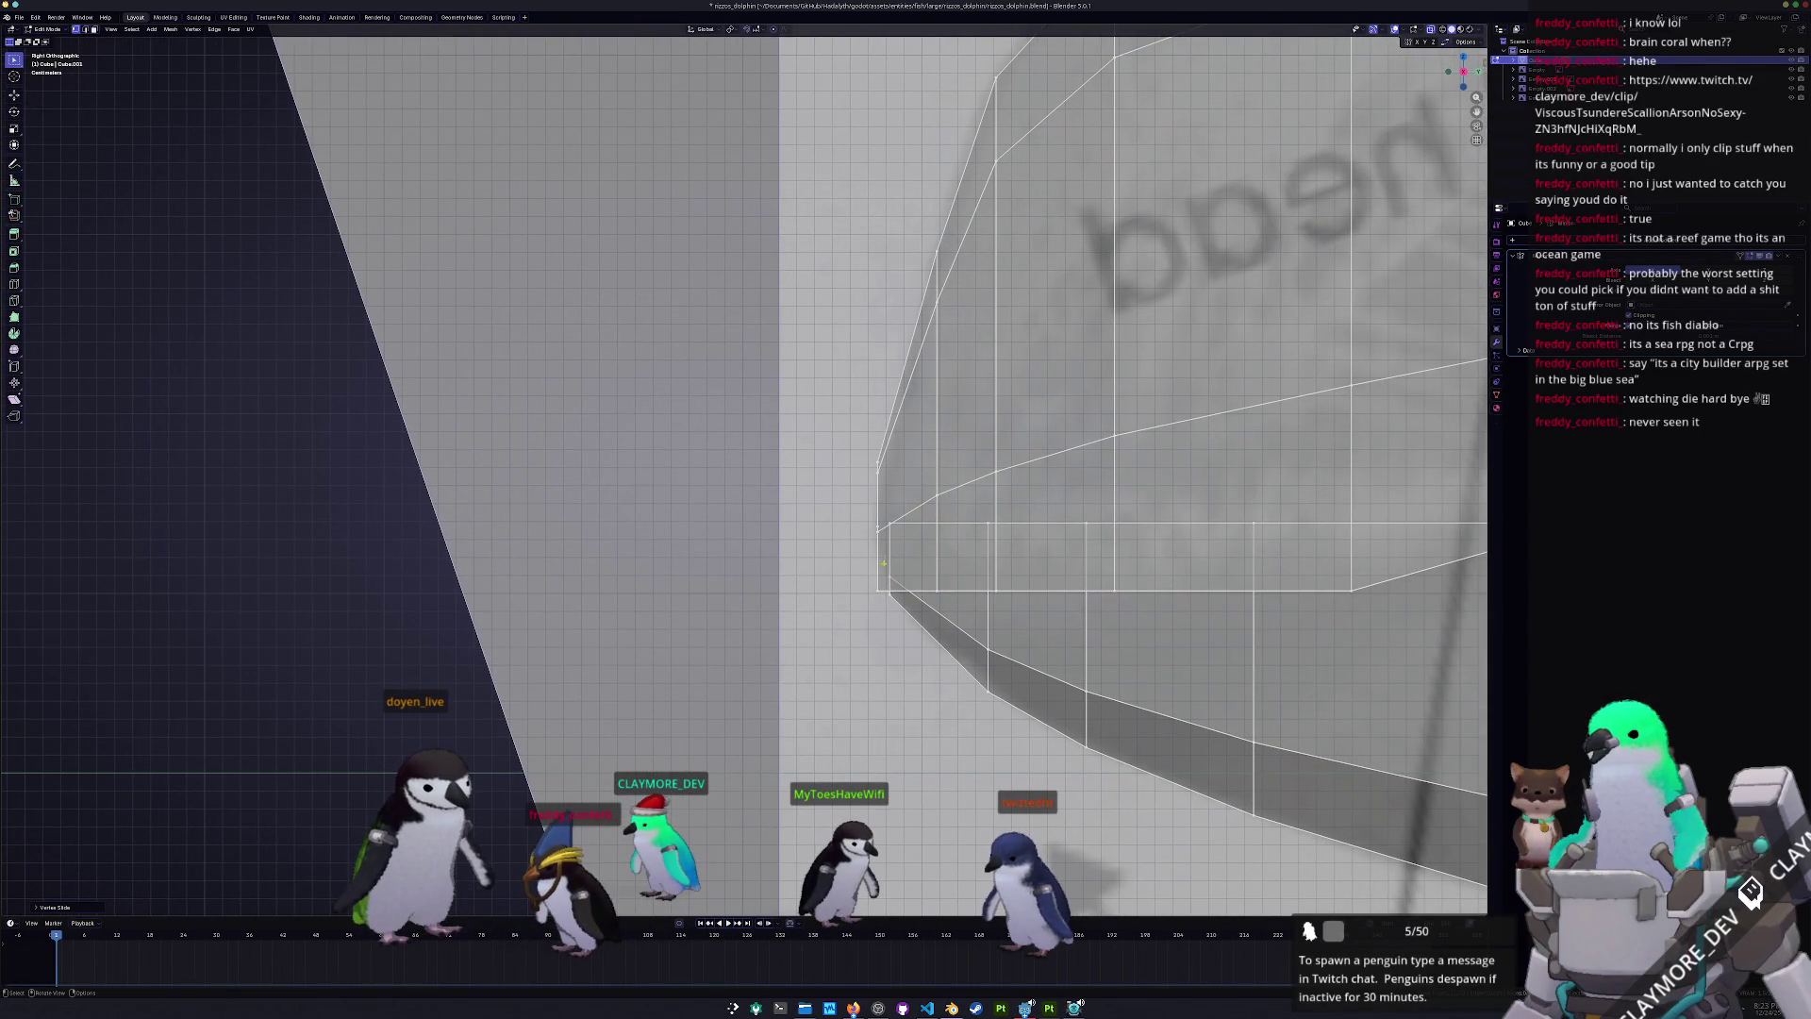
key(g)
key(y)
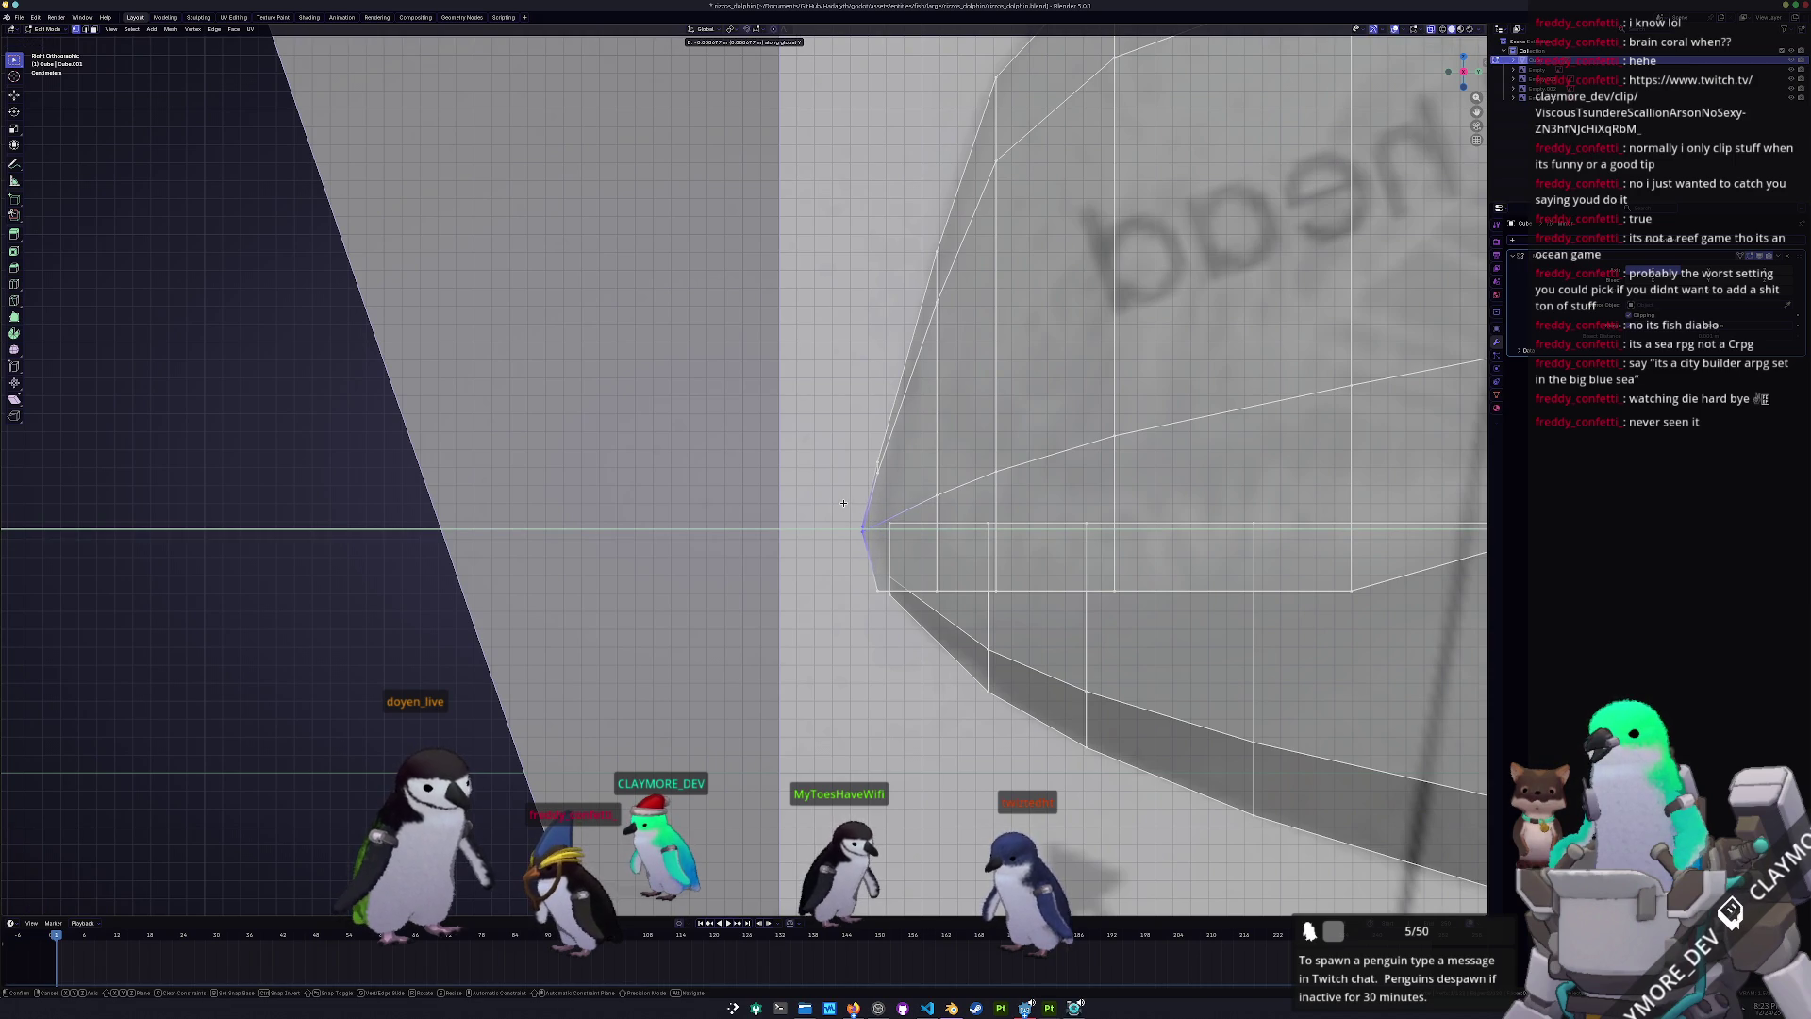
click(842, 503)
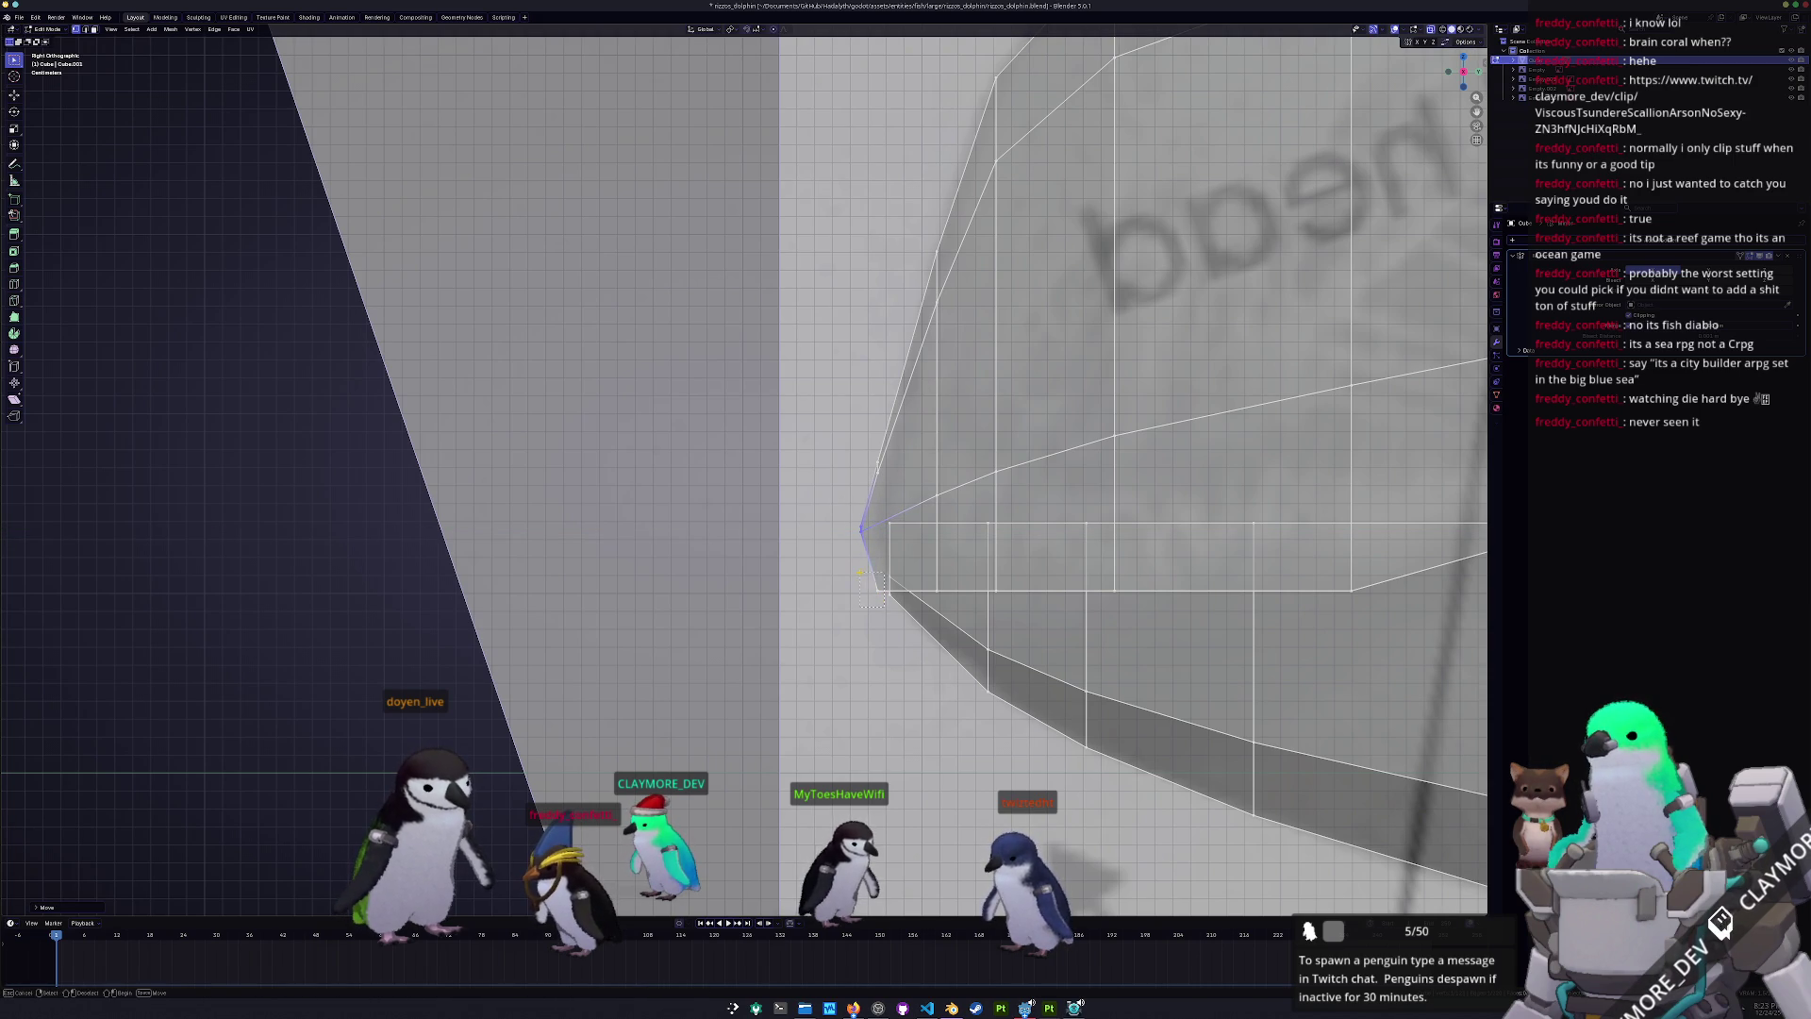
key(g)
key(z)
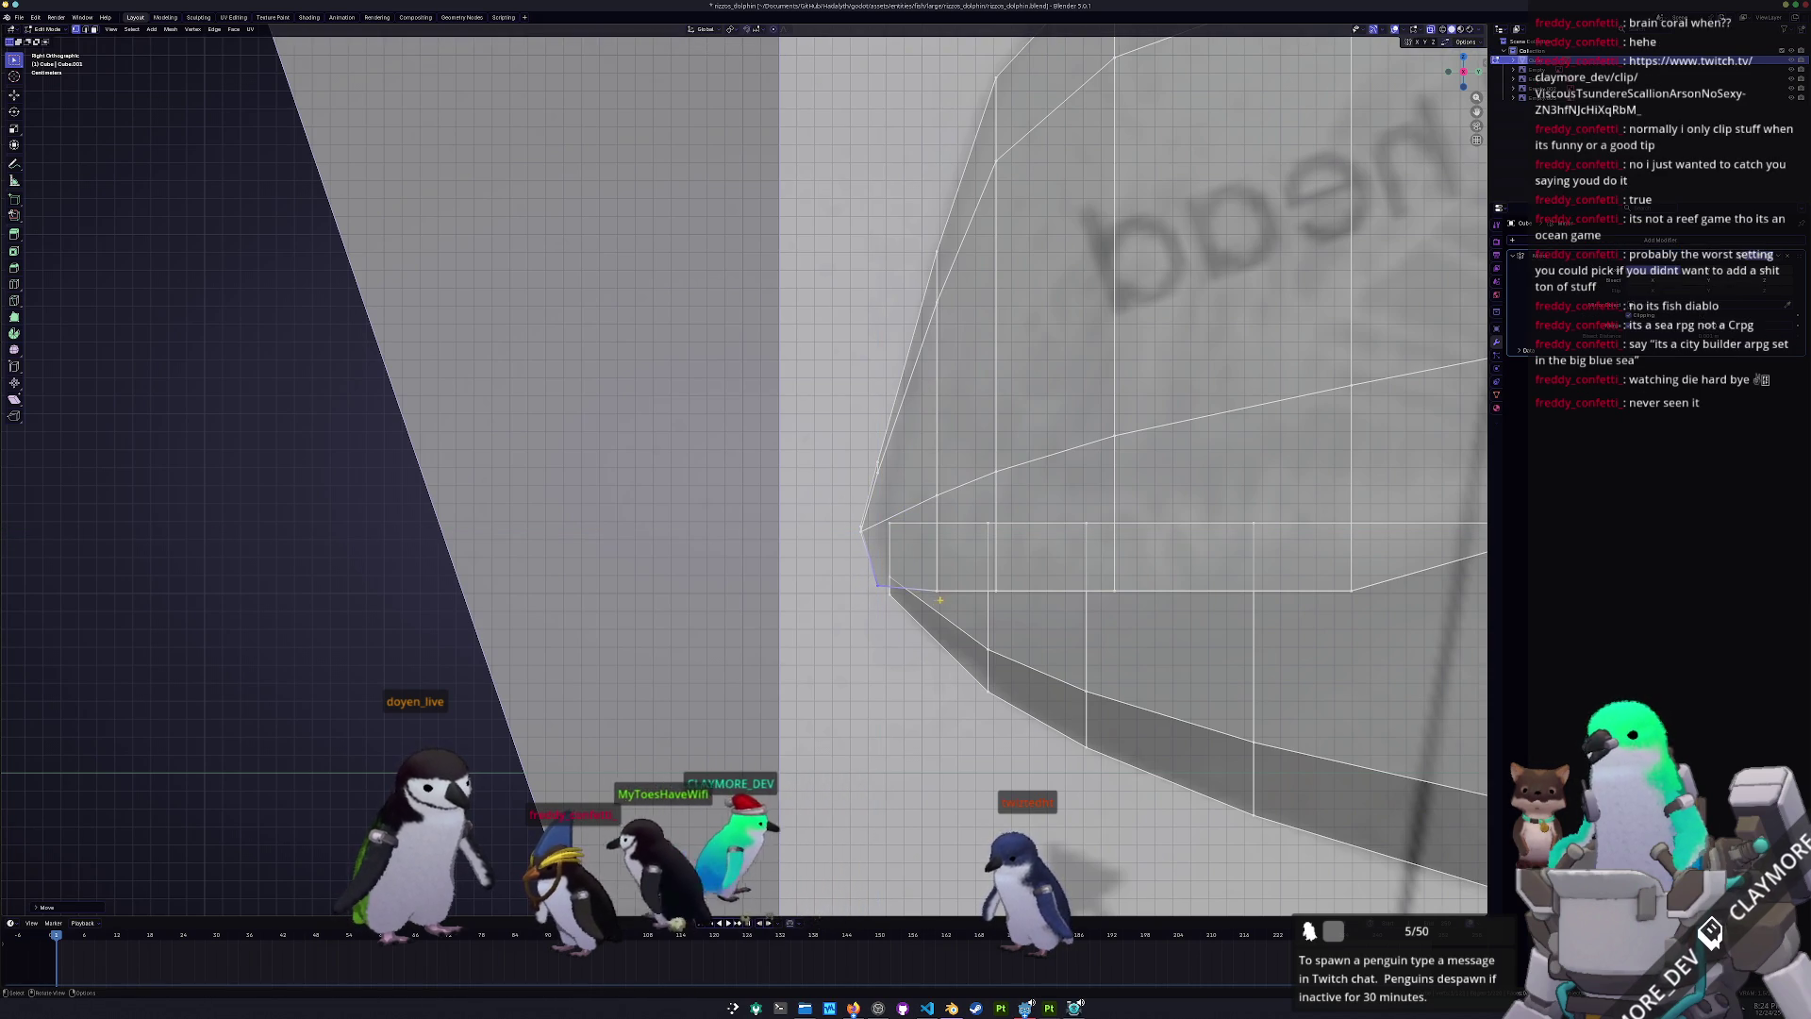
key(g)
key(z)
click(925, 577)
- Move the next two lower snout vertices along Z, then check the head in Object Mode
click(994, 592)
key(g)
key(z)
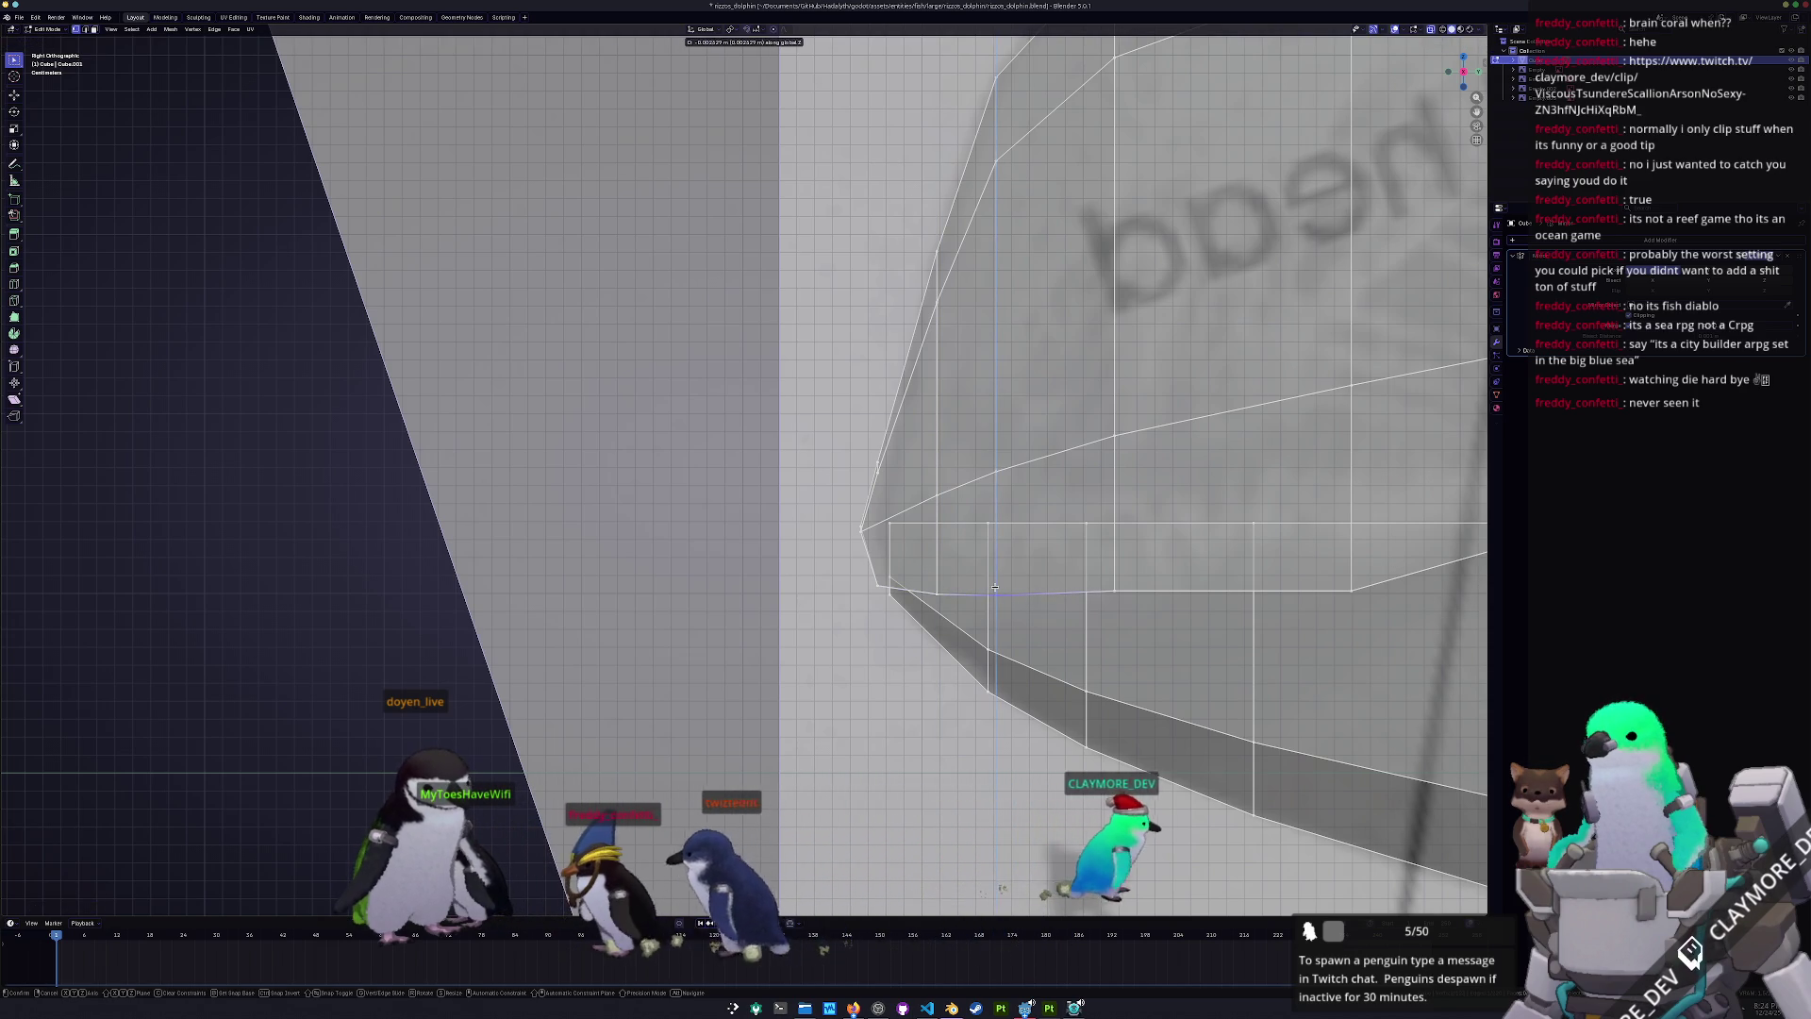
click(994, 586)
click(1115, 592)
key(g)
key(z)
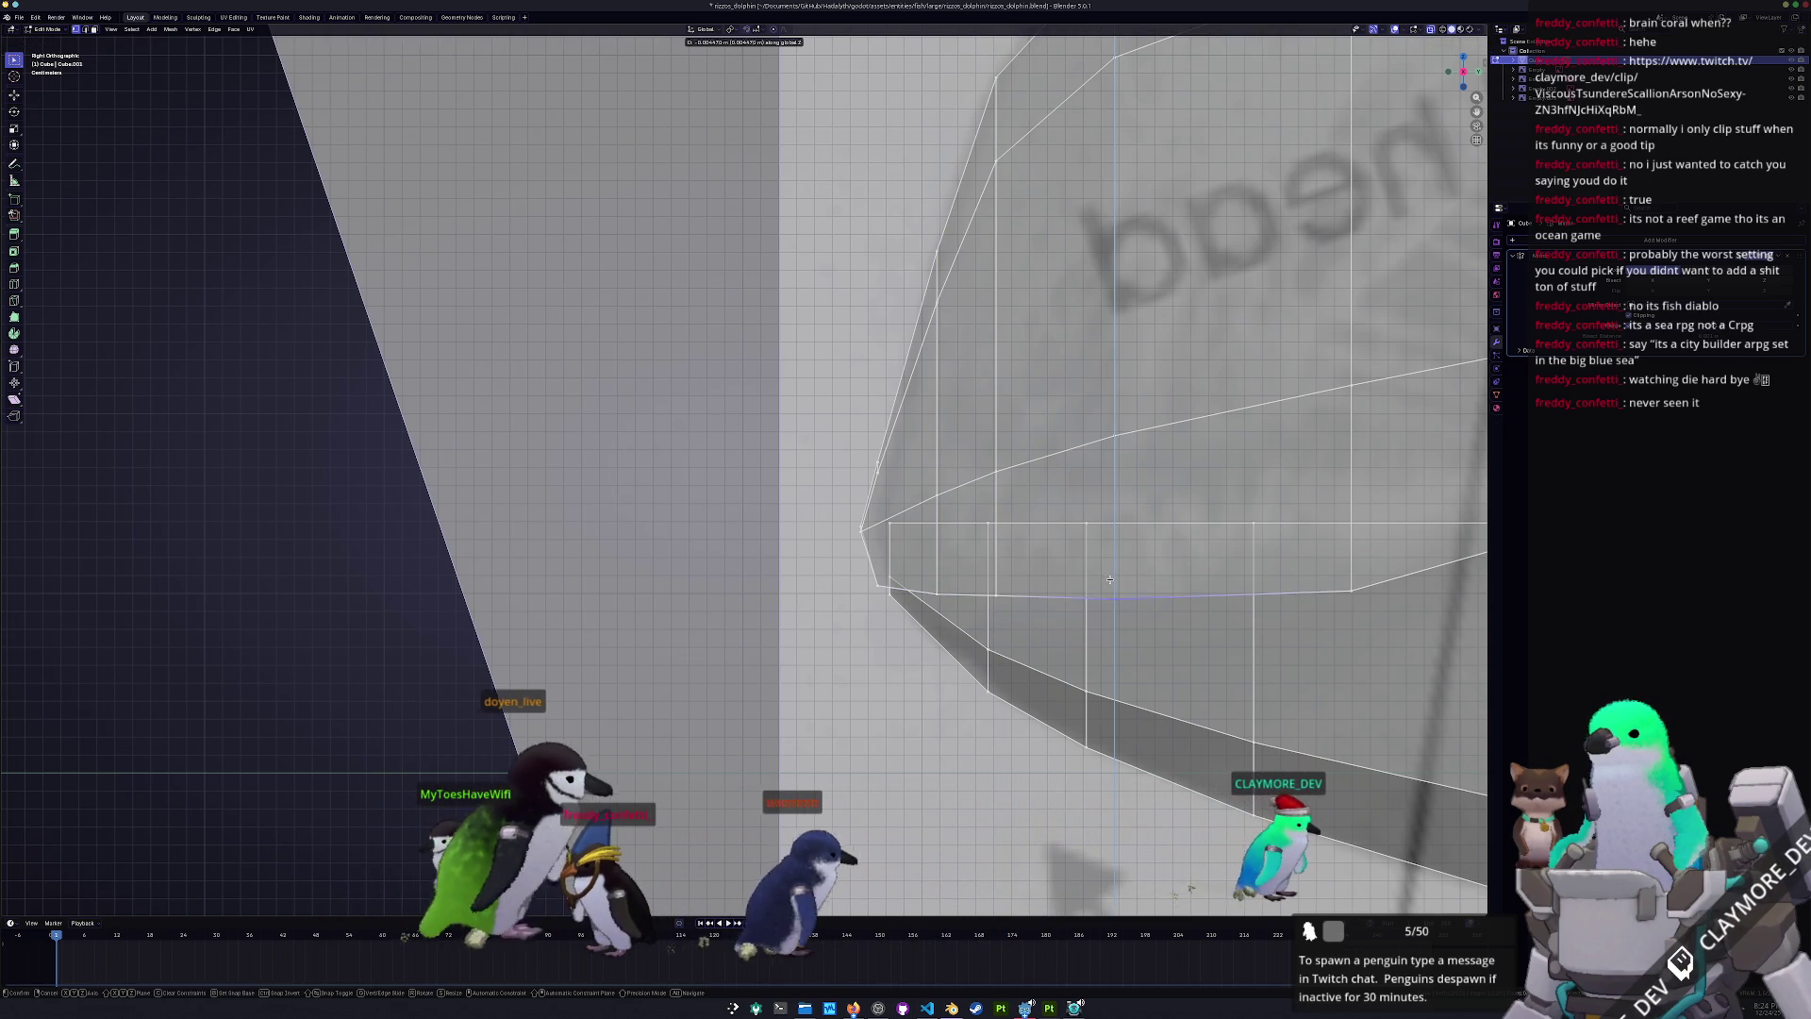
click(1110, 580)
shift+middle_drag(1536, 631, 1217, 610)
mouse_move(992, 549)
middle_down()
mouse_move(932, 572)
mouse_move(914, 554)
mouse_move(902, 589)
middle_up()
scroll(964, 564, down, 5)
key(Tab)
key(Tab)
- In the side view, shift the nose-tip vertex along Y
key(KP_3)
scroll(802, 547, up, 8)
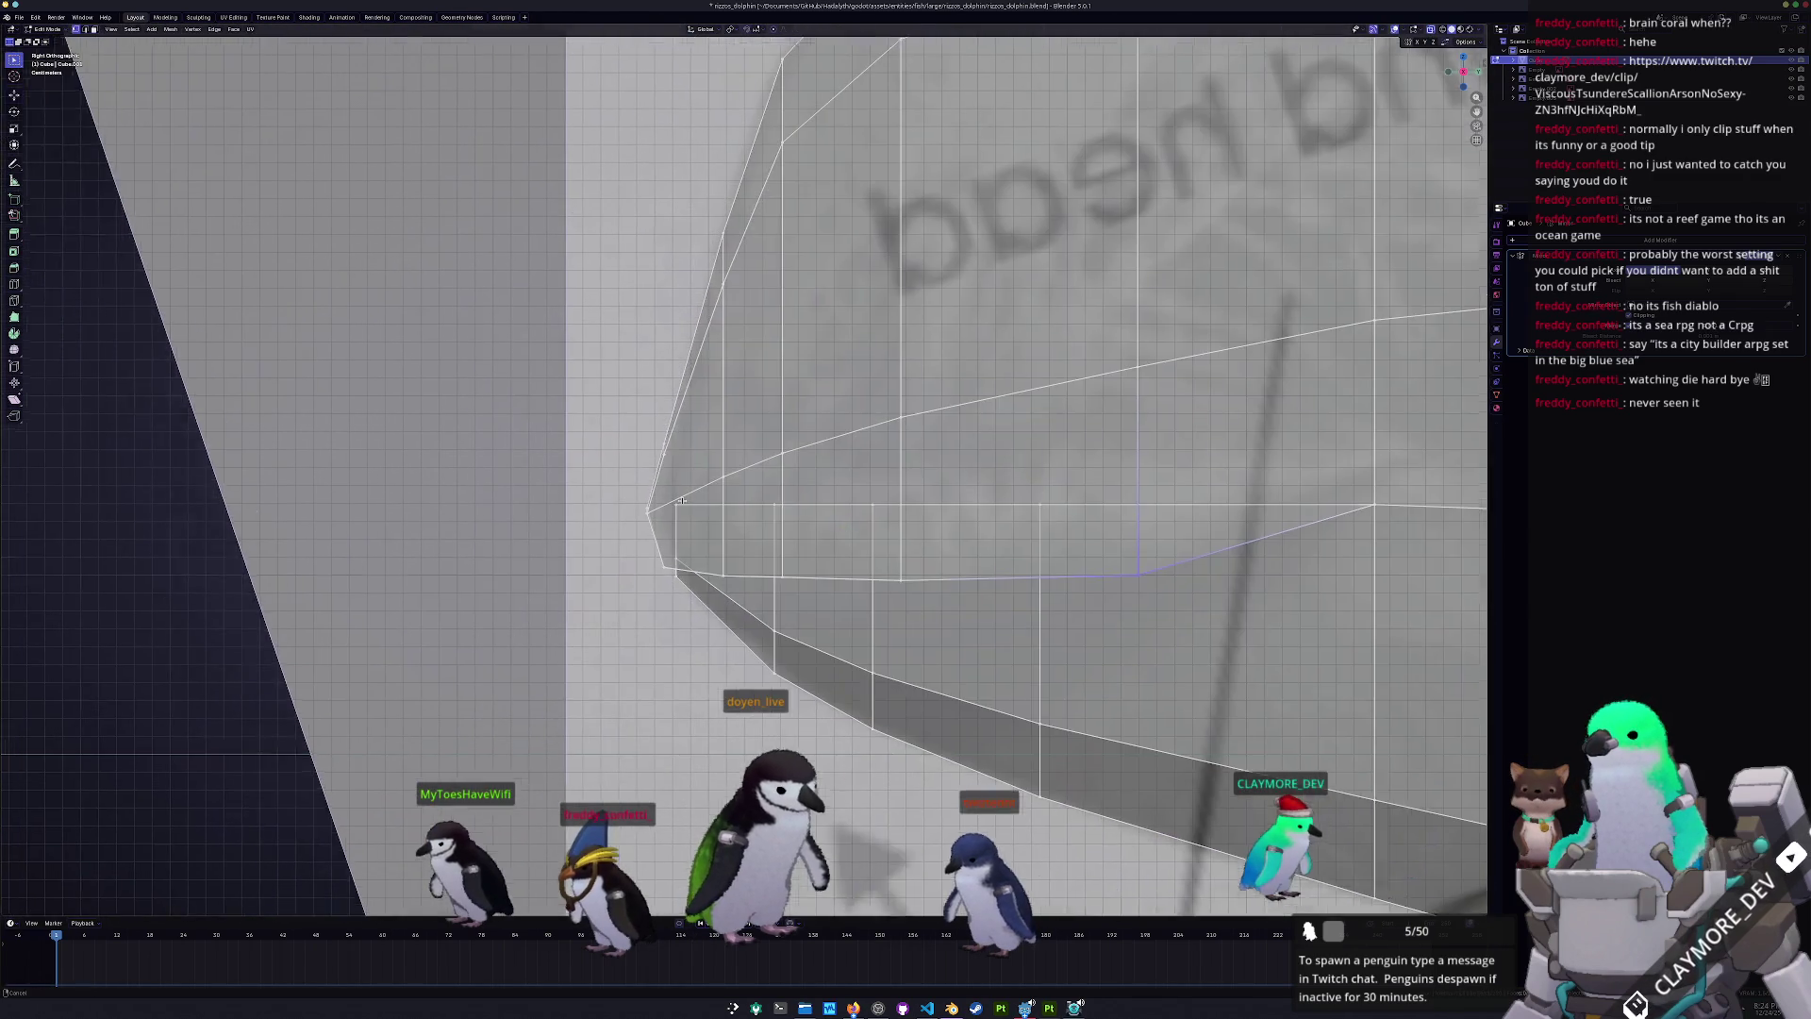
ctrl+middle_drag(682, 500, 771, 506)
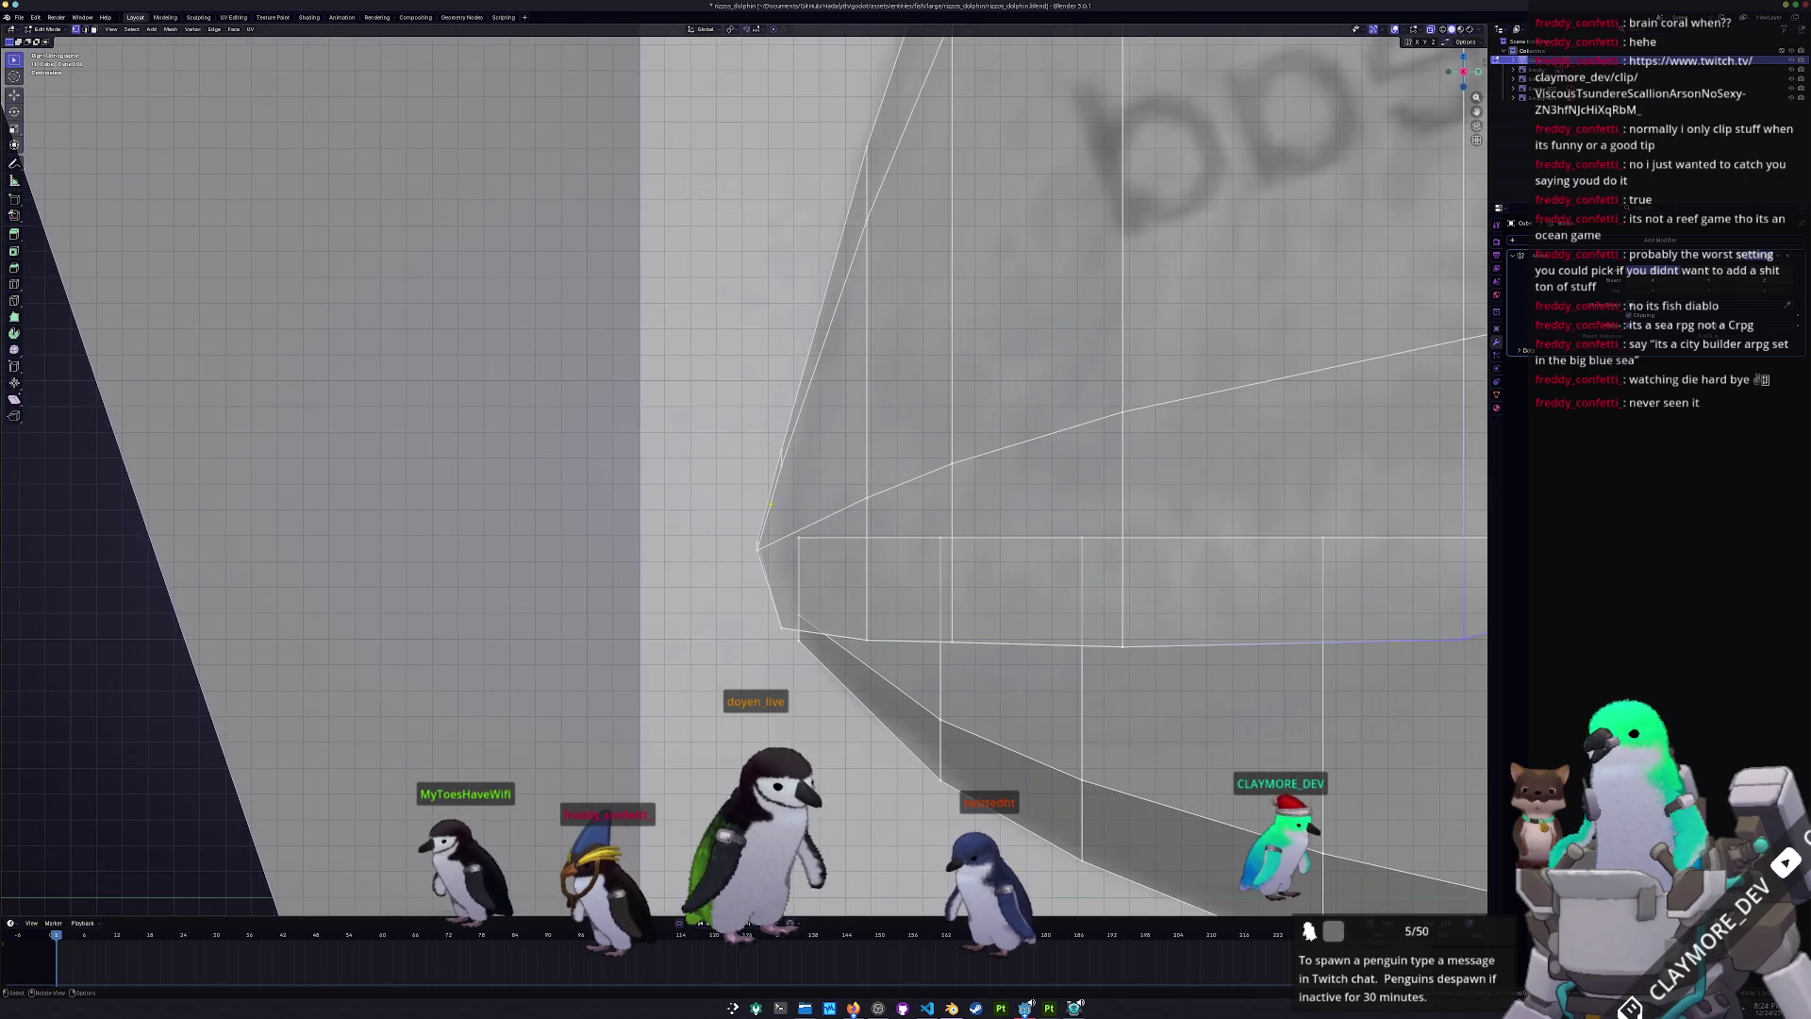
drag(812, 487, 810, 485)
key(g)
key(y)
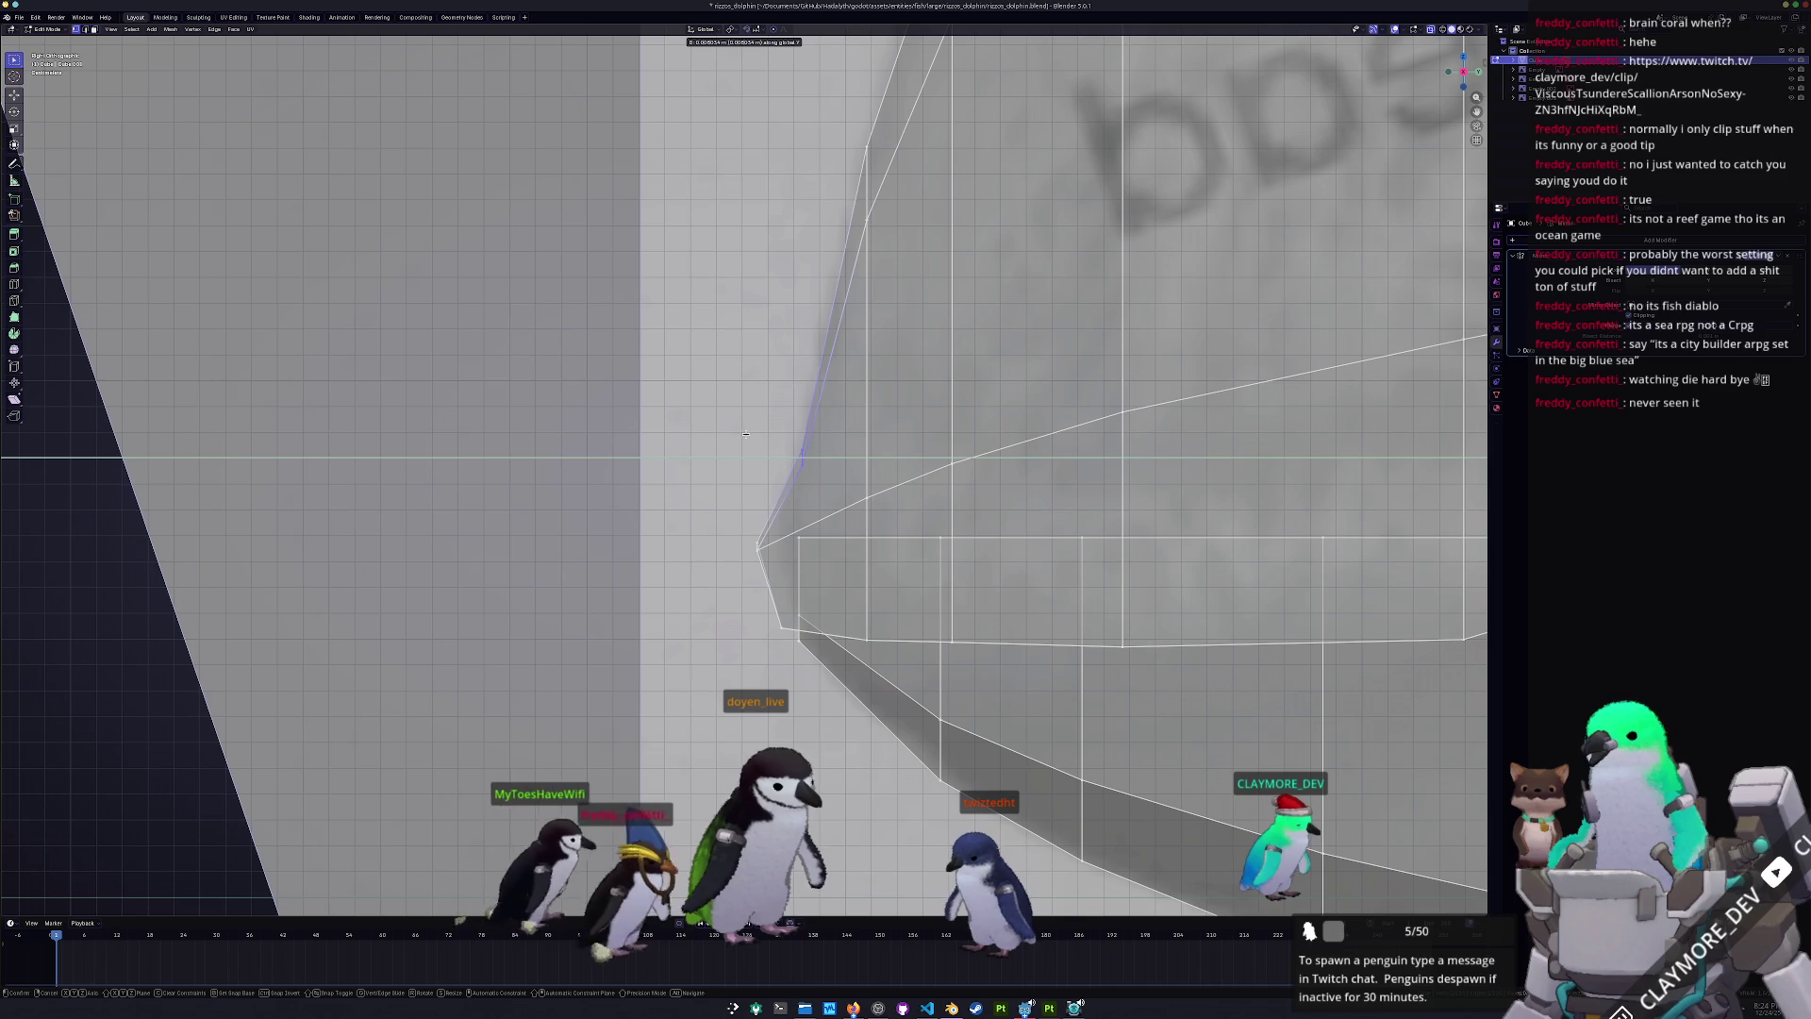
click(744, 435)
scroll(744, 448, down, 1)
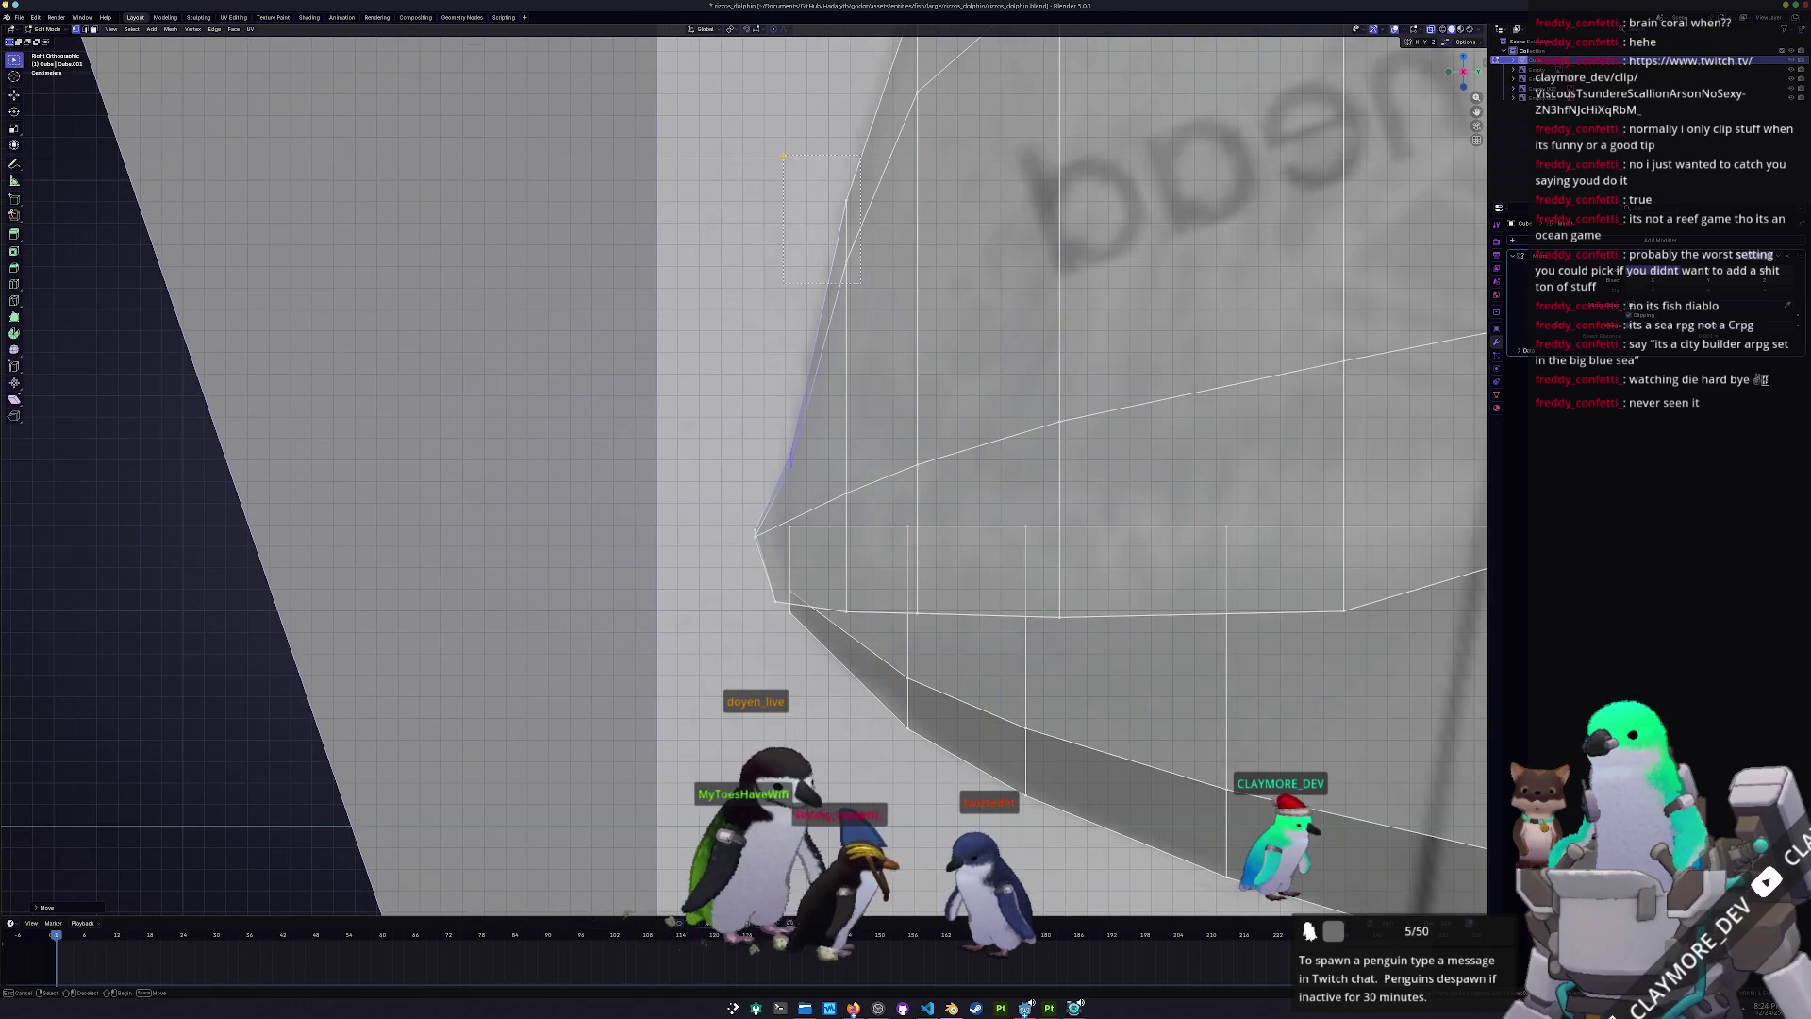
- Nudge the nose vertex vertically and view the whole mesh in Object Mode
key(g)
key(z)
click(790, 148)
scroll(791, 148, down, 5)
key(Tab)
mouse_move(790, 148)
middle_down()
mouse_move(833, 368)
mouse_move(829, 315)
mouse_move(1082, 580)
middle_up()
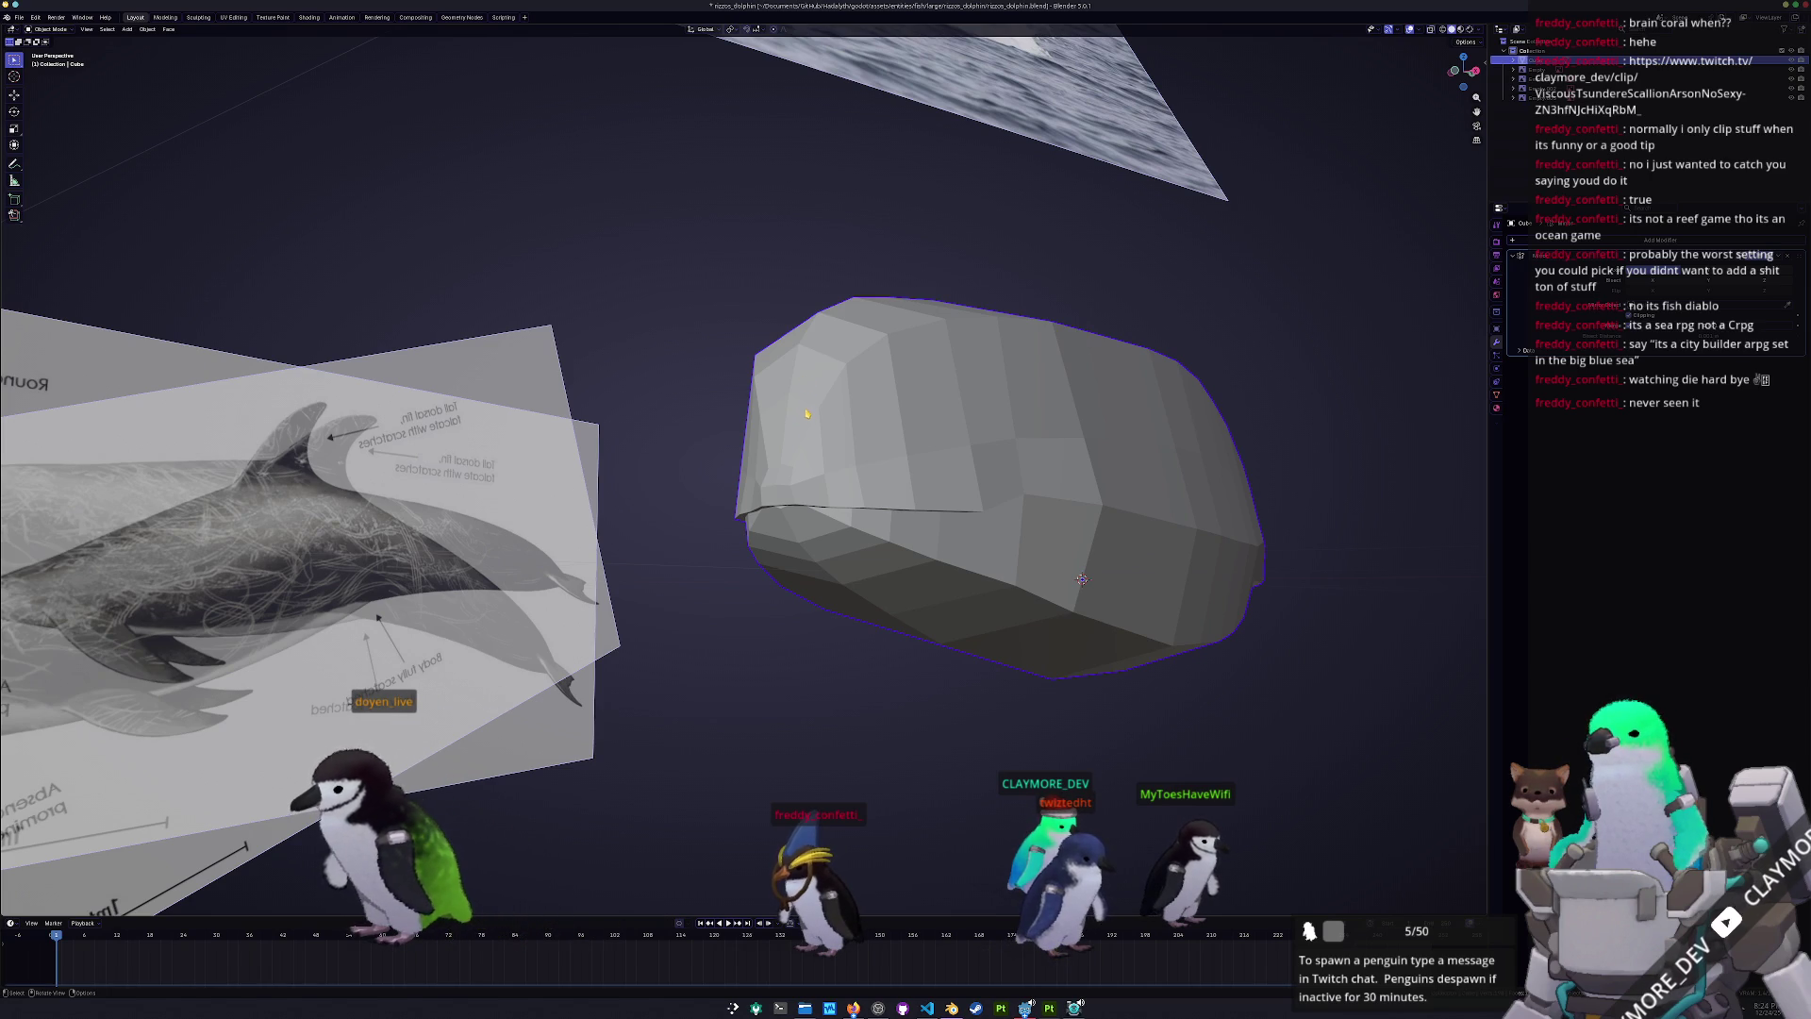
- From the side view, lower the selected body edge about 0.02 m along Z, then exit Edit Mode
middle_drag(886, 566, 786, 611)
key(KP_3)
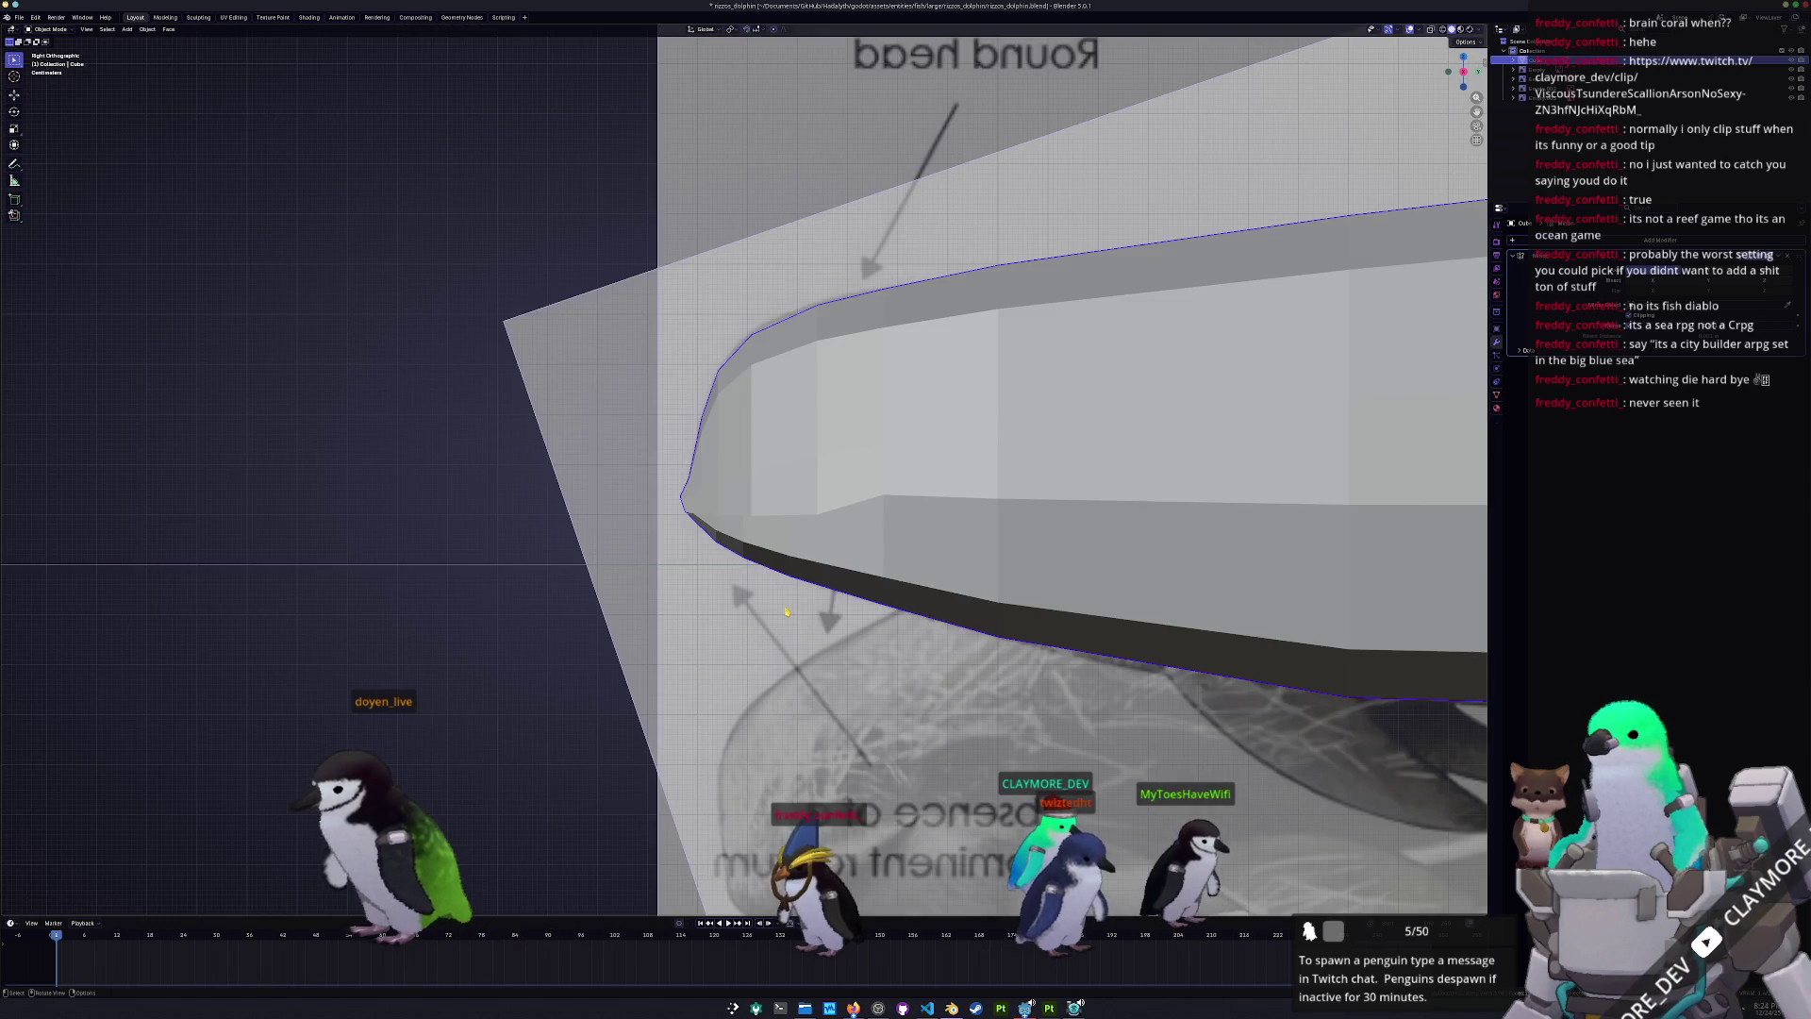
key(Tab)
ctrl+middle_drag(994, 540, 714, 579)
scroll(714, 579, right, 8)
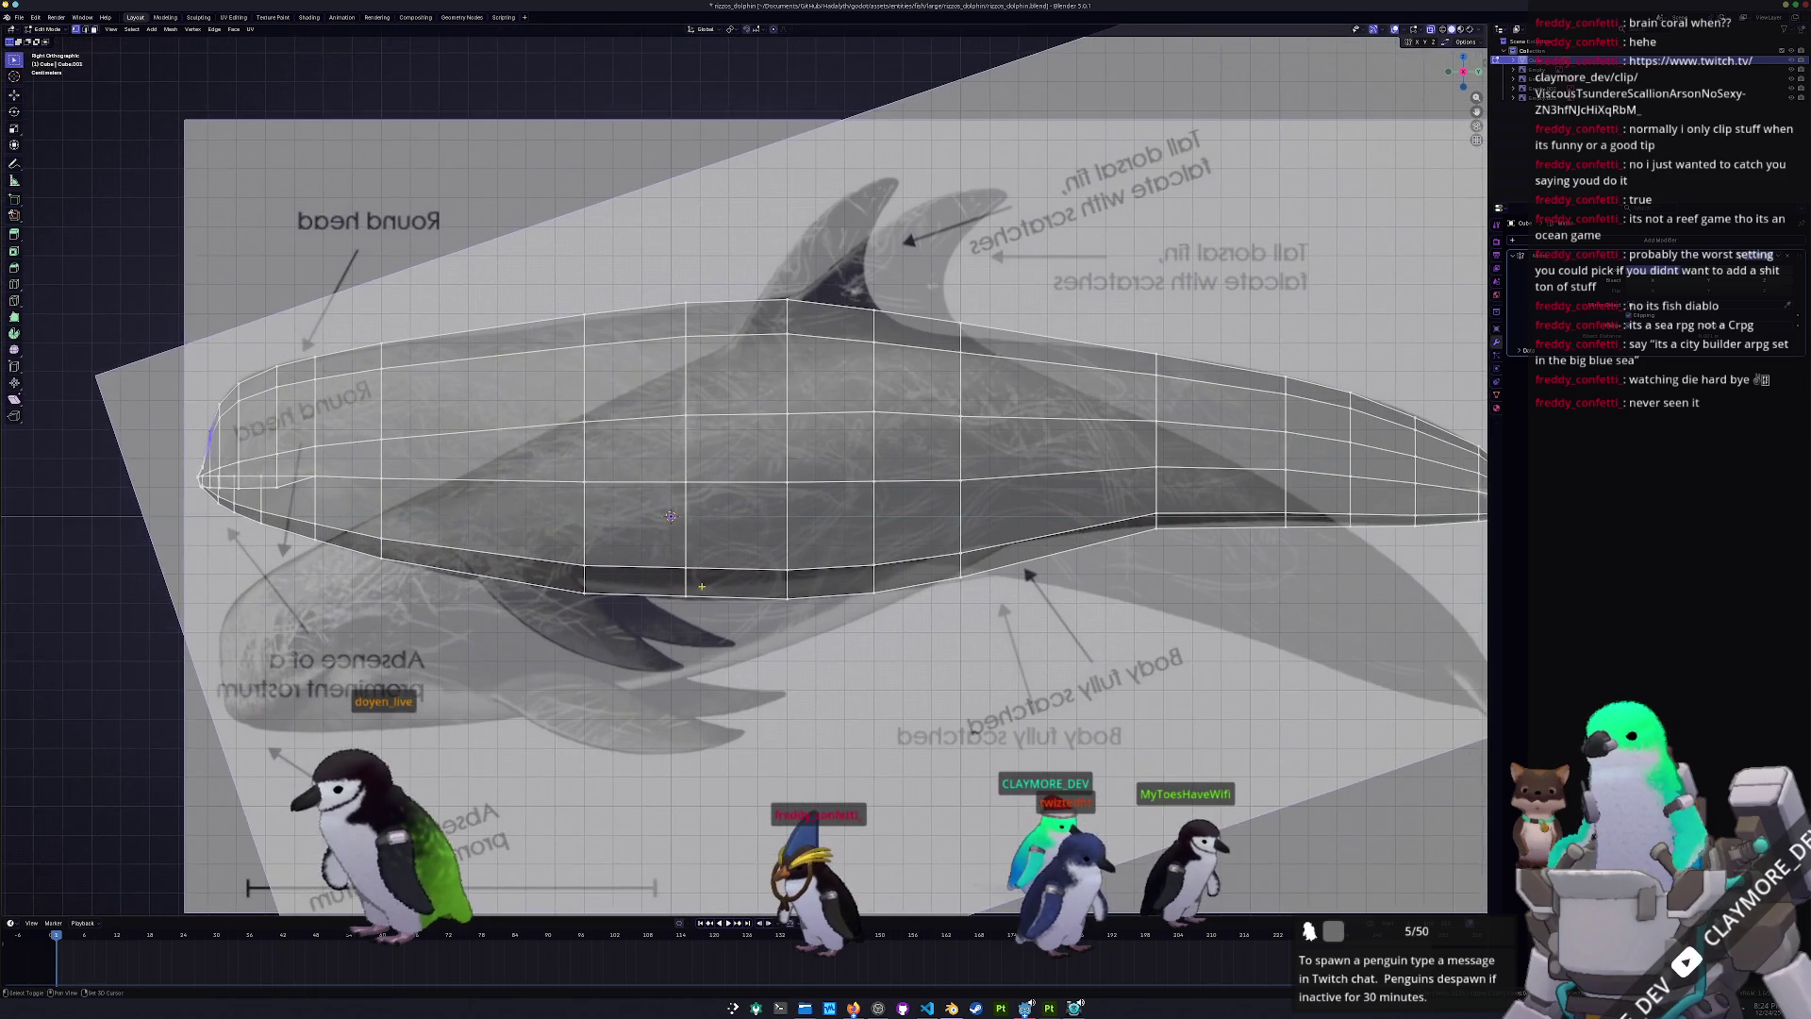
scroll(744, 614, right, 3)
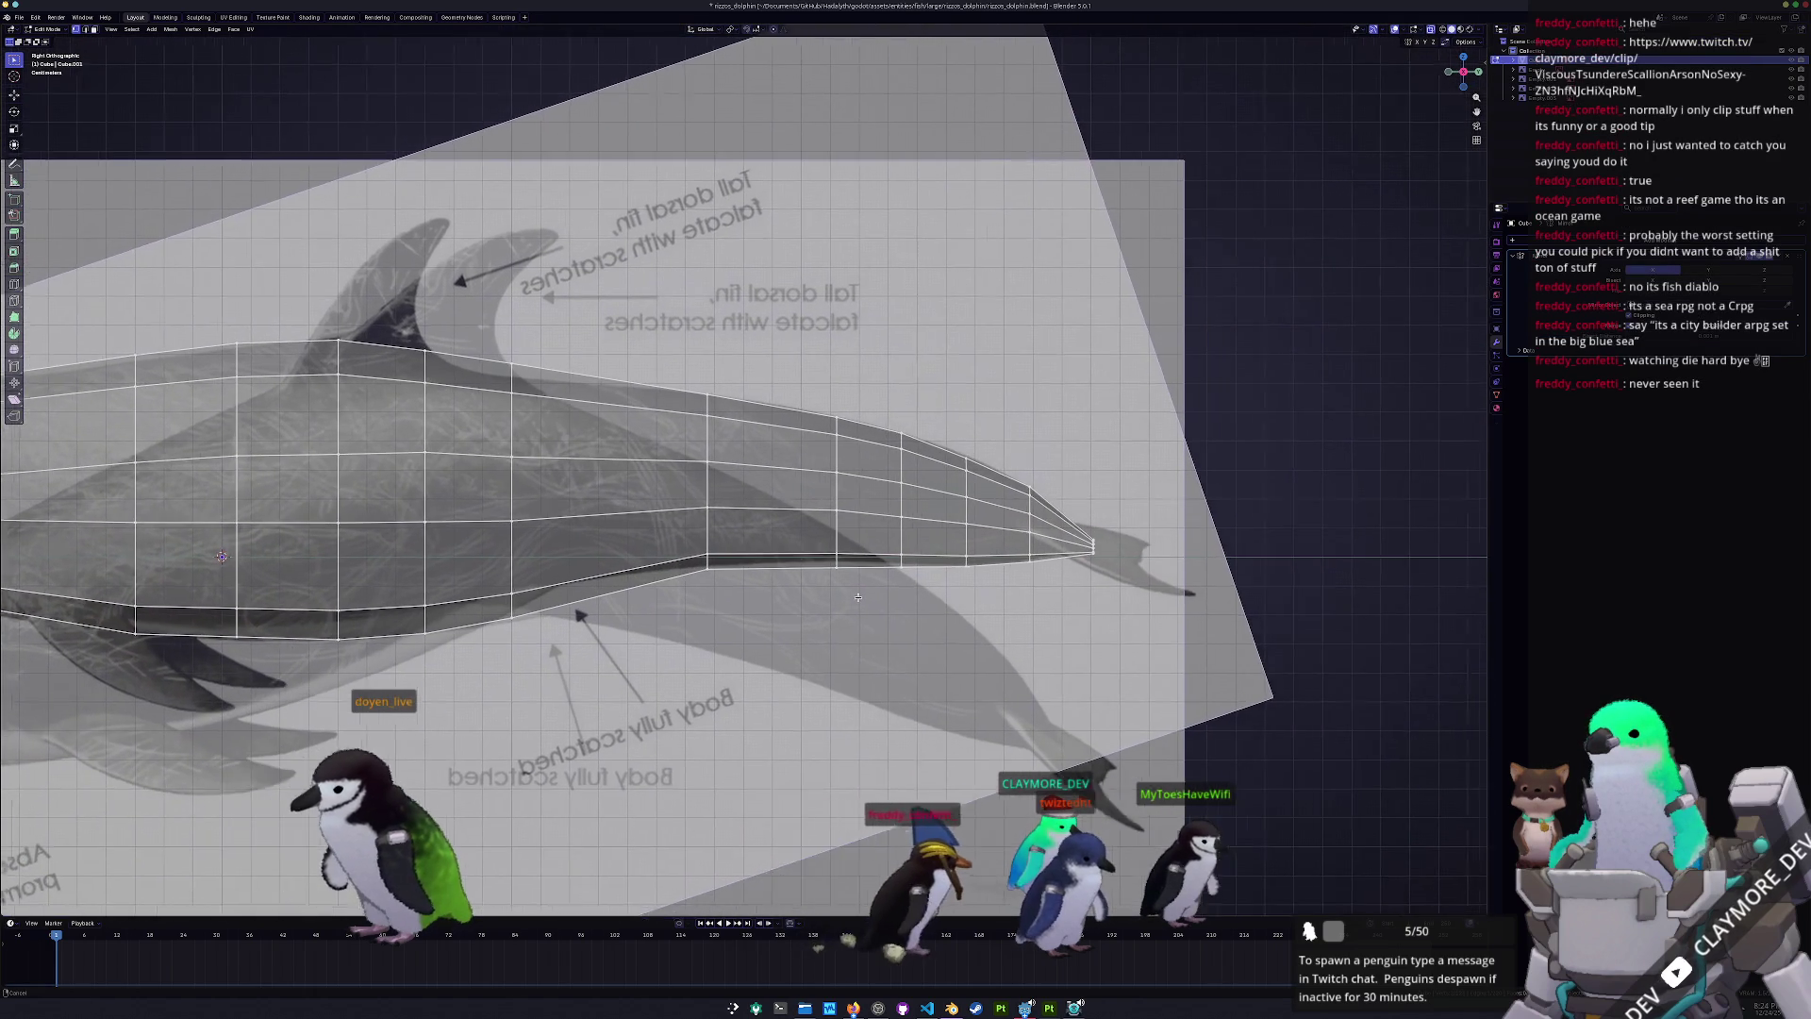
scroll(802, 627, up, 2)
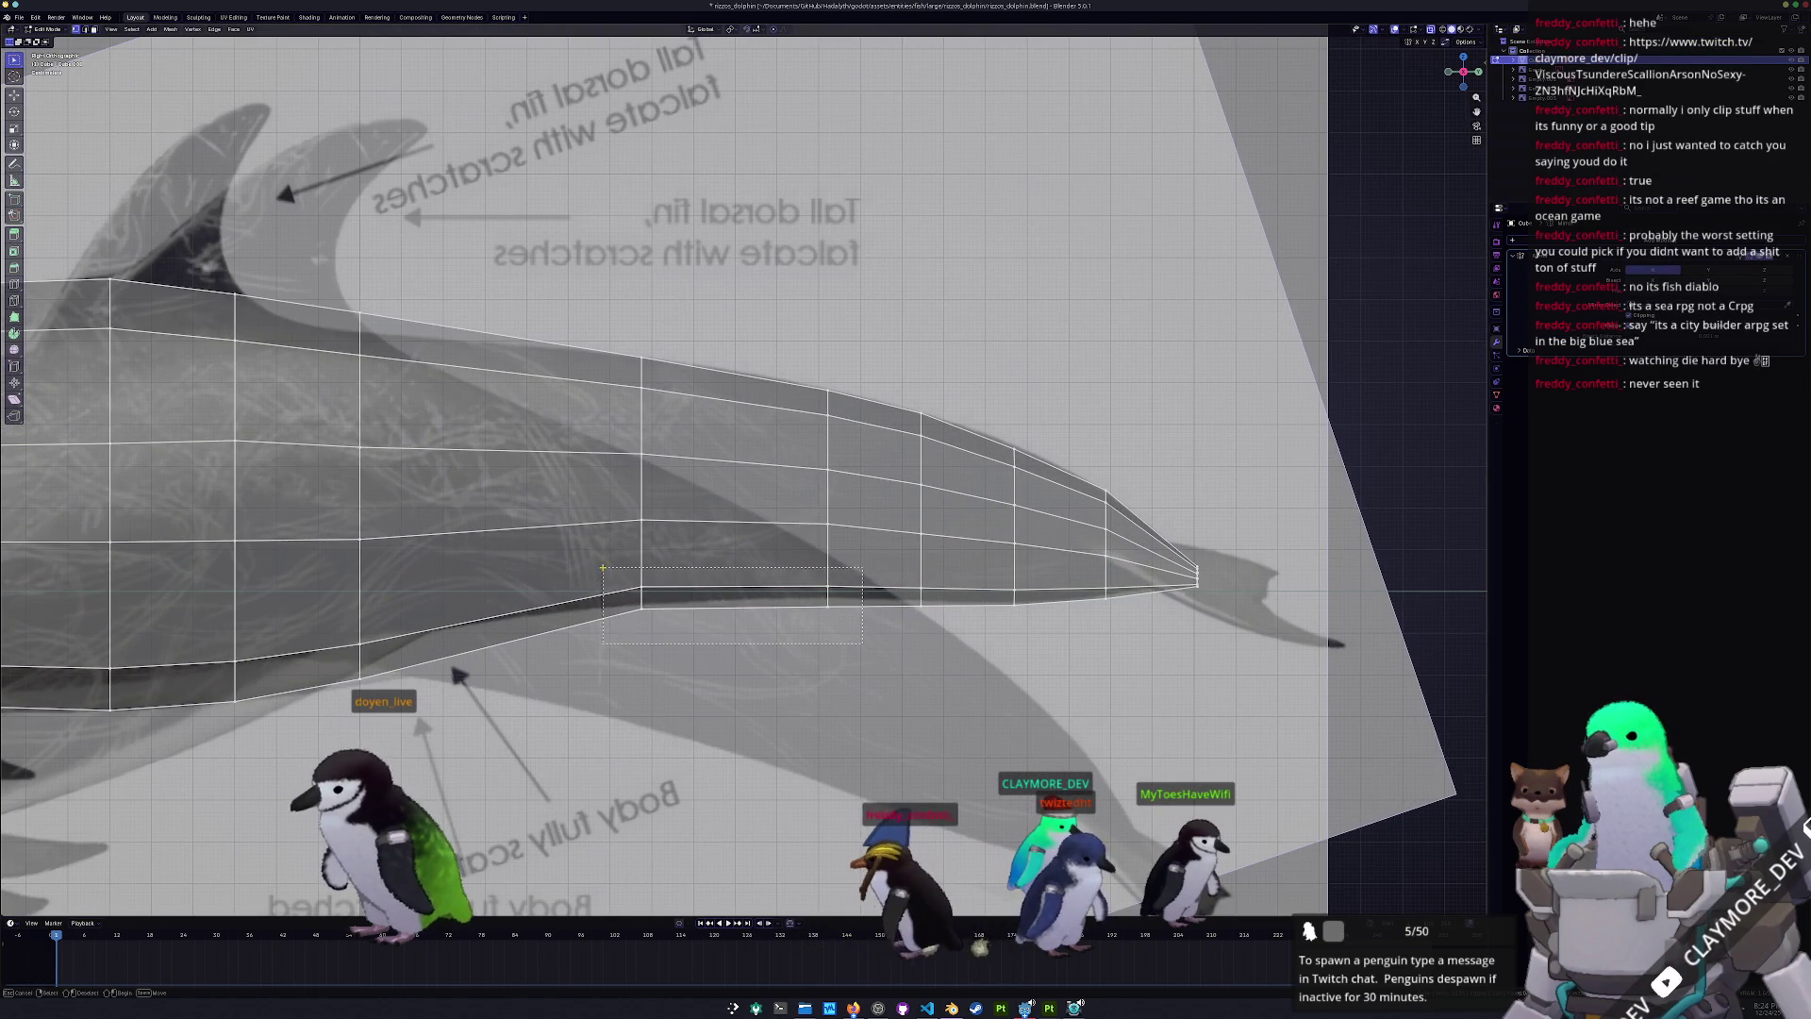
key(g)
key(z)
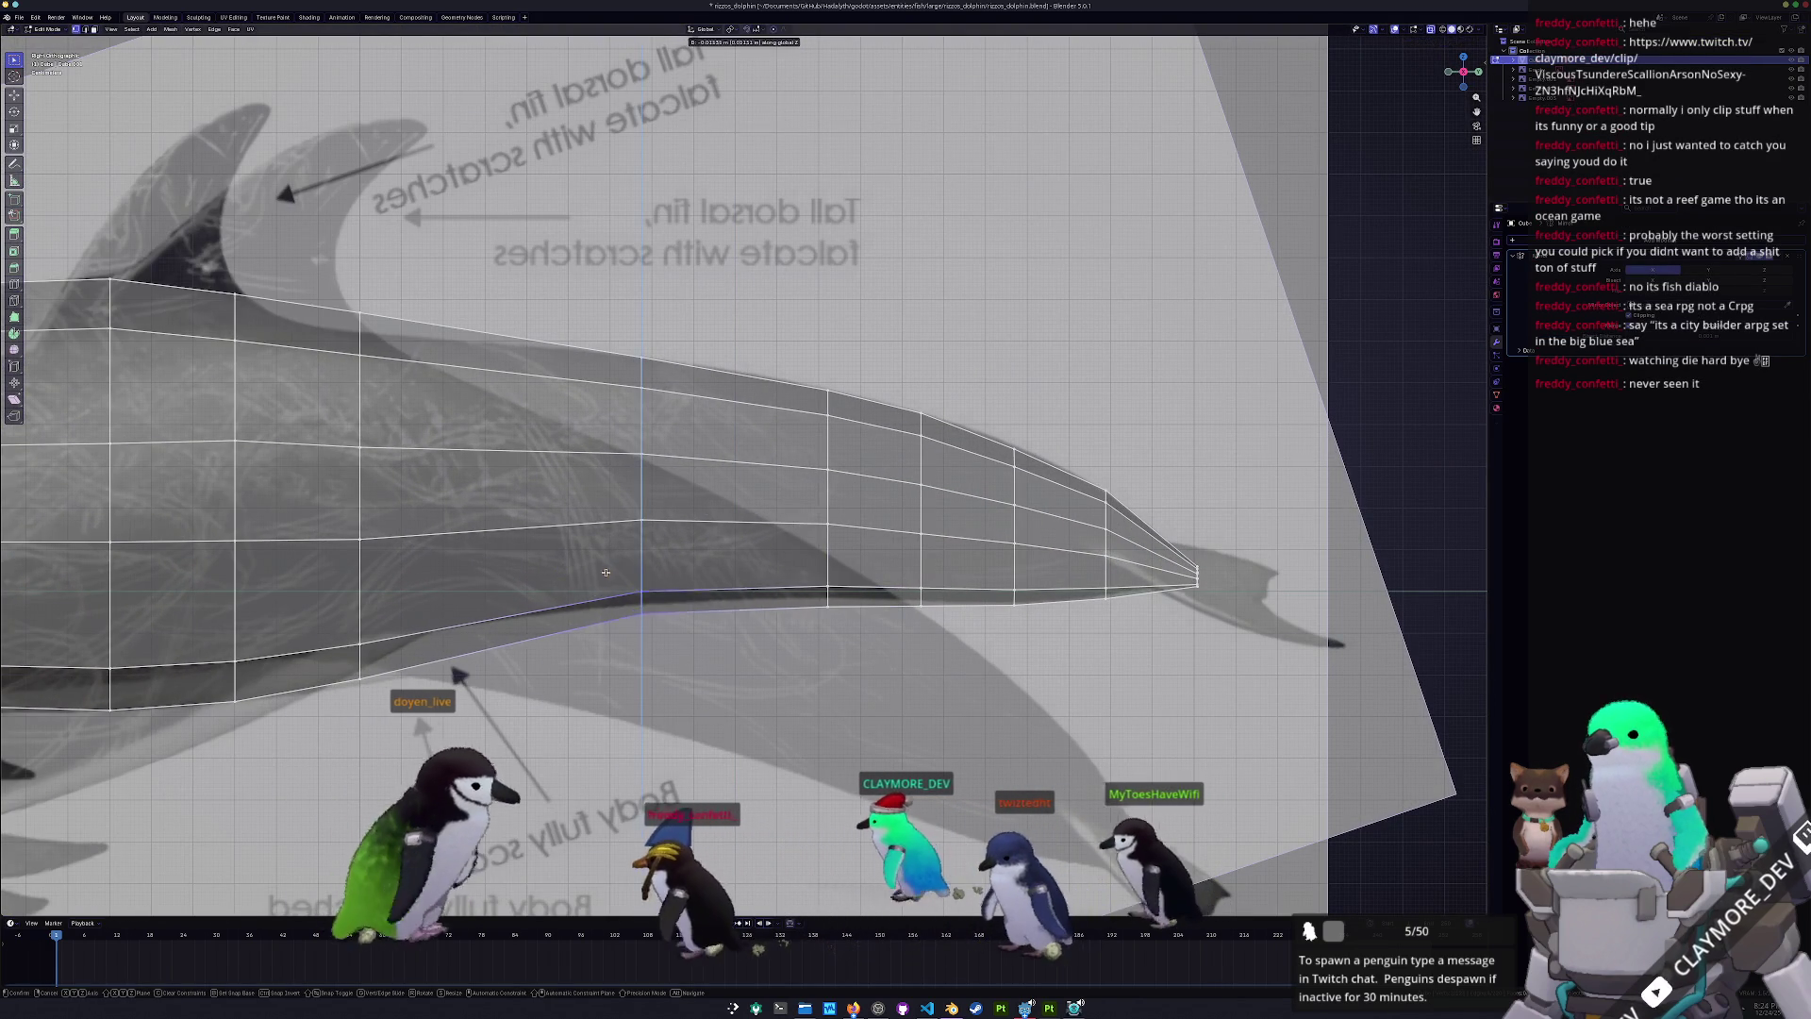
click(604, 577)
scroll(604, 577, down, 6)
key(Tab)
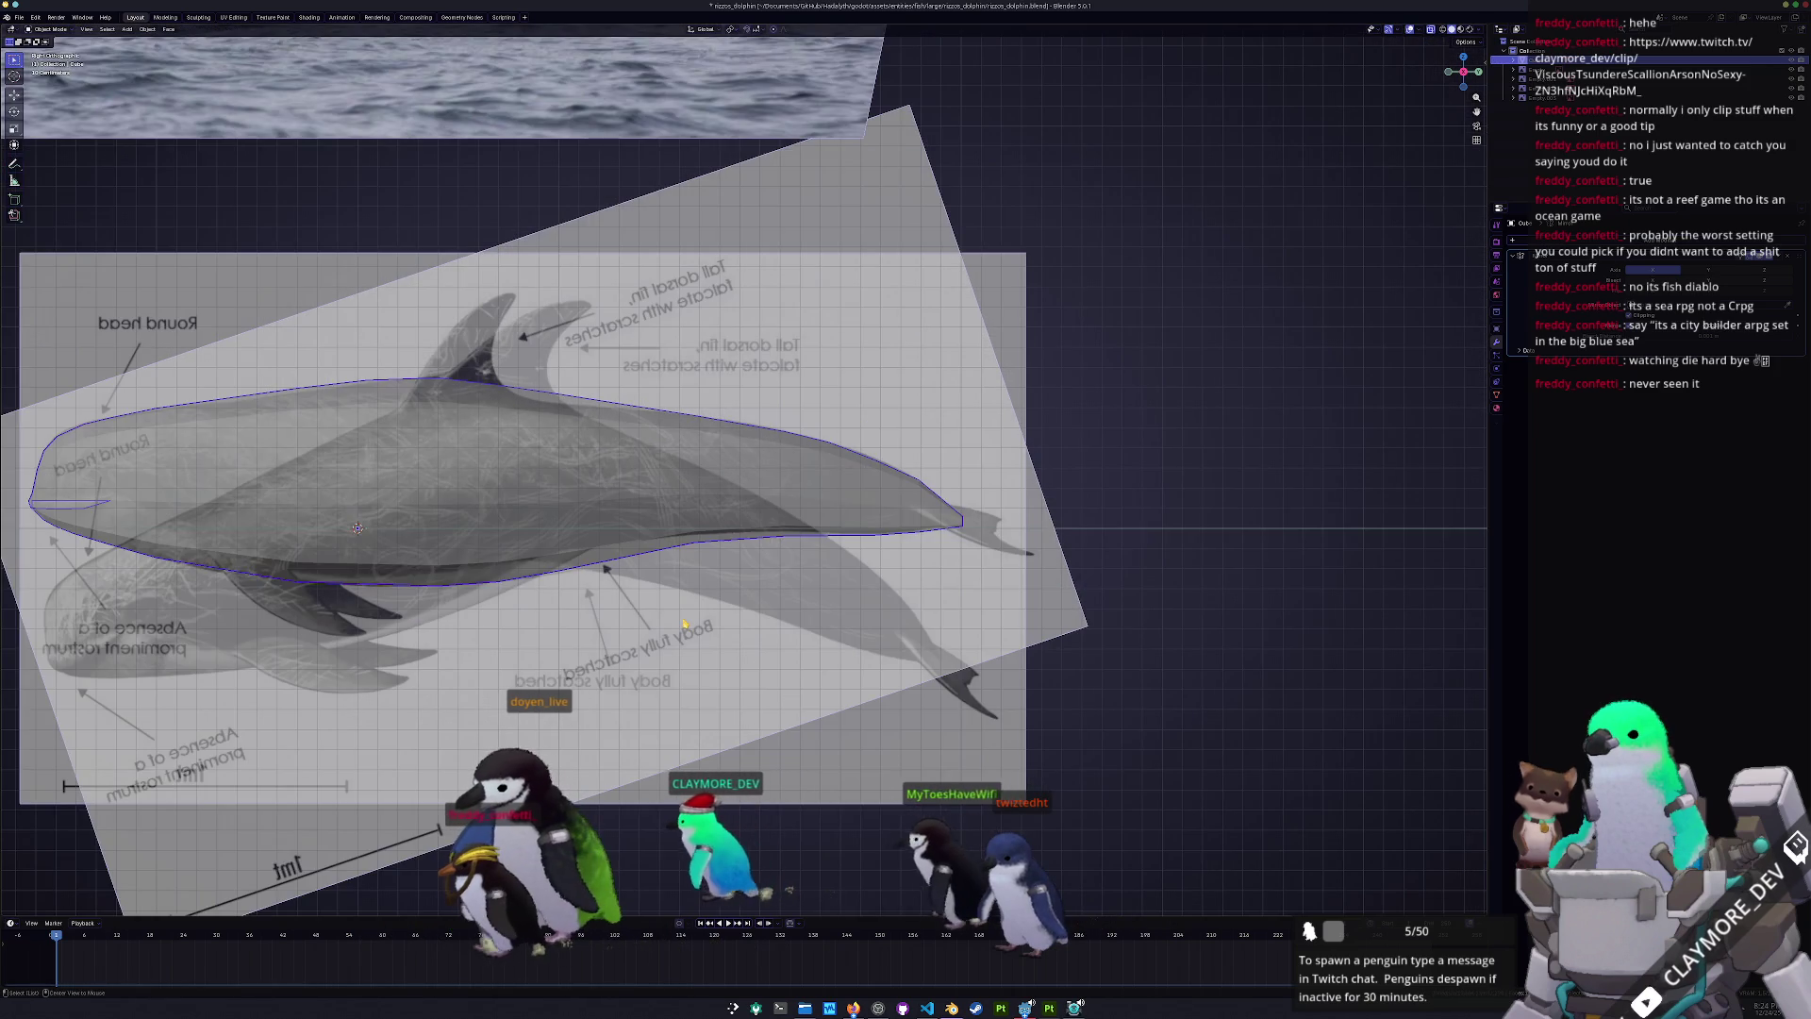
- With X-ray off, move the selected head face, then restore X-ray and exit Edit Mode
scroll(648, 593, left, 6)
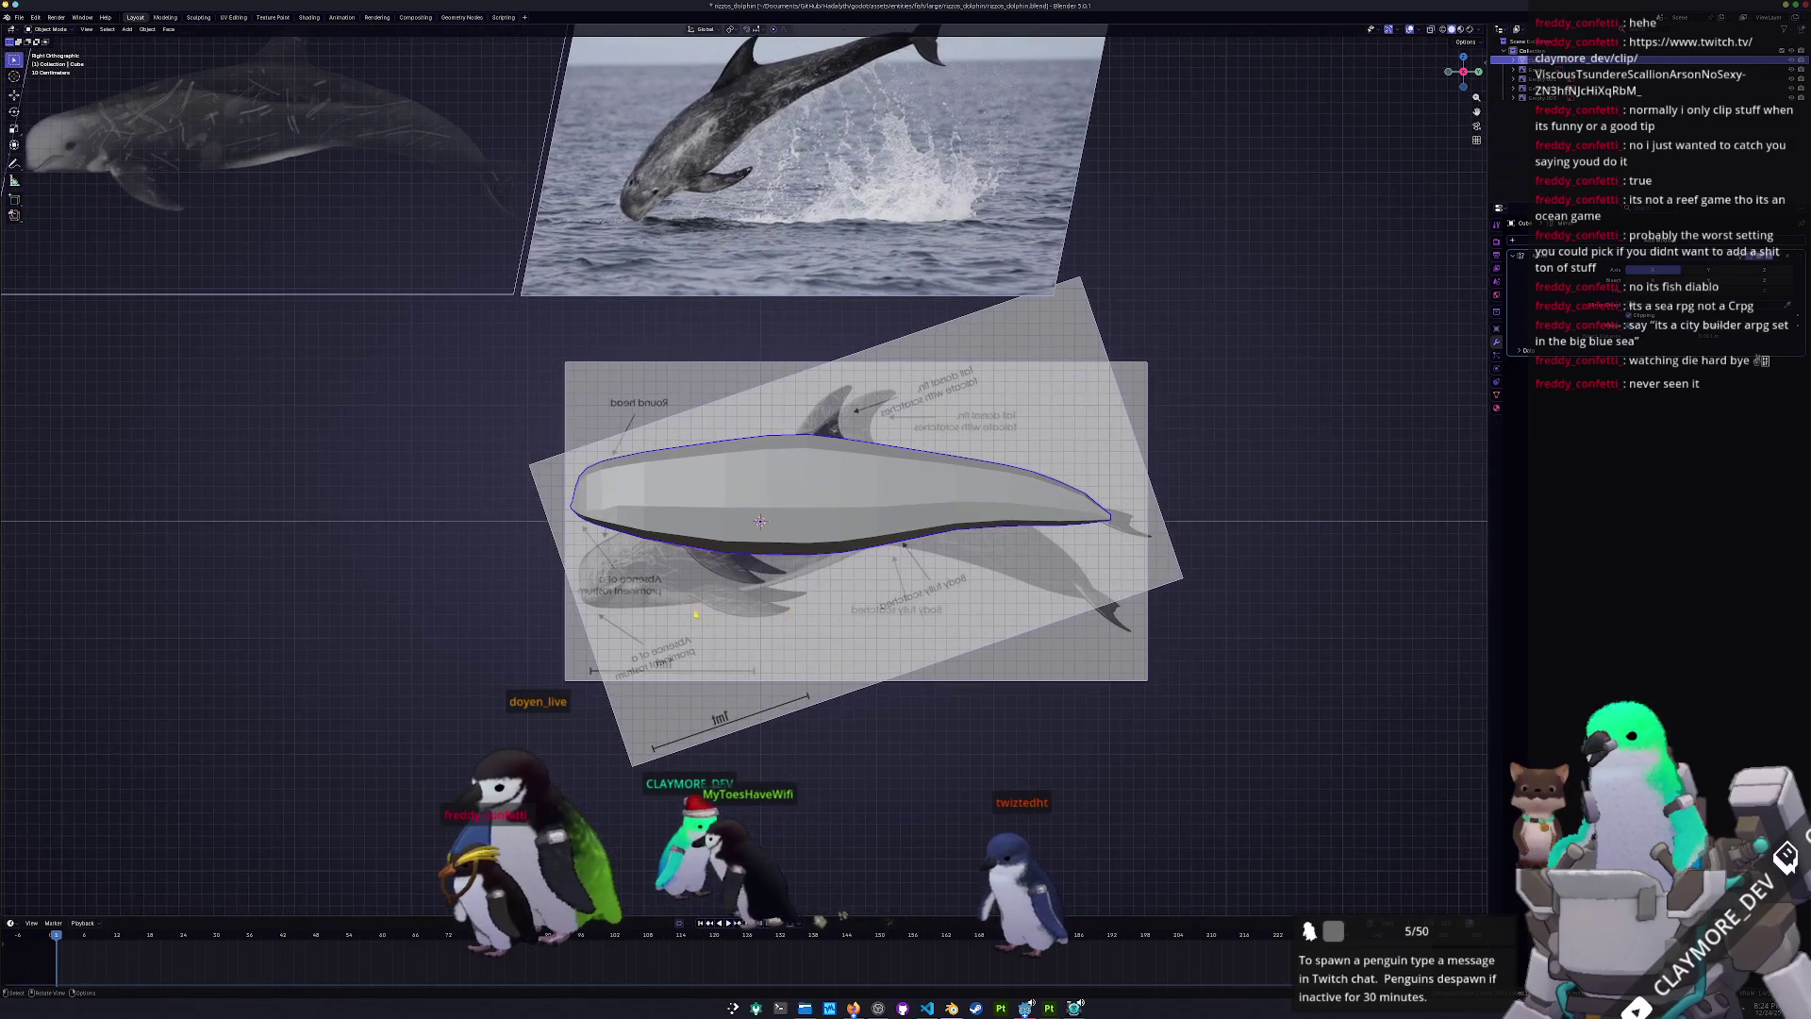
key(Tab)
scroll(396, 606, up, 2)
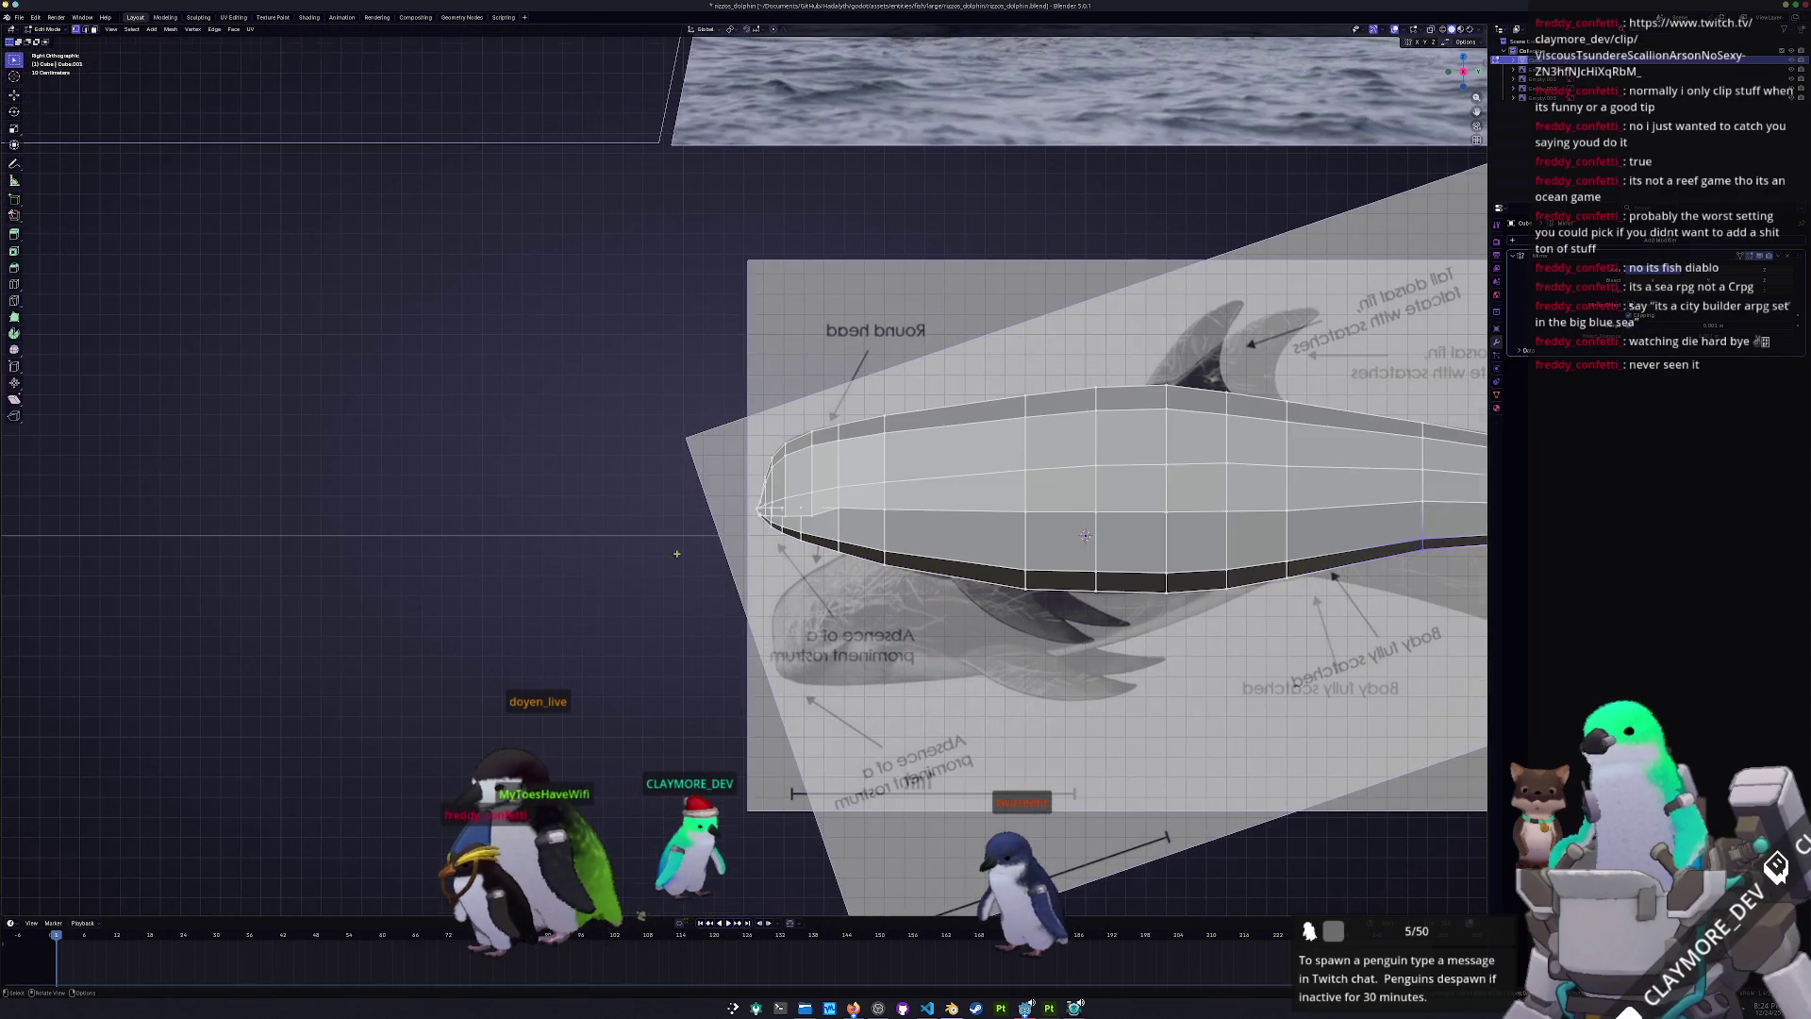
scroll(760, 538, up, 4)
middle_drag(760, 539, 659, 636)
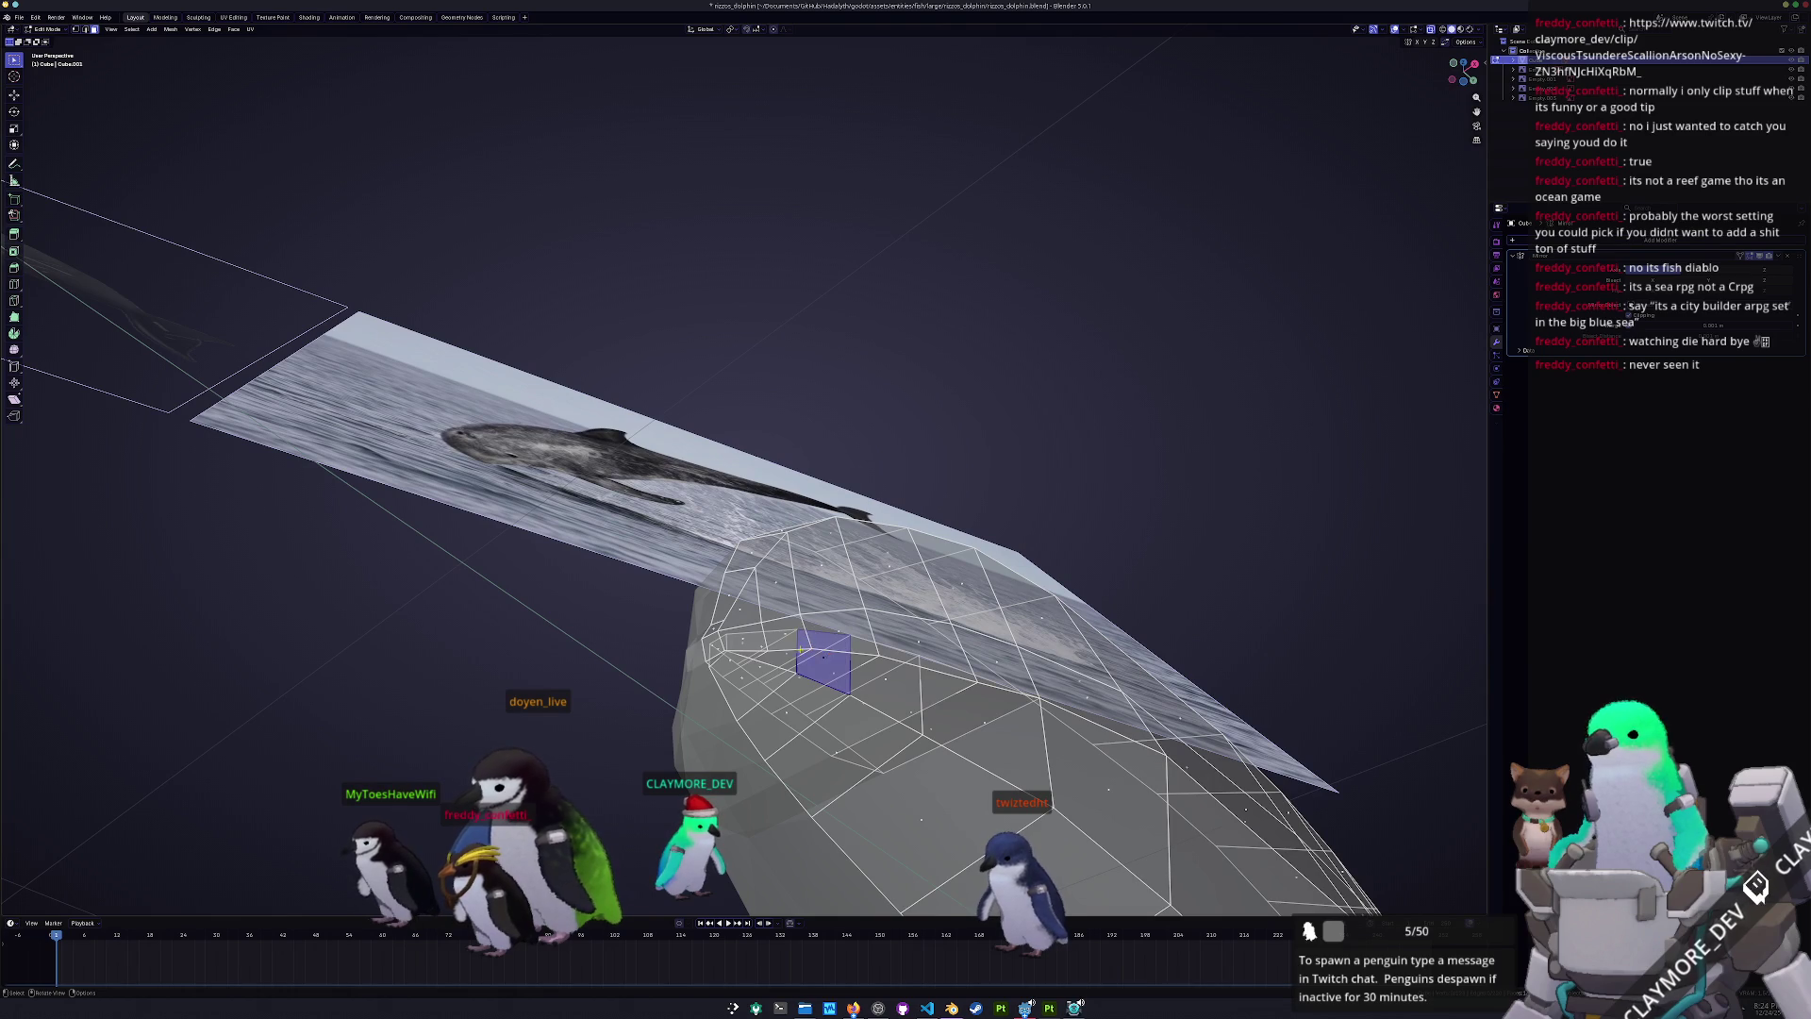
key(alt+z)
mouse_move(784, 654)
middle_down()
mouse_move(815, 476)
mouse_move(853, 486)
mouse_move(906, 444)
mouse_move(943, 529)
middle_up()
key(g)
click(887, 494)
key(alt+z)
key(alt+z)
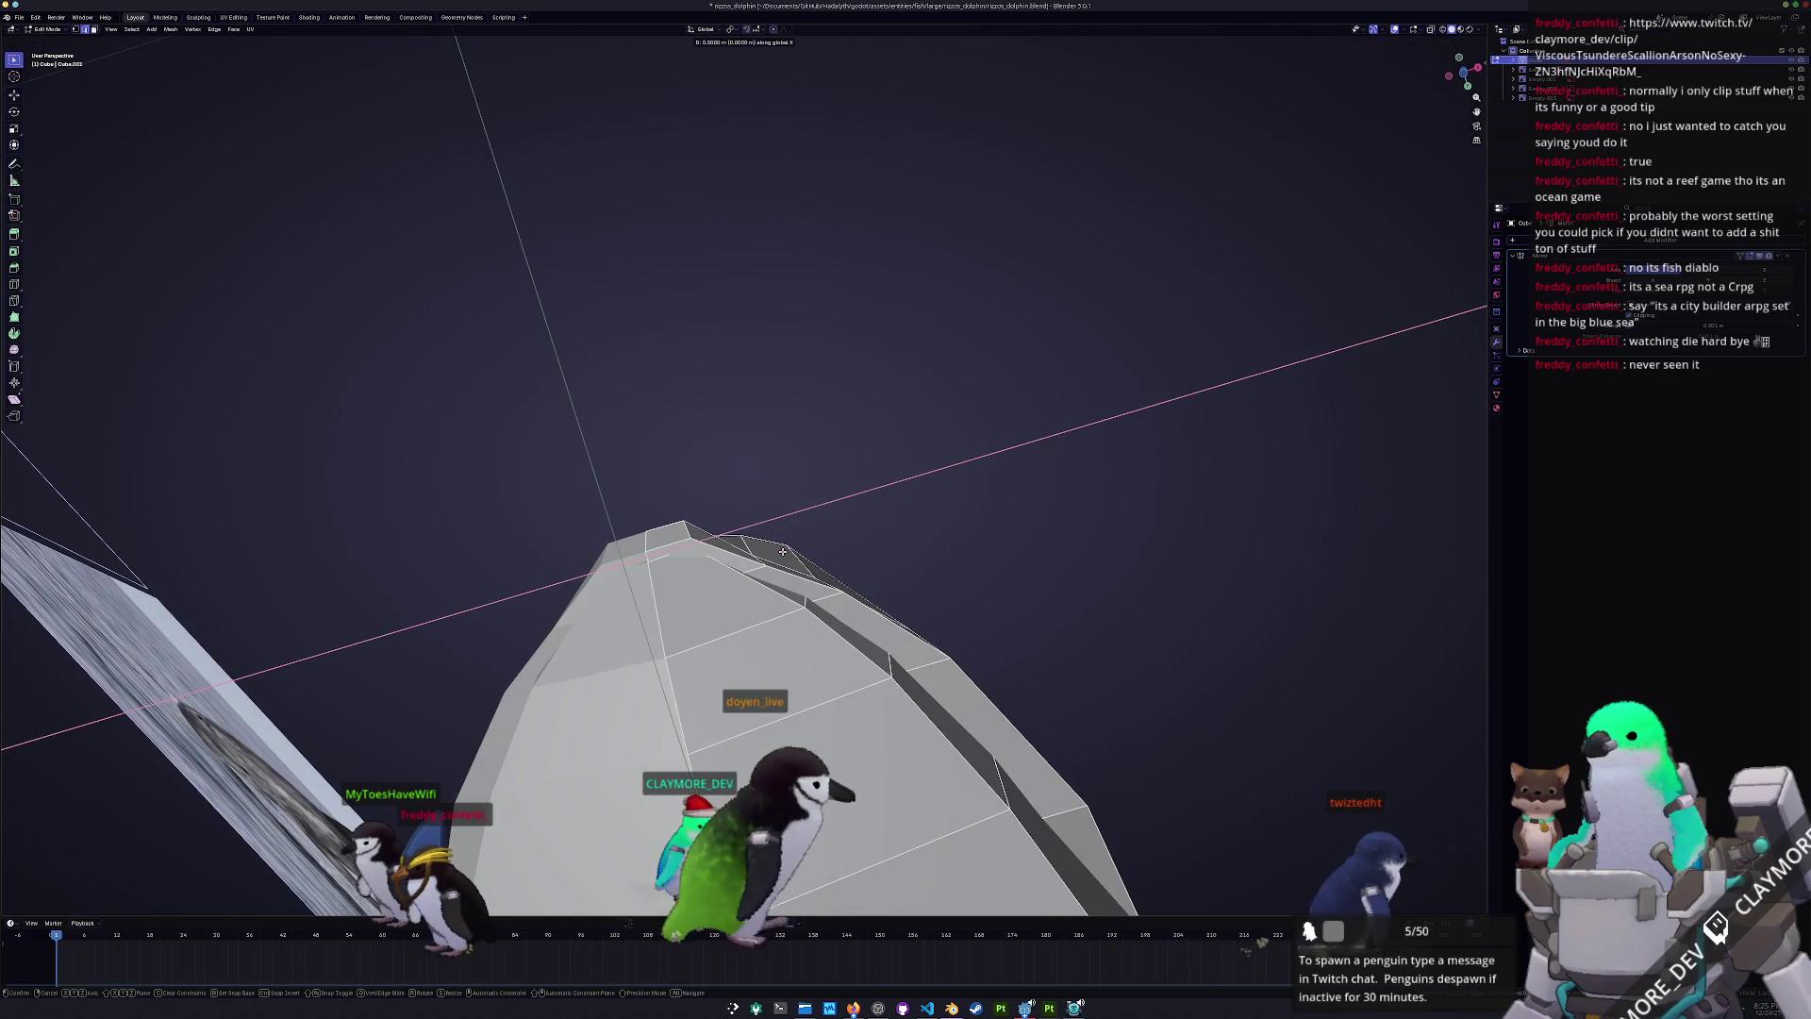
key(Tab)
mouse_move(772, 550)
middle_down()
mouse_move(726, 683)
mouse_move(797, 663)
mouse_move(825, 566)
mouse_move(831, 676)
middle_up()
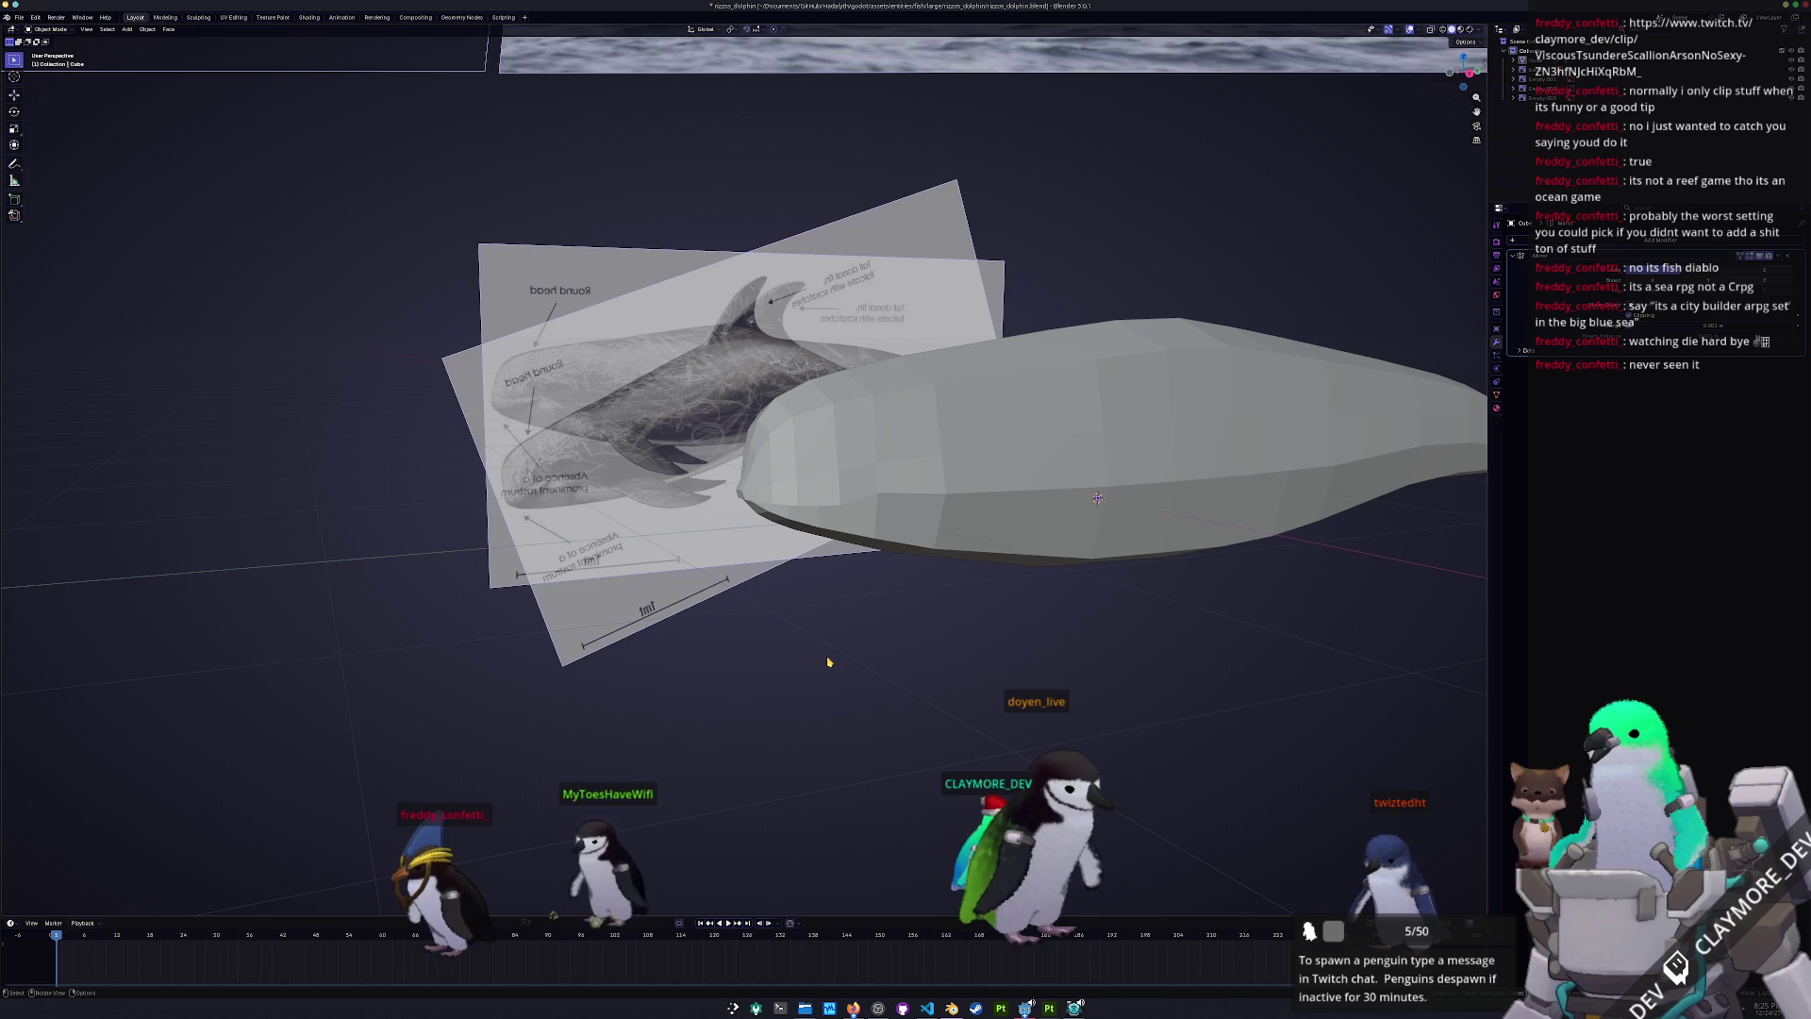
- Move the head reference image along Y to realign it with the dolphin
key(KP_3)
key(Tab)
scroll(775, 570, up, 6)
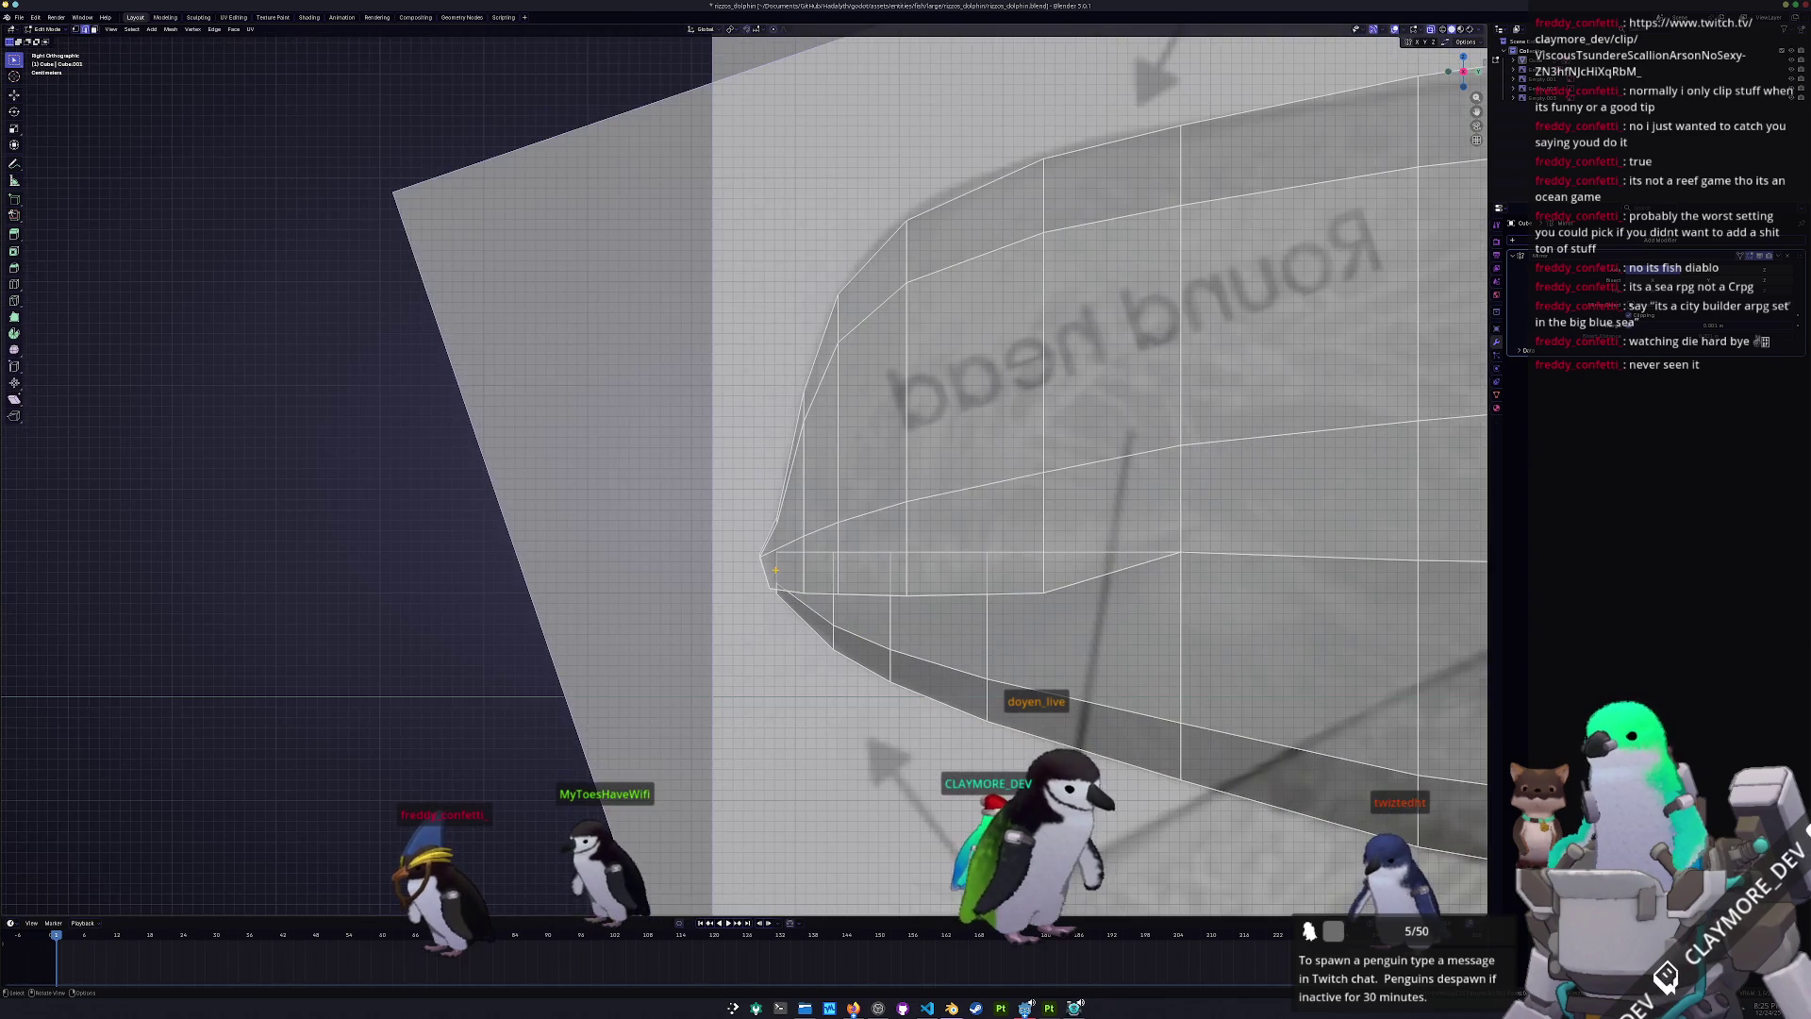
key(Tab)
scroll(755, 633, down, 5)
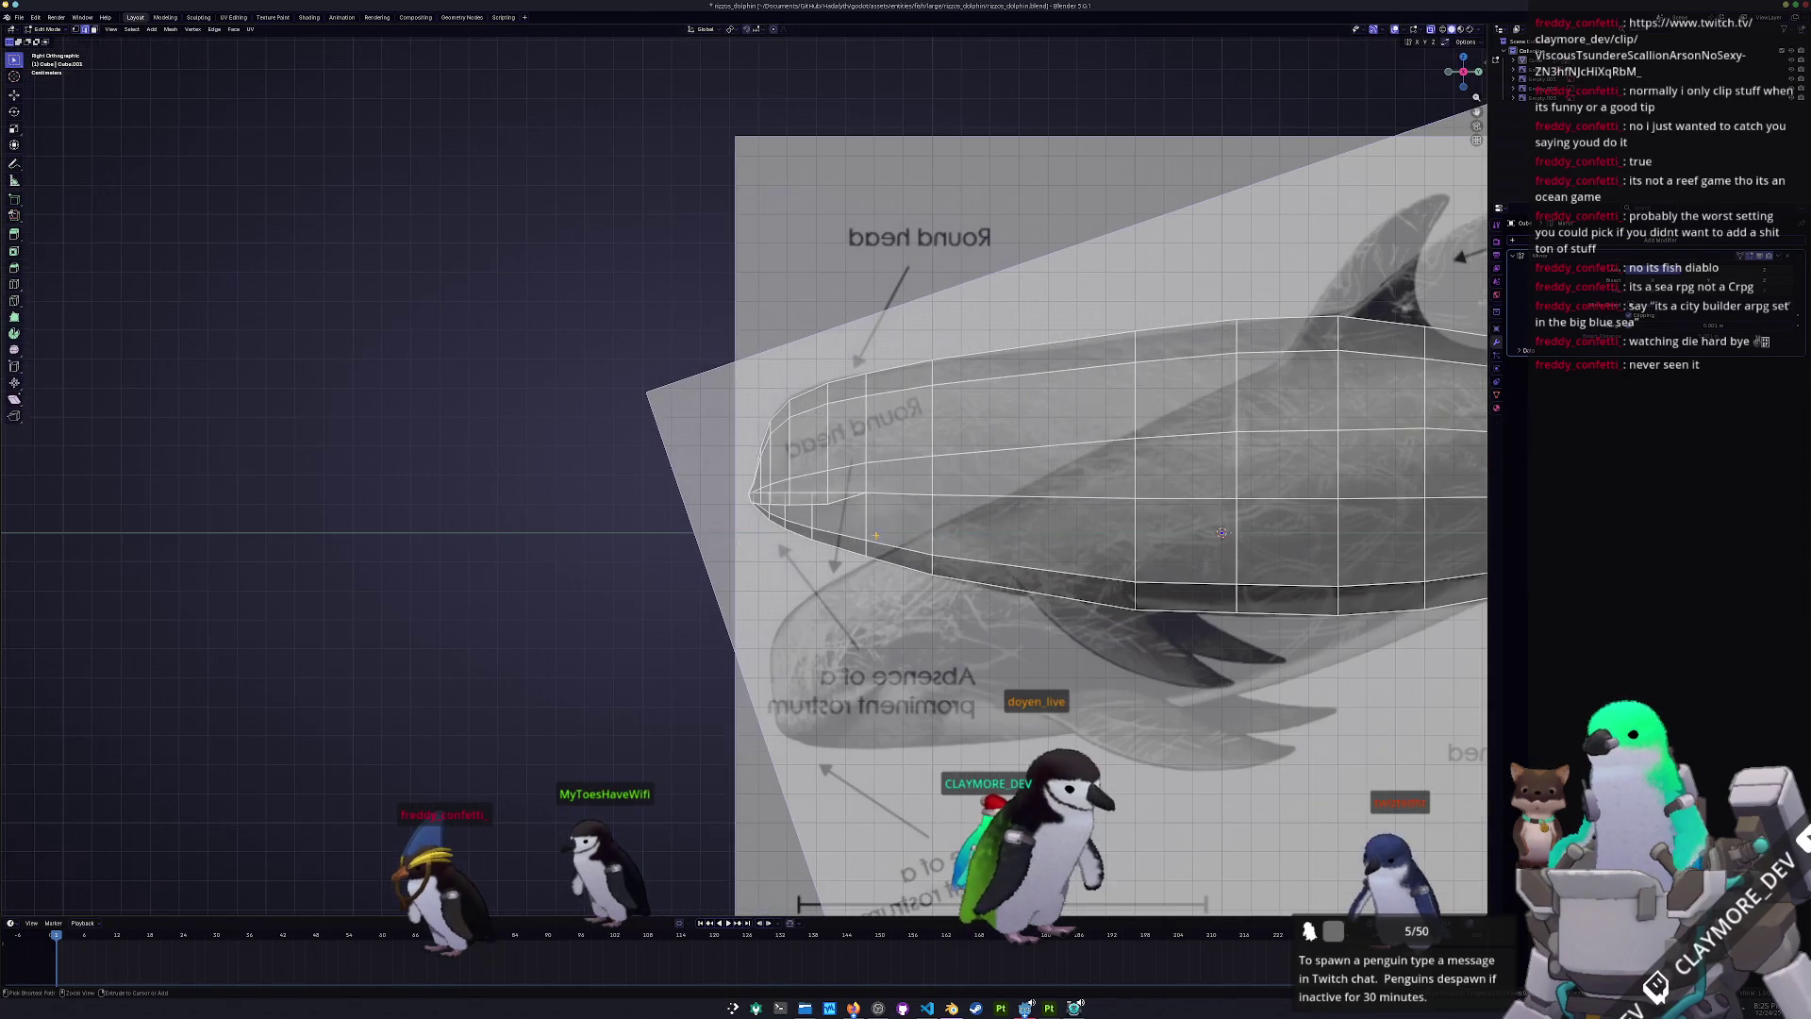
click(755, 634)
key(g)
key(y)
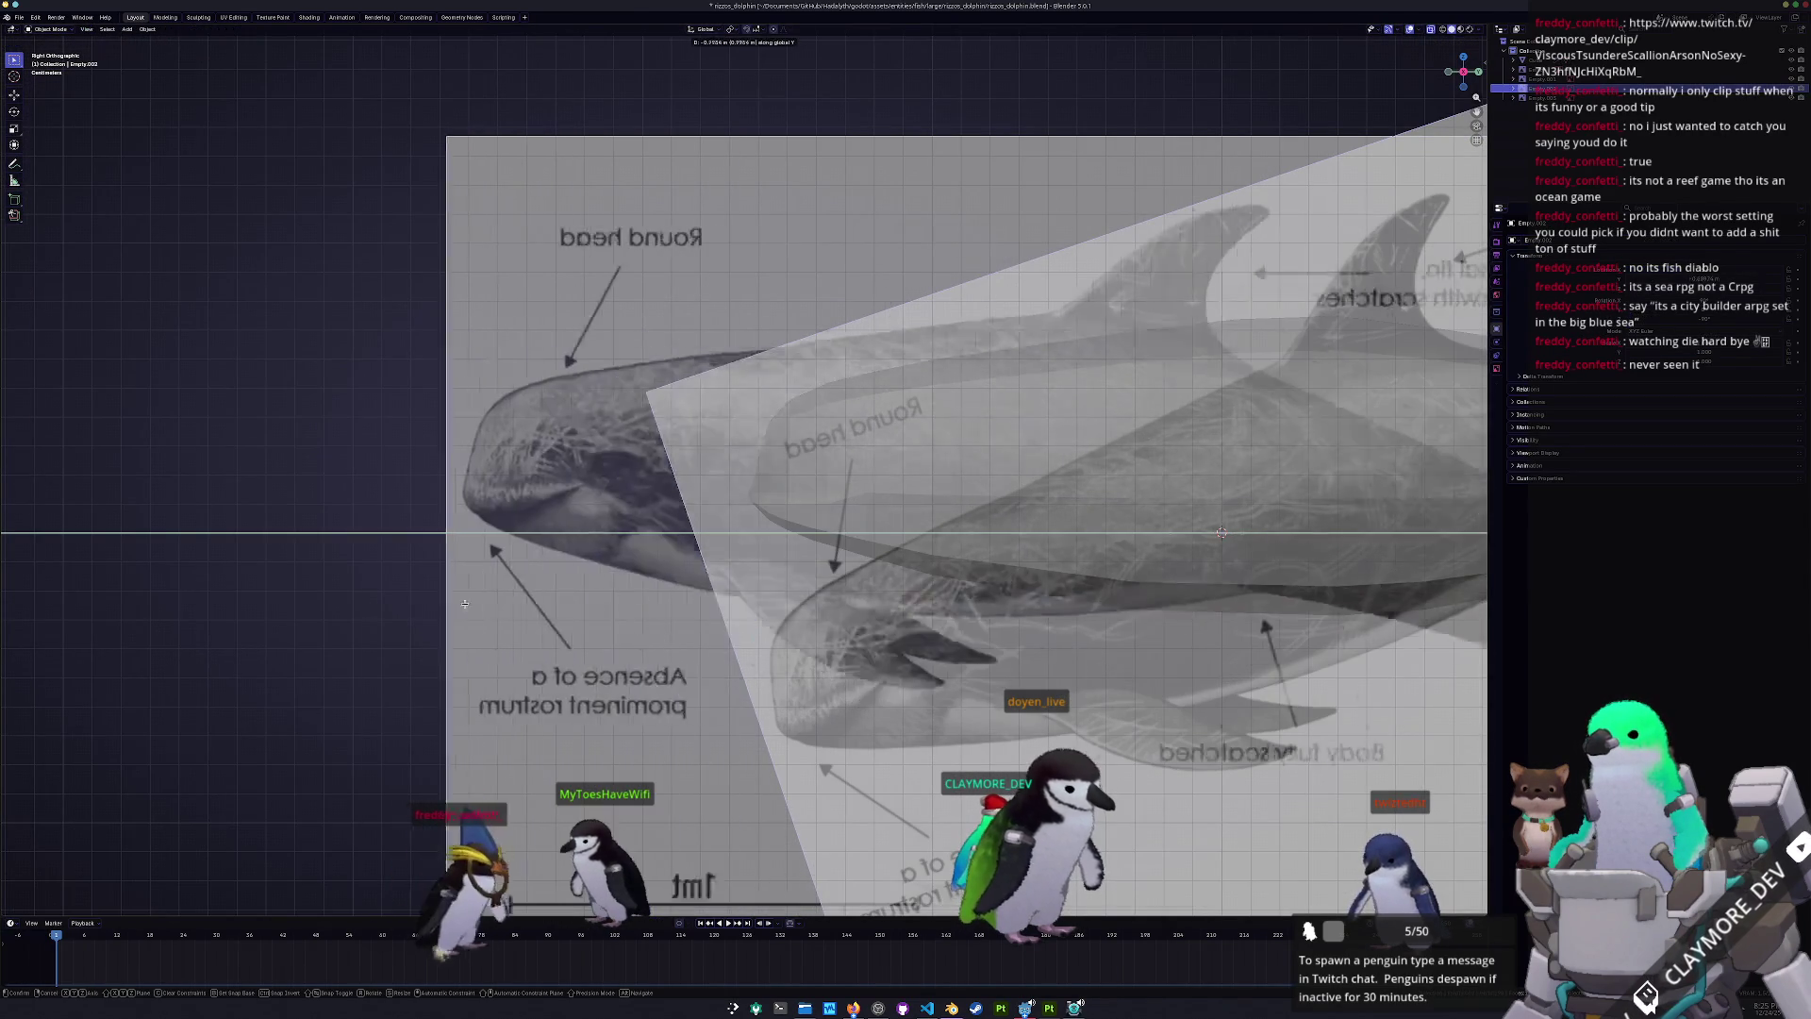
click(401, 598)
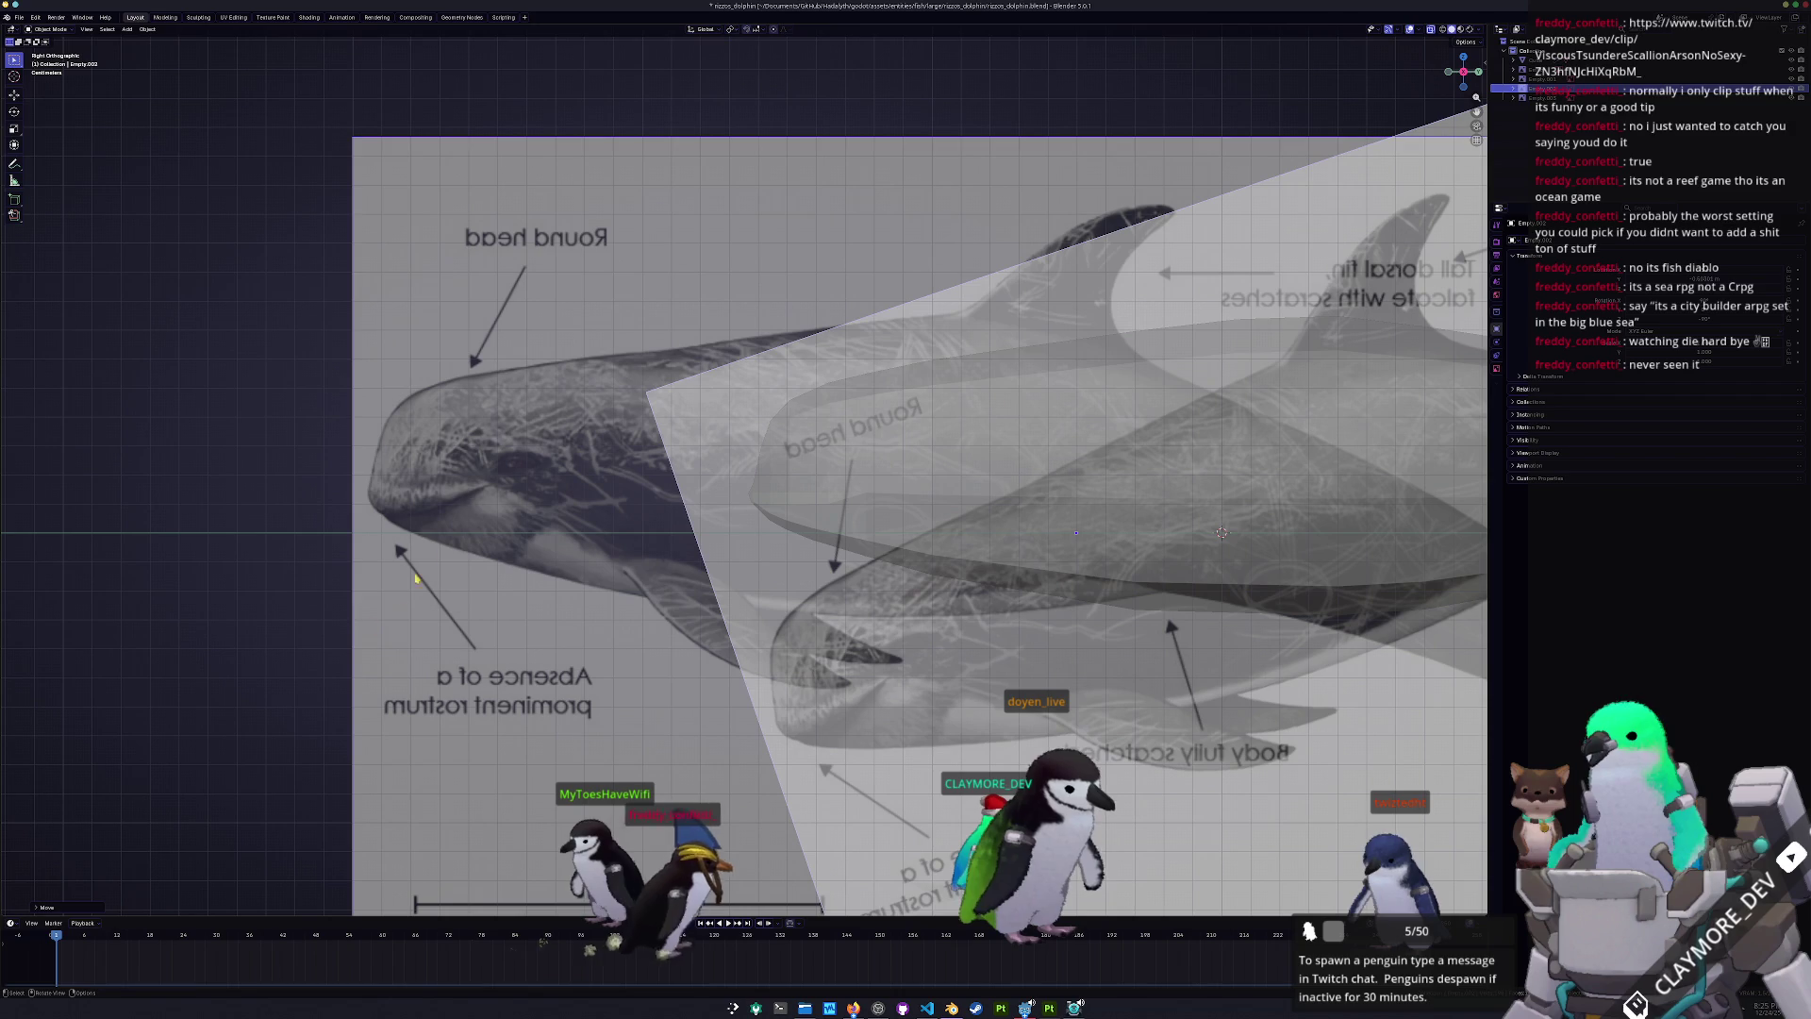
scroll(661, 529, down, 2)
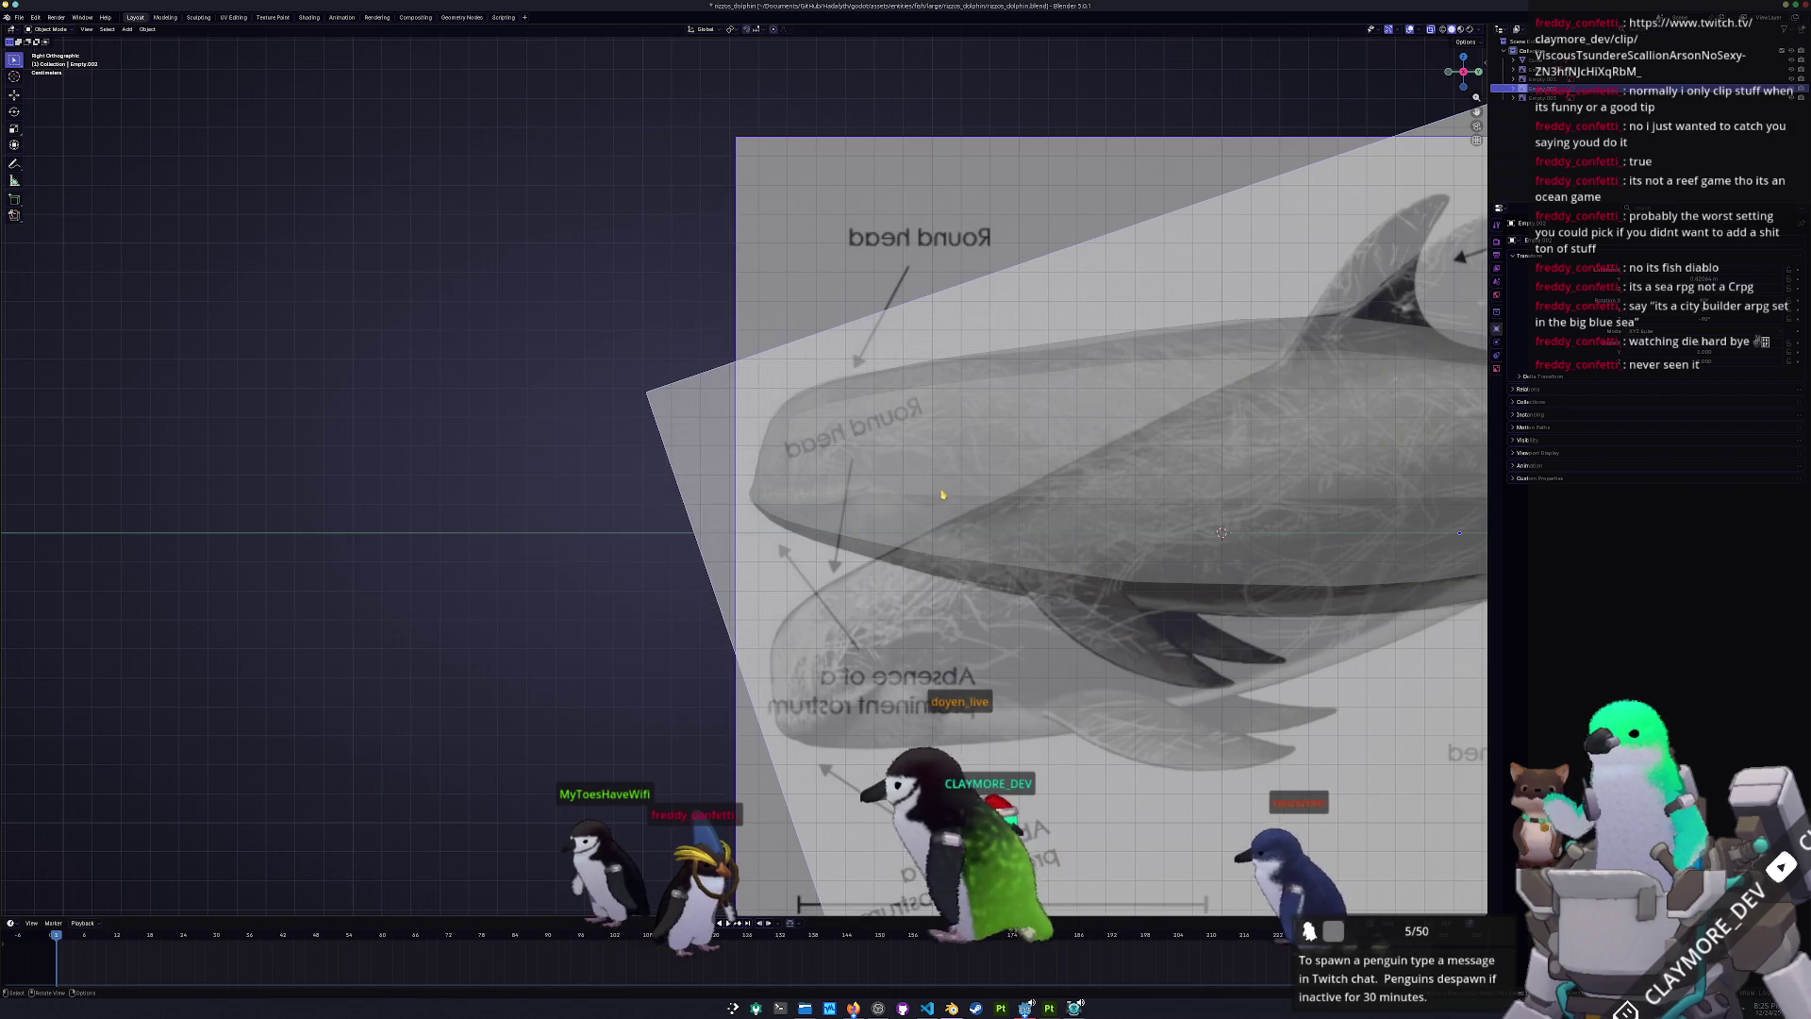
scroll(848, 509, up, 4)
- In Edit Mode on the dolphin mesh, slide a front-of-head vertex down its edge
click(848, 509)
scroll(848, 510, up, 2)
key(Tab)
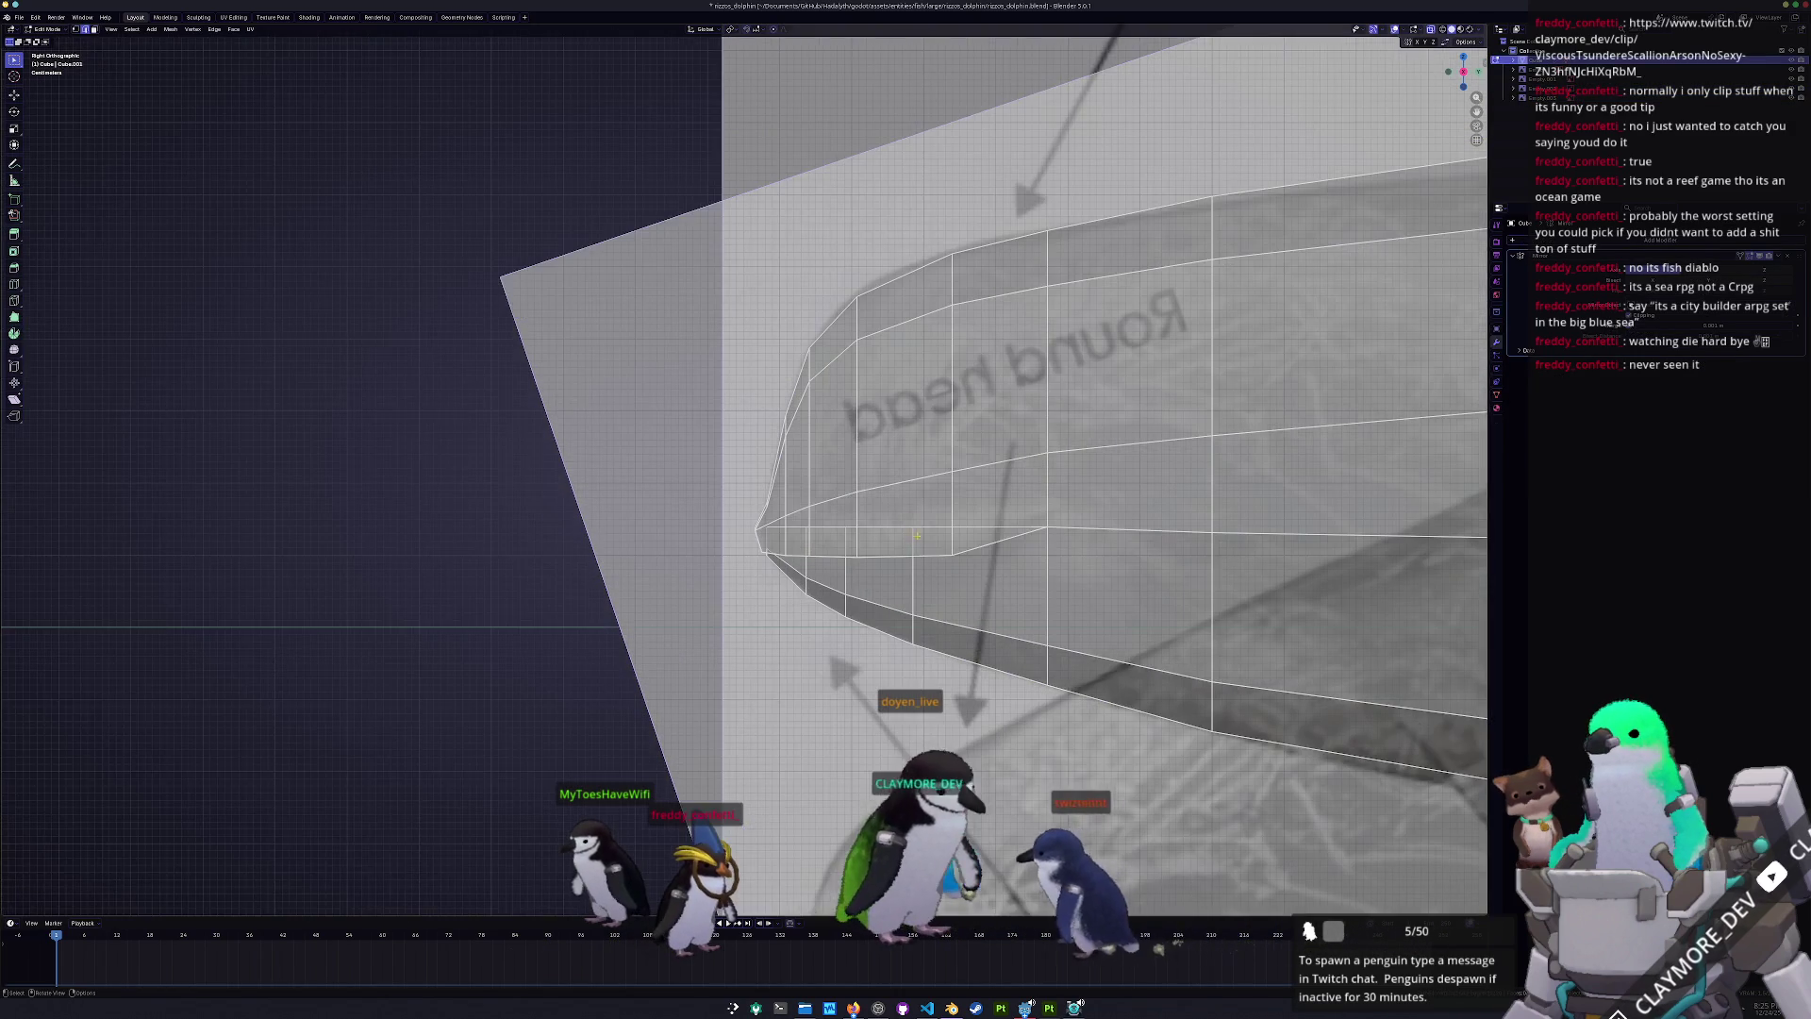
drag(943, 450, 944, 450)
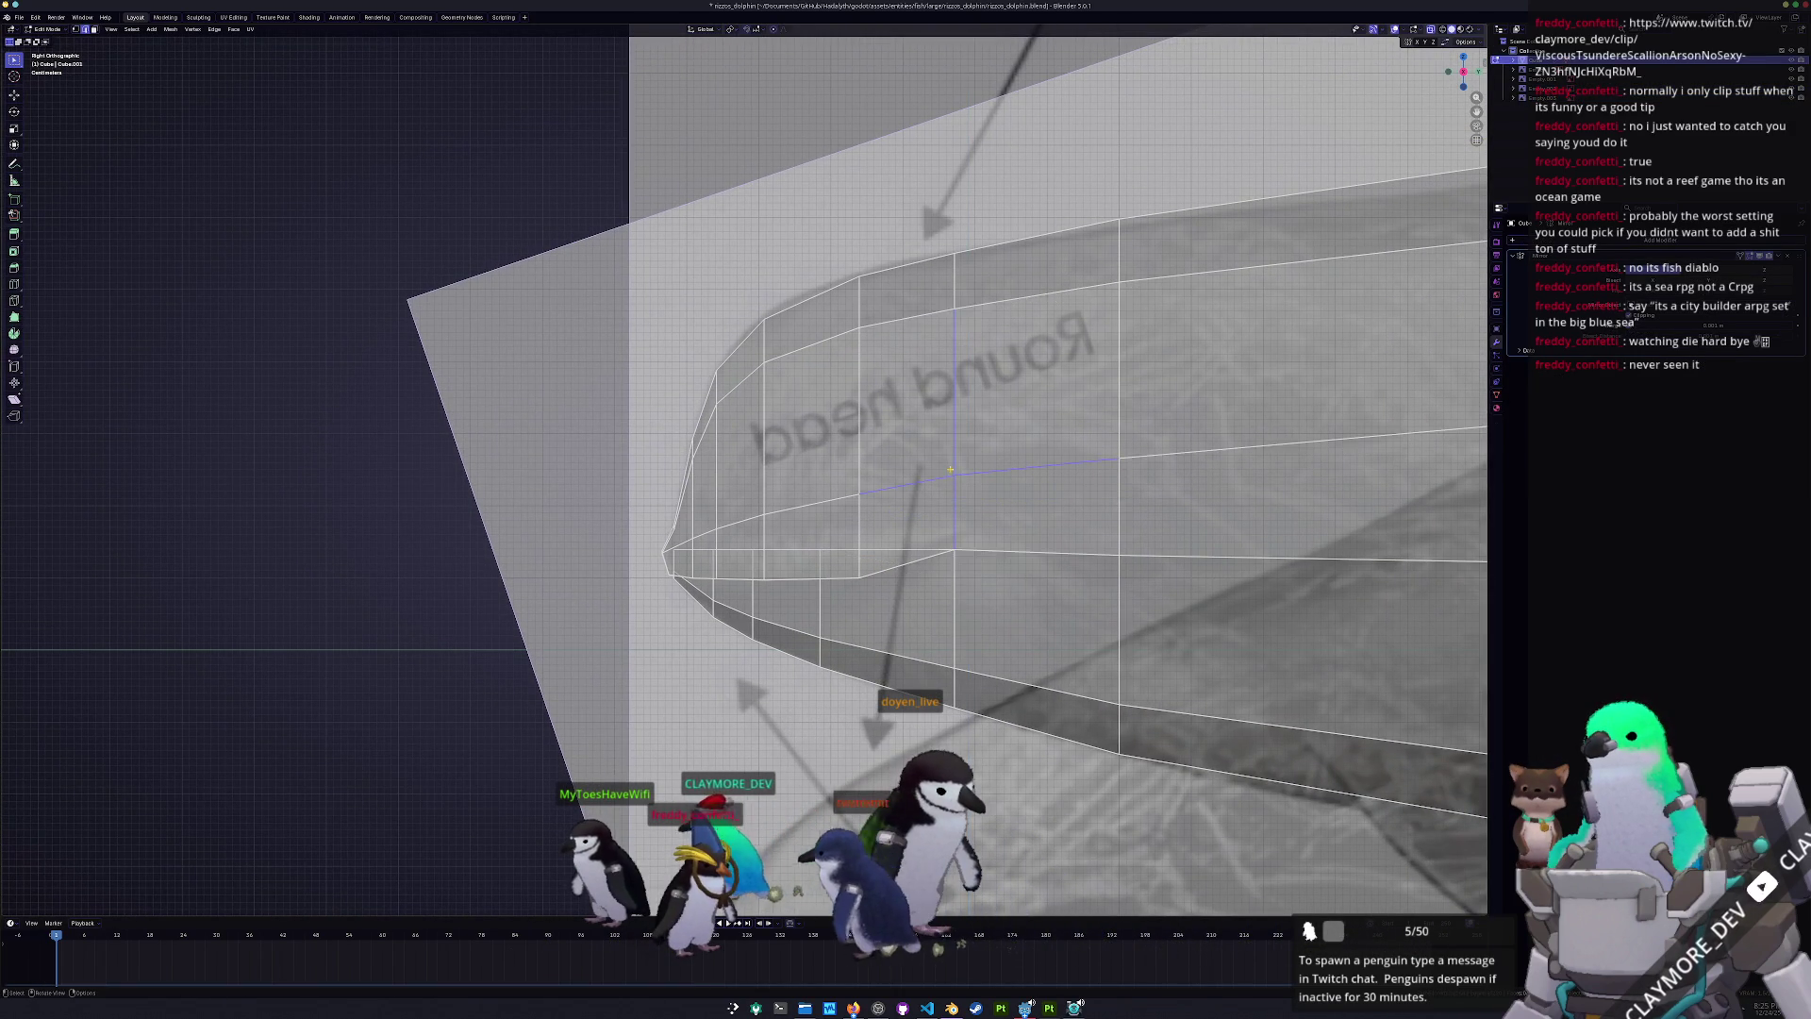
key(g)
key(z)
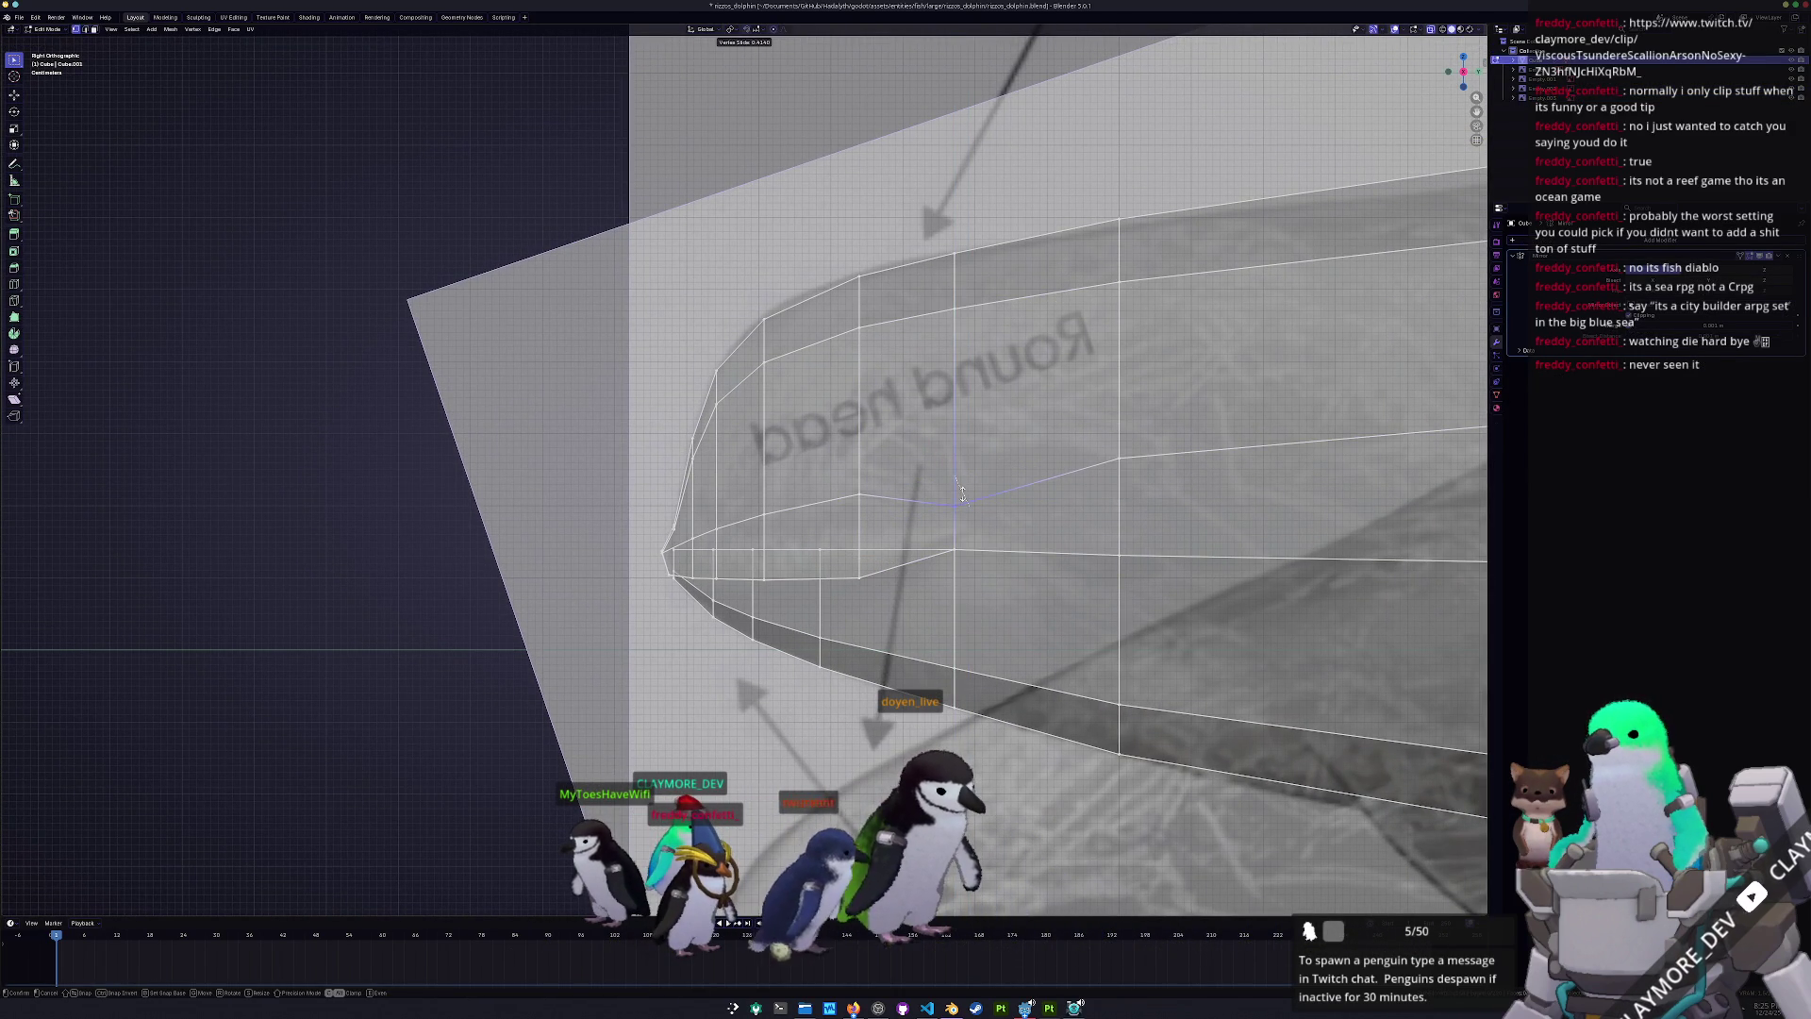
click(962, 493)
key(g)
key(g)
click(859, 501)
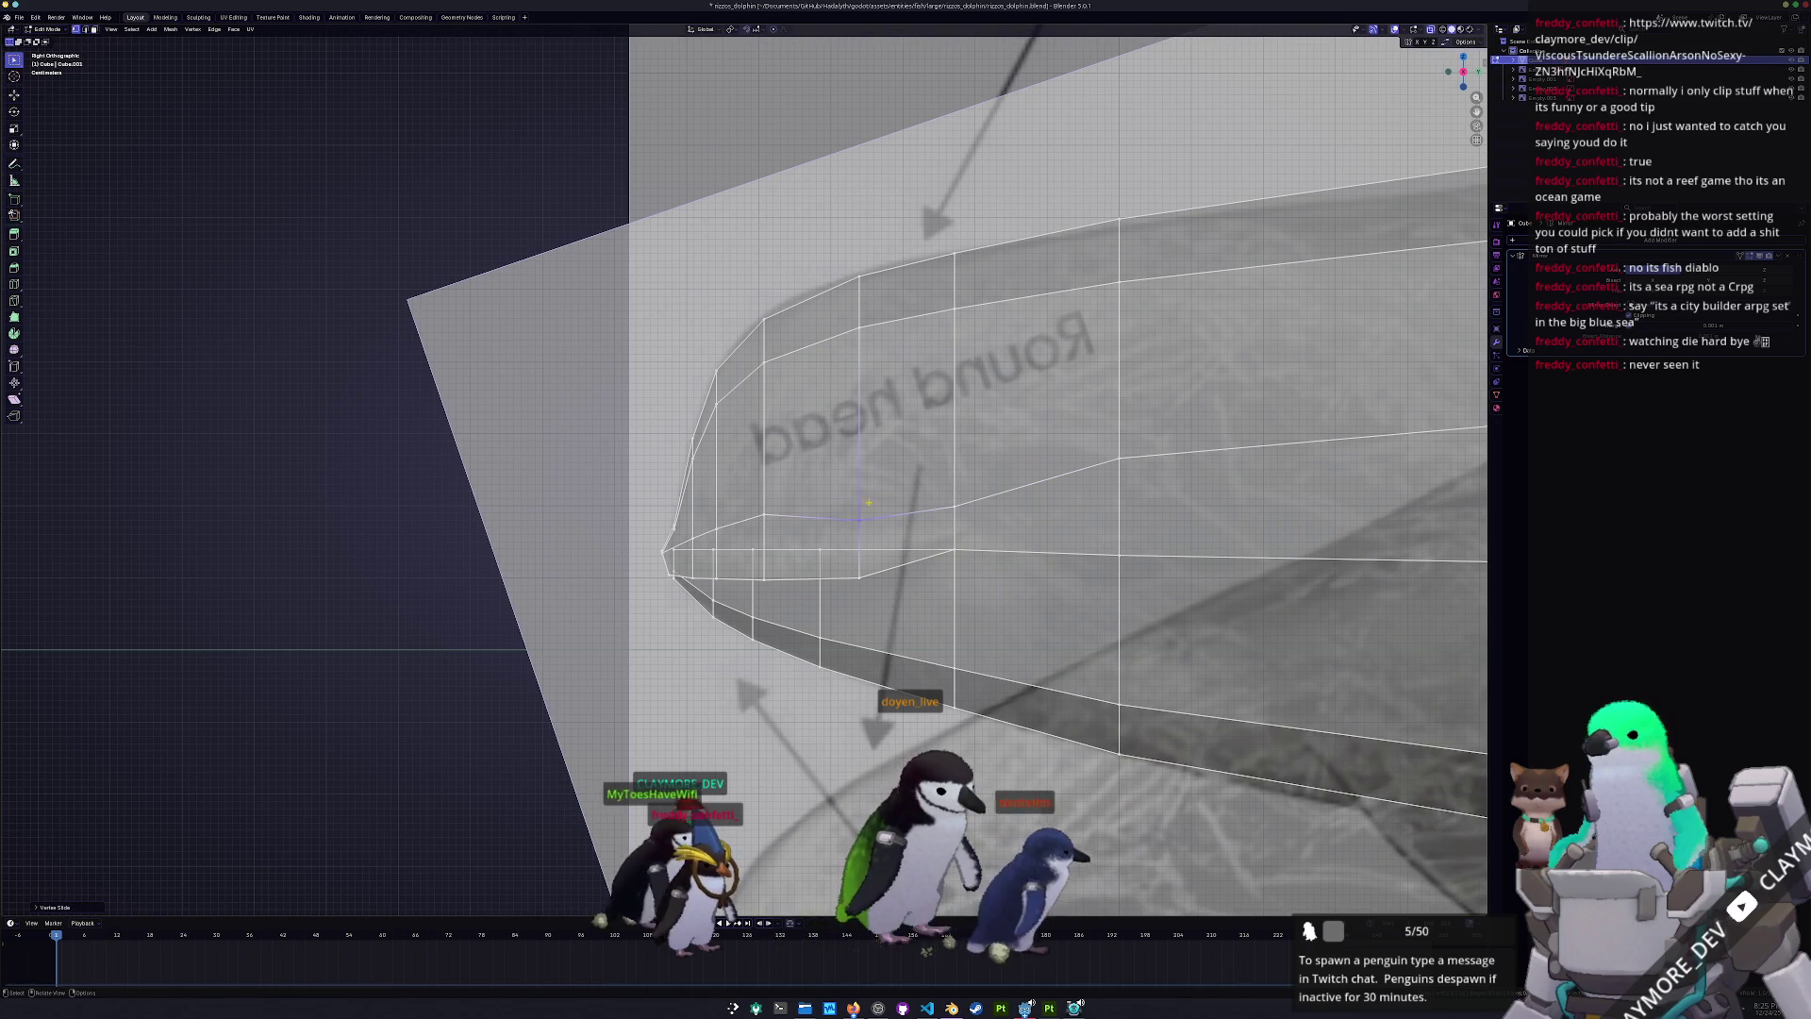
- Slide further snout vertices along their edges to round the head profile
drag(938, 481, 937, 483)
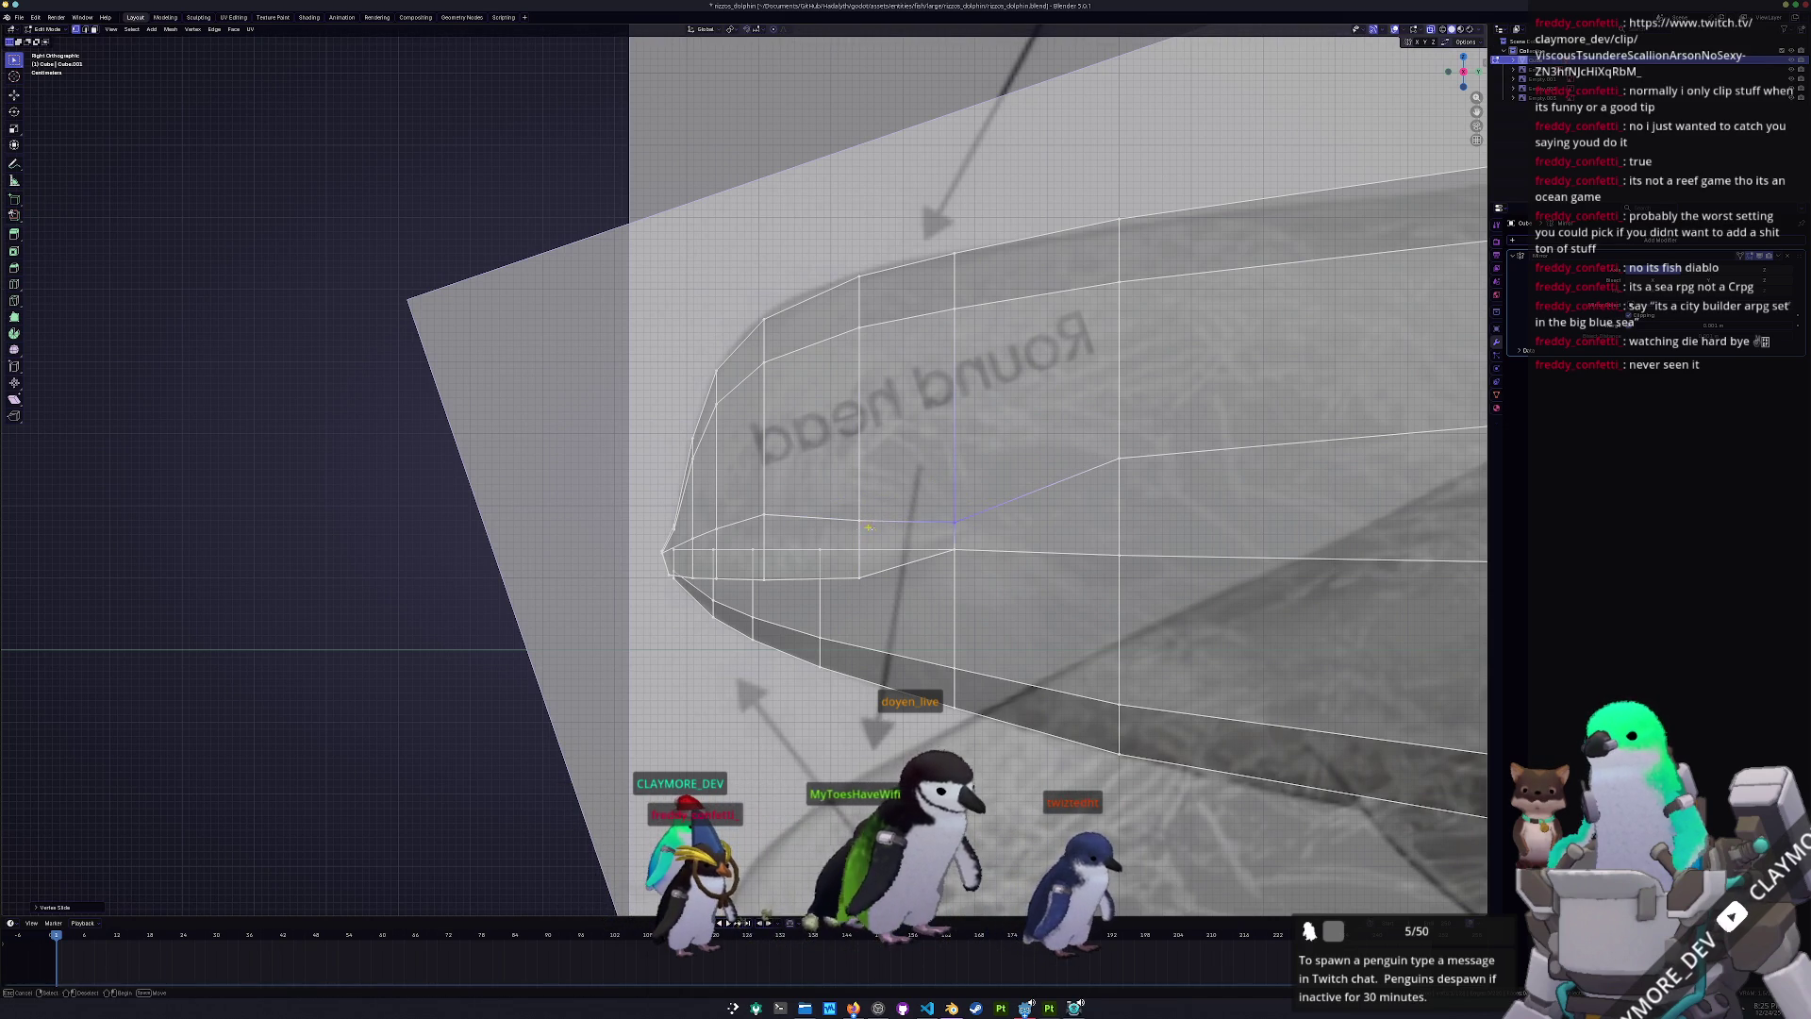
click(848, 504)
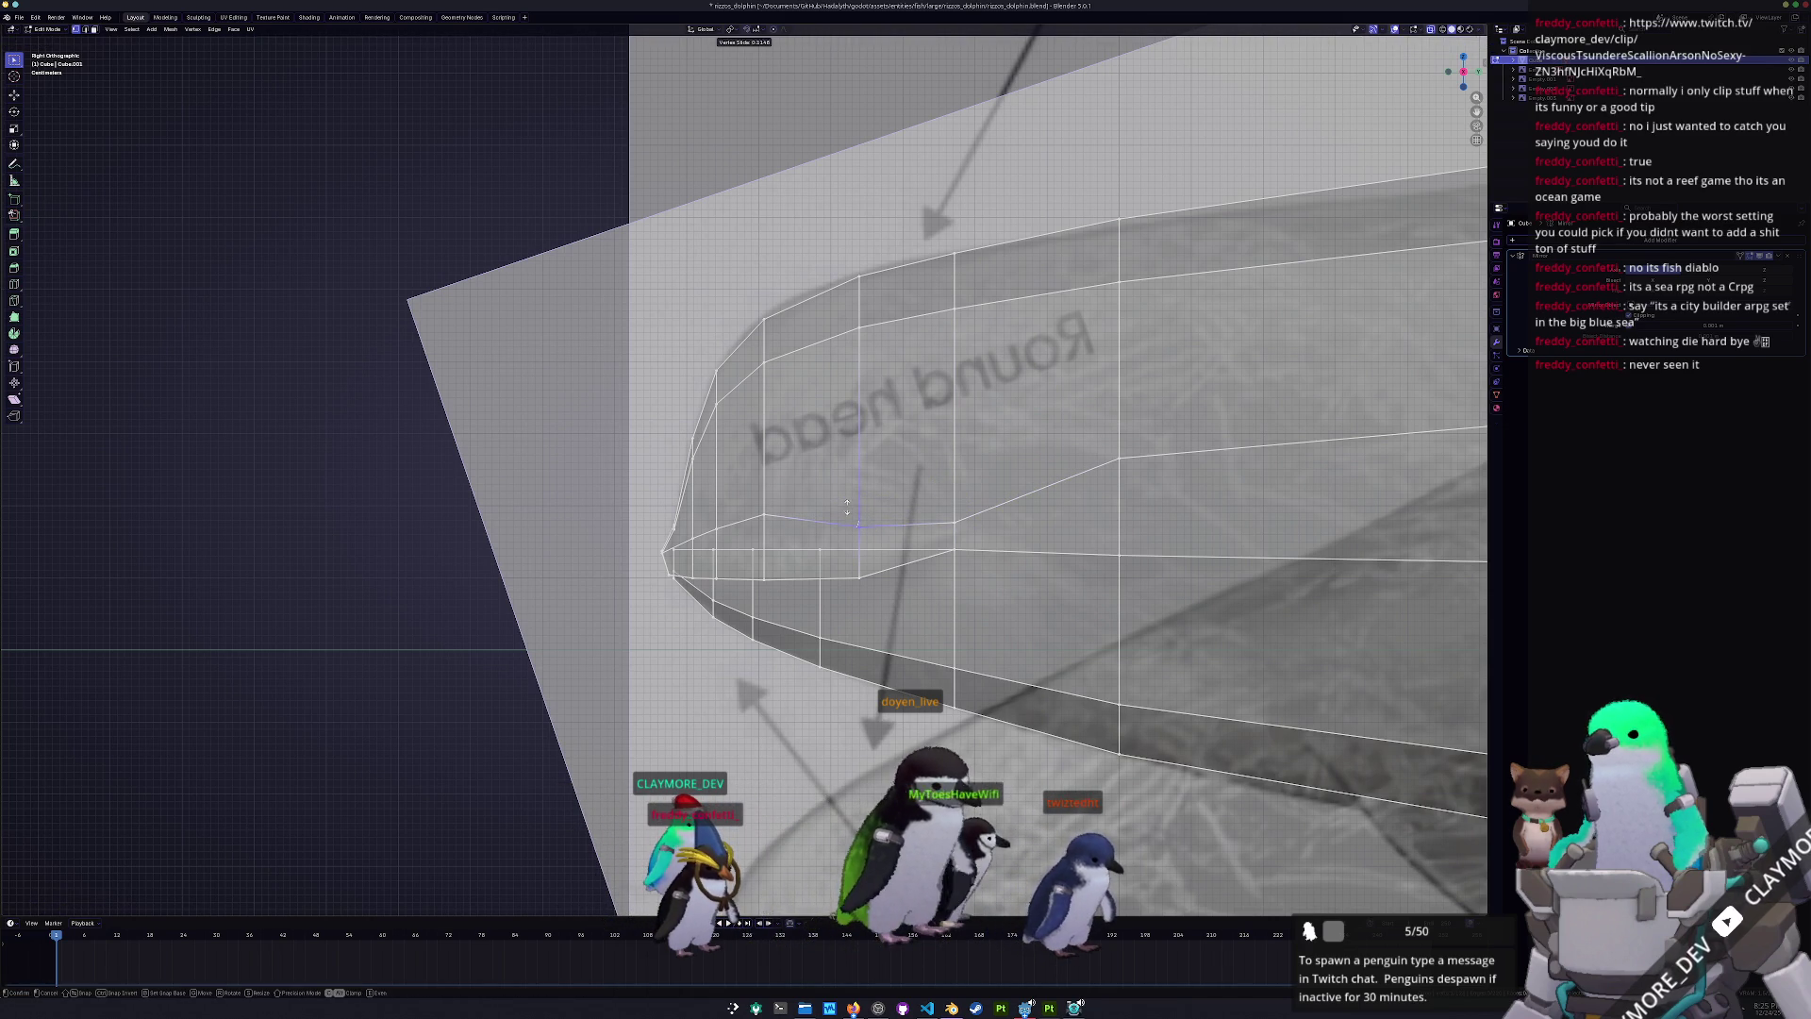
key(g)
click(745, 512)
scroll(744, 512, up, 5)
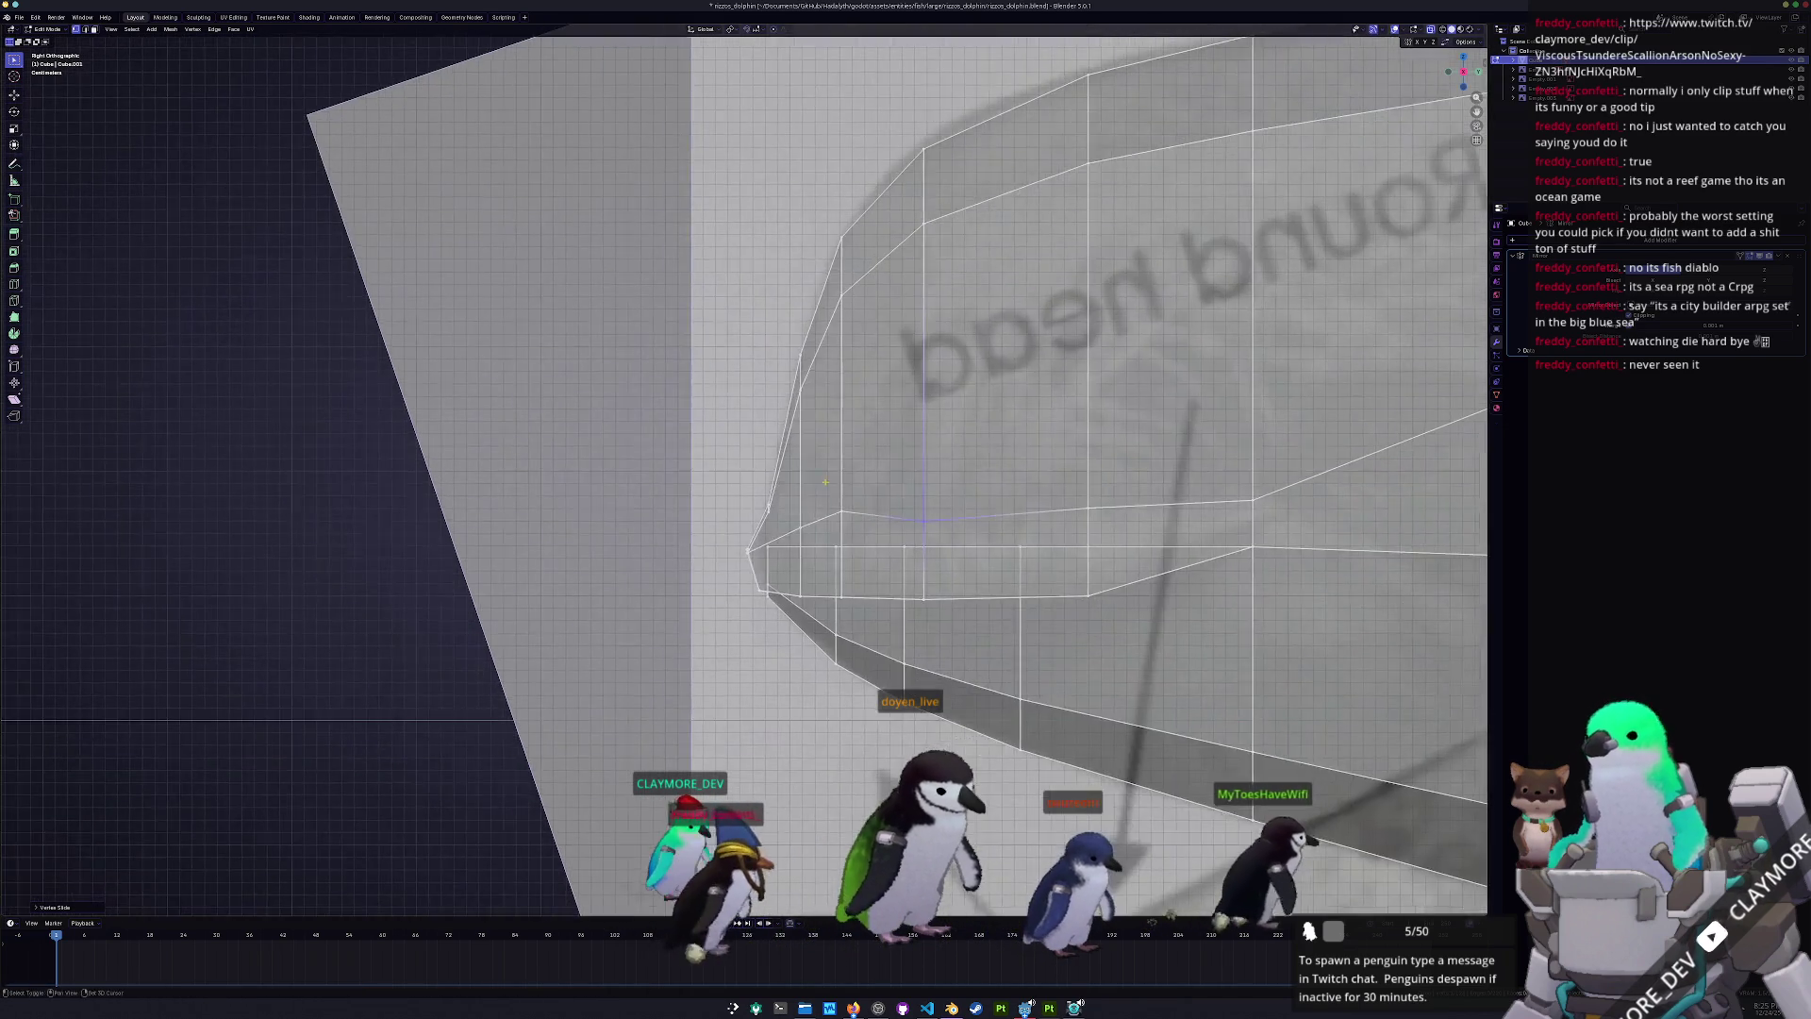
key(g)
key(g)
click(780, 565)
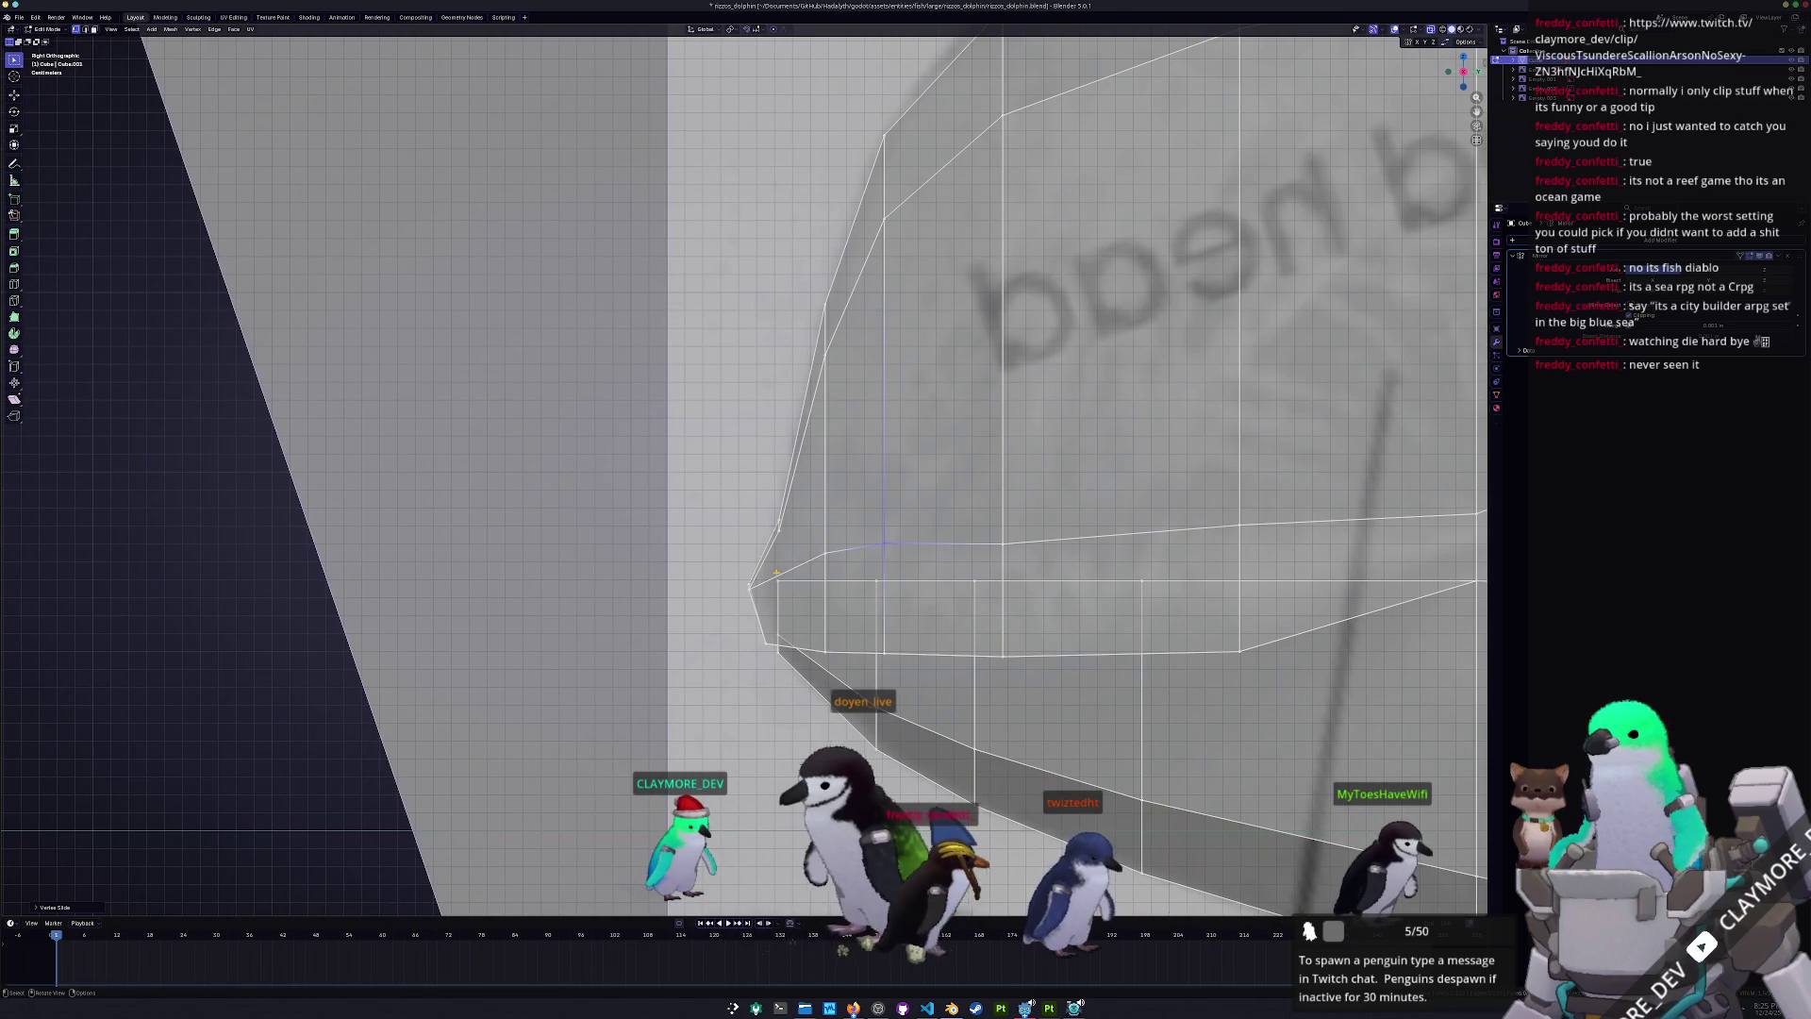
key(g)
key(g)
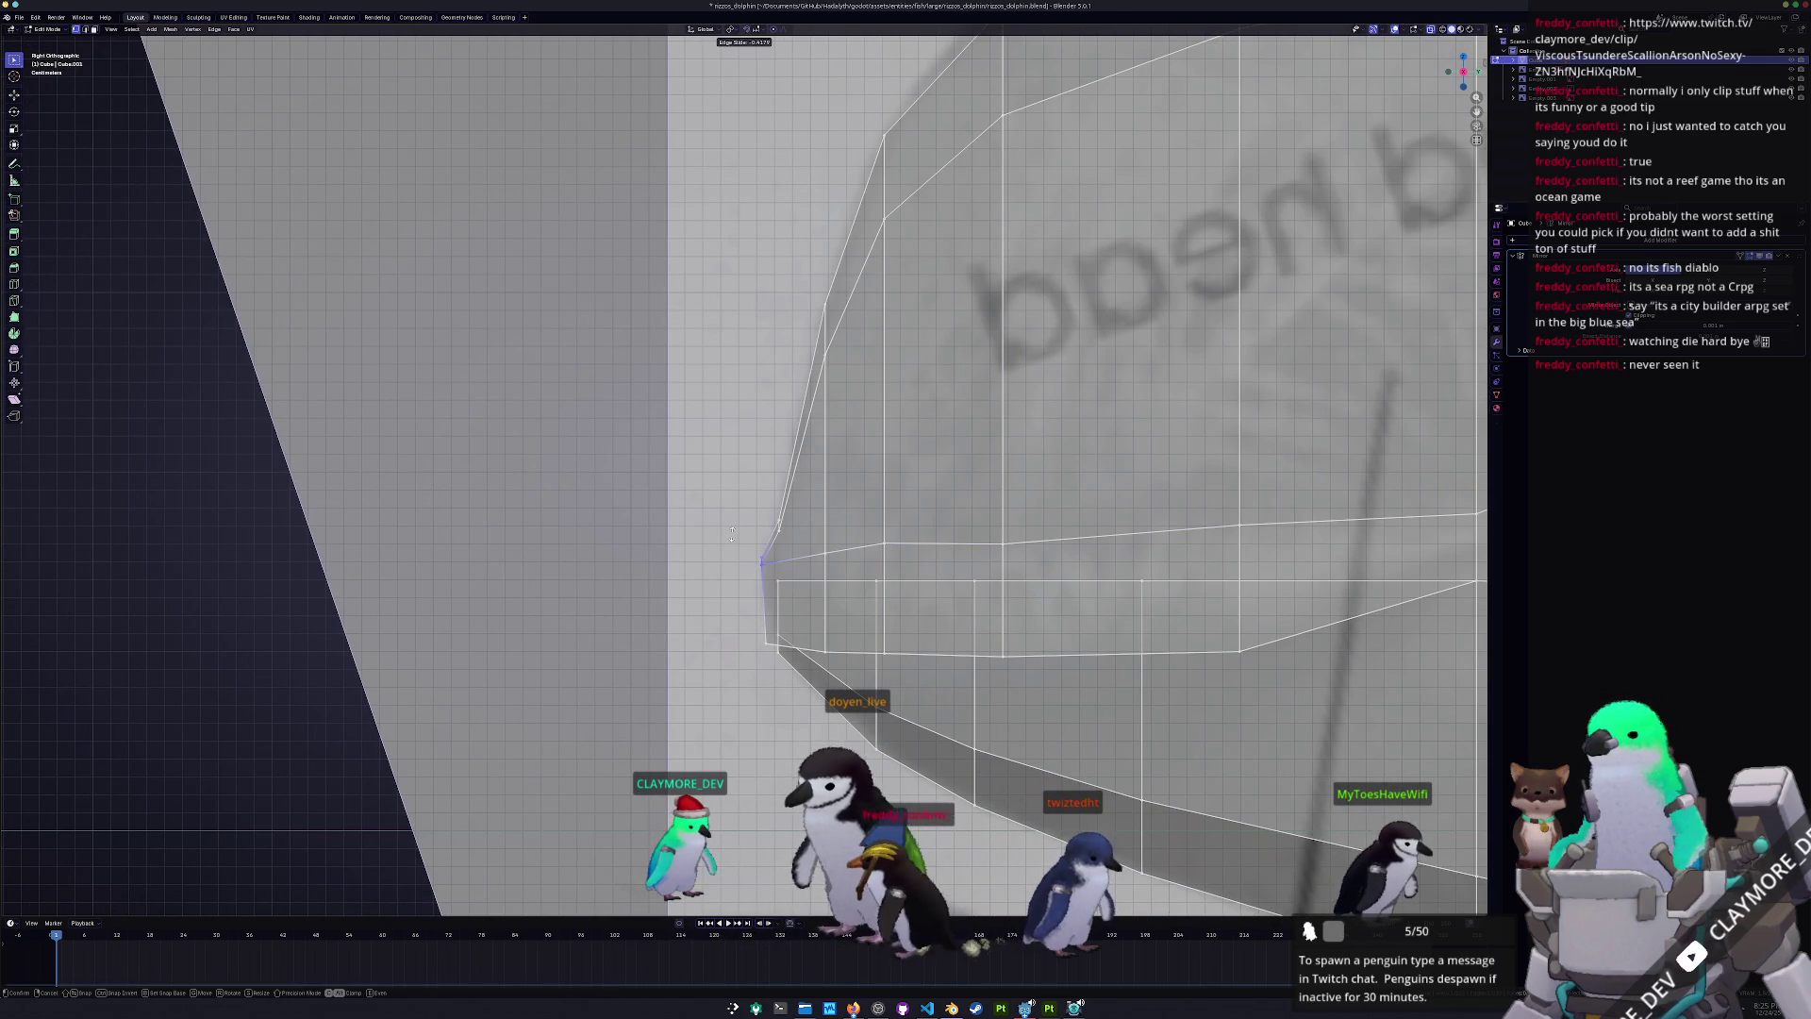
click(732, 534)
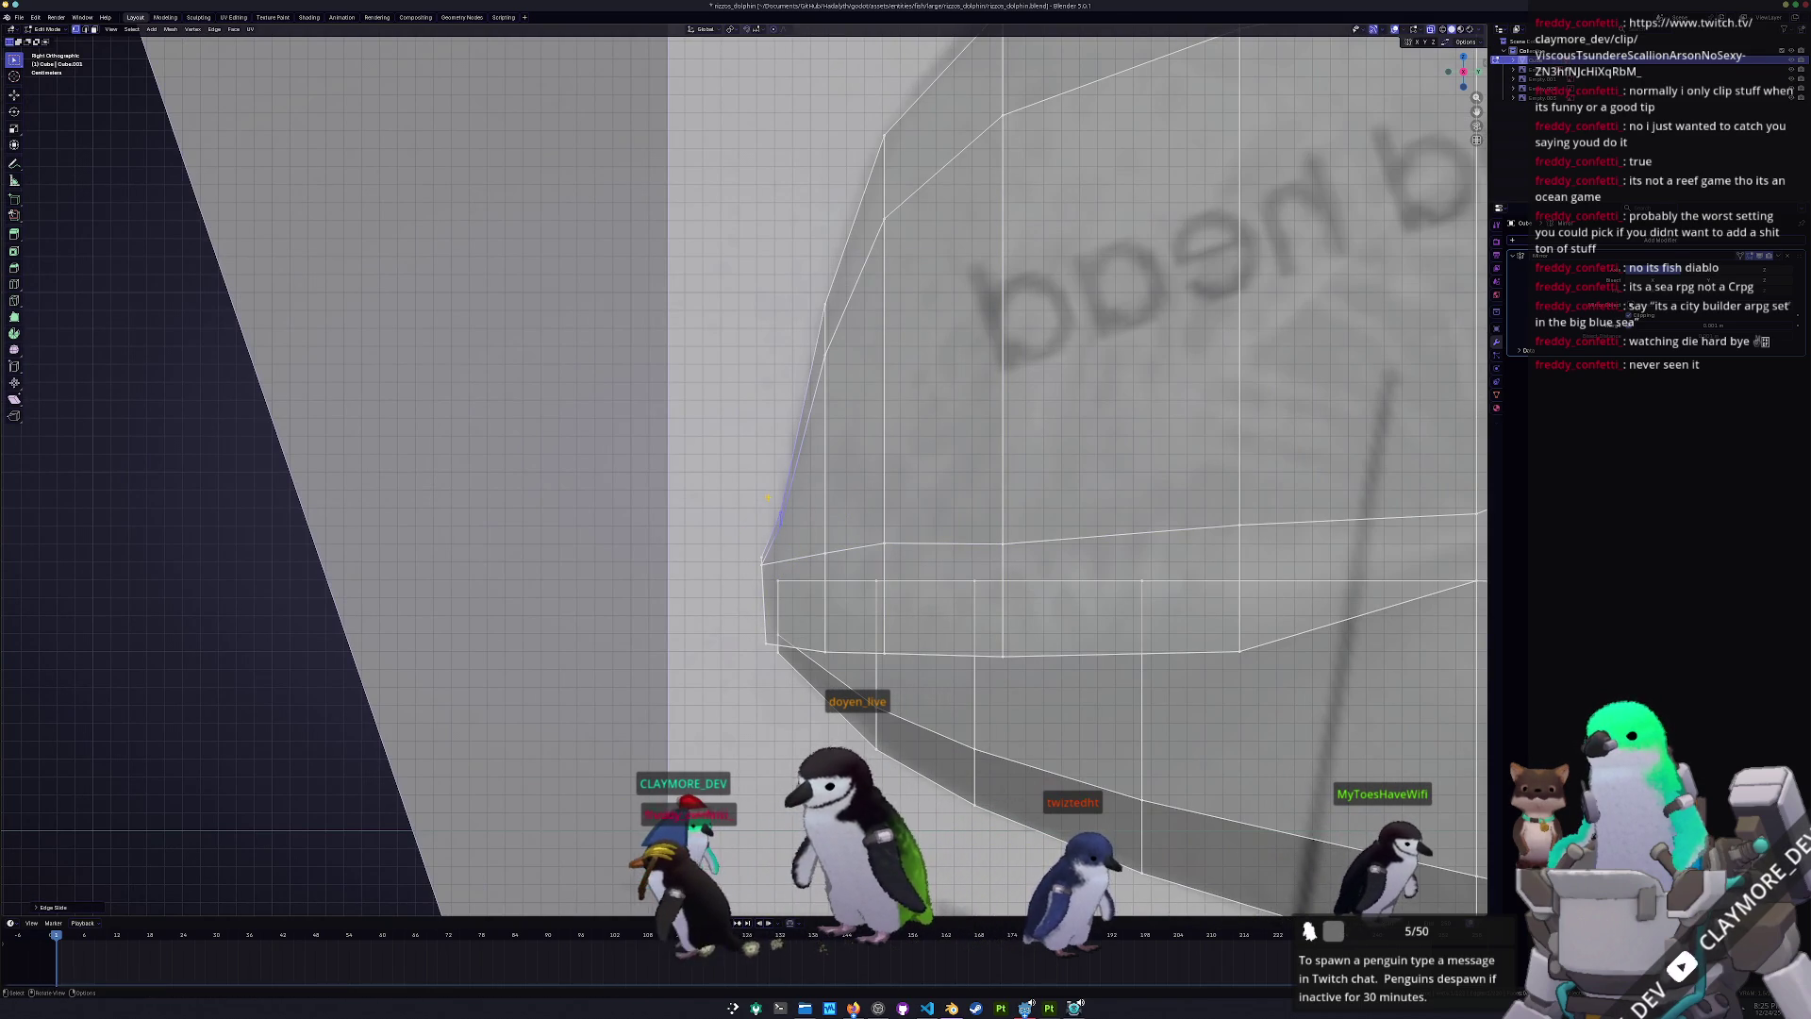
- Slide a vertex near the snout tip, then select a face on the head's side
click(883, 545)
key(g)
key(g)
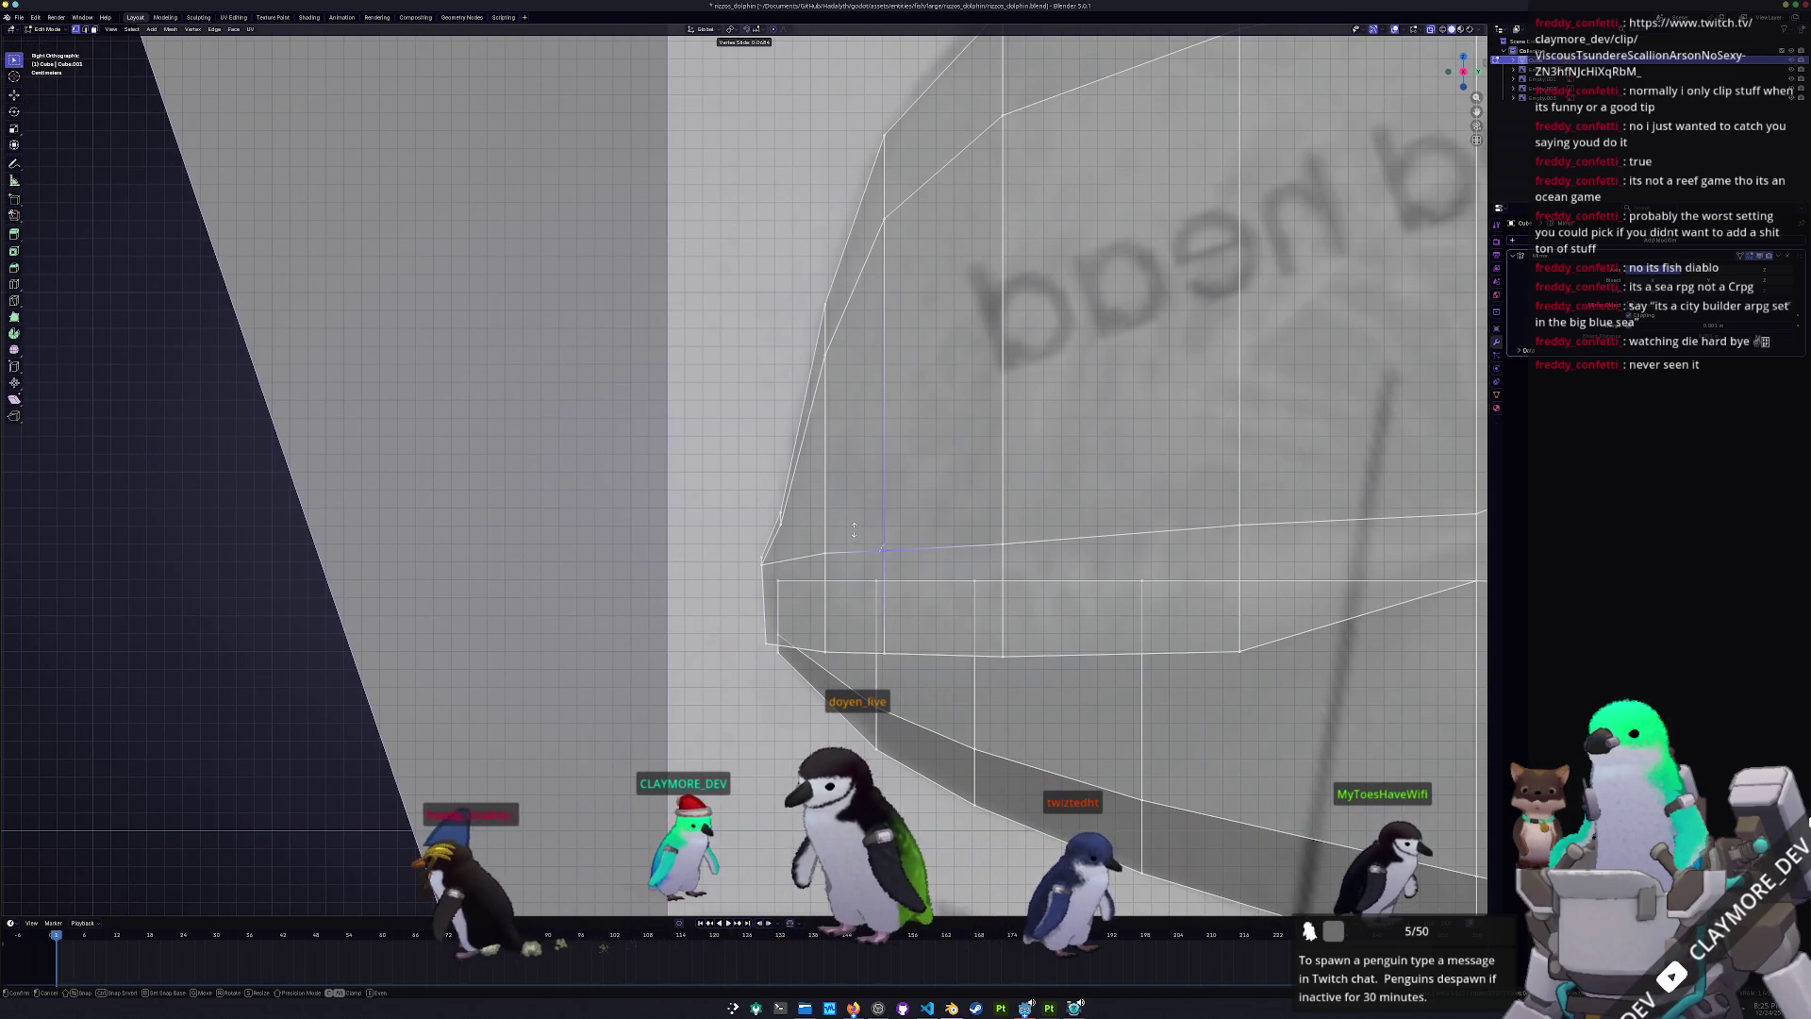
click(815, 544)
middle_drag(816, 544, 1037, 516)
click(1047, 514)
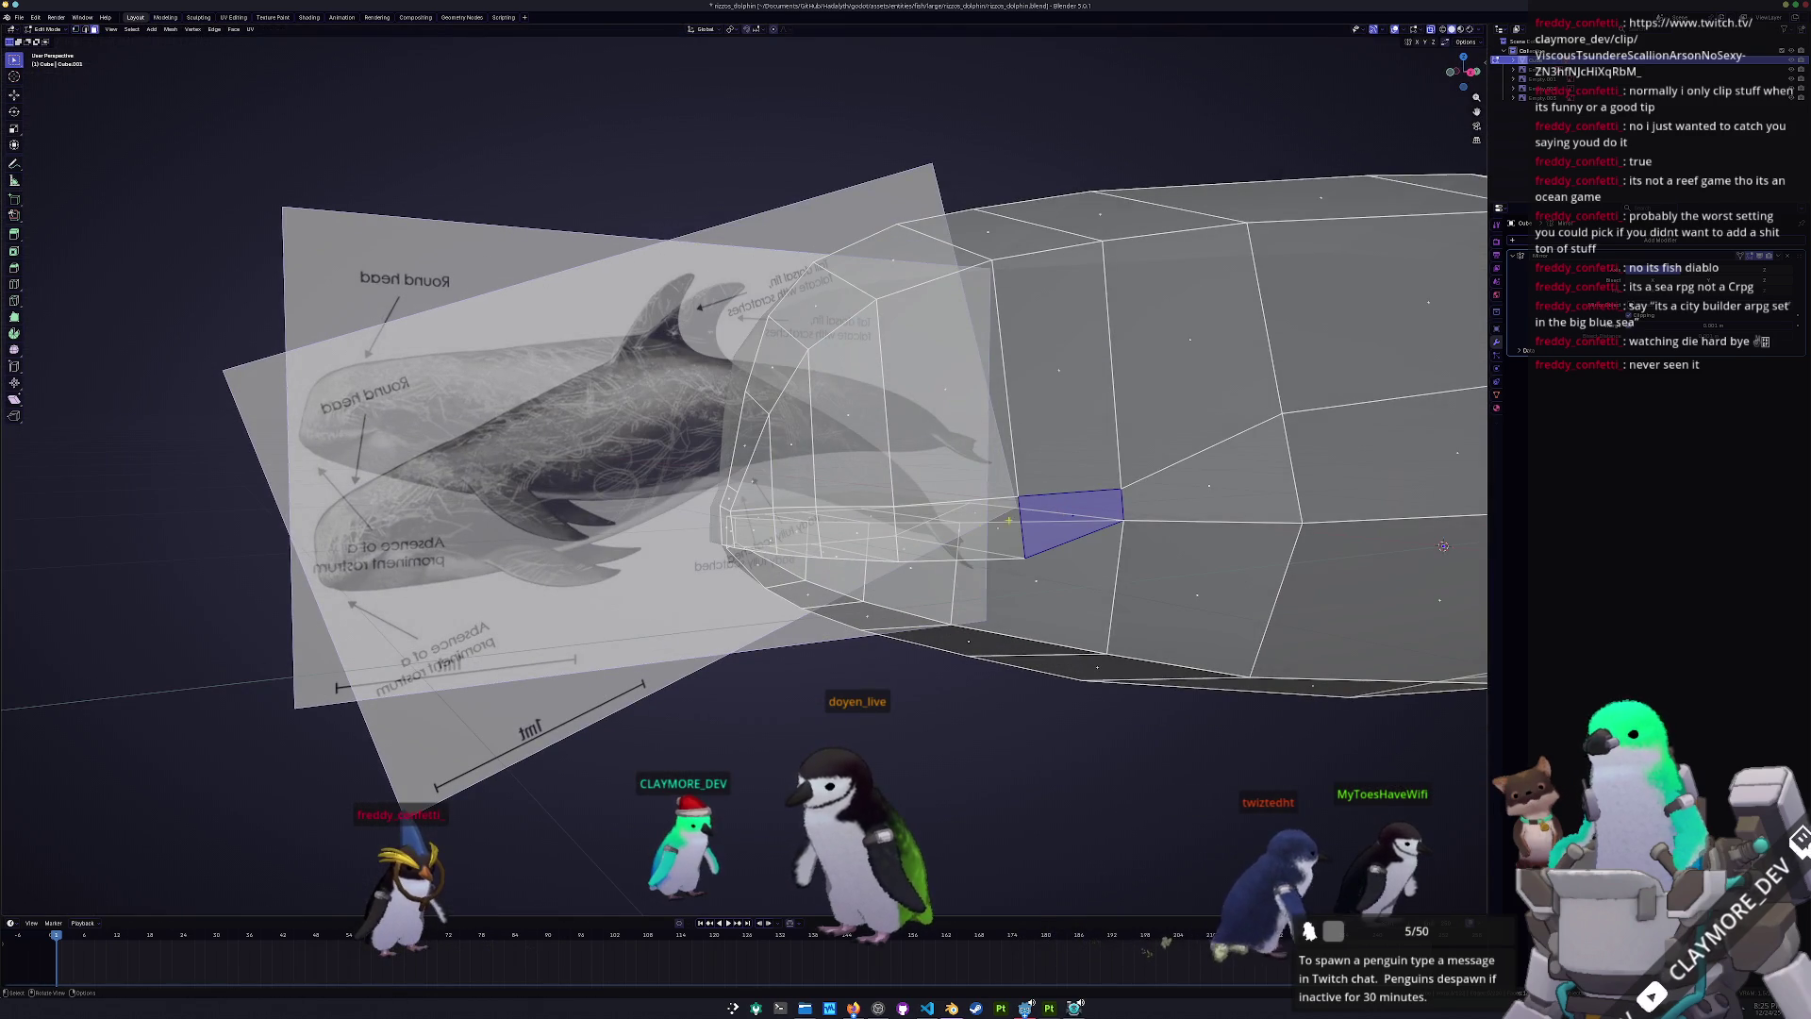
- Switch the mesh to solid display and select a band of faces along the head loop
key(alt+z)
shift+click(957, 530)
shift+click(856, 534)
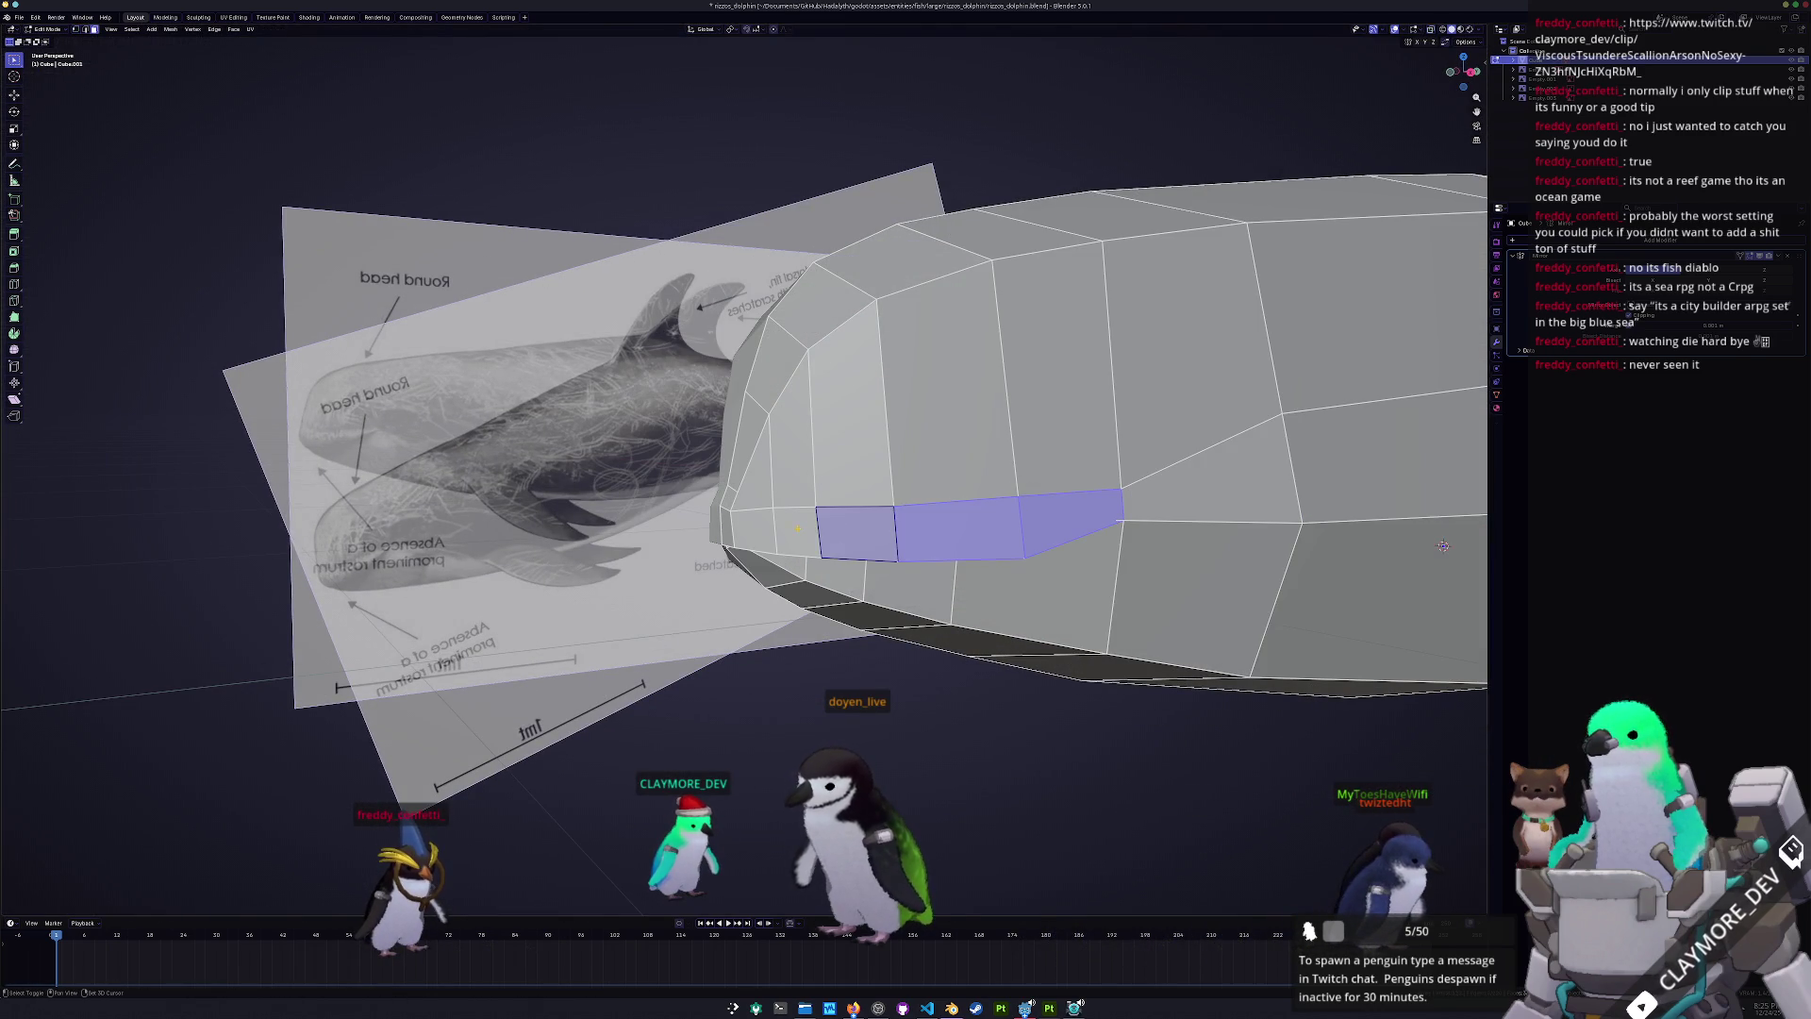
shift+click(796, 534)
shift+click(756, 528)
middle_drag(728, 529, 943, 542)
- Extrude the face band in place and push it outward along its normals
key(e)
key(Escape)
key(alt+s)
click(1028, 545)
scroll(1066, 575, up, 8)
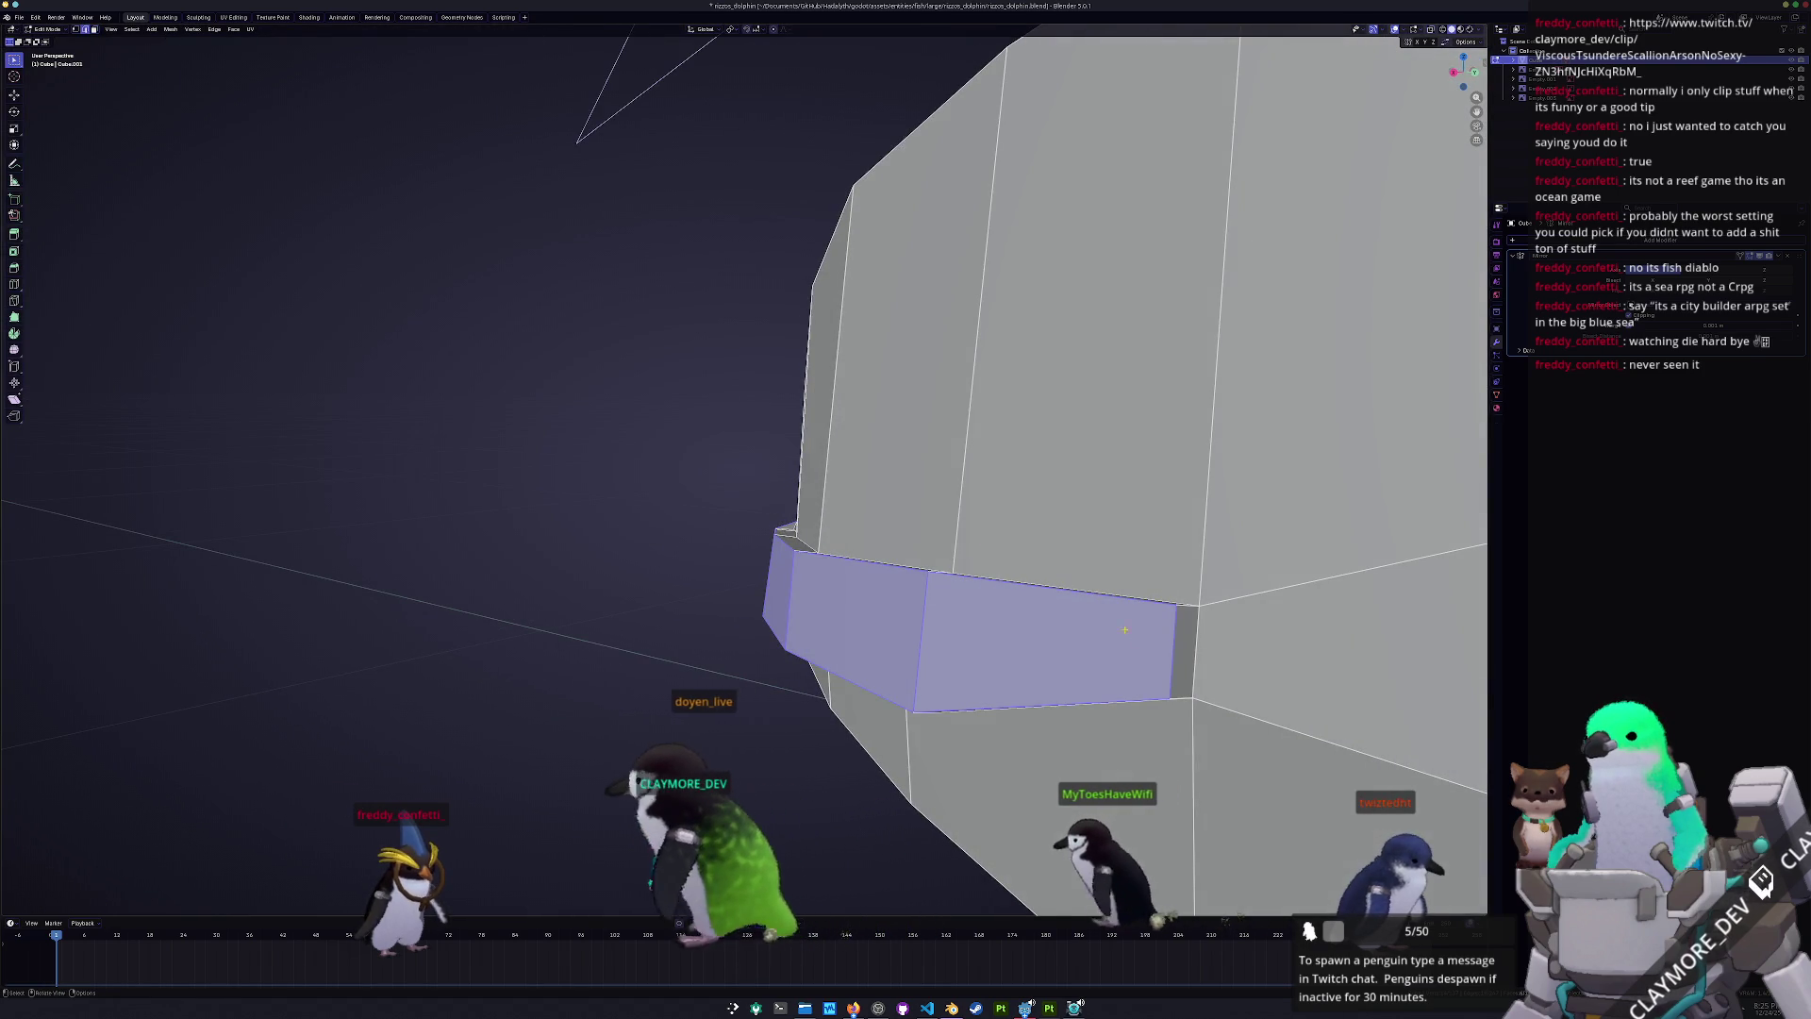
- Select an edge along the new band and slide it into position
click(1171, 658)
middle_drag(1172, 658, 1038, 576)
key(g)
key(g)
click(1051, 586)
click(1107, 586)
middle_drag(1106, 586, 910, 547)
- Slide two more edges on the lower side of the head
middle_drag(914, 346, 983, 419)
key(g)
key(g)
click(983, 422)
key(g)
key(g)
click(981, 427)
mouse_move(981, 428)
middle_down()
mouse_move(673, 475)
mouse_move(679, 503)
middle_up()
- Slide further edges on the upper side of the head along the surface
key(g)
key(g)
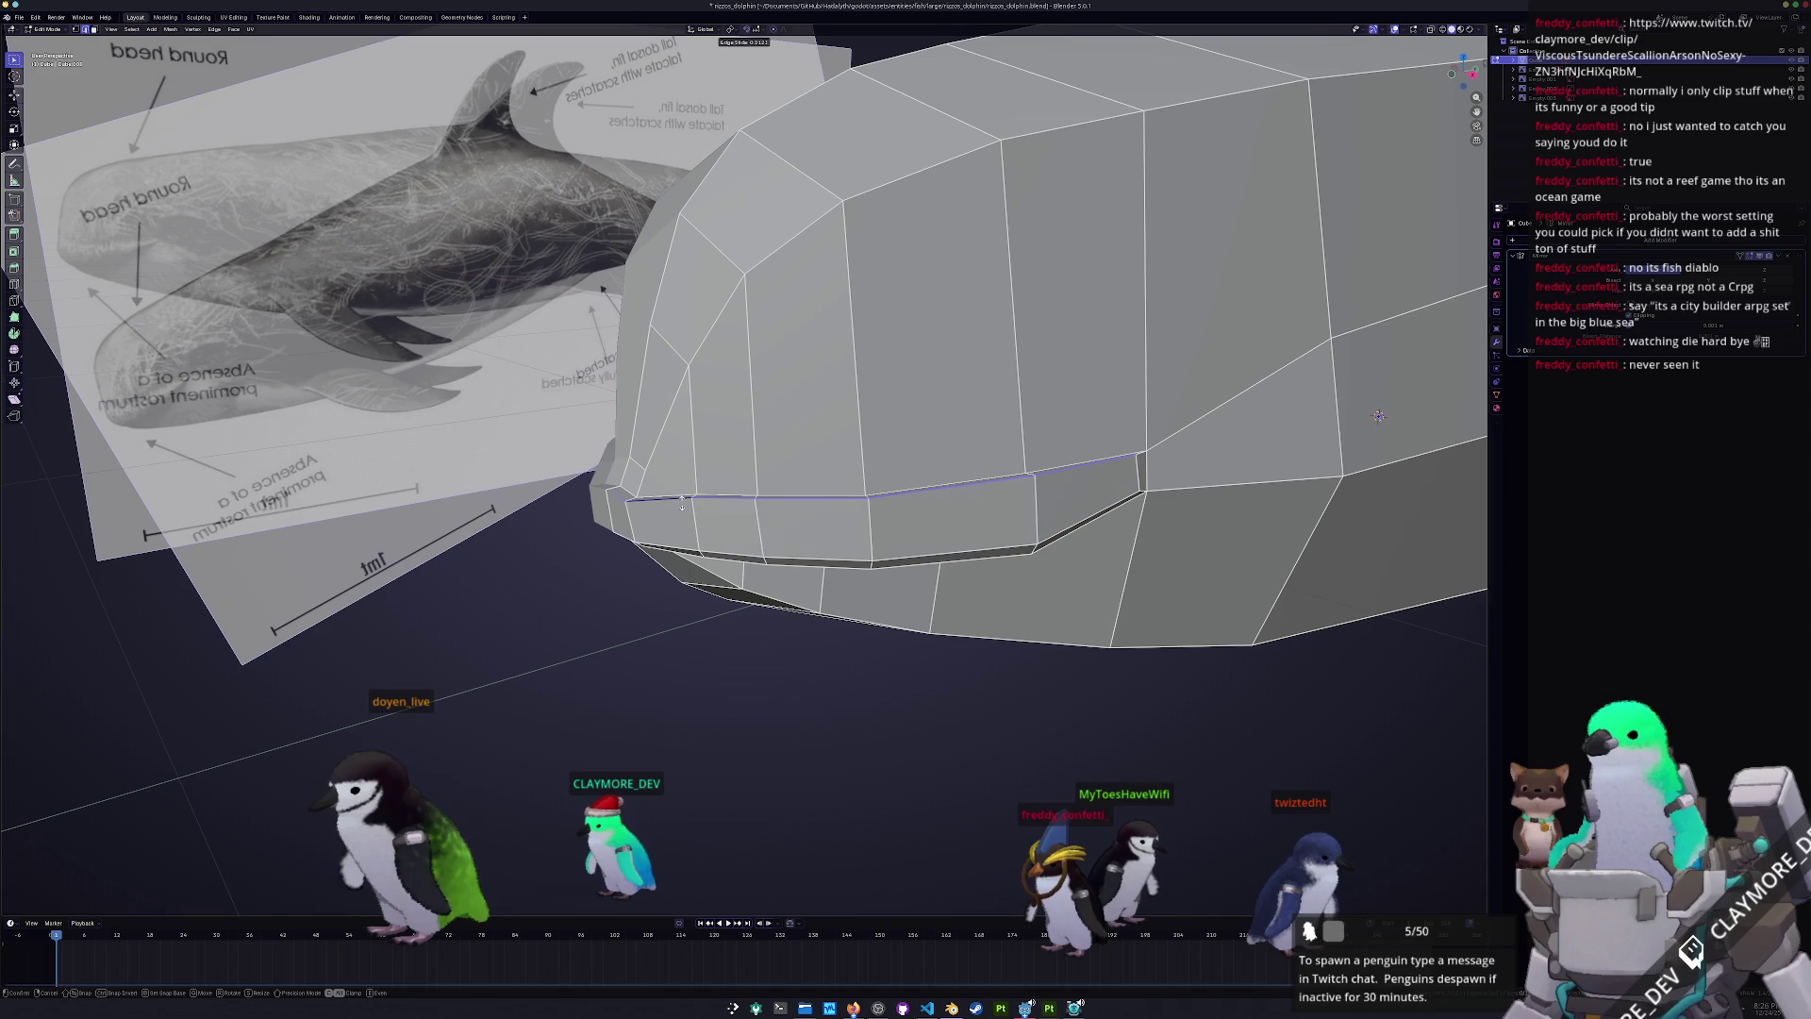
click(689, 500)
key(g)
key(g)
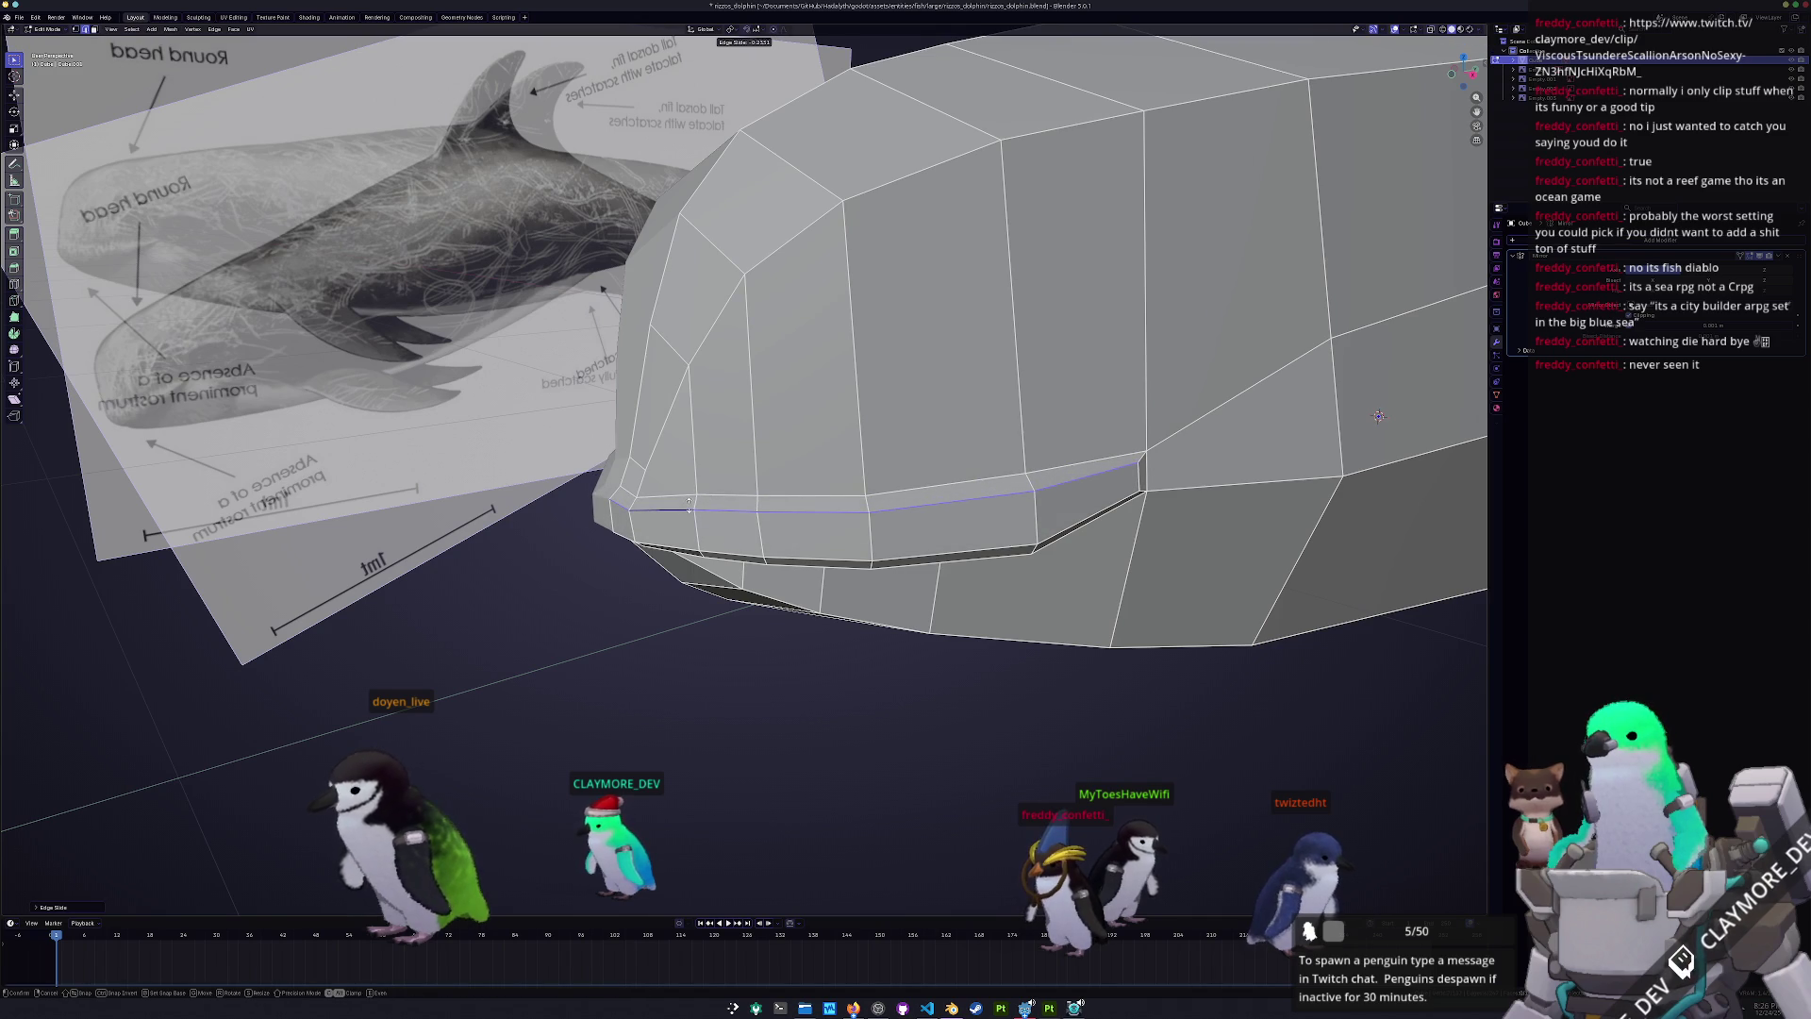
click(689, 505)
middle_drag(687, 497, 717, 469)
key(g)
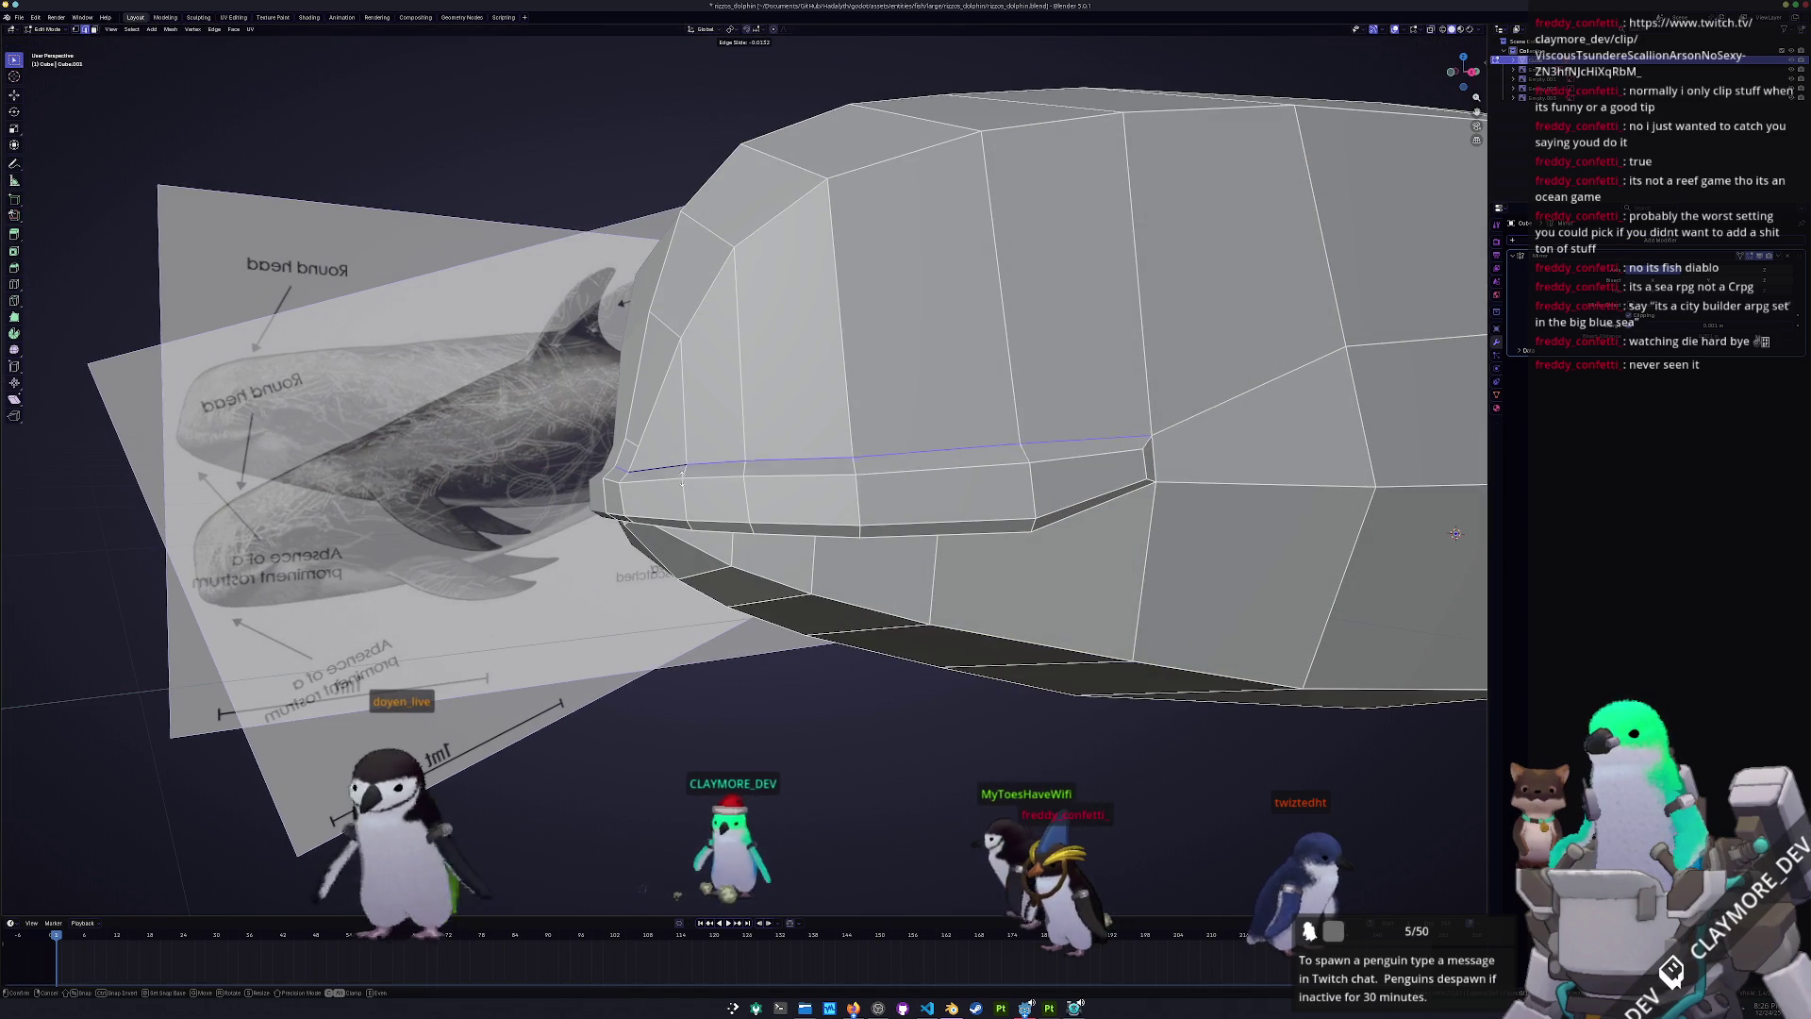
key(g)
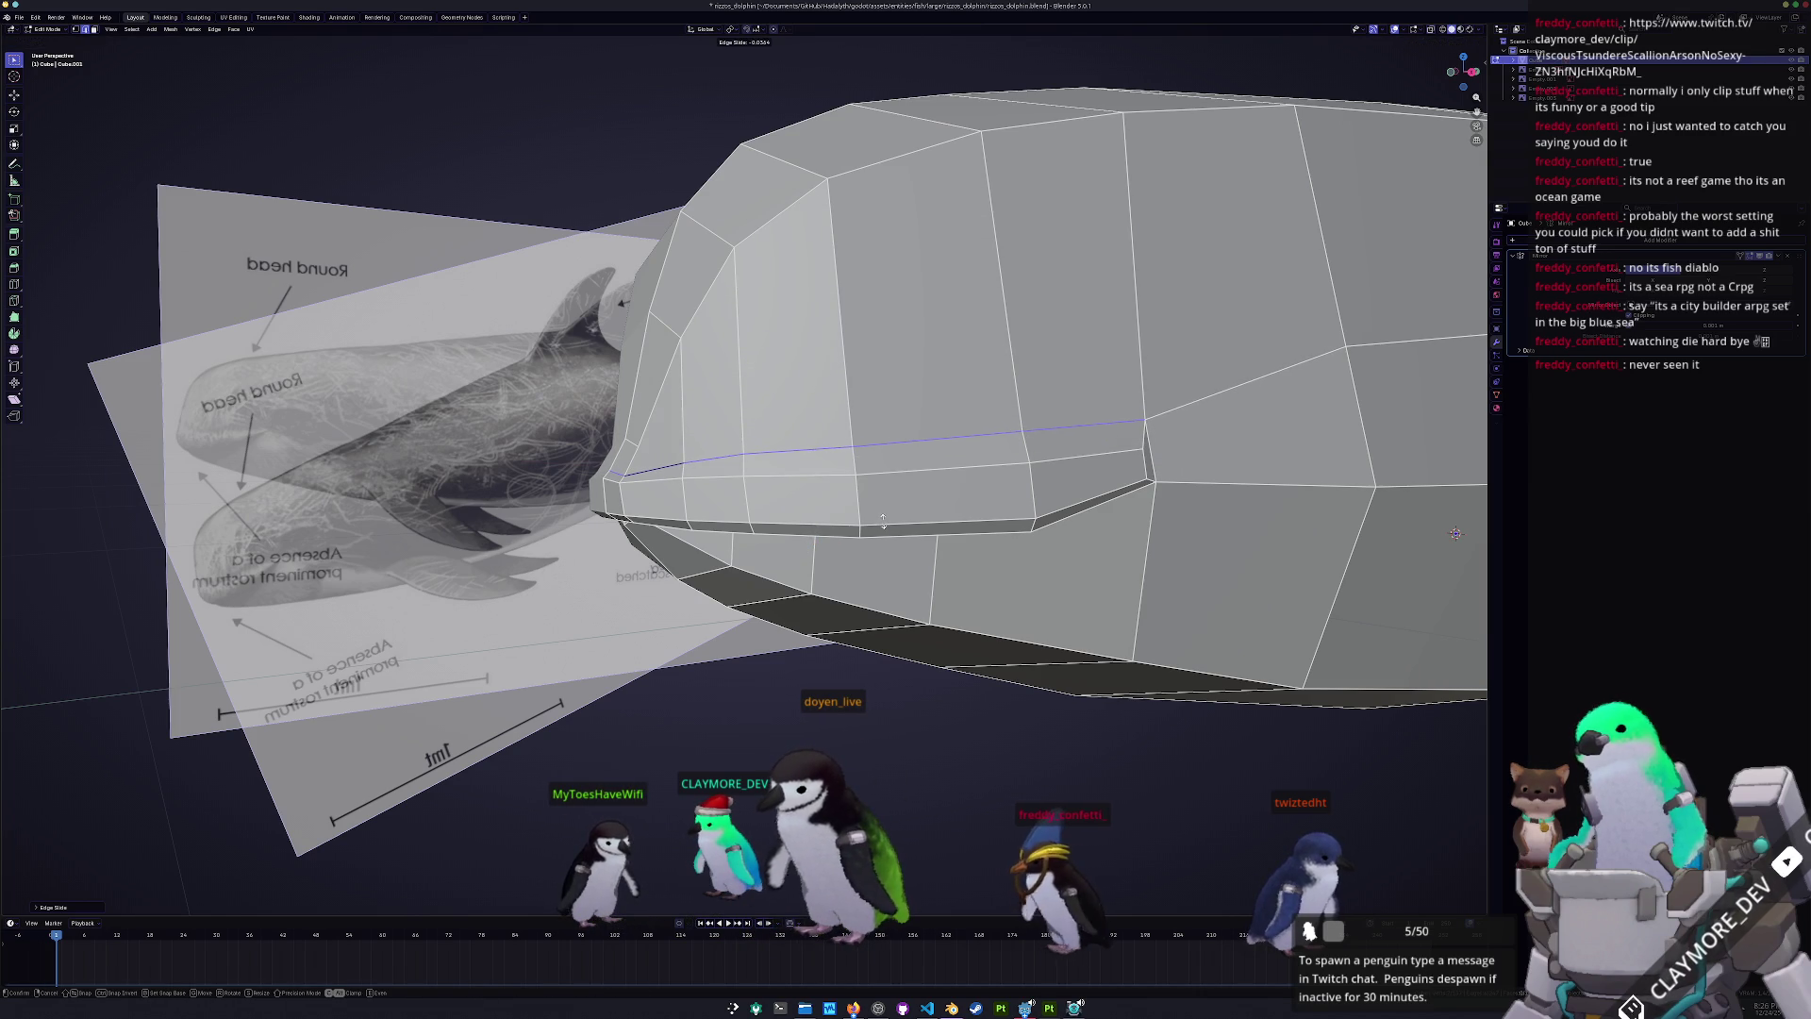
- Vertex-slide the head vertex along its edge to shape the mouth line
middle_drag(754, 471, 660, 453)
middle_drag(959, 461, 1037, 458)
scroll(1085, 457, up, 2)
key(shift+v)
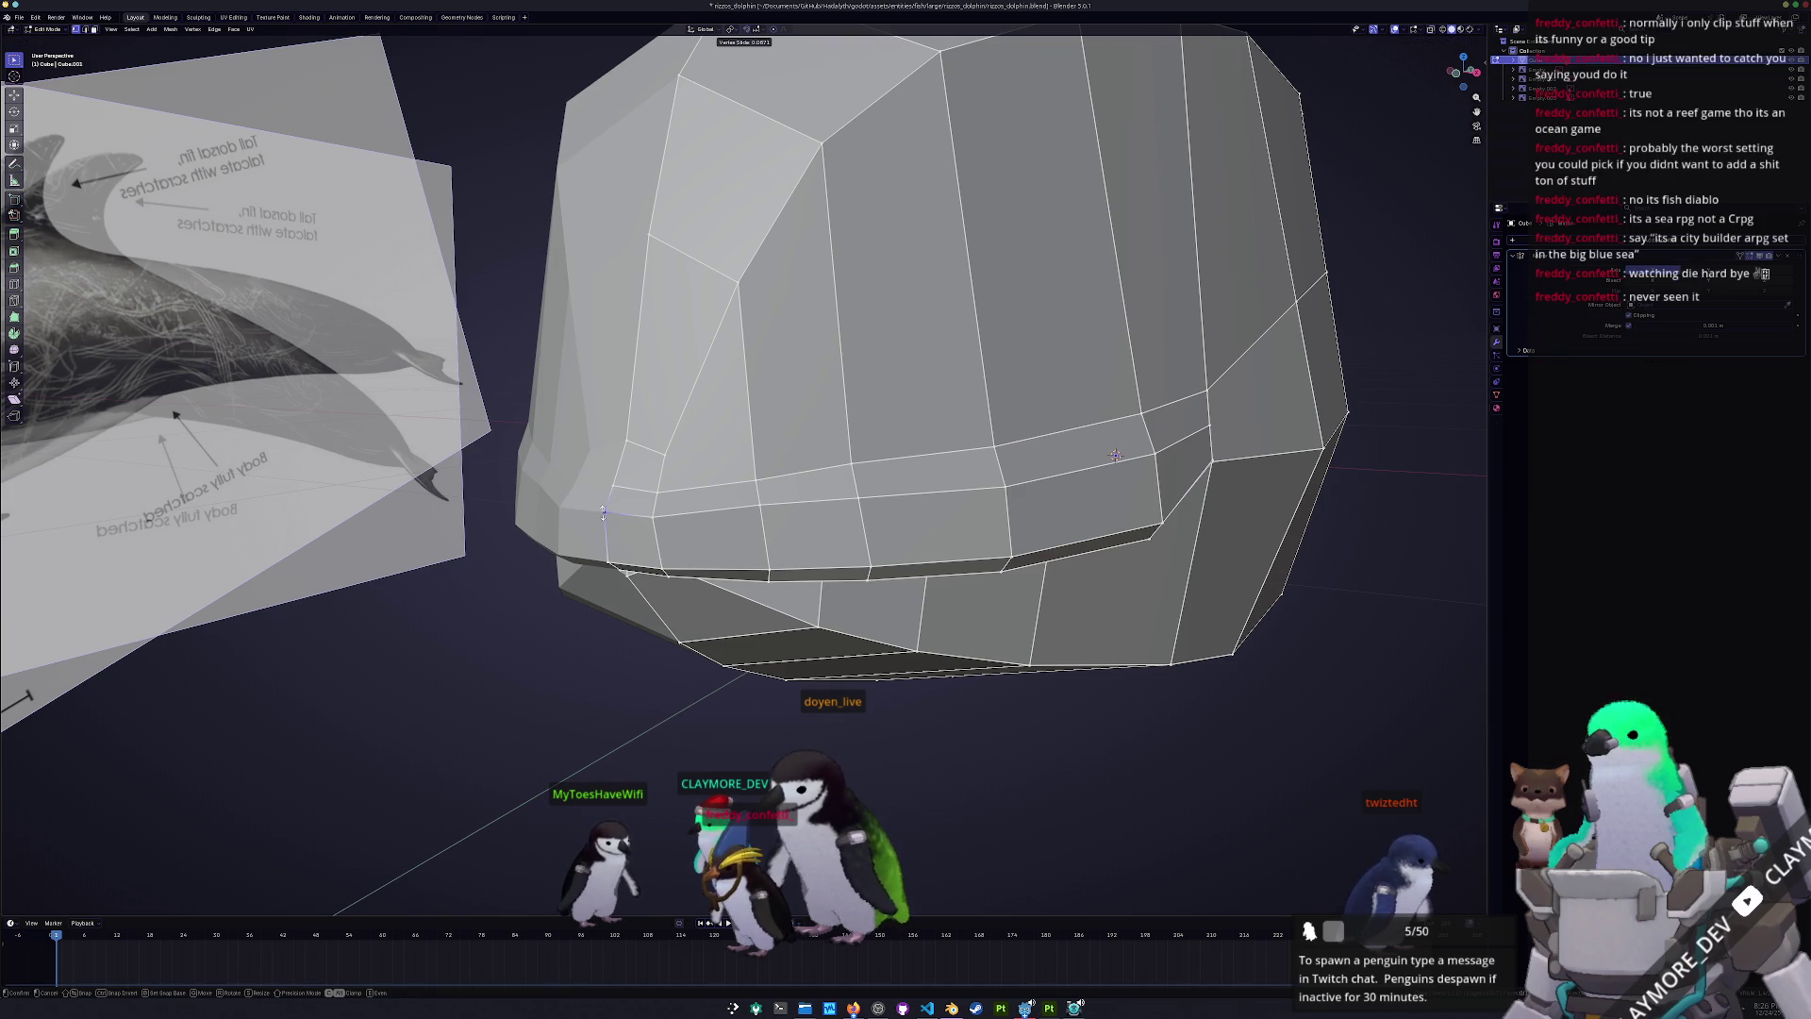
- Orbit around the head, return to Object Mode and zoom out to see the whole dolphin beside its reference images
middle_drag(1115, 455, 1373, 659)
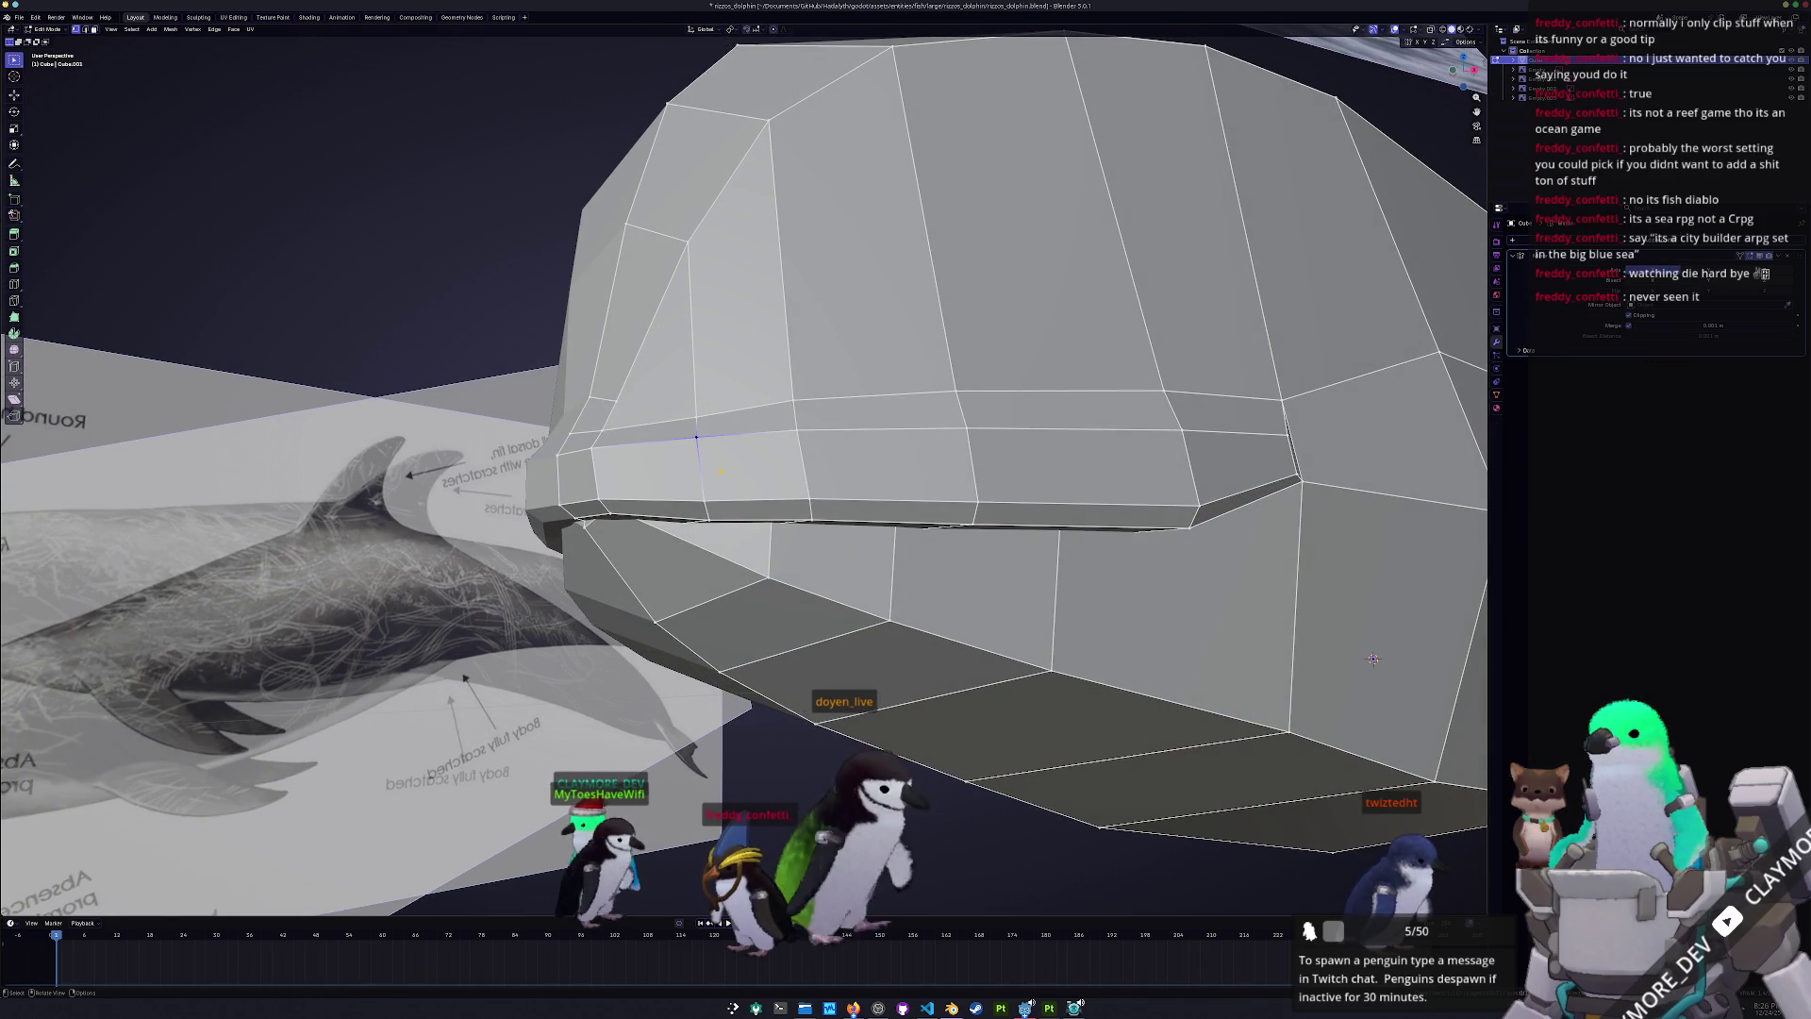
scroll(1372, 659, down, 3)
key(Tab)
mouse_move(1372, 658)
middle_down()
mouse_move(754, 640)
mouse_move(789, 660)
mouse_move(798, 547)
mouse_move(688, 614)
mouse_move(744, 632)
mouse_move(780, 610)
middle_up()
scroll(780, 611, up, 5)
key(Tab)
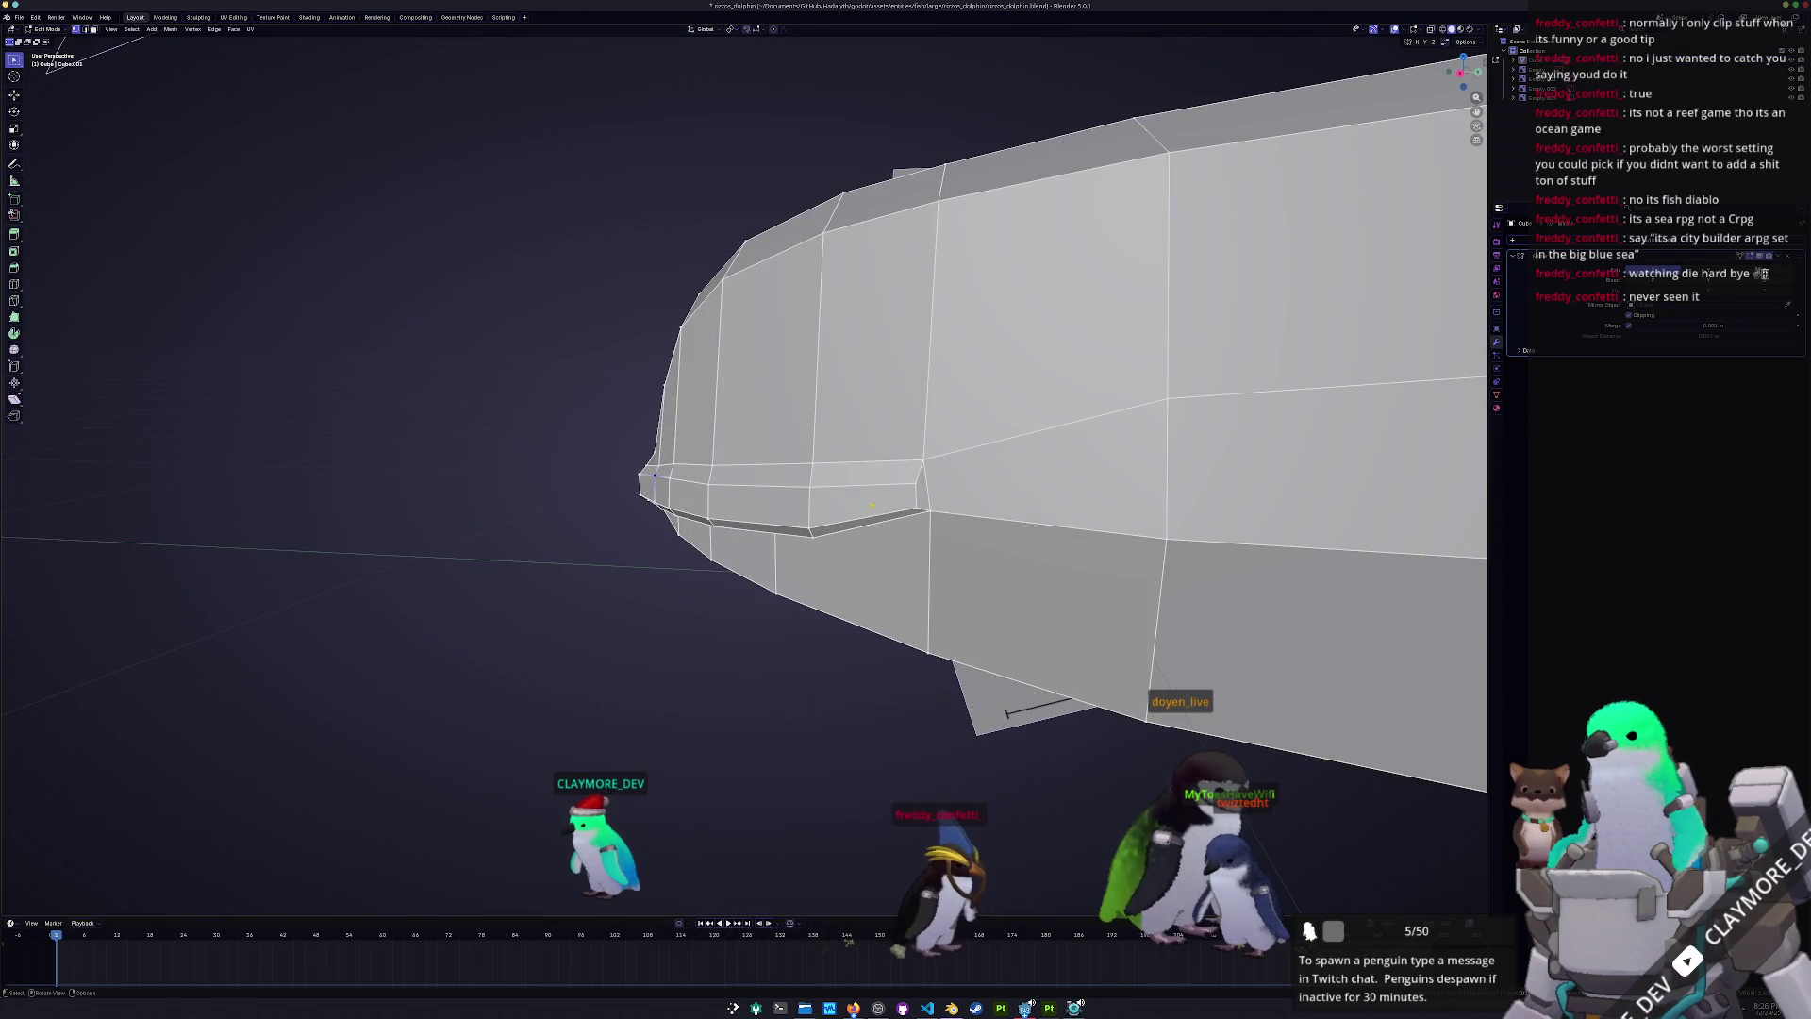
middle_drag(914, 497, 926, 487)
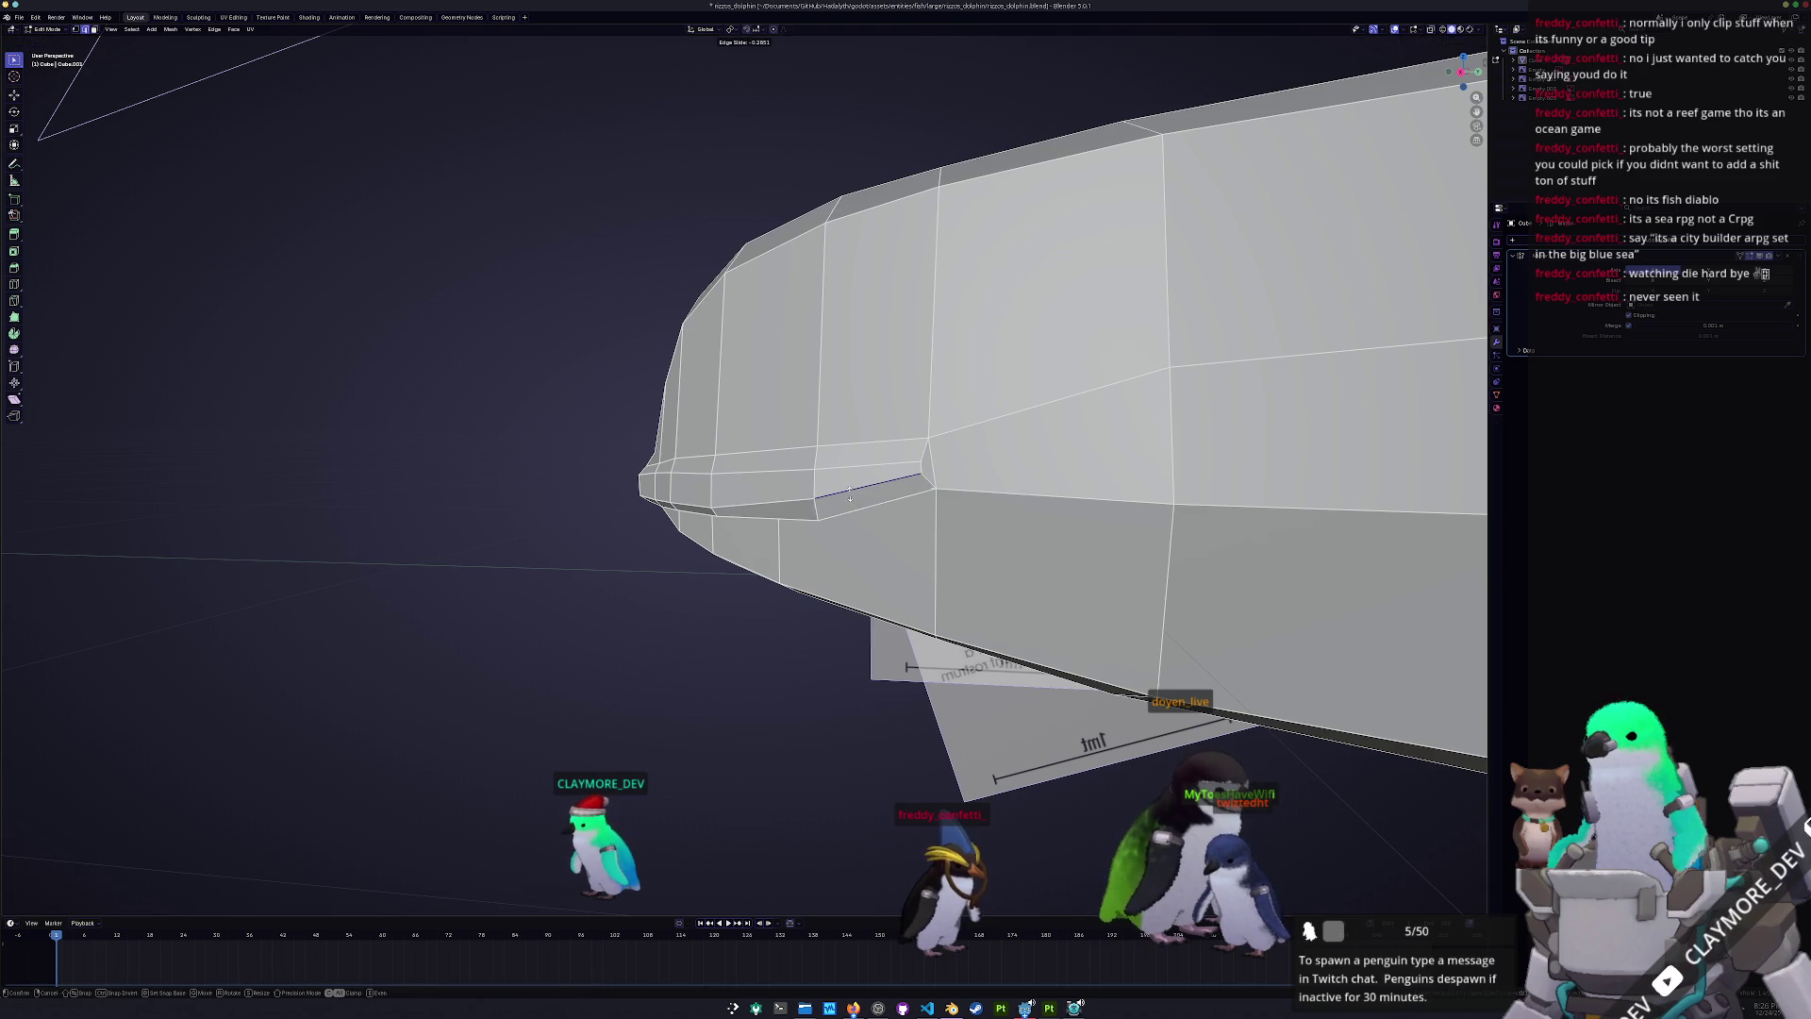
mouse_move(851, 491)
middle_down()
mouse_move(723, 505)
mouse_move(687, 463)
mouse_move(850, 478)
middle_up()
key(Tab)
scroll(850, 479, down, 6)
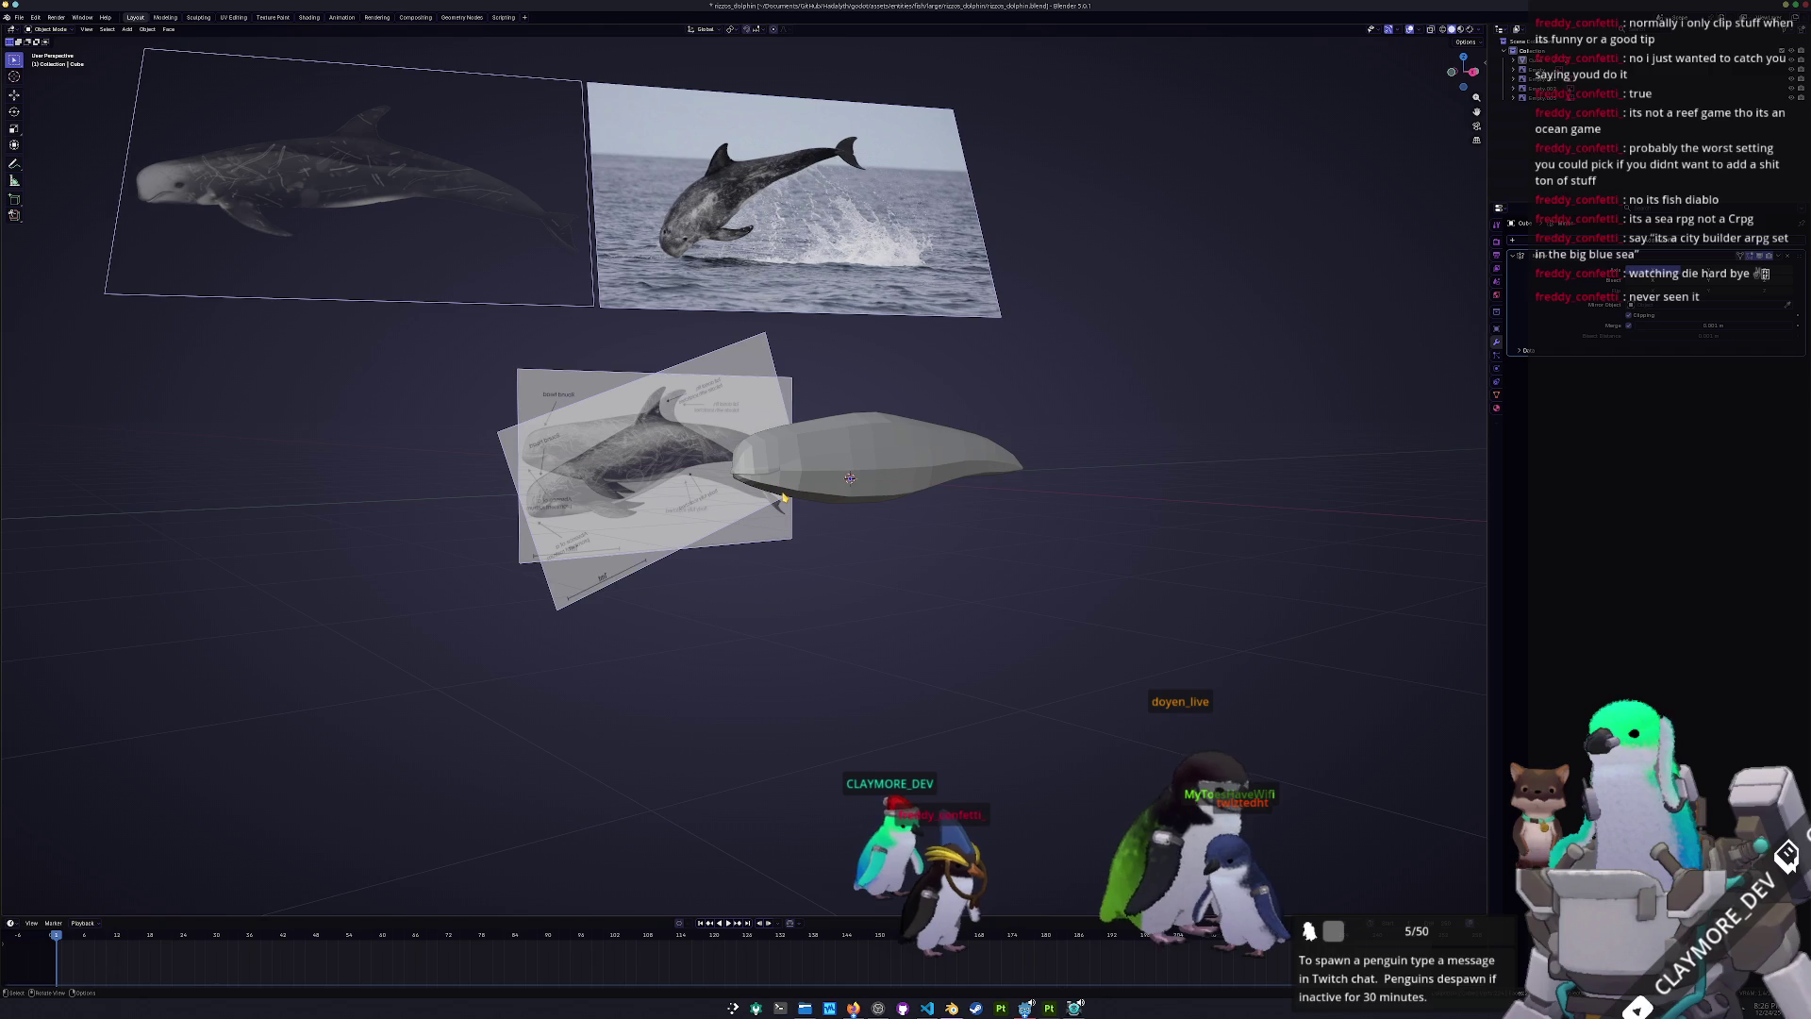
- Switch to the Right Ortho side view (numpad 3) to line up with the reference planes
scroll(783, 497, up, 5)
key(Tab)
key(Tab)
middle_drag(783, 497, 742, 527)
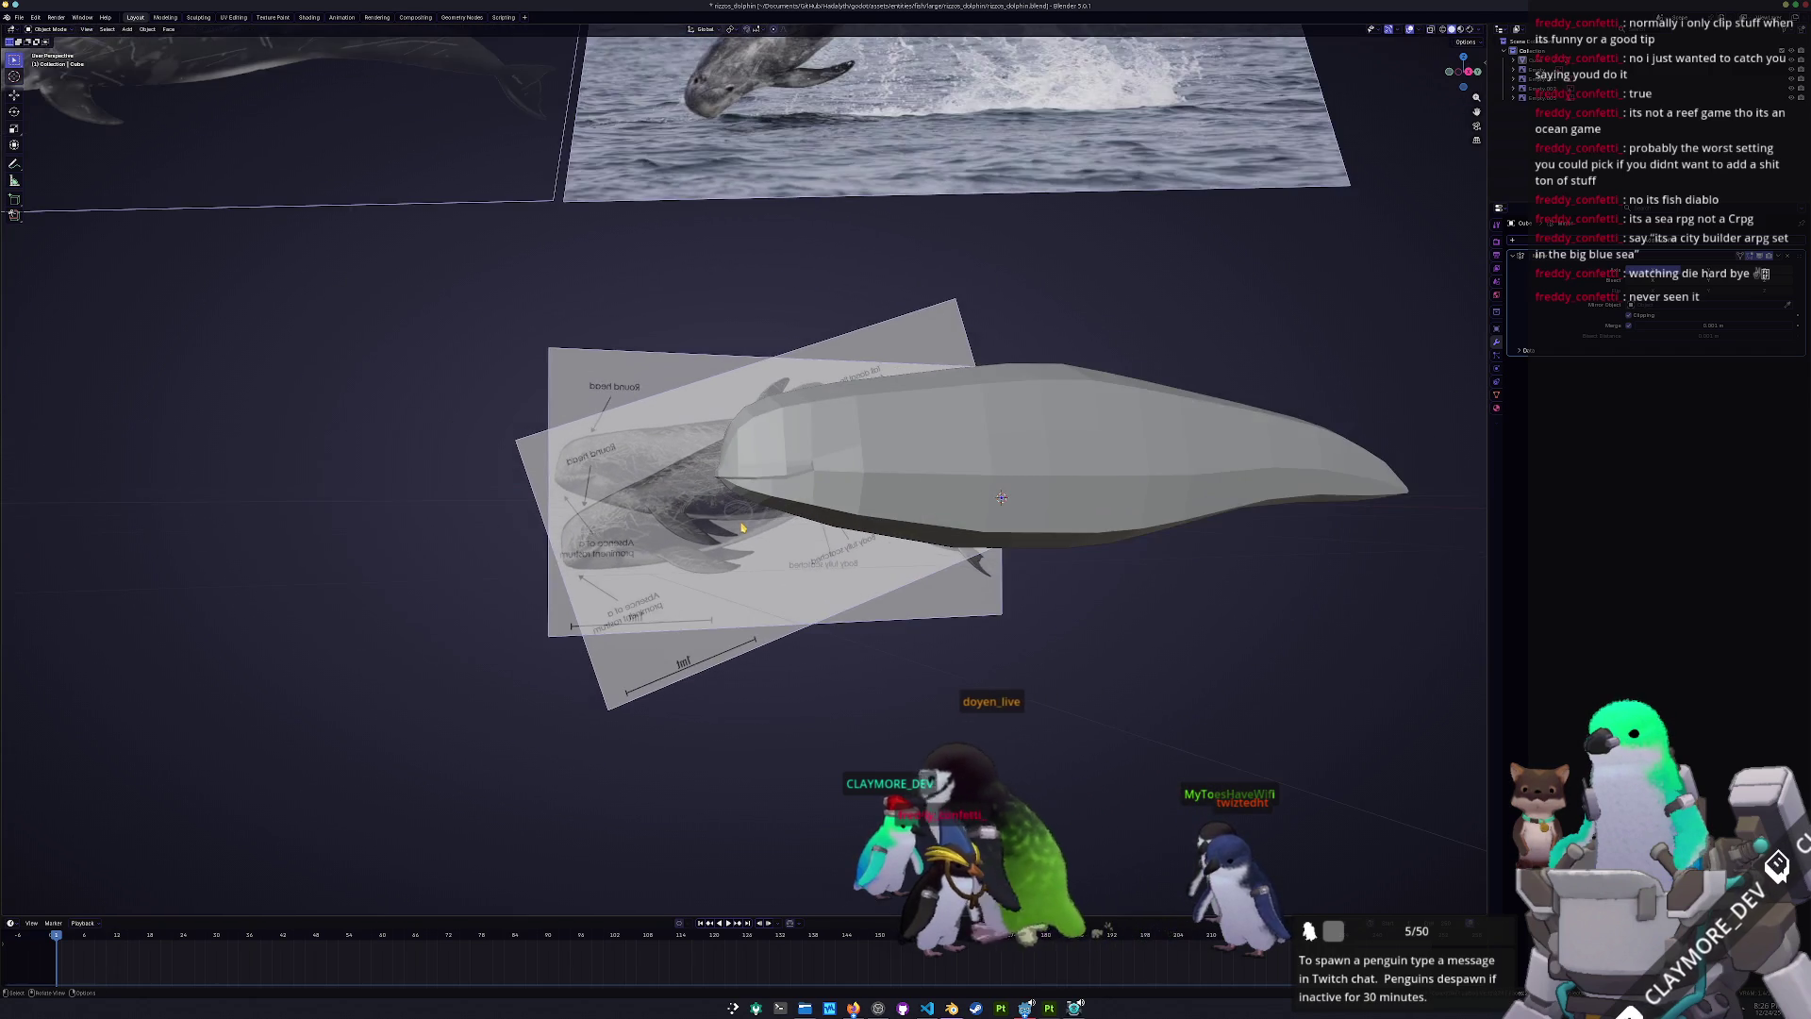
scroll(742, 528, down, 3)
key(KP_3)
key(Tab)
scroll(894, 490, up, 8)
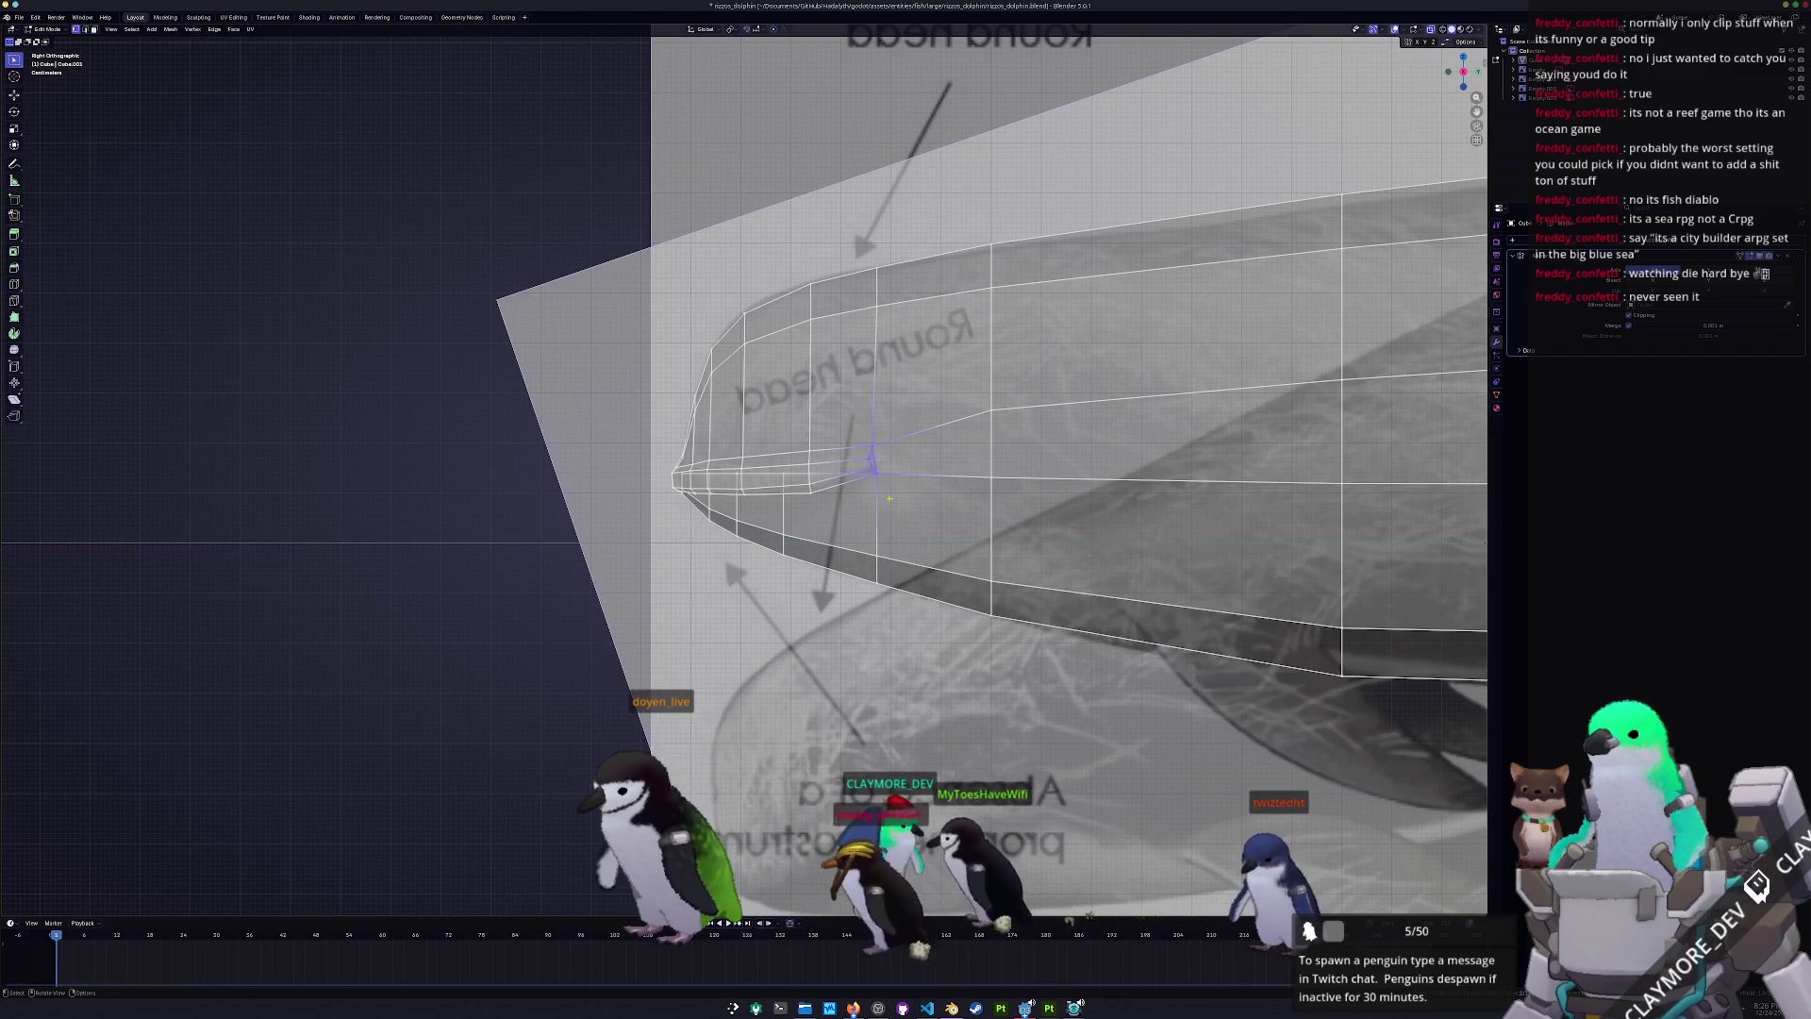
- Box-select the vertex at the front of the head and move it forward
drag(849, 406, 853, 408)
key(g)
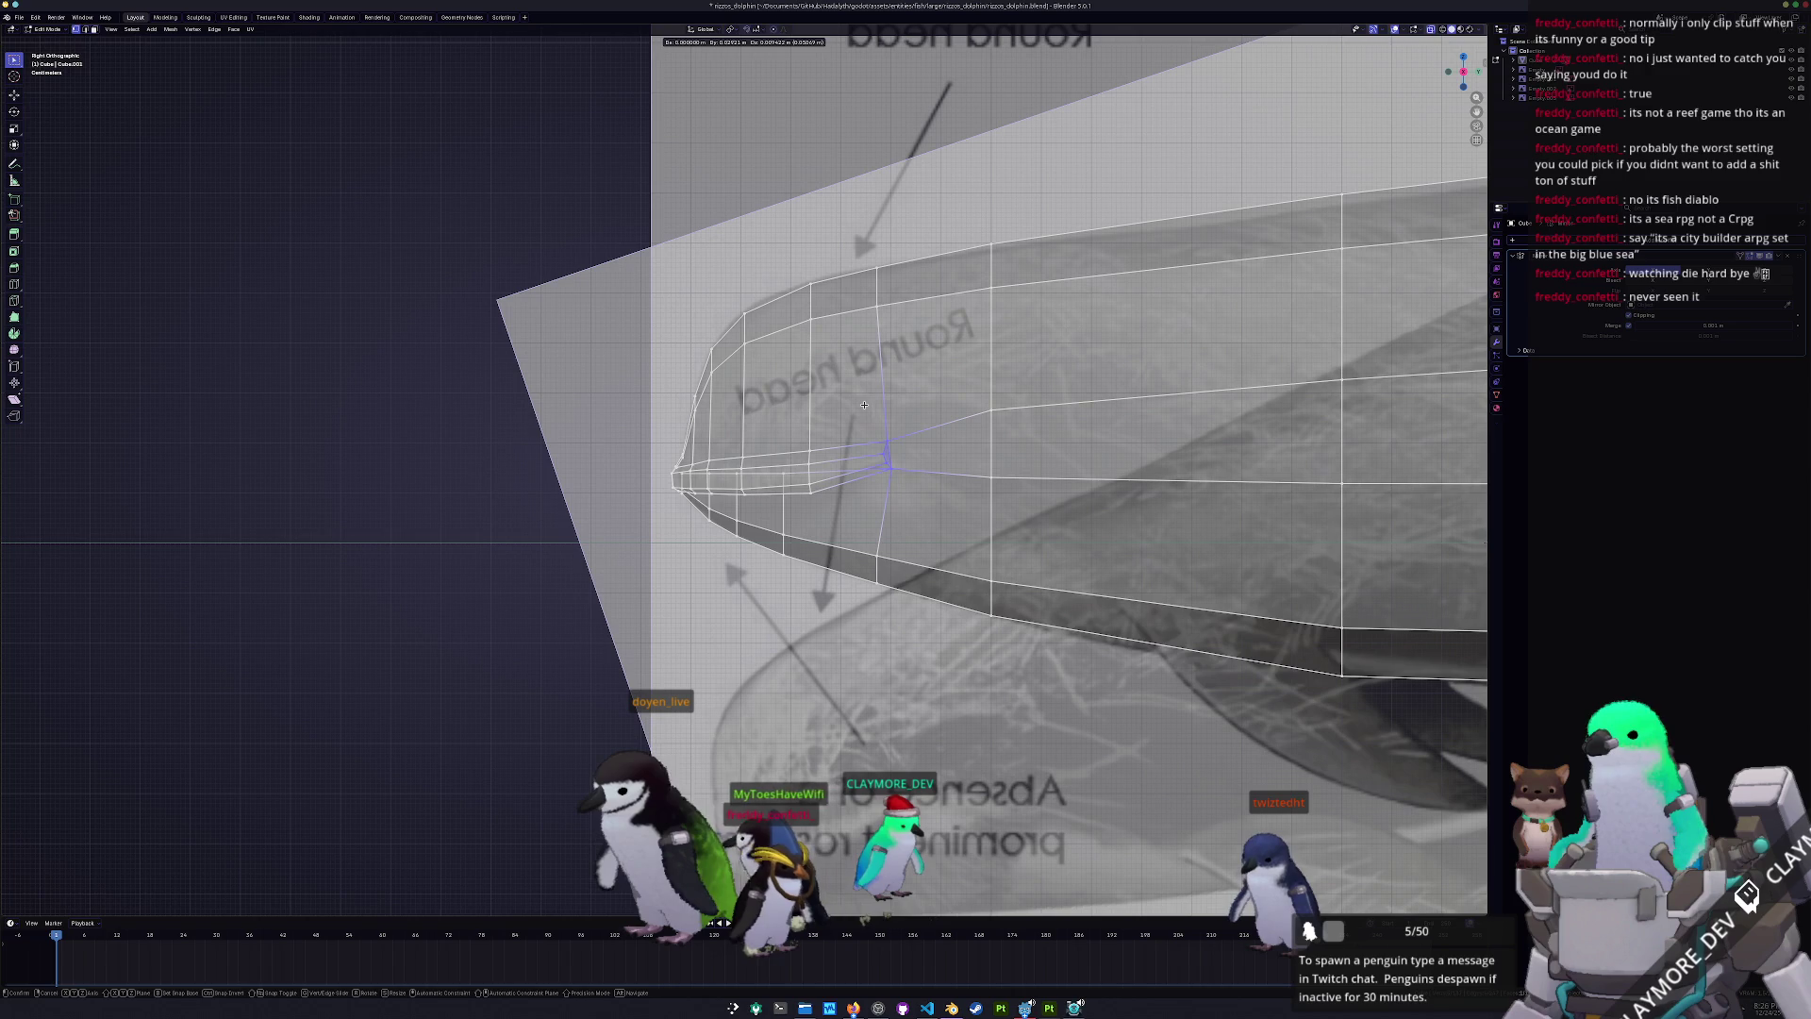
click(864, 405)
scroll(864, 405, down, 5)
key(Tab)
- Slide three body edge loops so the profile follows the side reference
mouse_move(849, 453)
middle_down()
mouse_move(783, 618)
mouse_move(817, 615)
mouse_move(836, 561)
mouse_move(942, 578)
mouse_move(855, 564)
middle_up()
key(Tab)
key(g)
key(g)
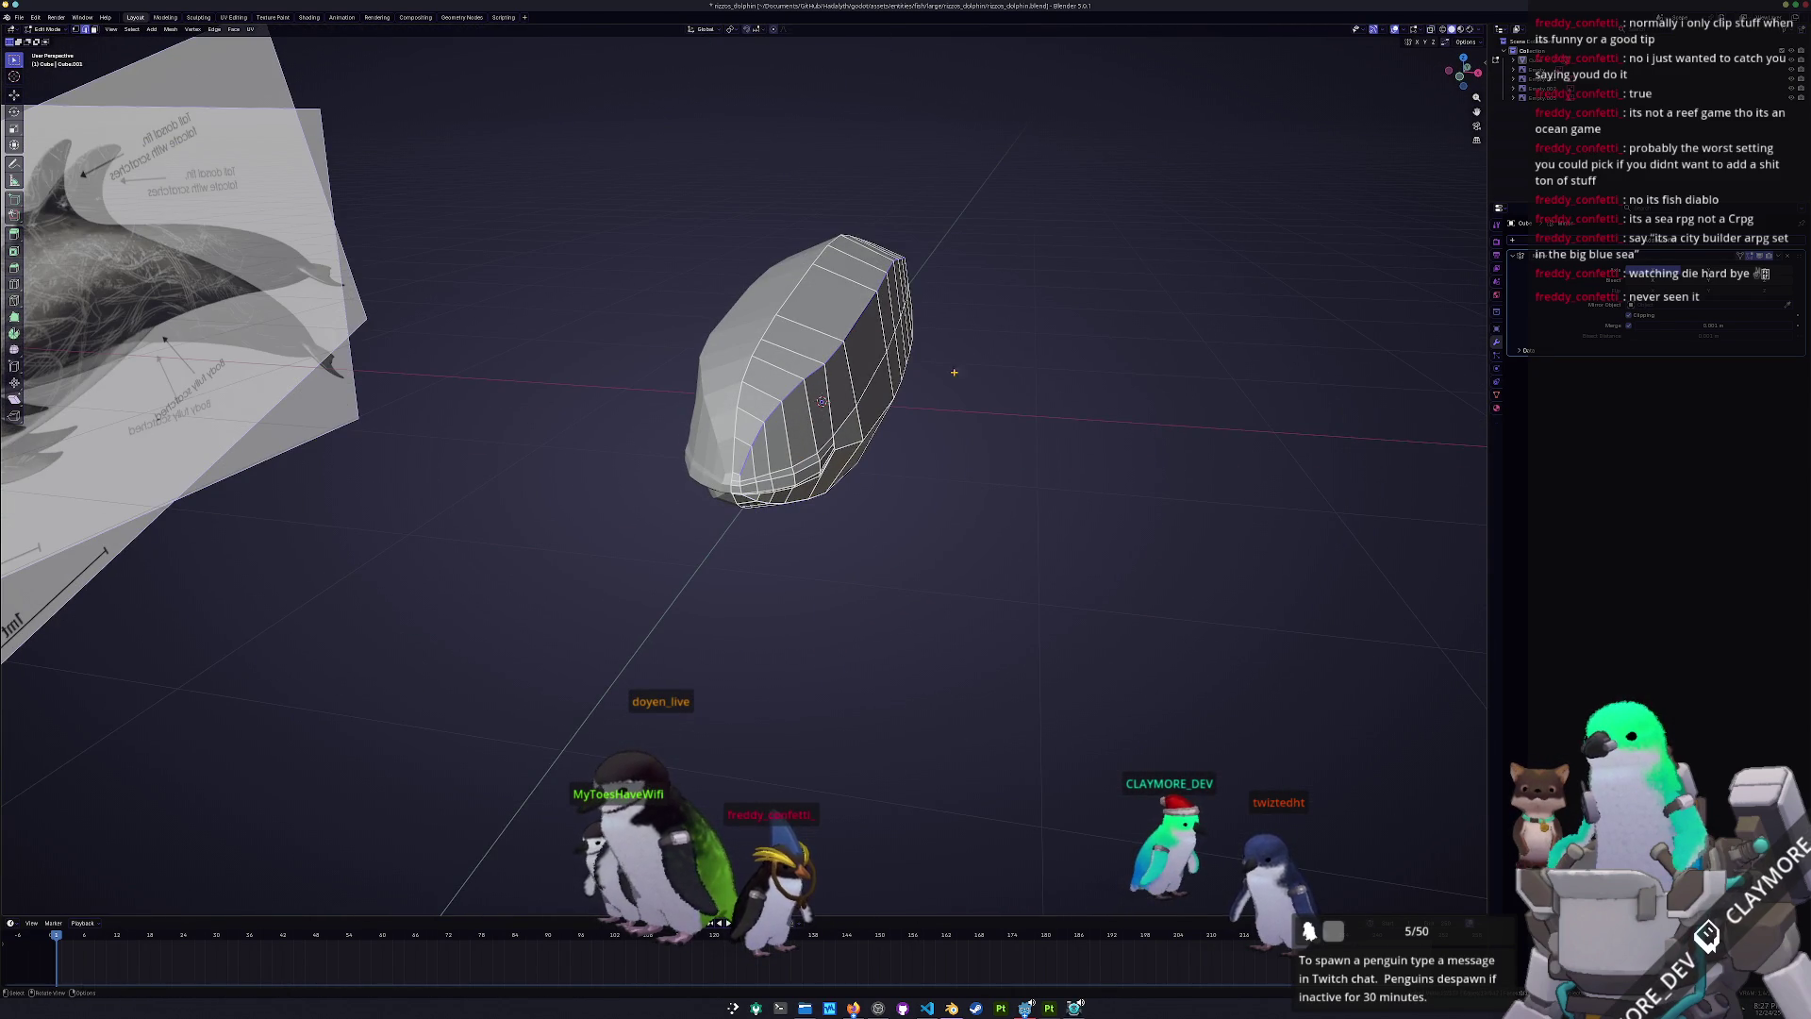
key(g)
key(g)
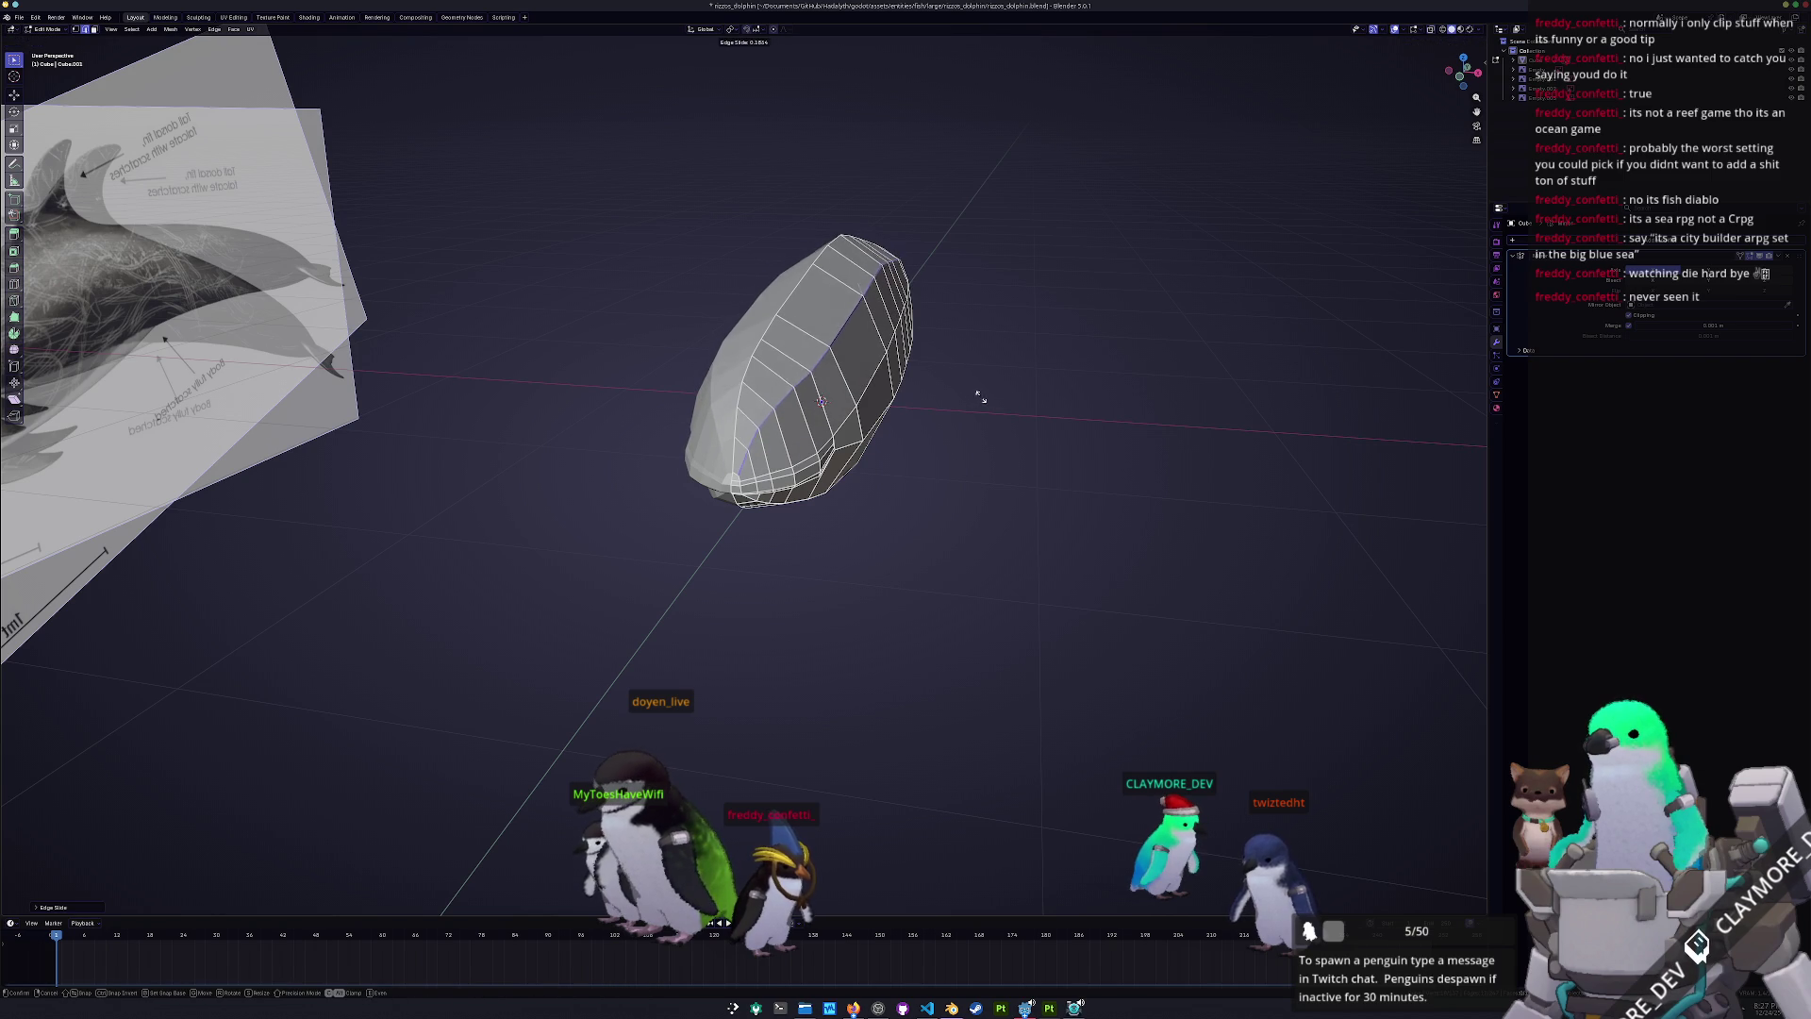
click(986, 401)
mouse_move(985, 401)
middle_down()
mouse_move(897, 367)
mouse_move(964, 407)
mouse_move(877, 513)
middle_up()
key(g)
key(g)
click(964, 406)
key(Tab)
key(KP_3)
key(Tab)
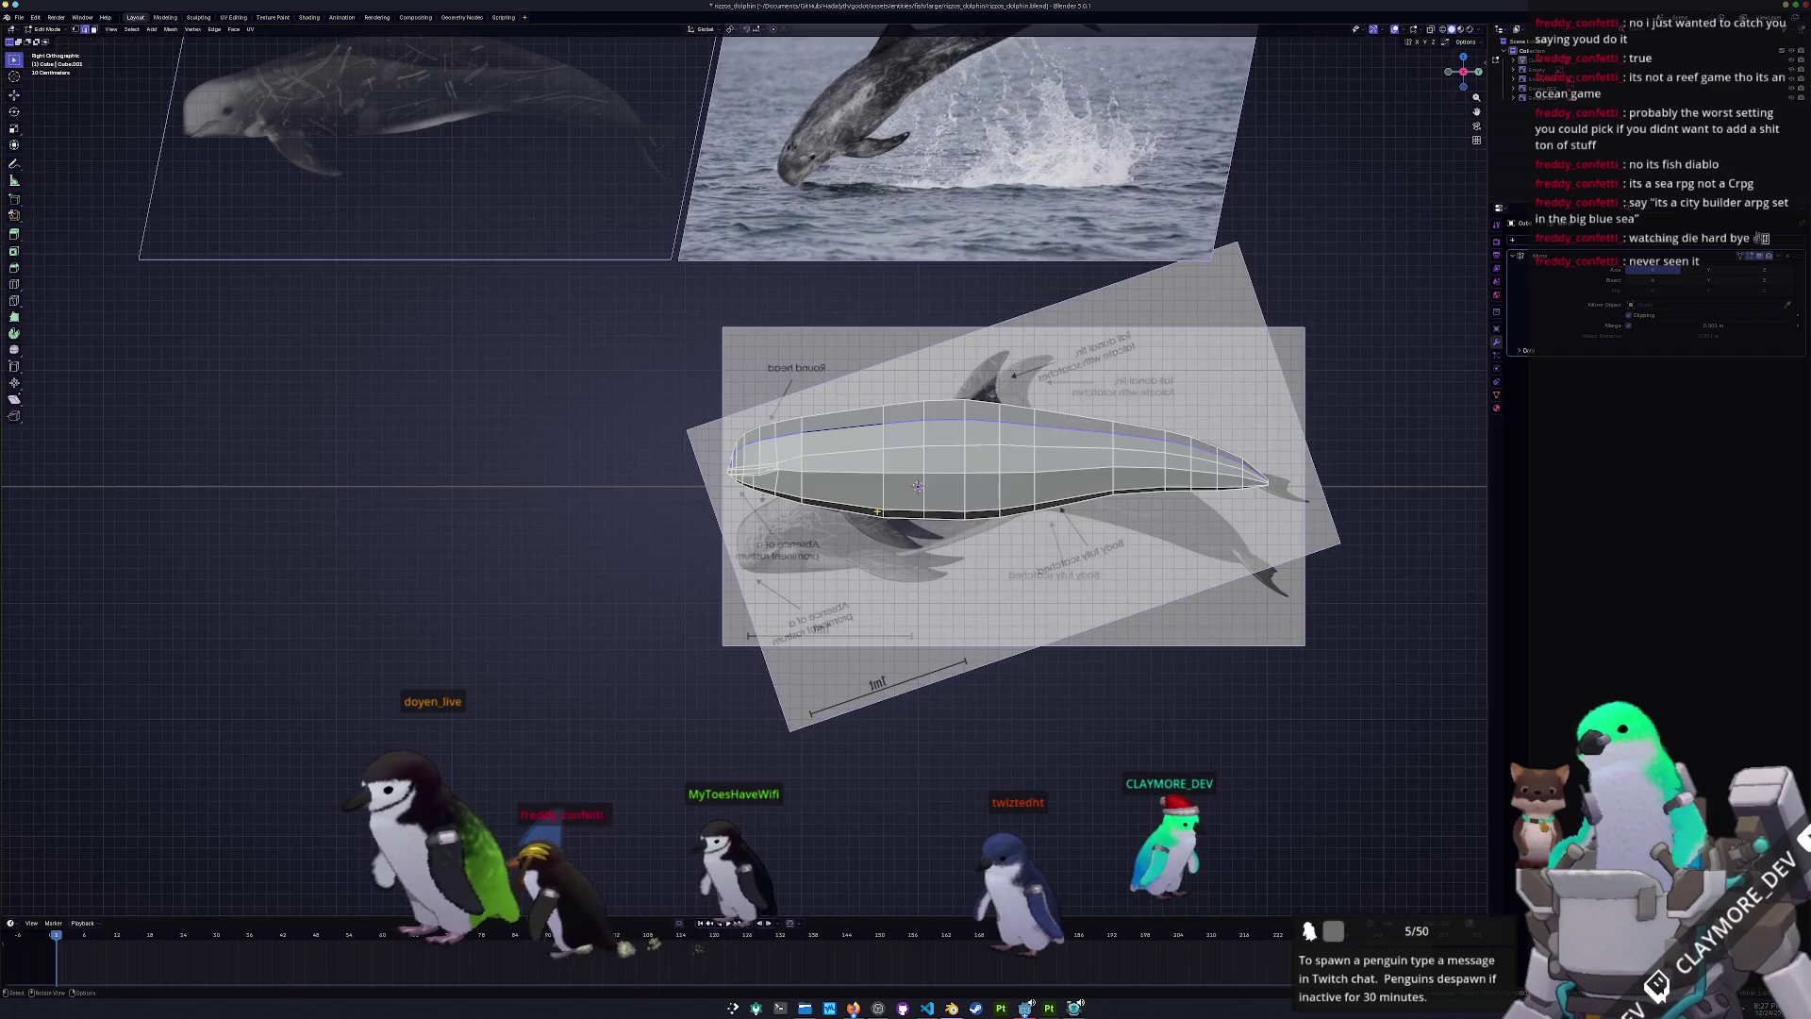
- Add a centred loop cut across the body and select faces along the back
scroll(877, 513, up, 5)
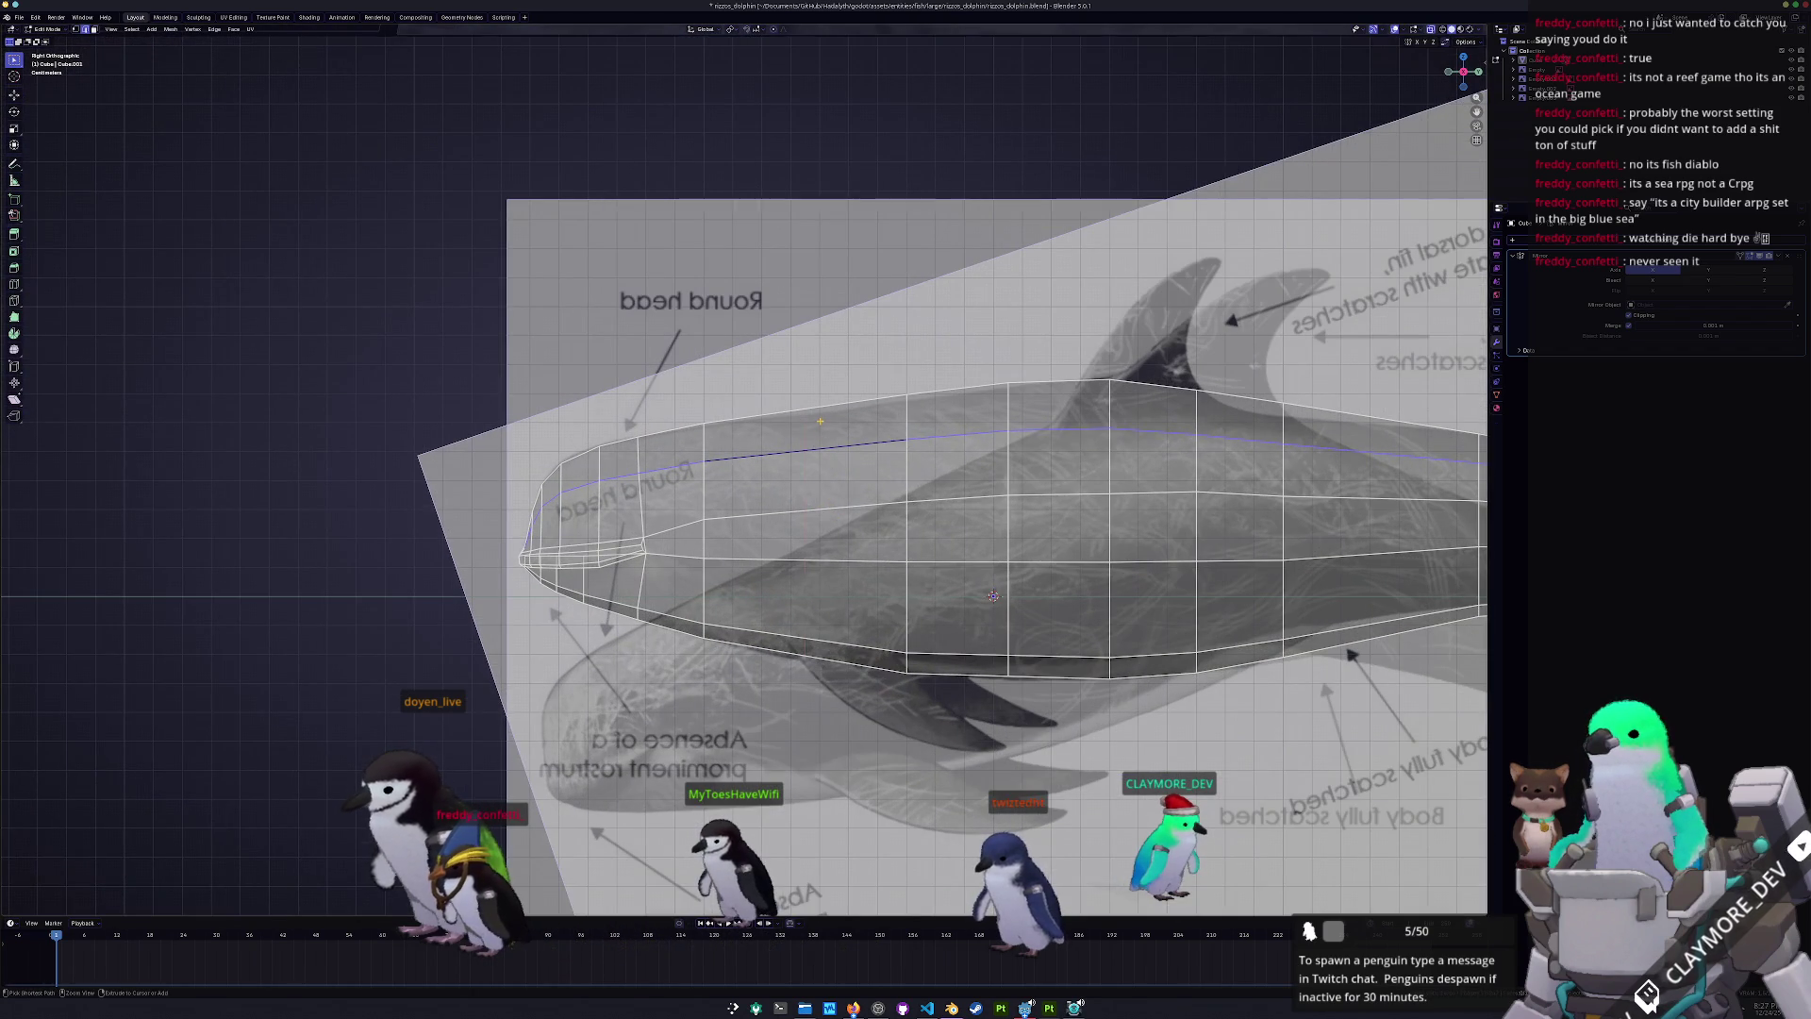
click(821, 420)
right_click(892, 434)
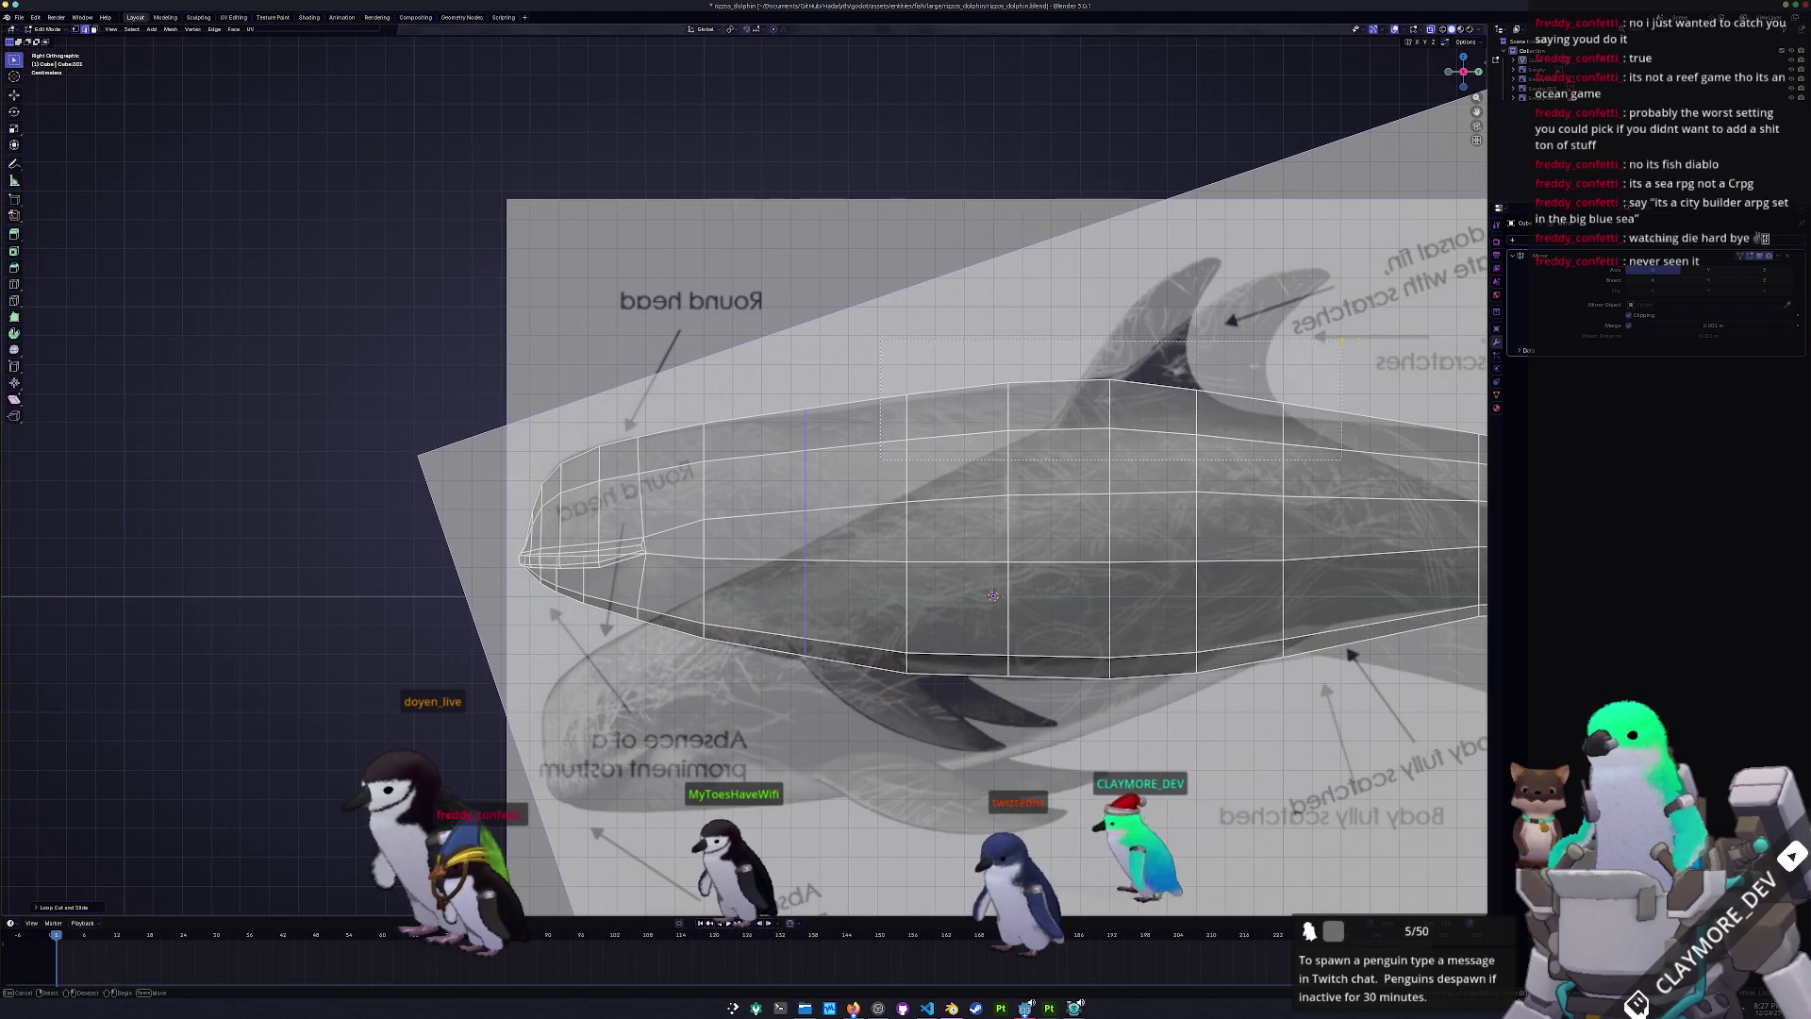
drag(1330, 342, 1330, 342)
shift+middle_drag(1278, 509, 1056, 536)
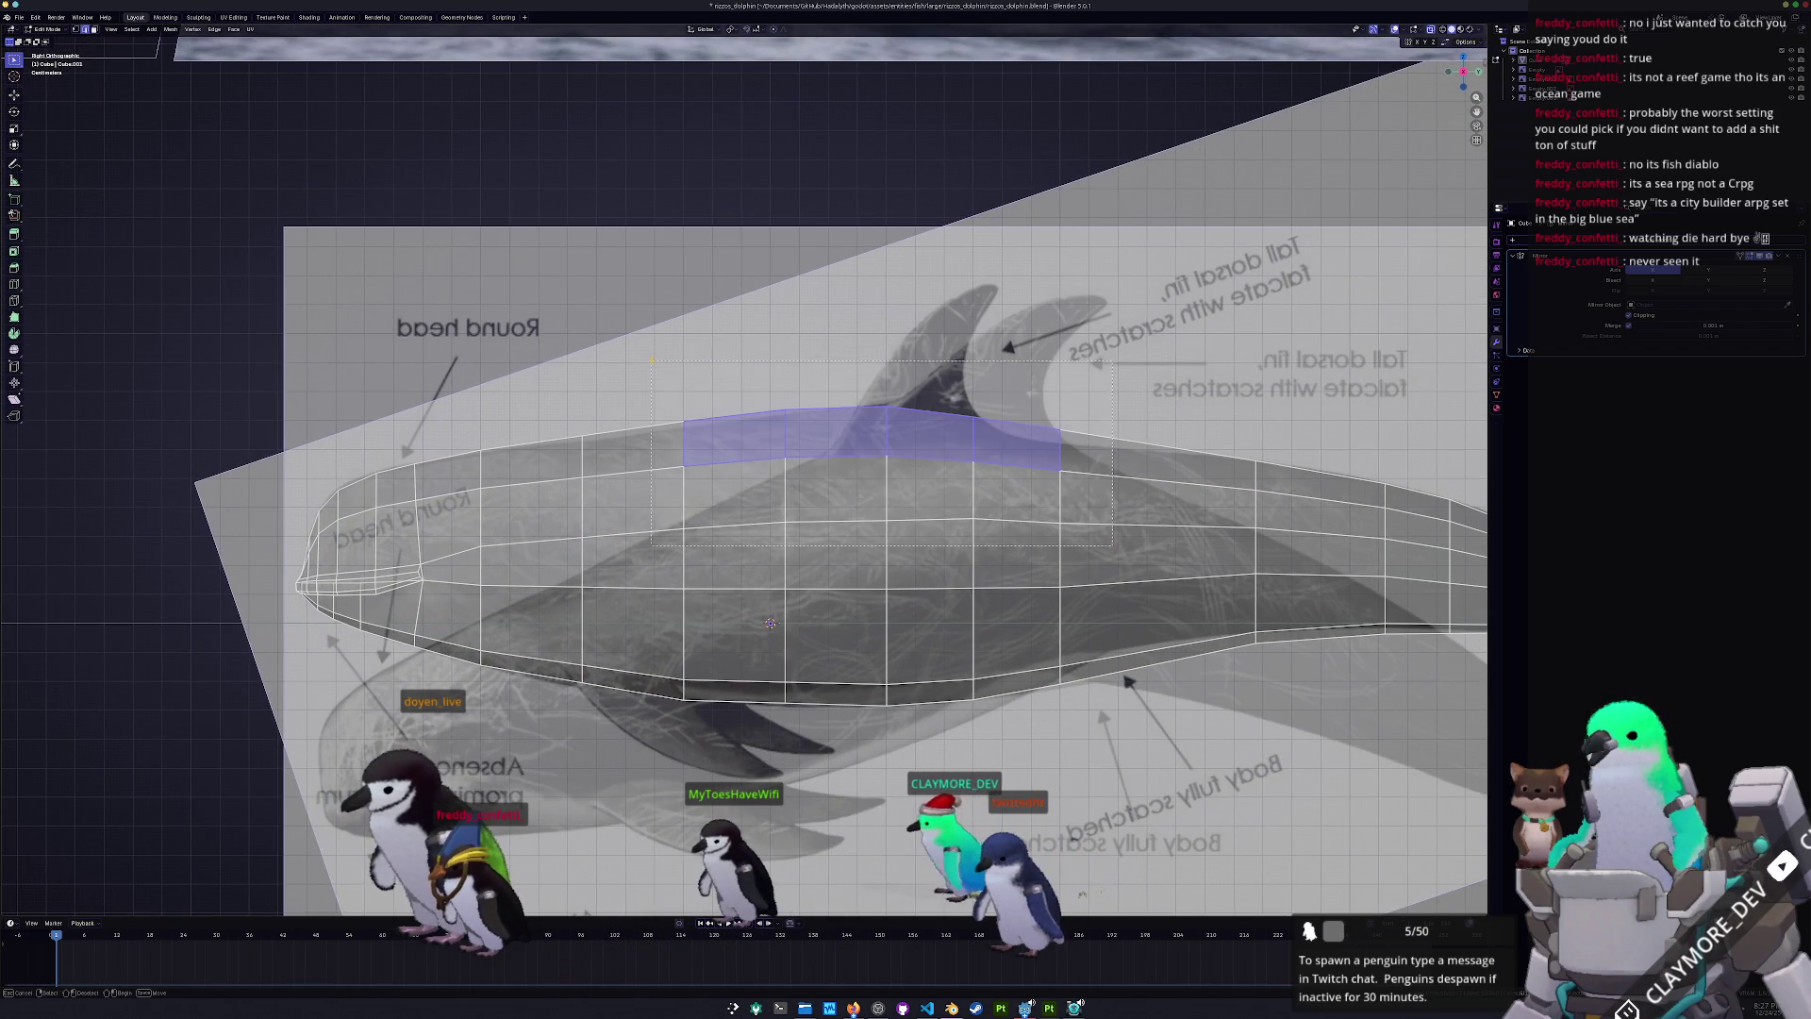
drag(653, 361, 653, 358)
key(e)
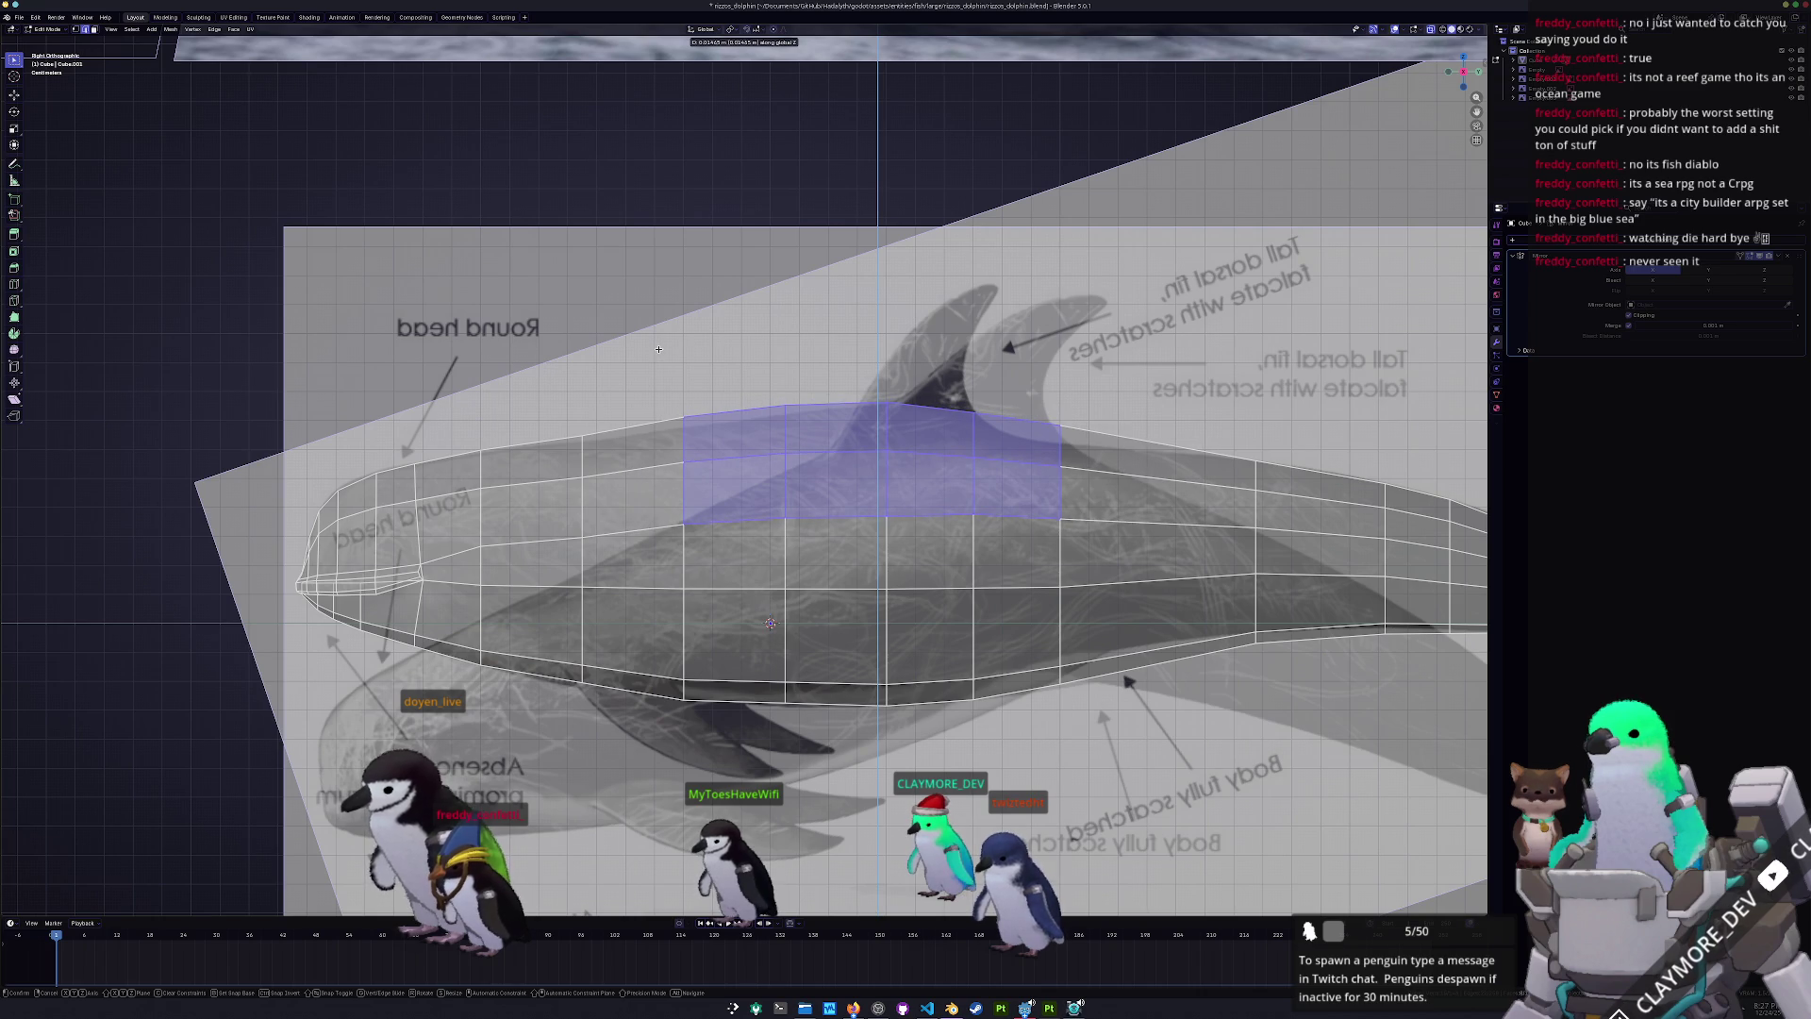
key(Escape)
- Select the two back faces below the fin and inset them with 0.068 m thickness
key(Tab)
key(Tab)
key(3)
click(835, 429)
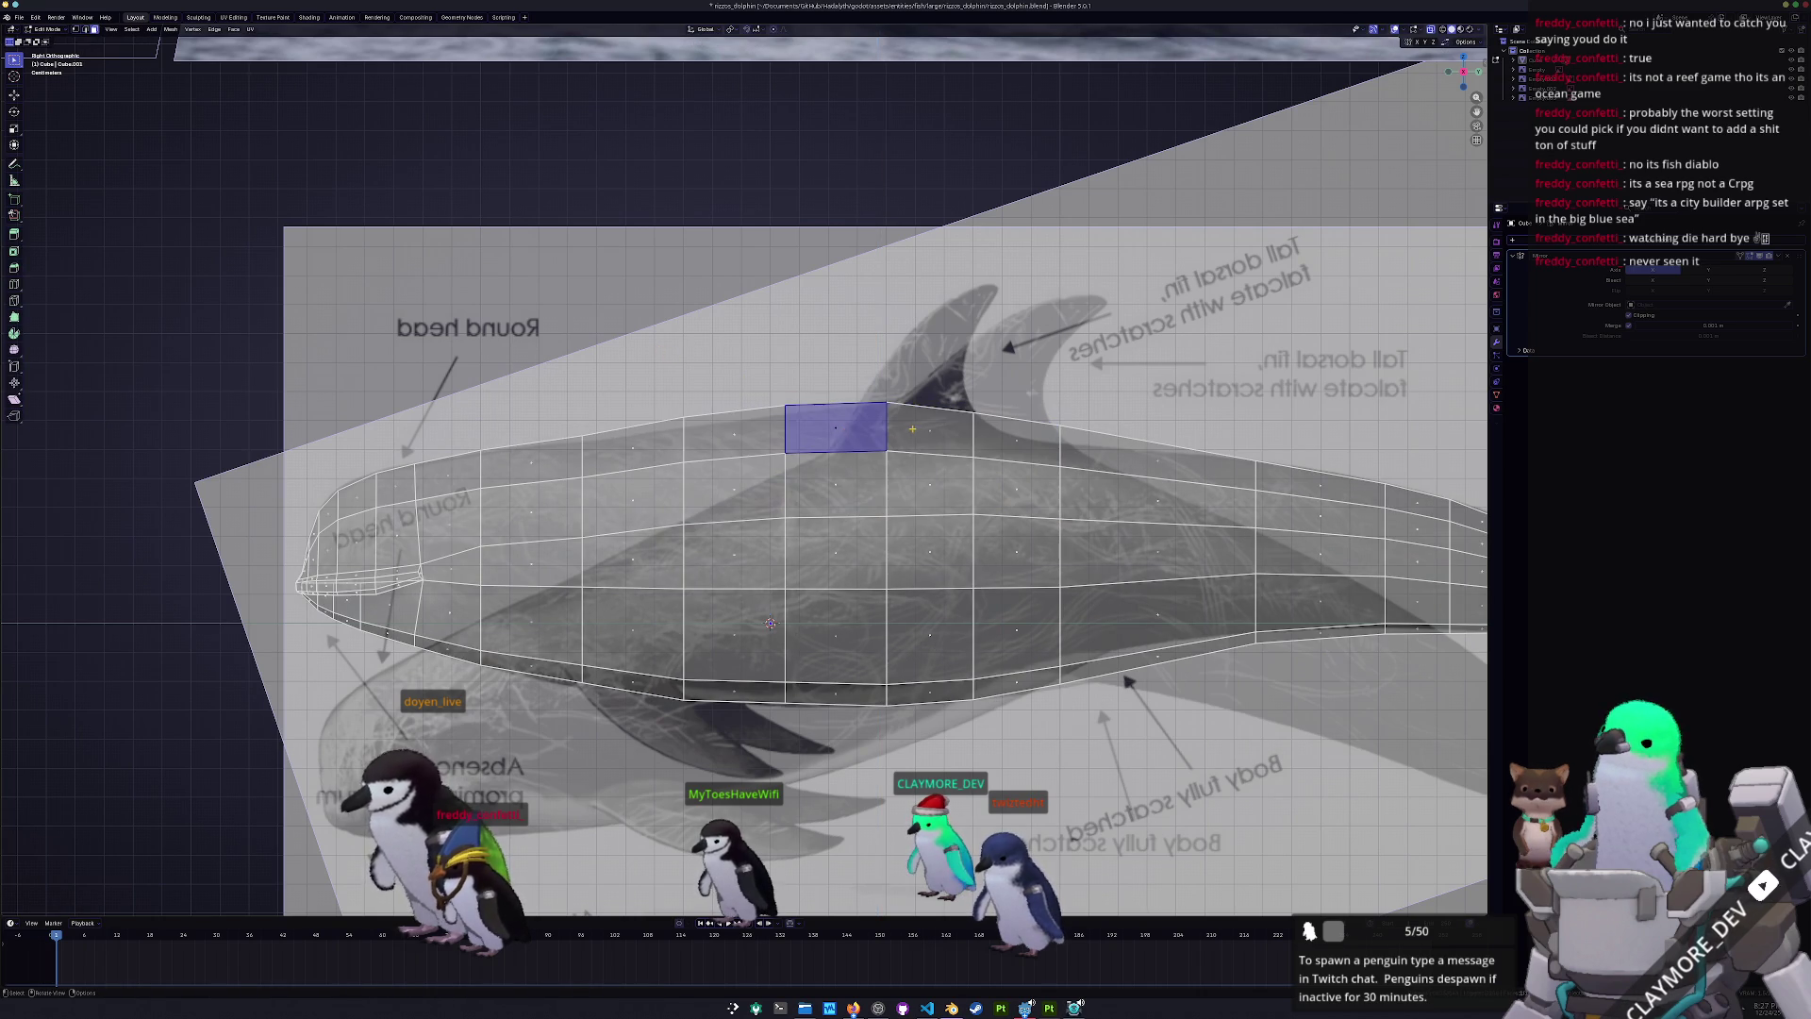
shift+click(1021, 435)
mouse_move(1021, 434)
middle_down()
mouse_move(925, 473)
mouse_move(858, 410)
middle_up()
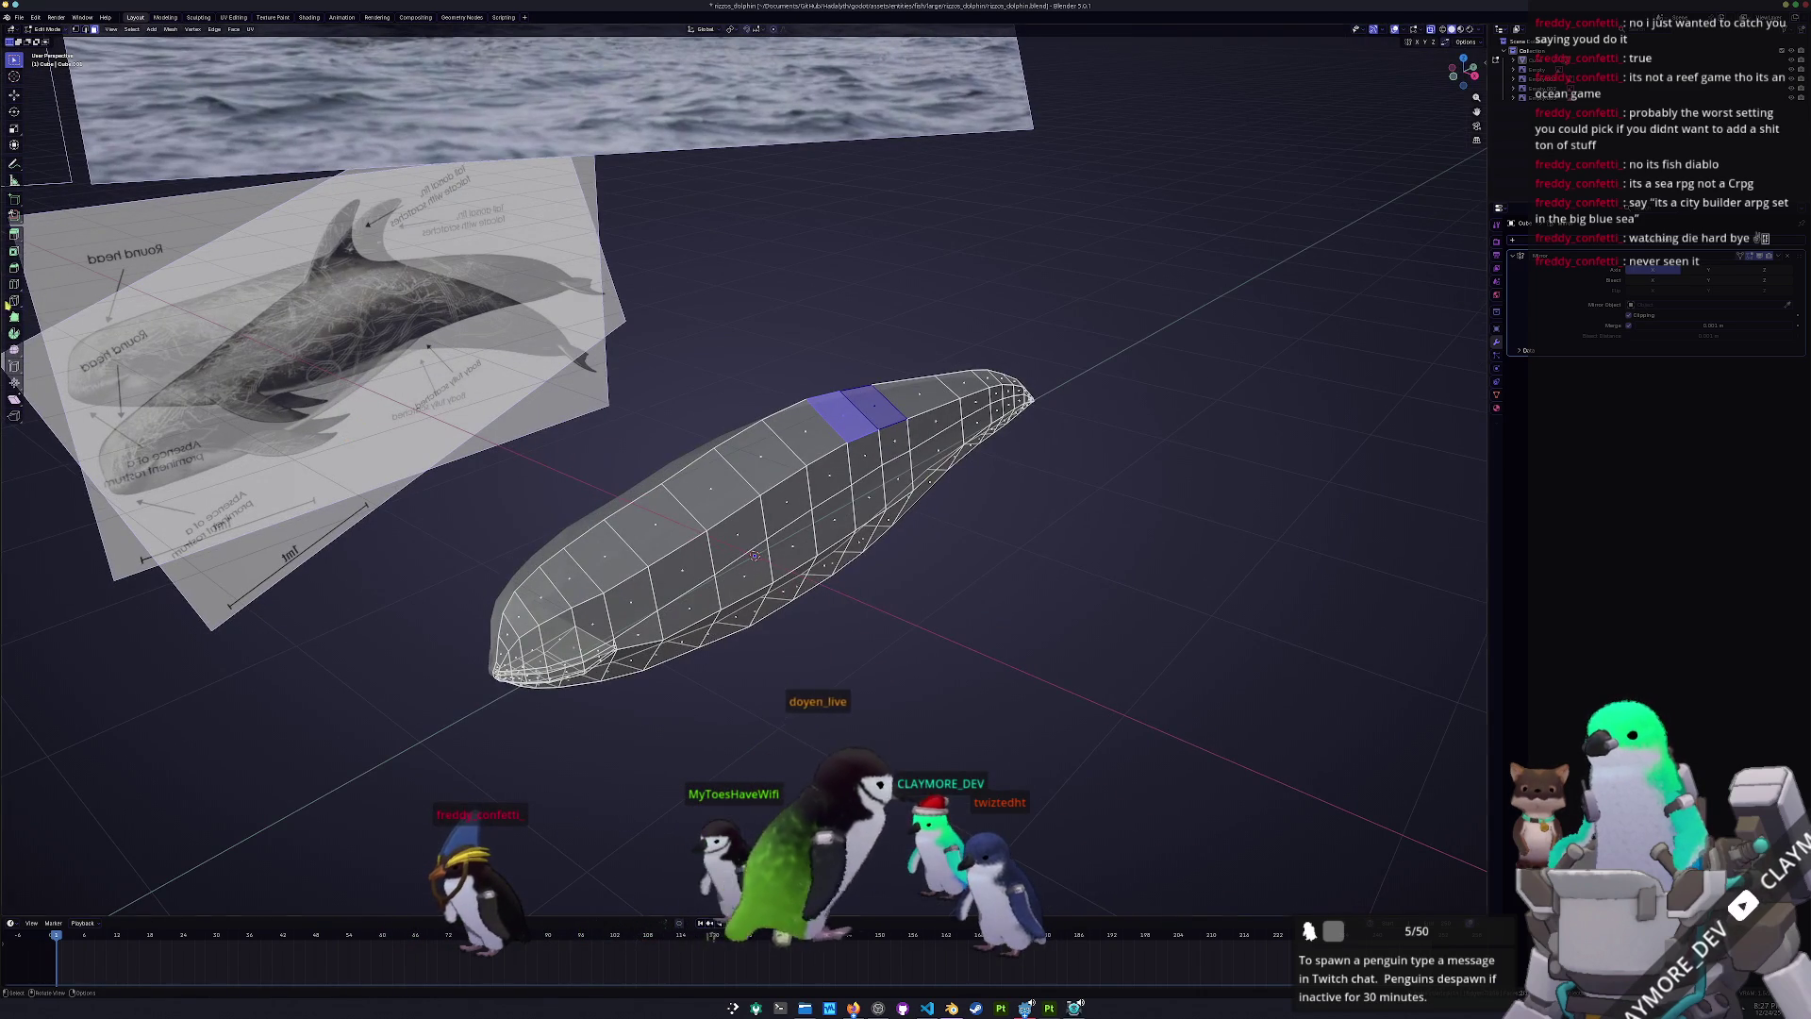
key(shift+space)
key(i)
scroll(859, 411, up, 3)
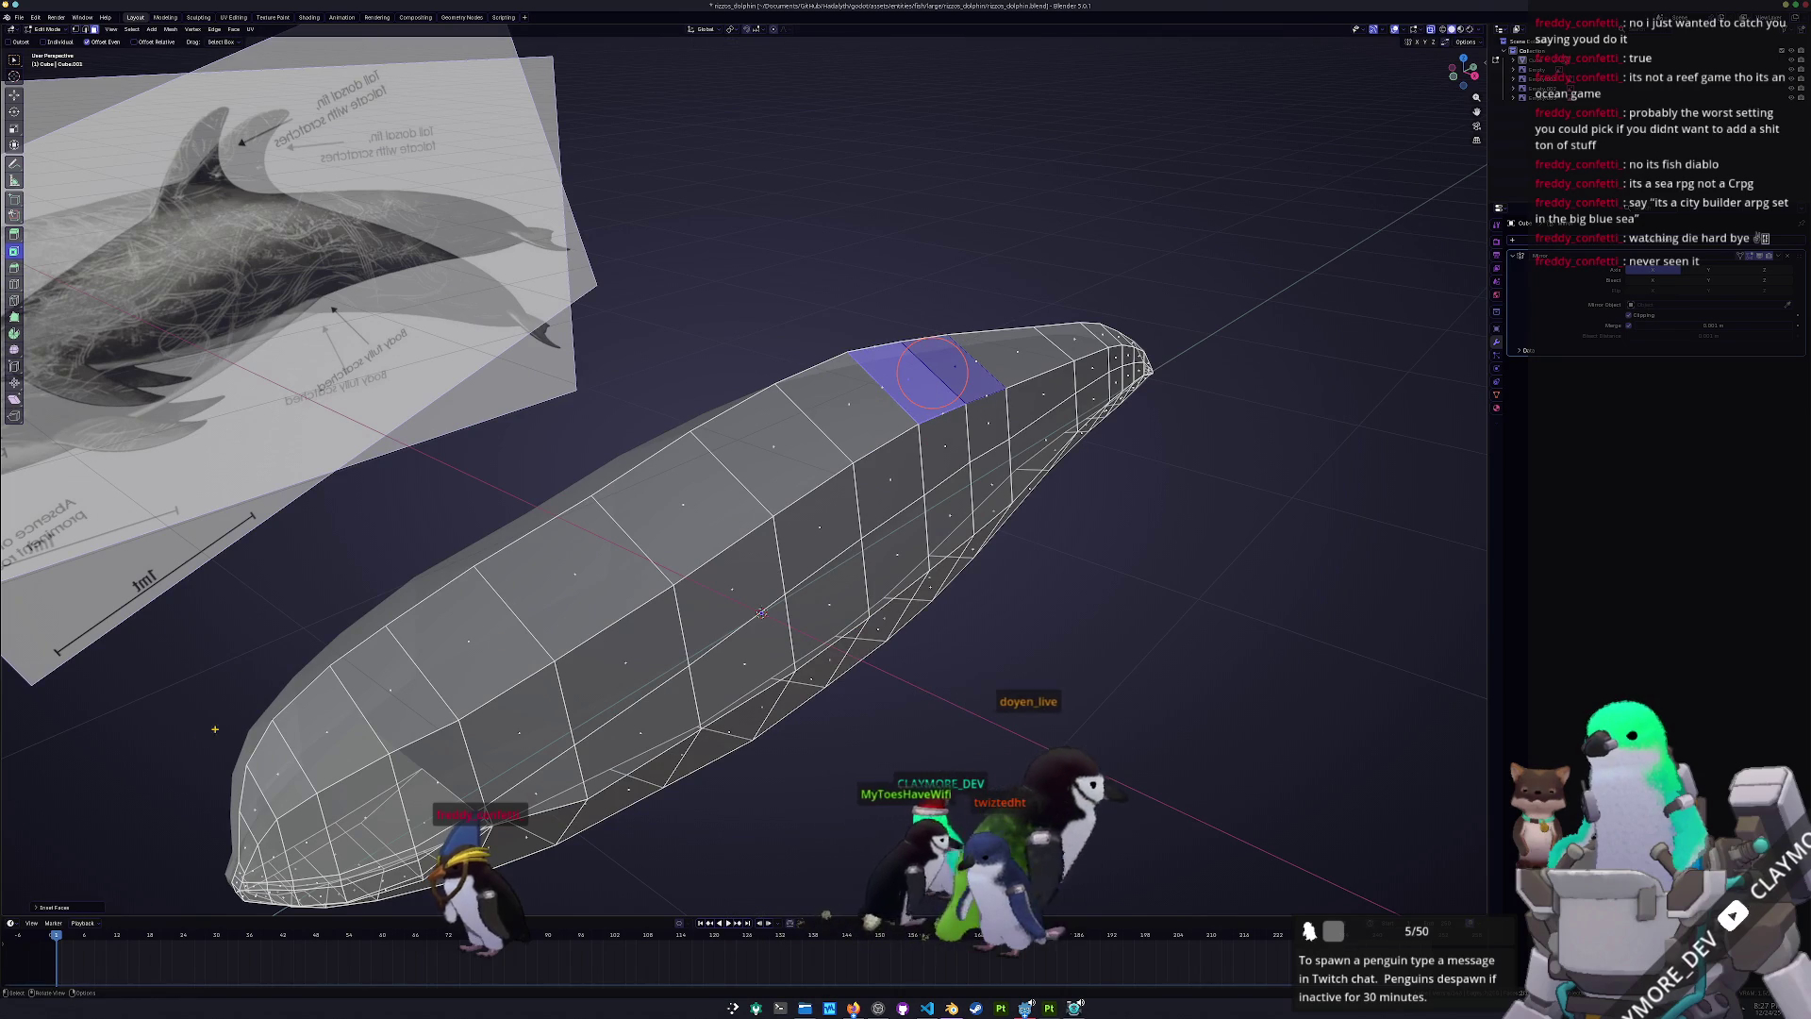
click(54, 908)
mouse_move(114, 852)
mouse_down()
mouse_move(141, 853)
mouse_move(109, 853)
mouse_up()
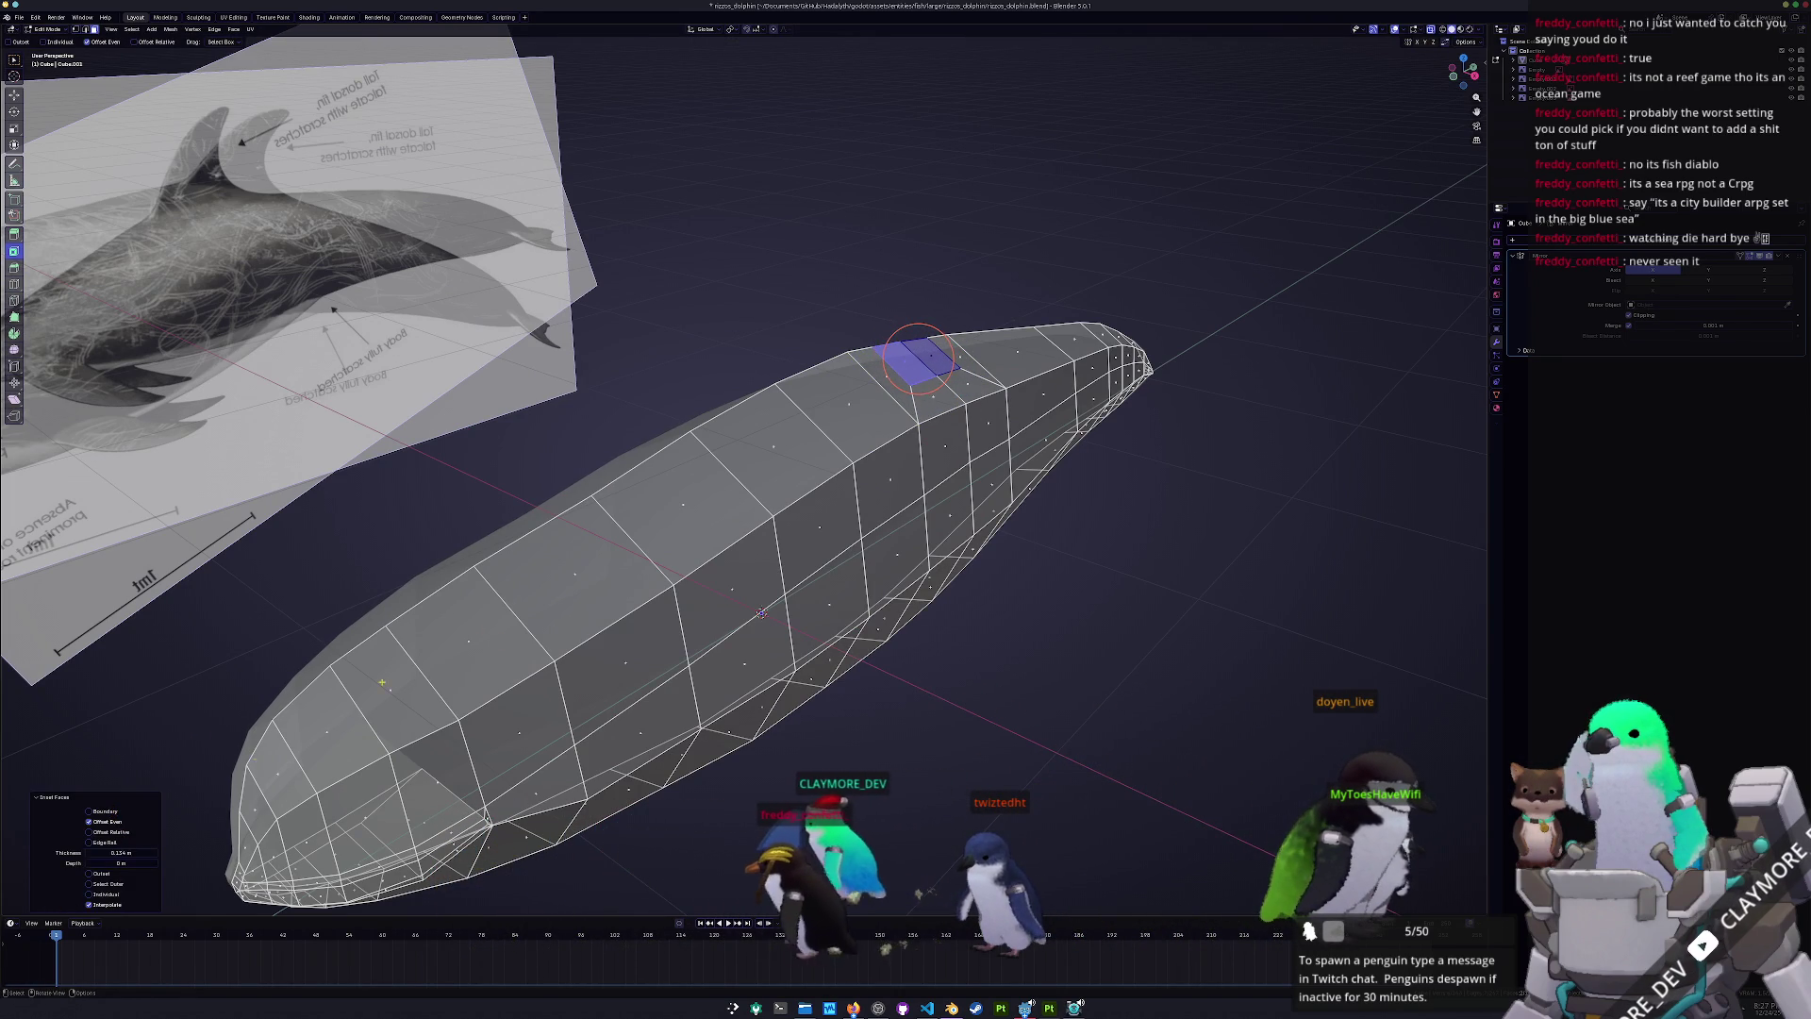
- Slide an inset edge into place and check it side-on against the reference
key(g)
key(g)
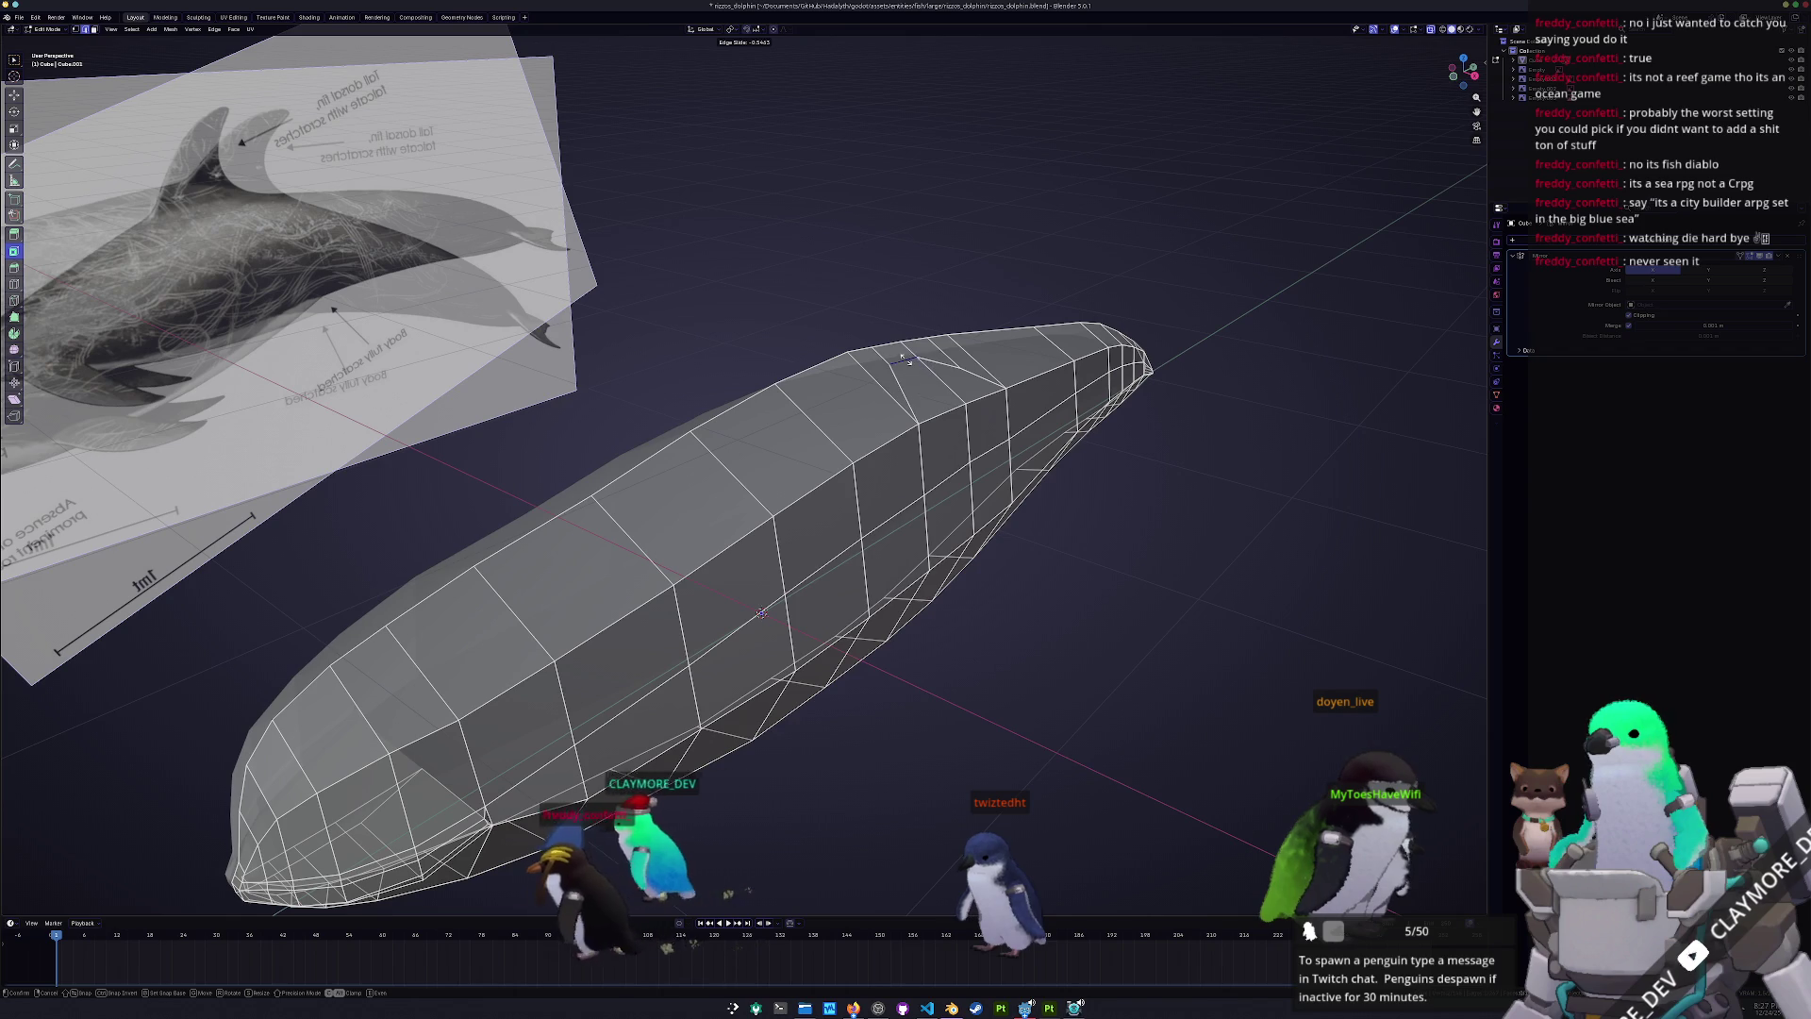
click(944, 362)
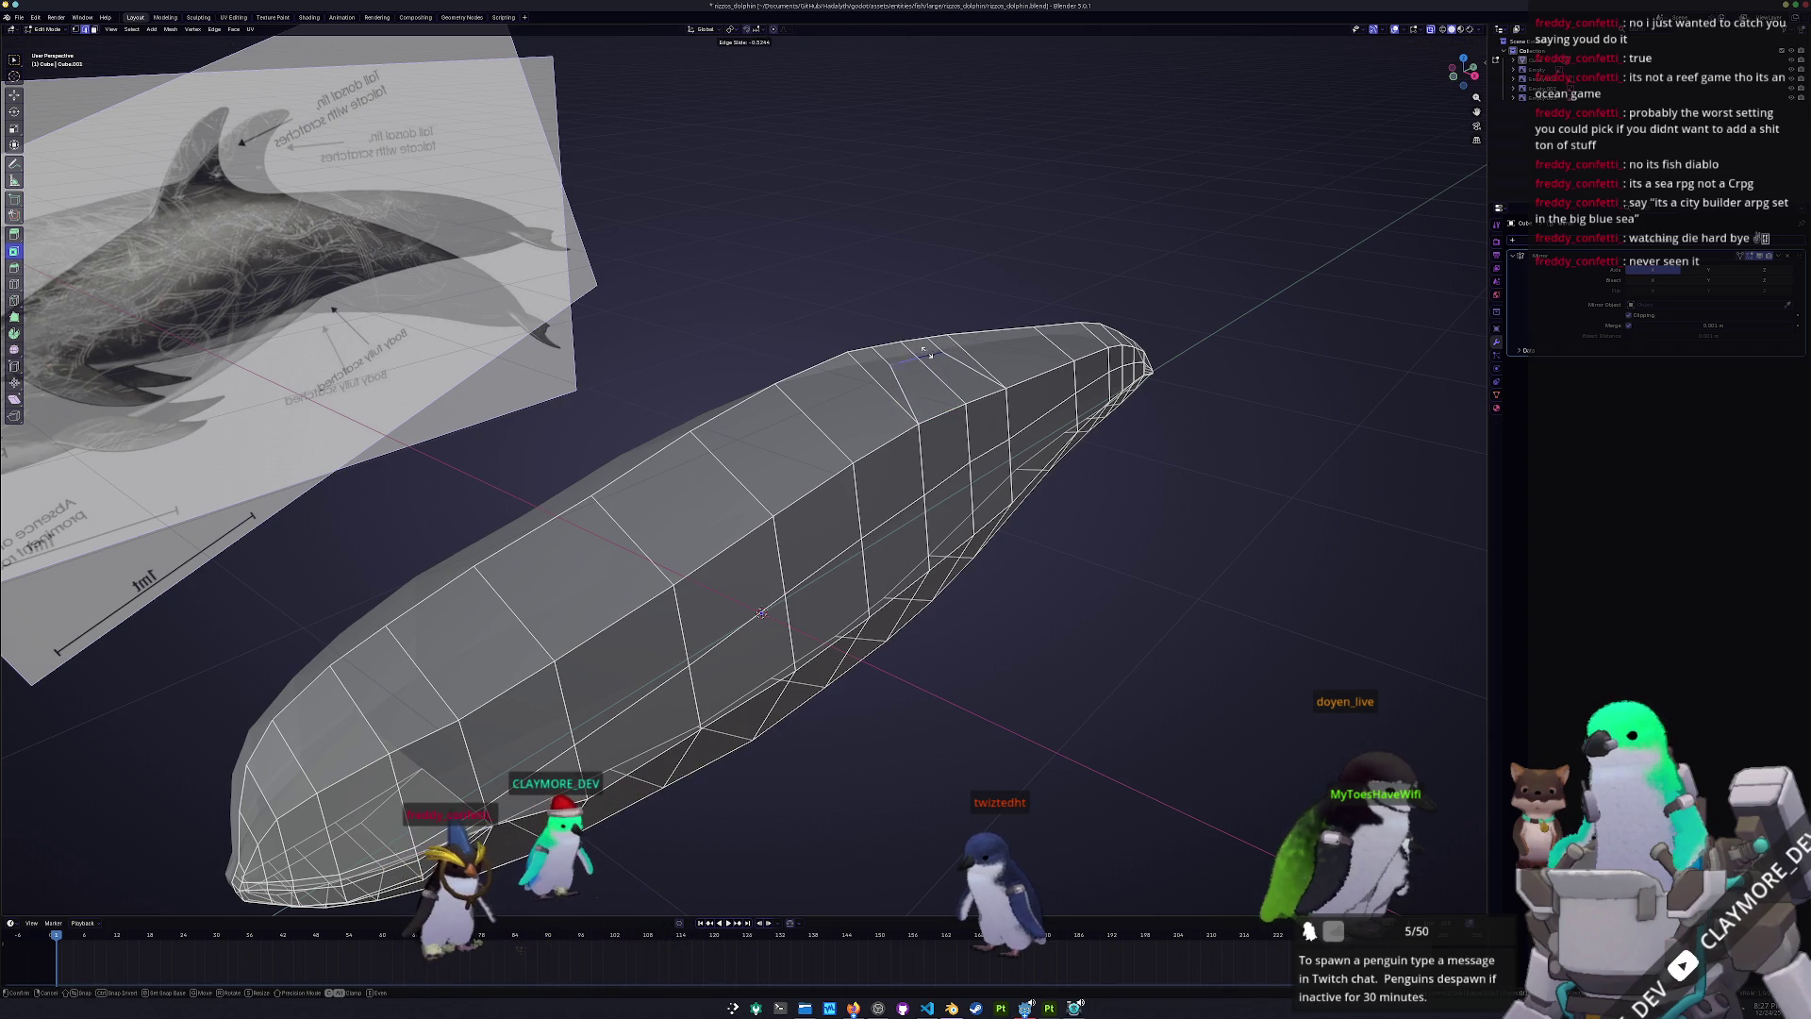
click(925, 347)
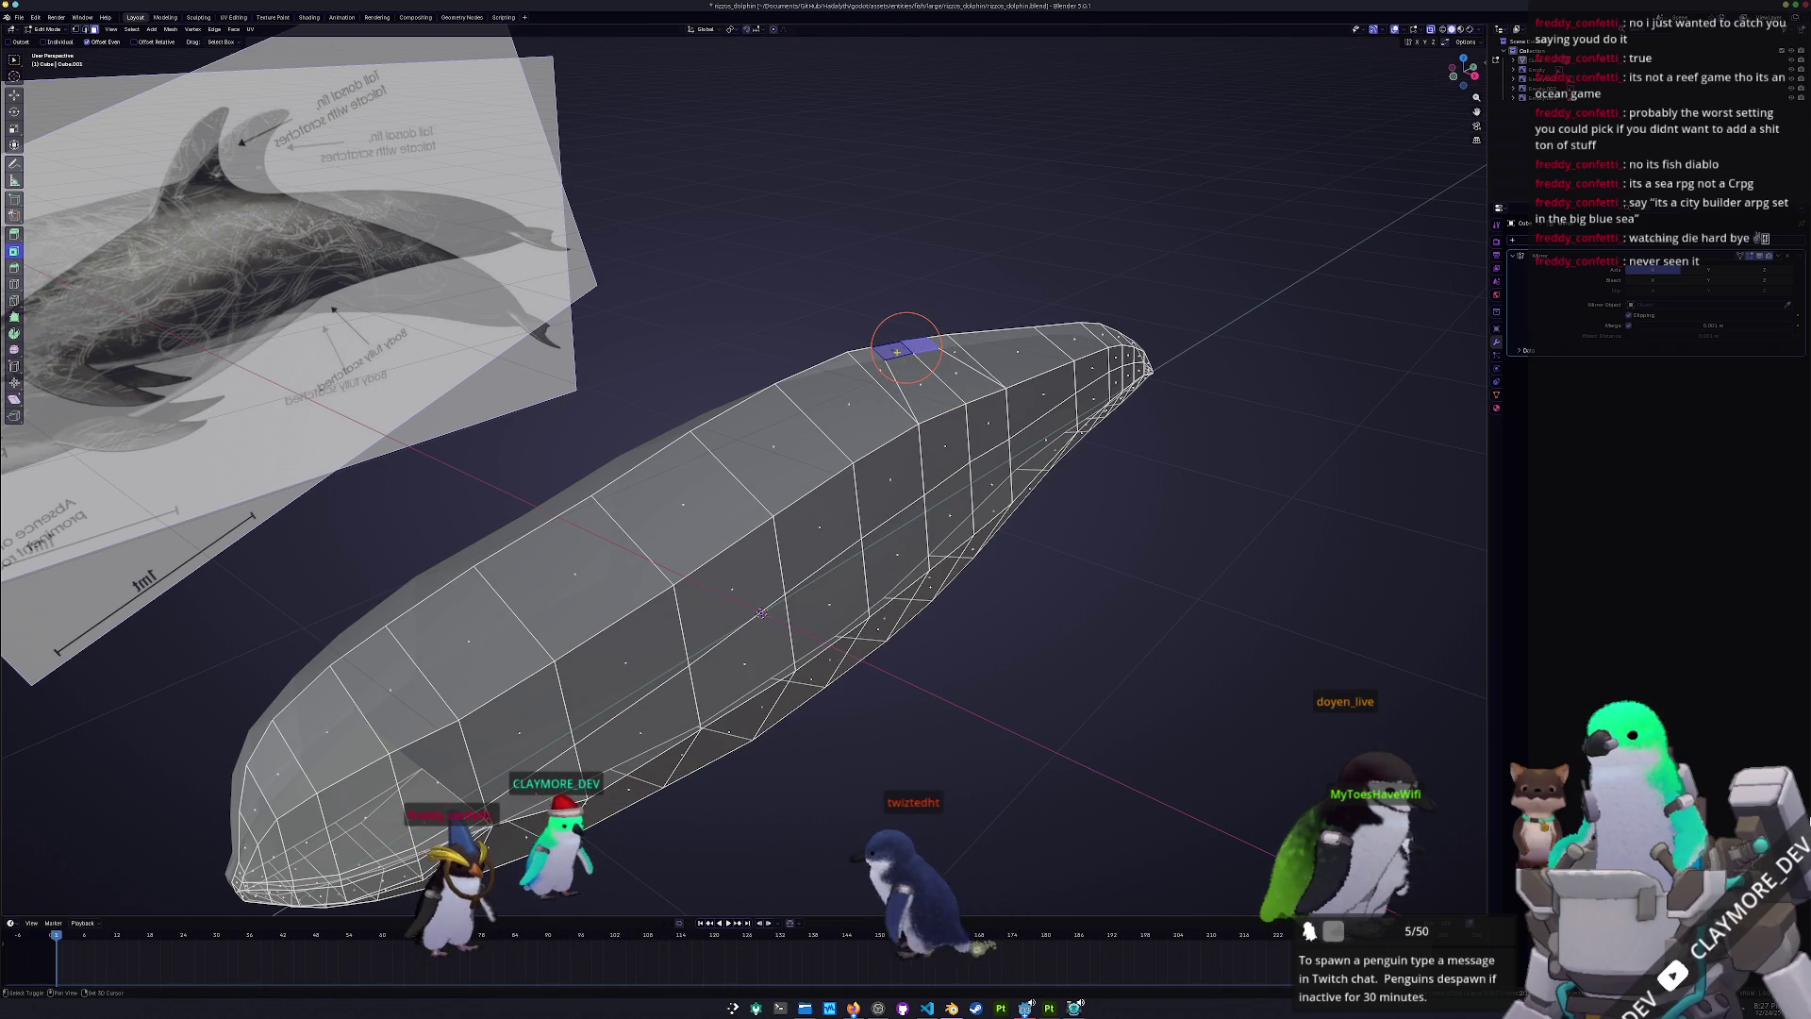
key(KP_3)
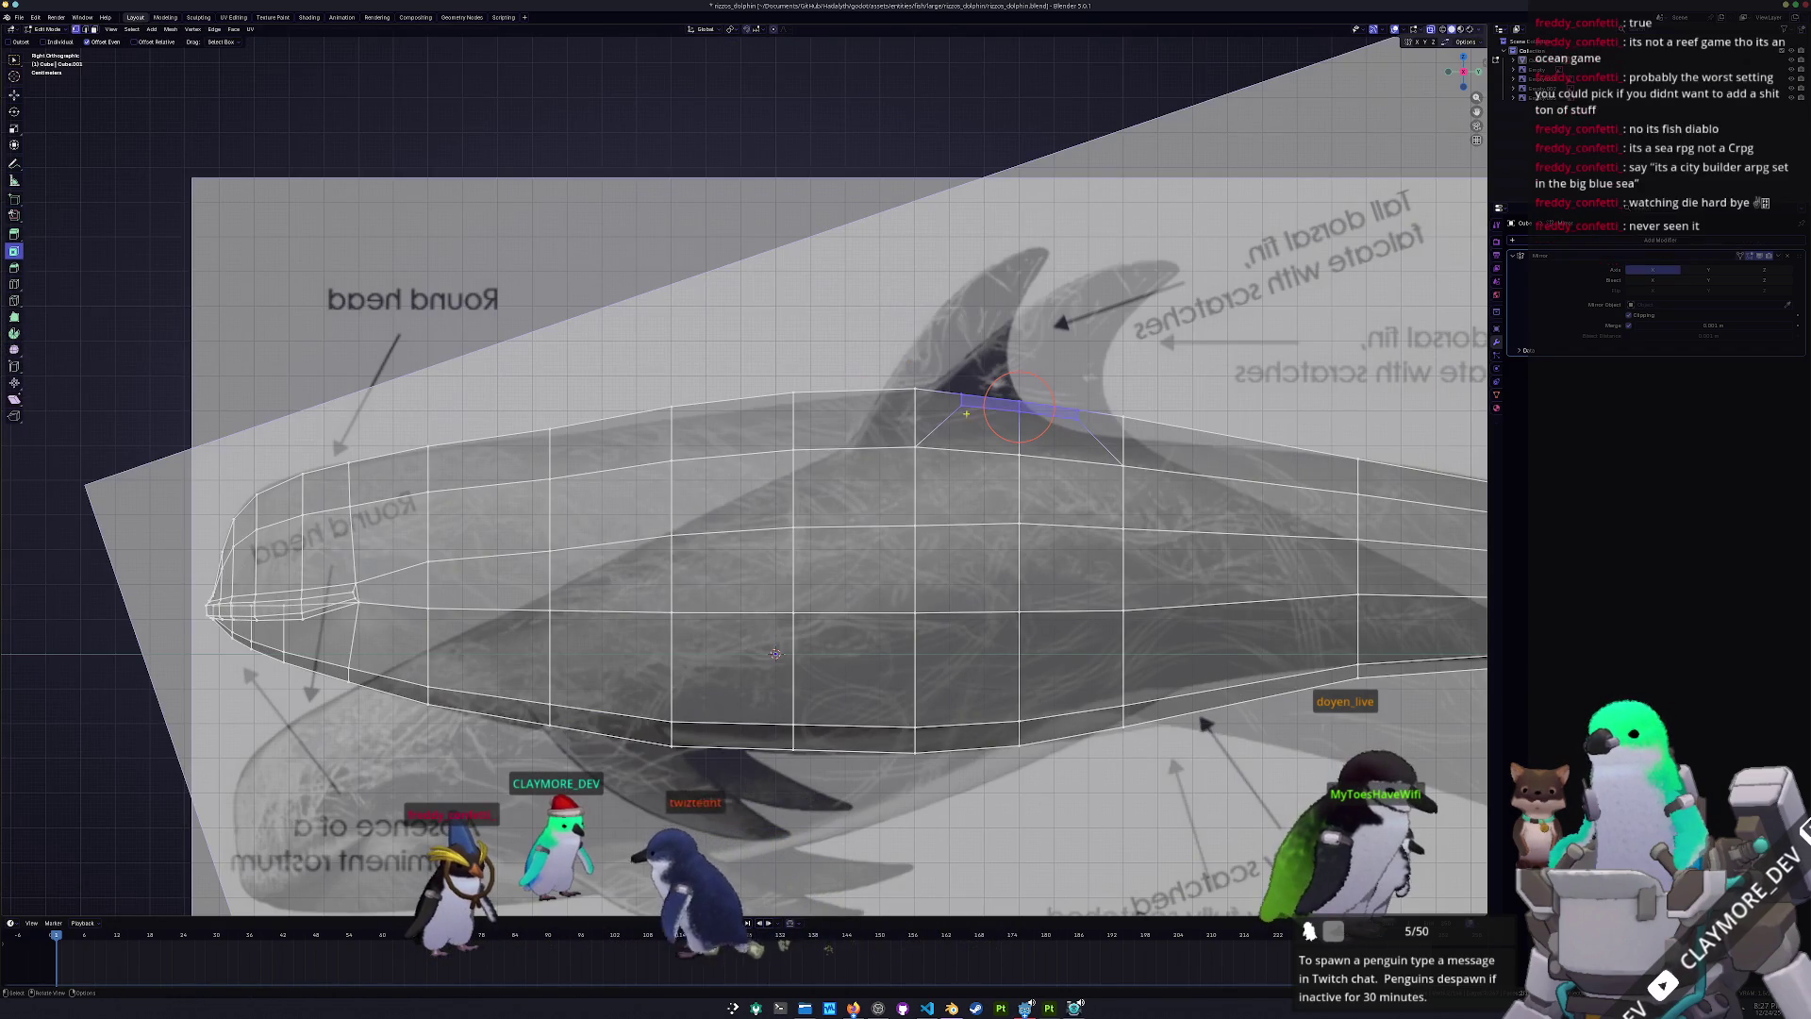
- Fix the raised fin tip and slide the fin vertices to match the reference dorsal fin outline
click(904, 356)
scroll(930, 366, up, 2)
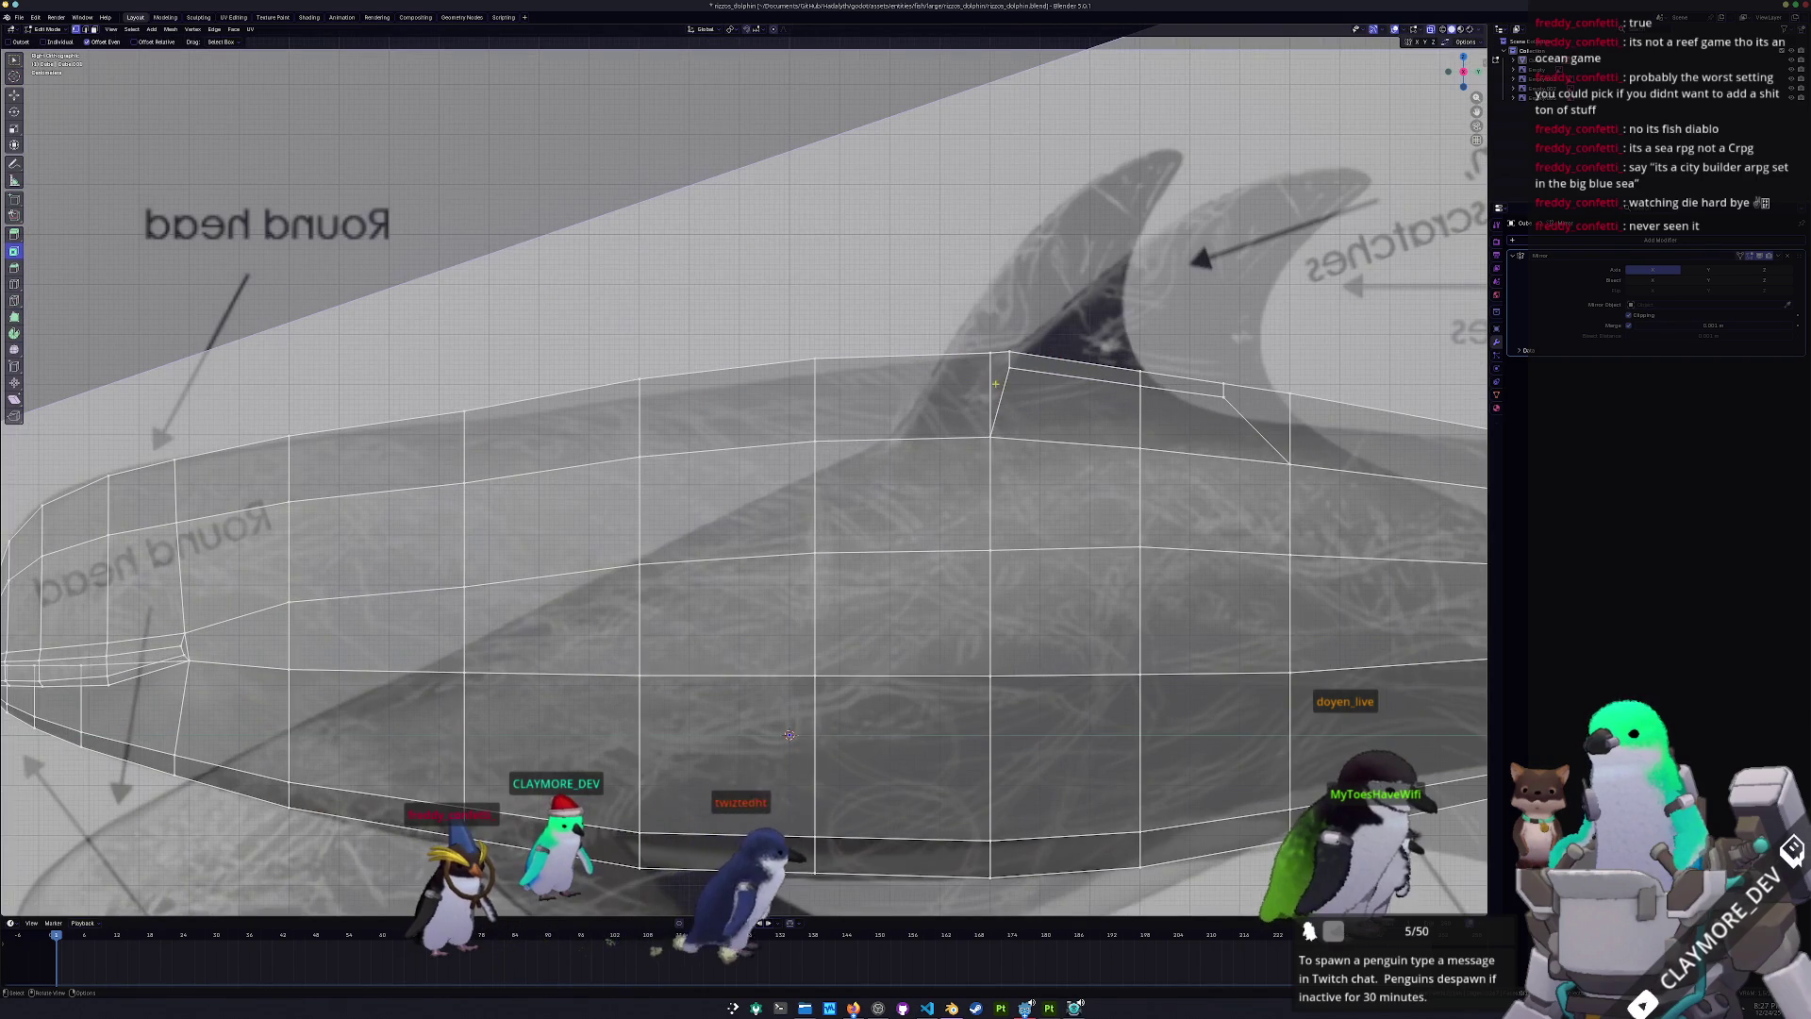
key(g)
key(g)
click(924, 330)
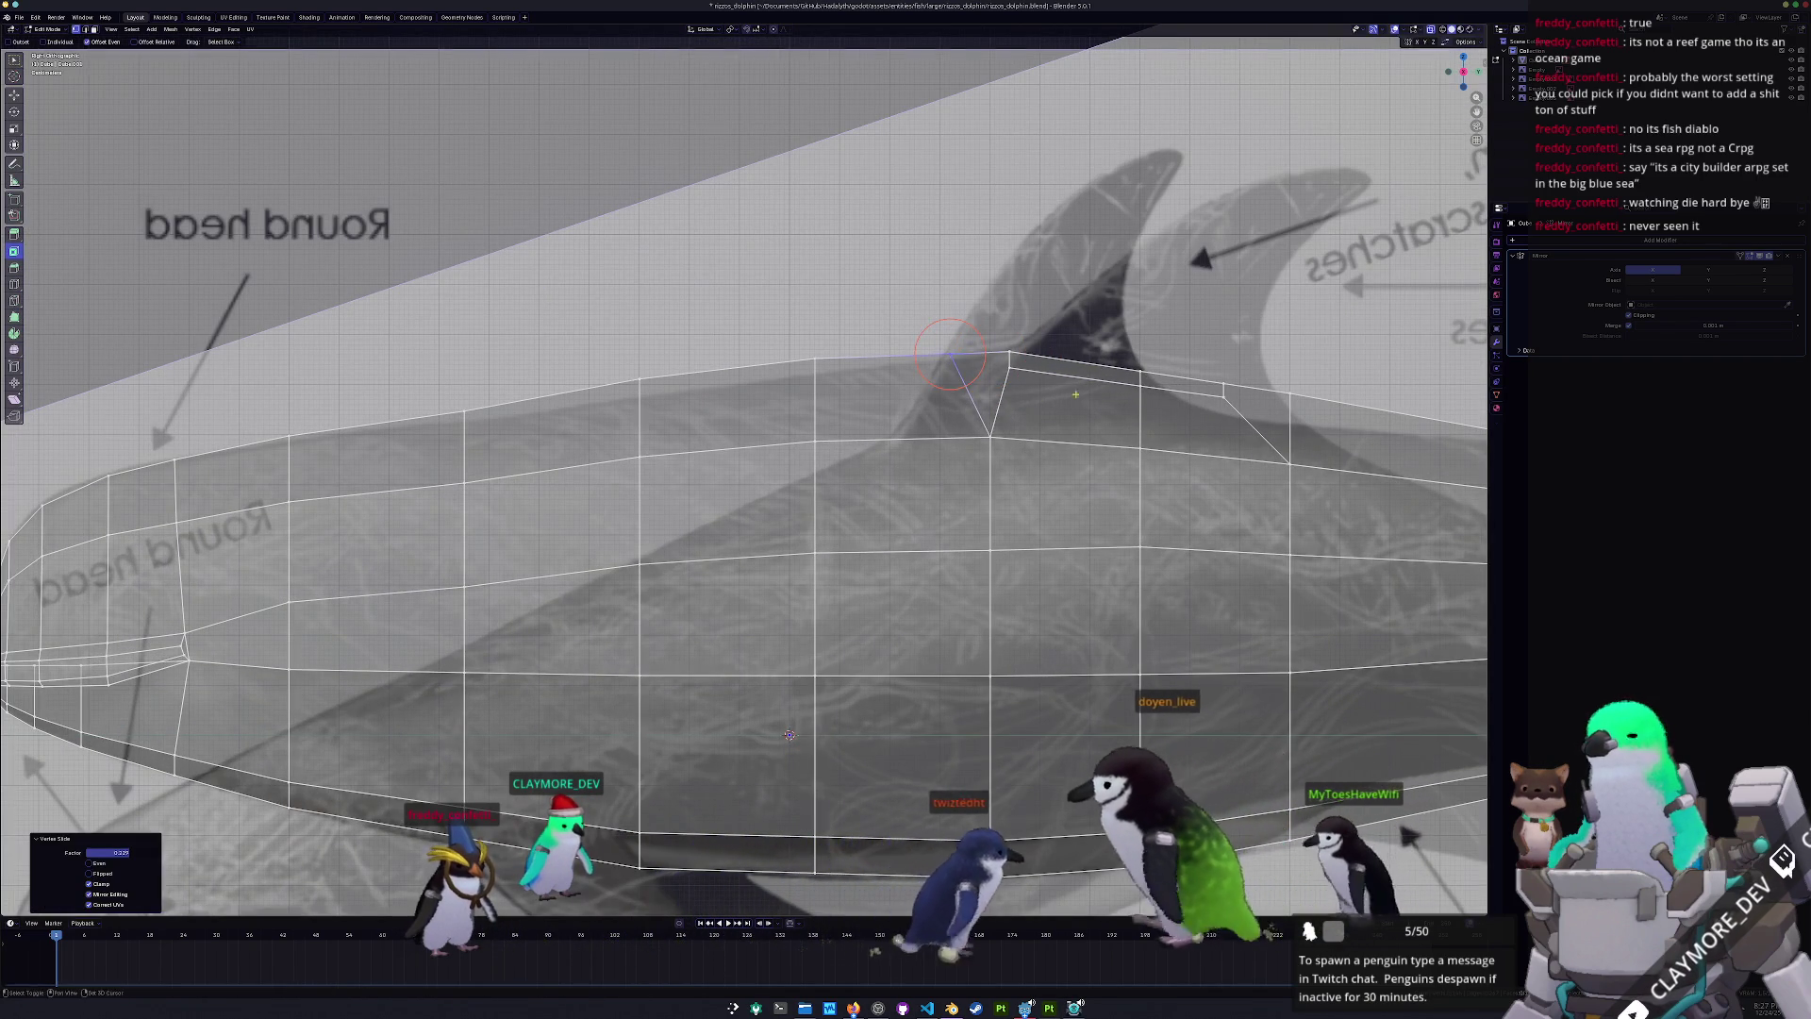
ctrl+scroll(896, 338, down, 2)
ctrl+scroll(874, 345, down, 3)
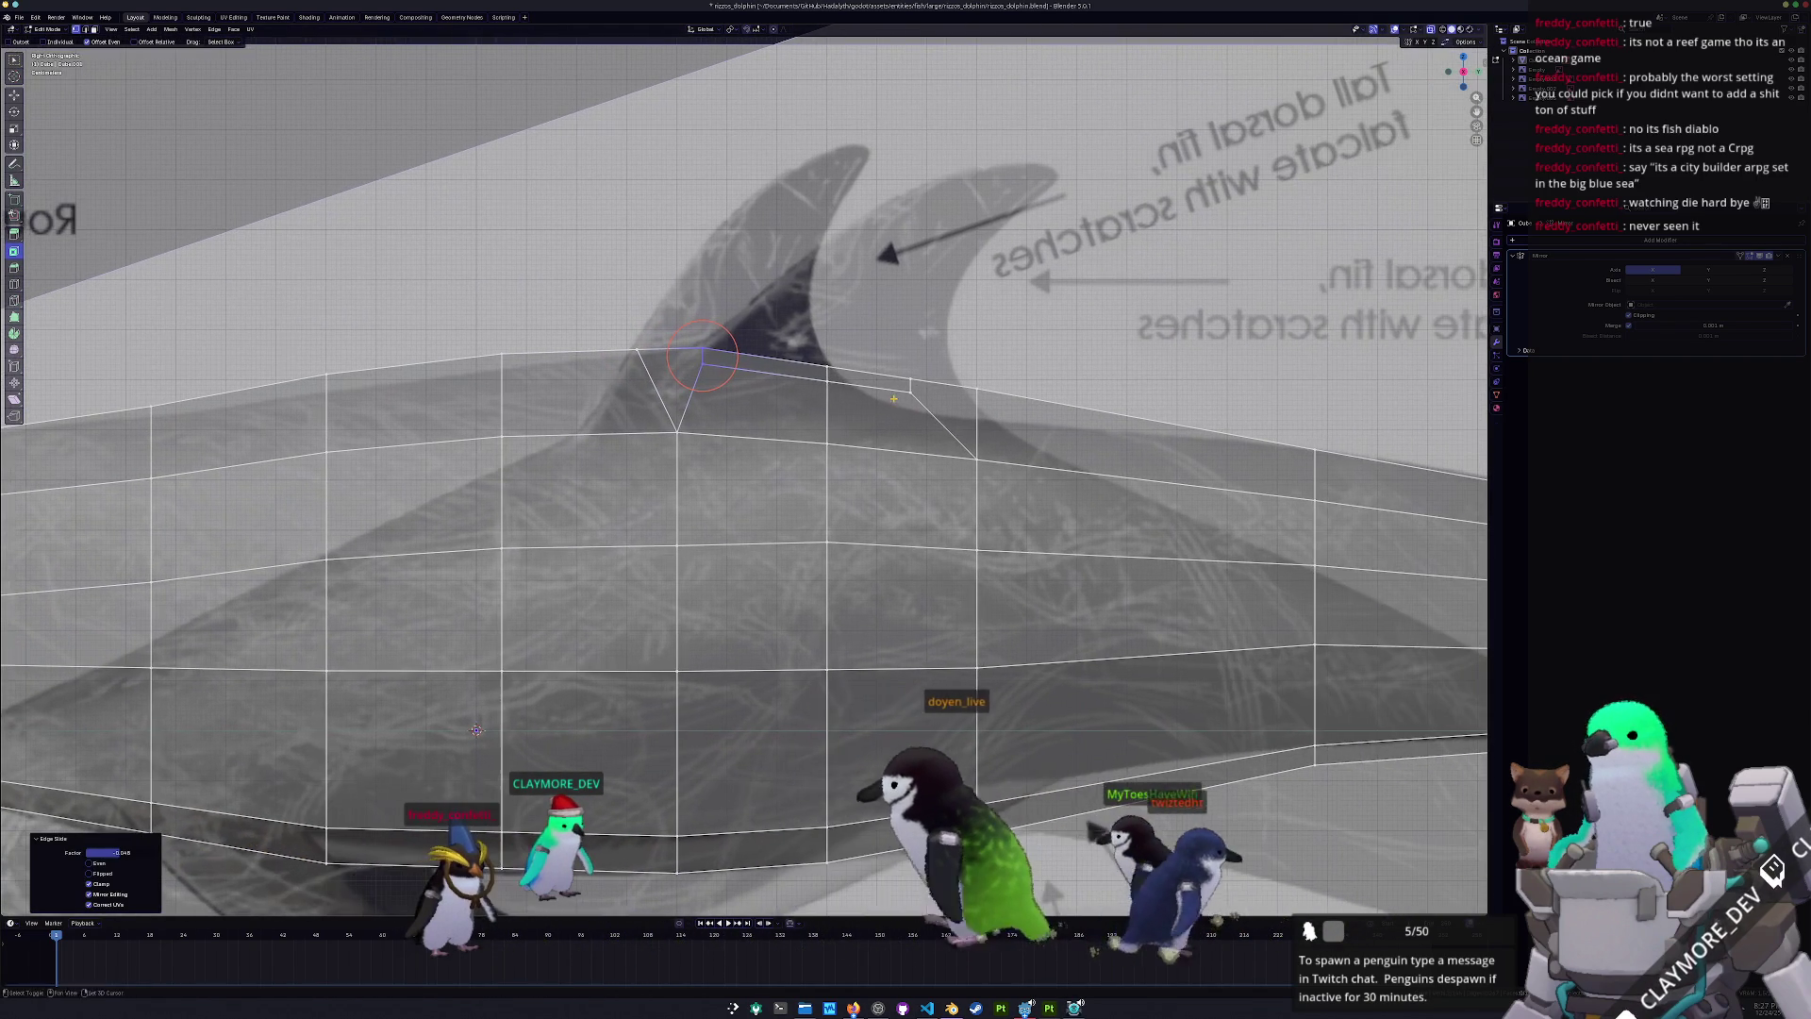
click(908, 389)
key(g)
key(g)
key(g)
click(1023, 391)
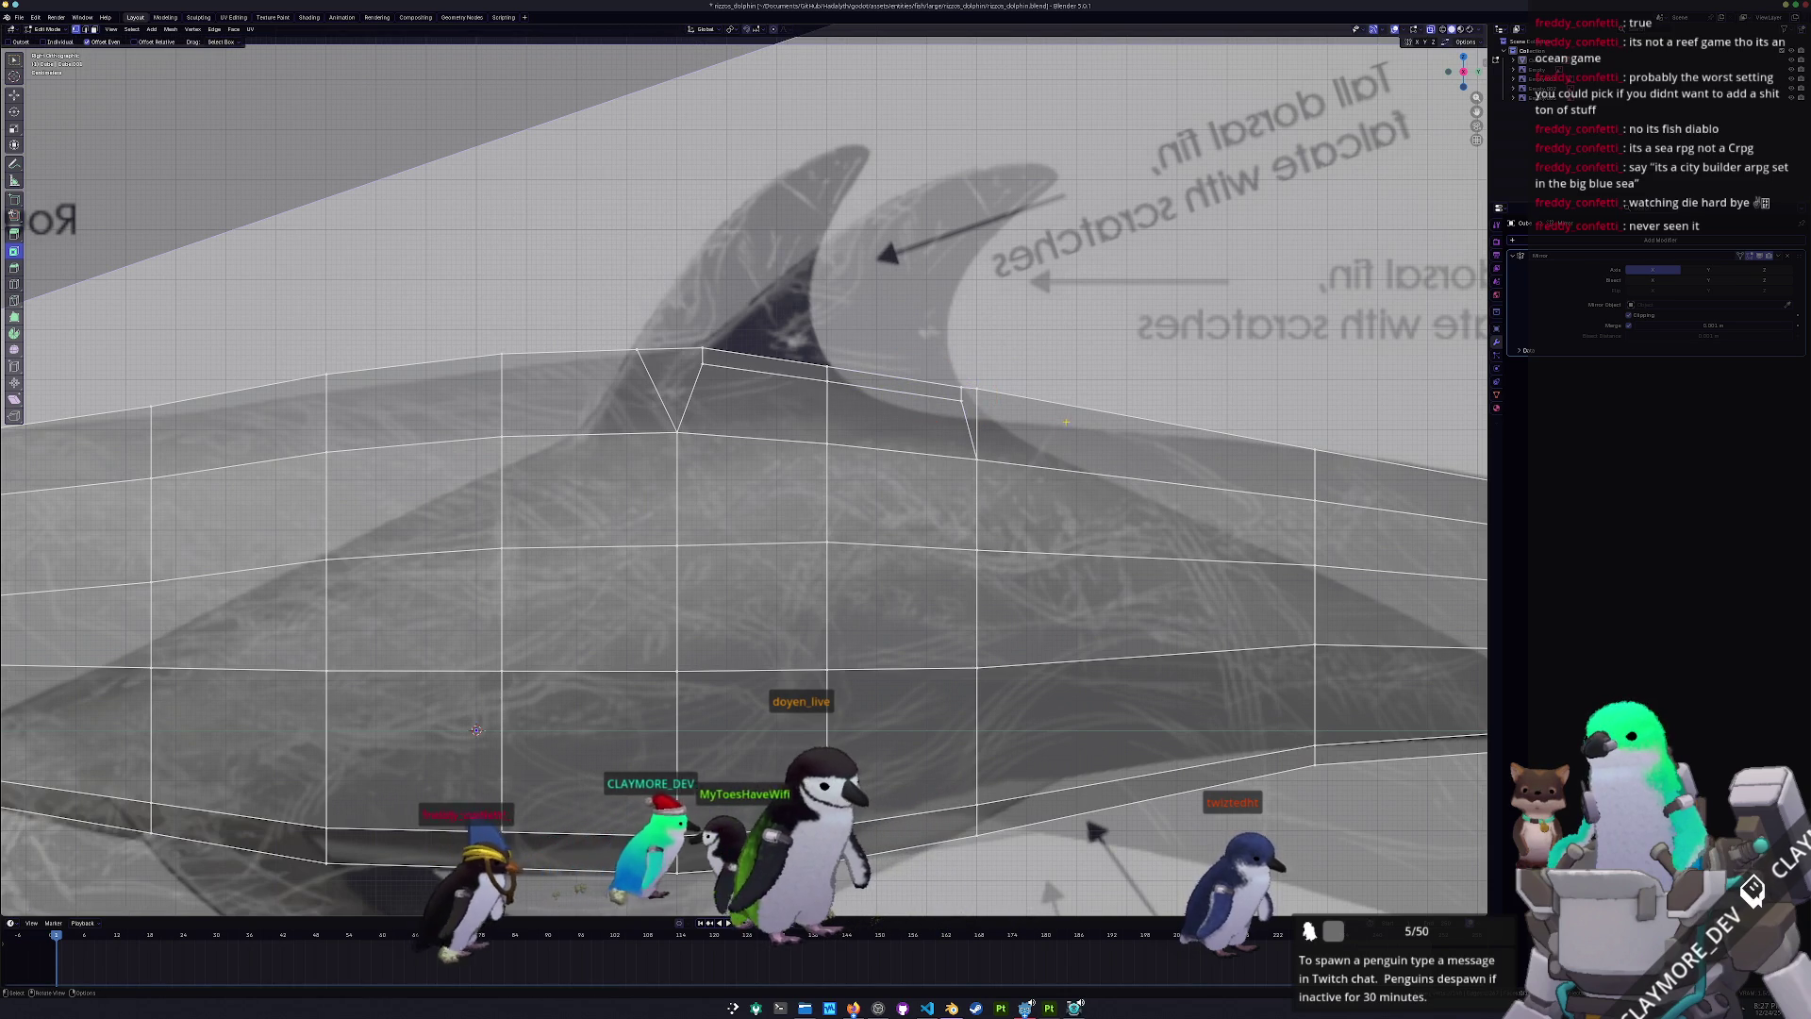
key(g)
key(g)
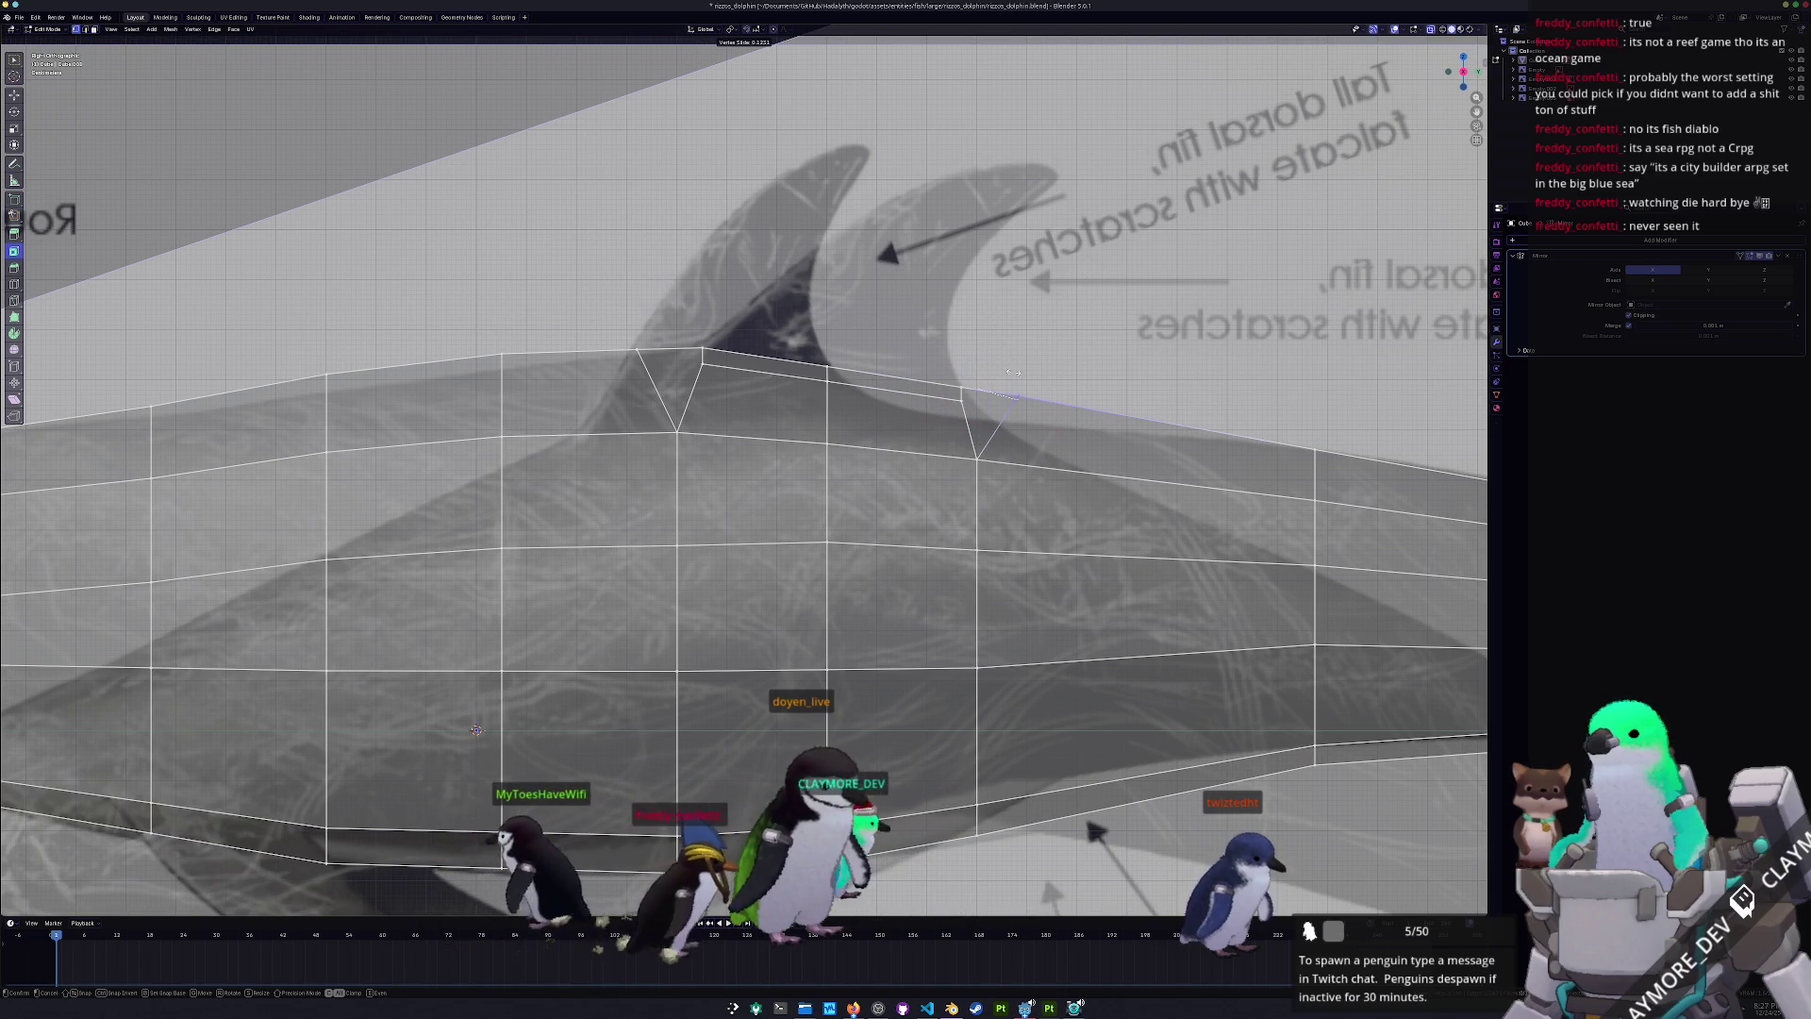
click(1013, 372)
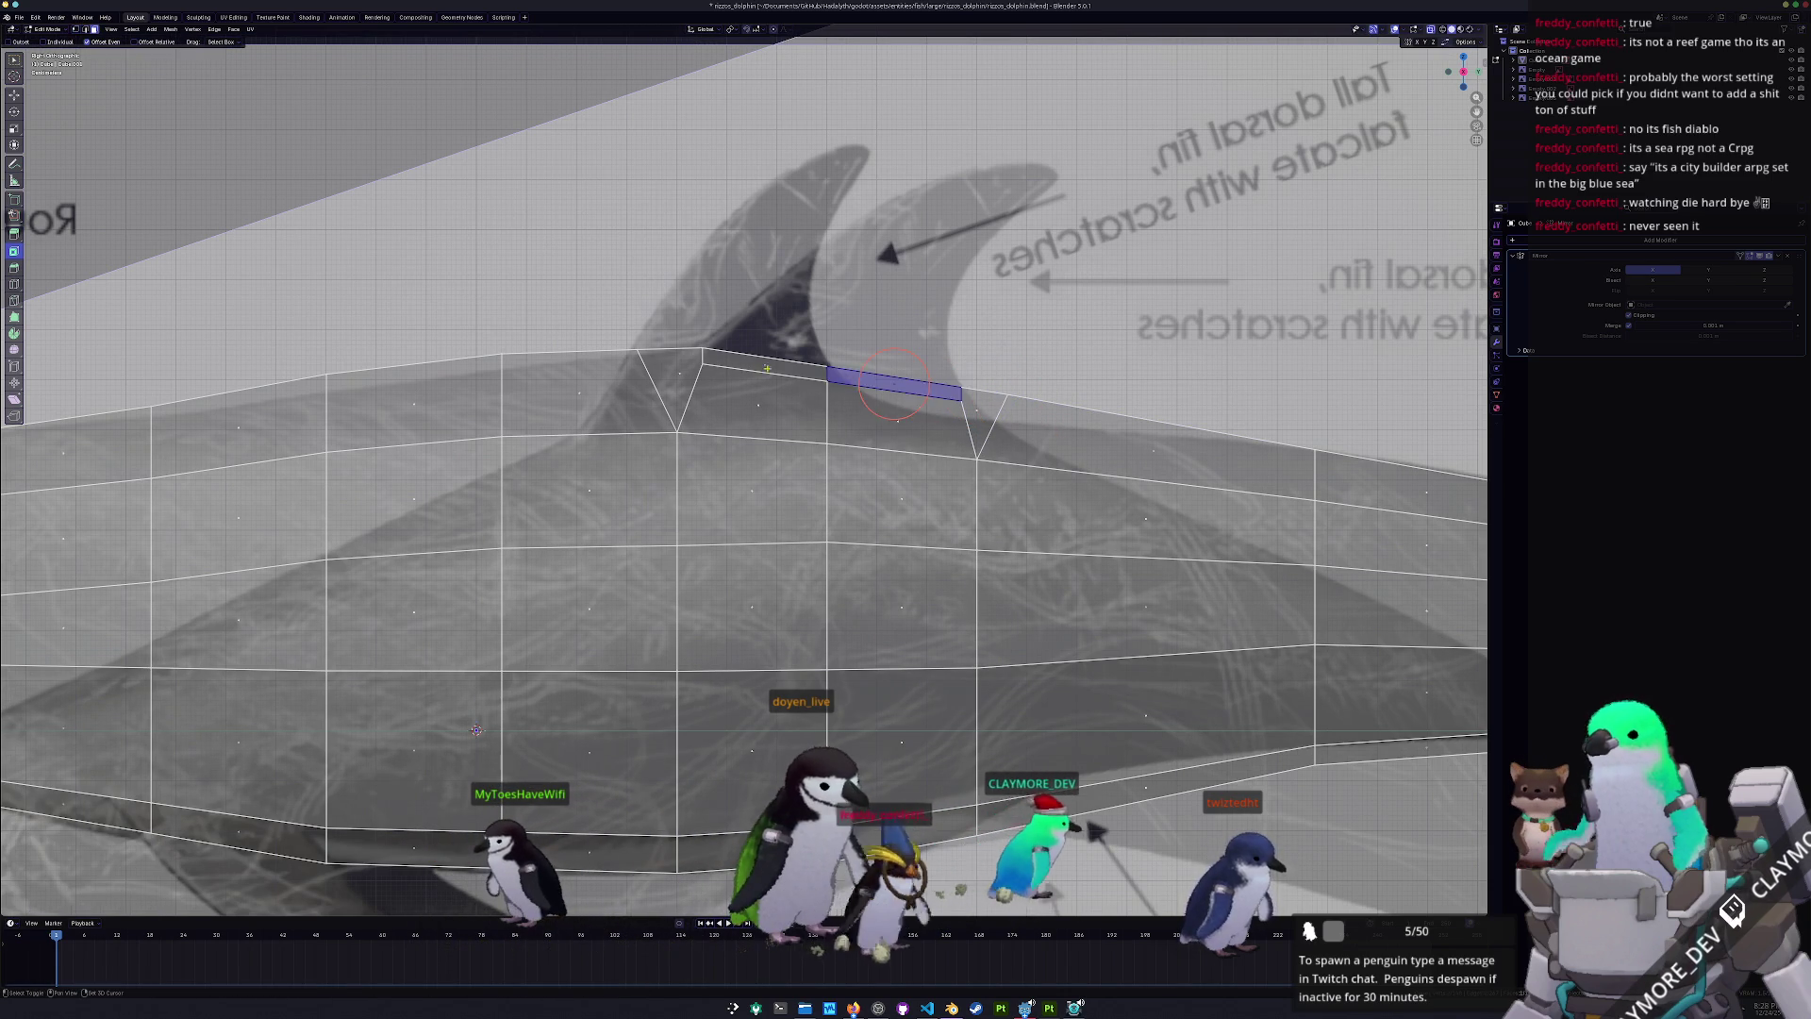
scroll(895, 384, down, 4)
- Extrude the fin's top edge upward and move the new tip vertices back toward the reference tip
key(e)
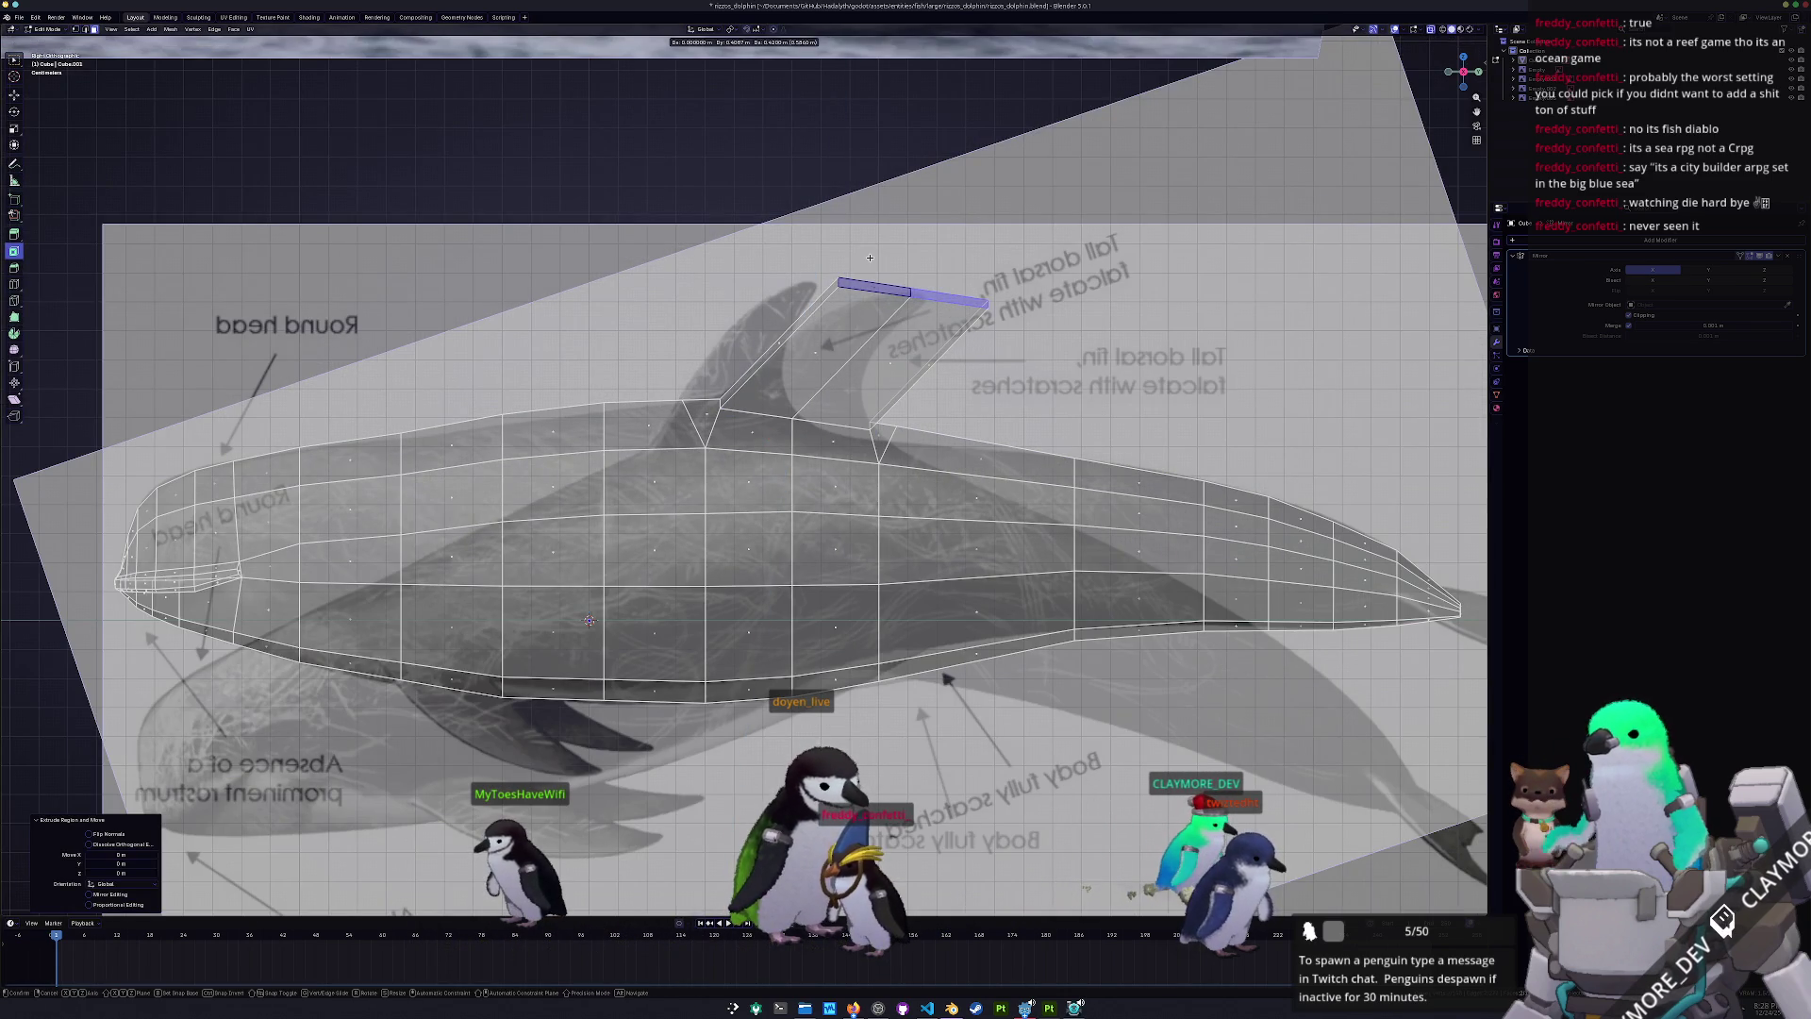
click(912, 293)
key(g)
click(894, 295)
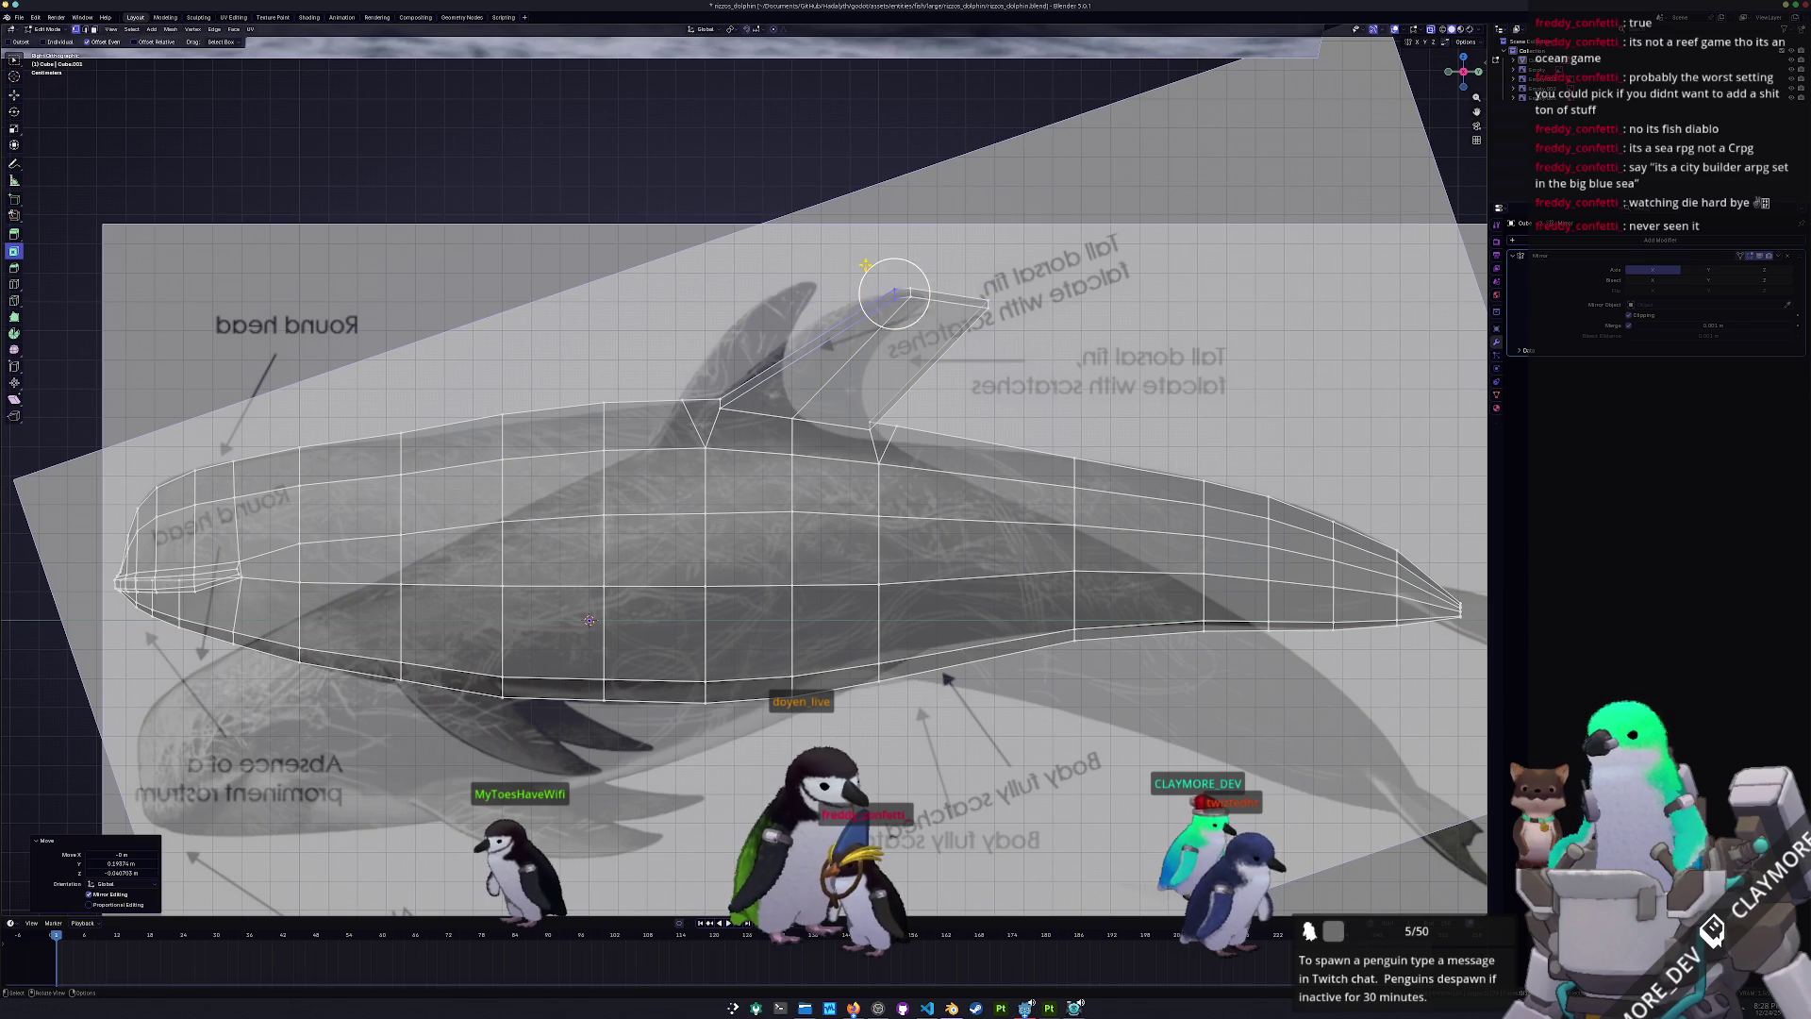
key(g)
click(922, 298)
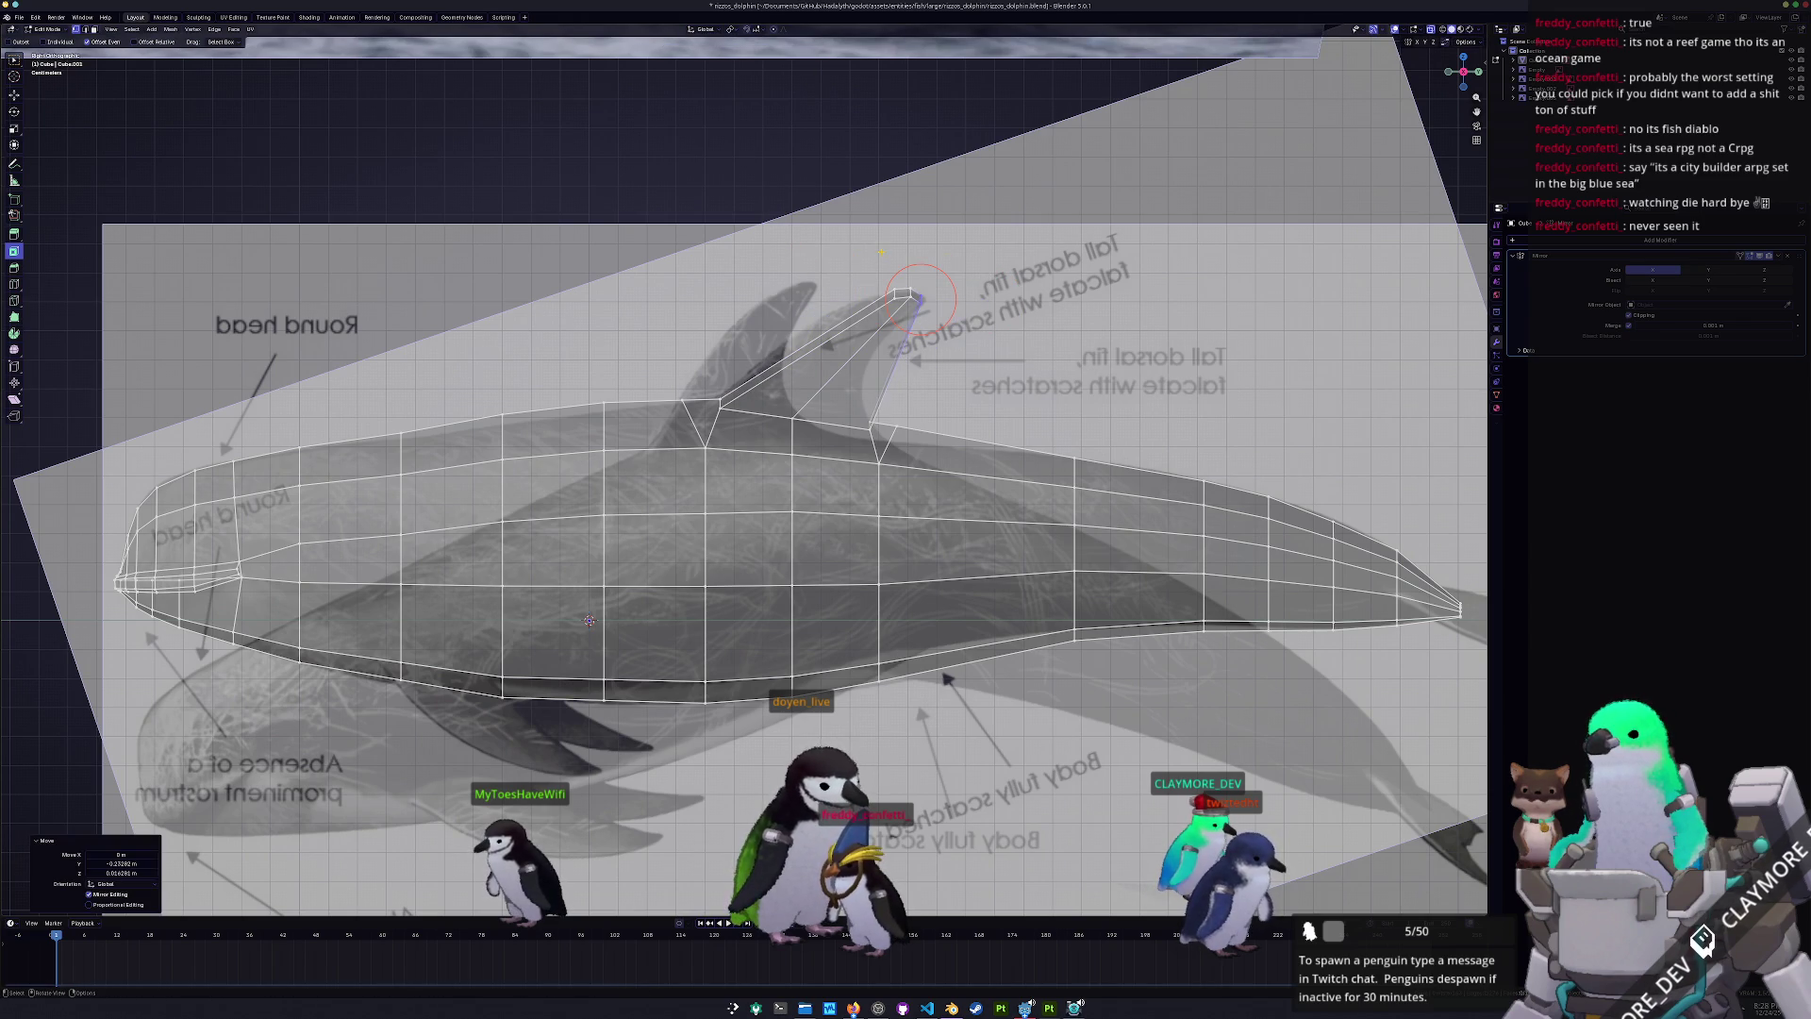
scroll(877, 292, up, 8)
scroll(911, 386, down, 2)
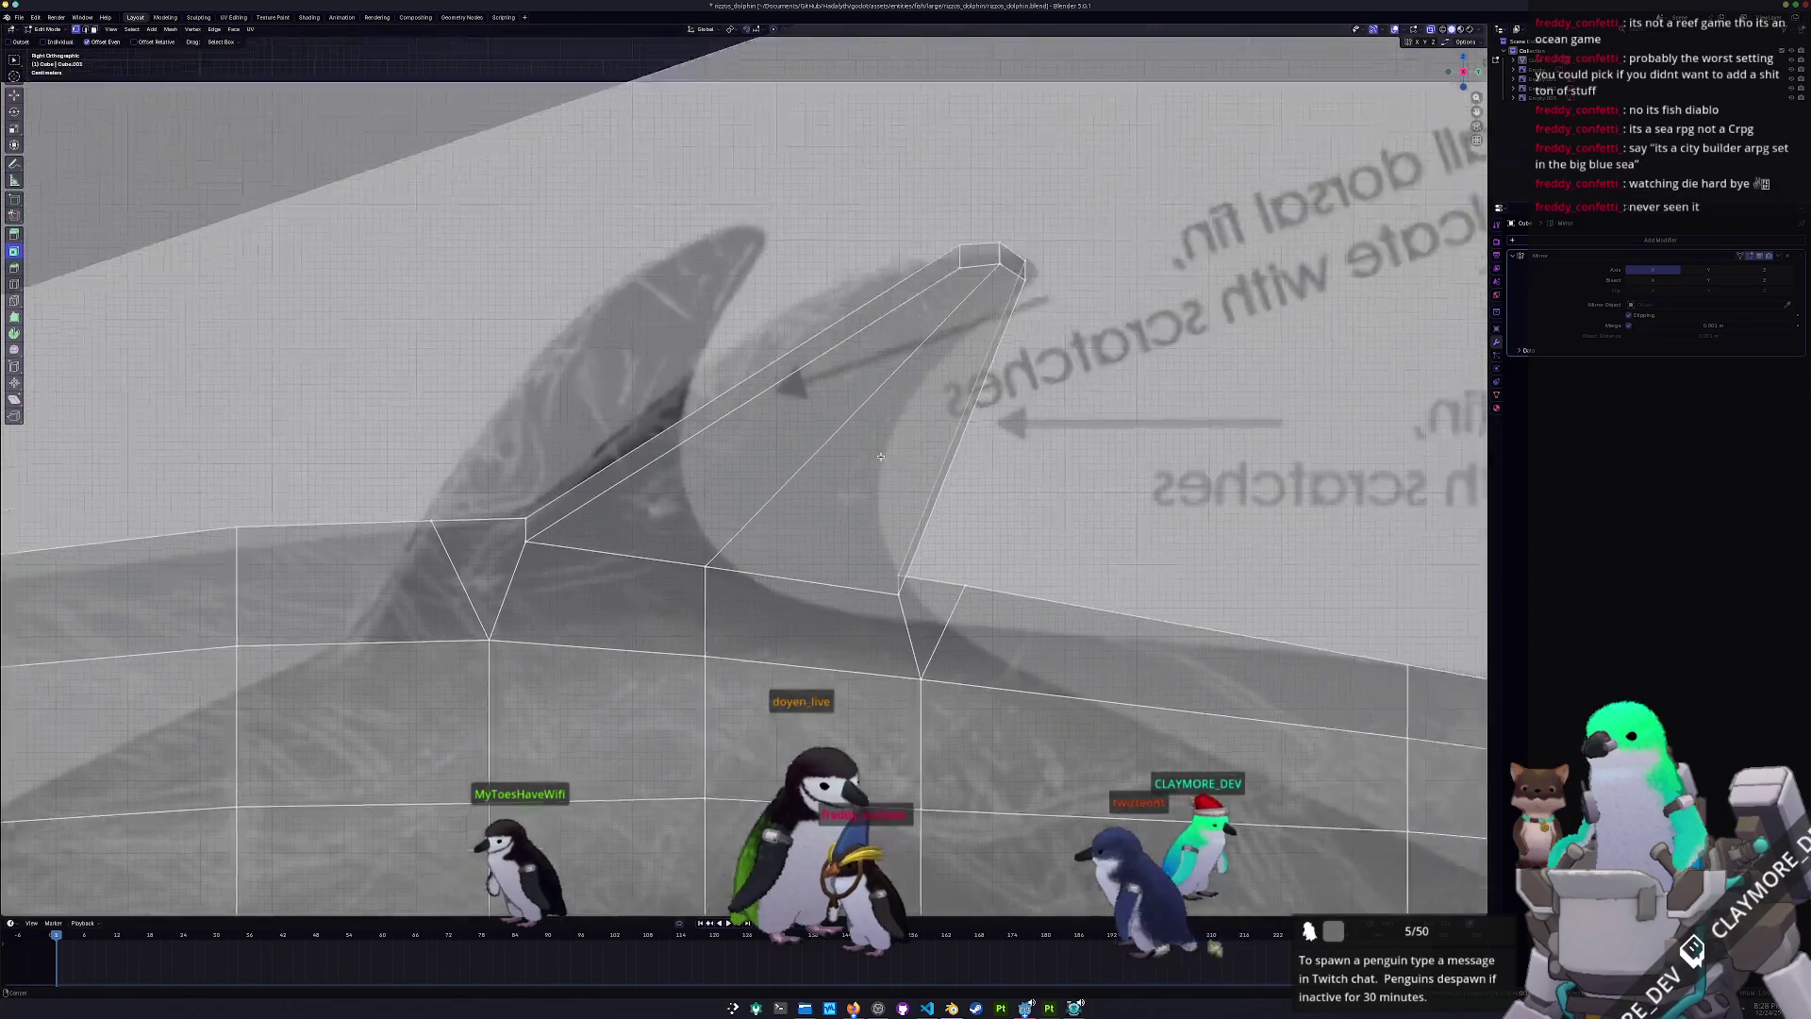
shift+middle_drag(967, 331, 868, 412)
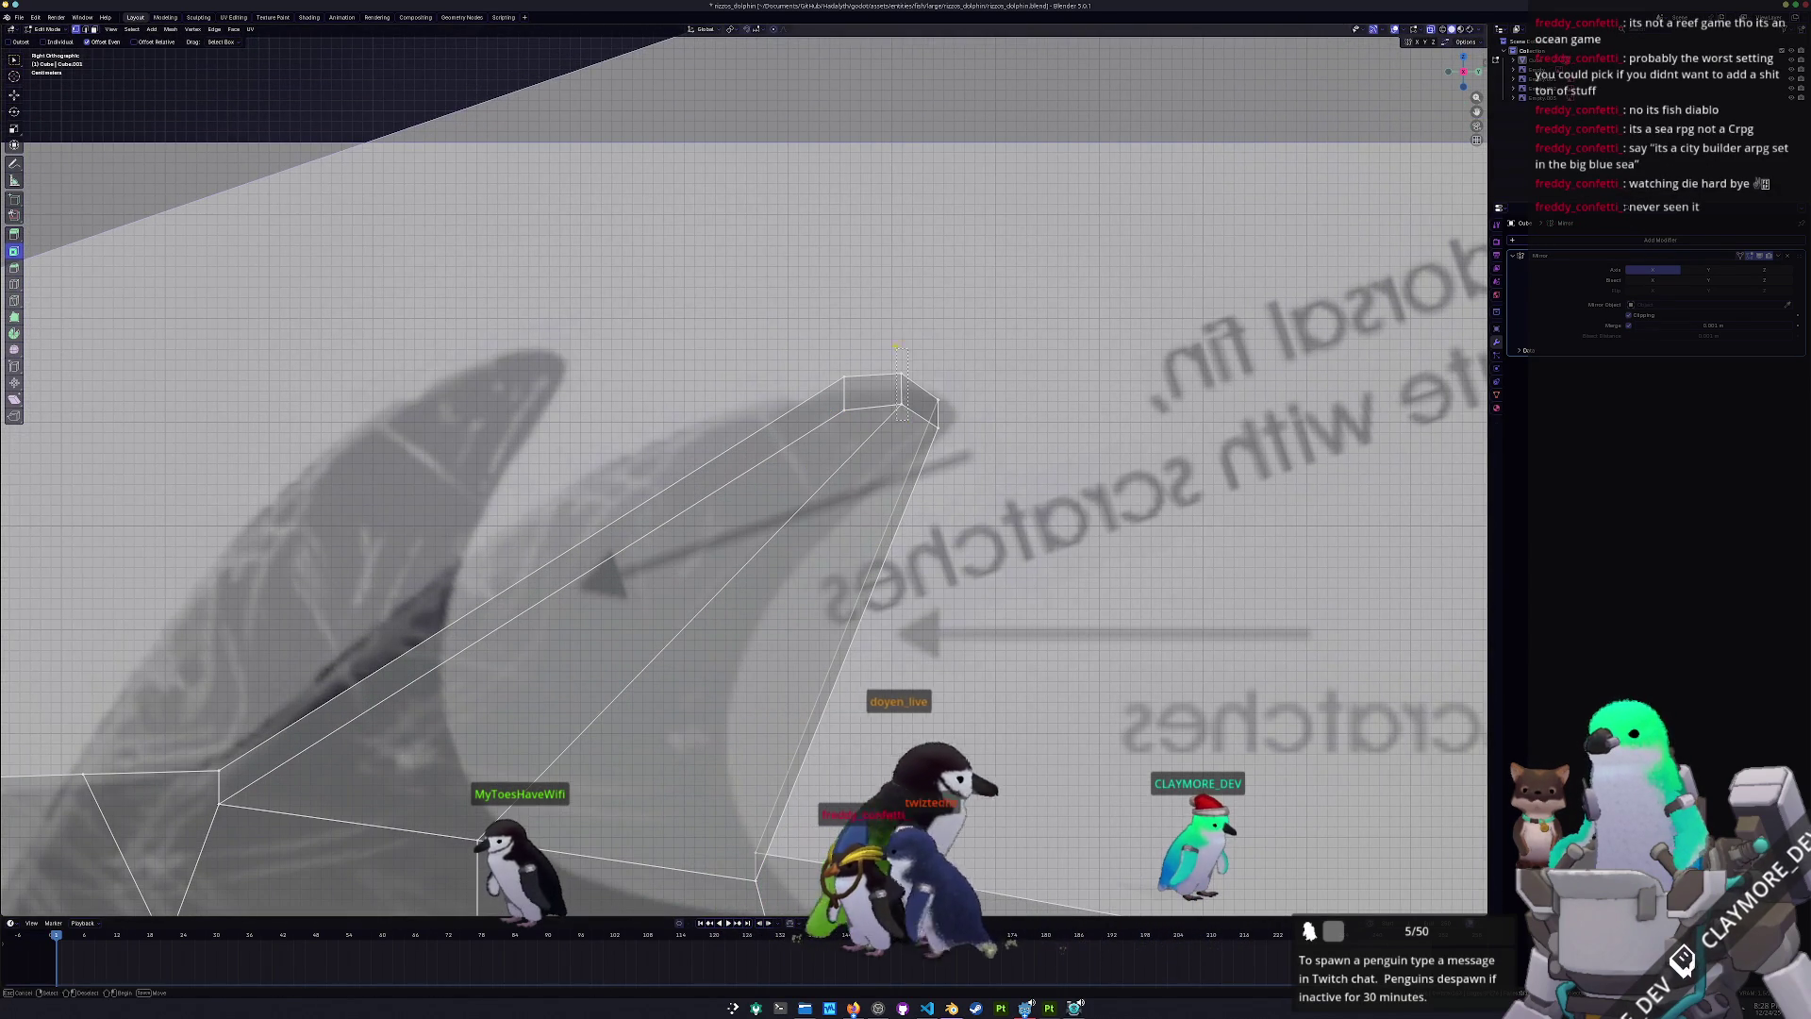
key(g)
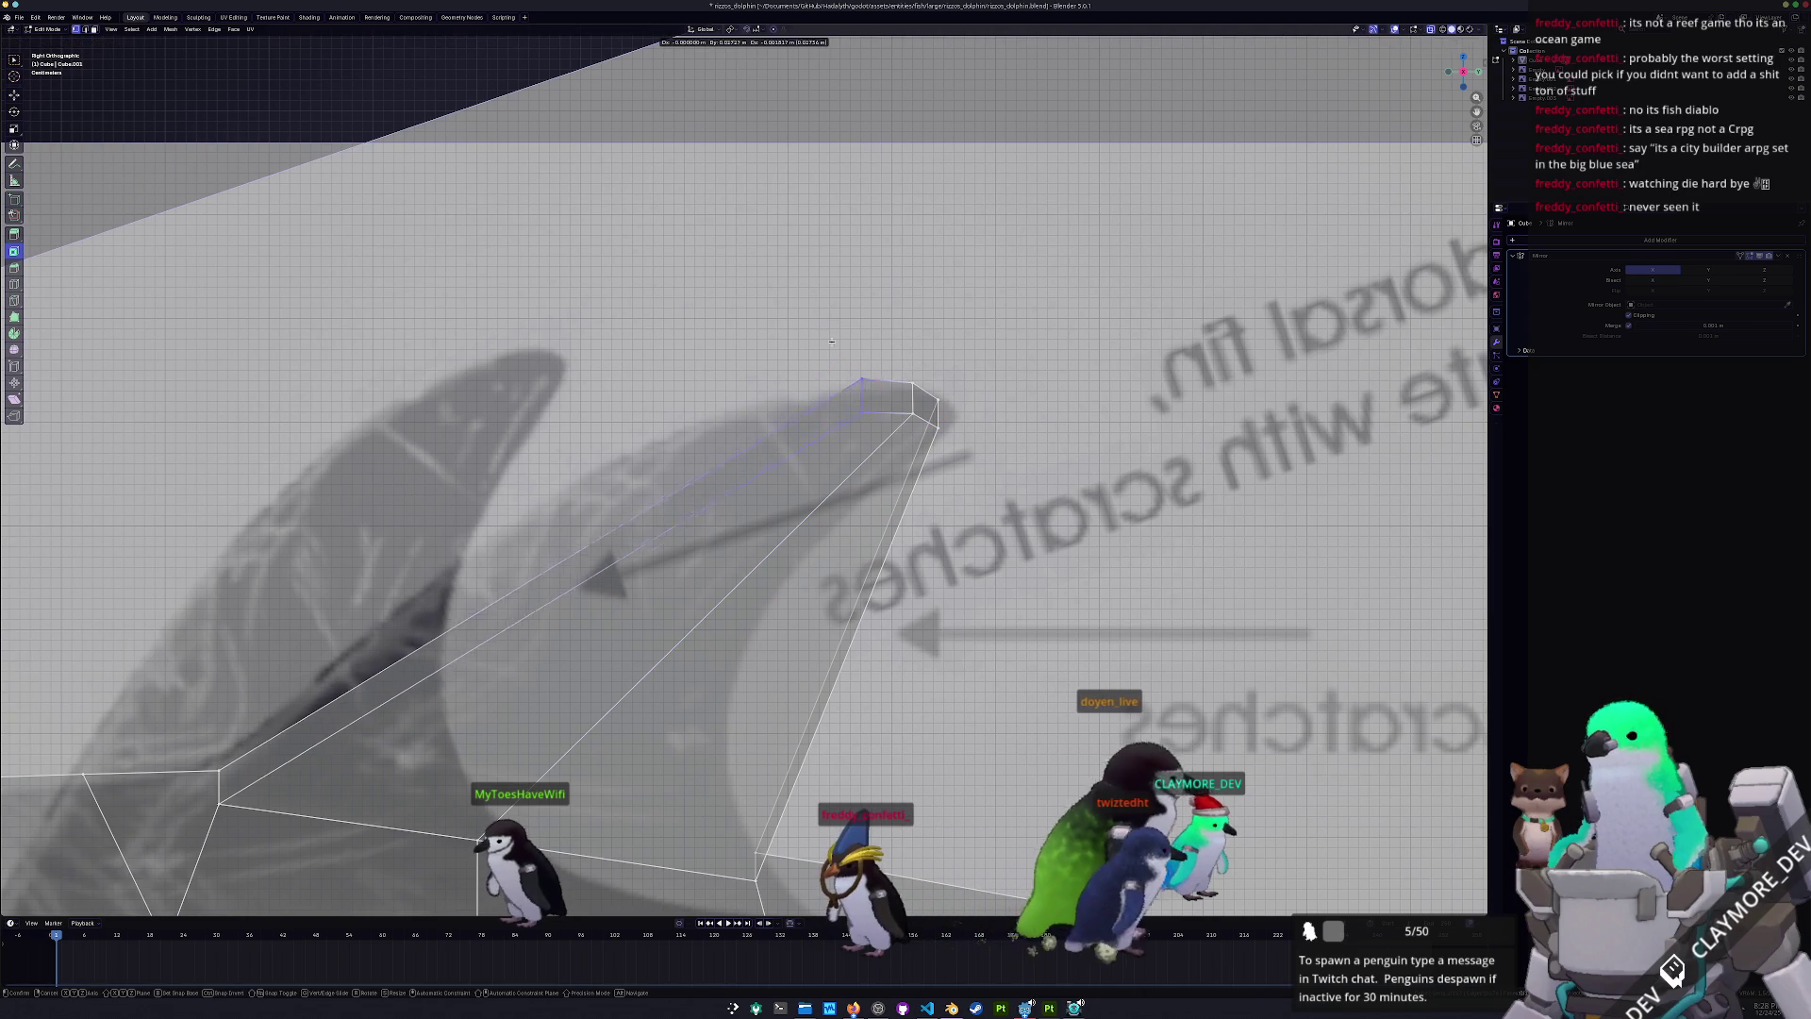
click(848, 354)
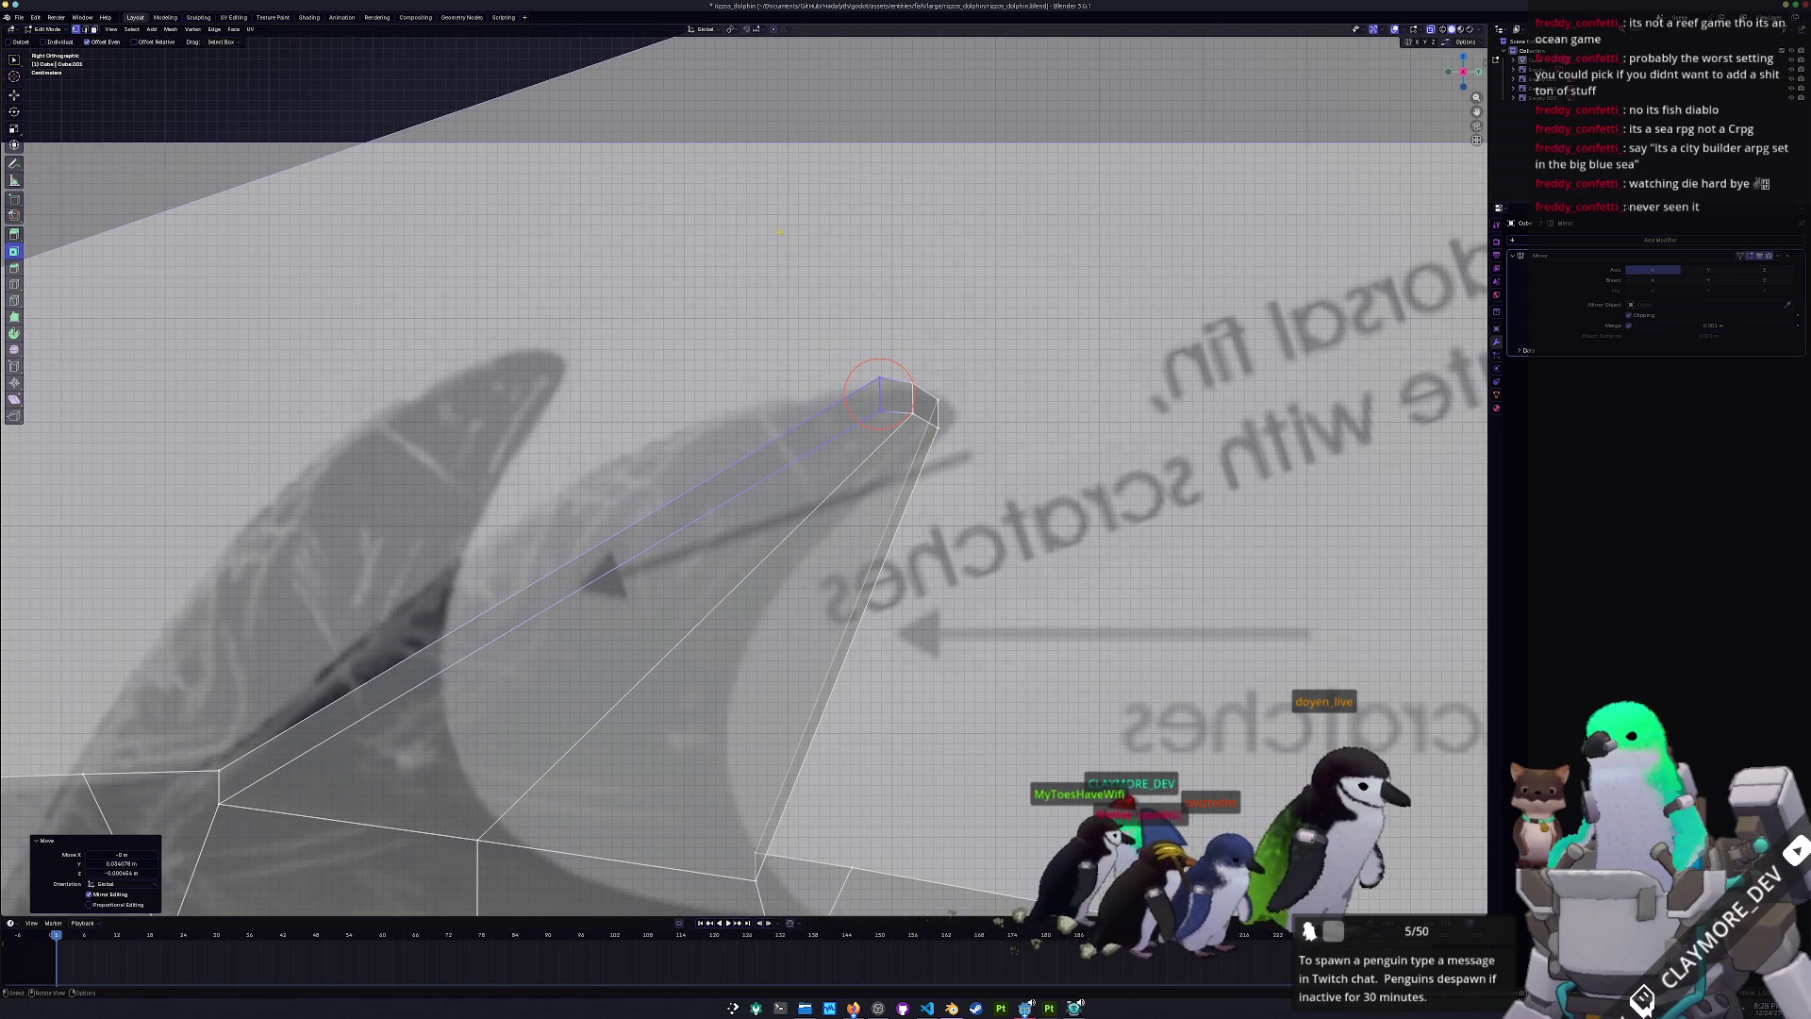
- Reposition several fin vertices so the fin edge follows the reference outline
scroll(879, 394, down, 1)
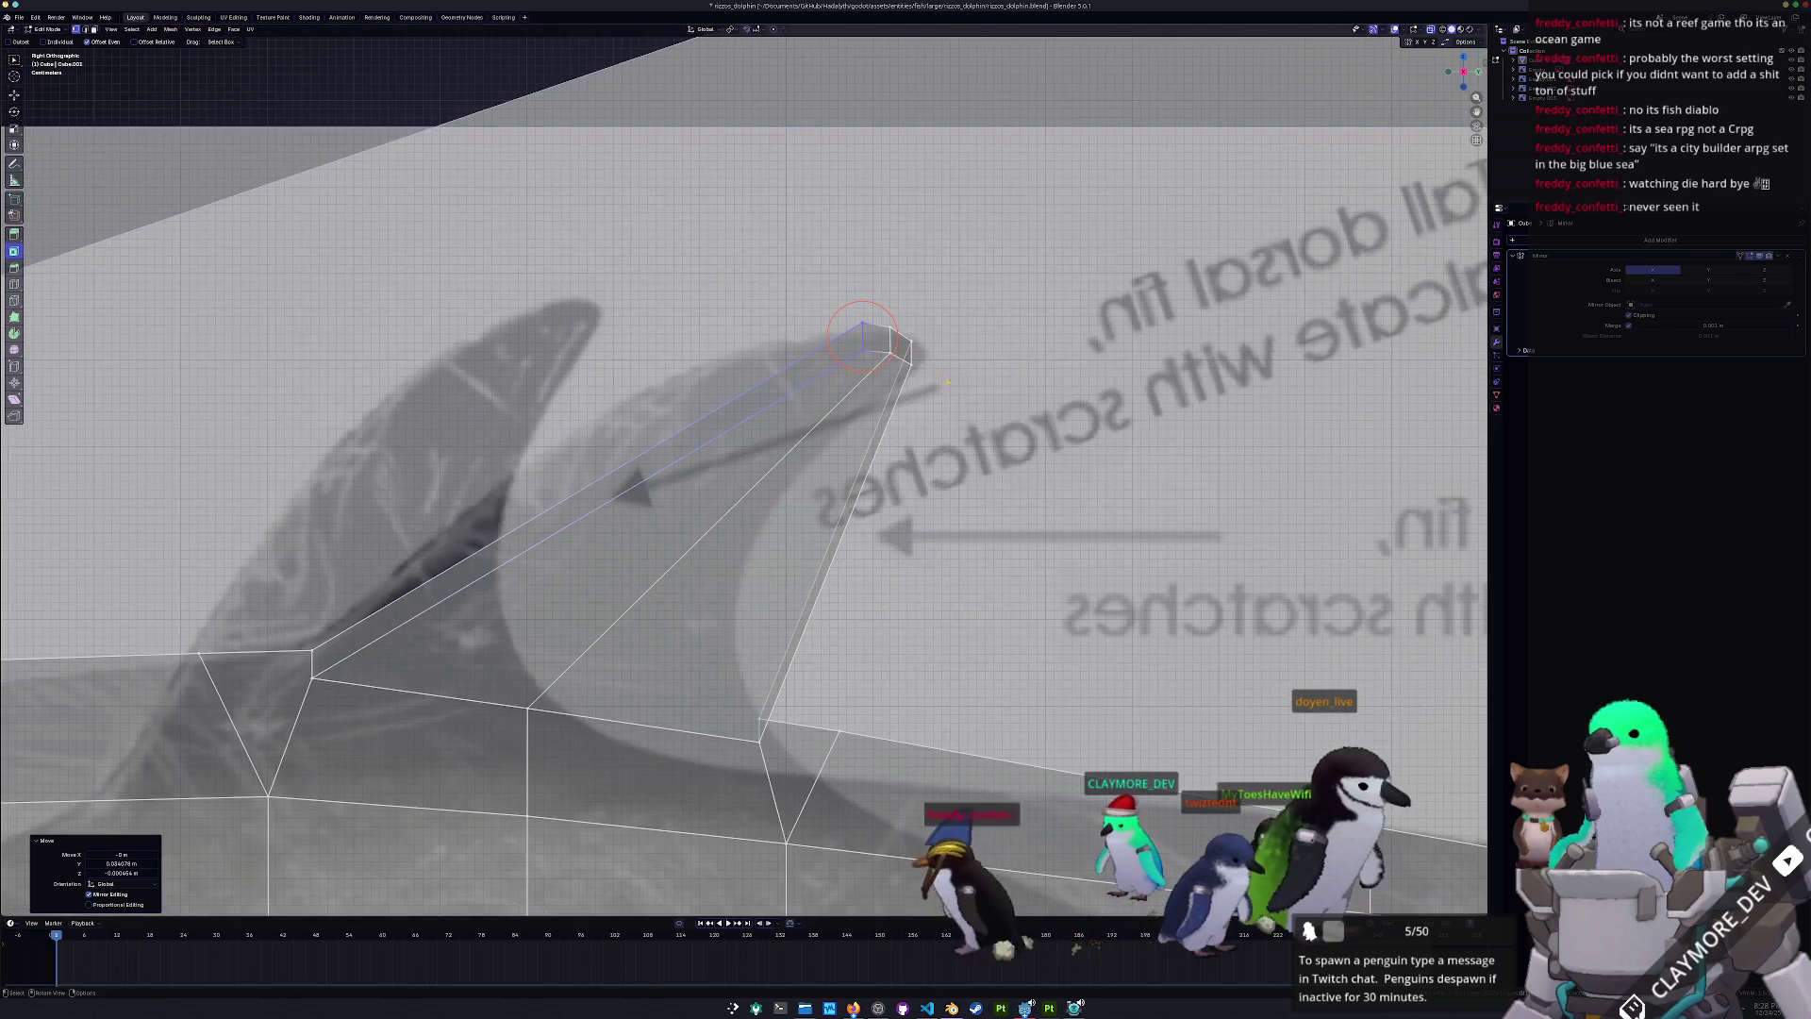
click(887, 341)
key(g)
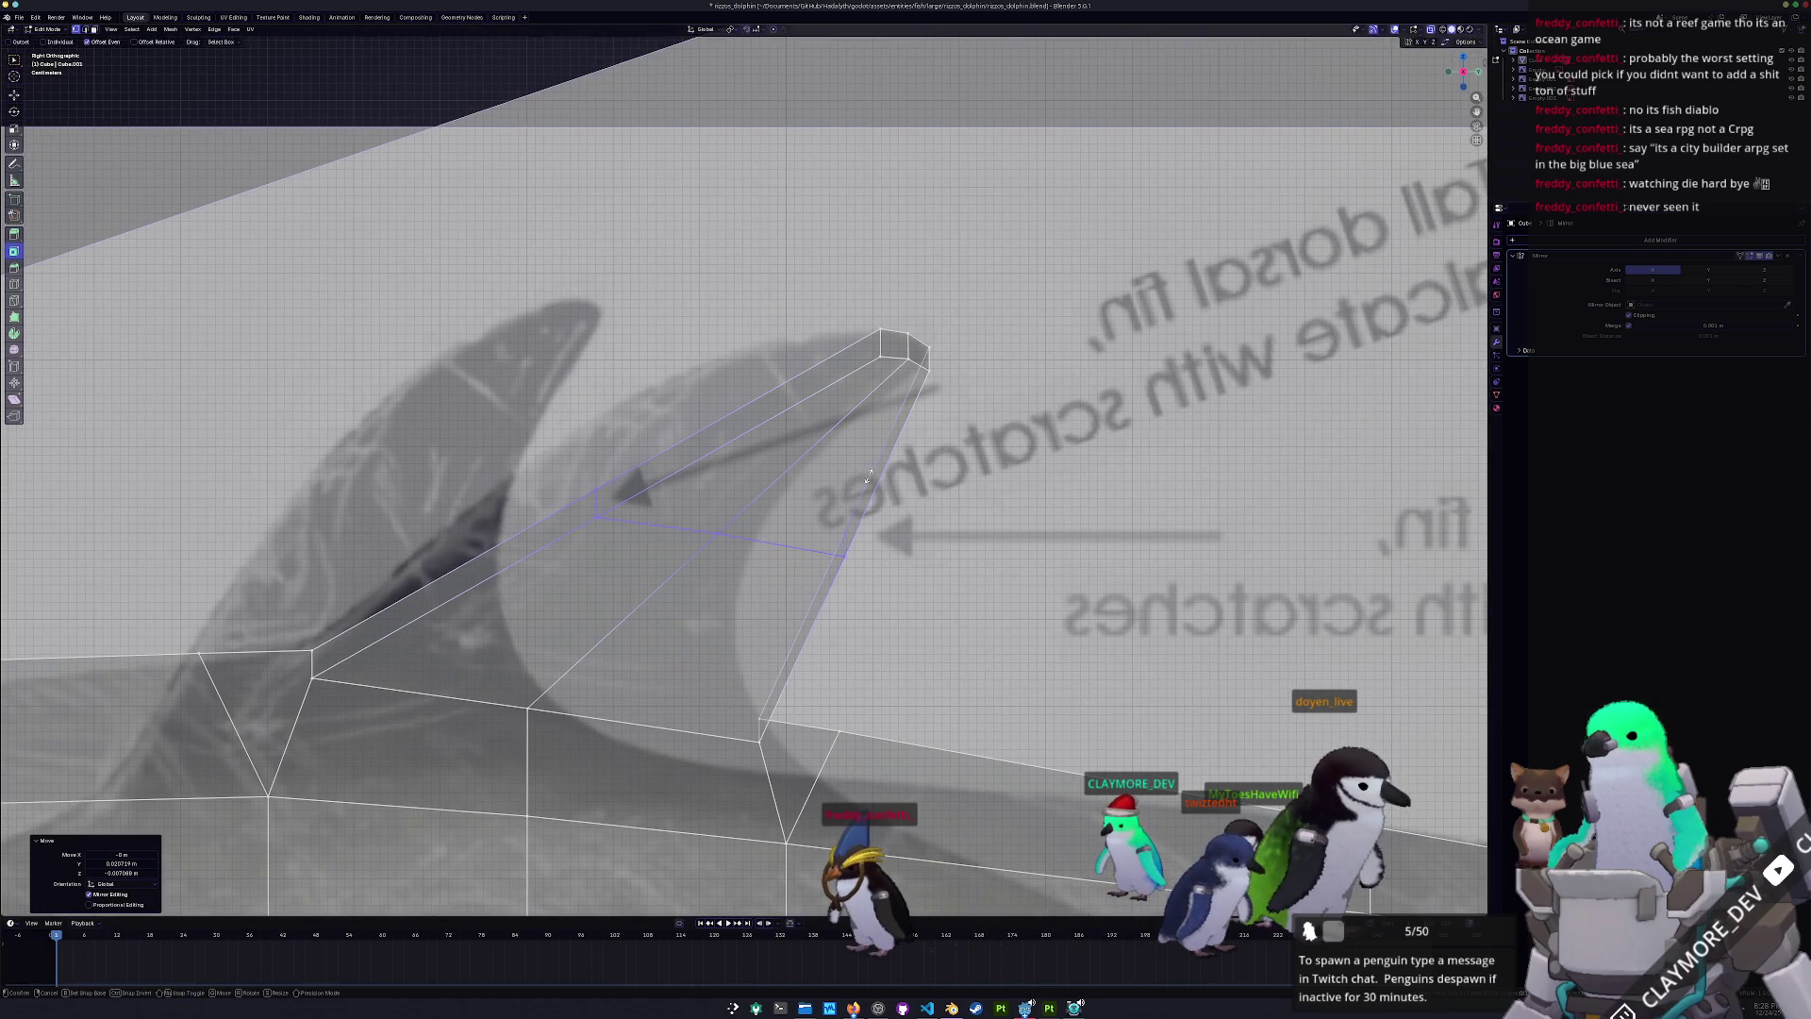
scroll(594, 506, down, 2)
key(g)
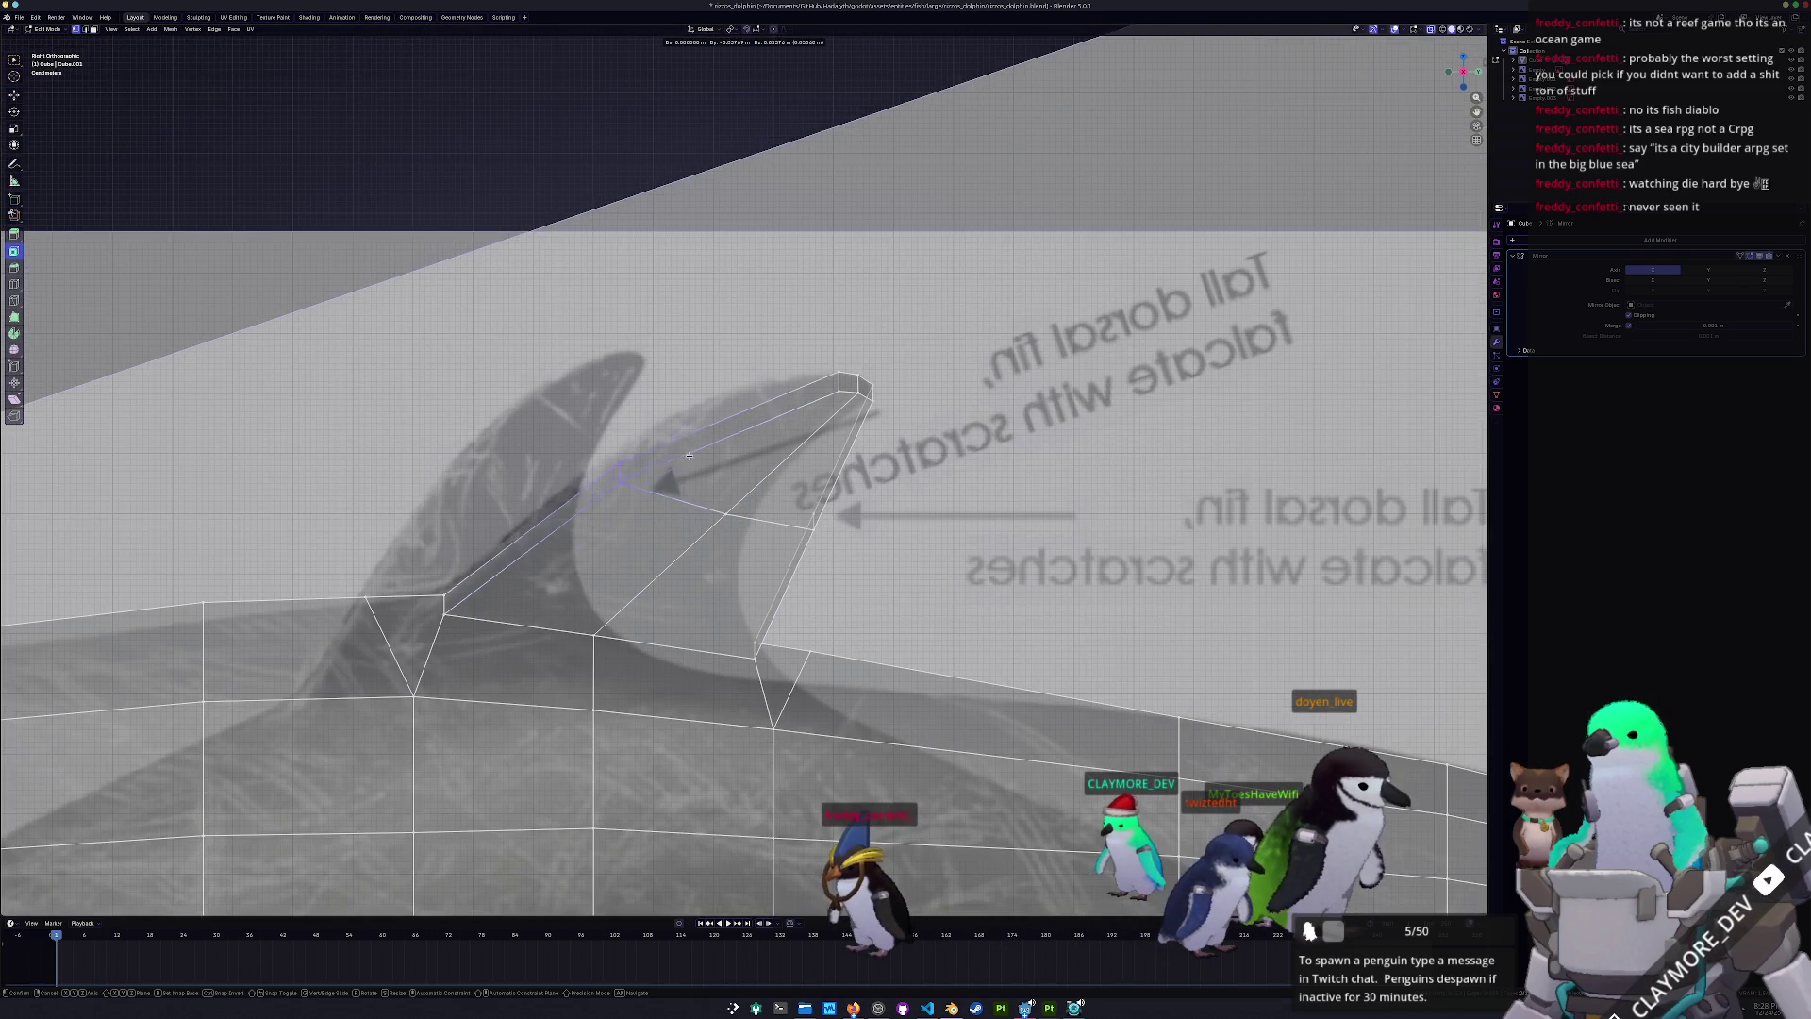
click(678, 451)
click(686, 486)
key(g)
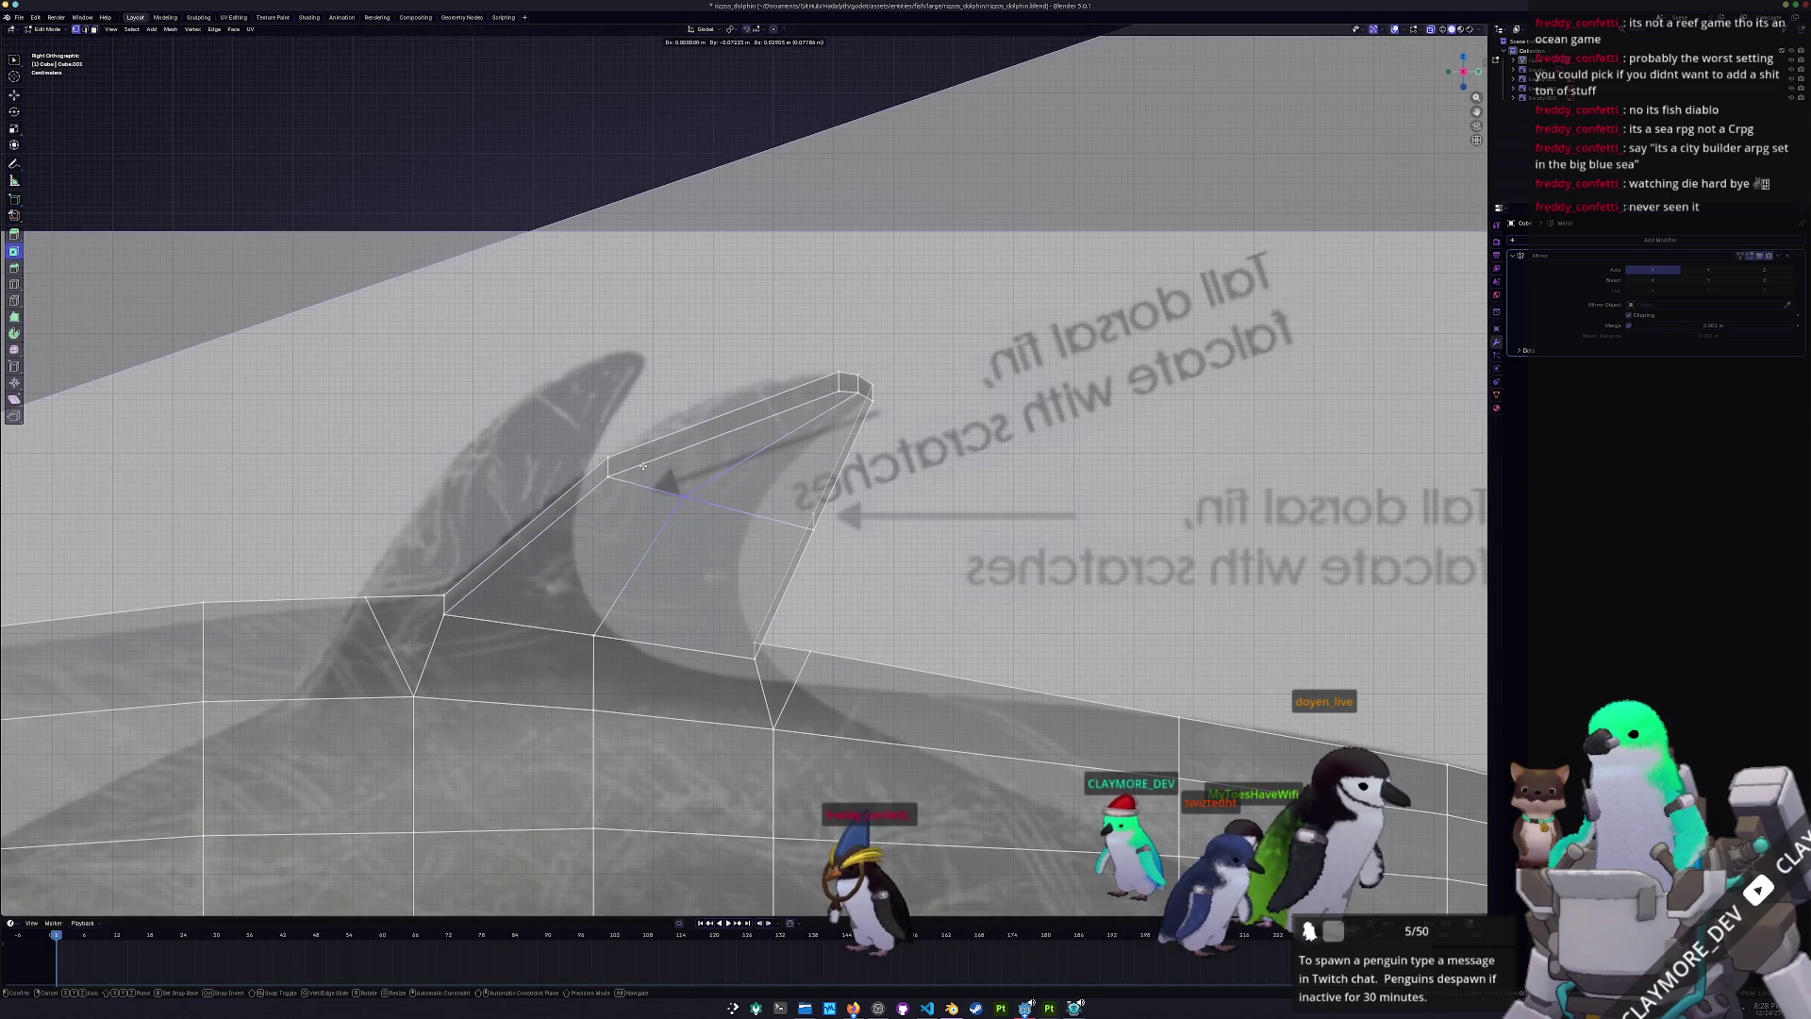
click(644, 465)
click(812, 529)
key(g)
click(679, 473)
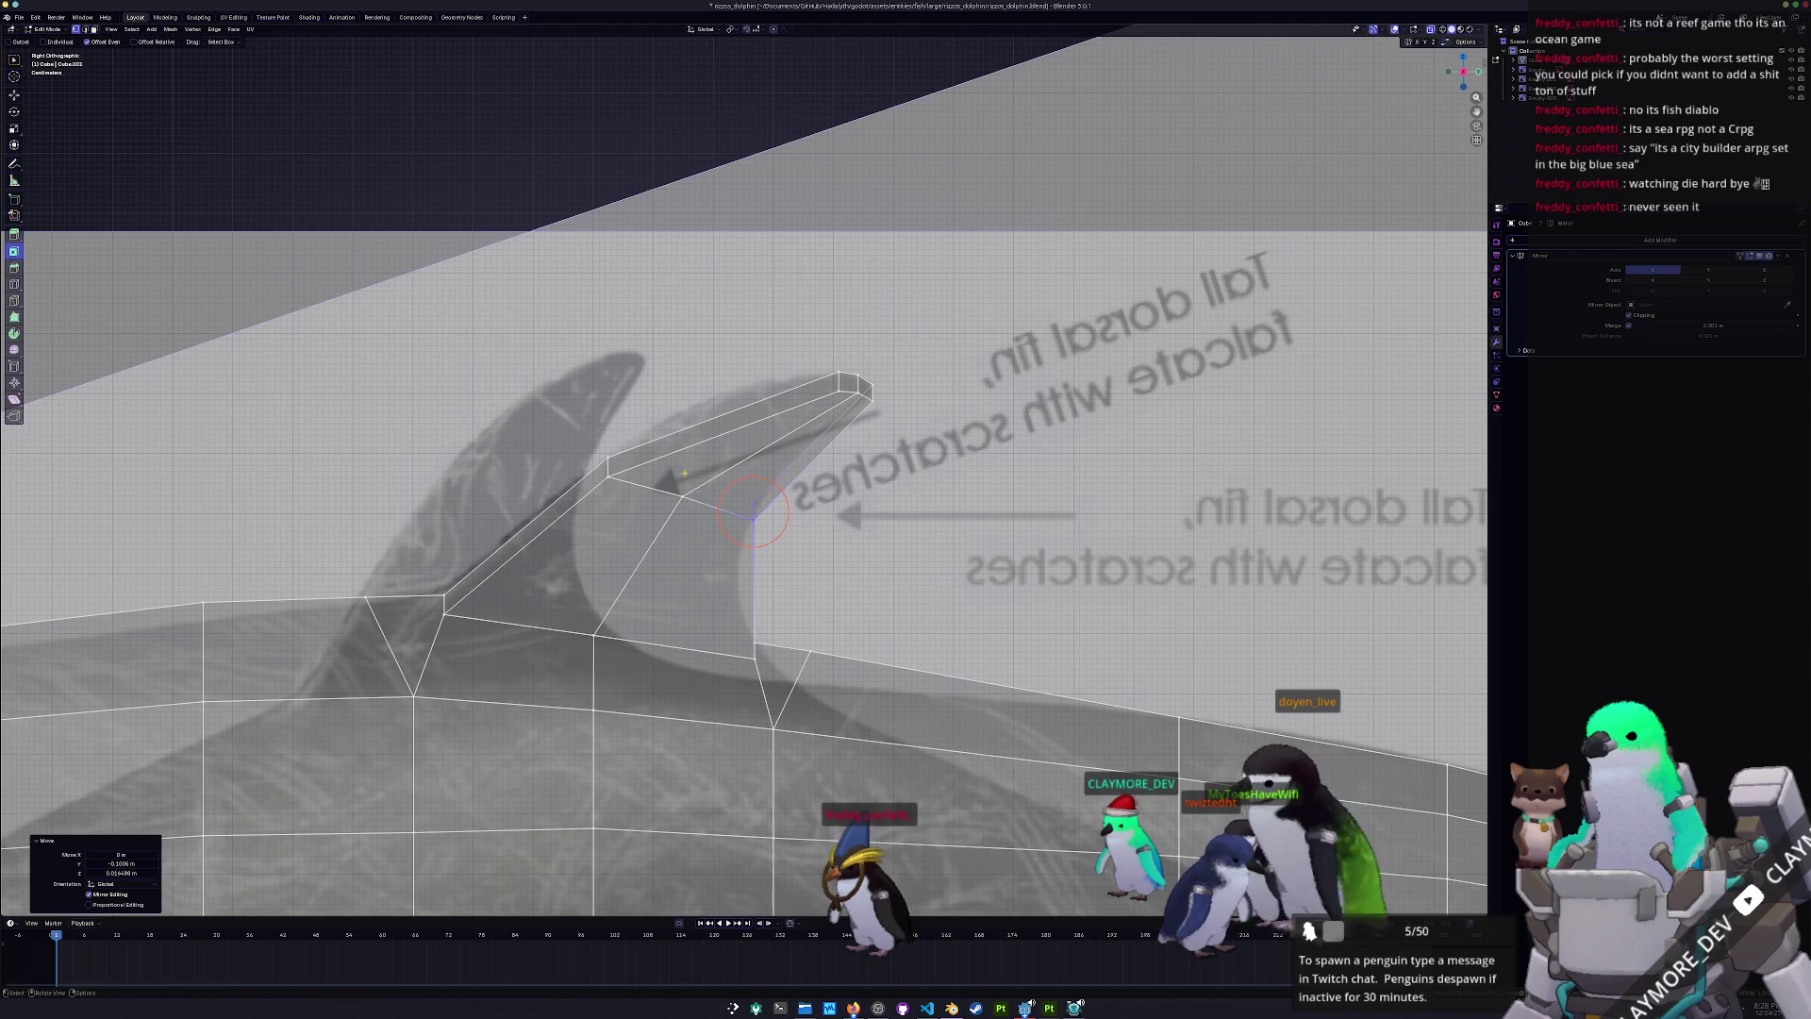
- Cut a new edge loop across the fin and move its vertices along the swept-back curve
click(806, 436)
scroll(769, 424, up, 2)
key(g)
click(651, 309)
click(806, 453)
key(g)
click(759, 421)
click(821, 446)
key(g)
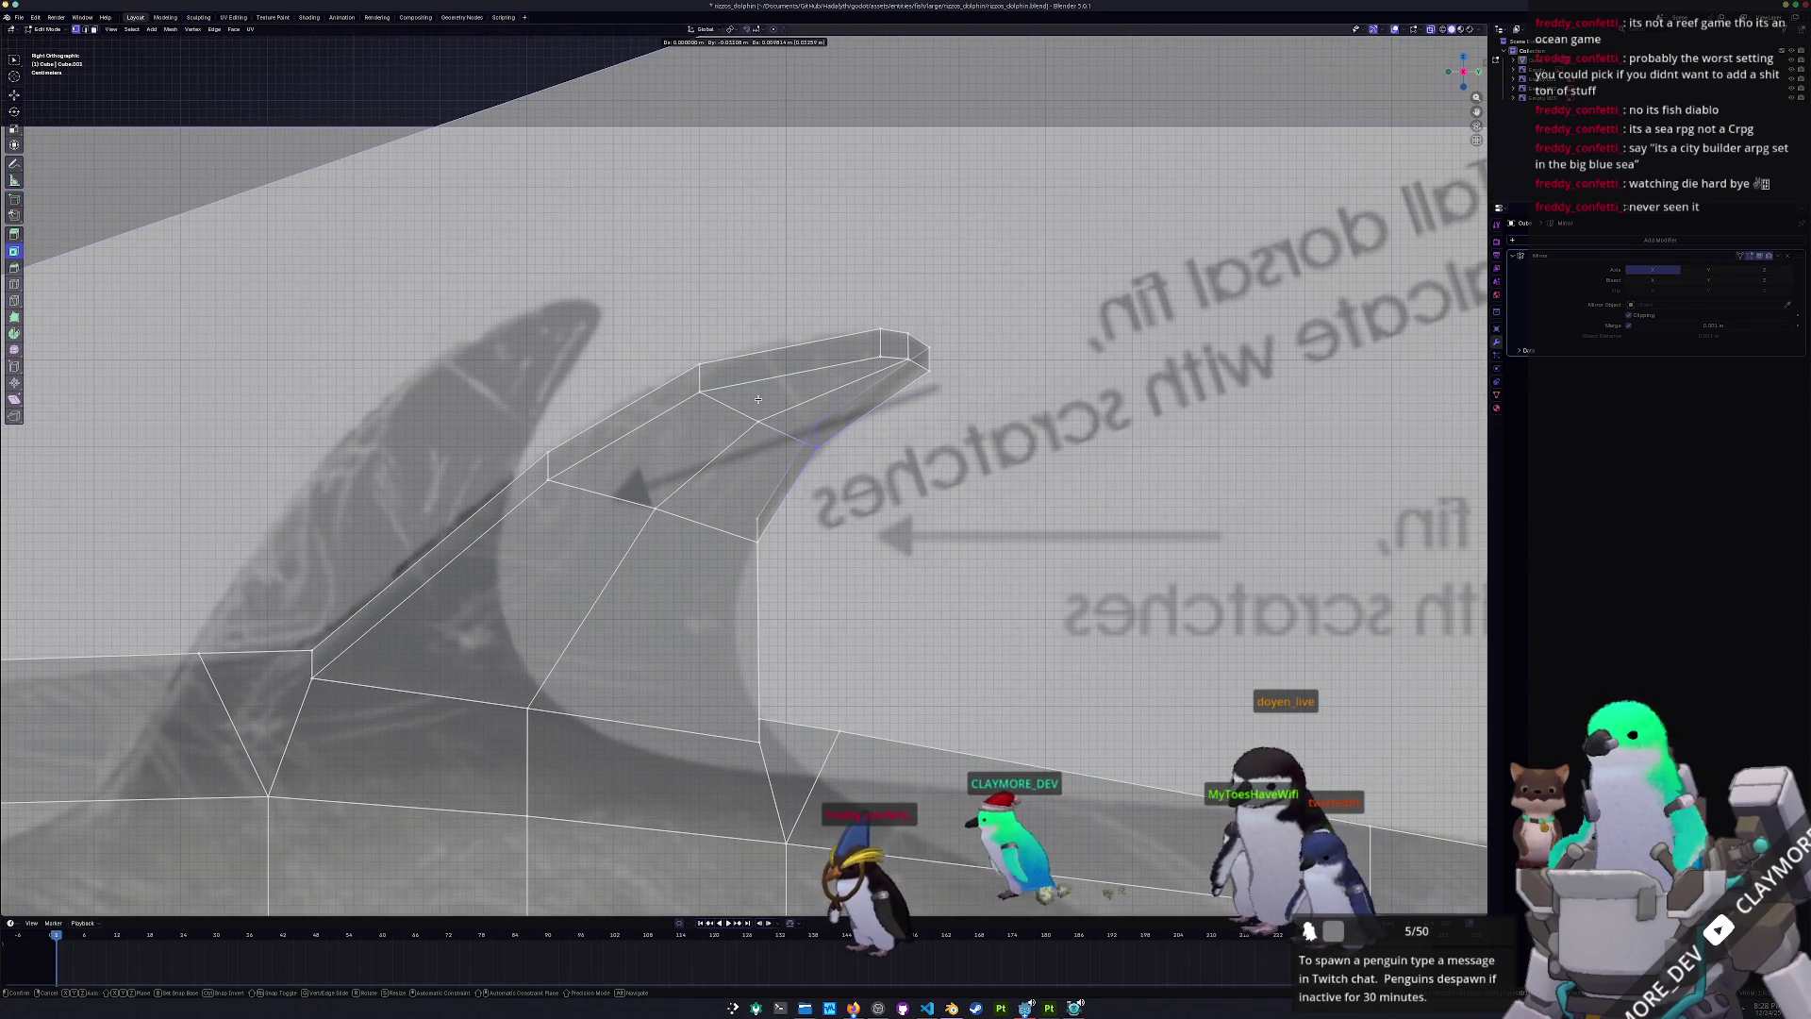
click(756, 398)
- Add an edge loop across the fin base and curve the trailing-edge vertices
shift+middle_drag(752, 631, 830, 507)
key(ctrl+r)
click(830, 506)
click(499, 448)
key(g)
click(538, 421)
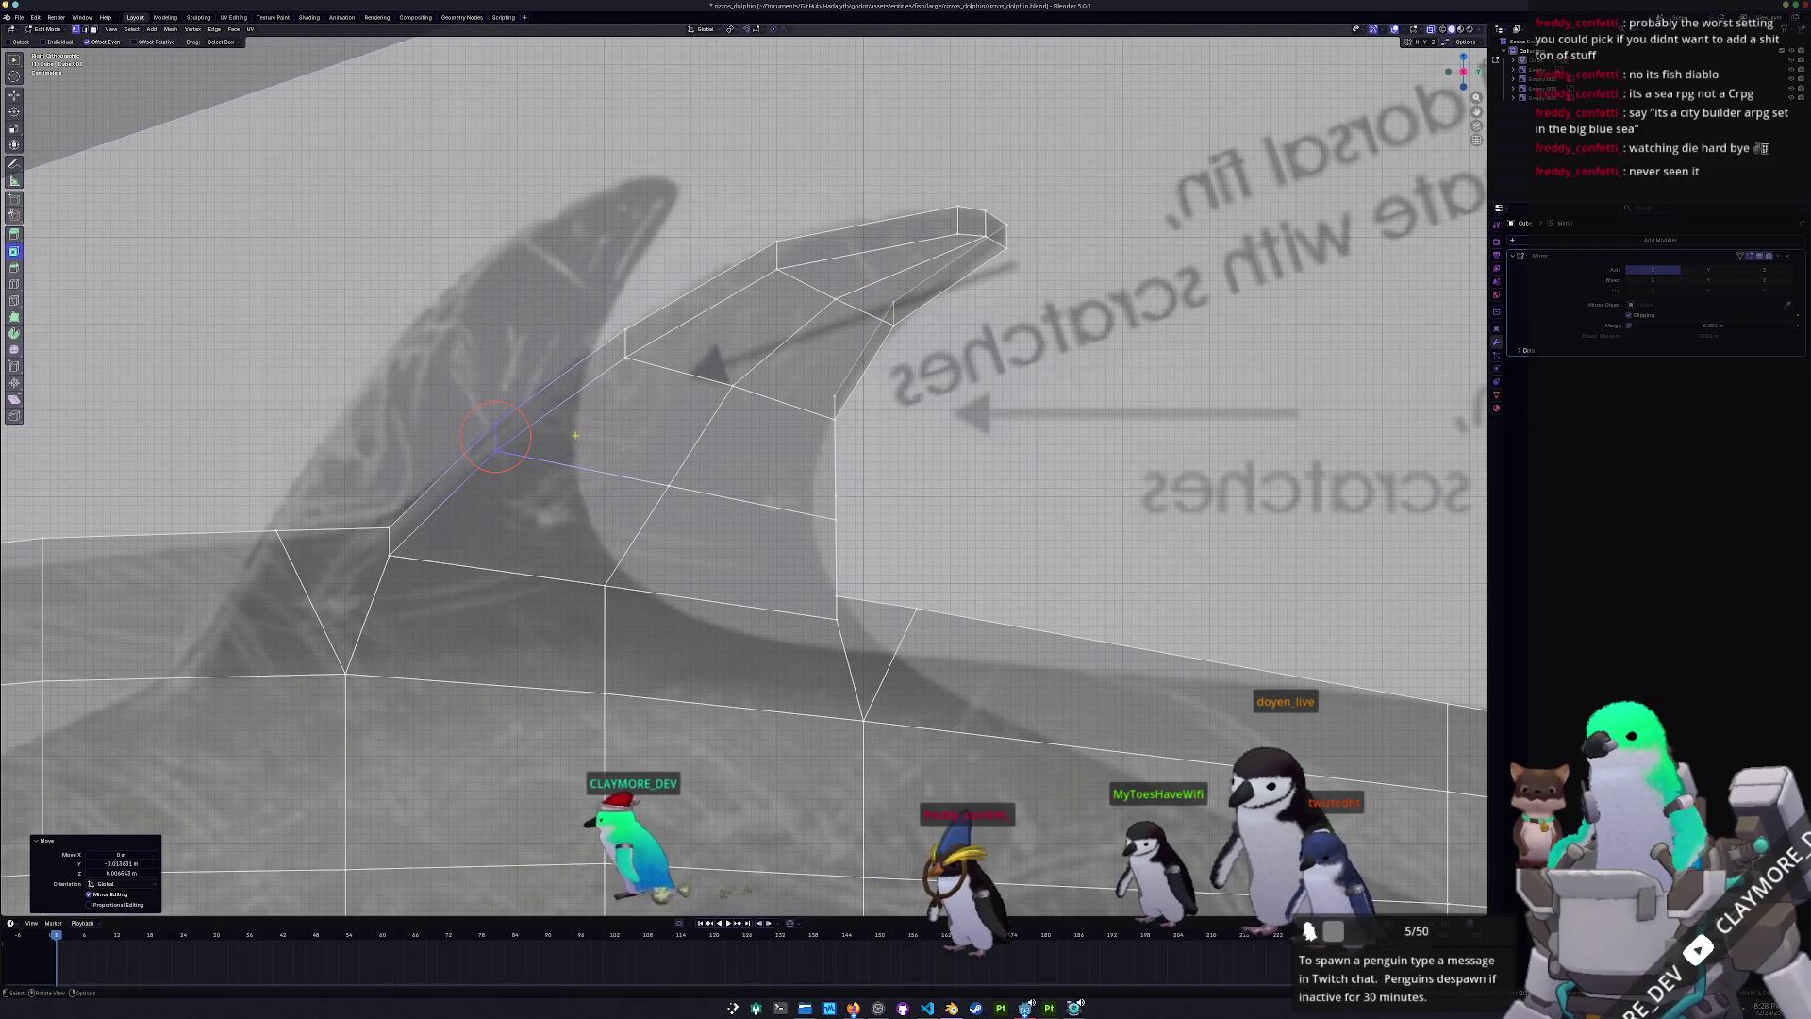
key(g)
key(g)
click(600, 454)
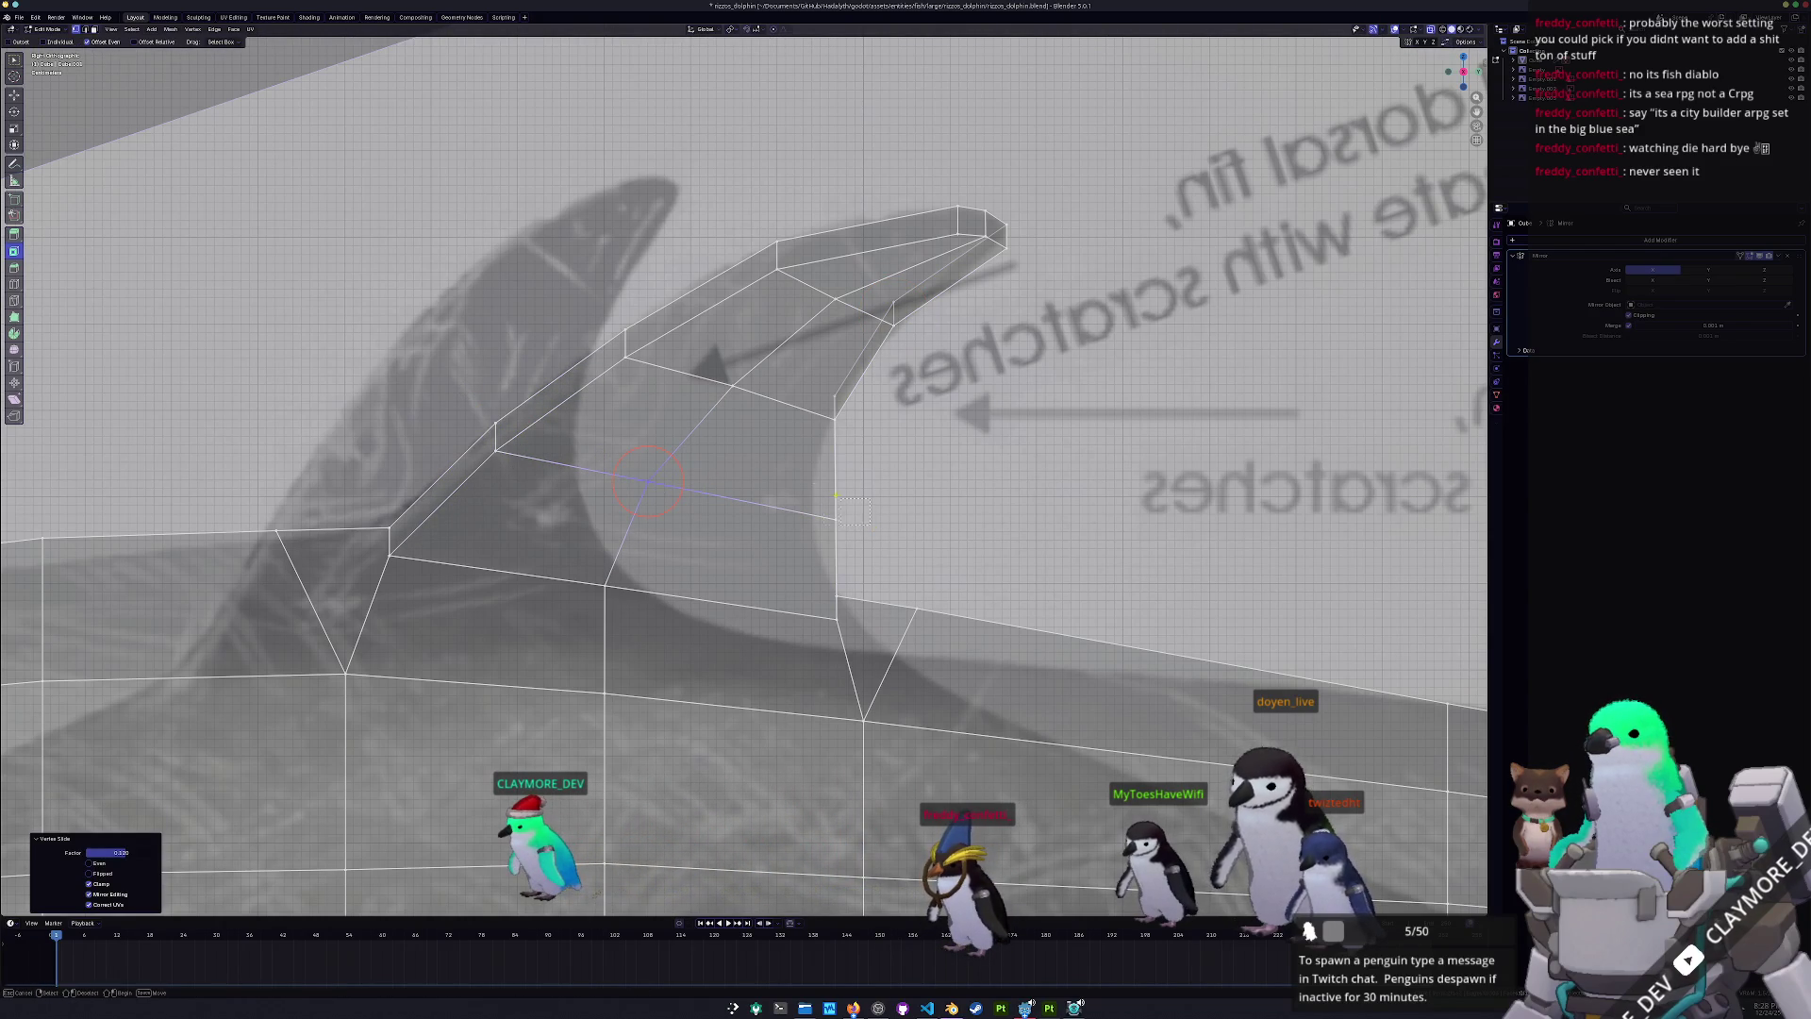
- Shape the fin's back and inner curve vertices to match the reference, then return to Object Mode
click(864, 518)
key(g)
click(750, 462)
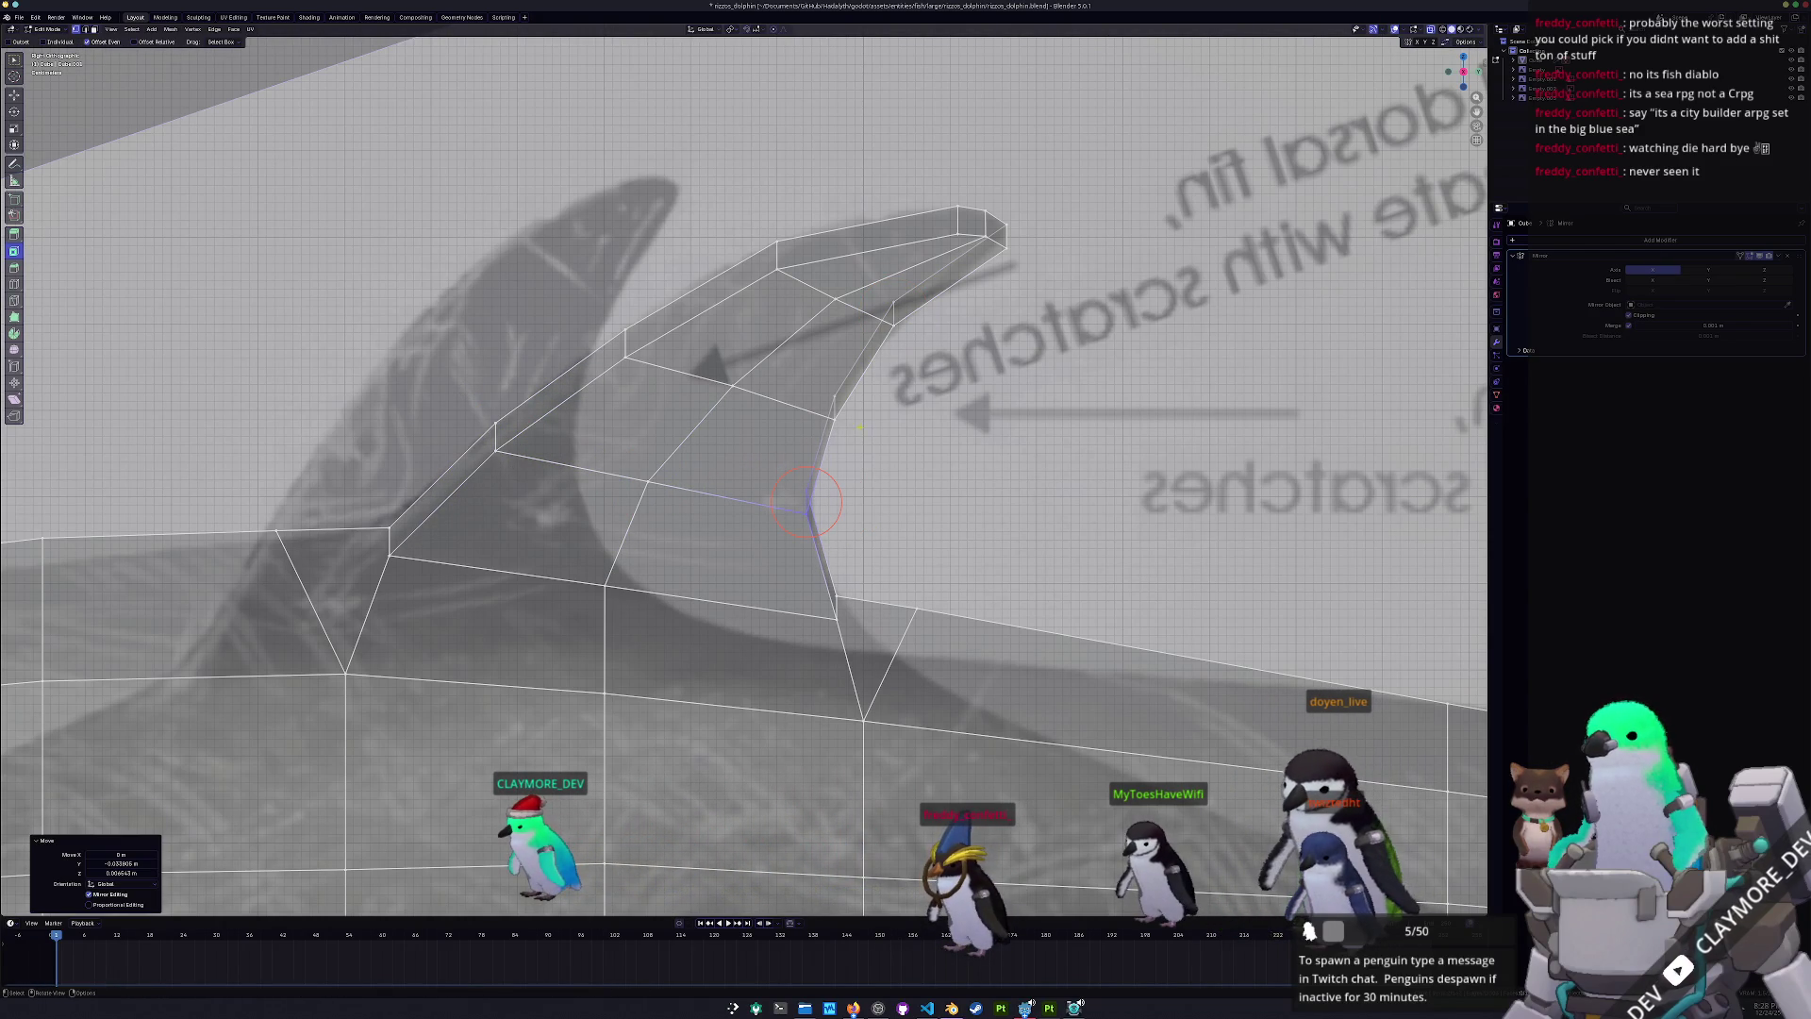
drag(788, 381, 787, 380)
key(g)
click(758, 464)
scroll(758, 464, down, 4)
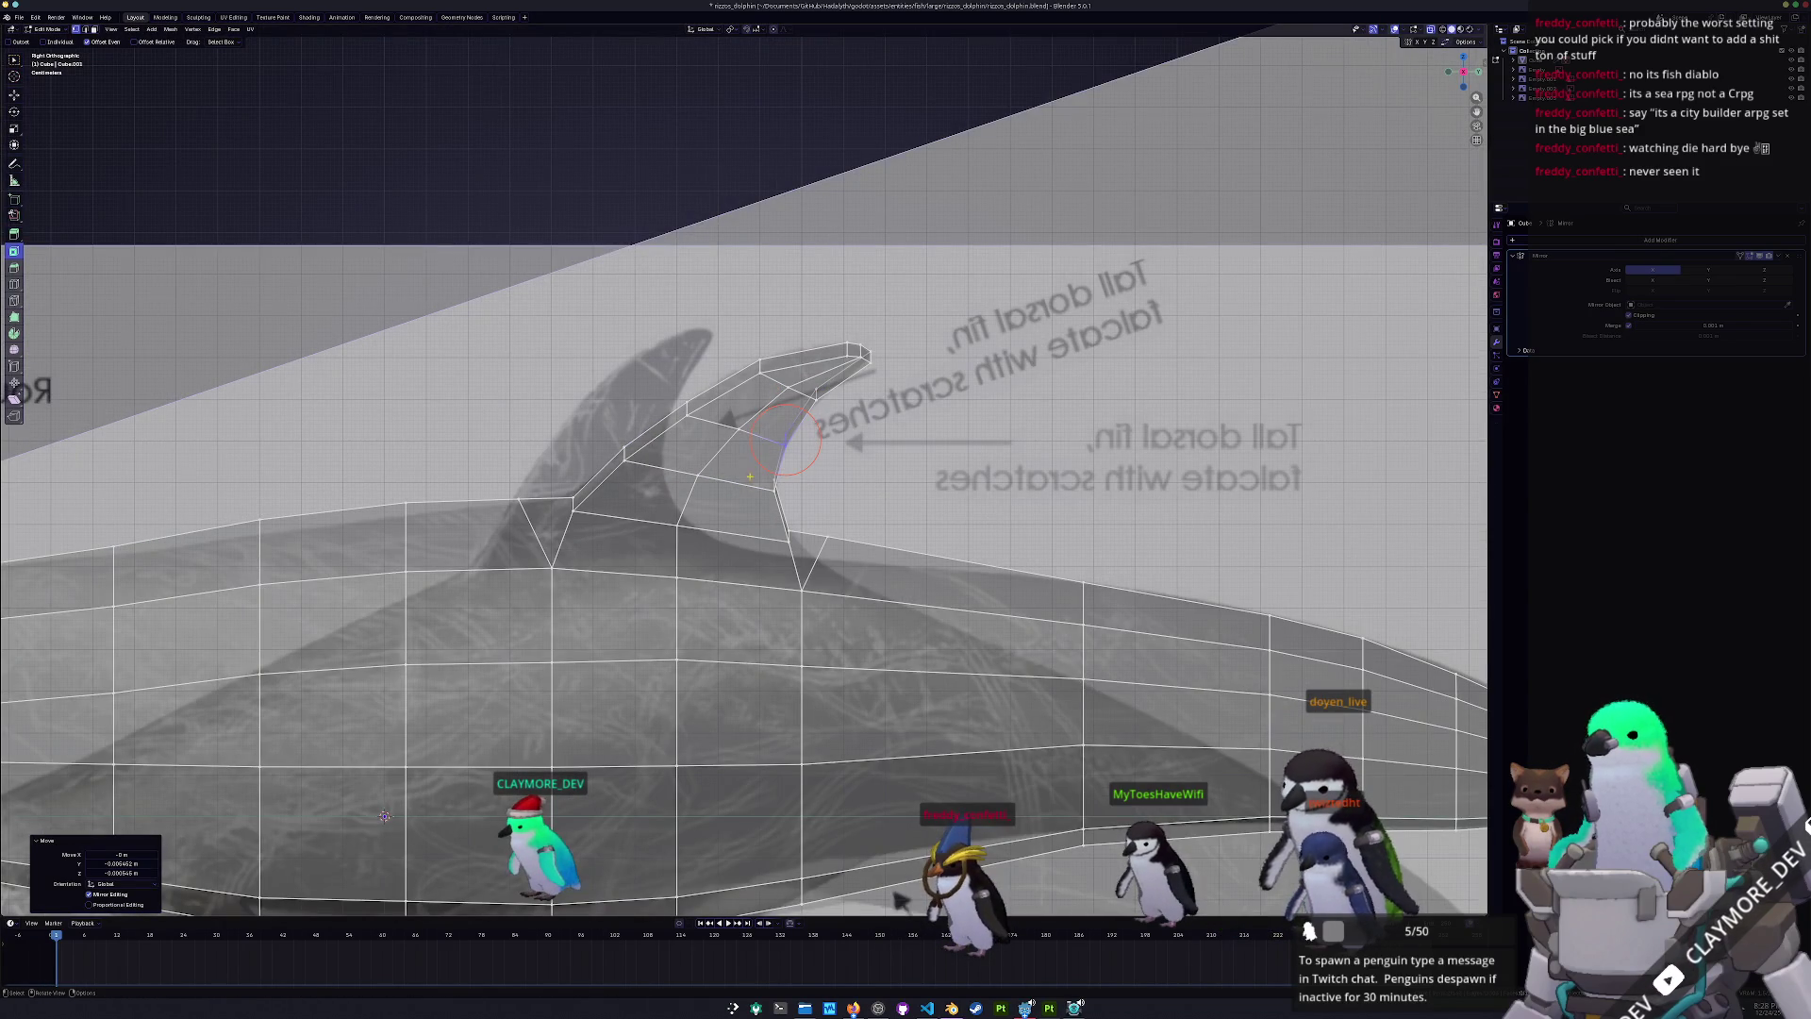
scroll(783, 442, down, 2)
key(Tab)
scroll(783, 441, down, 3)
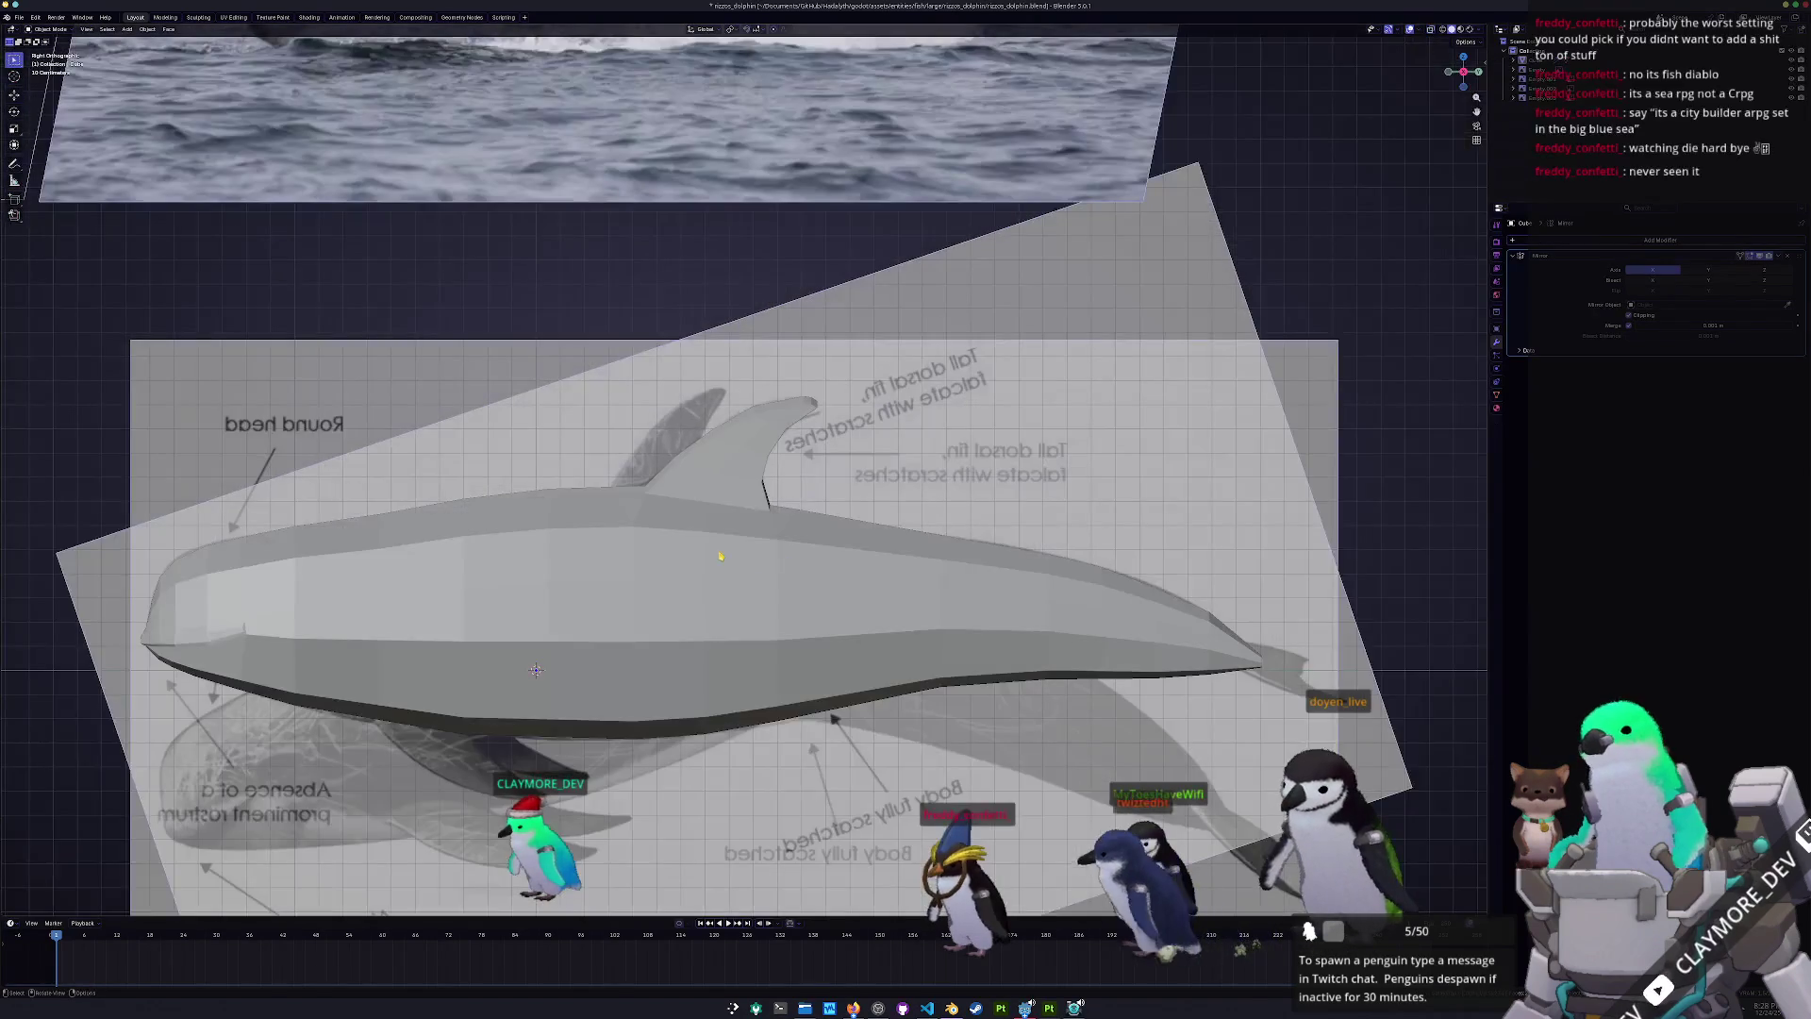
- Apply Shade Smooth to the dolphin and orbit around to inspect it, including from below
right_click(726, 557)
click(782, 526)
right_click(782, 526)
click(746, 490)
mouse_move(754, 510)
middle_down()
mouse_move(800, 571)
mouse_move(796, 599)
mouse_move(813, 530)
middle_up()
scroll(813, 530, up, 8)
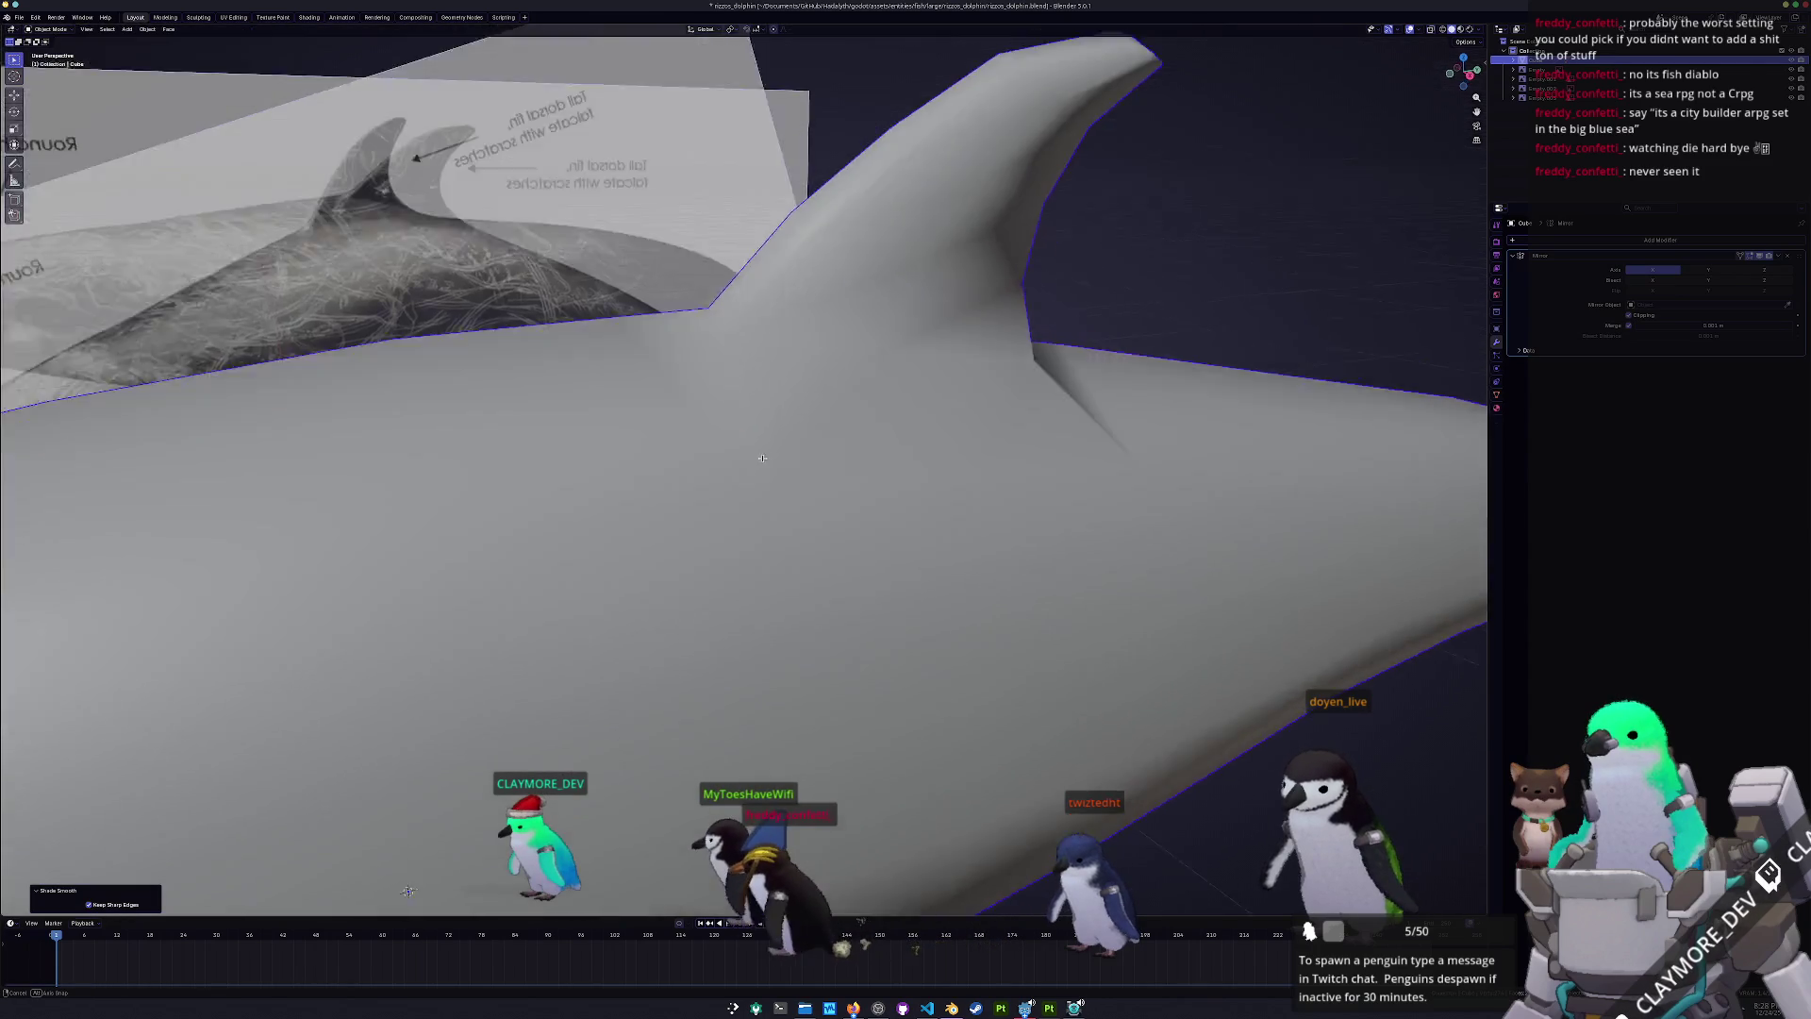
scroll(762, 459, down, 4)
mouse_move(766, 443)
middle_down()
mouse_move(760, 505)
mouse_move(832, 478)
mouse_move(817, 452)
mouse_move(789, 472)
middle_up()
- Back in Edit Mode, circle-select the dorsal fin edges and begin an edge slide
key(Tab)
key(c)
middle_drag(958, 190, 813, 366)
key(Escape)
key(g)
key(g)
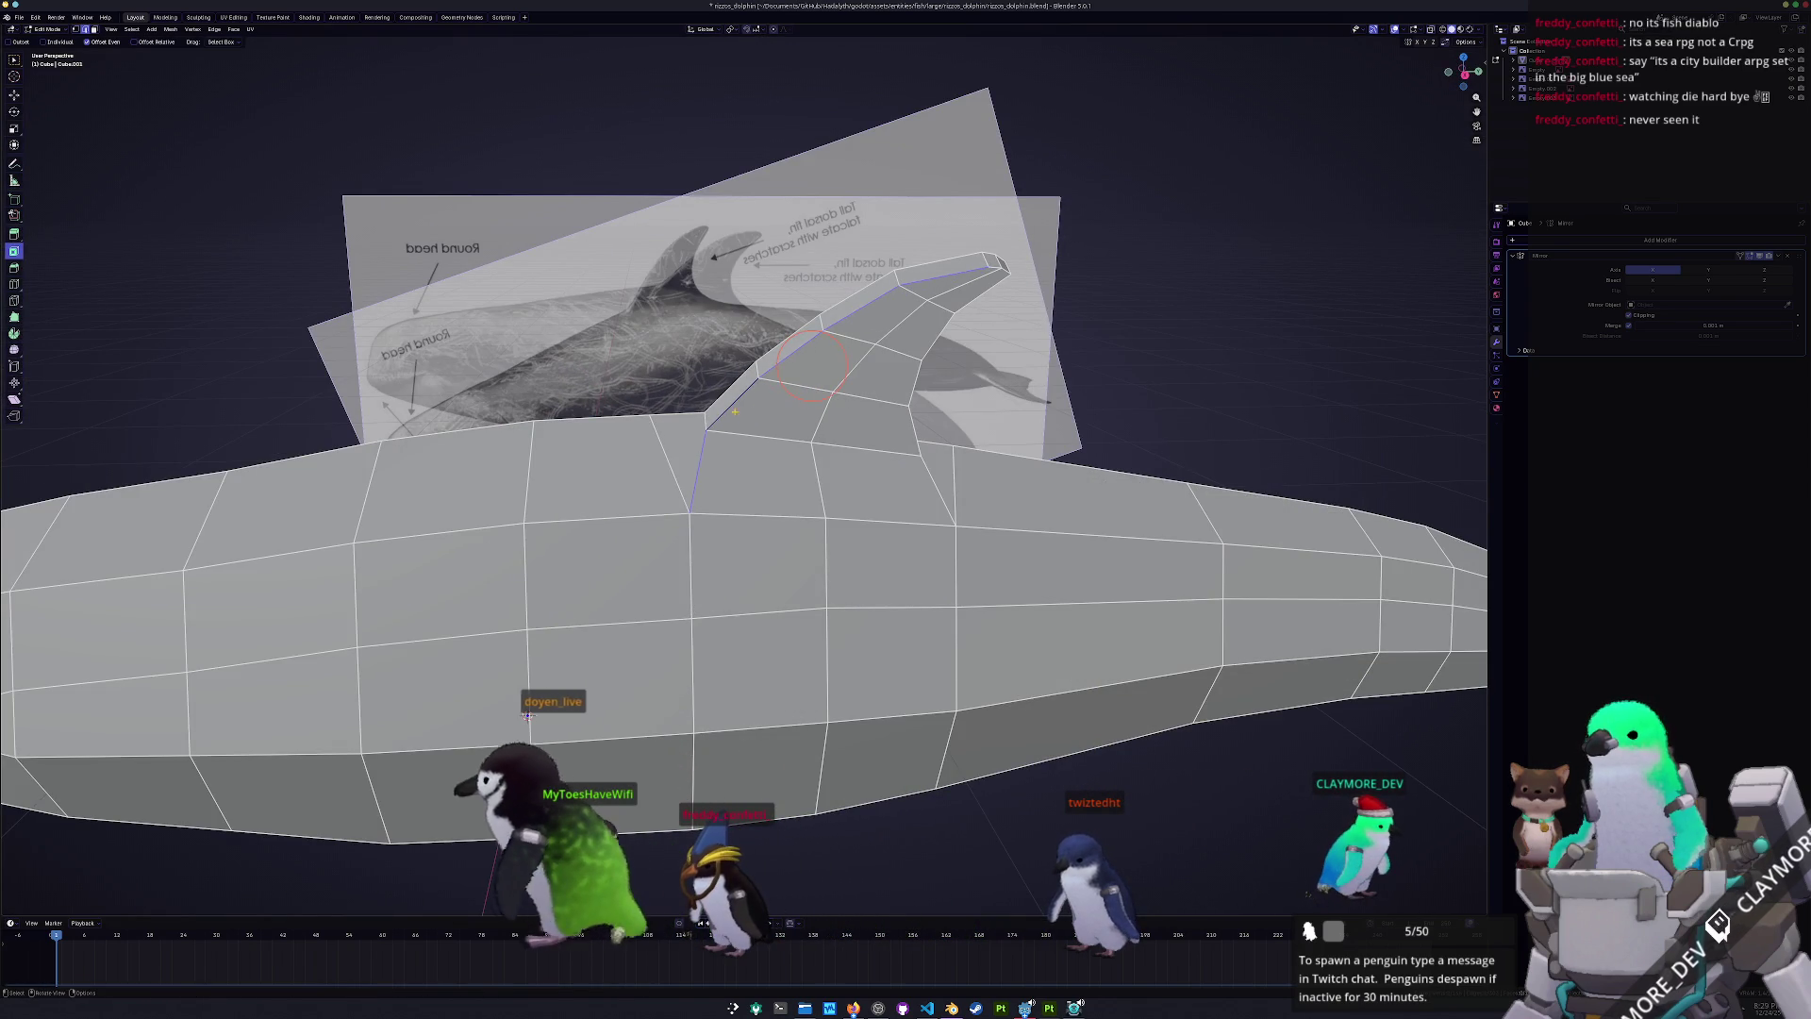
- Slide the edge loops along the fin's top and base to reshape its curve
ctrl+click(835, 338)
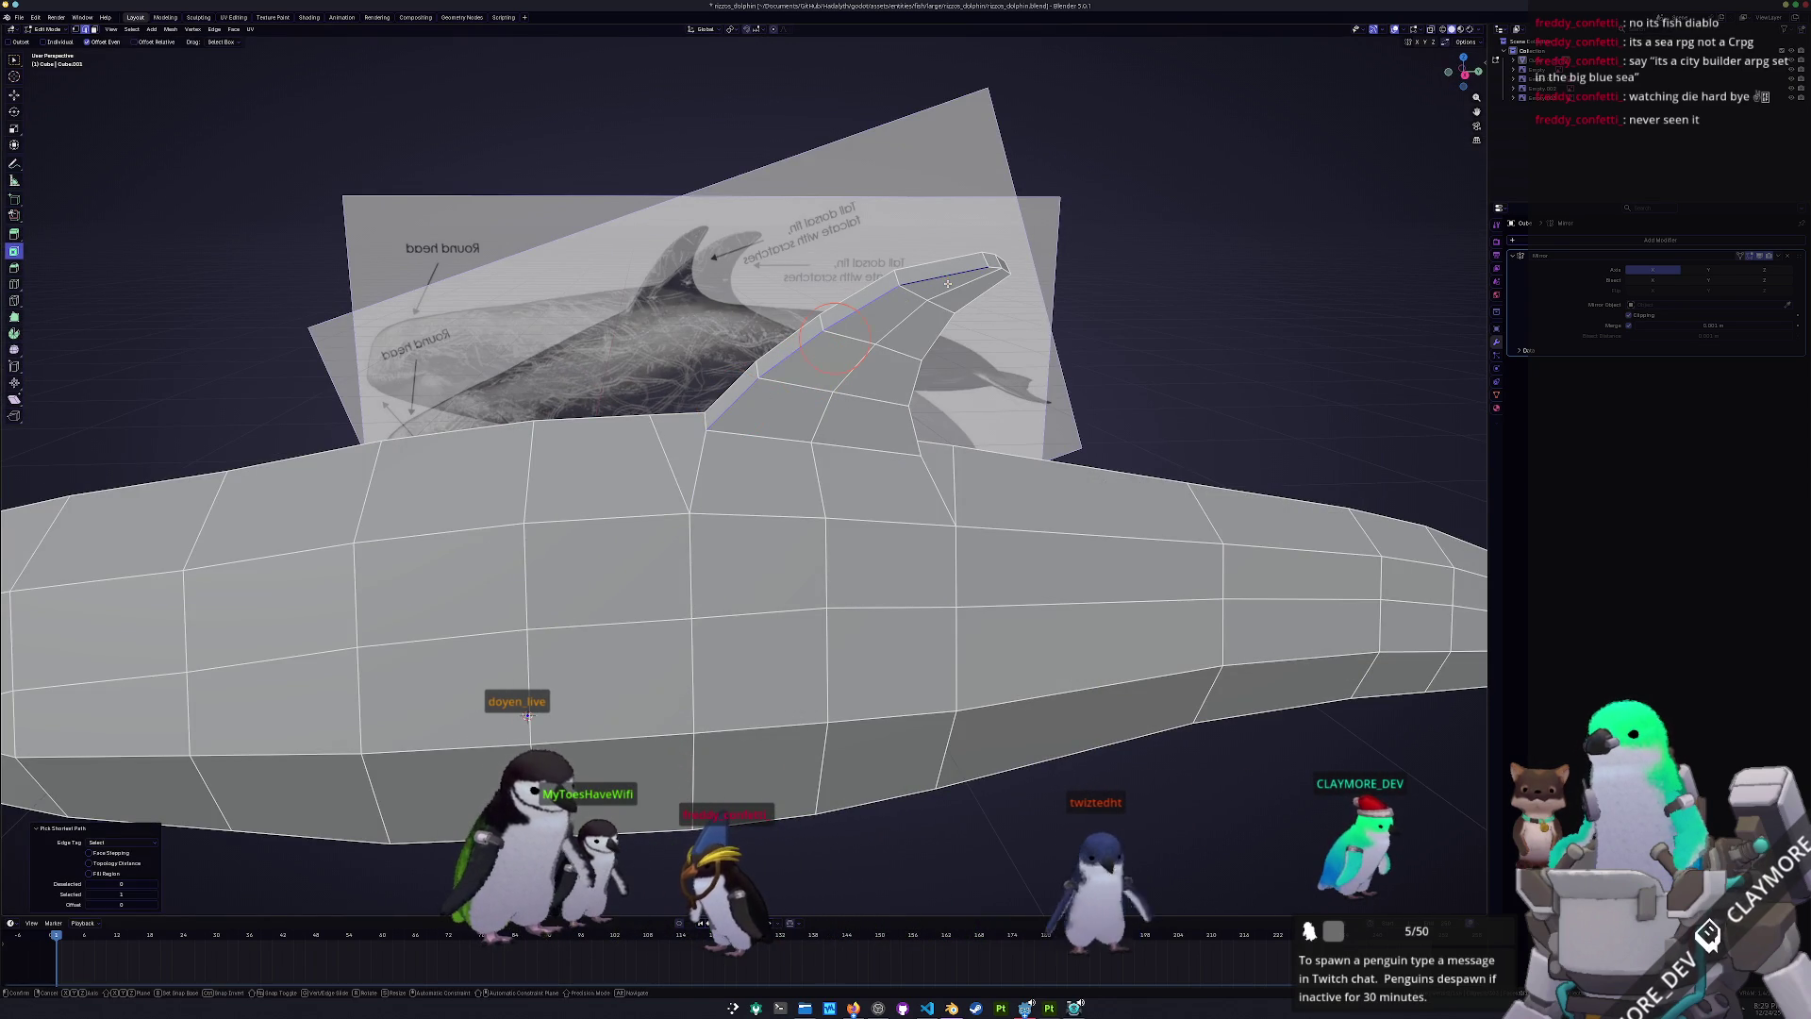
key(g)
key(g)
click(953, 286)
key(g)
key(g)
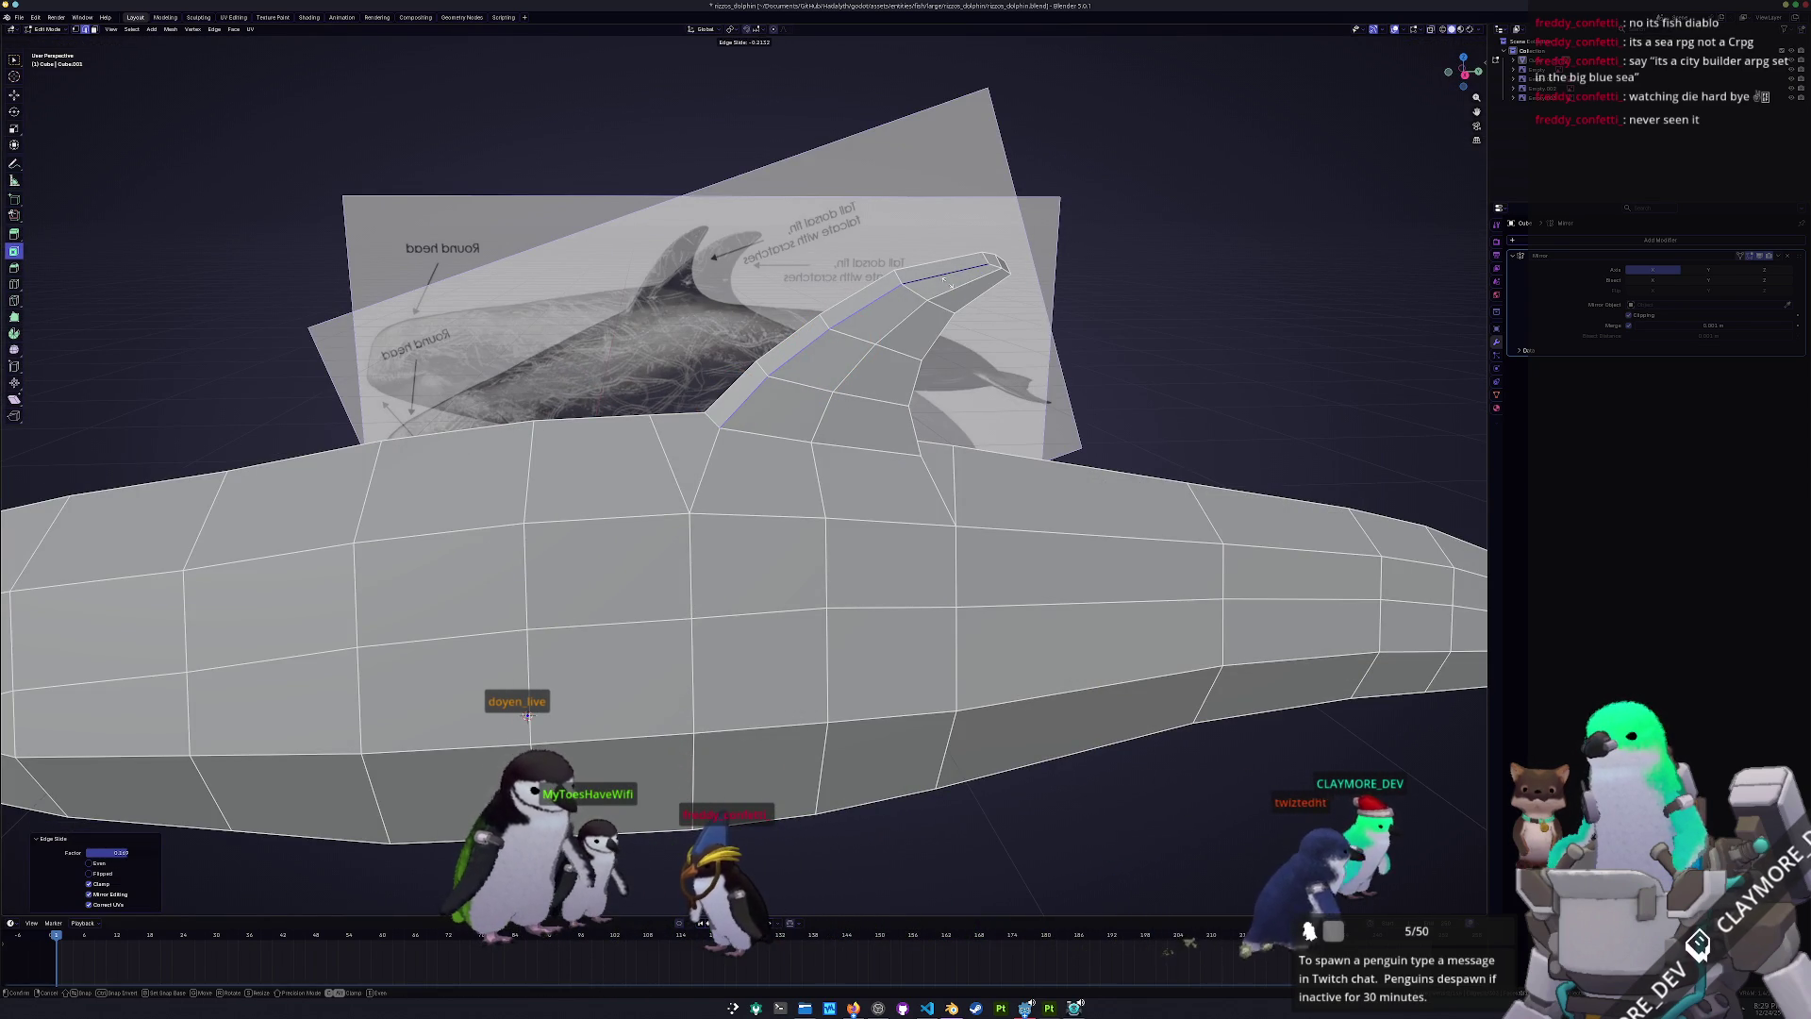
click(946, 280)
middle_drag(946, 280, 786, 337)
click(825, 457)
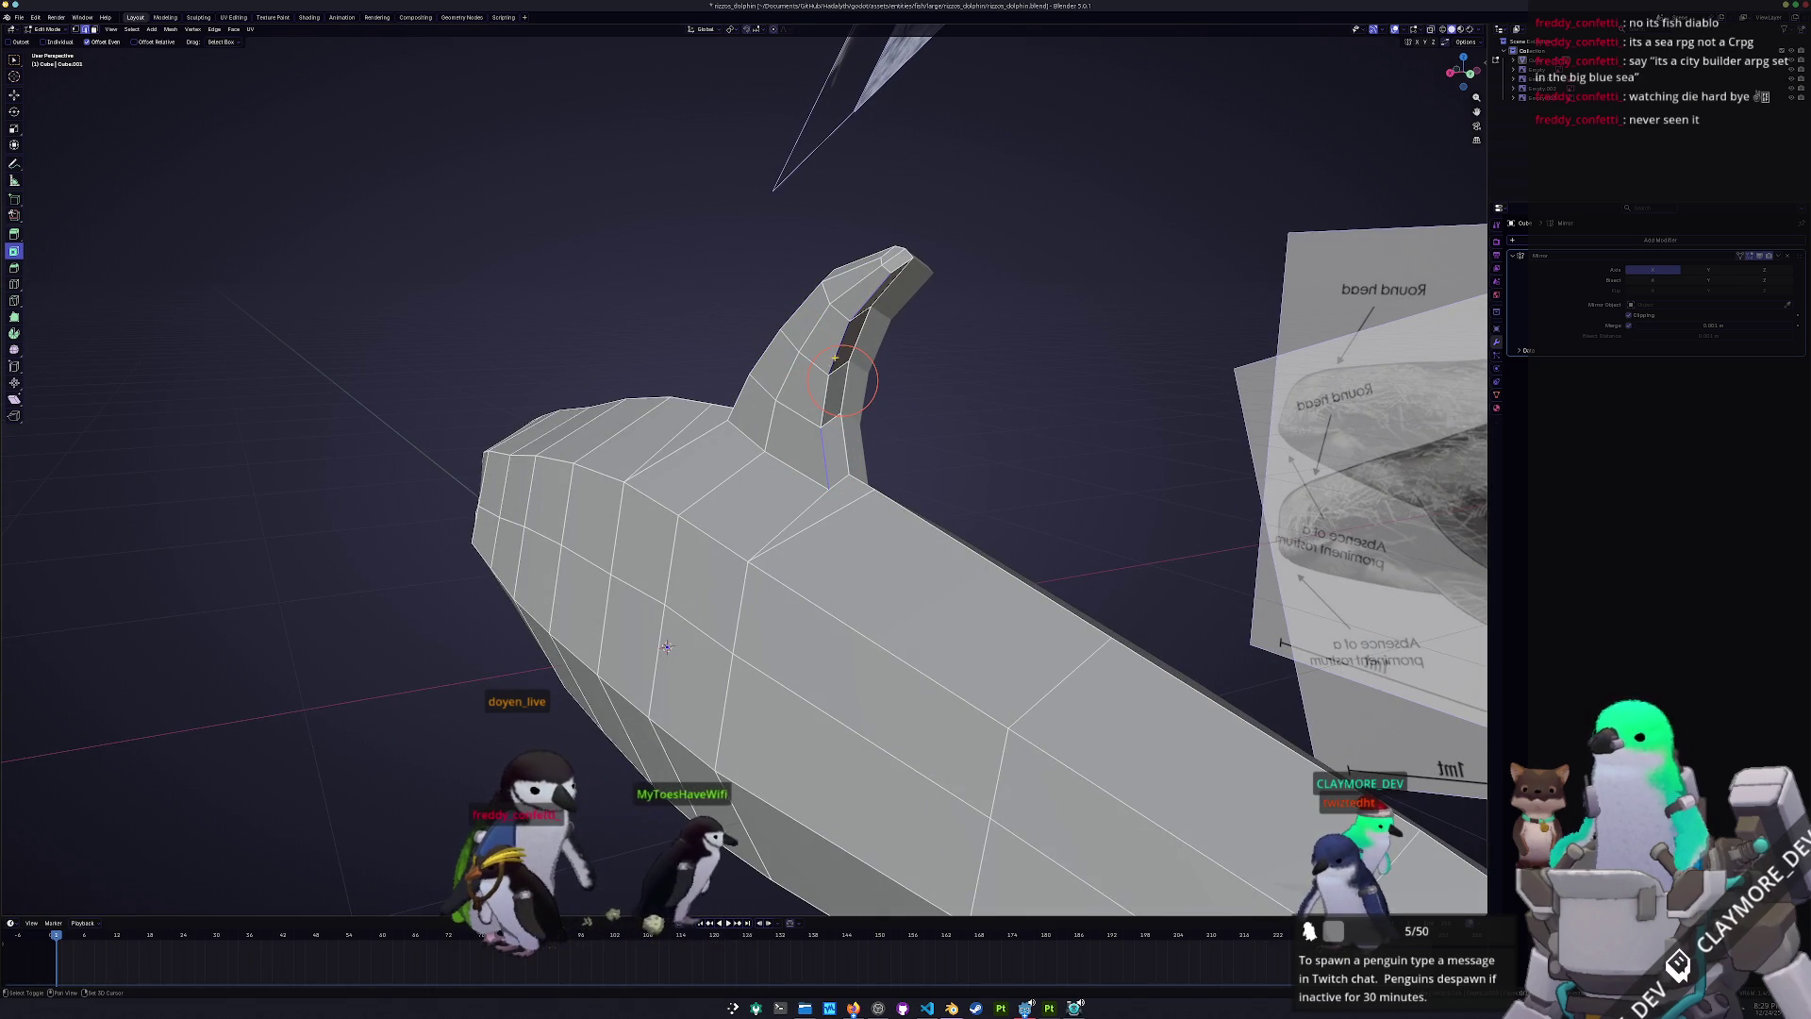
mouse_move(828, 383)
middle_down()
mouse_move(928, 351)
mouse_move(928, 368)
middle_up()
click(928, 335)
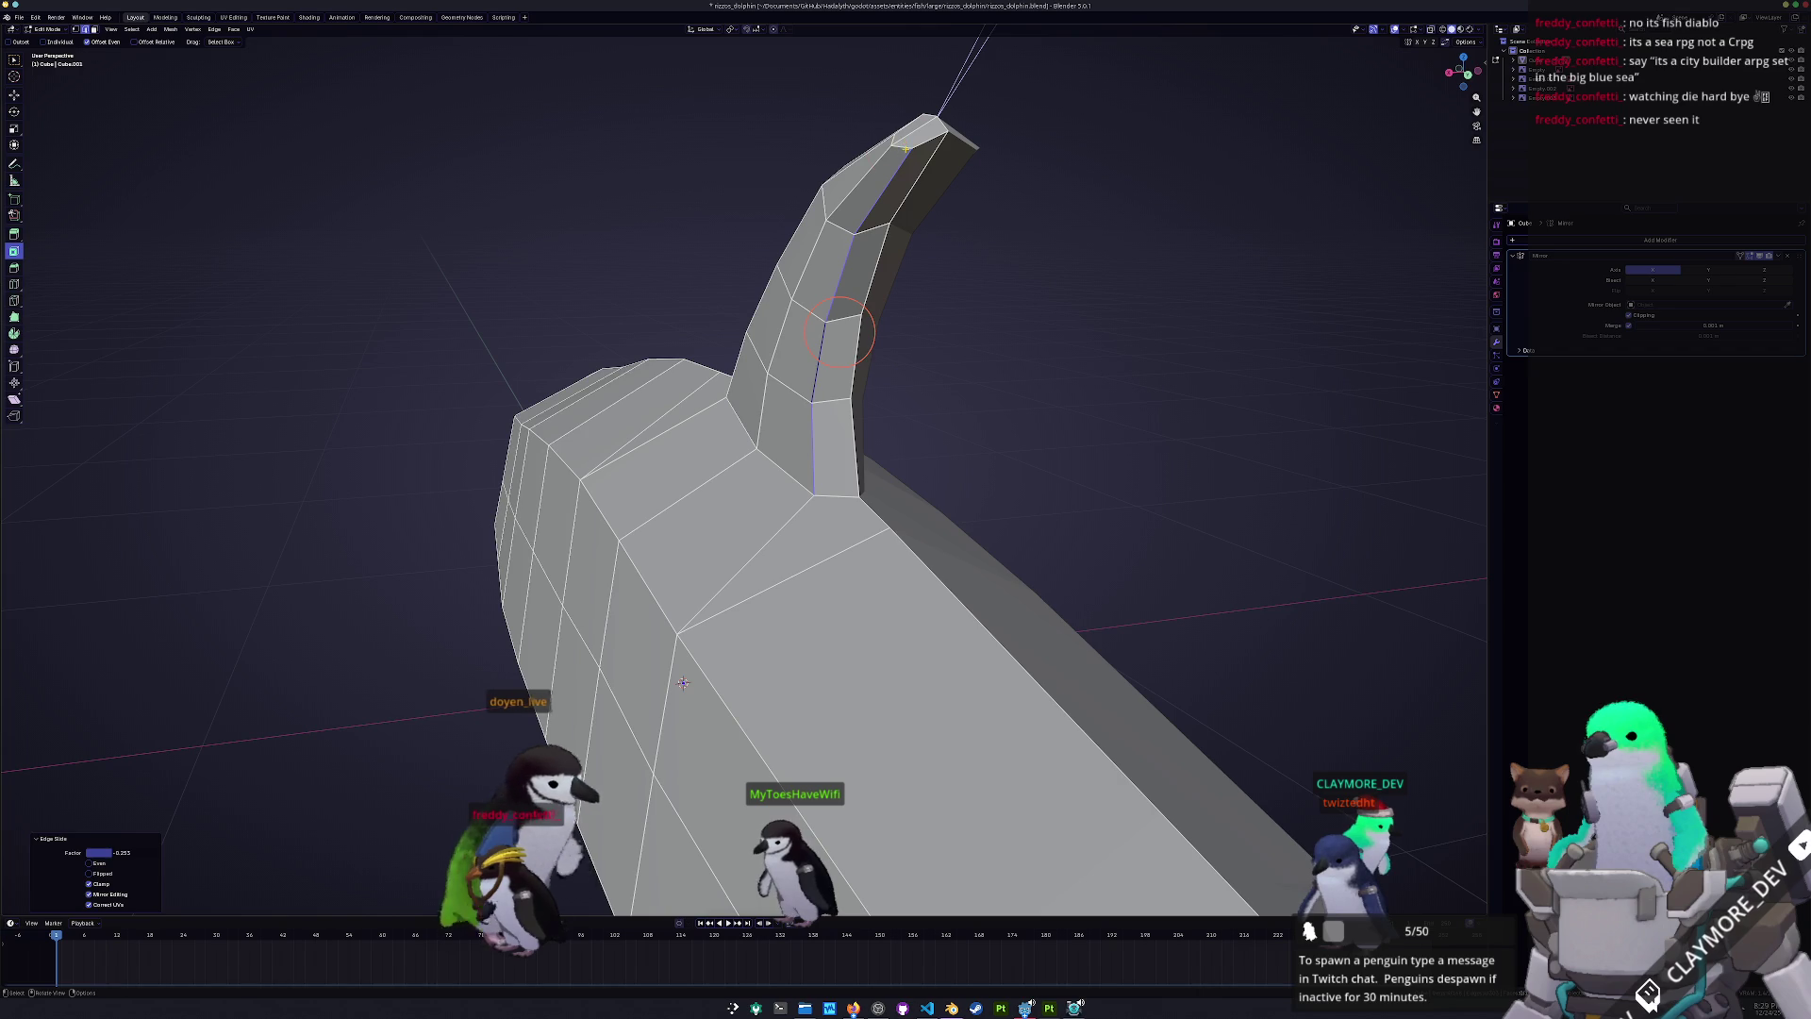
mouse_move(839, 332)
middle_down()
mouse_move(853, 182)
mouse_move(882, 276)
mouse_move(726, 343)
mouse_move(926, 243)
middle_up()
key(g)
key(g)
click(946, 256)
- In the Numpad 3 side view, vertex-slide the fin-tip vertices along their edges
scroll(726, 343, up, 1)
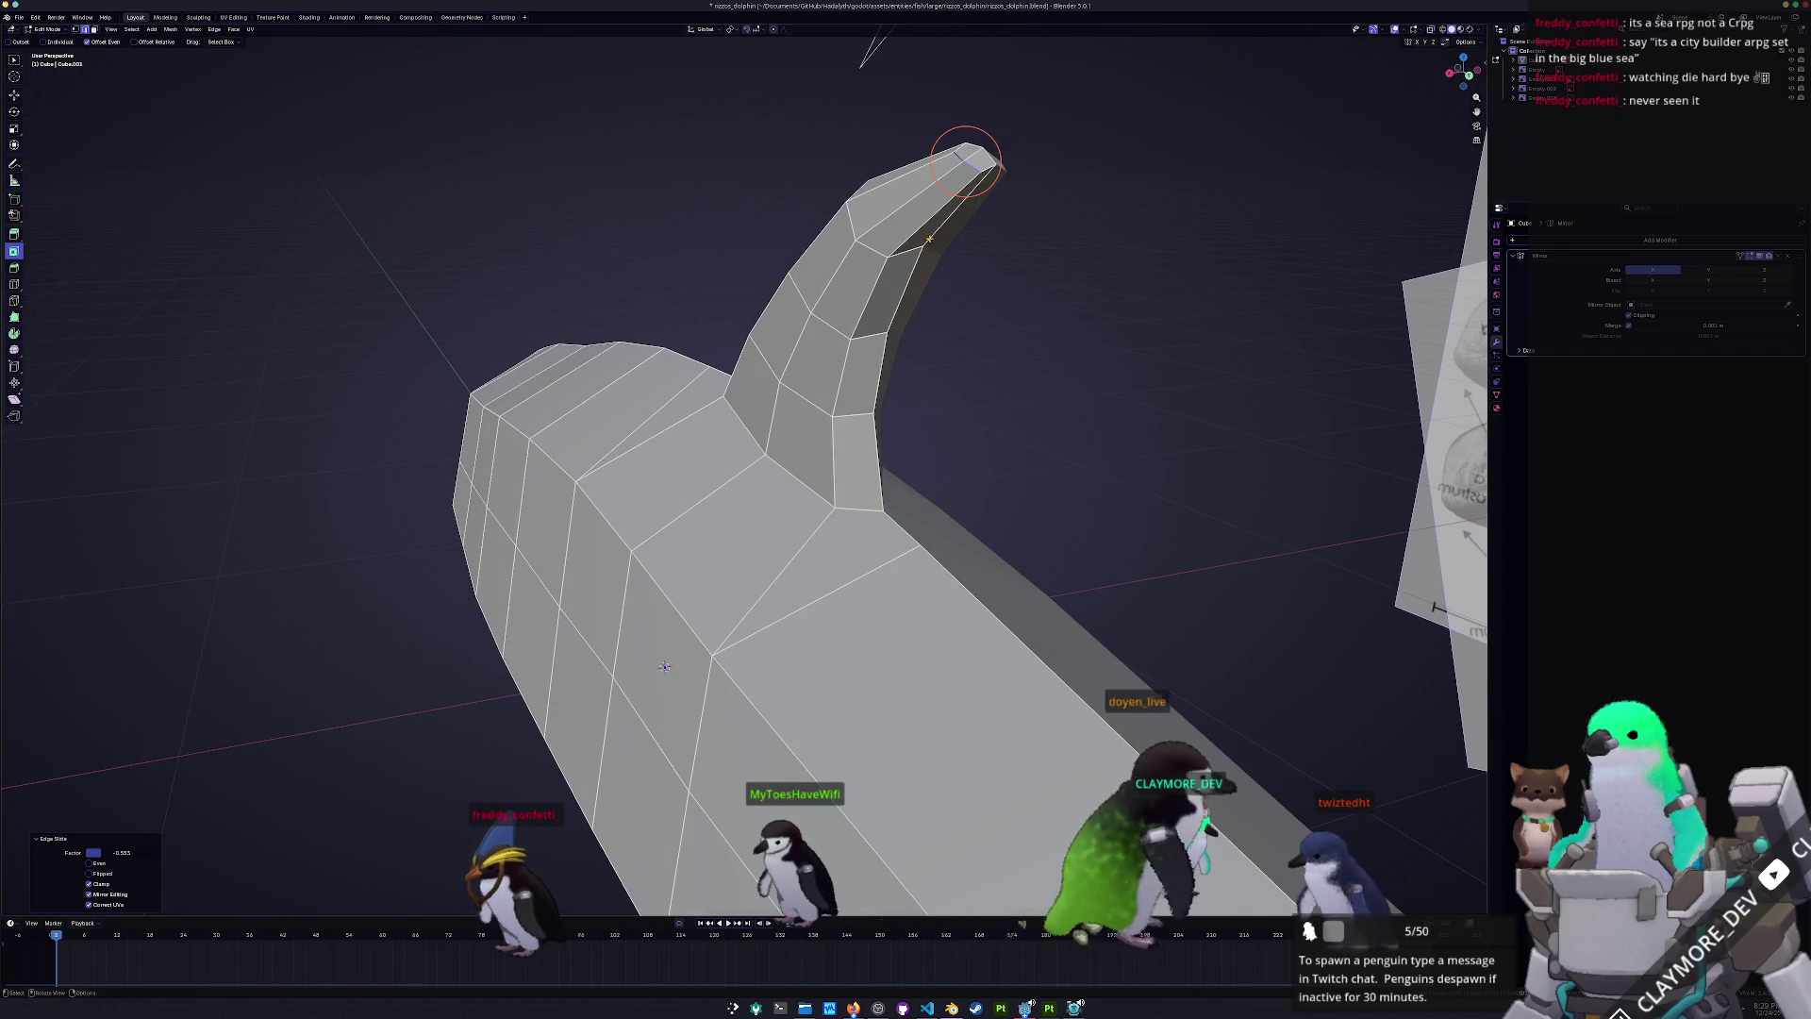
middle_drag(980, 178, 940, 547)
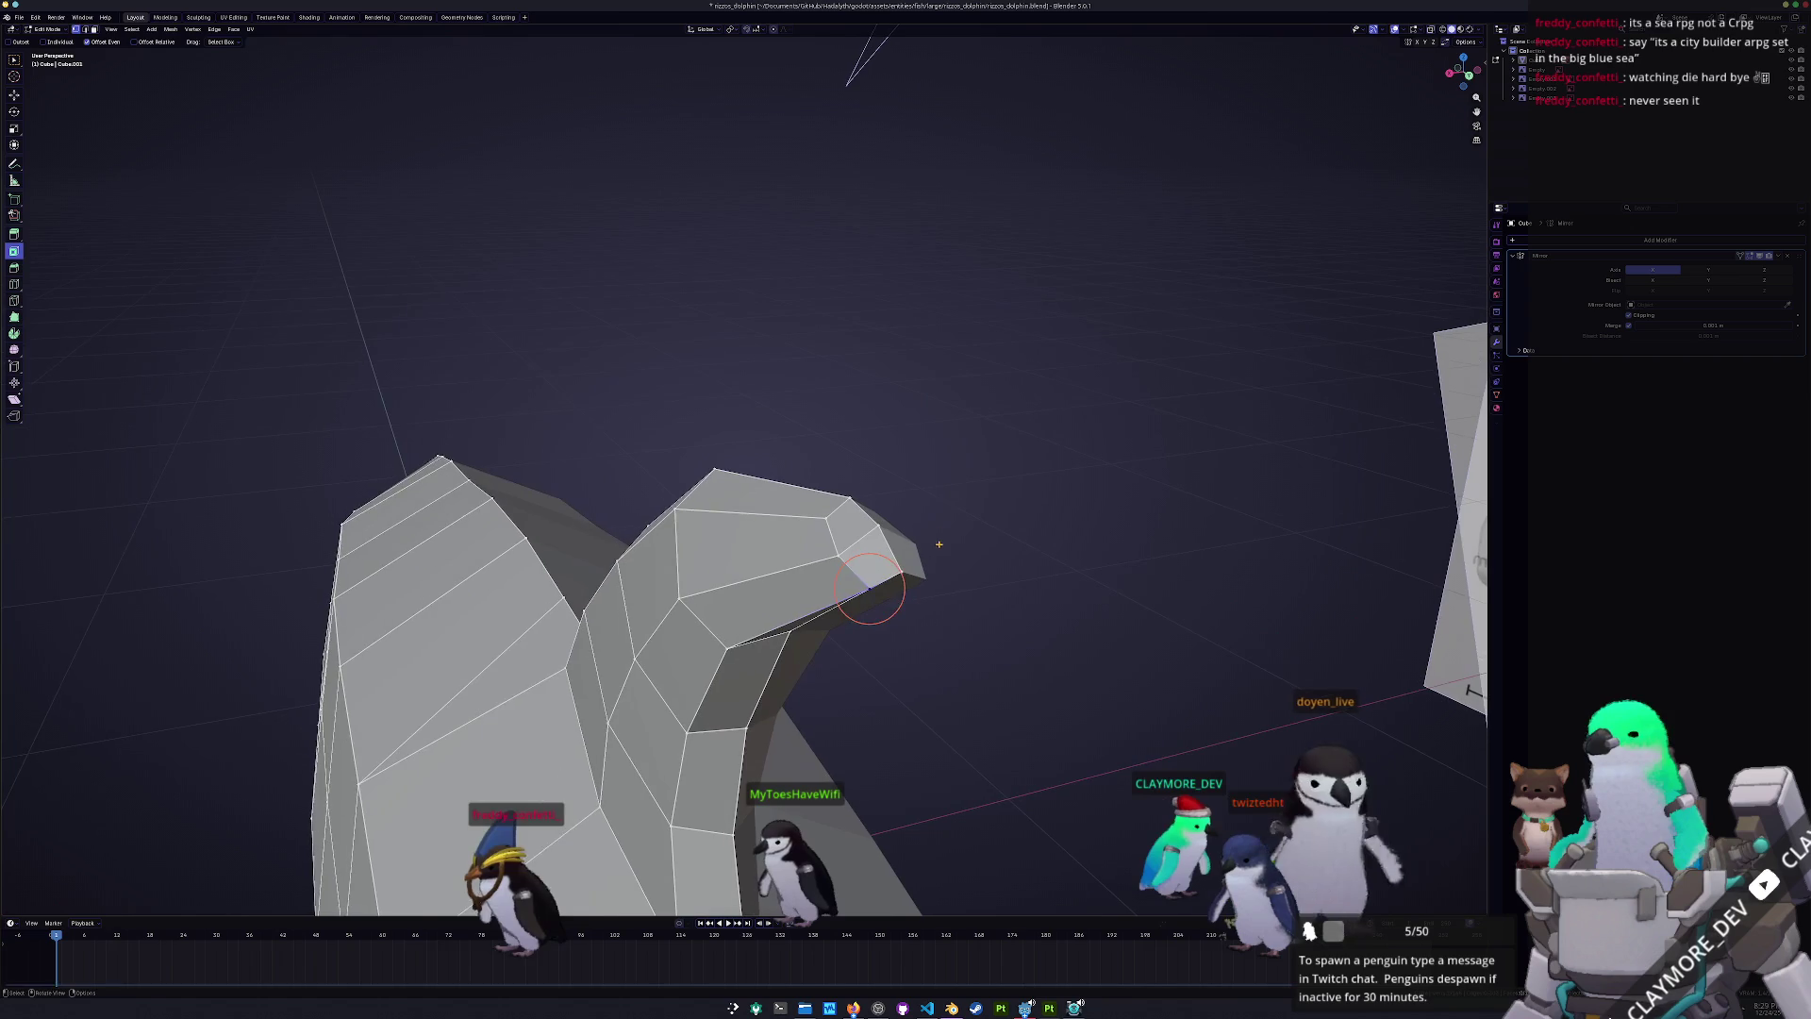
click(930, 509)
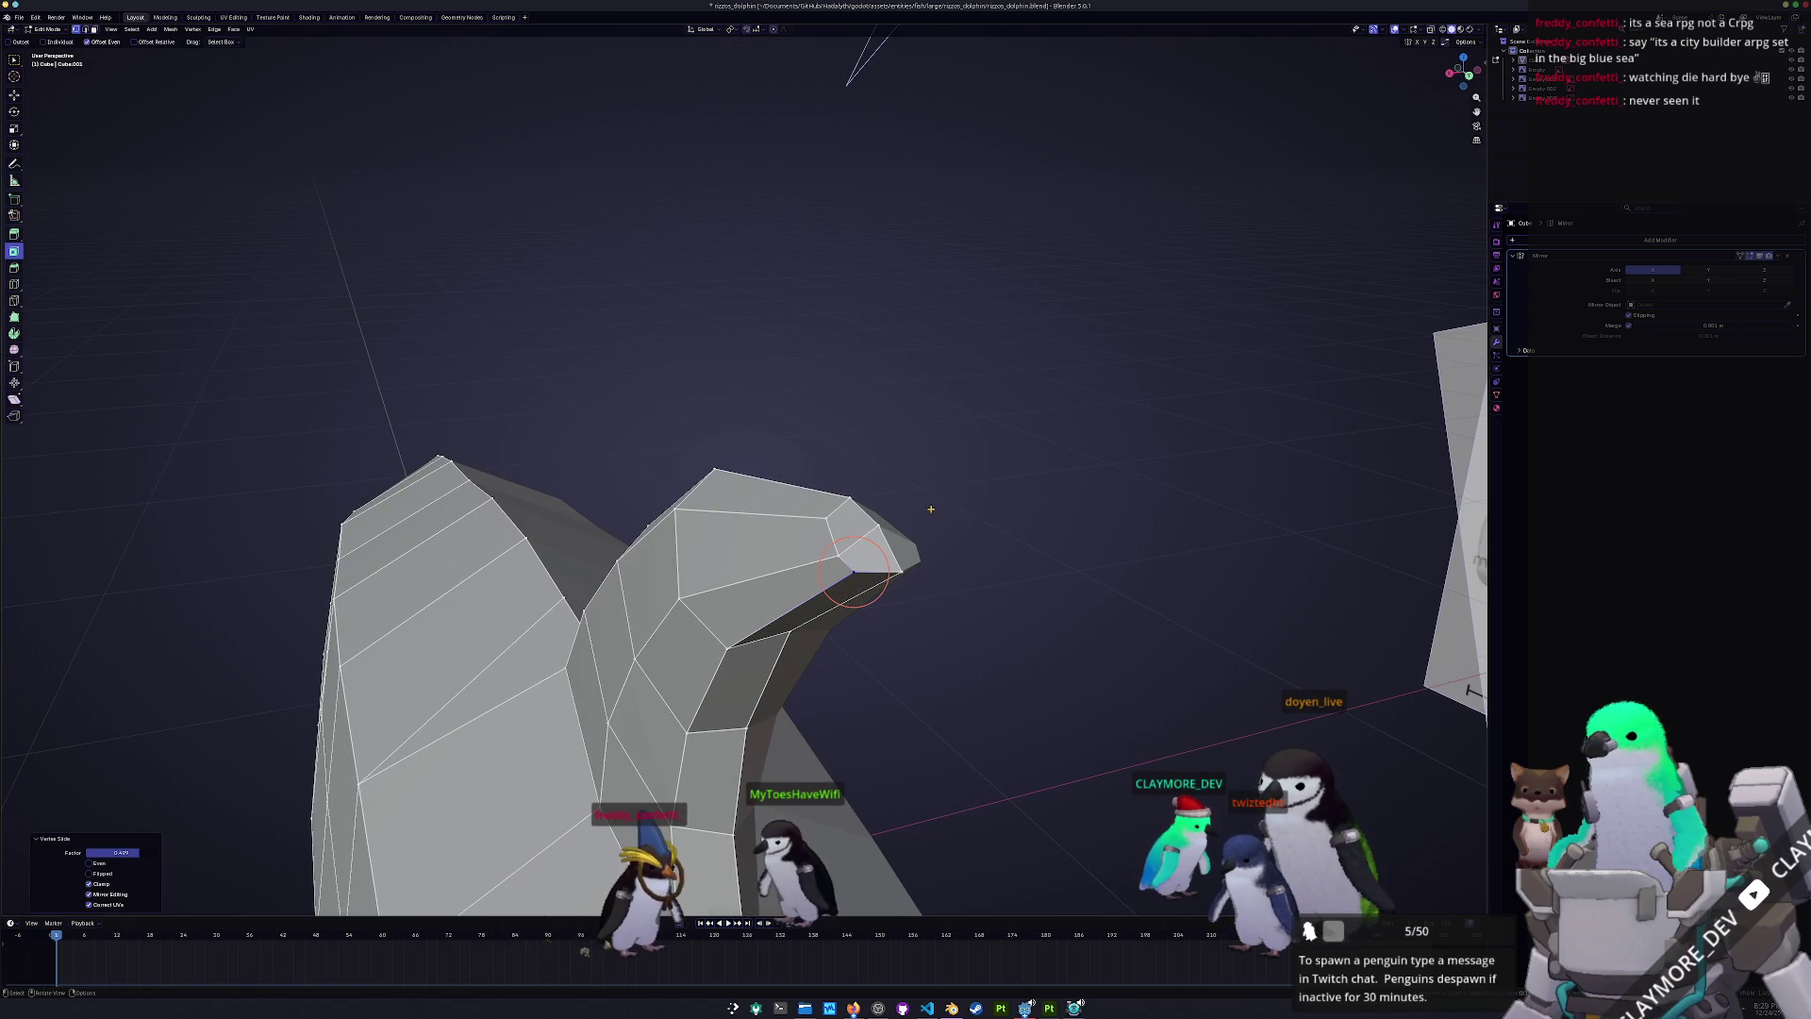
key(shift+v)
click(840, 545)
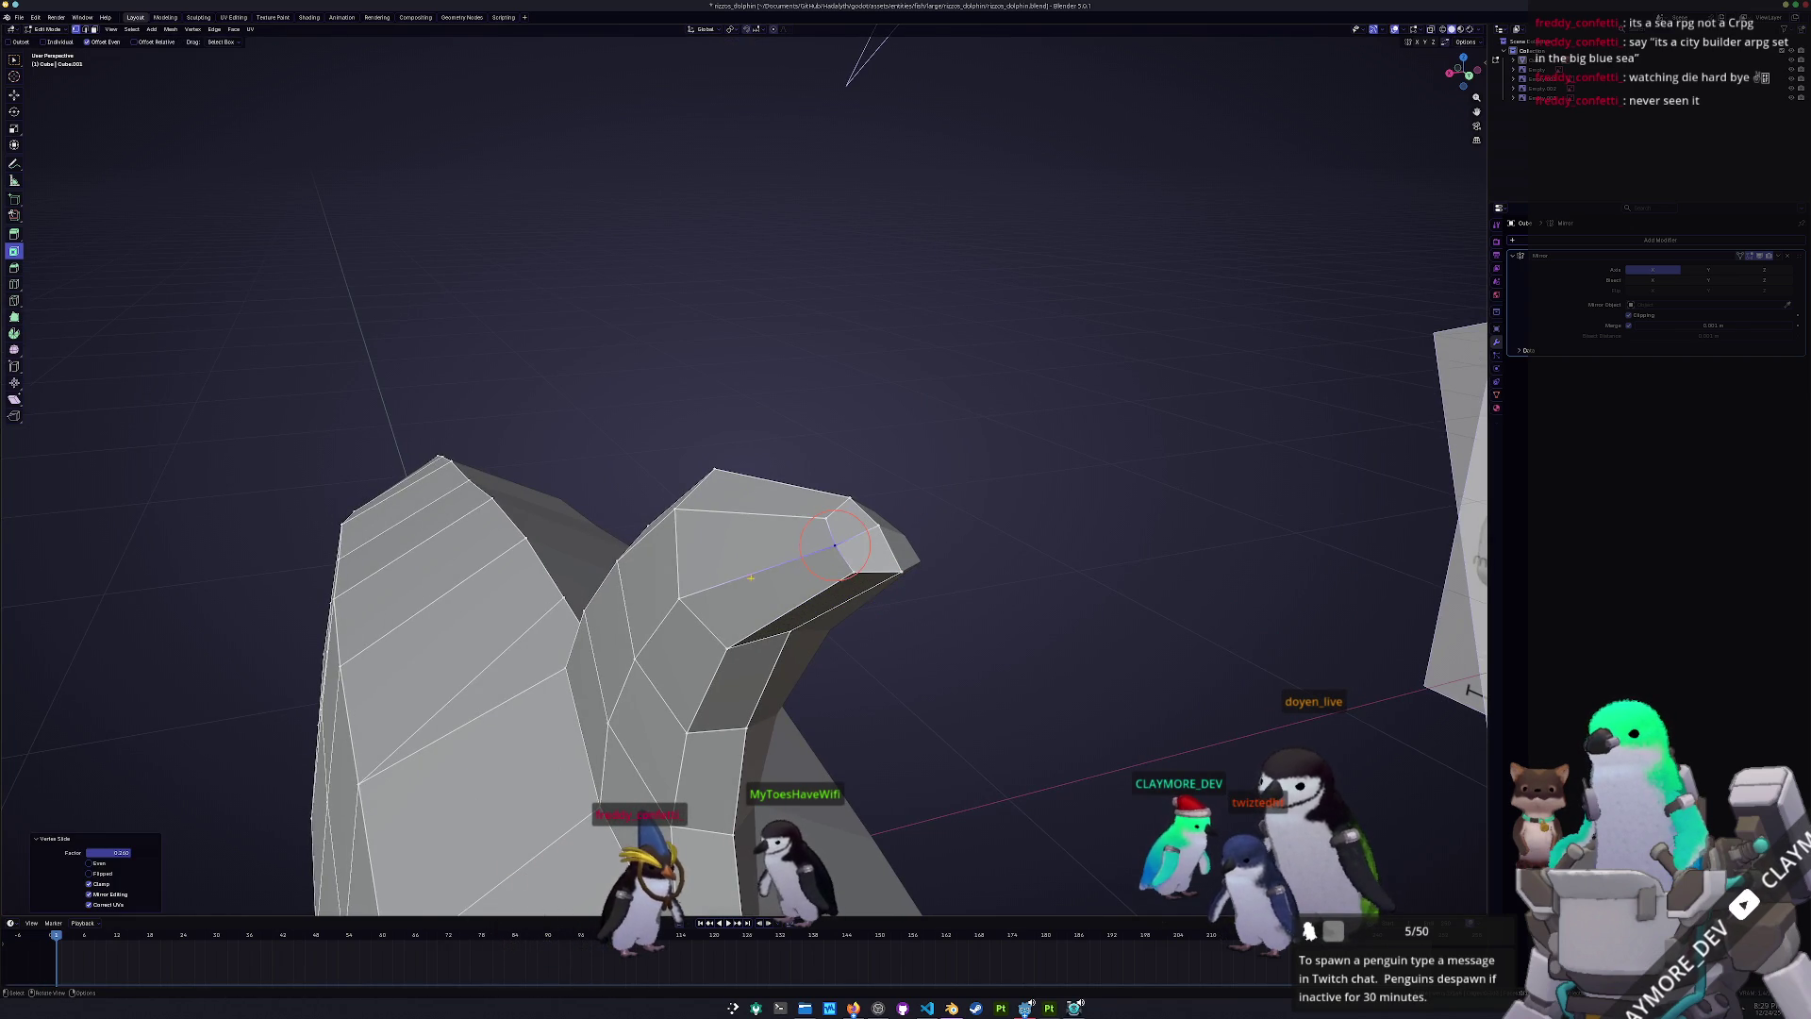
middle_drag(840, 545, 1396, 285)
key(KP_3)
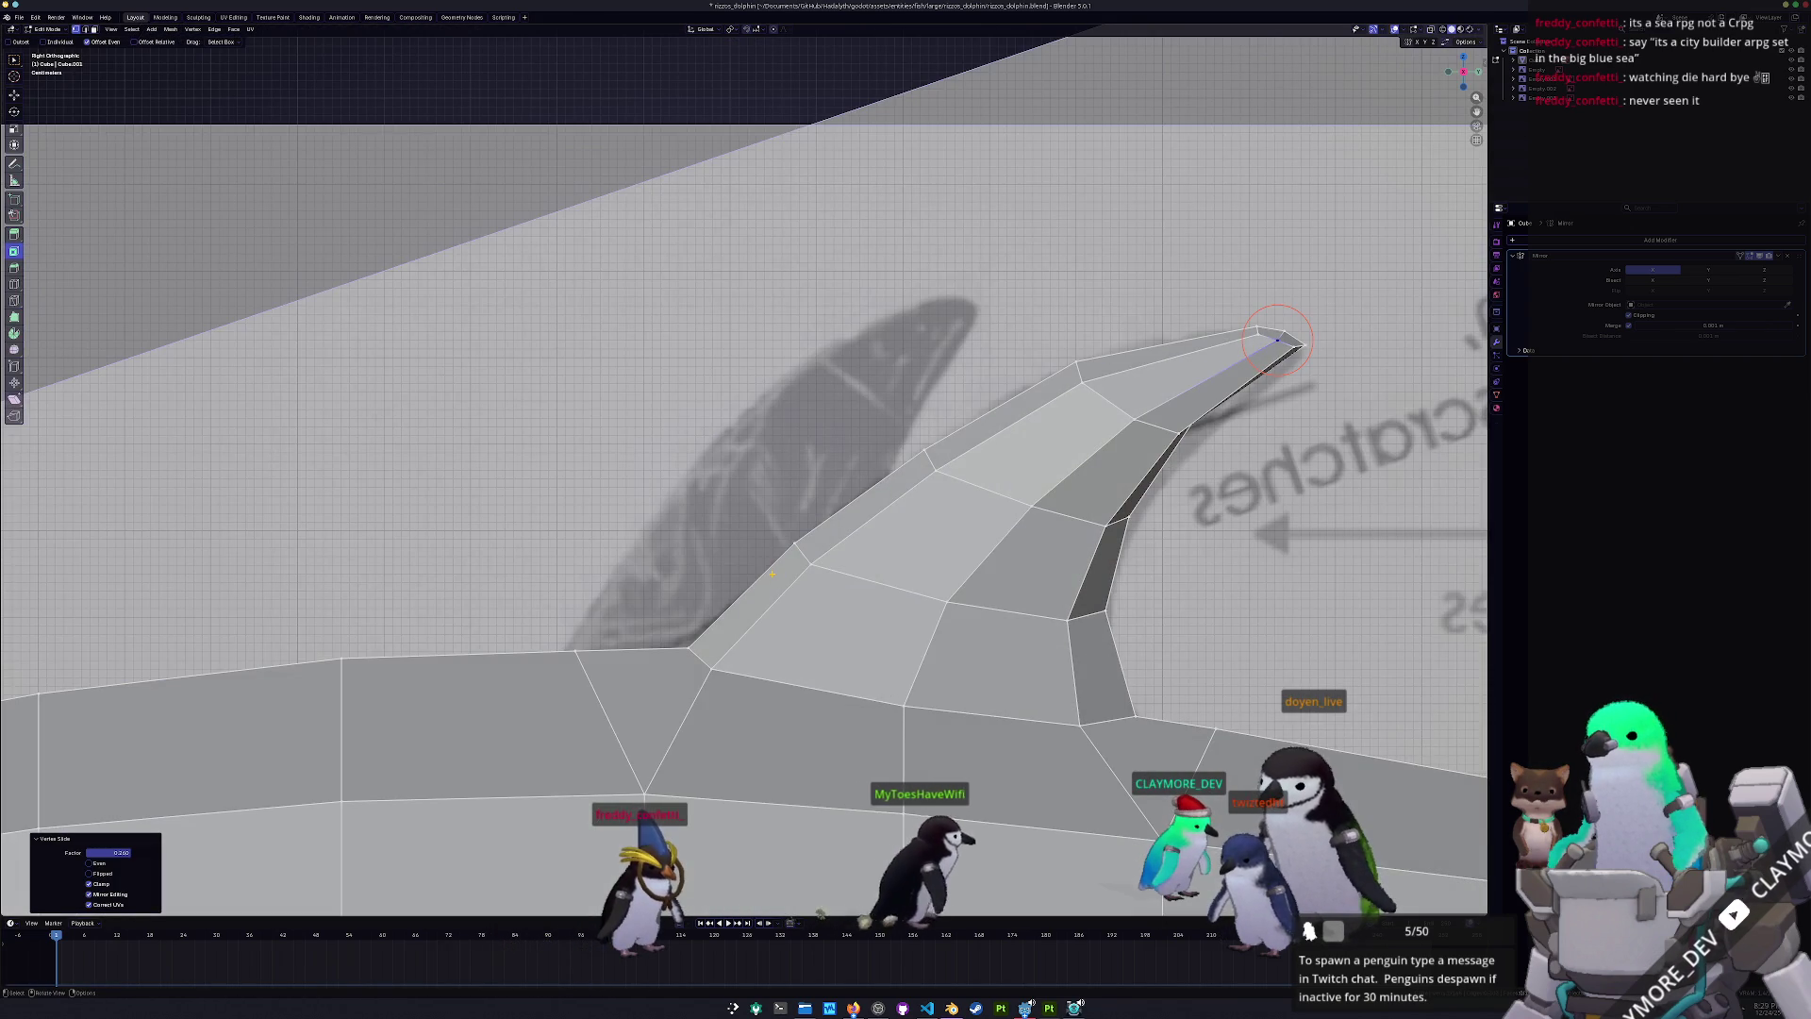
scroll(1161, 373, up, 1)
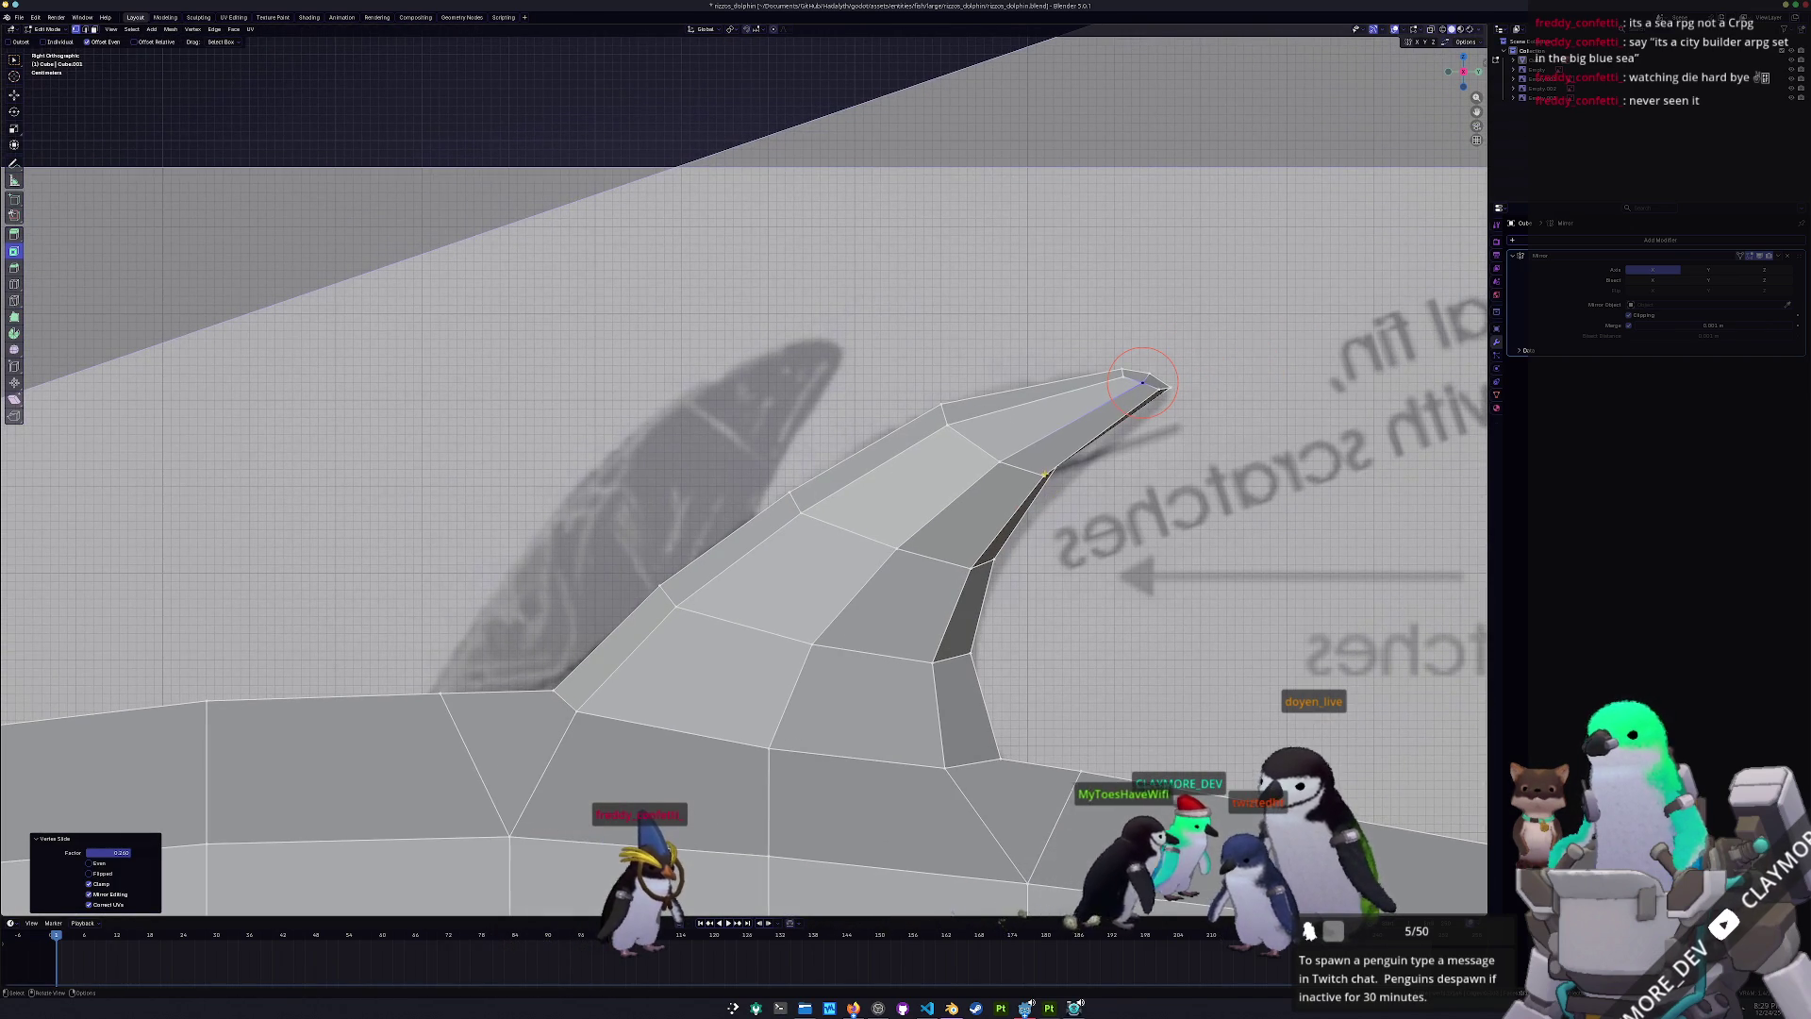
key(shift+v)
click(1047, 465)
key(shift+v)
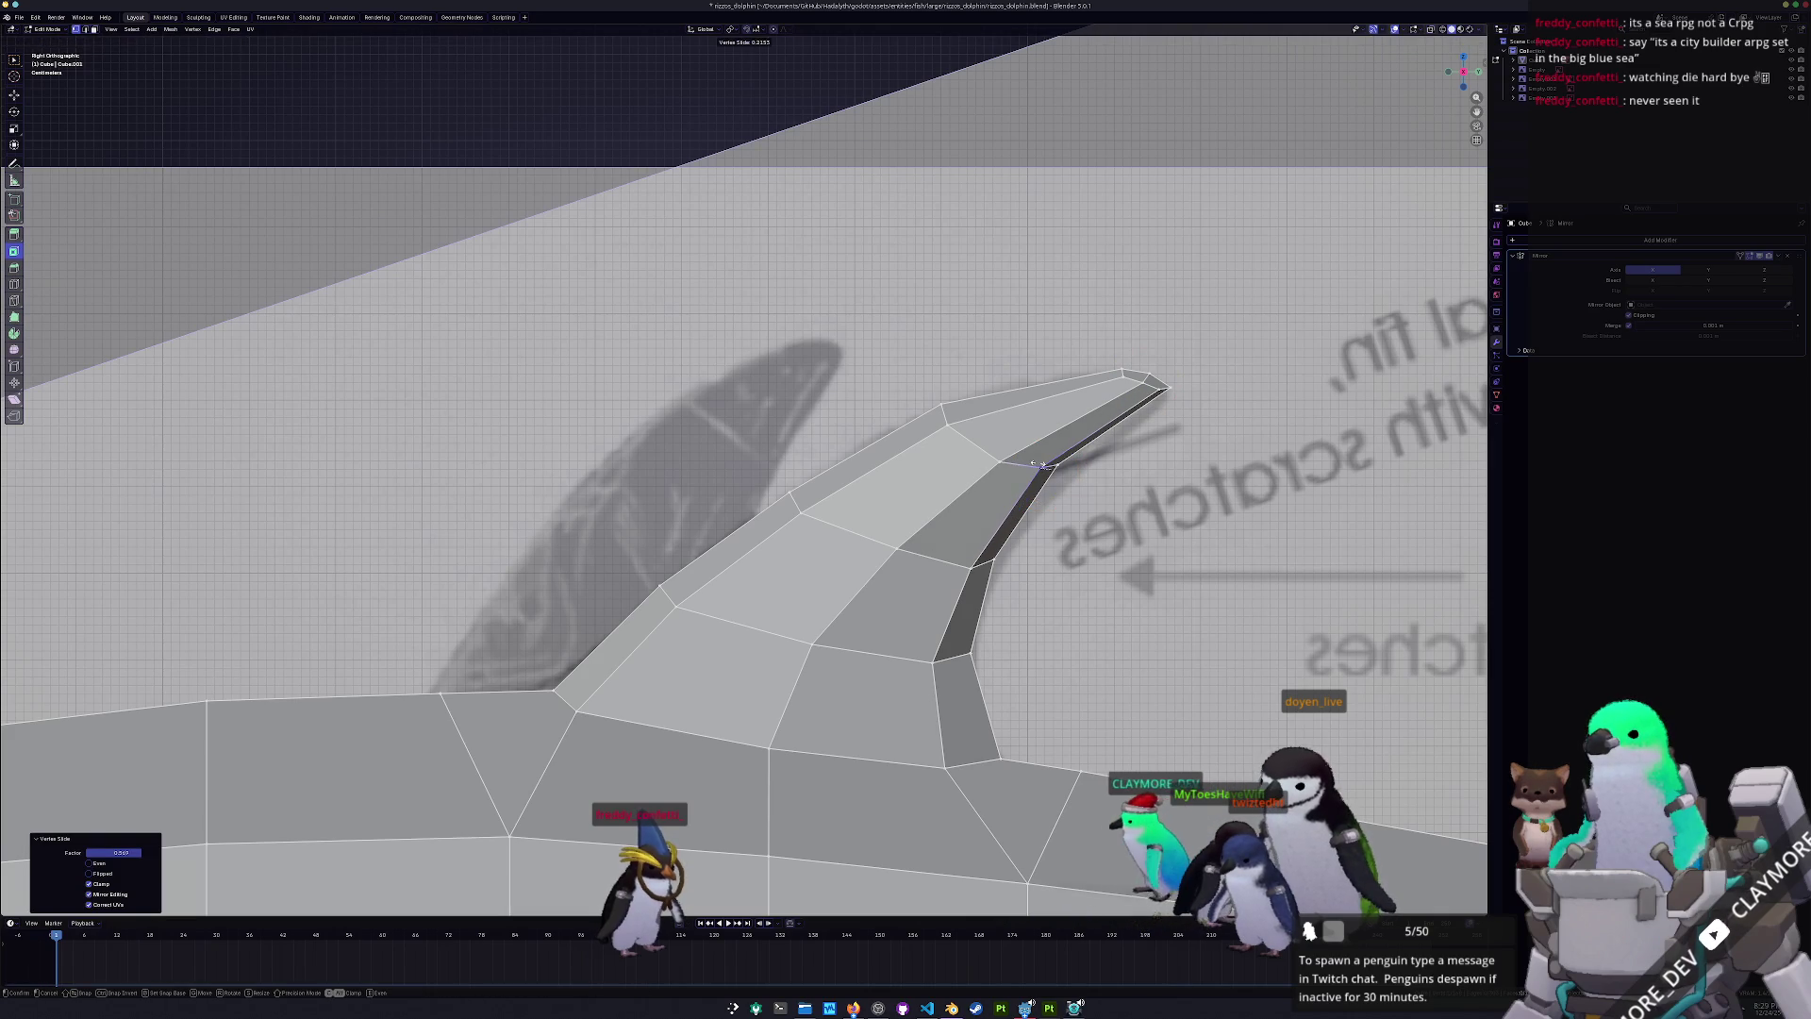
scroll(1038, 464, down, 3)
- Check the fin in Object Mode, then move fin vertices constrained to the X axis
key(Tab)
mouse_move(944, 528)
middle_down()
mouse_move(824, 613)
mouse_move(840, 613)
middle_up()
key(Tab)
click(824, 613)
mouse_move(840, 550)
middle_down()
mouse_move(867, 585)
mouse_move(870, 542)
mouse_move(879, 560)
mouse_move(955, 448)
middle_up()
key(g)
key(x)
click(868, 586)
key(g)
key(x)
click(954, 448)
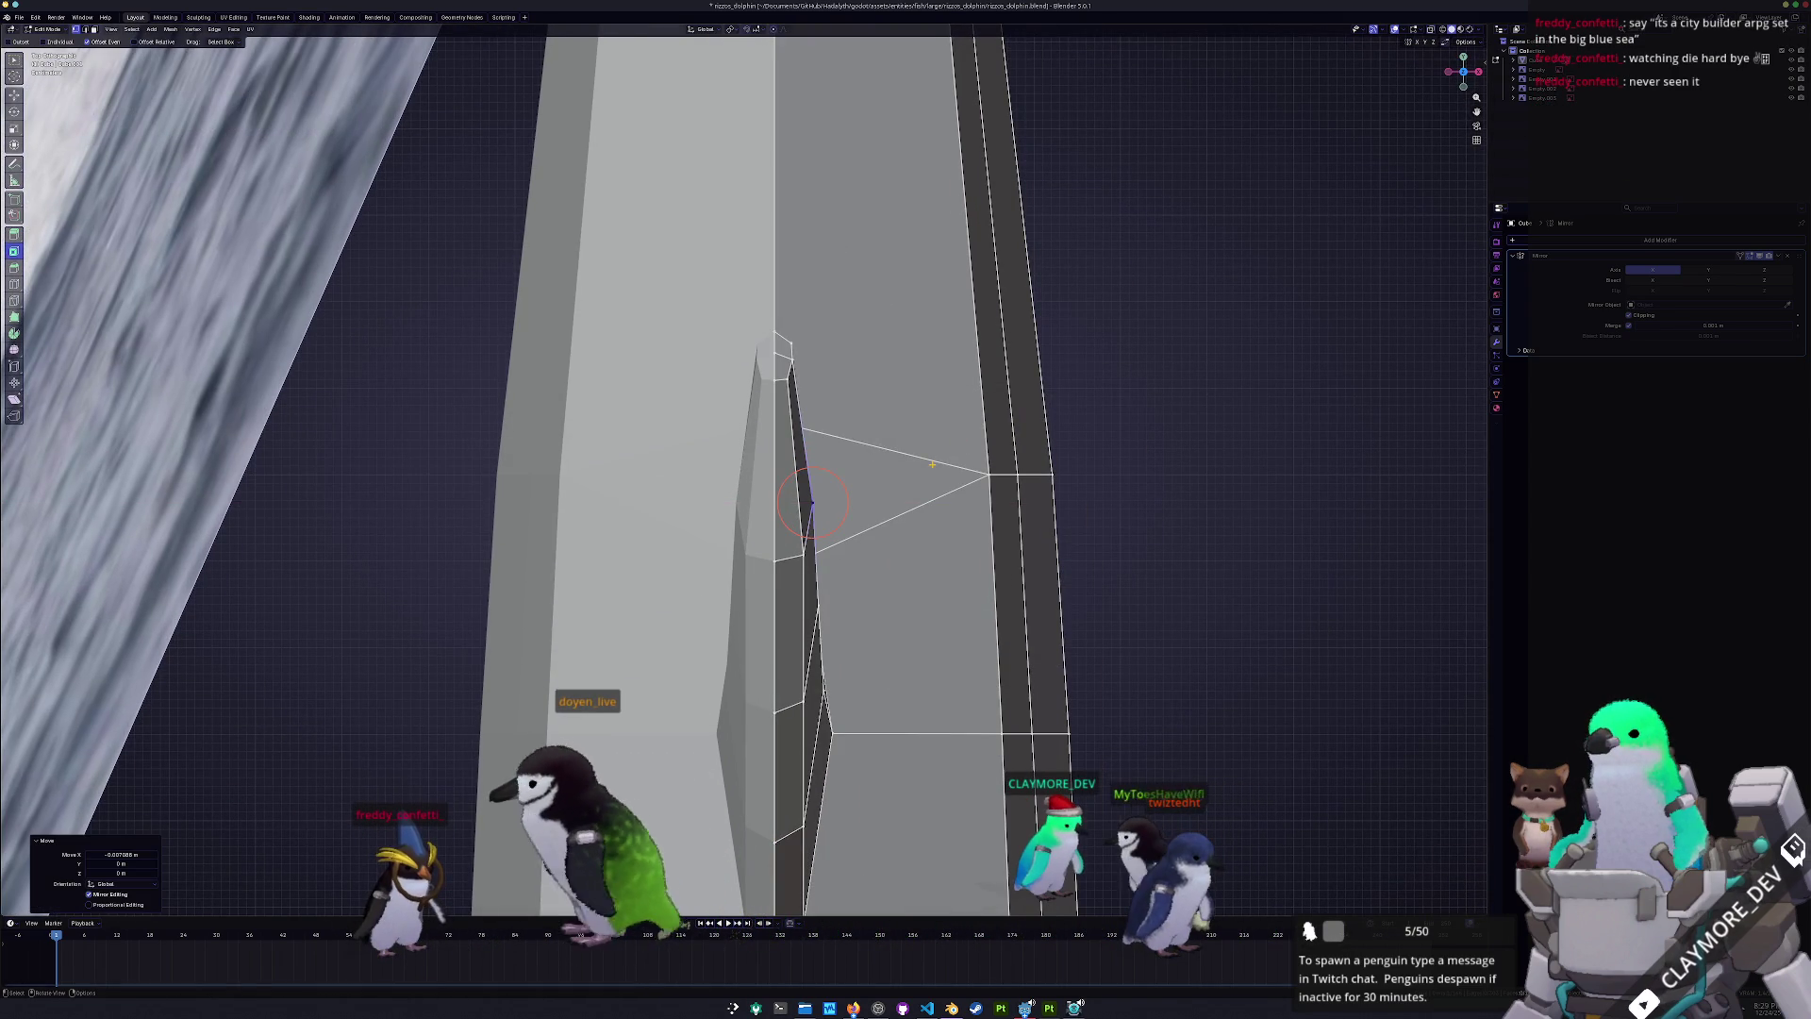
- Slide a fin vertex down its edge, return to Object Mode, and shade the dolphin smooth
key(shift+v)
click(795, 549)
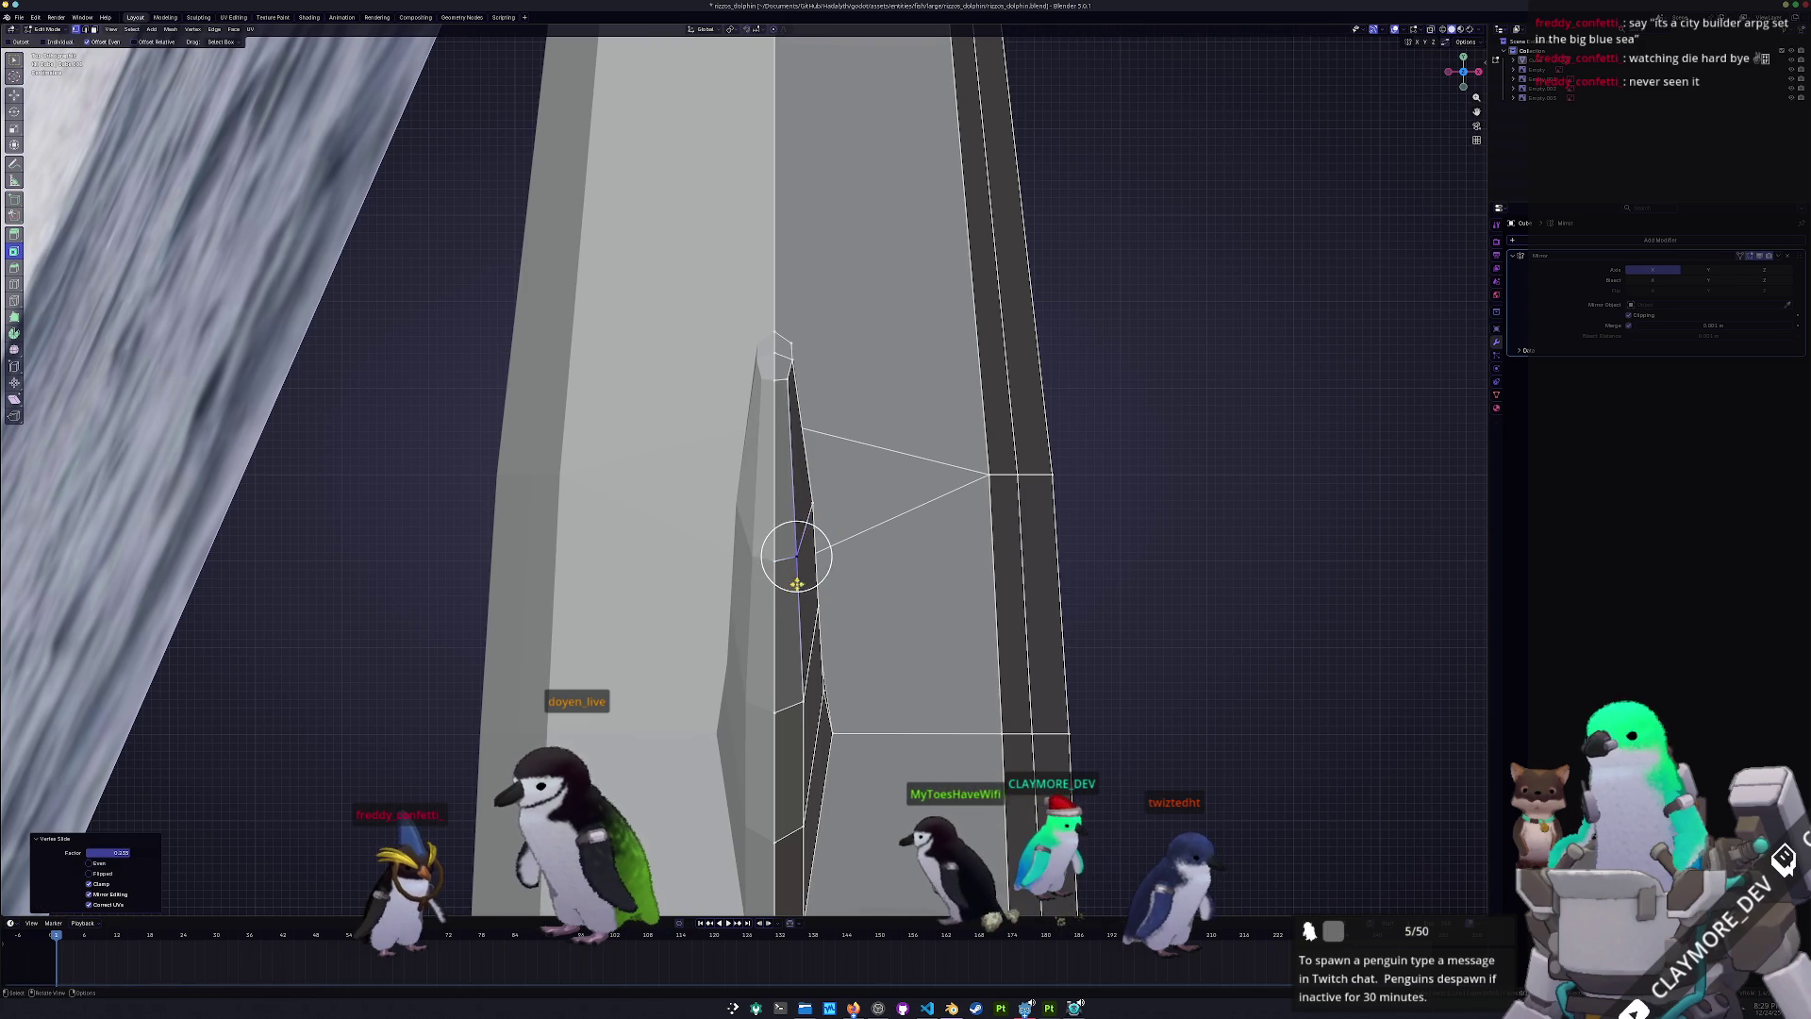
key(g)
click(855, 692)
mouse_move(855, 691)
middle_down()
mouse_move(698, 688)
mouse_move(879, 602)
mouse_move(847, 611)
middle_up()
key(Tab)
scroll(802, 689, down, 5)
click(699, 689)
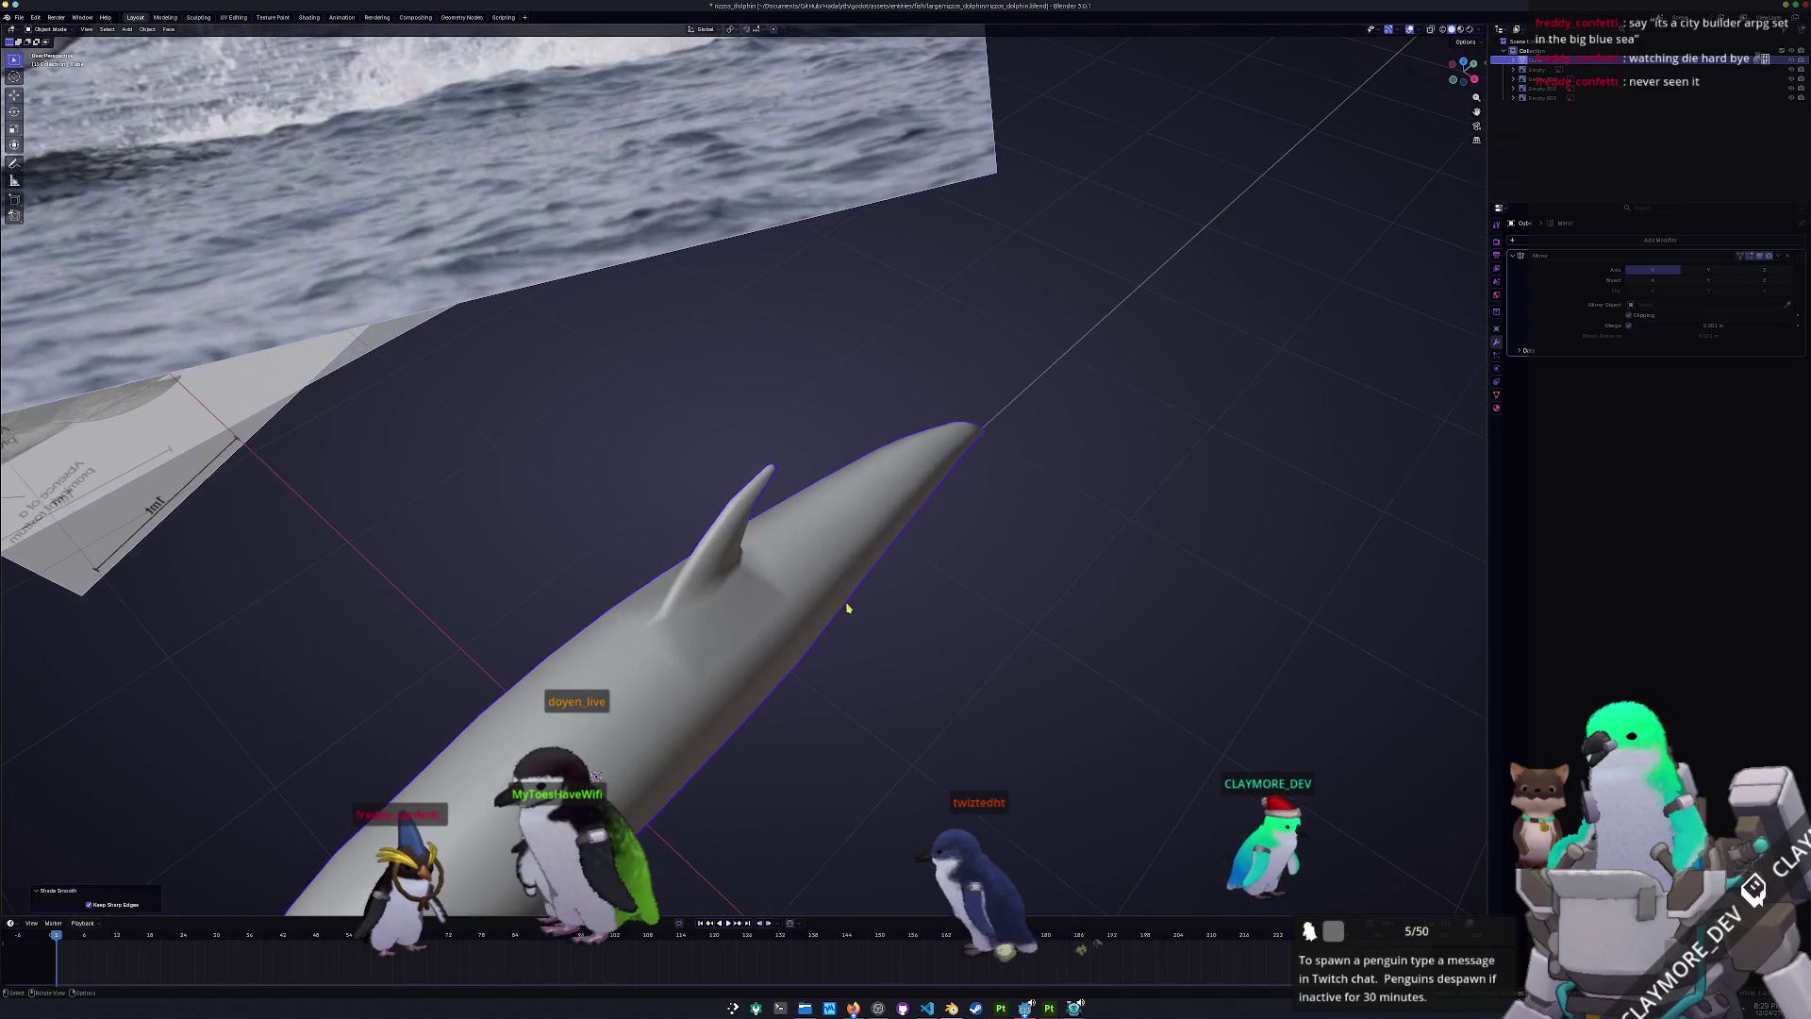
- Inspect the fin side-on in Edit and Object Mode, then show the sidebar's LoopTools/Auto Mirror tab
key(Tab)
middle_drag(700, 661, 777, 677)
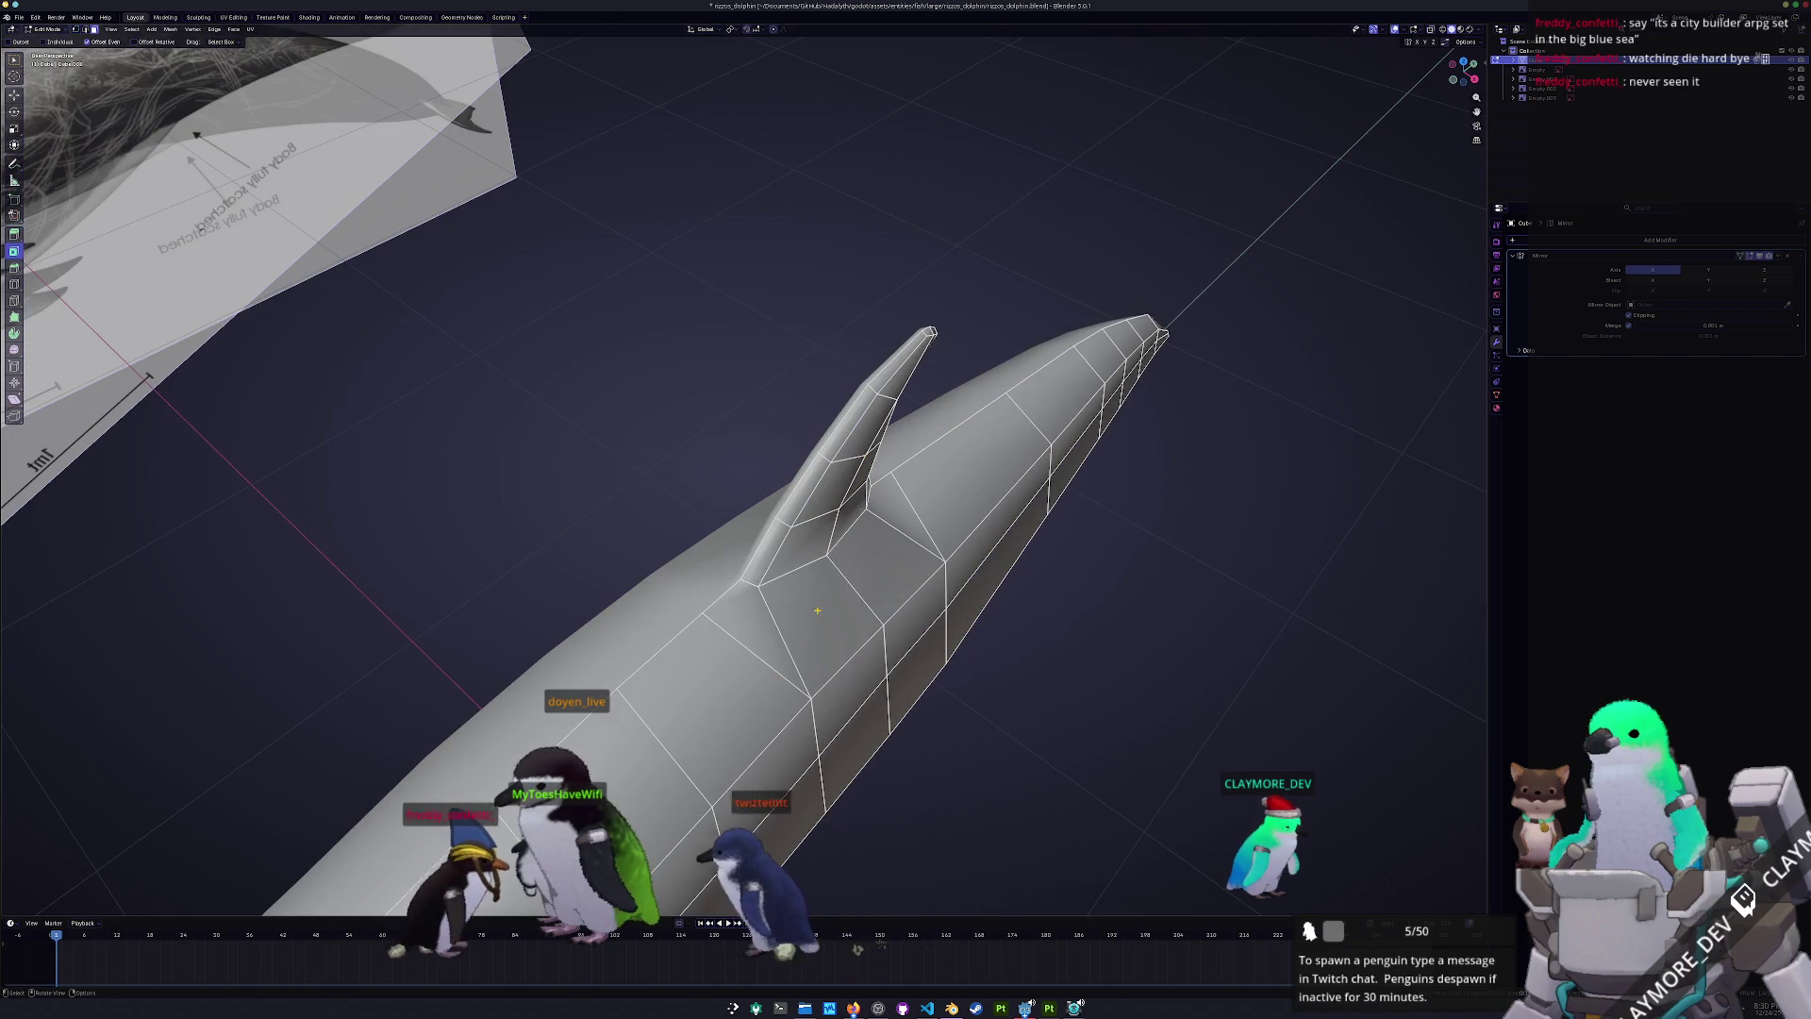
mouse_move(747, 612)
middle_down()
mouse_move(810, 553)
mouse_move(861, 580)
mouse_move(828, 575)
middle_up()
key(Tab)
key(Tab)
scroll(427, 598, down, 3)
key(Tab)
key(Tab)
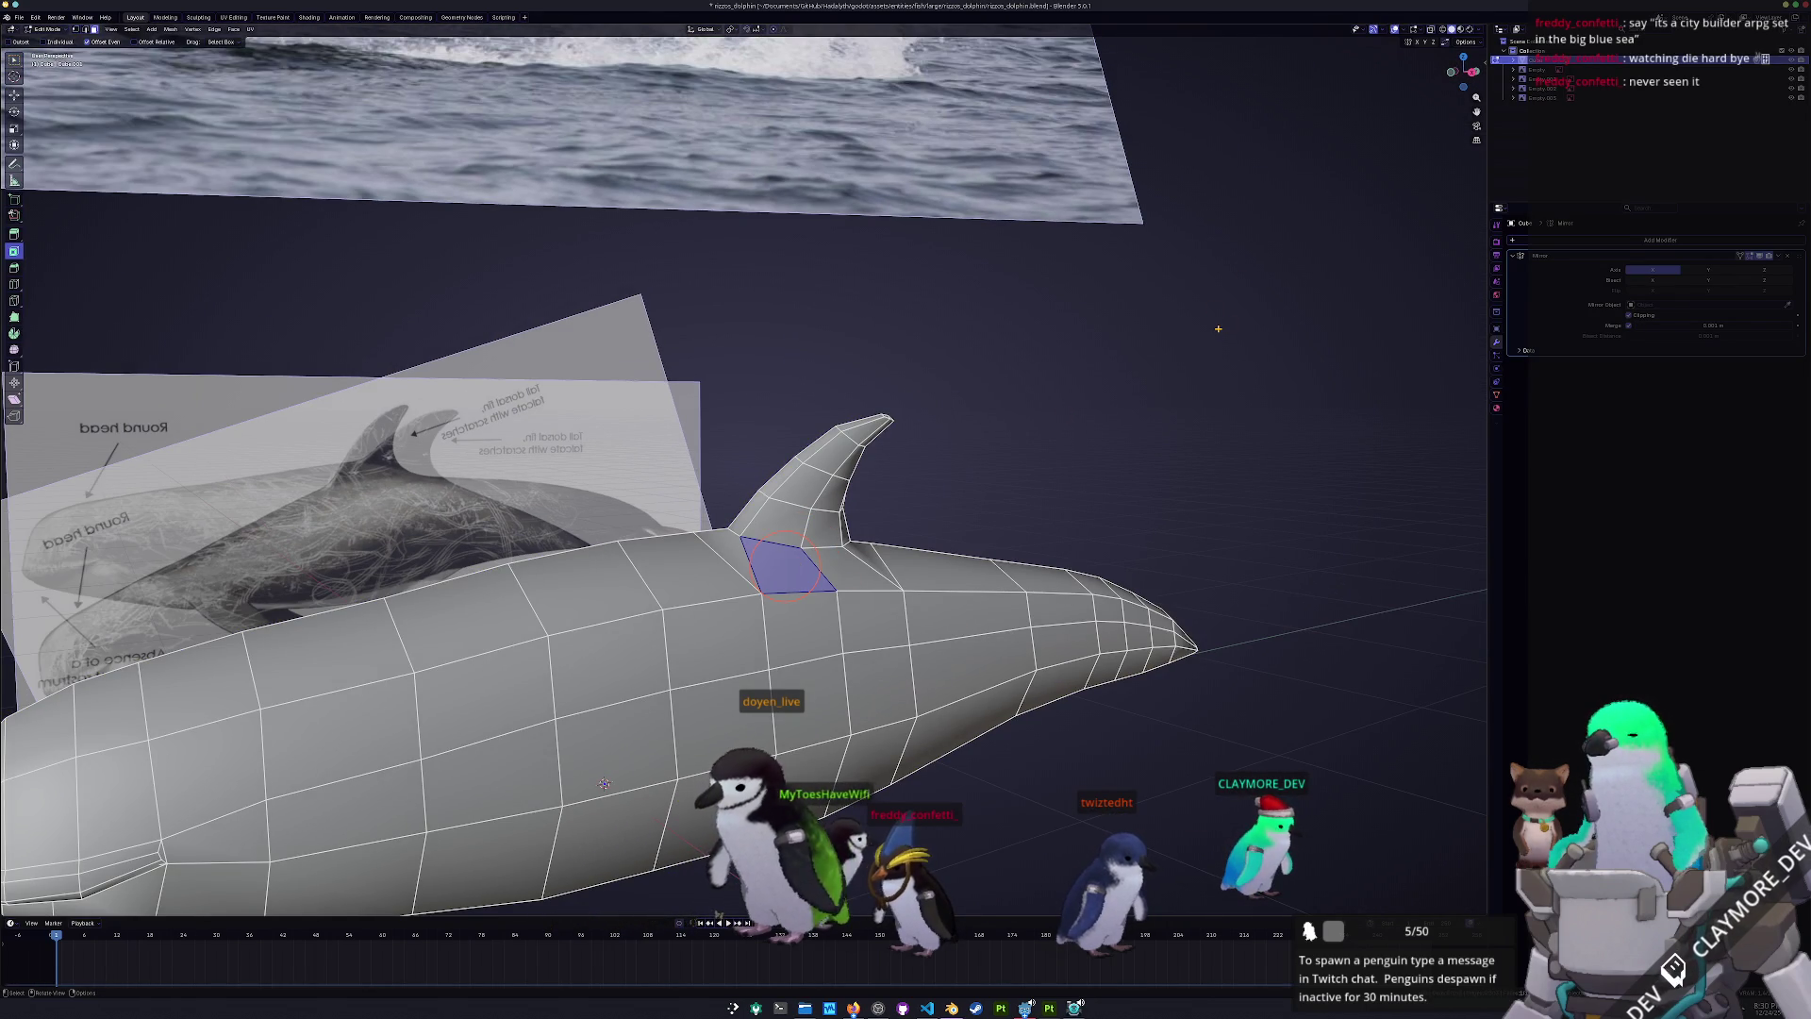
key(n)
click(1482, 157)
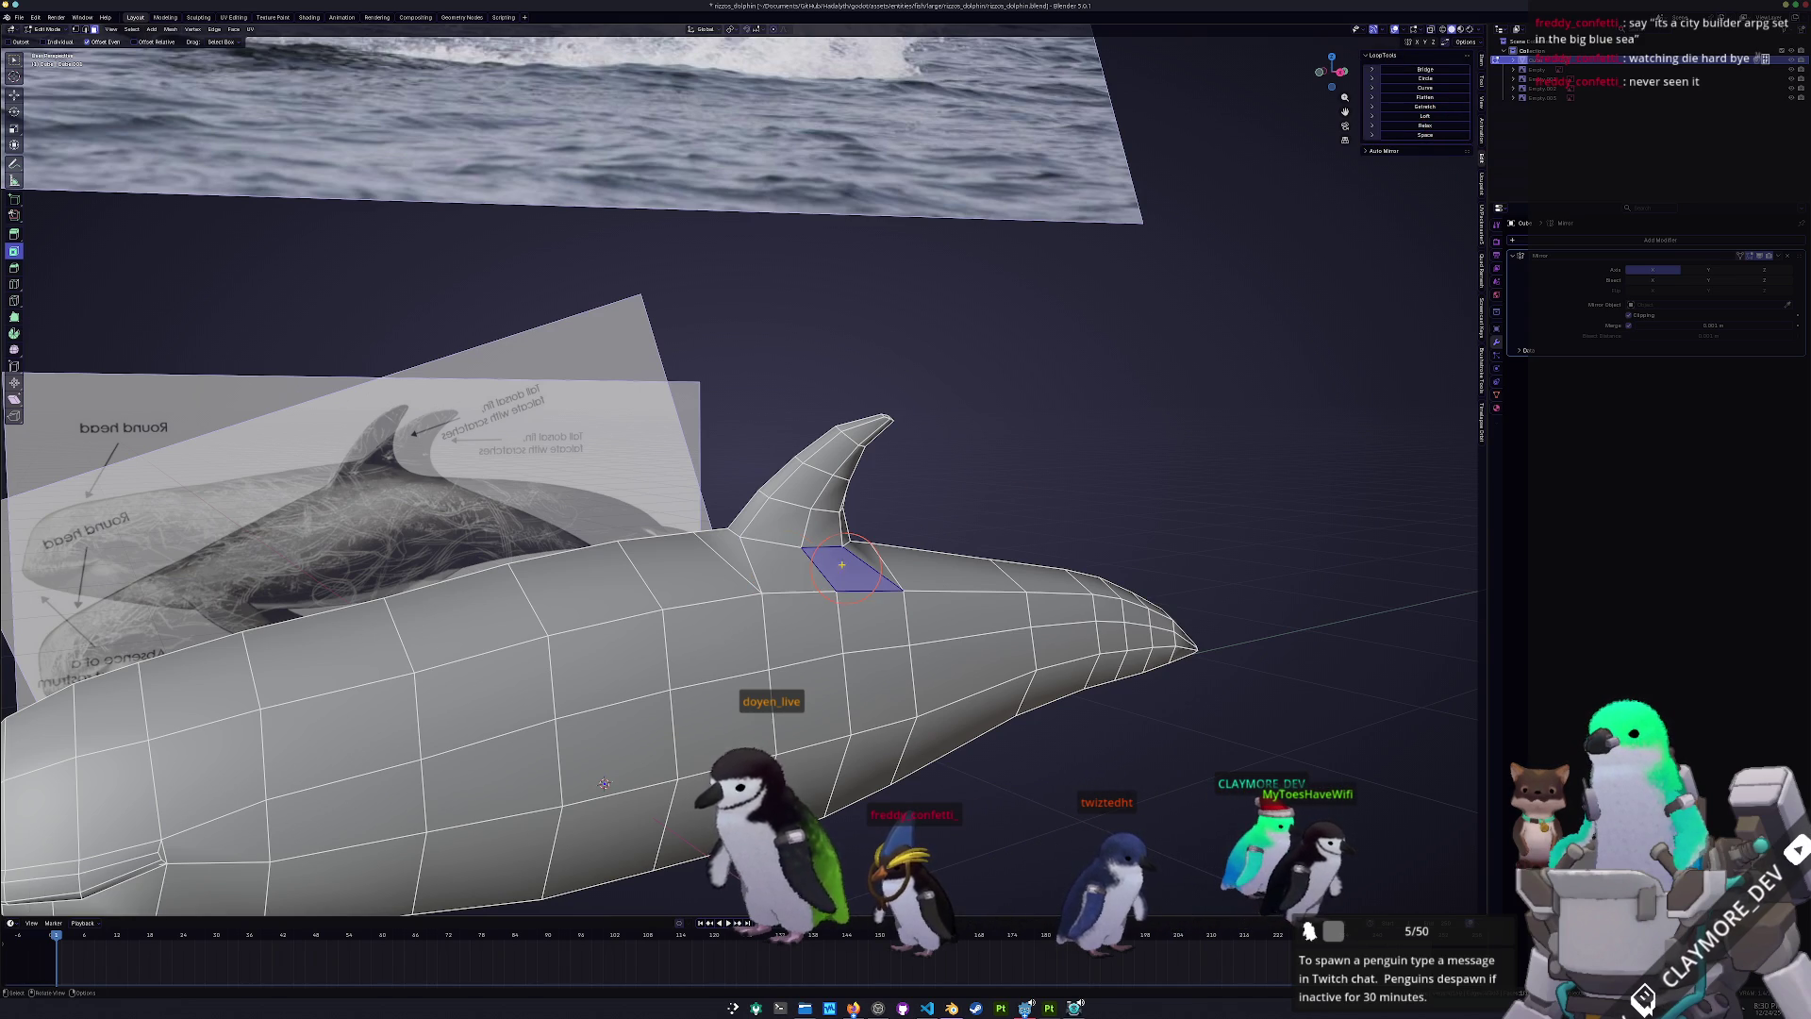
- Review the fin base end-on and diagonally across mode switches, finishing in Numpad 3 side view
key(Tab)
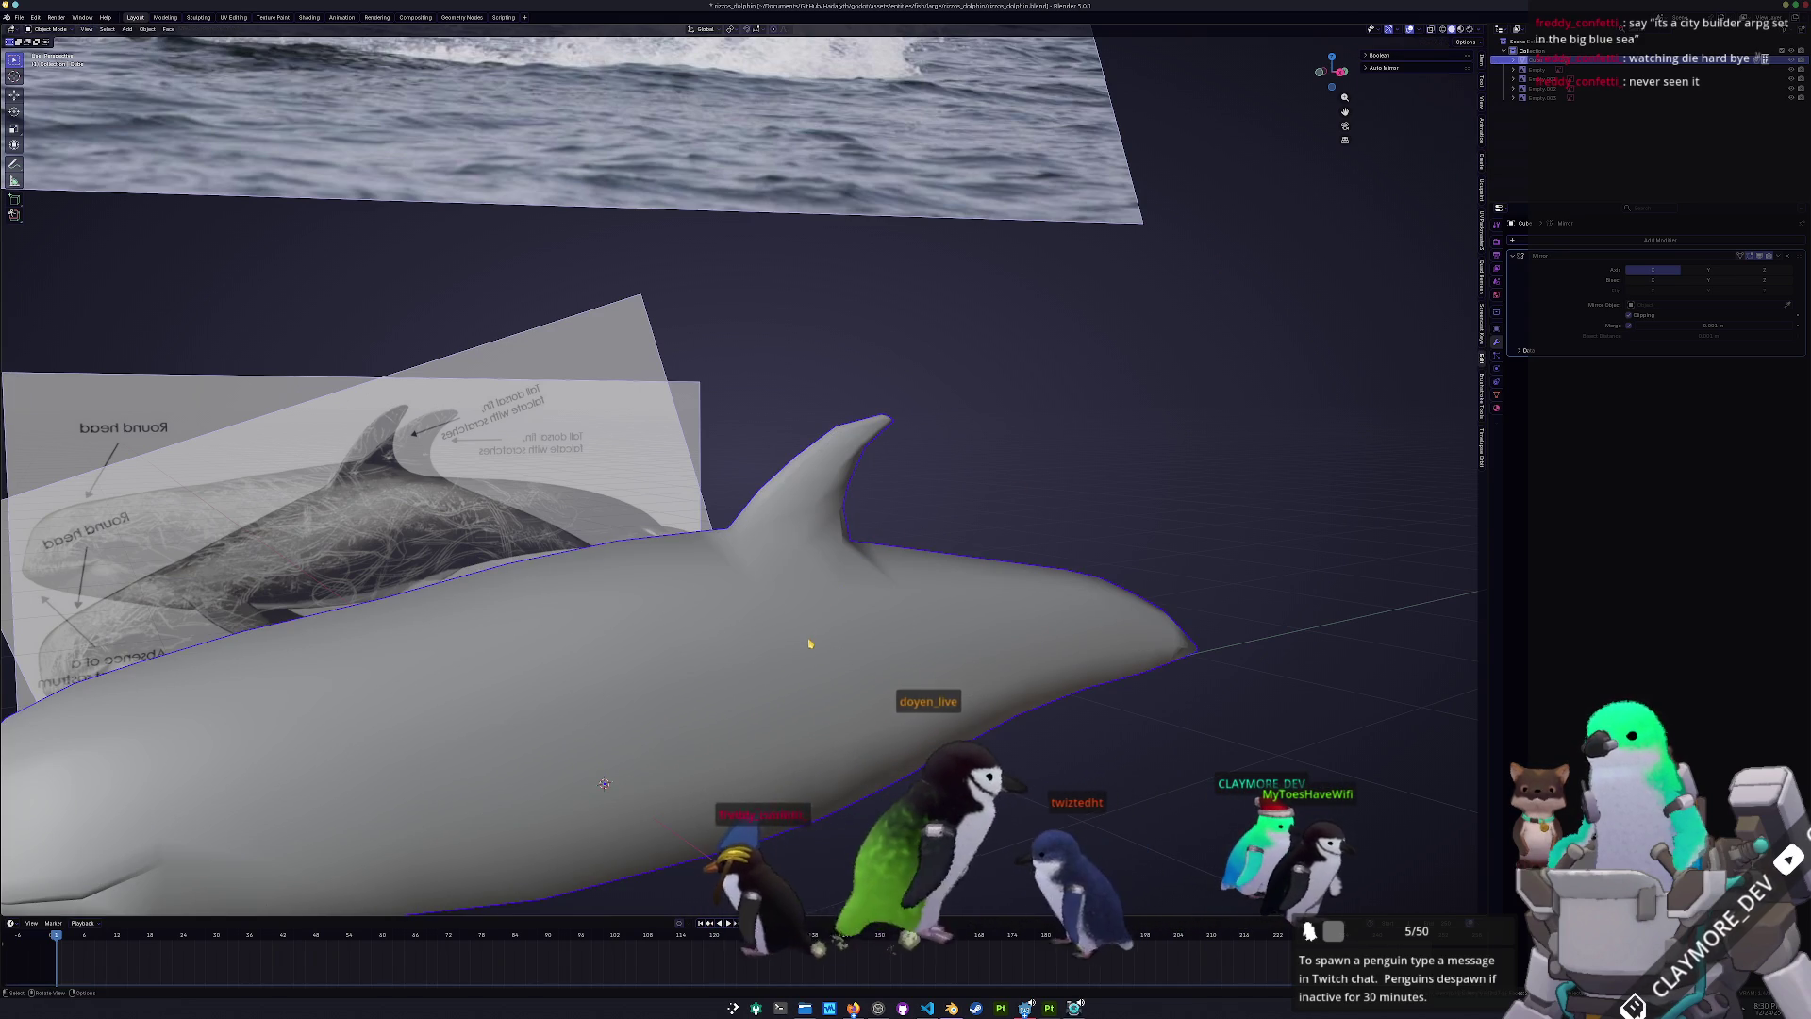
mouse_move(815, 642)
middle_down()
mouse_move(894, 673)
mouse_move(882, 629)
mouse_move(857, 640)
mouse_move(849, 529)
mouse_move(855, 580)
middle_up()
key(Tab)
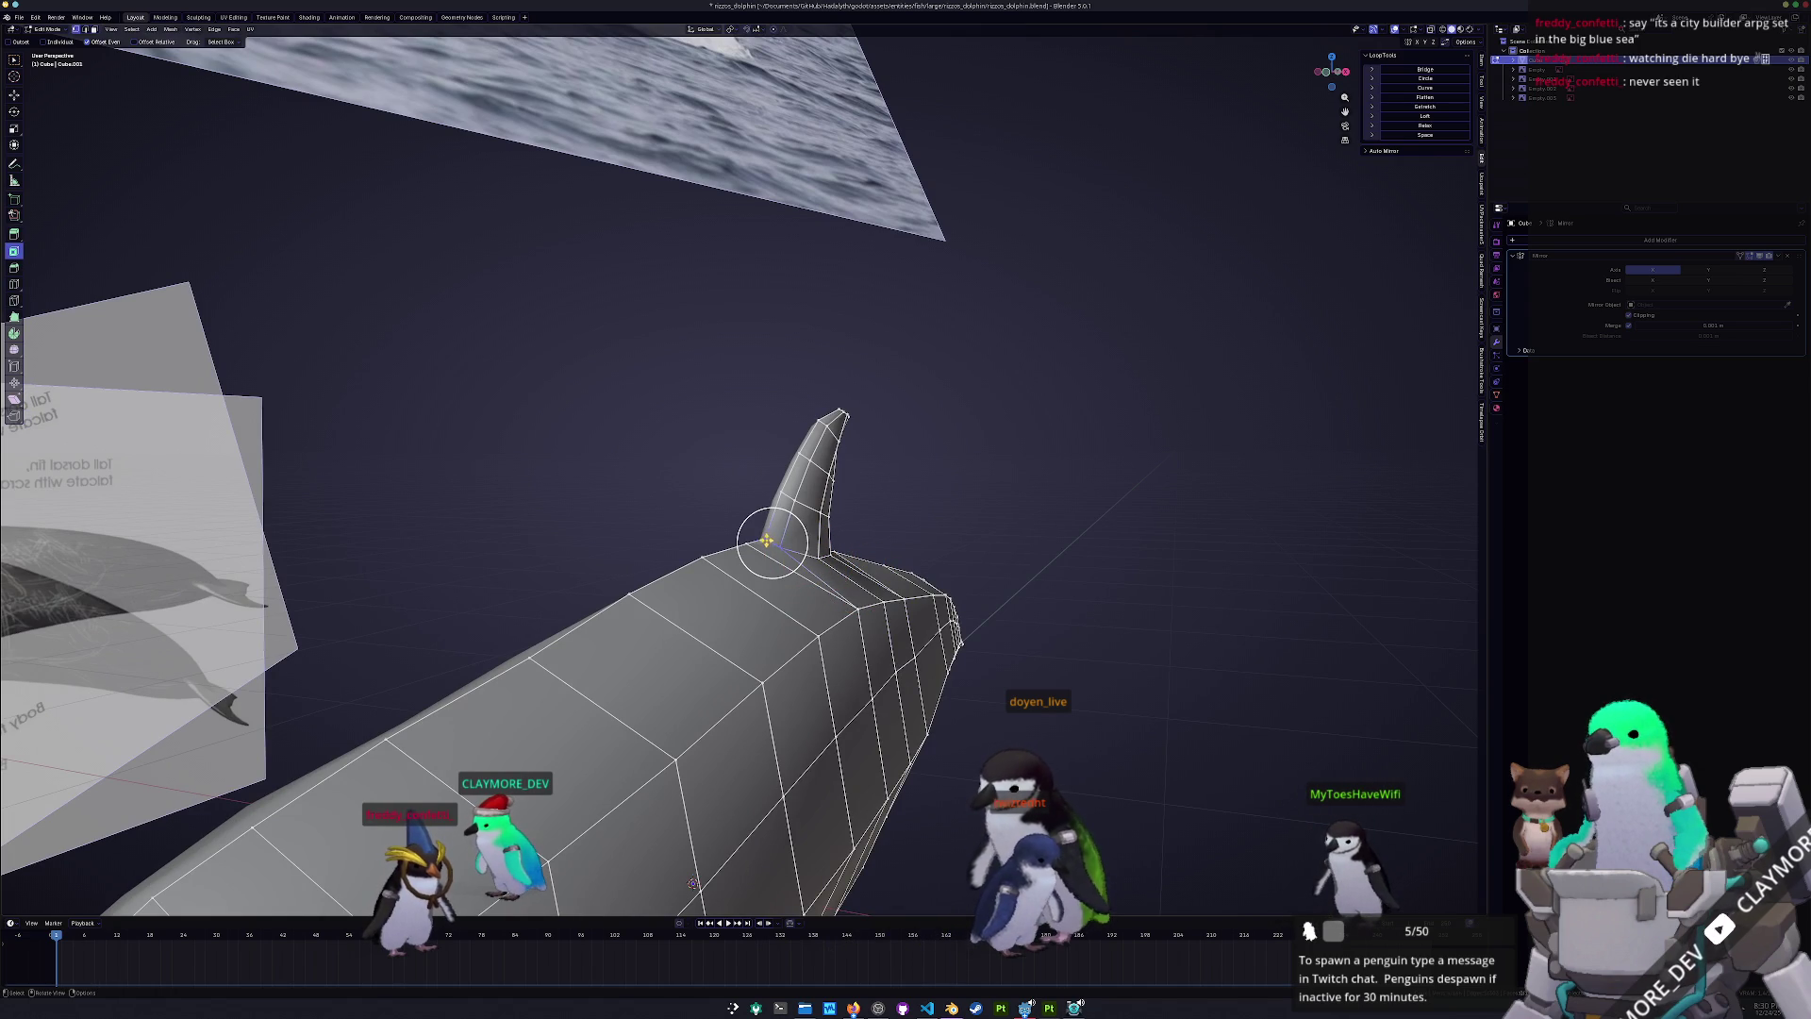
middle_drag(786, 561, 749, 566)
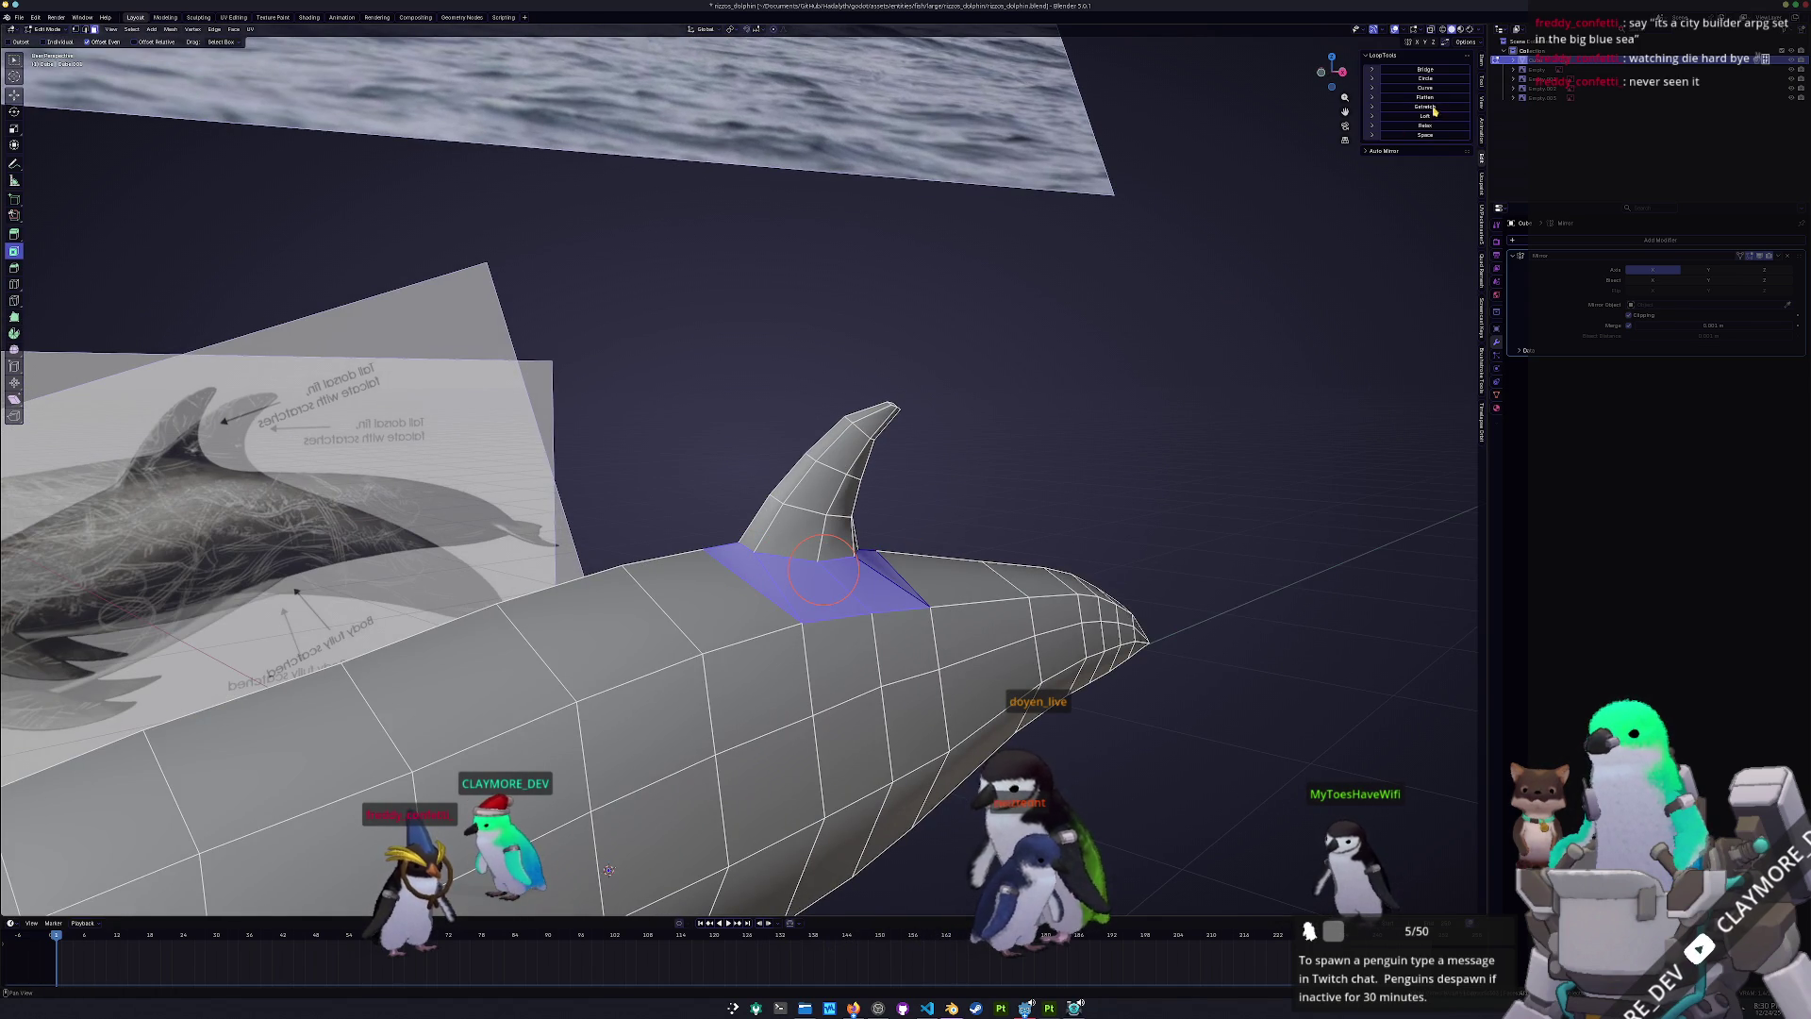
key(Tab)
mouse_move(849, 471)
middle_down()
mouse_move(910, 552)
mouse_move(909, 534)
mouse_move(958, 518)
middle_up()
key(Tab)
key(Tab)
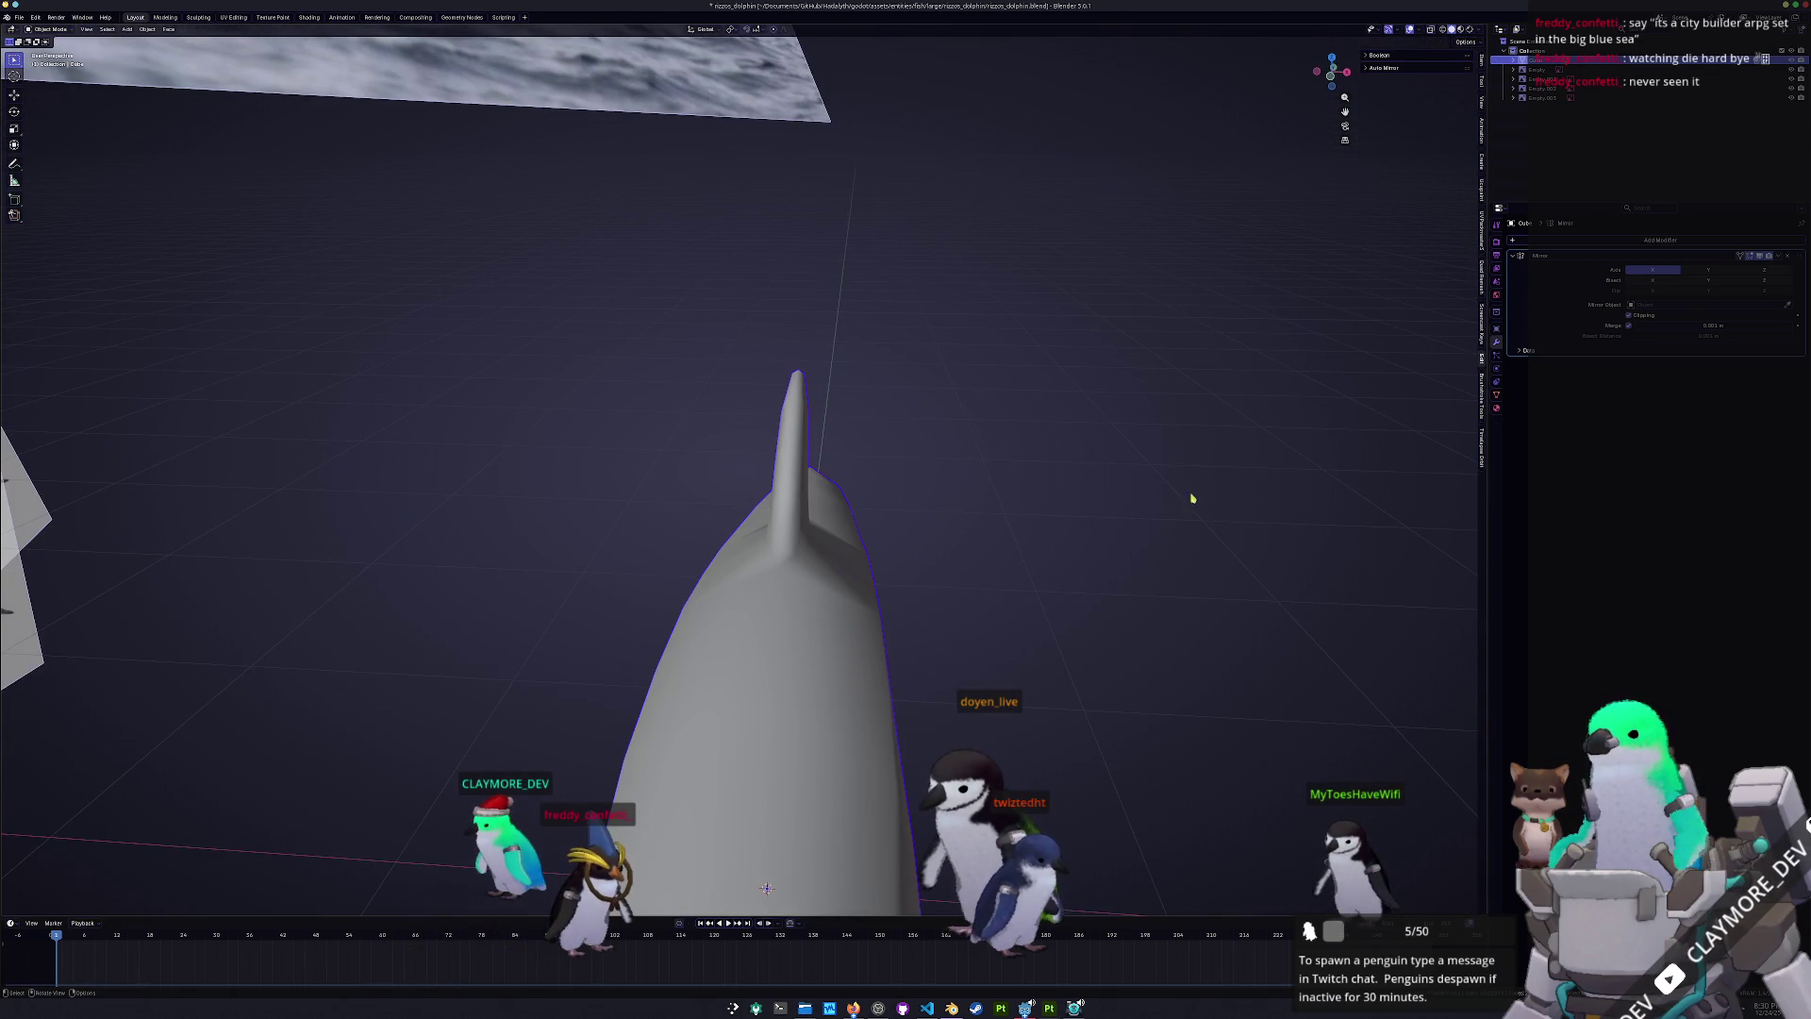
mouse_move(995, 650)
middle_down()
mouse_move(930, 688)
mouse_move(925, 651)
middle_up()
key(Tab)
key(Tab)
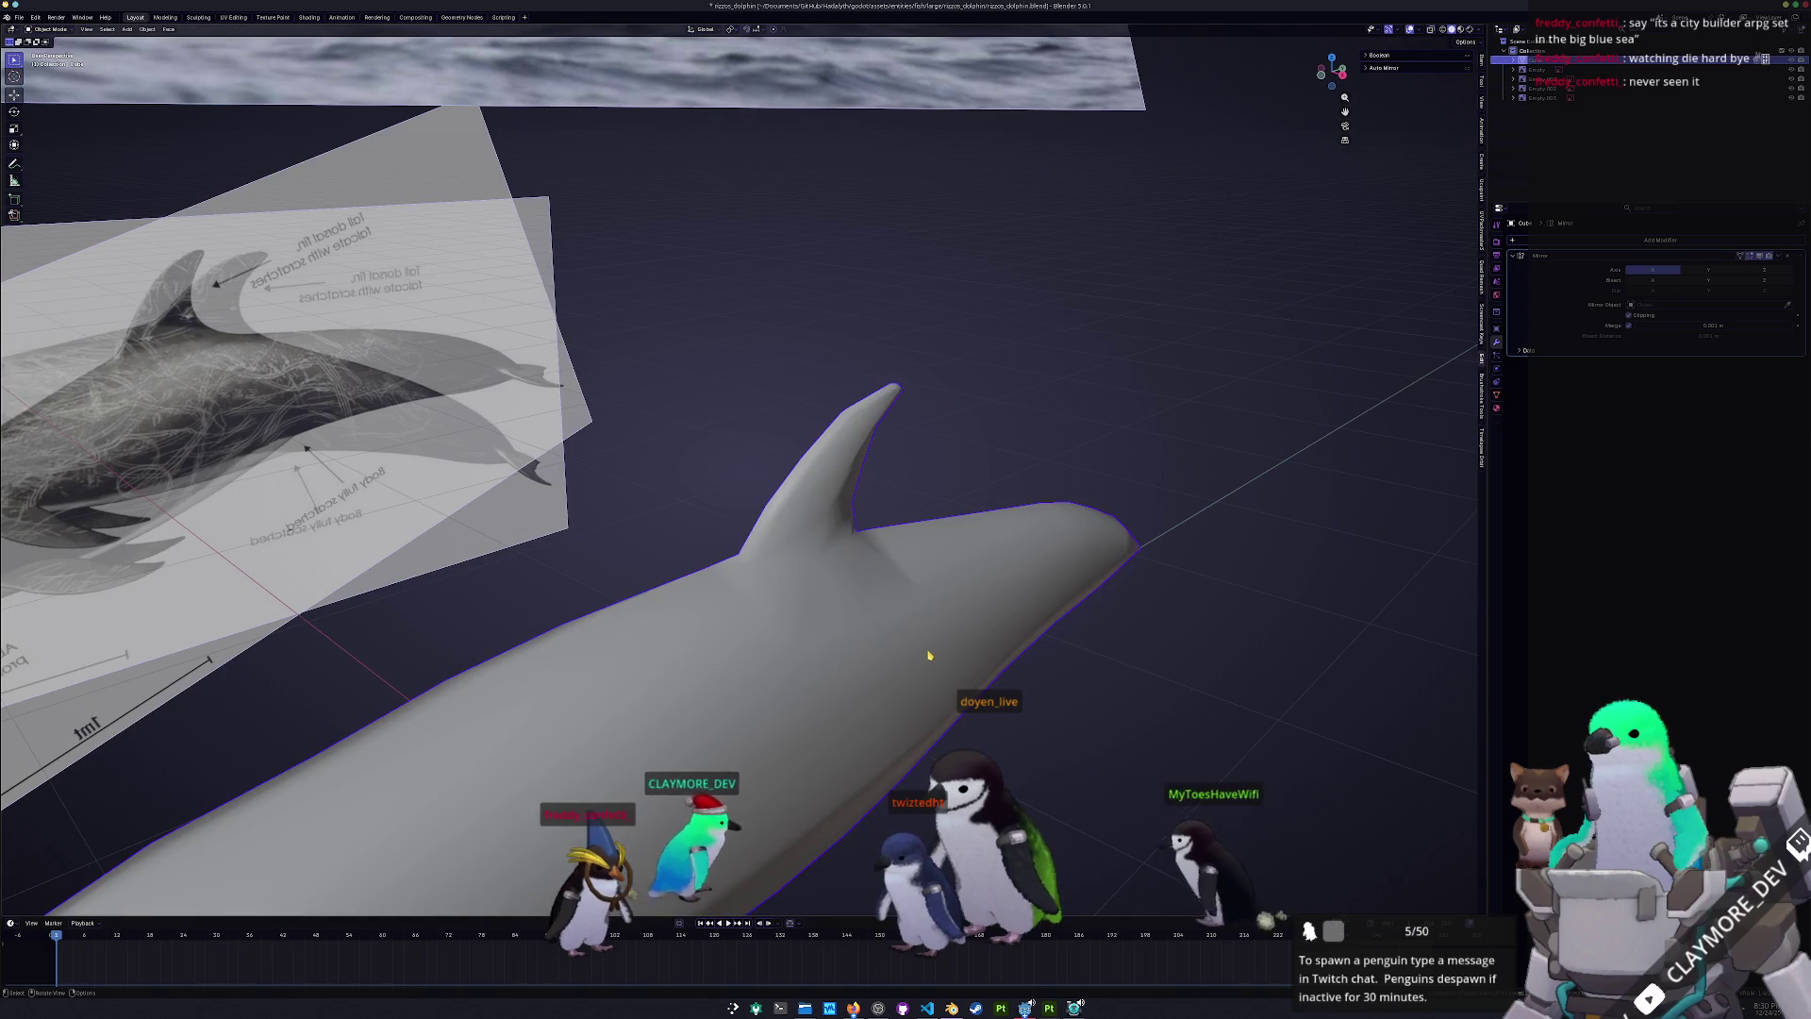
key(KP_3)
scroll(943, 639, down, 5)
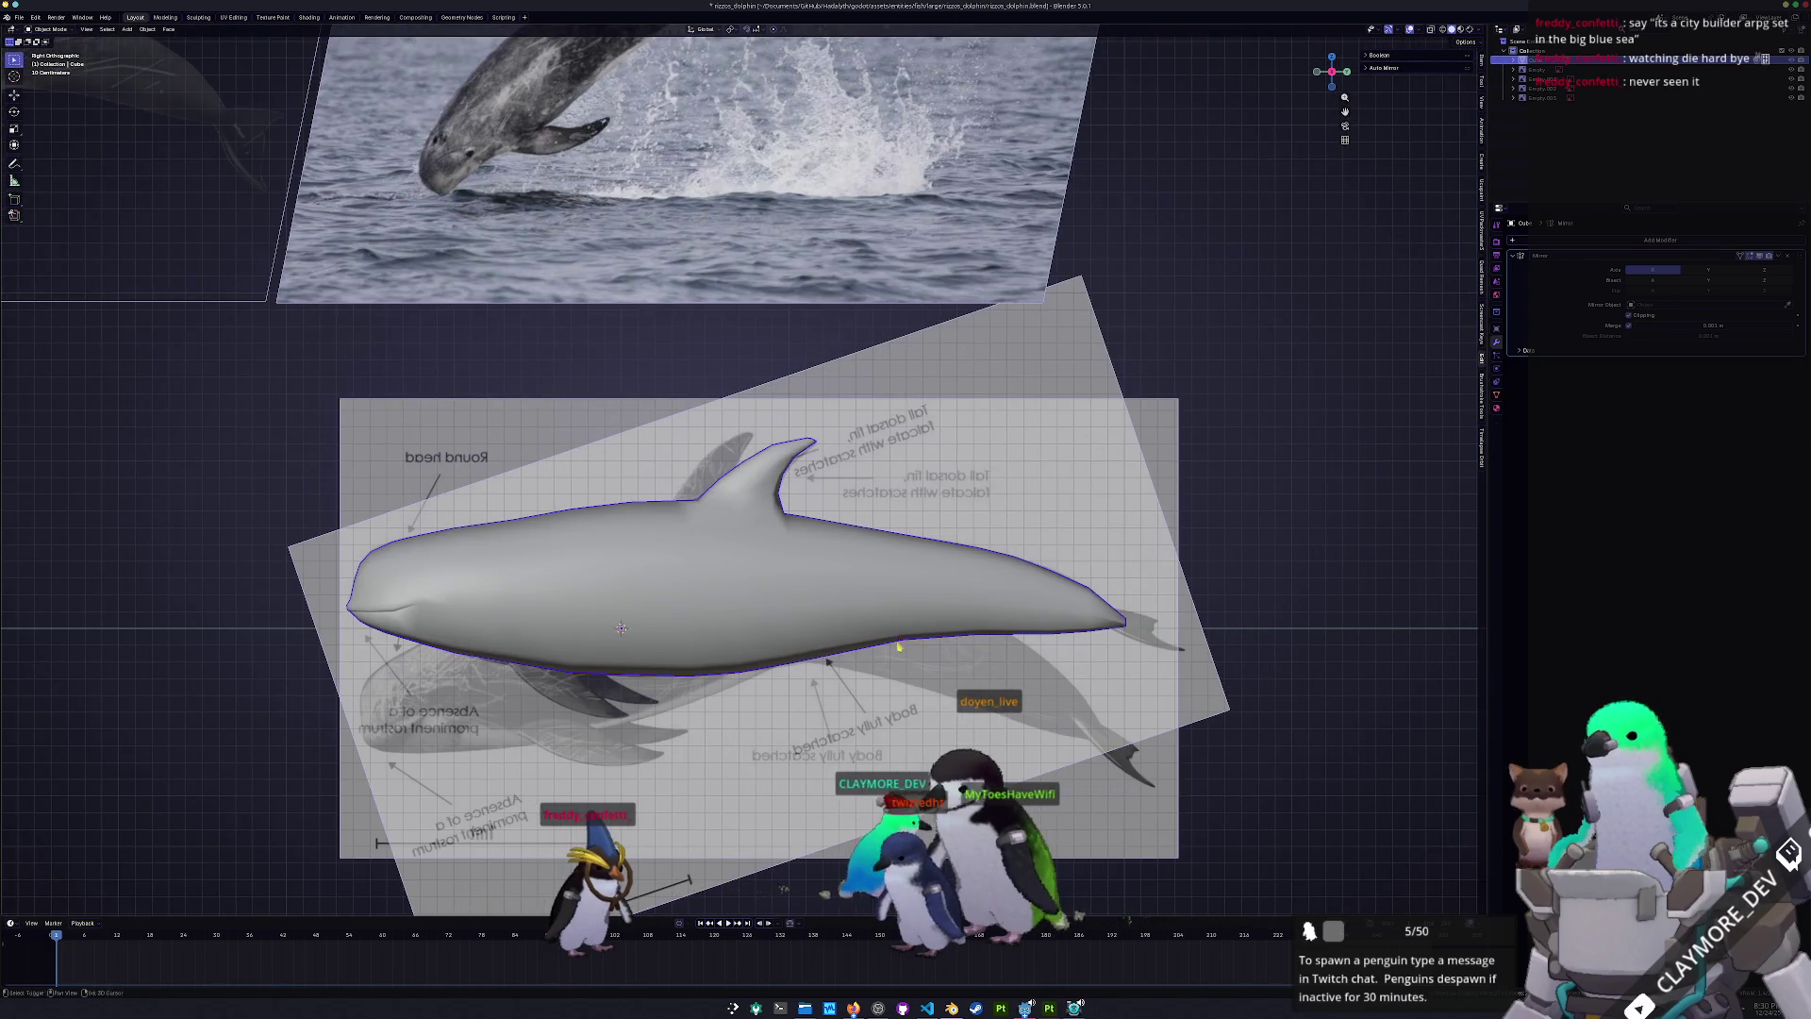
- Add a Ctrl+1 Subdivision modifier to preview smoothing, then delete the modifier
key(Tab)
scroll(644, 551, up, 4)
scroll(643, 551, down, 1)
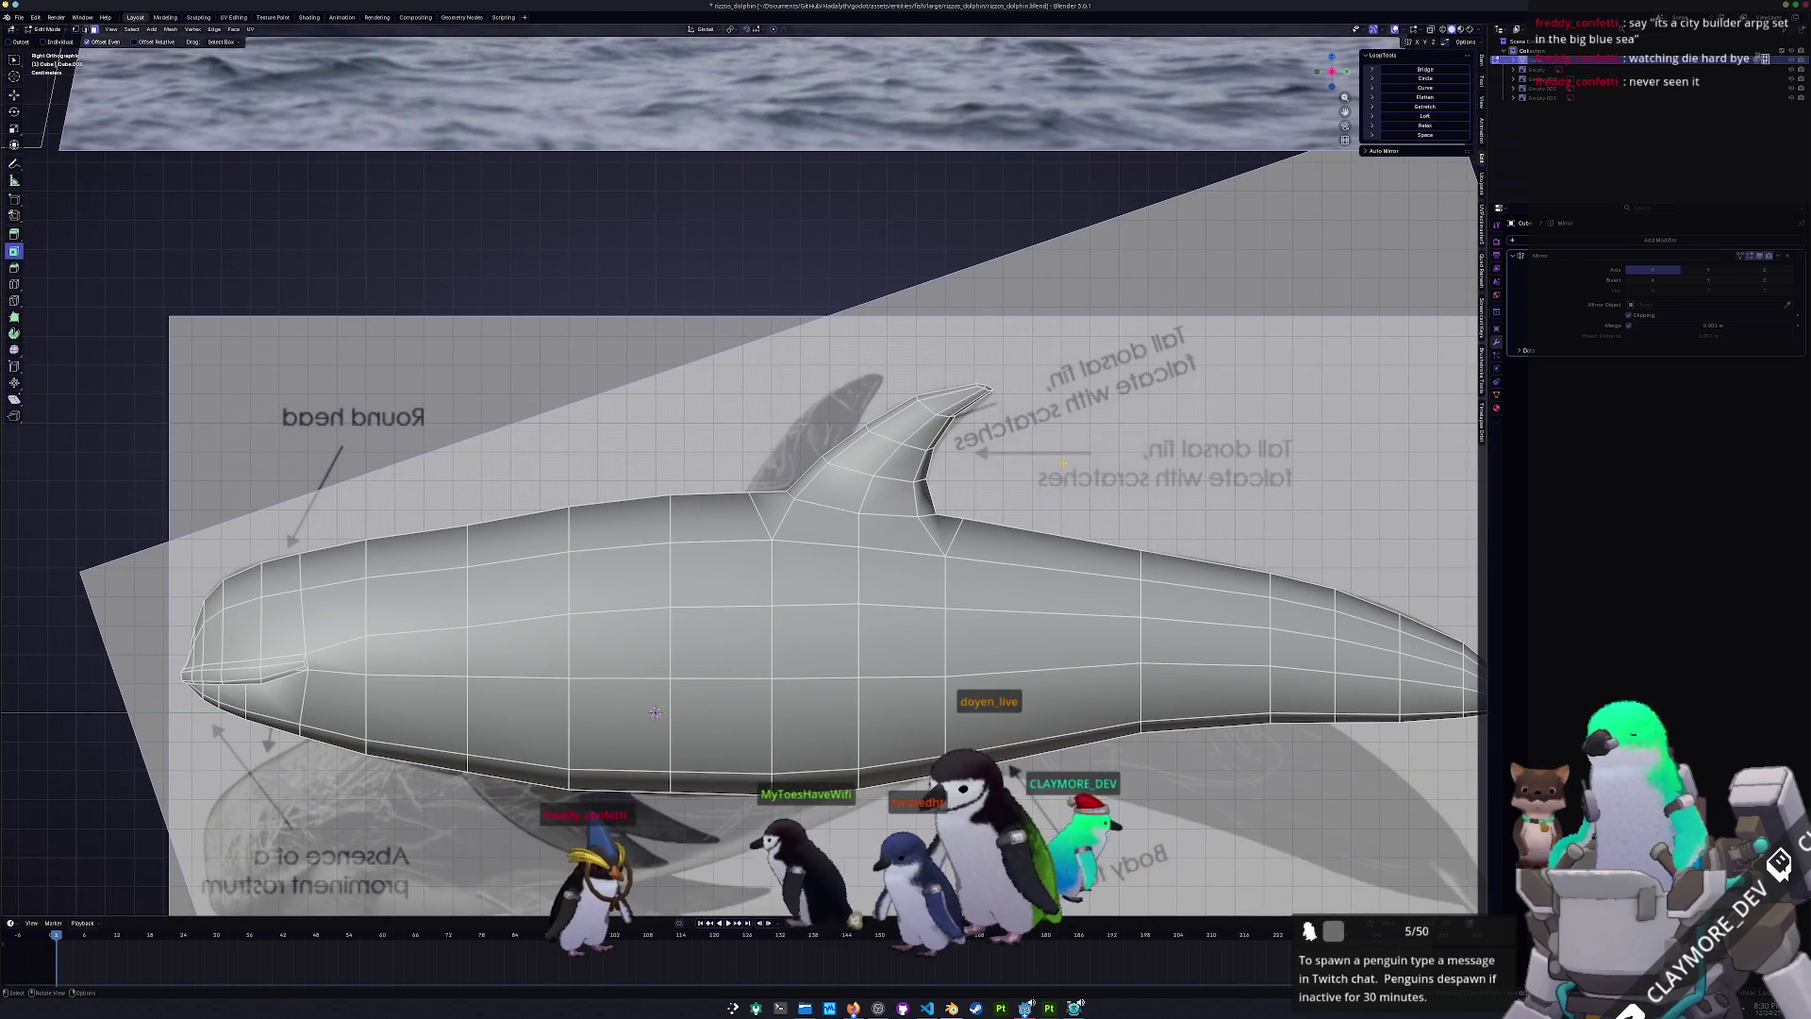
key(Tab)
scroll(682, 639, down, 3)
key(ctrl+1)
middle_drag(1072, 500, 1076, 578)
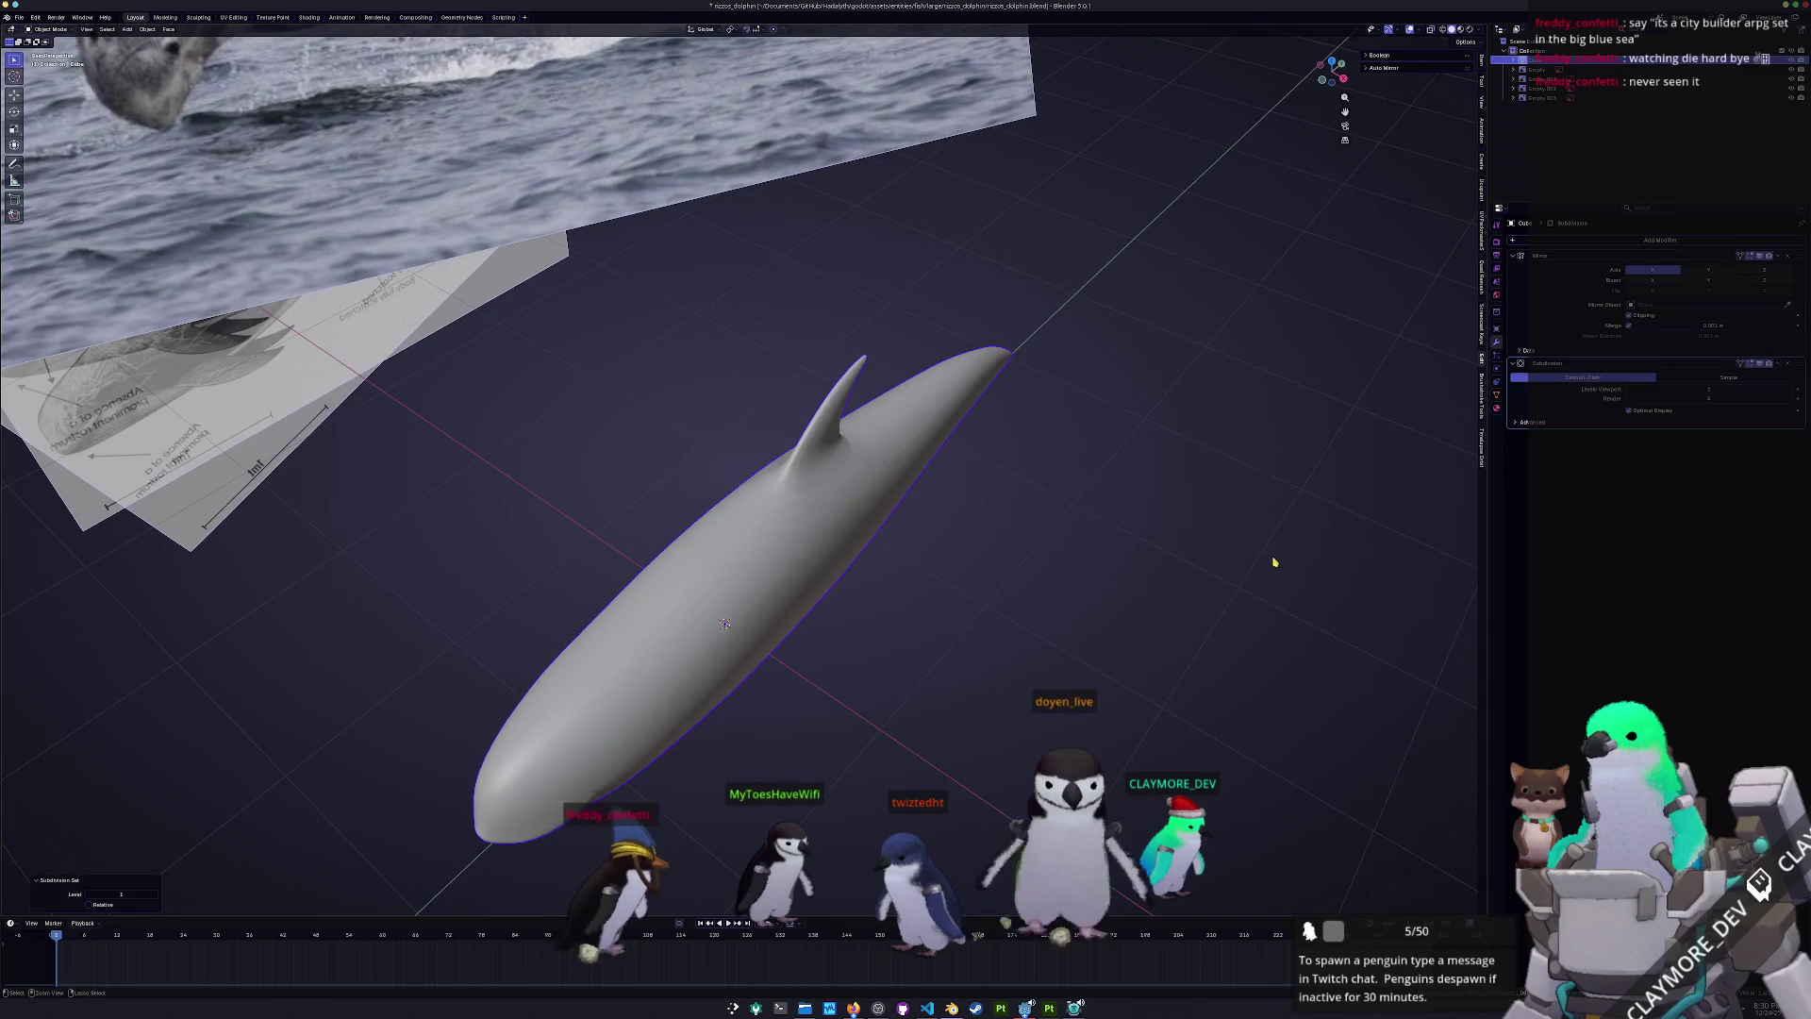
key(ctrl+z)
key(ctrl+1)
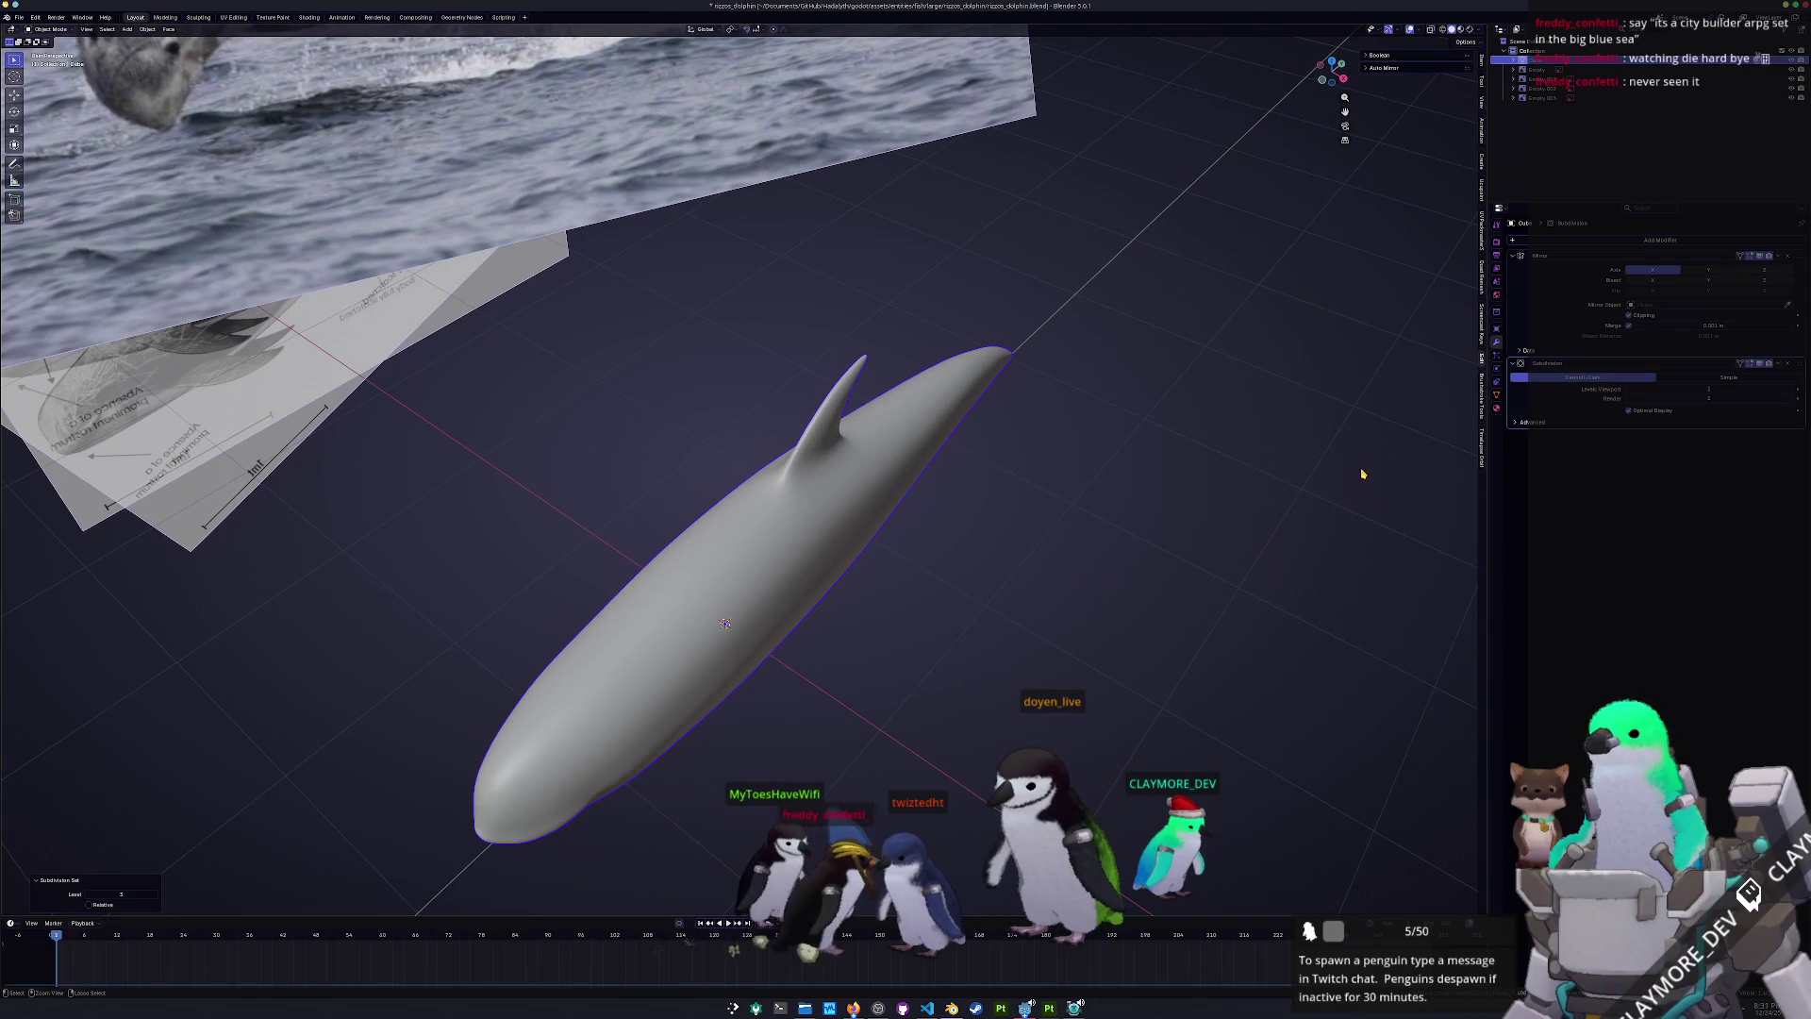
click(1786, 366)
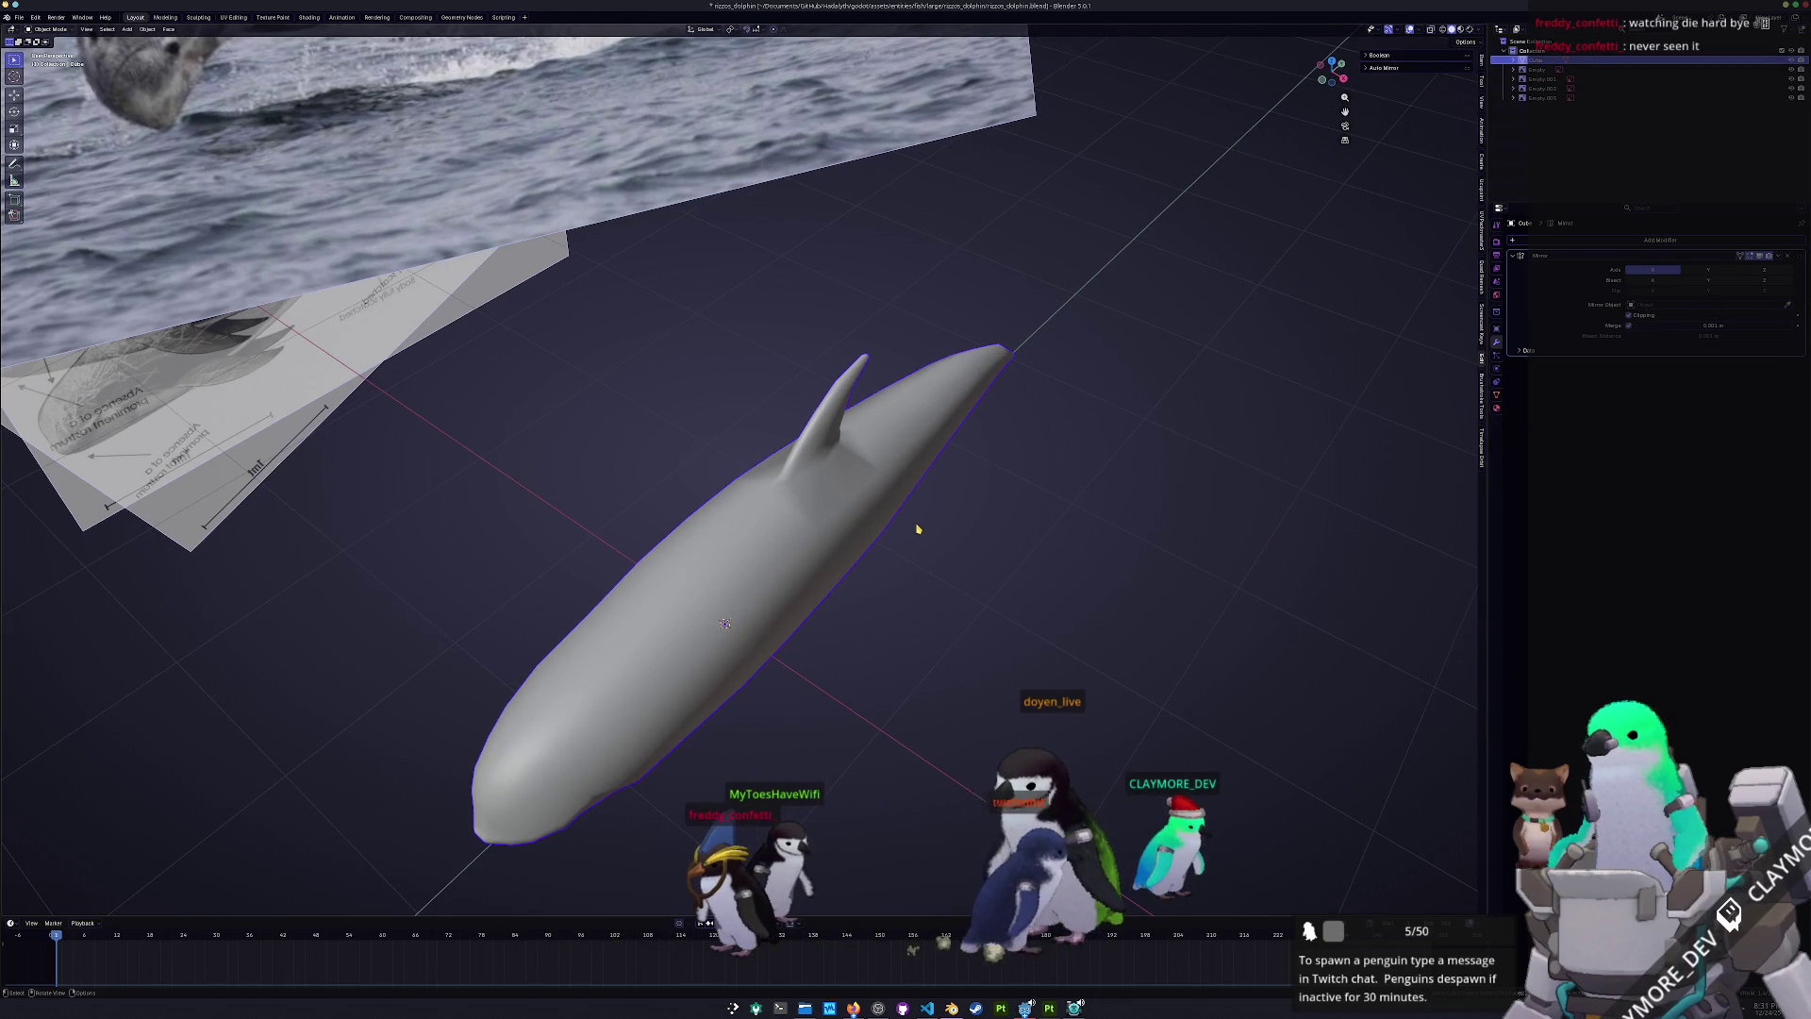
- Switch to Right view, enter Edit Mode, and turn on X-ray with Alt+Z
key(KP_3)
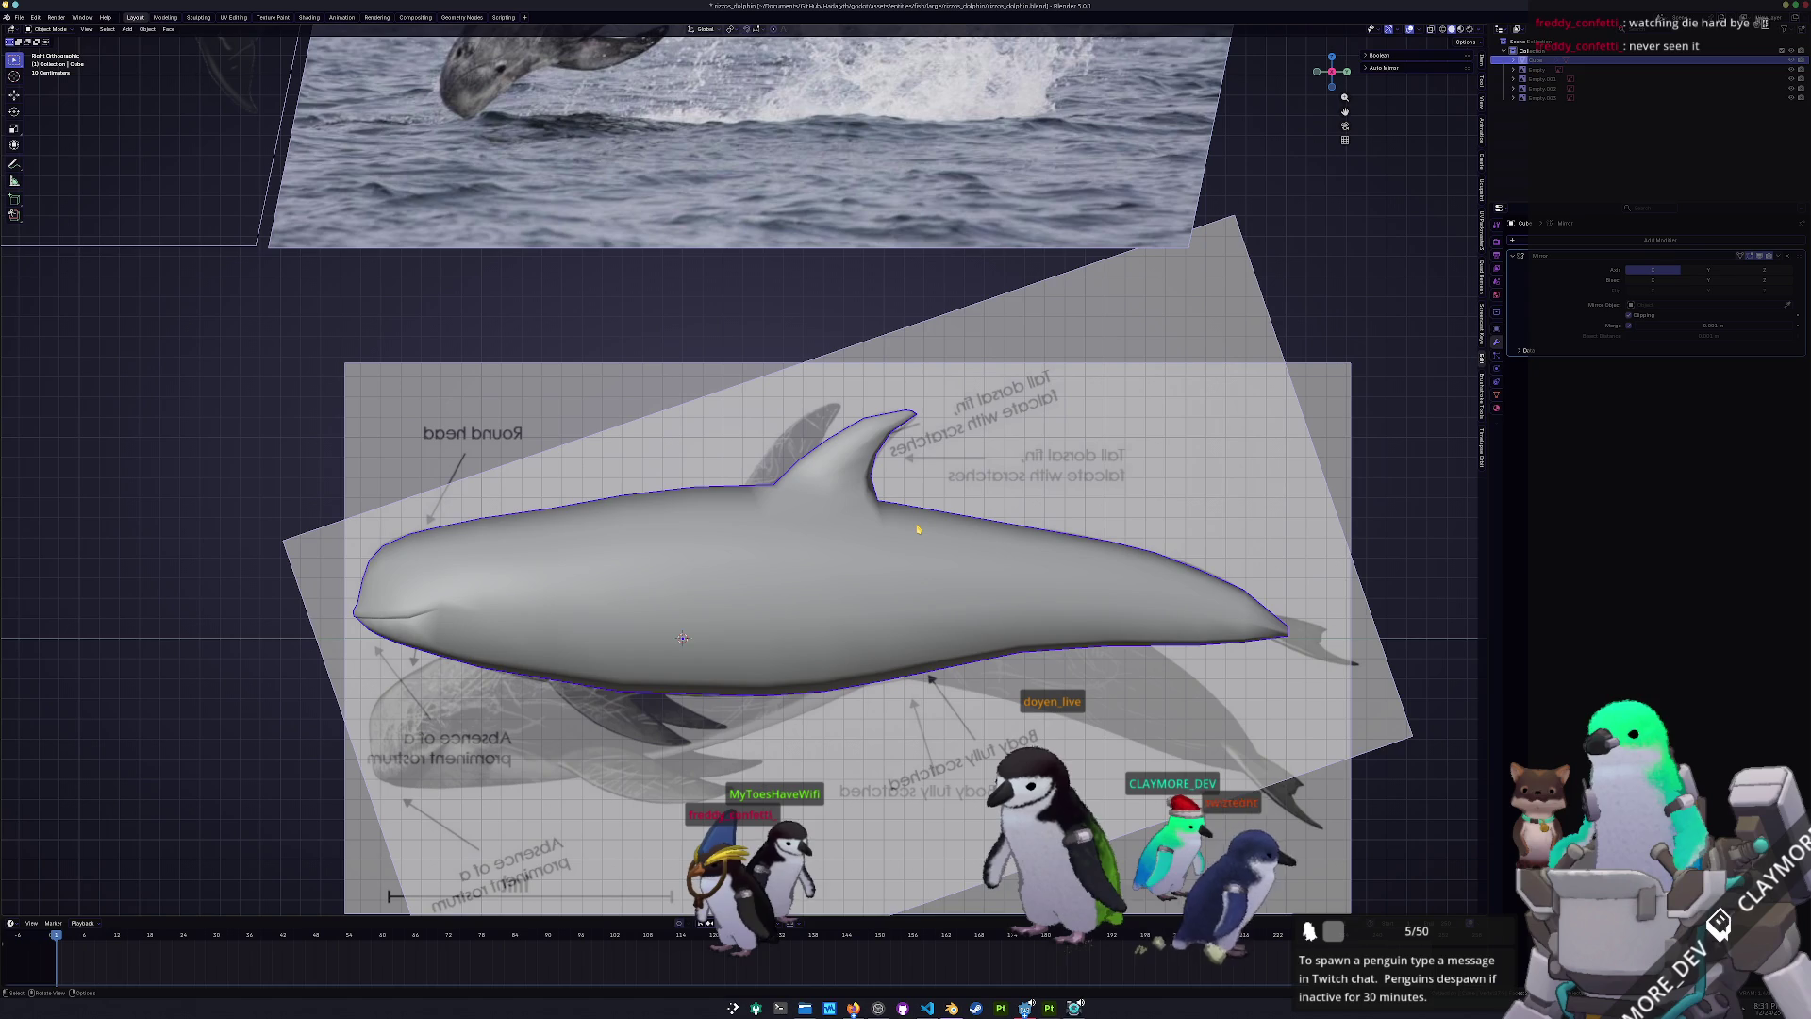
key(Tab)
key(alt+z)
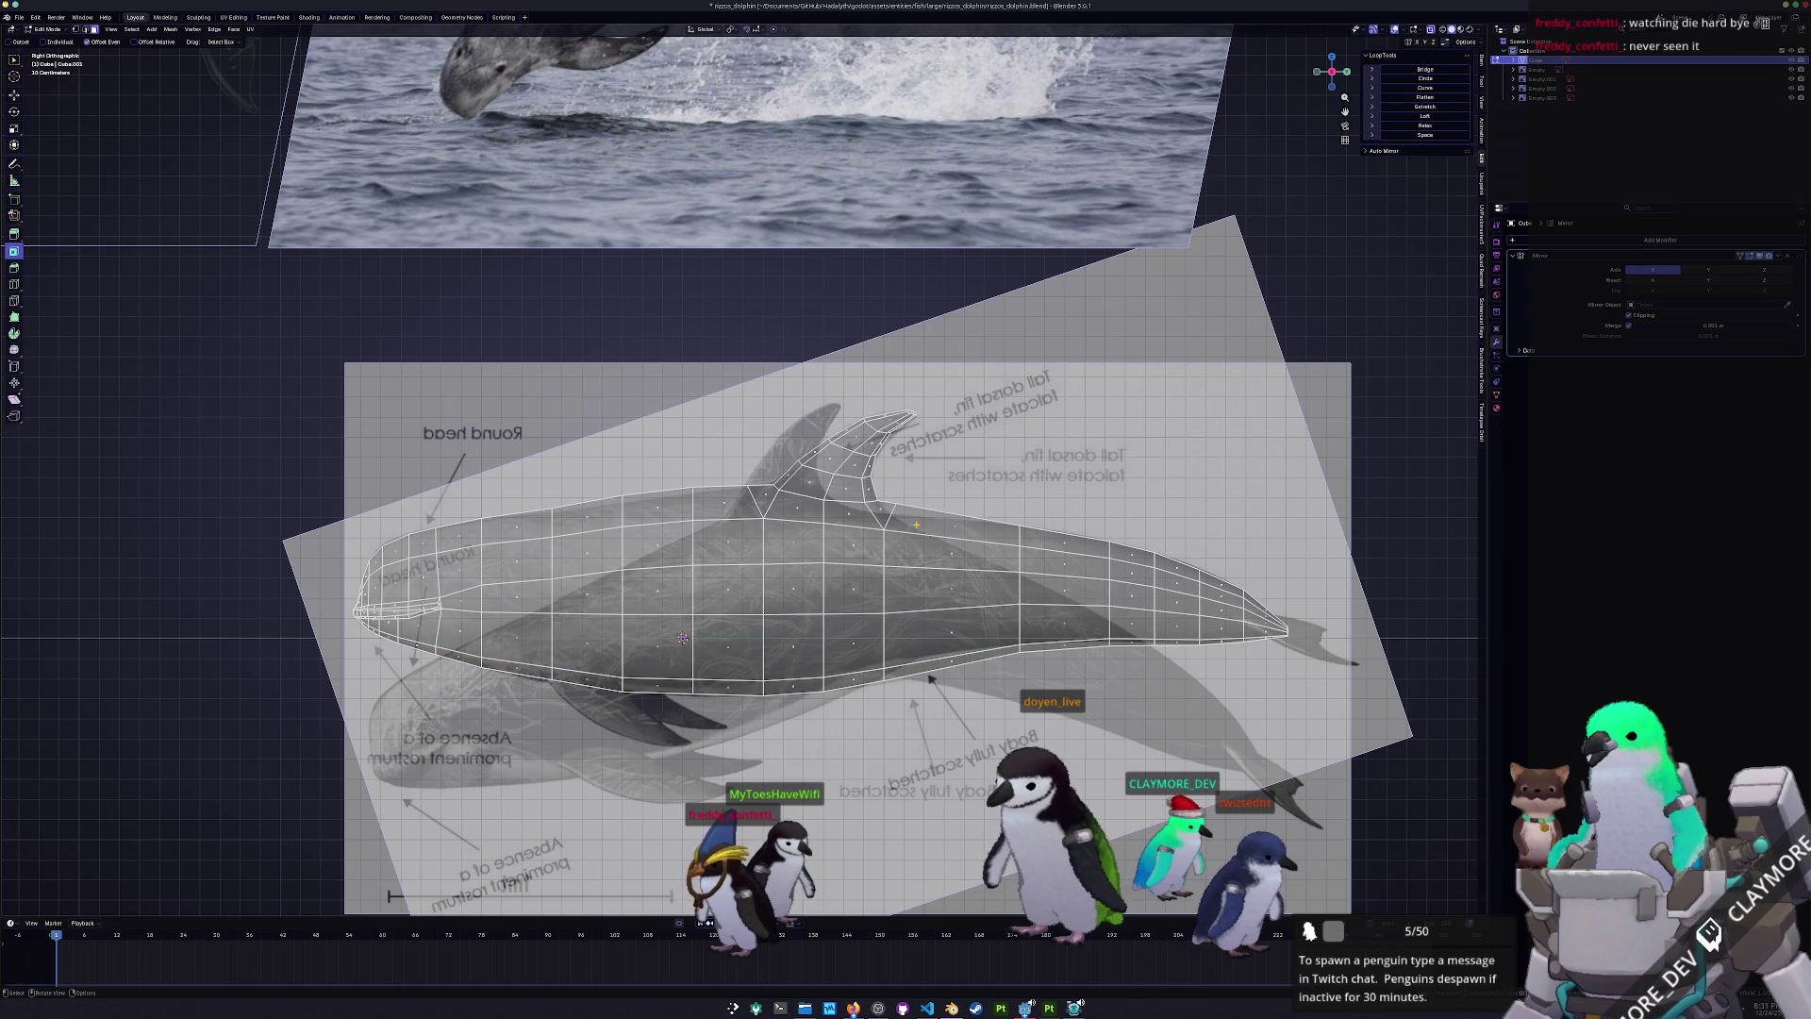
- In right side view, slide two lower-body vertices along their edges to reshape the belly
scroll(745, 471, up, 1)
mouse_move(820, 505)
middle_down()
mouse_move(688, 547)
mouse_move(767, 493)
mouse_move(759, 528)
middle_up()
key(KP_3)
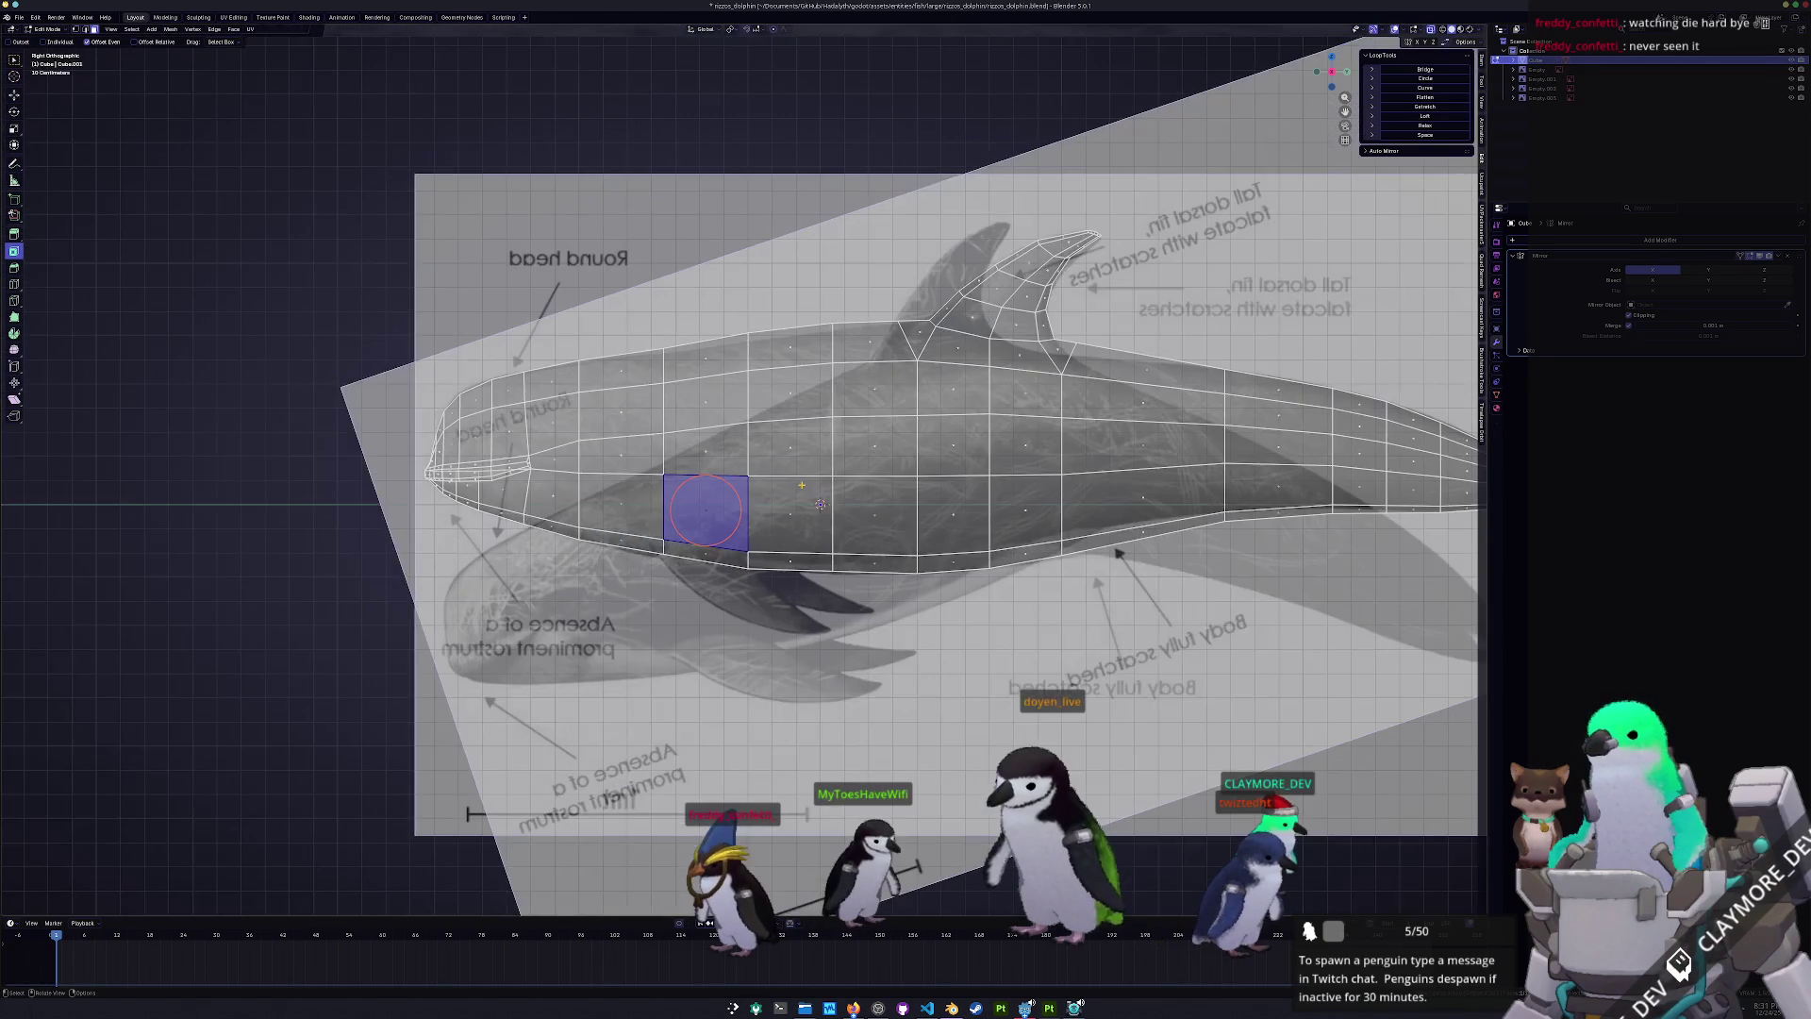
scroll(801, 485, up, 3)
key(1)
click(605, 607)
key(g)
key(g)
click(607, 596)
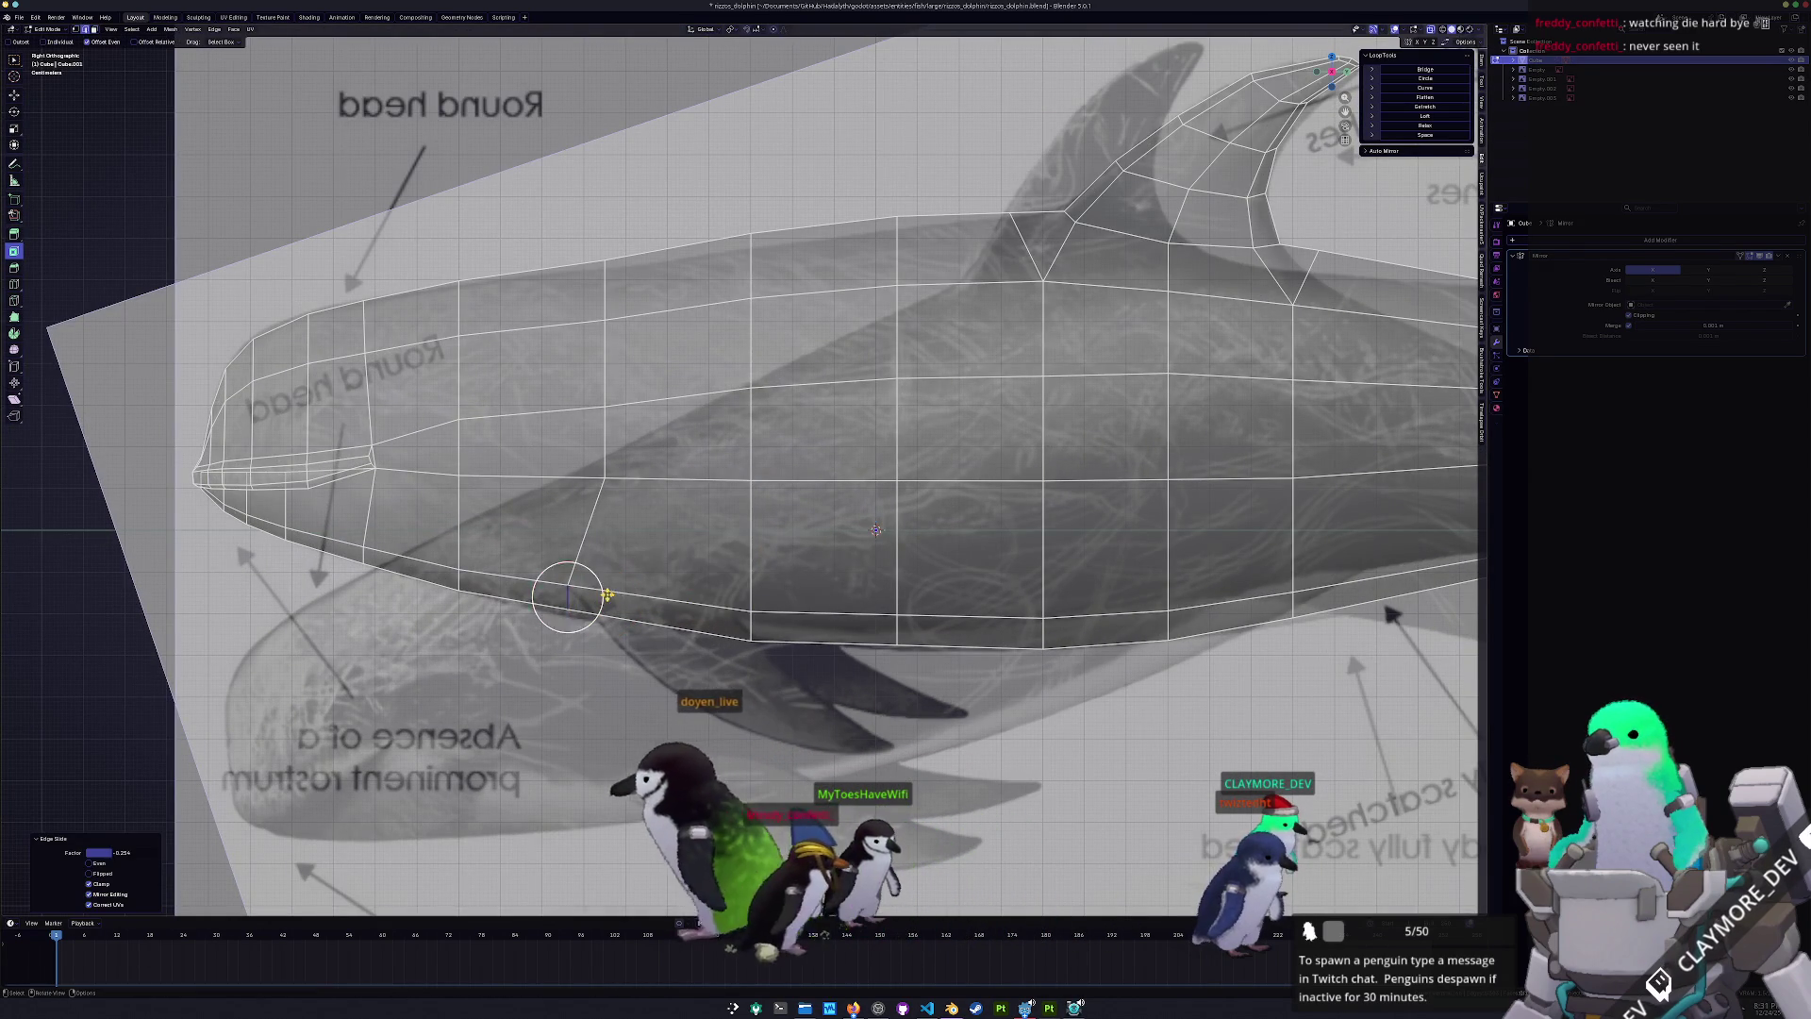
click(748, 621)
key(g)
key(g)
click(774, 623)
- Inset the flank face behind the head by 0.074 m and slide its top edge down
click(669, 537)
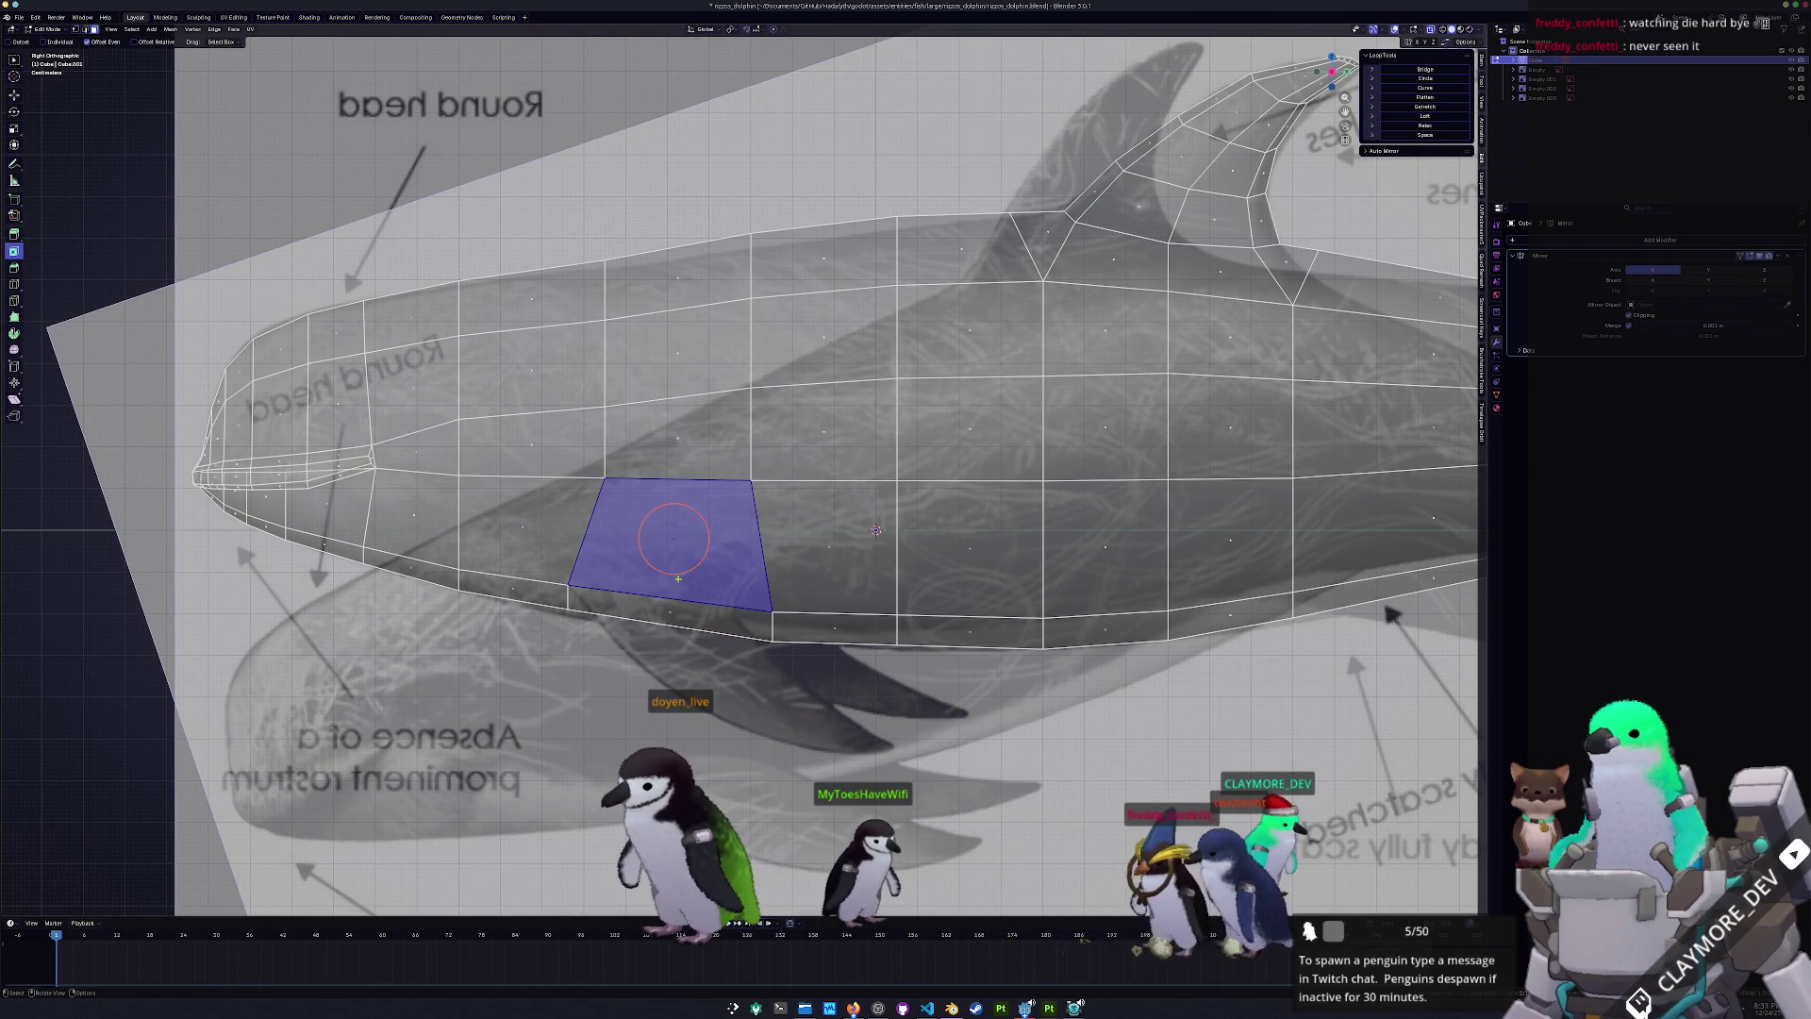
key(i)
drag(107, 851, 141, 852)
click(674, 537)
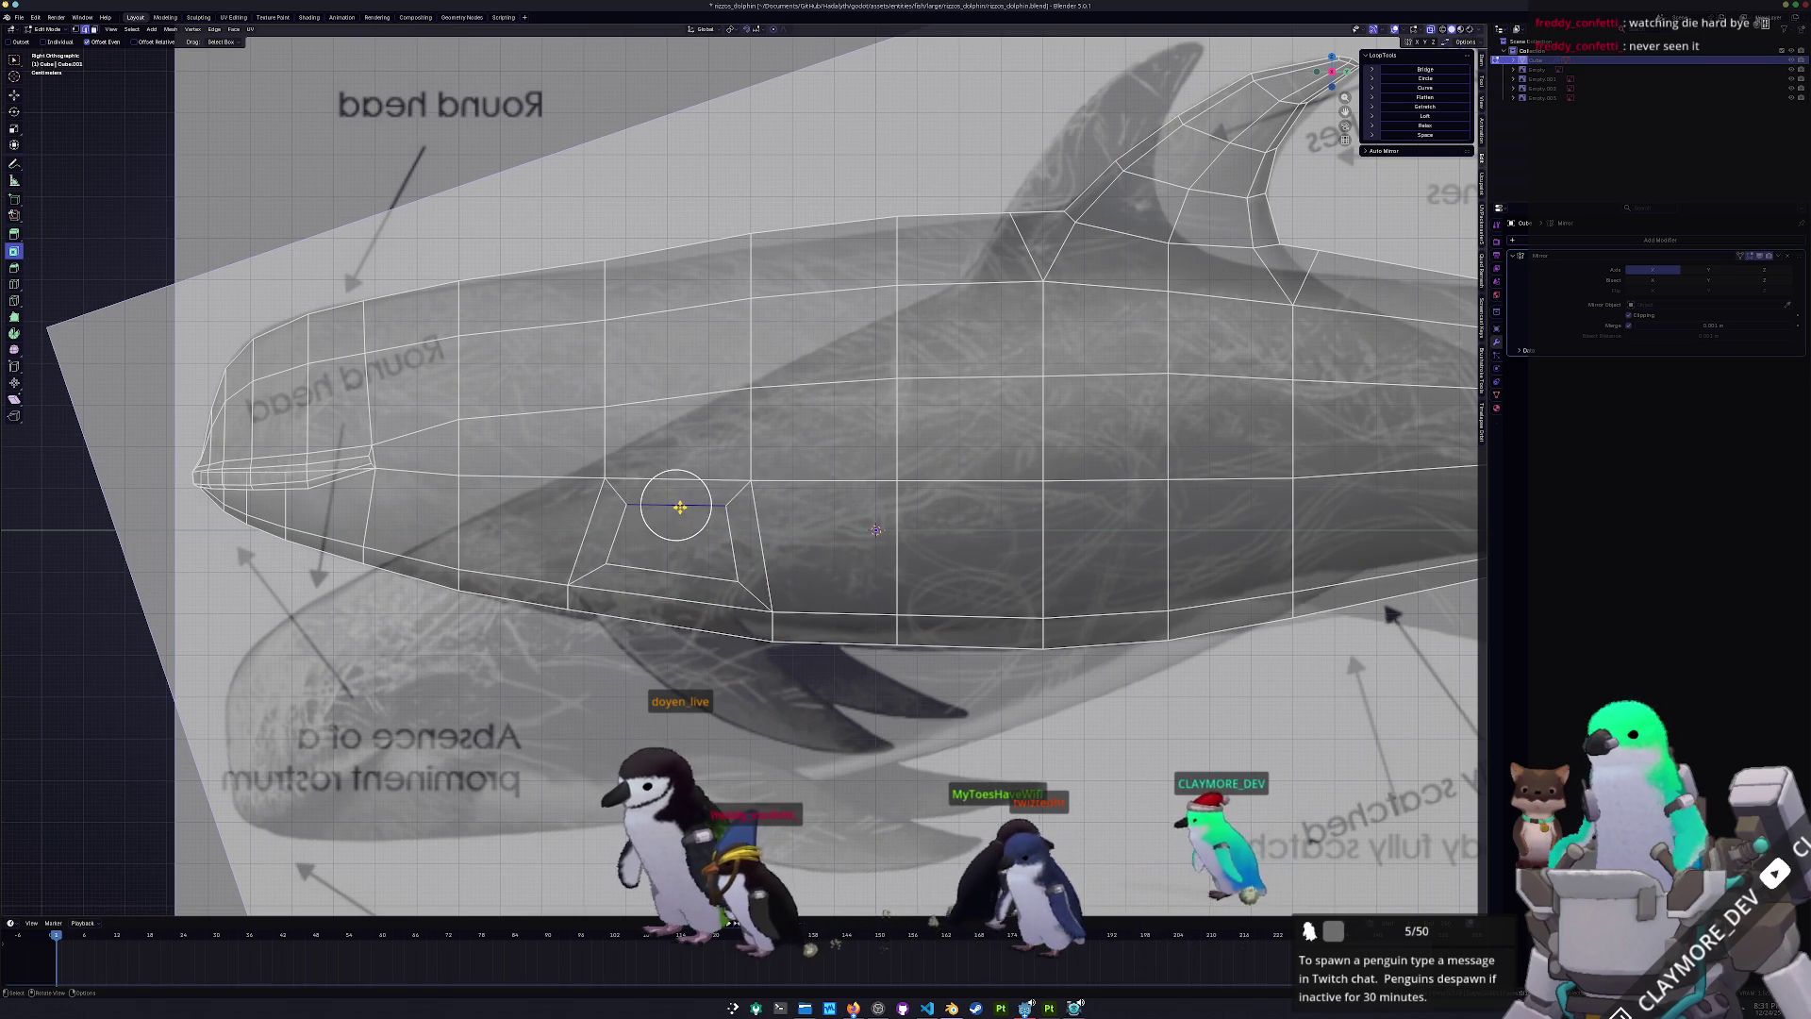
key(g)
key(g)
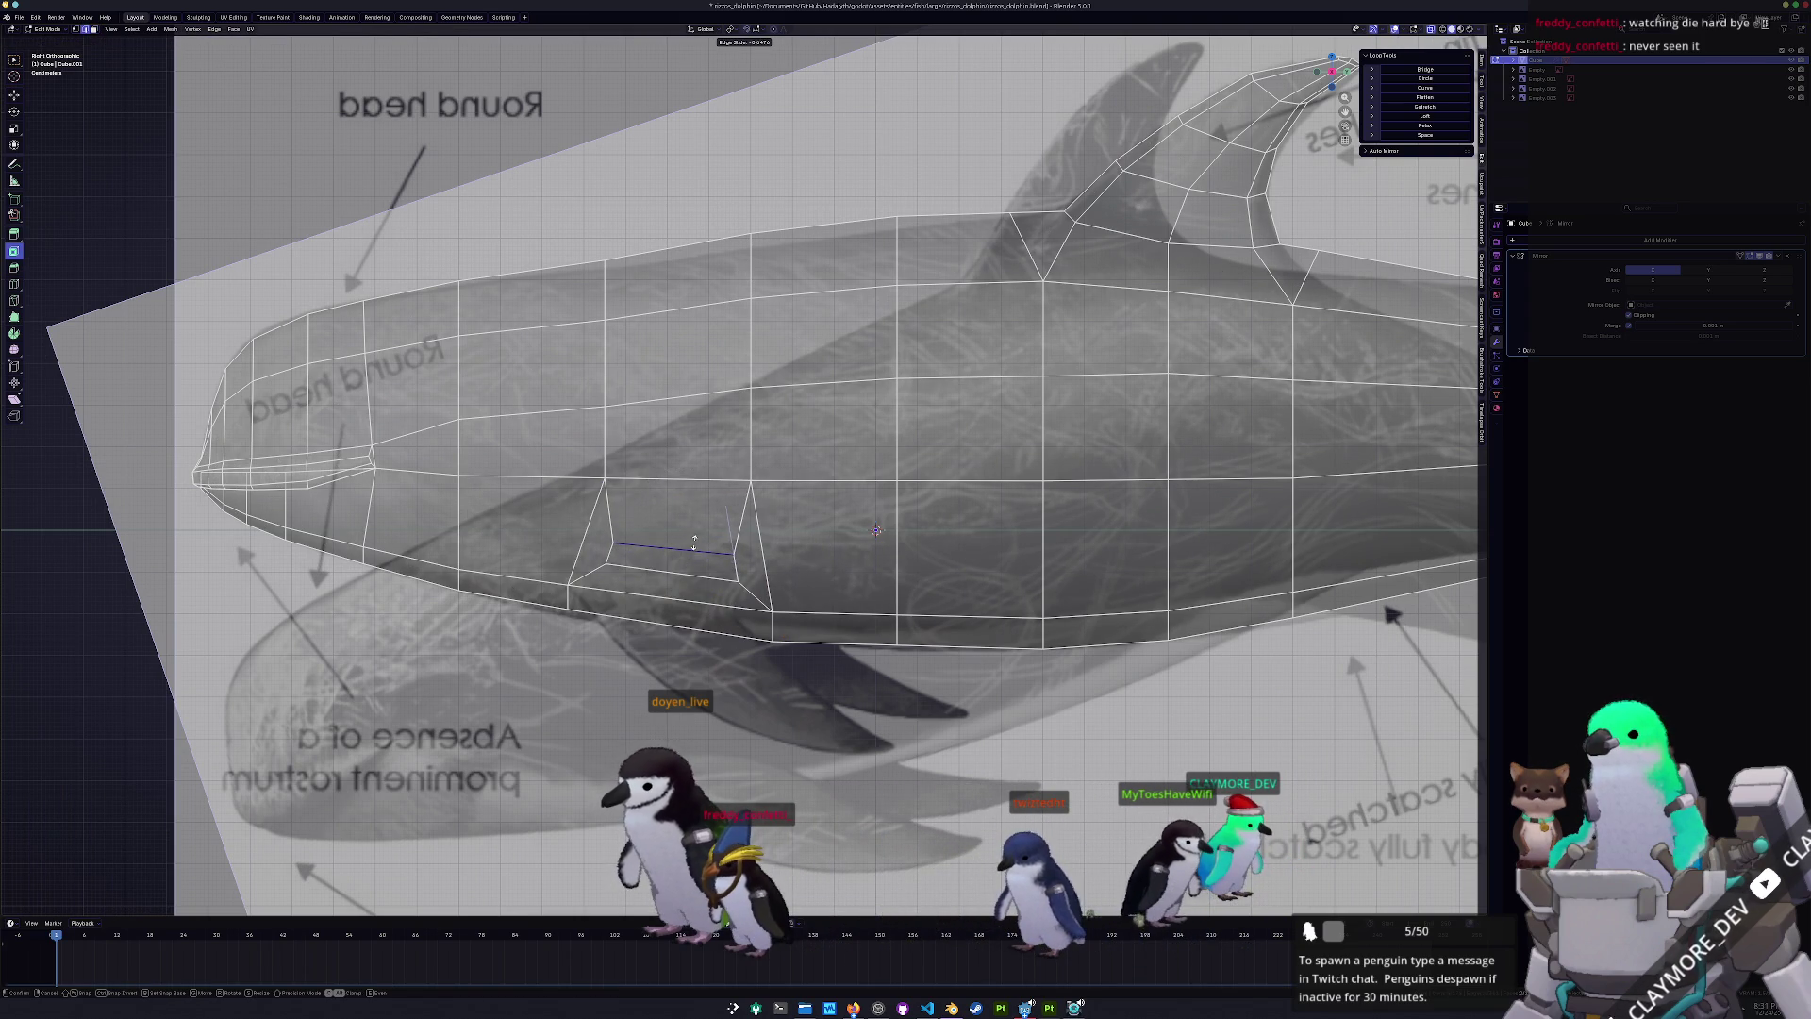
click(694, 542)
- Slide the inset's lower-right corner vertex to narrow the strip into a thin fin base
click(736, 580)
key(g)
key(g)
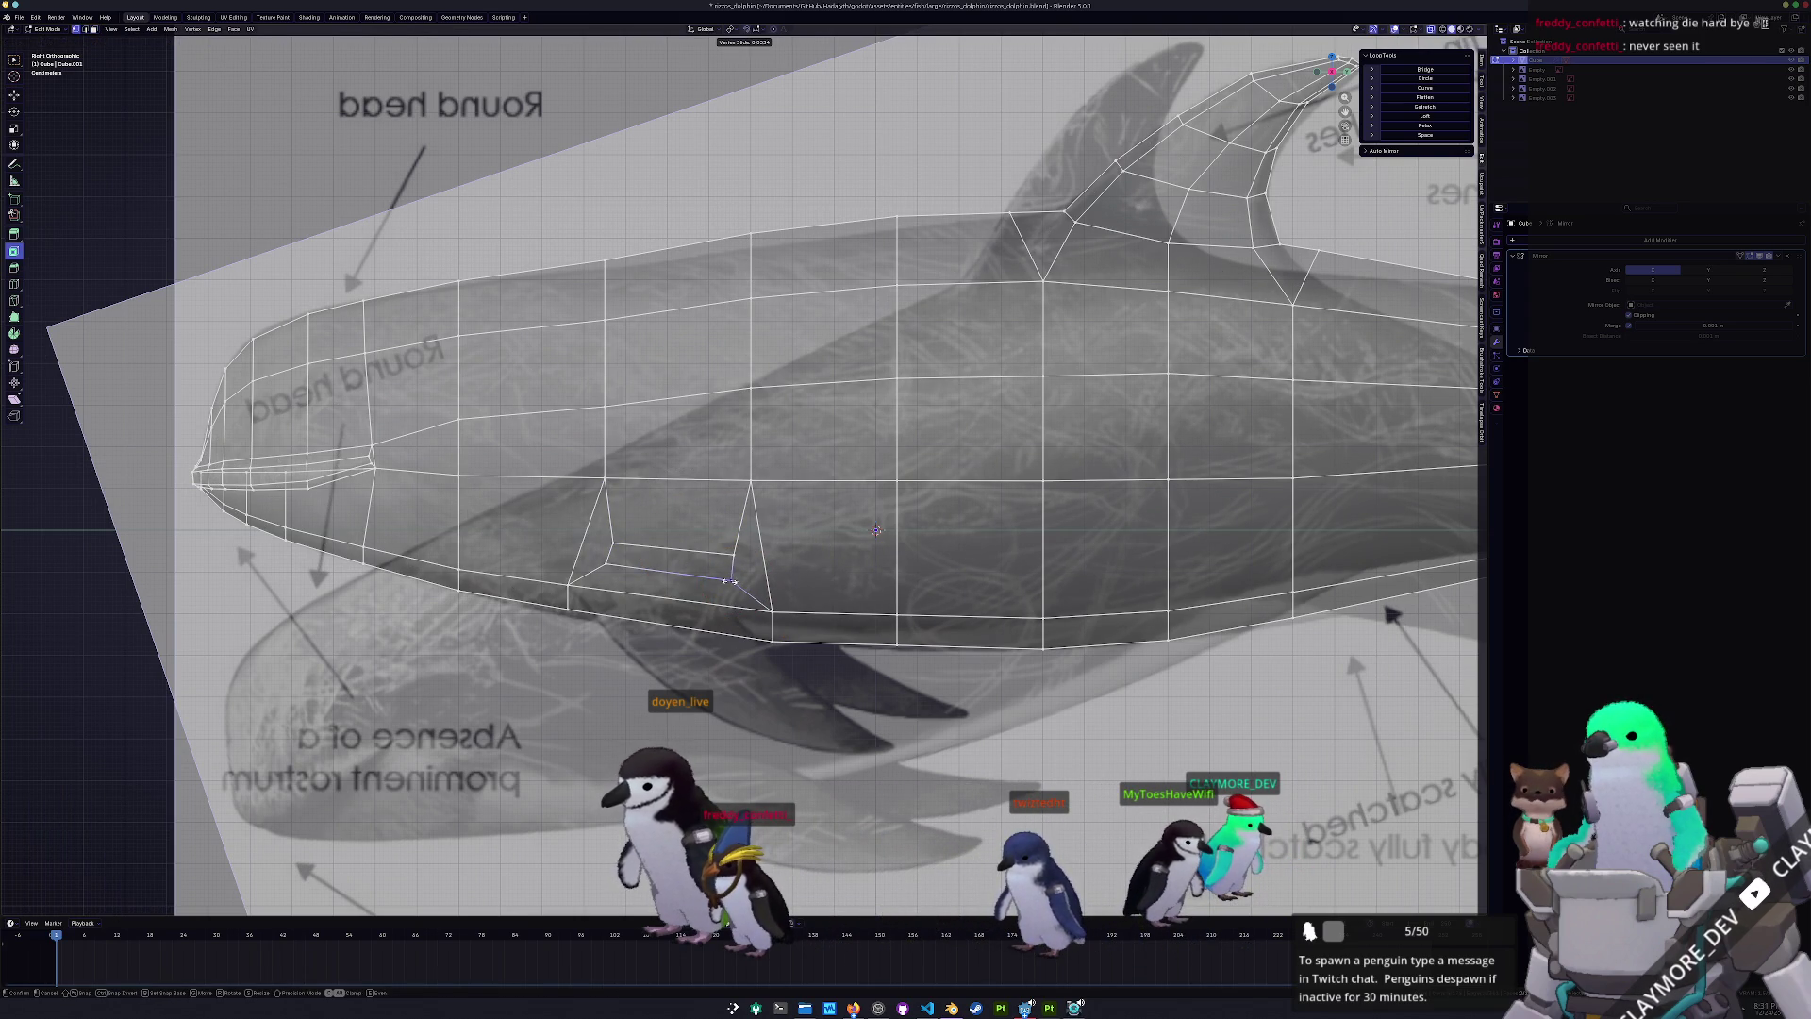
click(729, 580)
key(g)
key(g)
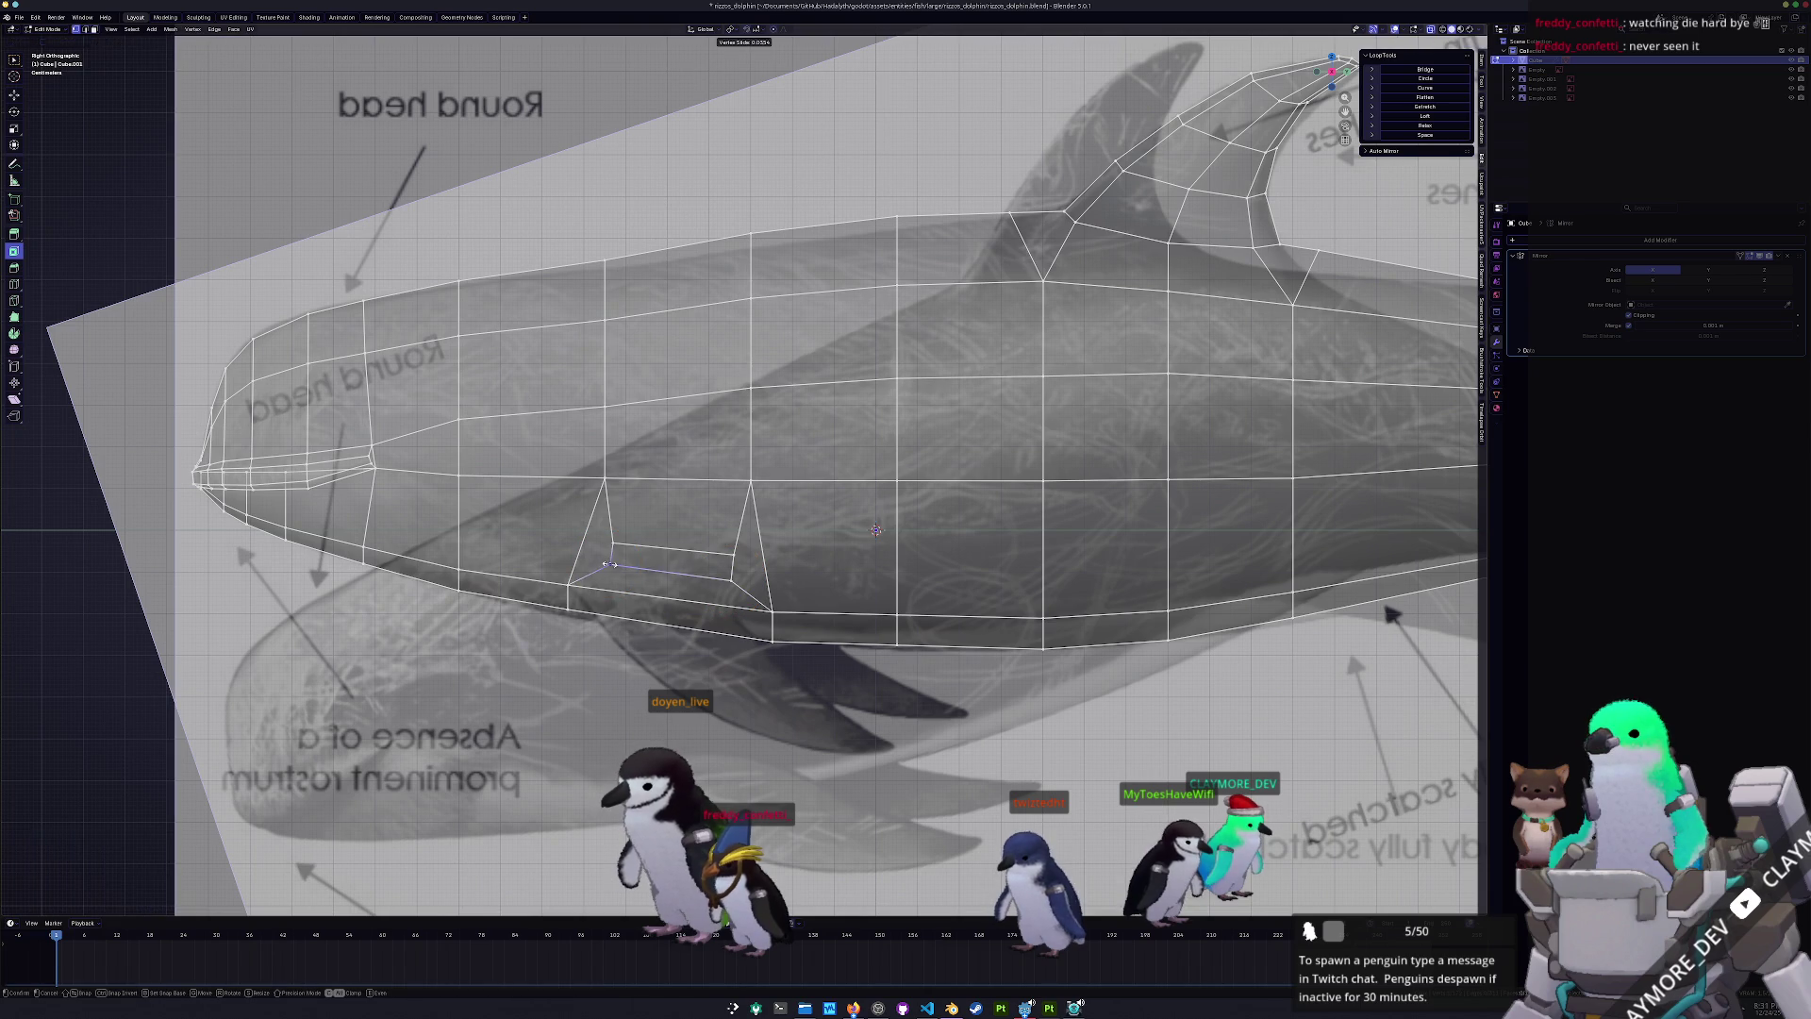
click(610, 564)
key(3)
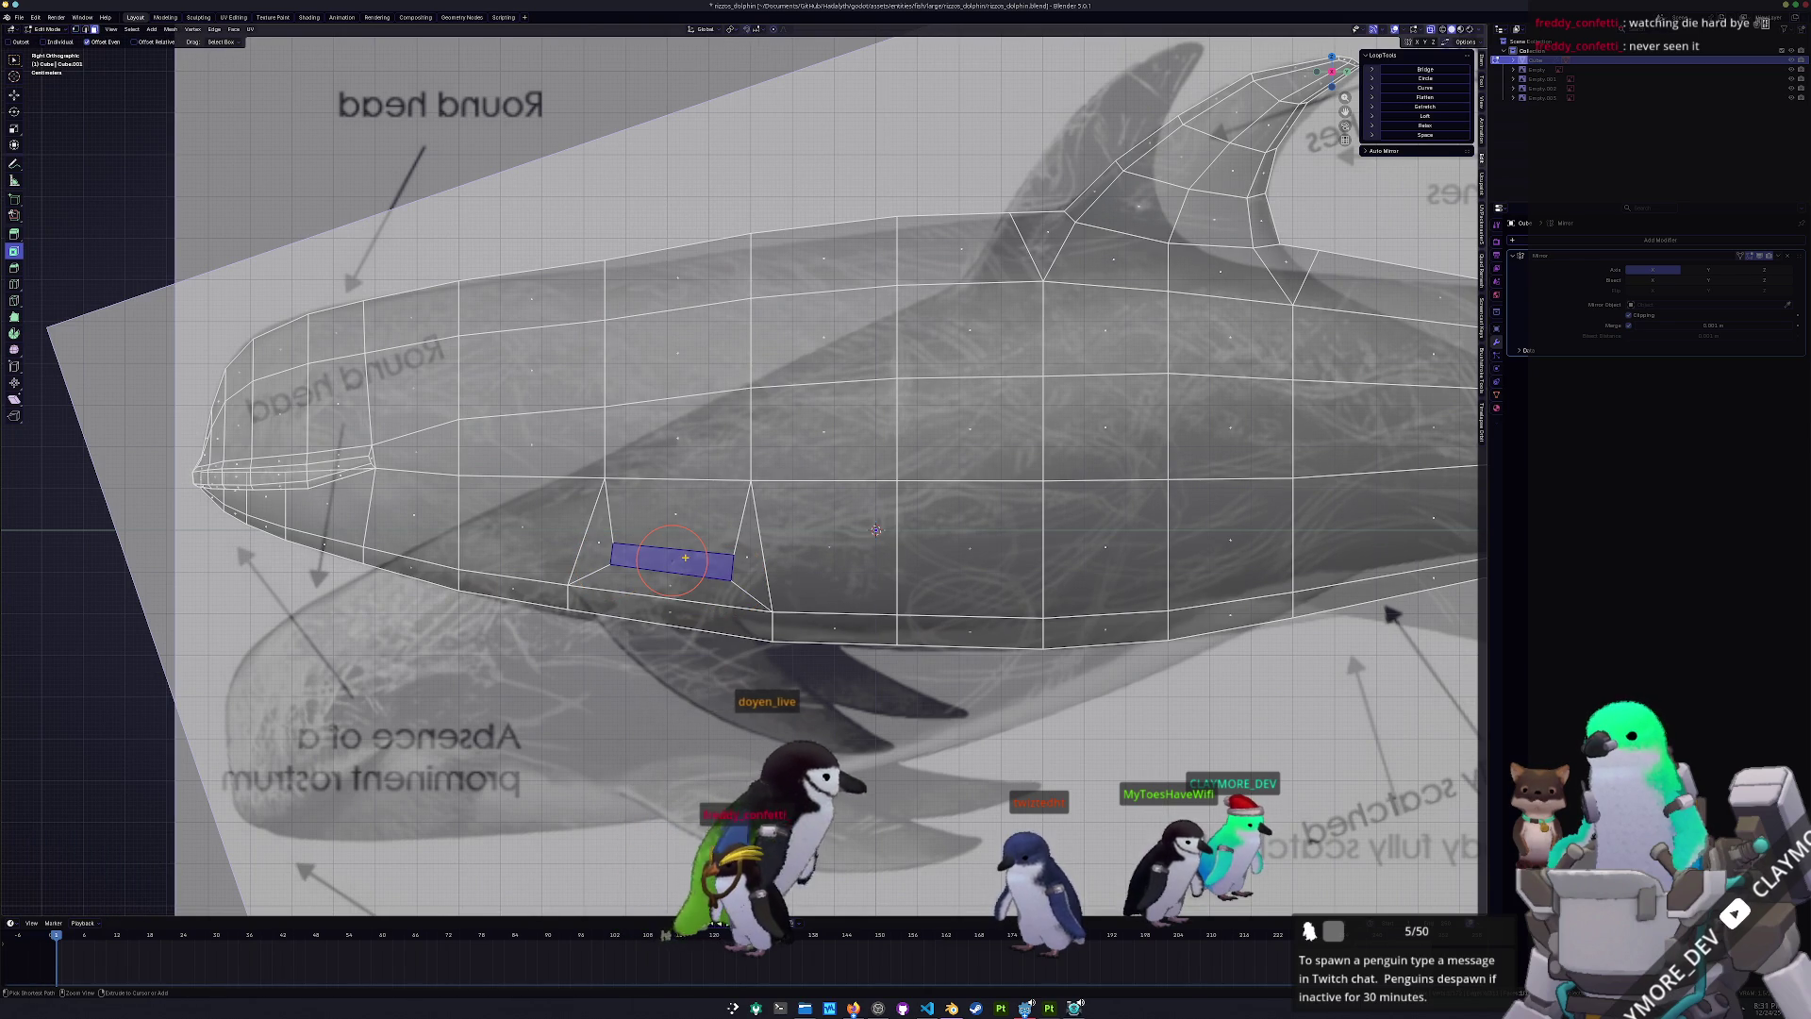
key(ctrl+KP_3)
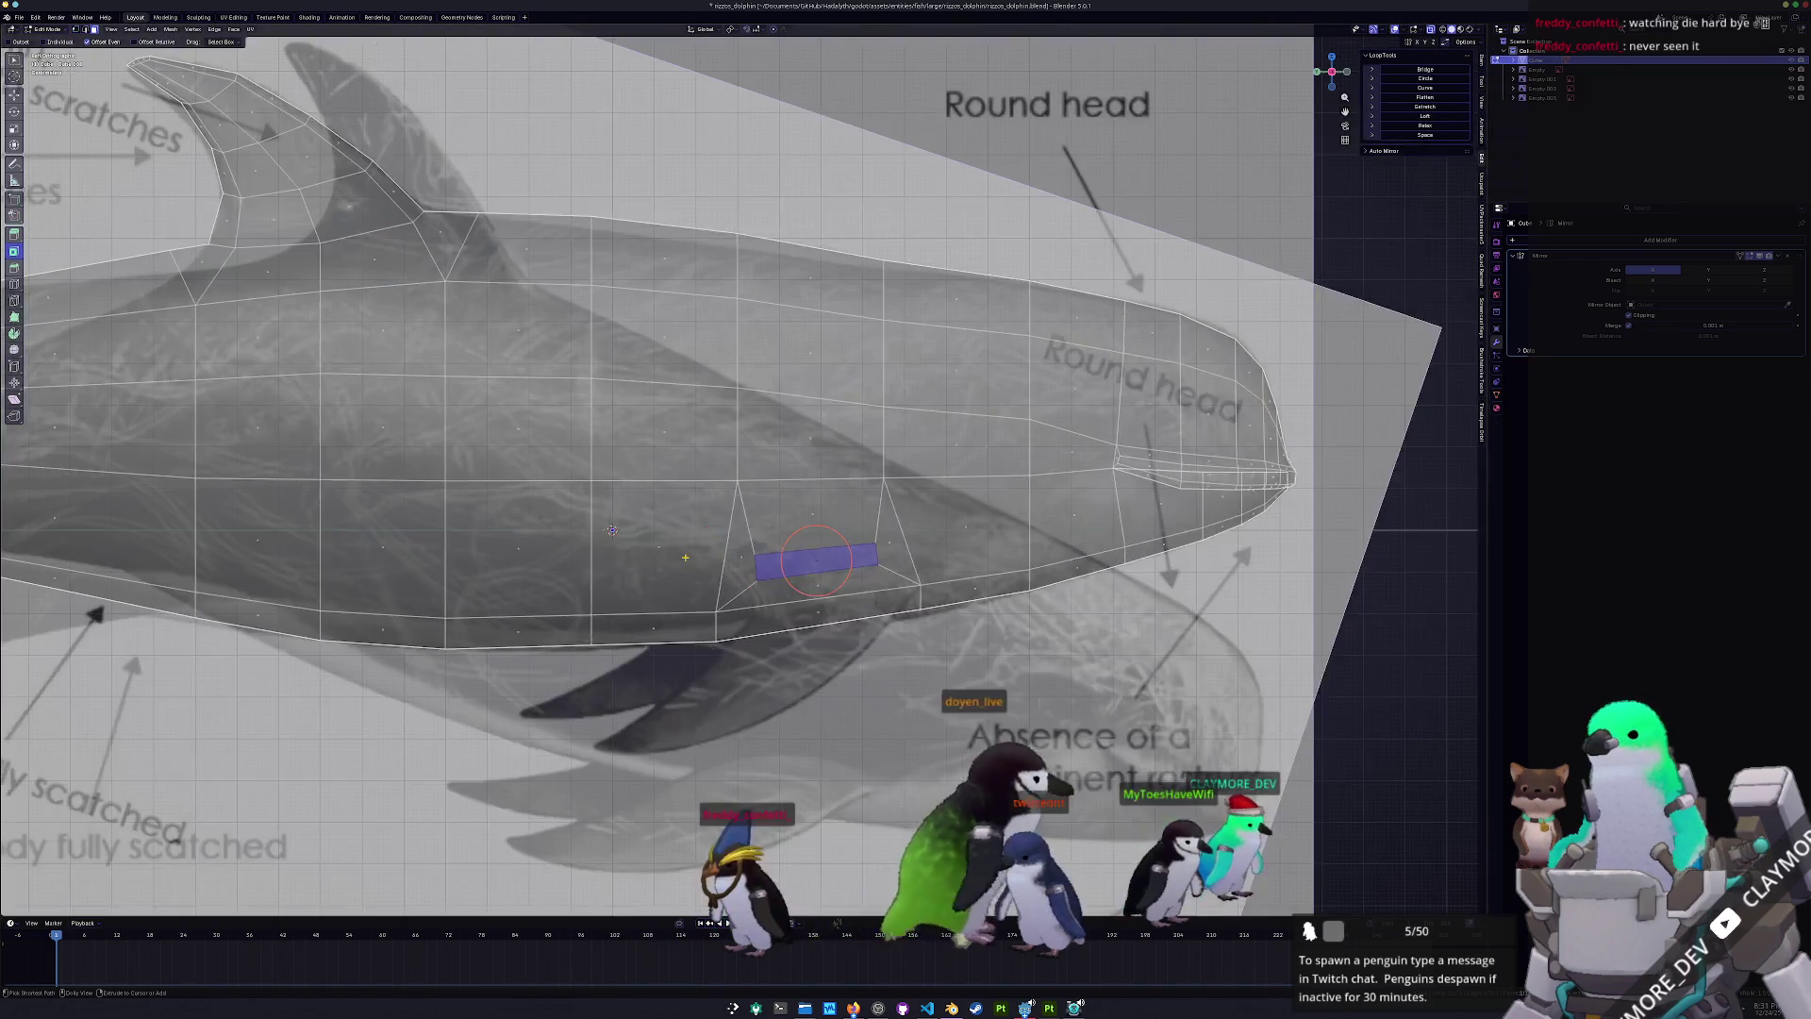
mouse_move(612, 530)
middle_down()
mouse_move(725, 609)
mouse_move(800, 468)
mouse_move(914, 378)
middle_up()
- Shift the thin inset face sideways and give it a slight tilt
key(g)
click(895, 377)
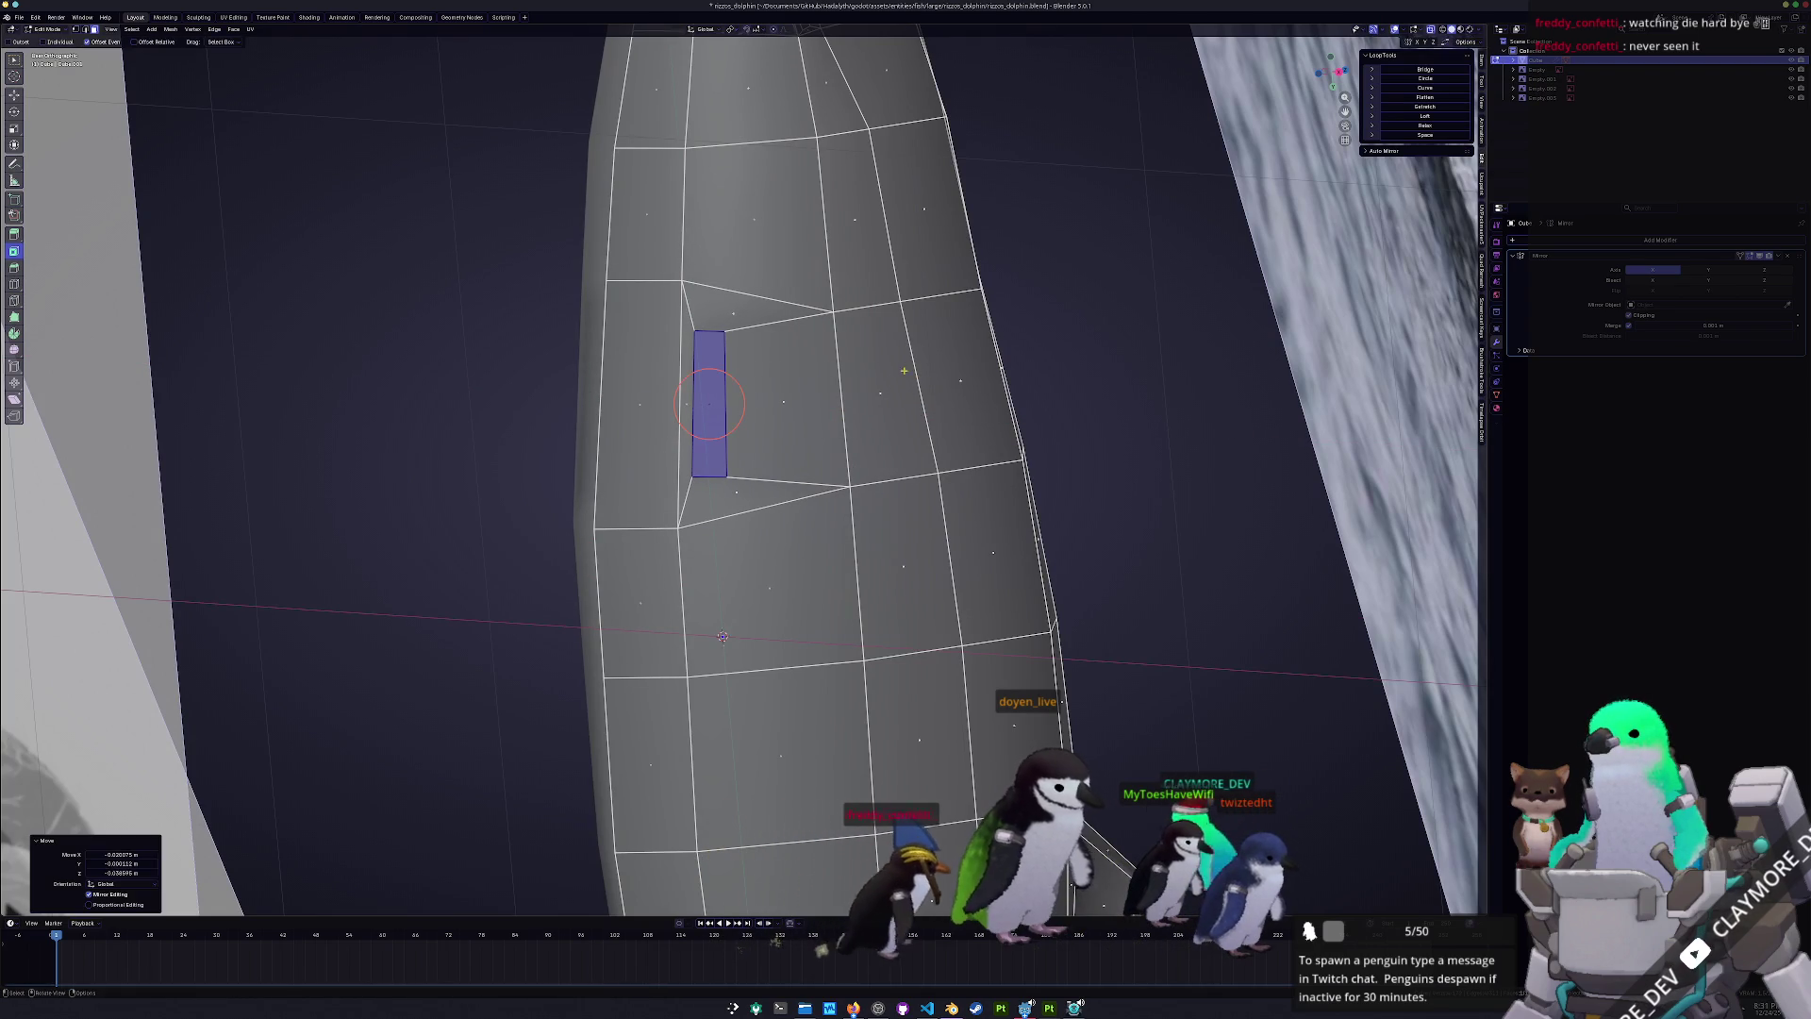
key(r)
click(915, 357)
key(g)
key(x)
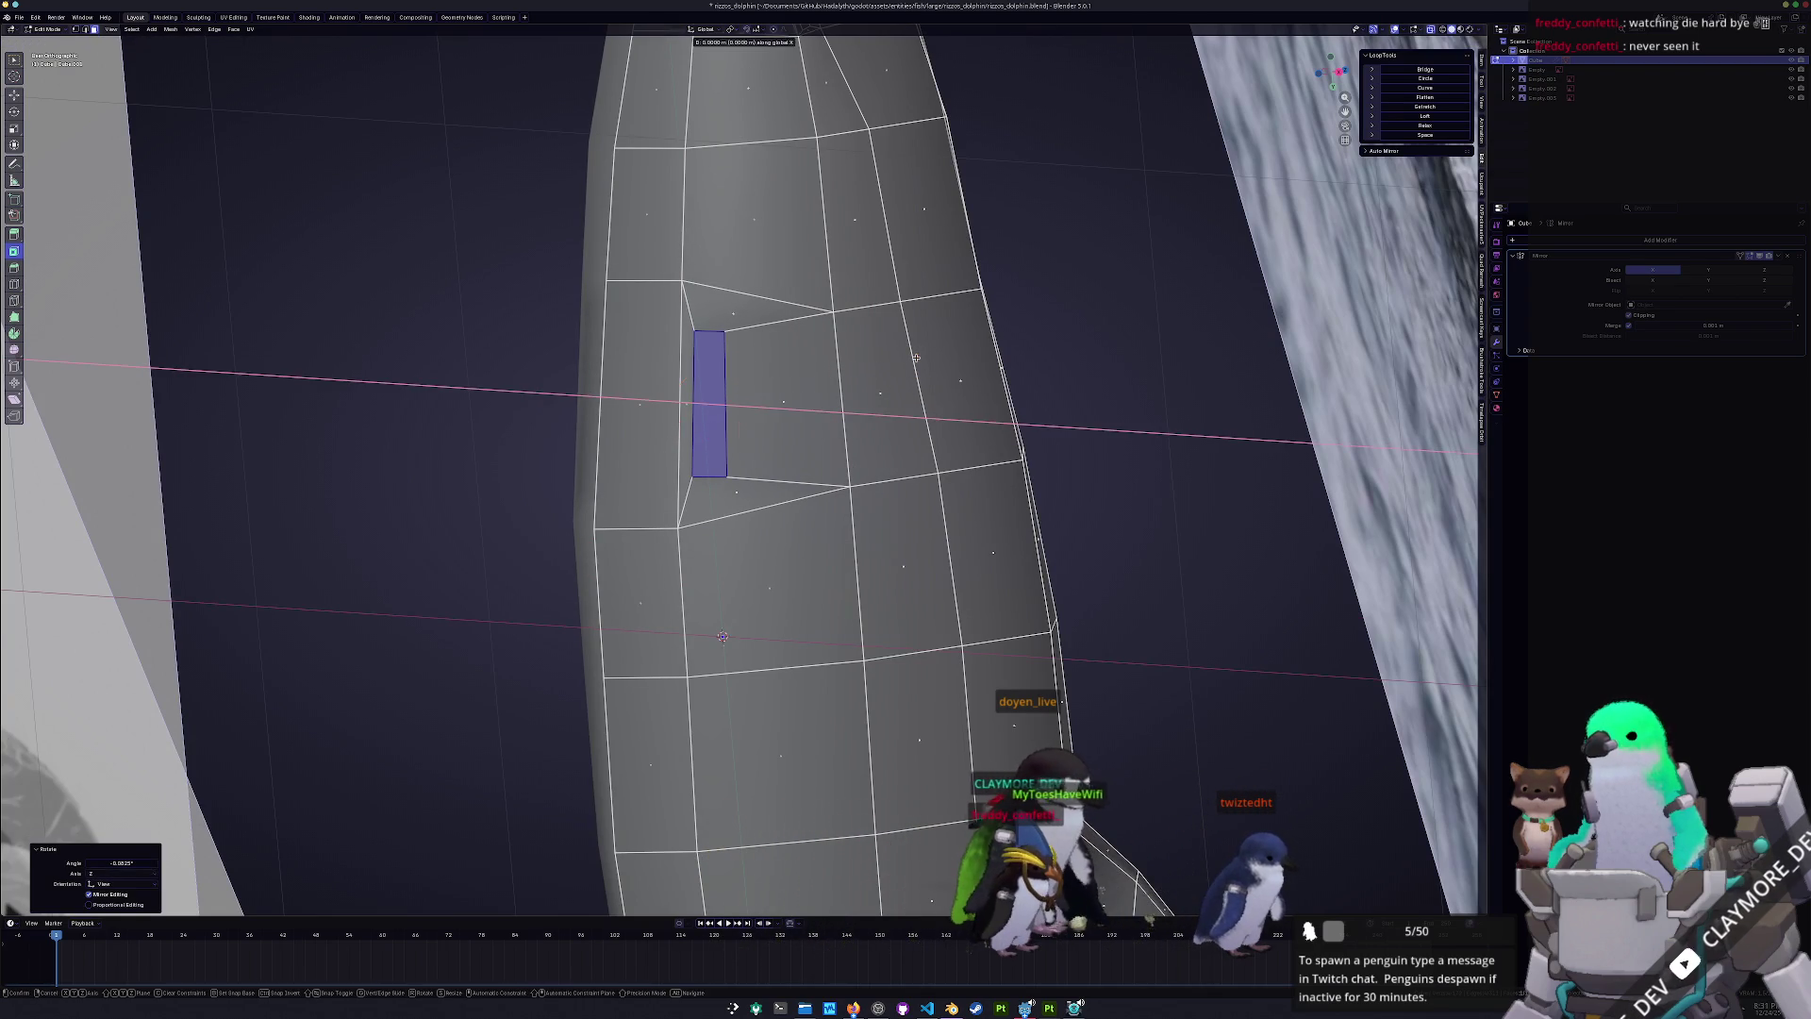
key(x)
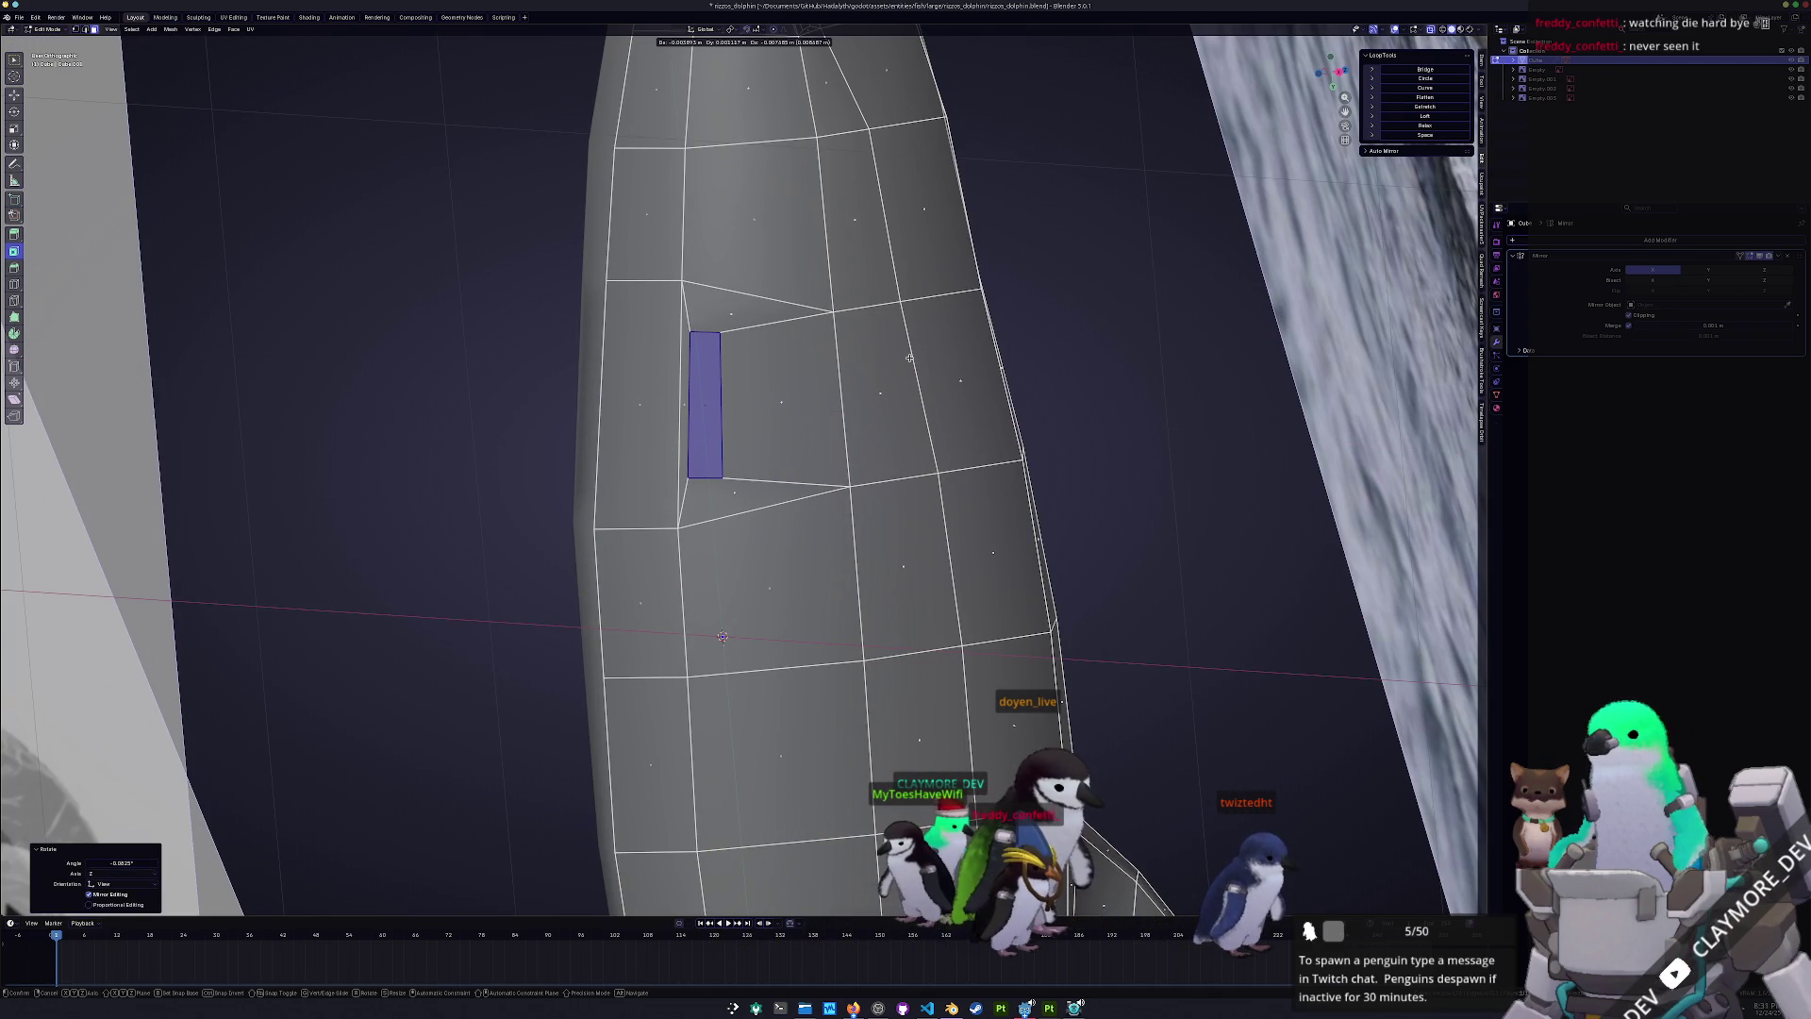
click(911, 358)
key(r)
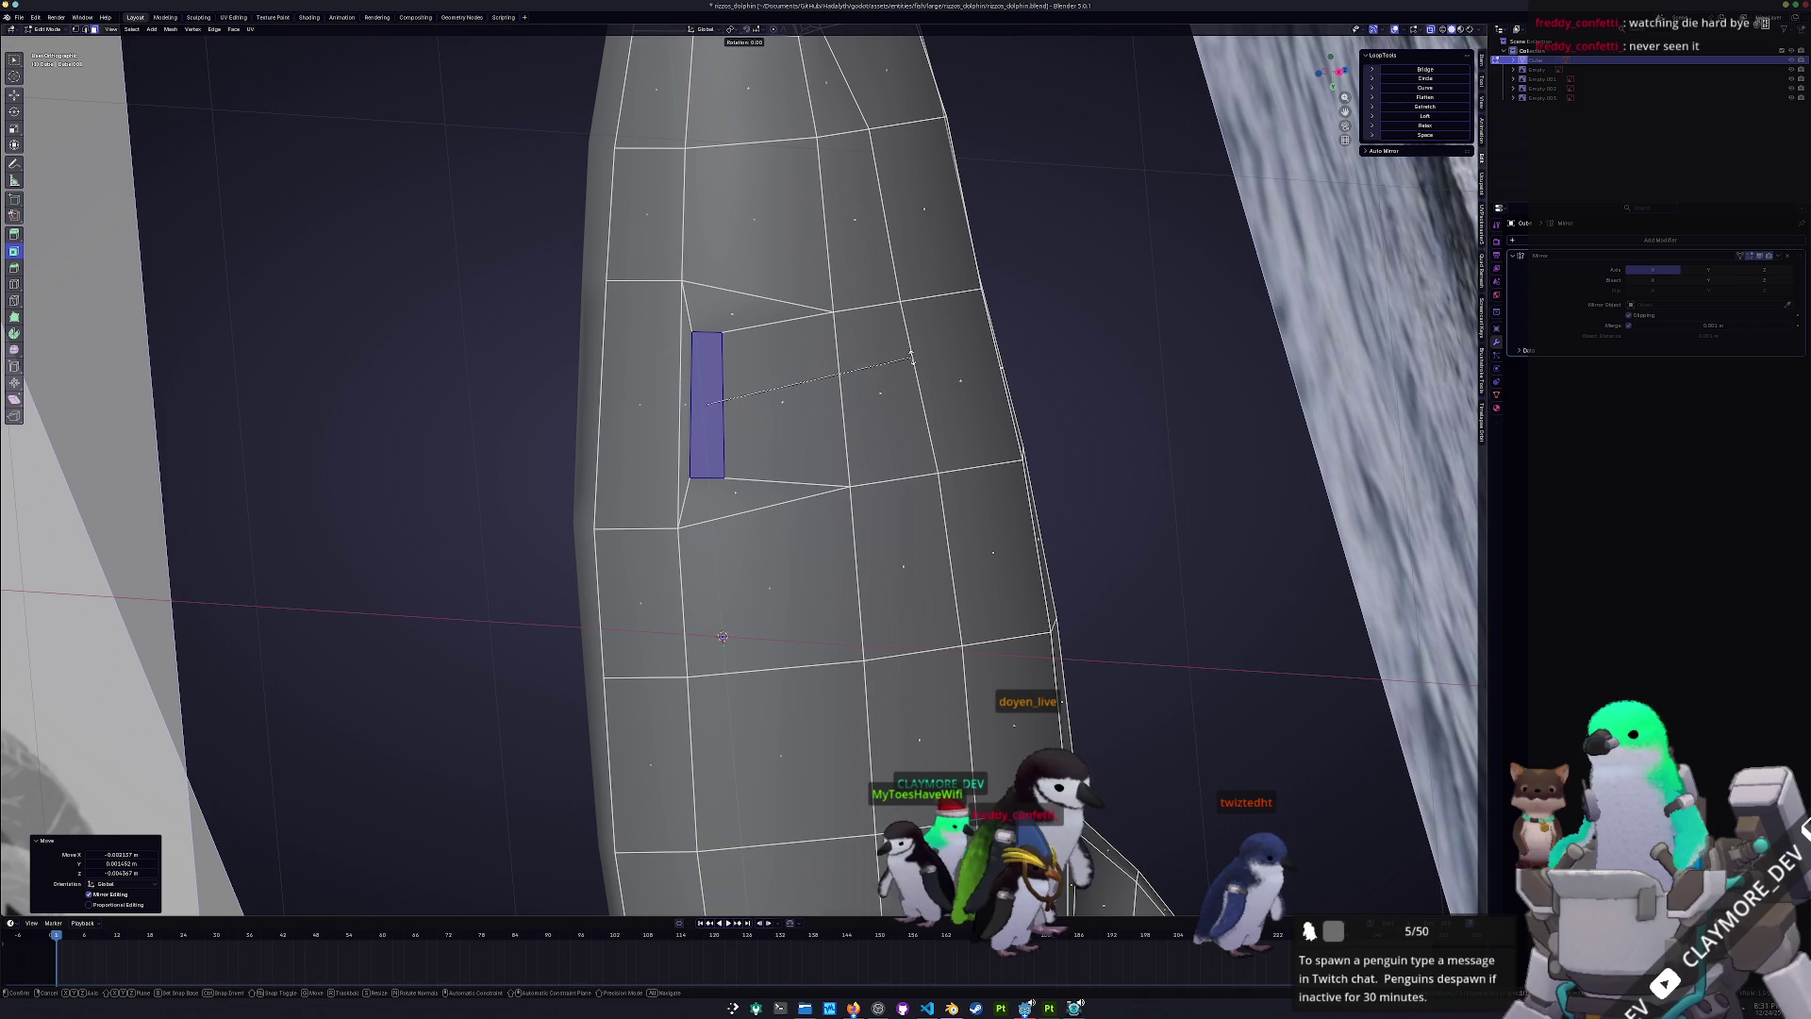
click(913, 356)
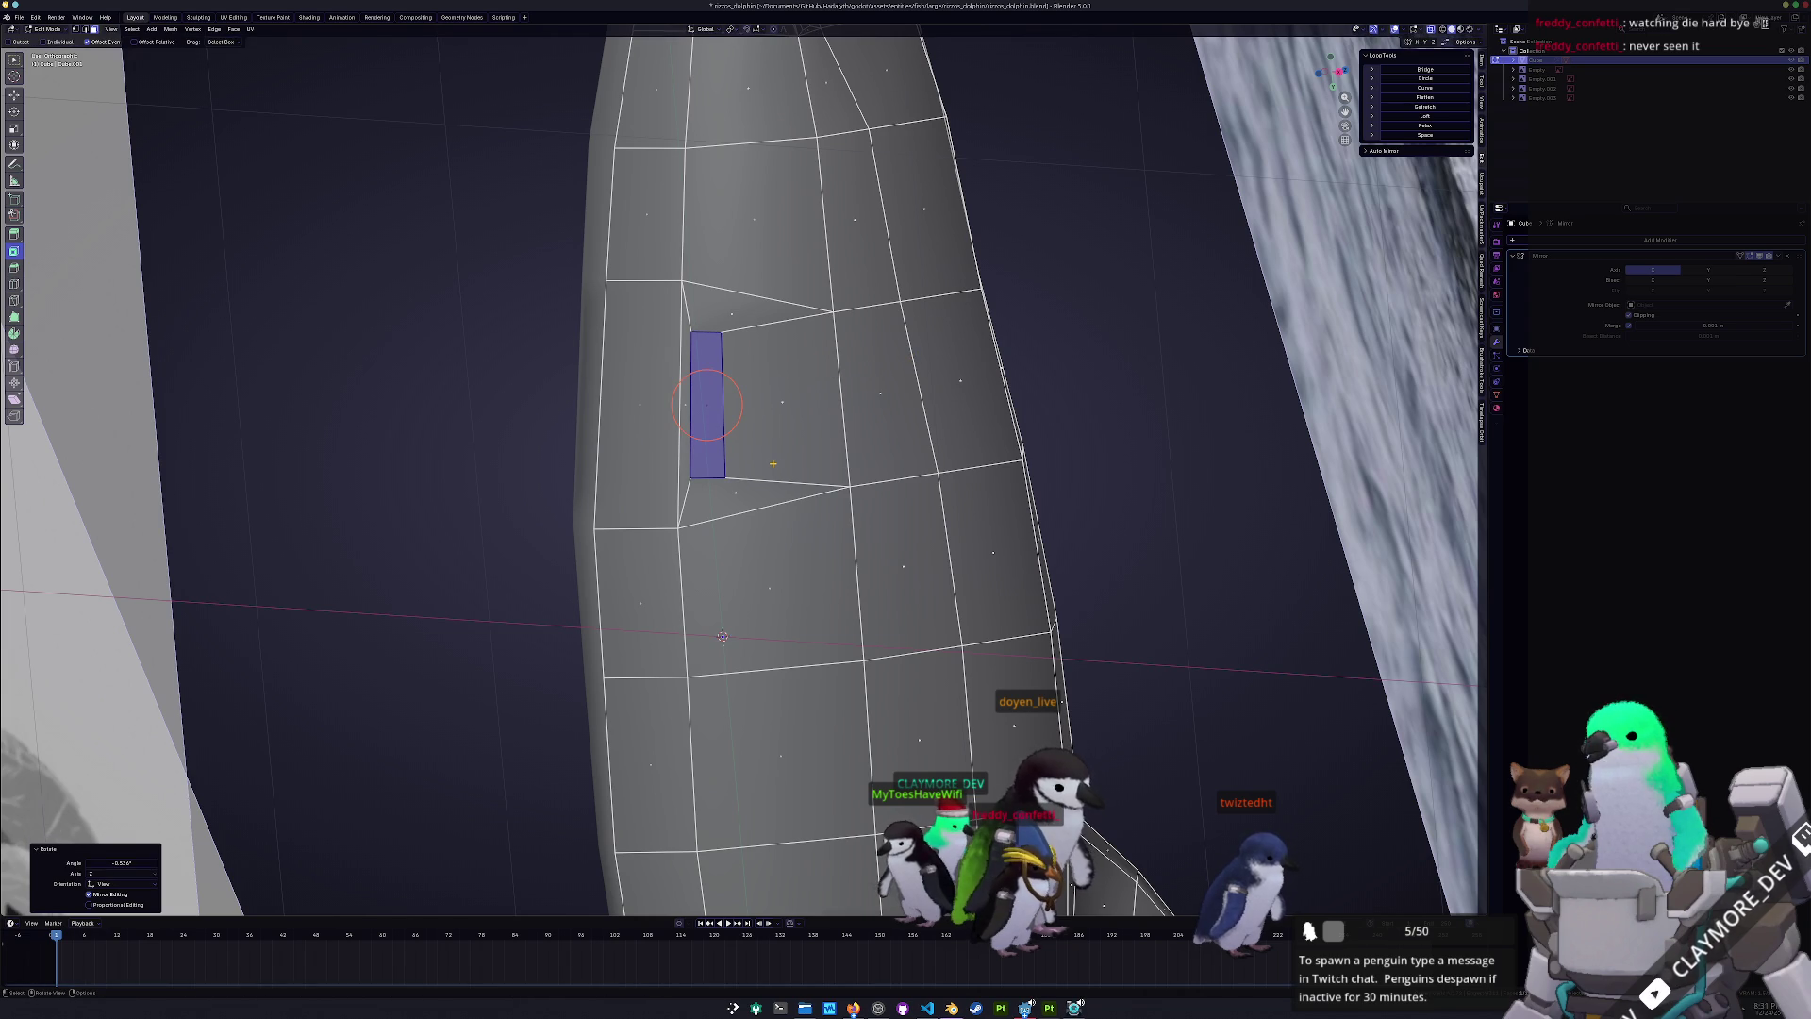
- In Right Ortho view, slide both edges of the fin base along the body
key(KP_3)
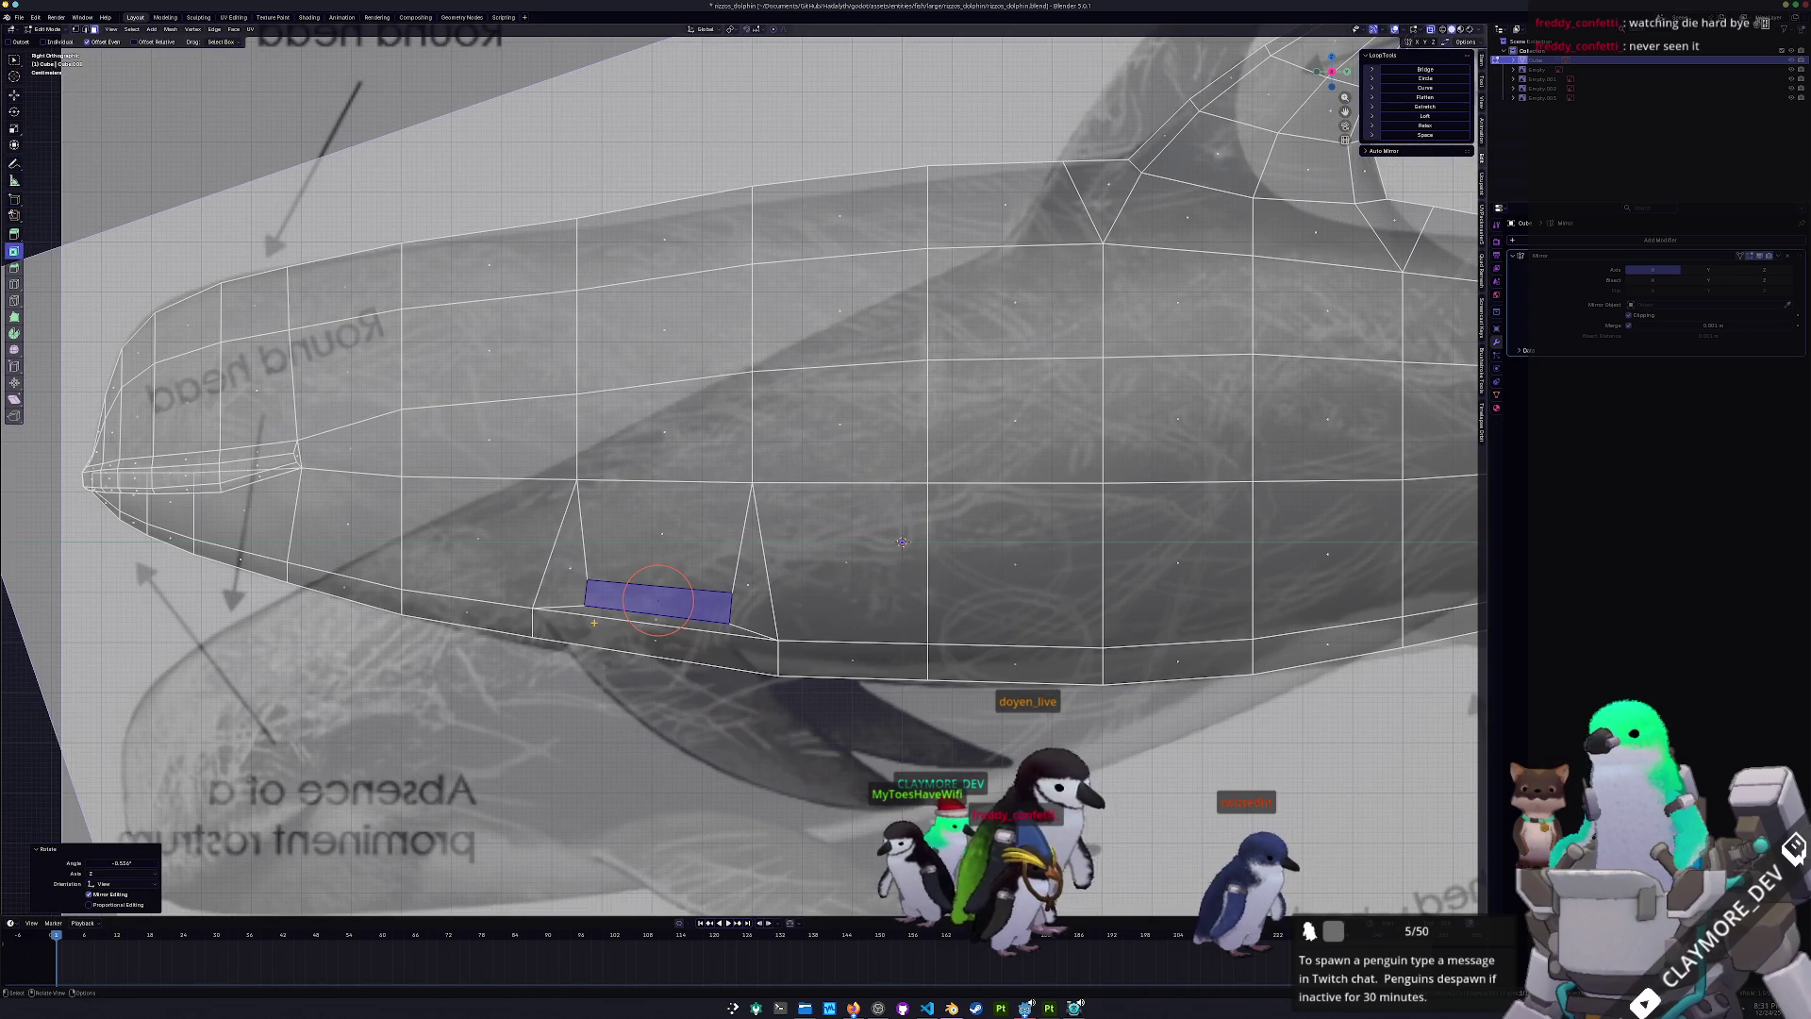
click(603, 625)
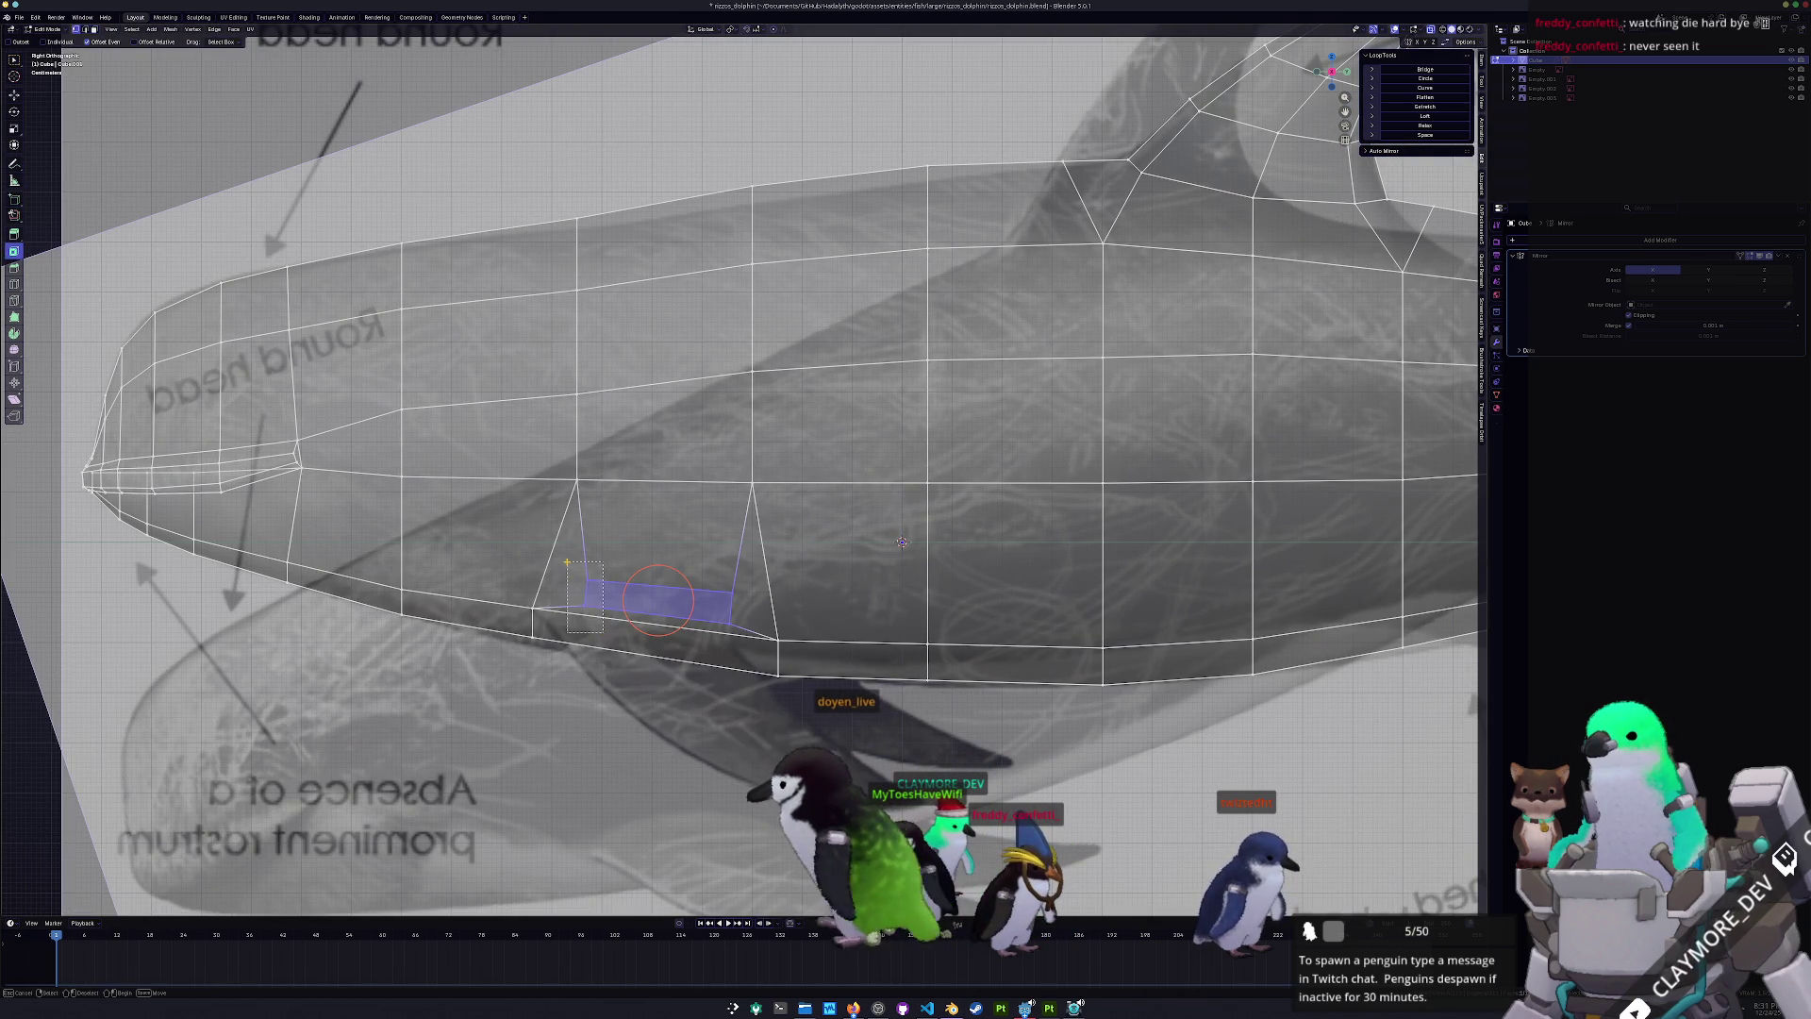
key(g)
key(g)
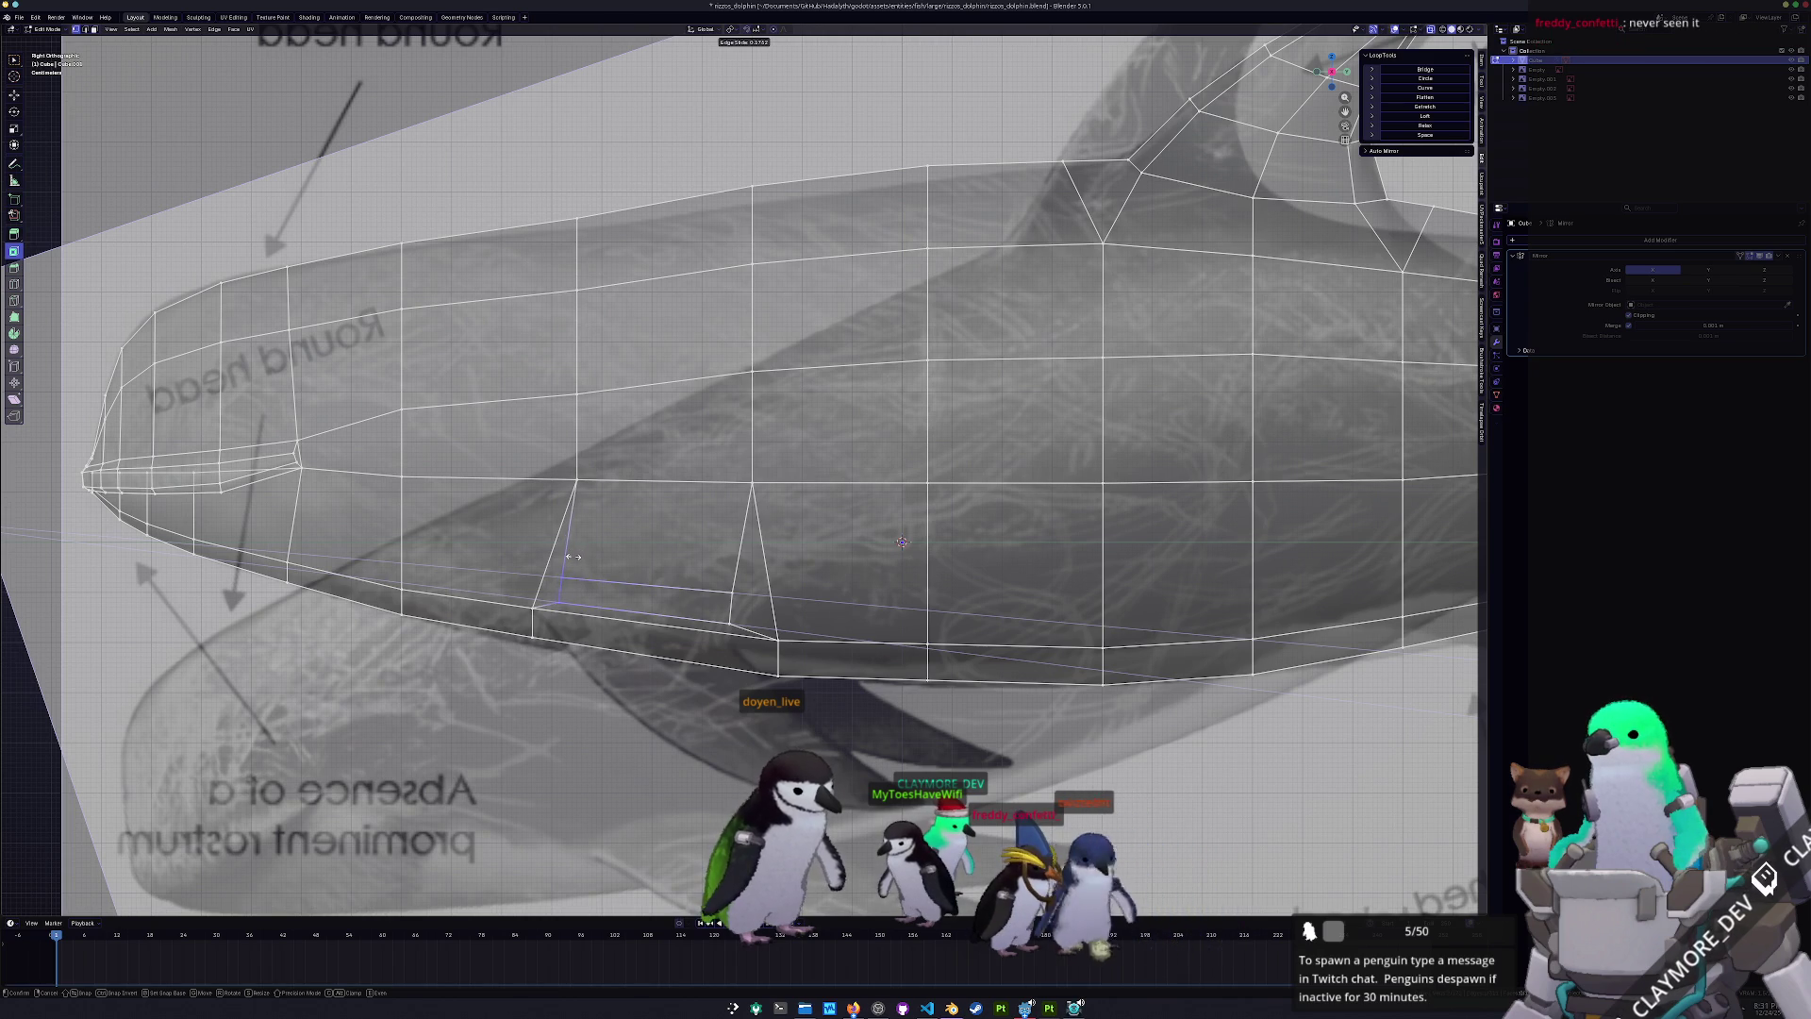
click(575, 558)
click(730, 609)
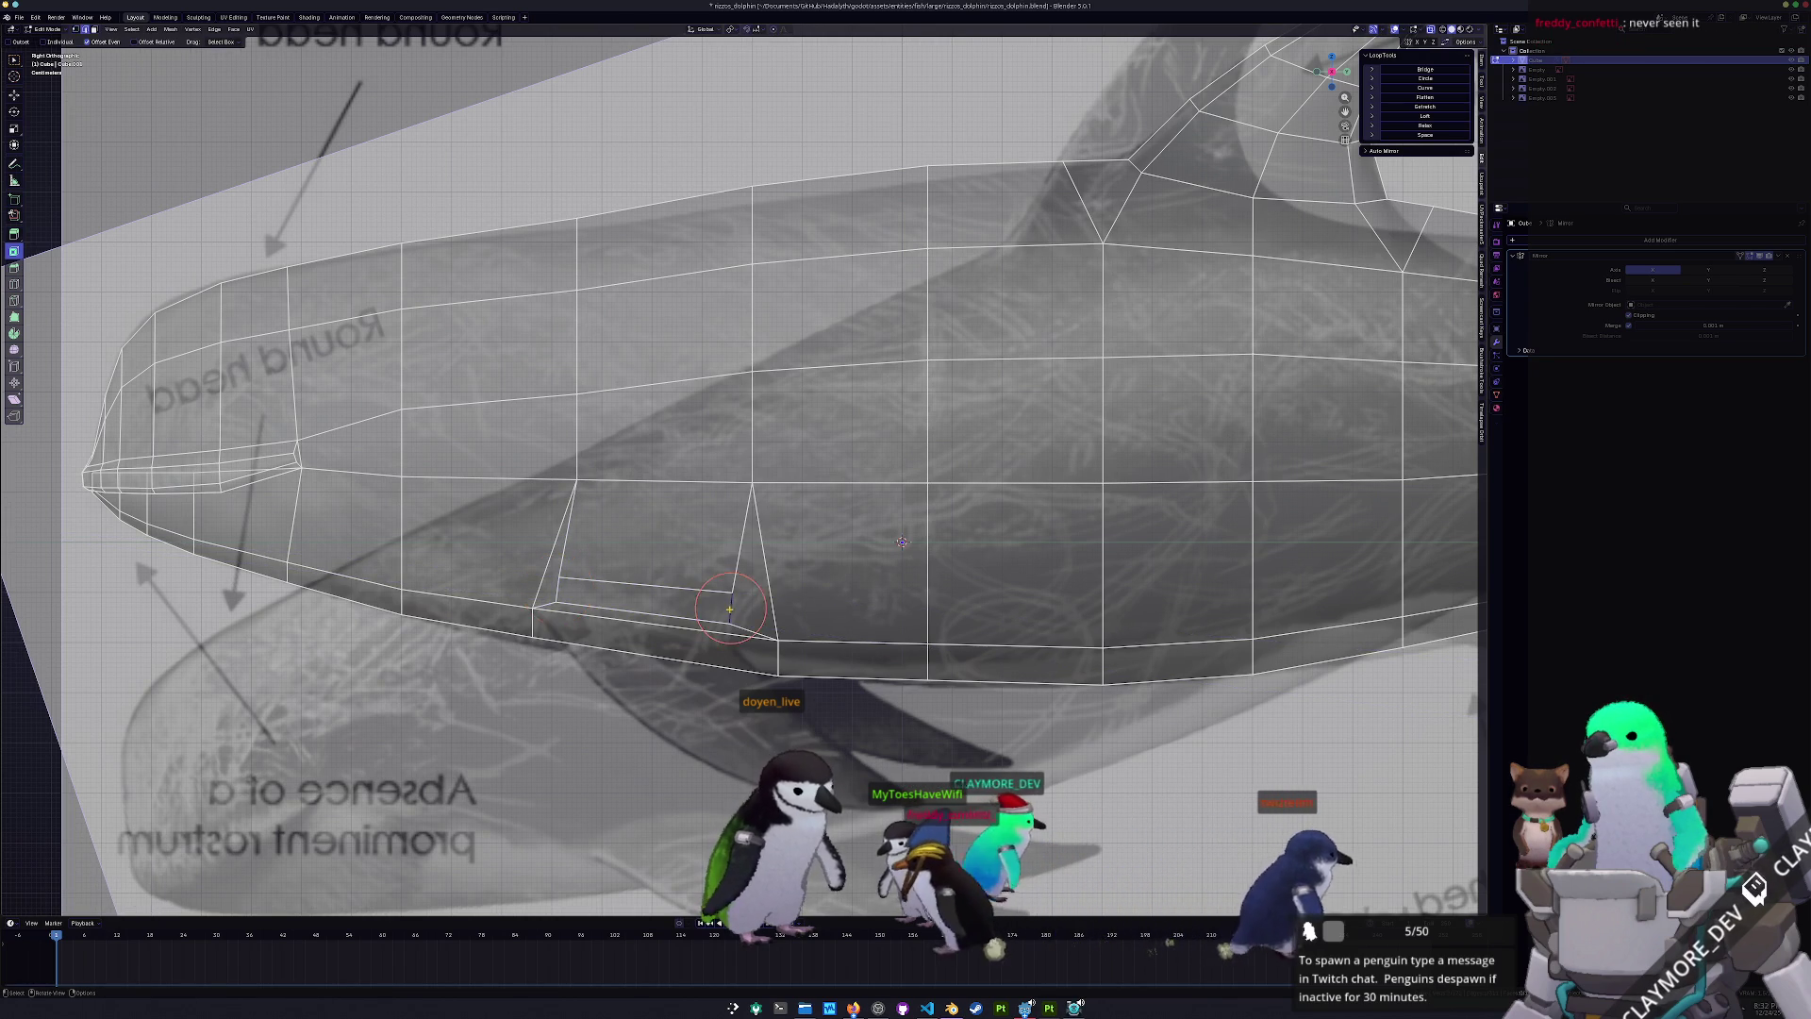
key(g)
key(g)
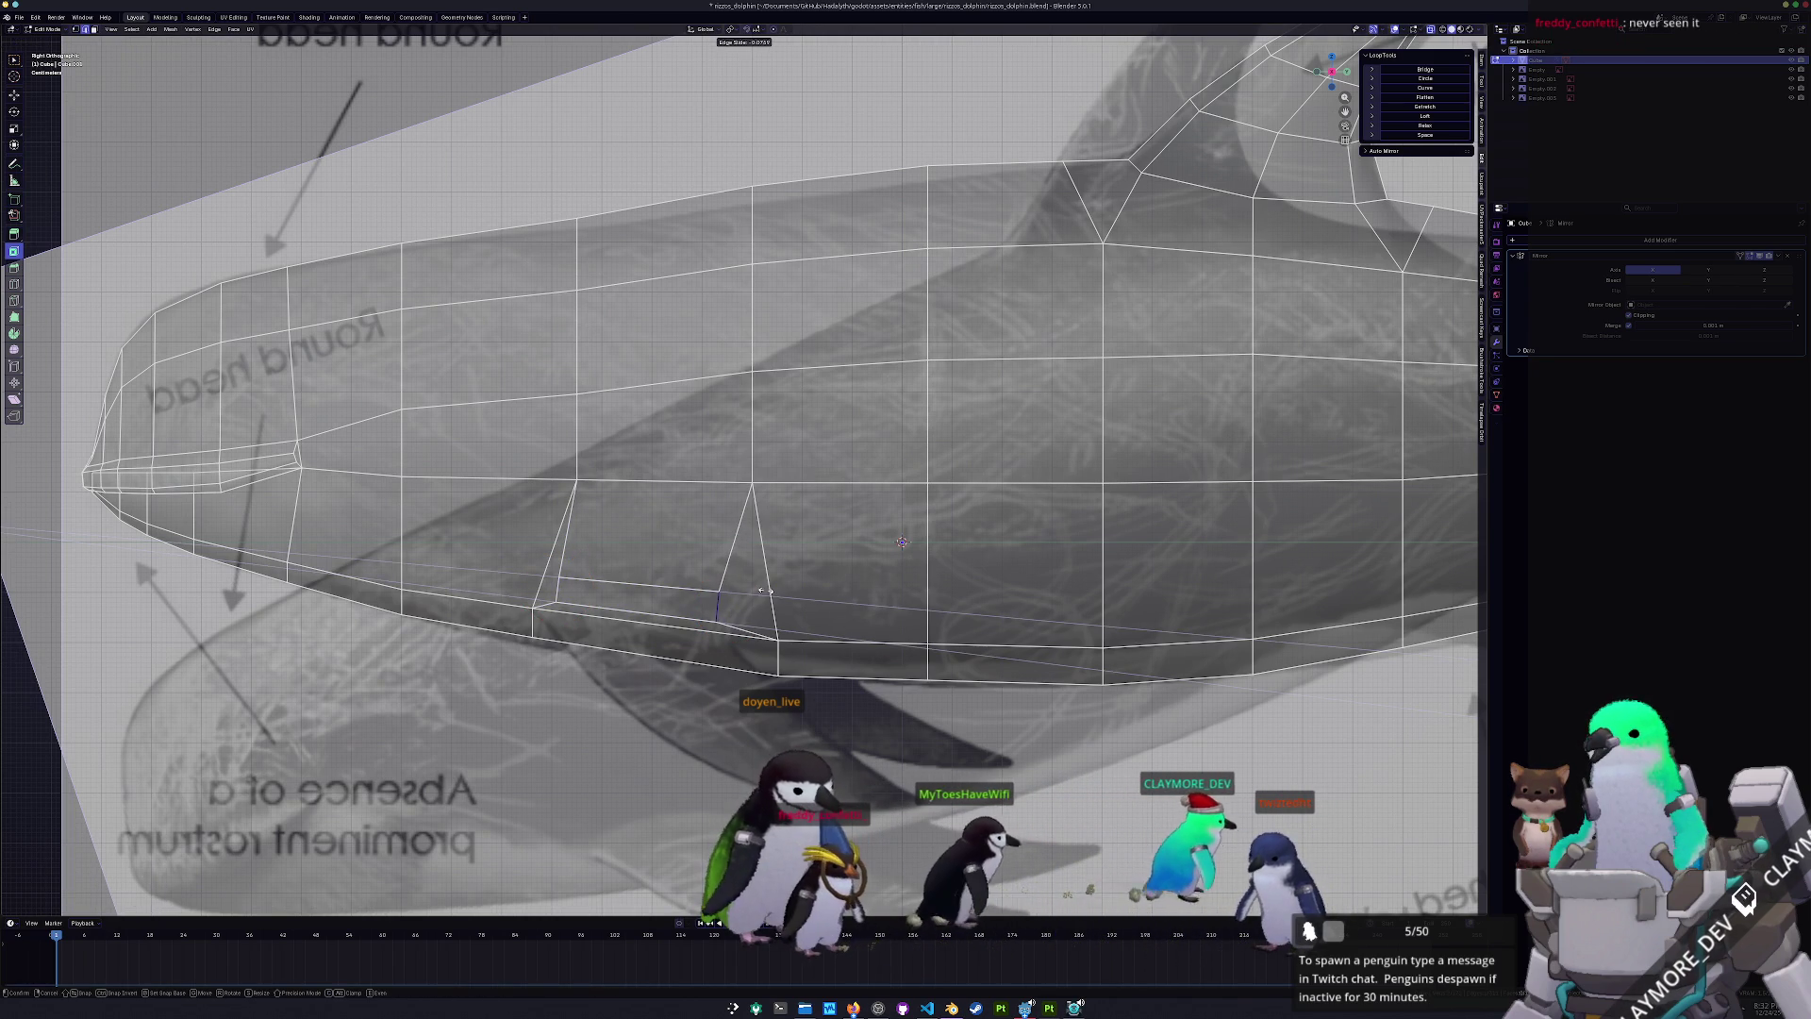
click(776, 595)
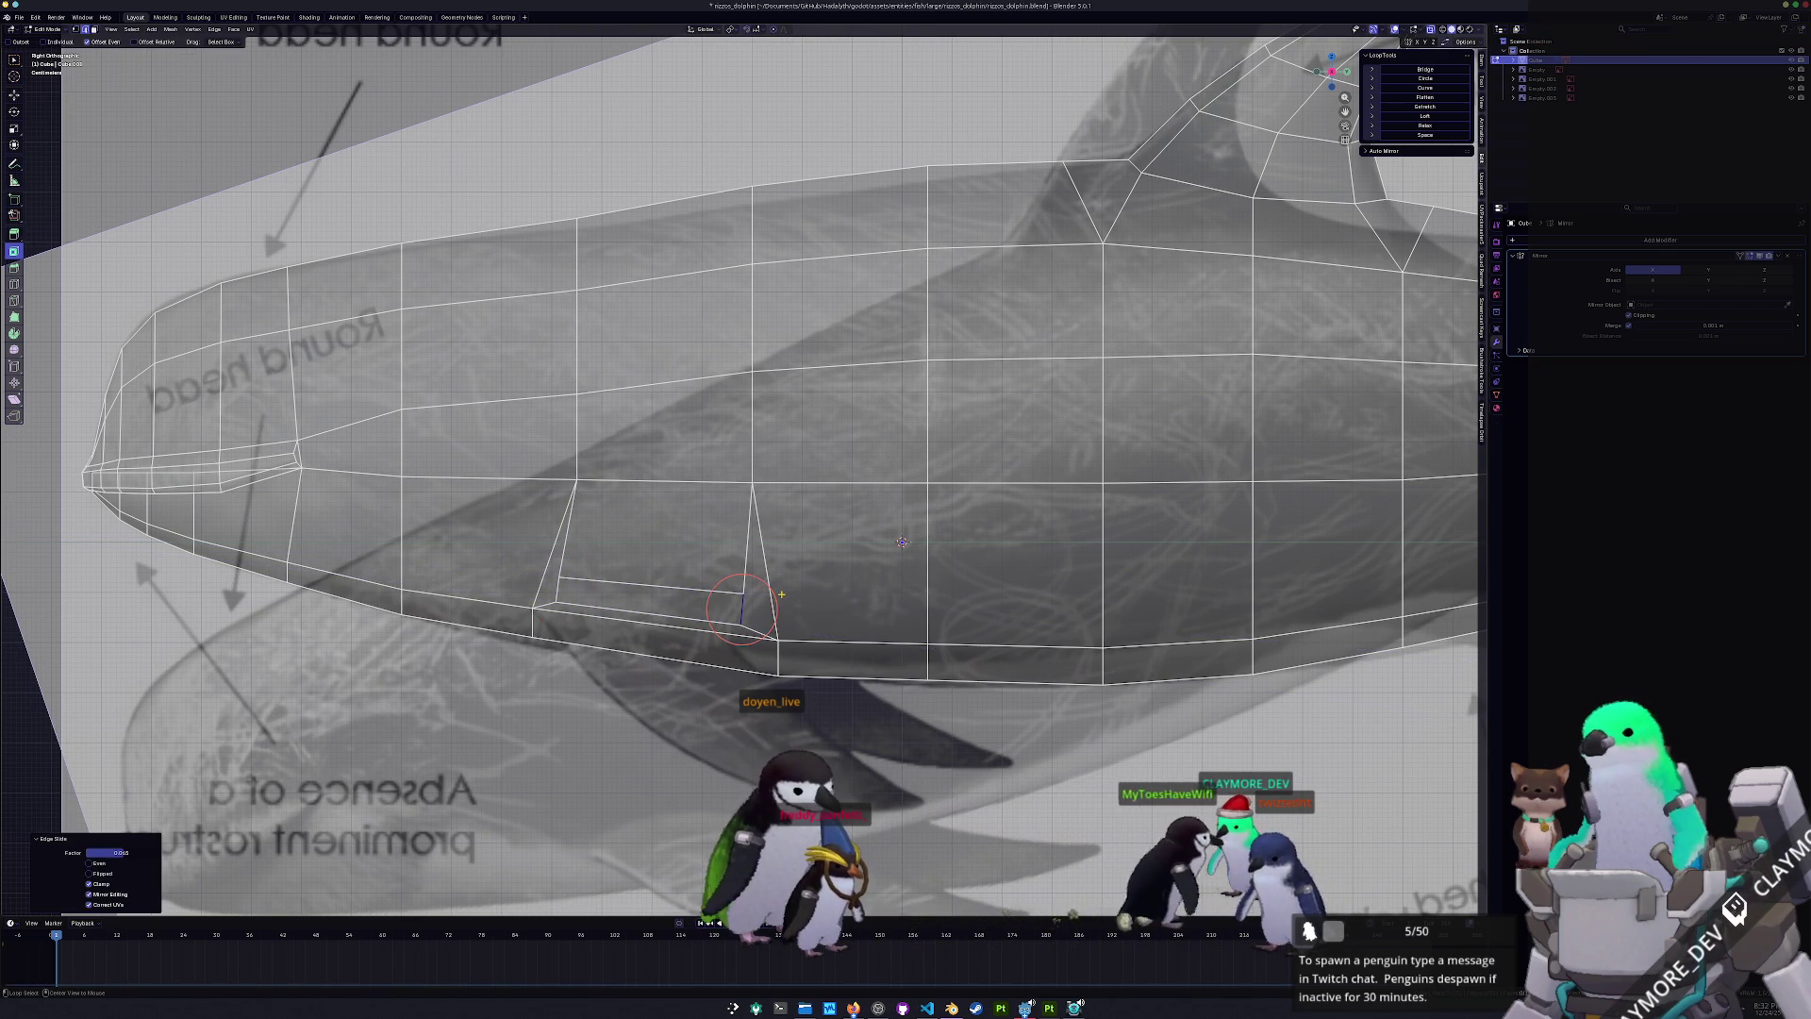
key(3)
scroll(642, 598, down, 2)
- Extrude the fin base face down and back, tapering its tip at the reference fin's end
key(e)
key(Escape)
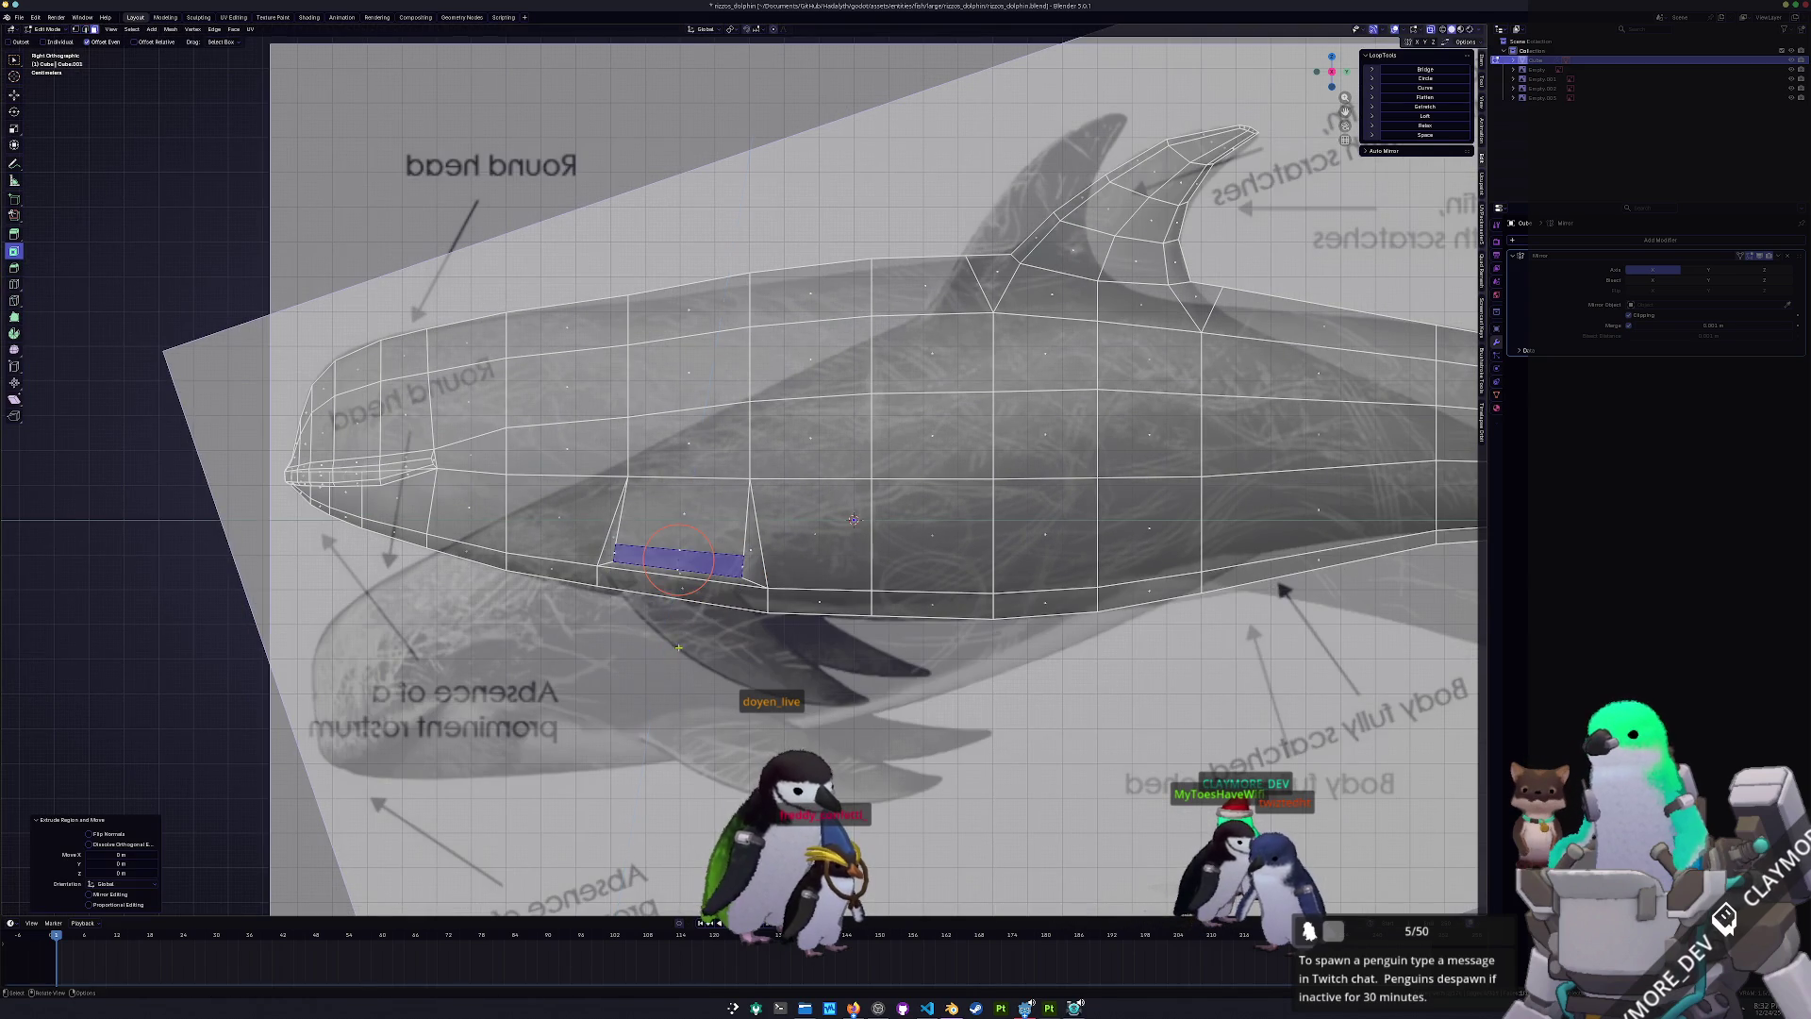
key(g)
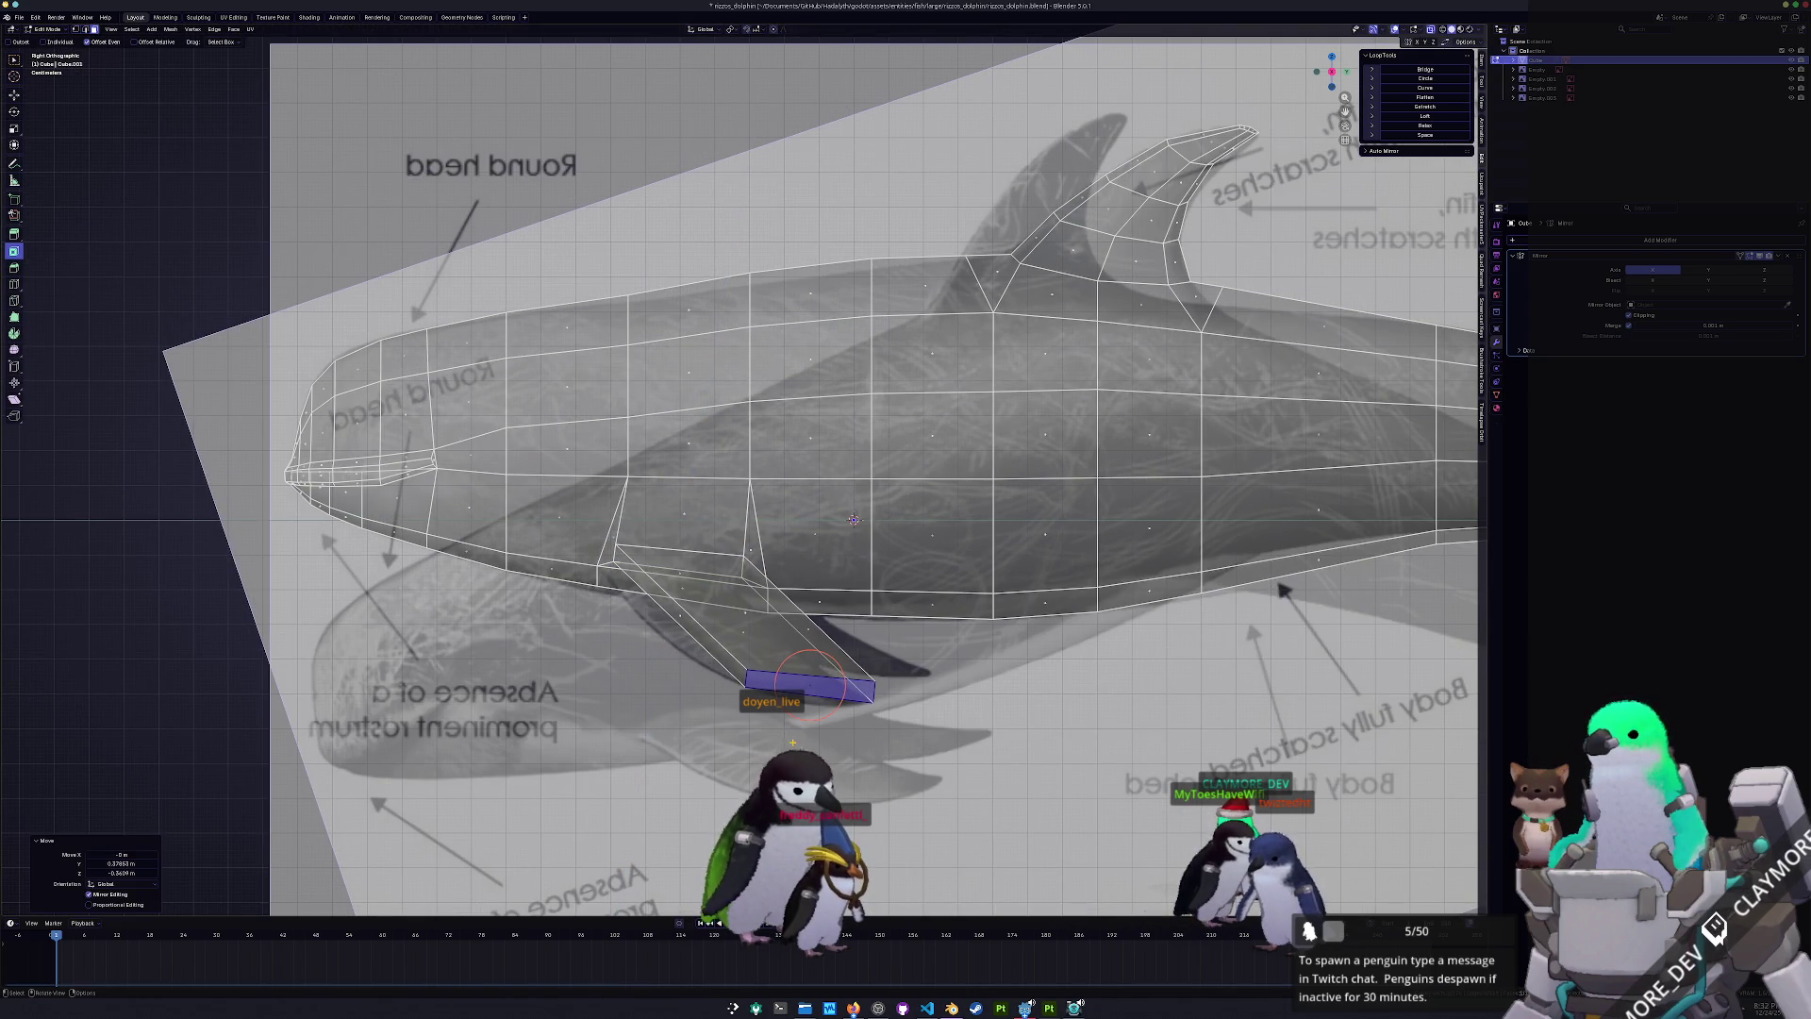
key(b)
key(g)
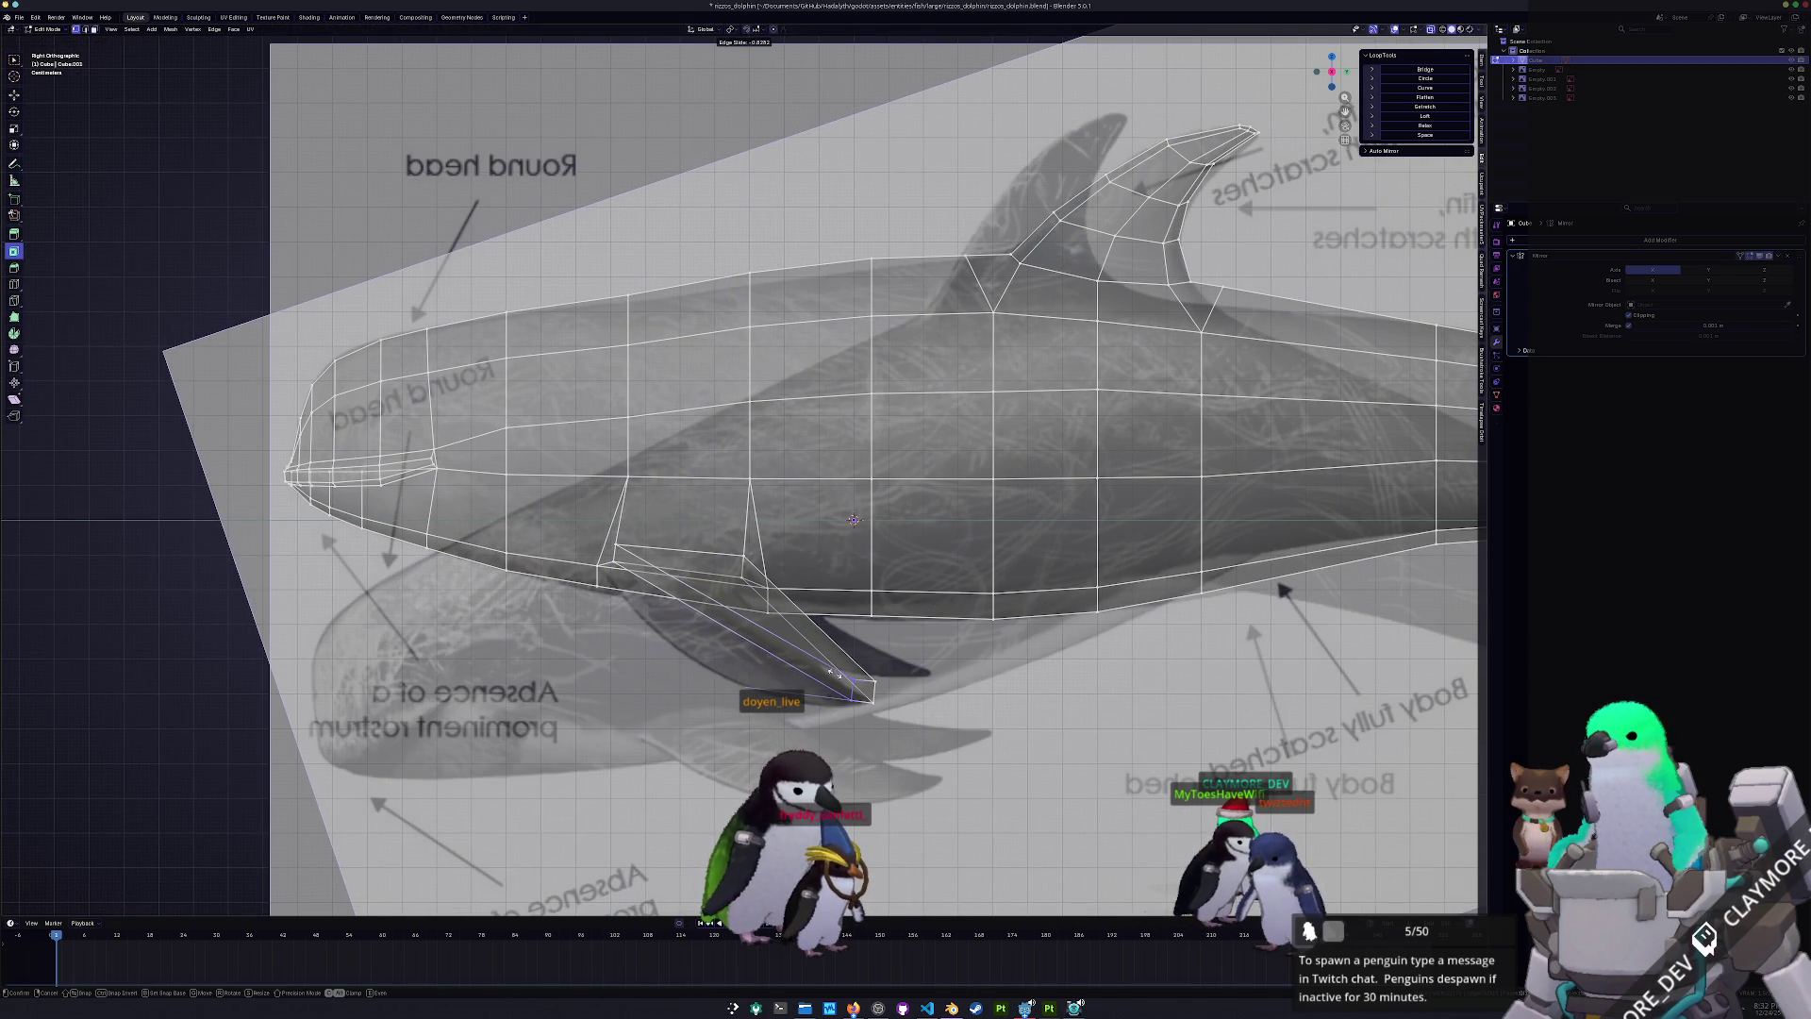
click(832, 671)
key(g)
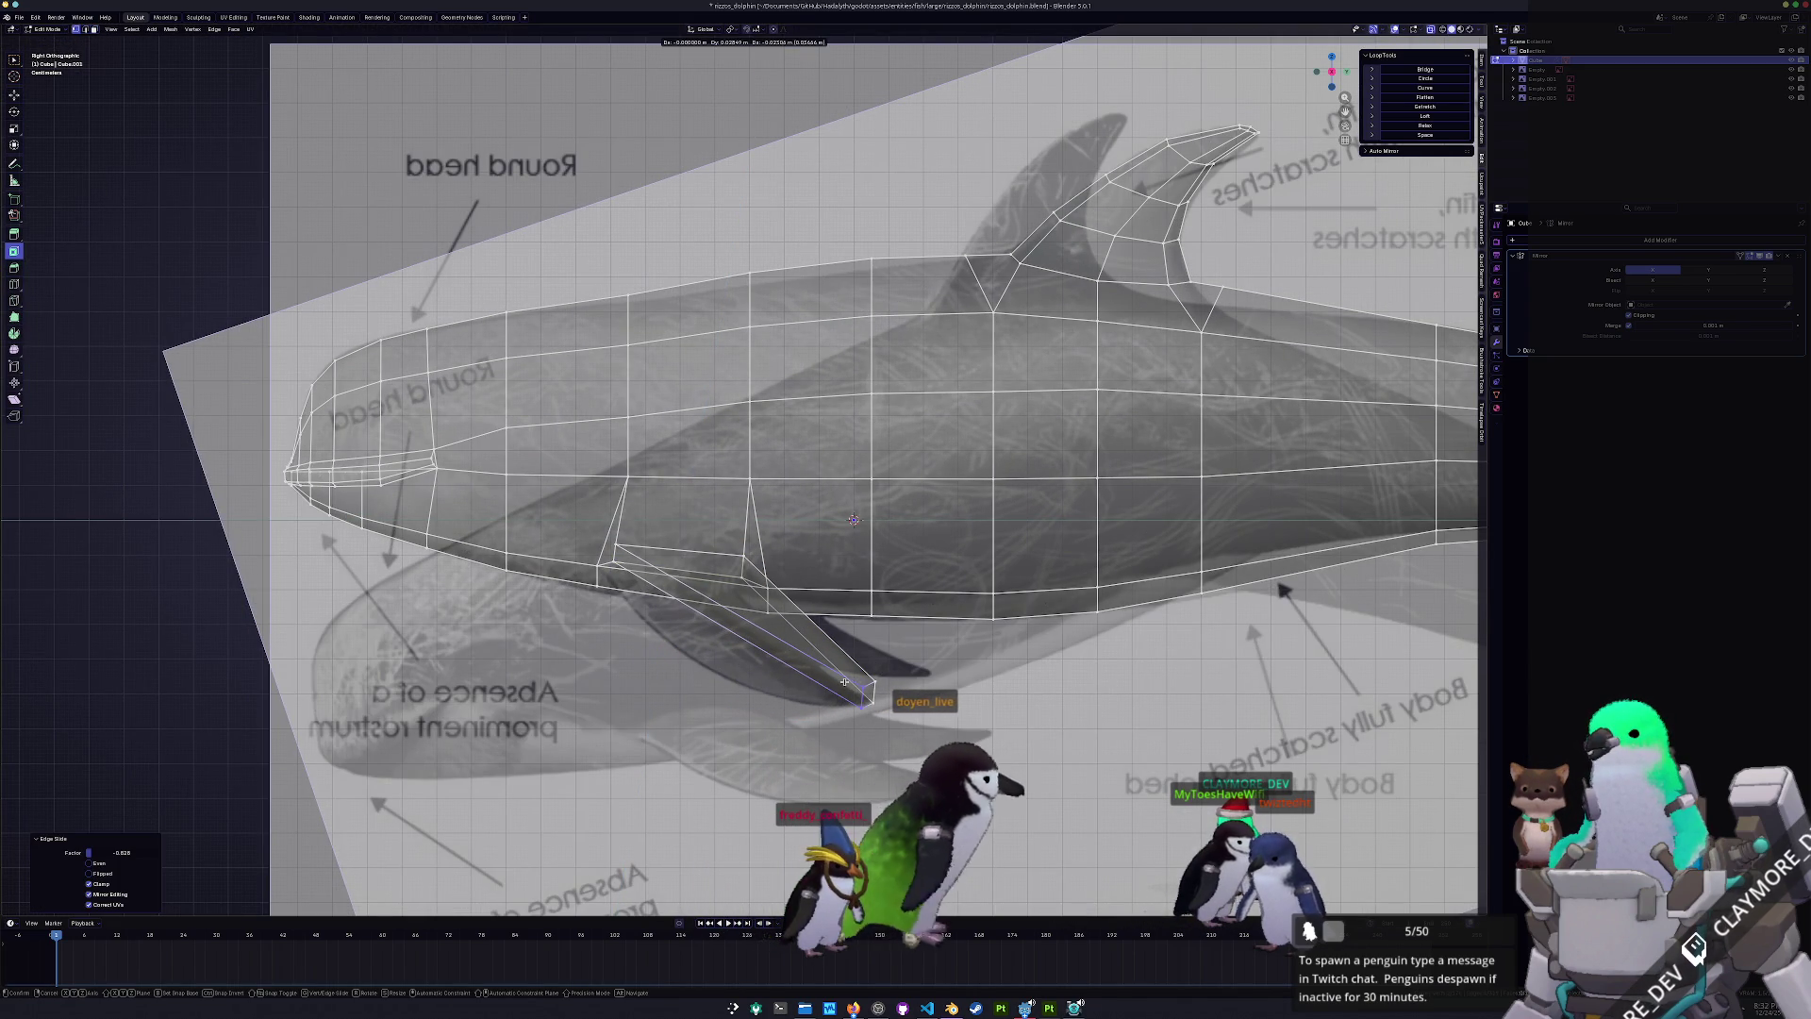
click(845, 679)
scroll(865, 695, up, 1)
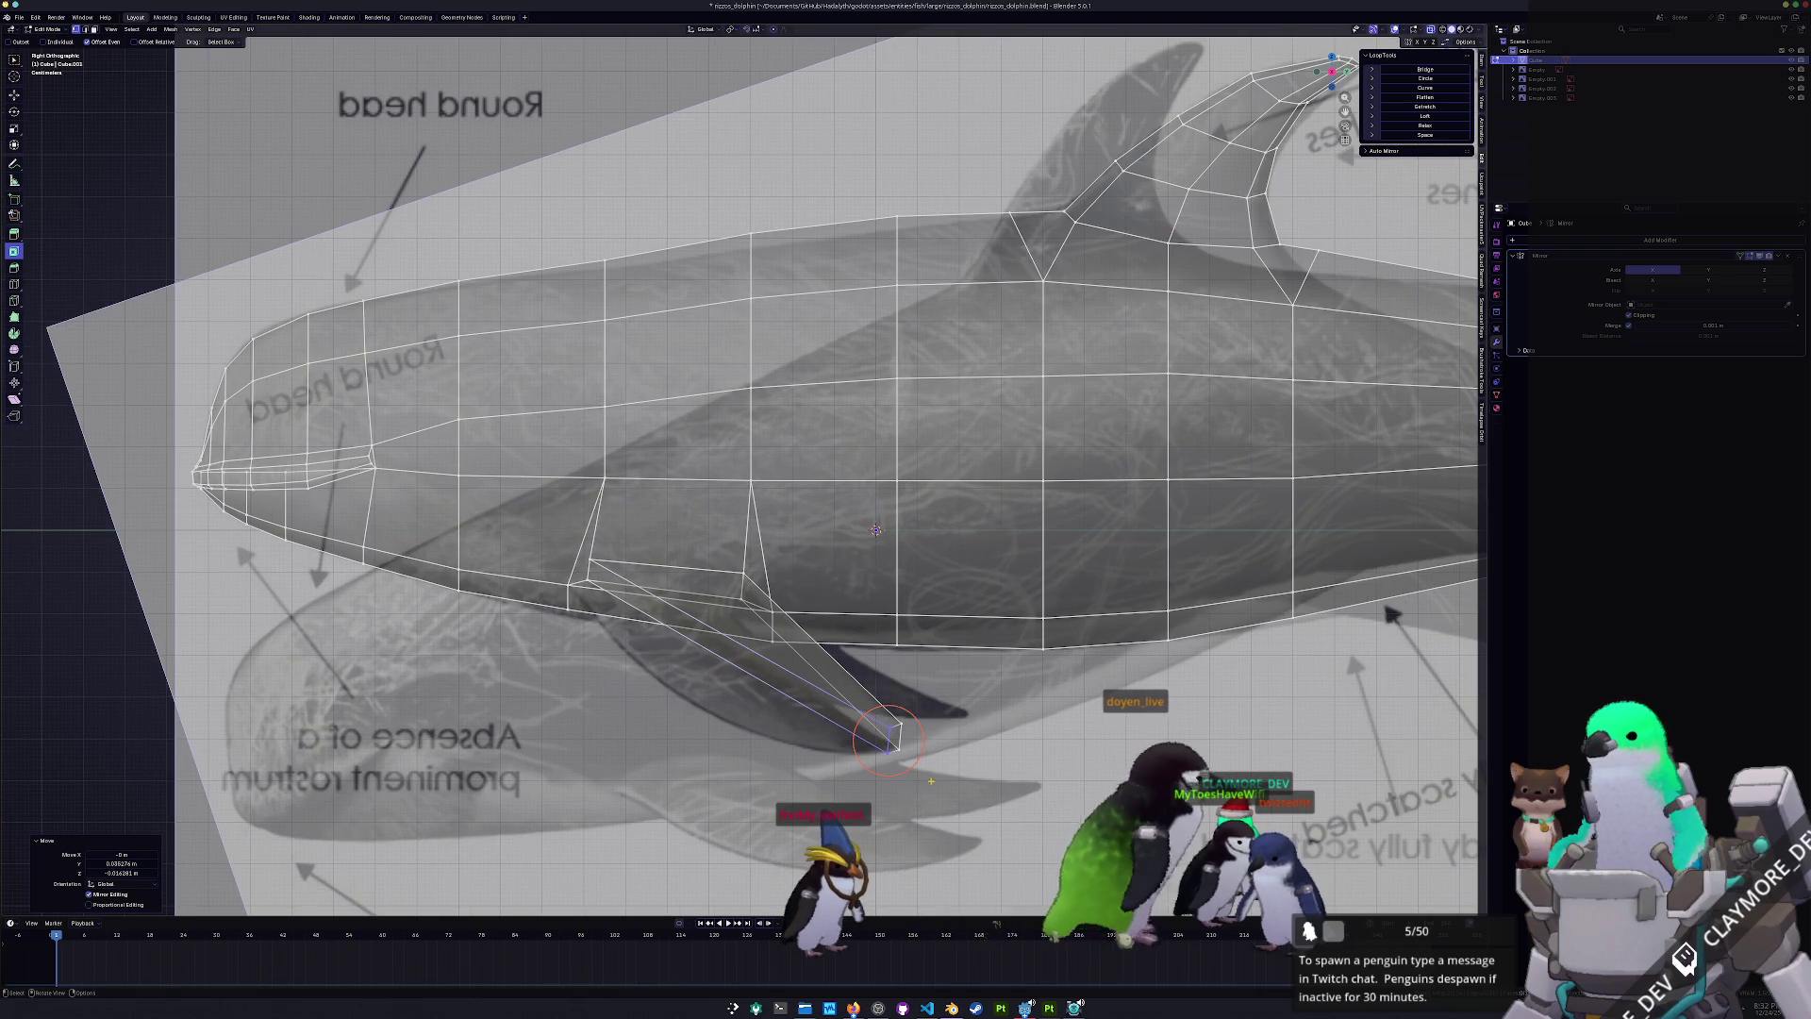
key(g)
key(g)
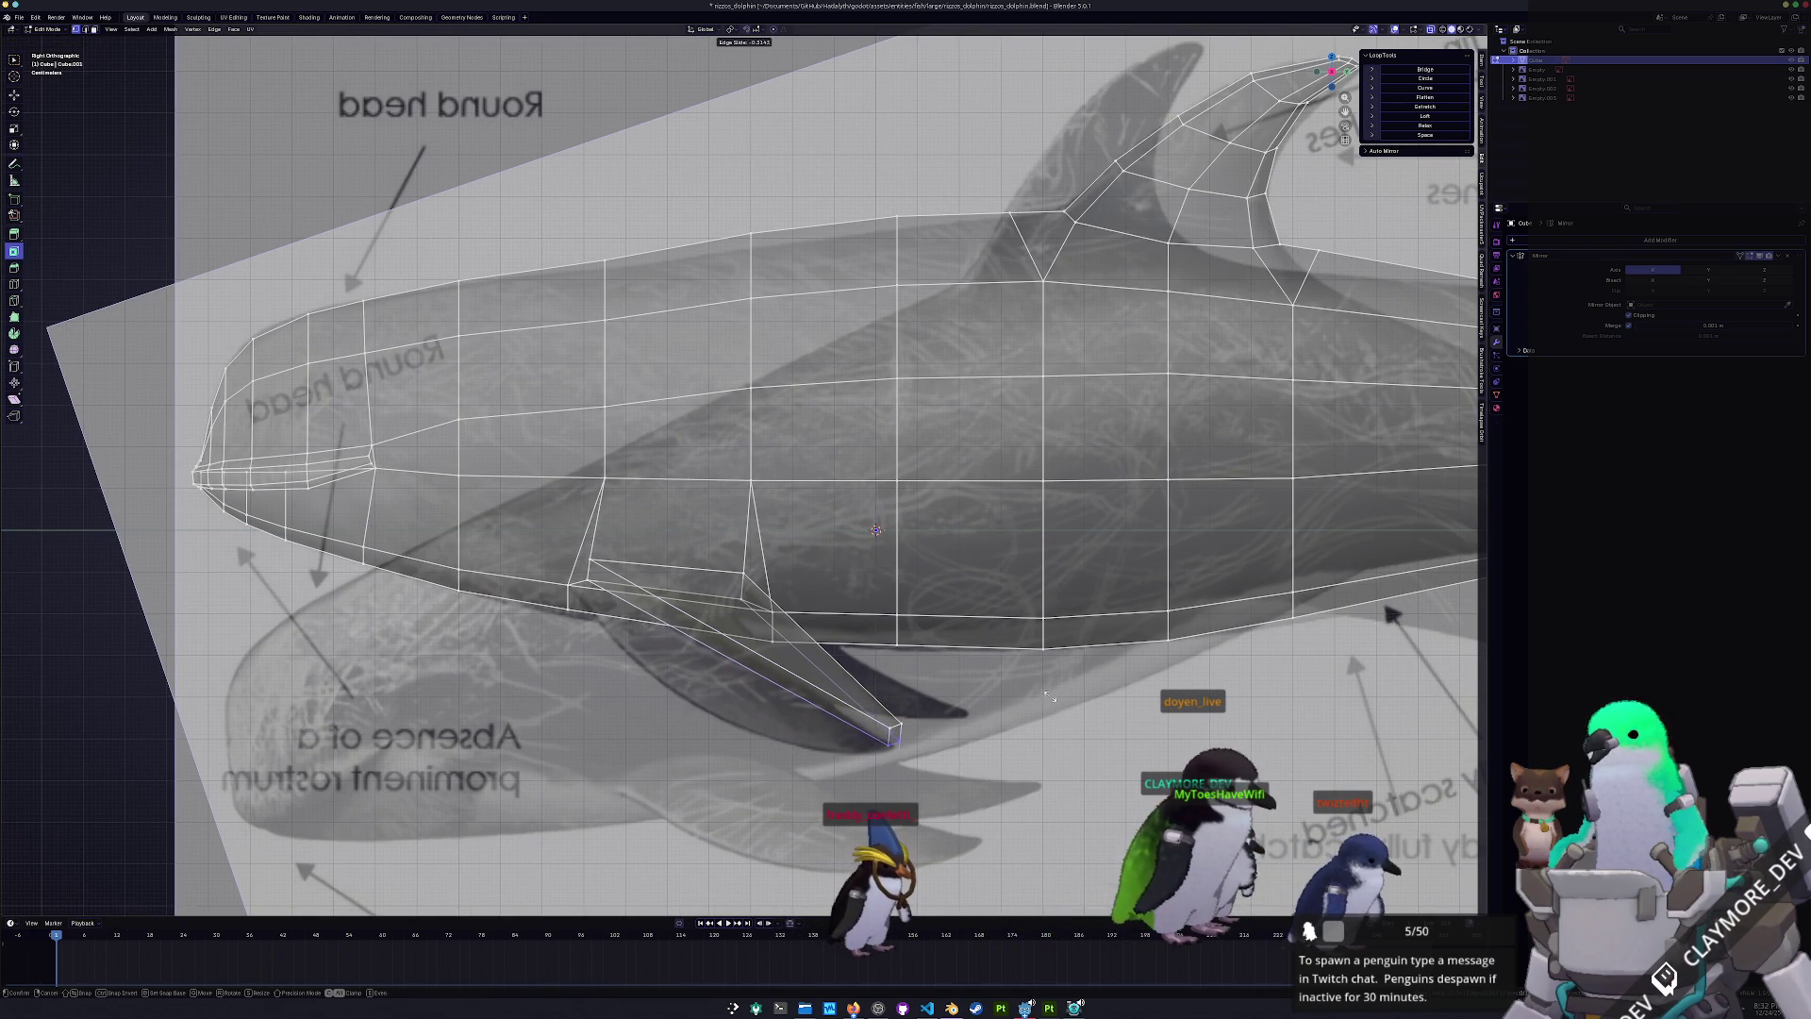
click(1053, 703)
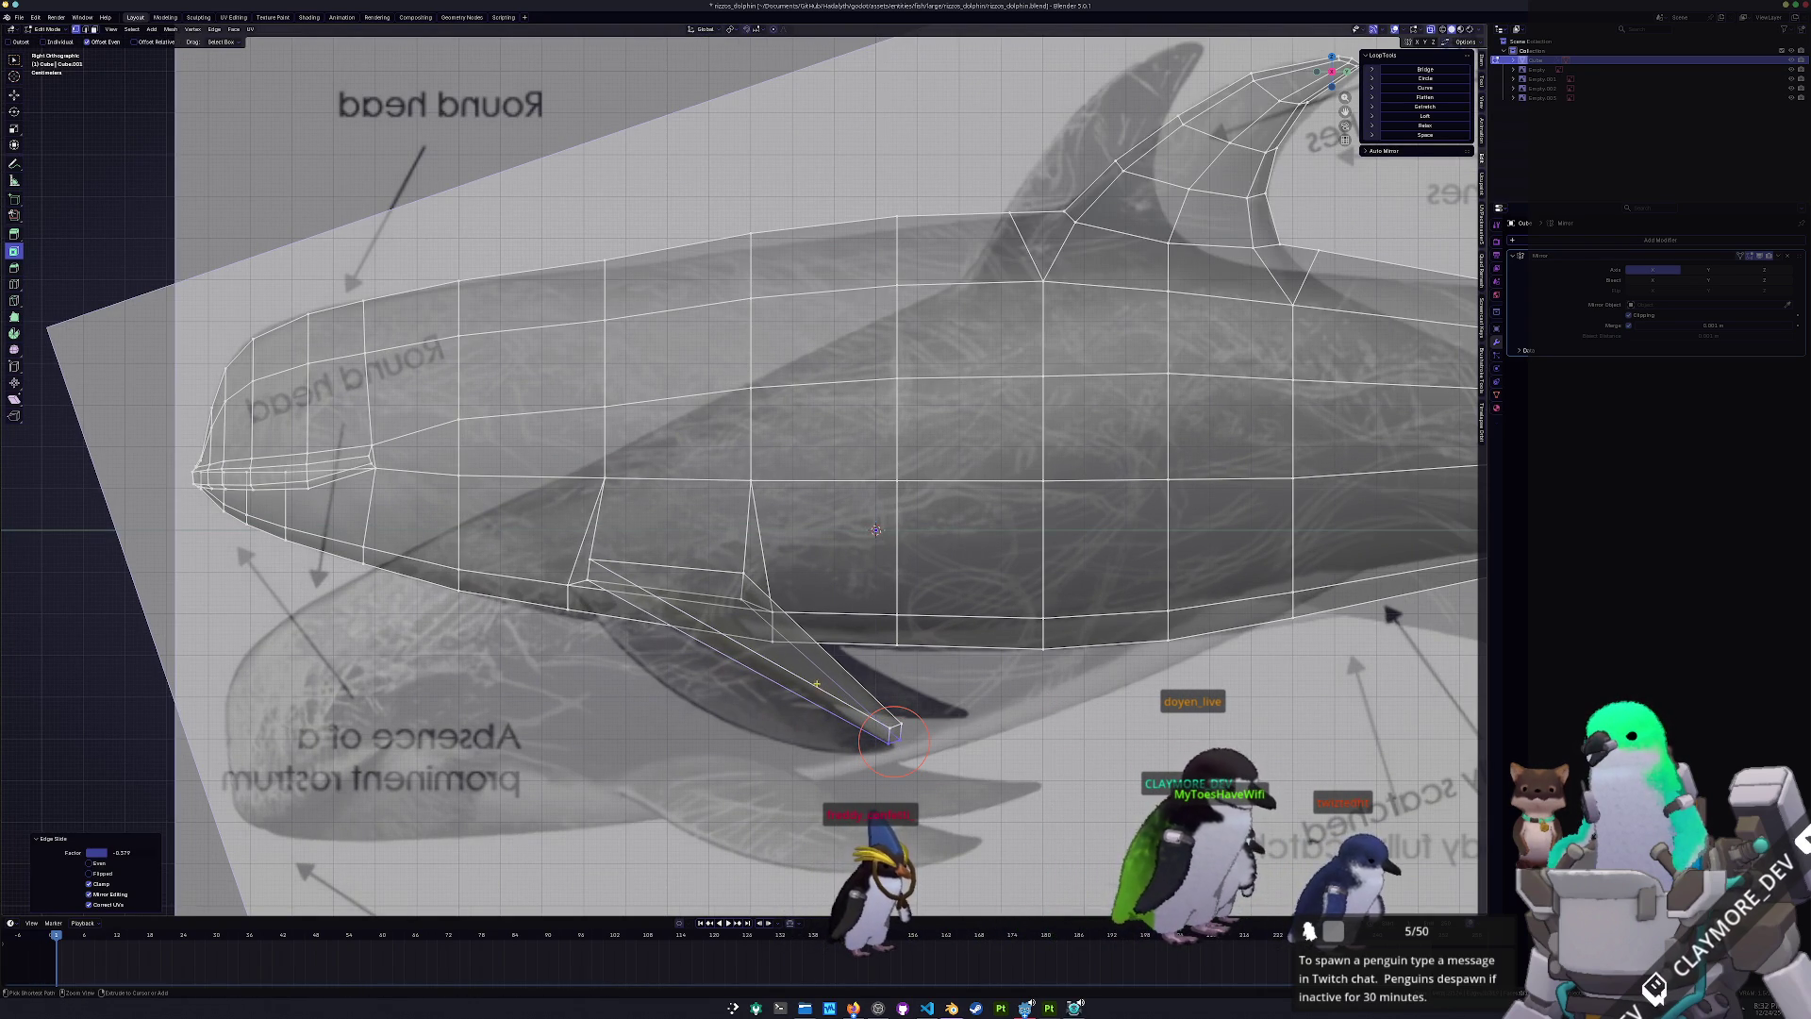
- Add a centered edge loop across the fin and shift it along Y to curve the fin
key(ctrl+r)
click(831, 653)
right_click(830, 653)
key(g)
key(y)
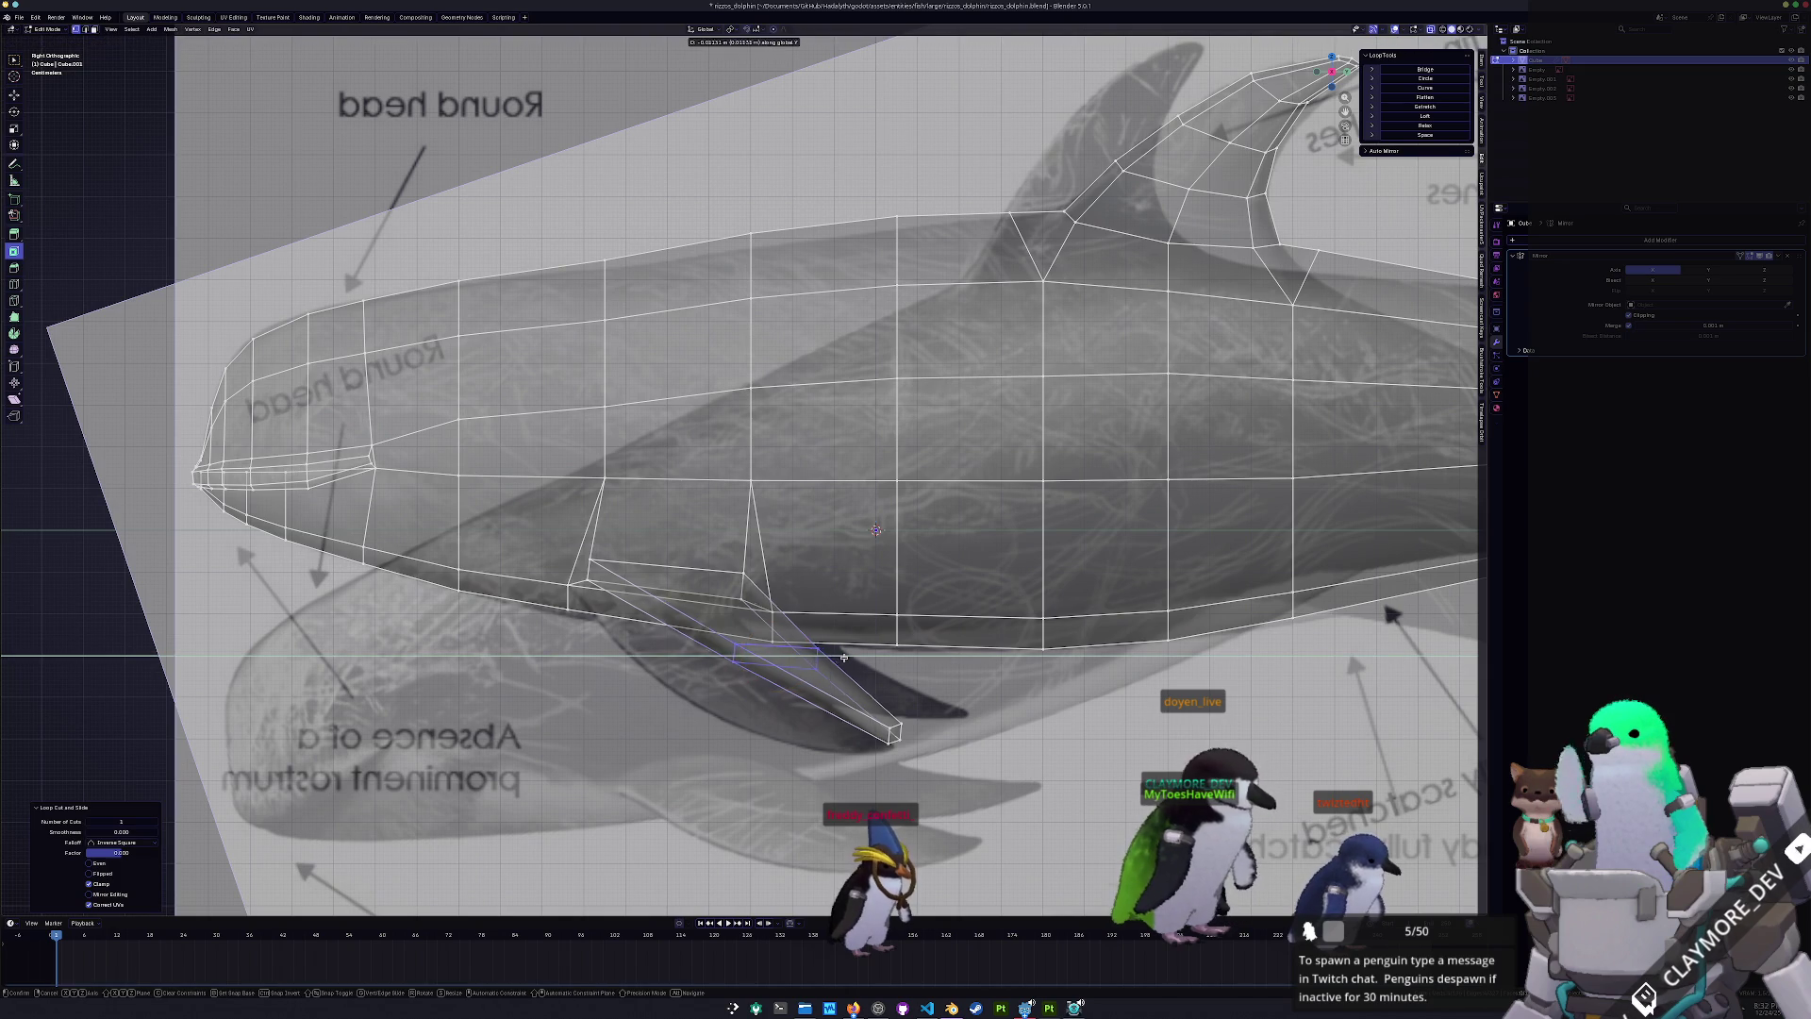
click(725, 675)
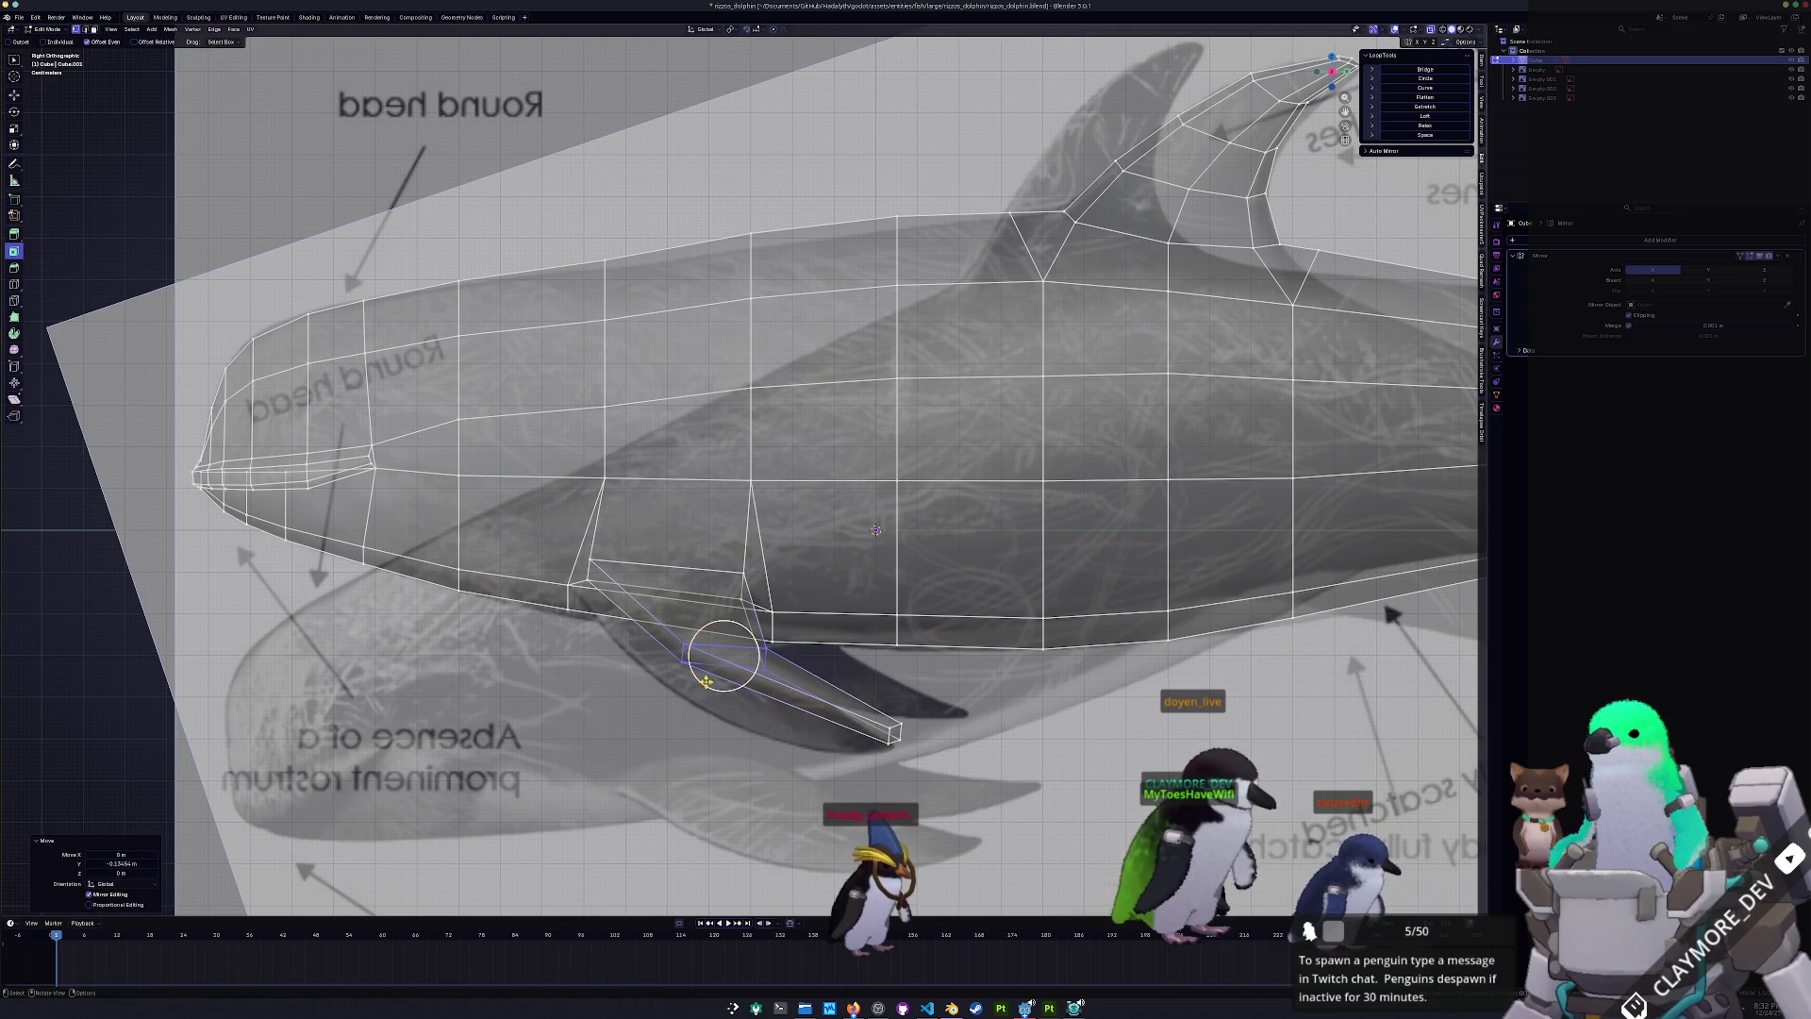
key(alt+a)
key(b)
drag(650, 638, 650, 638)
key(g)
key(y)
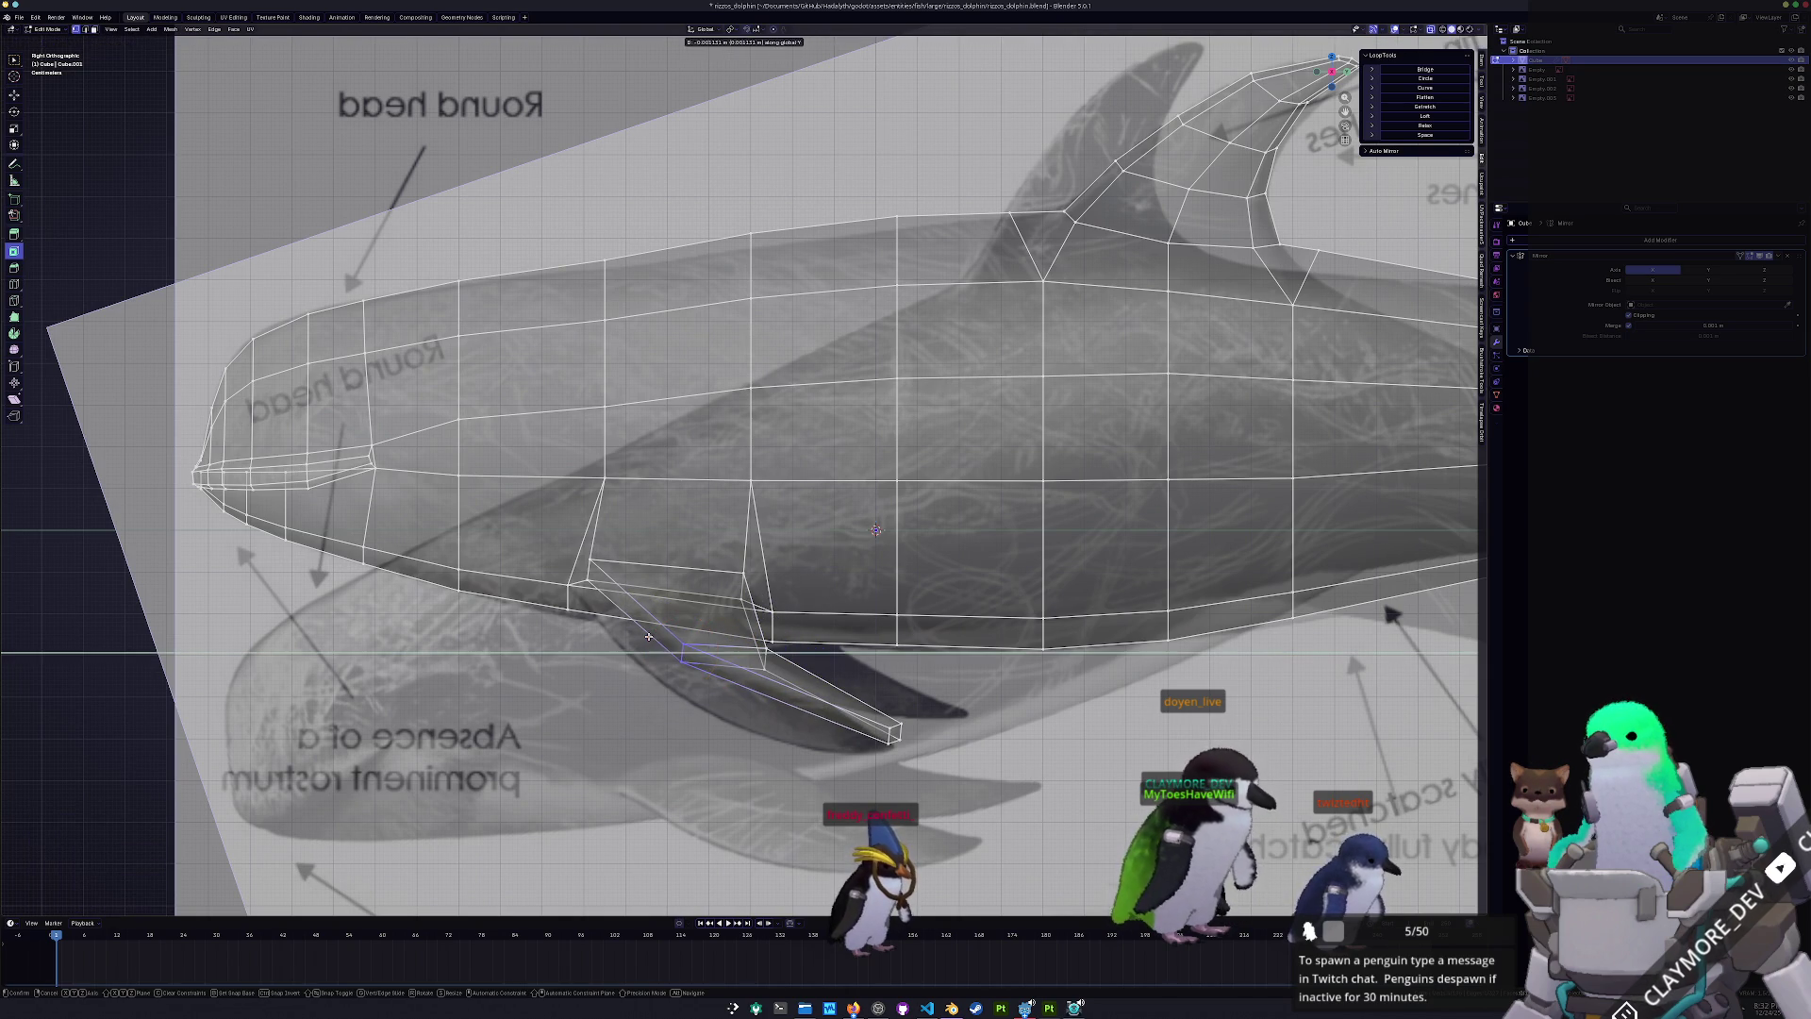
click(599, 635)
- Add a second centered fin loop, shift it along Y, and nudge the fin tip back
key(ctrl+r)
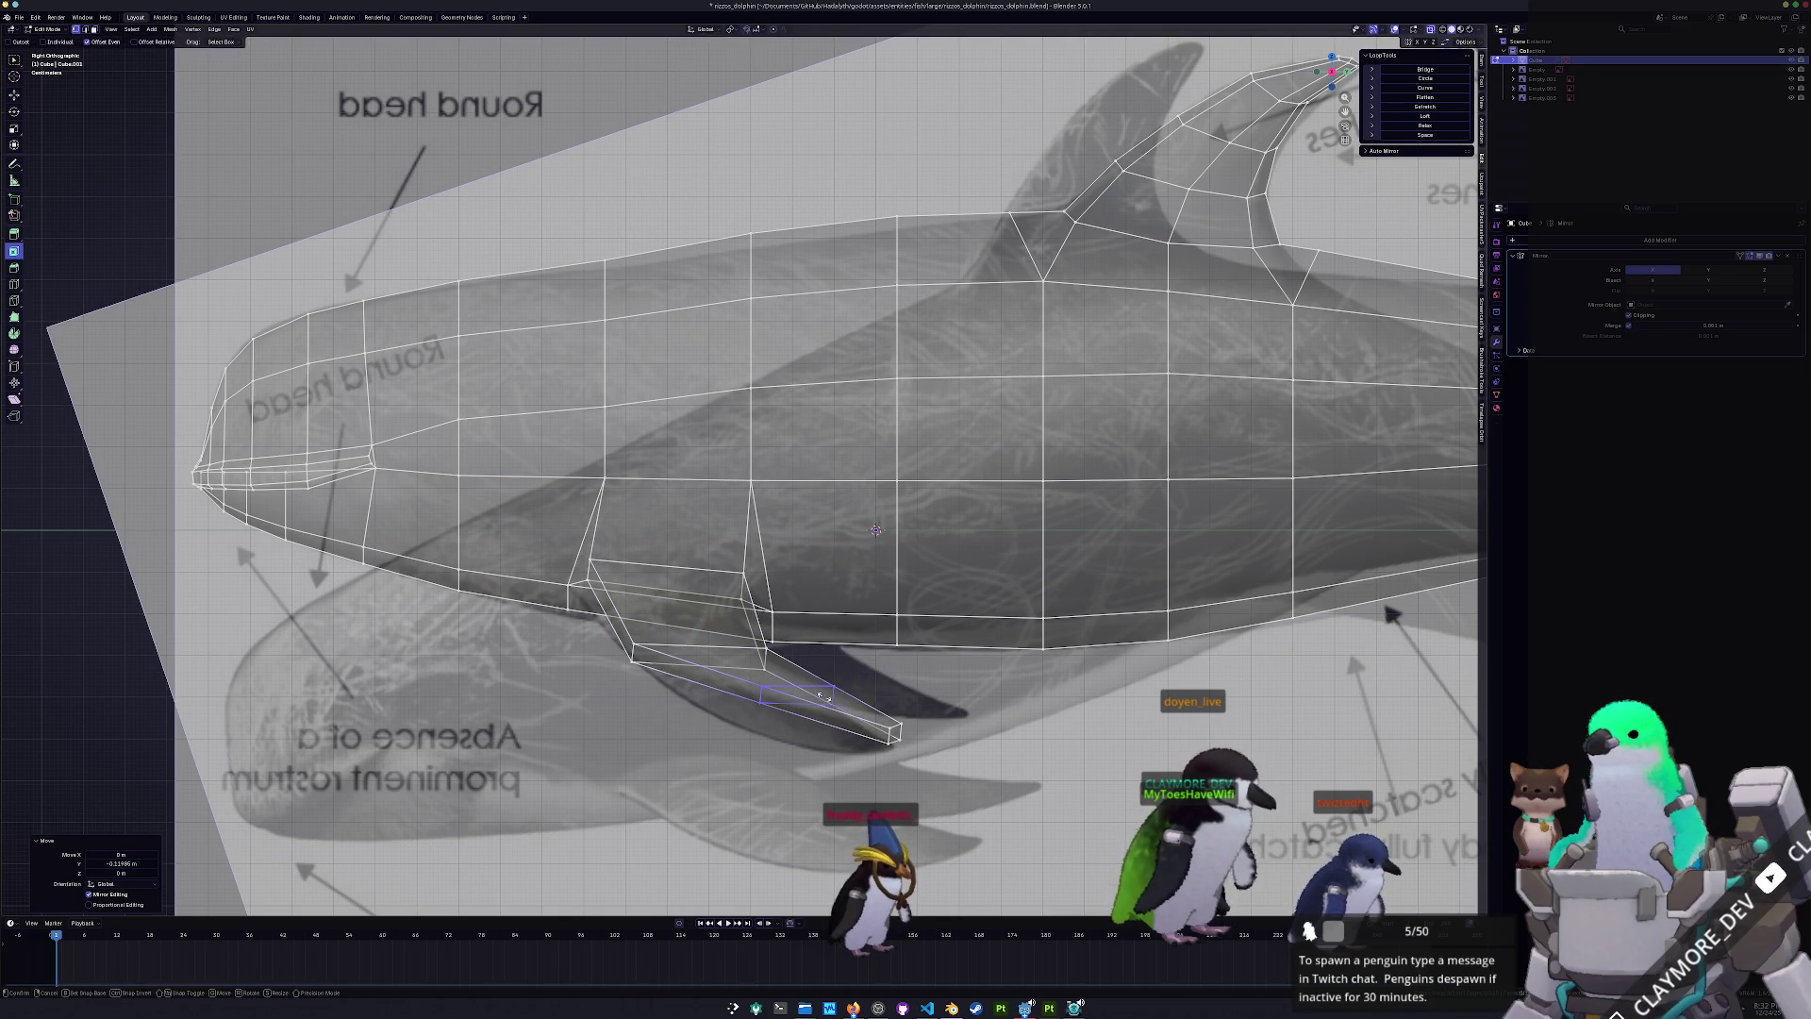
click(811, 690)
right_click(811, 690)
key(g)
key(y)
click(769, 696)
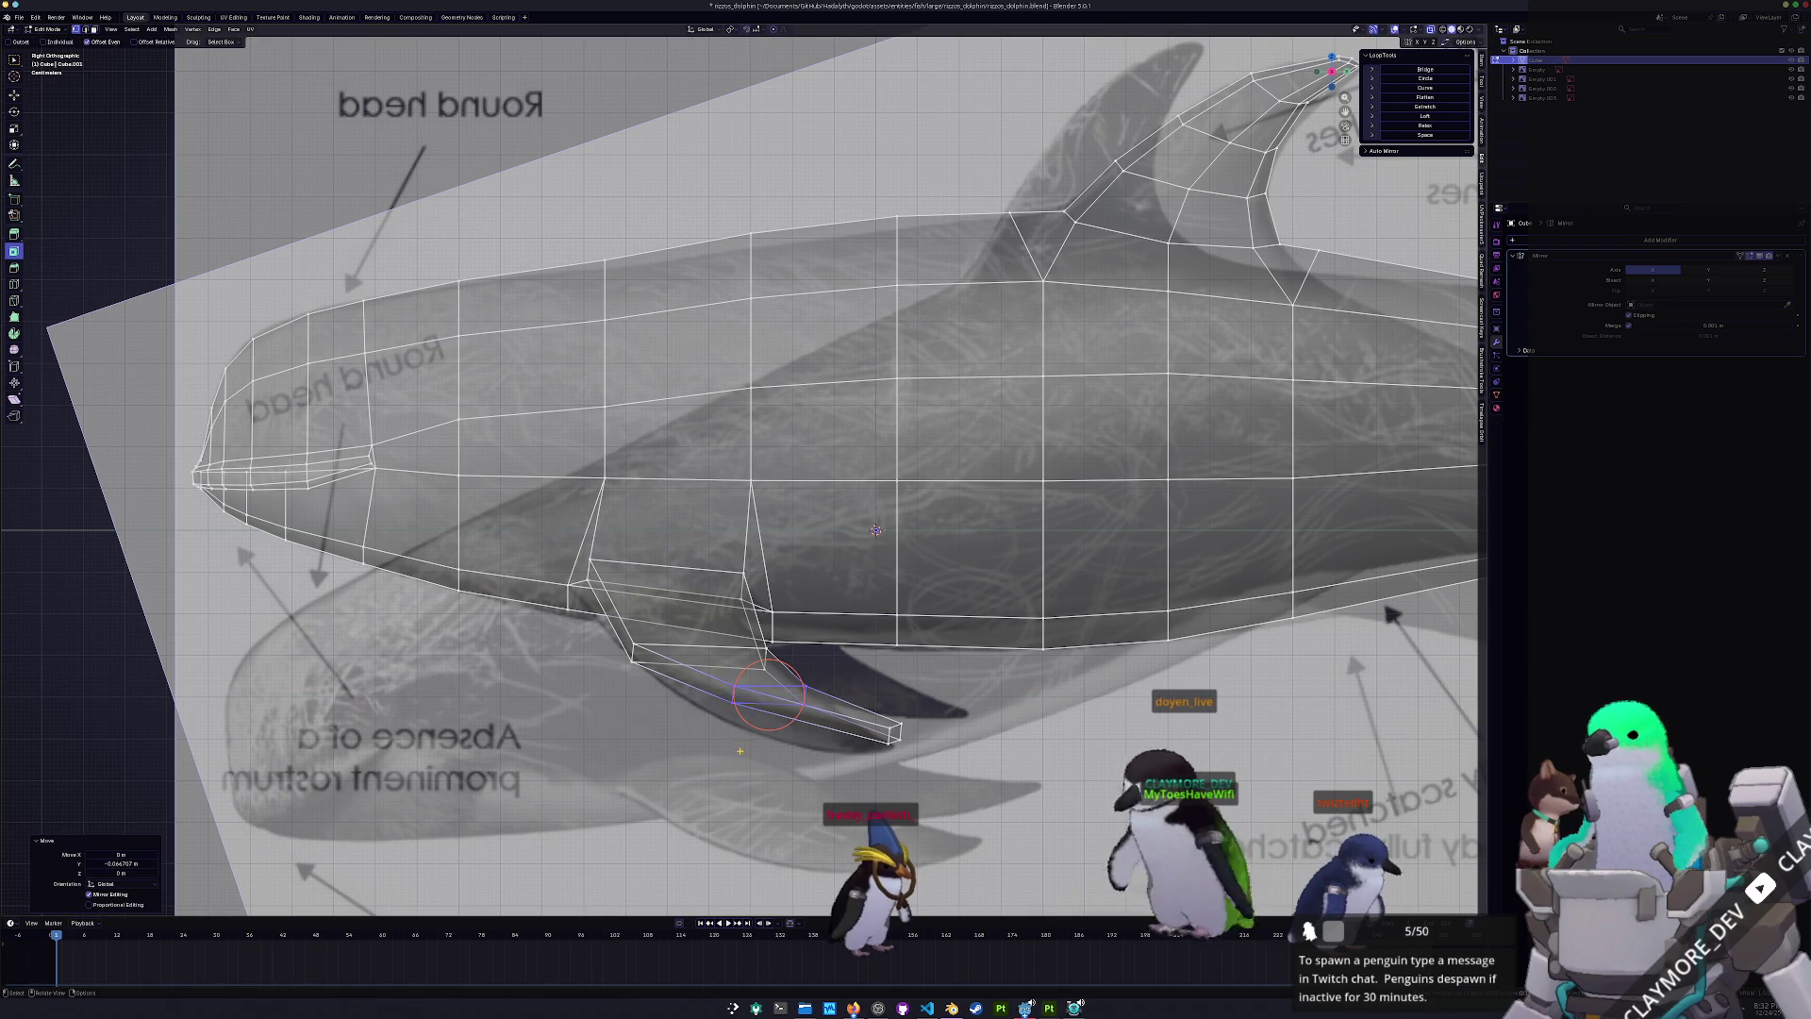
key(g)
key(y)
click(691, 695)
- Refine the fin-tip vertices along Y to match the reference flipper's outline
key(alt+a)
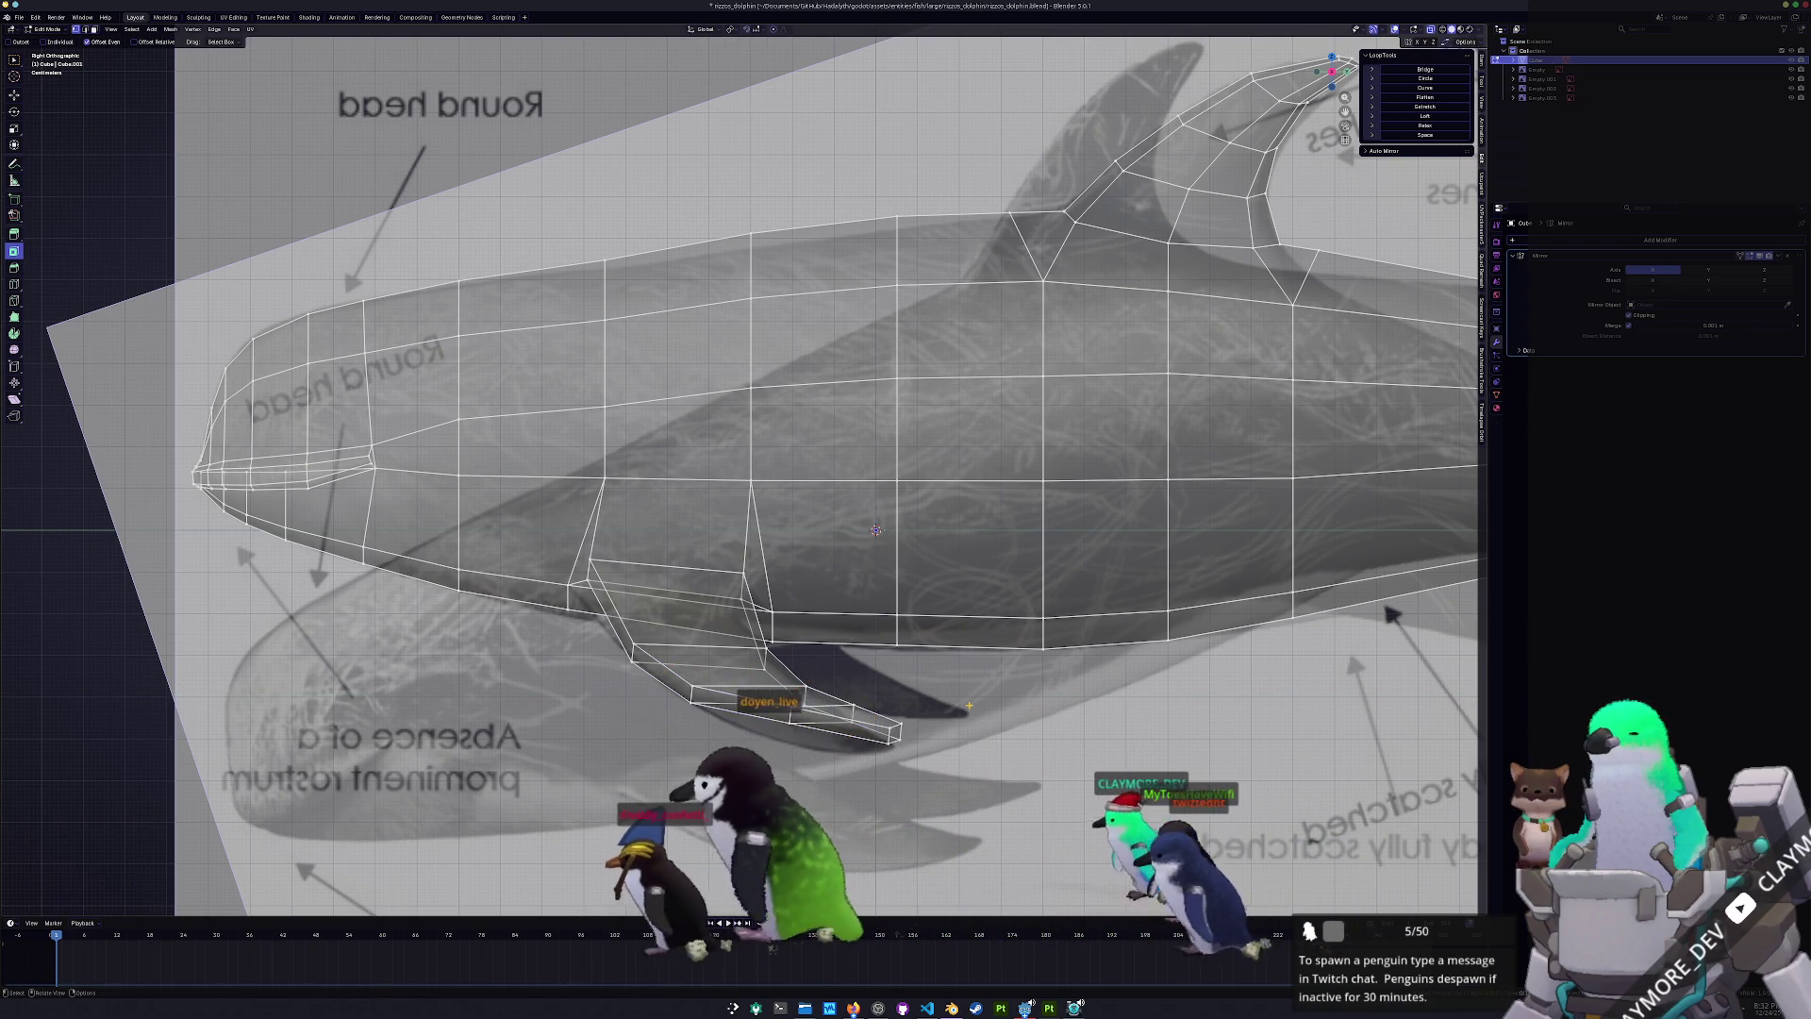
scroll(928, 754, up, 1)
click(863, 760)
key(g)
key(y)
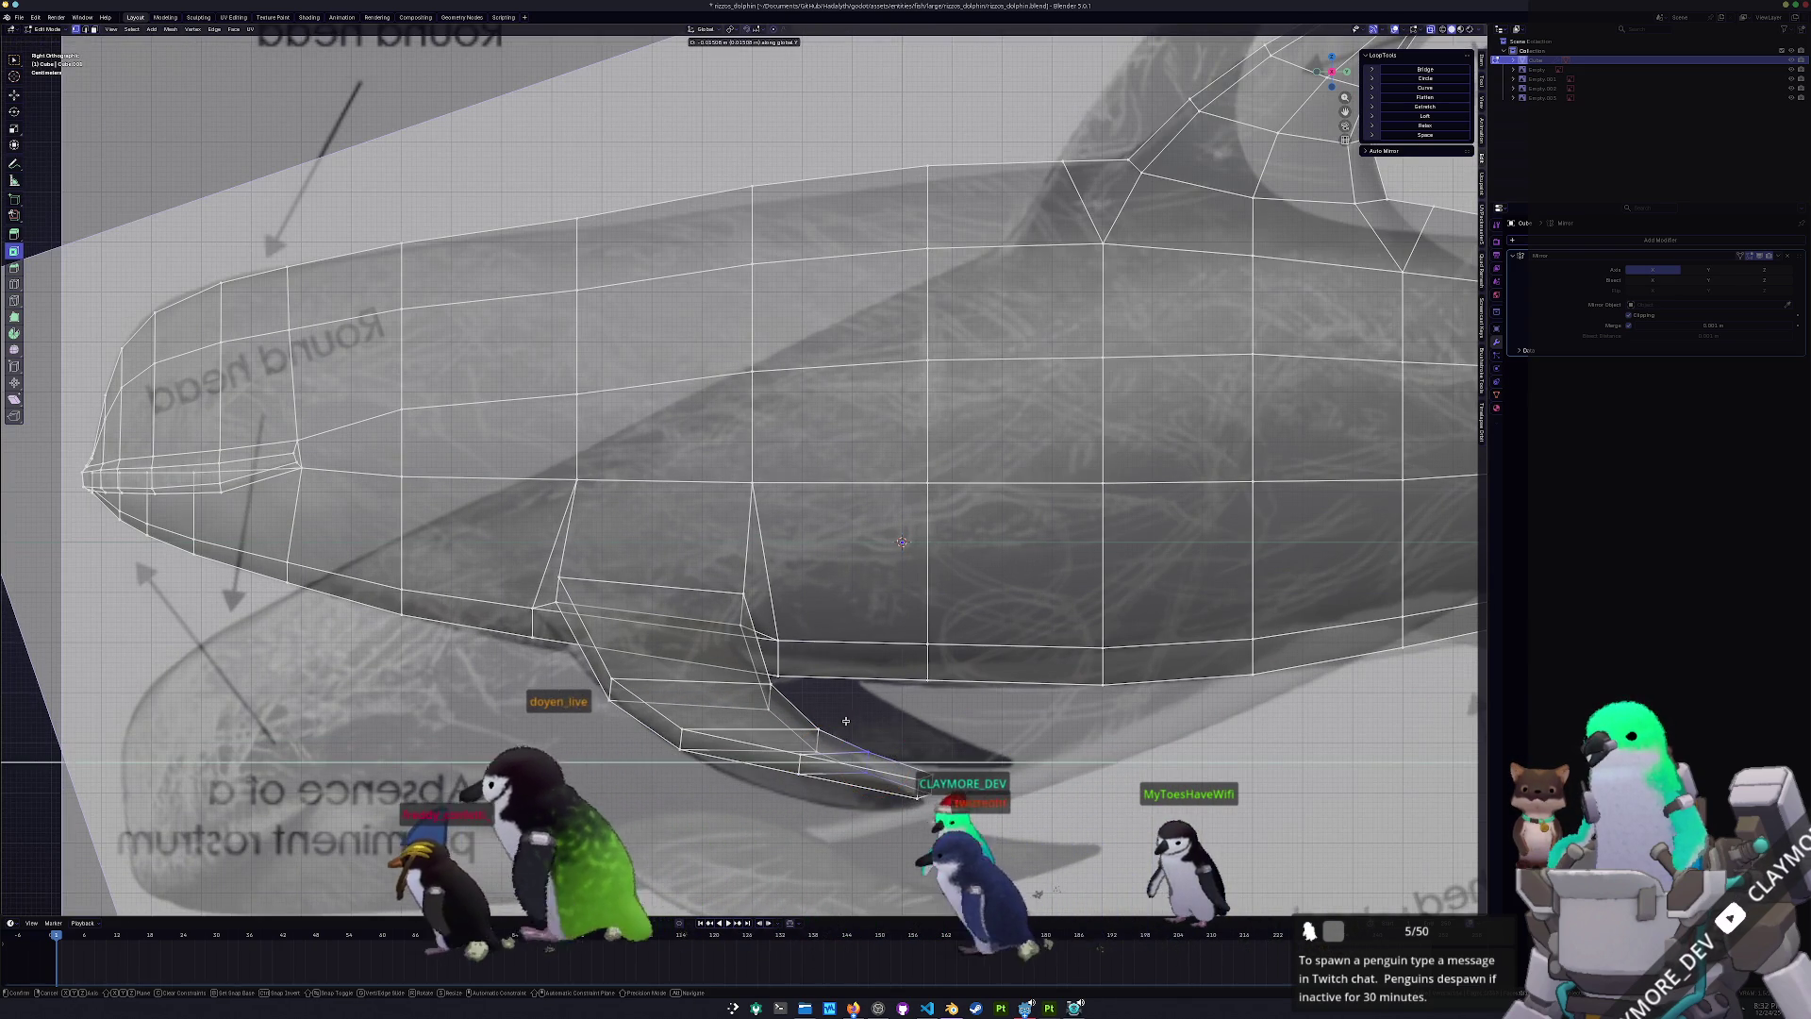
click(842, 720)
key(g)
key(y)
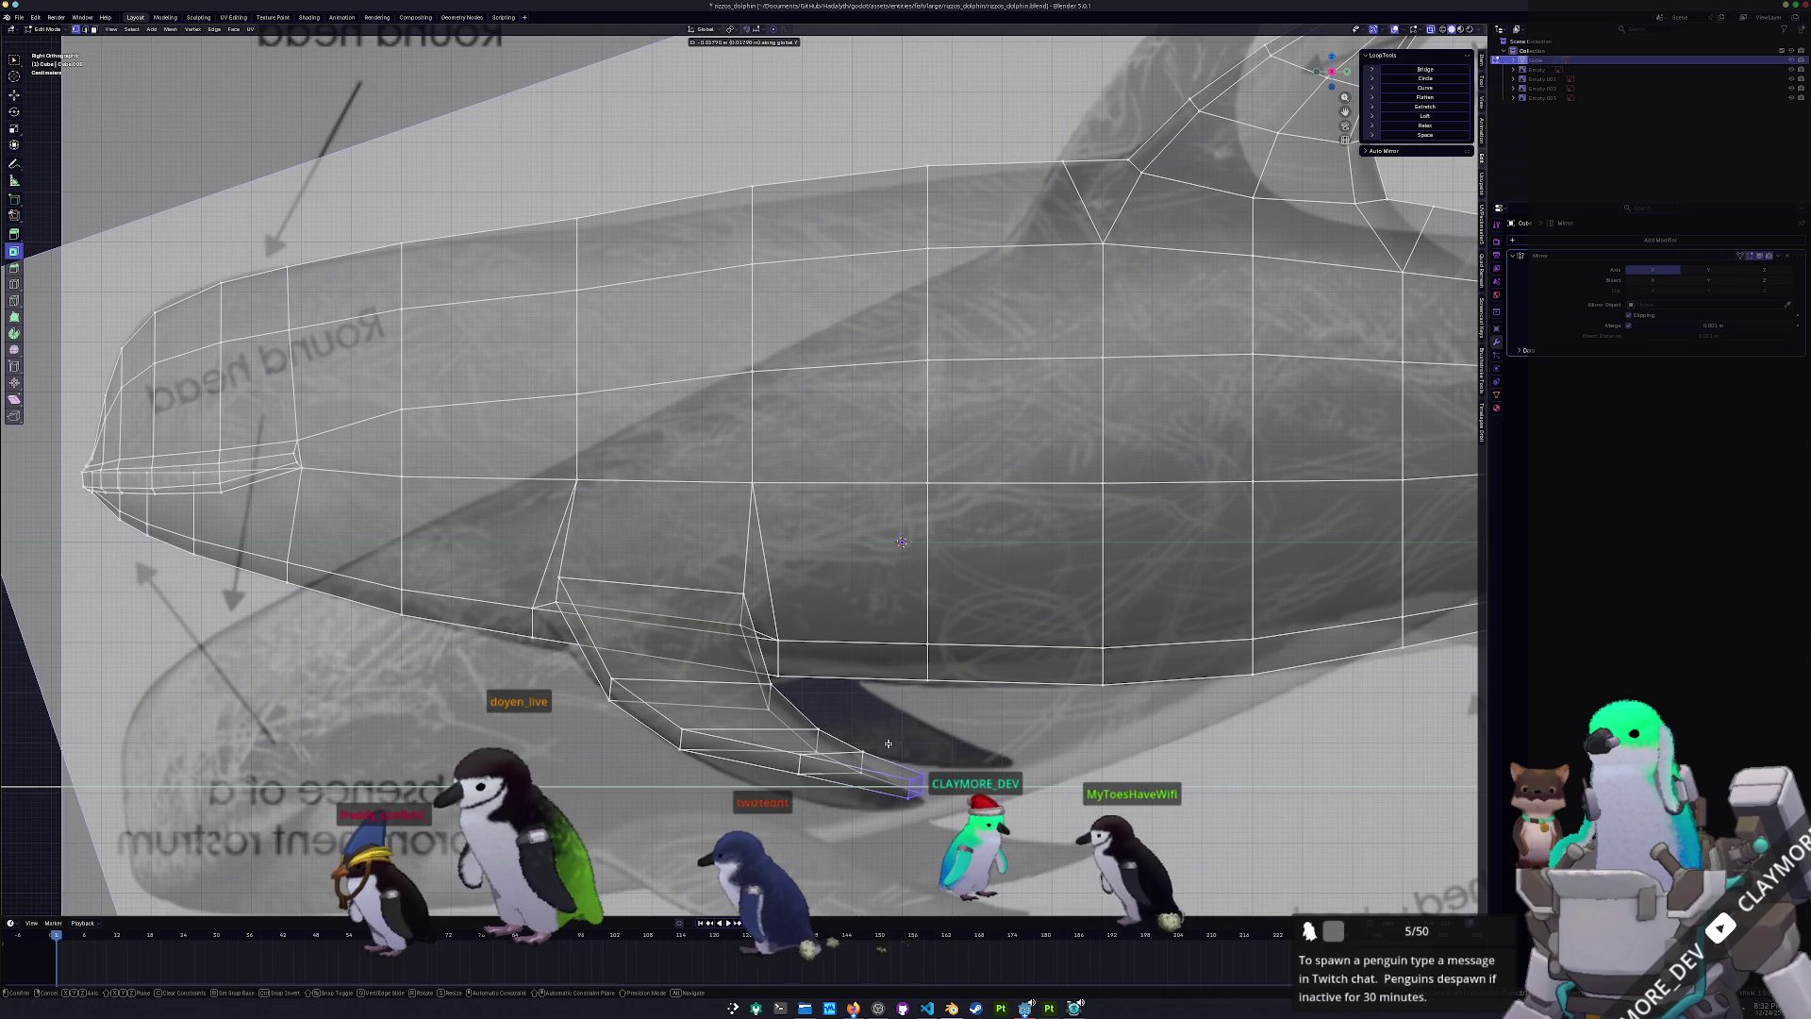
click(792, 773)
drag(774, 752, 773, 752)
key(g)
key(y)
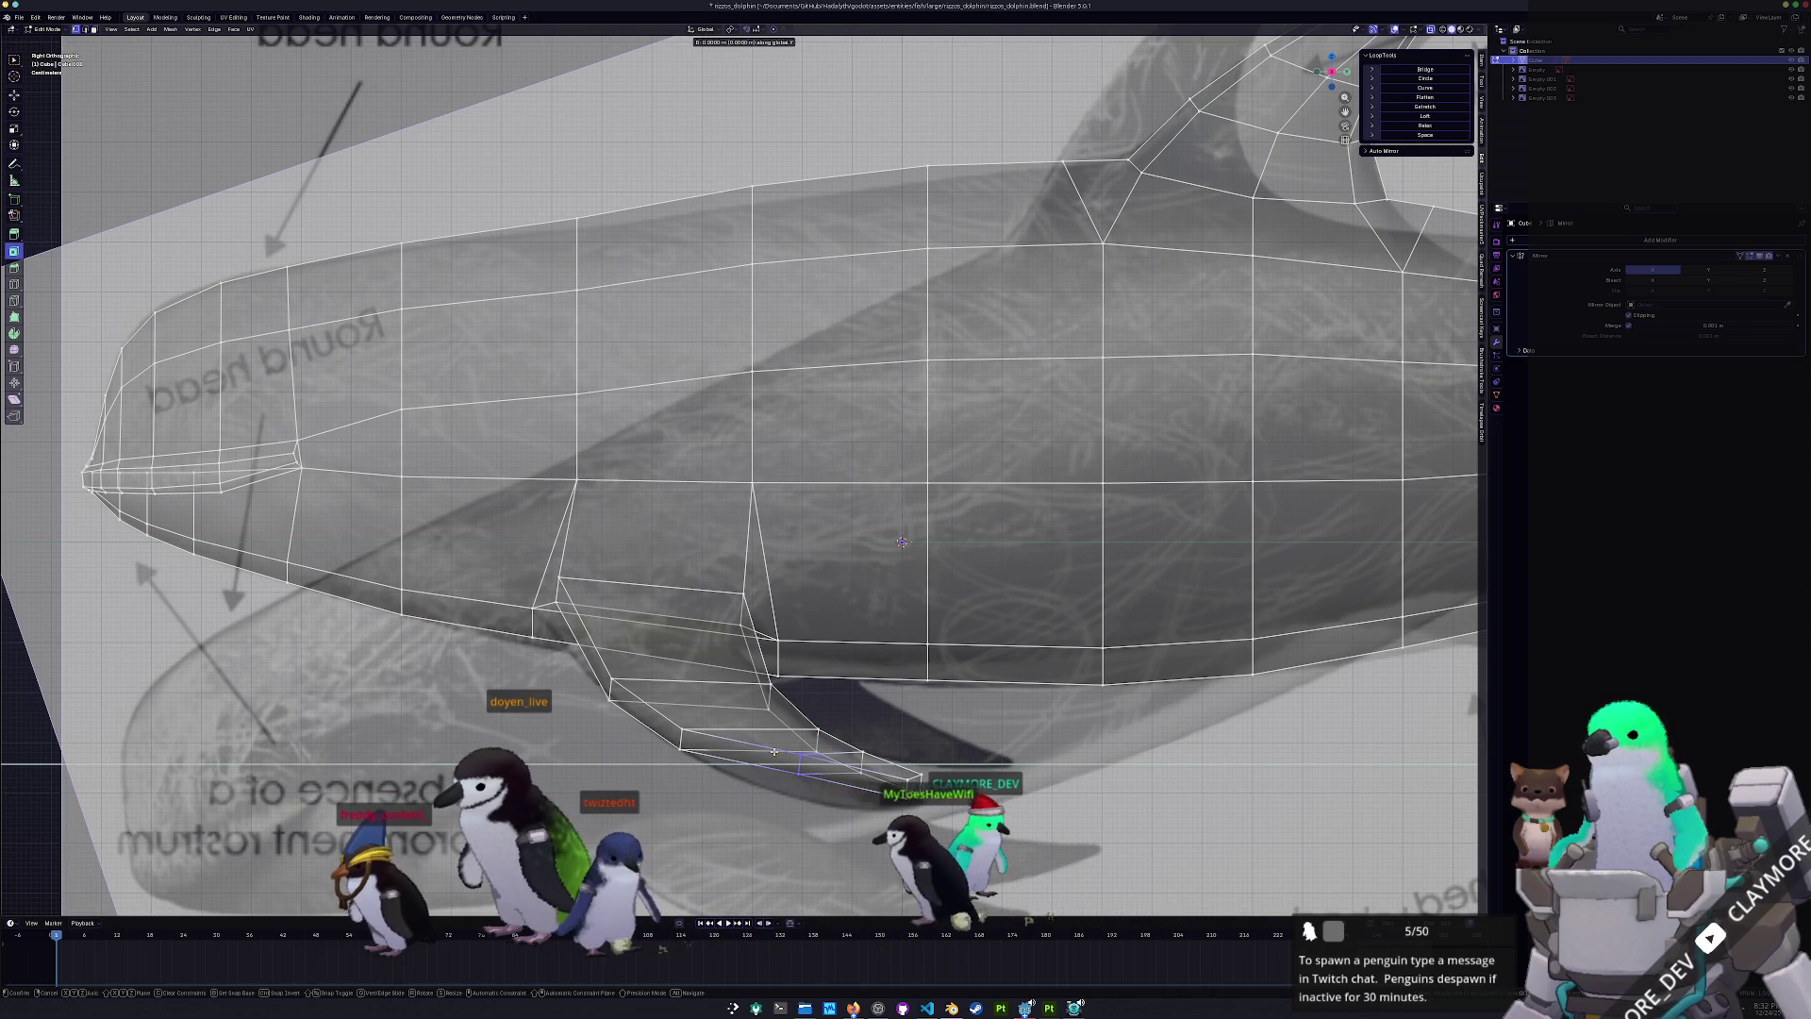
click(738, 764)
- Inspect the new pectoral fin in Object Mode from a perspective angle
key(Tab)
mouse_move(737, 764)
middle_down()
mouse_move(755, 714)
mouse_move(808, 727)
mouse_move(832, 617)
middle_up()
key(Tab)
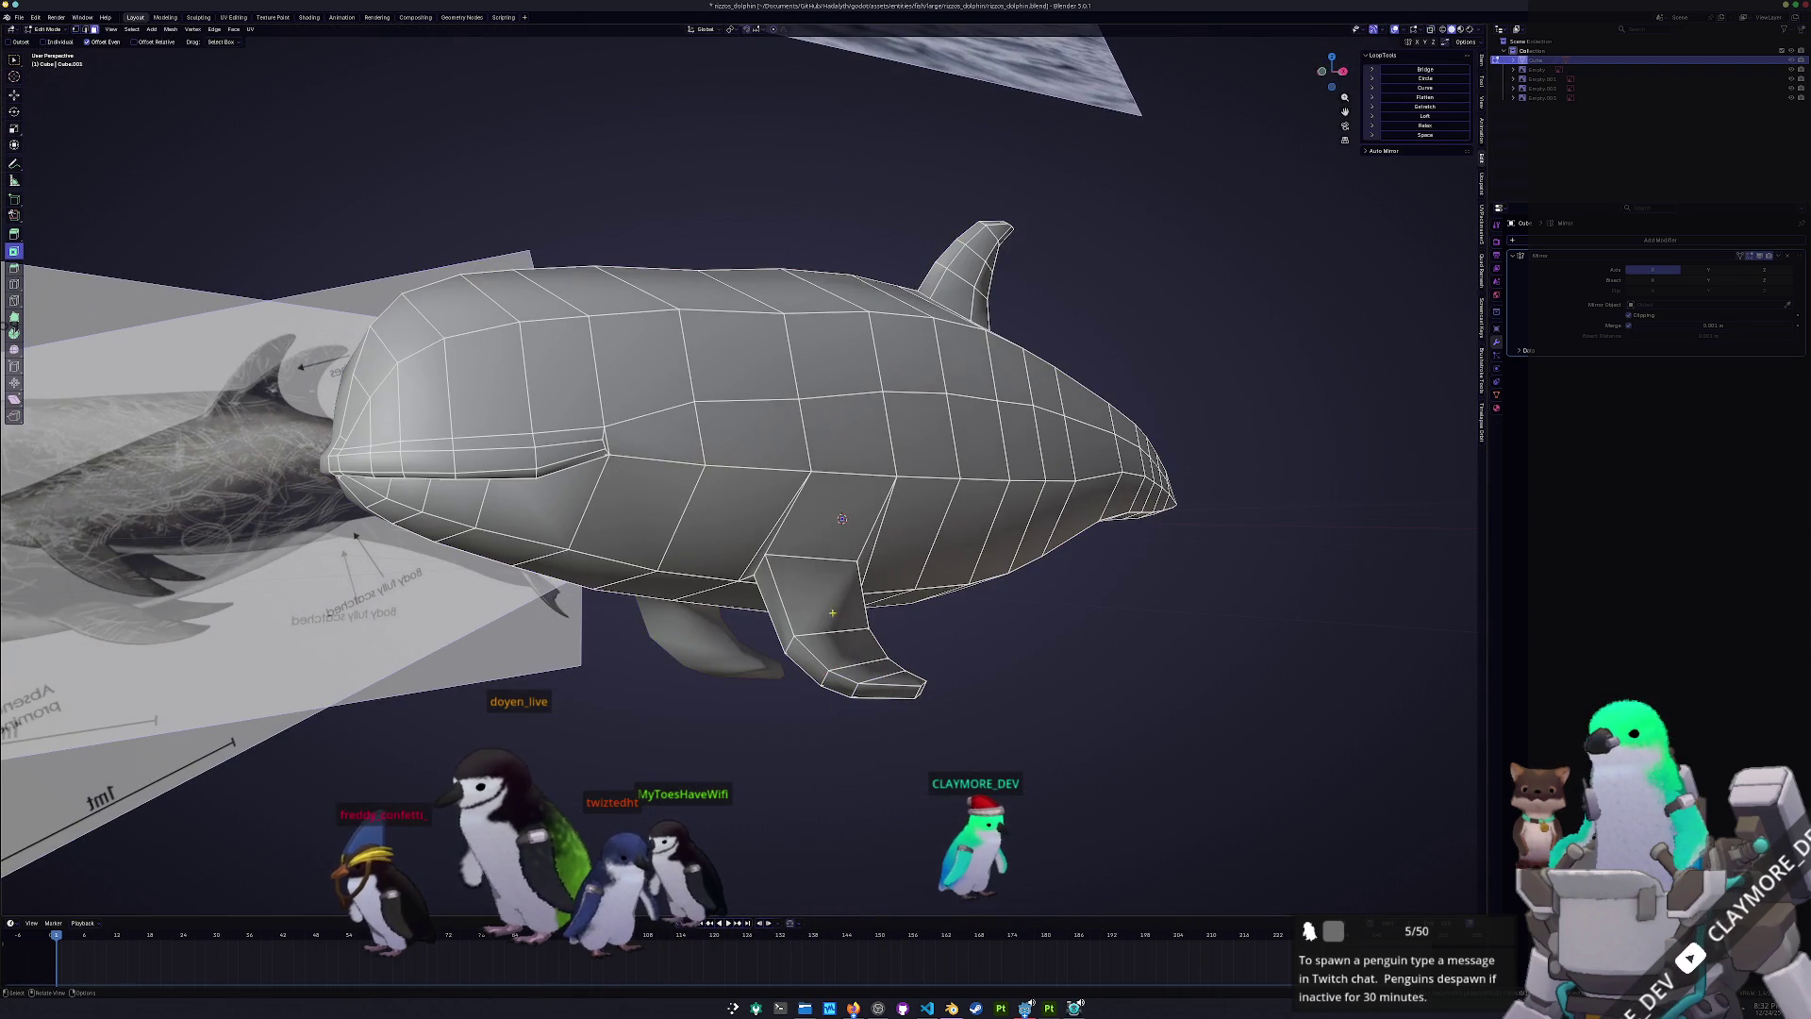
- Flatten the fin faces with LoopTools Flatten, undoing an accidental Relax
drag(823, 594, 847, 634)
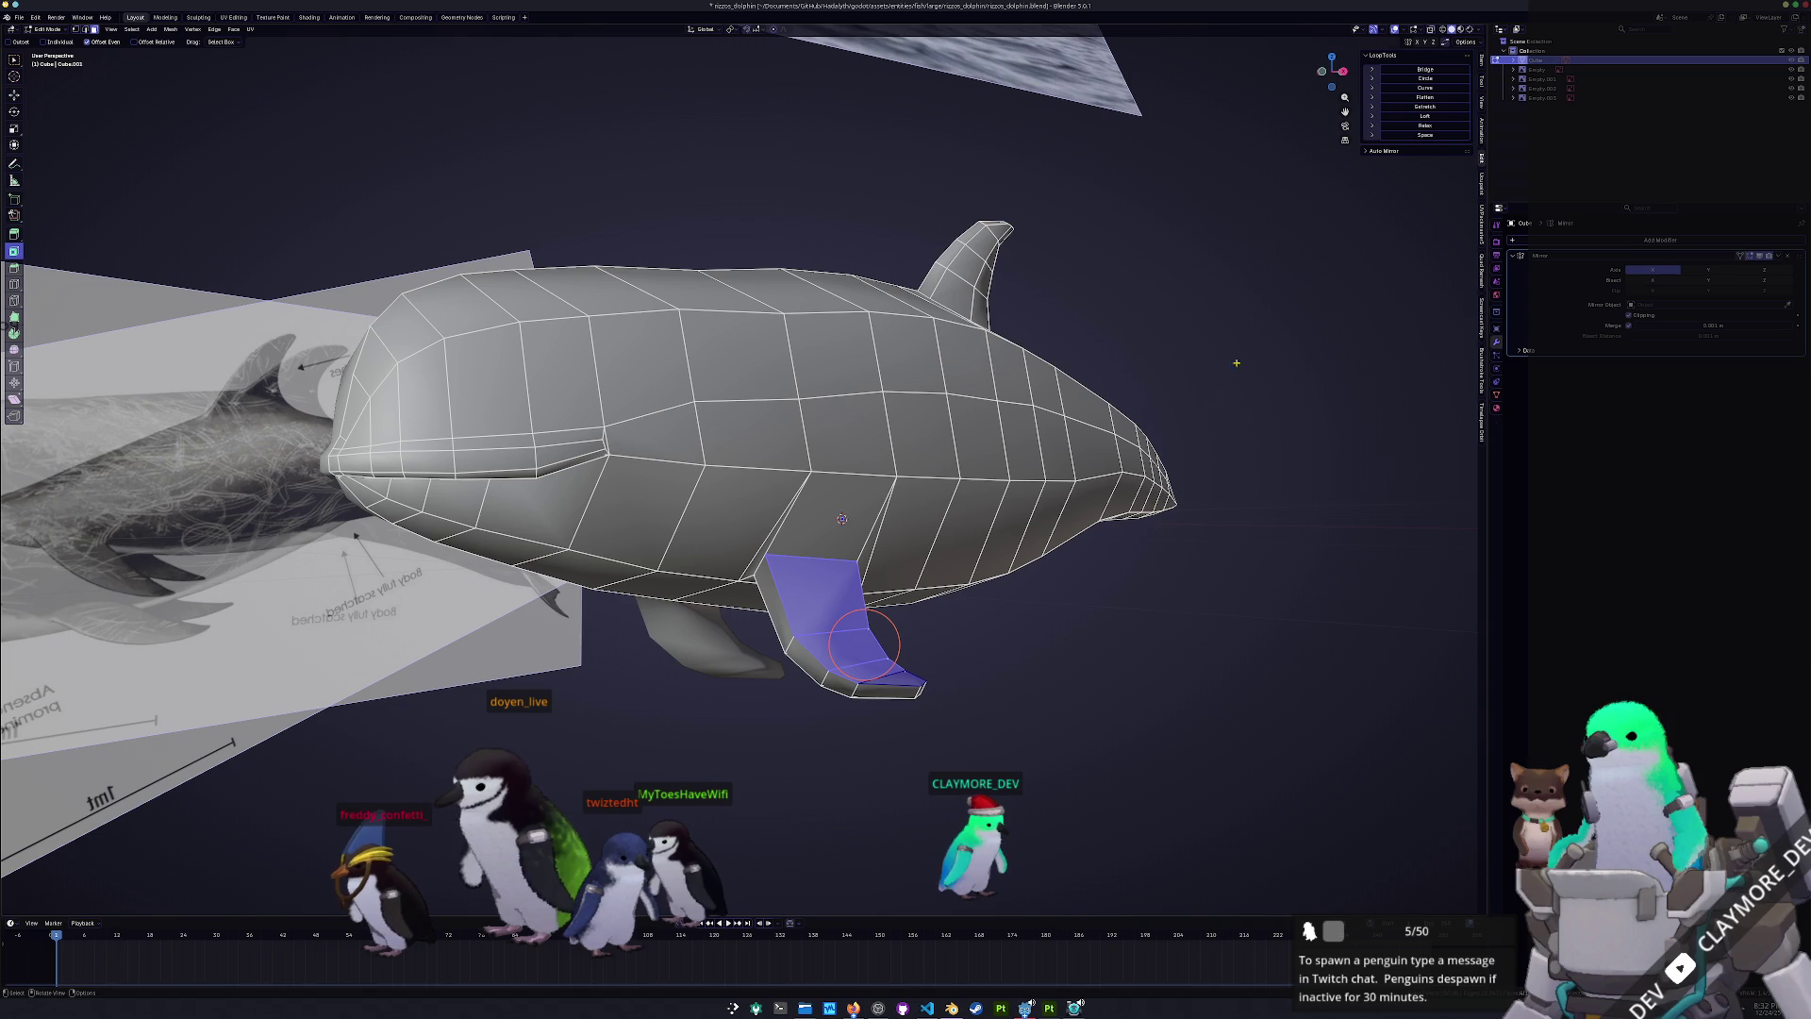
click(1423, 126)
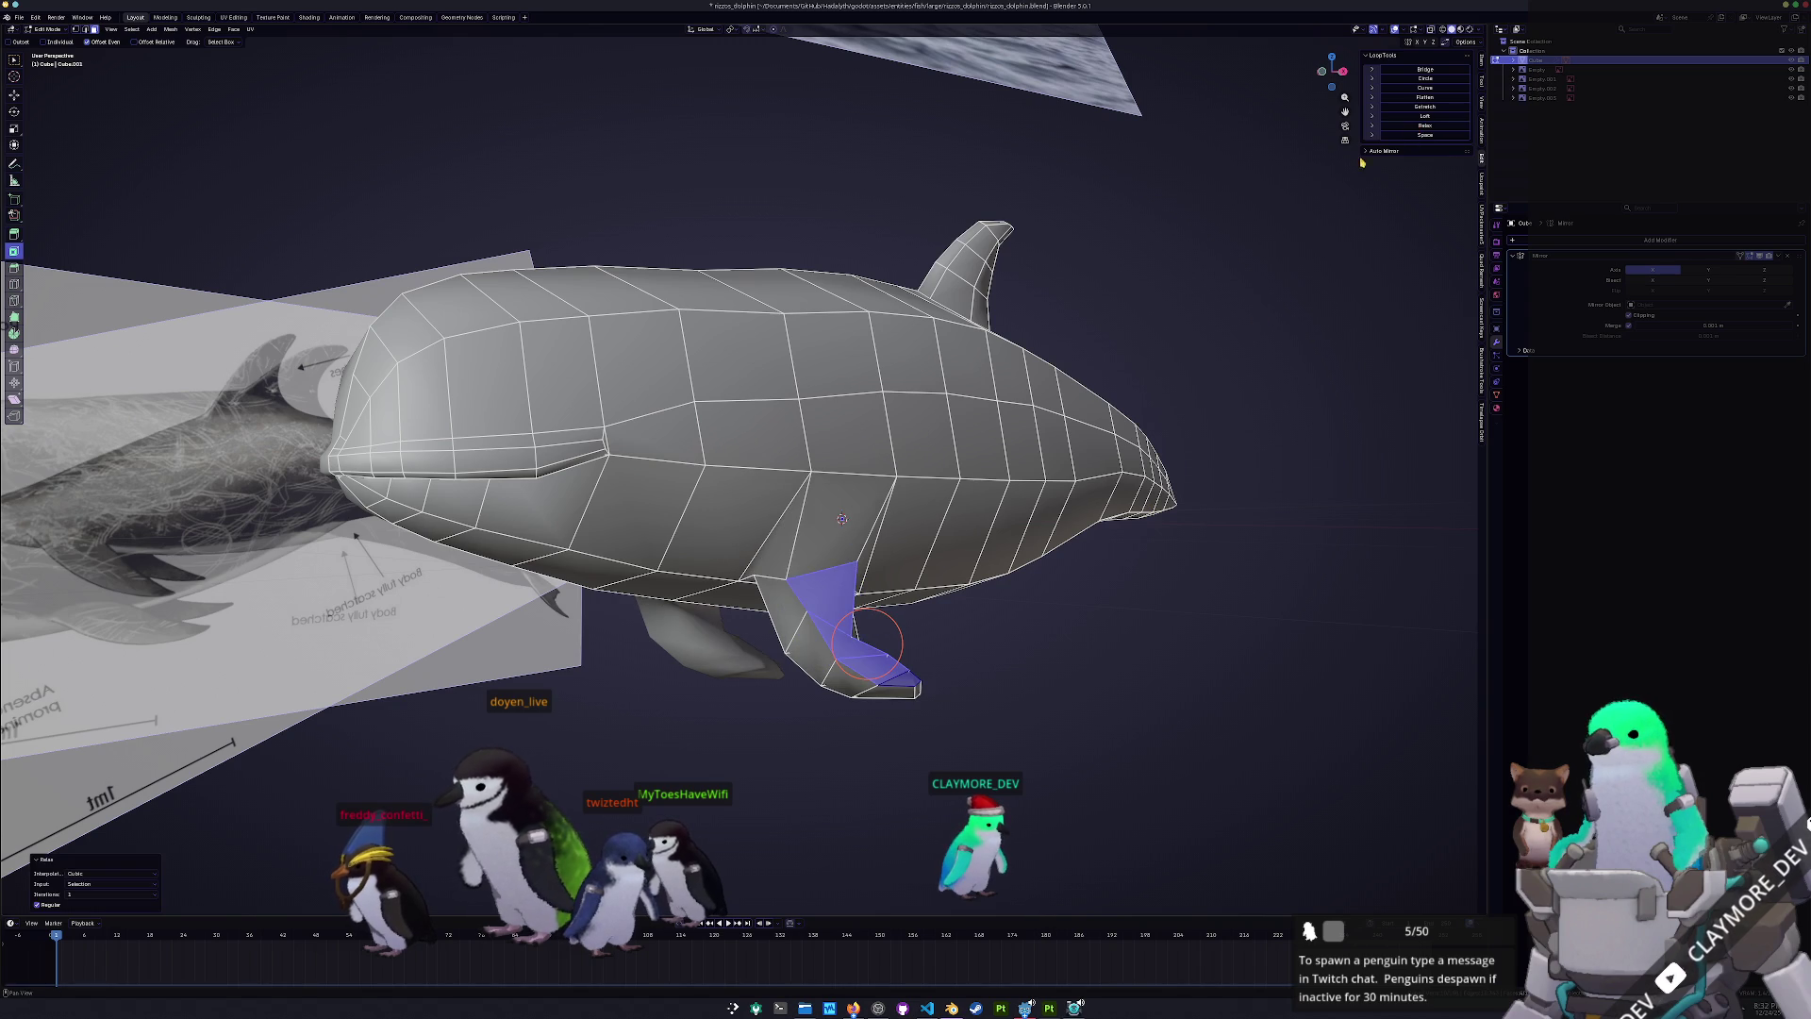
key(ctrl+z)
click(1425, 98)
middle_drag(905, 566, 966, 499)
shift+click(870, 647)
shift+click(883, 611)
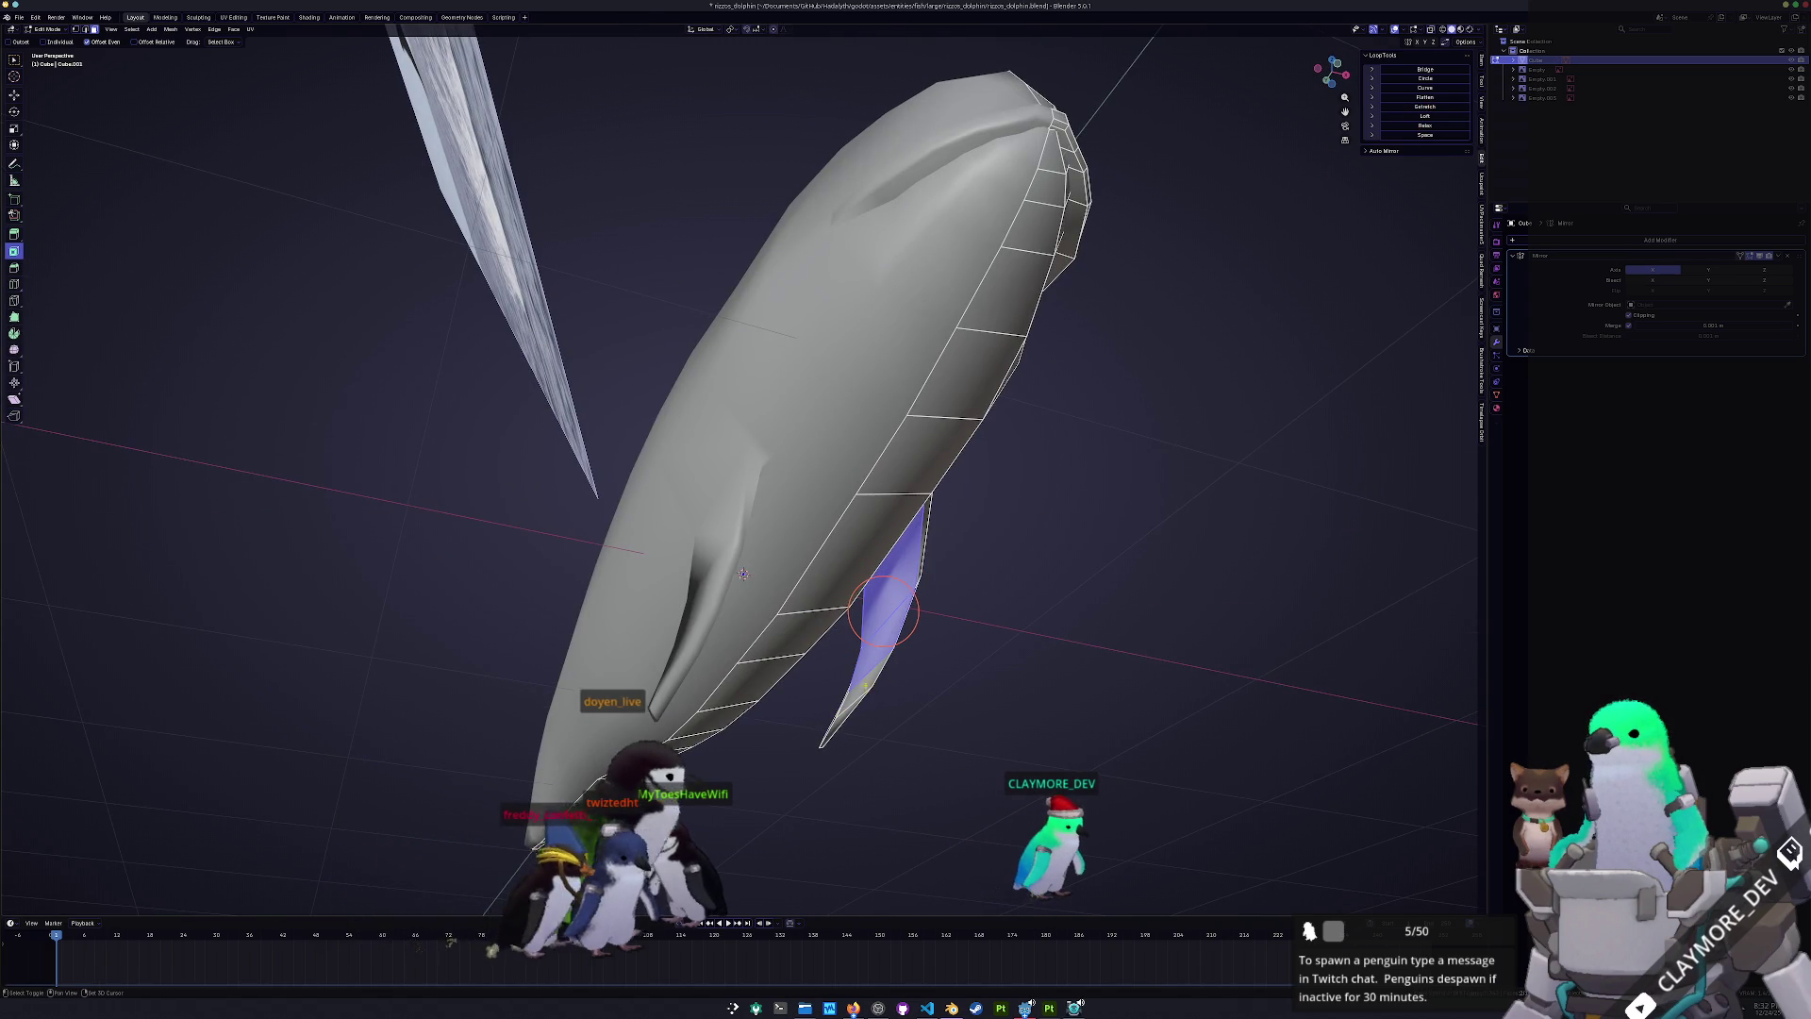
click(1425, 97)
middle_drag(1042, 607, 1051, 601)
- In side view with X-ray on, move the three fin faces into place over the reference fin
key(KP_3)
scroll(720, 618, up, 2)
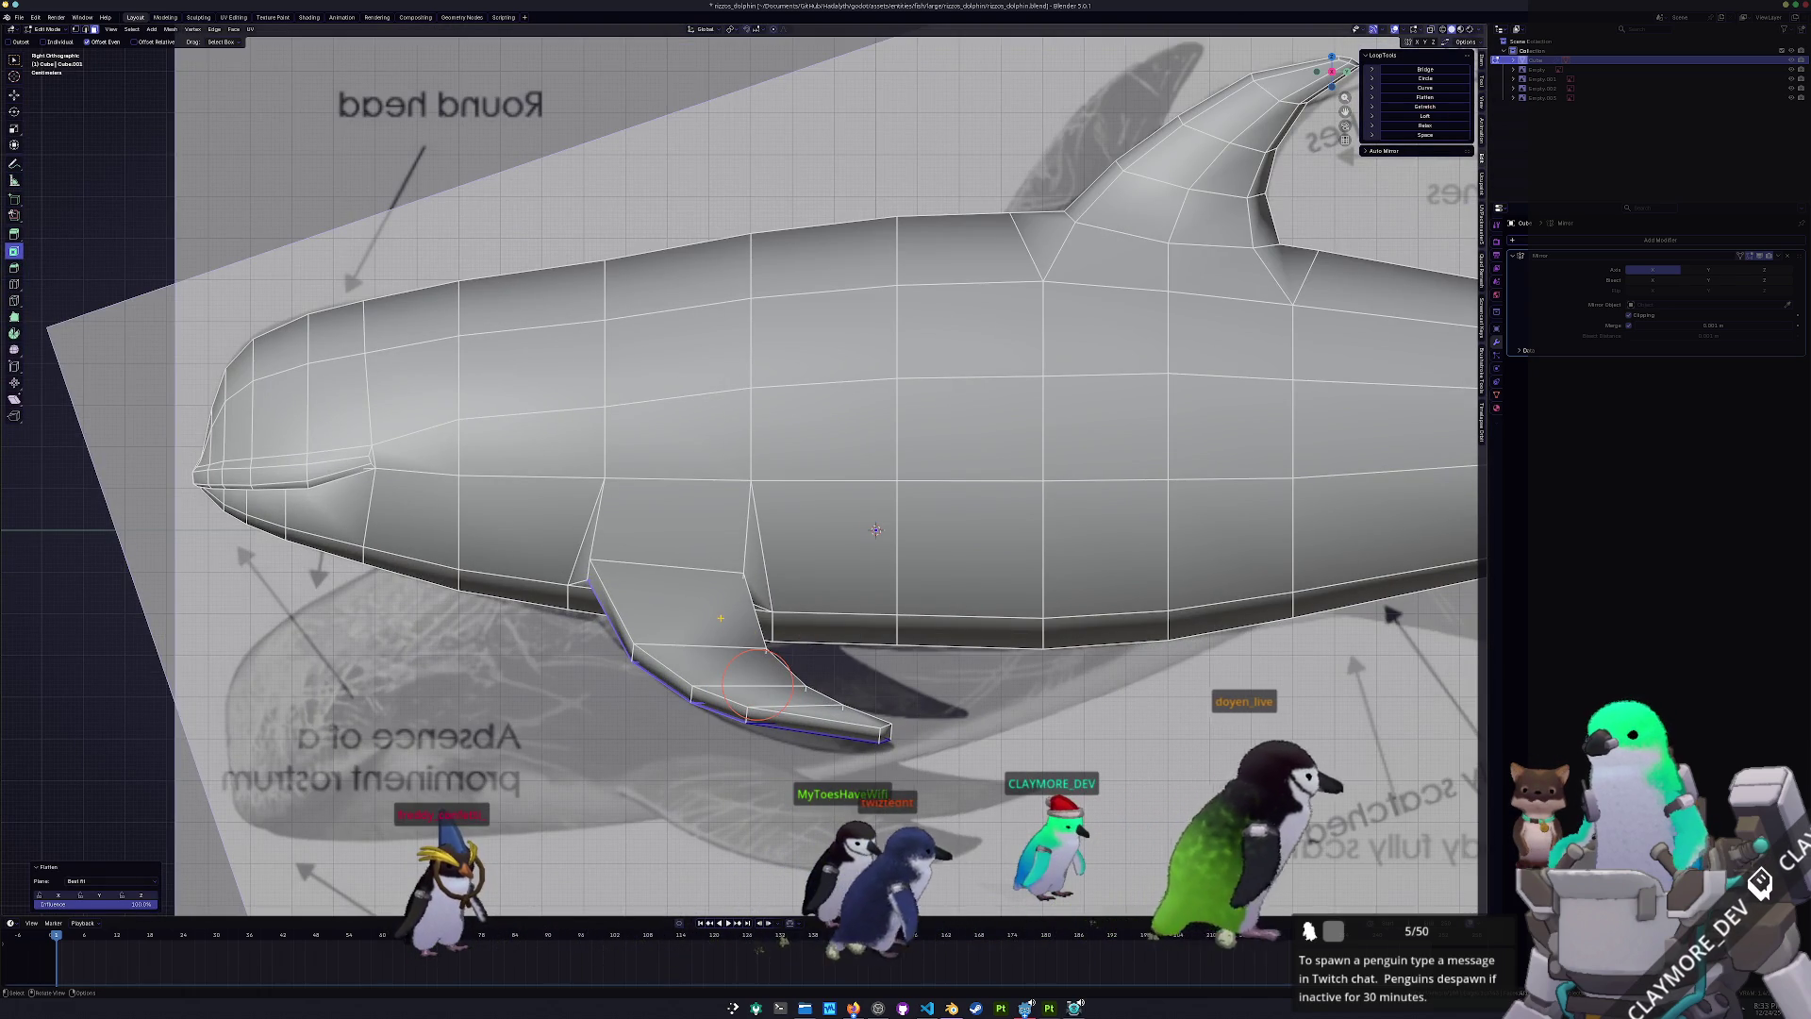
click(721, 617)
shift+click(745, 669)
shift+click(811, 715)
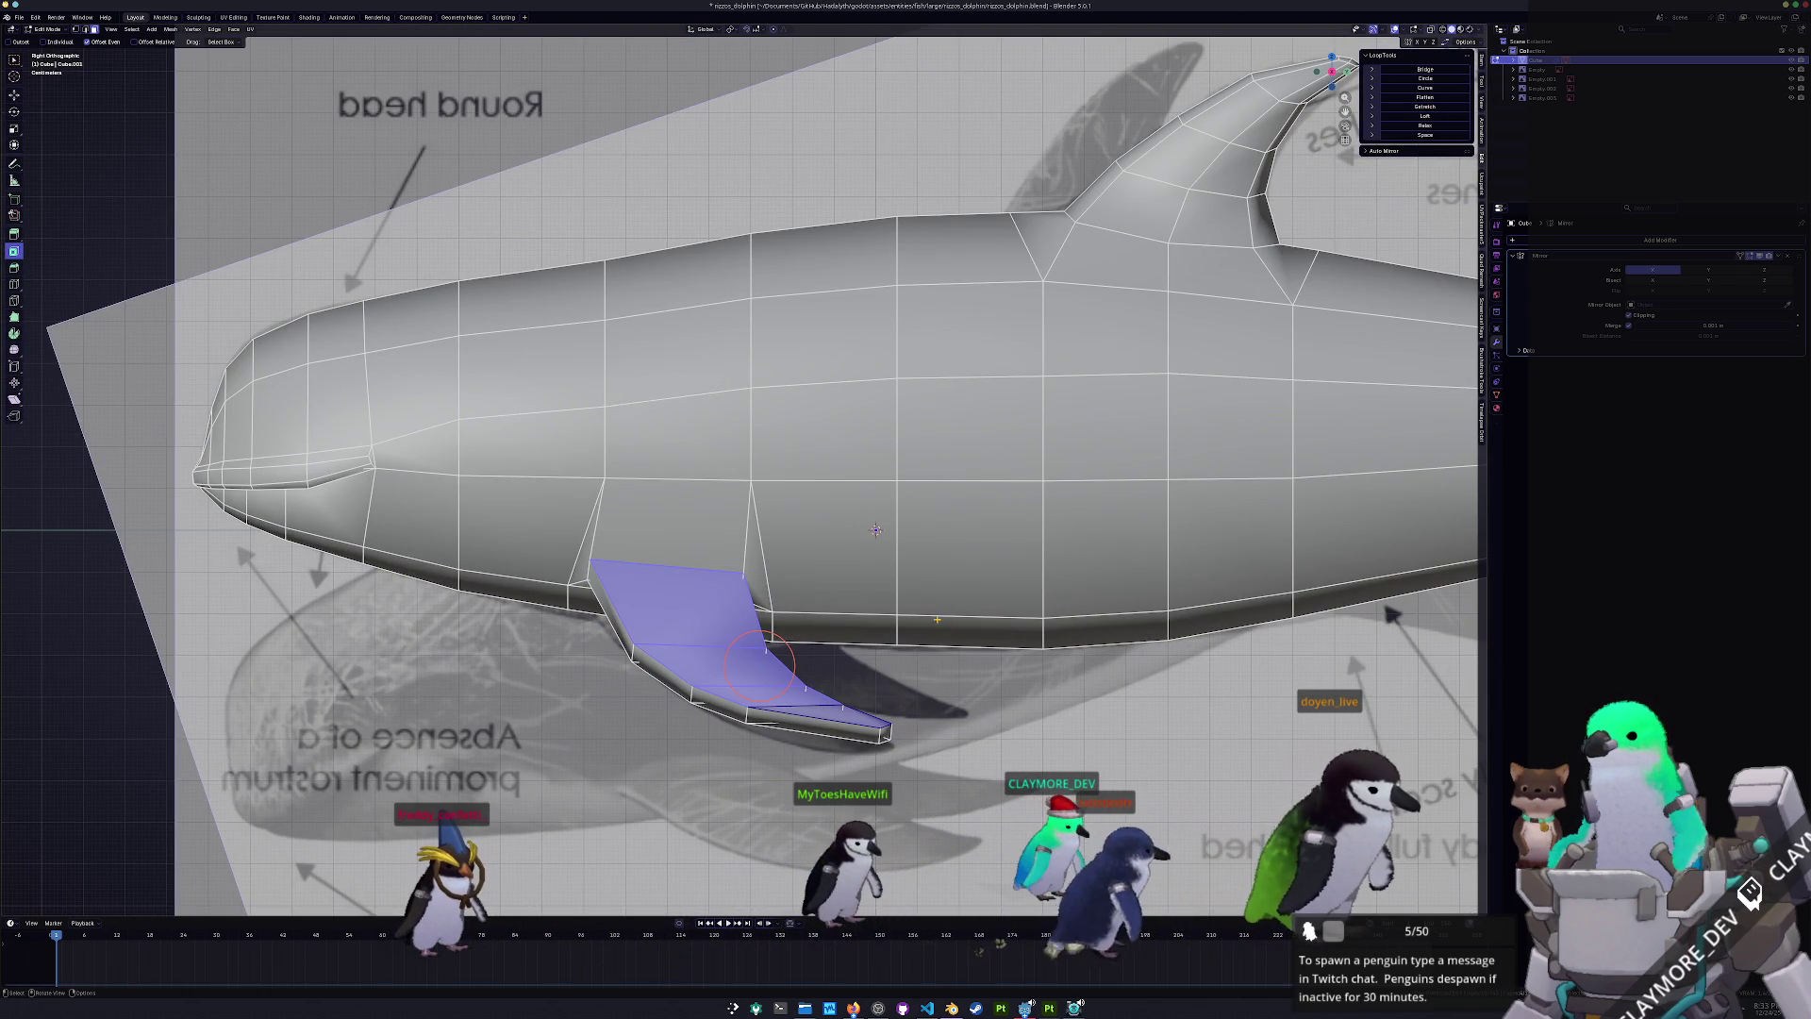
key(alt+z)
key(g)
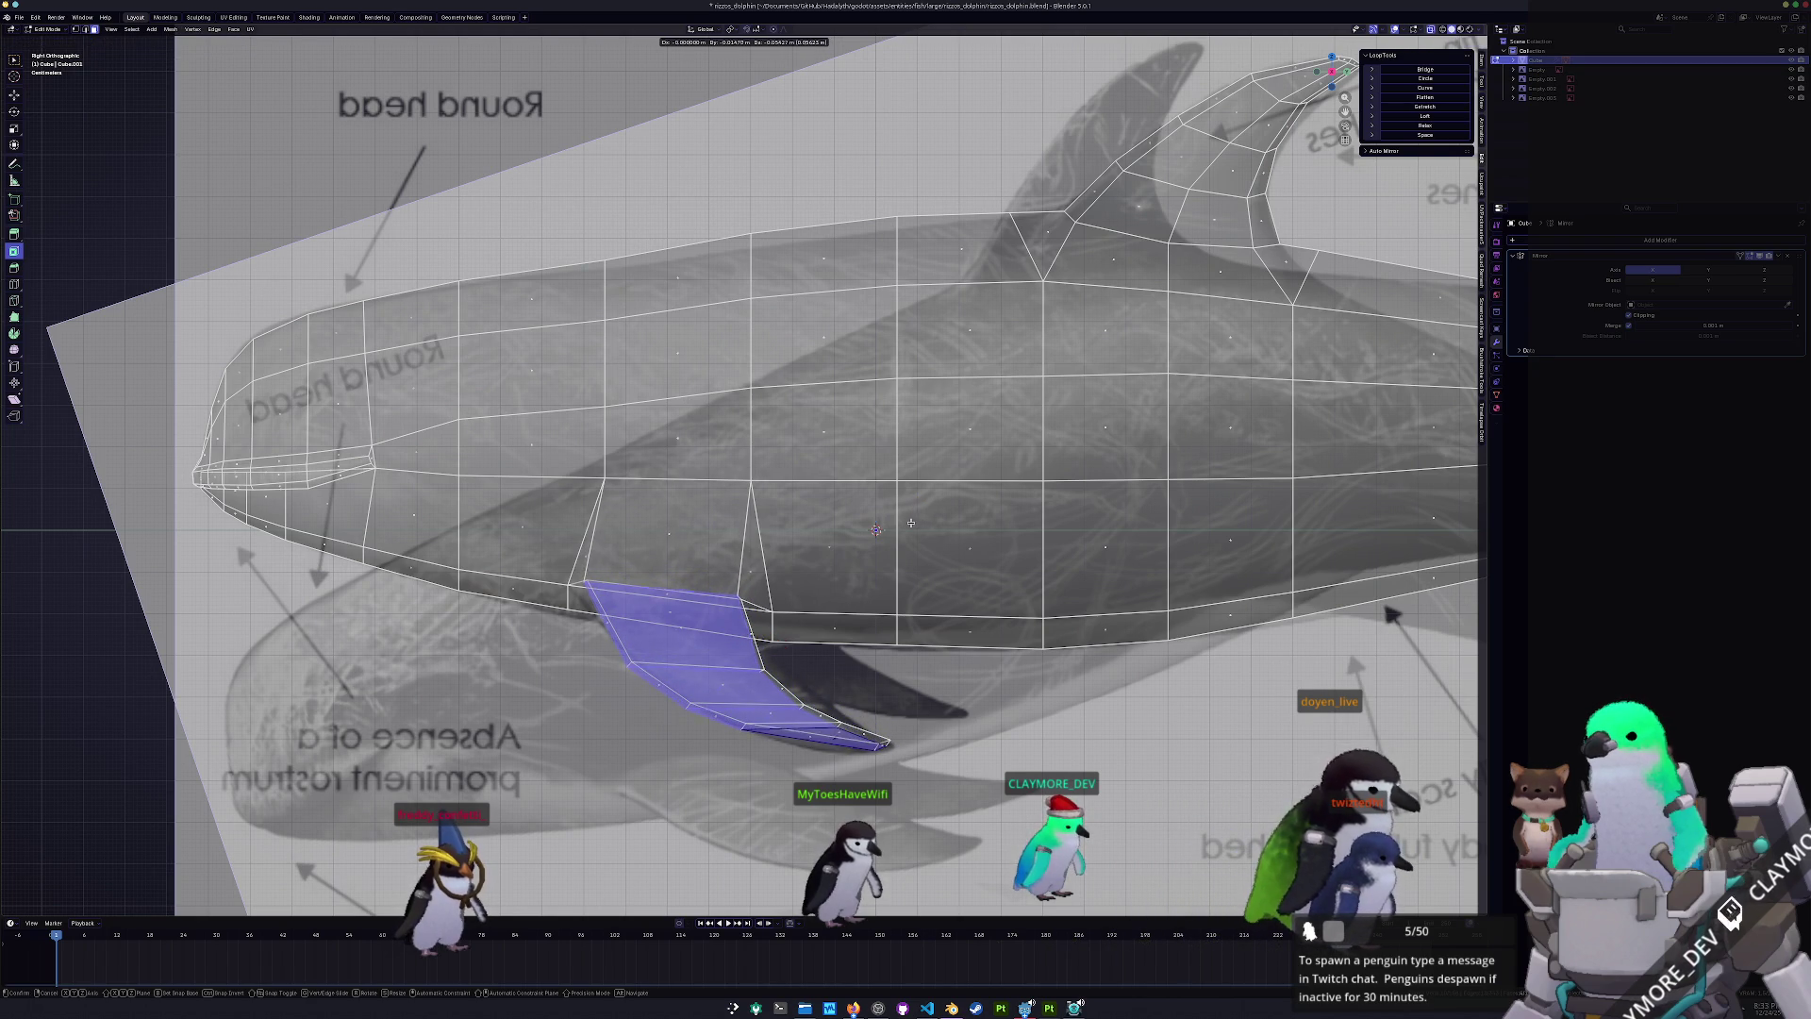
click(914, 517)
mouse_move(745, 674)
middle_down()
mouse_move(921, 695)
mouse_move(887, 698)
middle_up()
drag(887, 698, 894, 681)
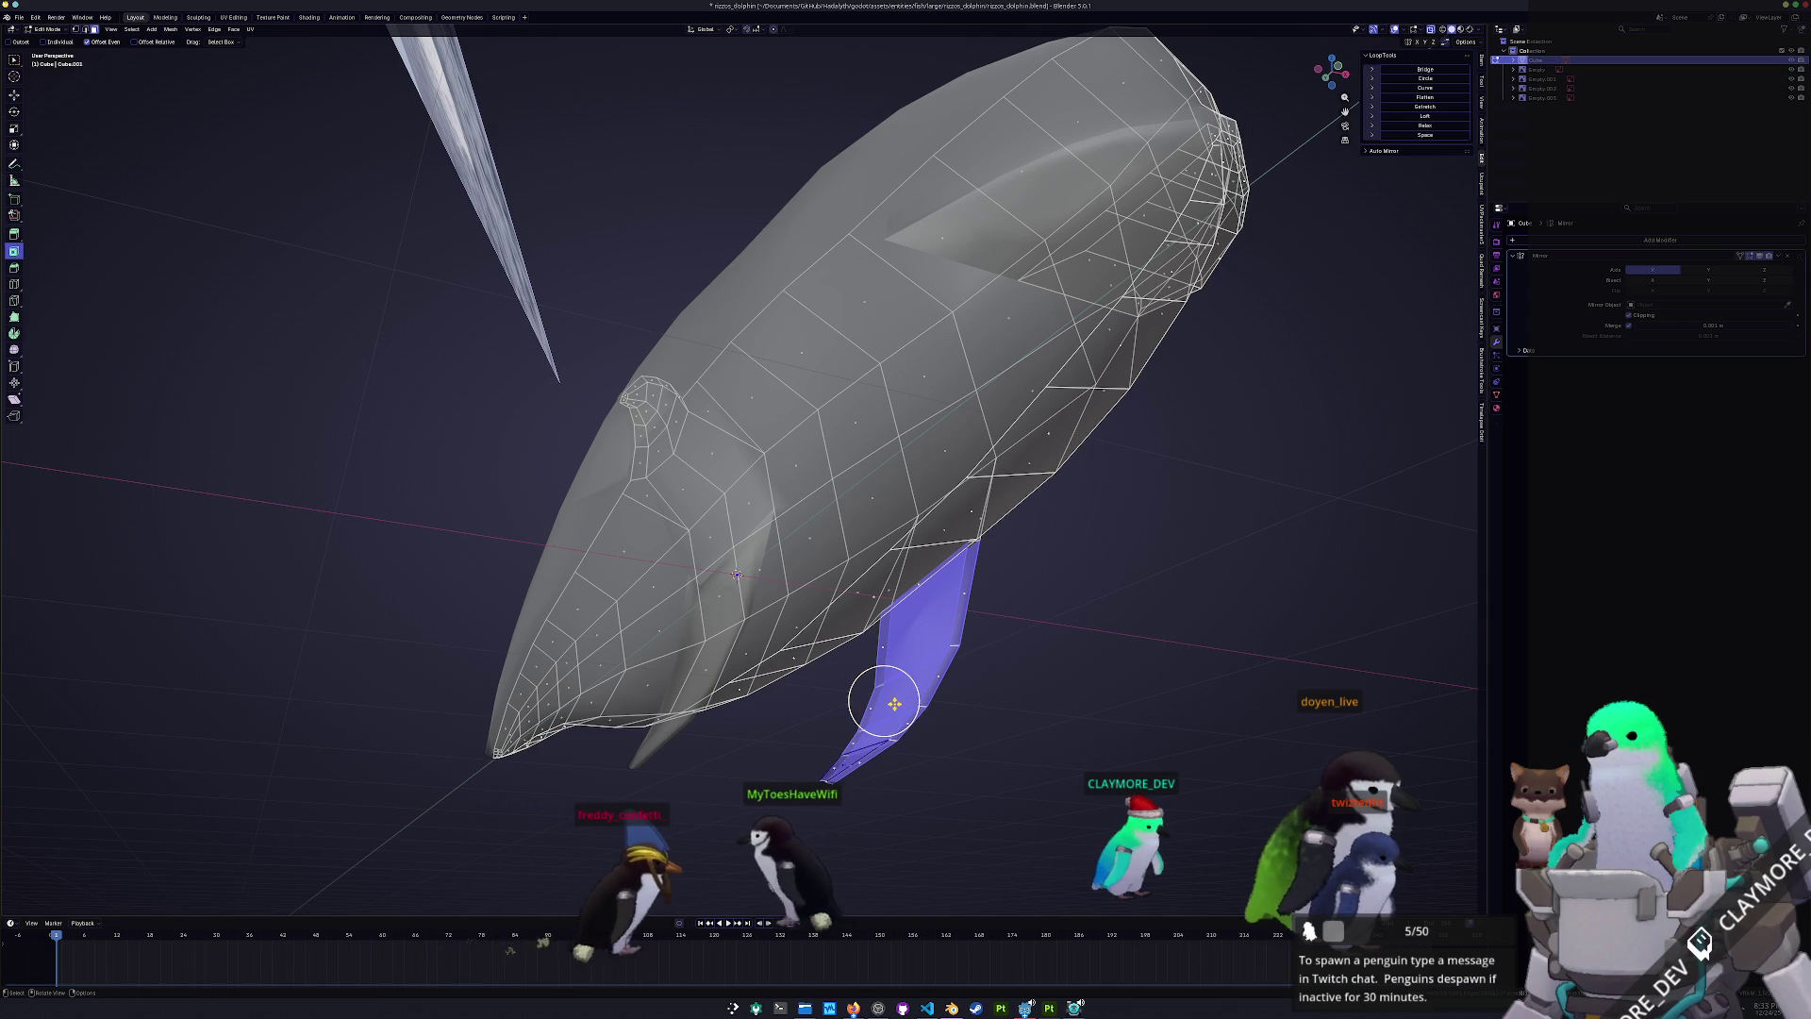
- In front view, rotate the fin outward from the body to a shallower angle
key(KP_1)
key(r)
click(913, 687)
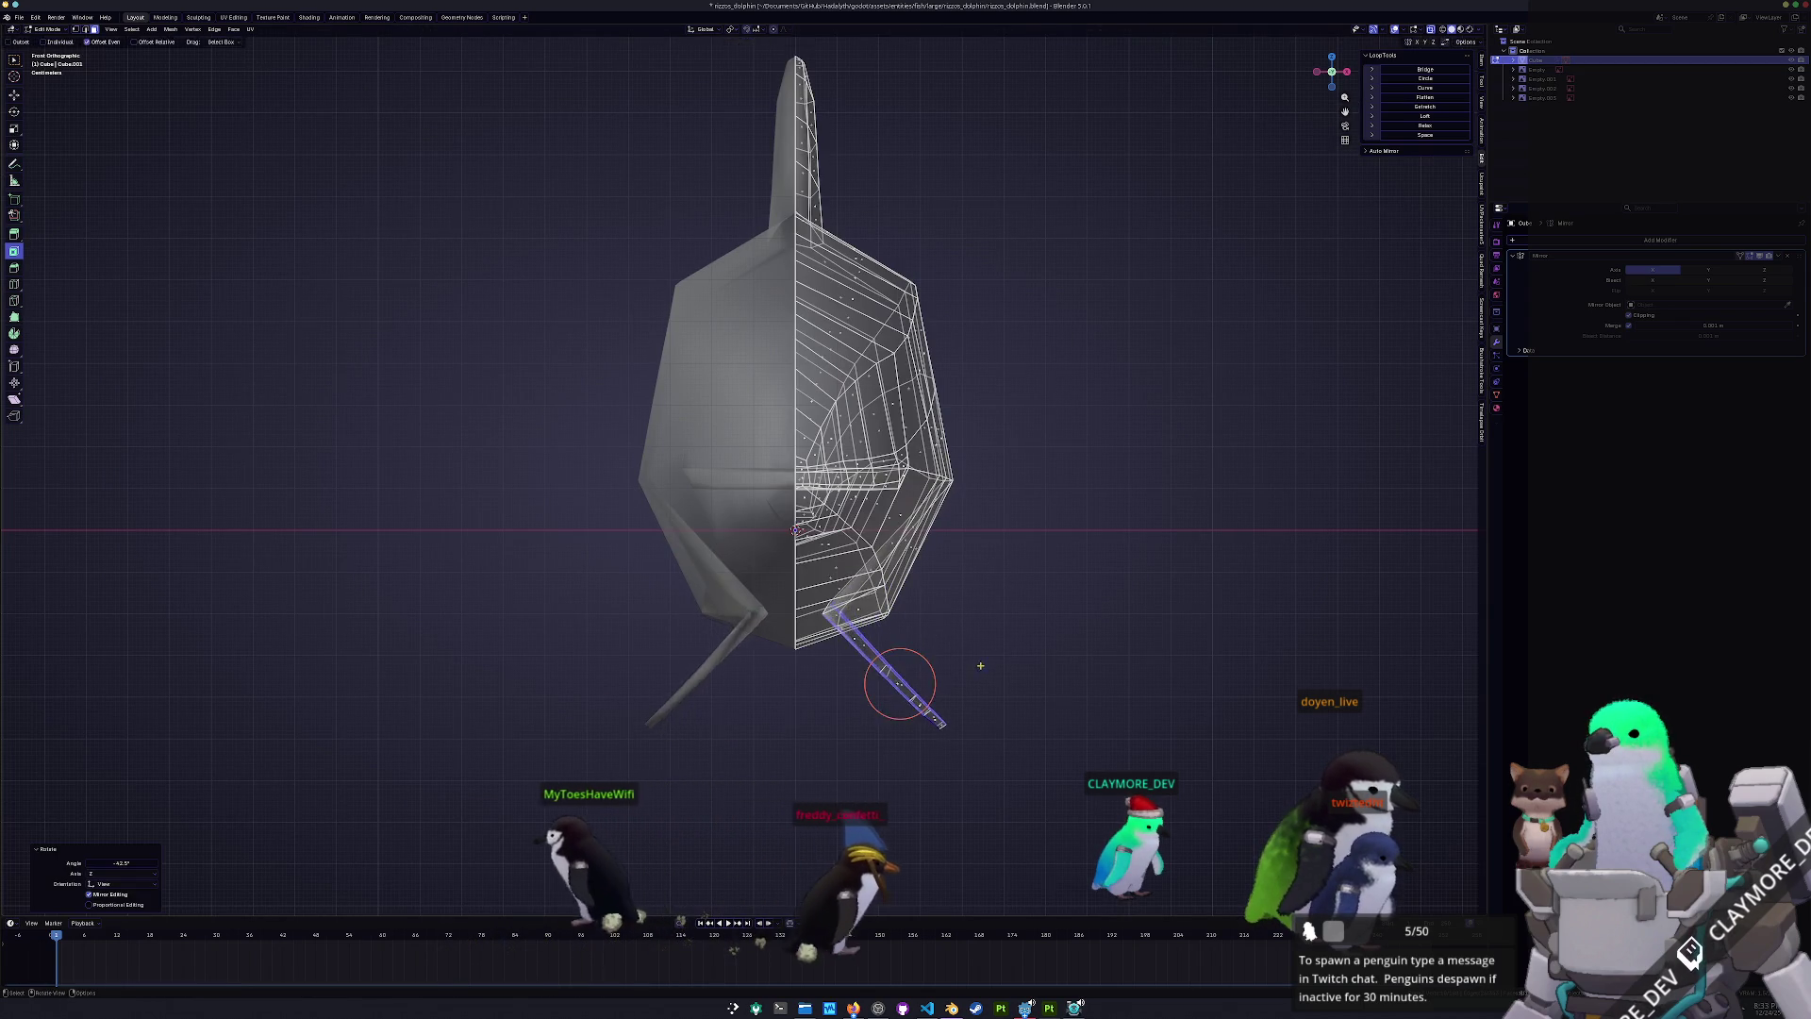
key(g)
key(Escape)
key(r)
click(1072, 595)
key(g)
key(Escape)
key(r)
click(1085, 571)
- Check the angled fin from side, back and front views, toggling X-ray
key(KP_3)
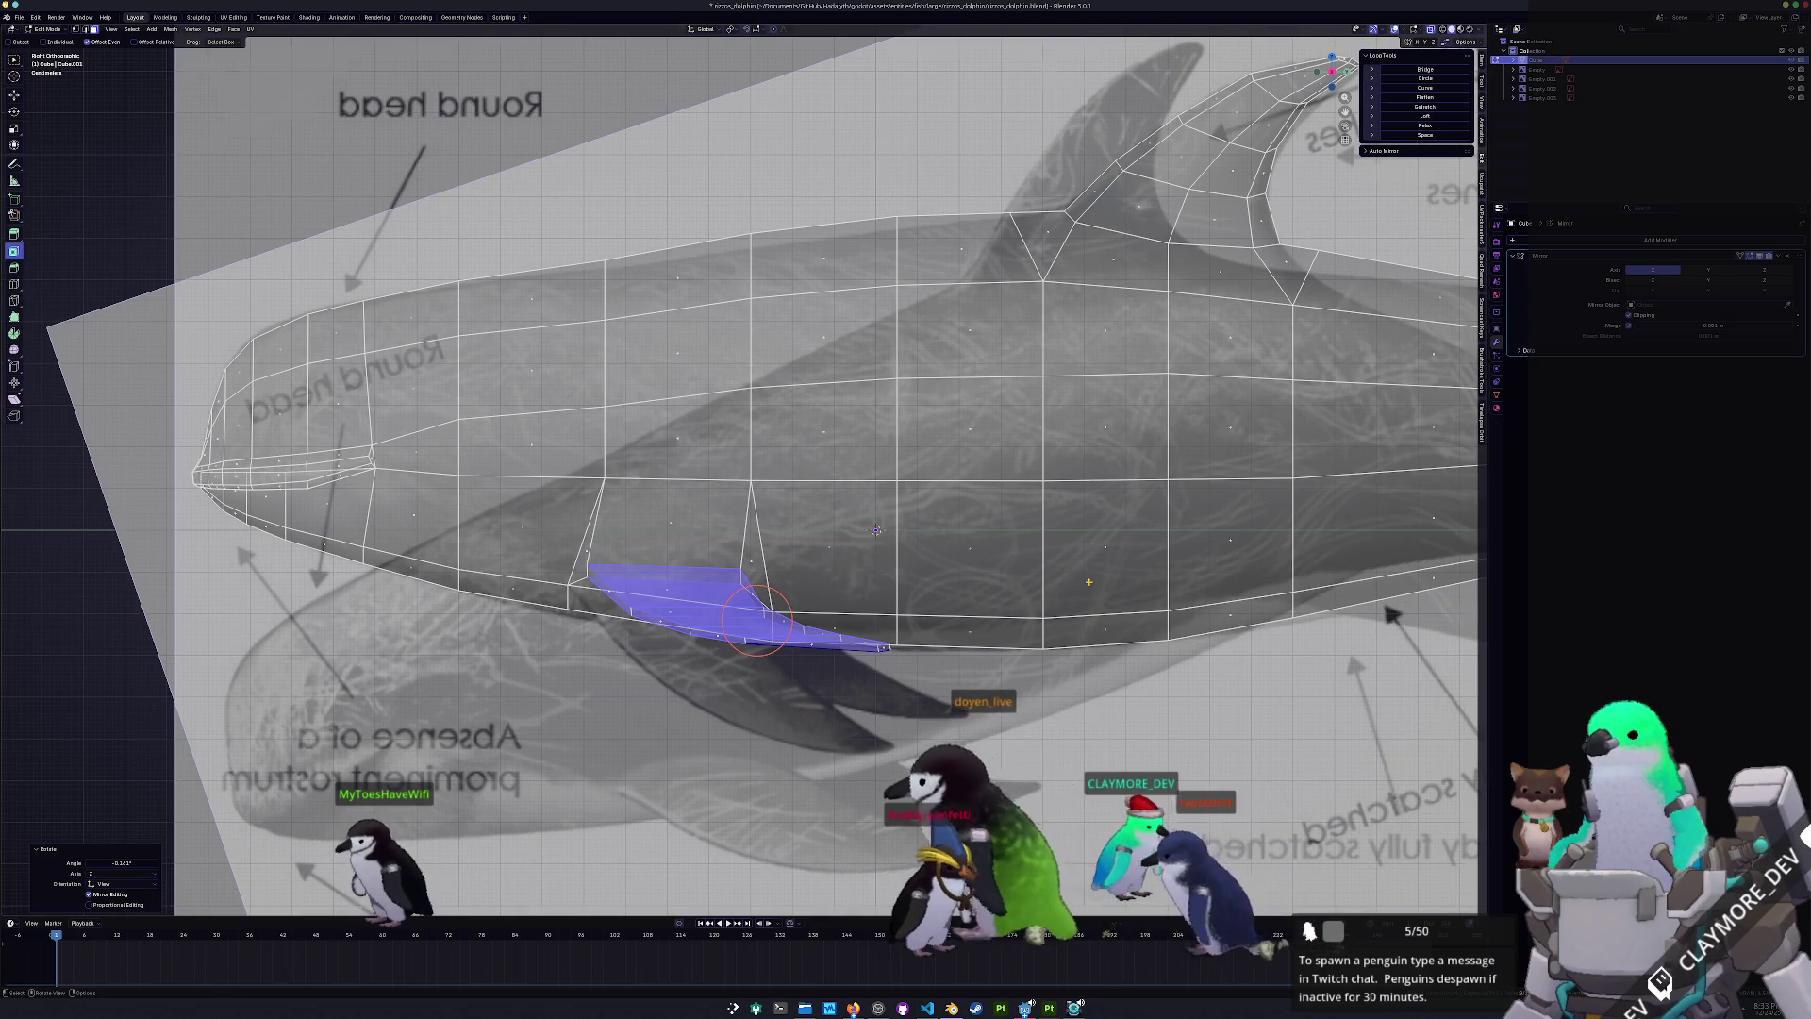
key(ctrl+KP_1)
scroll(1089, 582, up, 3)
scroll(1089, 582, down, 3)
key(KP_1)
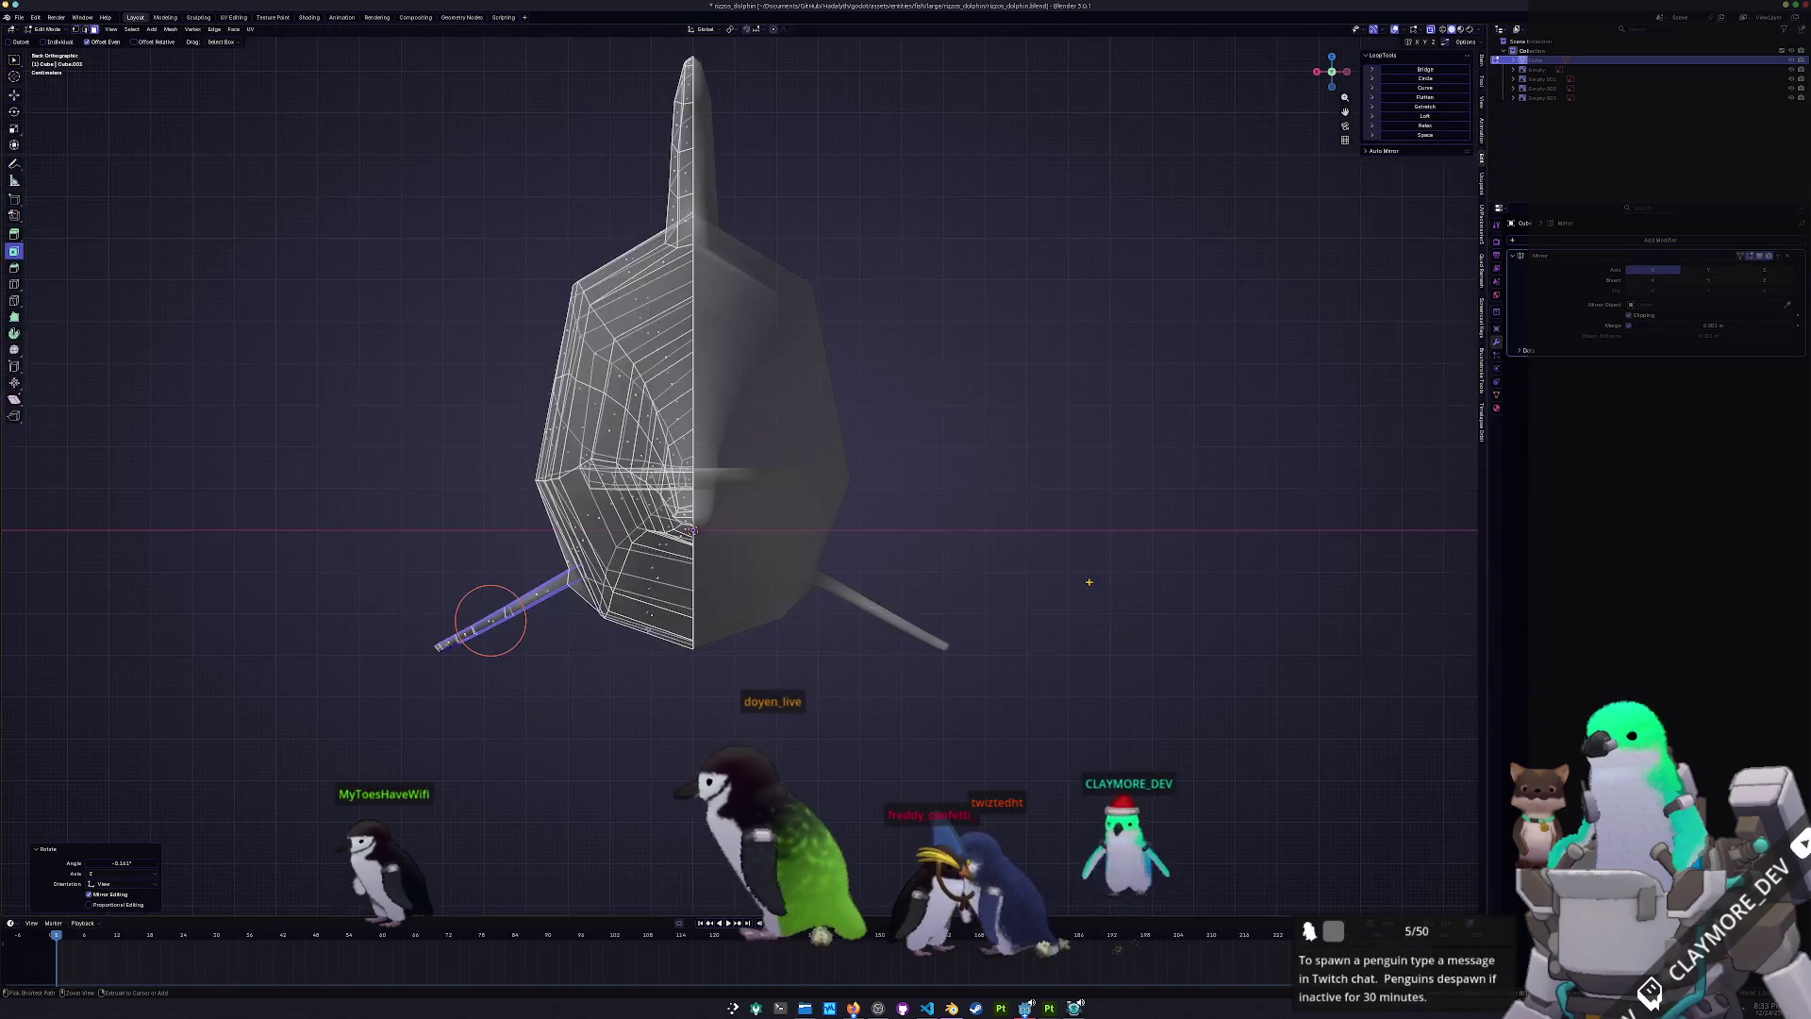
key(ctrl+KP_3)
key(alt+z)
key(alt+z)
mouse_move(1088, 582)
middle_down()
mouse_move(685, 653)
mouse_move(566, 600)
mouse_move(777, 515)
mouse_move(754, 547)
middle_up()
- Slide a vertex along its edge near the snout and pan along the body to the fin
scroll(566, 600, up, 5)
key(alt+z)
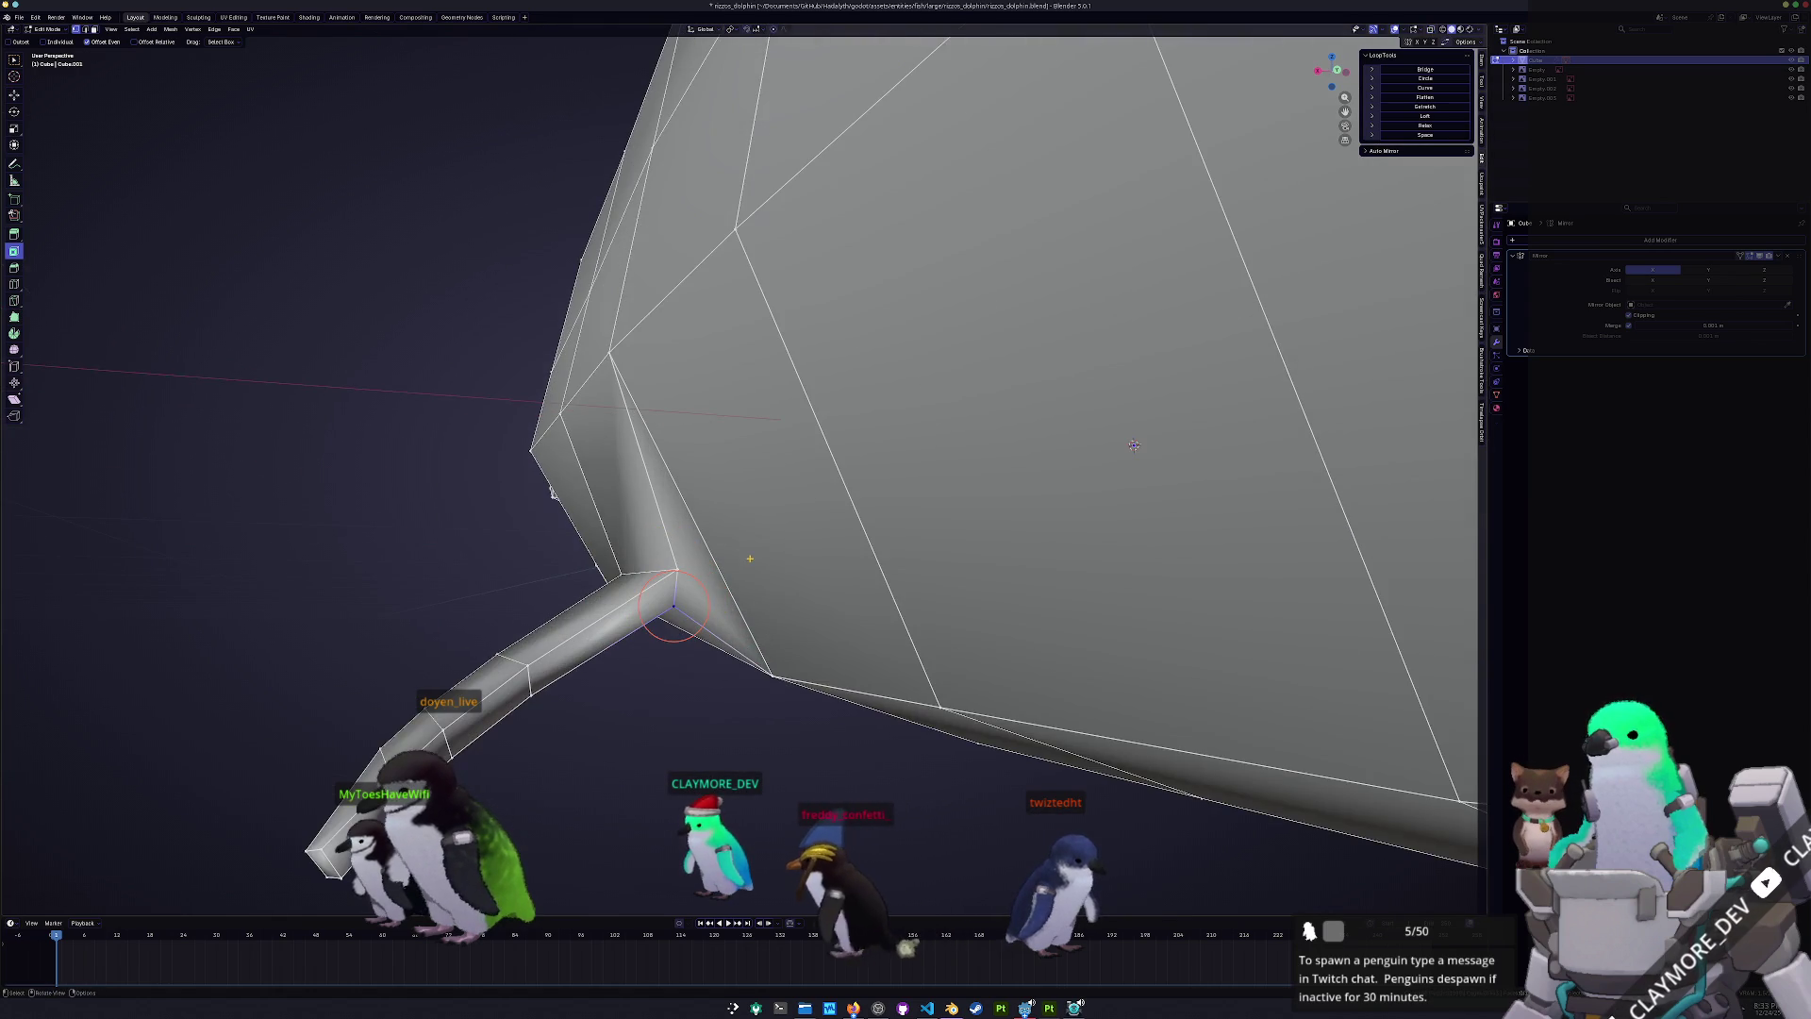
key(shift+v)
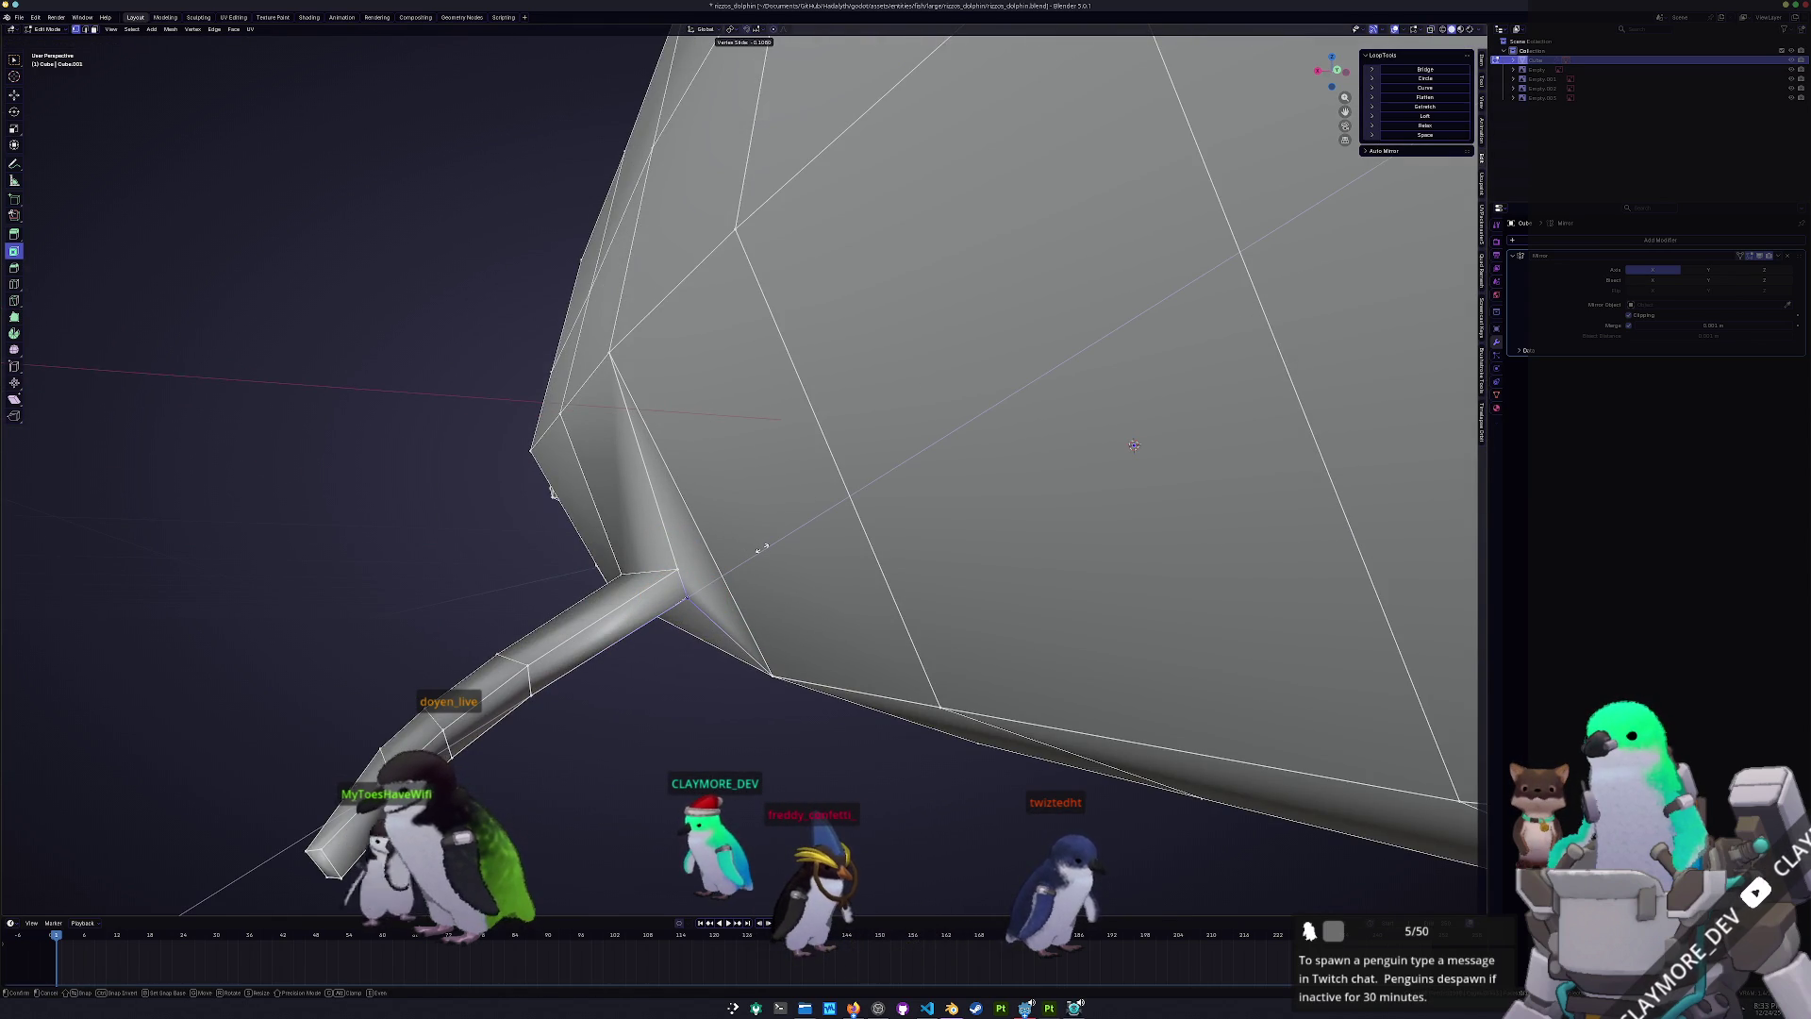
click(762, 548)
mouse_move(762, 548)
middle_down()
mouse_move(728, 513)
mouse_move(977, 485)
mouse_move(650, 255)
middle_up()
scroll(727, 513, down, 5)
shift+middle_drag(792, 420, 607, 605)
- Shift the selected fin vertices and then the fin-tip vertex backward along Y
key(g)
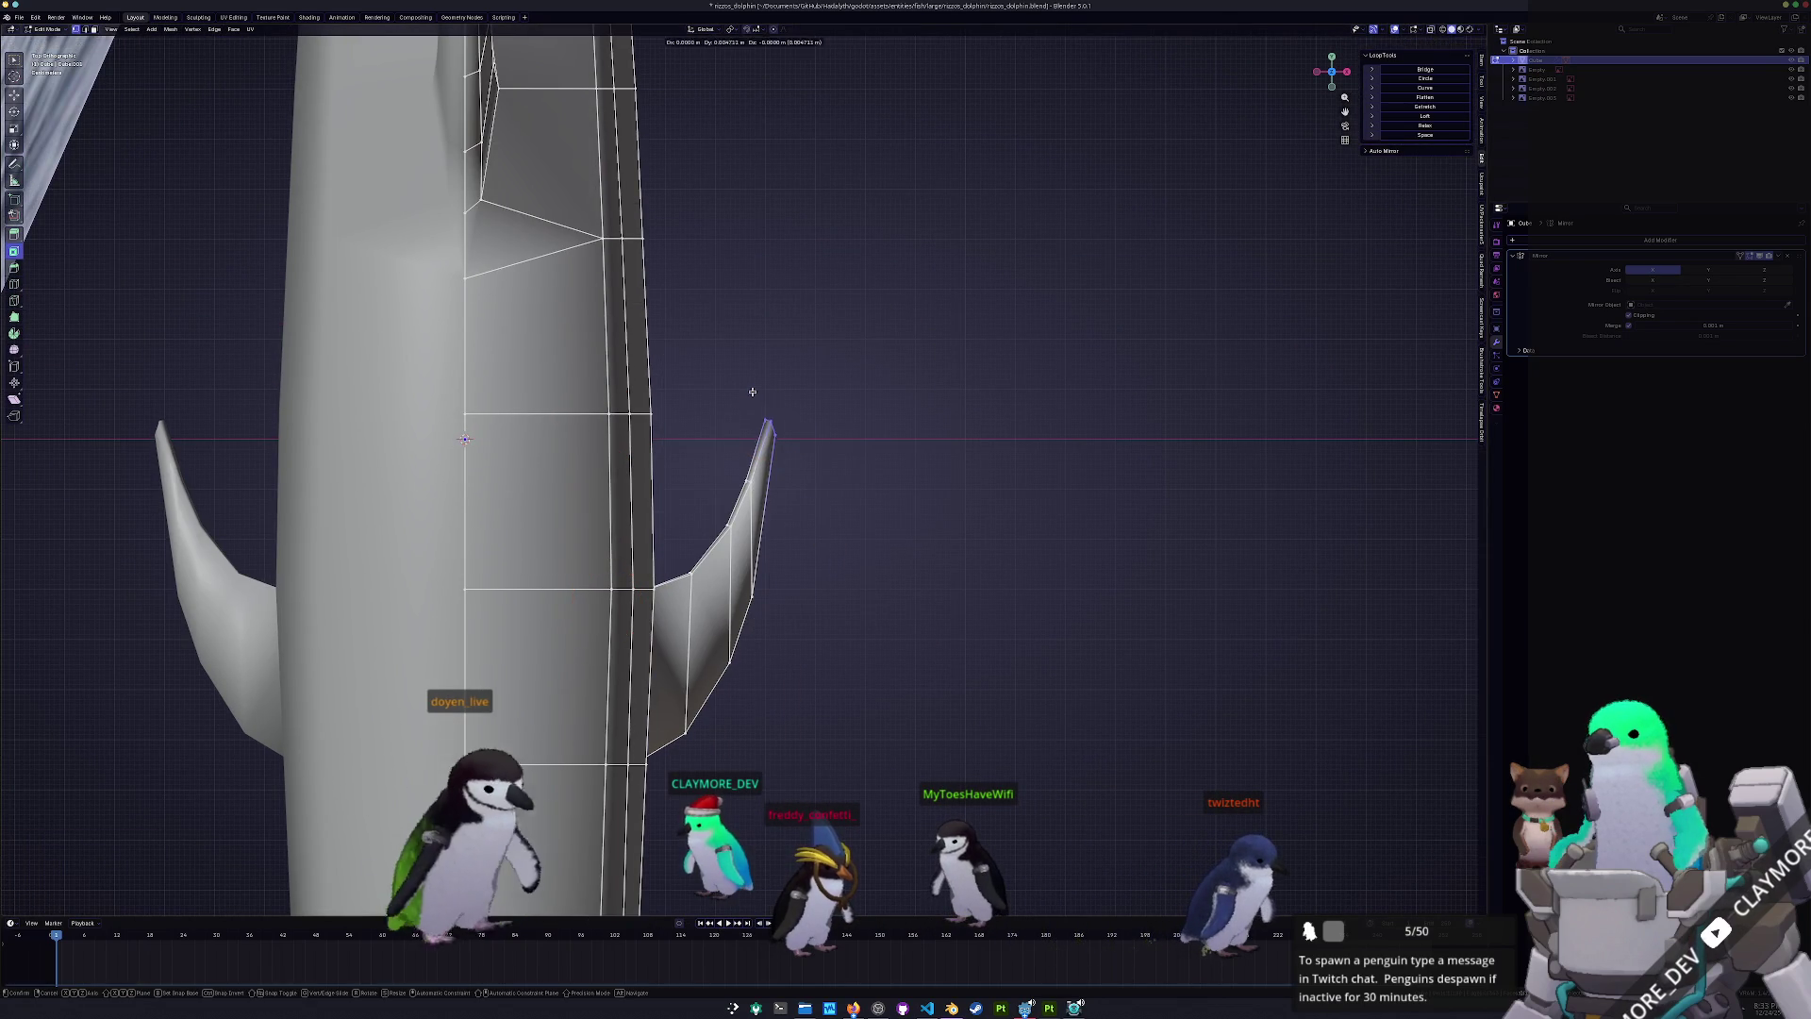
key(y)
click(767, 444)
mouse_move(768, 445)
middle_down()
mouse_move(671, 516)
mouse_move(755, 604)
middle_up()
key(alt+z)
mouse_move(766, 602)
mouse_down()
mouse_move(883, 725)
mouse_move(801, 697)
mouse_up()
scroll(801, 697, up, 3)
key(alt+z)
middle_drag(801, 696, 862, 679)
key(g)
key(y)
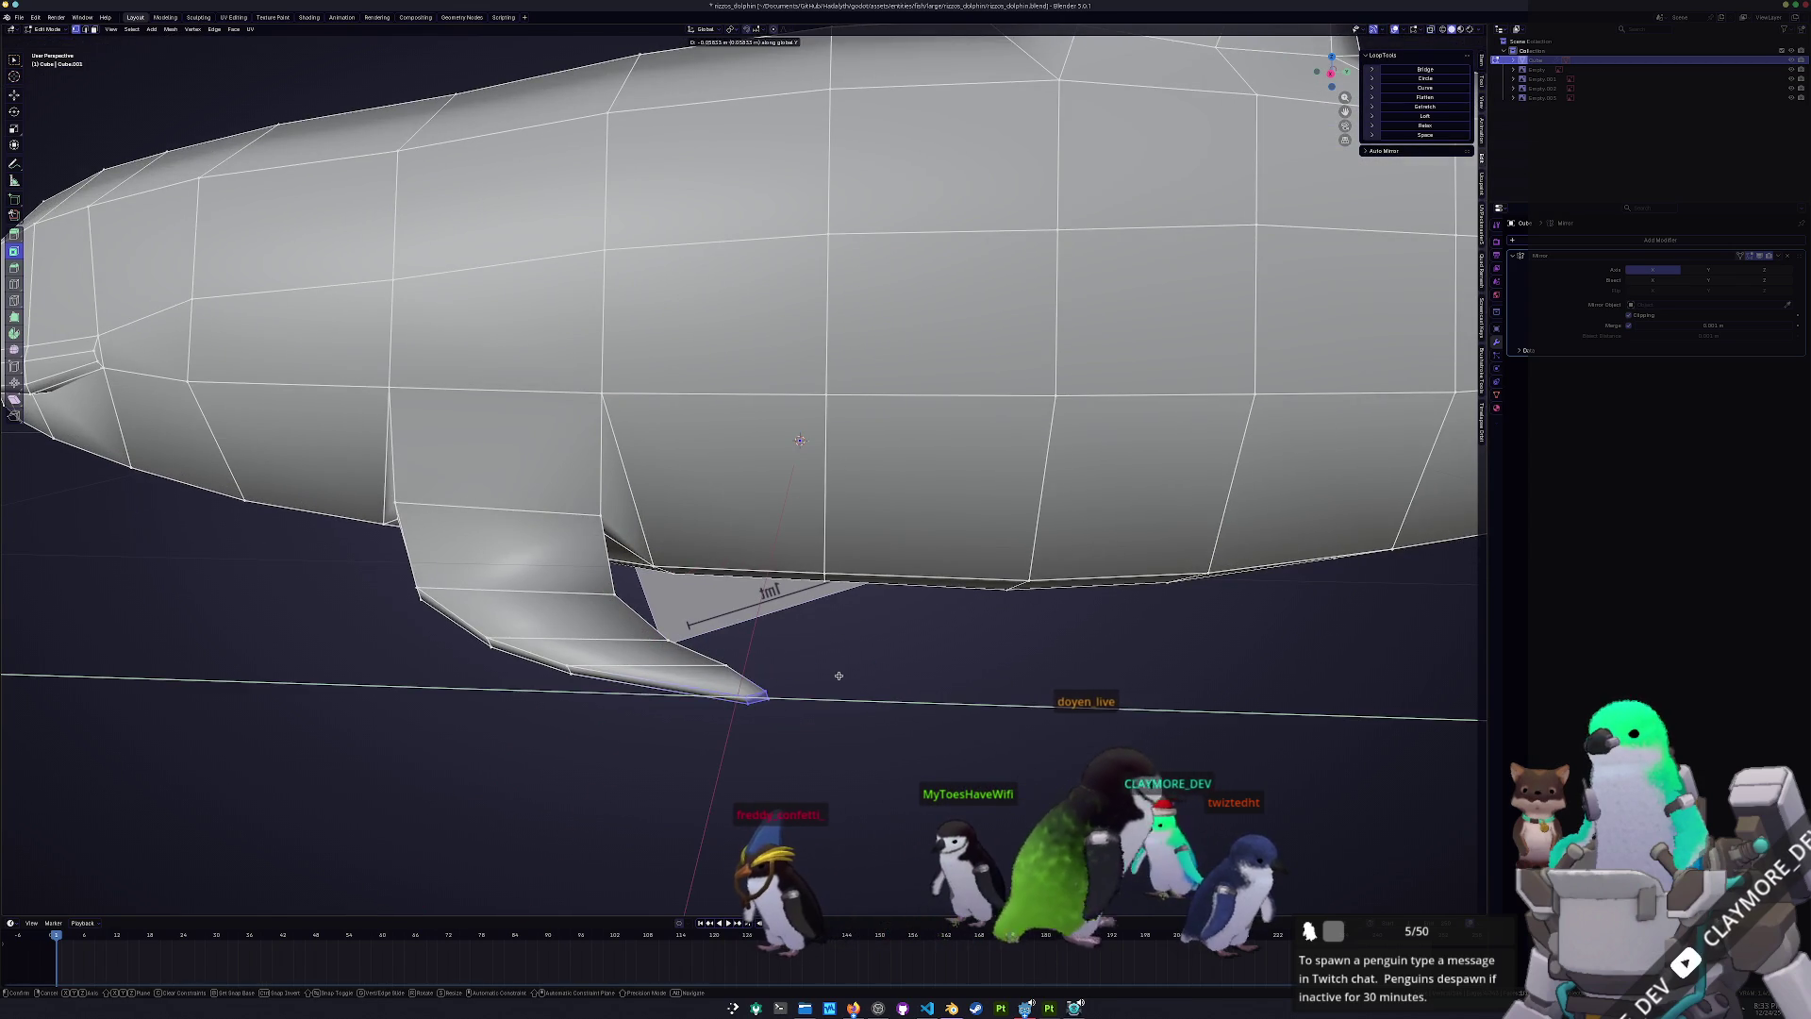
click(838, 675)
- Sweep the fin's bottom edge and lower edge backward along Y against the reference
mouse_move(889, 793)
mouse_down()
mouse_move(626, 719)
mouse_move(535, 654)
mouse_up()
key(g)
key(y)
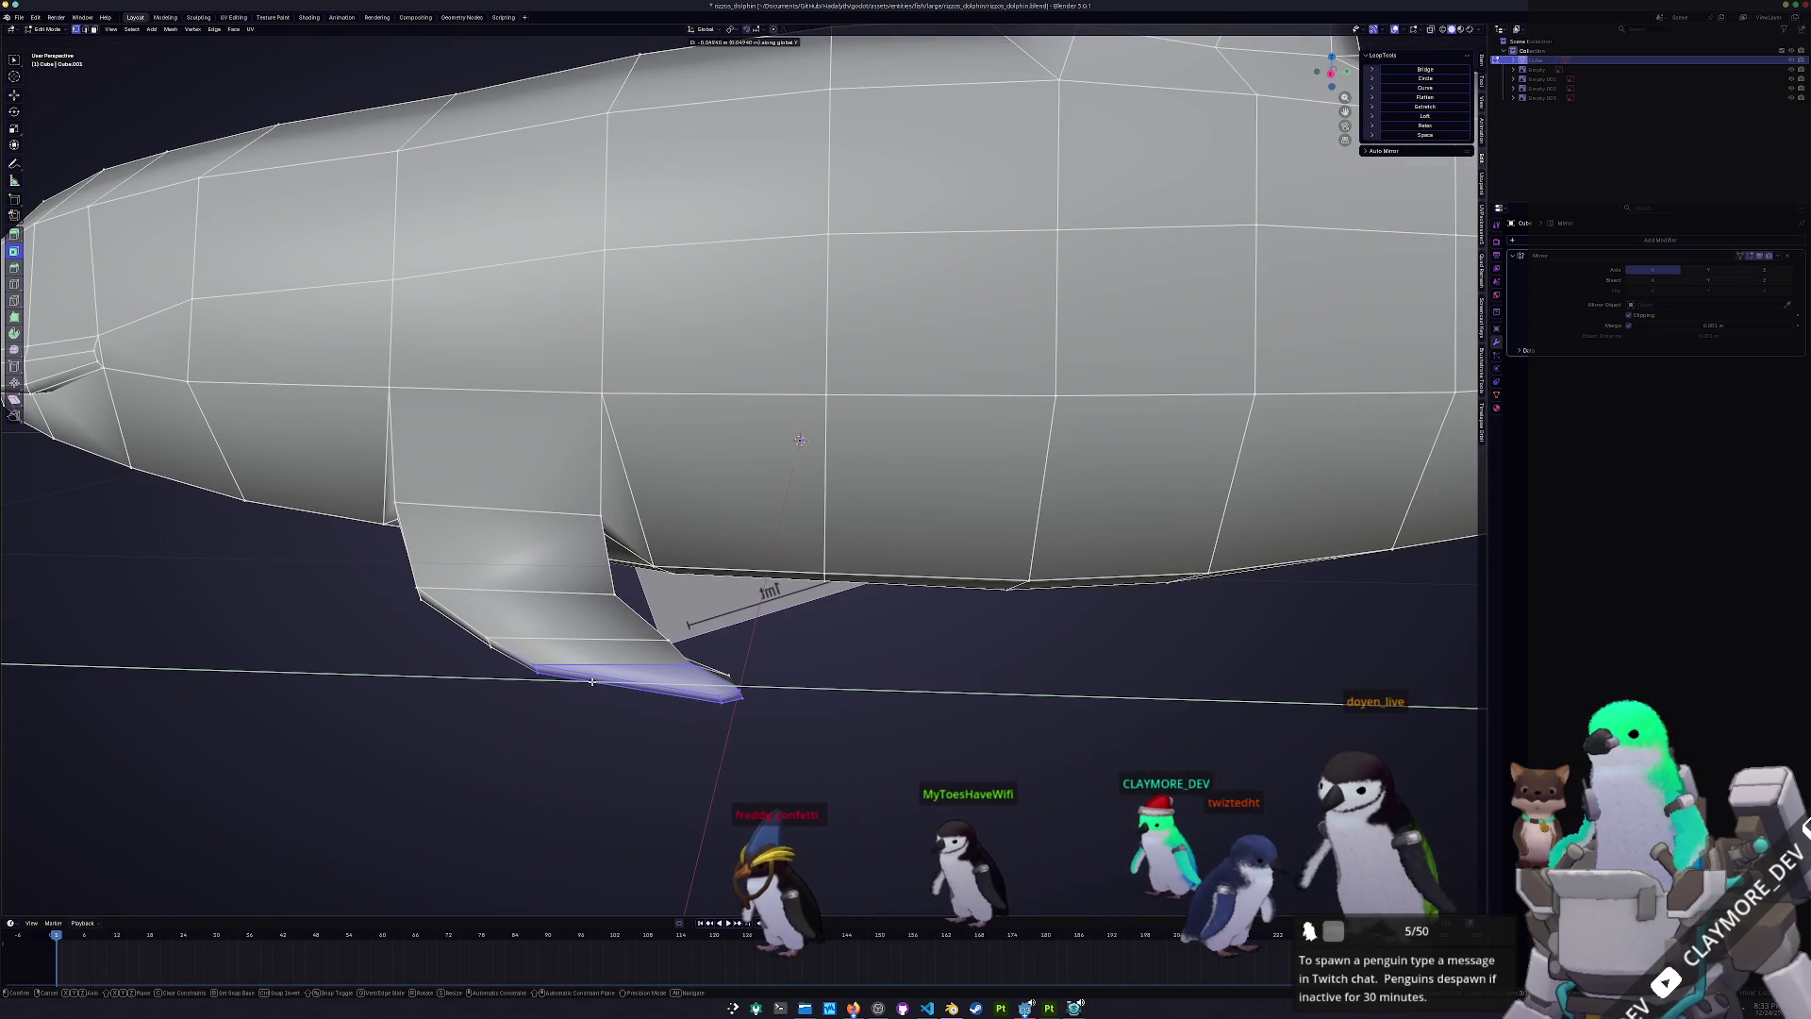
click(592, 681)
middle_drag(591, 681, 670, 673)
drag(821, 758, 367, 619)
key(alt+z)
drag(885, 769, 474, 638)
key(g)
key(y)
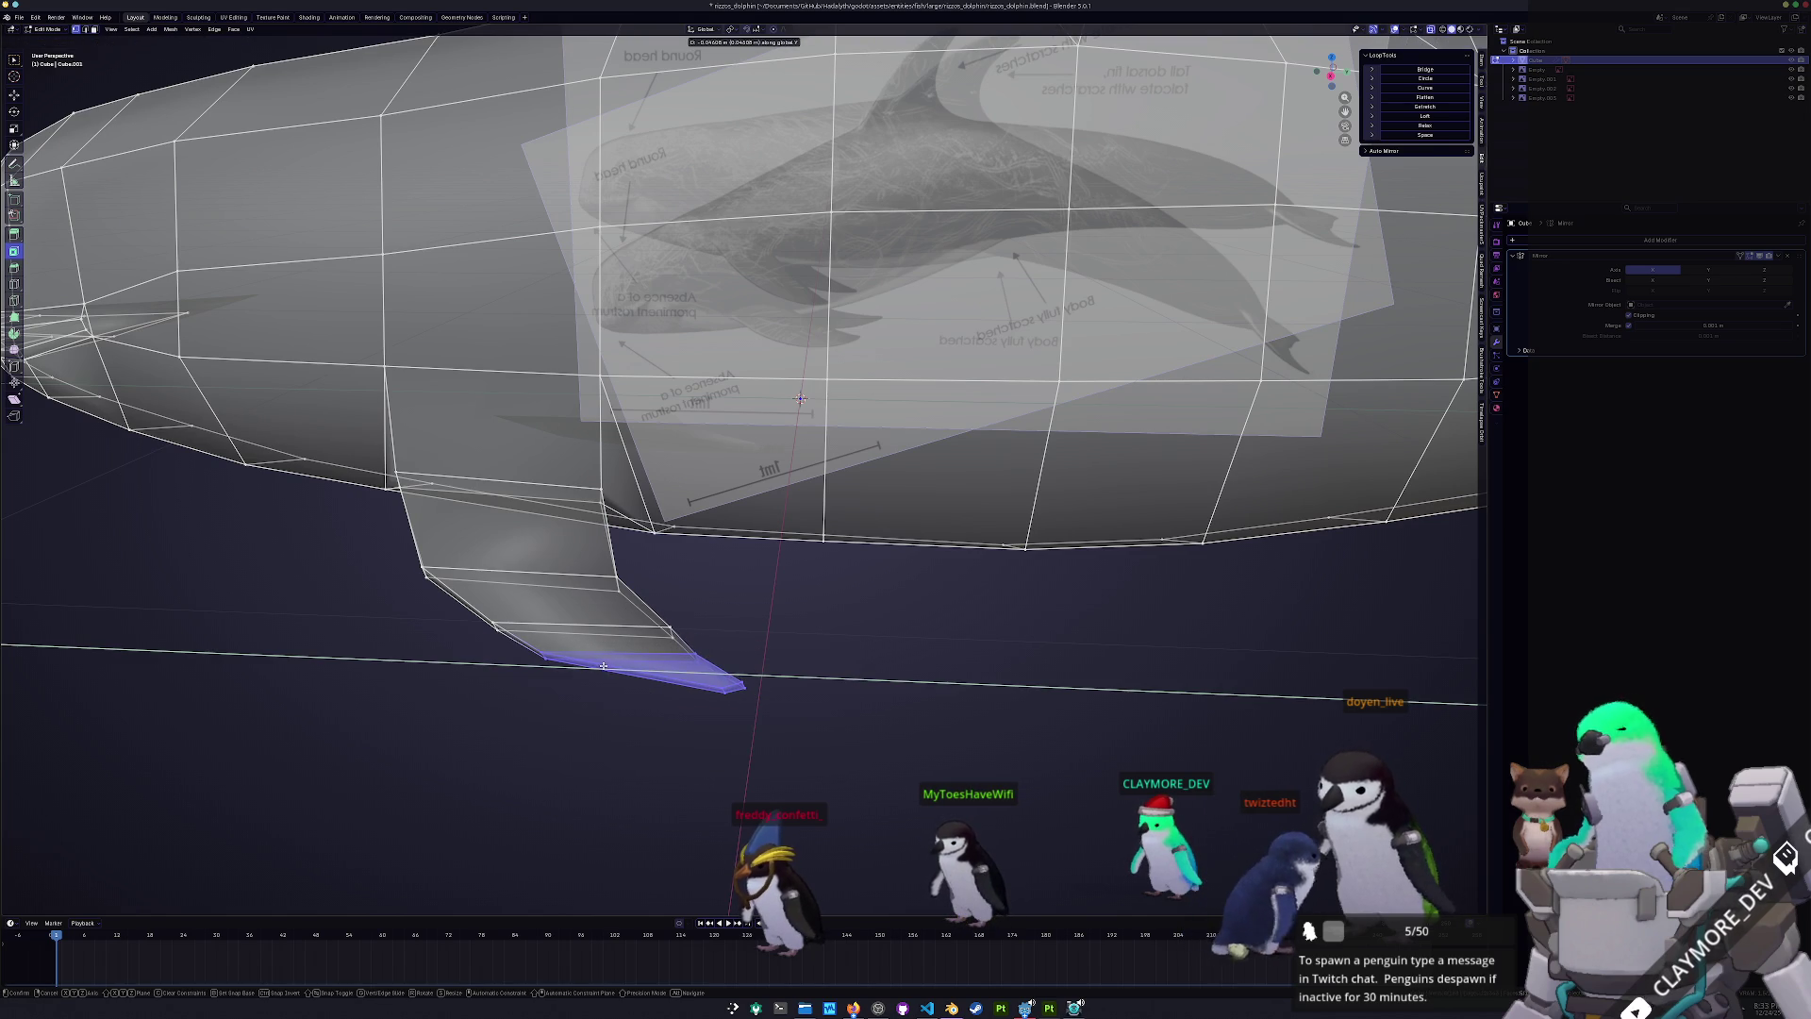
click(604, 666)
- Push the fin's lower faces and then its tip further back along global Y
drag(748, 768, 404, 609)
key(g)
key(y)
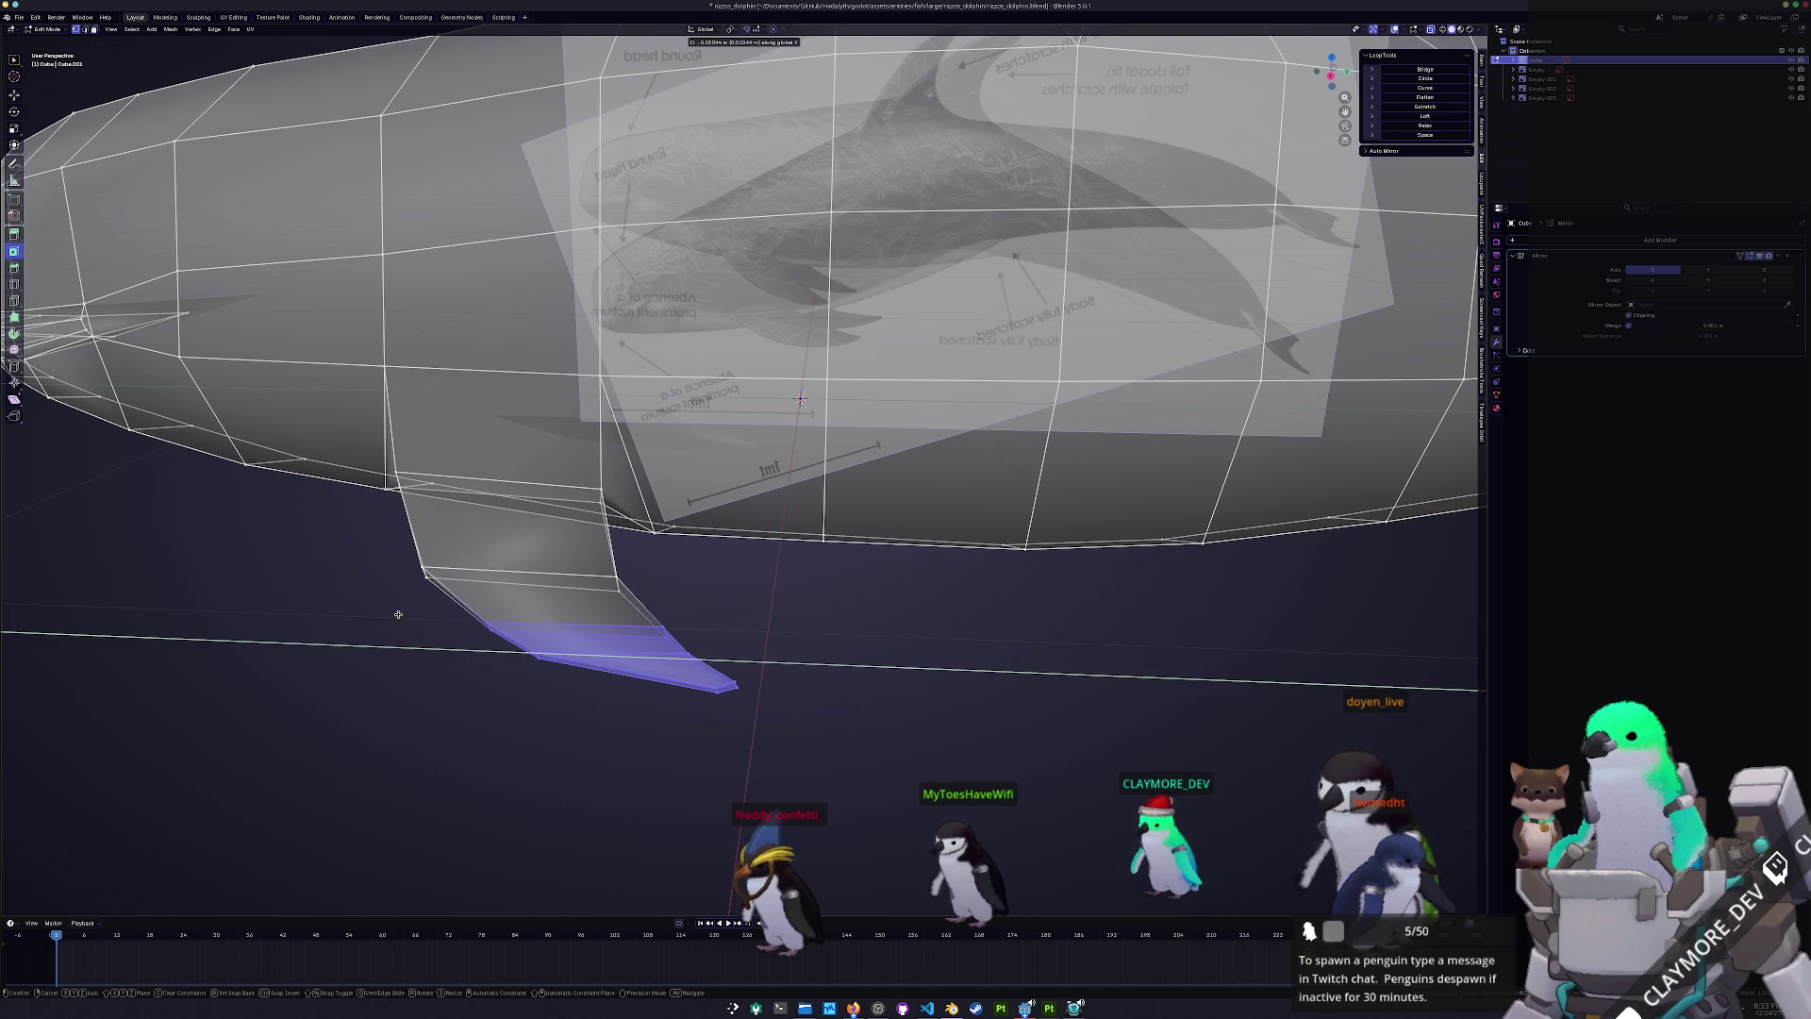
click(379, 616)
middle_drag(475, 693, 808, 772)
drag(808, 773, 472, 622)
key(g)
click(465, 628)
drag(813, 719, 647, 642)
key(g)
key(y)
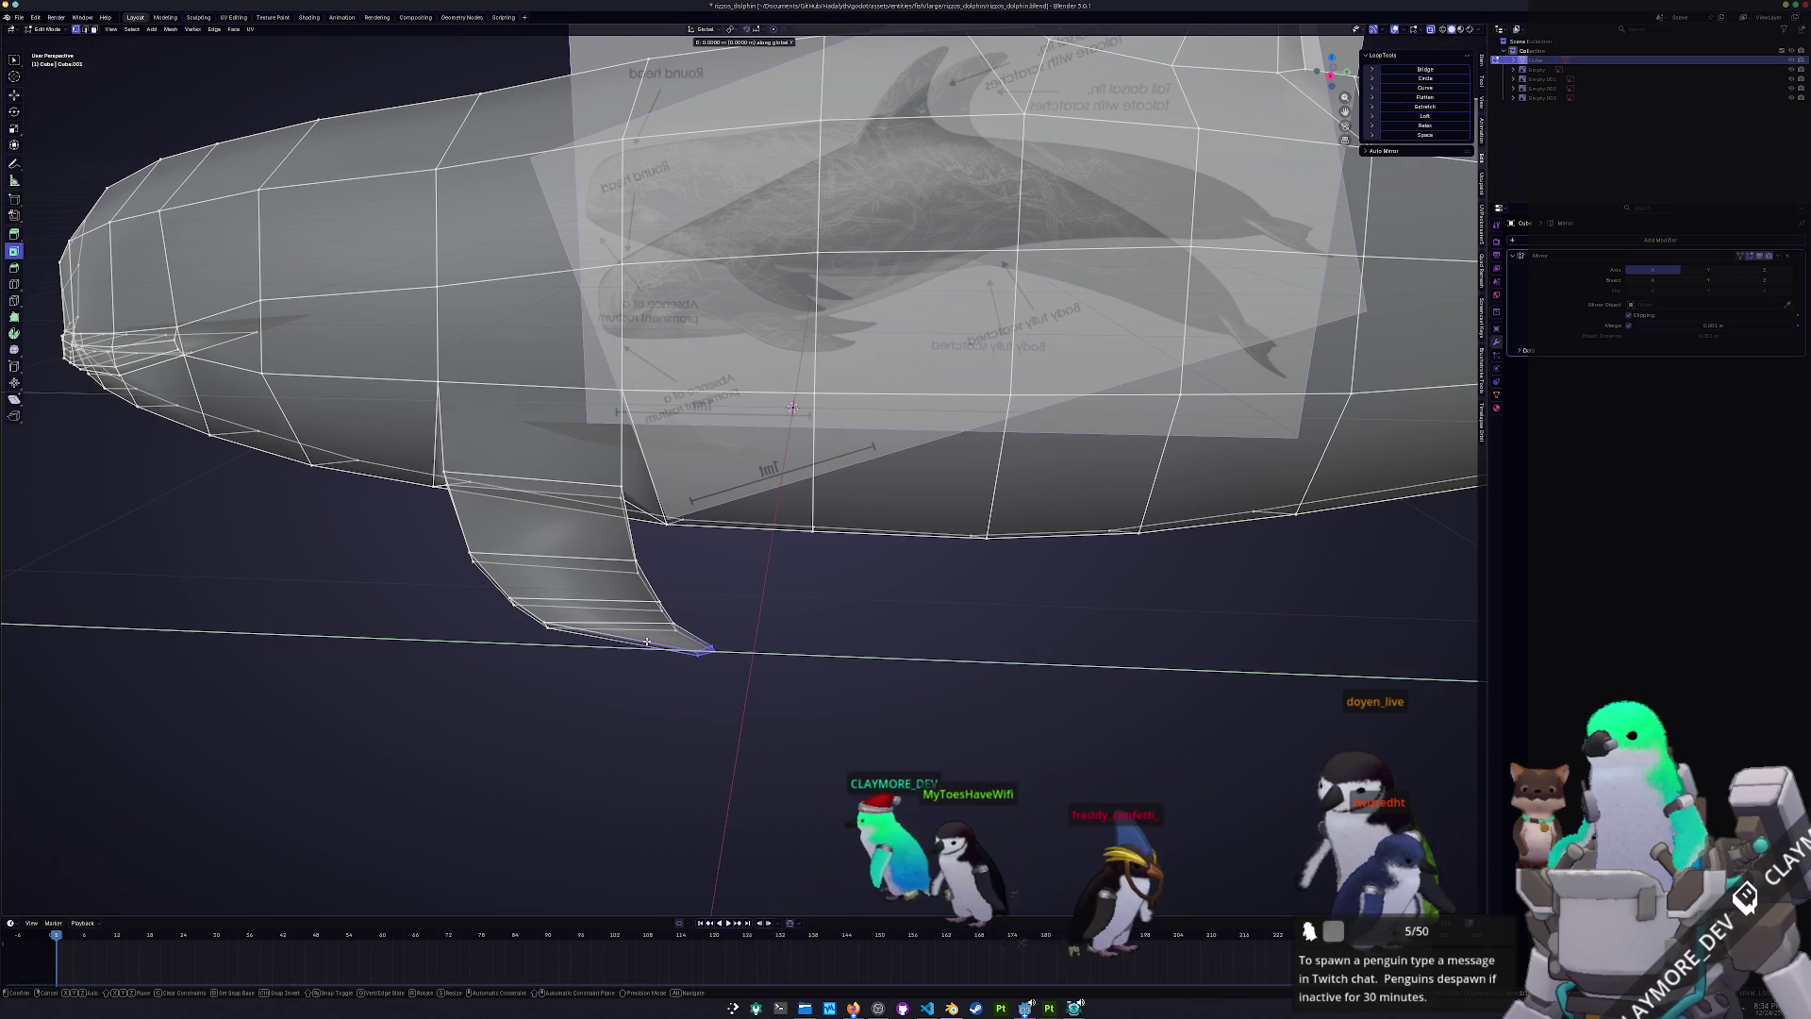
click(634, 647)
- Select the bottom fin faces in face mode, grow the selection, and inspect the fin from below
key(3)
alt+click(646, 634)
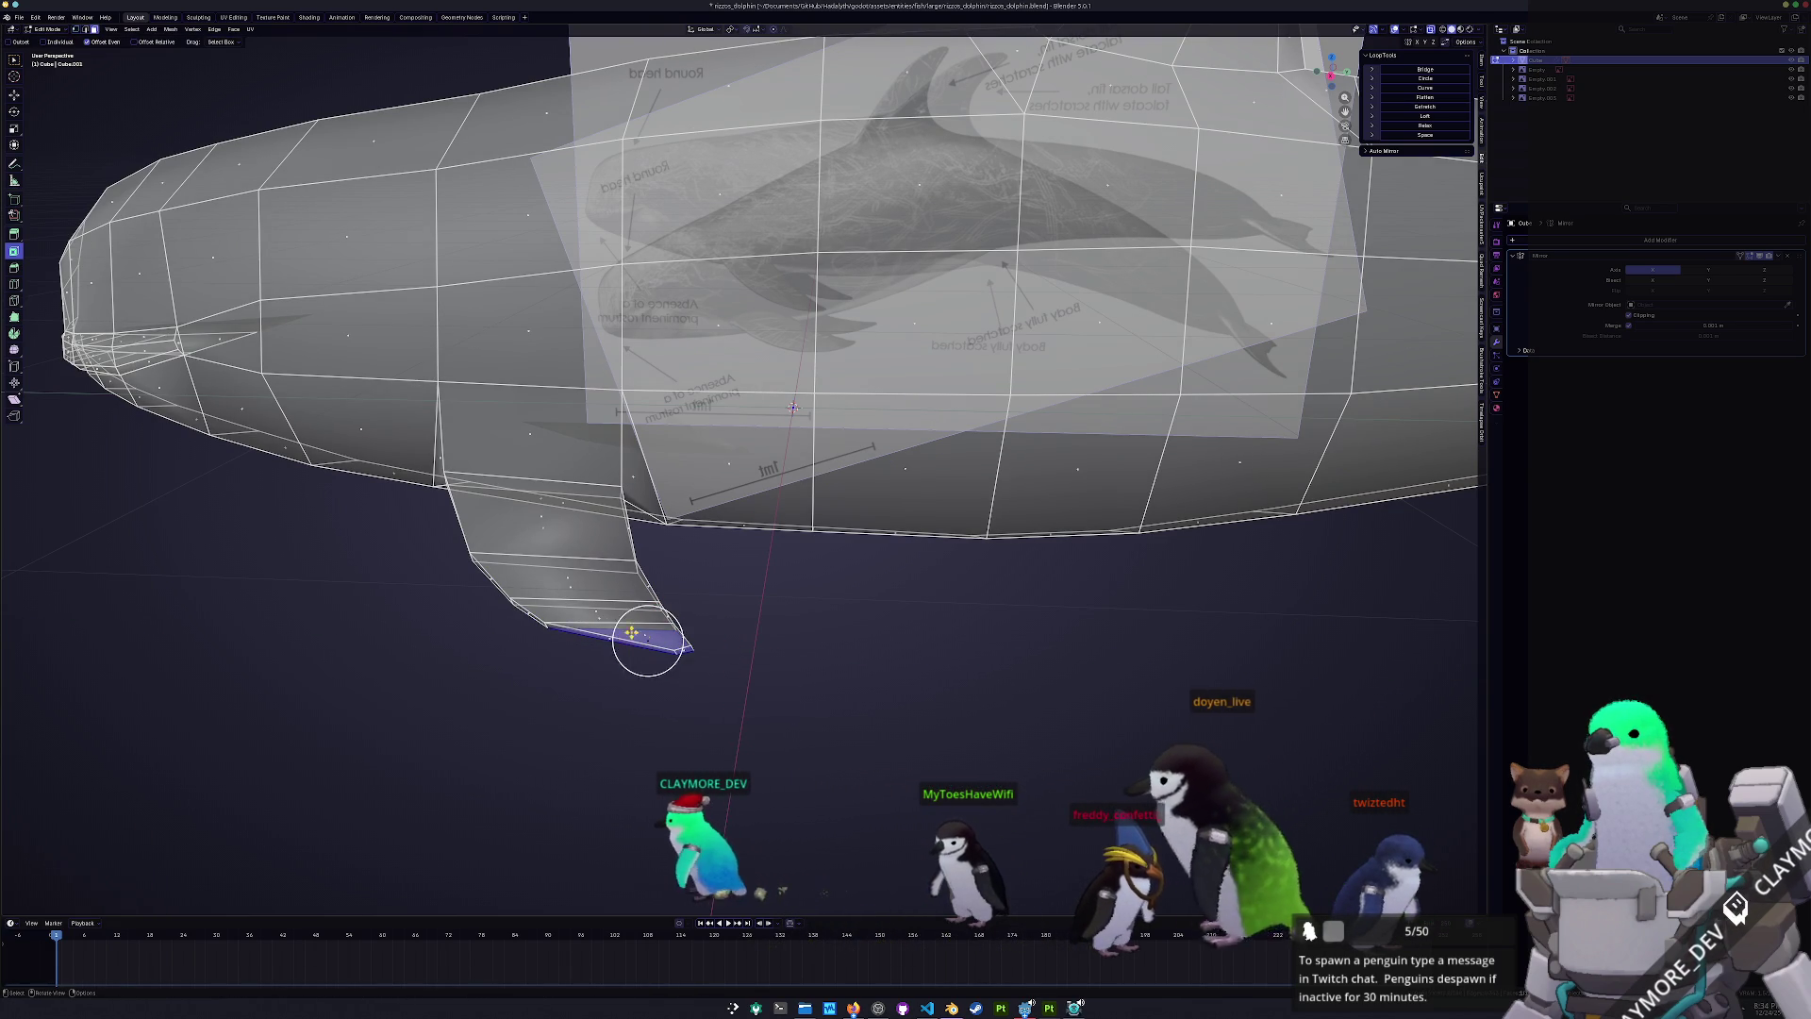
key(ctrl+KP_Add)
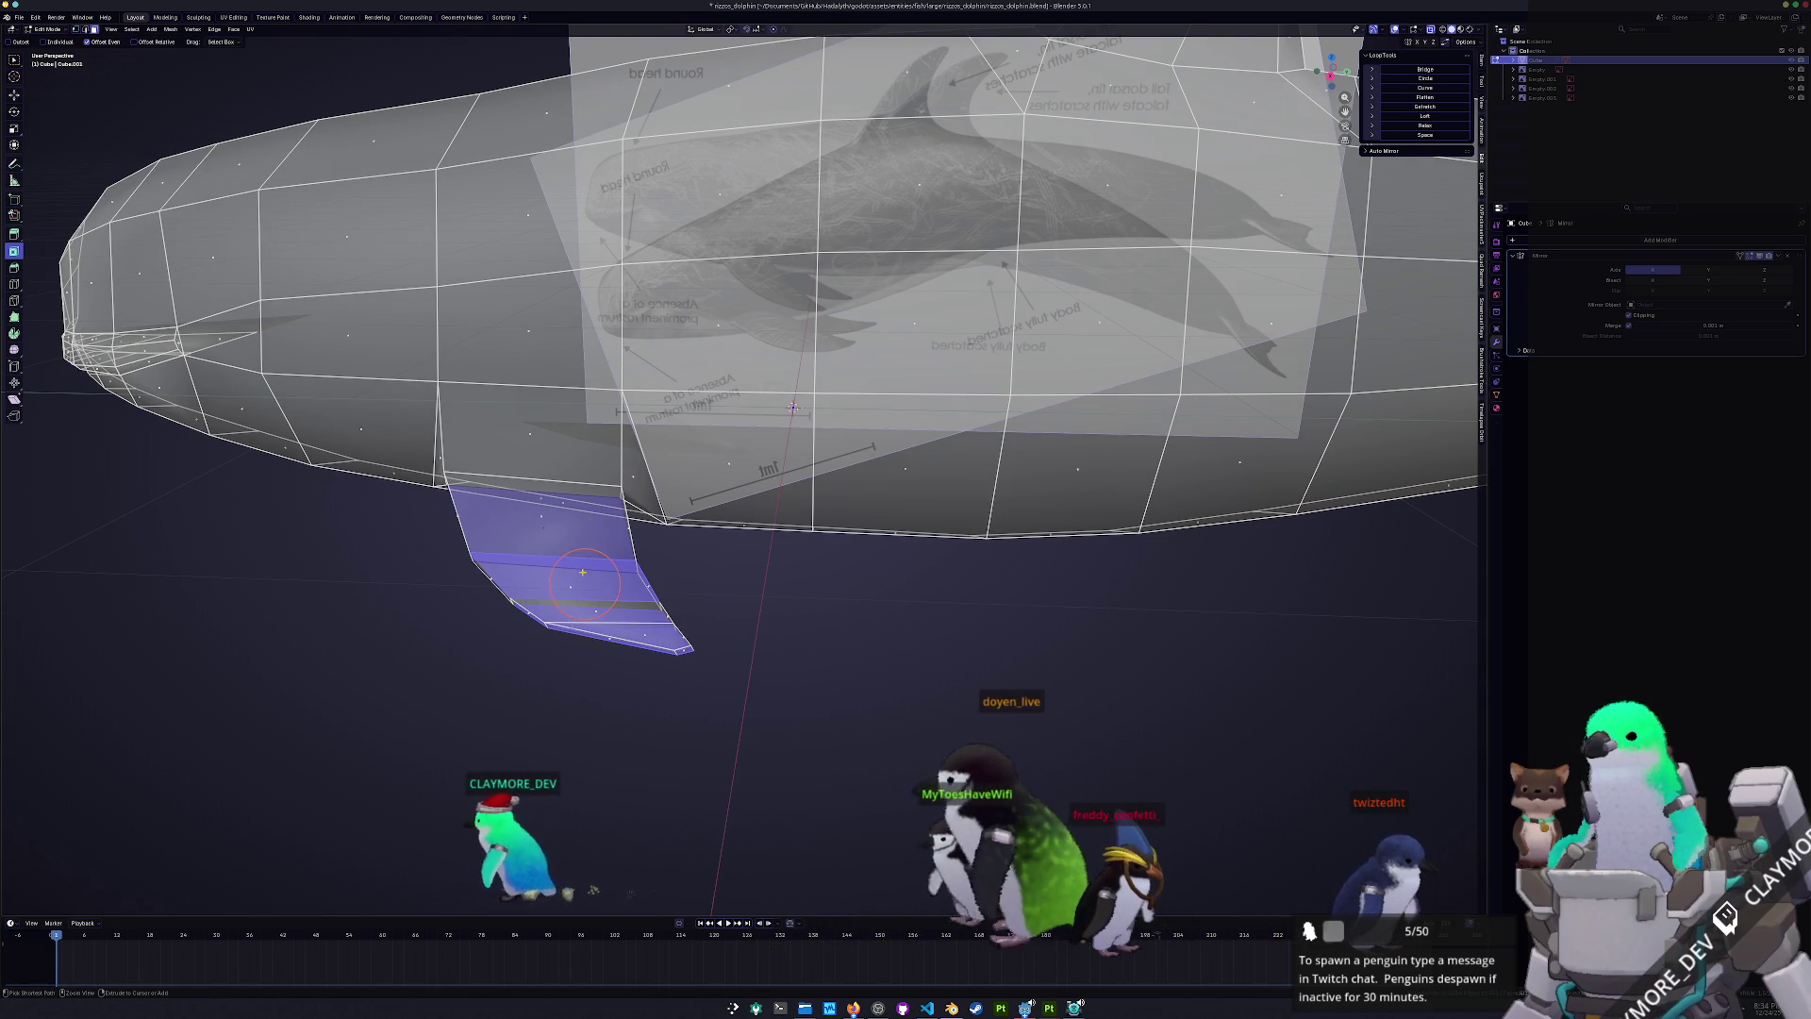
key(ctrl+KP_7)
mouse_move(698, 290)
middle_down()
mouse_move(789, 607)
mouse_move(661, 528)
mouse_move(789, 318)
mouse_move(723, 557)
middle_up()
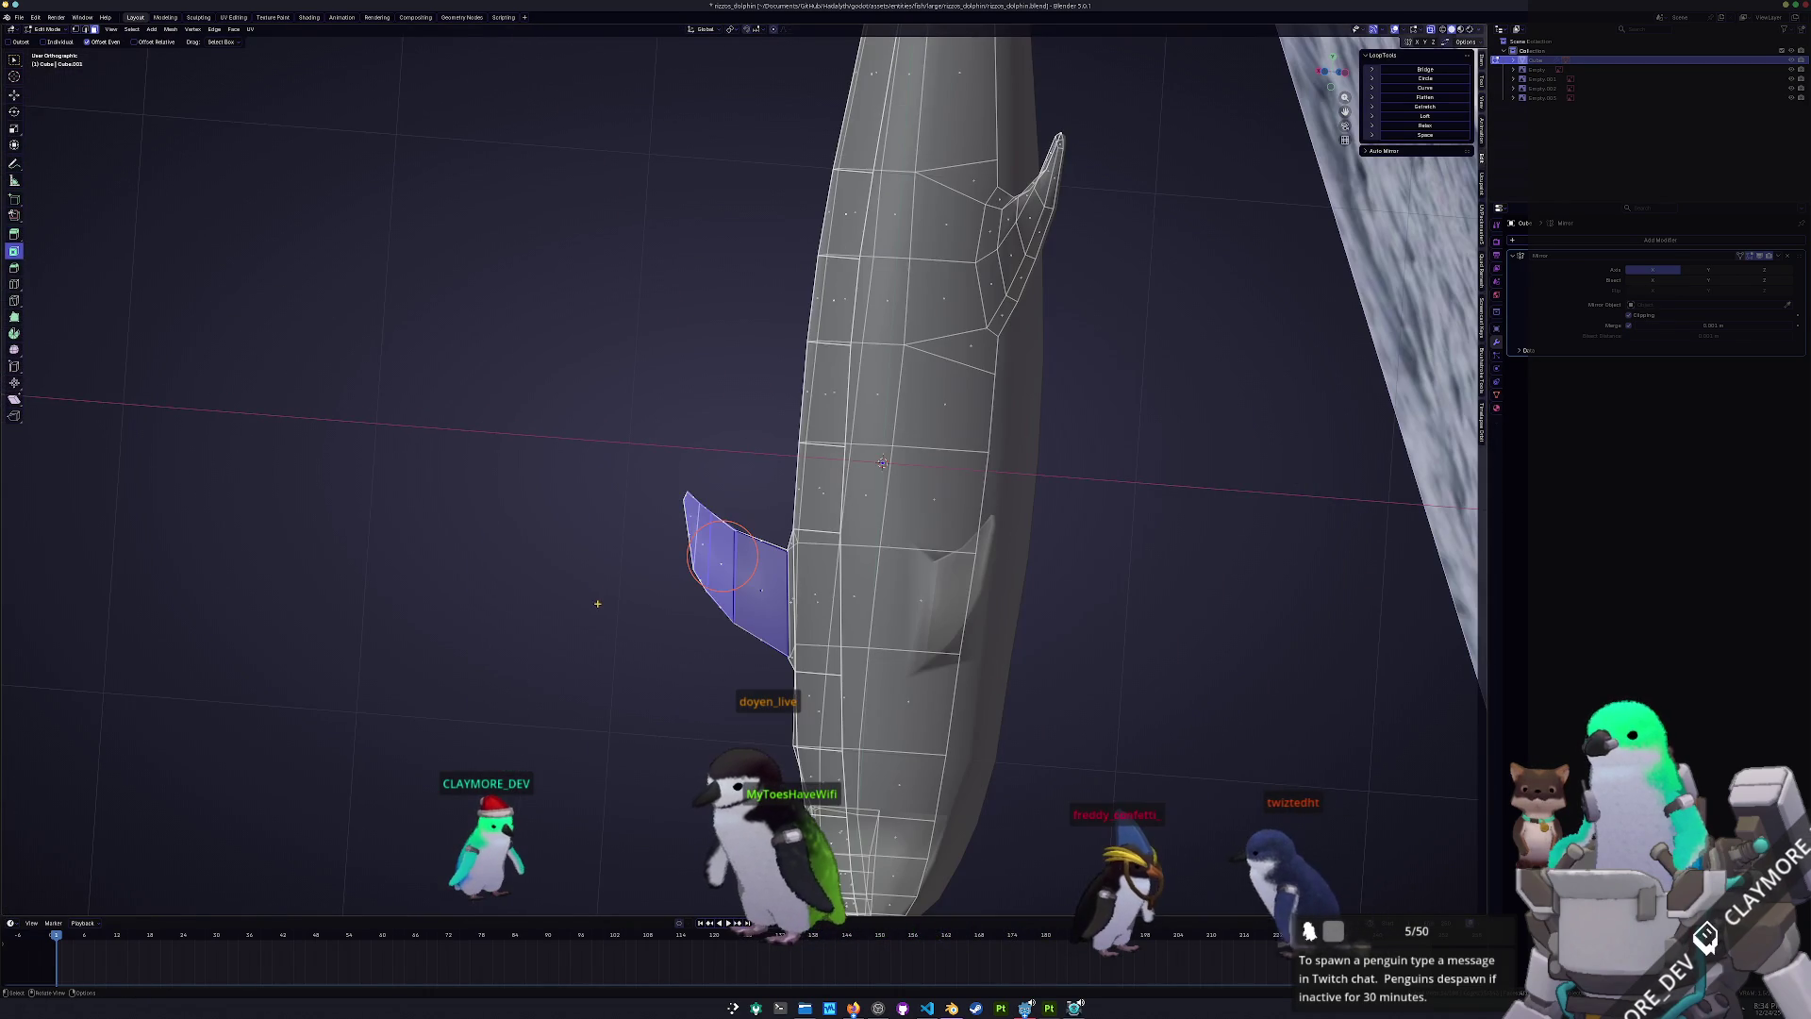
middle_drag(604, 699, 872, 699)
scroll(662, 695, up, 5)
key(c)
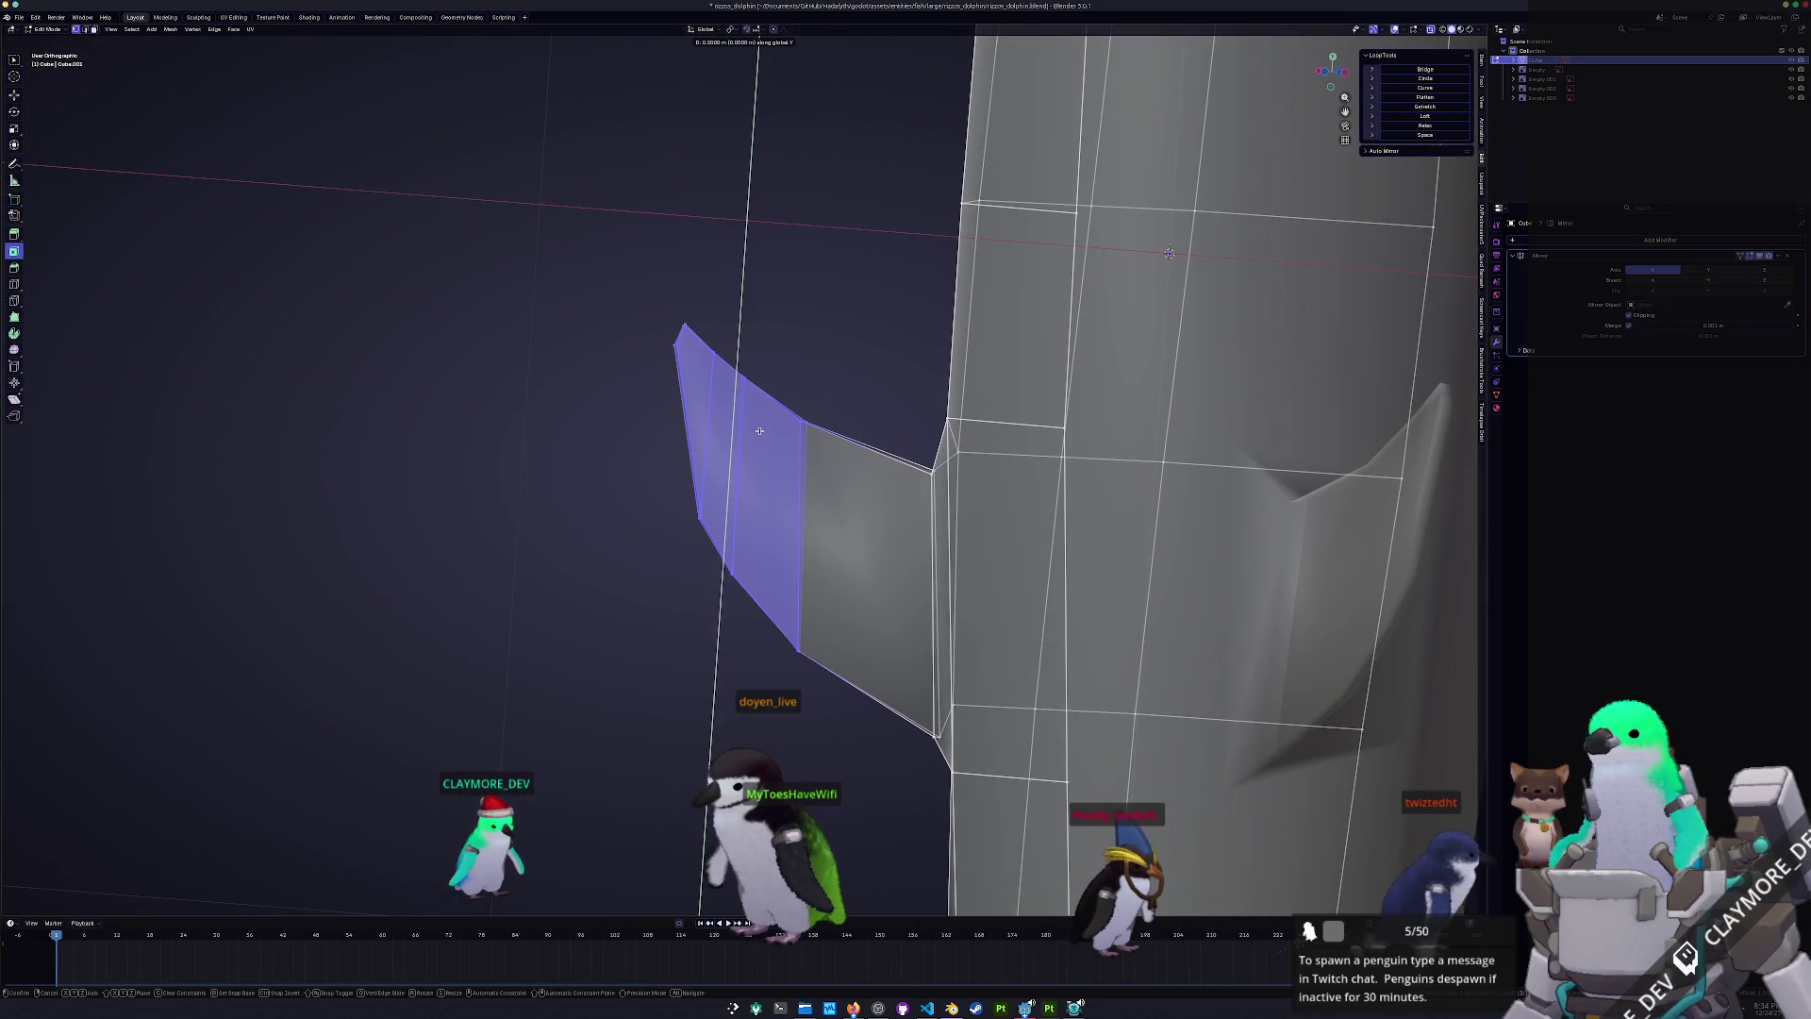
key(Escape)
key(alt+a)
- Drag the fin's outer faces to bend the tip, then move its top edge up and back
mouse_move(754, 670)
mouse_down()
mouse_move(628, 342)
mouse_move(566, 267)
mouse_up()
key(g)
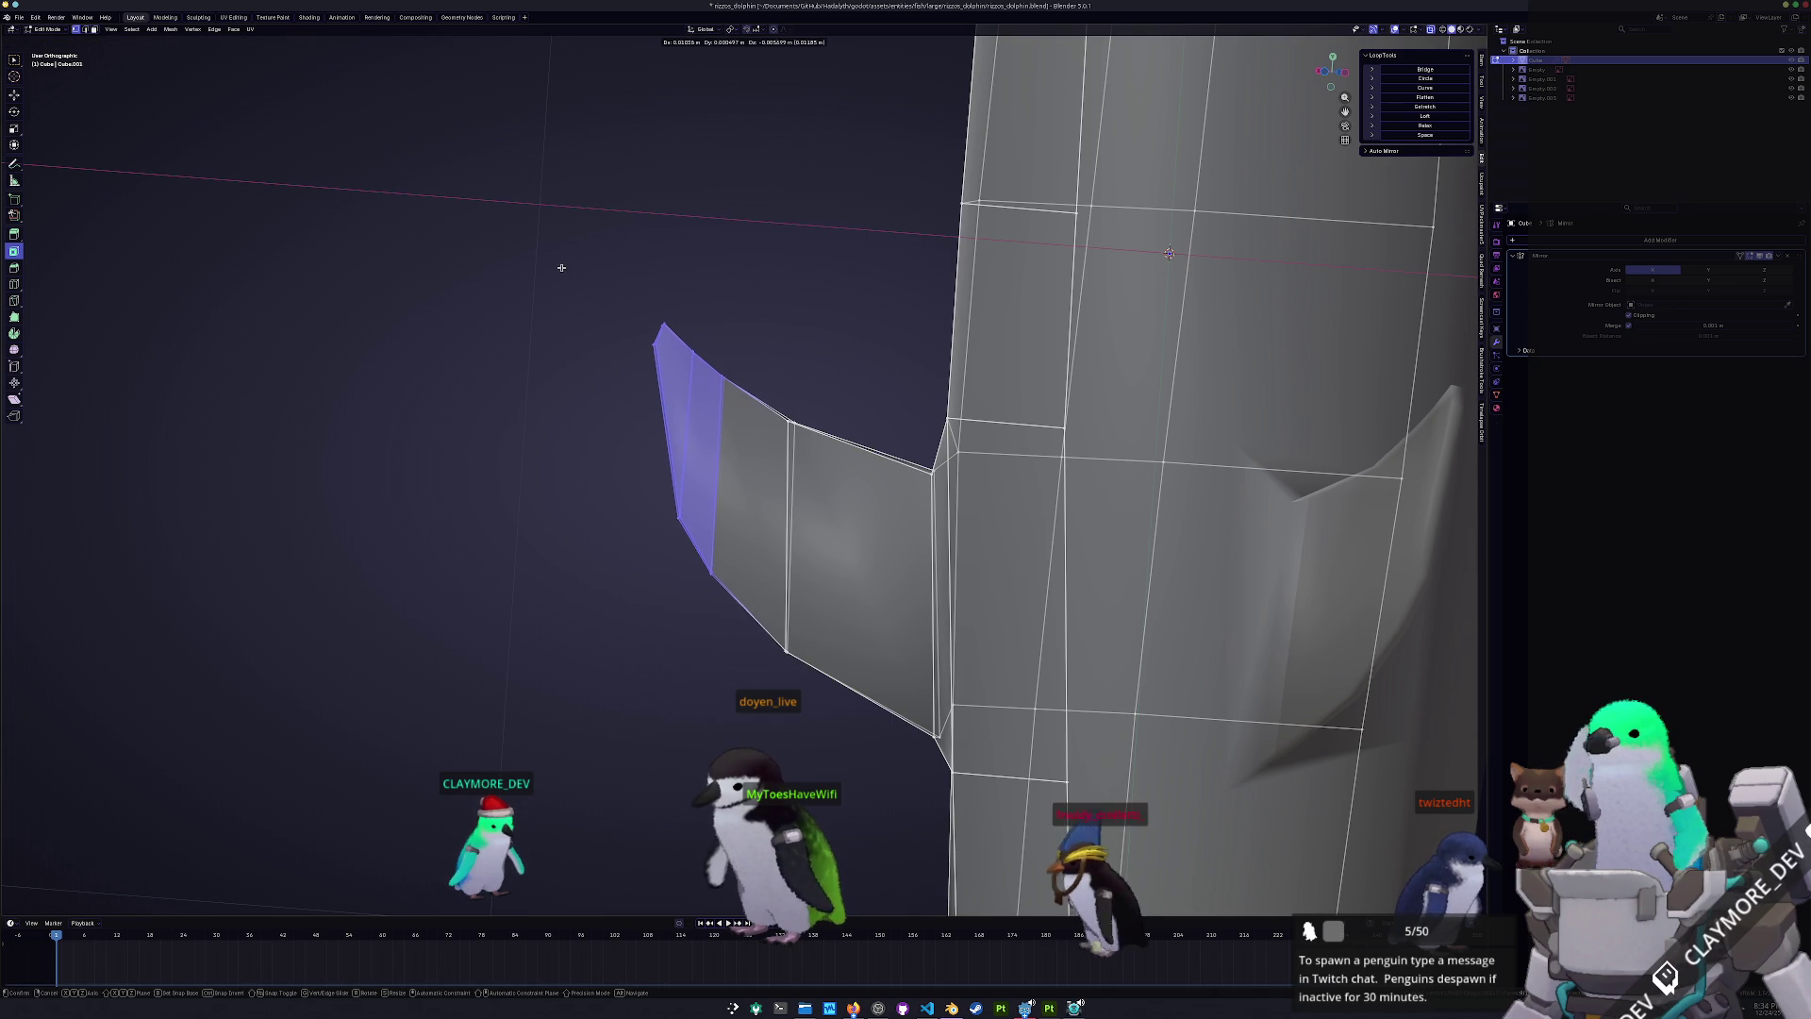
click(554, 267)
click(521, 388)
shift+middle_drag(521, 388, 844, 641)
drag(844, 668, 707, 341)
key(g)
click(698, 332)
click(655, 388)
click(782, 415)
key(g)
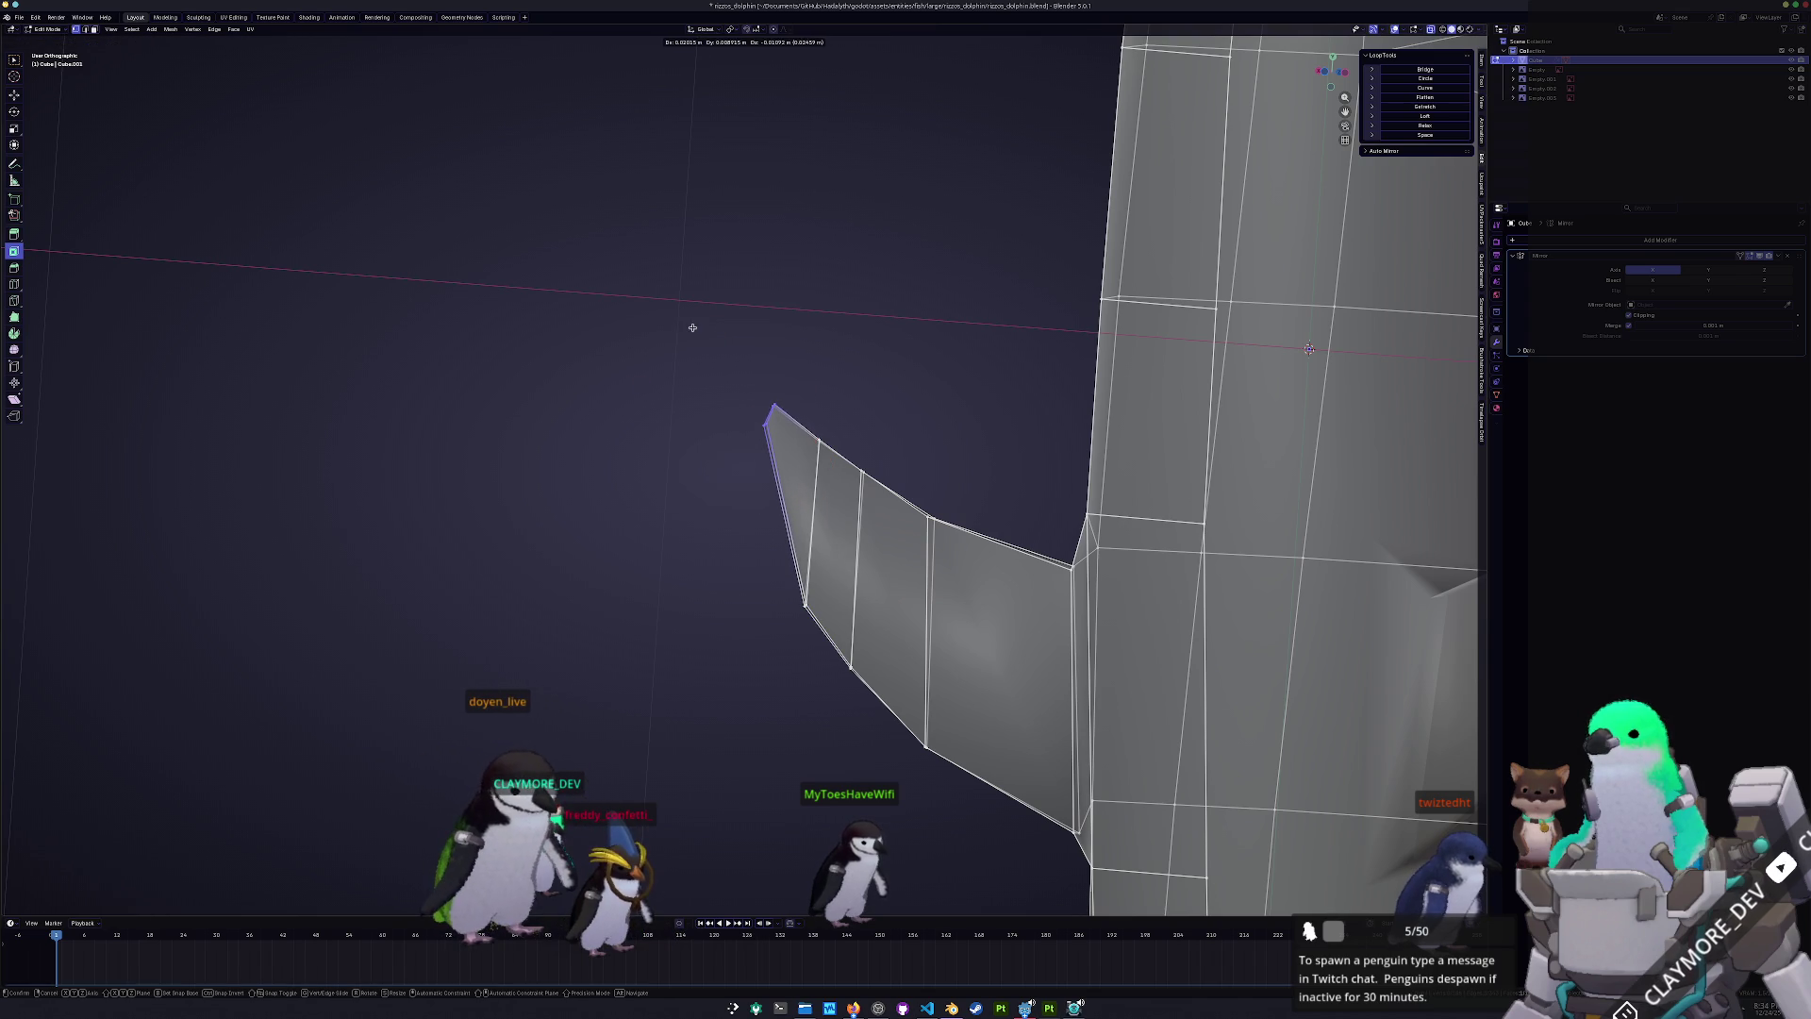
click(690, 321)
- Check both flippers head-on in Object Mode, then select three fin faces including the tip
key(Tab)
mouse_move(688, 320)
middle_down()
mouse_move(663, 546)
mouse_move(695, 437)
mouse_move(688, 554)
mouse_move(719, 525)
middle_up()
key(KP_1)
key(Tab)
click(572, 486)
shift+click(618, 512)
shift+click(661, 533)
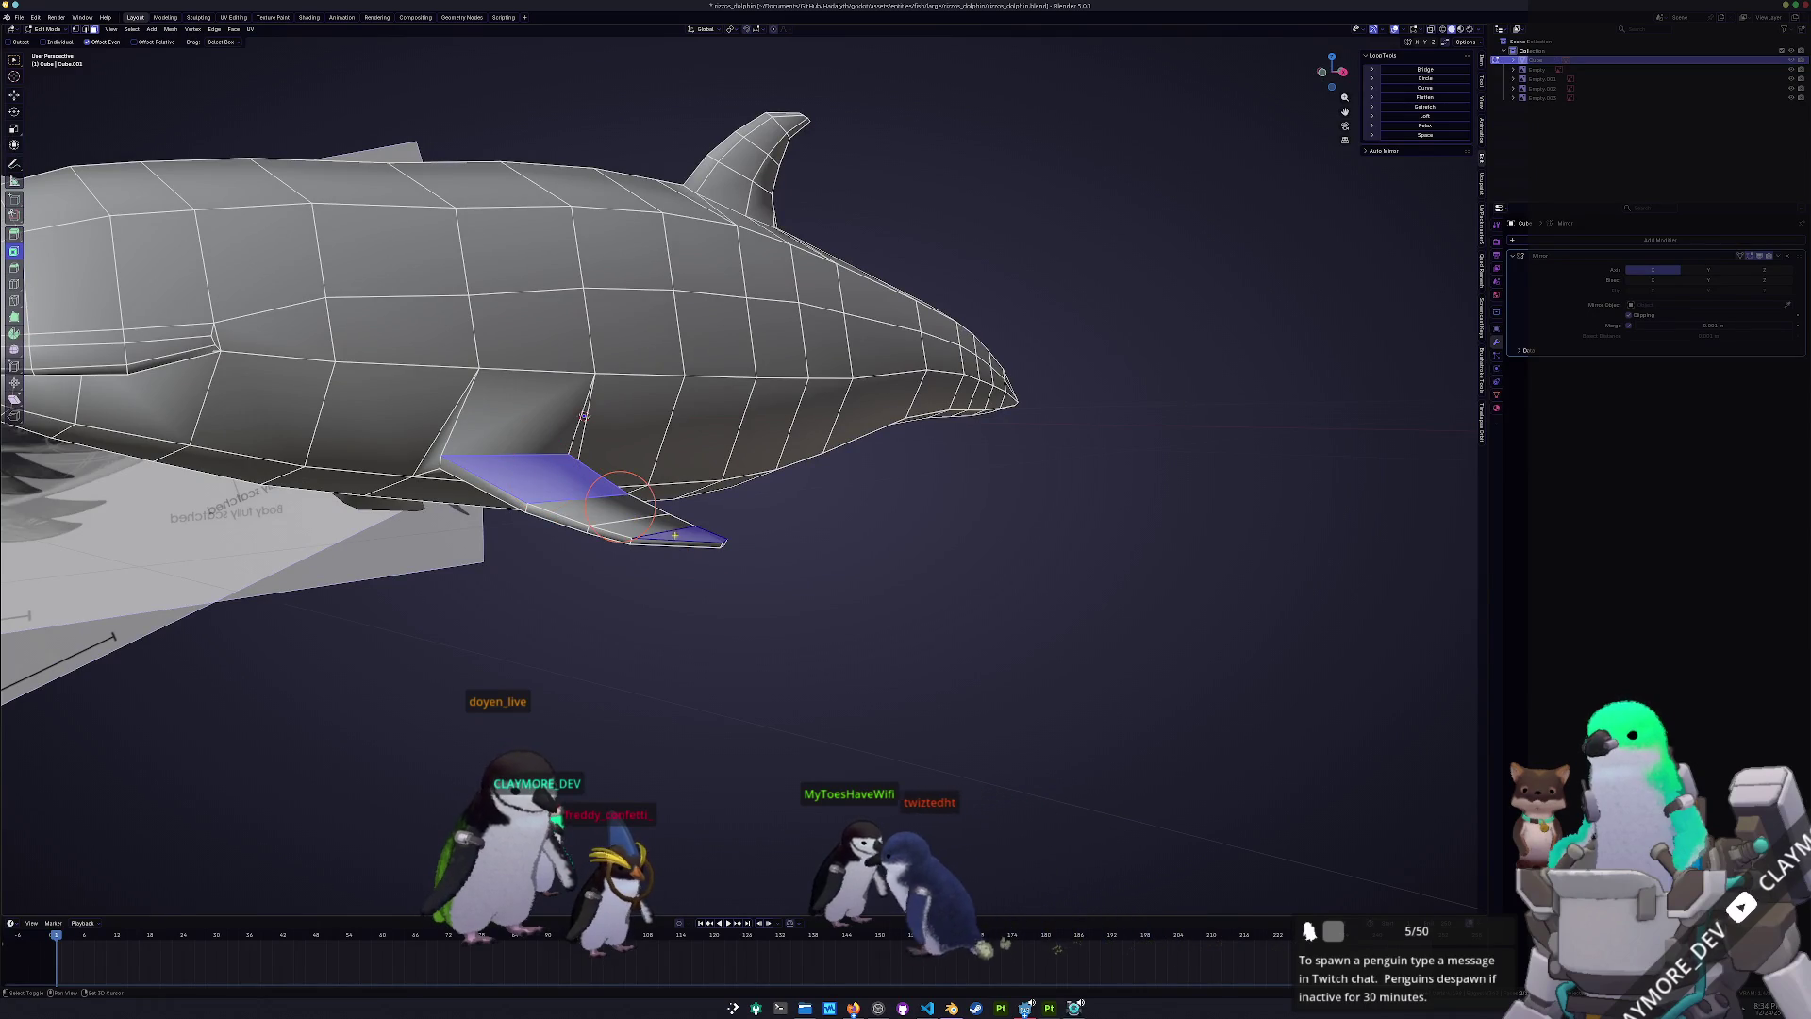
shift+right_click(621, 511)
key(KP_1)
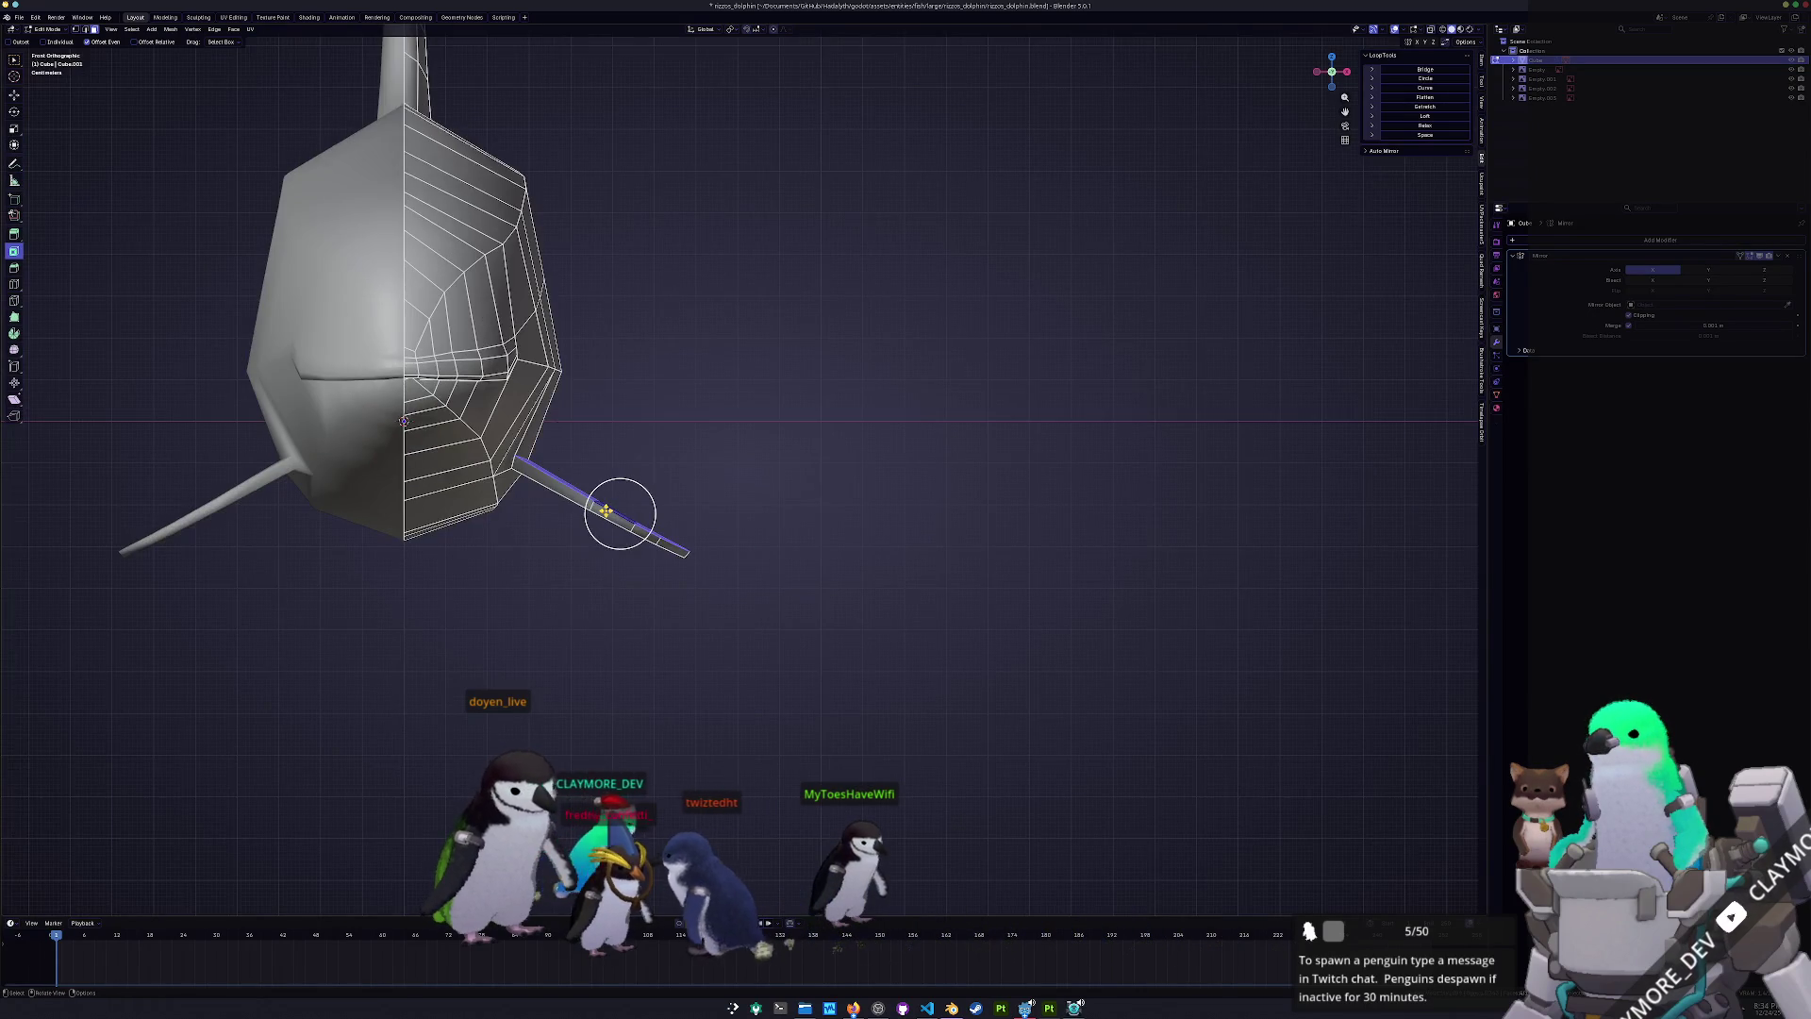
scroll(779, 535, up, 5)
key(g)
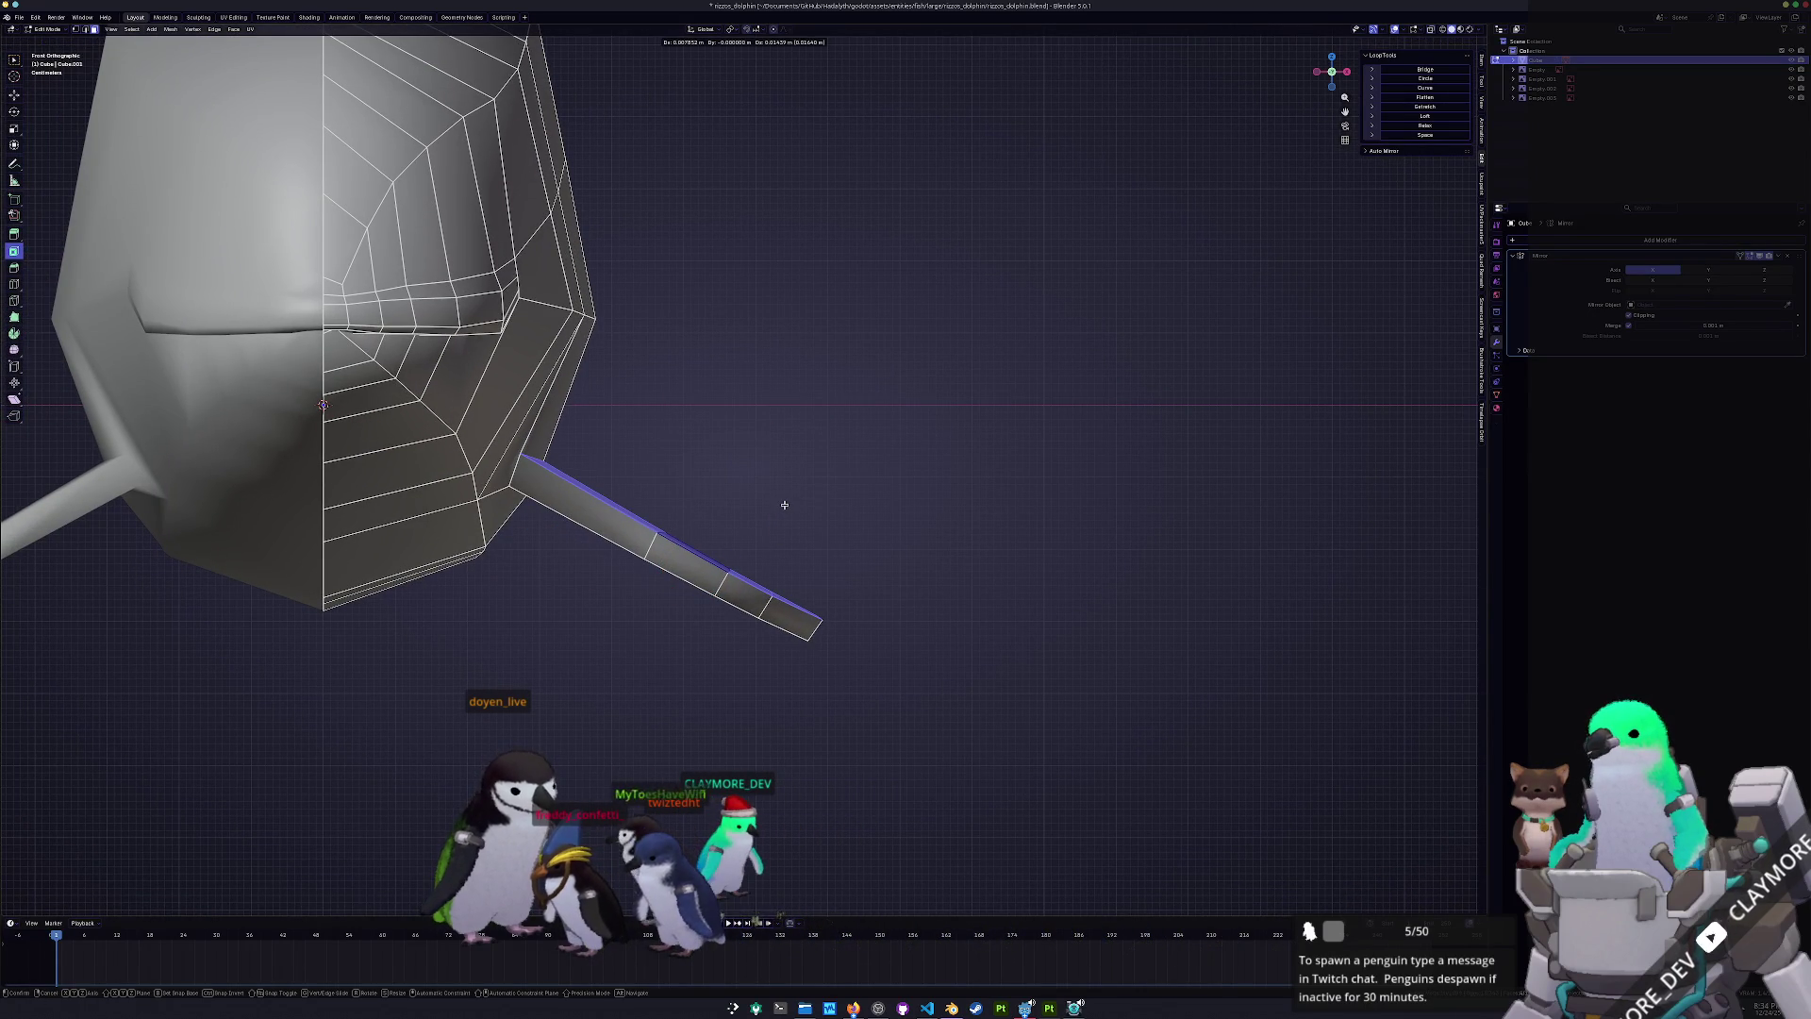
right_click(703, 553)
key(g)
key(g)
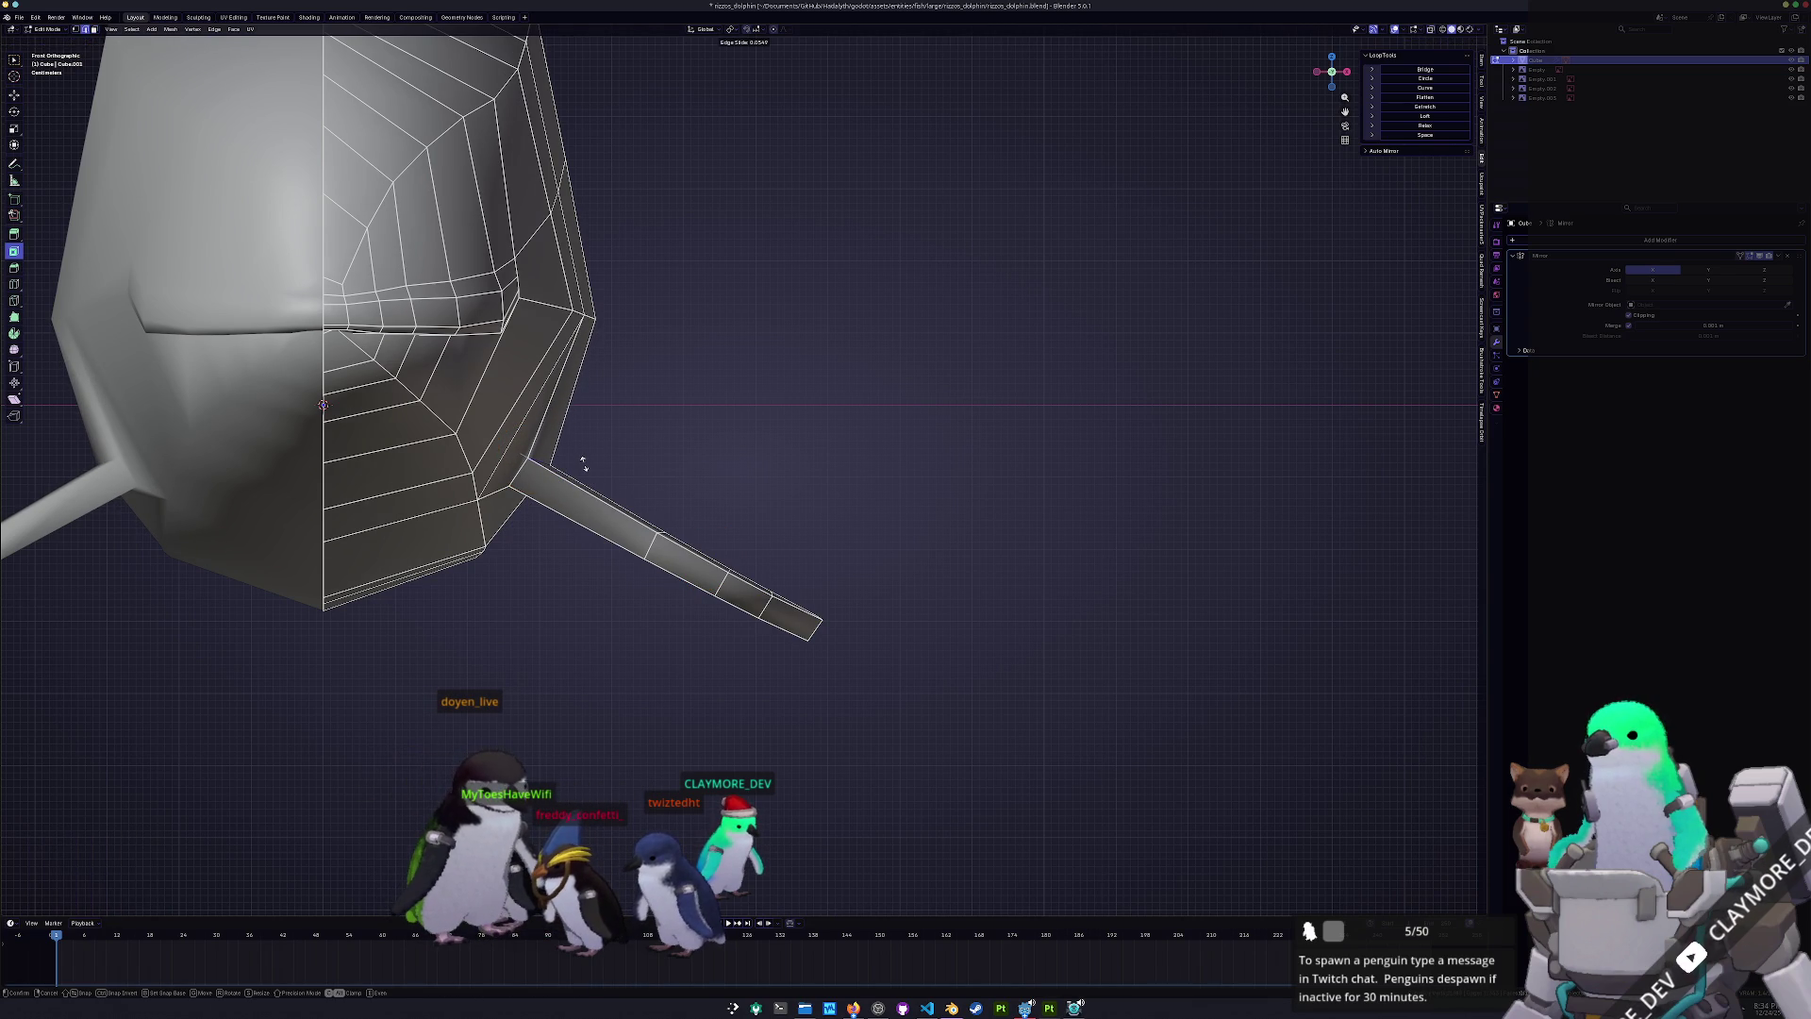
right_click(583, 464)
scroll(573, 462, down, 3)
scroll(572, 462, up, 2)
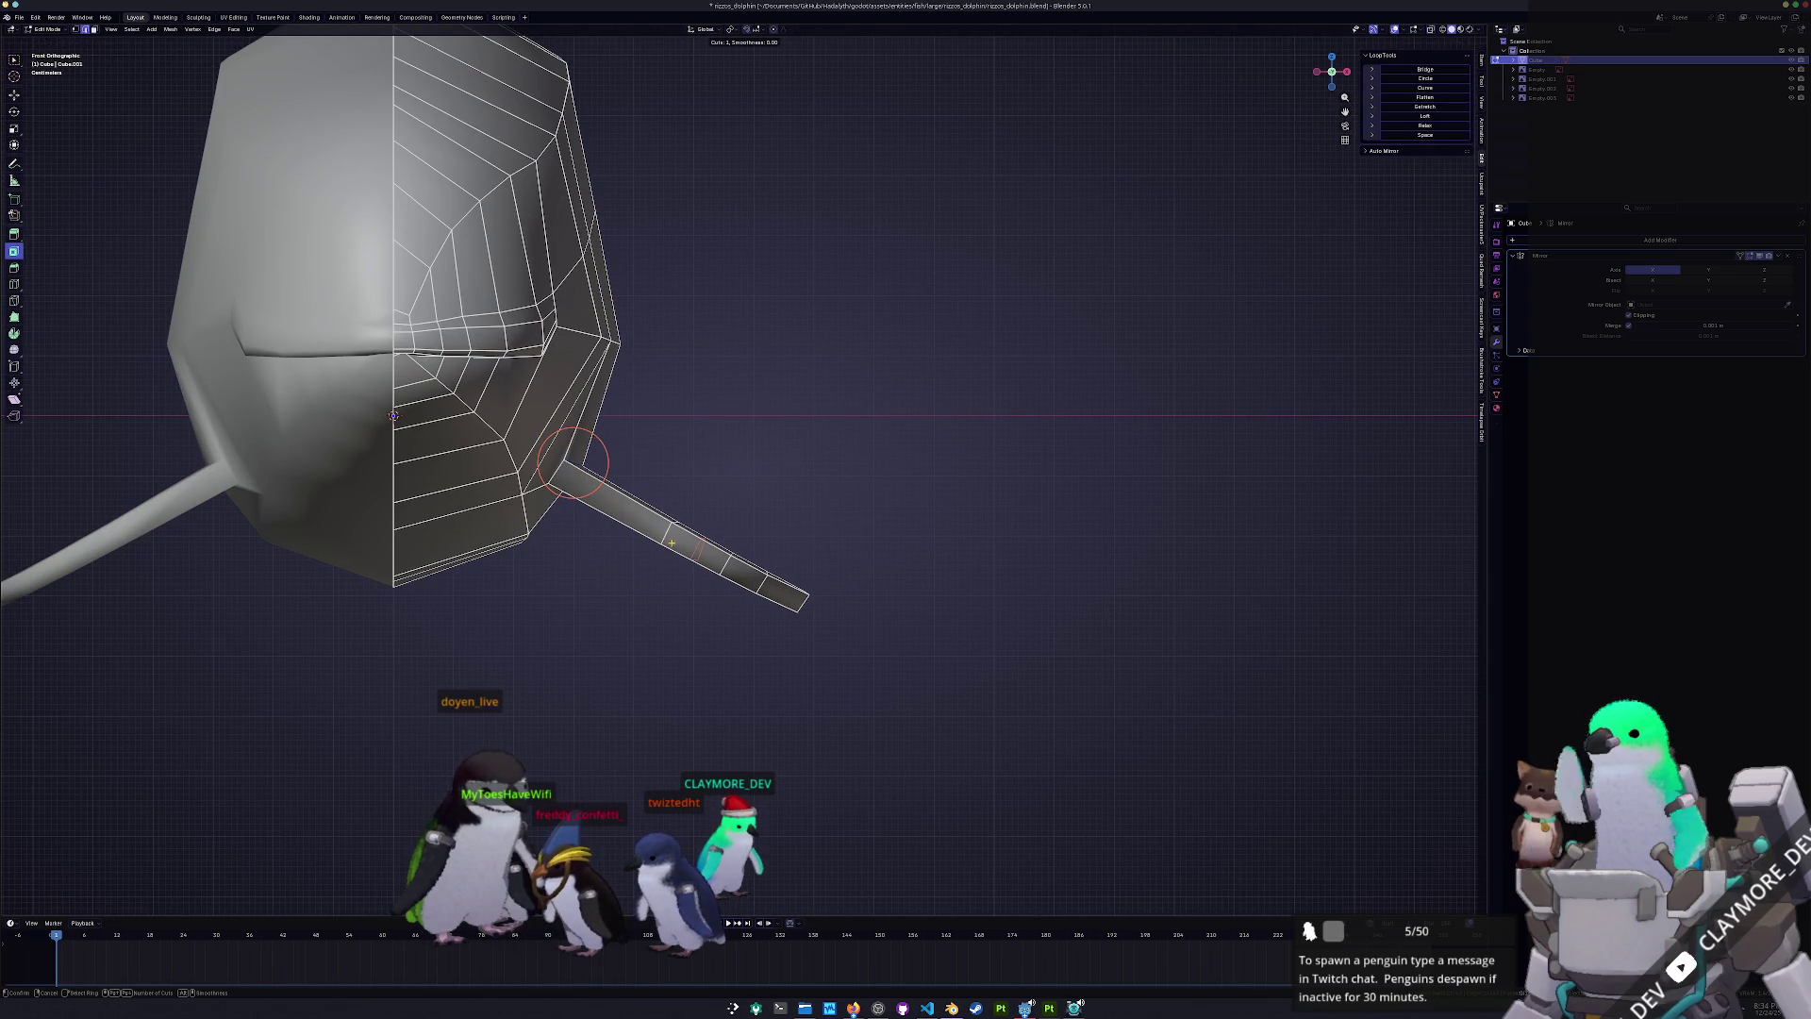
right_click(573, 463)
middle_drag(573, 463, 887, 482)
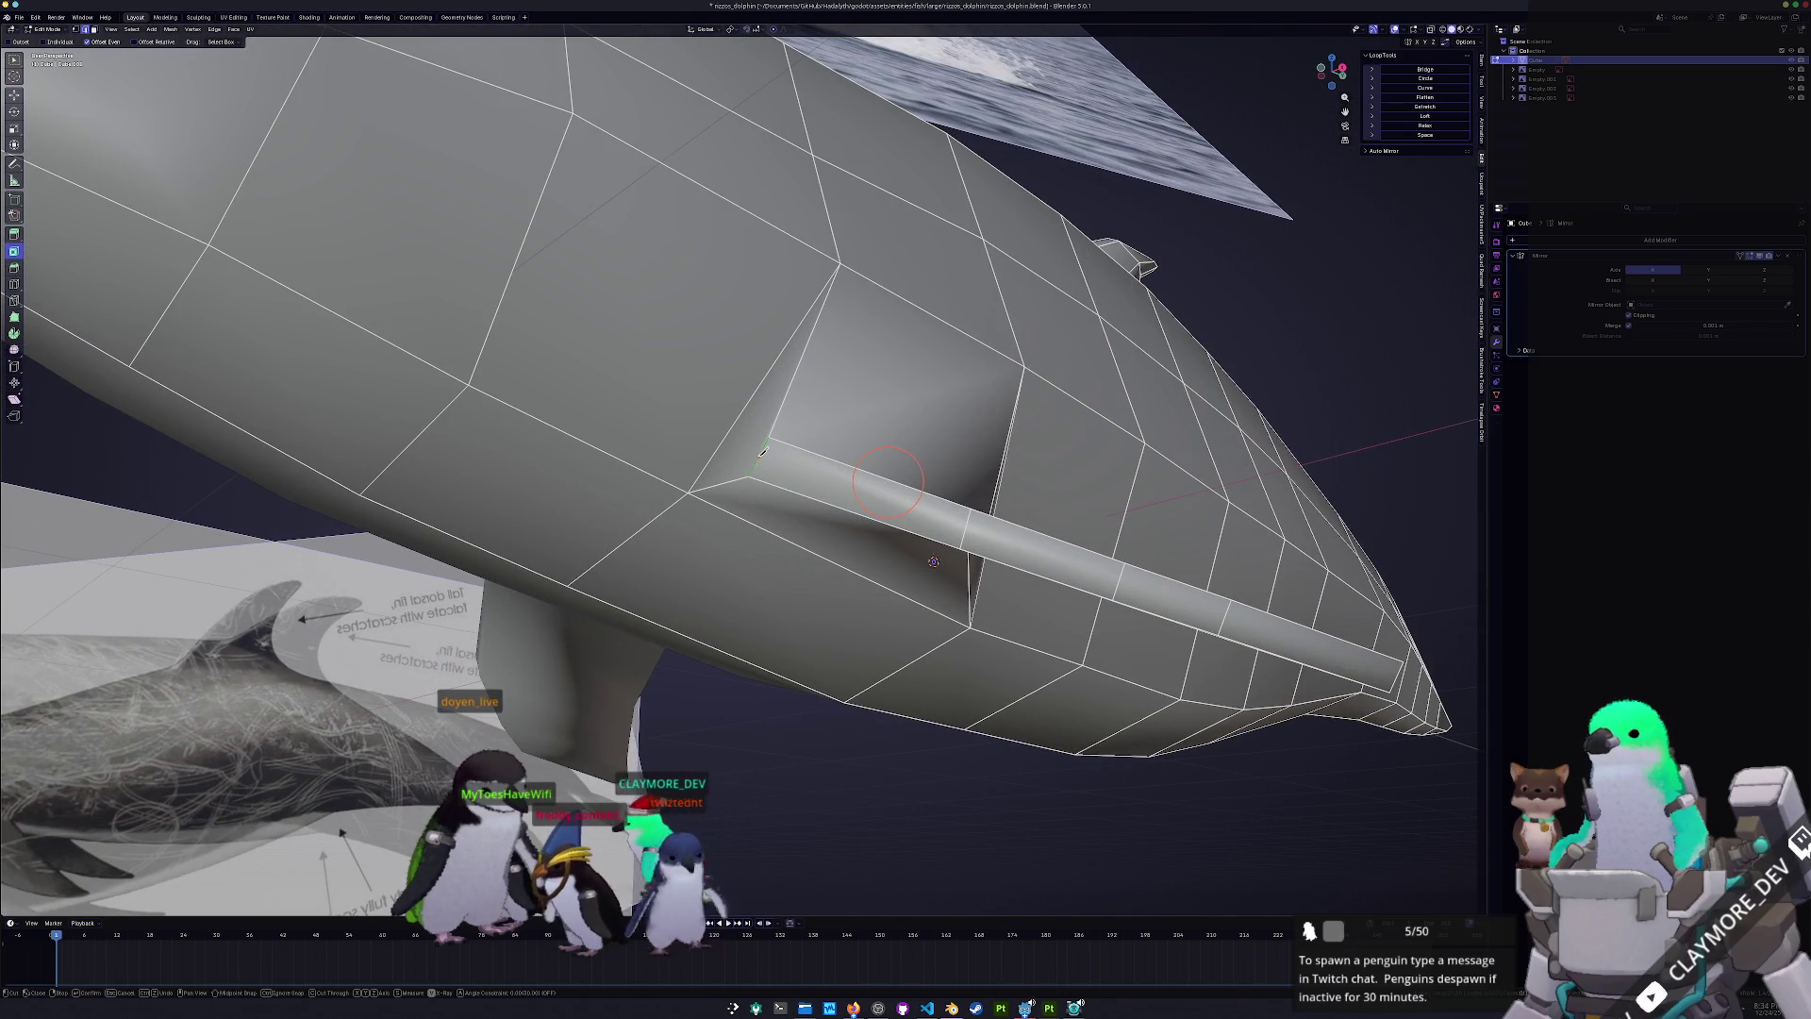
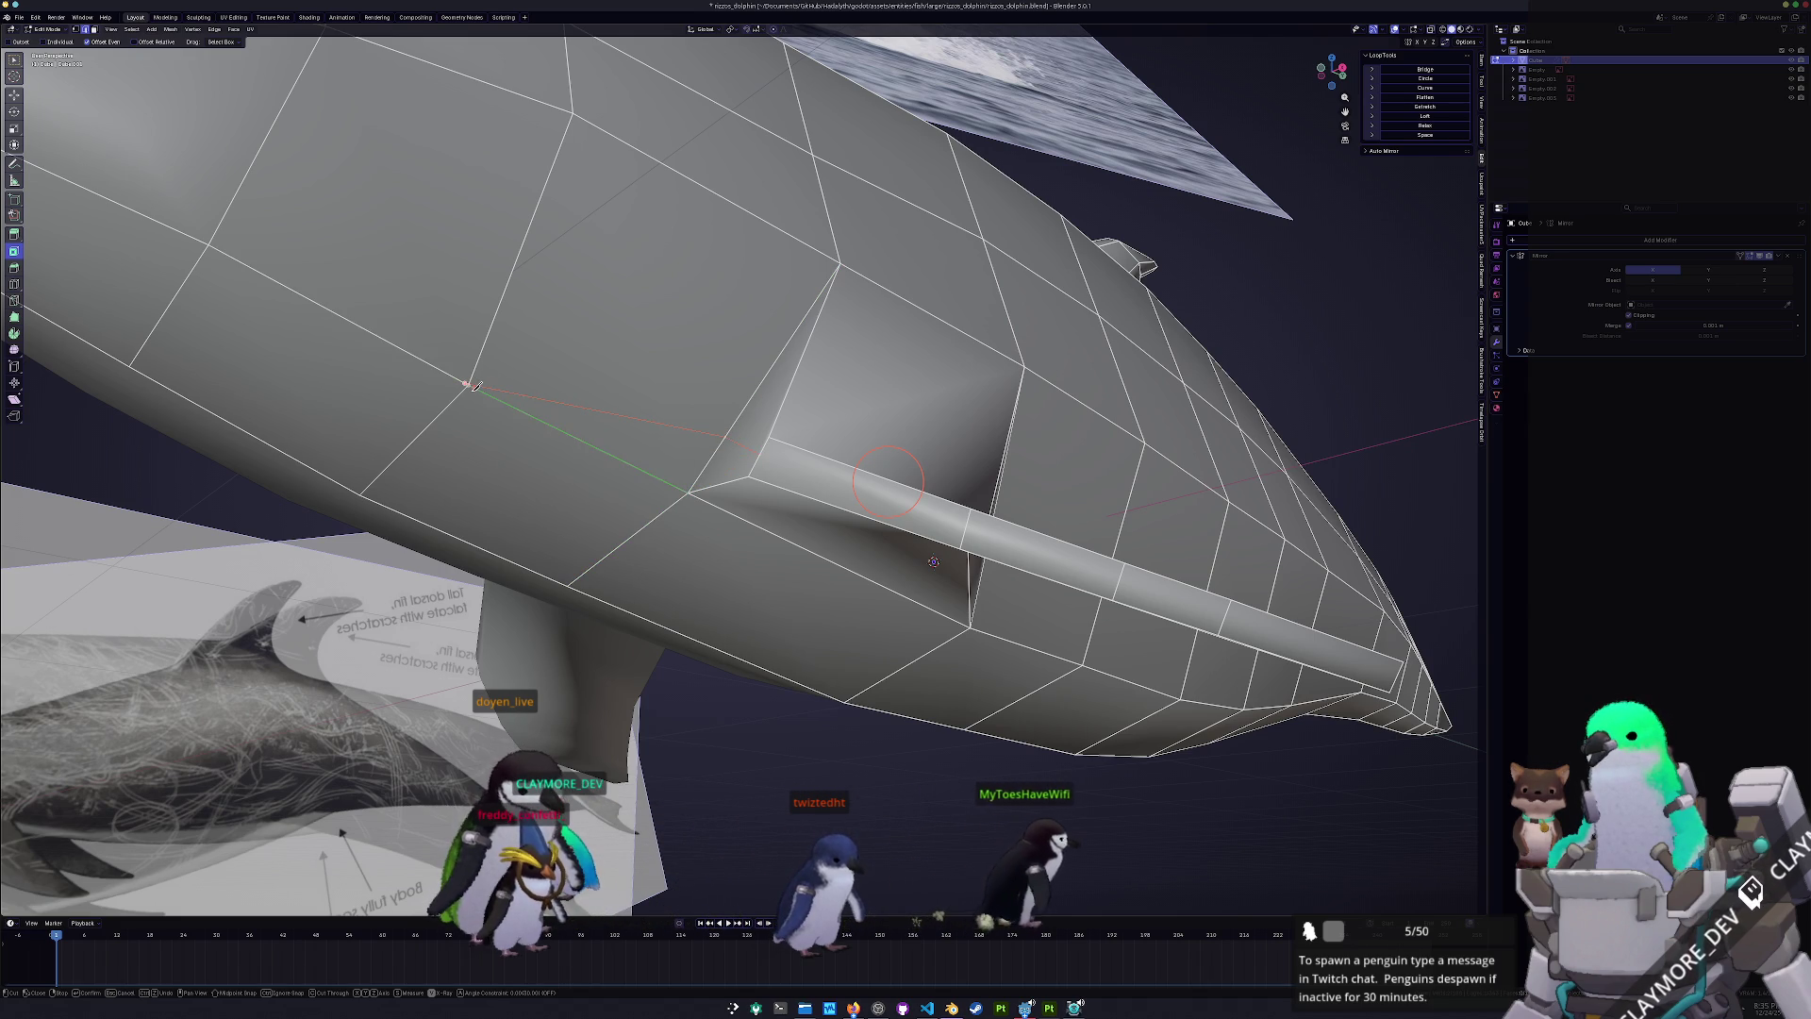
- Finish and commit the knife cut along the pectoral fin
click(724, 436)
key(Return)
middle_drag(933, 561, 1221, 456)
scroll(1221, 457, down, 3)
- Knife-cut a new edge from the fin's base vertex to the fin-tip vertex and commit it
key(k)
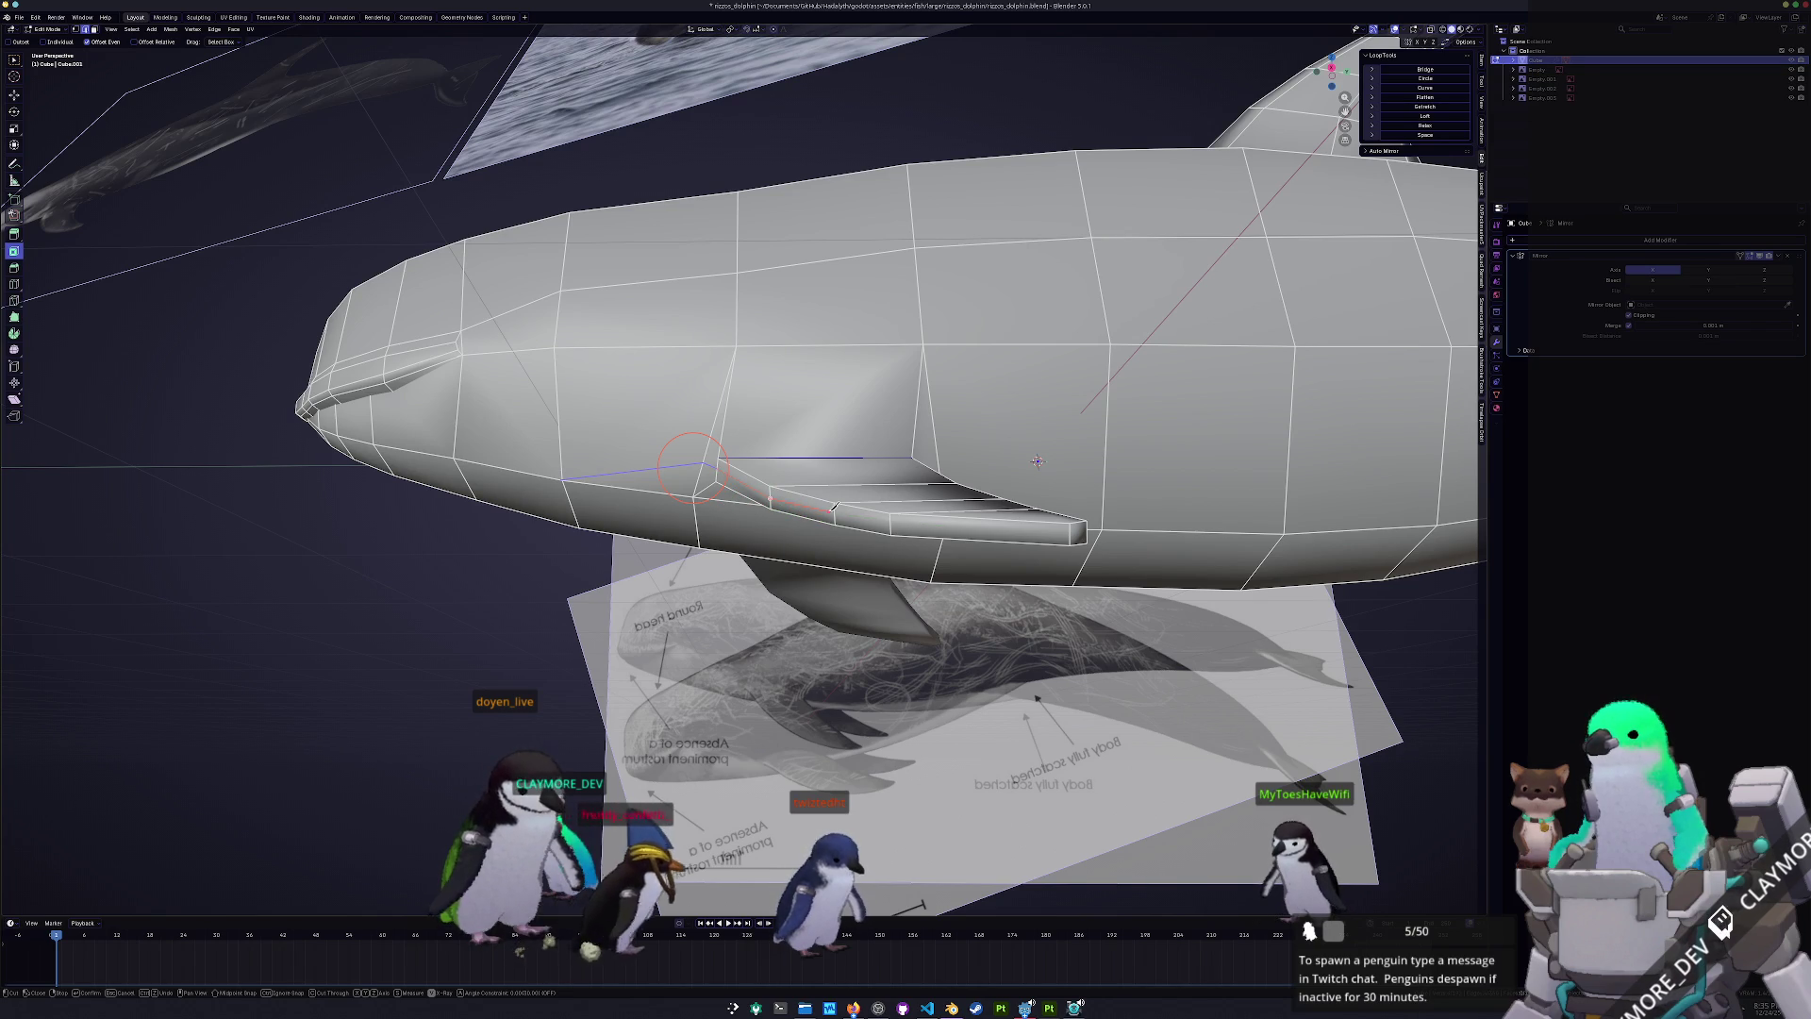
click(890, 521)
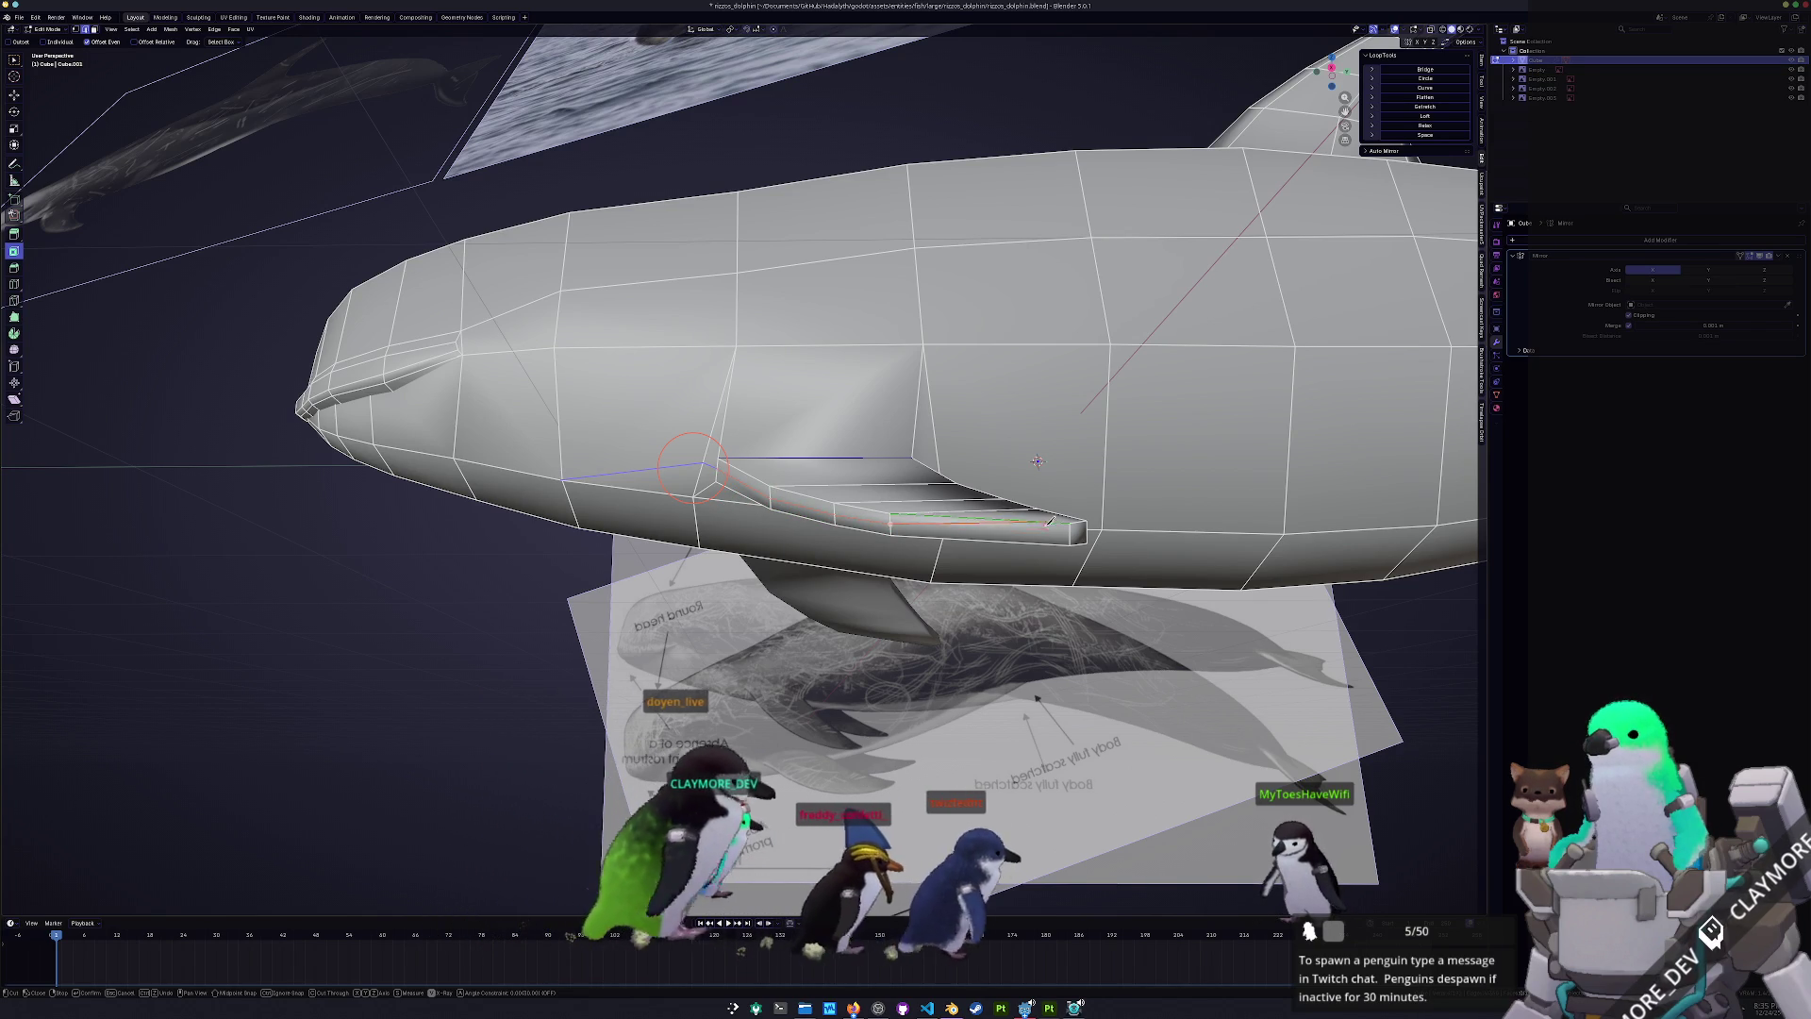
click(1072, 531)
scroll(1073, 533, up, 4)
middle_drag(1073, 532, 649, 570)
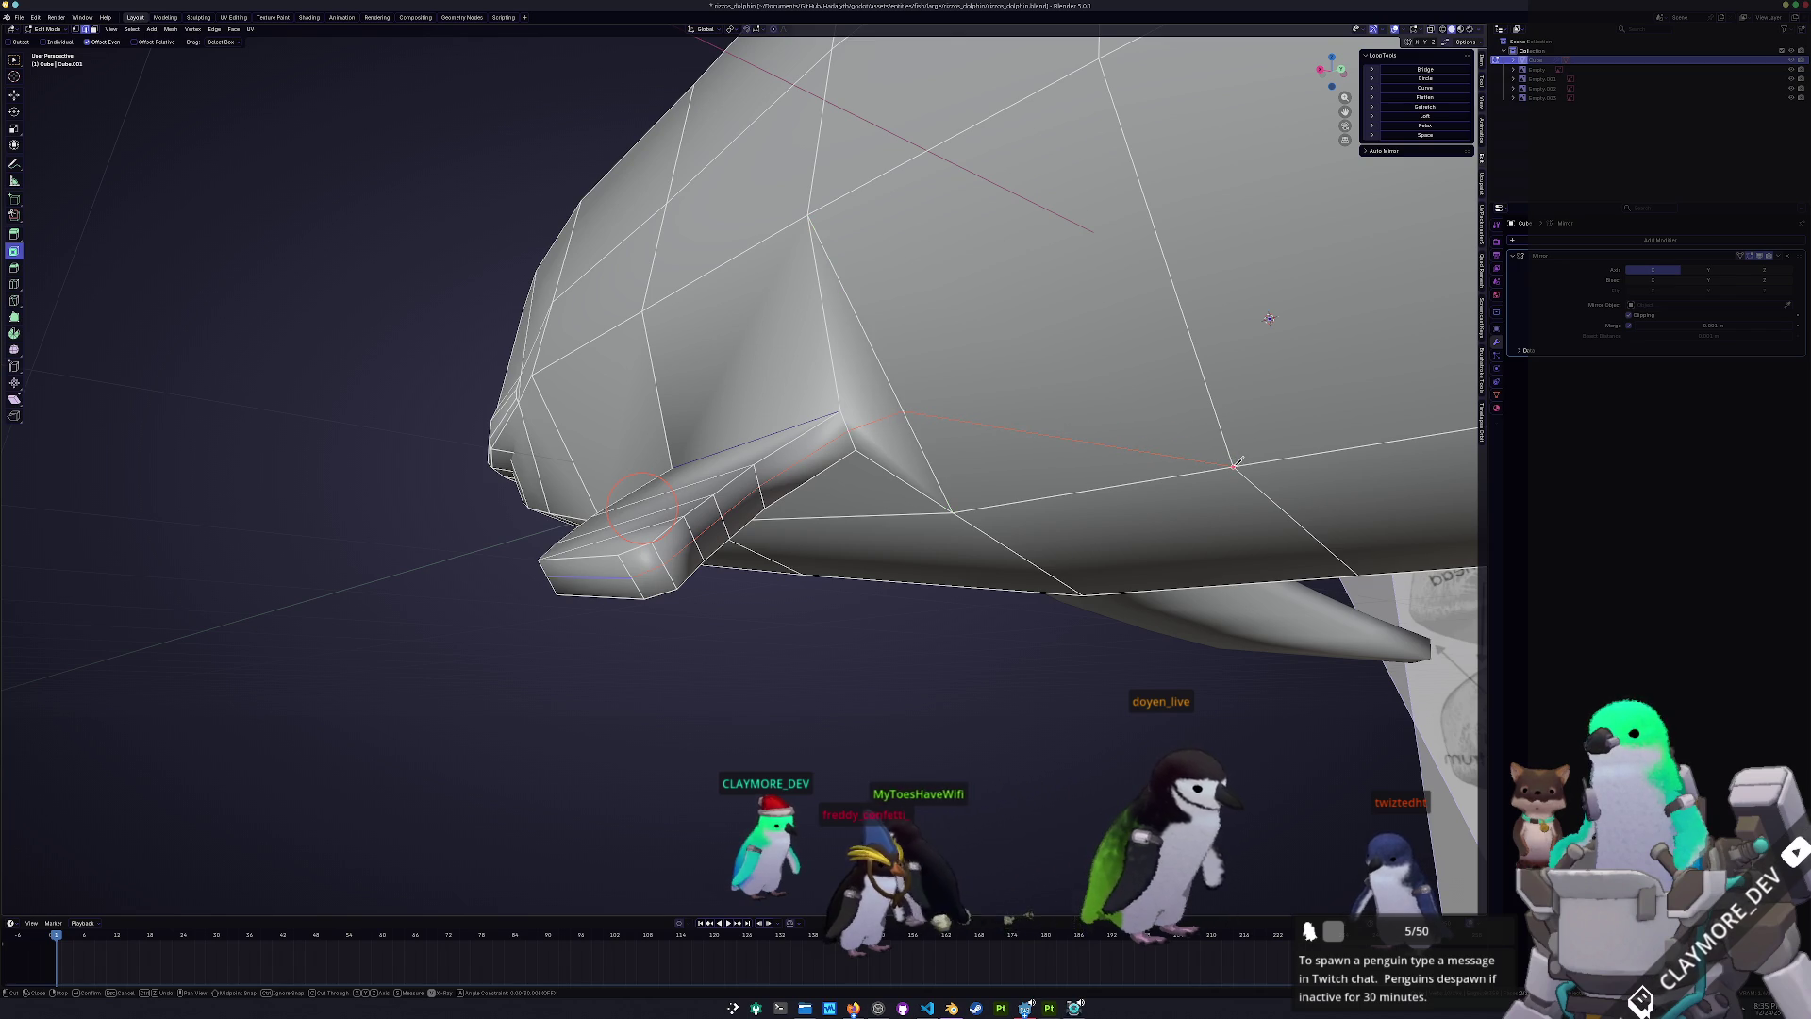
key(Return)
- Edge-slide the selected edge at the pectoral fin junction
mouse_move(1269, 318)
middle_down()
mouse_move(1096, 439)
mouse_move(1180, 430)
middle_up()
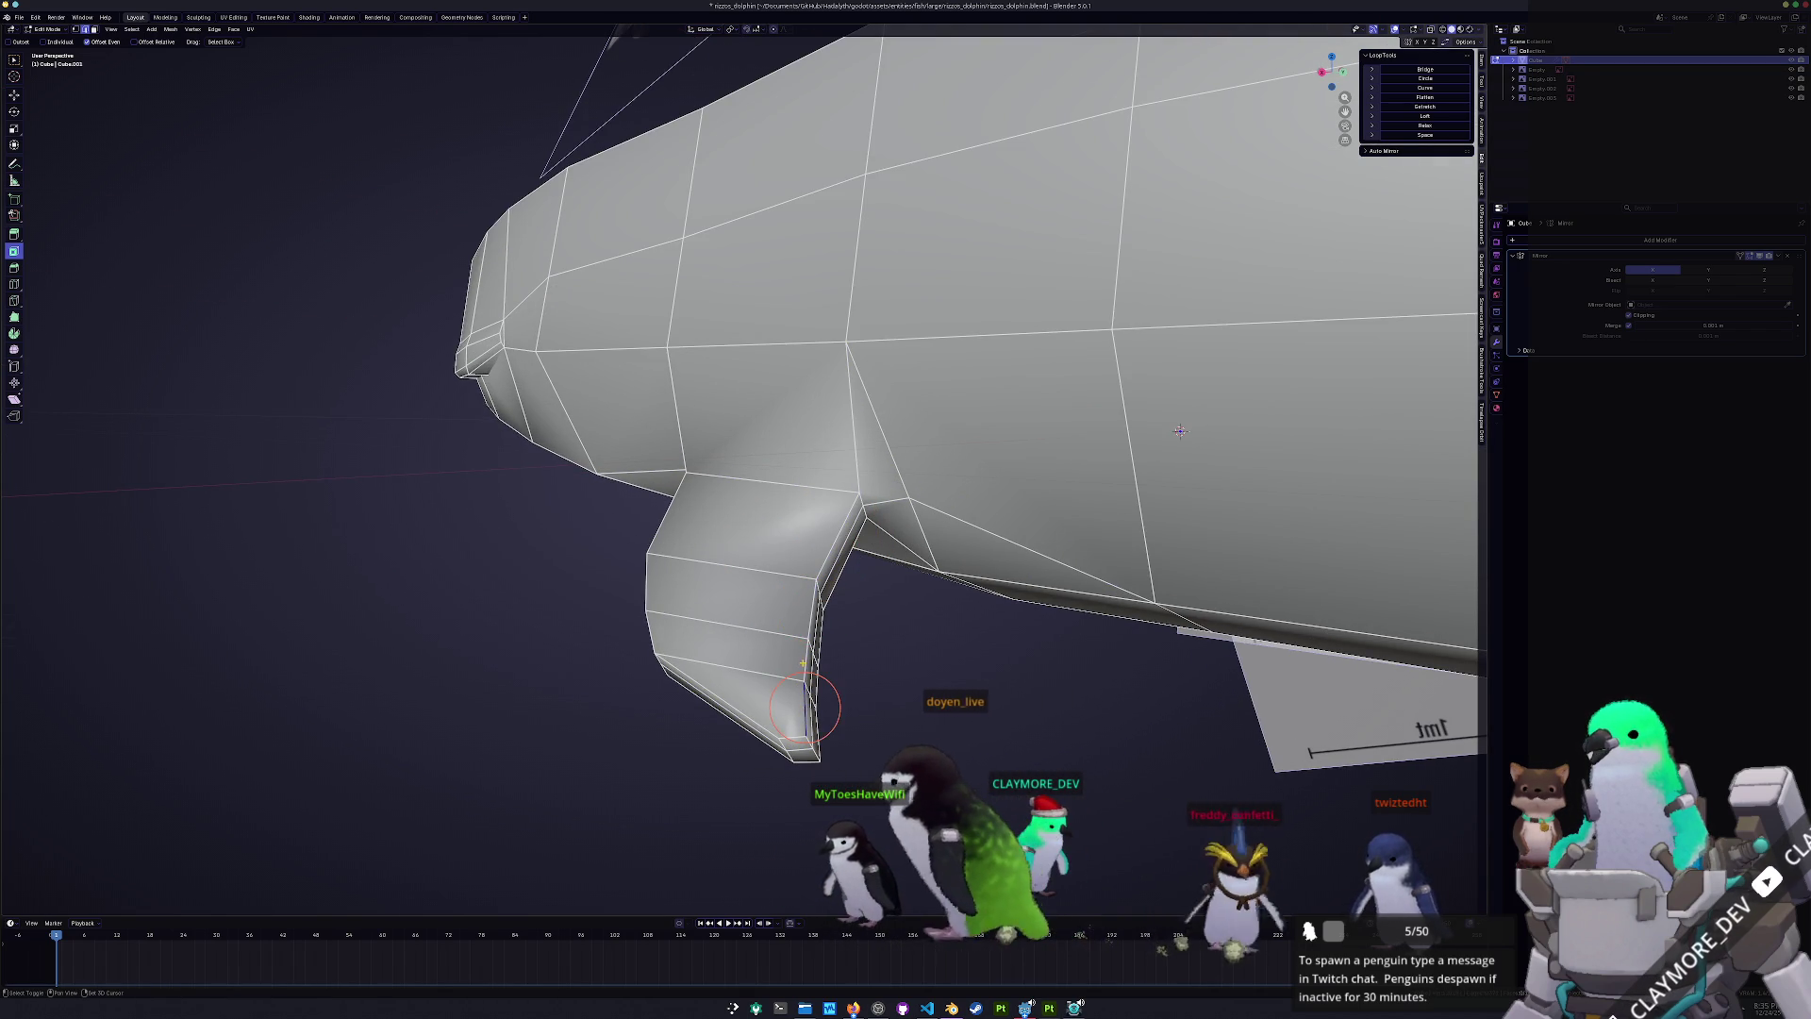
middle_drag(1179, 430, 1281, 411)
middle_drag(961, 558, 958, 558)
key(g)
key(g)
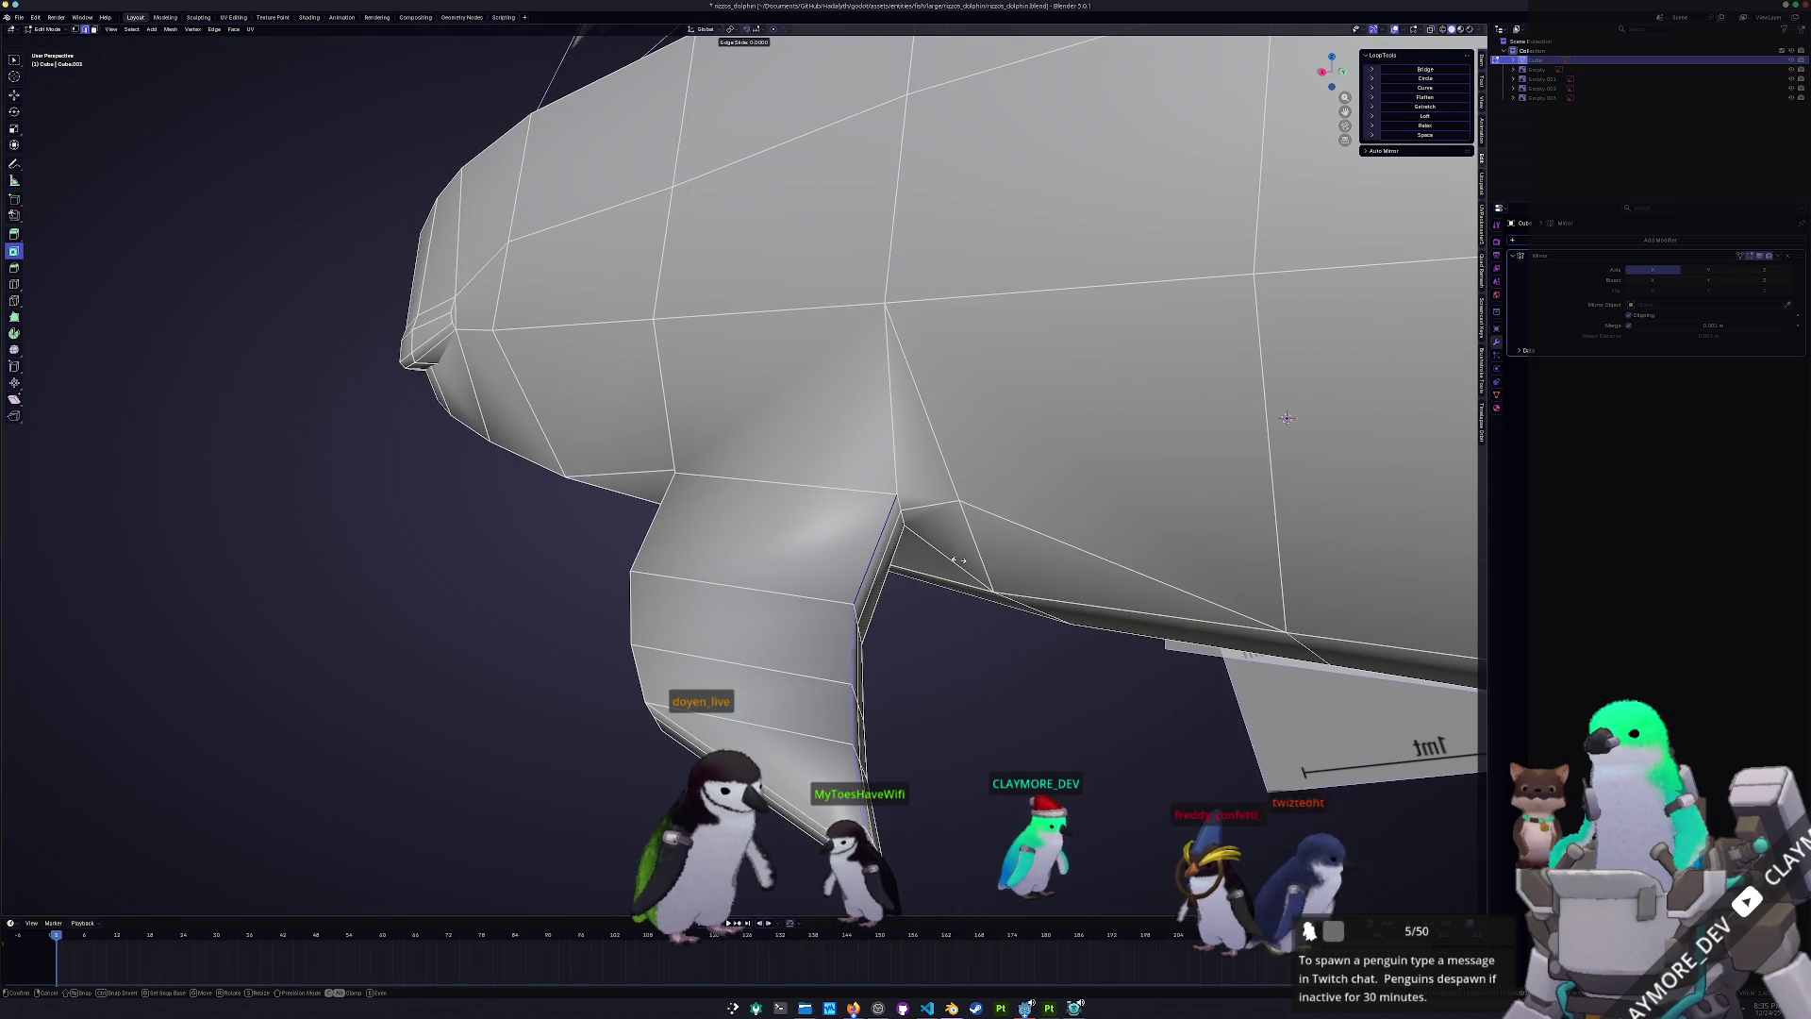
click(954, 558)
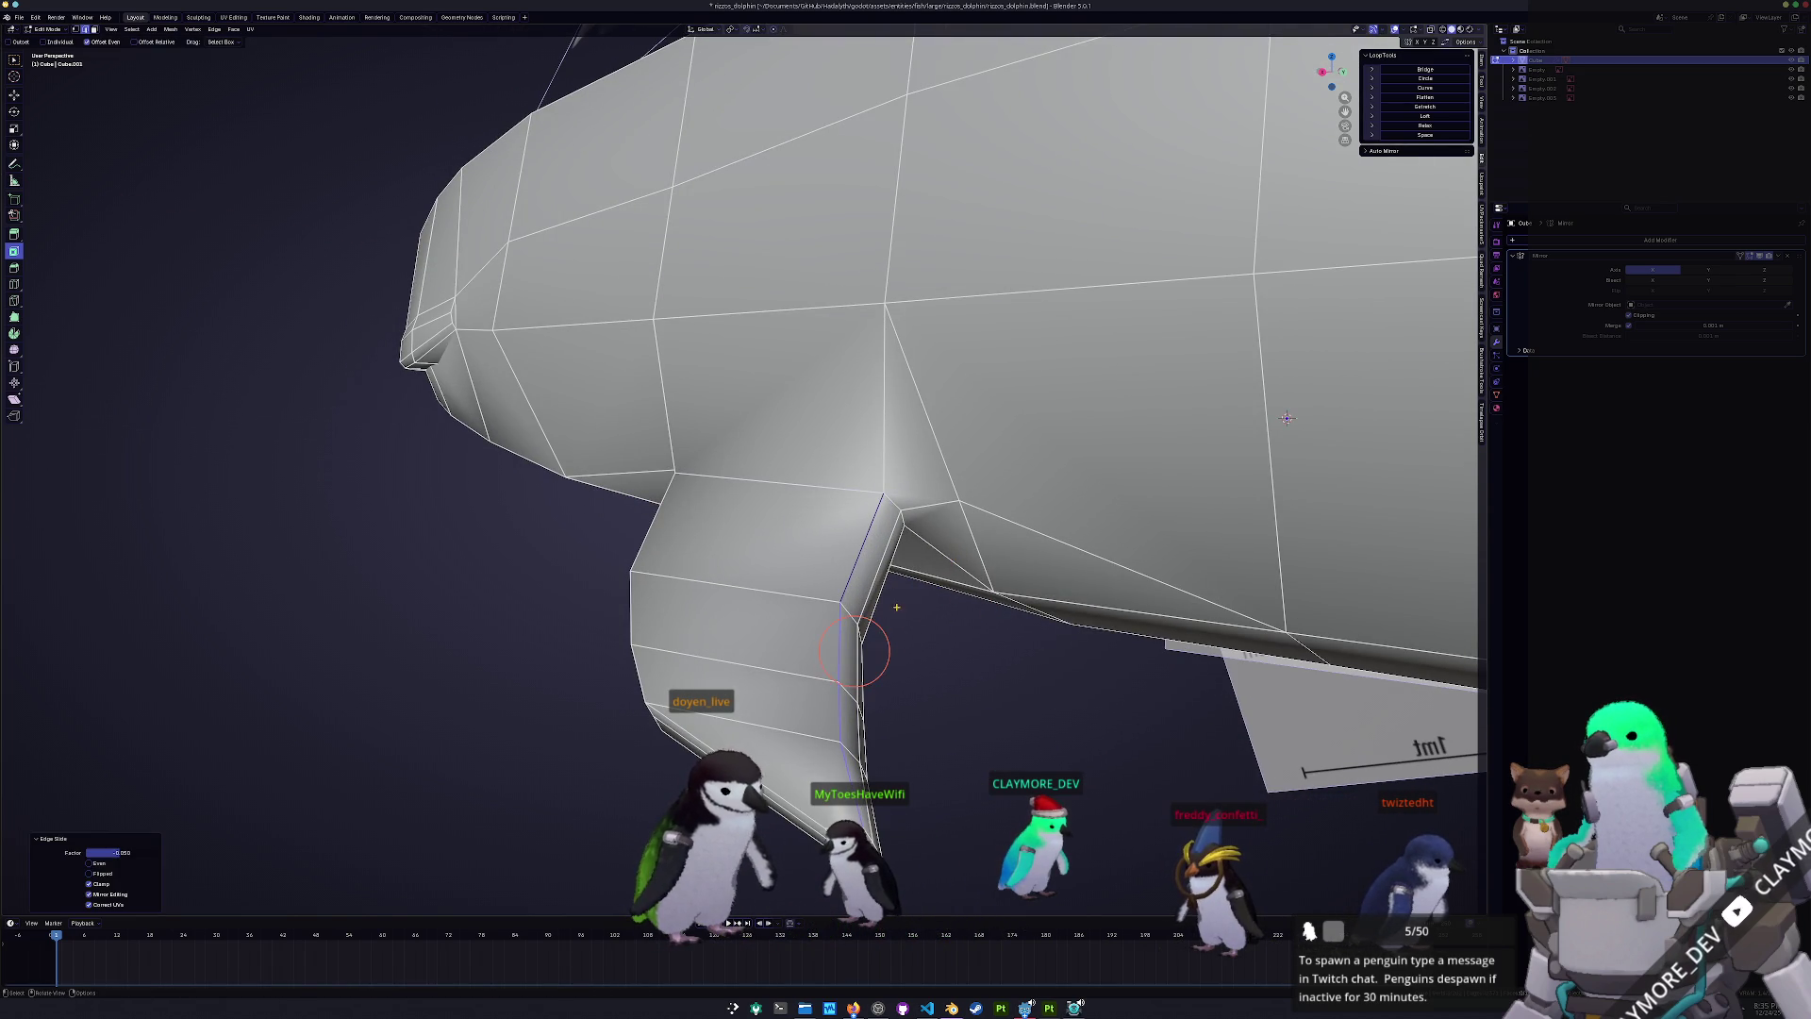
- Slide a second fin edge loop into a new position, then select the junction edge
alt+click(853, 651)
middle_drag(854, 651, 1170, 705)
middle_drag(951, 614, 943, 666)
key(g)
key(g)
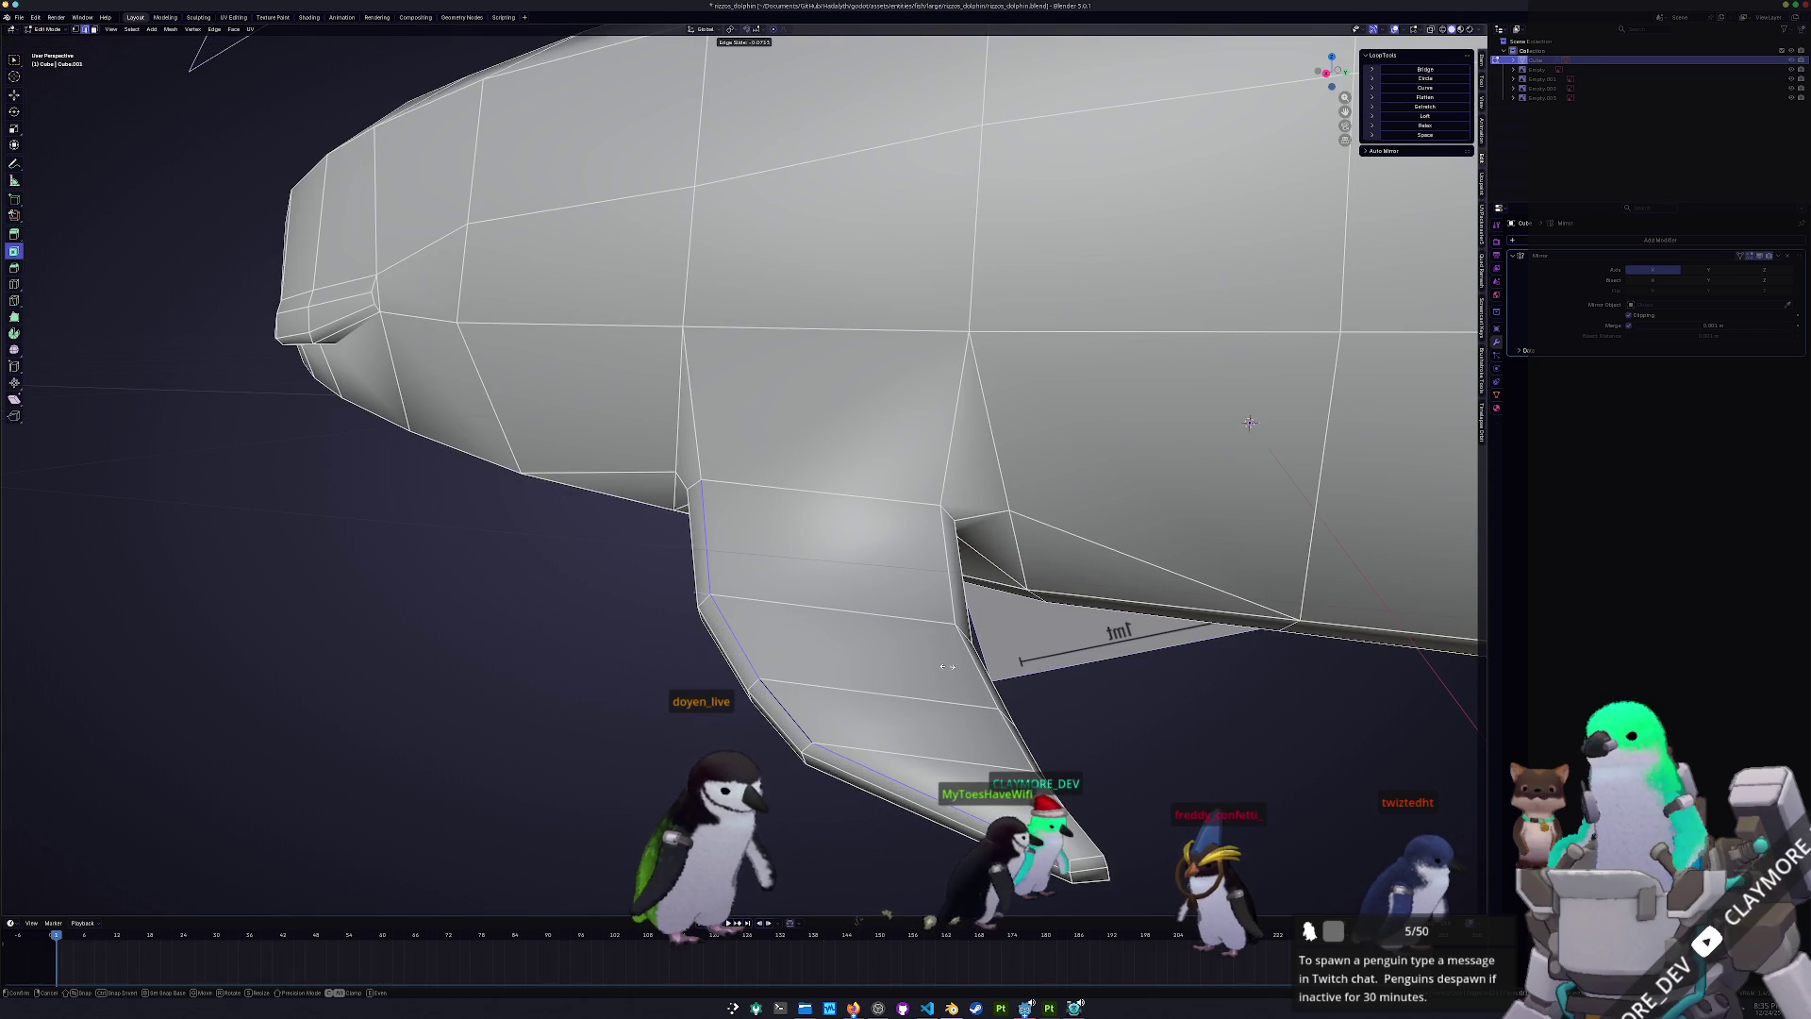
click(947, 666)
key(ctrl+z)
key(g)
key(g)
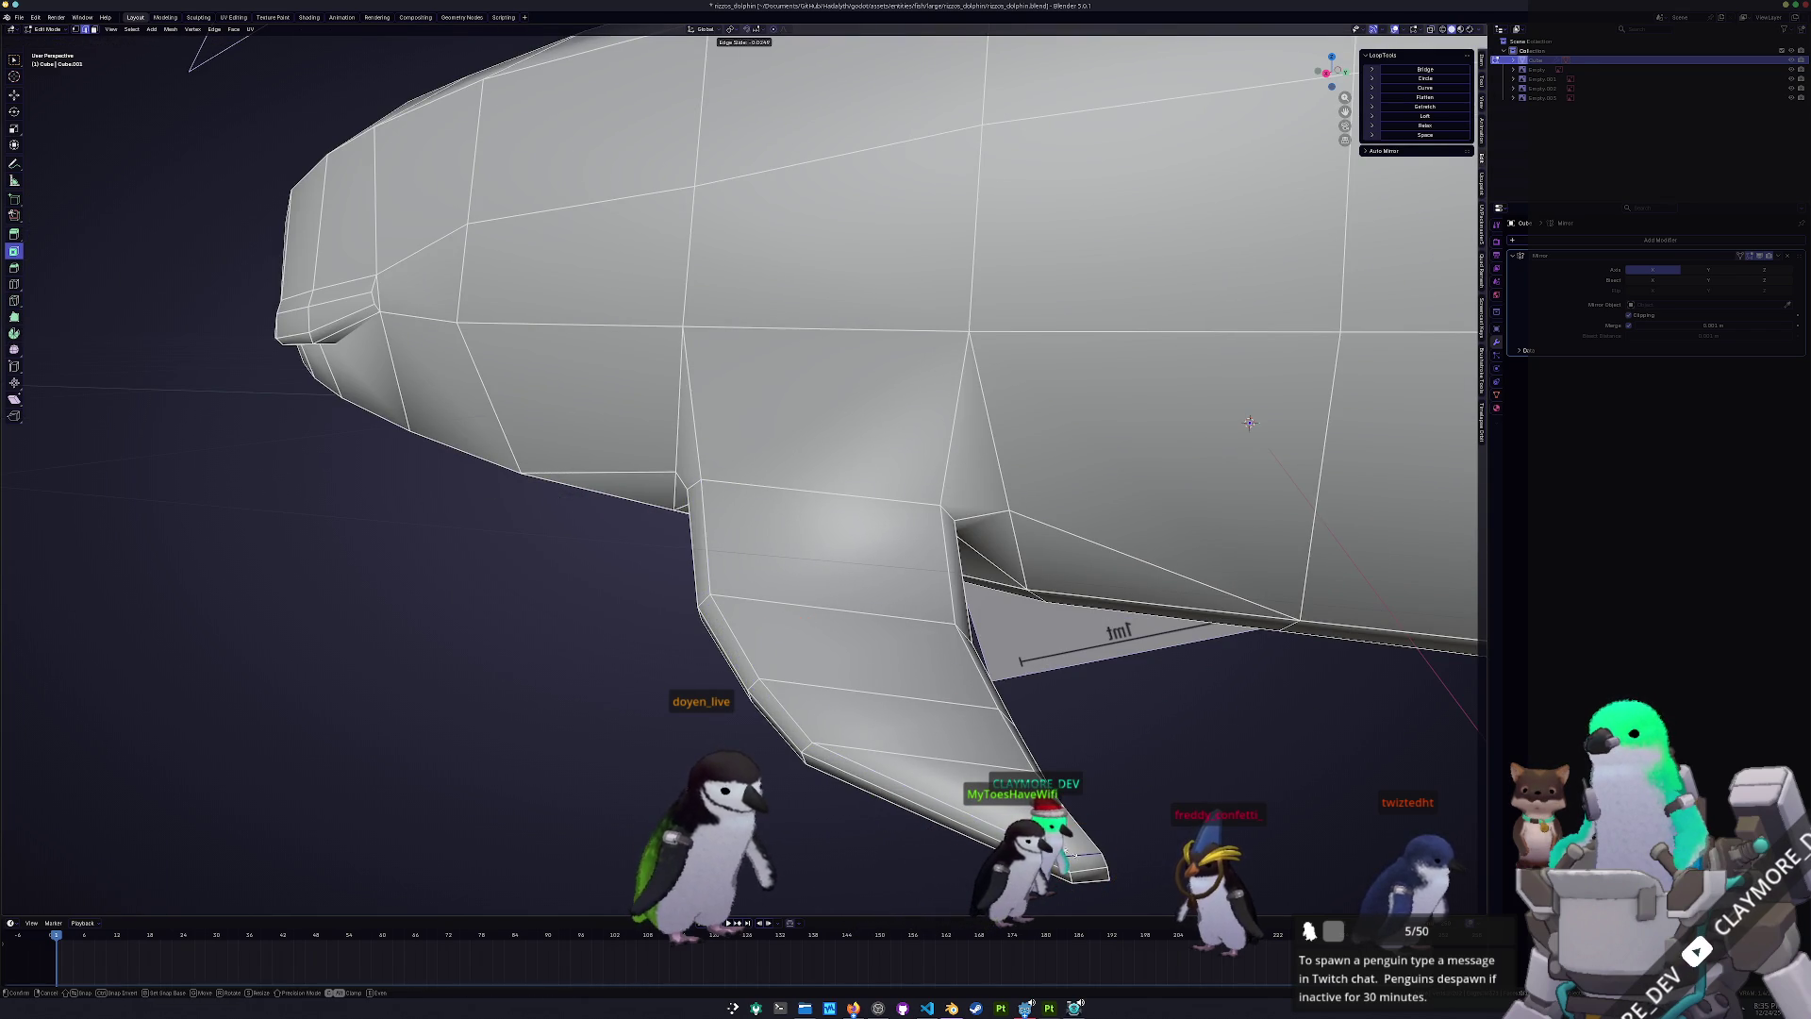
click(1250, 422)
mouse_move(1249, 421)
middle_down()
mouse_move(835, 606)
mouse_move(797, 424)
middle_up()
click(793, 289)
mouse_move(785, 210)
middle_down()
mouse_move(769, 283)
mouse_move(793, 323)
mouse_move(629, 459)
mouse_move(667, 416)
mouse_move(849, 424)
mouse_move(801, 566)
middle_up()
- Edge-slide the pectoral junction edge and the dorsal fin's front edge
key(g)
key(g)
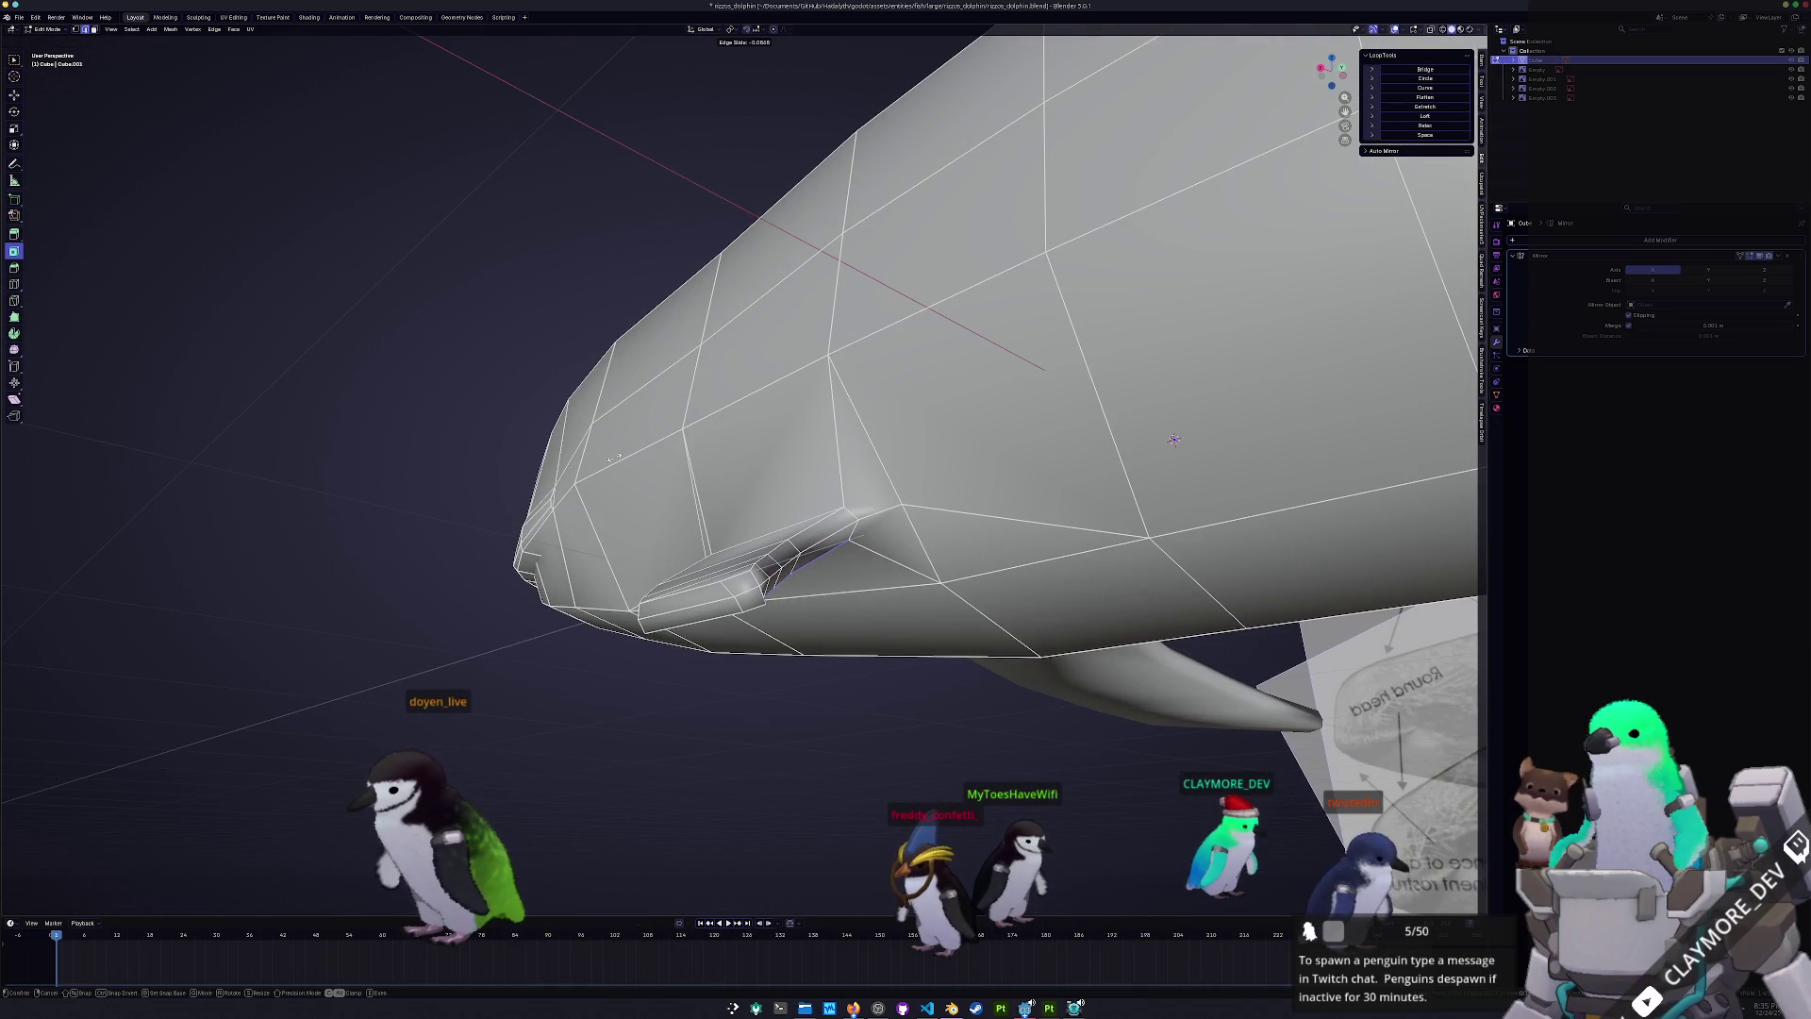
click(614, 459)
middle_drag(614, 458, 981, 373)
click(707, 507)
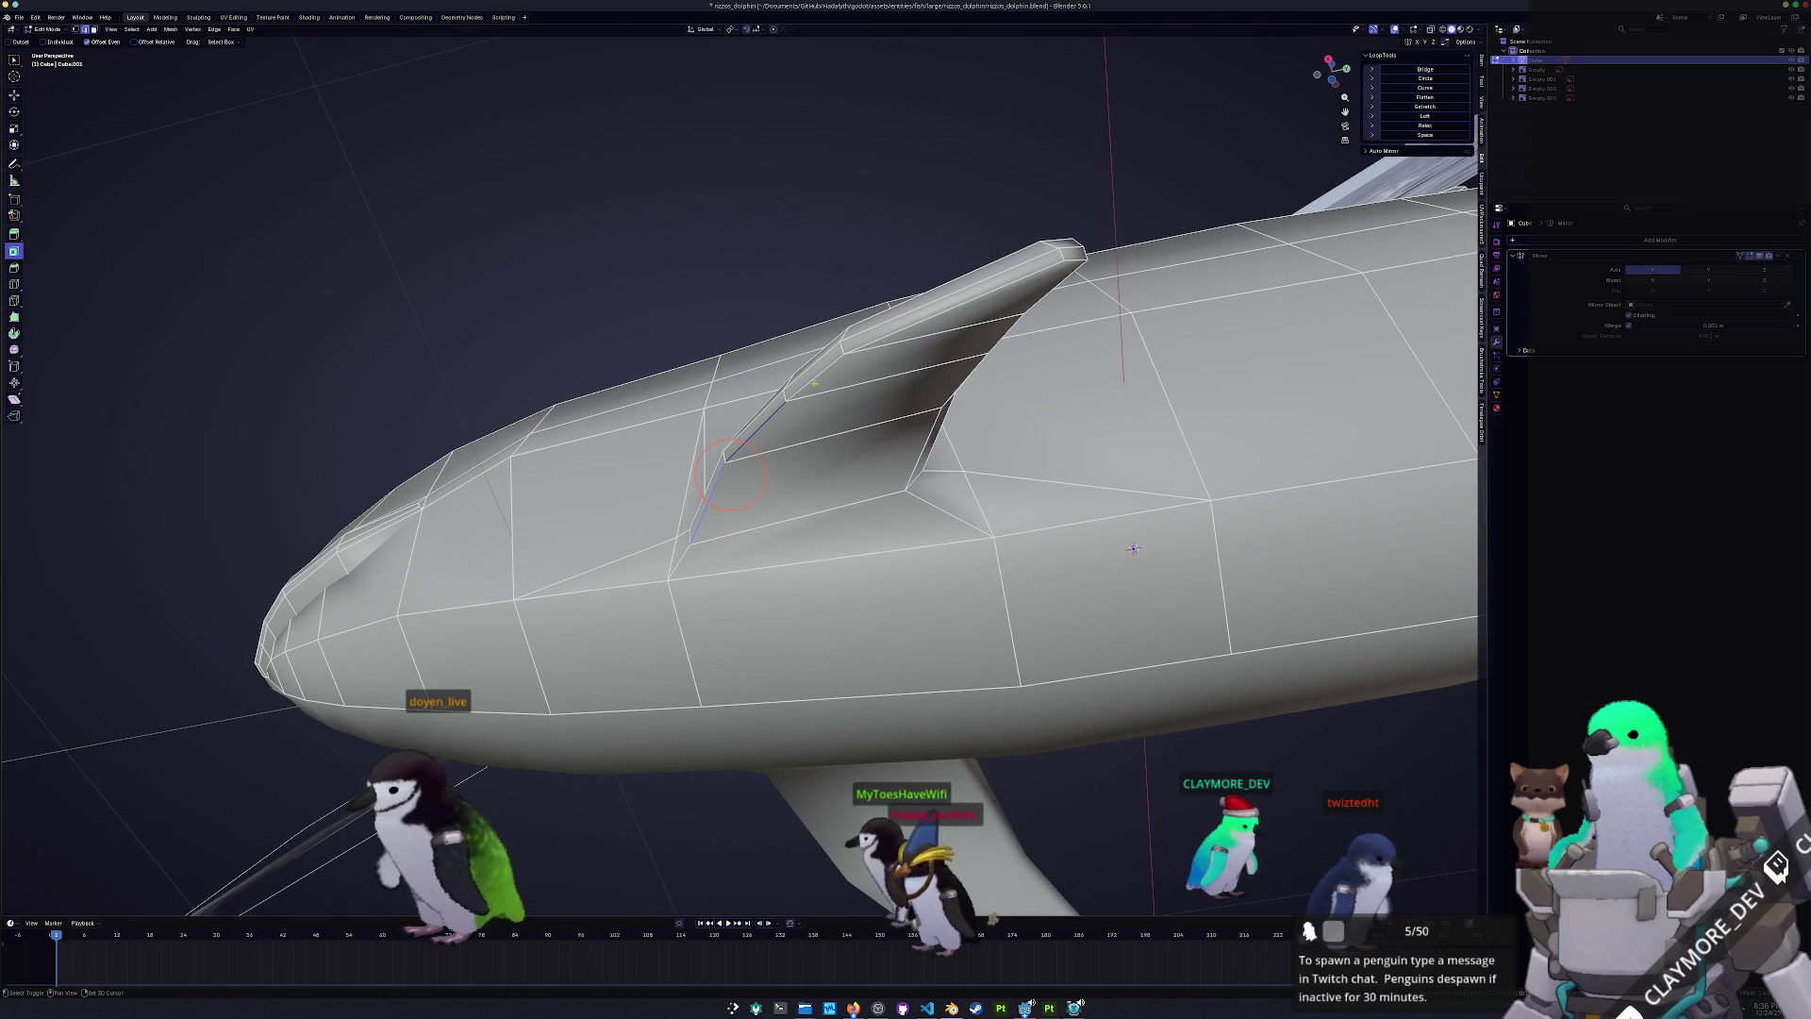
mouse_move(754, 448)
middle_down()
mouse_move(792, 443)
mouse_move(745, 532)
mouse_move(794, 368)
middle_up()
key(g)
key(g)
click(810, 445)
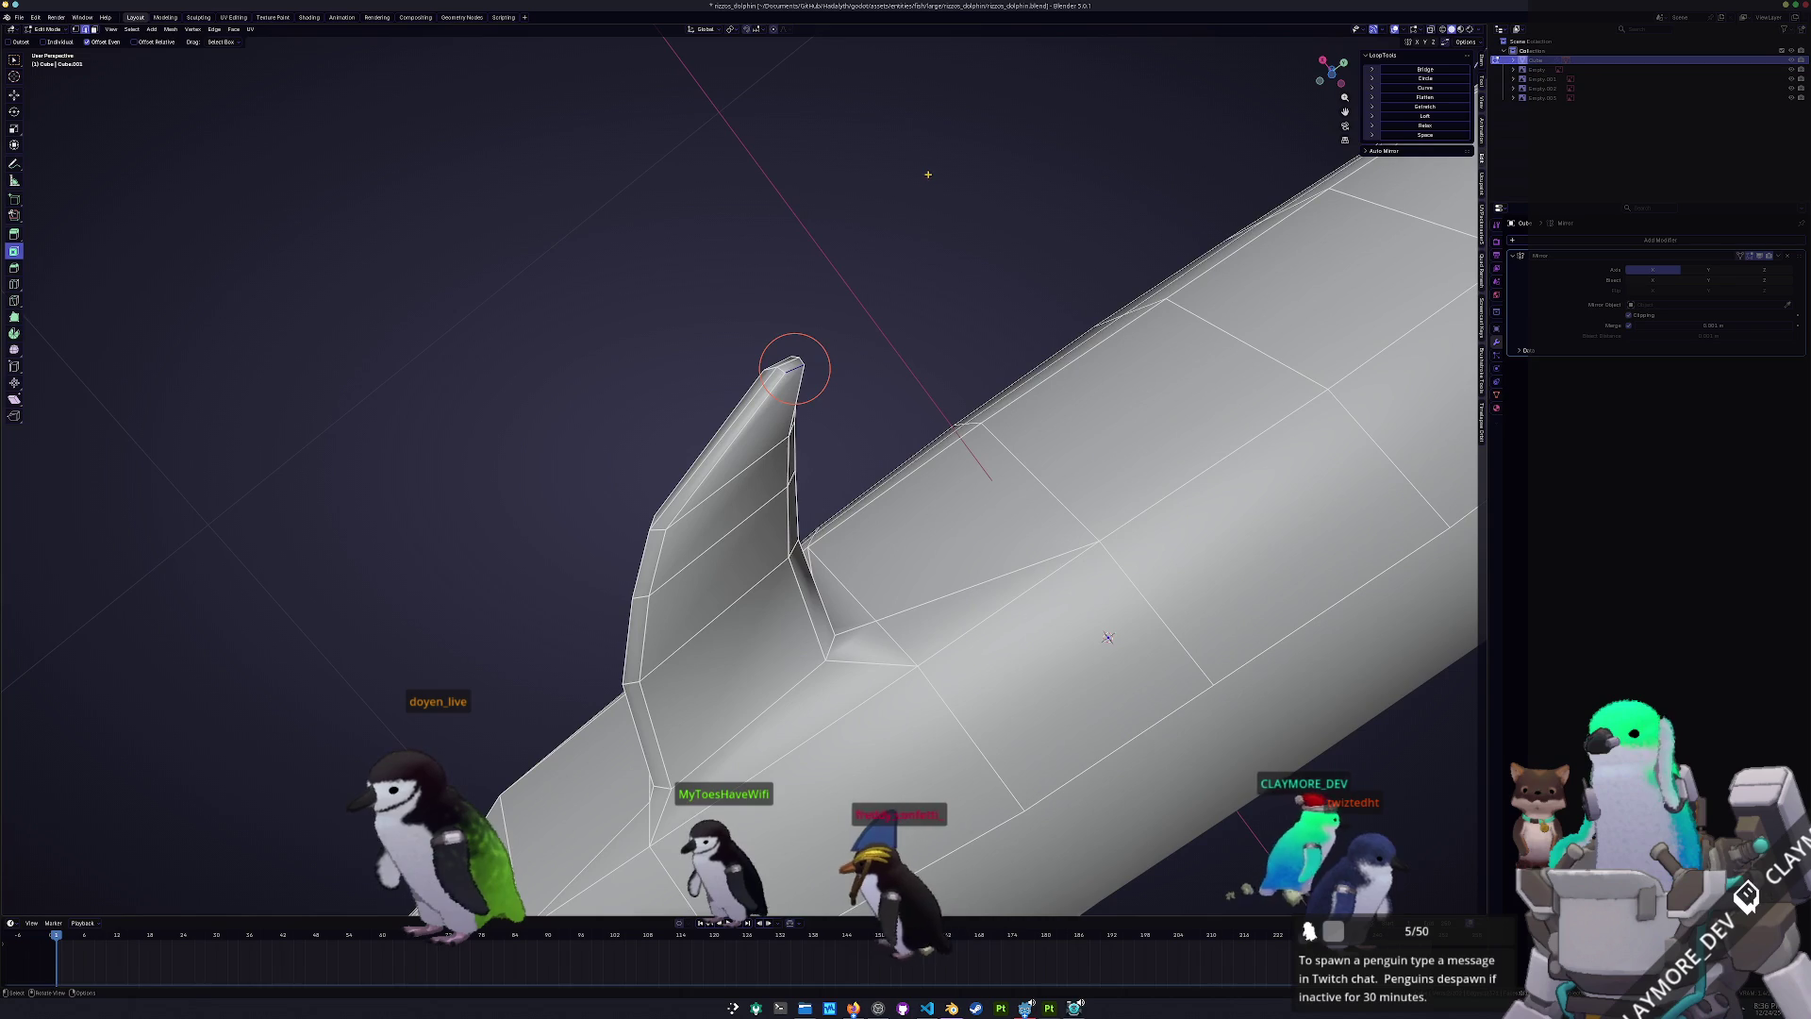
- Slide the remaining dorsal fin edges into place
click(925, 180)
mouse_move(922, 178)
middle_down()
mouse_move(826, 292)
mouse_move(841, 614)
mouse_move(861, 647)
mouse_move(869, 586)
mouse_move(789, 618)
mouse_move(732, 603)
mouse_move(679, 651)
mouse_move(736, 615)
mouse_move(720, 573)
mouse_move(801, 550)
mouse_move(739, 591)
mouse_move(739, 647)
mouse_move(734, 582)
middle_up()
key(g)
key(g)
click(902, 634)
- Return to Object Mode, zoom out, and try then undo level-1 subdivision
key(Tab)
scroll(896, 632, down, 5)
scroll(720, 573, down, 4)
key(ctrl+1)
key(ctrl+z)
scroll(745, 594, up, 6)
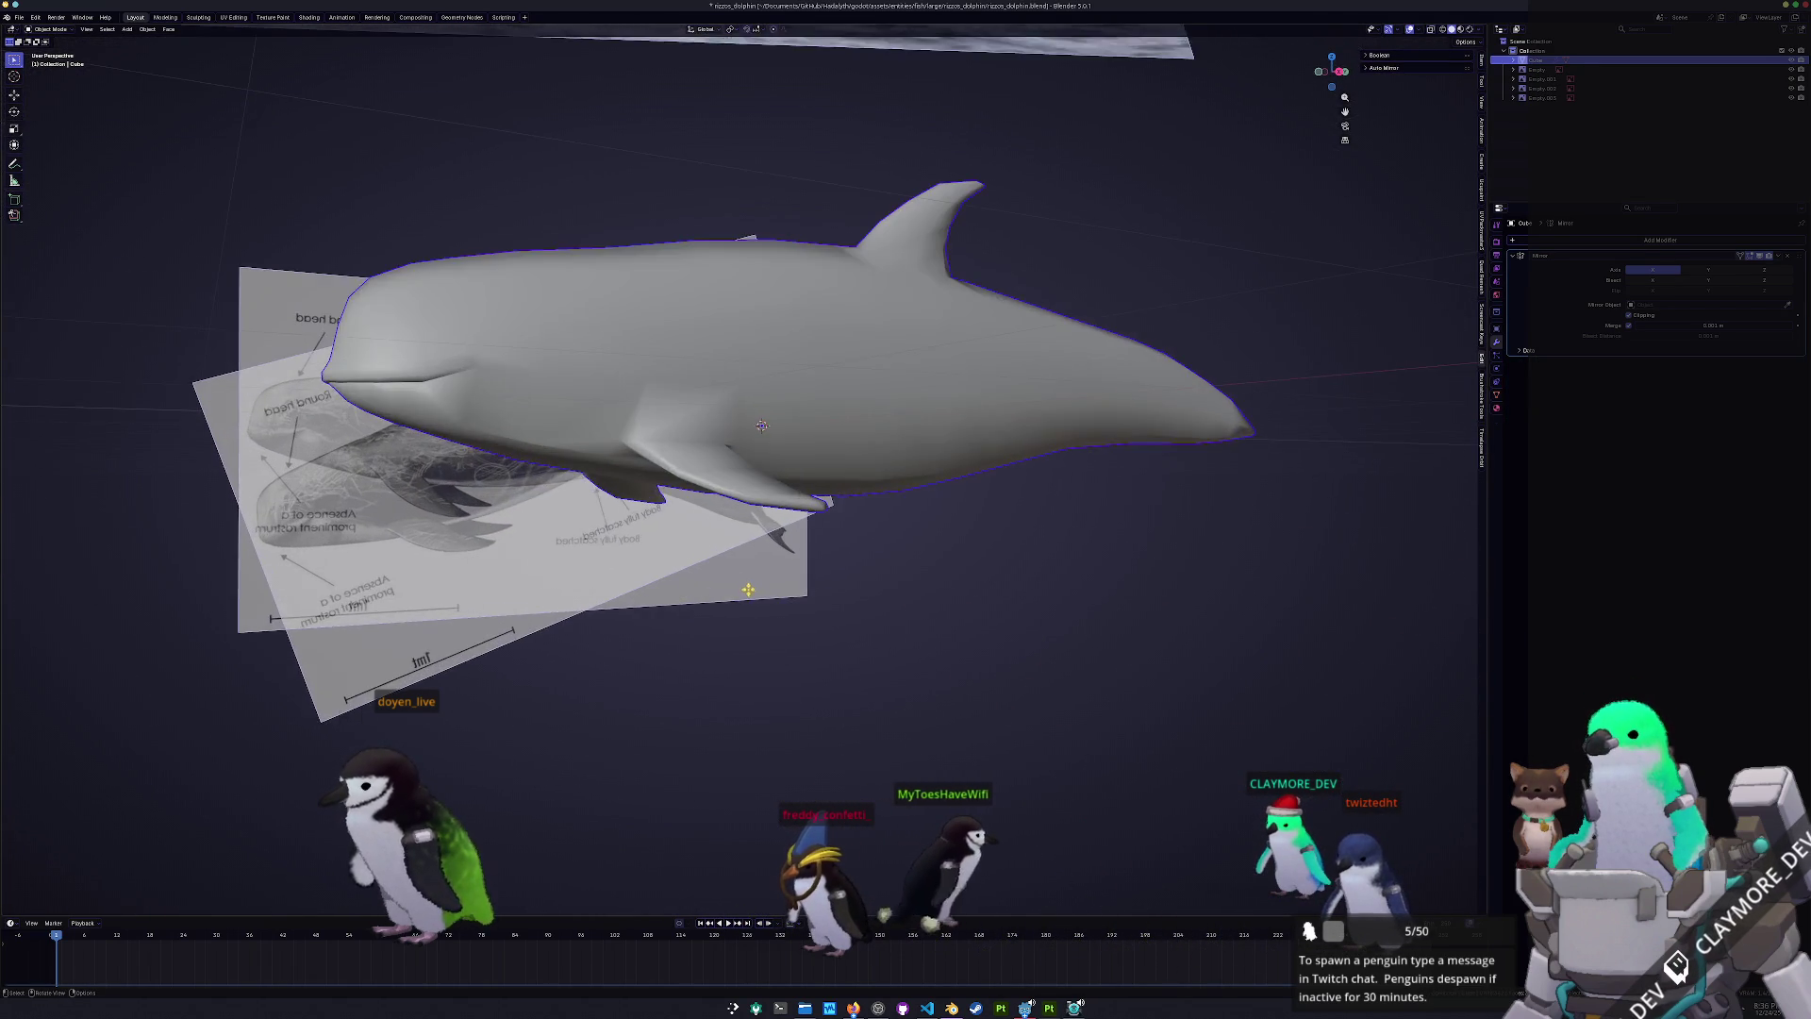
- Compare the dolphin with and without subdivision levels 1, 2 and 3
scroll(792, 653, down, 3)
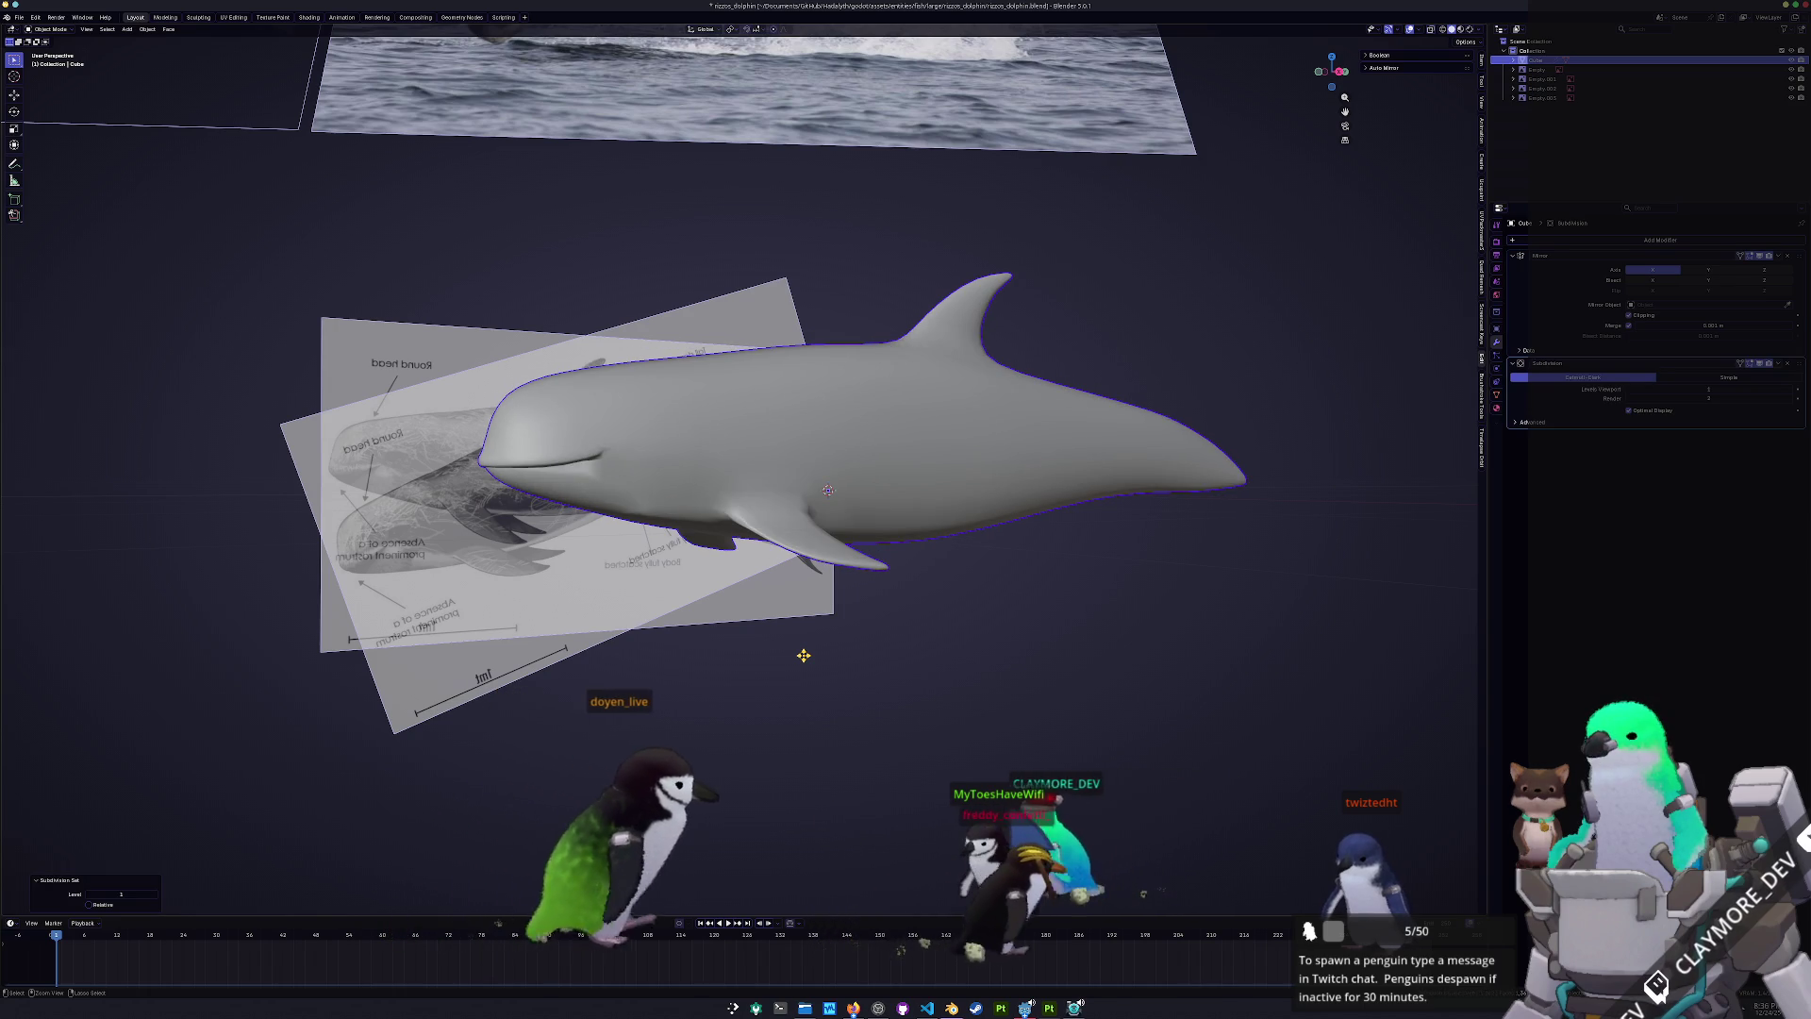
key(ctrl+1)
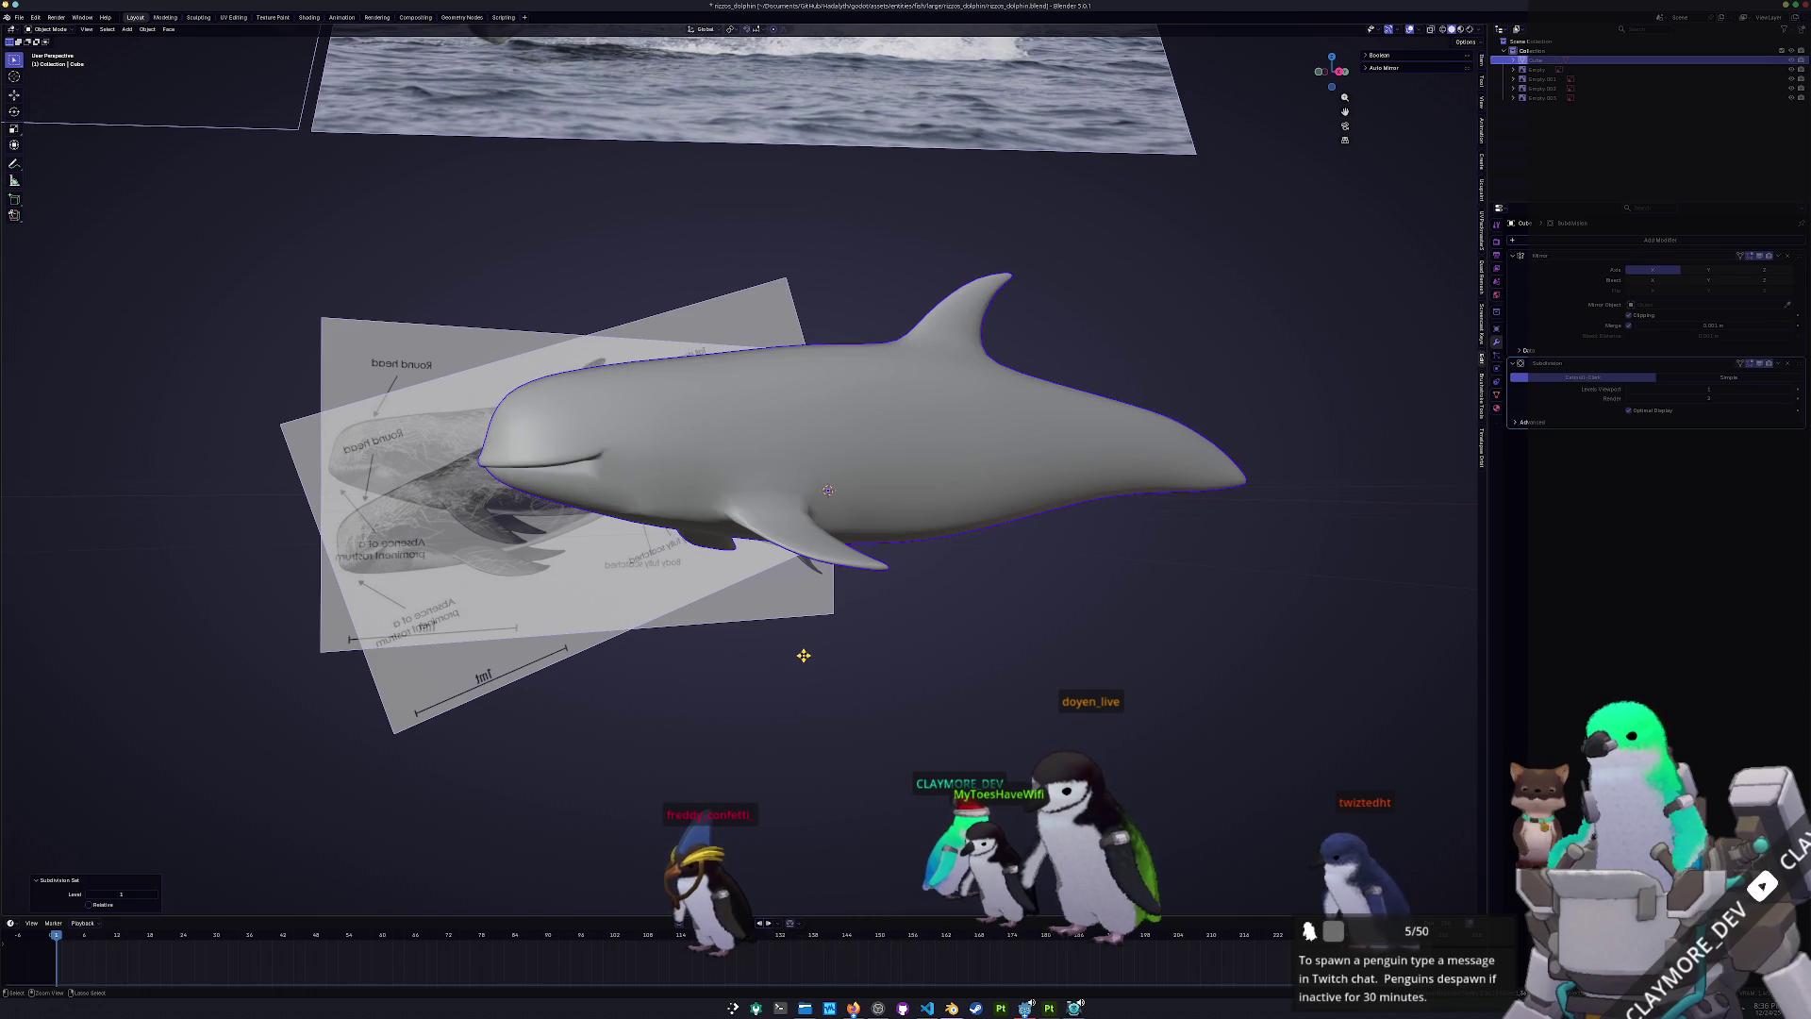
key(ctrl+z)
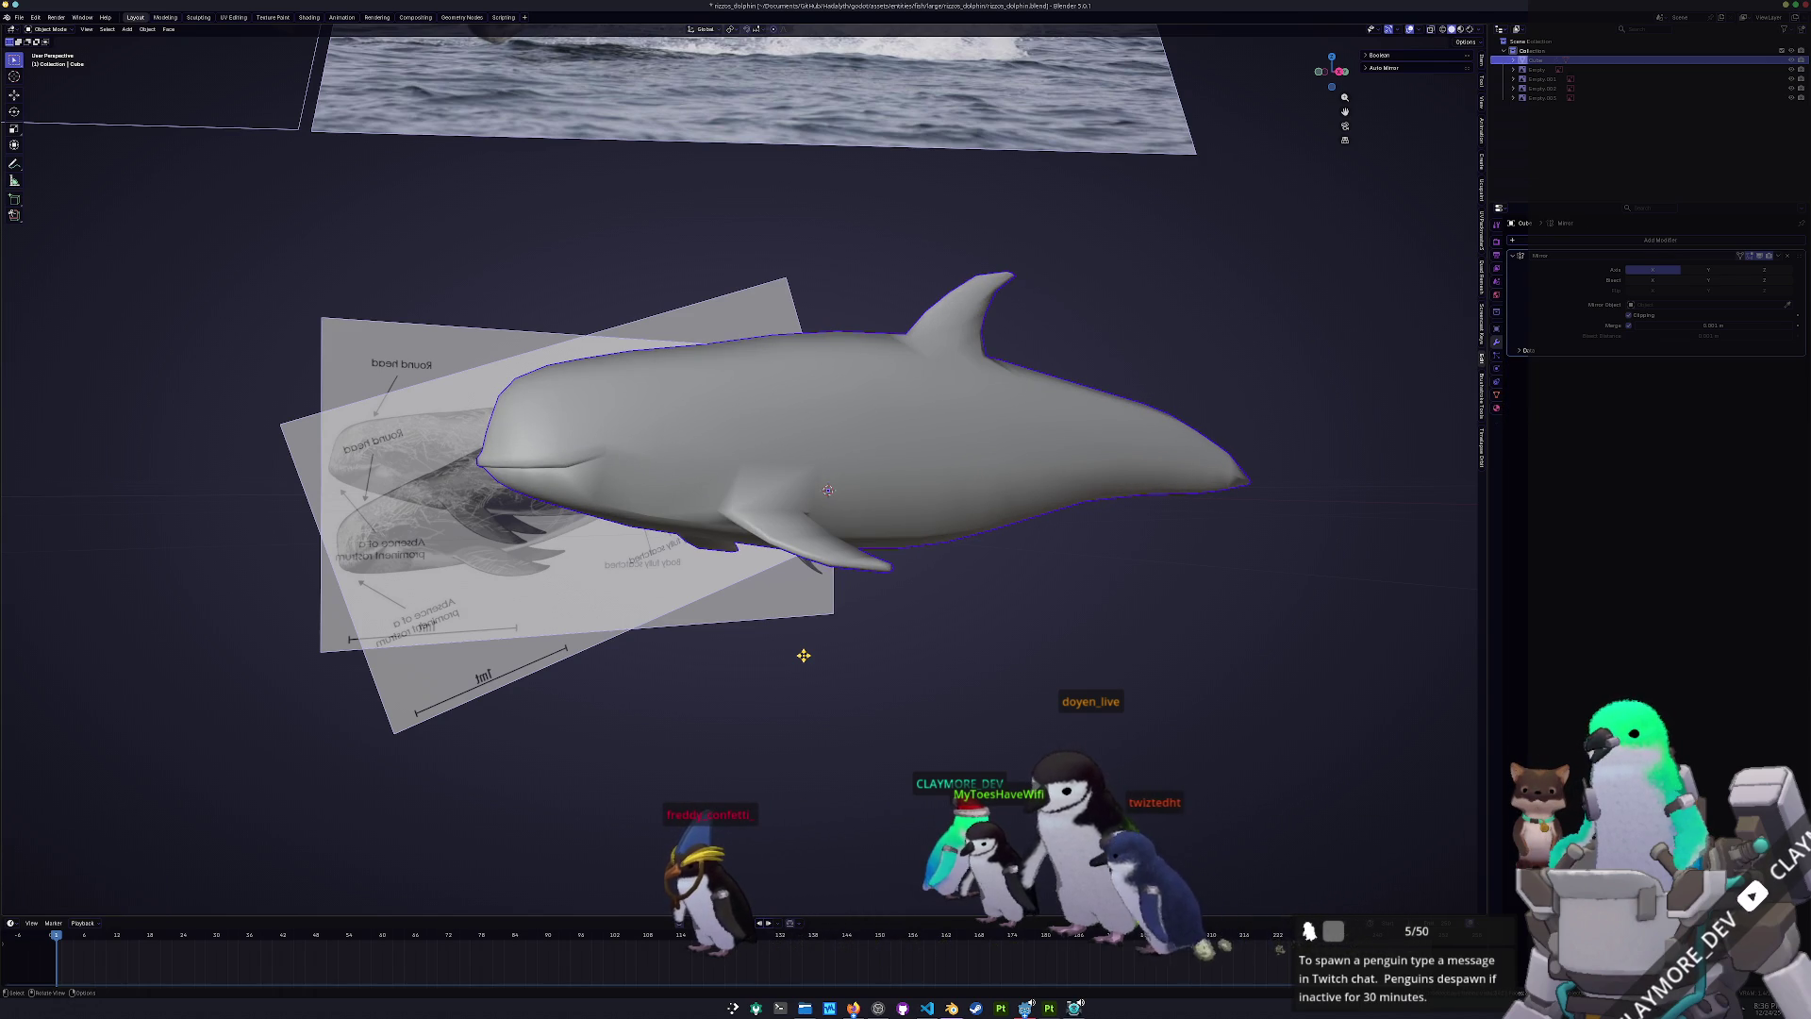
key(ctrl+1)
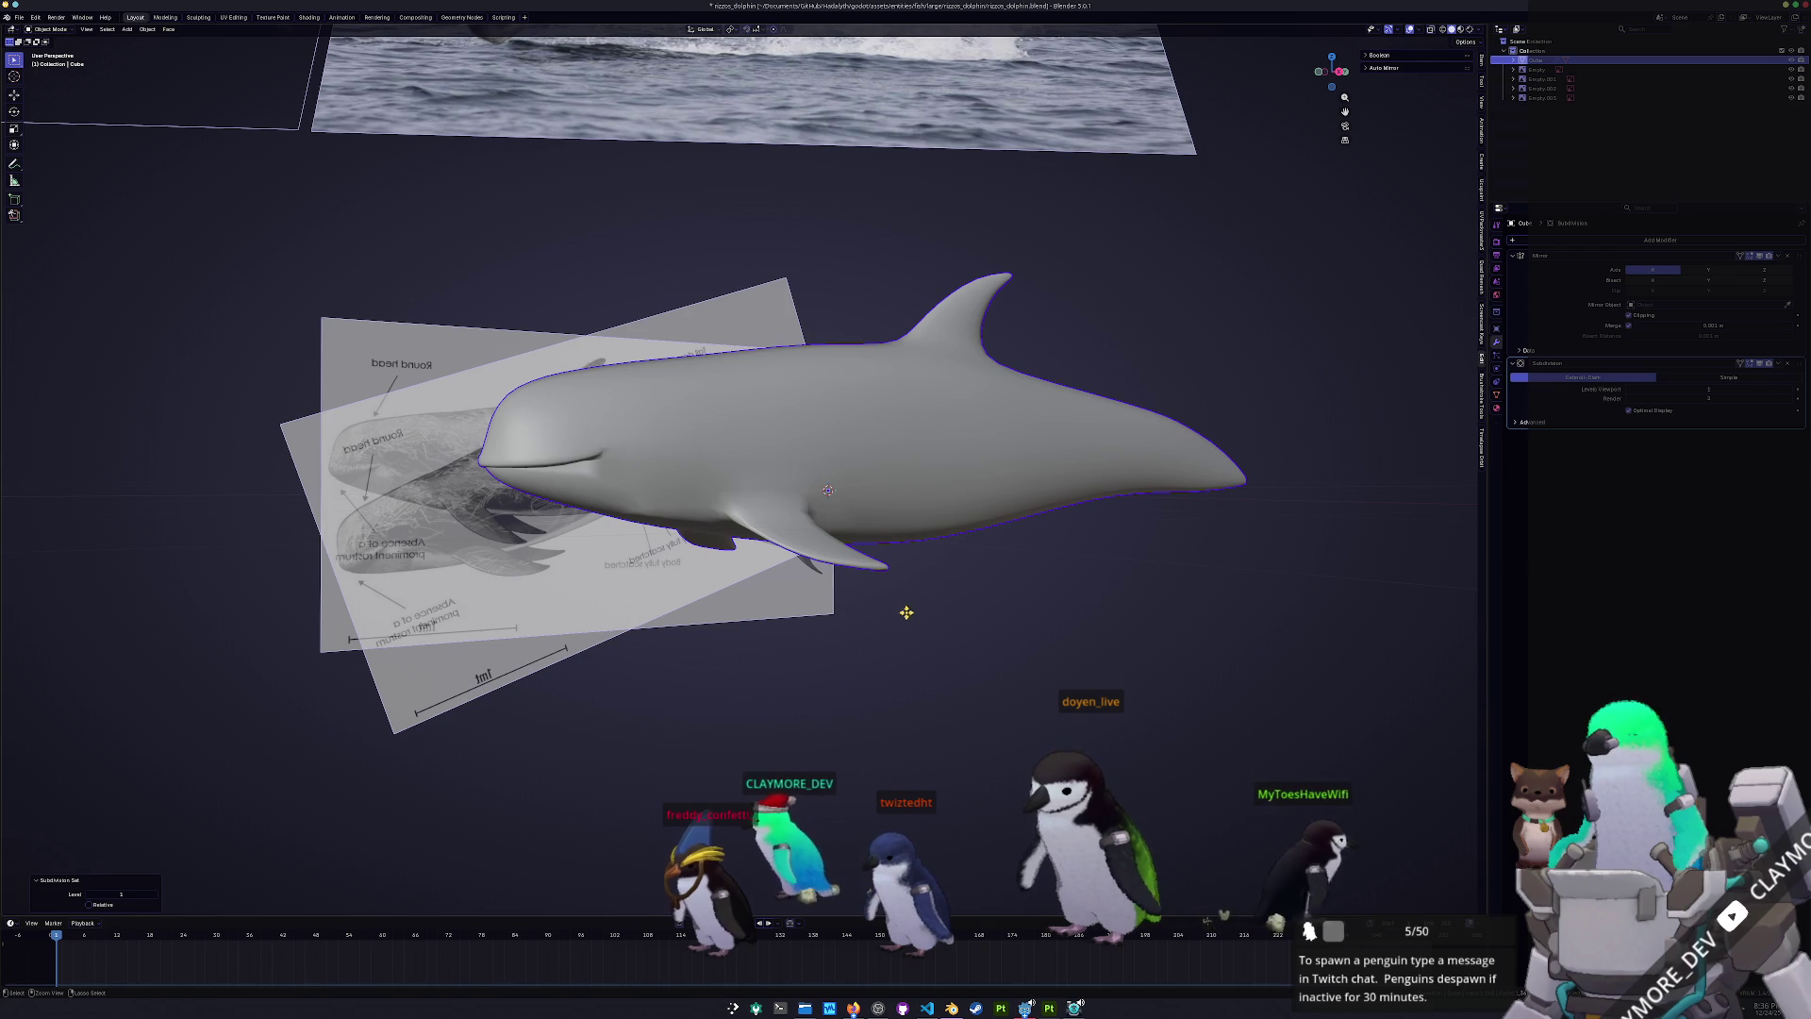
key(ctrl+z)
key(ctrl+2)
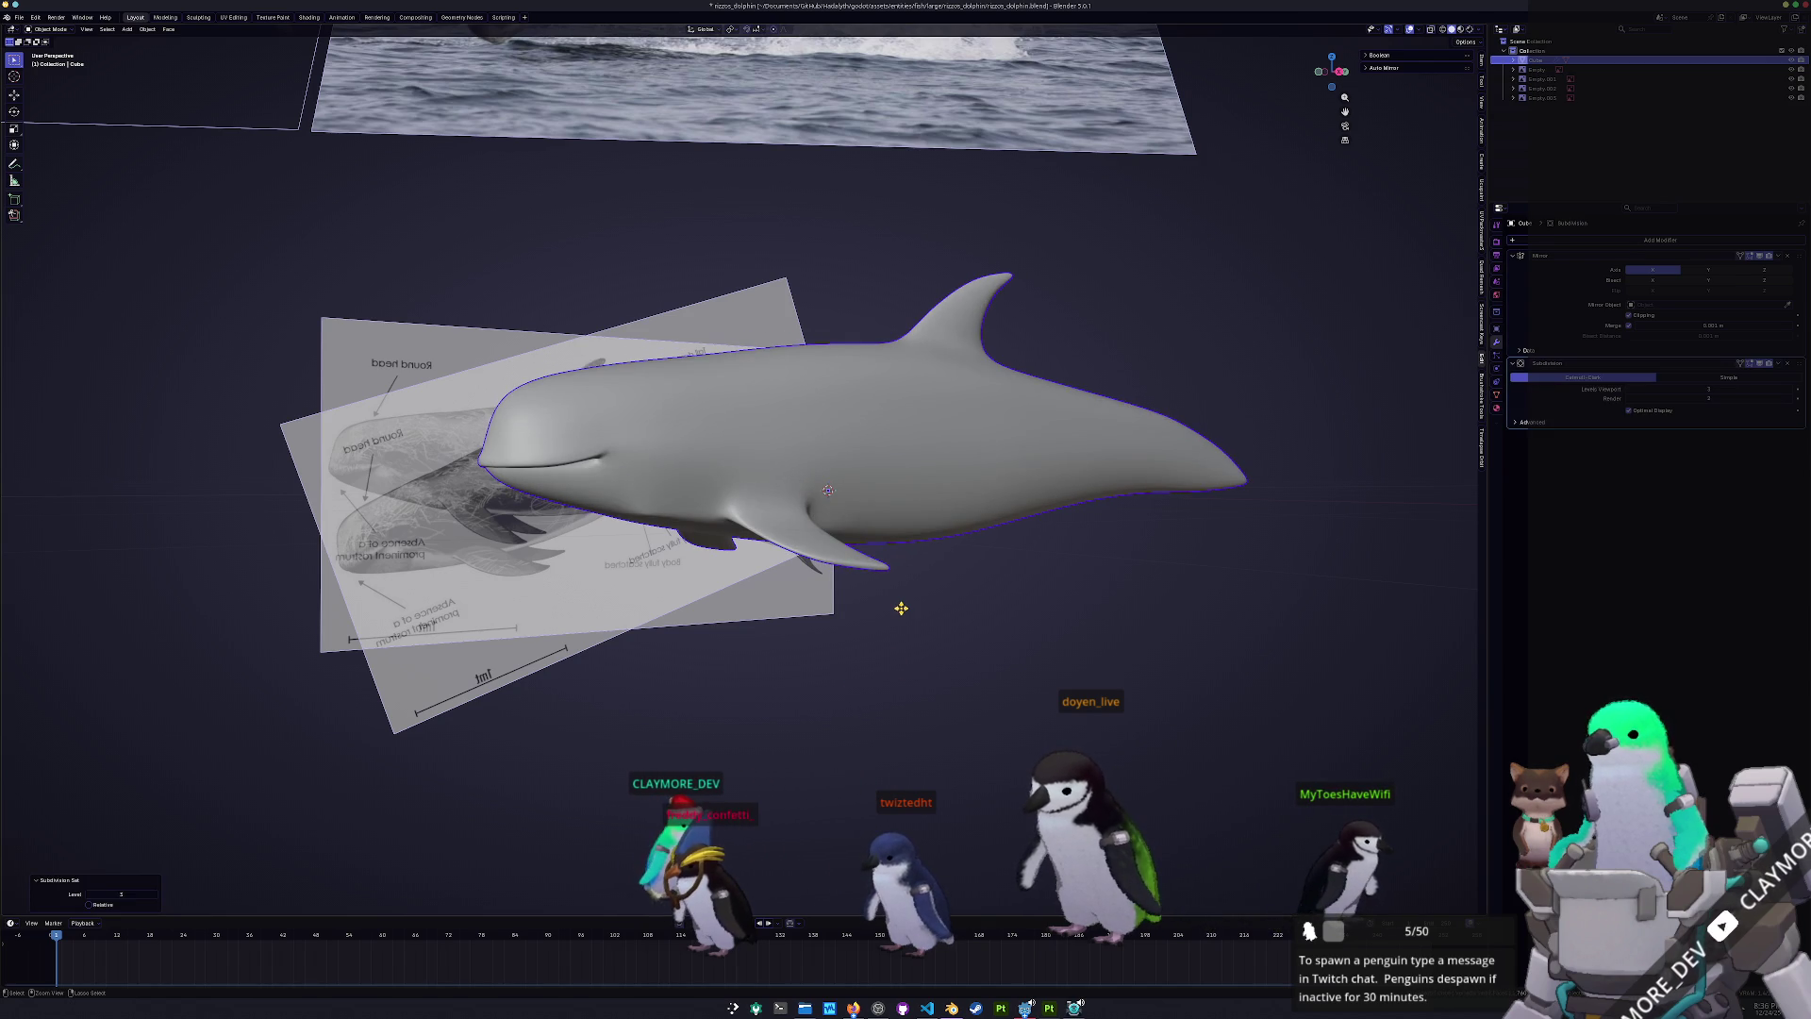
key(ctrl+3)
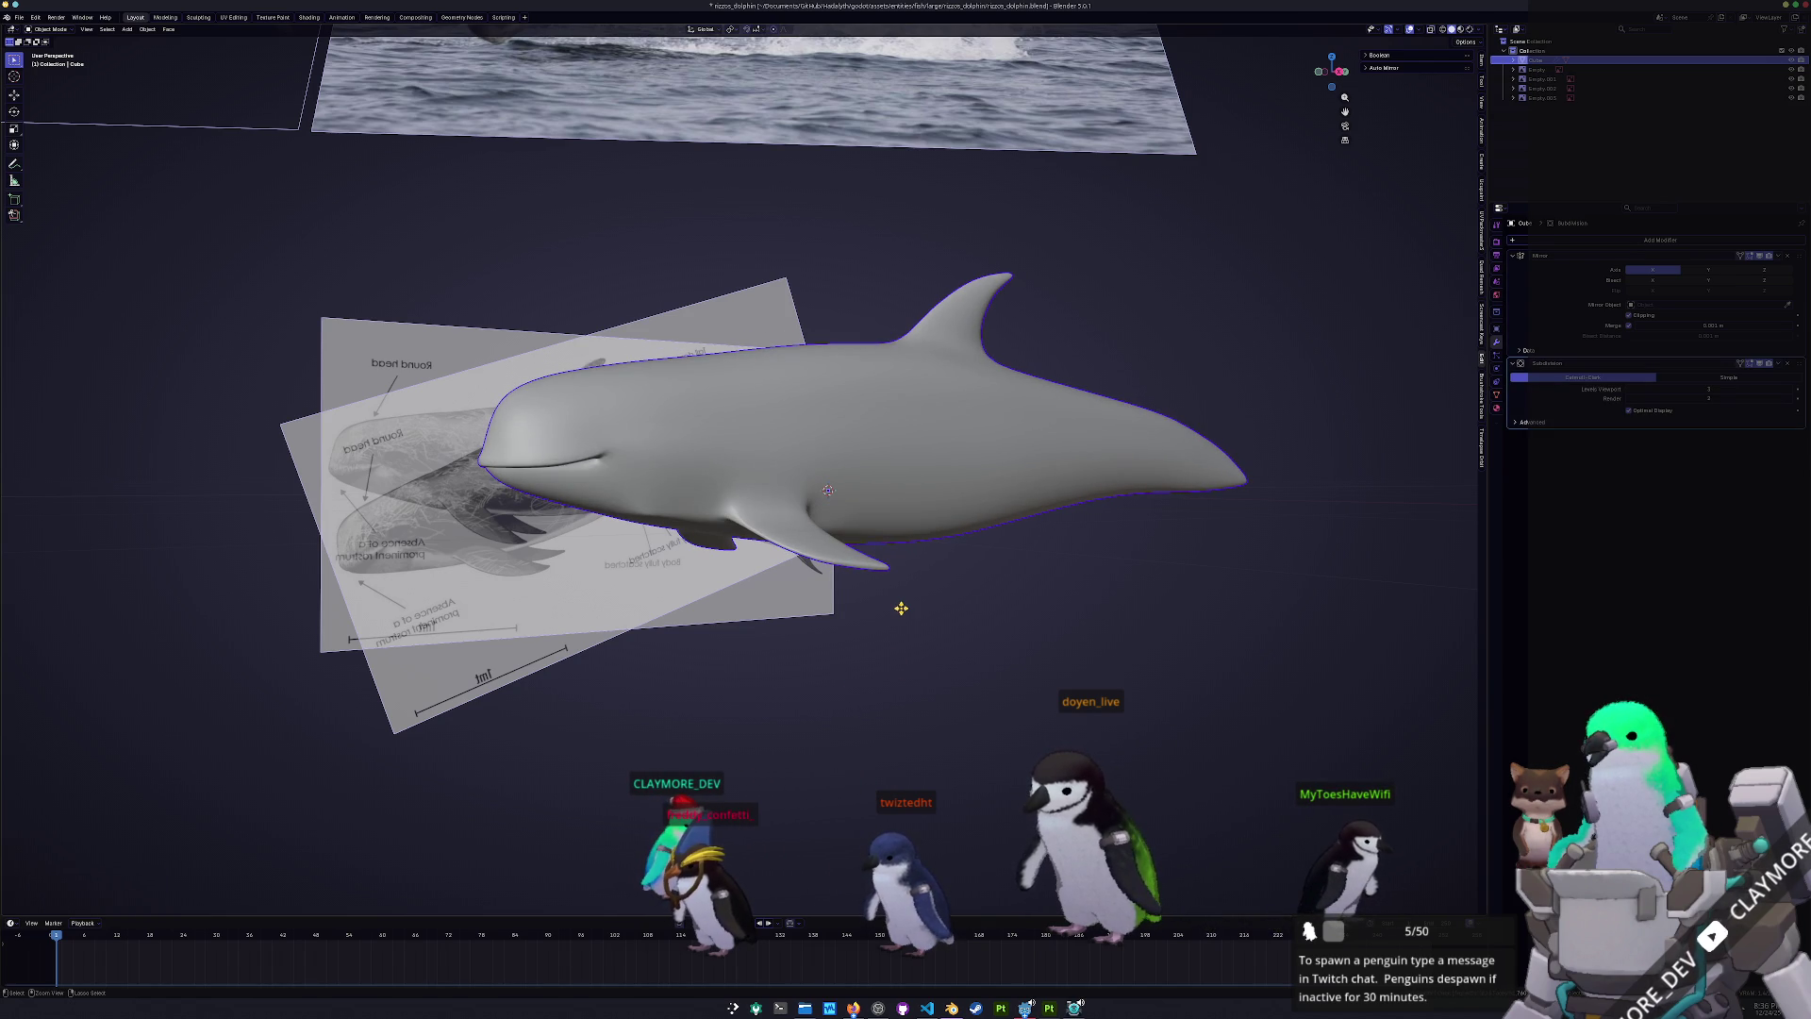
- Remove the subdivision, switch to Right view, and enter Edit Mode
key(ctrl+z)
key(KP_3)
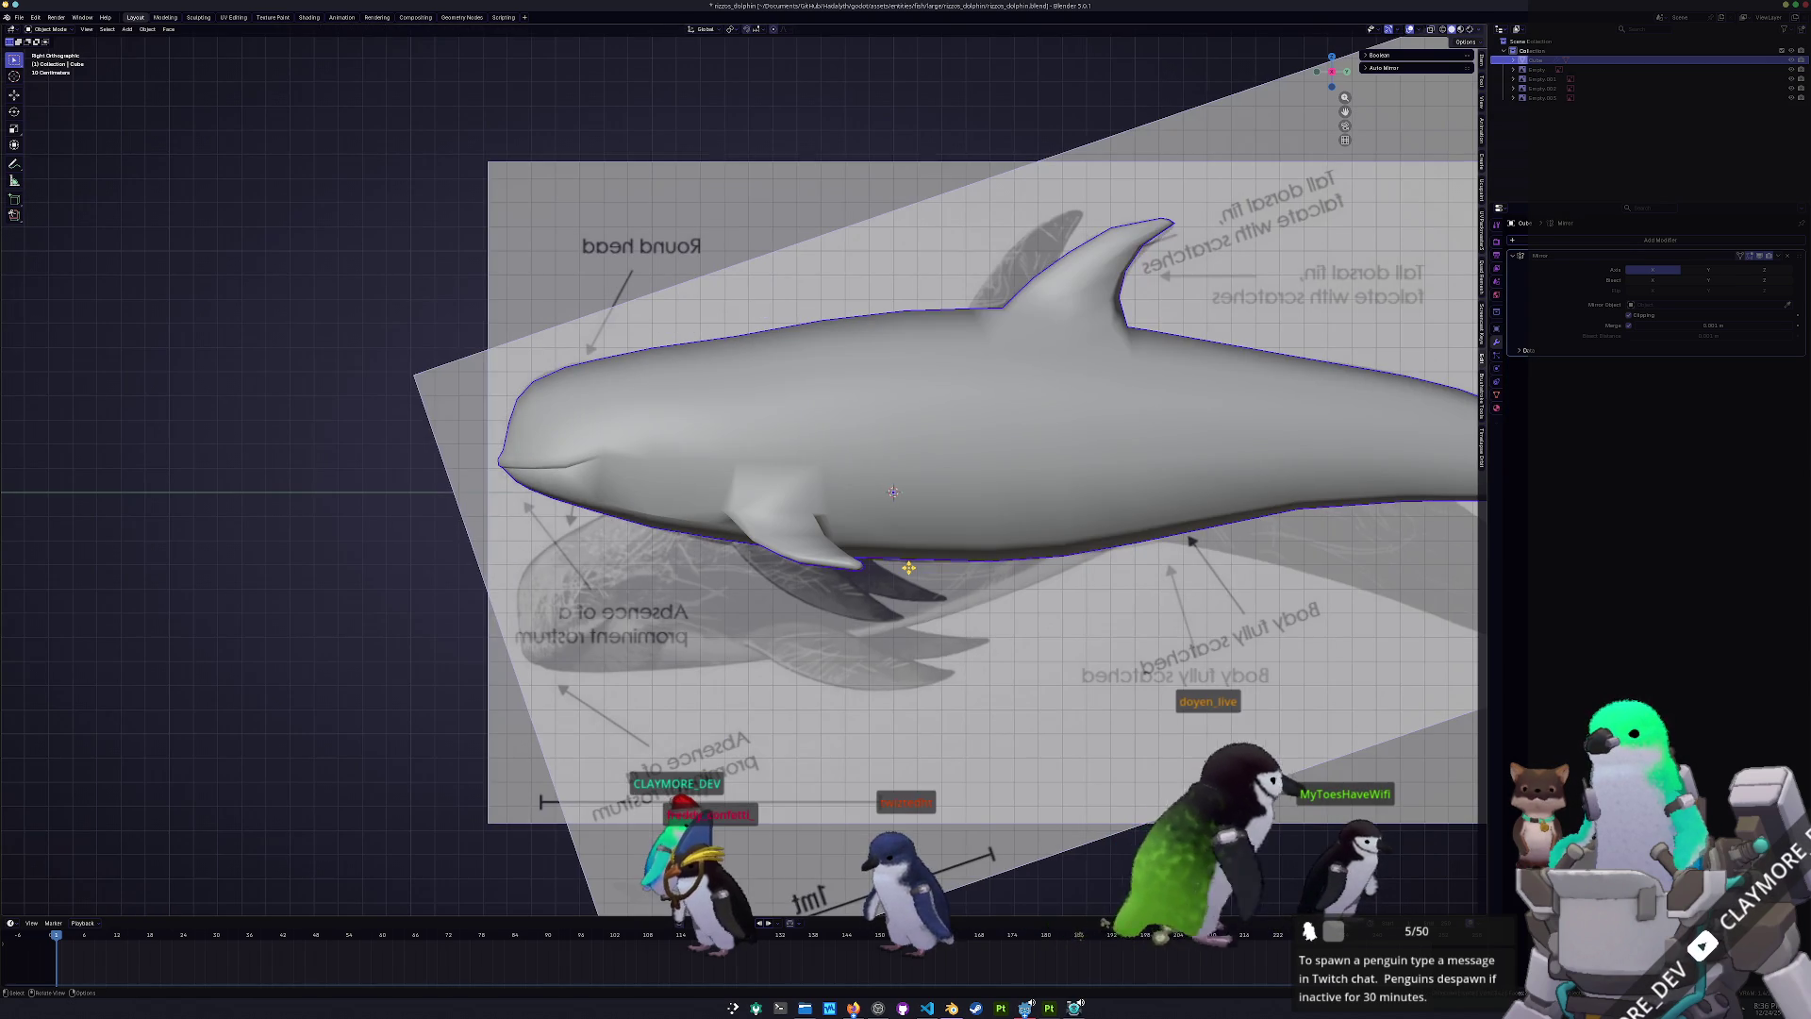
key(Tab)
- Move the tail-tip vertices along Y in top view, then leave Edit Mode
scroll(902, 603, up, 2)
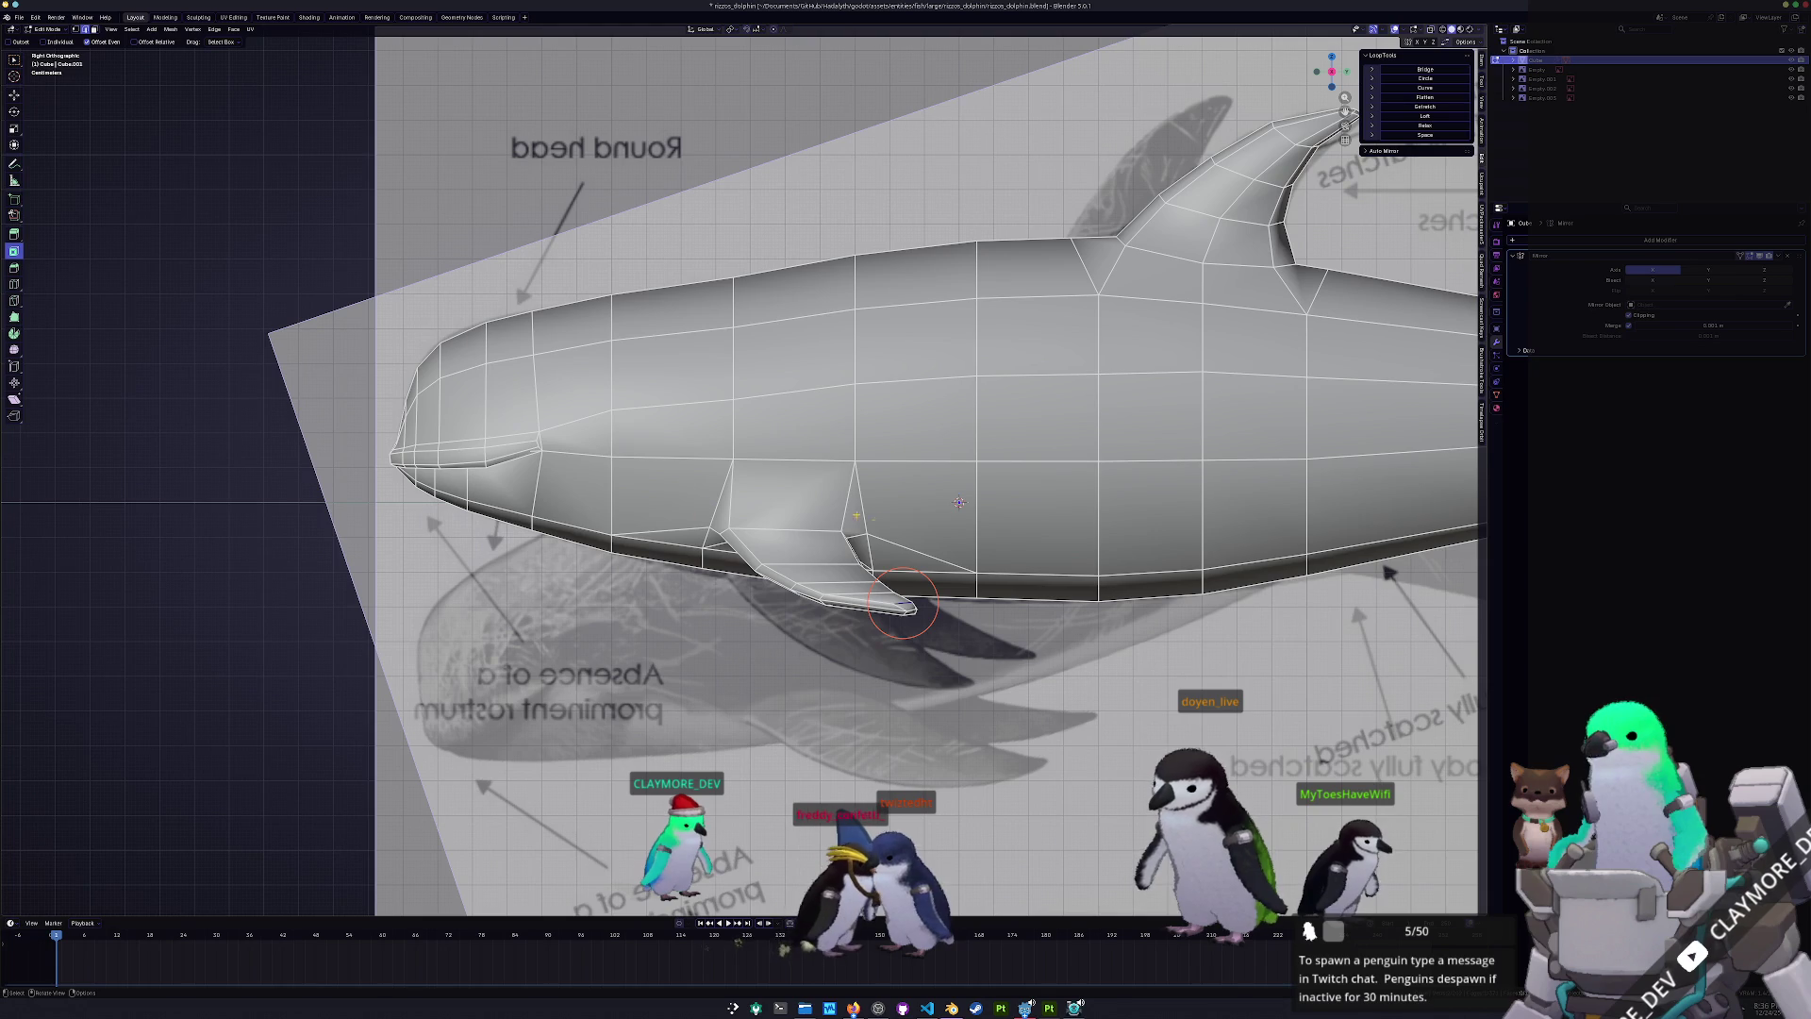
mouse_move(1082, 593)
shift+middle_down()
mouse_move(896, 558)
mouse_move(943, 549)
shift+middle_up()
scroll(943, 549, up, 3)
drag(967, 502, 1033, 592)
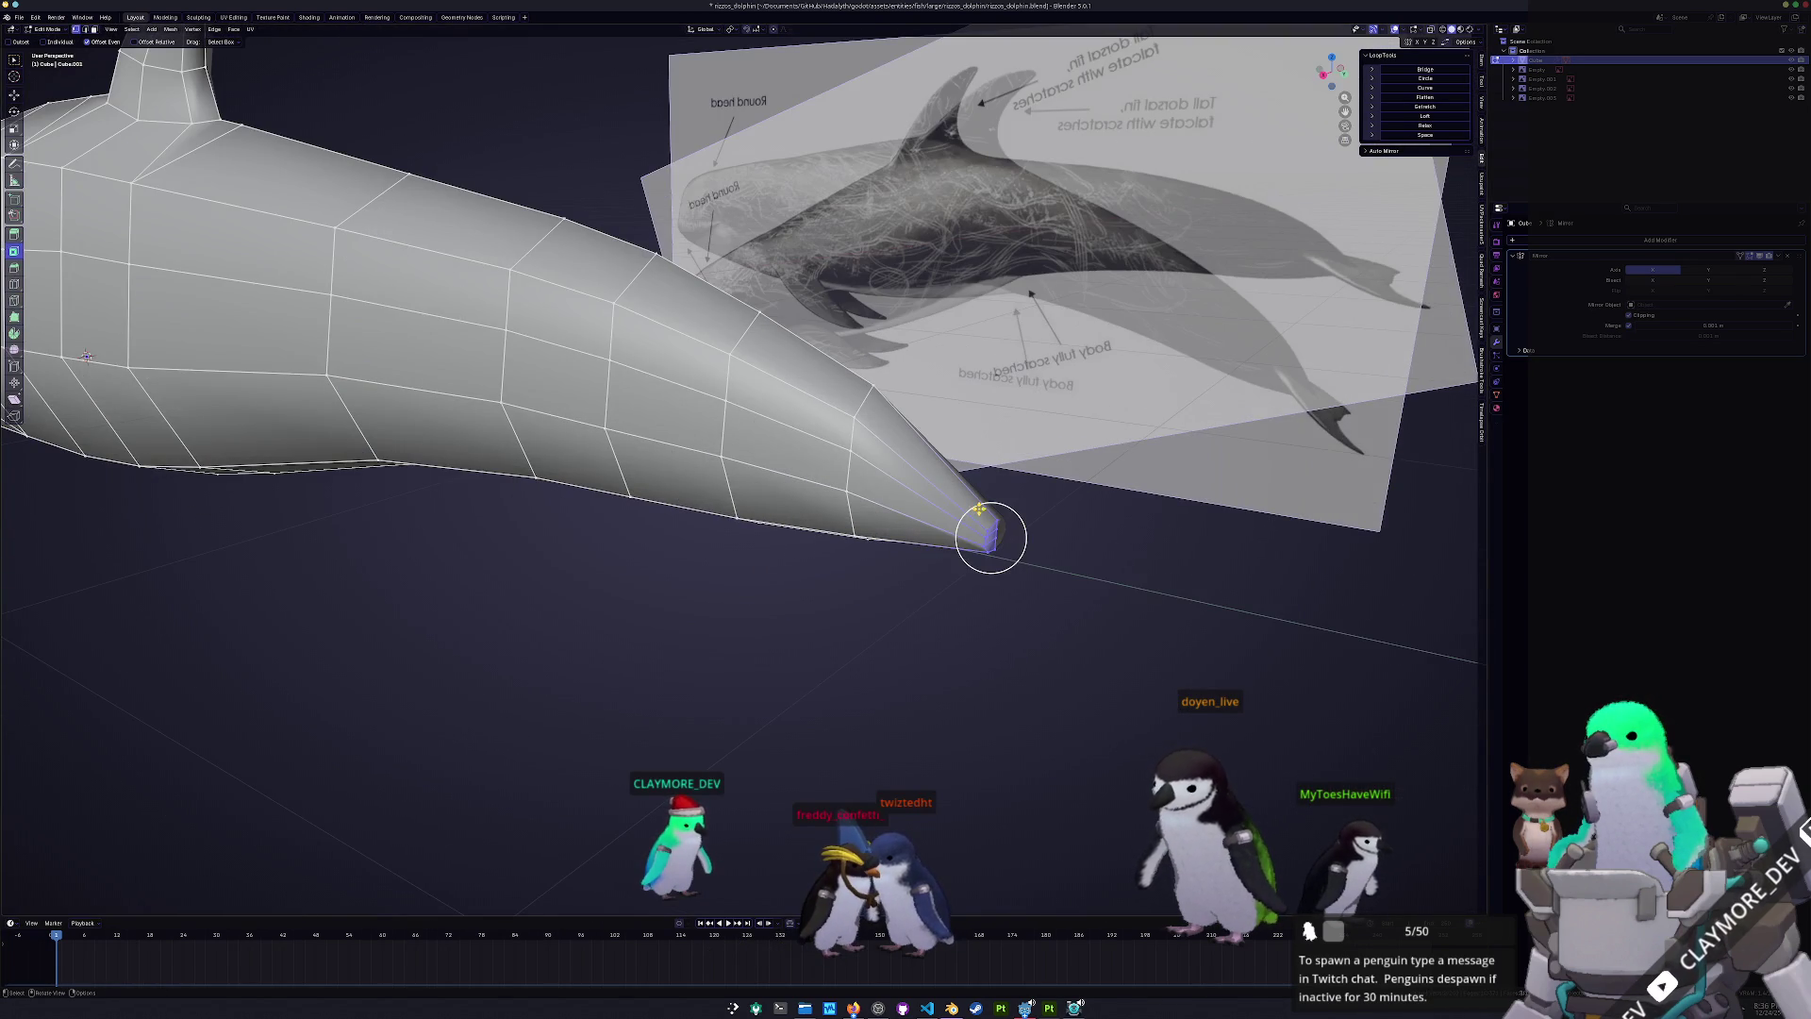
key(KP_7)
shift+middle_drag(672, 361, 764, 635)
key(g)
key(y)
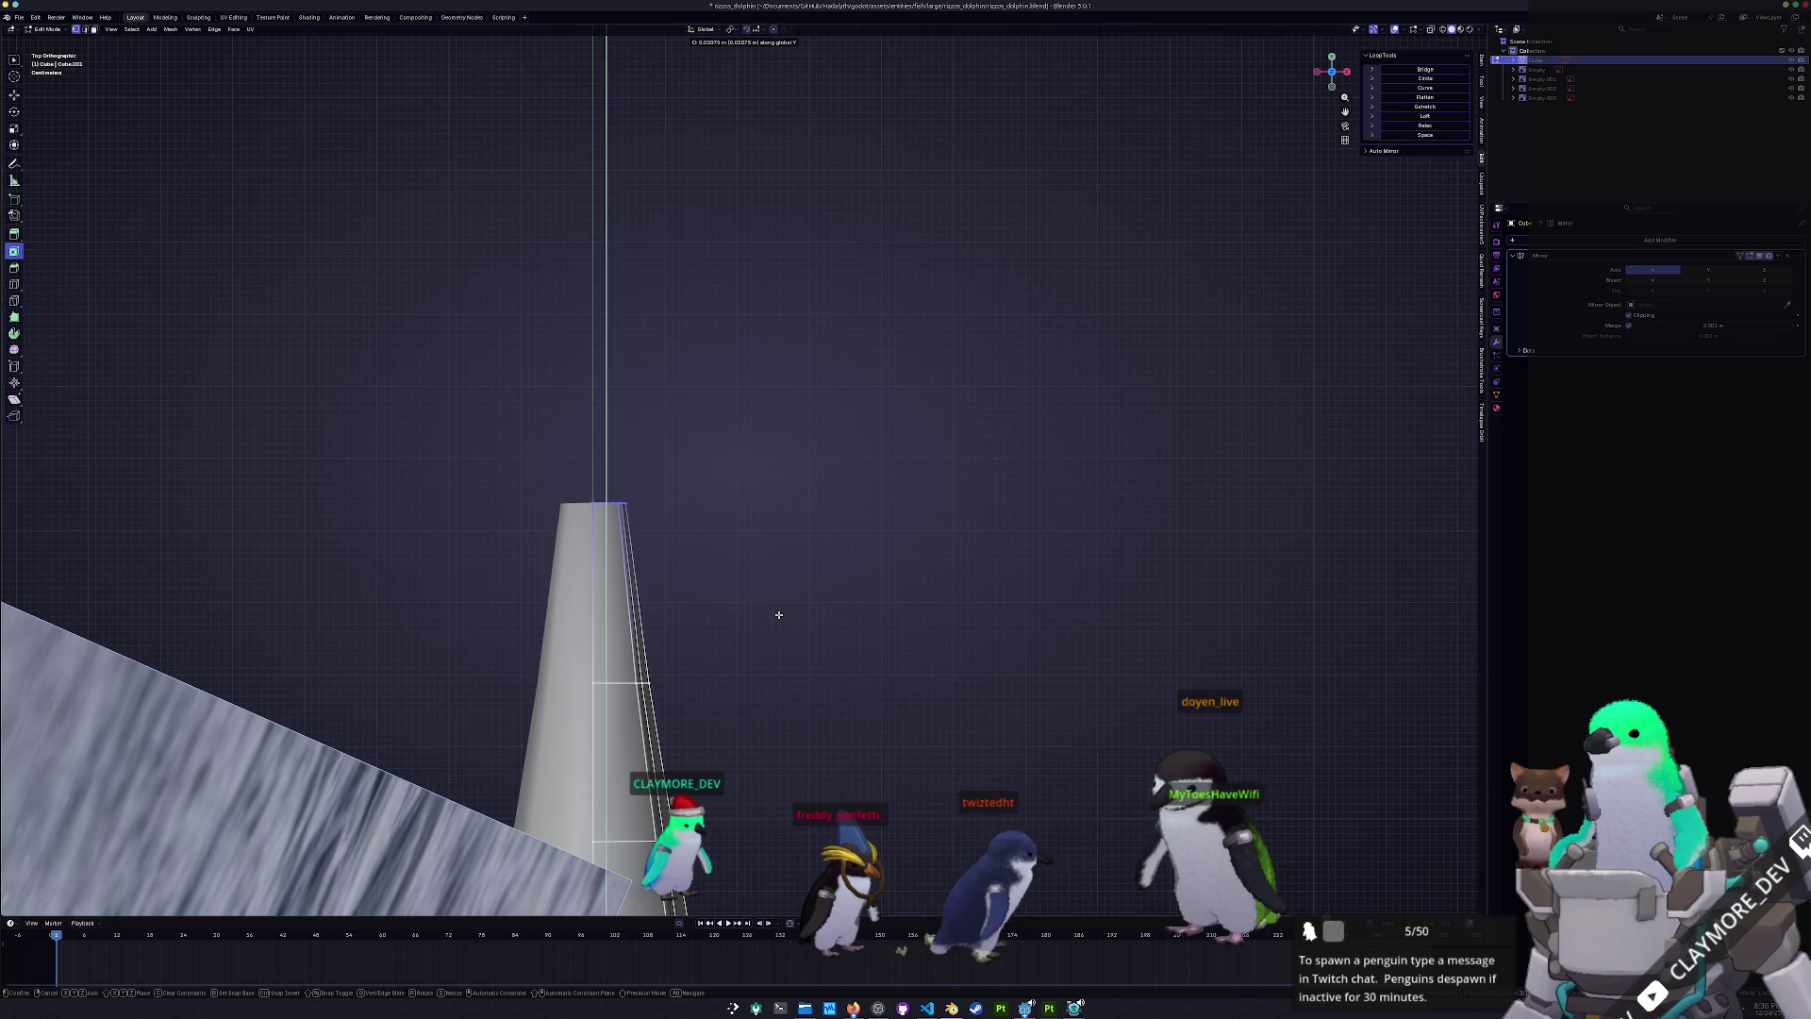
click(780, 606)
key(Tab)
- Clear the top-view reference image's rotation, then rotate it and place it over the dolphin
scroll(780, 606, down, 4)
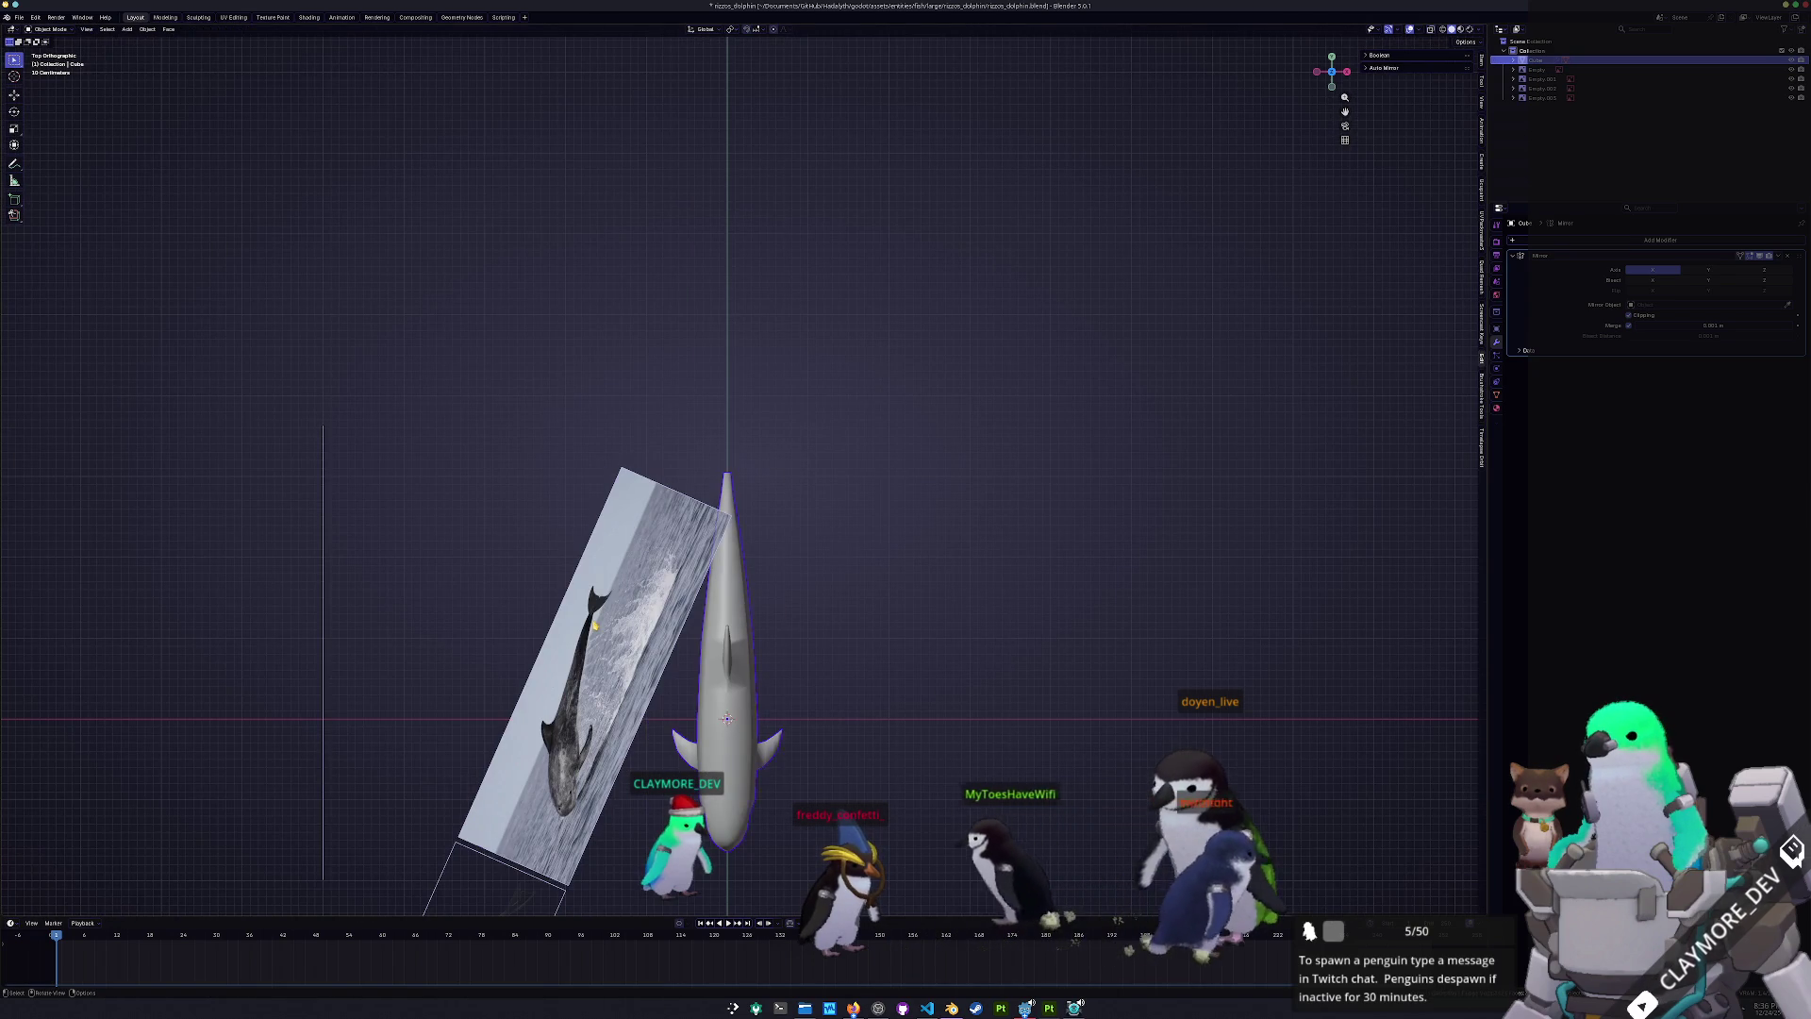
click(595, 625)
key(alt+r)
key(r)
click(501, 445)
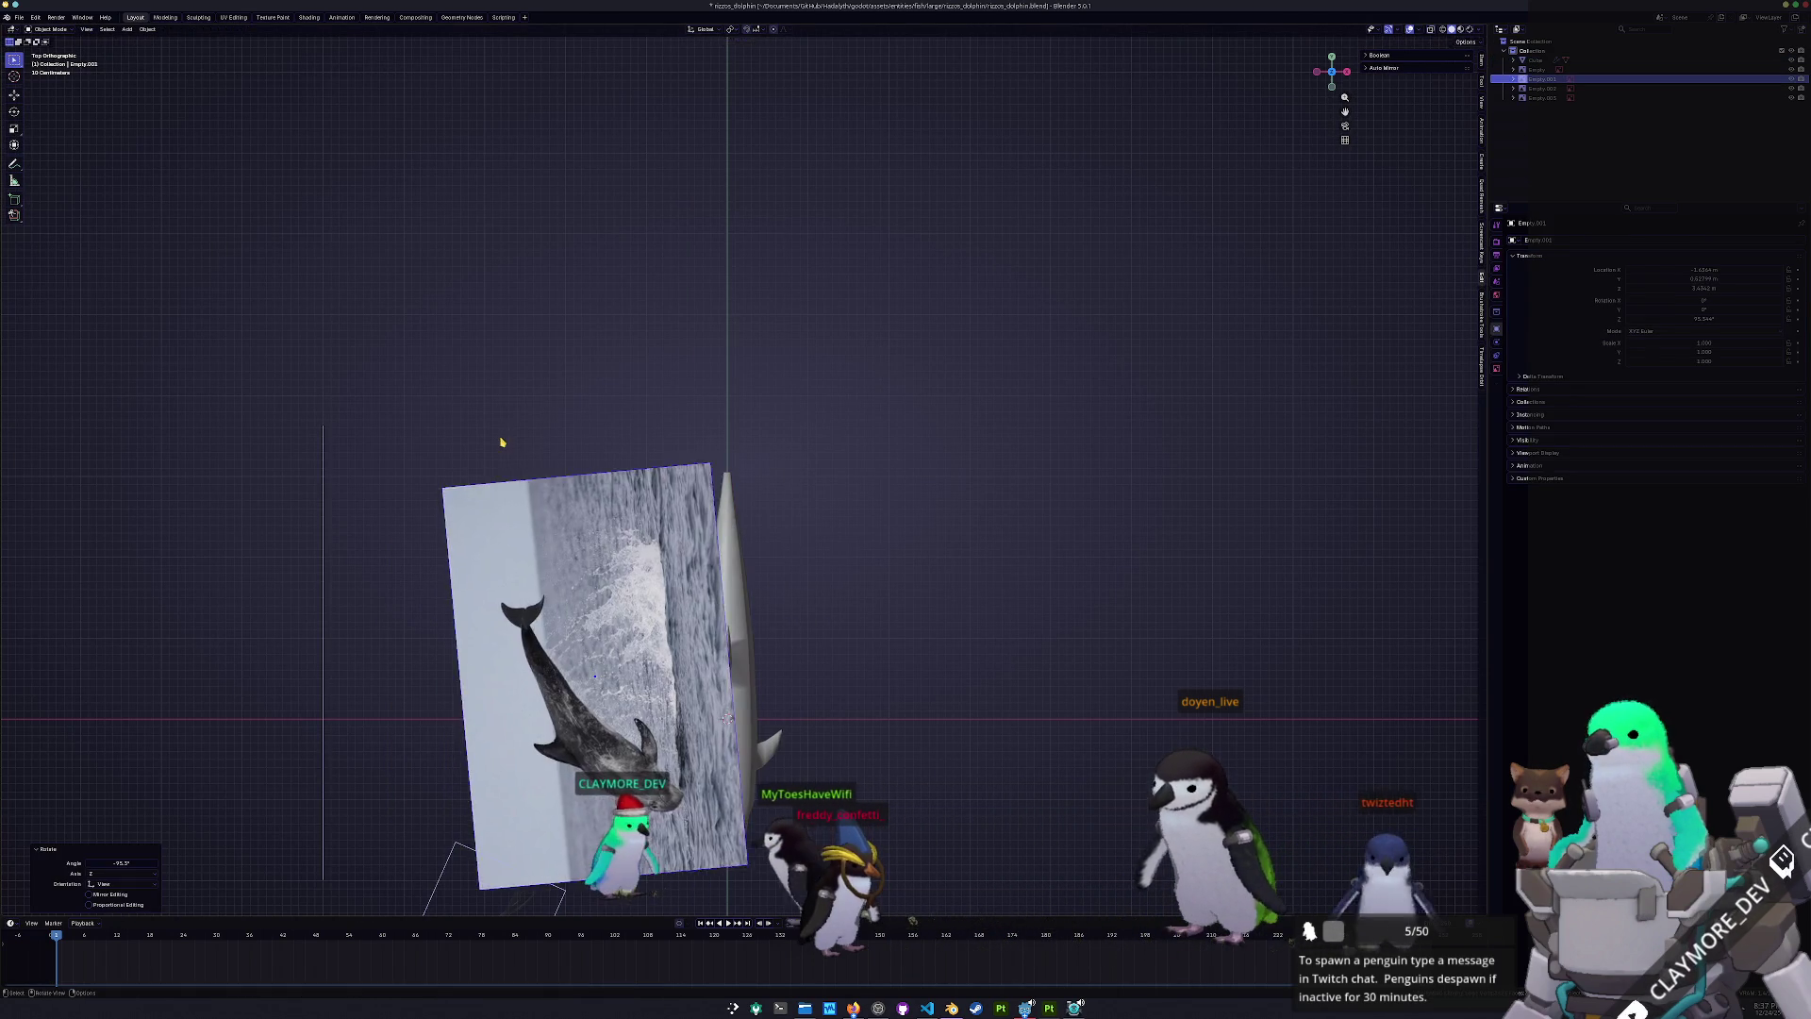
key(g)
click(724, 314)
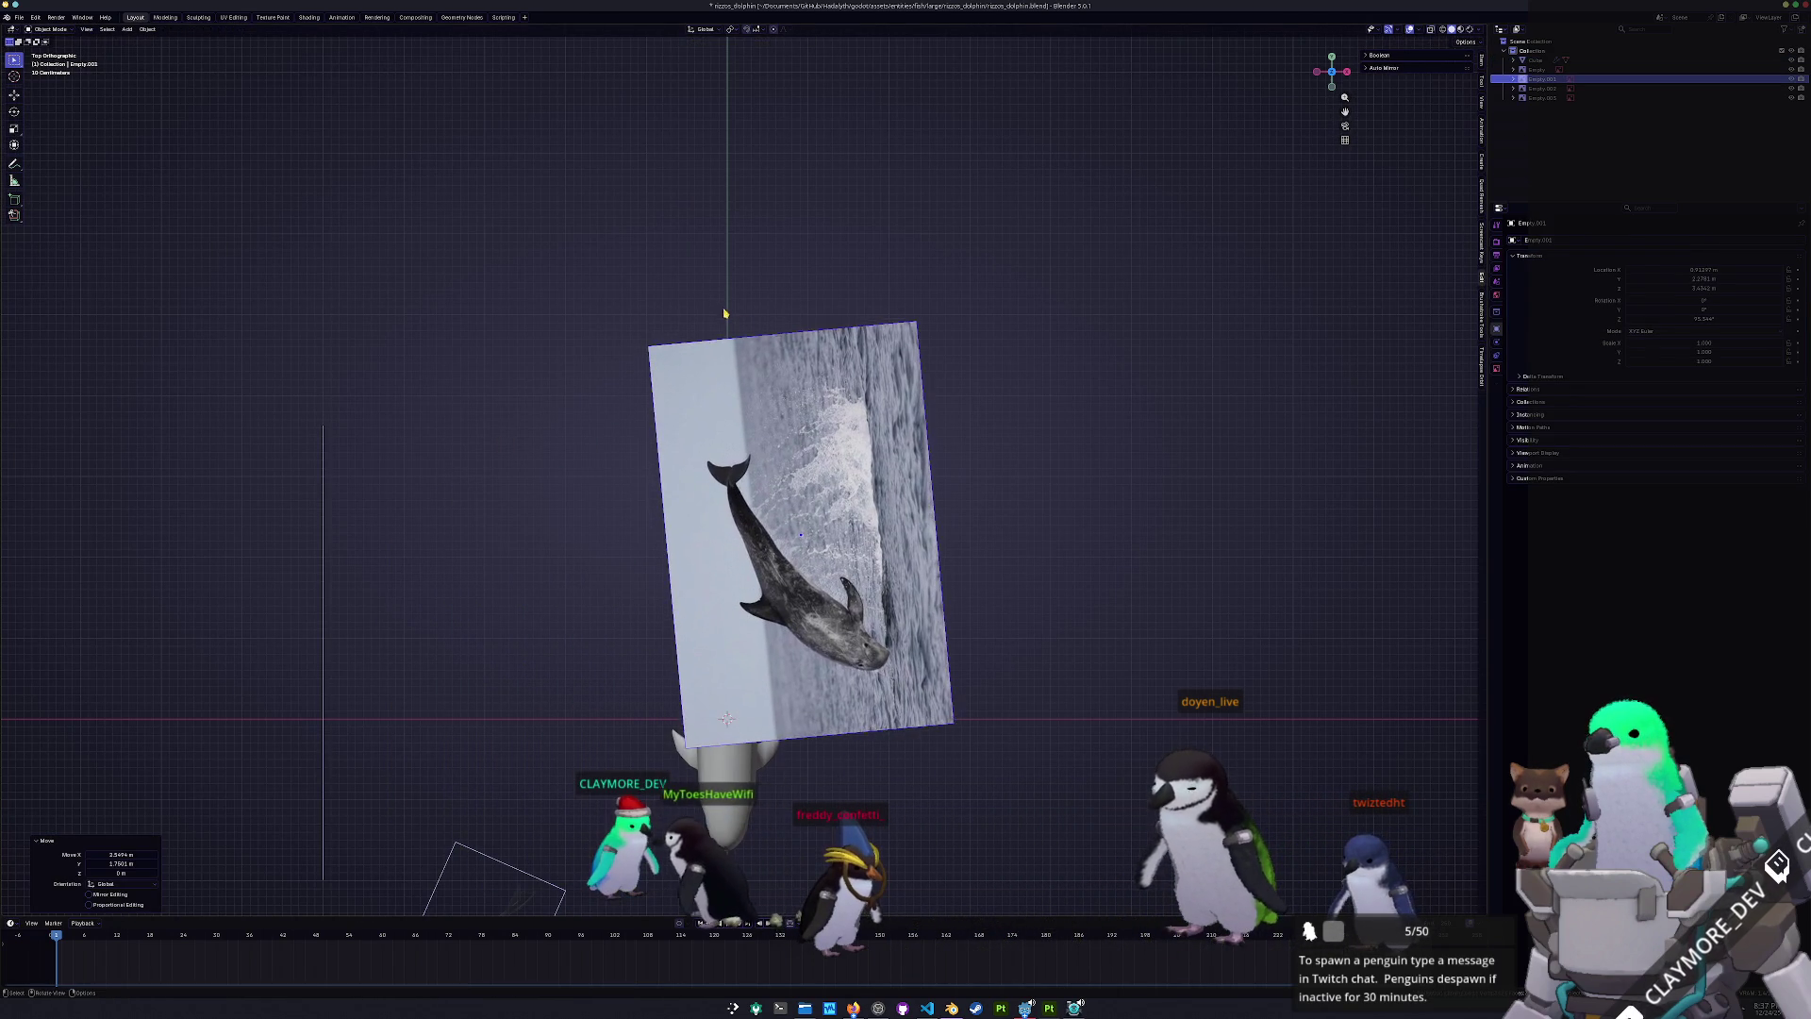
- Make the reference image transparent with 0.25 opacity
click(1497, 369)
click(1628, 351)
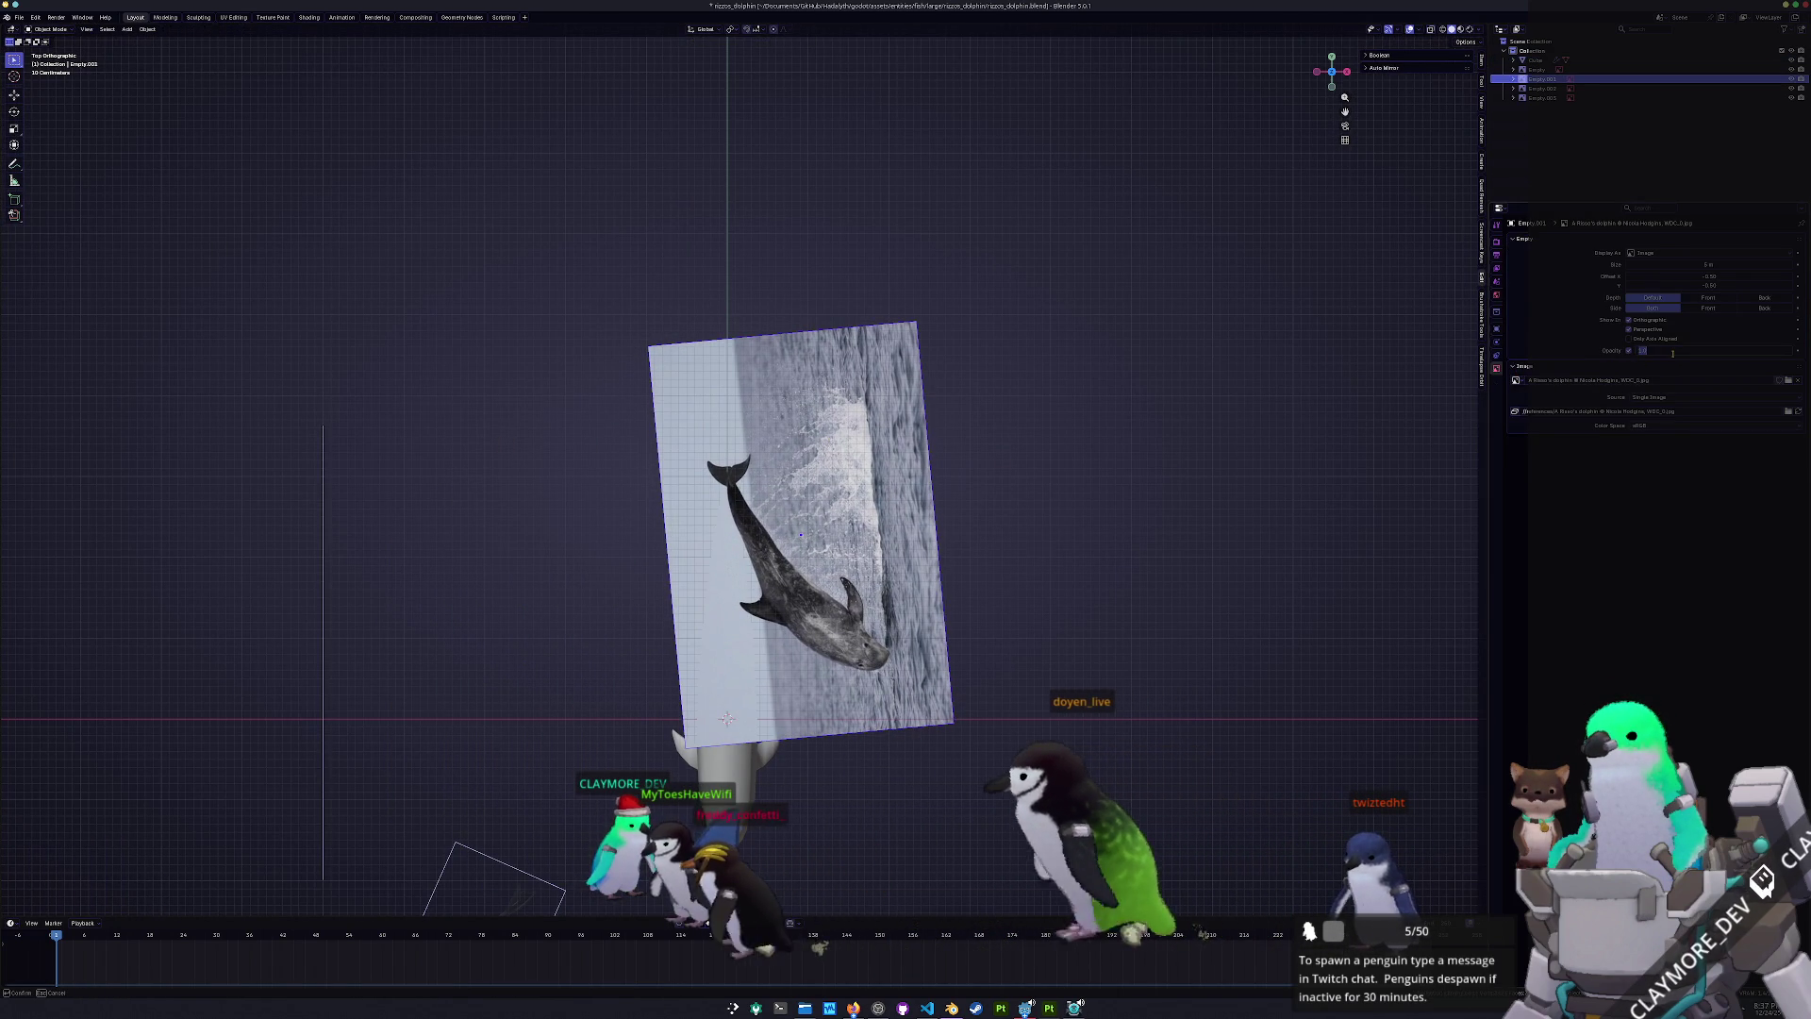
text(.25)
key(Return)
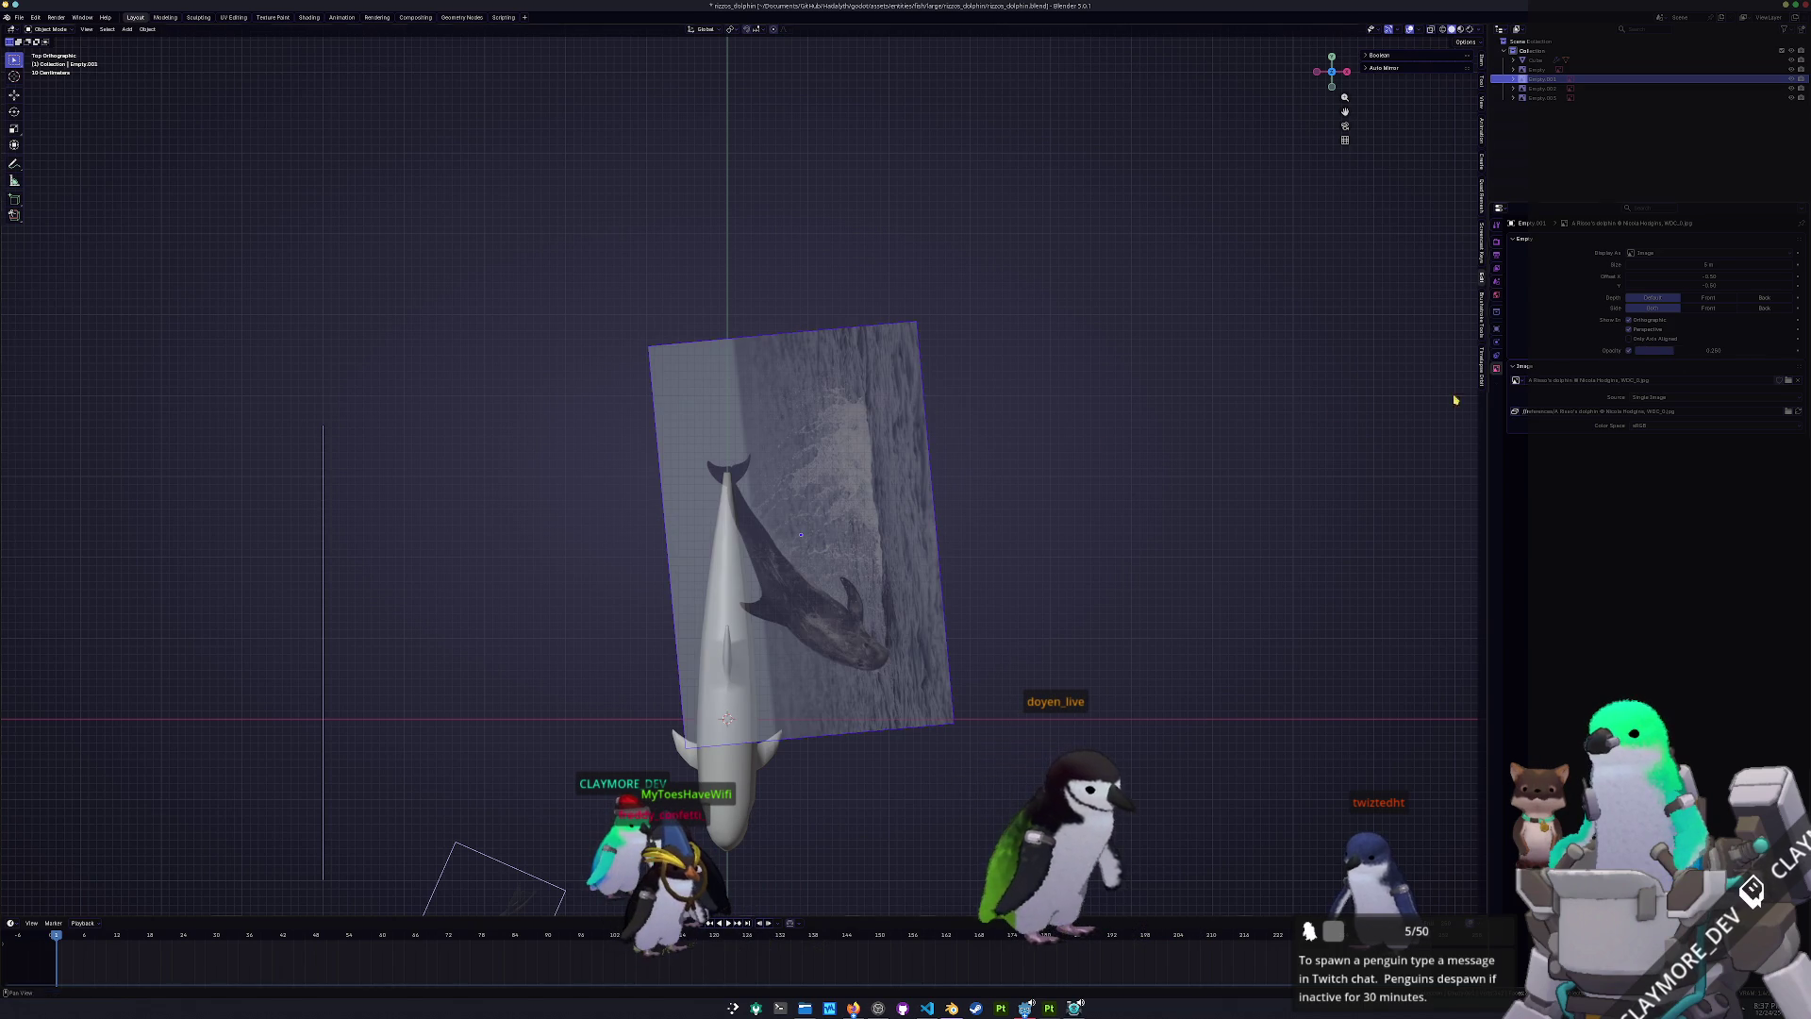
- Rotate the reference image slightly, narrow it to 0.944 in X, and reposition it
key(r)
click(934, 562)
key(s)
key(x)
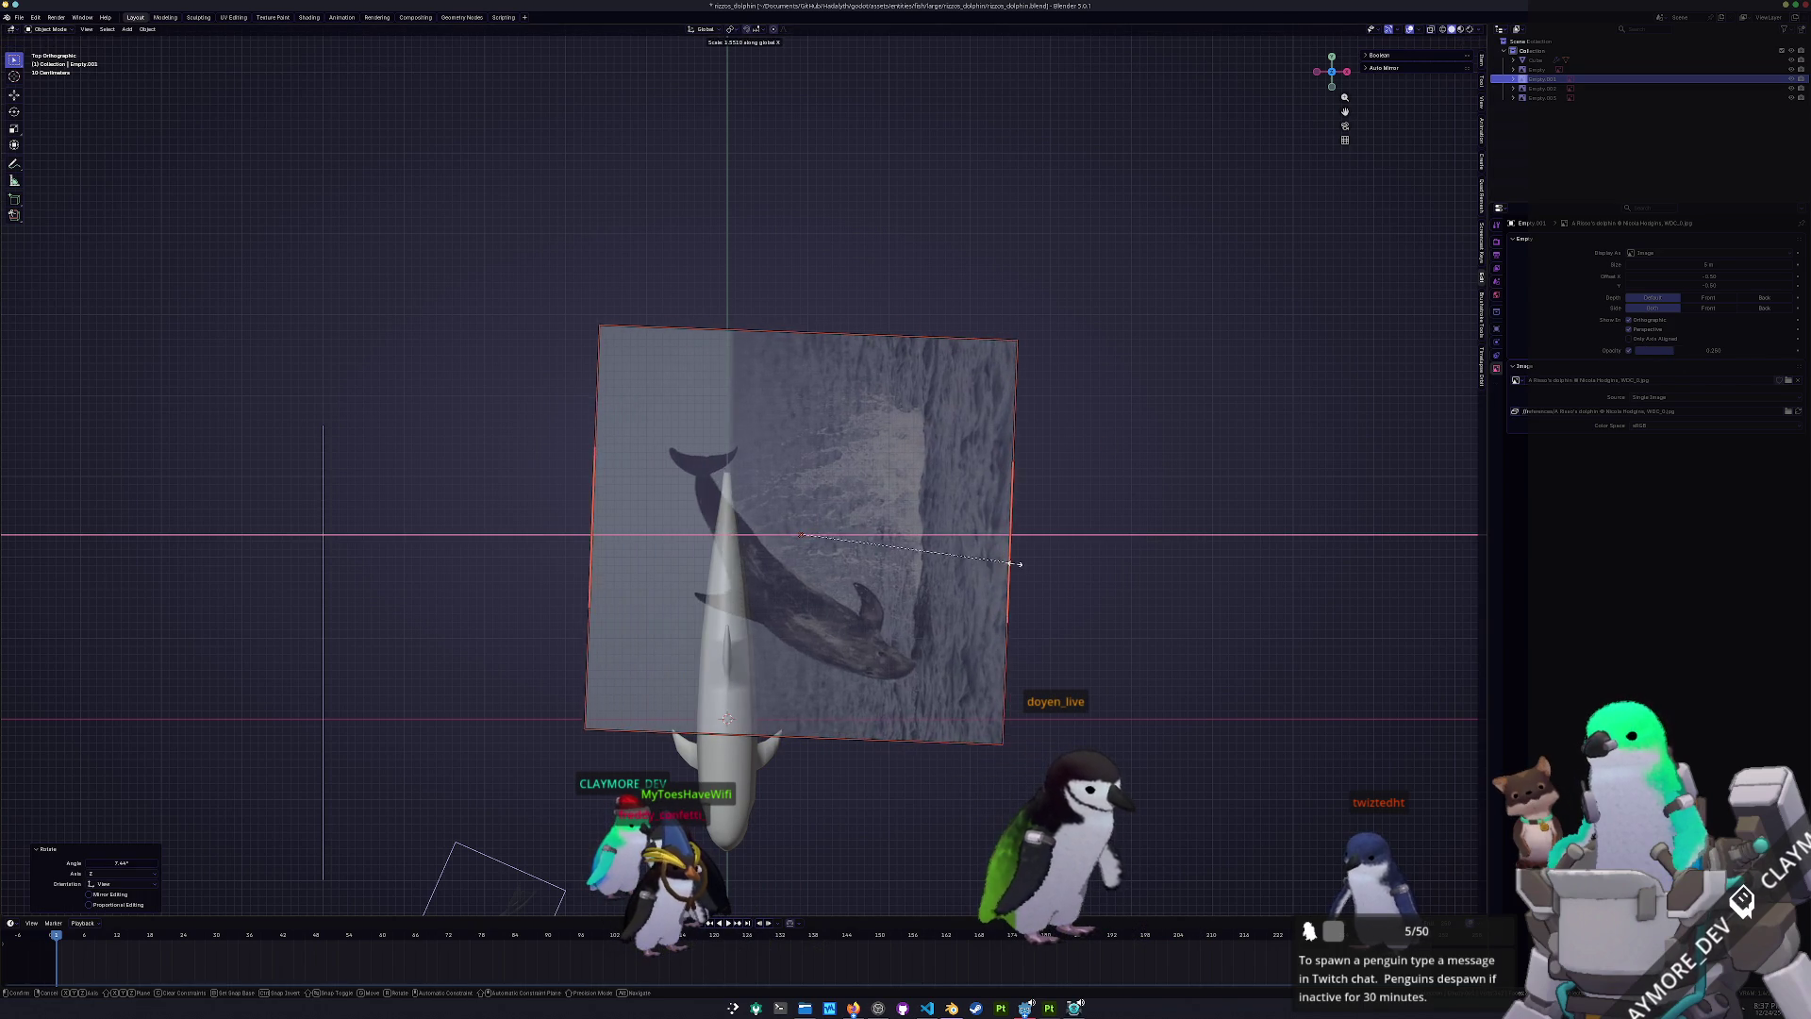
key(Escape)
key(g)
click(1104, 562)
key(s)
key(x)
click(1146, 563)
key(g)
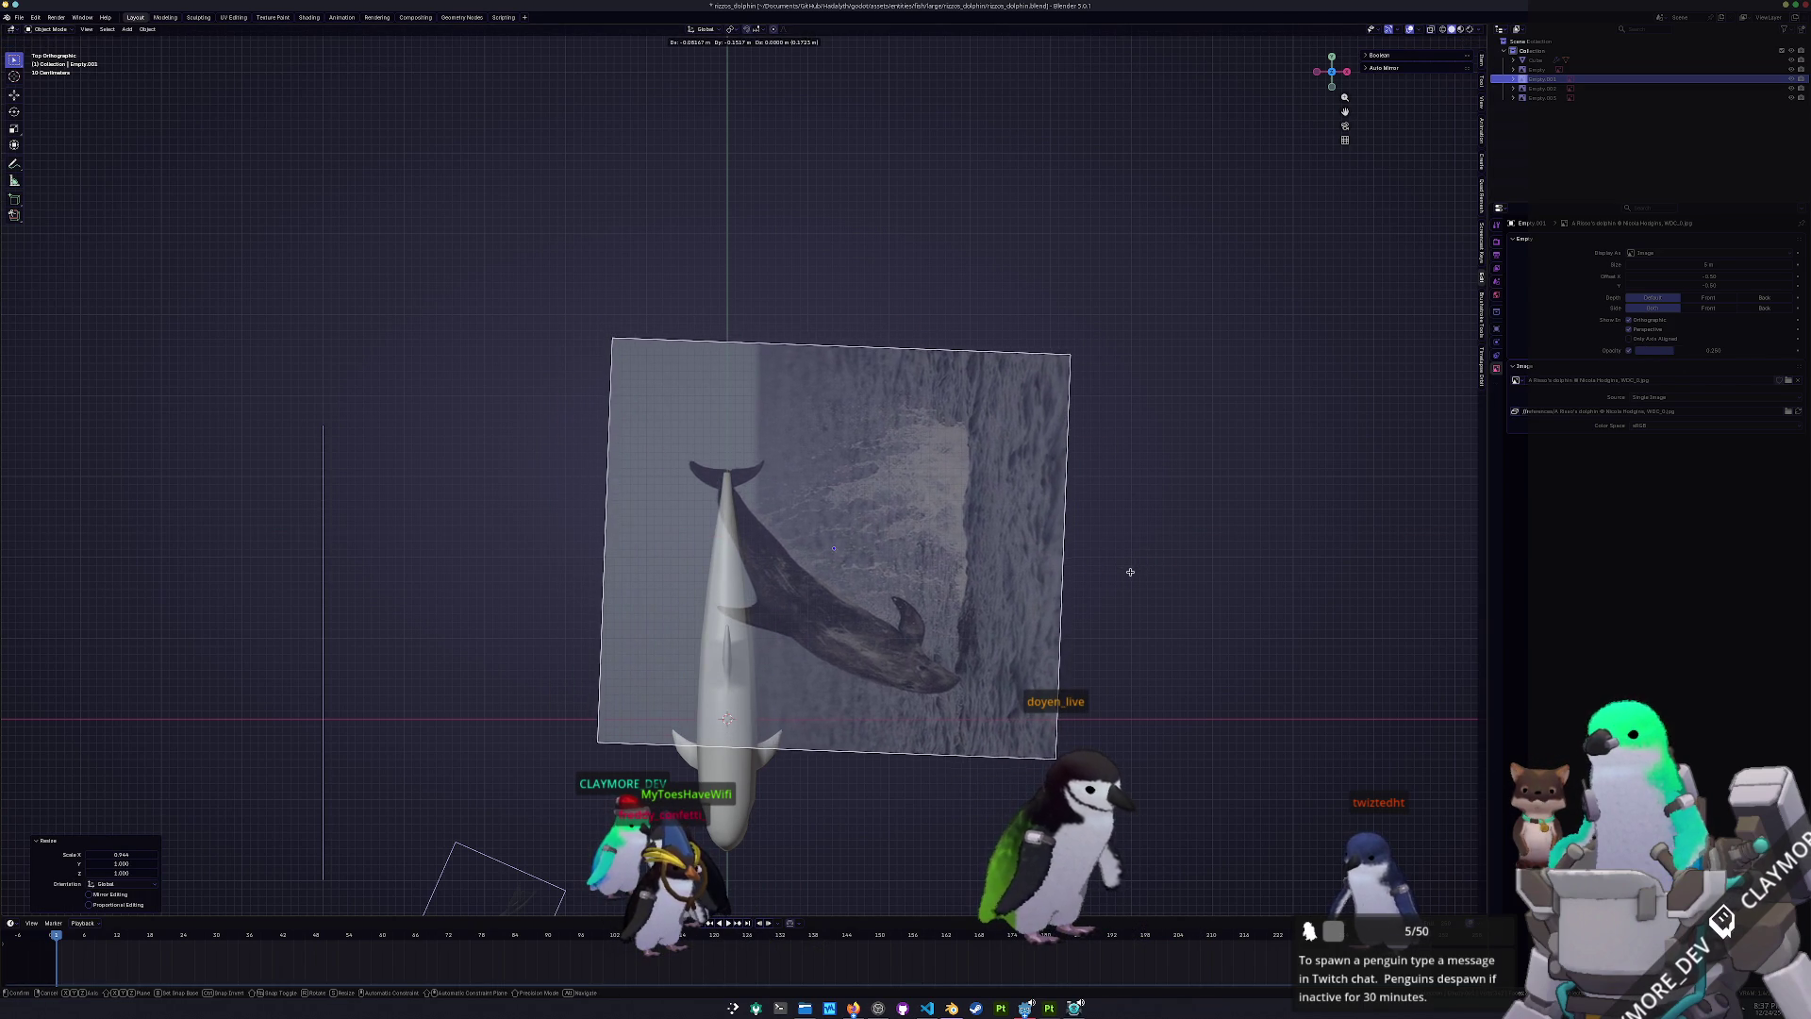
click(1130, 574)
- Align the reference image with the dolphin, adding a slight rotation
scroll(1019, 546, up, 3)
key(g)
click(937, 559)
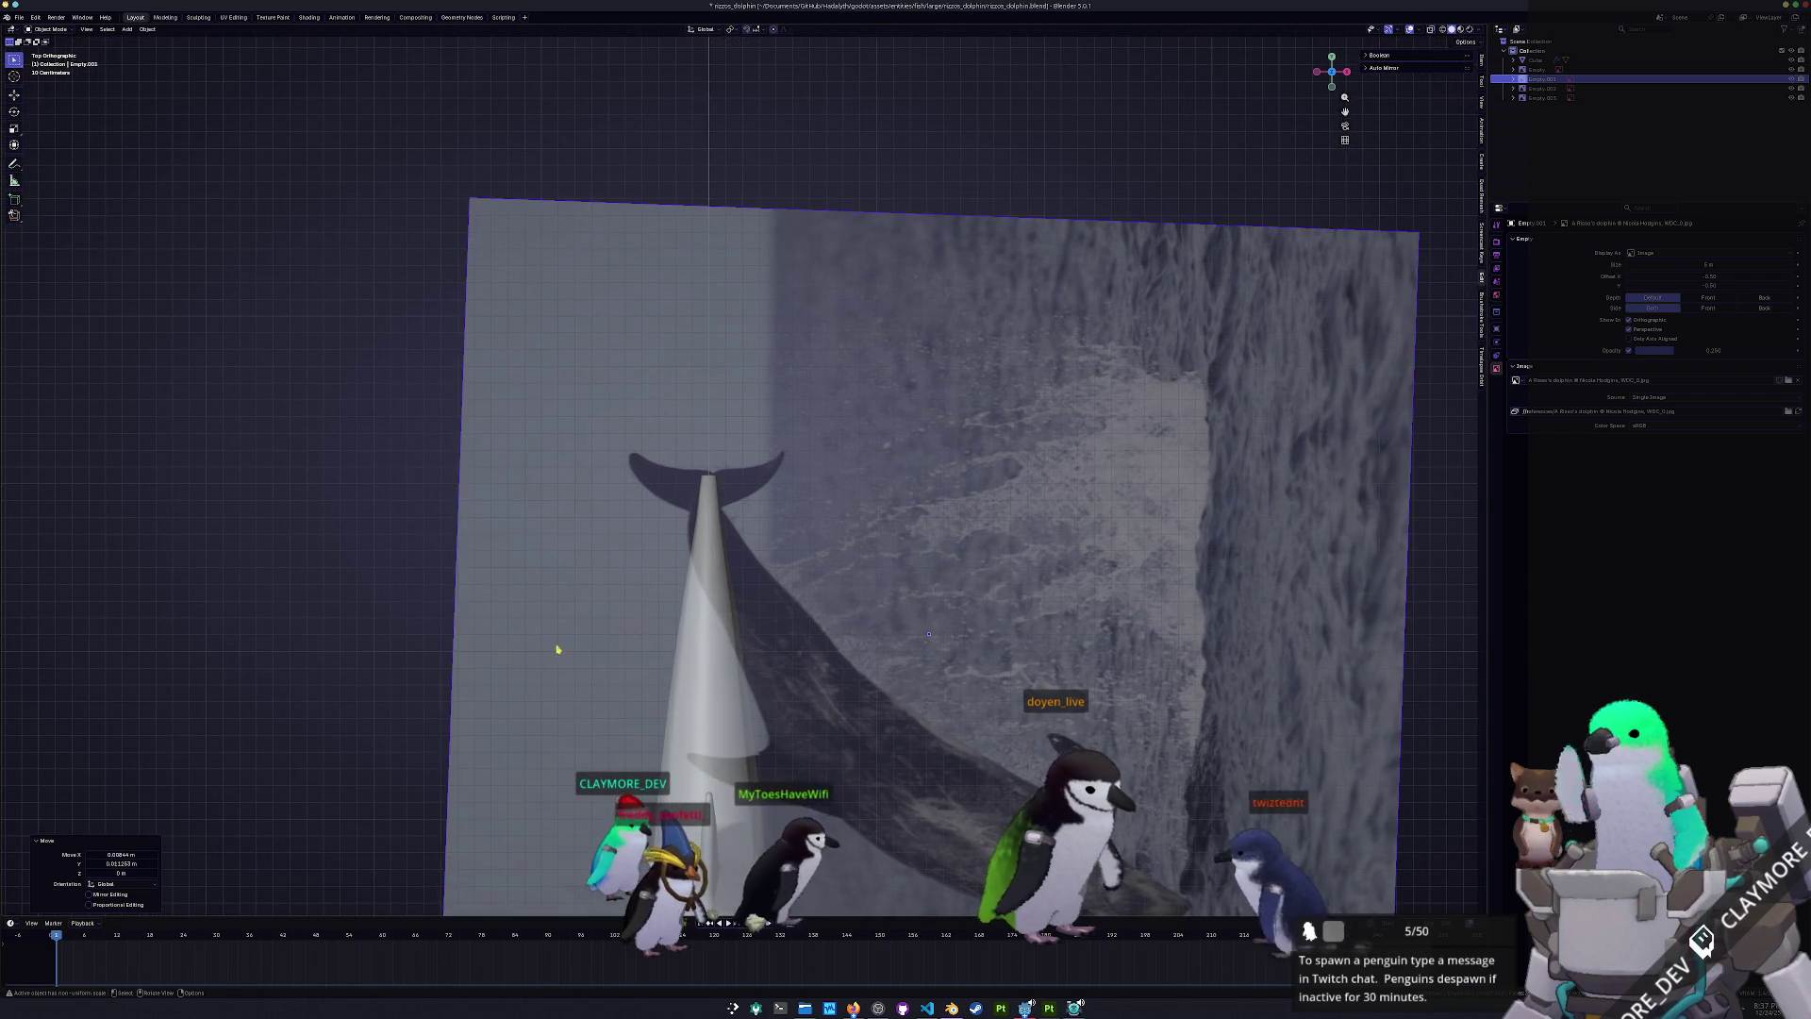
scroll(636, 626, up, 4)
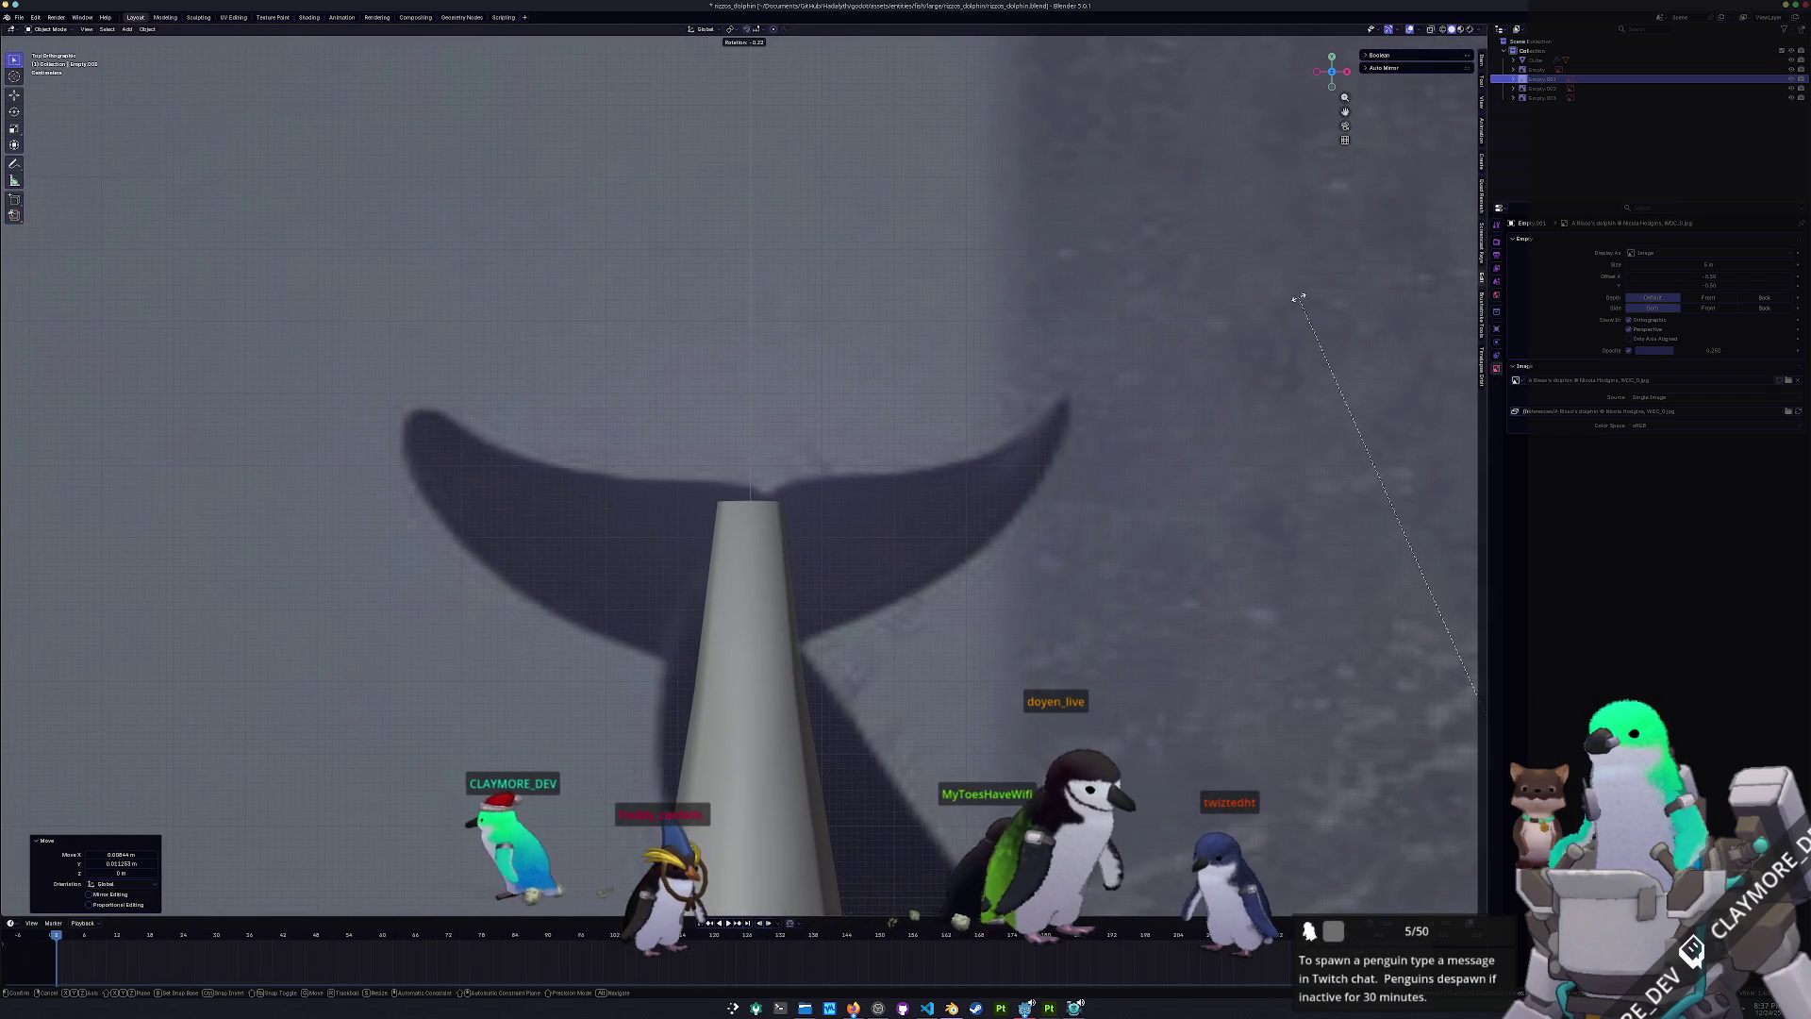
key(r)
click(1242, 335)
scroll(1242, 336, down, 5)
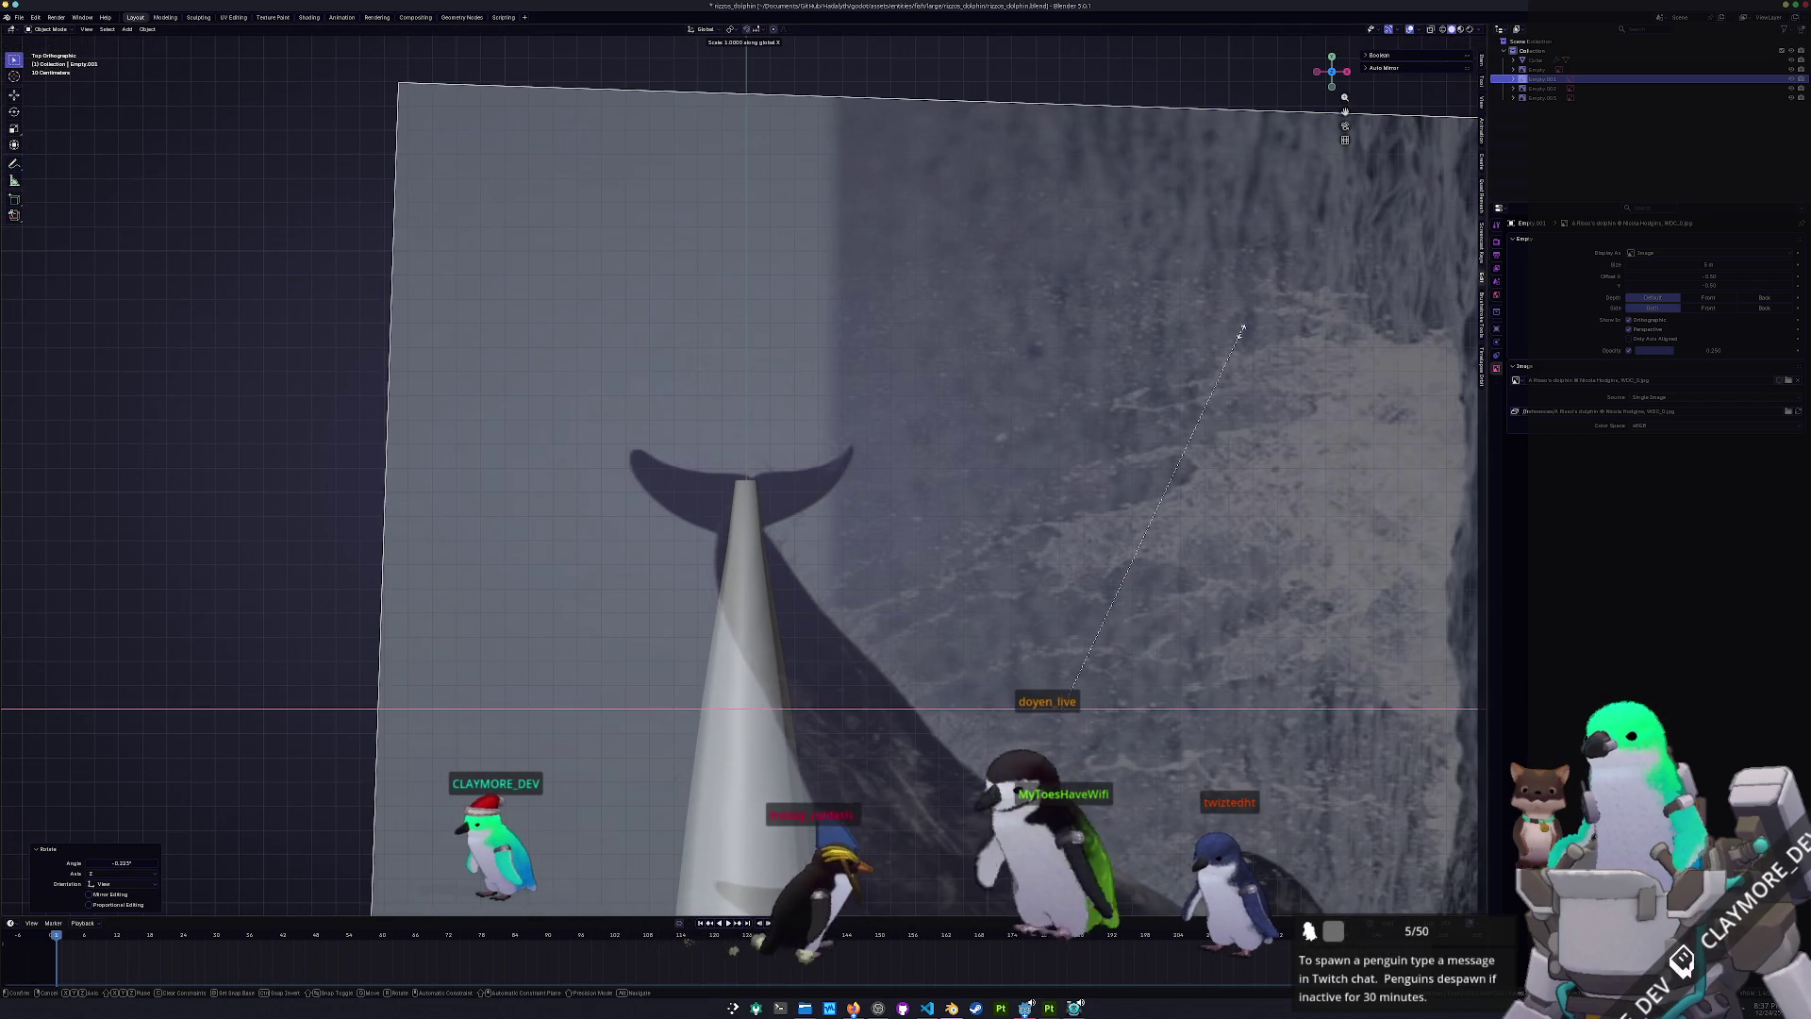
- Mirror the reference image with -1 scale, then shift it along X and Z
text(-1)
key(Return)
key(g)
key(x)
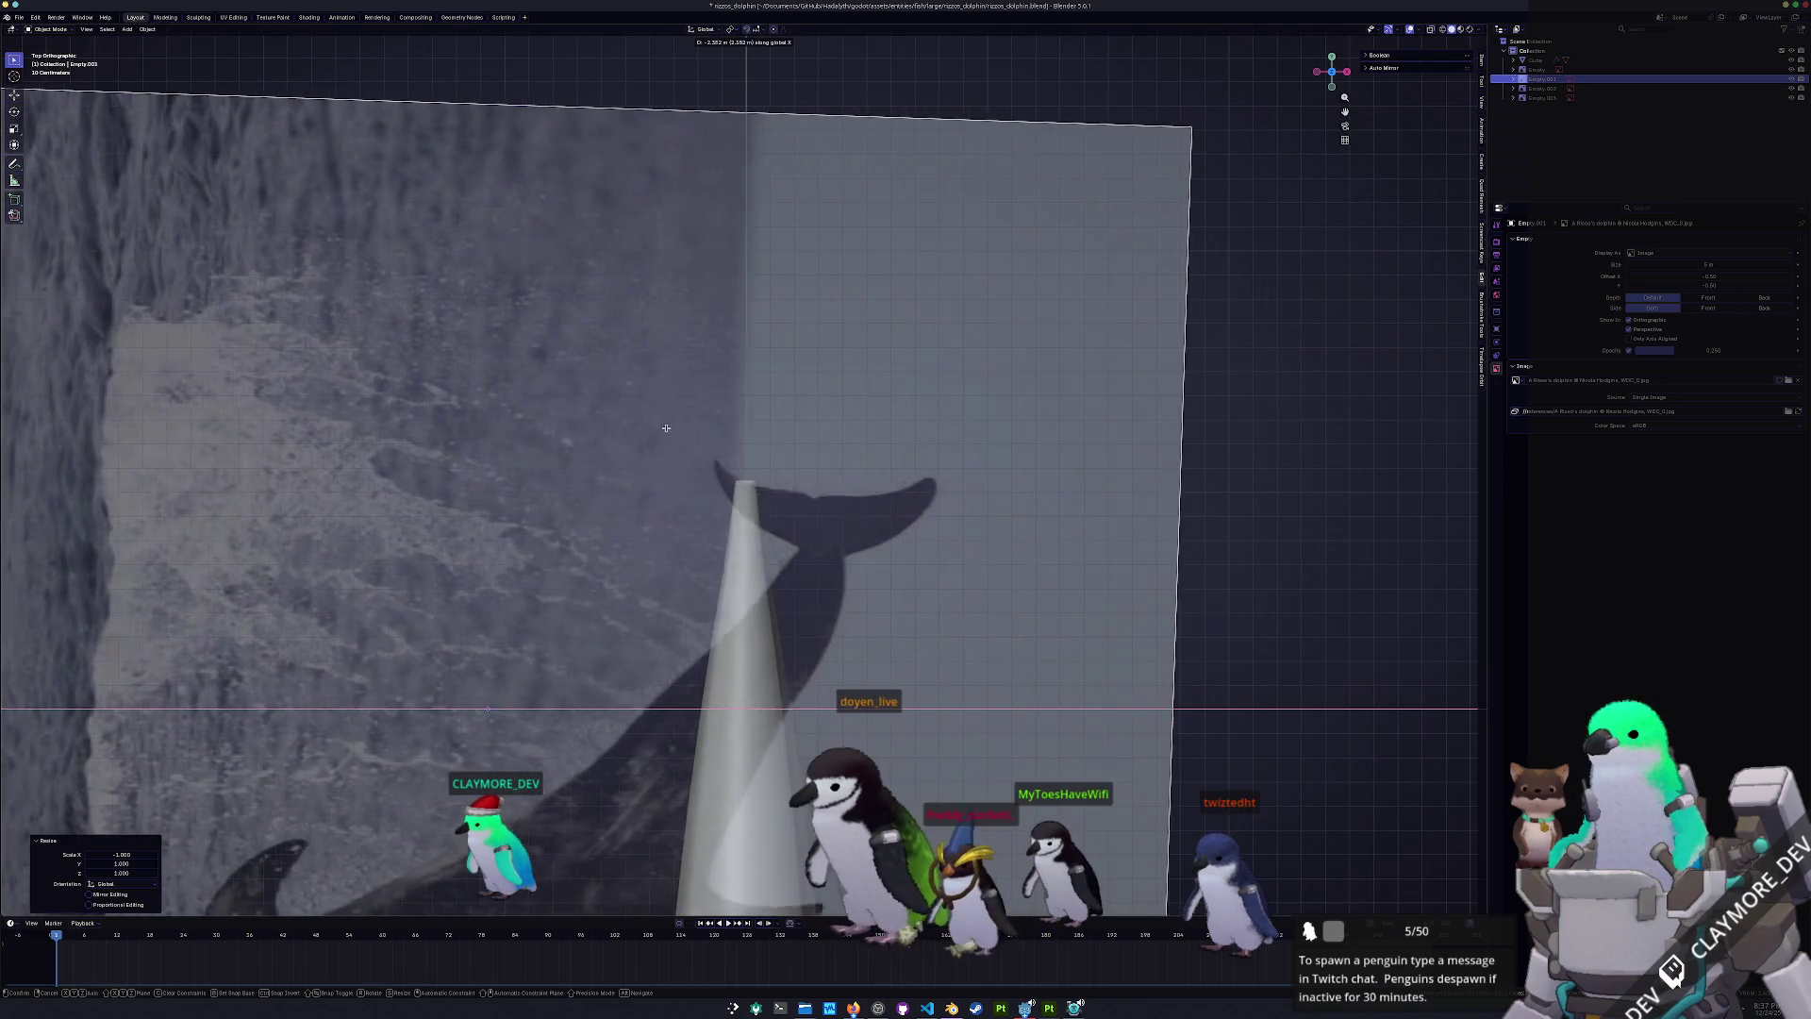
click(727, 488)
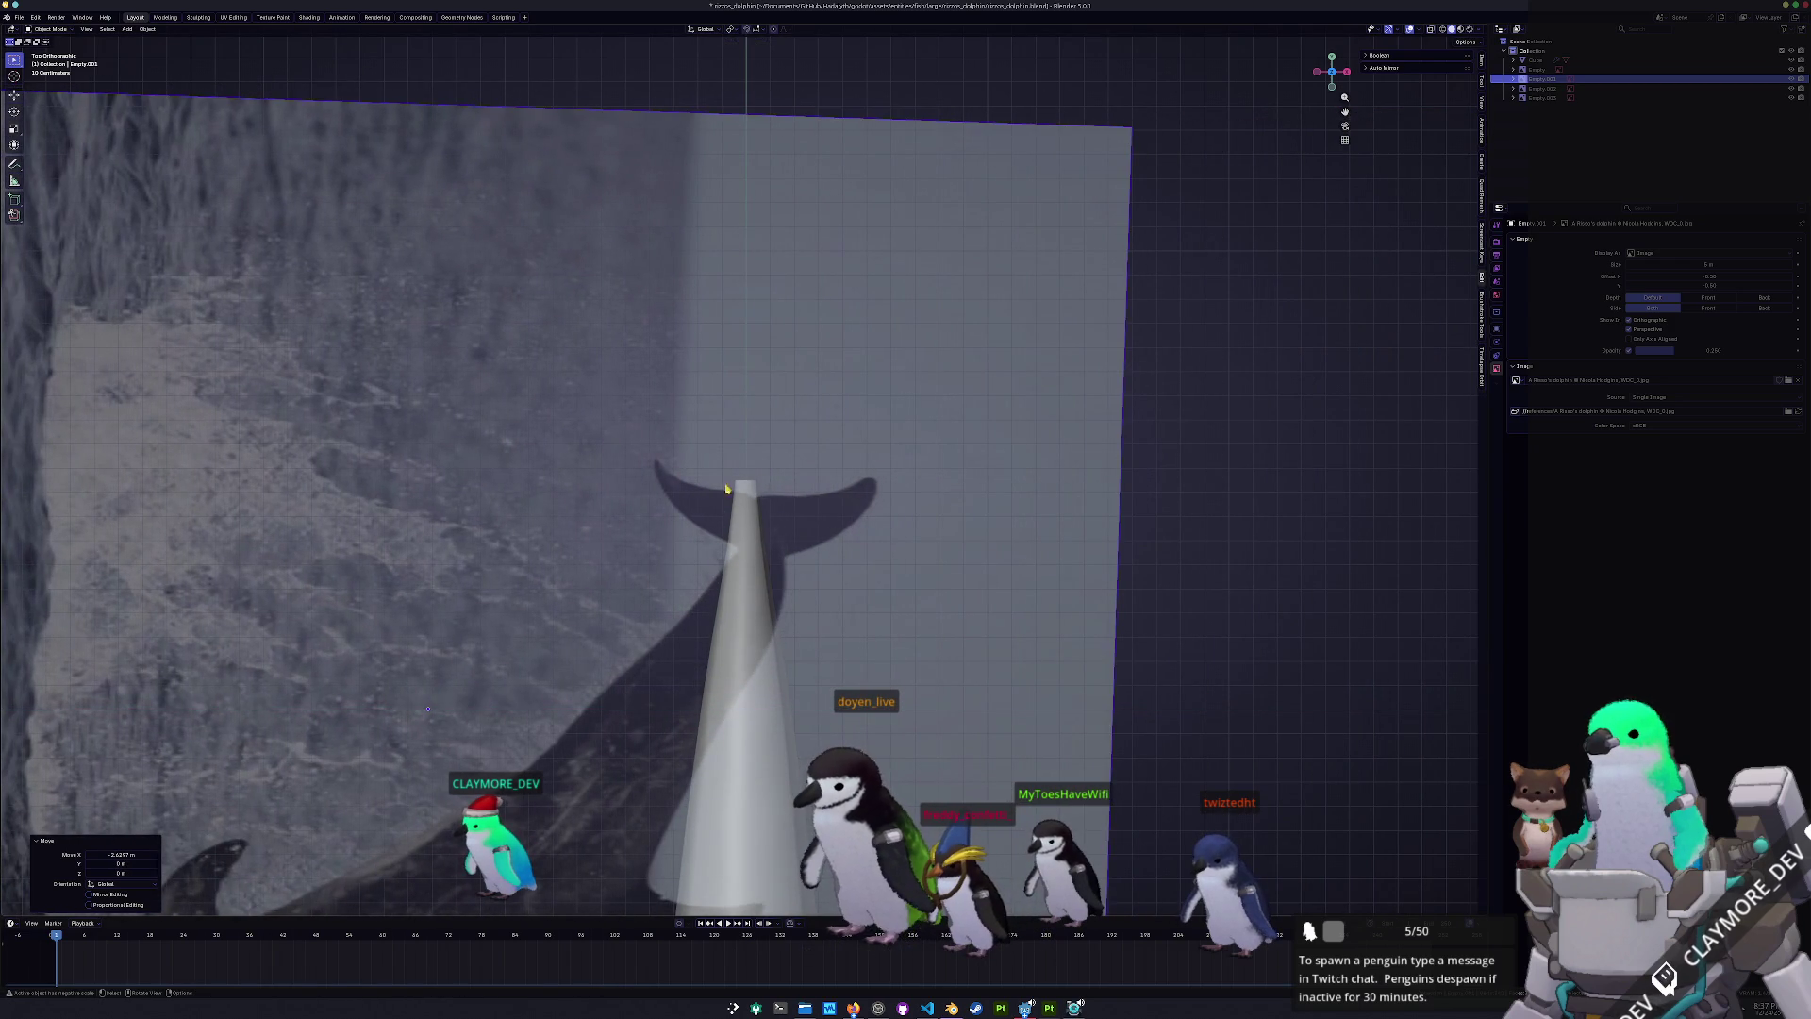
key(z)
click(939, 511)
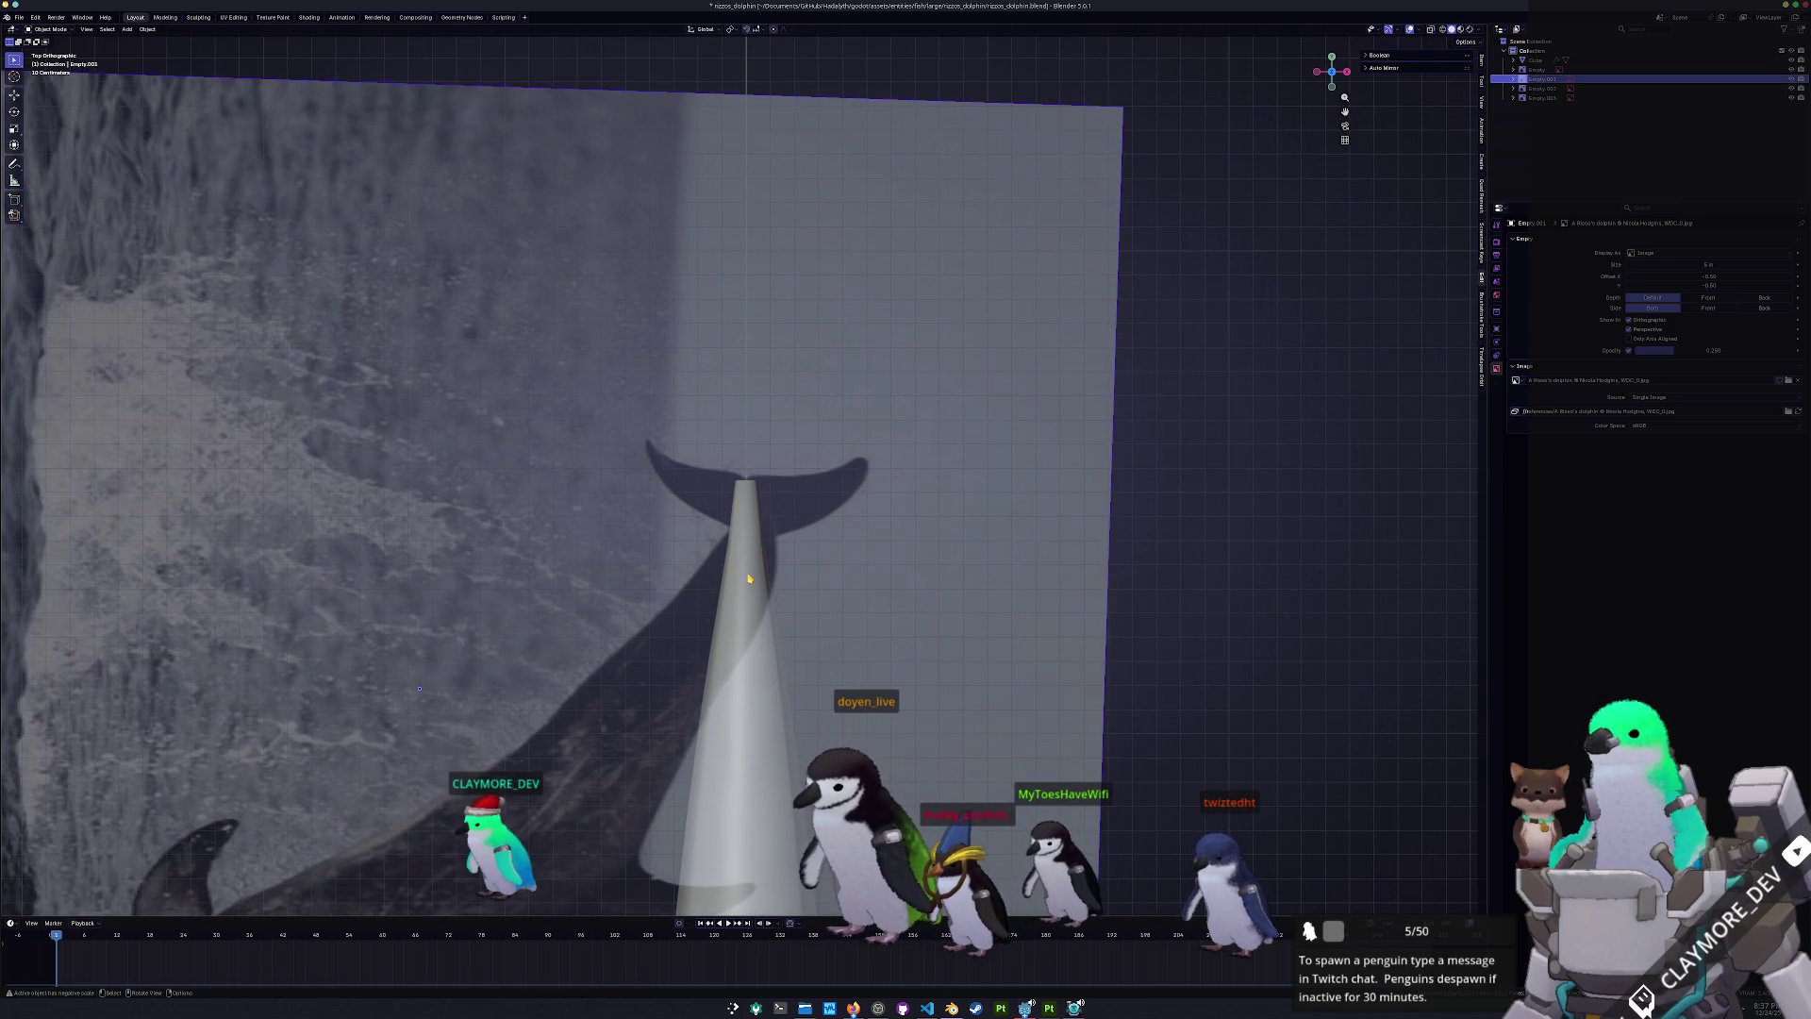
- Select the dolphin mesh in Edit Mode and view the tail from the right
click(748, 578)
key(Tab)
mouse_move(748, 578)
middle_down()
mouse_move(681, 511)
mouse_move(793, 547)
middle_up()
key(KP_3)
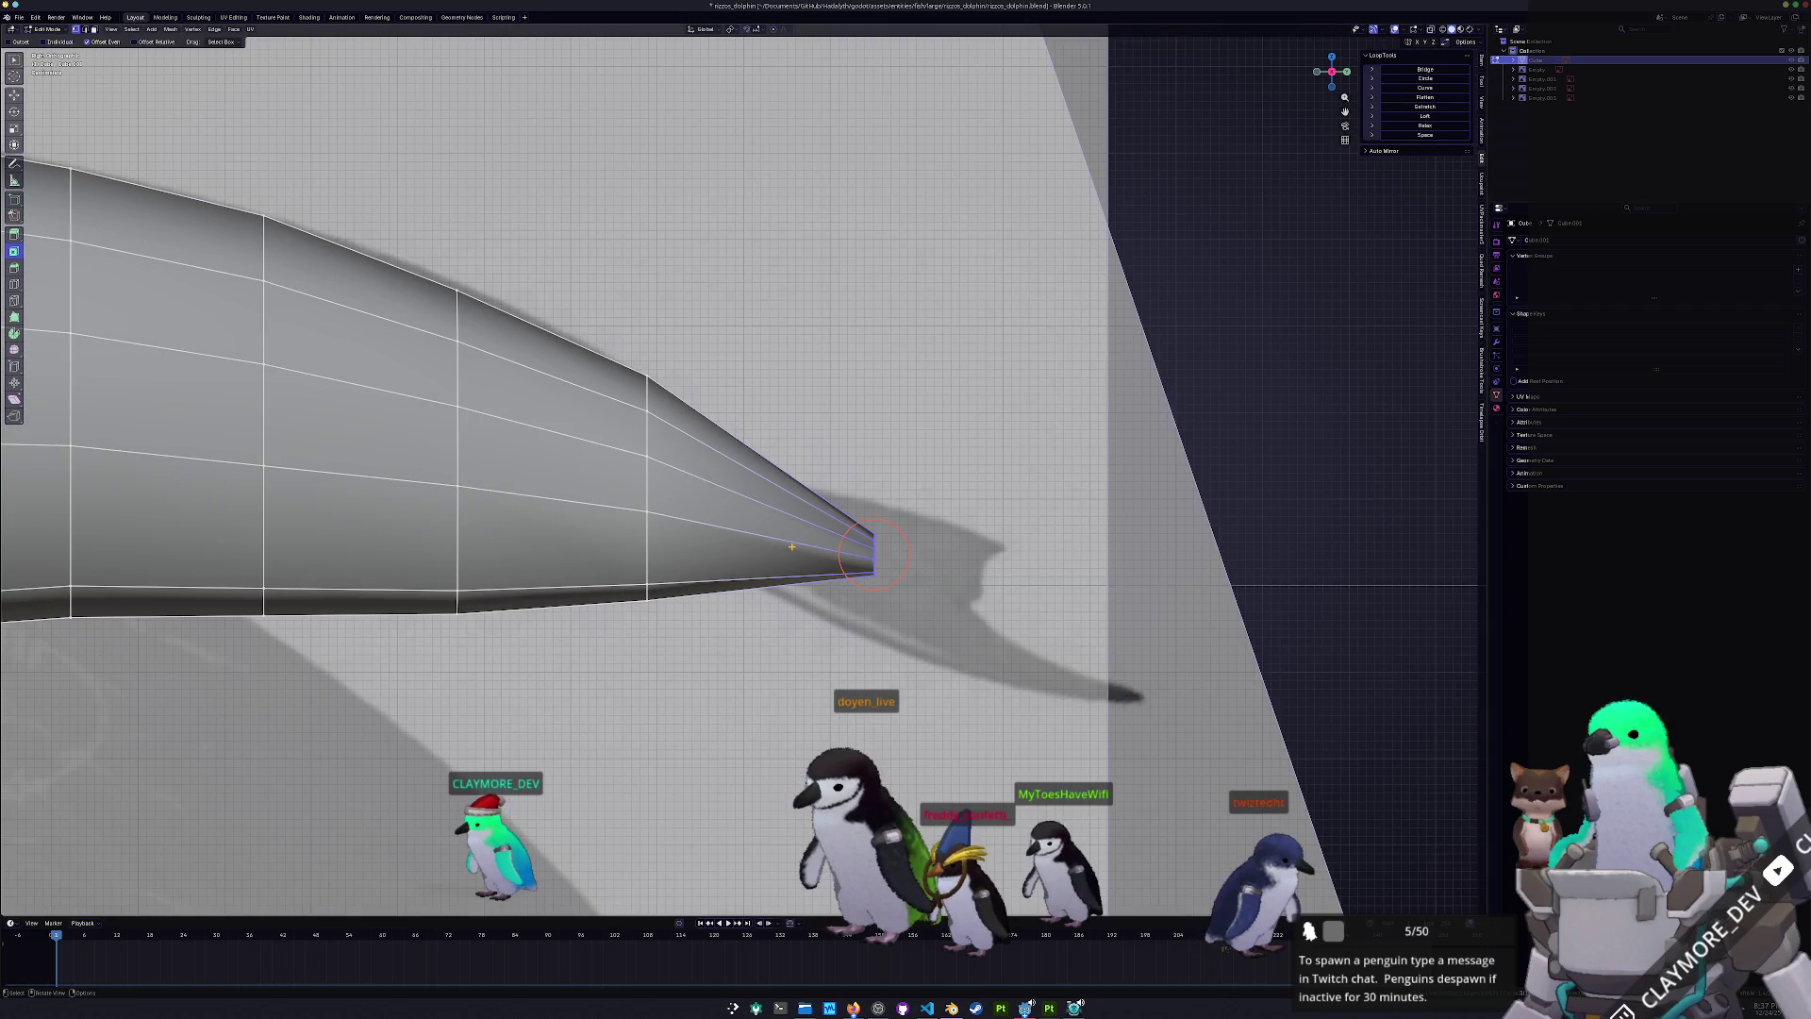
- Inset the middle band of tail-tip faces with 0.005 m thickness
scroll(876, 554, up, 3)
click(772, 620)
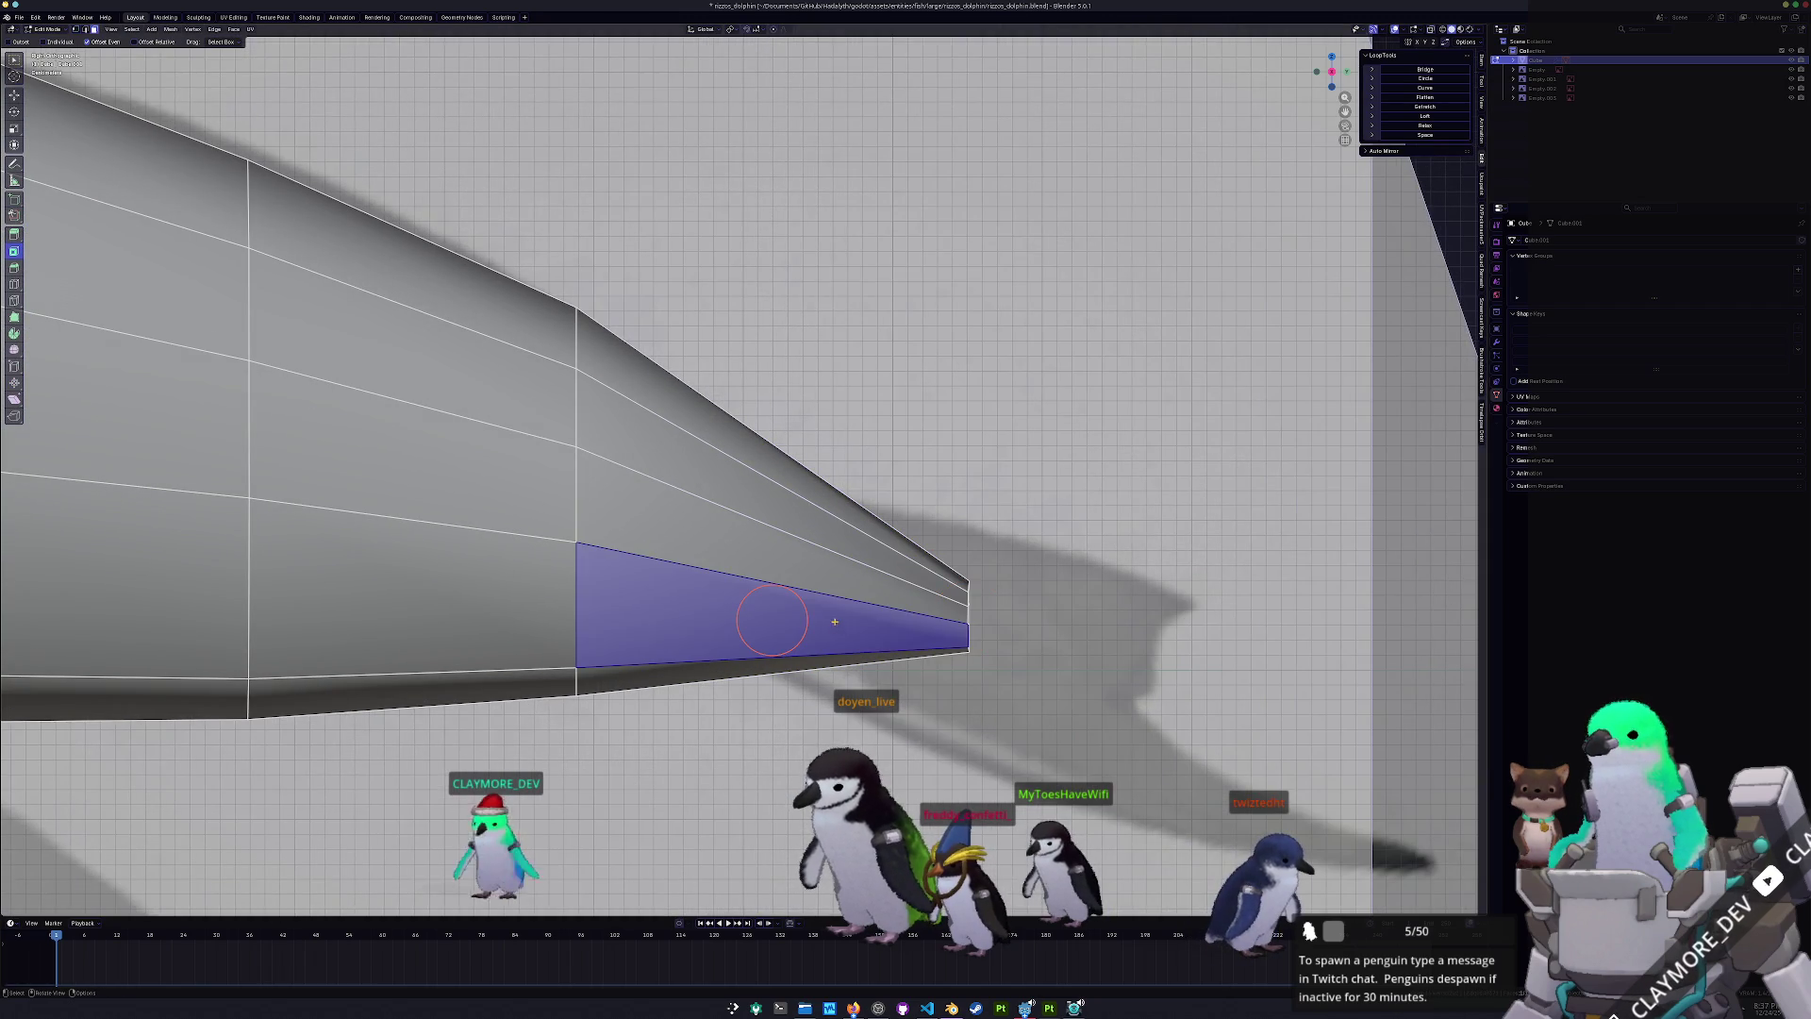
scroll(771, 620, down, 3)
mouse_move(771, 620)
middle_down()
mouse_move(720, 590)
mouse_move(727, 562)
mouse_move(809, 533)
mouse_move(764, 504)
middle_up()
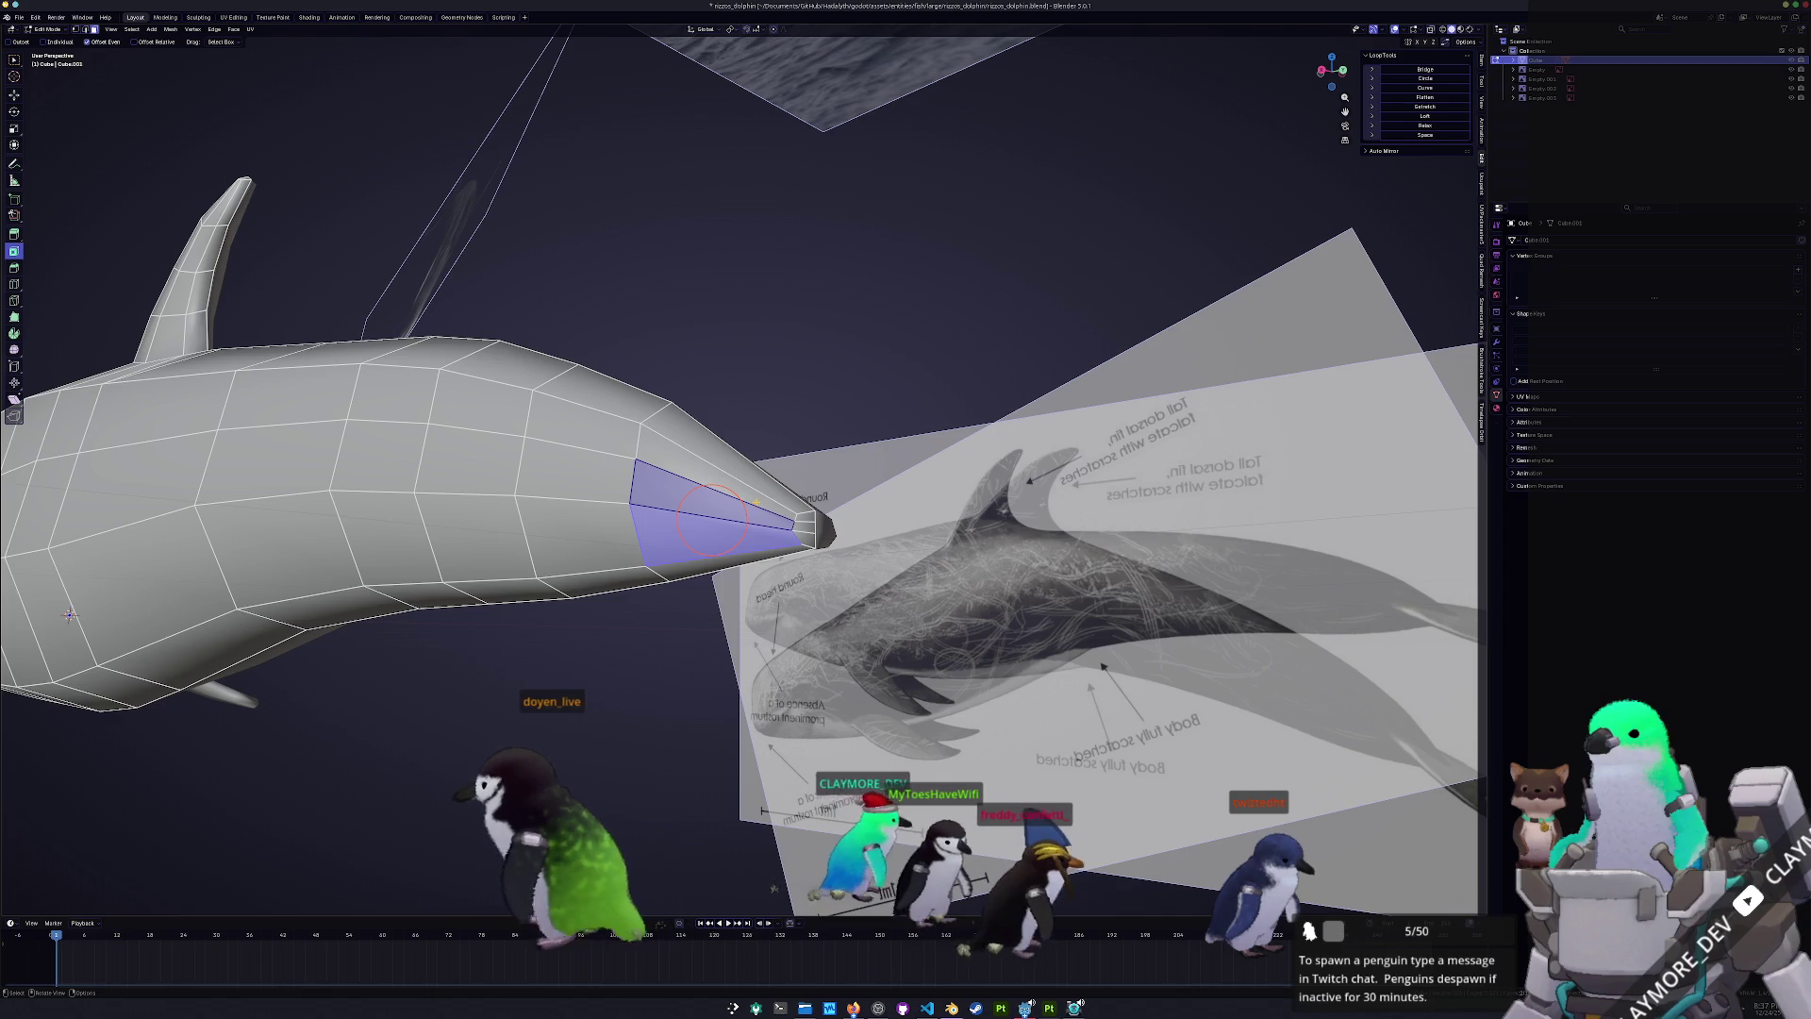
shift+click(757, 502)
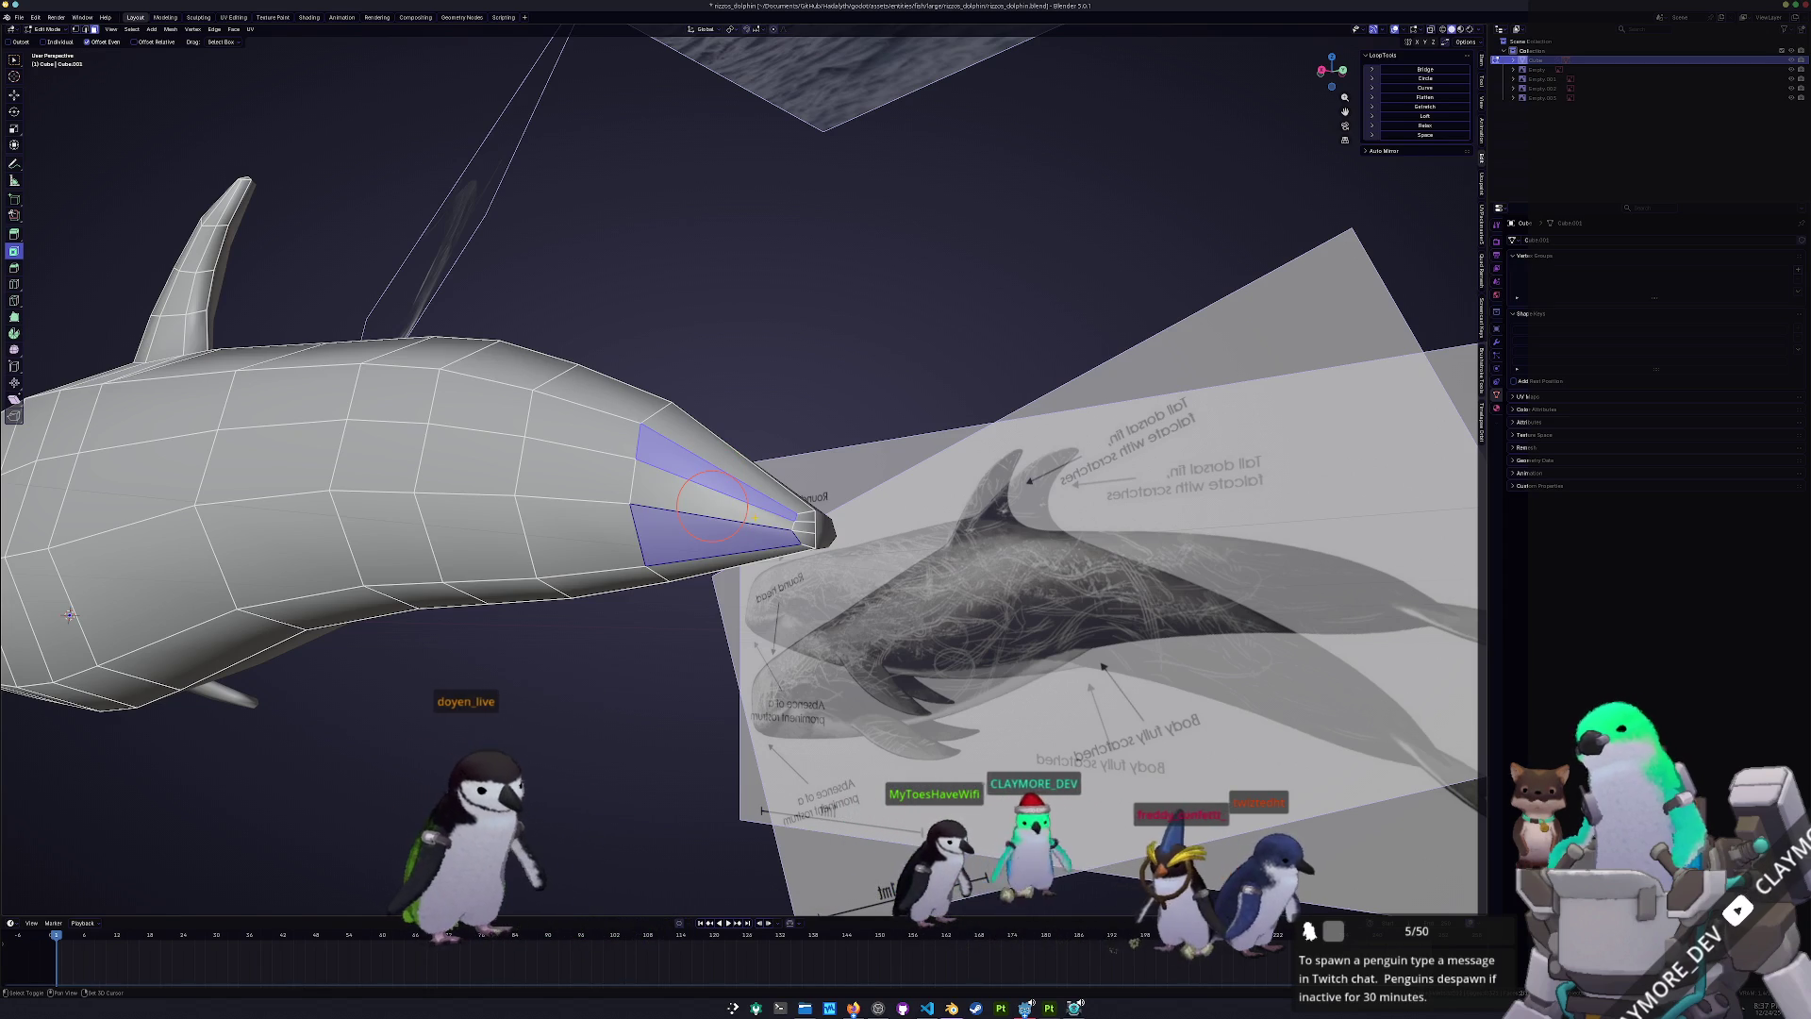
shift+click(753, 517)
key(KP_3)
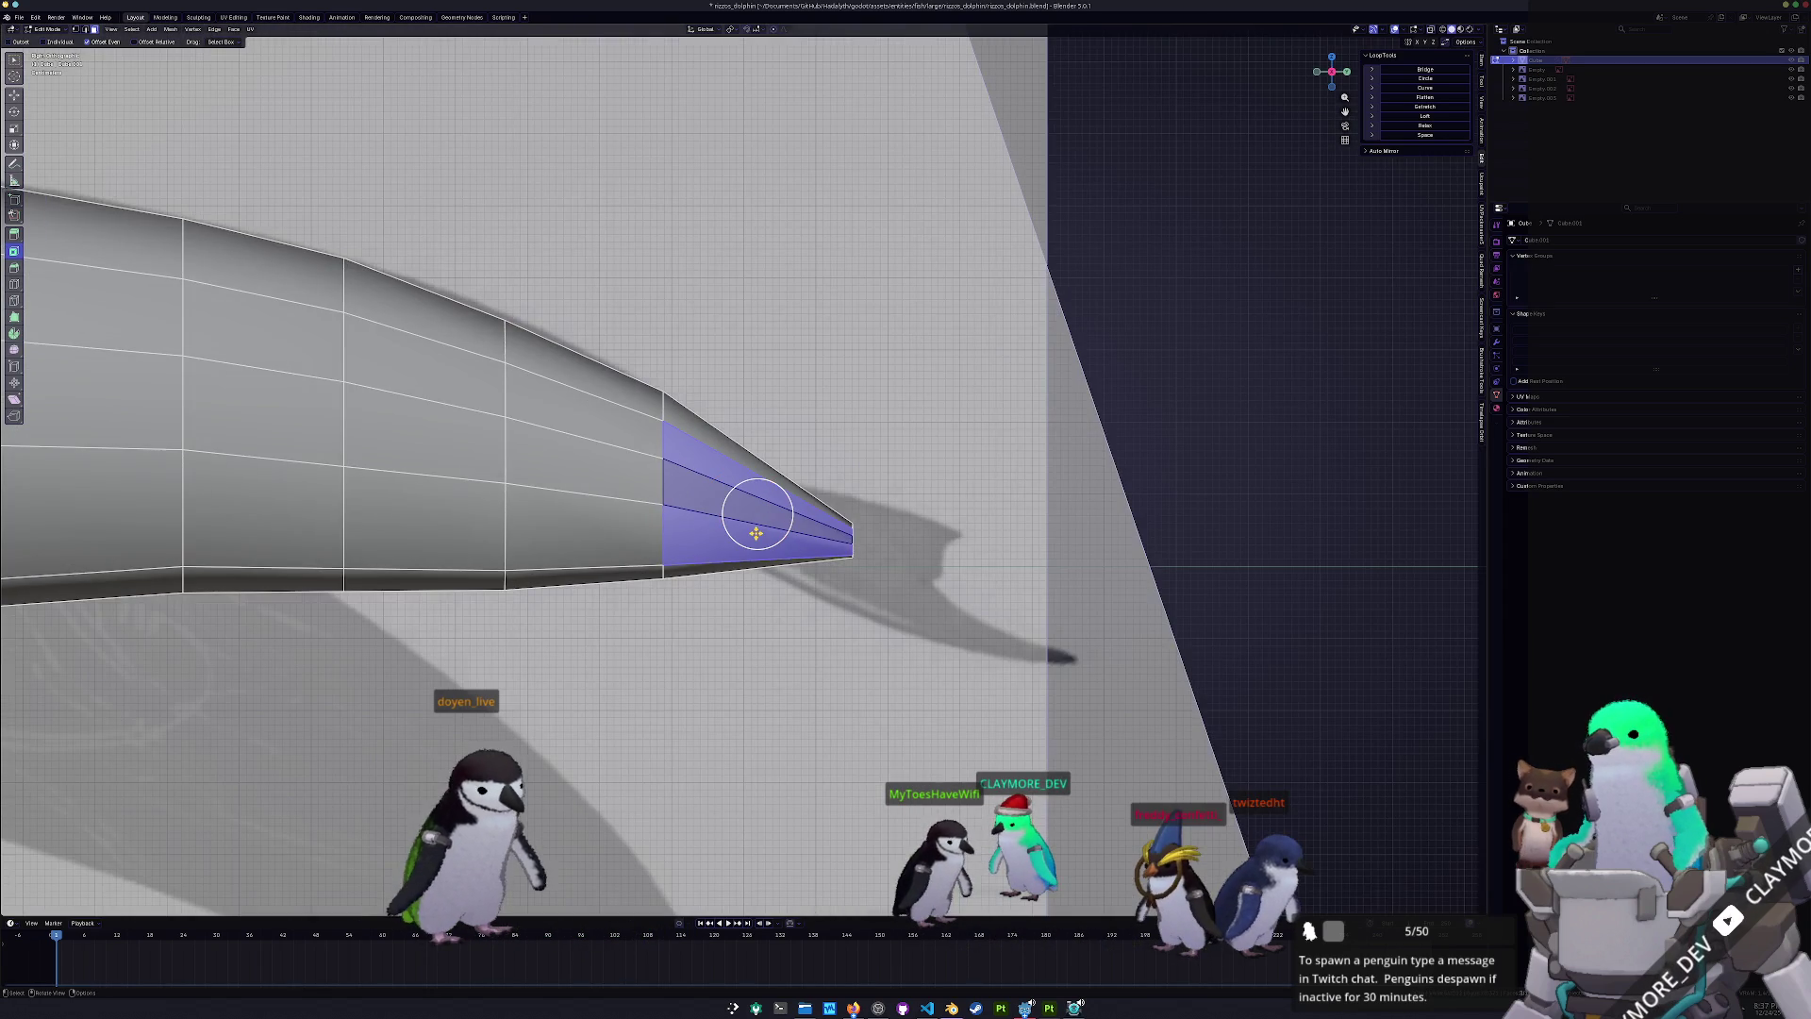
key(KP_7)
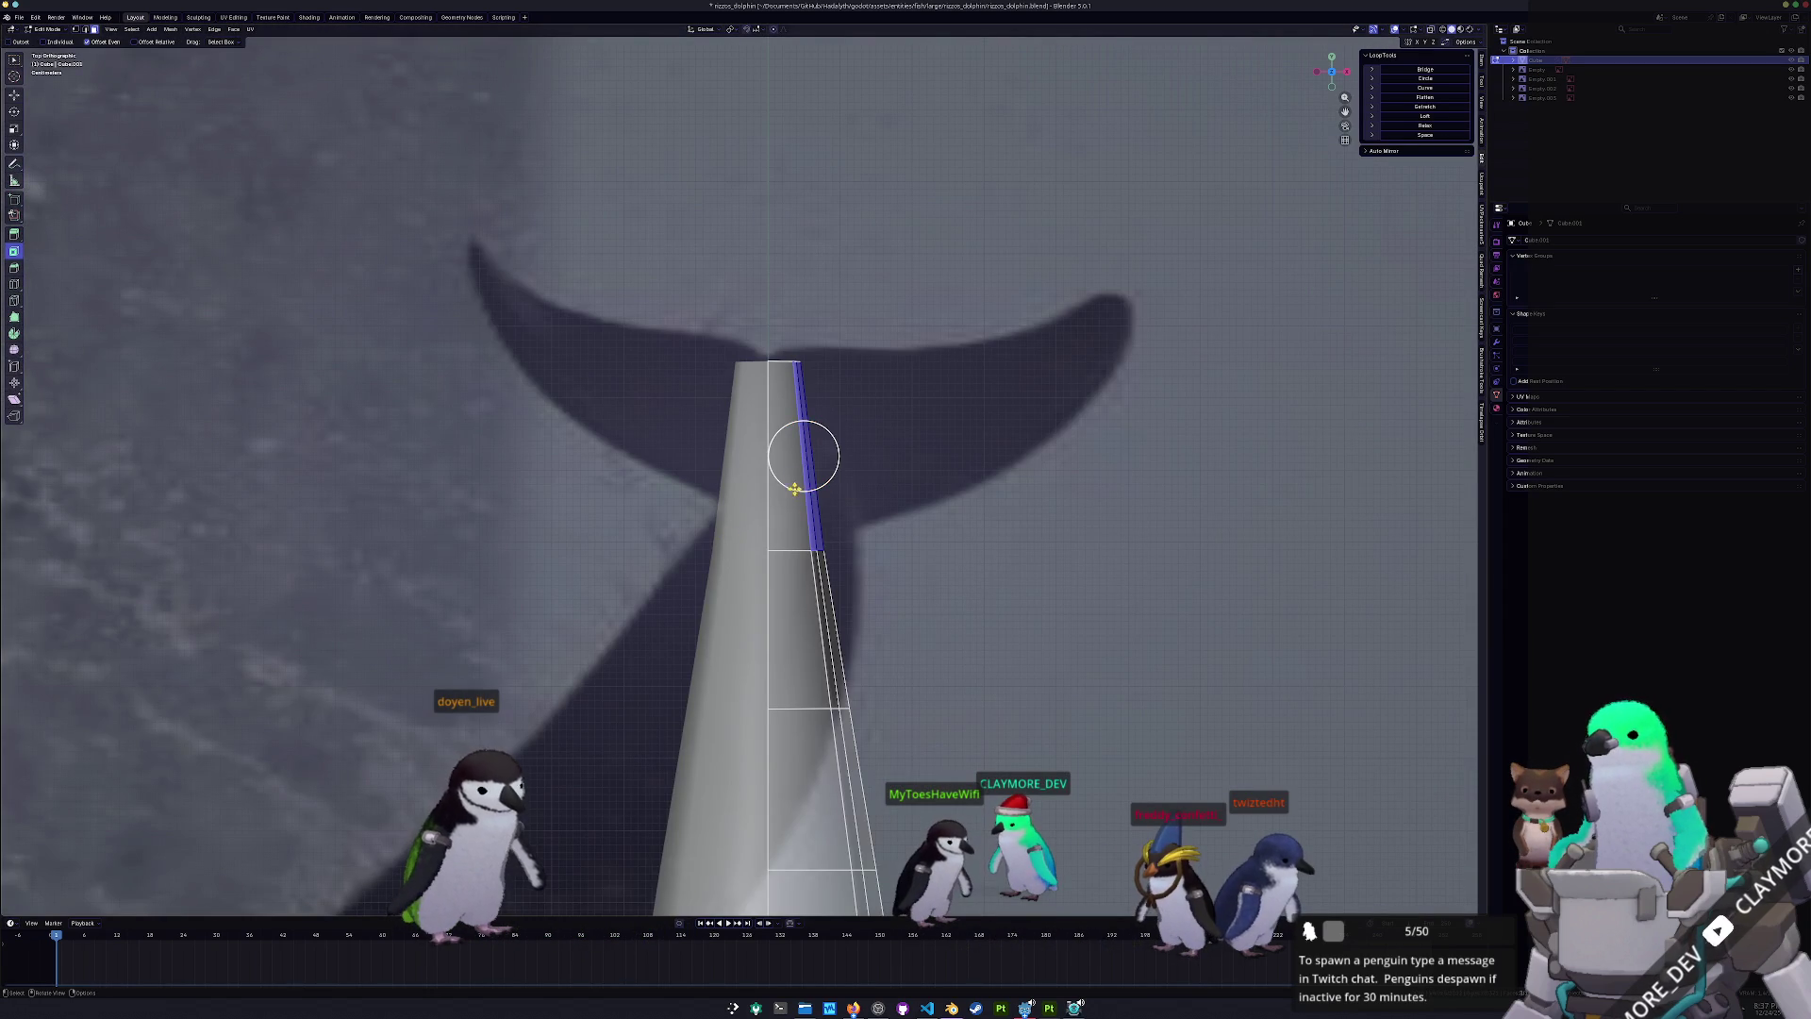
key(i)
drag(112, 851, 120, 852)
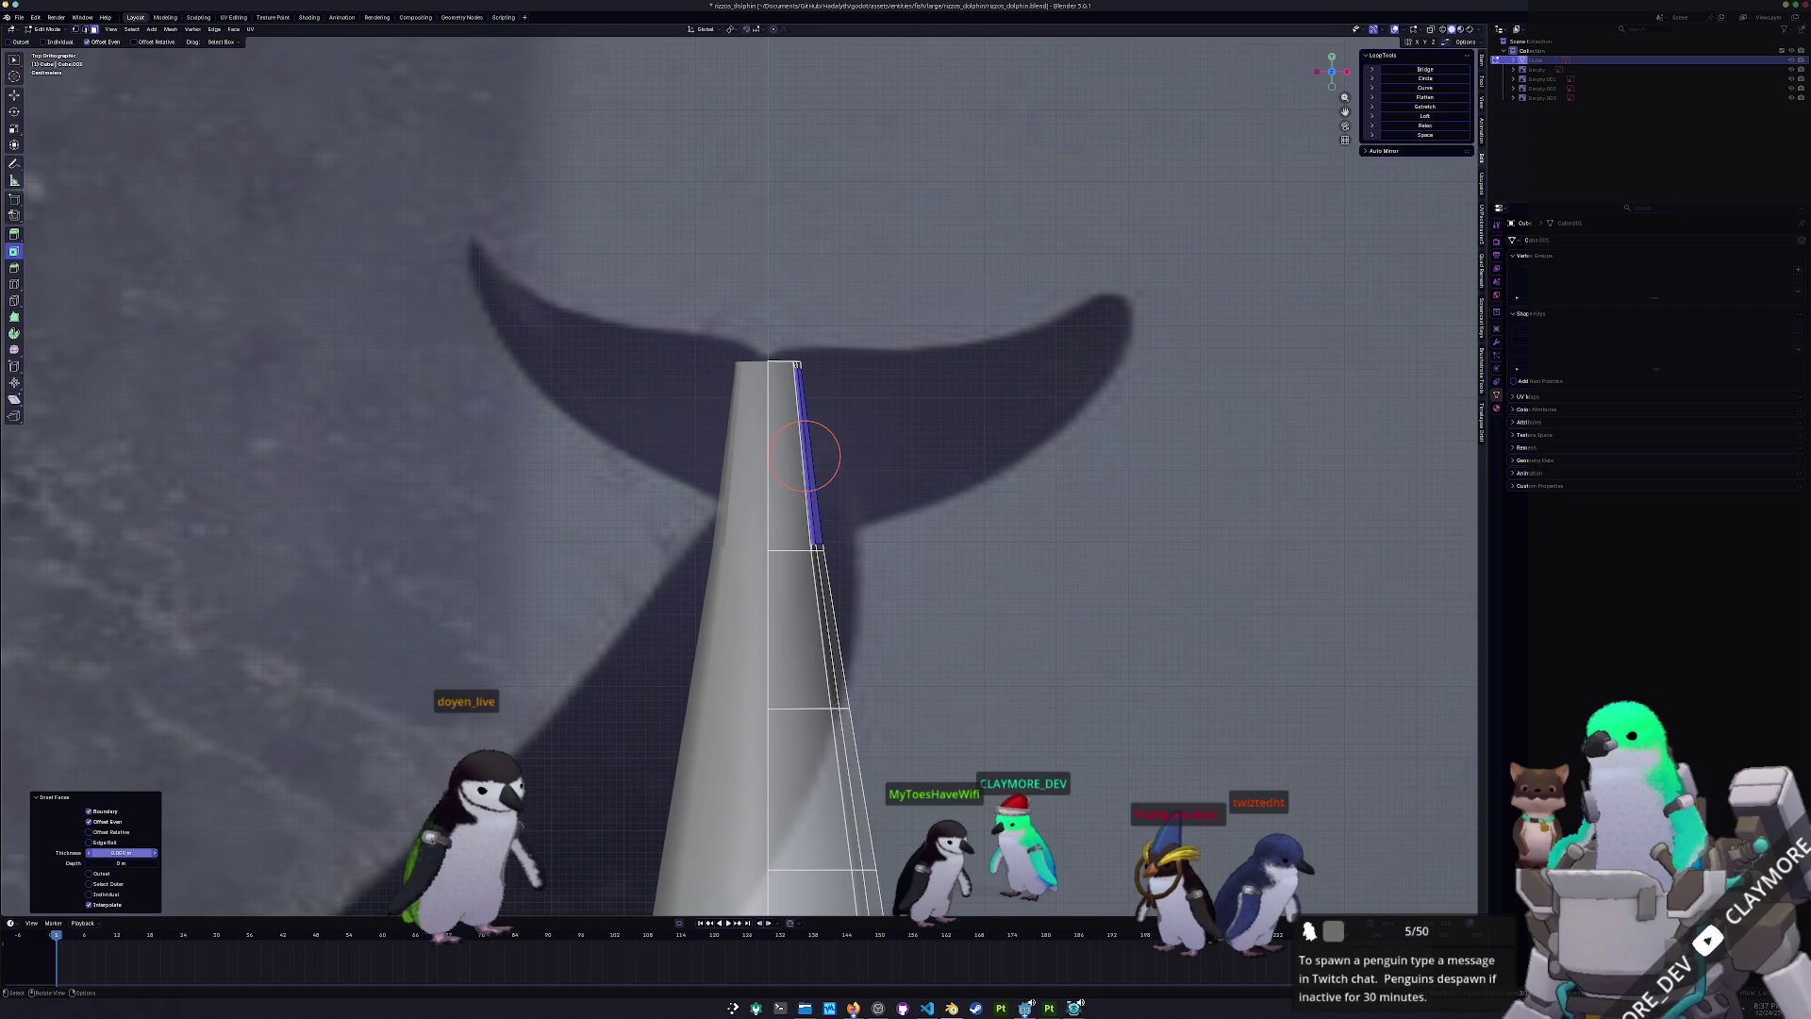
- Move an inset vertex down along Z in side view
key(KP_3)
scroll(736, 544, up, 2)
click(623, 531)
key(g)
key(z)
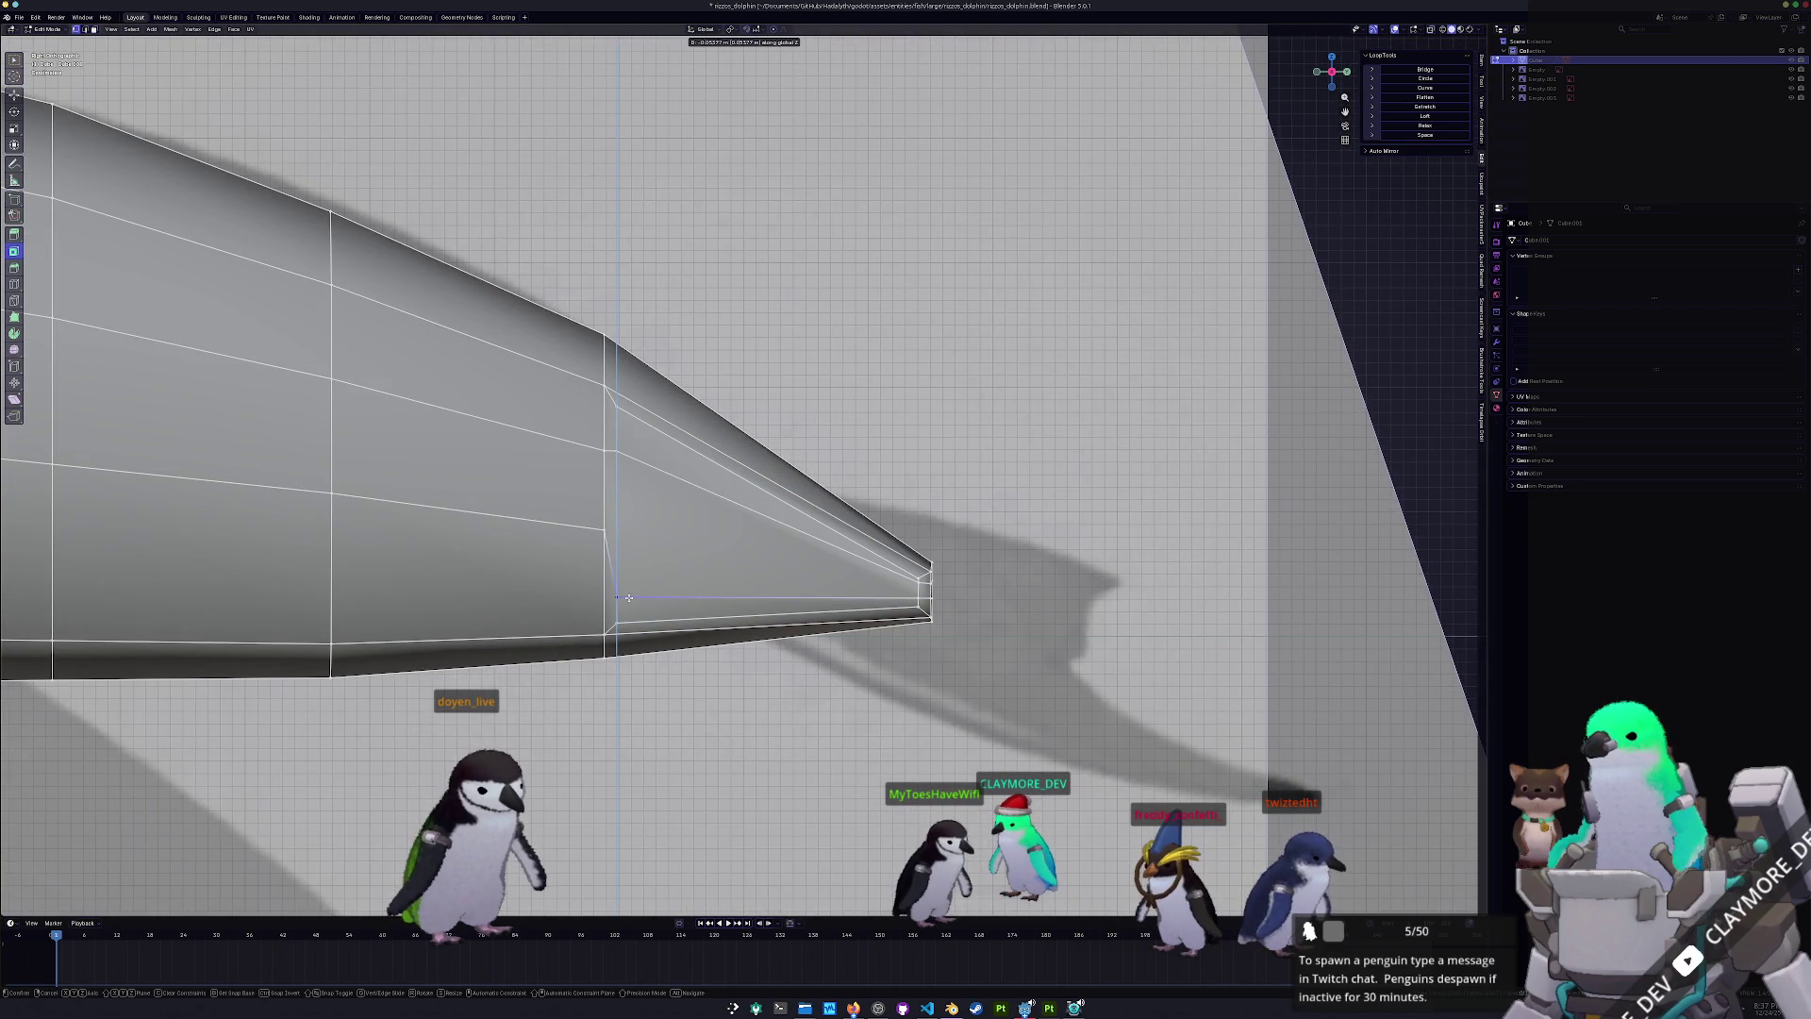
click(615, 600)
- Vertex-slide the upper inset vertex along its edge to factor 0.250
click(617, 617)
click(615, 453)
key(g)
key(z)
key(g)
click(620, 574)
key(g)
key(g)
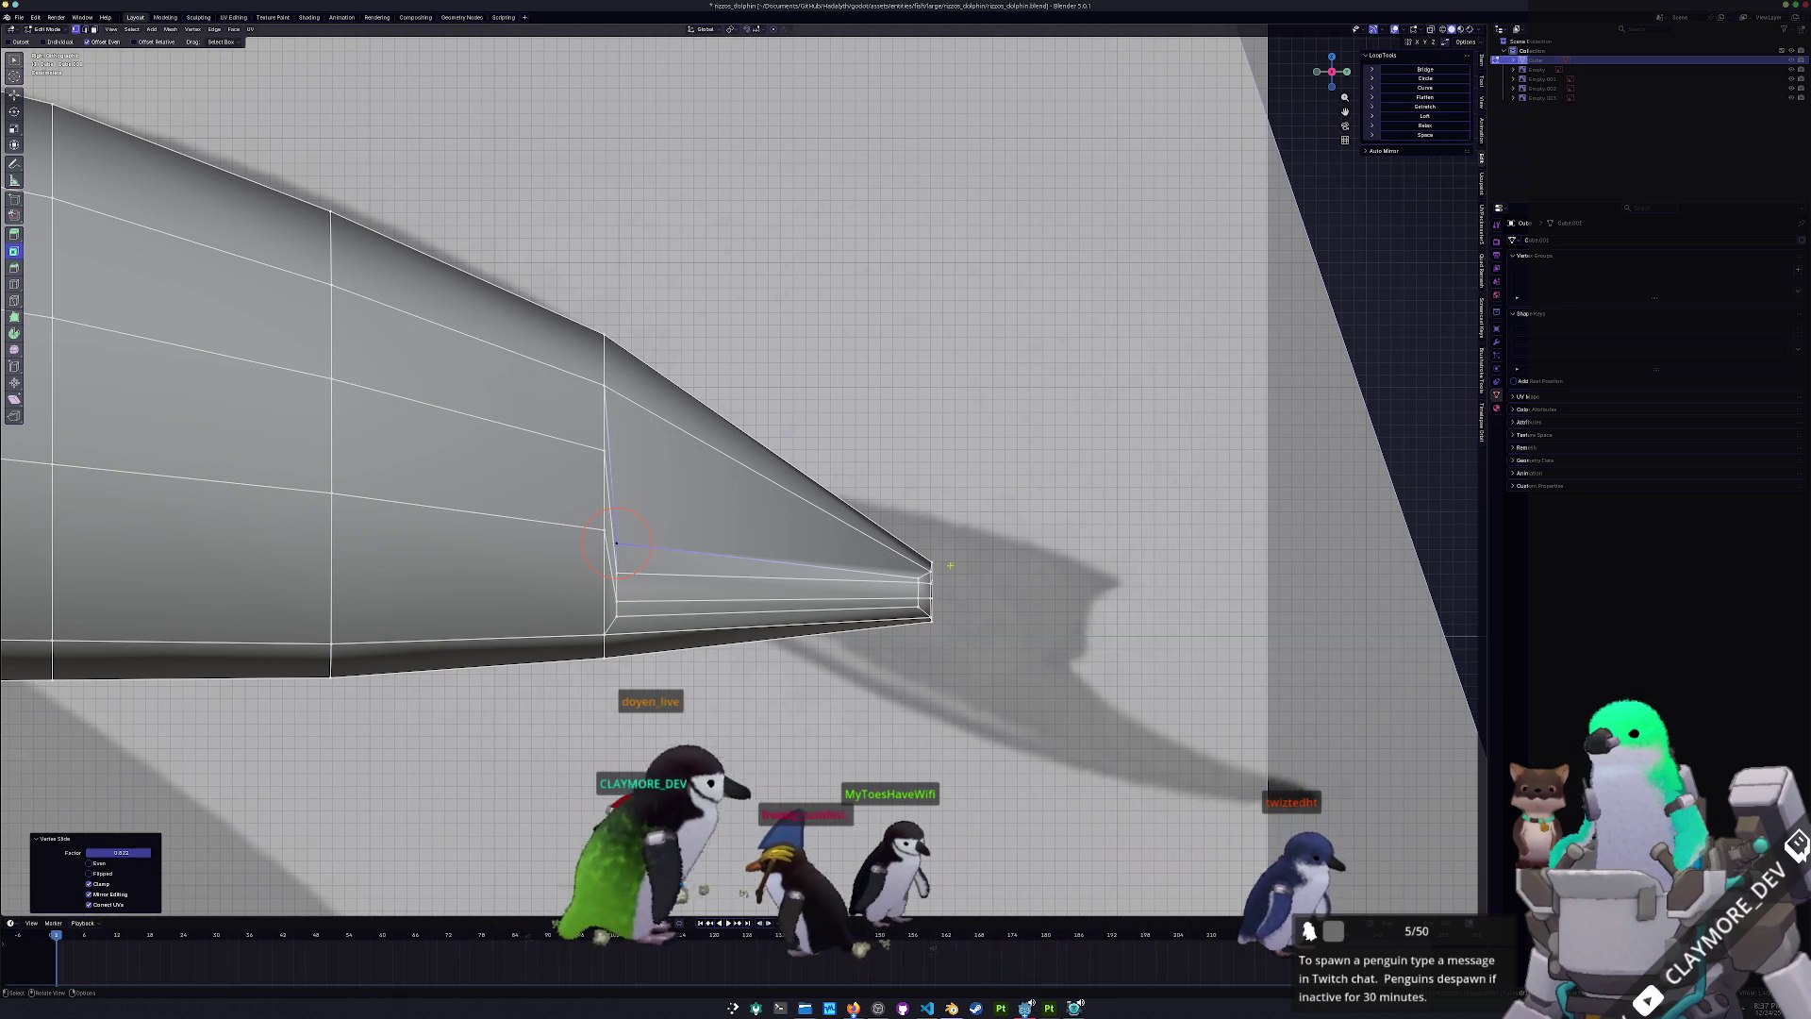
click(920, 572)
key(g)
key(g)
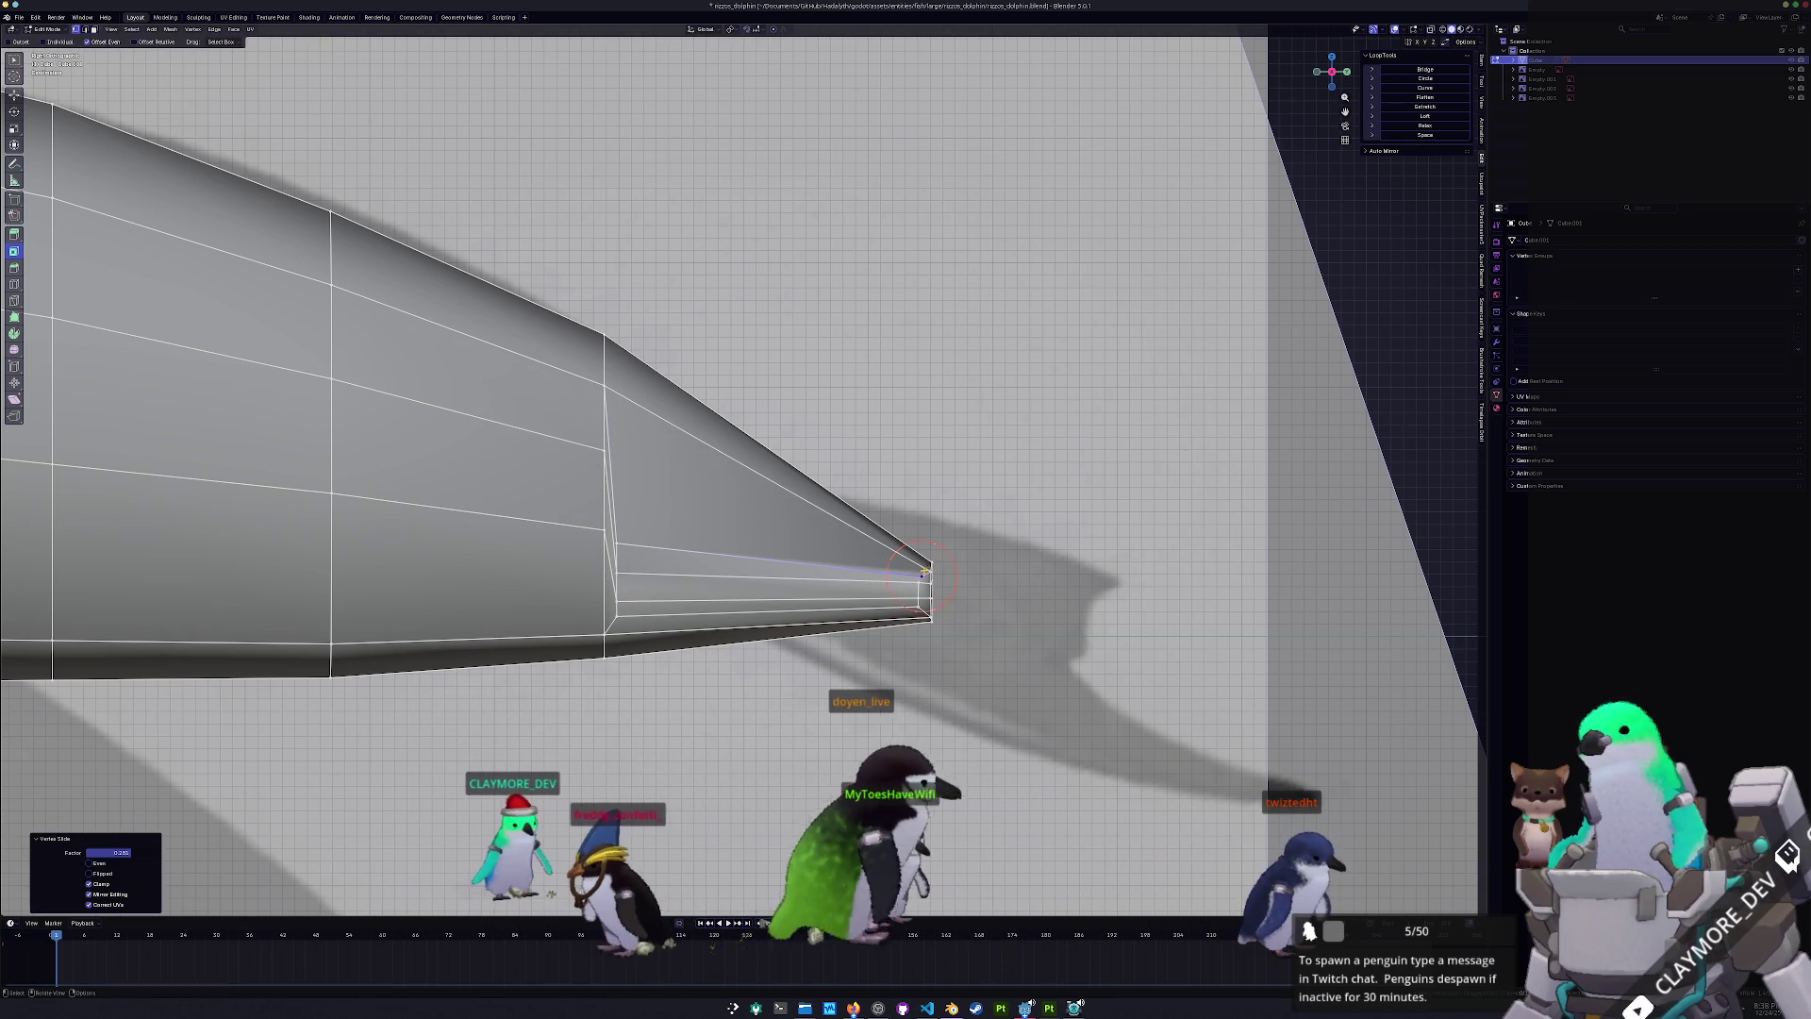
click(921, 568)
- Select the thin tip face and view the tail from above
click(755, 558)
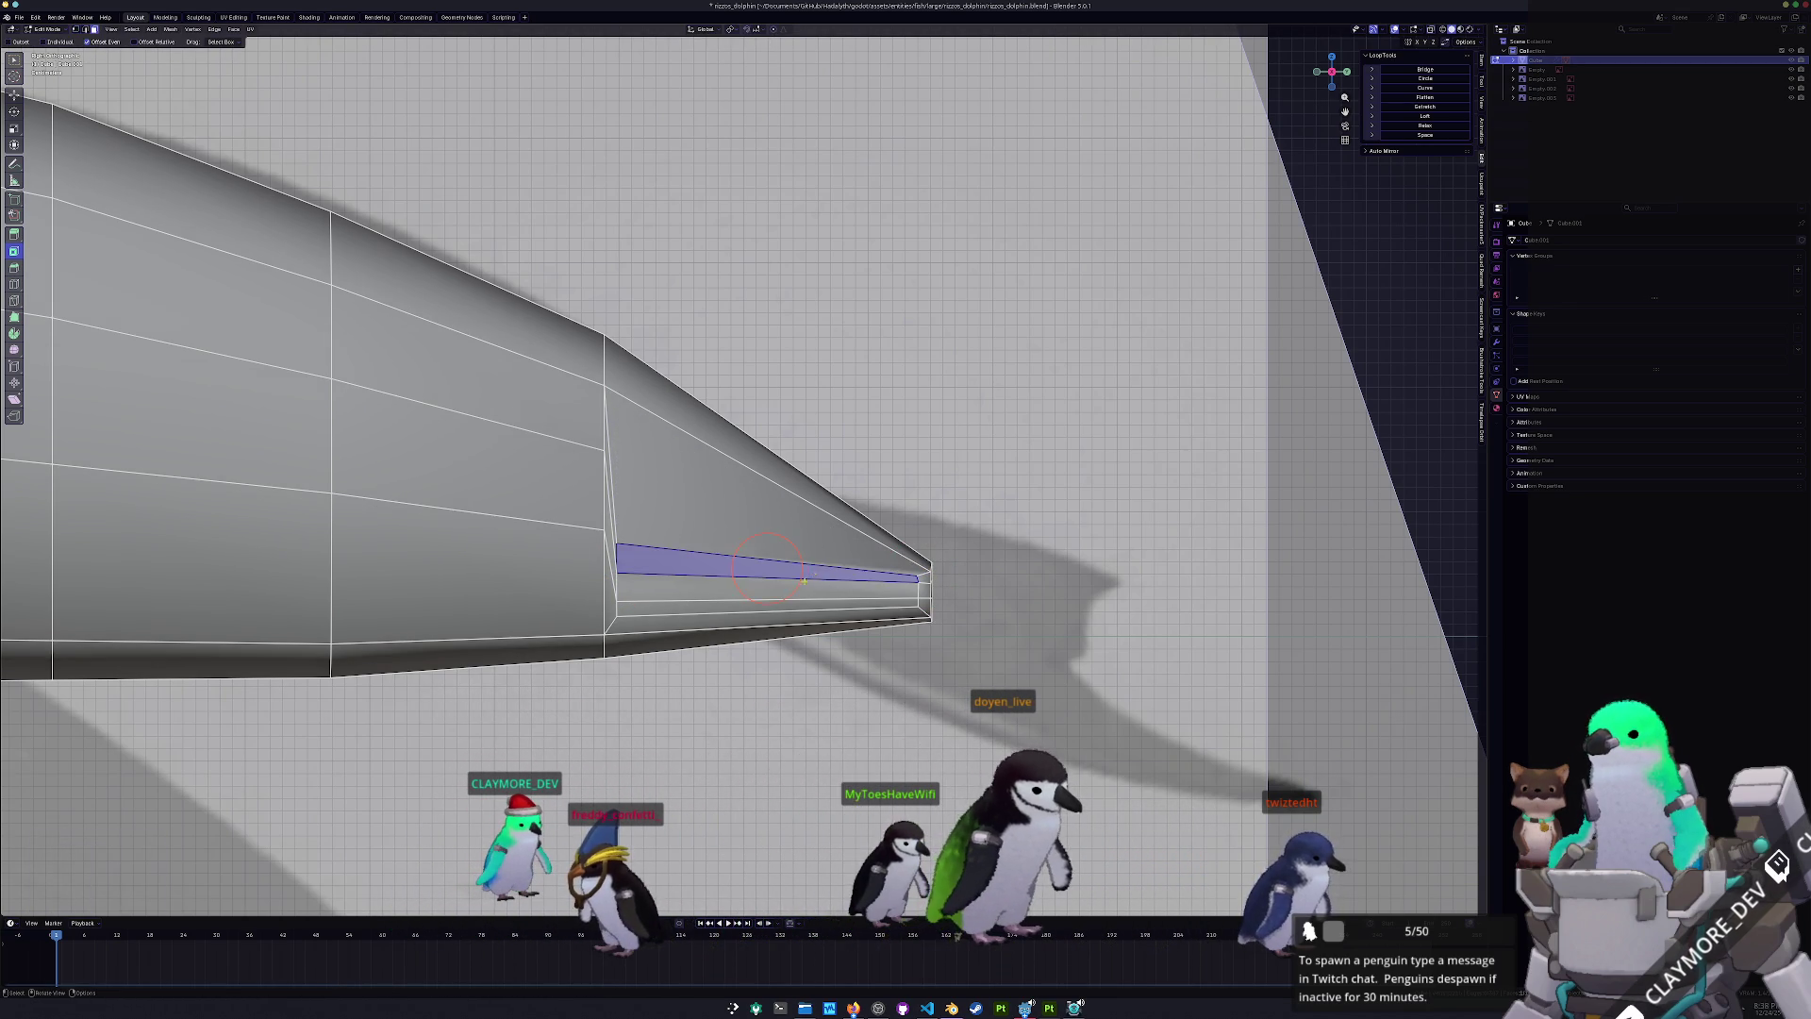
scroll(755, 510, down, 5)
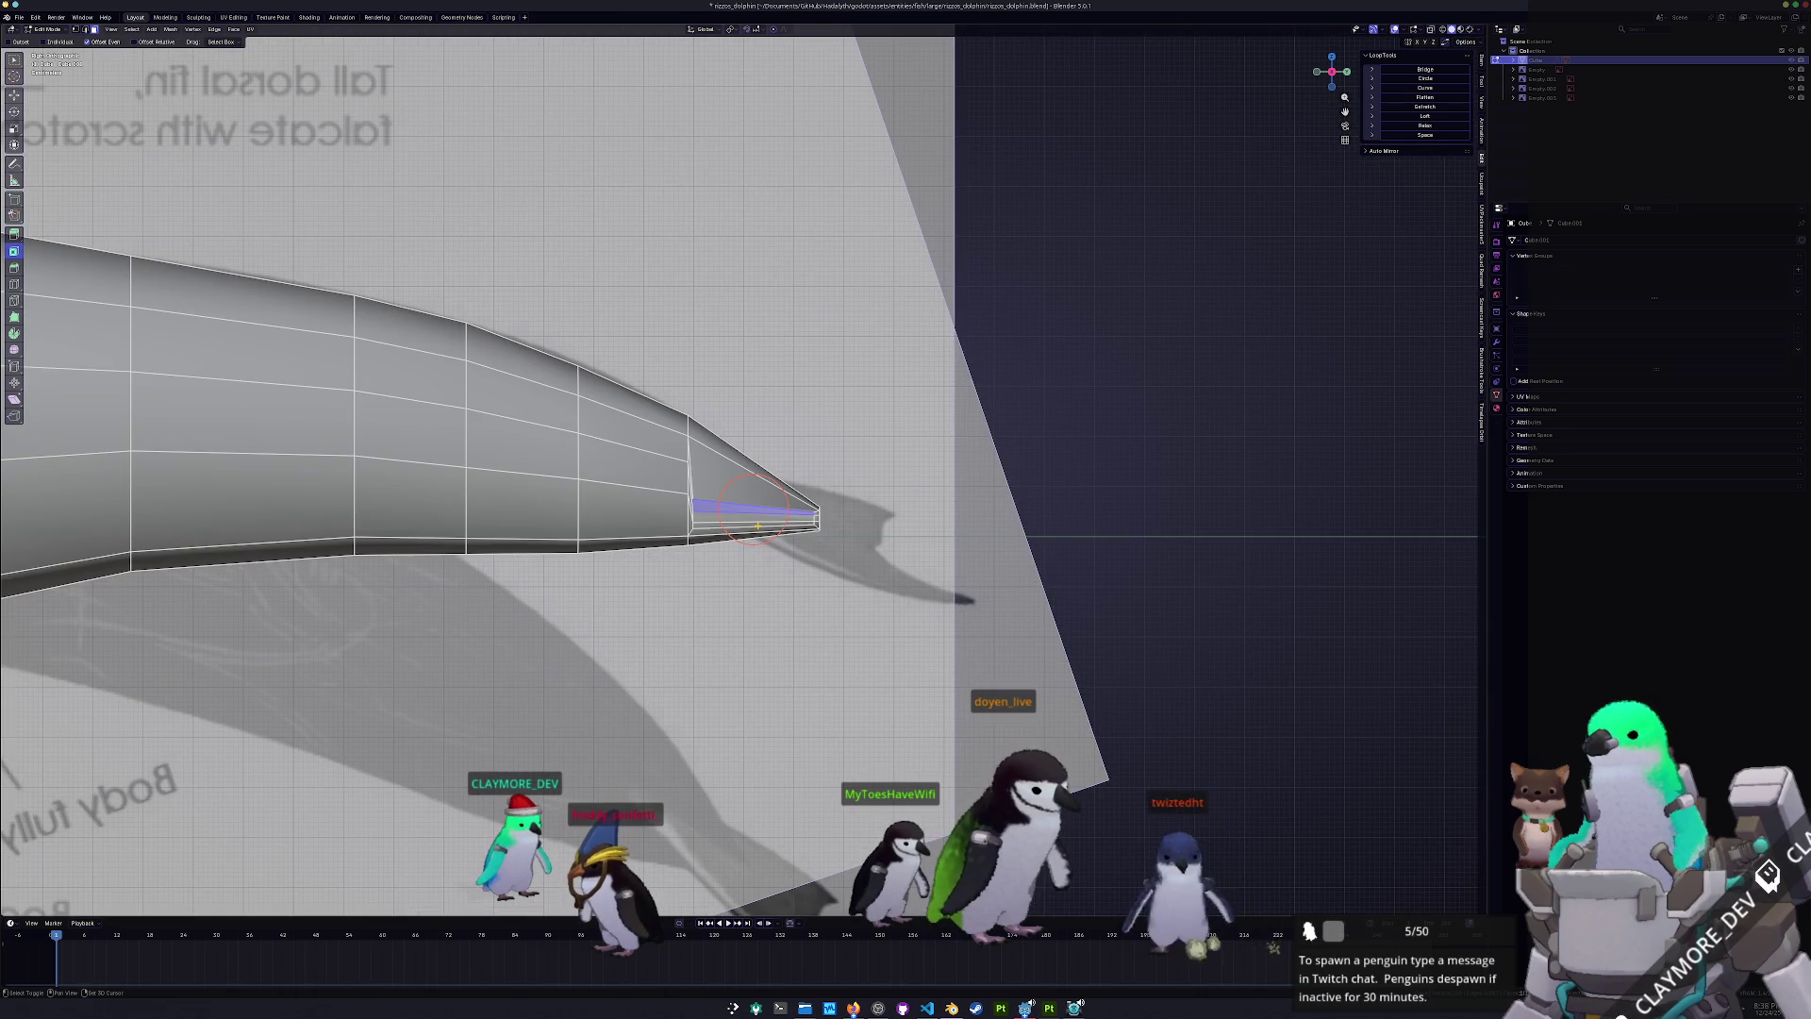
key(KP_7)
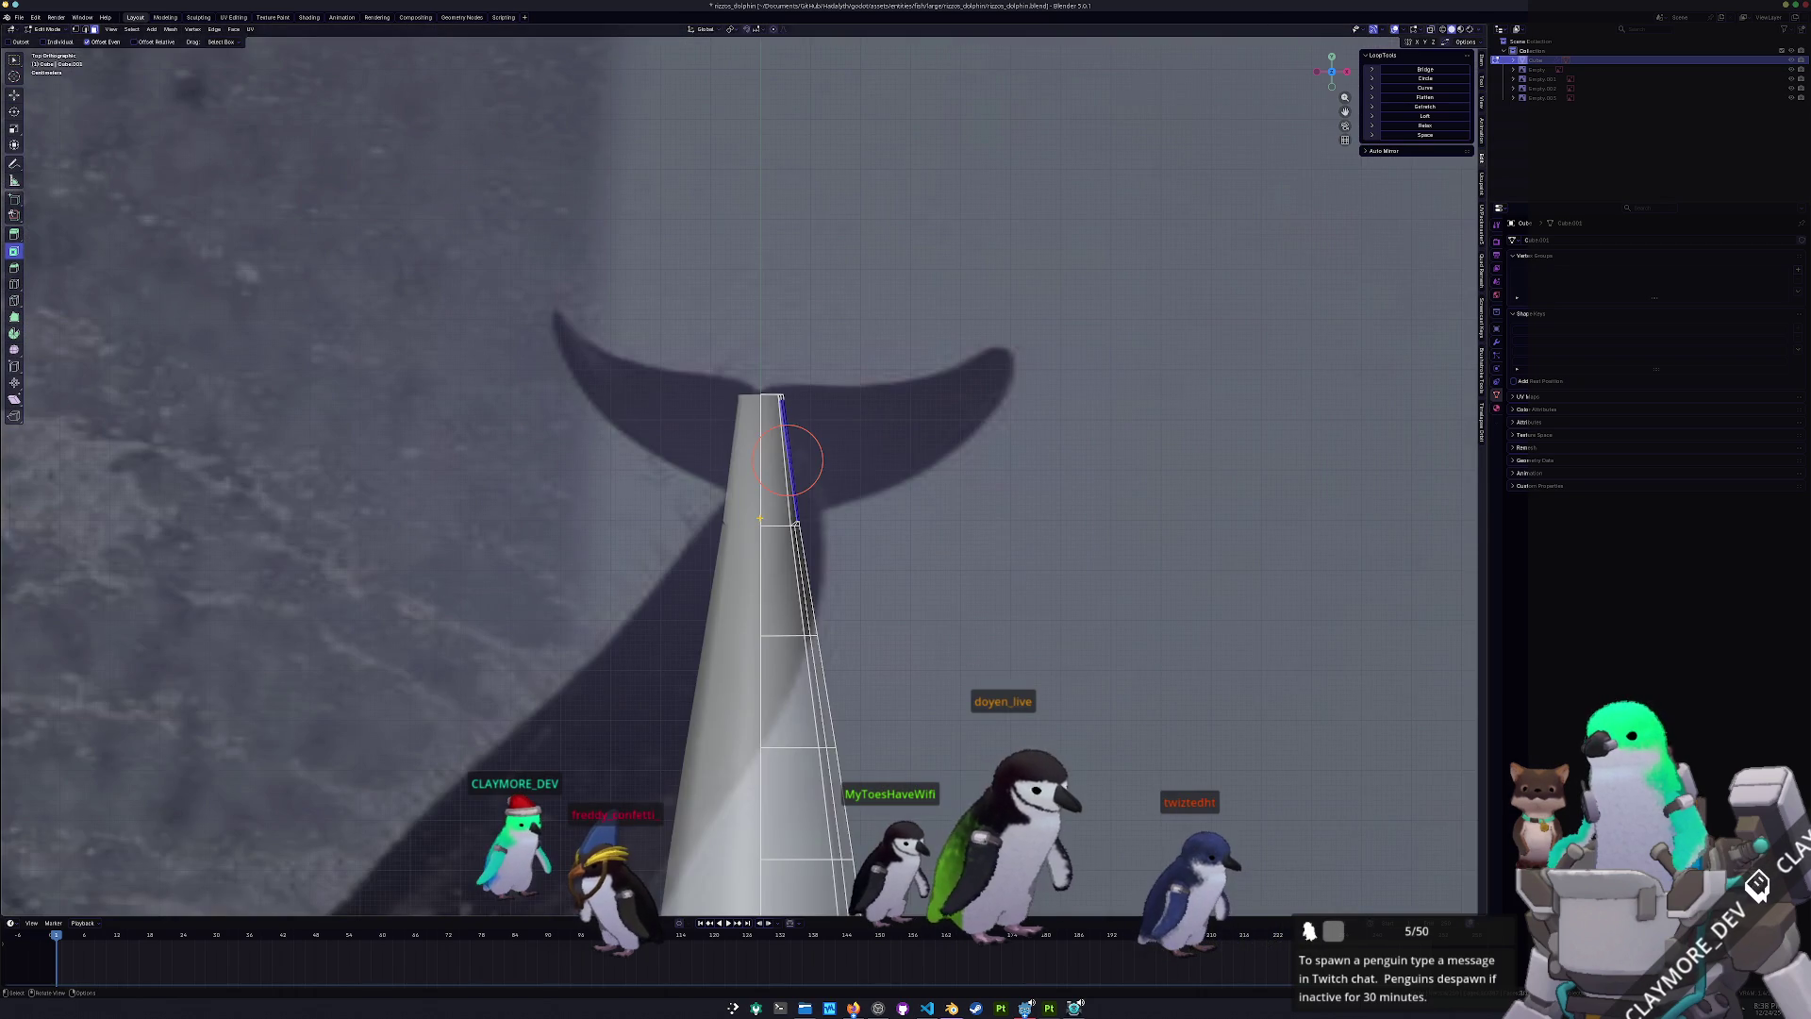
- Extrude the tail-tip edge sideways into a flat fluke and position its edge
key(e)
click(1104, 414)
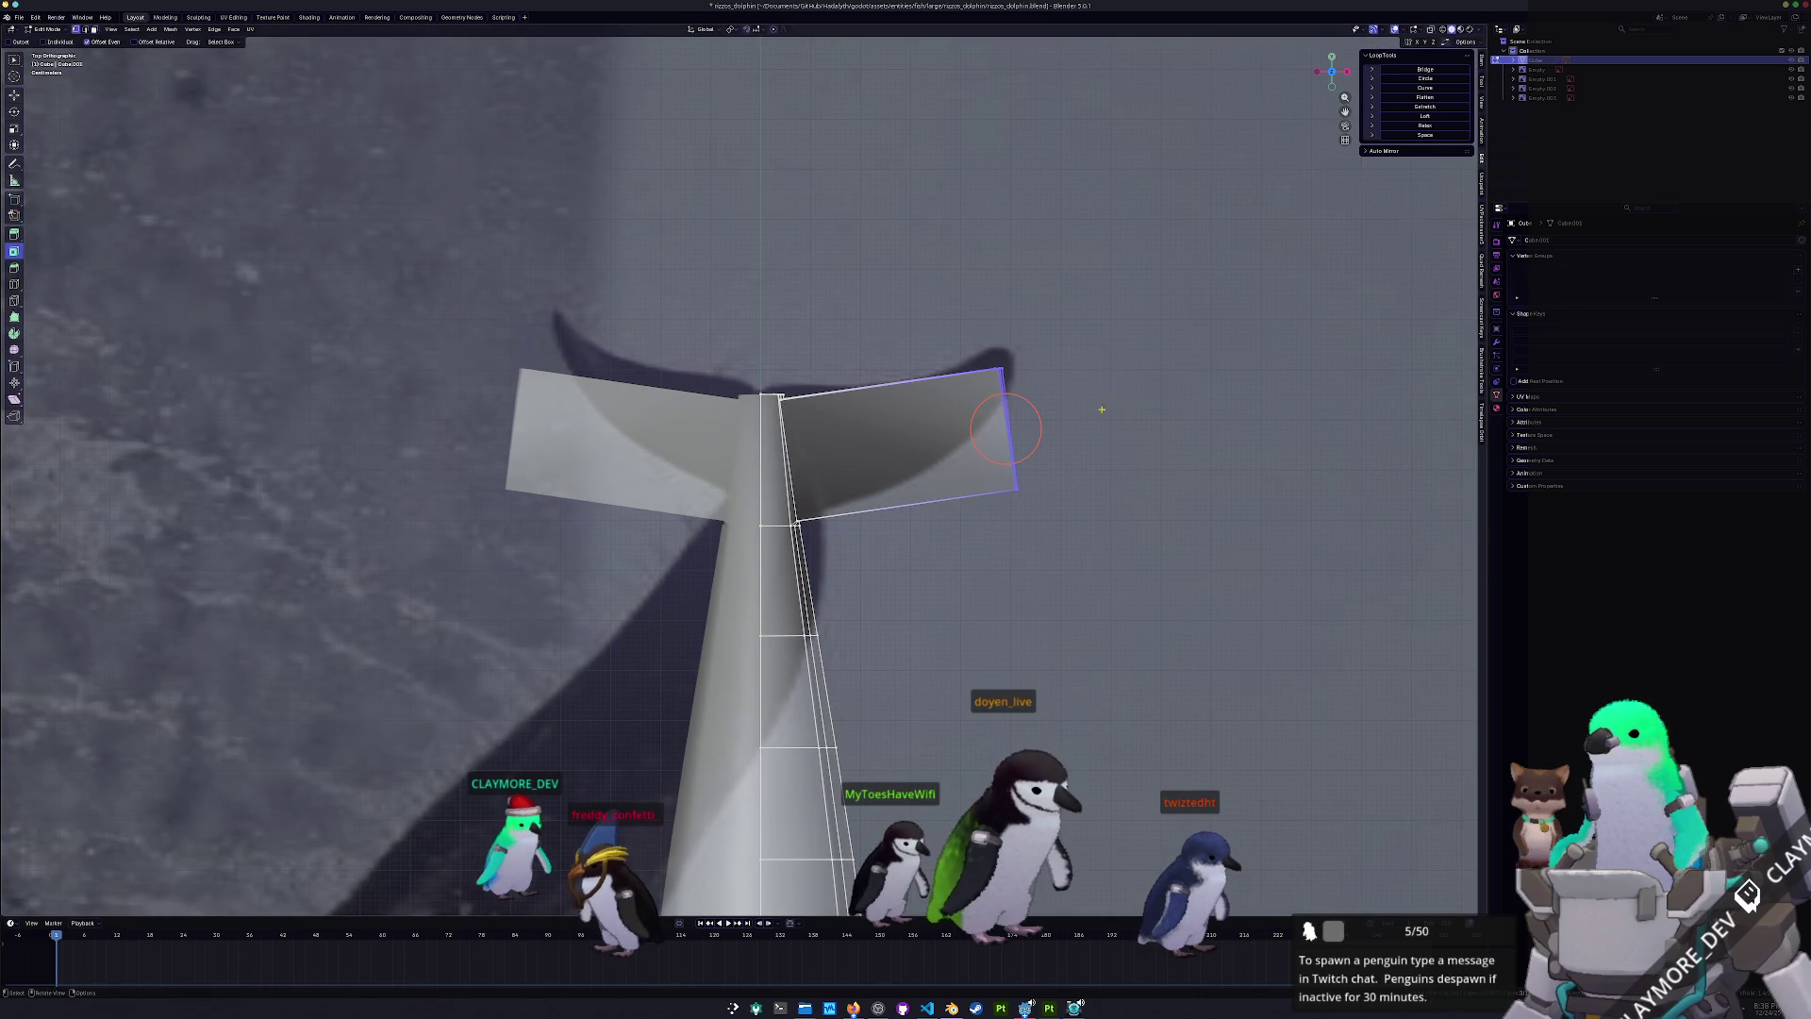
key(g)
click(1023, 394)
key(g)
click(1079, 550)
key(ctrl+z)
key(ctrl+shift+z)
- With X-ray on, move the fluke tip vertex up to follow the reference outline
key(alt+z)
key(g)
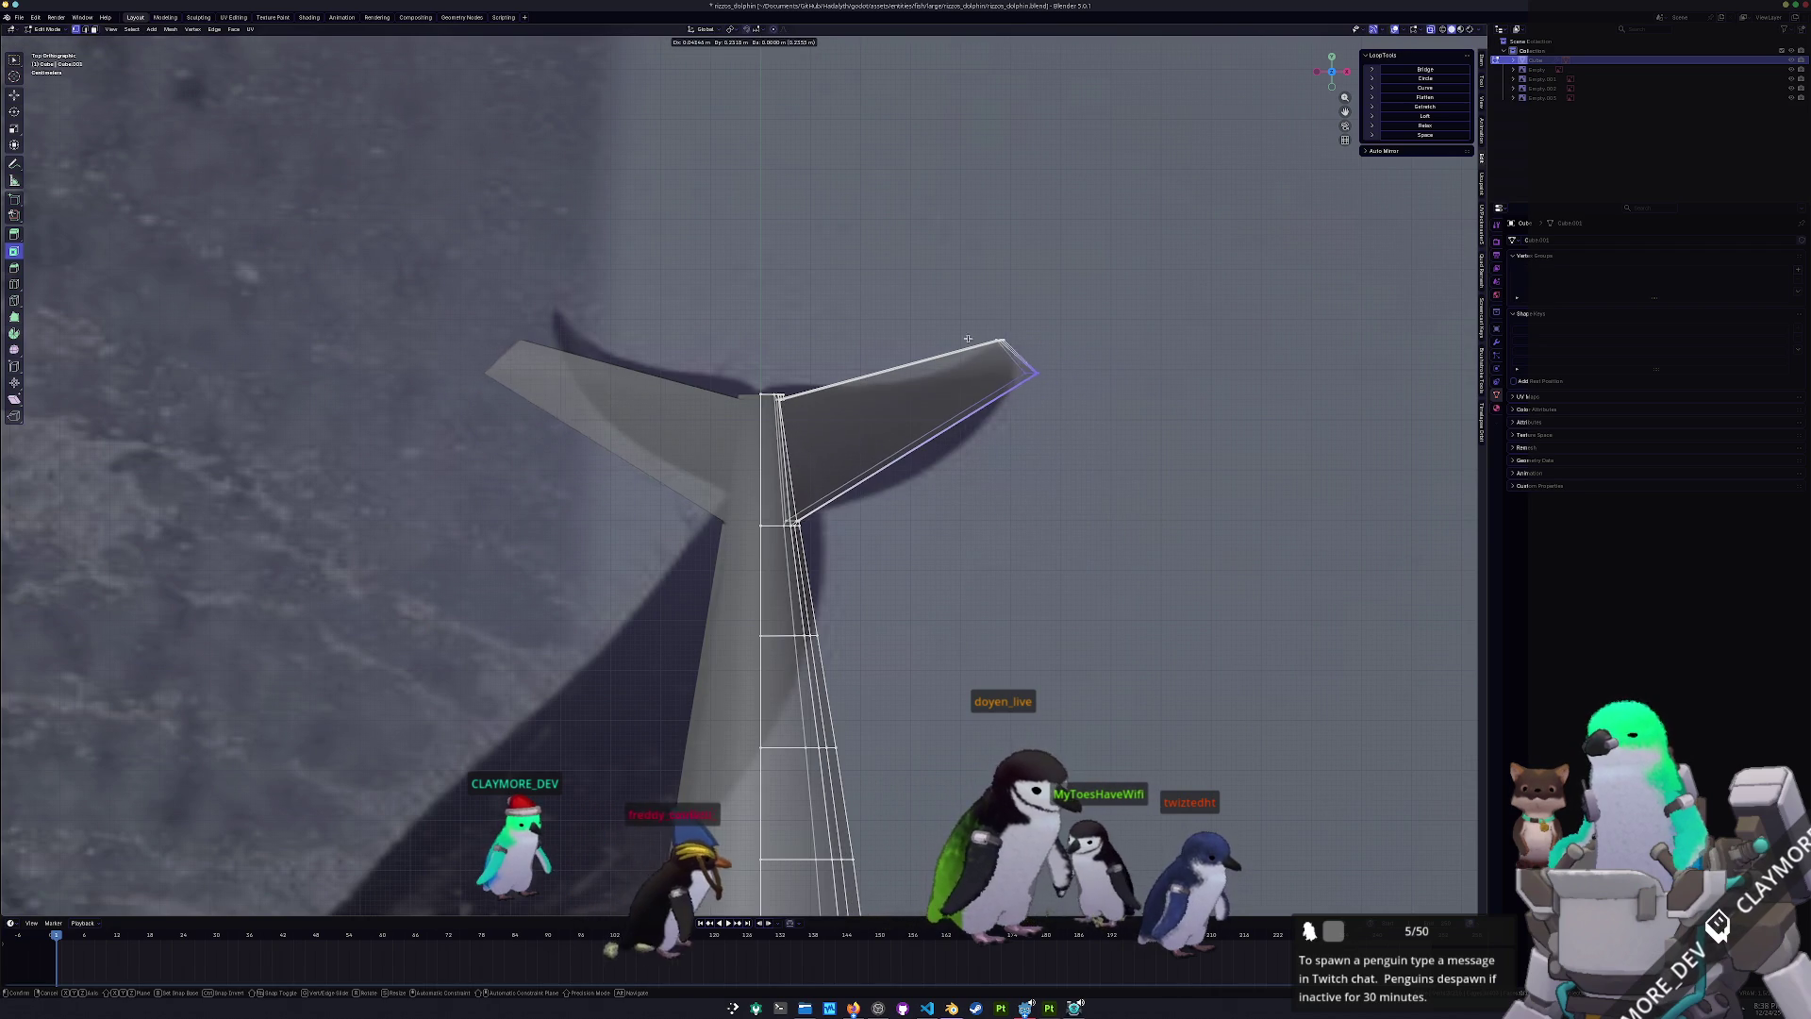
click(1014, 366)
mouse_move(1014, 366)
middle_down()
mouse_move(1017, 634)
mouse_move(1043, 554)
mouse_move(858, 591)
mouse_move(1038, 539)
mouse_move(1036, 482)
mouse_move(1179, 514)
mouse_move(673, 533)
middle_up()
scroll(1039, 539, up, 5)
scroll(1035, 481, down, 5)
scroll(1179, 514, up, 2)
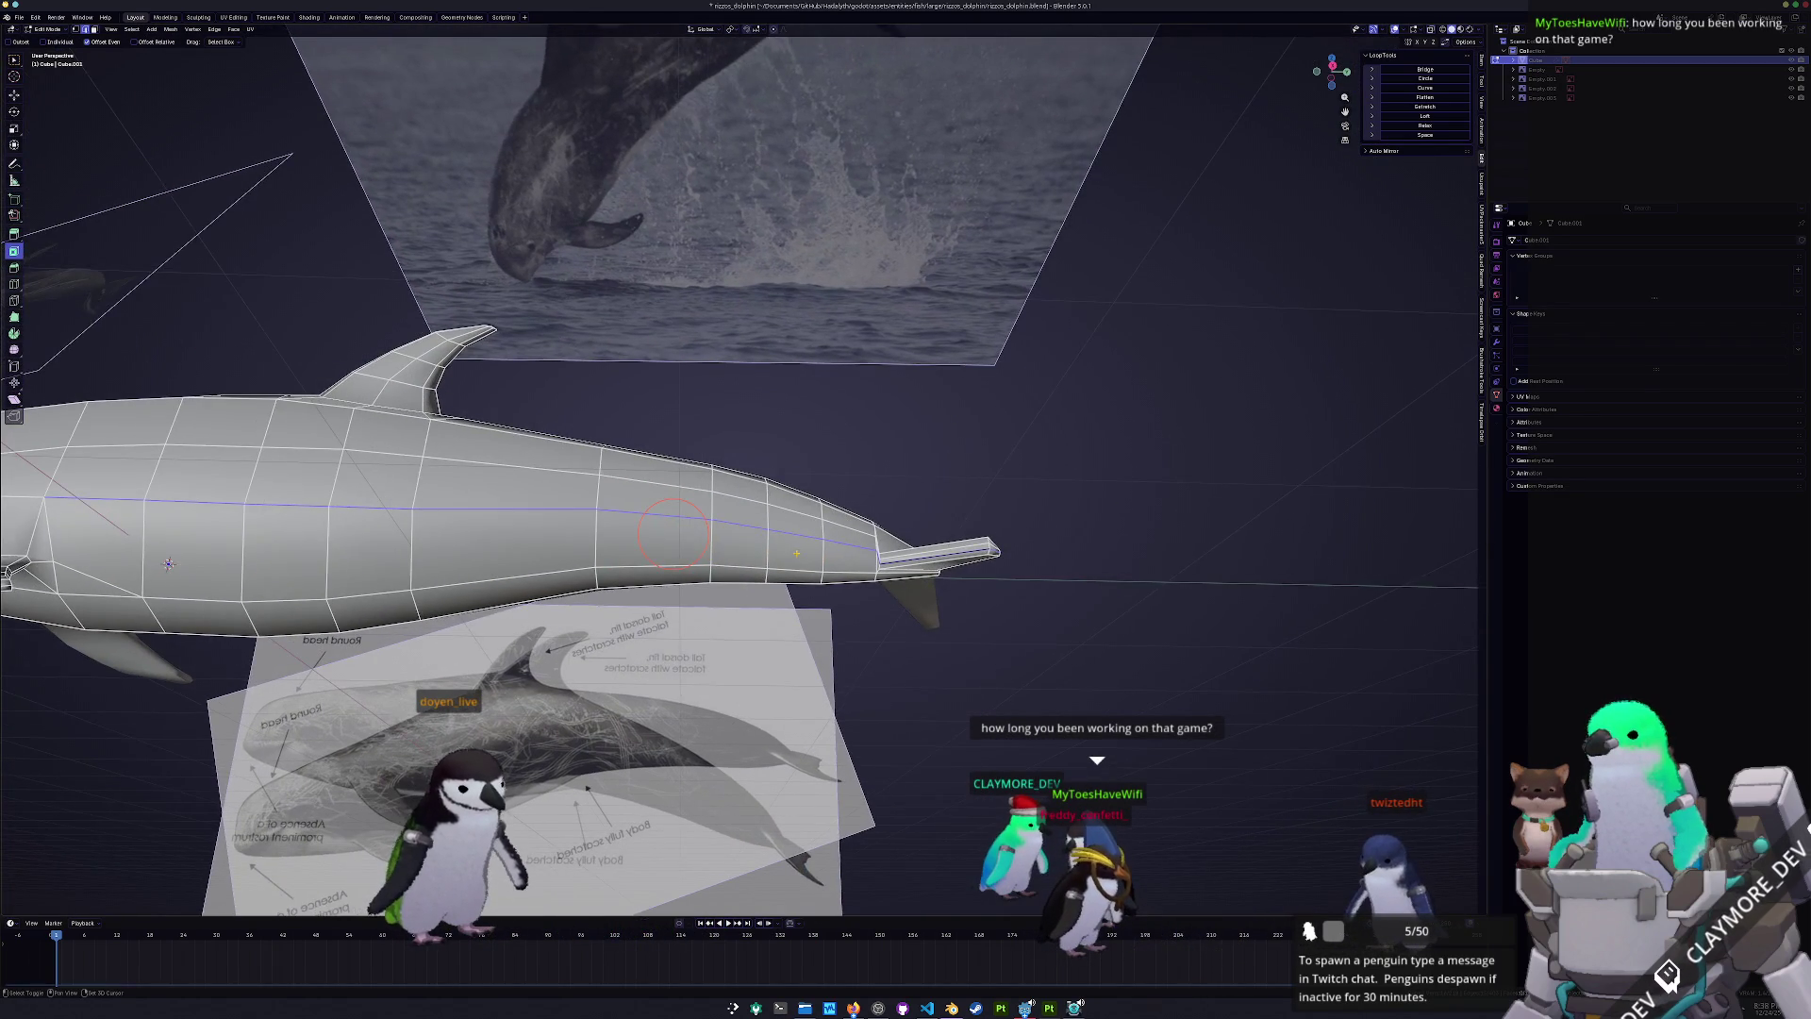
- Fill a face between the short root edge and the long fluke edge
scroll(674, 533, up, 4)
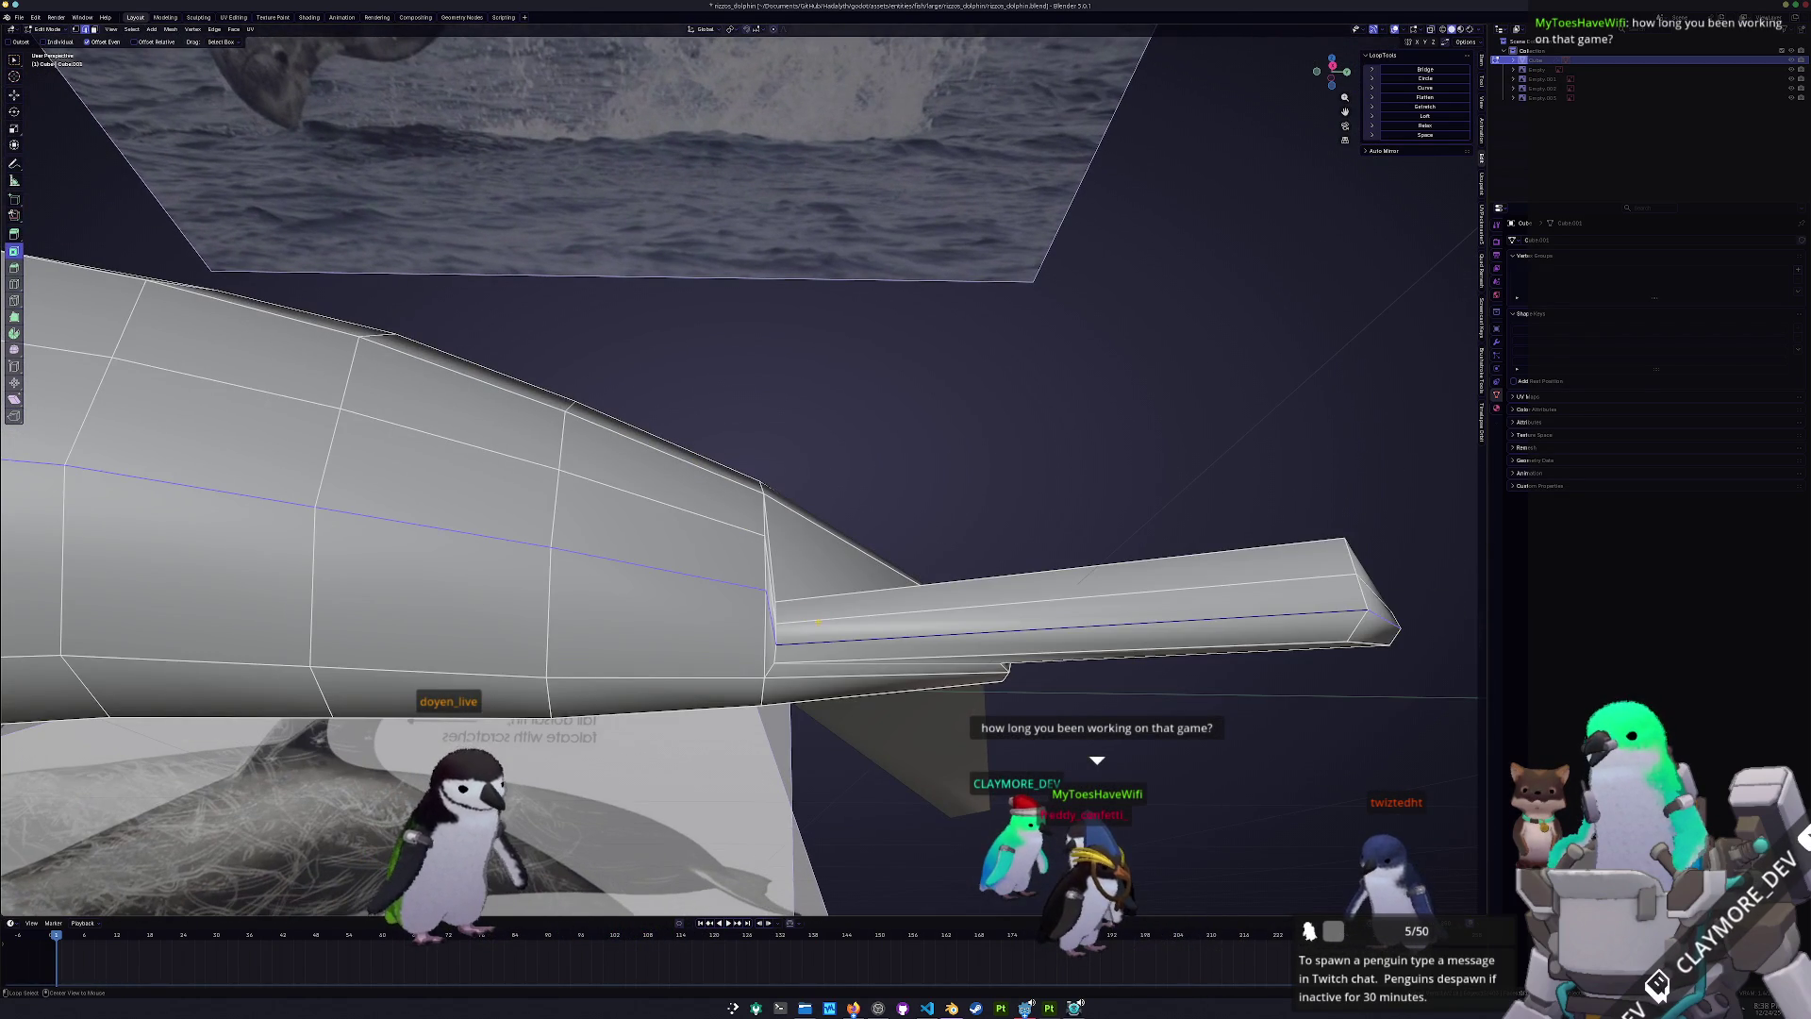
scroll(283, 465, down, 5)
mouse_move(283, 465)
shift+middle_down()
mouse_move(807, 488)
mouse_move(827, 446)
mouse_move(616, 482)
mouse_move(879, 600)
mouse_move(797, 575)
shift+middle_up()
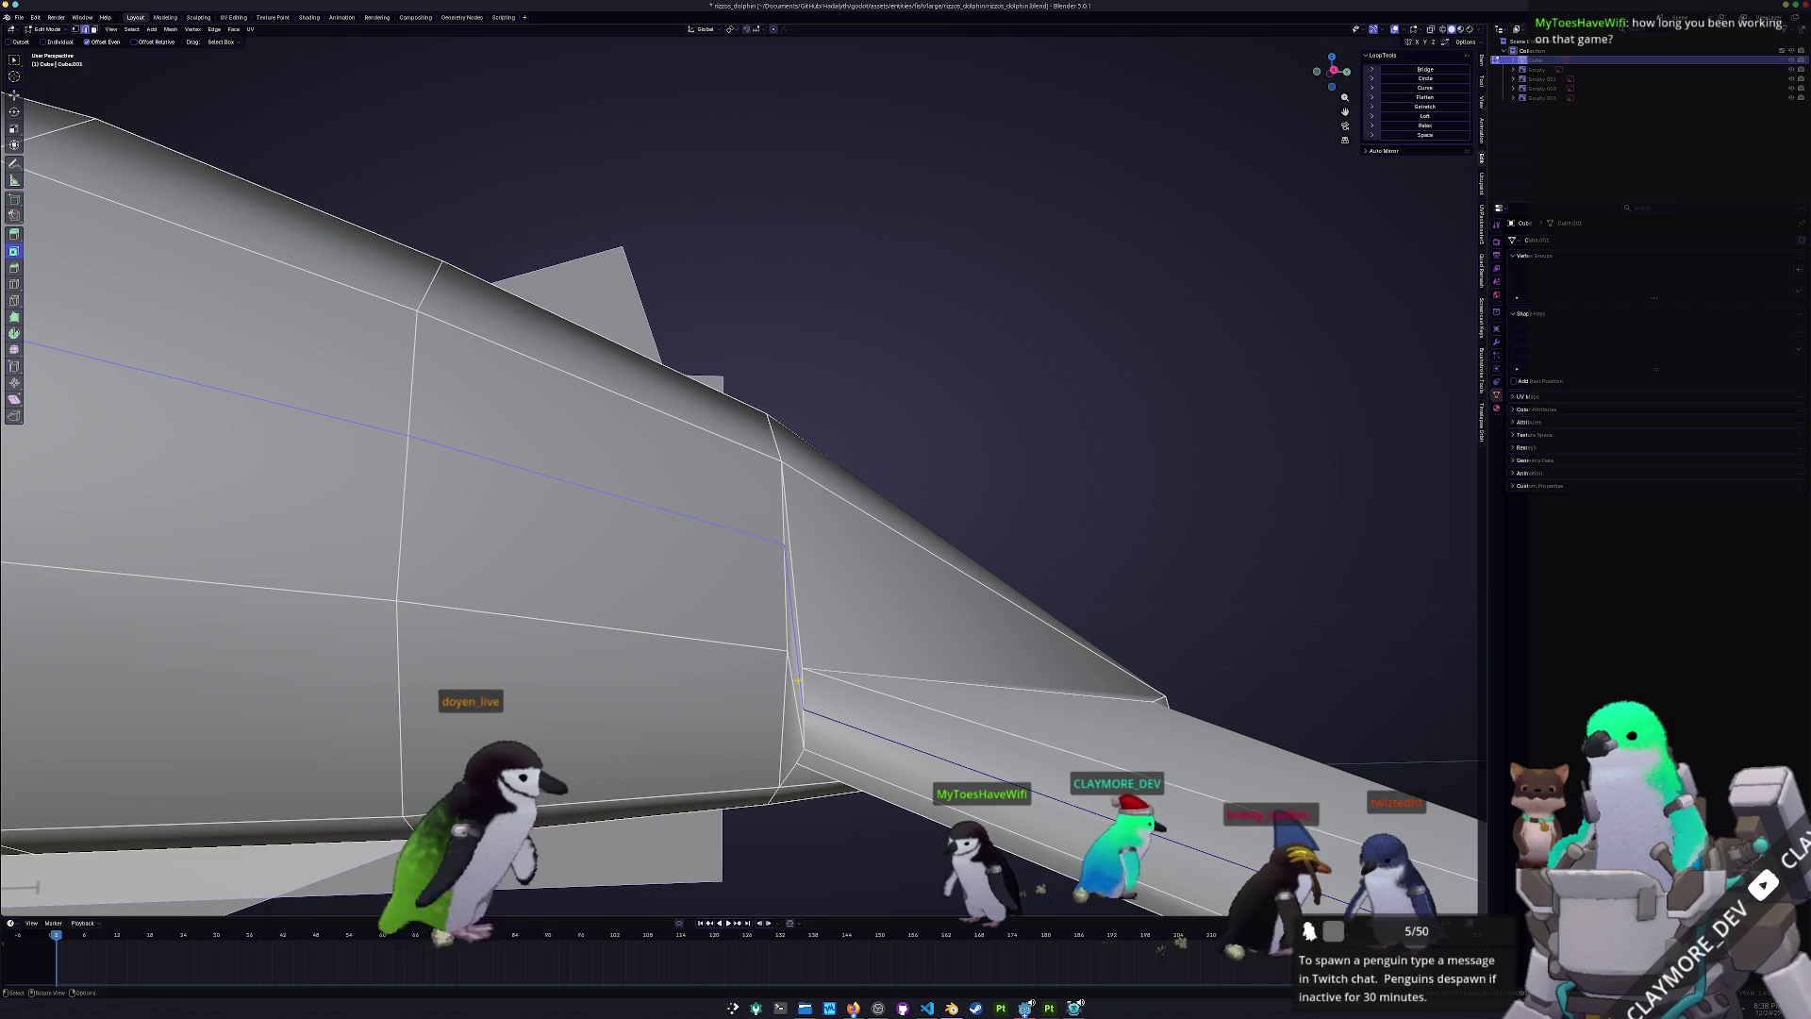
click(793, 626)
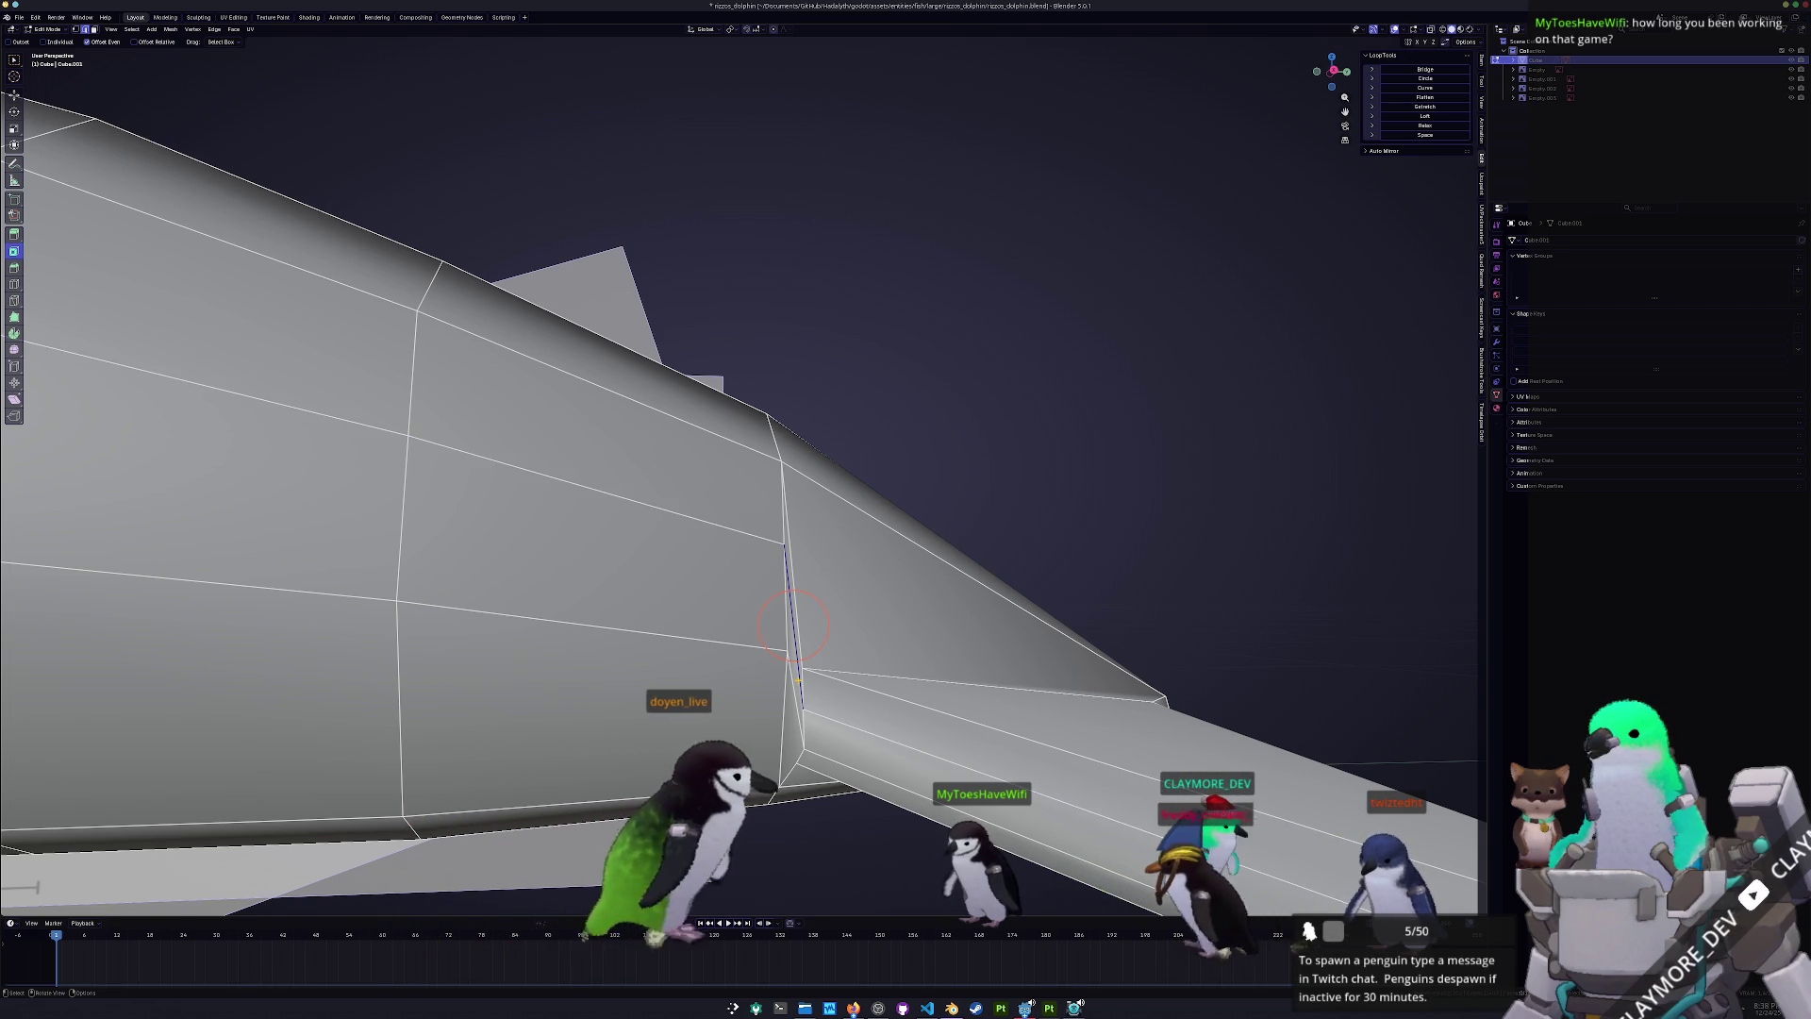
shift+click(800, 667)
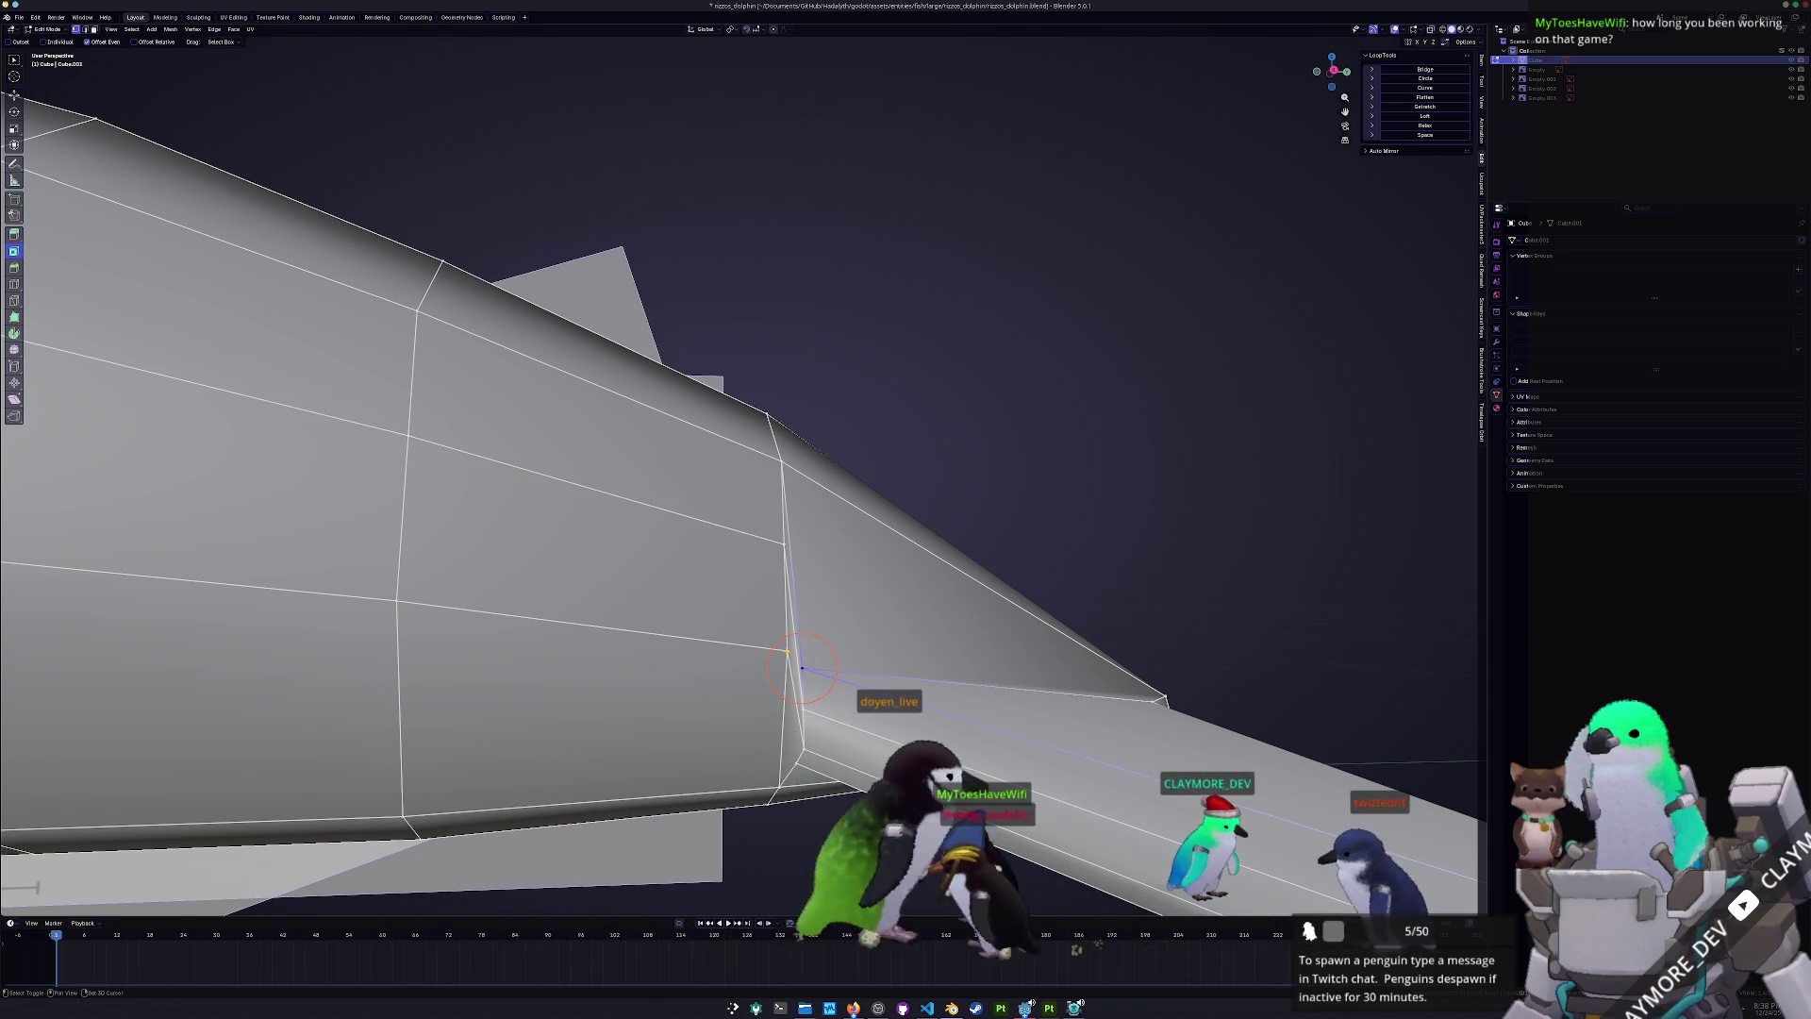
middle_drag(800, 667, 775, 600)
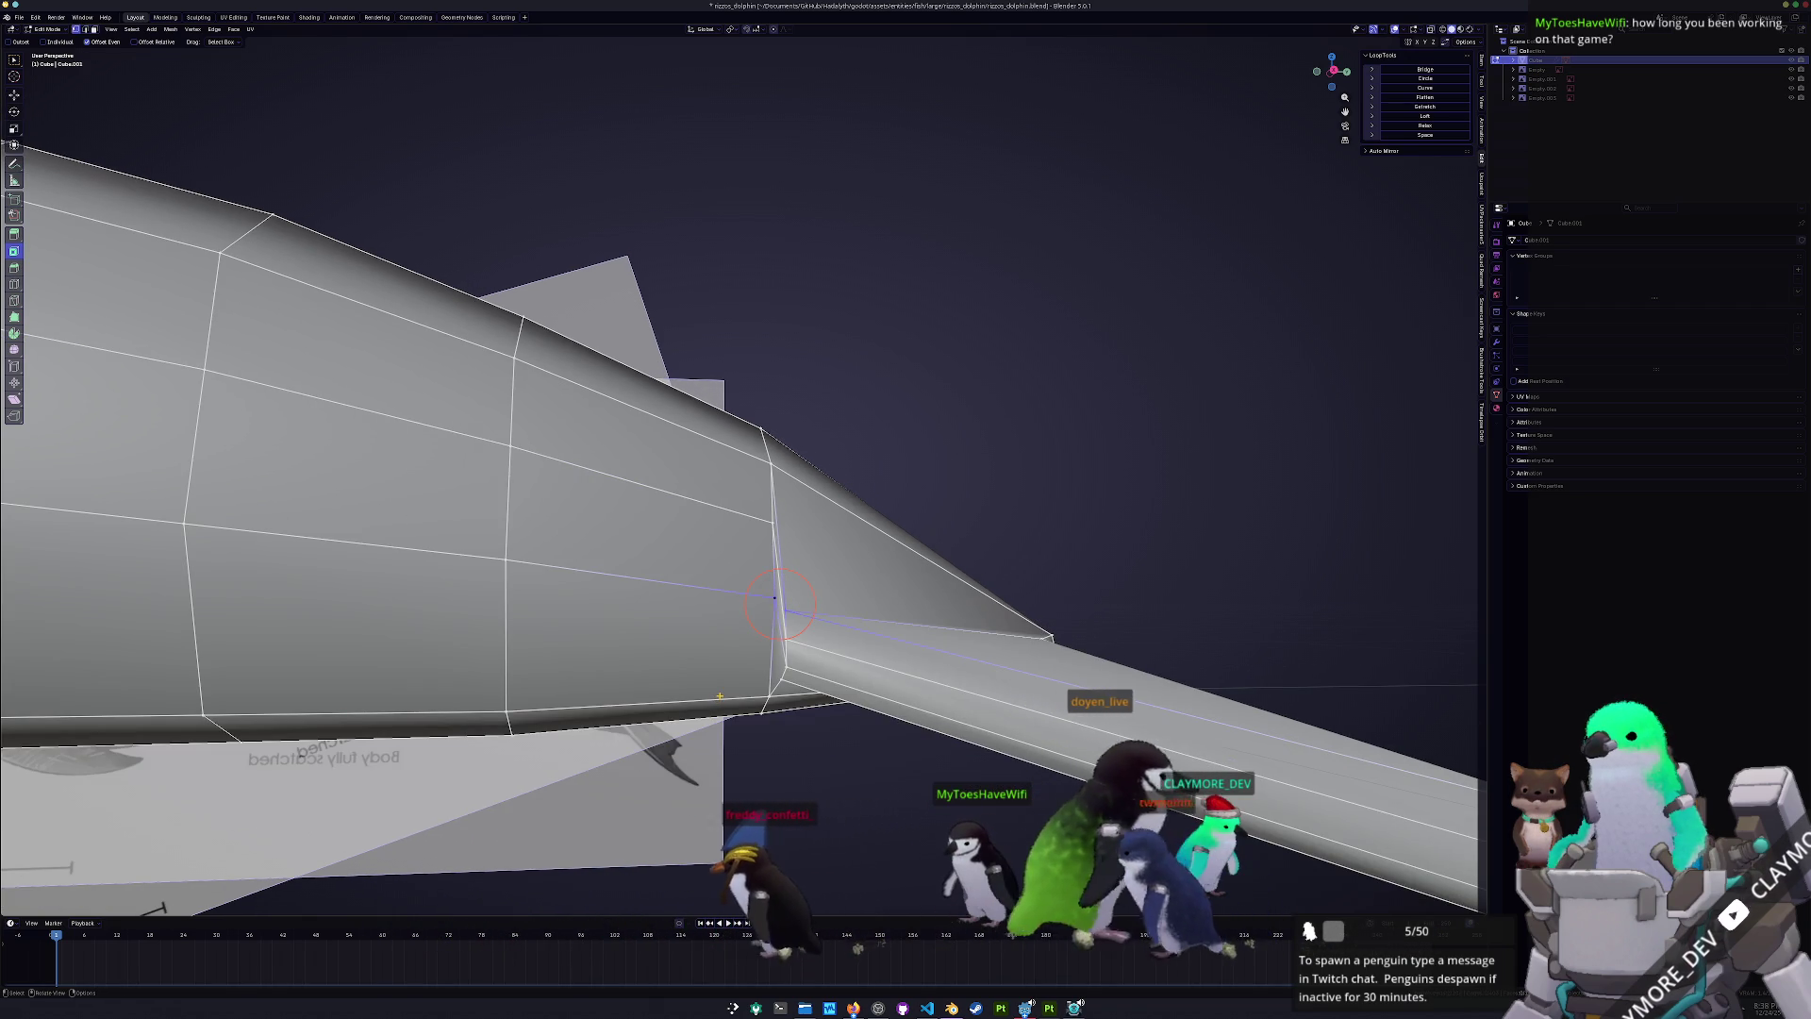
right_click(731, 727)
click(731, 727)
mouse_move(731, 726)
middle_down()
mouse_move(922, 556)
mouse_move(865, 529)
mouse_move(877, 548)
mouse_move(871, 498)
middle_up()
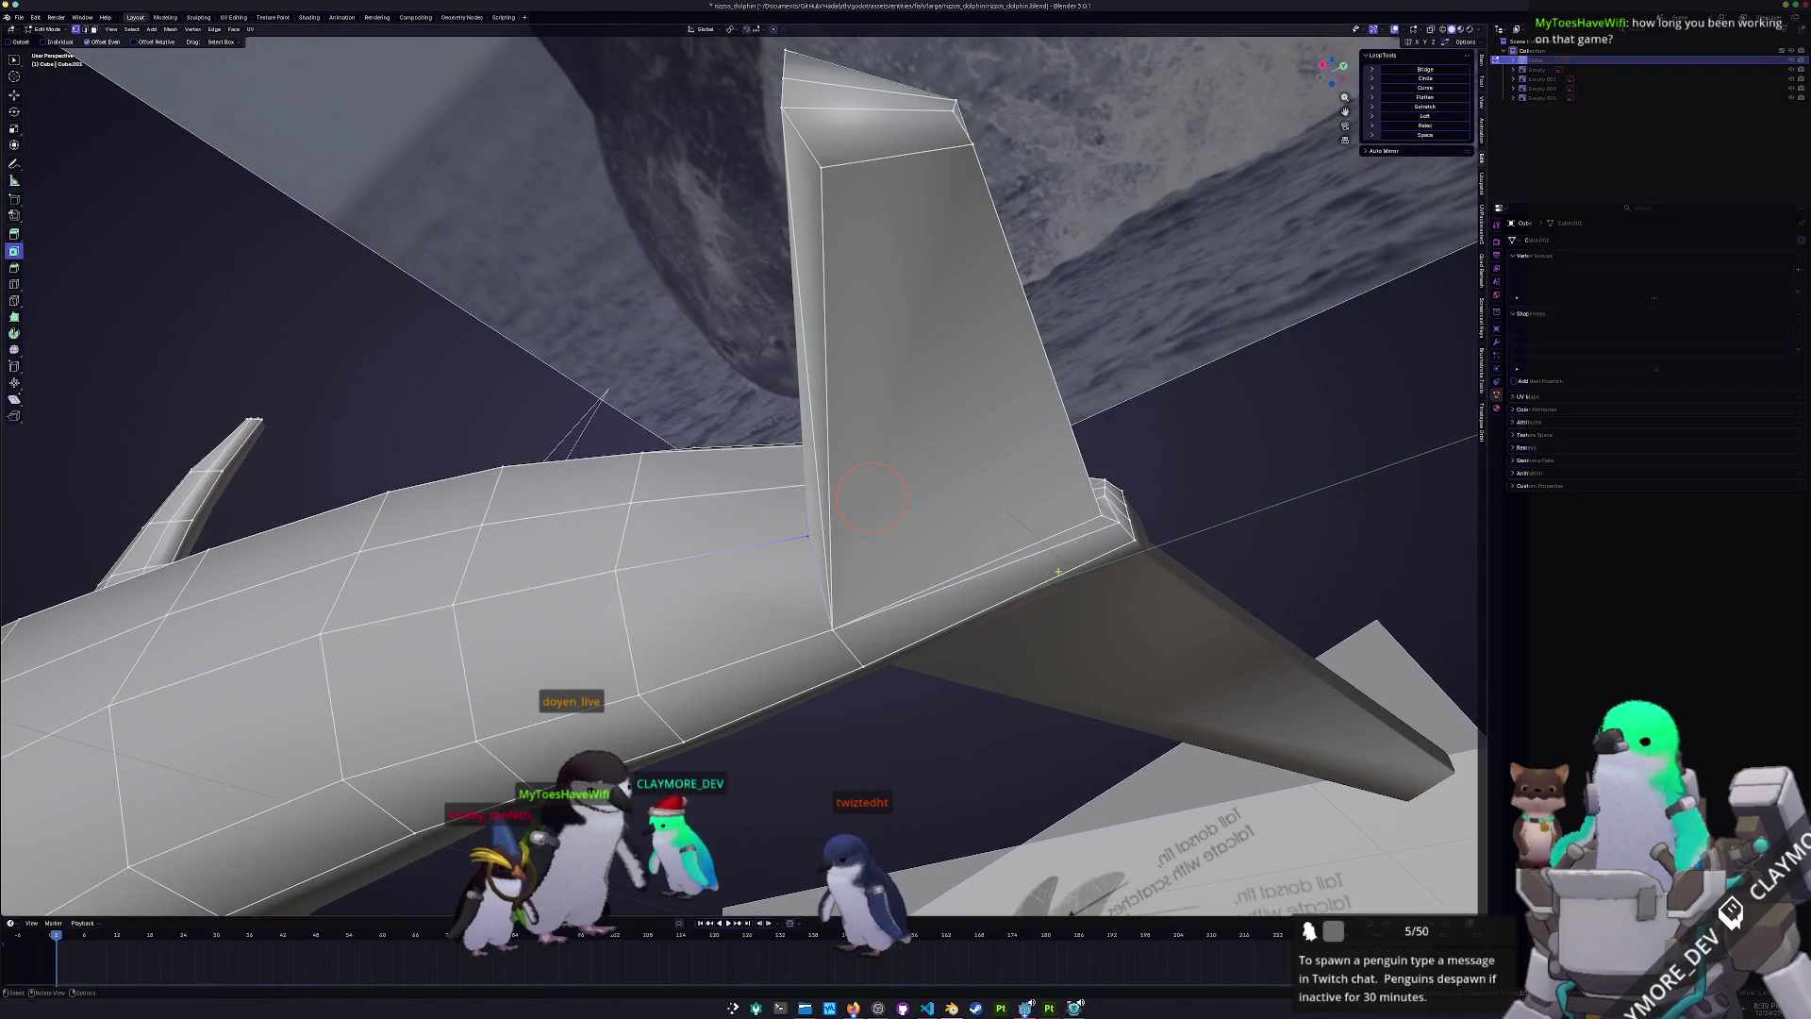
- Merge the selected vertices near the fin corner at the last one
right_click(1099, 518)
mouse_move(1123, 520)
click(1164, 561)
middle_drag(1164, 566, 1196, 679)
click(1141, 645)
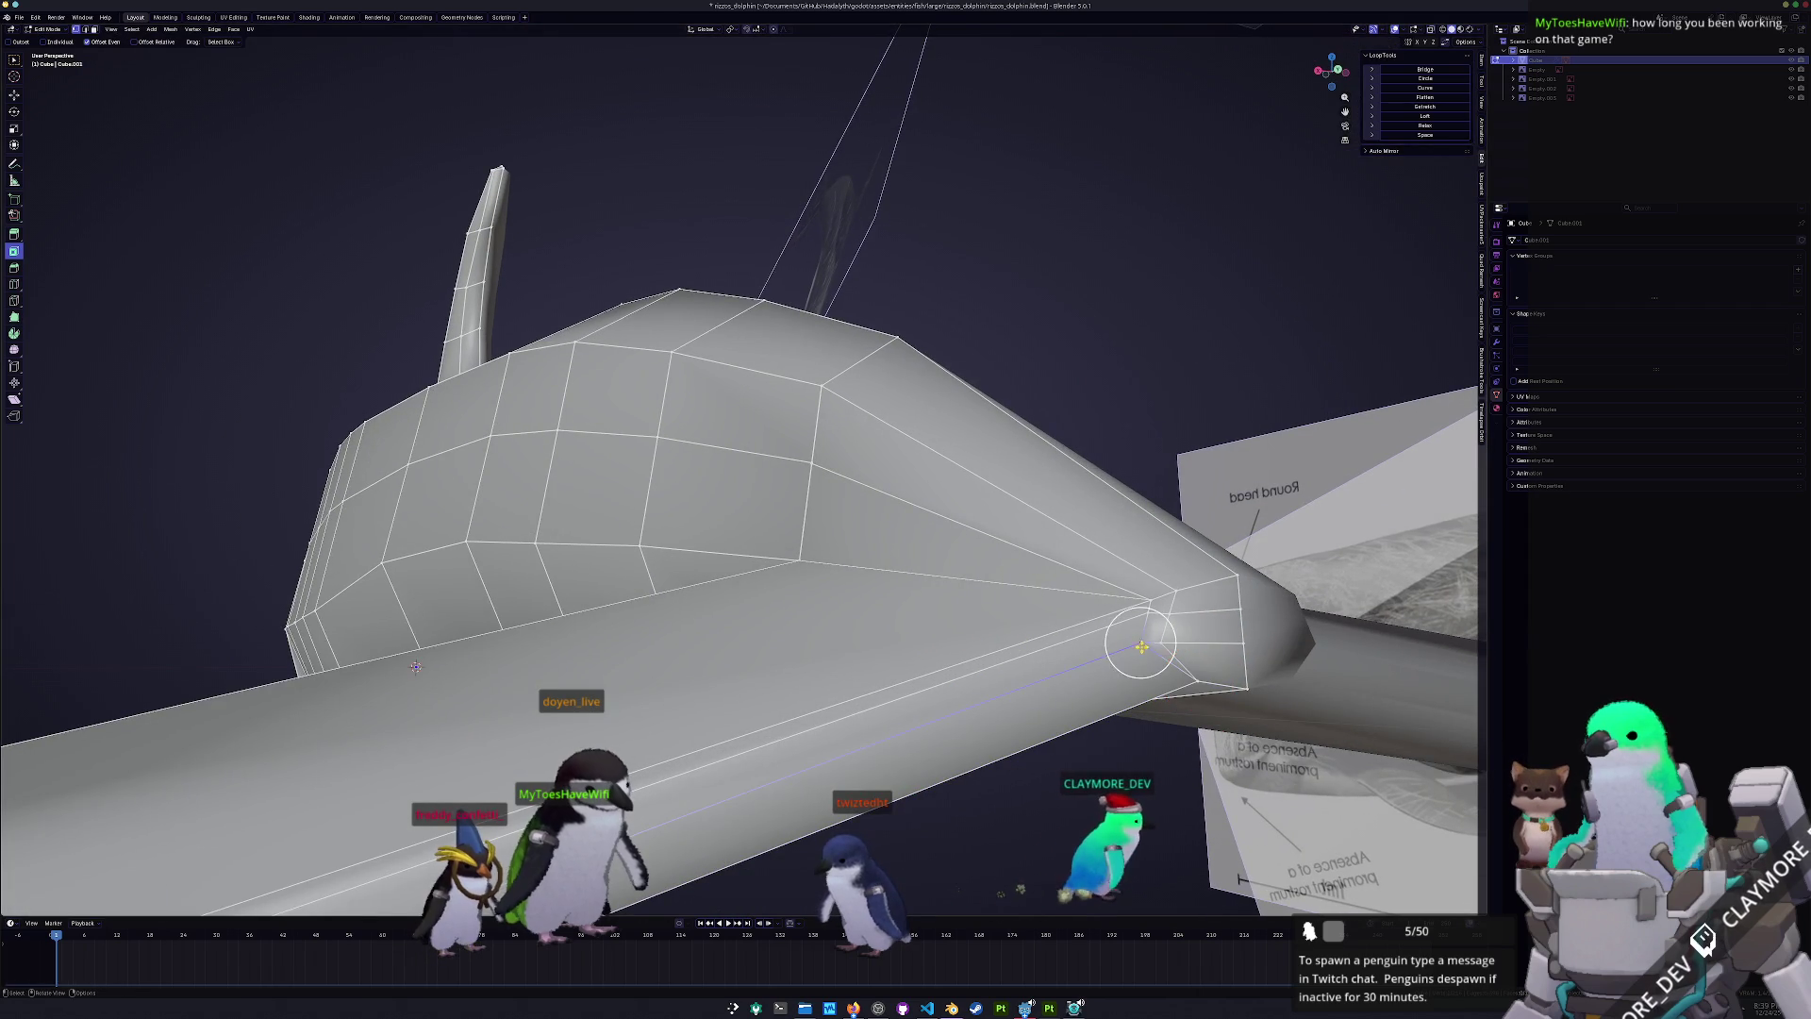
right_click(1141, 643)
mouse_move(1167, 643)
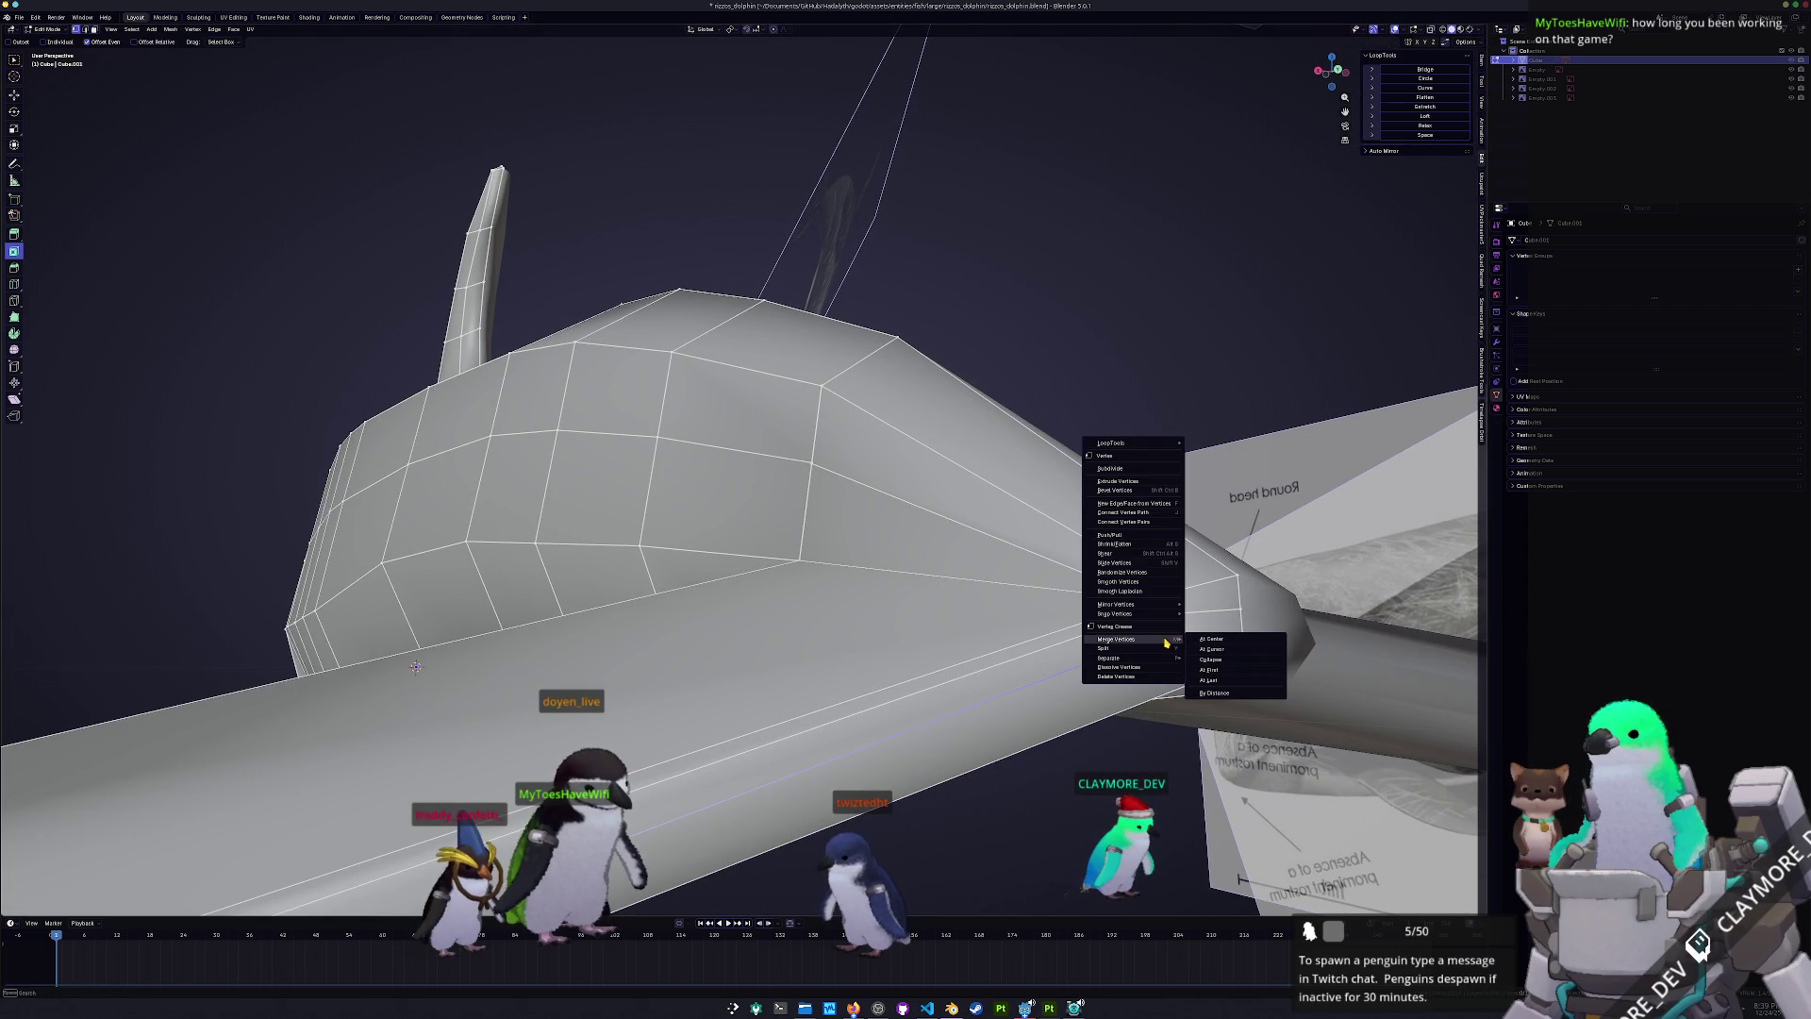
click(1217, 681)
- Merge the remaining fin-corner vertices and the tail-joint vertex into one
click(1160, 642)
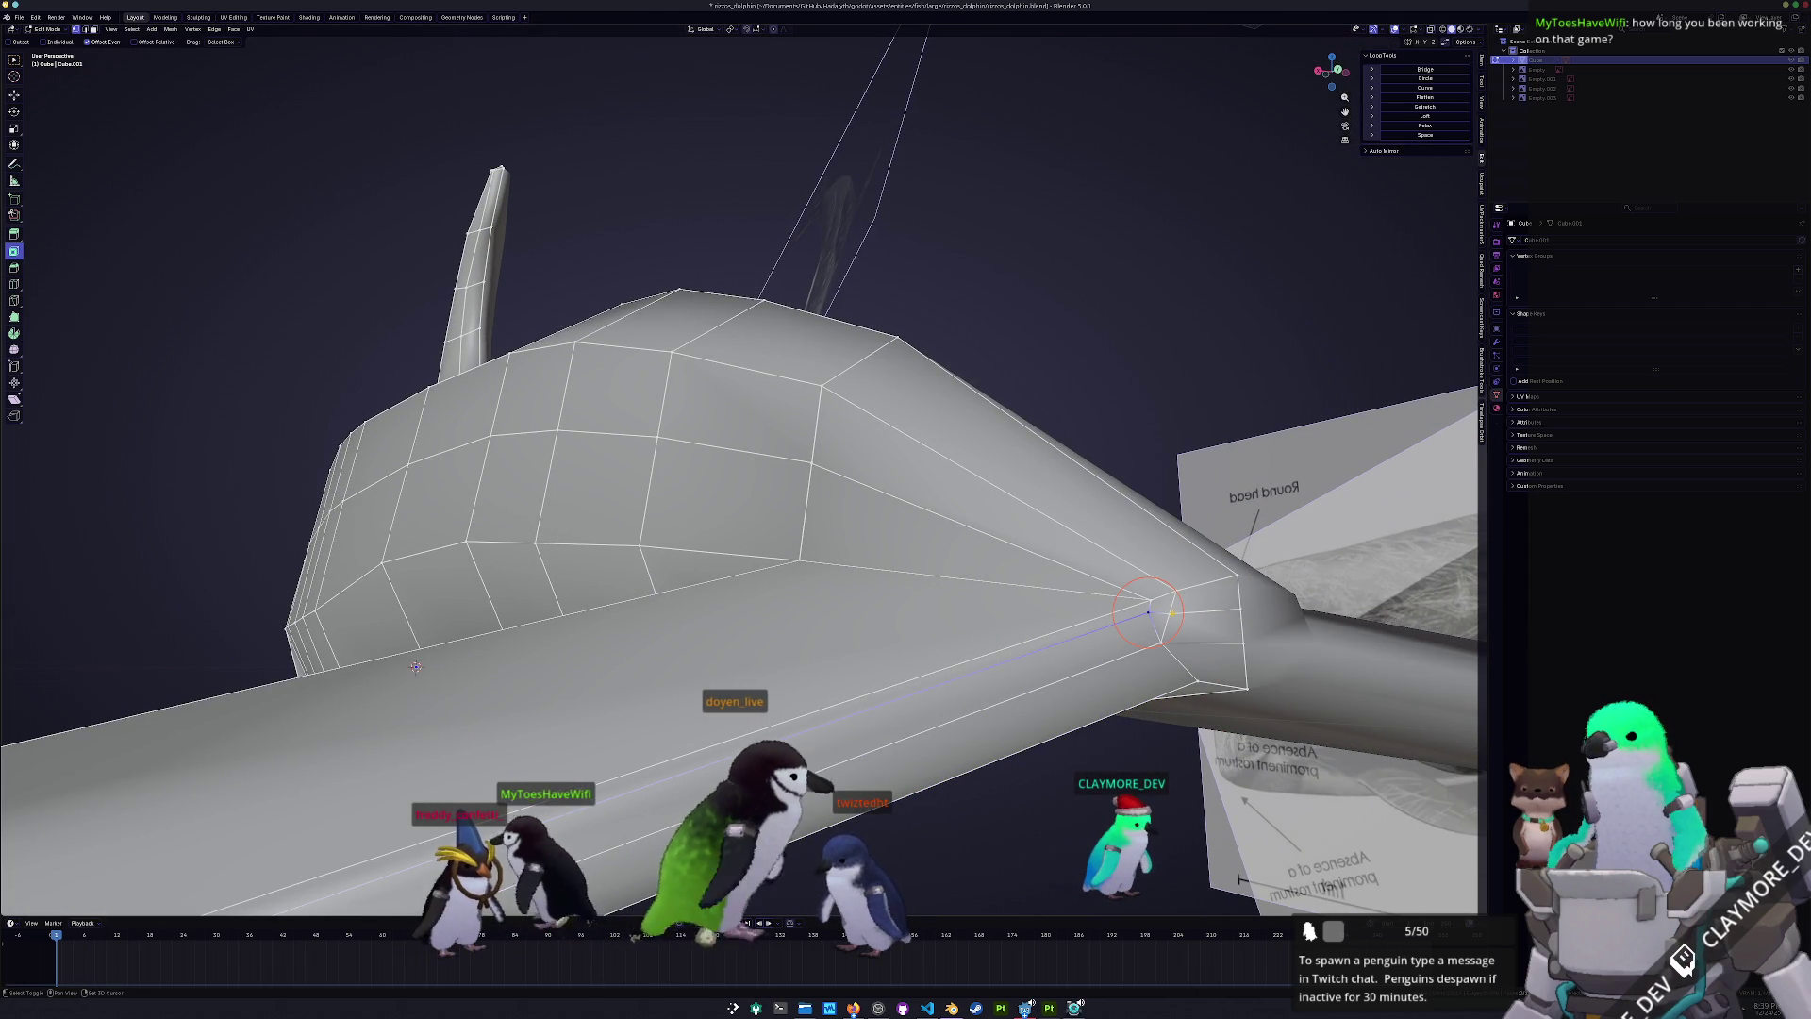
right_click(1174, 617)
mouse_move(1174, 617)
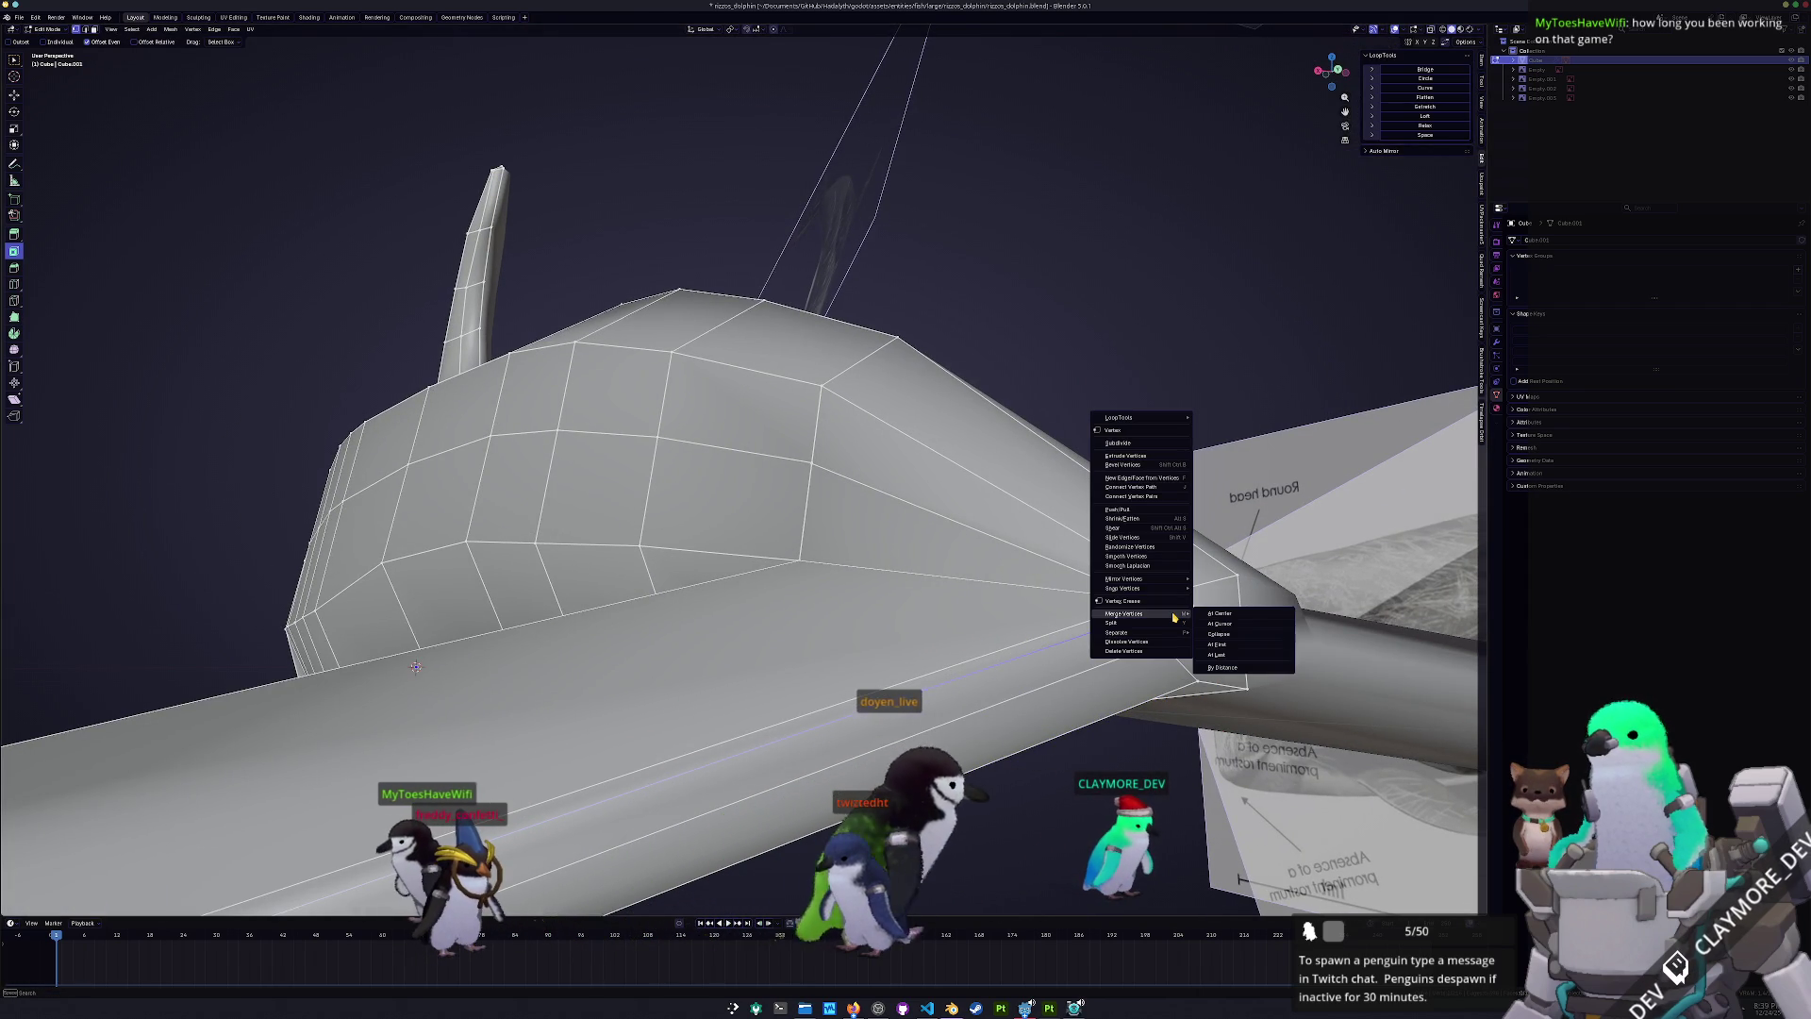
click(1217, 656)
shift+click(1151, 599)
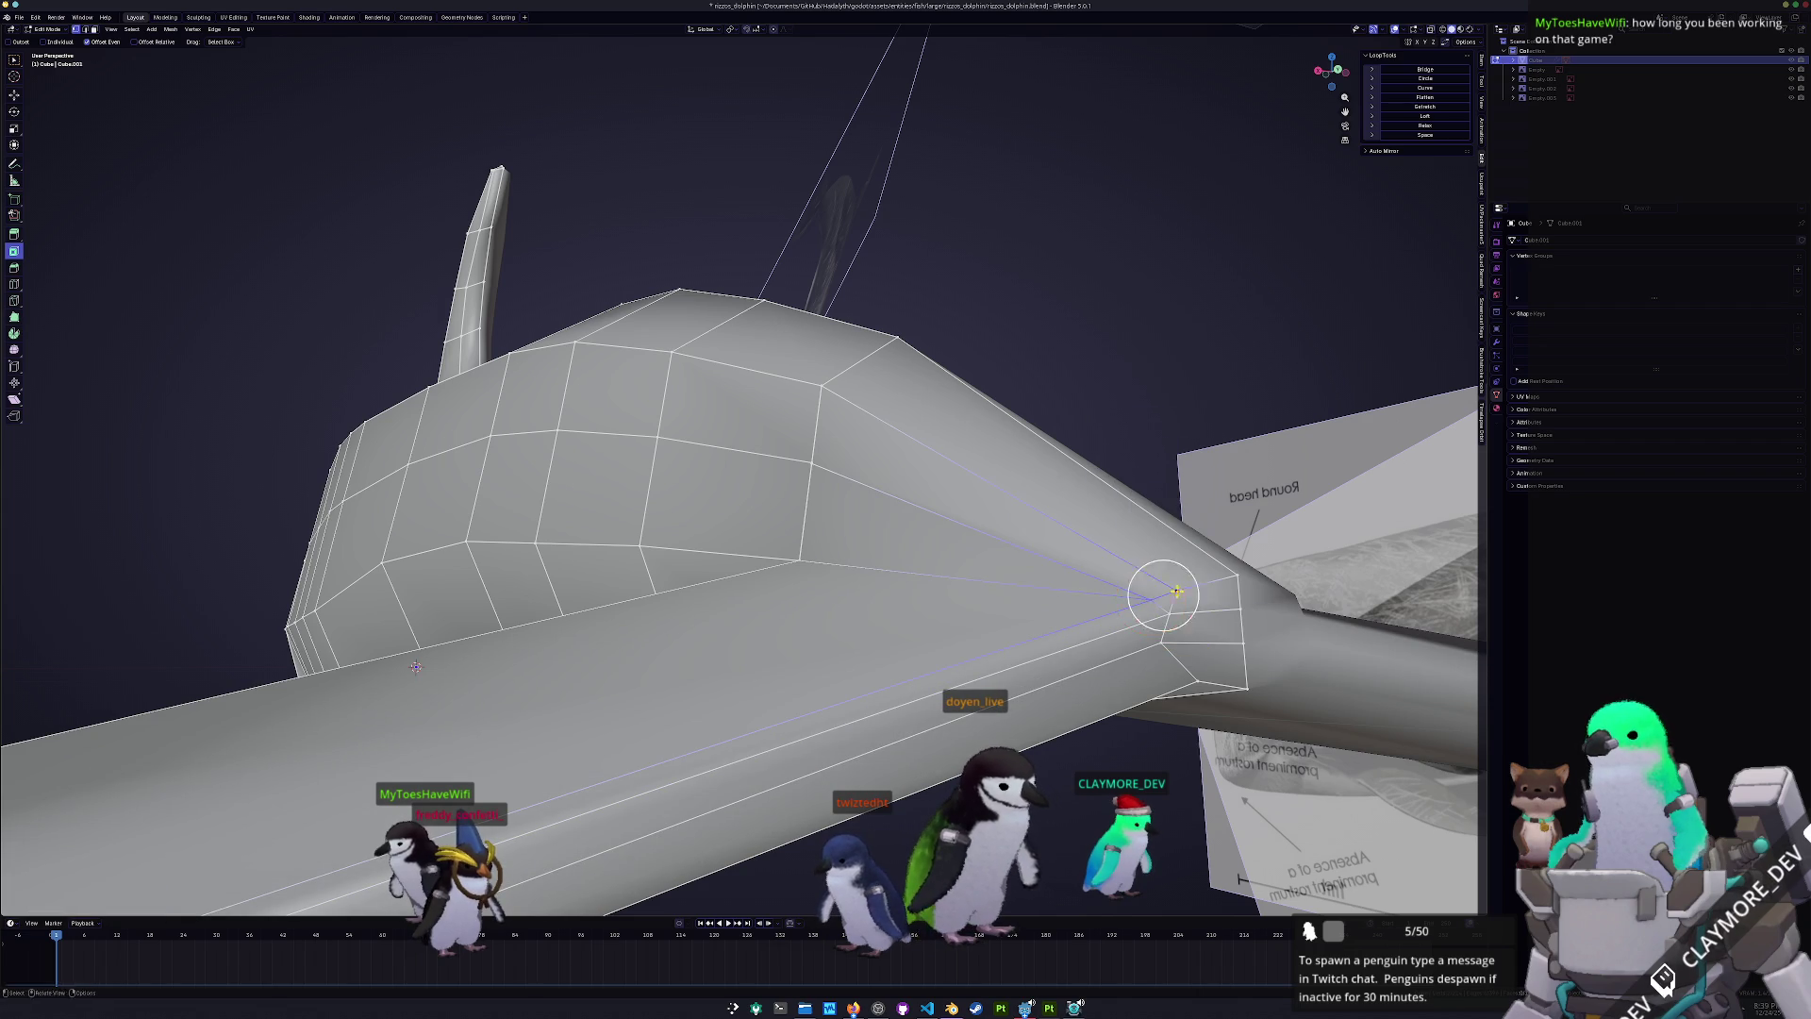
right_click(1177, 591)
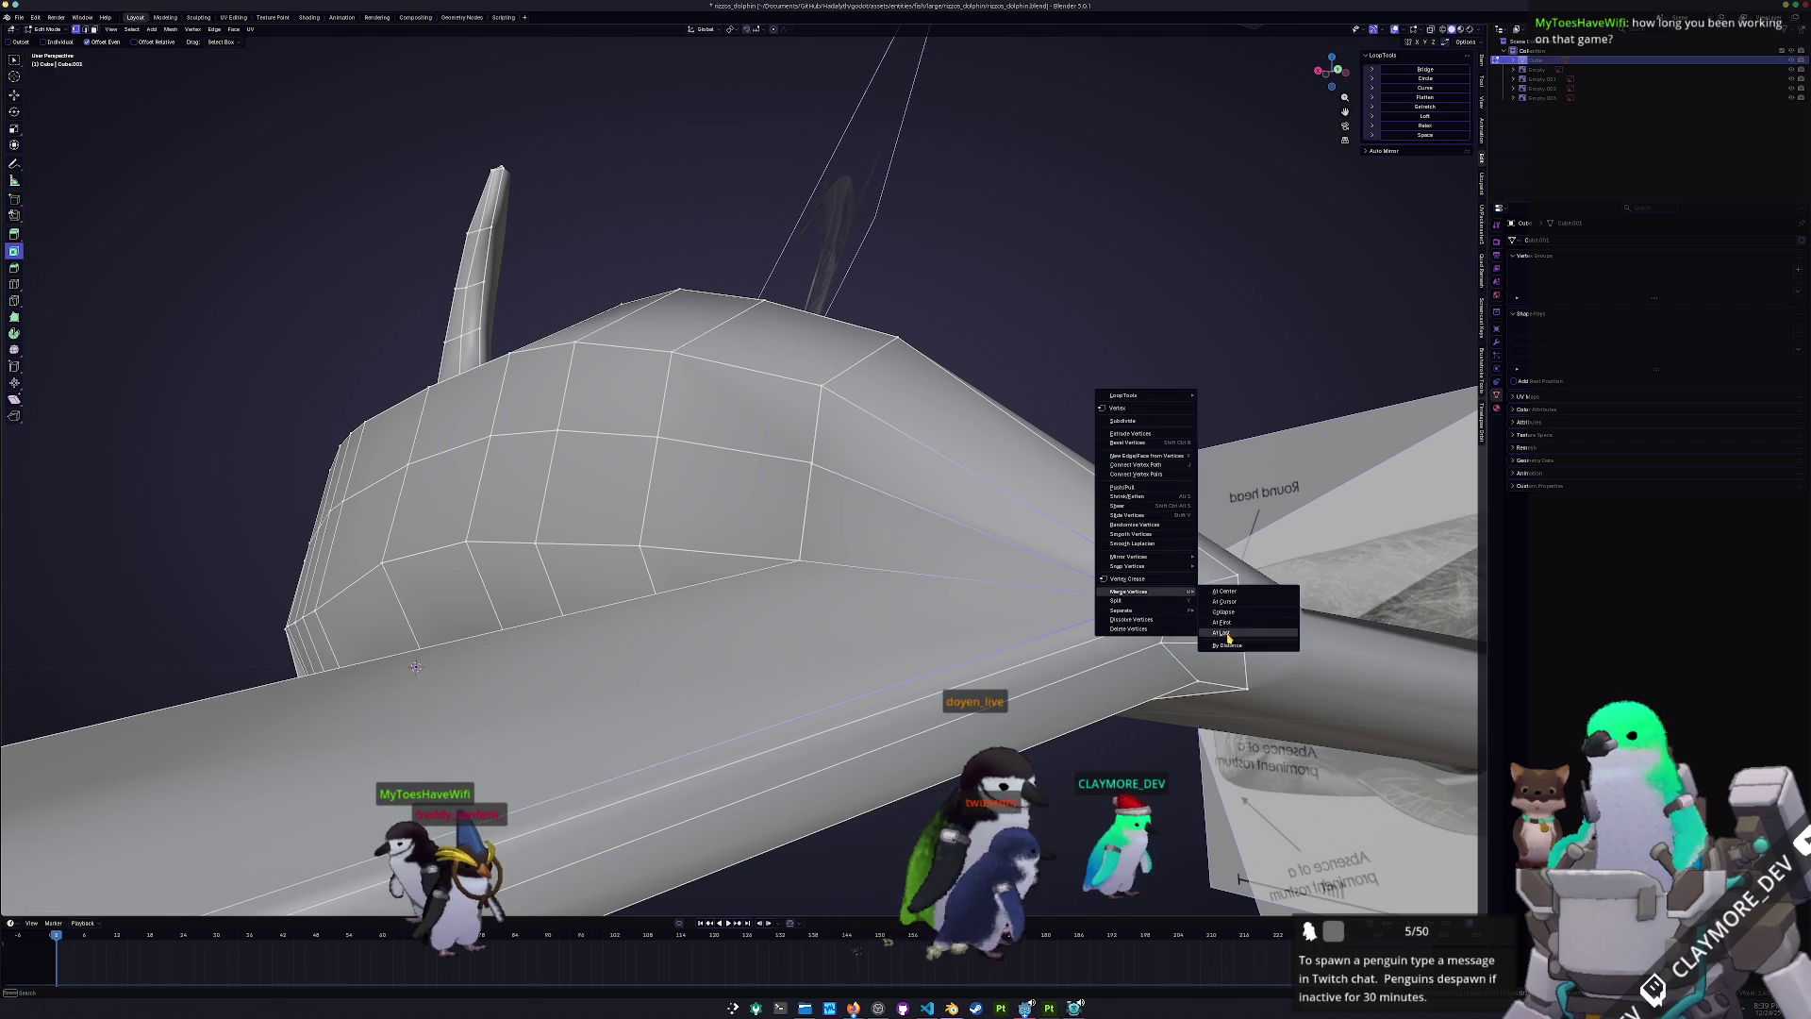
click(1229, 638)
mouse_move(1229, 638)
middle_down()
mouse_move(1179, 585)
mouse_move(1211, 514)
middle_up()
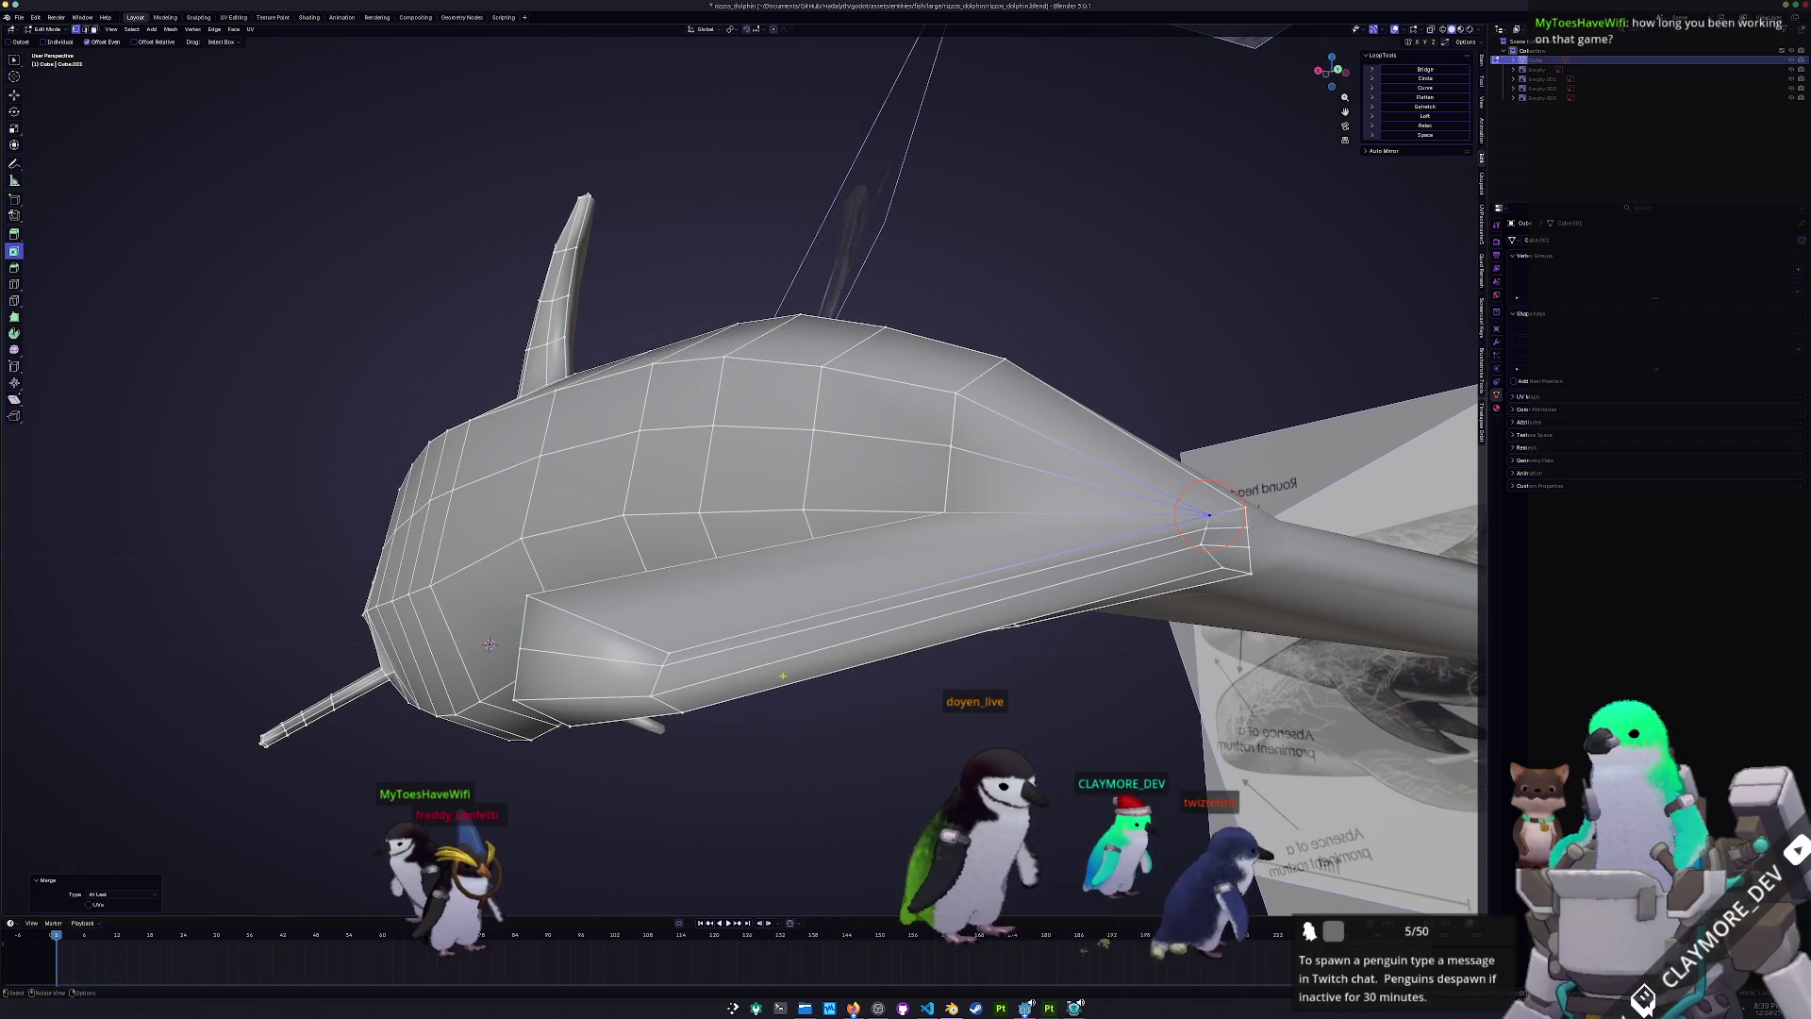
key(g)
- Dissolve the extra edges running along the tail
middle_drag(659, 665, 745, 664)
click(1080, 585)
key(x)
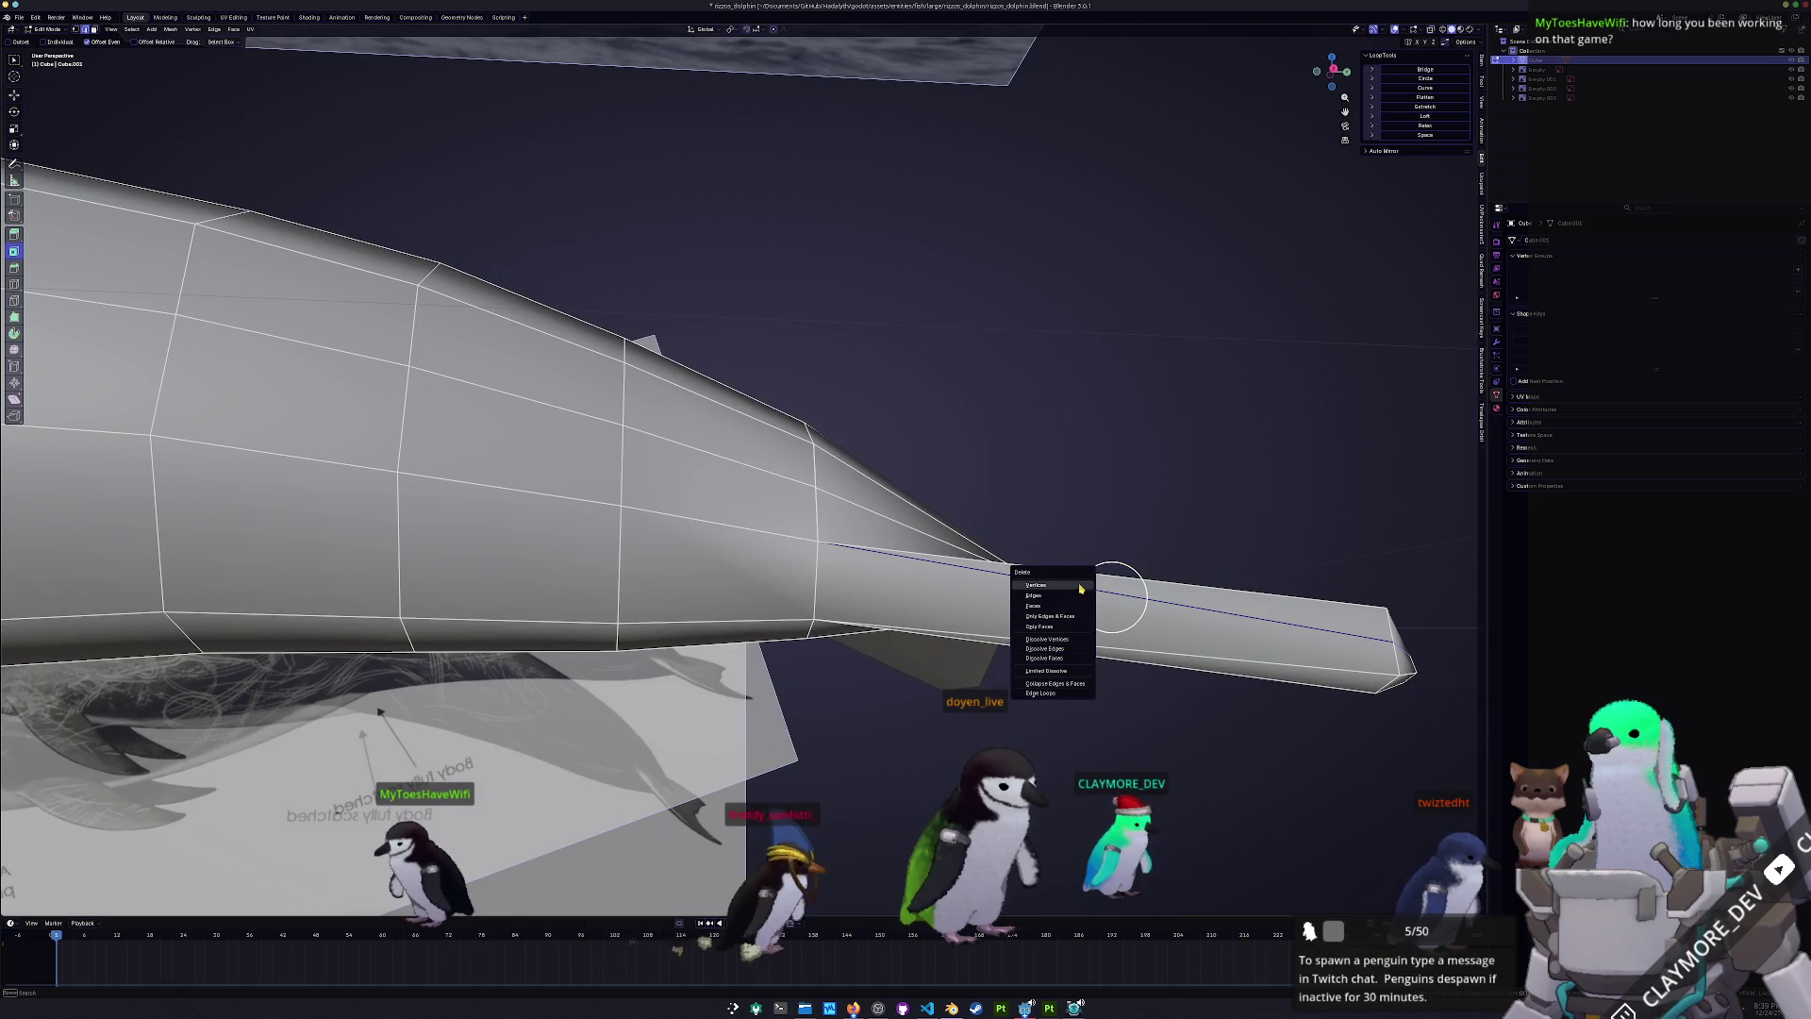
click(1054, 648)
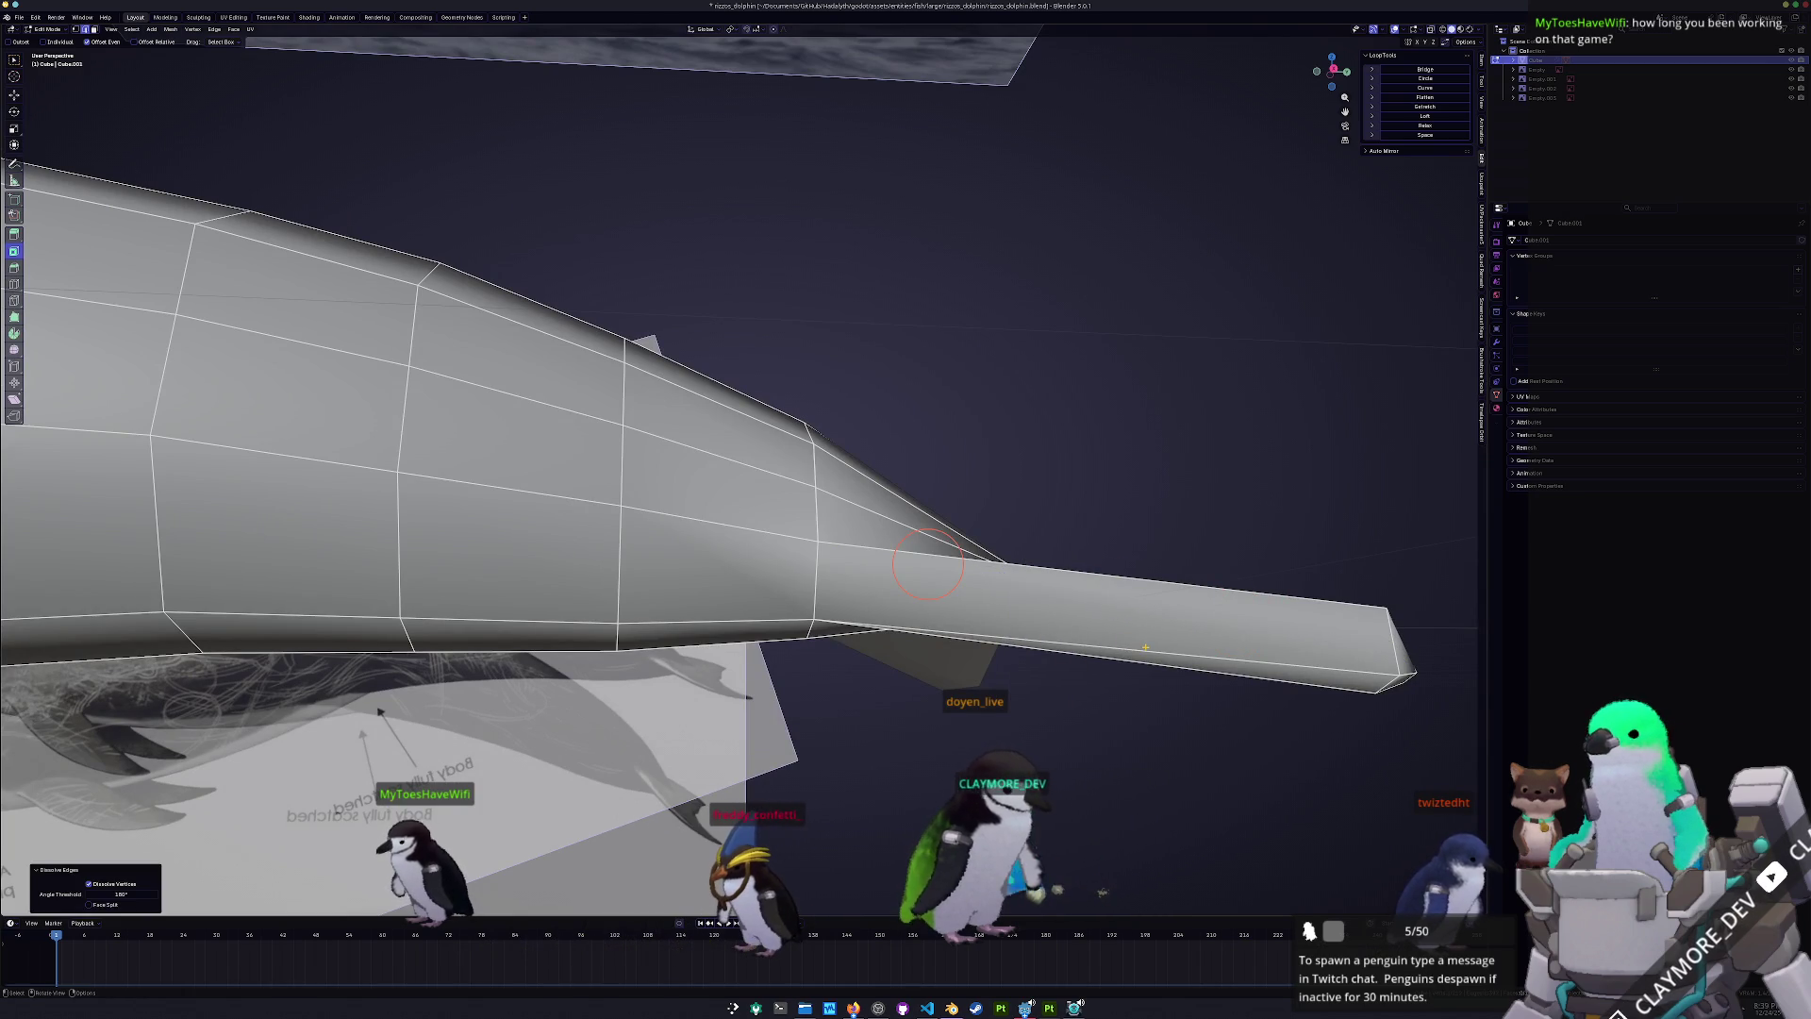
click(928, 564)
mouse_move(928, 564)
middle_down()
mouse_move(980, 613)
mouse_move(804, 646)
middle_up()
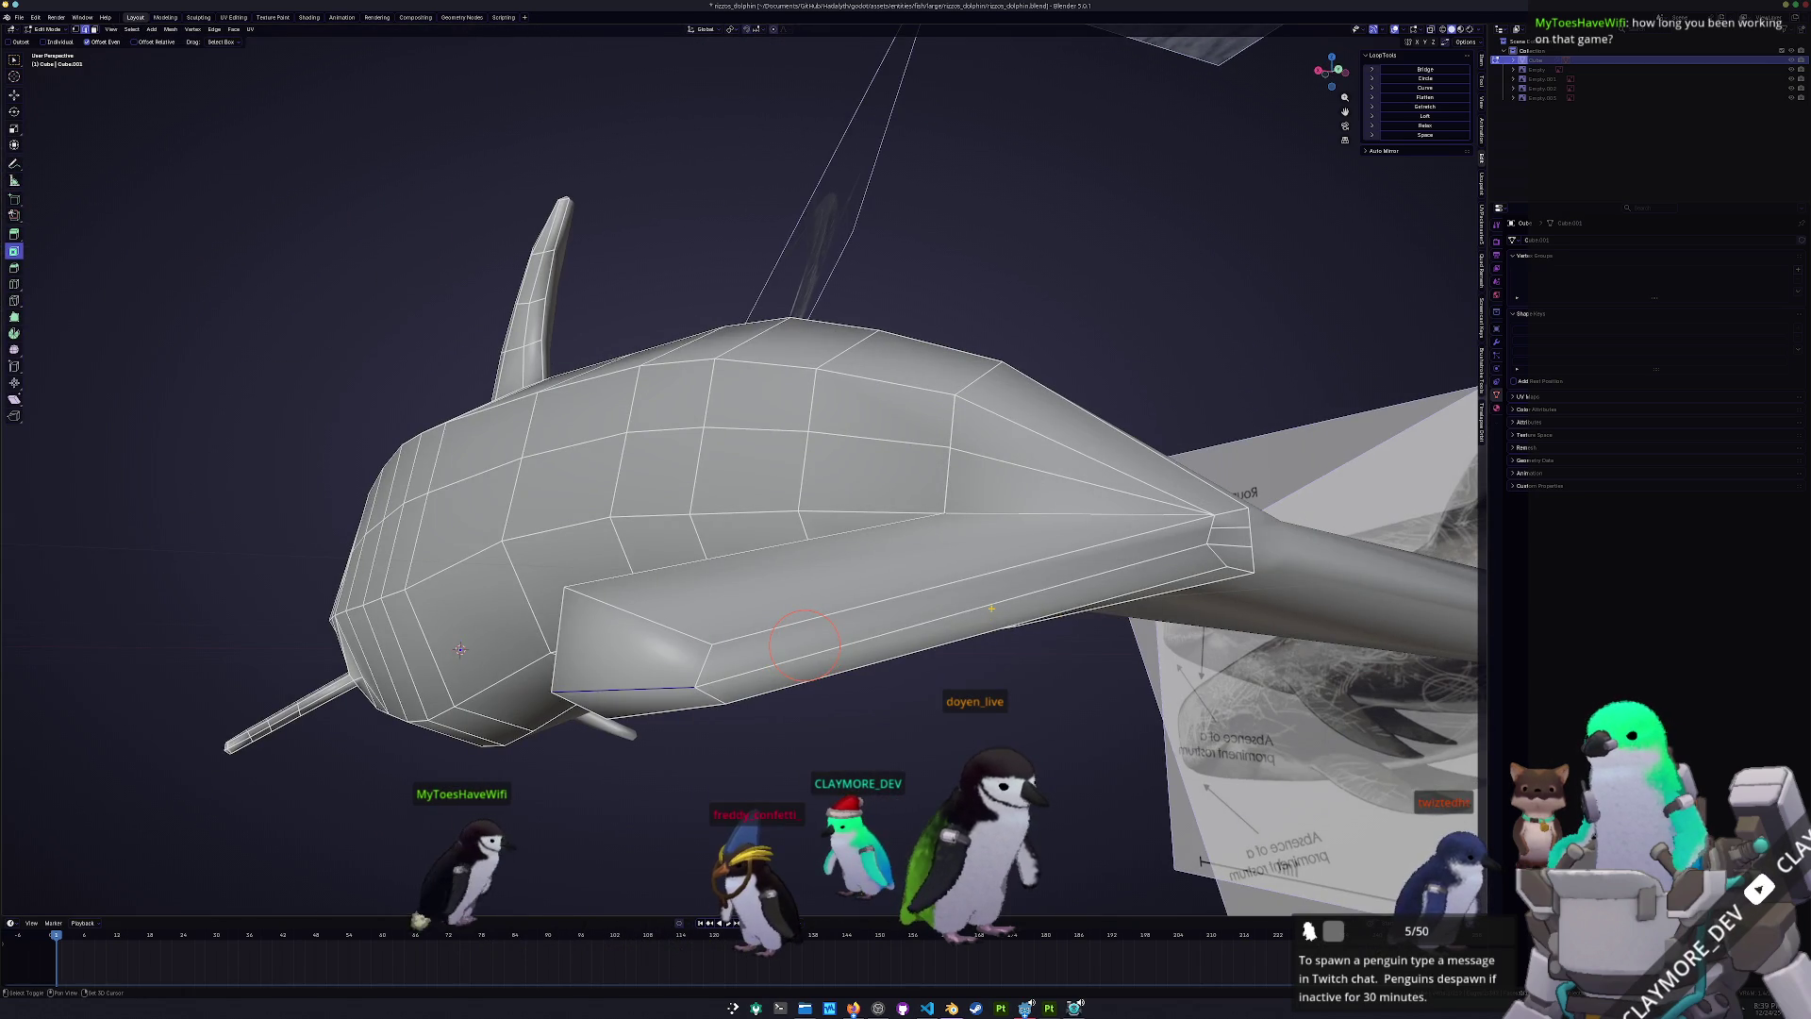
key(x)
click(957, 608)
middle_drag(957, 609, 857, 625)
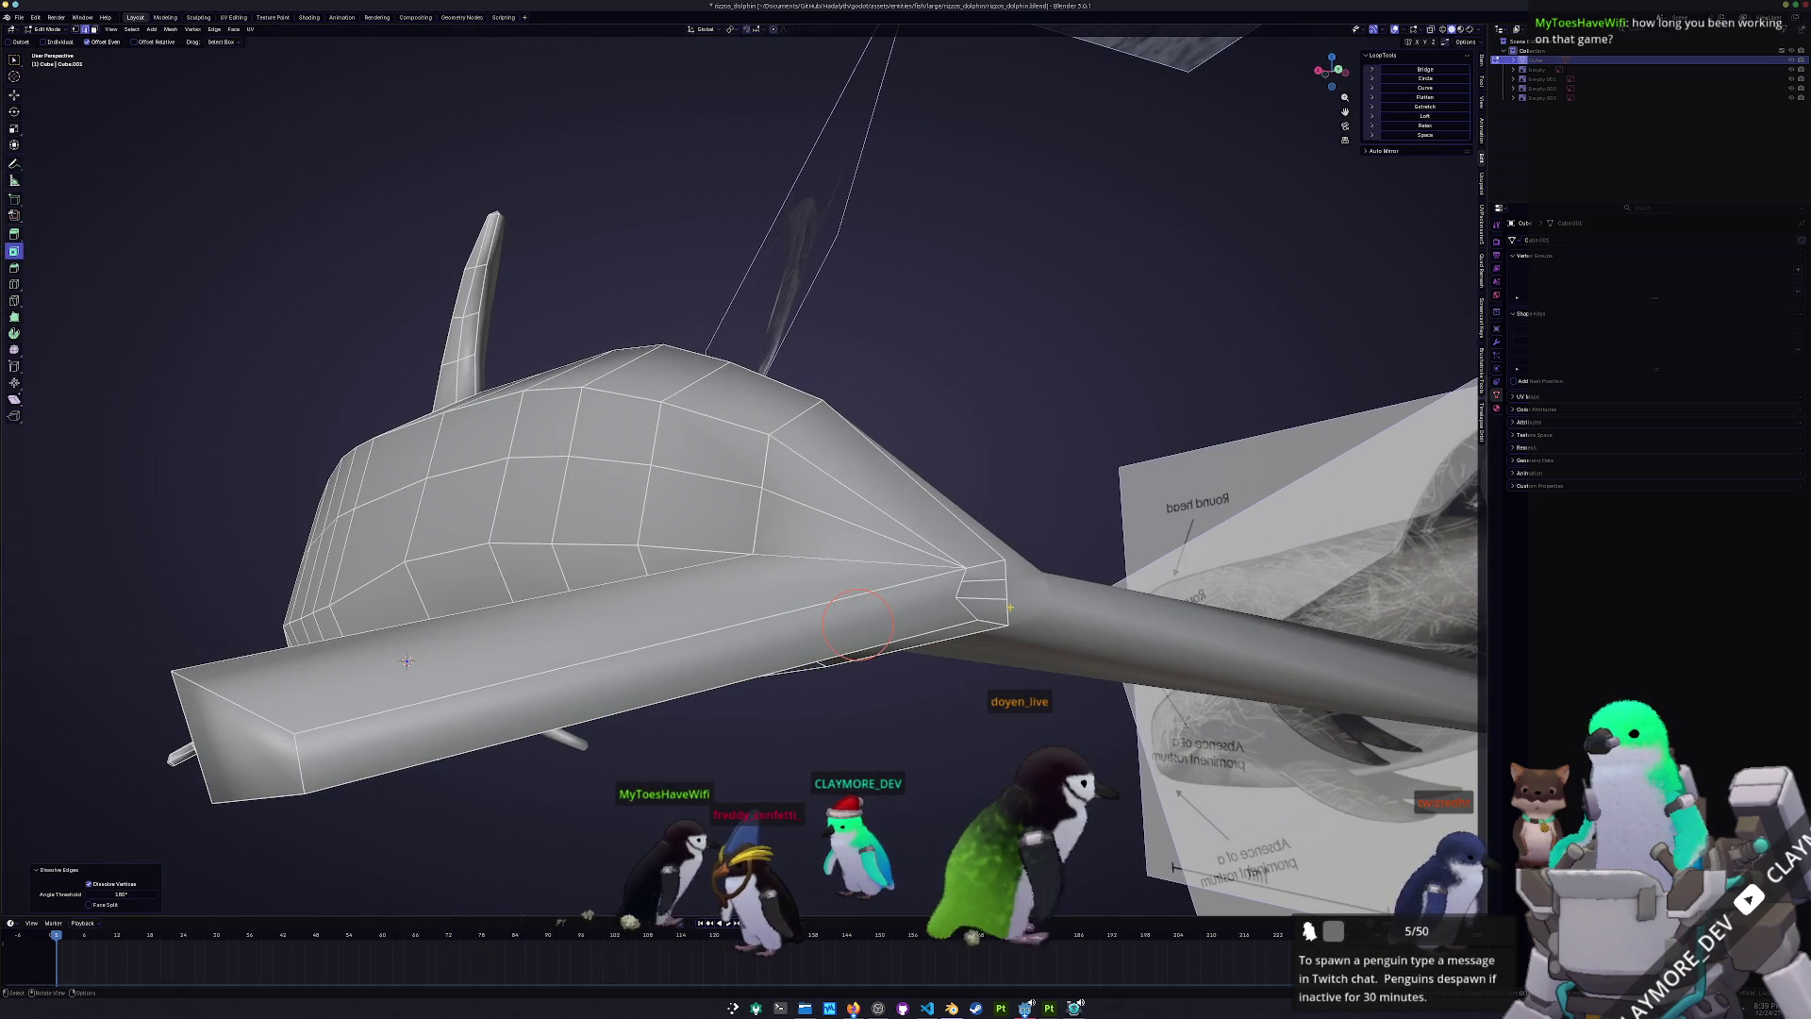
key(x)
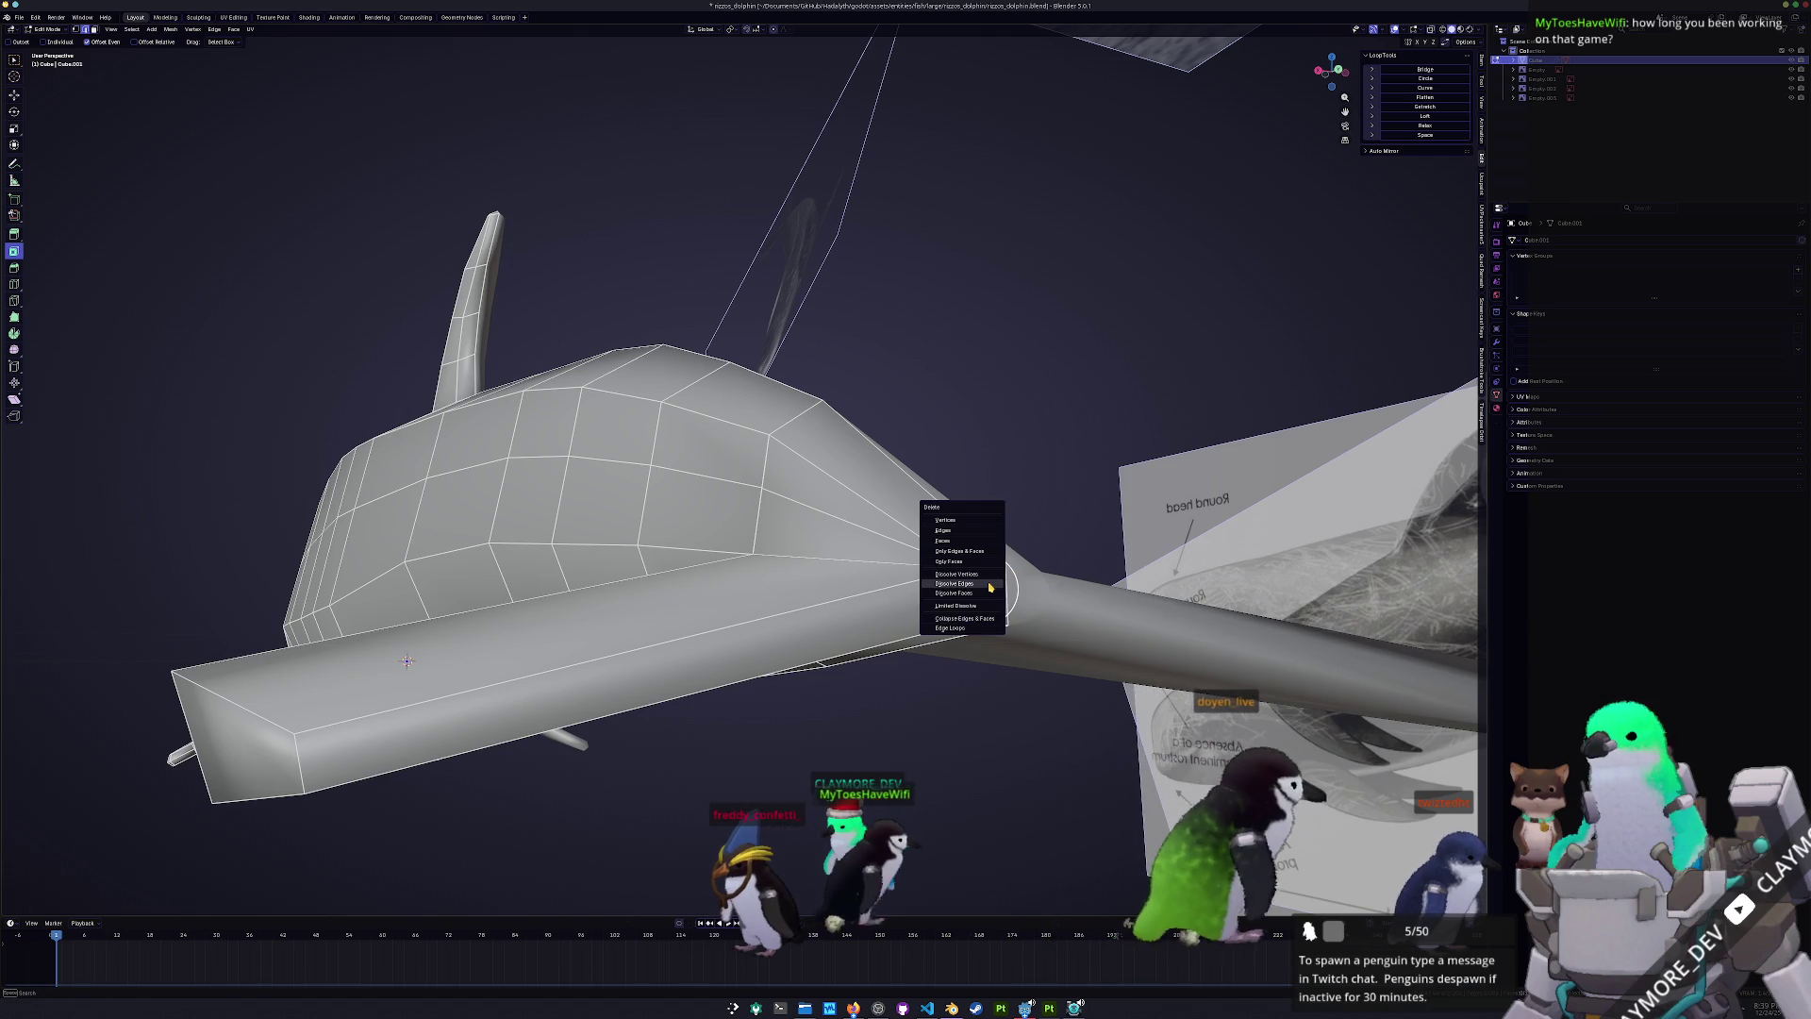
click(990, 586)
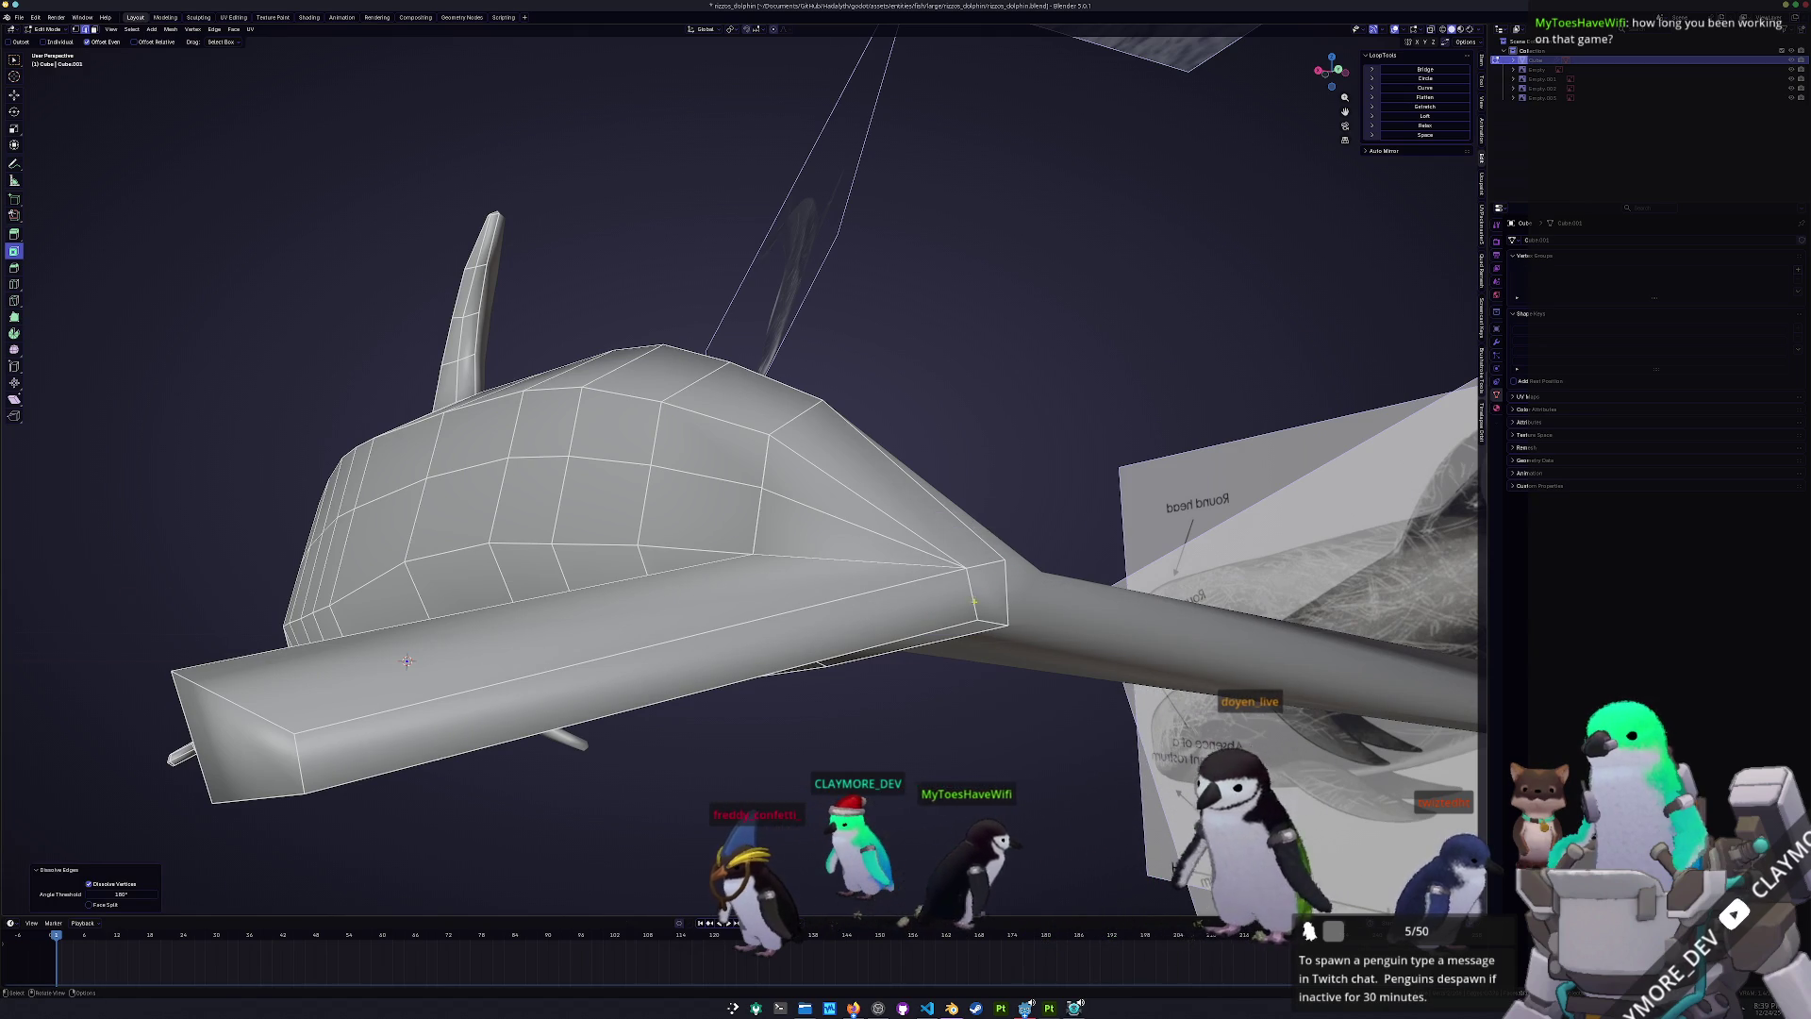
mouse_move(974, 601)
middle_down()
mouse_move(980, 636)
mouse_move(945, 696)
middle_up()
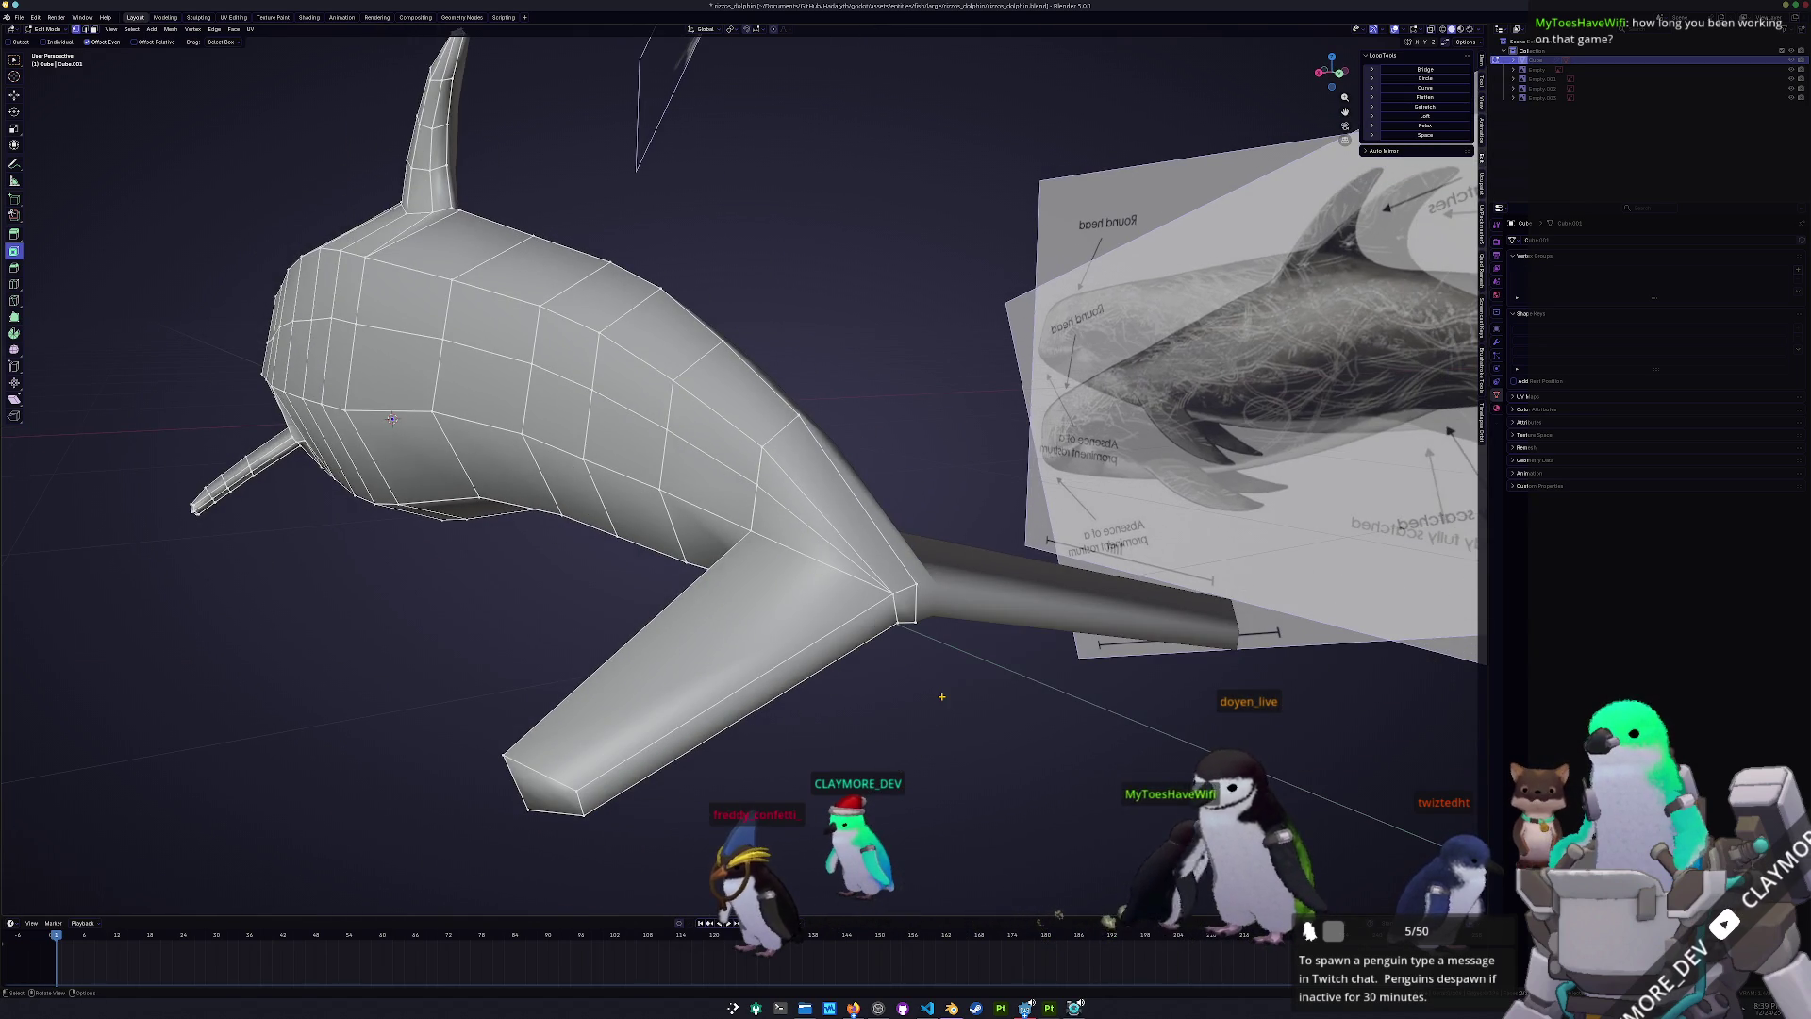
- In top view with X-ray, move the selected fluke vertex along Y
key(KP_7)
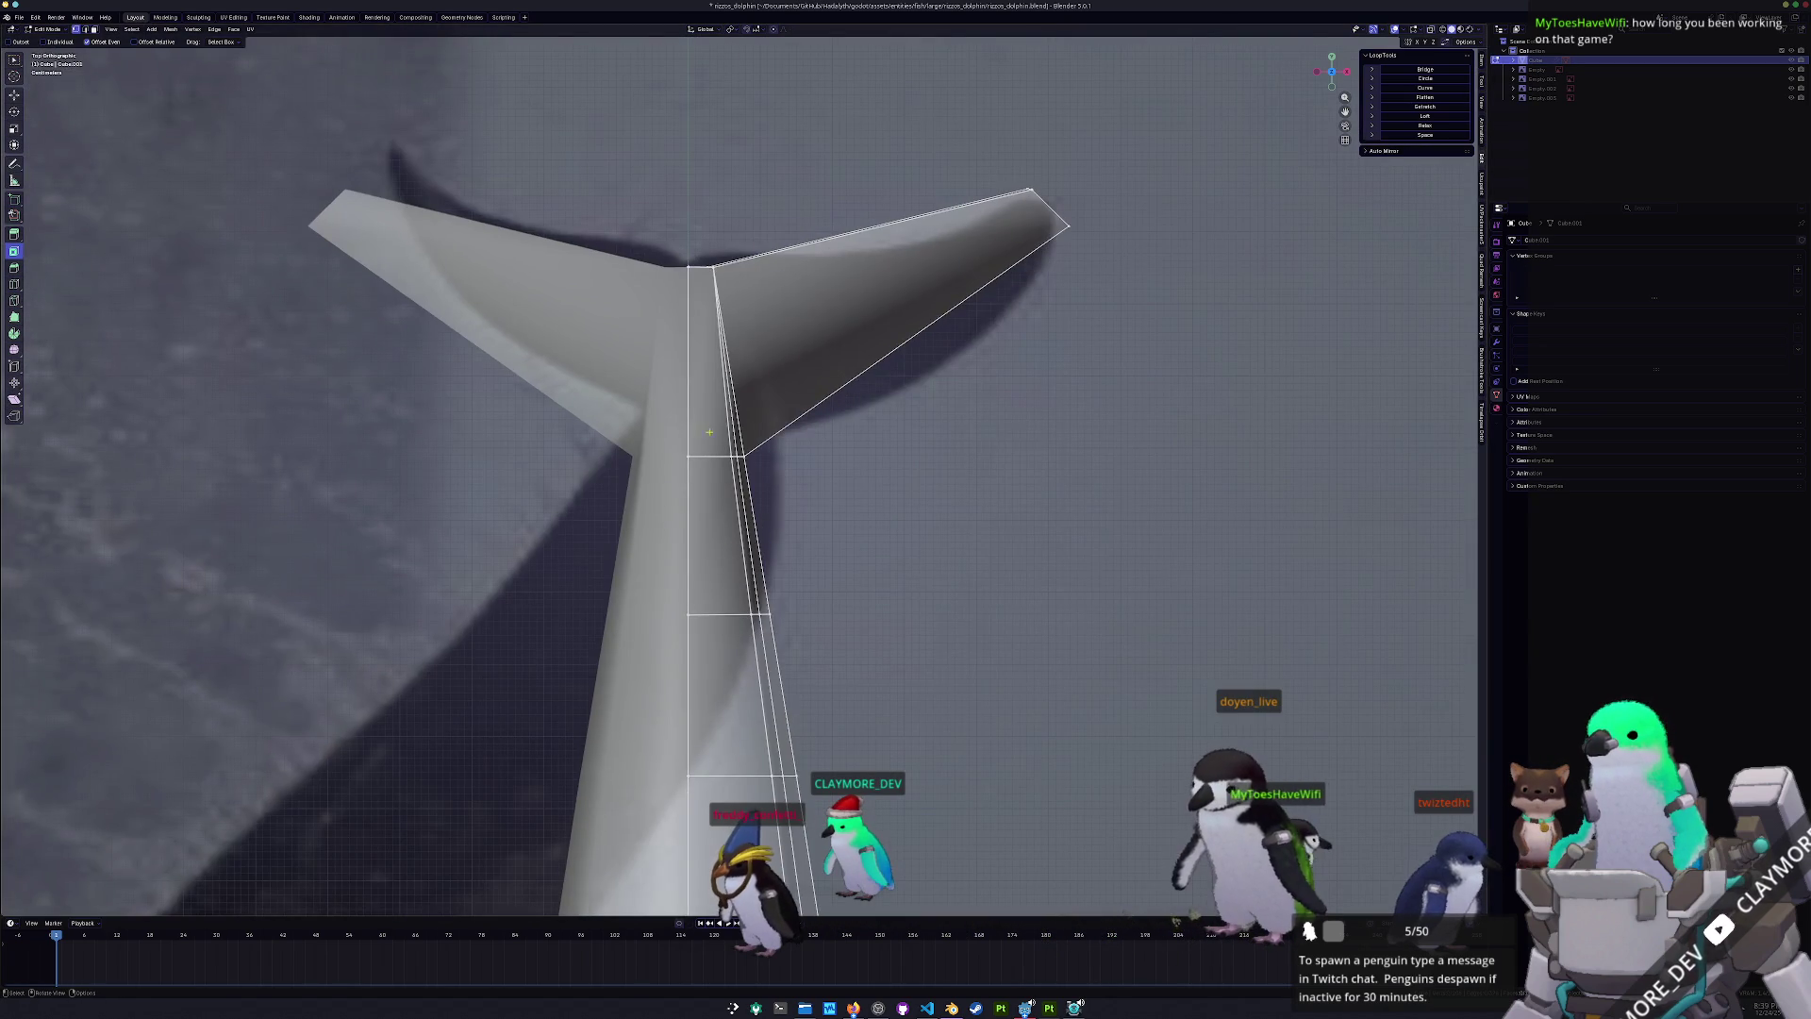
shift+scroll(716, 453, up, 5)
key(g)
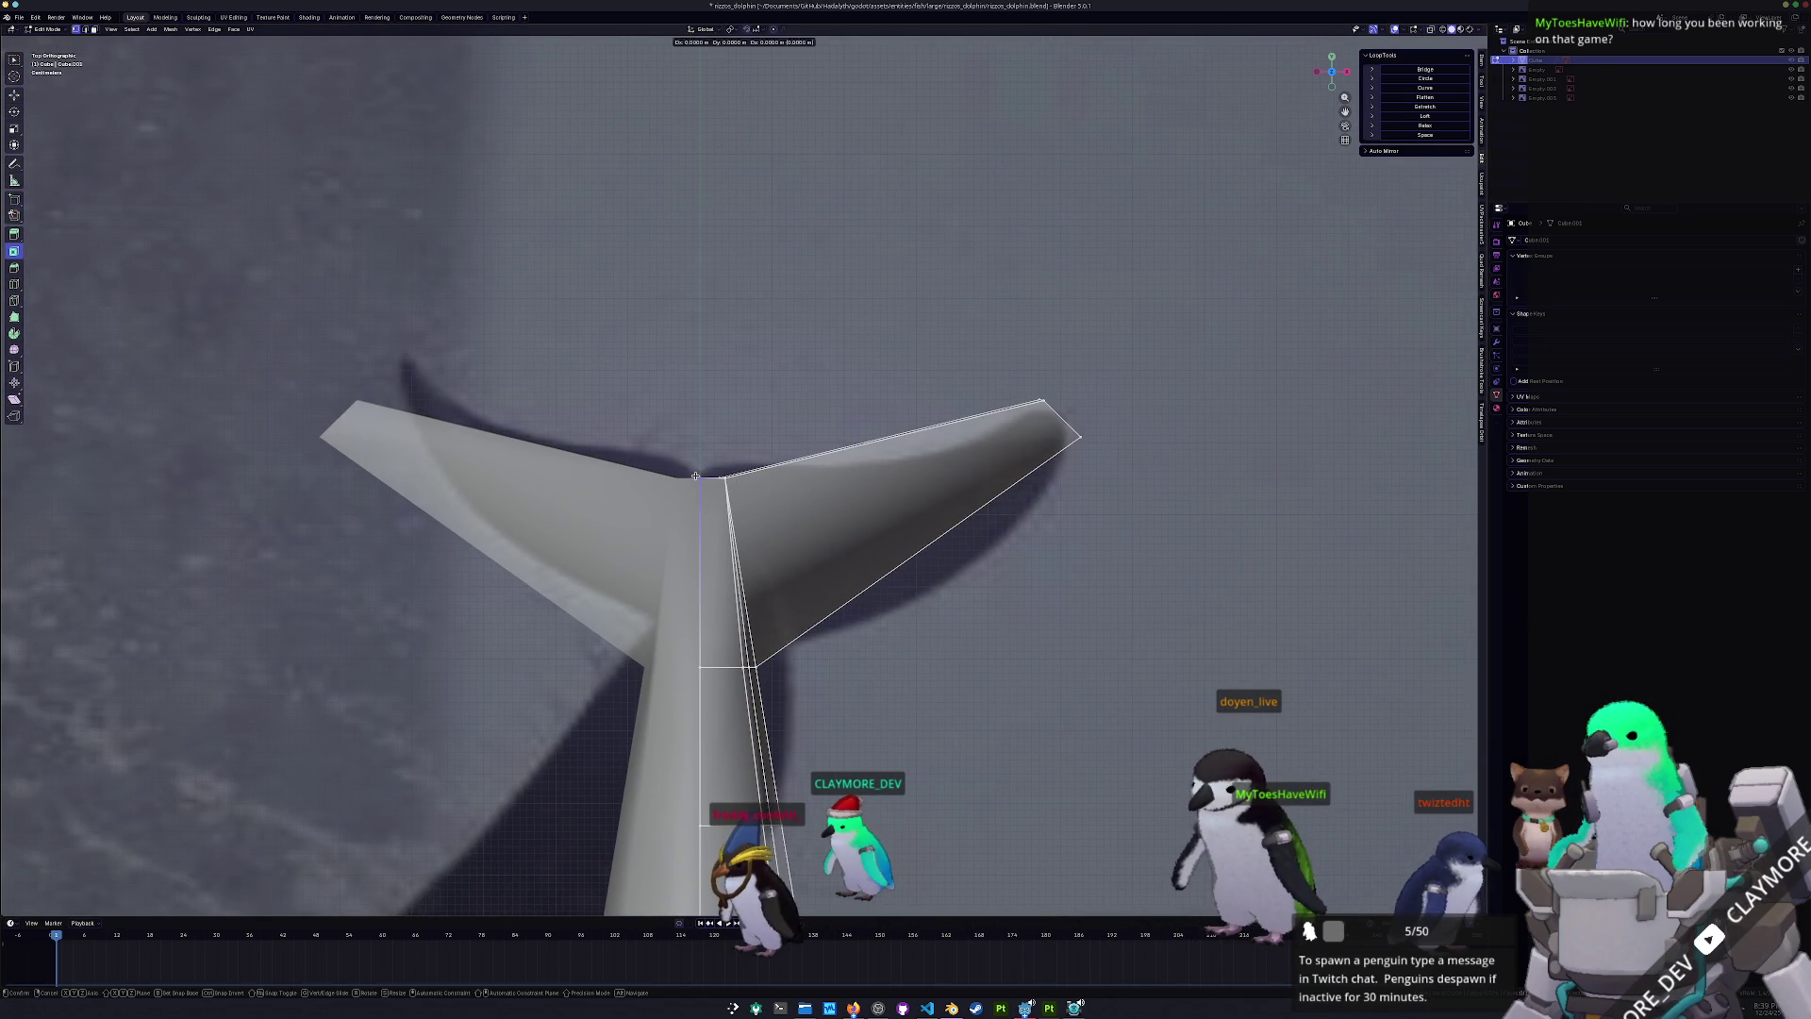
key(y)
click(697, 485)
key(alt+z)
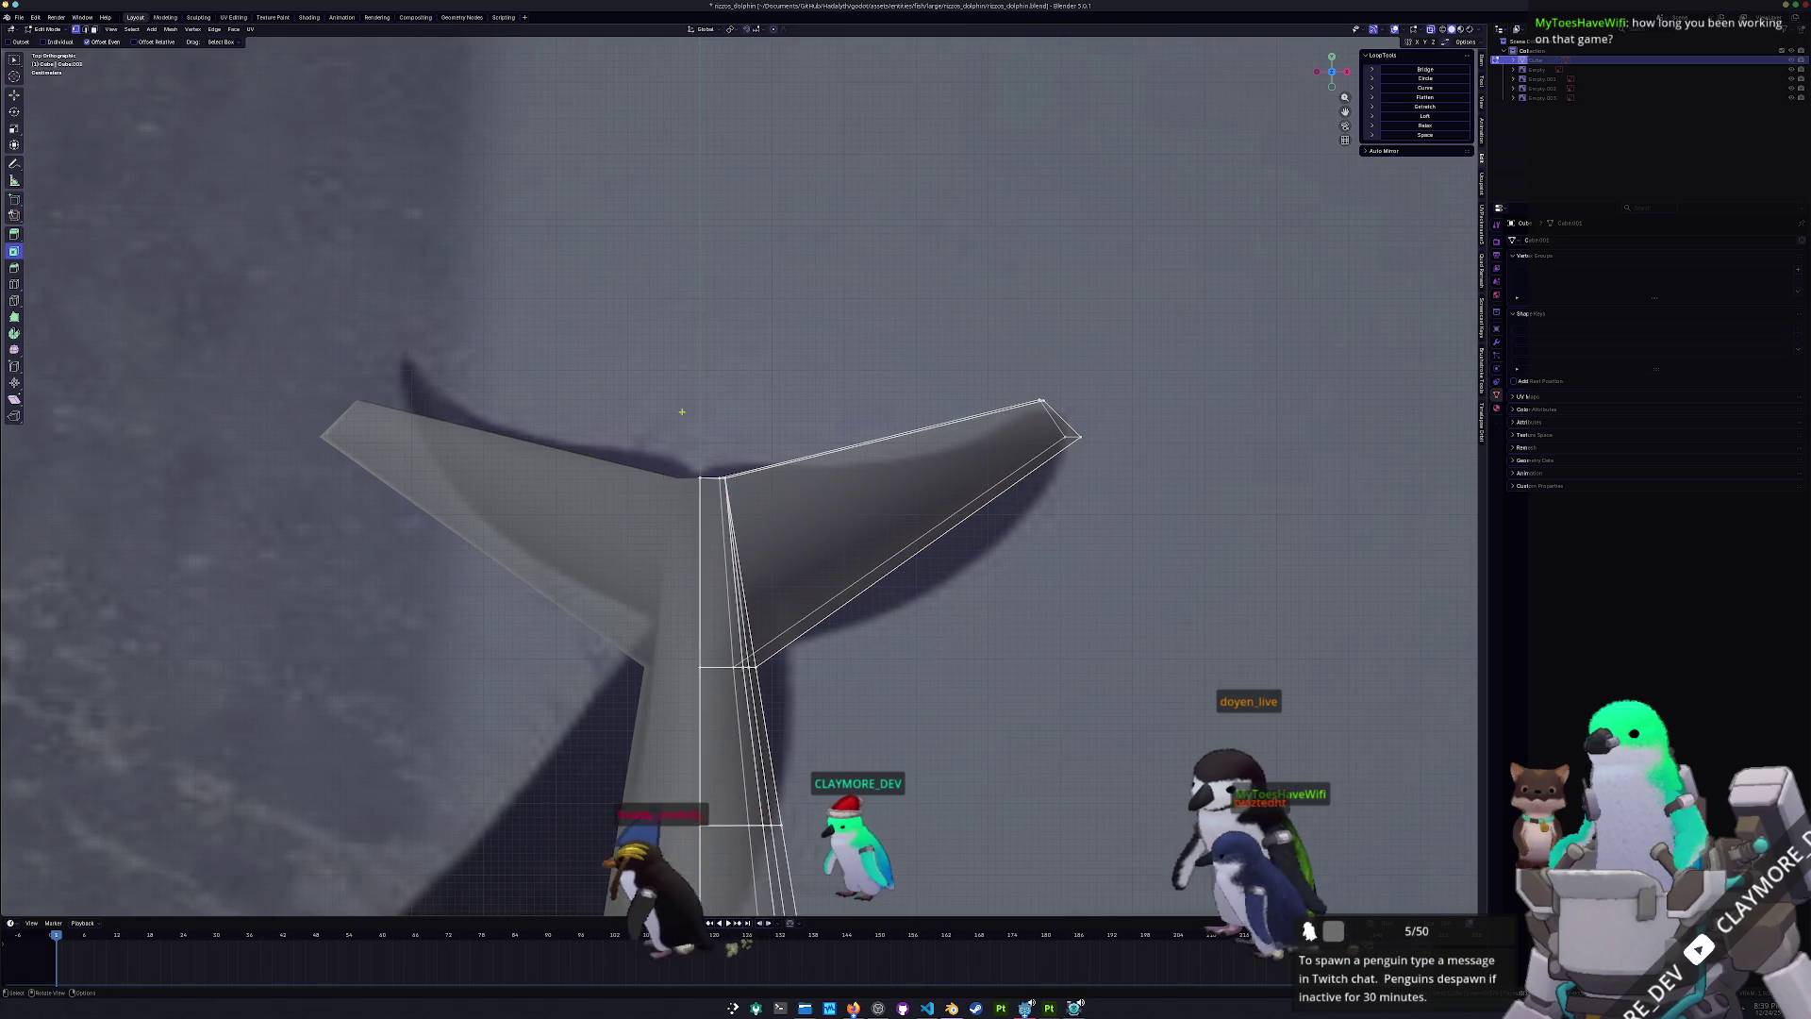
scroll(701, 397, up, 4)
- Adjust the neighbouring fluke vertex along the Y and X axes
click(680, 451)
key(g)
key(y)
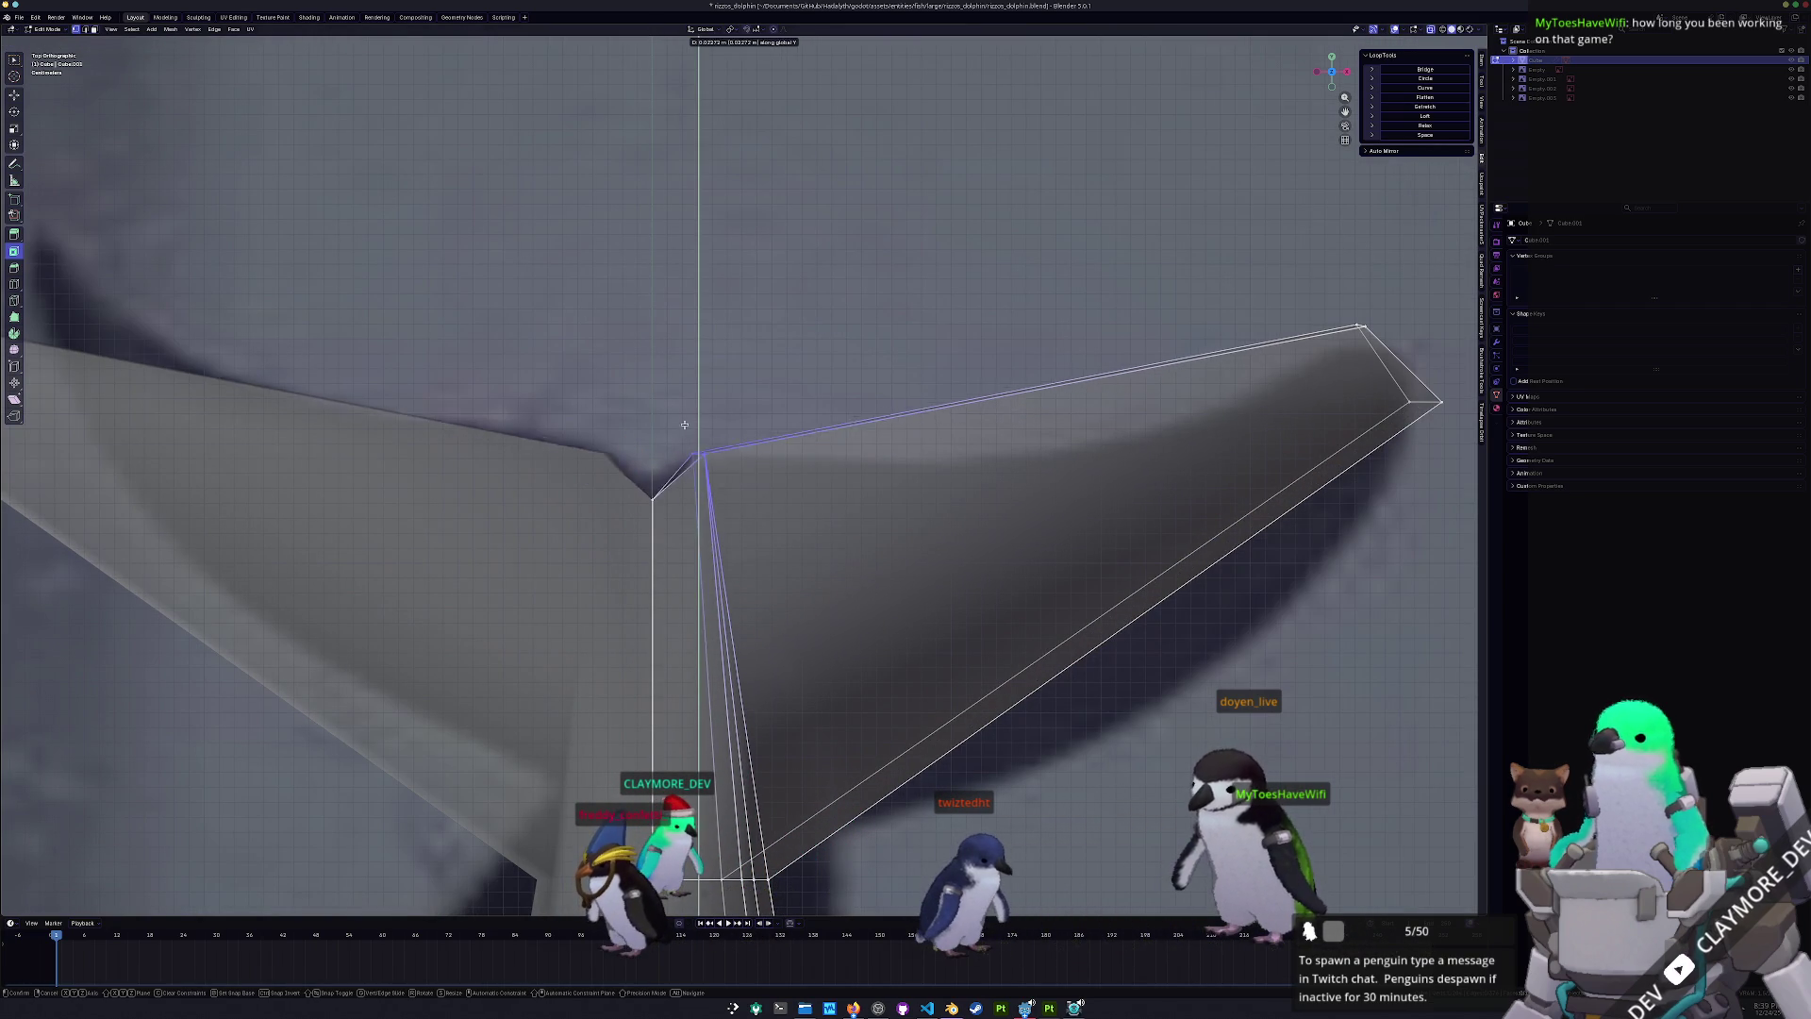
click(696, 457)
key(g)
key(x)
click(673, 430)
key(g)
key(z)
key(y)
click(681, 435)
- Reposition the fluke tip vertex and slide the lower tip vertex along its edge
shift+middle_drag(864, 452, 782, 478)
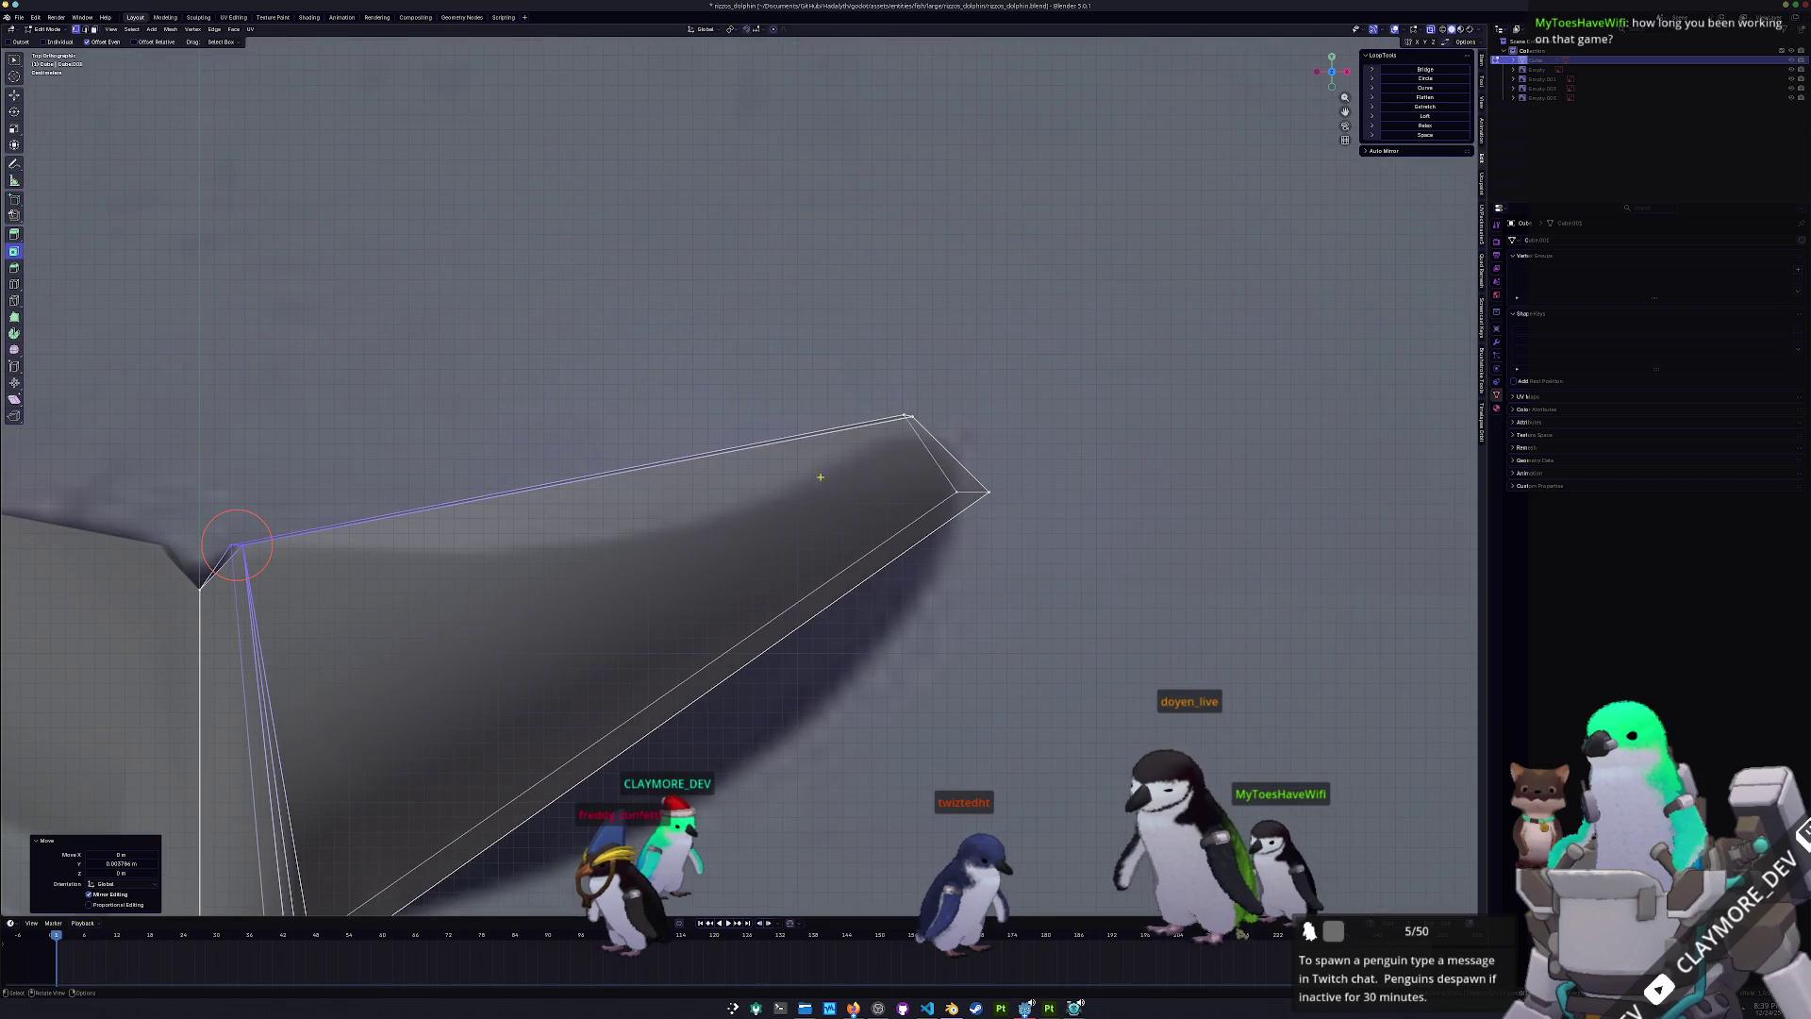
drag(855, 360, 854, 359)
key(g)
click(924, 430)
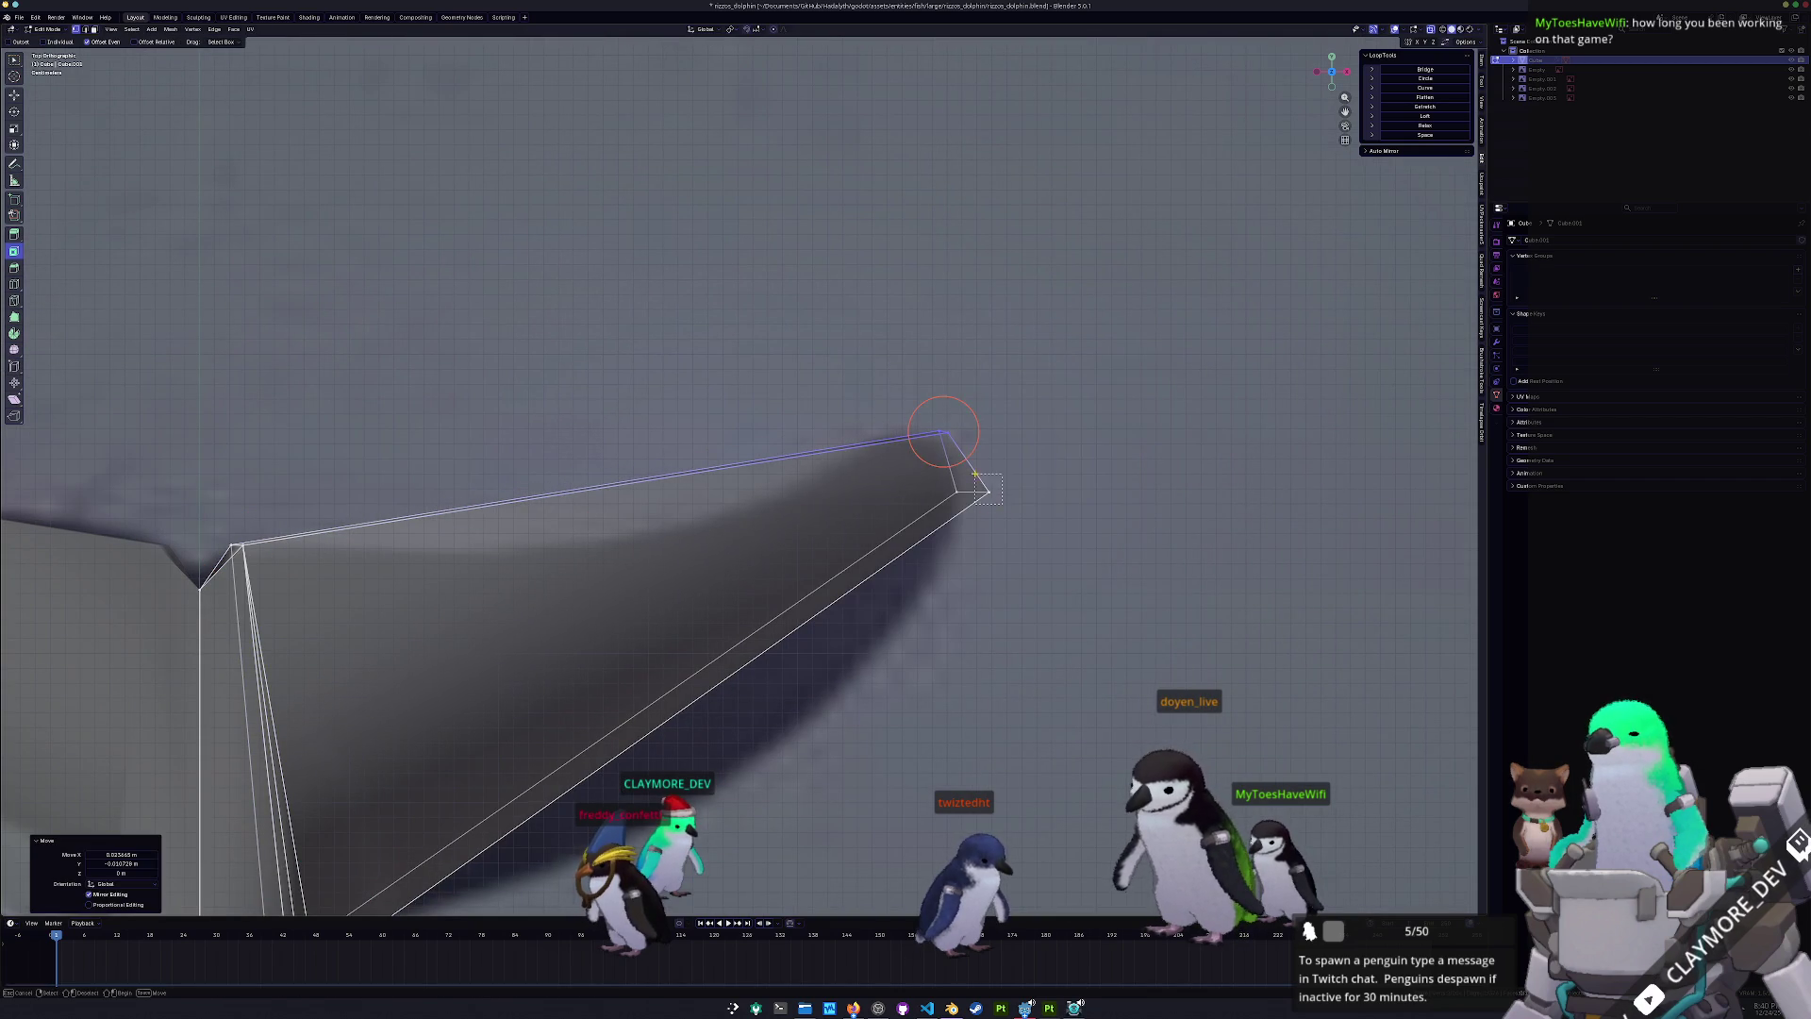
drag(975, 475, 973, 474)
key(g)
click(964, 485)
key(g)
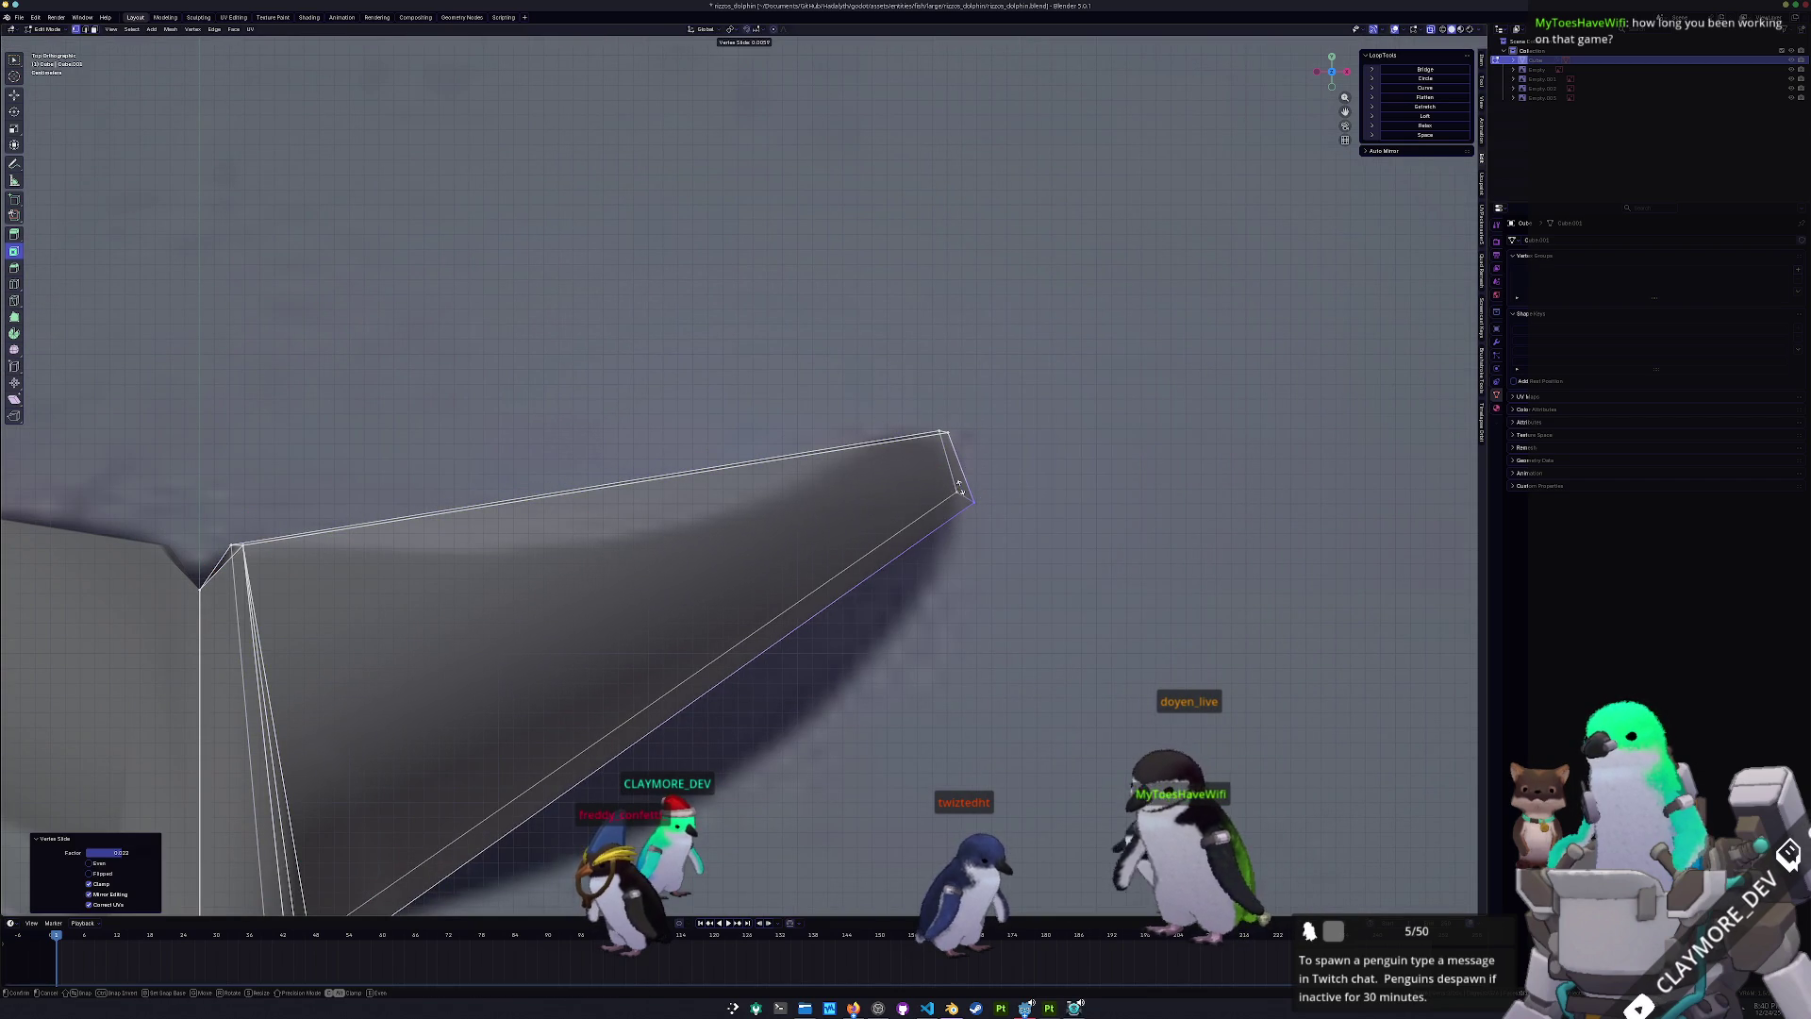
click(970, 493)
- Slide the fluke edge and raise the fin-tip vertex and edges
key(g)
key(g)
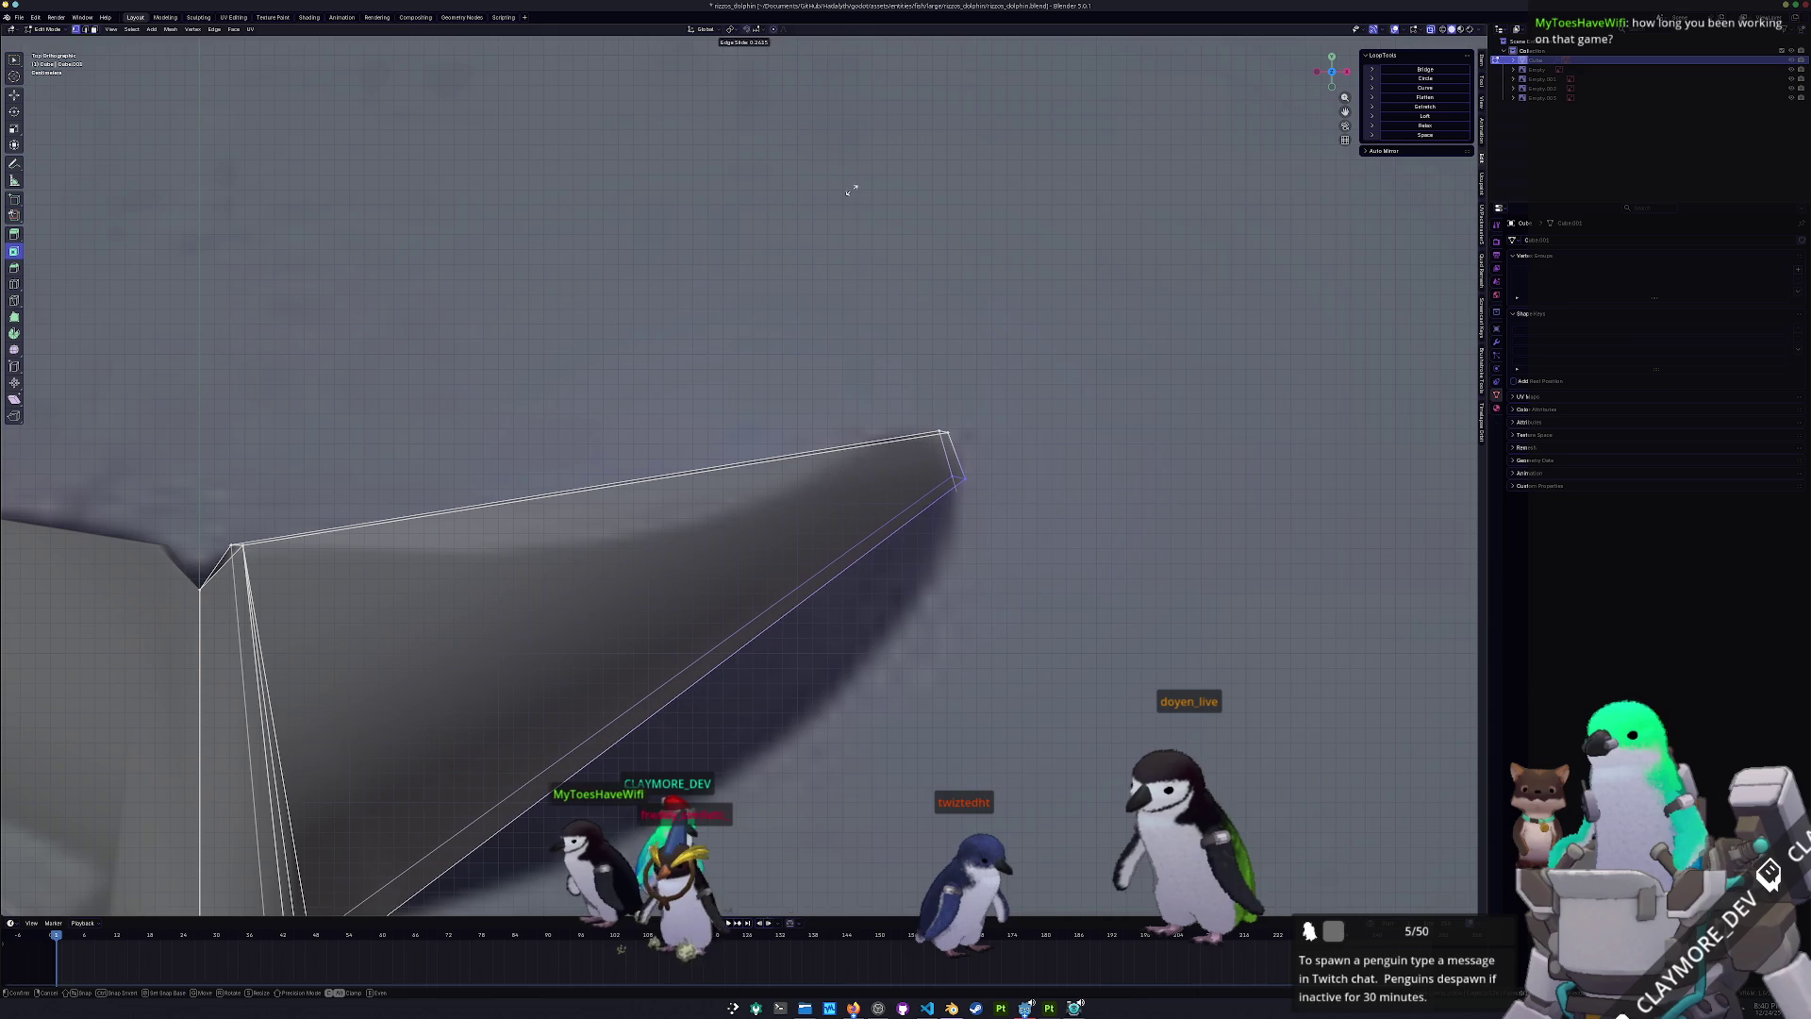
click(959, 477)
key(g)
click(958, 464)
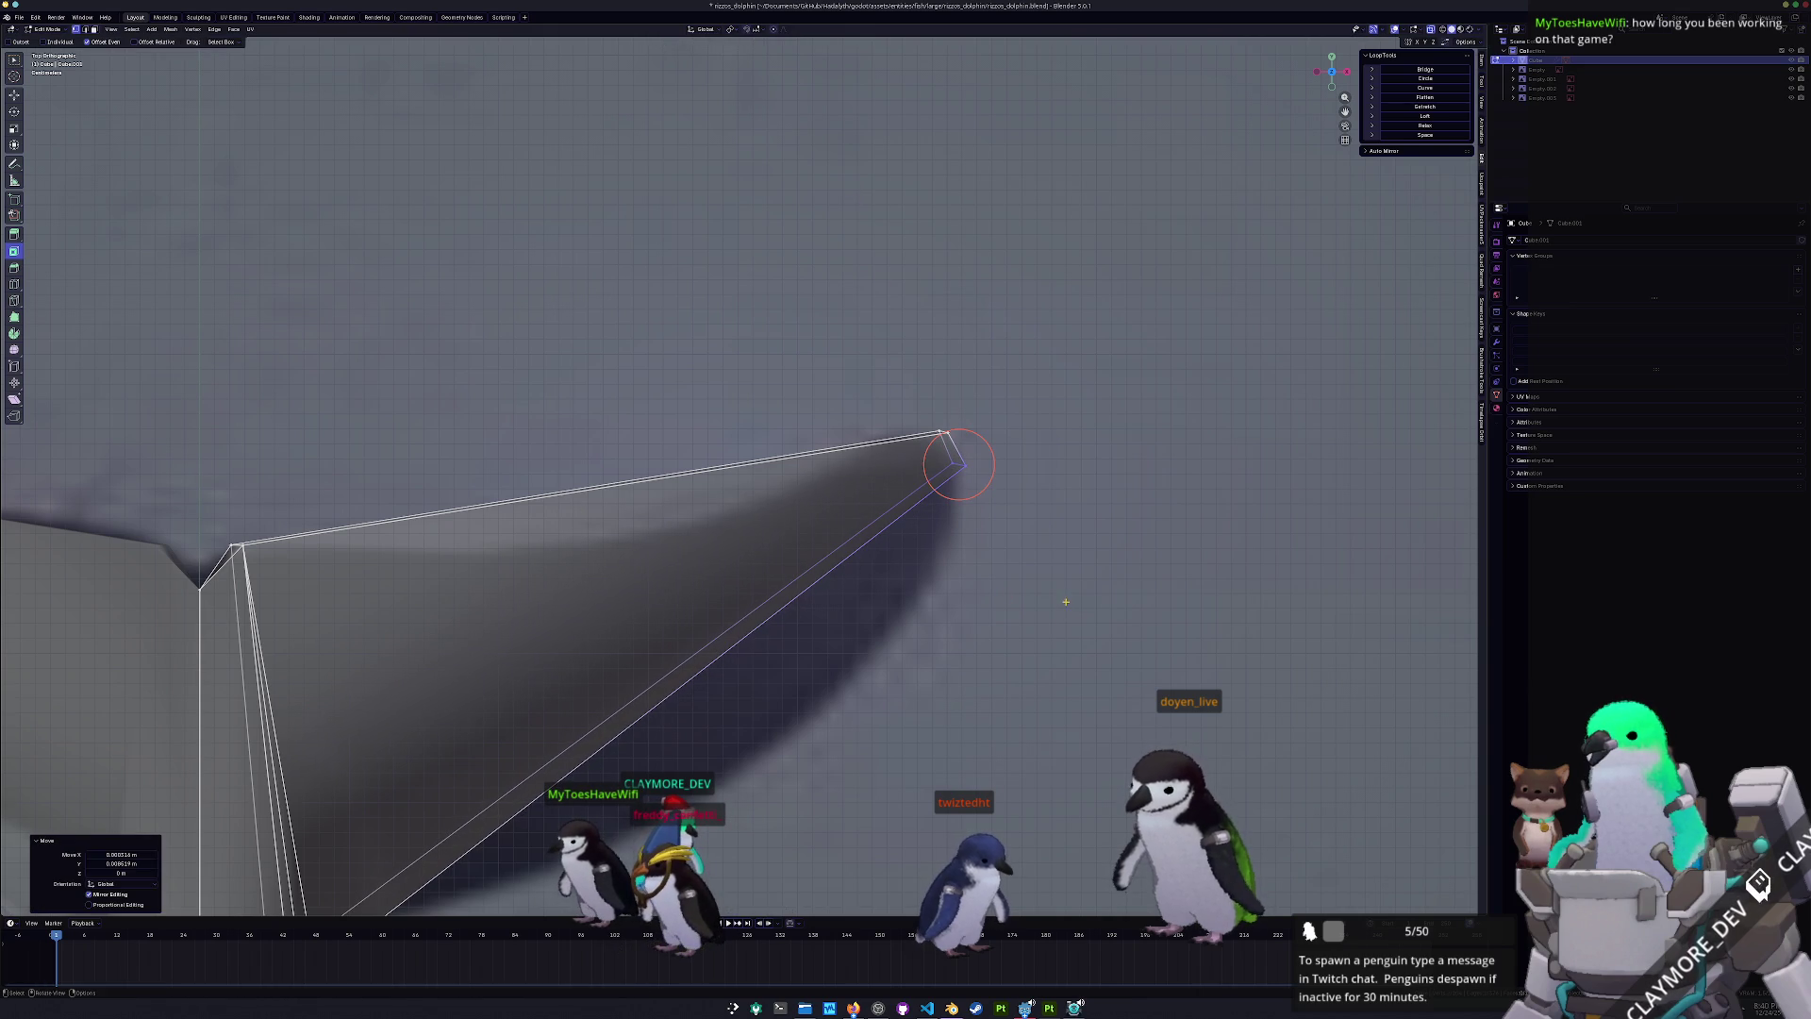
drag(925, 416, 923, 415)
key(g)
click(923, 410)
- Add a loop cut across the fin and fit its vertices to the outline
key(ctrl+r)
click(613, 600)
shift+middle_drag(661, 611, 831, 451)
drag(875, 609, 797, 549)
key(g)
click(860, 649)
click(762, 328)
key(g)
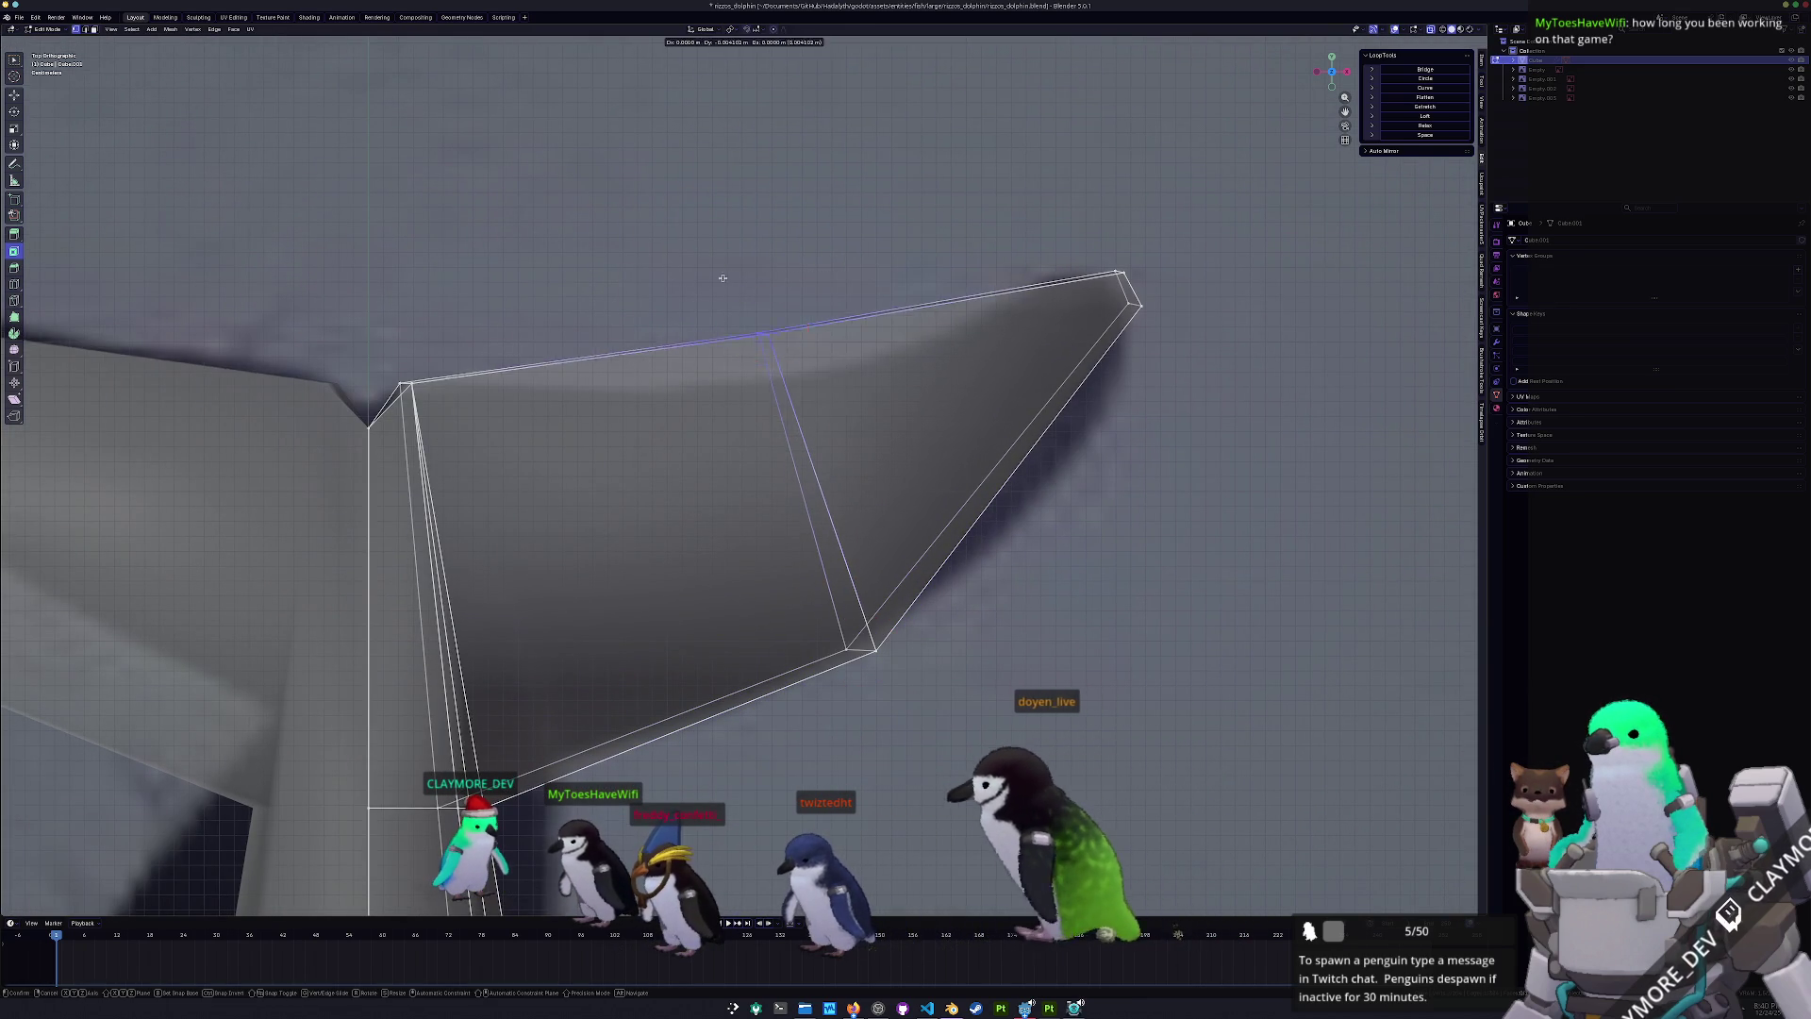
click(783, 375)
- Add a second loop cut near the fin tip and adjust its vertices to the outline
key(ctrl+r)
click(970, 396)
drag(973, 454, 1064, 574)
key(g)
click(1026, 514)
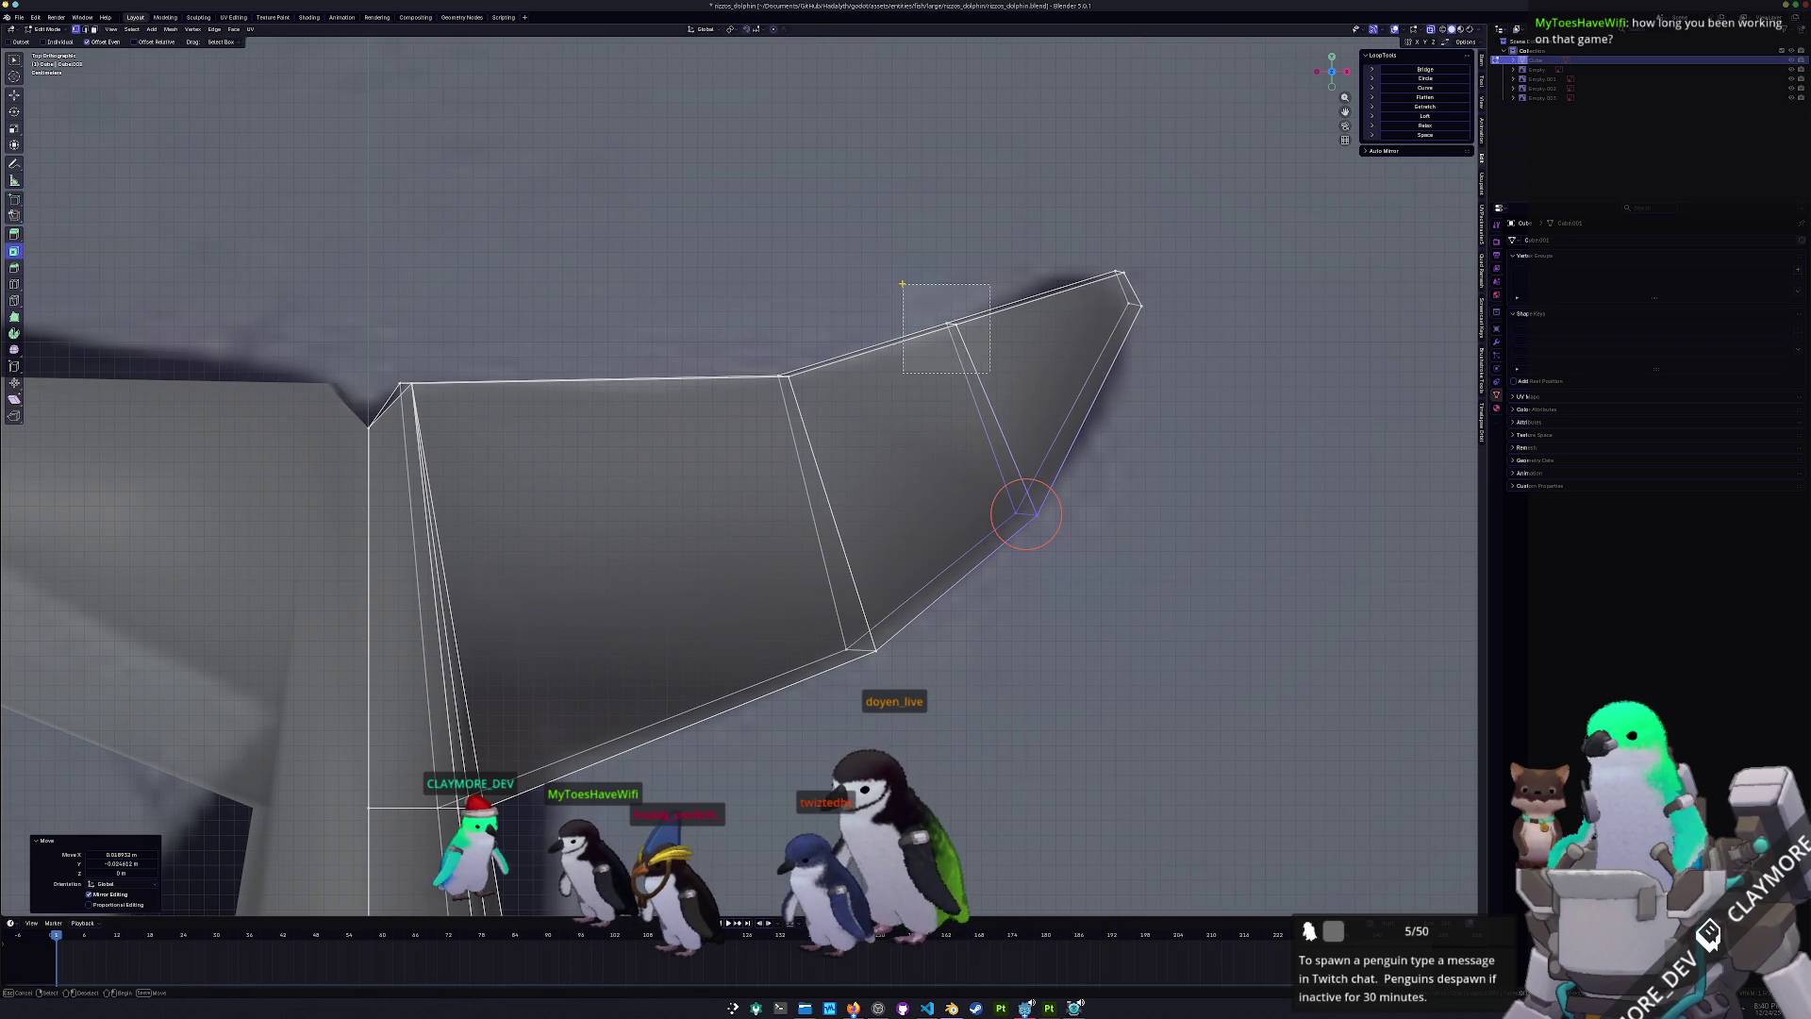
drag(905, 287, 905, 287)
key(g)
click(955, 333)
drag(1083, 215, 1083, 215)
key(g)
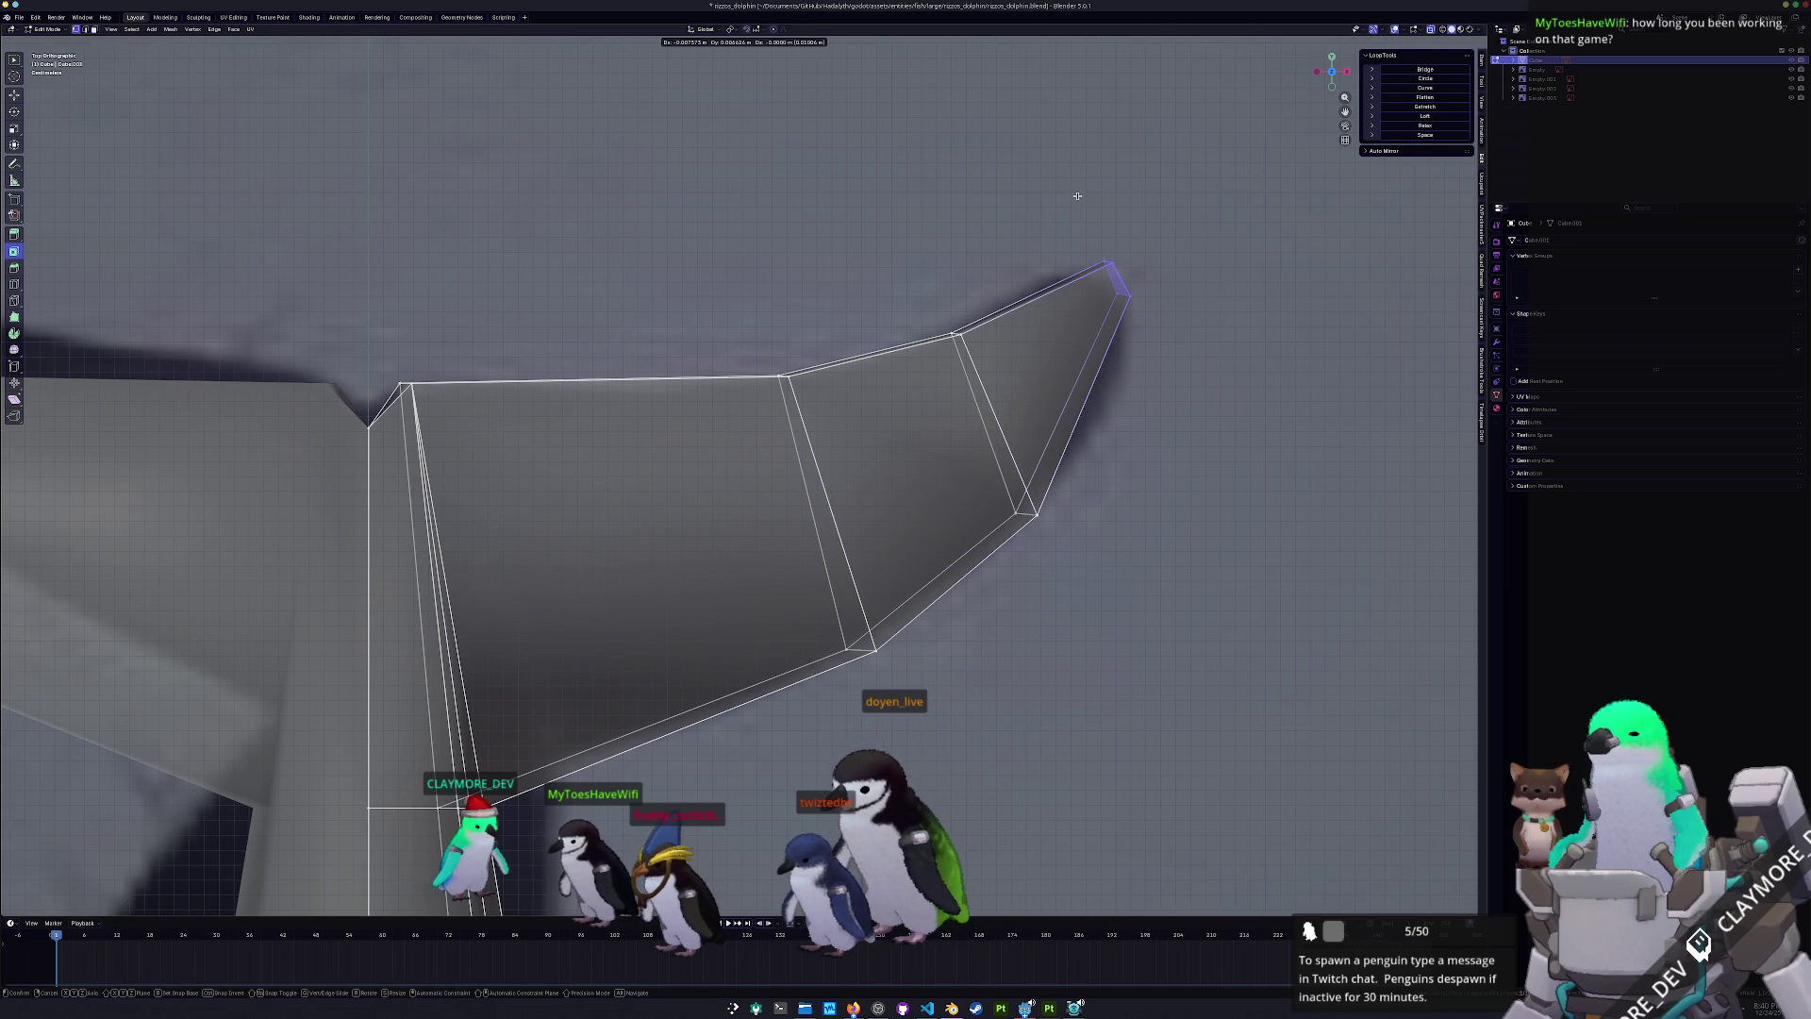
click(1080, 197)
scroll(1079, 197, down, 2)
shift+middle_drag(661, 396, 679, 415)
- Add a third loop cut and move its vertices onto the fin outline
key(ctrl+r)
click(651, 424)
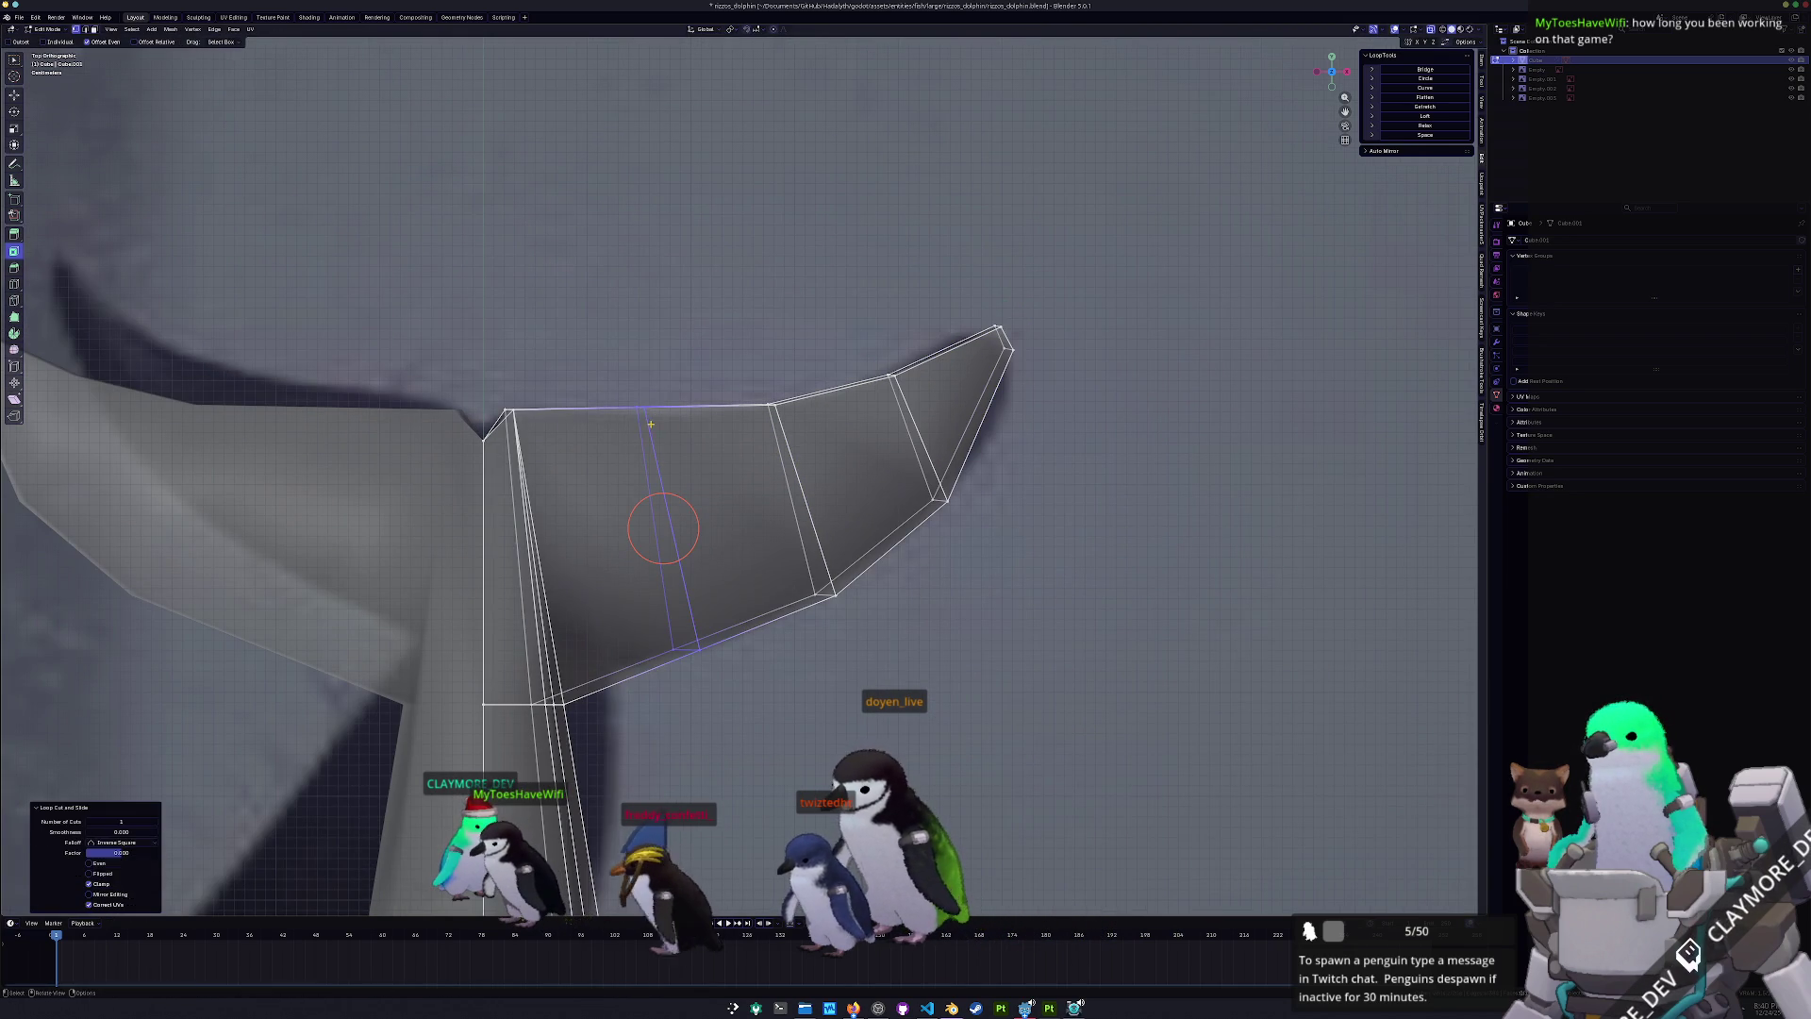
drag(623, 377, 624, 378)
key(g)
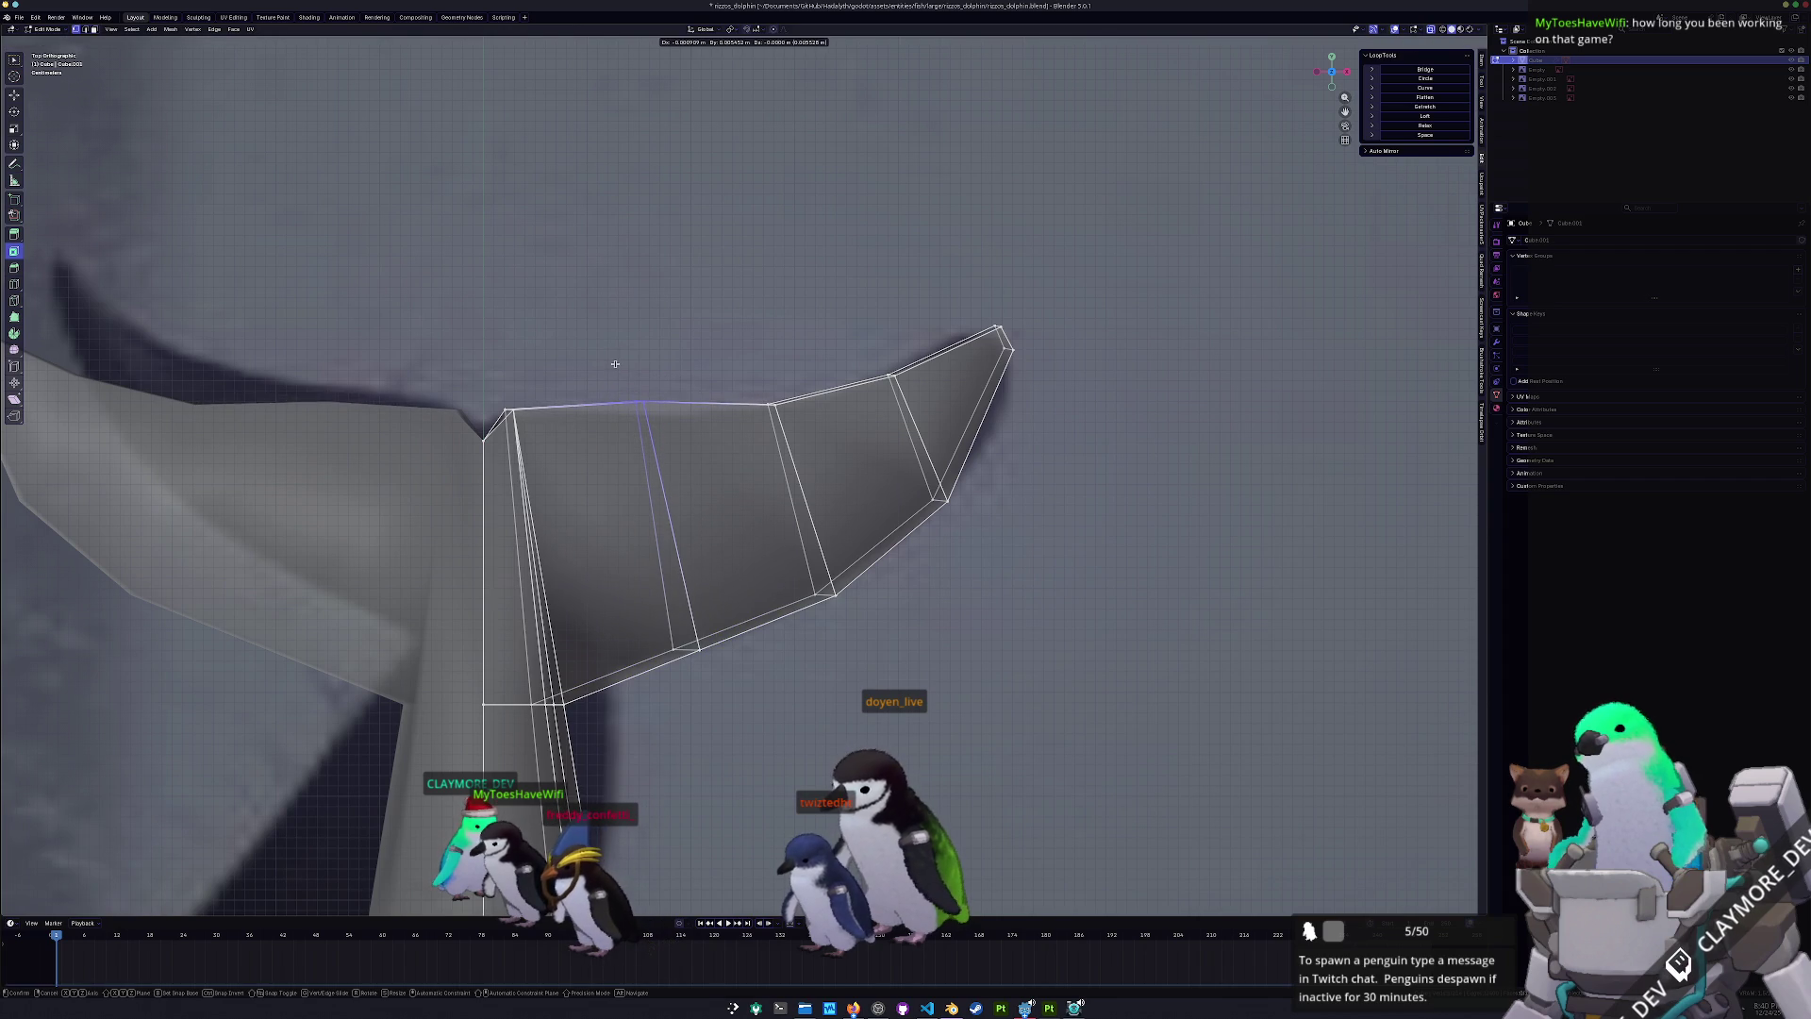
click(614, 365)
key(shift+s)
scroll(617, 424, down, 3)
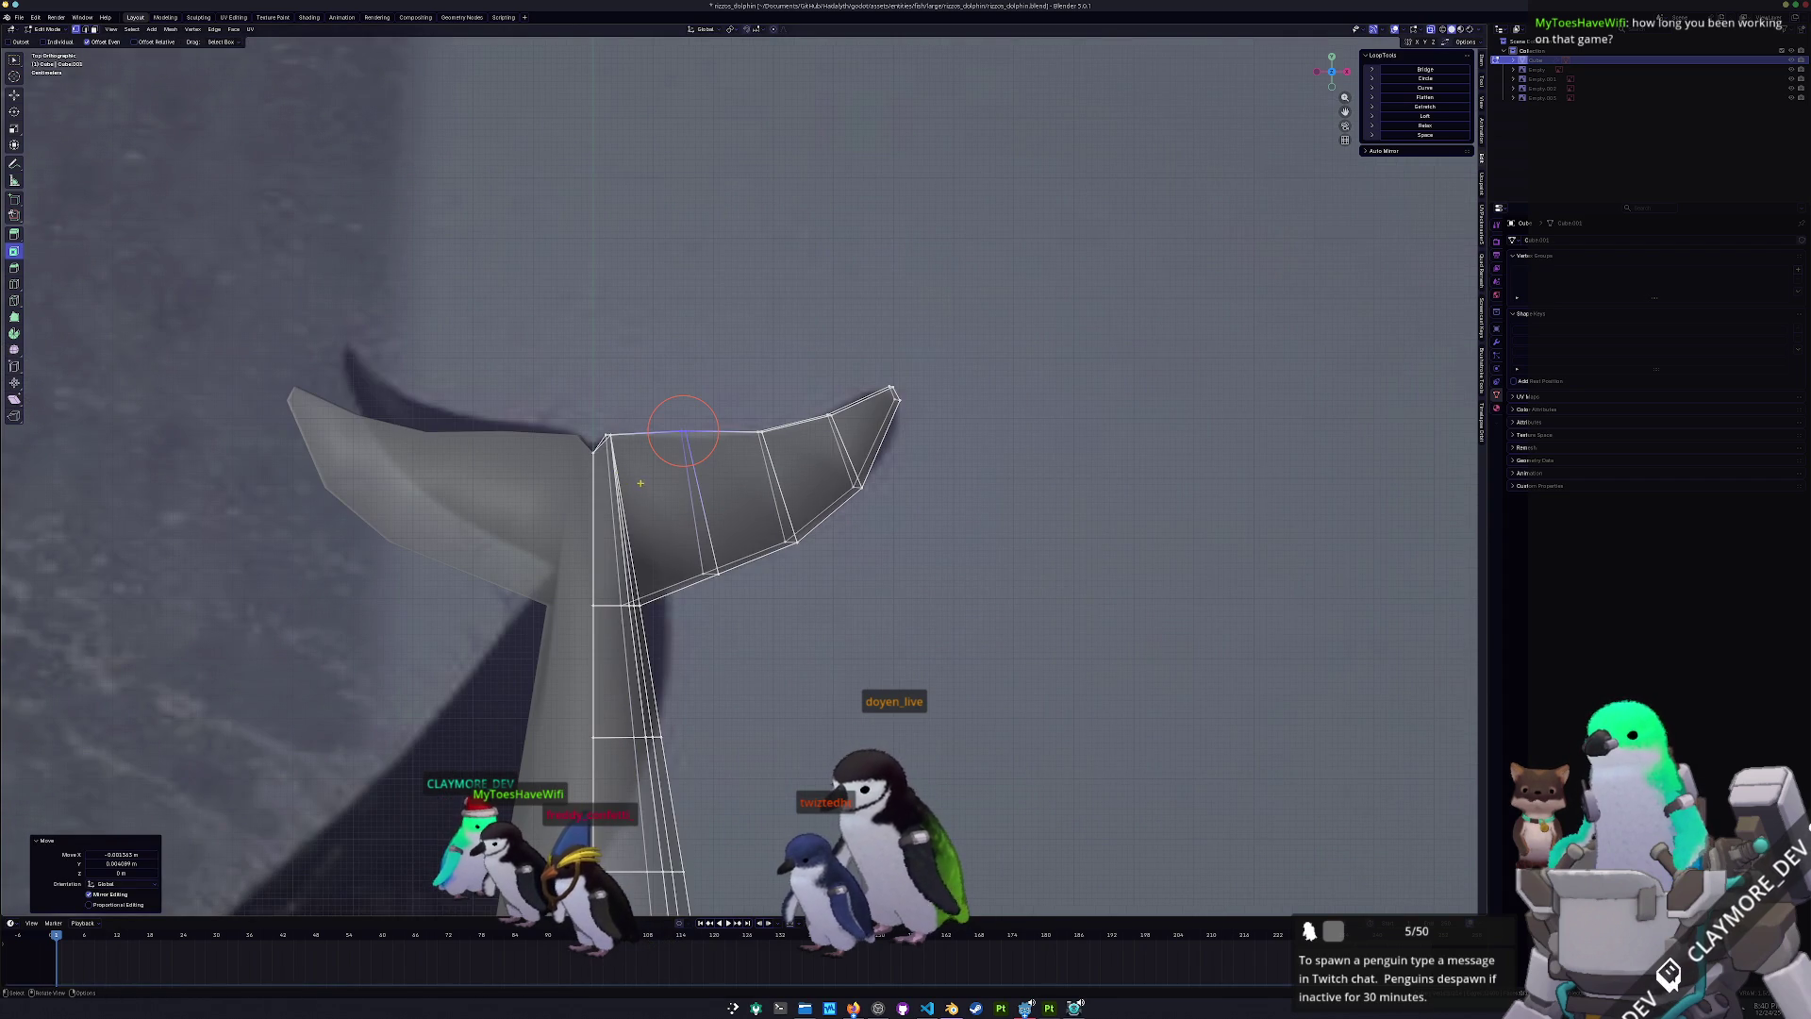
scroll(640, 487, up, 2)
key(g)
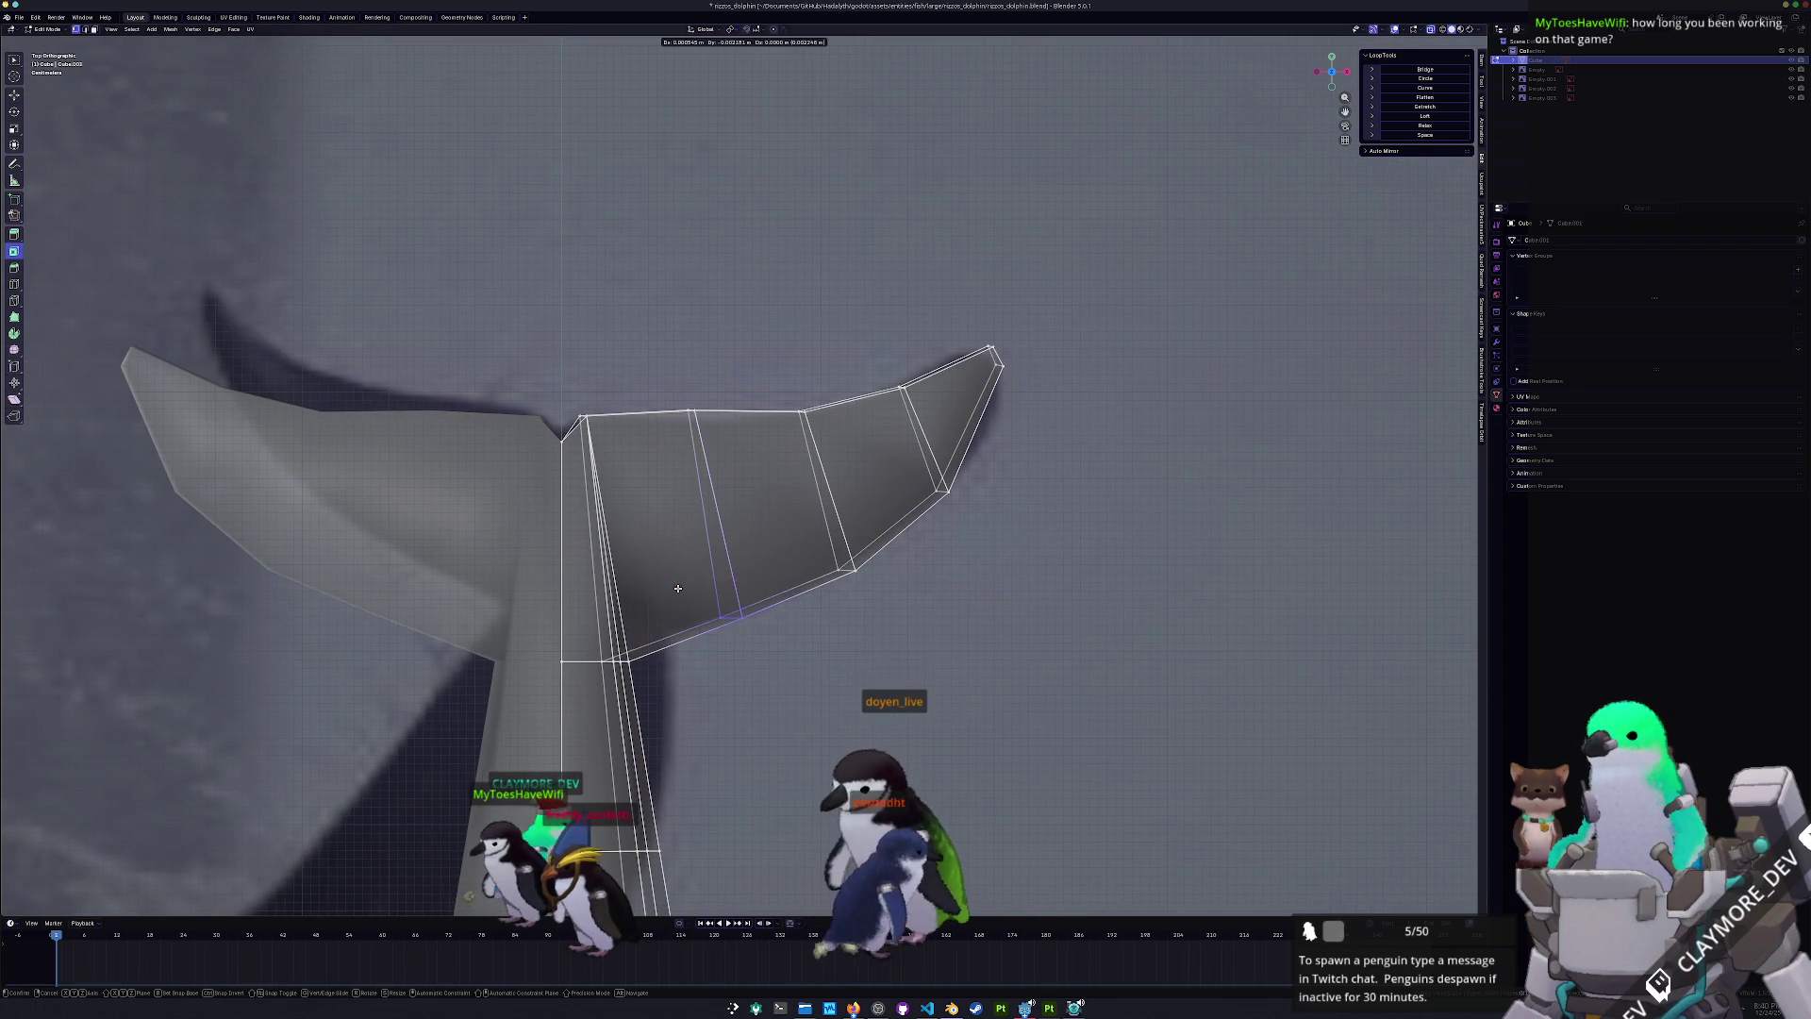
click(686, 595)
- In face select mode, select a strip of faces toward the fin tip
mouse_move(686, 594)
middle_down()
mouse_move(671, 557)
mouse_move(689, 530)
middle_up()
key(3)
drag(748, 543, 877, 583)
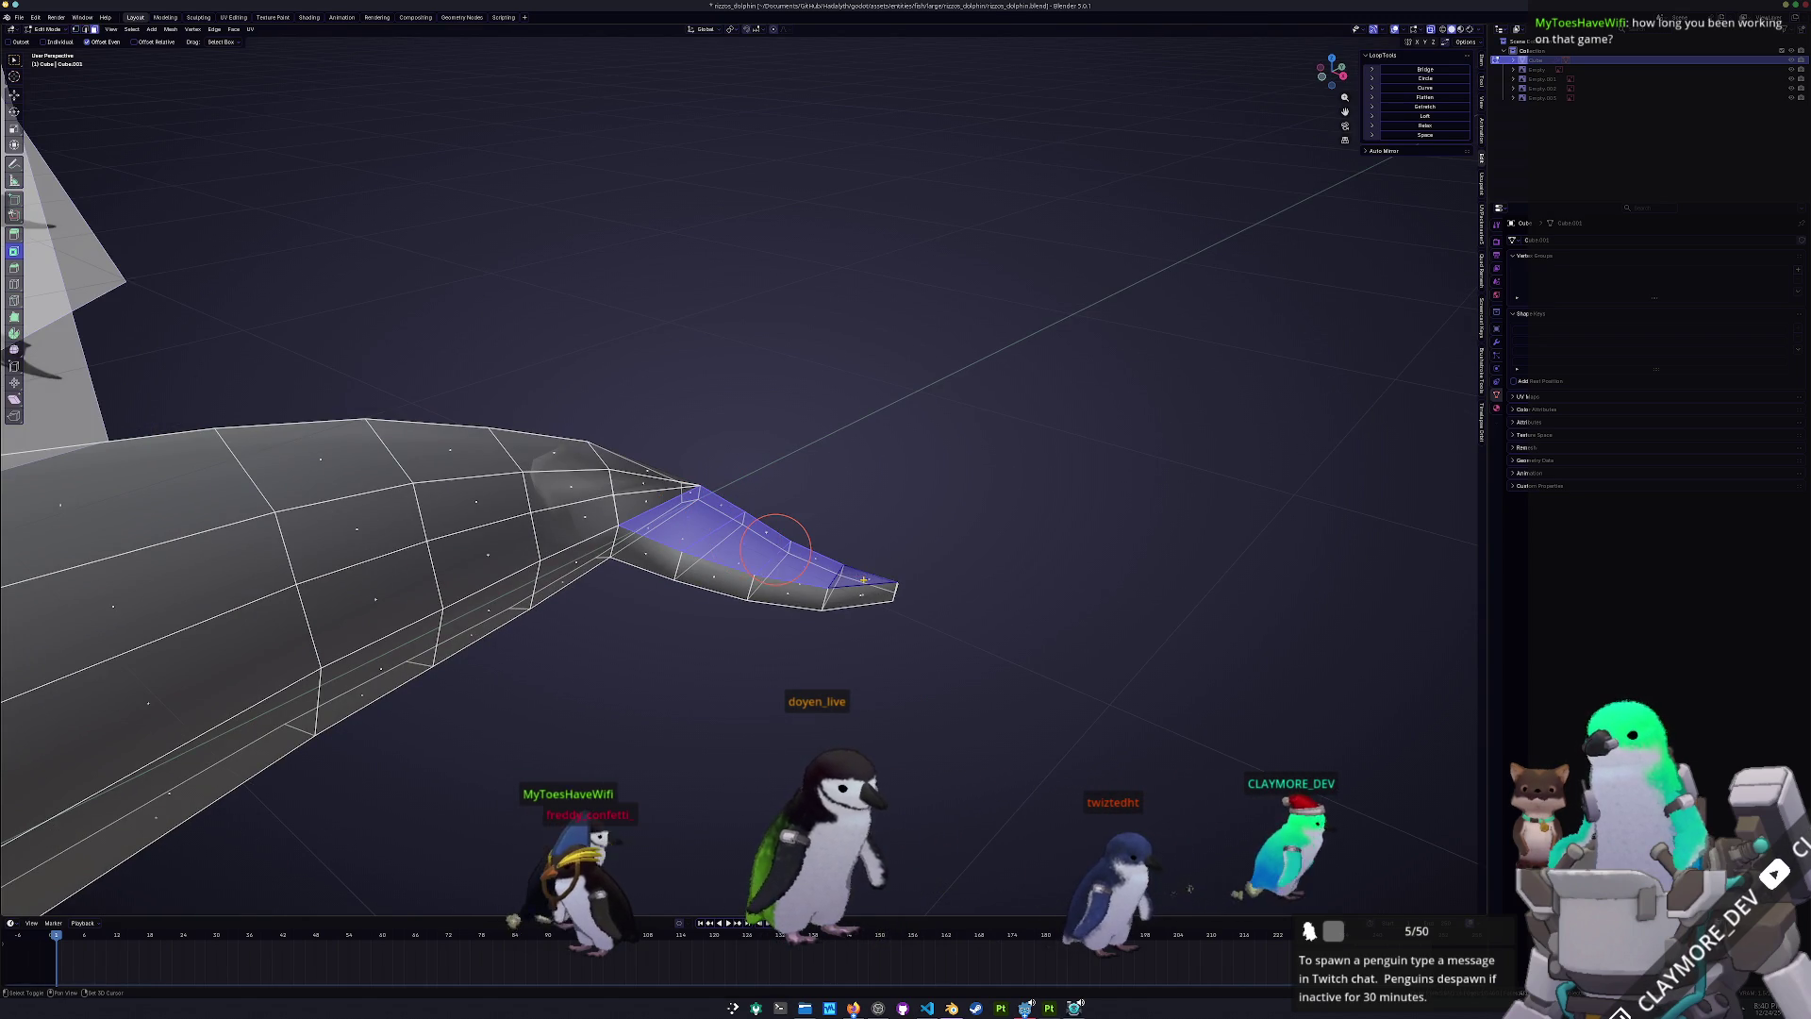
- Turn off see-through shading and flatten the tail fin's upper and lower faces
key(alt+z)
scroll(877, 566, up, 3)
shift+middle_drag(808, 634, 901, 578)
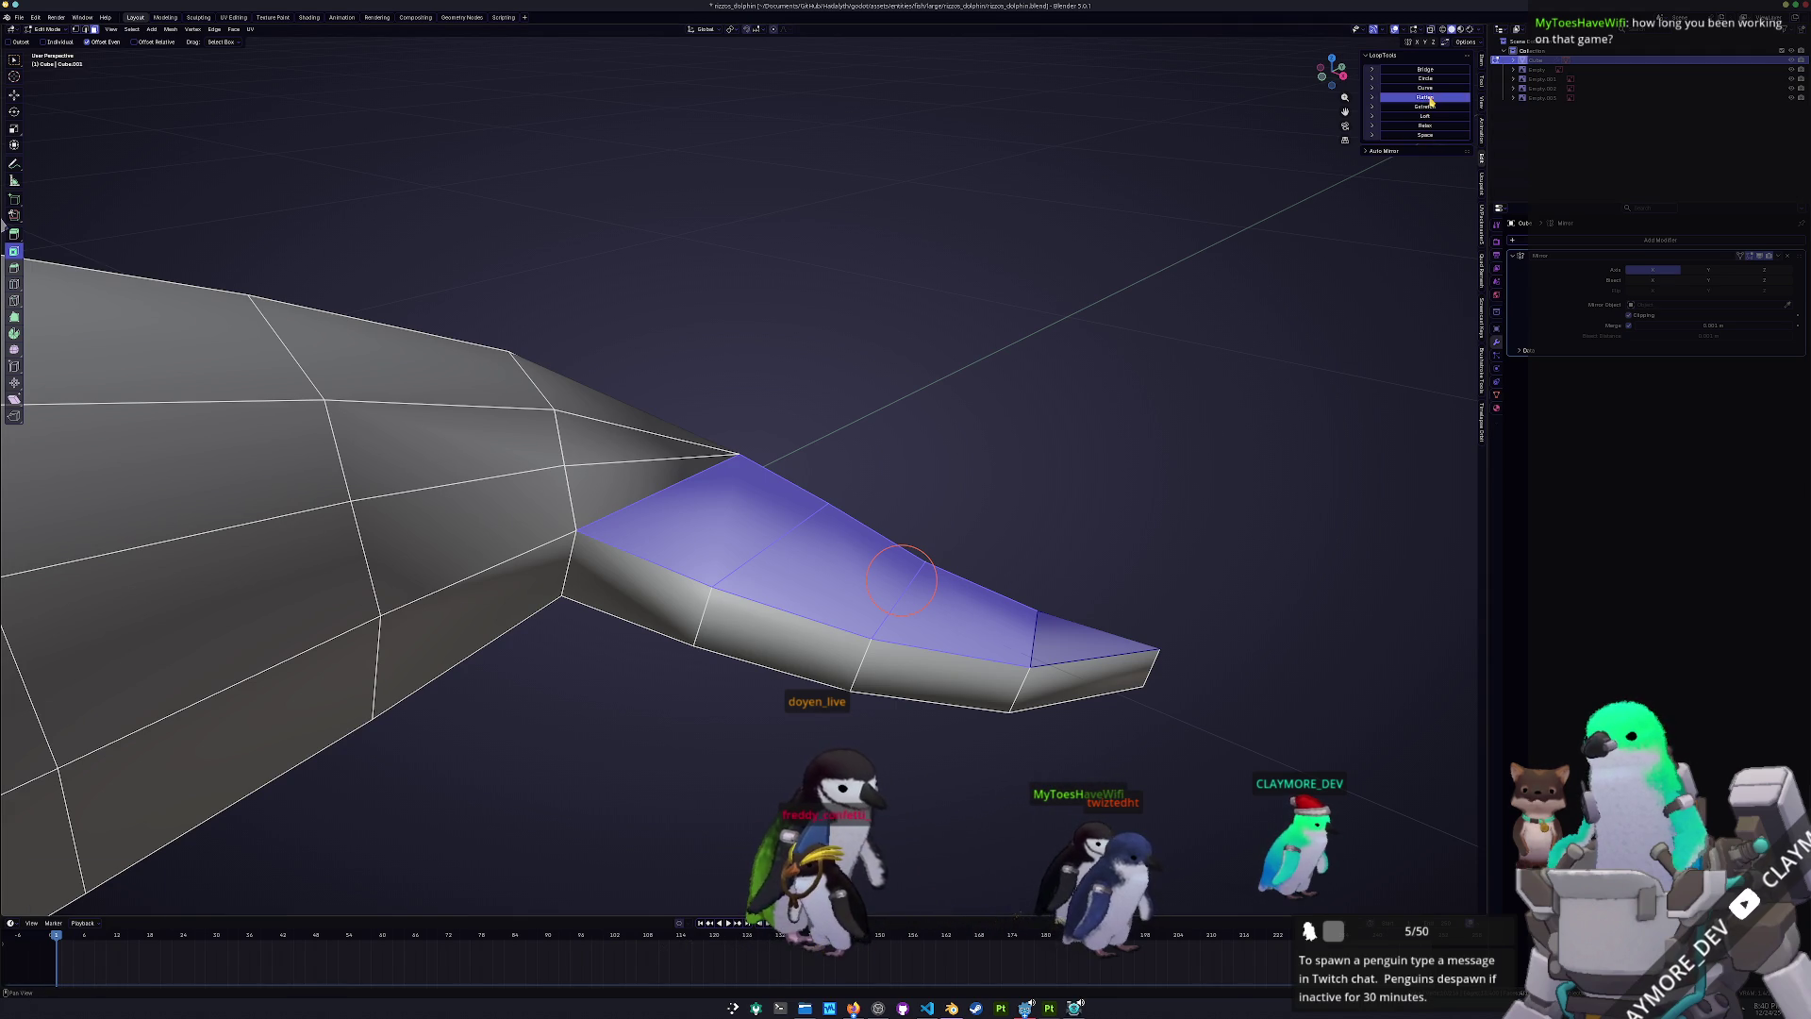
click(1426, 97)
mouse_move(901, 578)
middle_down()
mouse_move(922, 566)
mouse_move(708, 606)
middle_up()
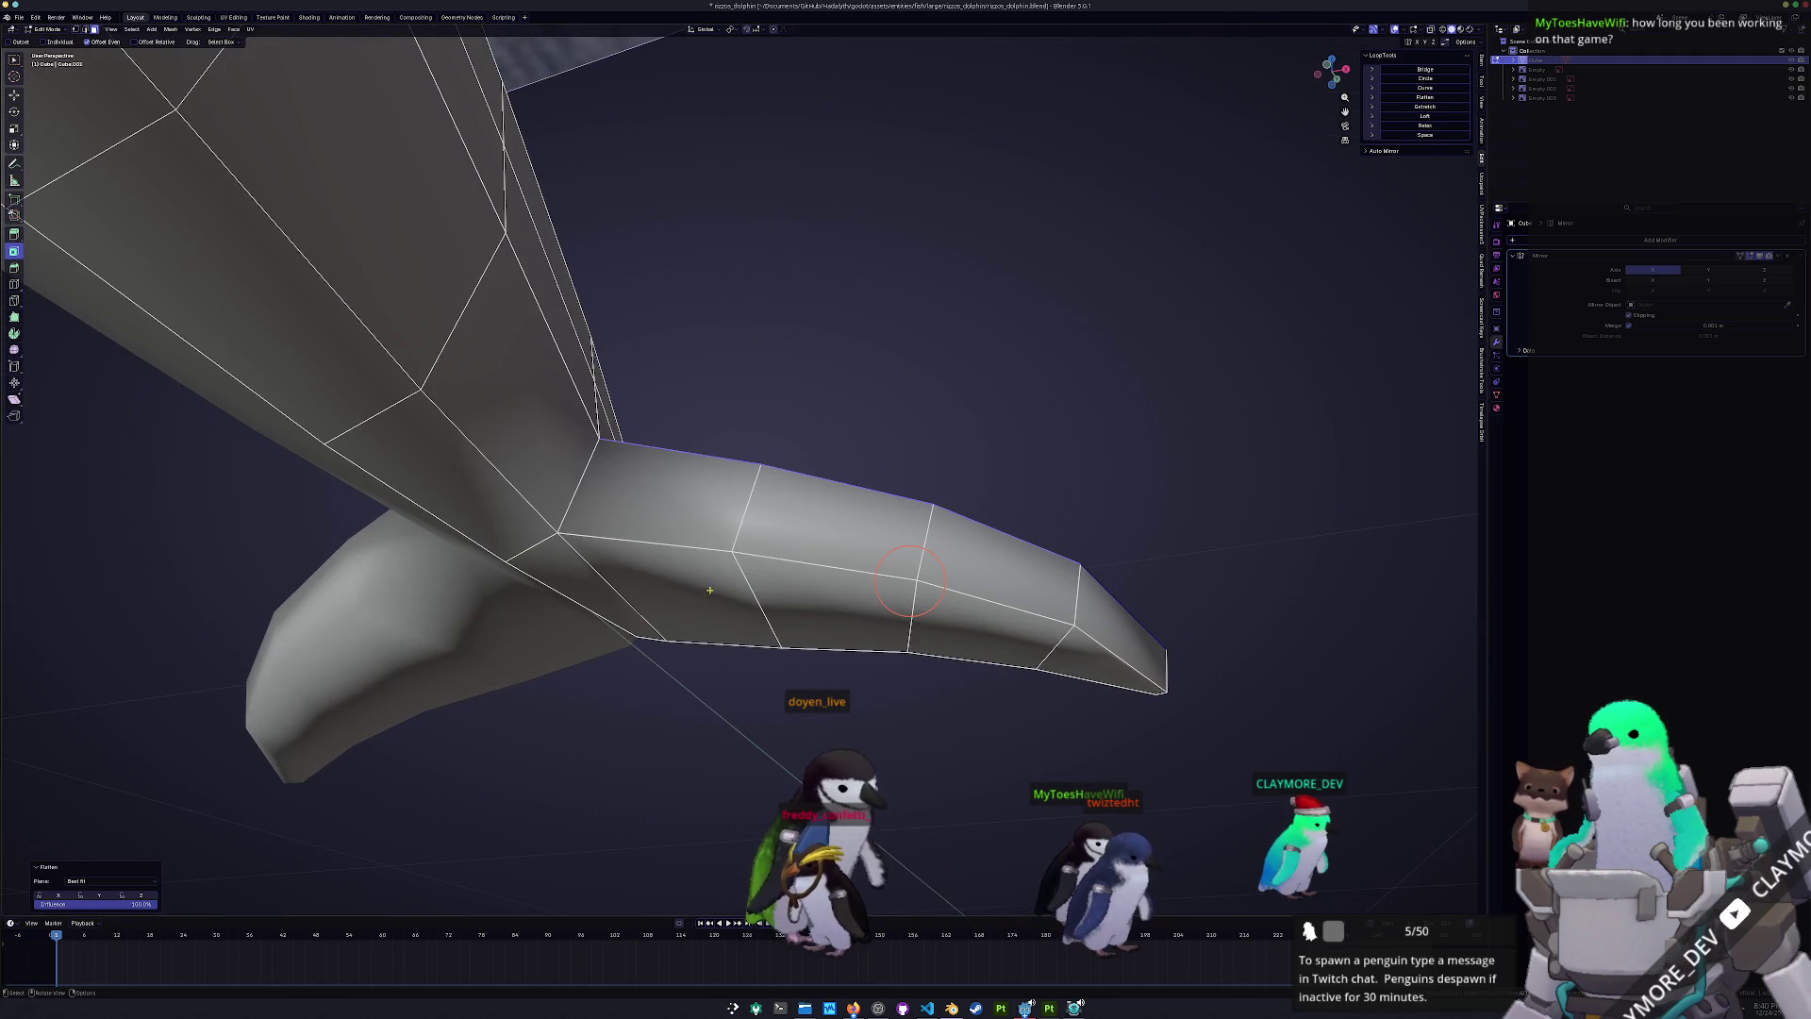
click(708, 607)
shift+click(760, 606)
alt+shift+click(1003, 640)
key(shift+s)
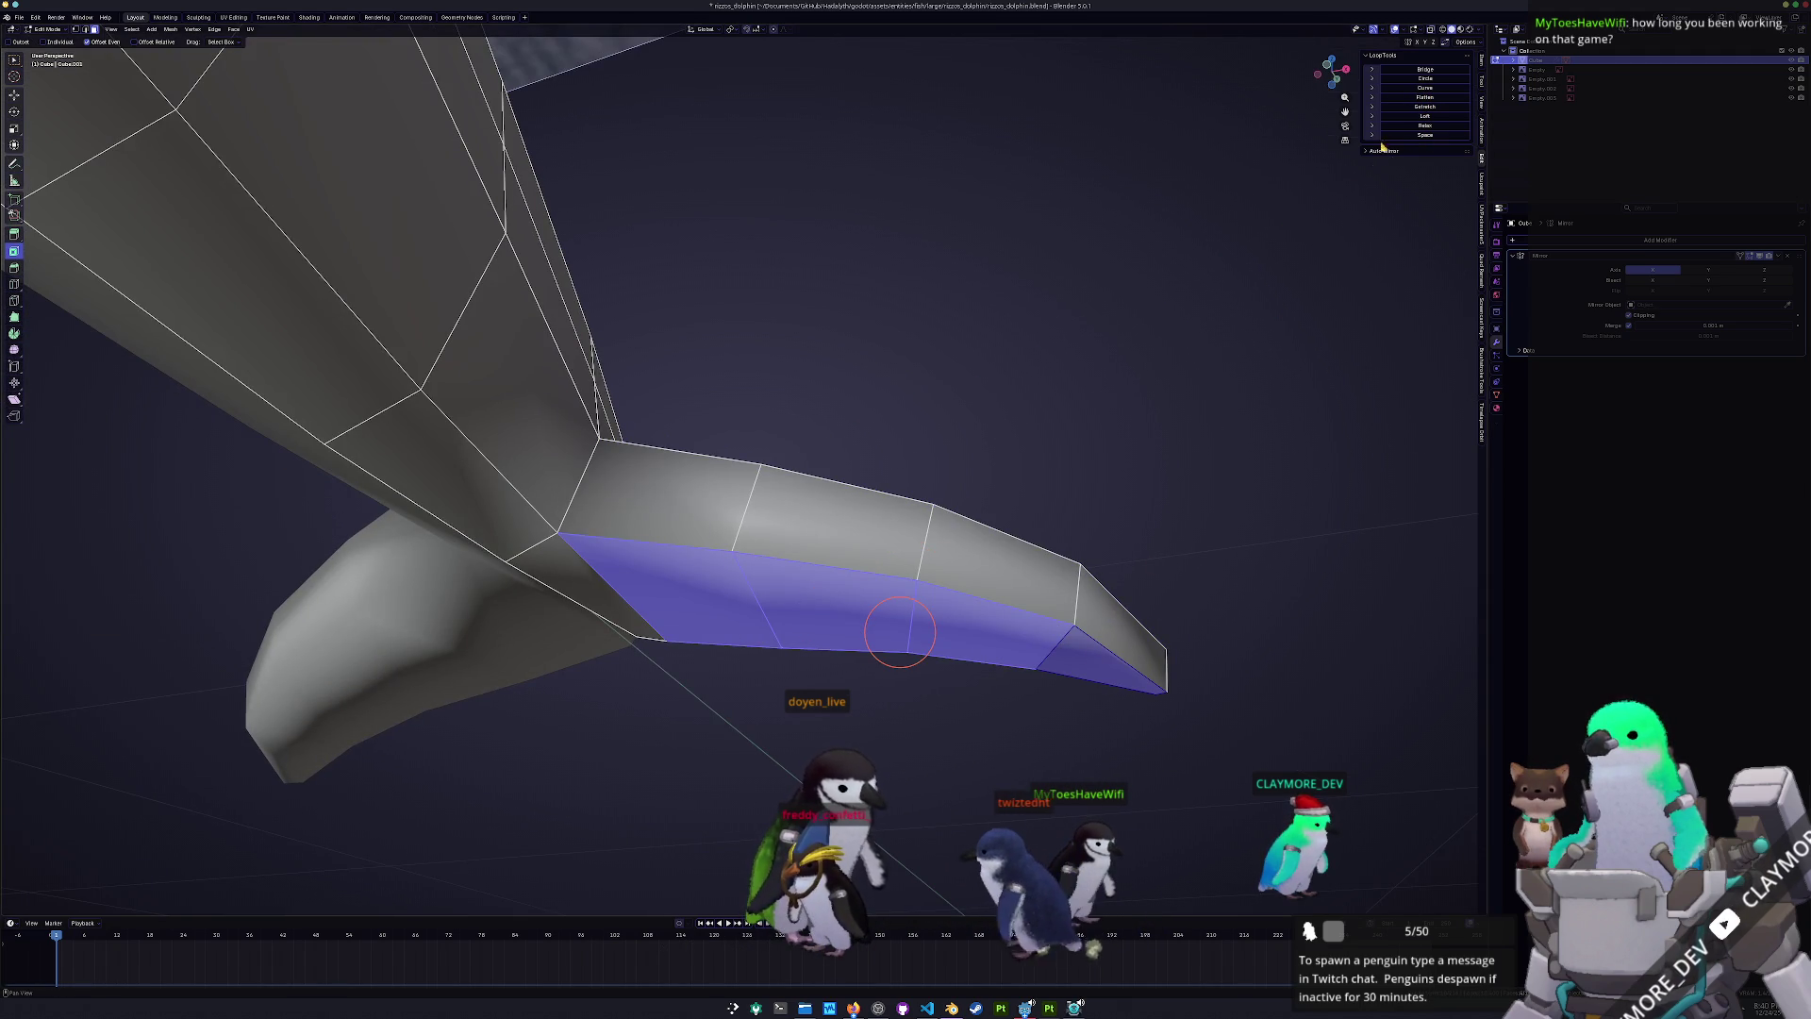
click(1430, 98)
- Check the side, front and back views, then move the selected flipper edge loop
key(KP_3)
key(KP_1)
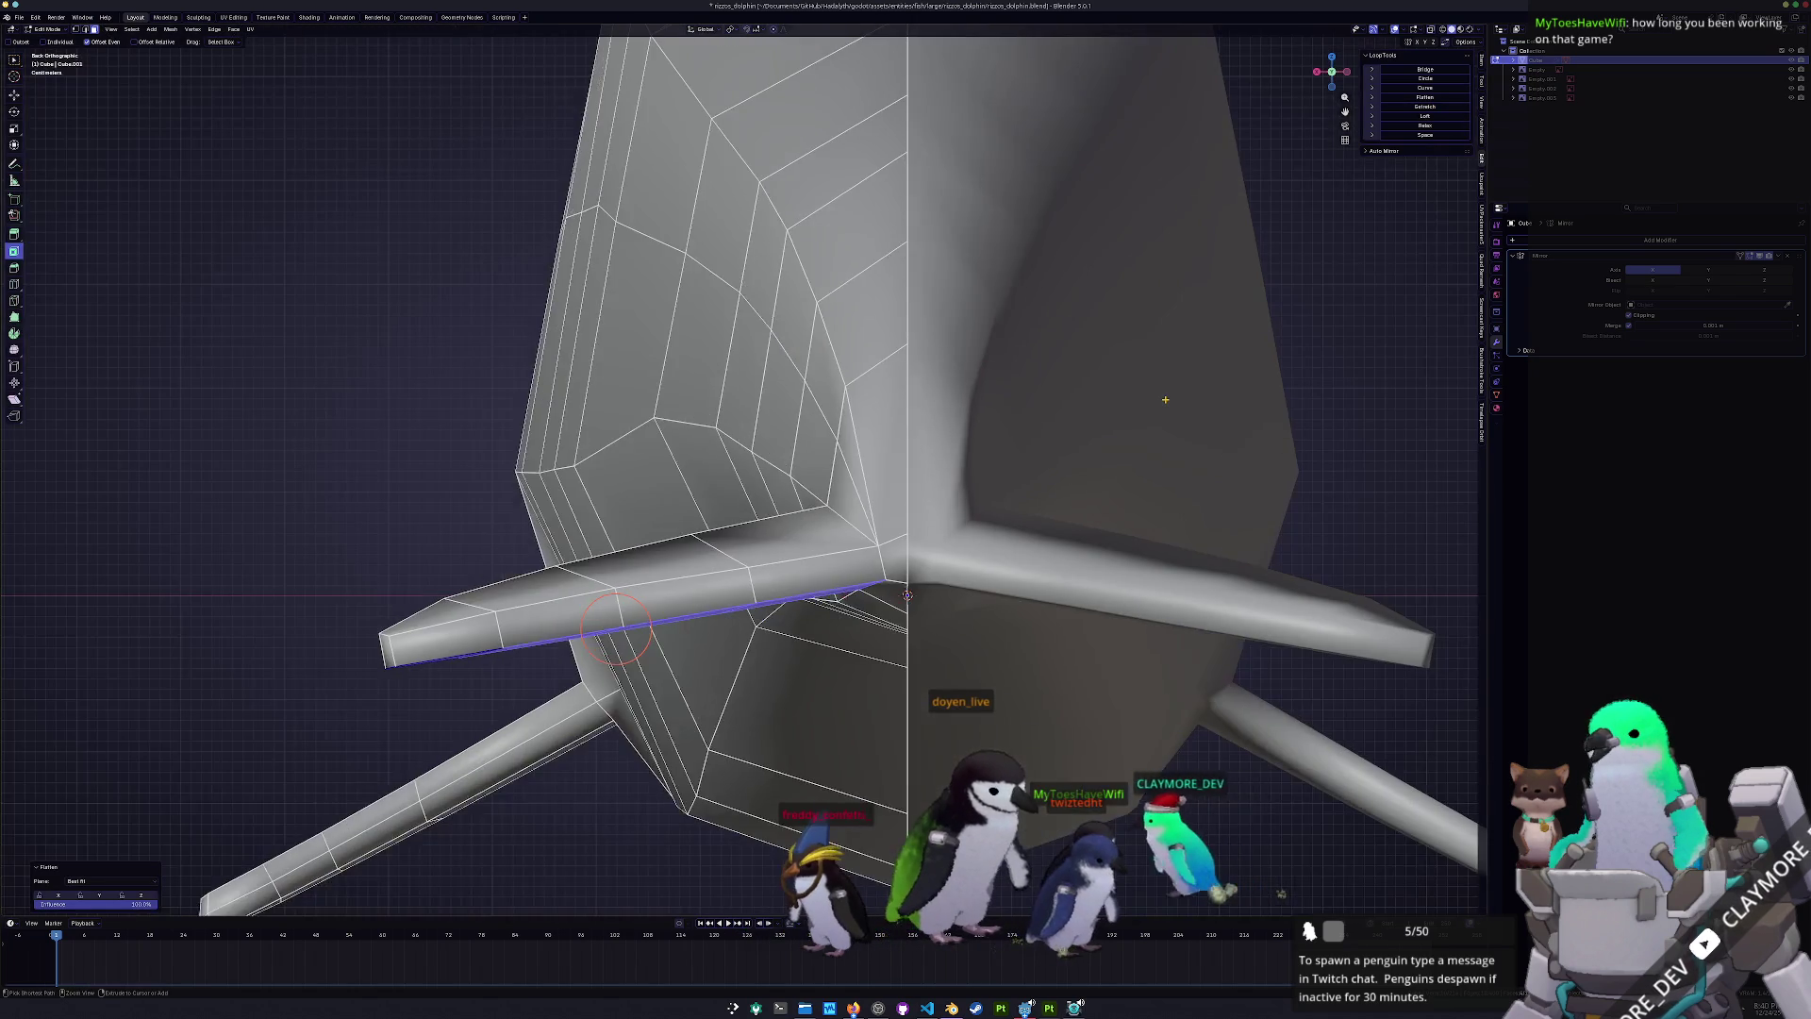
scroll(625, 439, up, 5)
key(ctrl+KP_1)
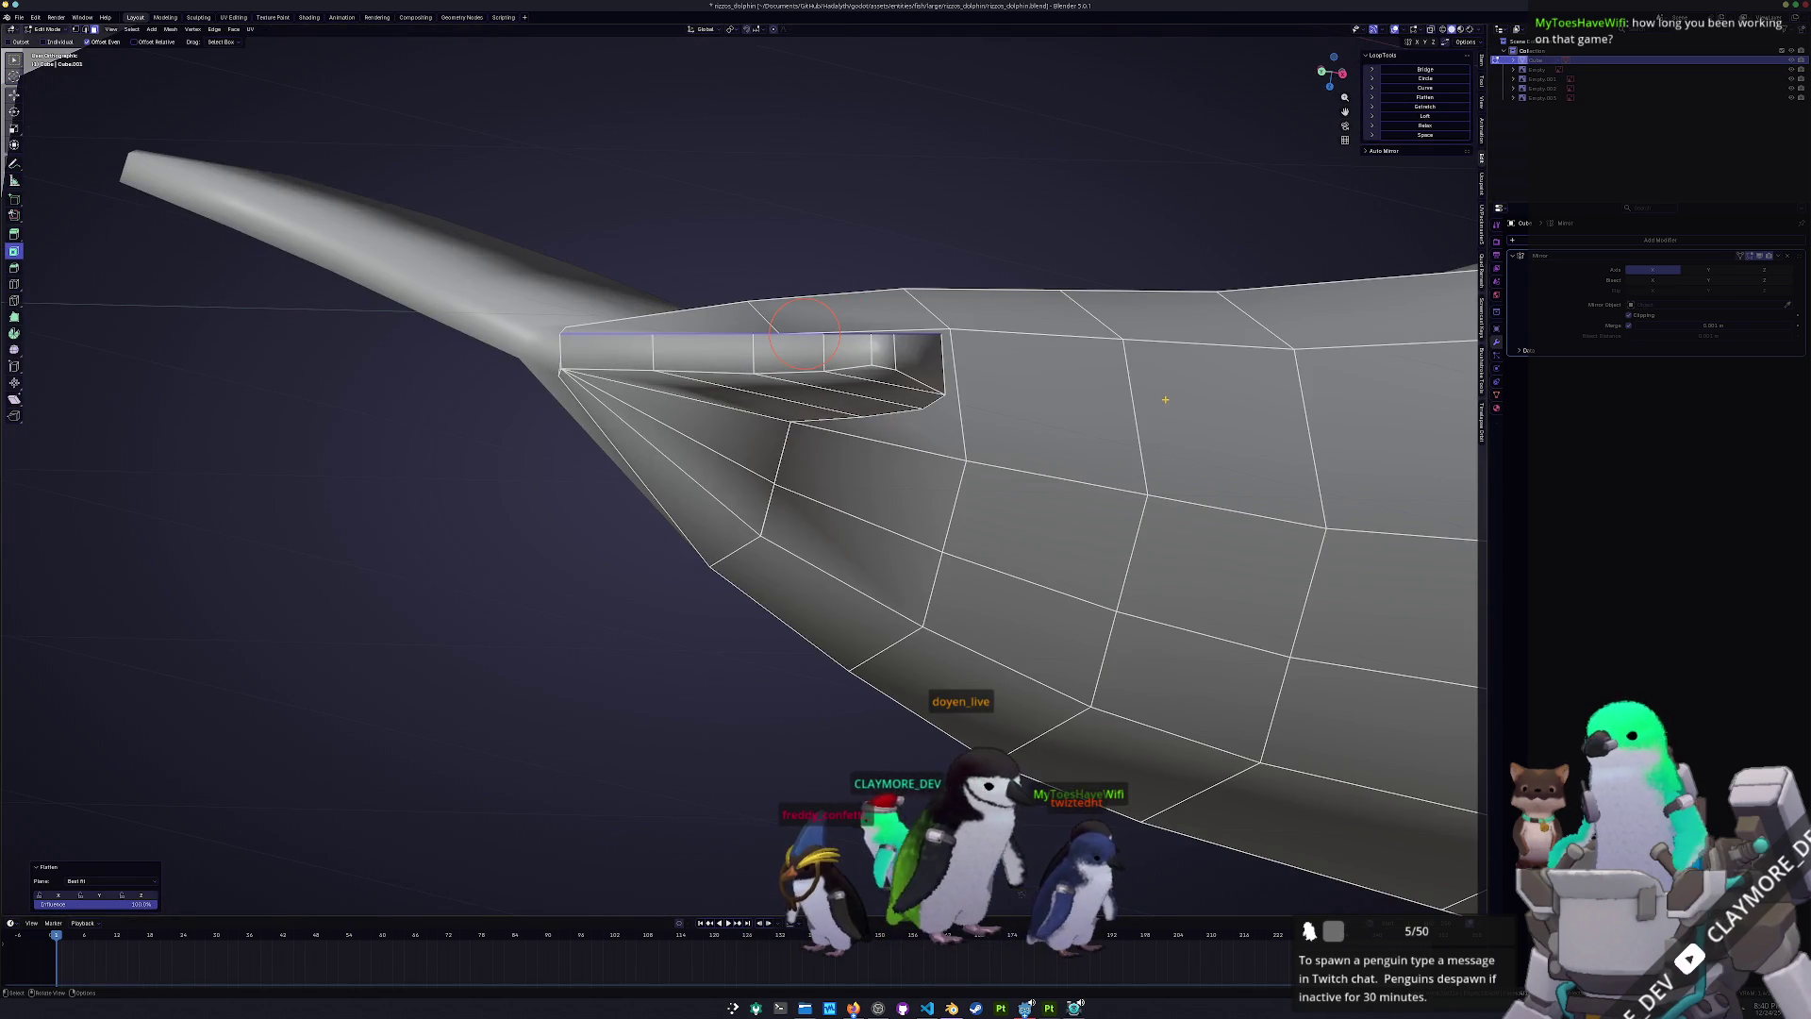
middle_drag(1165, 399, 1020, 238)
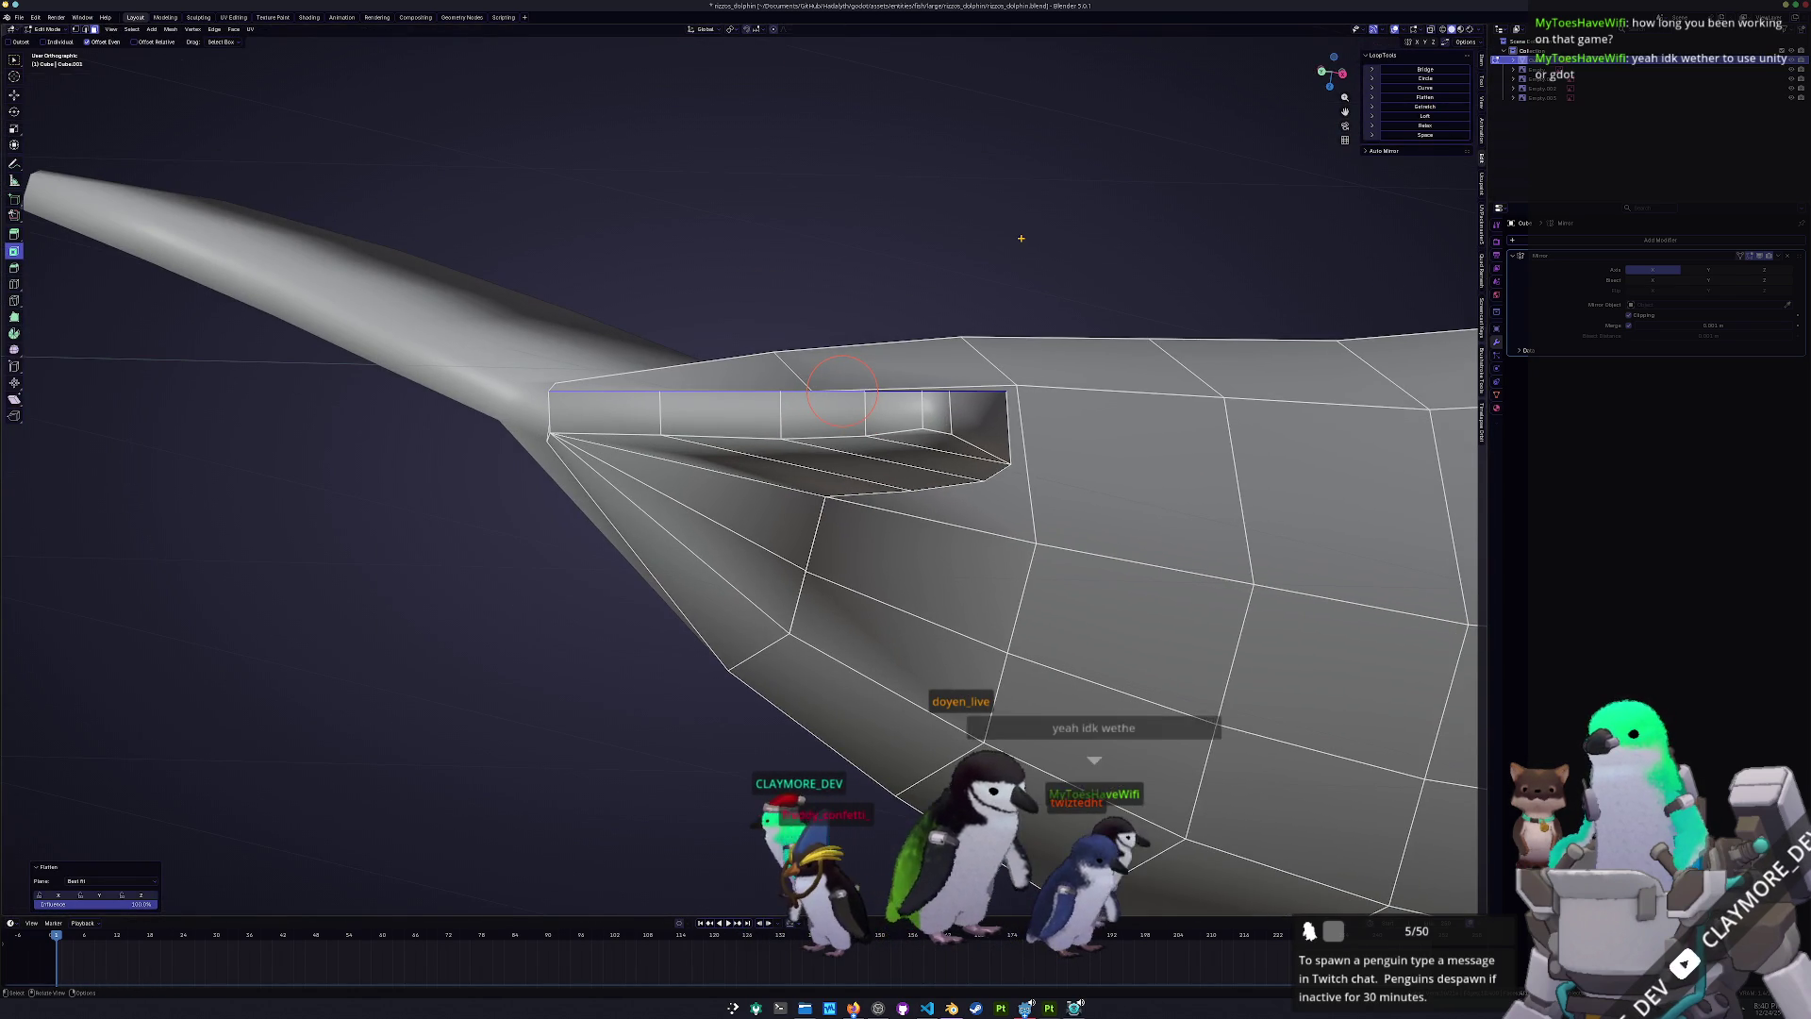
key(z)
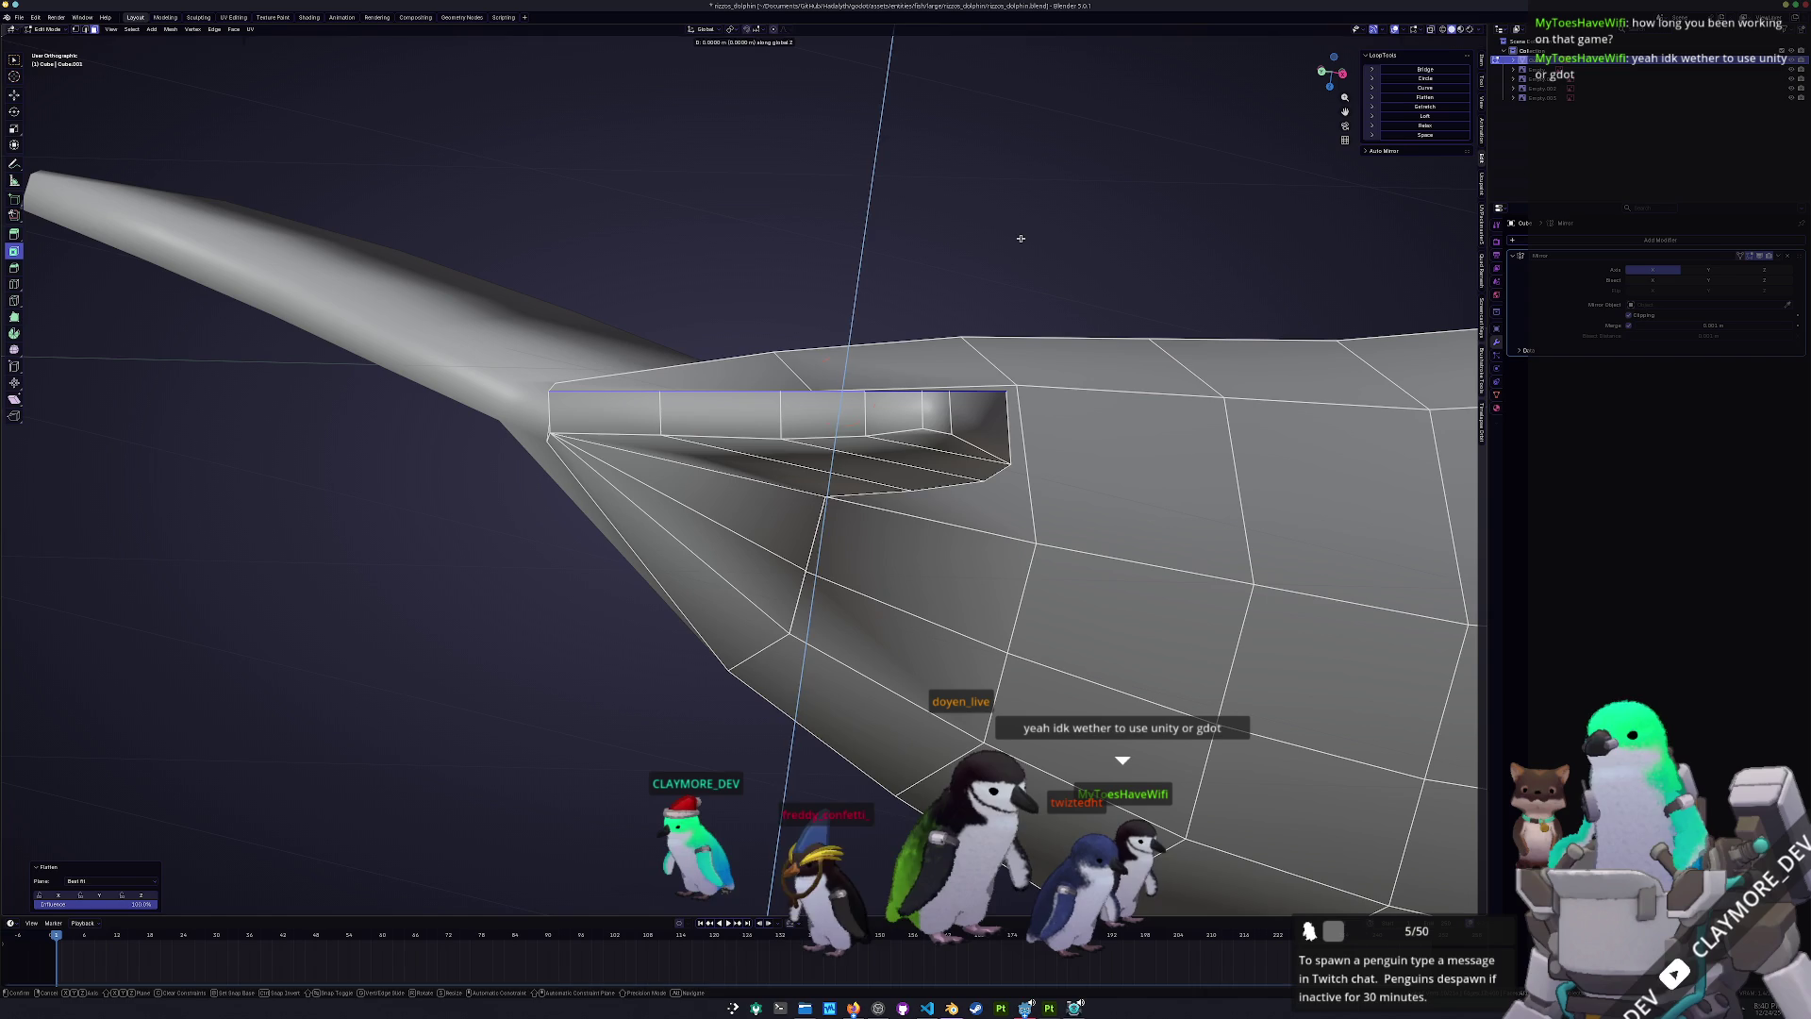
key(Escape)
key(g)
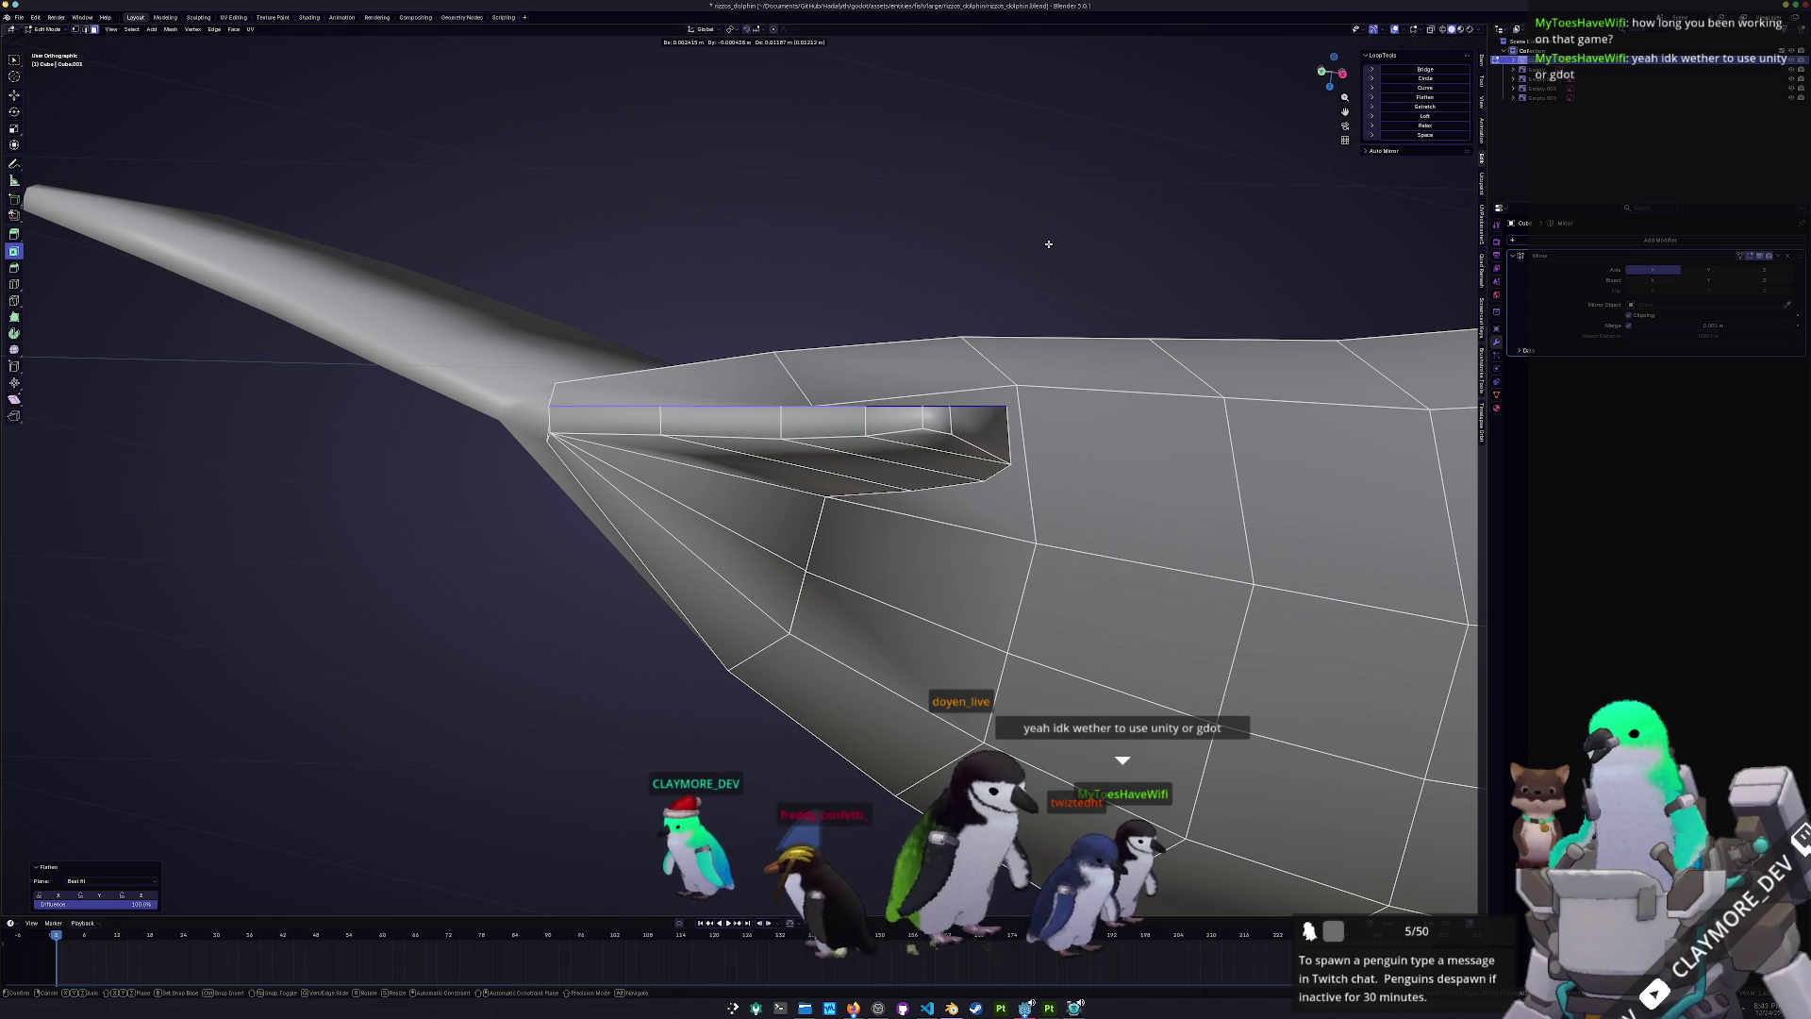
click(1048, 243)
- Edge-slide a short flipper edge loop slightly along the flipper
key(KP_1)
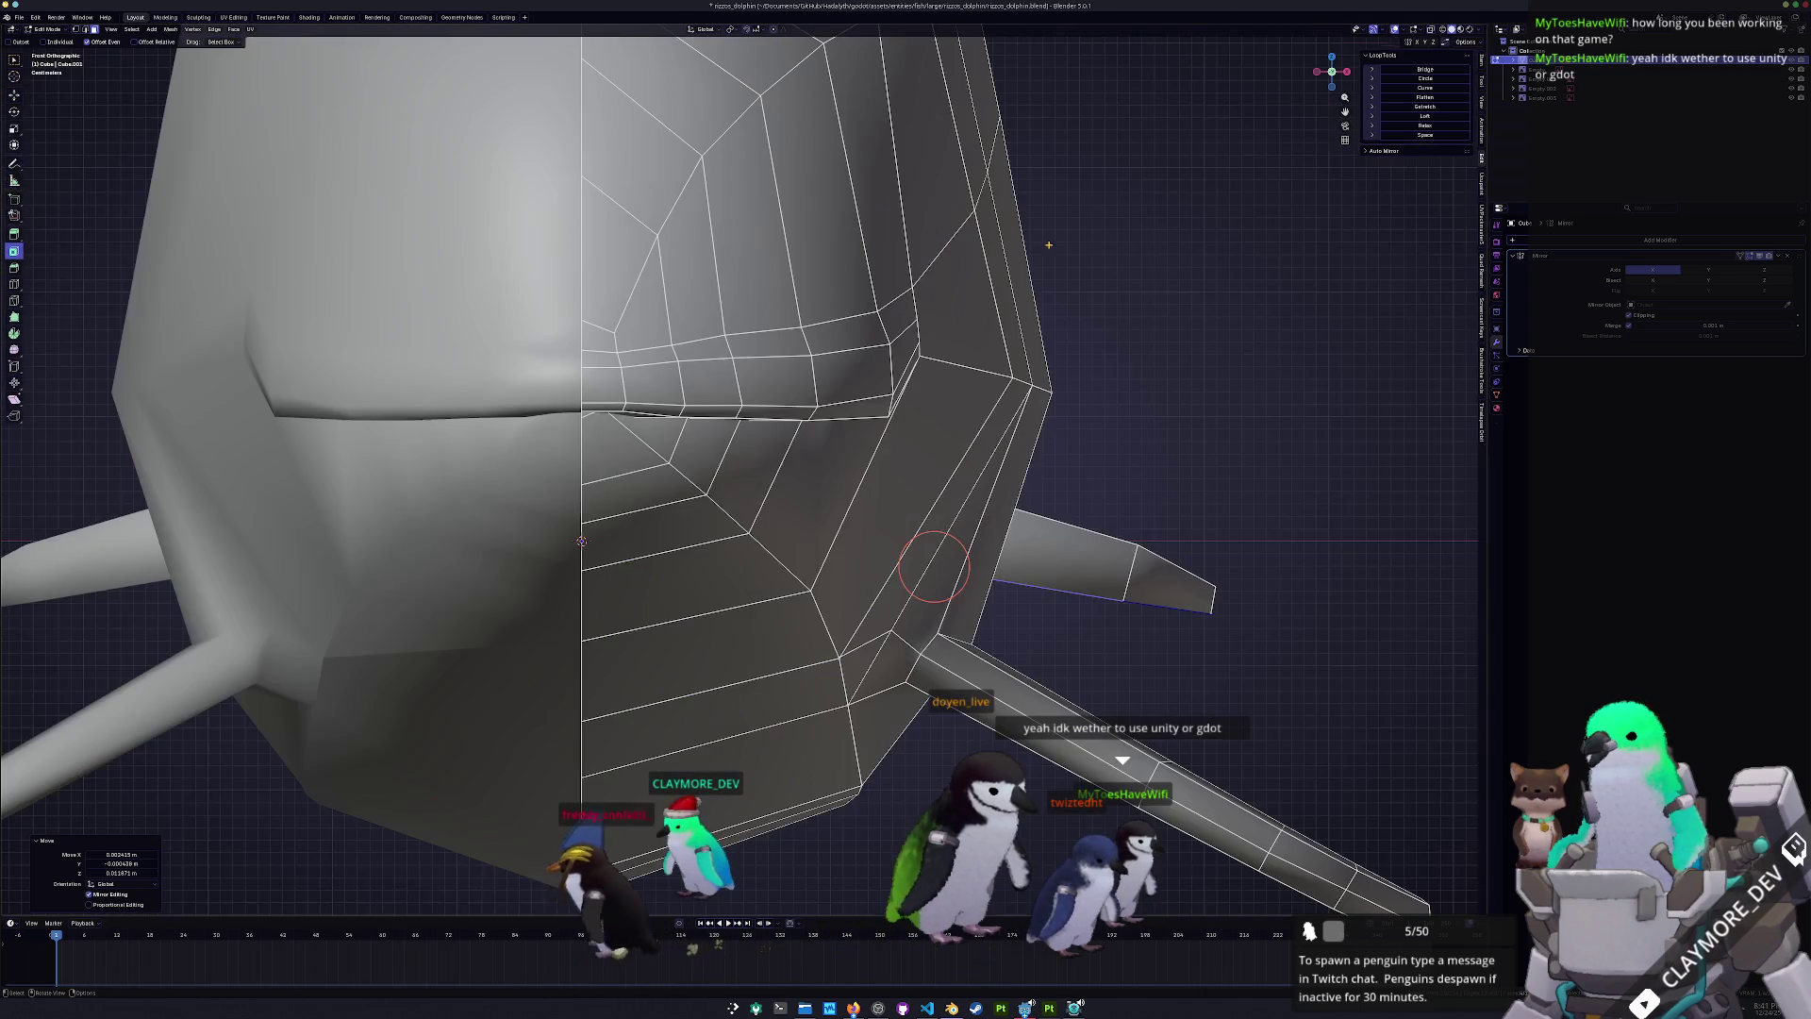
key(KP_8)
key(KP_4)
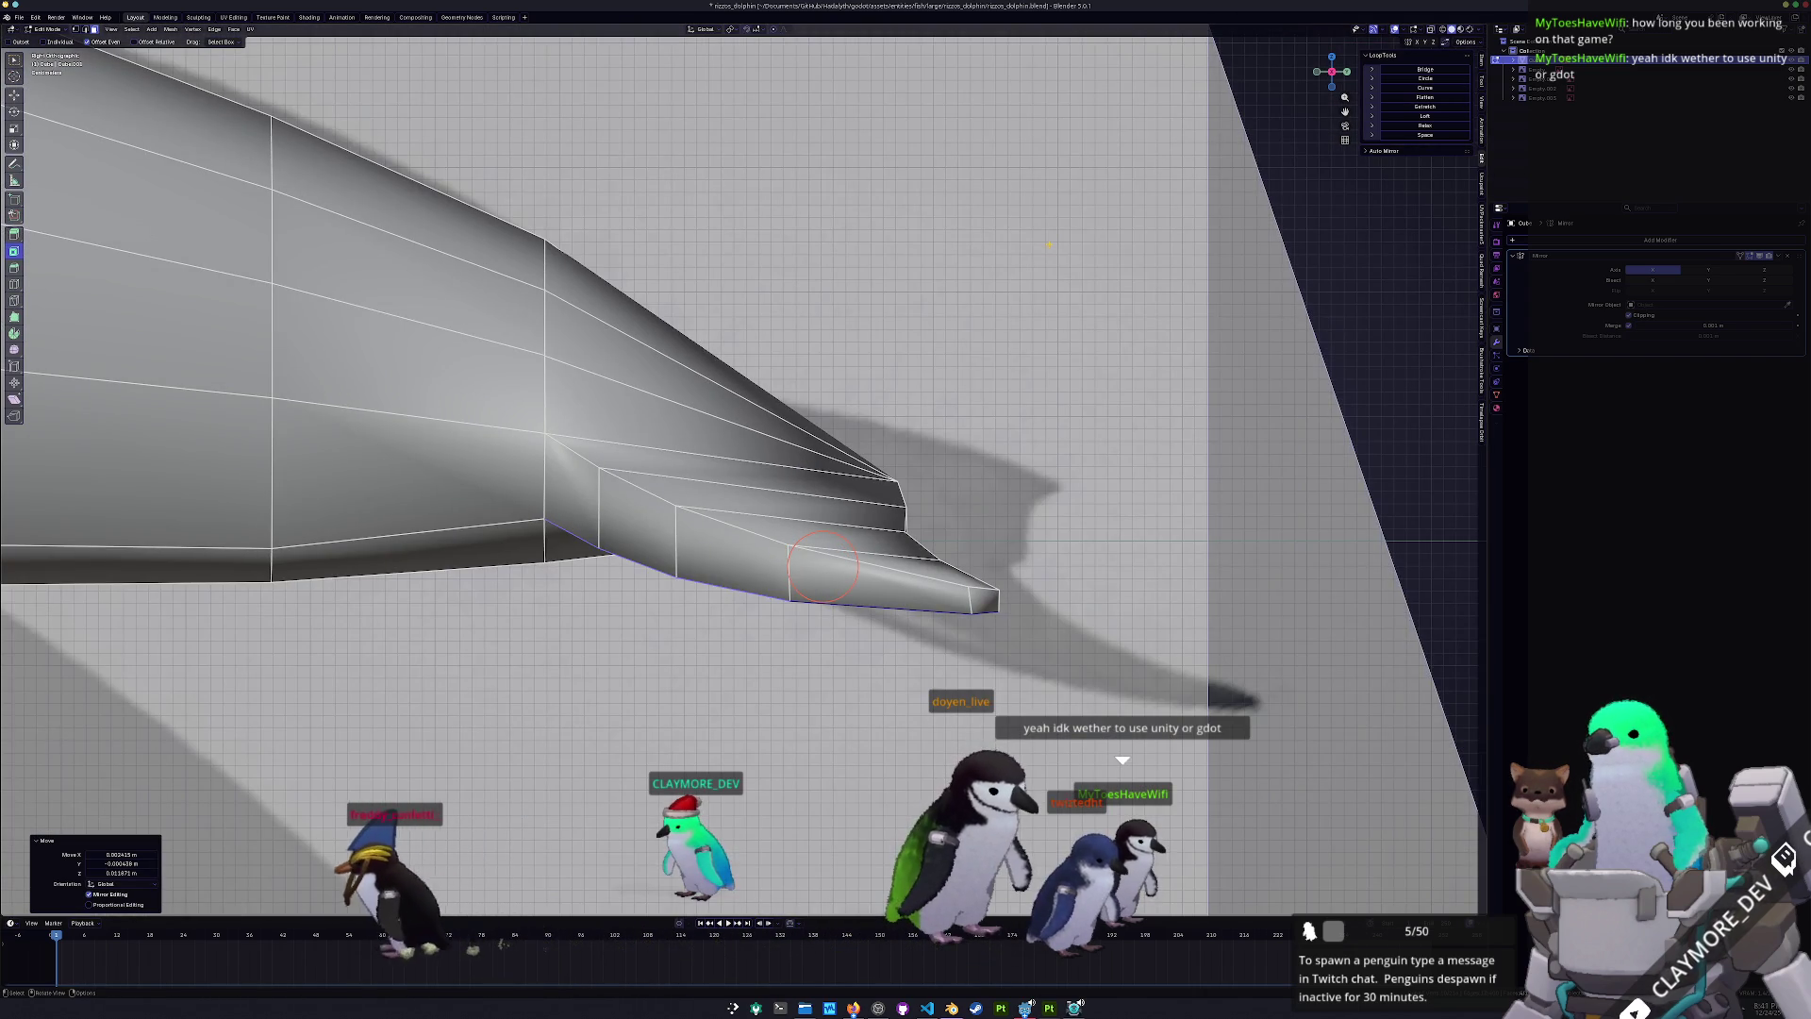
click(572, 450)
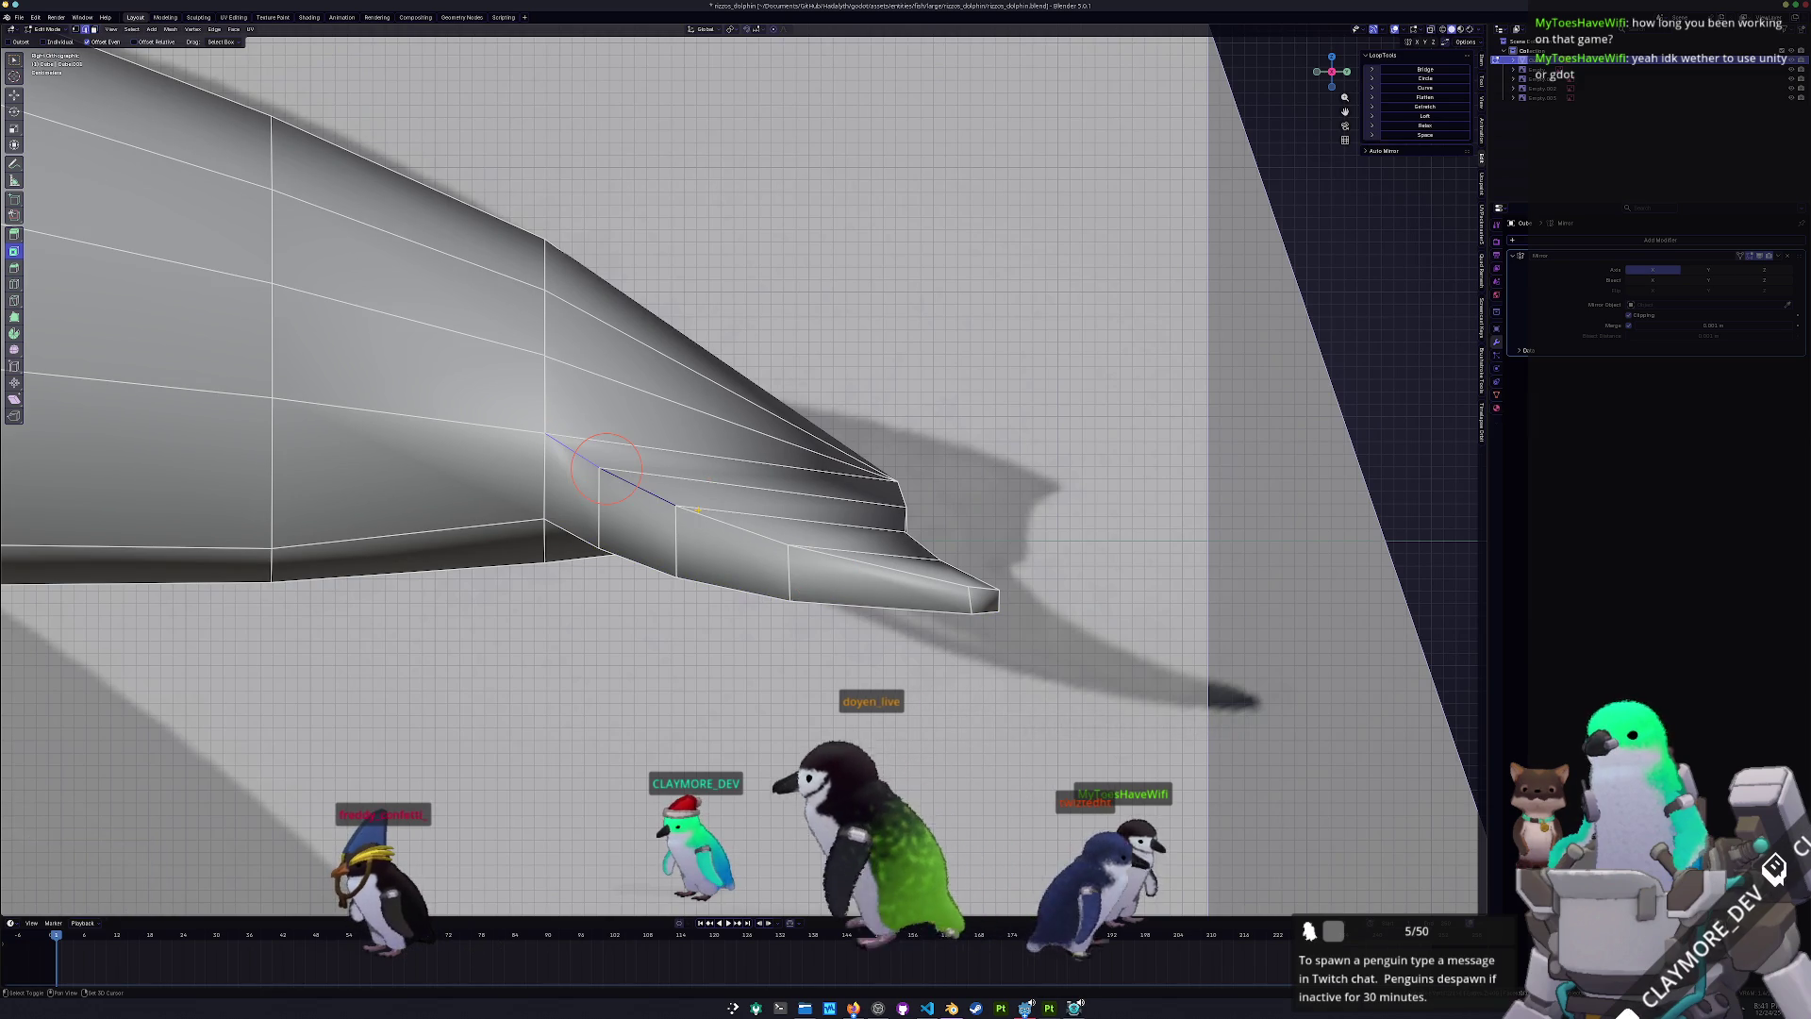
middle_drag(572, 450, 831, 468)
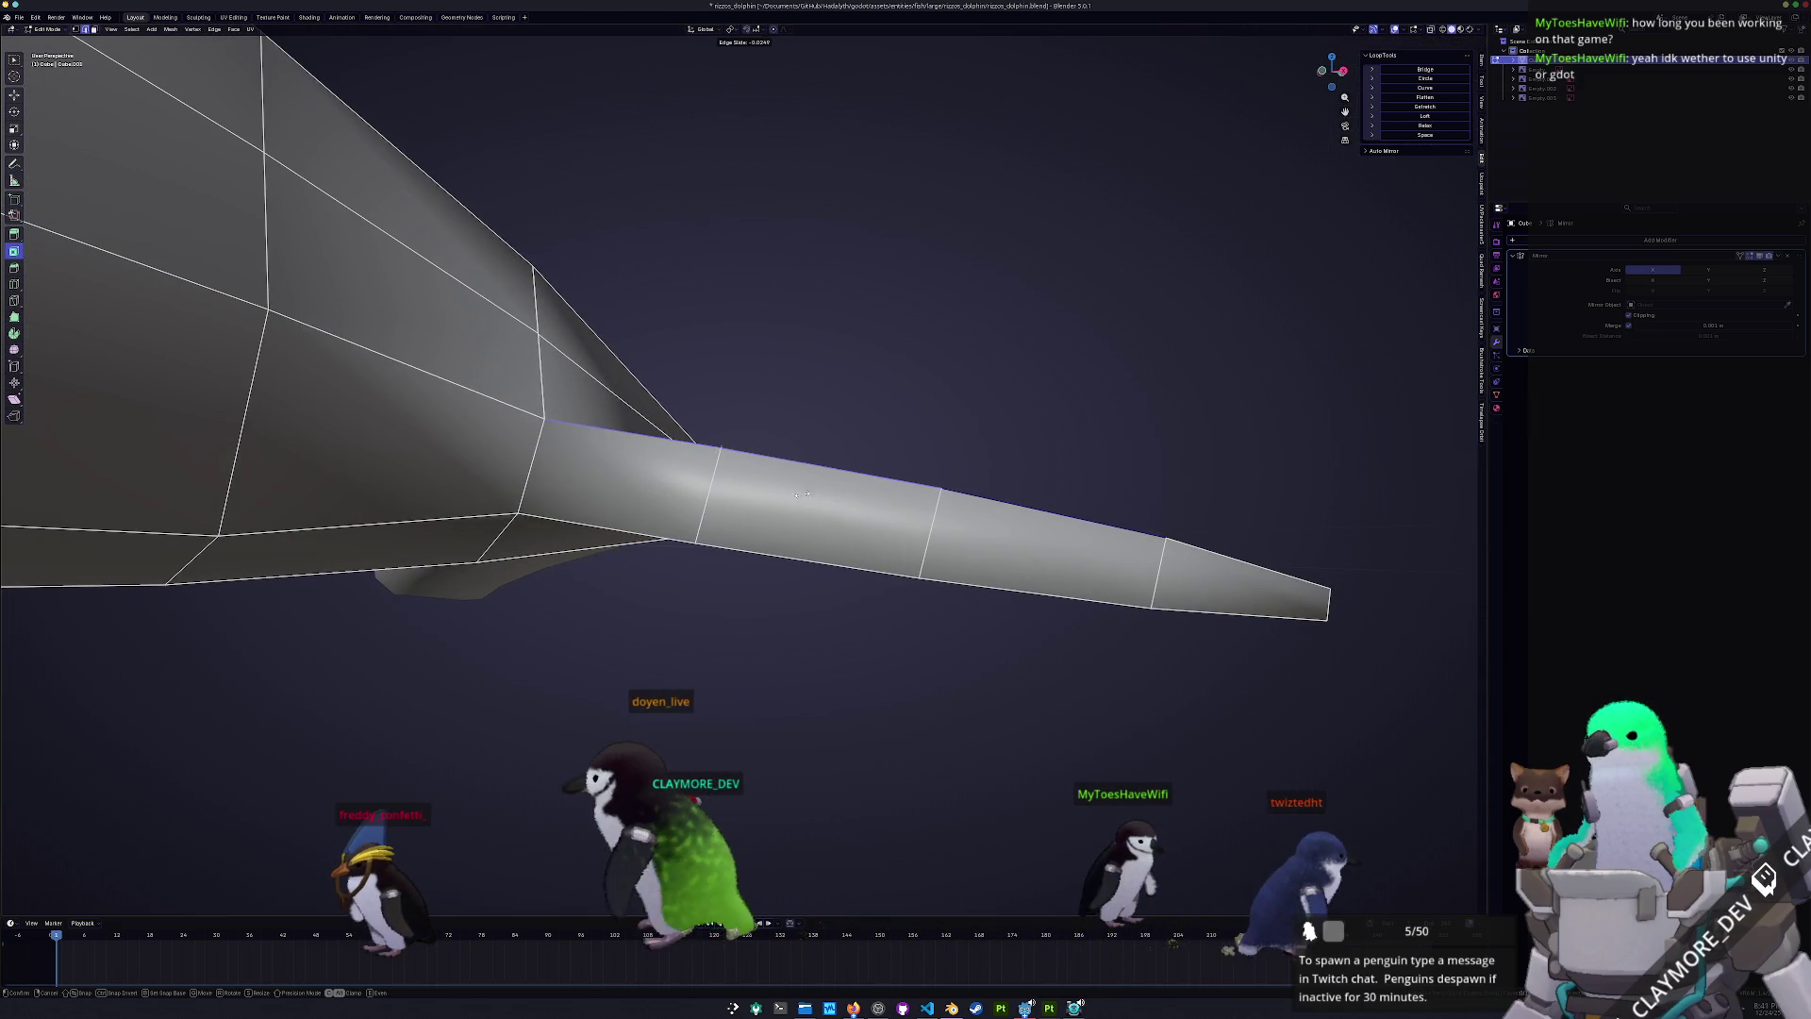
key(g)
key(g)
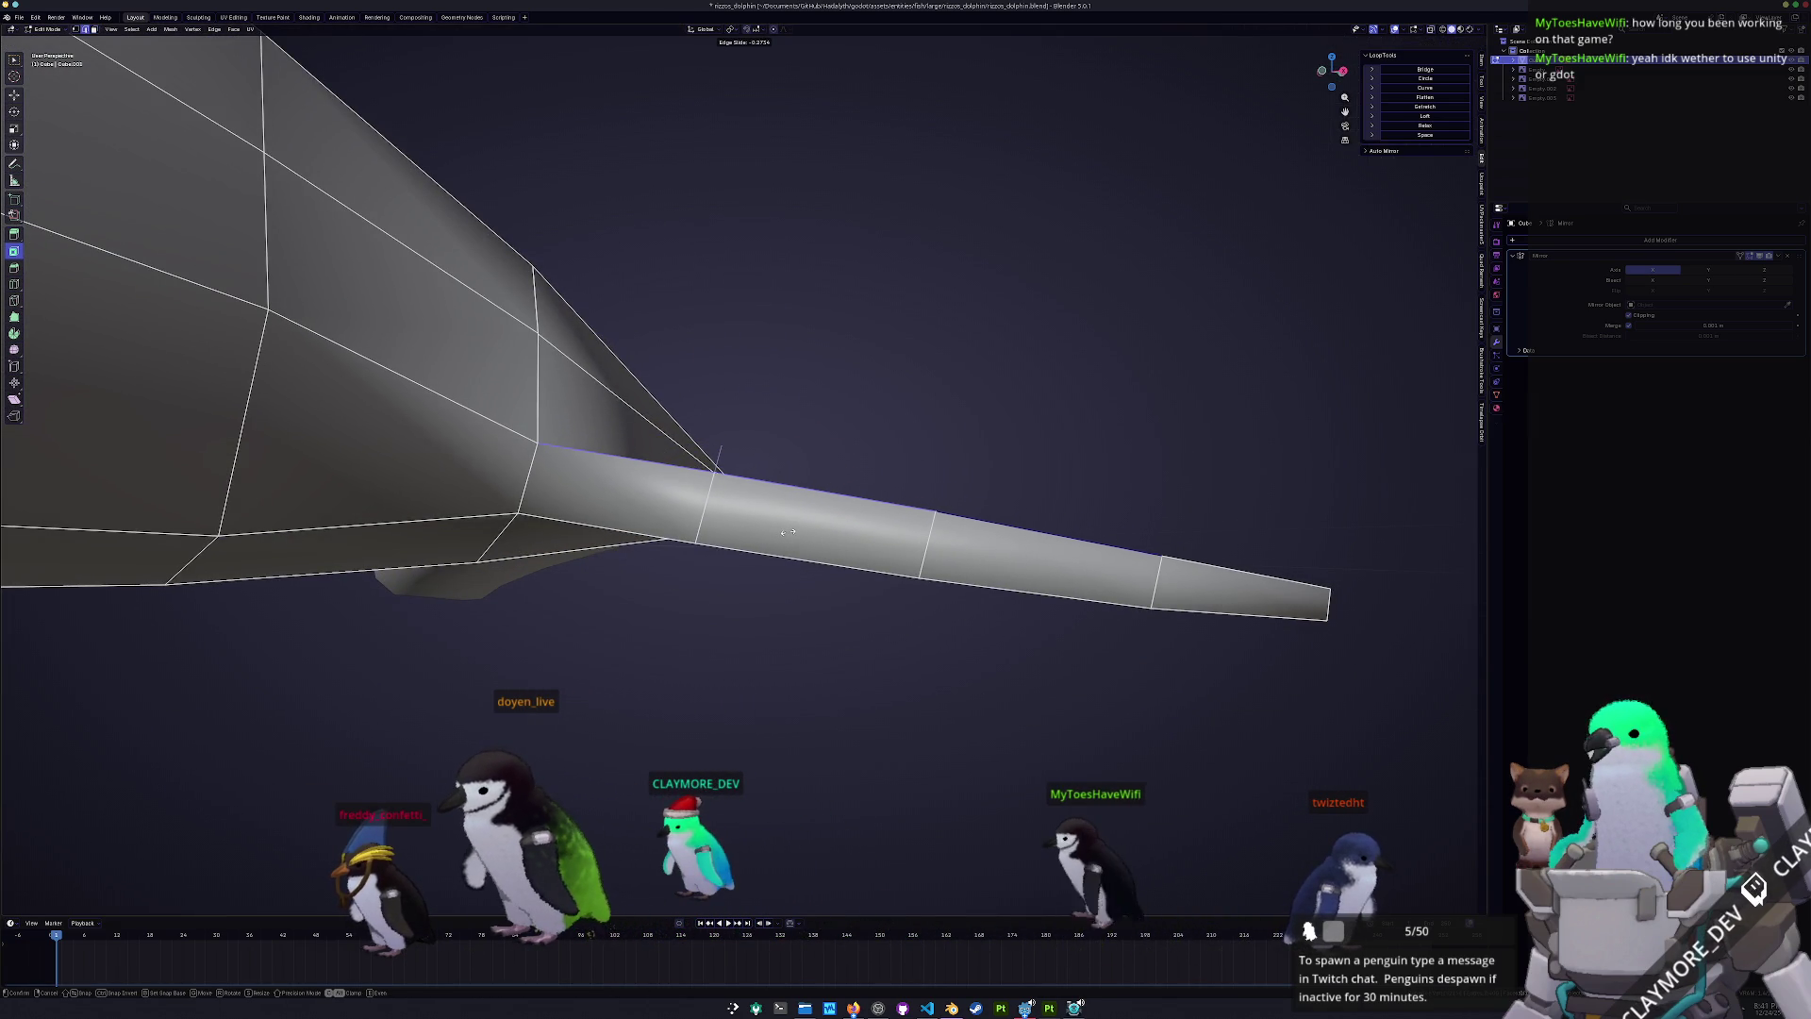
click(790, 530)
mouse_move(791, 529)
middle_down()
mouse_move(699, 551)
mouse_move(604, 491)
mouse_move(585, 500)
middle_up()
- Select the side flipper's upper and underside faces out to the tip, viewed from behind
click(820, 491)
ctrl+click(566, 548)
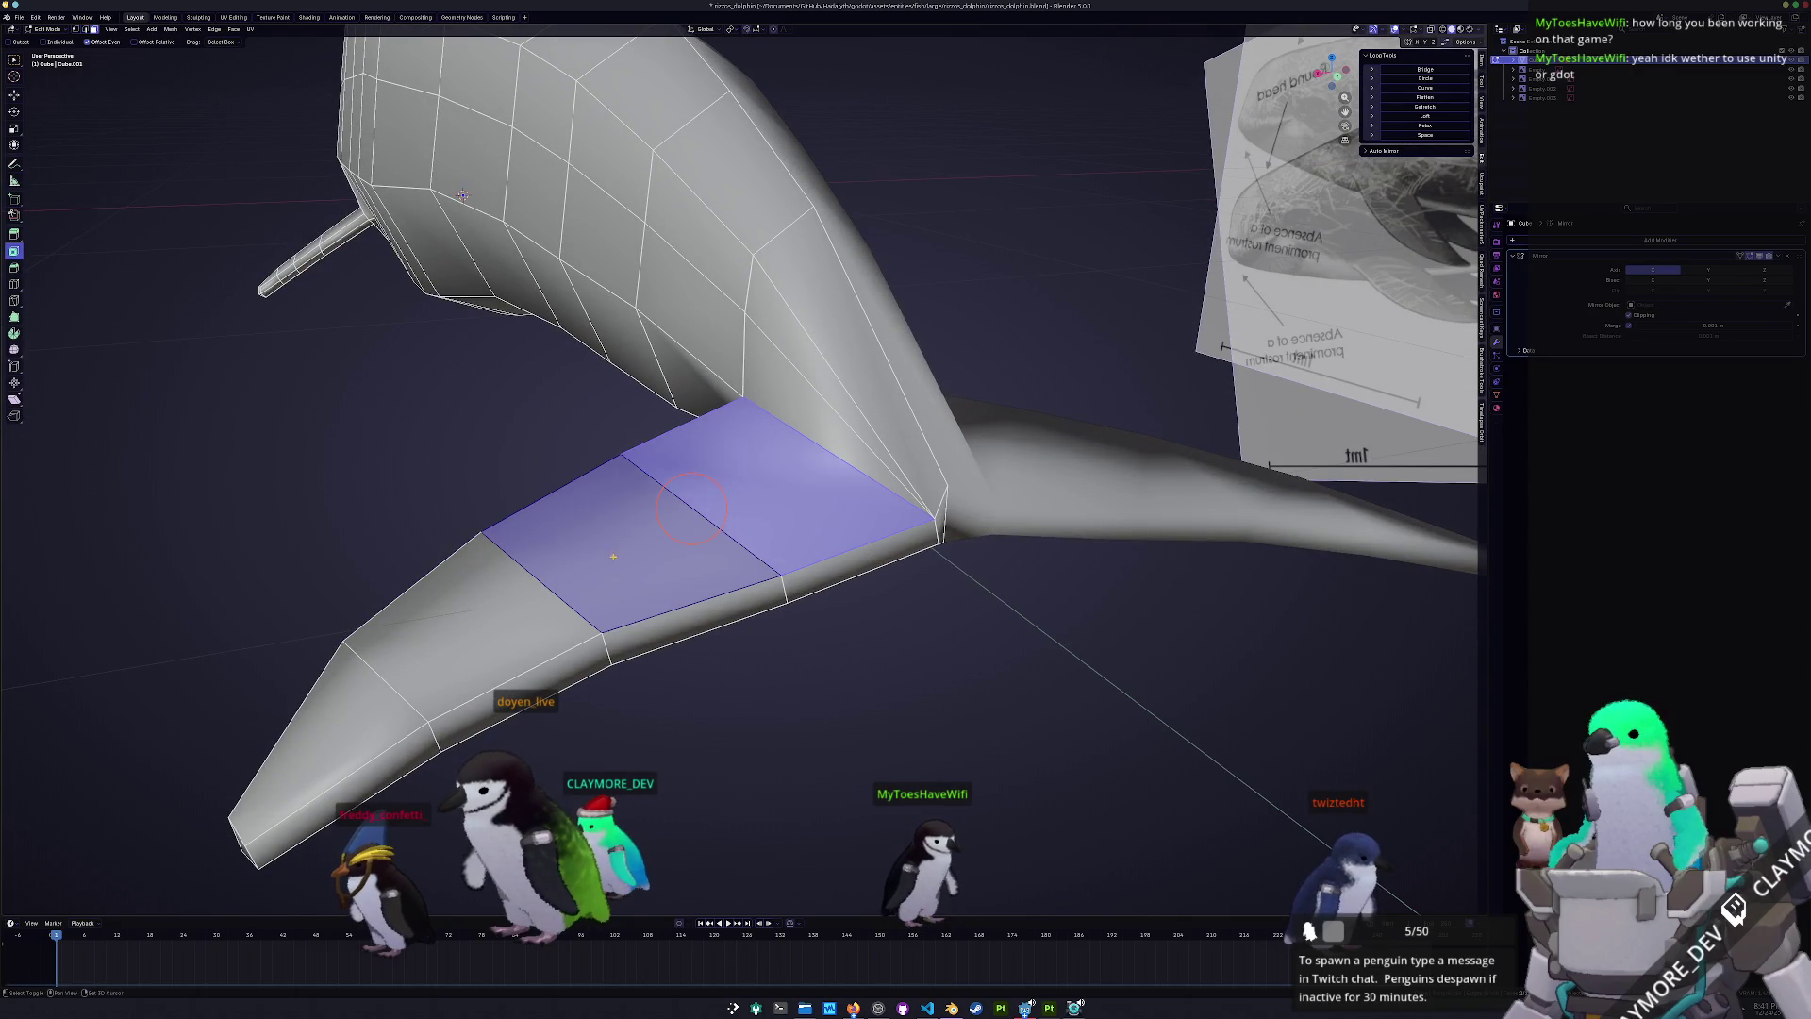
ctrl+click(443, 651)
ctrl+click(311, 773)
mouse_move(312, 774)
middle_down()
mouse_move(402, 647)
mouse_move(717, 524)
middle_up()
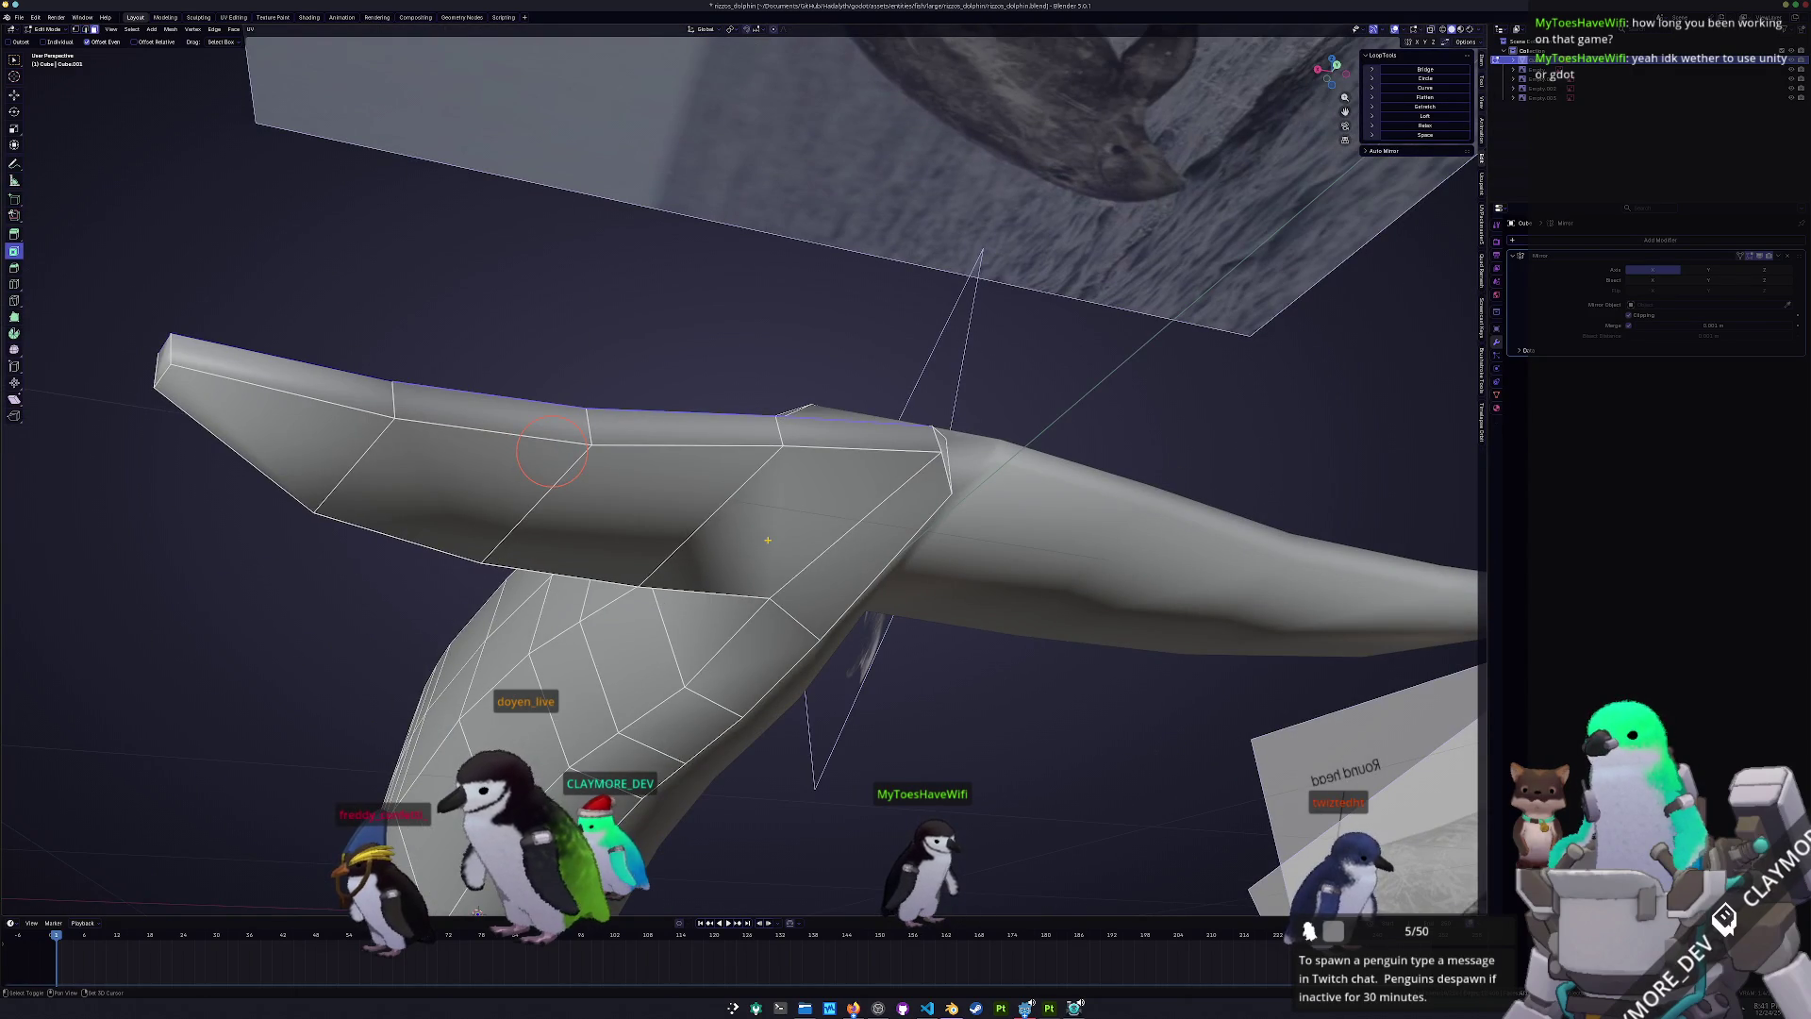
click(717, 518)
ctrl+click(528, 491)
ctrl+click(442, 449)
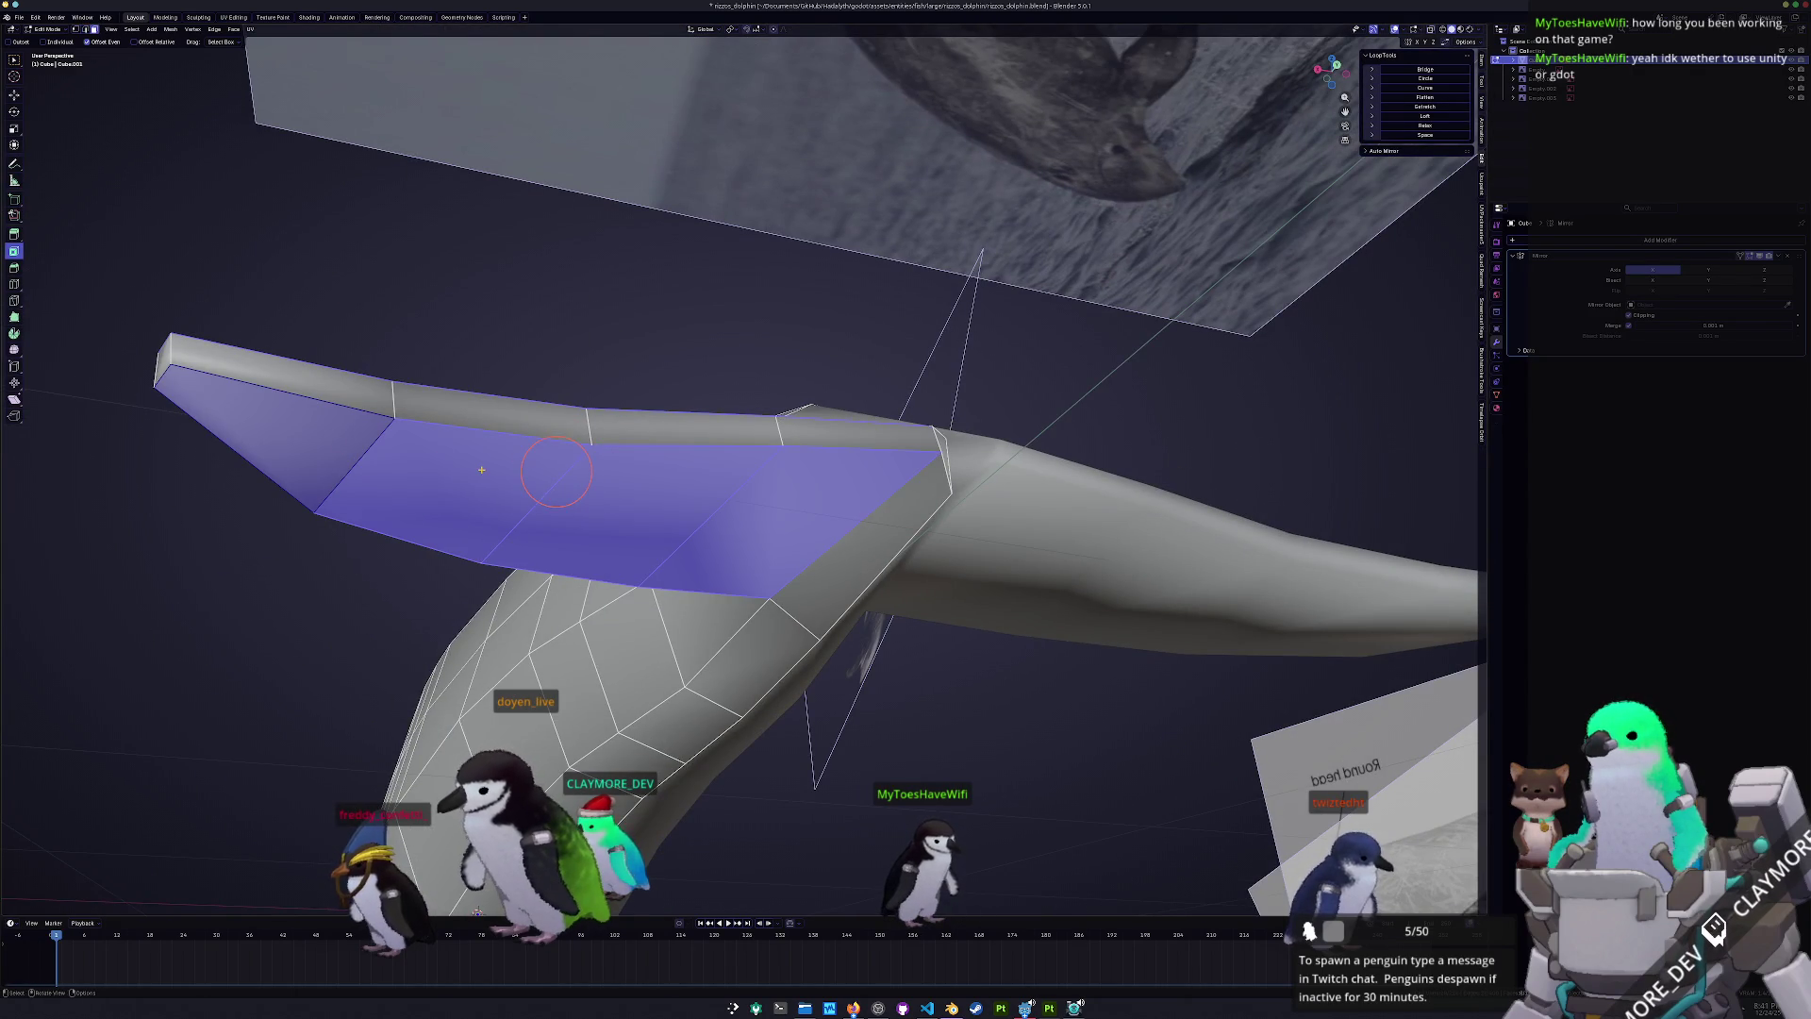
key(ctrl+KP_1)
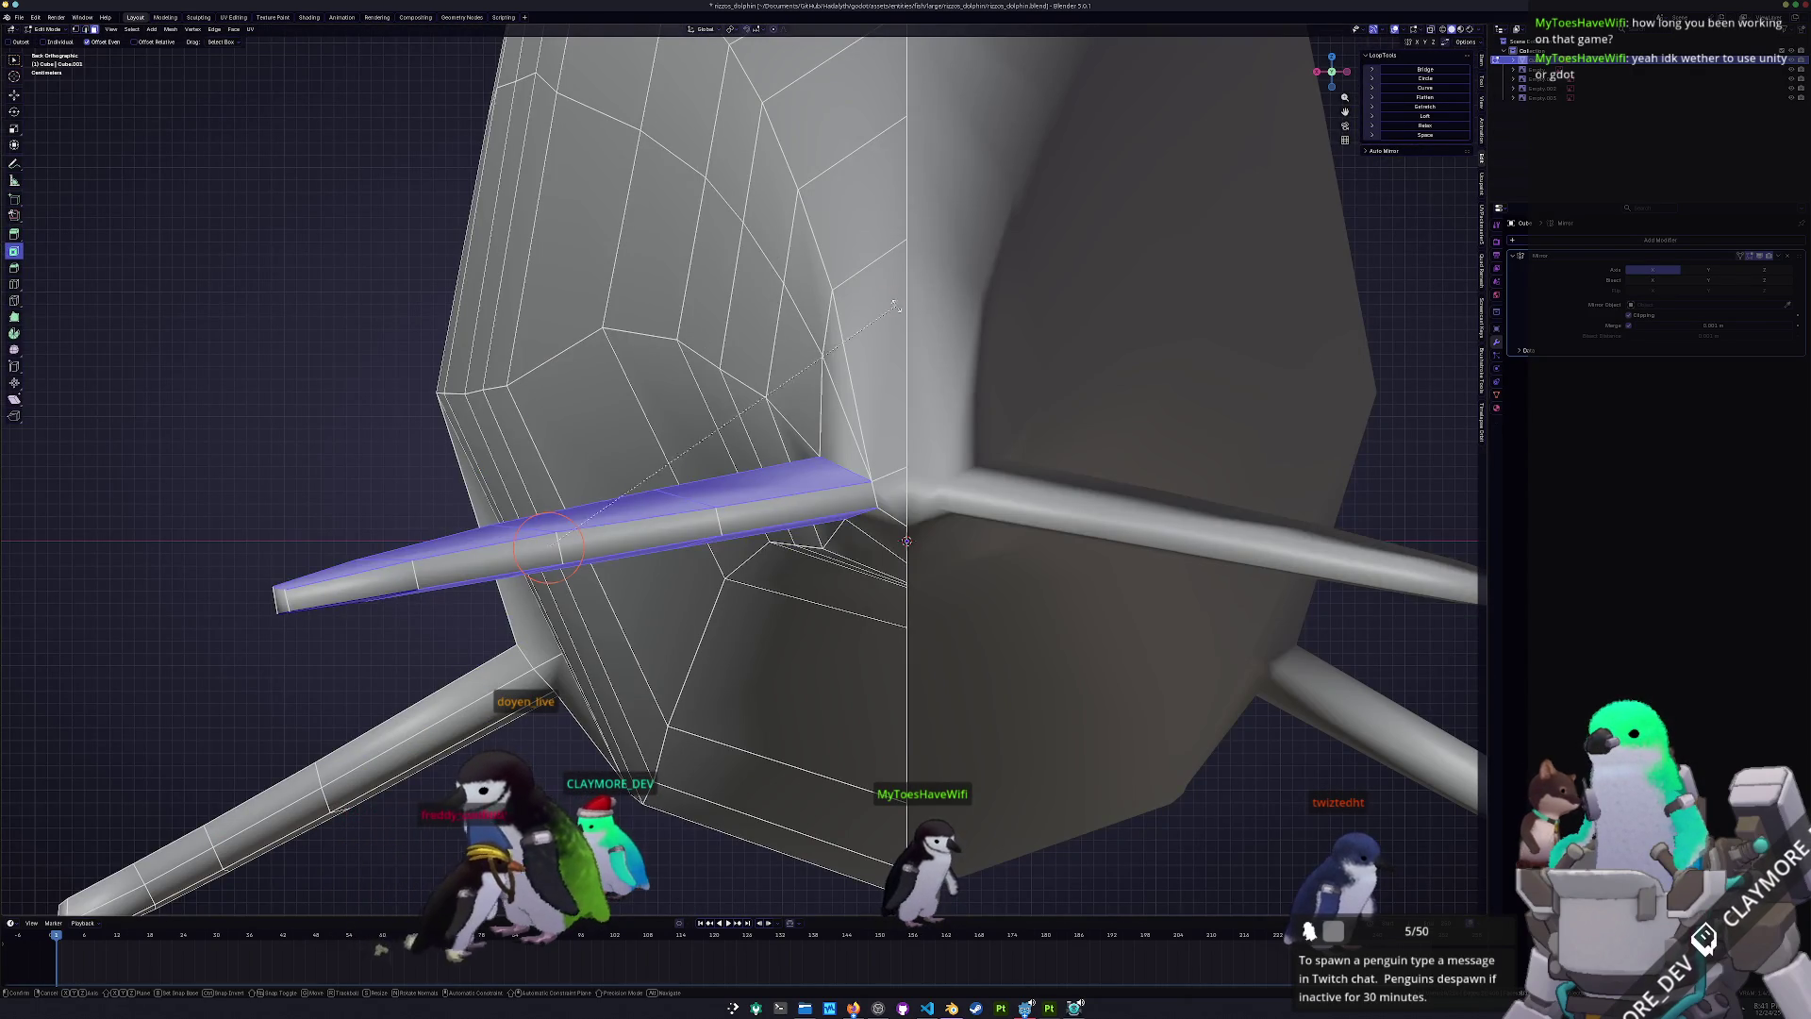
- Tilt the flipper 7.42° and raise it slightly along Z
key(r)
click(931, 350)
key(g)
key(z)
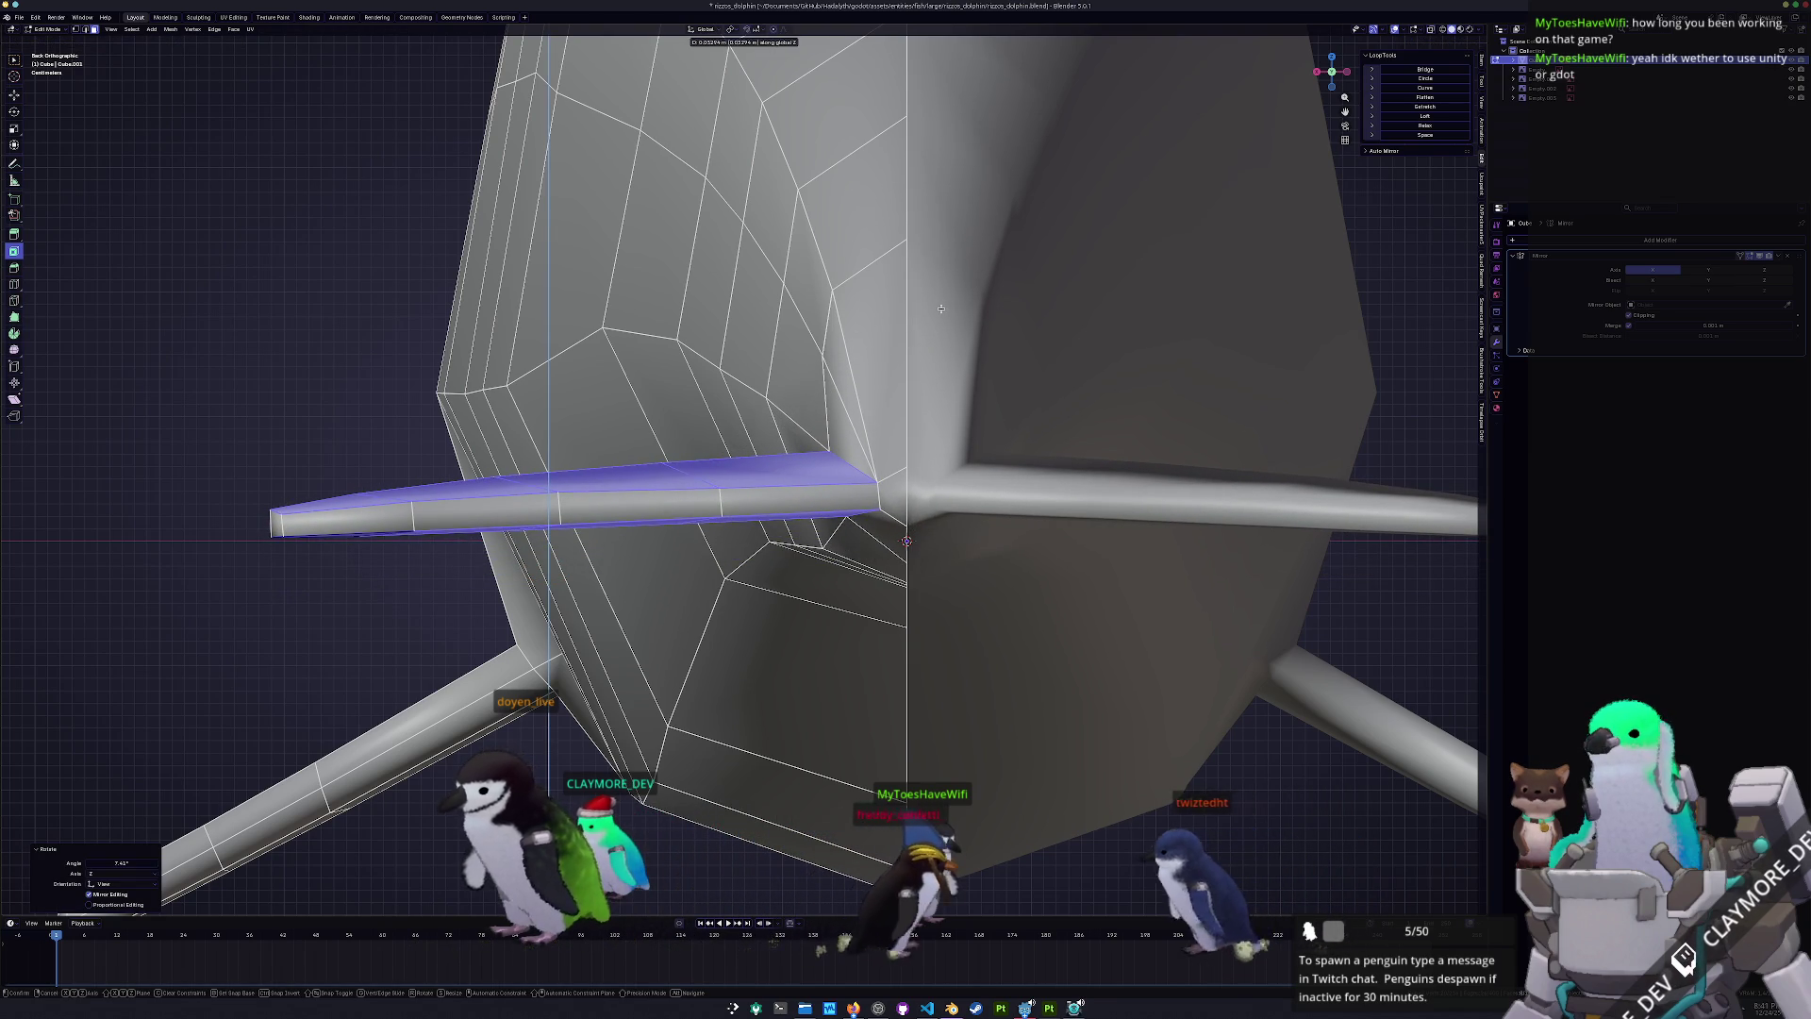
click(941, 308)
middle_drag(940, 308, 943, 380)
scroll(943, 380, down, 5)
- Clear the selection and add a centred edge loop near the flipper joint
key(alt+a)
key(w)
scroll(942, 463, up, 6)
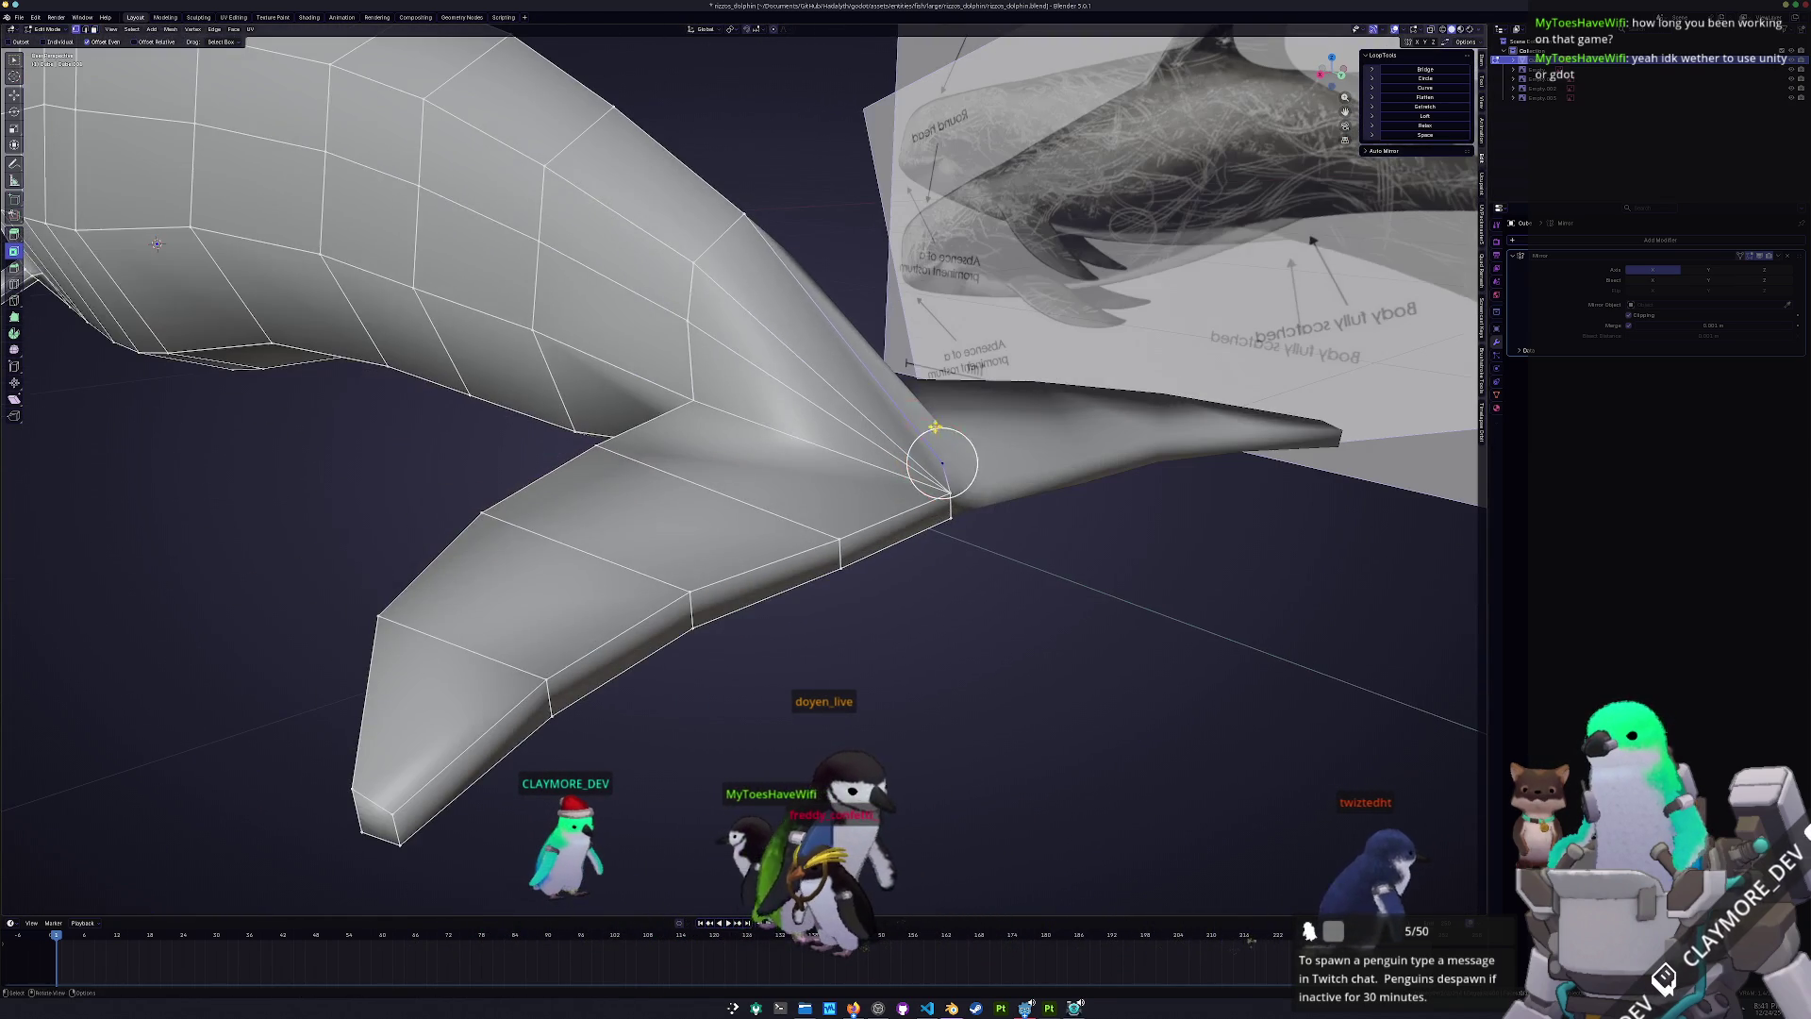
key(ctrl+r)
click(828, 359)
right_click(828, 359)
mouse_move(828, 358)
middle_down()
mouse_move(865, 316)
mouse_move(860, 397)
middle_up()
scroll(865, 316, down, 5)
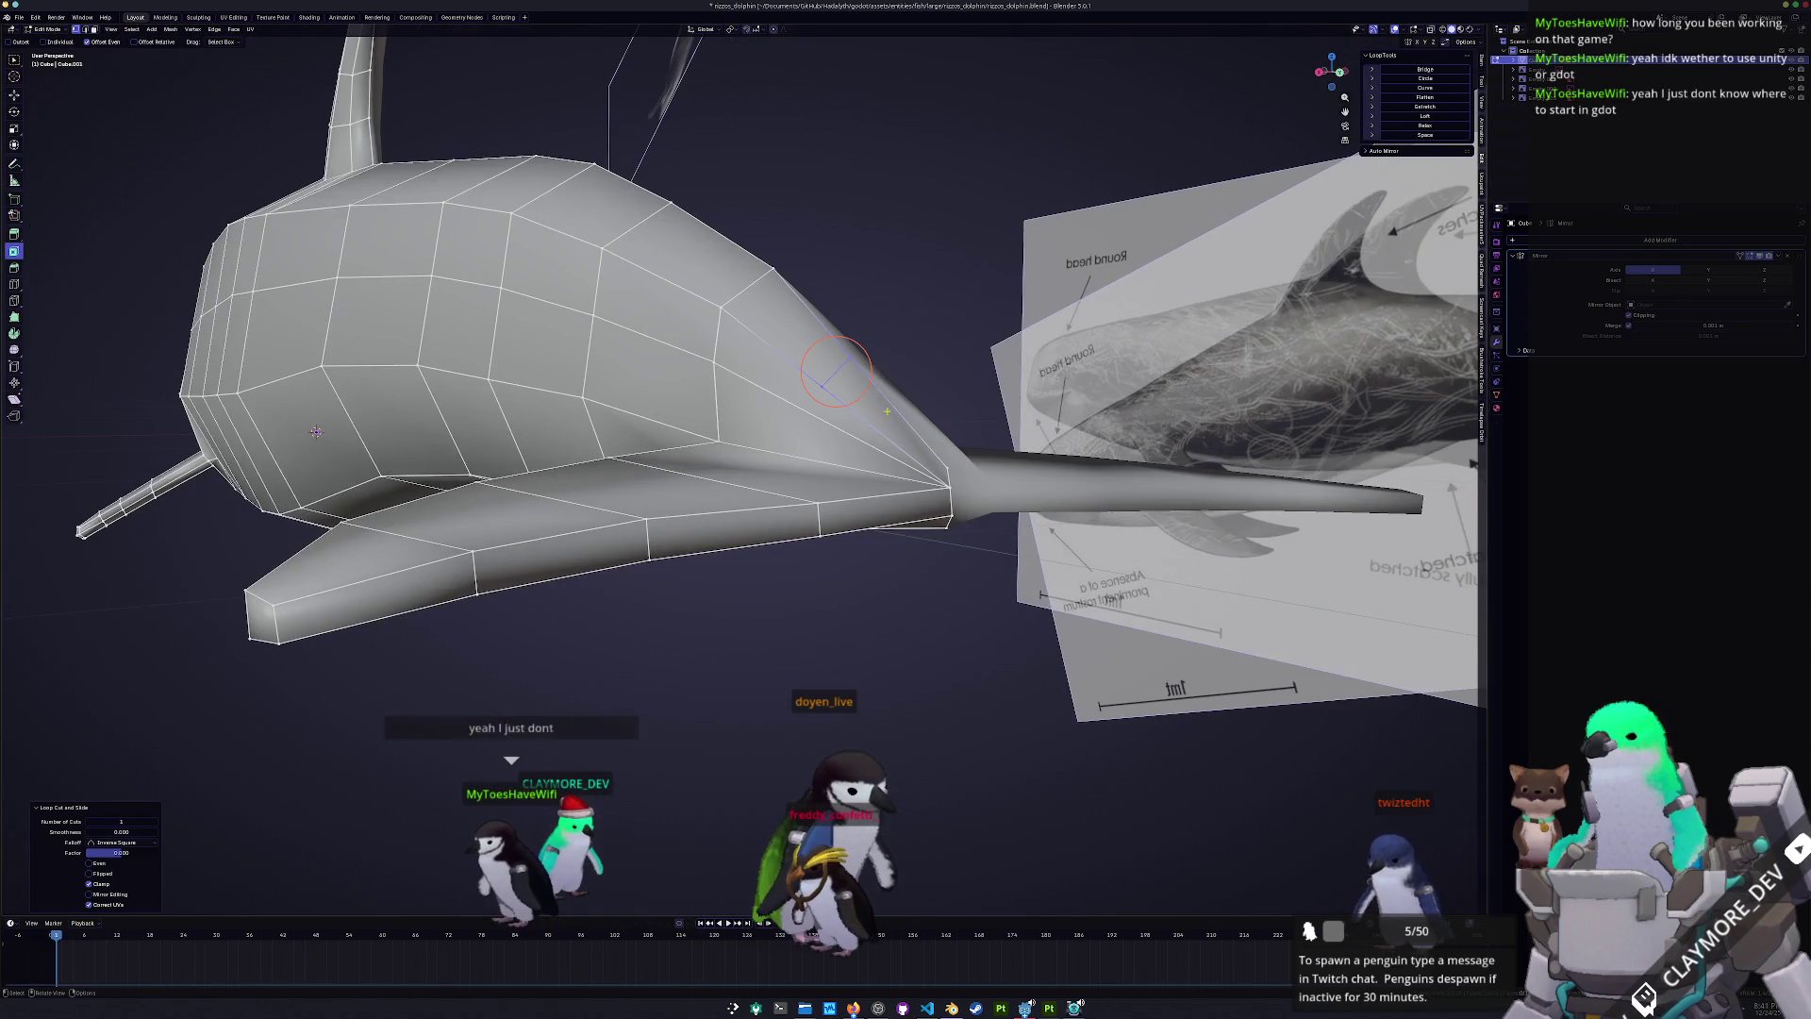
- Move a vertex at the joint vertically along Z
middle_drag(949, 465, 1001, 436)
scroll(998, 426, up, 1)
key(g)
key(z)
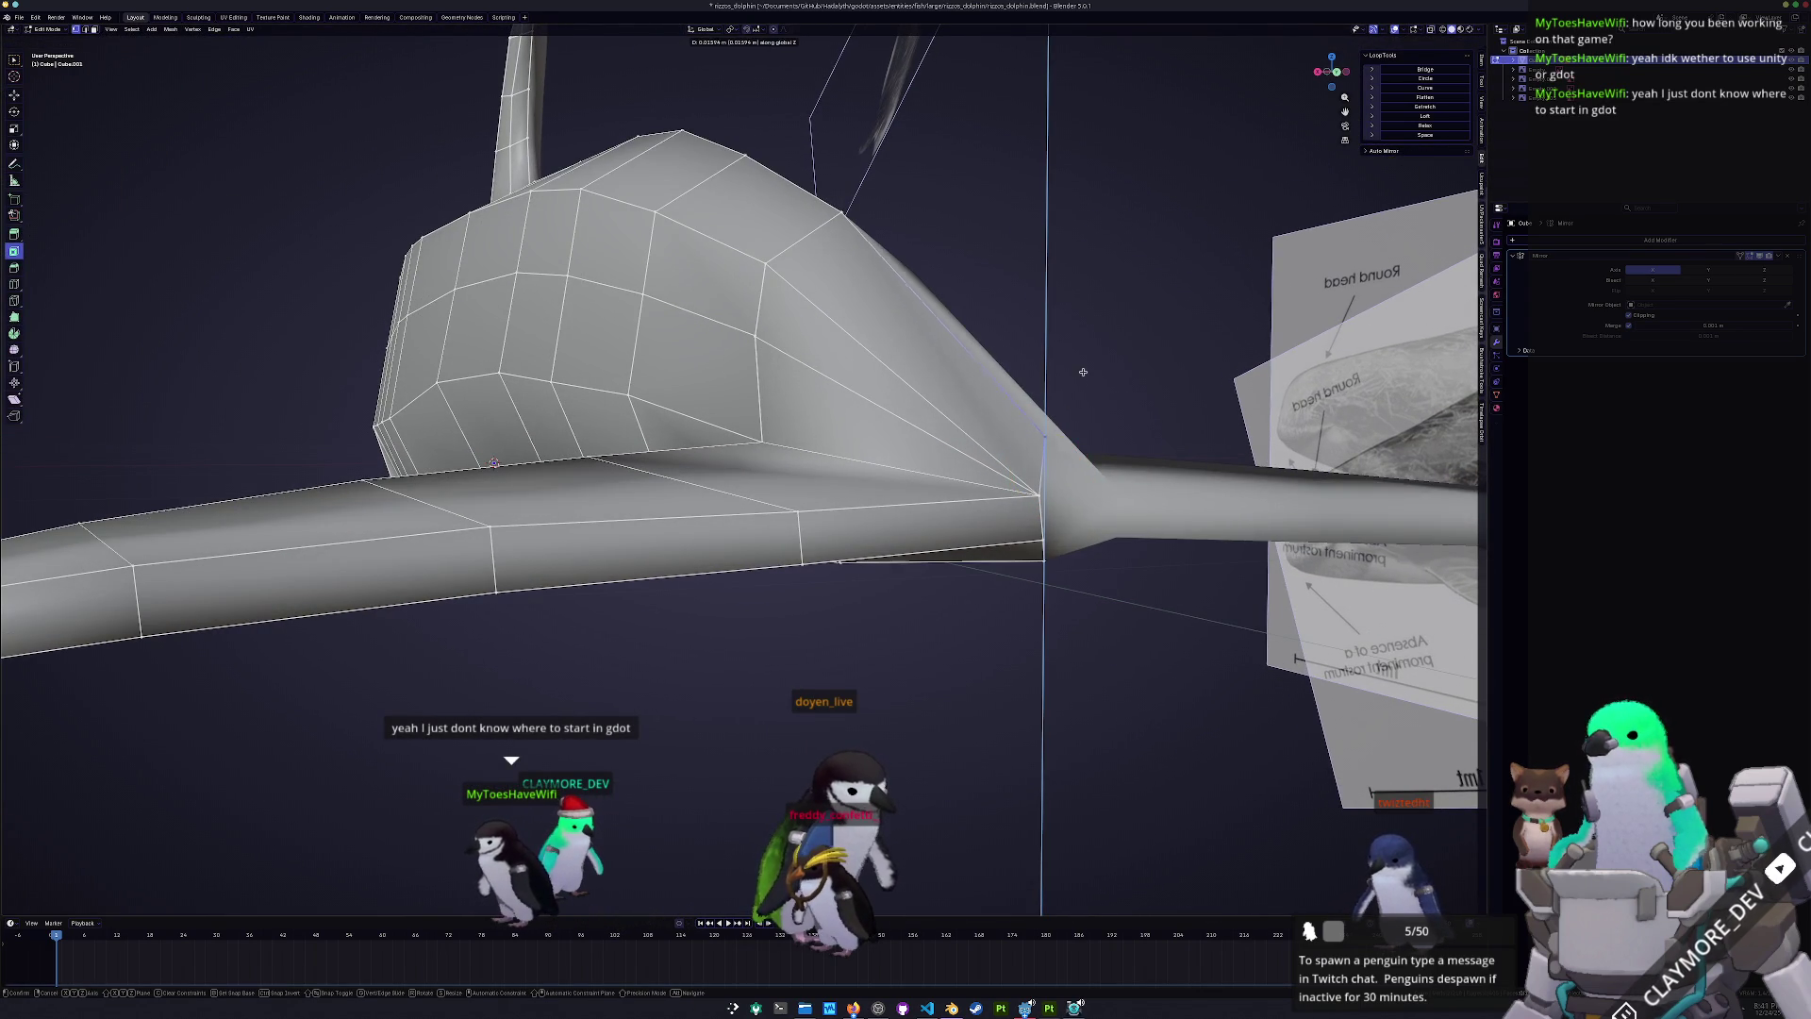
click(1082, 349)
mouse_move(1082, 349)
middle_down()
mouse_move(994, 334)
mouse_move(939, 358)
mouse_move(910, 403)
mouse_move(797, 406)
middle_up()
scroll(939, 358, down, 1)
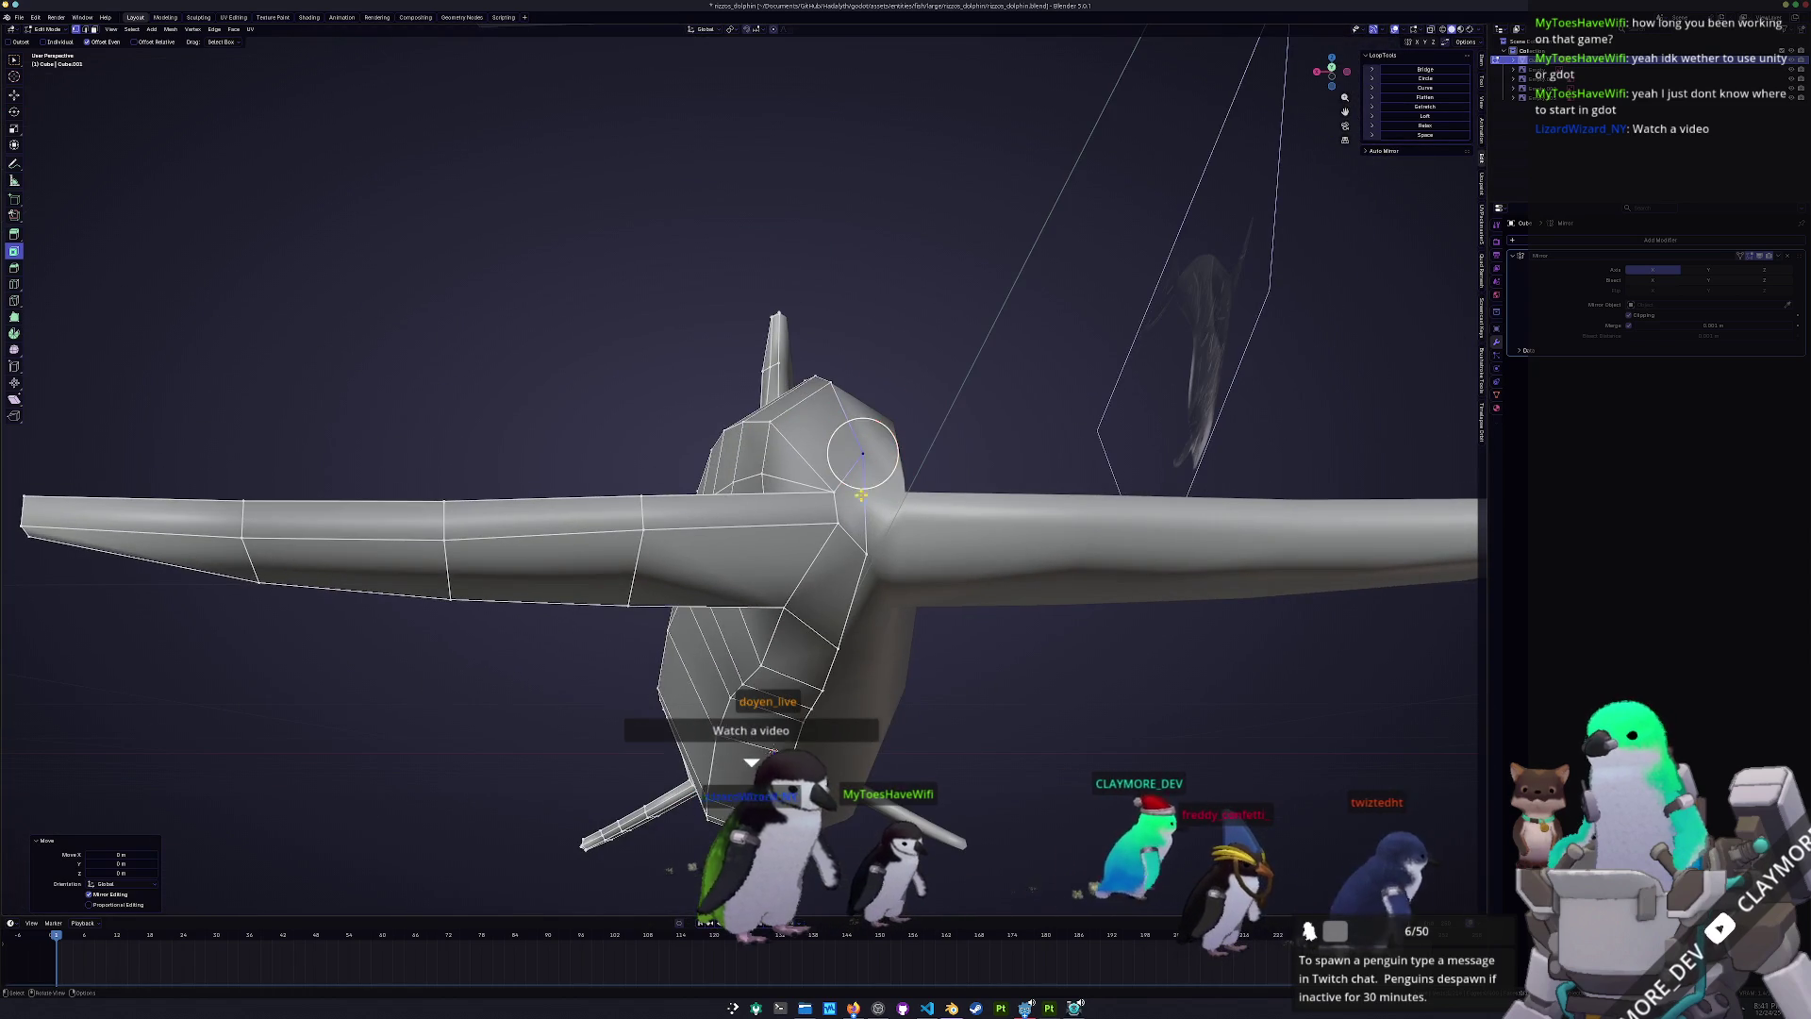
- Scale the selection along Z and cut a new edge at the flipper joint
key(s)
key(z)
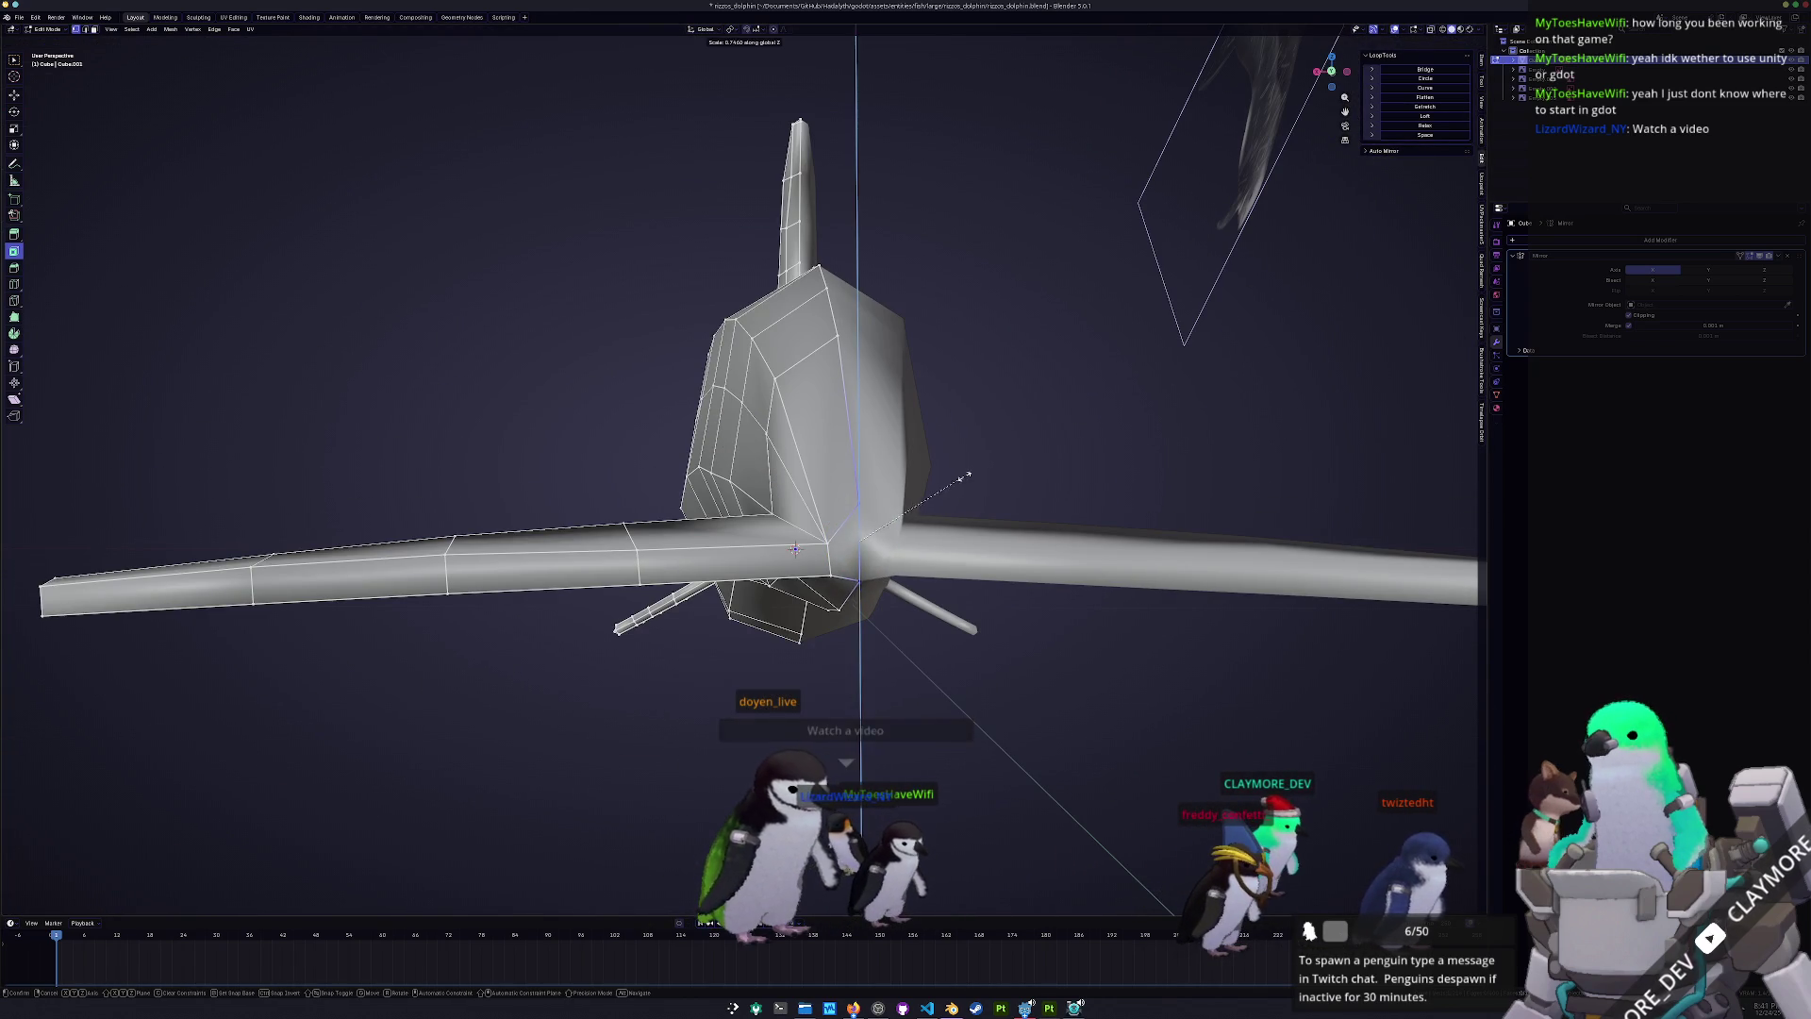
click(972, 475)
key(Tab)
mouse_move(972, 474)
middle_down()
mouse_move(685, 545)
mouse_move(865, 479)
middle_up()
key(Tab)
scroll(710, 532, up, 3)
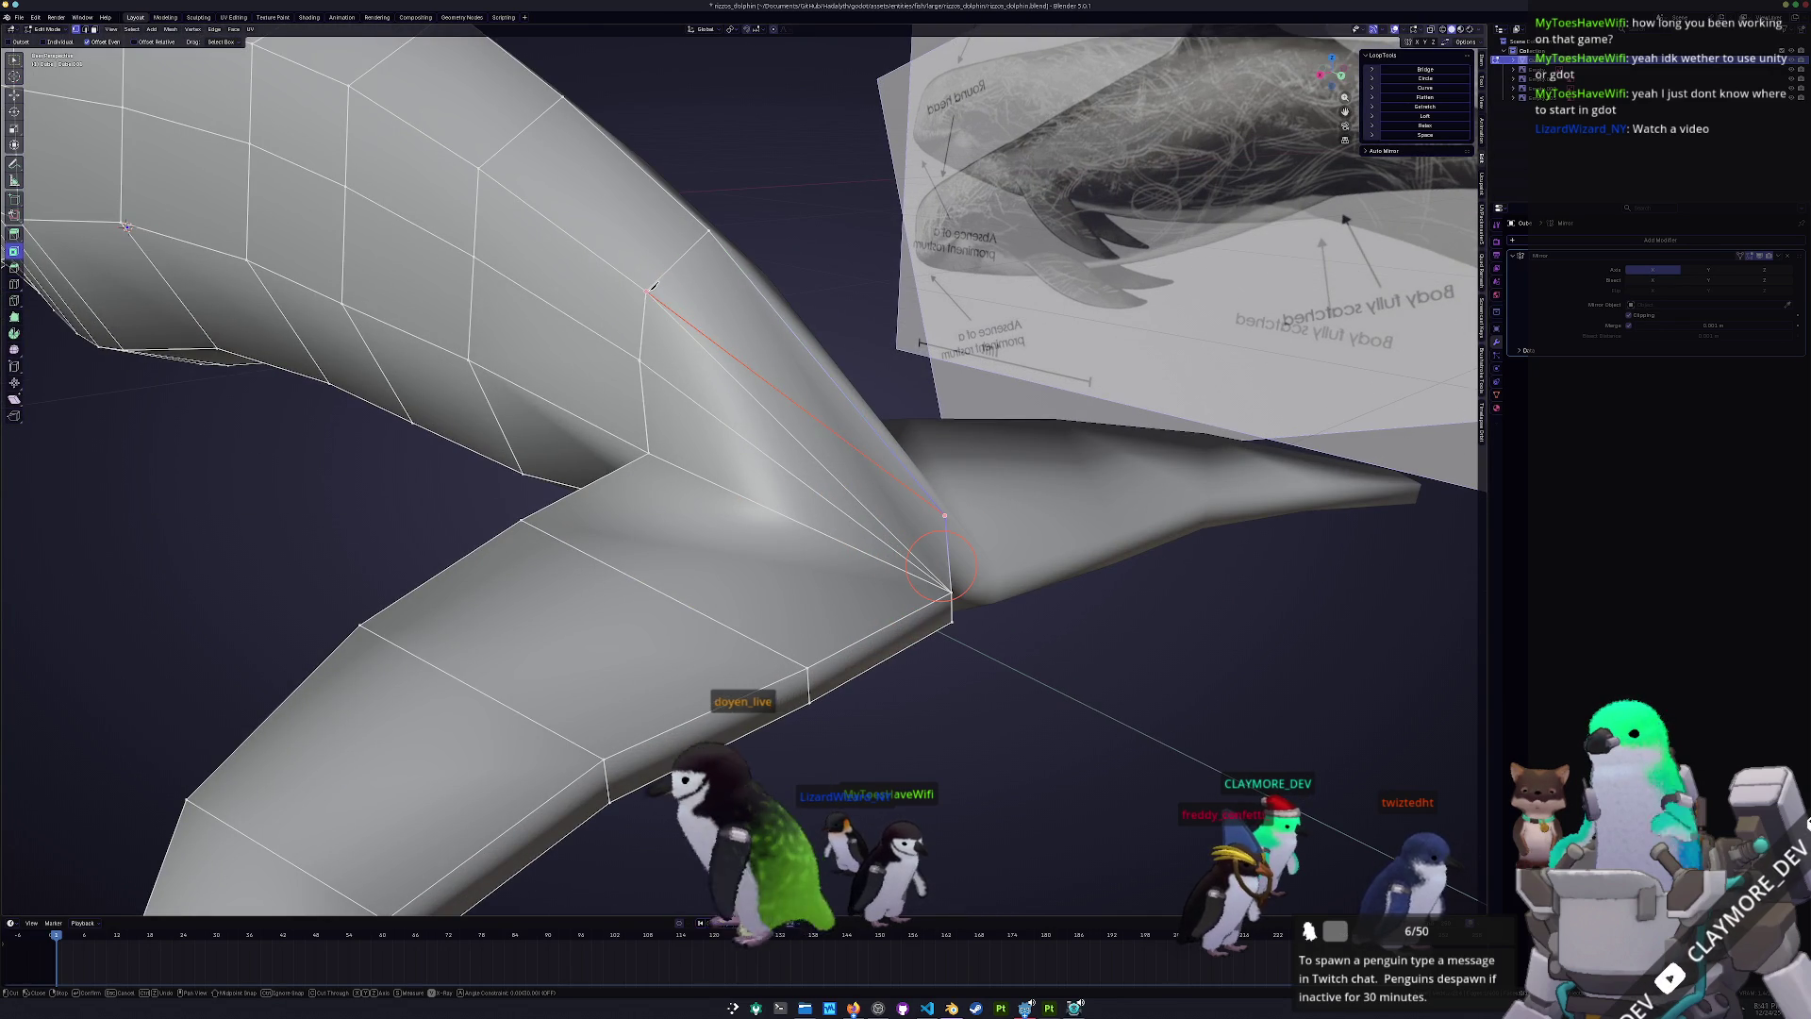
click(944, 515)
key(Return)
mouse_move(830, 457)
middle_down()
mouse_move(817, 464)
mouse_move(913, 494)
middle_up()
- Nudge a vertex vertically and save rizzos_dolphin.blend
key(k)
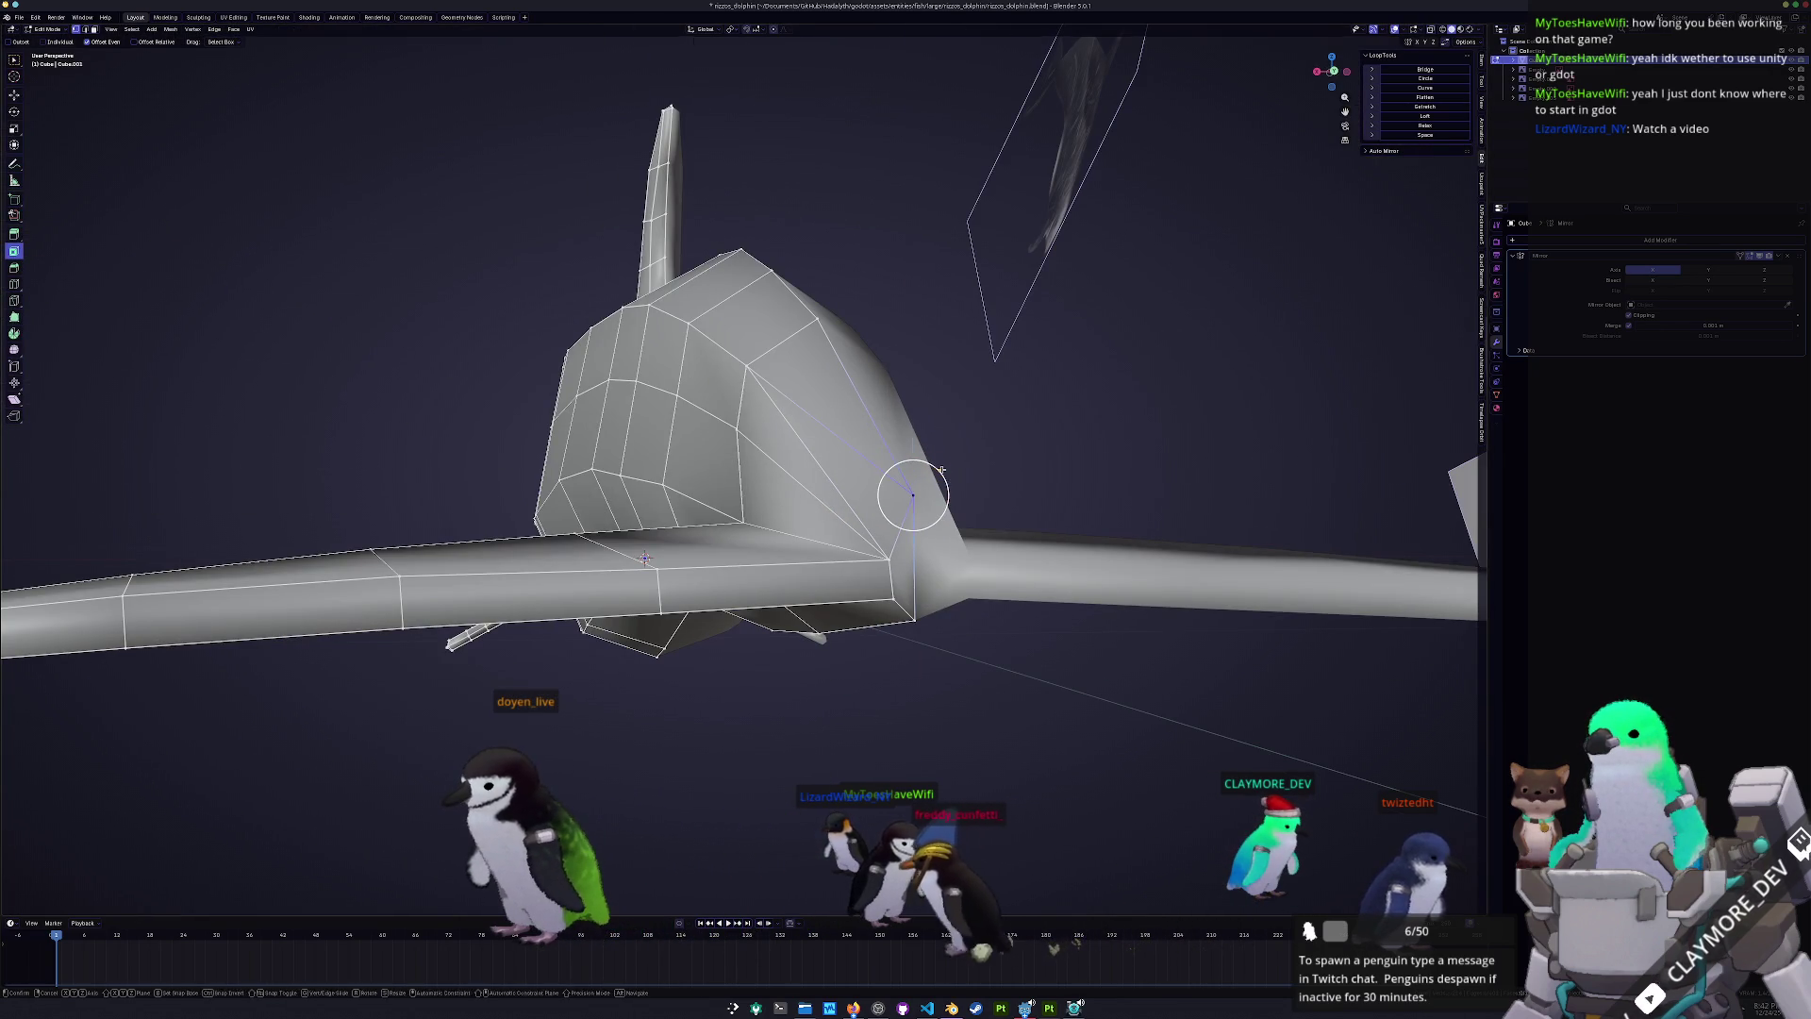
key(z)
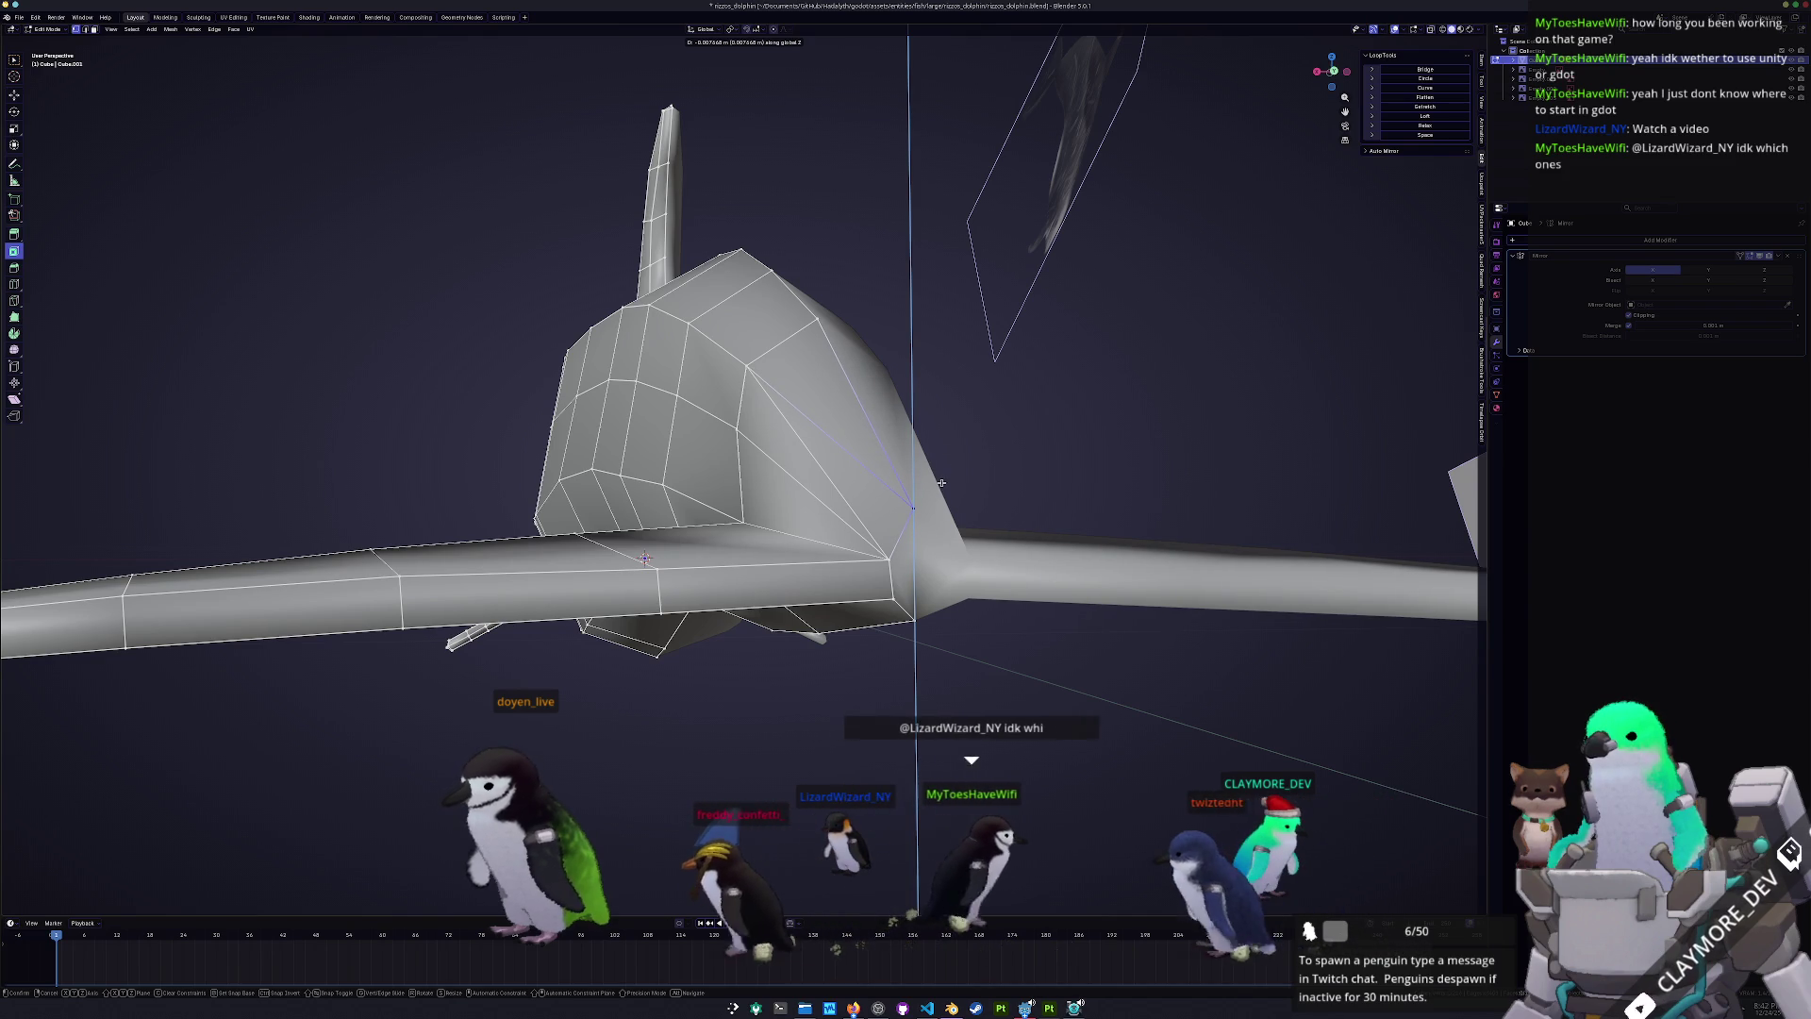
click(922, 482)
key(Tab)
key(Tab)
scroll(923, 482, down, 3)
mouse_move(923, 482)
middle_down()
mouse_move(771, 498)
mouse_move(798, 506)
middle_up()
key(ctrl+s)
click(771, 498)
key(Tab)
key(Tab)
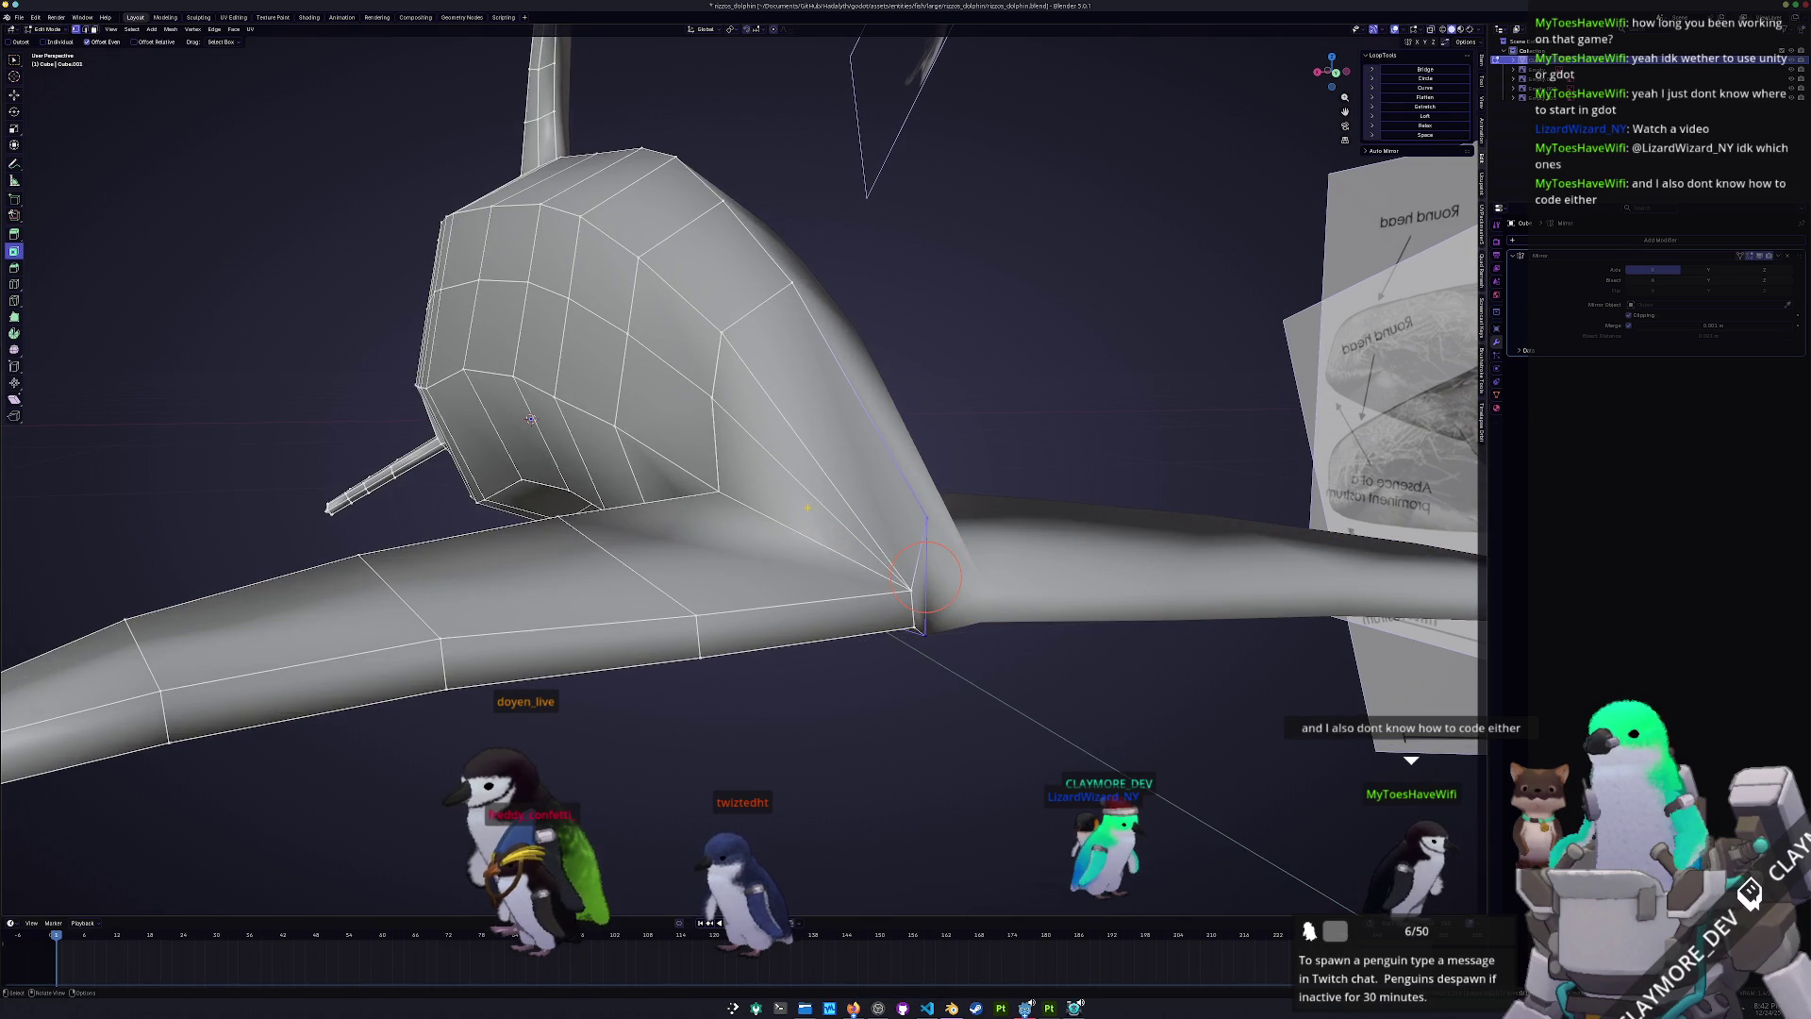
- Select a flipper-joint vertex and faces on the front of the dolphin's body
click(903, 591)
middle_drag(904, 591, 829, 783)
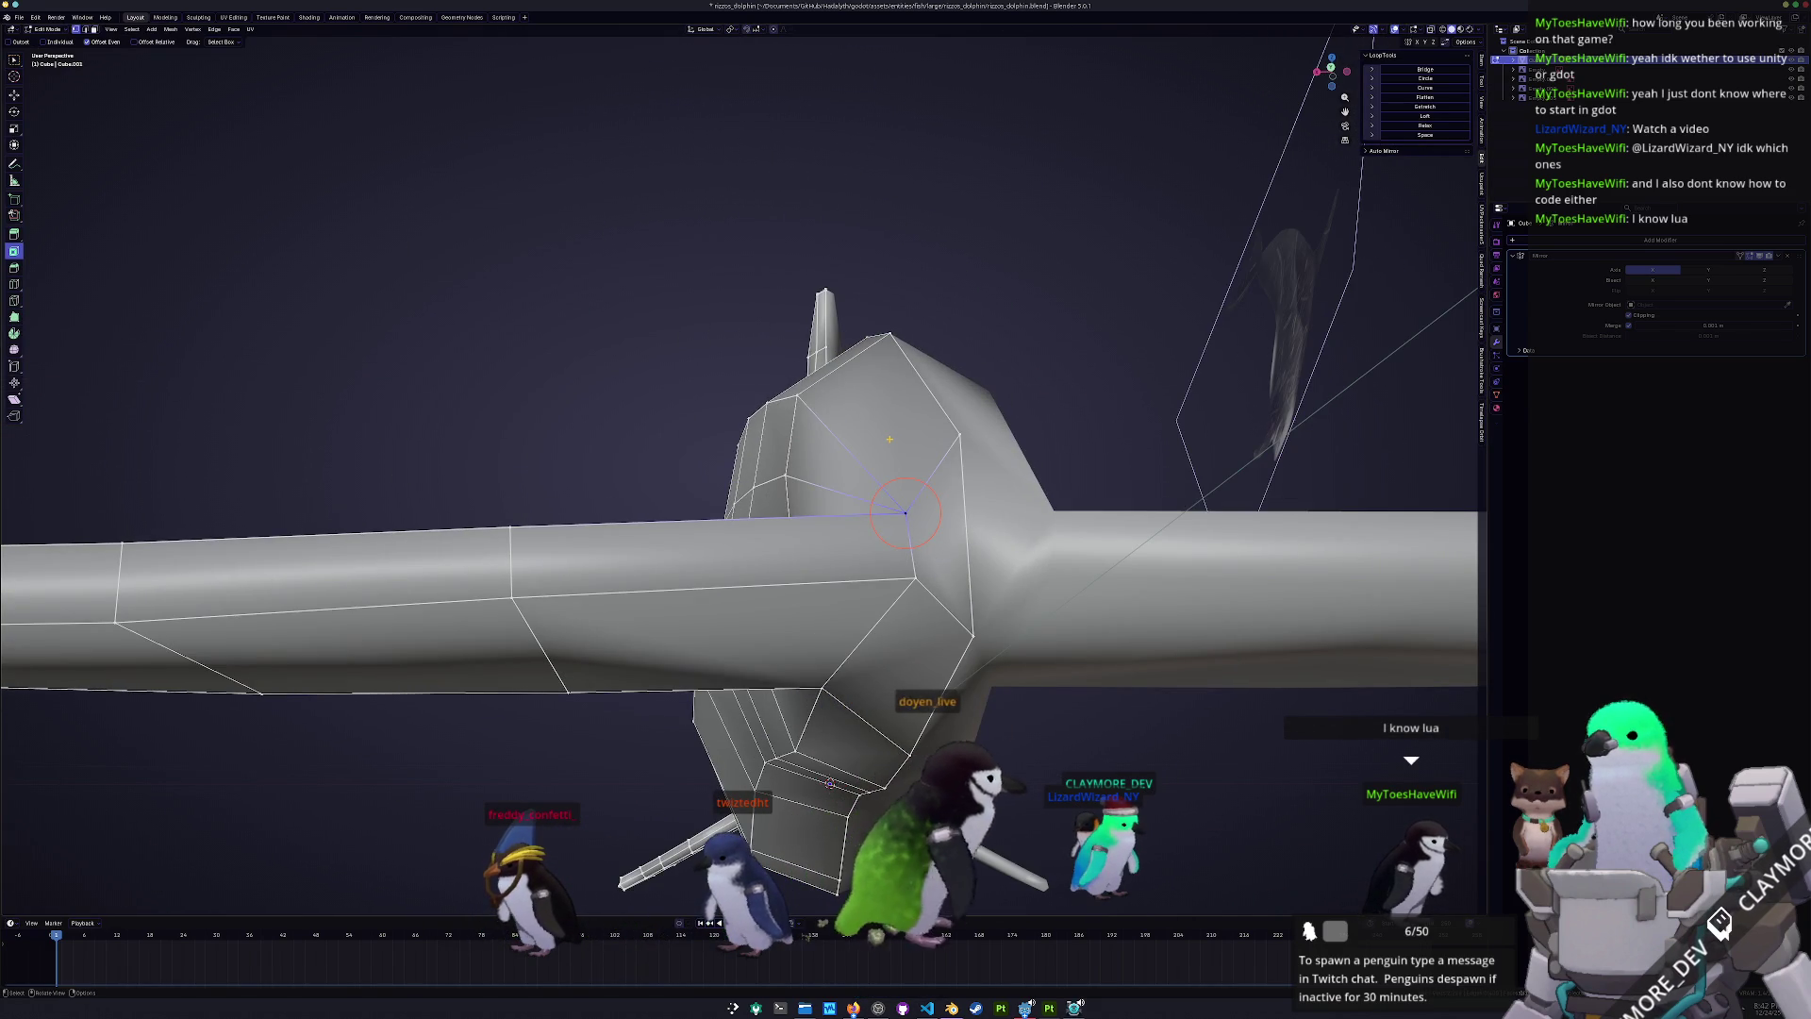
click(924, 544)
click(918, 650)
click(875, 401)
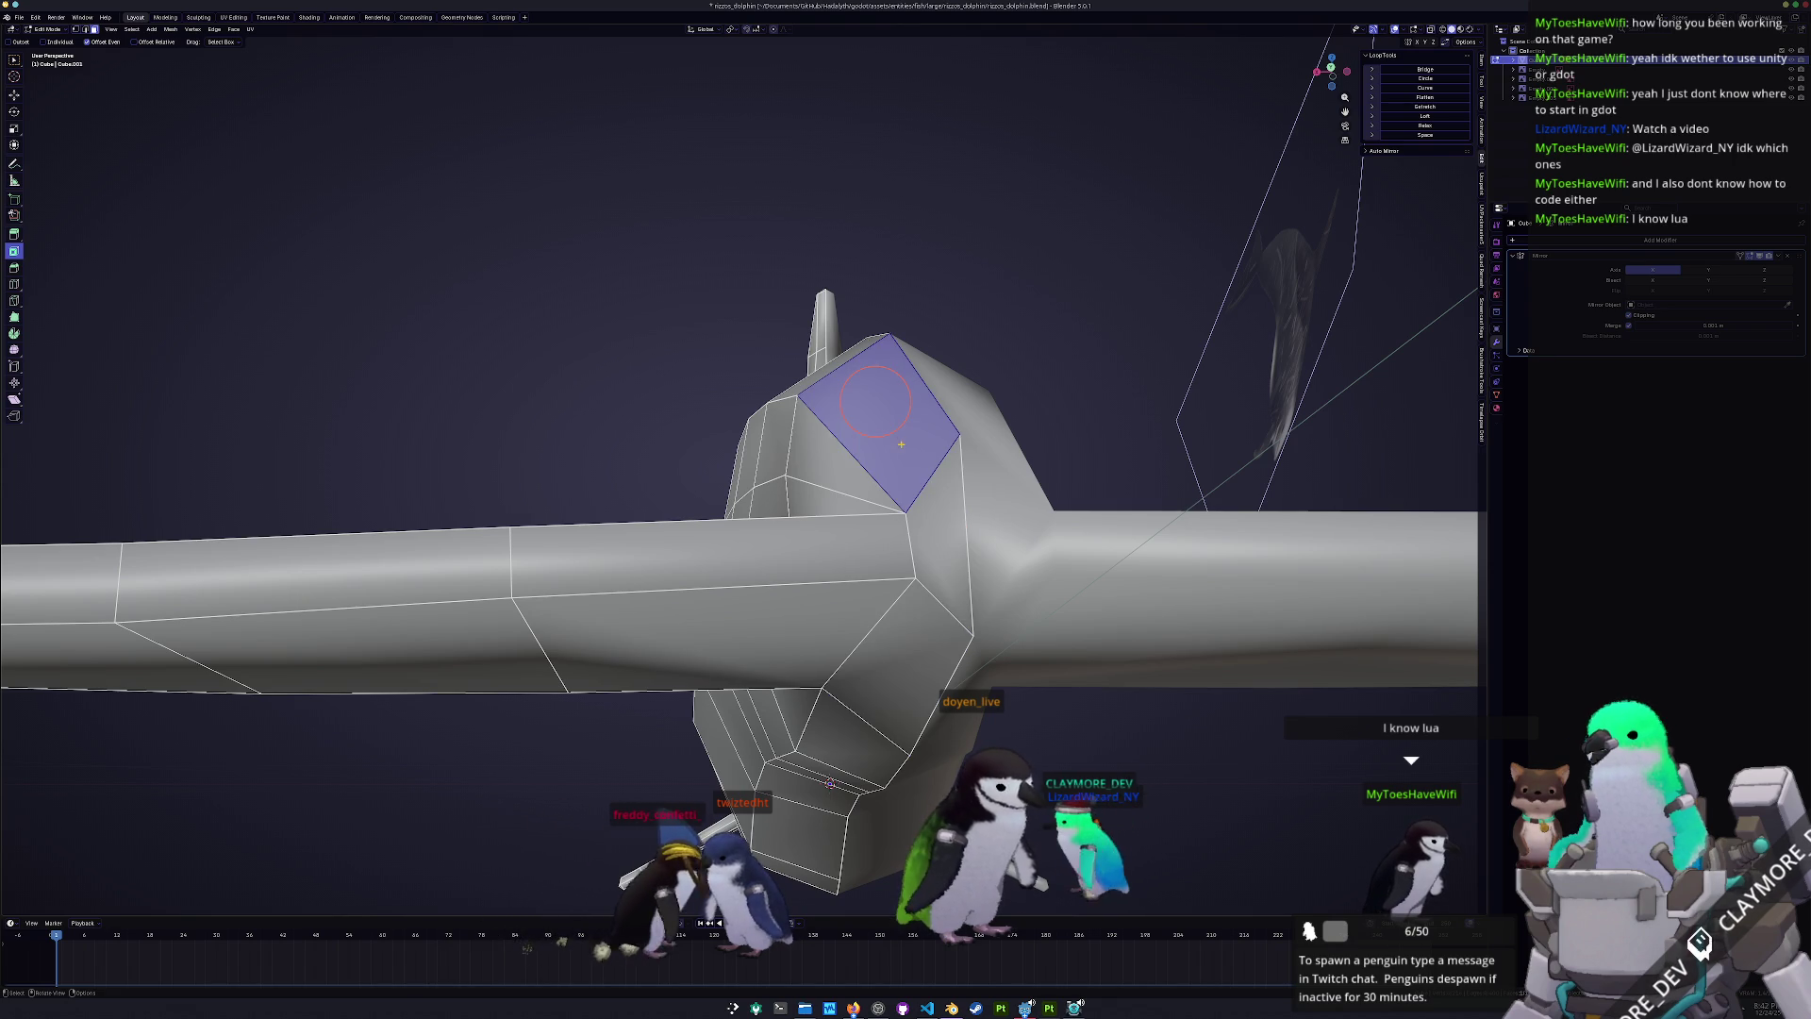
click(940, 537)
middle_drag(1233, 459, 1170, 396)
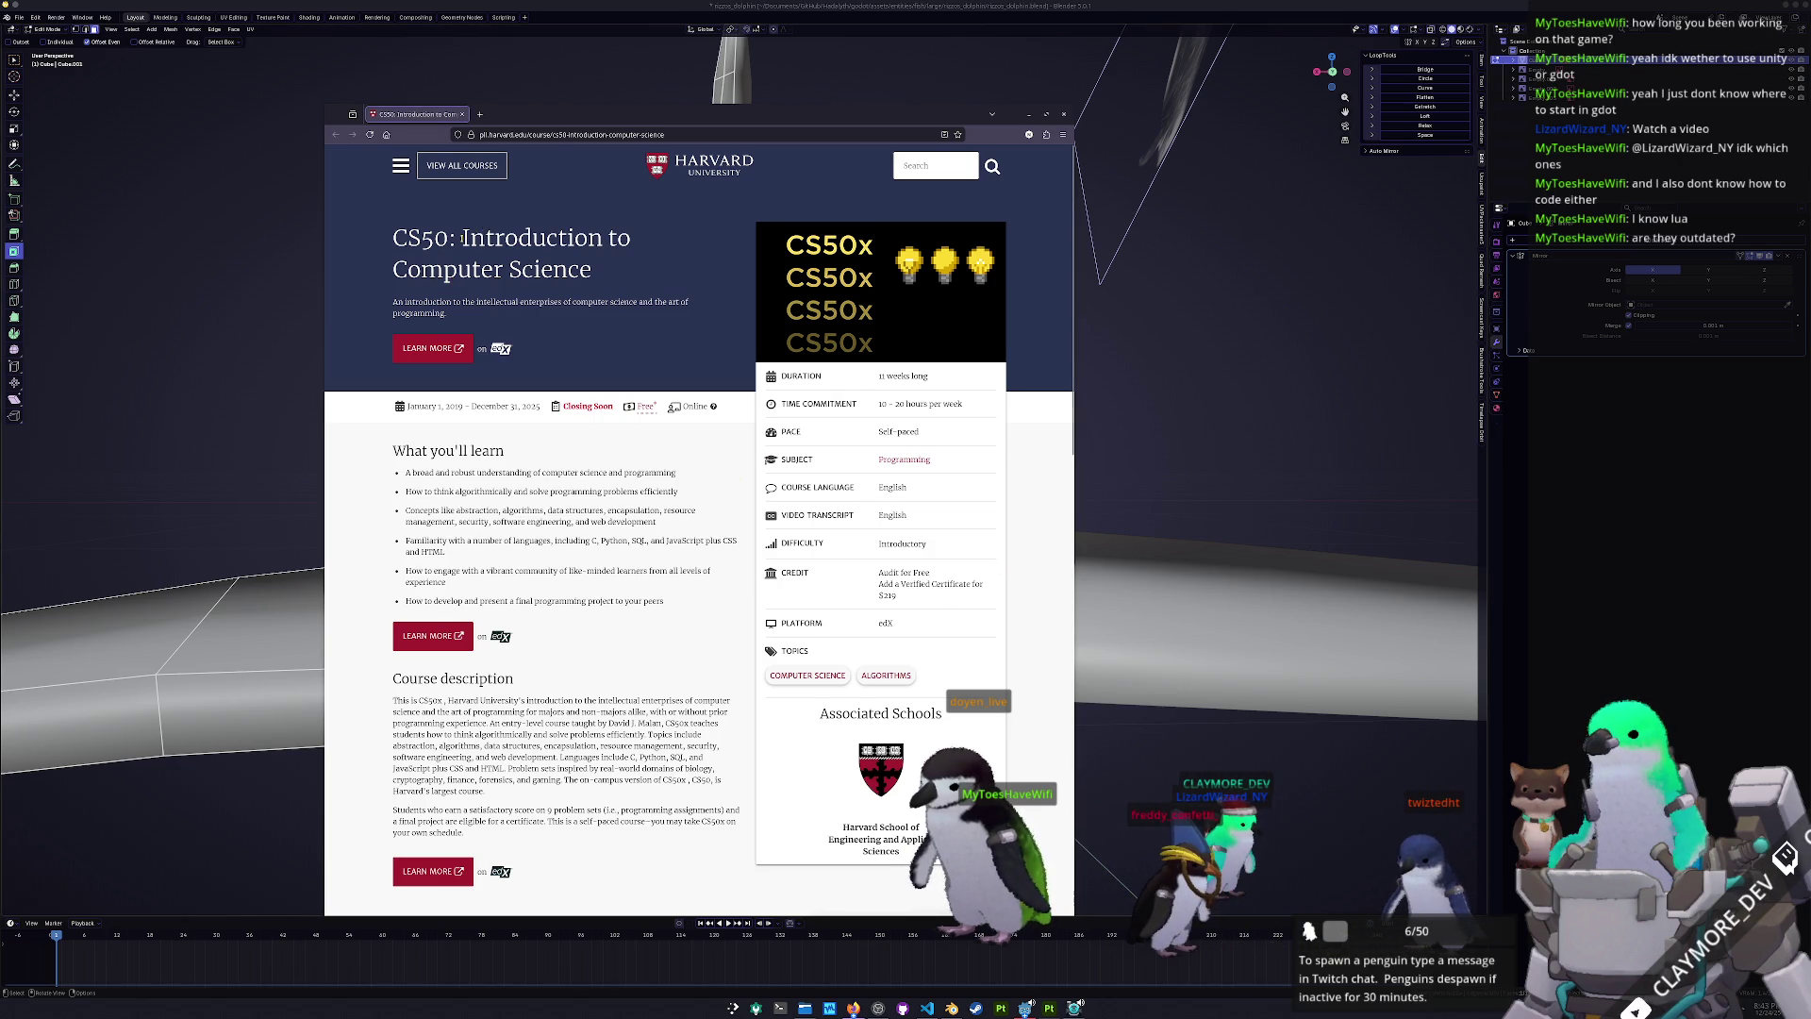
- Read the CS50 course page, highlighting and clearing the title and Audit for Free text
drag(462, 237, 630, 271)
click(629, 271)
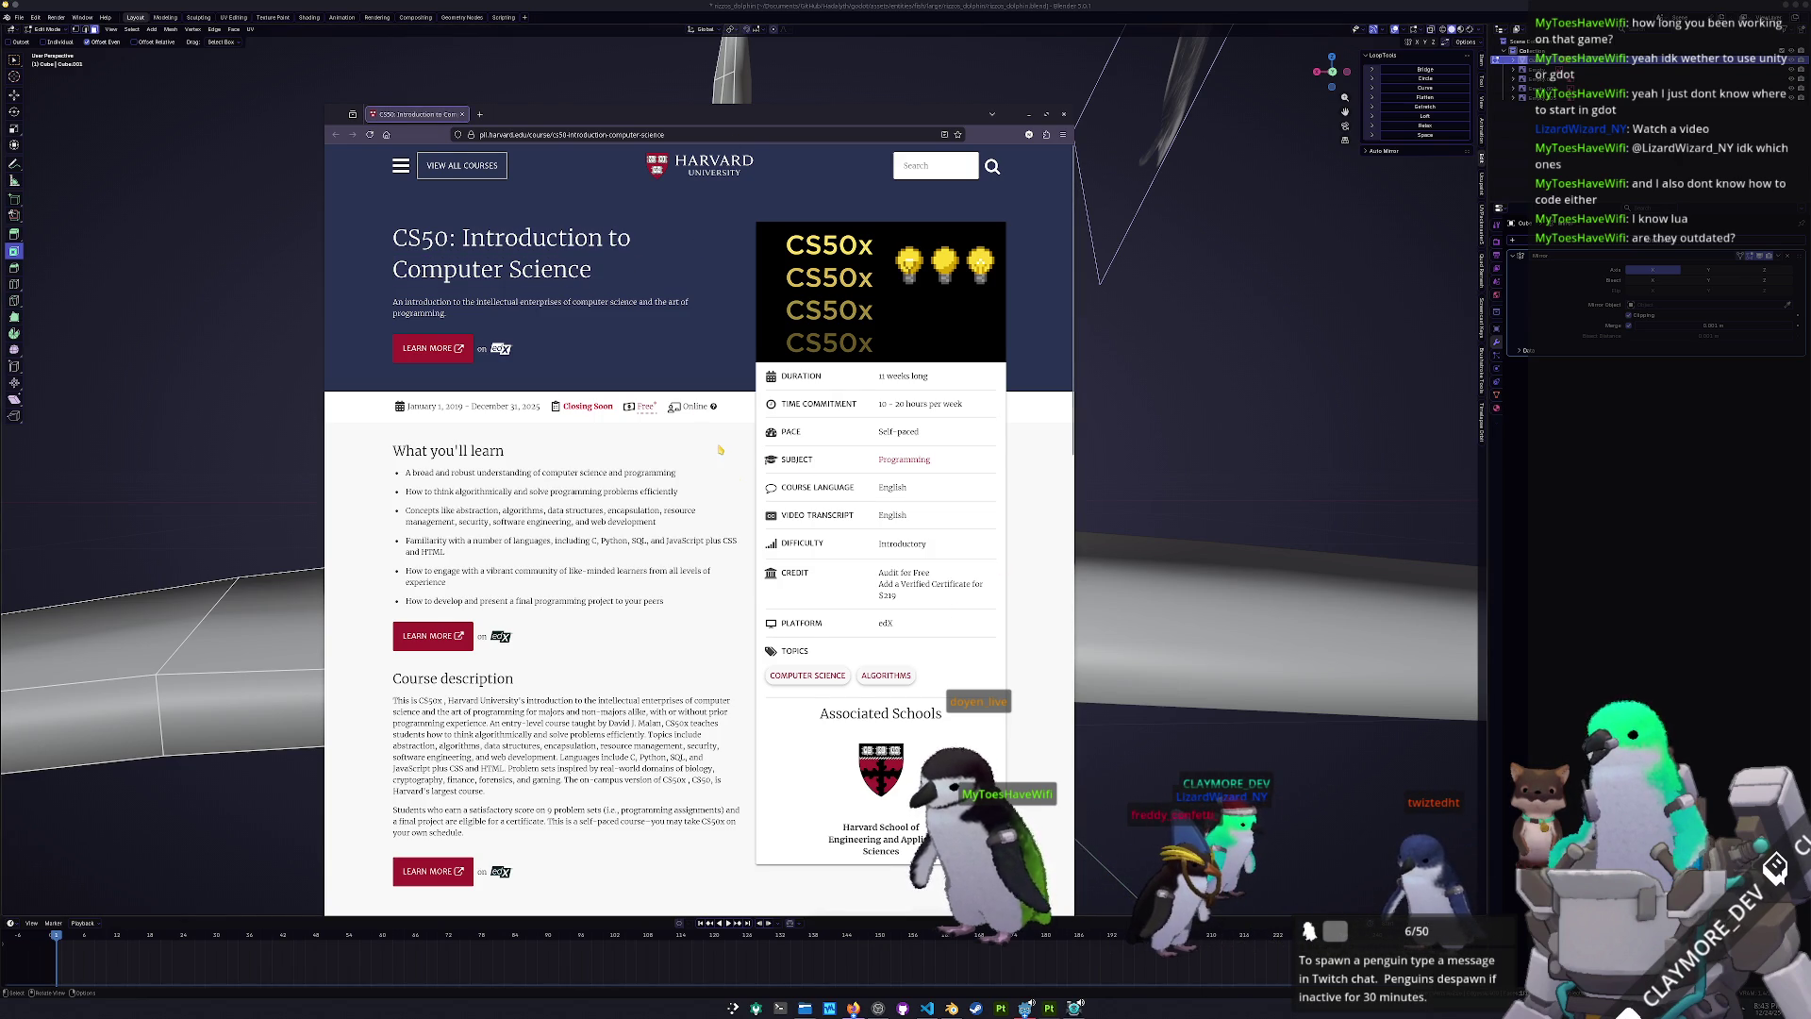
scroll(695, 449, down, 2)
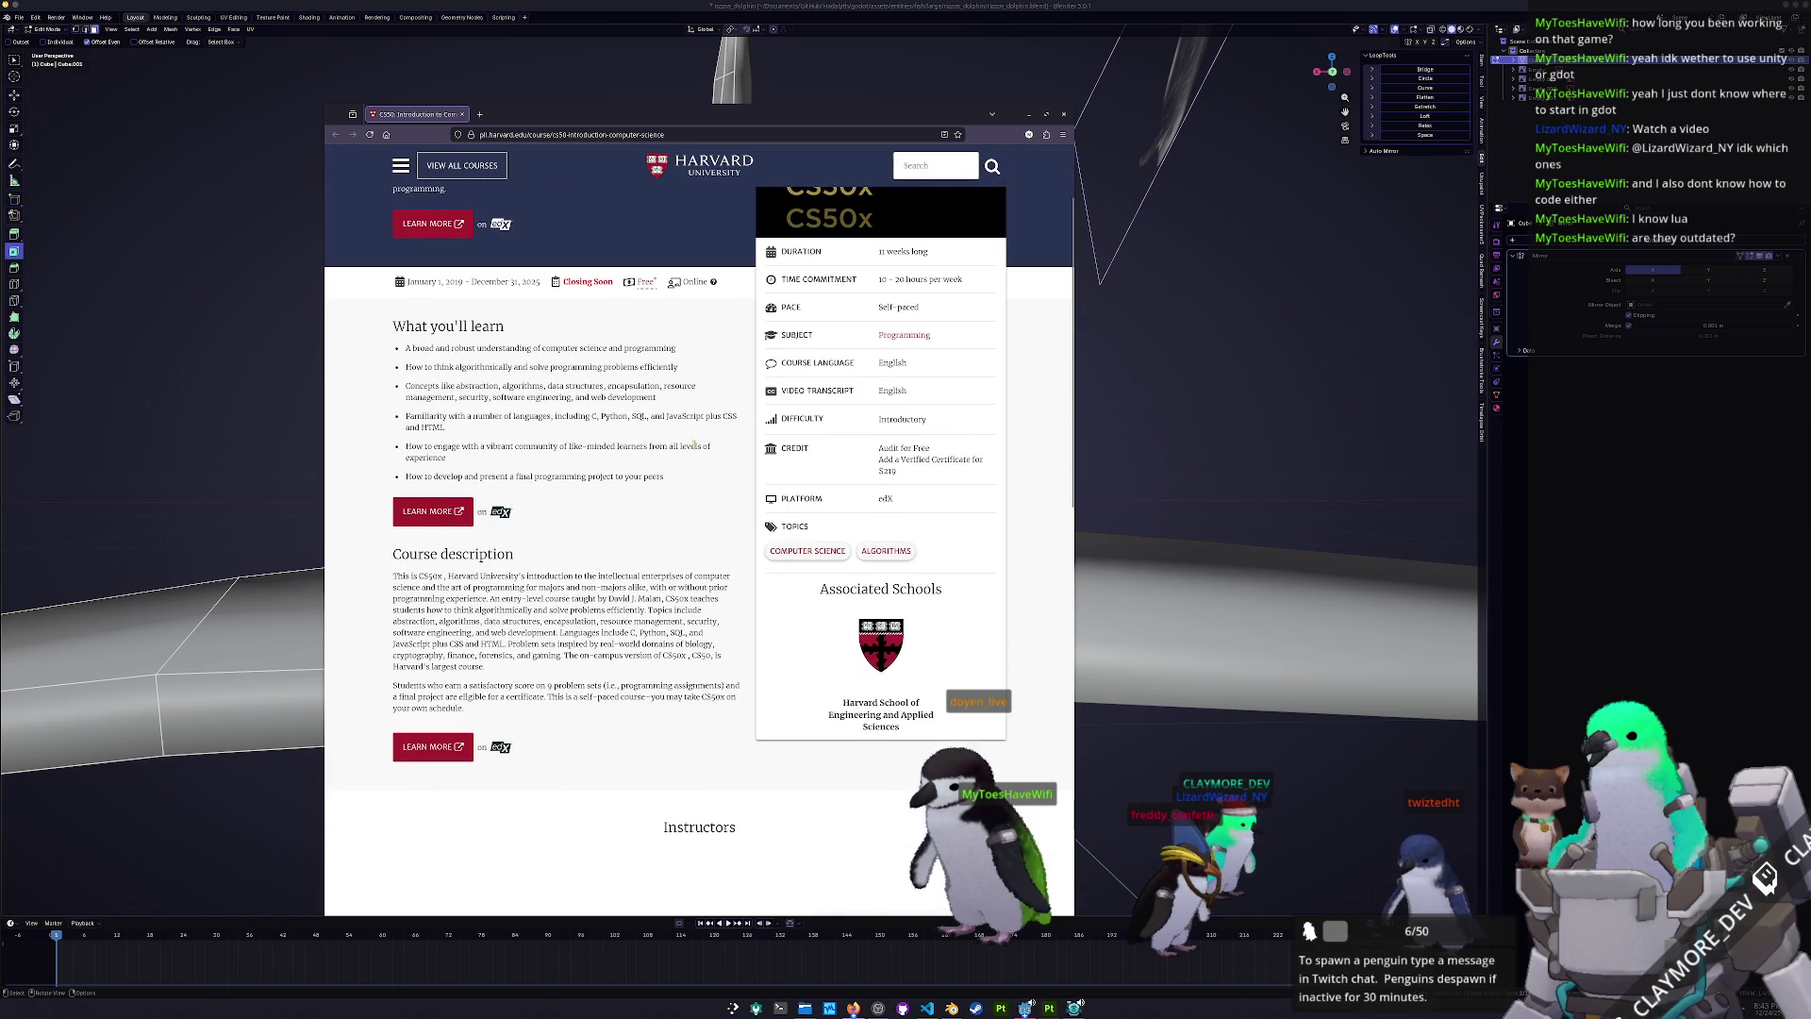
scroll(696, 586, up, 2)
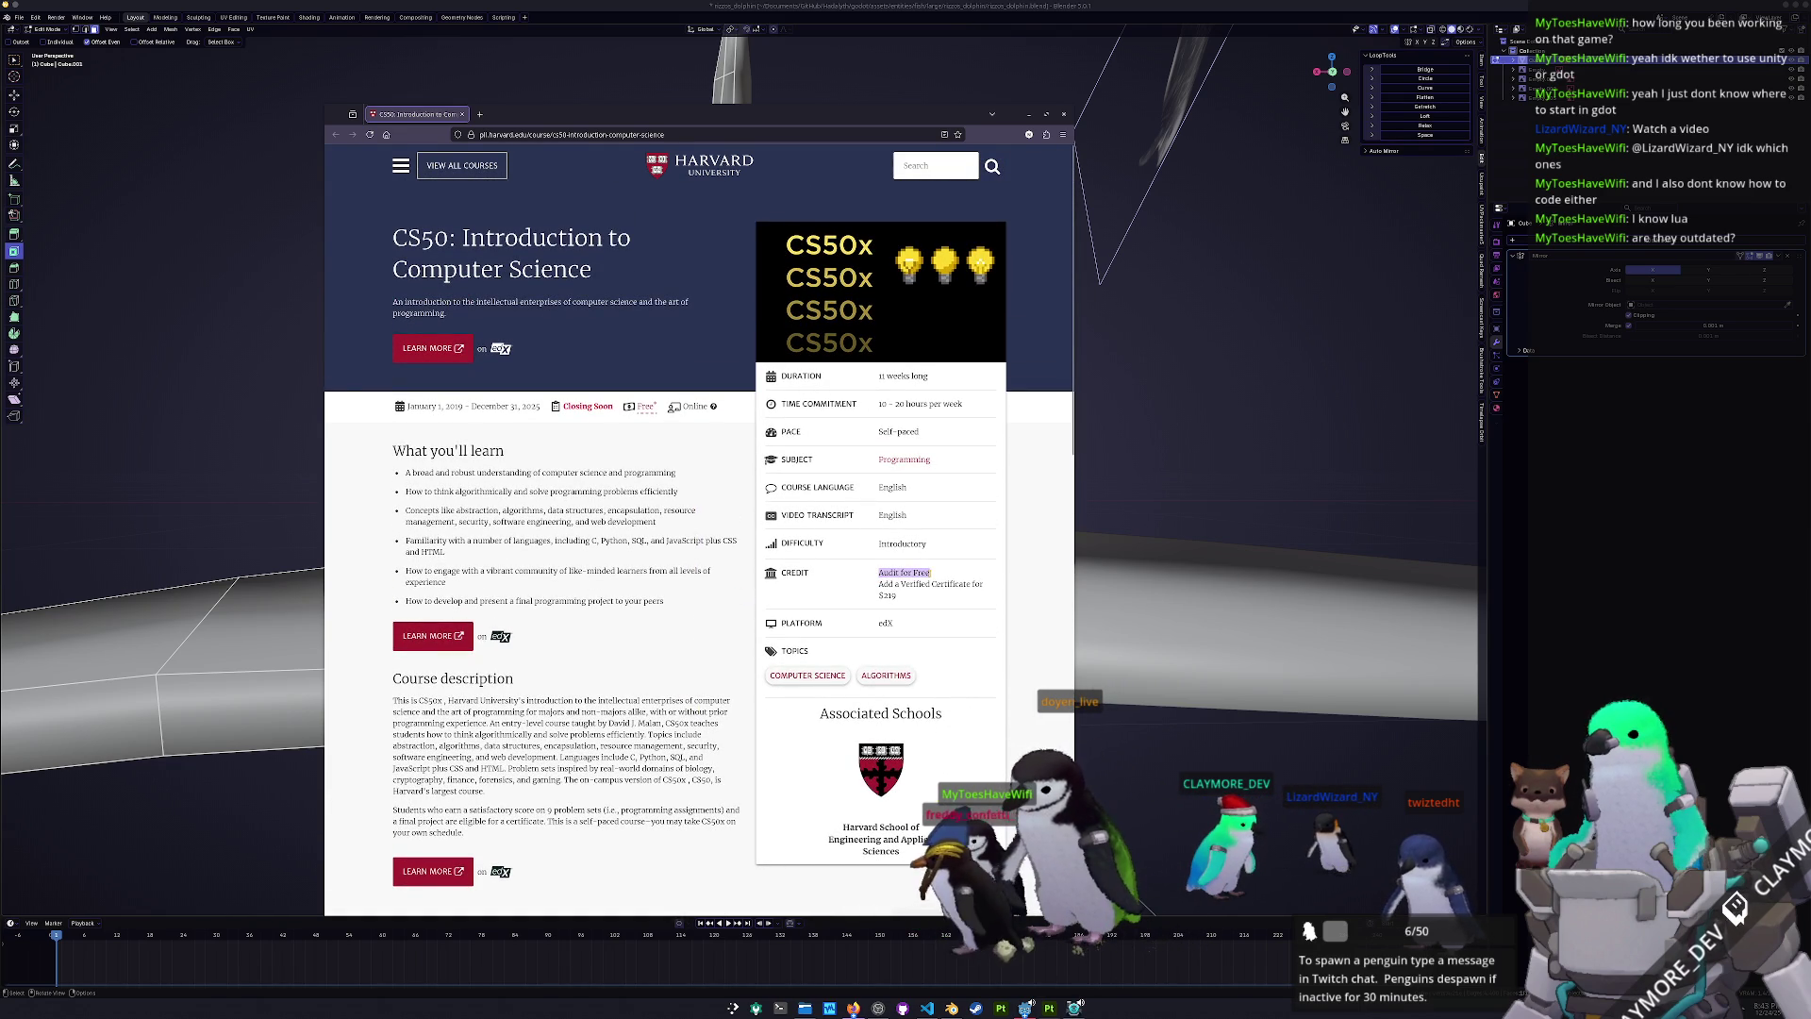
click(663, 620)
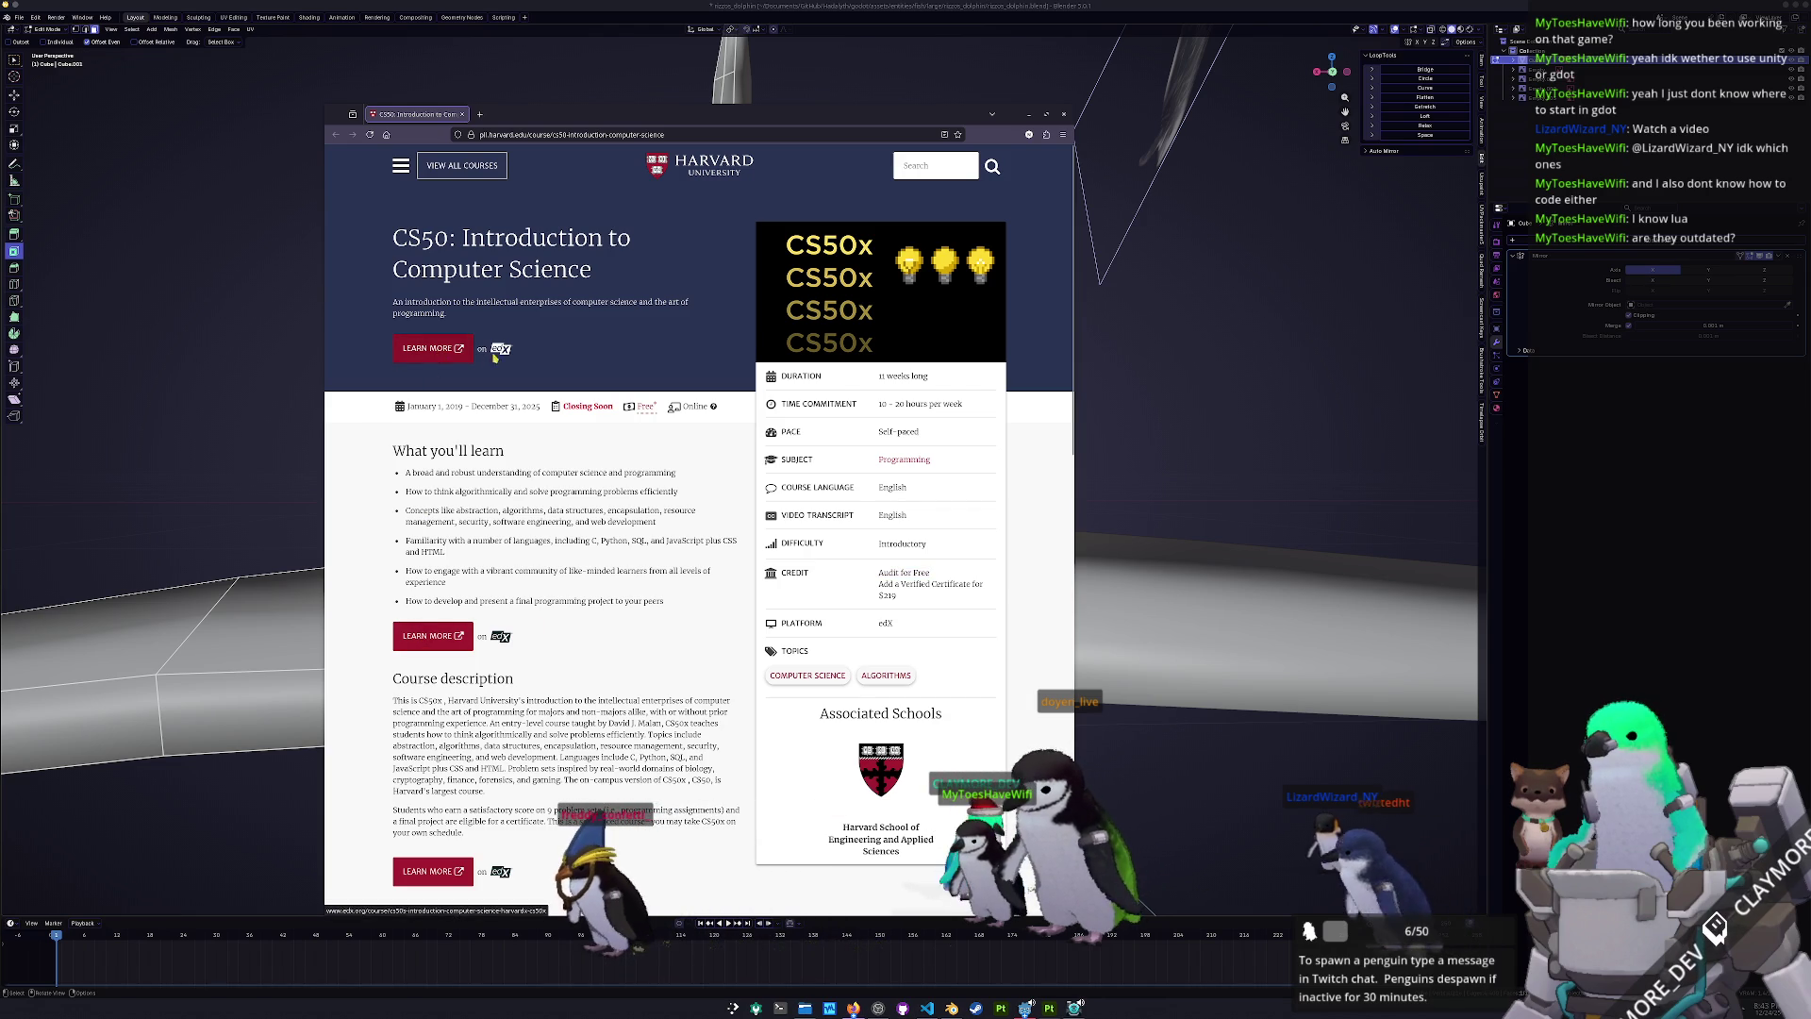
- Open the edX course page in a new tab, then scroll the CS50 page again
click(440, 357)
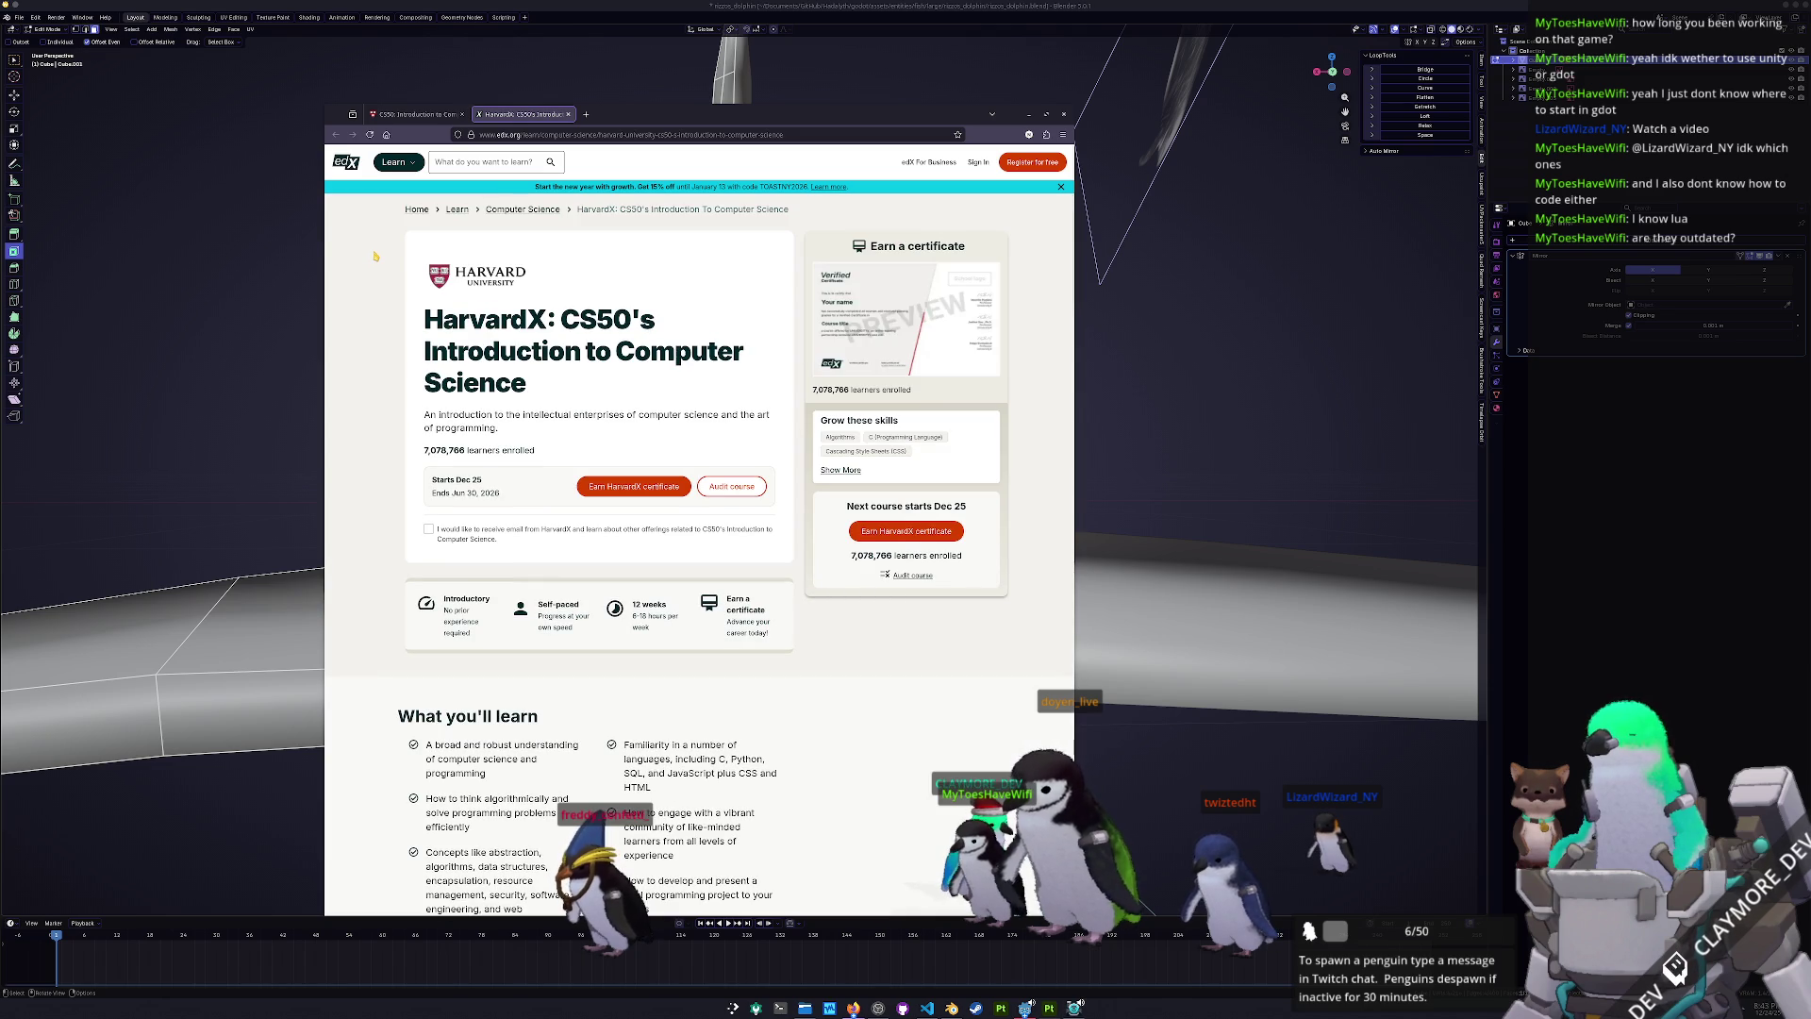
click(415, 114)
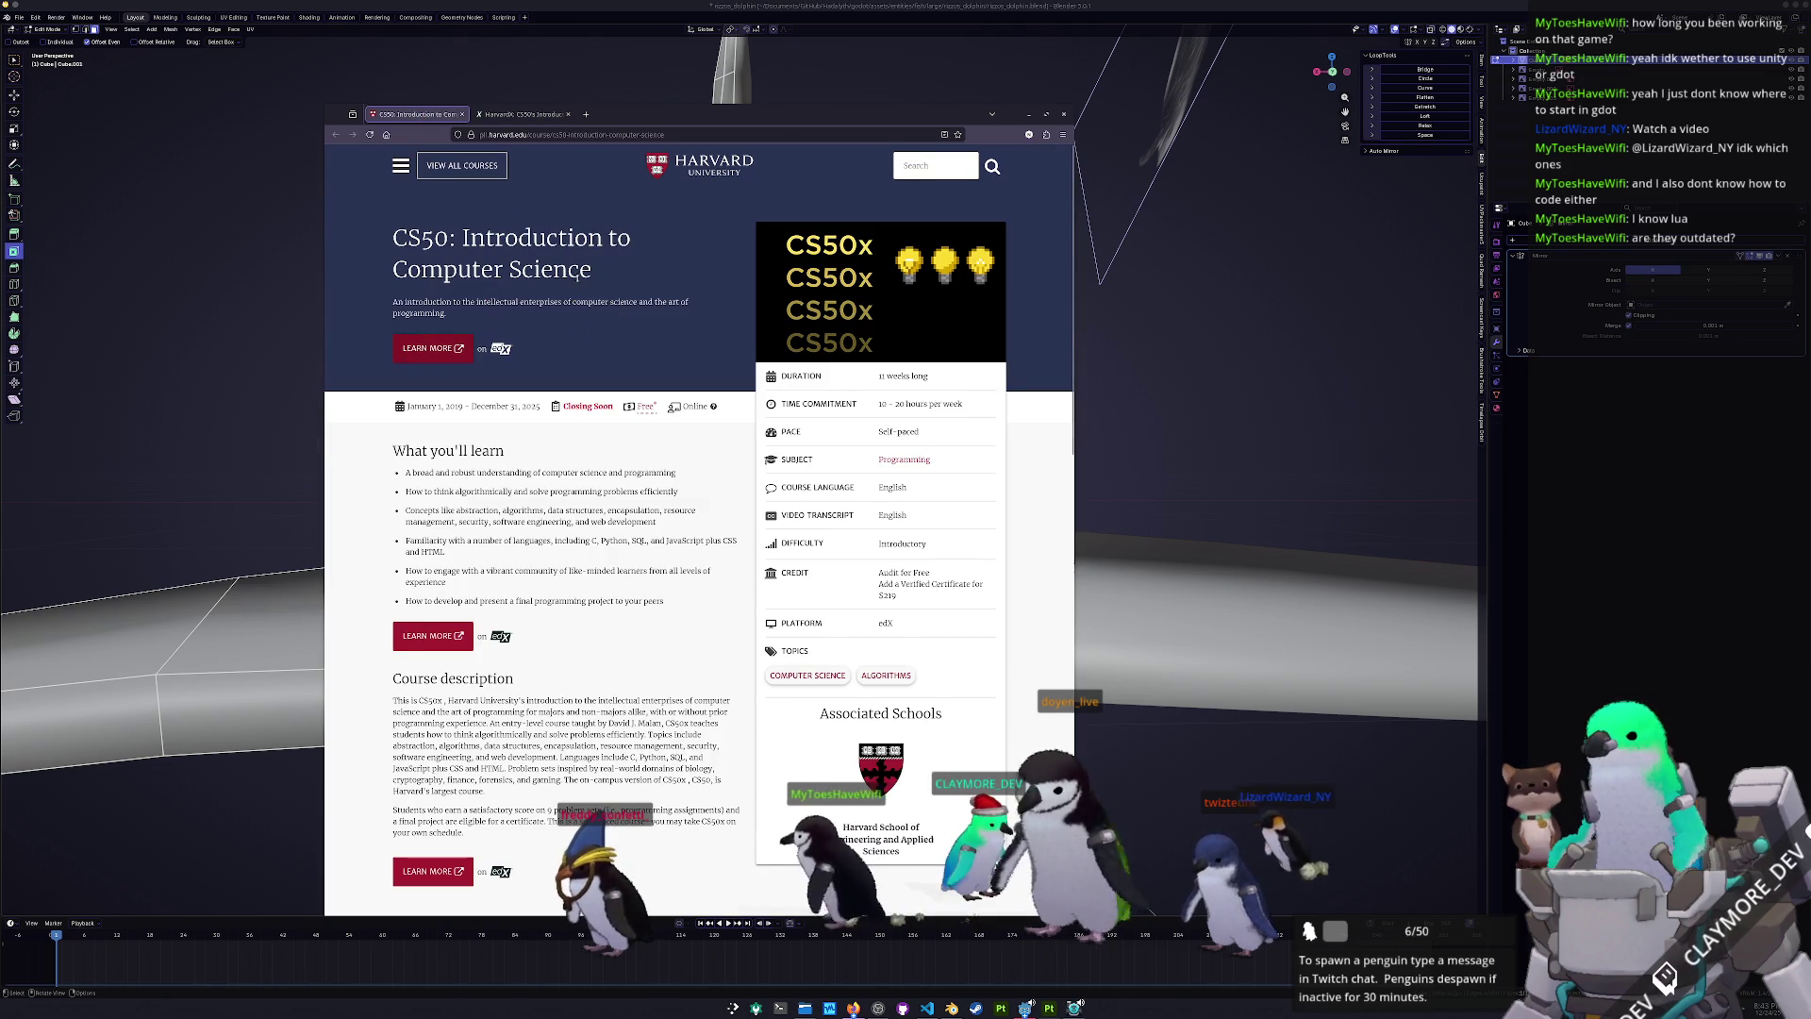
scroll(603, 345, down, 1)
mouse_move(646, 347)
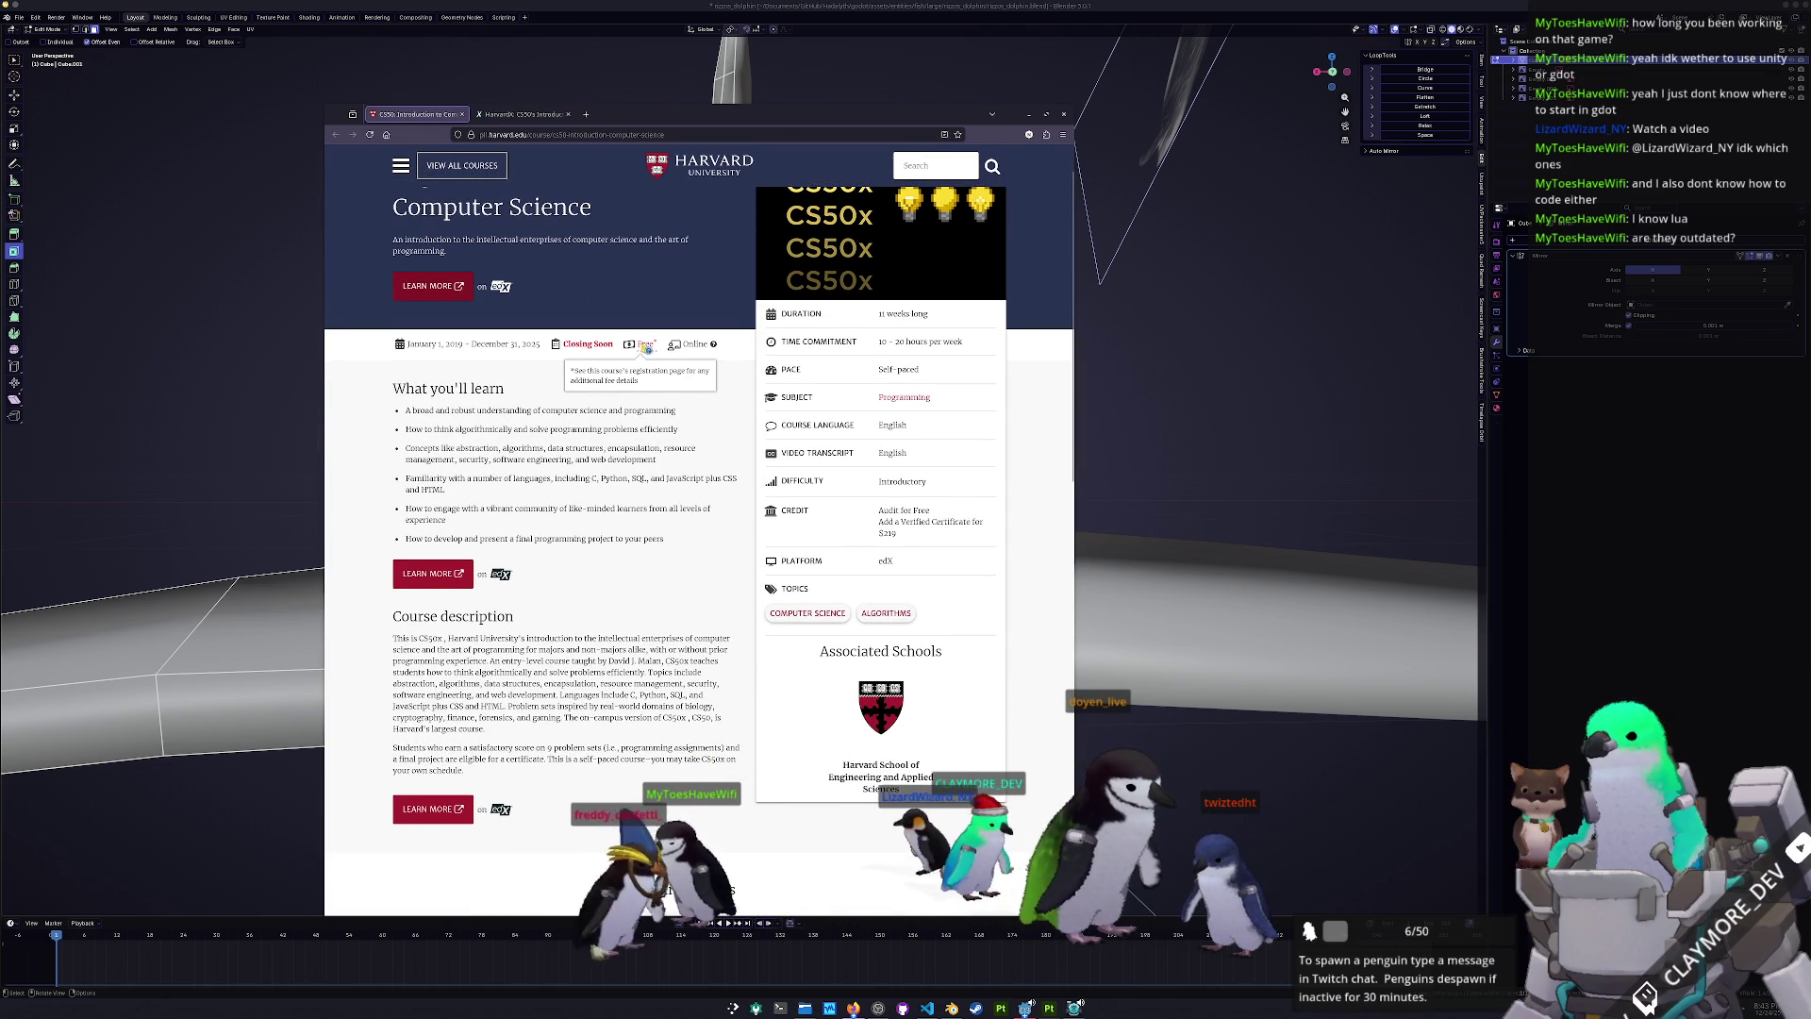
scroll(610, 711, down, 3)
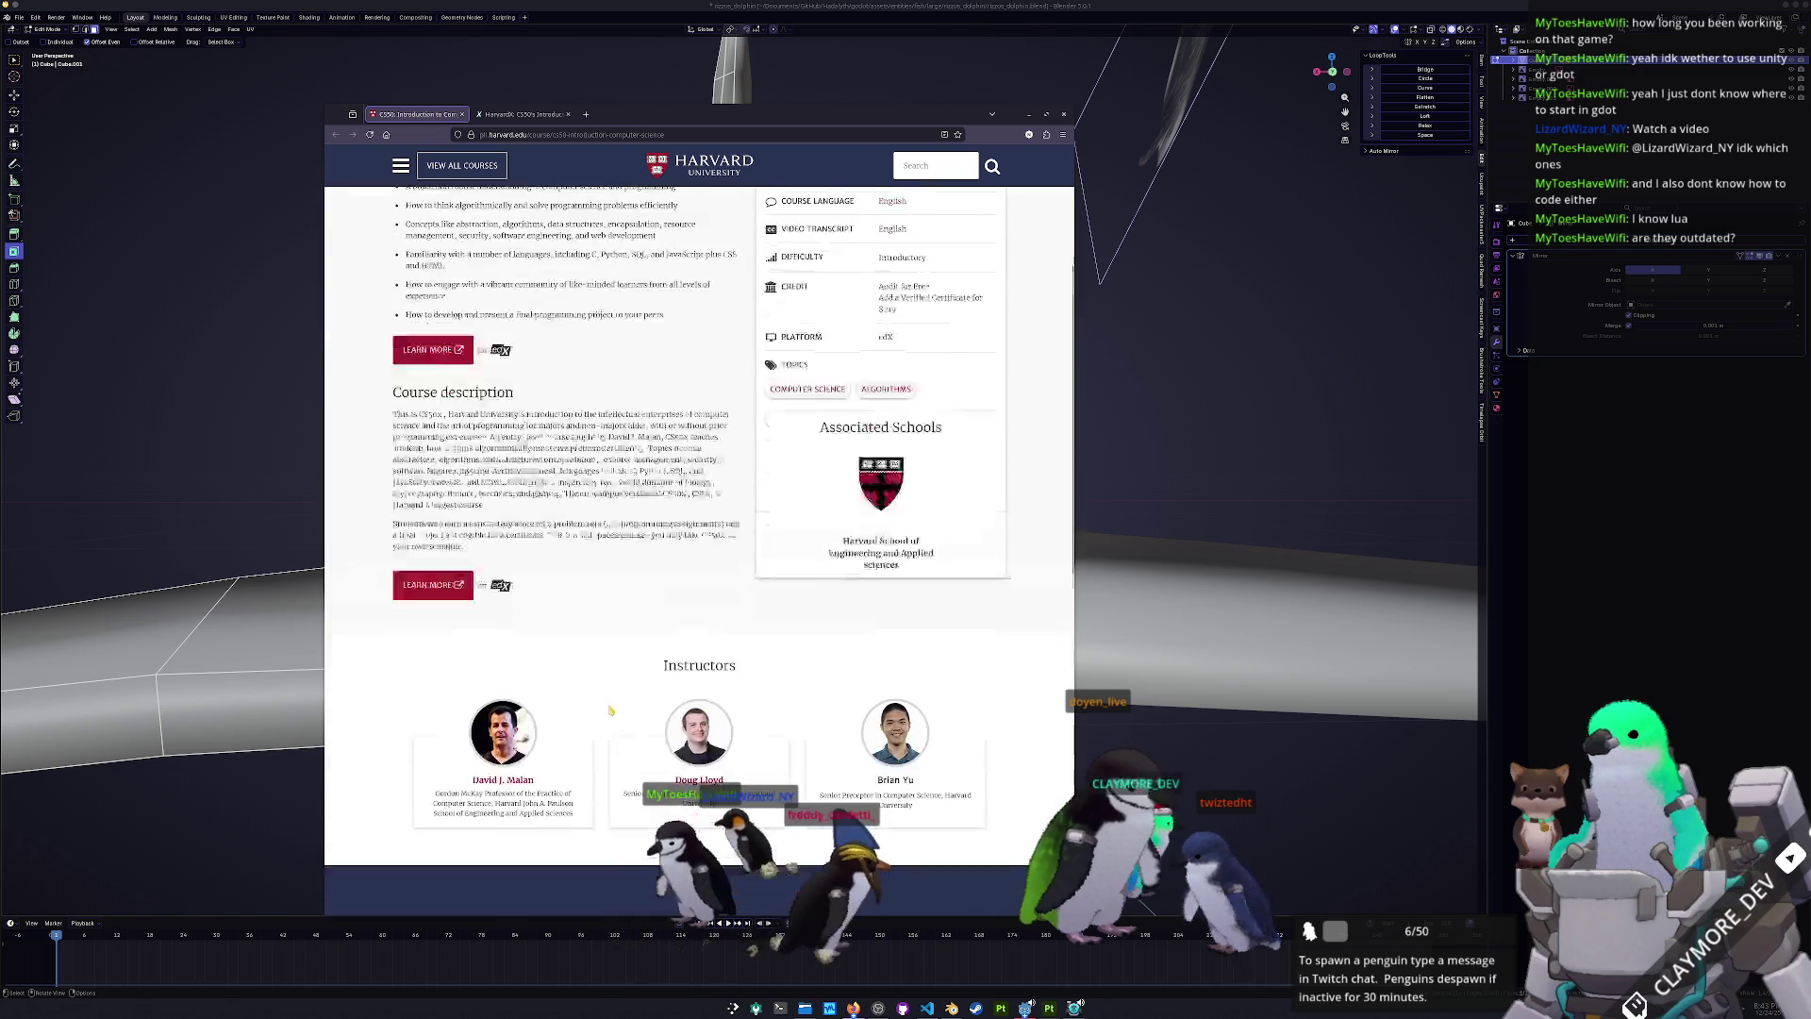
scroll(611, 710, up, 4)
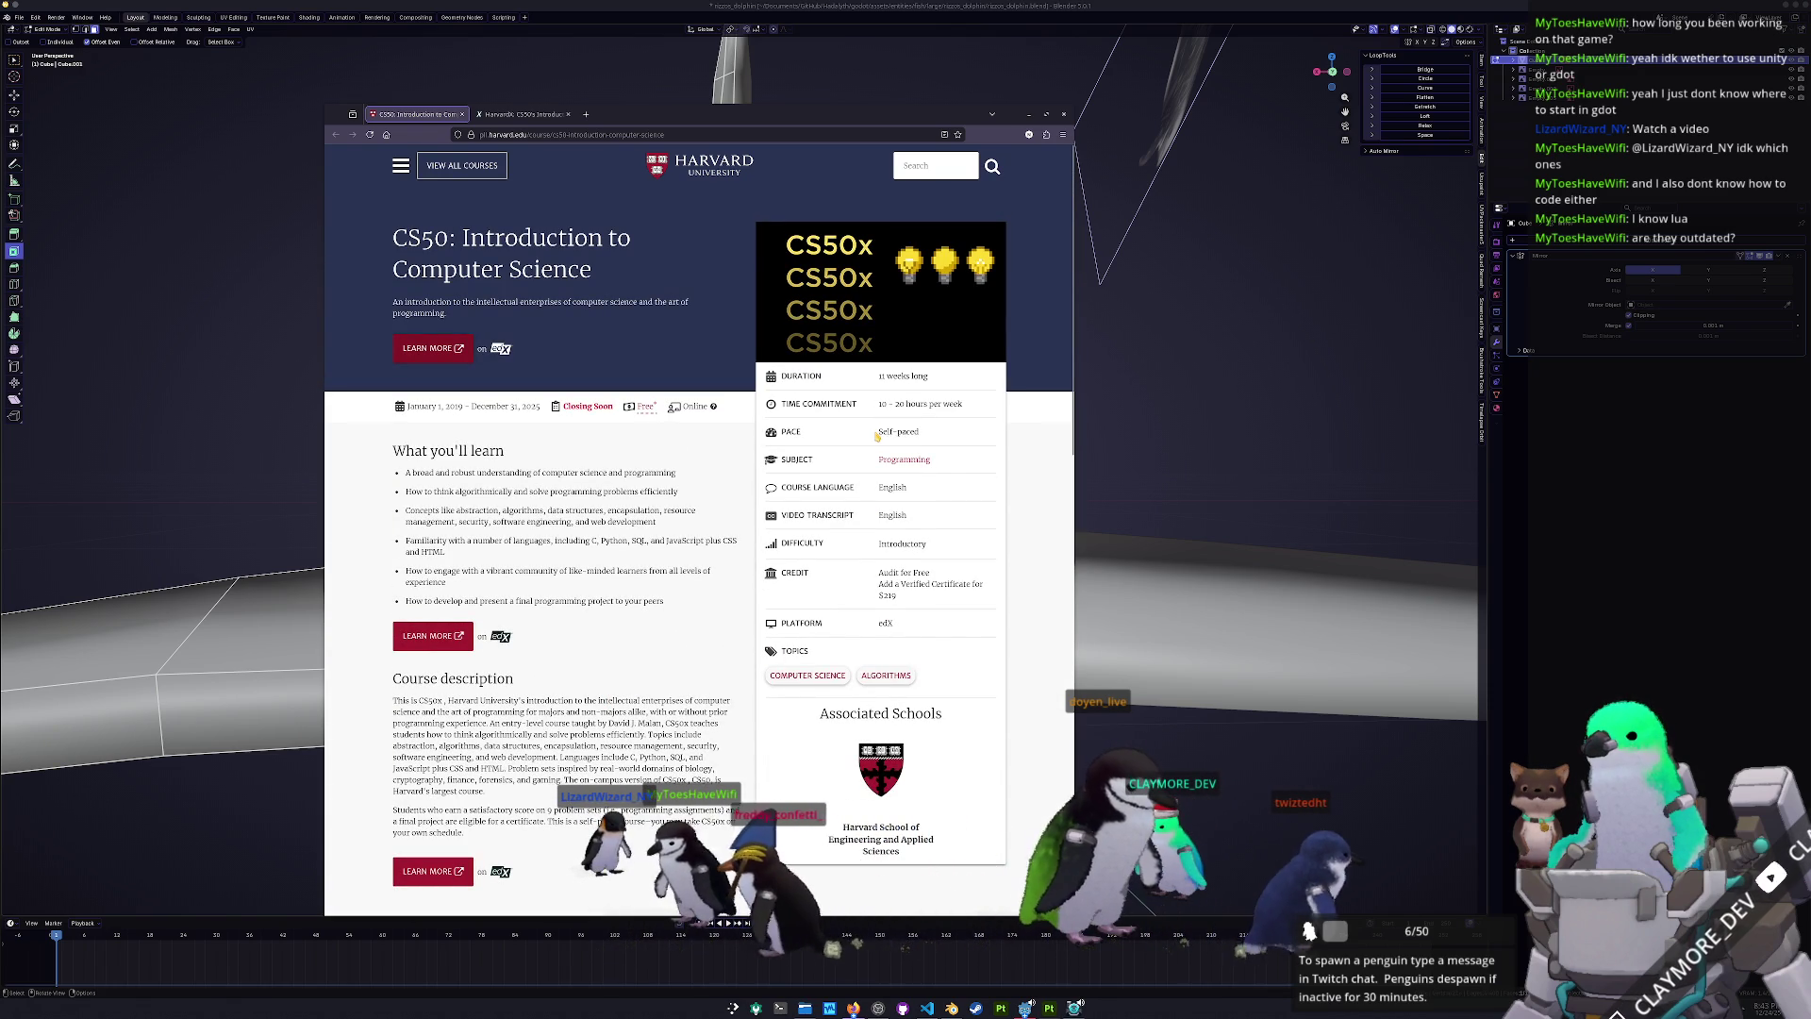
- Check the edX tab, return to CS50, and switch back to Blender
click(516, 117)
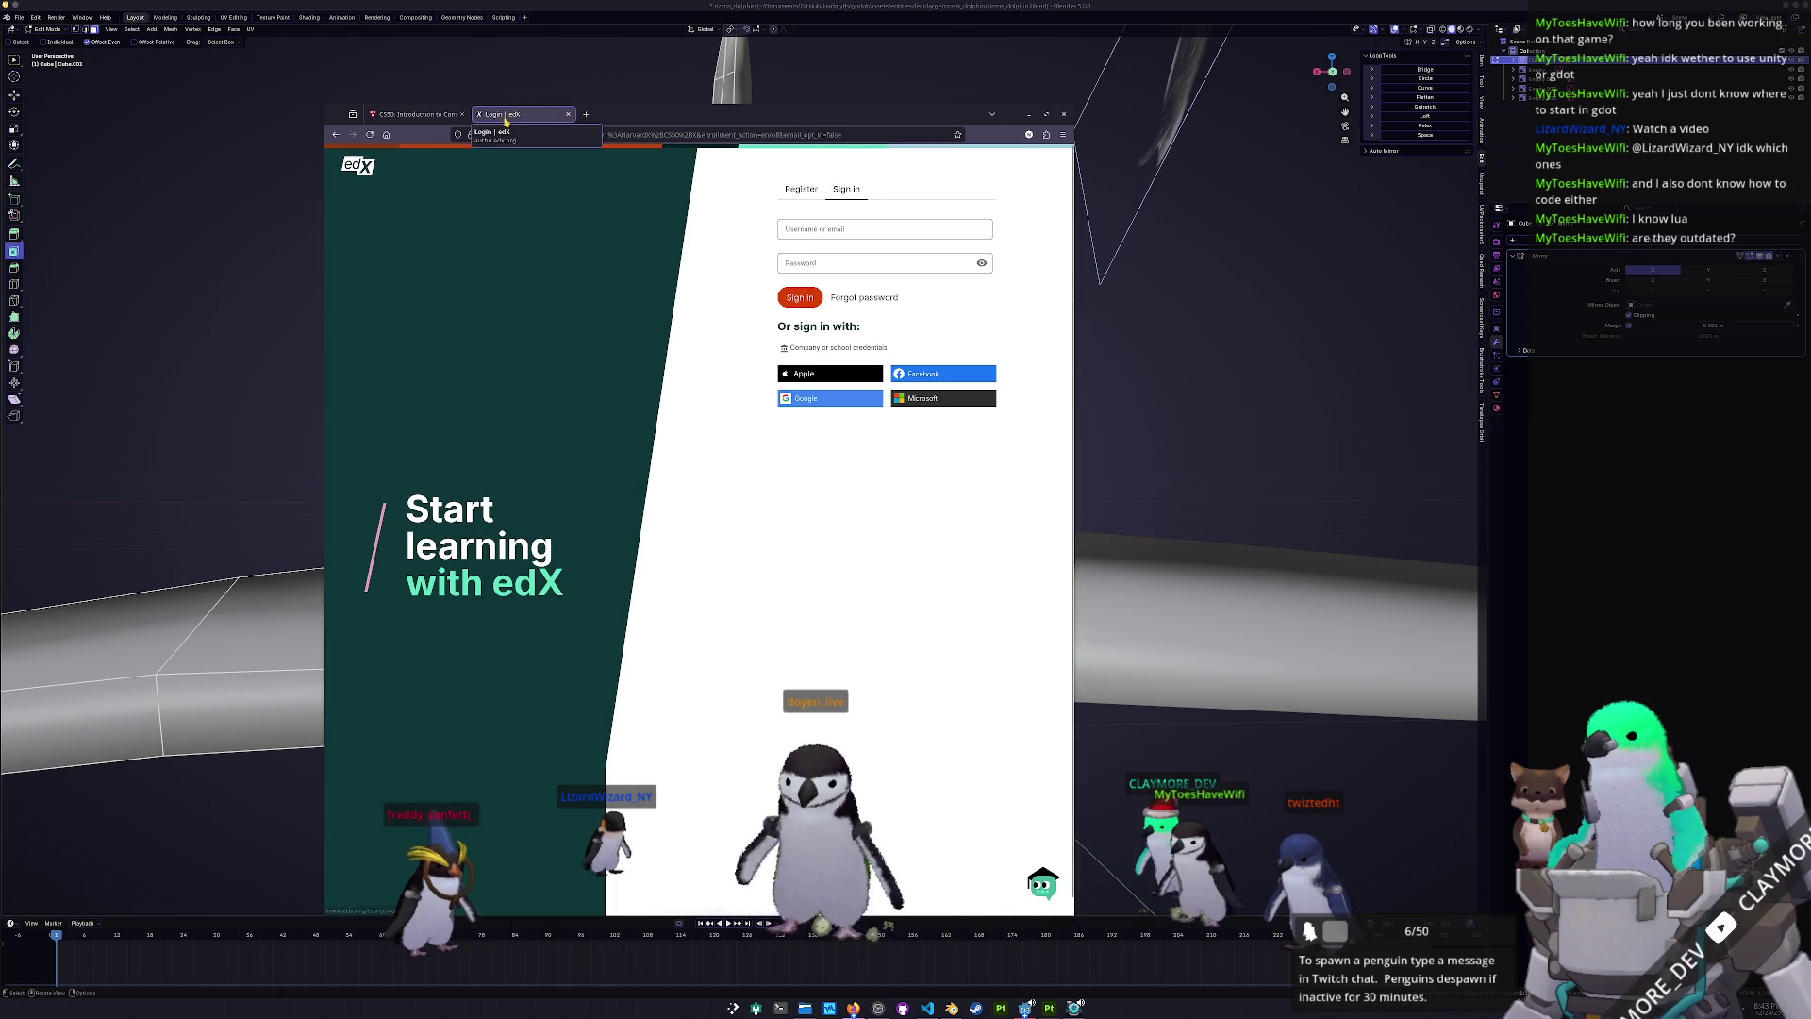
click(415, 114)
key(alt+Tab)
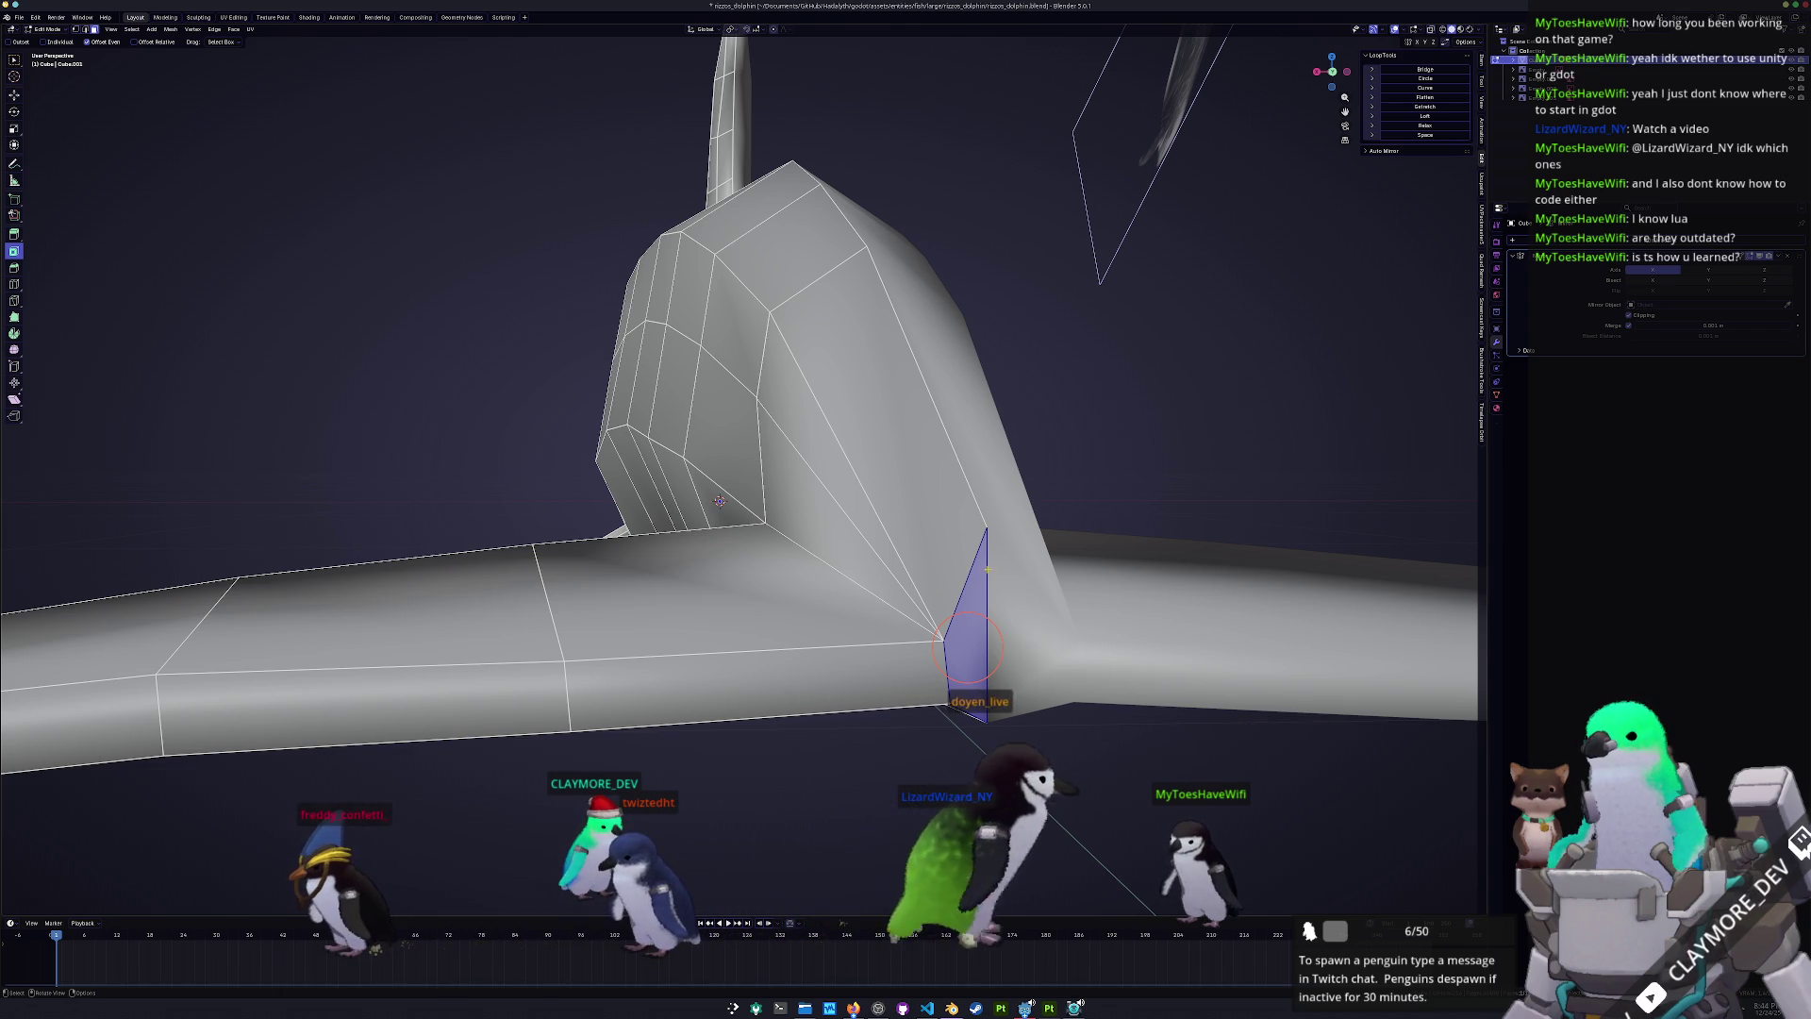
- Slide a vertex along its edge on the dolphin mesh with Shift+V
mouse_move(967, 649)
middle_down()
mouse_move(1023, 491)
mouse_move(1038, 556)
middle_up()
key(shift+v)
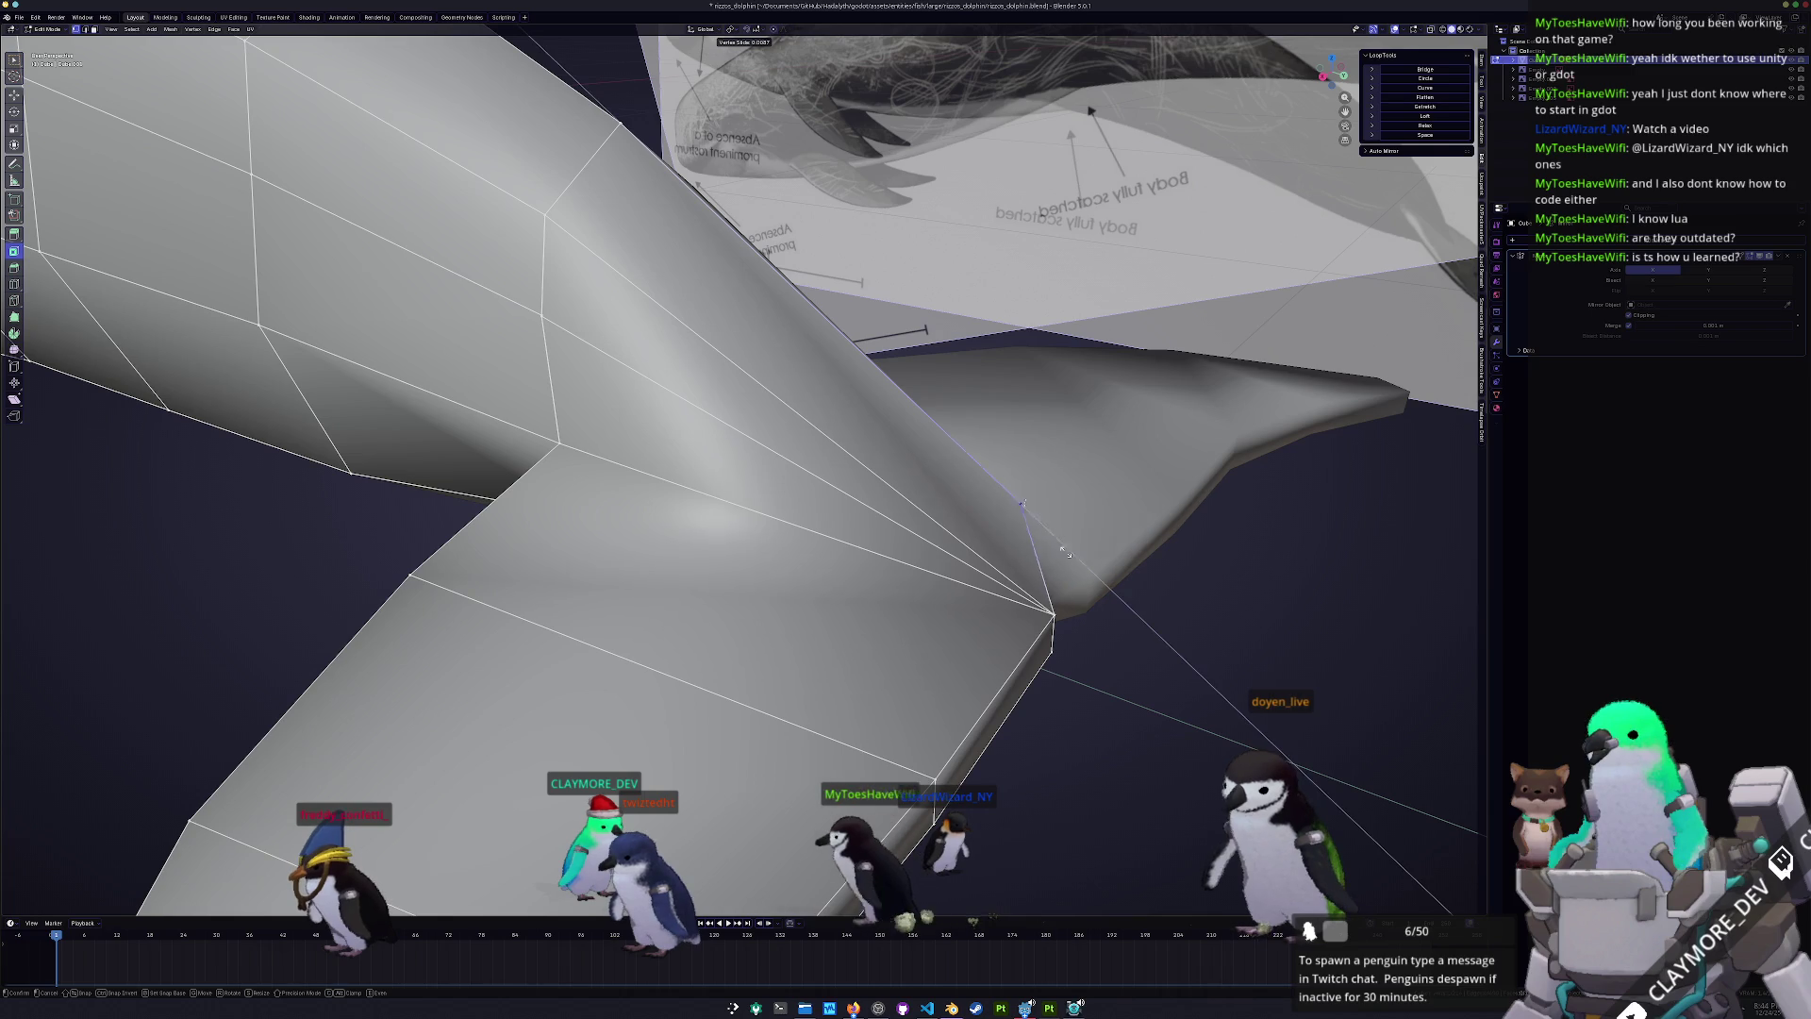
click(1087, 596)
mouse_move(1087, 596)
middle_down()
mouse_move(992, 662)
mouse_move(978, 624)
middle_up()
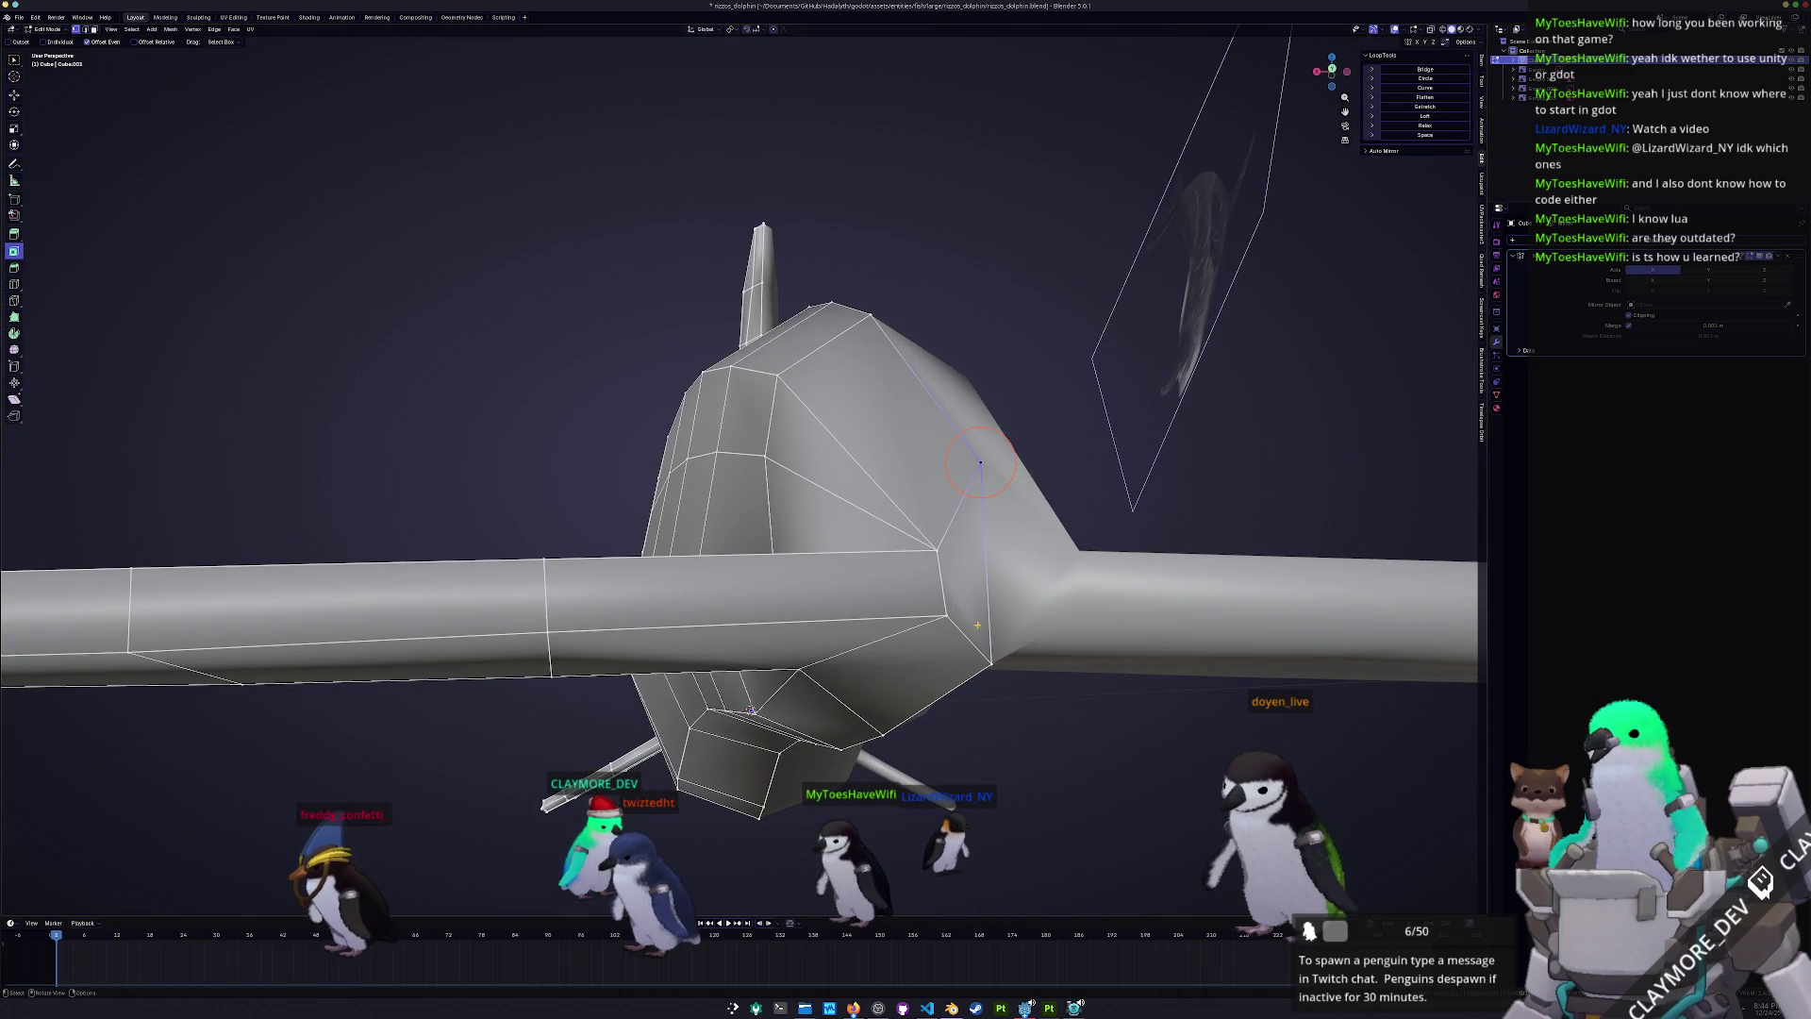
- Knife a new cut from the head to the snout tip
click(987, 582)
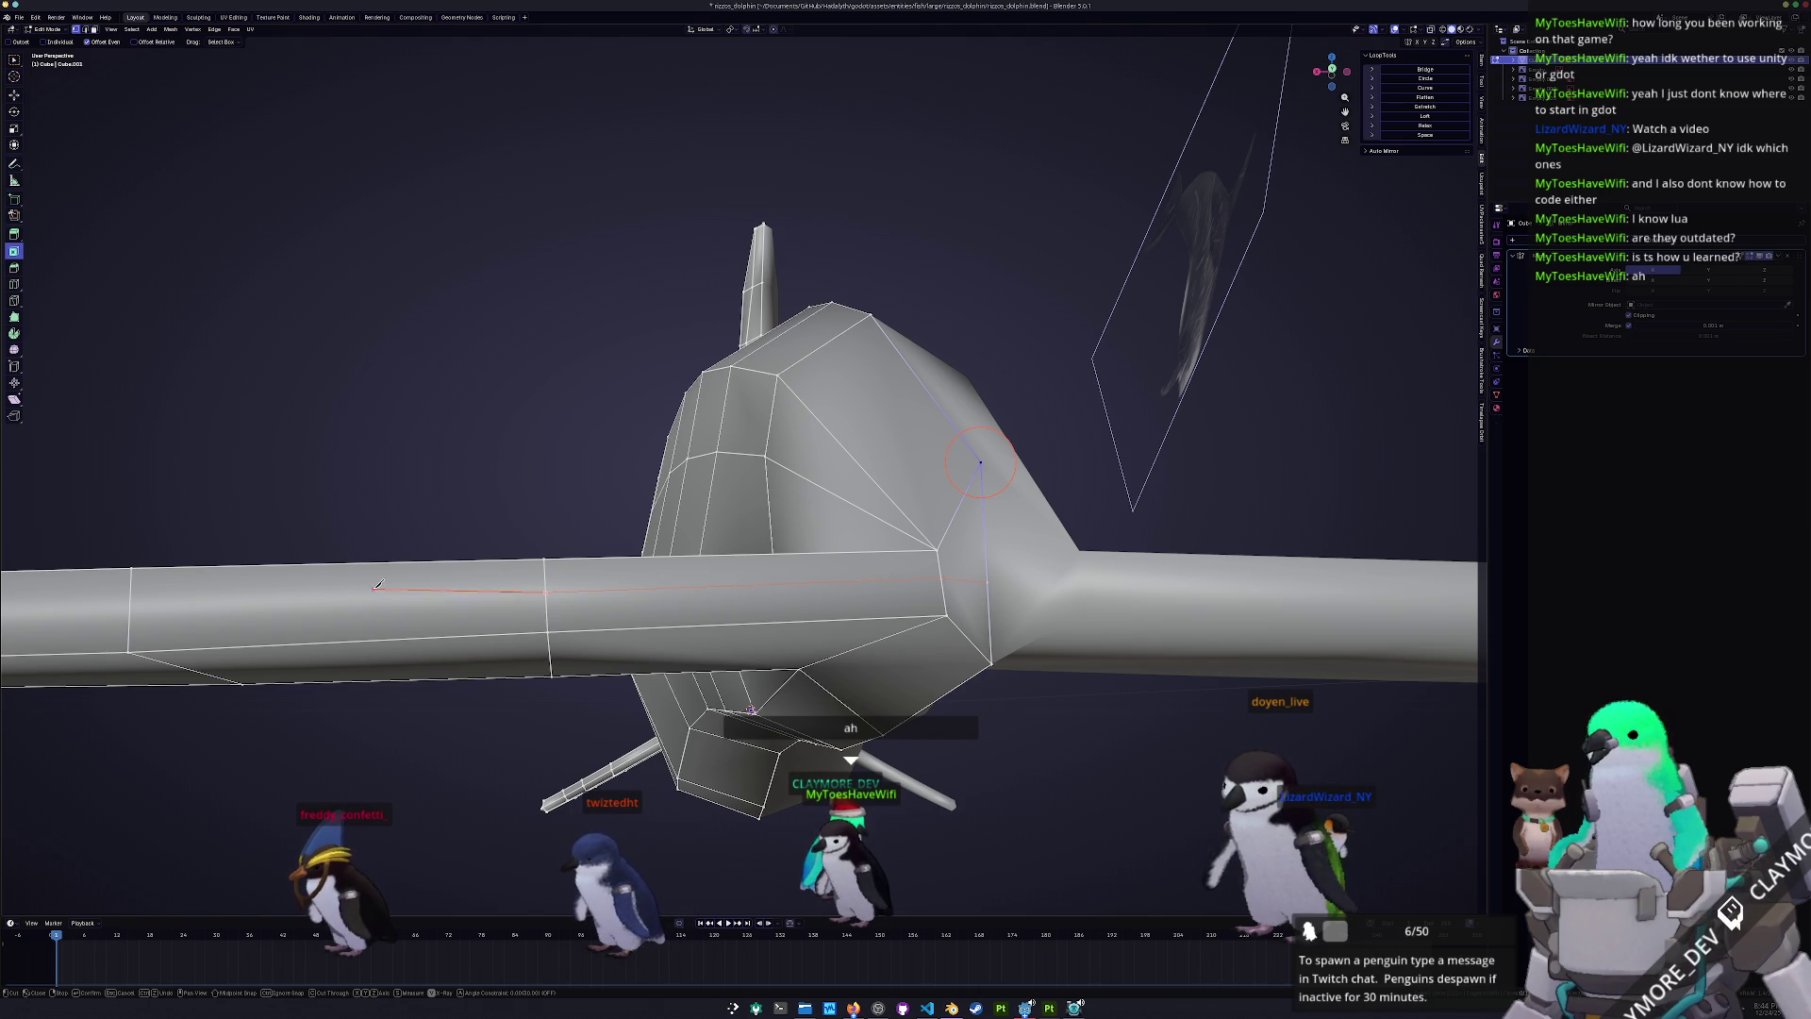
middle_drag(132, 599, 901, 552)
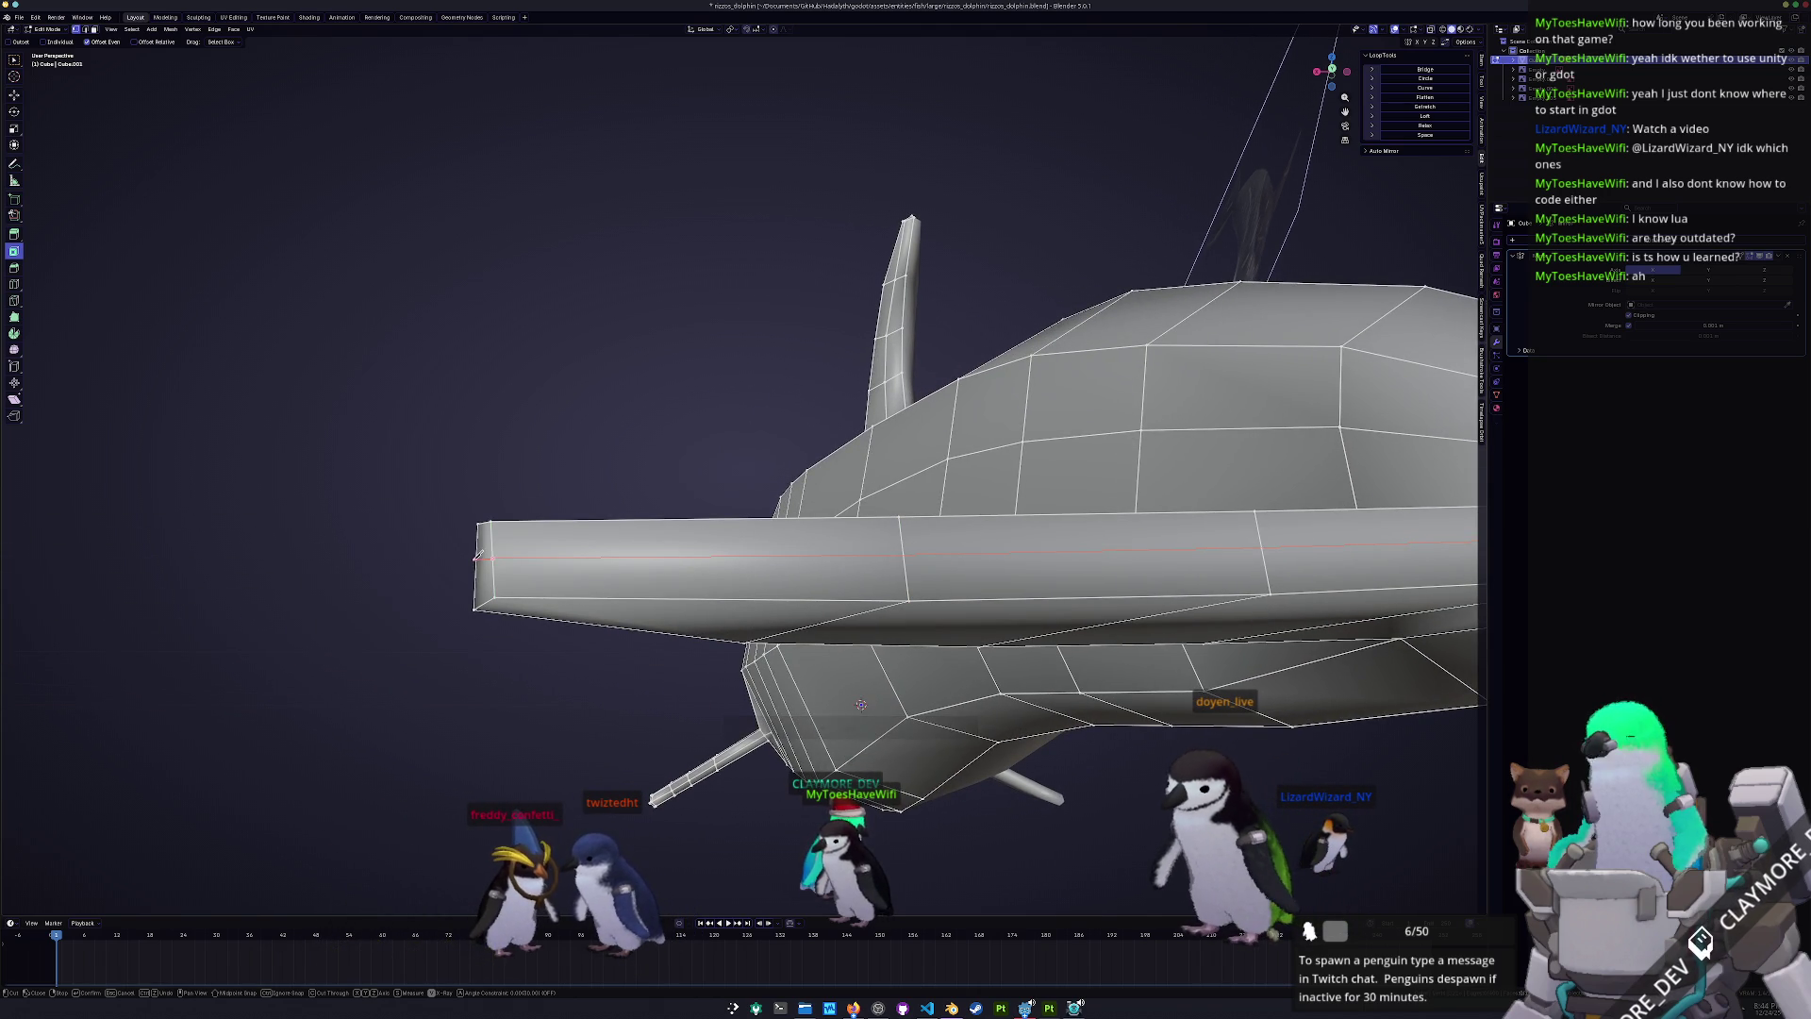
middle_drag(476, 564, 632, 579)
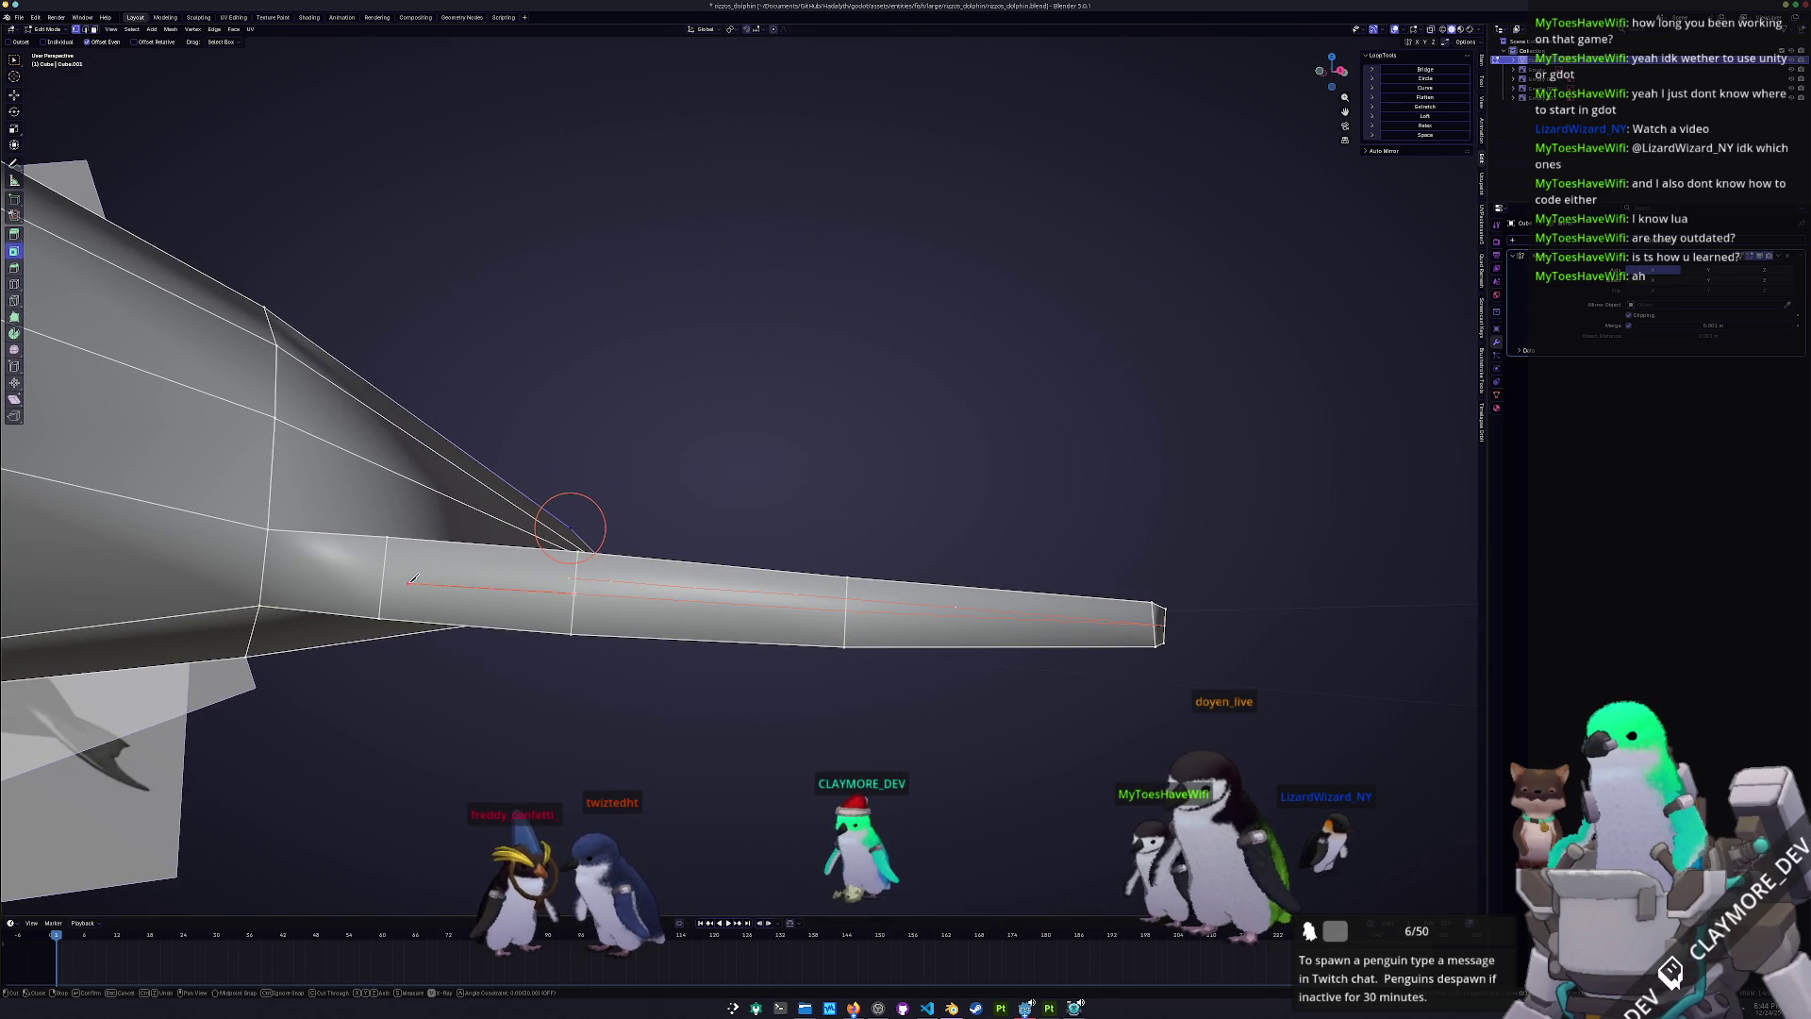
click(265, 569)
key(Return)
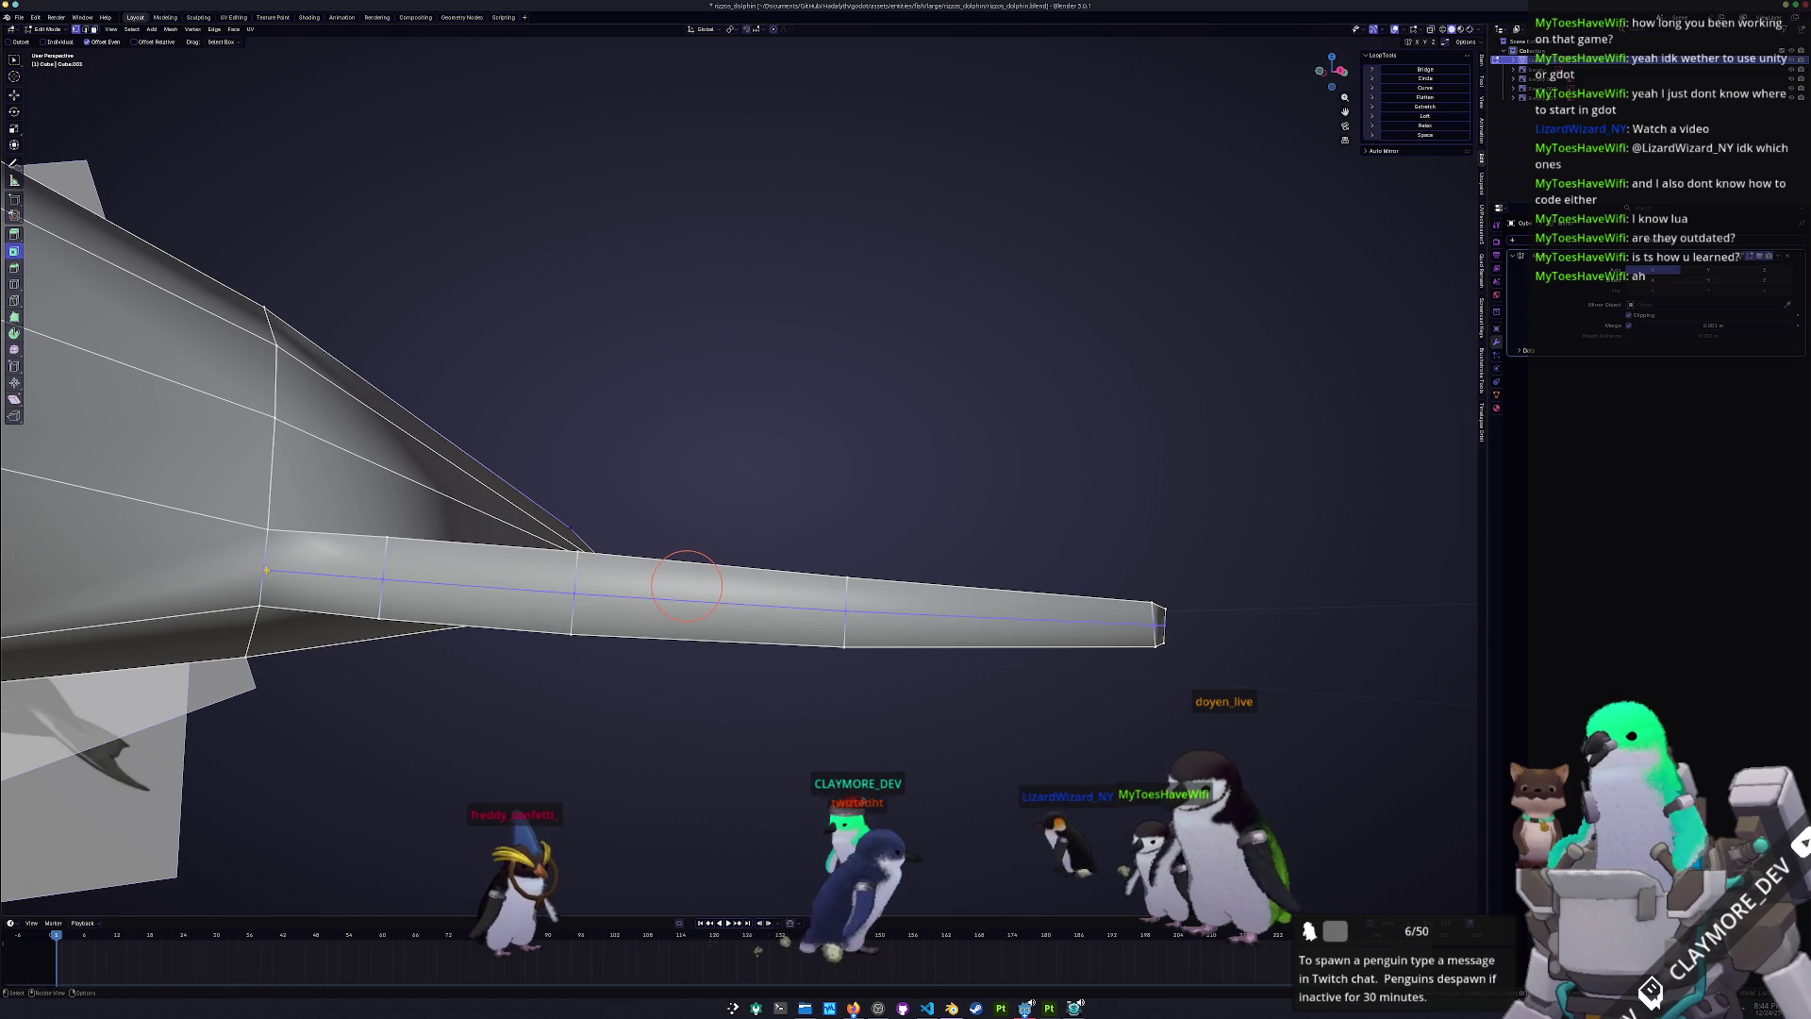
- Inspect the snout junction, then move the selected vertex along the Y axis
mouse_move(687, 585)
middle_down()
mouse_move(1084, 519)
mouse_move(1037, 531)
middle_up()
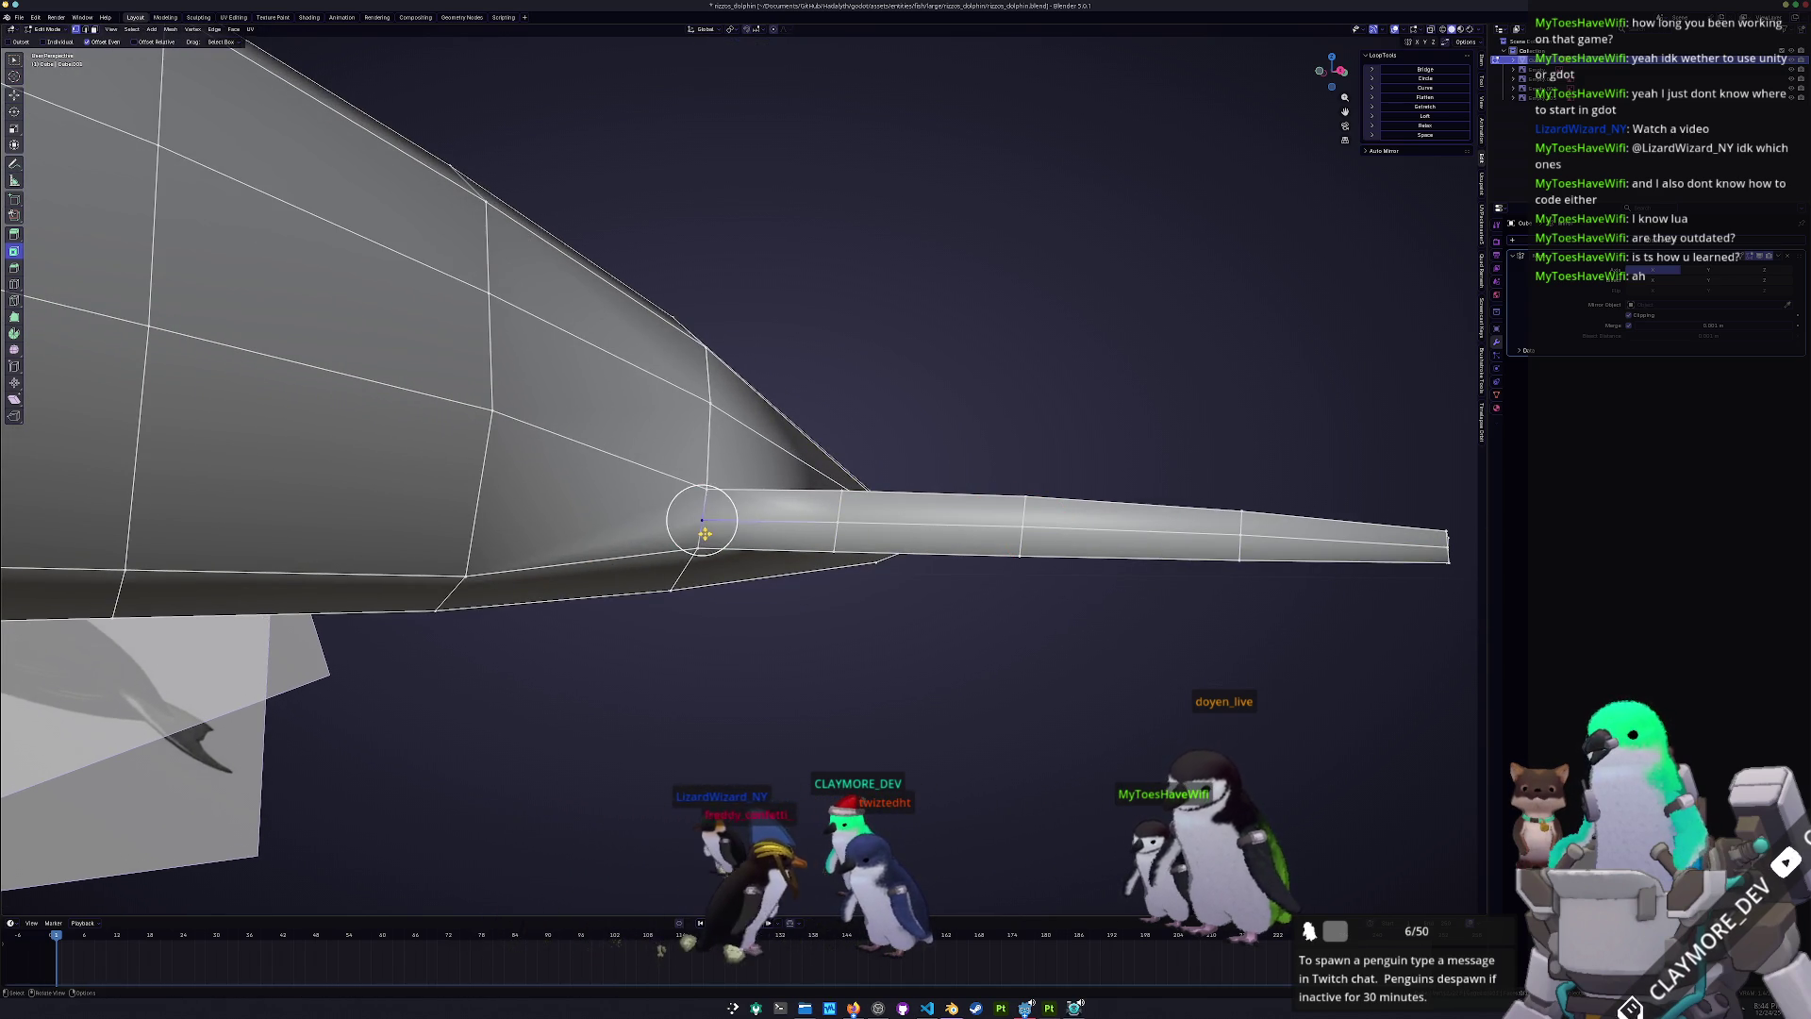
scroll(712, 514, up, 2)
mouse_move(712, 515)
middle_down()
mouse_move(833, 551)
mouse_move(1021, 539)
middle_up()
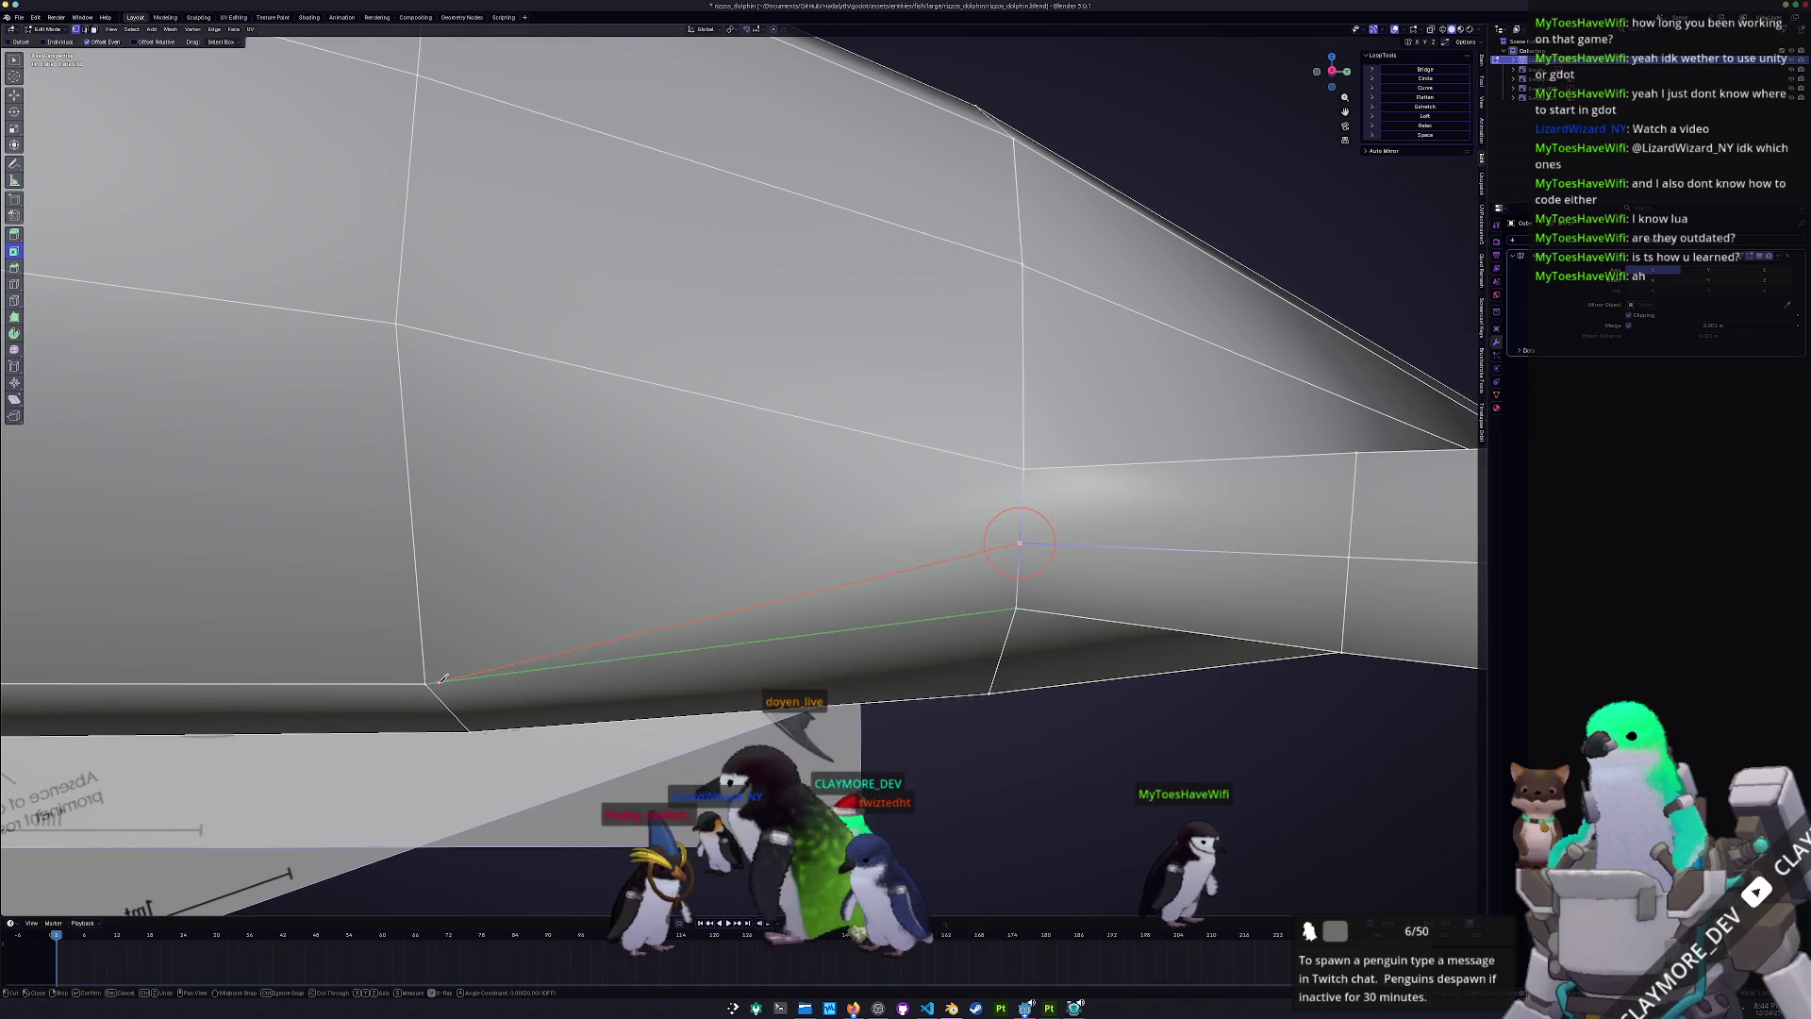
scroll(1020, 543, down, 5)
mouse_move(1020, 543)
middle_down()
mouse_move(815, 600)
mouse_move(764, 521)
middle_up()
scroll(798, 573, up, 5)
middle_drag(882, 528, 984, 570)
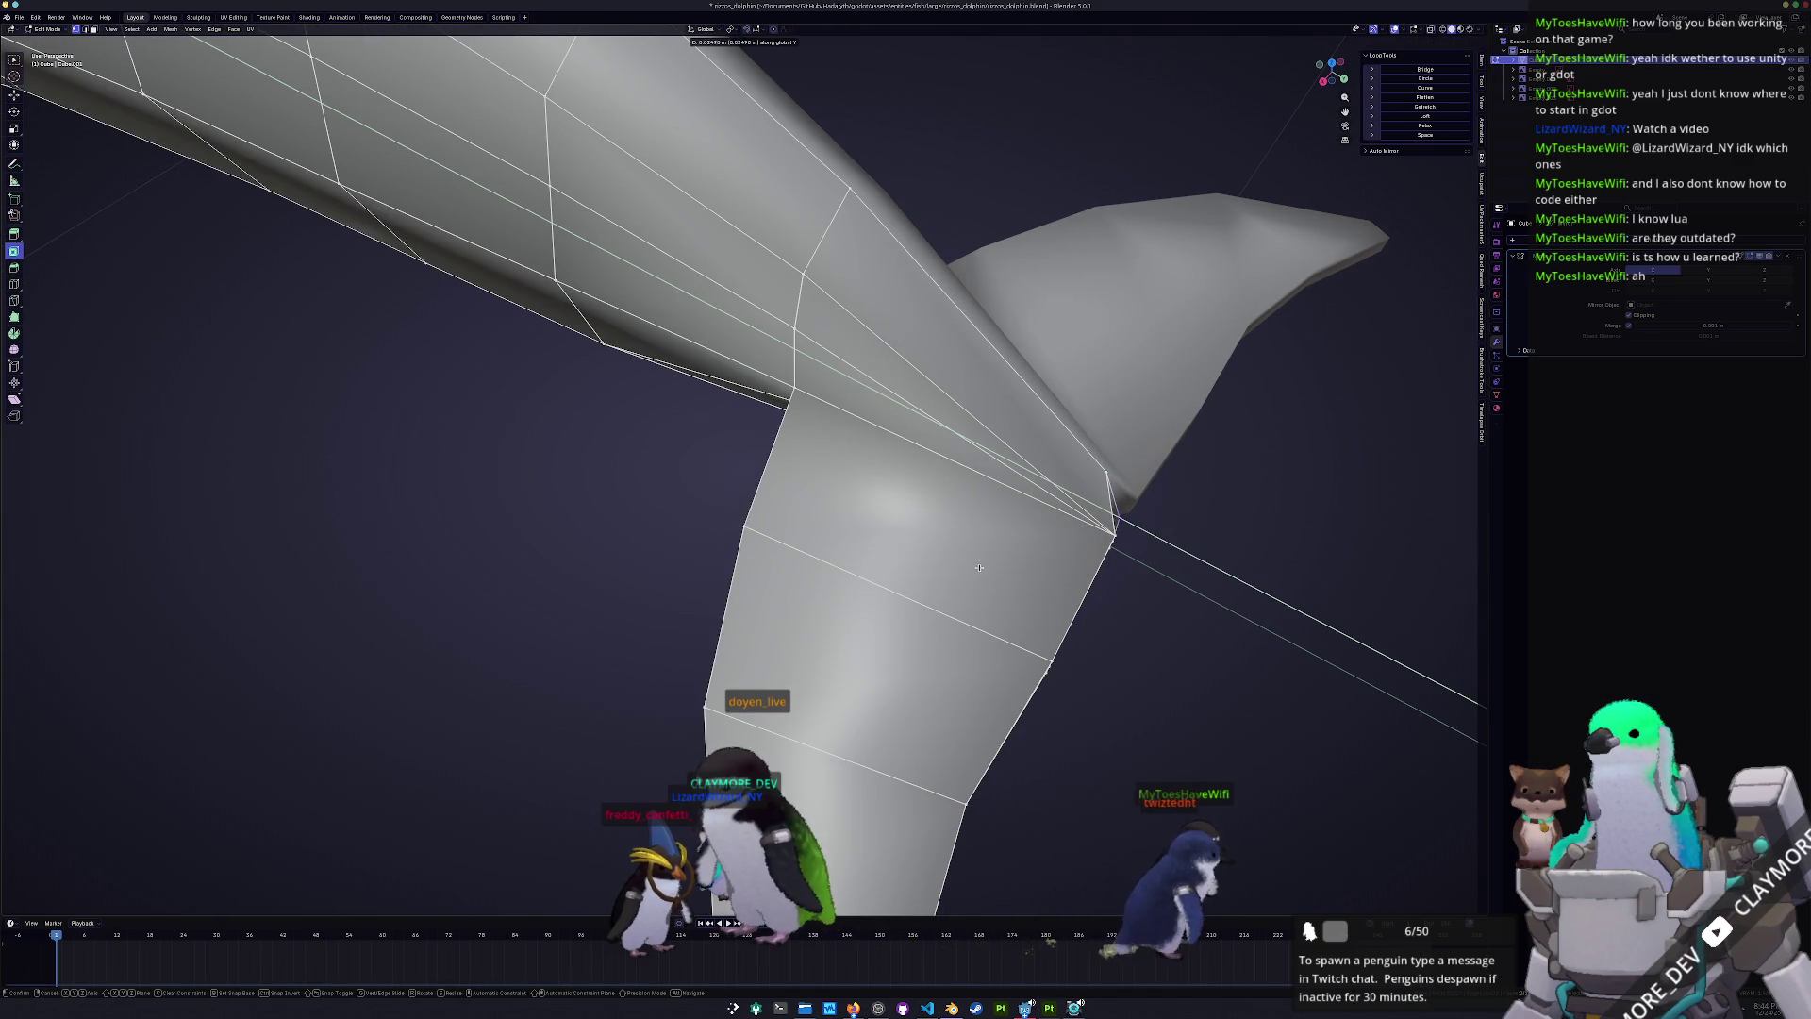
click(979, 566)
- Select the flipper's lower edges out to the tip and slide them
middle_drag(979, 567, 963, 550)
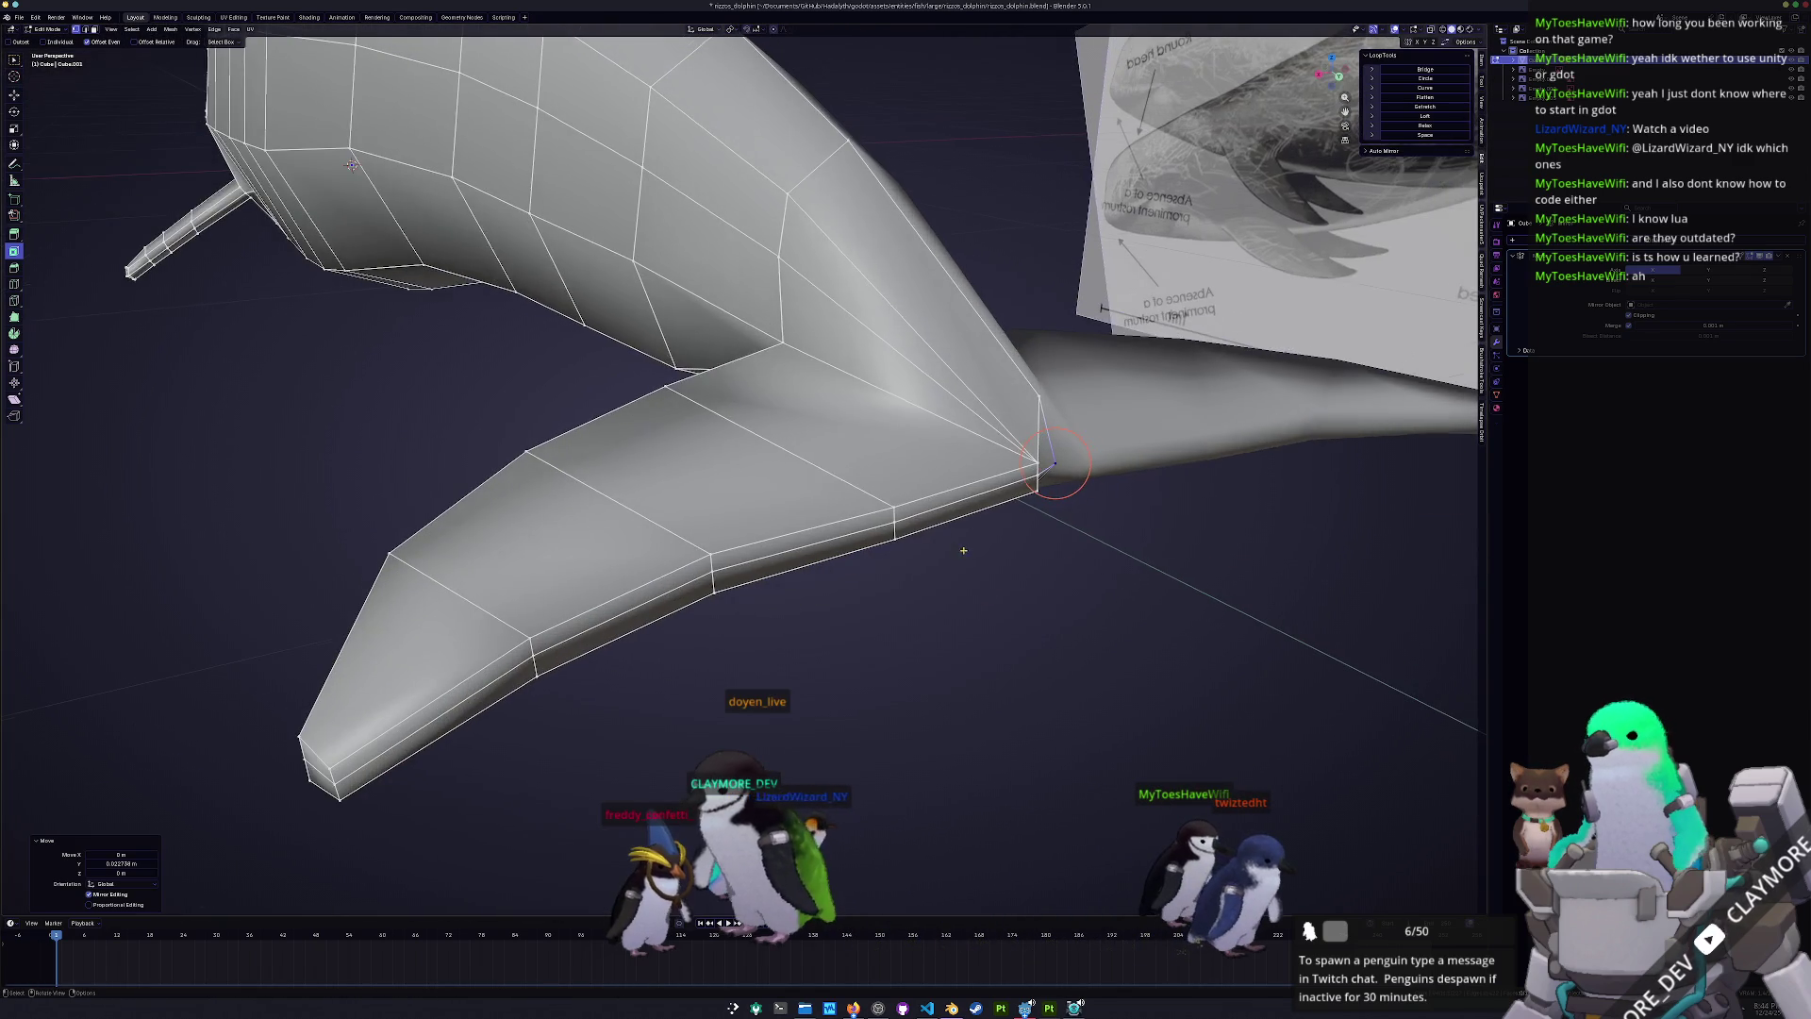
click(1030, 467)
shift+click(892, 505)
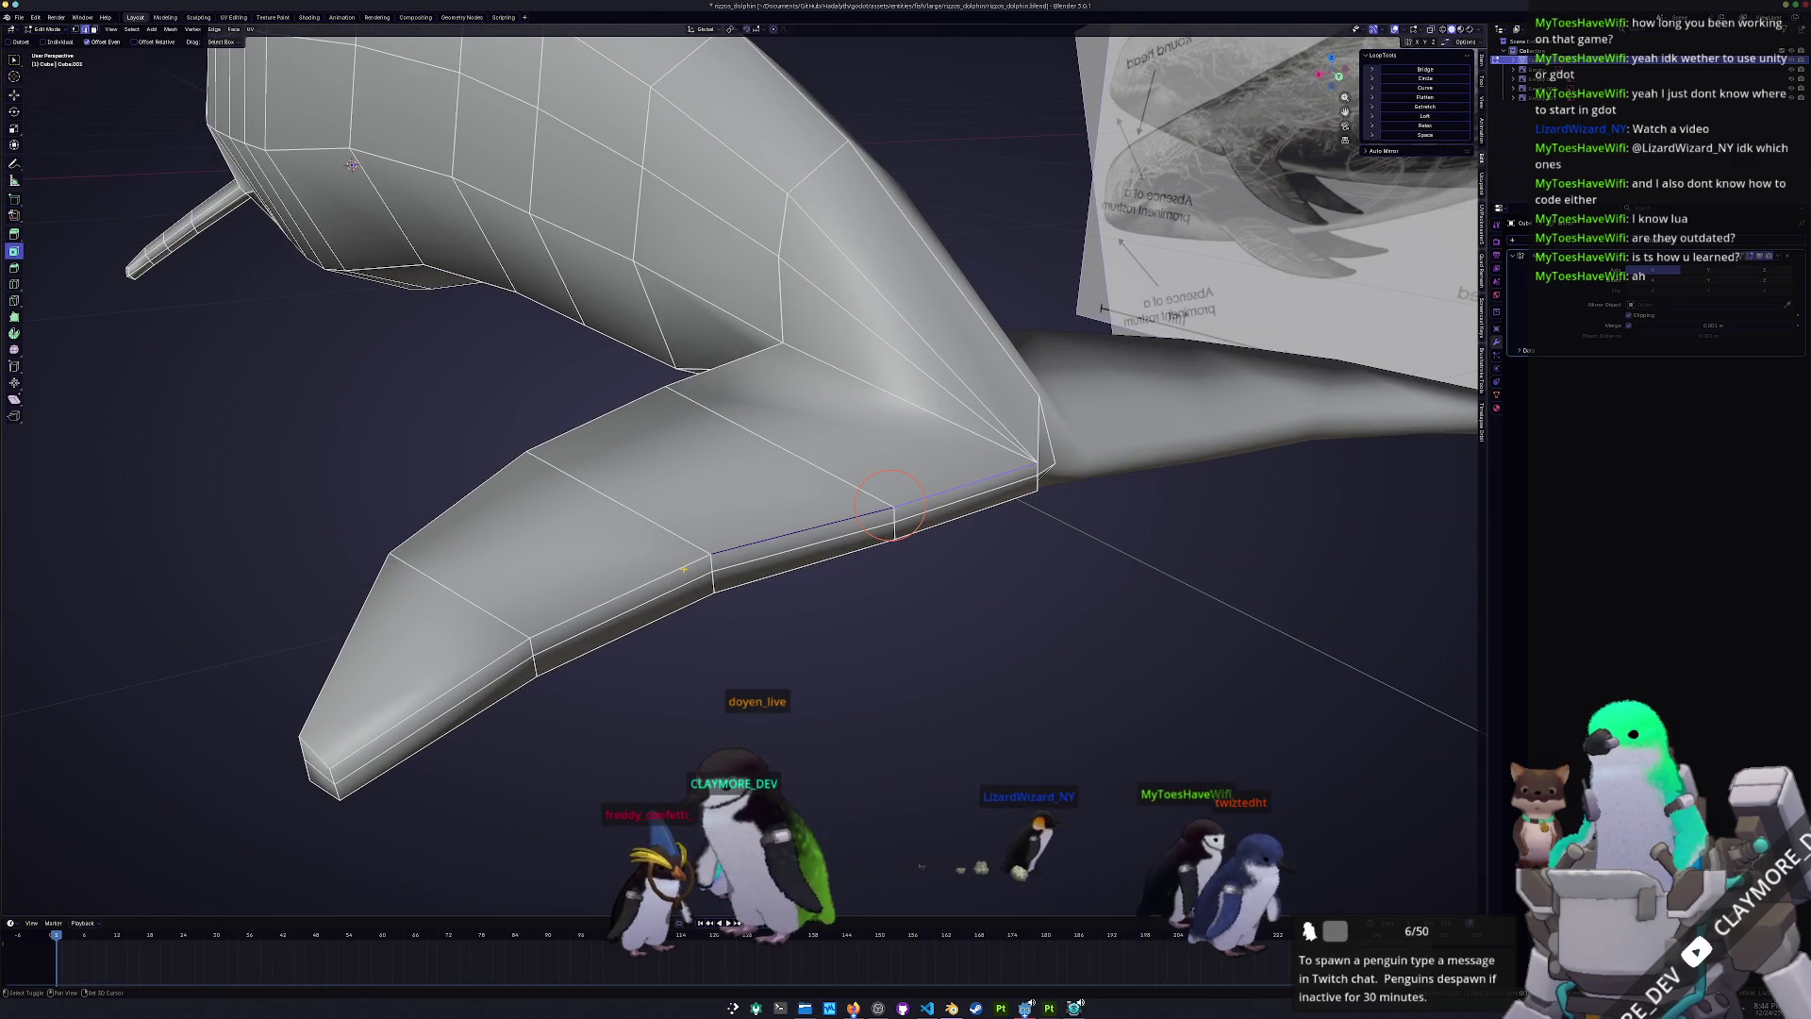
ctrl+click(429, 703)
key(g)
key(g)
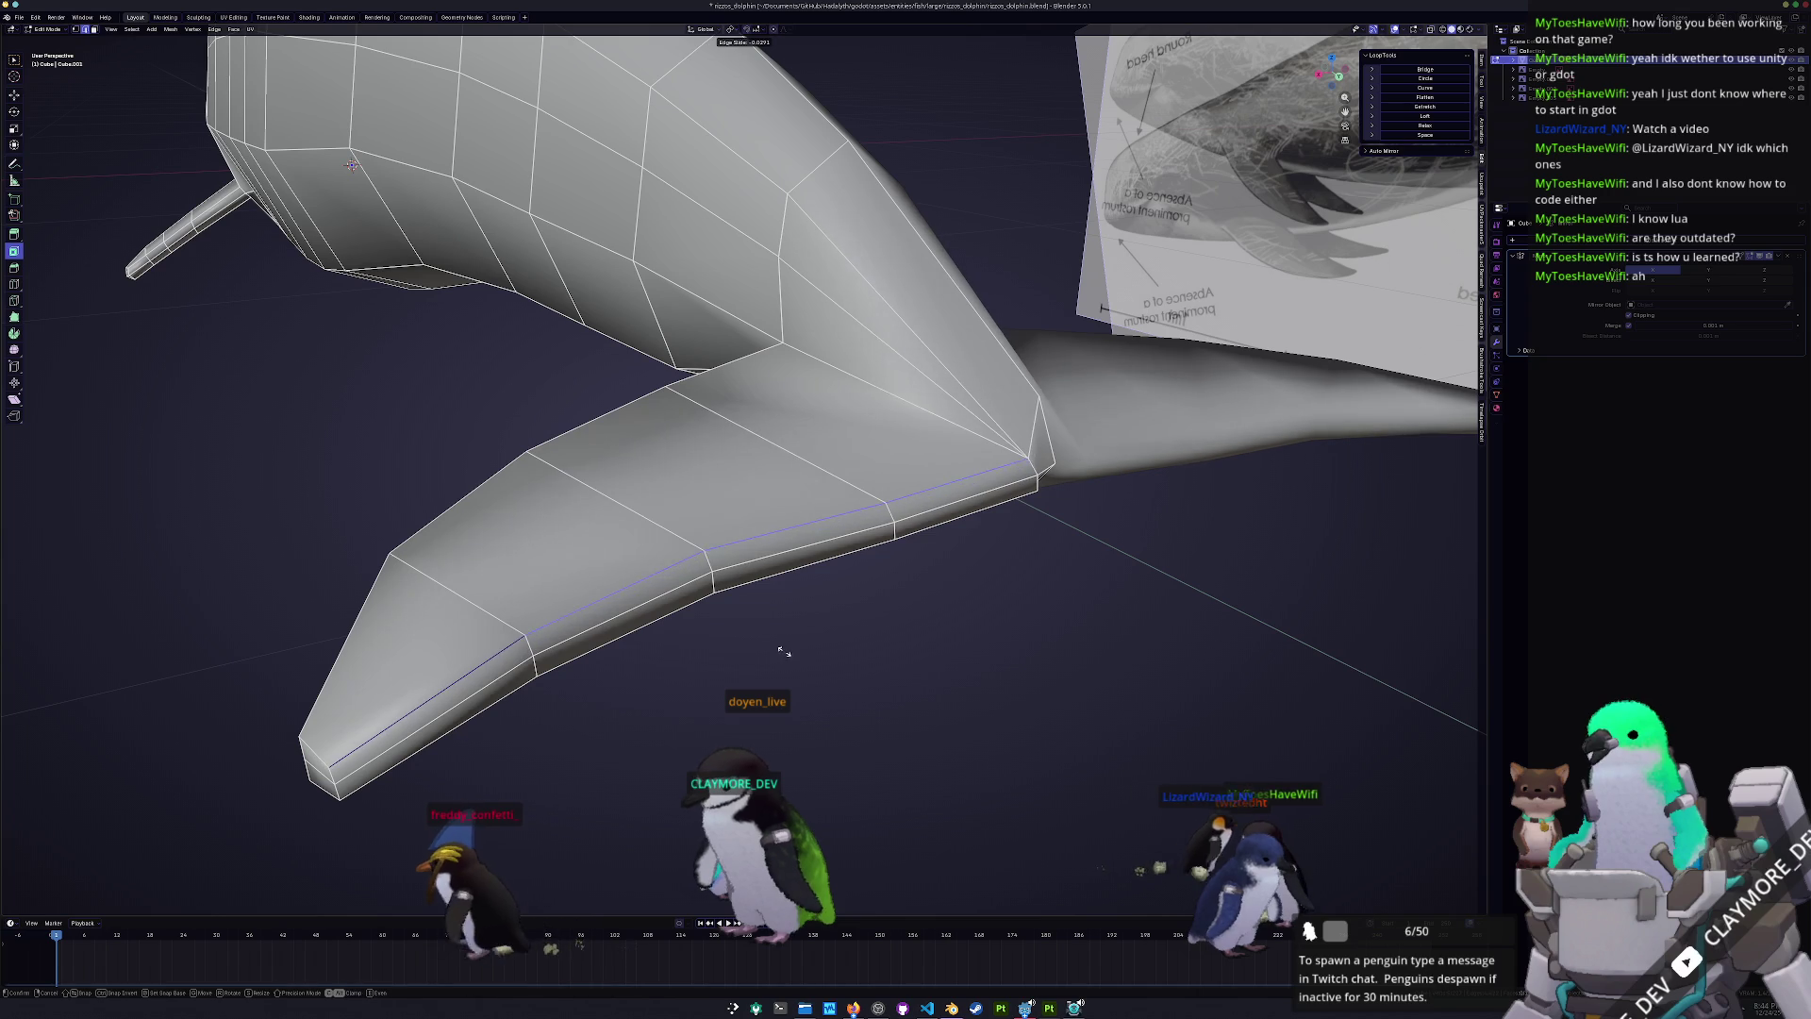
click(784, 650)
- Slide two tail edges and the edge loop along the tail's lower edge
middle_drag(784, 650, 669, 618)
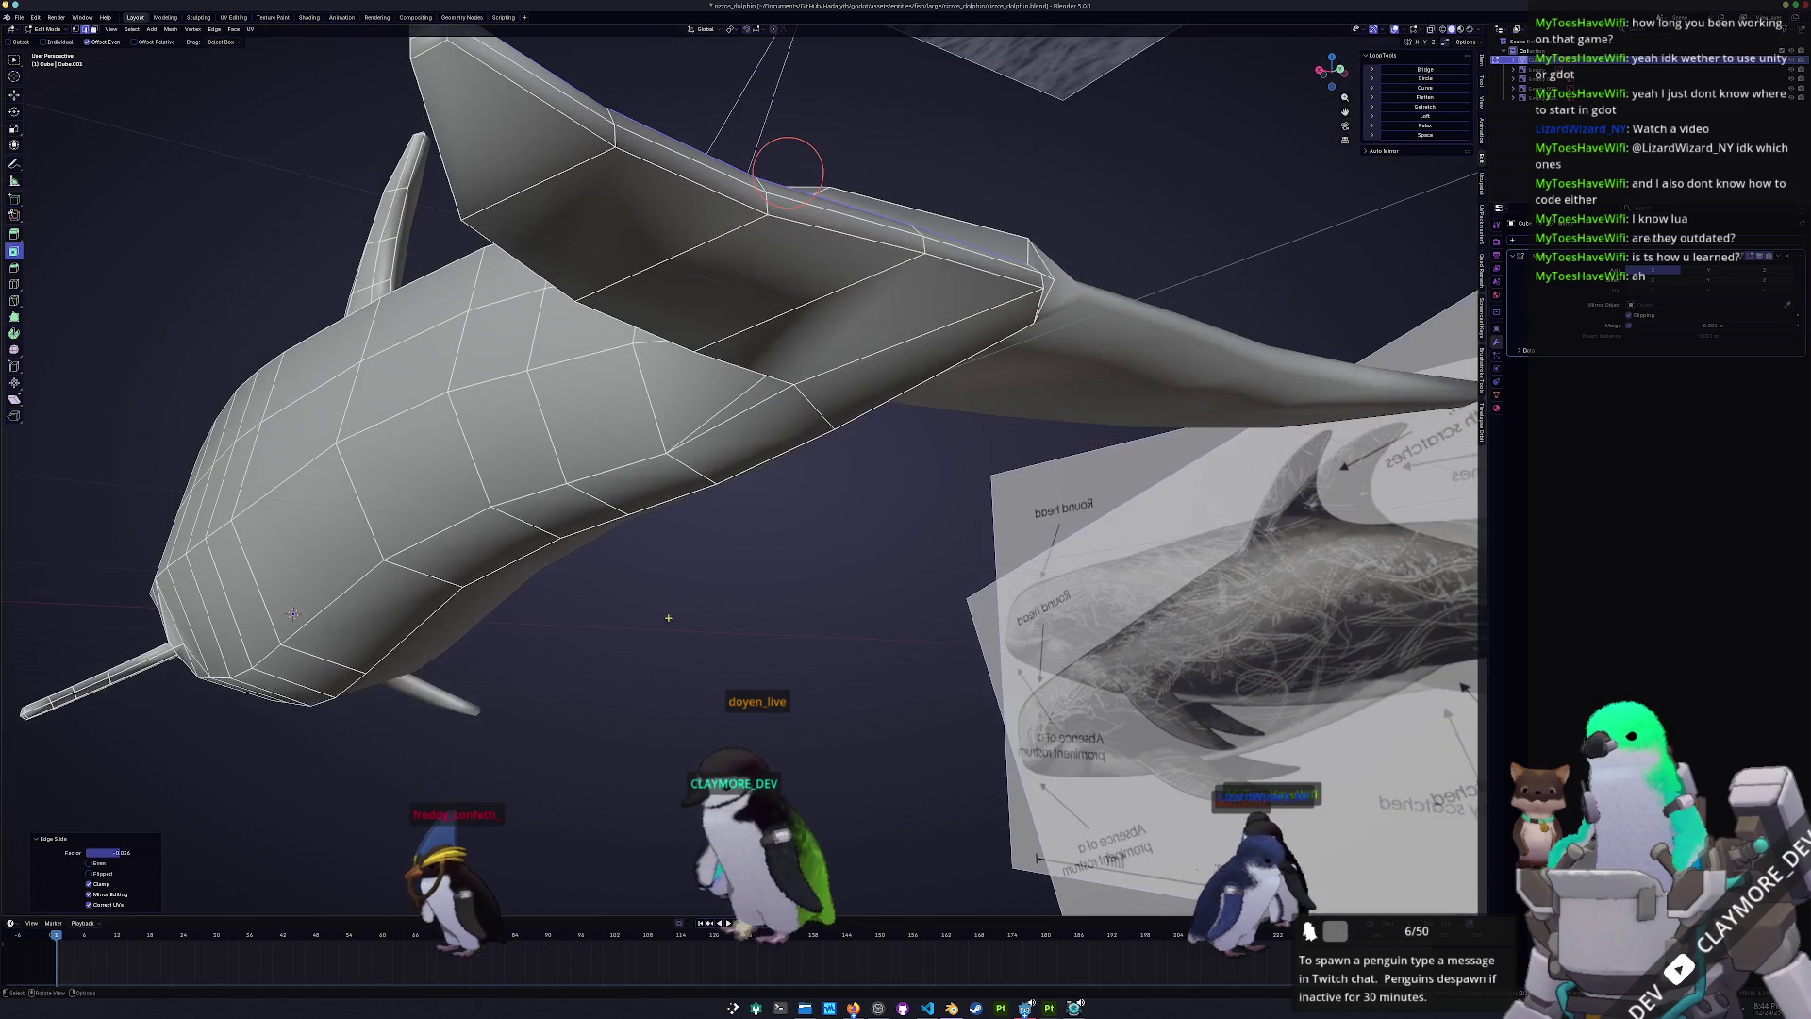
click(987, 272)
middle_drag(799, 203, 809, 449)
key(g)
key(g)
click(808, 309)
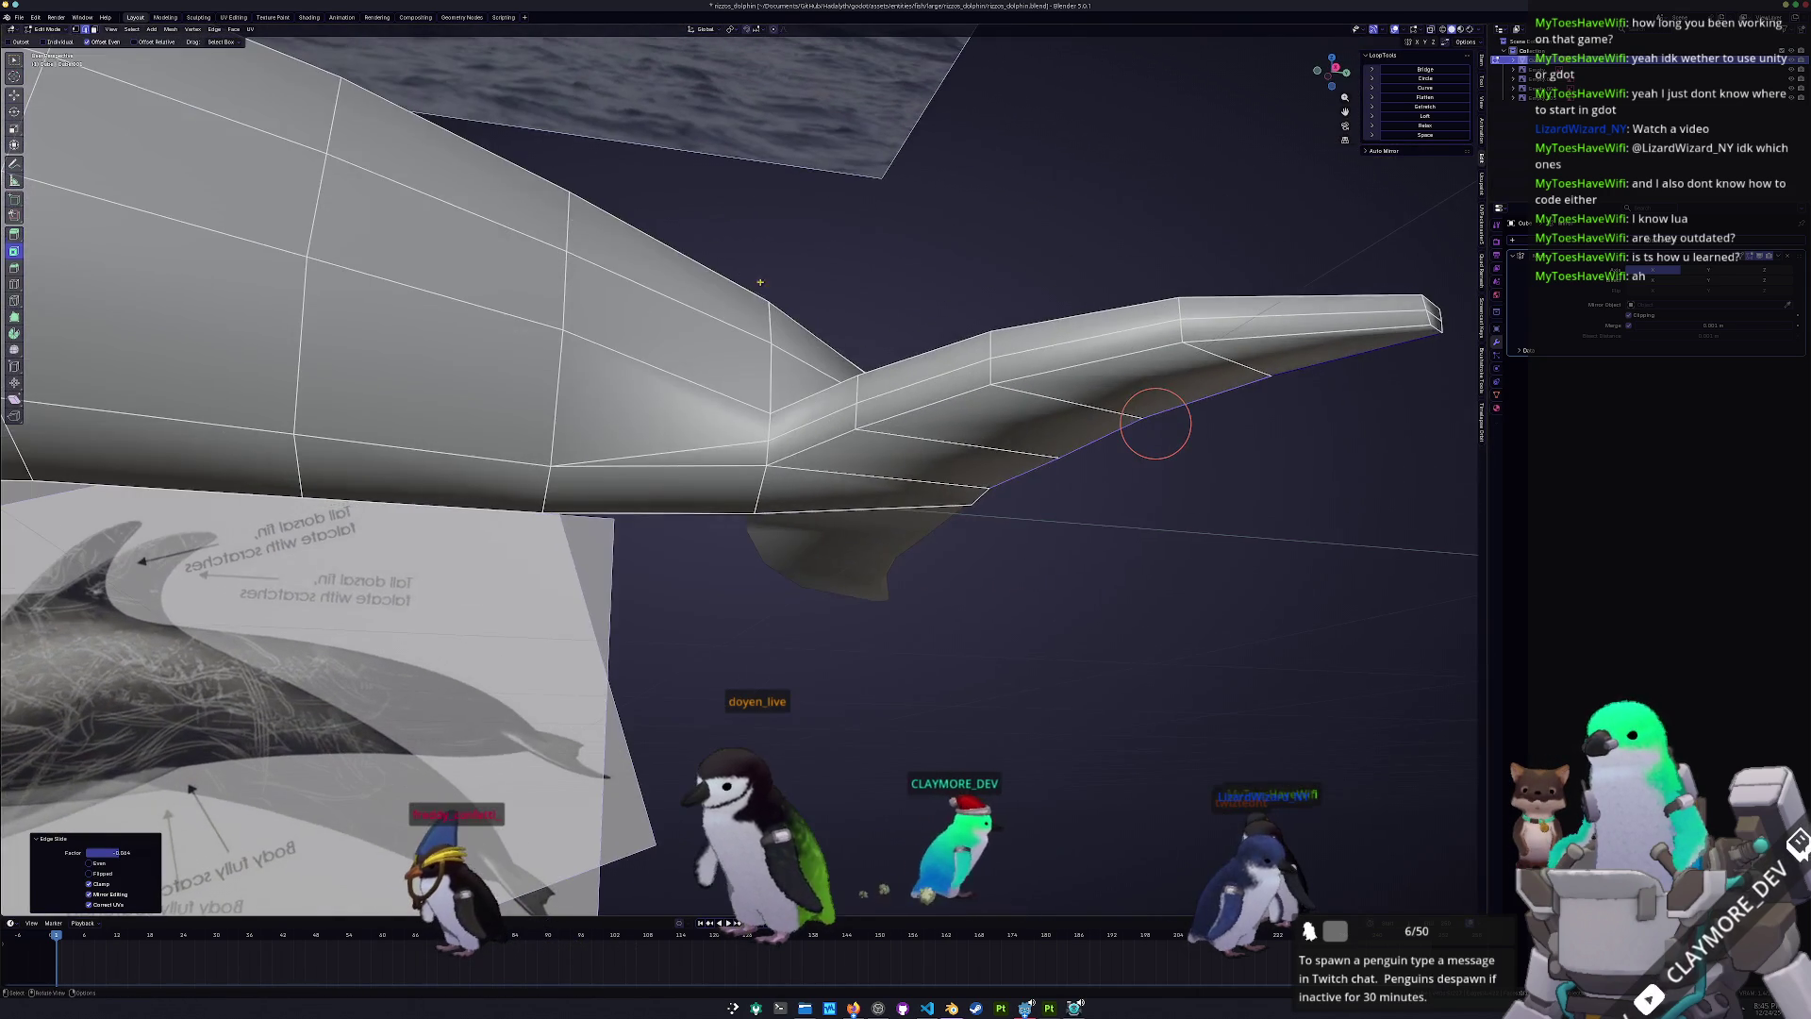
mouse_move(1011, 396)
middle_down()
mouse_move(899, 619)
mouse_move(851, 453)
mouse_move(826, 431)
middle_up()
key(g)
key(g)
click(850, 452)
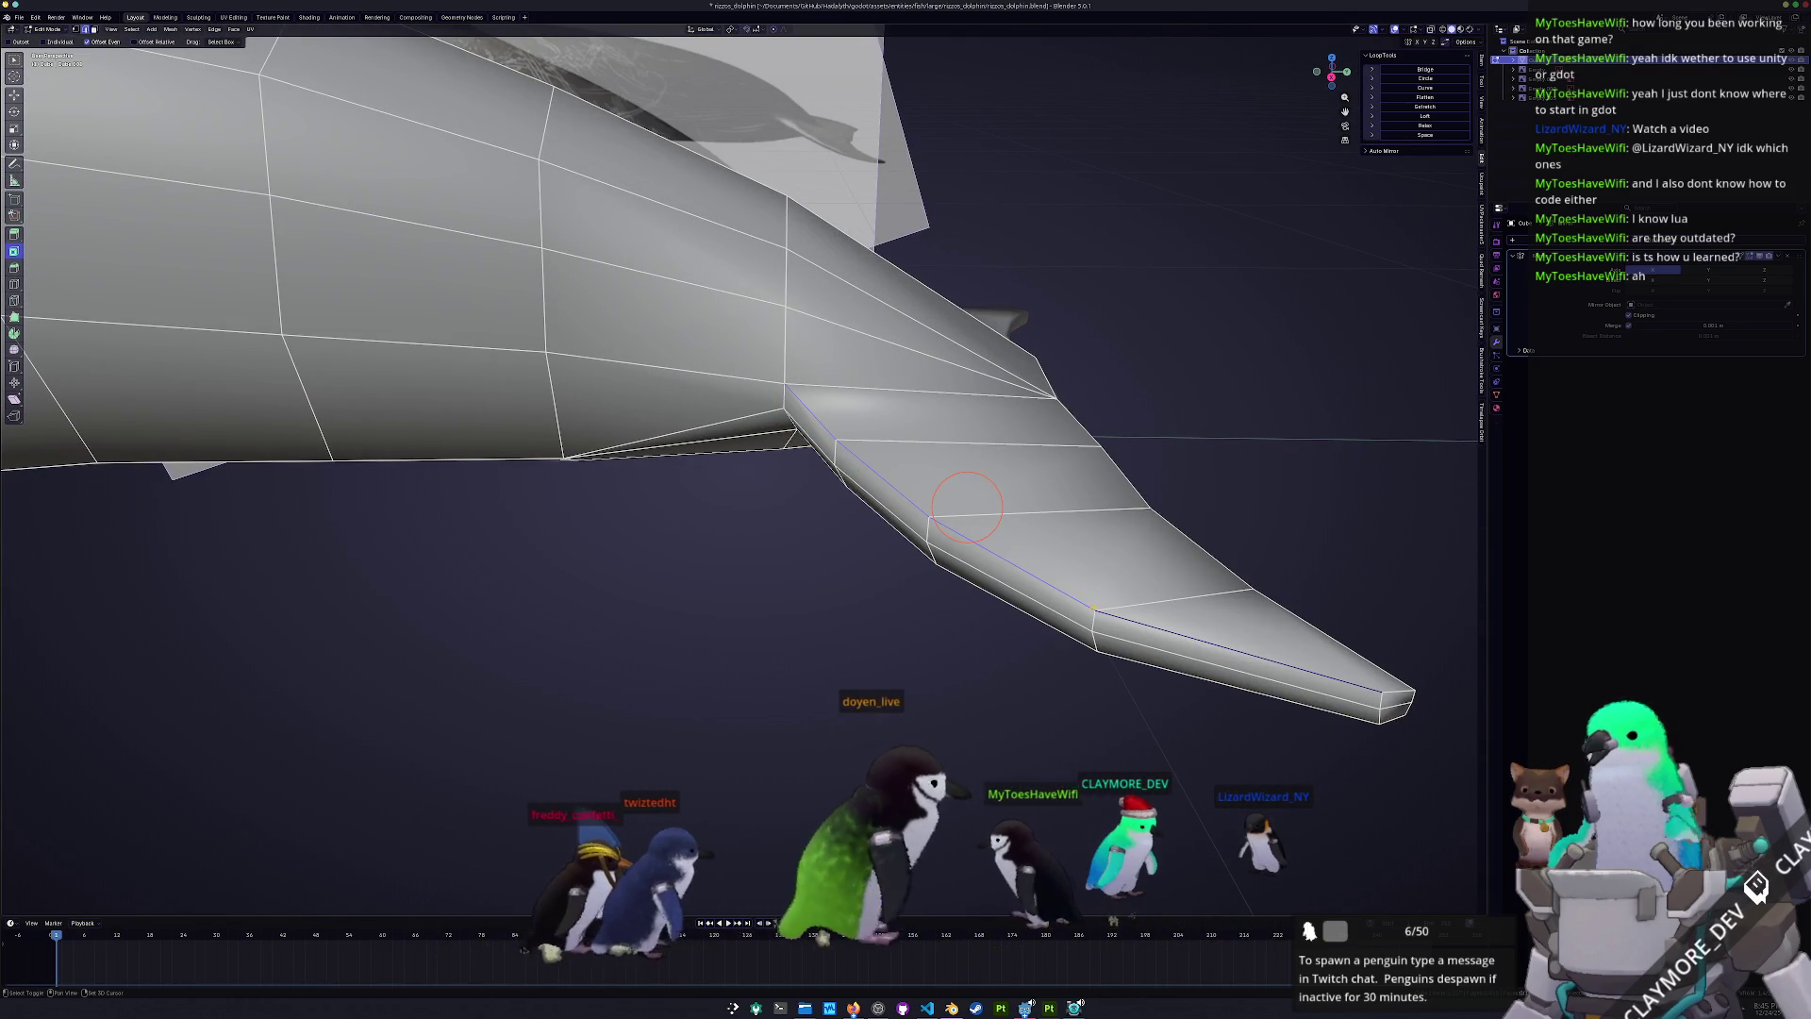
alt+shift+click(967, 507)
key(g)
key(g)
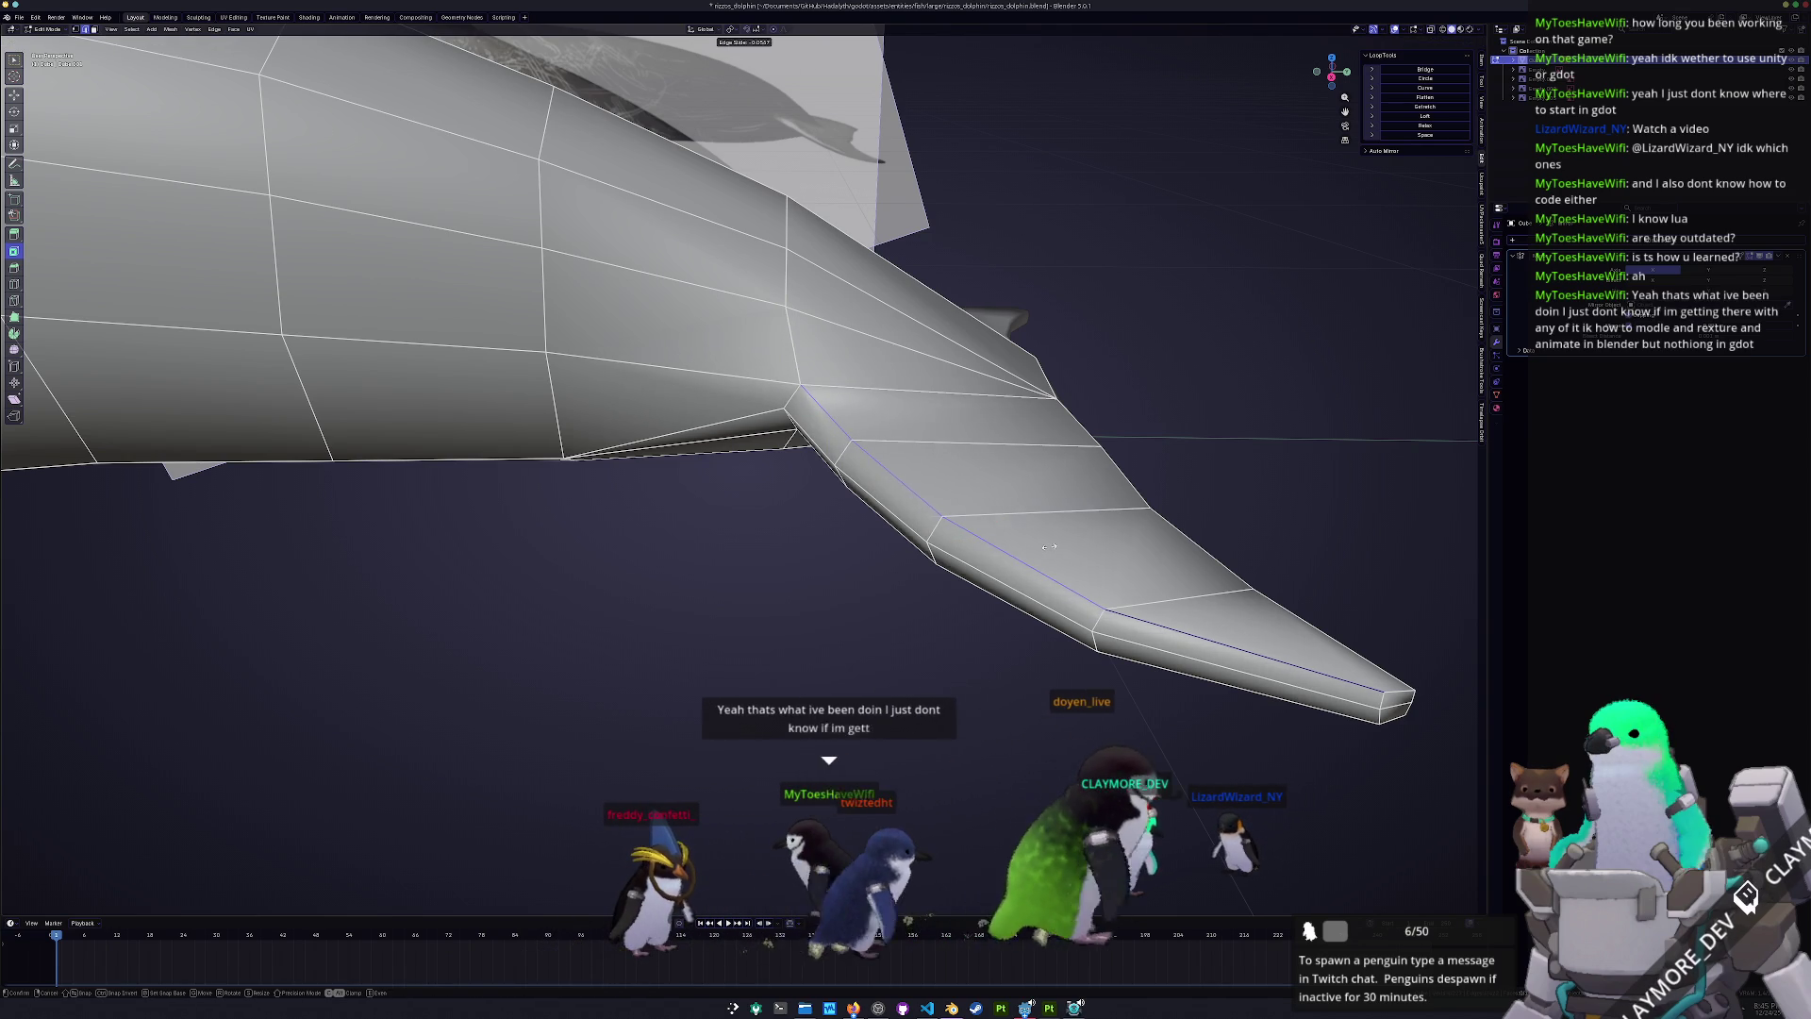
click(1050, 546)
- Slide the edge at the tail tip, then view the whole dolphin from the side
middle_drag(1050, 546, 799, 444)
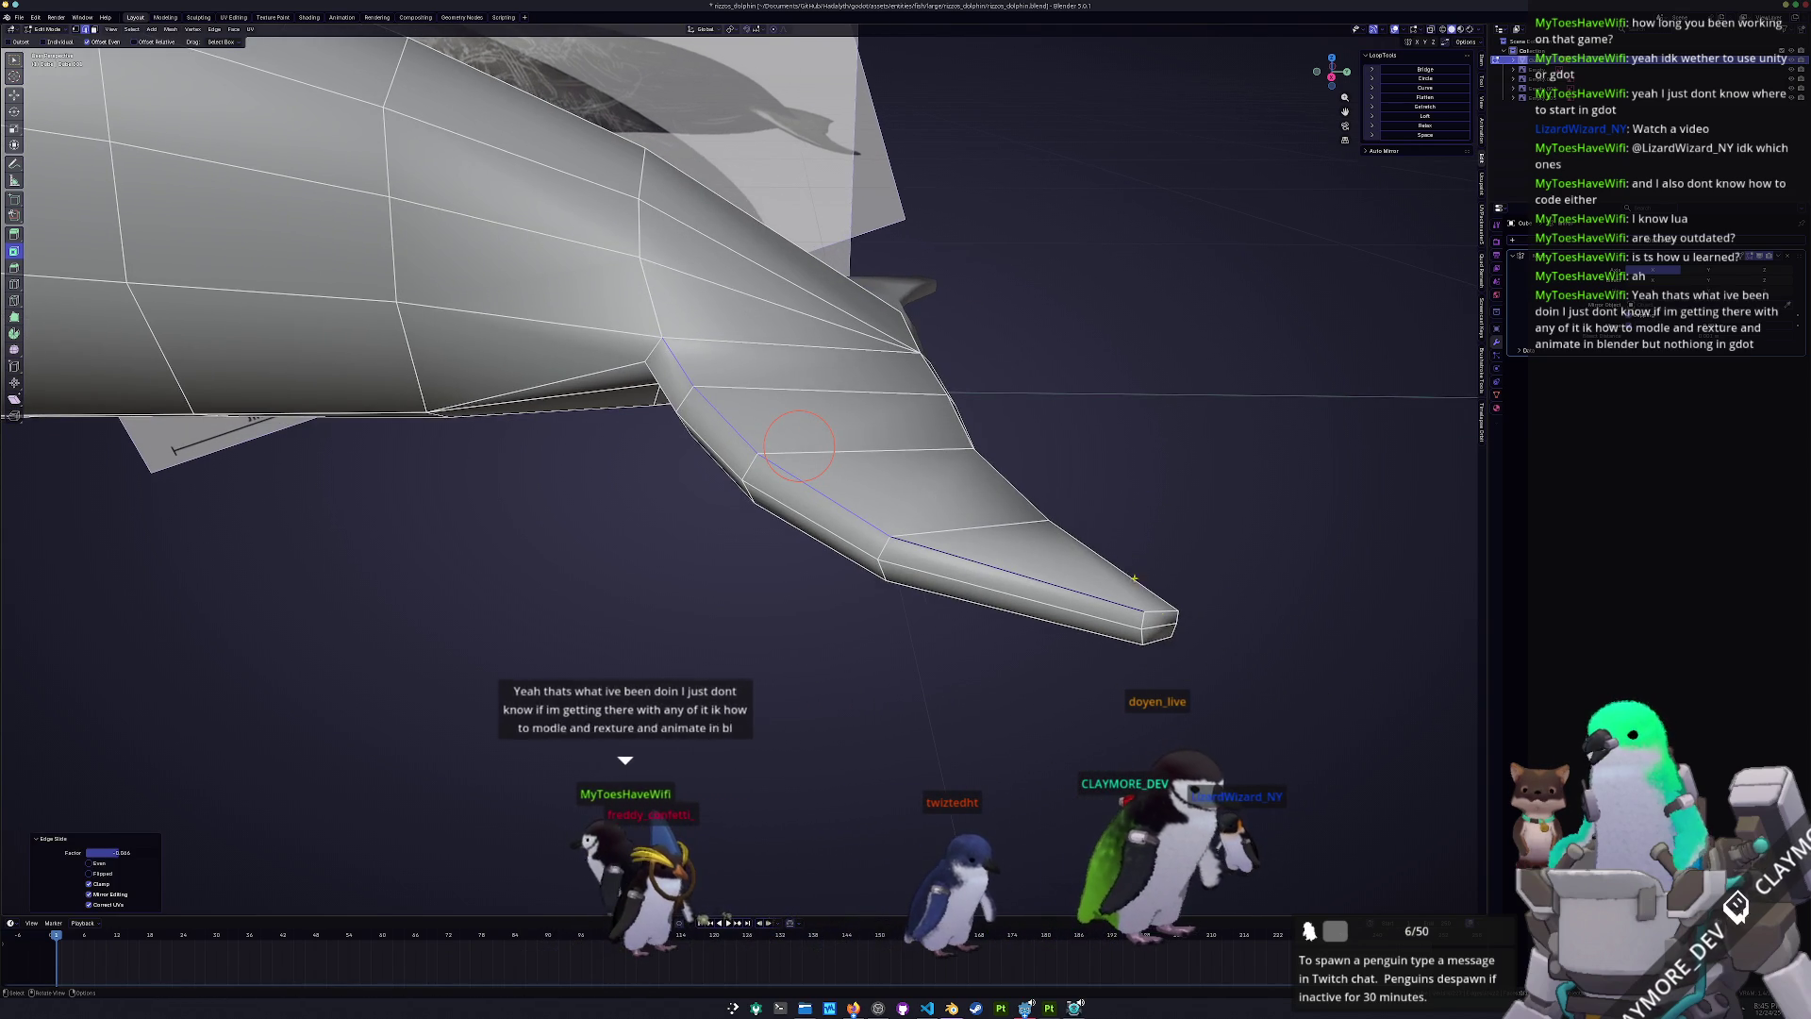
click(1162, 611)
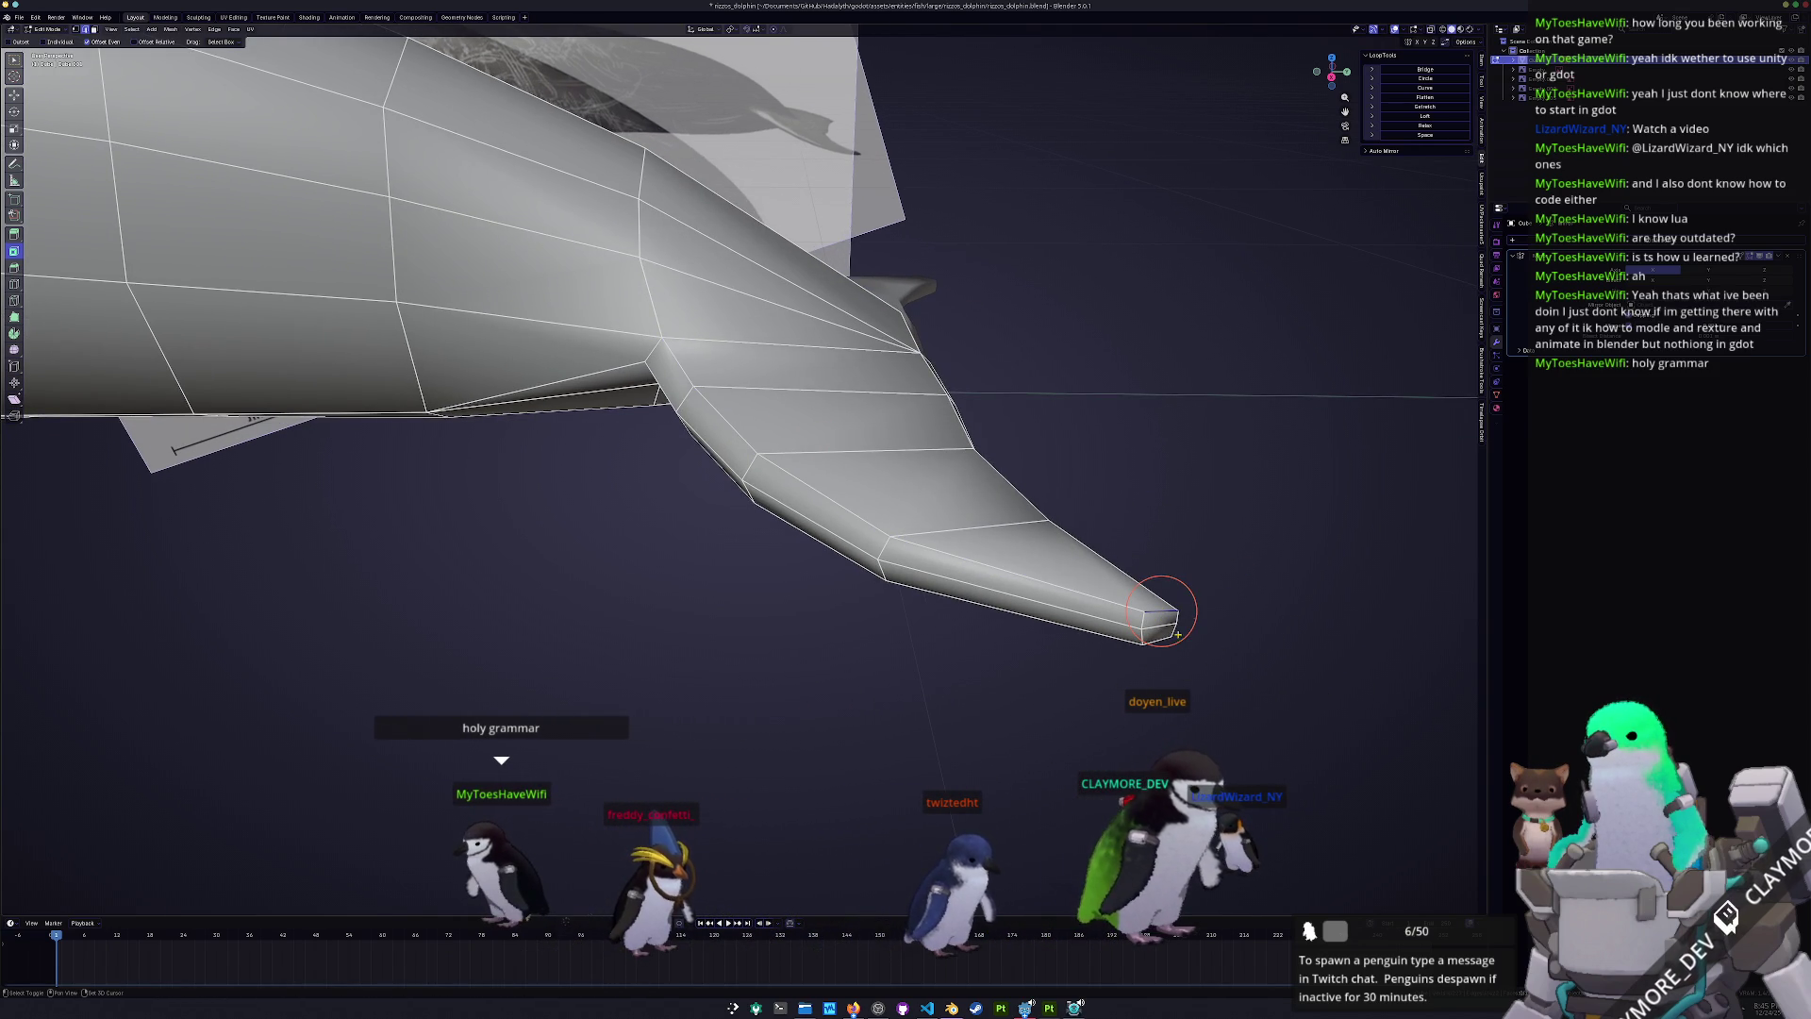
mouse_move(1160, 625)
middle_down()
mouse_move(1160, 307)
mouse_move(1302, 396)
mouse_move(849, 698)
mouse_move(324, 575)
mouse_move(542, 878)
middle_up()
key(g)
key(g)
click(1283, 399)
middle_drag(978, 661, 976, 608)
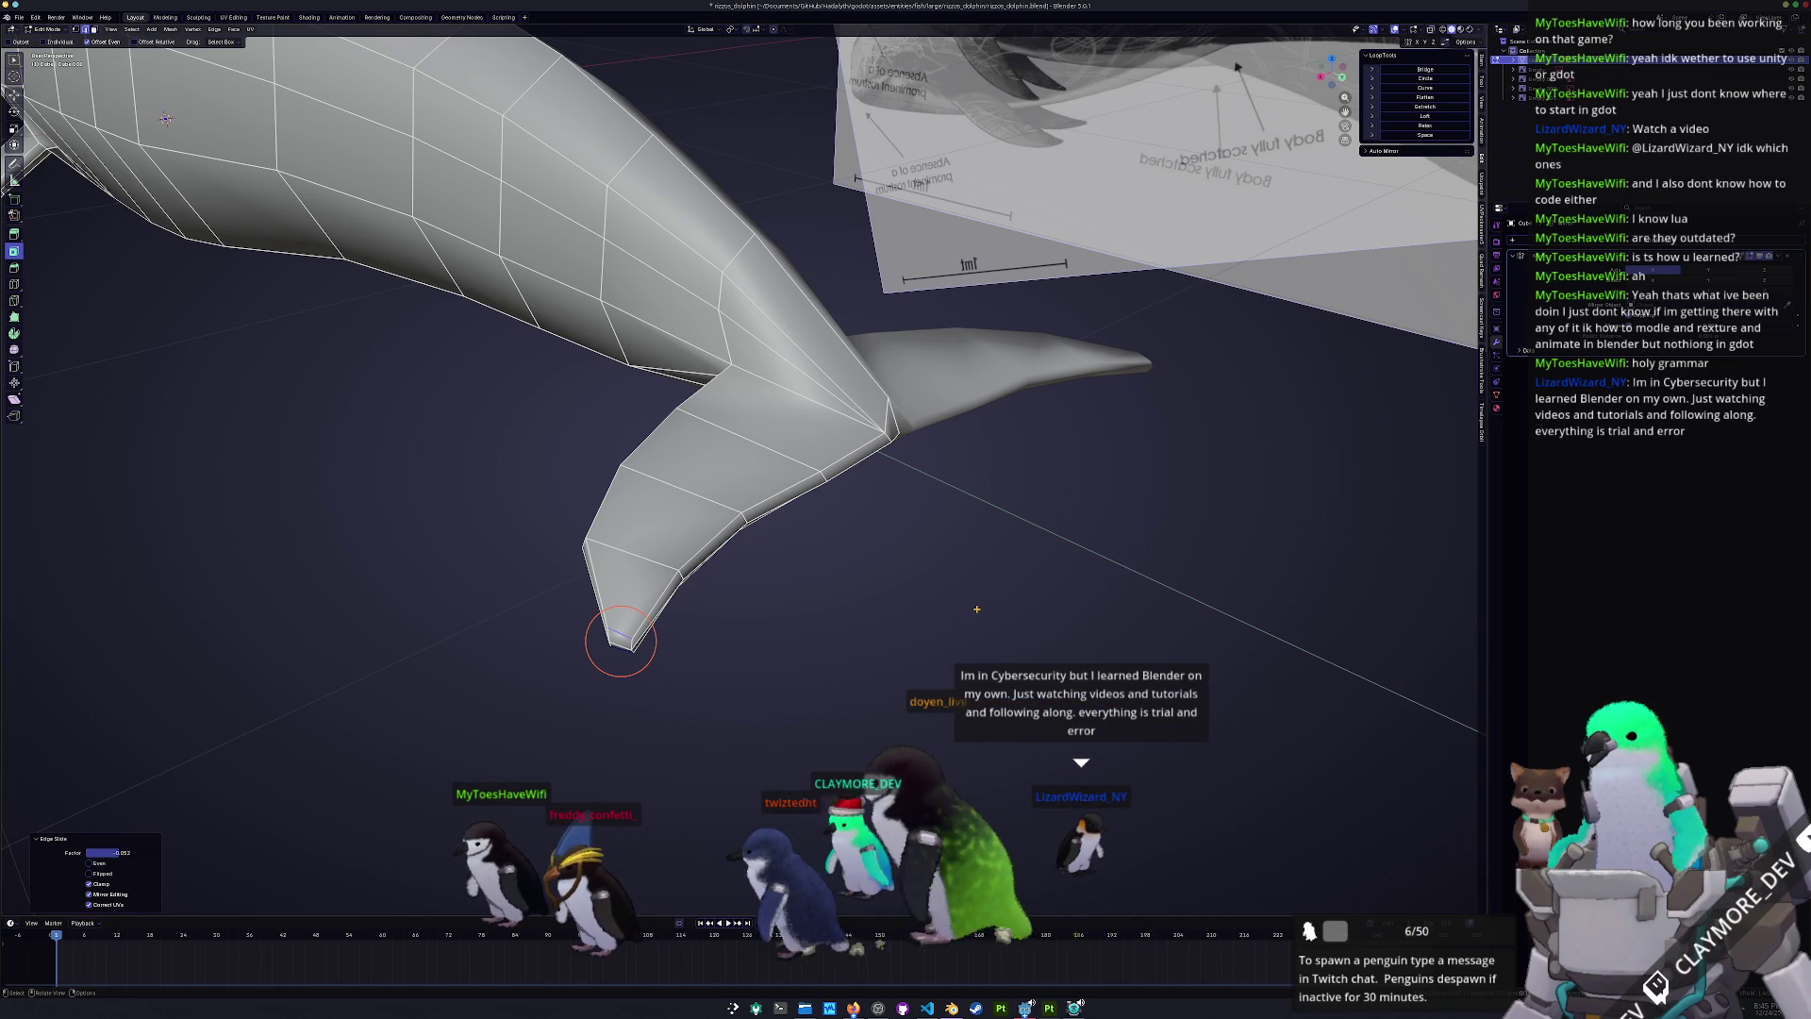
scroll(608, 646, up, 1)
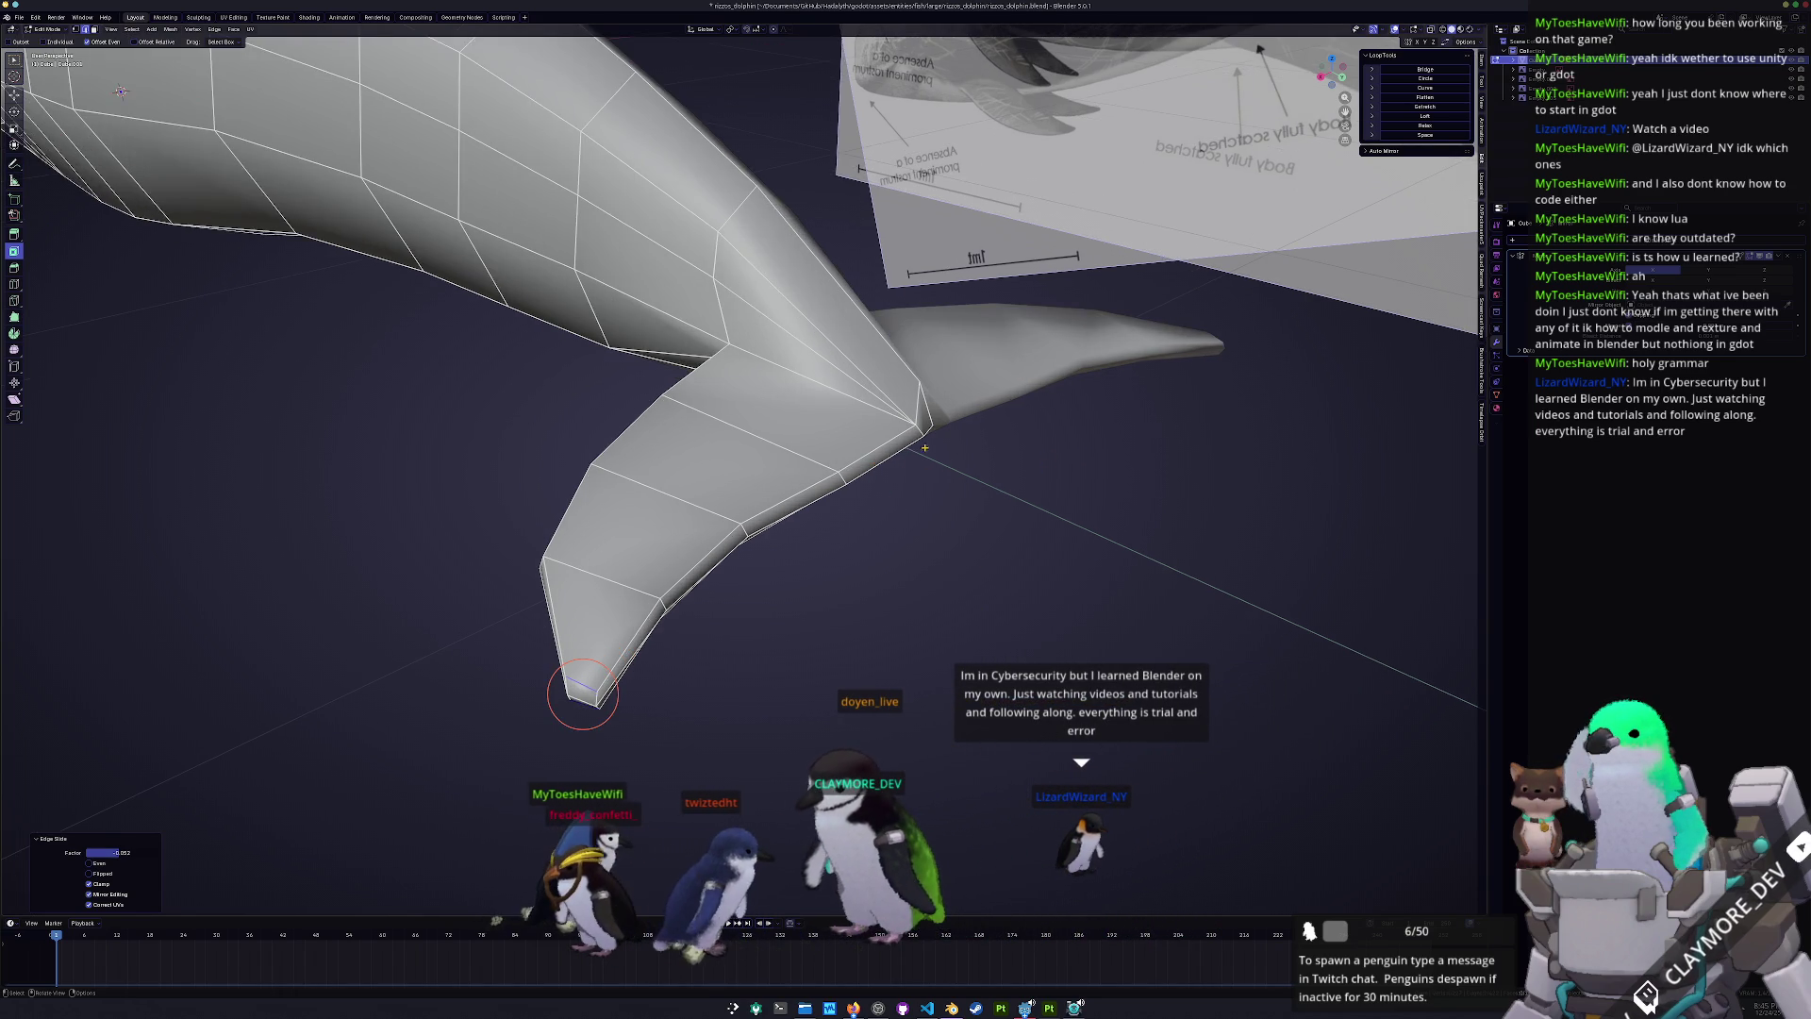
shift+middle_drag(580, 647, 680, 611)
scroll(892, 403, down, 2)
mouse_move(892, 403)
middle_down()
mouse_move(698, 482)
mouse_move(877, 510)
mouse_move(732, 511)
middle_up()
scroll(698, 485, up, 5)
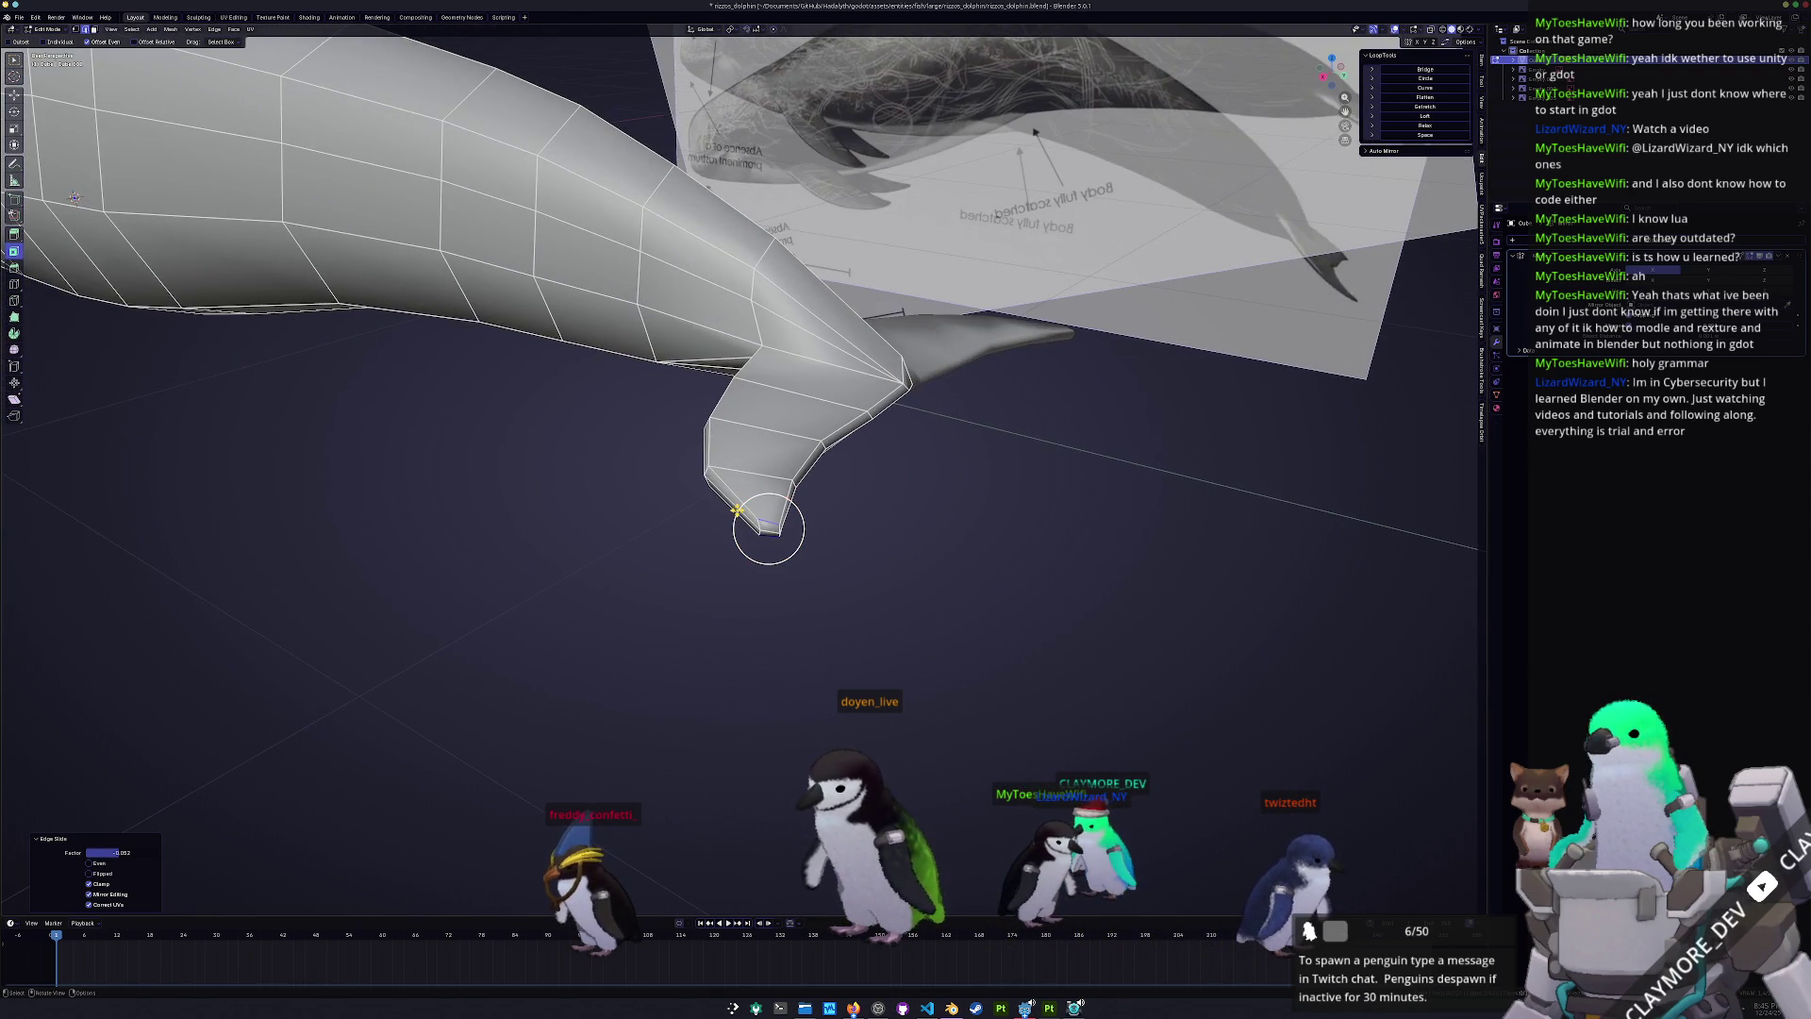
- In top ortho X-ray view, rotate and reposition the fluke-tip edge to match the reference
key(KP_7)
scroll(714, 456, up, 3)
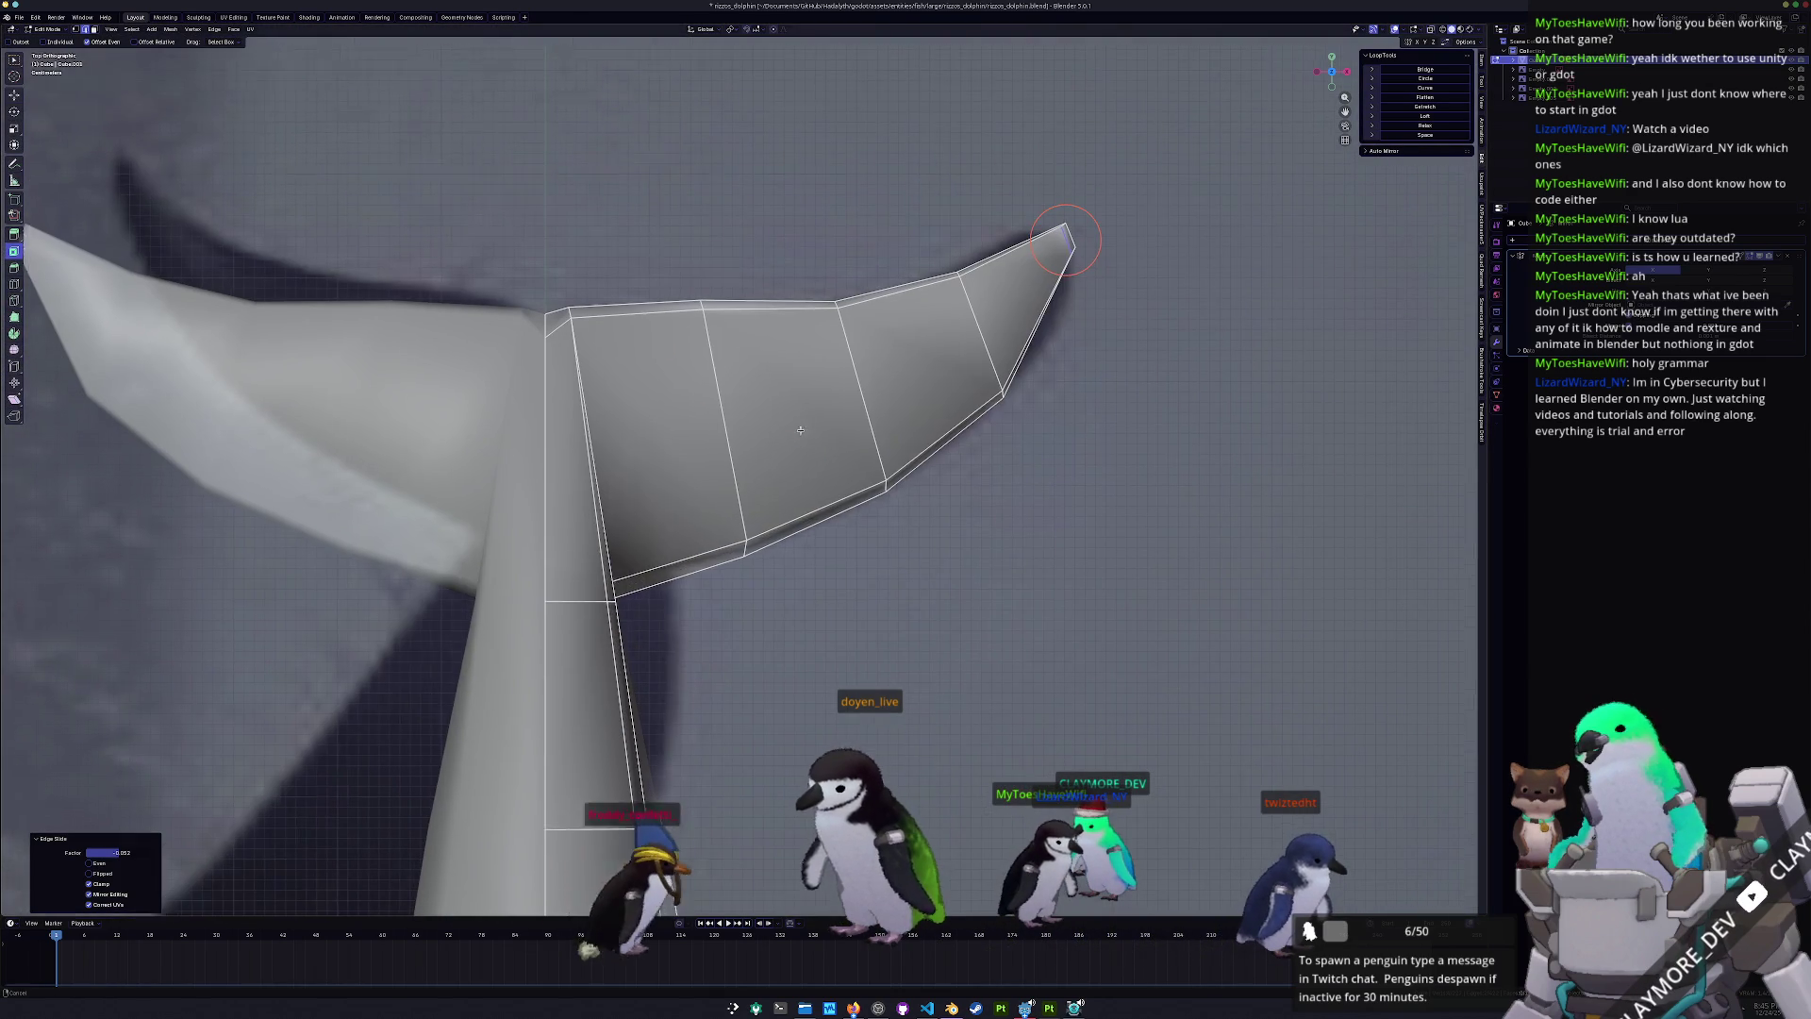
click(991, 463)
key(alt+z)
mouse_move(1050, 560)
mouse_down()
mouse_move(968, 433)
mouse_move(995, 463)
mouse_up()
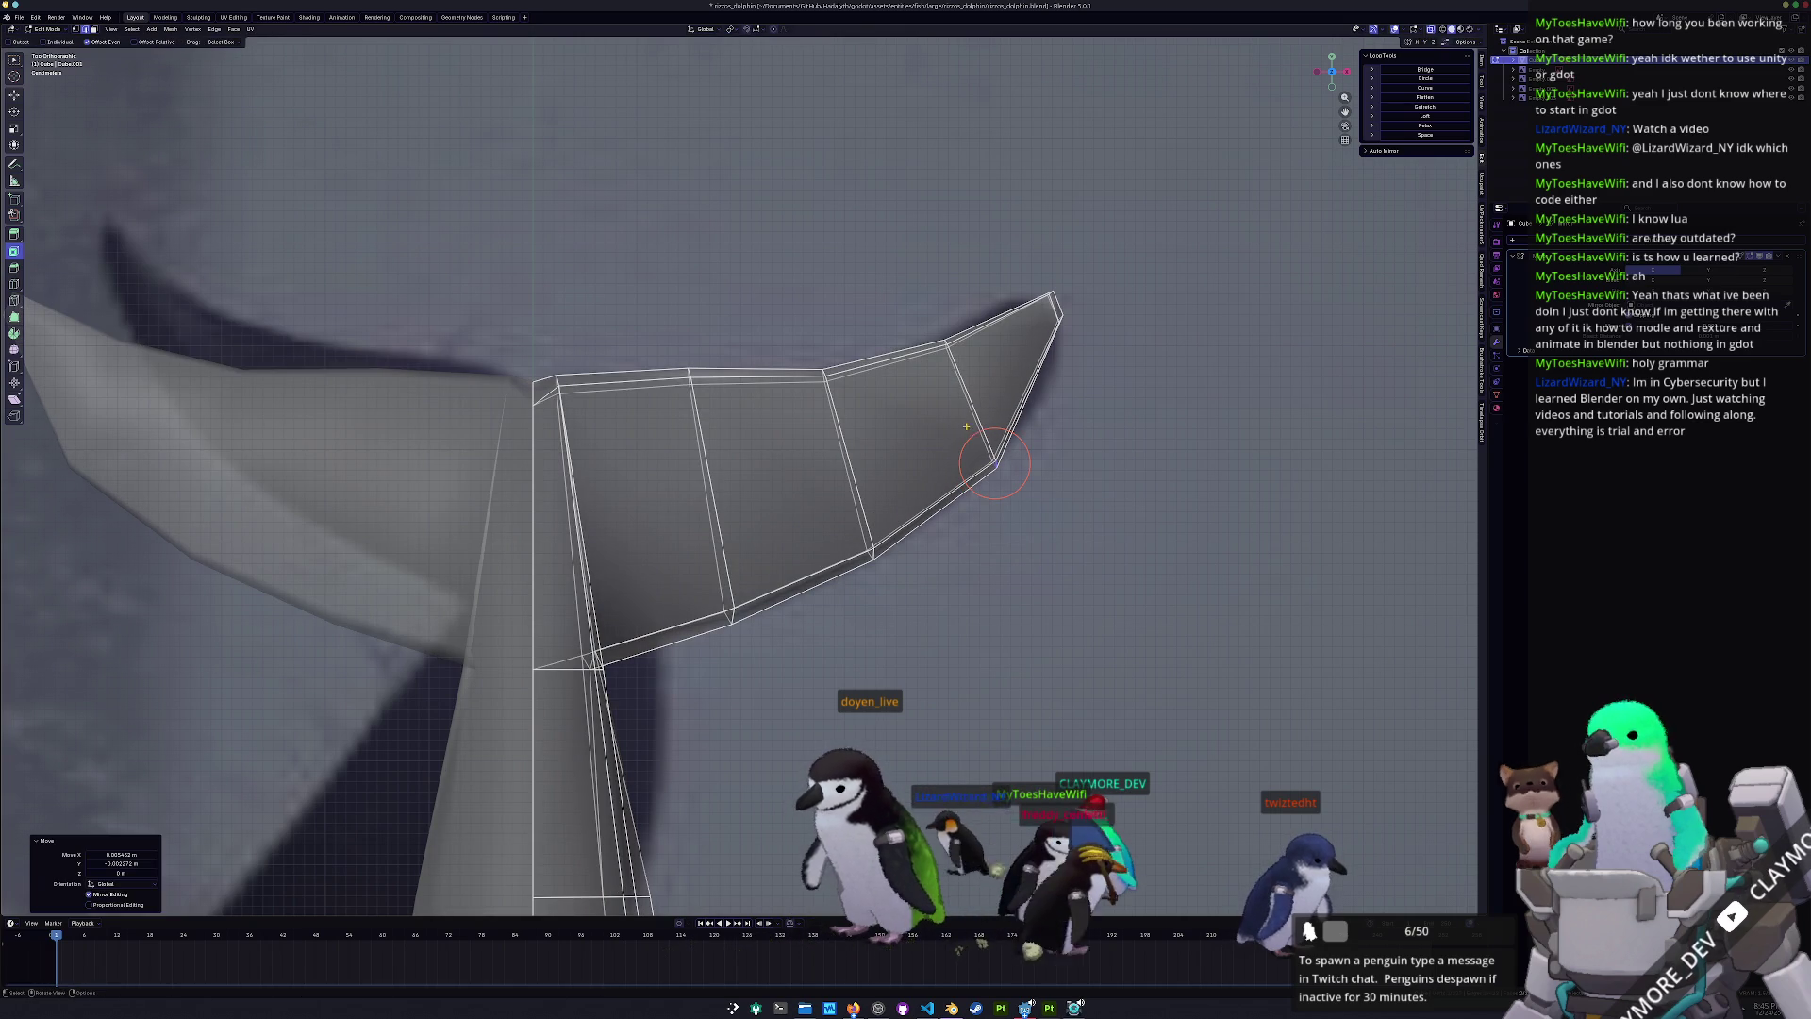
click(1052, 302)
key(r)
key(Return)
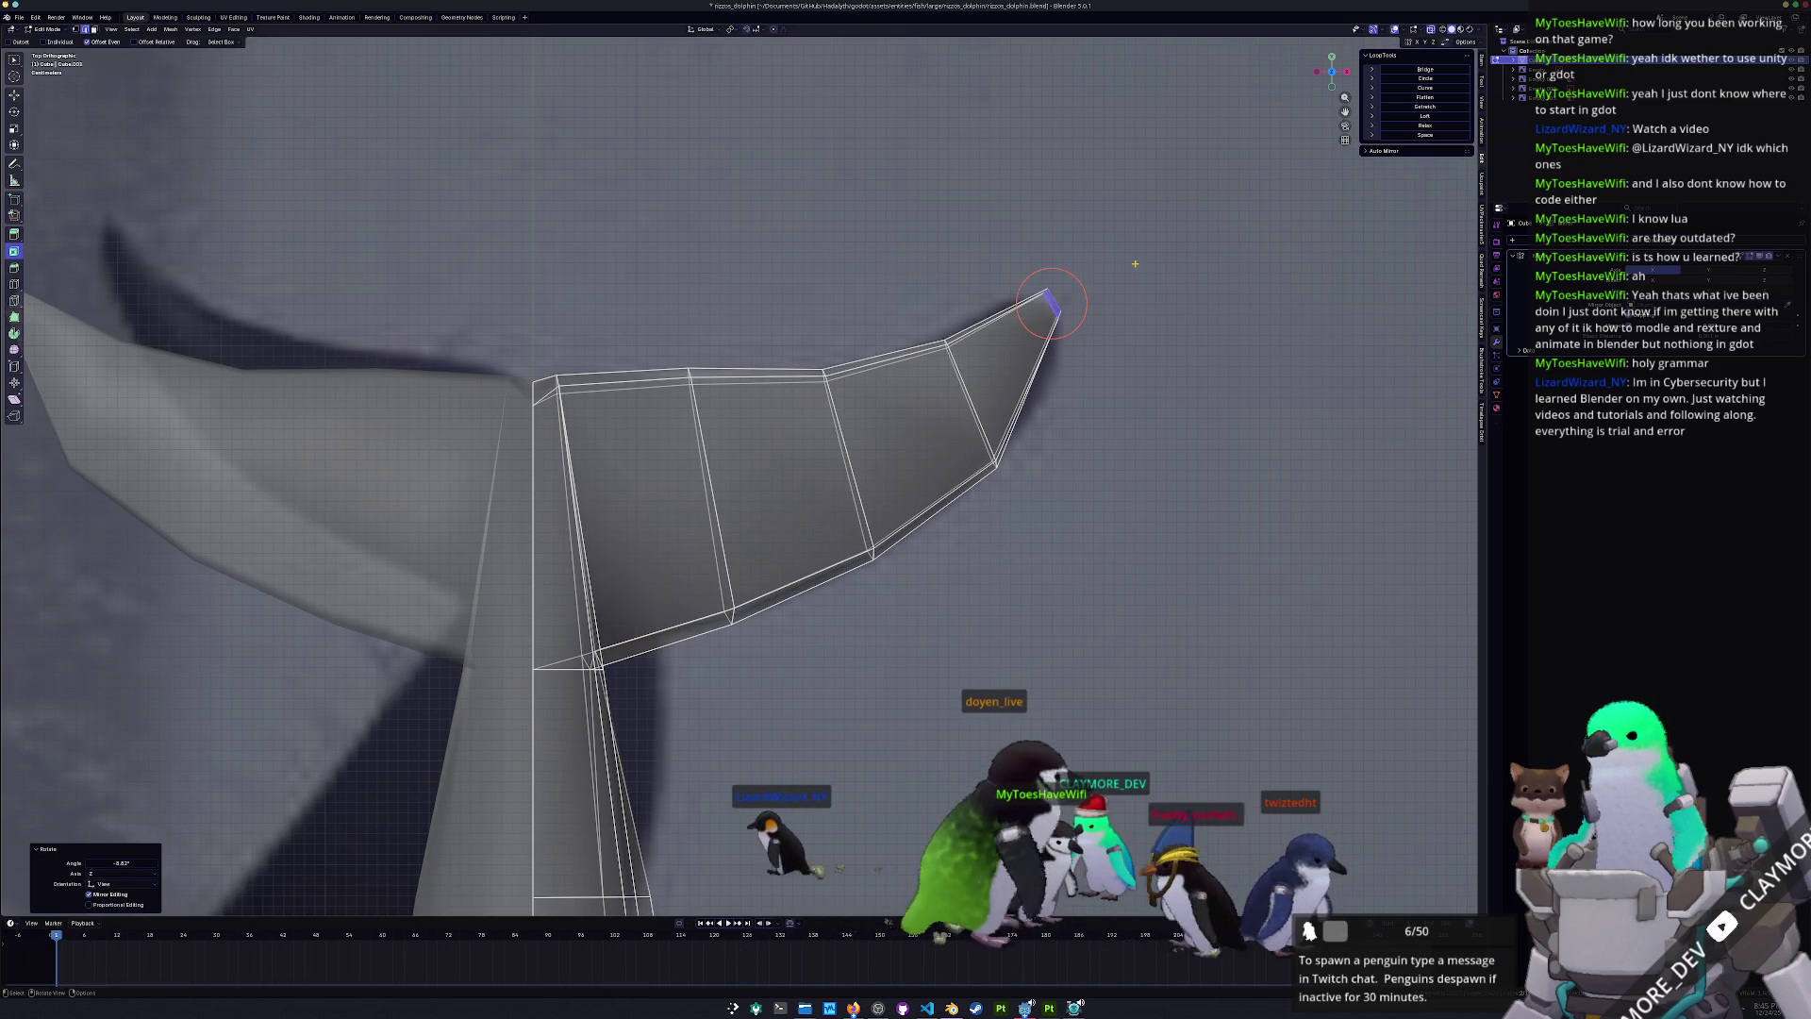
key(g)
key(Escape)
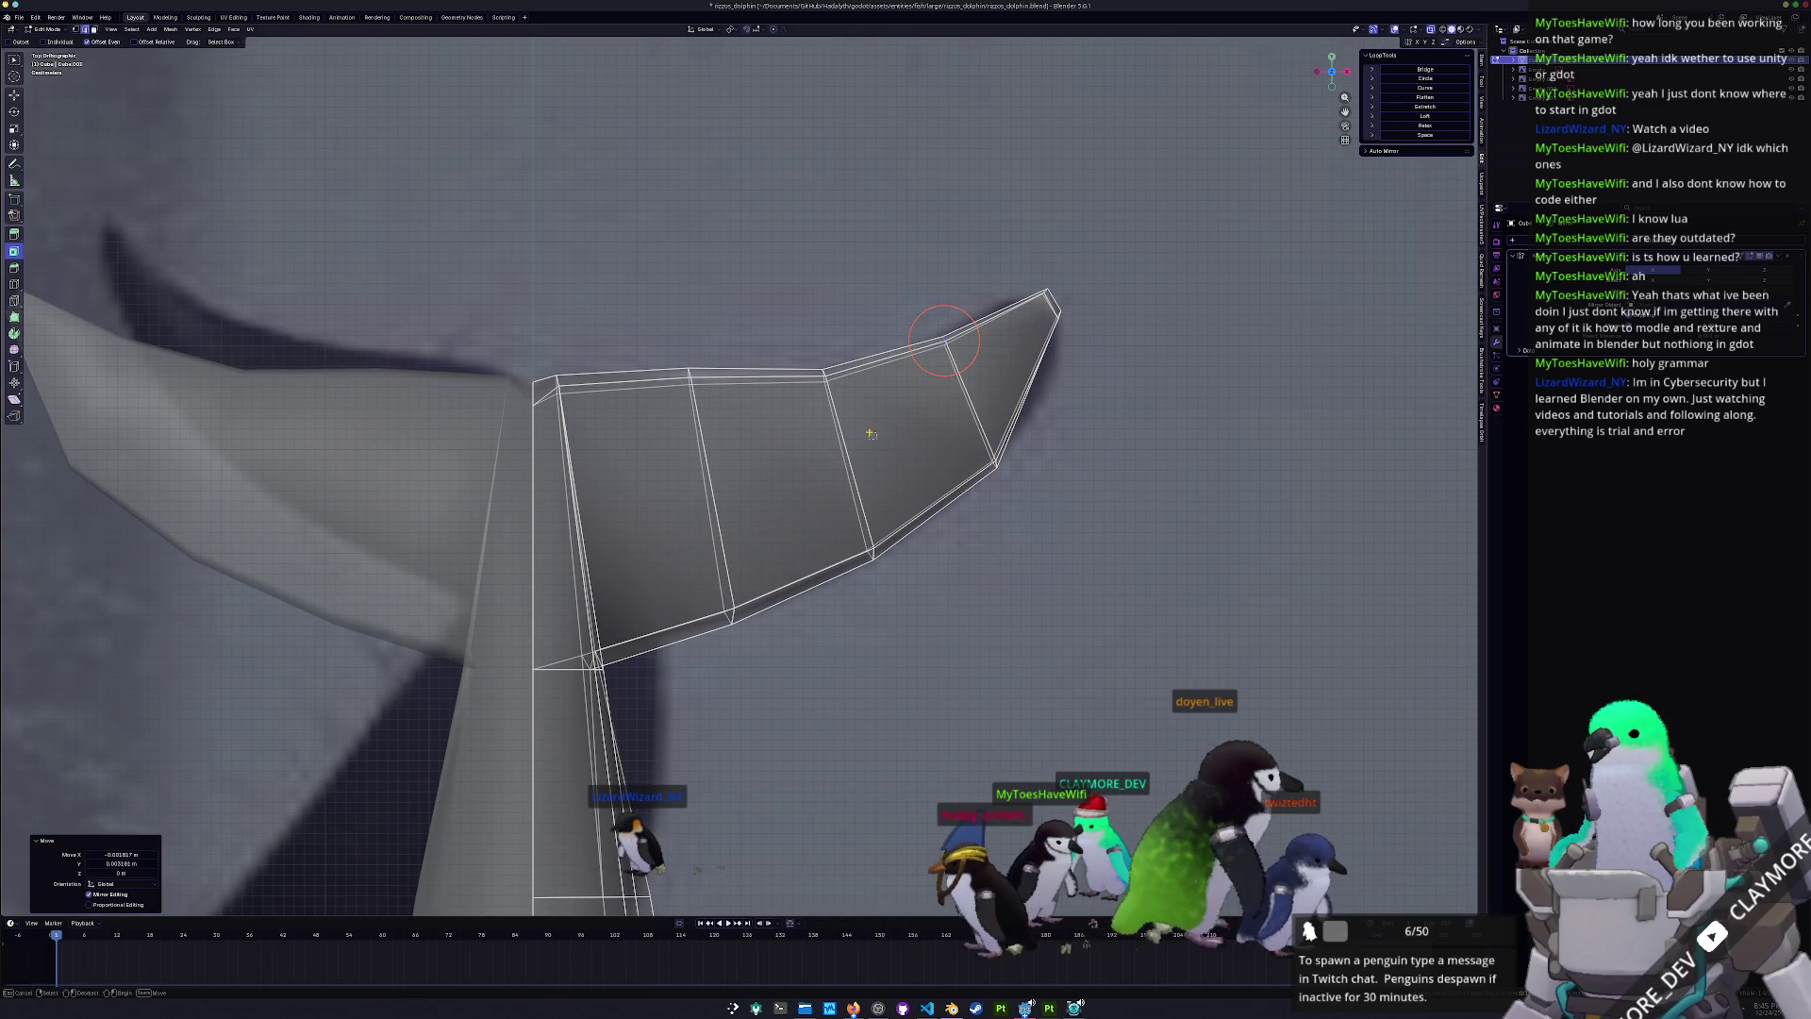
key(g)
click(793, 358)
- Move a vertex on the fluke's upper edge to the outline and return to Object Mode
click(690, 375)
key(g)
click(659, 321)
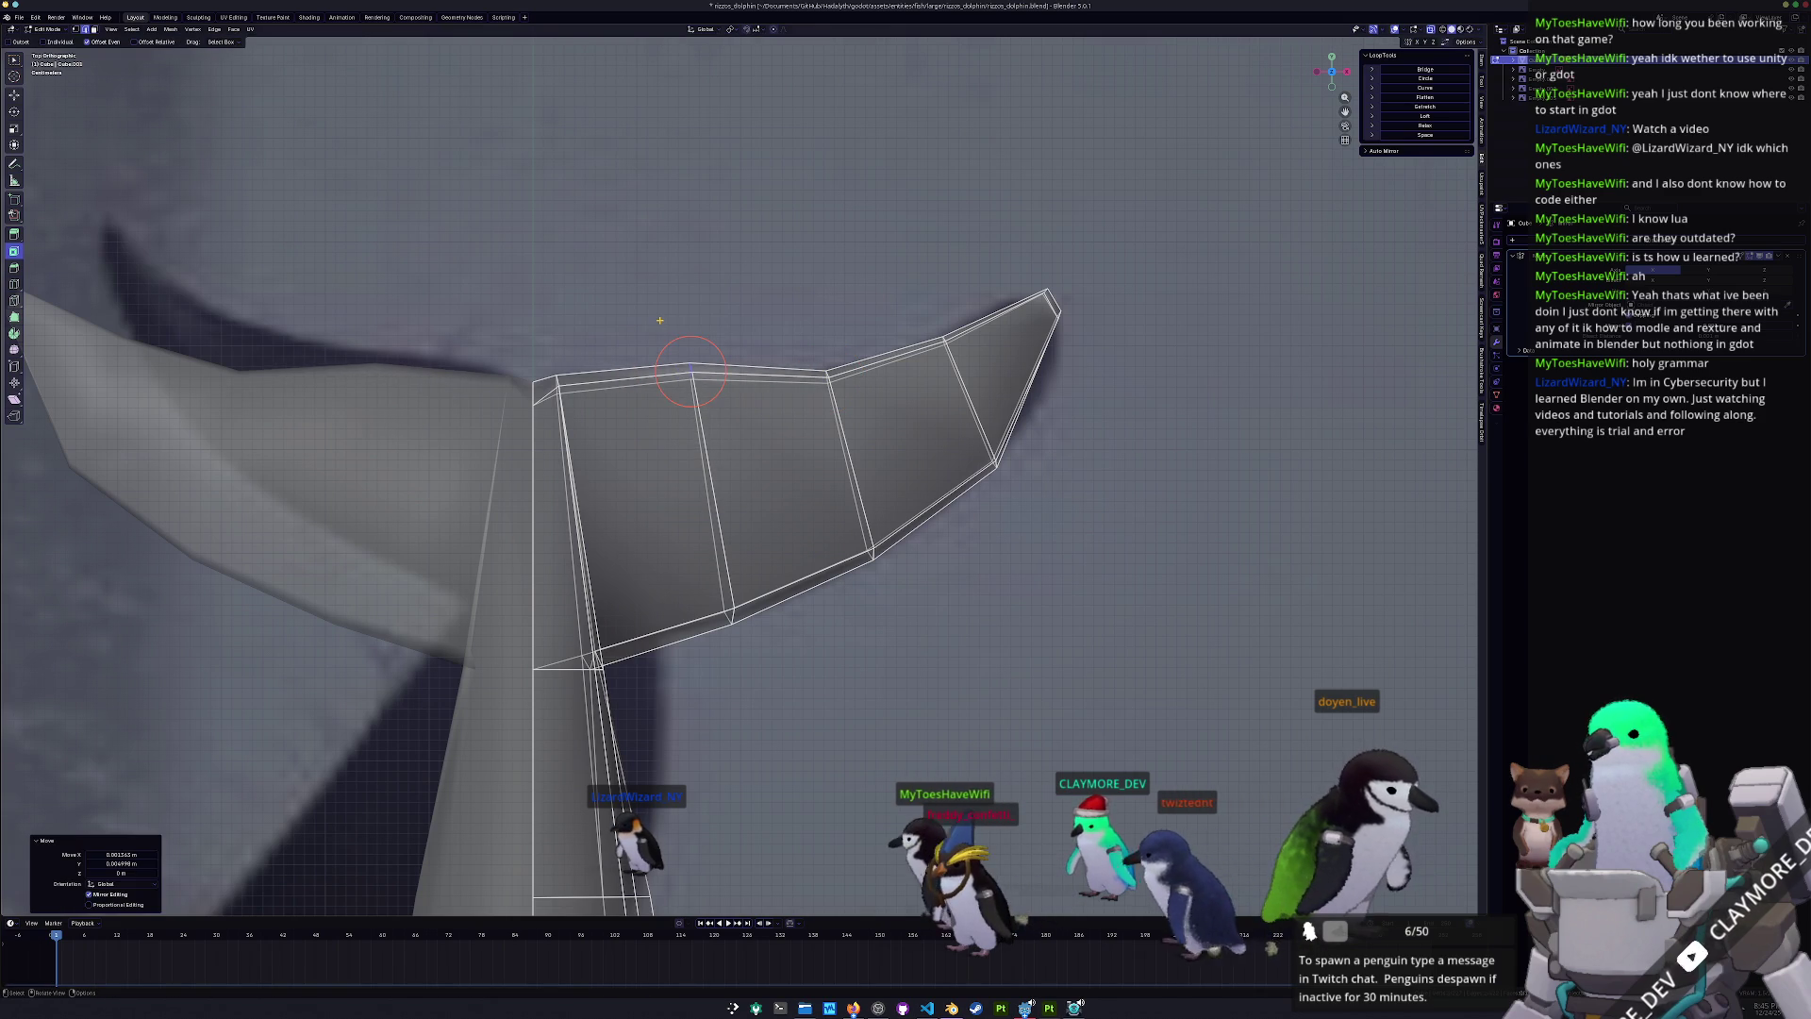
scroll(679, 378, down, 3)
key(Tab)
mouse_move(717, 425)
middle_down()
mouse_move(808, 660)
mouse_move(695, 607)
mouse_move(793, 679)
middle_up()
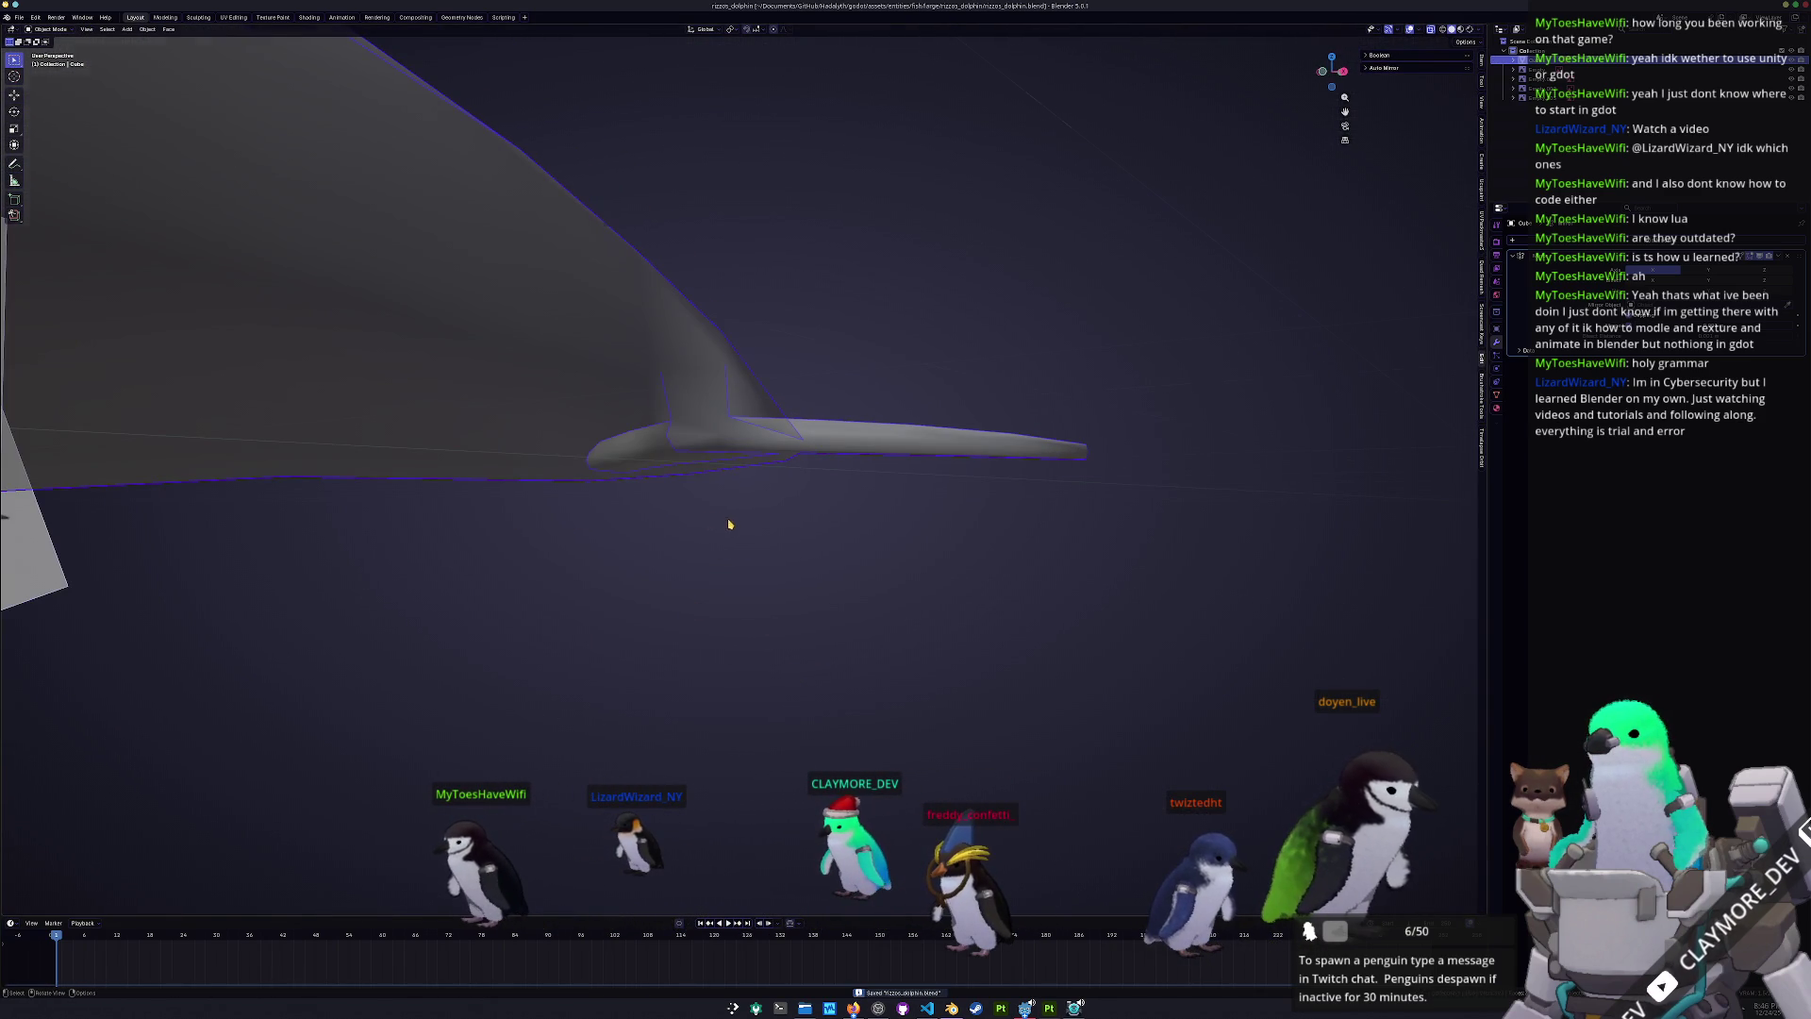
- Review the whole dolphin and its references, then save the file
scroll(744, 513, up, 3)
middle_drag(748, 513, 1019, 495)
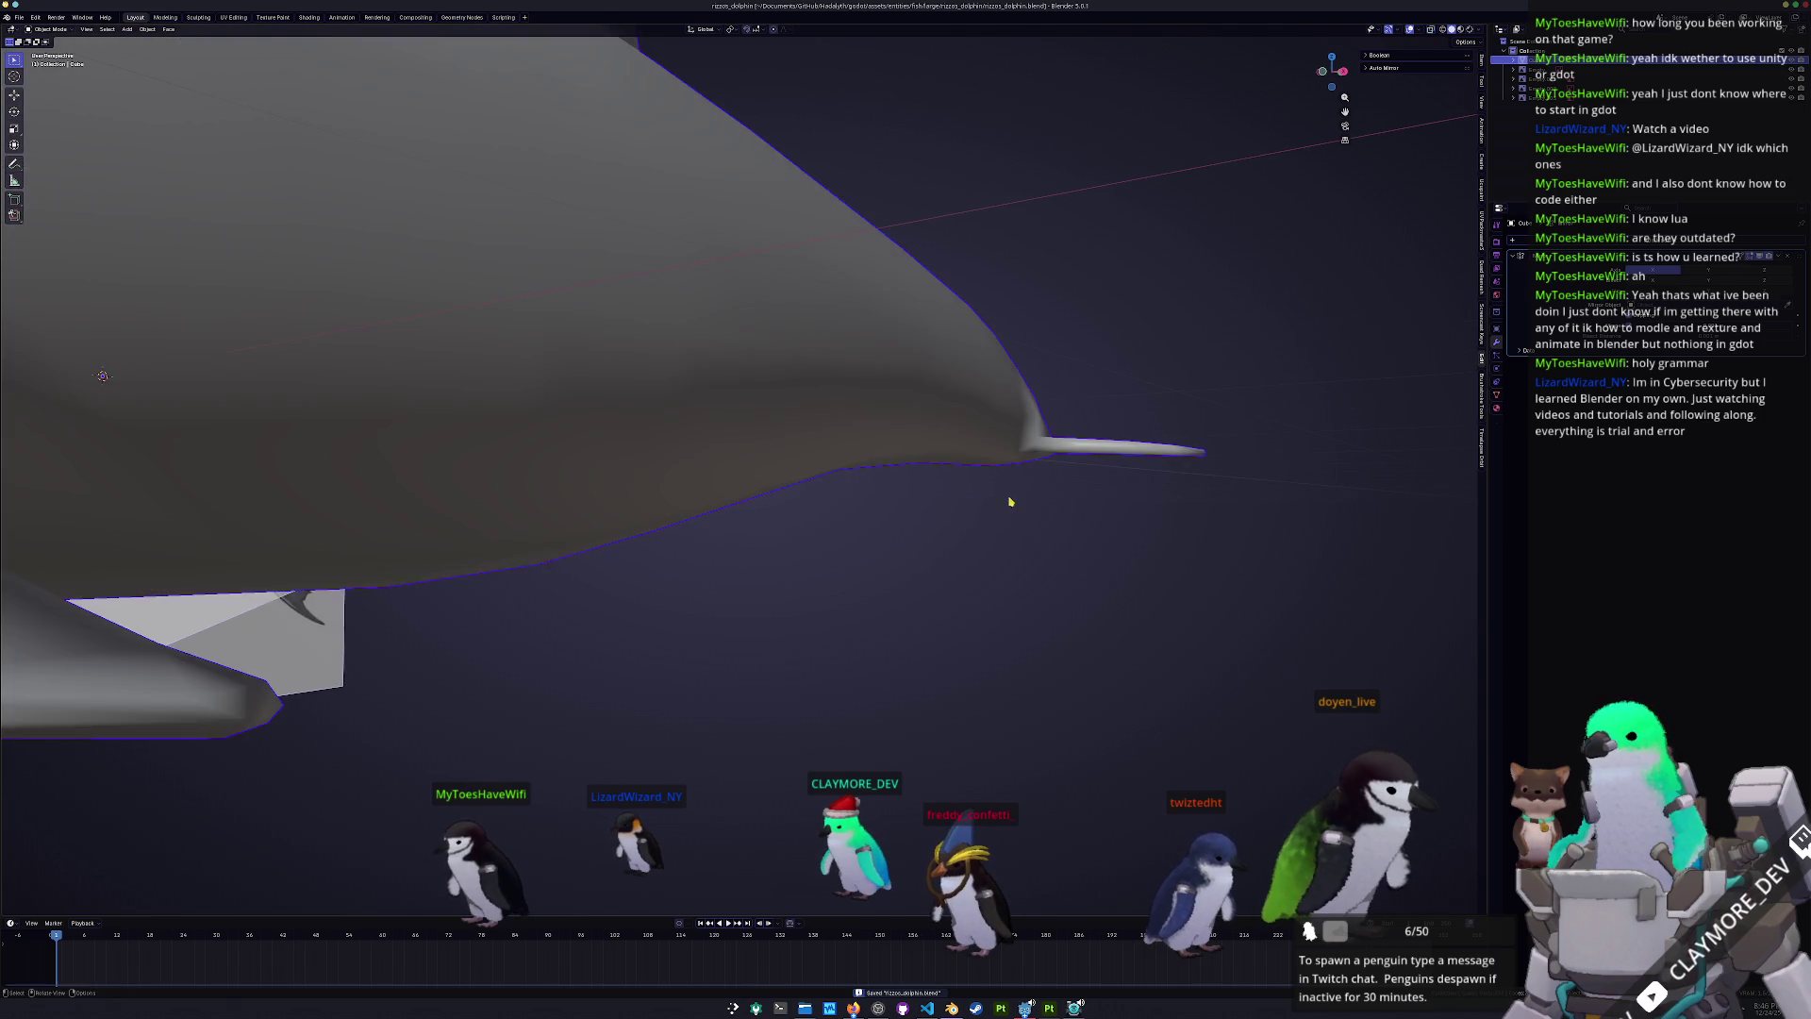
scroll(1019, 495, down, 6)
mouse_move(841, 578)
middle_down()
mouse_move(865, 607)
mouse_move(957, 517)
mouse_move(875, 487)
middle_up()
key(ctrl+s)
- Apply all transforms to the dolphin and bring the elk image browser window into view
click(875, 488)
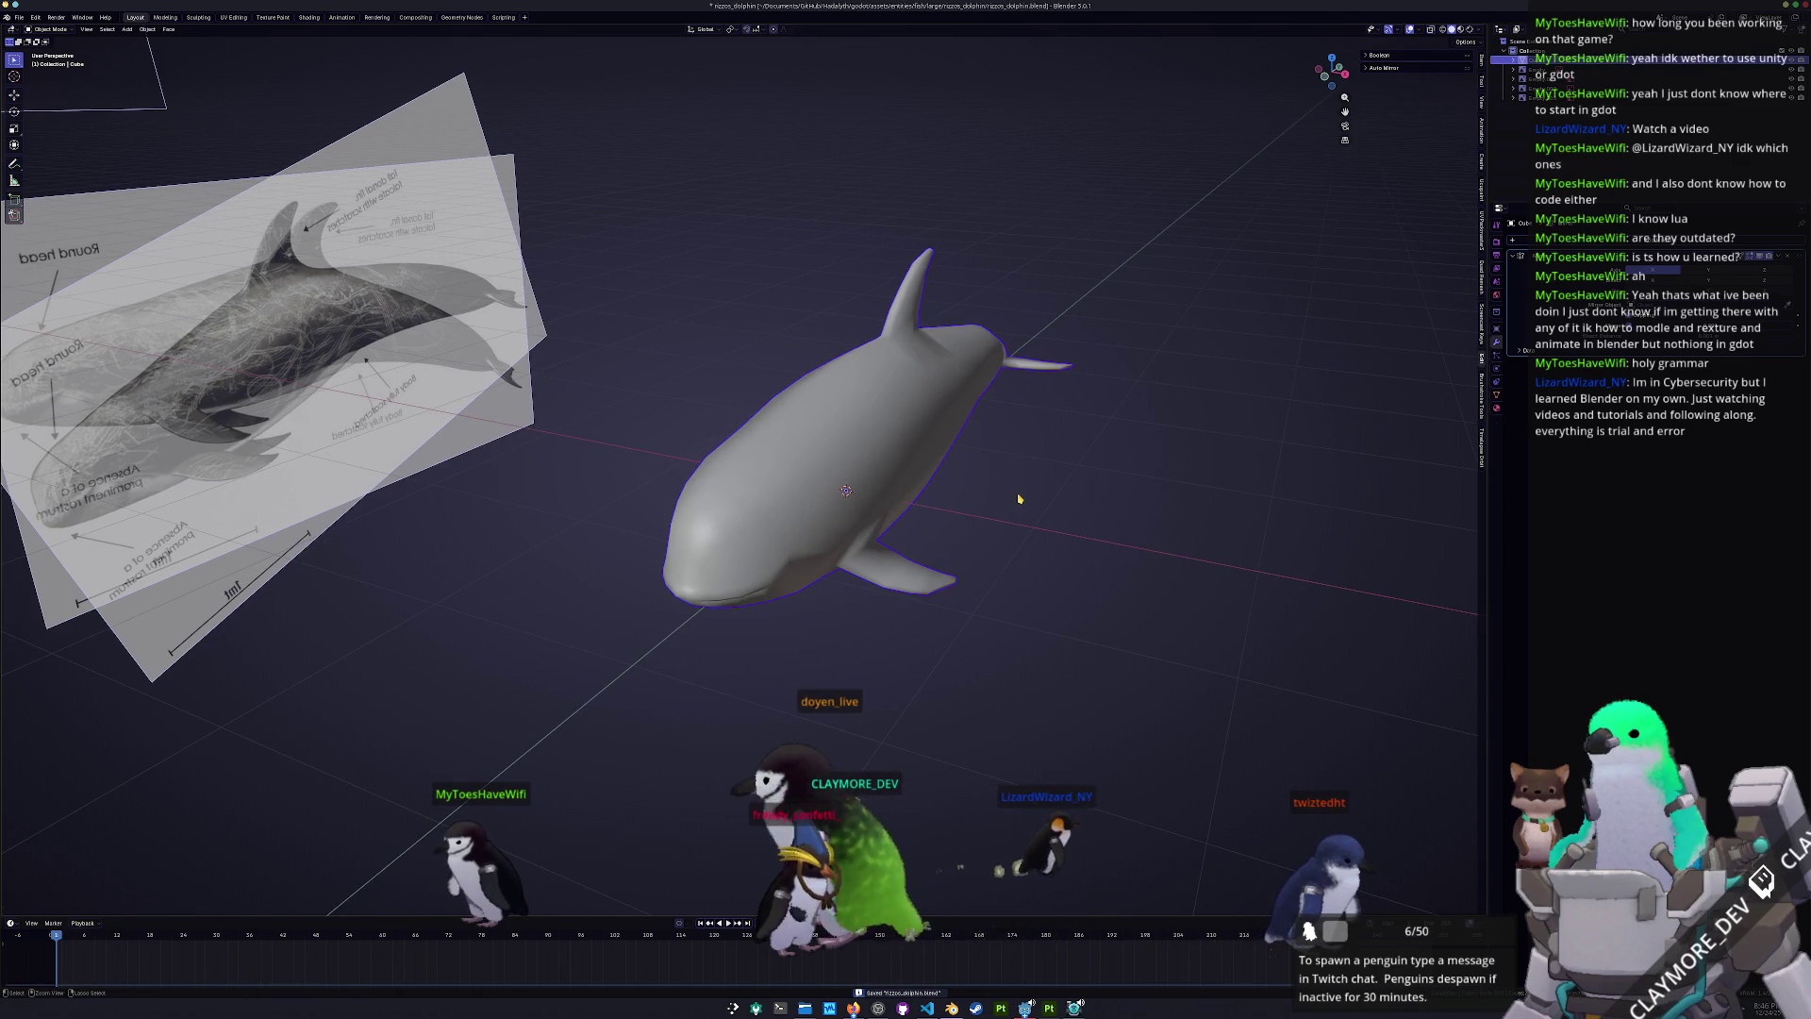
key(ctrl+a)
click(1017, 500)
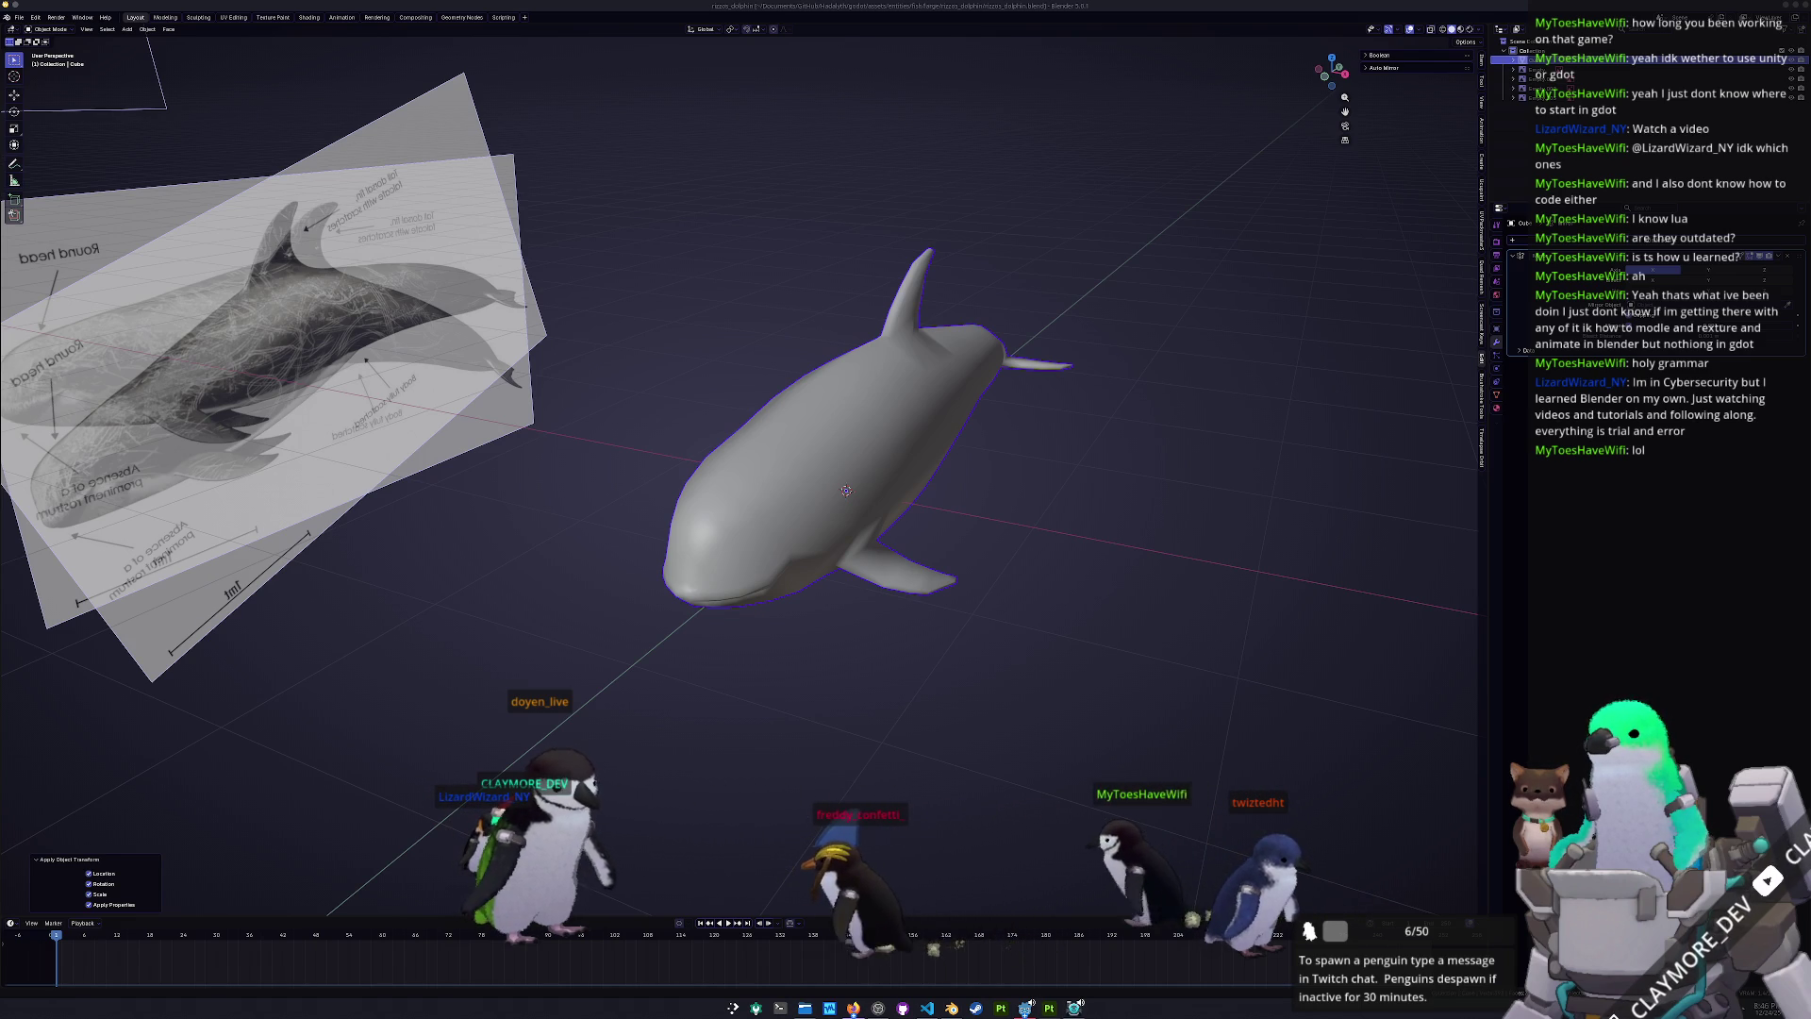
mouse_move(1792, 274)
mouse_down()
mouse_move(1373, 271)
mouse_move(1290, 196)
mouse_up()
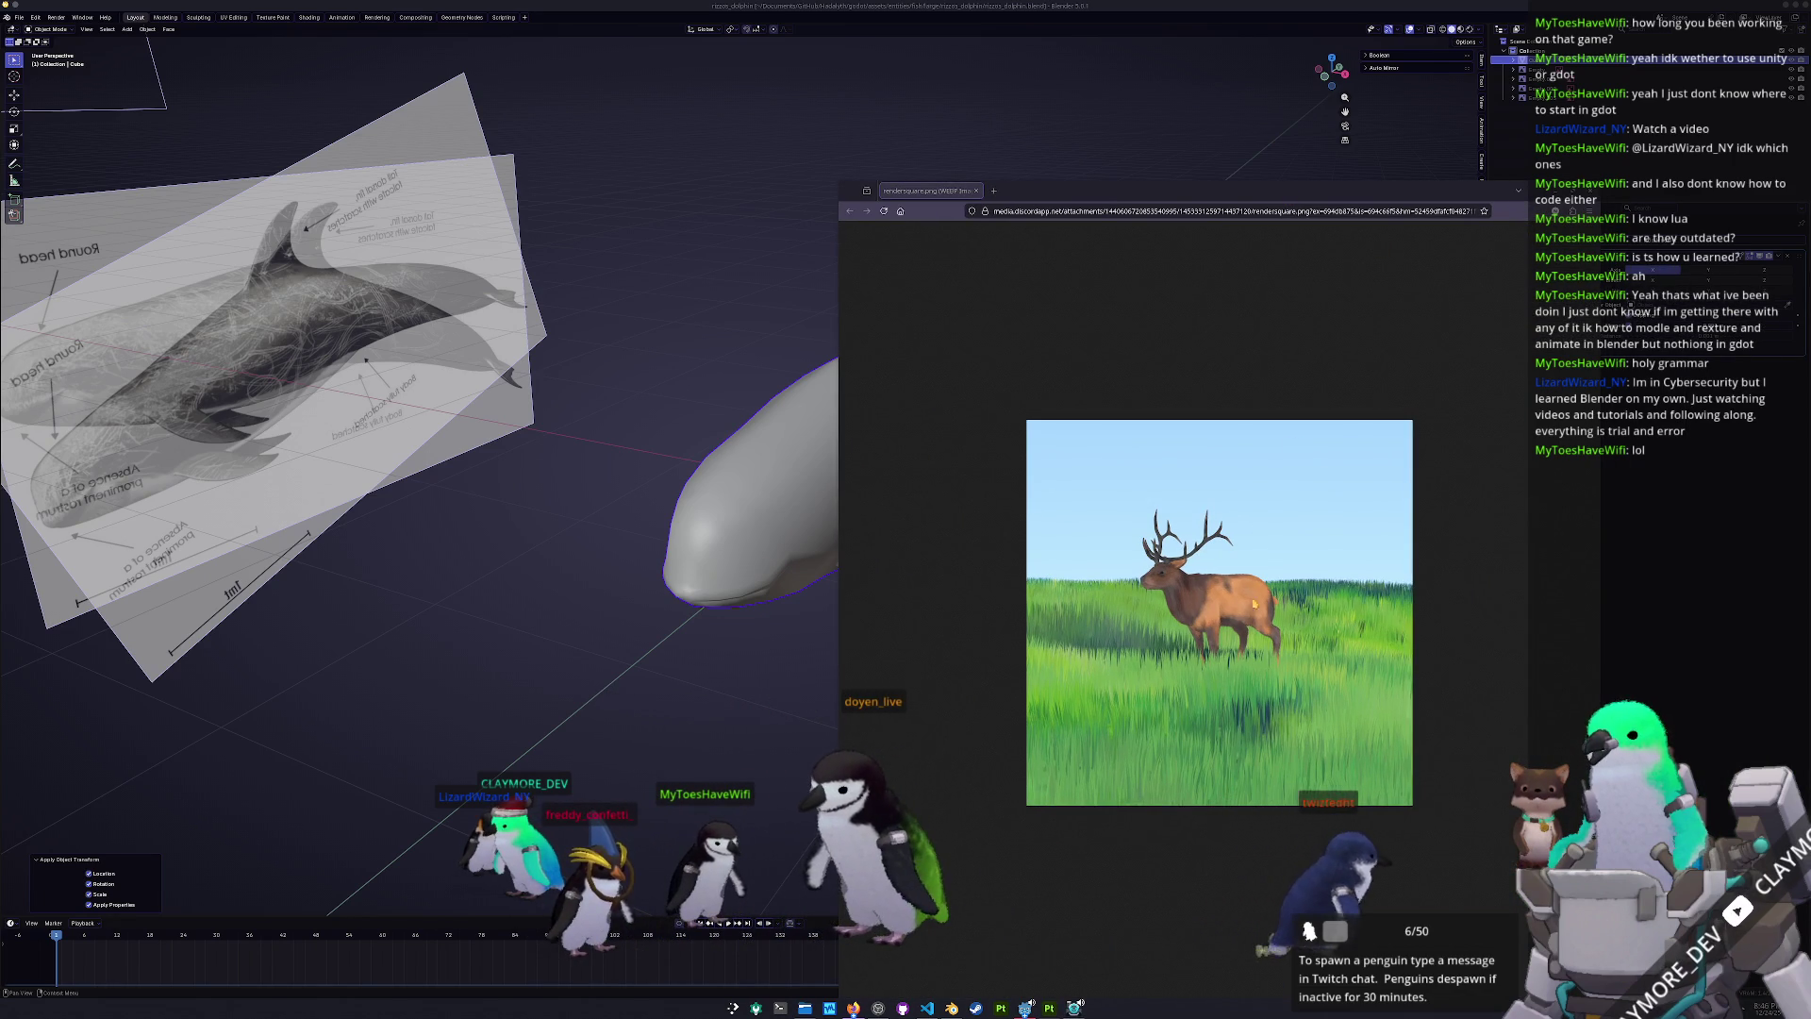
- Zoom around the elk image, close its browser window, and orbit slightly around the dolphin
ctrl+scroll(1264, 645, up, 5)
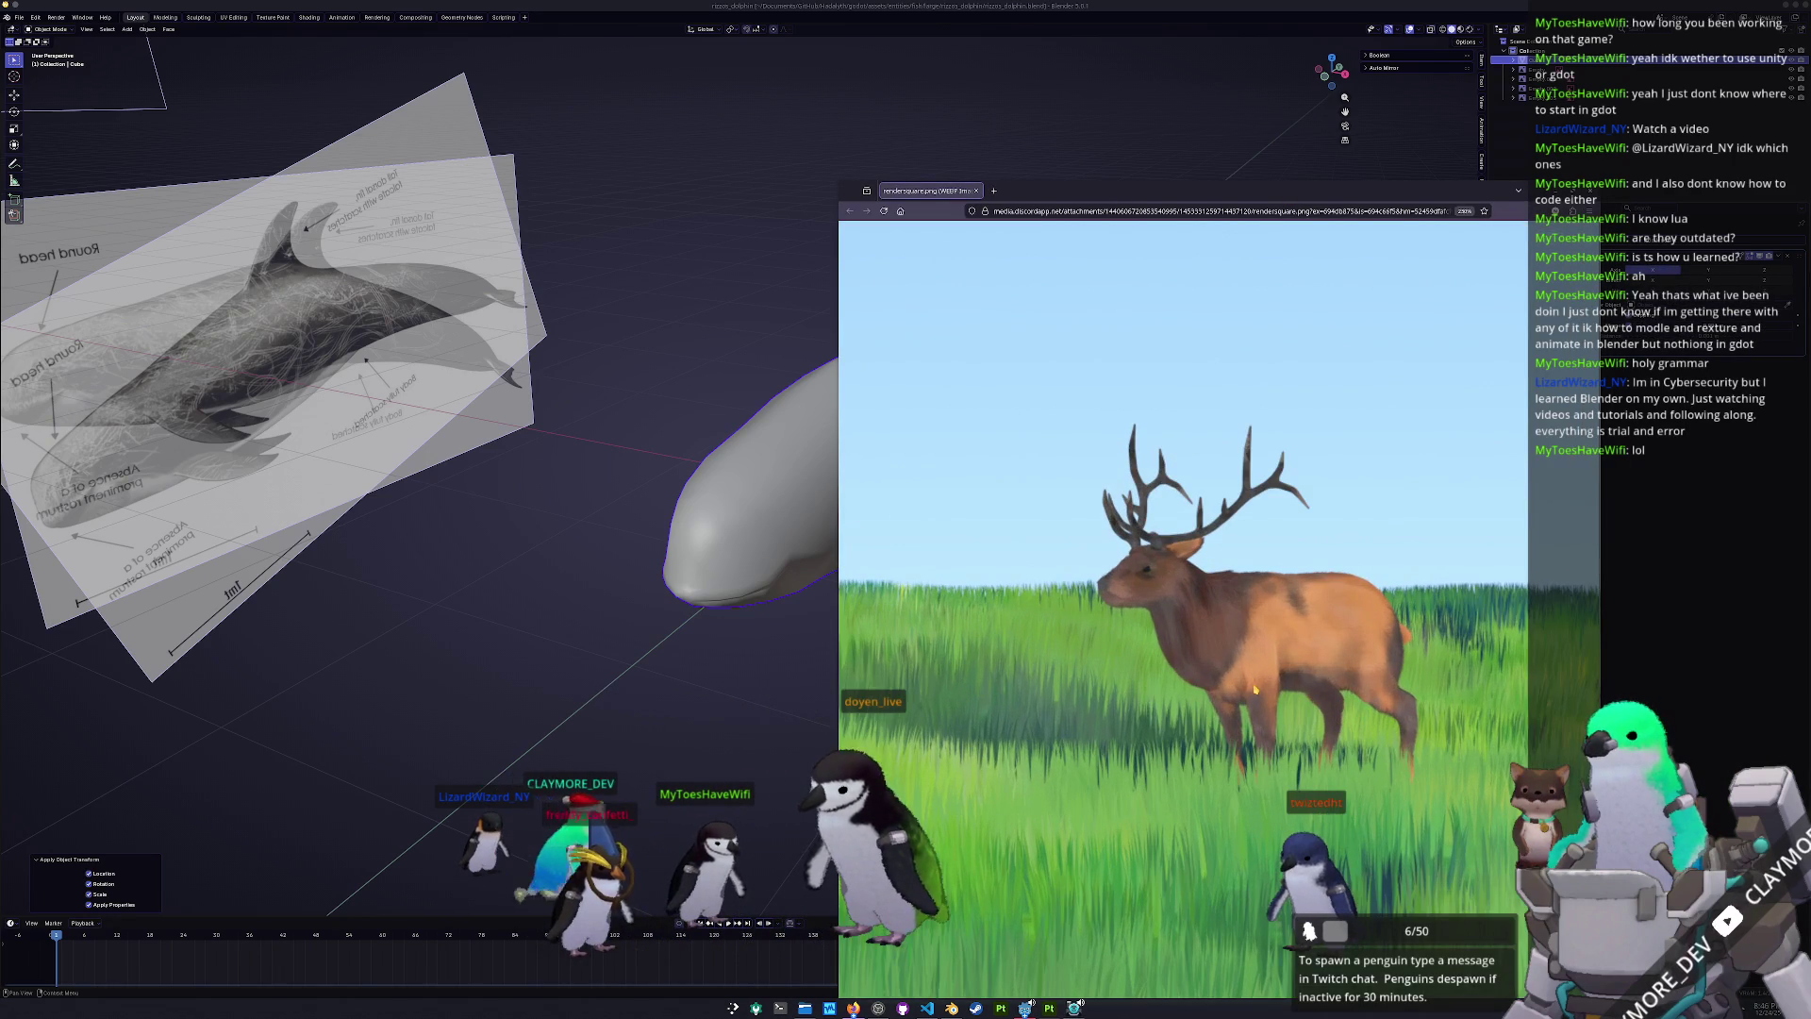
scroll(1142, 493, down, 2)
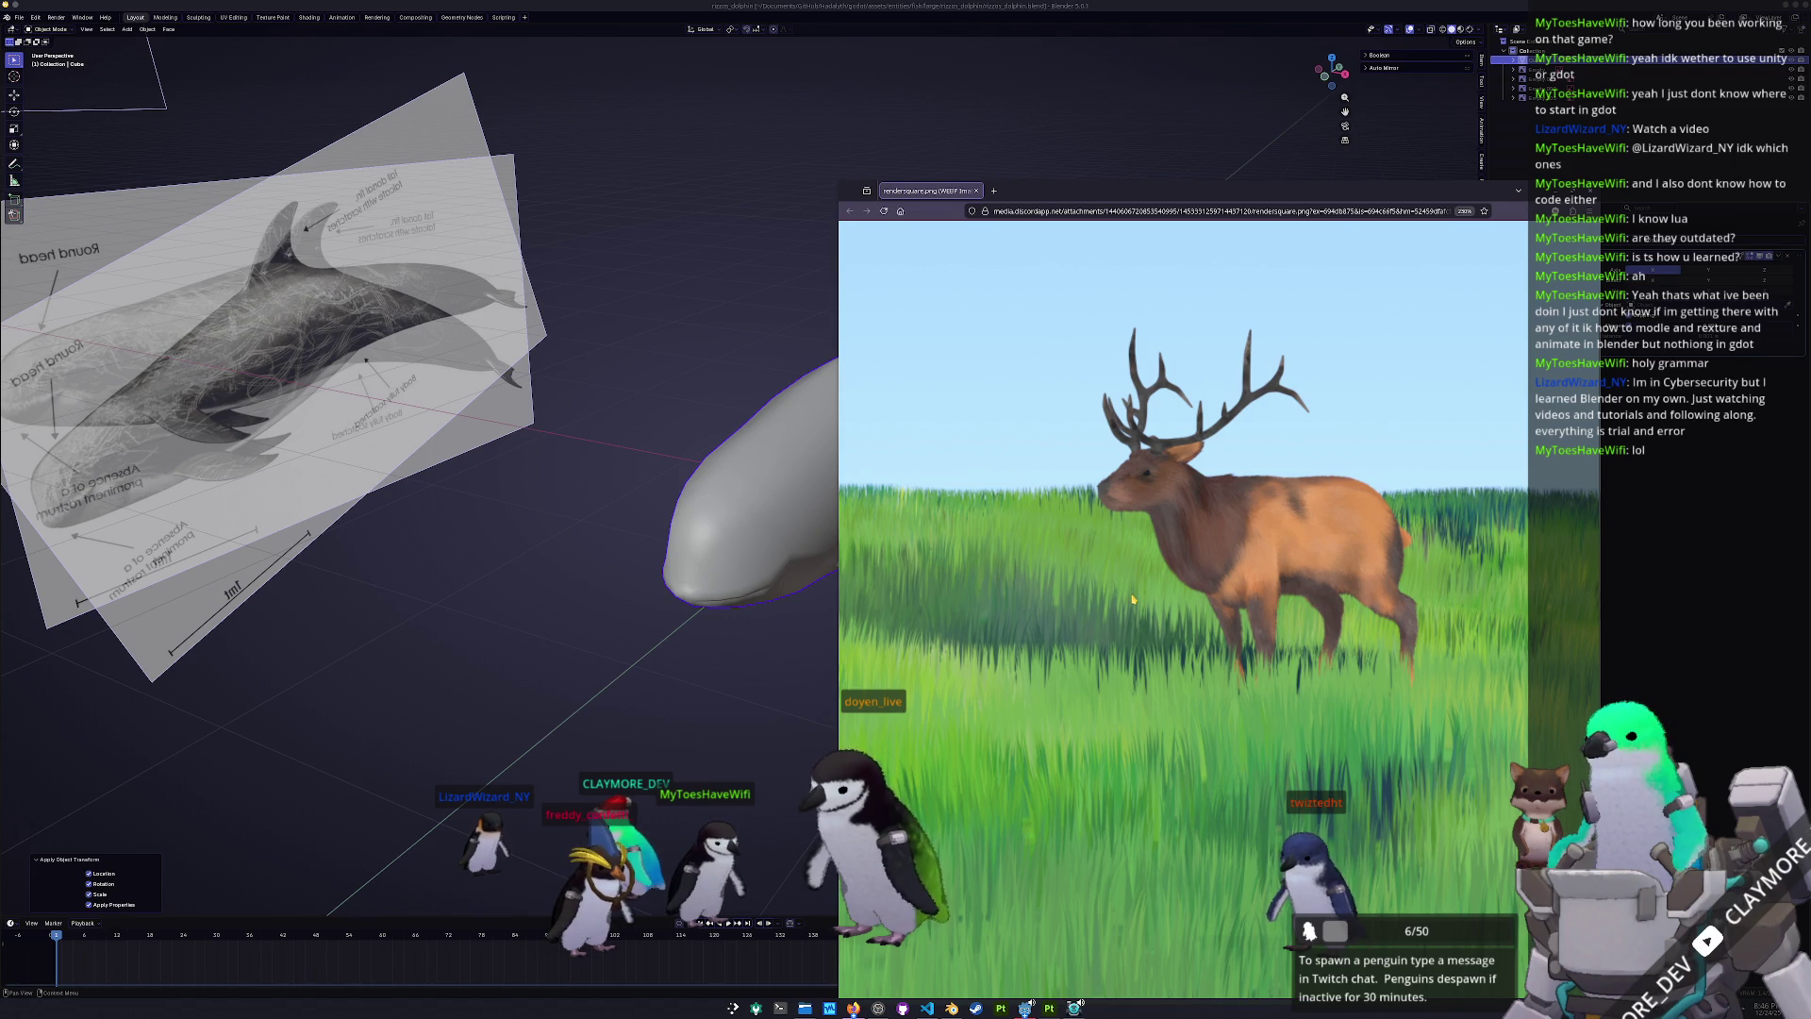
ctrl+scroll(1133, 599, down, 2)
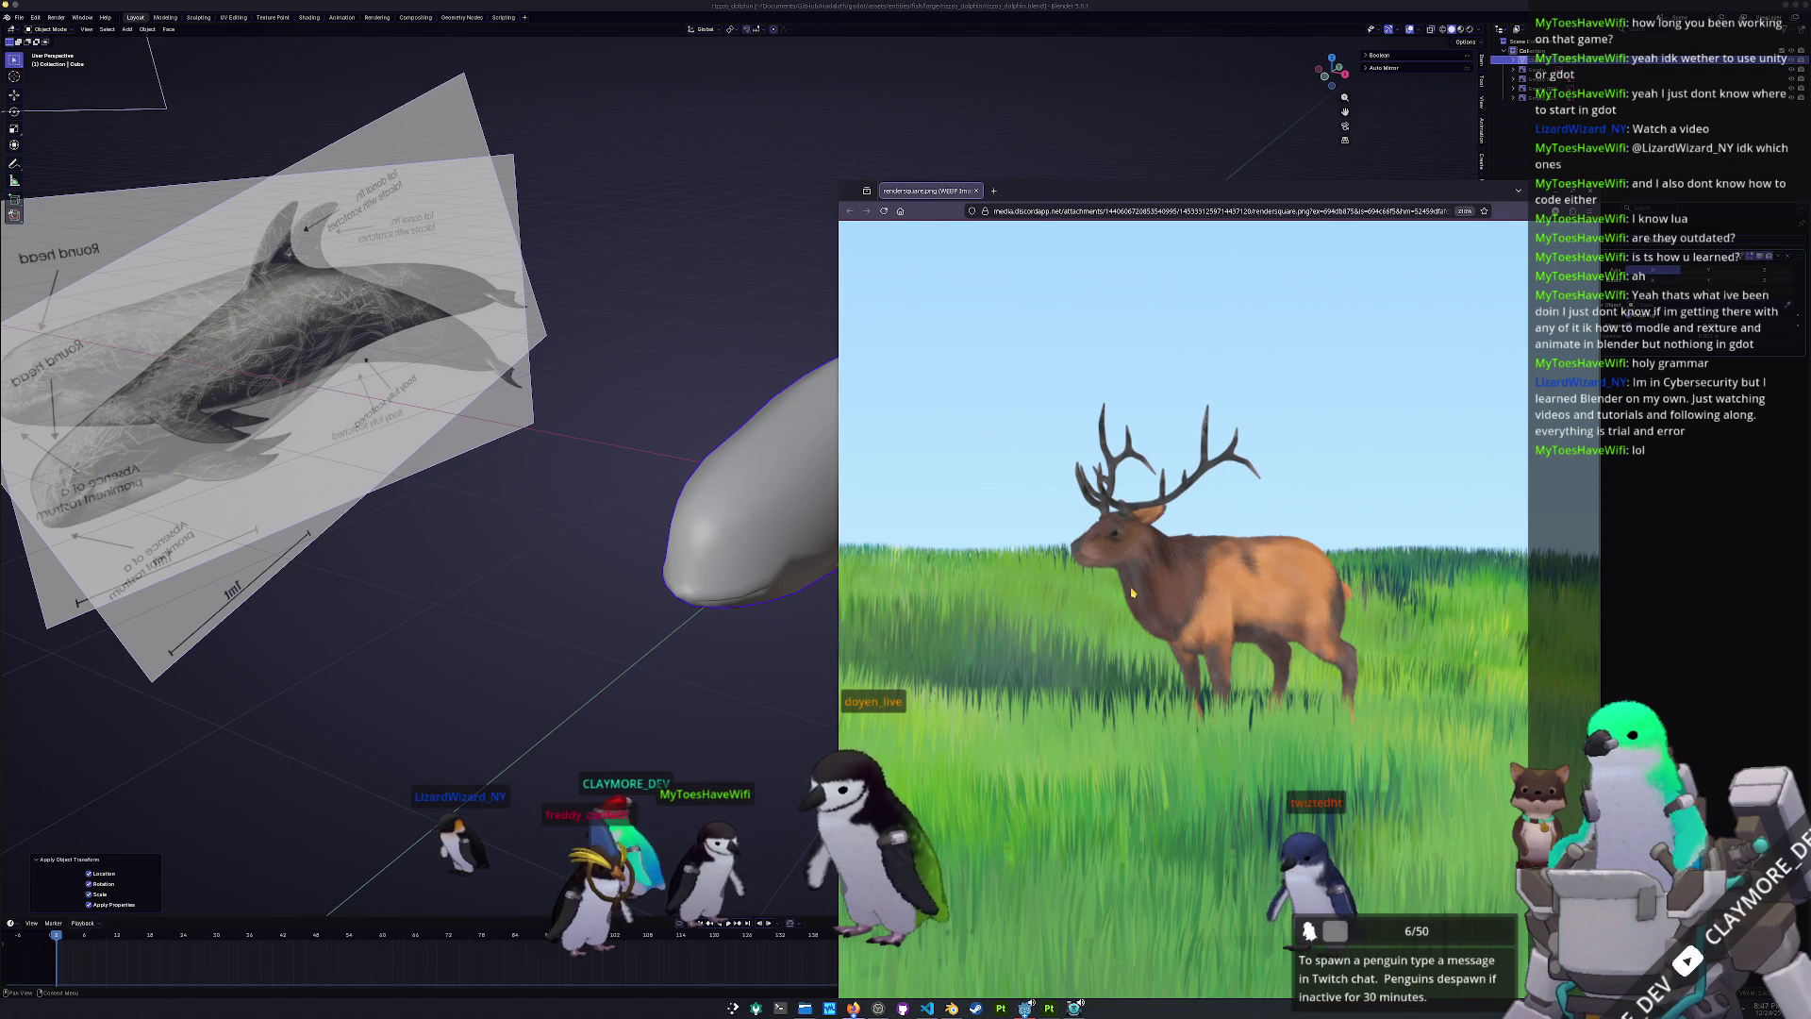
ctrl+scroll(1132, 593, down, 1)
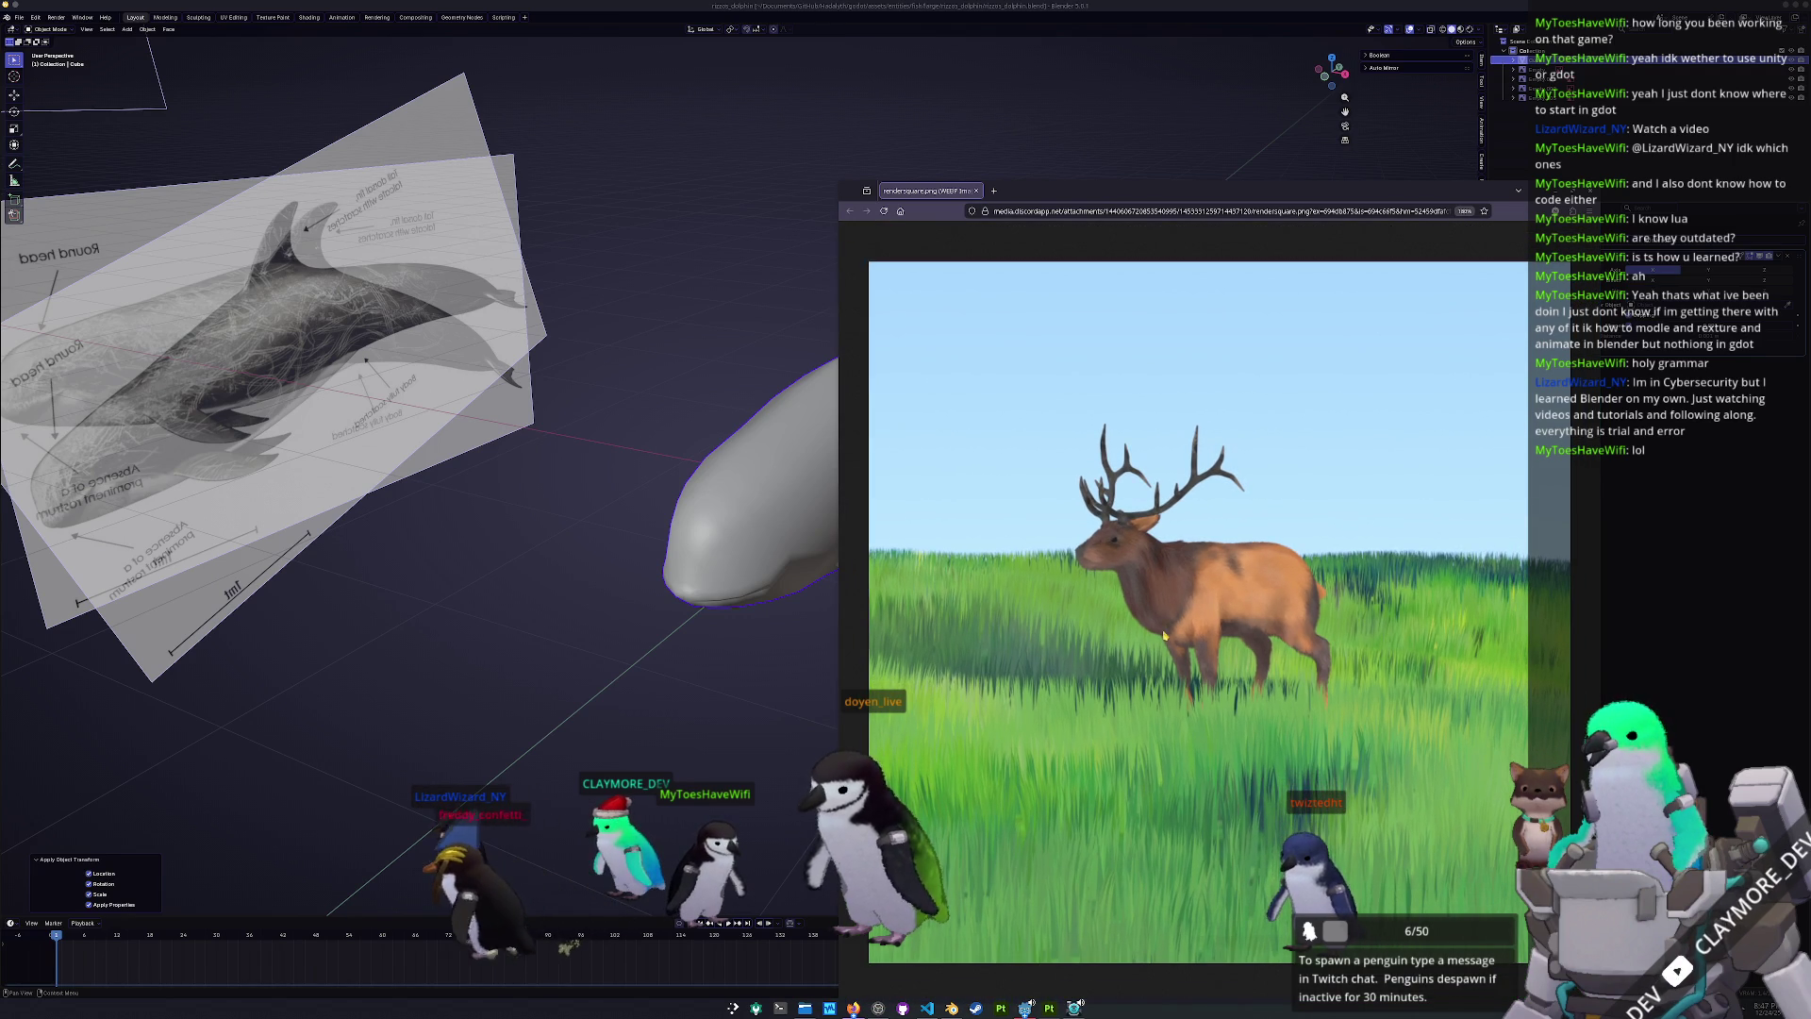
click(978, 191)
middle_drag(930, 497, 925, 494)
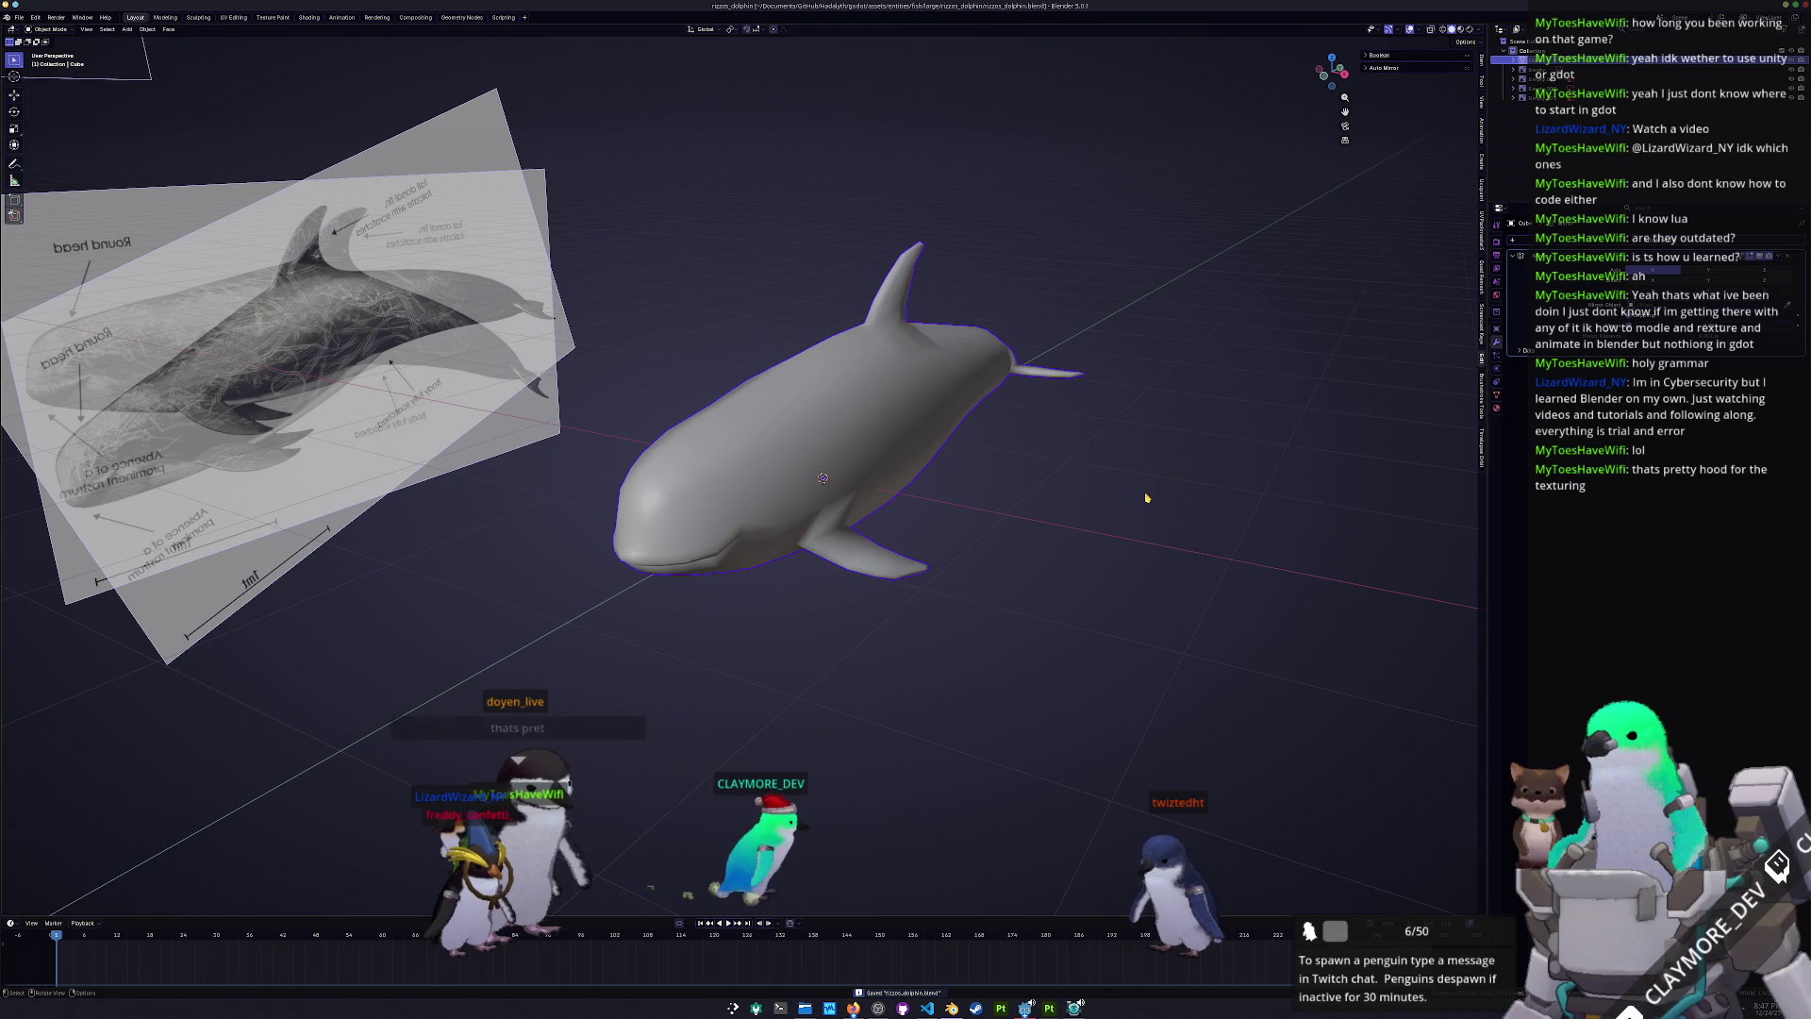
- Frame the dolphin in side view, then enter Edit Mode close to the tail
key(KP_3)
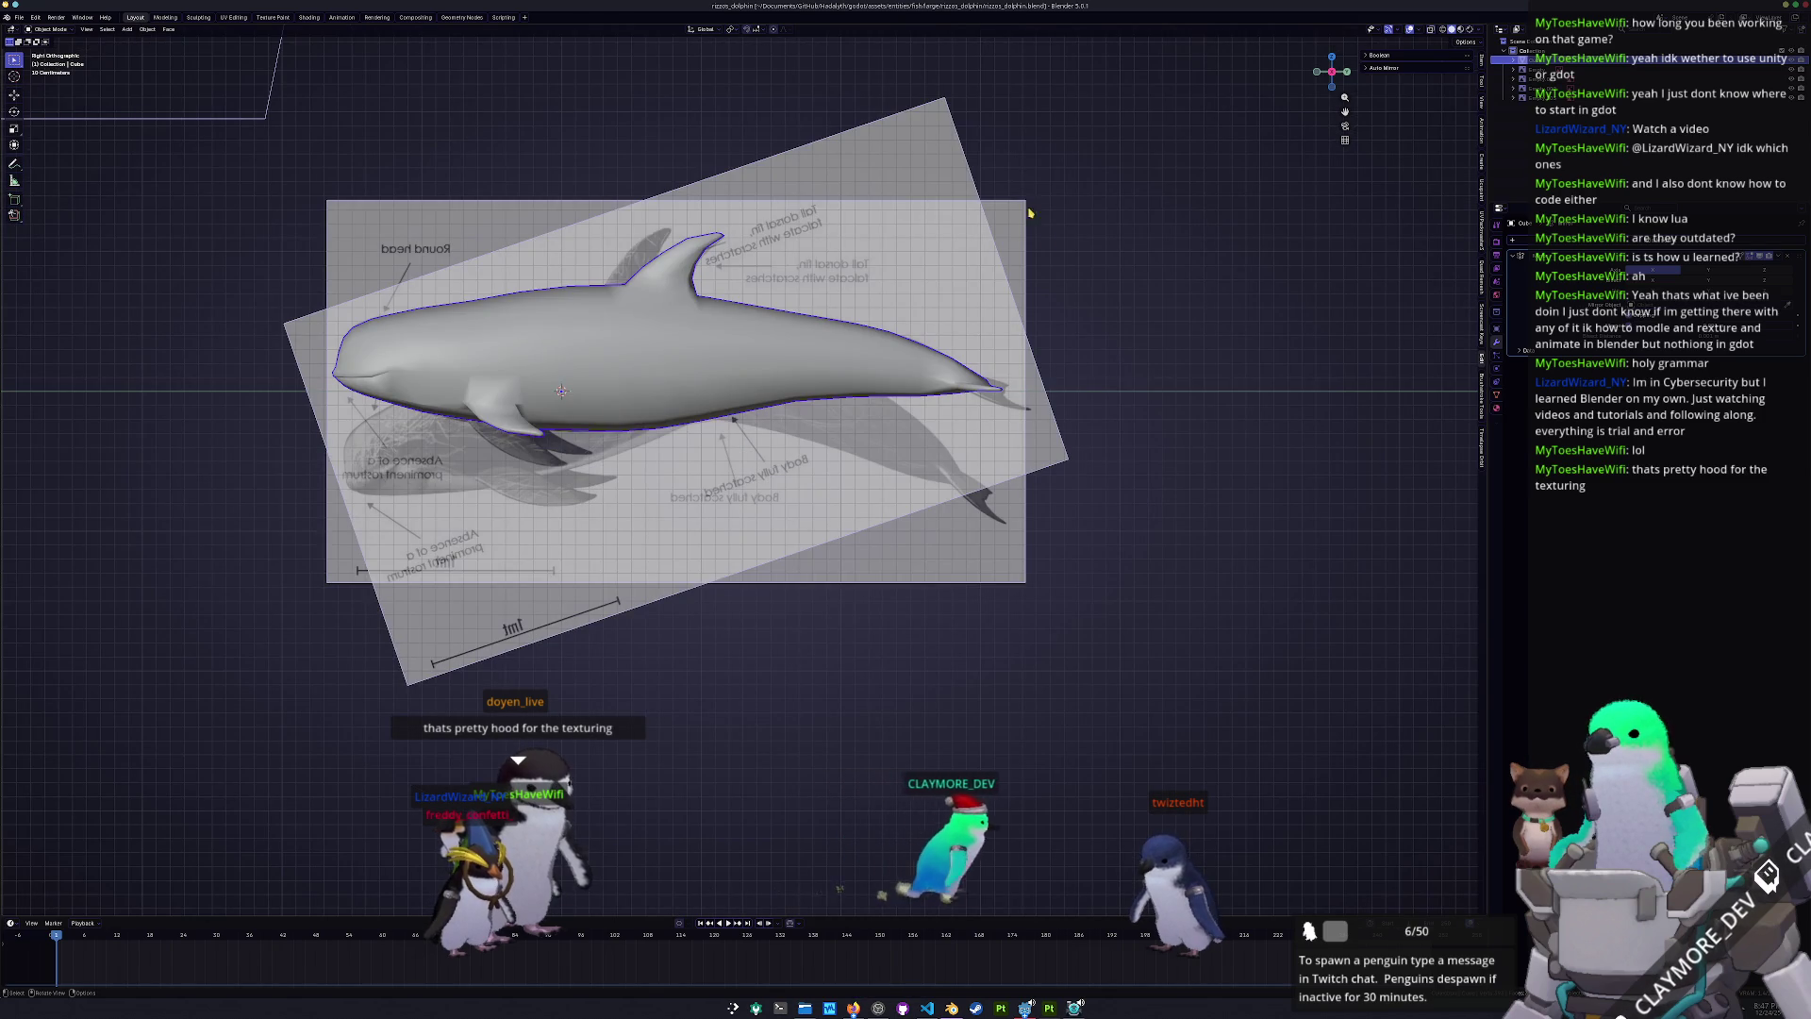
key(KP_Decimal)
shift+middle_drag(1129, 442, 1181, 492)
middle_drag(879, 508, 1132, 481)
key(Tab)
scroll(1054, 454, up, 4)
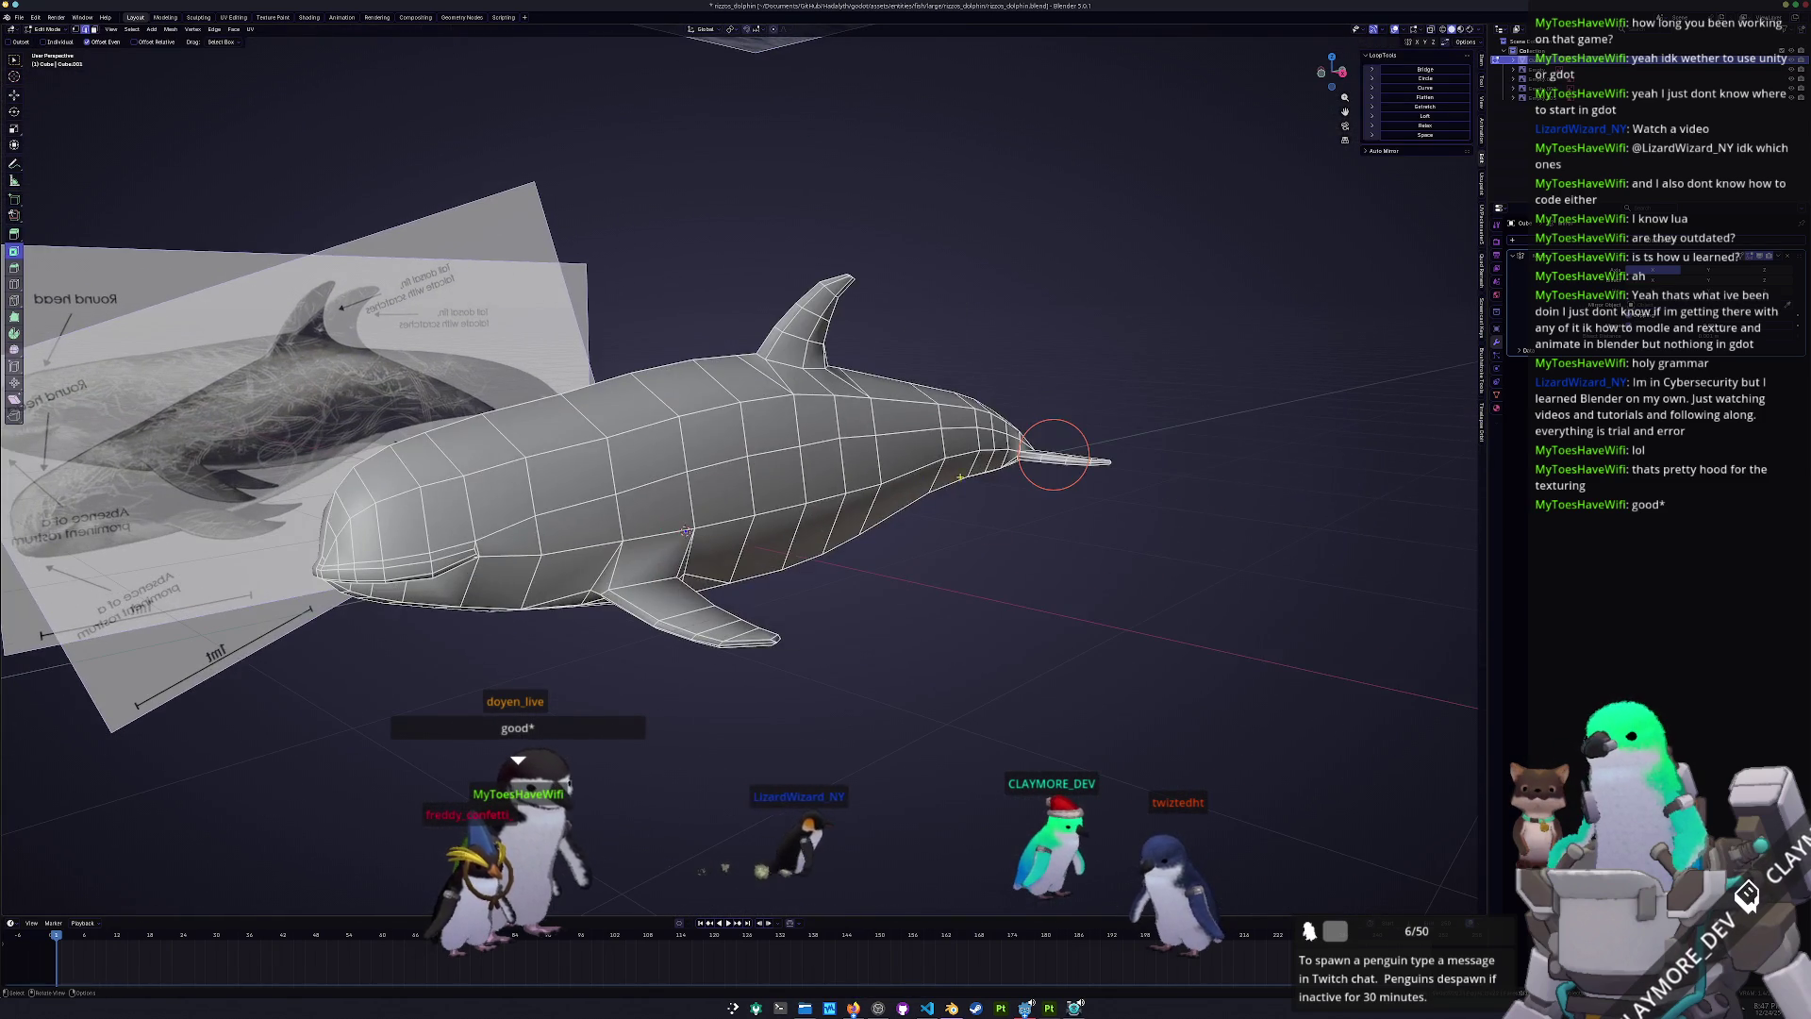
mouse_move(991, 474)
middle_down()
mouse_move(611, 407)
mouse_move(962, 646)
mouse_move(906, 566)
mouse_move(1038, 674)
mouse_move(1095, 622)
mouse_move(999, 479)
mouse_move(1015, 555)
mouse_move(1036, 381)
mouse_move(884, 478)
middle_up()
- Select three faces toward the tail tip and lower them along Z
click(967, 649)
shift+click(1047, 675)
shift+click(1129, 675)
key(KP_3)
scroll(1021, 559, down, 3)
scroll(1035, 381, up, 3)
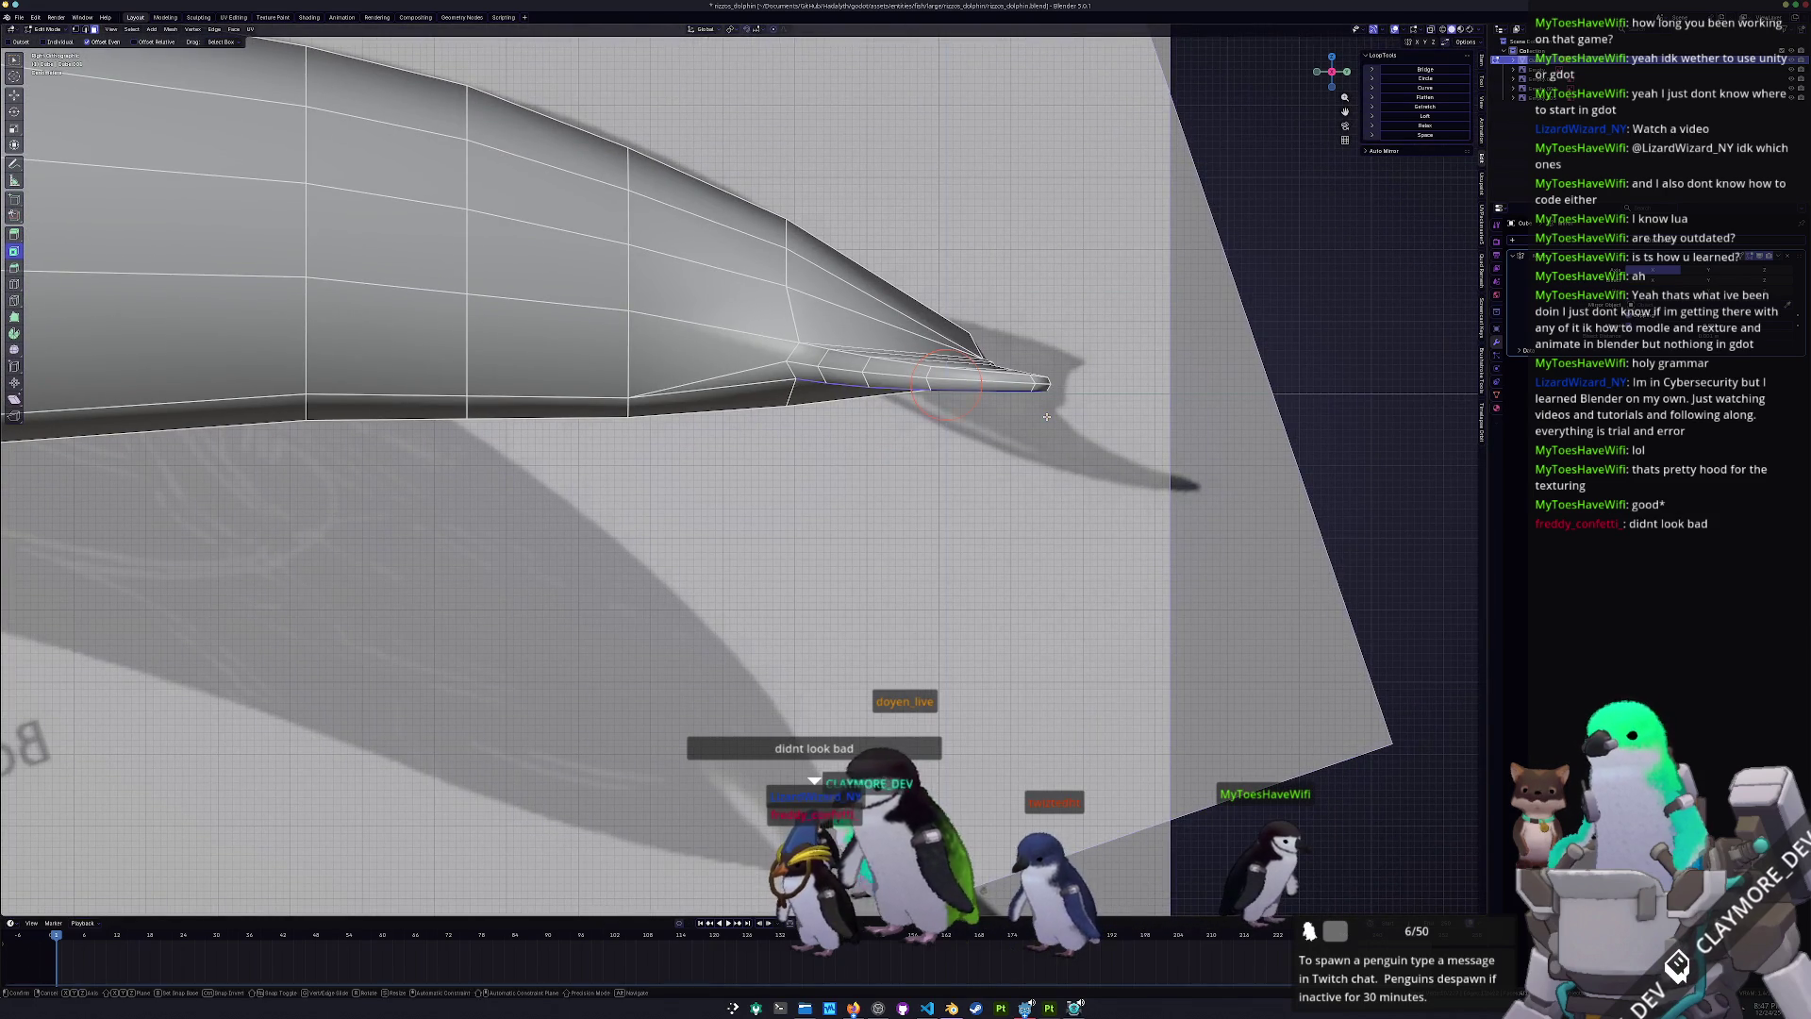
key(z)
click(1054, 419)
- Box-select the tail's upper faces, move them along Z, and leave Edit Mode
middle_drag(1054, 419, 869, 419)
drag(764, 363, 876, 400)
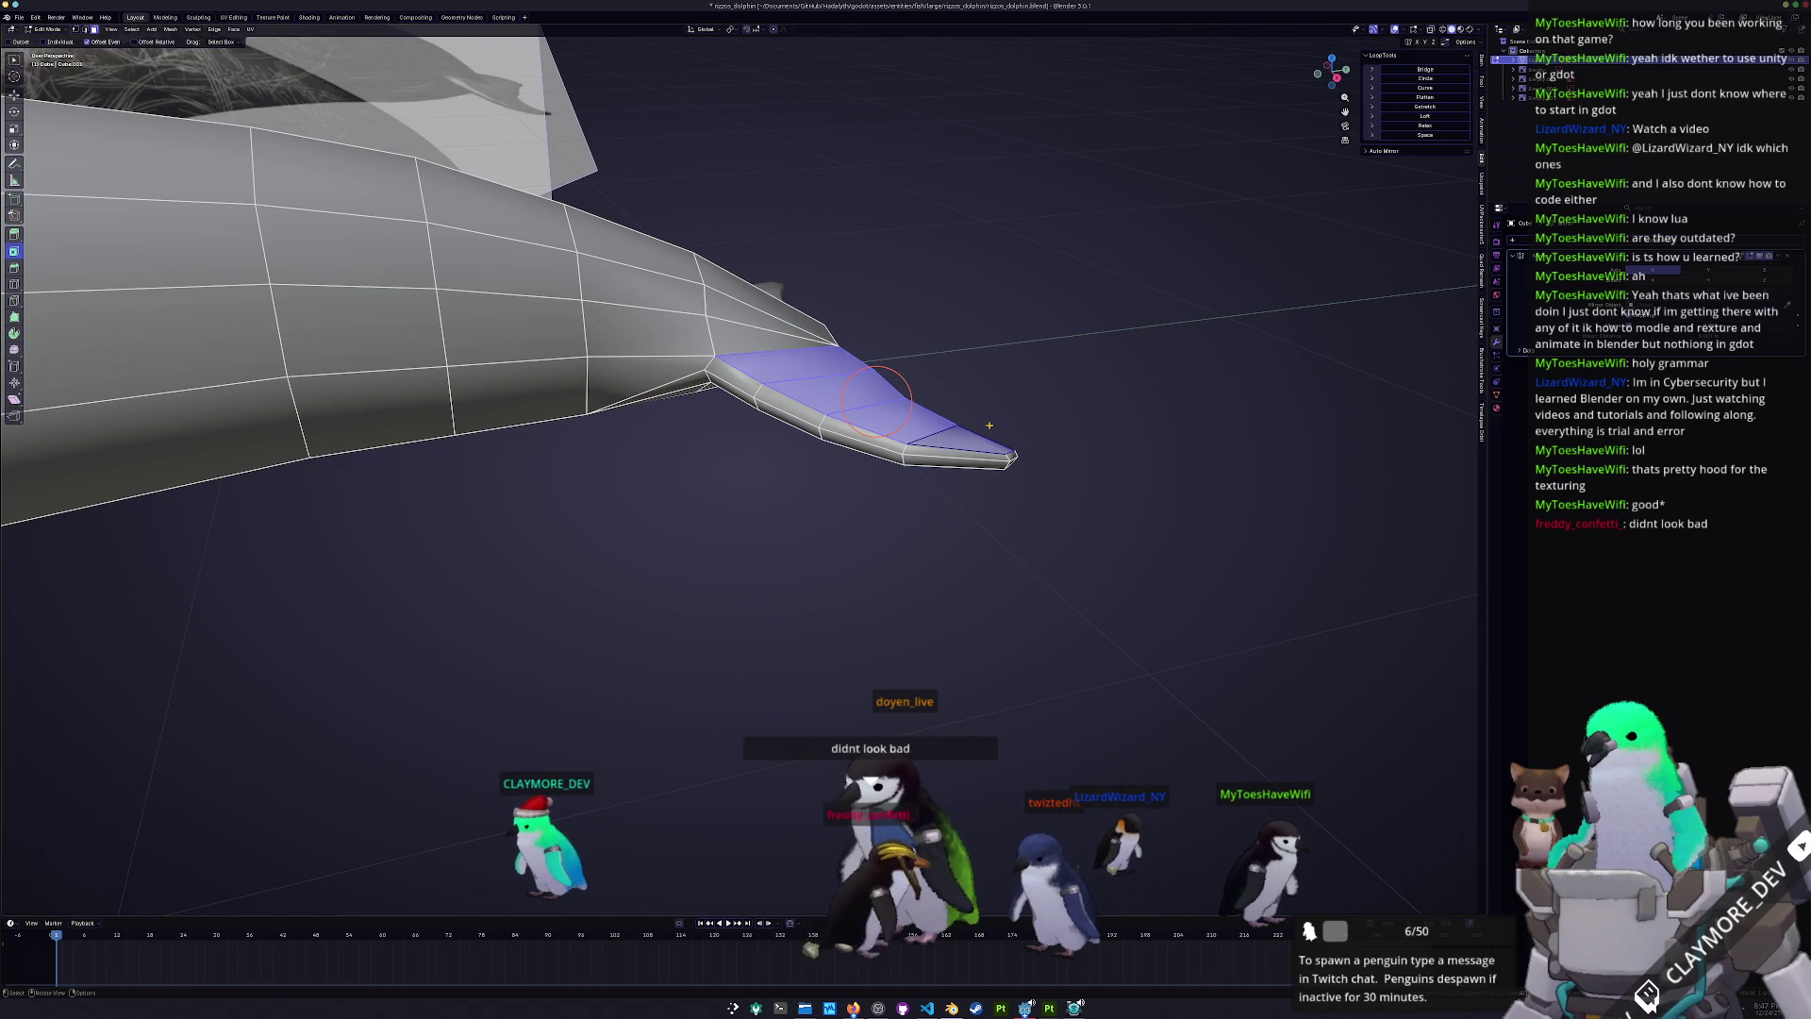
key(KP_3)
scroll(966, 483, up, 2)
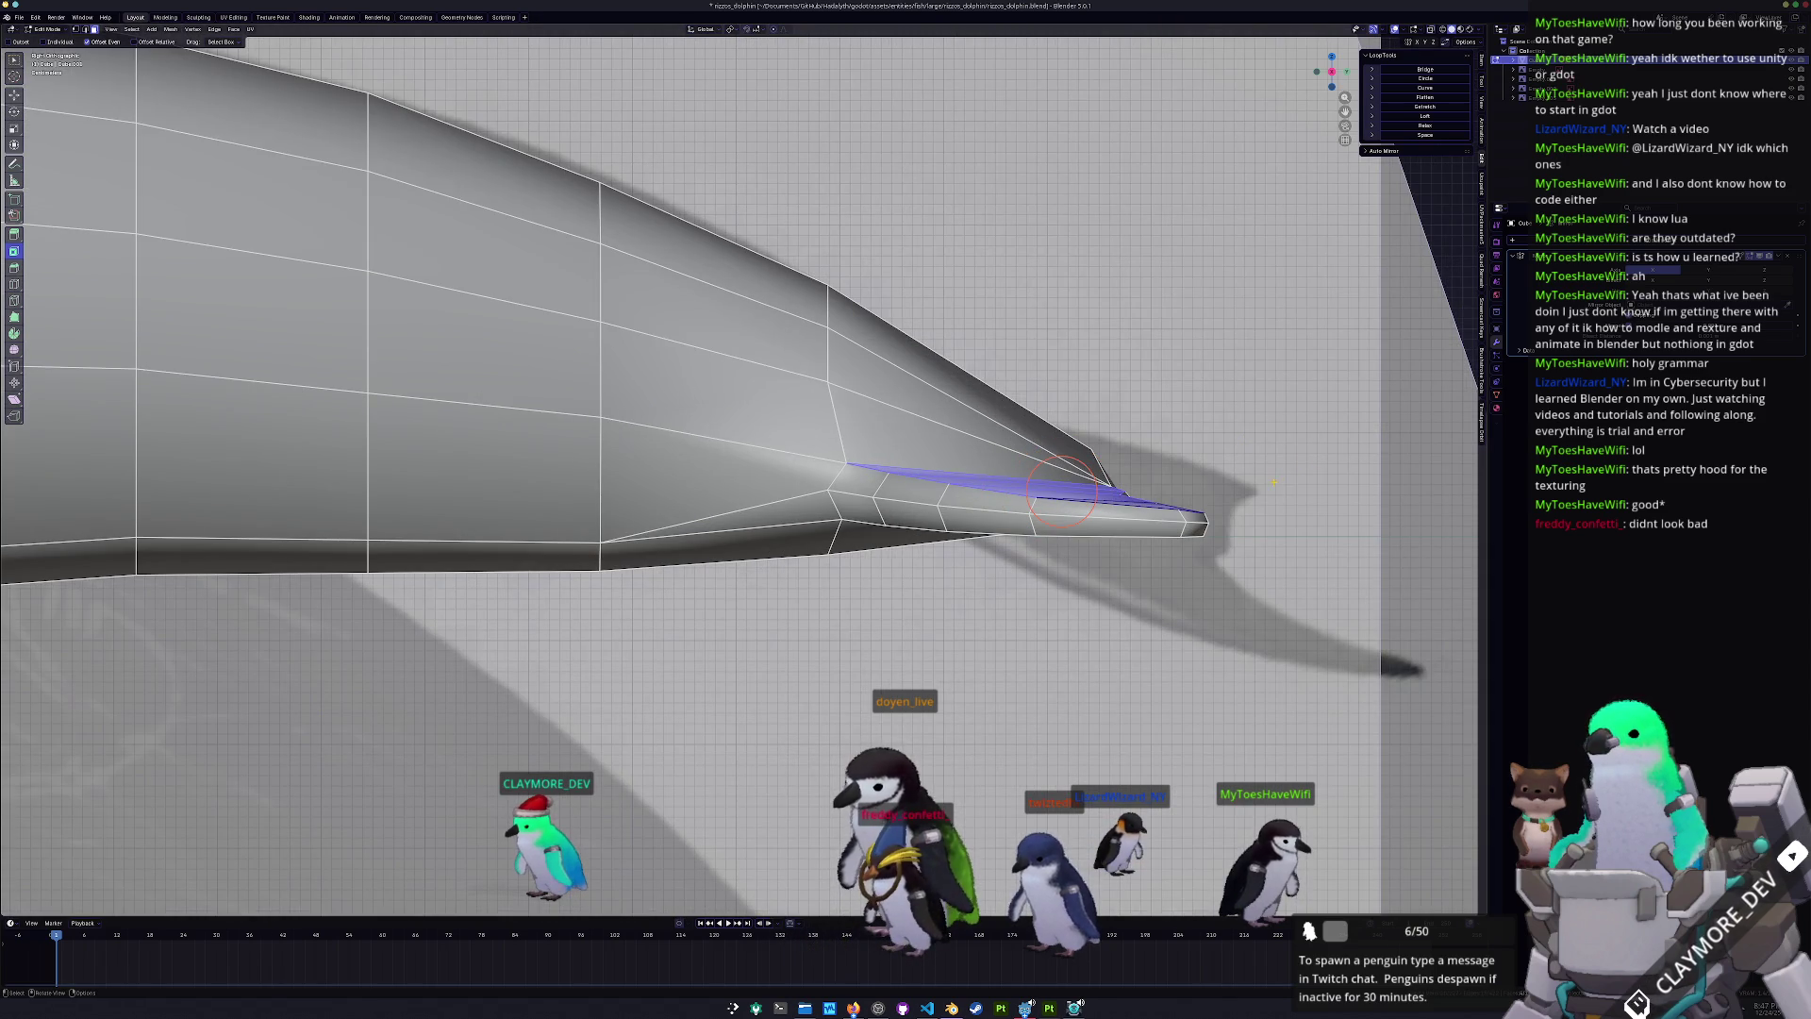
key(g)
key(z)
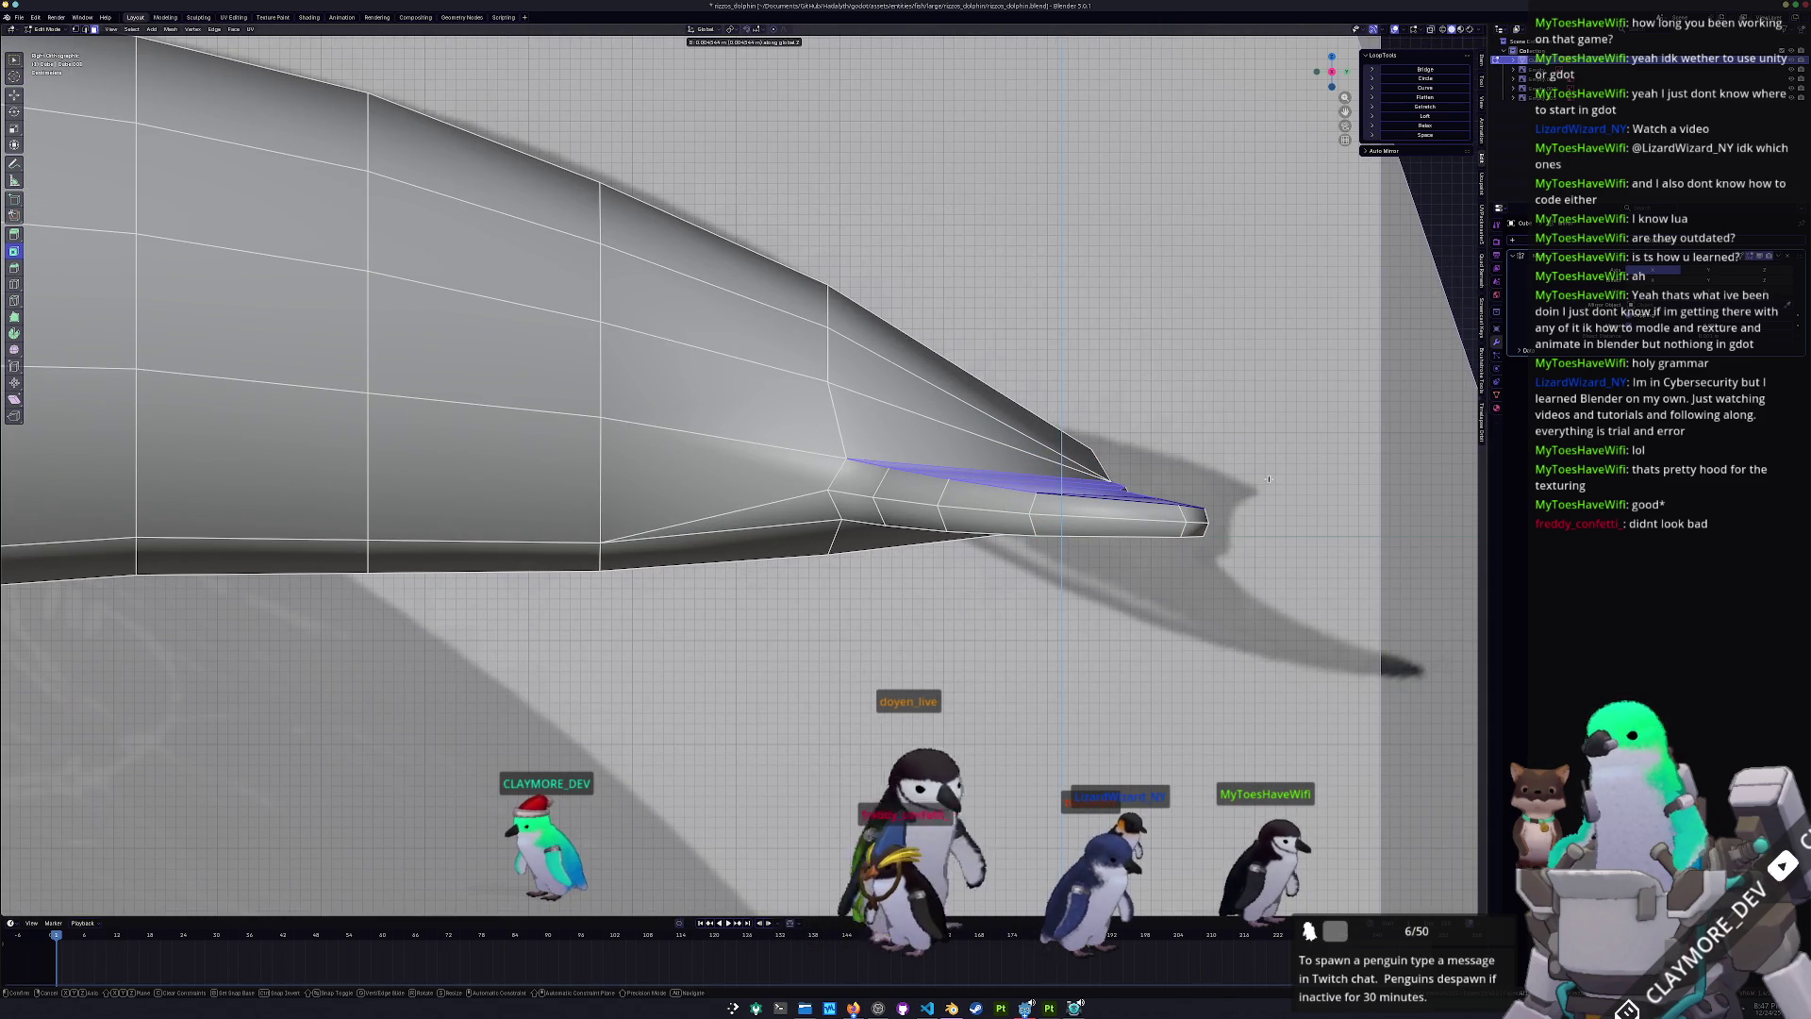
click(1268, 480)
mouse_move(1217, 498)
middle_down()
mouse_move(1015, 432)
mouse_move(982, 546)
mouse_move(852, 458)
mouse_move(873, 409)
mouse_move(906, 436)
middle_up()
key(Tab)
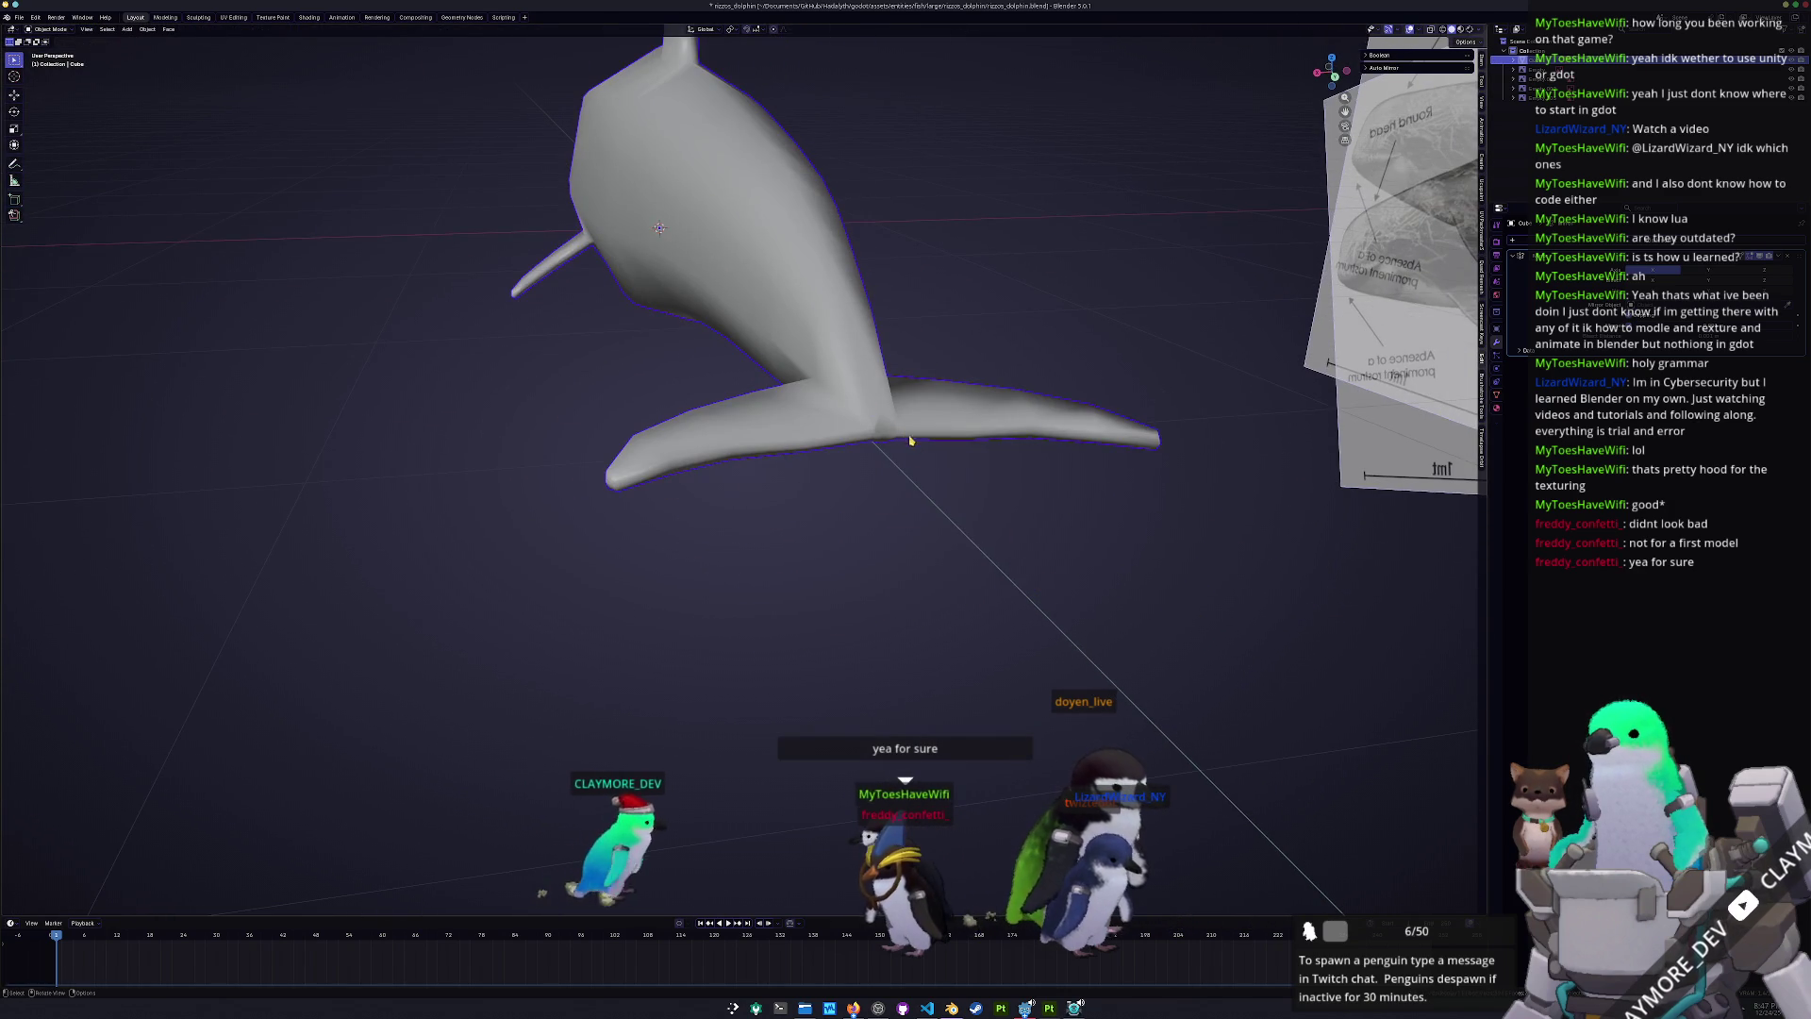
- Move the fin's root vertex along the Y axis, then leave Edit Mode
scroll(906, 436, up, 3)
key(Tab)
middle_drag(735, 396, 692, 374)
click(1076, 382)
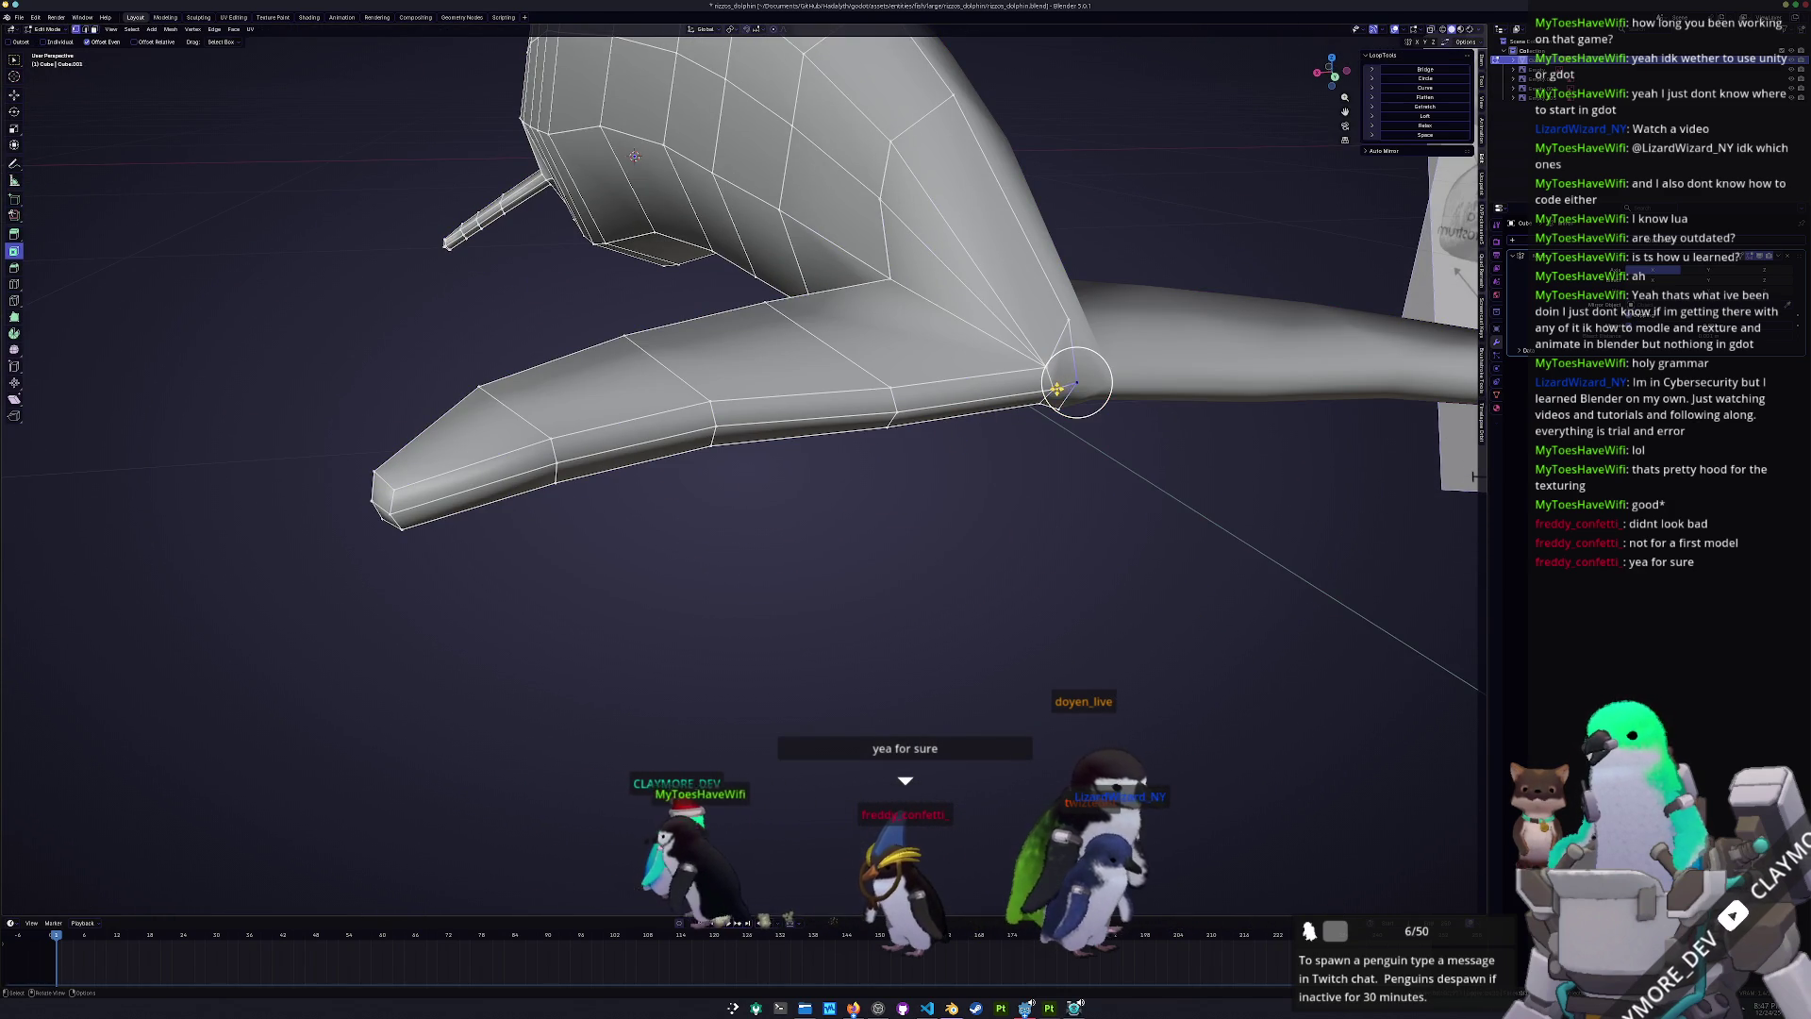
middle_drag(1075, 387, 1083, 343)
key(g)
key(y)
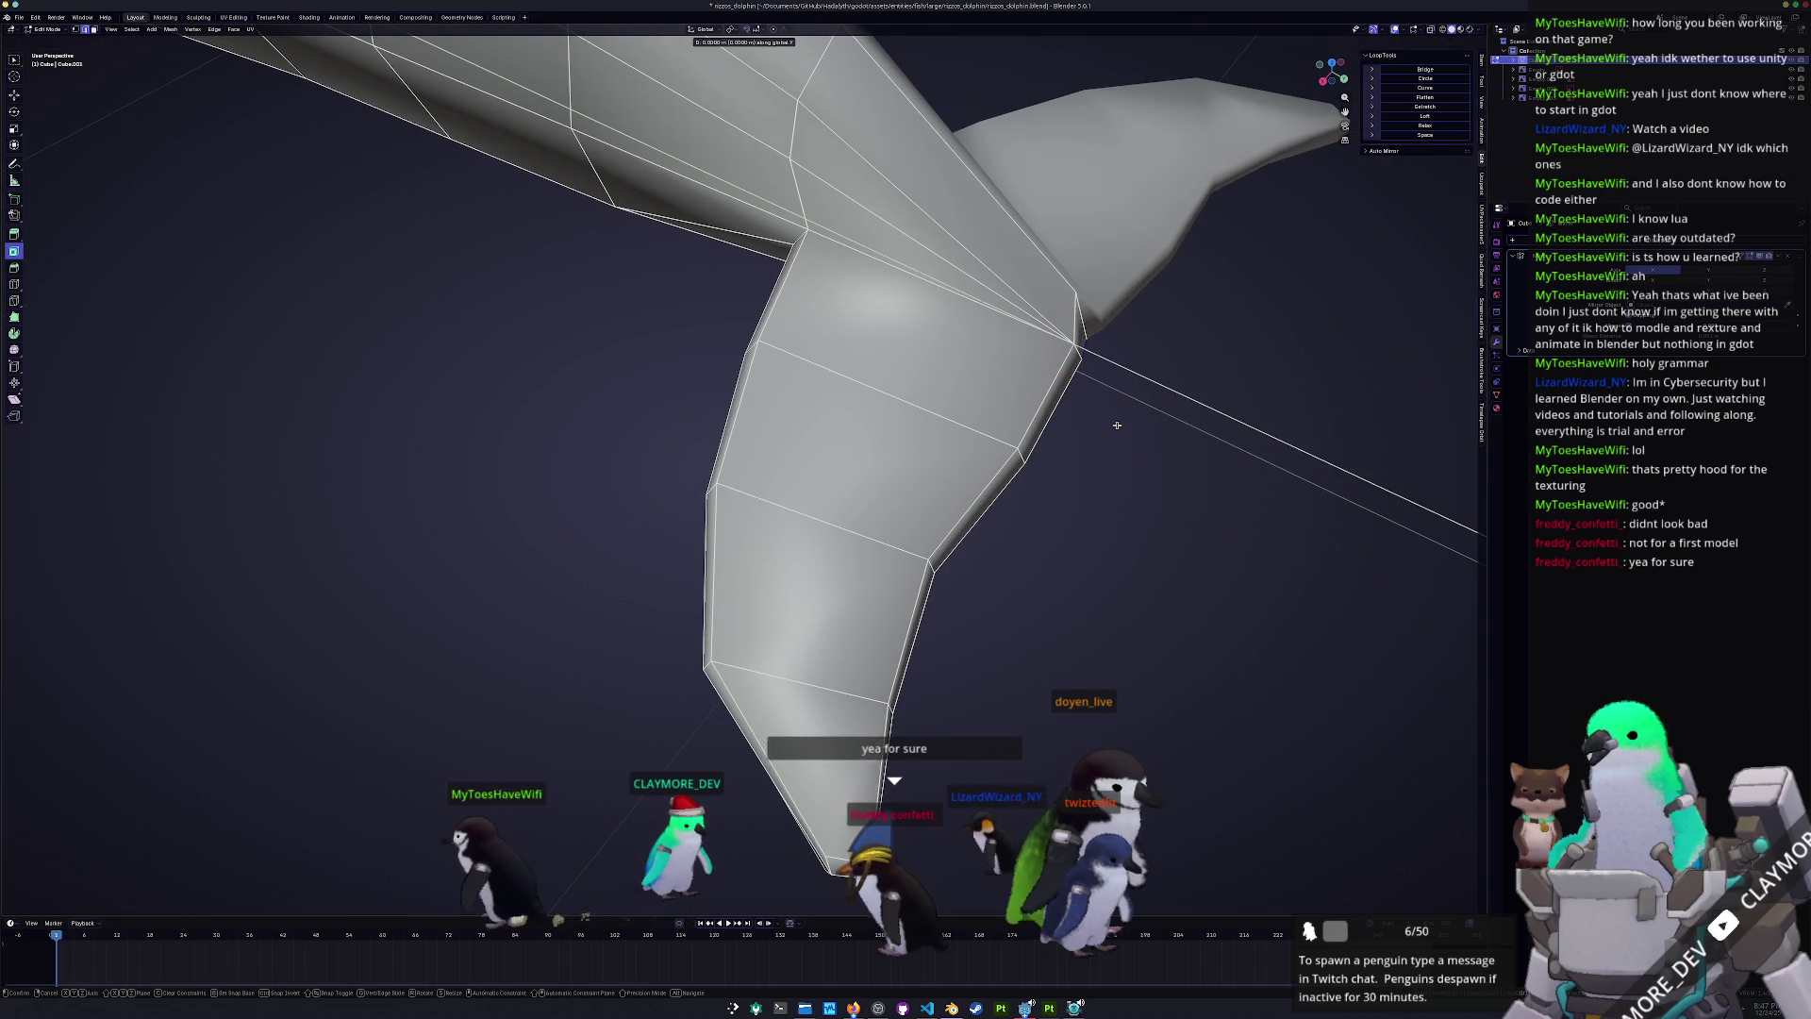
click(1120, 422)
scroll(1121, 422, down, 4)
mouse_move(1120, 423)
middle_down()
mouse_move(943, 471)
mouse_move(800, 395)
mouse_move(830, 428)
middle_up()
key(Tab)
- In front X-ray view, box-select the whole fin and shift it along X
scroll(943, 472, down, 5)
key(KP_1)
key(Tab)
scroll(1244, 622, up, 5)
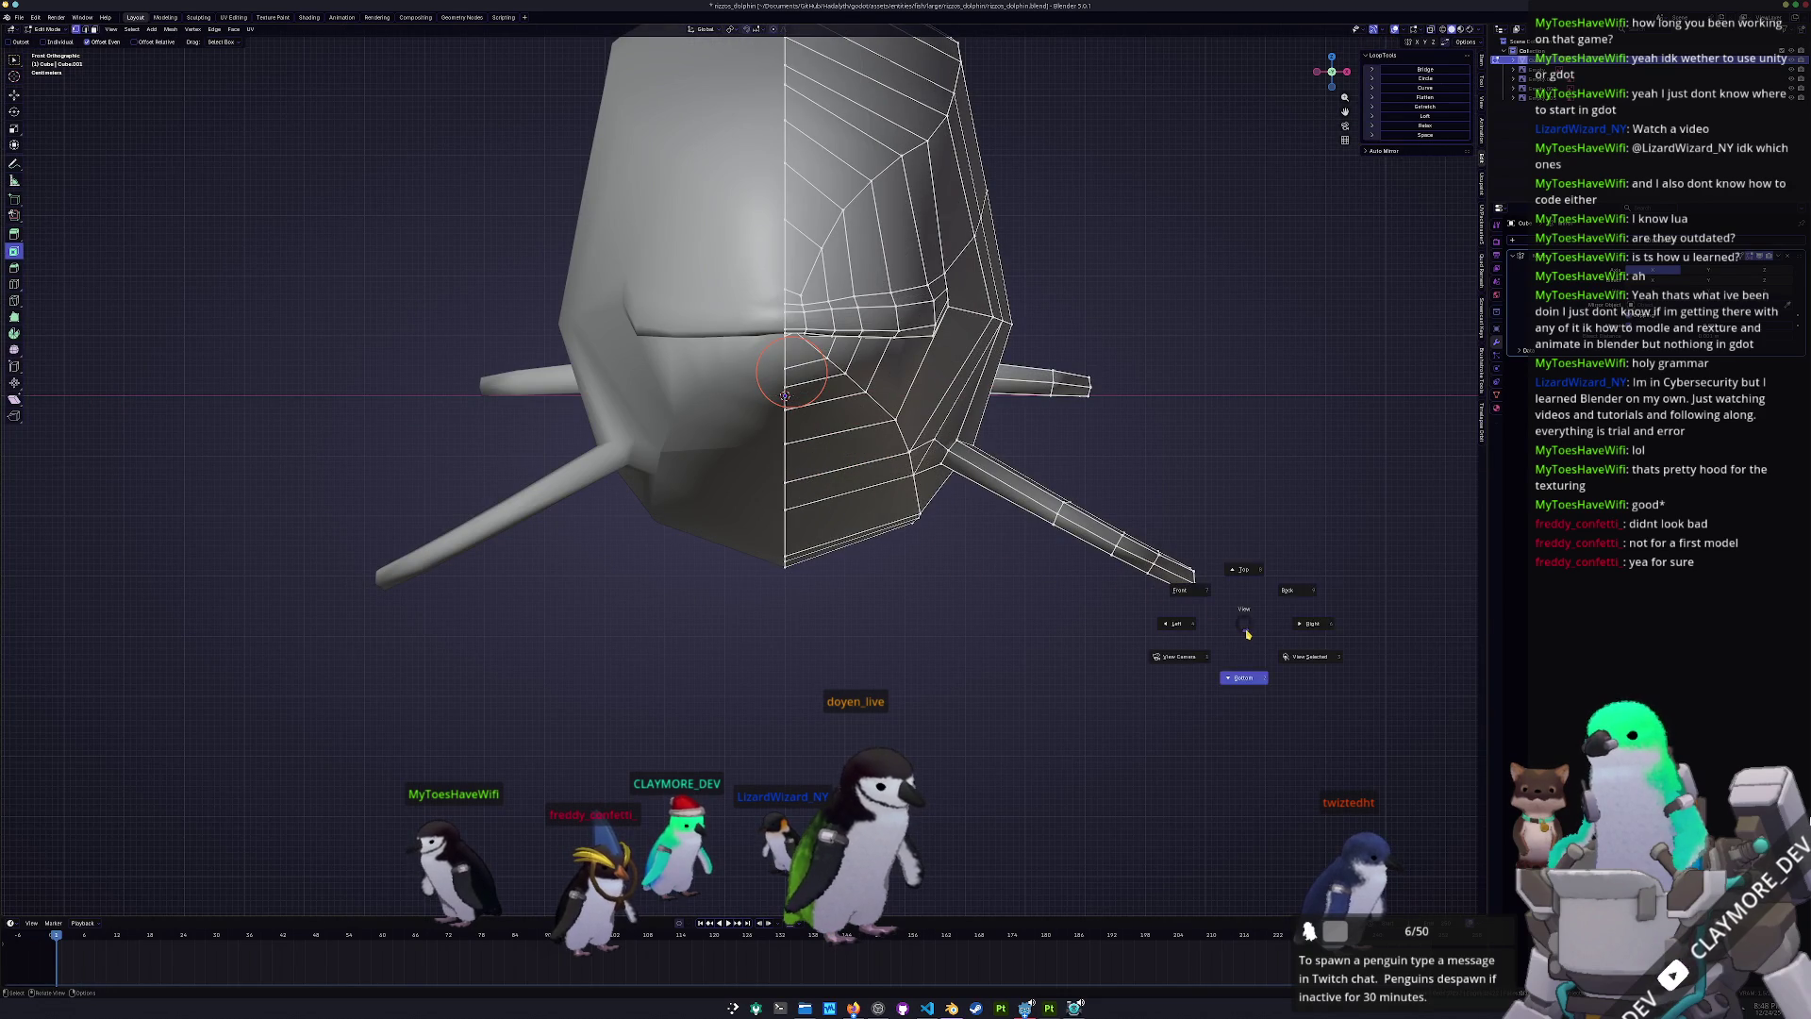
key(alt+z)
drag(1244, 636, 943, 436)
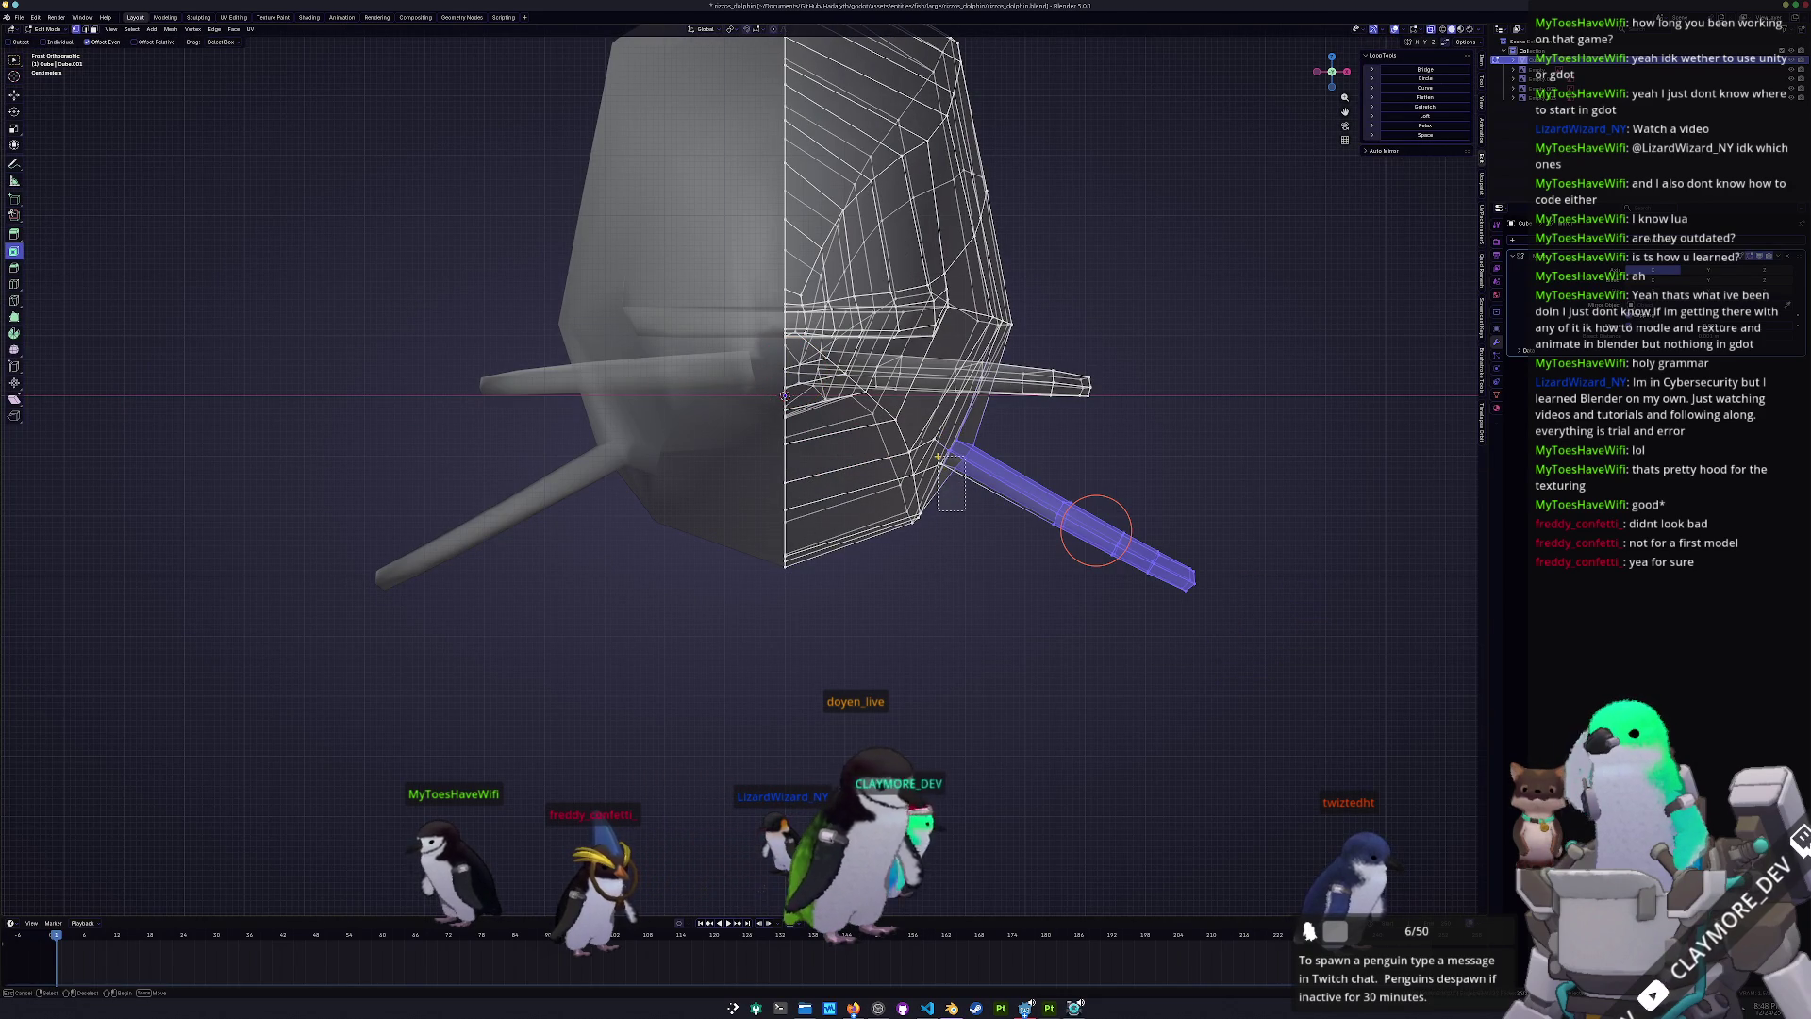
key(g)
key(x)
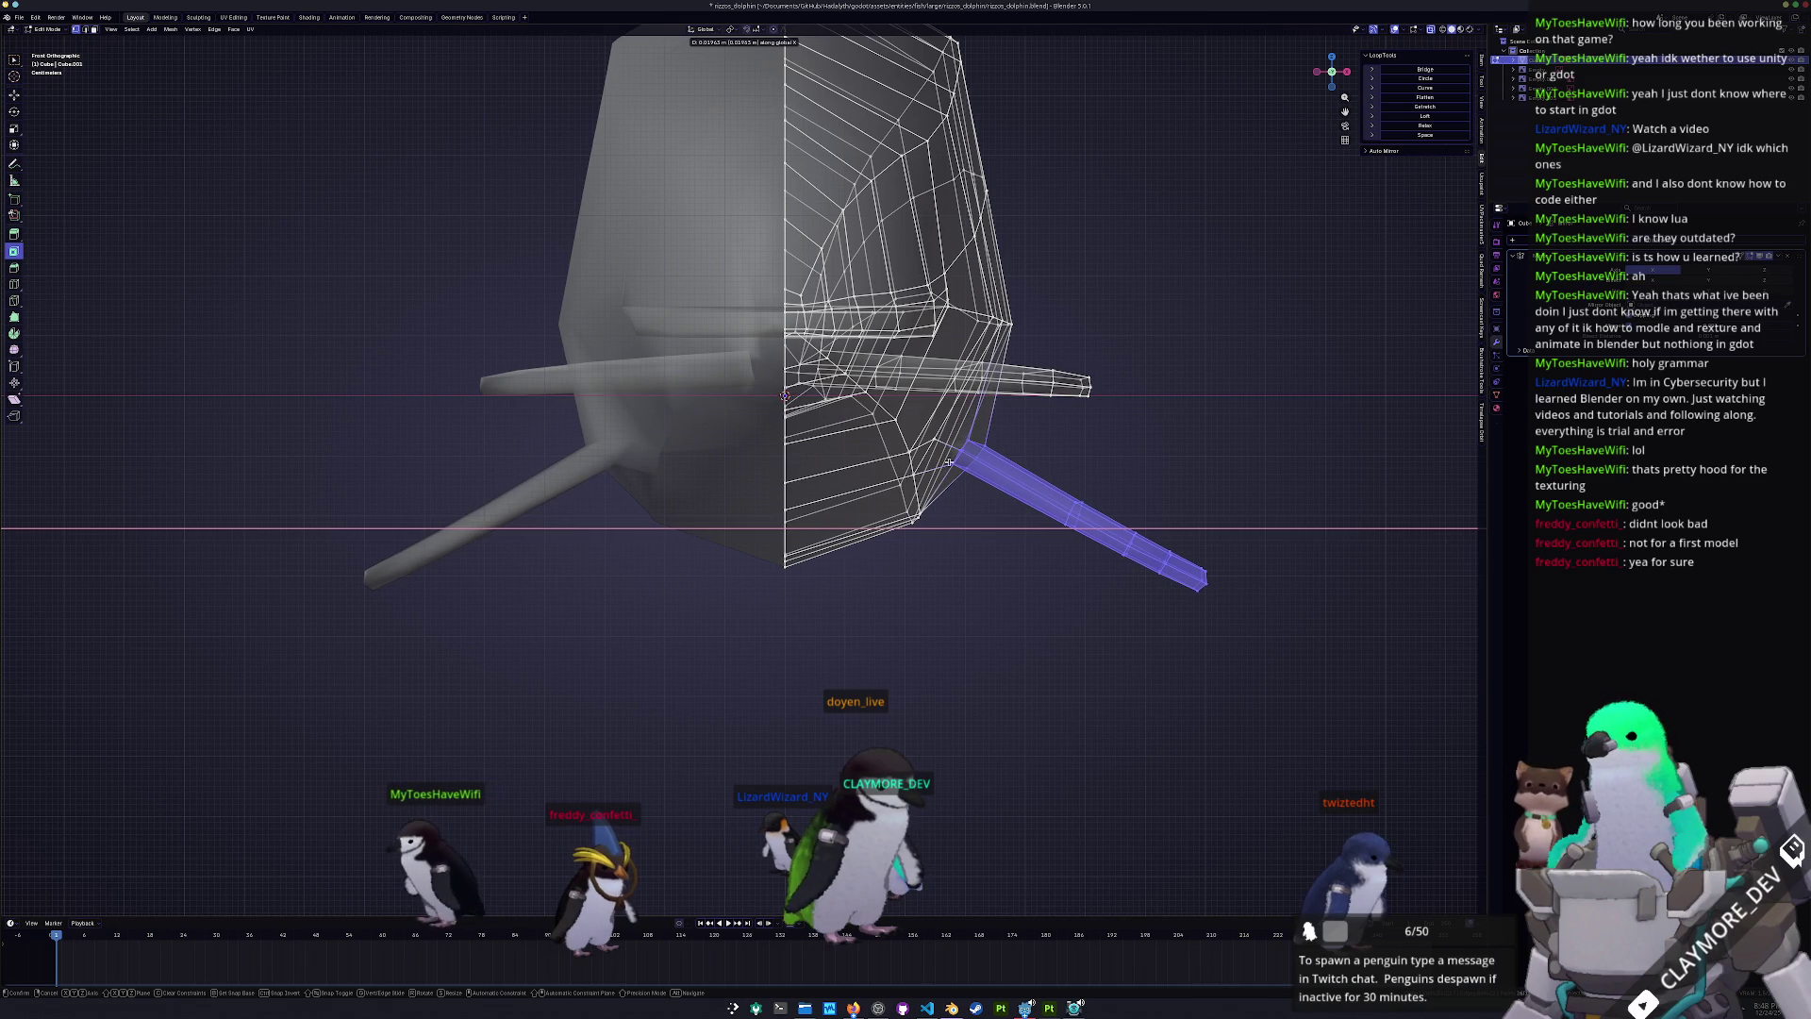
click(948, 461)
key(Tab)
key(alt+z)
- Orbit to a side perspective, save the file, and select the dolphin
scroll(951, 465, down, 5)
mouse_move(951, 465)
middle_down()
mouse_move(983, 517)
mouse_move(929, 601)
mouse_move(918, 433)
mouse_move(912, 584)
middle_up()
scroll(929, 601, up, 5)
key(ctrl+s)
click(925, 527)
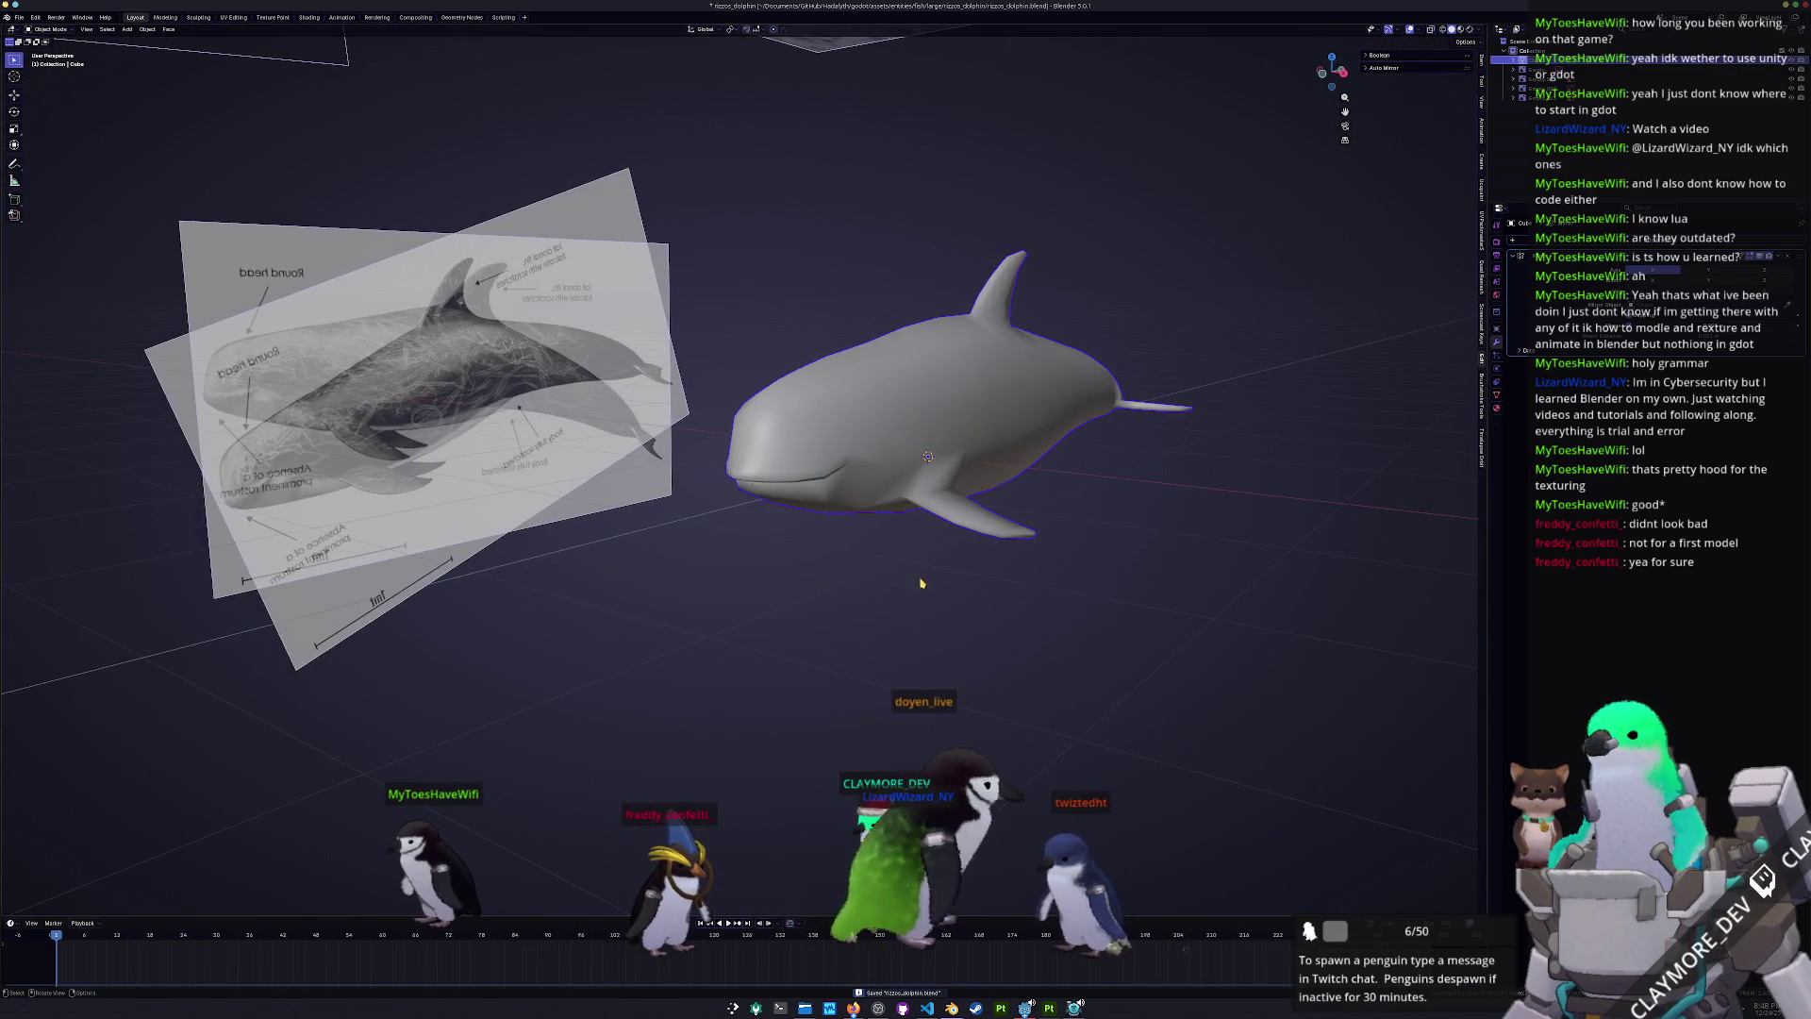
- Check the dolphin mesh against the side reference in an X-ray side view, then return to perspective
key(Tab)
key(KP_3)
key(alt+z)
scroll(741, 391, up, 6)
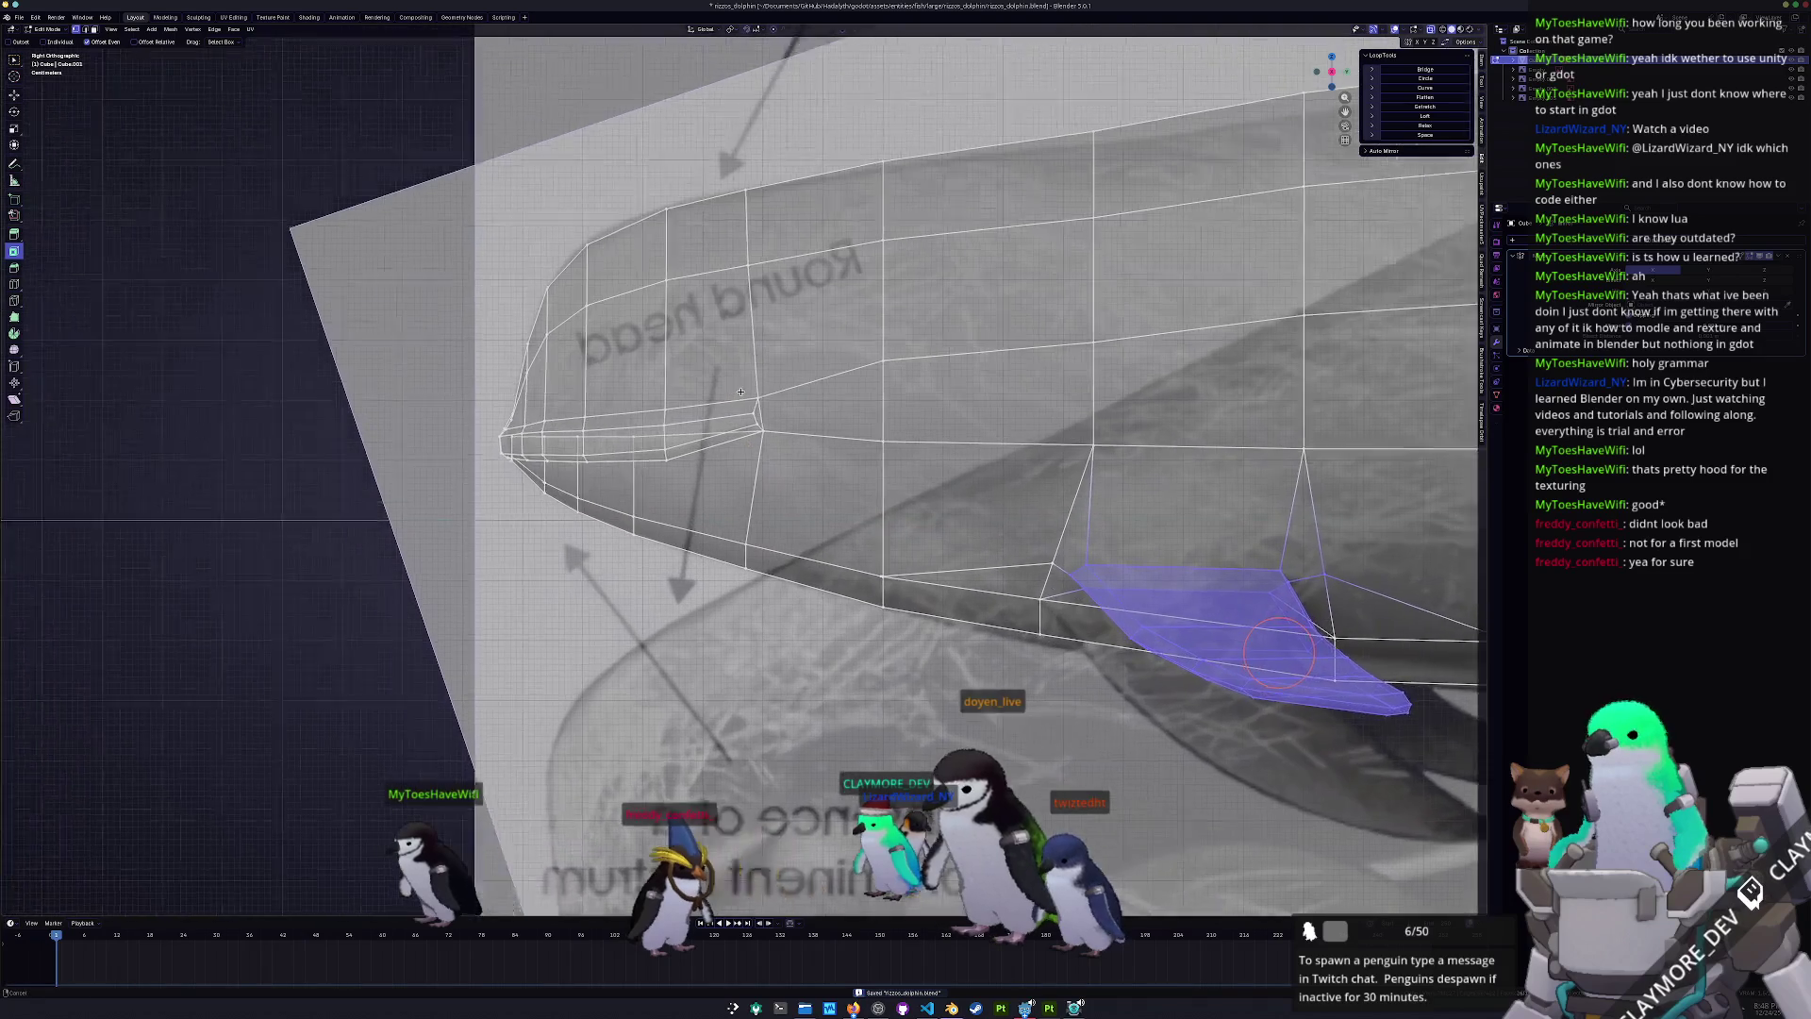
scroll(741, 392, down, 5)
key(Tab)
key(alt+z)
middle_drag(741, 391, 584, 332)
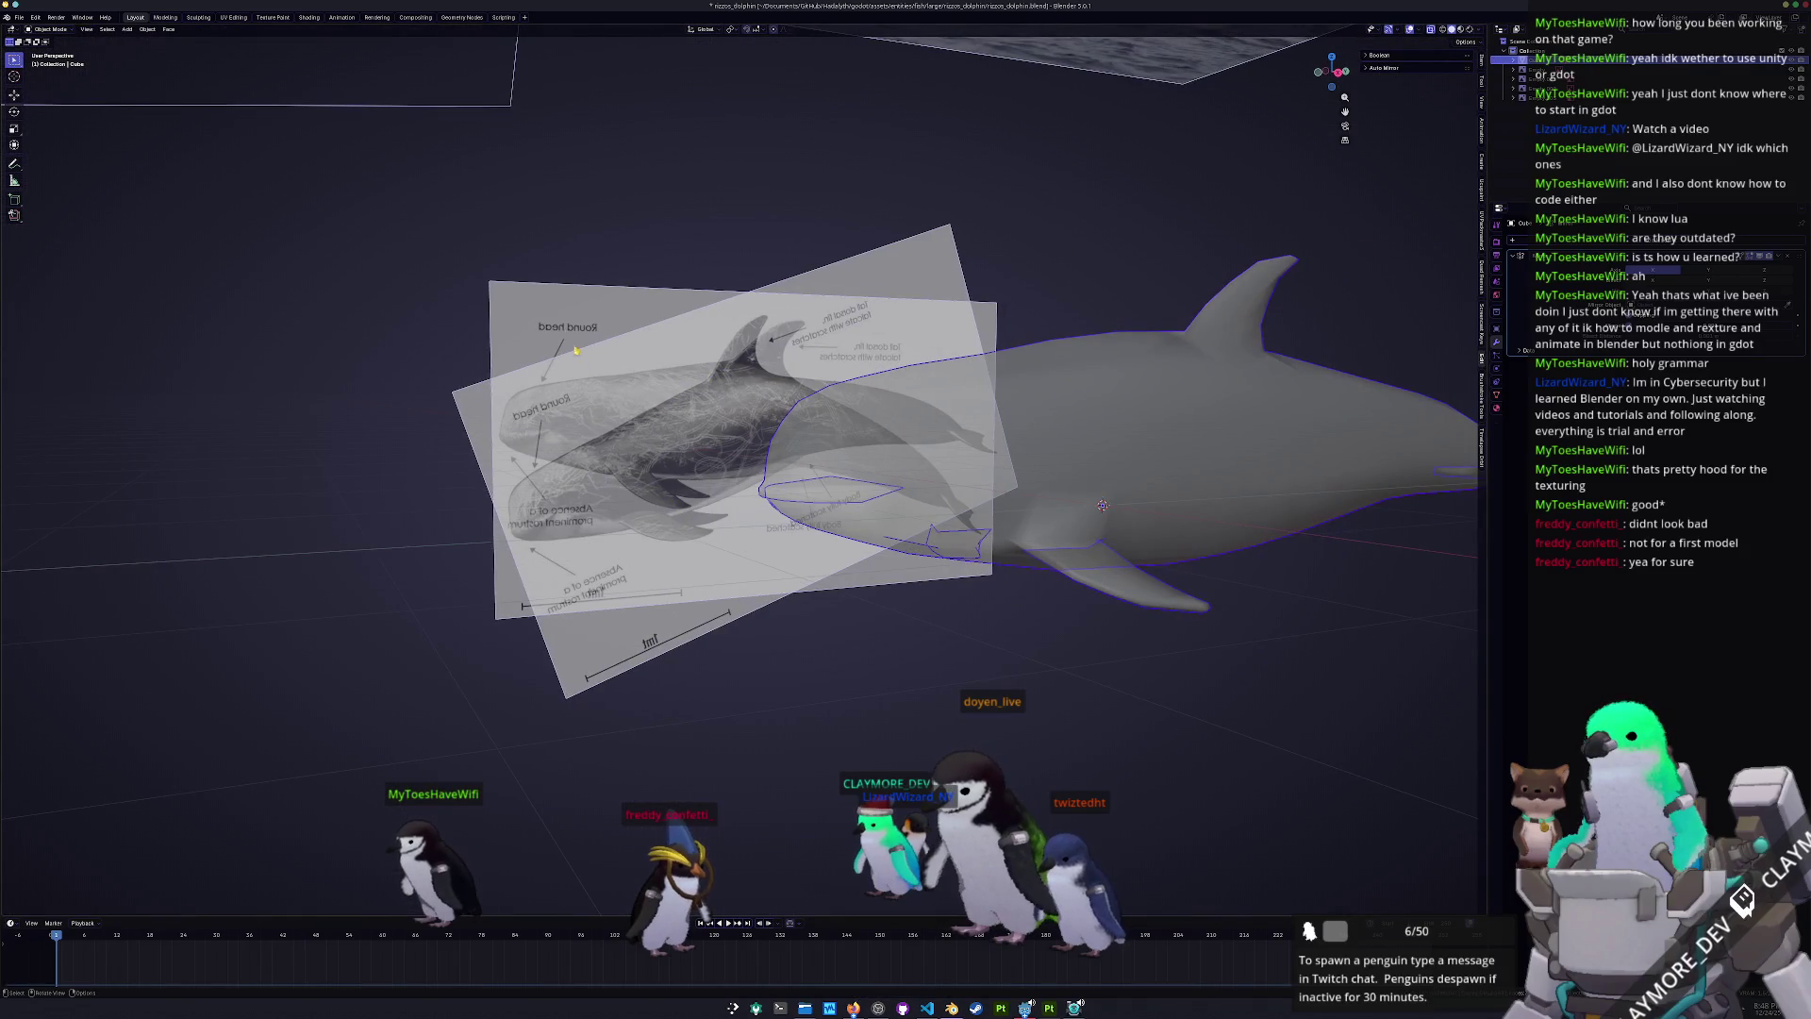
- Move the tilted reference image Empty.002 down along Z out of the way
click(584, 332)
key(g)
key(Escape)
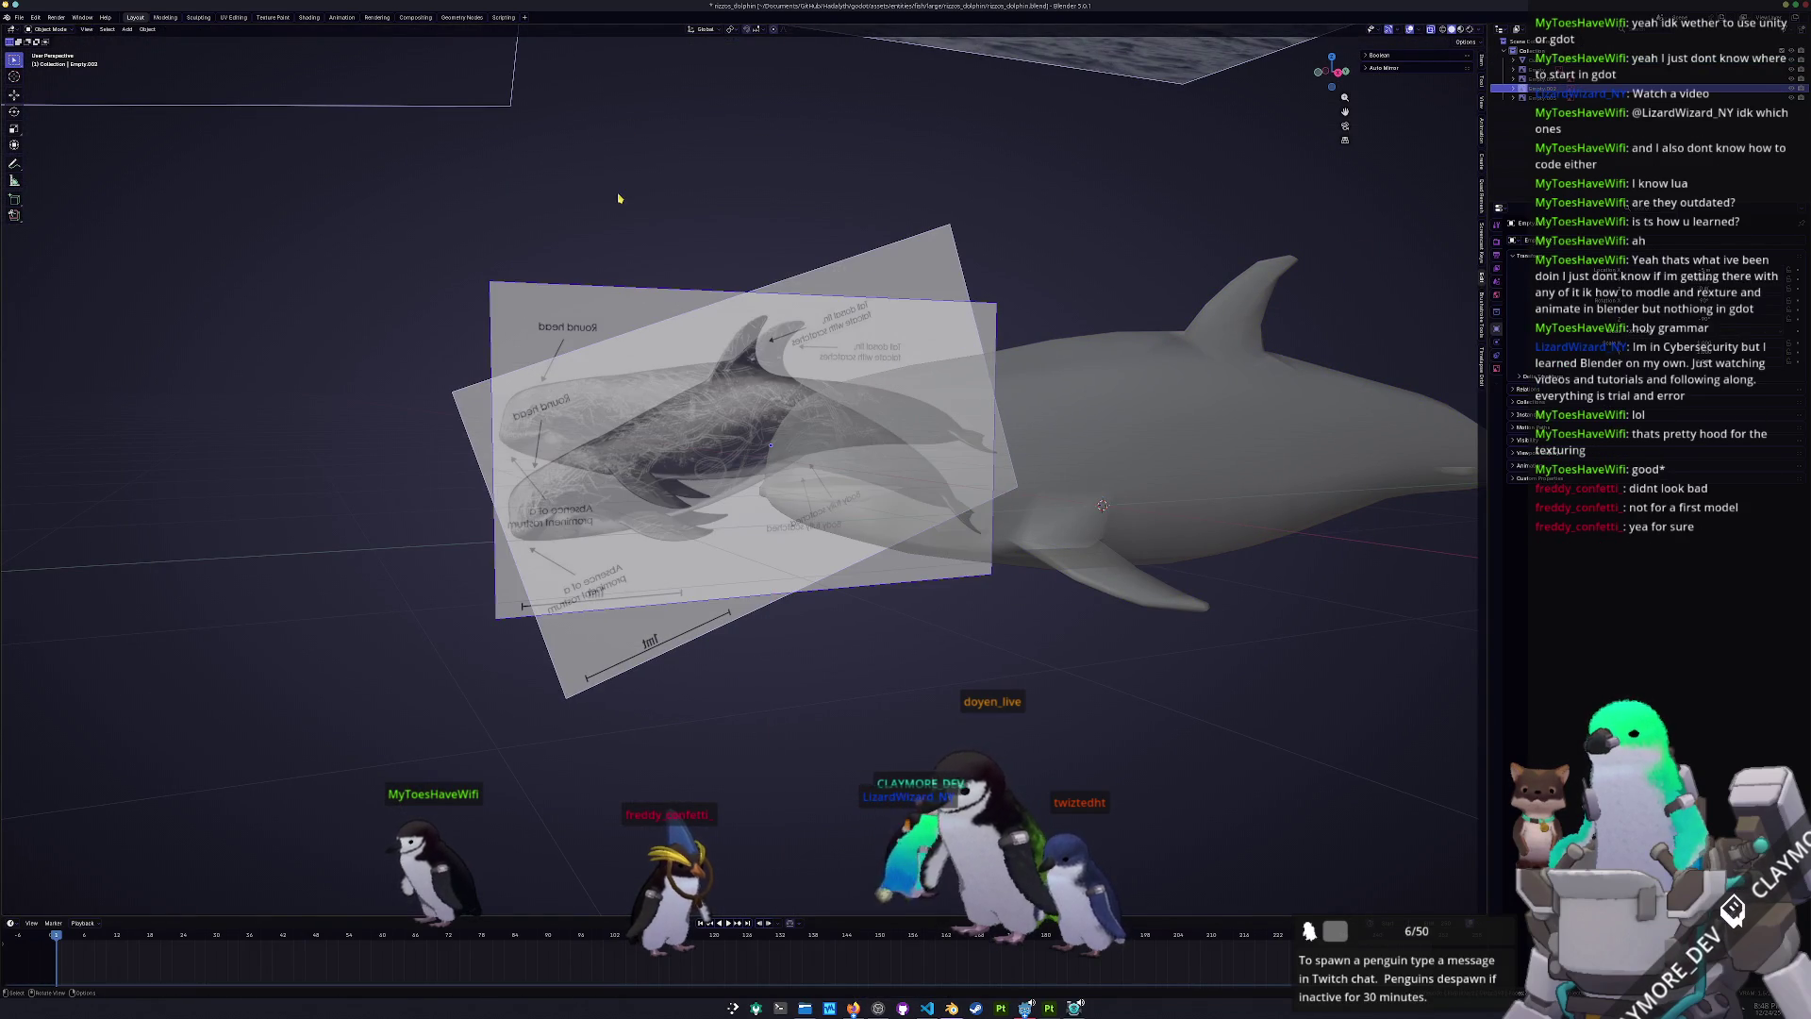
click(1034, 426)
click(912, 267)
key(g)
key(z)
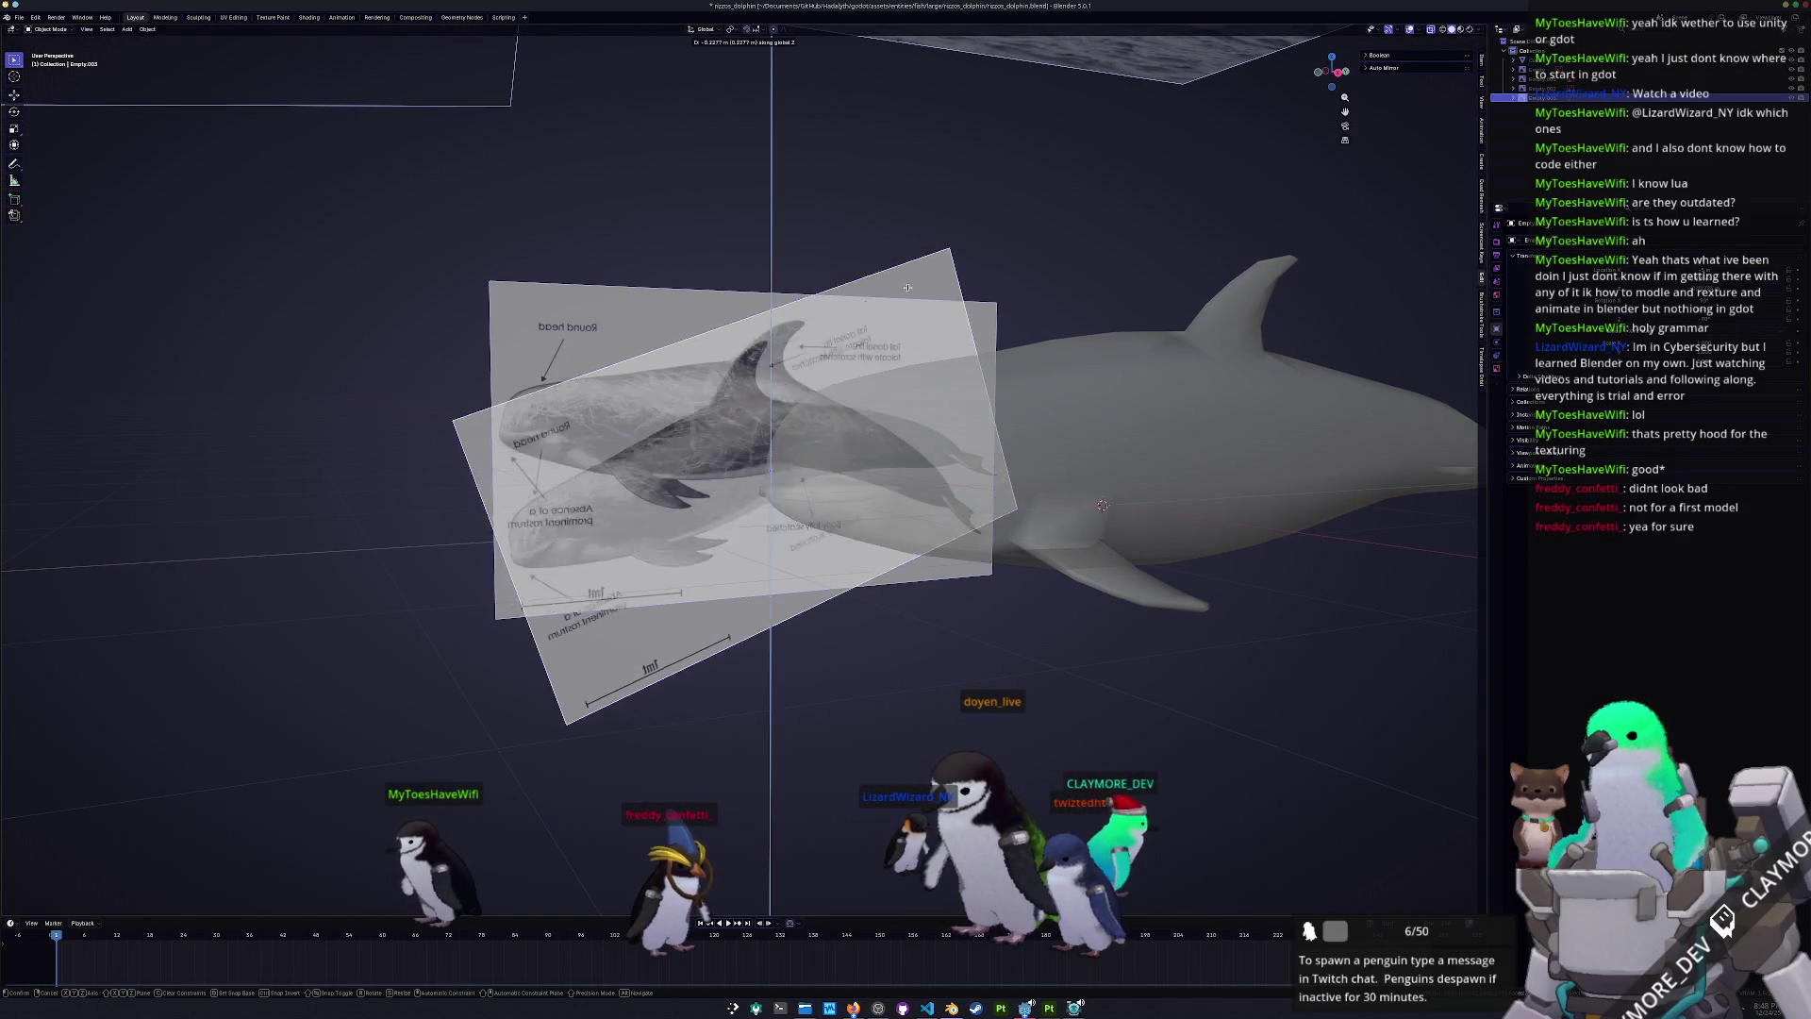
click(681, 485)
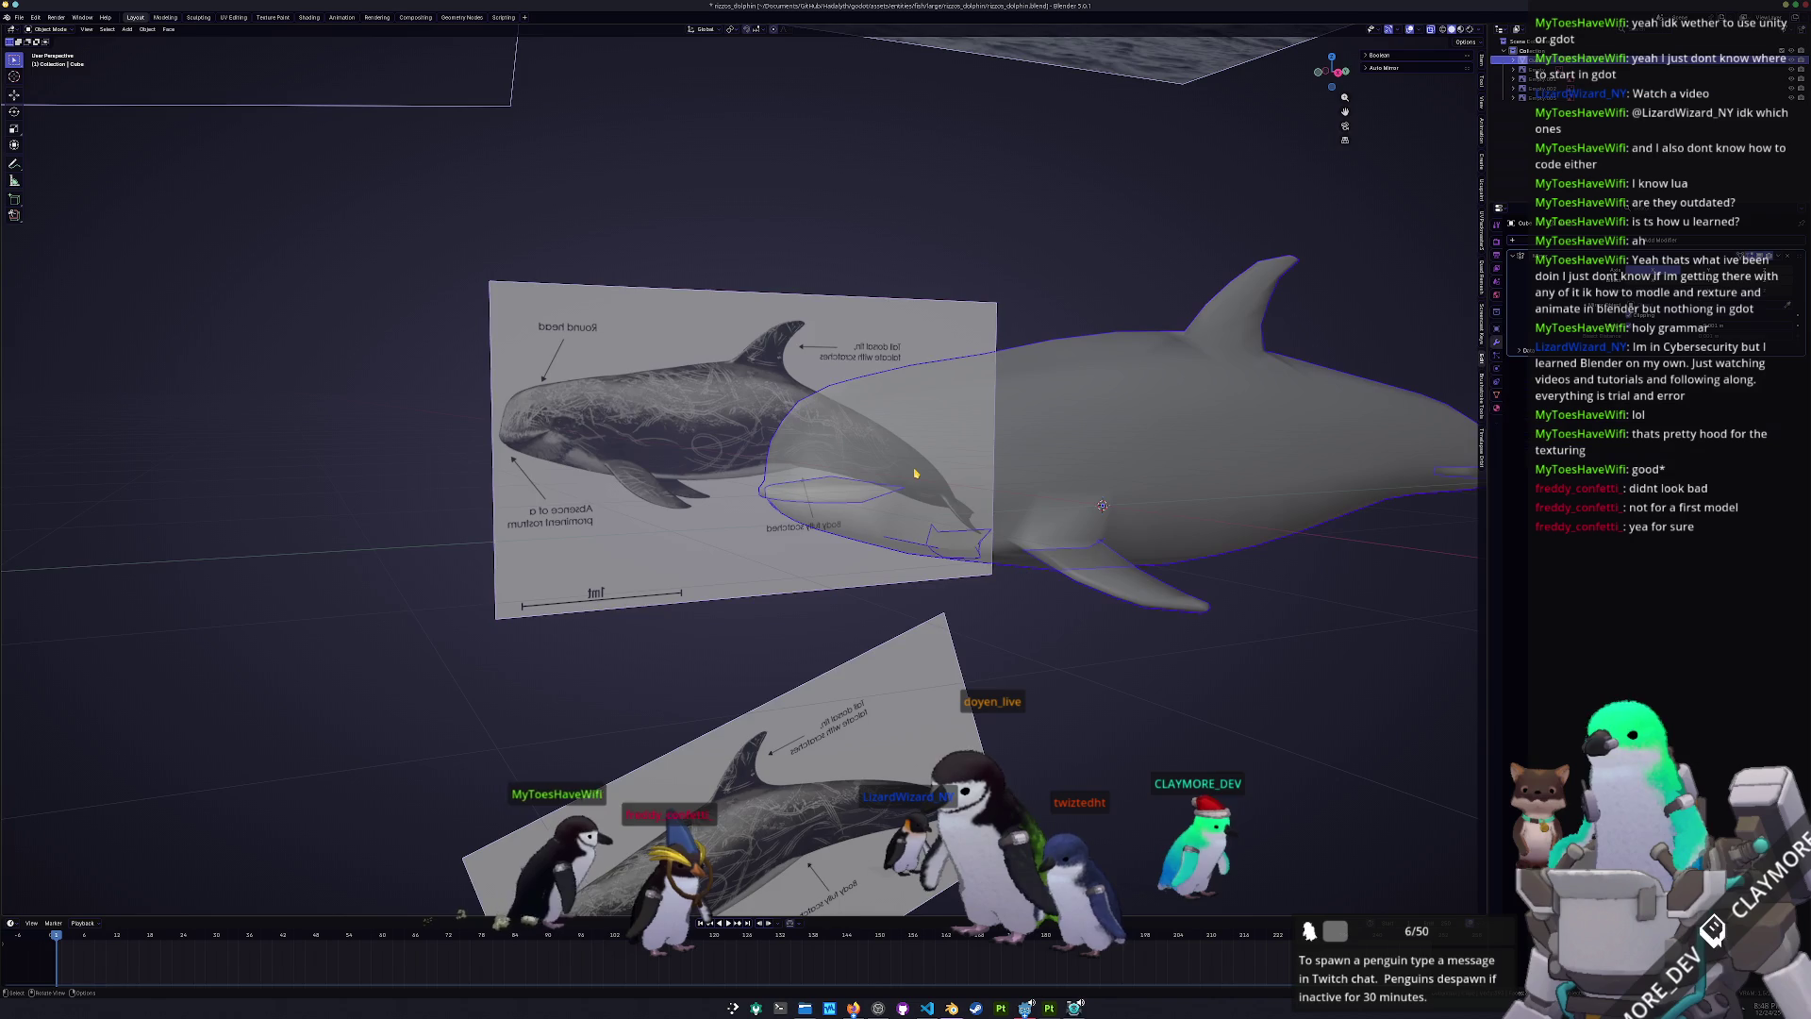
- In side view, change the side reference image's Opacity
key(KP_3)
click(817, 518)
key(Tab)
scroll(817, 517, down, 2)
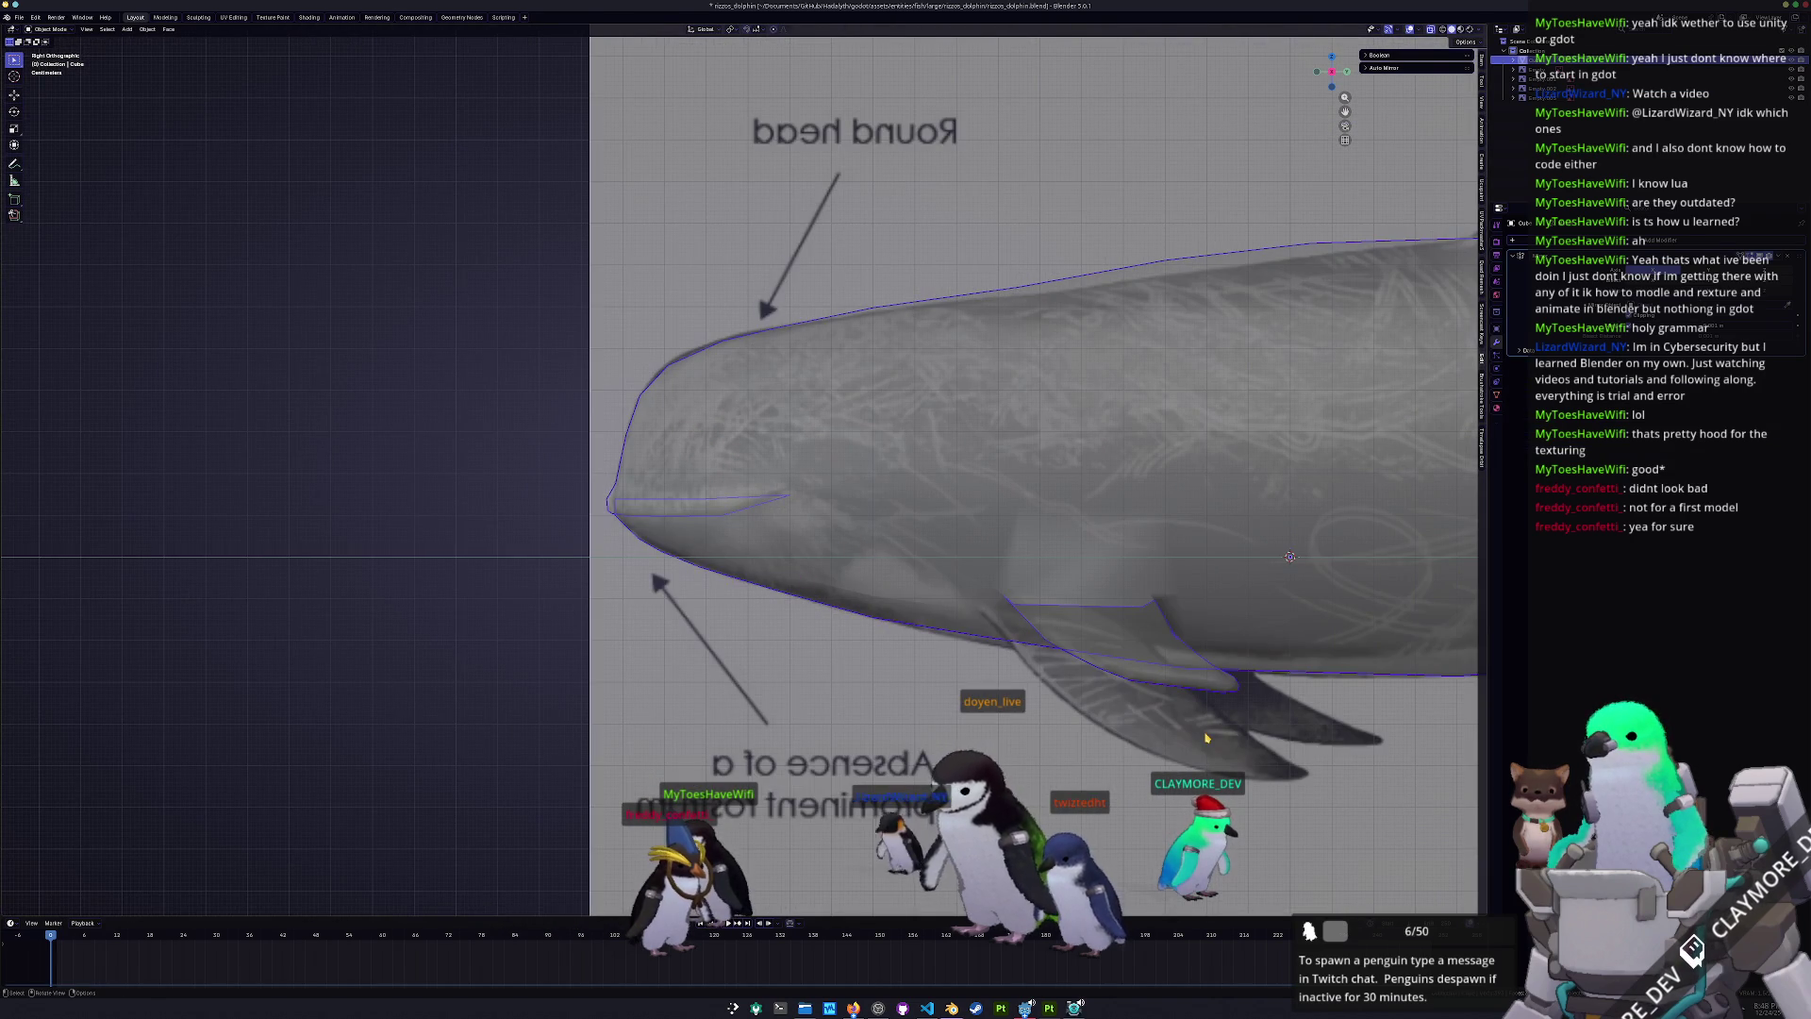
click(1050, 665)
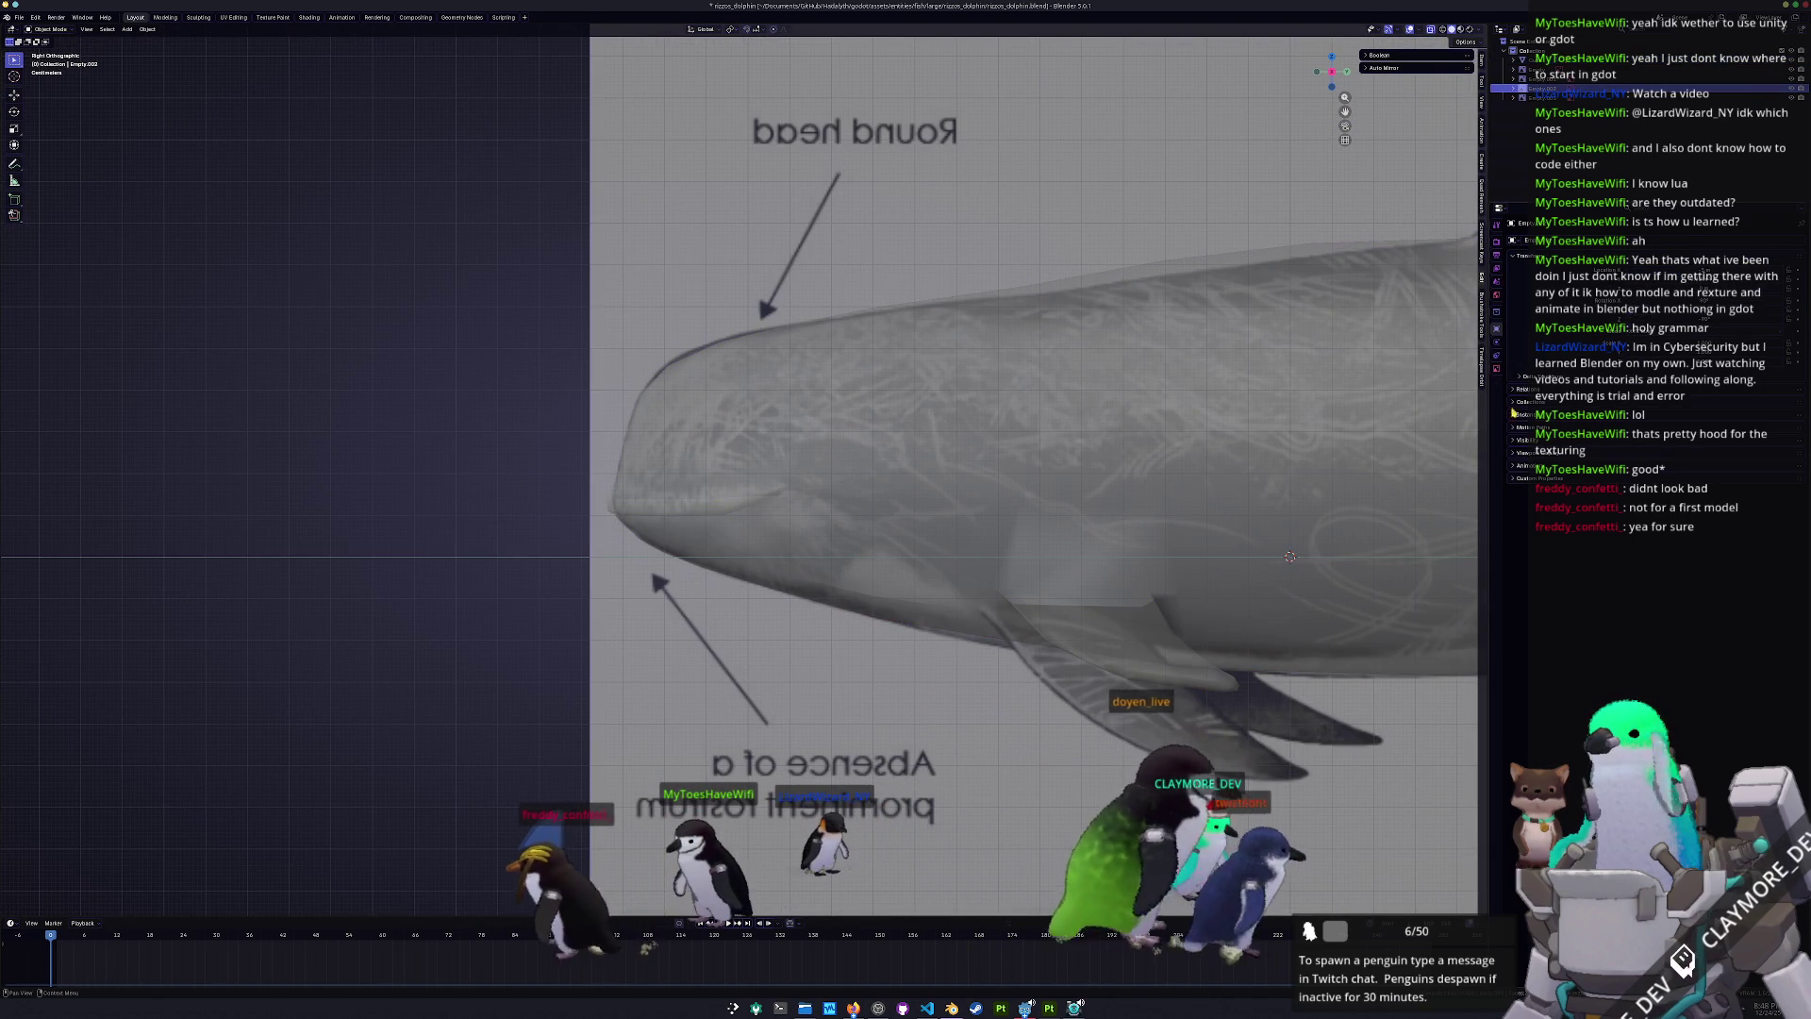
click(1497, 370)
drag(1660, 359, 1739, 352)
- Select two faces near the dolphin's head in Edit Mode
click(1007, 443)
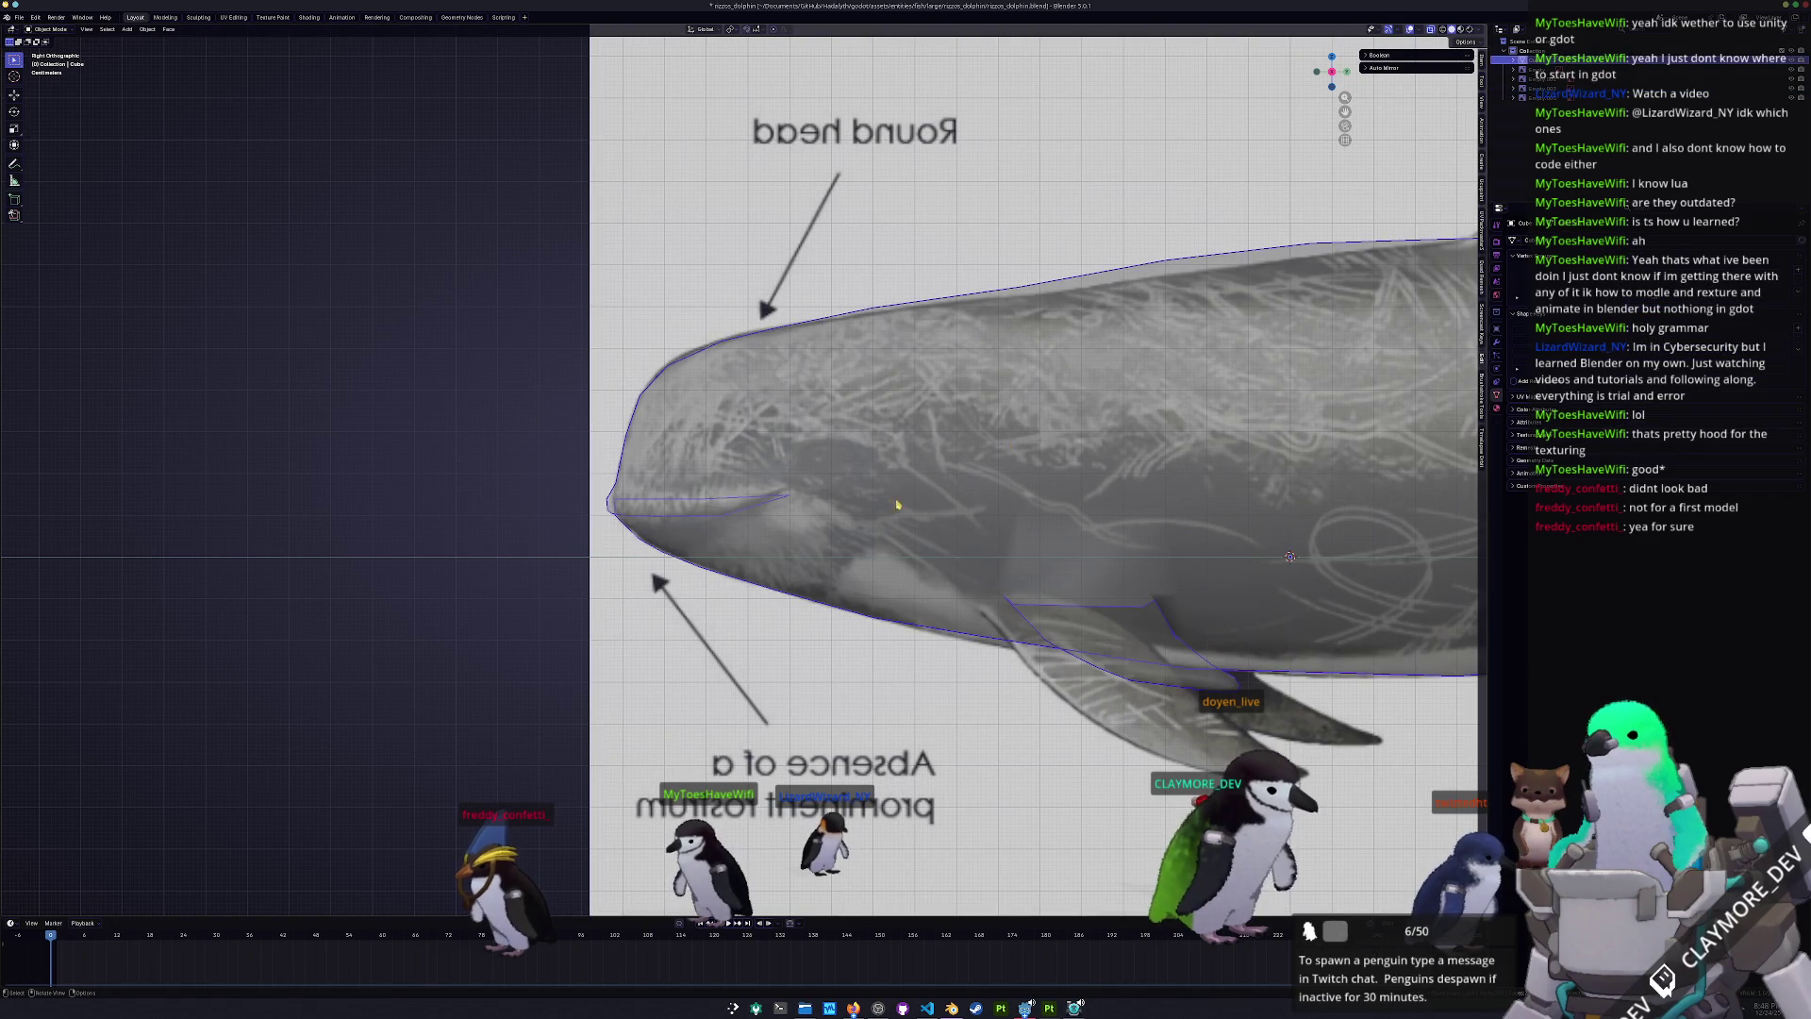
key(Tab)
click(830, 477)
shift+click(828, 406)
- Inset the head faces with 0.055 m thickness and lower the eye face along Z
key(i)
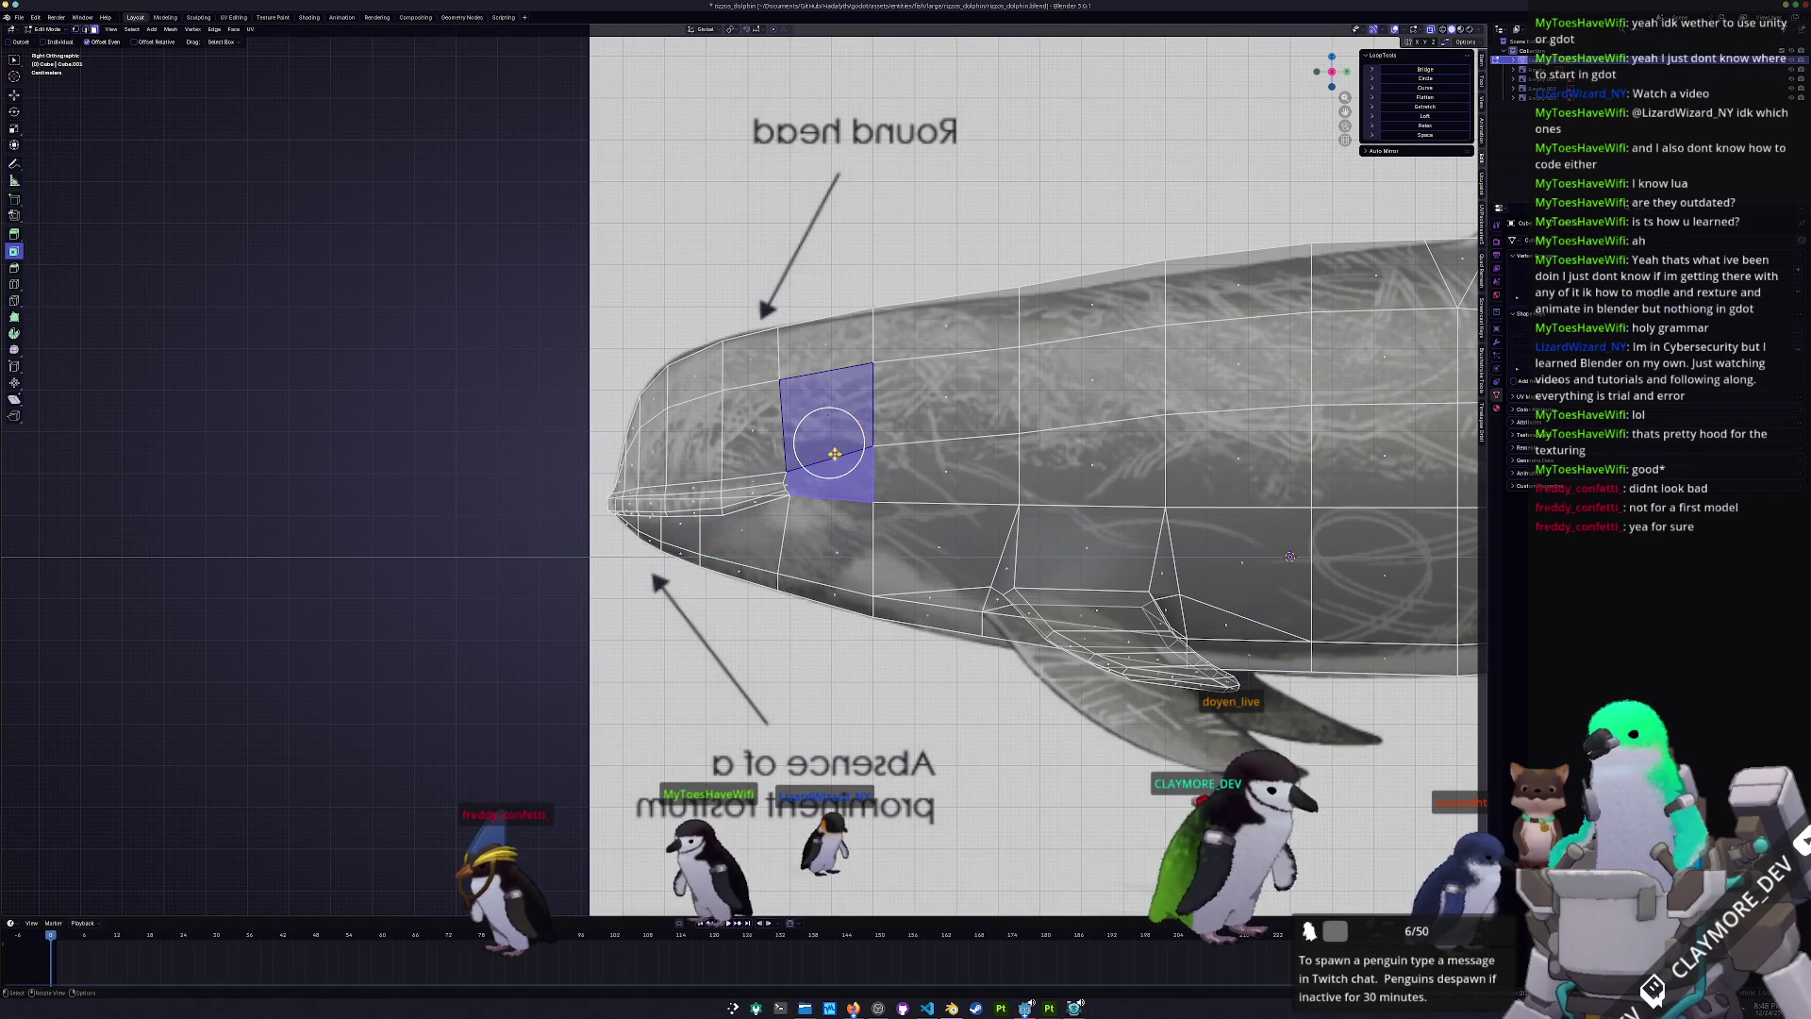
click(829, 444)
drag(112, 852, 127, 853)
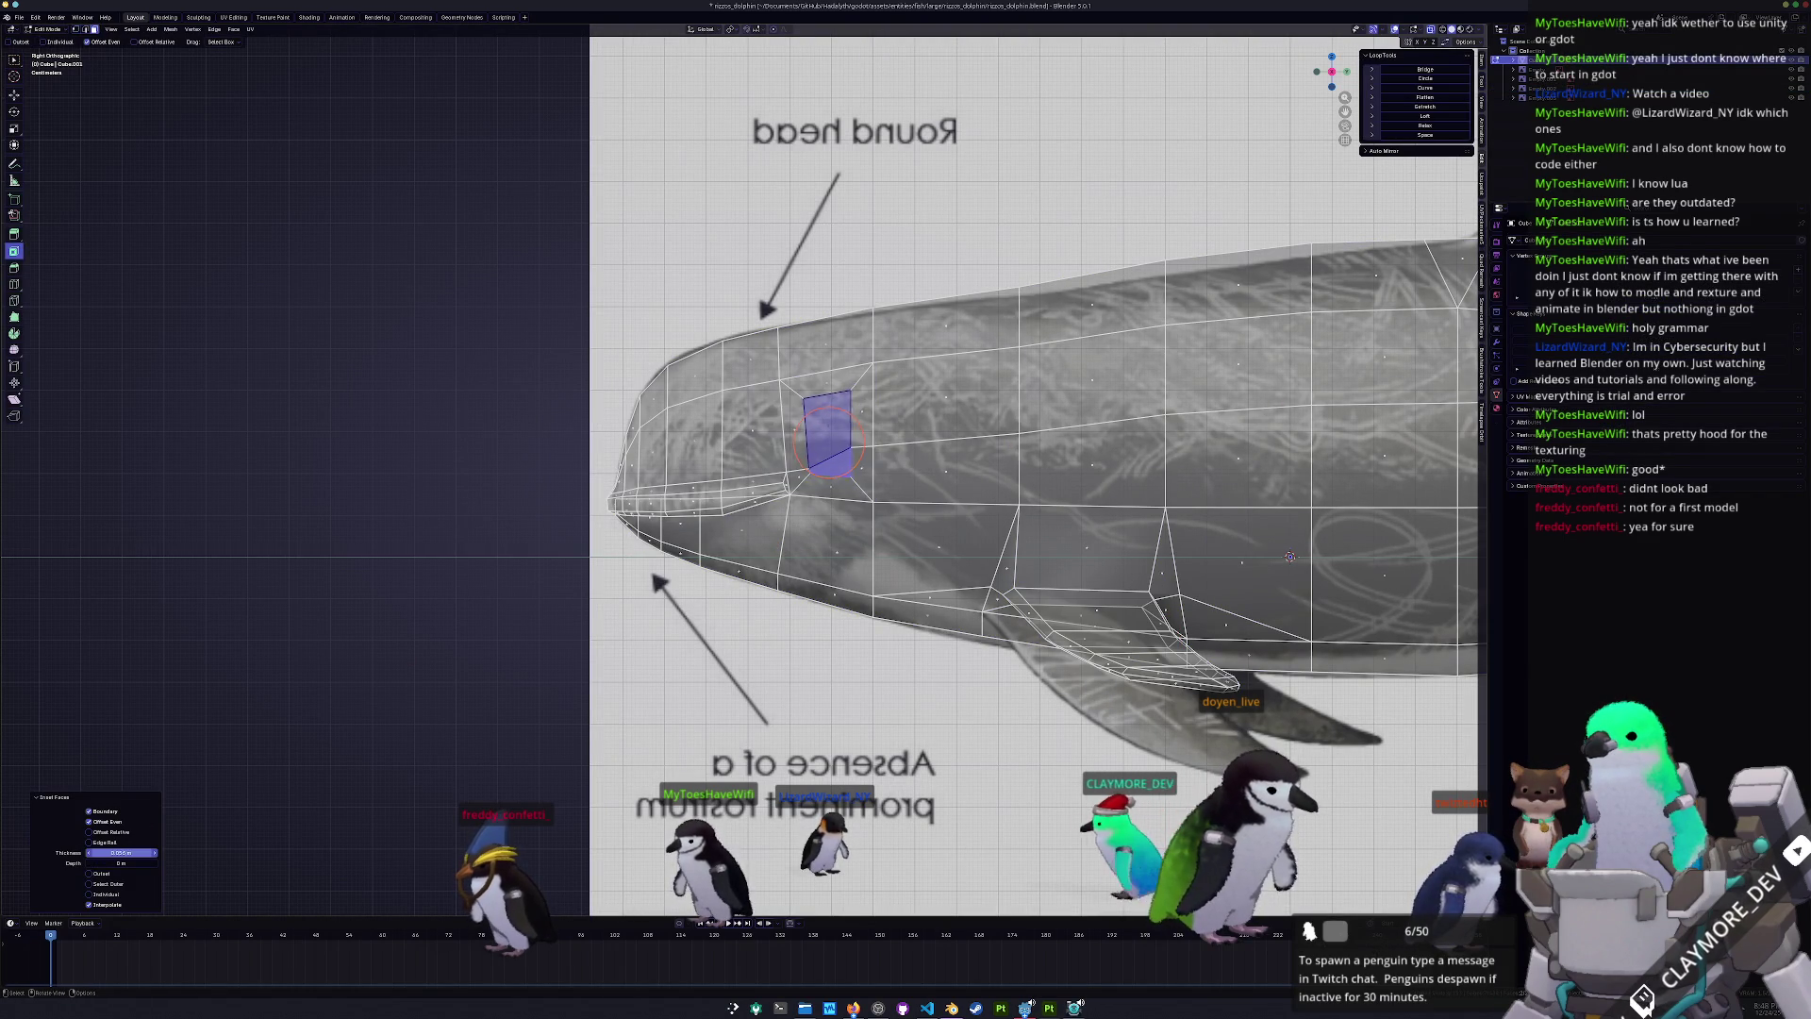
key(g)
key(z)
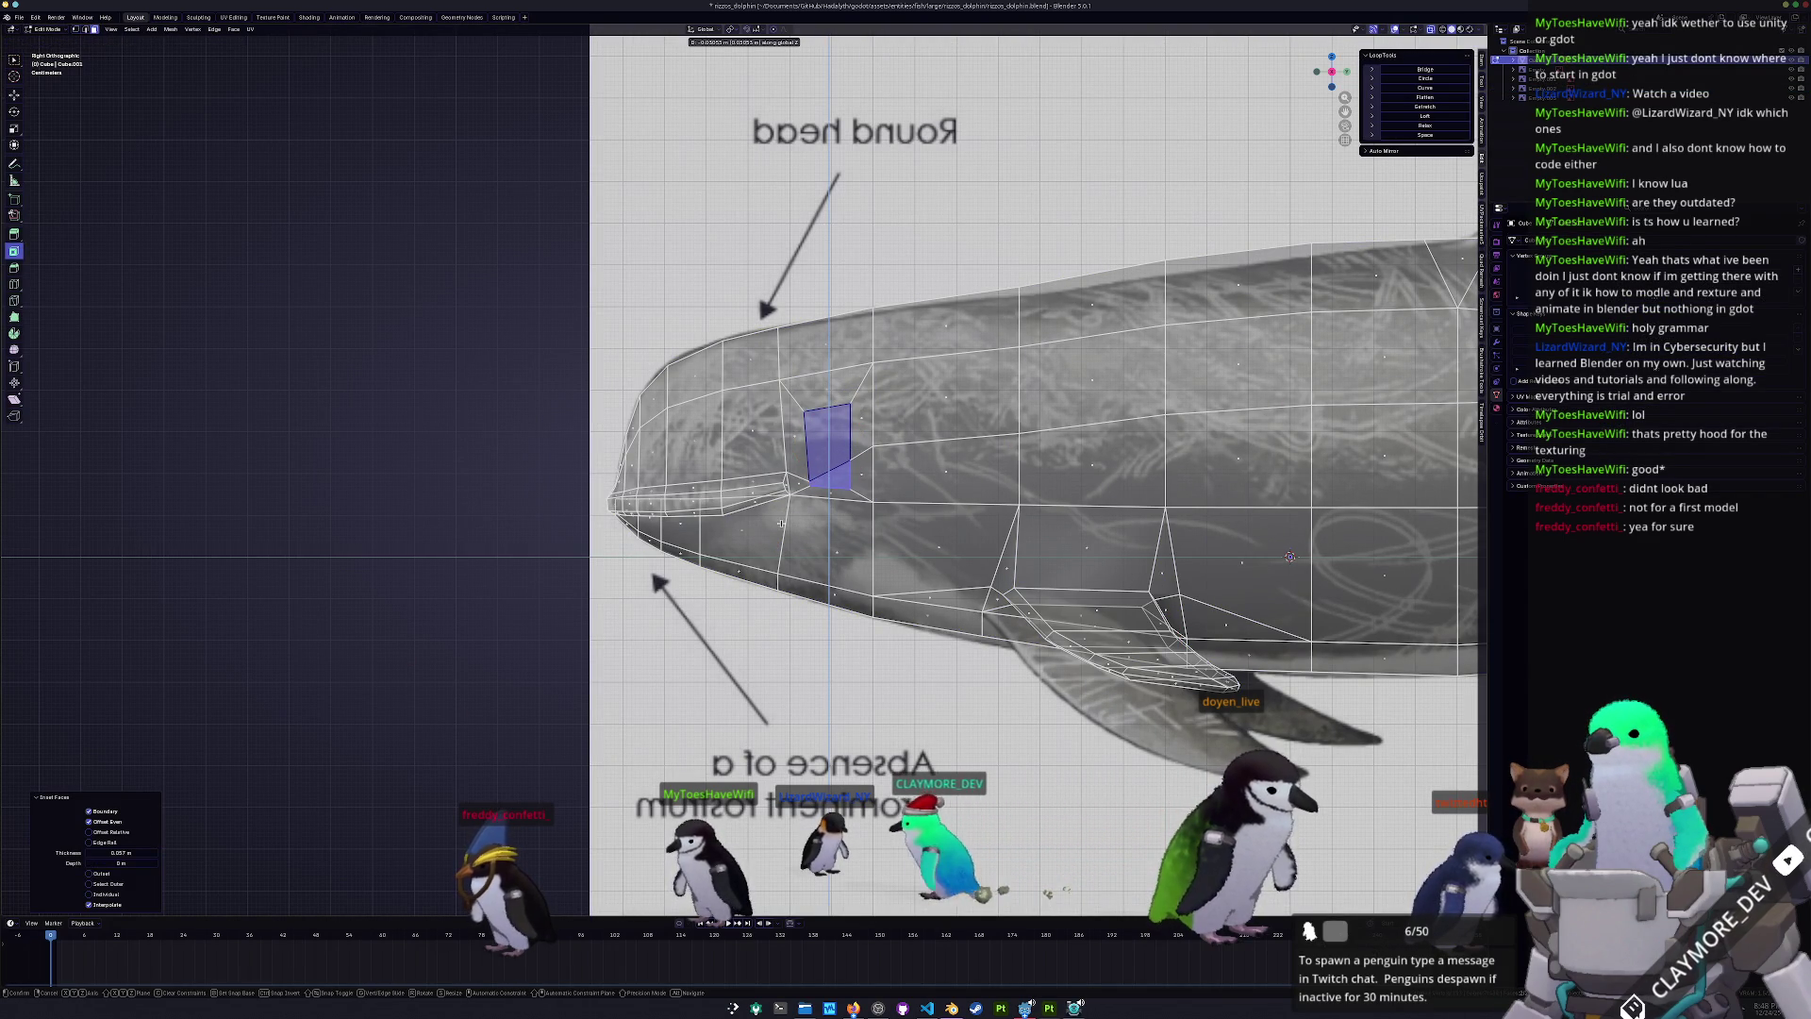
click(828, 504)
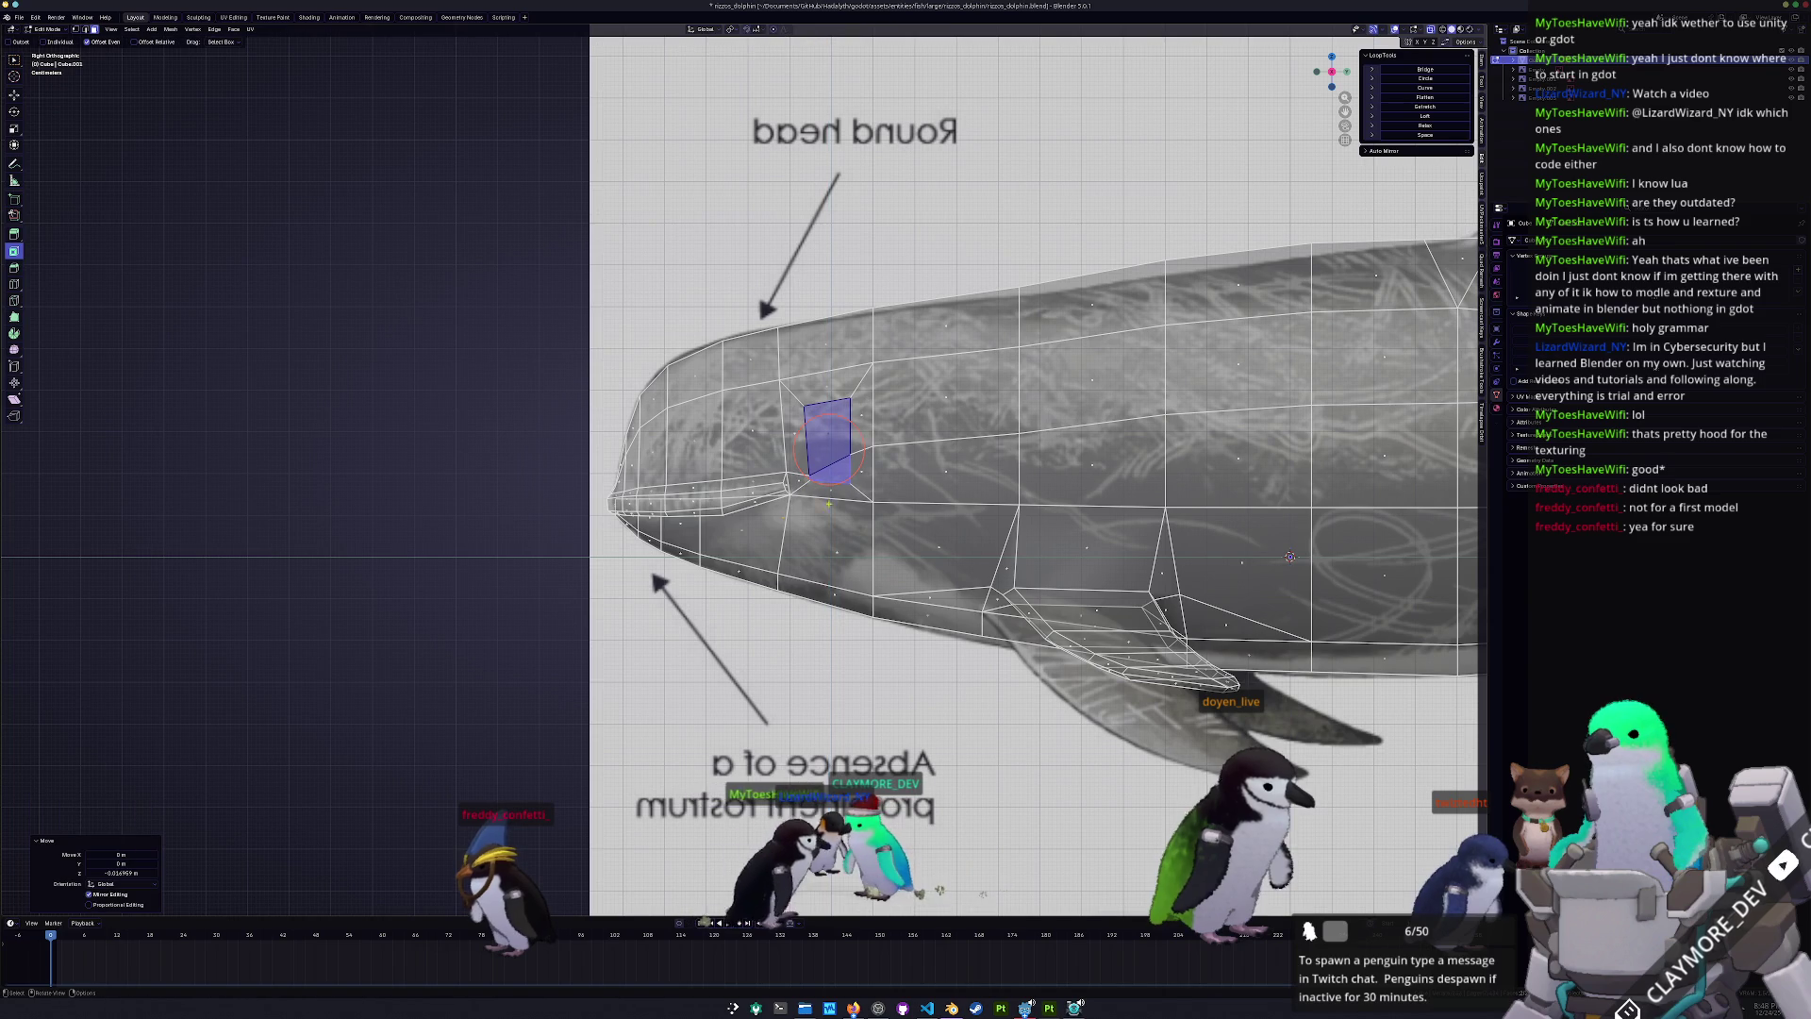
- Round the eye face with LoopTools Circle, then rotate and reposition it down and left
click(1435, 80)
key(r)
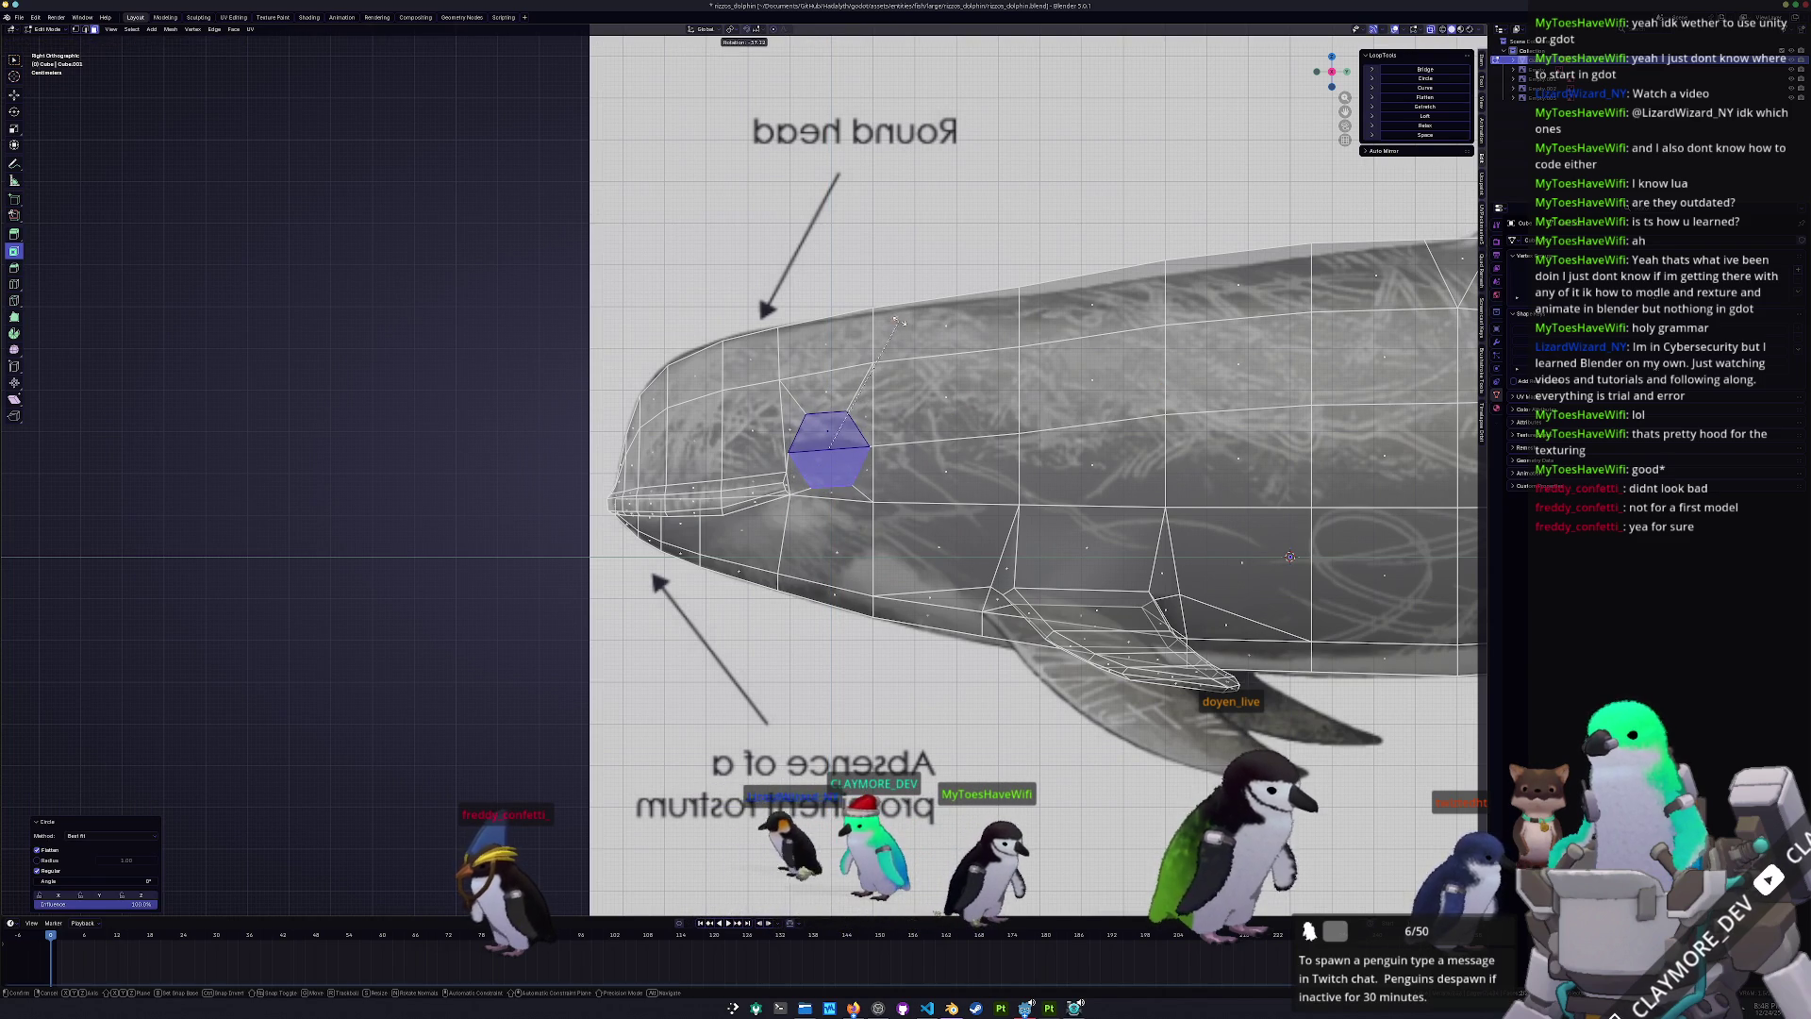
click(897, 320)
key(s)
key(g)
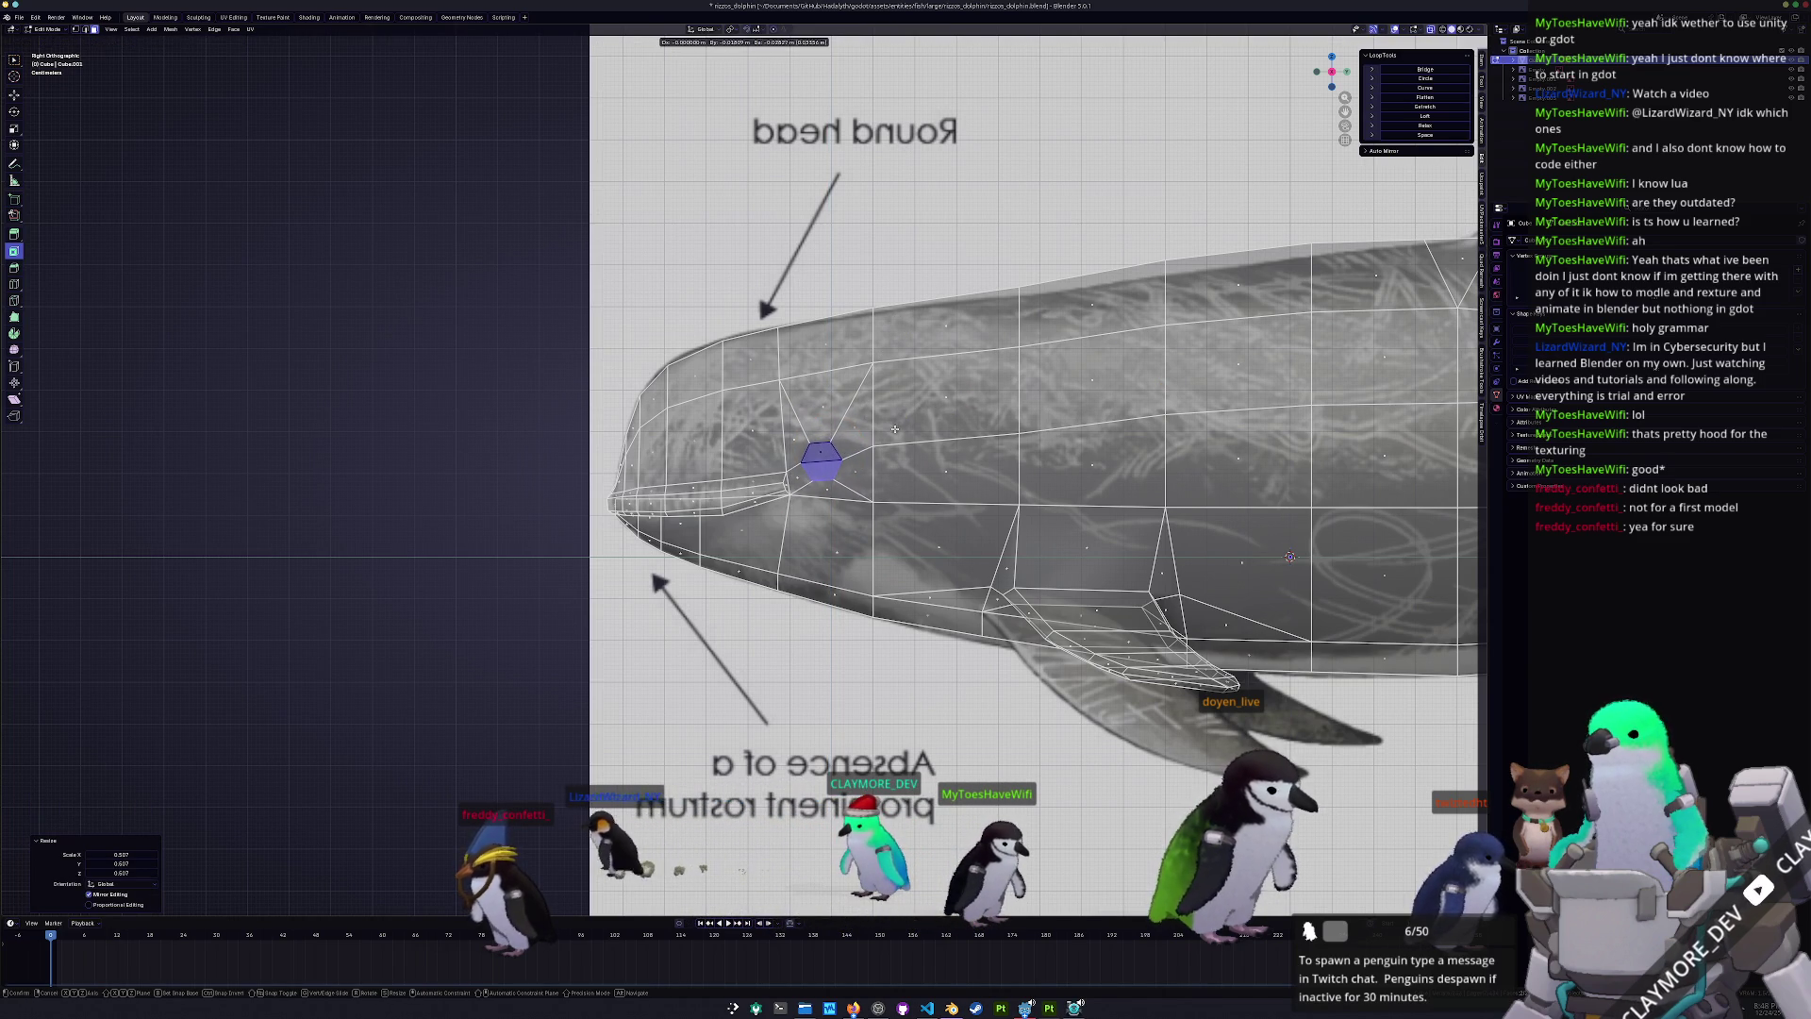
click(901, 429)
key(r)
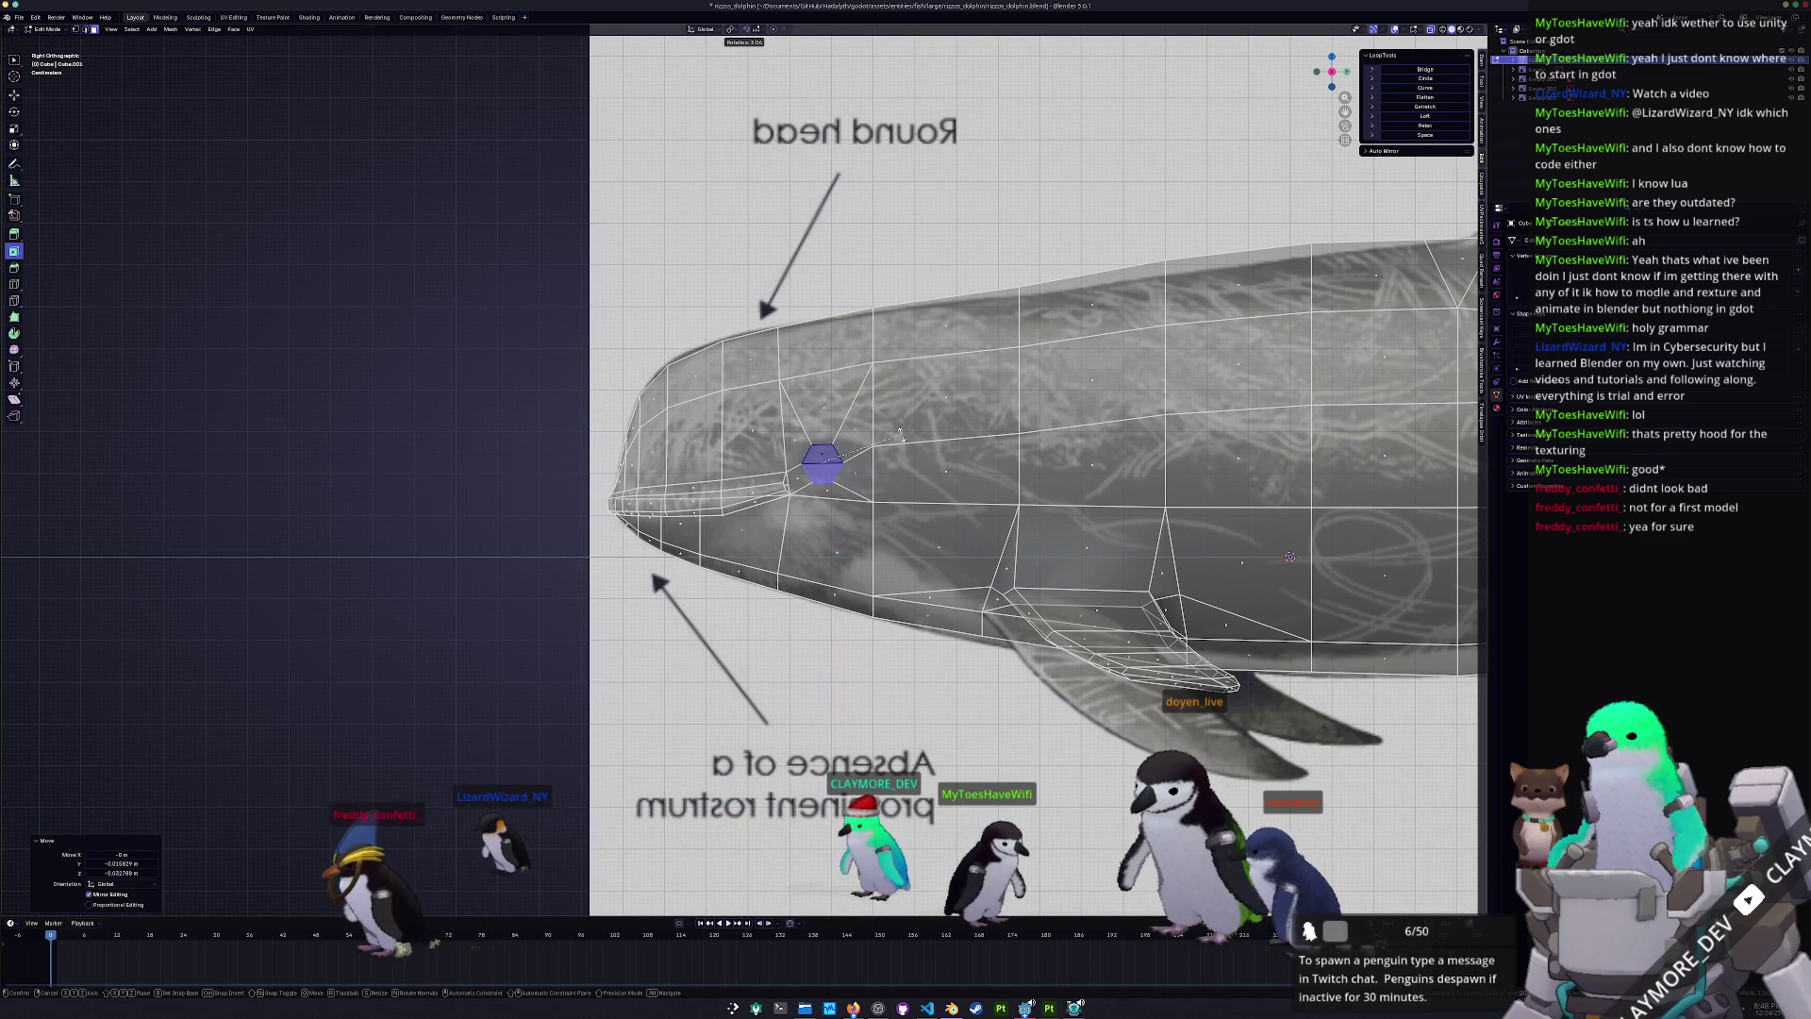
click(908, 457)
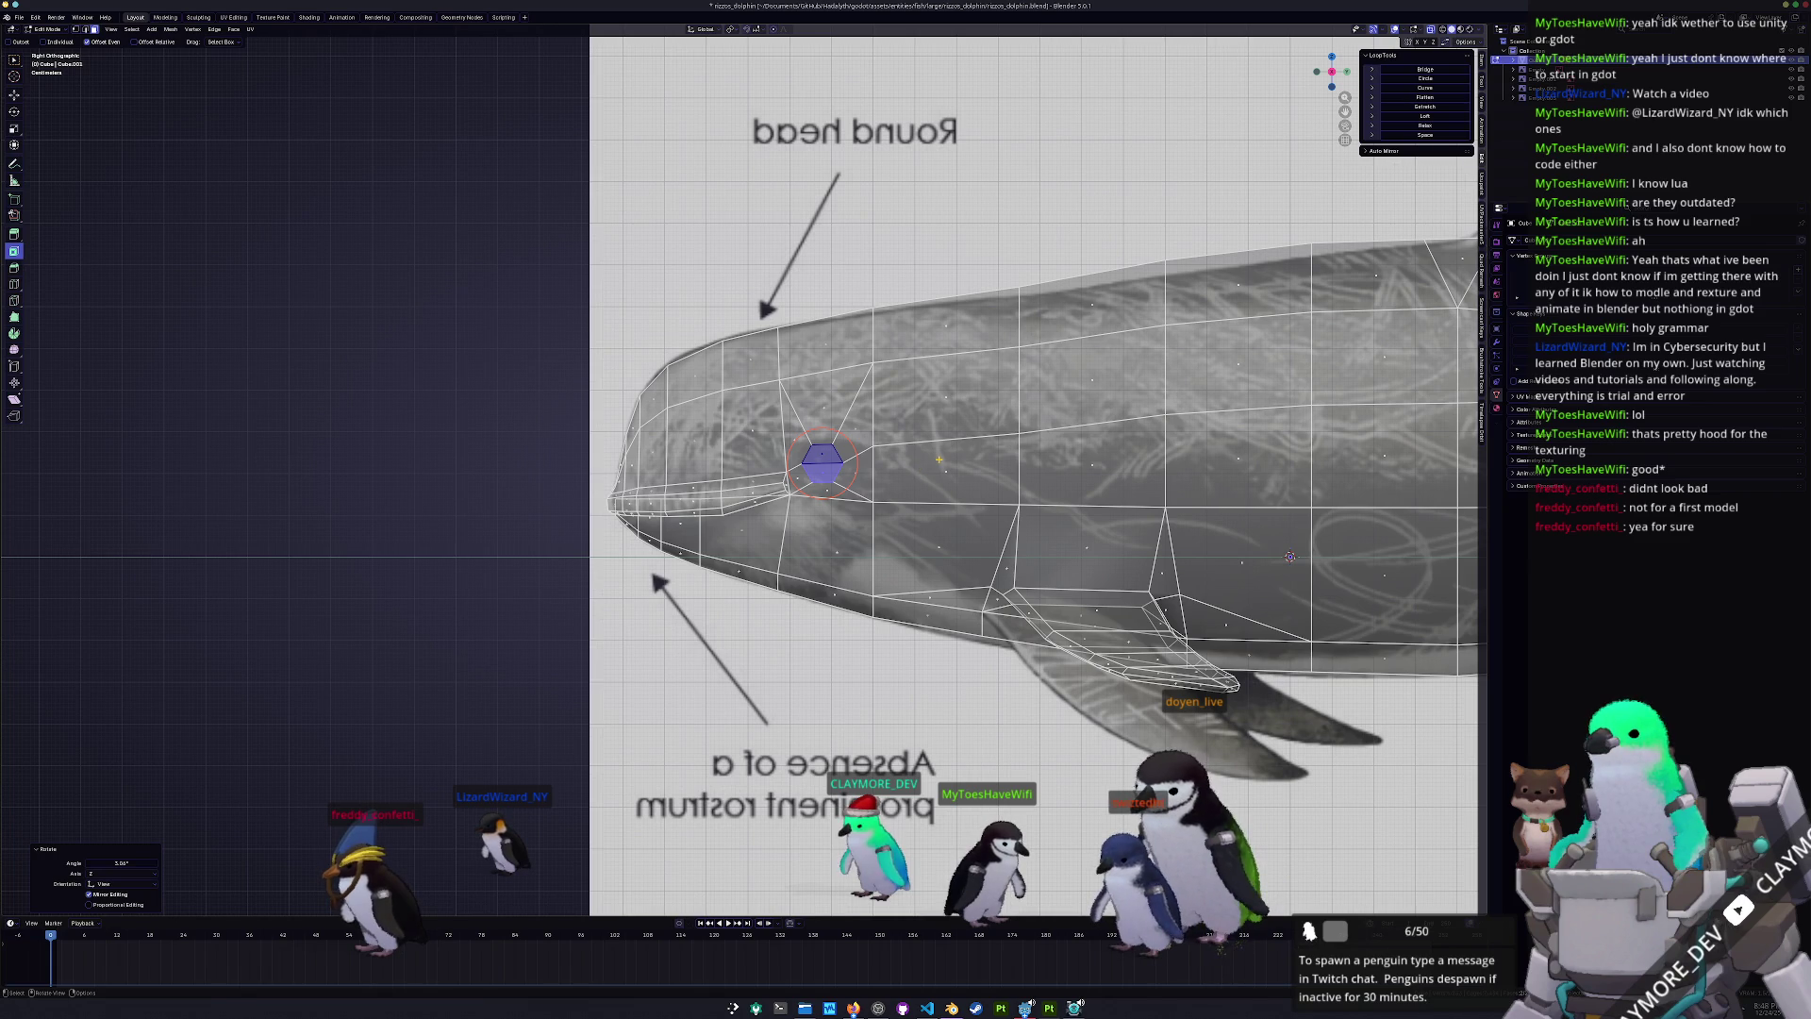
- Fine-tune the eye face with slight scaling, small rotations and a Z lowering to match the reference eye
scroll(932, 450, up, 2)
key(s)
click(982, 434)
key(r)
click(988, 432)
key(g)
key(z)
click(986, 435)
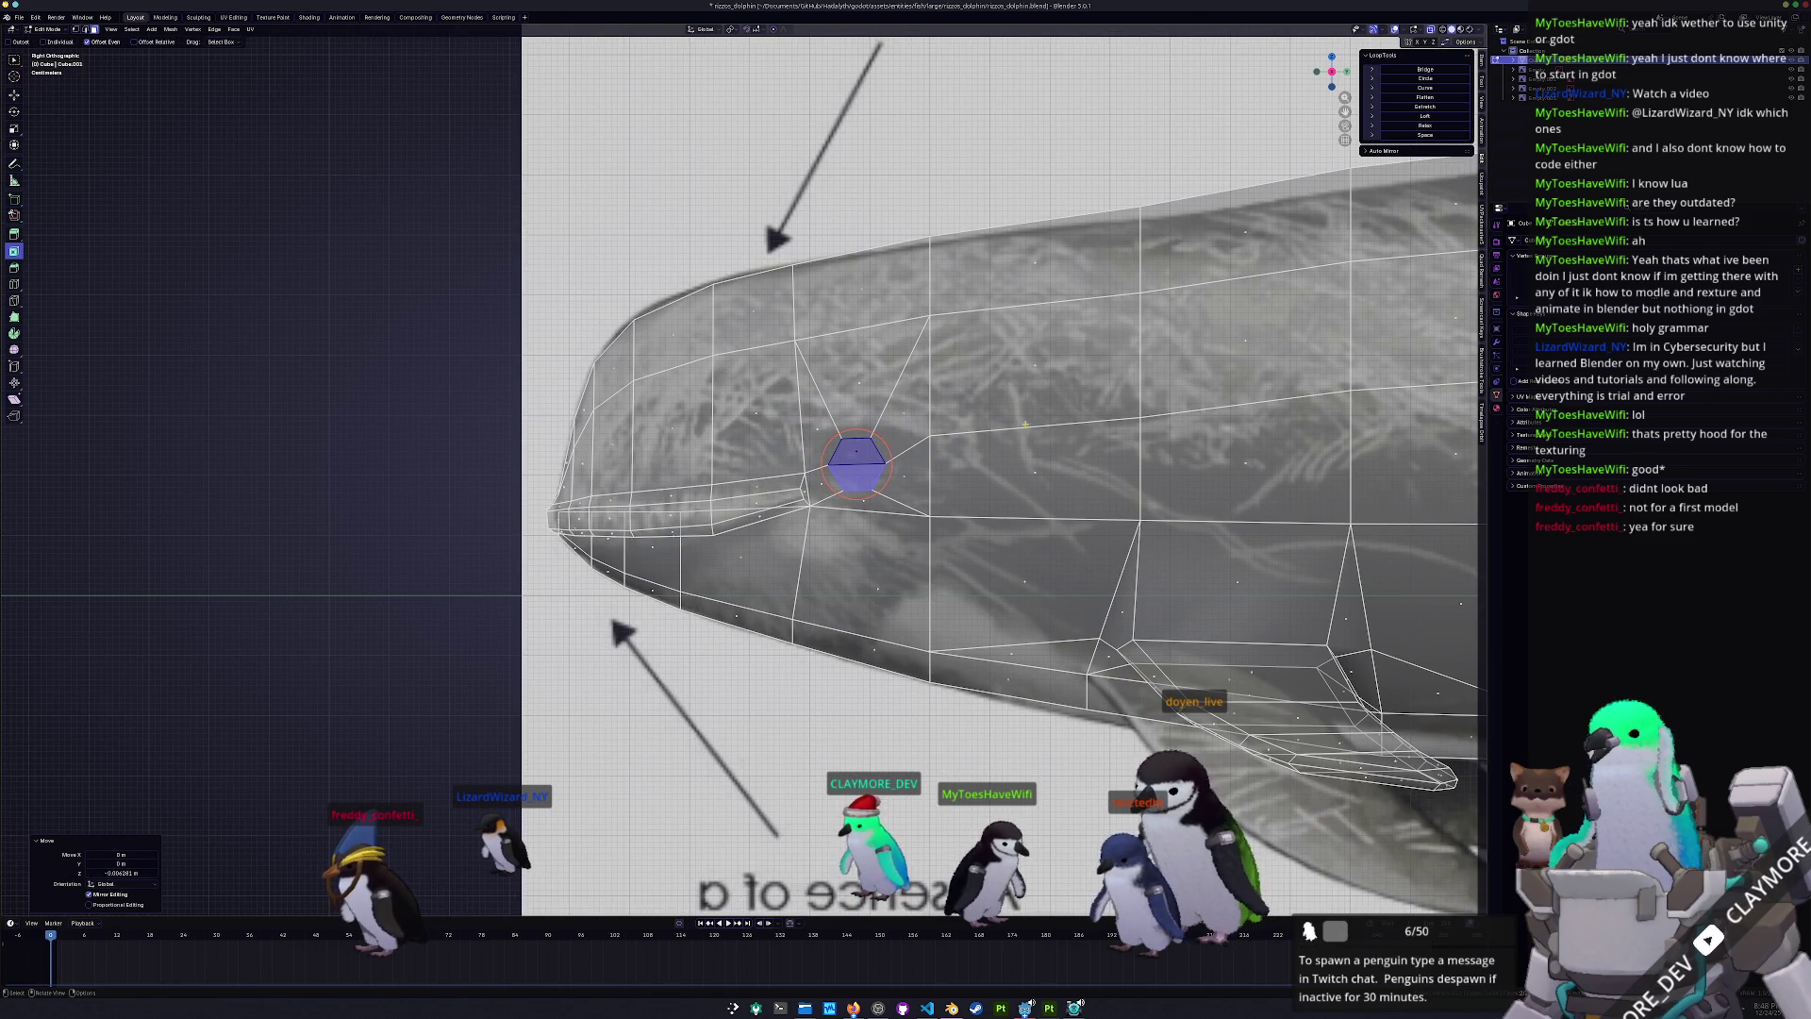
key(r)
click(1032, 416)
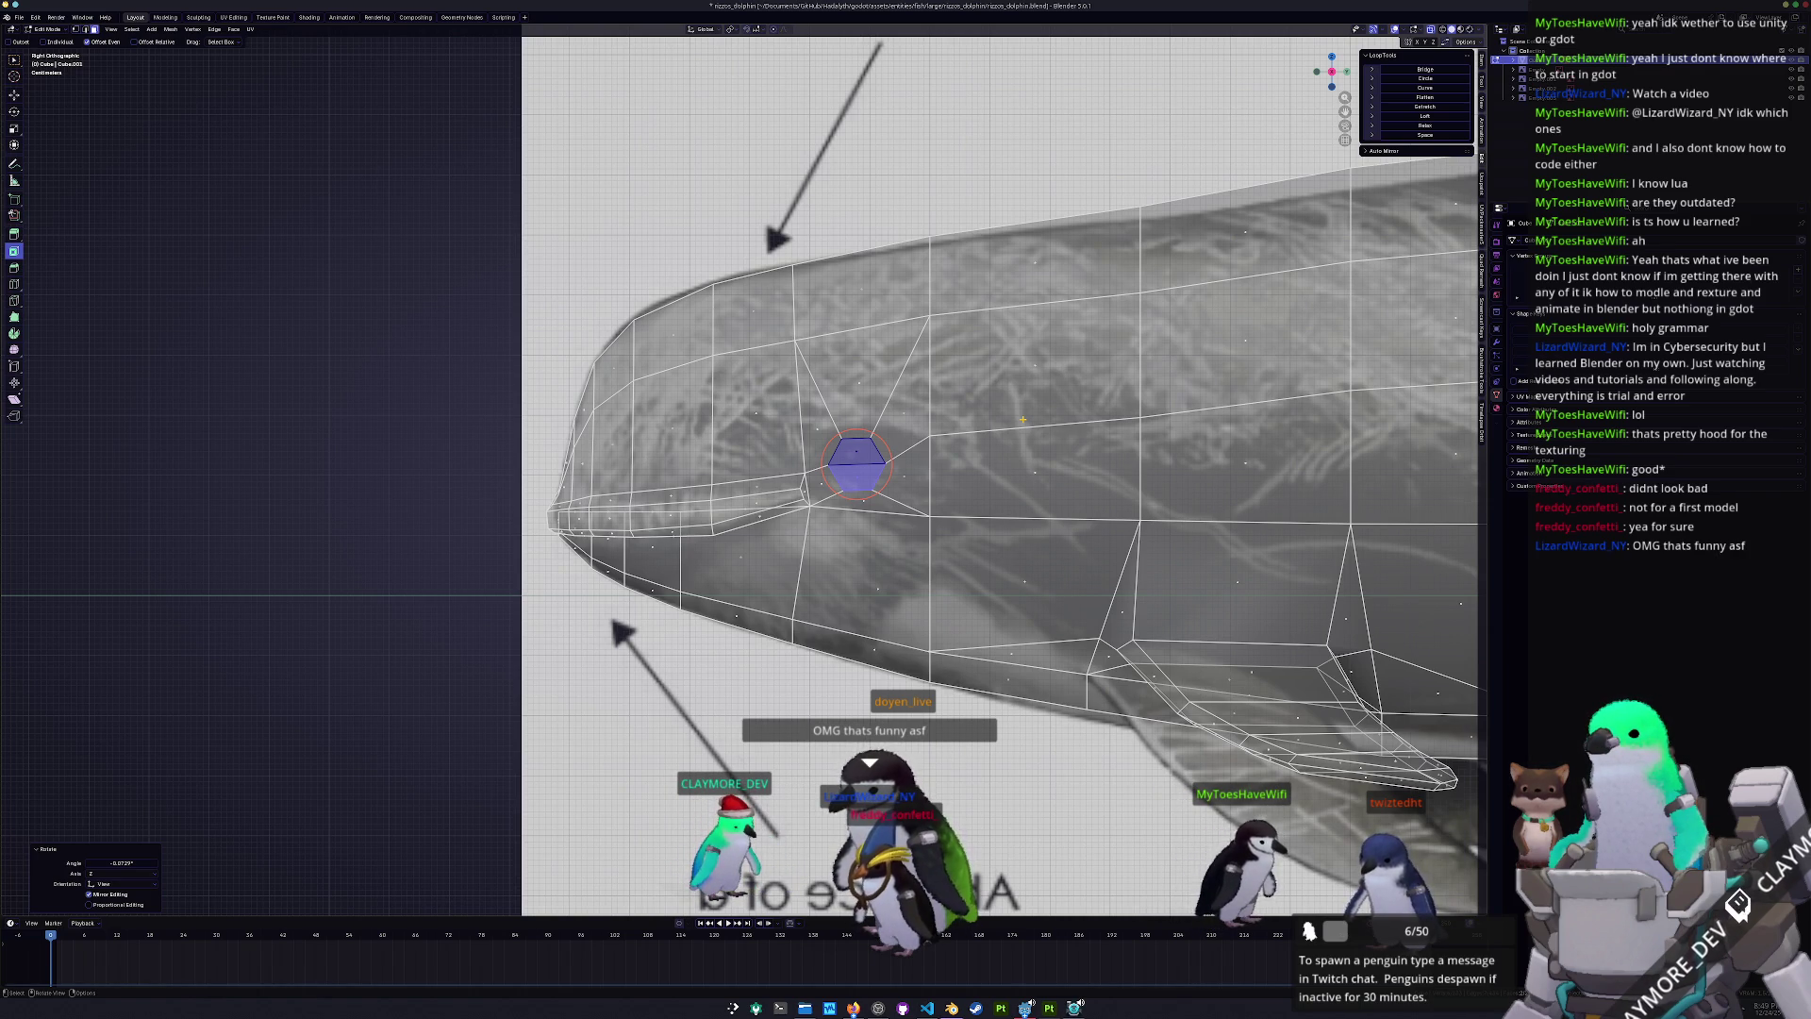
- Resize the eye face, shrinking it and then enlarging it slightly
scroll(856, 462, up, 4)
key(s)
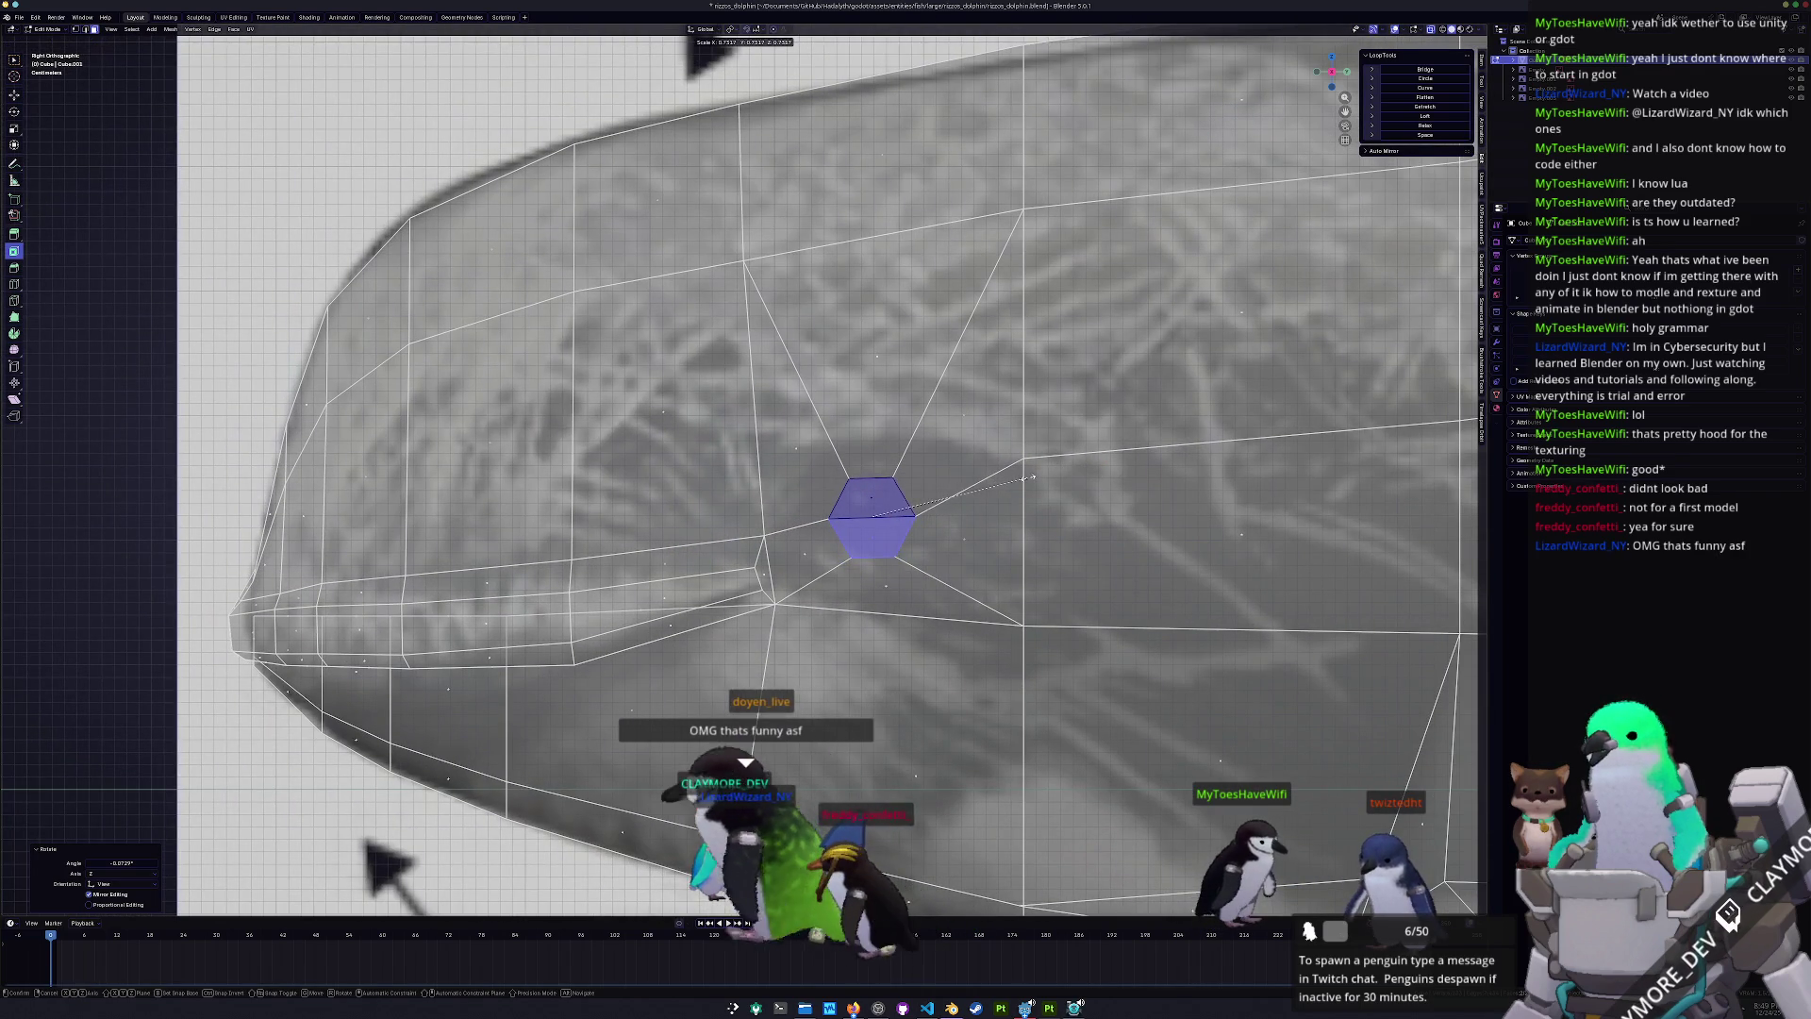
click(1048, 486)
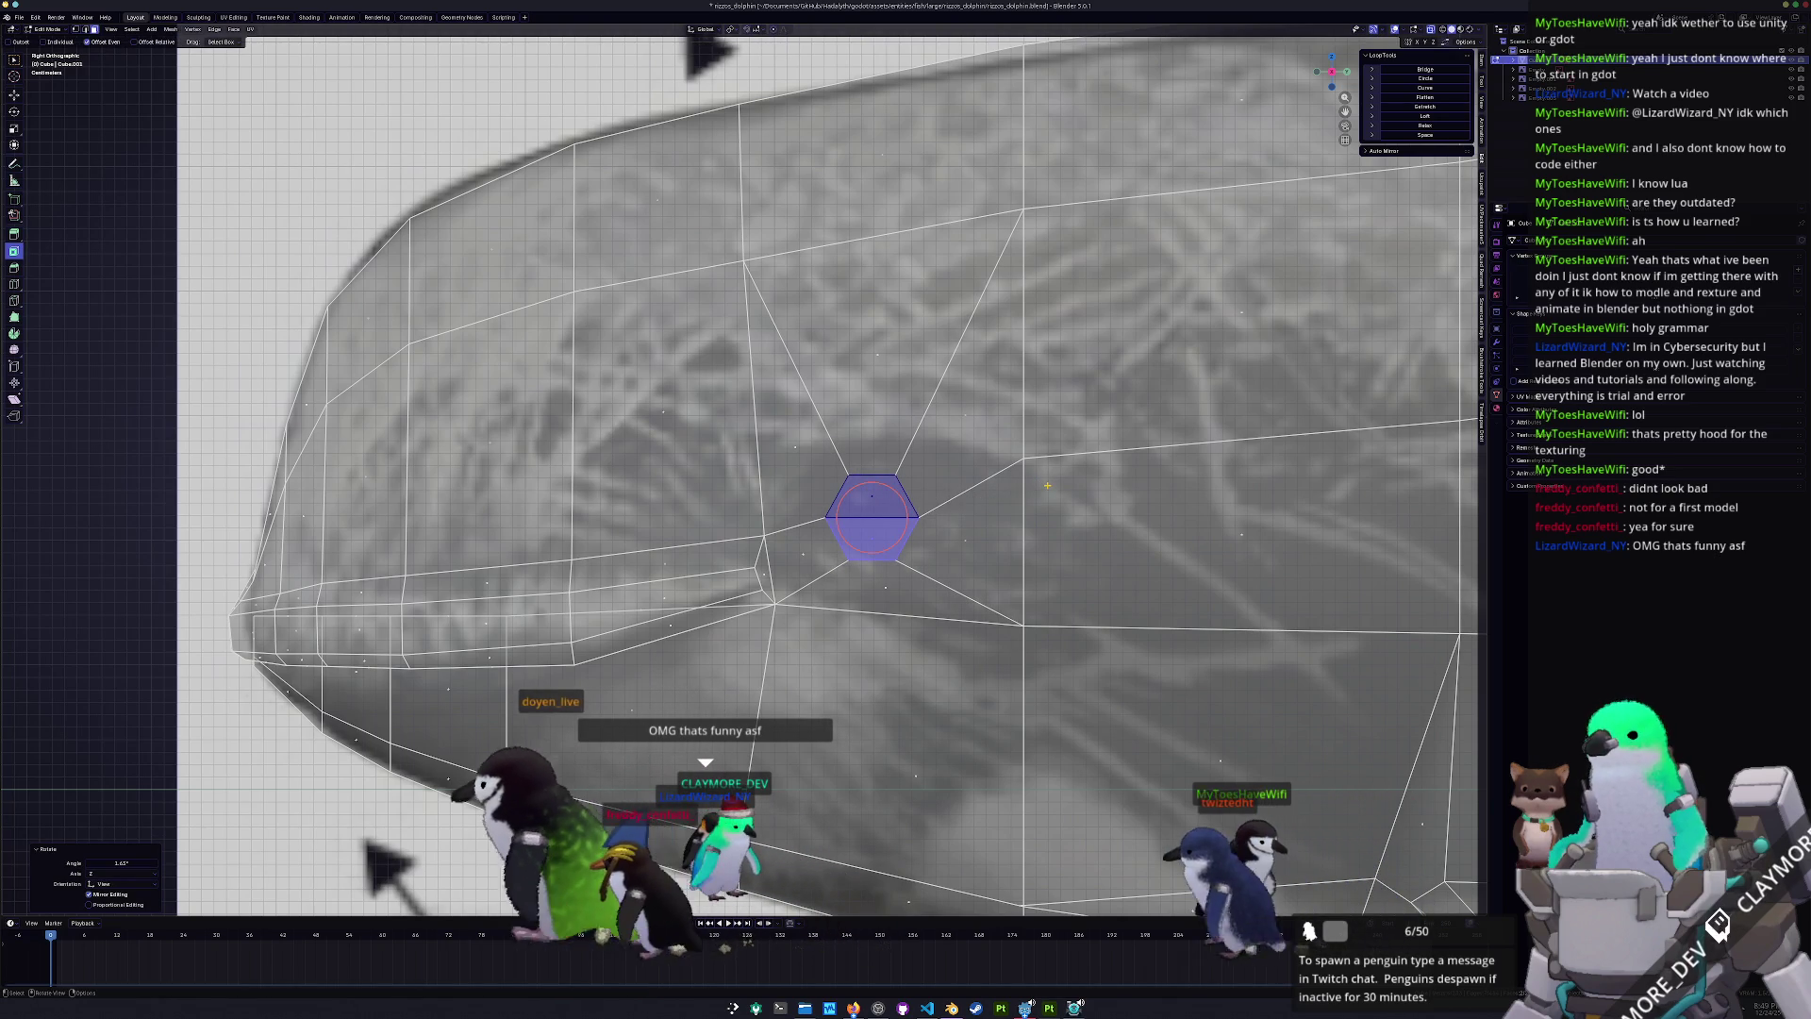
key(s)
click(1060, 482)
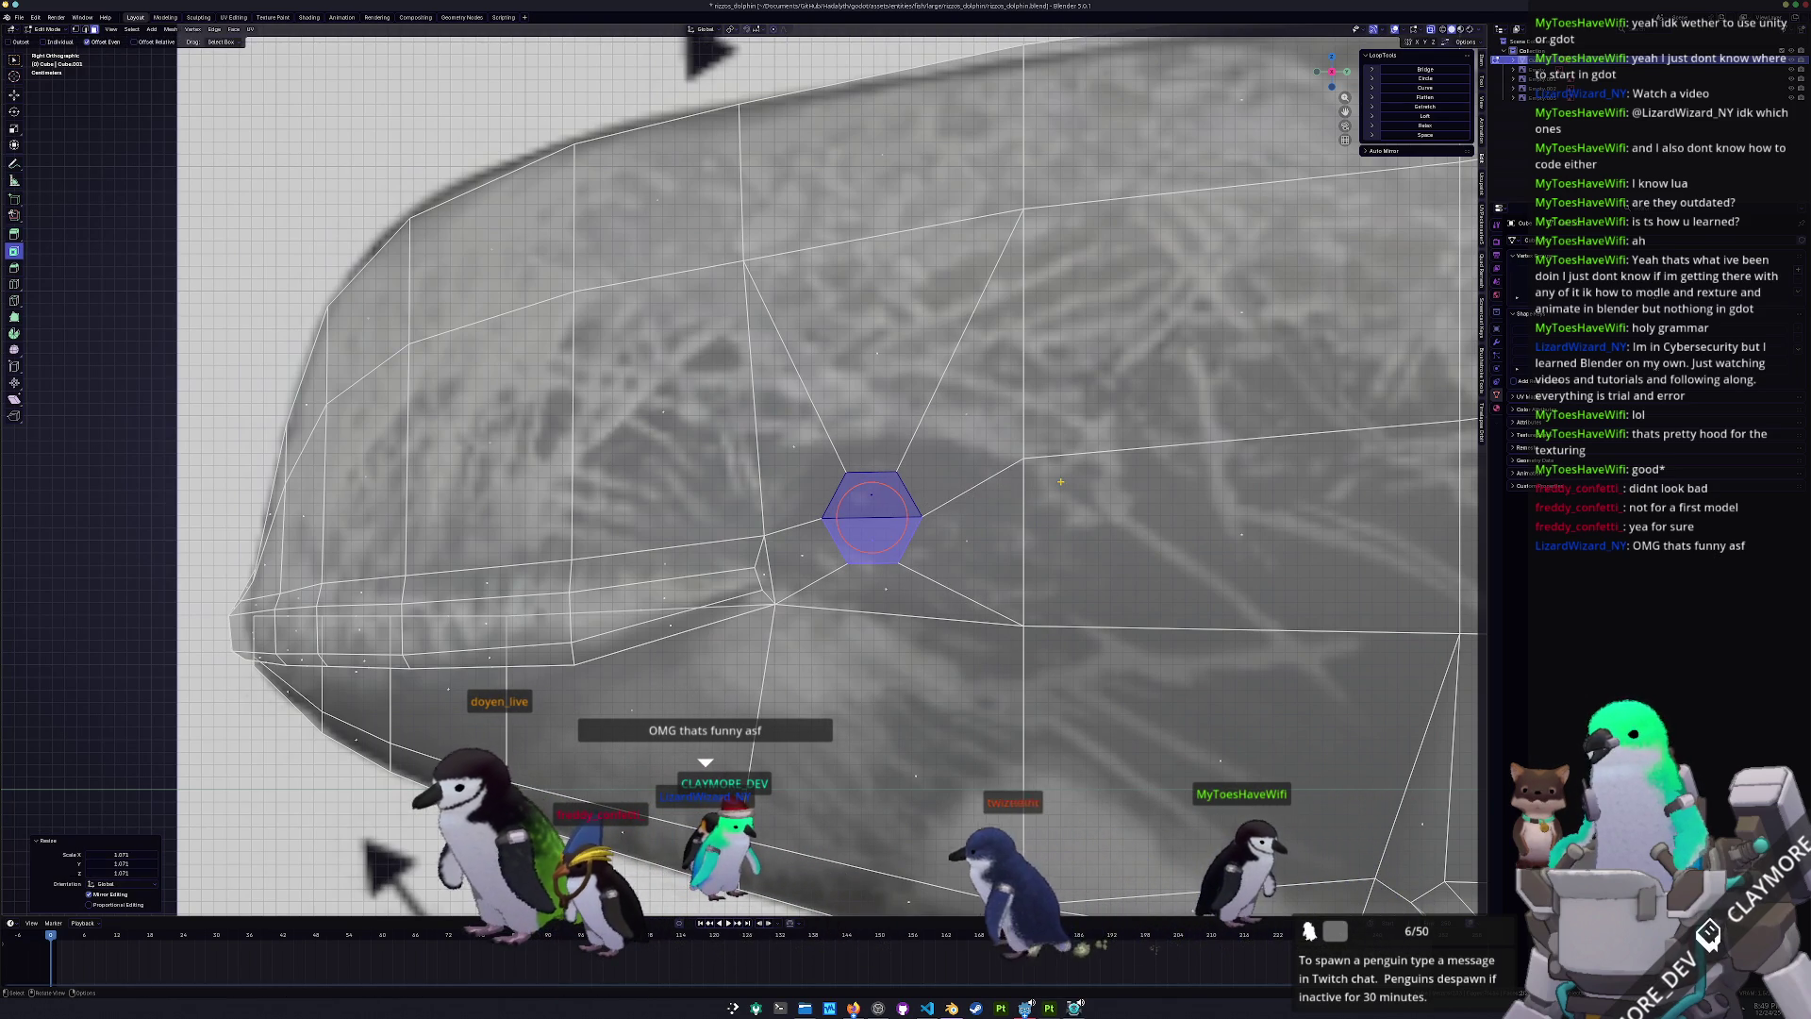
- Nudge the eye face slightly along the Y, Z and X axes
key(g)
key(y)
click(1049, 476)
key(g)
key(z)
click(1054, 471)
key(g)
key(x)
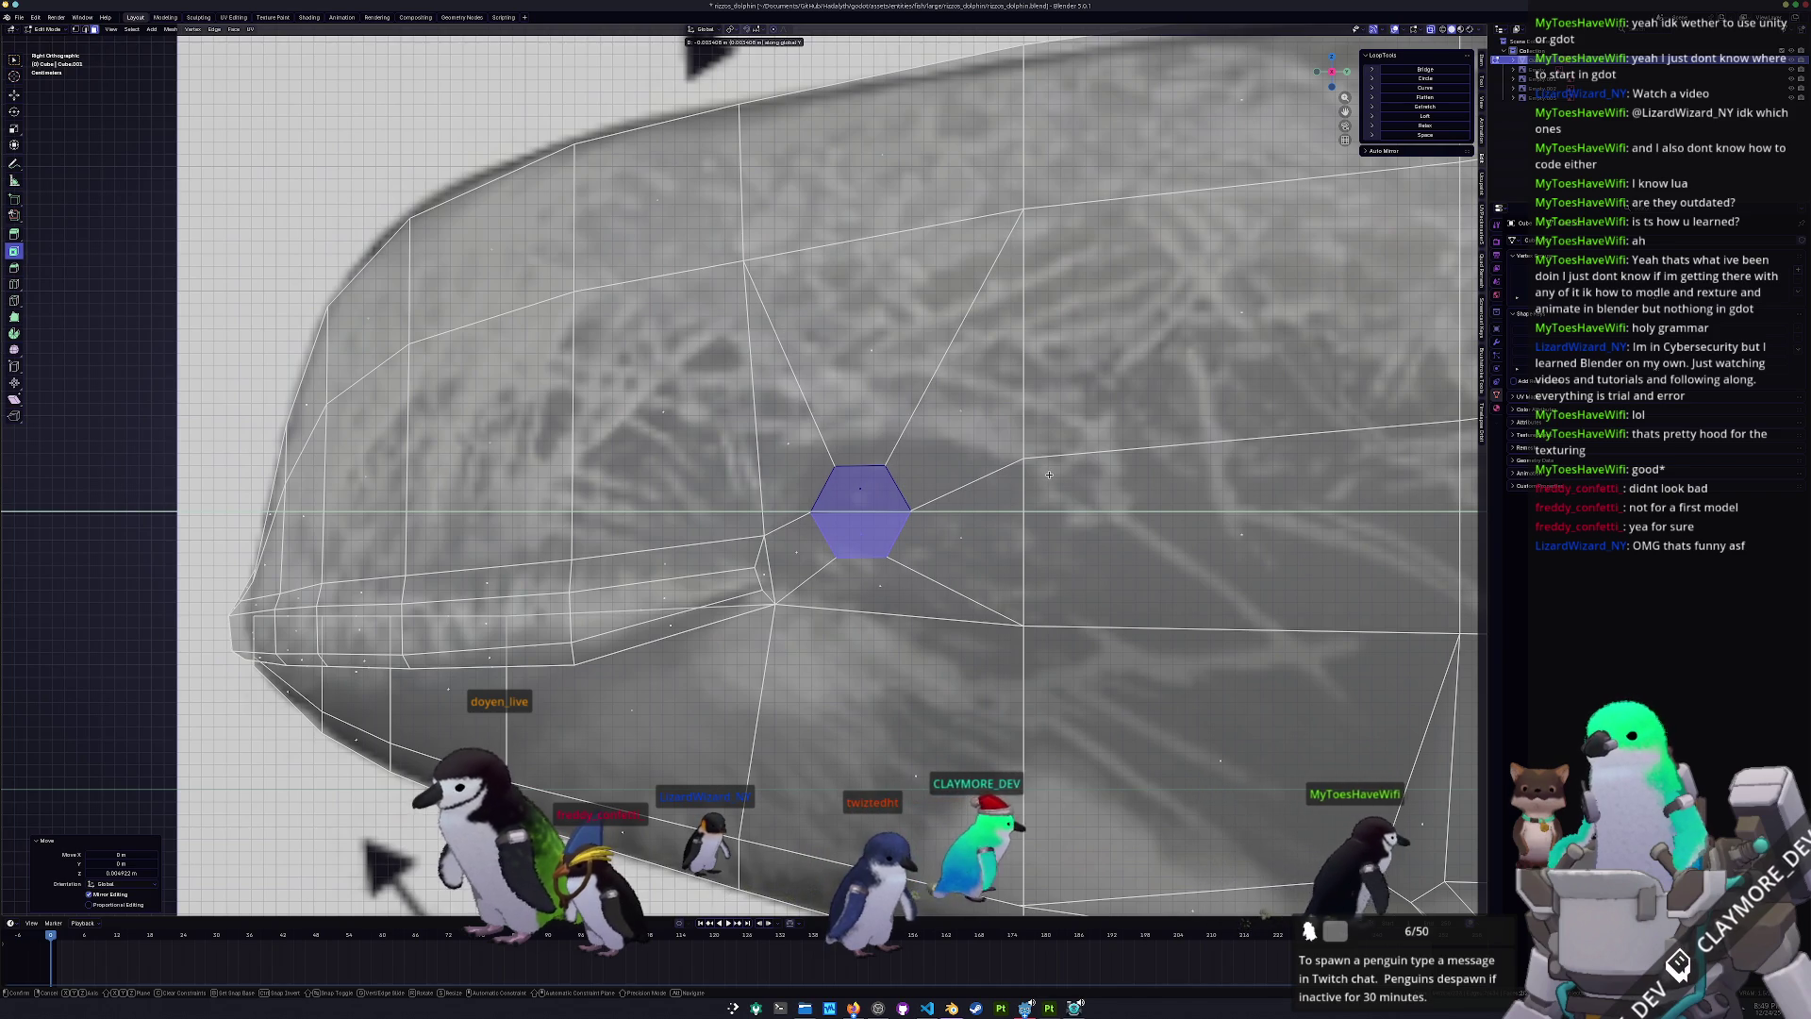
click(1049, 475)
- From the top view, shift the eye face along X
mouse_move(1049, 474)
middle_down()
mouse_move(1162, 538)
mouse_move(872, 301)
middle_up()
scroll(1162, 539, down, 3)
key(KP_7)
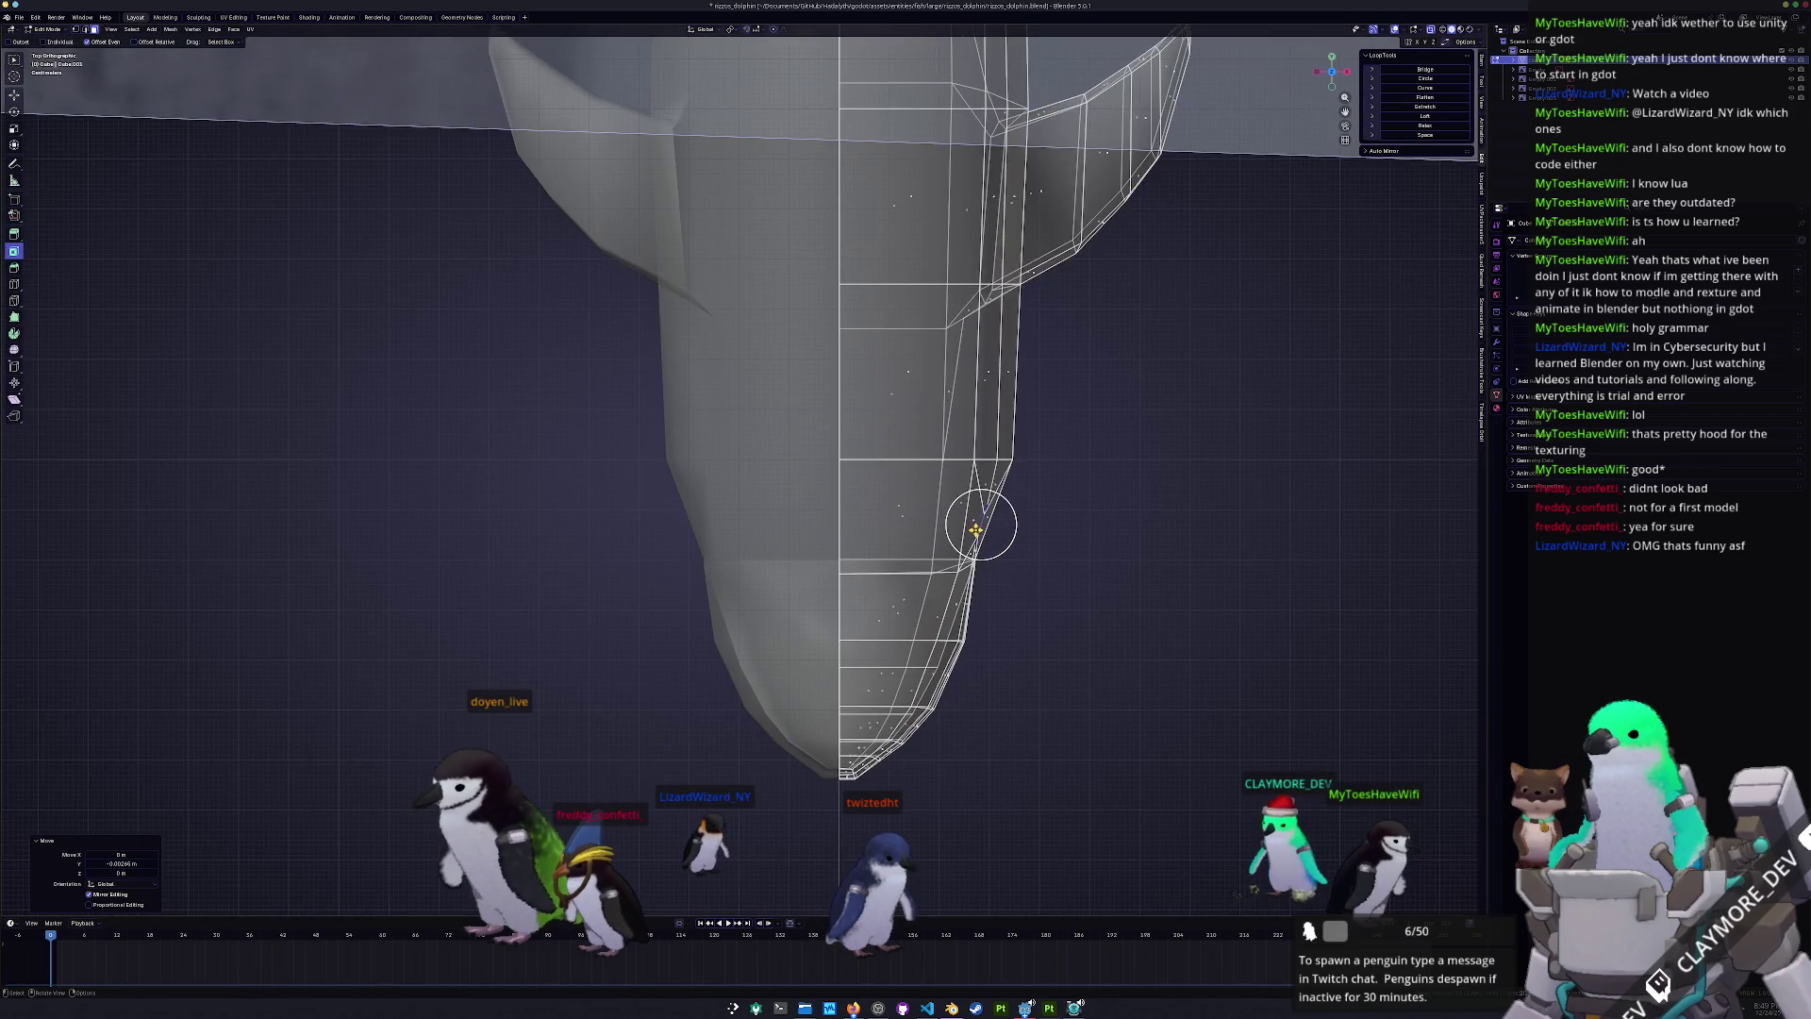
scroll(1131, 486, up, 3)
key(g)
key(x)
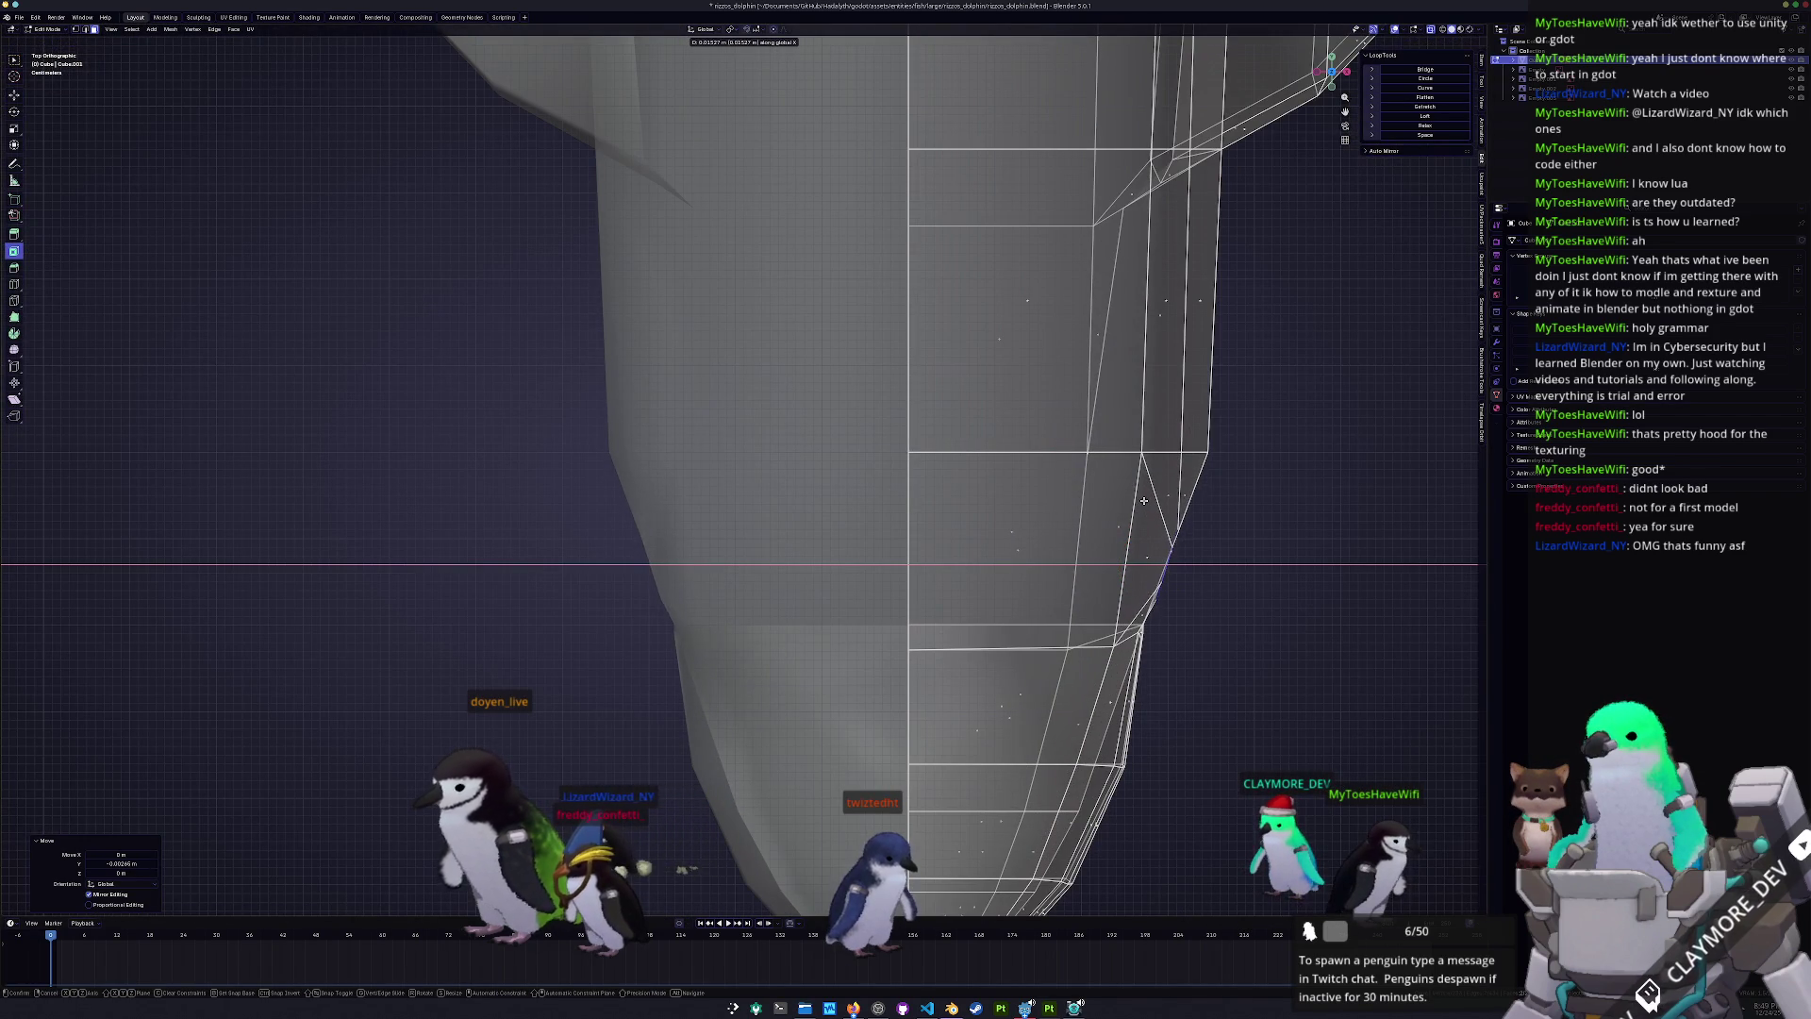
click(1141, 502)
- Tilt the eye face to follow the head's curve, then frame and inspect it in perspective
key(KP_1)
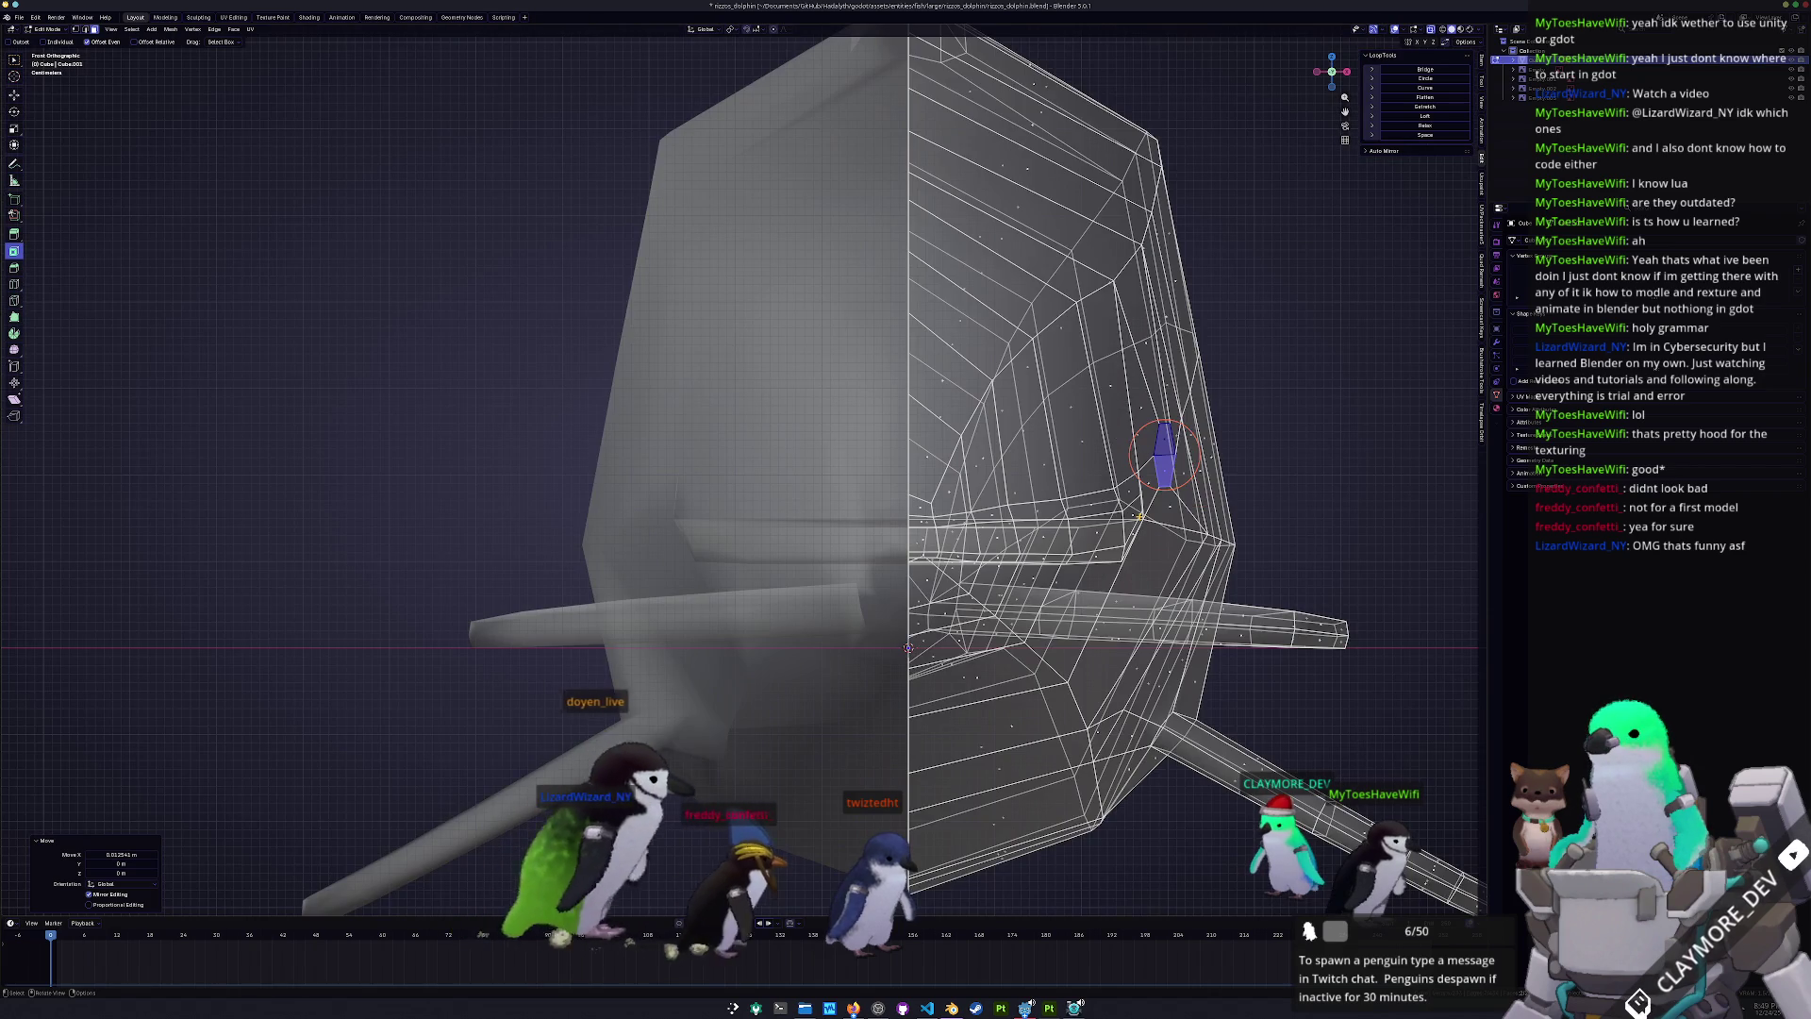
middle_drag(1166, 453, 1174, 455)
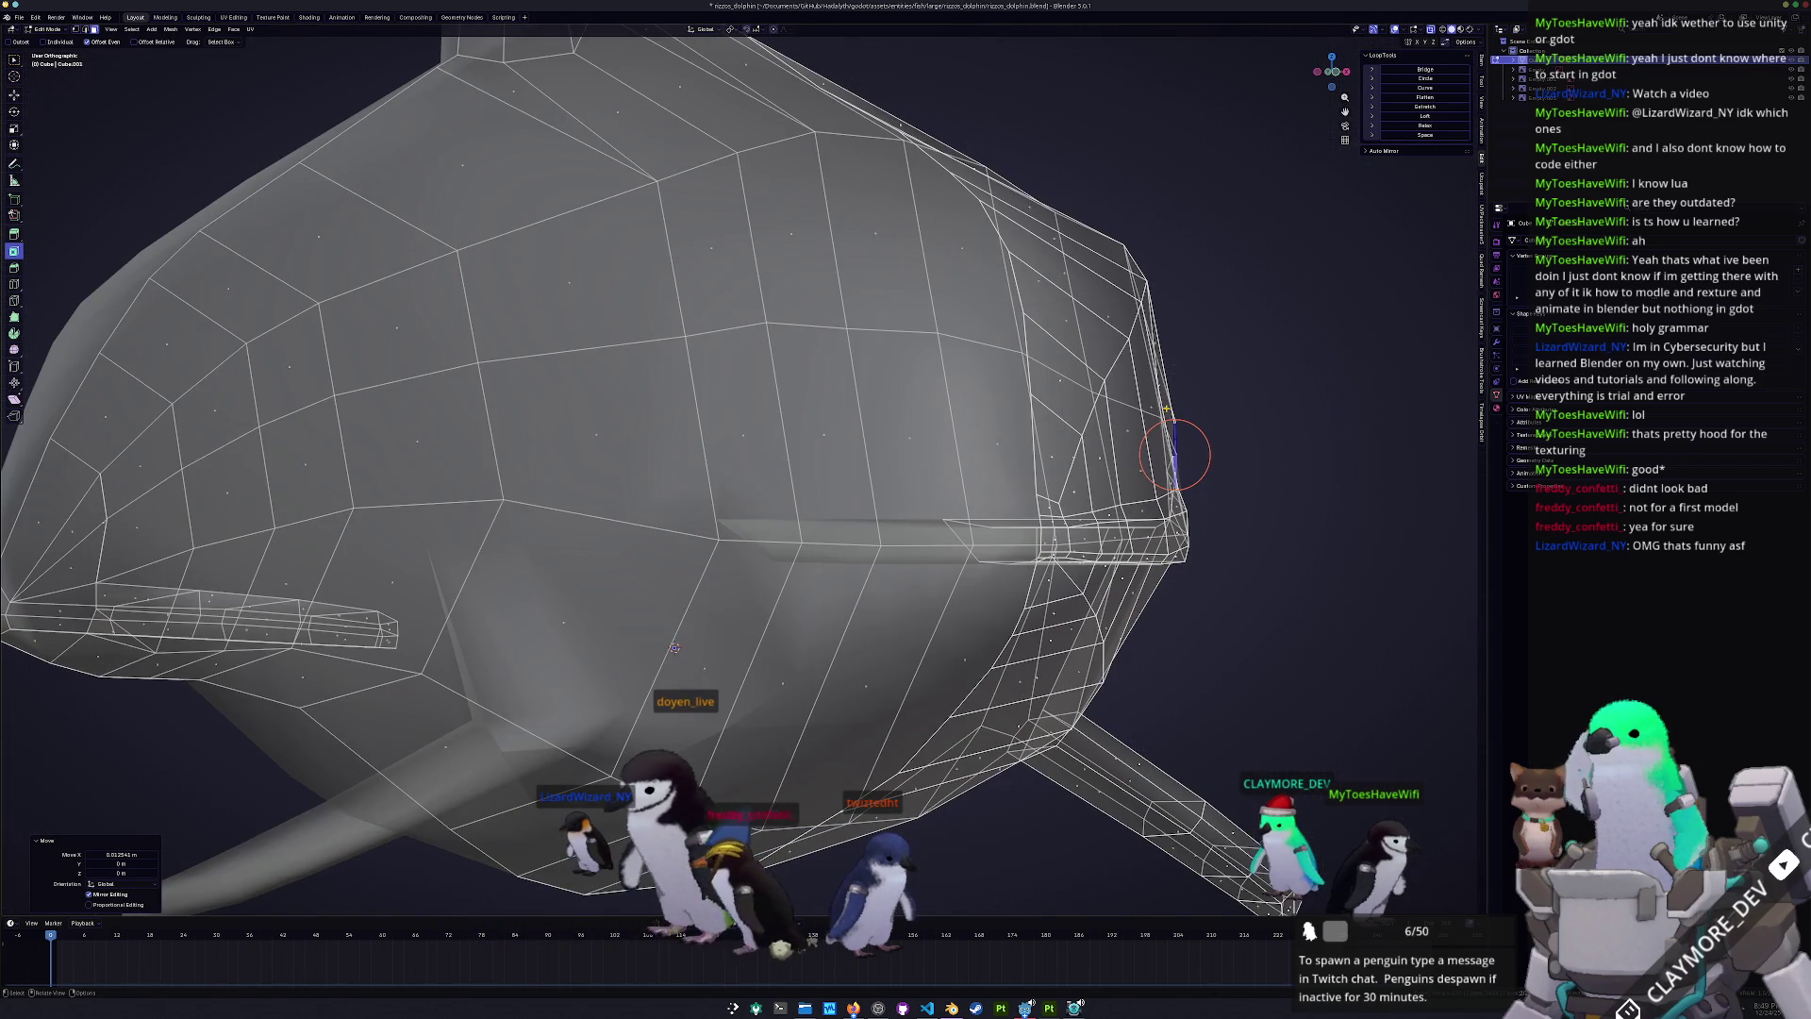
key(r)
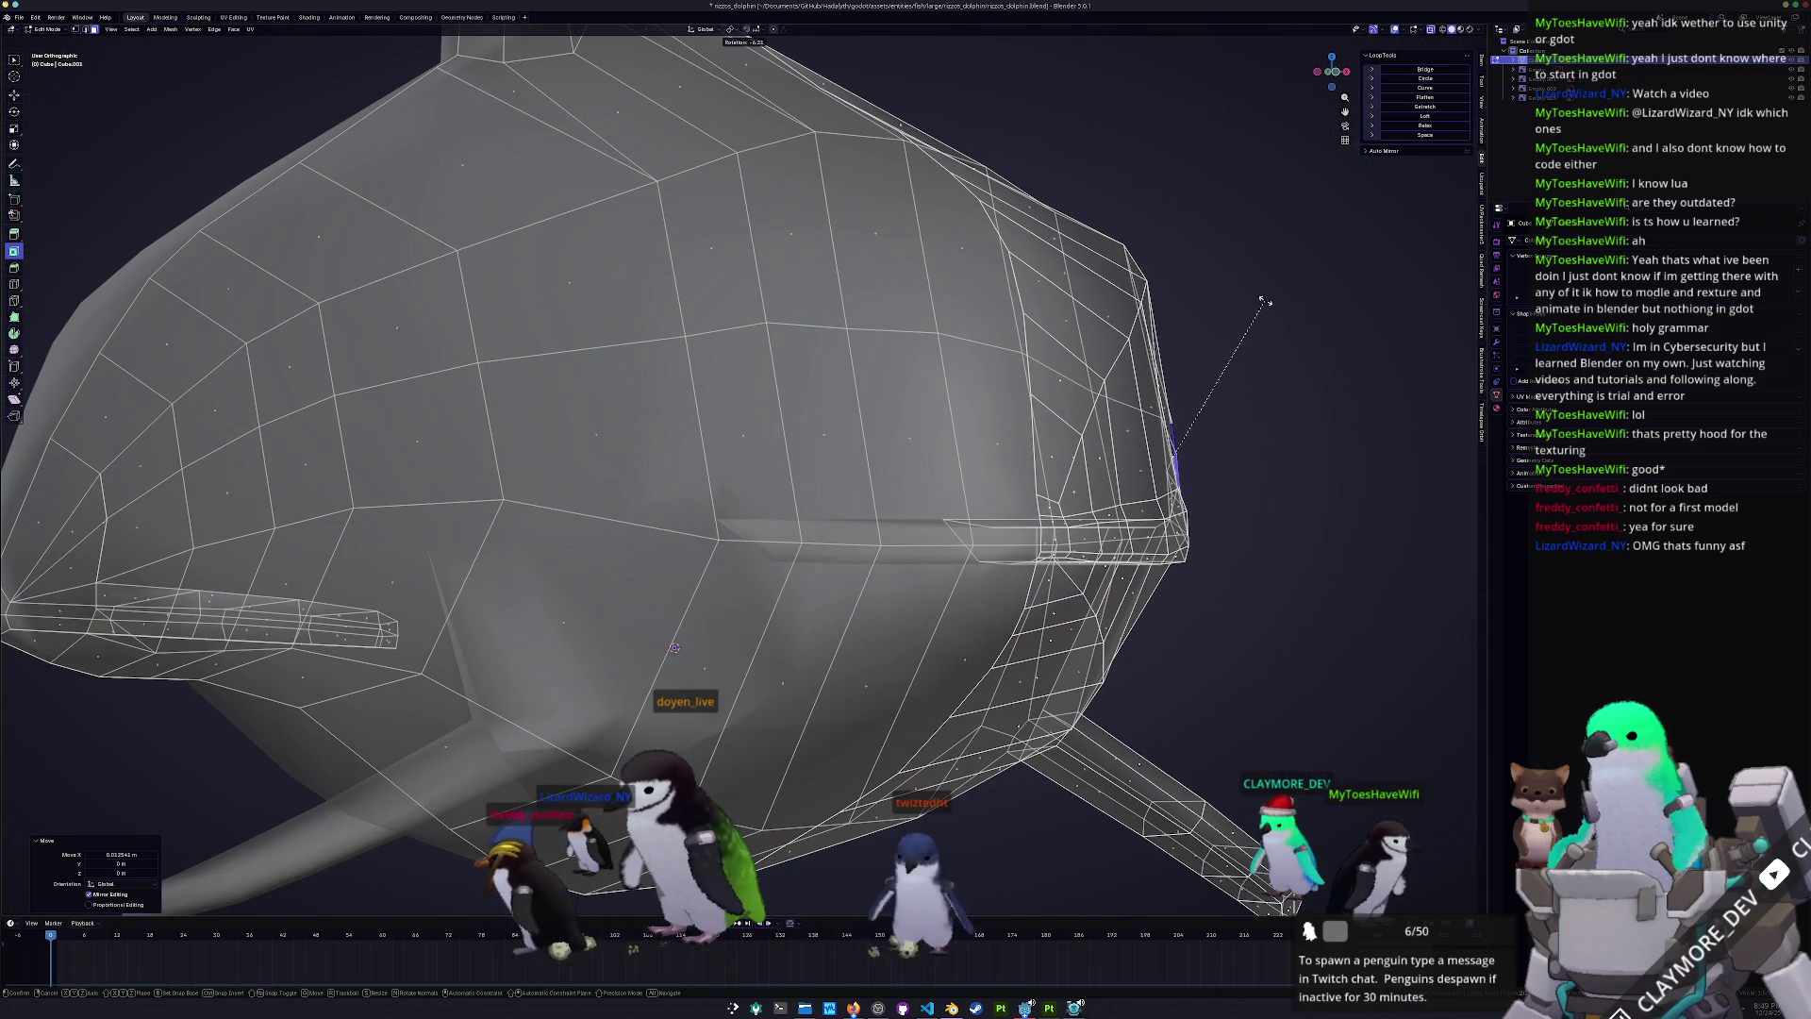
click(1260, 294)
key(KP_Decimal)
mouse_move(1160, 510)
middle_down()
mouse_move(1192, 533)
mouse_move(1103, 586)
mouse_move(1047, 582)
mouse_move(892, 647)
mouse_move(903, 587)
middle_up()
scroll(1047, 587, down, 5)
key(KP_5)
scroll(897, 622, up, 3)
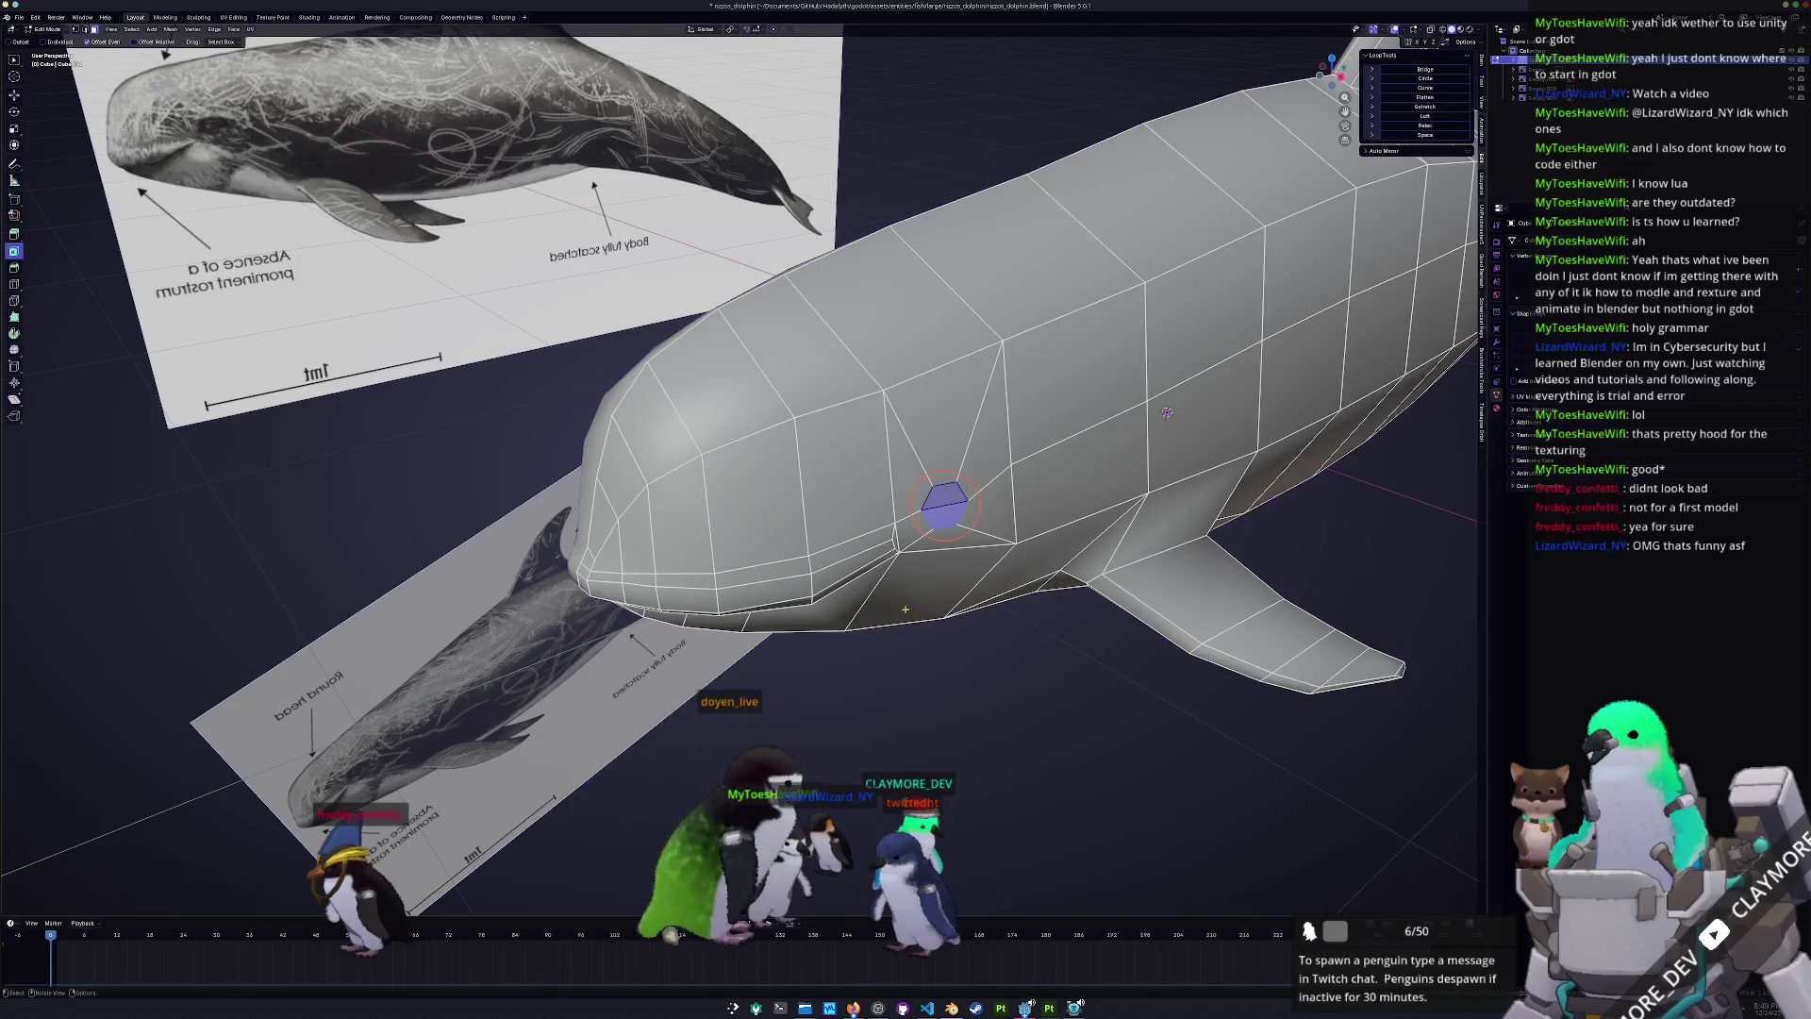
- In X-ray side view, inset the eye face with 0.009 m thickness
key(KP_3)
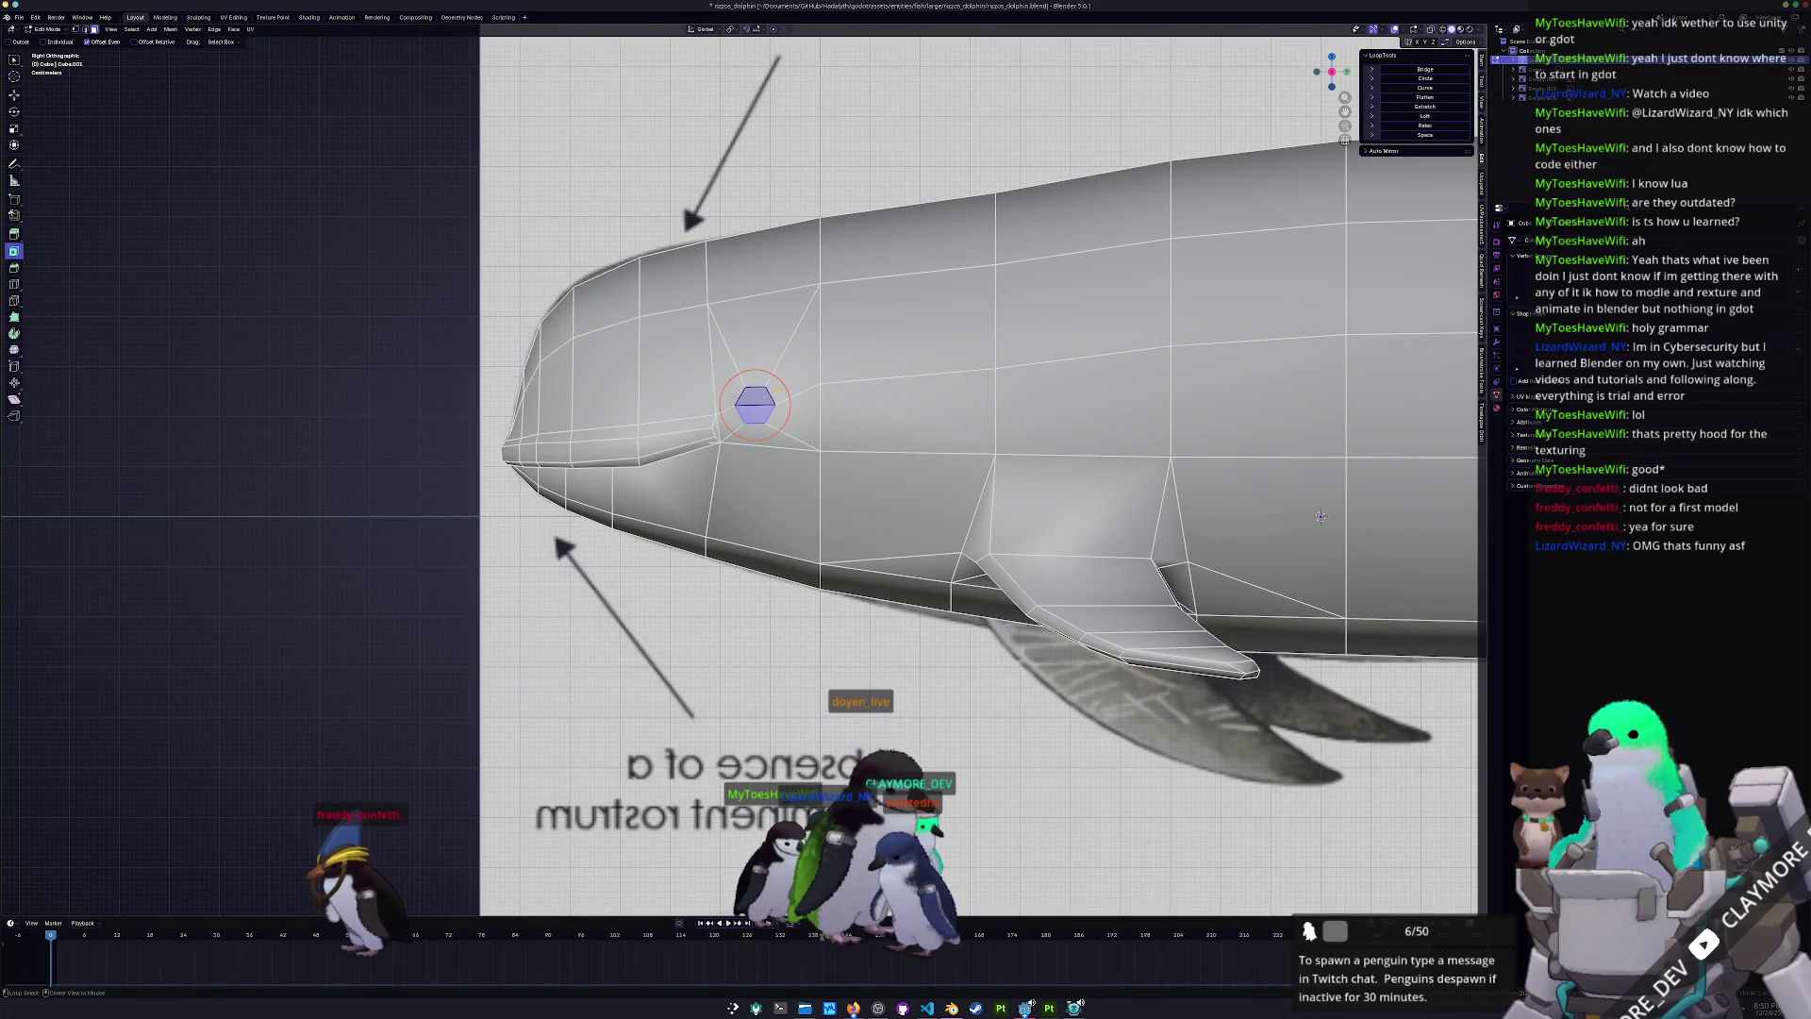
key(alt+z)
scroll(755, 472, up, 2)
key(i)
click(308, 785)
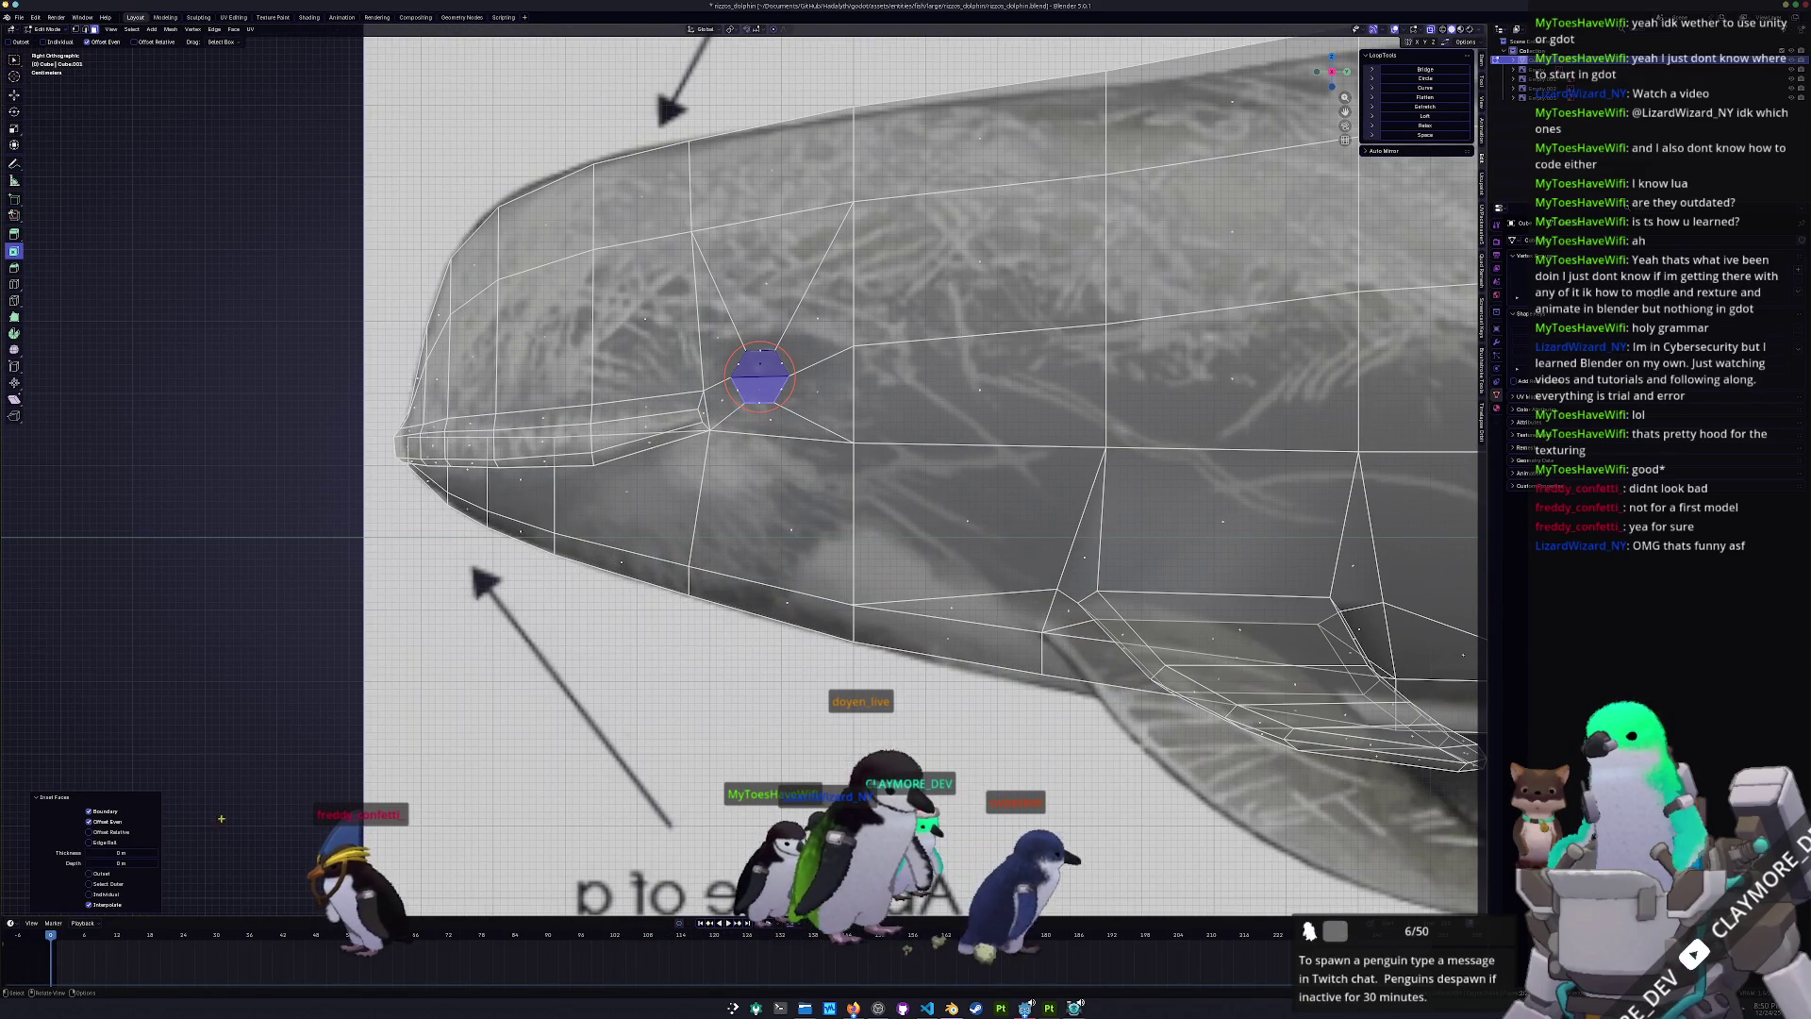
double_click(121, 853)
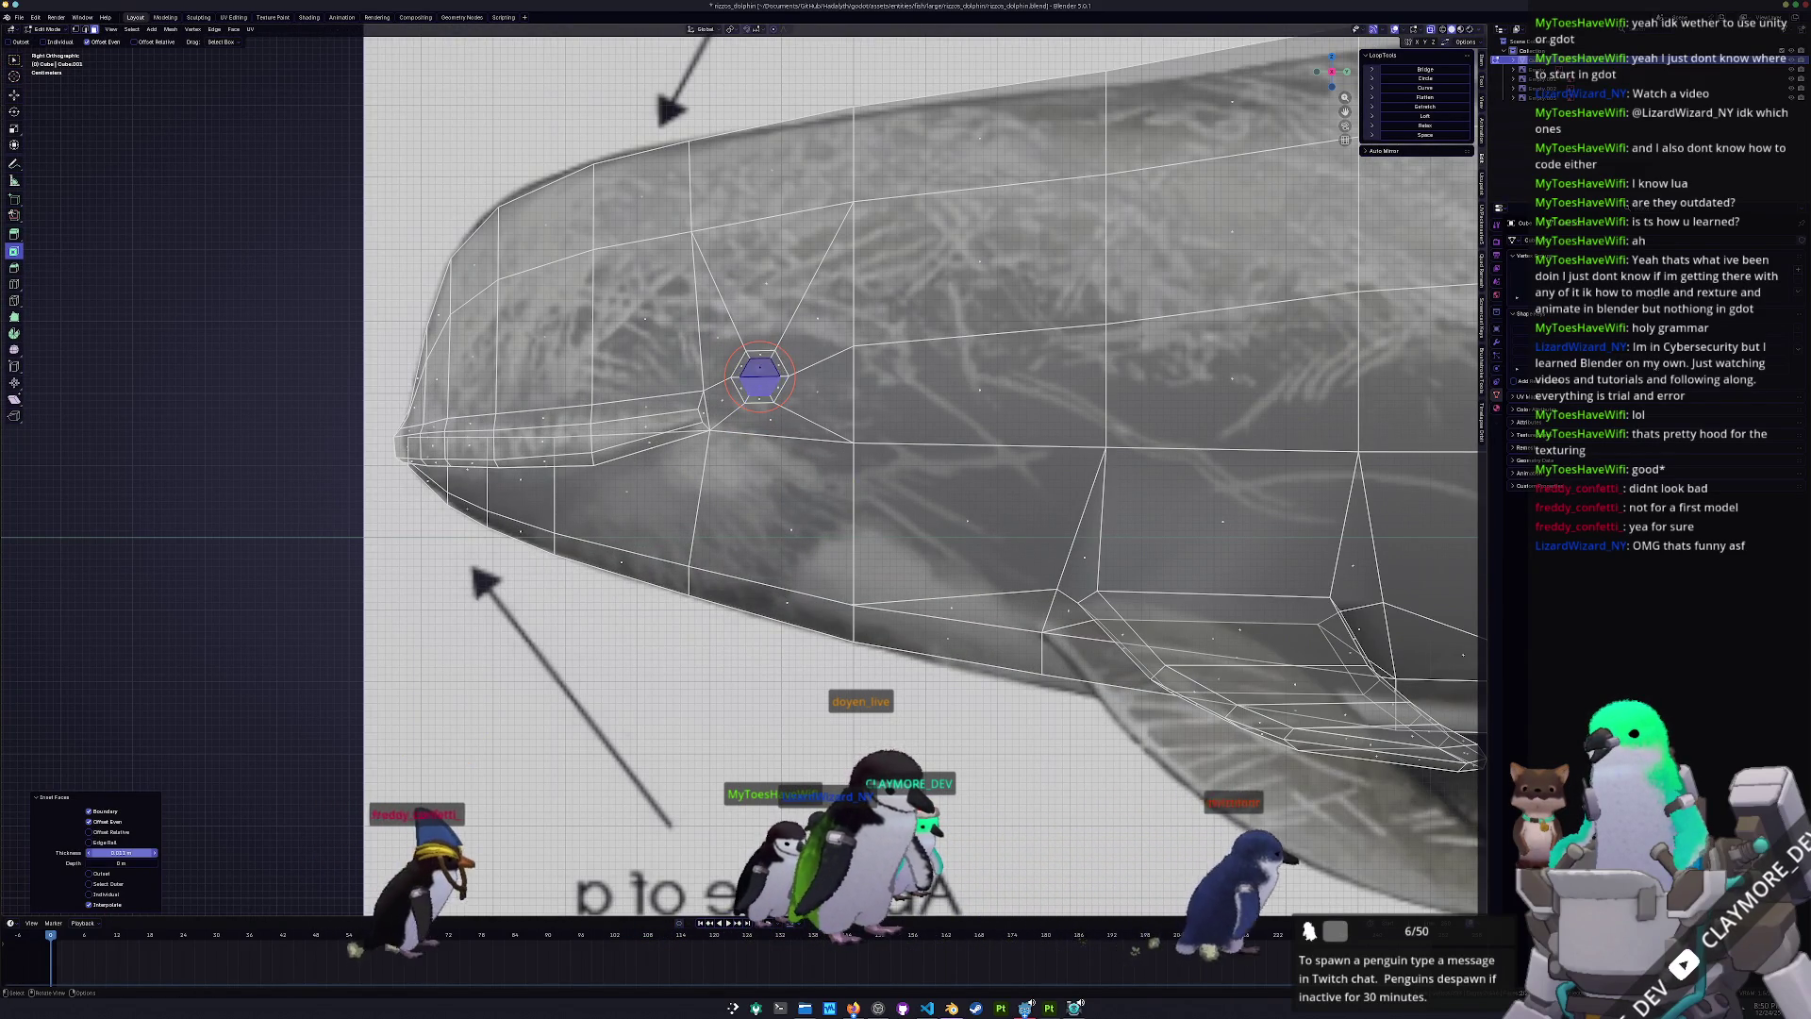
key(Escape)
- Push the eye face inward along Z from the front view and shrink it
key(KP_1)
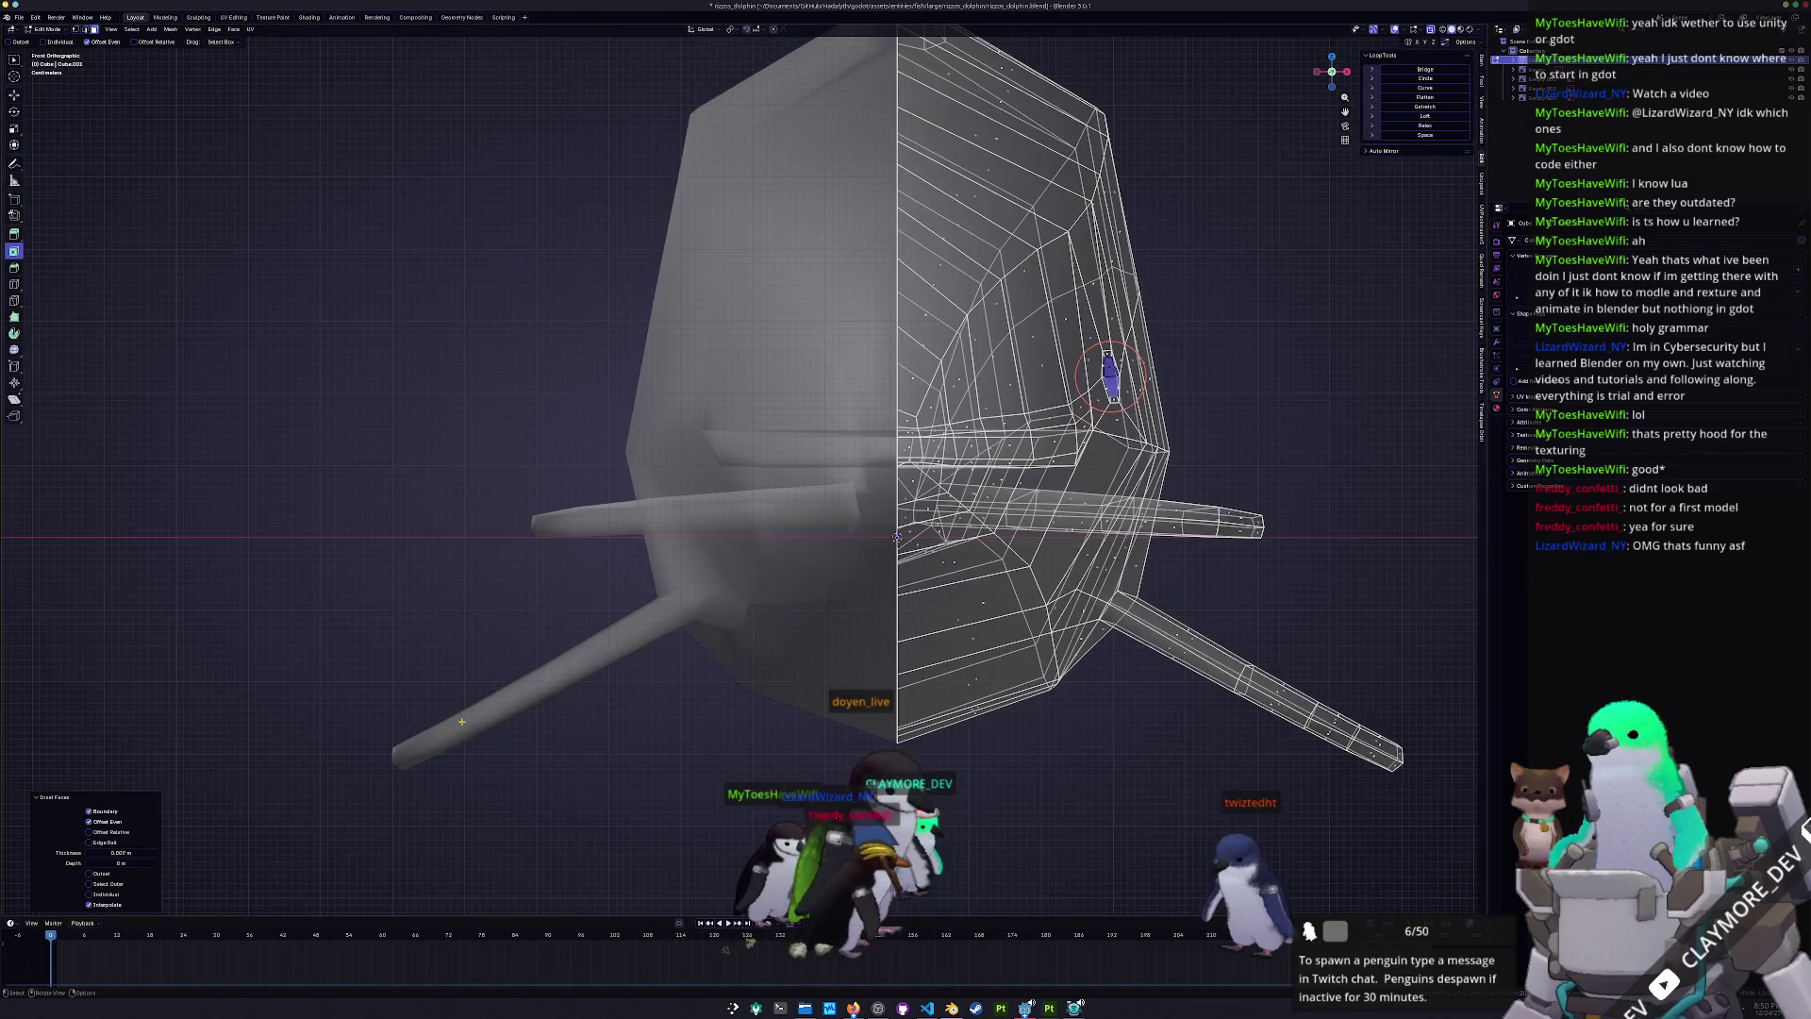
key(g)
key(z)
key(z)
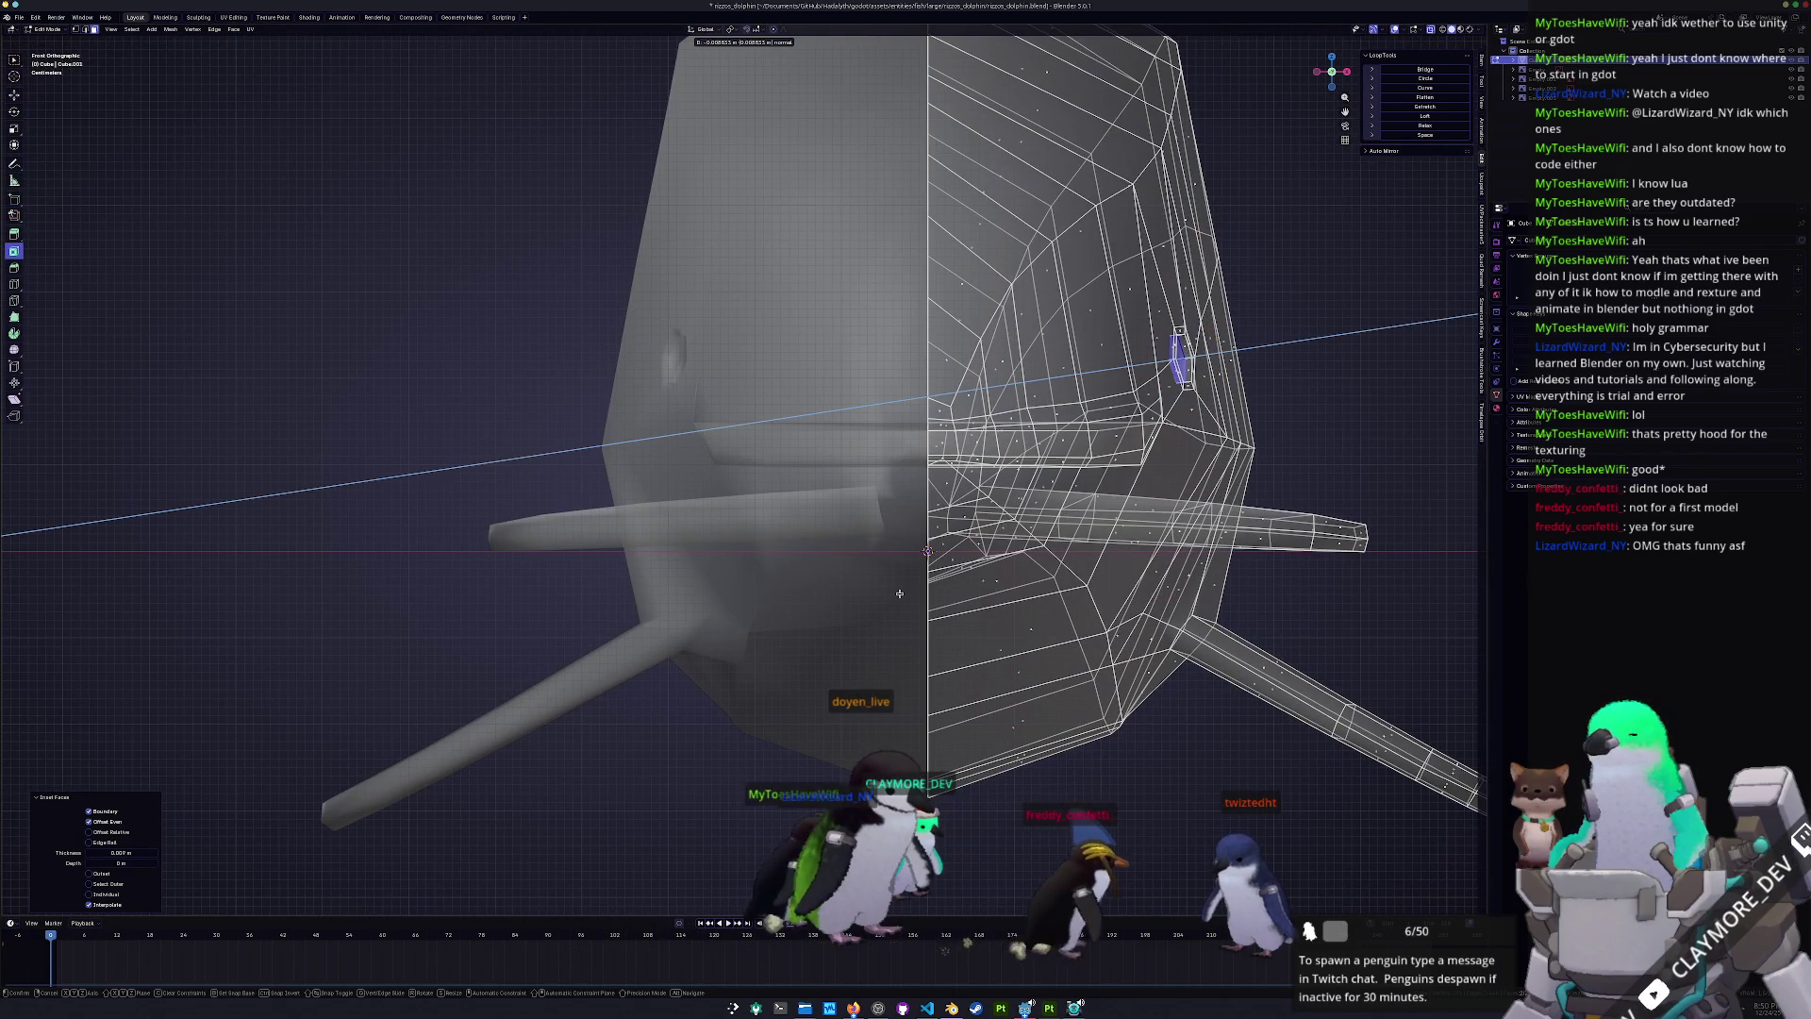
click(900, 593)
middle_drag(900, 593, 967, 589)
scroll(966, 590, down, 4)
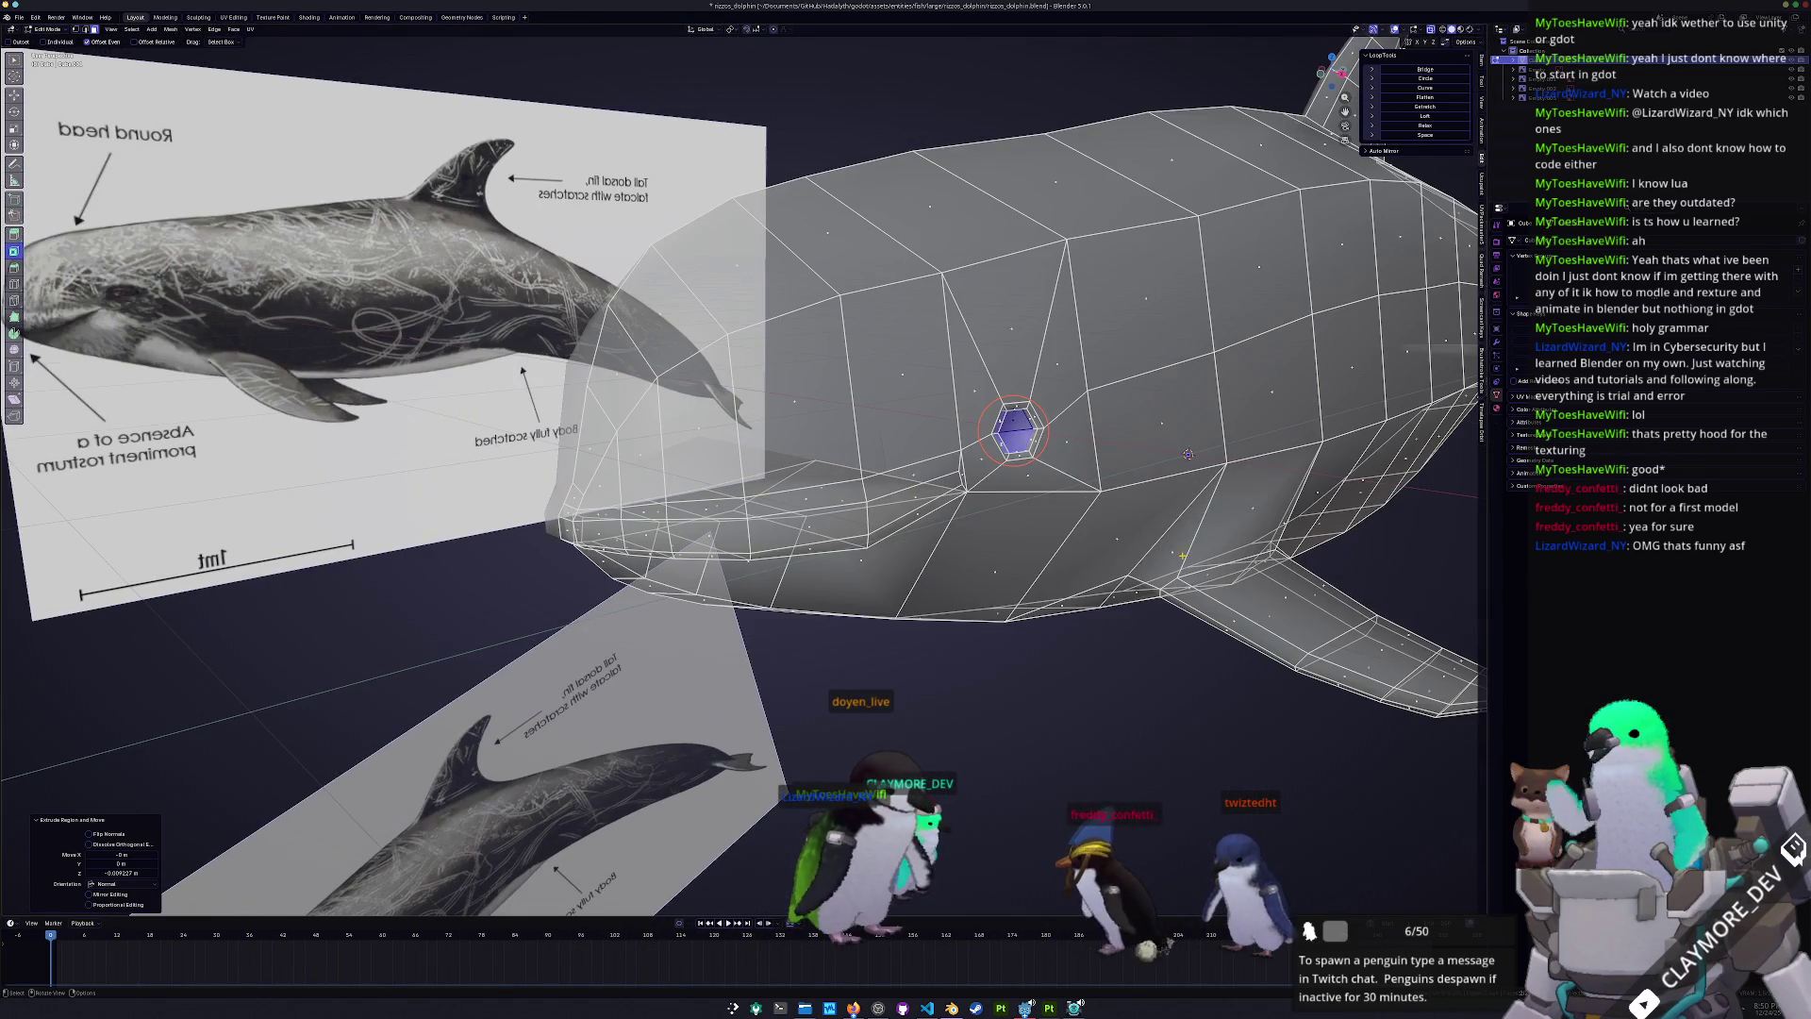
key(s)
click(1078, 471)
- Check the recessed eye in Object Mode without X-ray, then return to Edit Mode
key(Tab)
key(alt+z)
mouse_move(872, 518)
middle_down()
mouse_move(943, 519)
mouse_move(959, 432)
middle_up()
key(Tab)
scroll(943, 519, down, 3)
scroll(960, 432, up, 3)
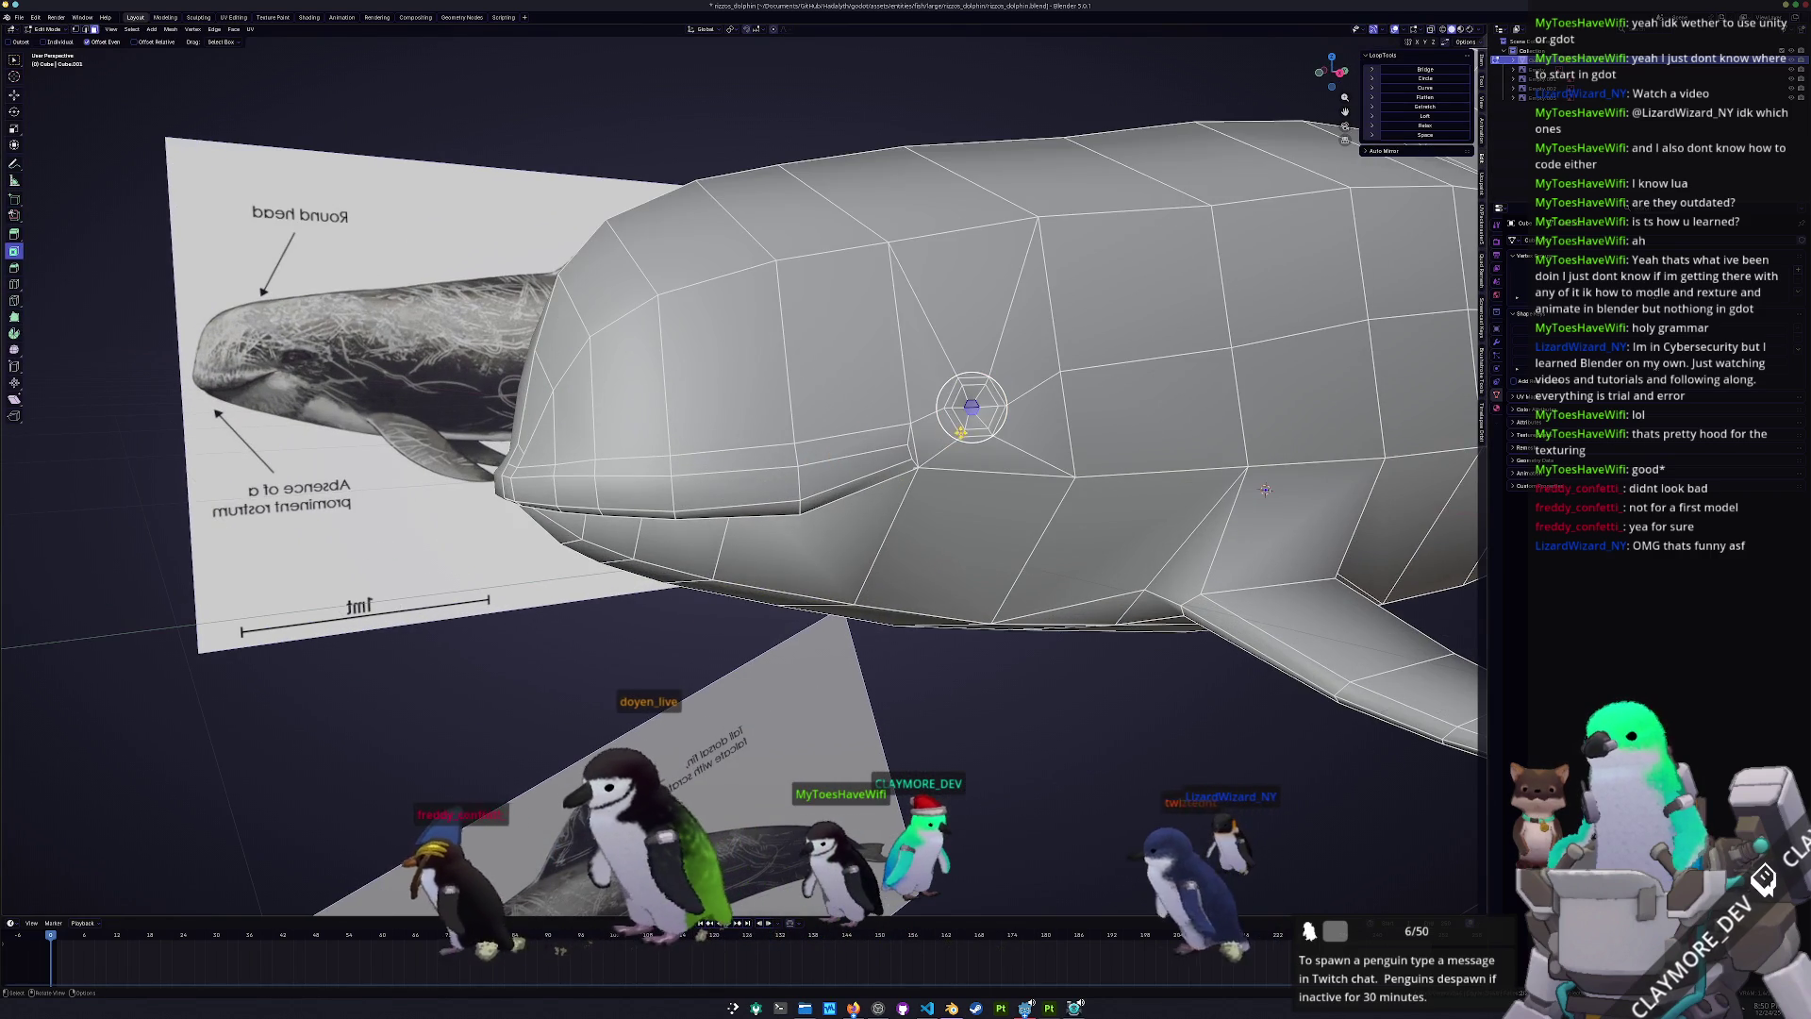
- Select the edge loop around the eye, trying and cancelling an X-axis move
alt+click(975, 437)
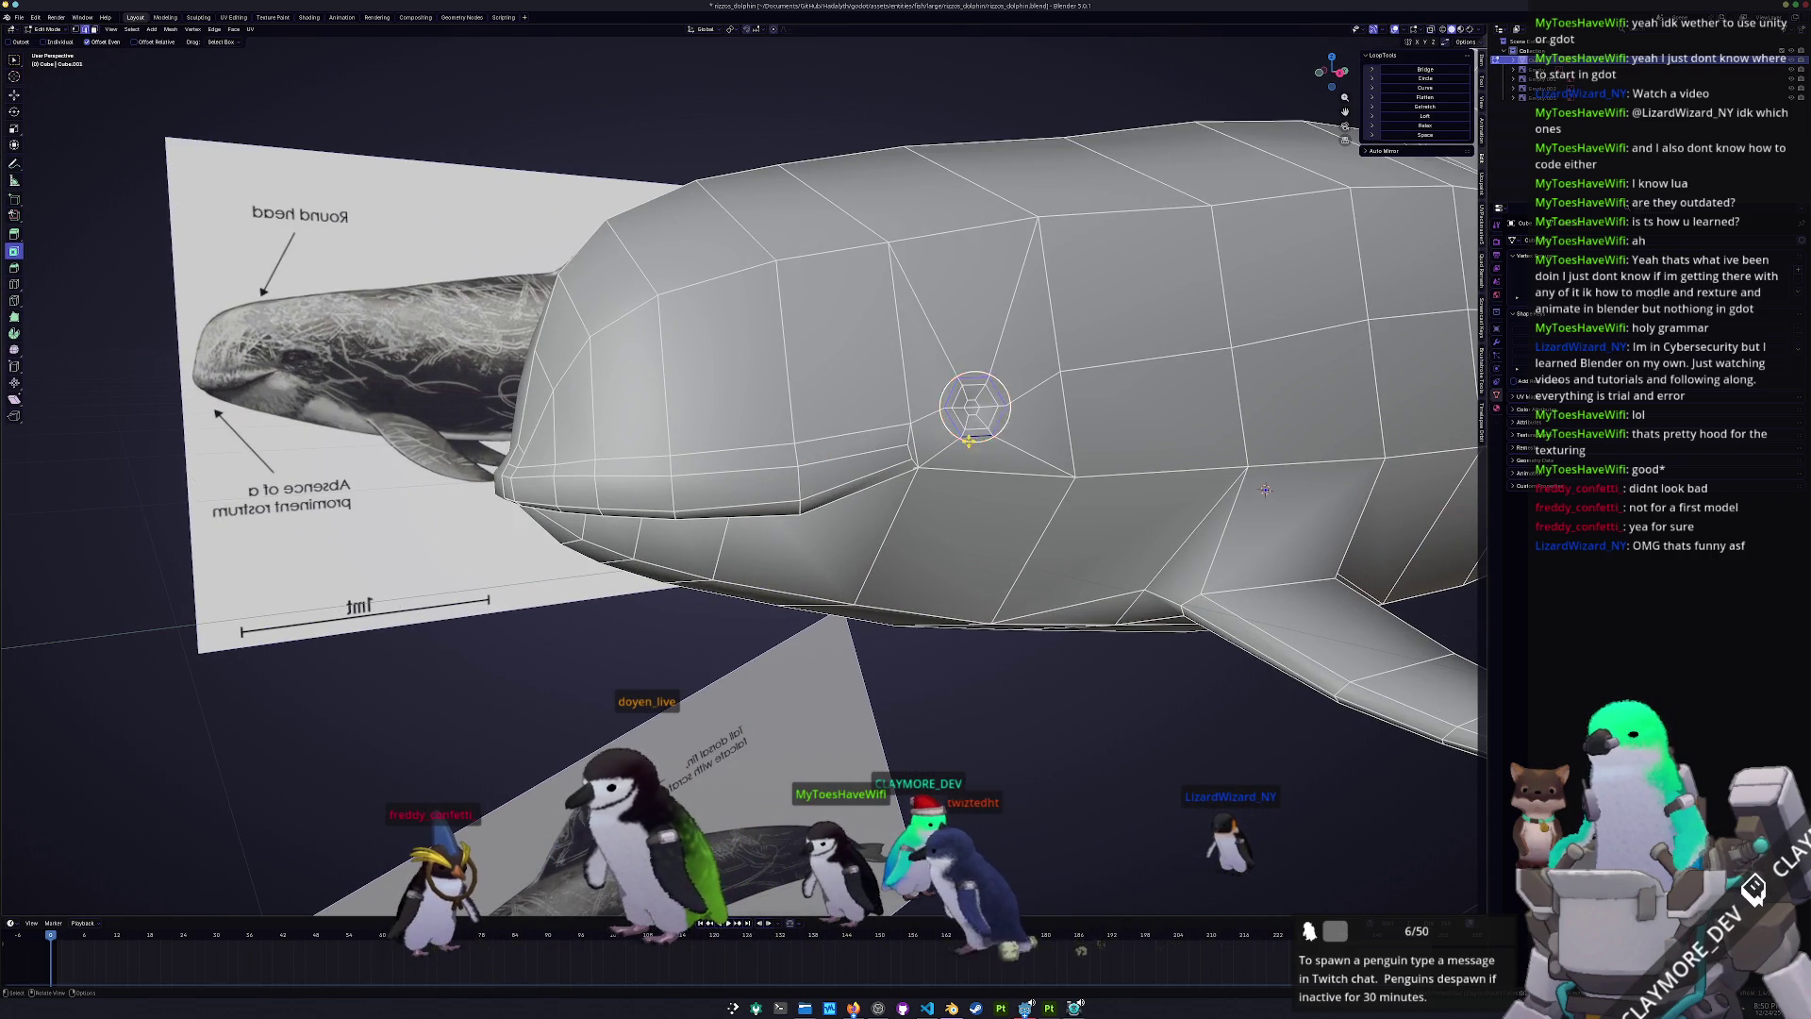
scroll(1266, 490, down, 3)
middle_drag(1266, 489, 992, 187)
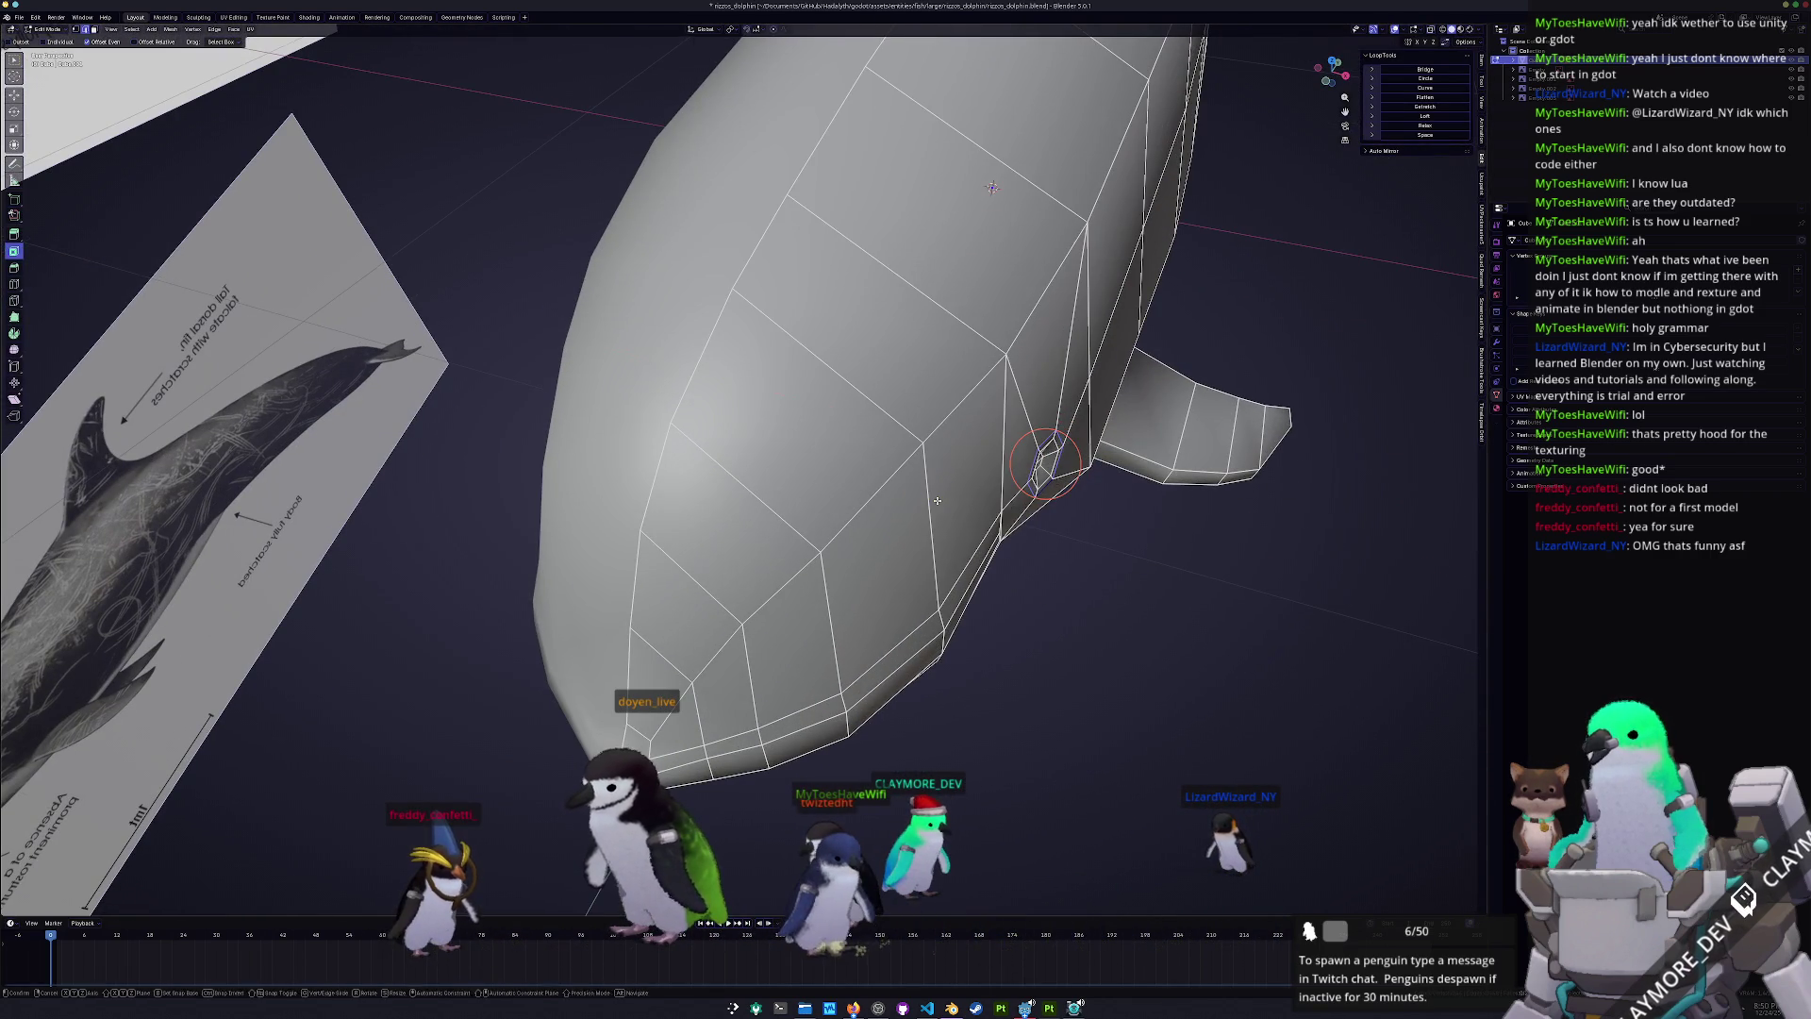
key(g)
key(x)
right_click(940, 497)
middle_drag(940, 497, 1086, 447)
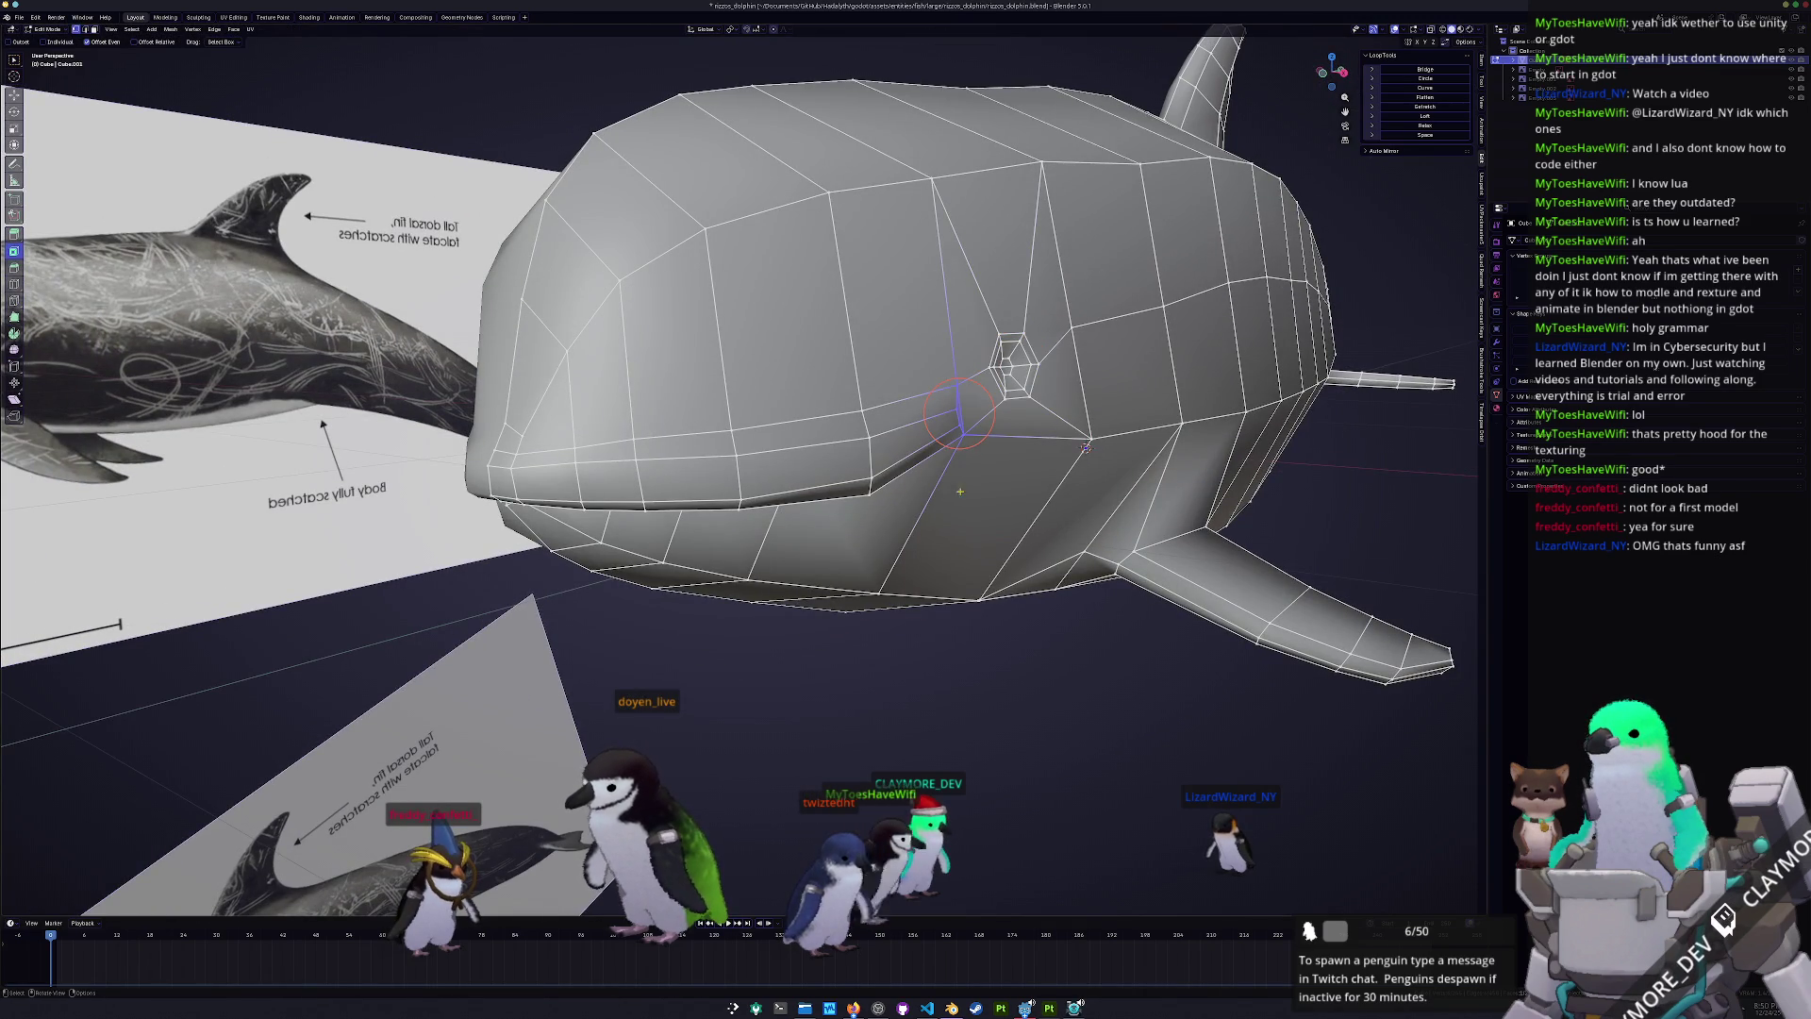
- From the top view, shift the eye's edge loop along X
key(KP_7)
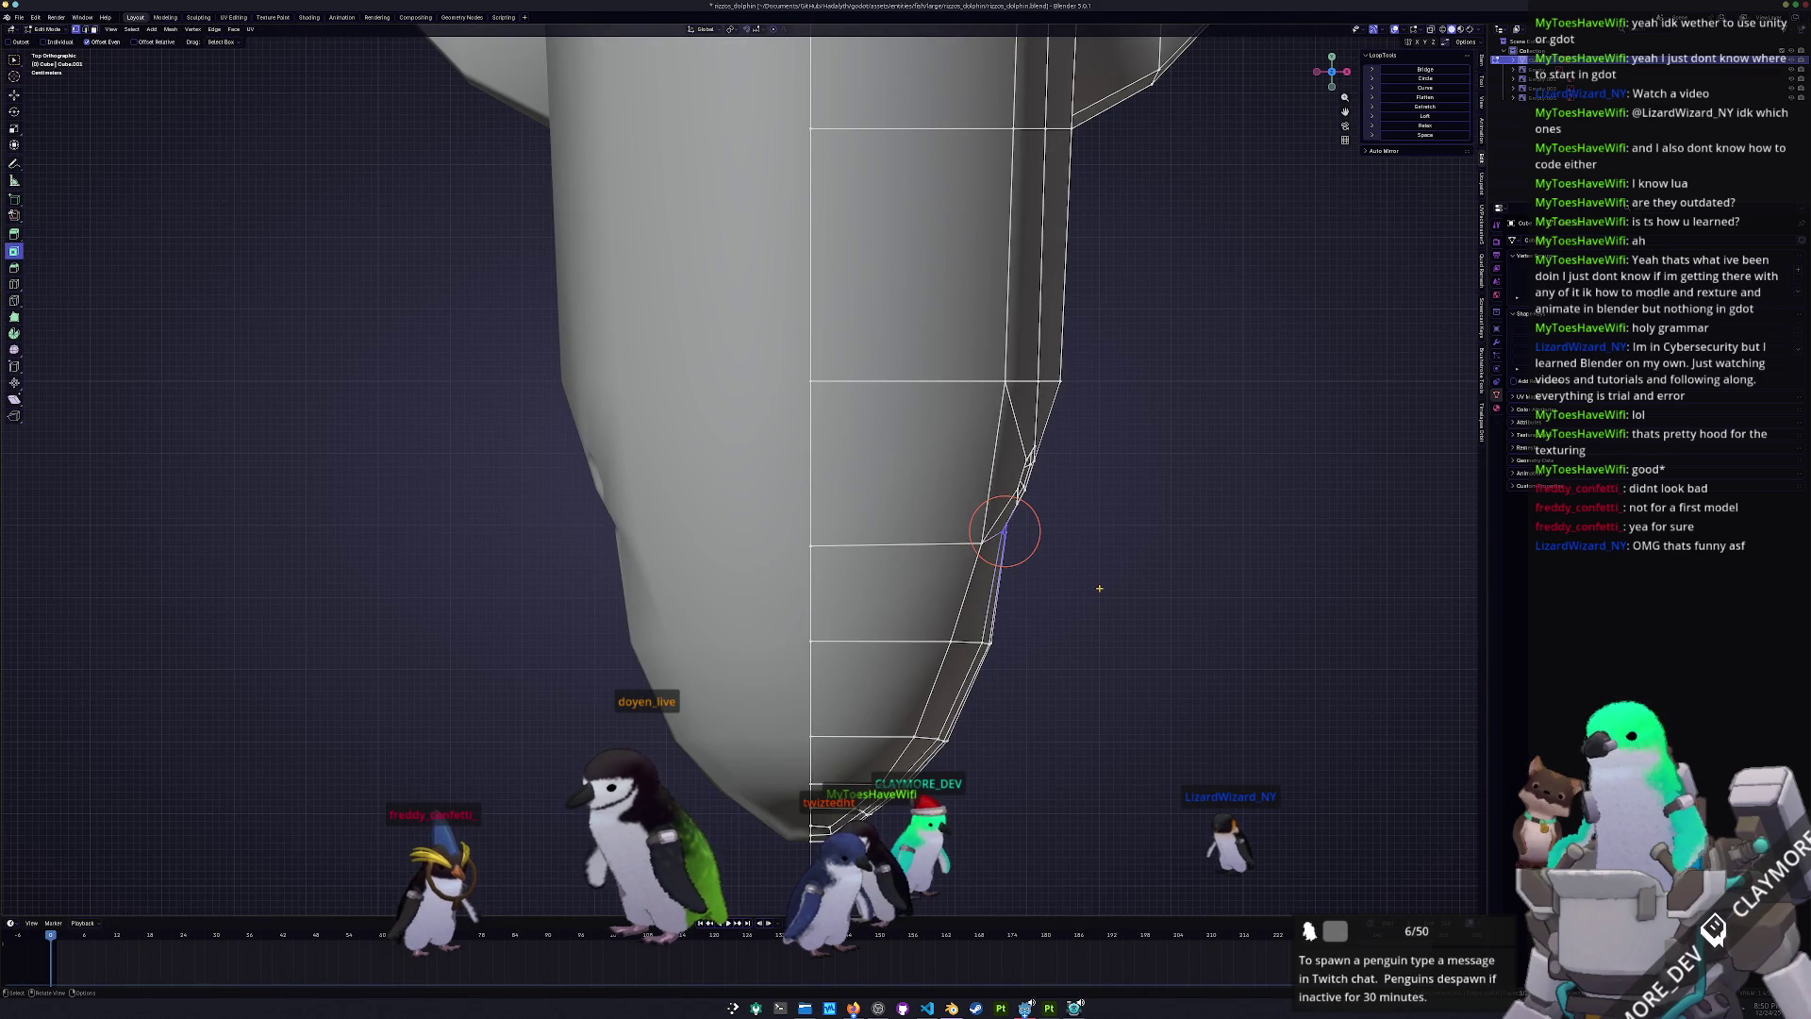
key(g)
key(x)
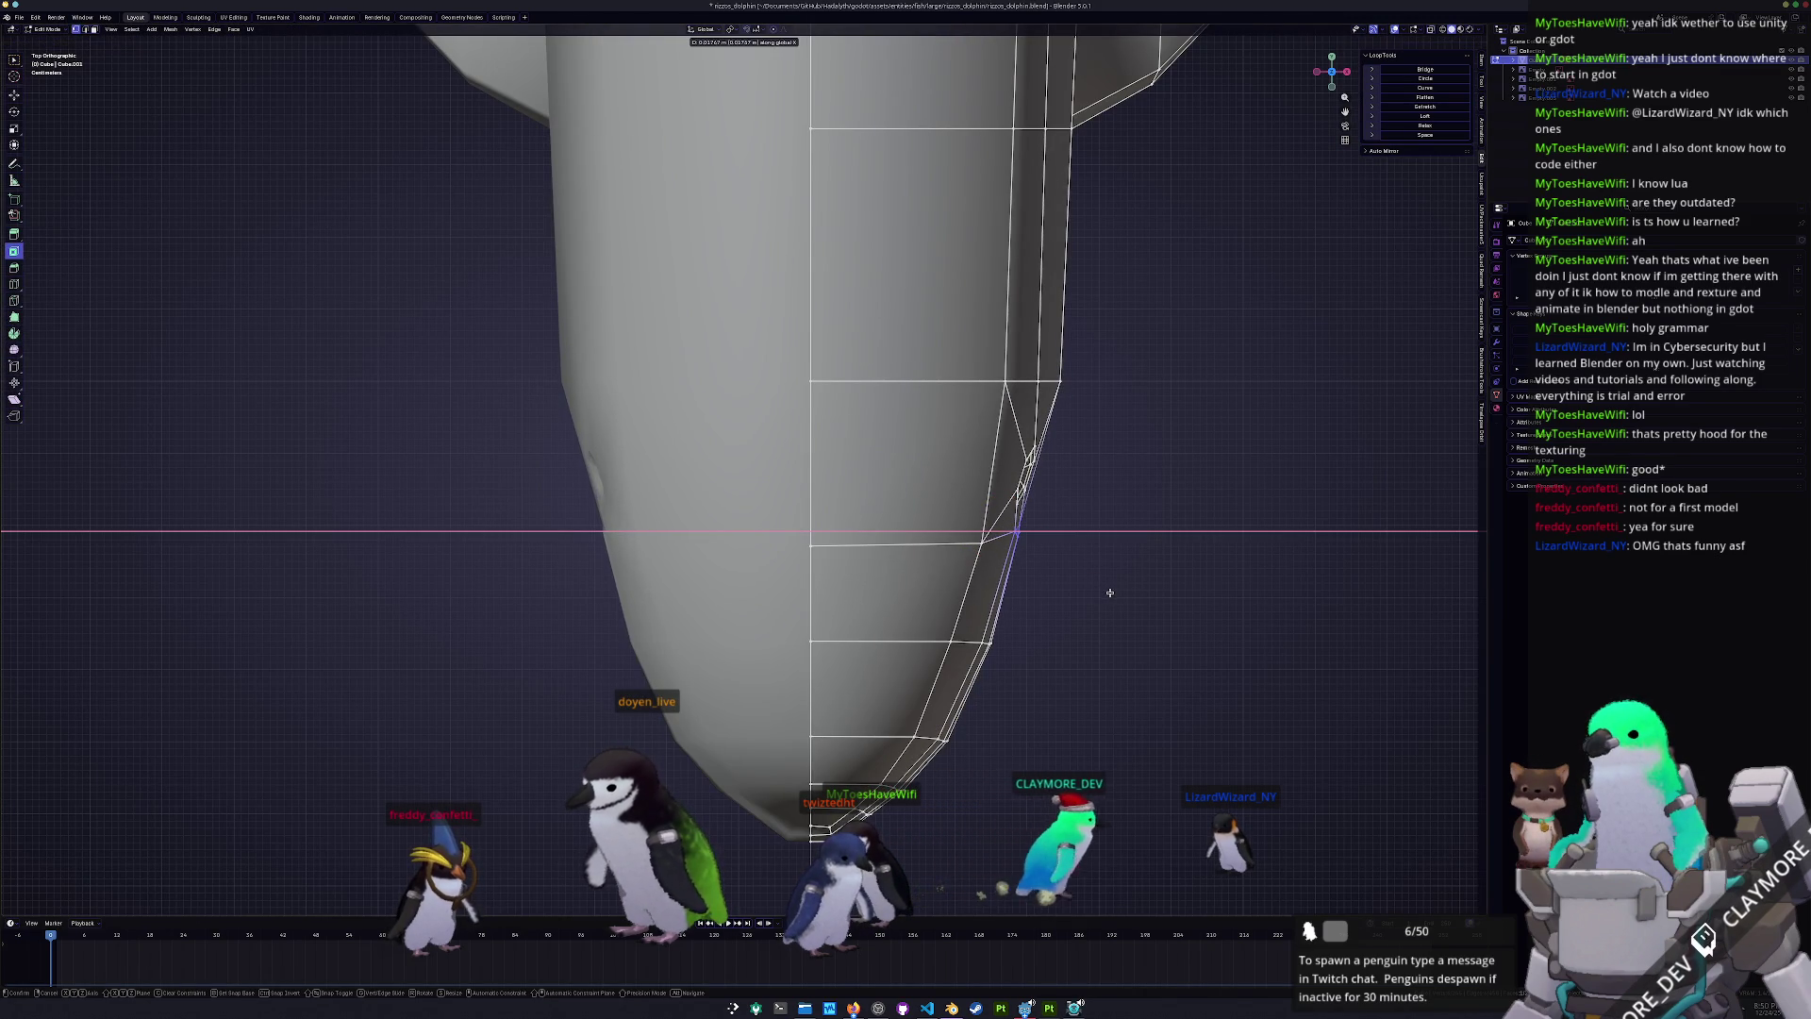
click(1050, 587)
mouse_move(1050, 587)
middle_down()
mouse_move(959, 491)
mouse_move(878, 560)
mouse_move(926, 562)
mouse_move(930, 514)
mouse_move(981, 566)
mouse_move(905, 552)
mouse_move(937, 563)
middle_up()
- Apply Shade Smooth to the dolphin object and inspect the smoothed head
key(Tab)
right_click(921, 516)
click(921, 519)
right_click(921, 519)
key(Tab)
key(Tab)
scroll(883, 562, up, 5)
key(Tab)
key(Tab)
key(Tab)
scroll(934, 565, up, 5)
scroll(935, 565, up, 3)
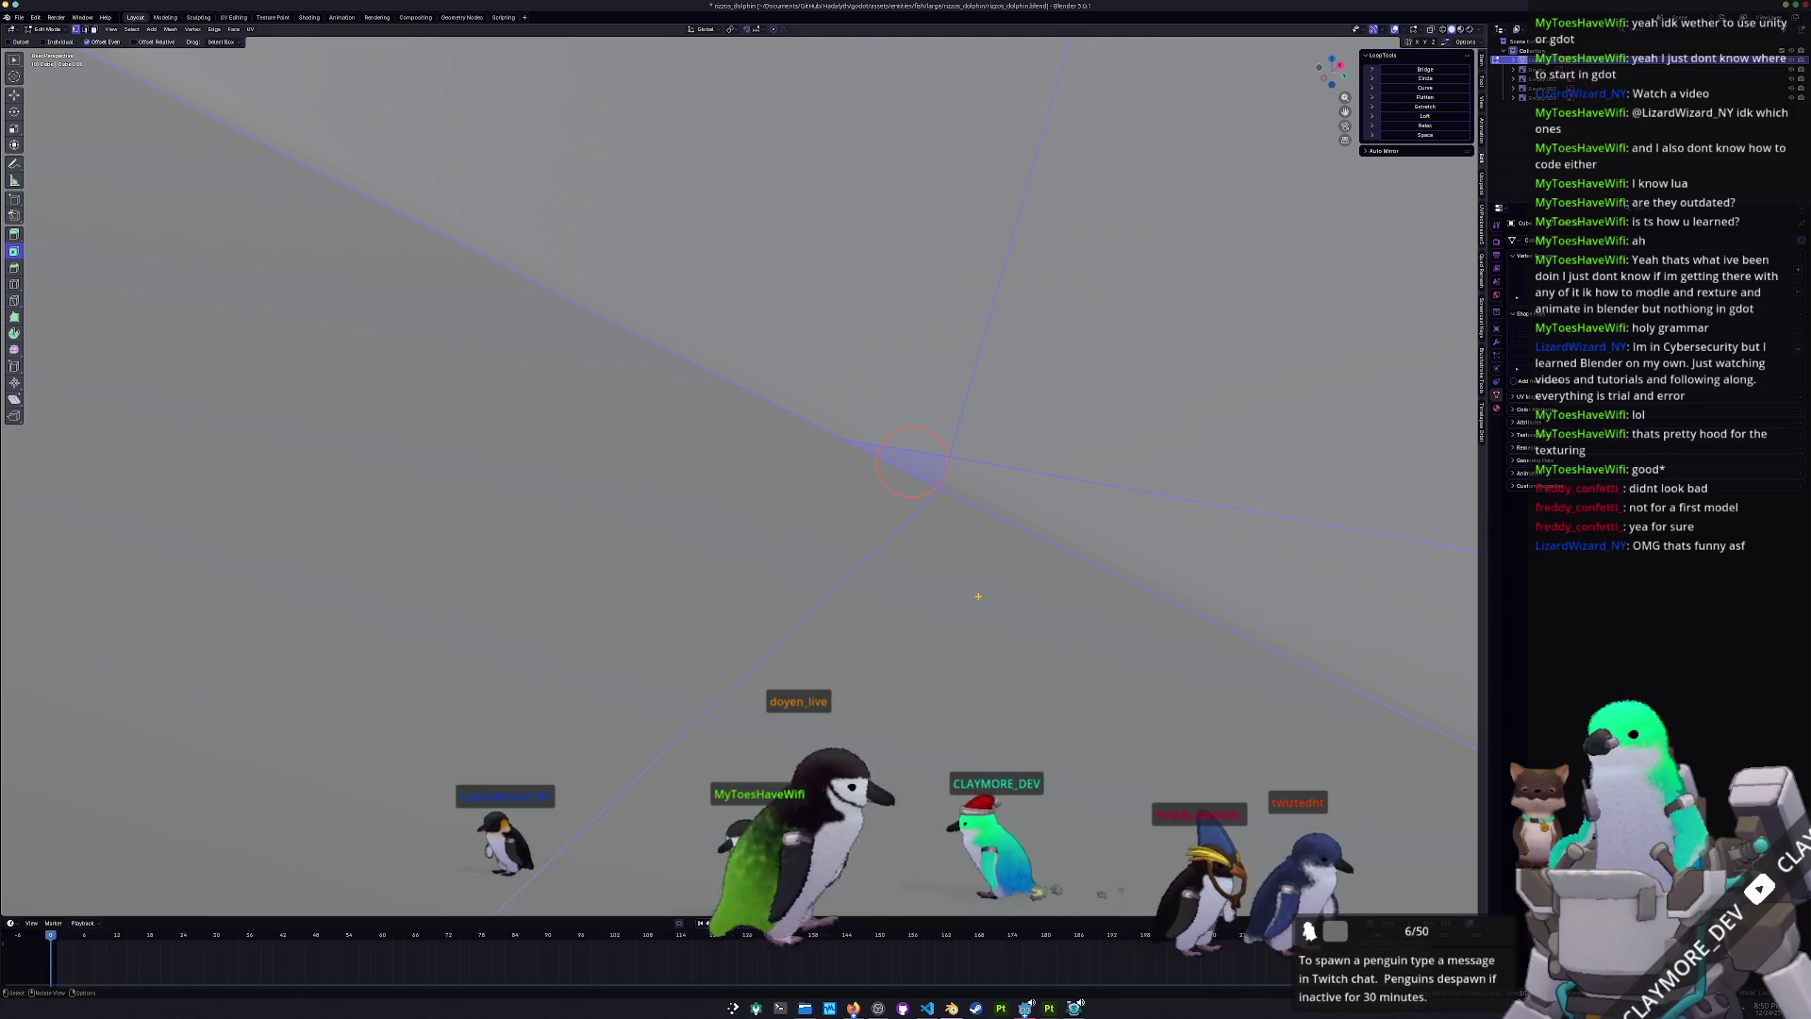
- Merge the selected dolphin vertices, then view the whole object in Object Mode
right_click(979, 596)
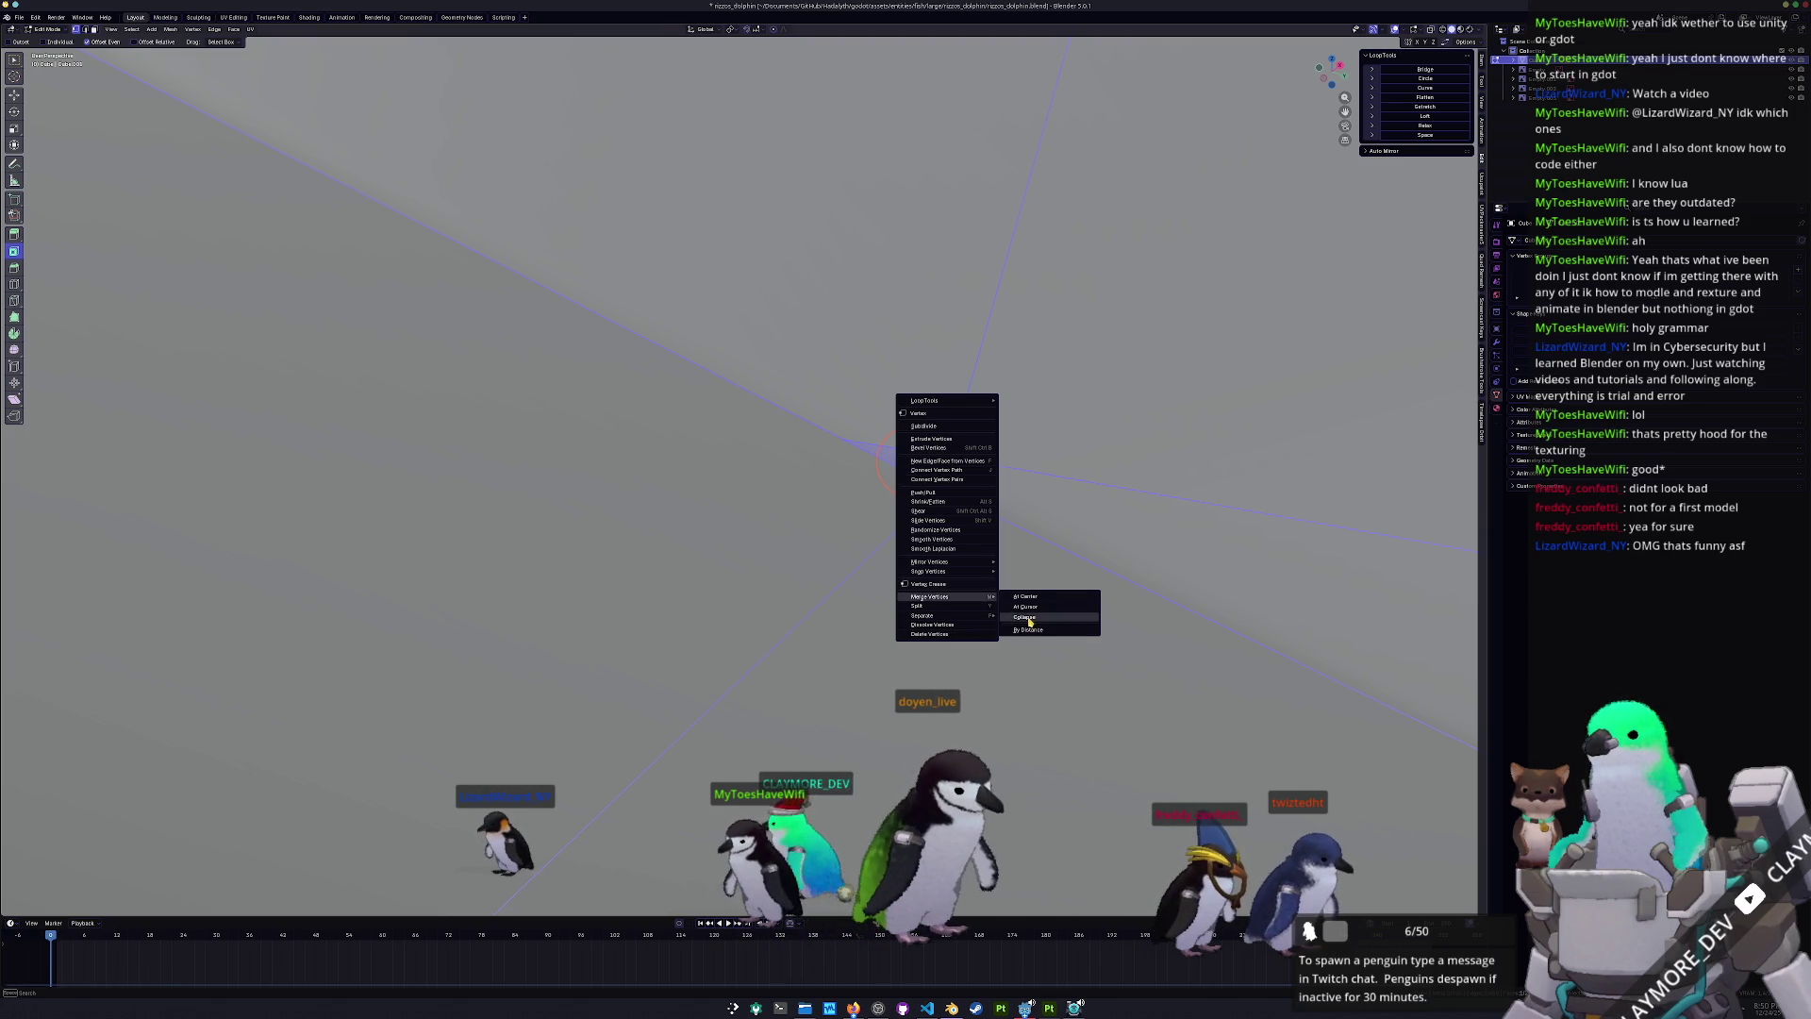
click(1031, 602)
key(Tab)
scroll(943, 528, down, 8)
mouse_move(849, 533)
middle_down()
mouse_move(769, 548)
mouse_move(822, 537)
middle_up()
- Go back into Edit Mode and inspect the mesh around the merged vertices
key(Tab)
scroll(821, 537, up, 6)
scroll(822, 536, up, 4)
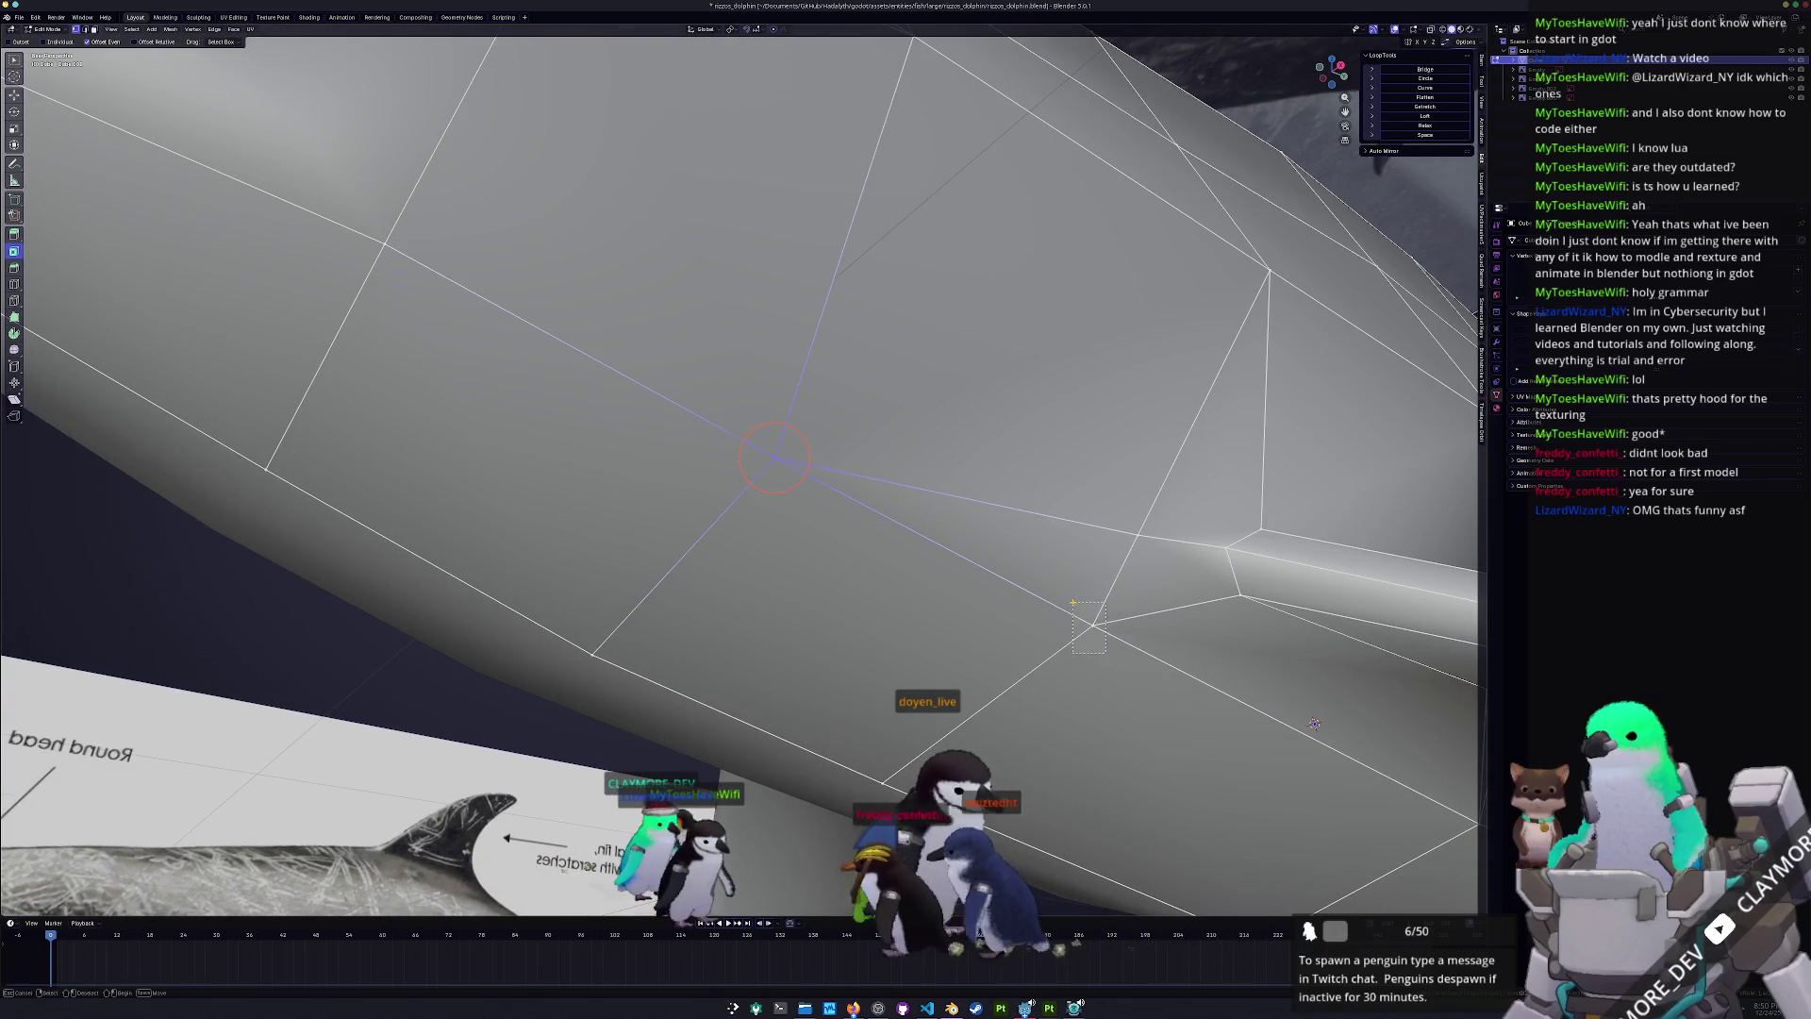
scroll(1078, 608, down, 2)
middle_drag(1083, 626, 1045, 524)
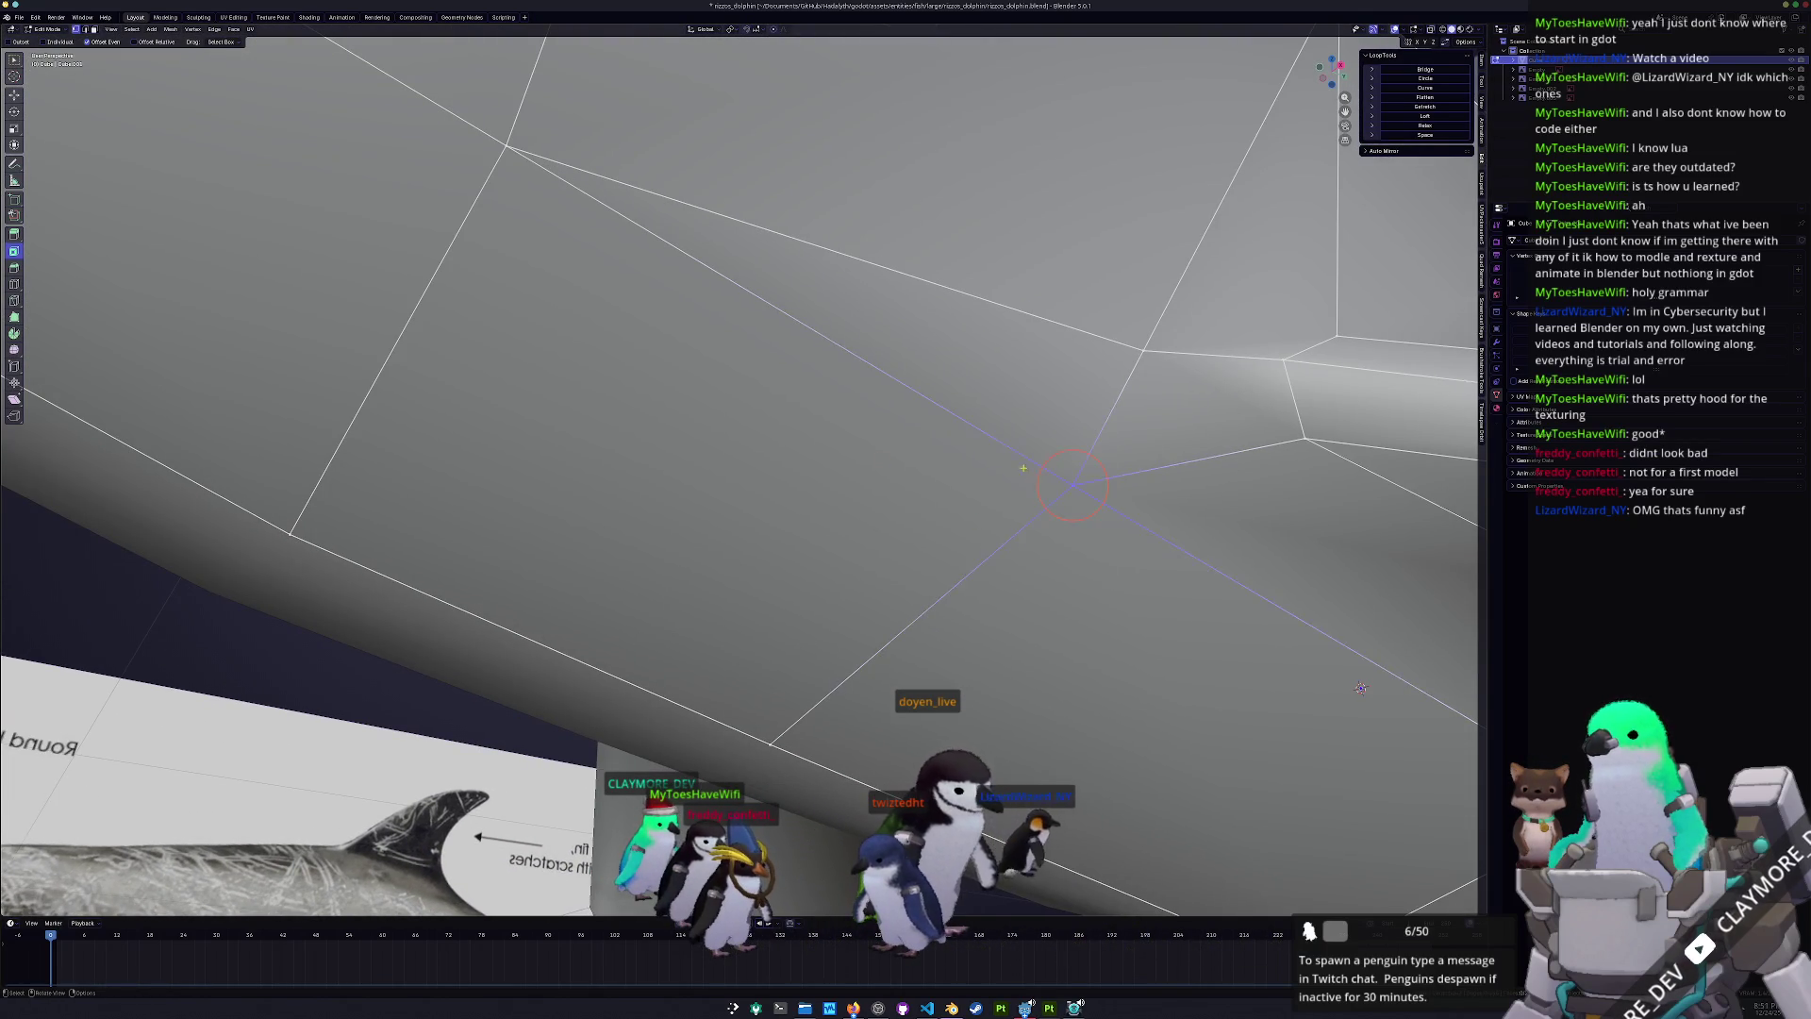
scroll(1018, 461, down, 5)
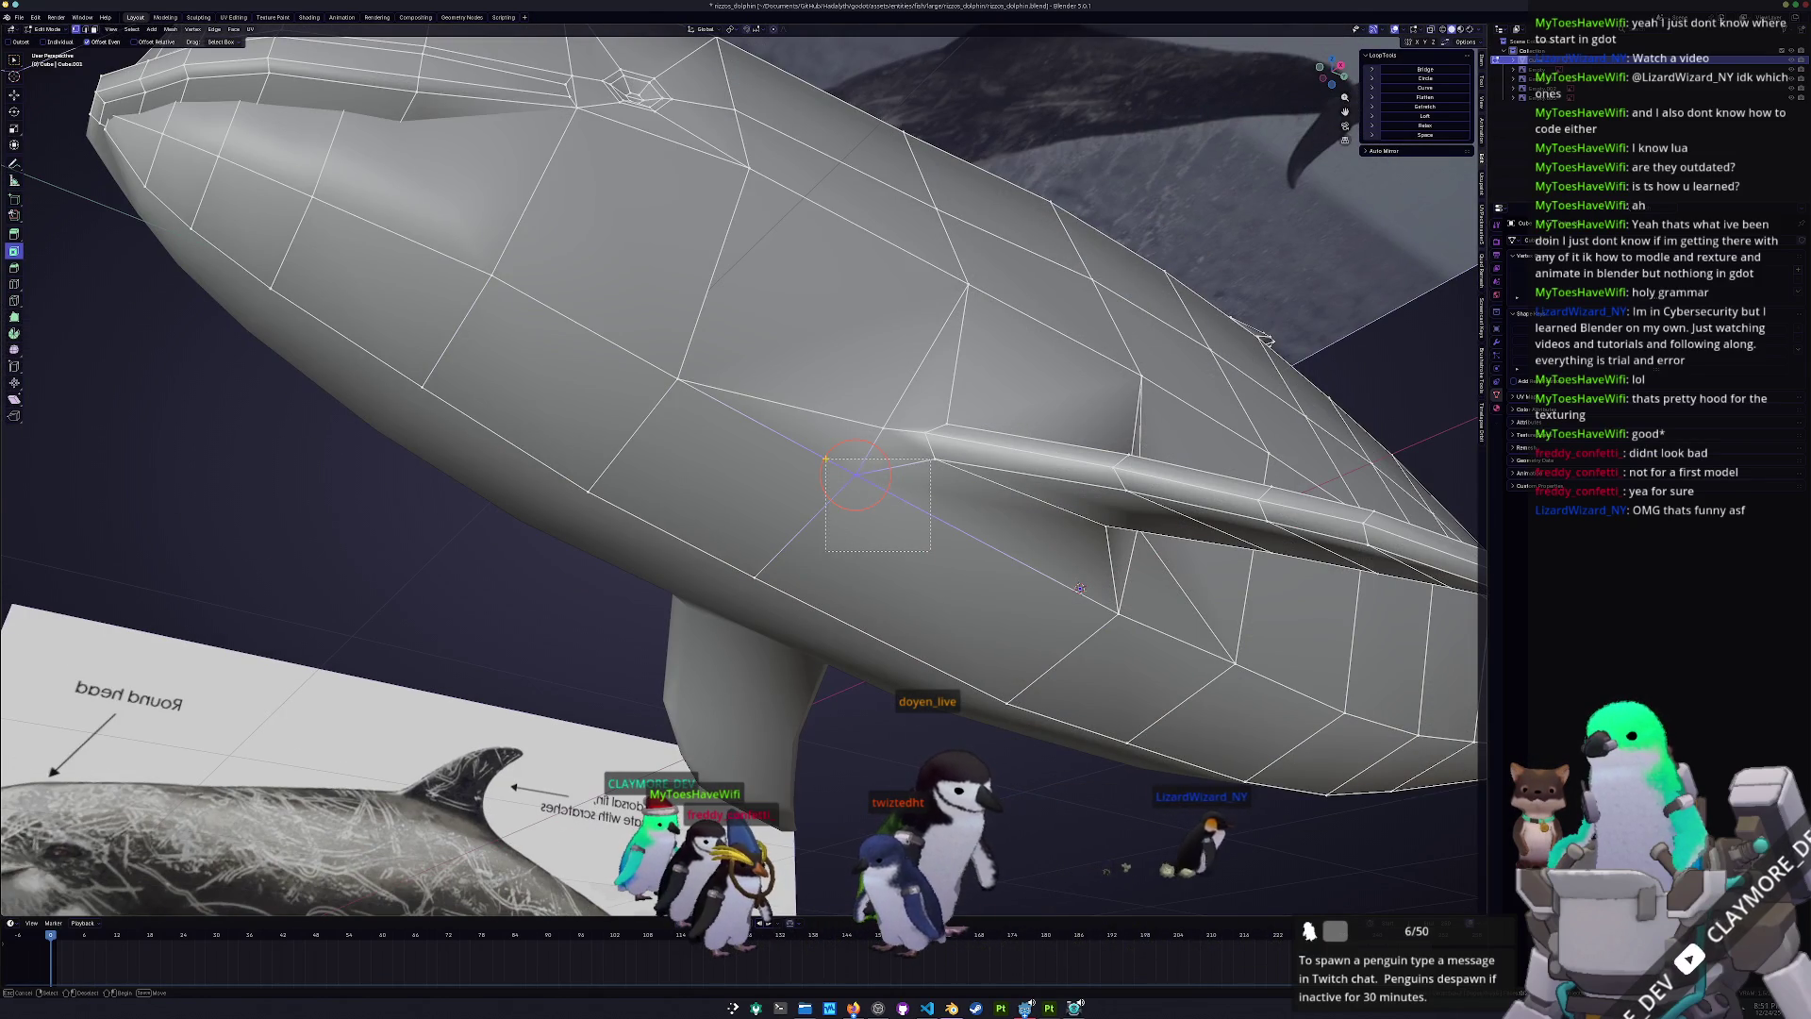
- Bring up the vertex context menu and orbit to a side view of the dolphin
right_click(788, 617)
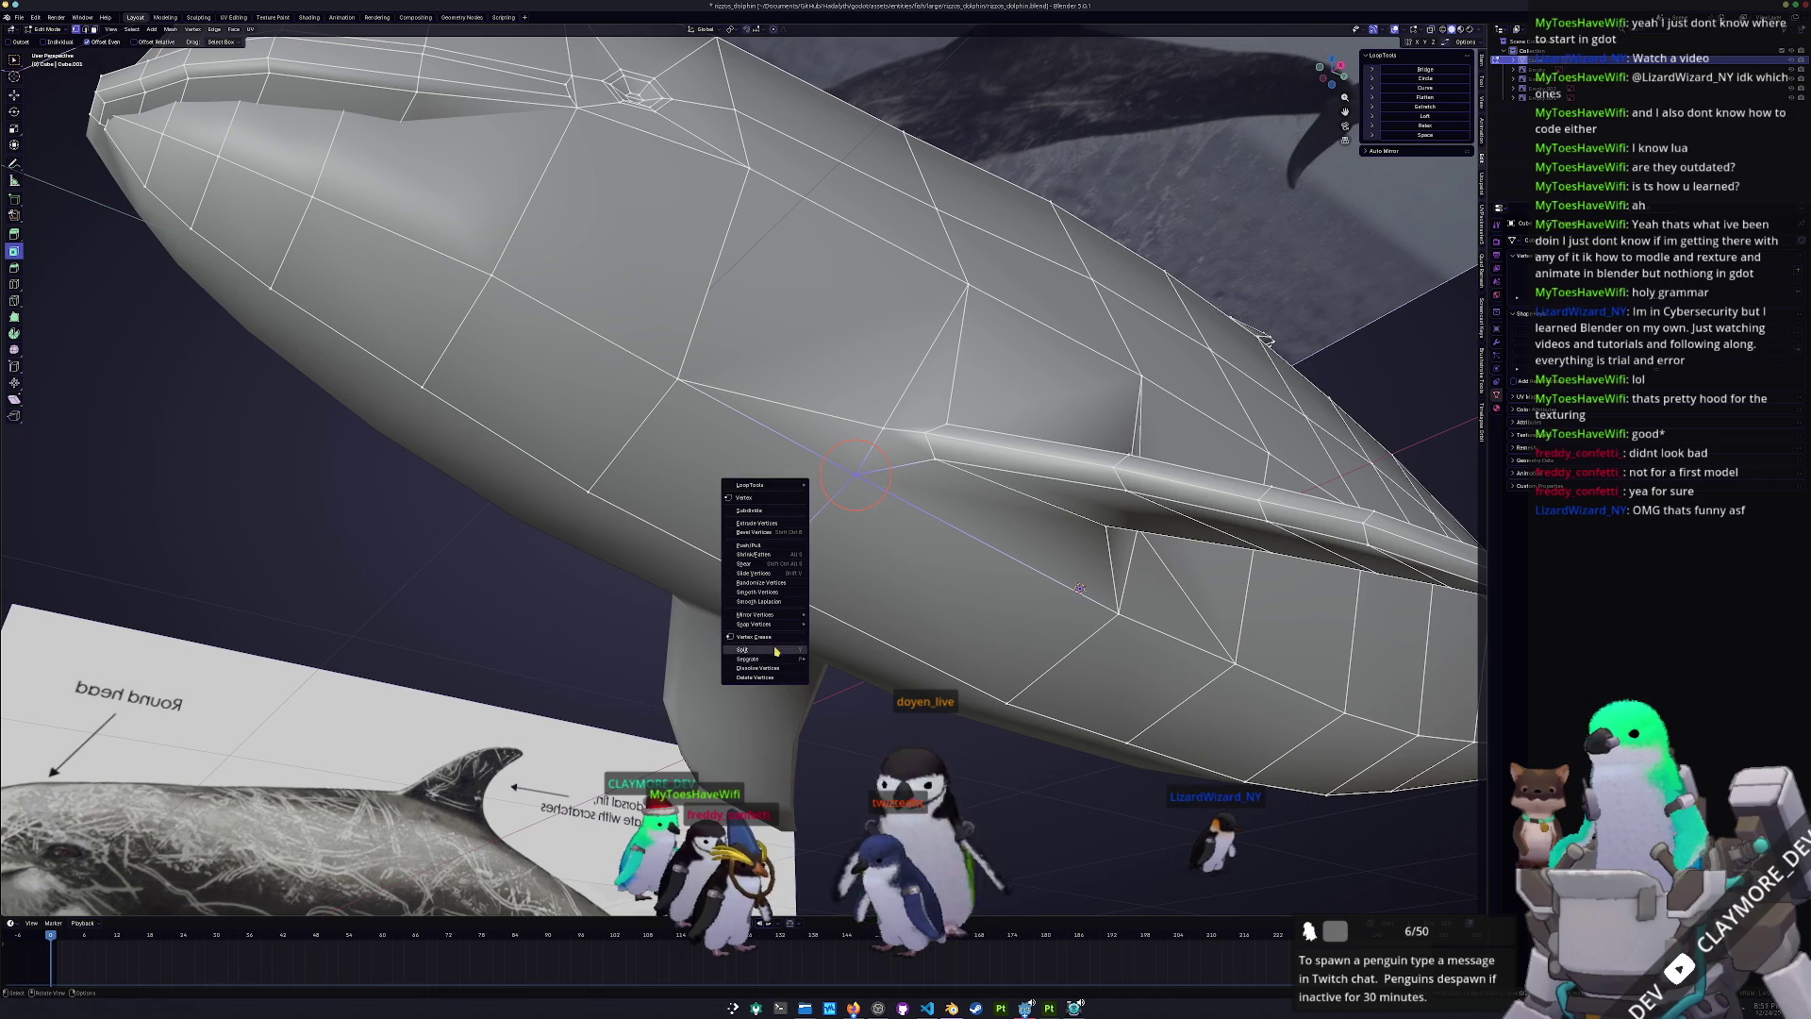
scroll(895, 588, down, 3)
middle_drag(970, 569, 809, 453)
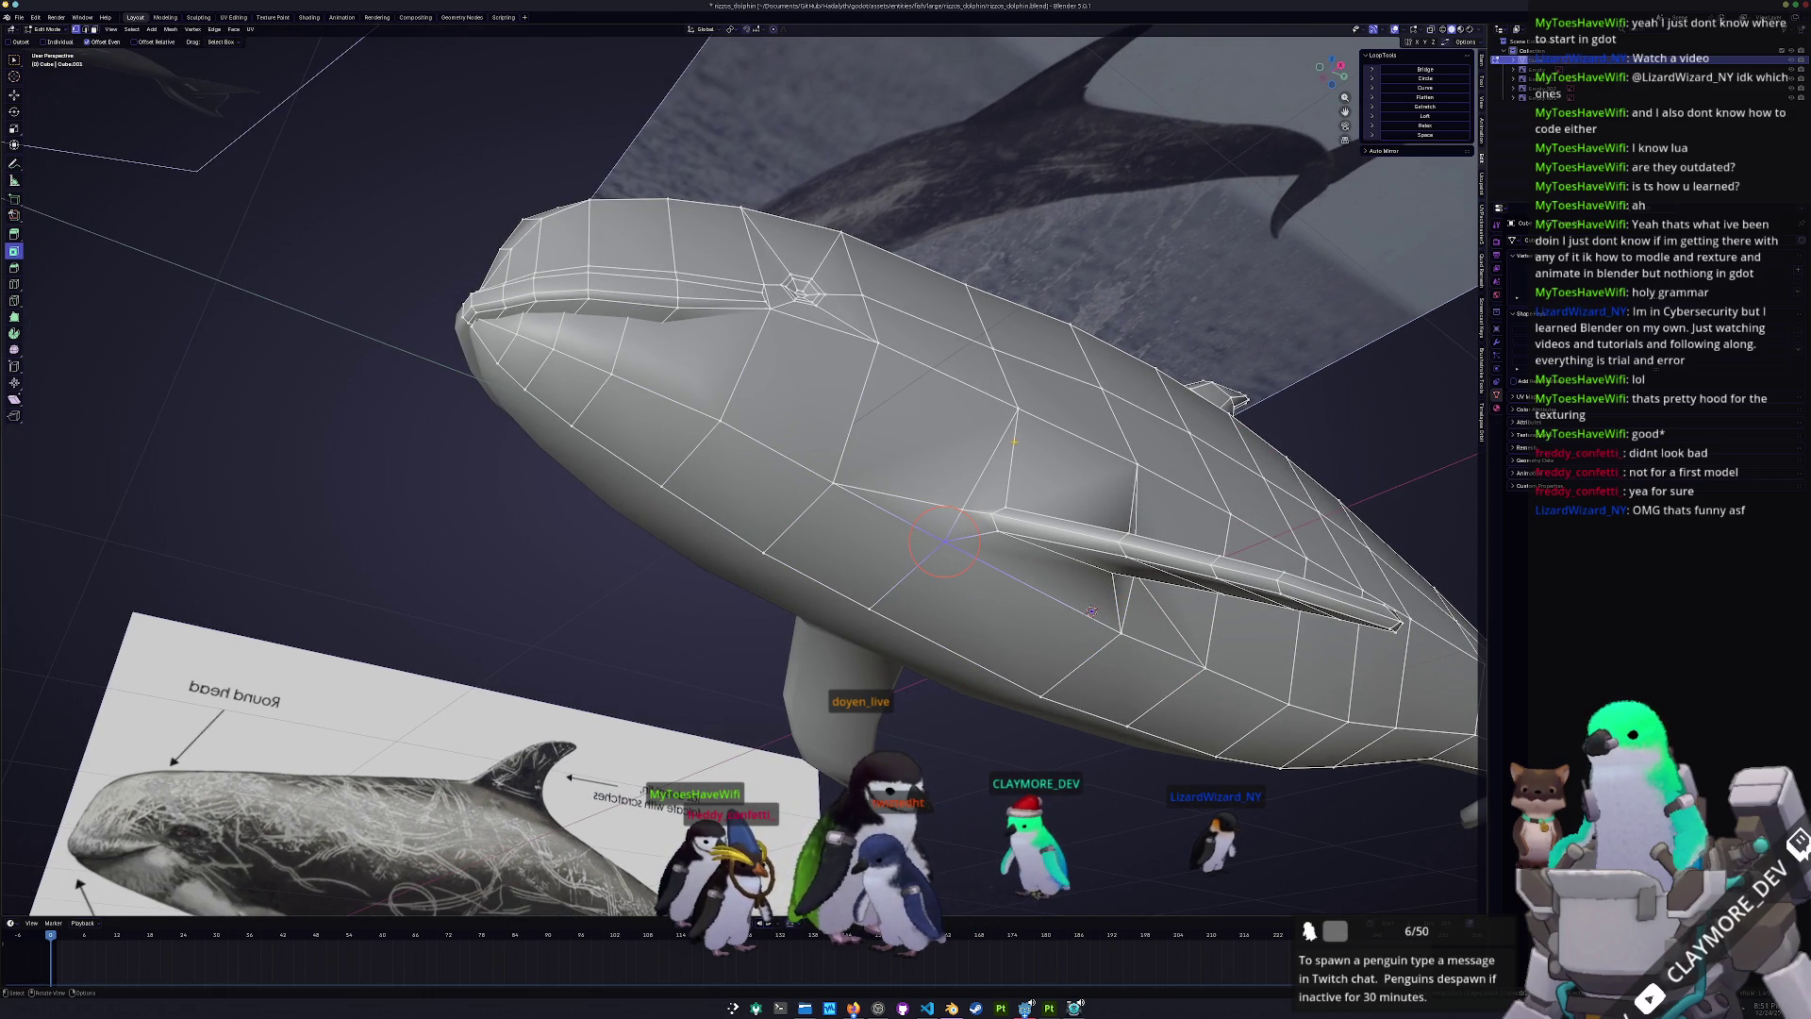
middle_drag(1017, 408, 1321, 500)
scroll(1417, 528, up, 6)
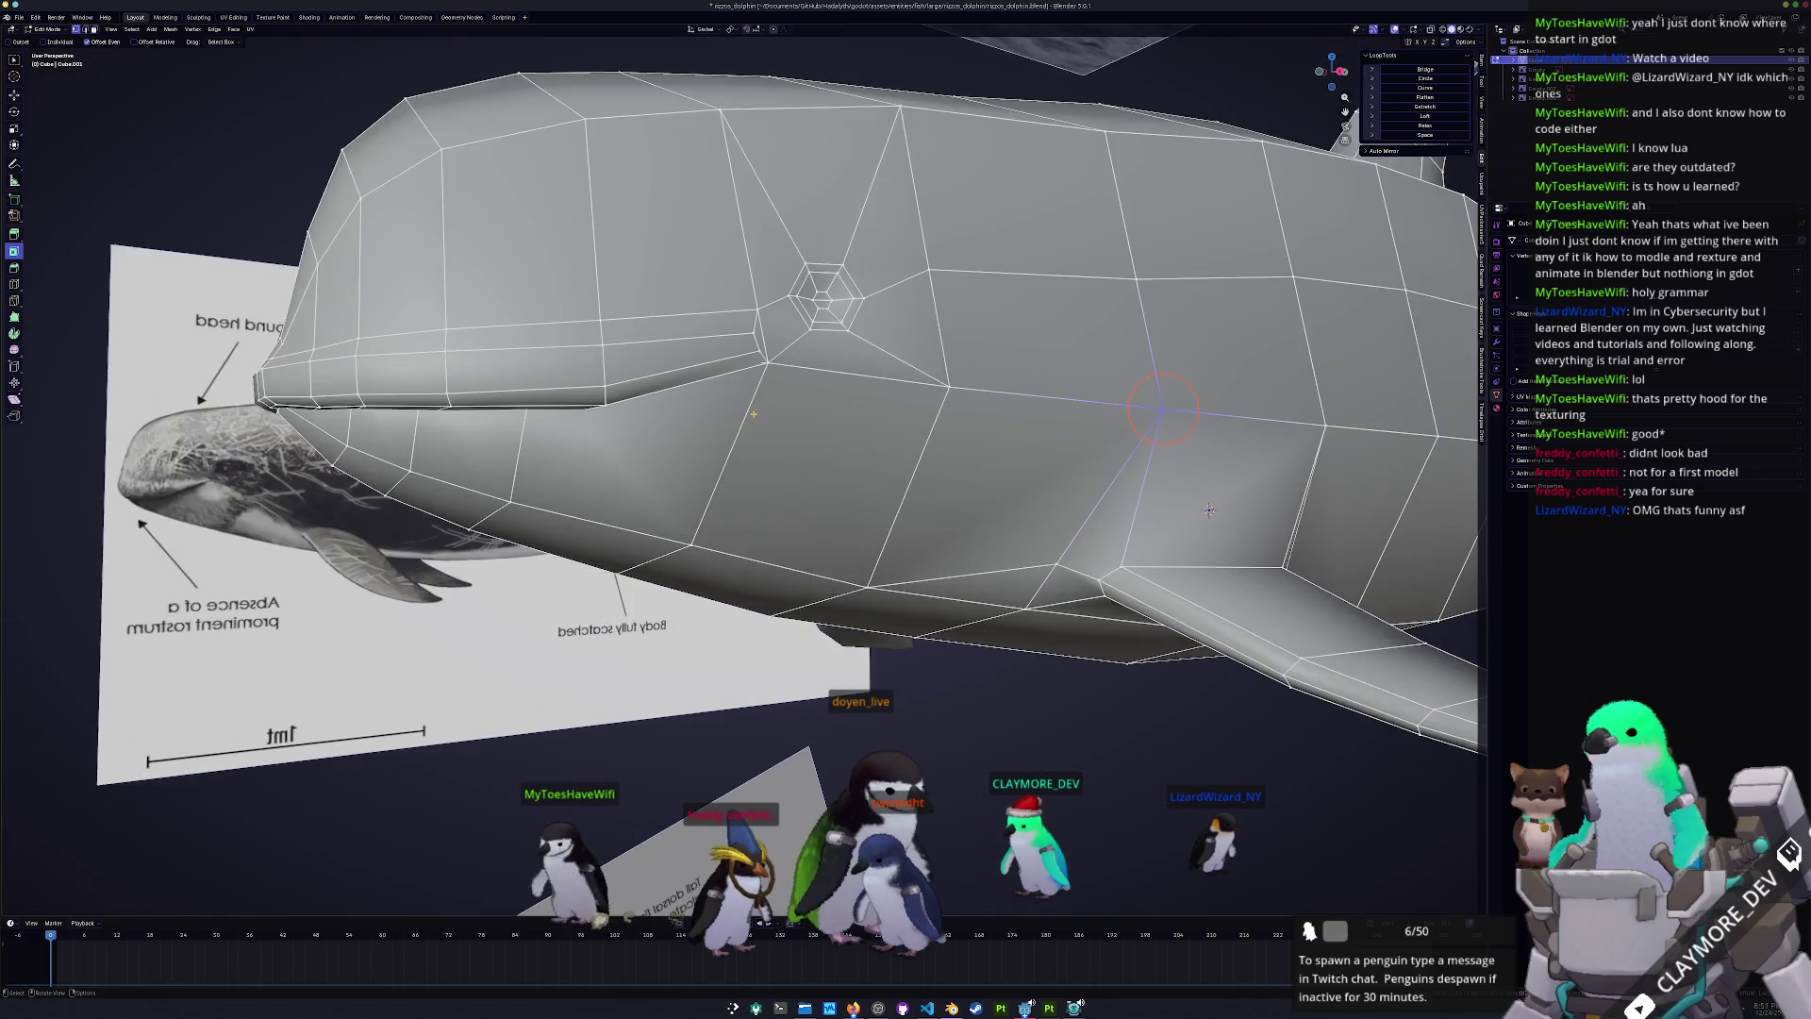
scroll(1417, 529, down, 3)
scroll(1416, 528, up, 3)
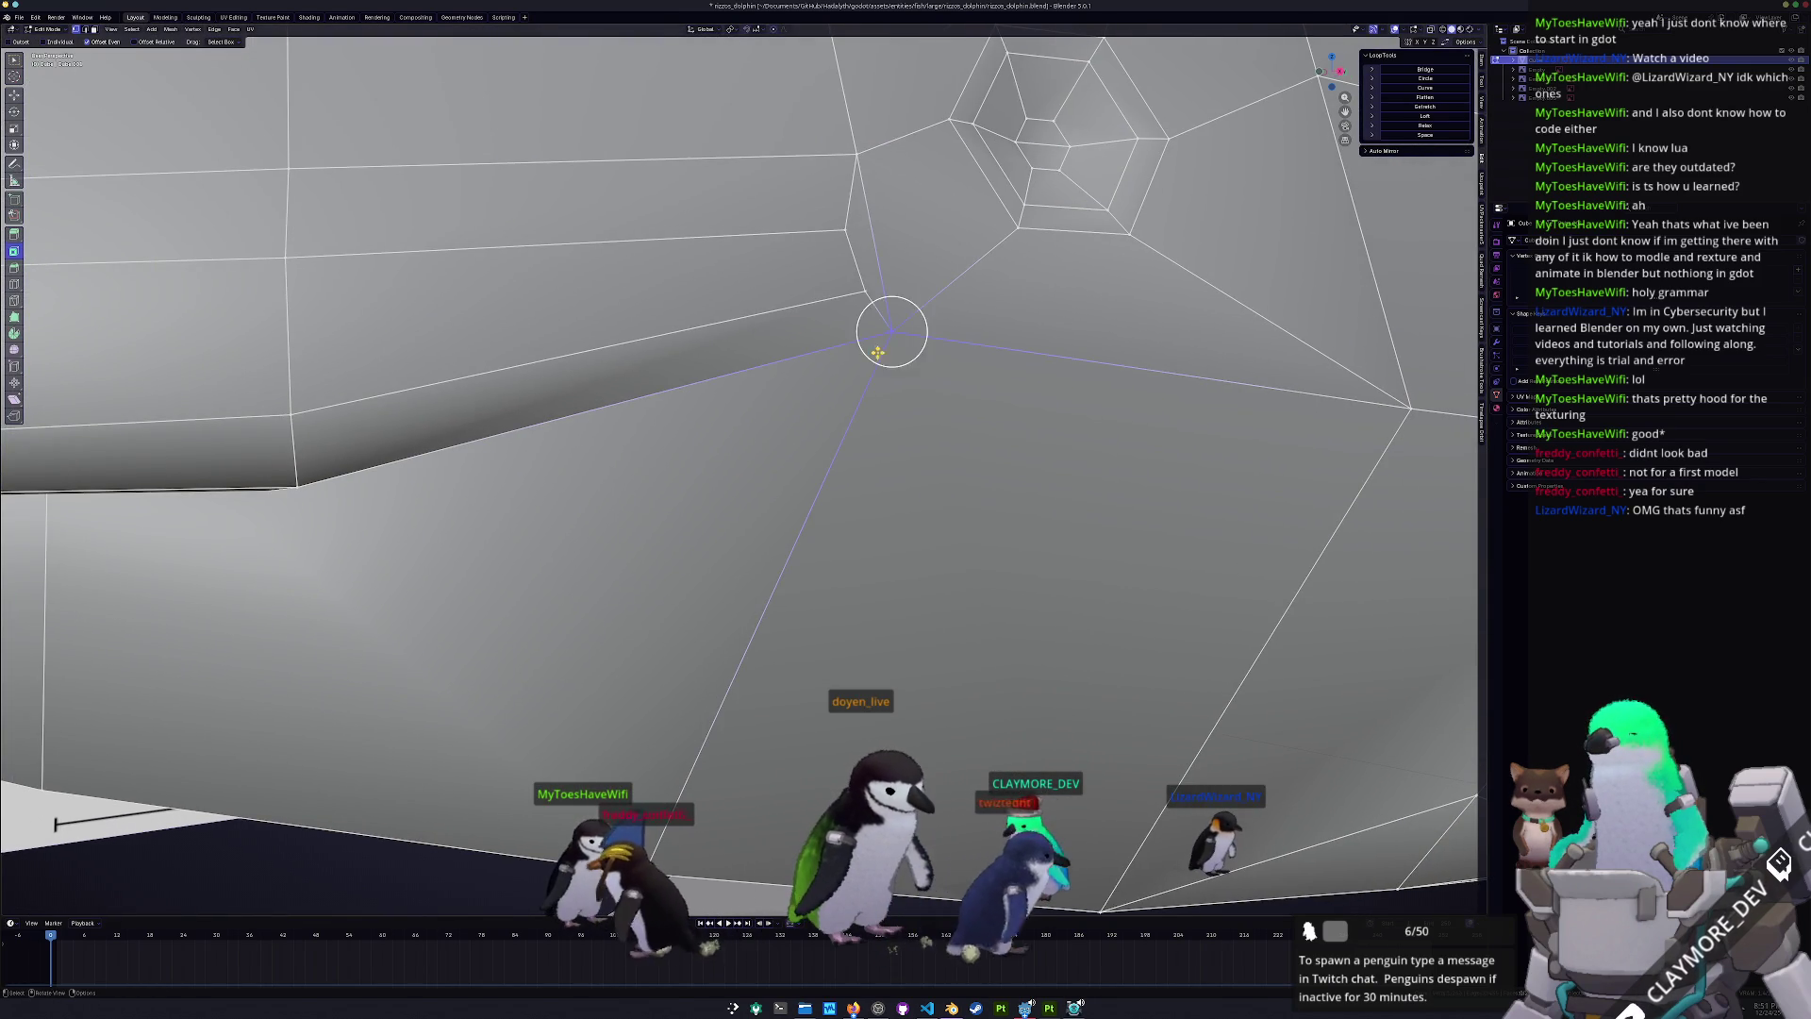
- Check the smoothed dolphin from above in Object Mode, then return to Edit Mode
key(Tab)
scroll(819, 423, down, 5)
scroll(819, 422, up, 3)
scroll(819, 423, down, 3)
mouse_move(819, 422)
middle_down()
mouse_move(843, 482)
mouse_move(767, 492)
middle_up()
key(Tab)
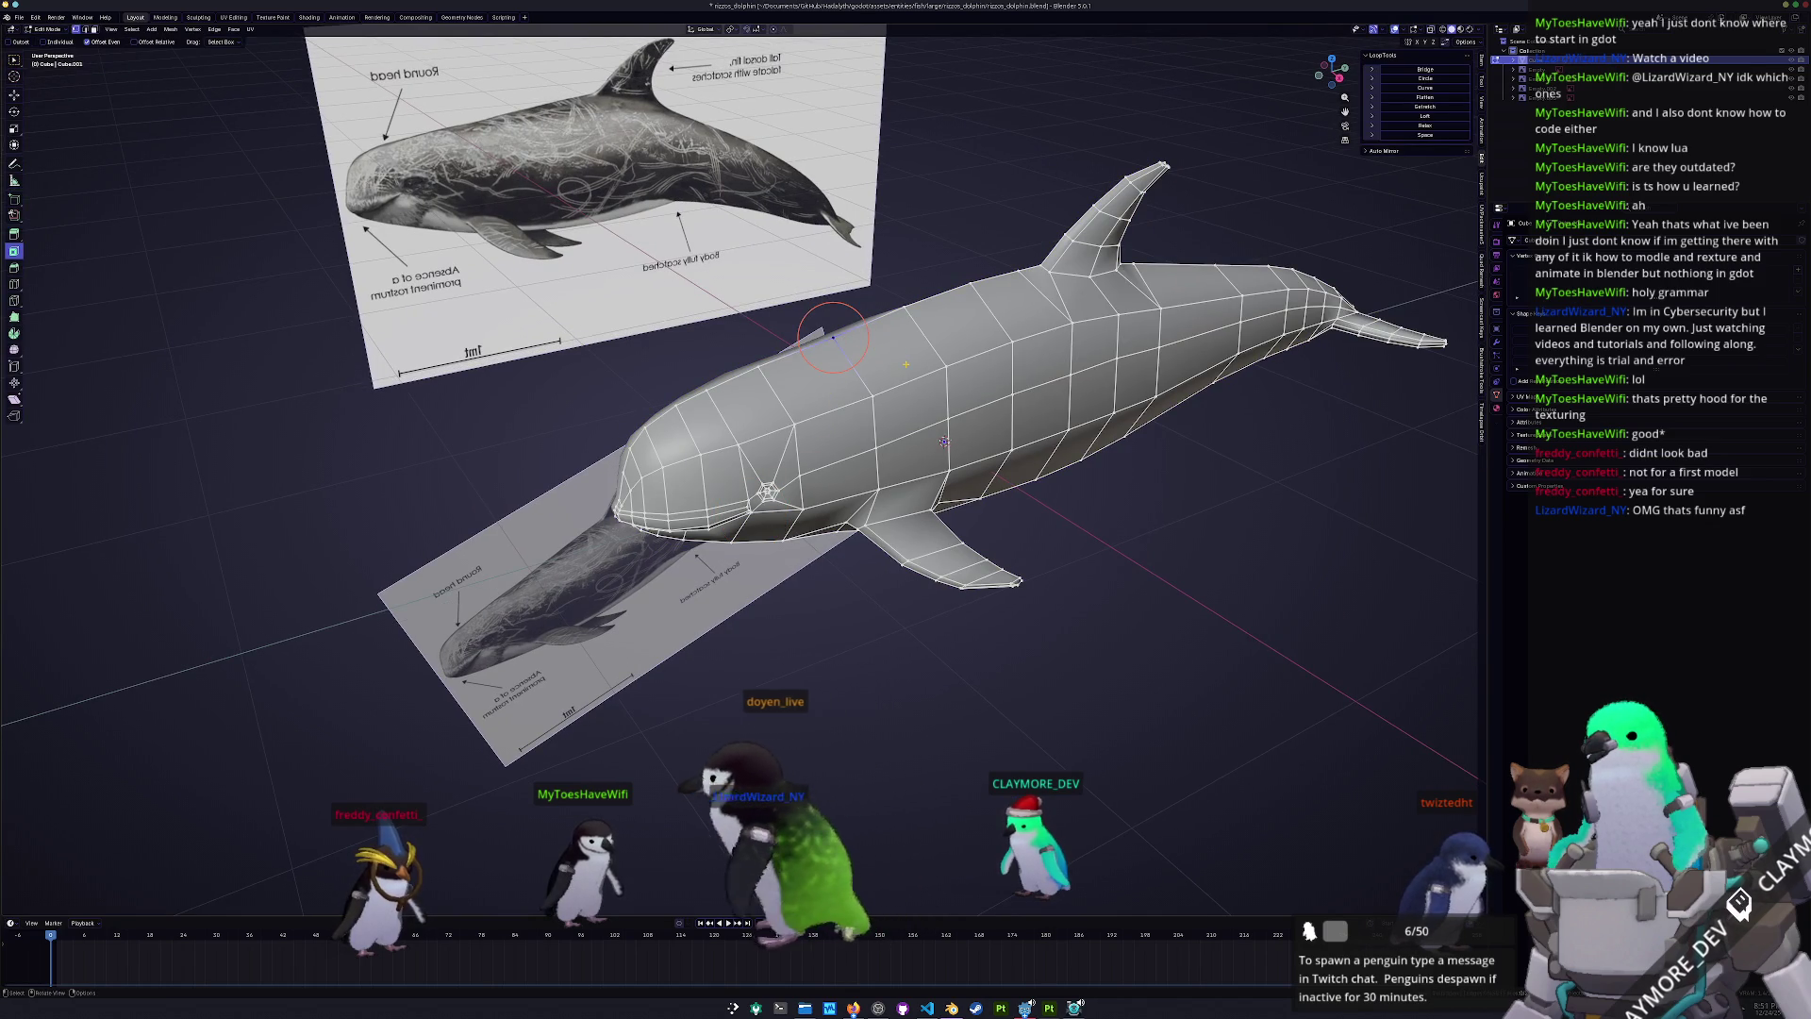
- In right-side X-ray view, nudge the head-top vertex into position
key(KP_3)
key(alt+z)
scroll(849, 359, up, 4)
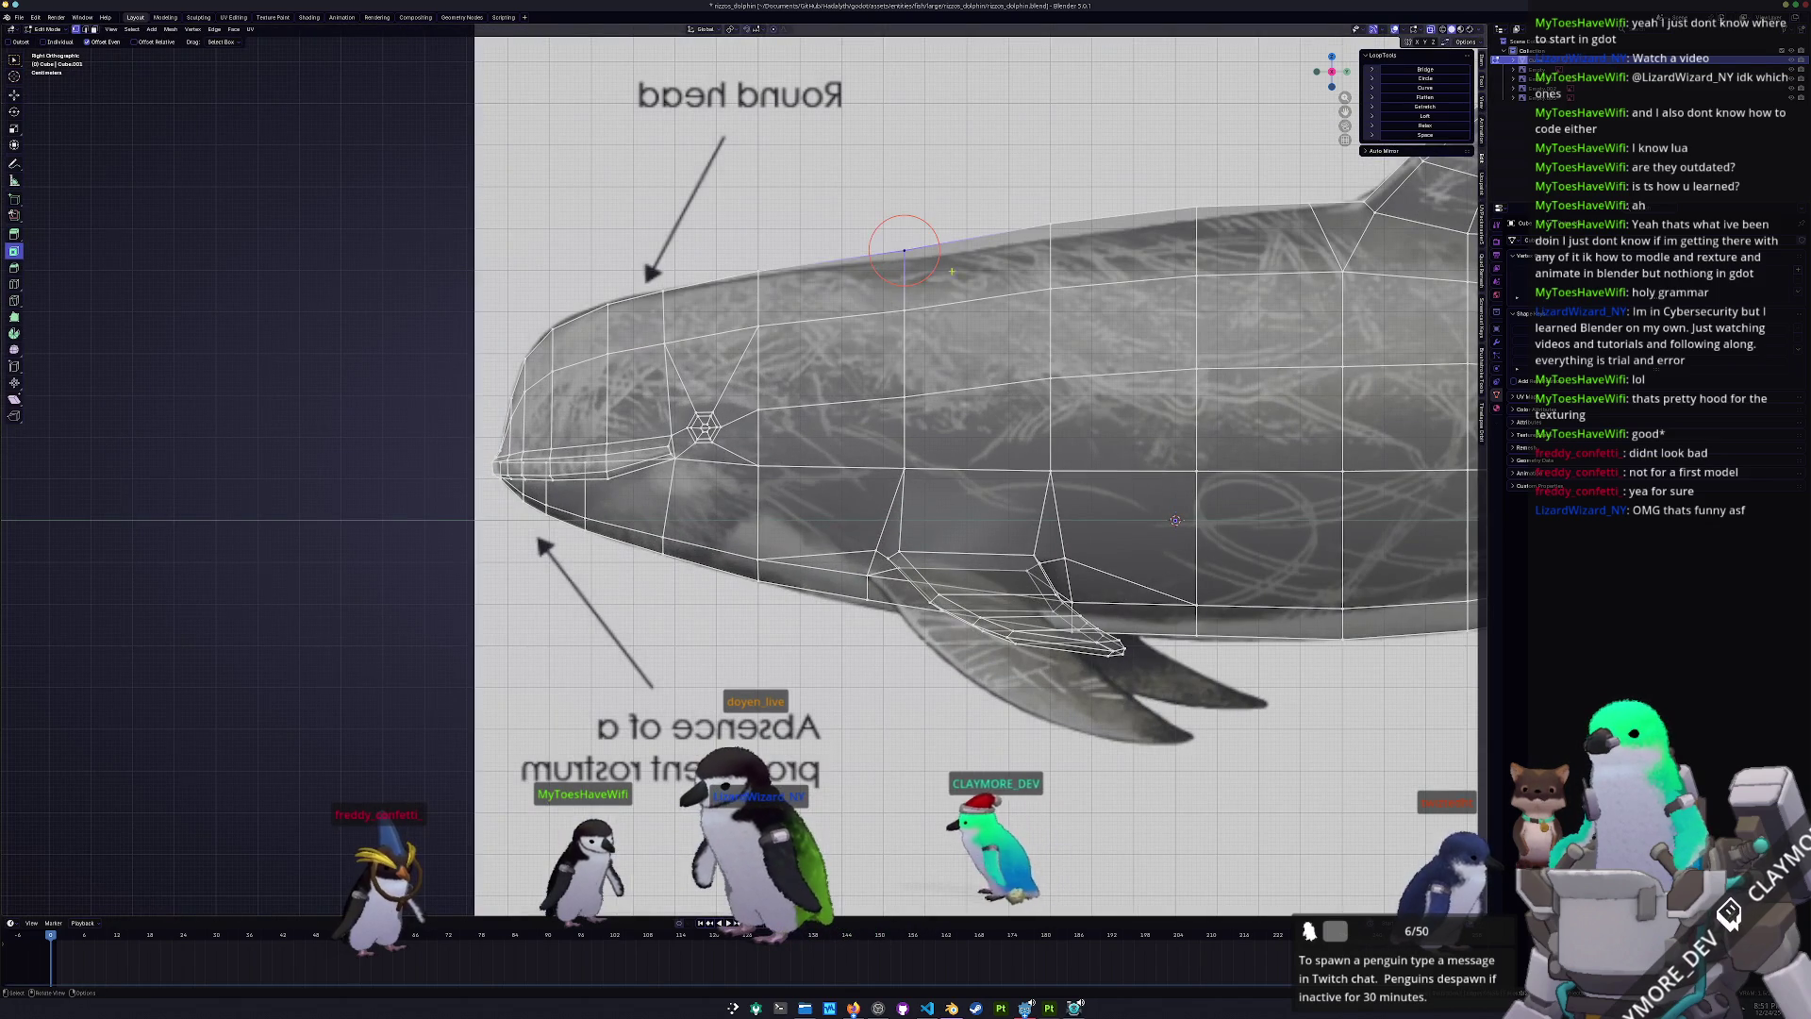
key(g)
click(978, 272)
key(alt+z)
middle_drag(909, 247, 905, 238)
- Bevel the vertex with Ctrl+Shift+B to form the blowhole face
key(ctrl+shift+b)
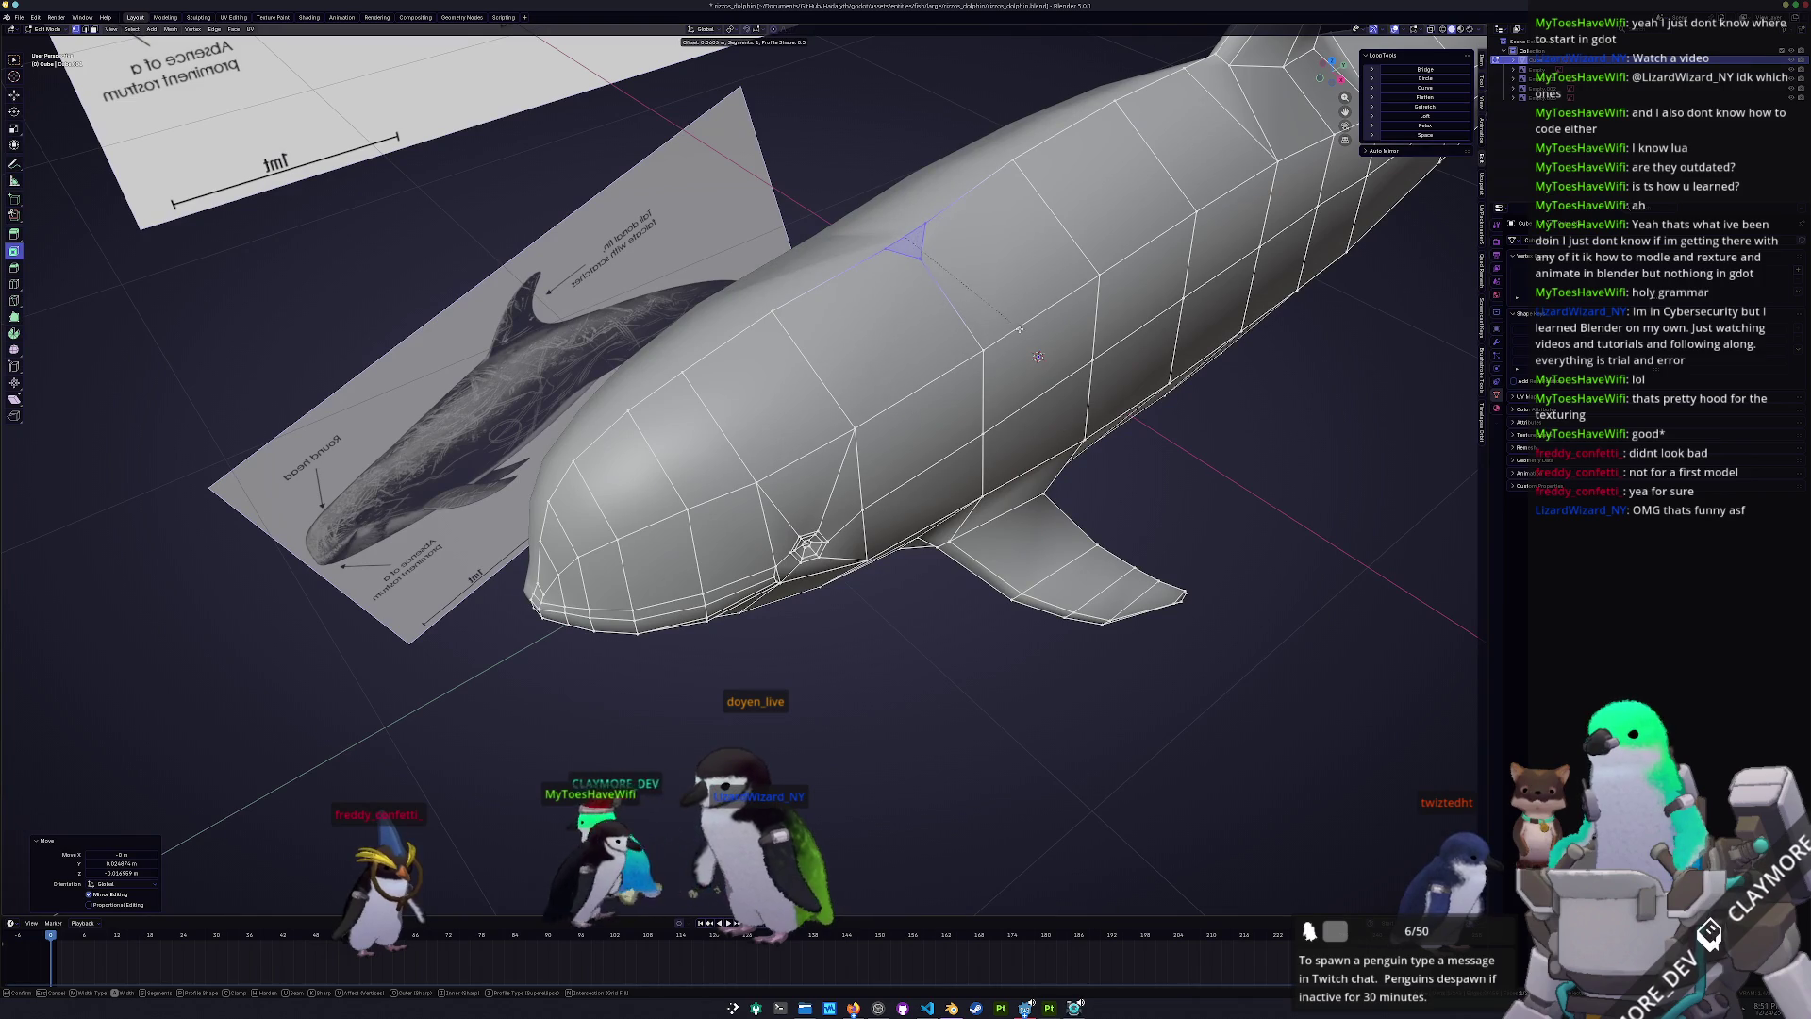
click(1022, 325)
mouse_move(1021, 326)
middle_down()
mouse_move(891, 231)
mouse_move(929, 265)
middle_up()
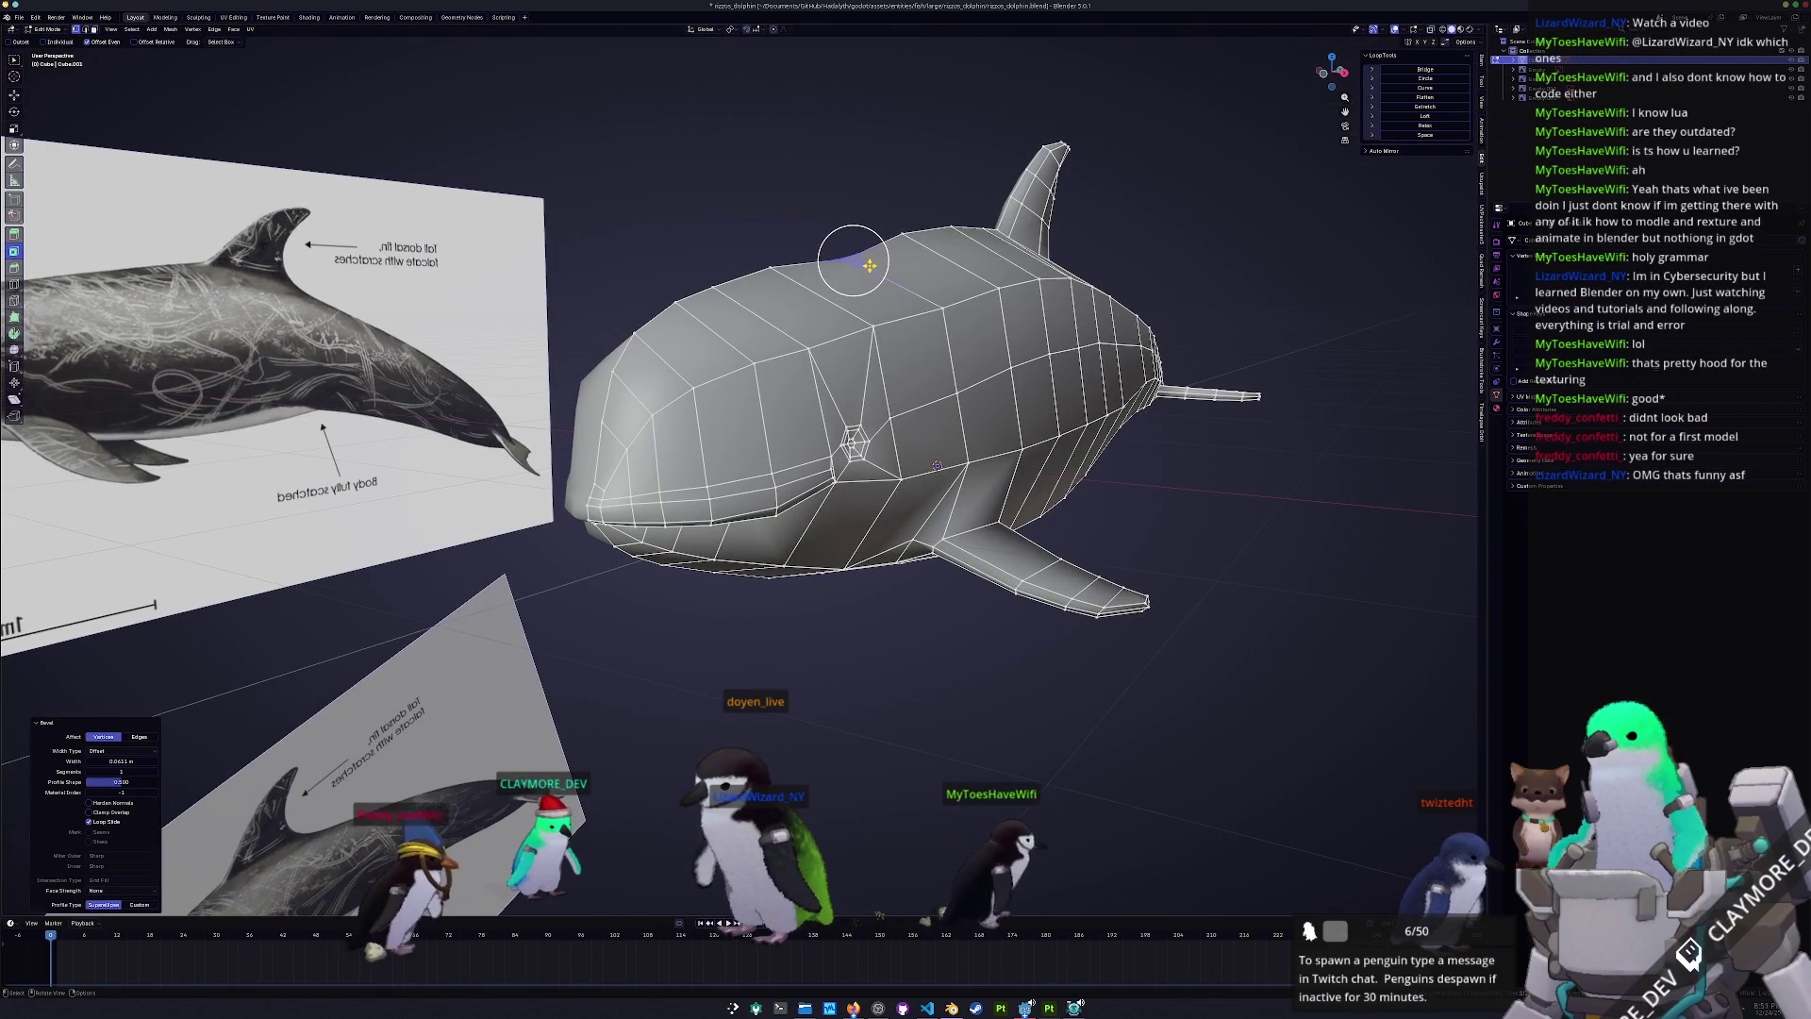
mouse_move(929, 265)
middle_down()
mouse_move(902, 257)
mouse_move(915, 283)
middle_up()
- Extrude the blowhole face twice, scaling it to 0.556 and then 0.795
key(e)
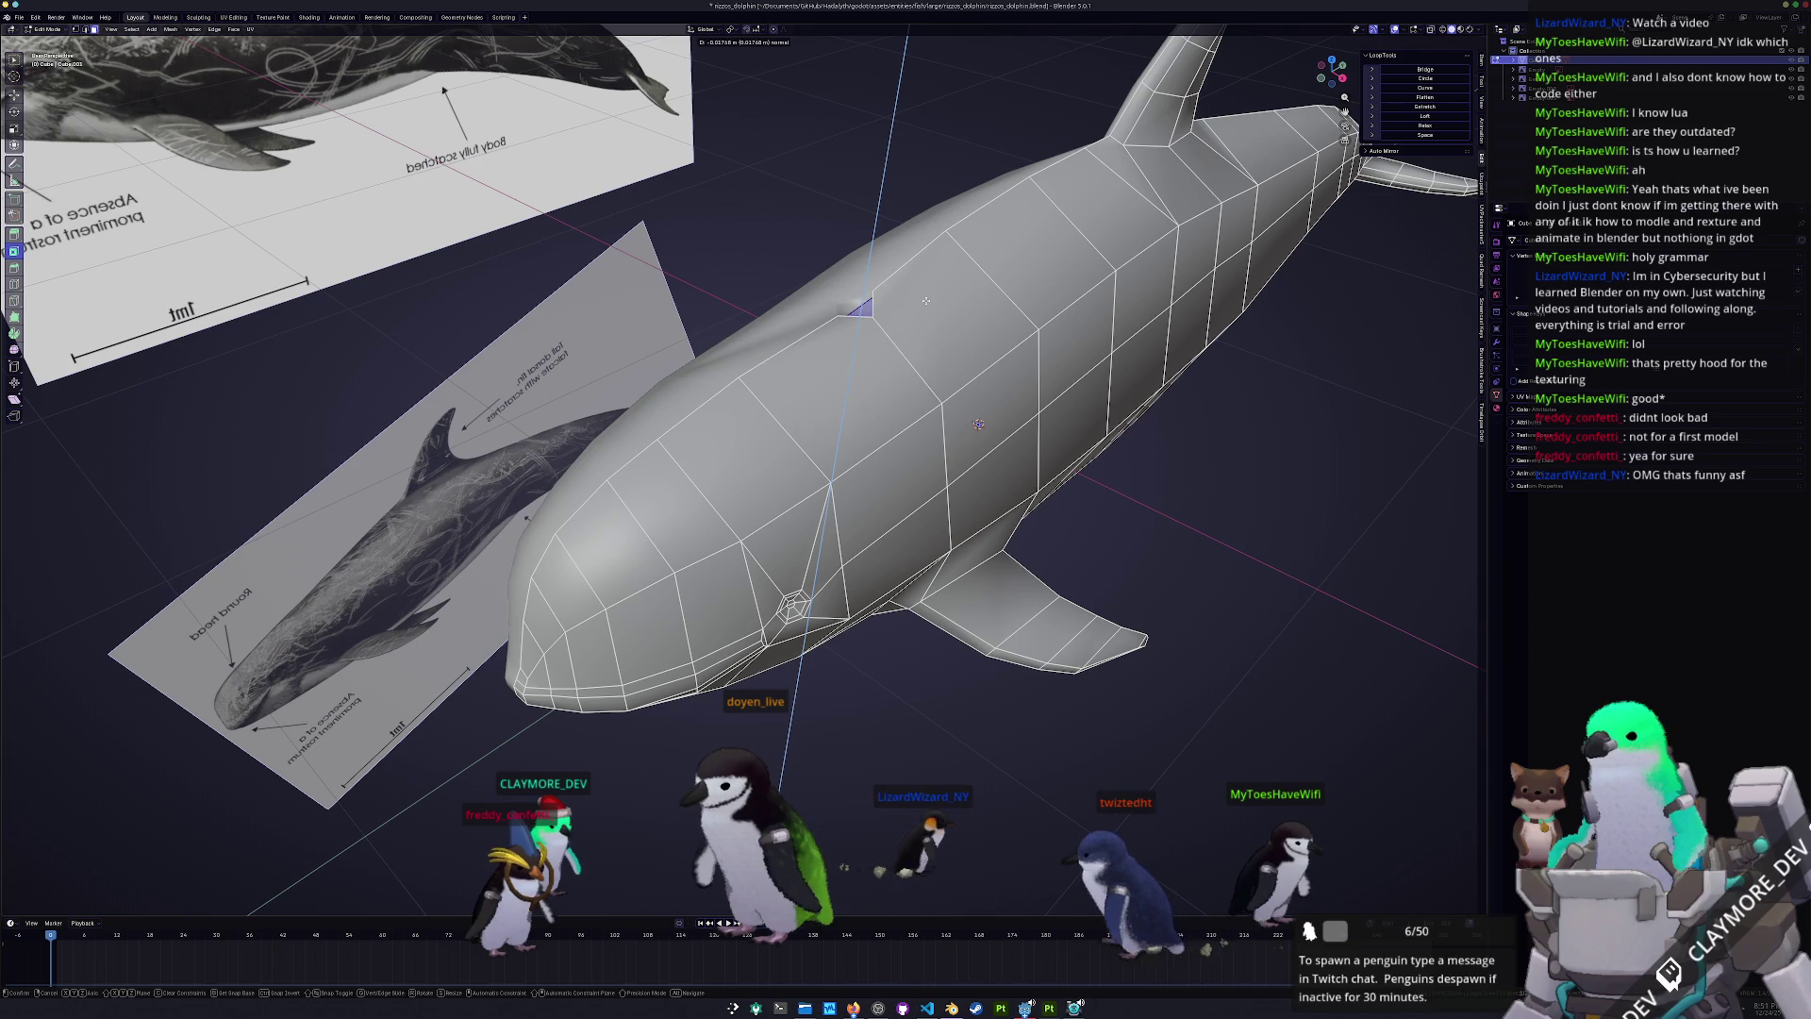
key(s)
click(927, 300)
mouse_move(926, 300)
middle_down()
mouse_move(953, 311)
mouse_move(939, 300)
middle_up()
key(e)
key(s)
click(935, 297)
- Sink the blowhole face along Z, return to Object Mode and save rizzos_dolphin.blend
key(g)
key(z)
click(932, 297)
key(Tab)
mouse_move(932, 296)
middle_down()
mouse_move(898, 495)
mouse_move(848, 441)
middle_up()
key(ctrl+s)
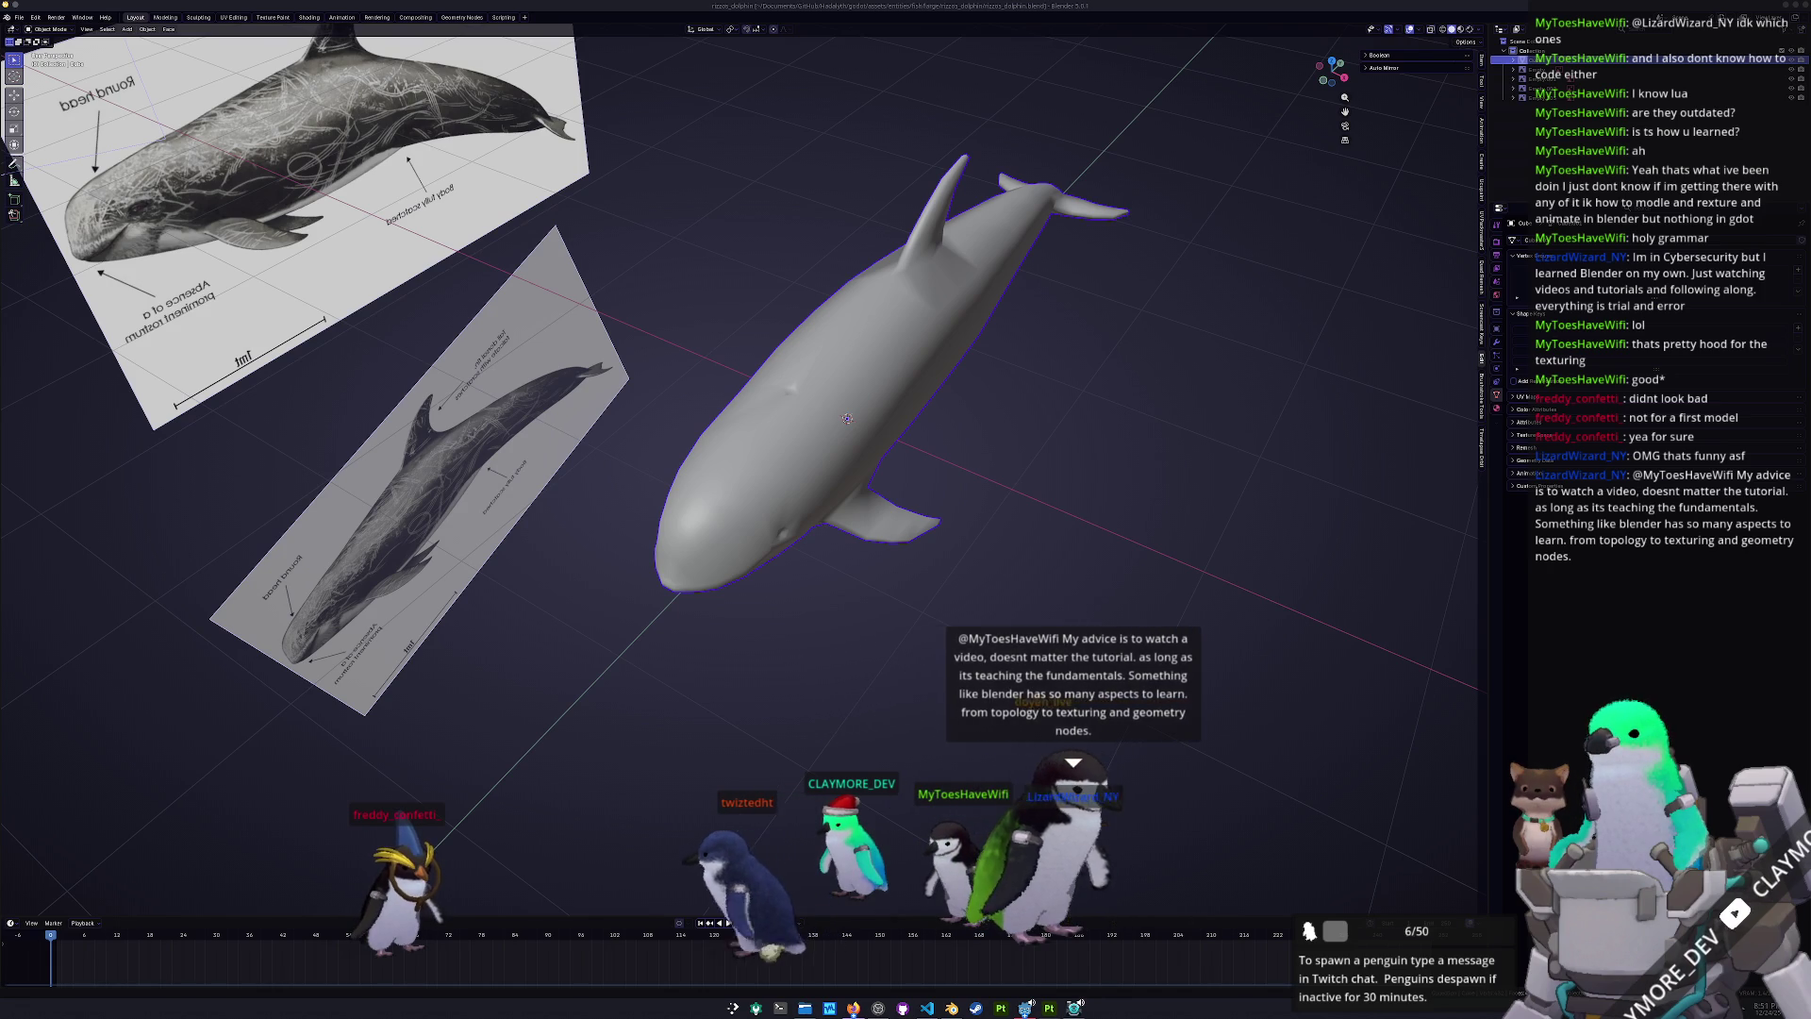
- Apply the dolphin's location, rotation and scale, and bring up the rename popup for Cube
mouse_move(1104, 557)
middle_down()
mouse_move(1167, 586)
mouse_move(1180, 558)
mouse_move(1101, 577)
mouse_move(941, 544)
middle_up()
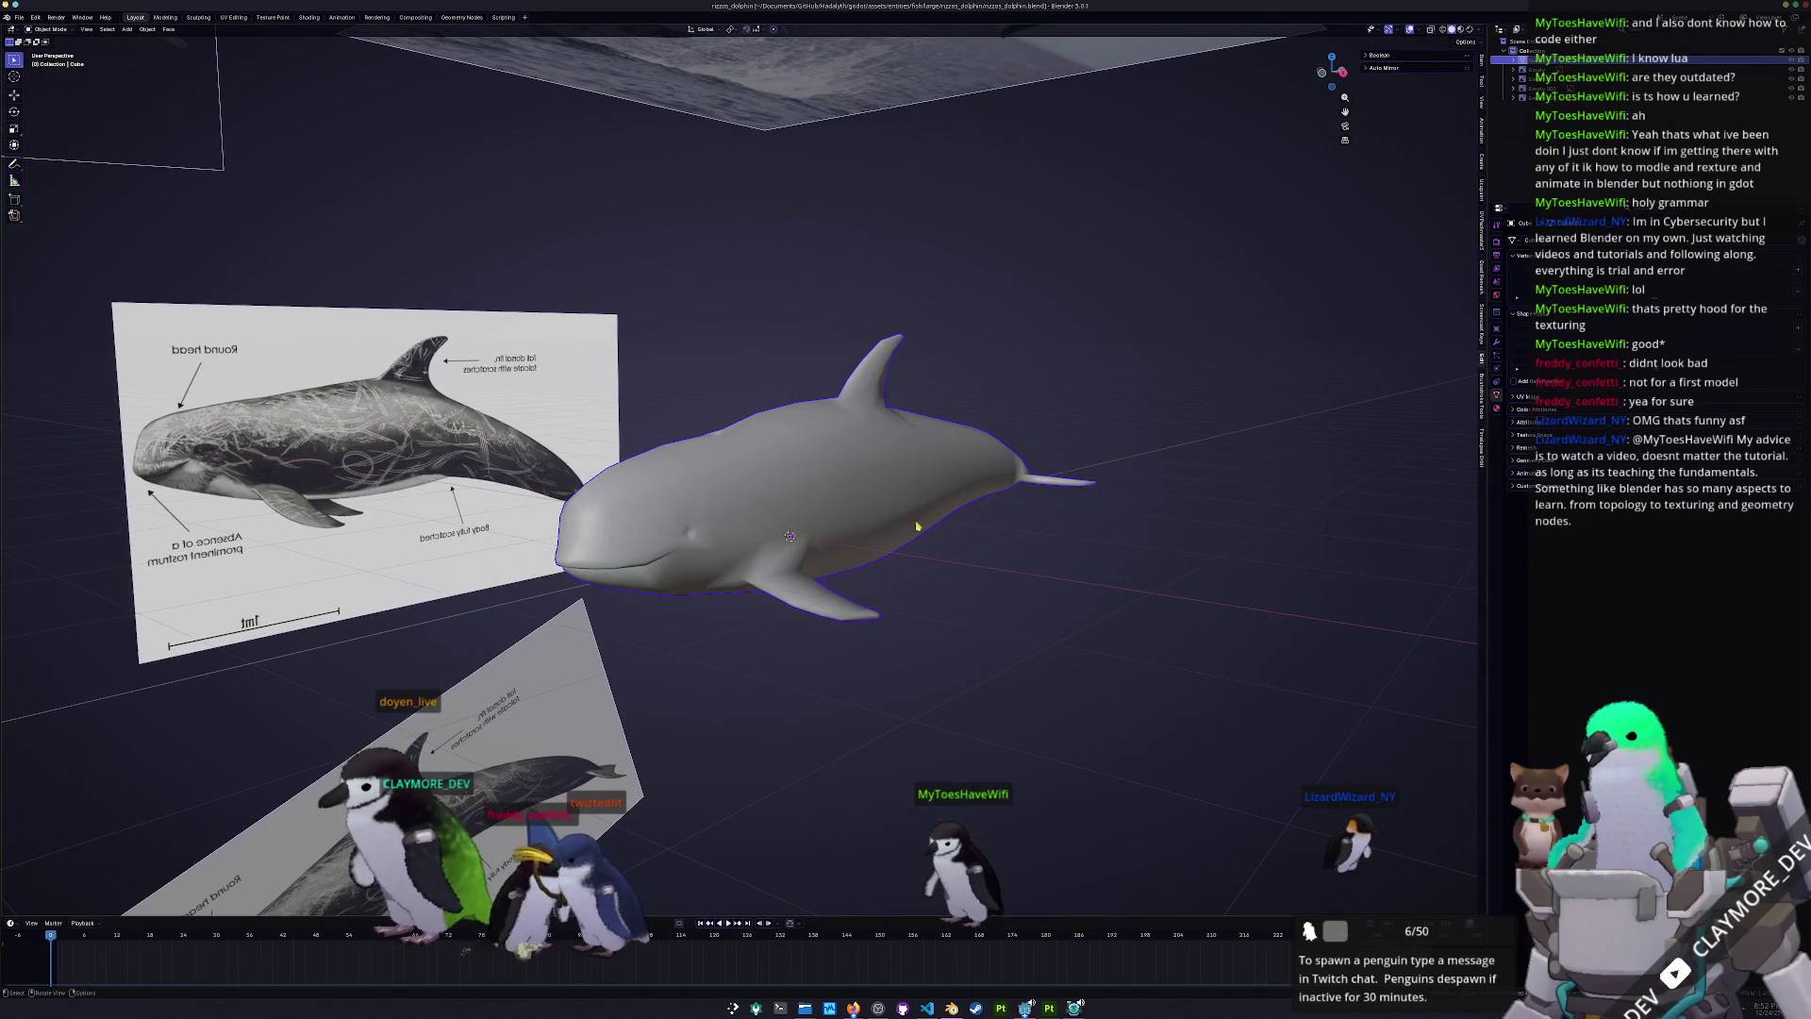
key(ctrl+a)
click(885, 482)
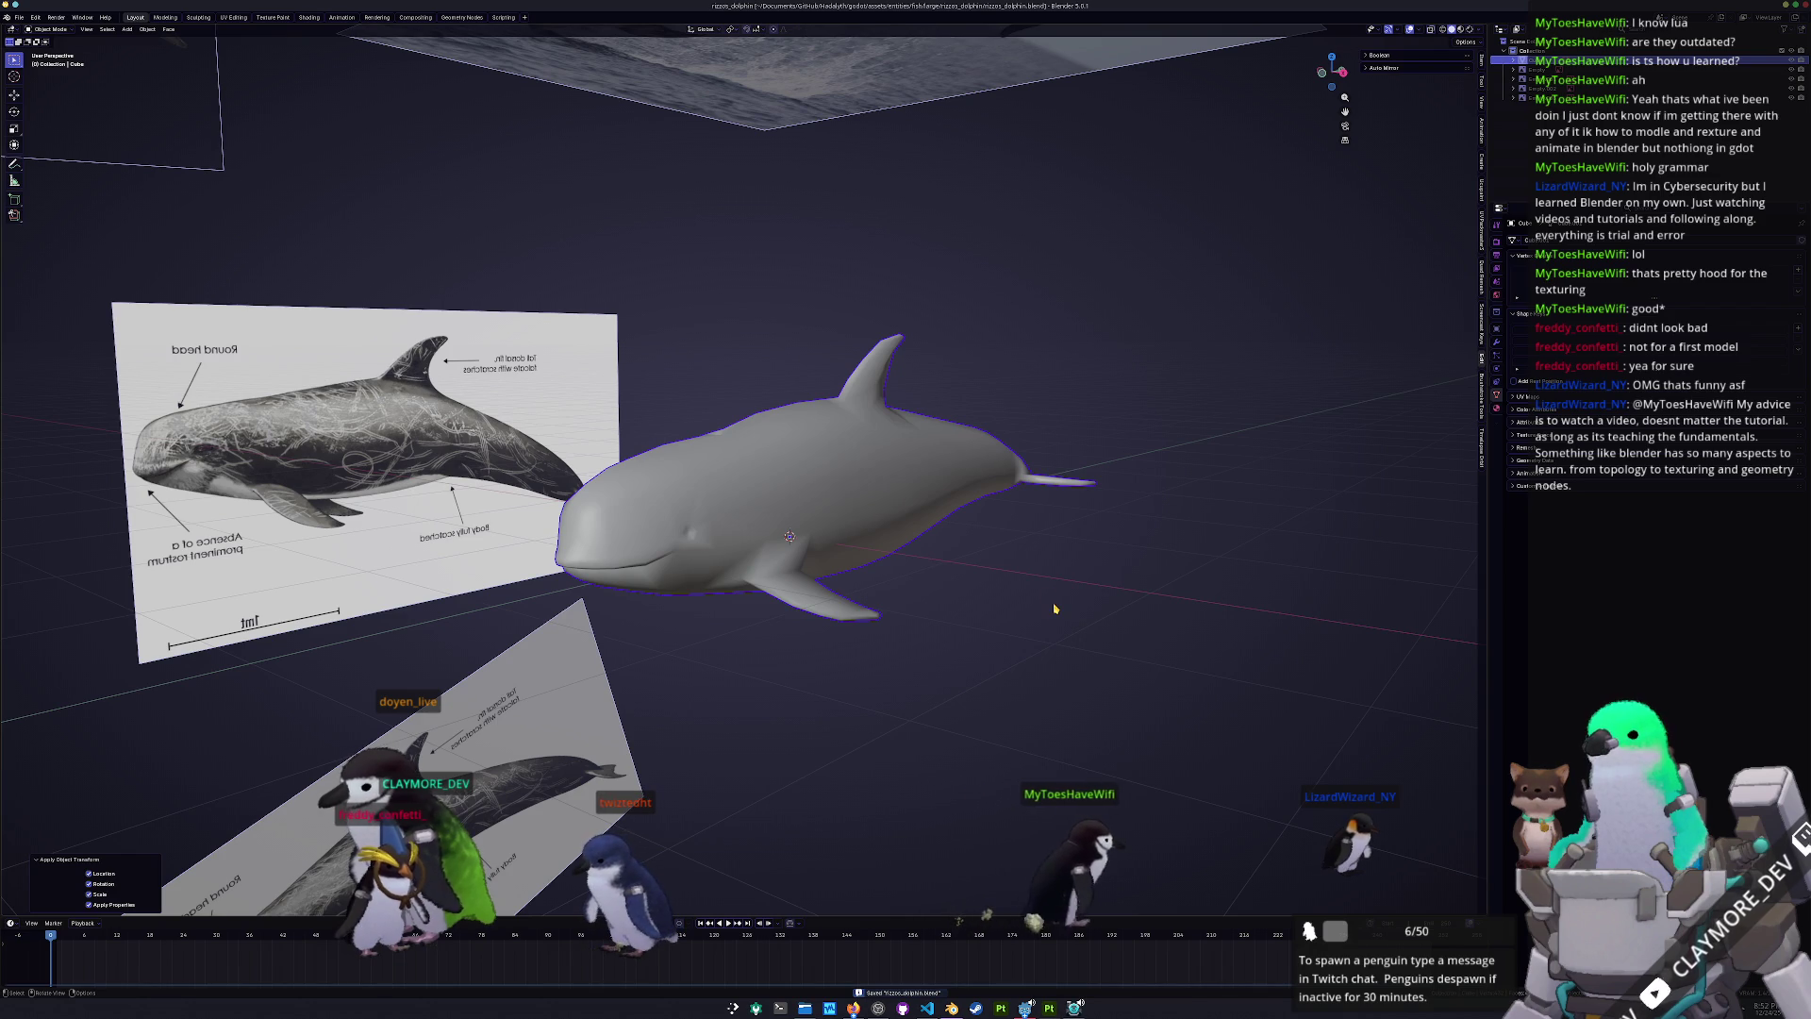
key(F2)
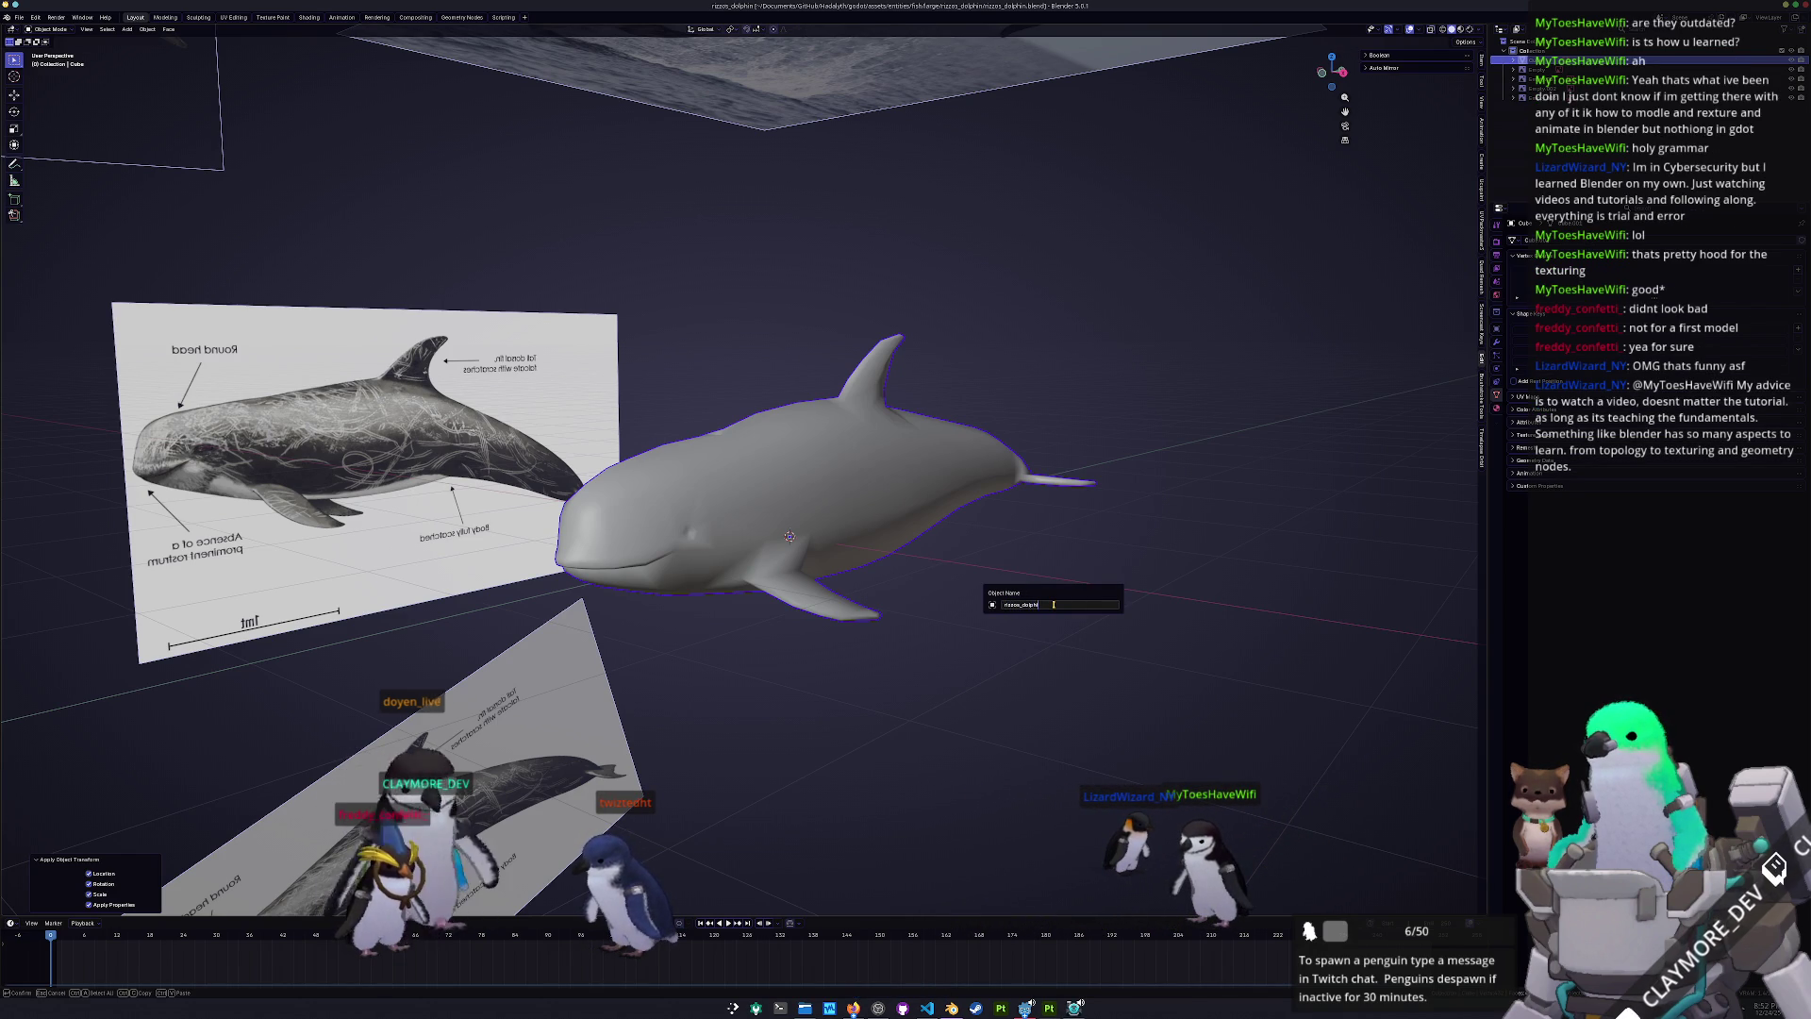
- Name the object rizzos_dolphin and apply All Transforms, cancelling a stray move
key(Return)
key(ctrl+a)
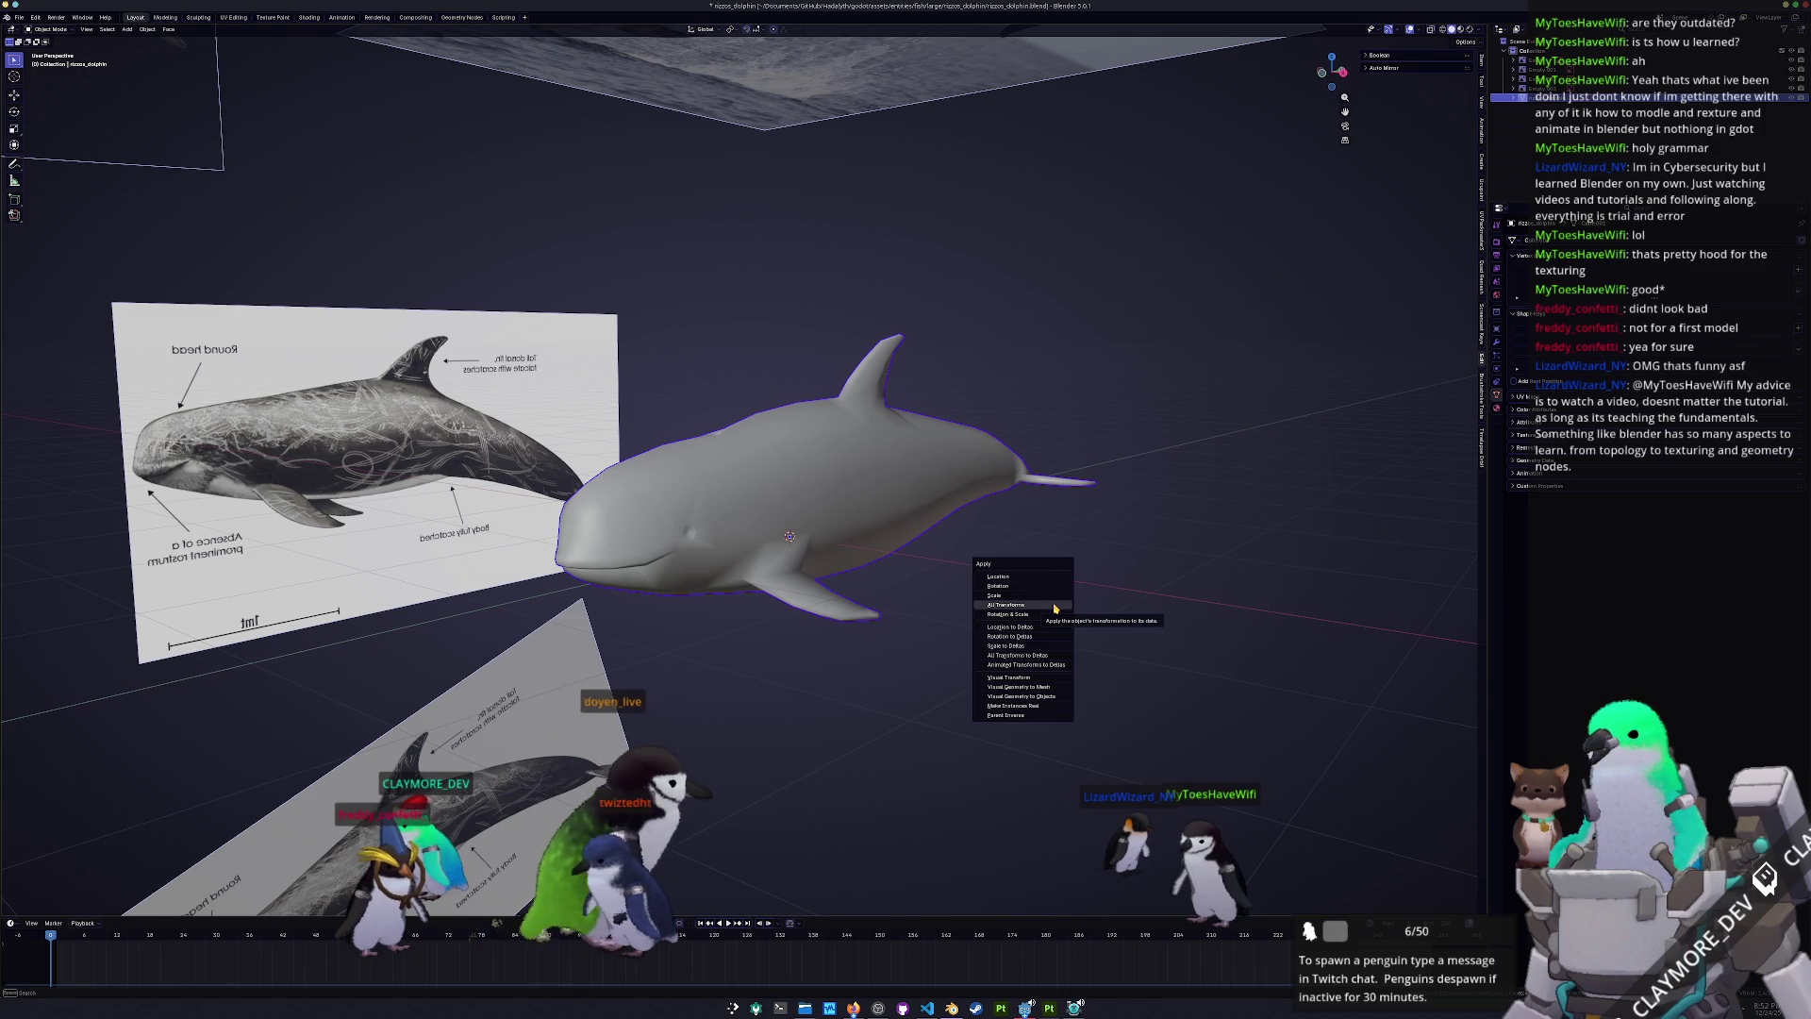
click(1054, 609)
key(g)
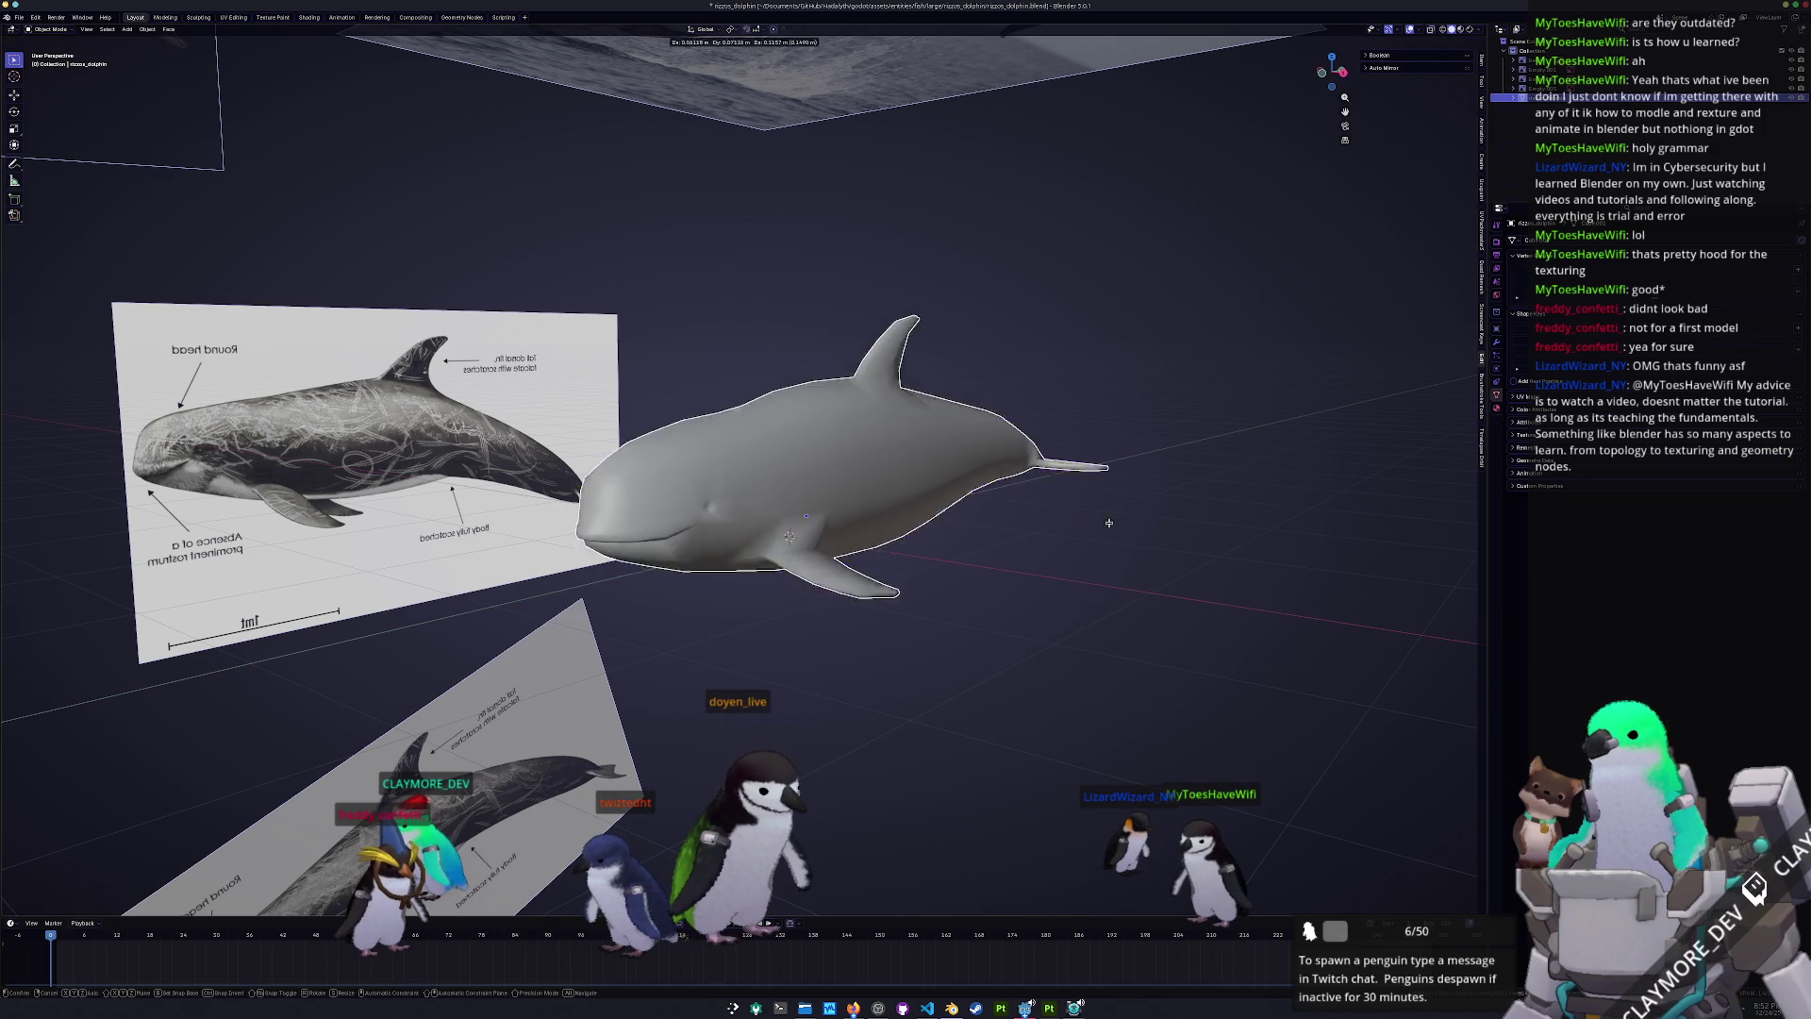
right_click(1165, 521)
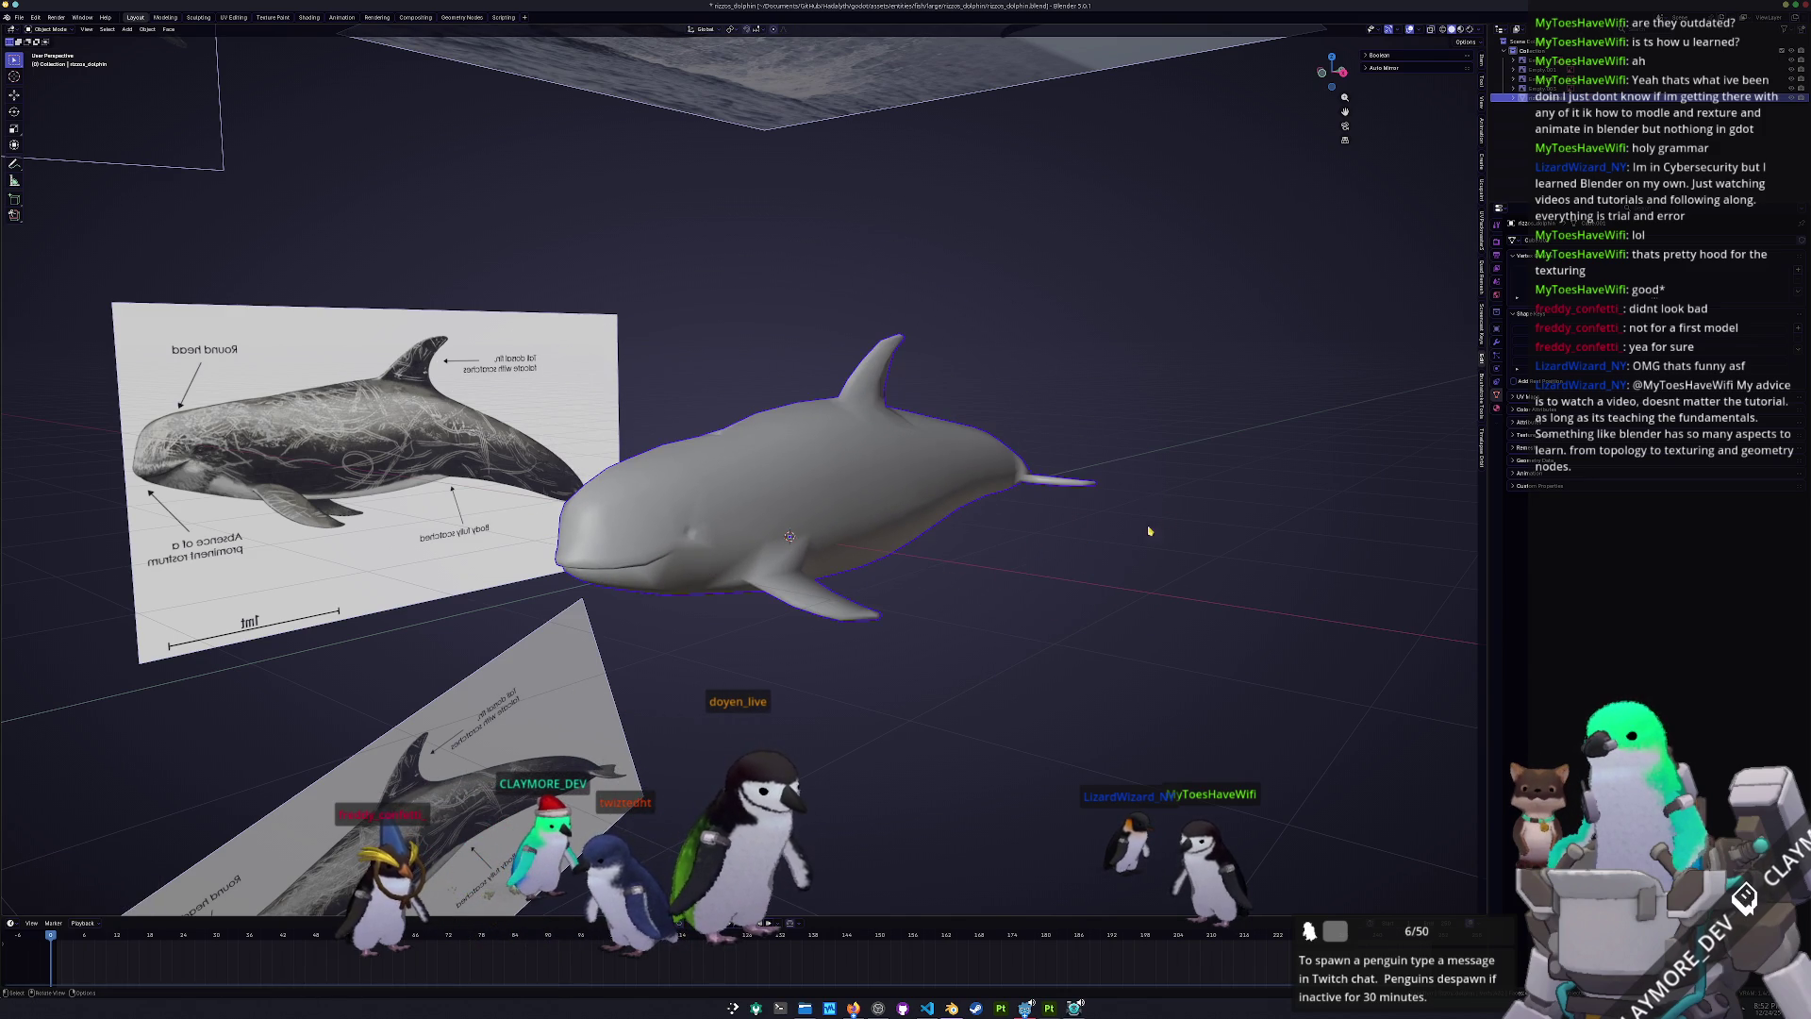
- Save rizzos_dolphin.blend and begin renaming the dolphin's mesh data
middle_drag(1066, 589, 887, 580)
mouse_move(847, 516)
middle_down()
mouse_move(834, 548)
mouse_move(909, 600)
mouse_move(1029, 576)
middle_up()
key(ctrl+s)
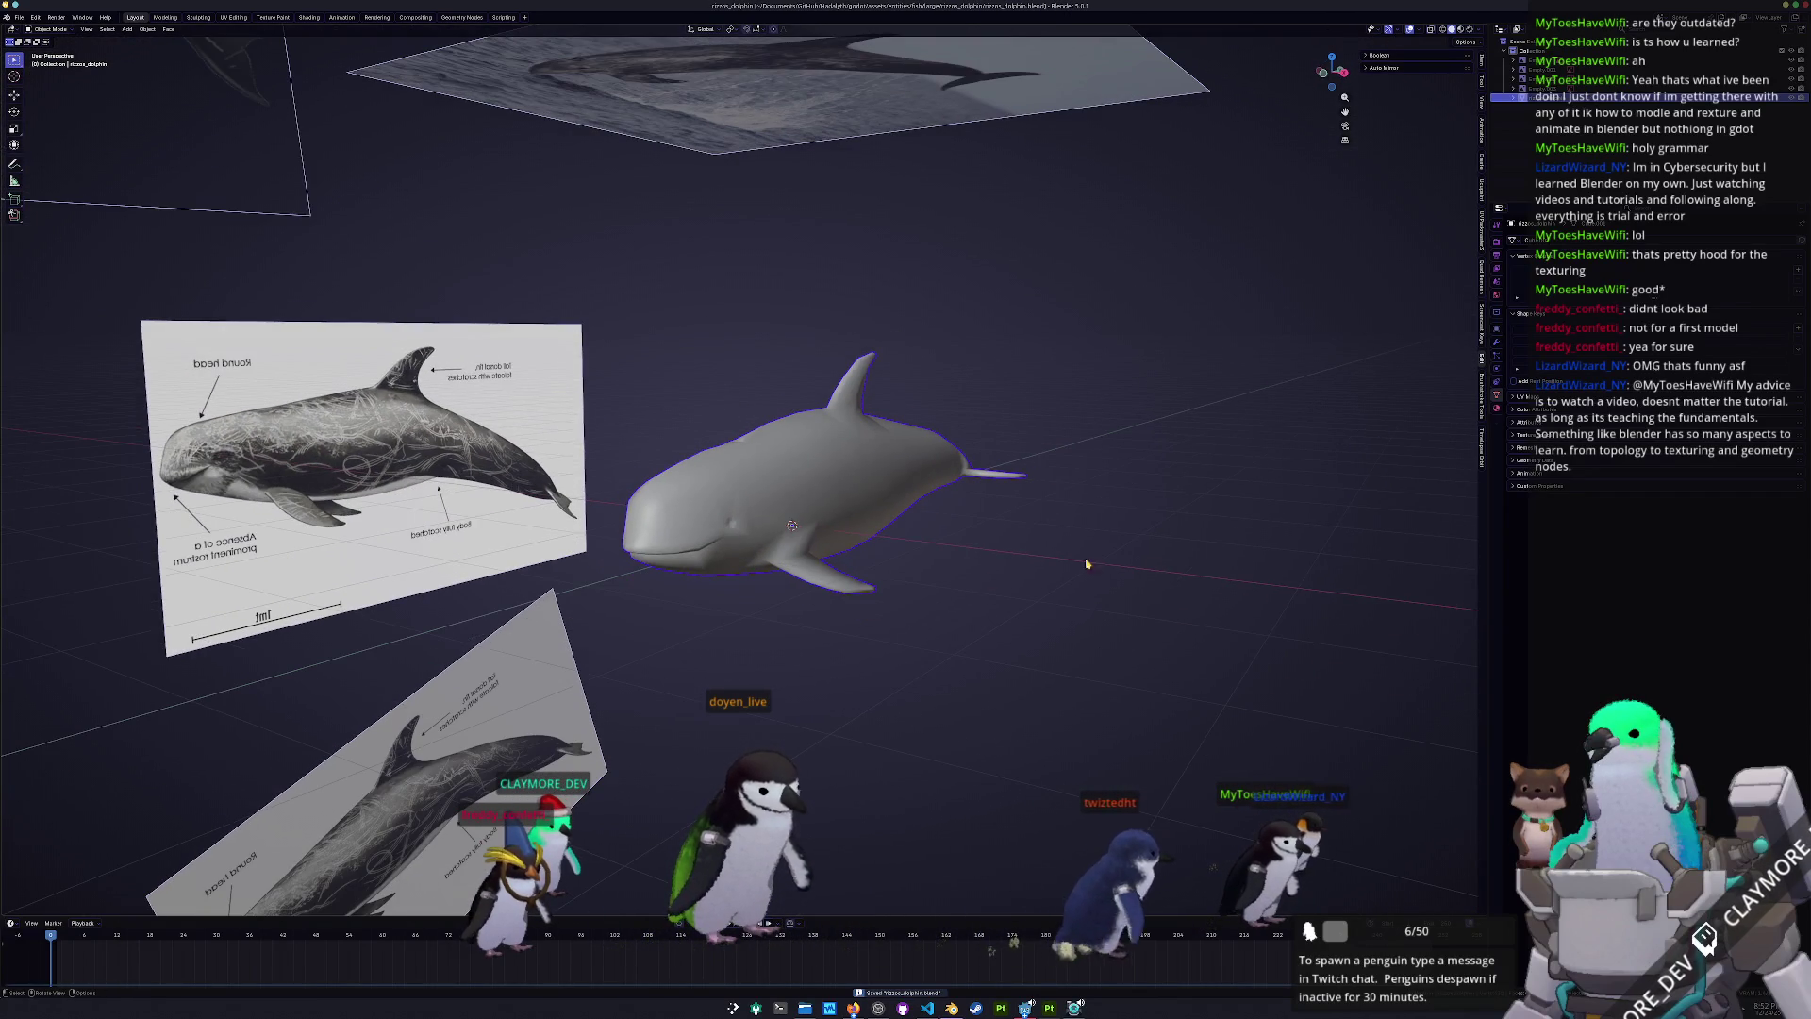
click(1533, 240)
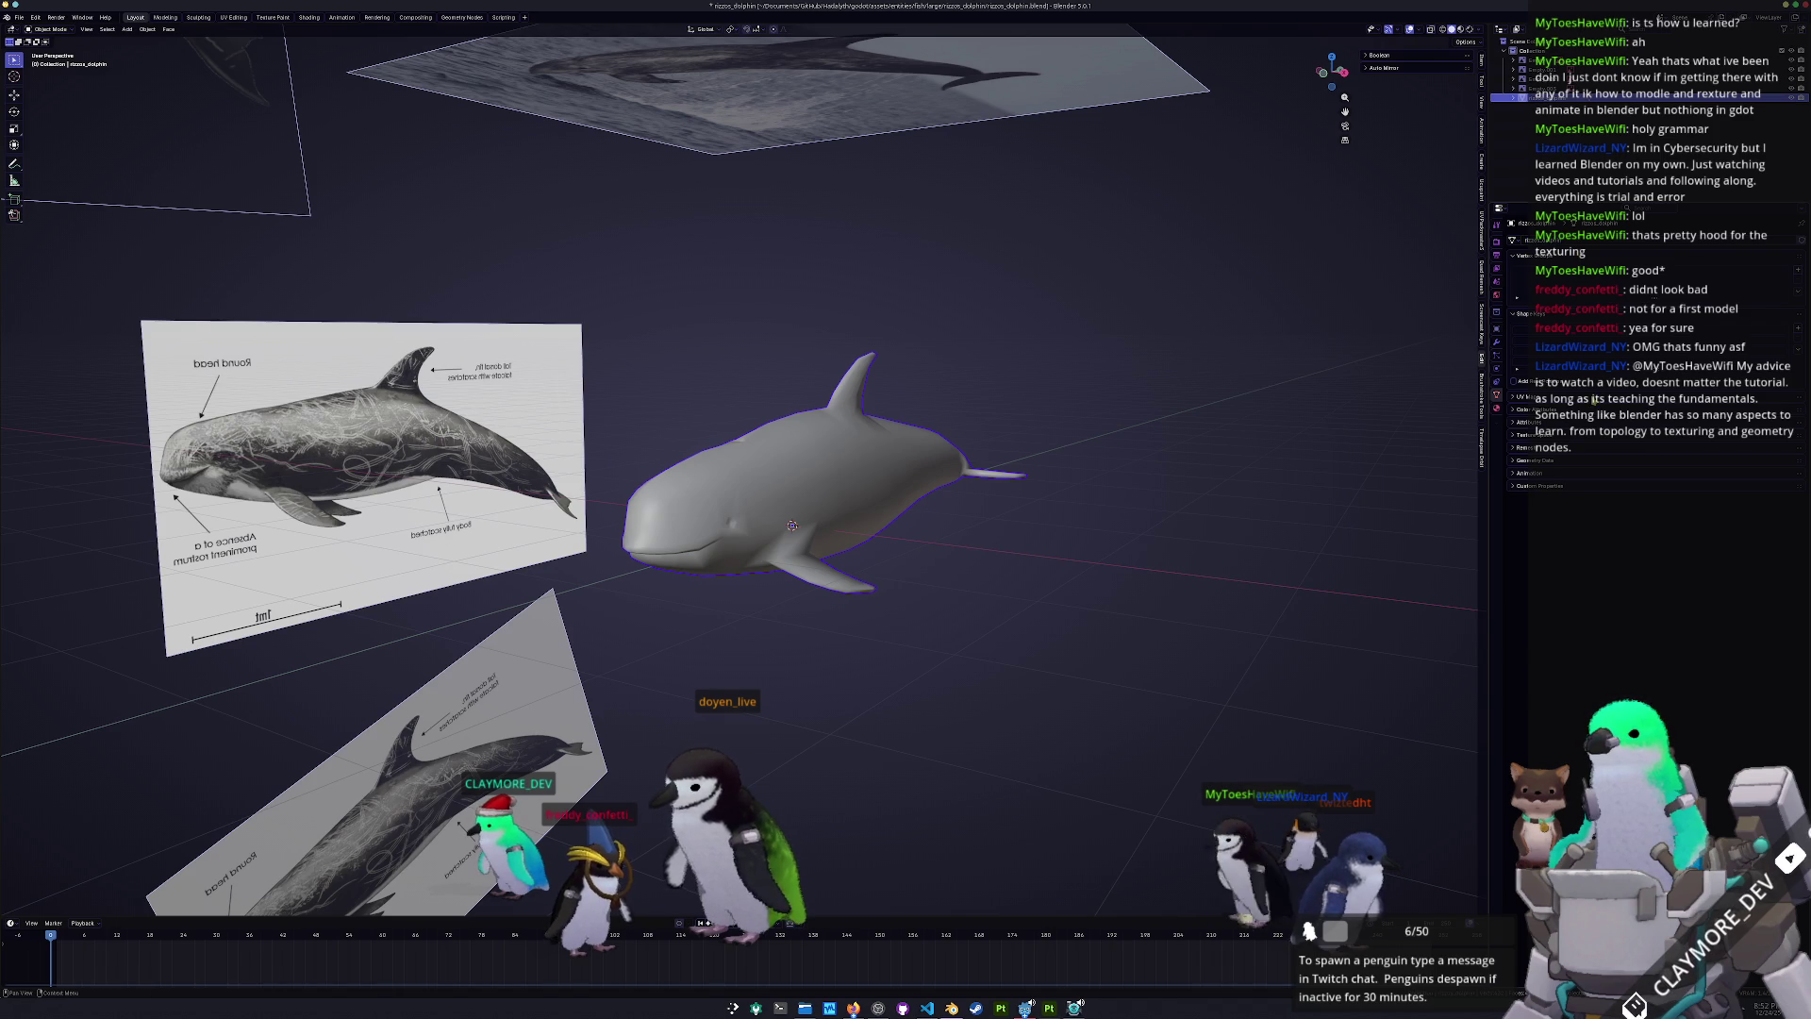
- Create a new material for the dolphin, apply its transforms and save
click(1547, 409)
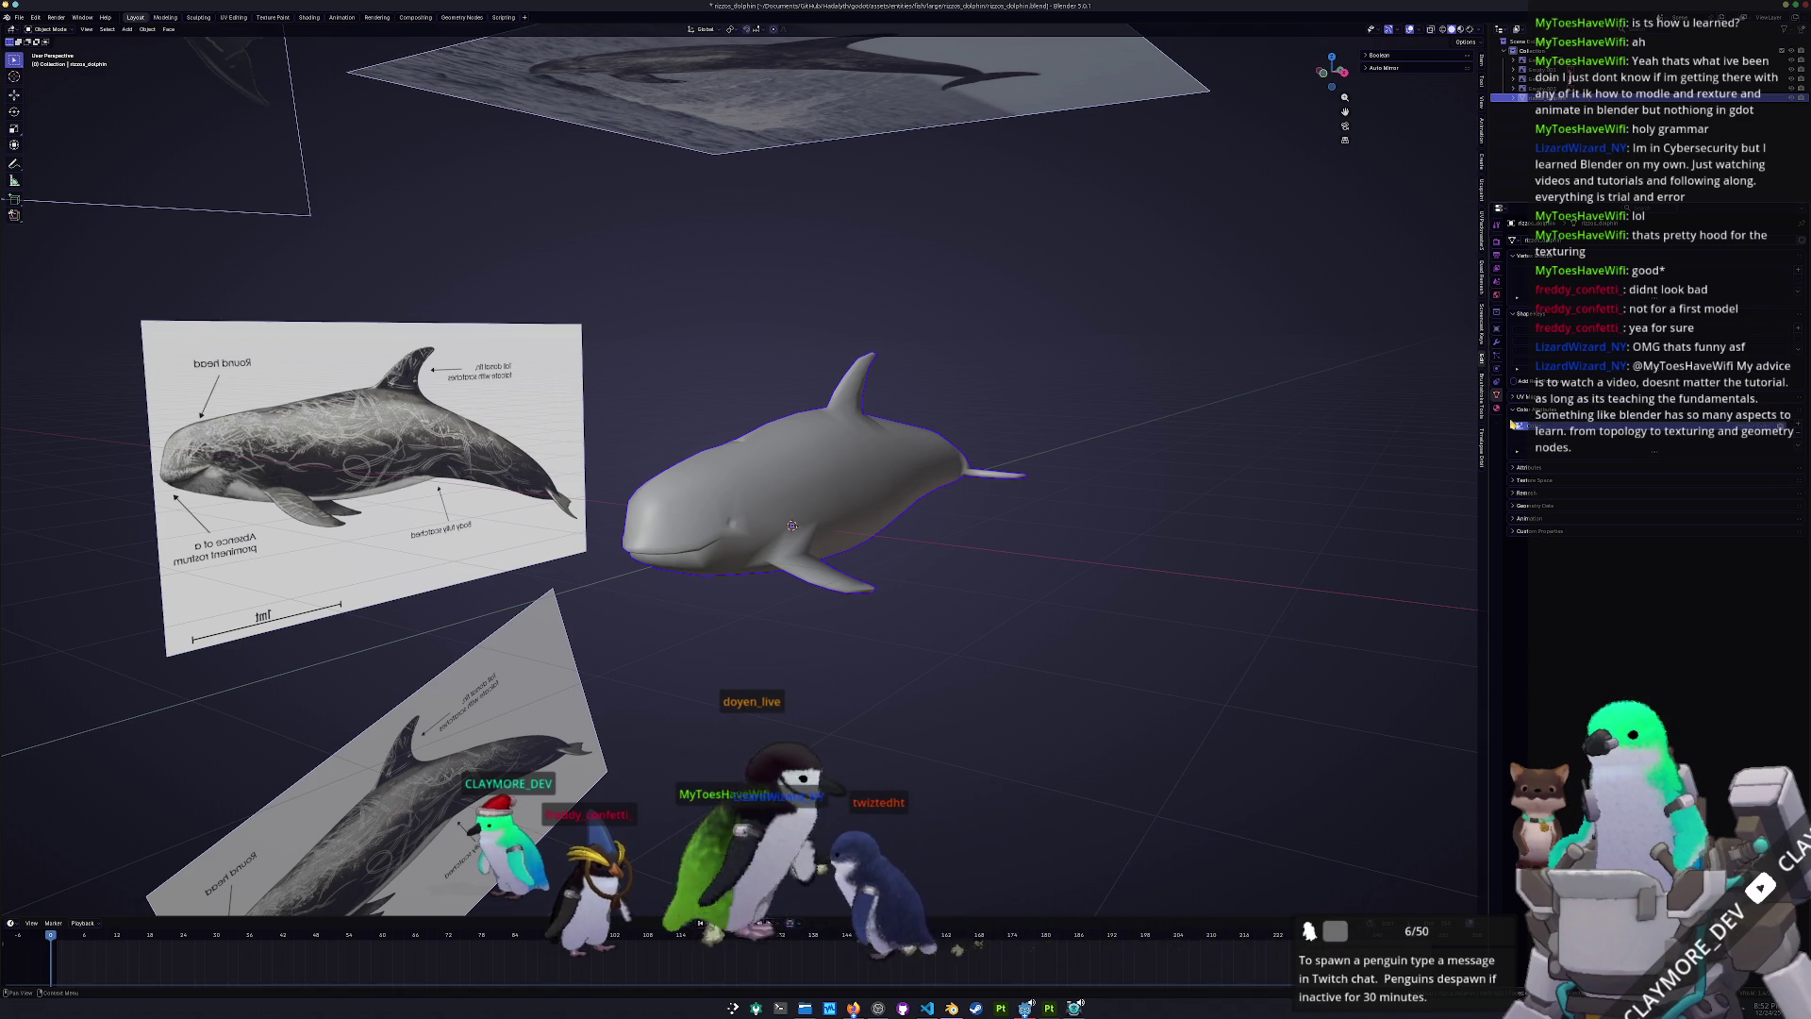
click(1497, 407)
click(1604, 281)
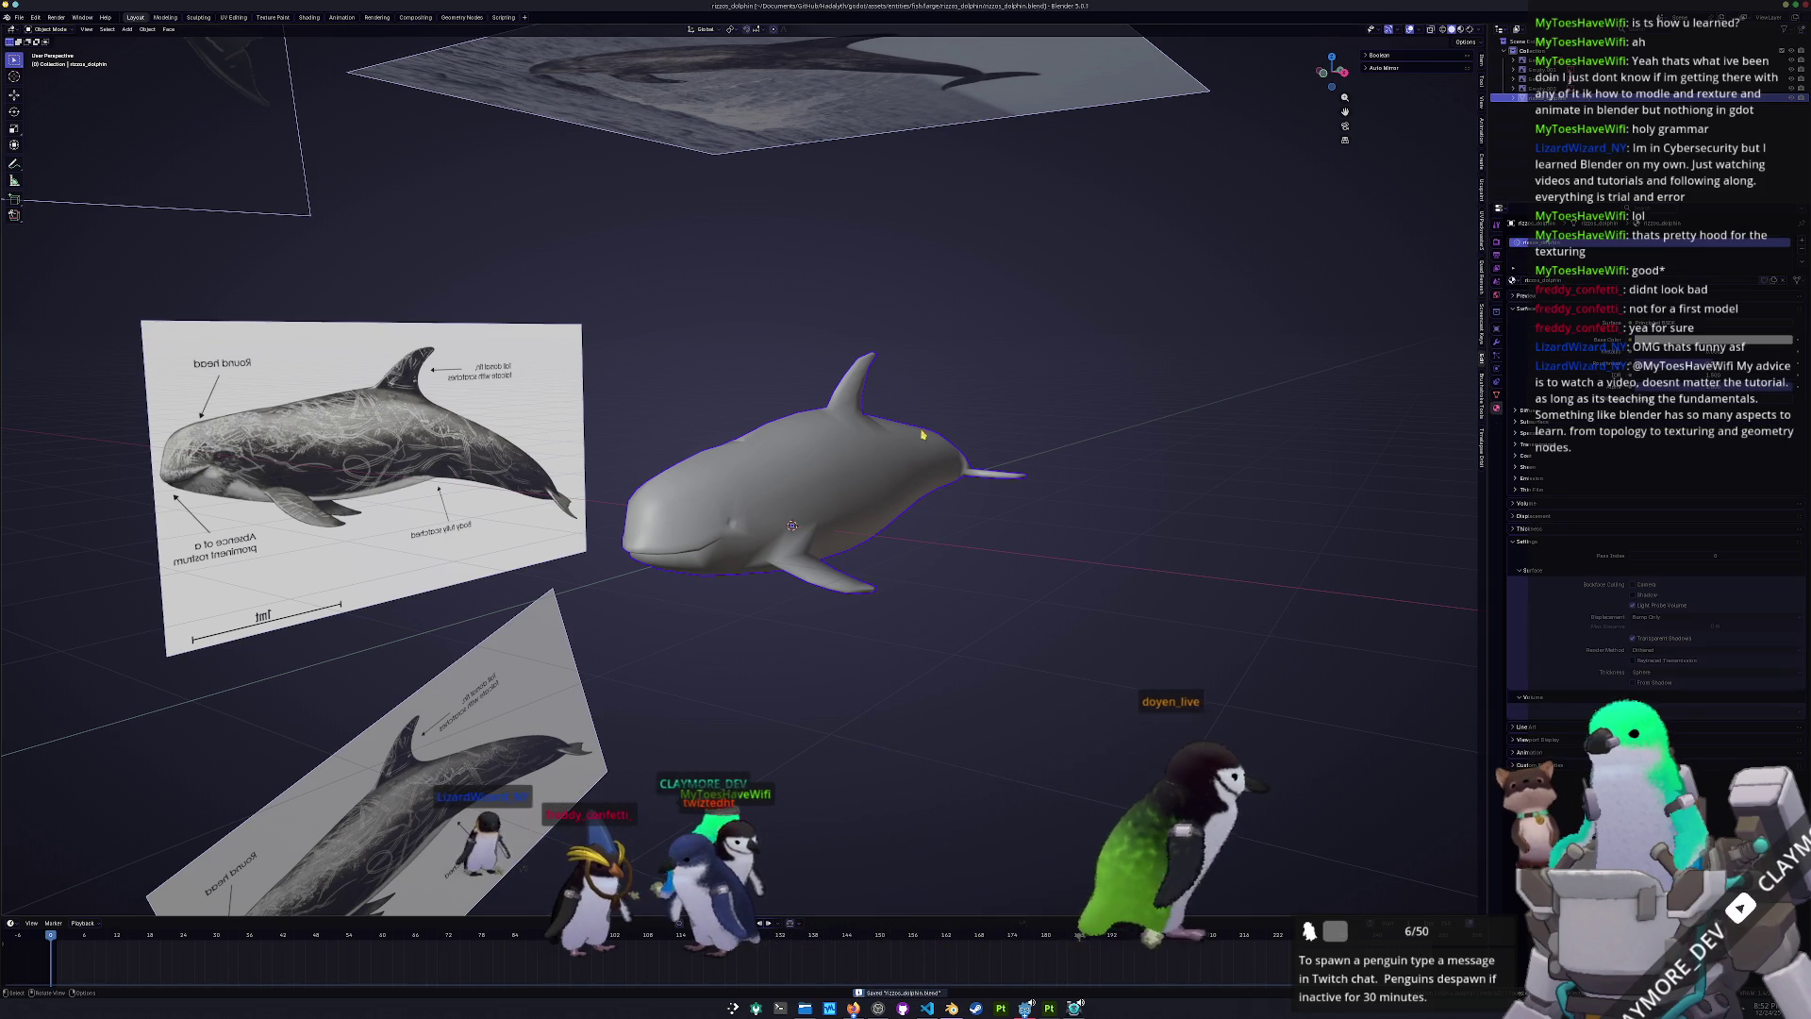
key(ctrl+a)
click(846, 467)
key(ctrl+s)
- Lower the dolphin about 0.092 m on Z against the side reference, then switch to Shading
key(KP_3)
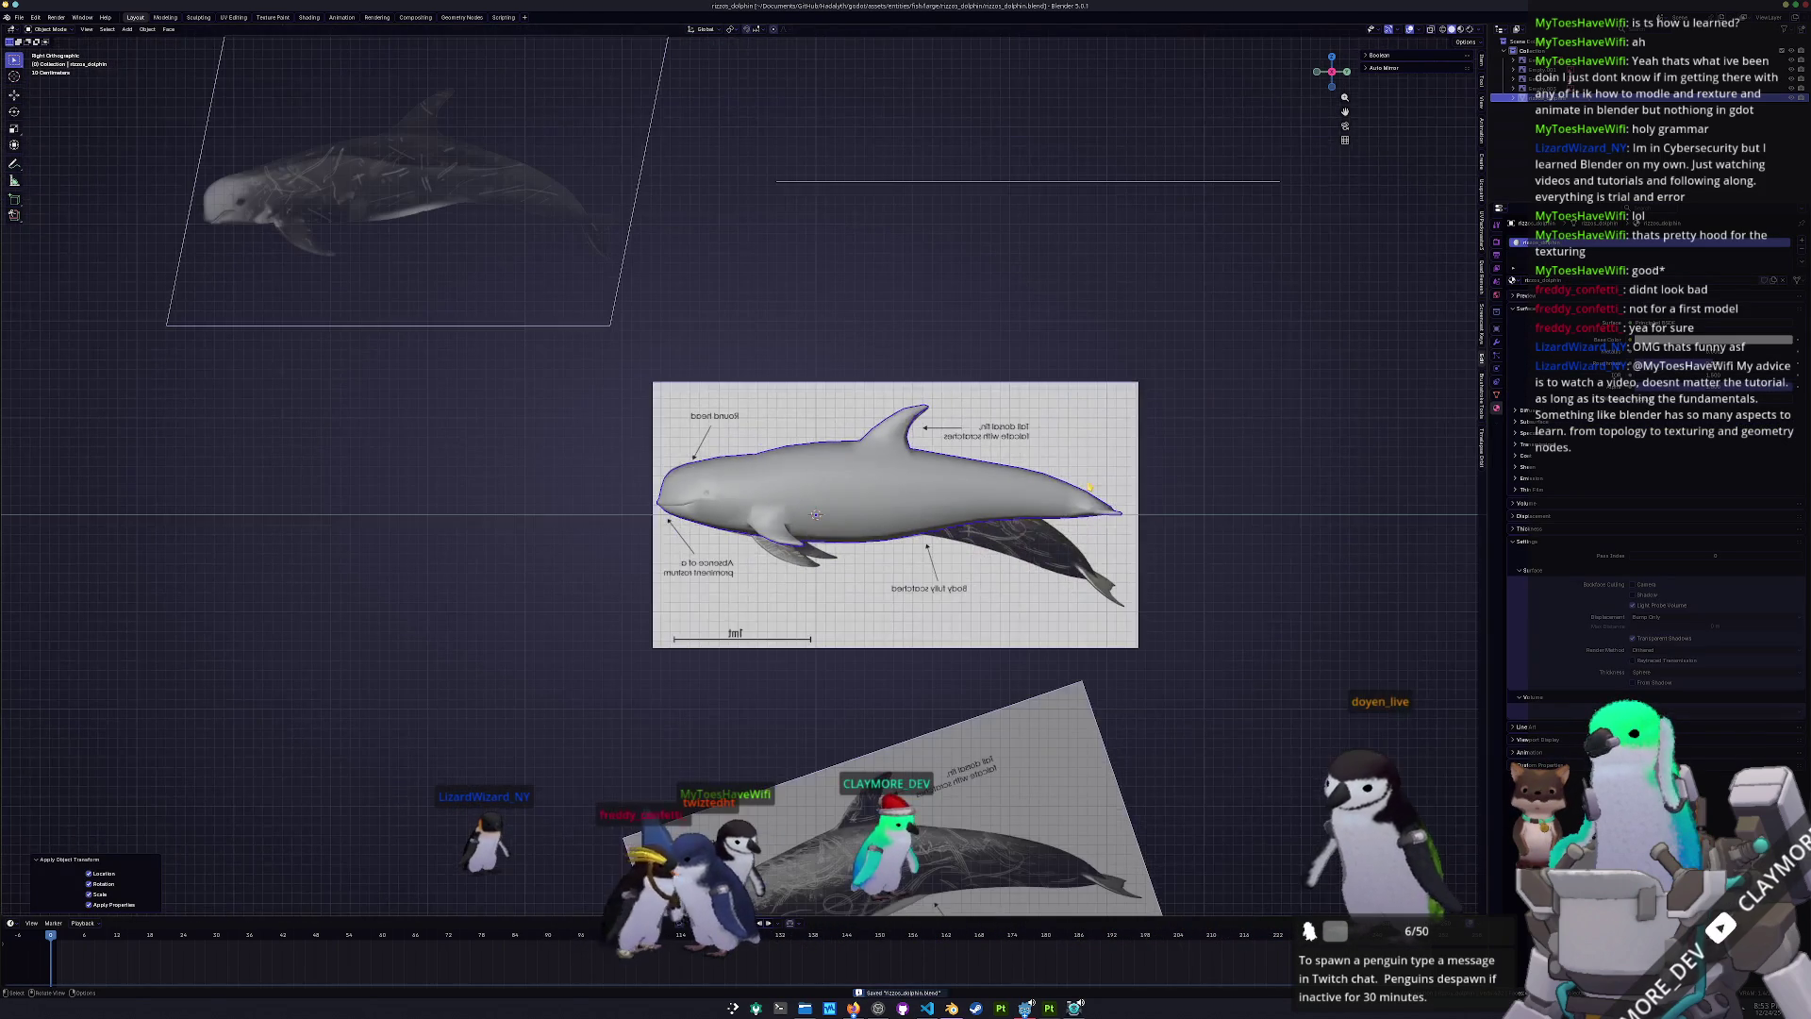
key(g)
key(z)
key(Return)
mouse_move(943, 509)
middle_down()
mouse_move(1097, 499)
mouse_move(938, 534)
middle_up()
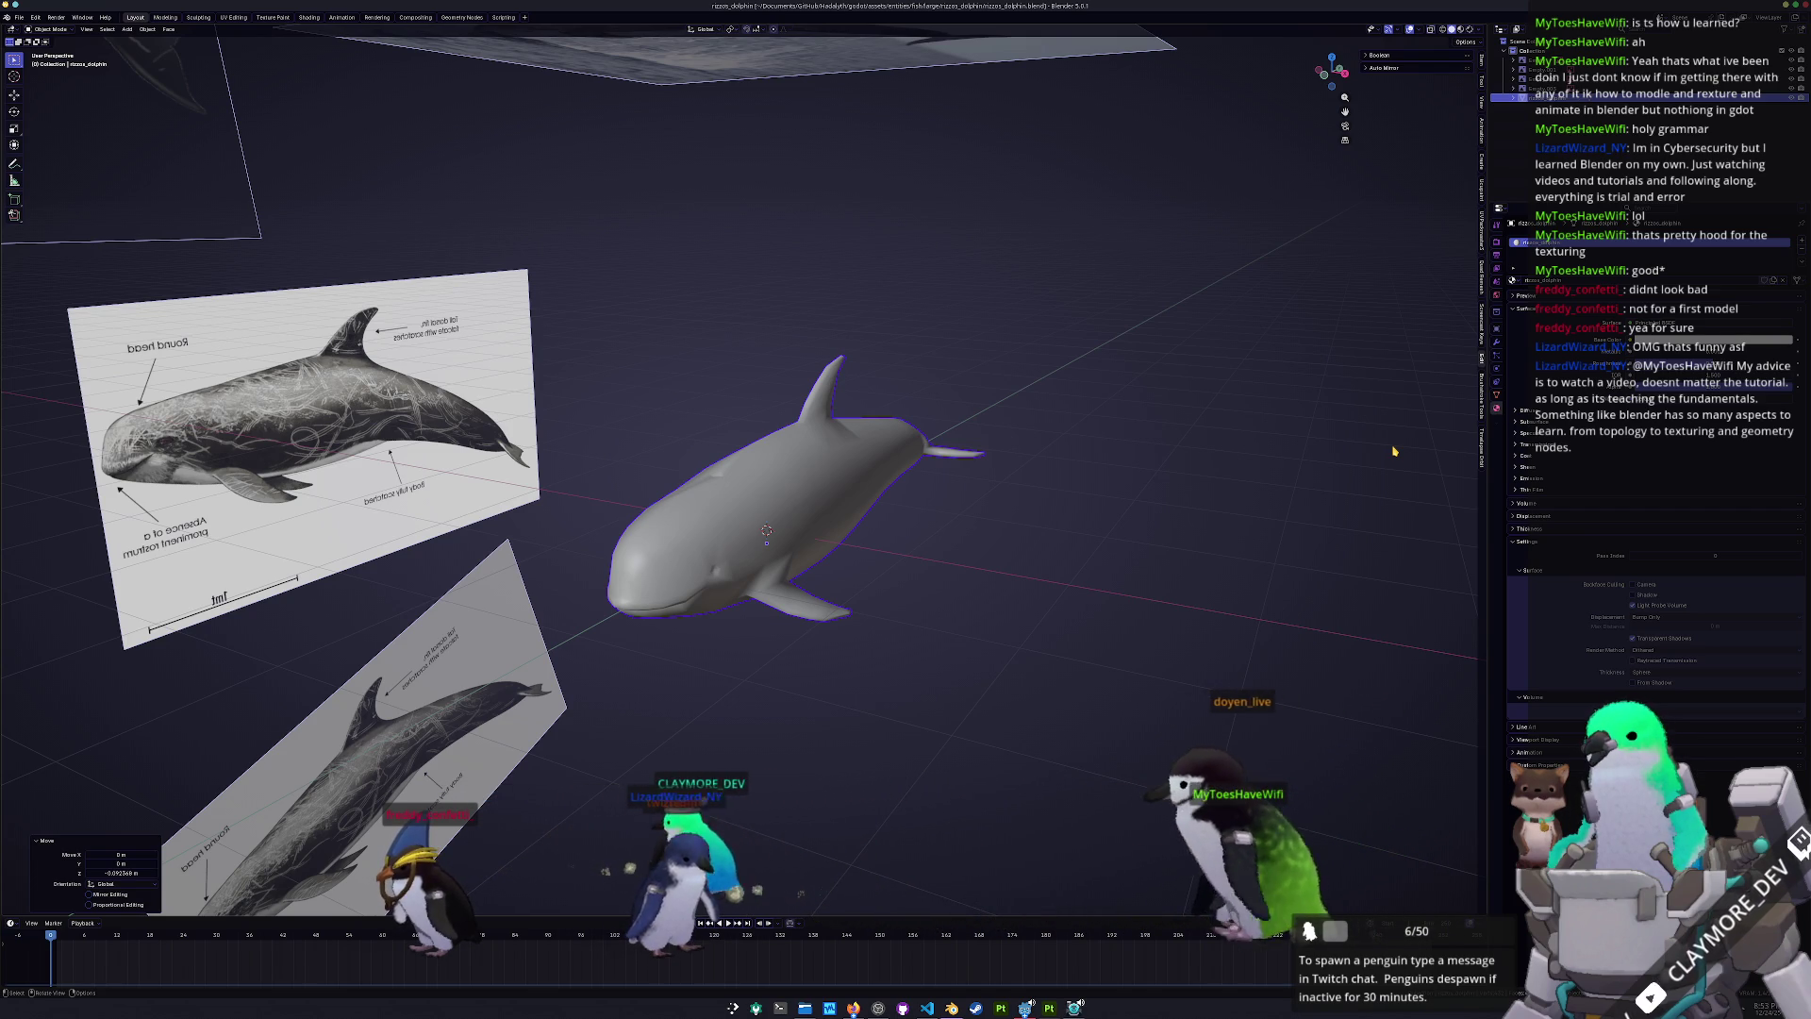
scroll(1005, 552, up, 1)
mouse_move(1004, 551)
middle_down()
mouse_move(1072, 512)
mouse_move(1069, 537)
mouse_move(1143, 481)
middle_up()
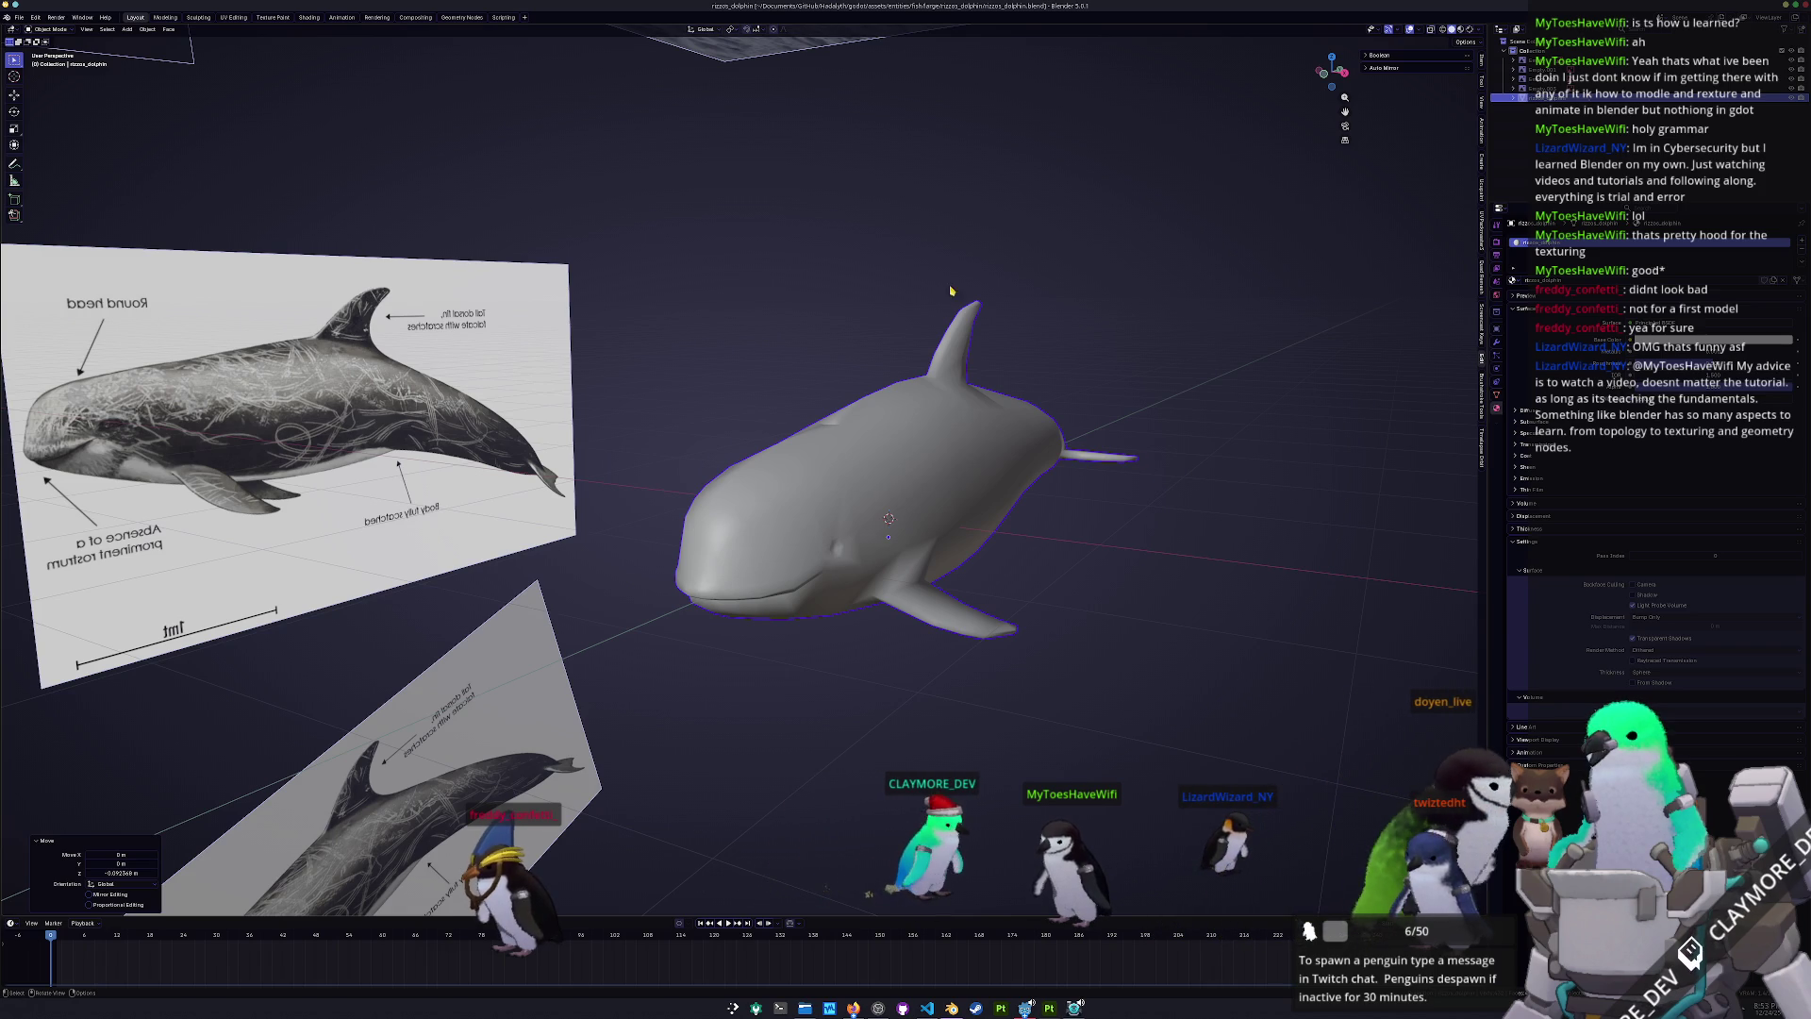
click(309, 19)
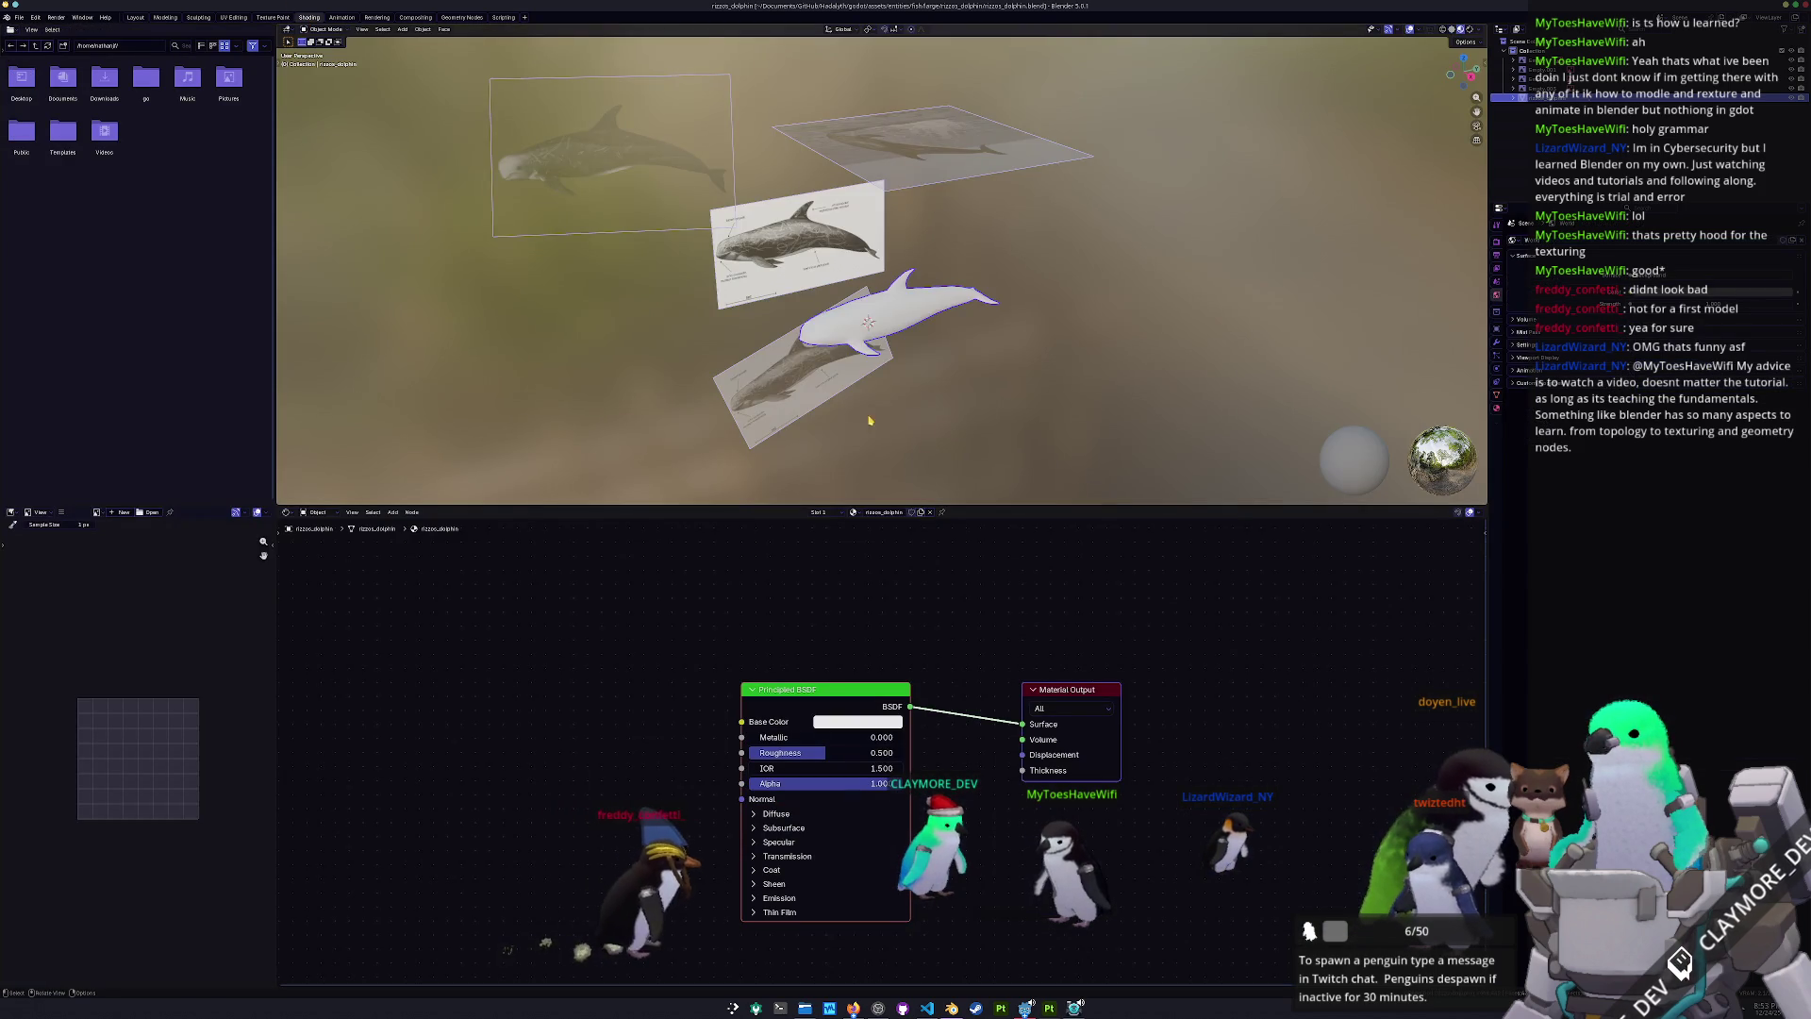
- Add a Texture Coordinate node and a Color Attribute node to the dolphin's material
key(KP_1)
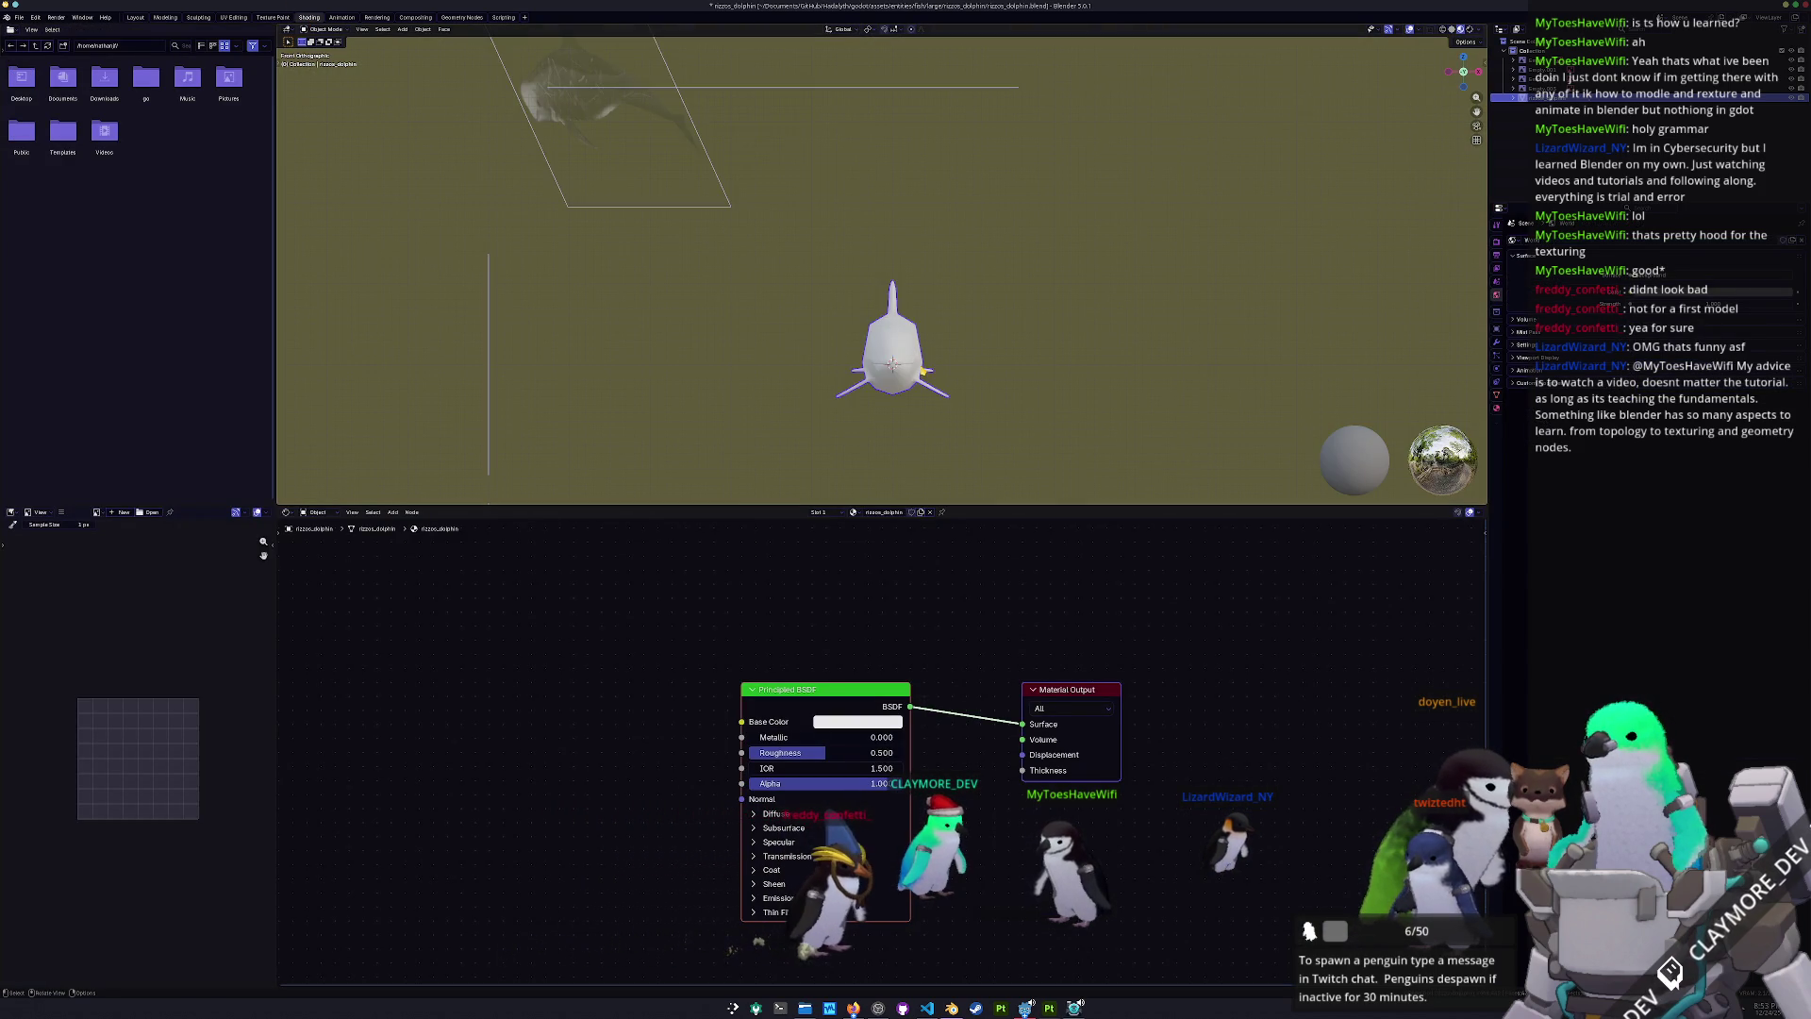
middle_drag(930, 368, 851, 574)
click(845, 616)
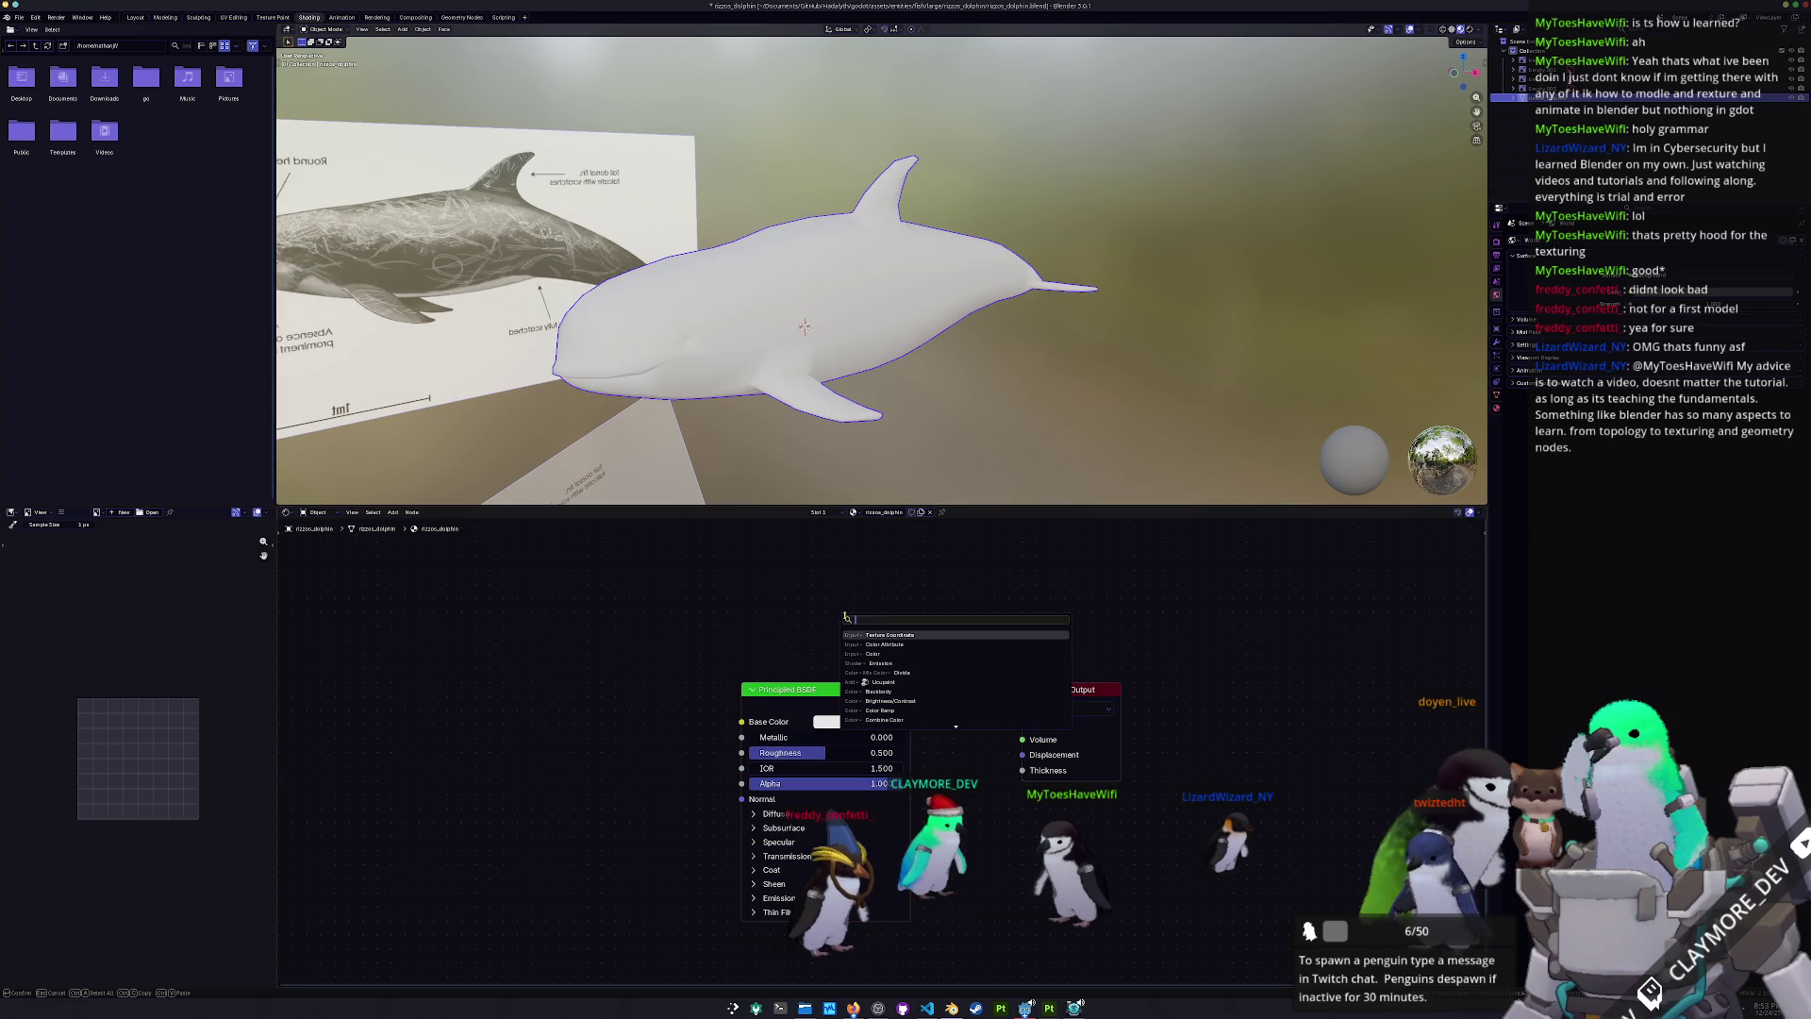
click(890, 635)
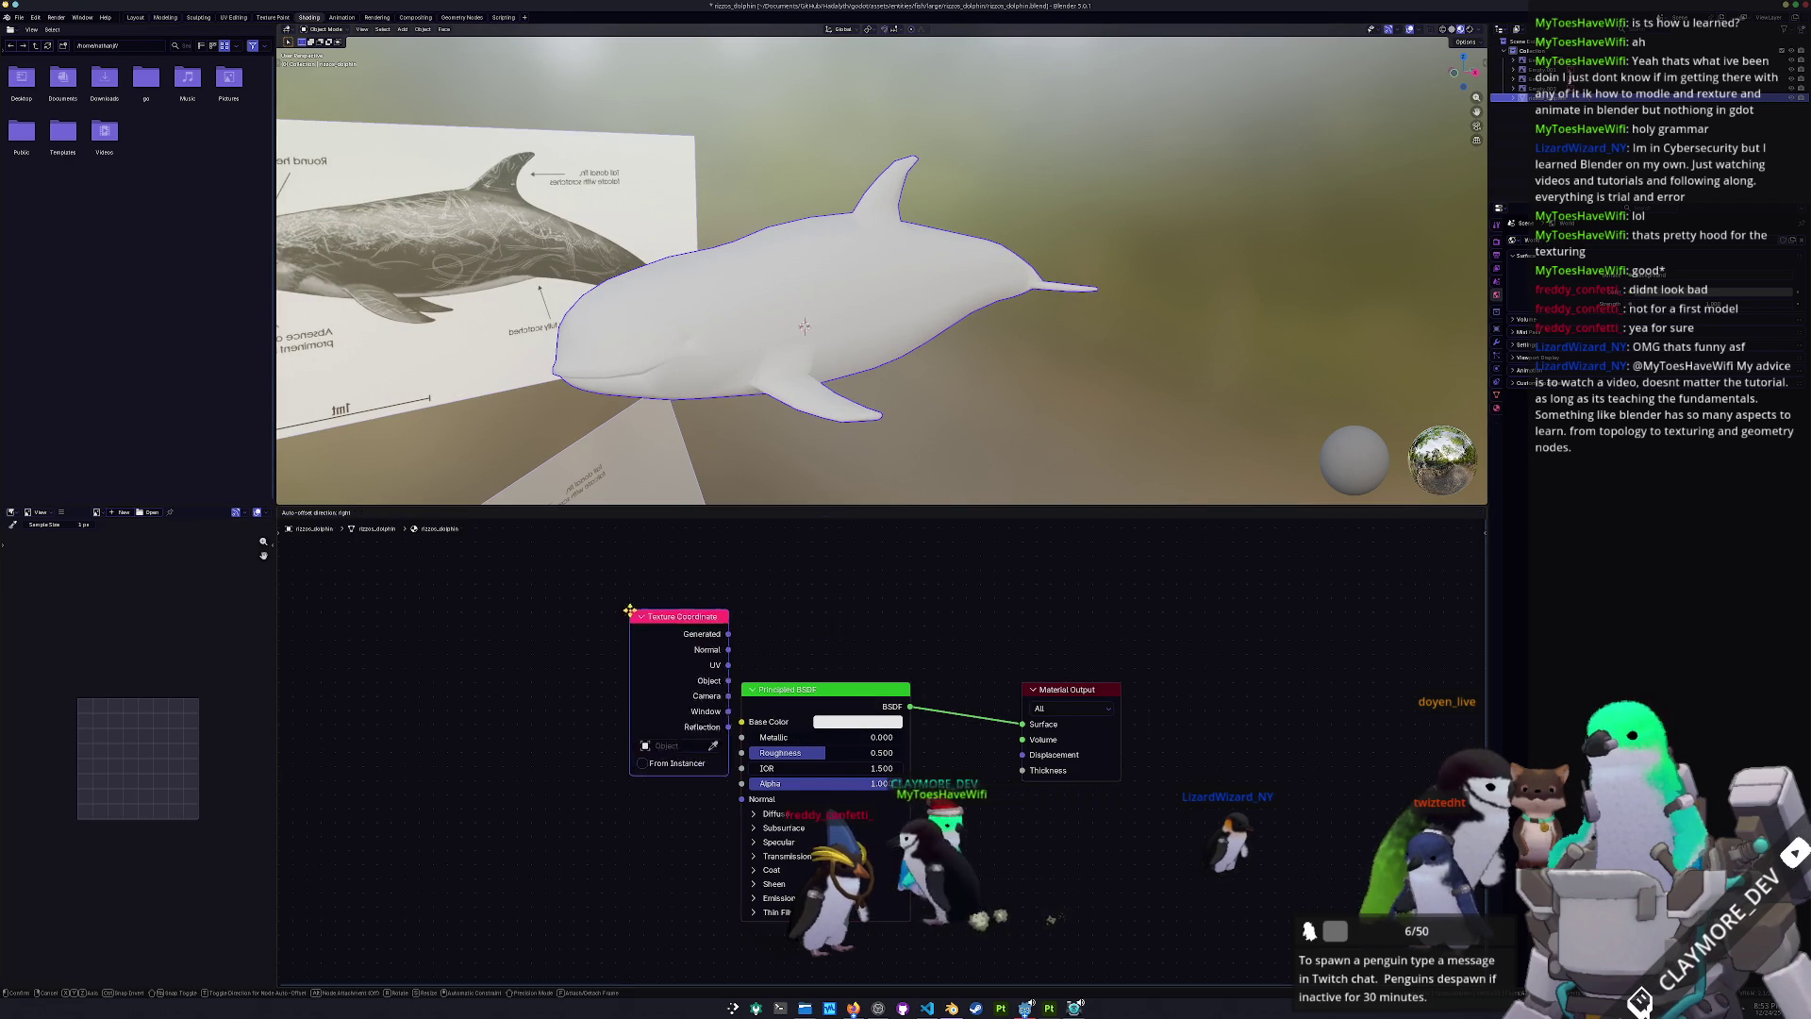
click(639, 566)
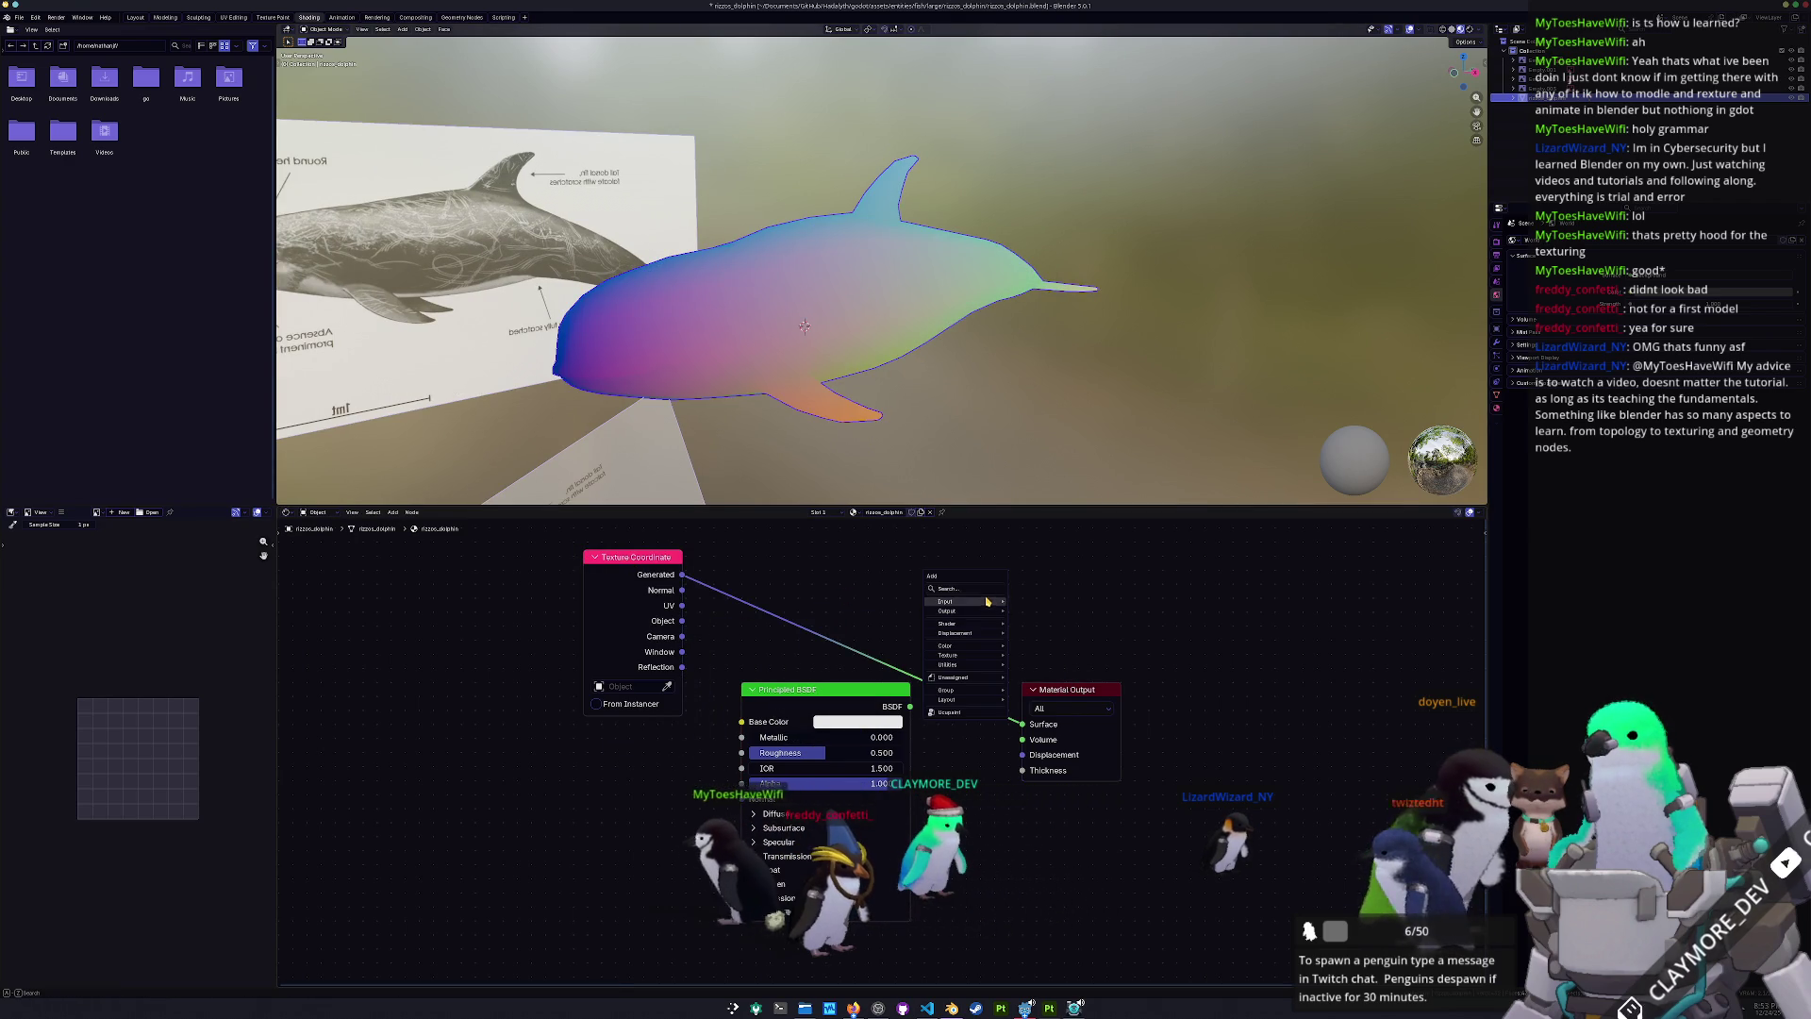
click(995, 593)
click(1037, 622)
click(1075, 604)
- Apply the dolphin's object transforms, checking the Convert options in between
key(ctrl+a)
click(808, 370)
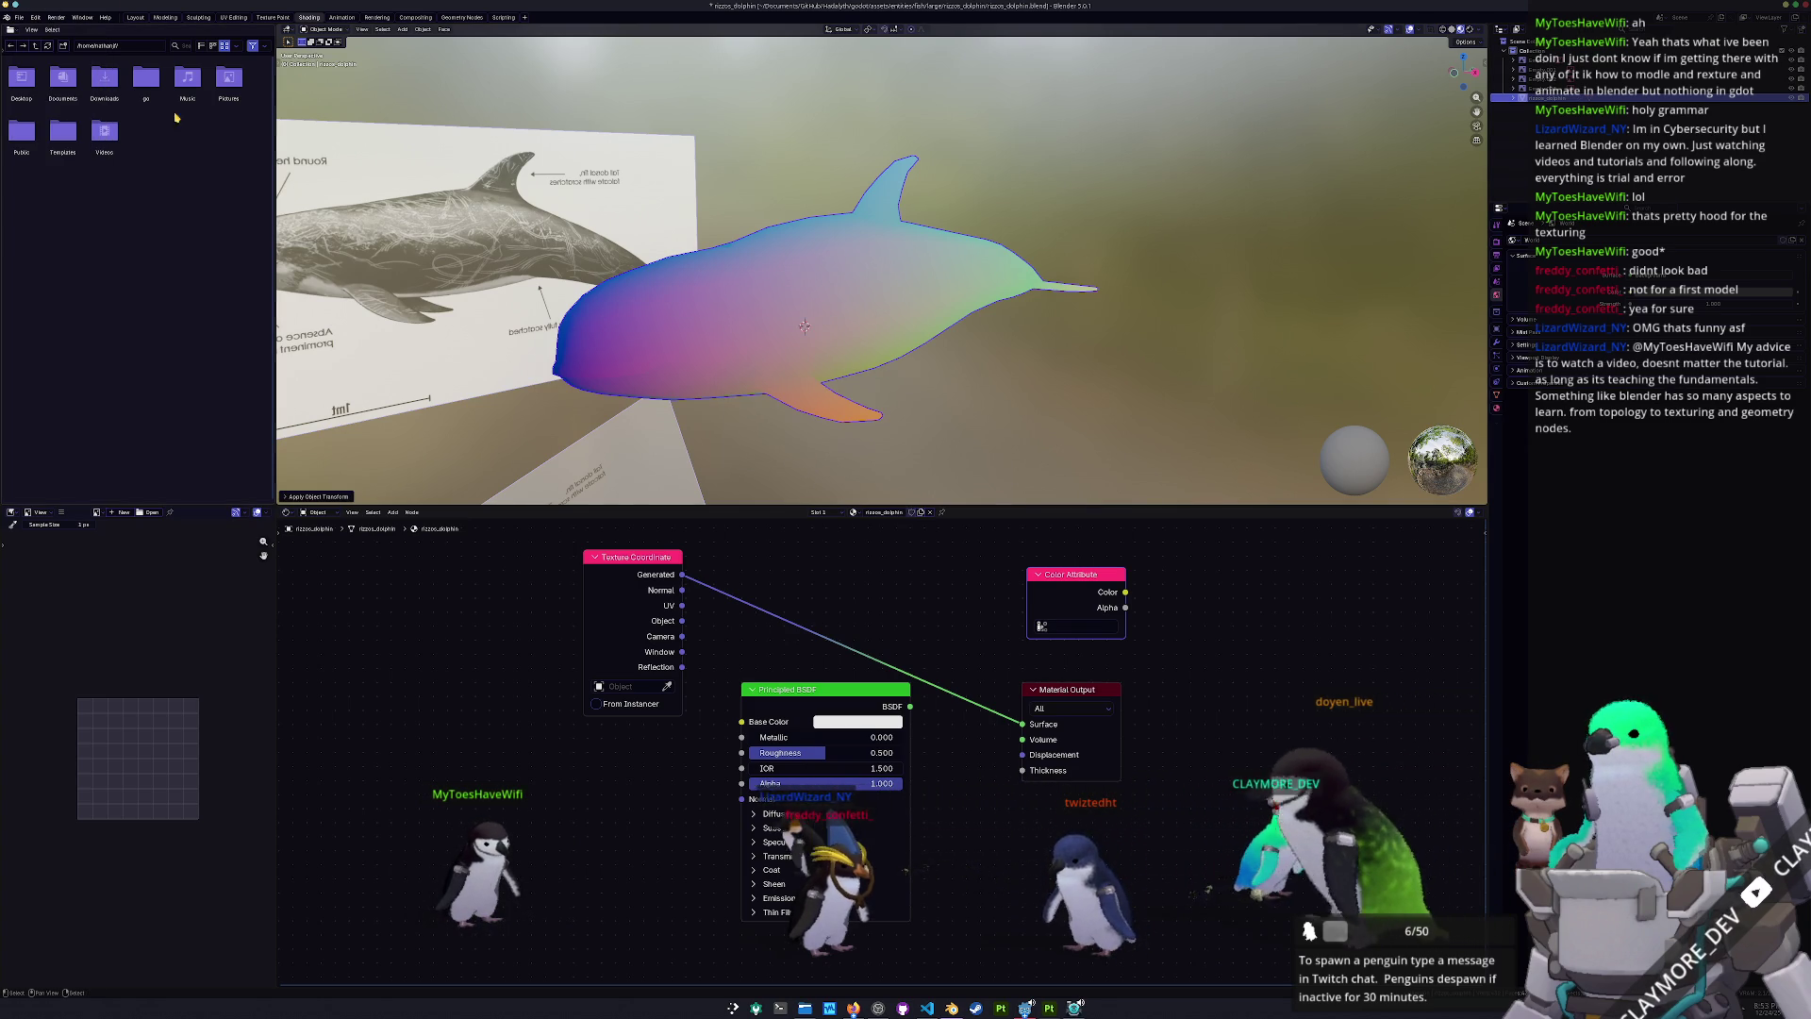
right_click(941, 338)
click(952, 348)
mouse_move(953, 347)
middle_down()
mouse_move(800, 337)
mouse_move(783, 311)
middle_up()
key(ctrl+a)
click(783, 354)
- Set the Color Attribute node to read Color and switch the render engine to Cycles
click(1079, 621)
click(1052, 649)
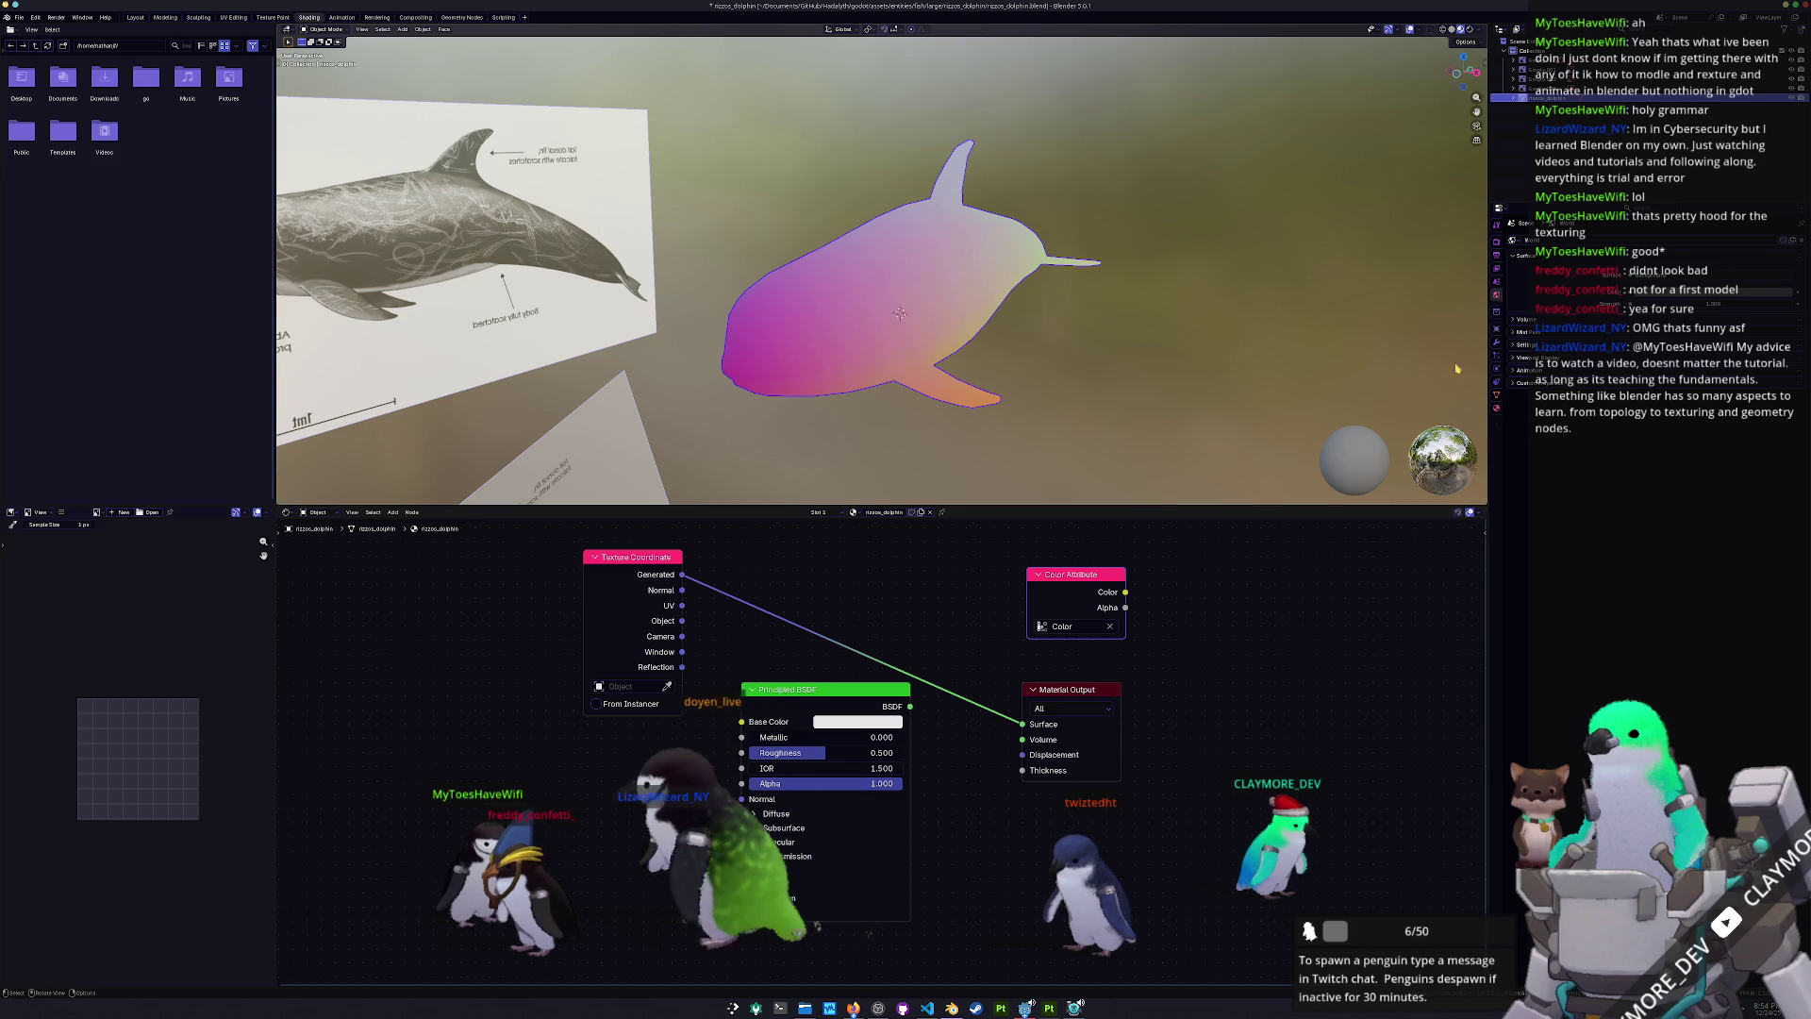
click(1497, 244)
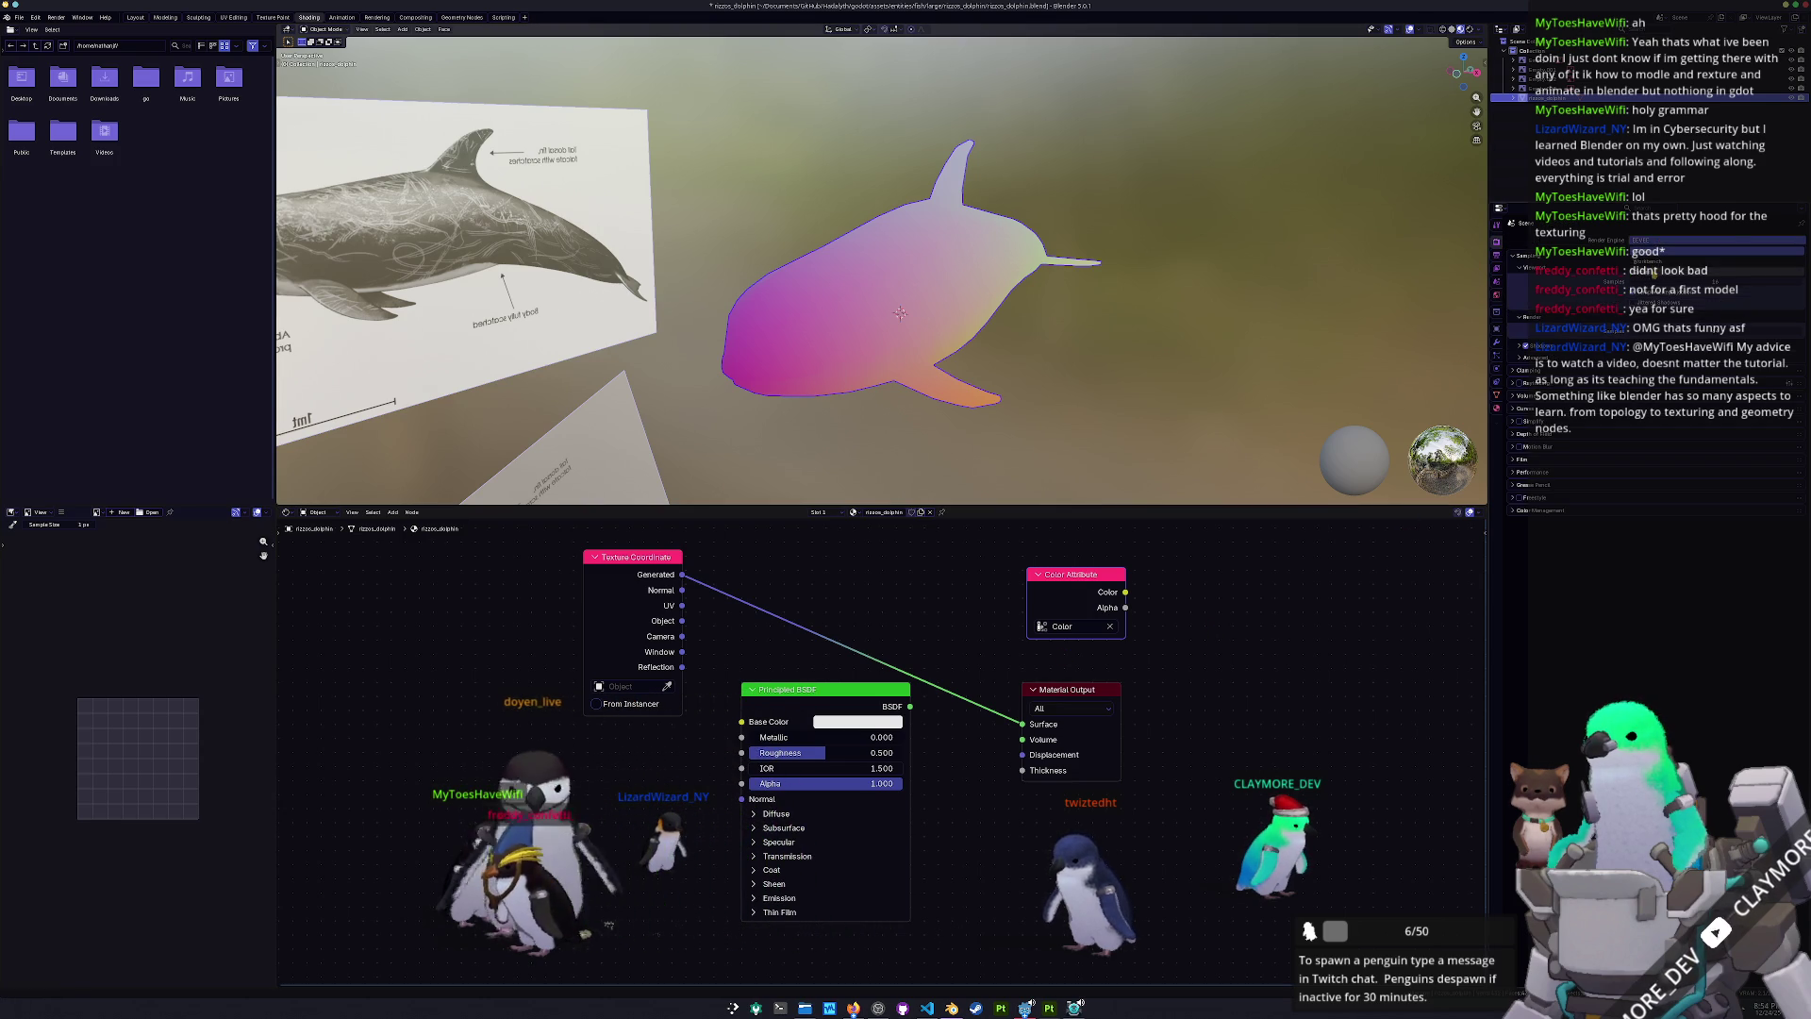
click(1641, 251)
click(1523, 564)
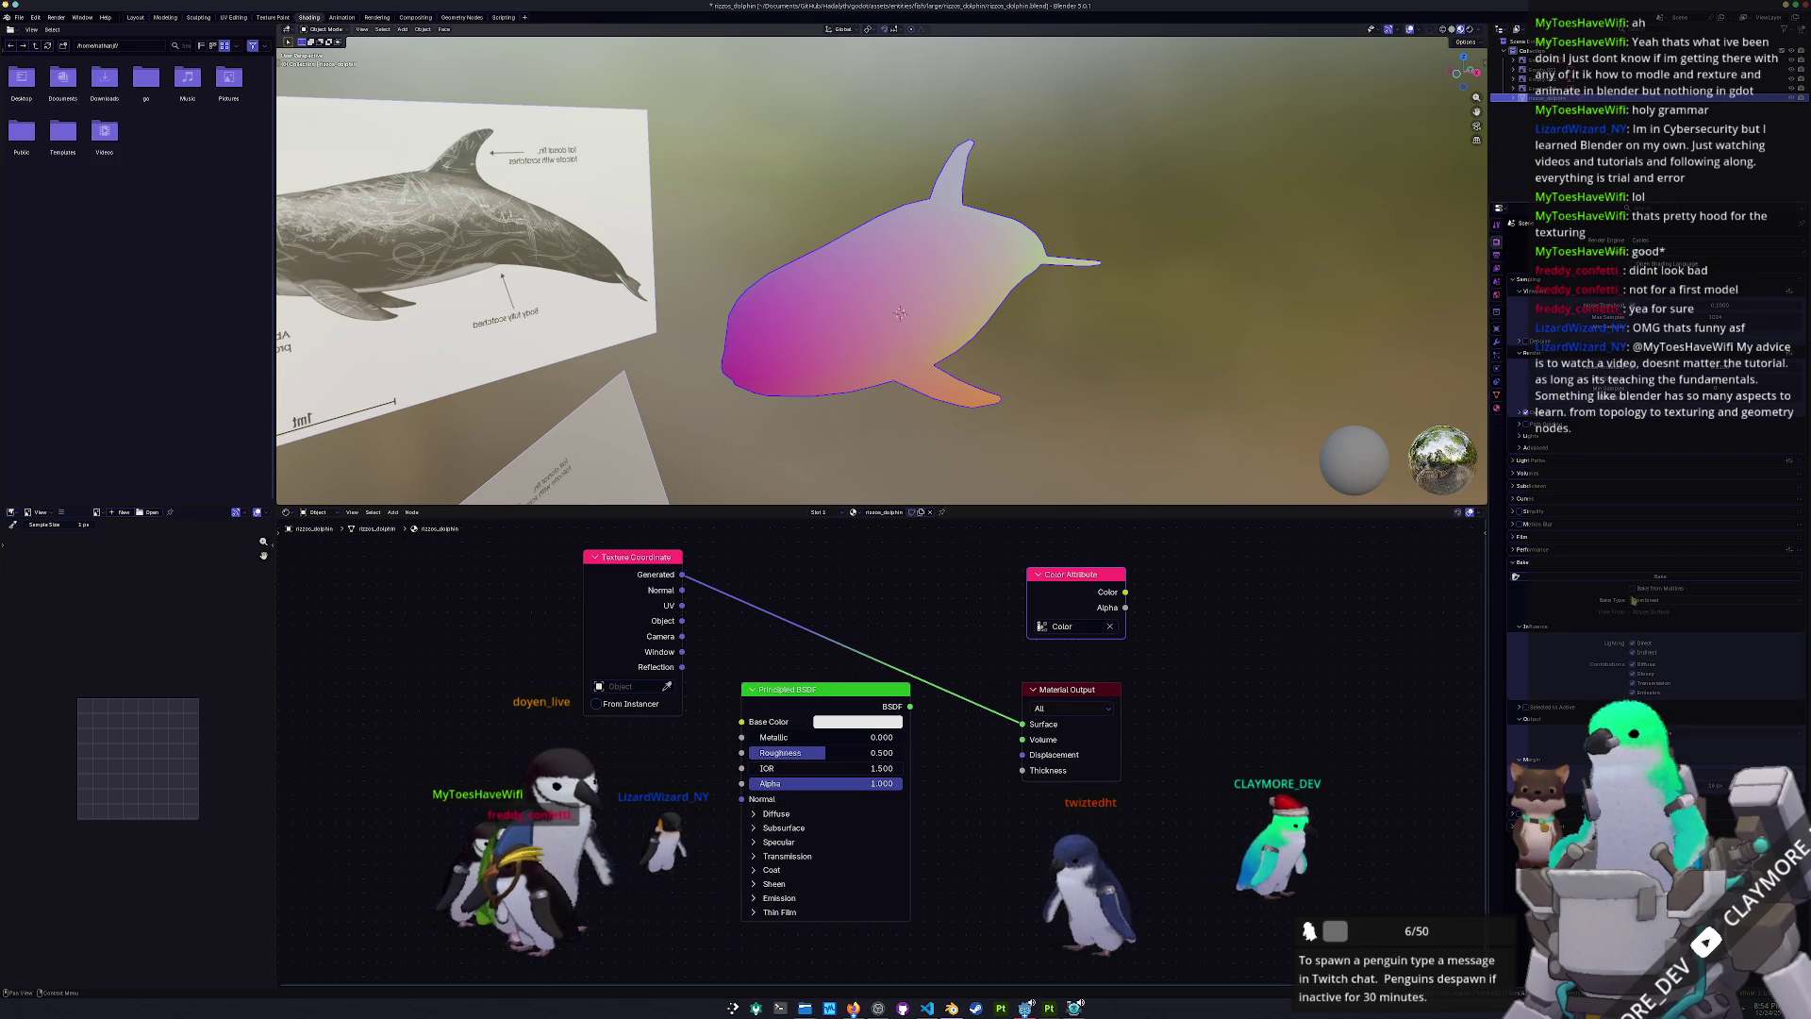
click(1726, 733)
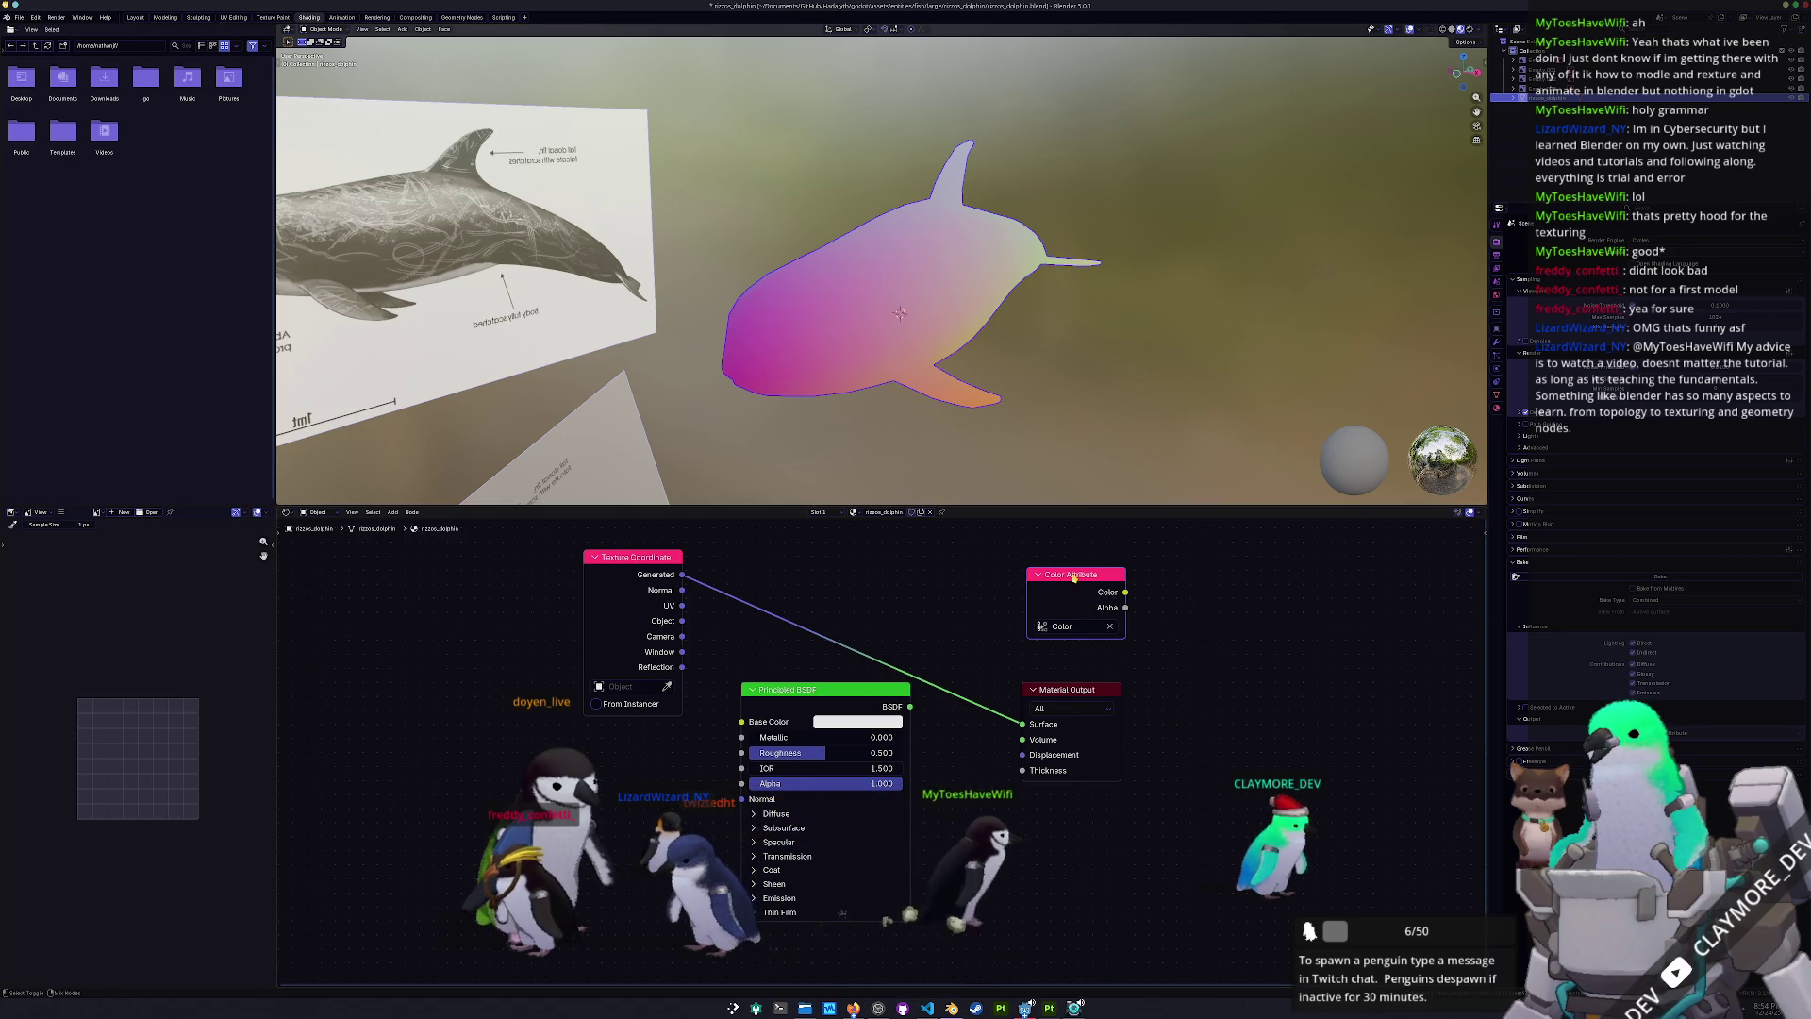
- Connect the Color Attribute node into the Material Output Surface and save
drag(1076, 570, 960, 591)
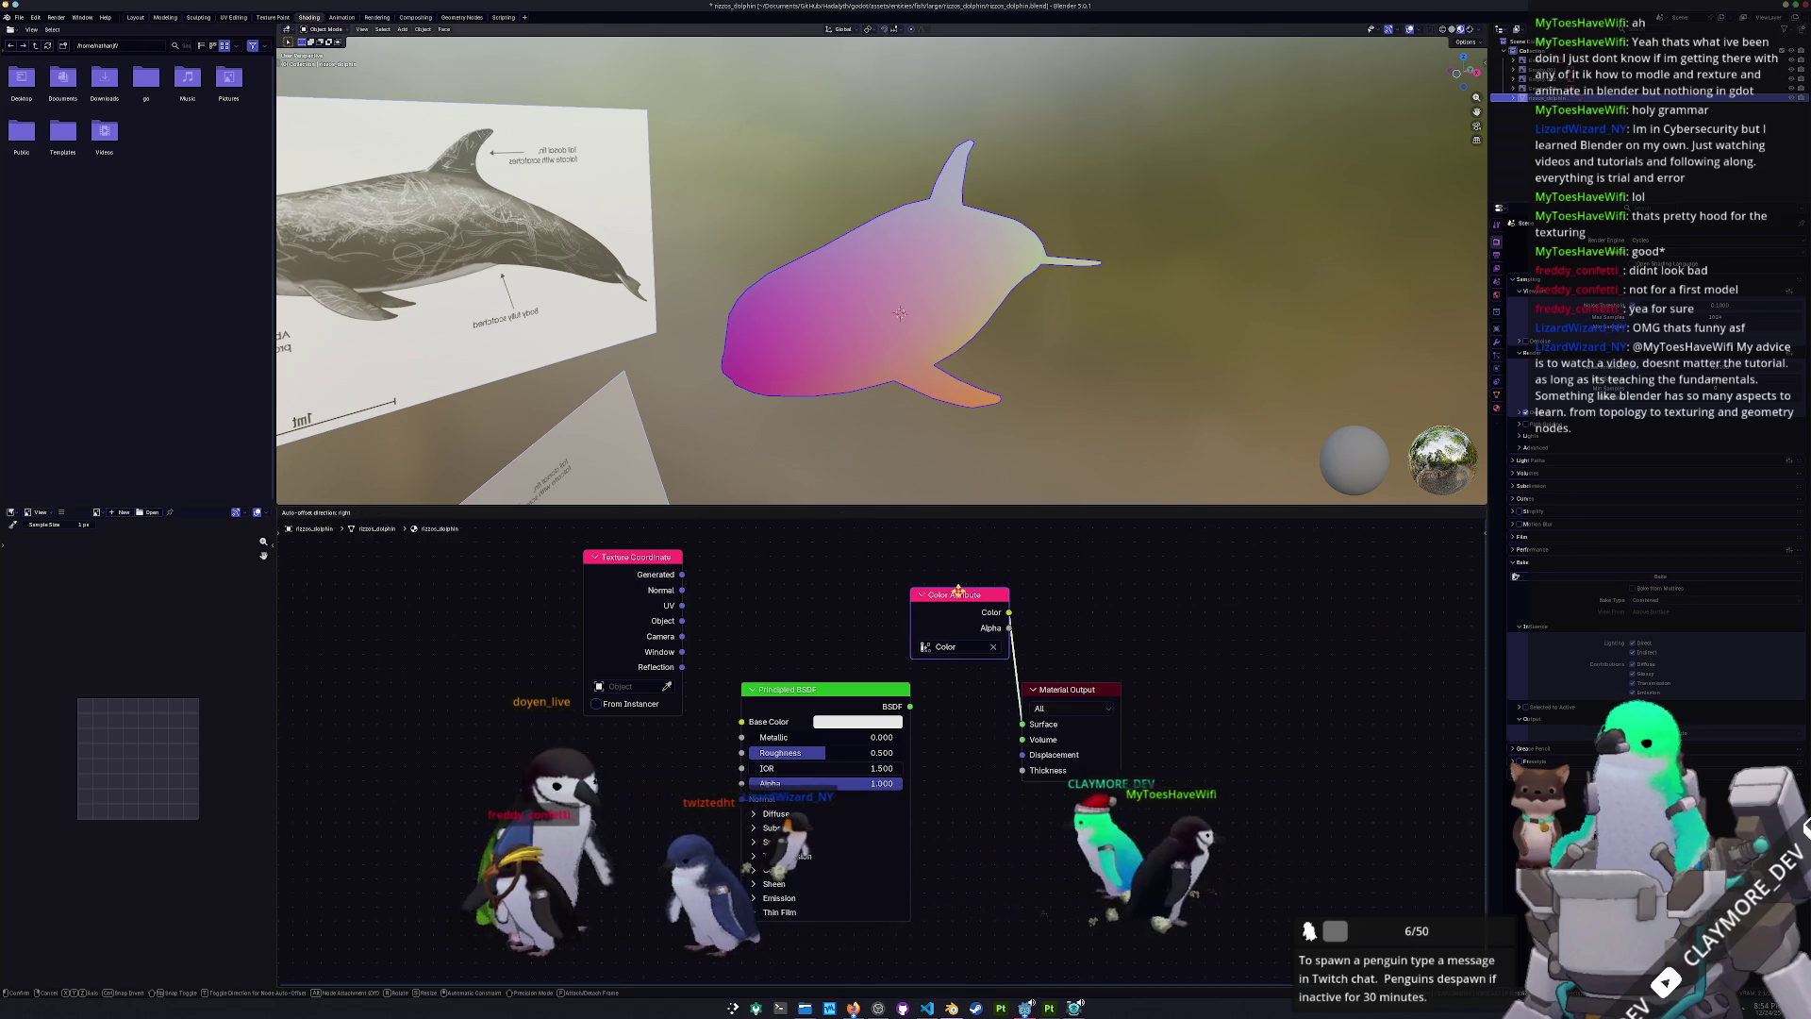
drag(1097, 687, 1166, 691)
key(ctrl+s)
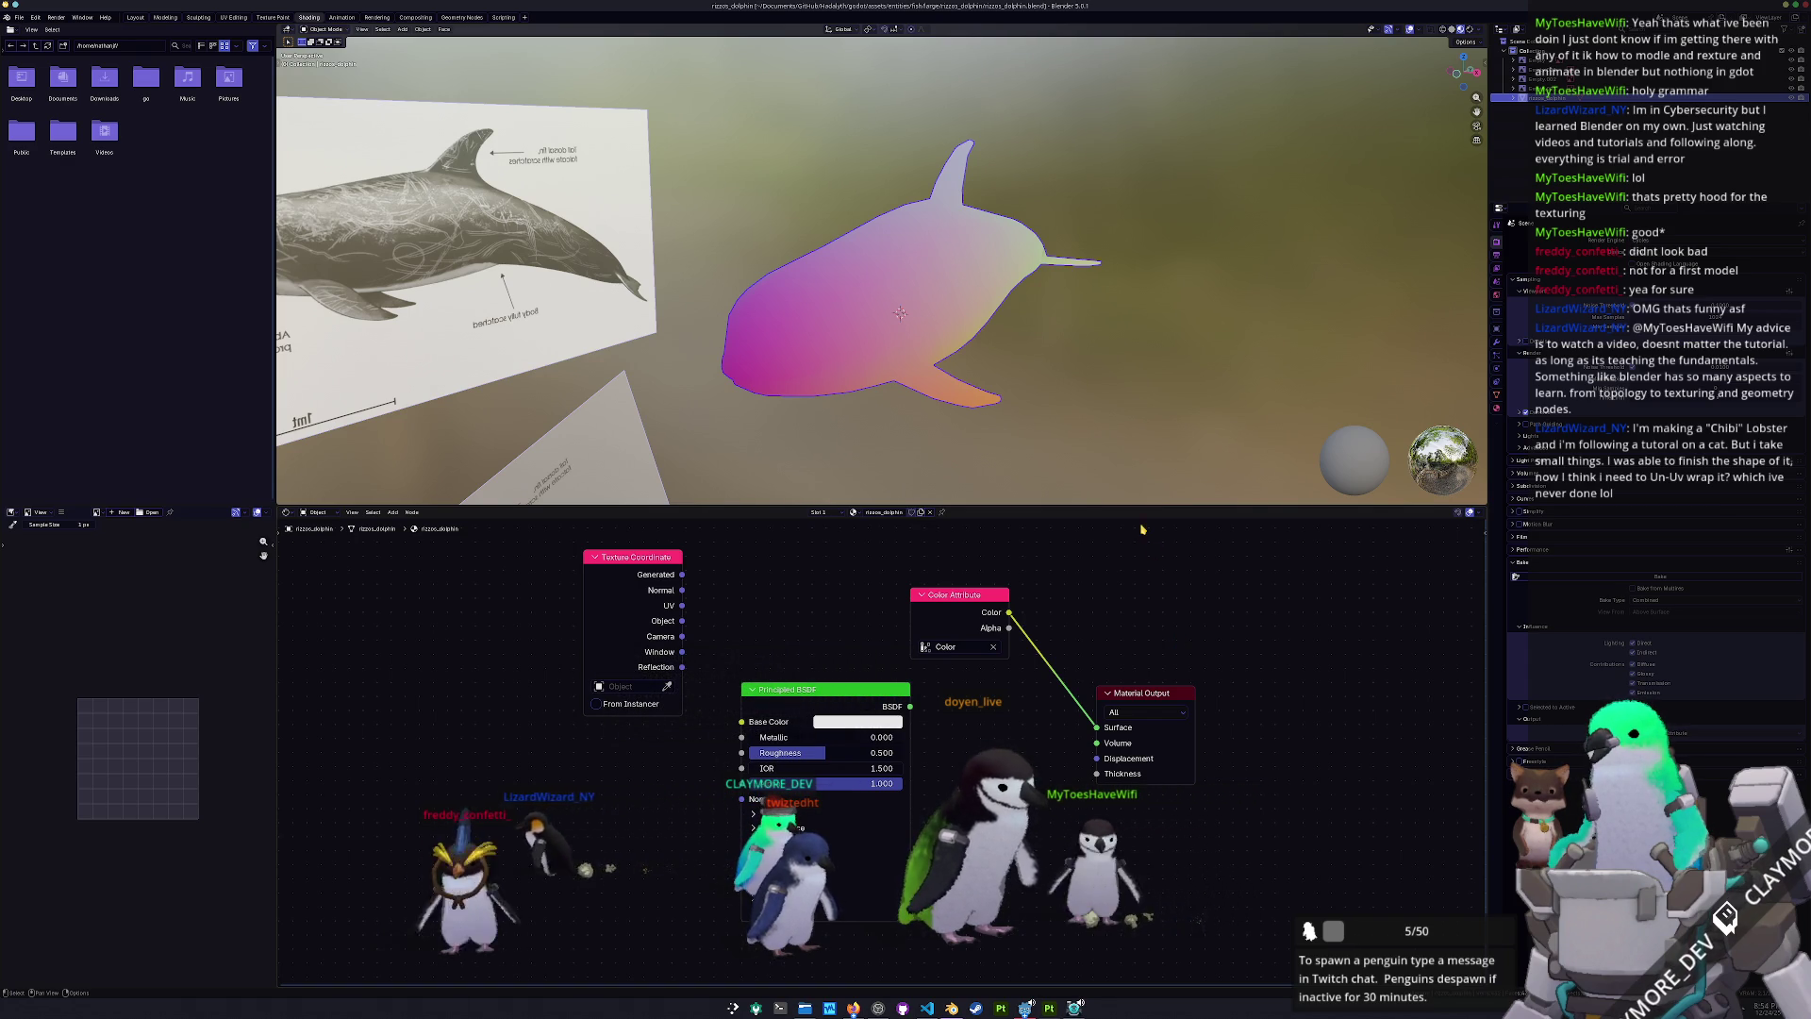
- Apply the dolphin's object transforms and save the file
middle_drag(1000, 311, 1072, 380)
key(ctrl+a)
click(981, 330)
key(ctrl+s)
mouse_move(981, 330)
middle_down()
mouse_move(1036, 380)
mouse_move(976, 305)
middle_up()
scroll(977, 305, up, 5)
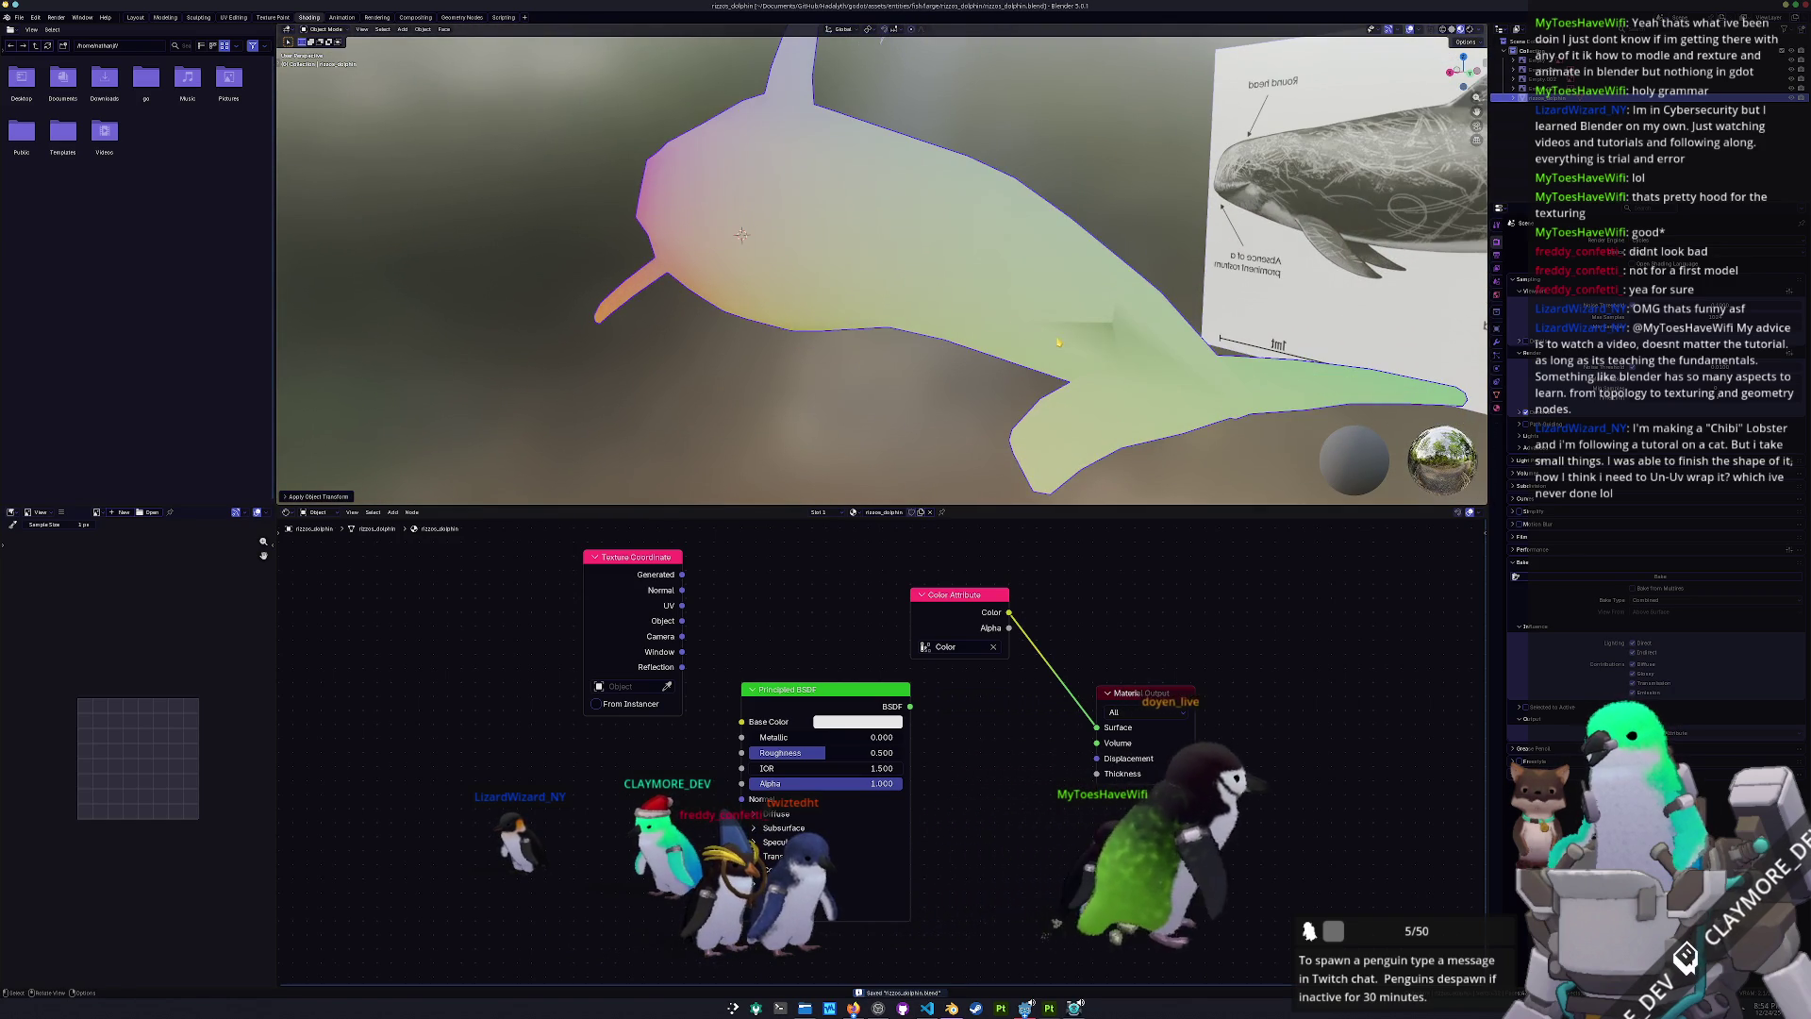
- In Edit Mode, merge the chosen stray vertices At Center
key(Tab)
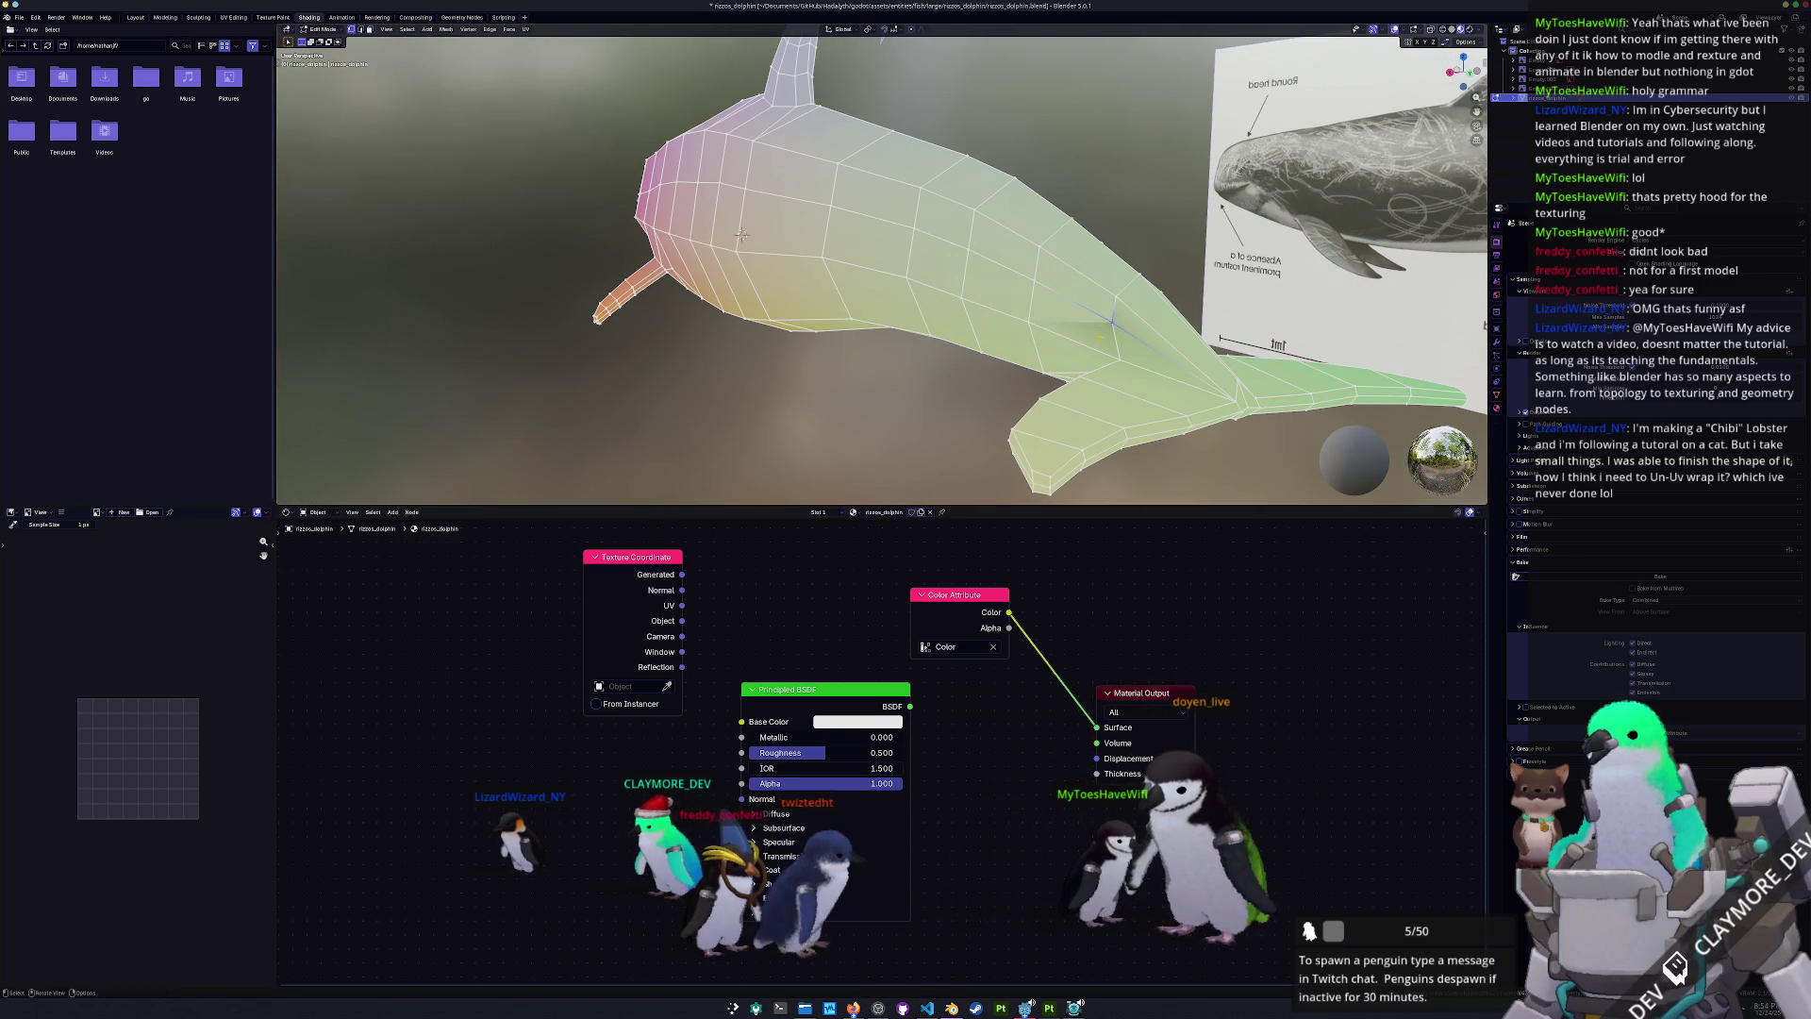
scroll(1102, 325, up, 2)
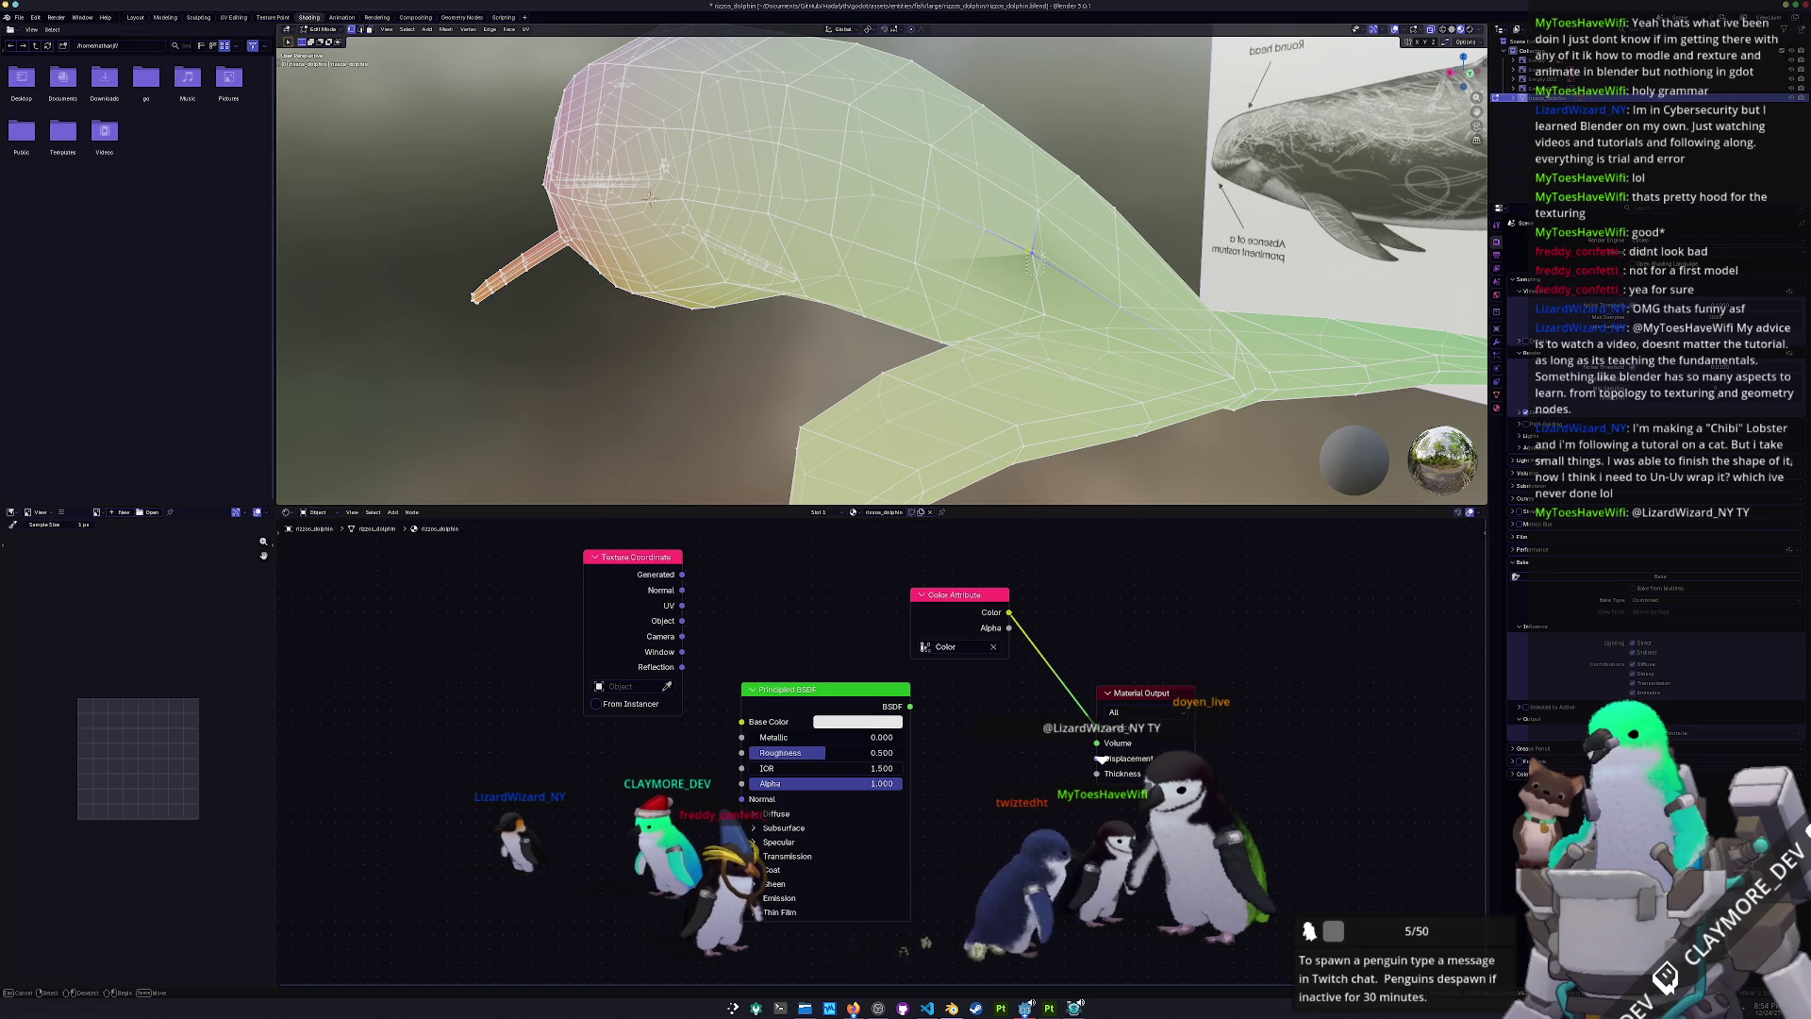
middle_drag(1033, 253, 1006, 262)
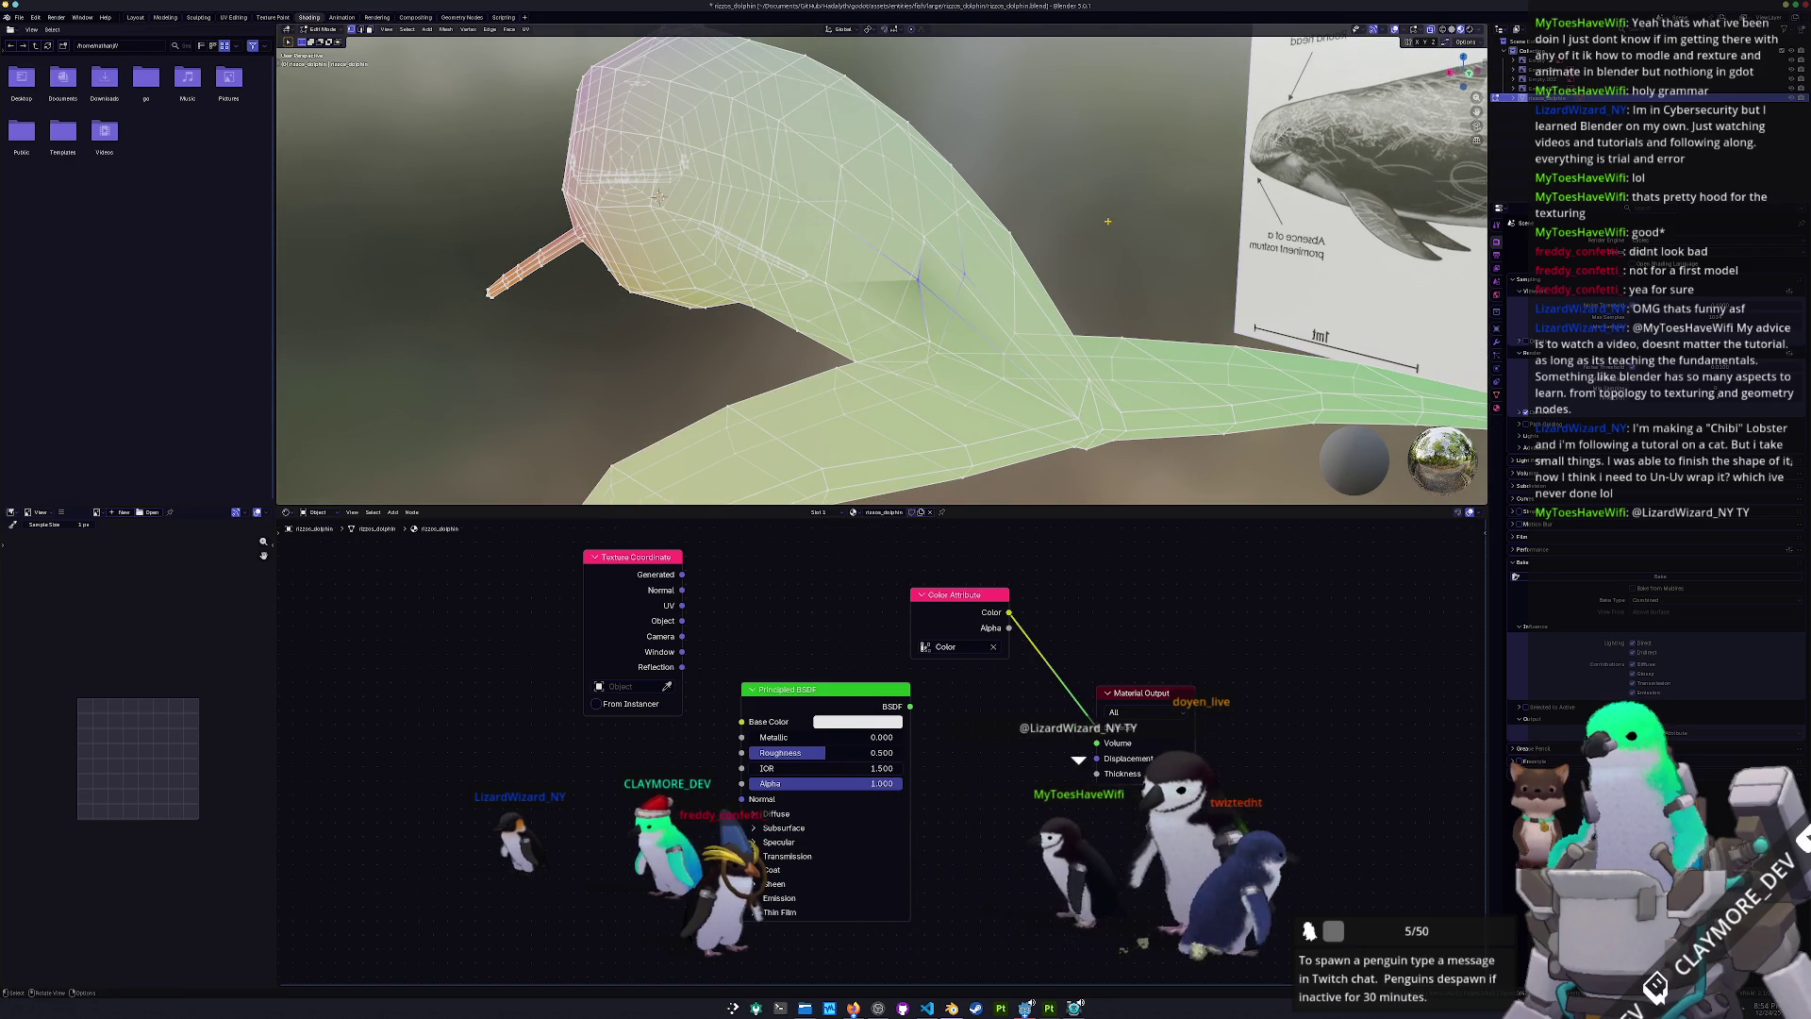
right_click(870, 445)
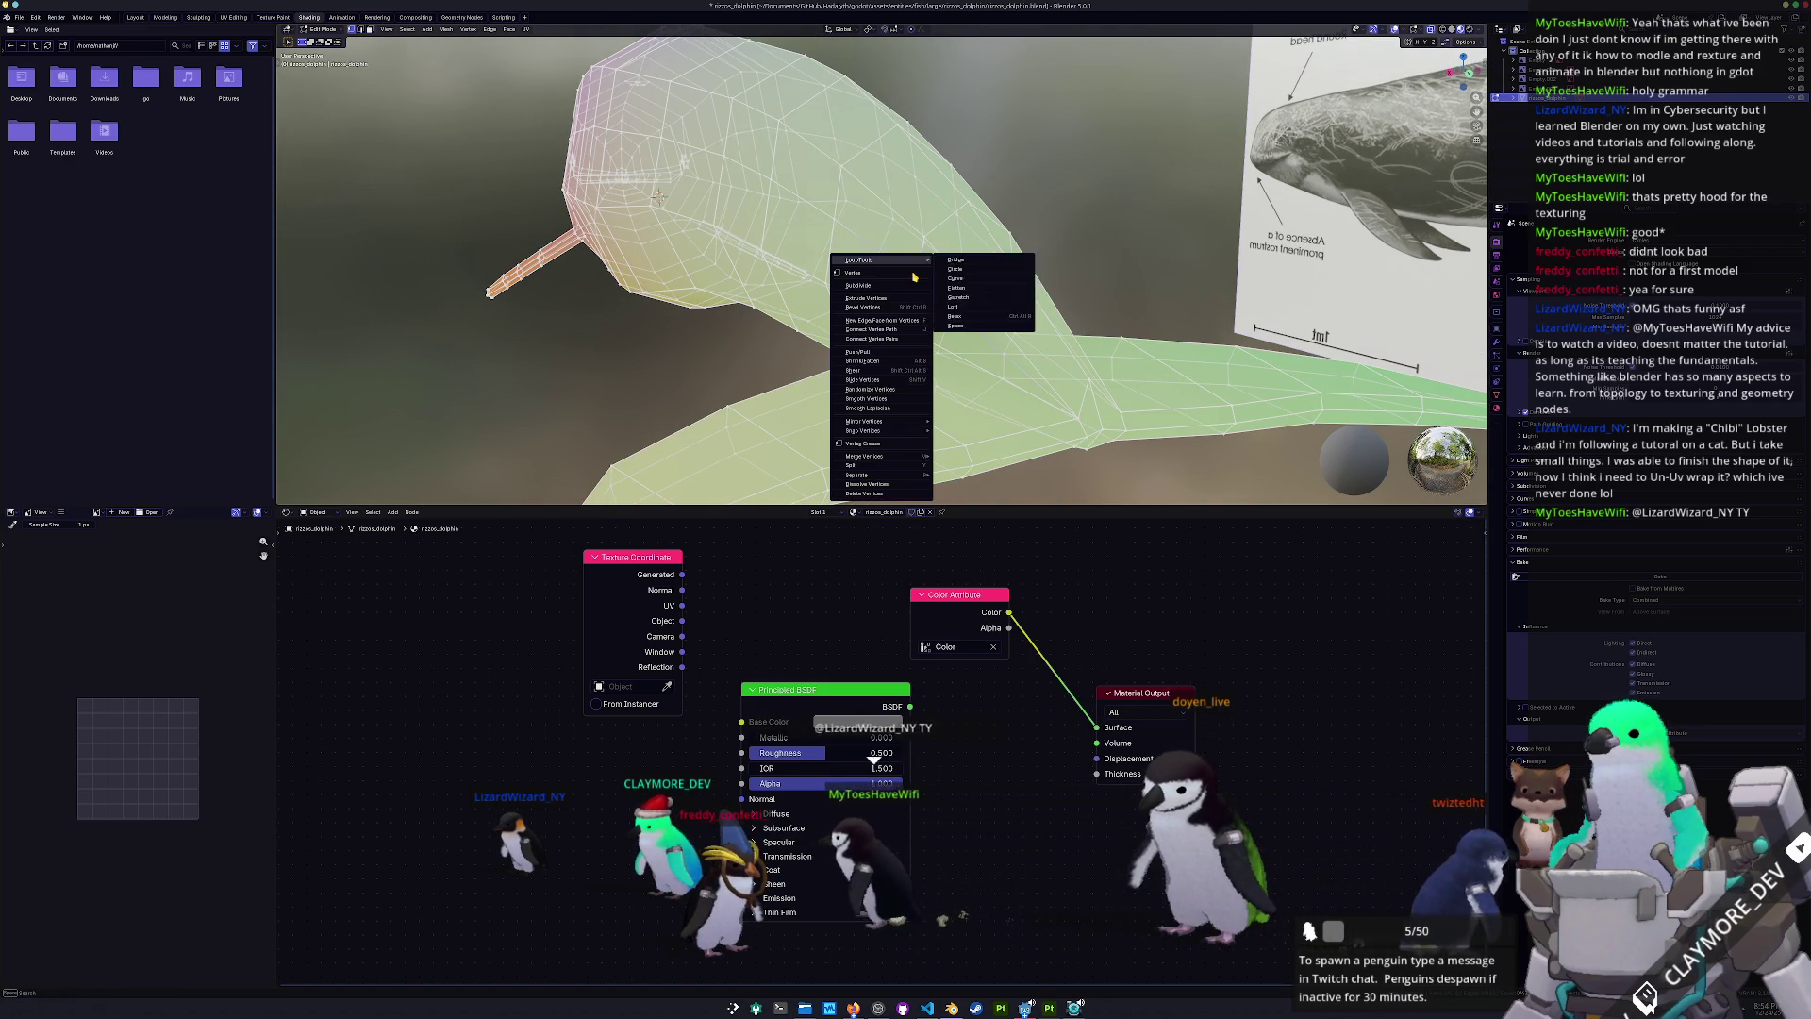
mouse_move(877, 455)
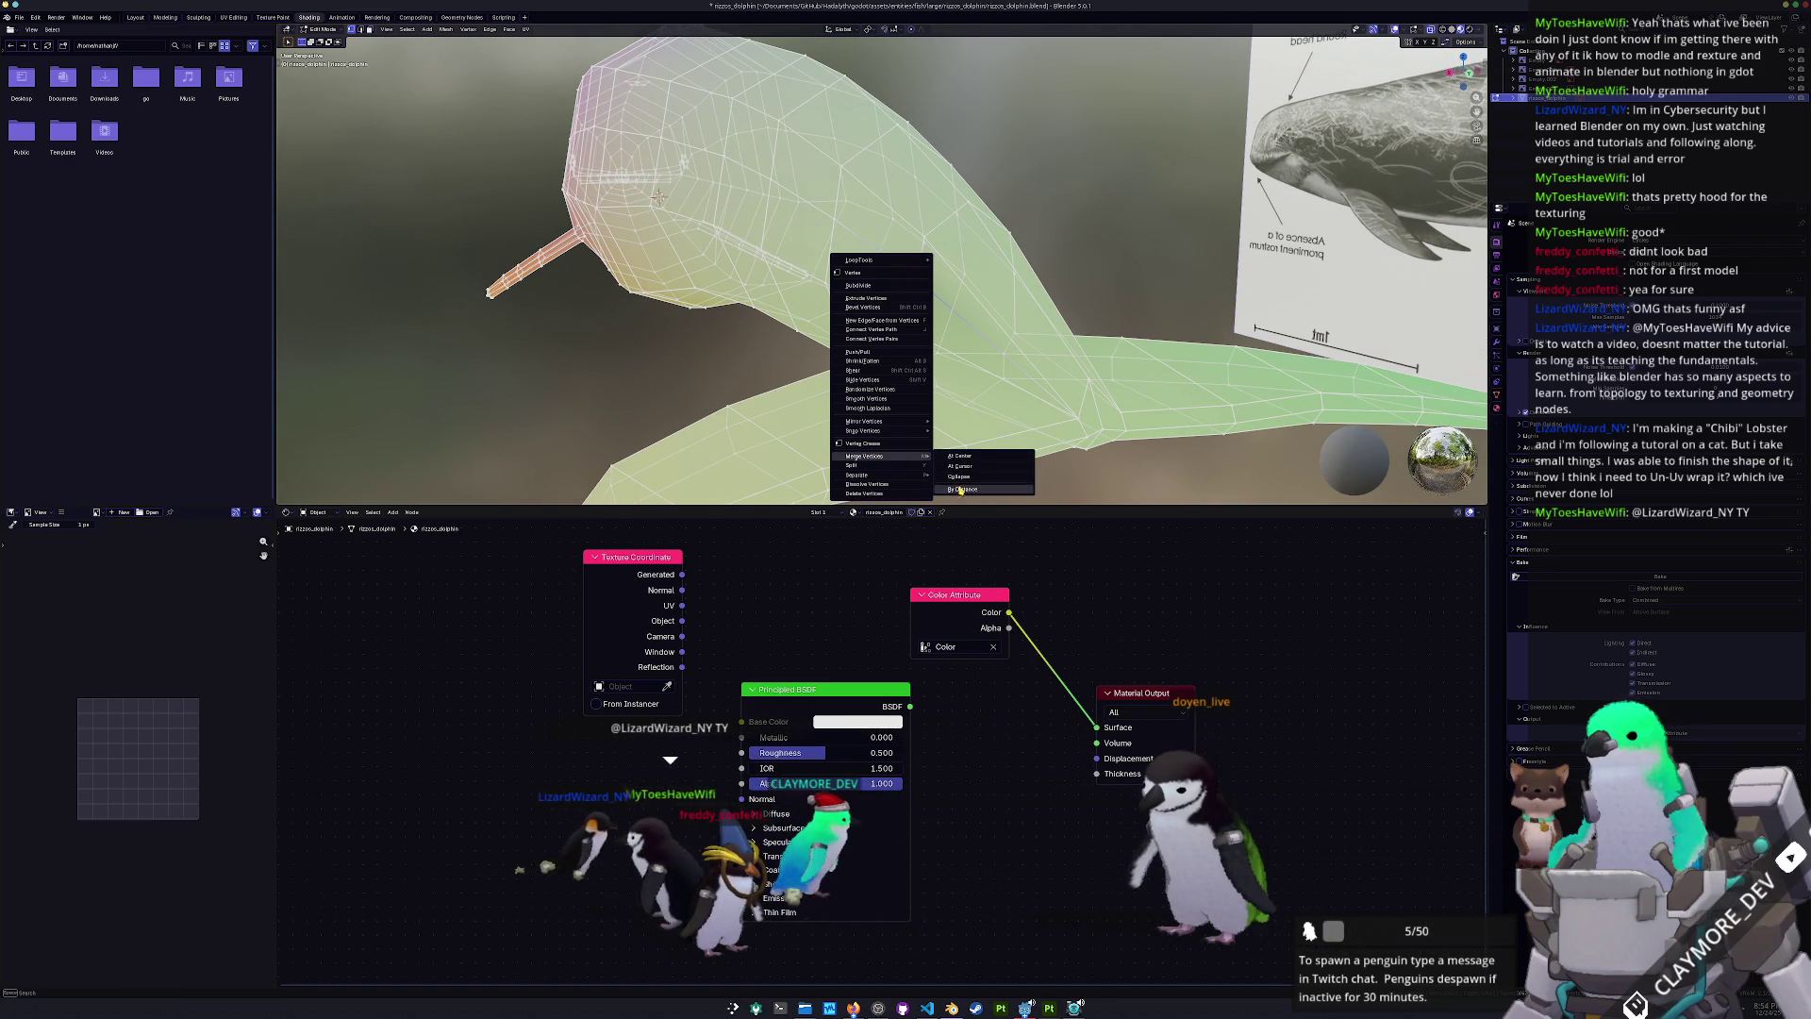
click(953, 490)
middle_drag(659, 196, 639, 196)
- Check the shape in Object Mode and route Generated coordinates into the material surface
key(Tab)
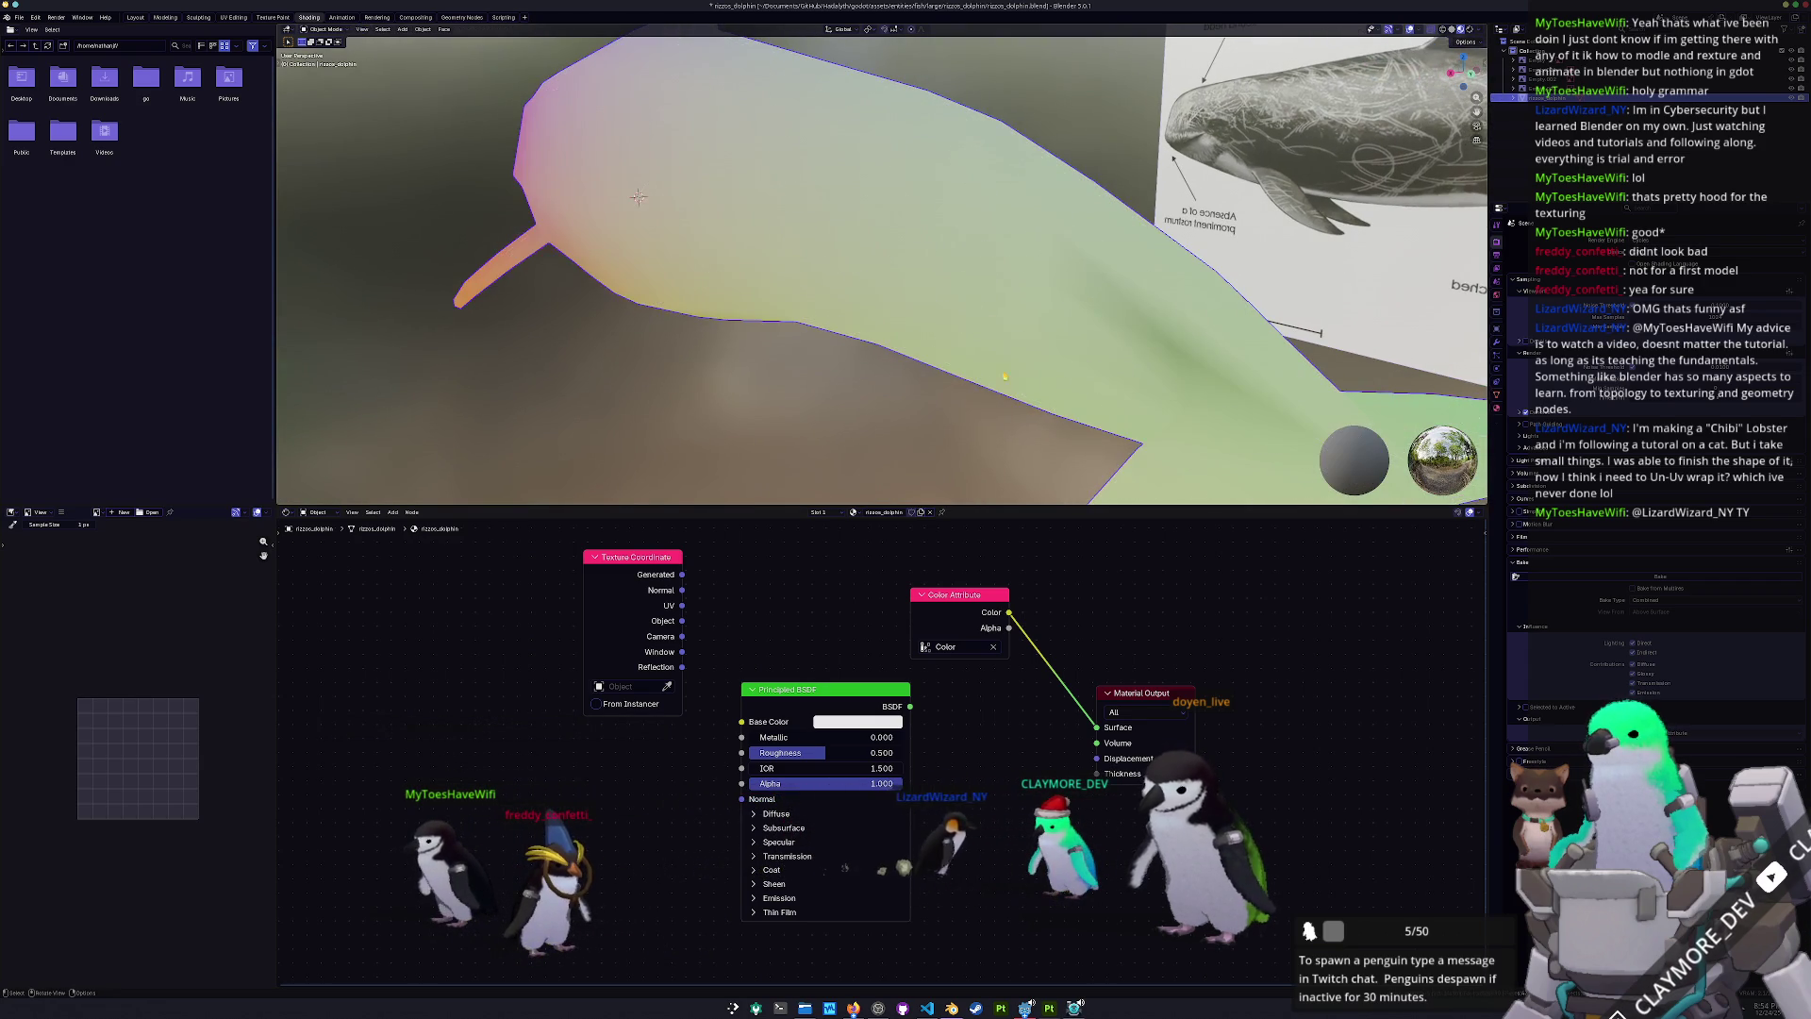
scroll(1019, 403, down, 3)
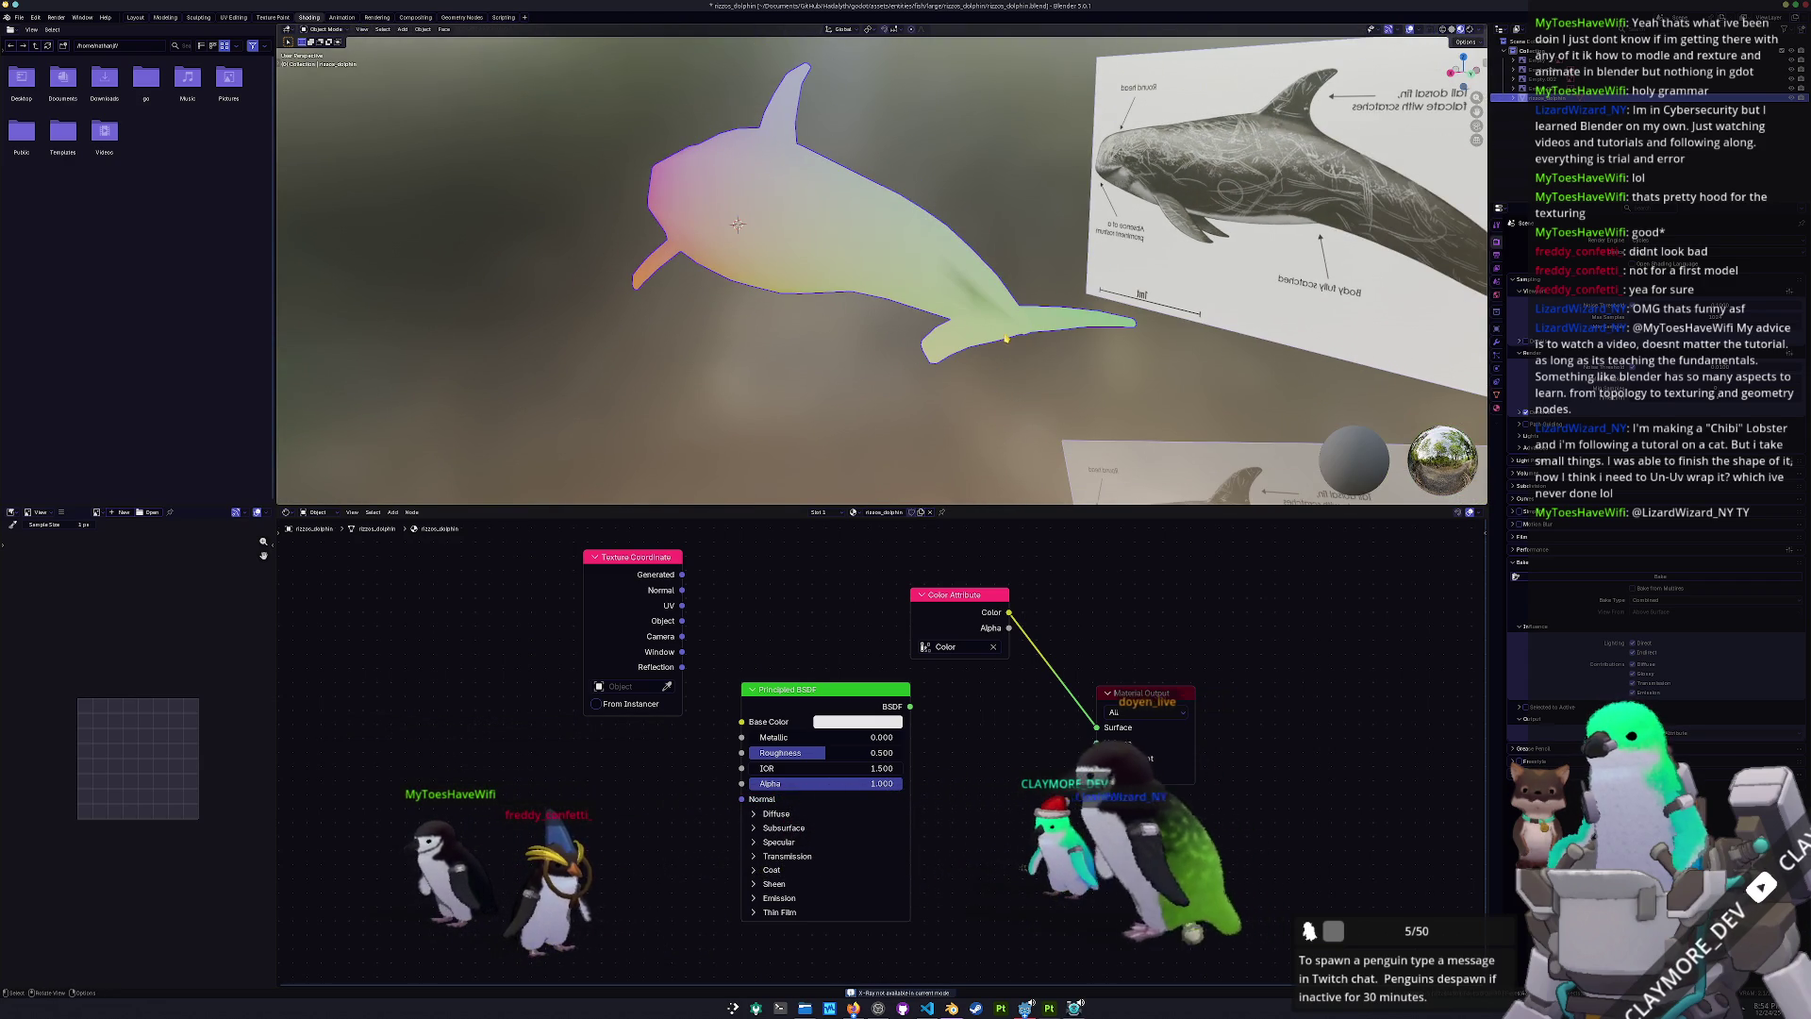
key(Tab)
scroll(1005, 283, up, 5)
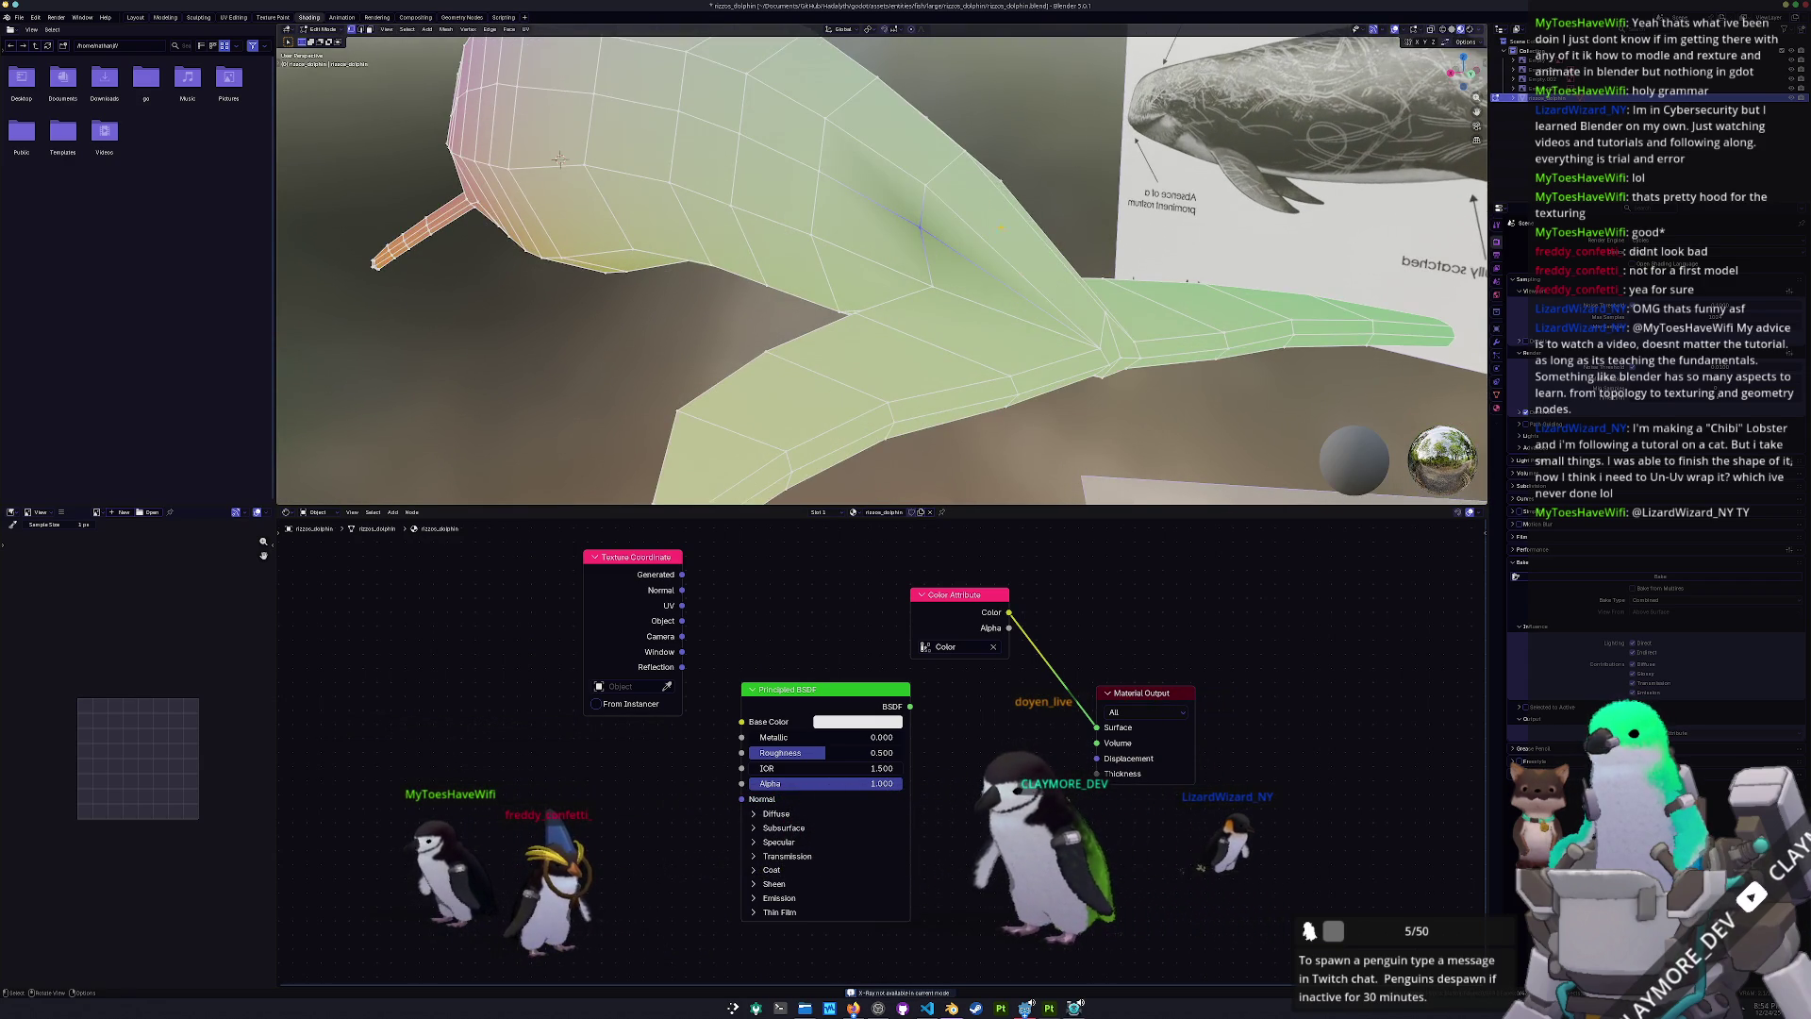
scroll(1000, 236, up, 2)
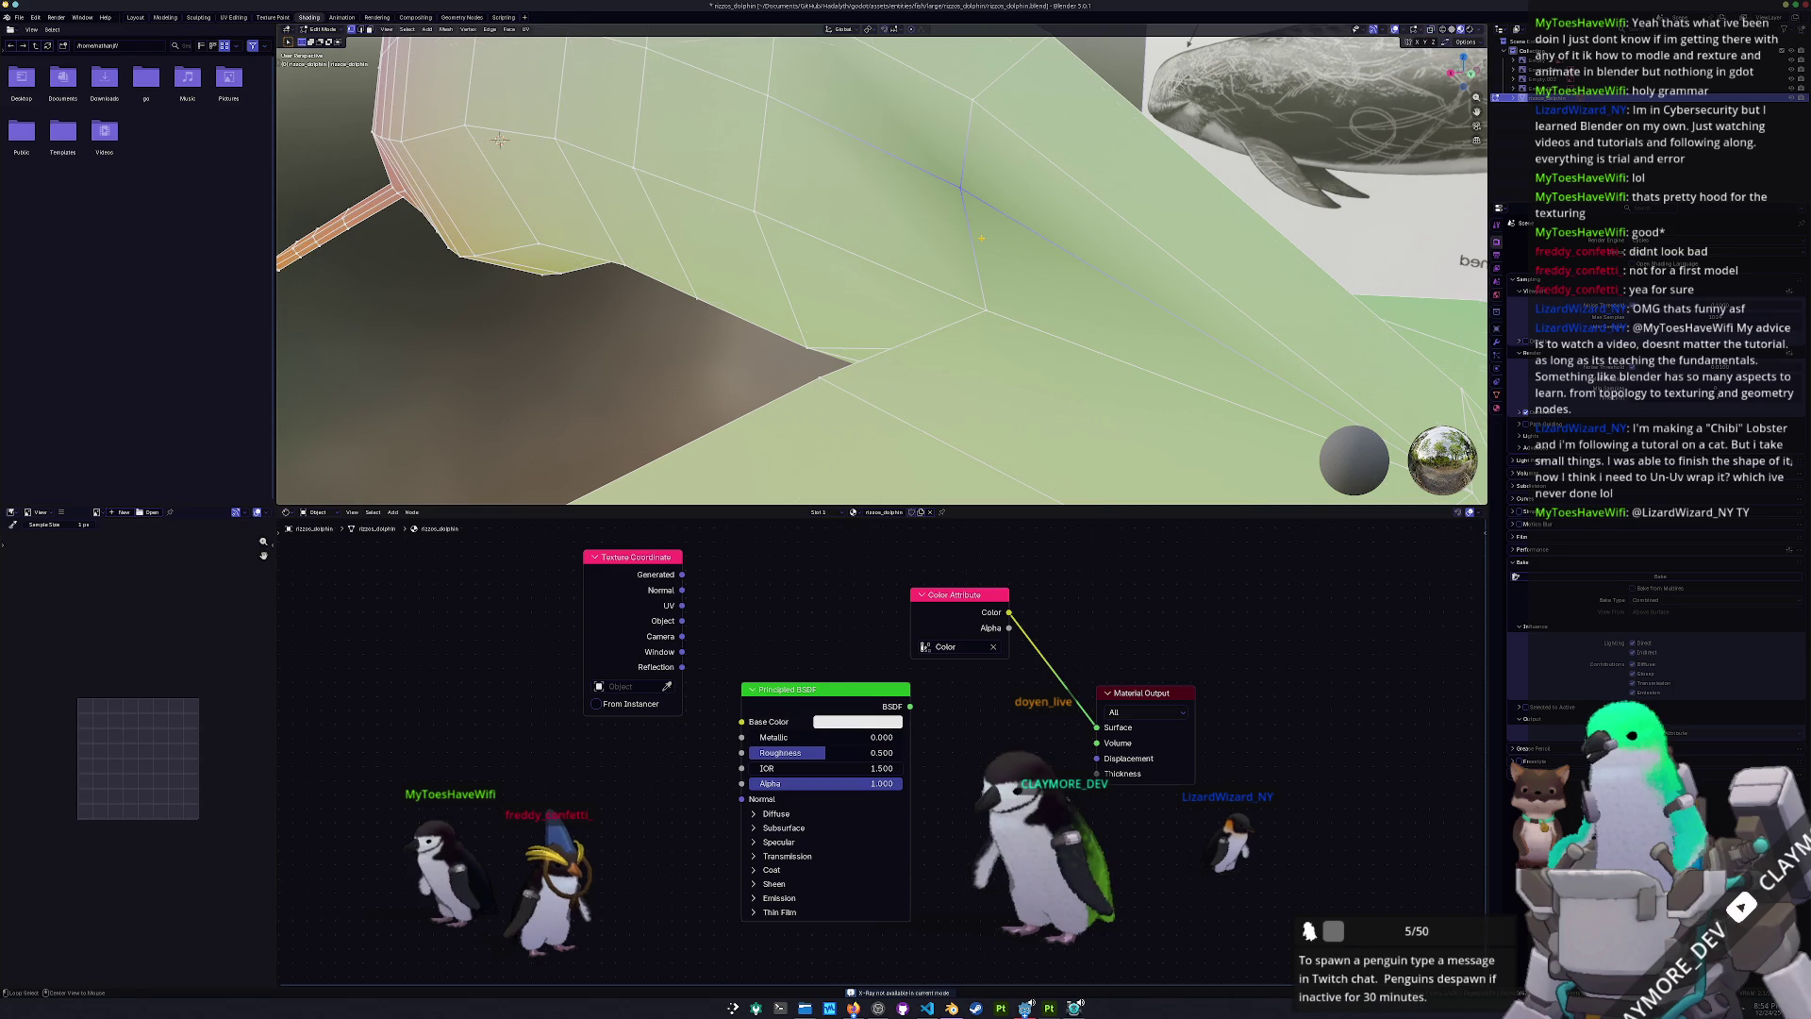
scroll(941, 170, down, 2)
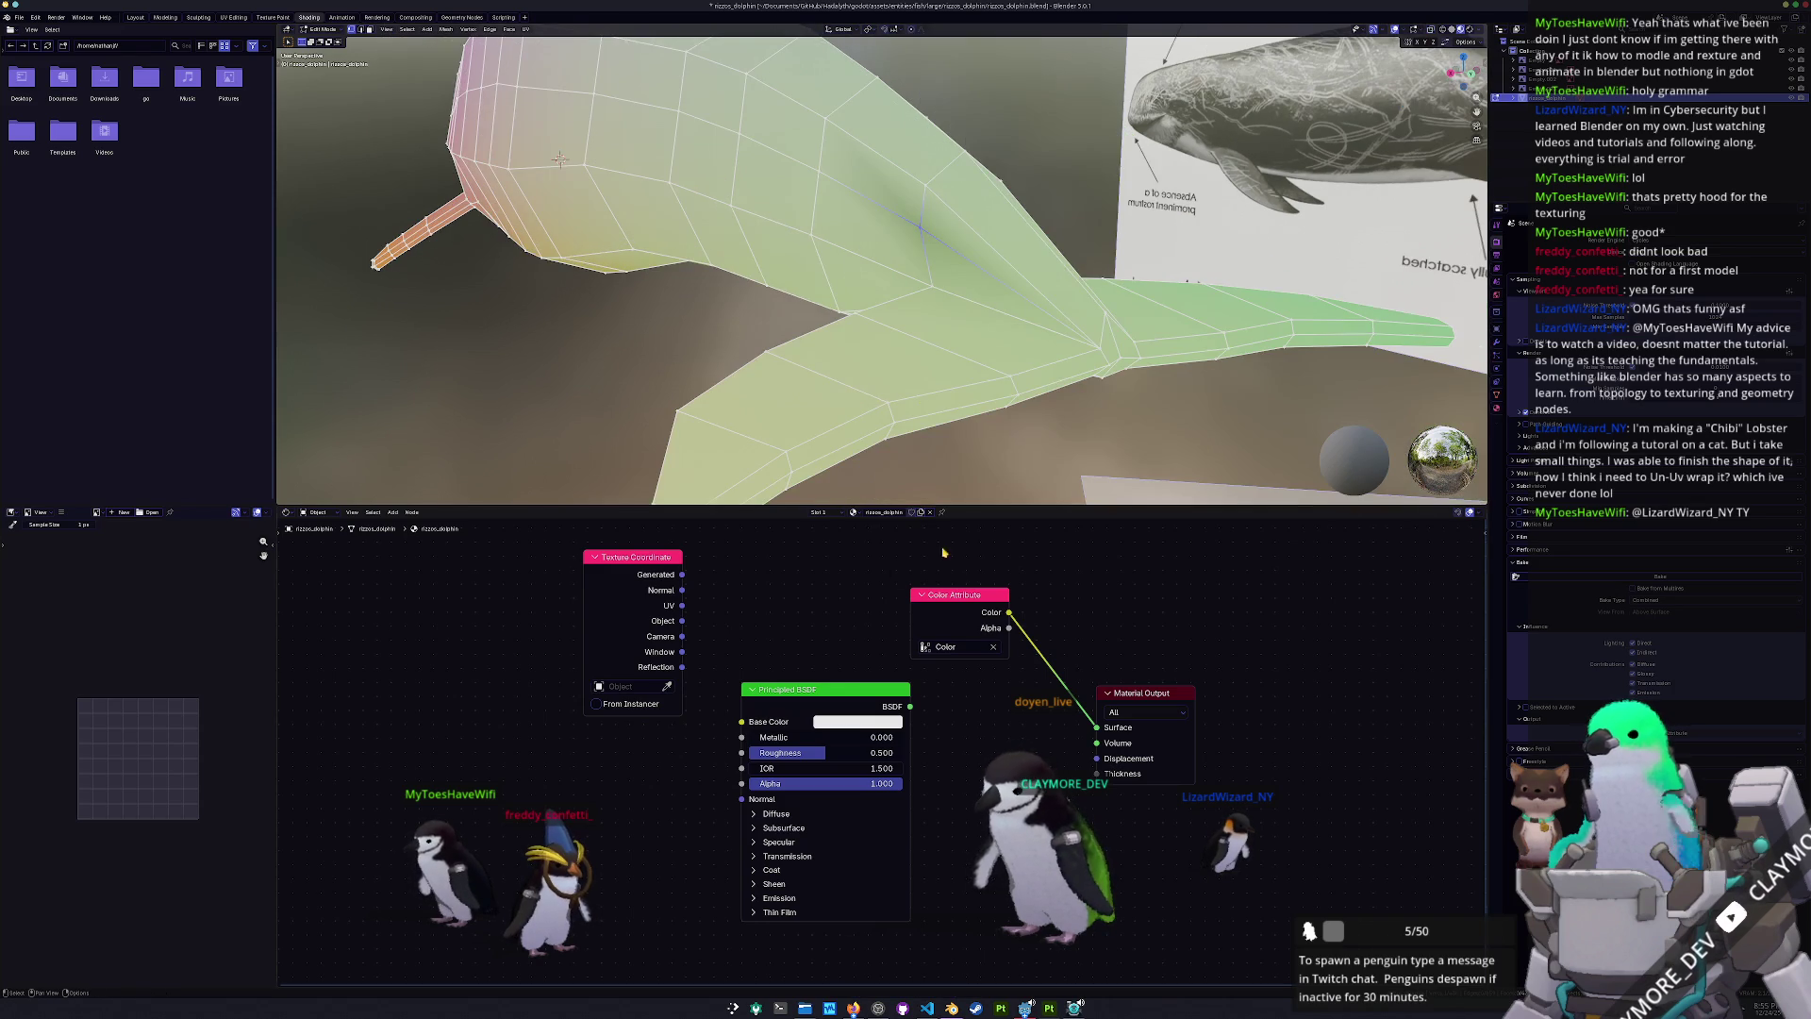
ctrl+shift+click(663, 565)
middle_drag(560, 159, 743, 71)
- Merge overlapping dolphin vertices By Distance, then return to Object Mode
key(Tab)
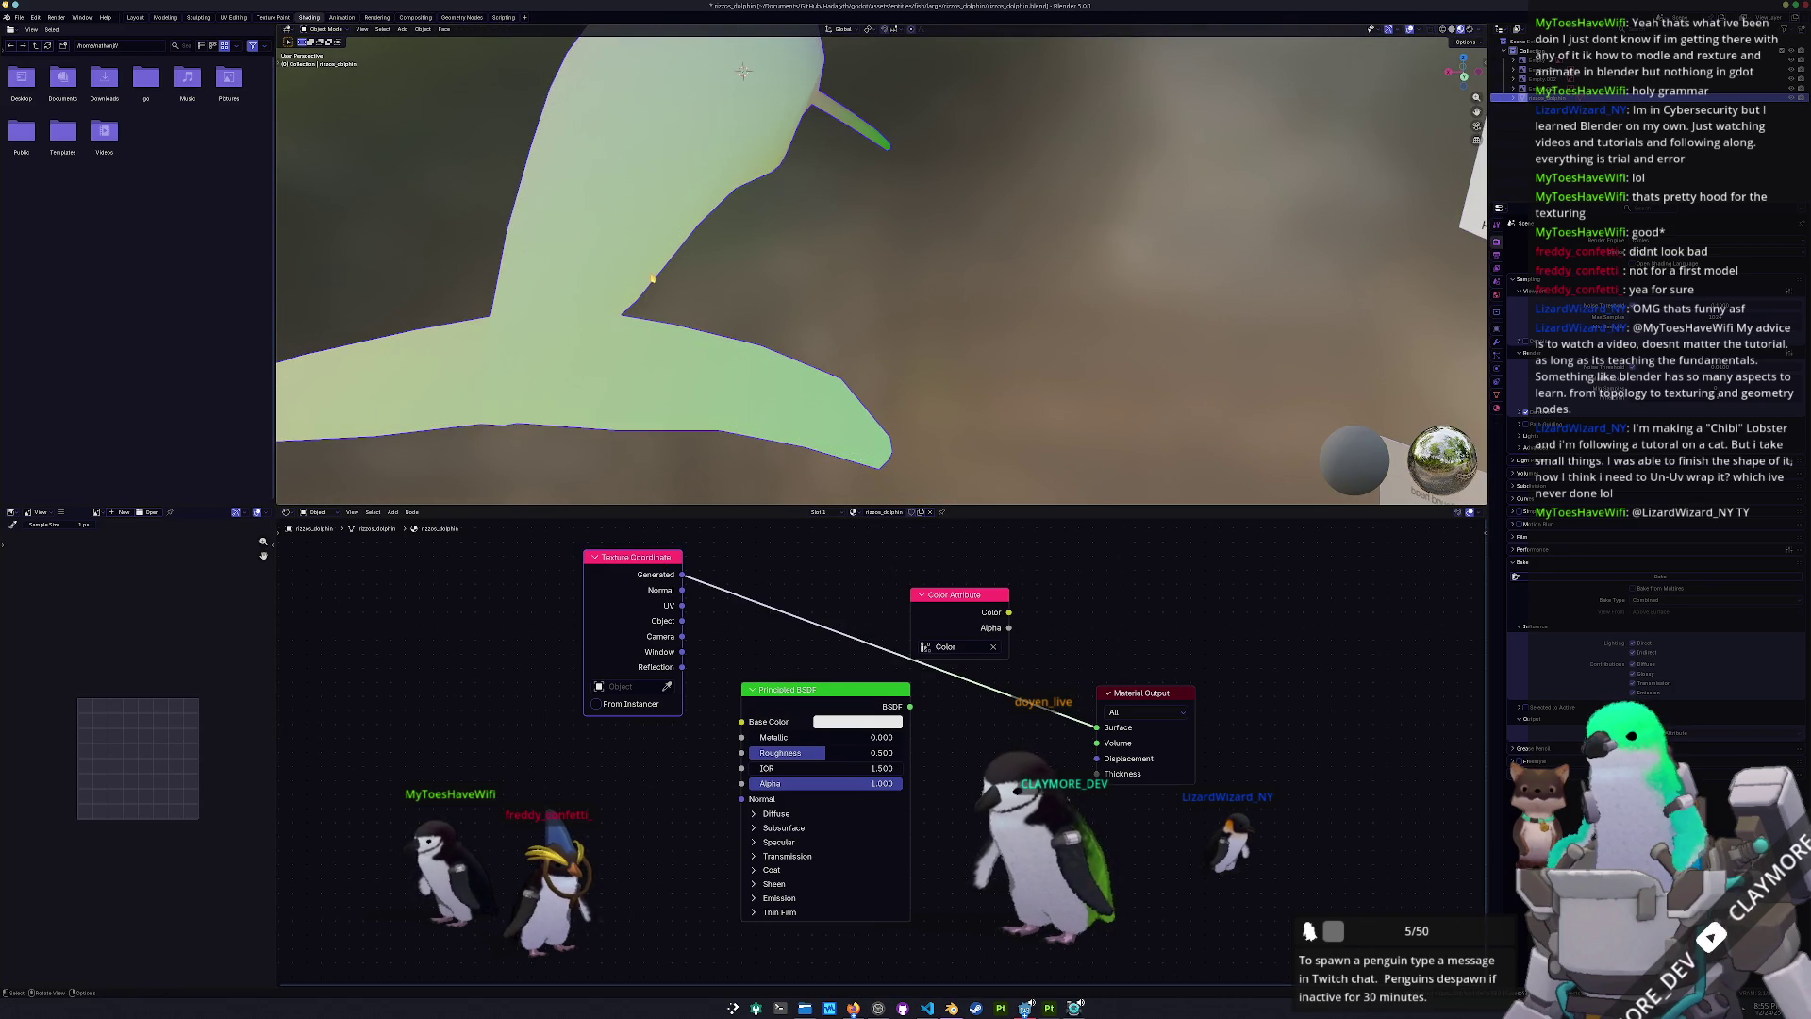
scroll(755, 94, down, 3)
key(Tab)
mouse_move(780, 122)
middle_down()
mouse_move(760, 178)
mouse_move(888, 281)
middle_up()
right_click(1042, 358)
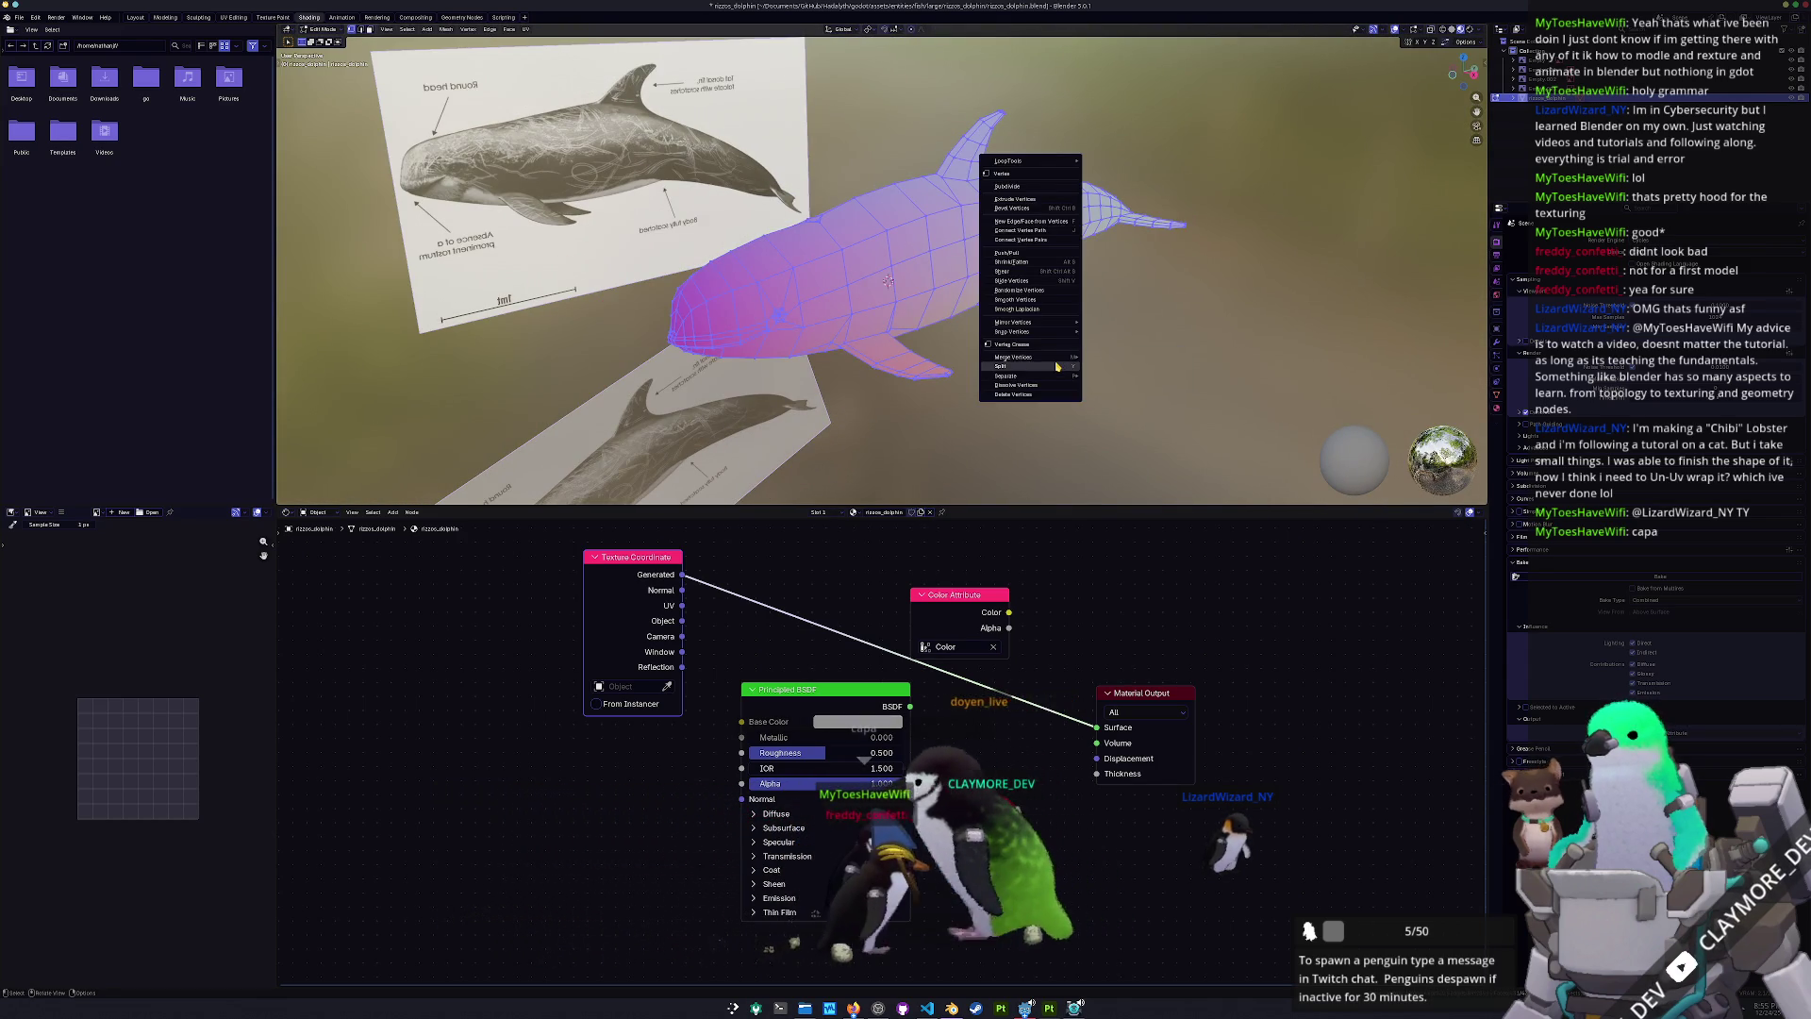
mouse_move(1047, 357)
click(1128, 391)
key(Tab)
middle_drag(1071, 349, 1067, 311)
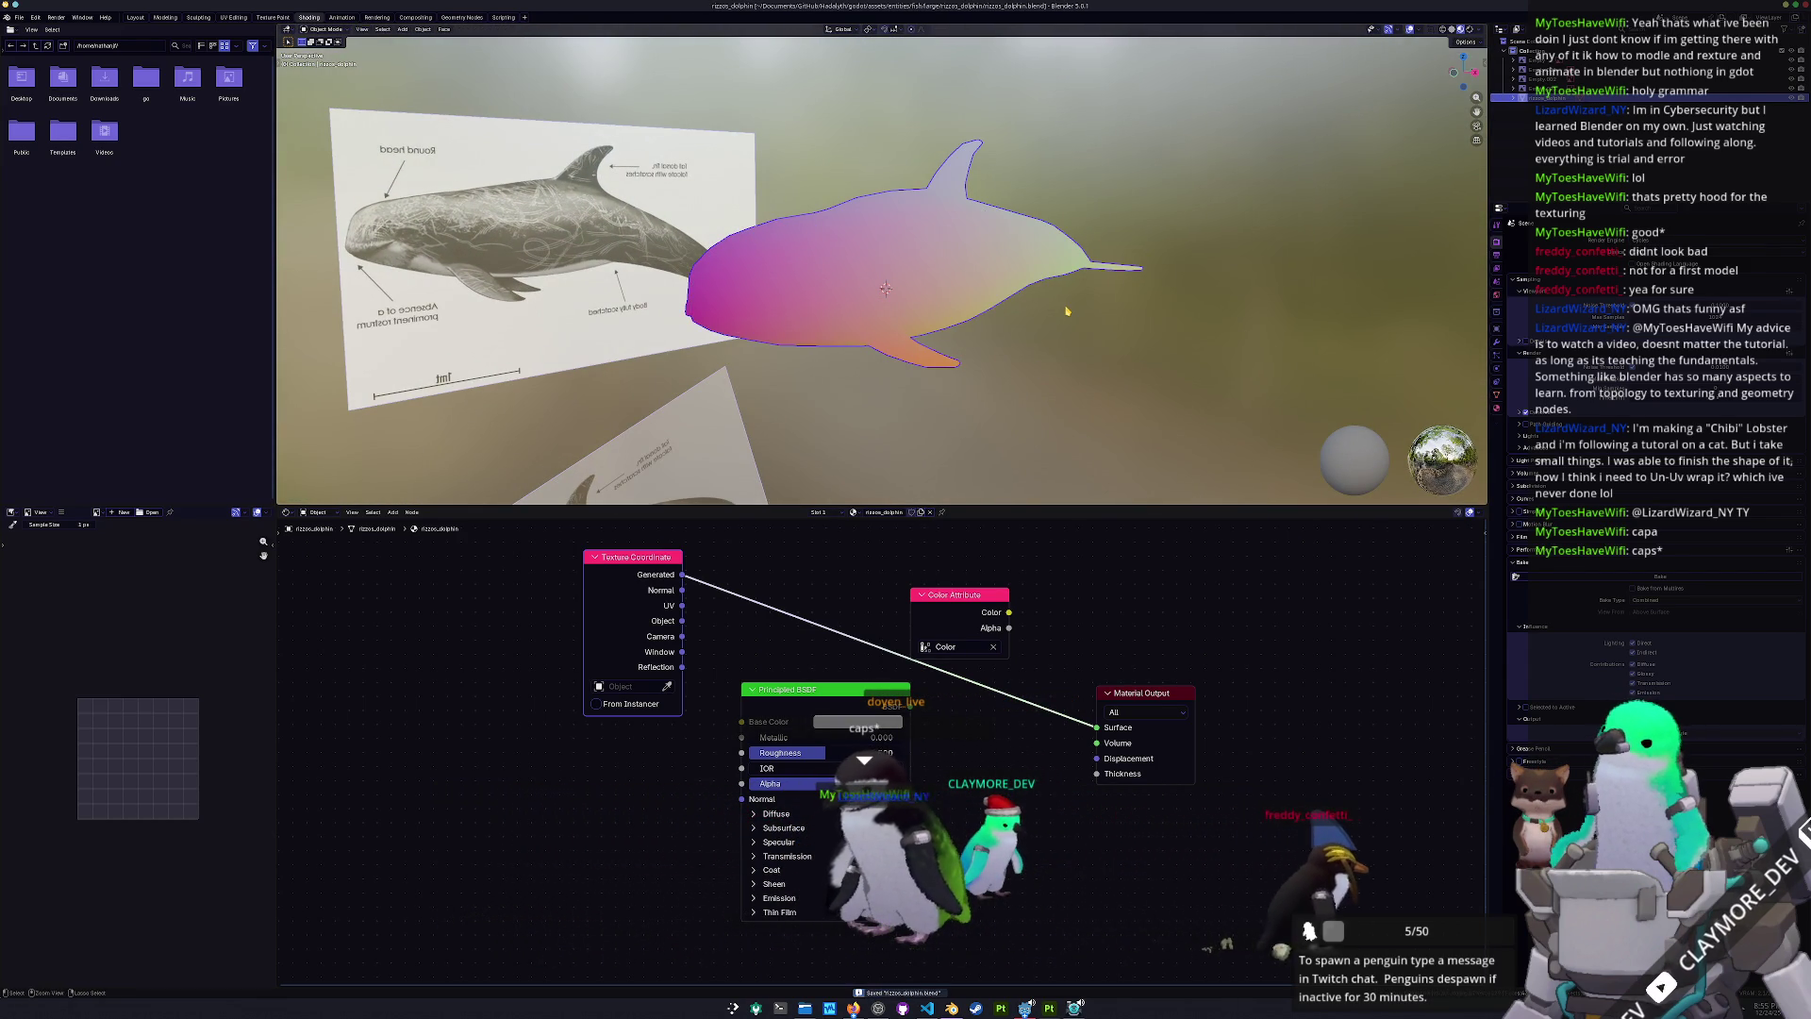
- Apply All Transforms, save, and reconnect Color Attribute to the Material Output Surface
key(ctrl+a)
key(ctrl+s)
key(ctrl+a)
click(940, 285)
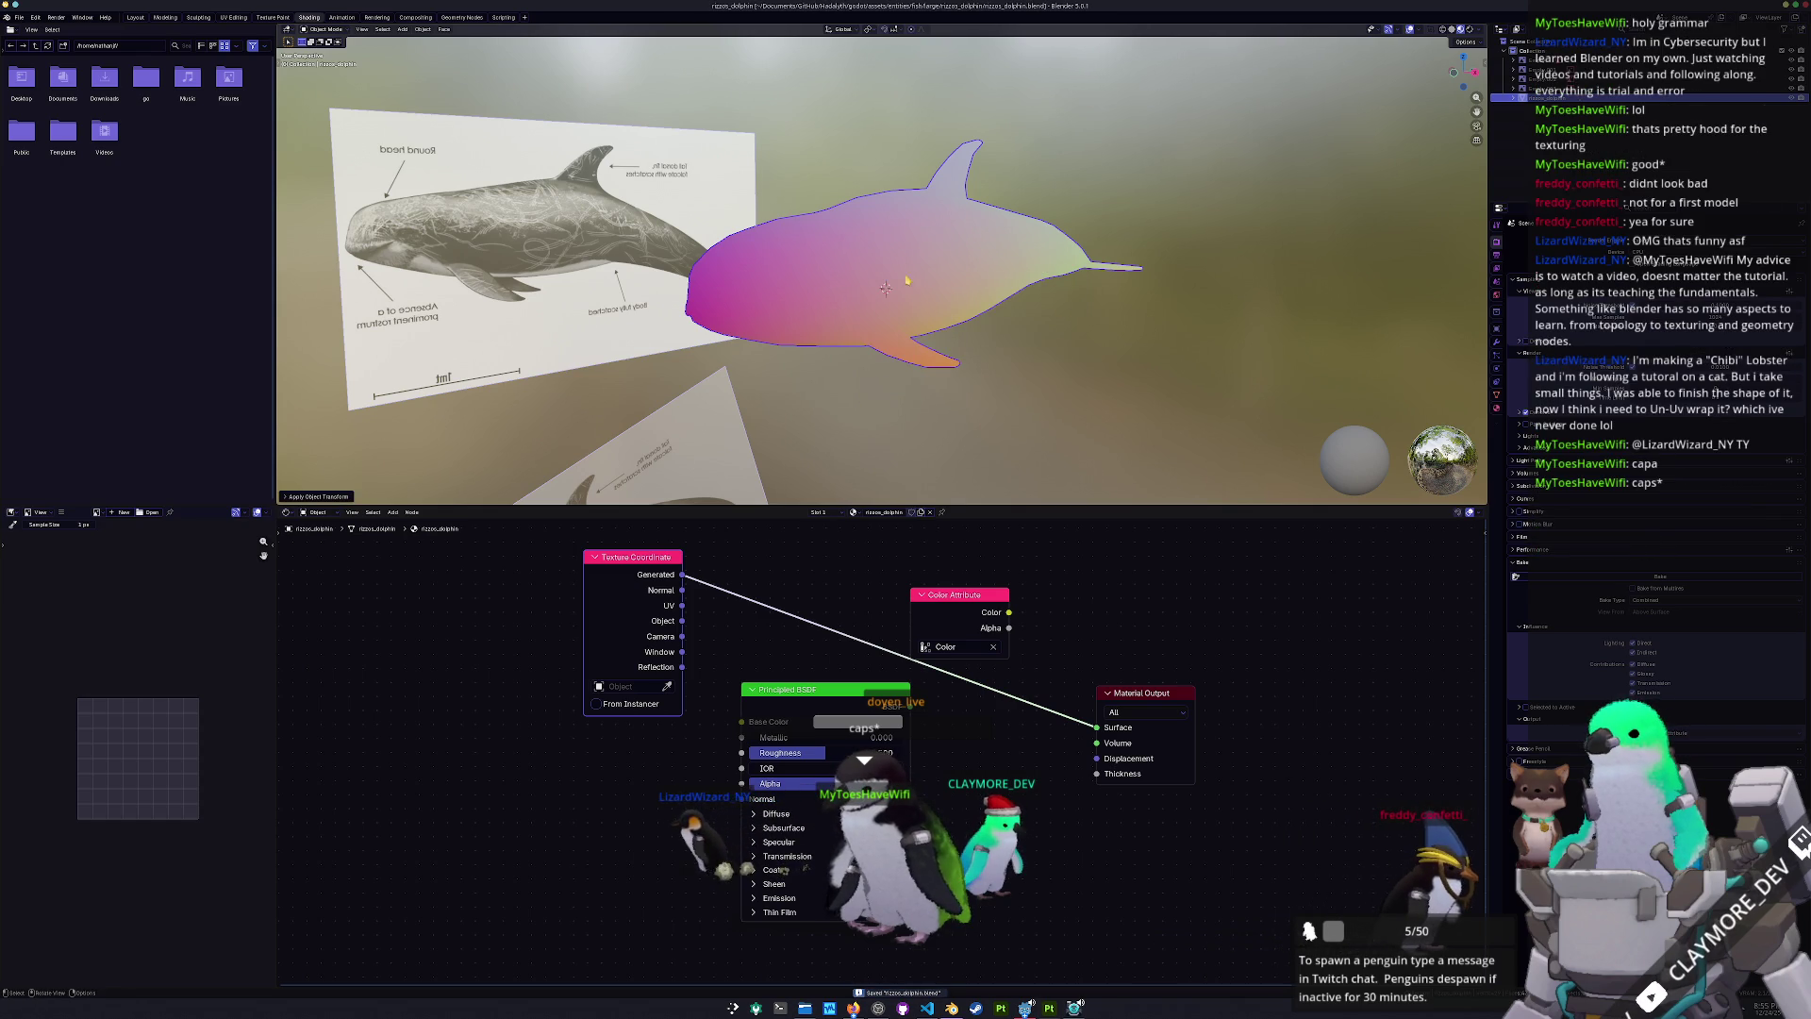
click(18, 18)
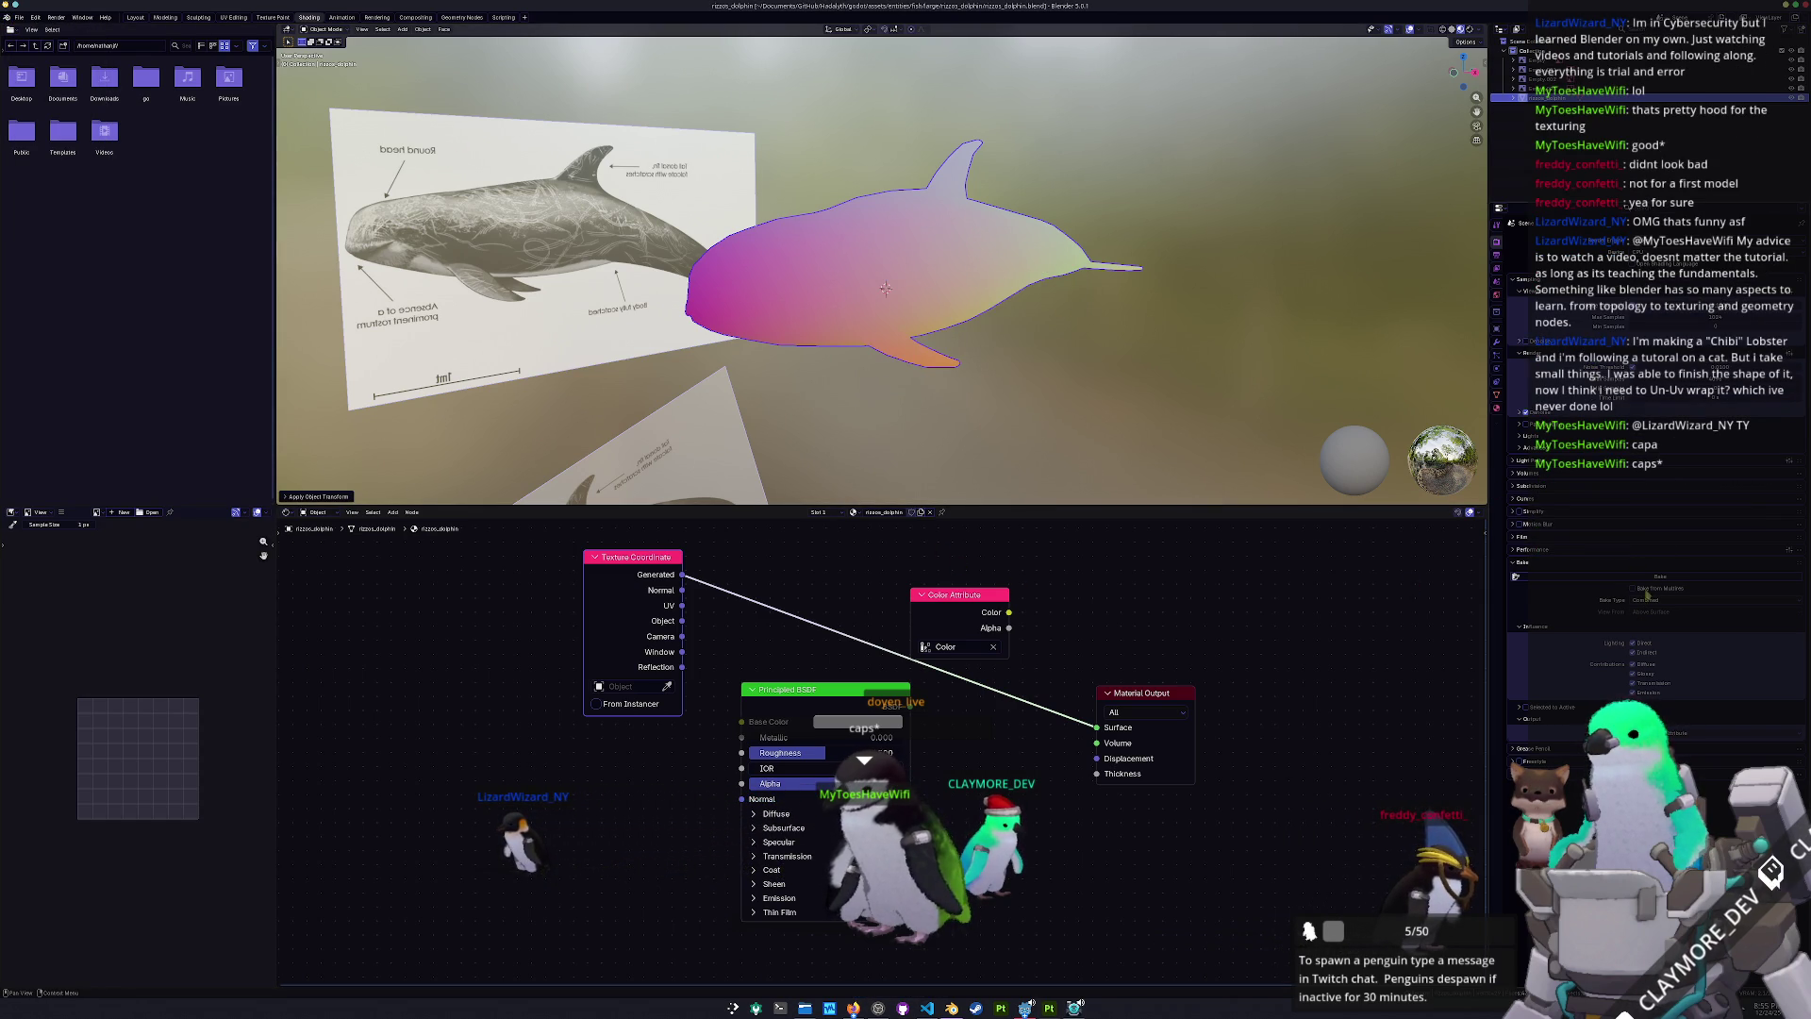
ctrl+shift+click(955, 630)
right_click(896, 231)
key(Escape)
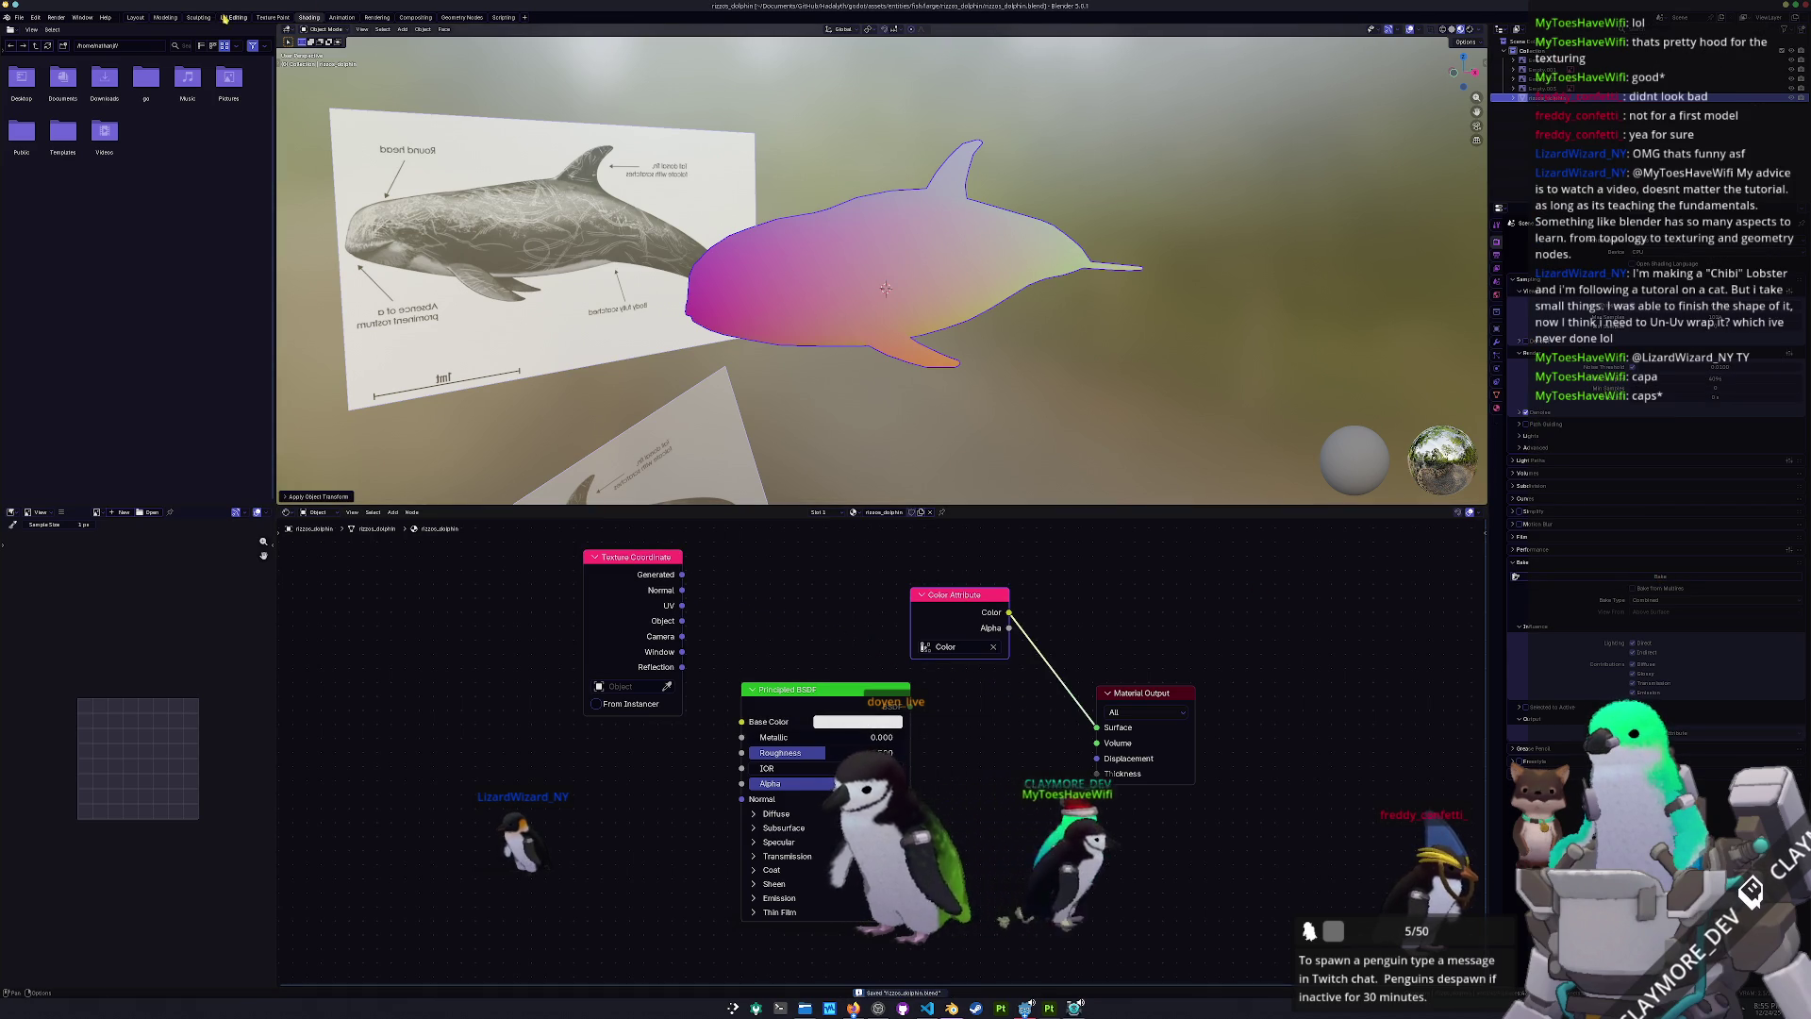
- Switch to the UV Editing workspace and orbit and zoom the edit-mode view onto the dolphin's tail
click(233, 18)
mouse_move(1207, 615)
middle_down()
mouse_move(1085, 614)
mouse_move(1043, 519)
mouse_move(1024, 476)
mouse_move(1116, 506)
mouse_move(1158, 465)
mouse_move(1094, 535)
mouse_move(1041, 396)
mouse_move(1032, 279)
mouse_move(1060, 283)
mouse_move(1061, 331)
mouse_move(1037, 222)
middle_up()
scroll(1060, 558, up, 3)
scroll(668, 563, up, 4)
scroll(1107, 506, up, 3)
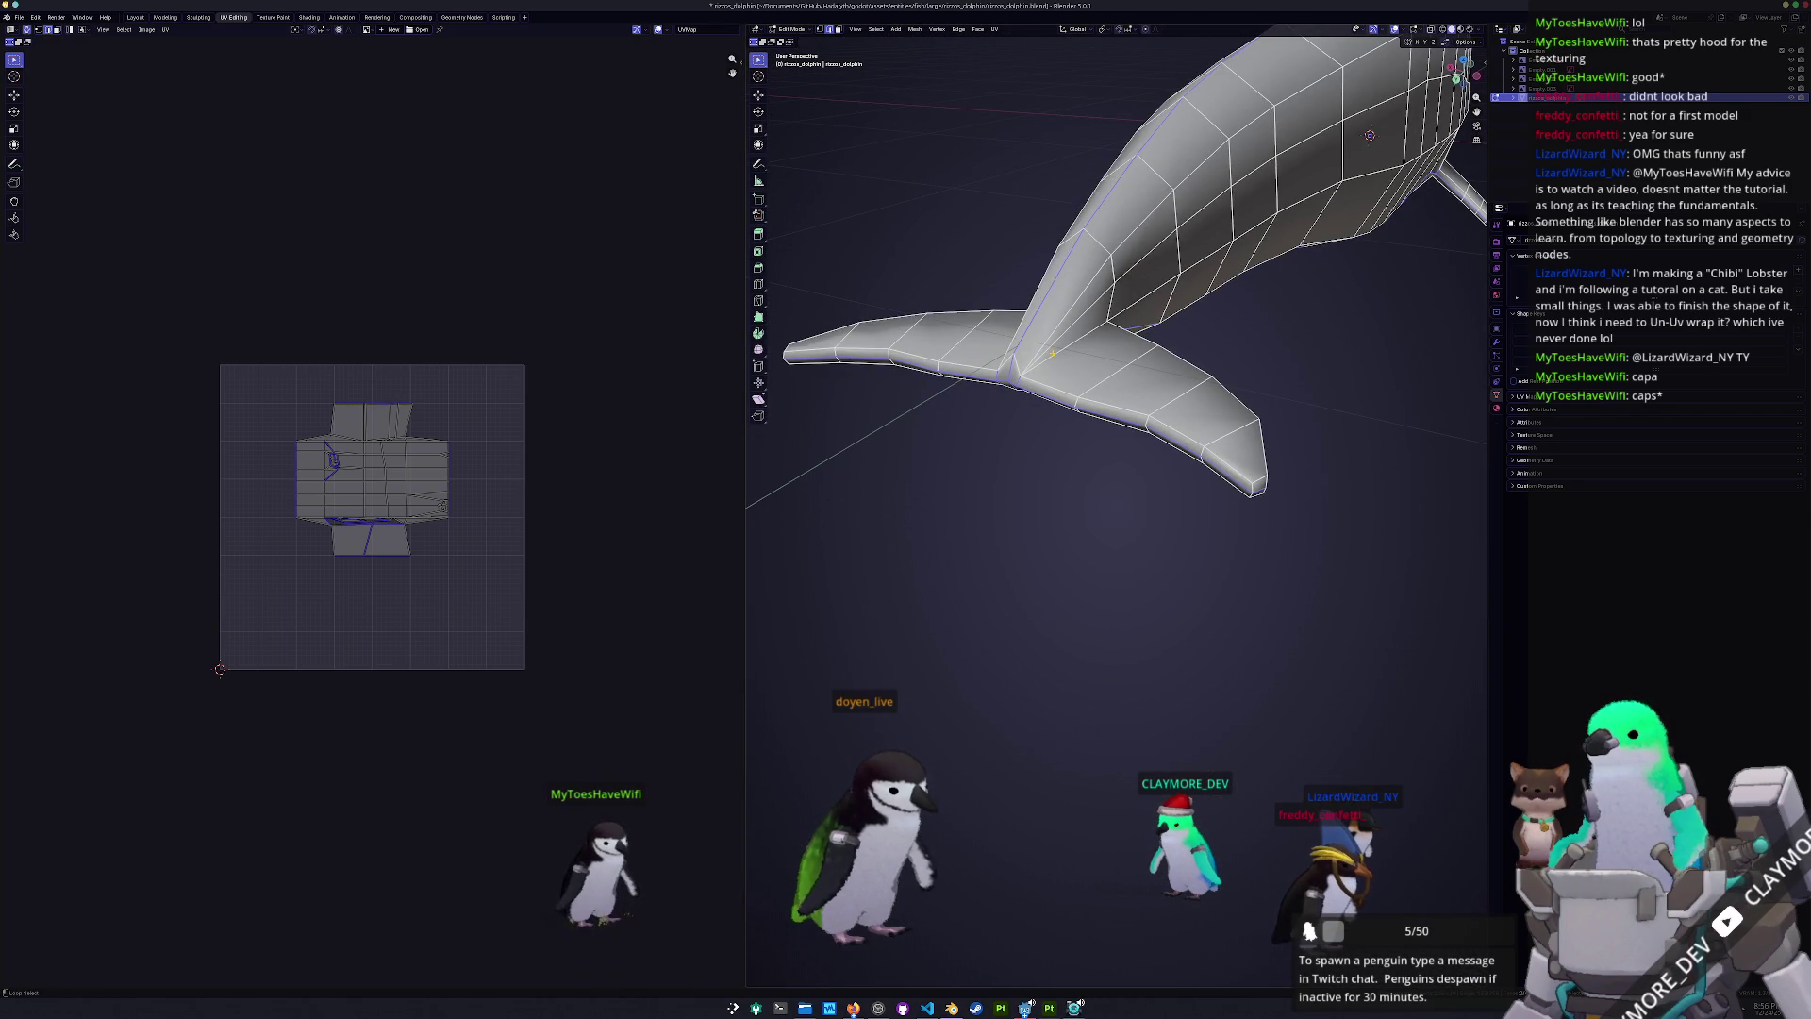